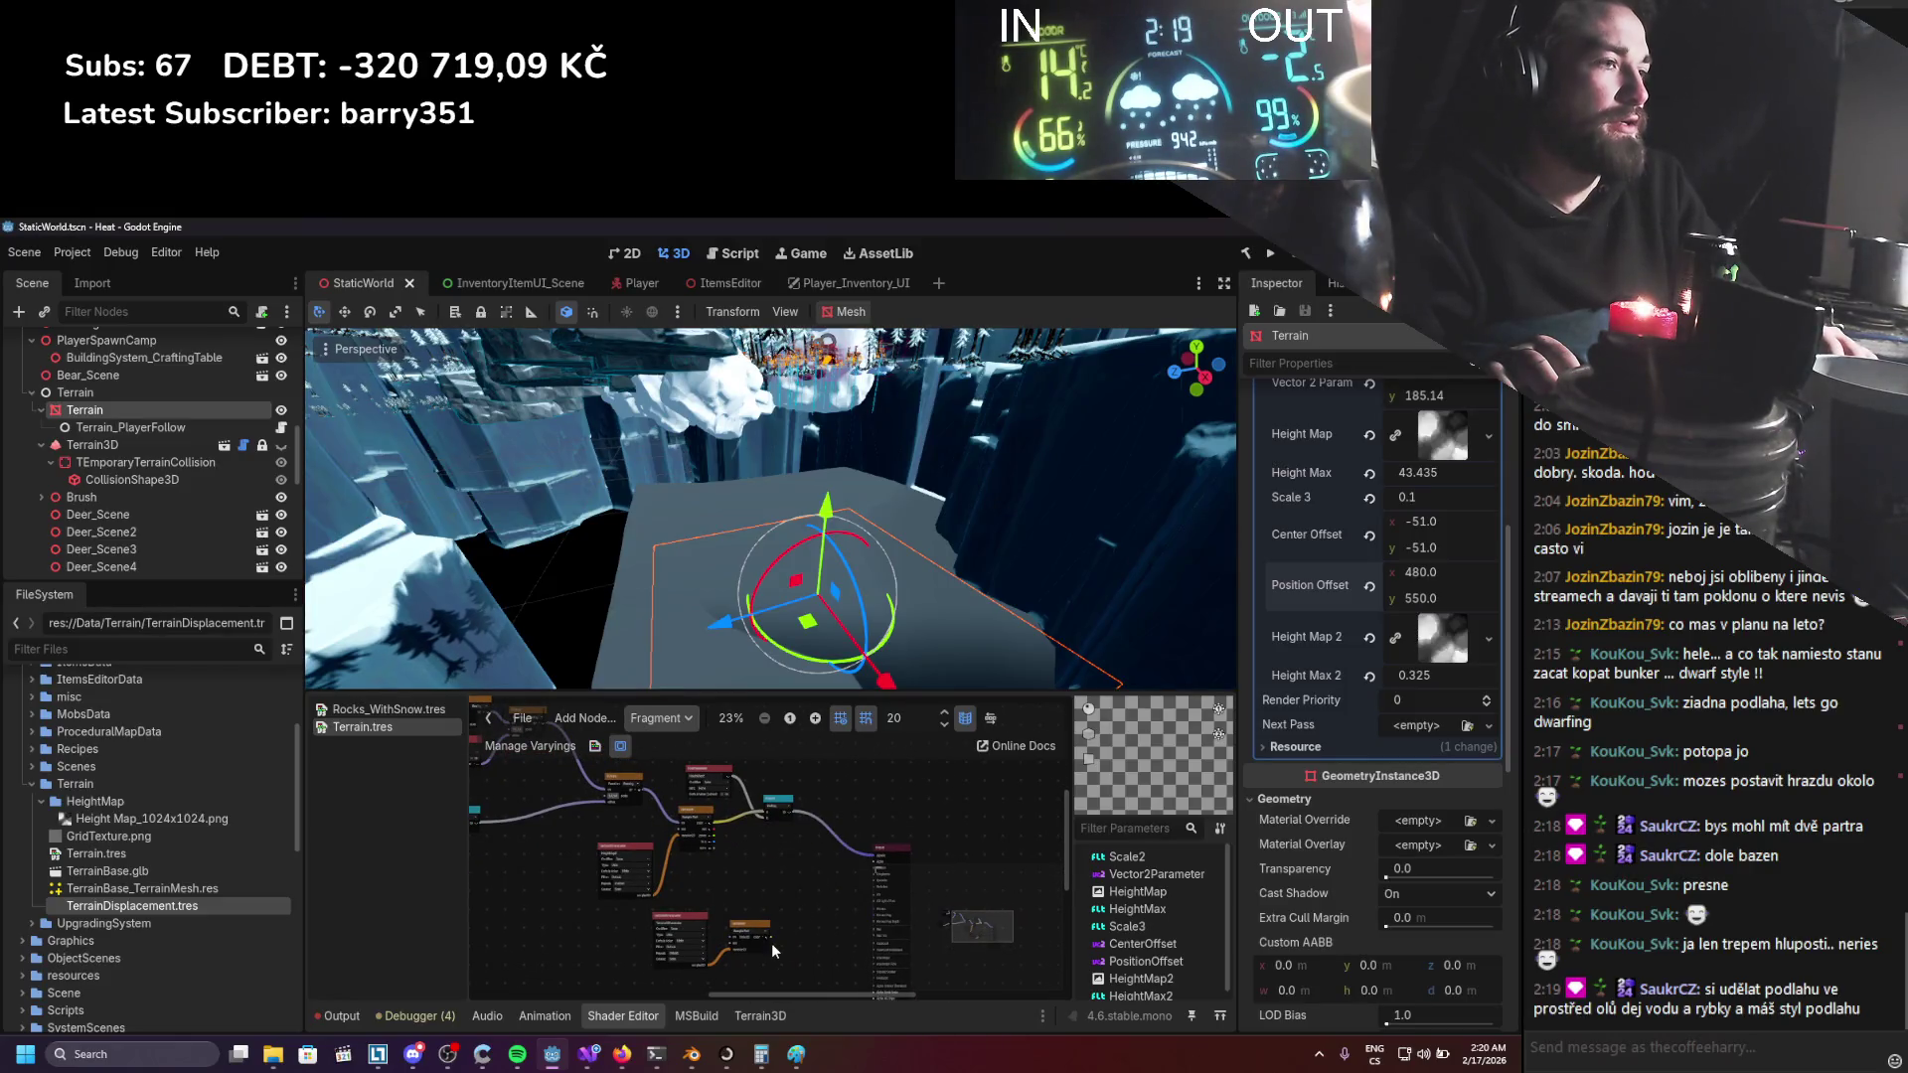
Undo the recent shader graph edits, restoring the nodes that were deleted.
key(ctrl+z)
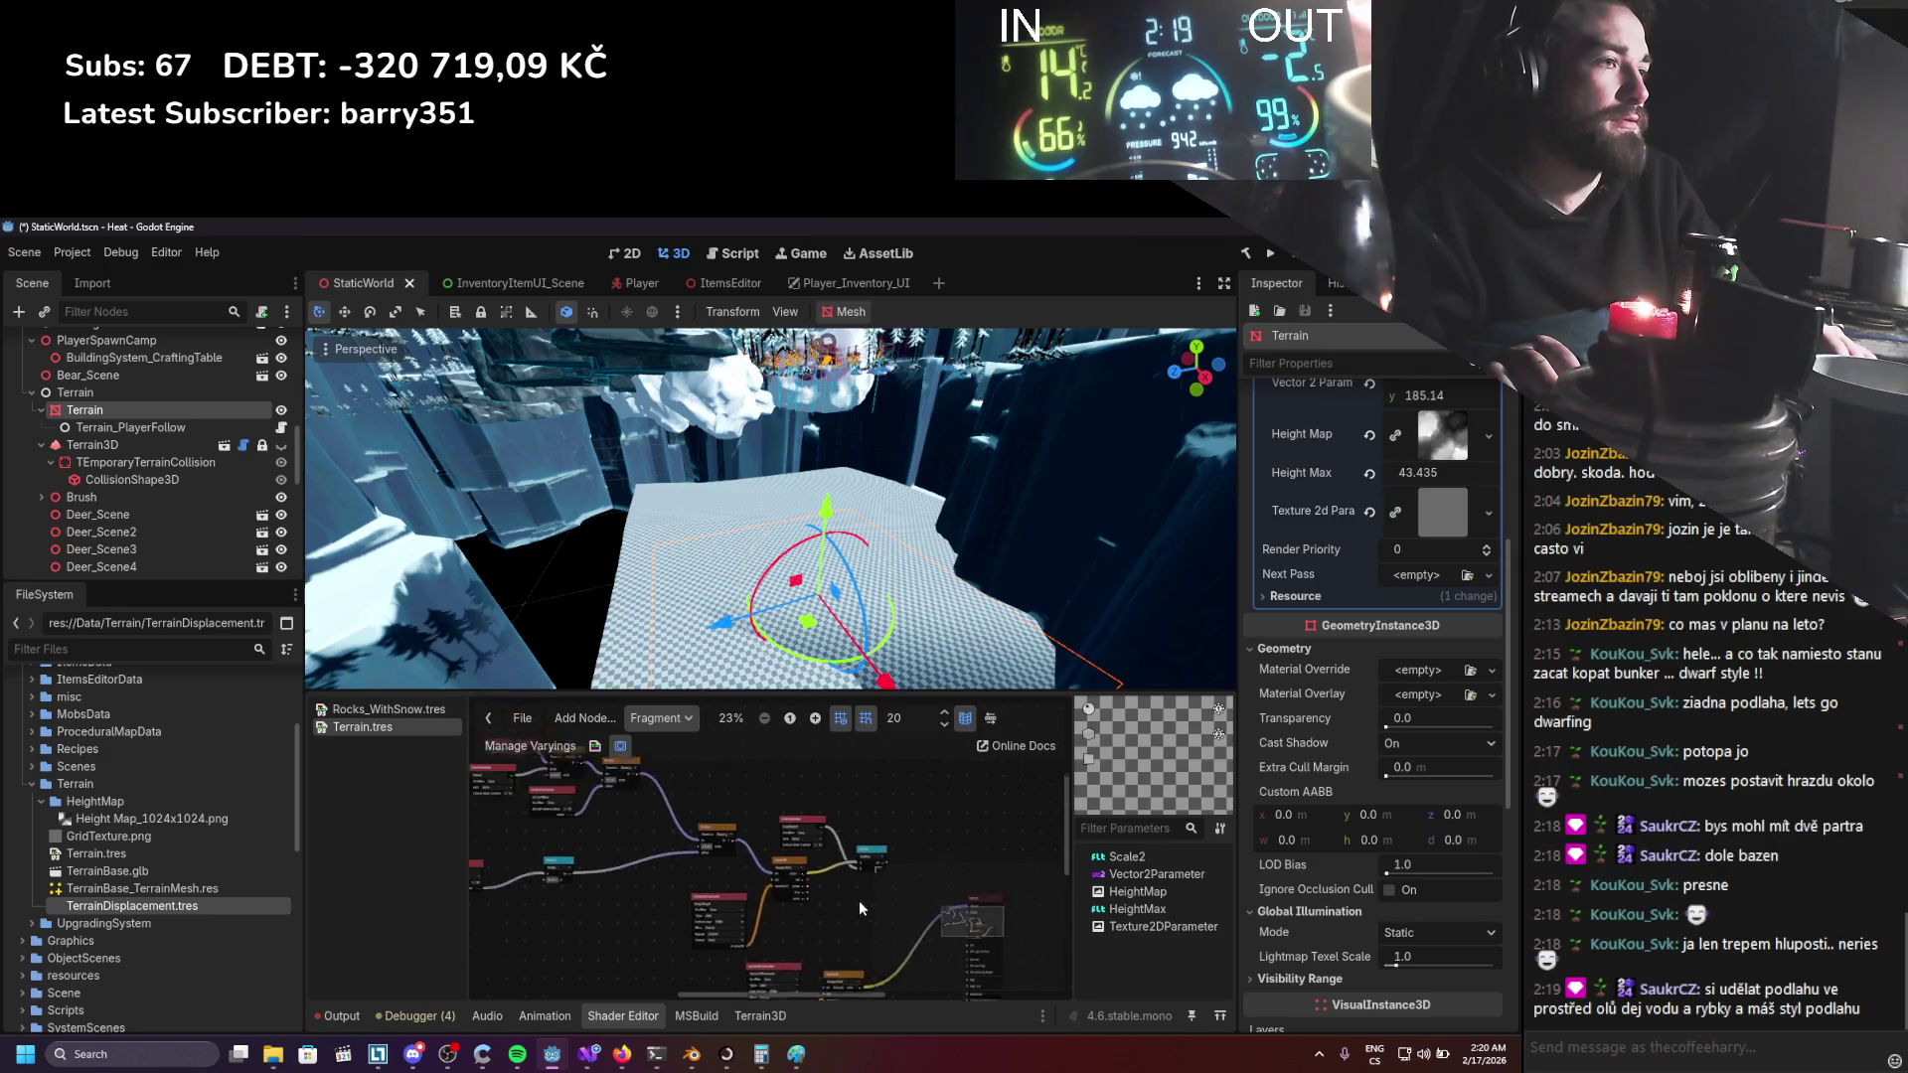
mouse_move(860, 939)
mouse_down()
mouse_move(528, 824)
mouse_move(453, 753)
mouse_move(485, 743)
mouse_up()
key(Delete)
key(ctrl+z)
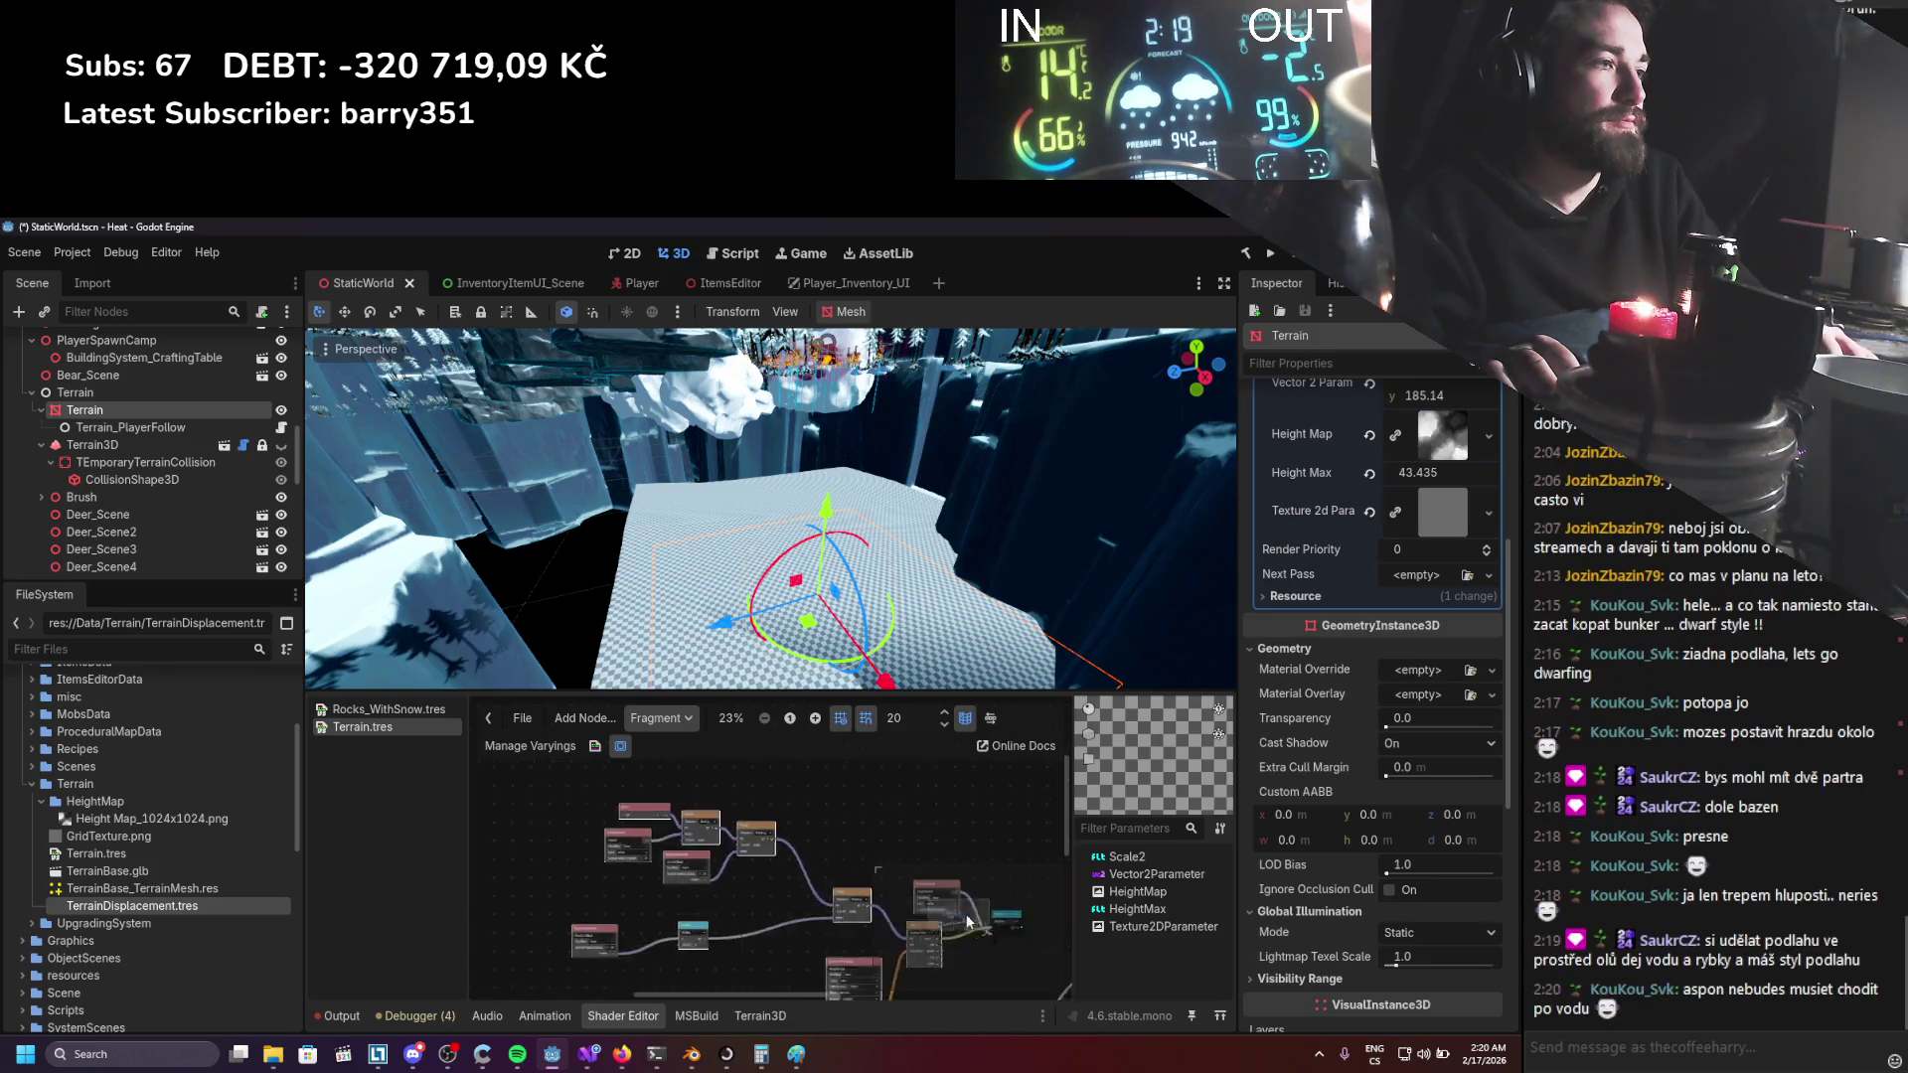
key(ctrl+z)
key(ctrl+z)
key(ctrl+z)
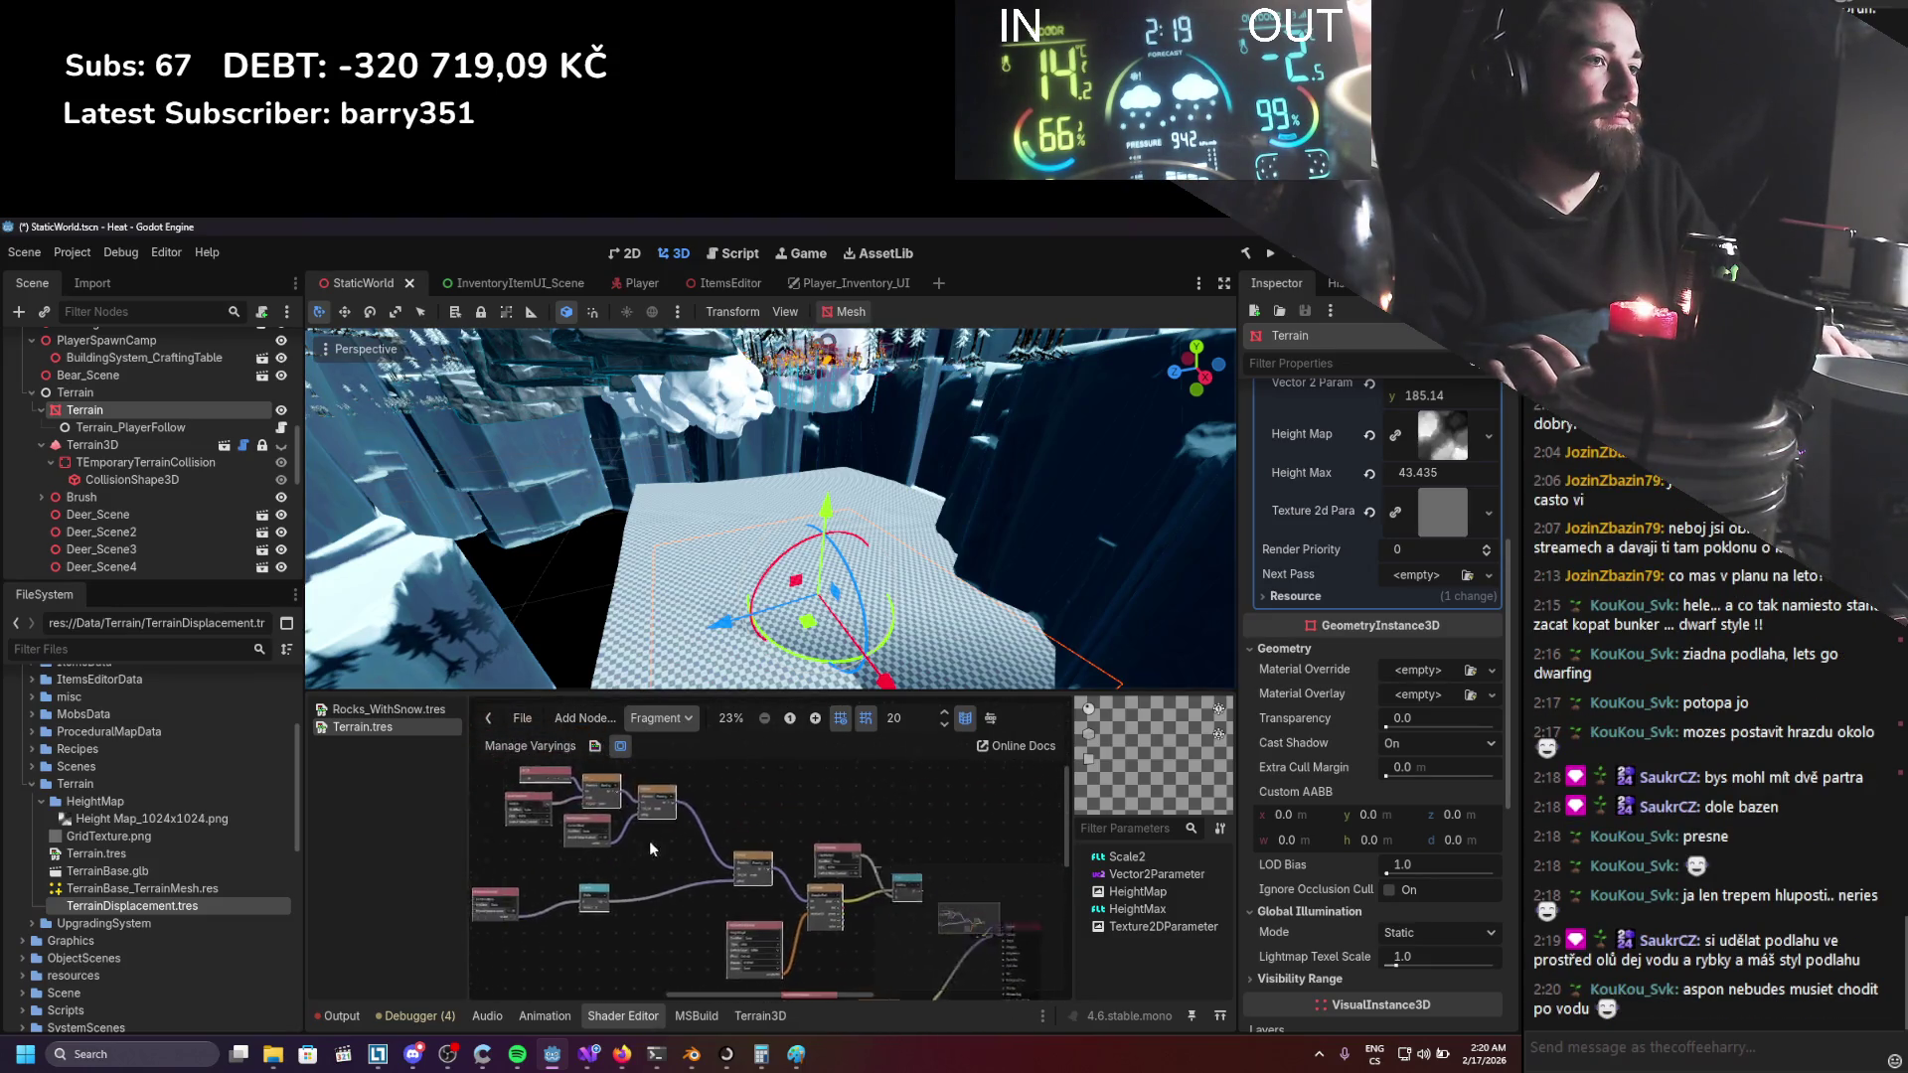
key(ctrl+z)
Look over the vertex shader graph, then return to the fragment graph.
click(657, 721)
click(672, 747)
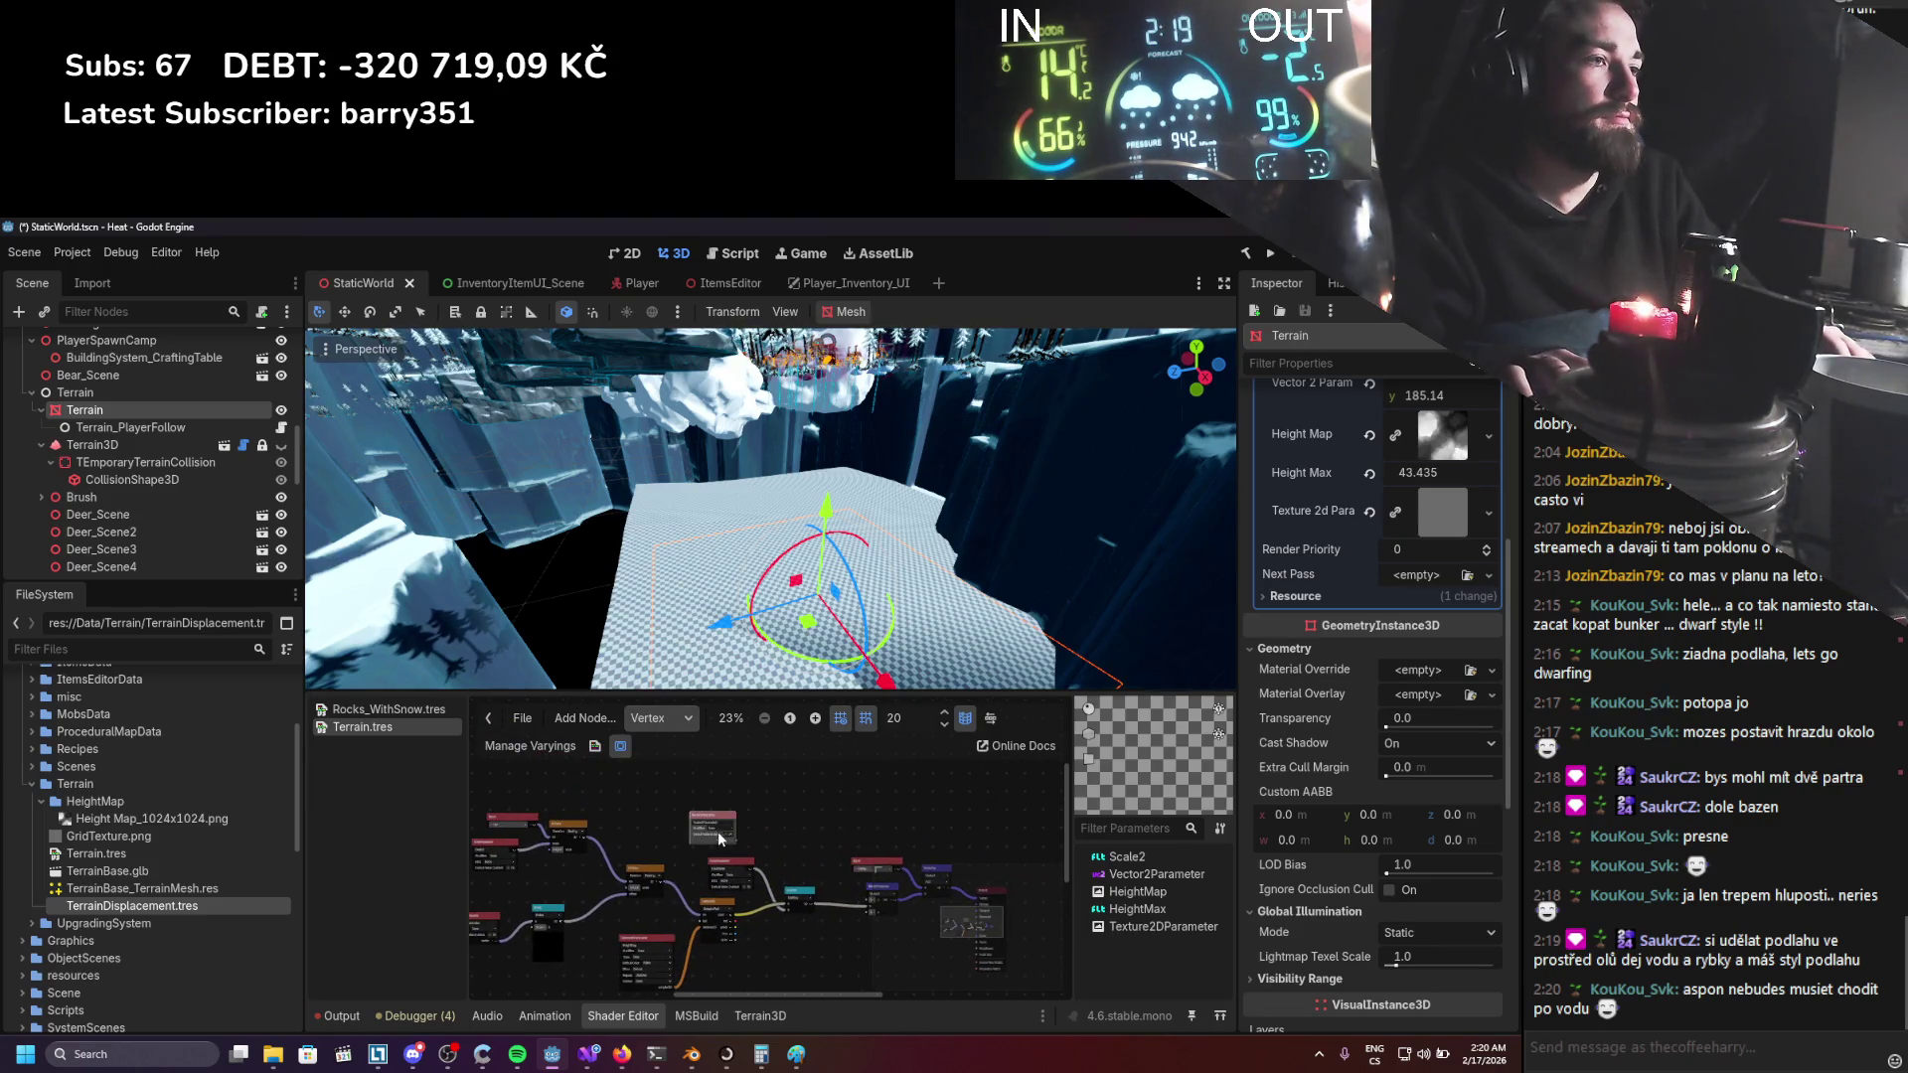
right_click(711, 794)
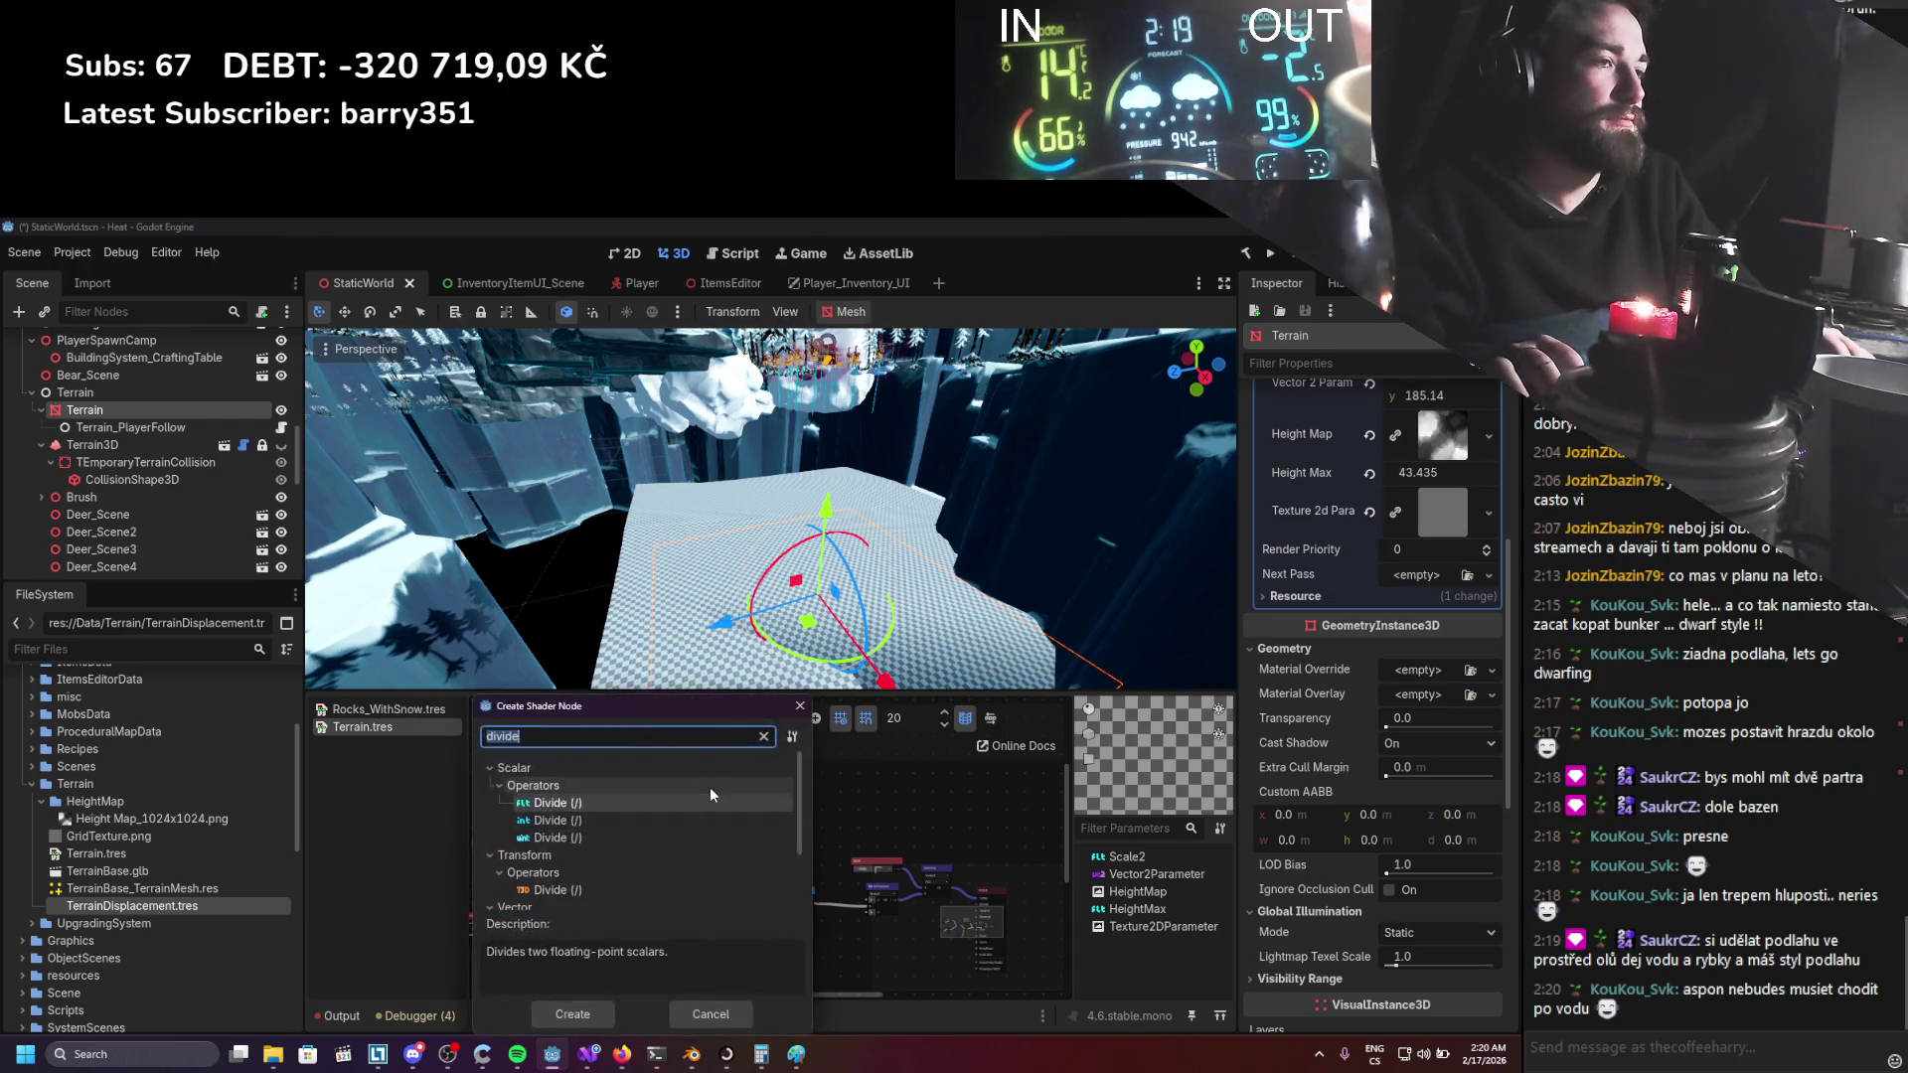
click(799, 706)
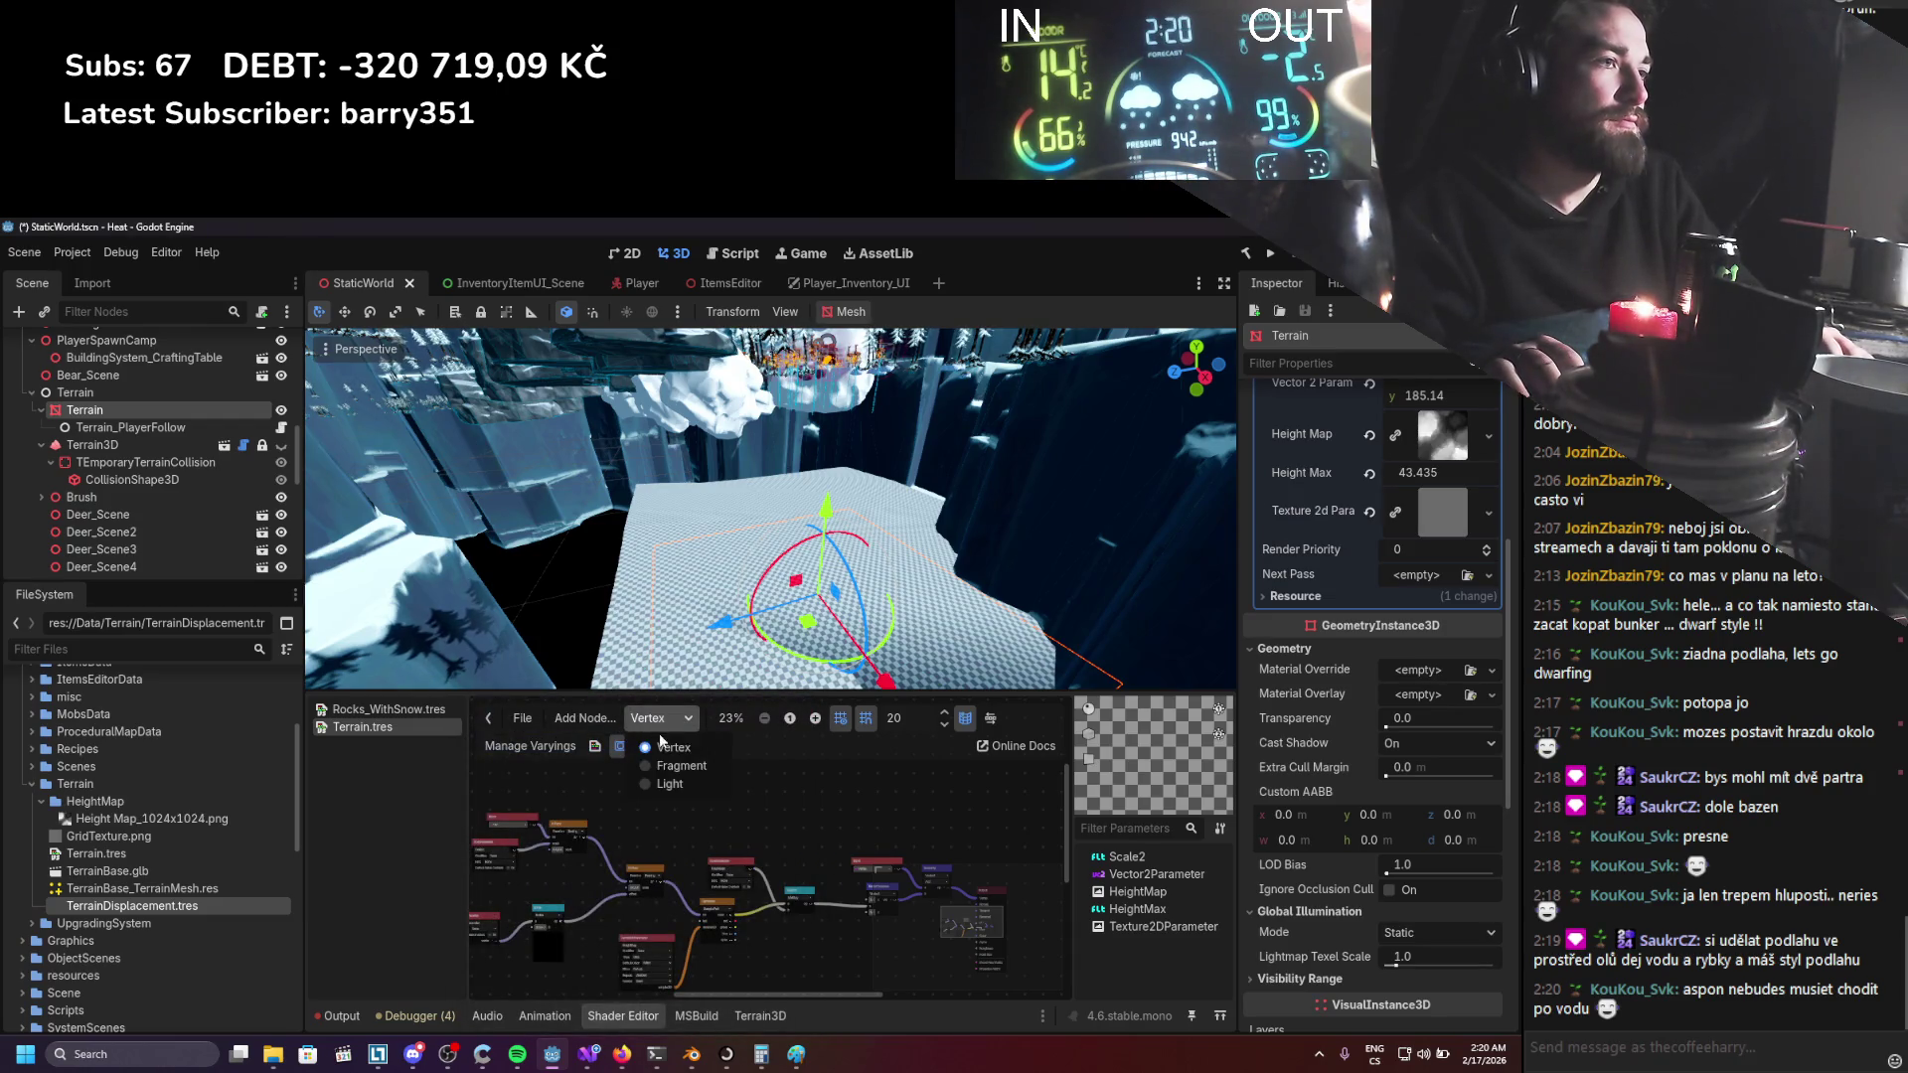
click(681, 766)
Box-select the displacement nodes in the fragment graph.
scroll(736, 831, up, 1)
scroll(726, 869, right, 1)
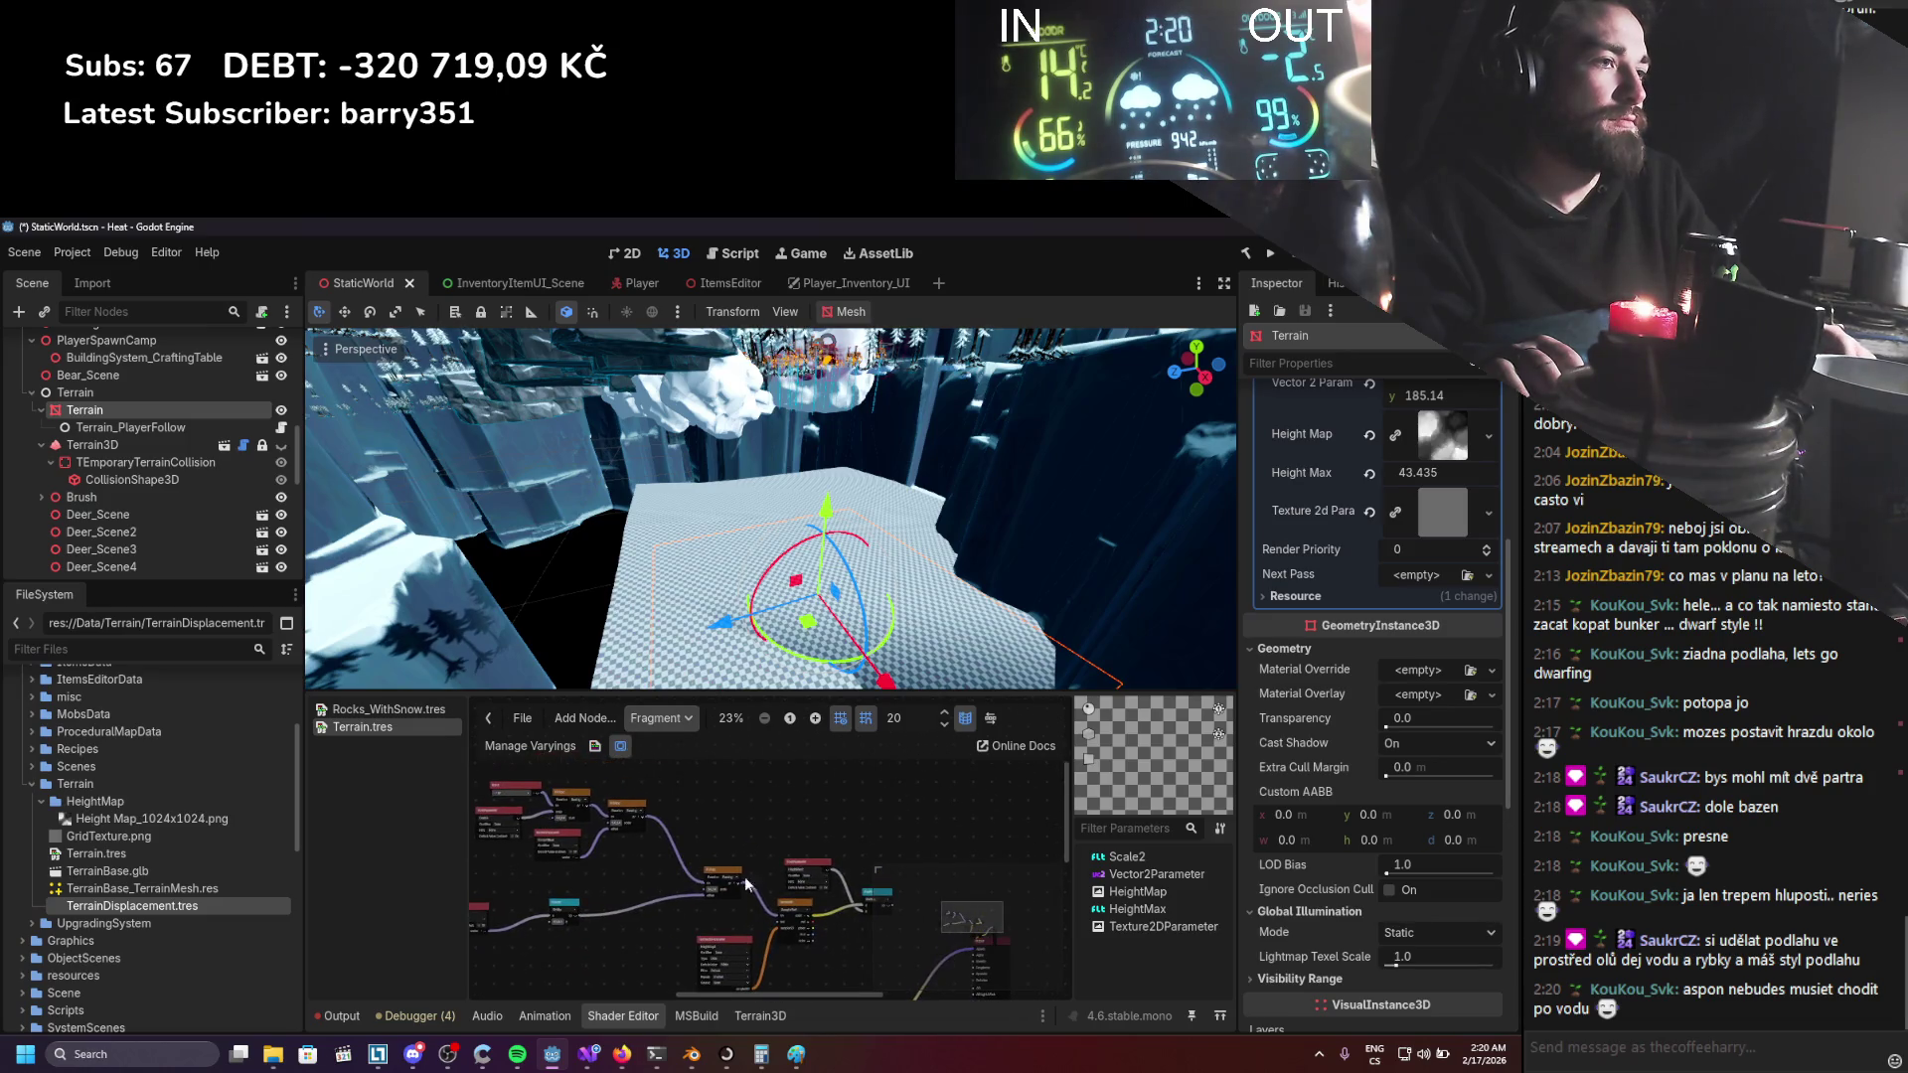
scroll(538, 802, down, 3)
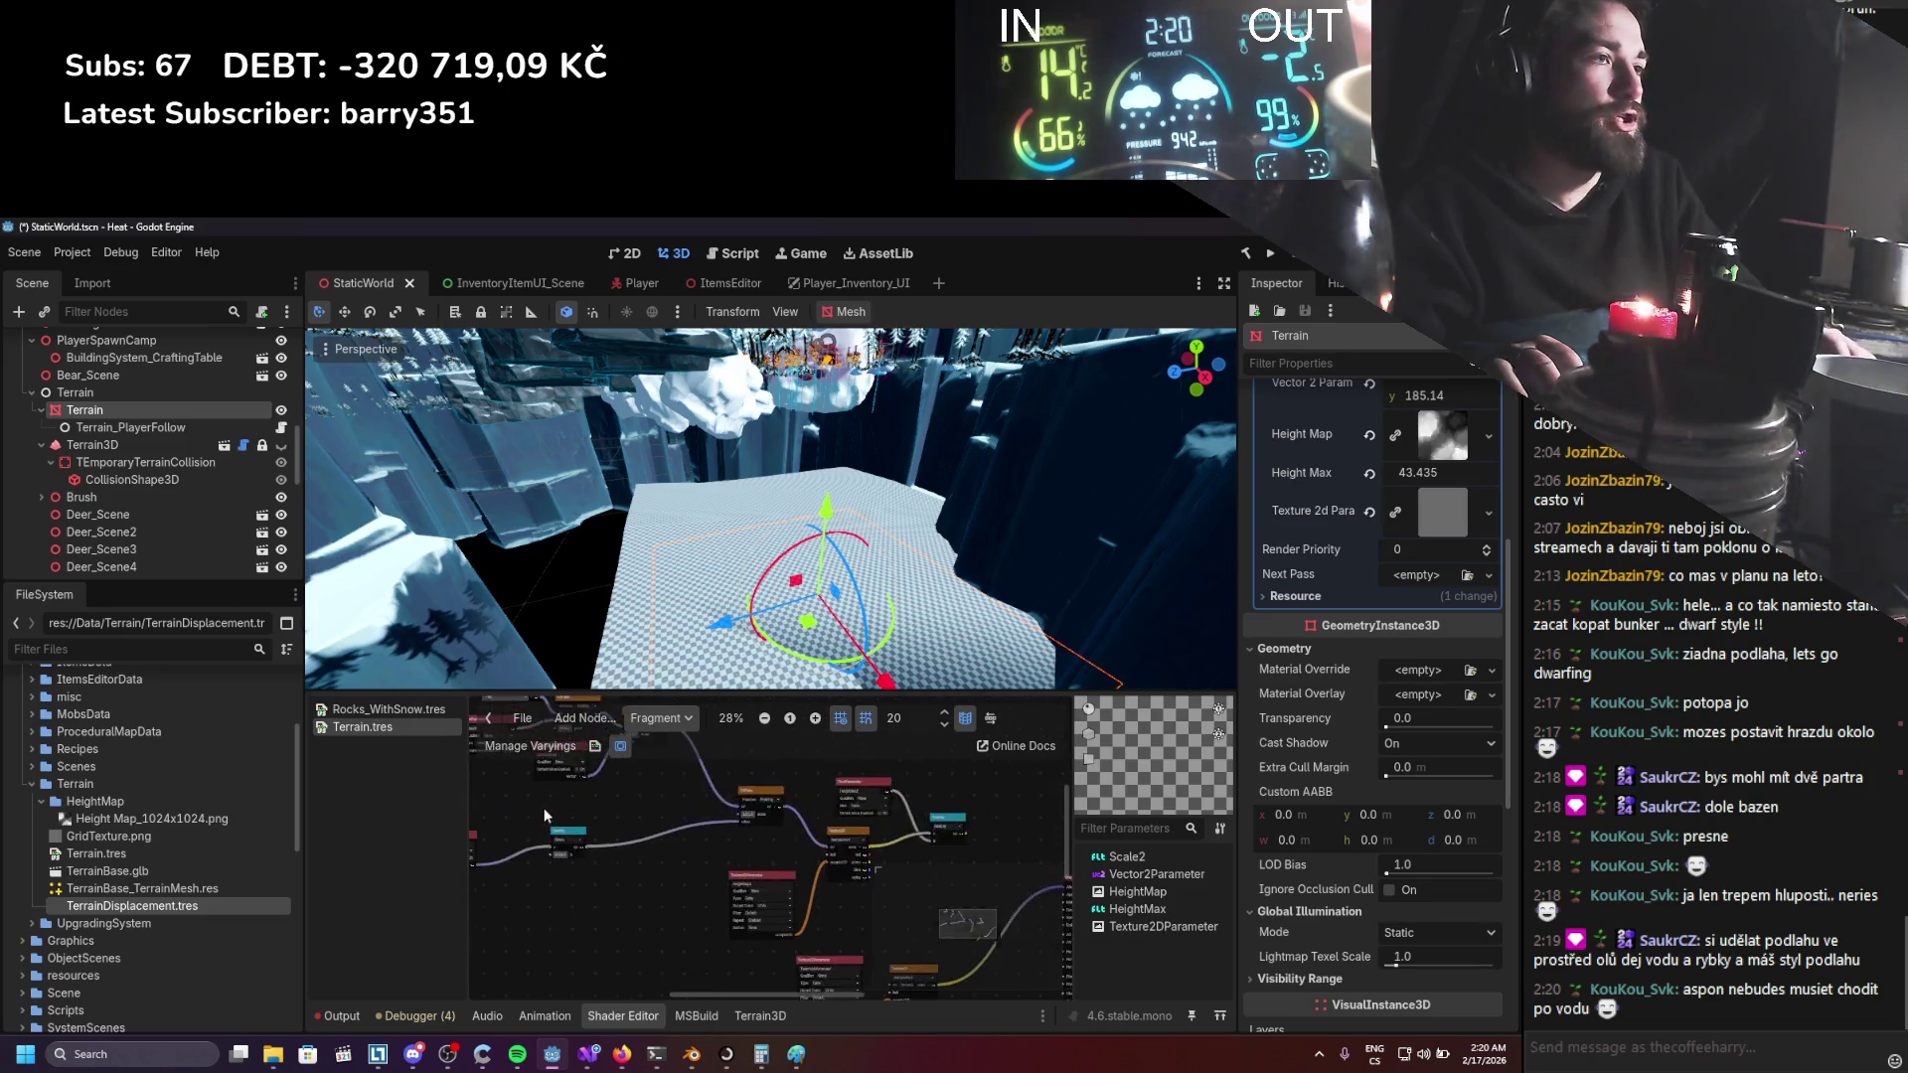
scroll(715, 837, up, 2)
scroll(716, 836, left, 1)
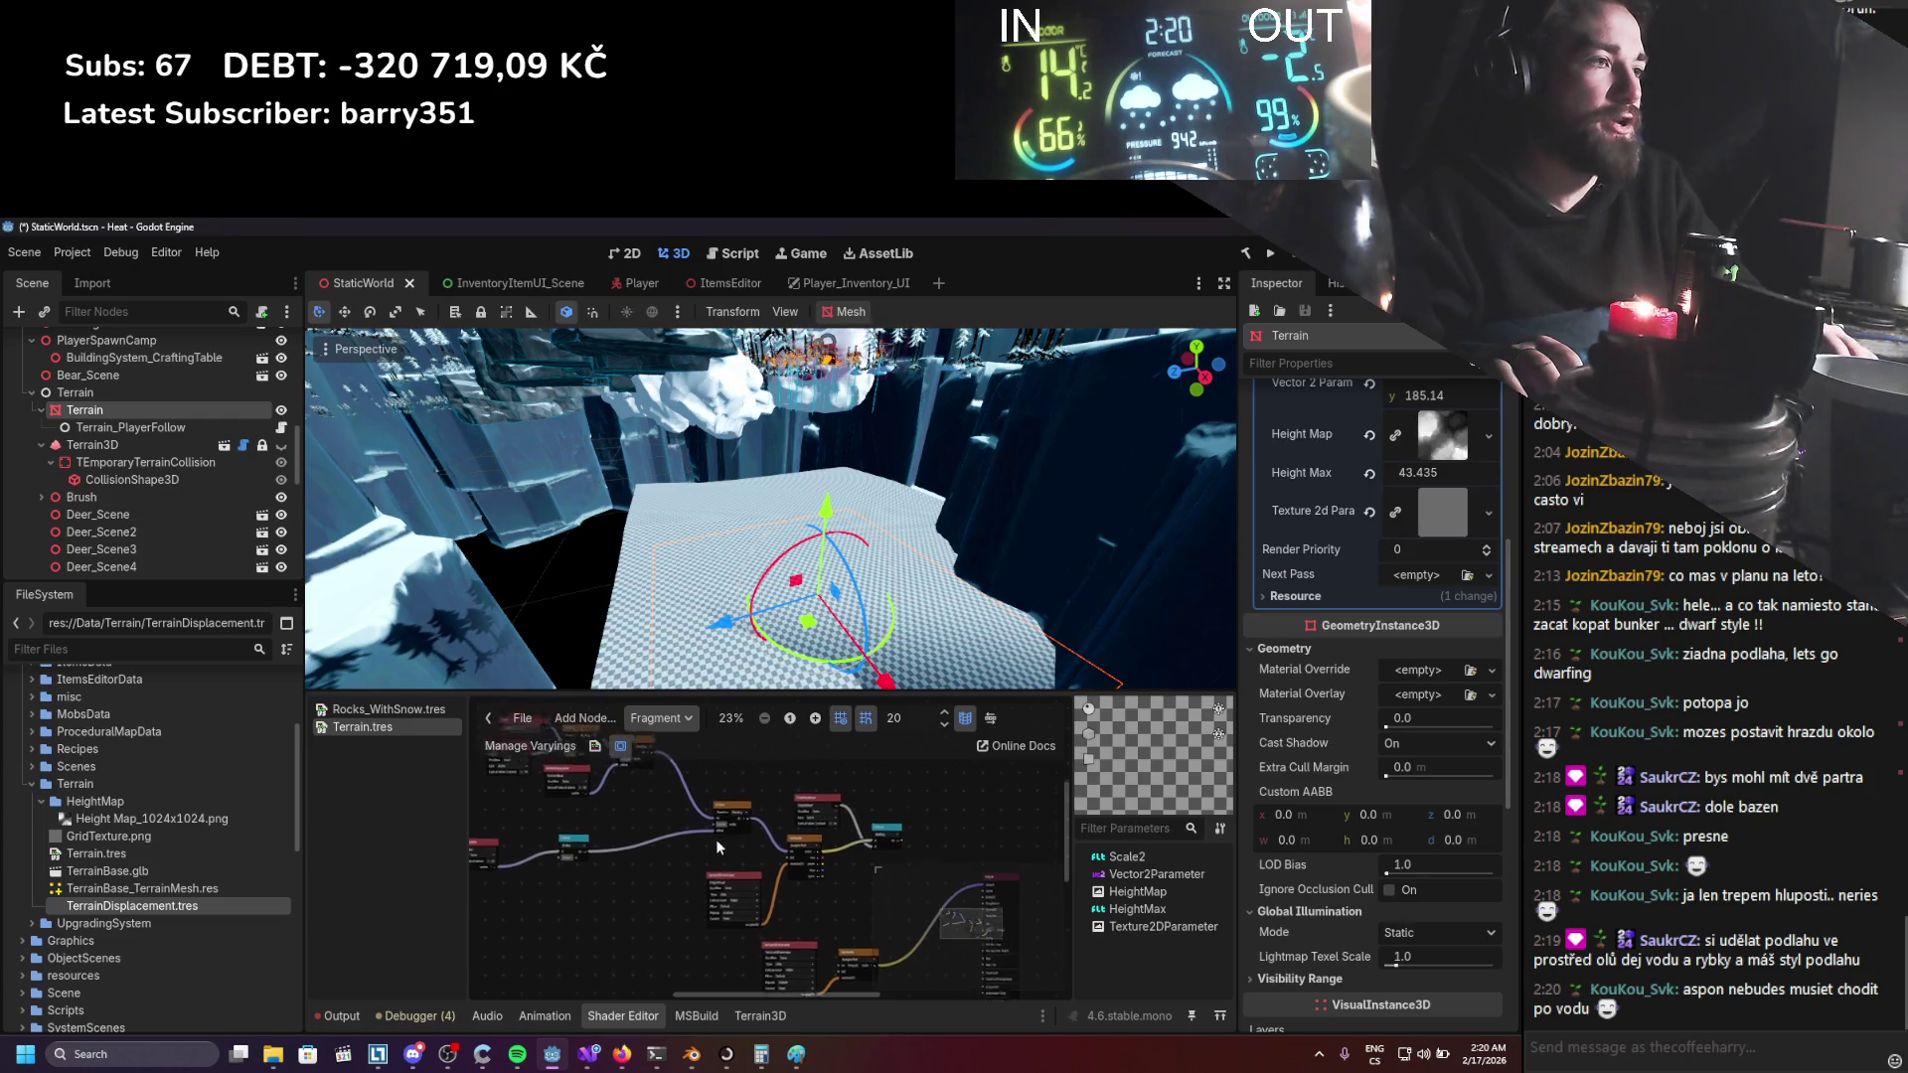
mouse_move(490, 766)
mouse_down()
mouse_move(666, 878)
mouse_move(897, 941)
mouse_up()
Paste the displacement nodes at the top of the vertex graph and delete the old vertex nodes.
click(661, 717)
click(656, 745)
key(ctrl+v)
drag(701, 813, 700, 678)
scroll(792, 784, down, 2)
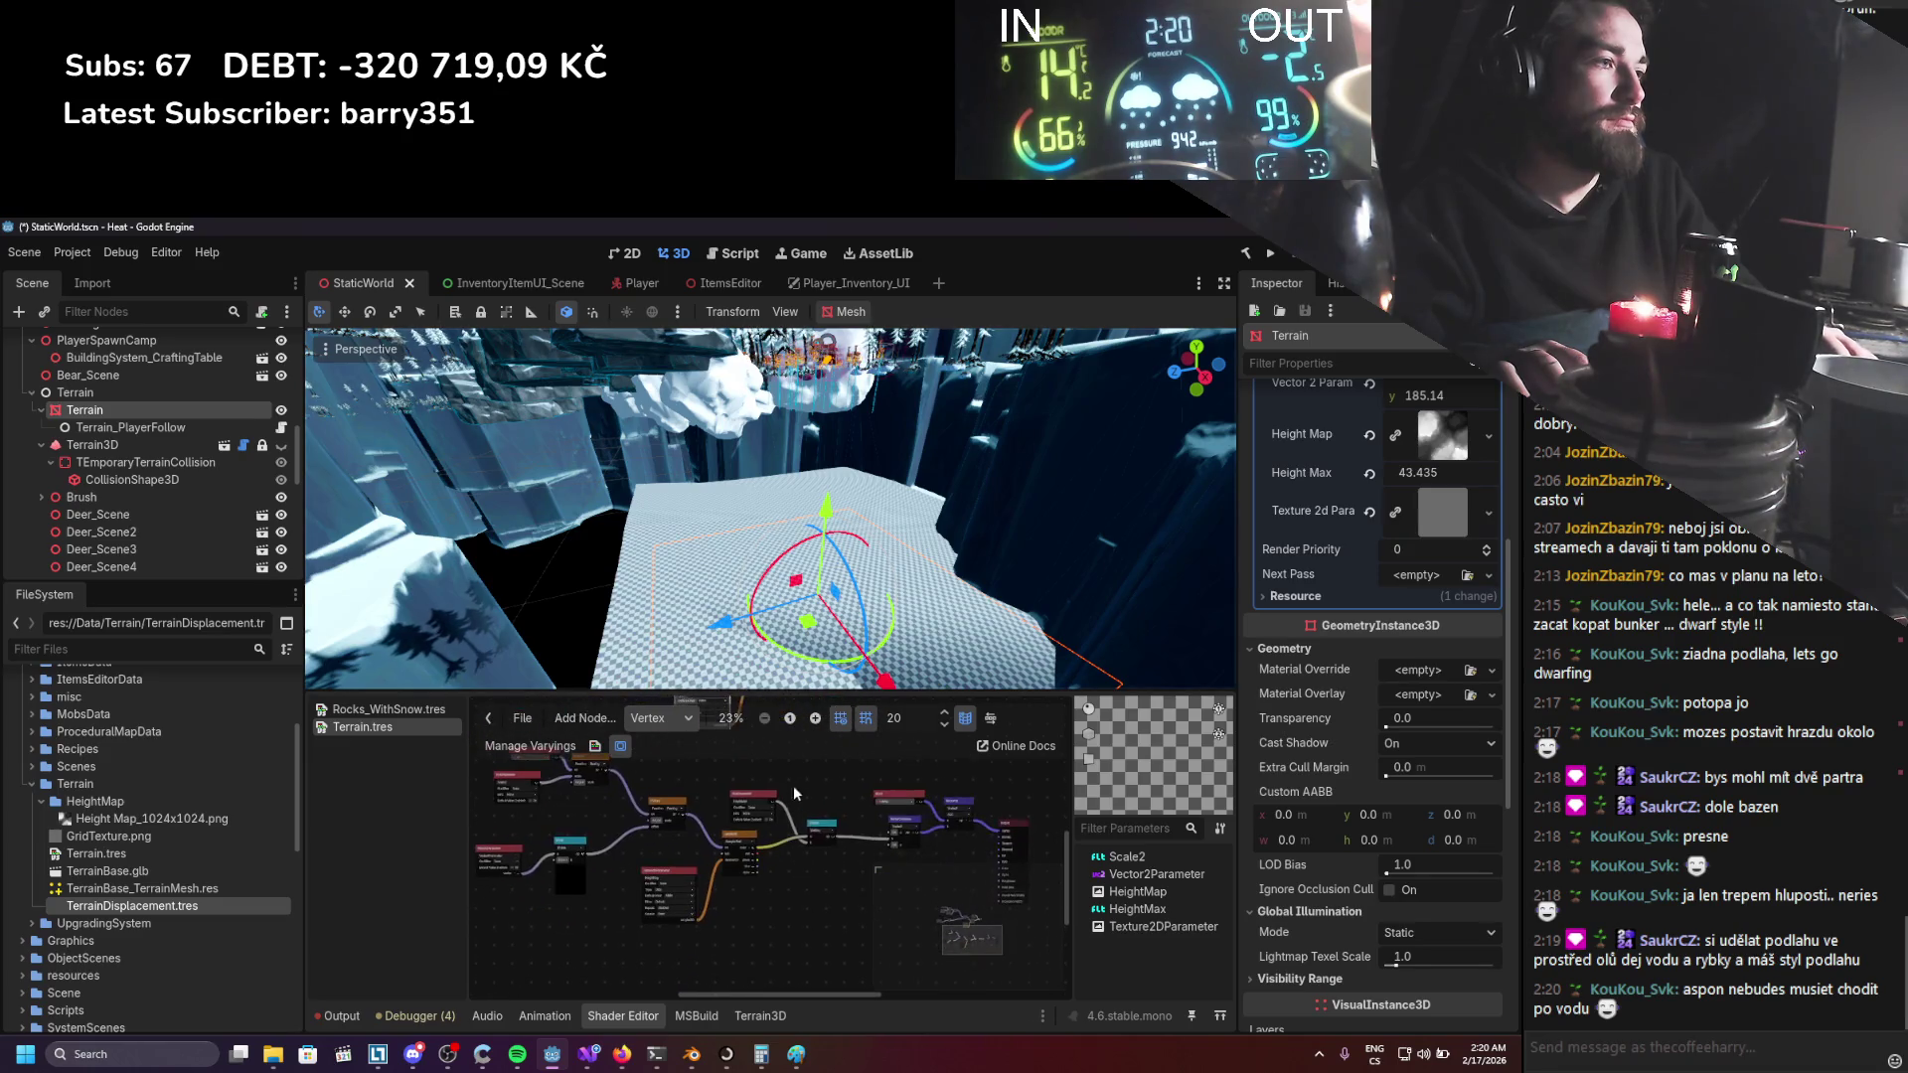
mouse_move(819, 929)
mouse_down()
mouse_move(641, 817)
mouse_move(477, 751)
mouse_move(482, 735)
mouse_up()
key(Delete)
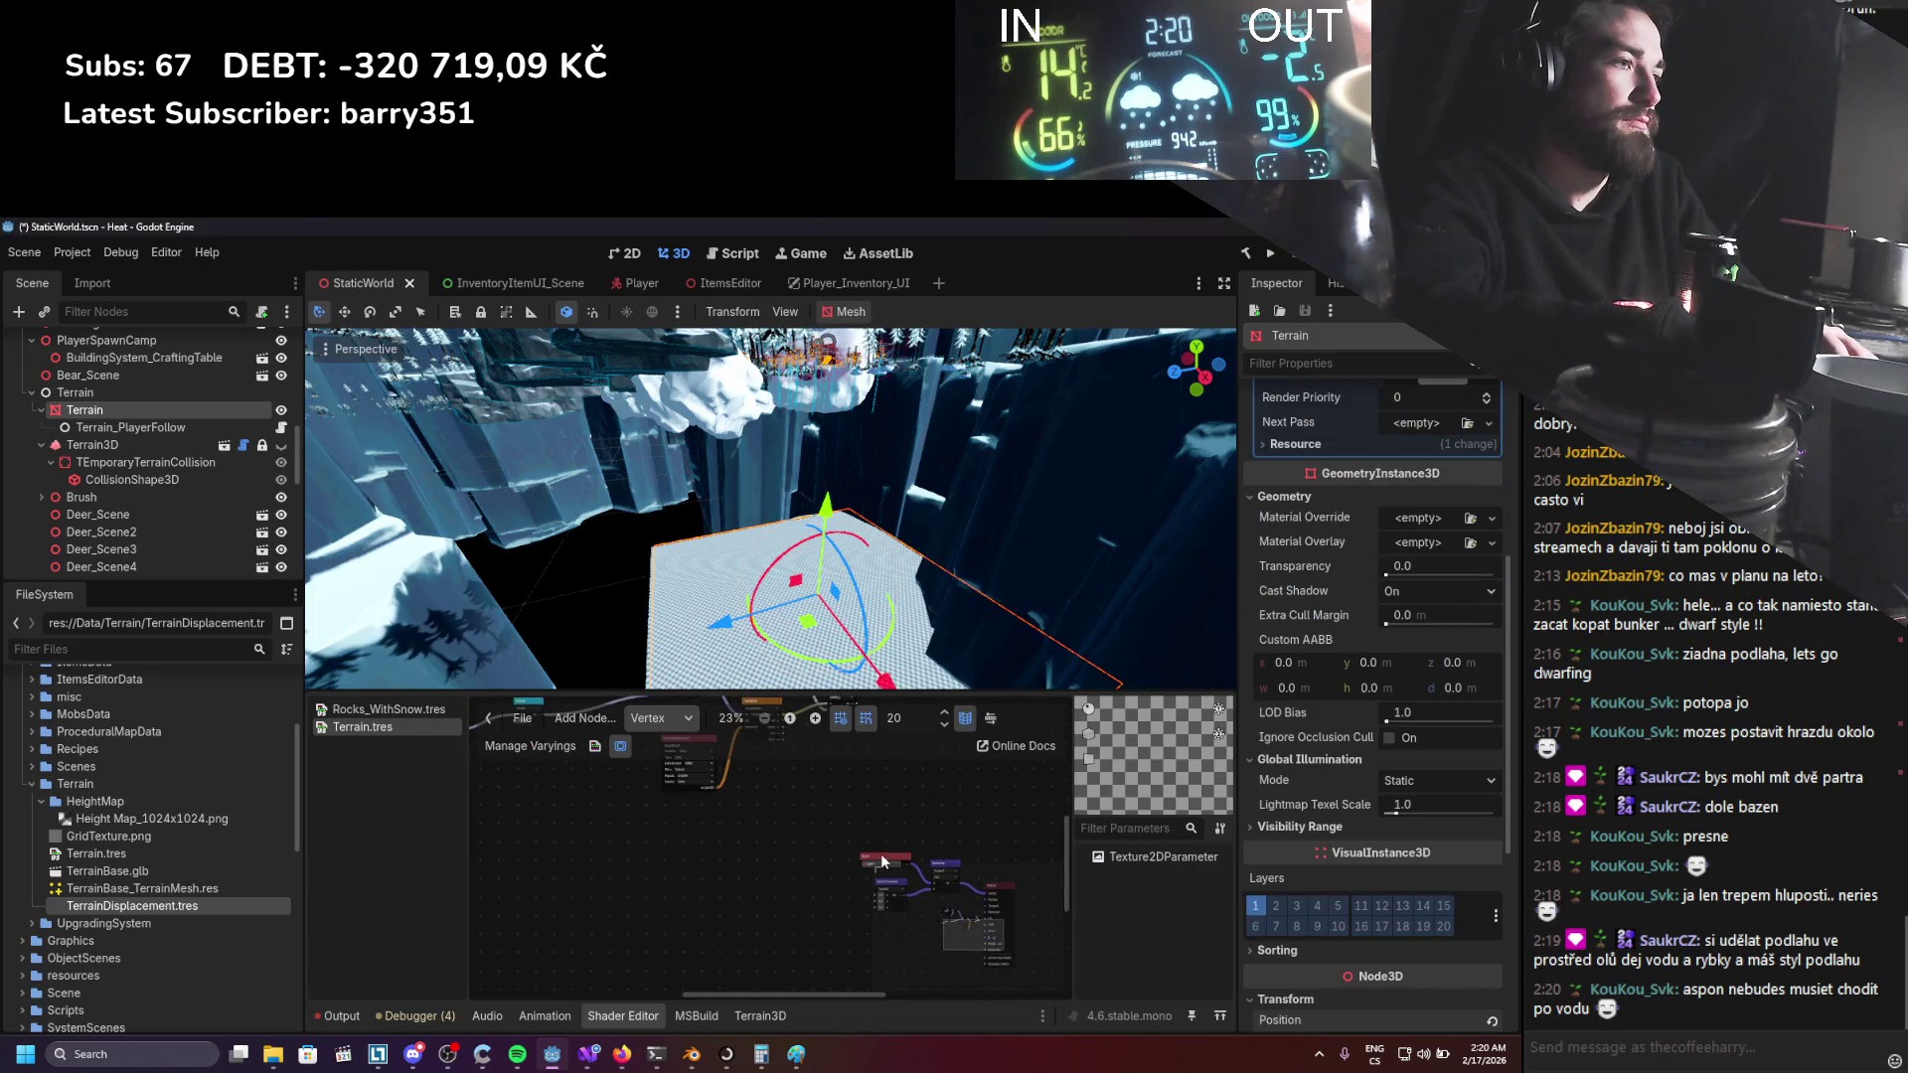
Select every vertex node and move the group up and left to tidy the graph.
scroll(772, 813, up, 1)
drag(819, 876, 747, 890)
key(ctrl+a)
drag(809, 820, 672, 757)
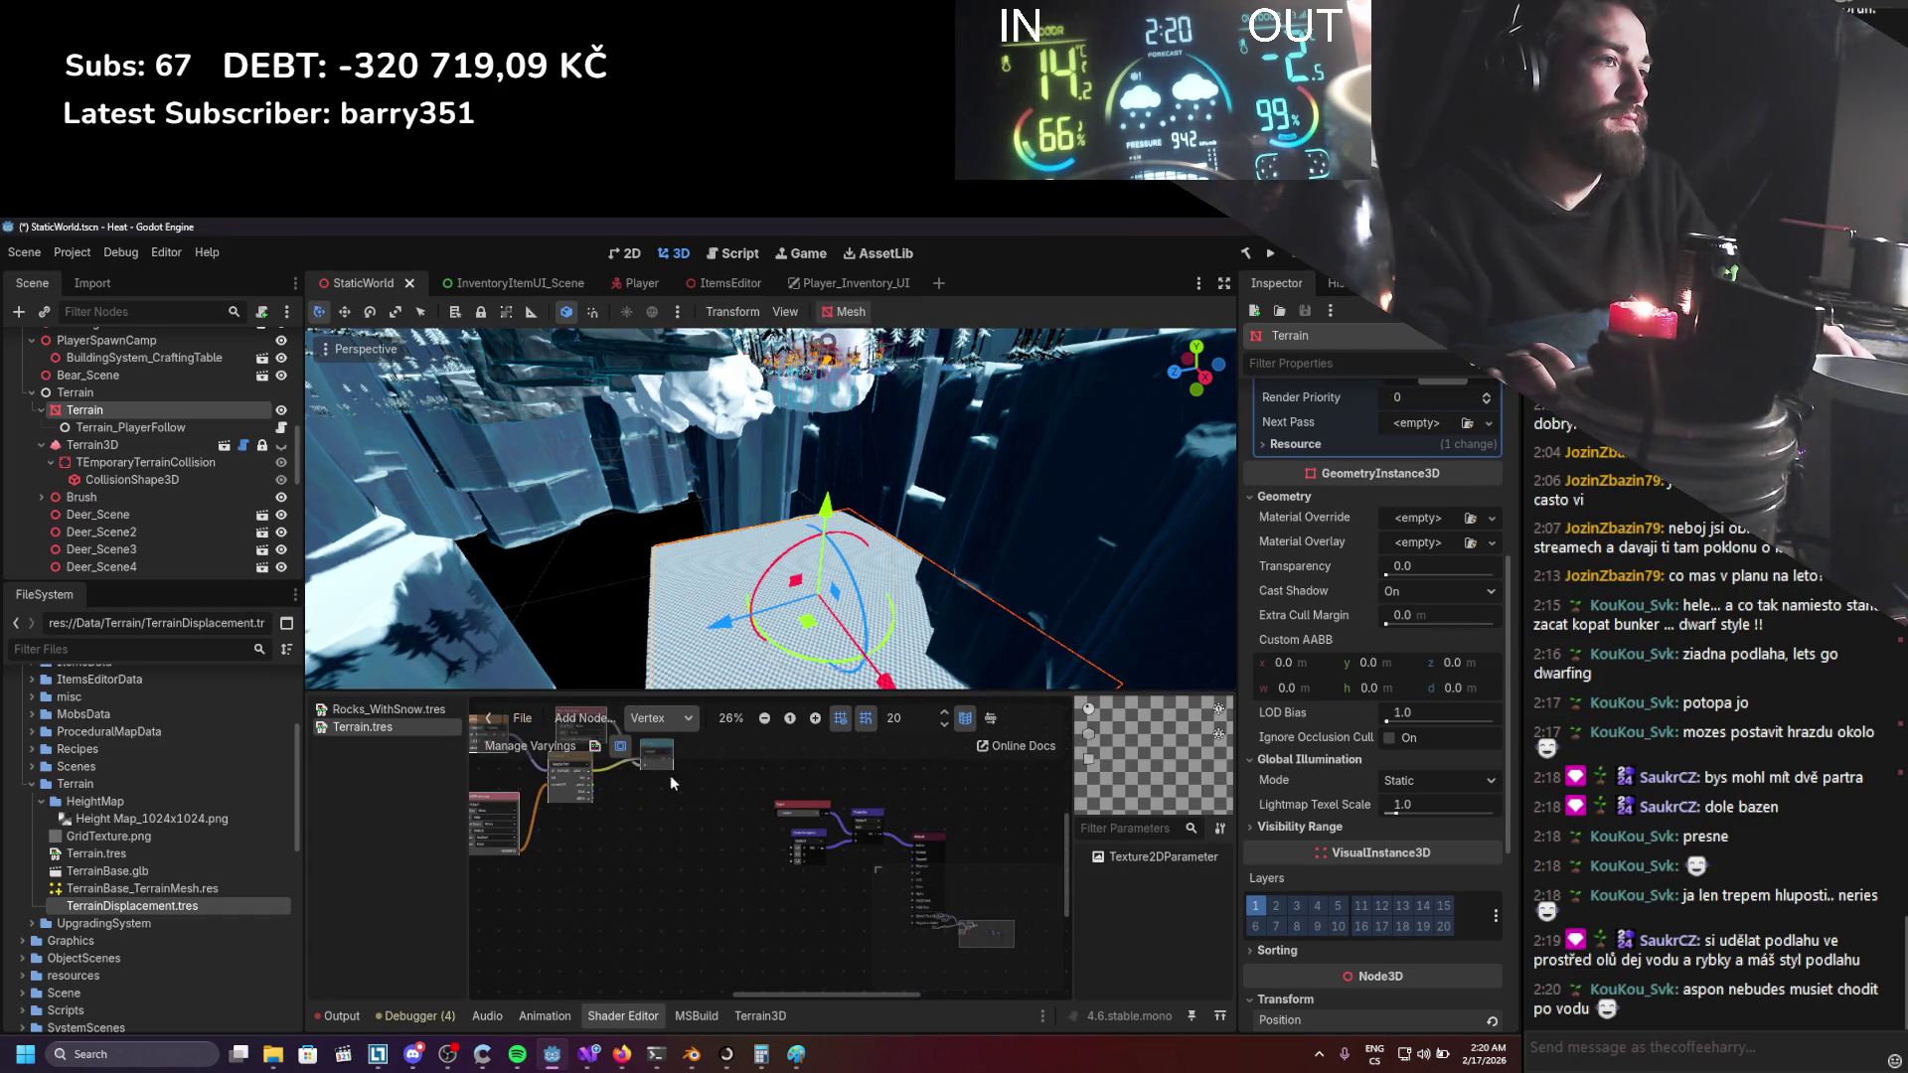
scroll(707, 834, up, 3)
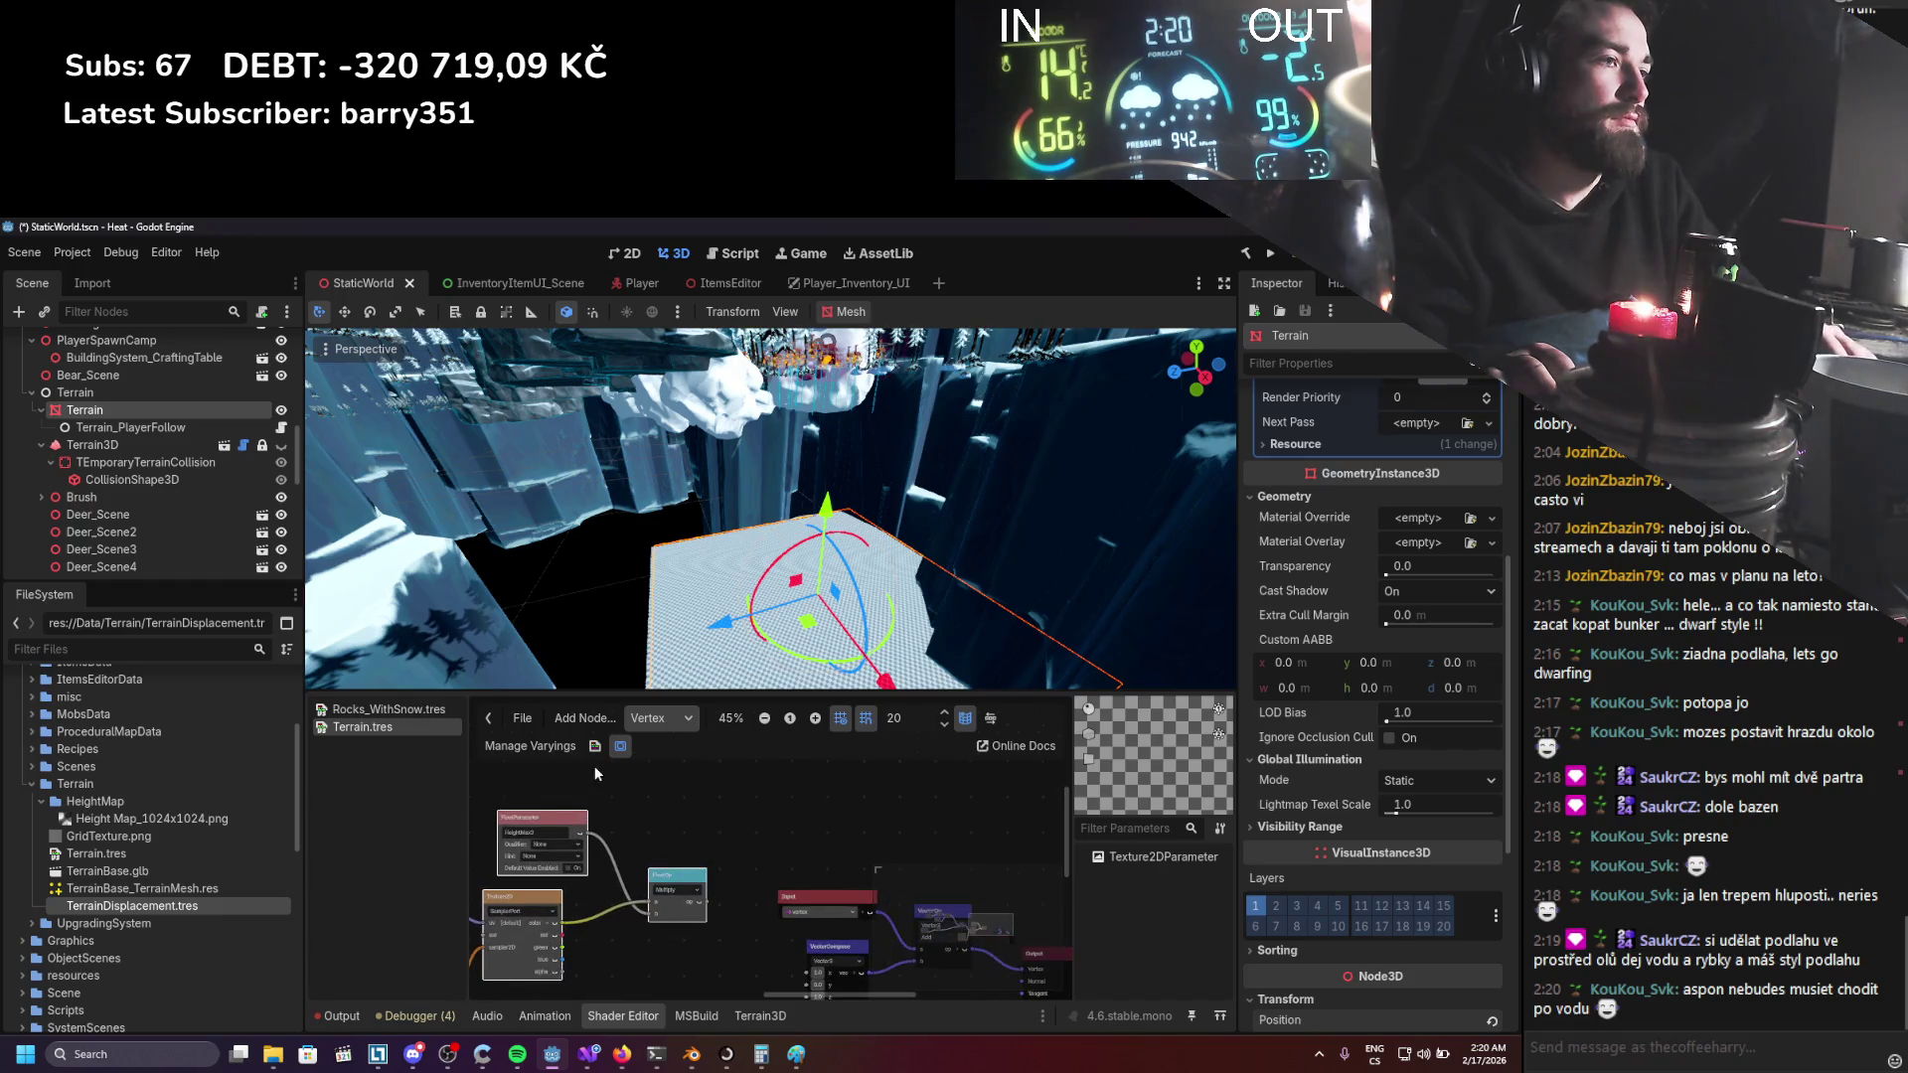
scroll(668, 850, up, 2)
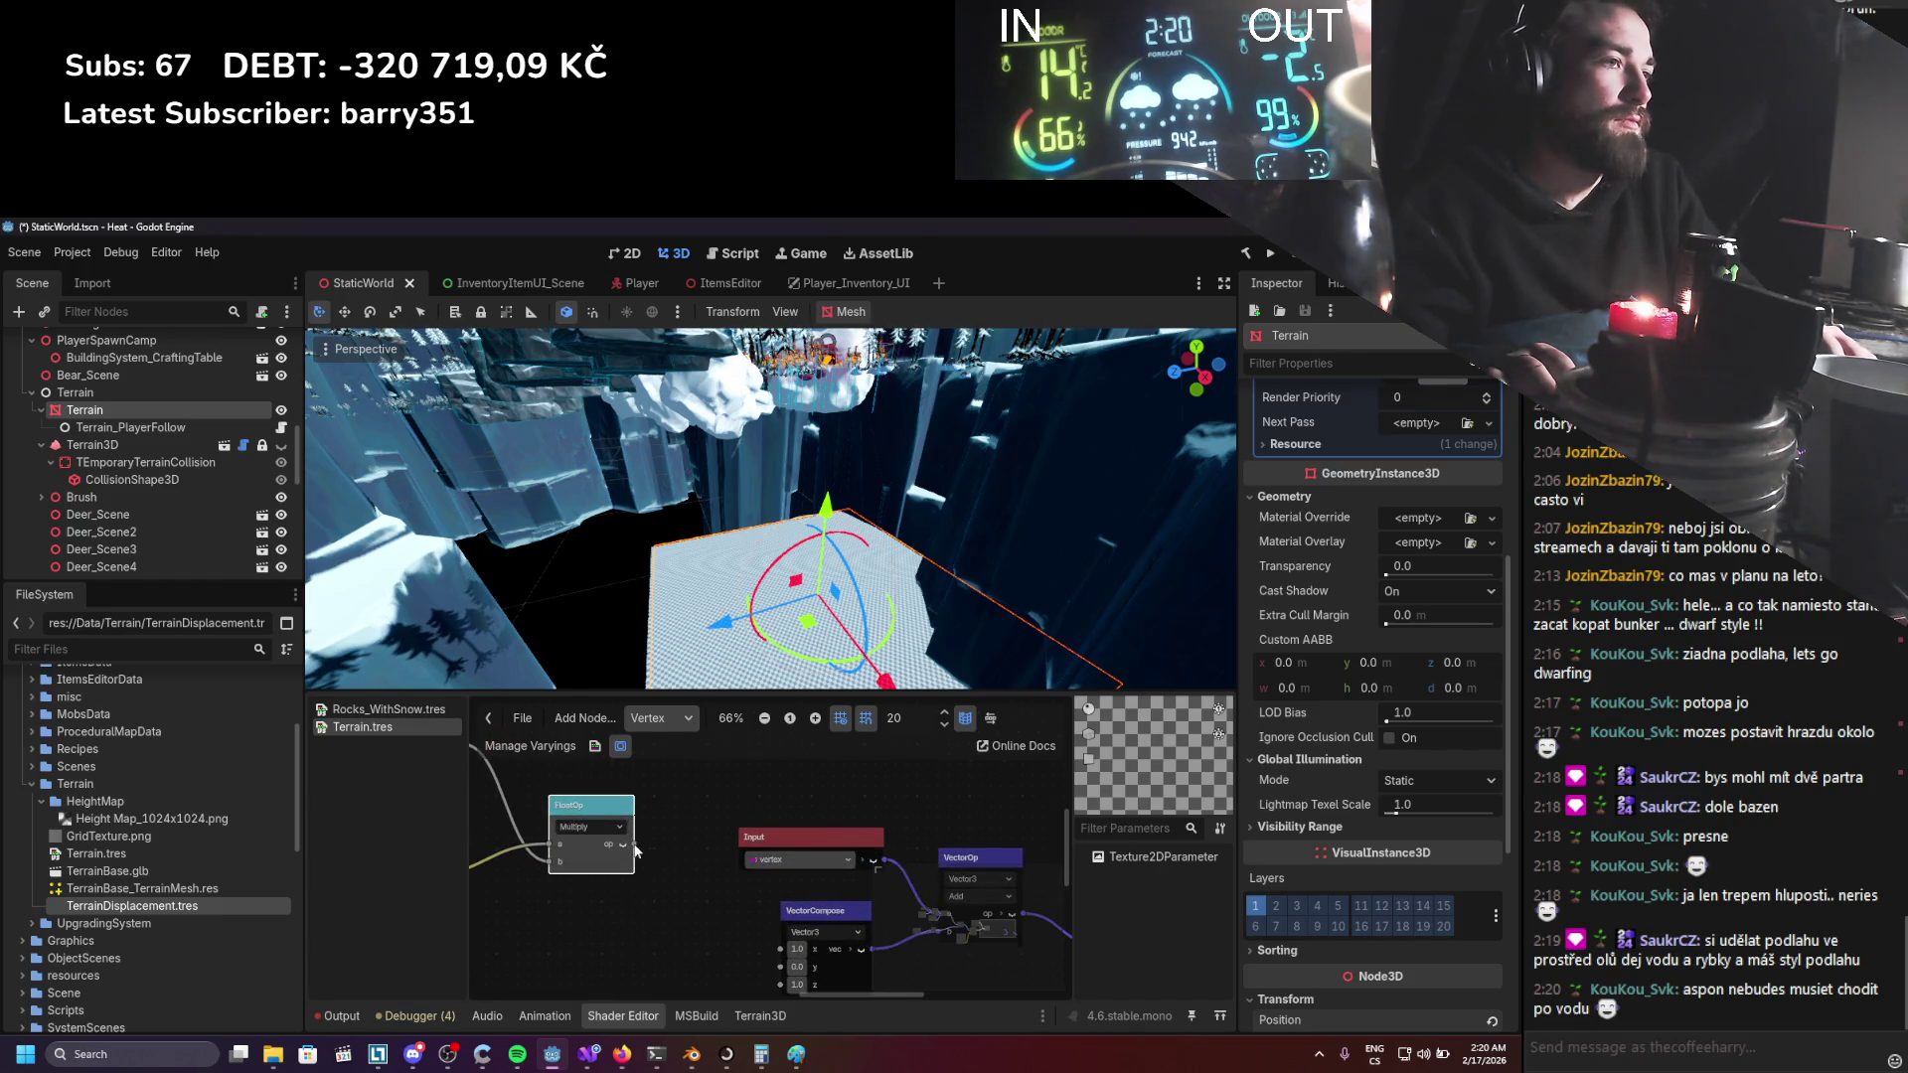
Set shader parameter Scale 4 to 0.1 and Center Offset 2 to (-51, -51).
click(774, 783)
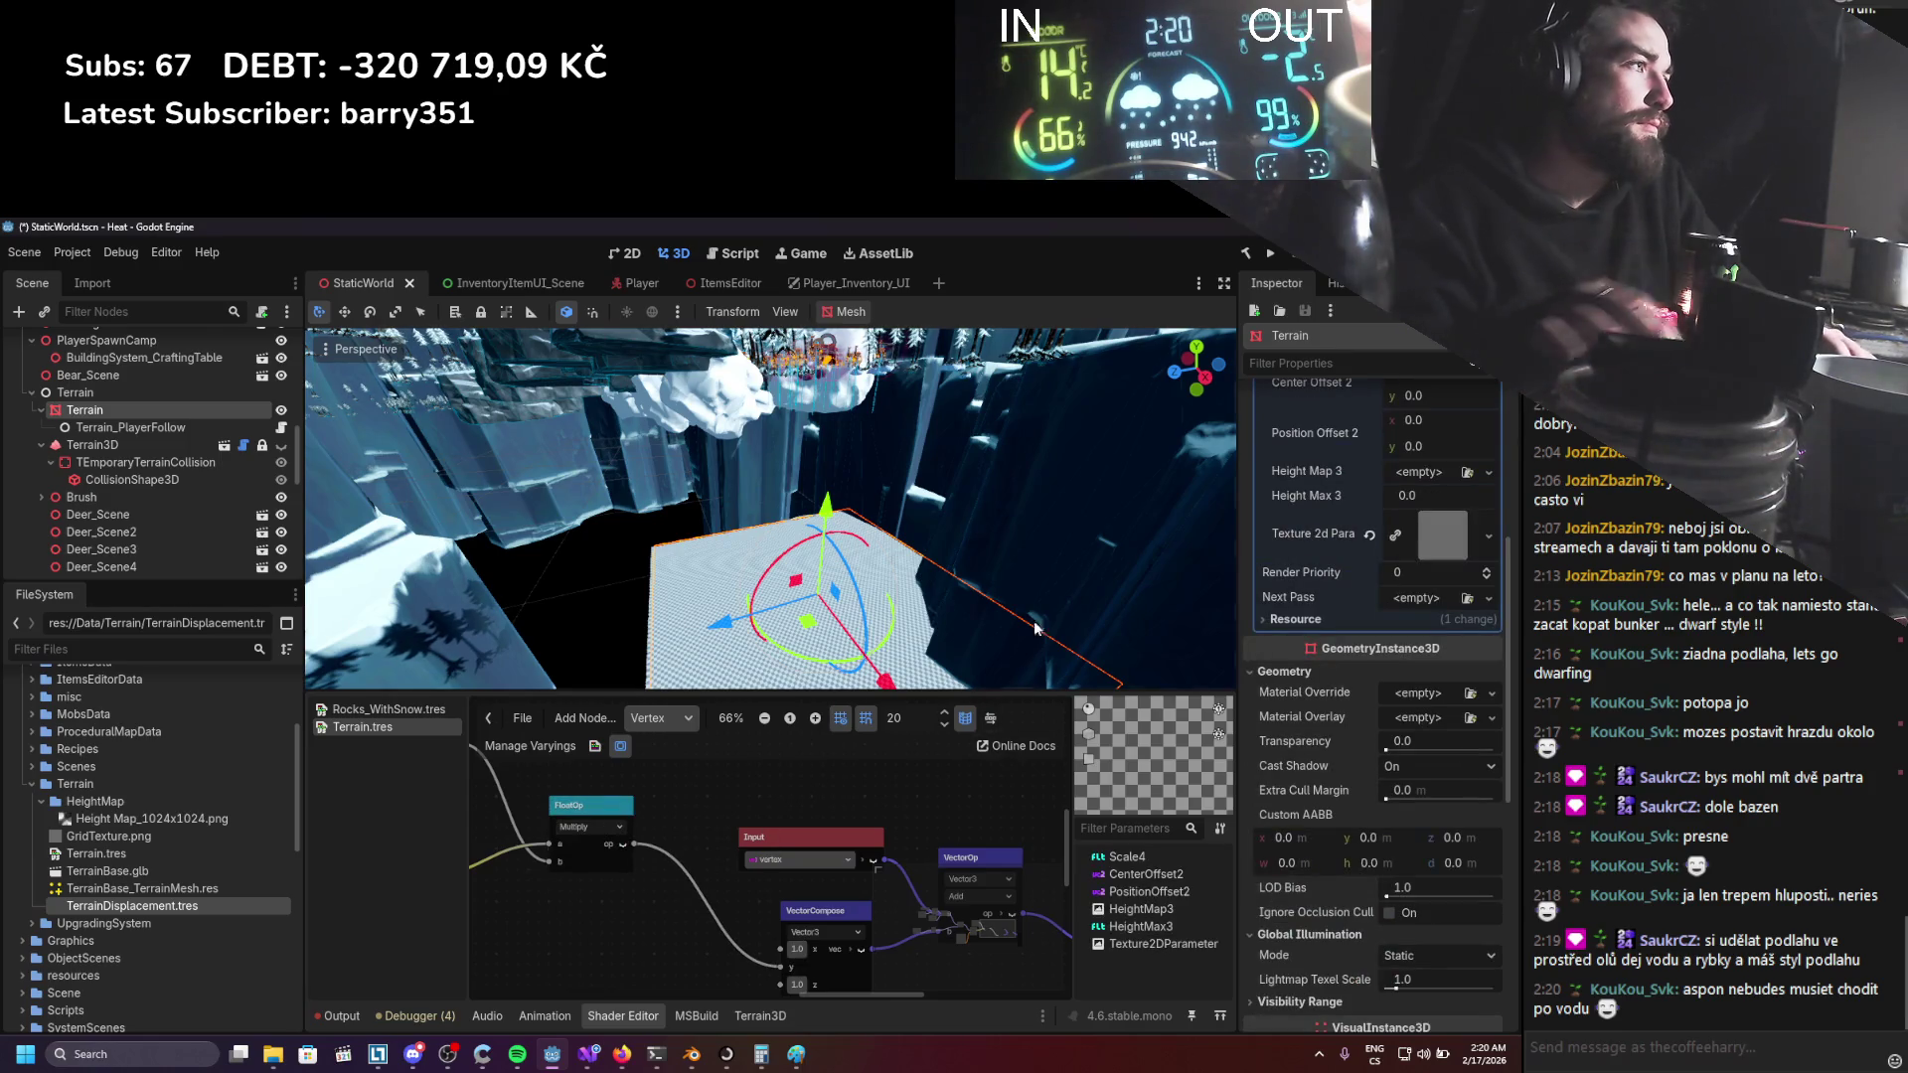
click(1451, 509)
text(0.1)
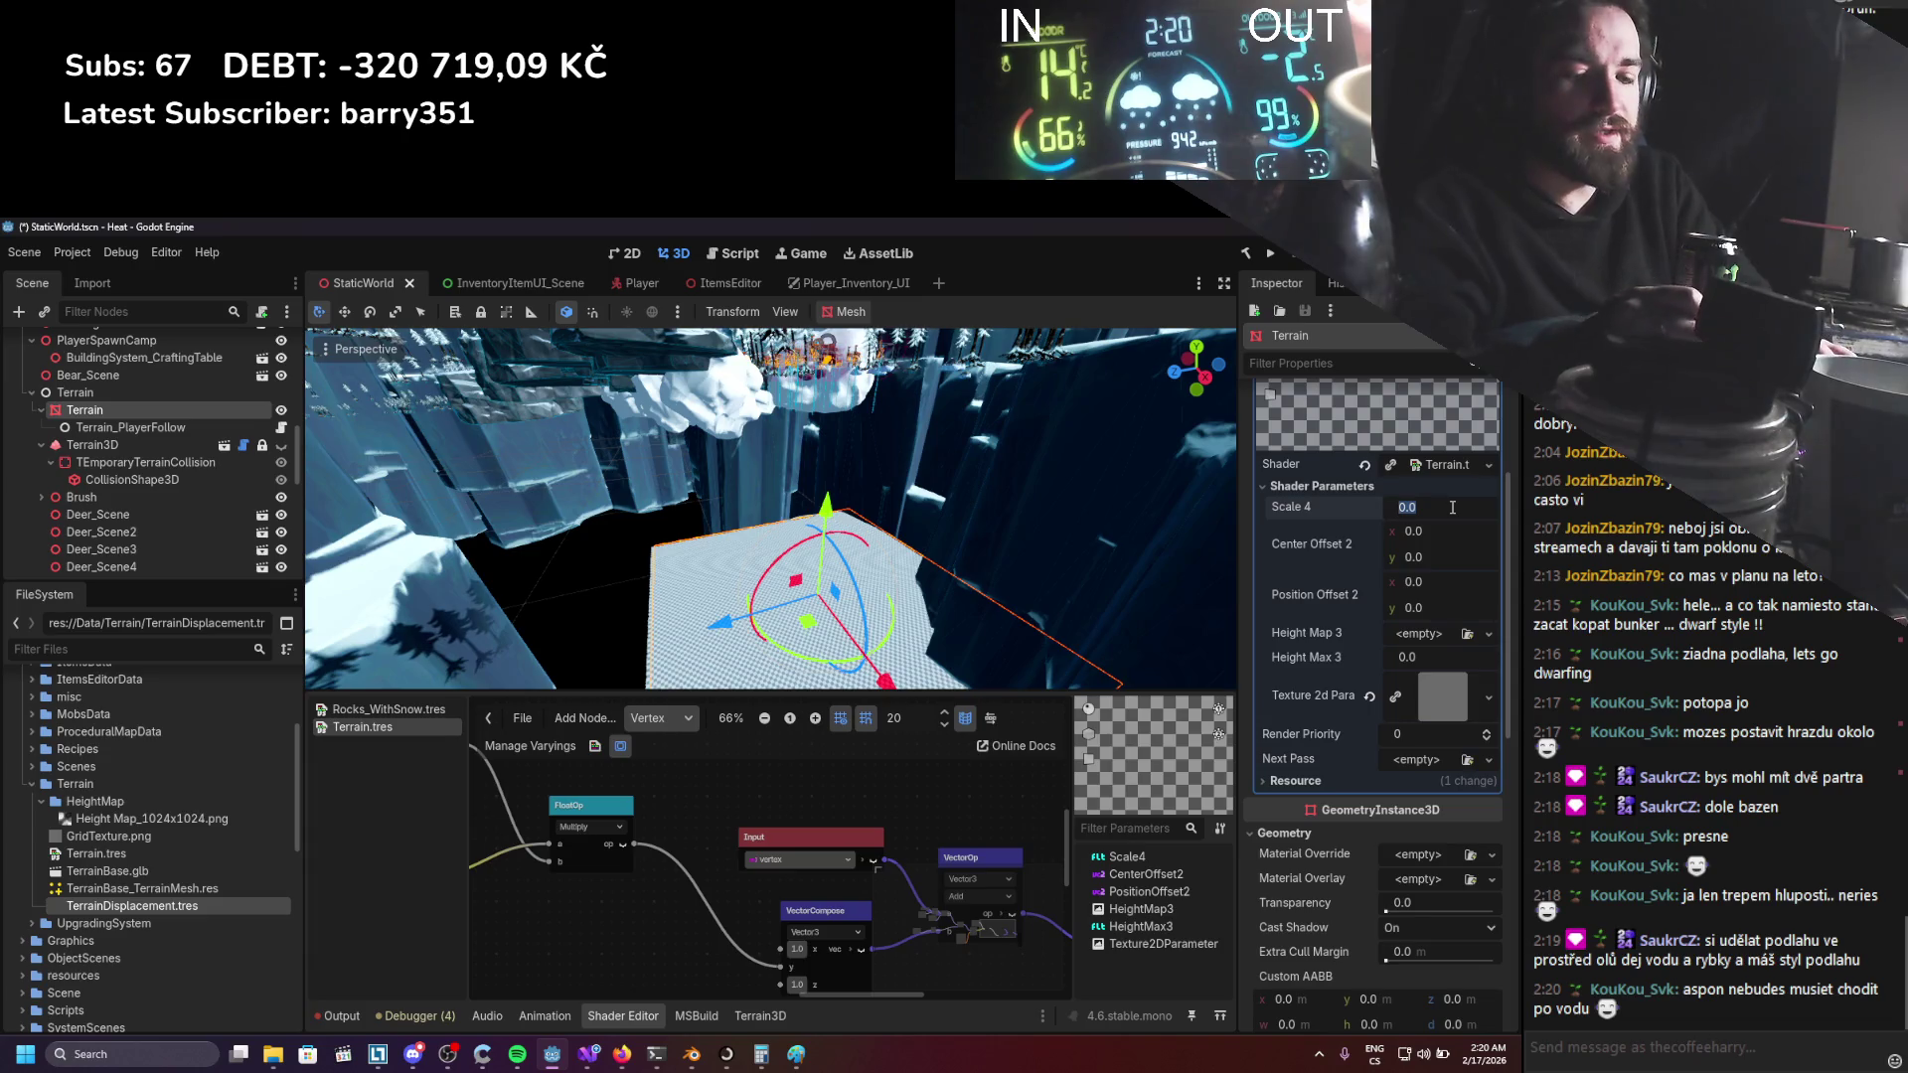
key(Return)
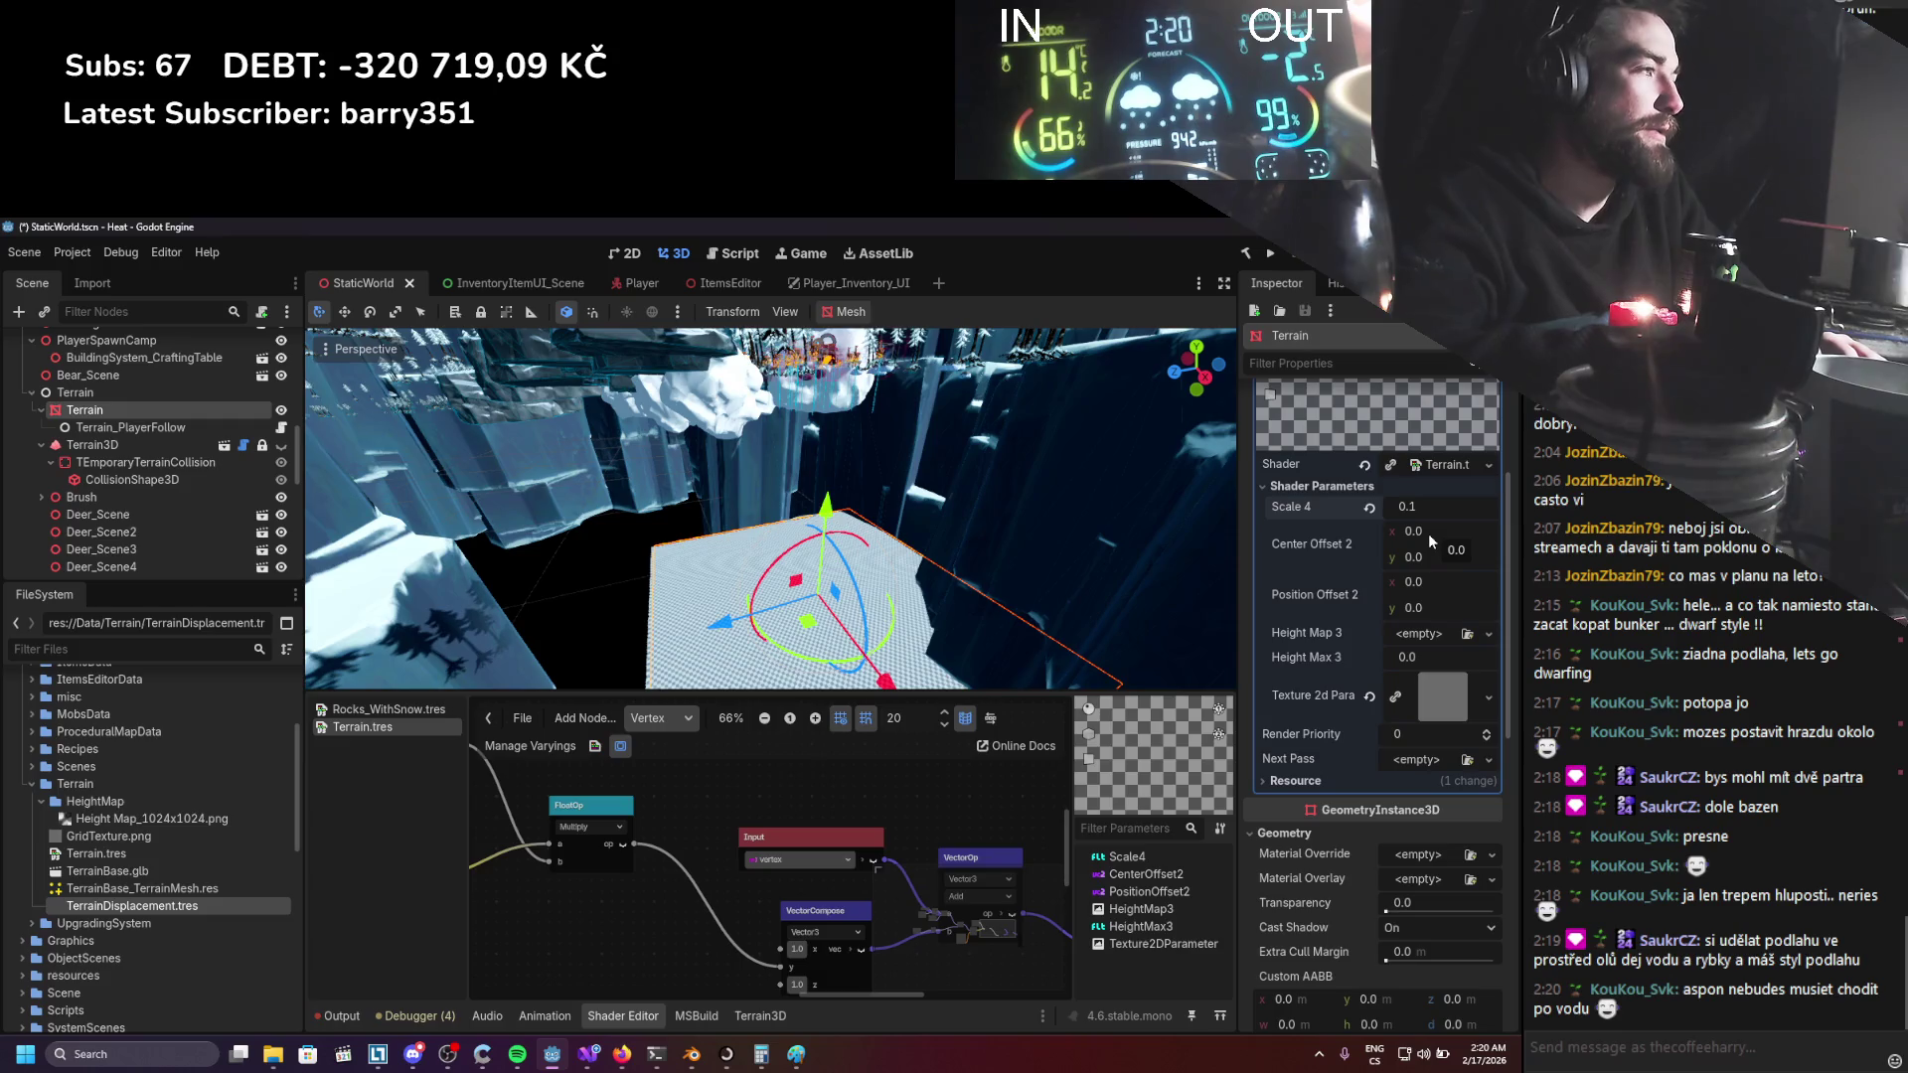
click(1427, 533)
text(-51)
key(Return)
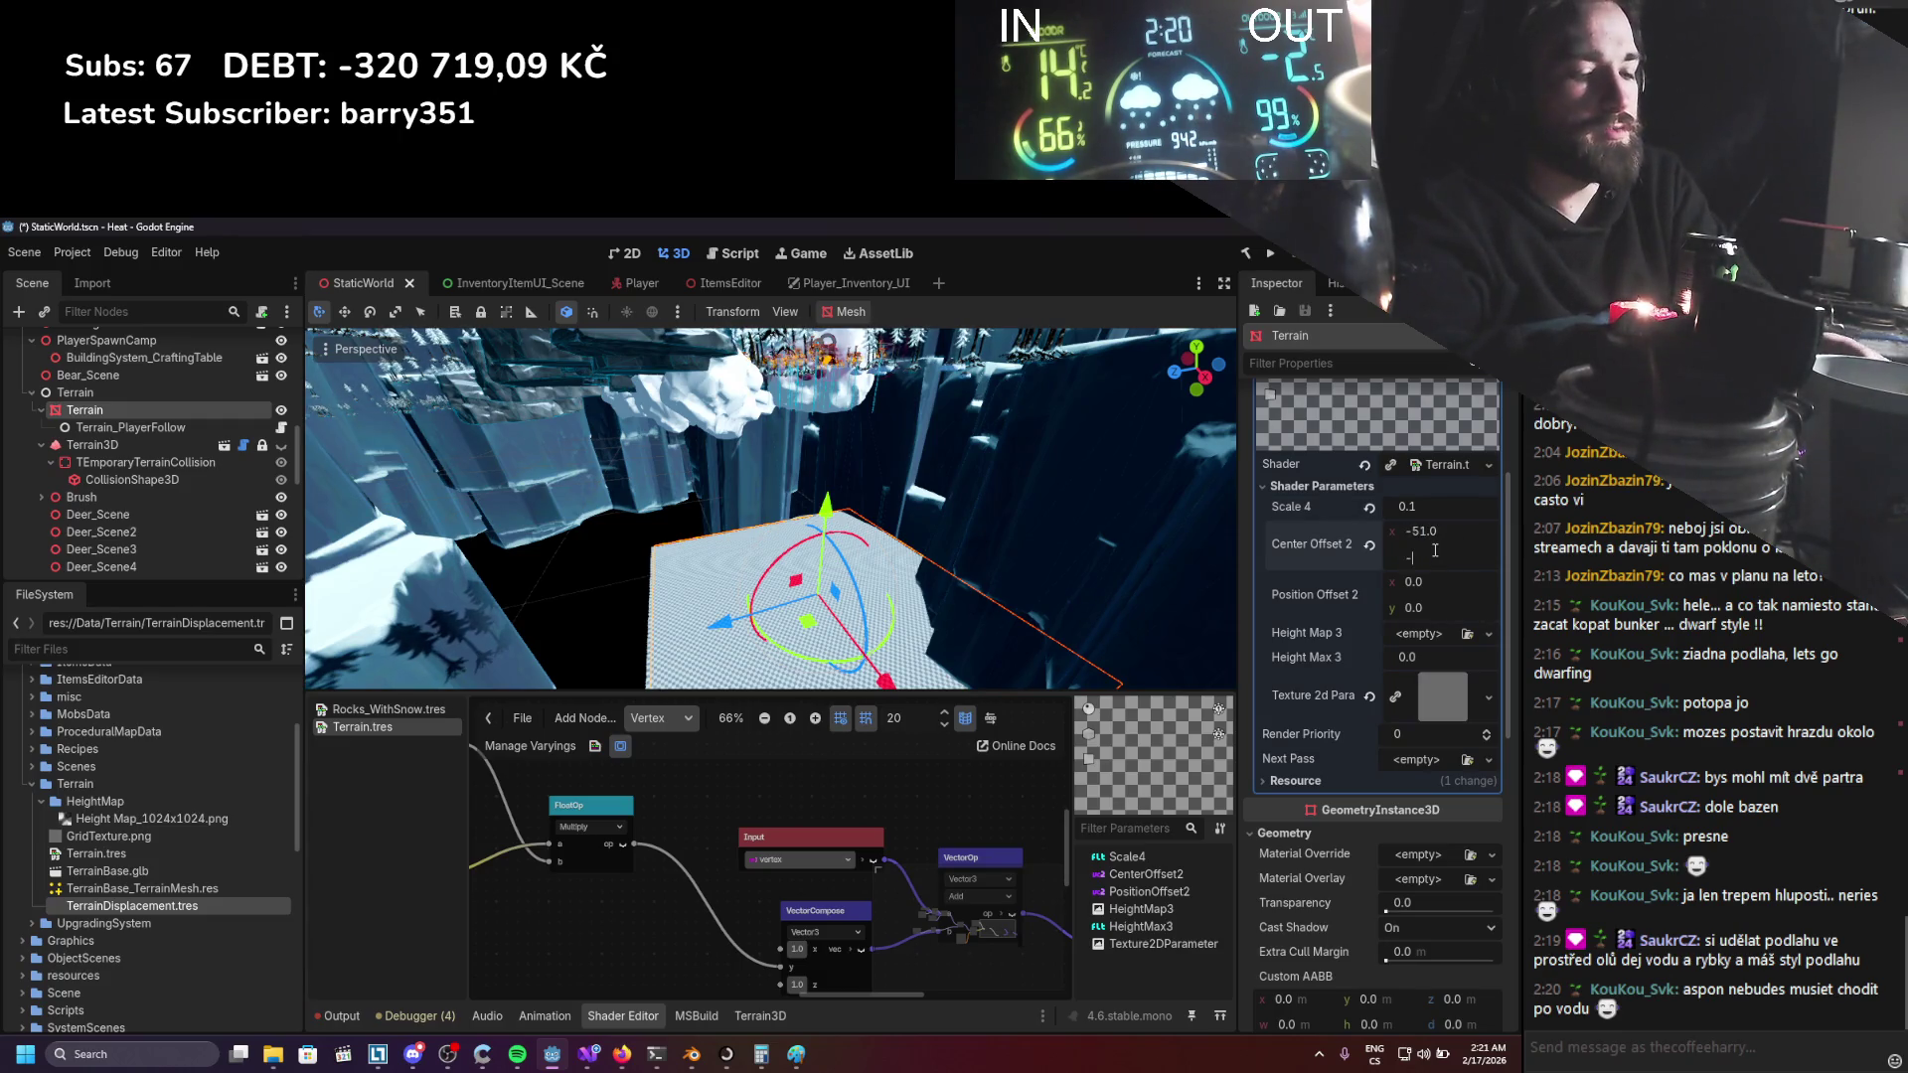
Set Position Offset 2 to (480, 550) and Height Max 3 to 100, then assign Height Map_1024x1024.png.
click(1428, 581)
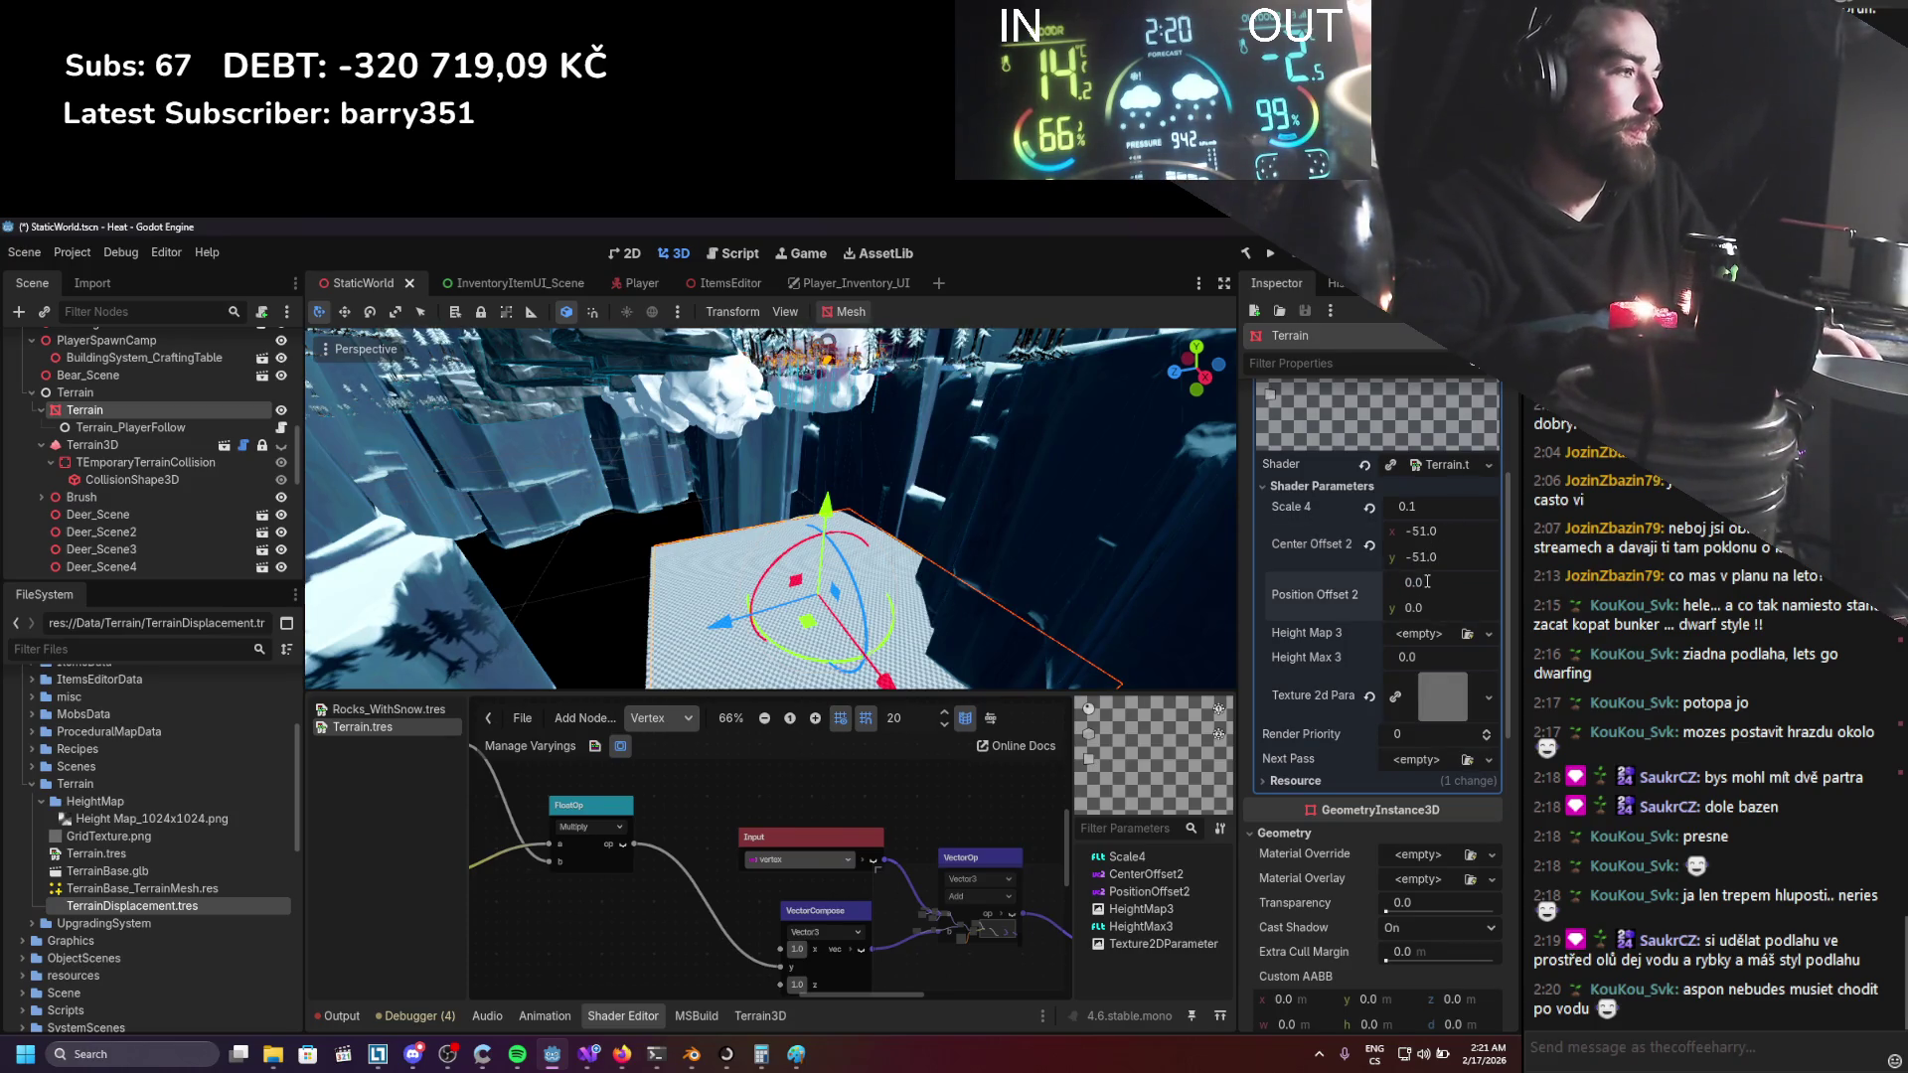
scroll(1392, 819, down, 10)
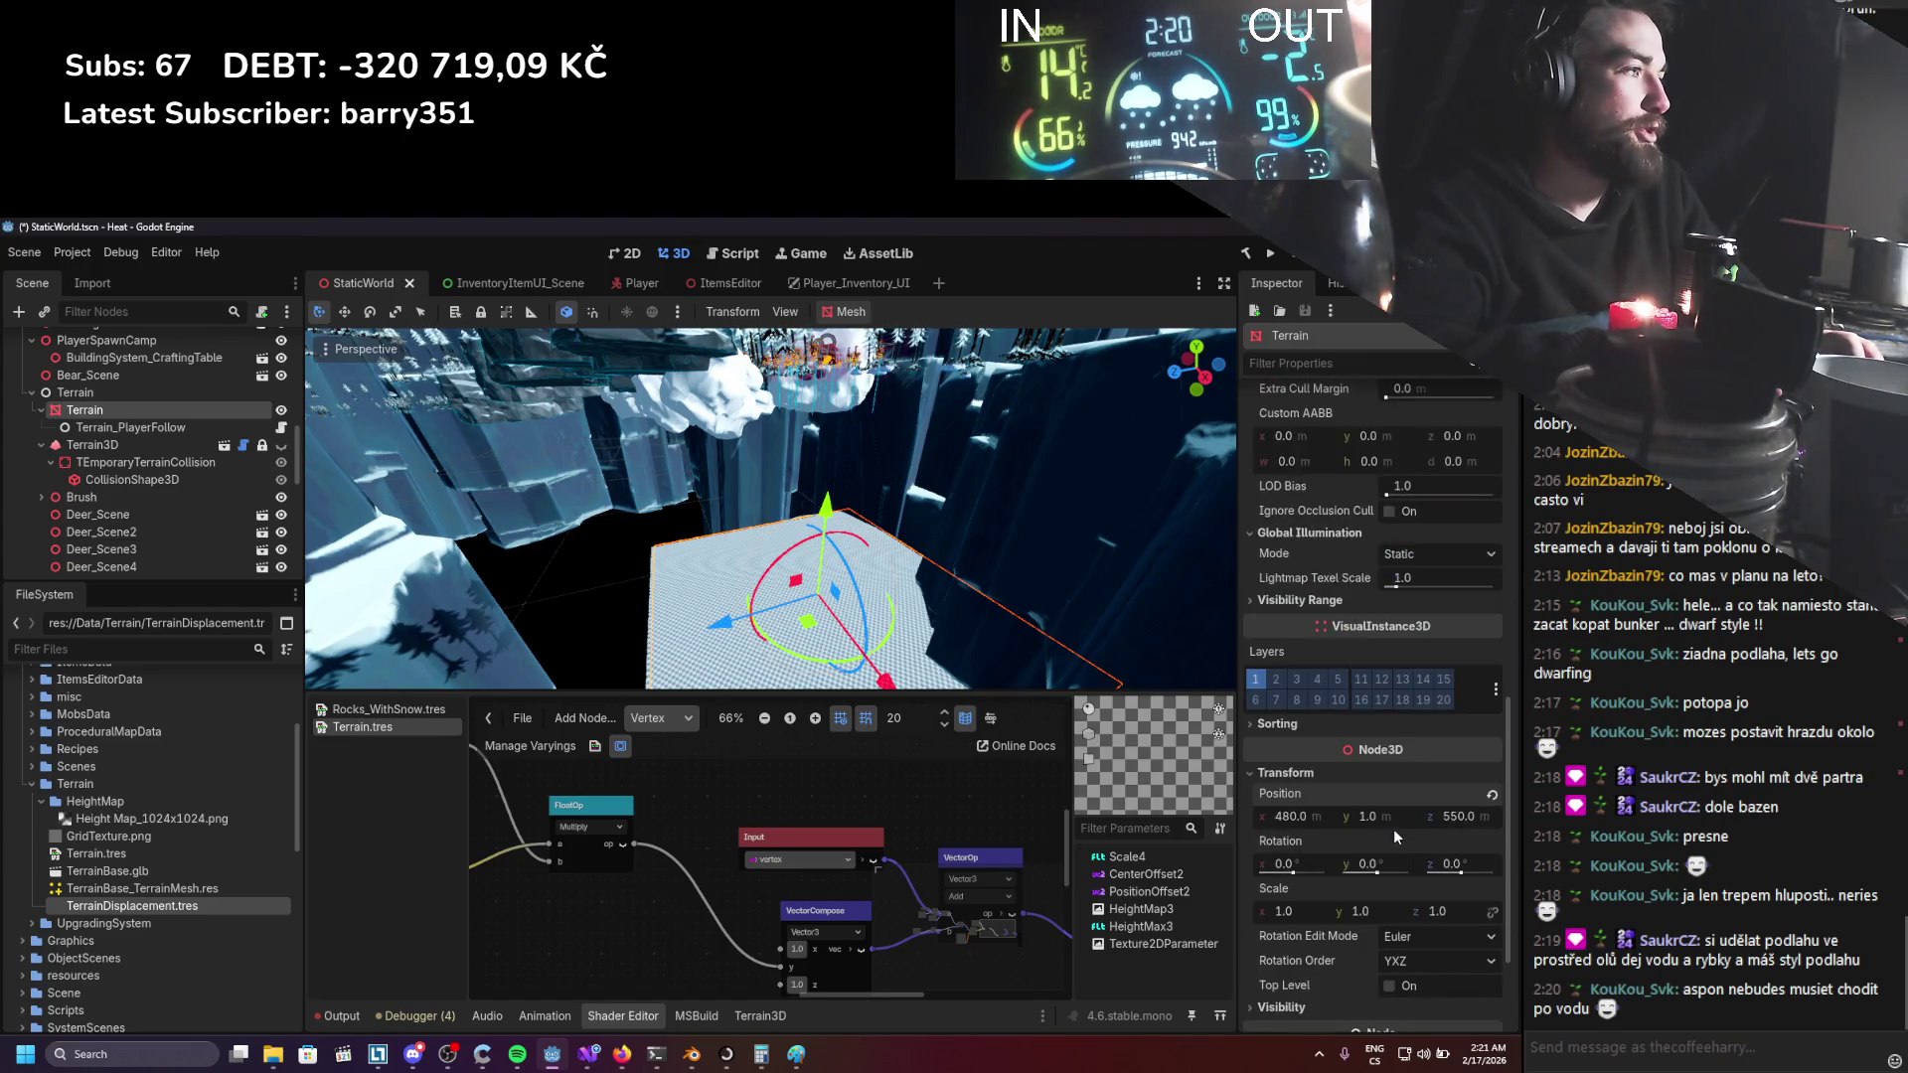
scroll(1393, 828, up, 5)
scroll(1426, 610, up, 5)
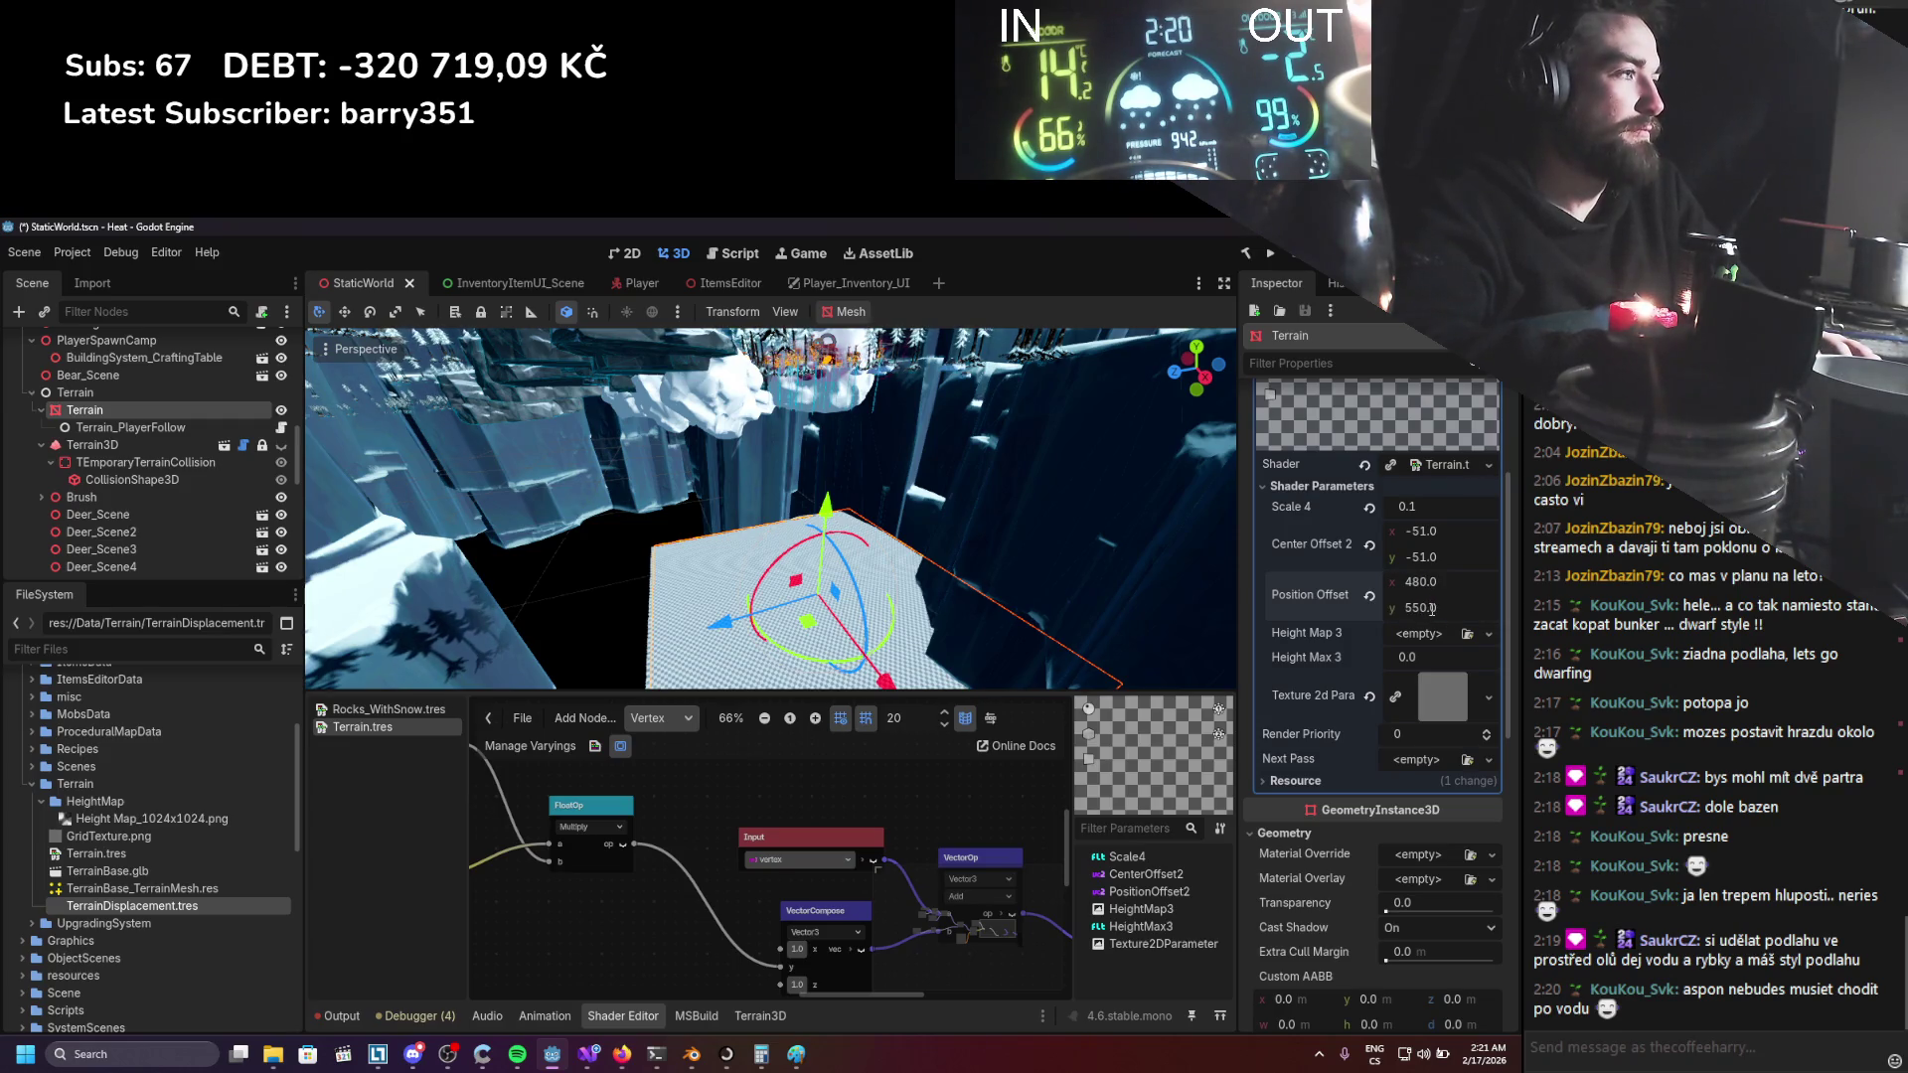
click(1423, 657)
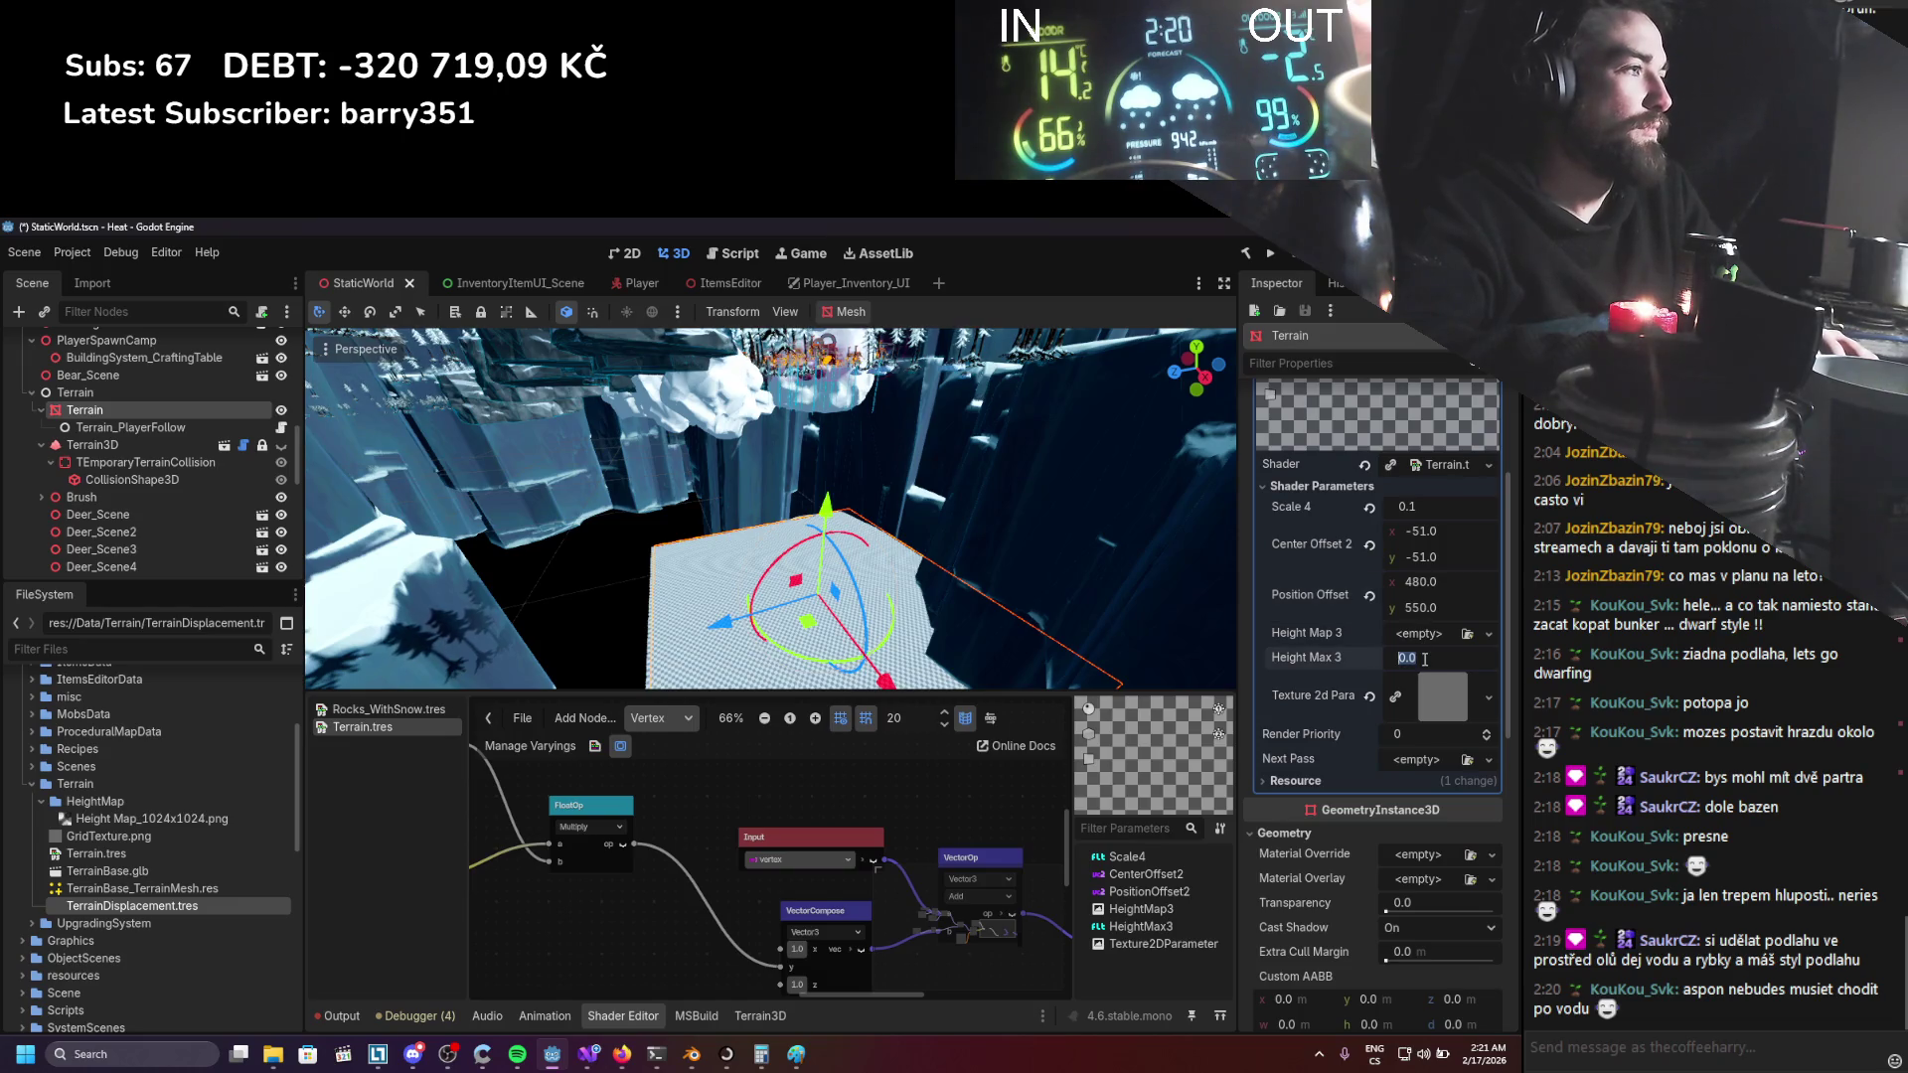
text(100)
key(Return)
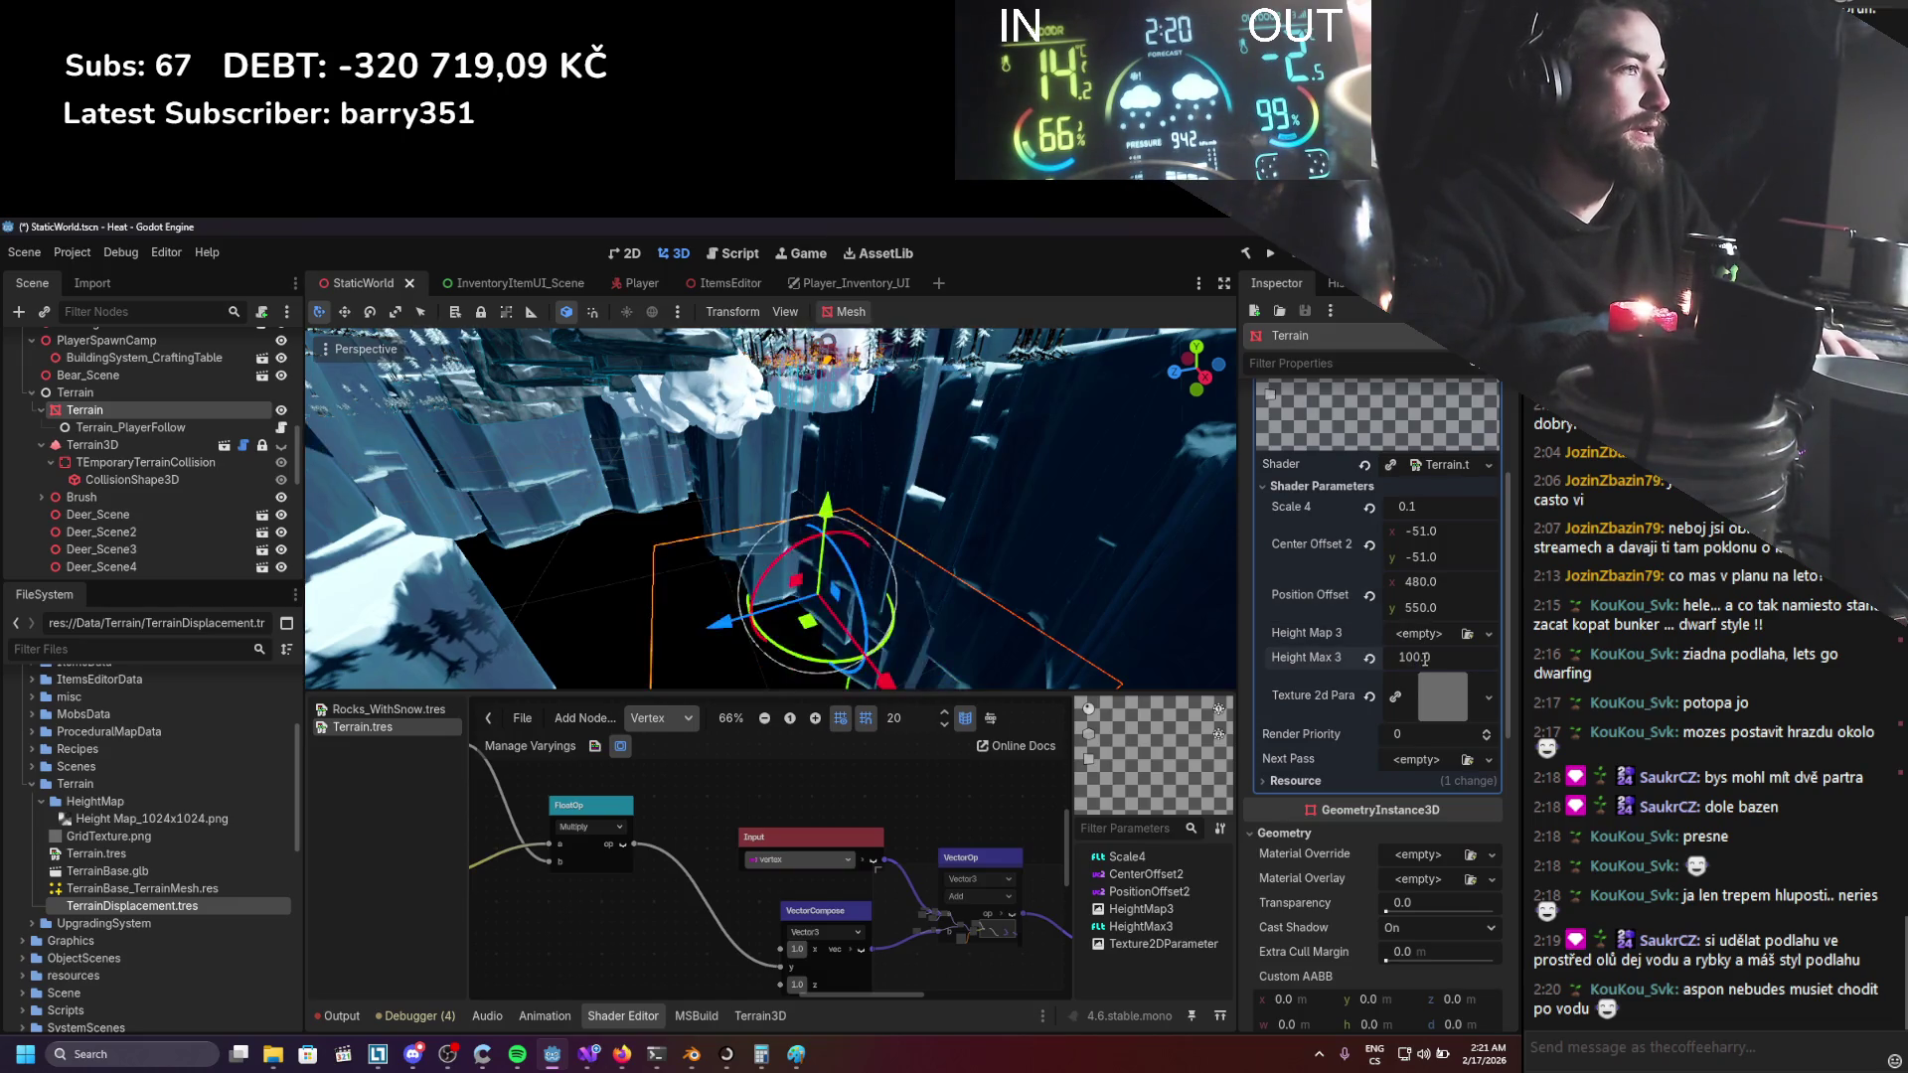
mouse_move(94, 820)
mouse_down()
mouse_move(1007, 770)
mouse_move(1422, 653)
mouse_up()
Raise Height Max 3 to 200, check the terrain from a low angle, and save.
scroll(998, 614, down, 5)
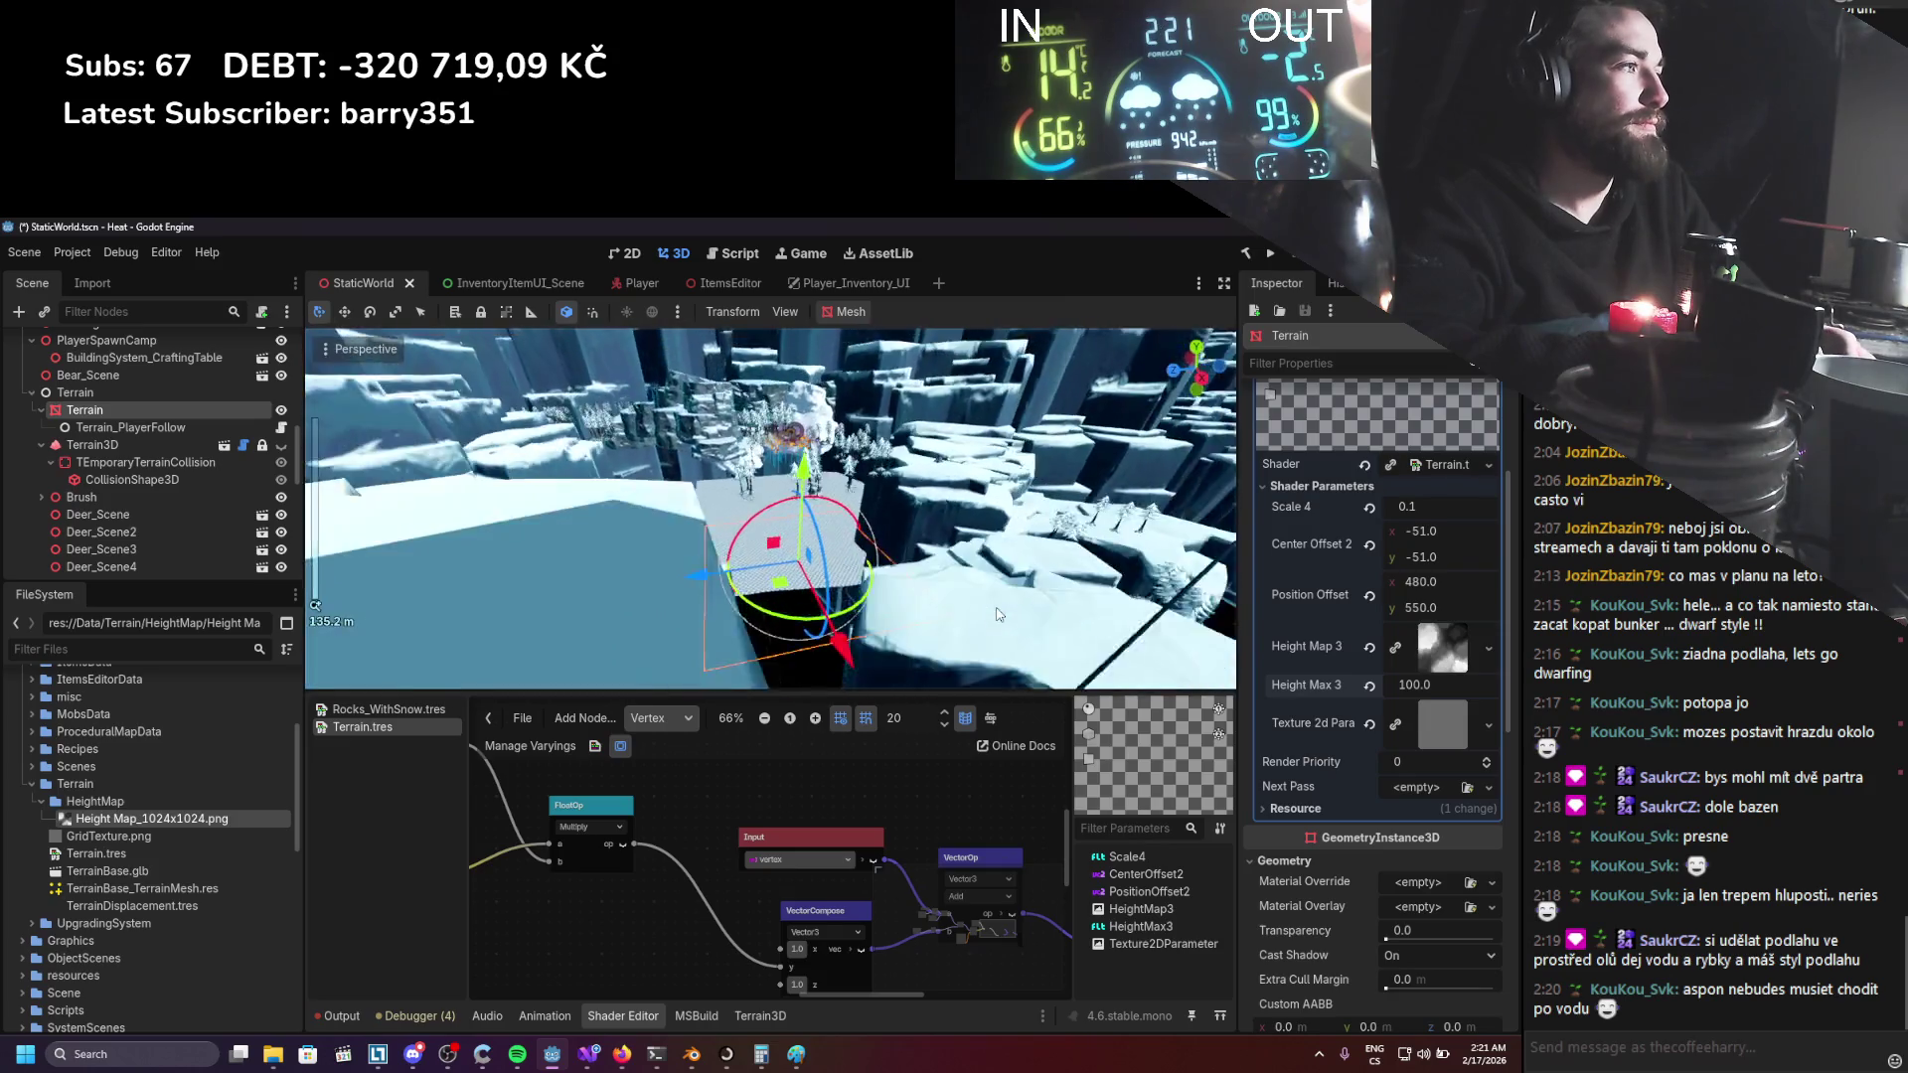
scroll(978, 608, up, 3)
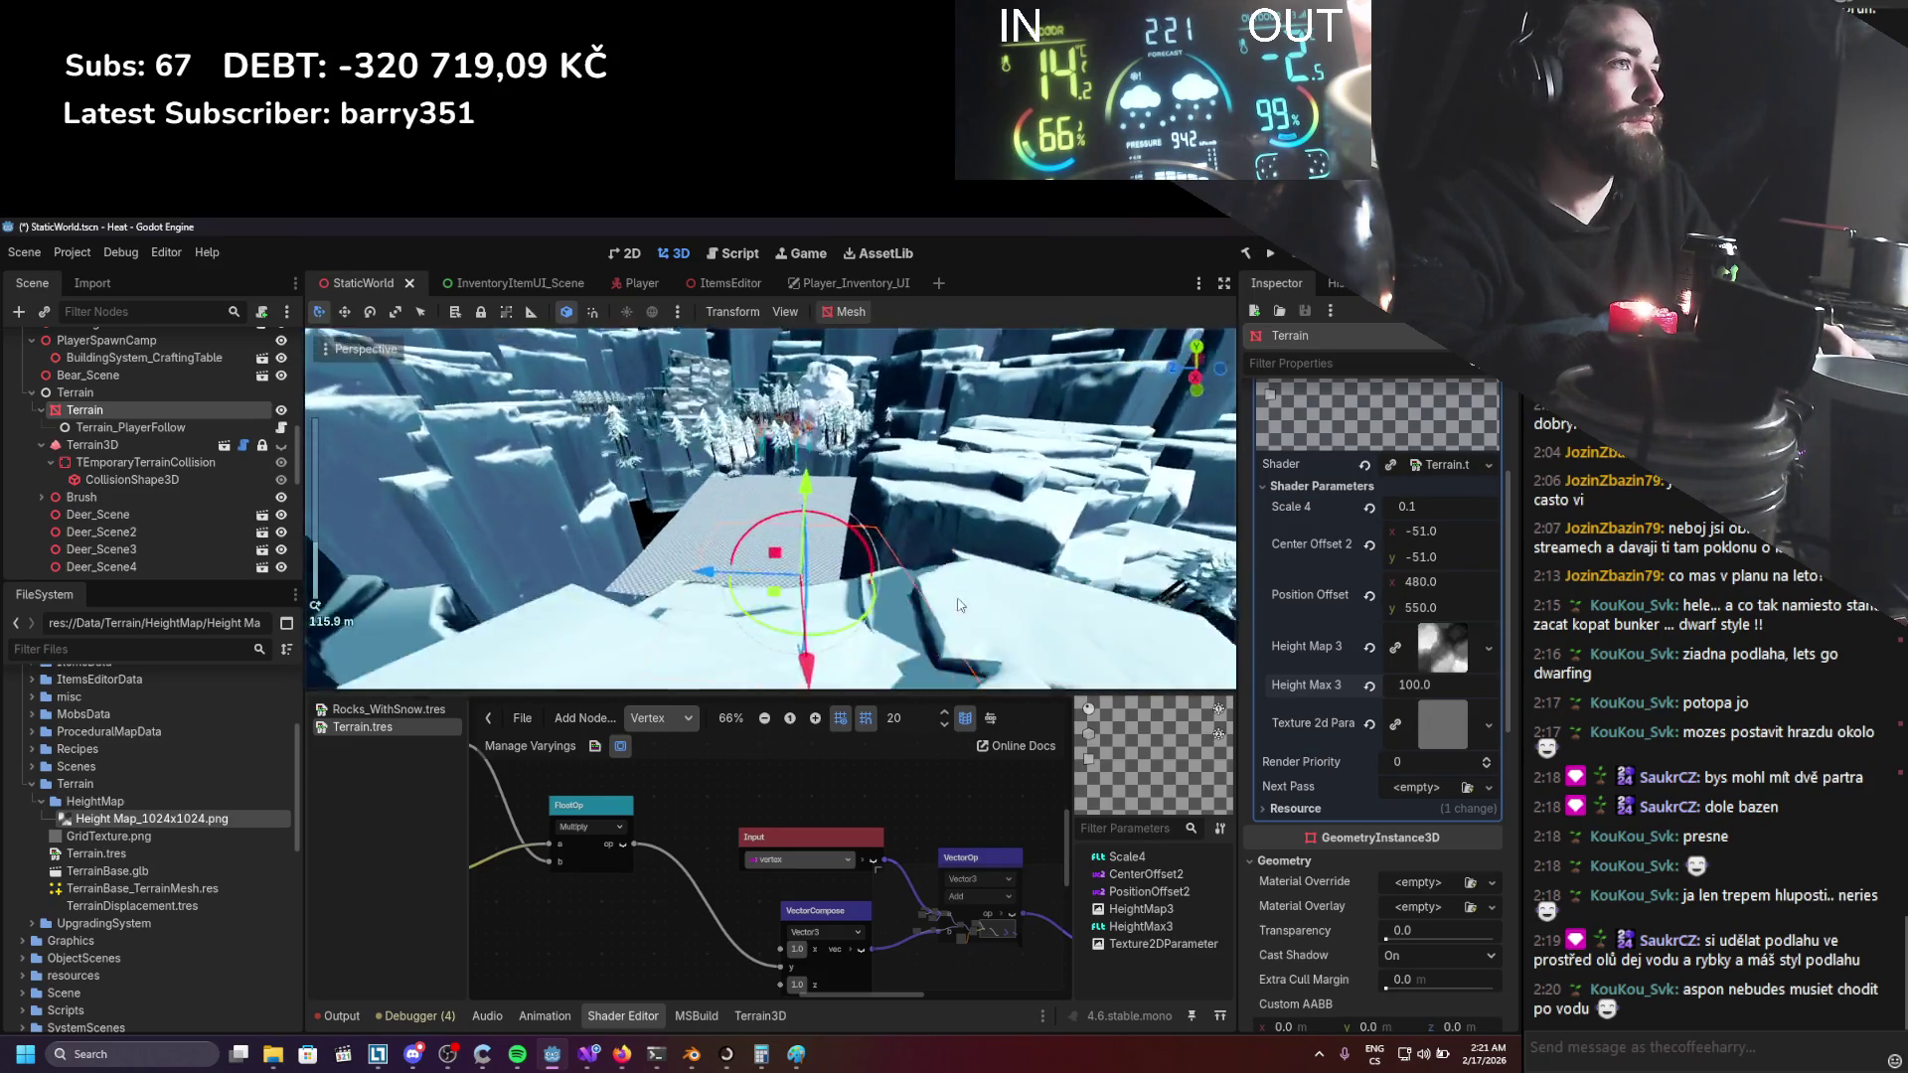
mouse_move(960, 604)
mouse_down()
mouse_move(1027, 563)
mouse_move(952, 543)
mouse_move(946, 596)
mouse_move(960, 582)
mouse_move(562, 671)
mouse_move(696, 635)
mouse_up()
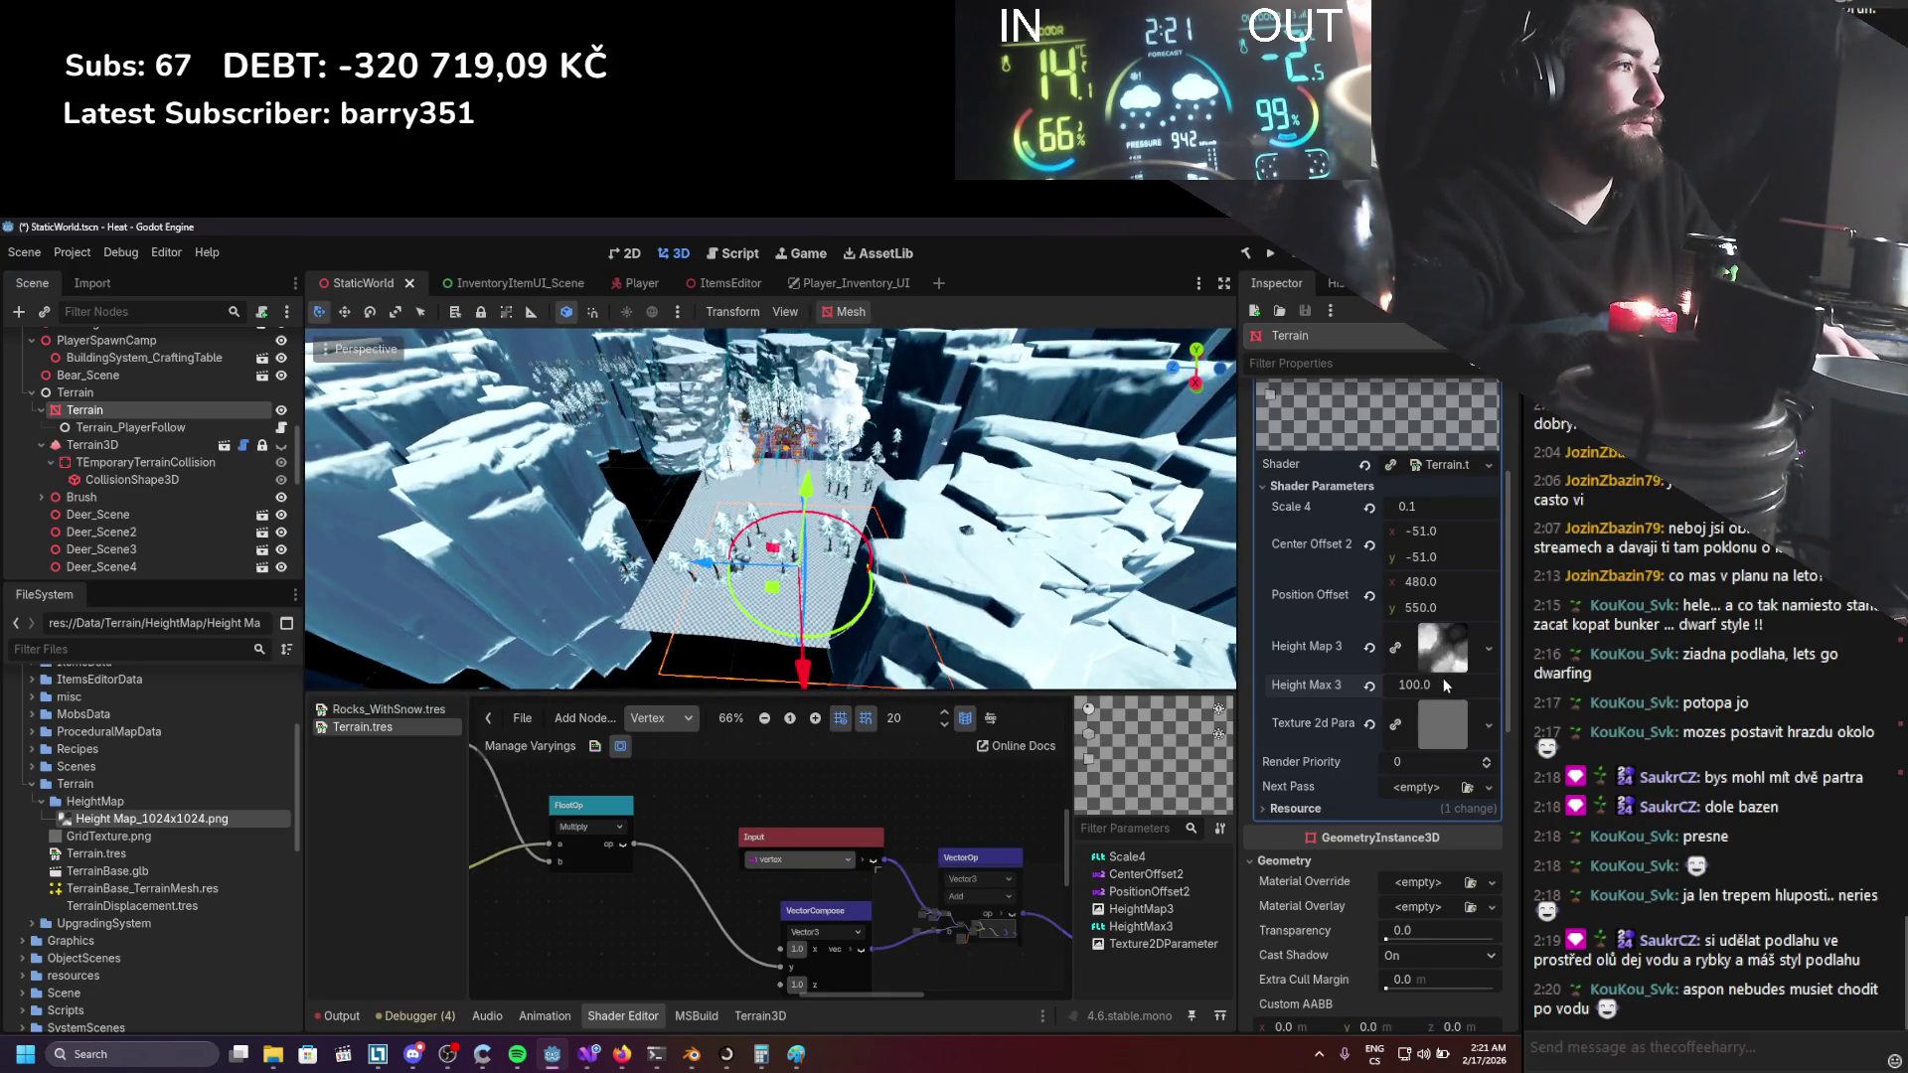
text(20)
key(Return)
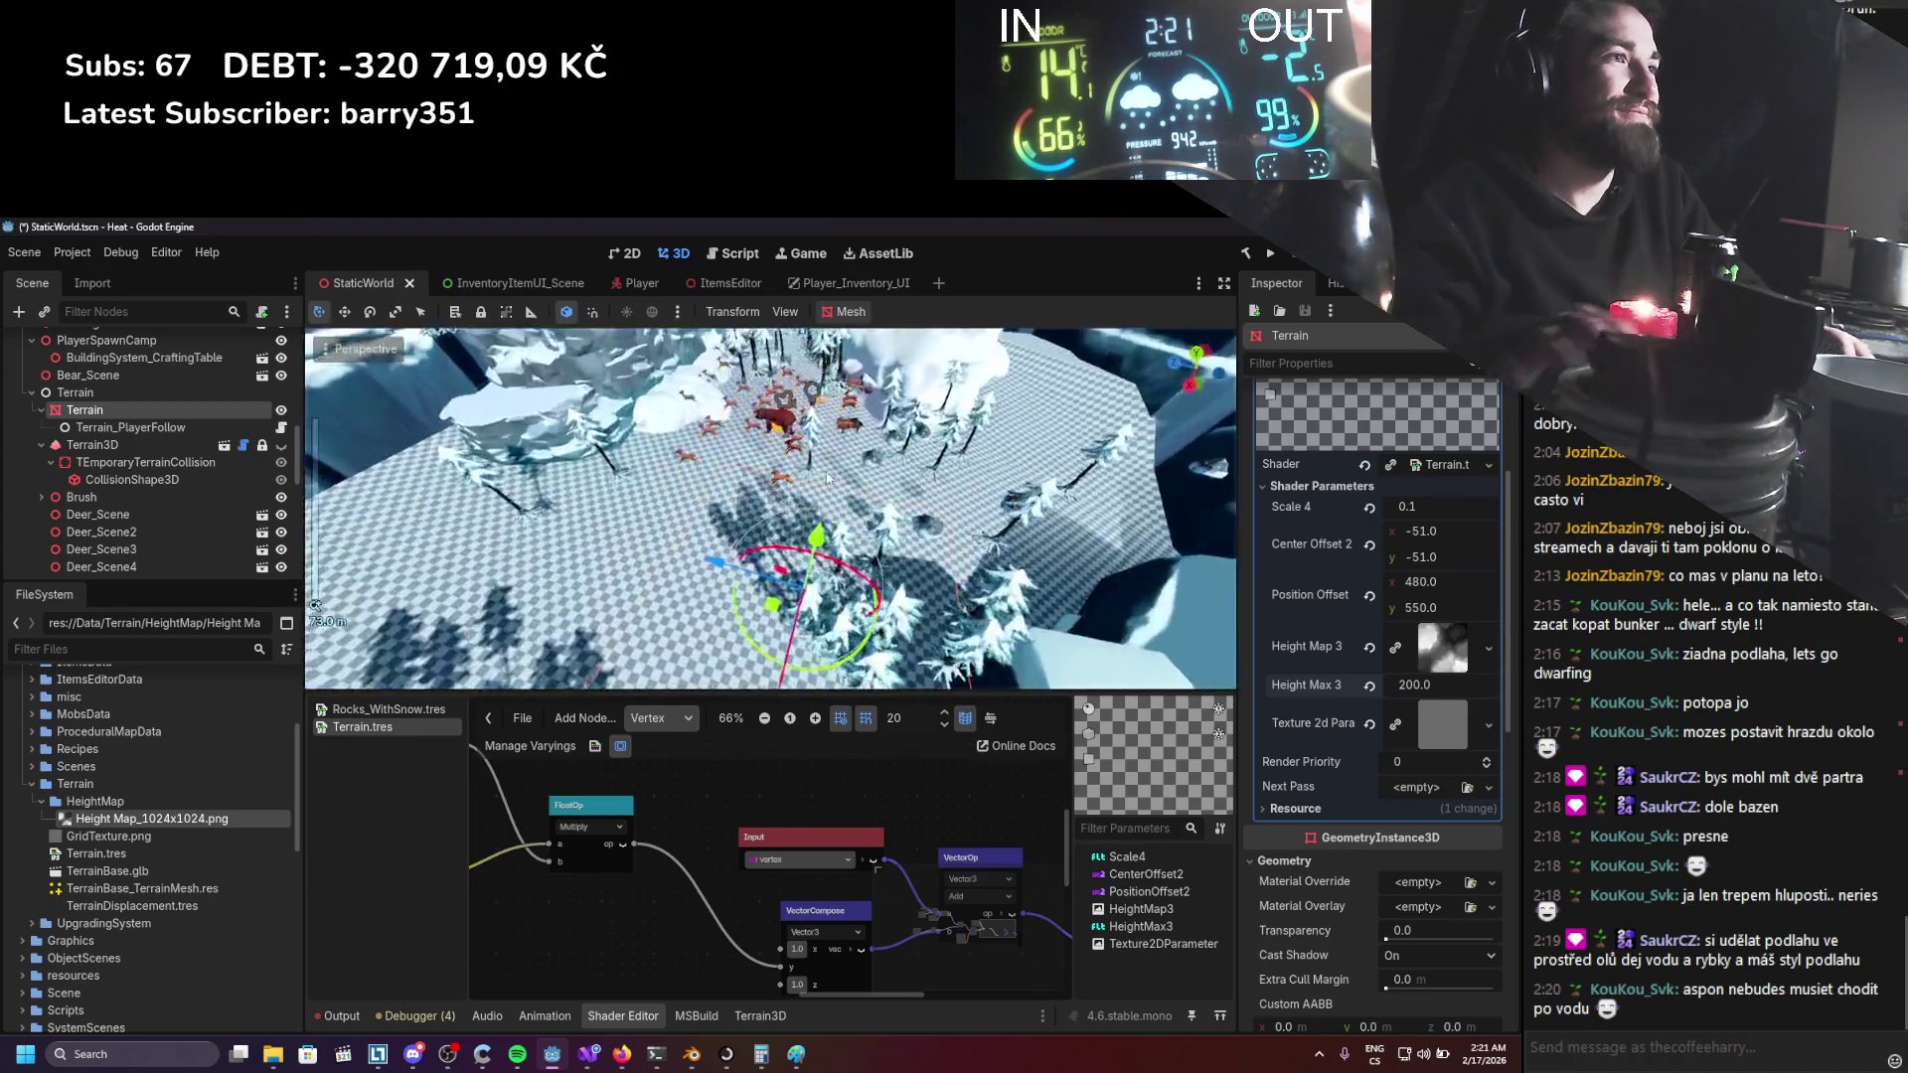
mouse_move(888, 387)
mouse_down()
mouse_move(851, 515)
mouse_move(874, 601)
mouse_move(1062, 579)
mouse_move(951, 686)
mouse_move(1024, 606)
mouse_up()
key(ctrl+s)
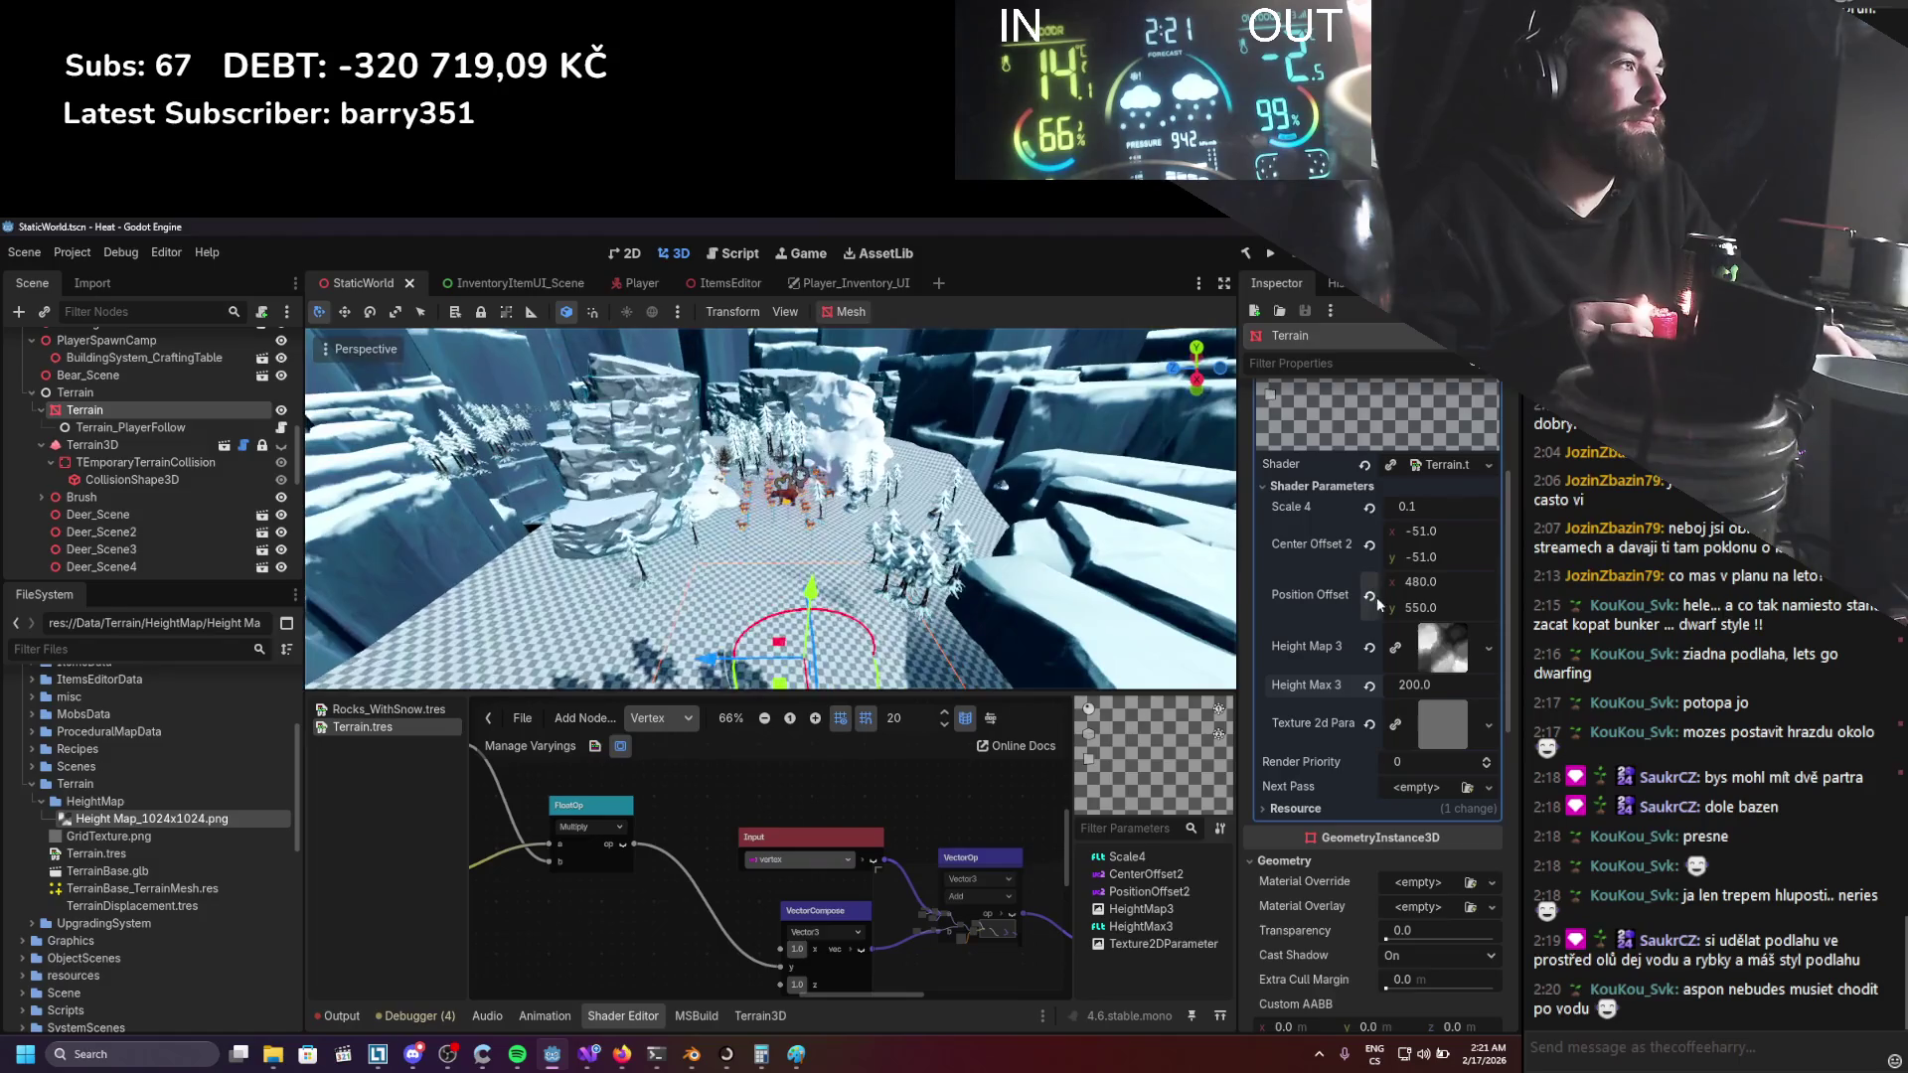
Change Position Offset x to 550 to shift the terrain, then save the scene.
mouse_move(1446, 582)
mouse_down()
mouse_move(1500, 582)
mouse_move(1445, 582)
mouse_up()
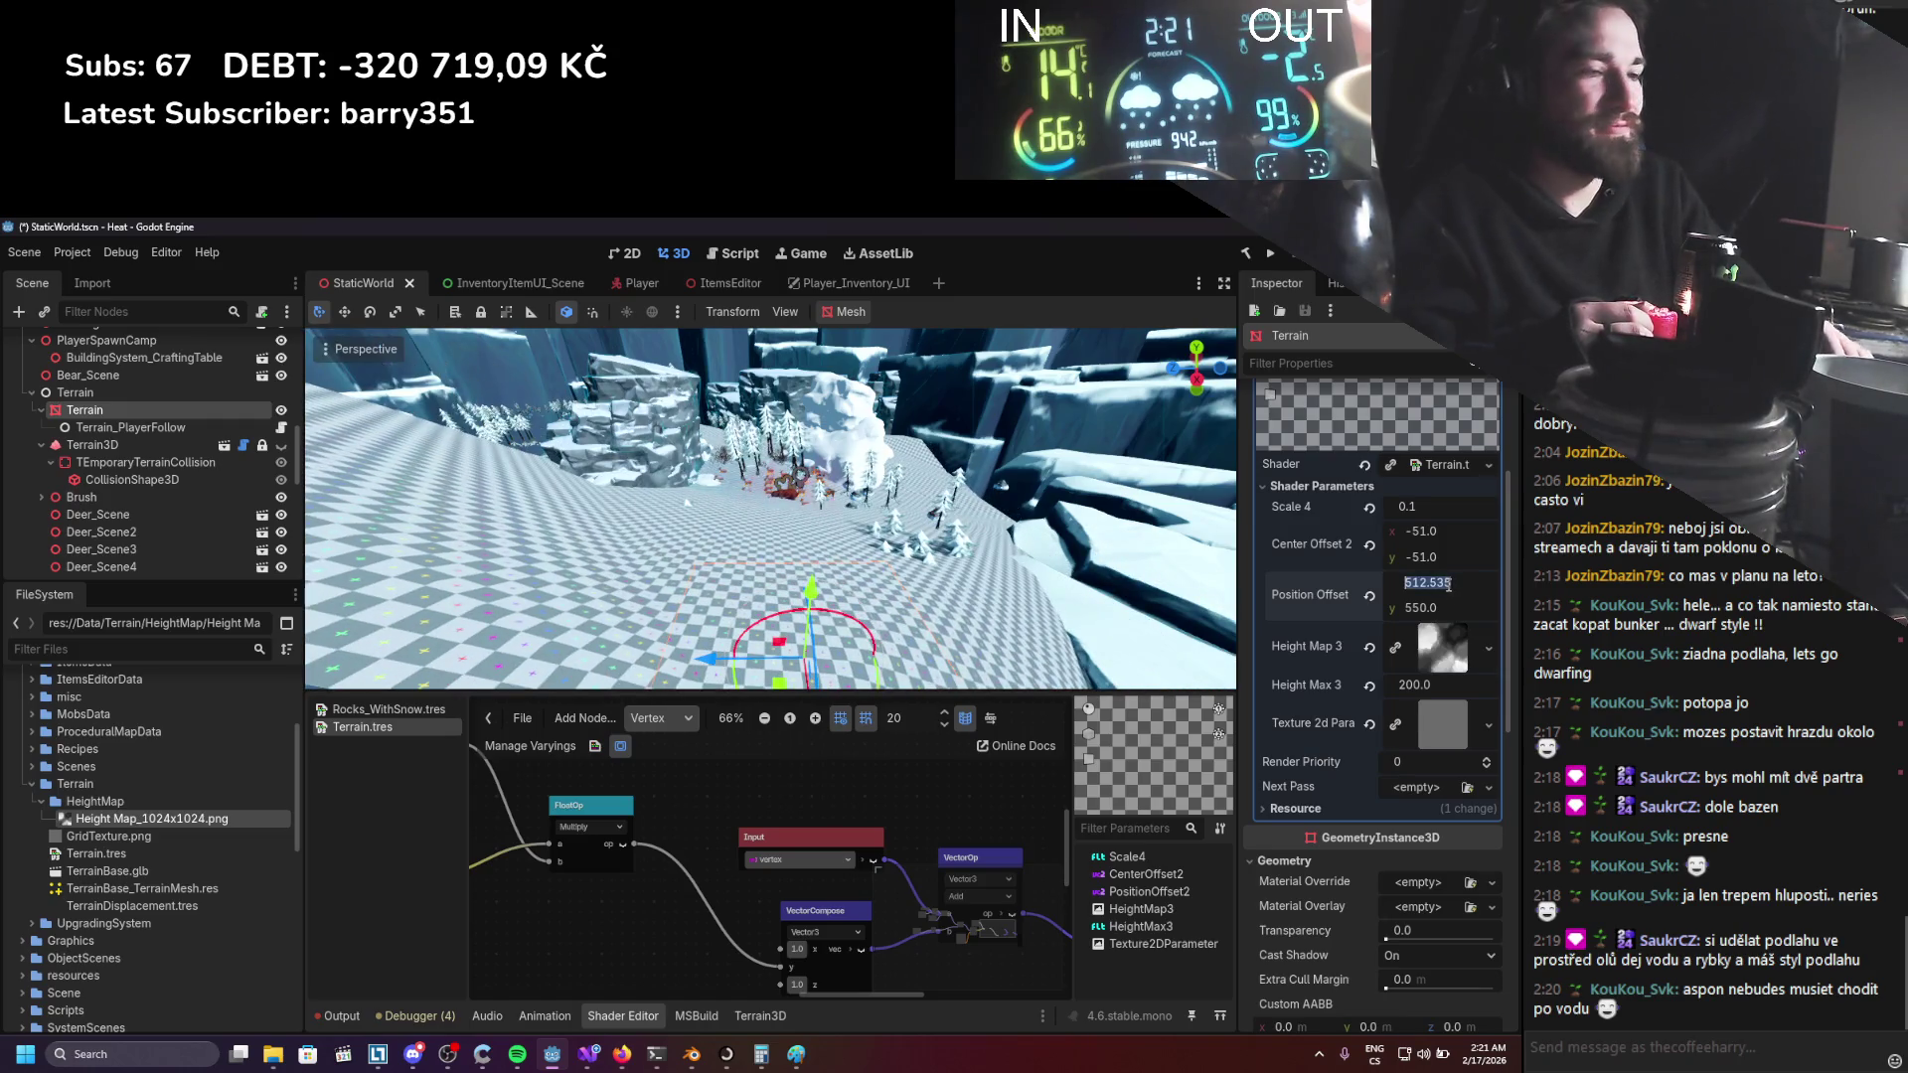
text(550)
key(Return)
key(ctrl+s)
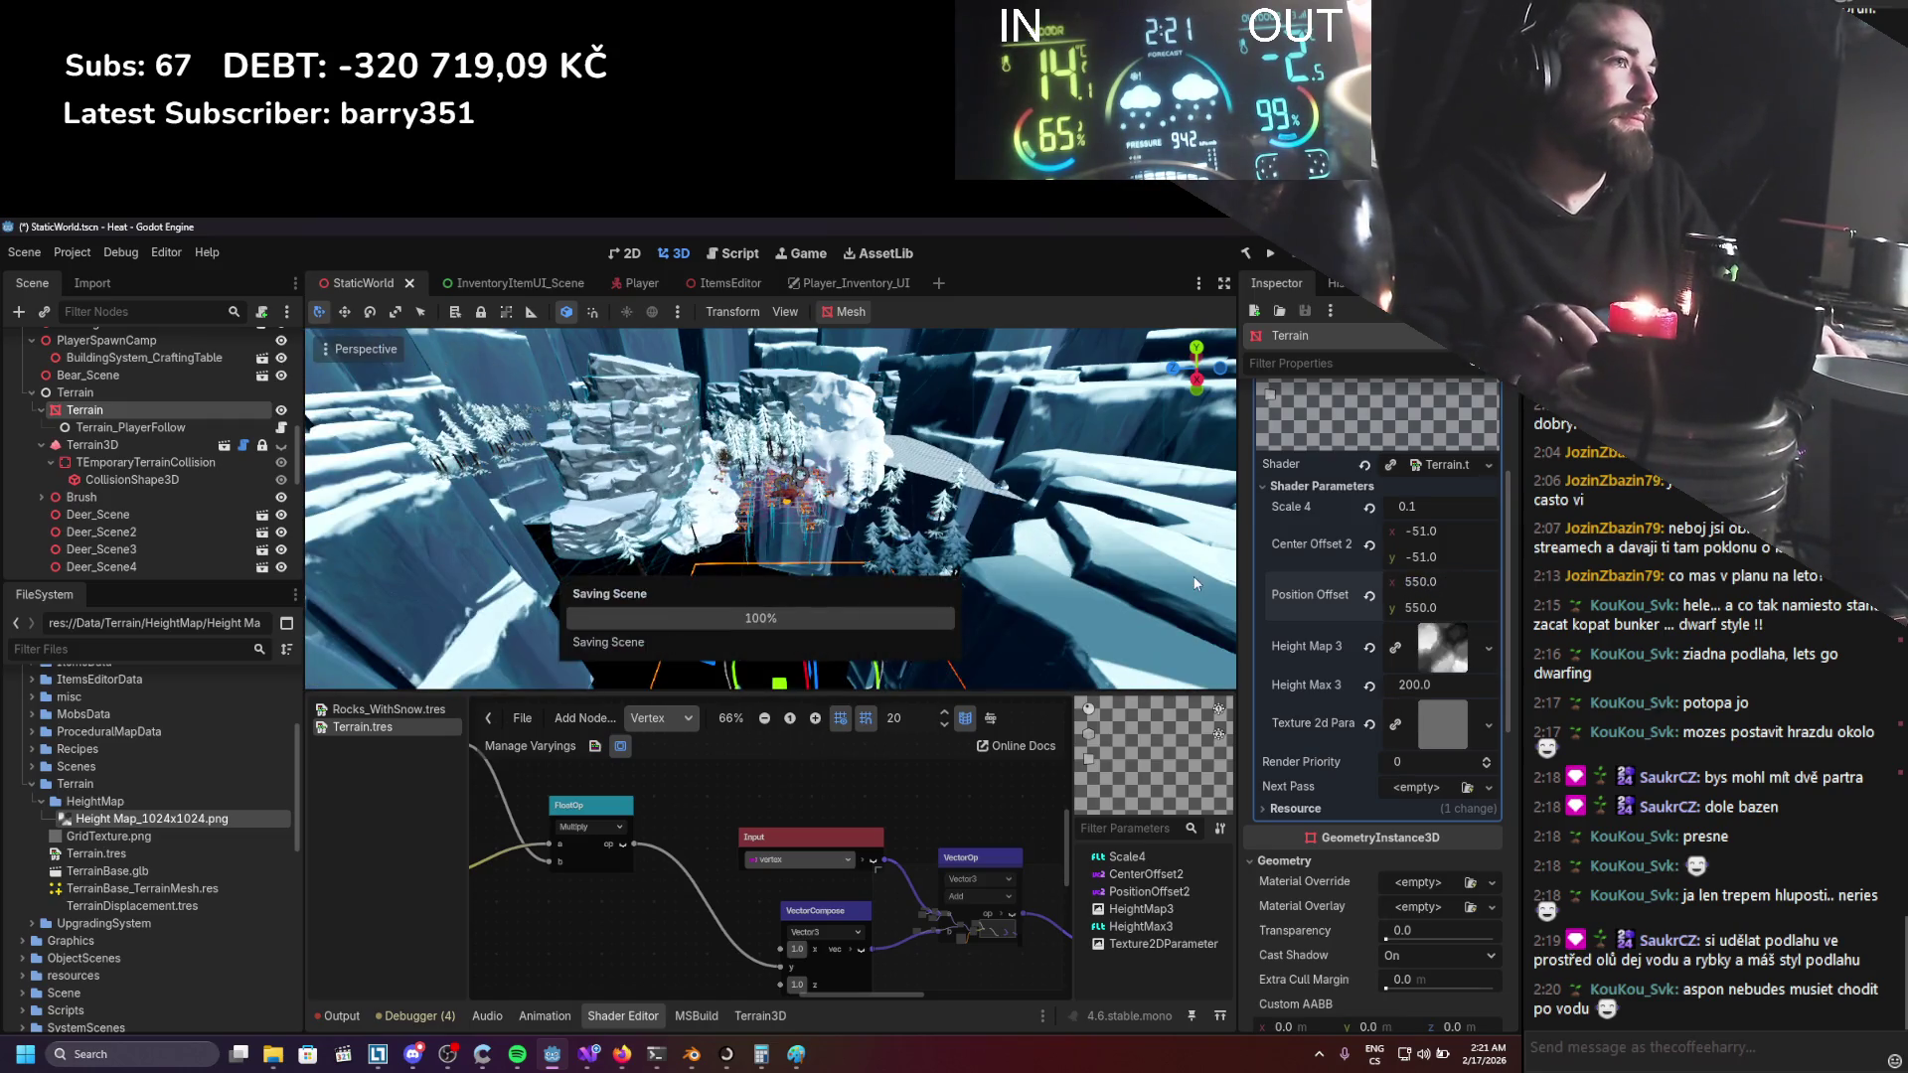
Add a NodePositionWorld node beside the VectorParameter in the vertex graph.
scroll(1392, 695, down, 6)
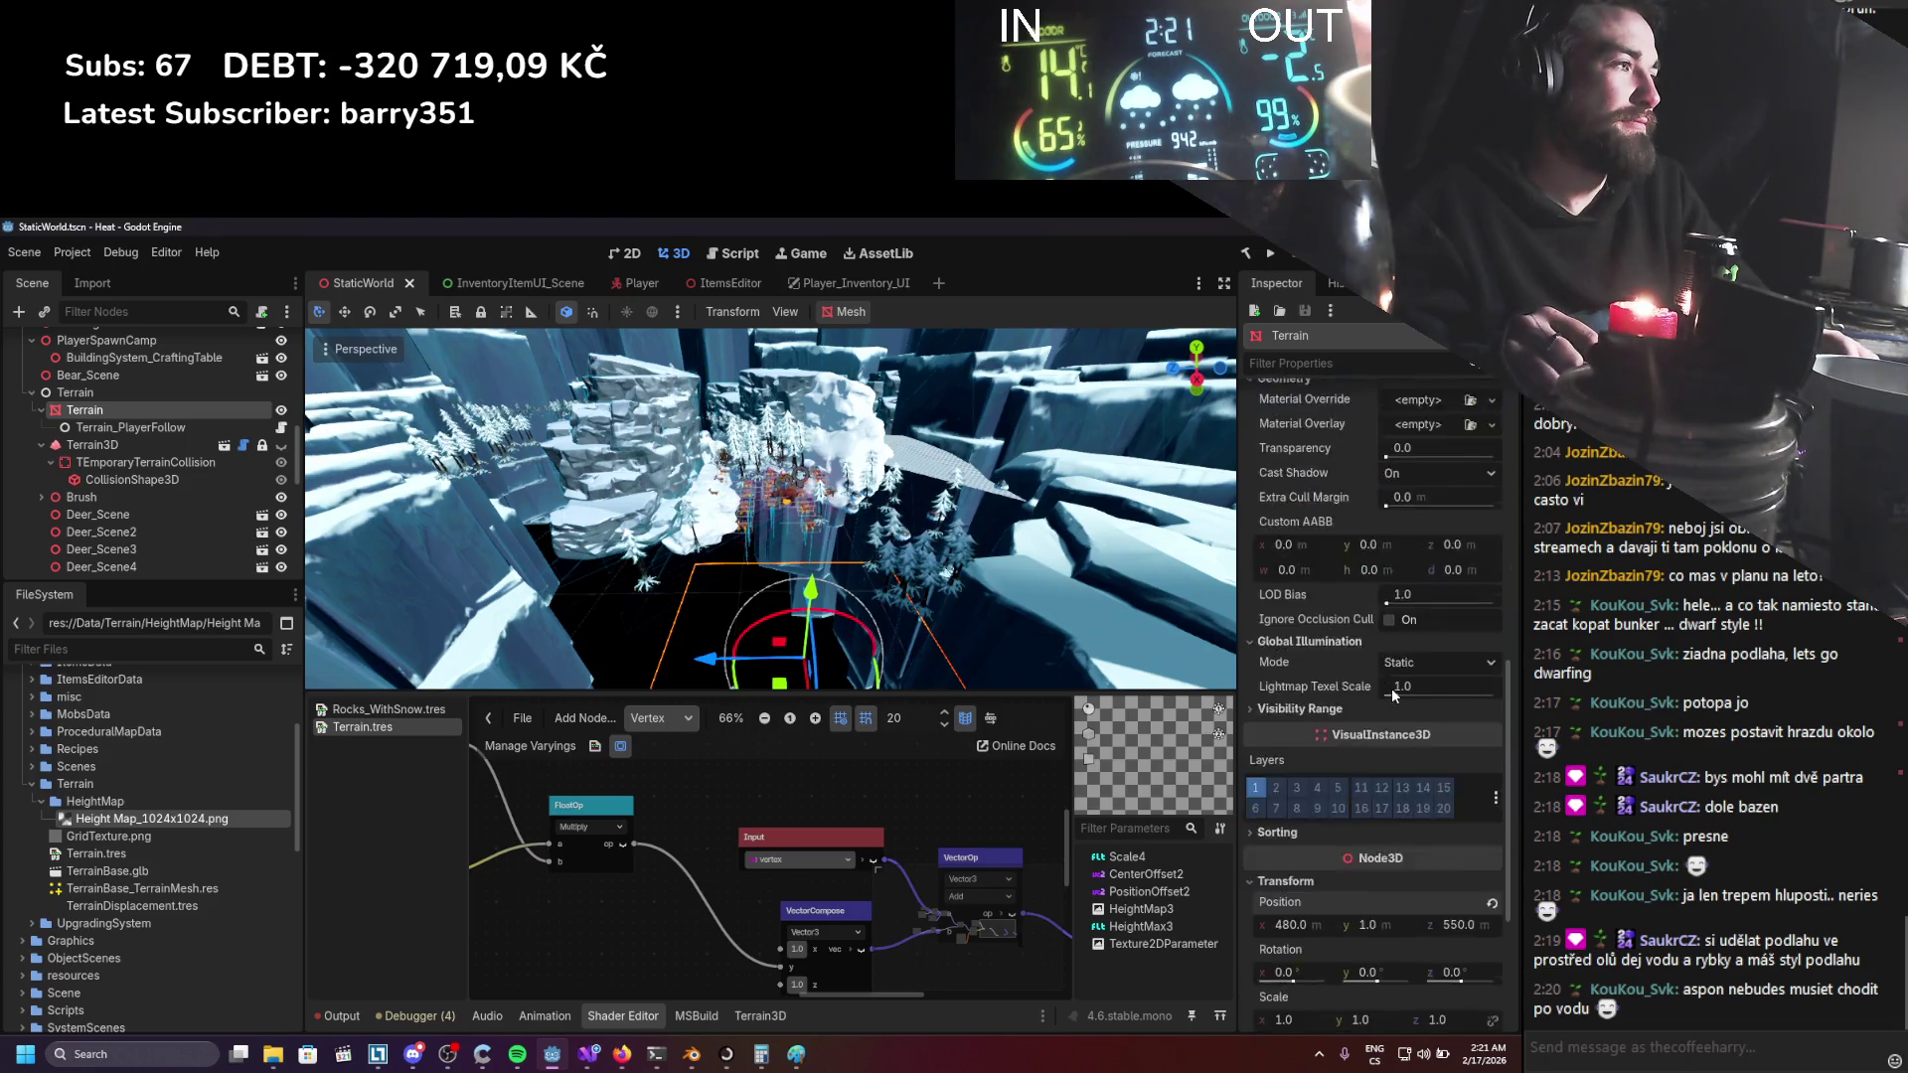
scroll(1392, 695, down, 3)
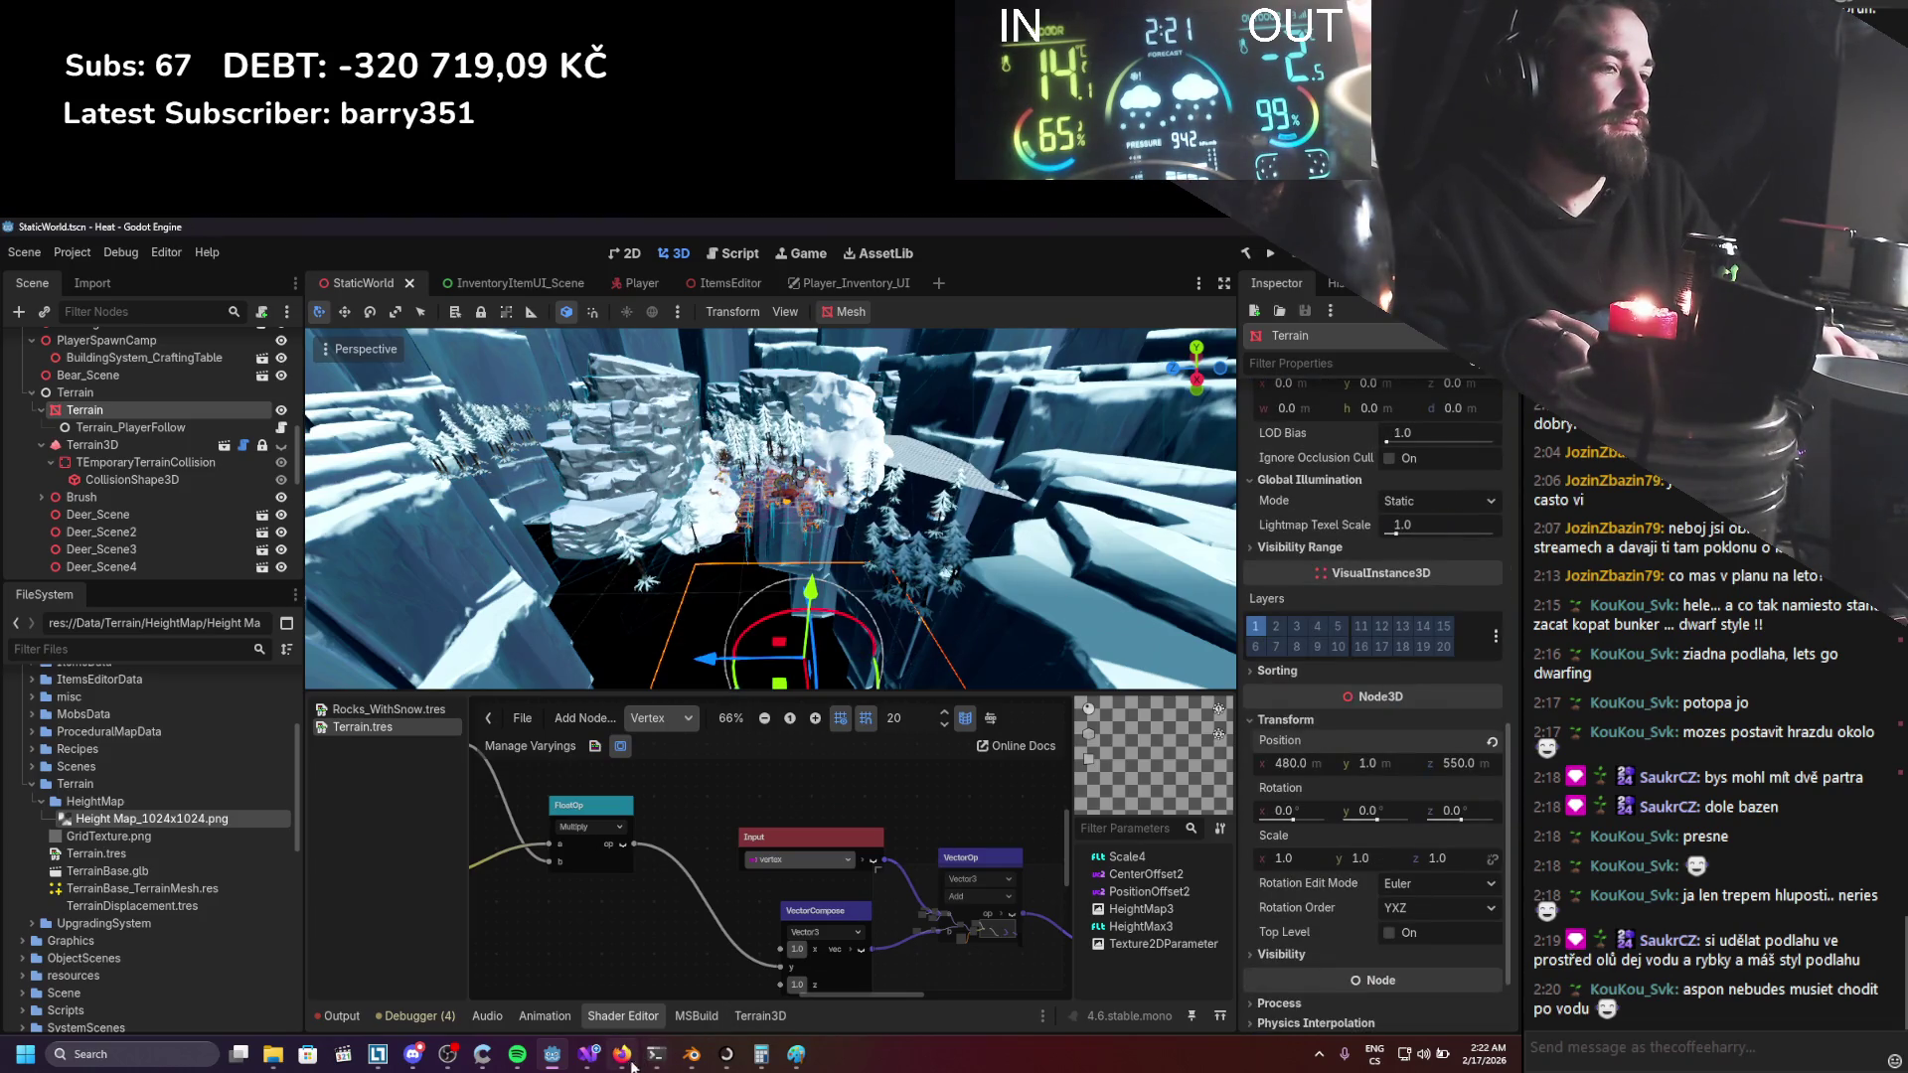
mouse_move(626, 1056)
scroll(666, 838, down, 3)
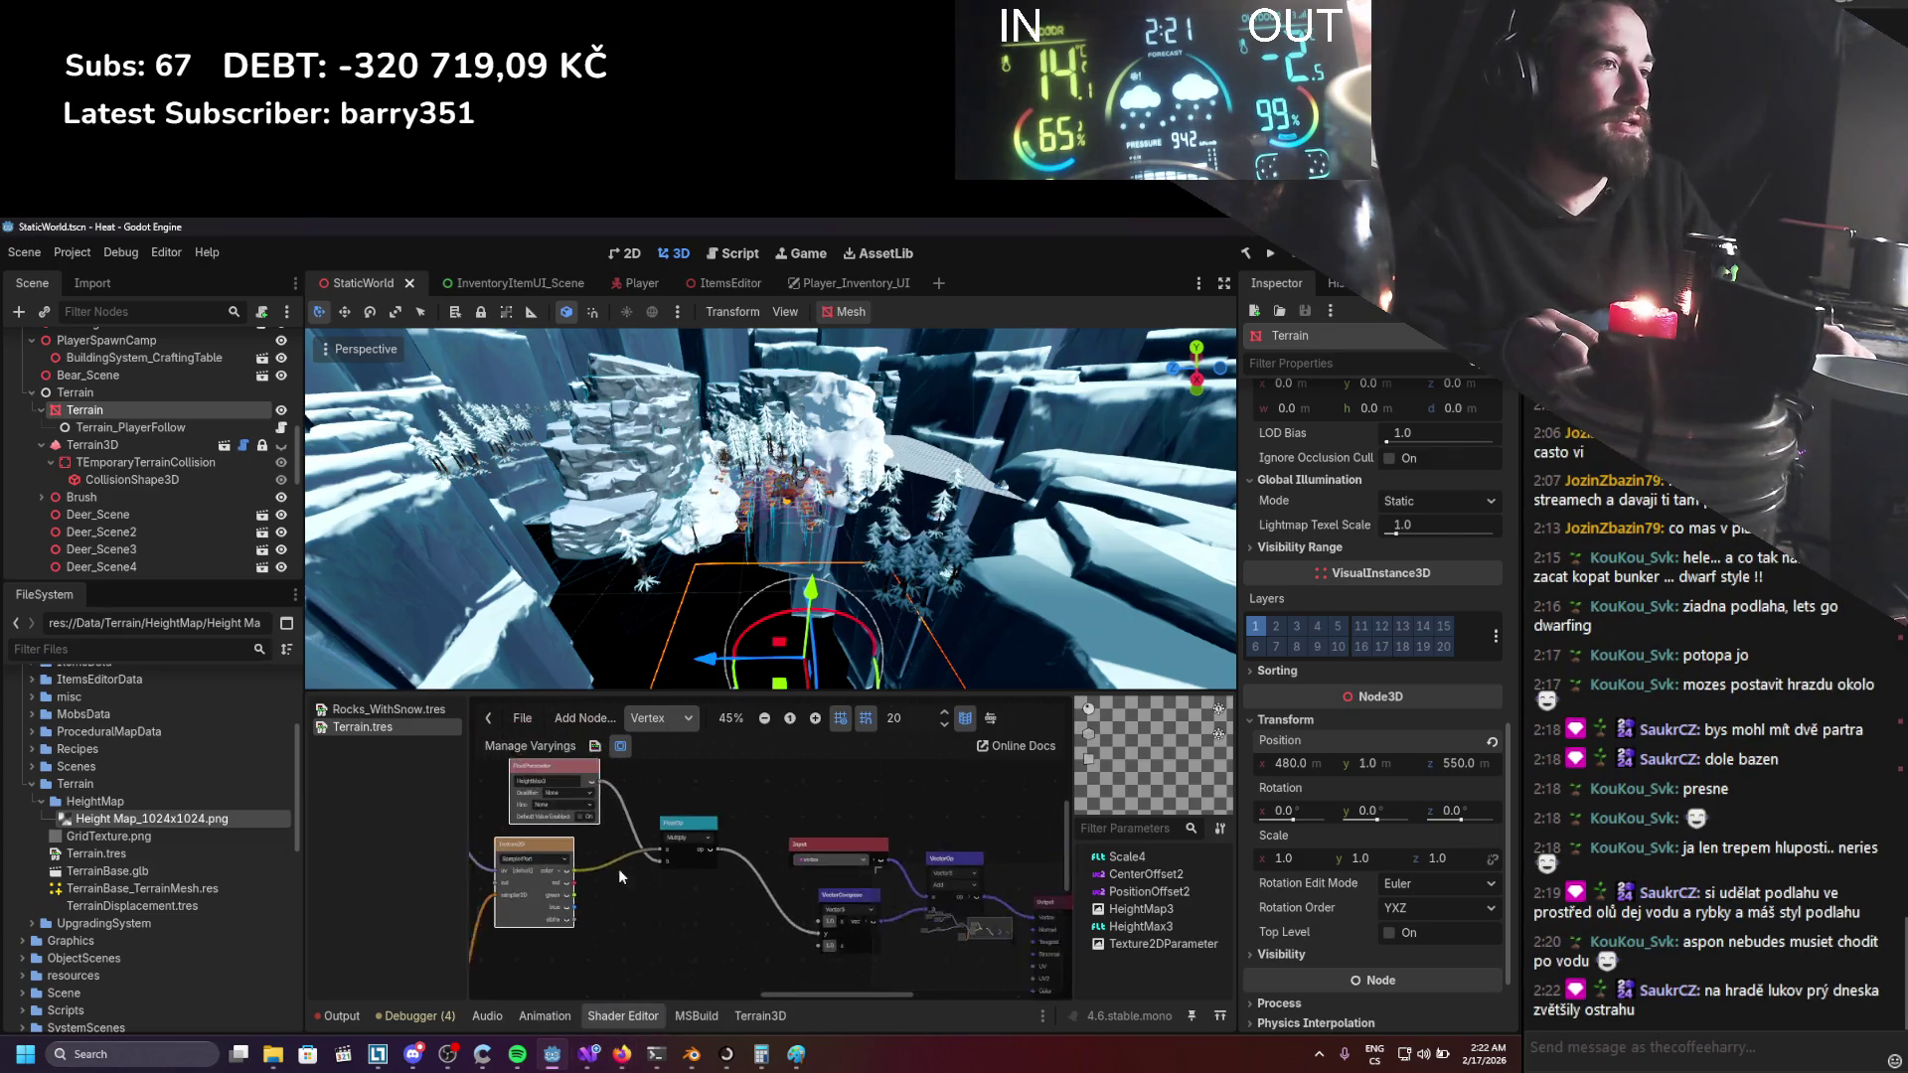
scroll(670, 872, up, 1)
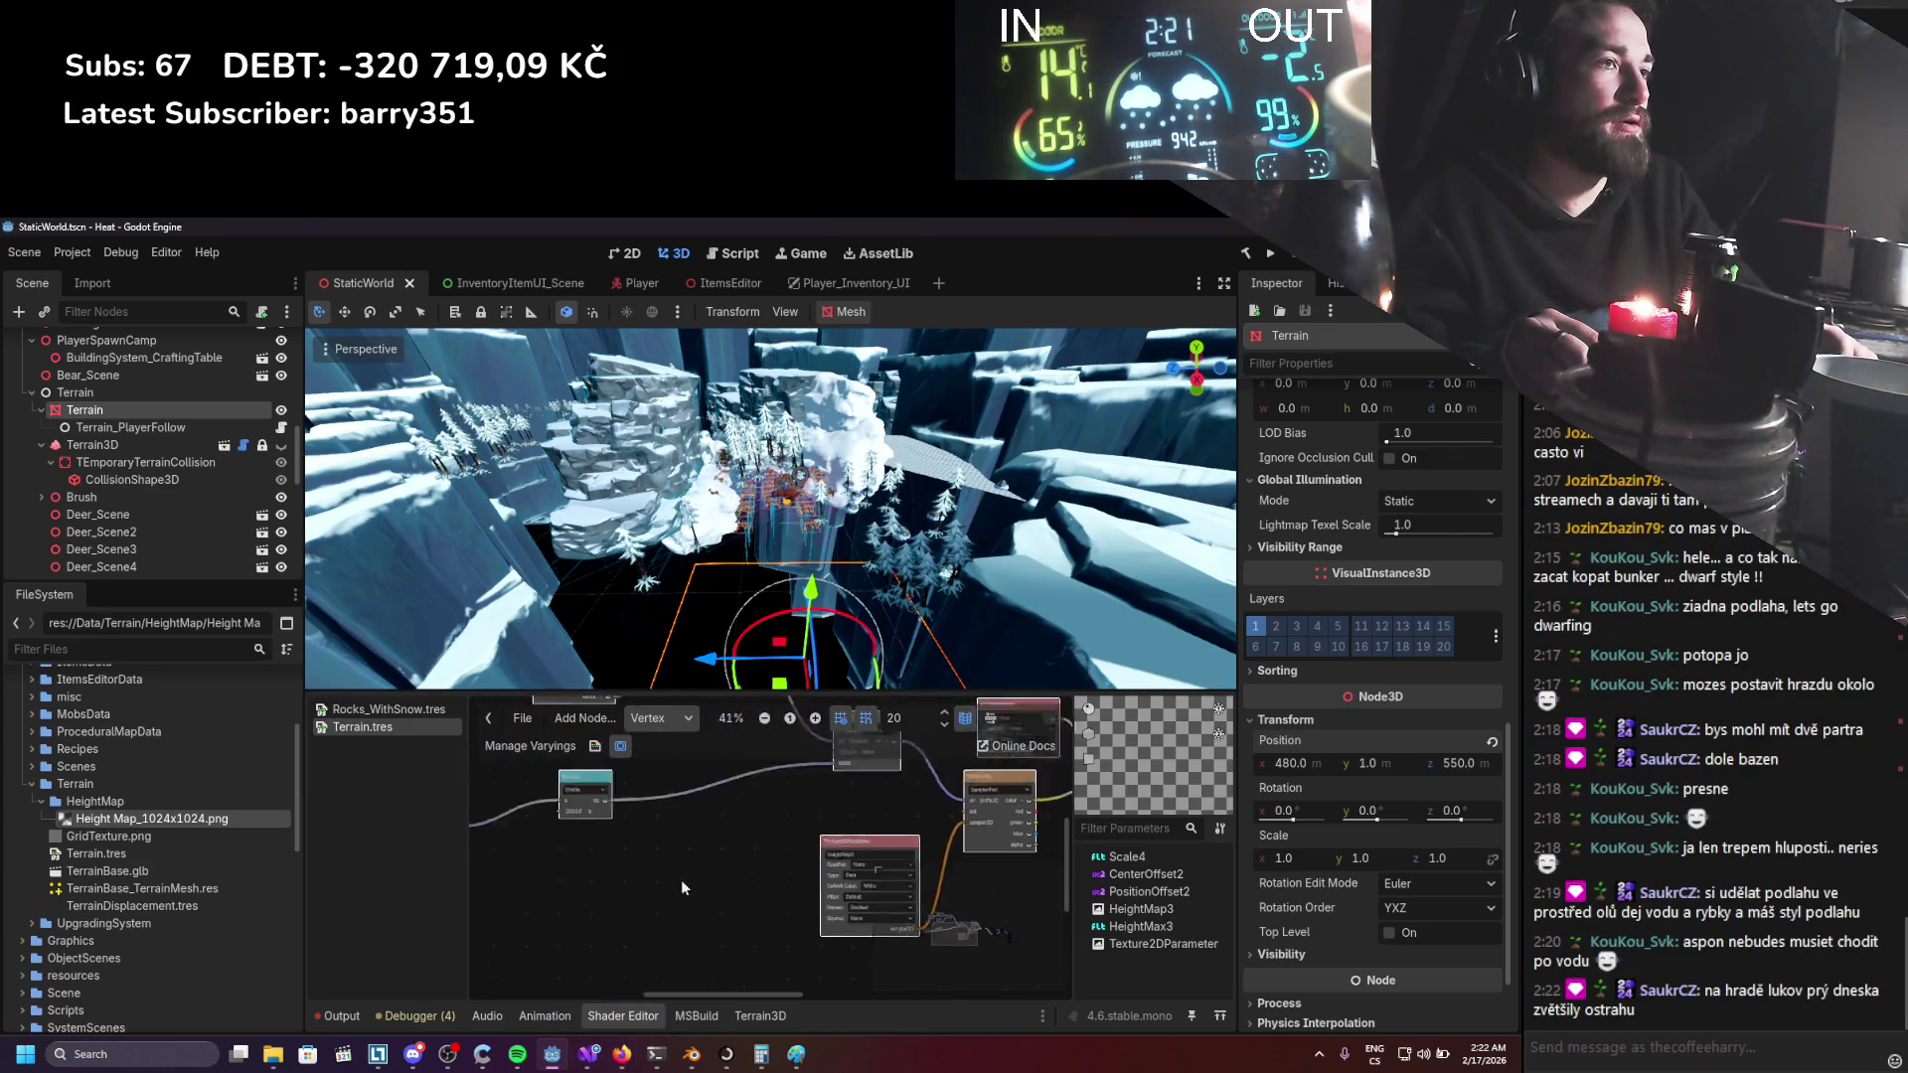
right_click(646, 916)
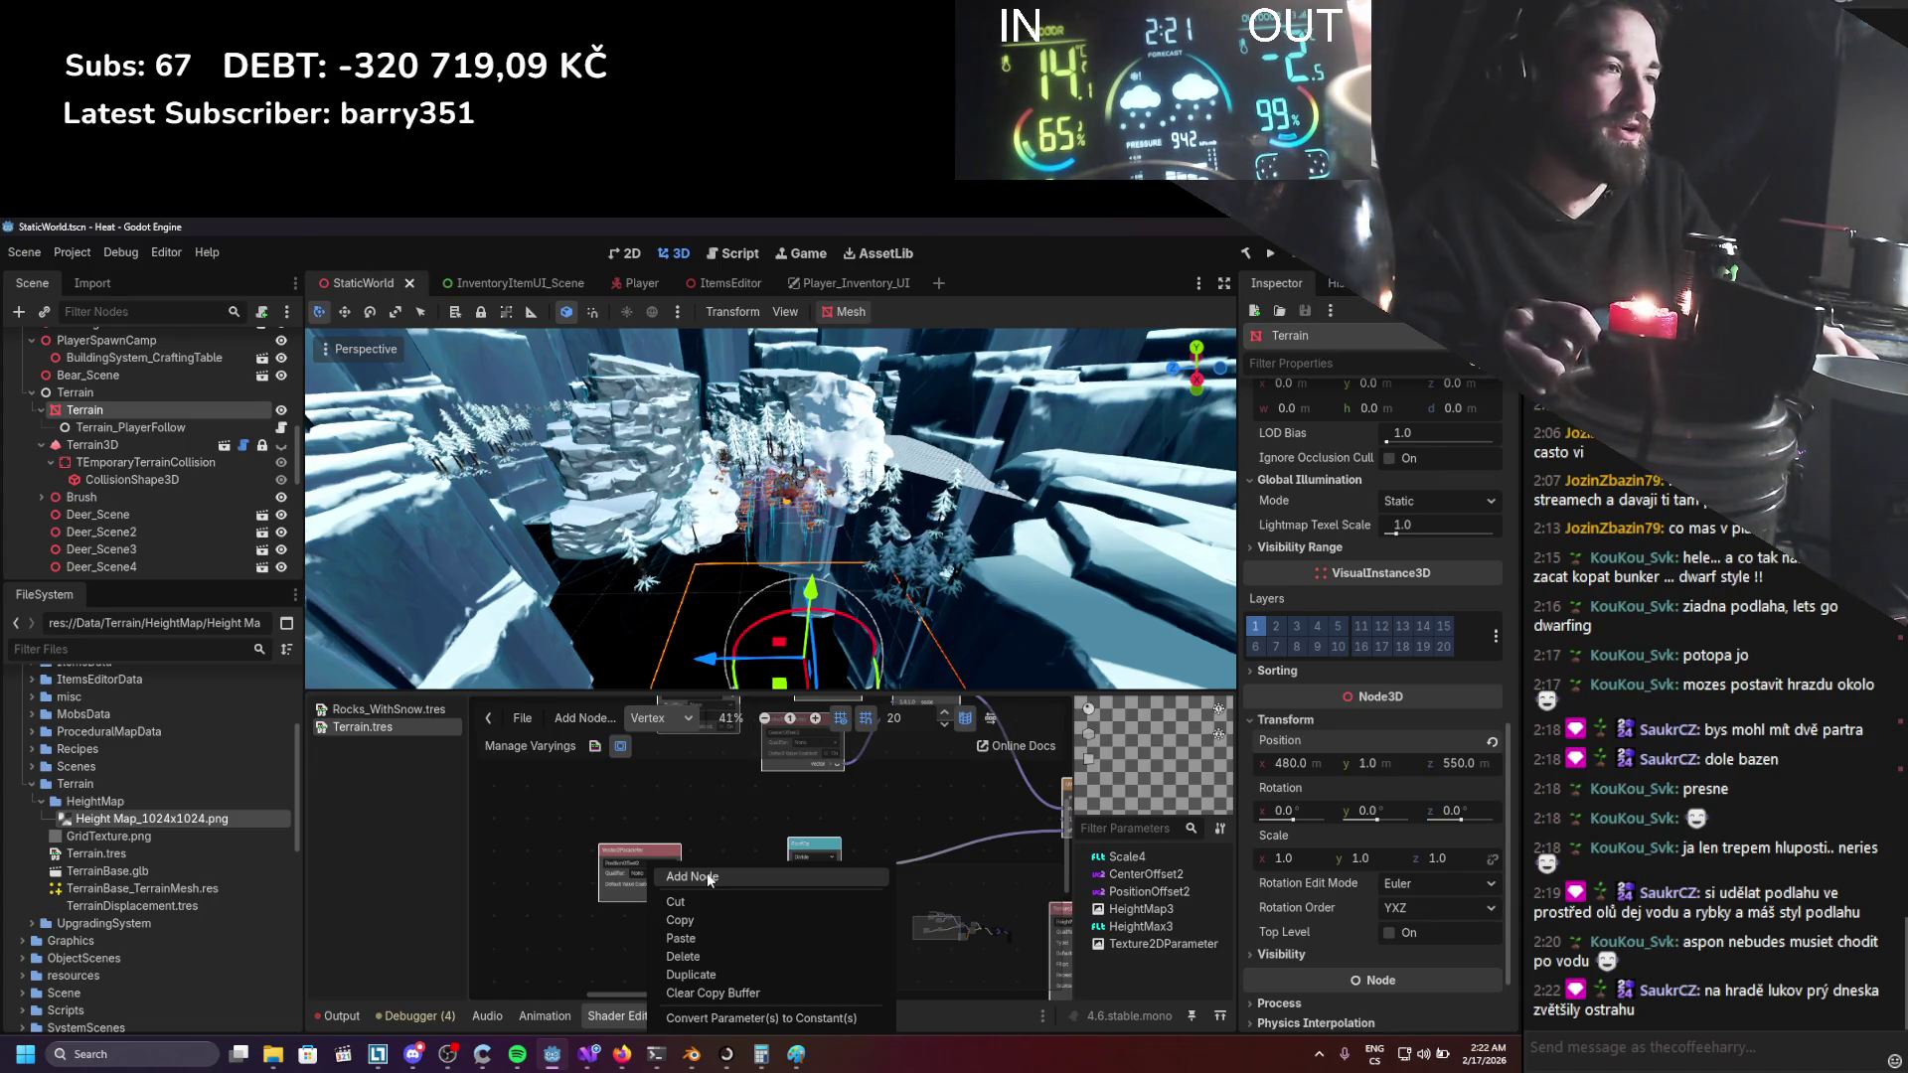
click(706, 874)
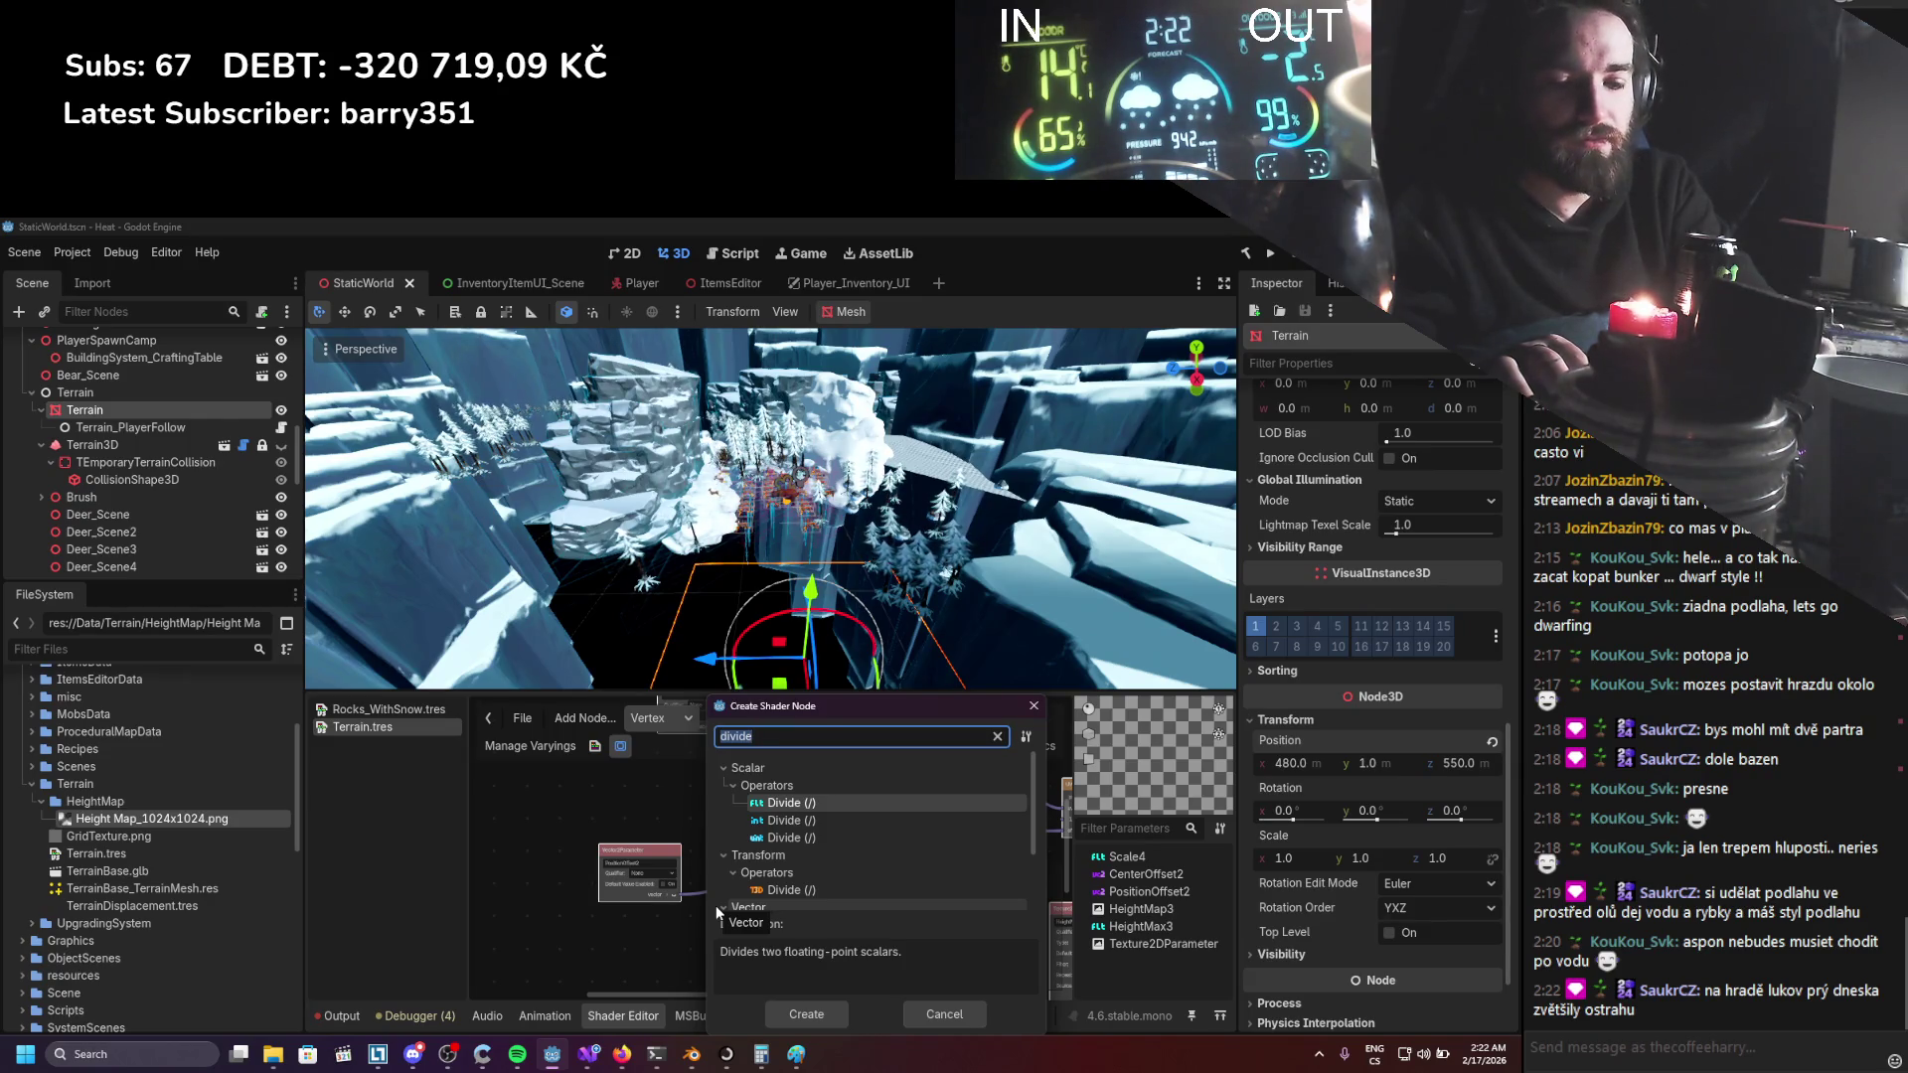
text(node)
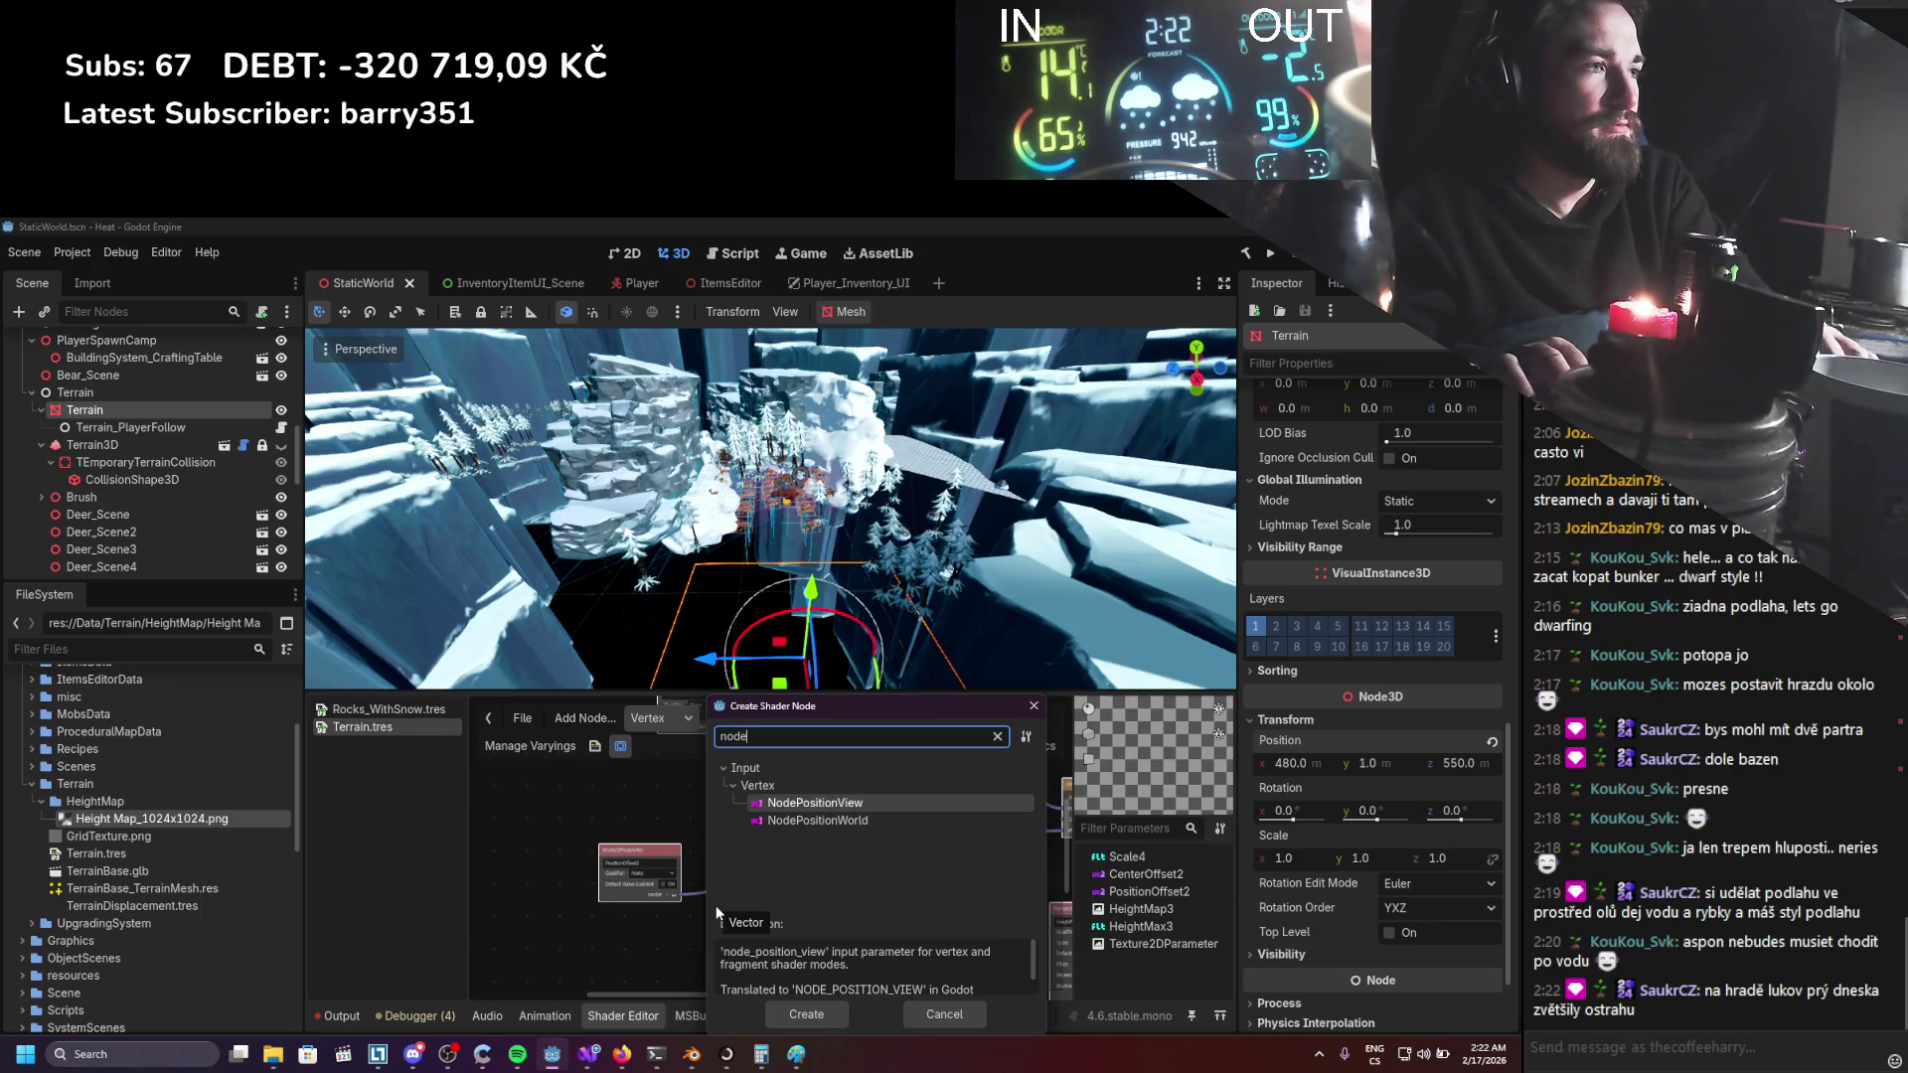
double_click(862, 820)
mouse_move(743, 869)
mouse_down()
mouse_move(531, 795)
mouse_move(664, 789)
mouse_up()
Add a VectorDecompose node wired to the world-position Input.
scroll(716, 849, up, 3)
click(519, 790)
text(decompo)
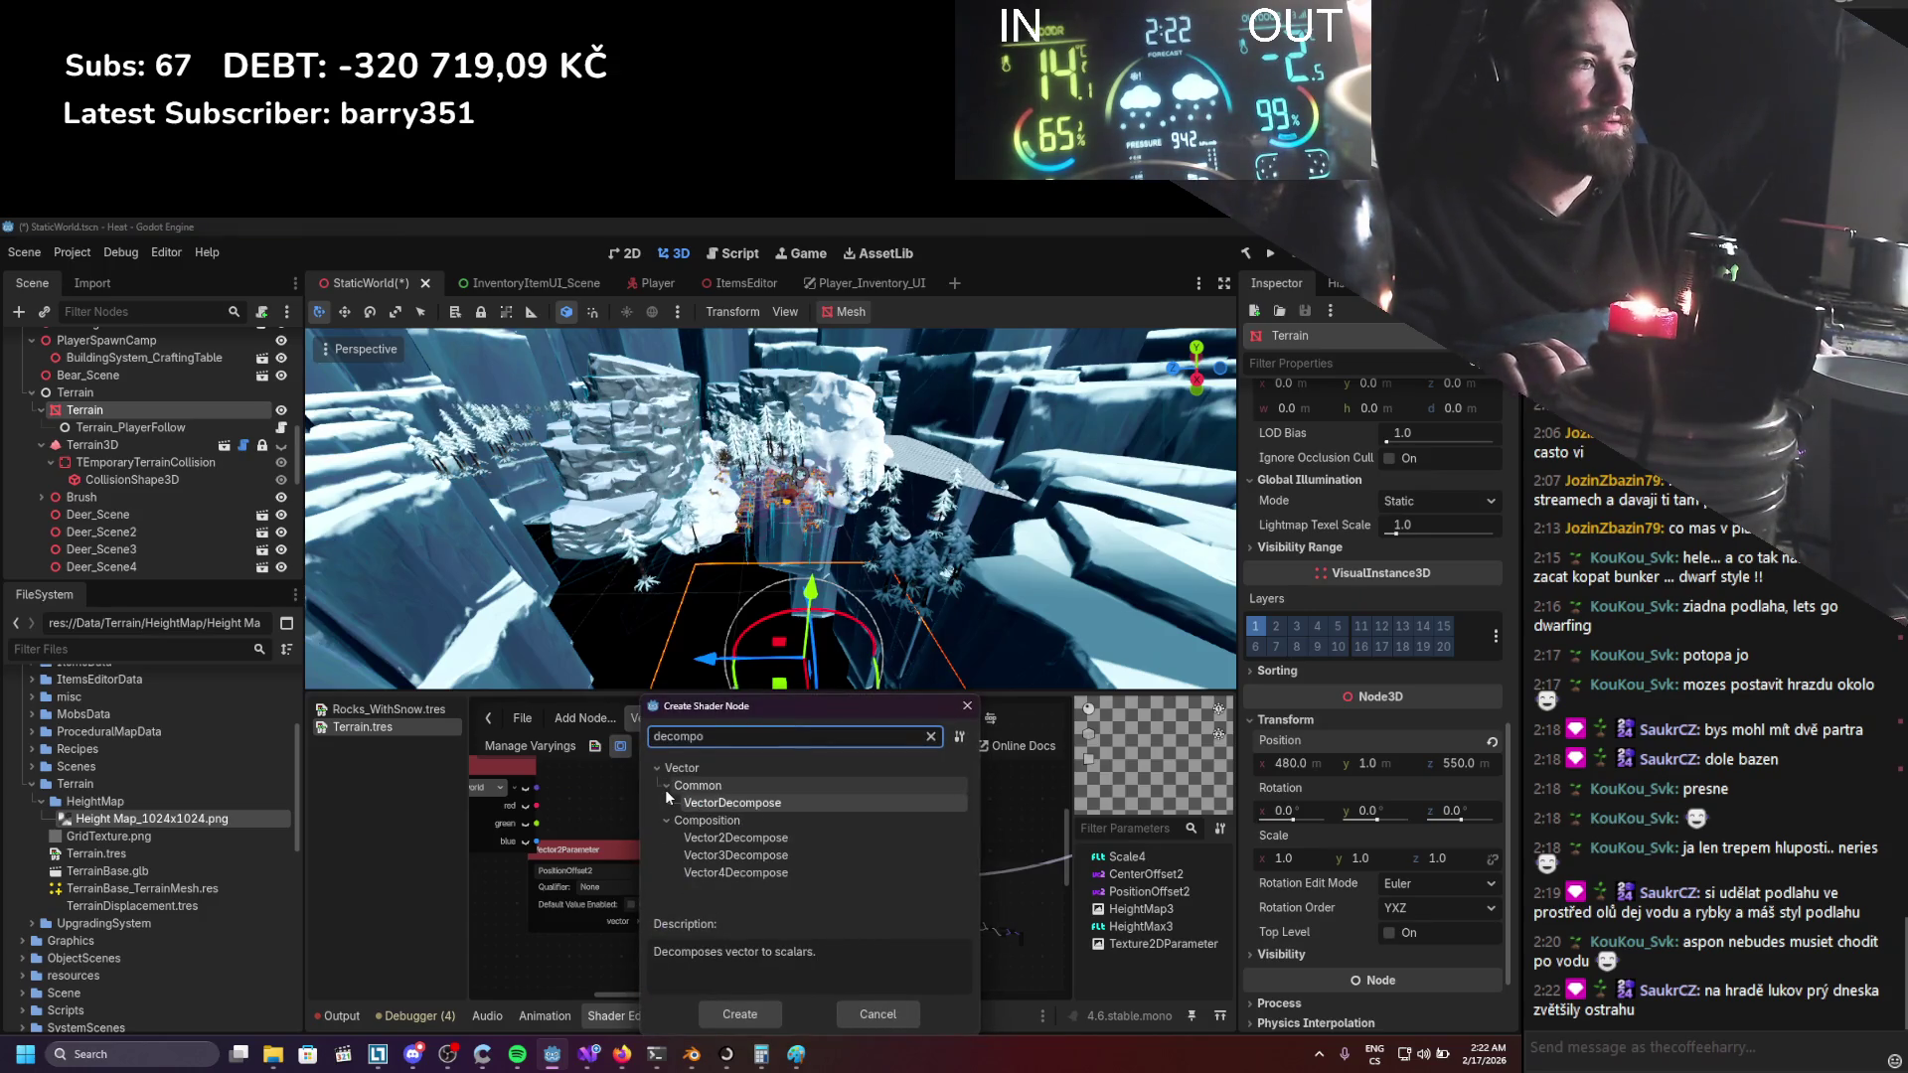
key(Down)
key(Down)
key(Down)
key(Return)
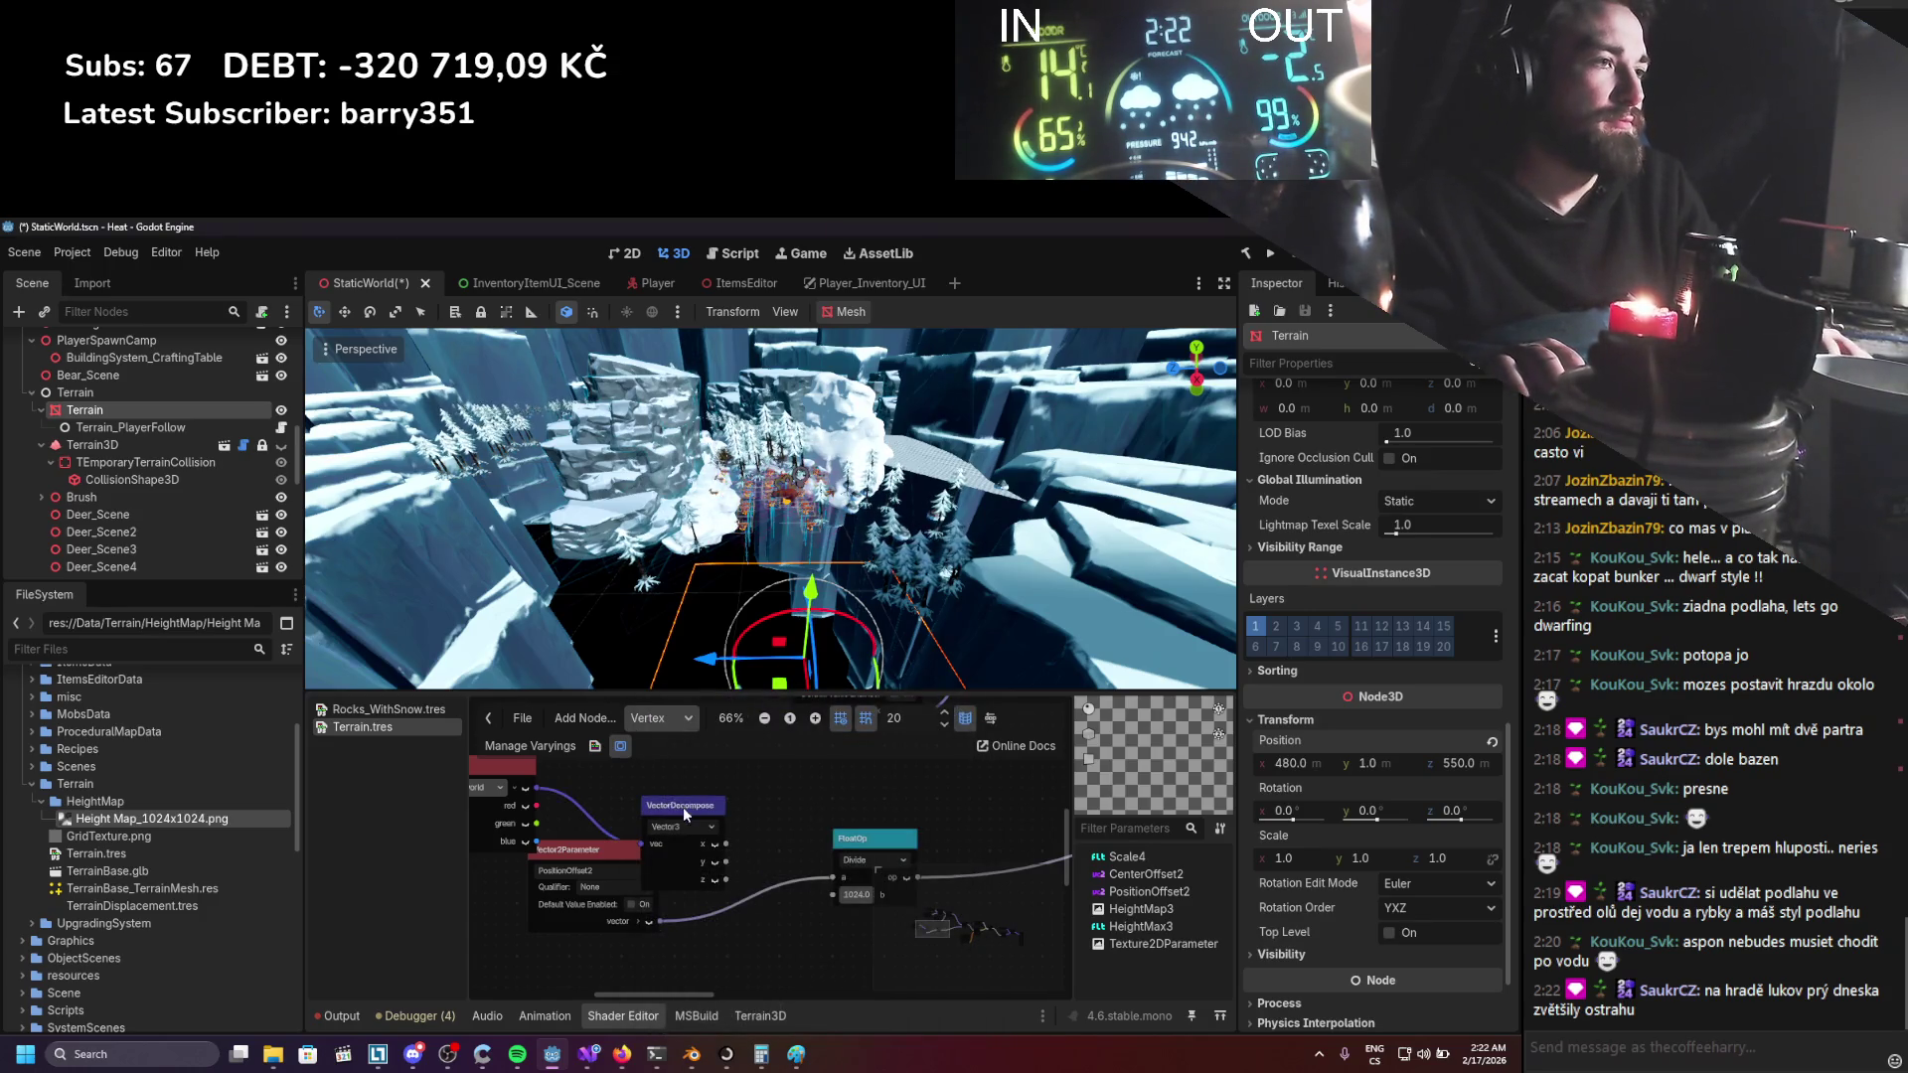
drag(682, 809, 619, 781)
Add a Vector2 VectorCompose node and connect VectorDecompose z into its y input.
scroll(862, 828, down, 2)
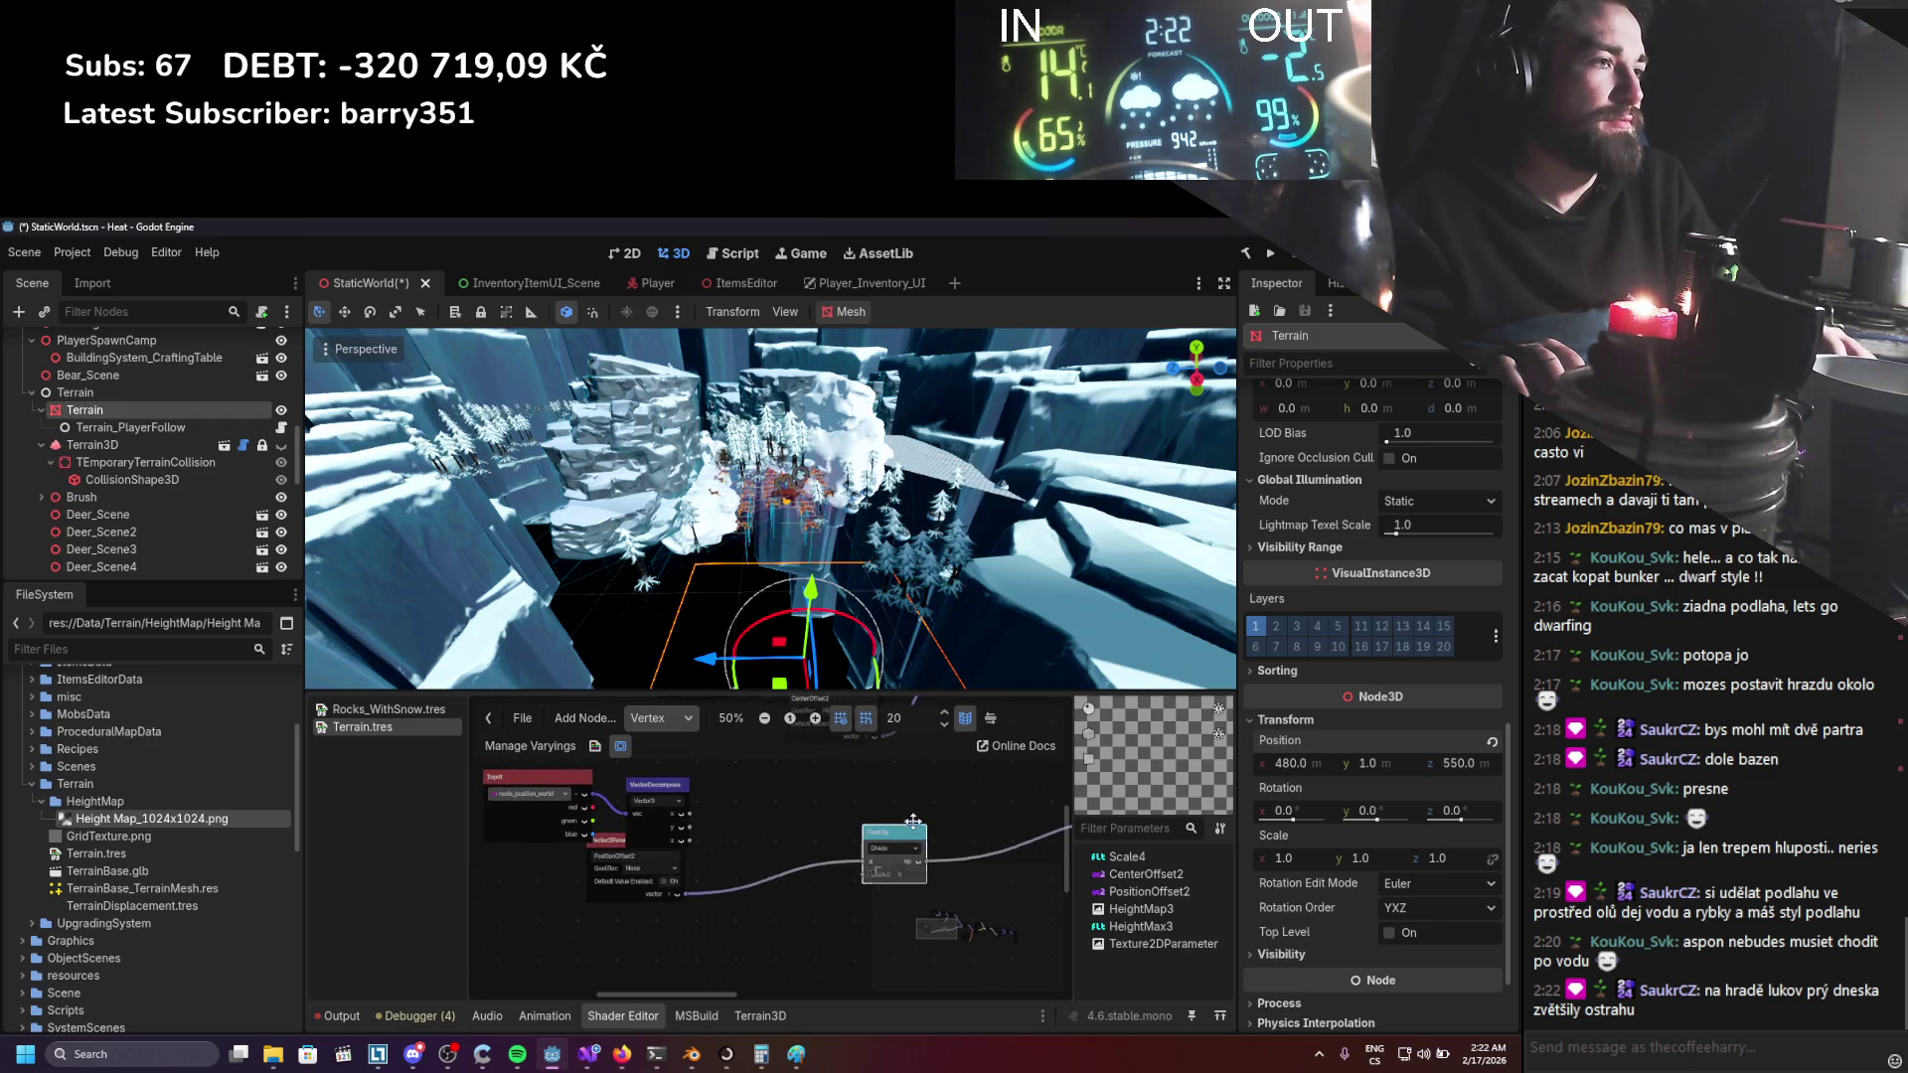
right_click(776, 820)
click(776, 821)
text(compos)
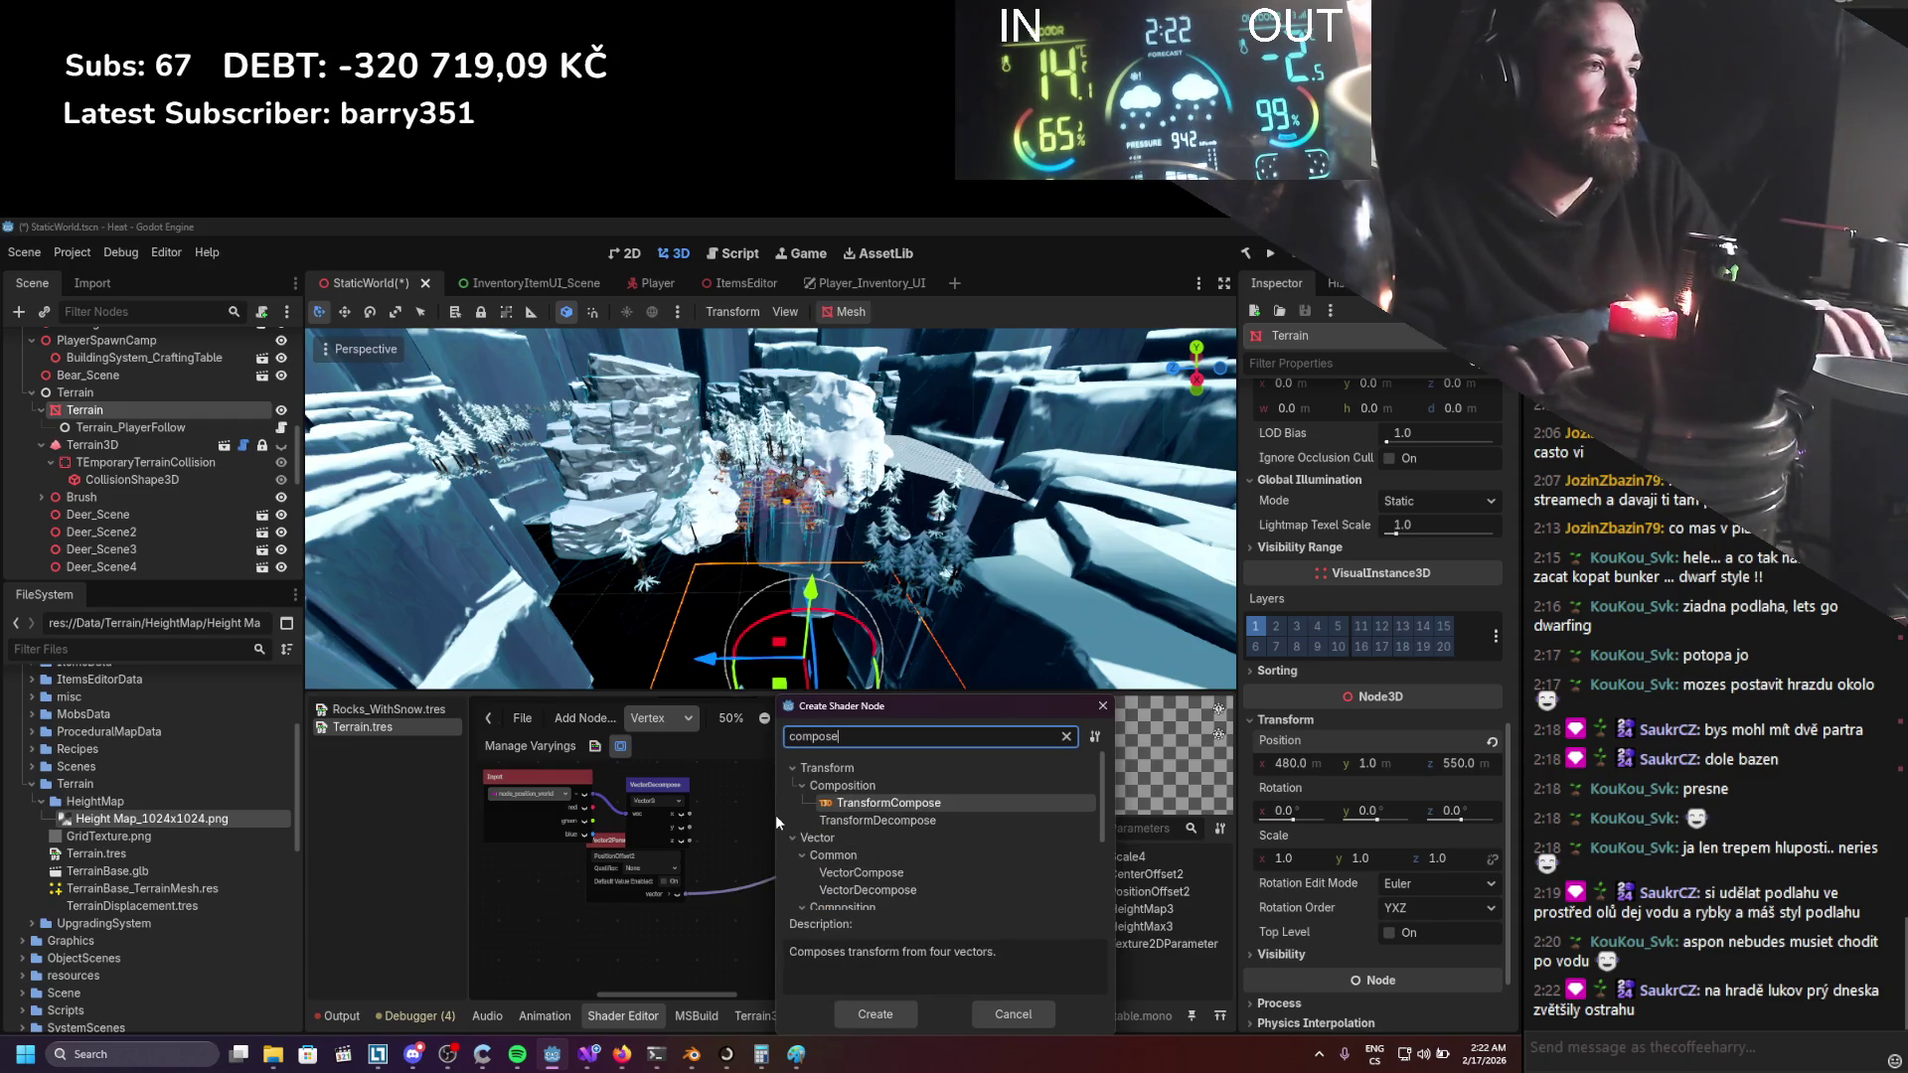
text(e)
scroll(921, 826, down, 2)
double_click(890, 820)
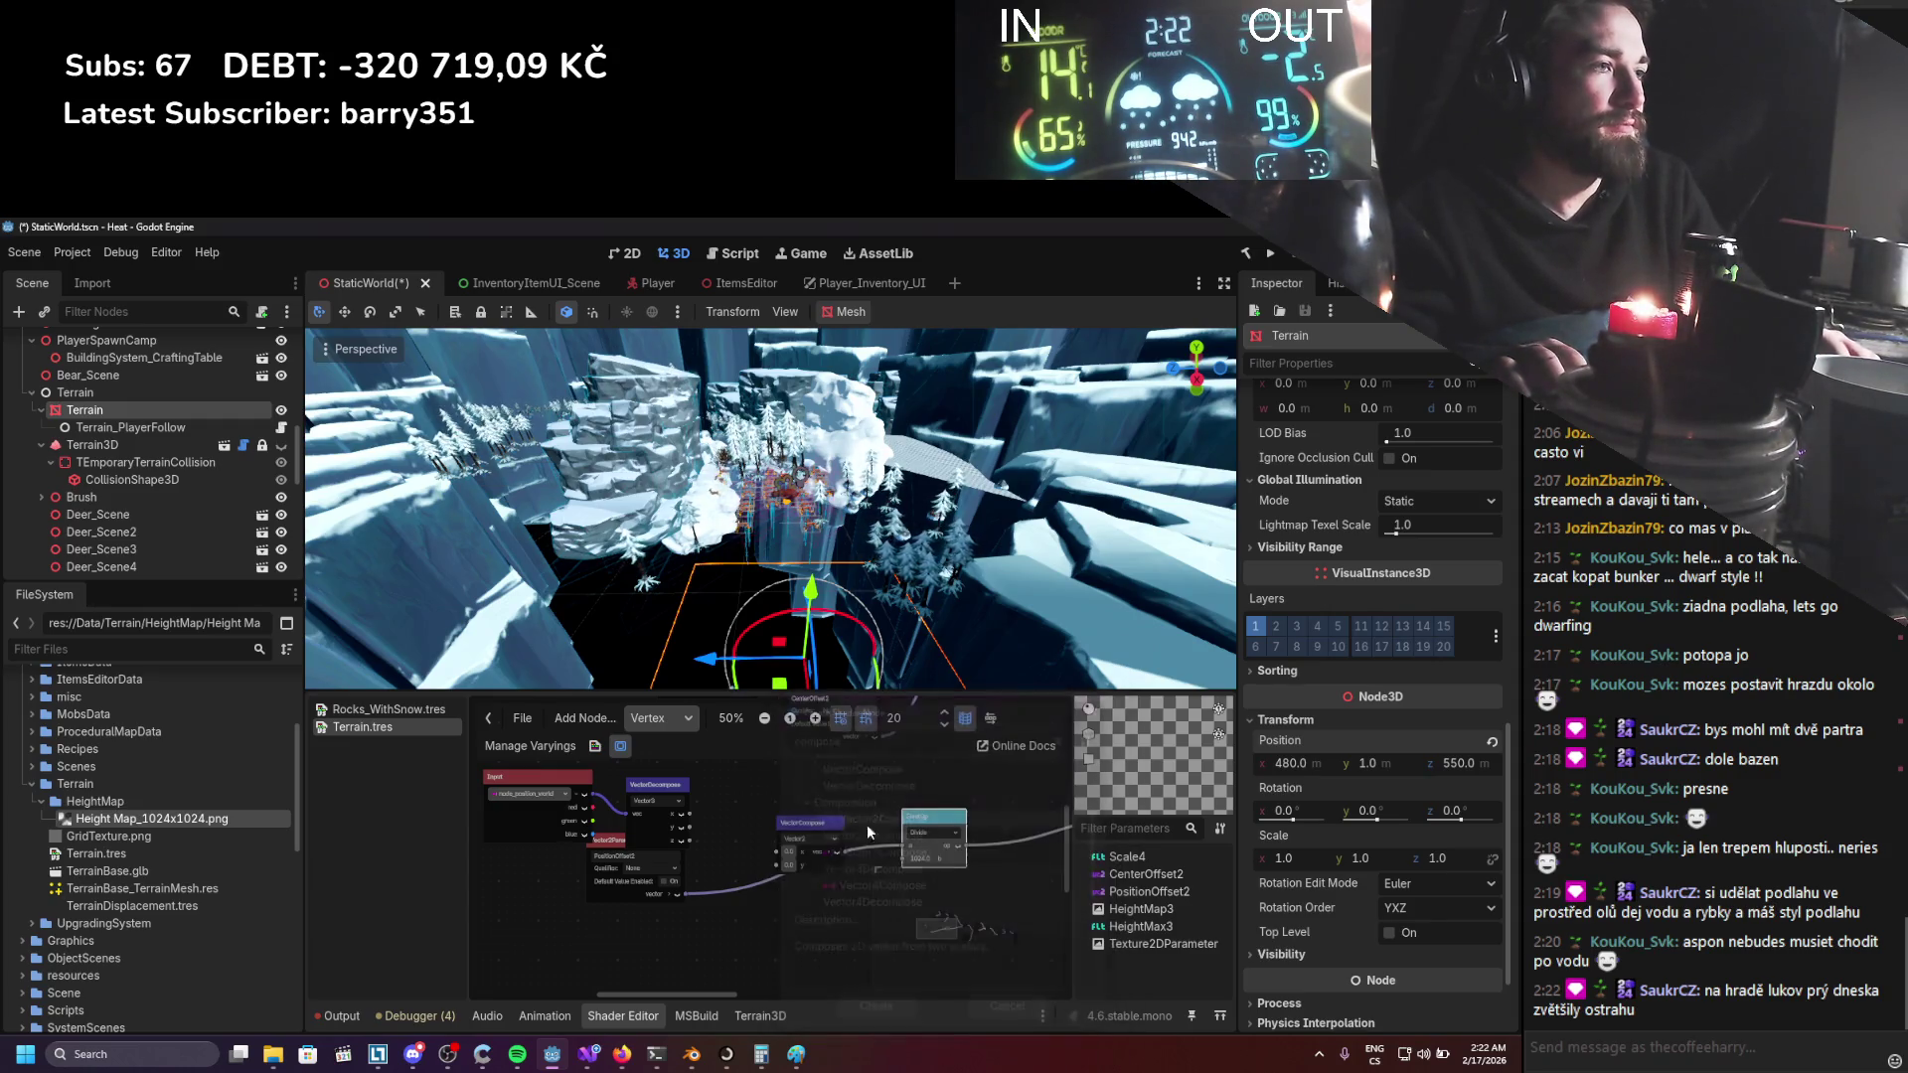
drag(686, 837, 901, 846)
Delete the Vector2Parameter node, test moving the terrain along Z, save, and run the game.
mouse_move(829, 595)
mouse_down()
mouse_move(729, 579)
mouse_move(524, 603)
mouse_move(682, 595)
mouse_up()
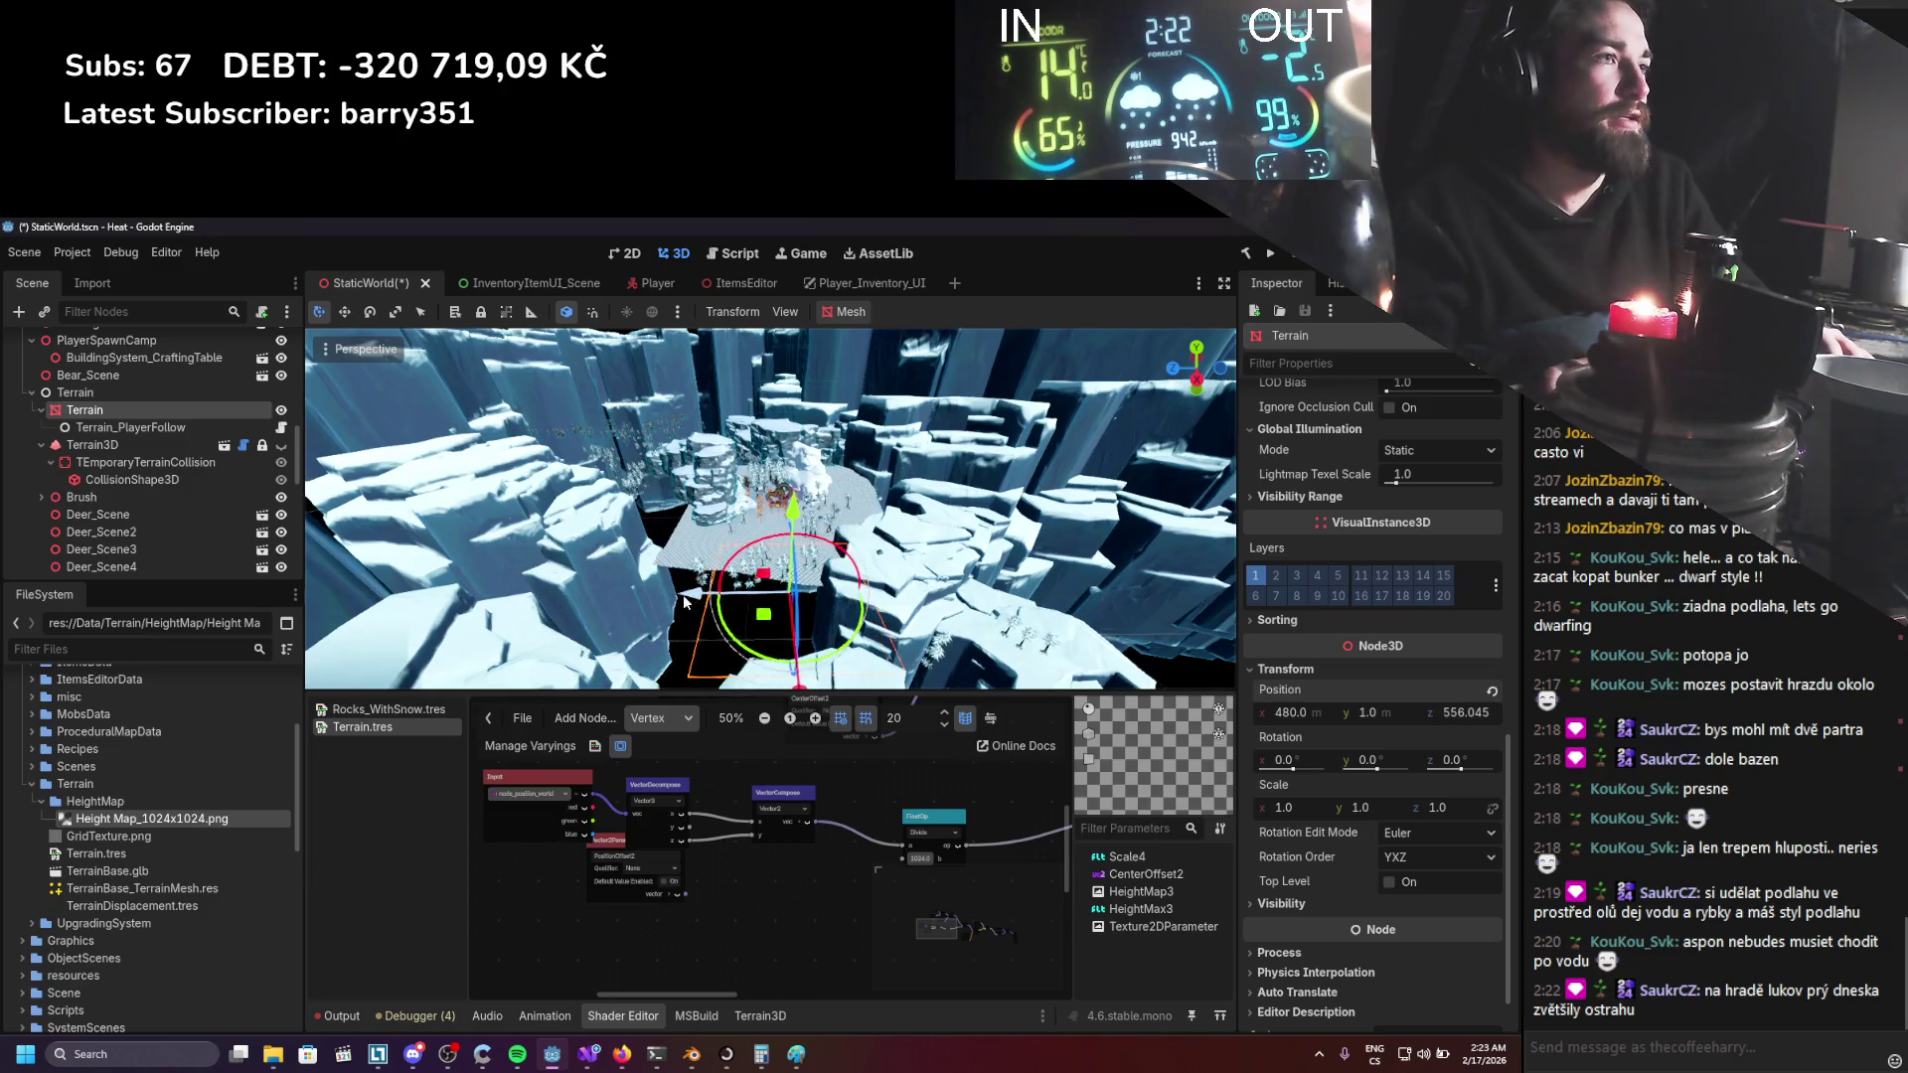
key(ctrl+z)
key(ctrl+s)
click(612, 900)
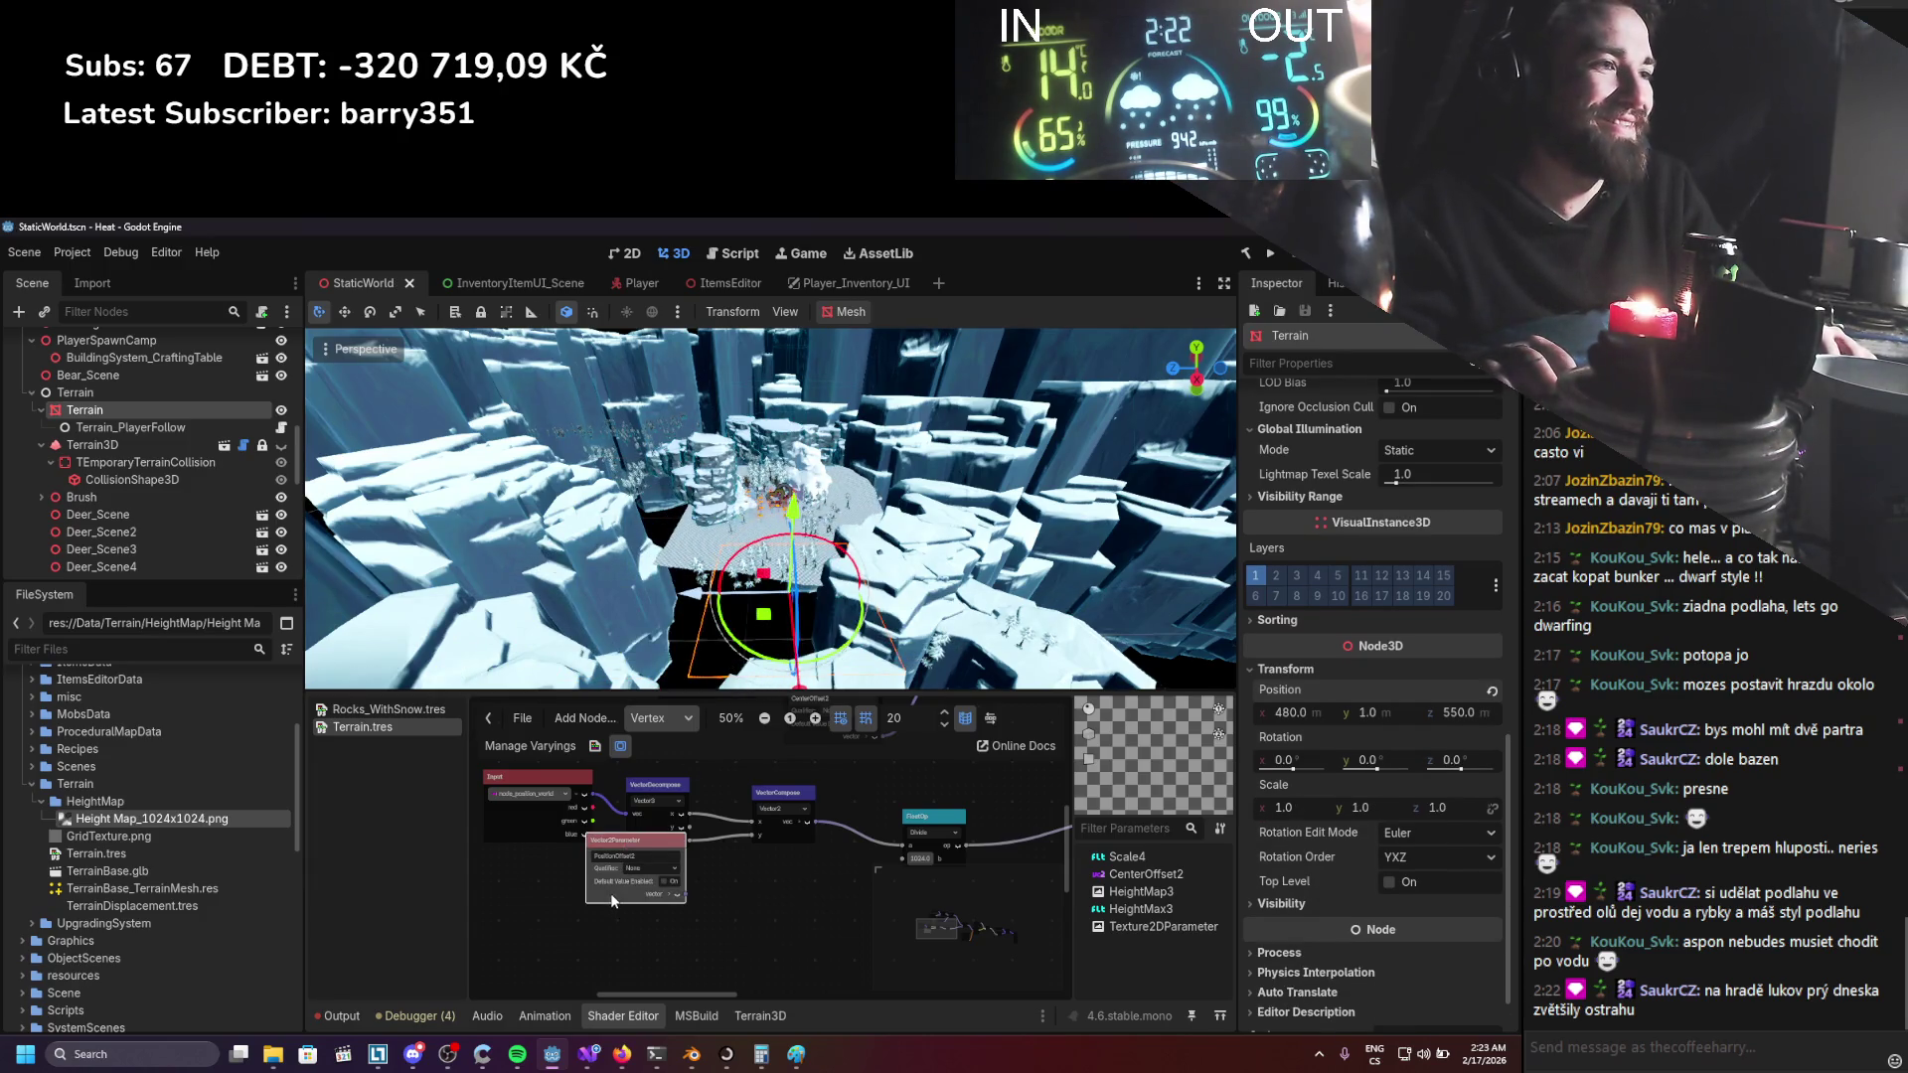
key(Delete)
key(ctrl+s)
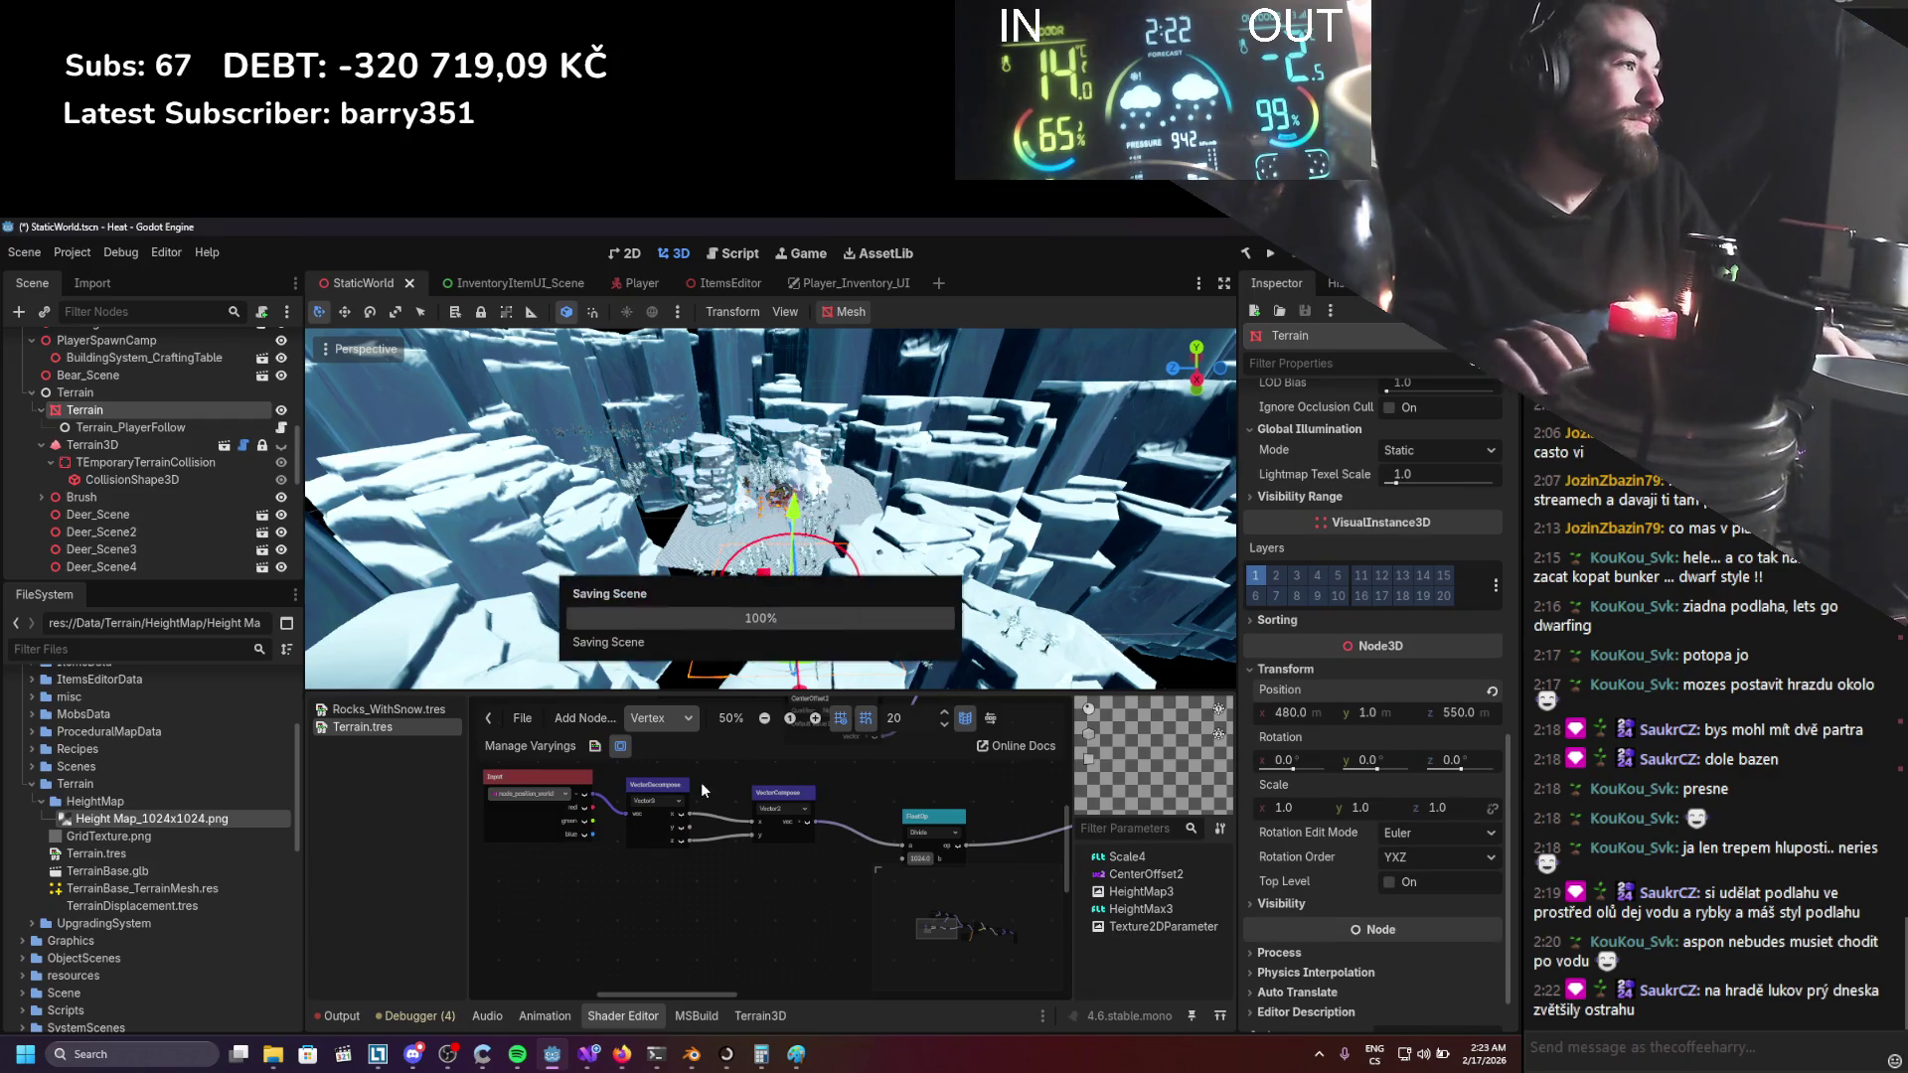
drag(720, 591, 516, 614)
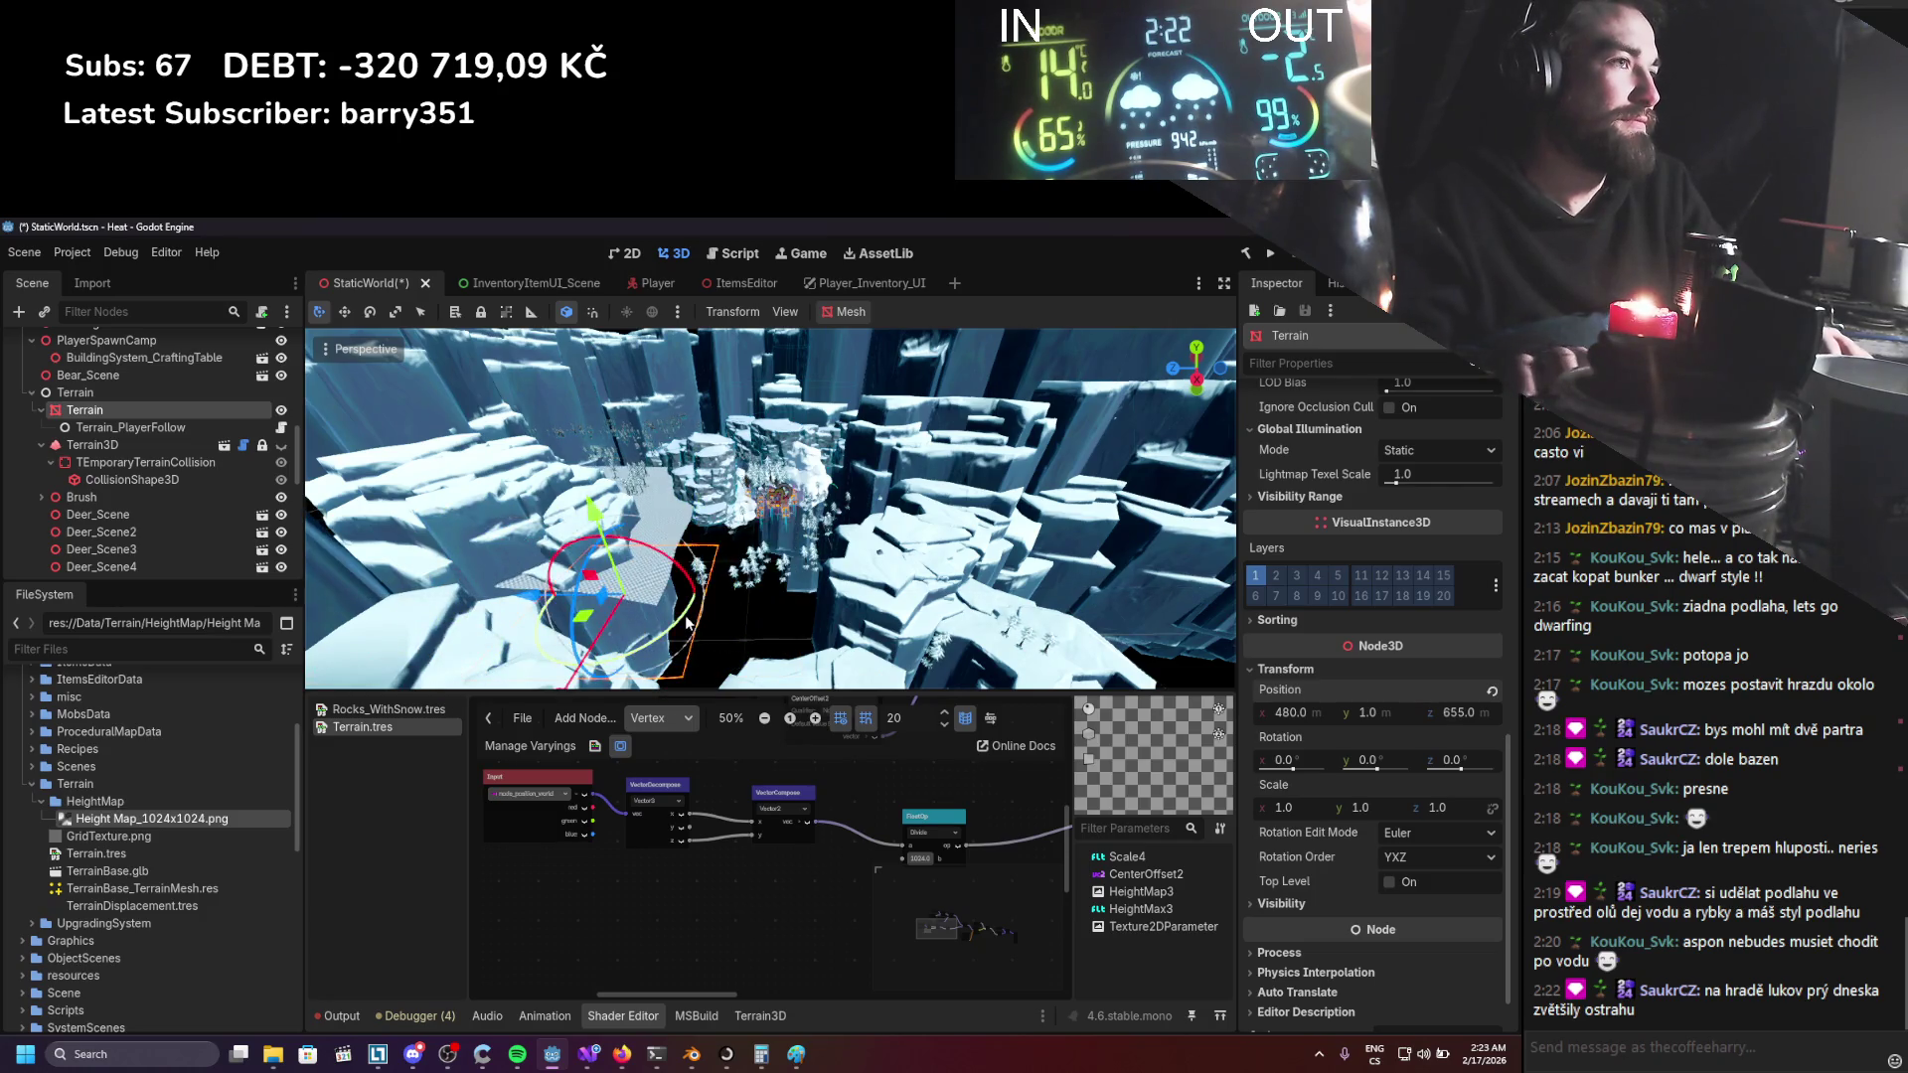
key(ctrl+z)
key(ctrl+s)
drag(816, 779, 612, 890)
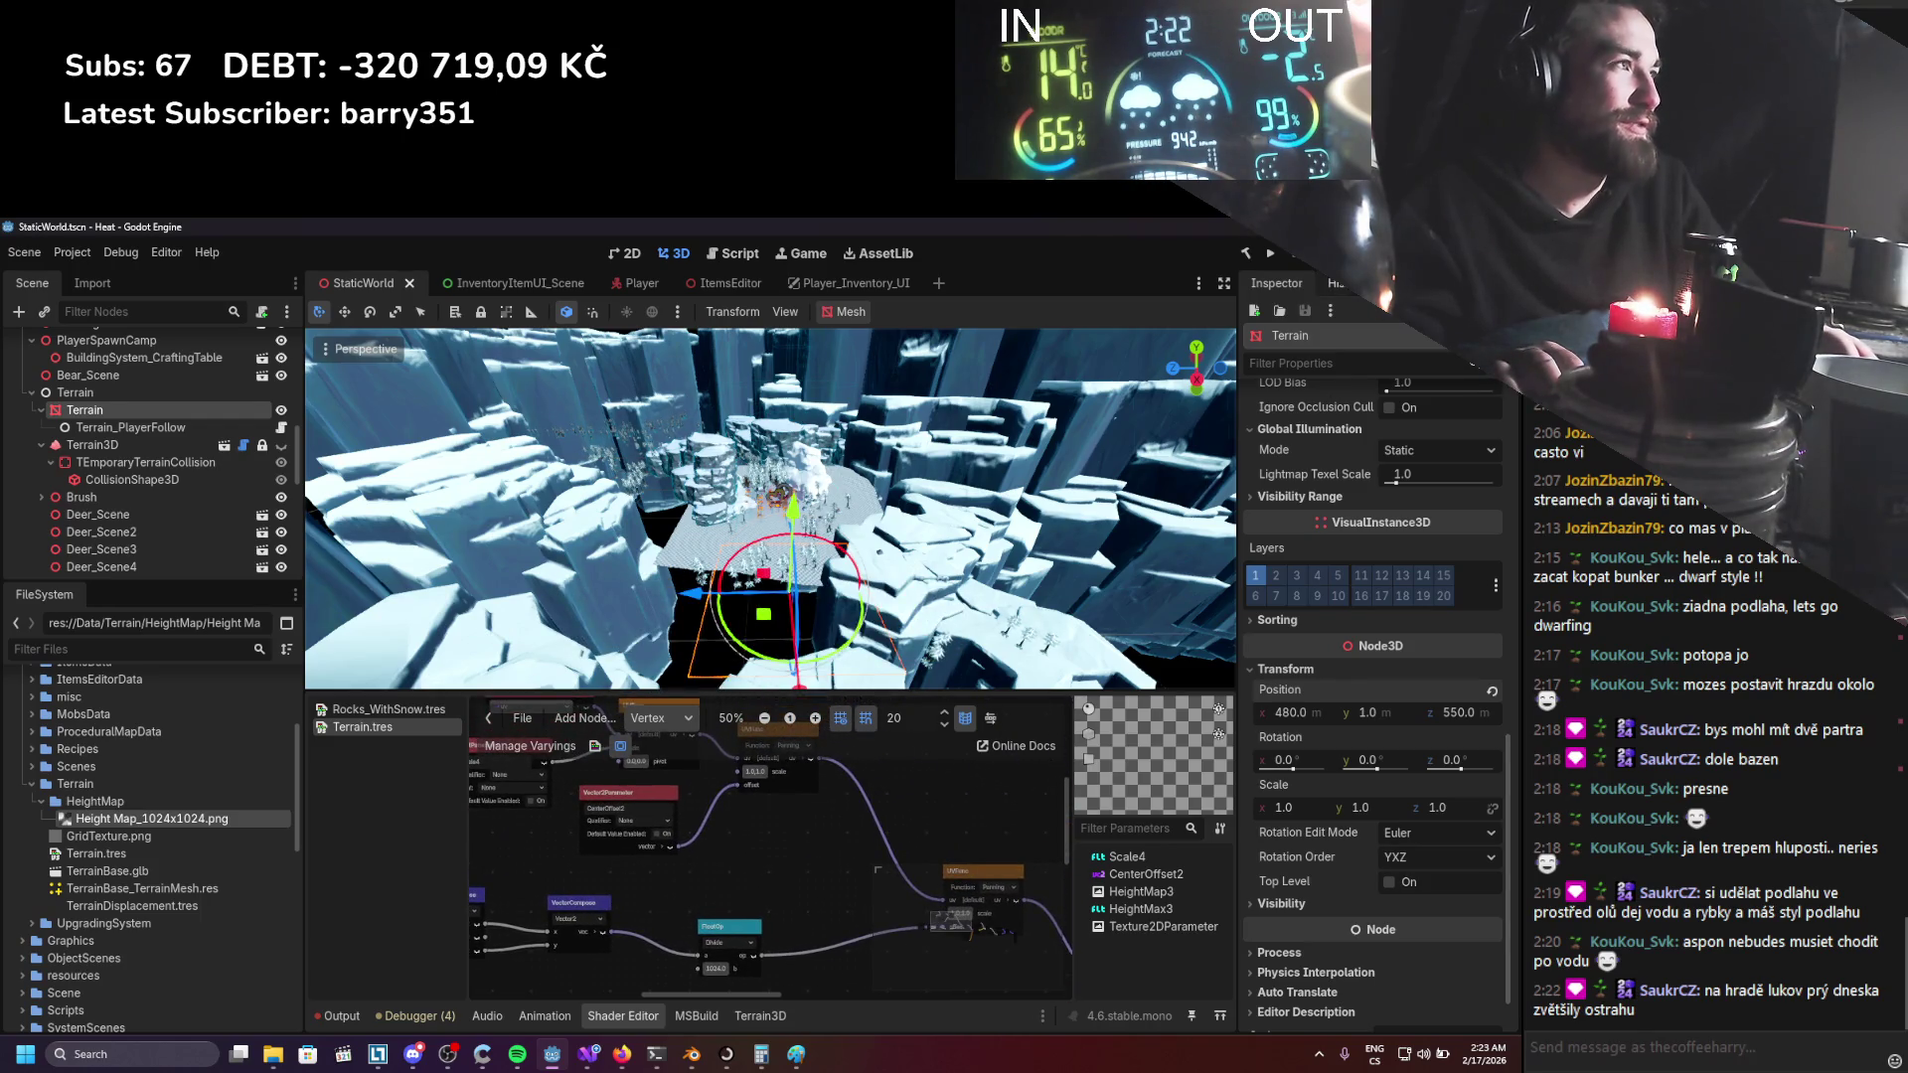
click(1271, 253)
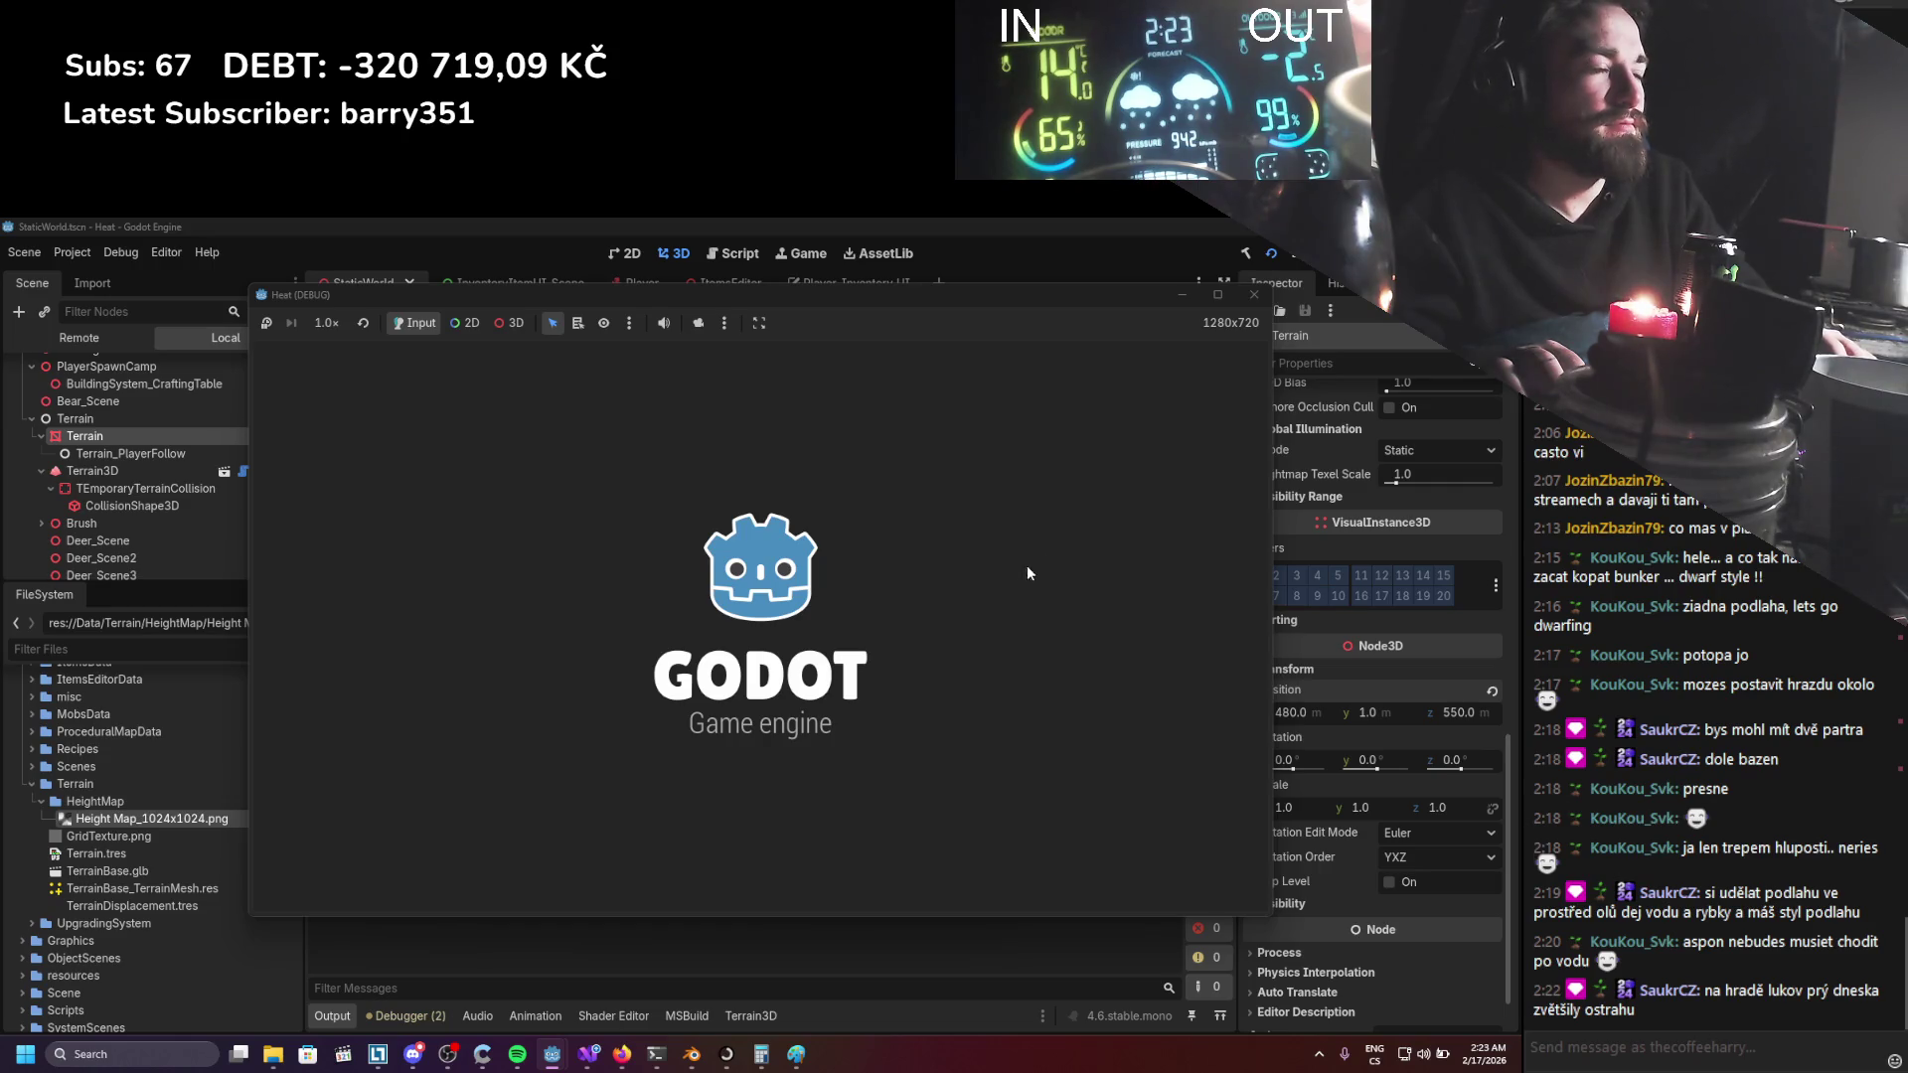
Walk the player with WASD across the checkered ground toward the trees and snowy ridge.
key(d)
key(s)
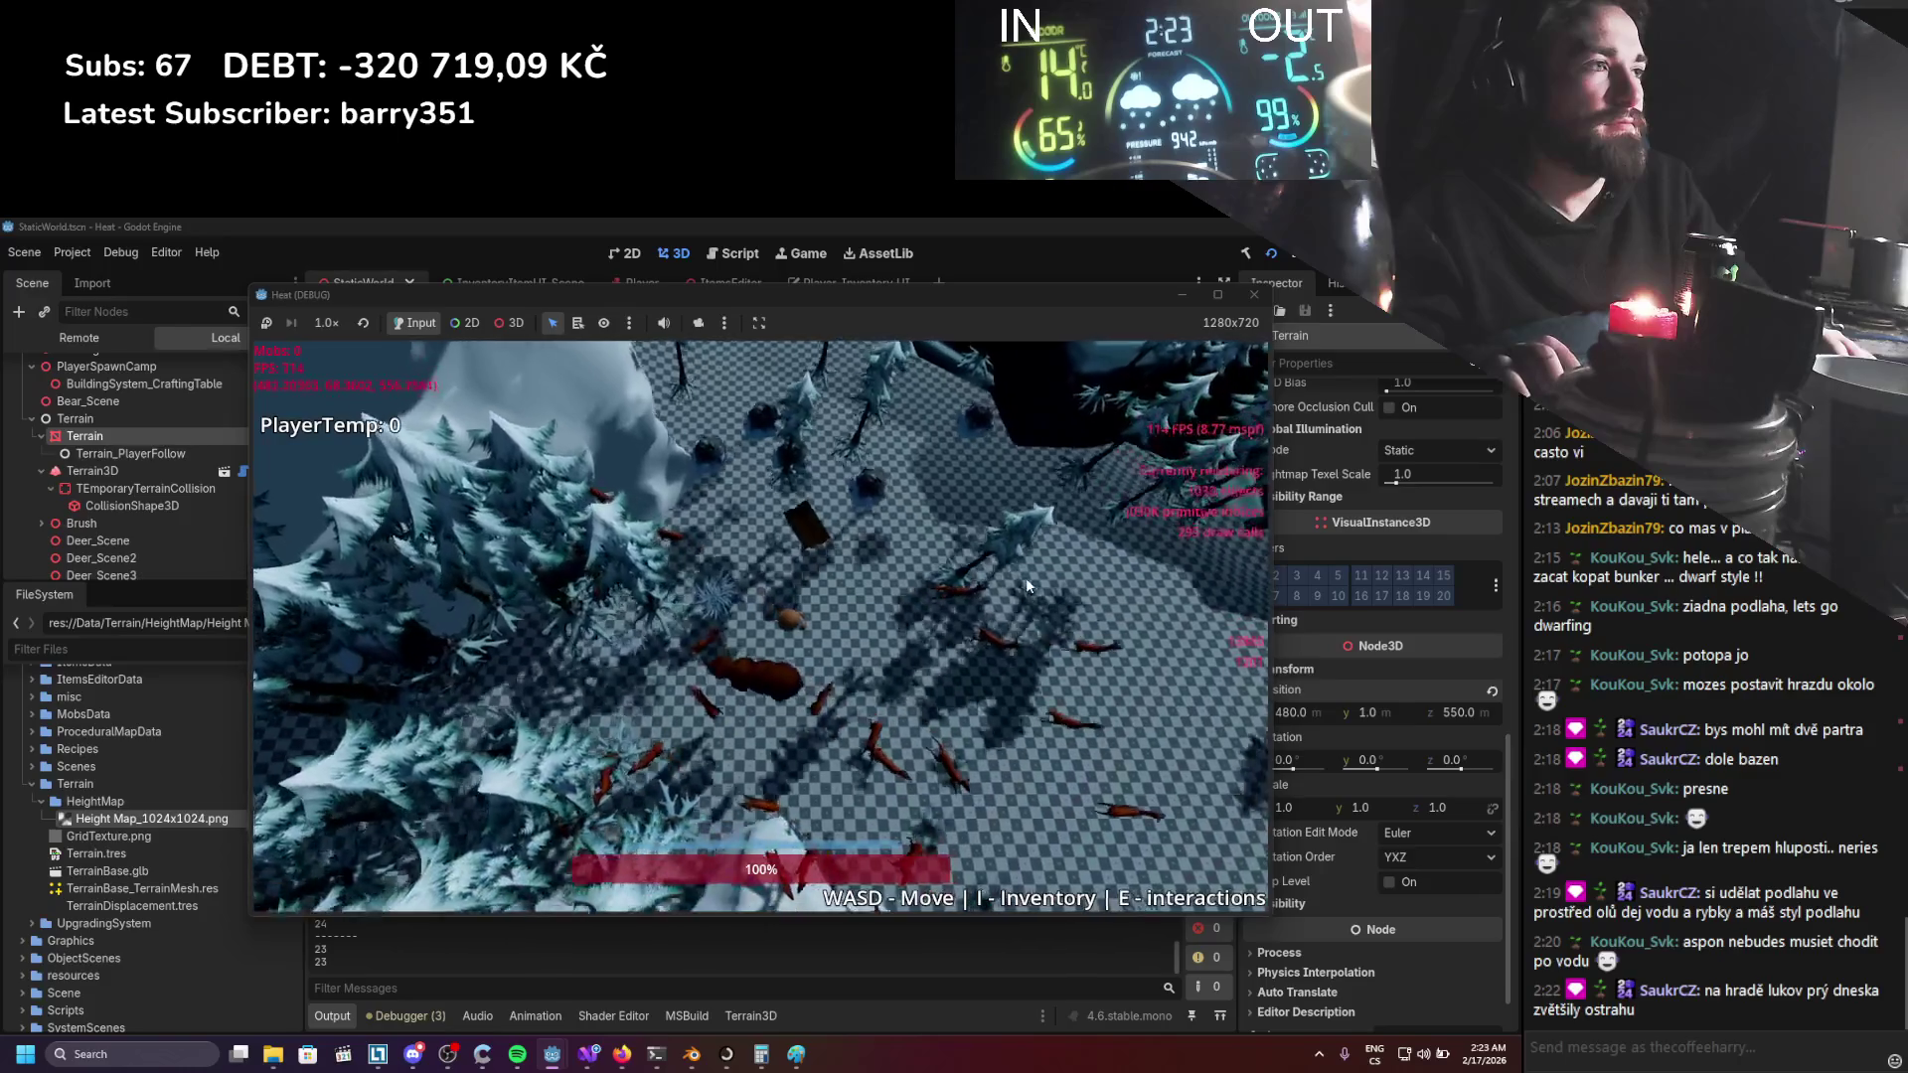
key(s)
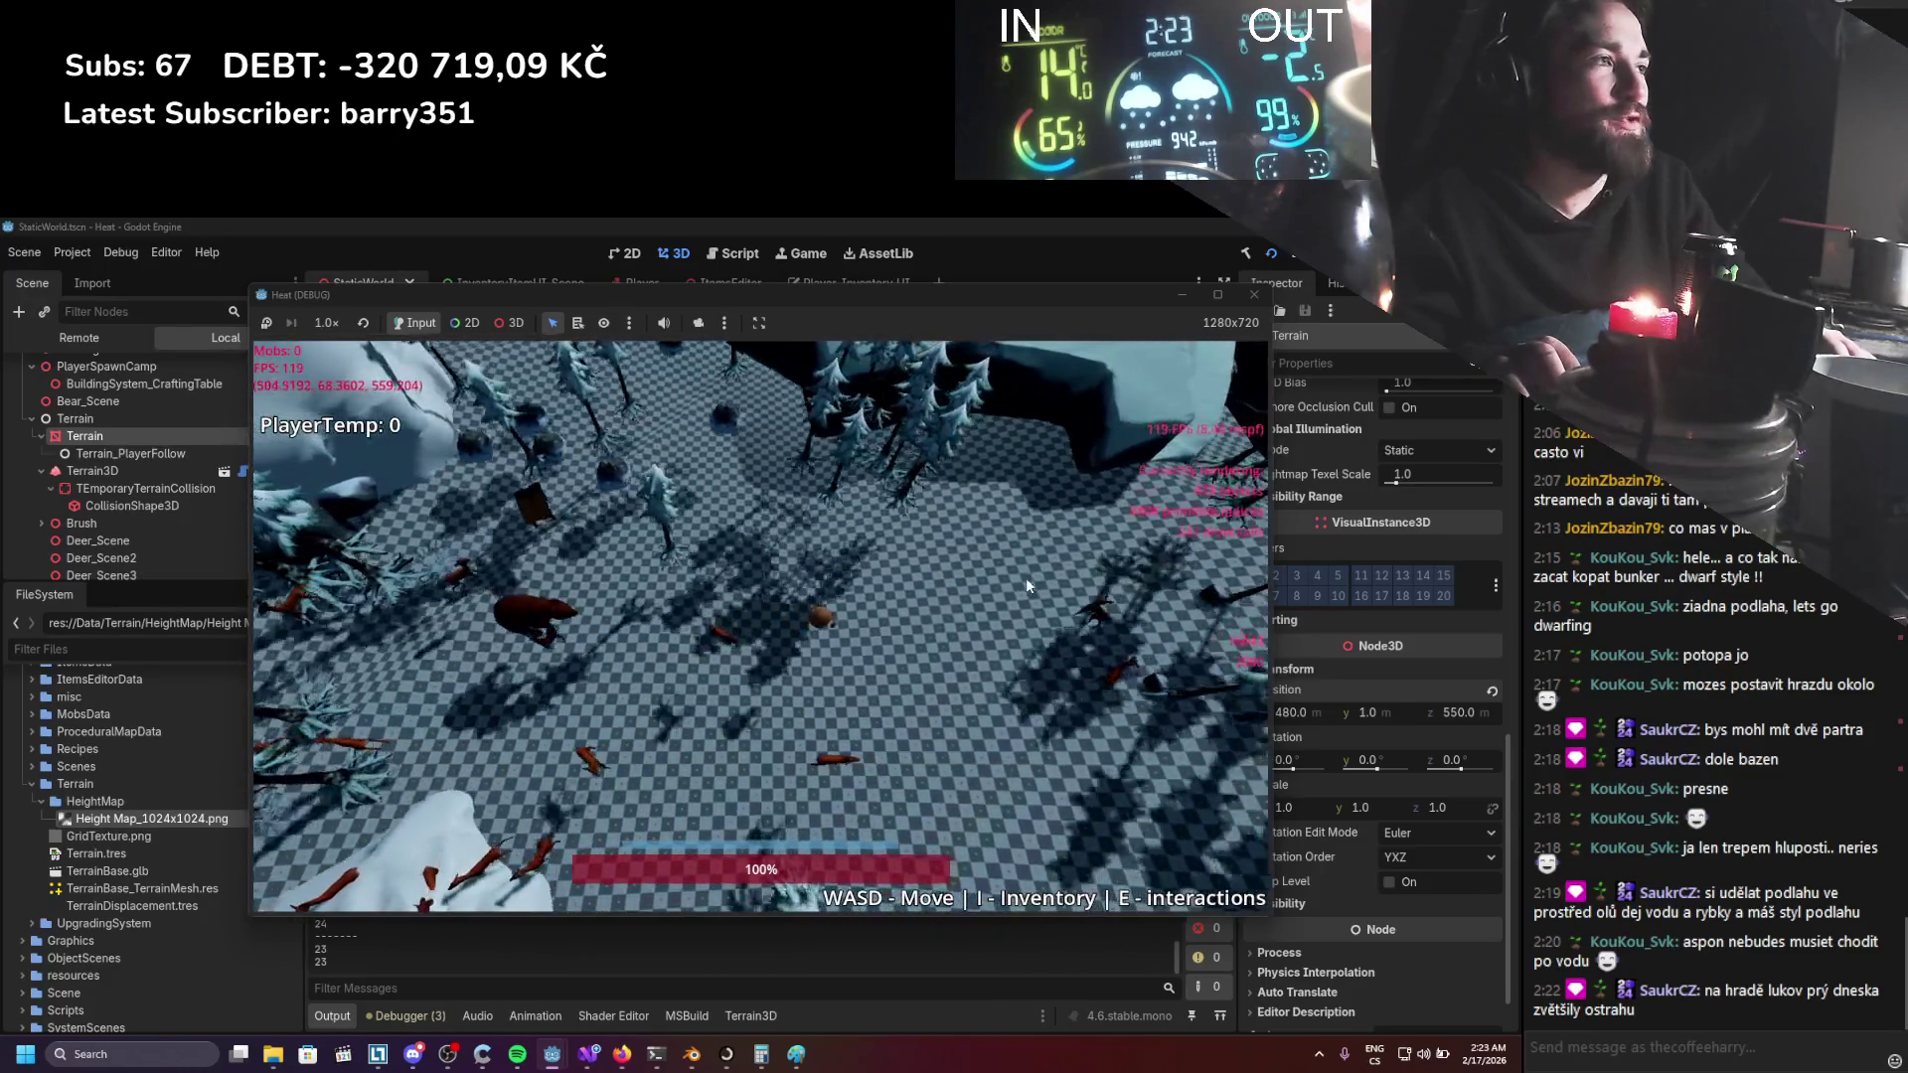
key(d)
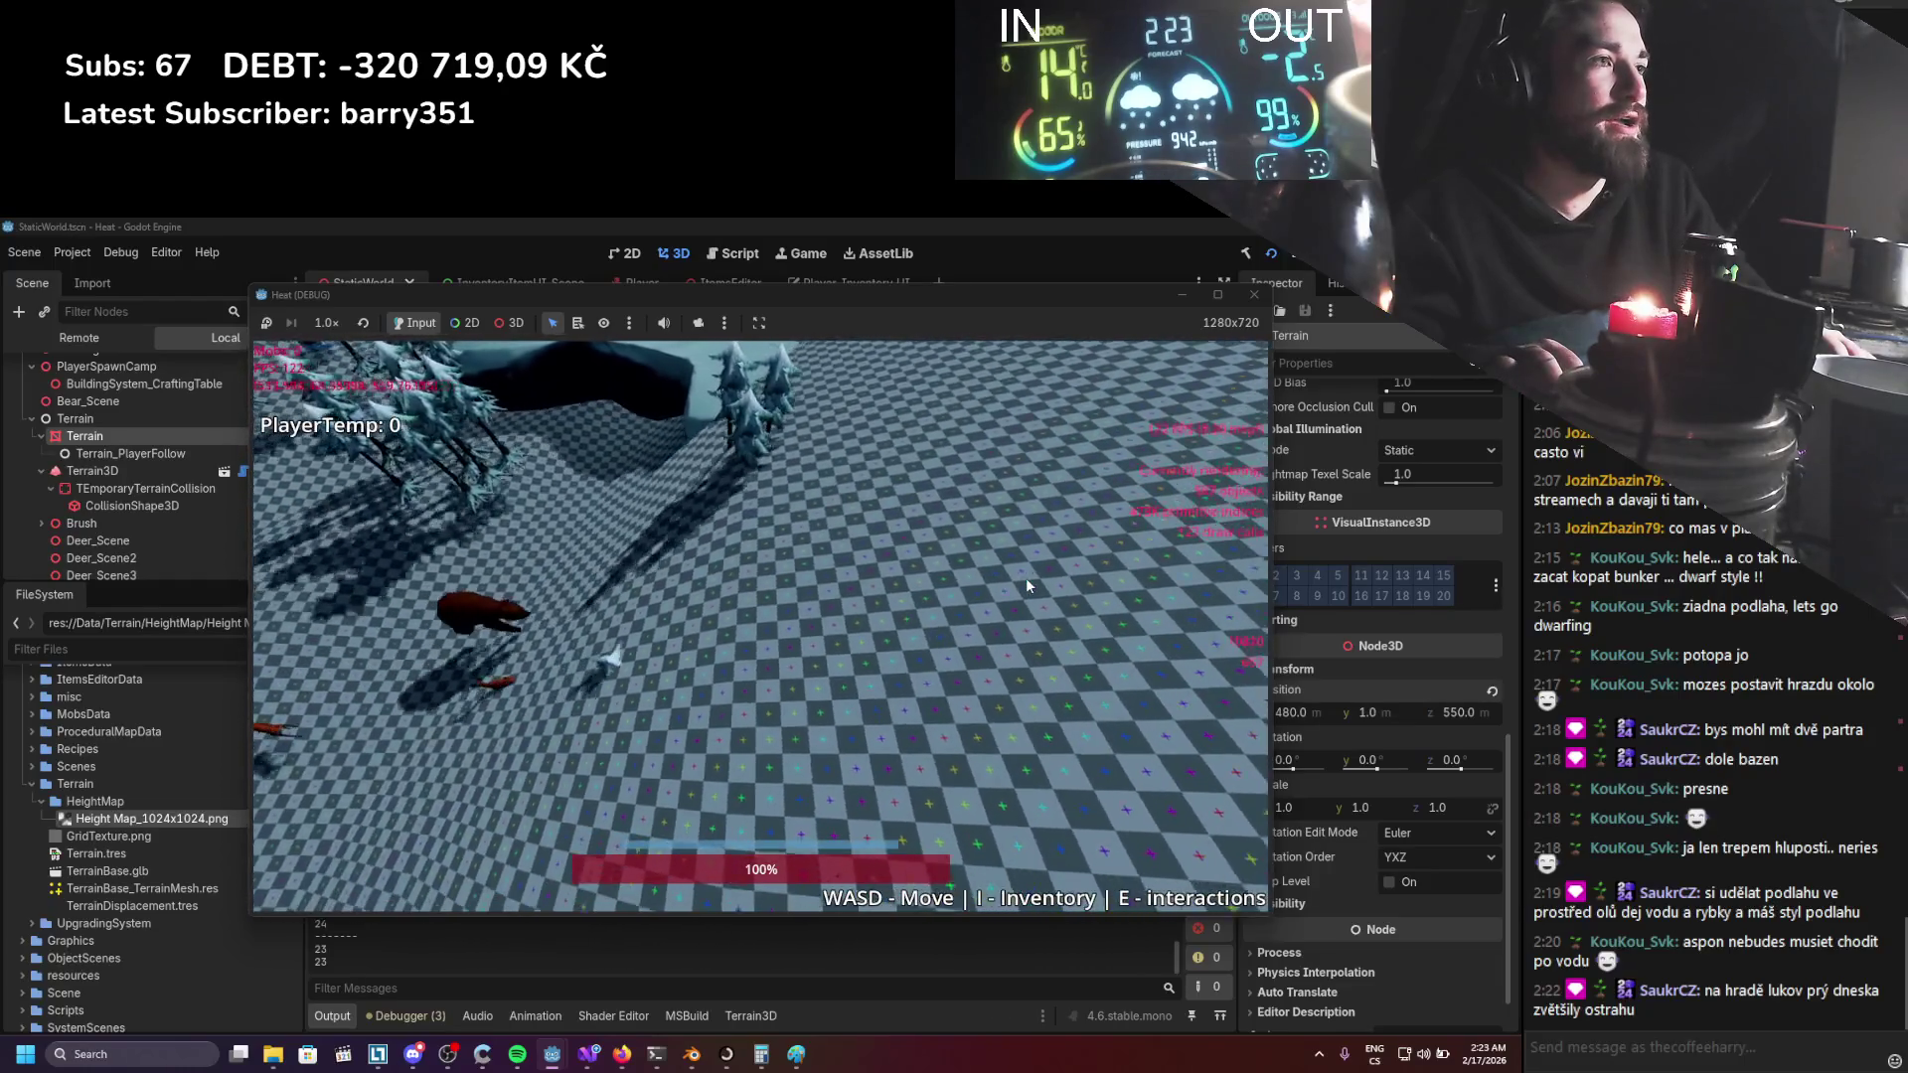
key(a)
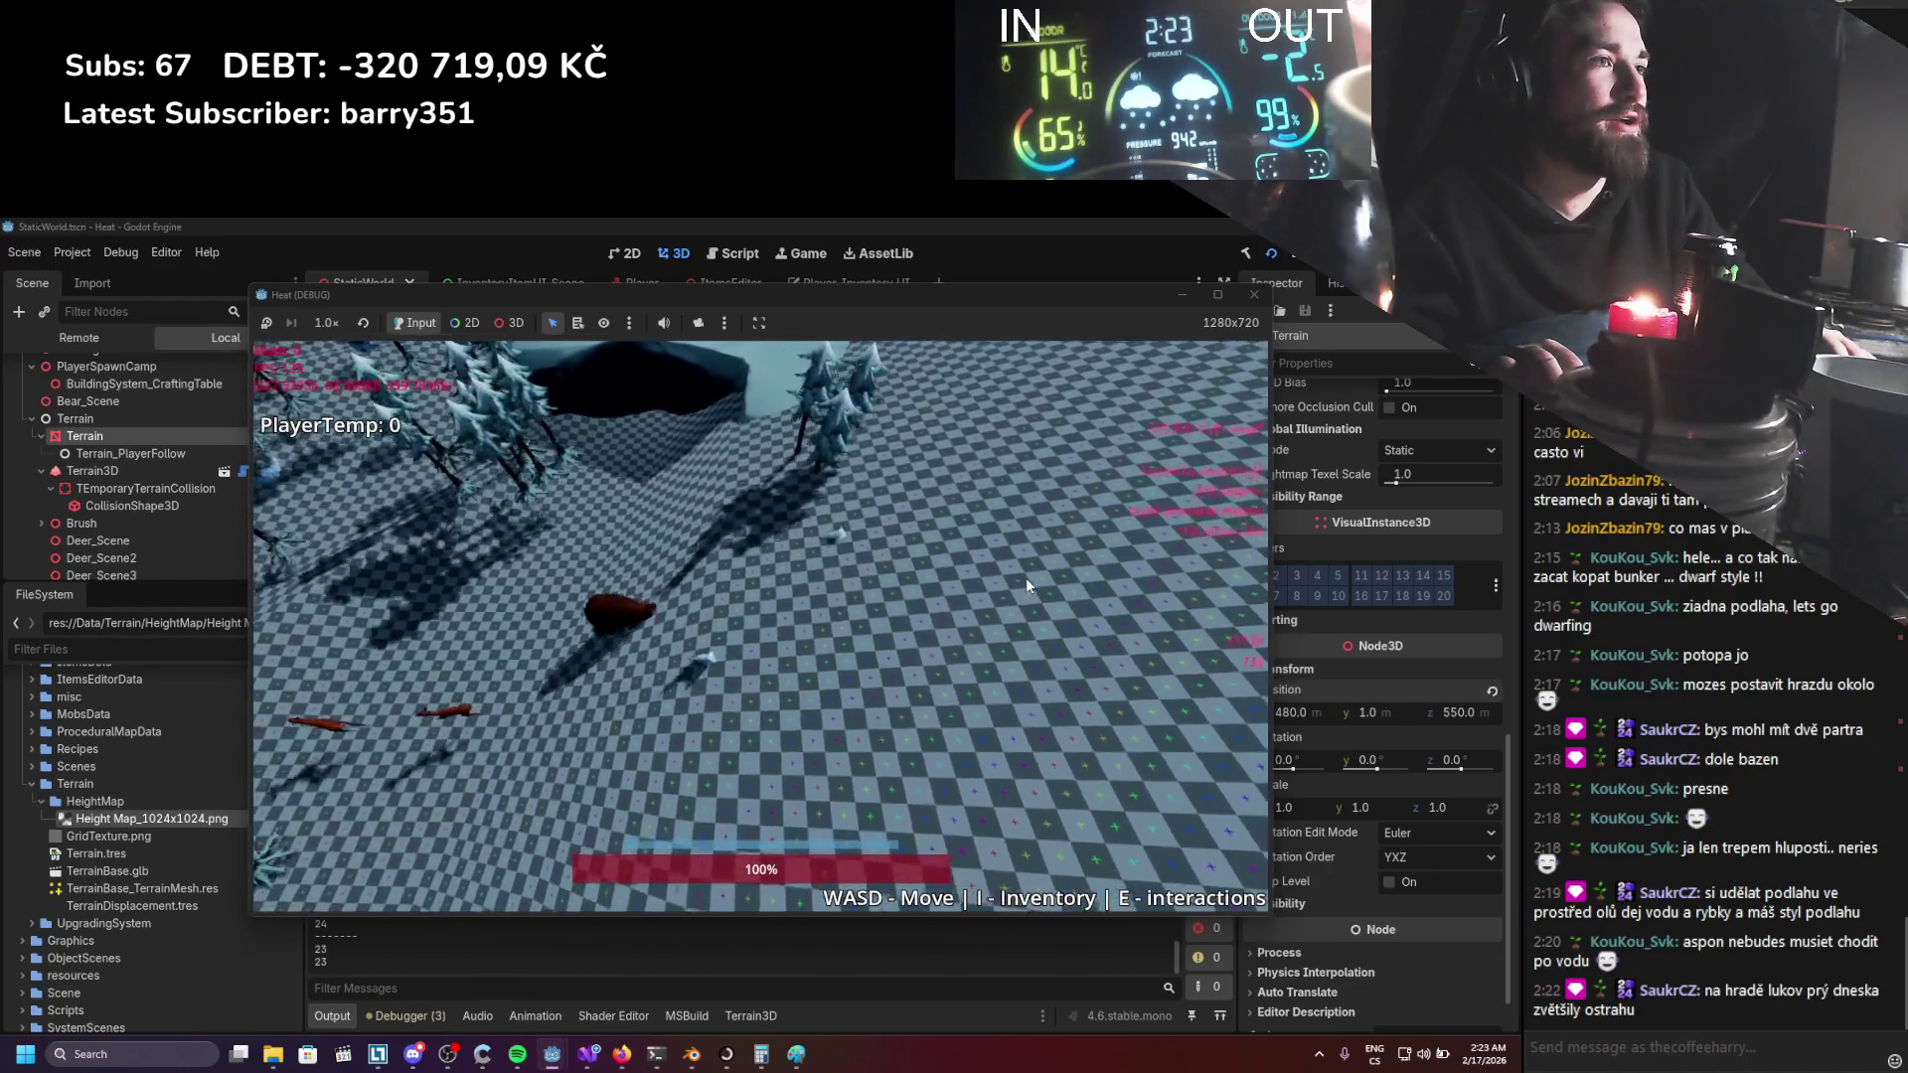
key(w)
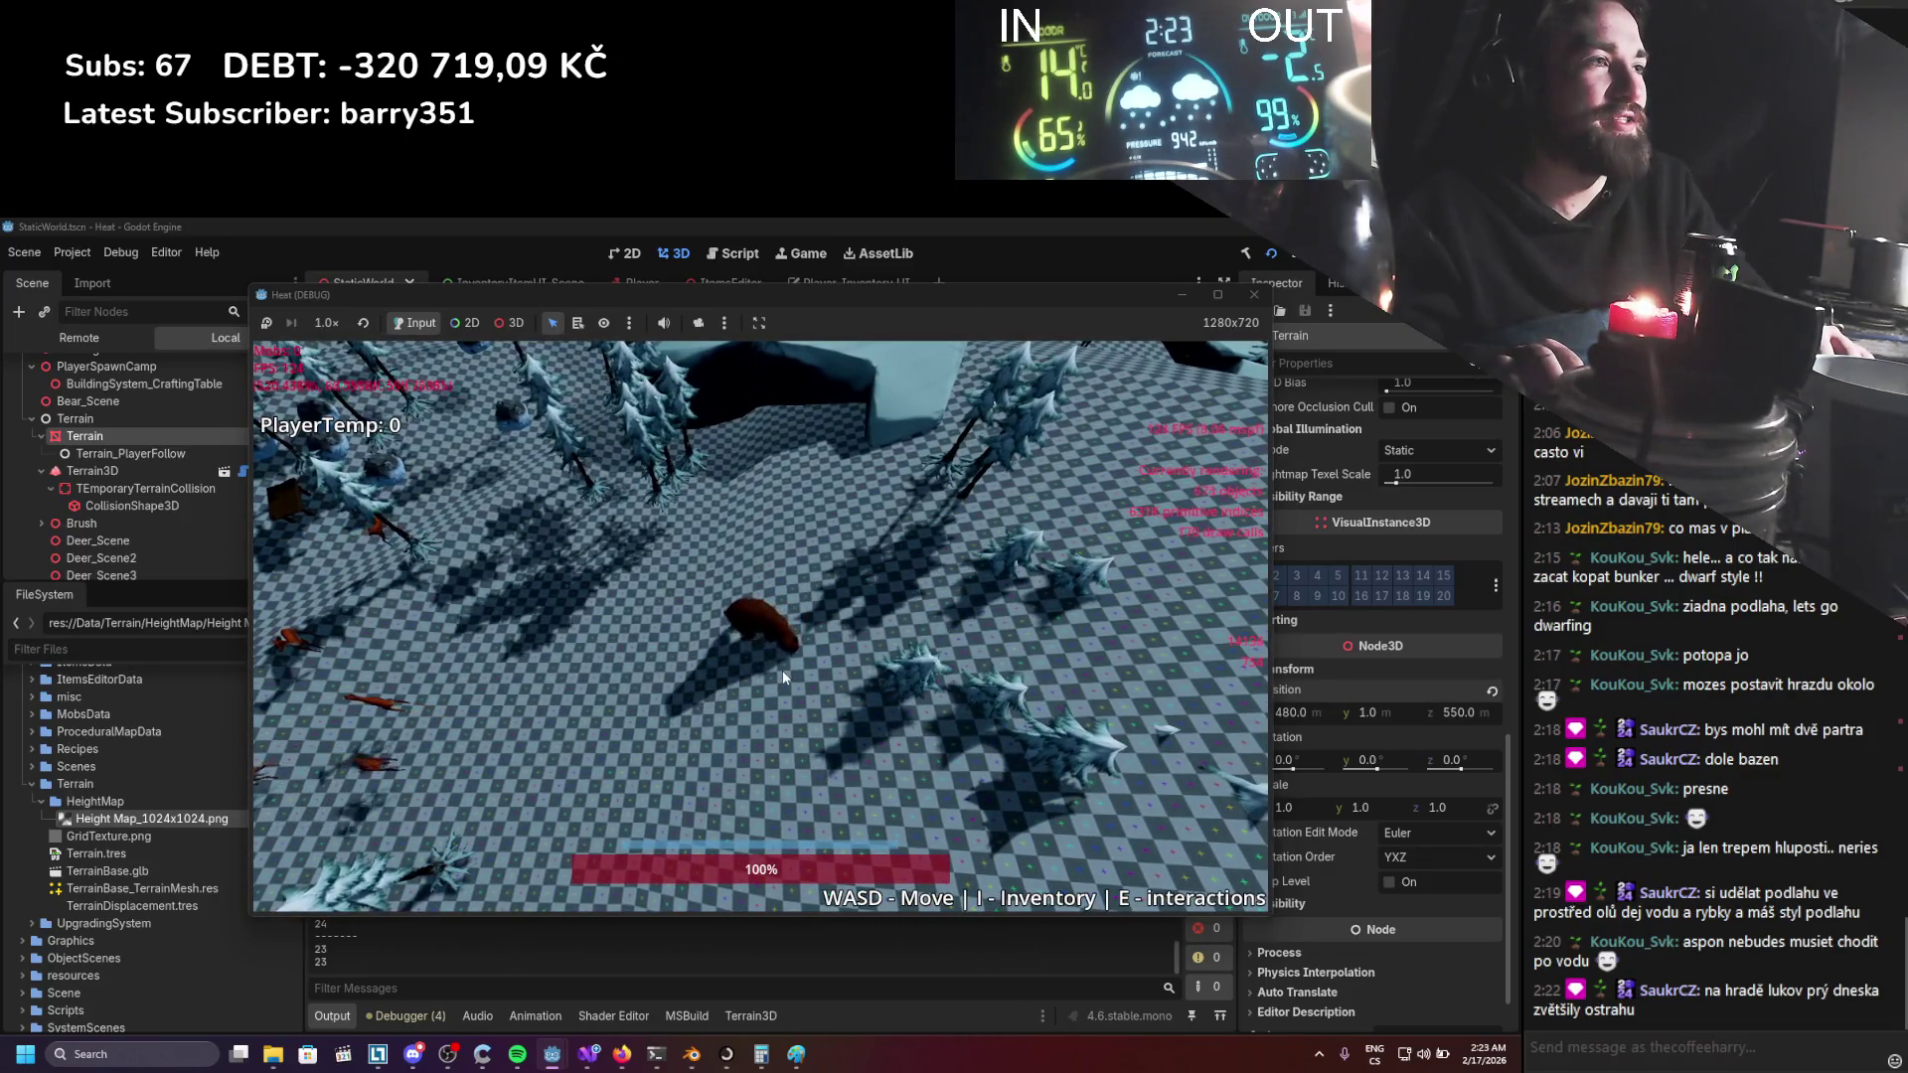
key(s)
key(w)
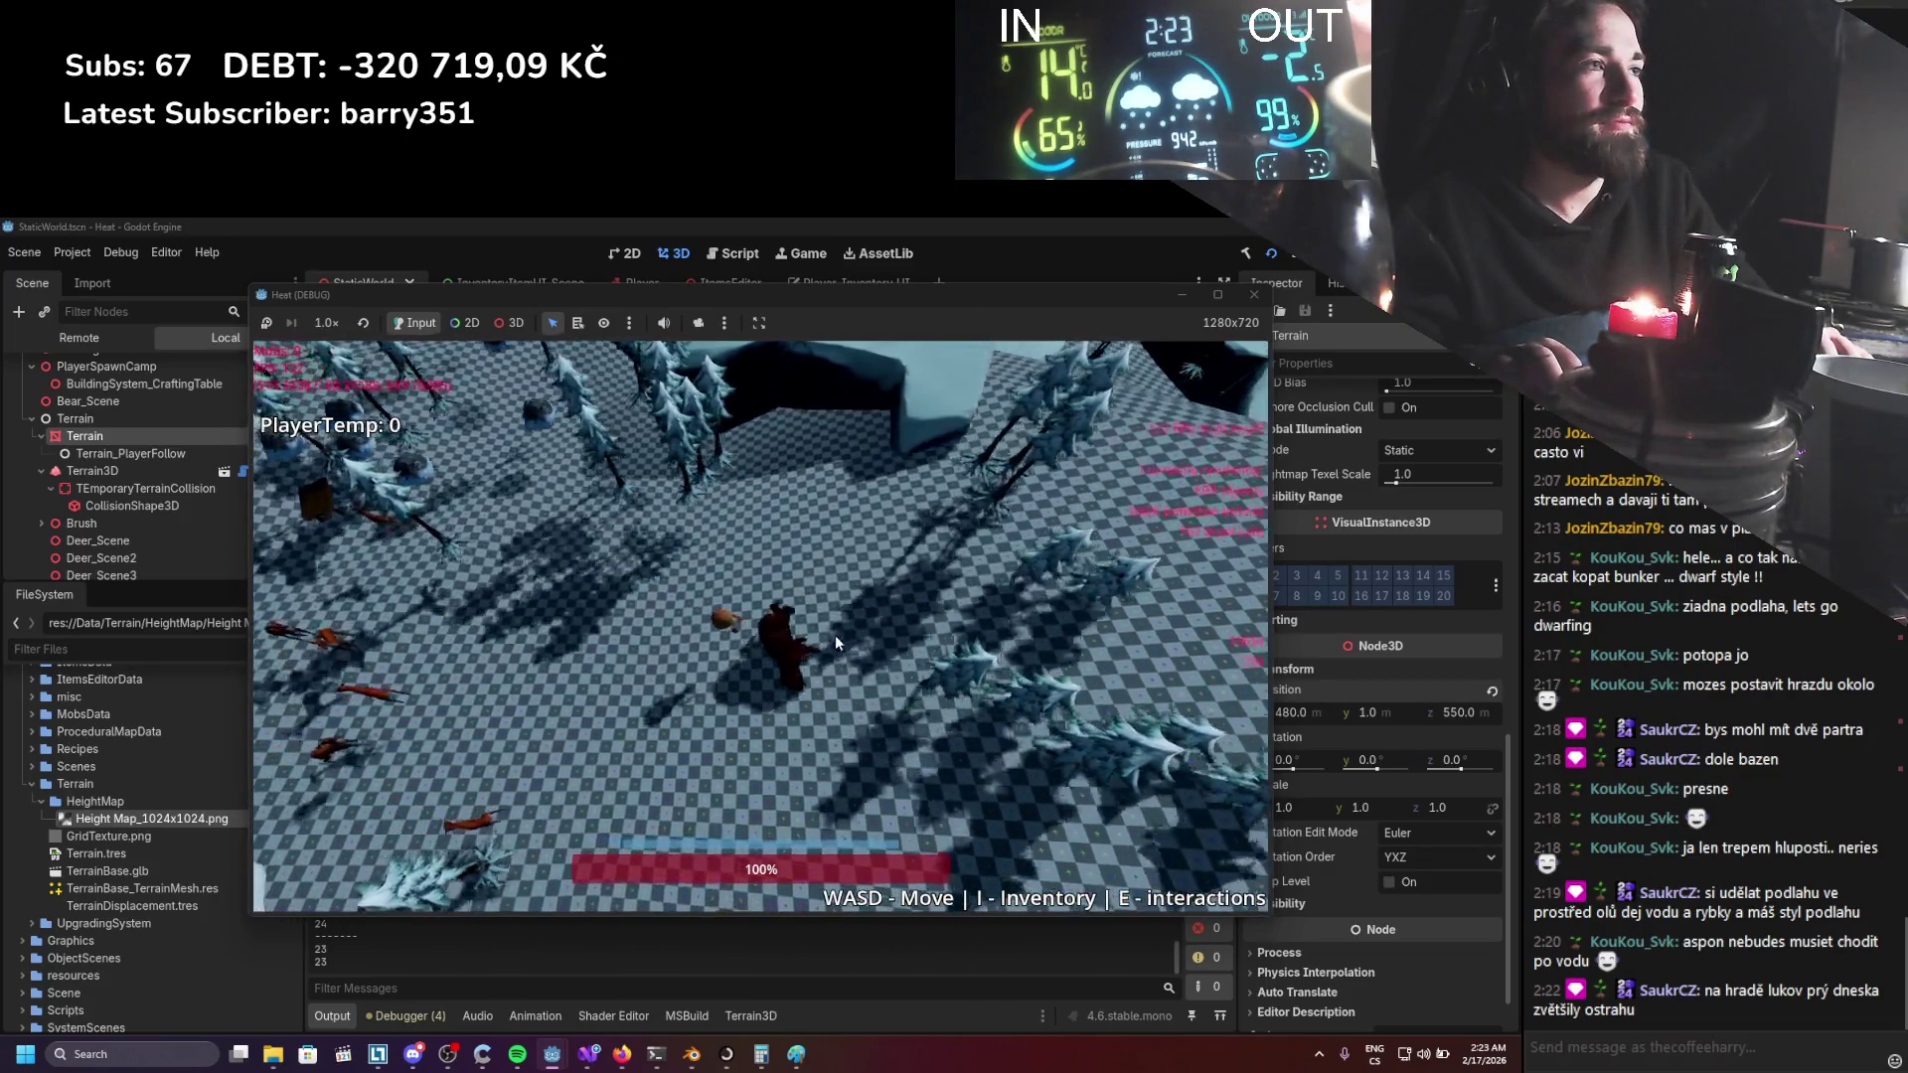
key(d)
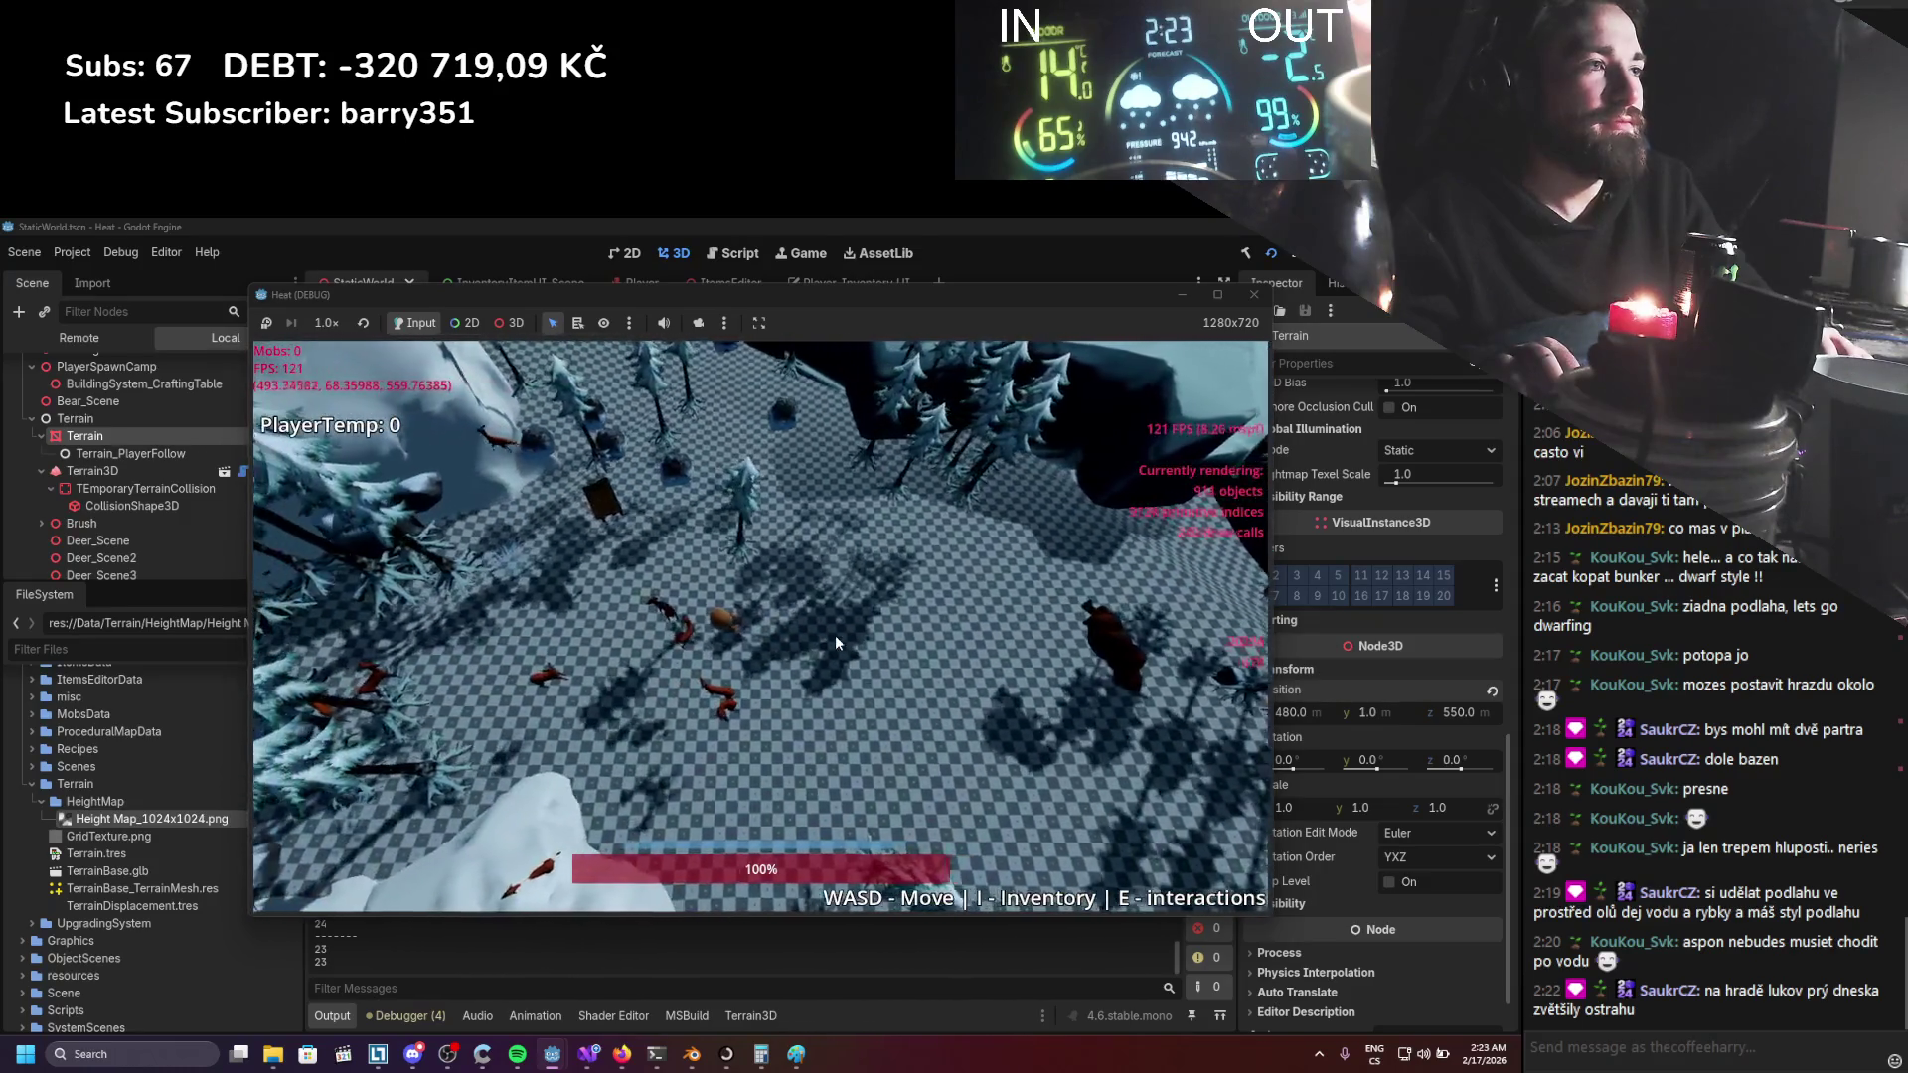
key(w)
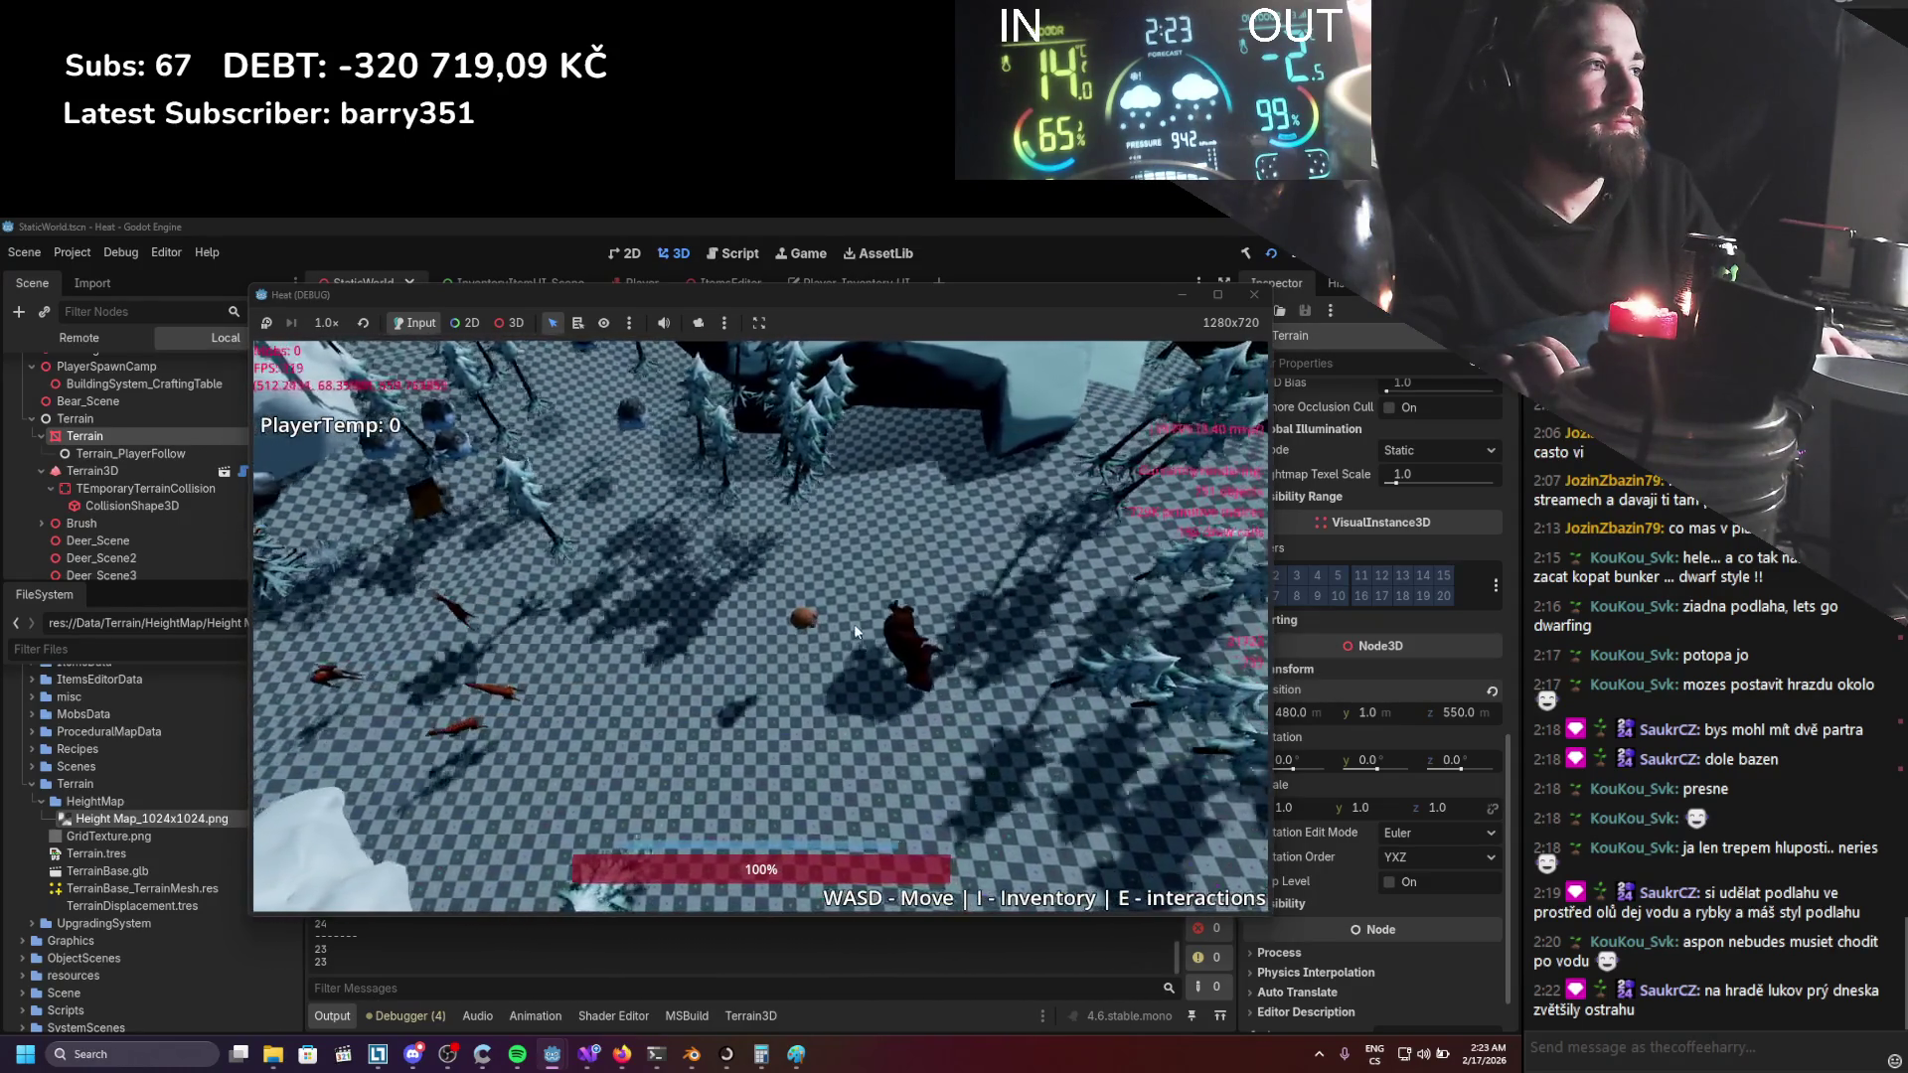
key(w)
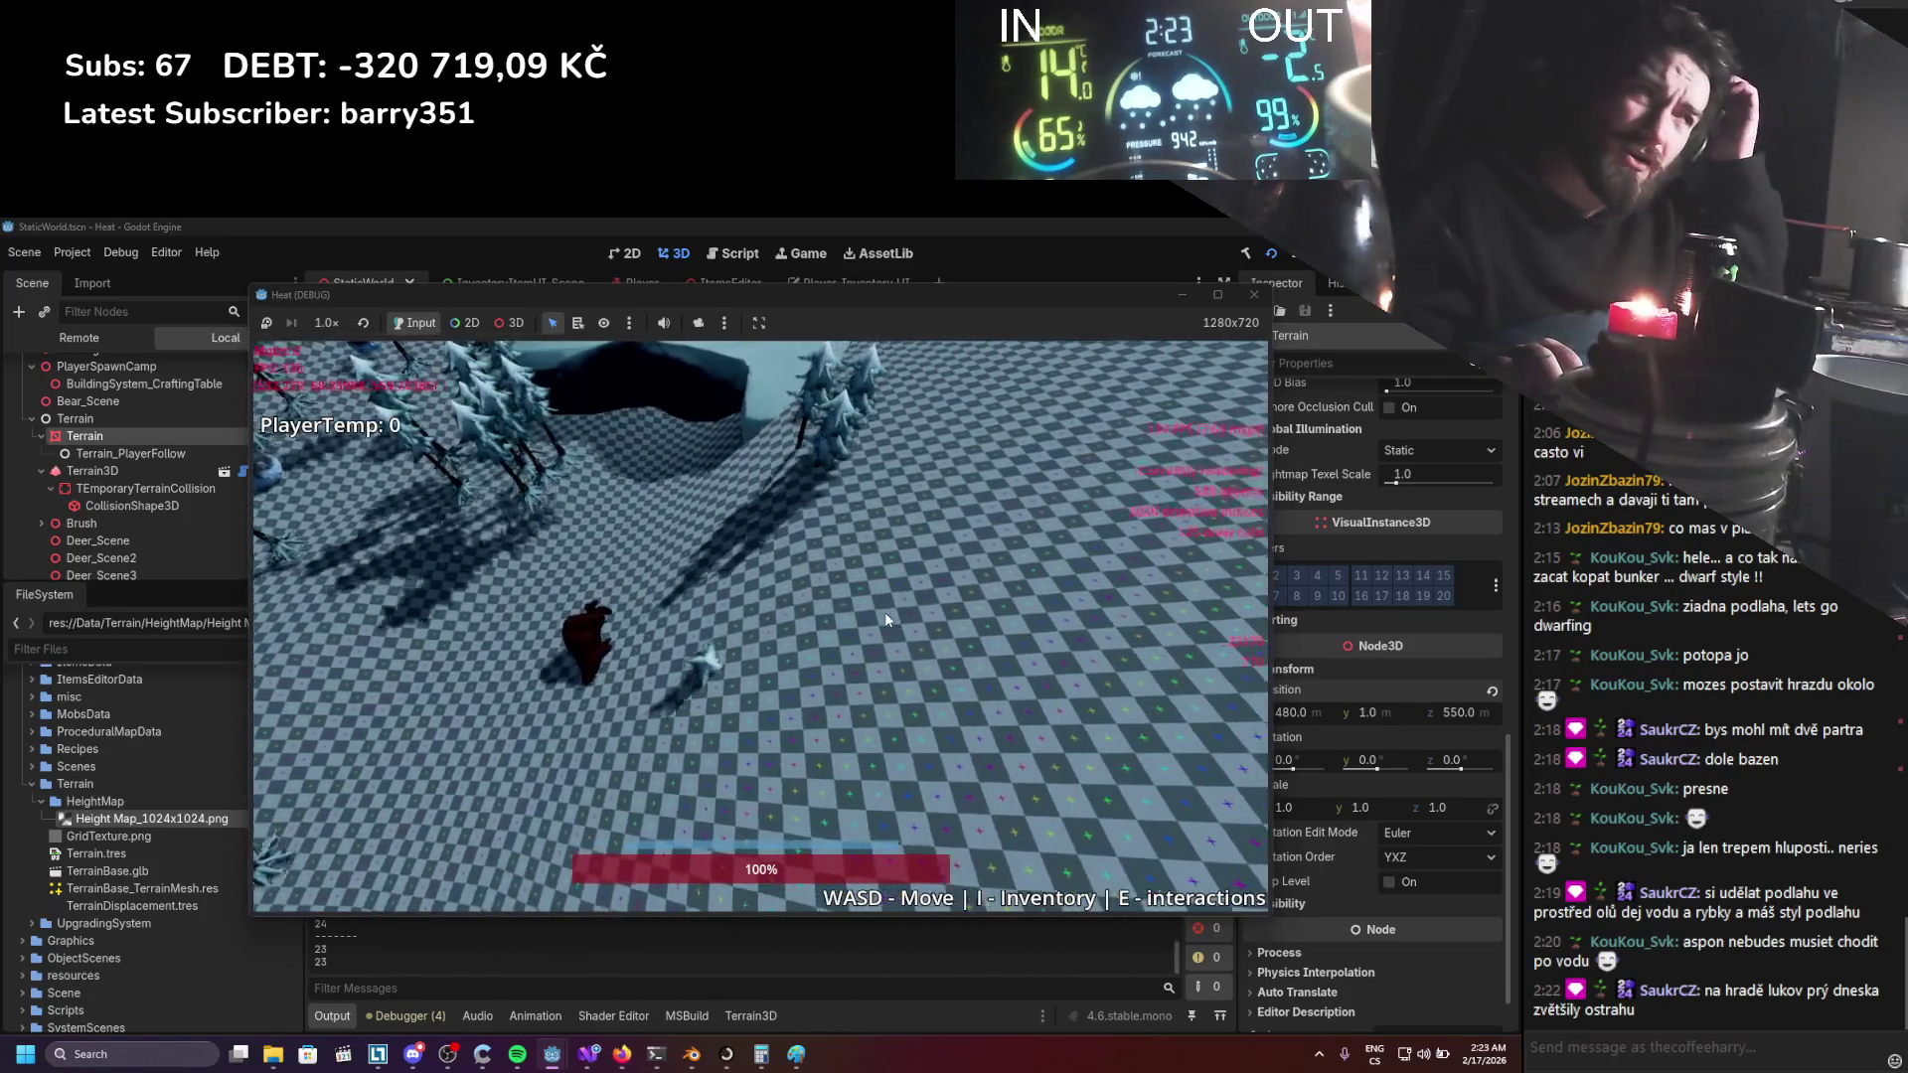
key(a)
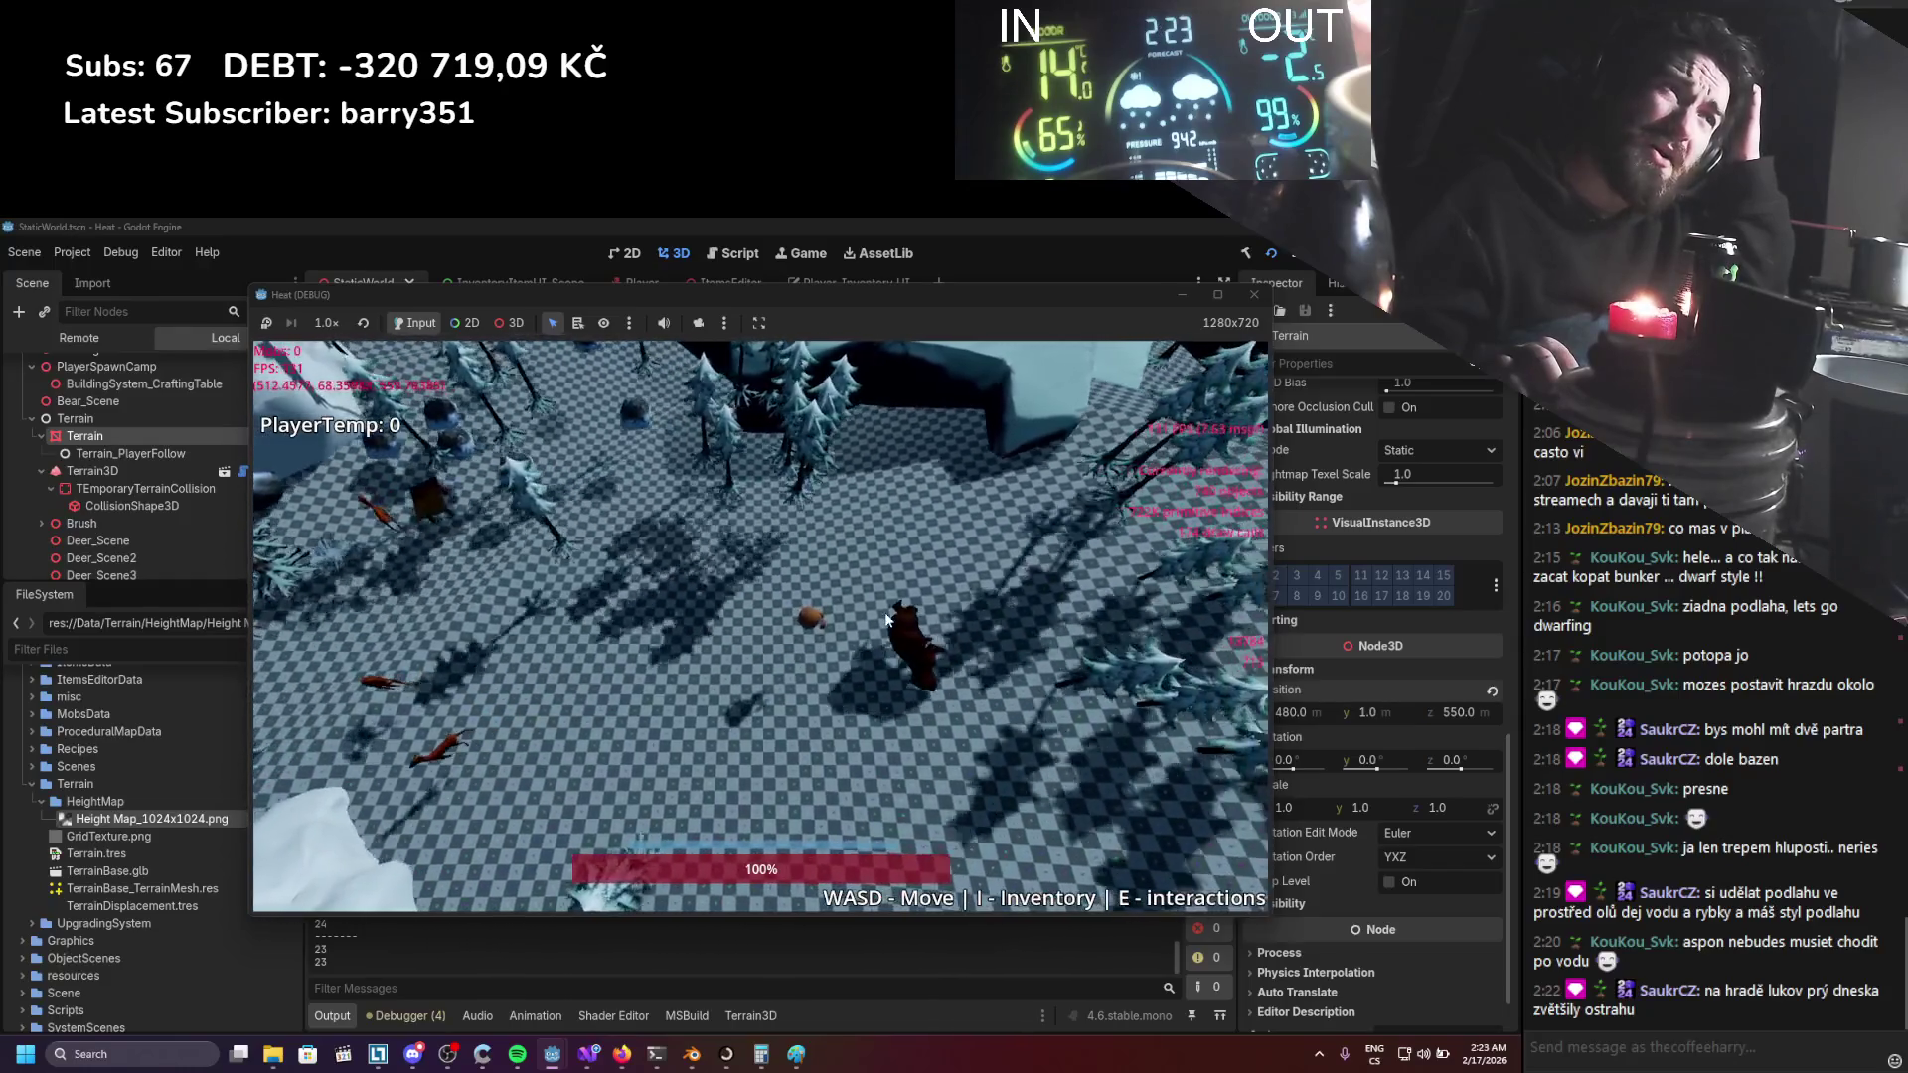
key(d)
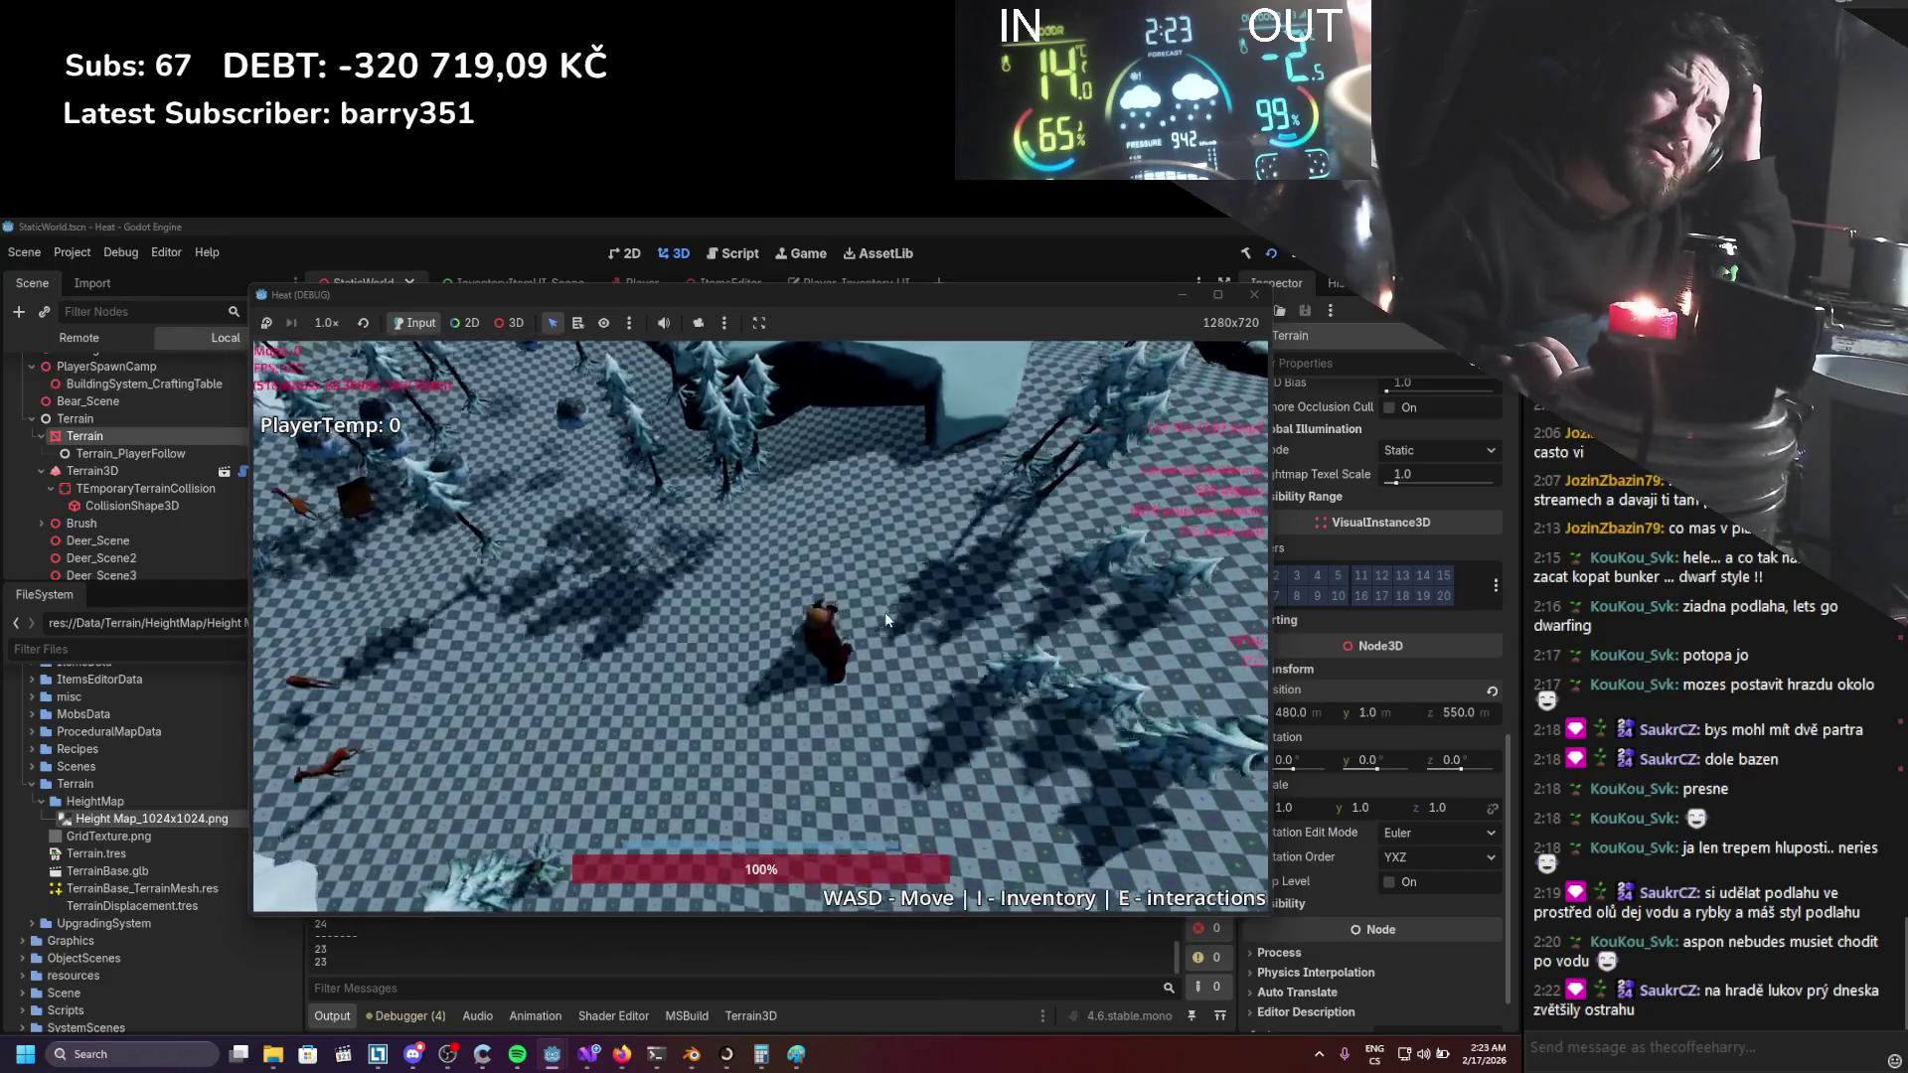
Continue past the rock slabs and bear through the snowy forest toward the rock wall and water.
key(w)
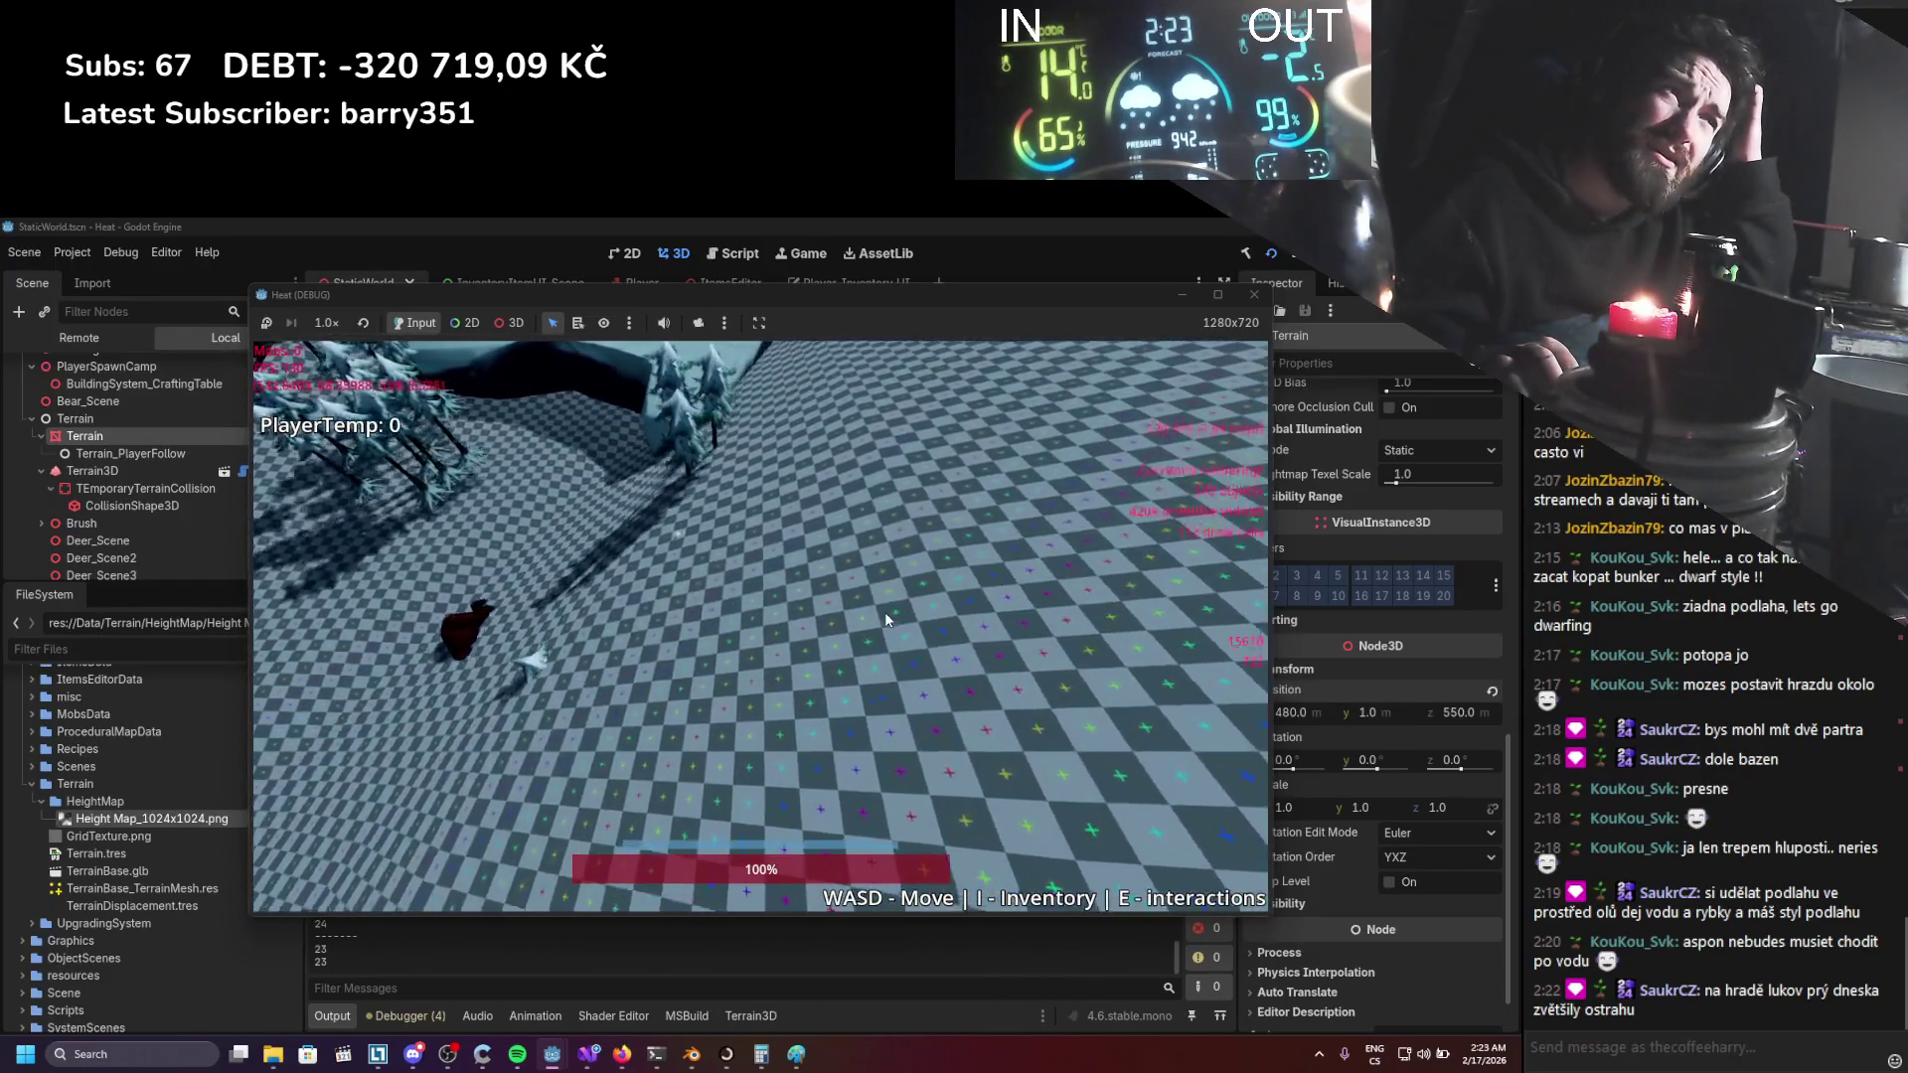
key(s)
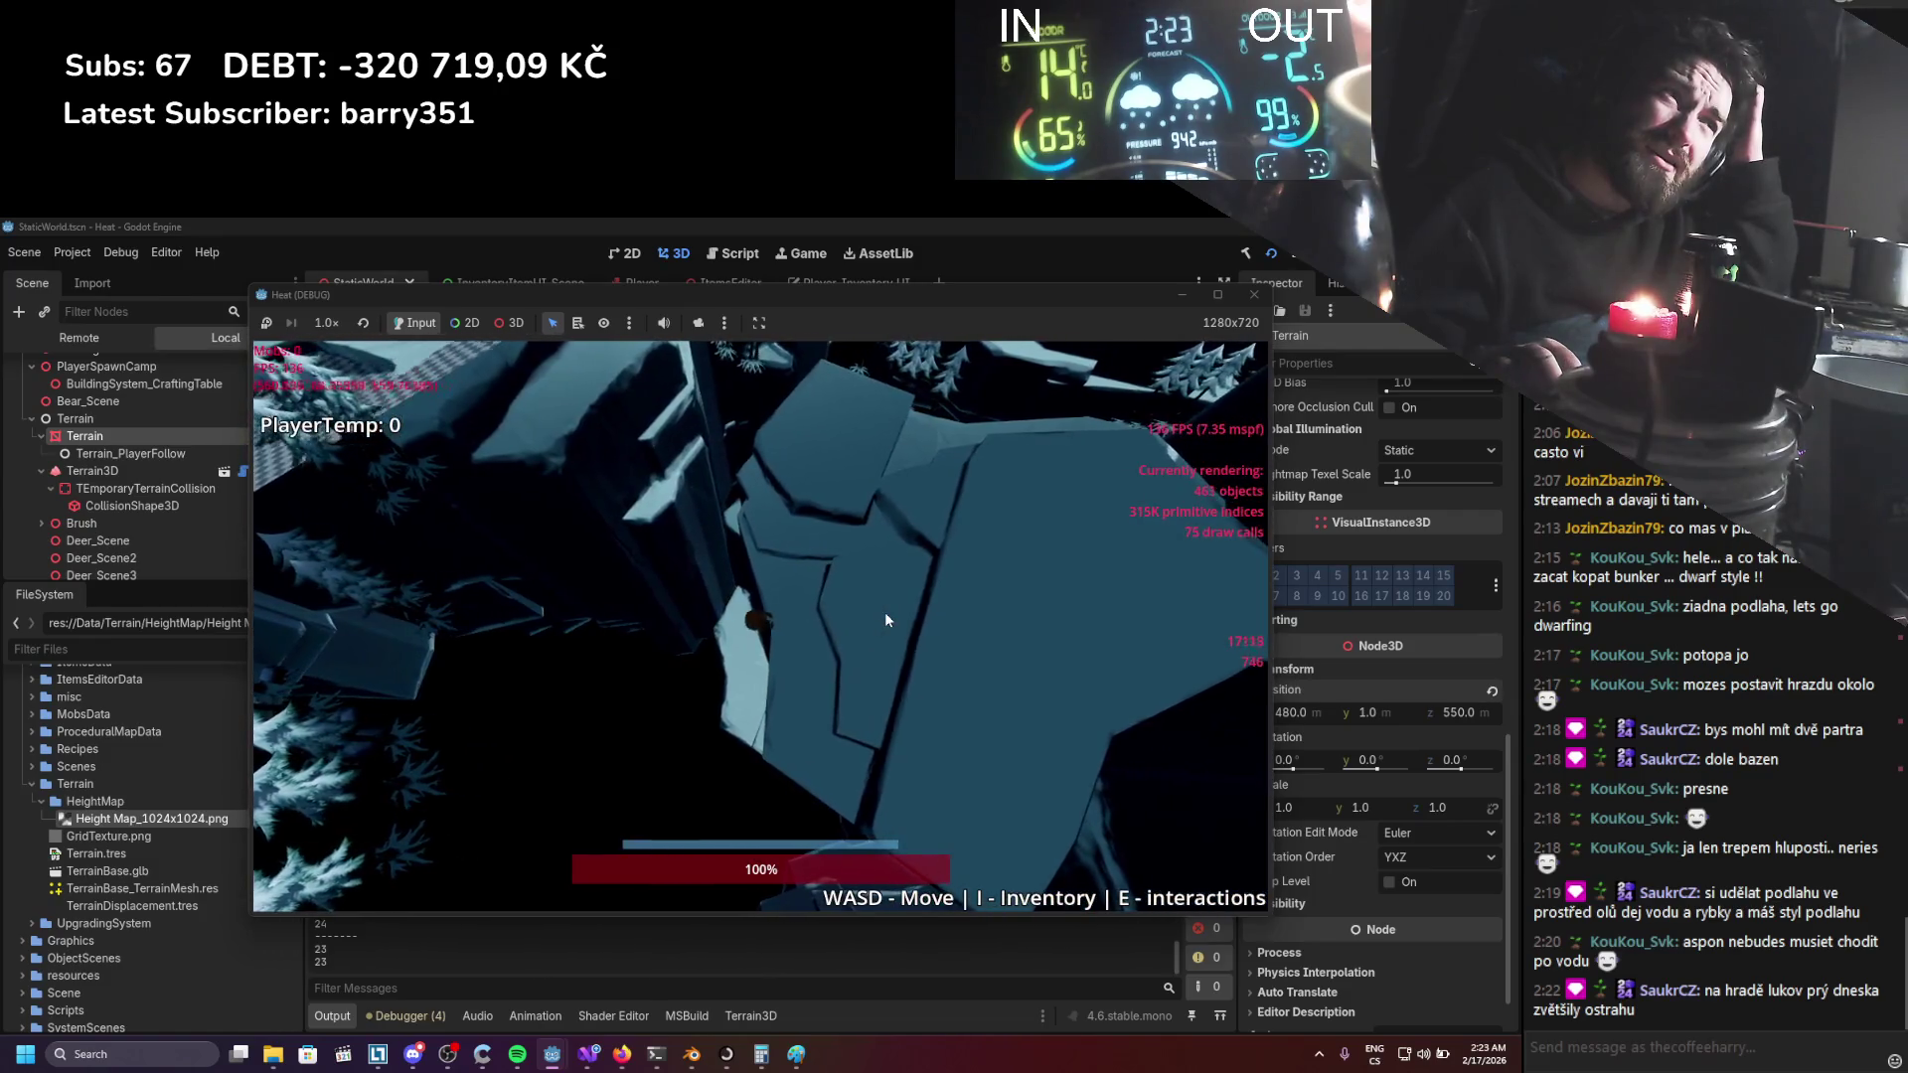
key(w)
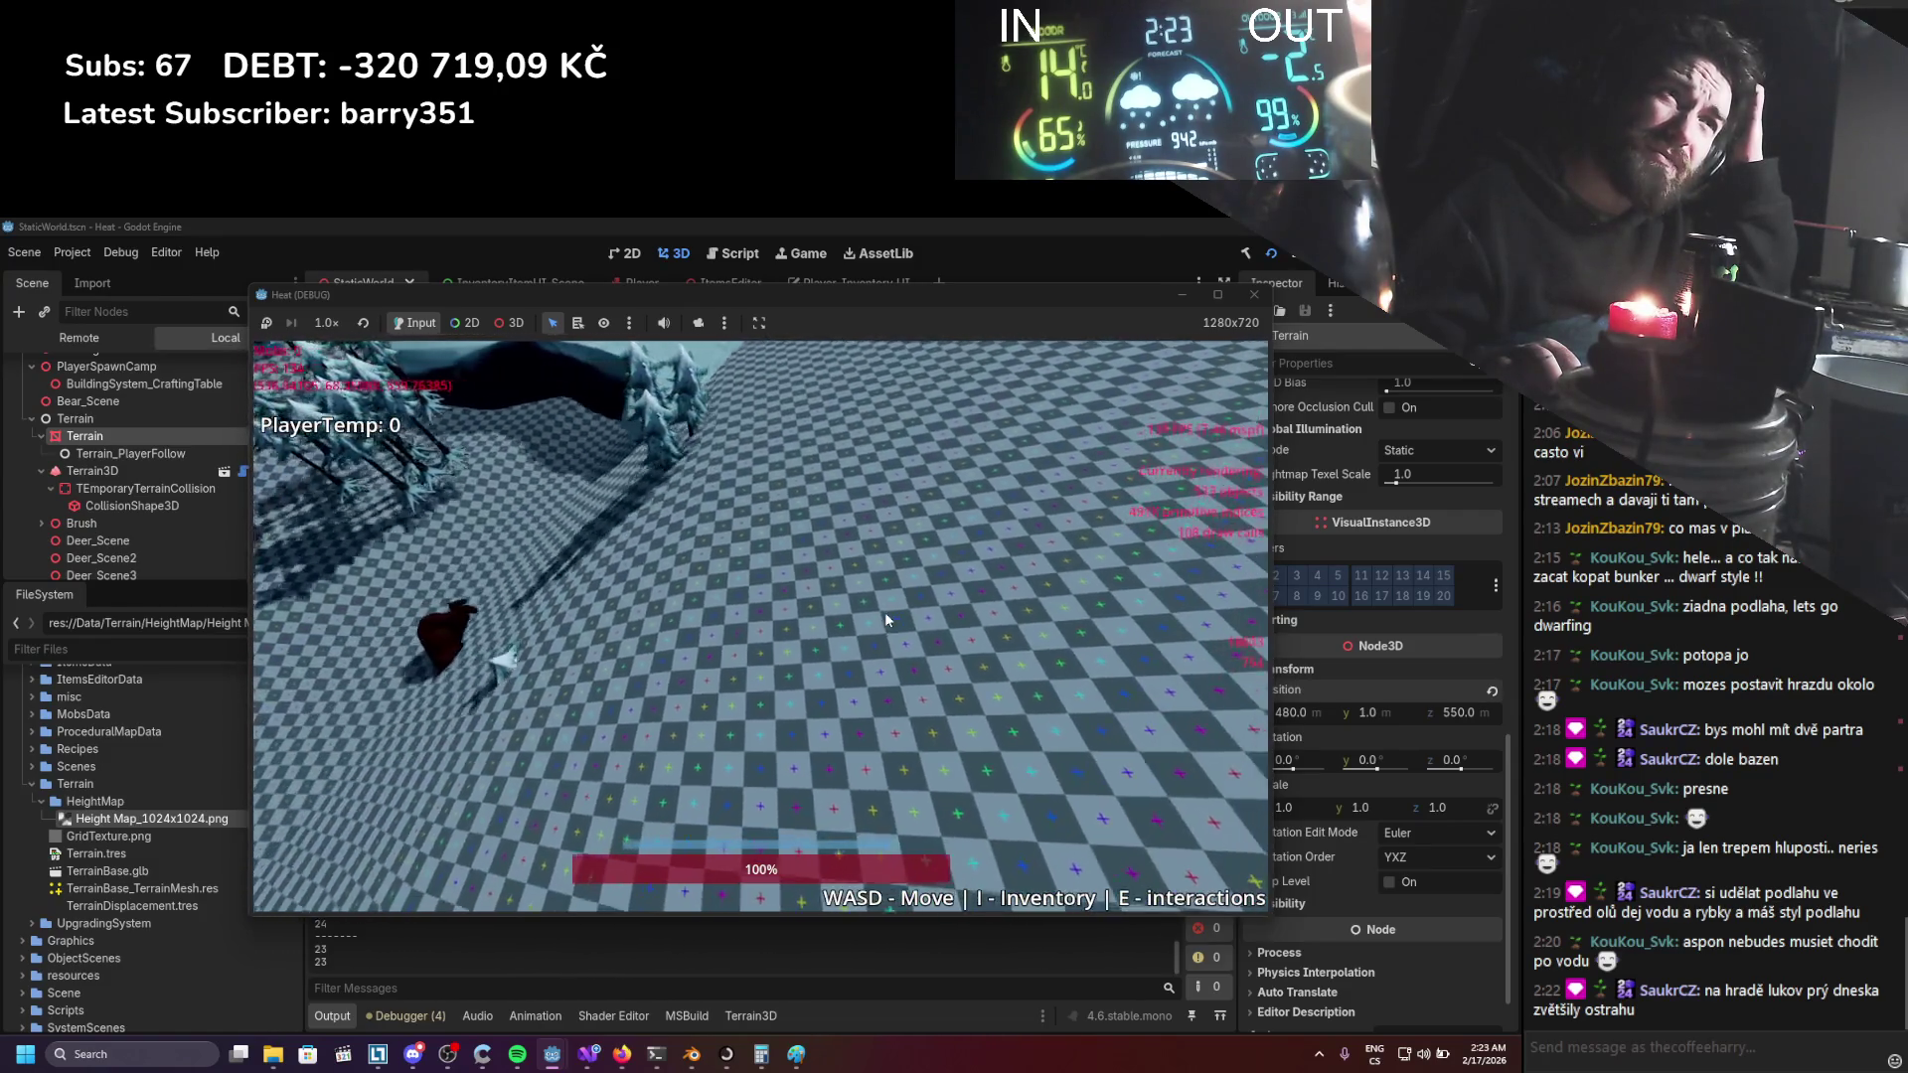
key(a)
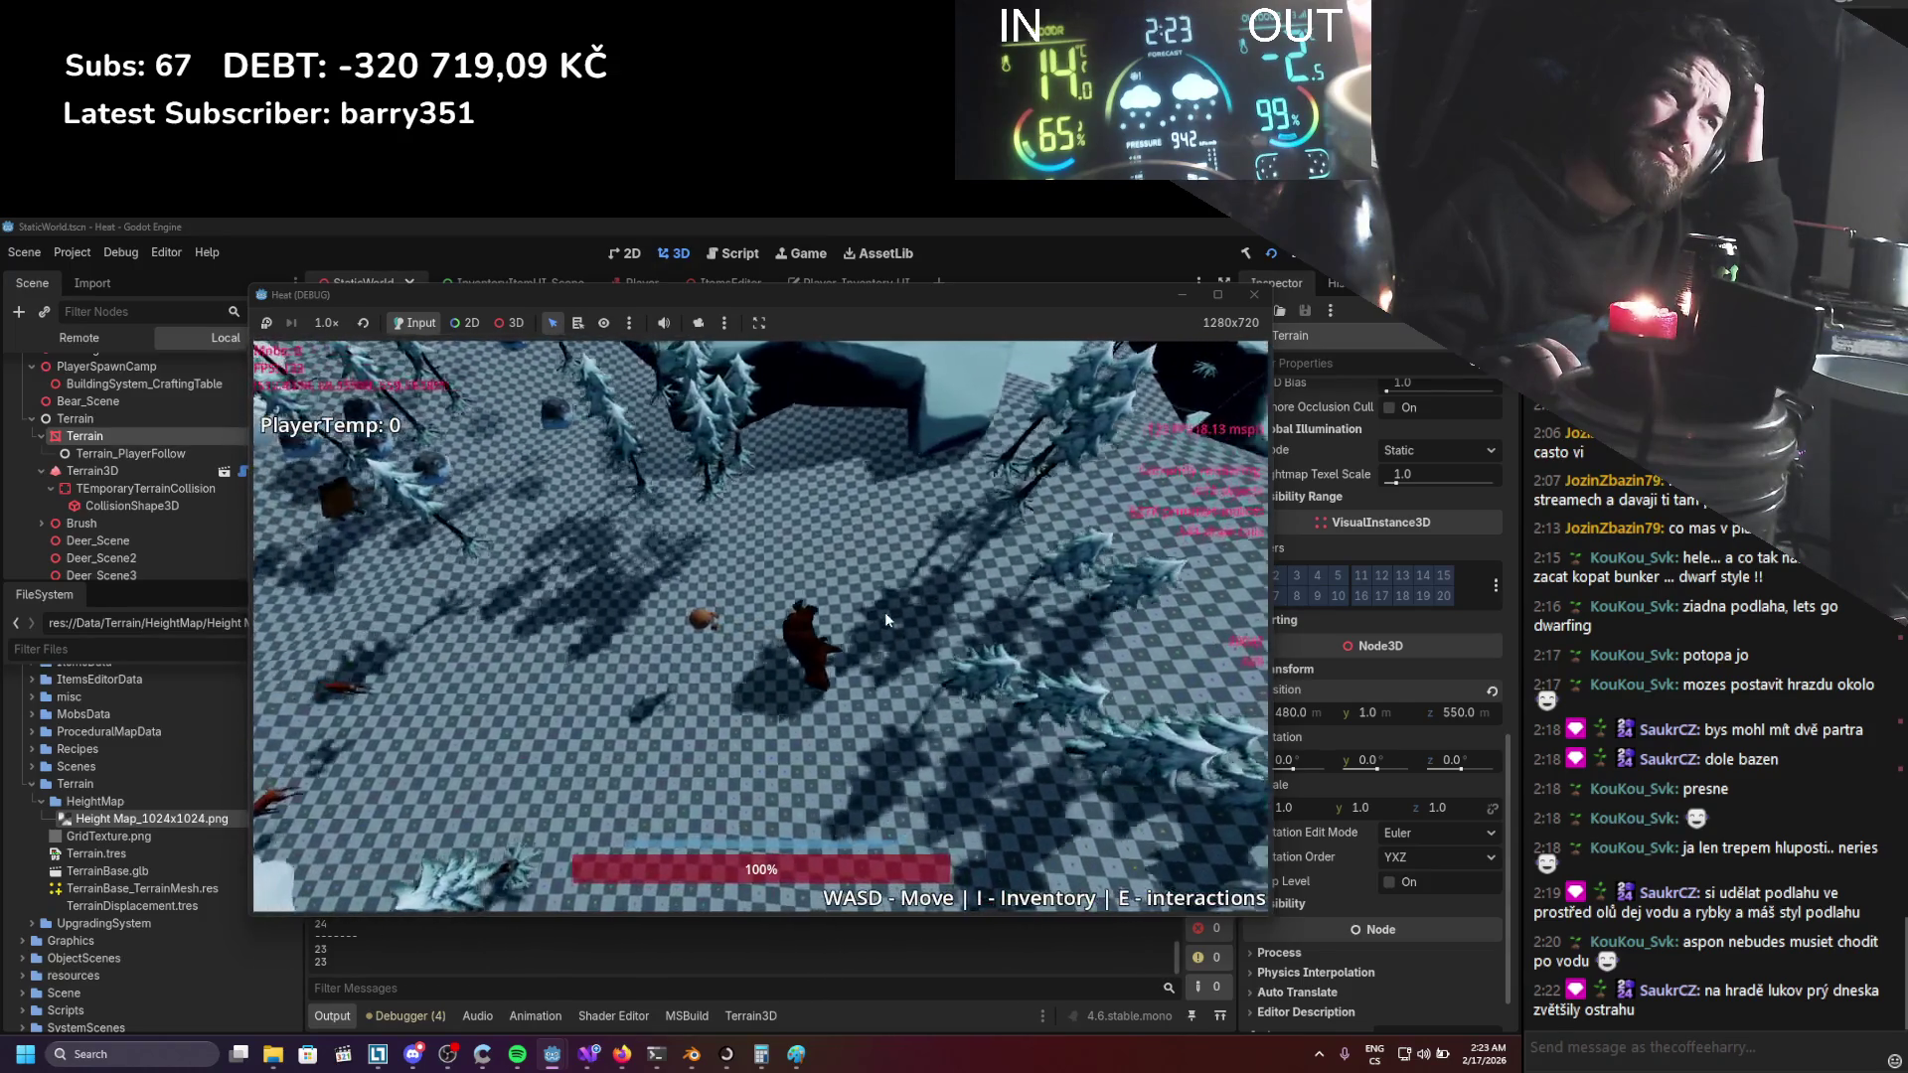
key(d)
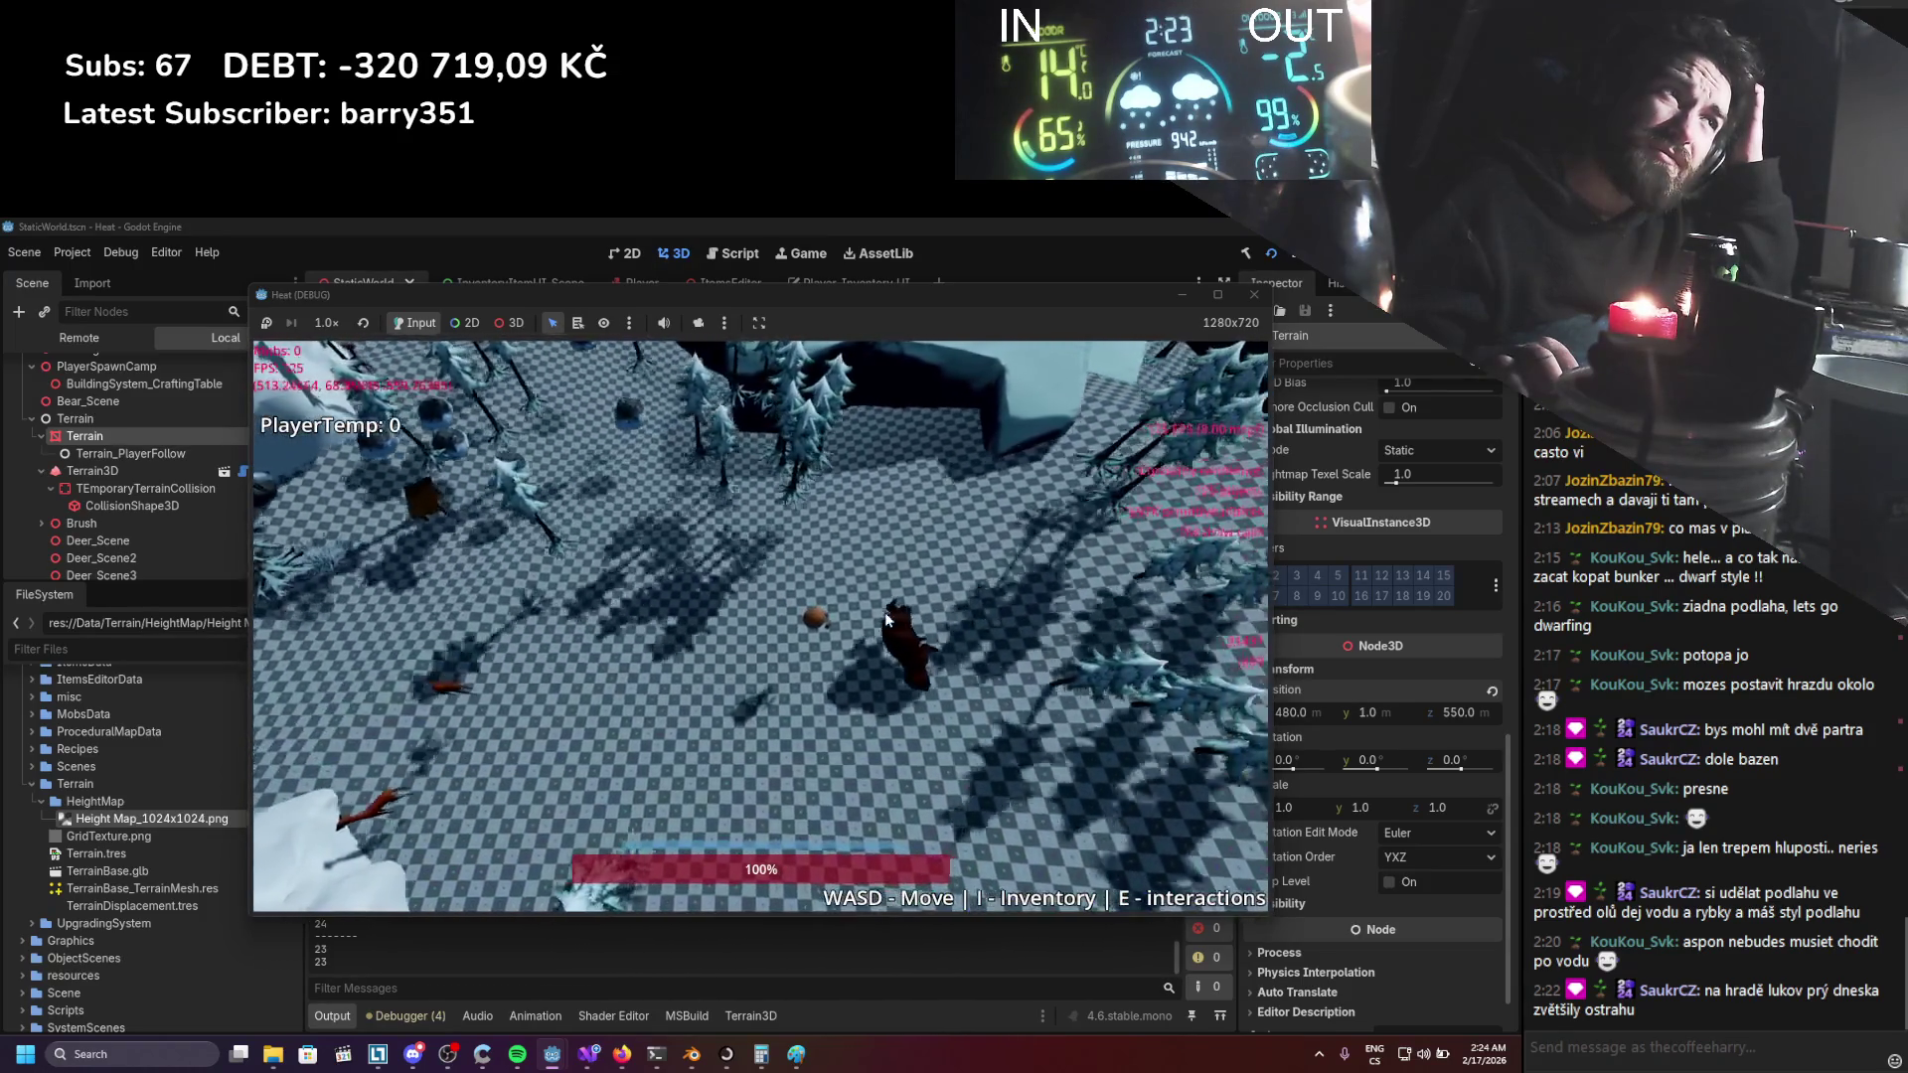
key(a)
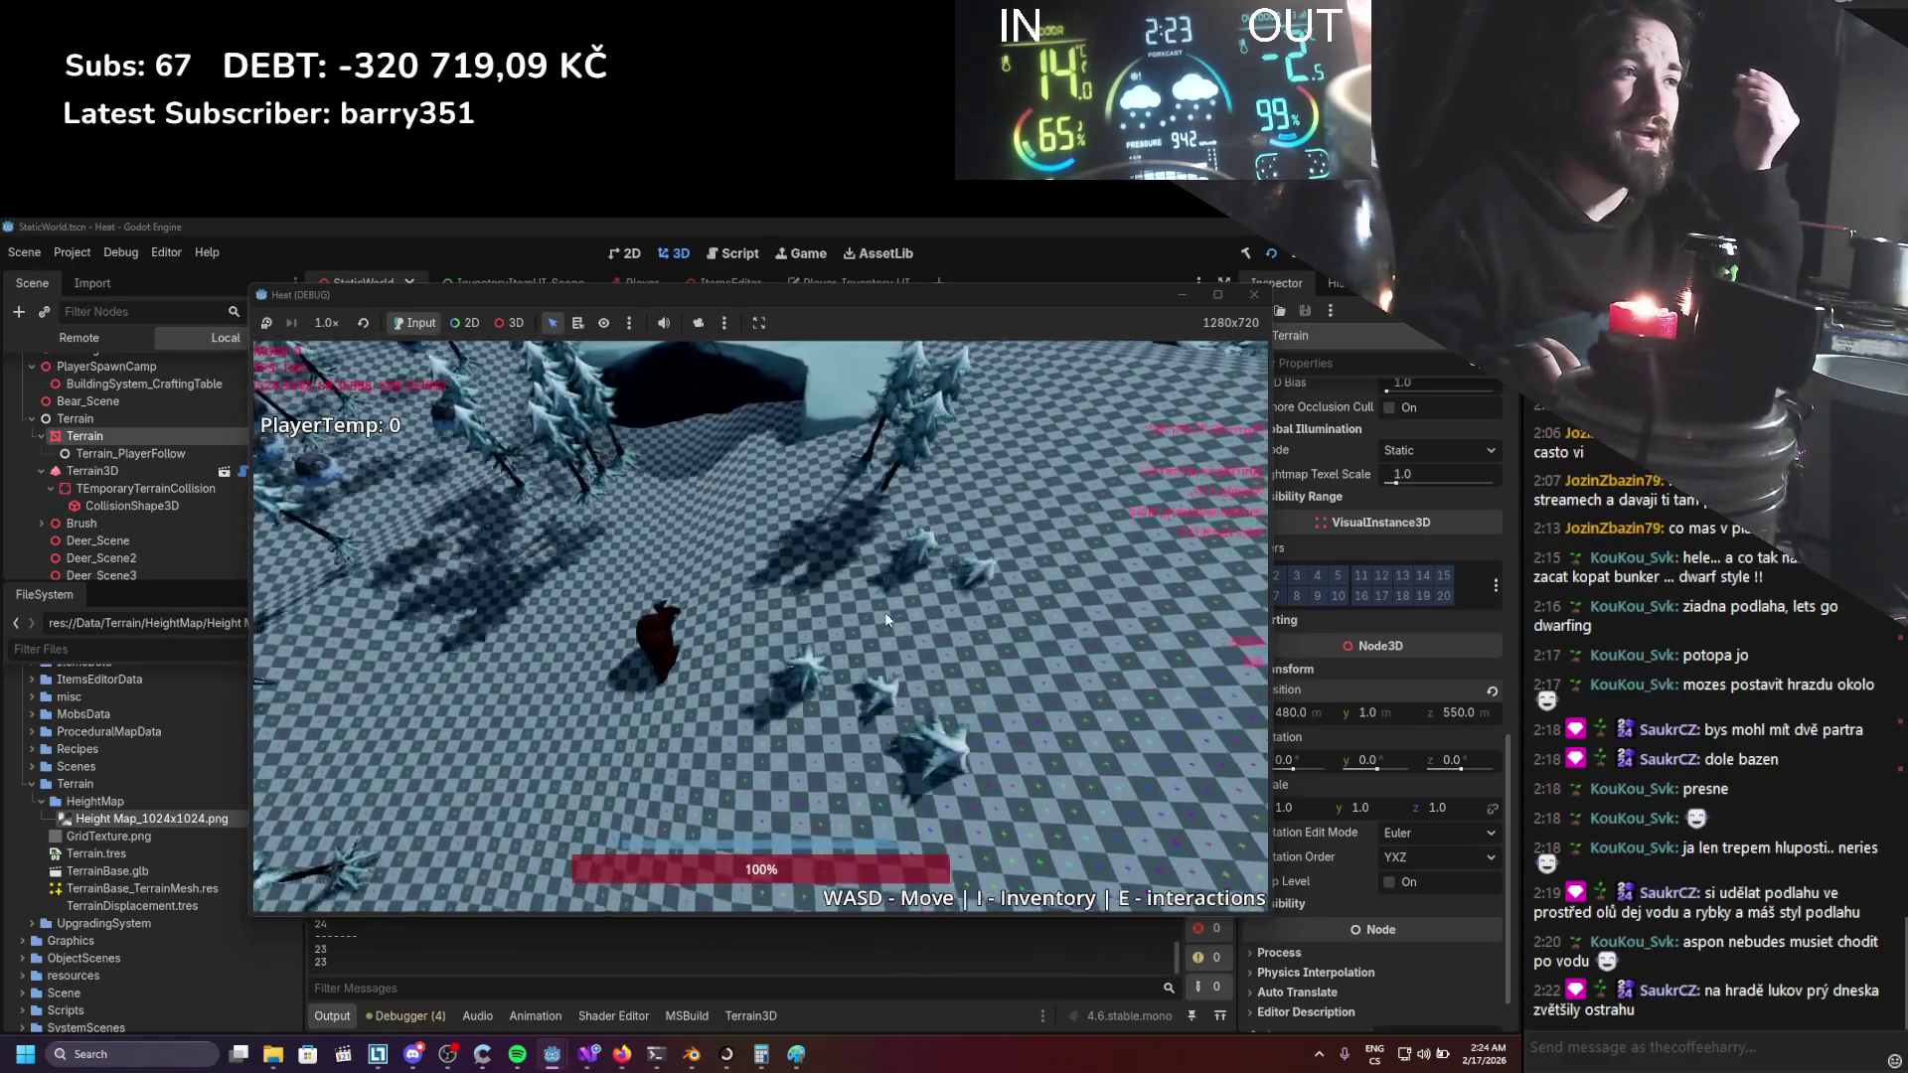
key(a)
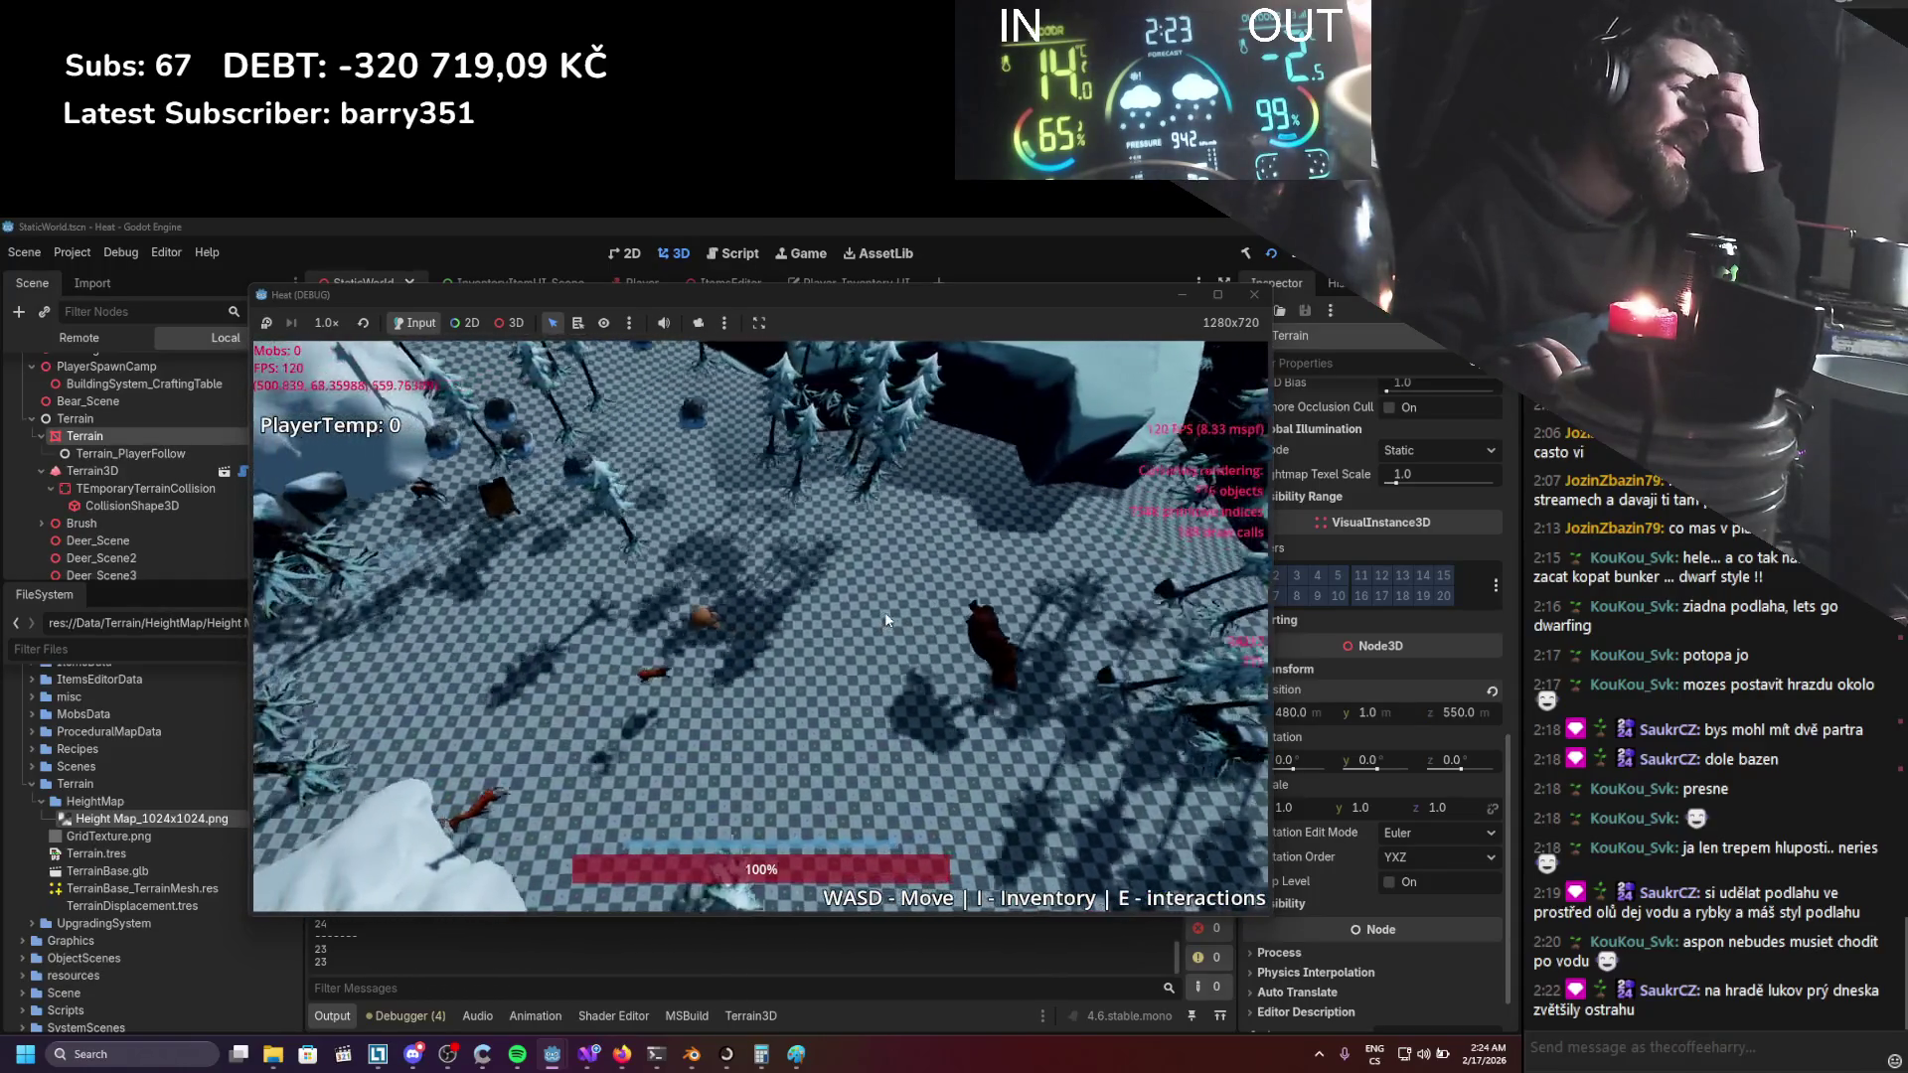
key(a)
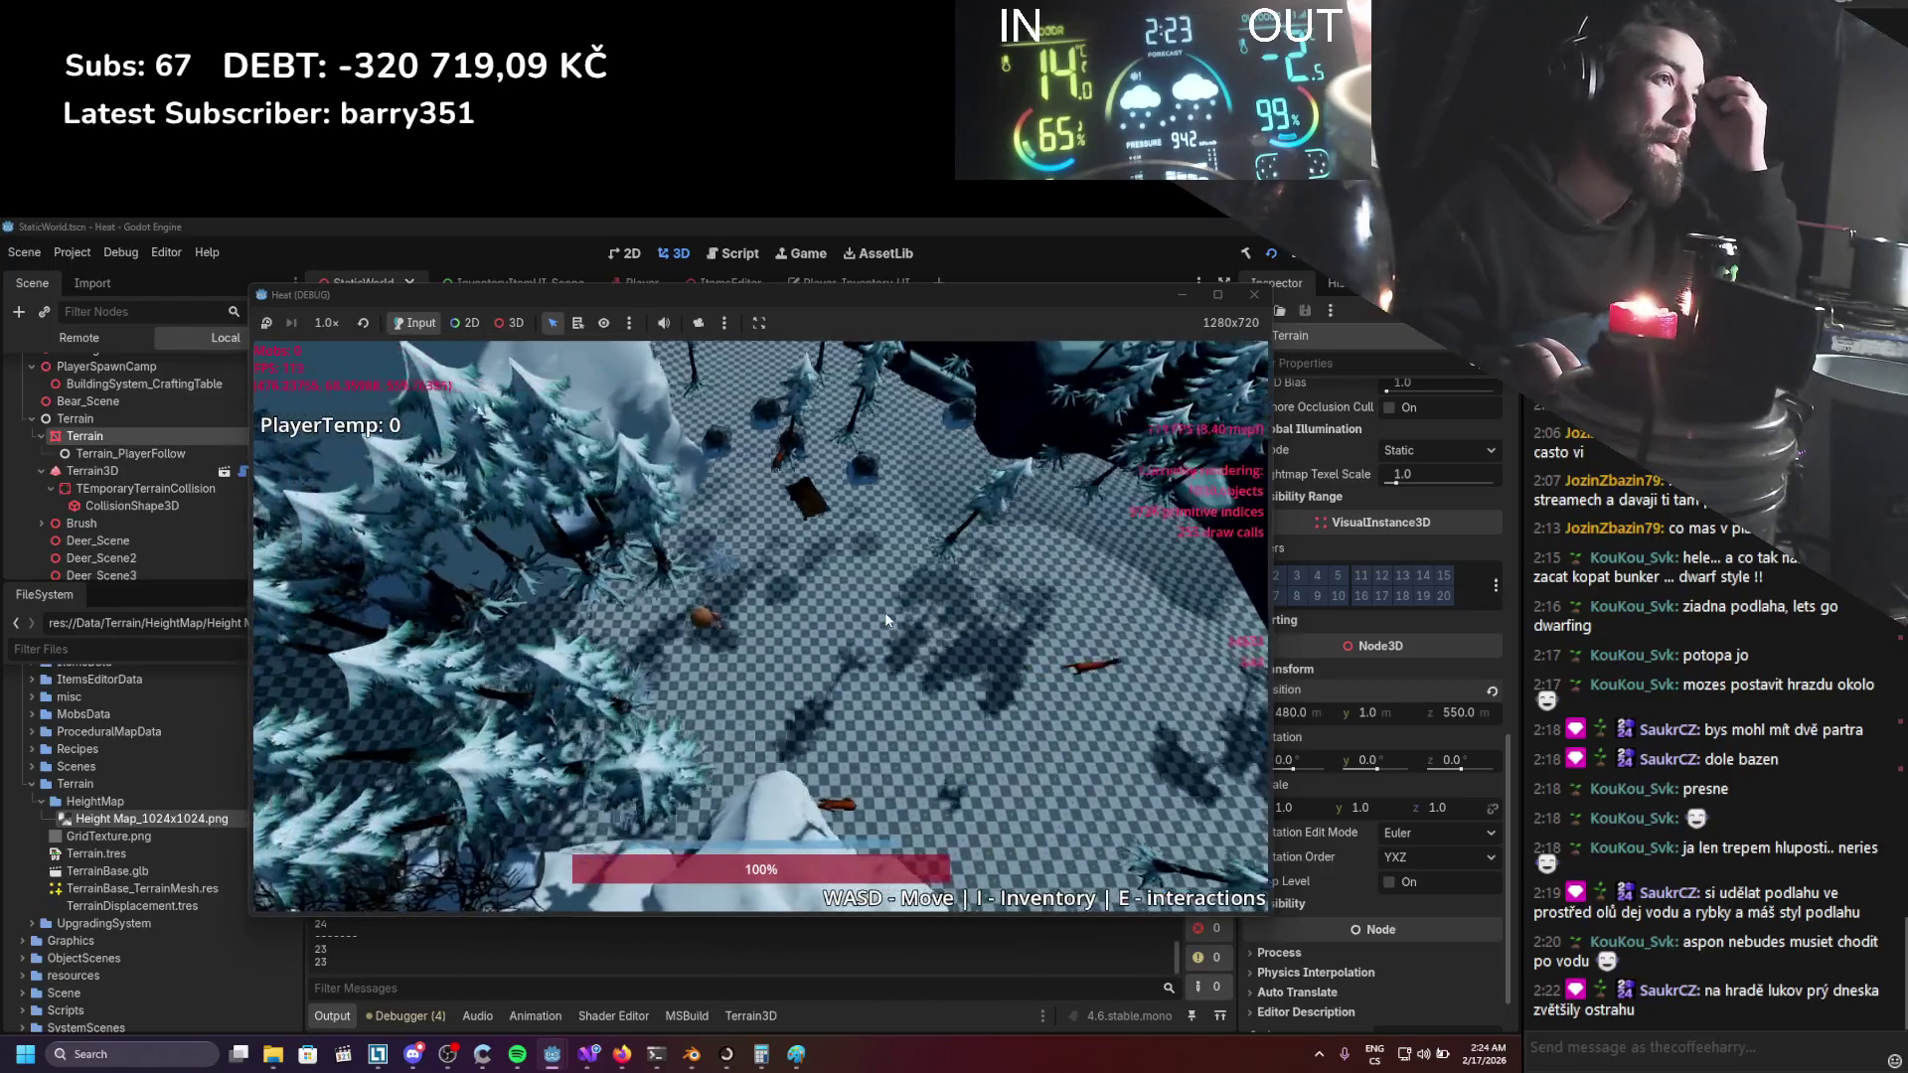
key(a)
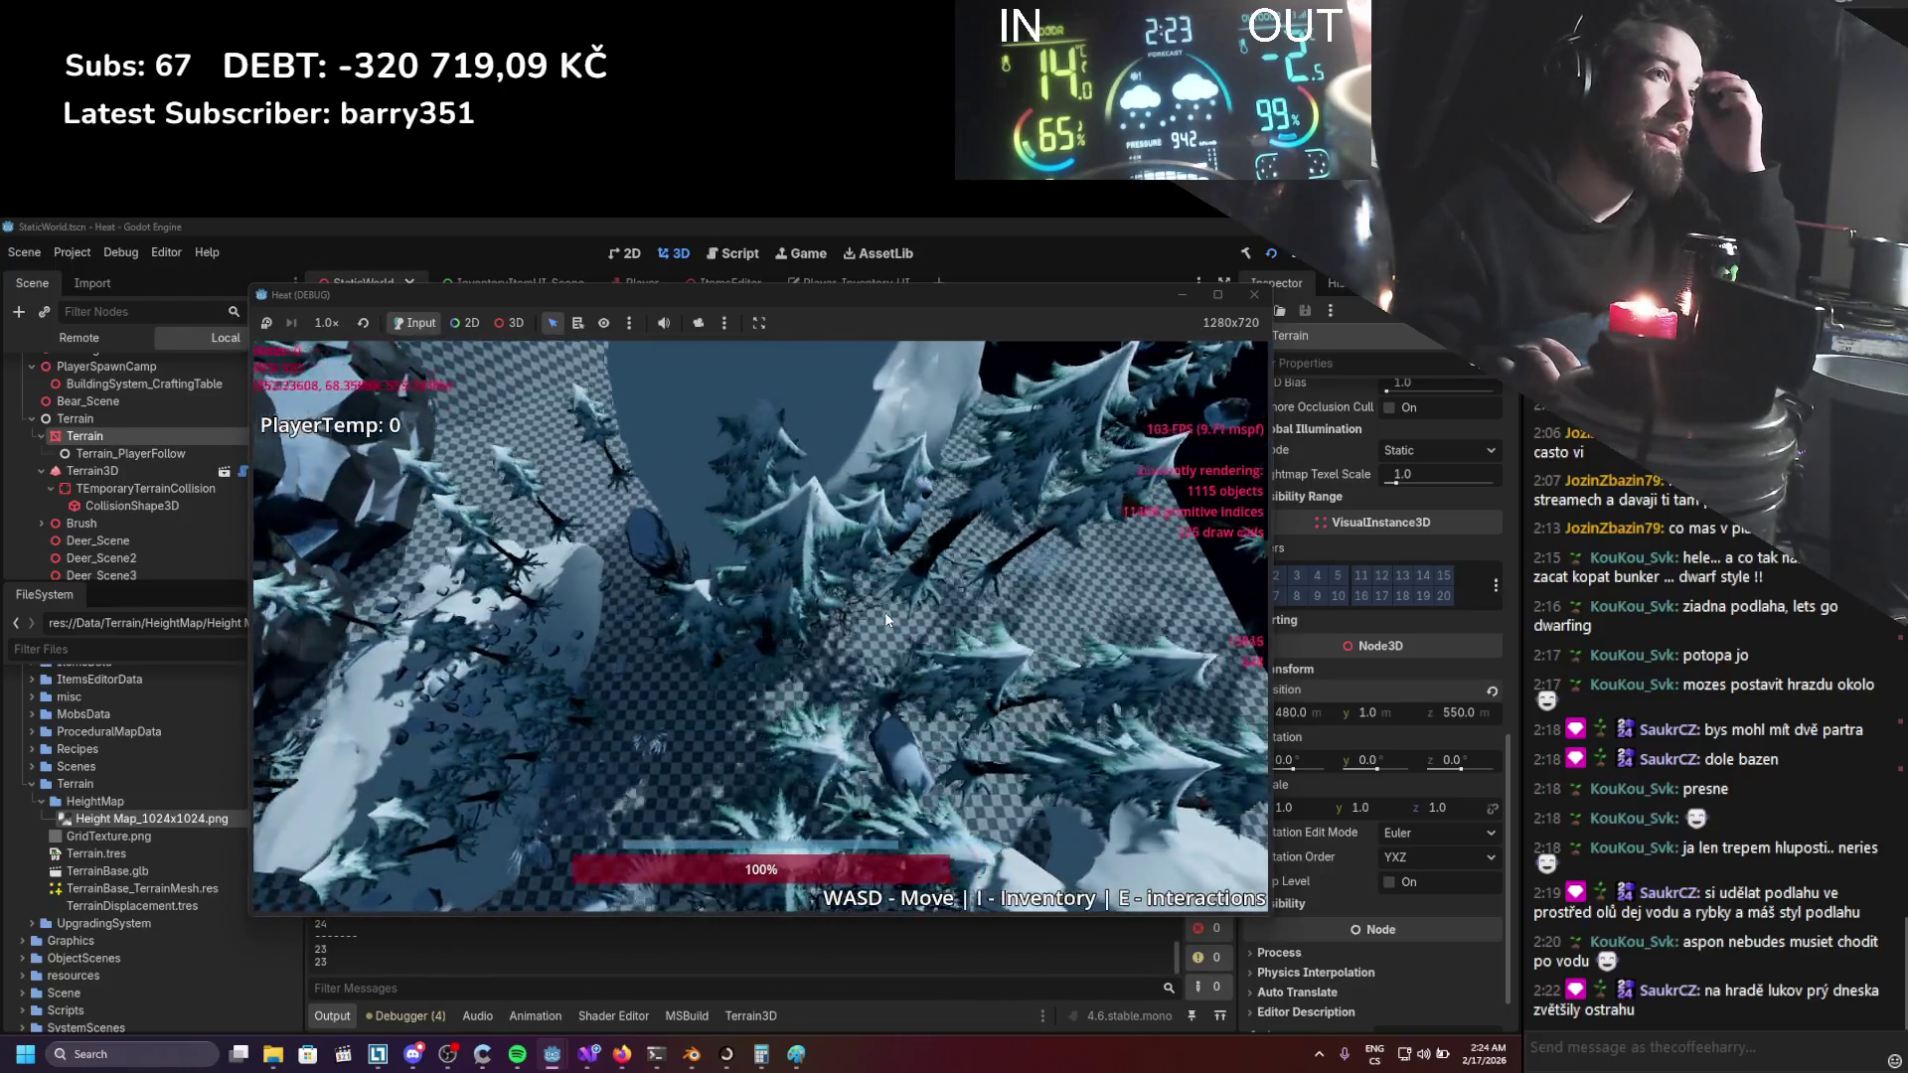
key(a)
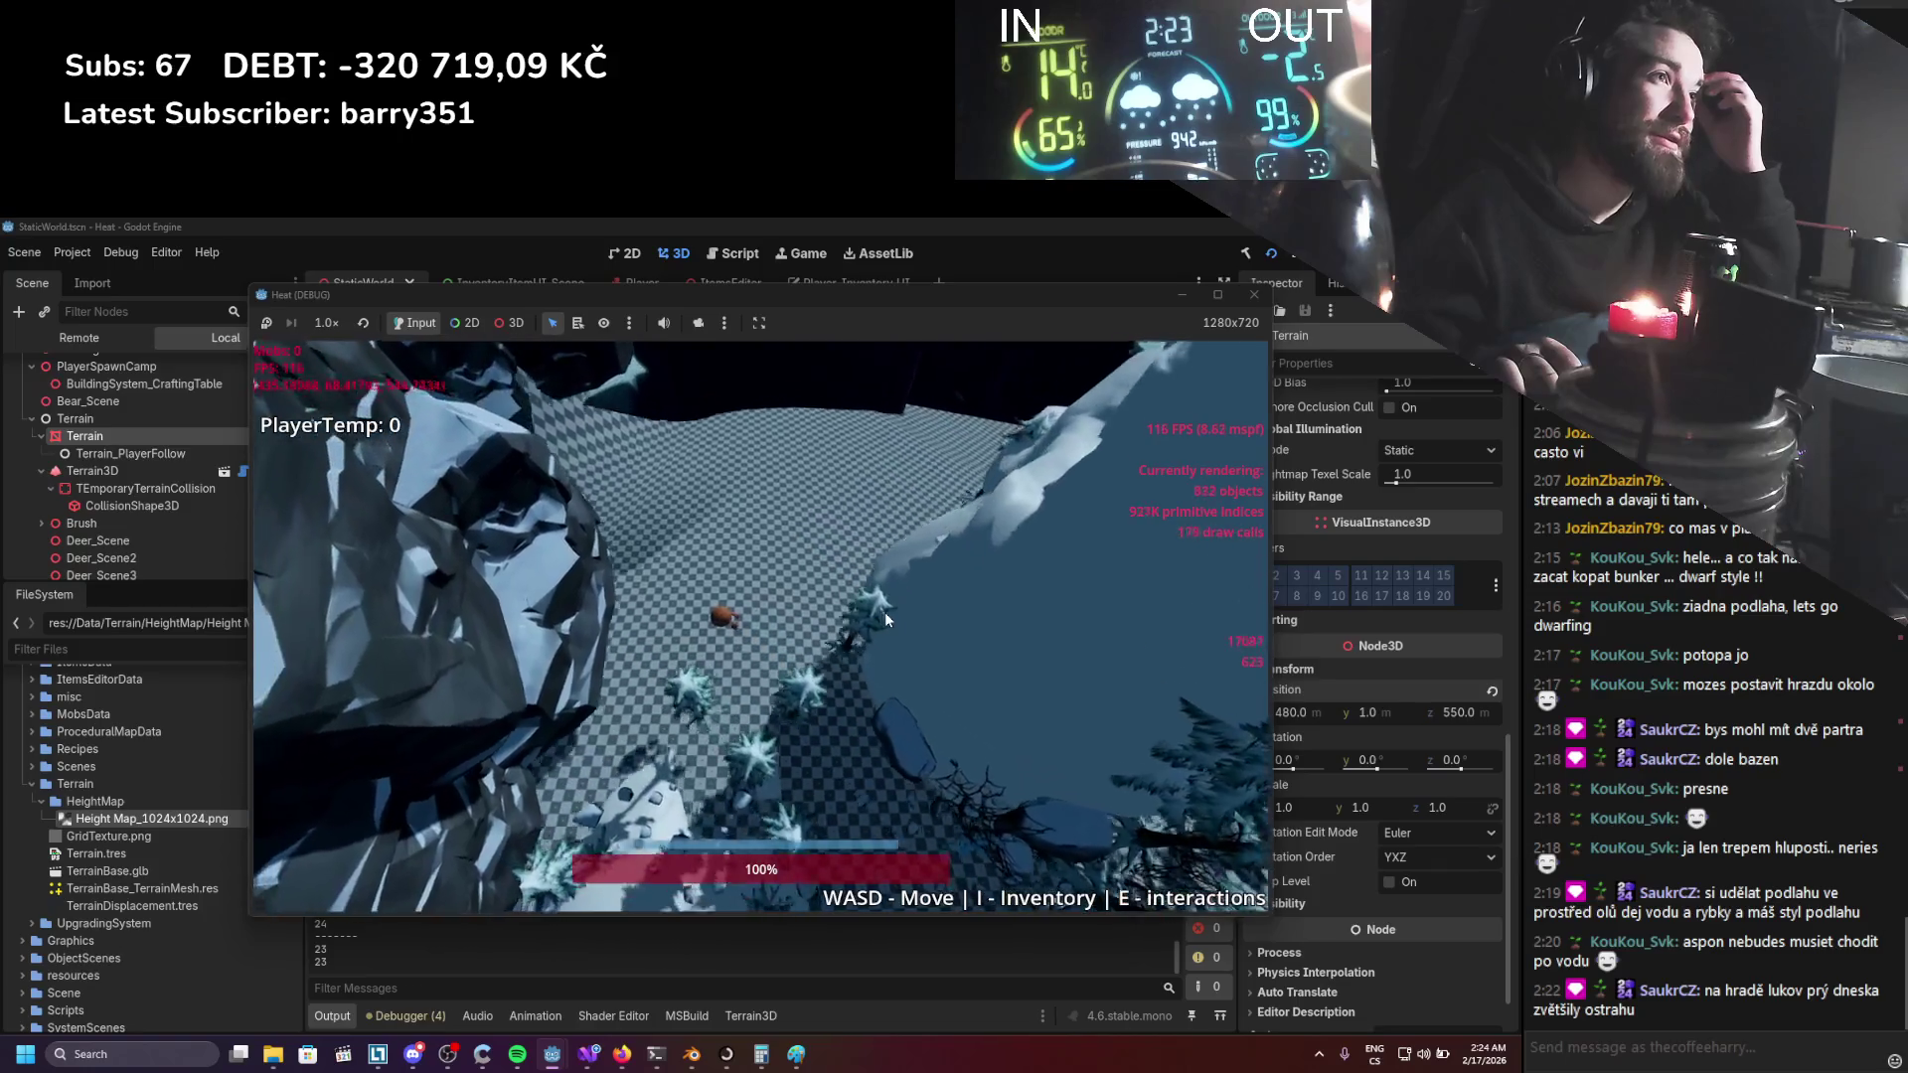
key(a)
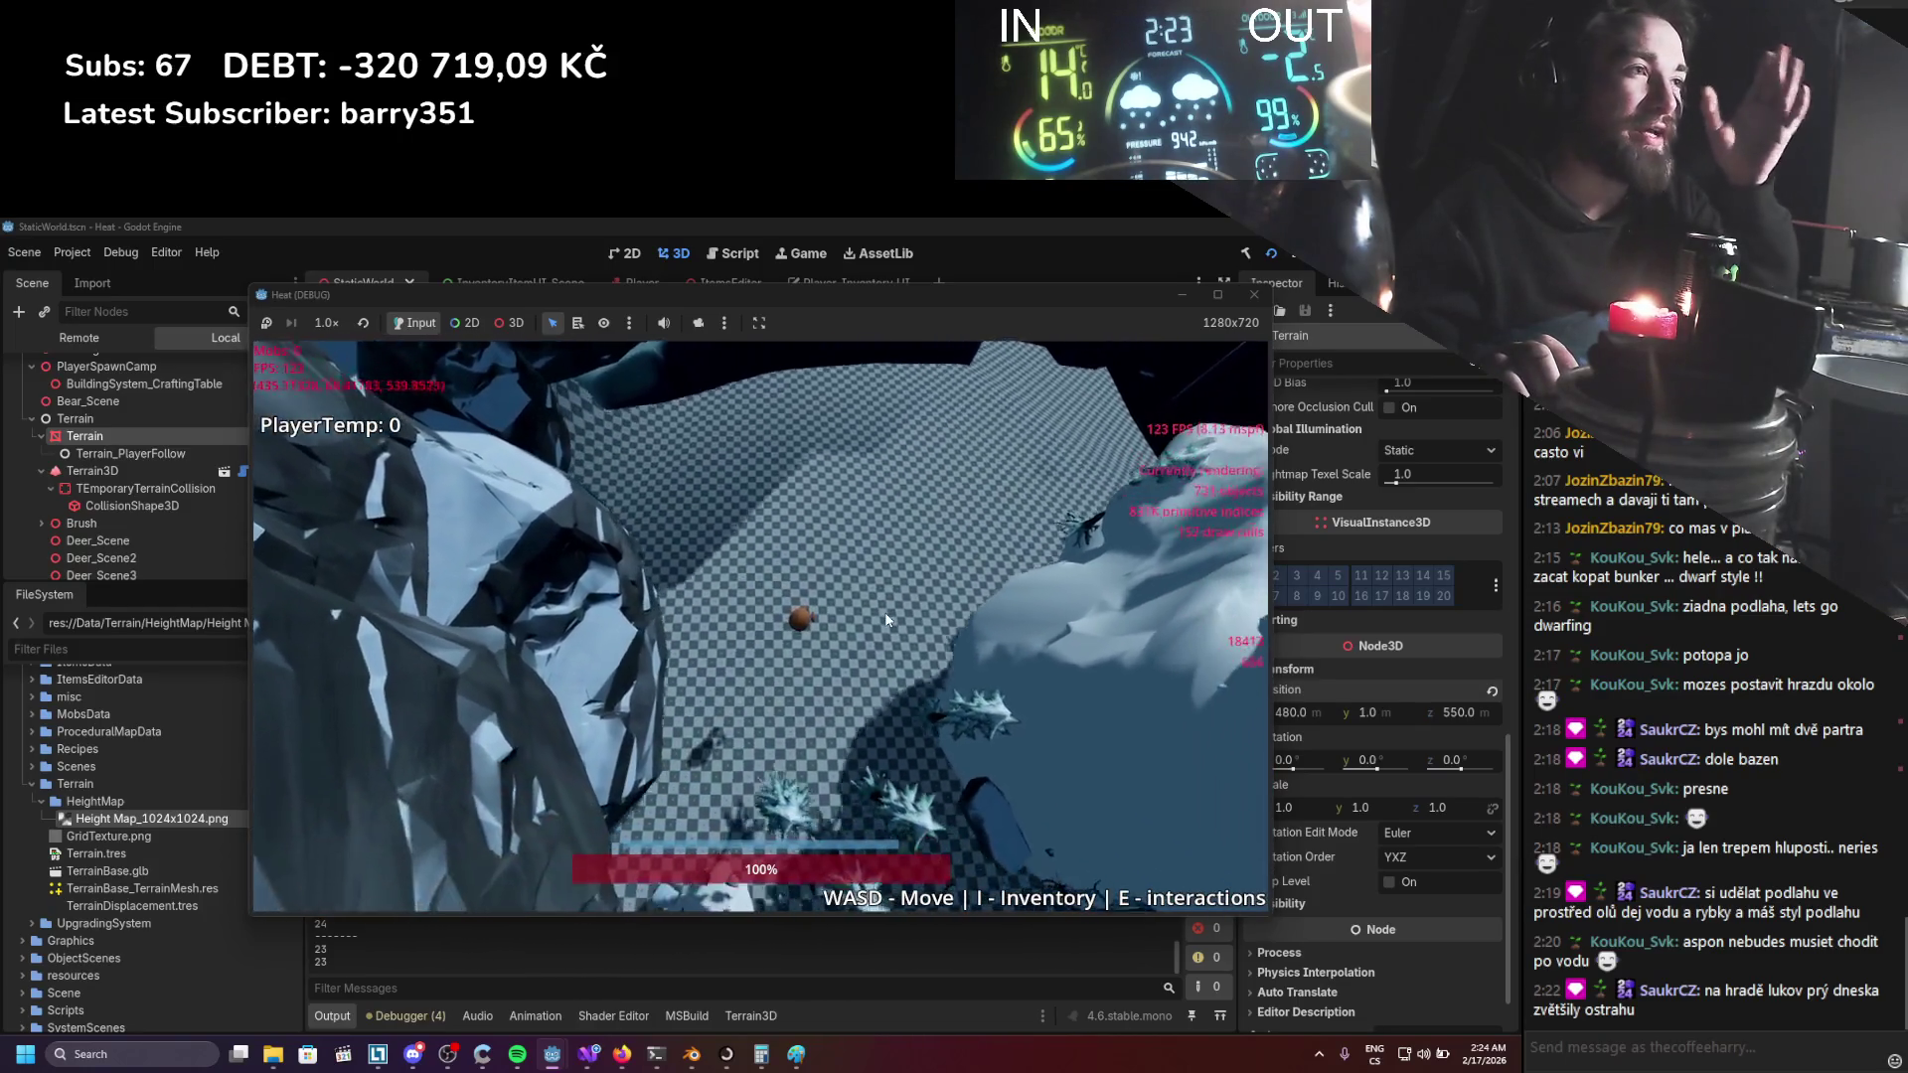
key(d)
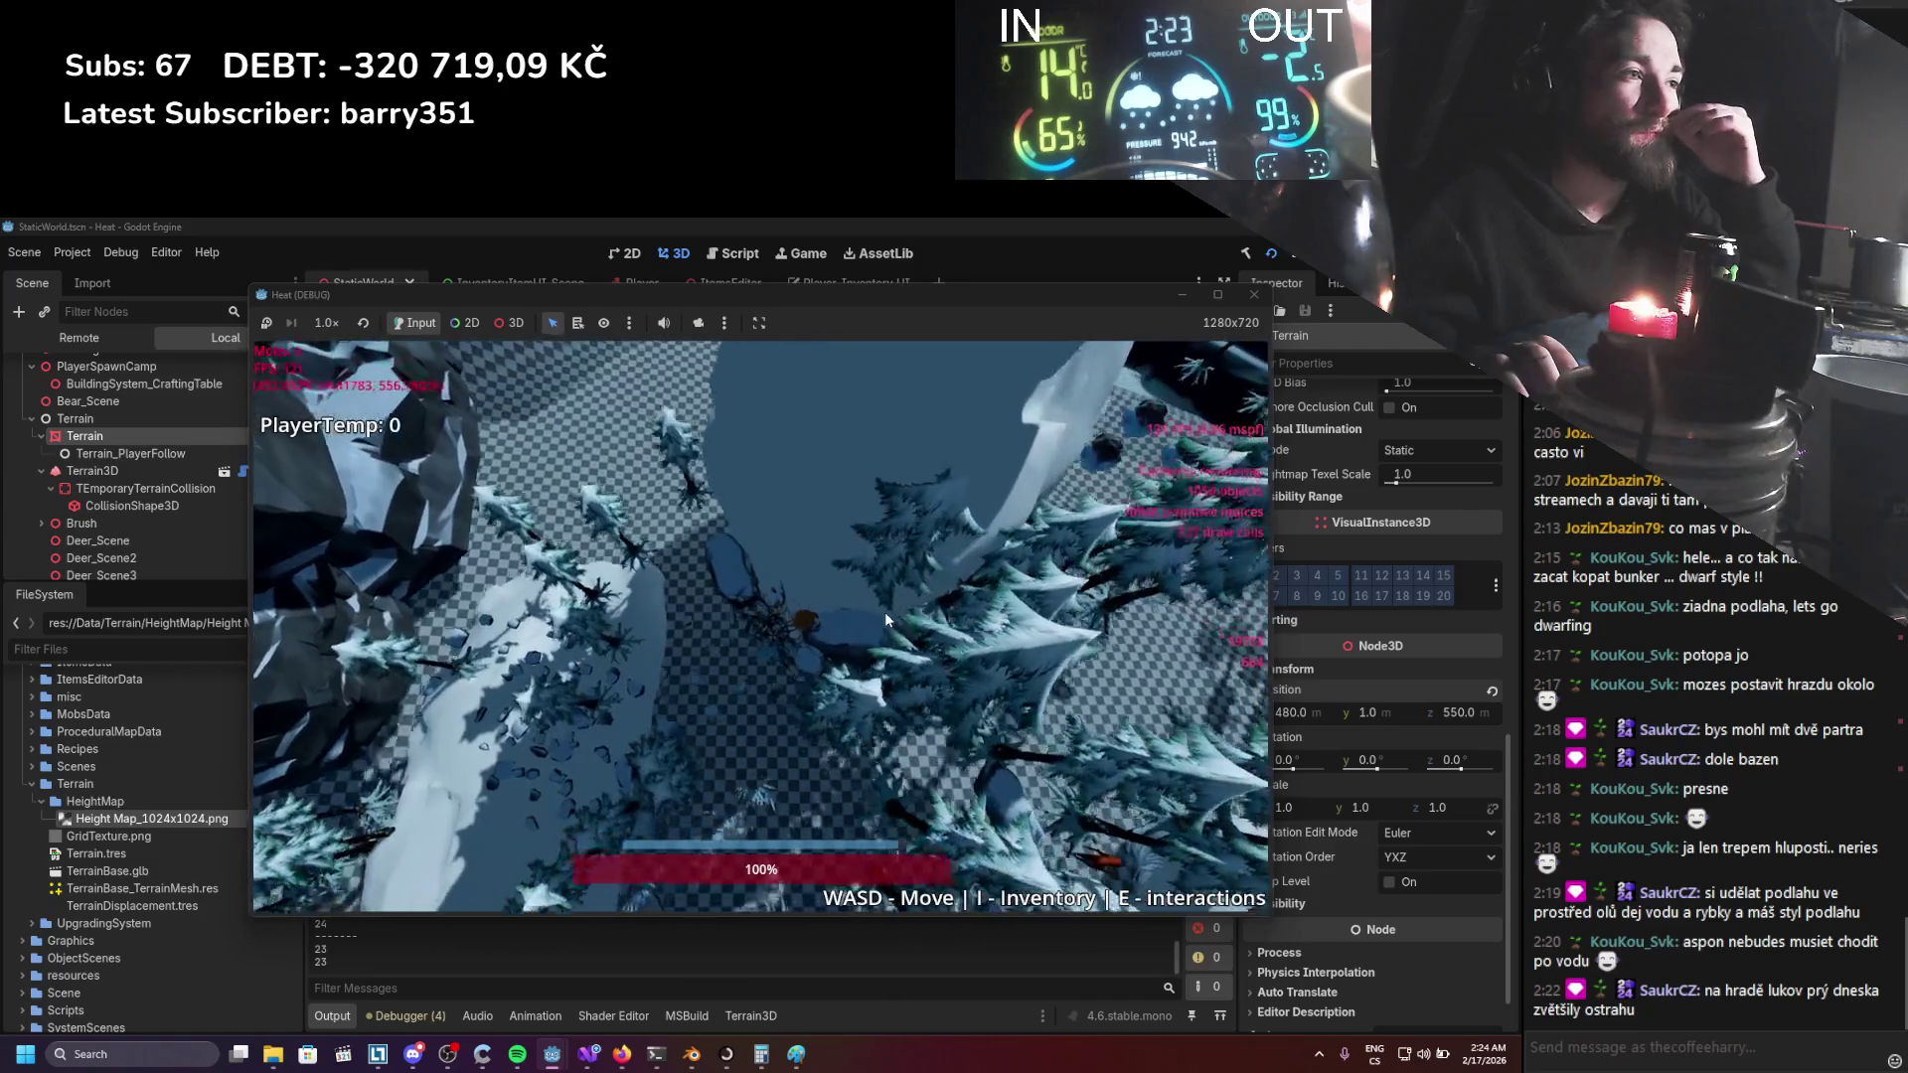
key(d)
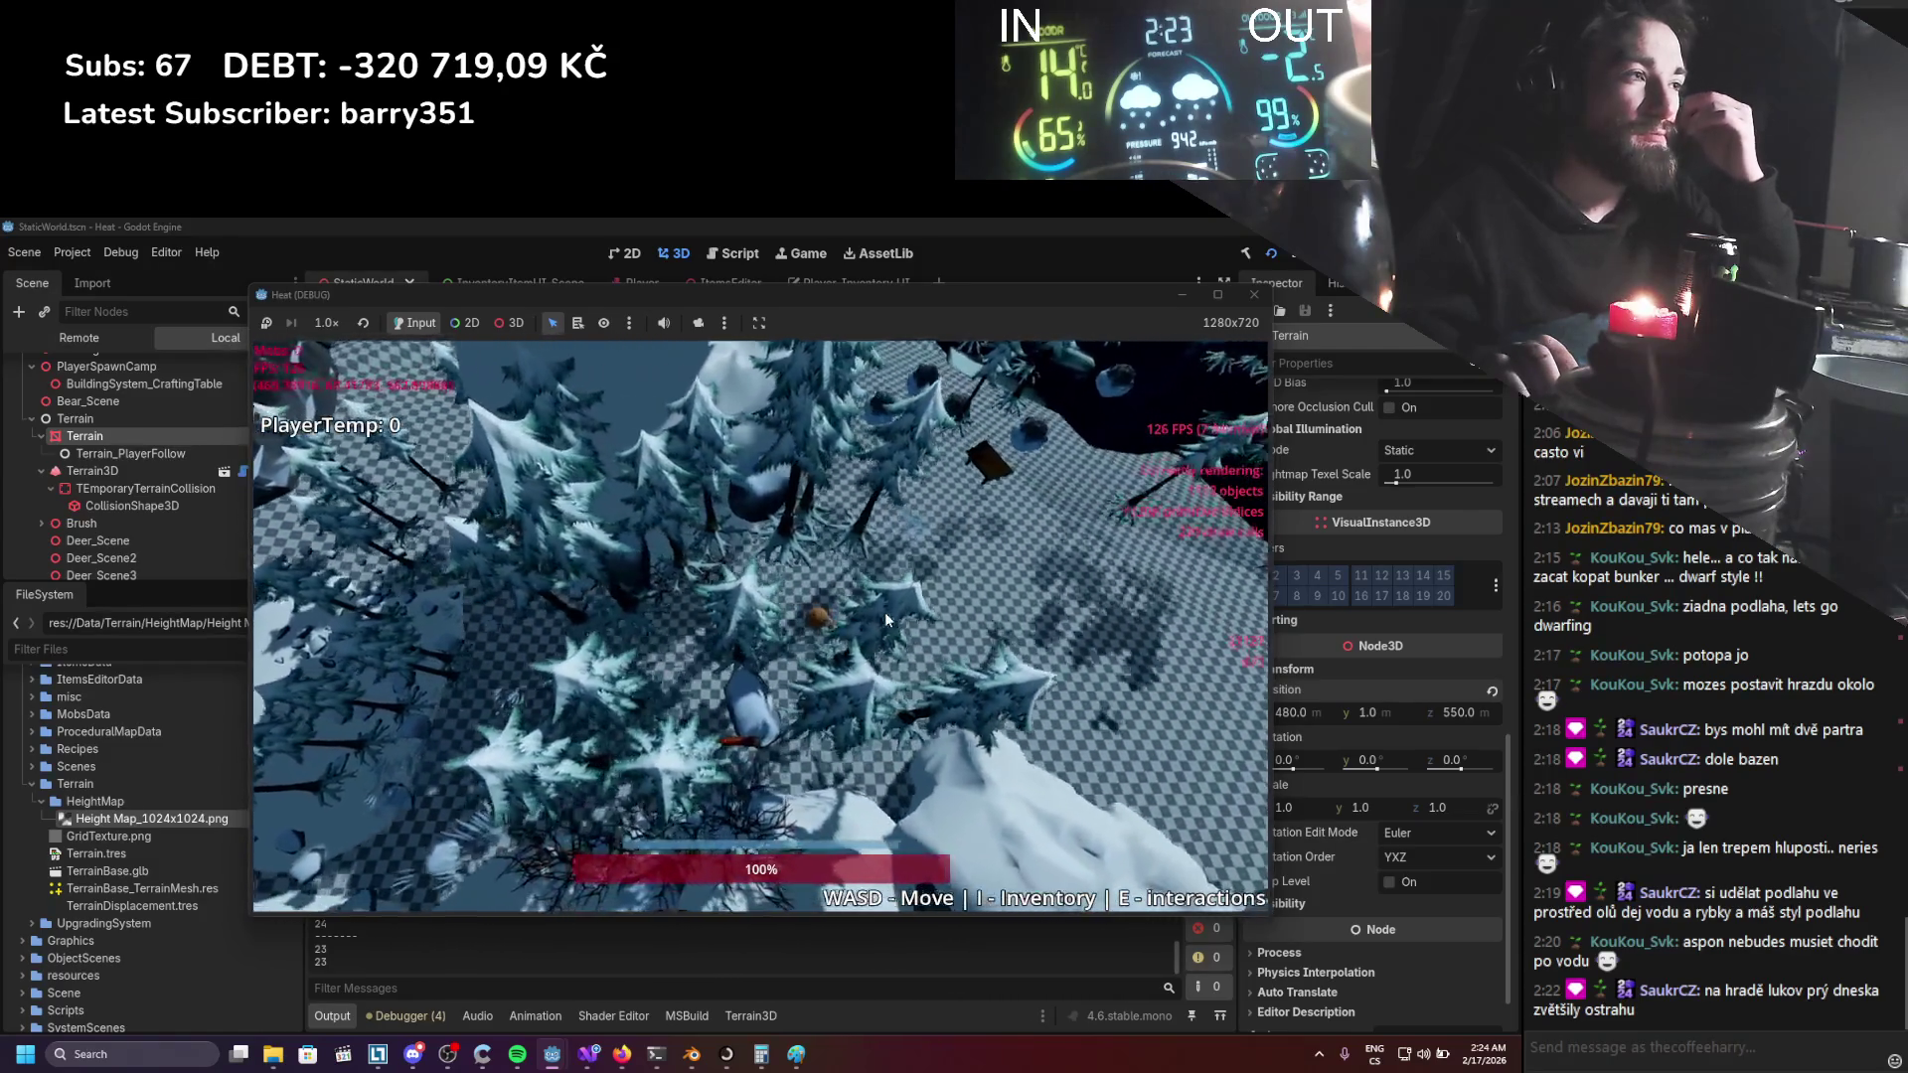
Step the player left and right around the snow mound and trees to compare terrain shifts.
key(d)
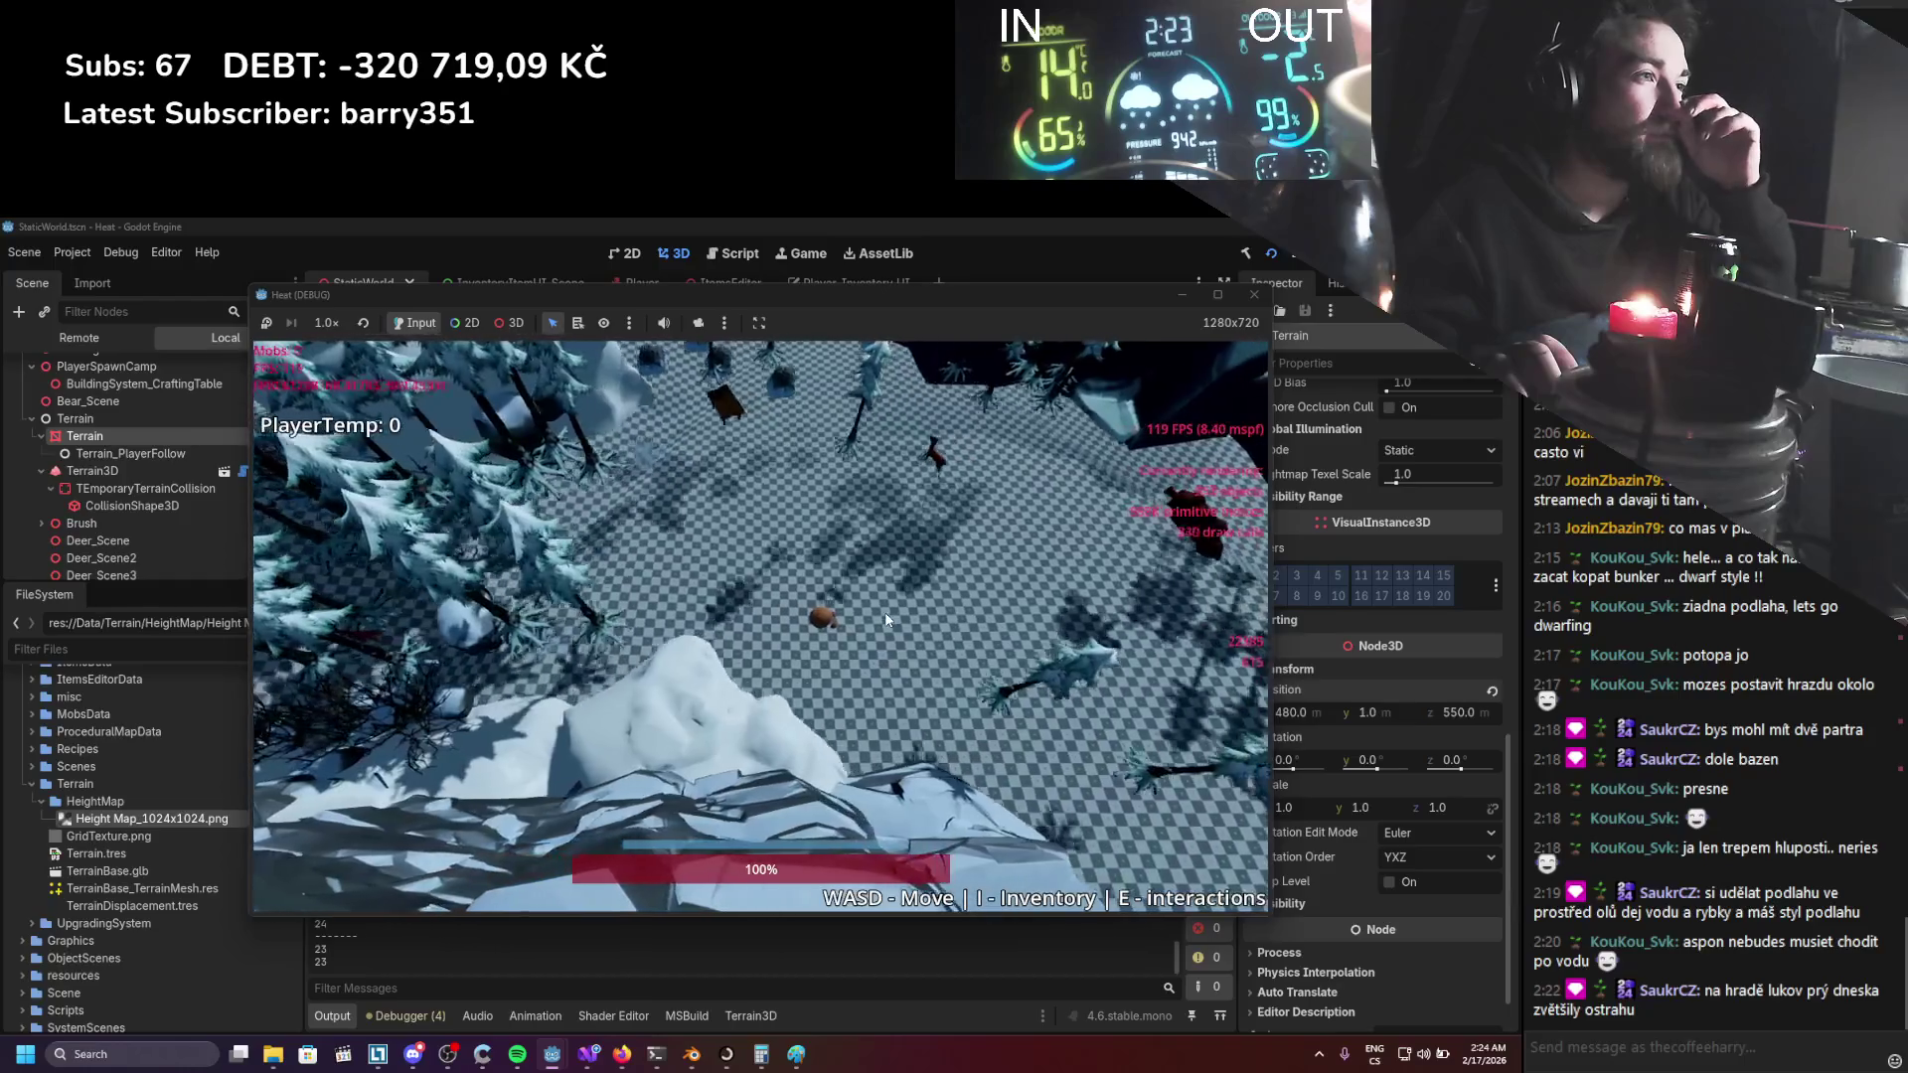
key(d)
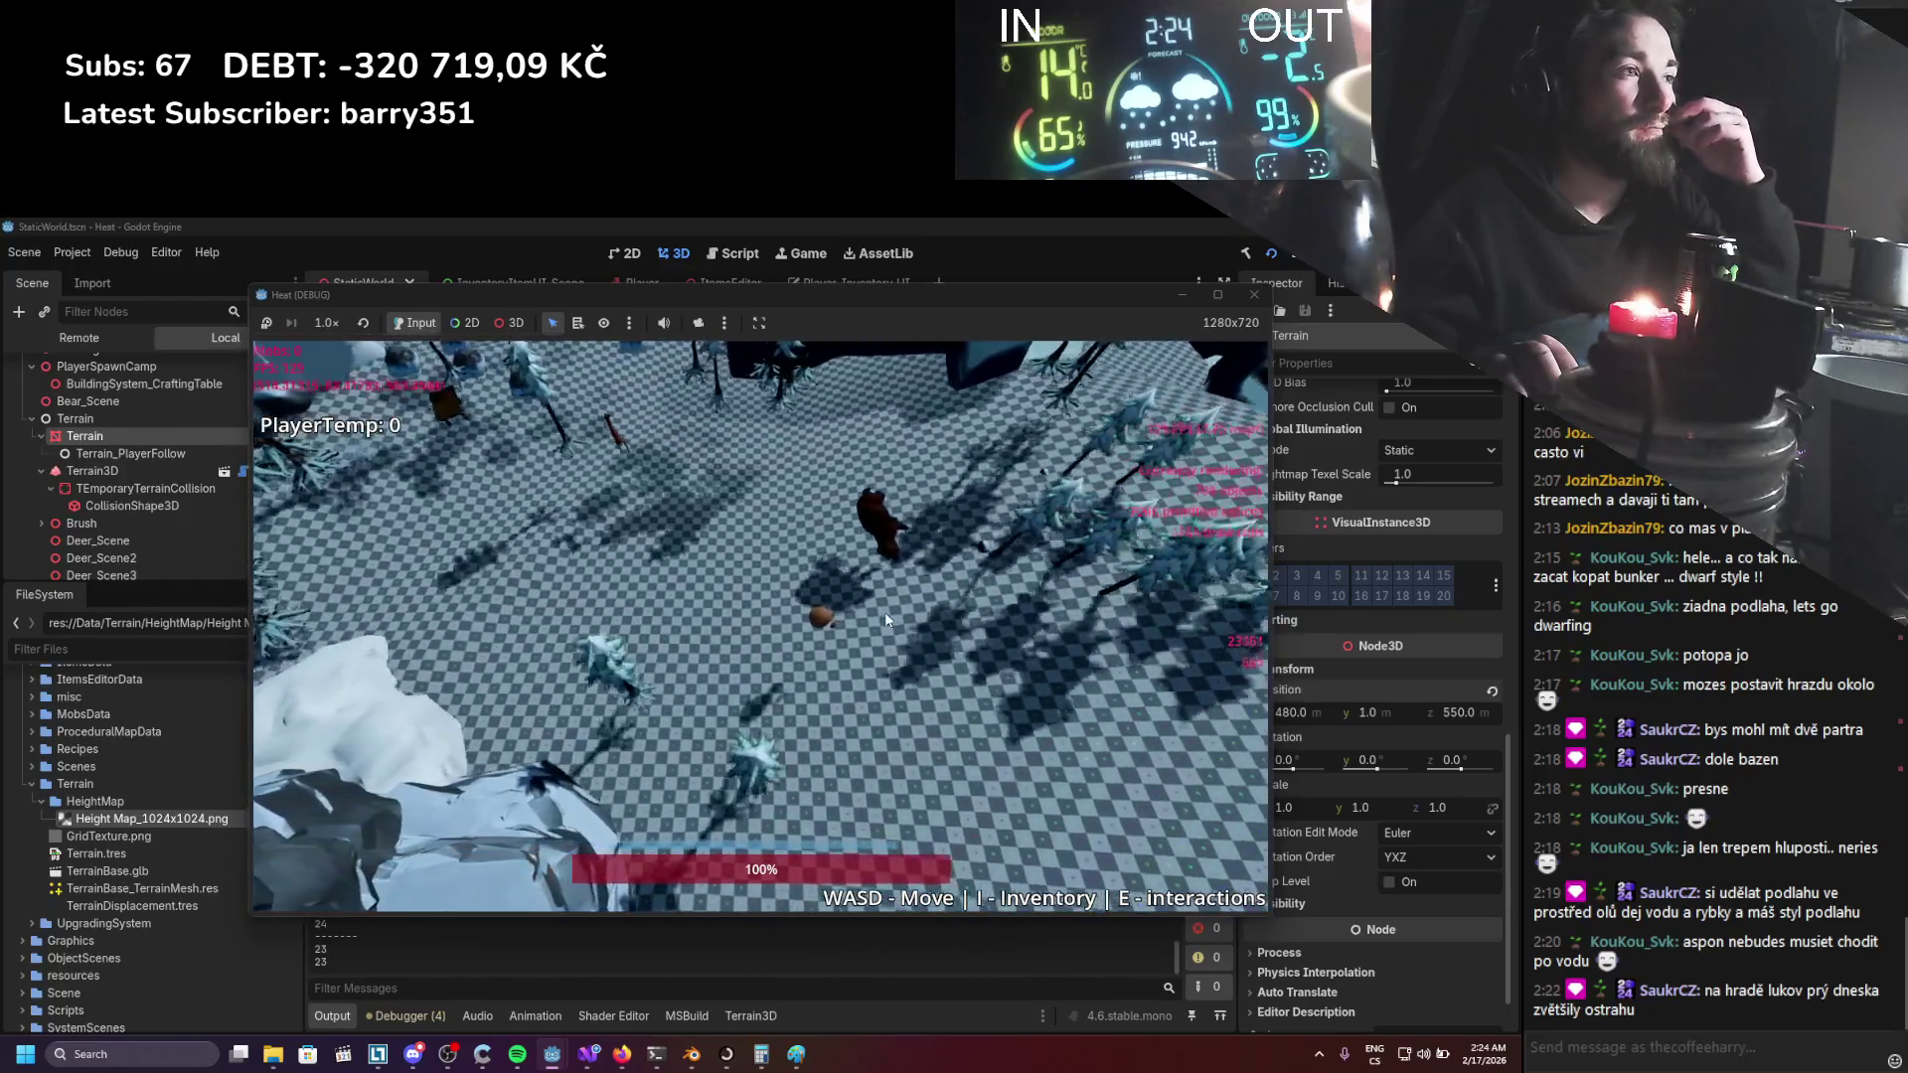
key(d)
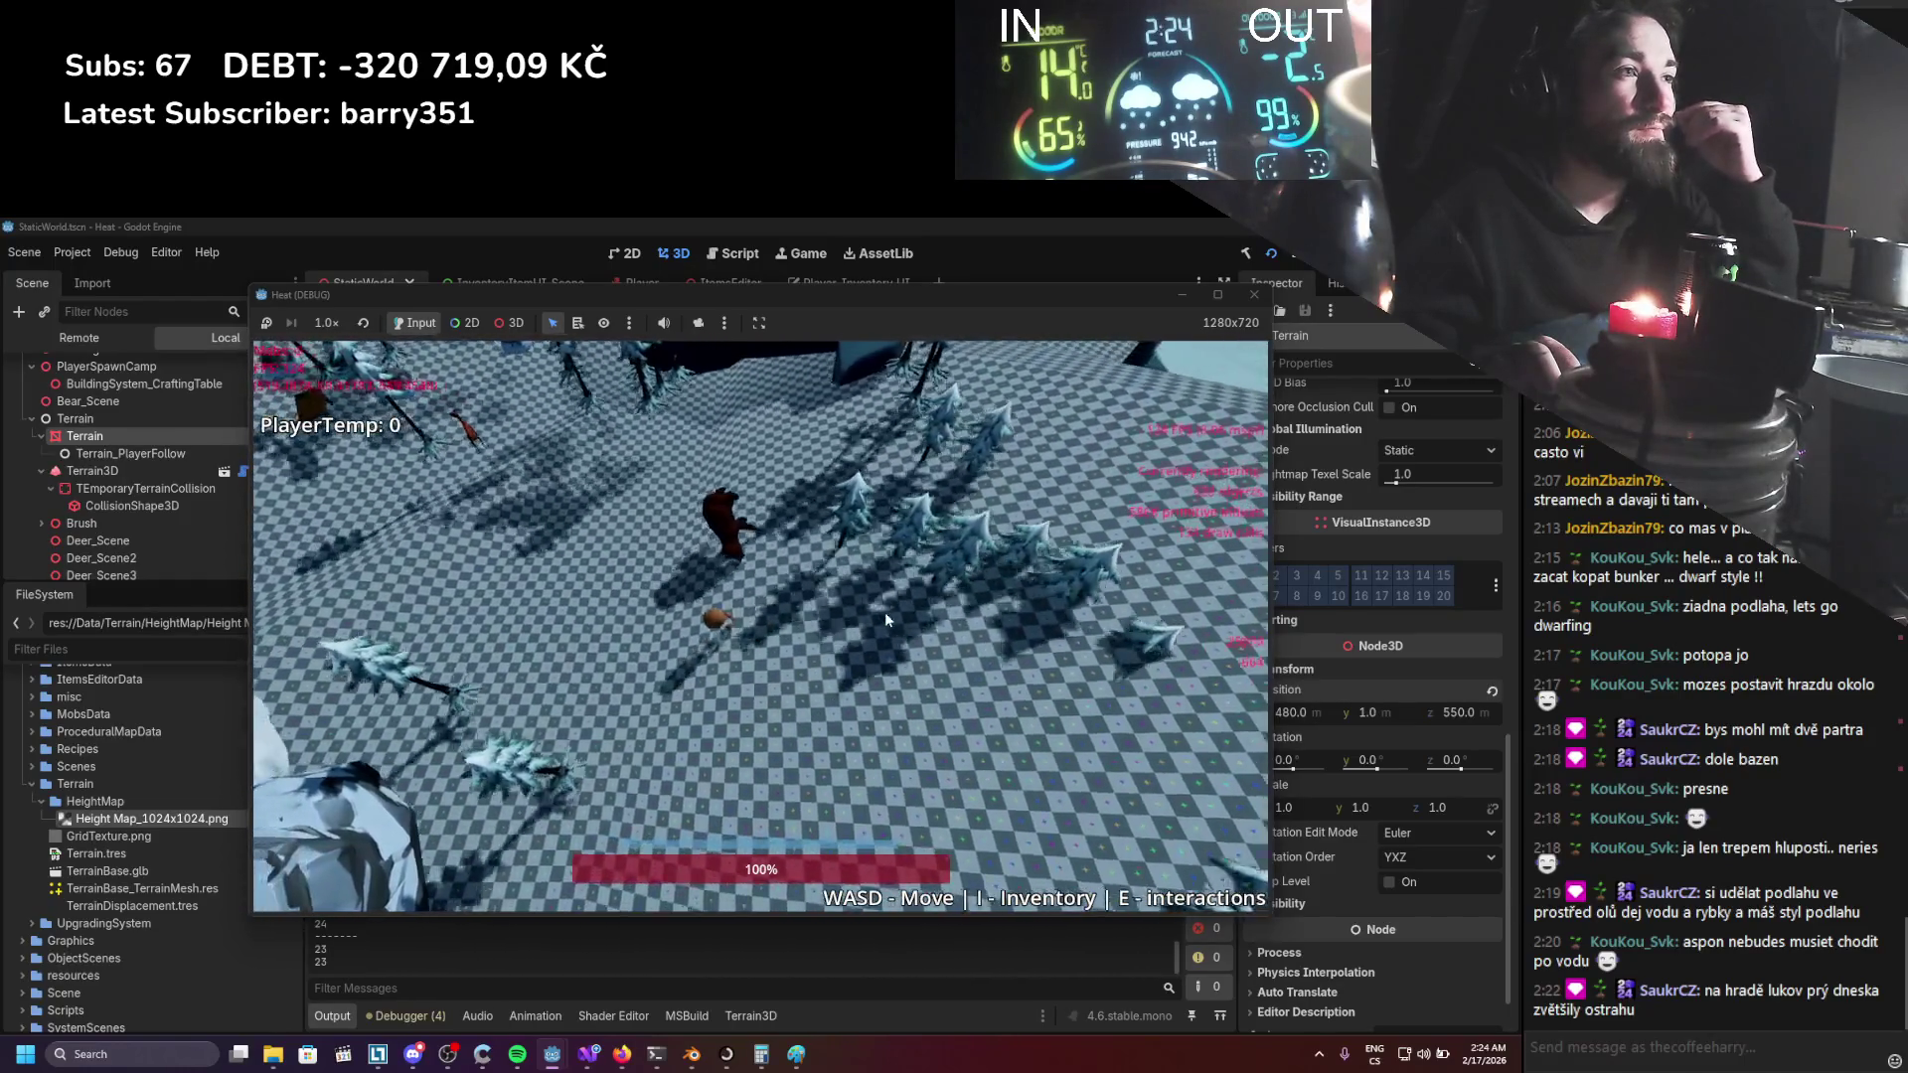
key(a)
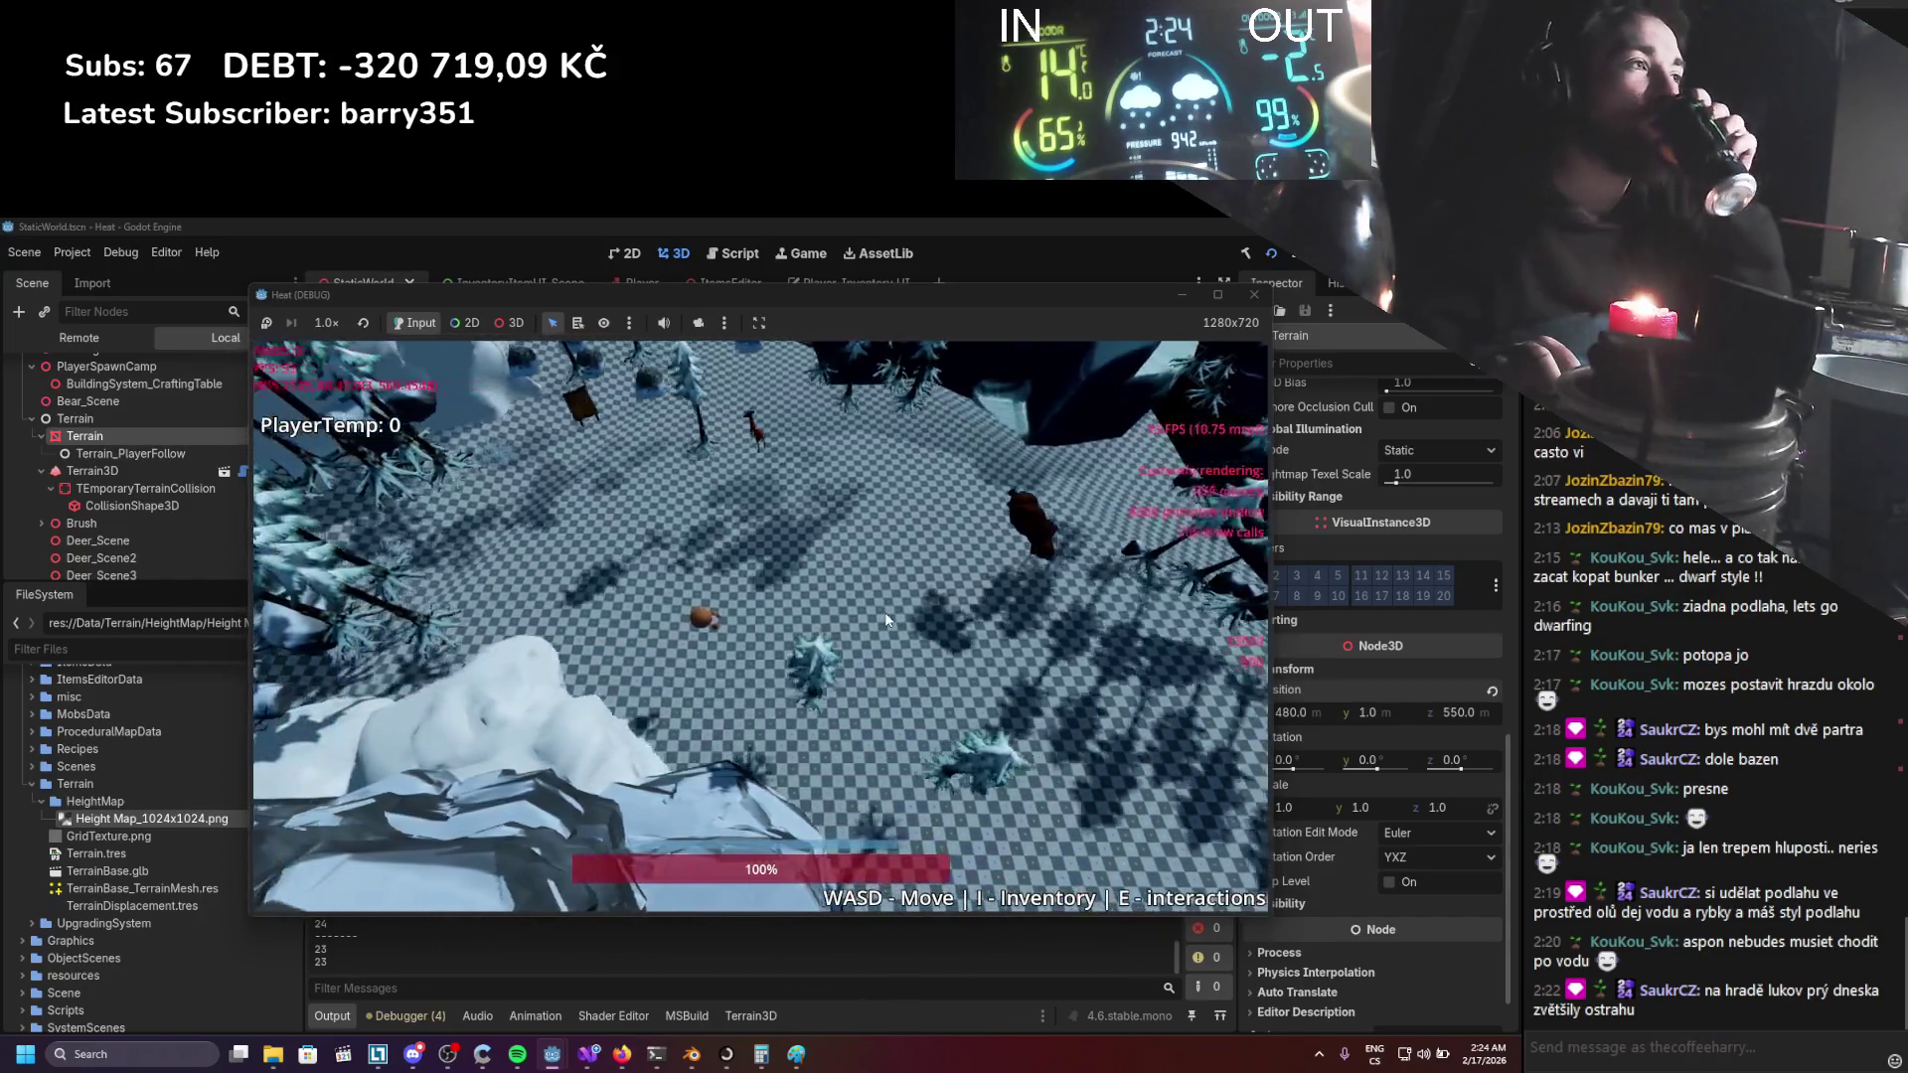
key(d)
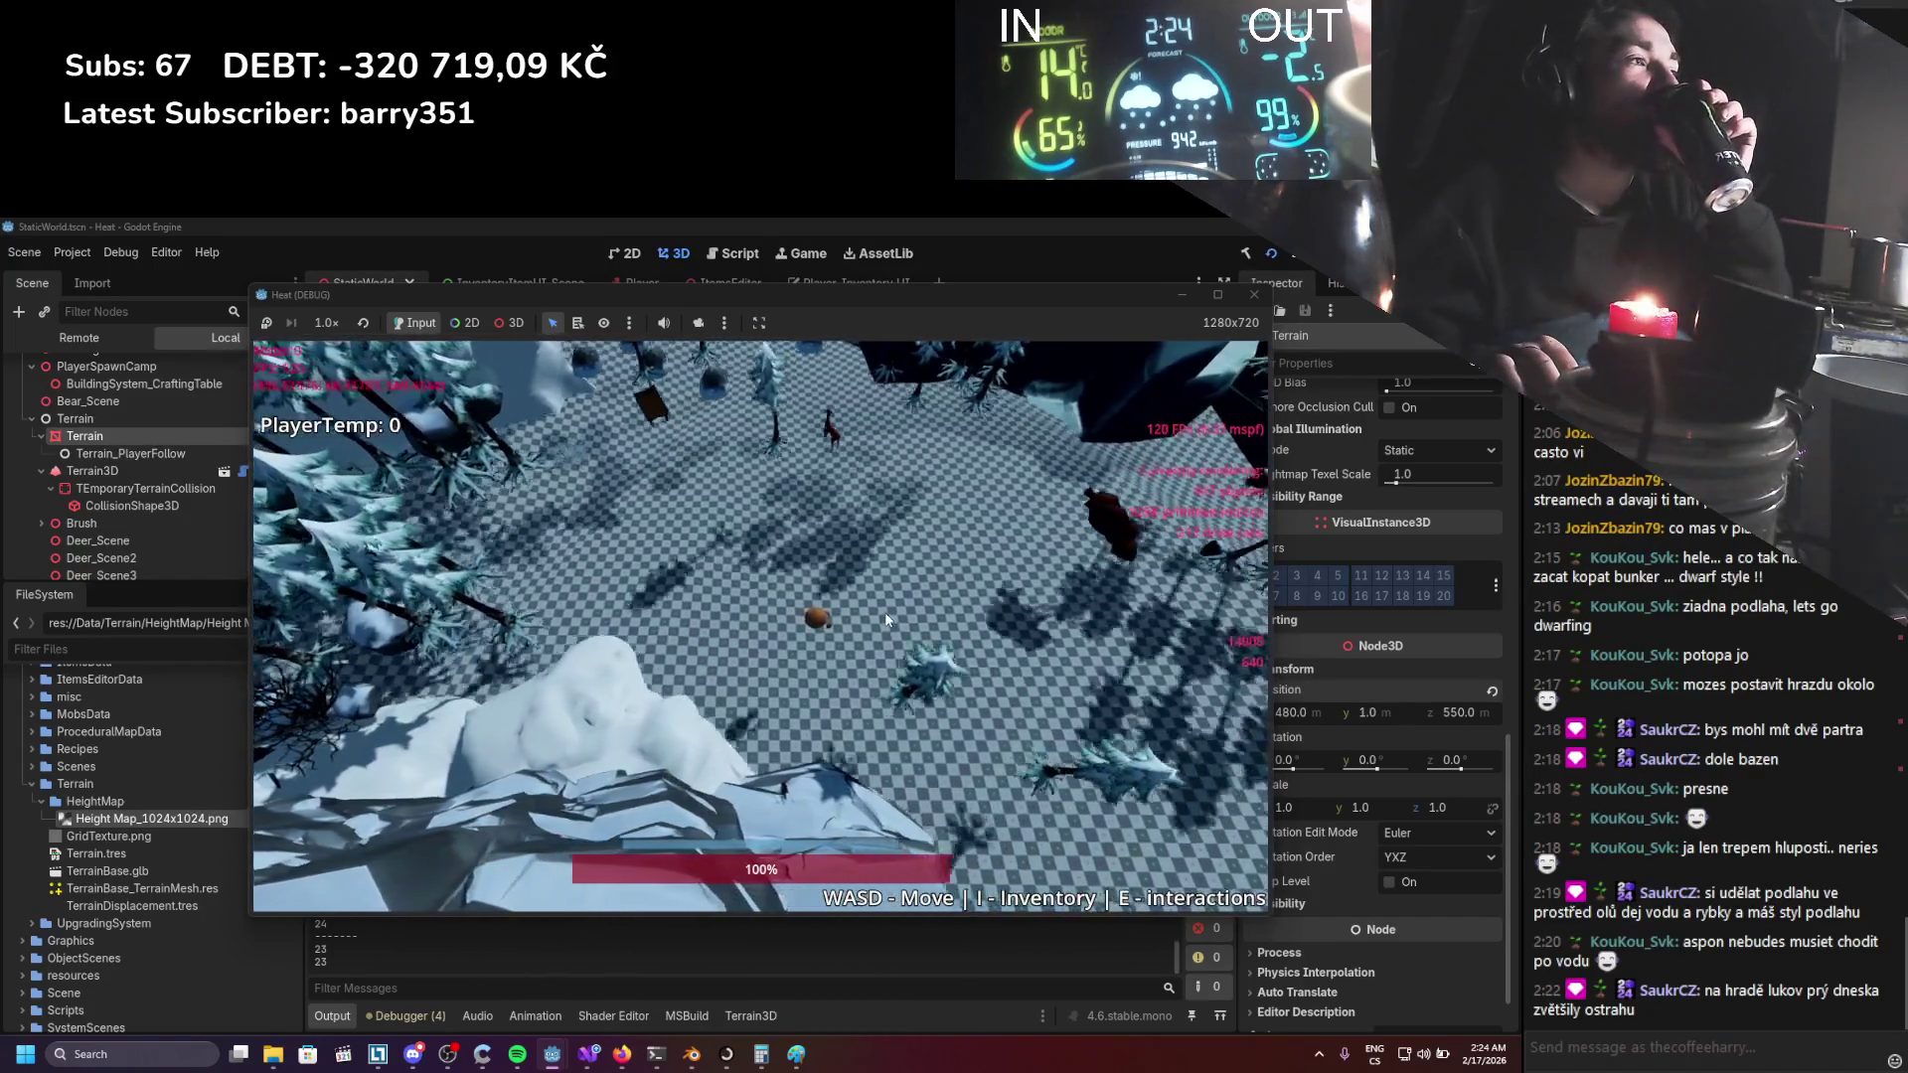
key(a)
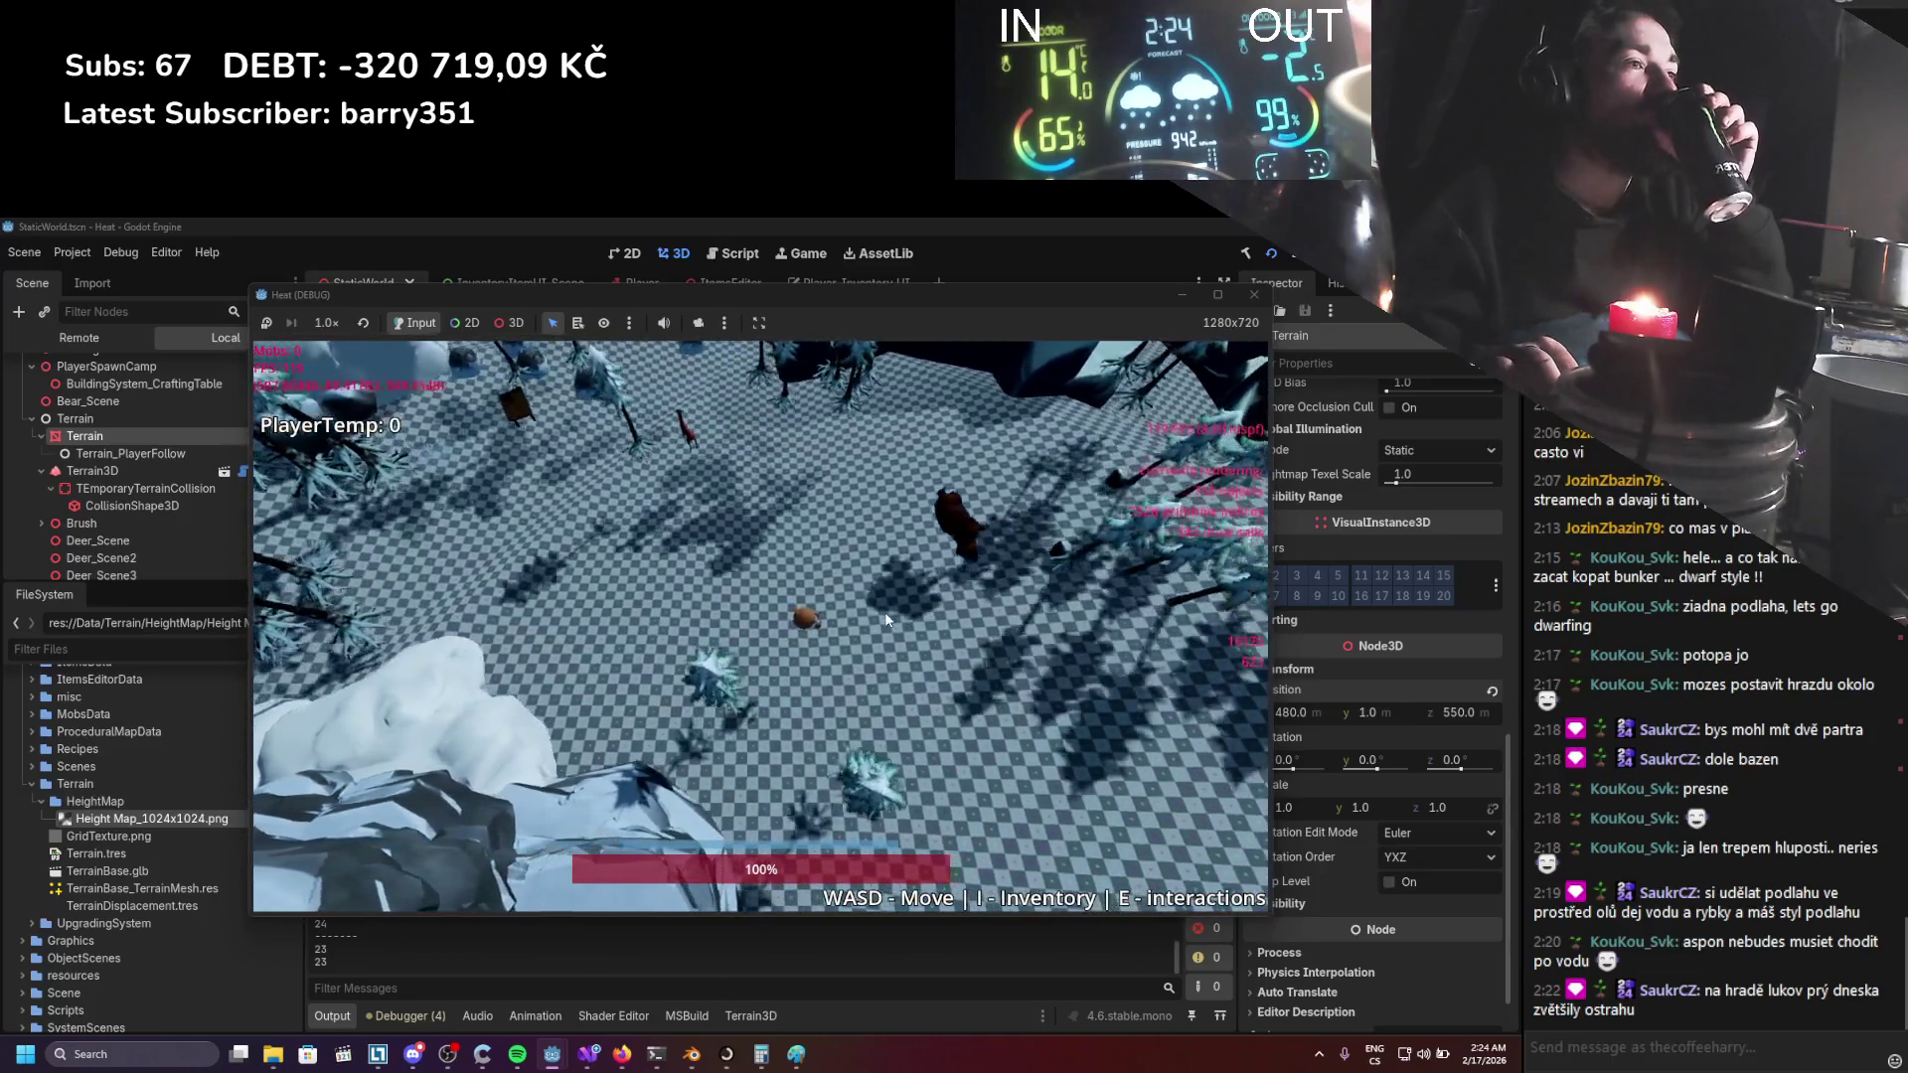
key(d)
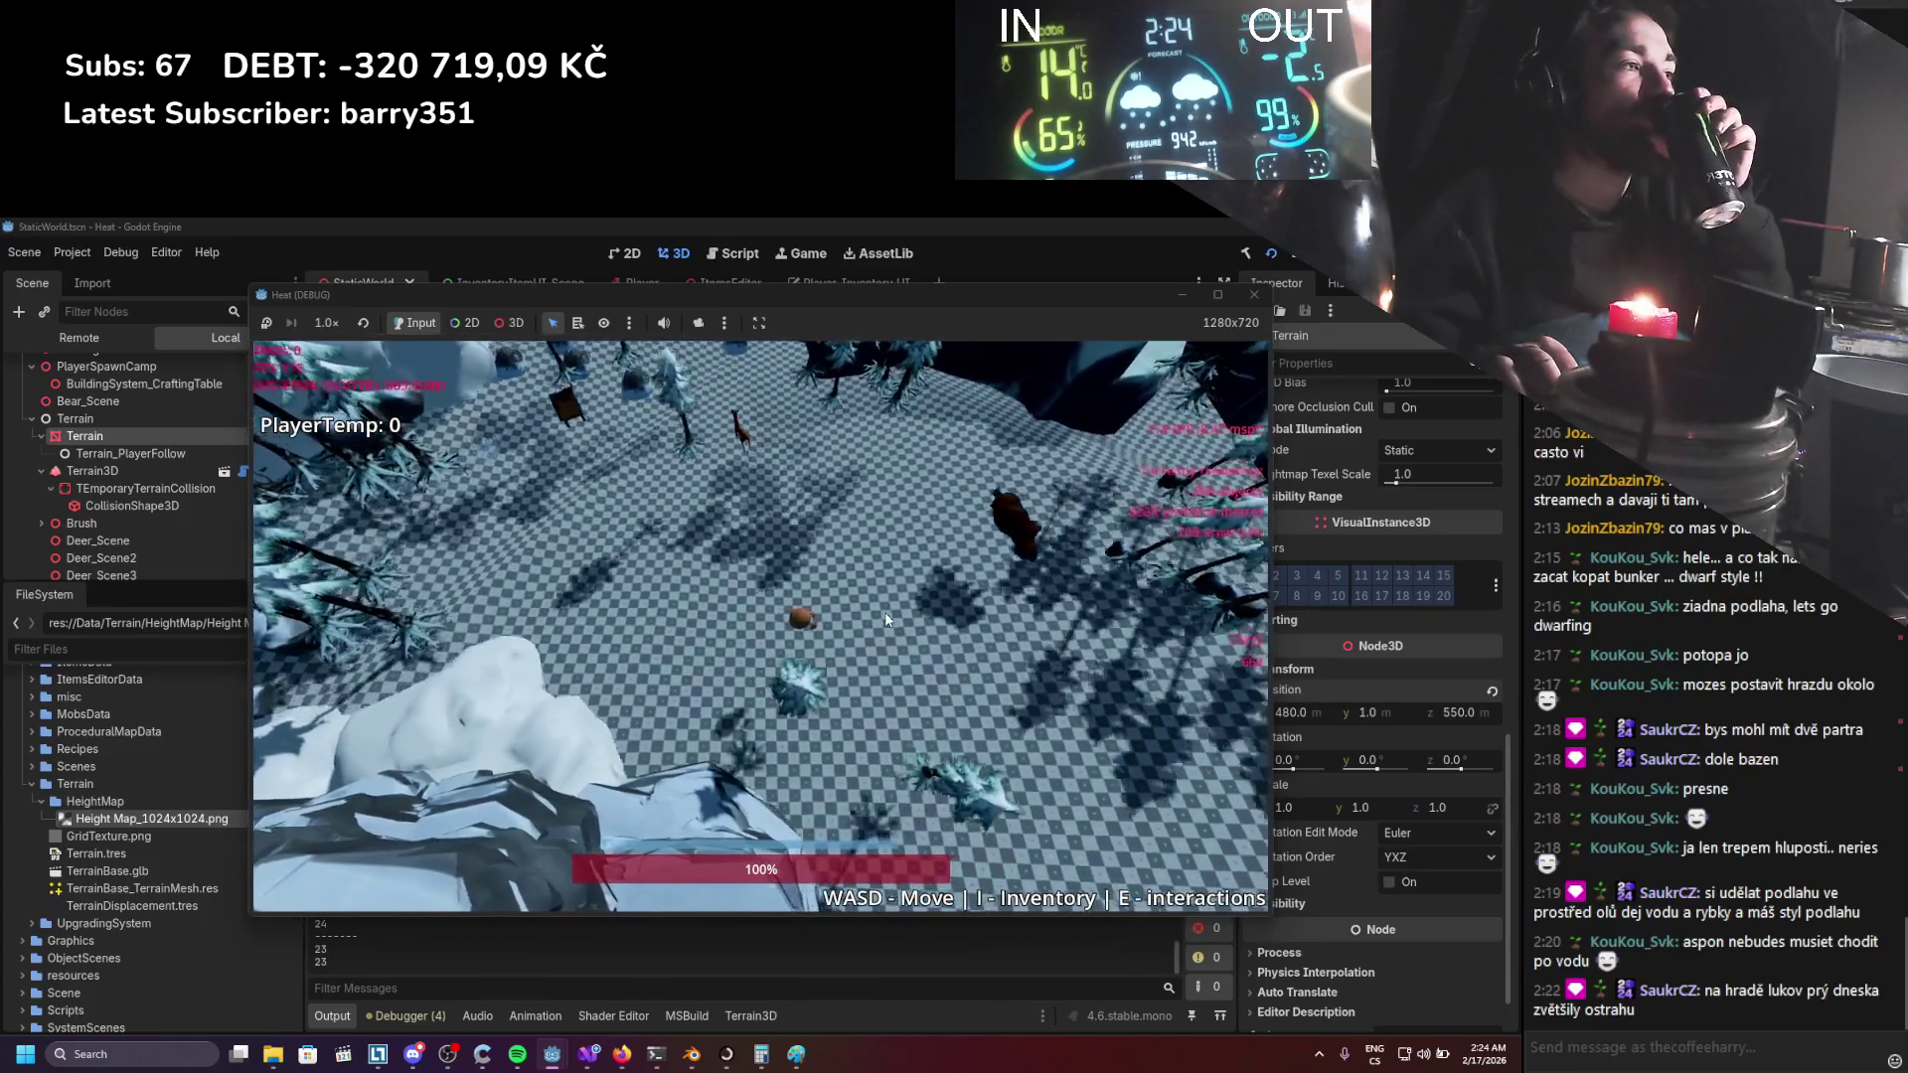
key(a)
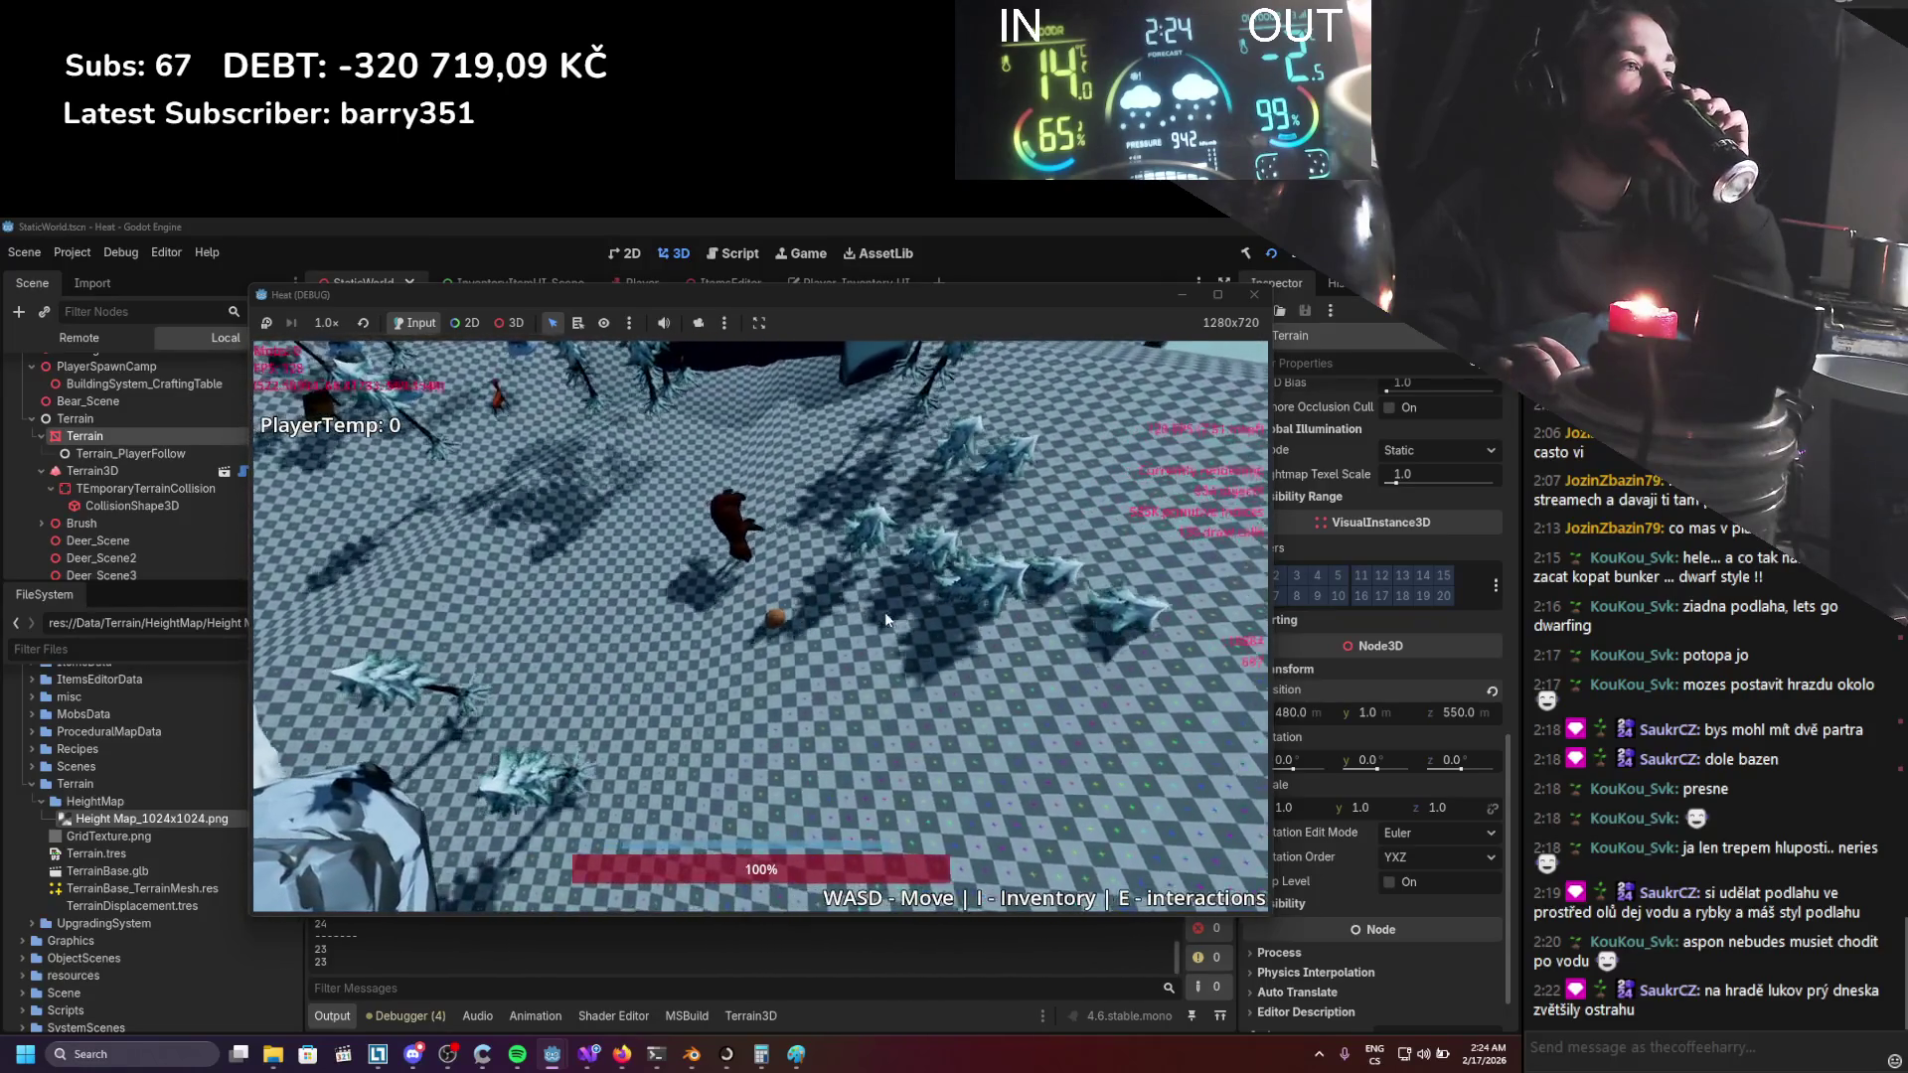
key(d)
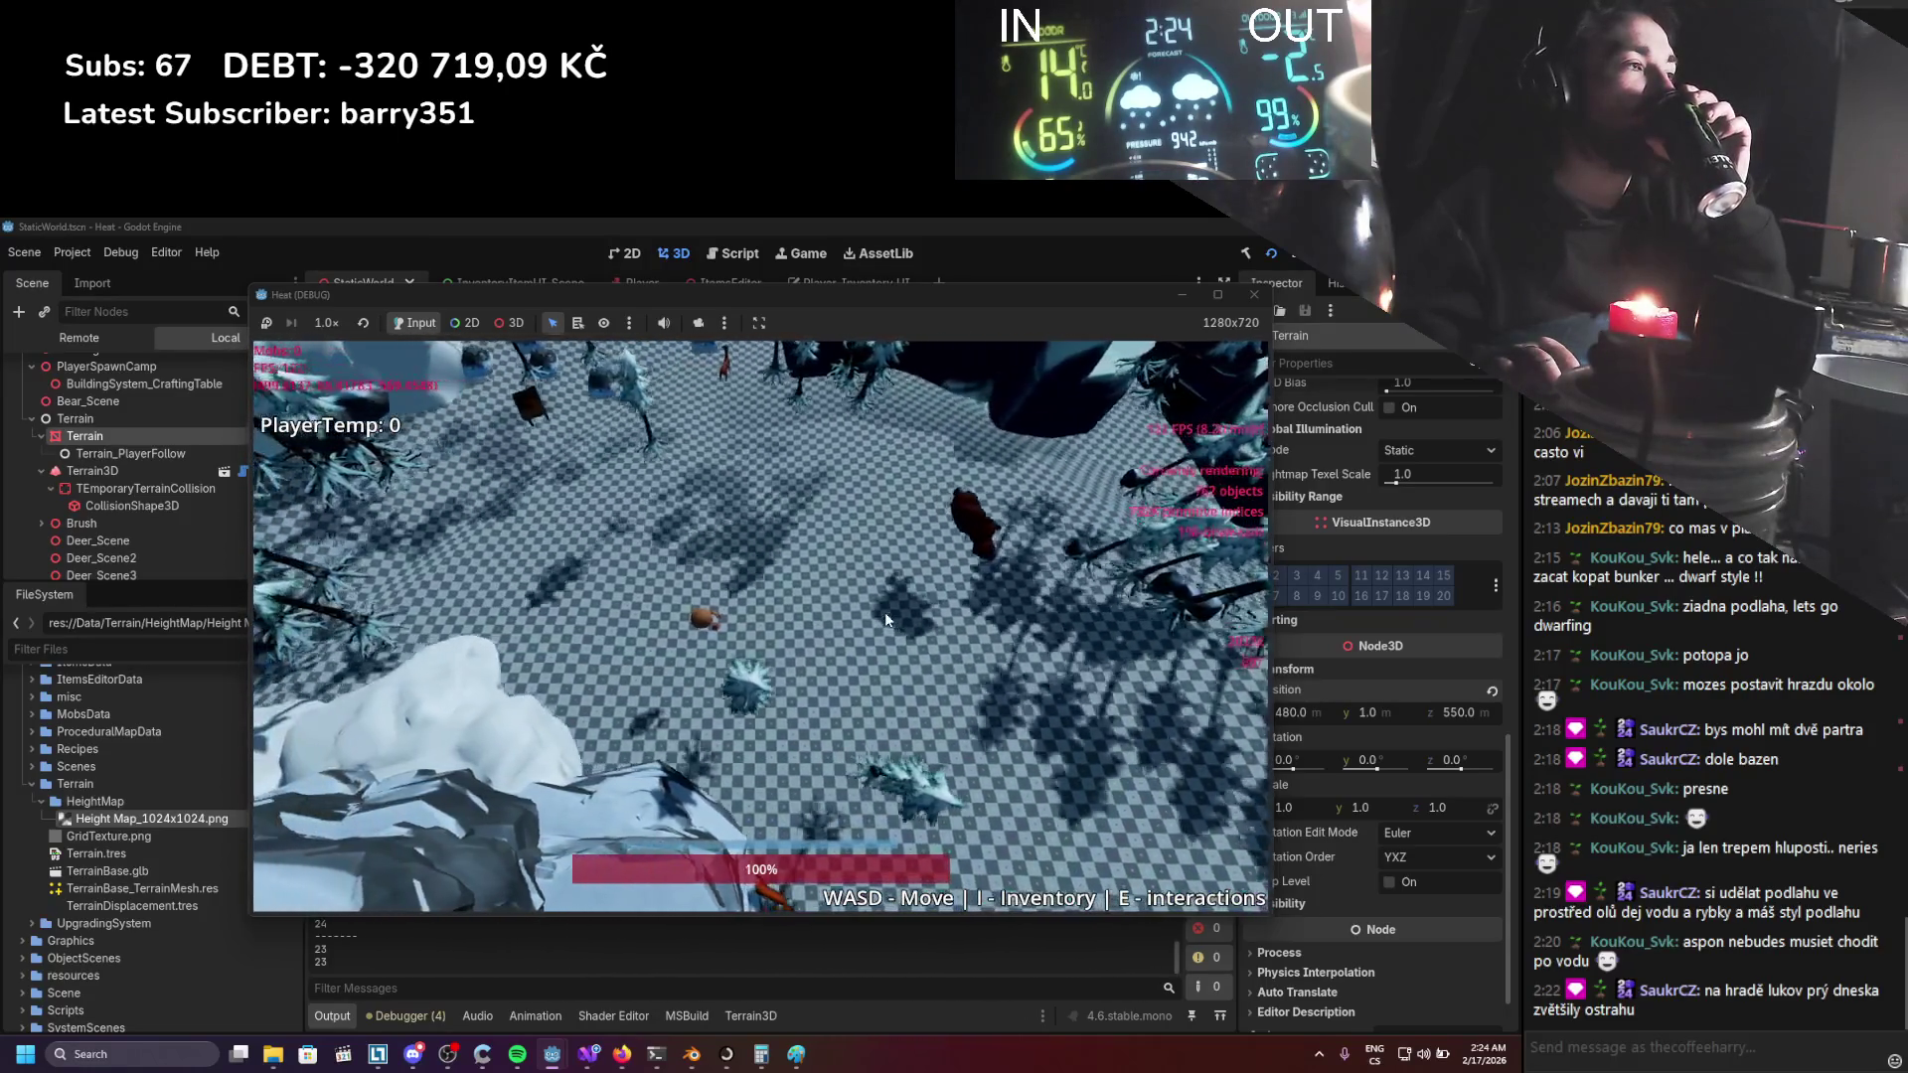
key(w)
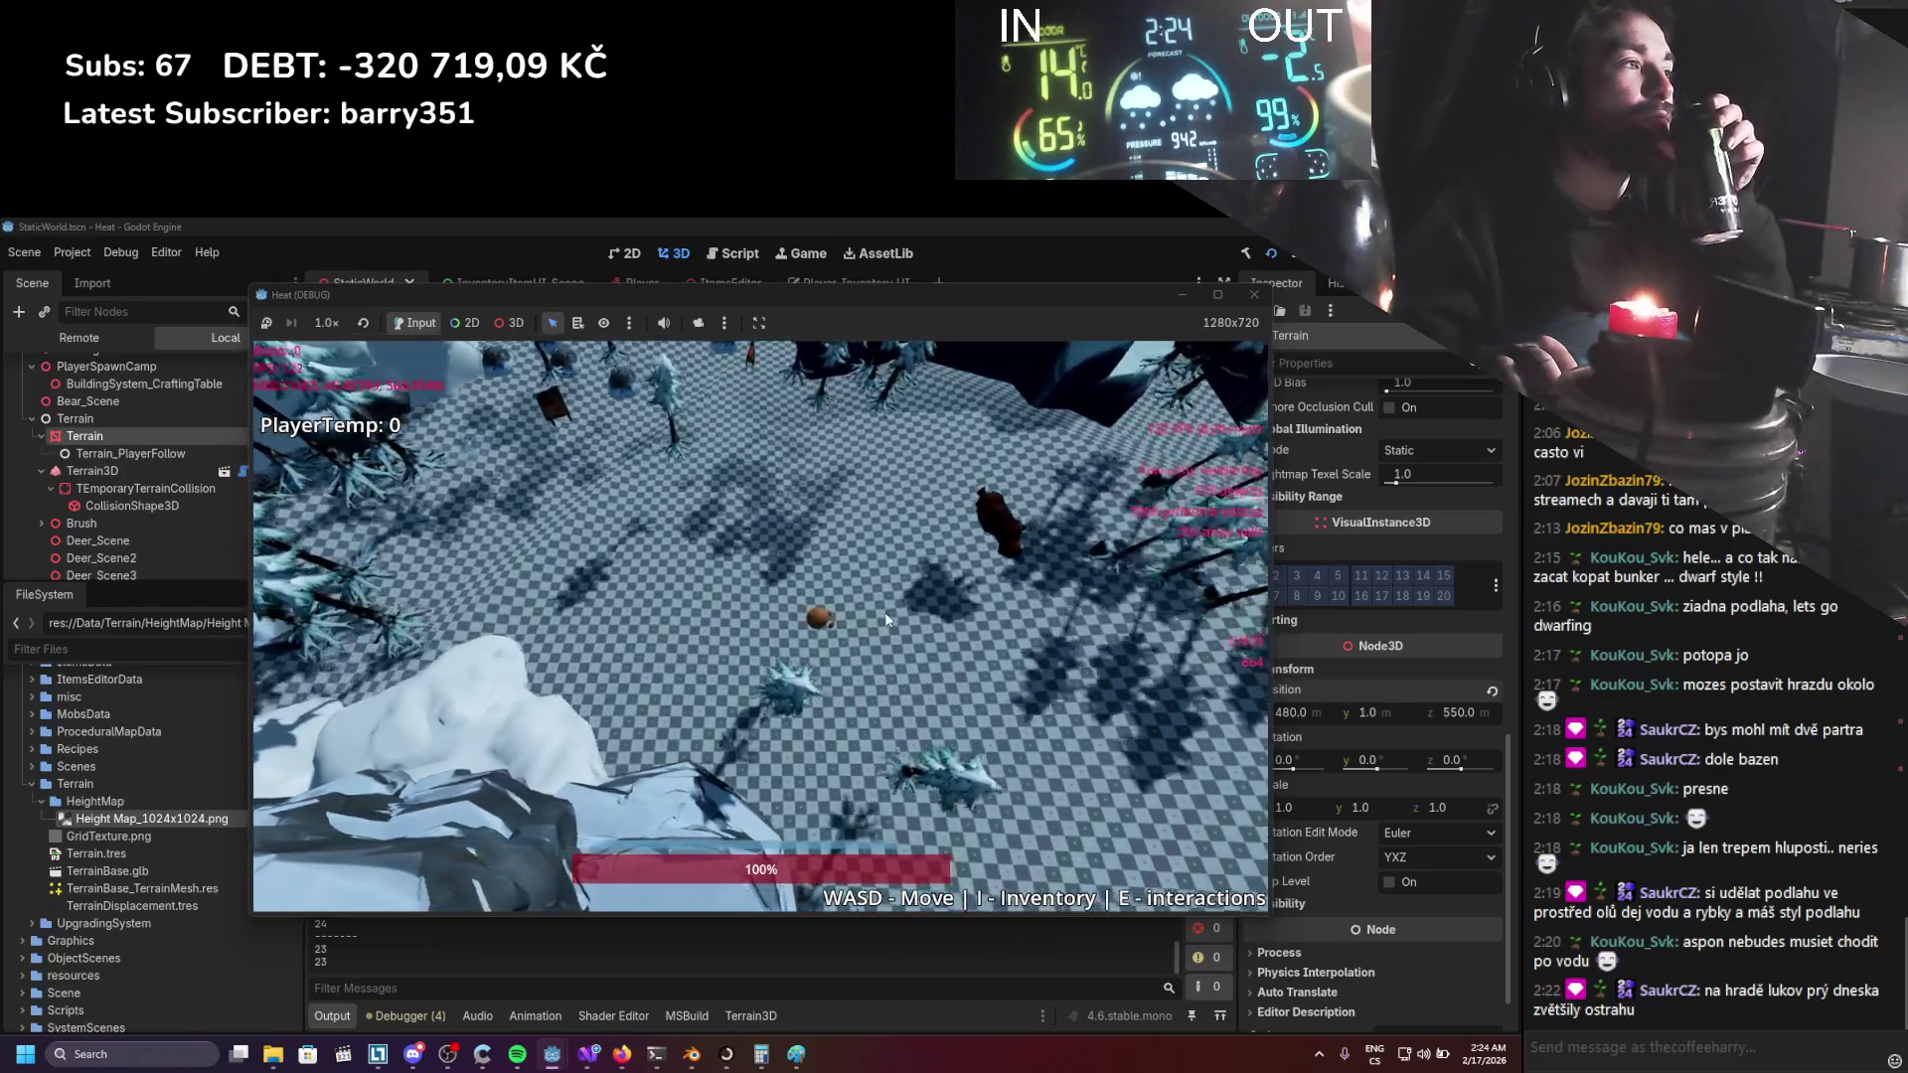
key(d)
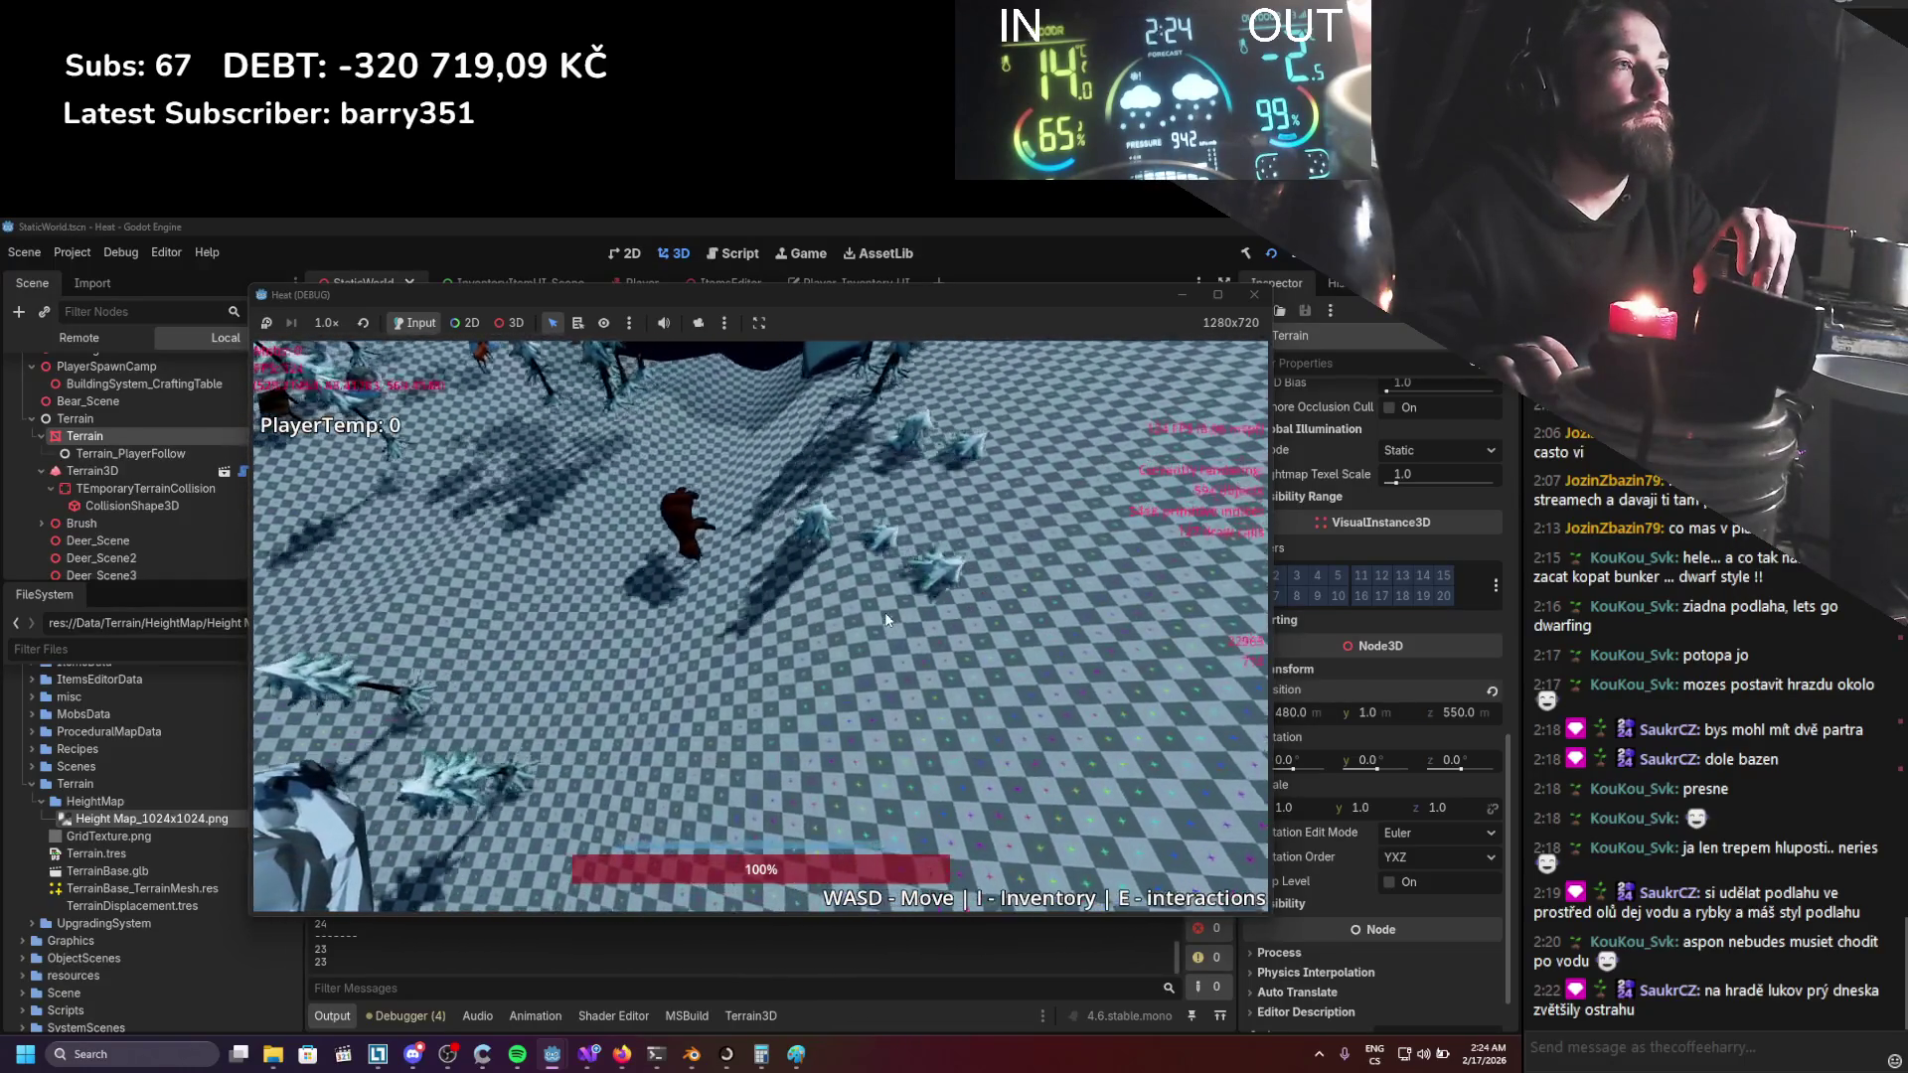
key(s)
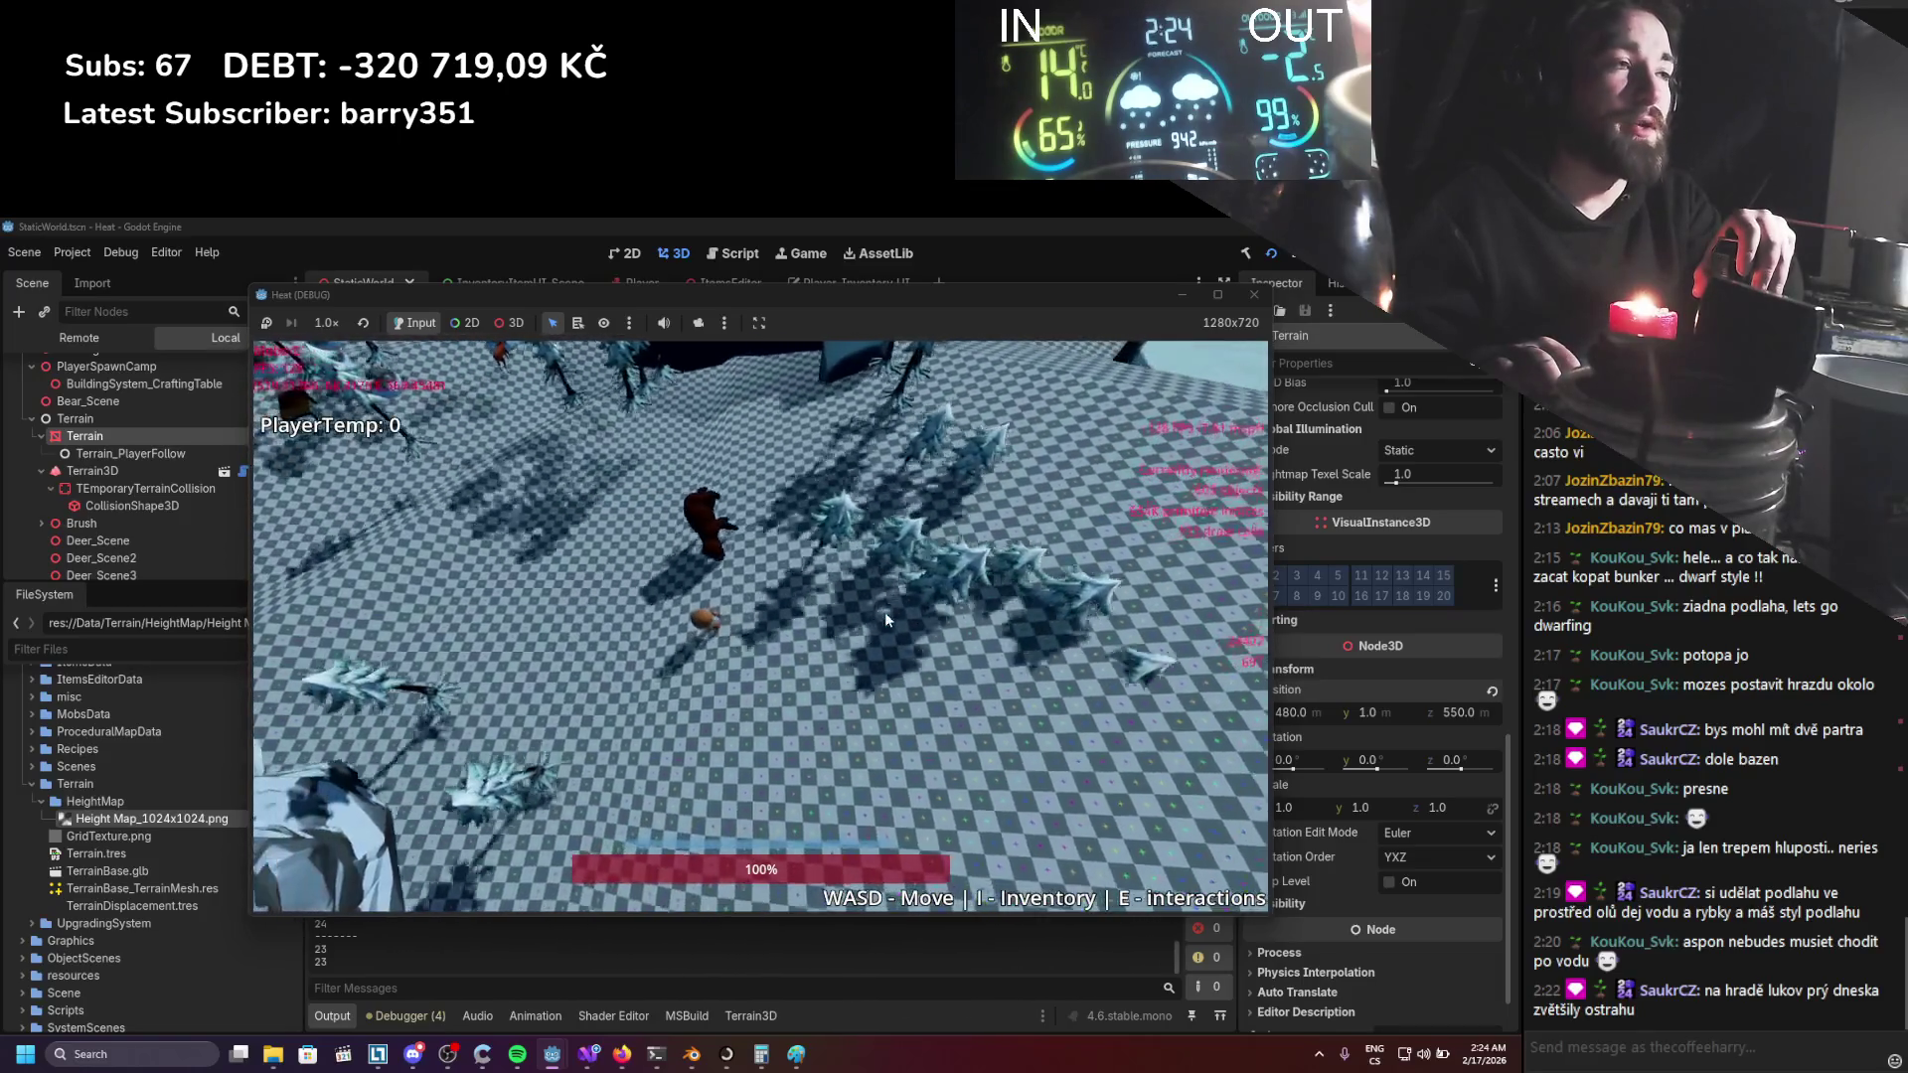
key(a)
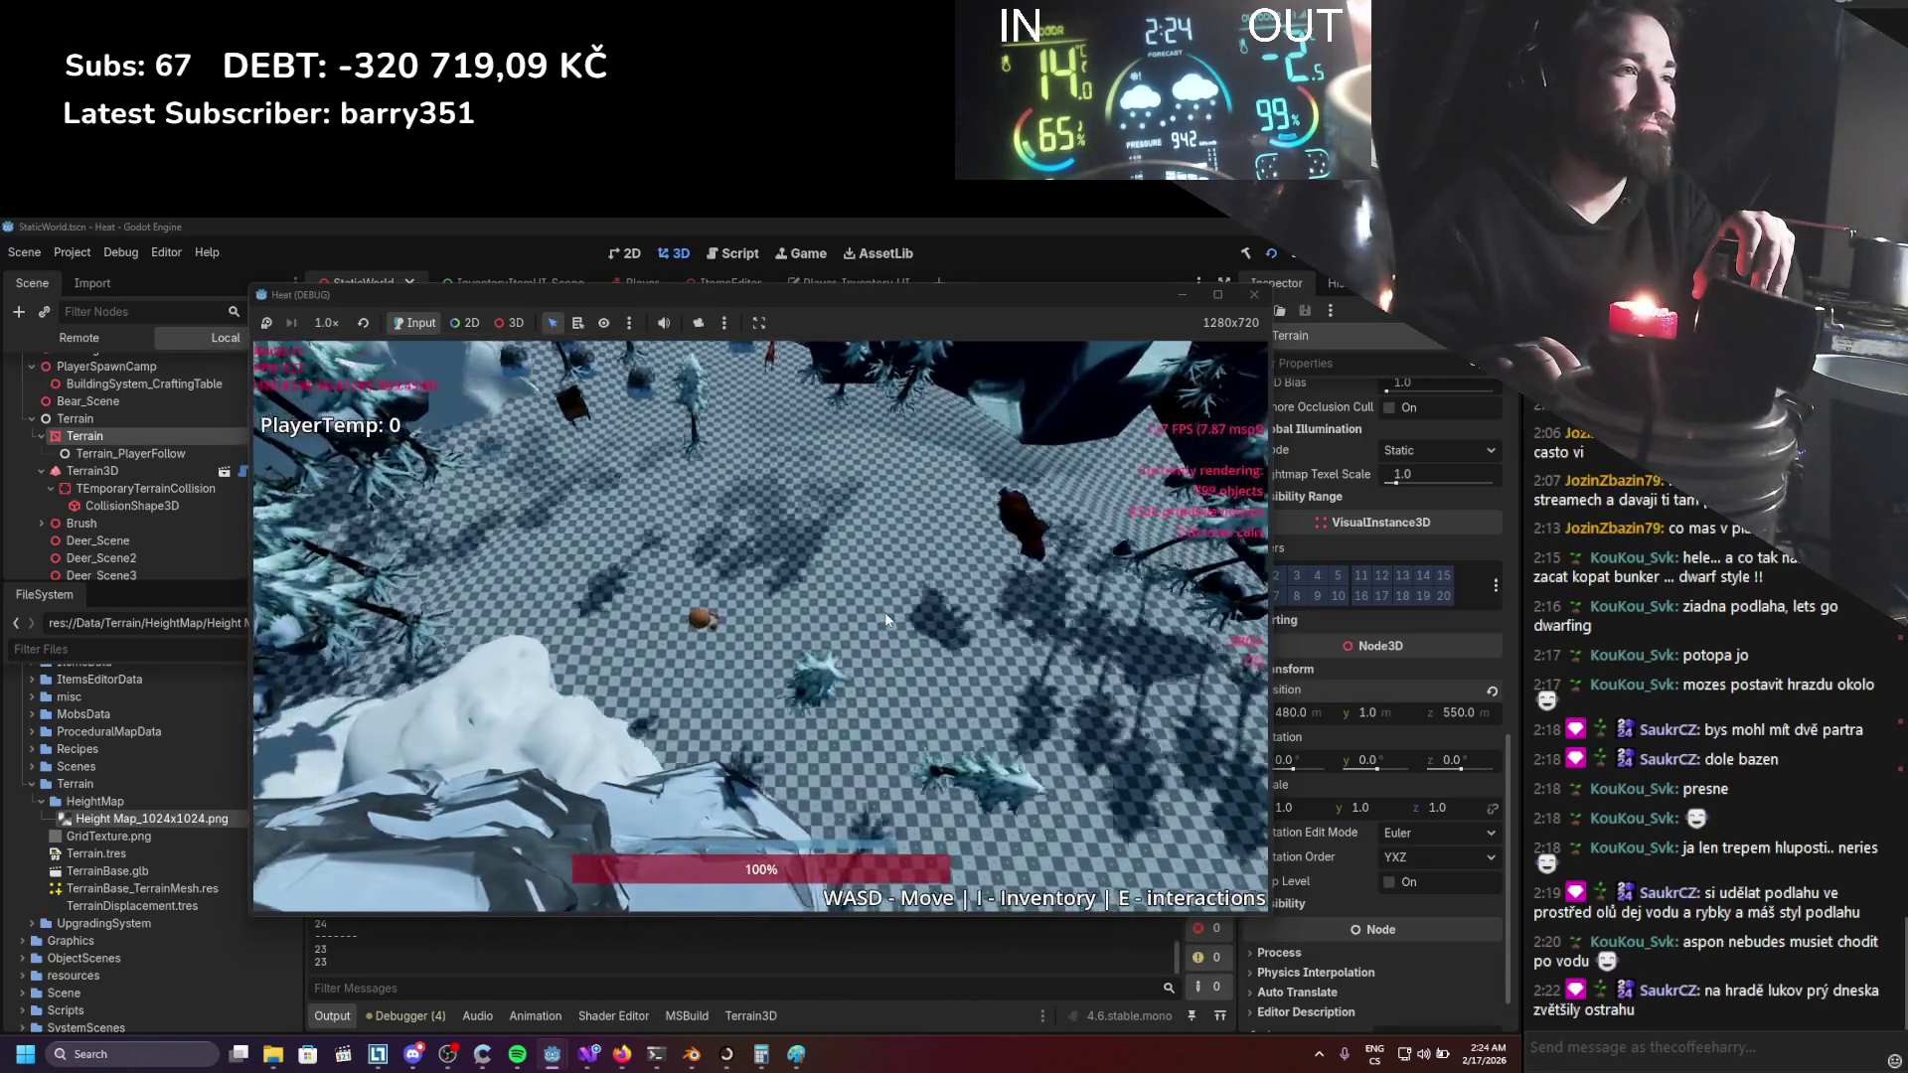
key(a)
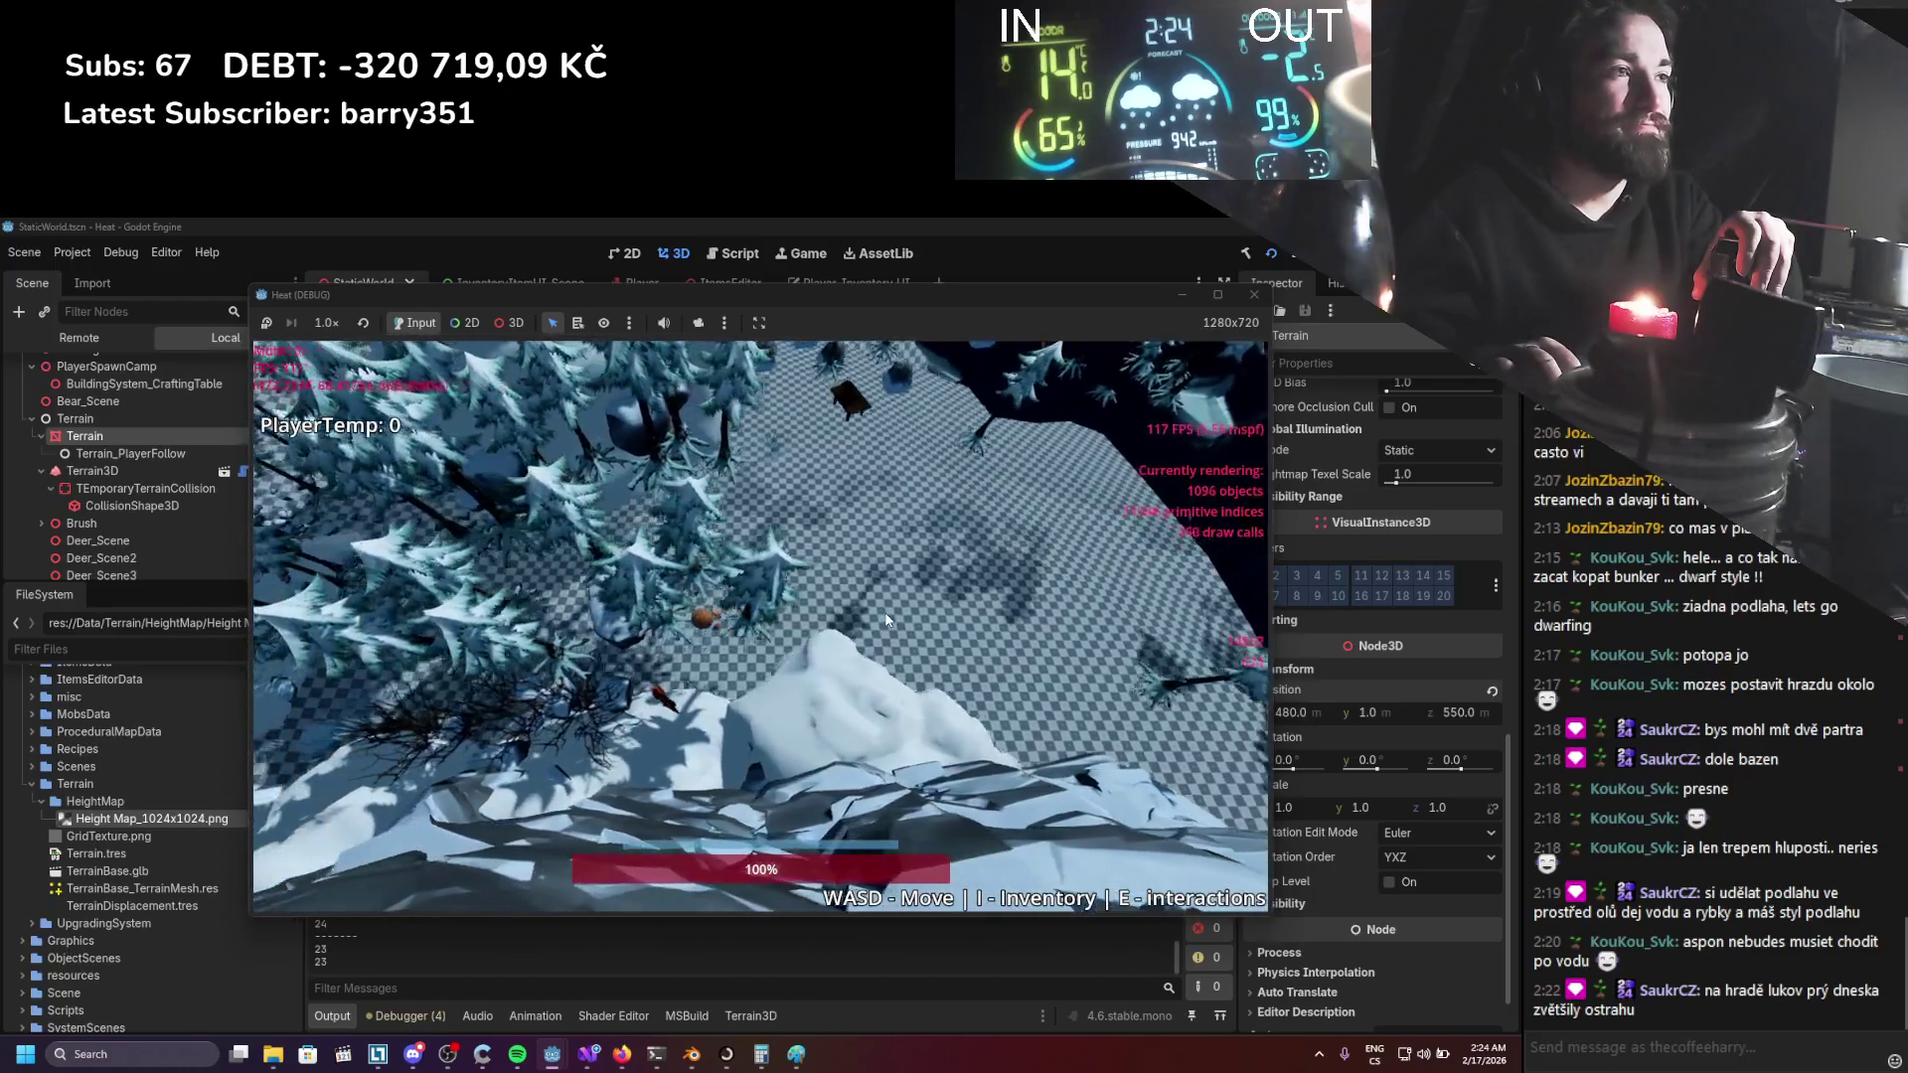
key(a)
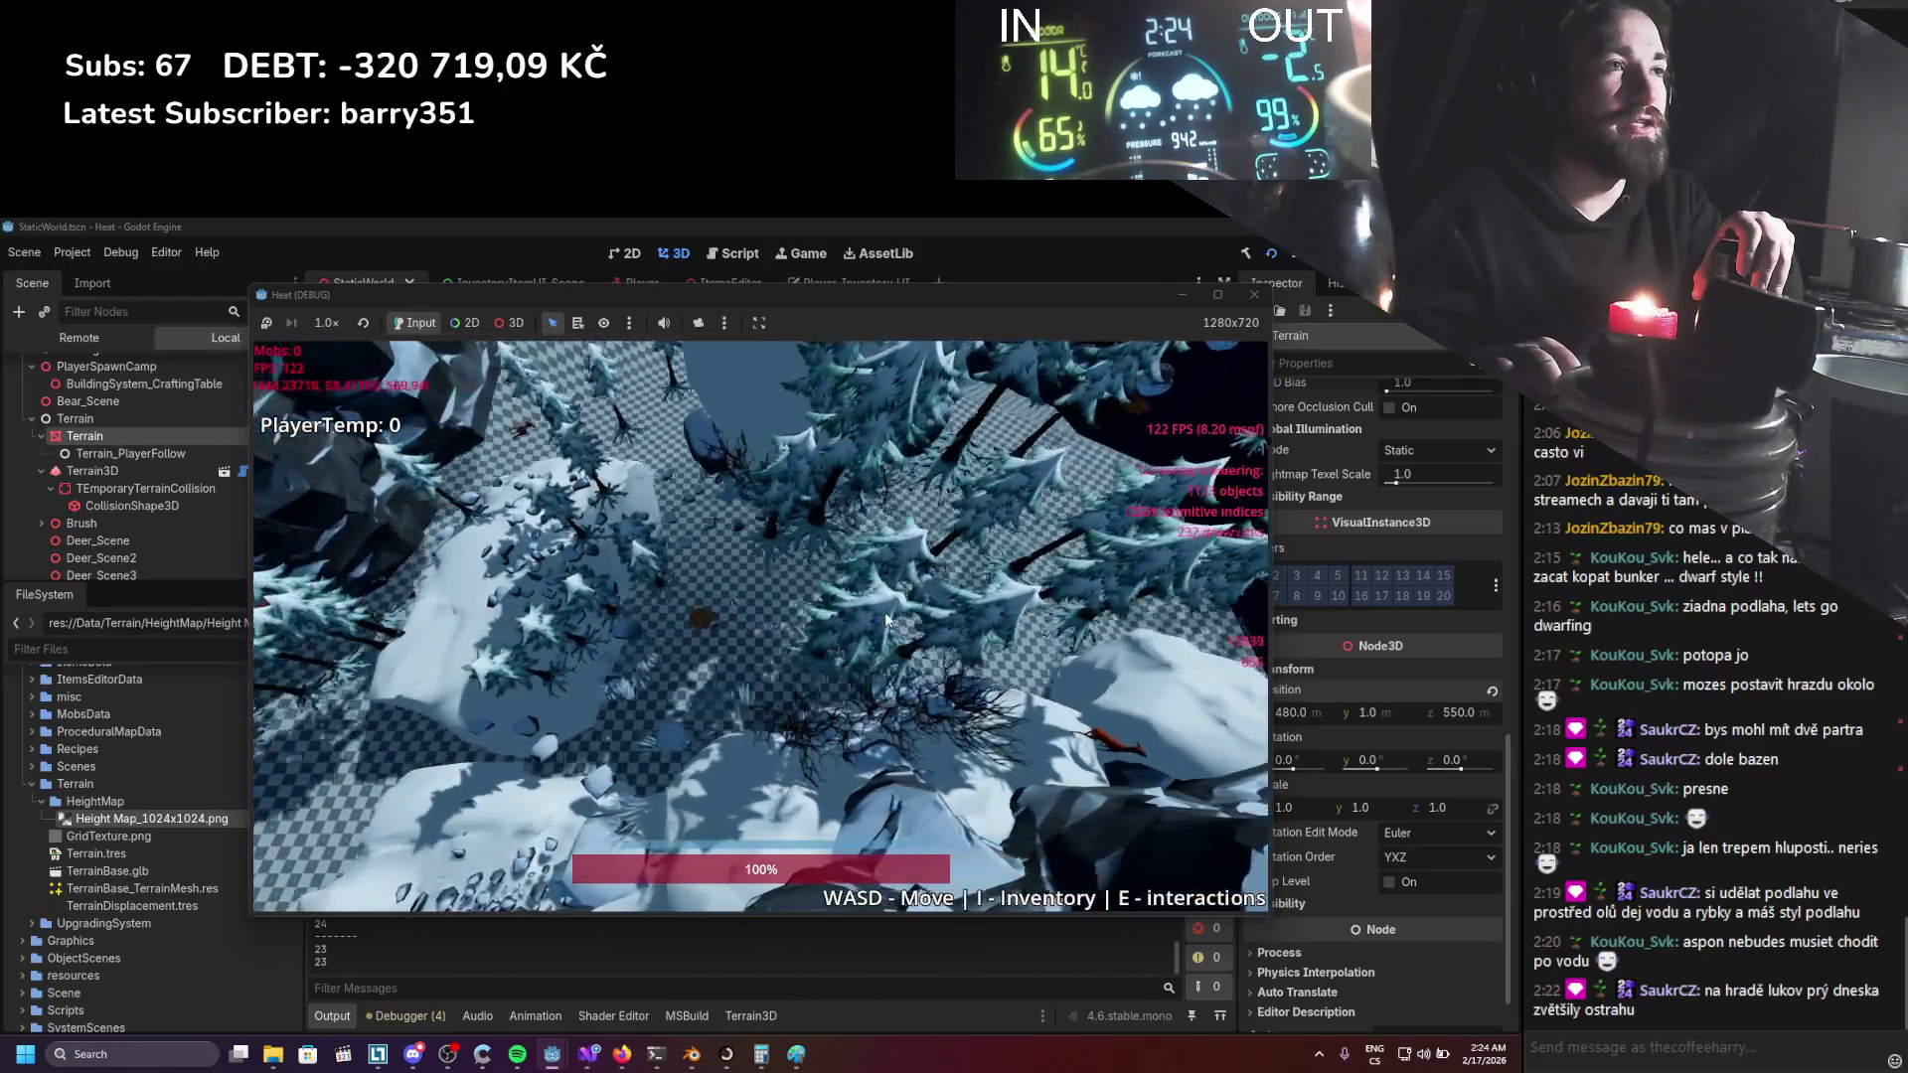
key(a)
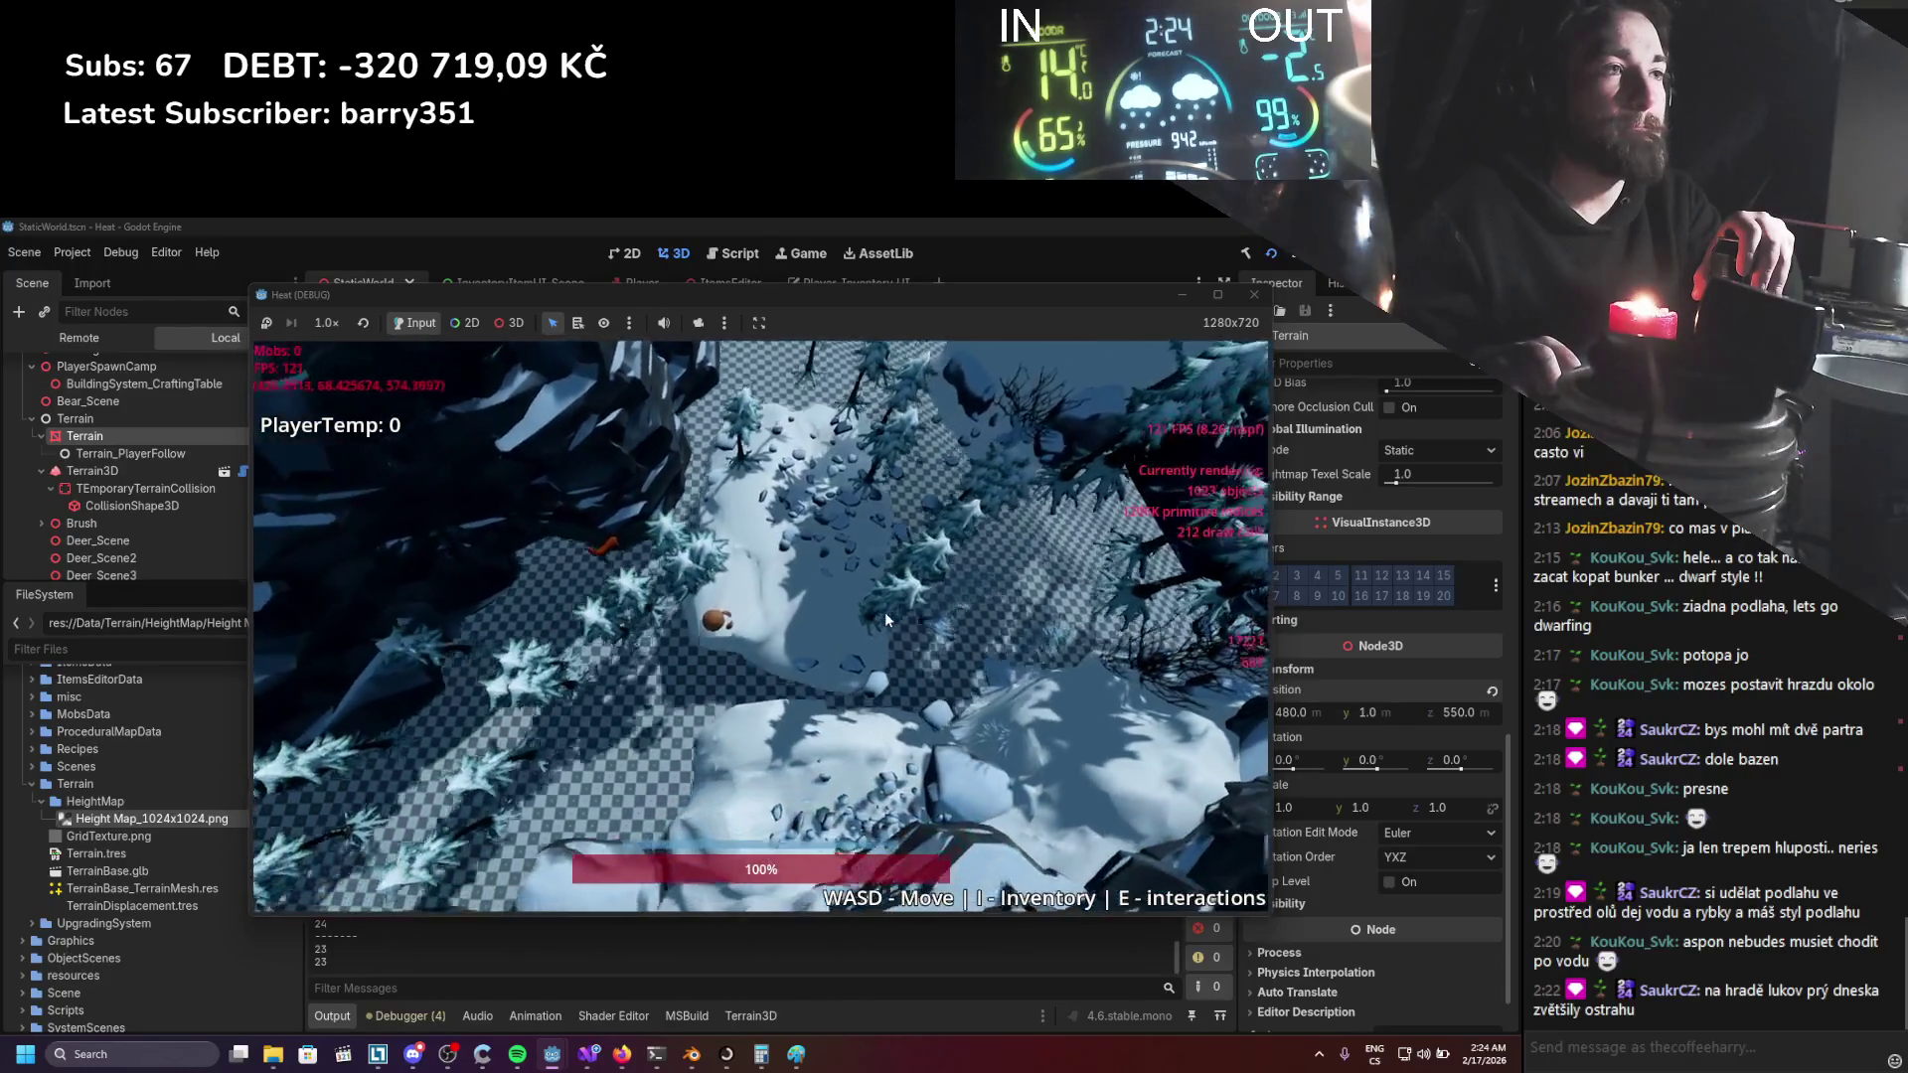
key(a)
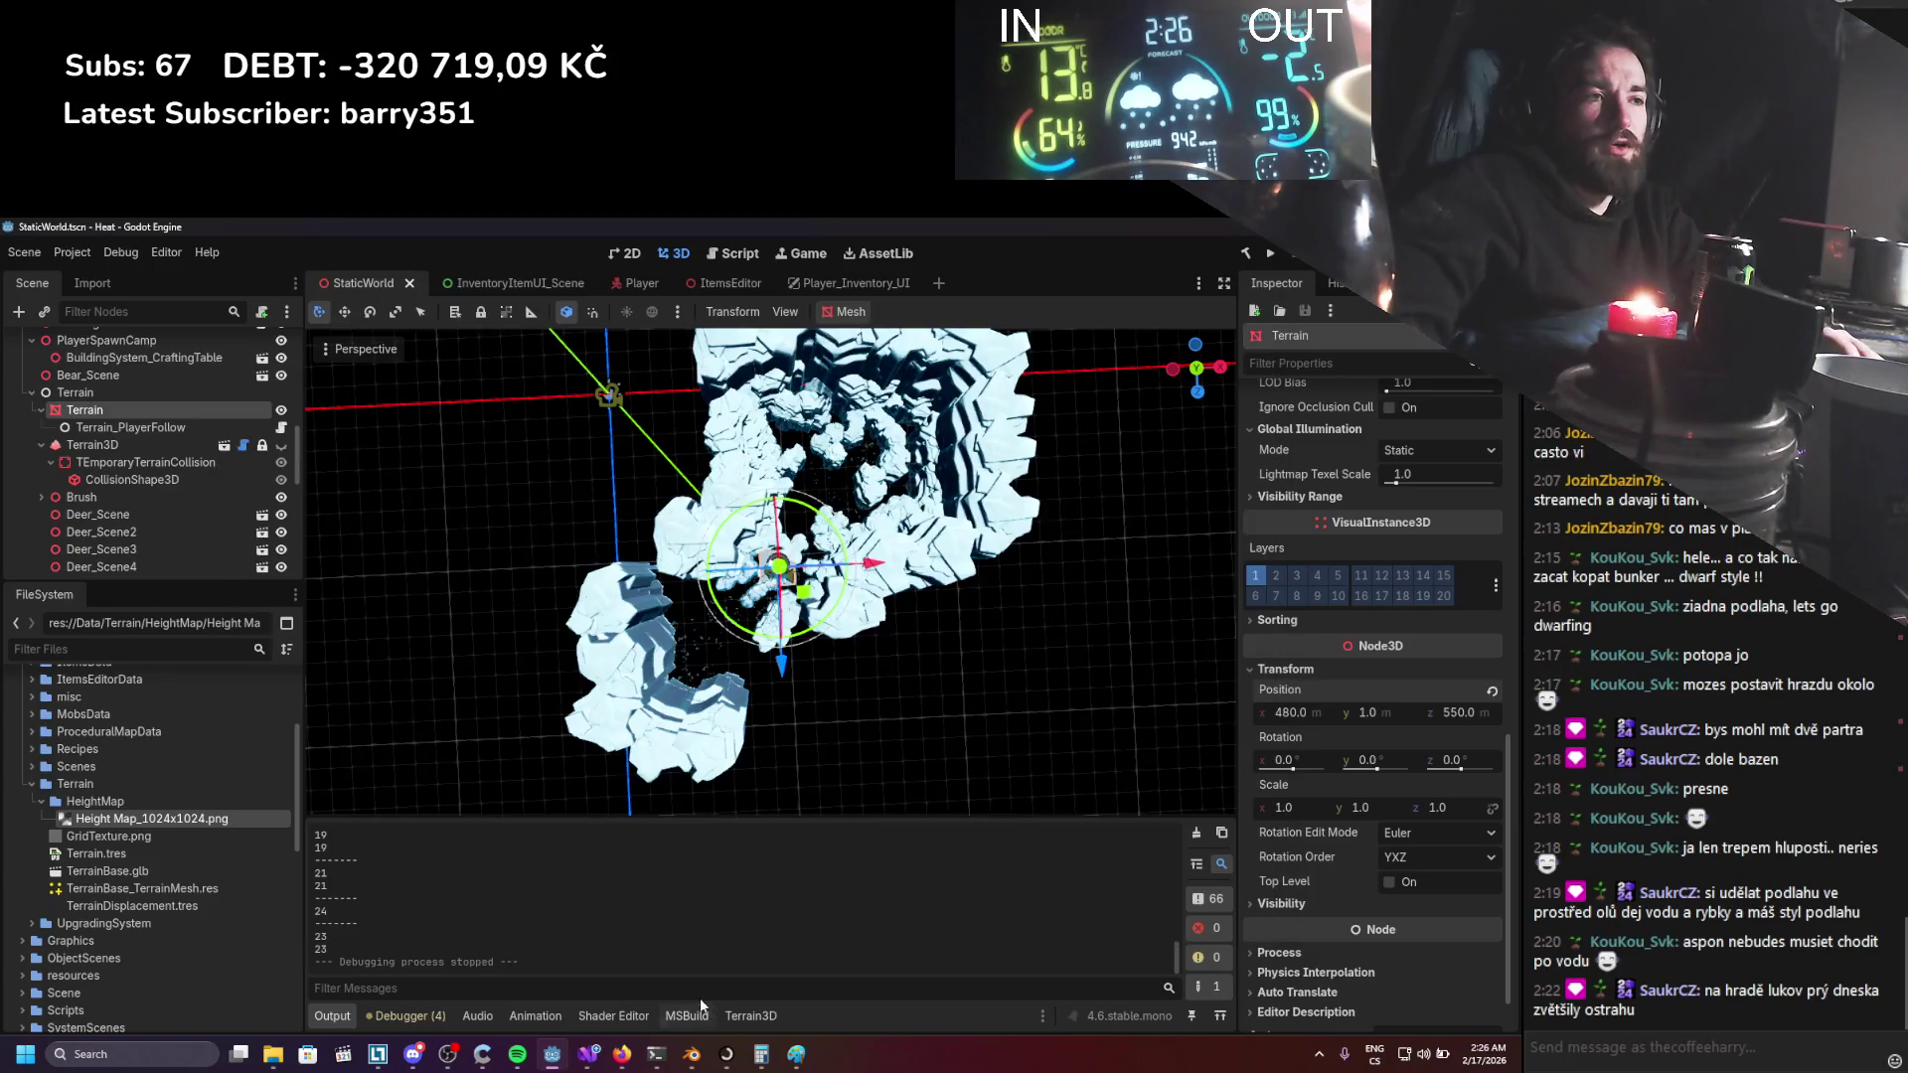
Back in the vertex shader graph, shift Input and VectorDecompose left and pull a wire from z.
scroll(763, 689, up, 5)
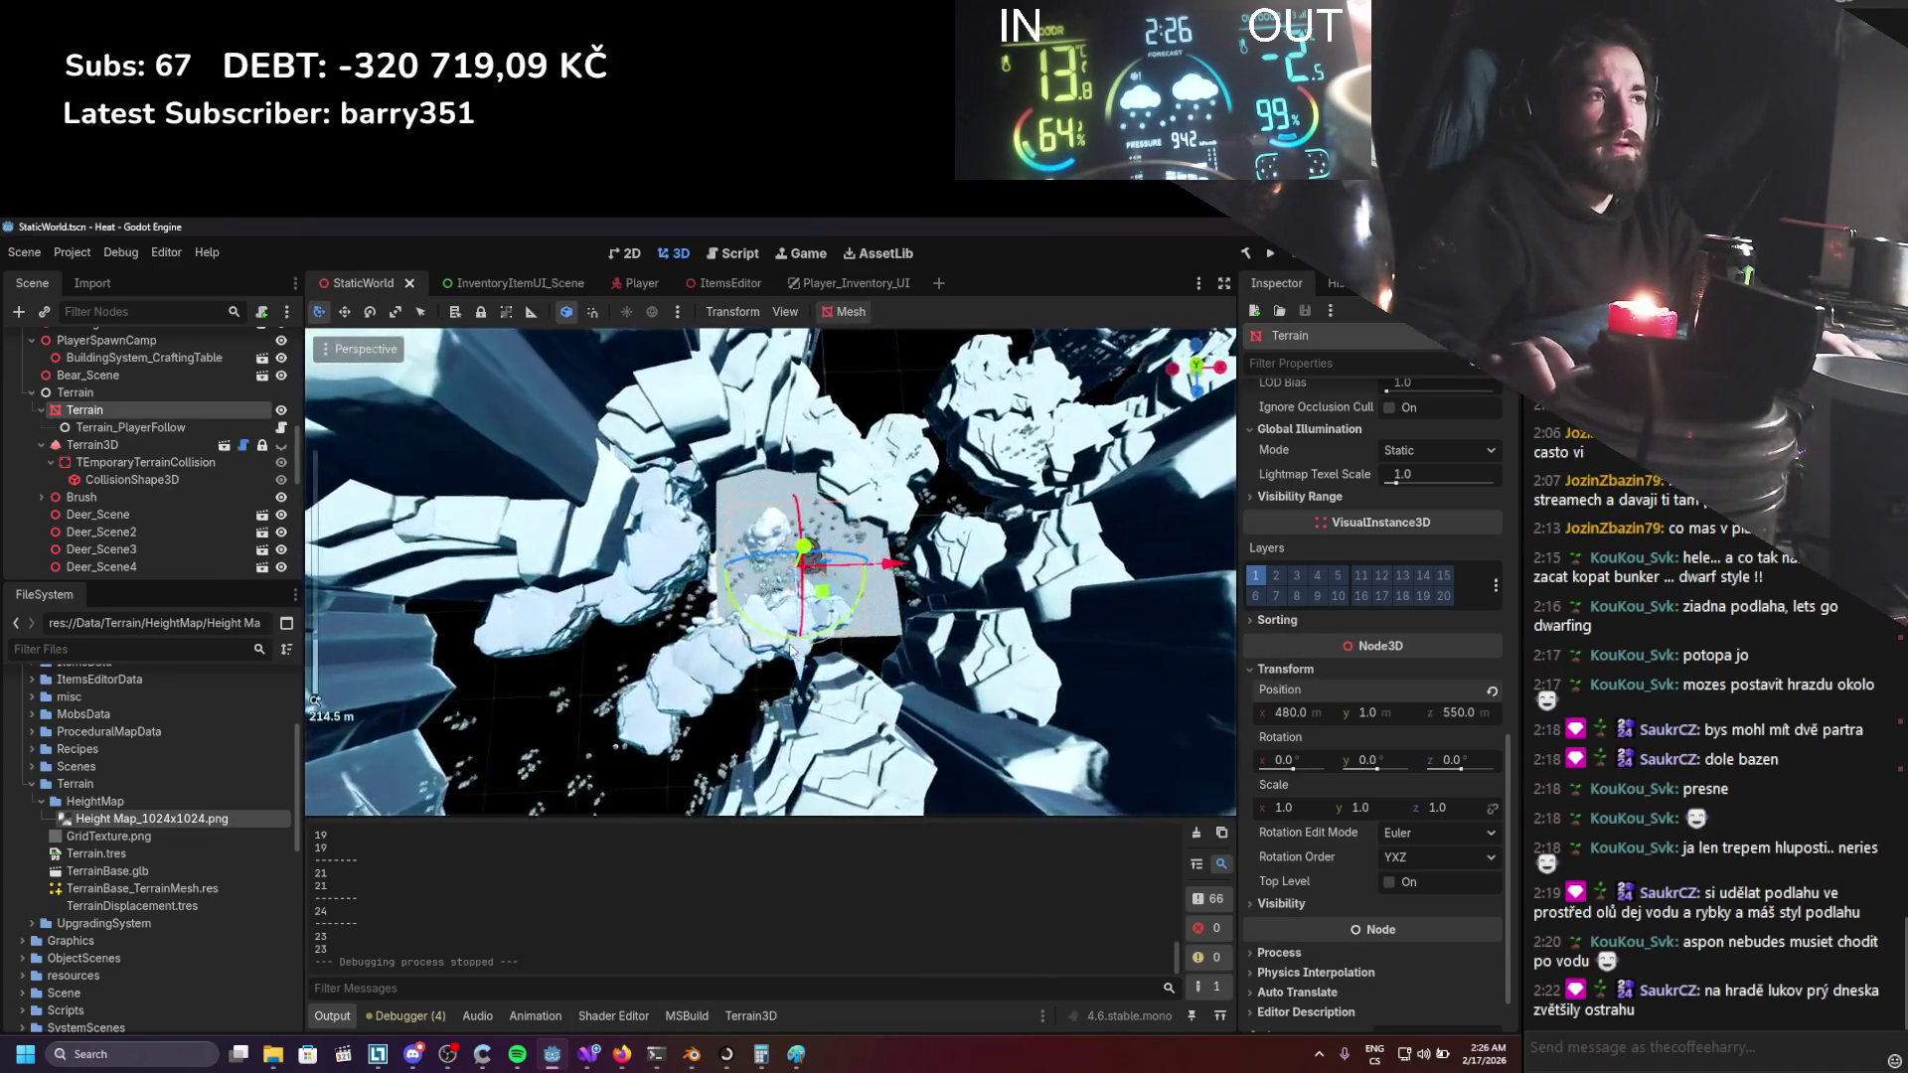
click(613, 1015)
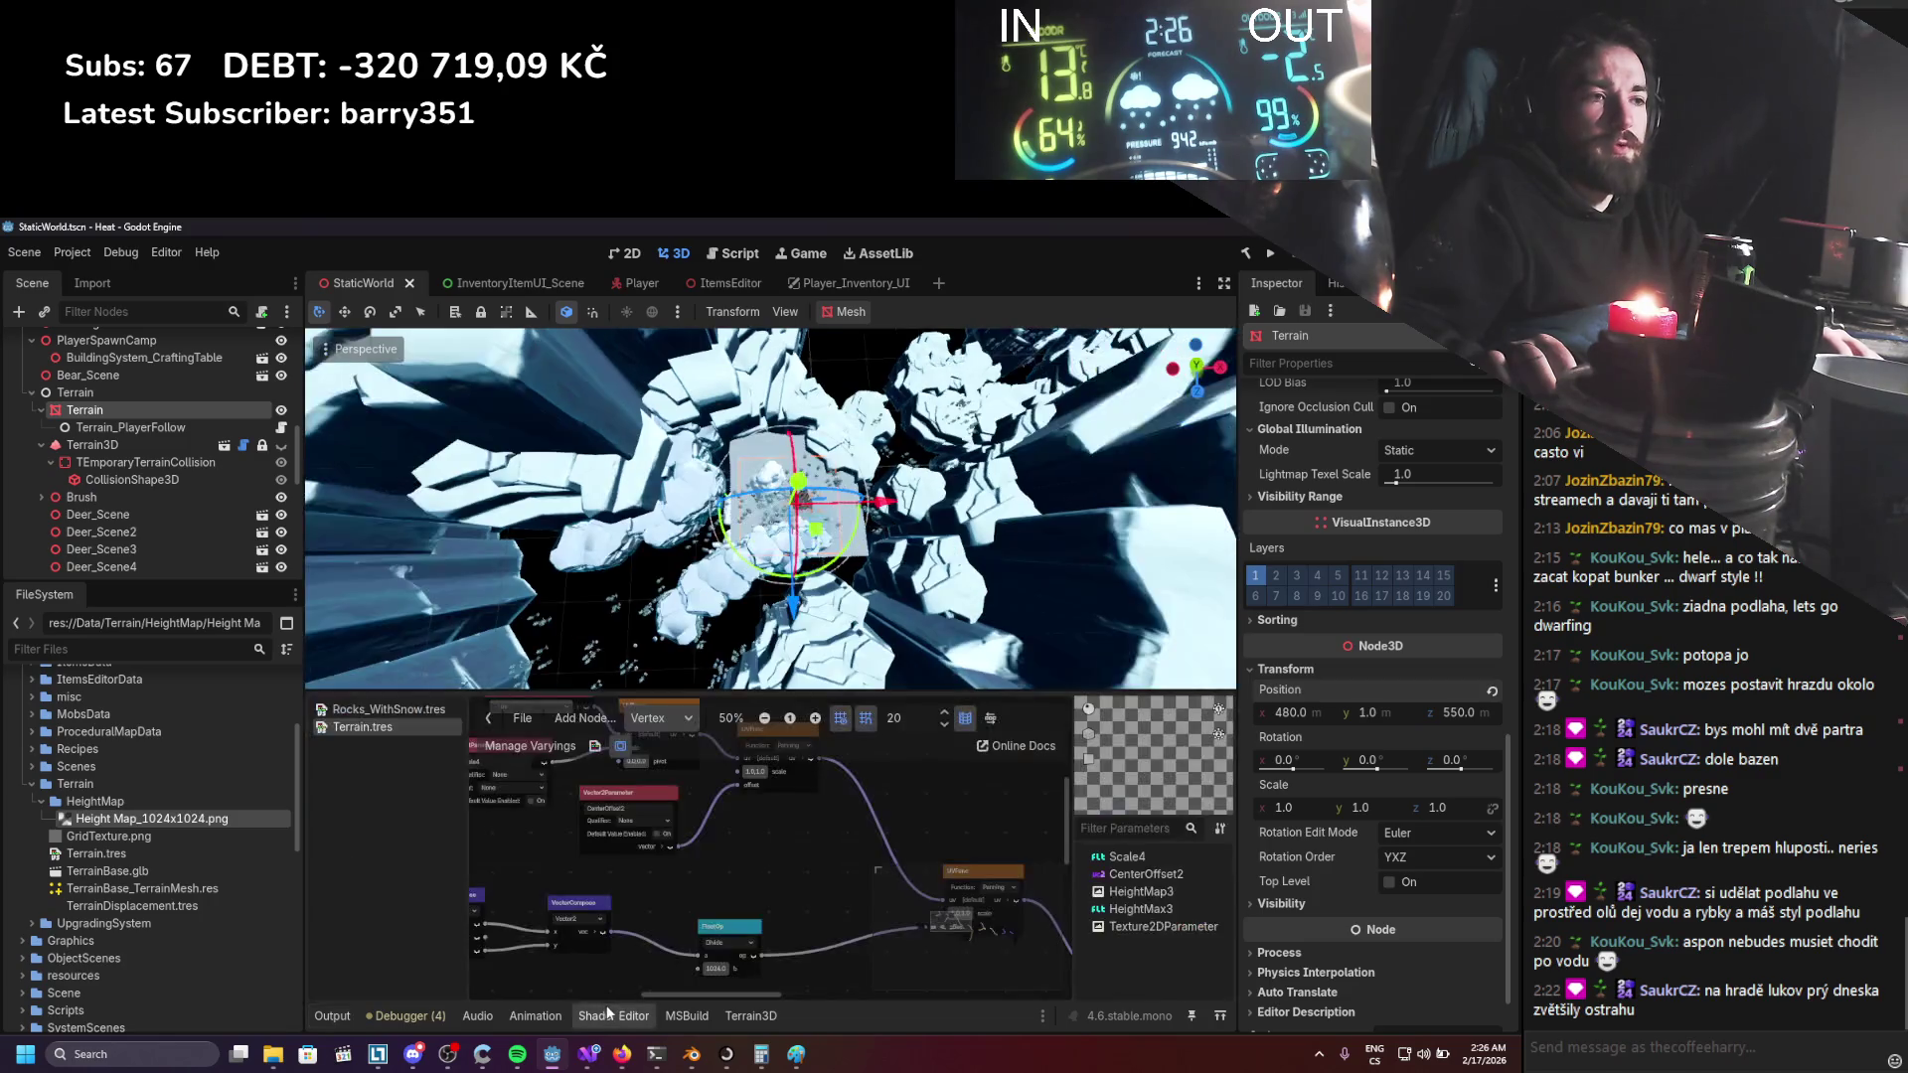
scroll(704, 894, up, 1)
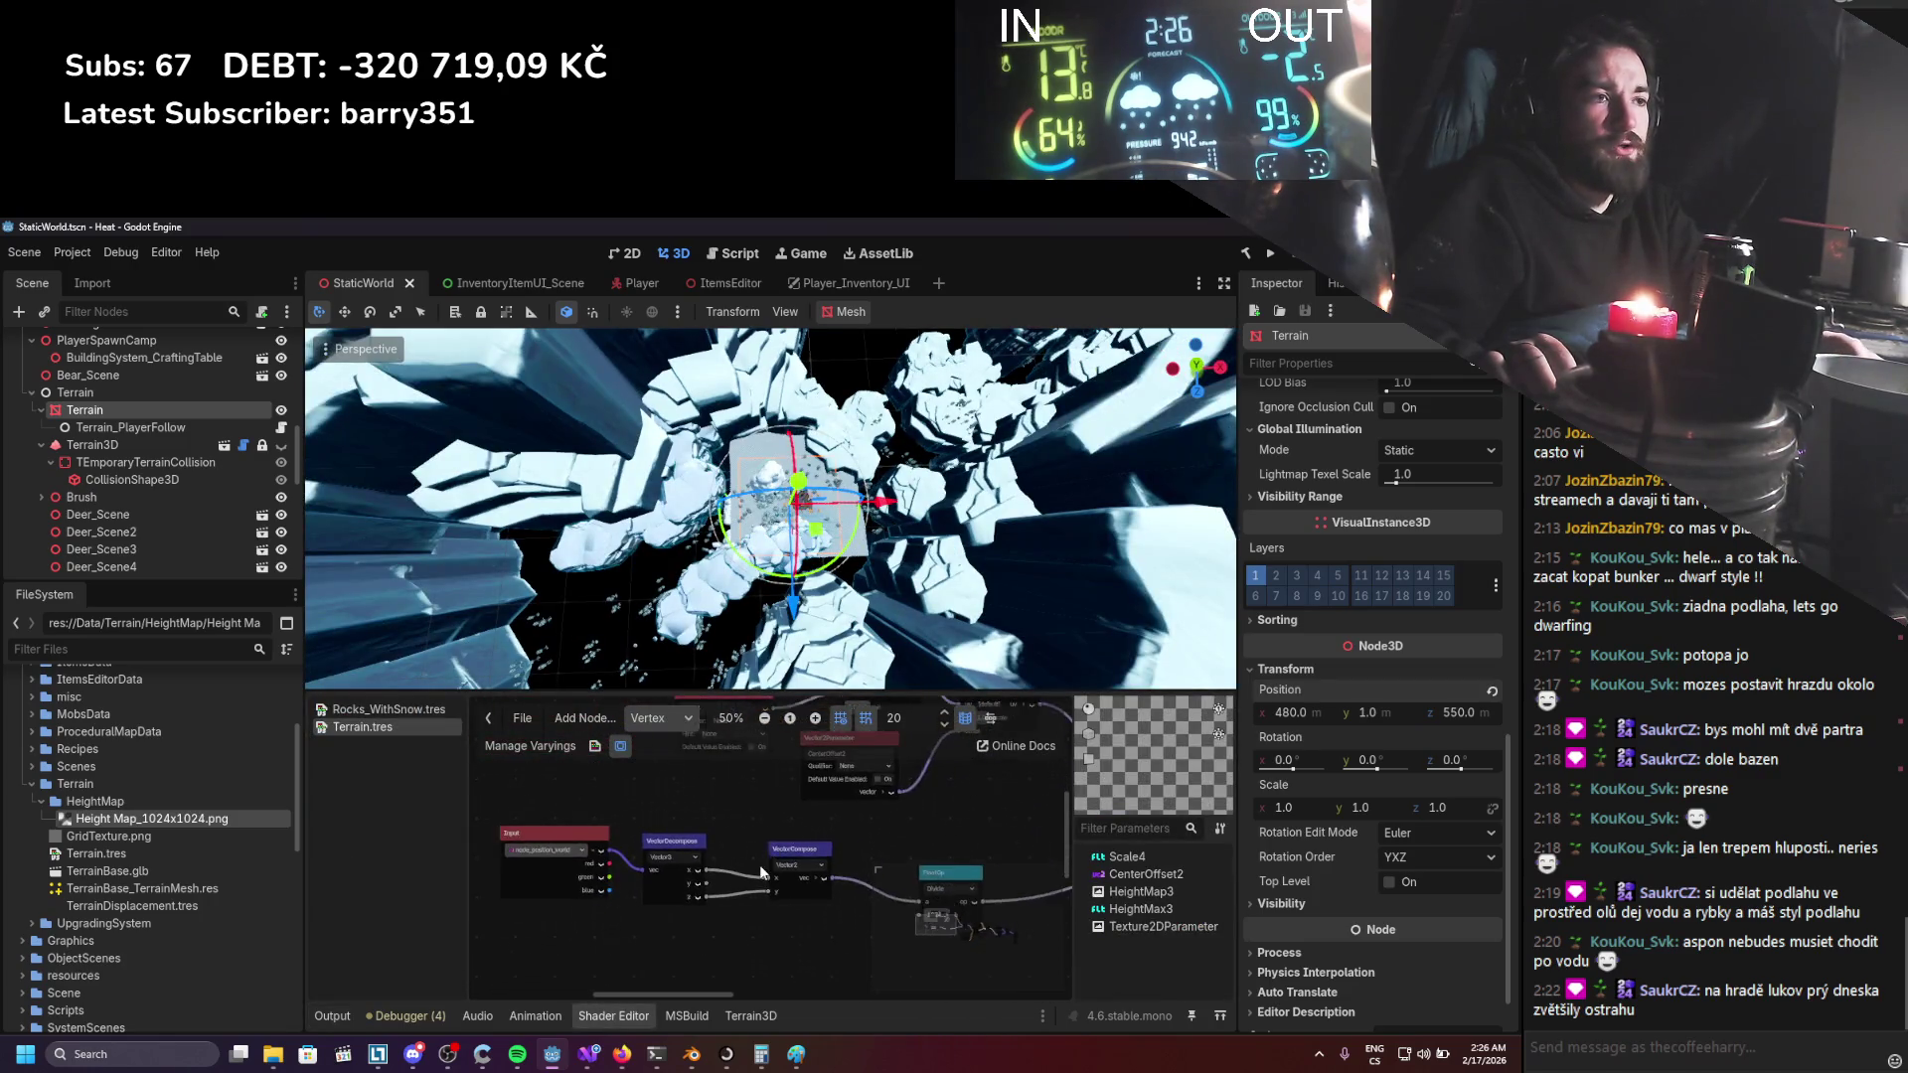
drag(700, 815, 585, 795)
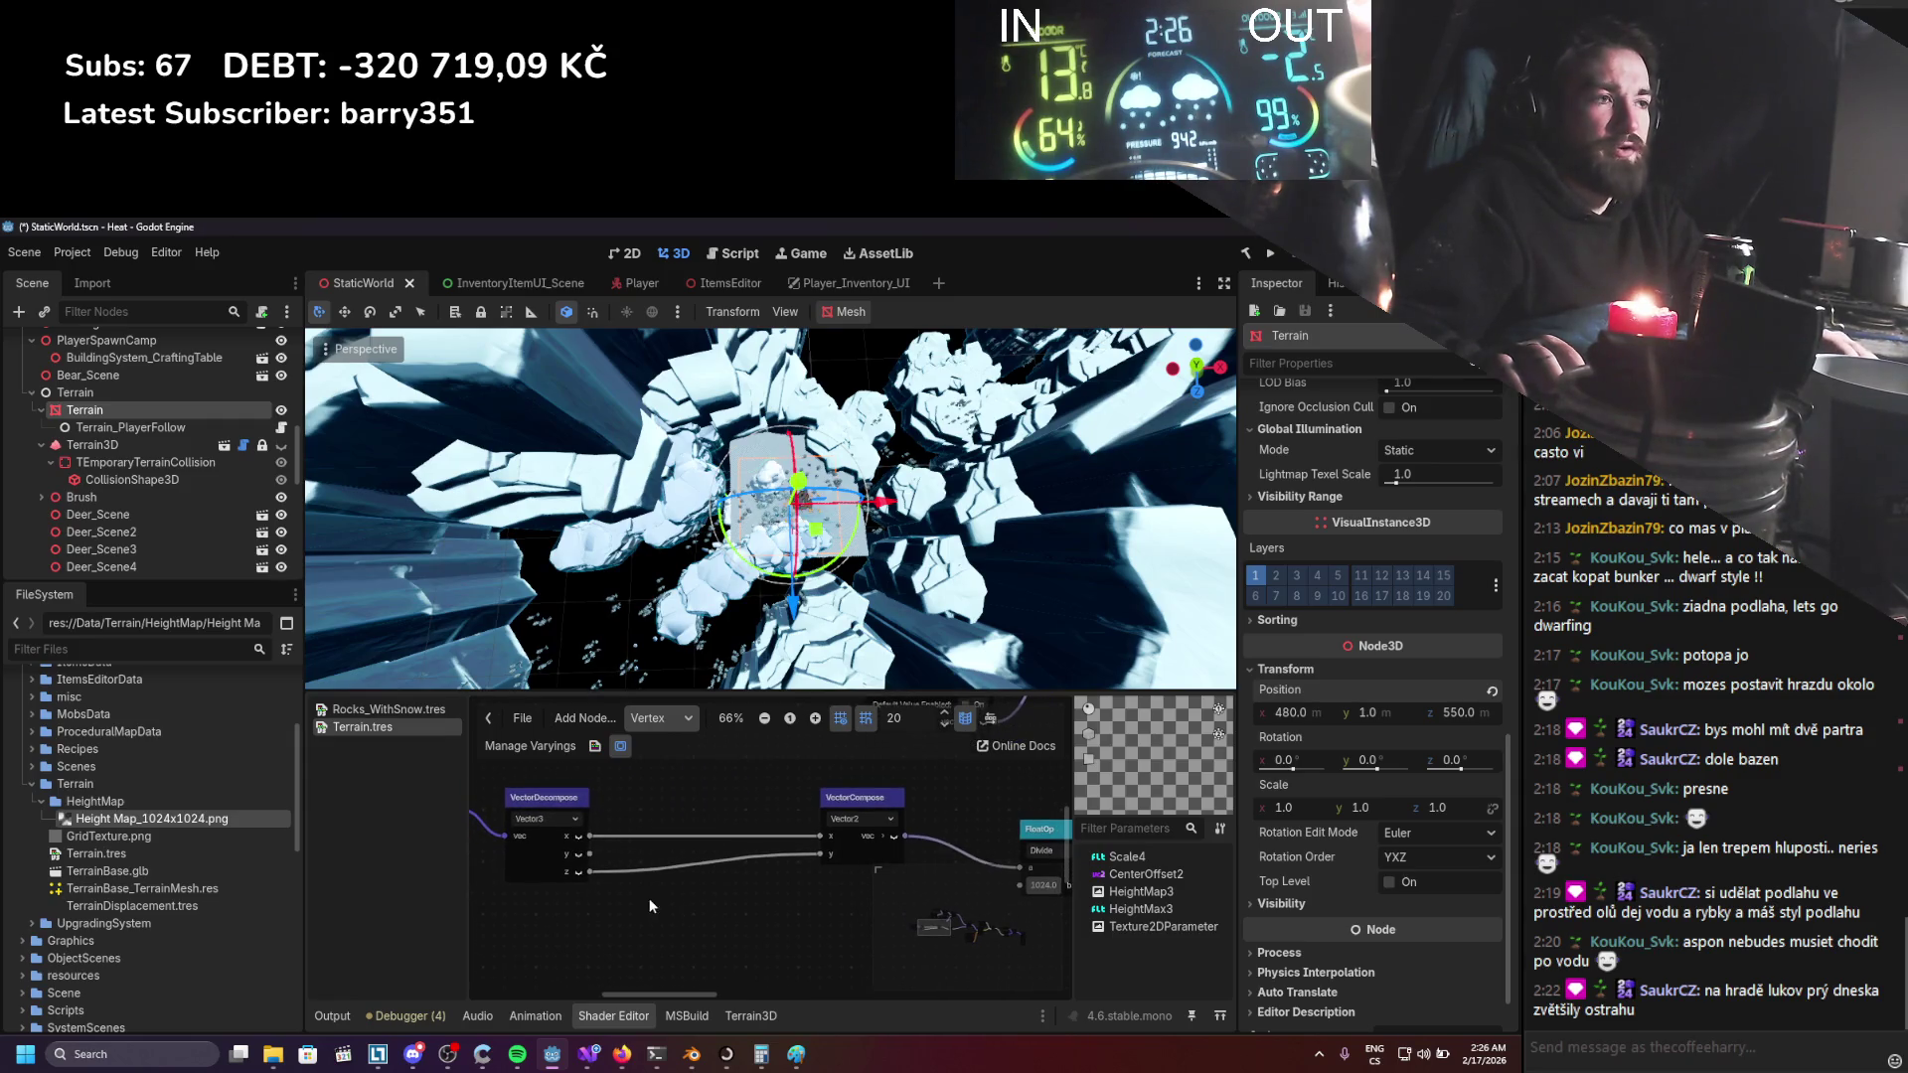
drag(590, 873, 638, 926)
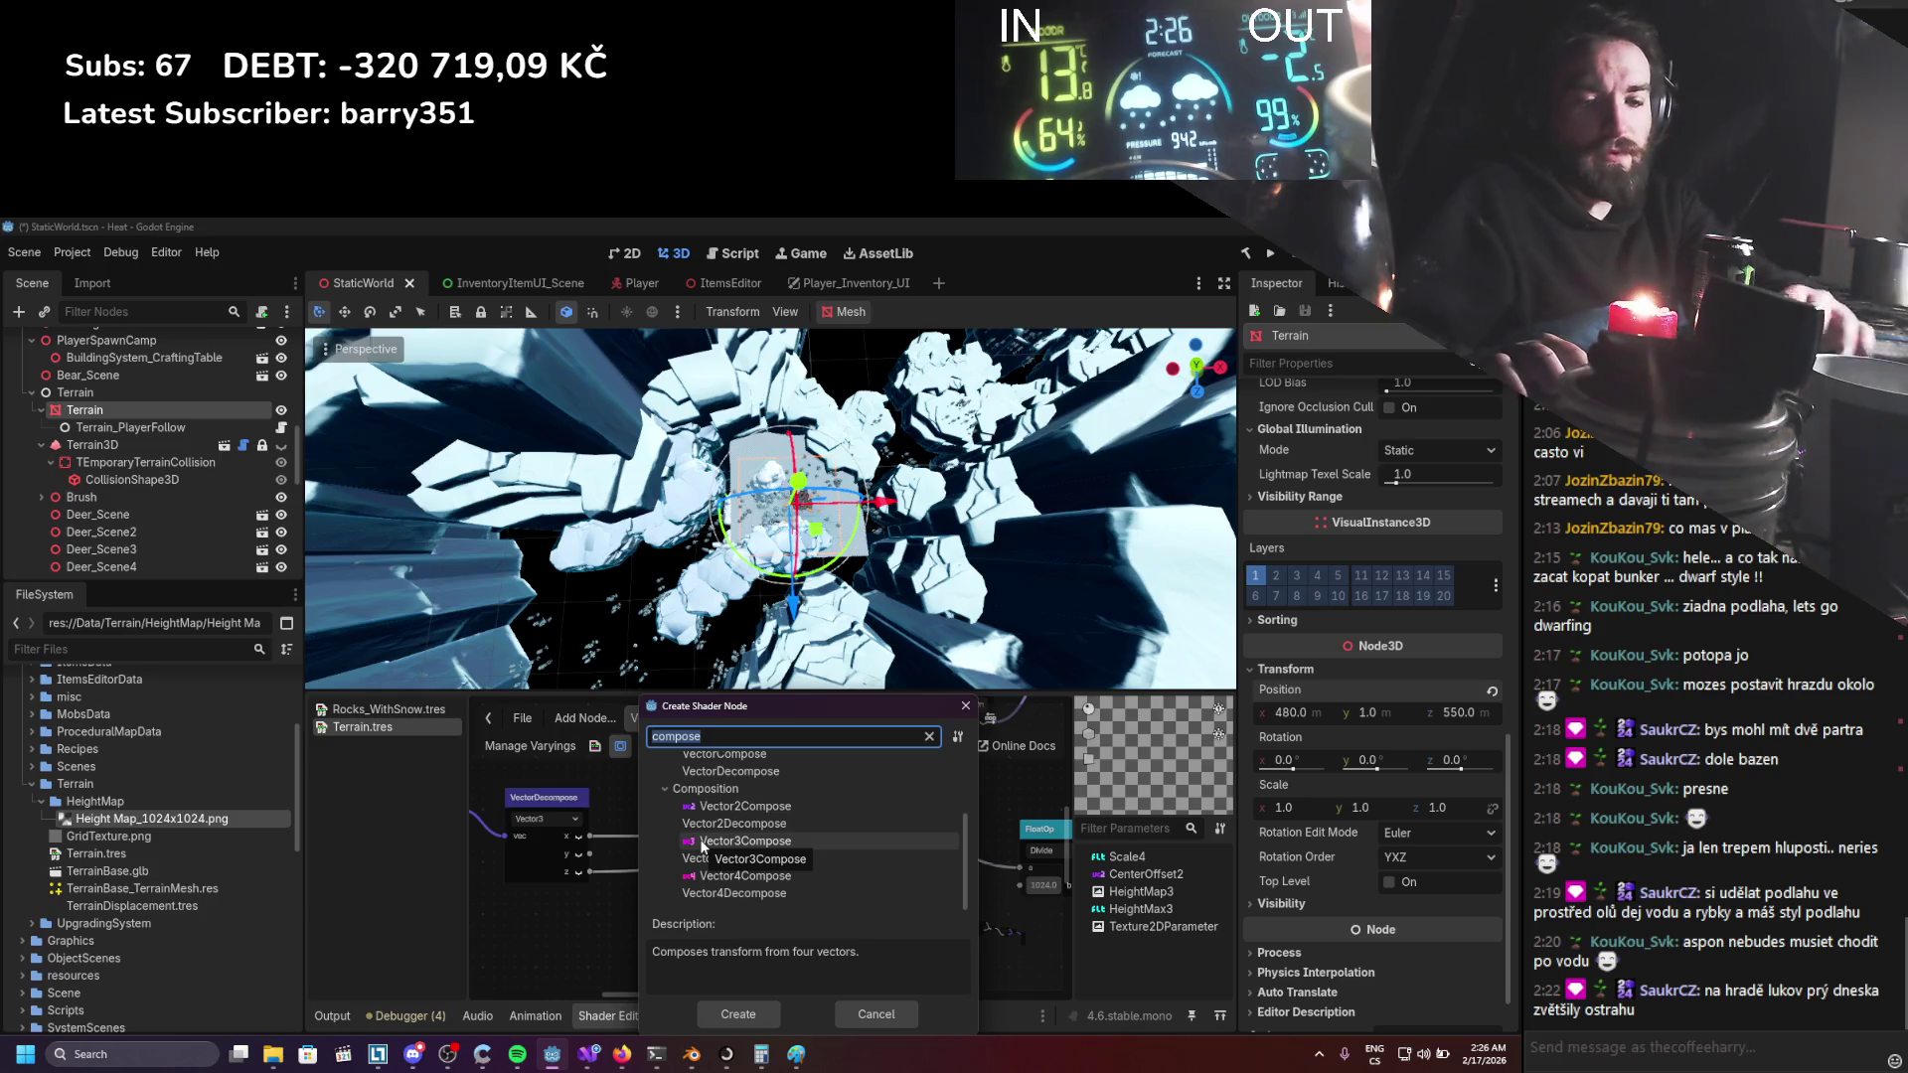
Add a OneMinus node on the decomposed z and wire its output into VectorCompose's y input.
text(one)
key(Return)
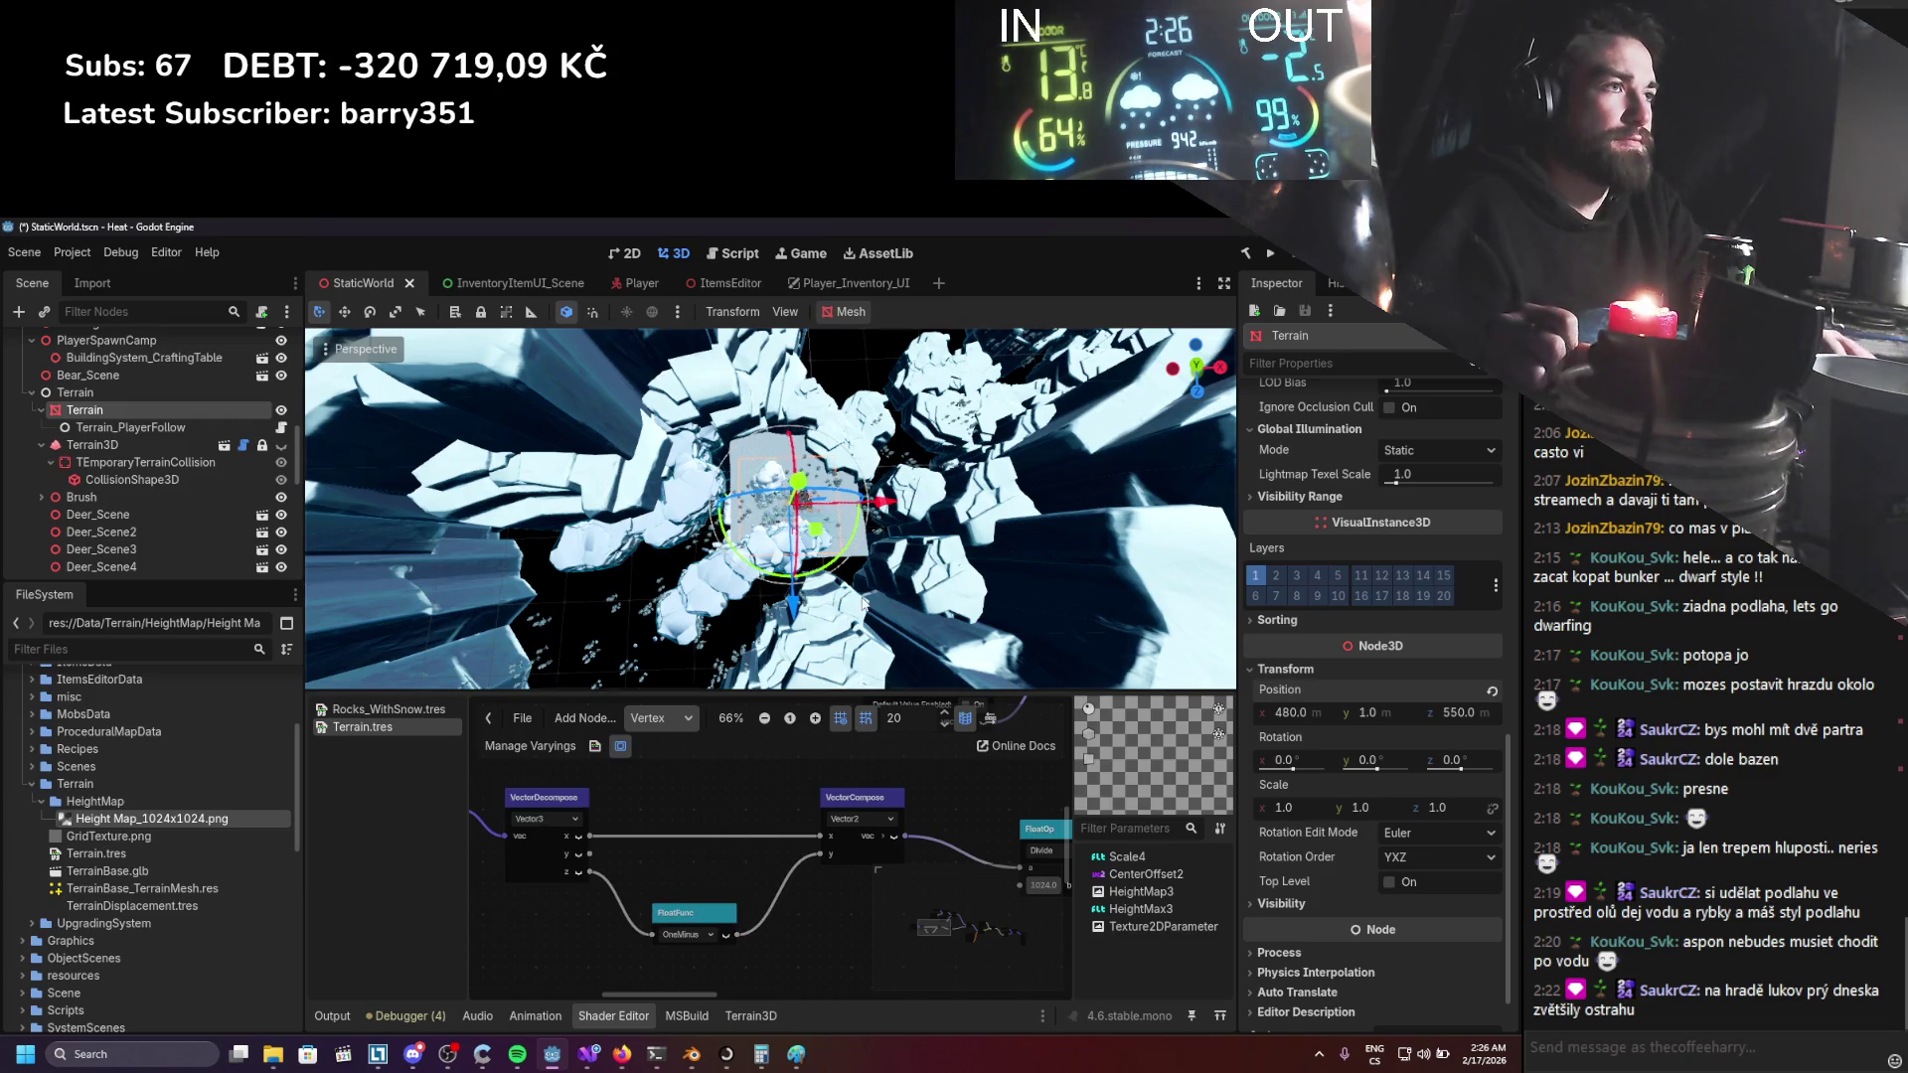
scroll(632, 487, up, 3)
scroll(632, 487, up, 3)
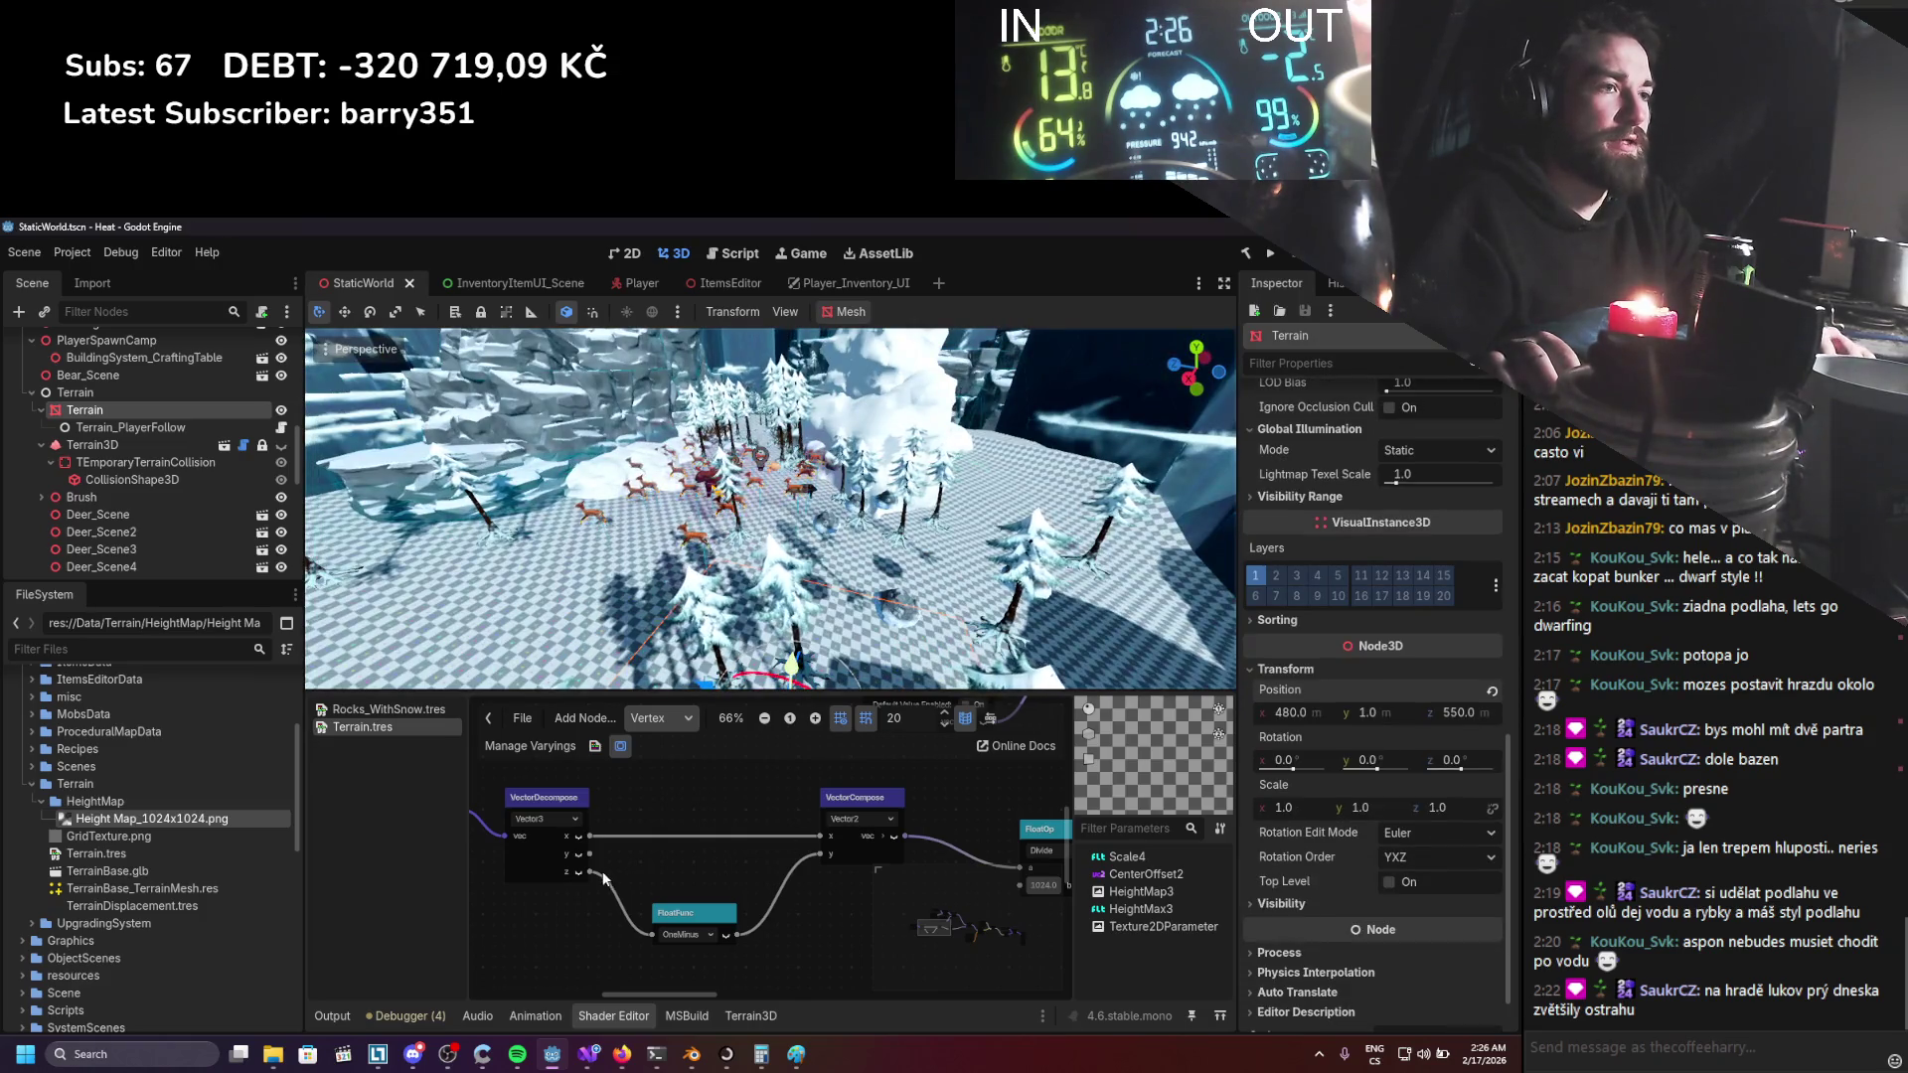
drag(741, 936, 824, 848)
Save the scene.
key(ctrl+s)
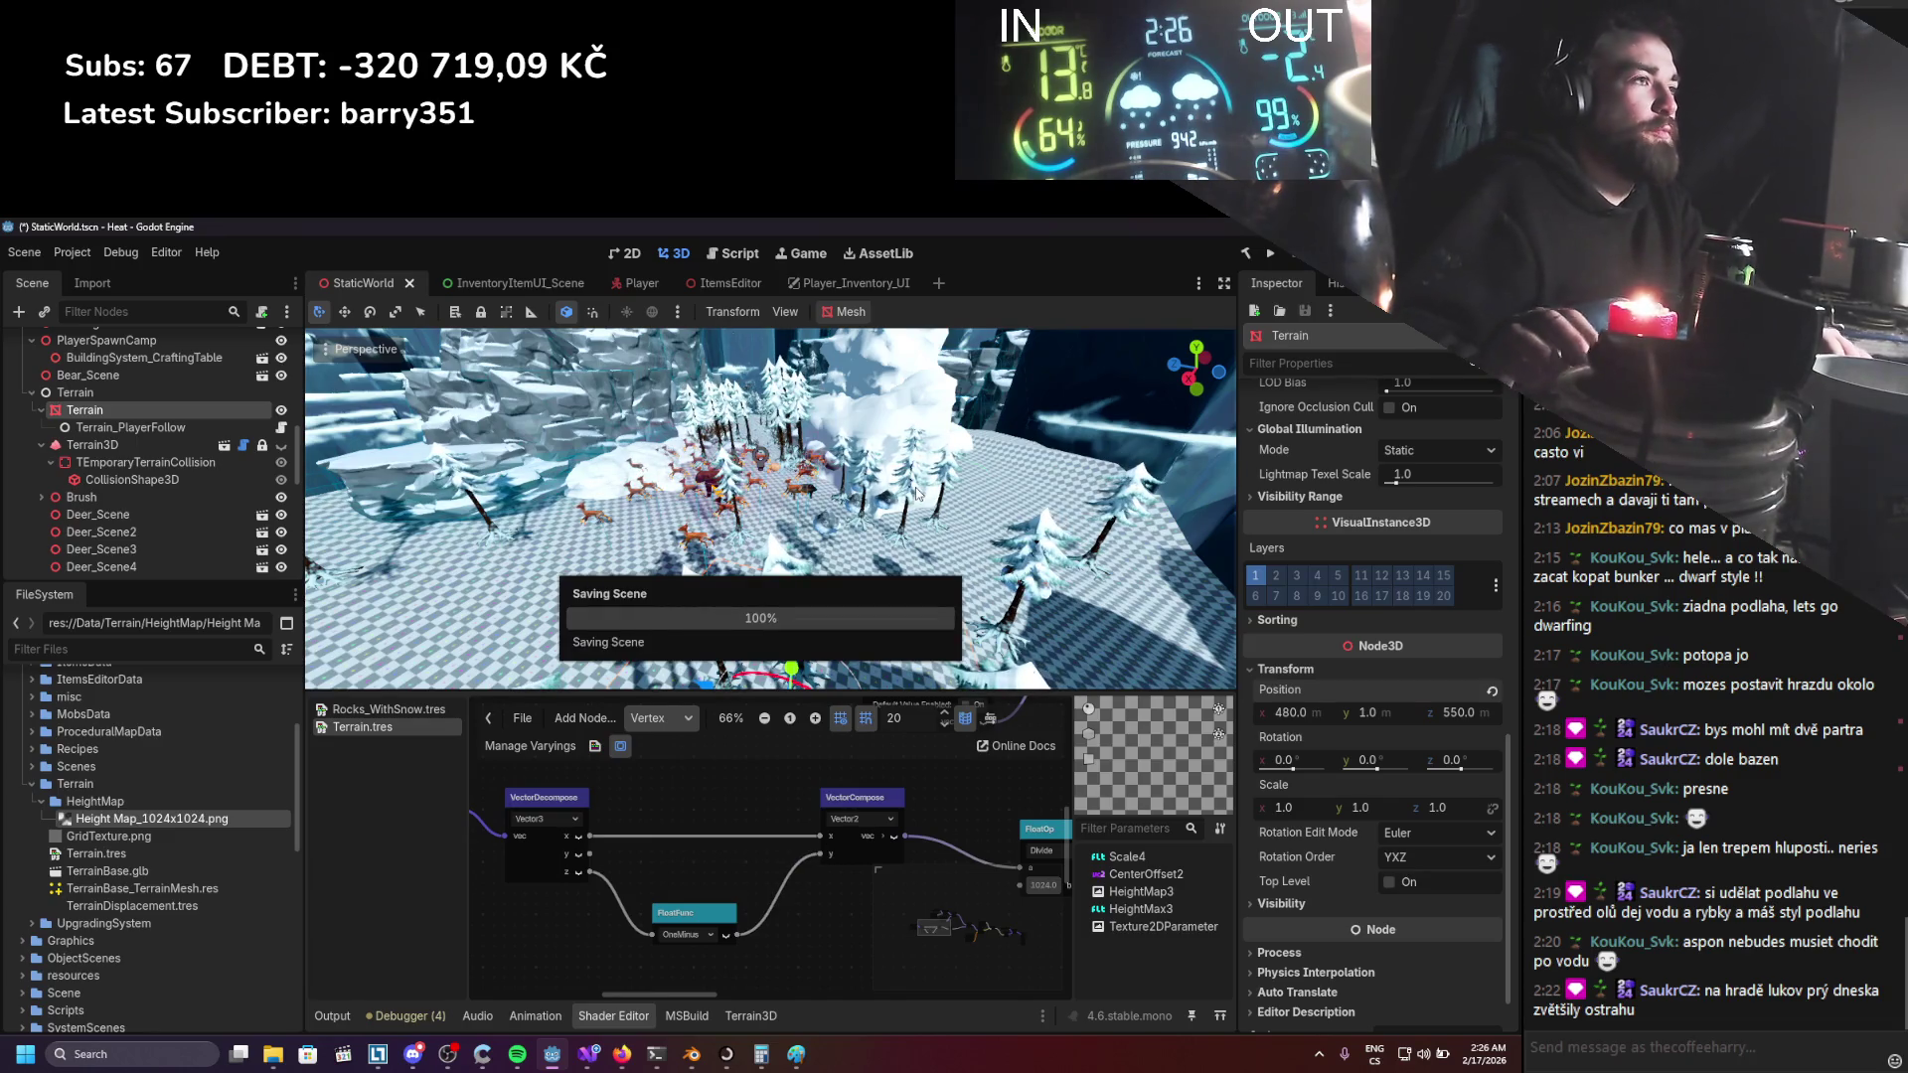
scroll(877, 504, up, 1)
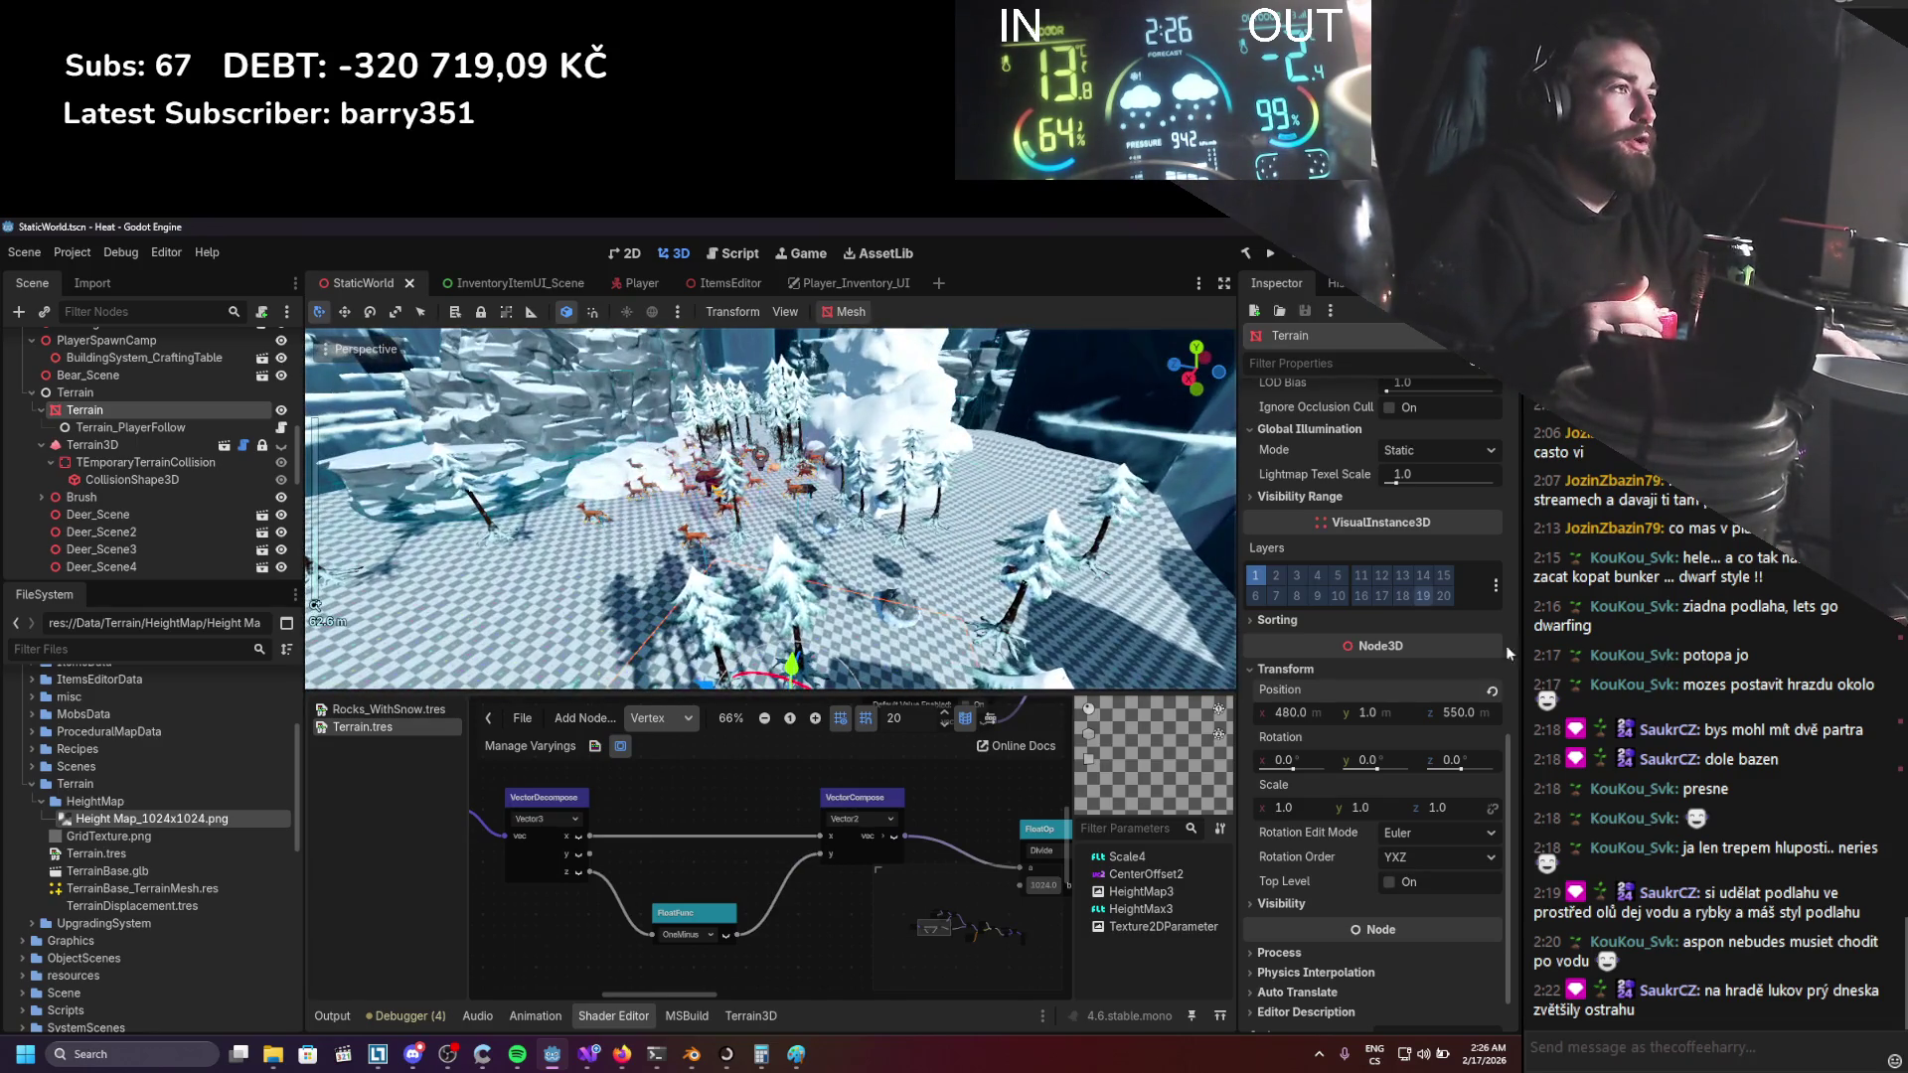
scroll(1488, 700, up, 6)
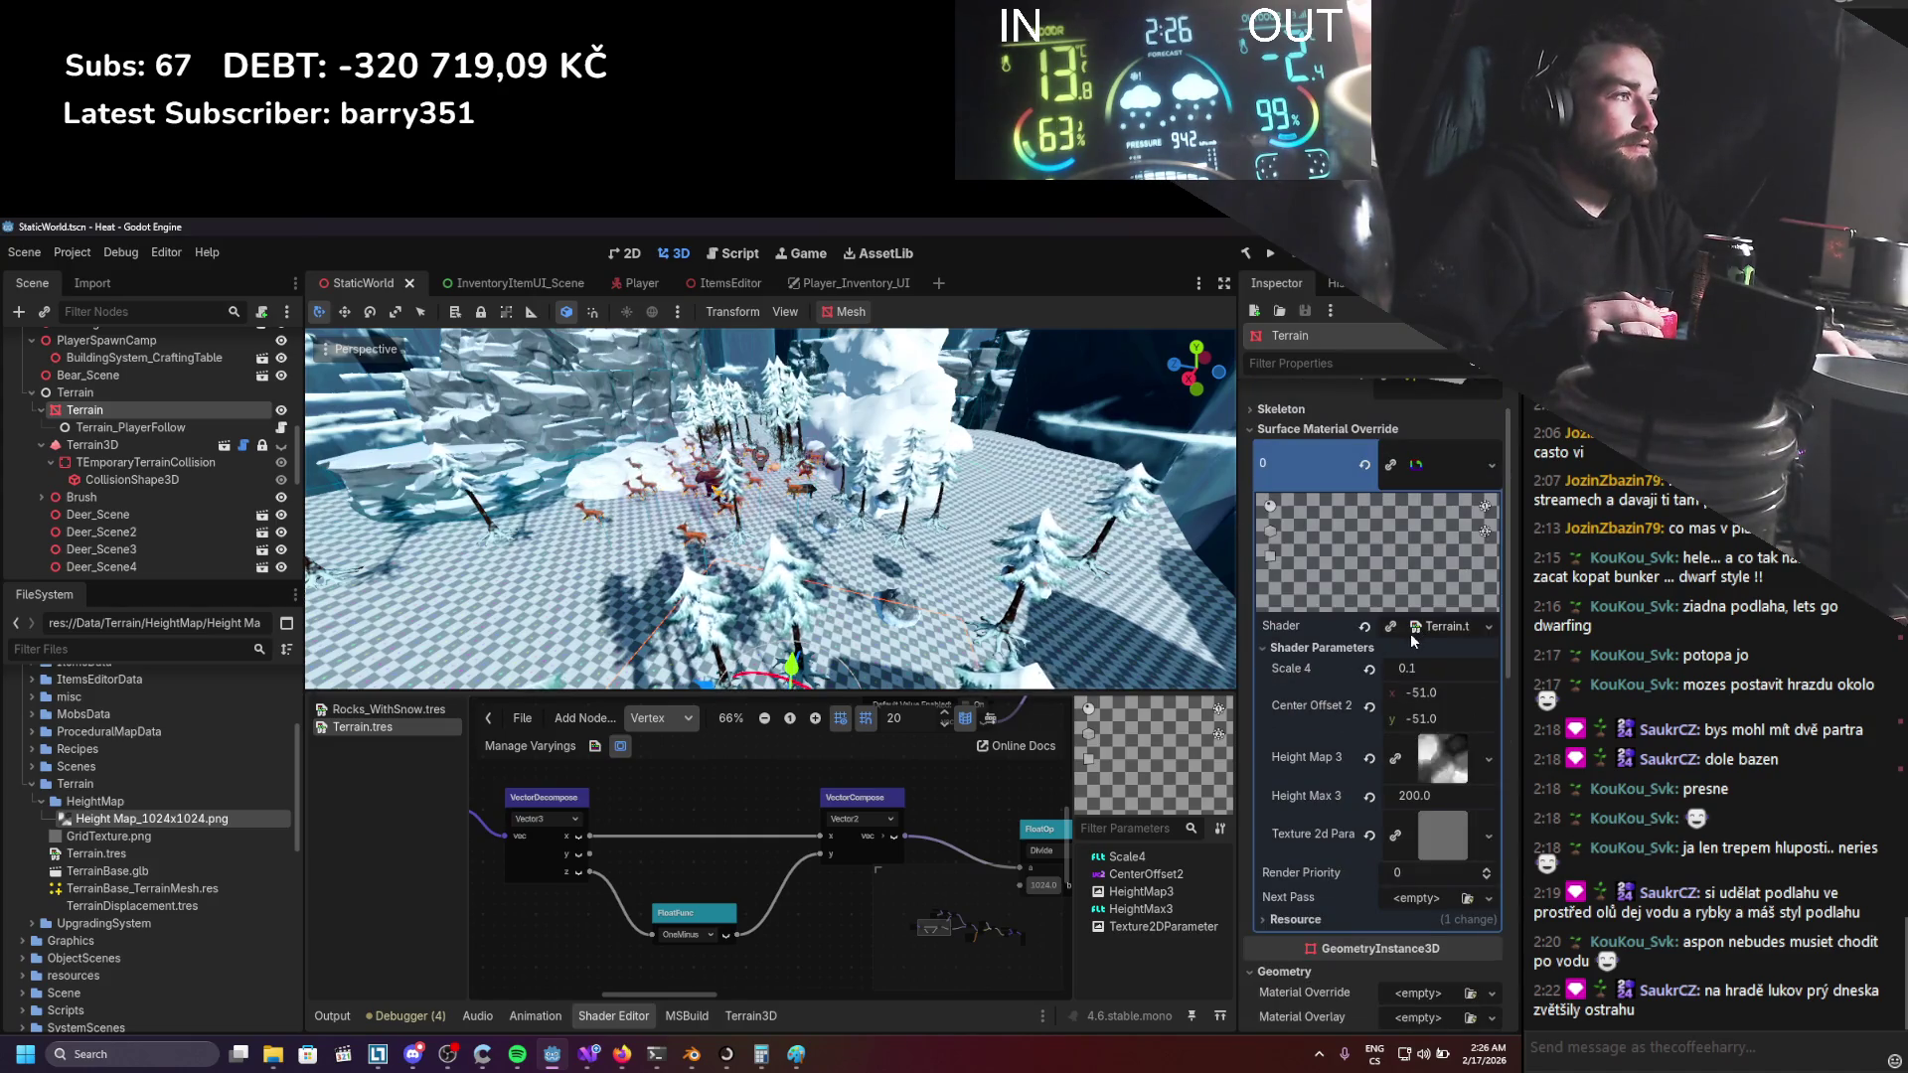
Expand the terrain material's resource details in the Inspector.
click(1314, 926)
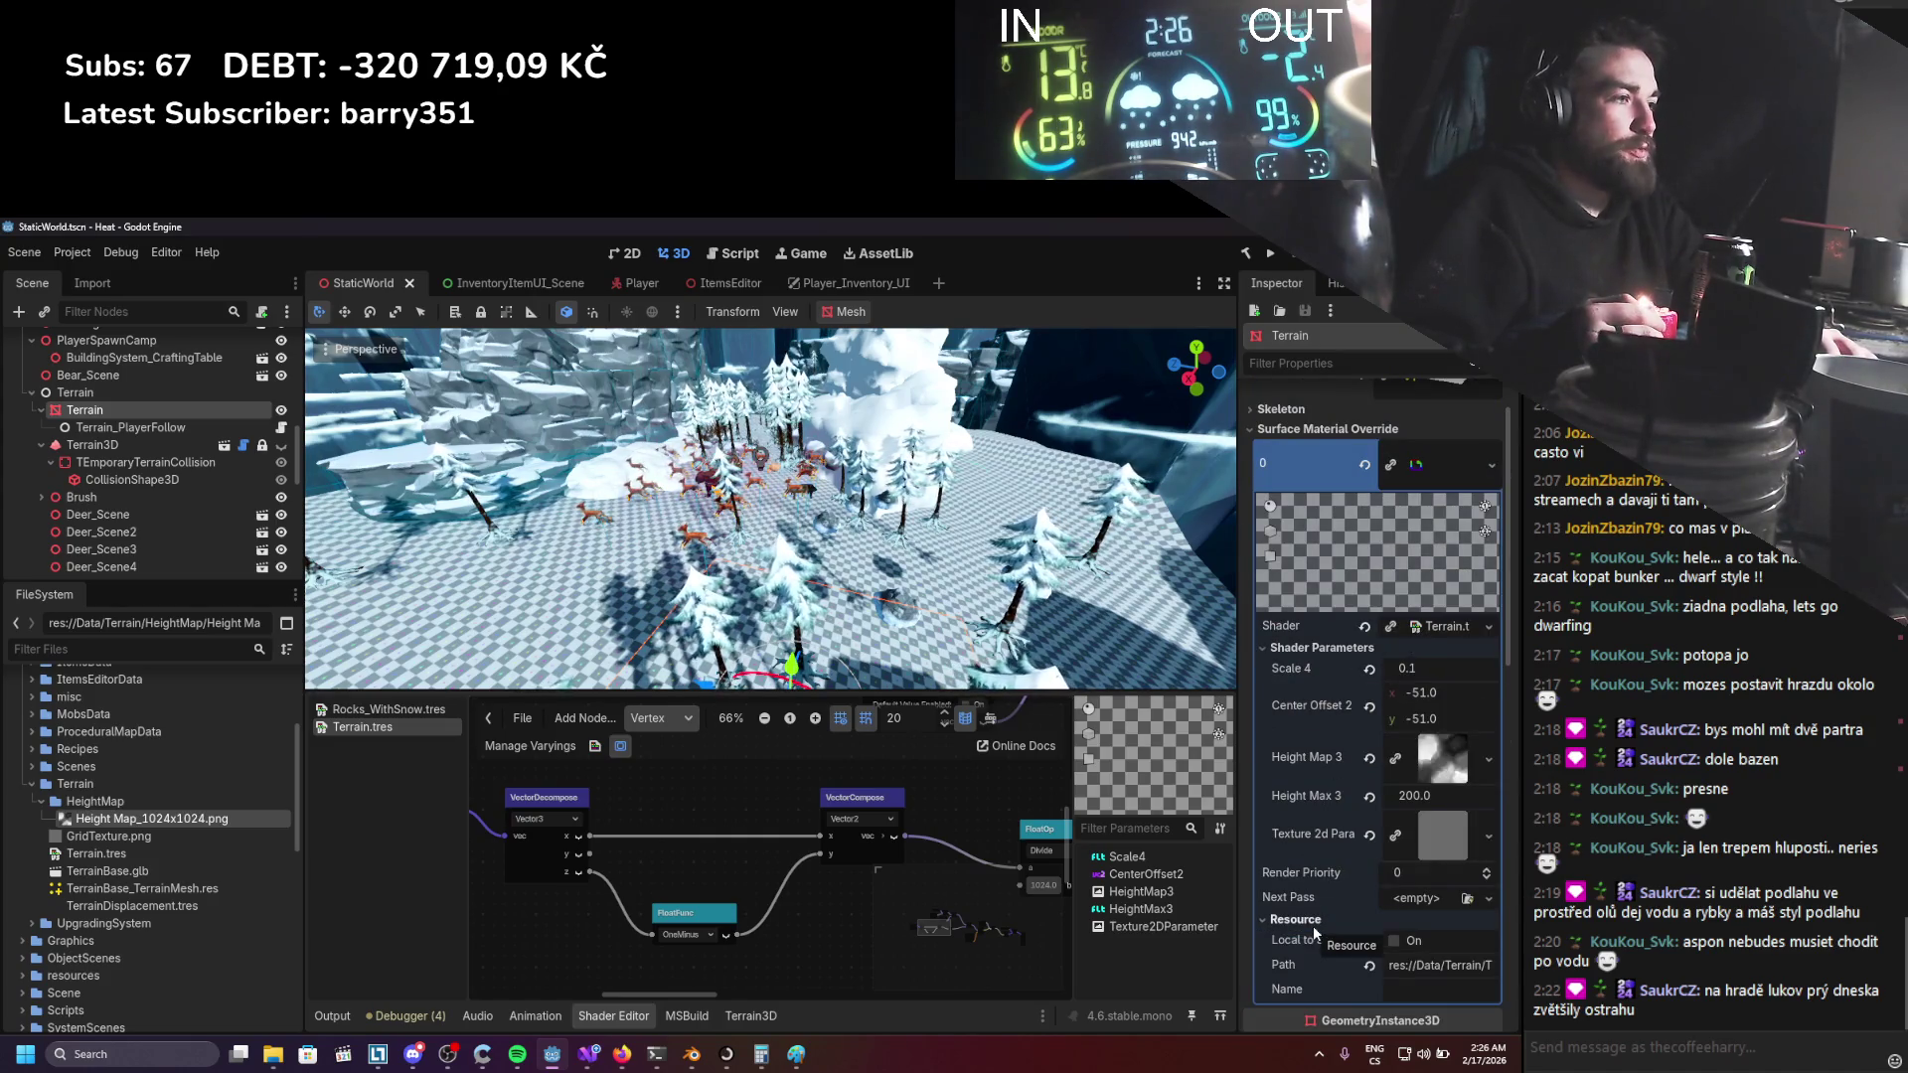
scroll(662, 891, down, 1)
scroll(662, 891, down, 1)
scroll(660, 884, left, 3)
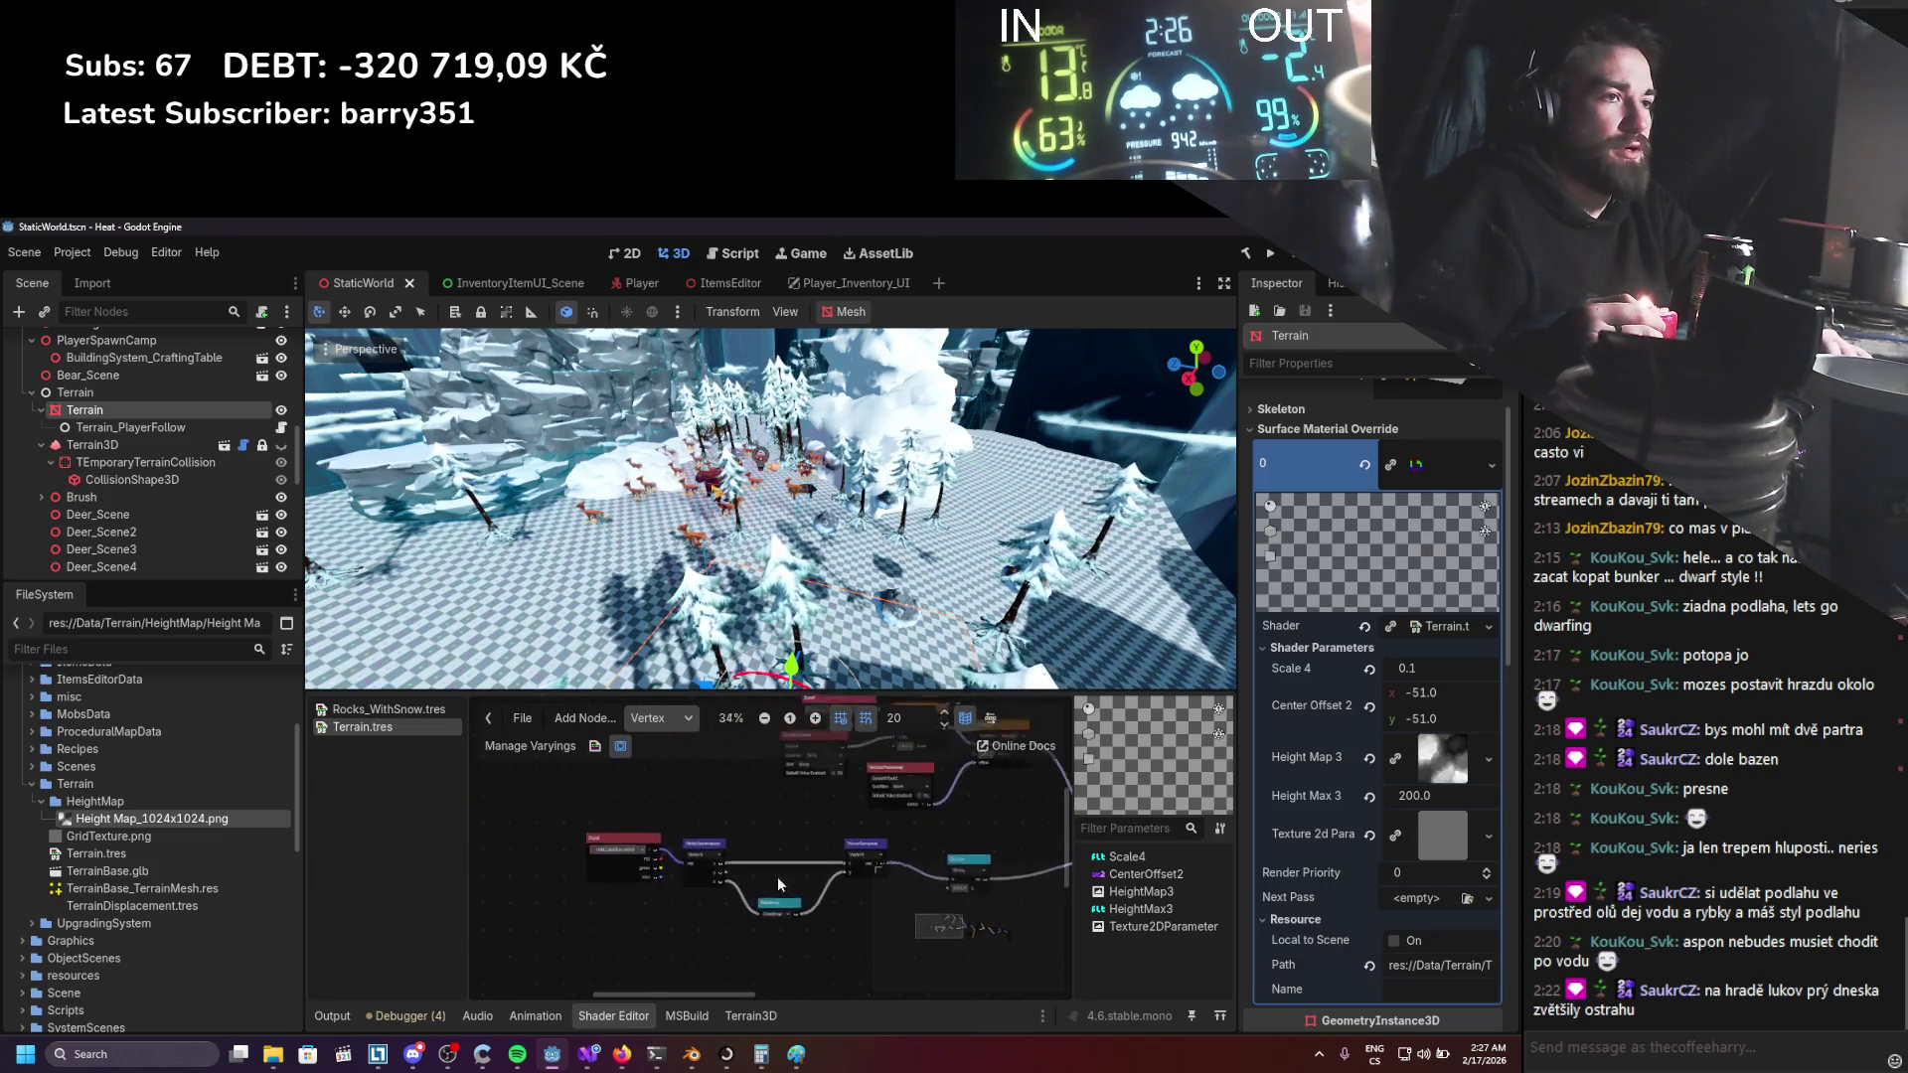
mouse_move(679, 854)
mouse_down()
mouse_move(665, 889)
mouse_move(663, 843)
mouse_move(681, 853)
mouse_up()
click(1014, 706)
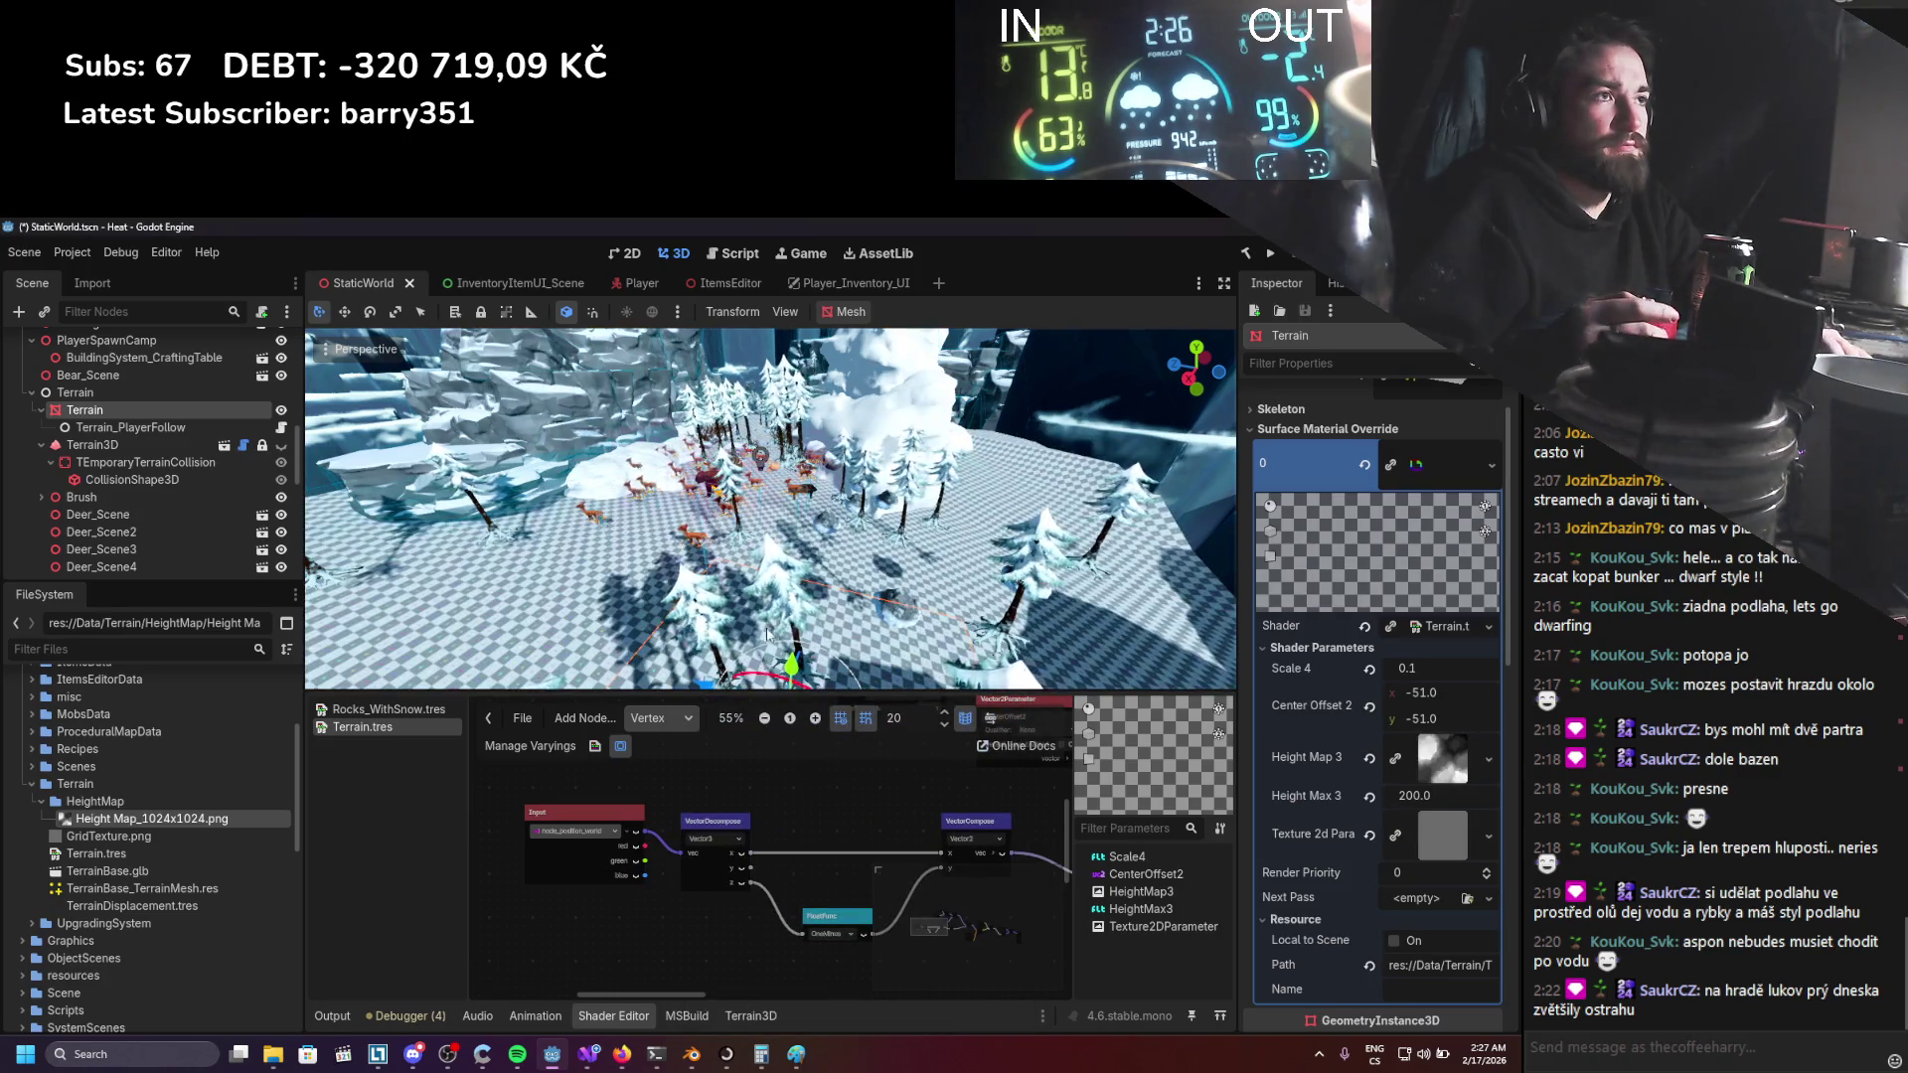
scroll(765, 637, up, 3)
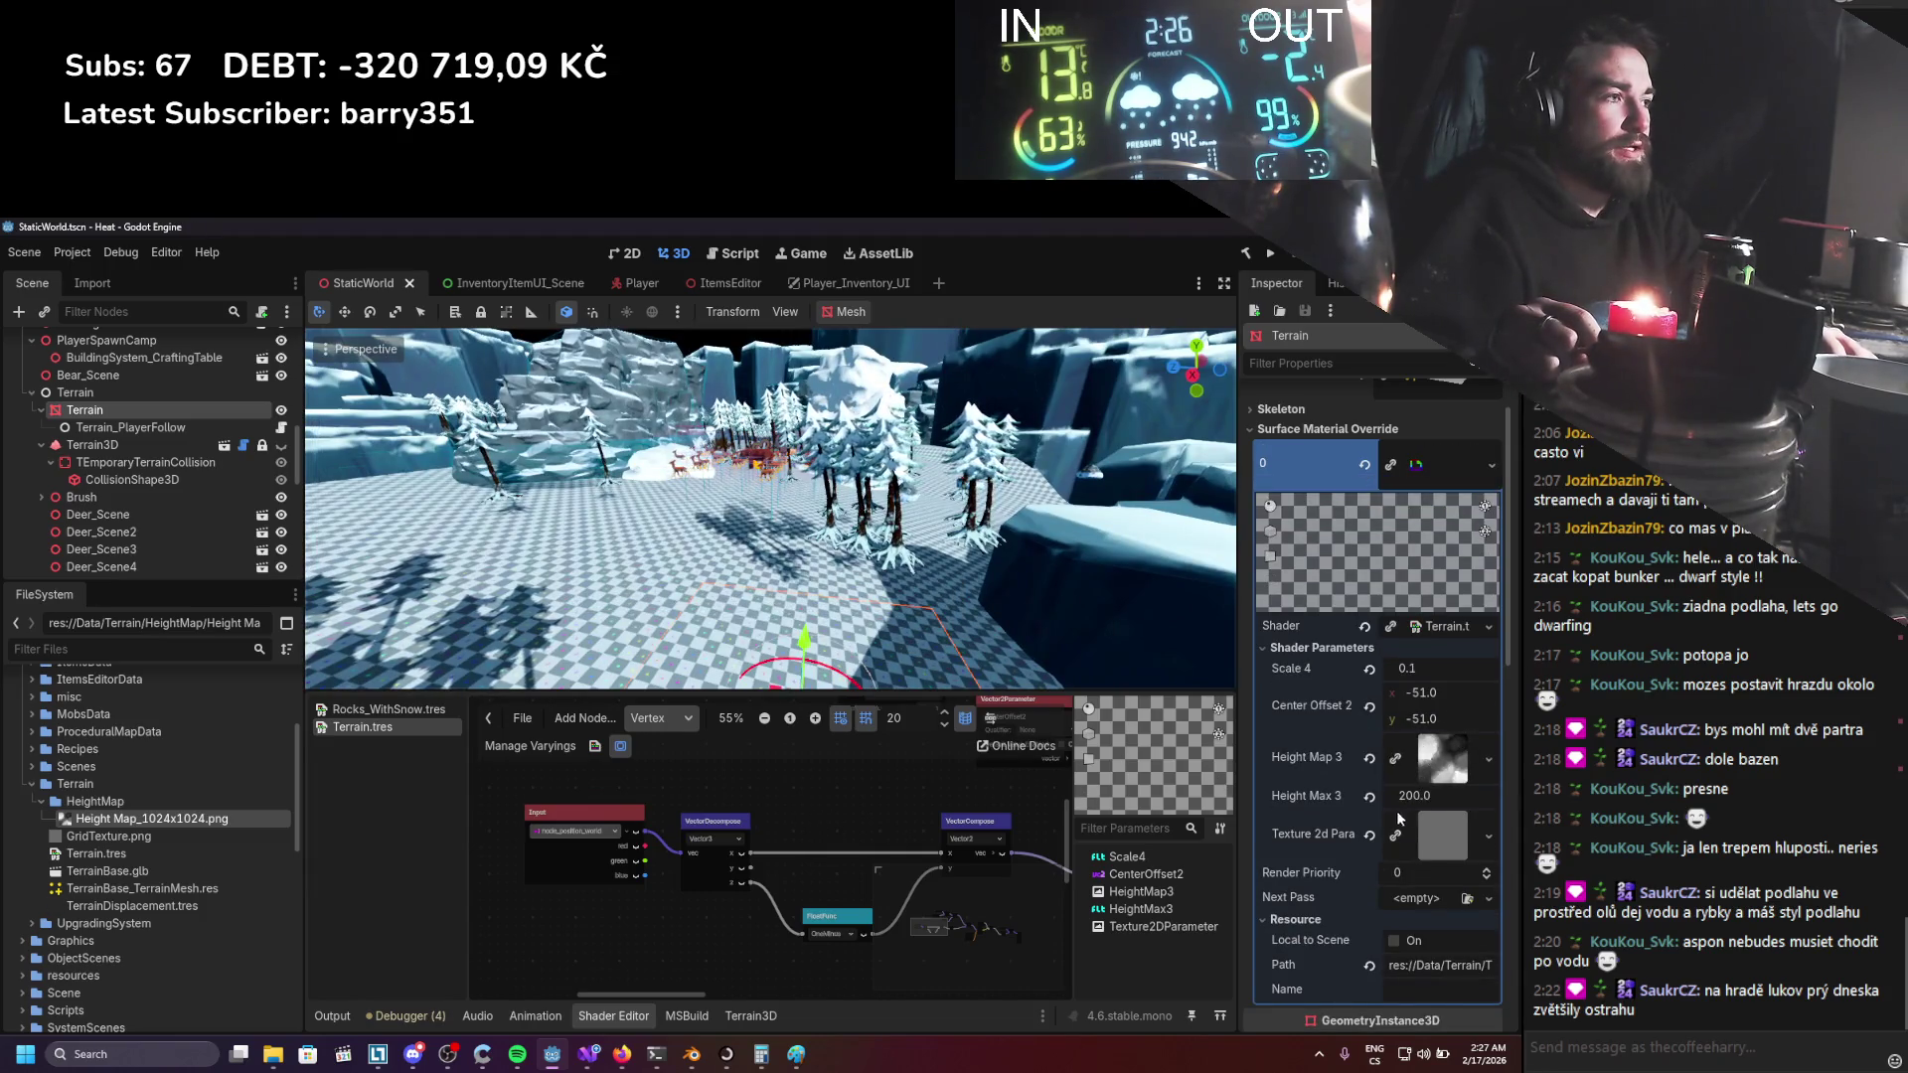
Adjust the Height Max 3 value, view the terrain from a new angle, and save the scene.
drag(1421, 795, 1410, 795)
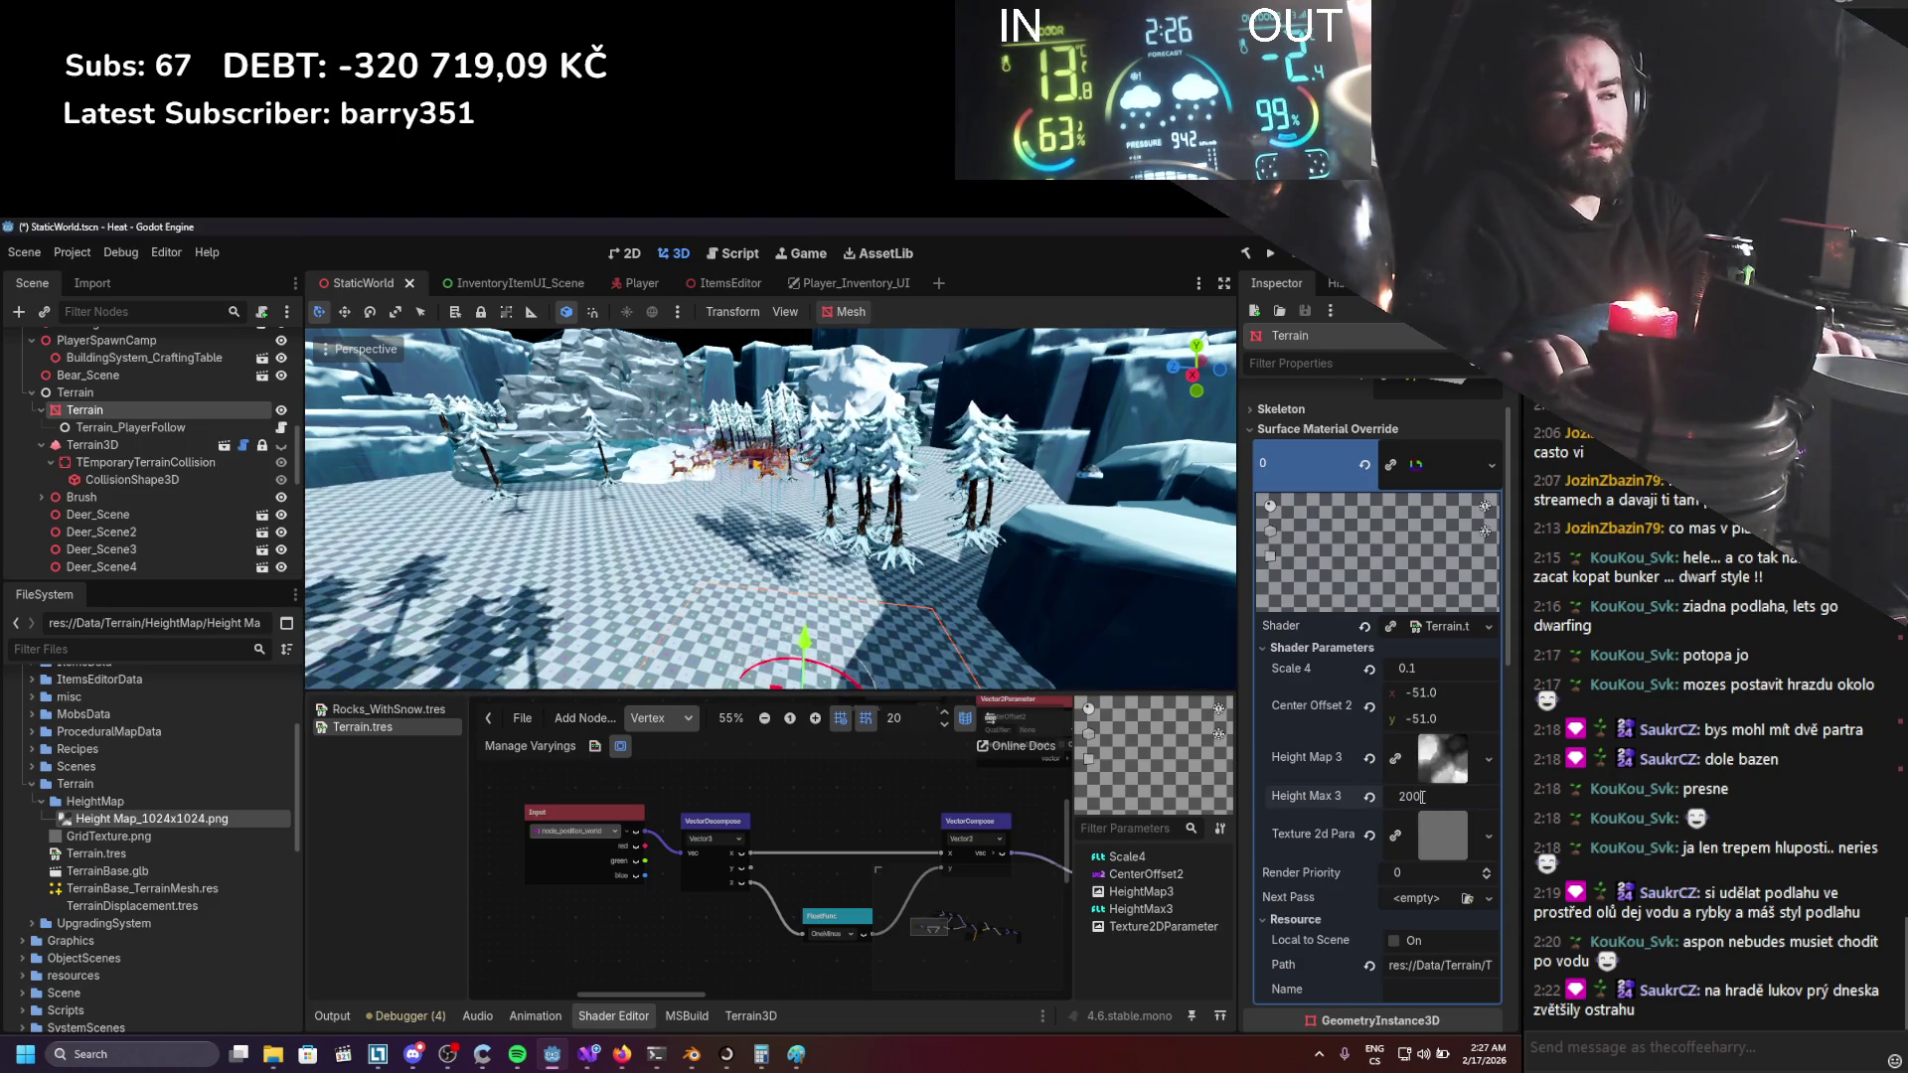
scroll(841, 581, down, 3)
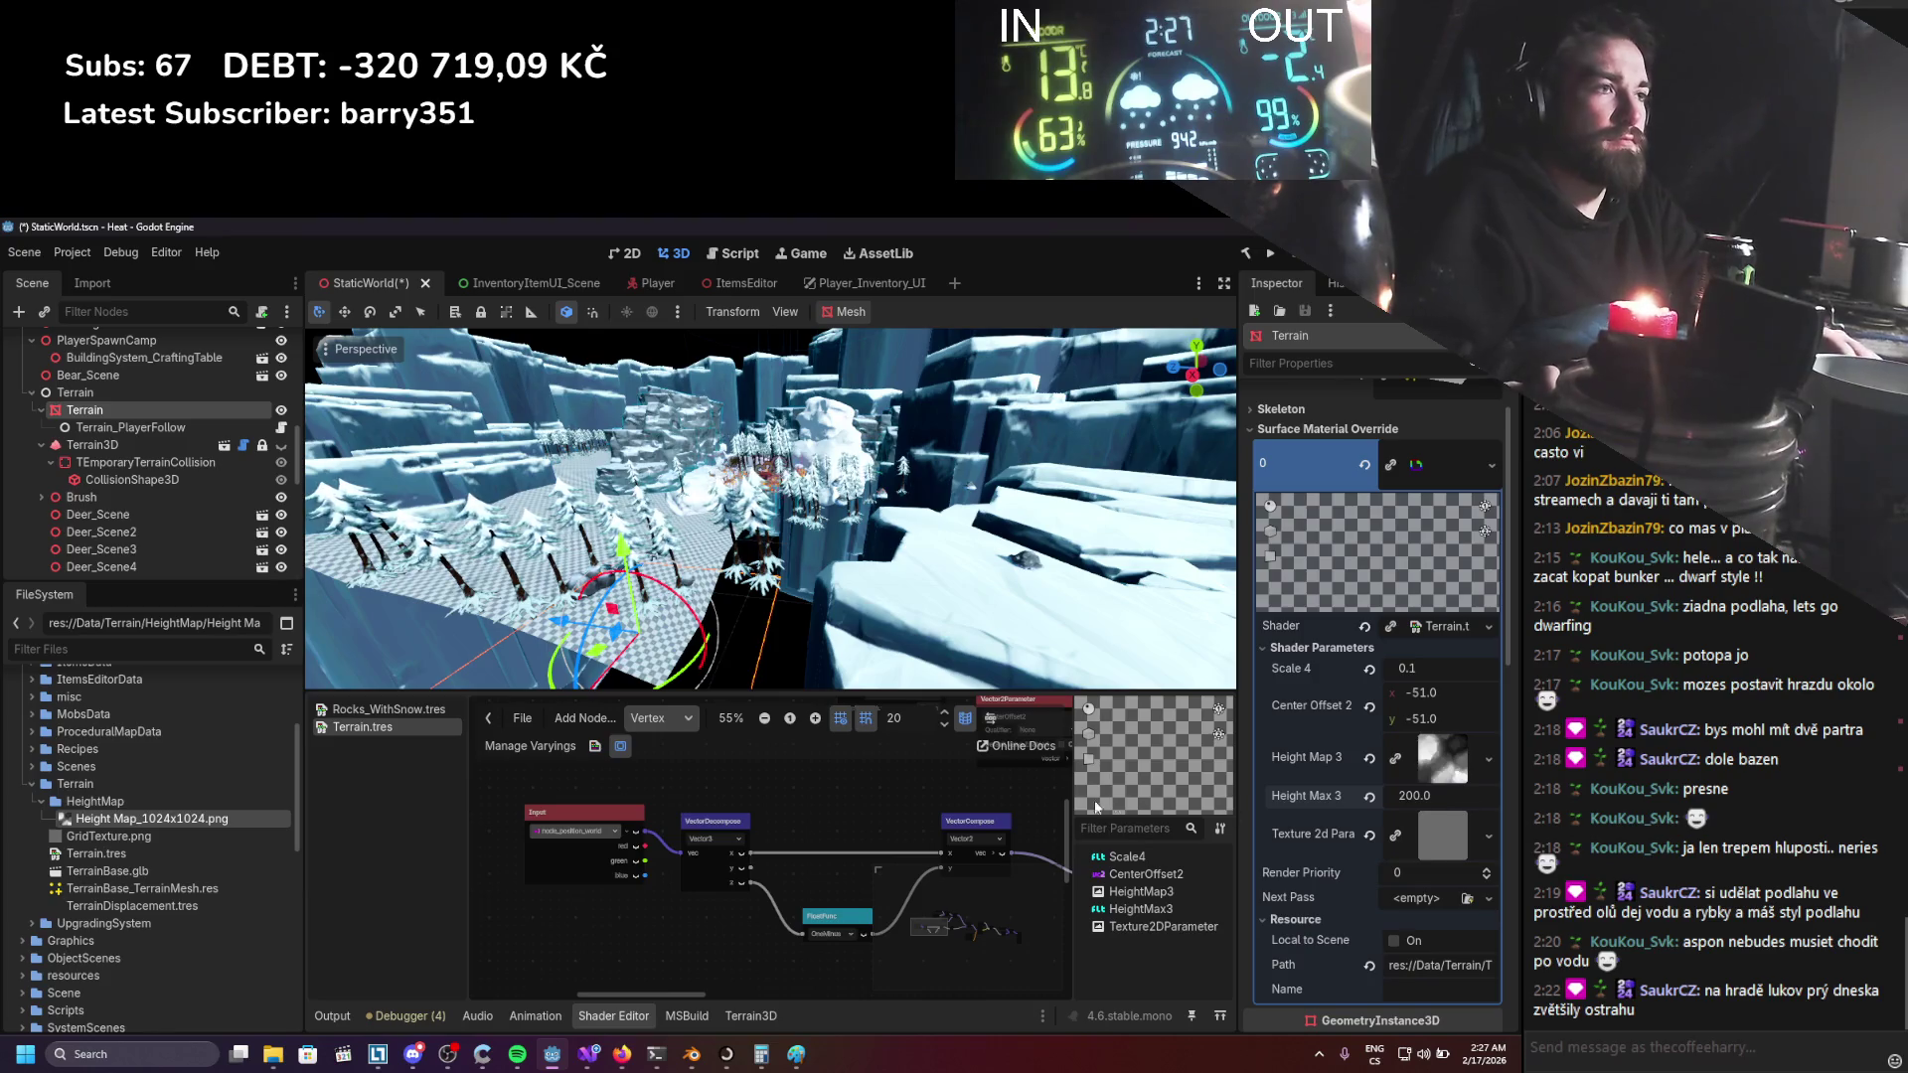
scroll(1020, 775, down, 1)
drag(963, 564, 1009, 580)
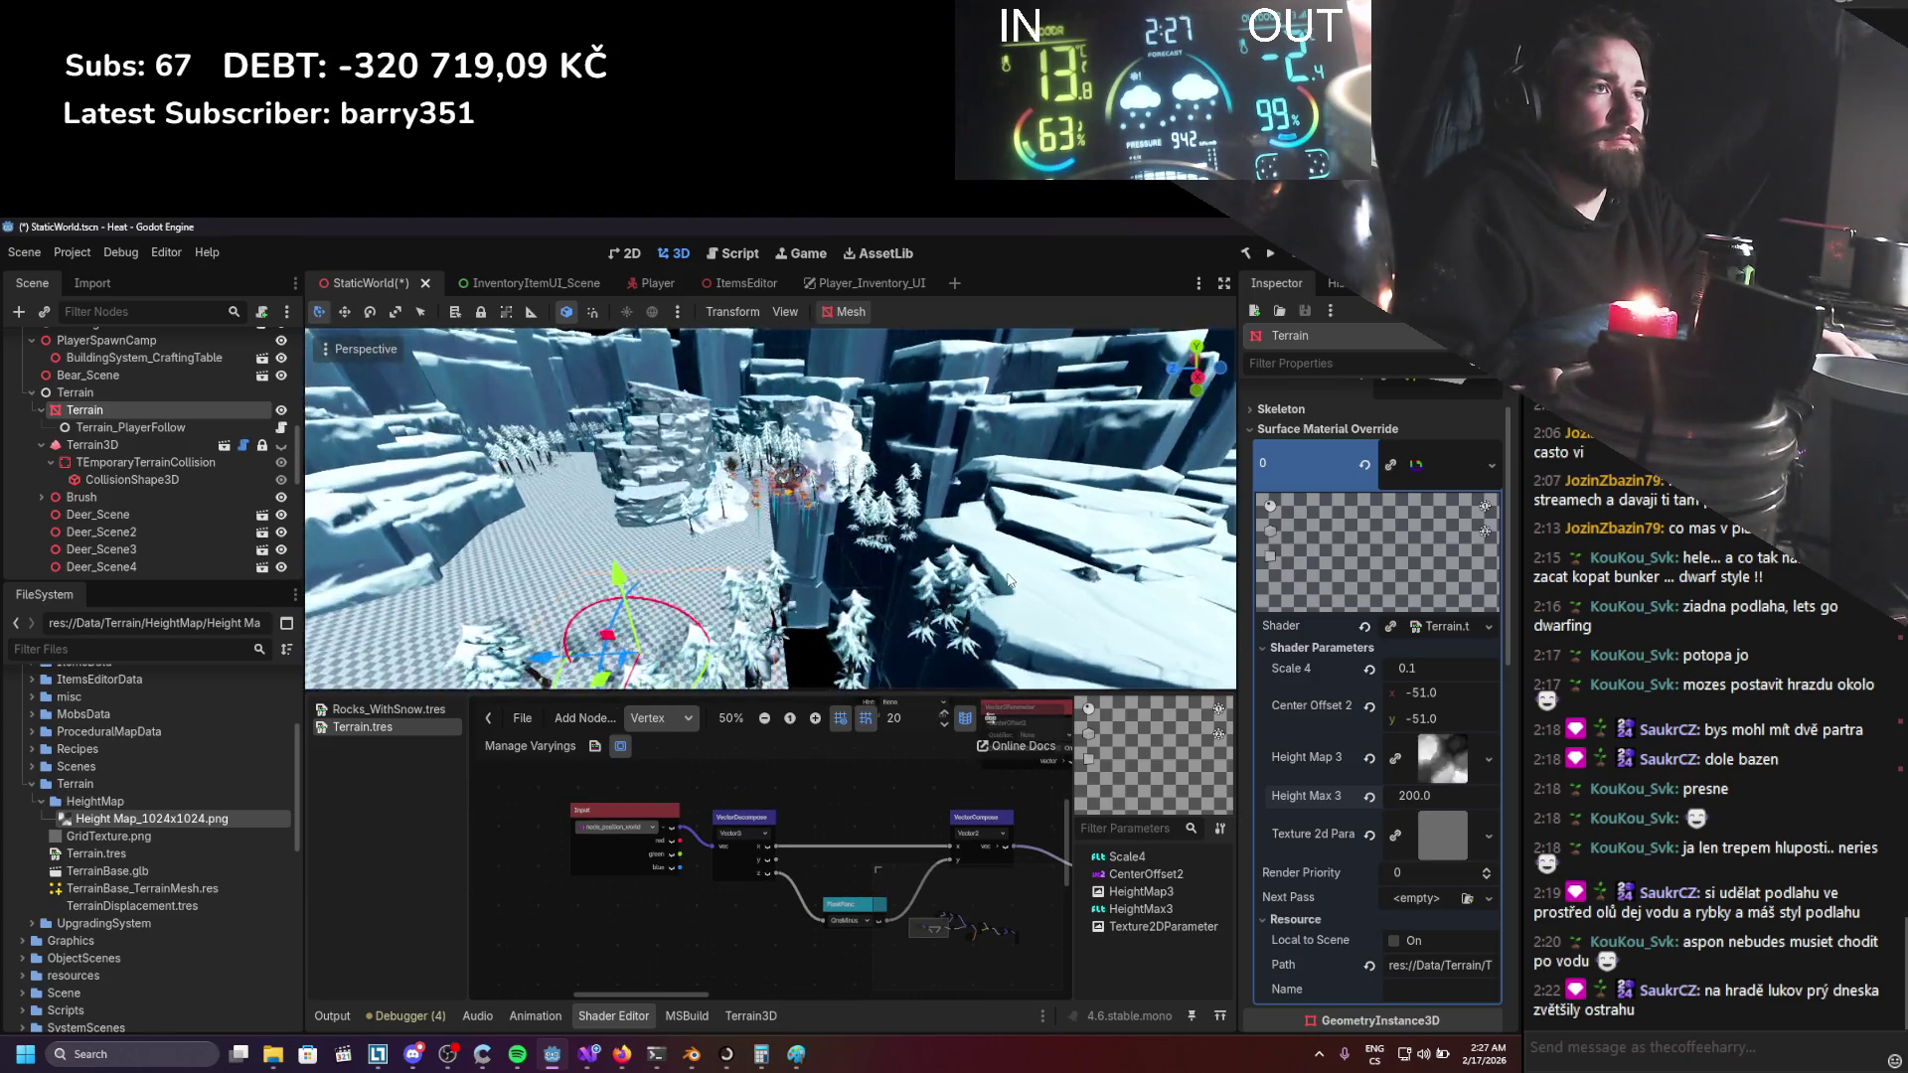
key(ctrl+s)
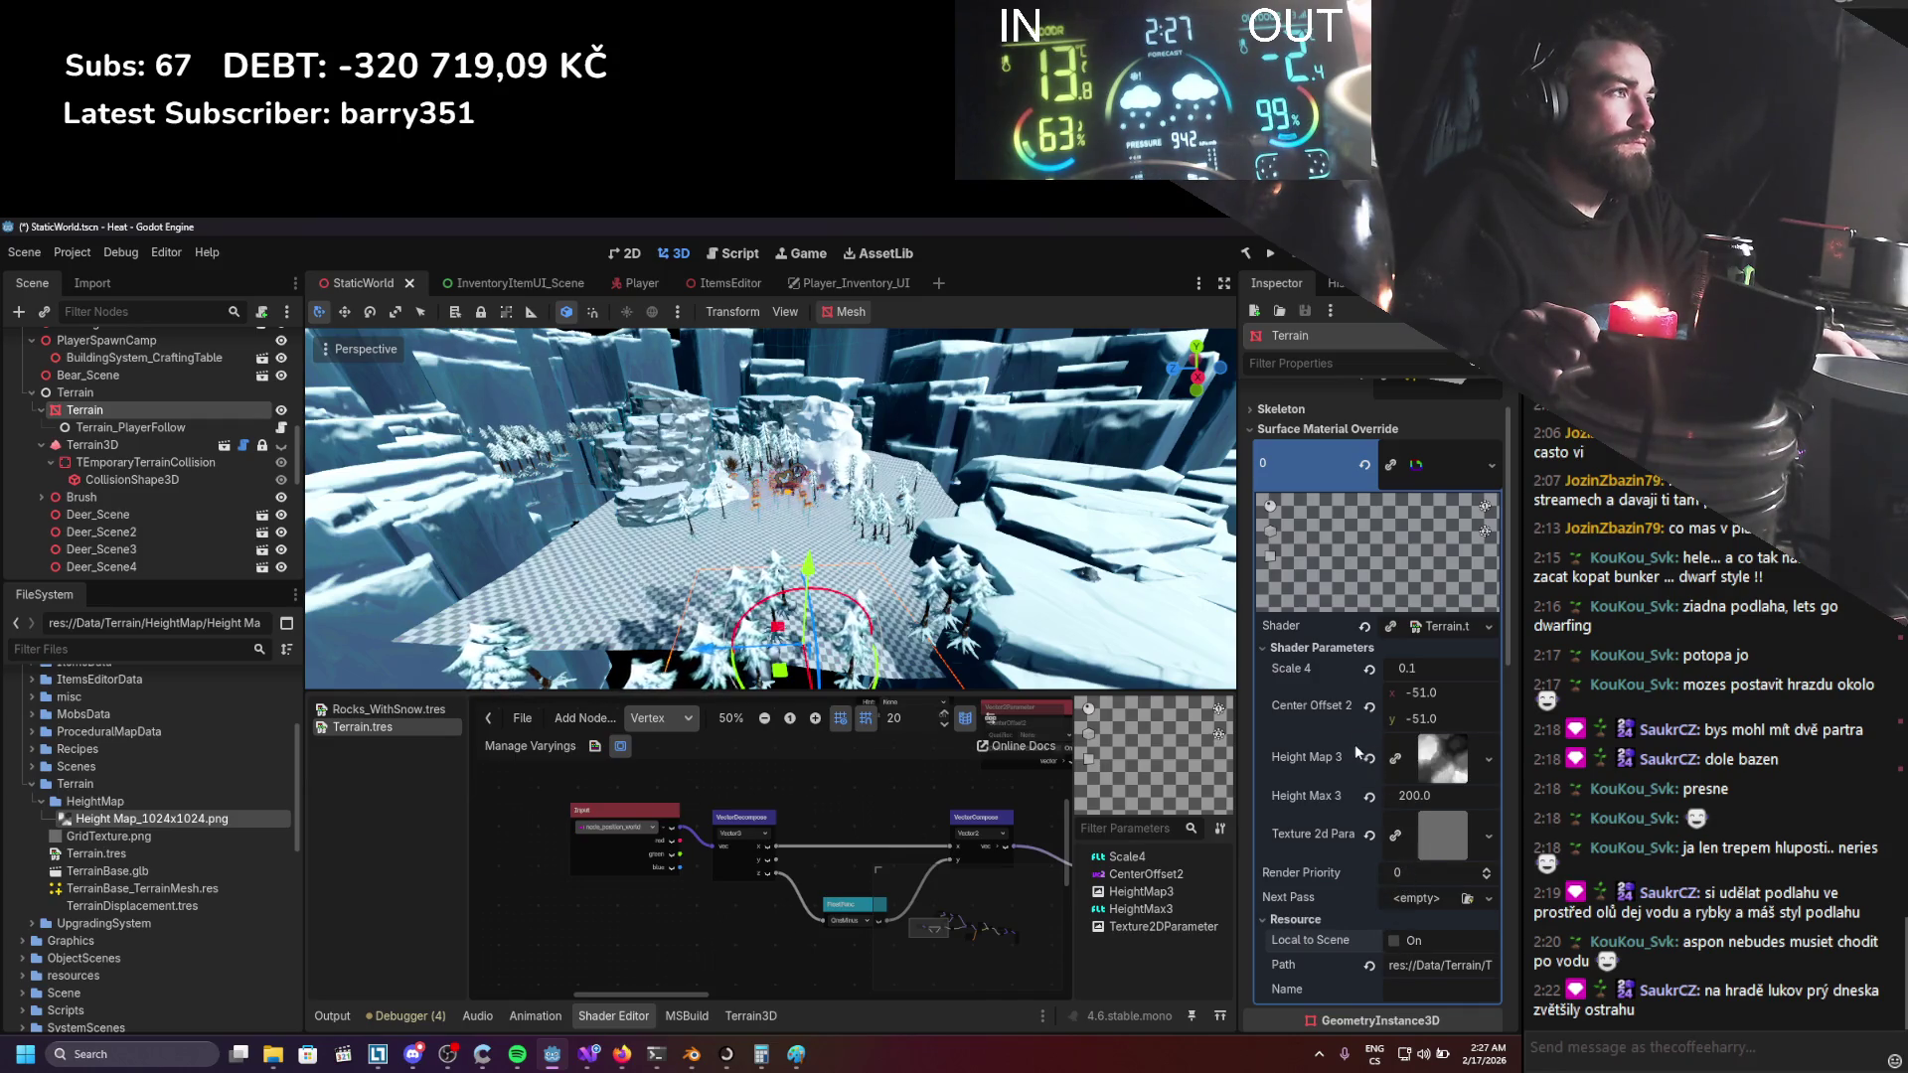
Briefly expand and collapse the terrain mesh's skeleton properties, then switch to the web browser.
scroll(1347, 743, up, 2)
click(1338, 467)
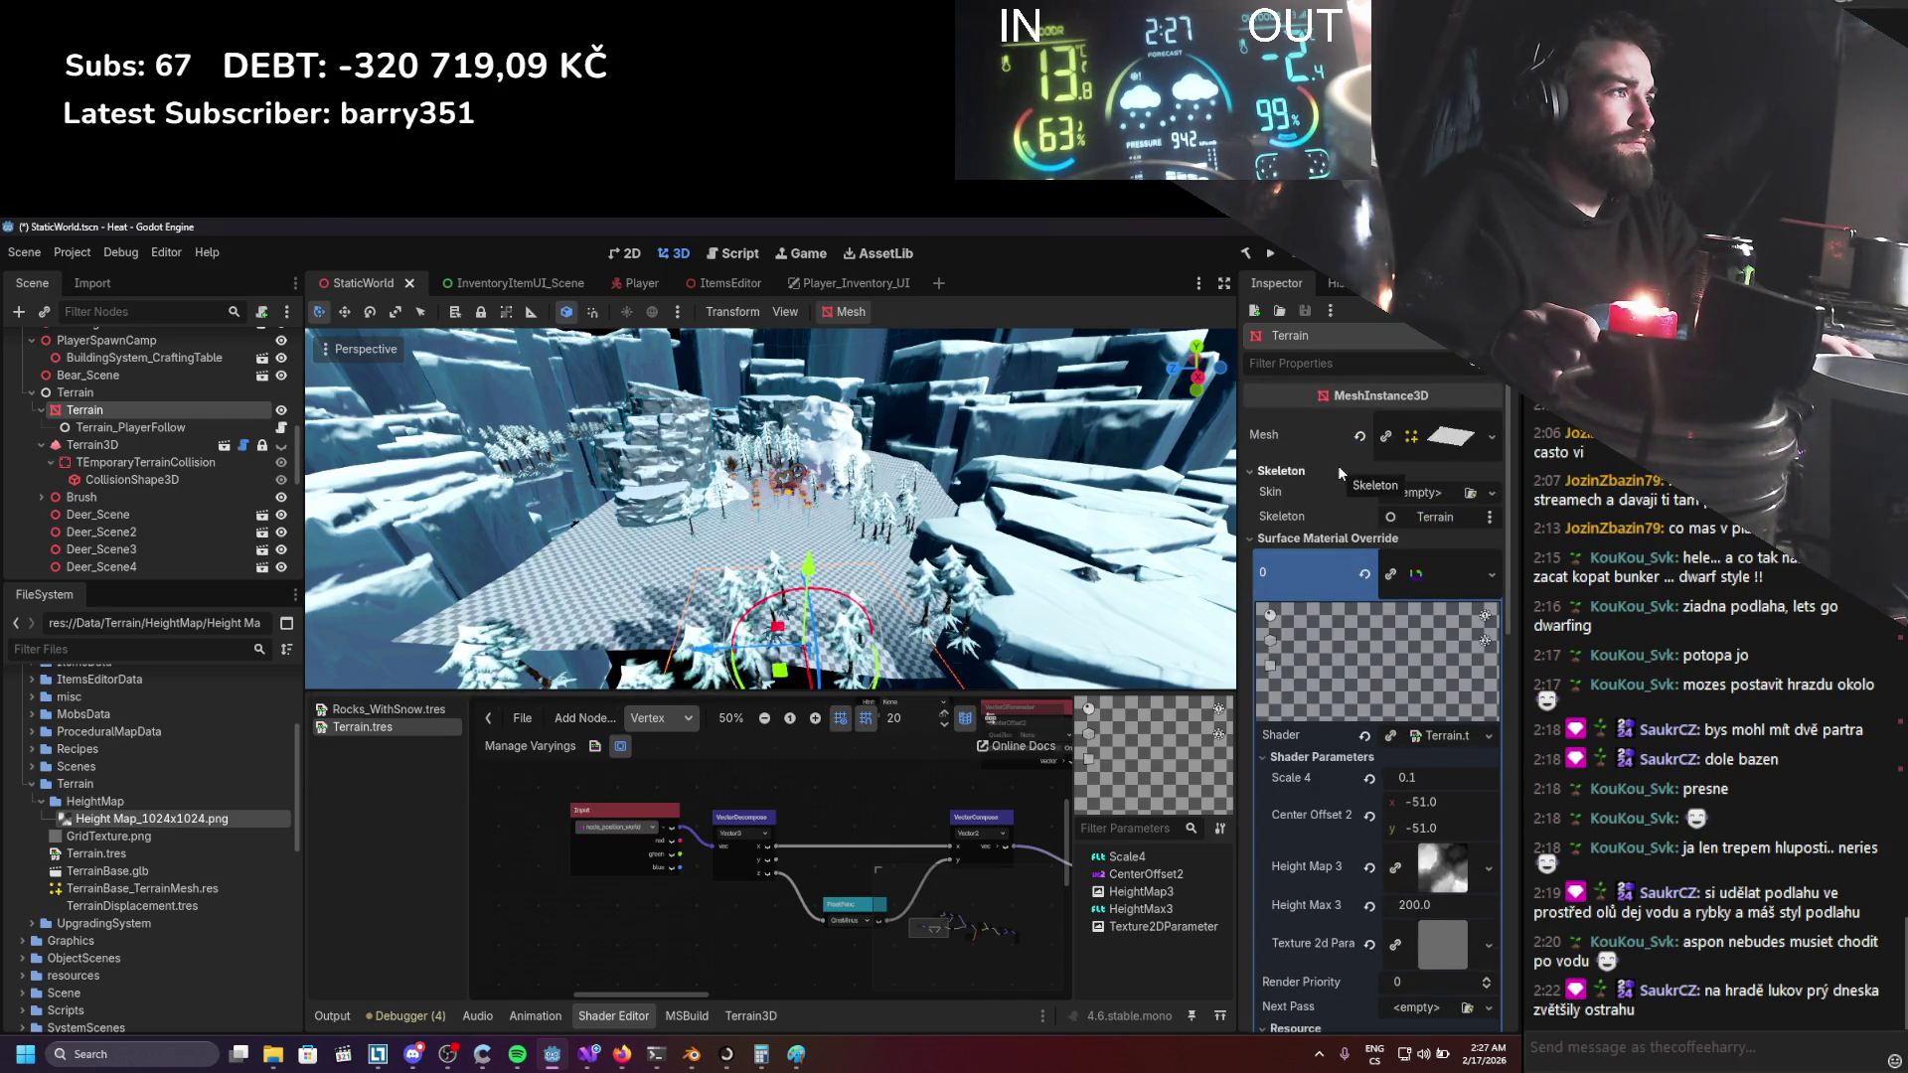
click(1338, 467)
key(alt+Tab)
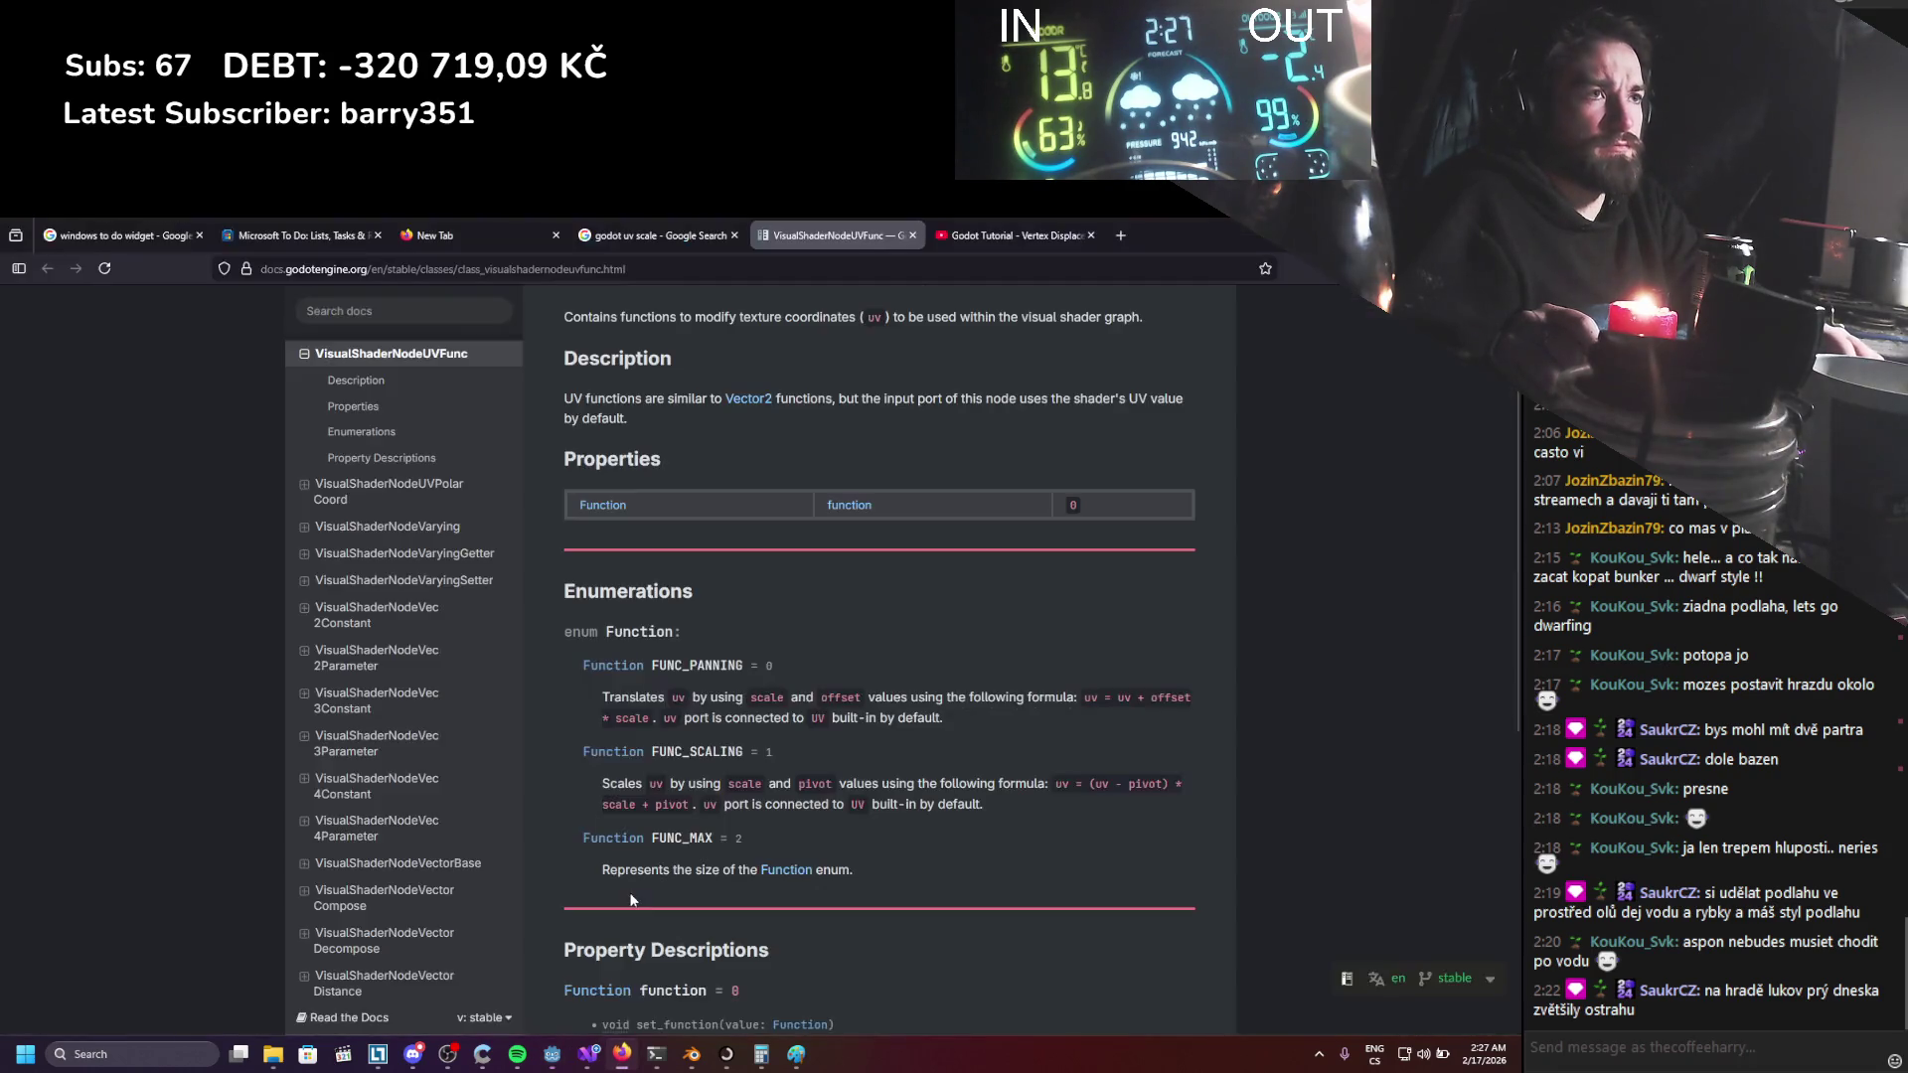
Search Google for 'godot refresh shader in editor', then return to Godot.
key(ctrl+shift+Tab)
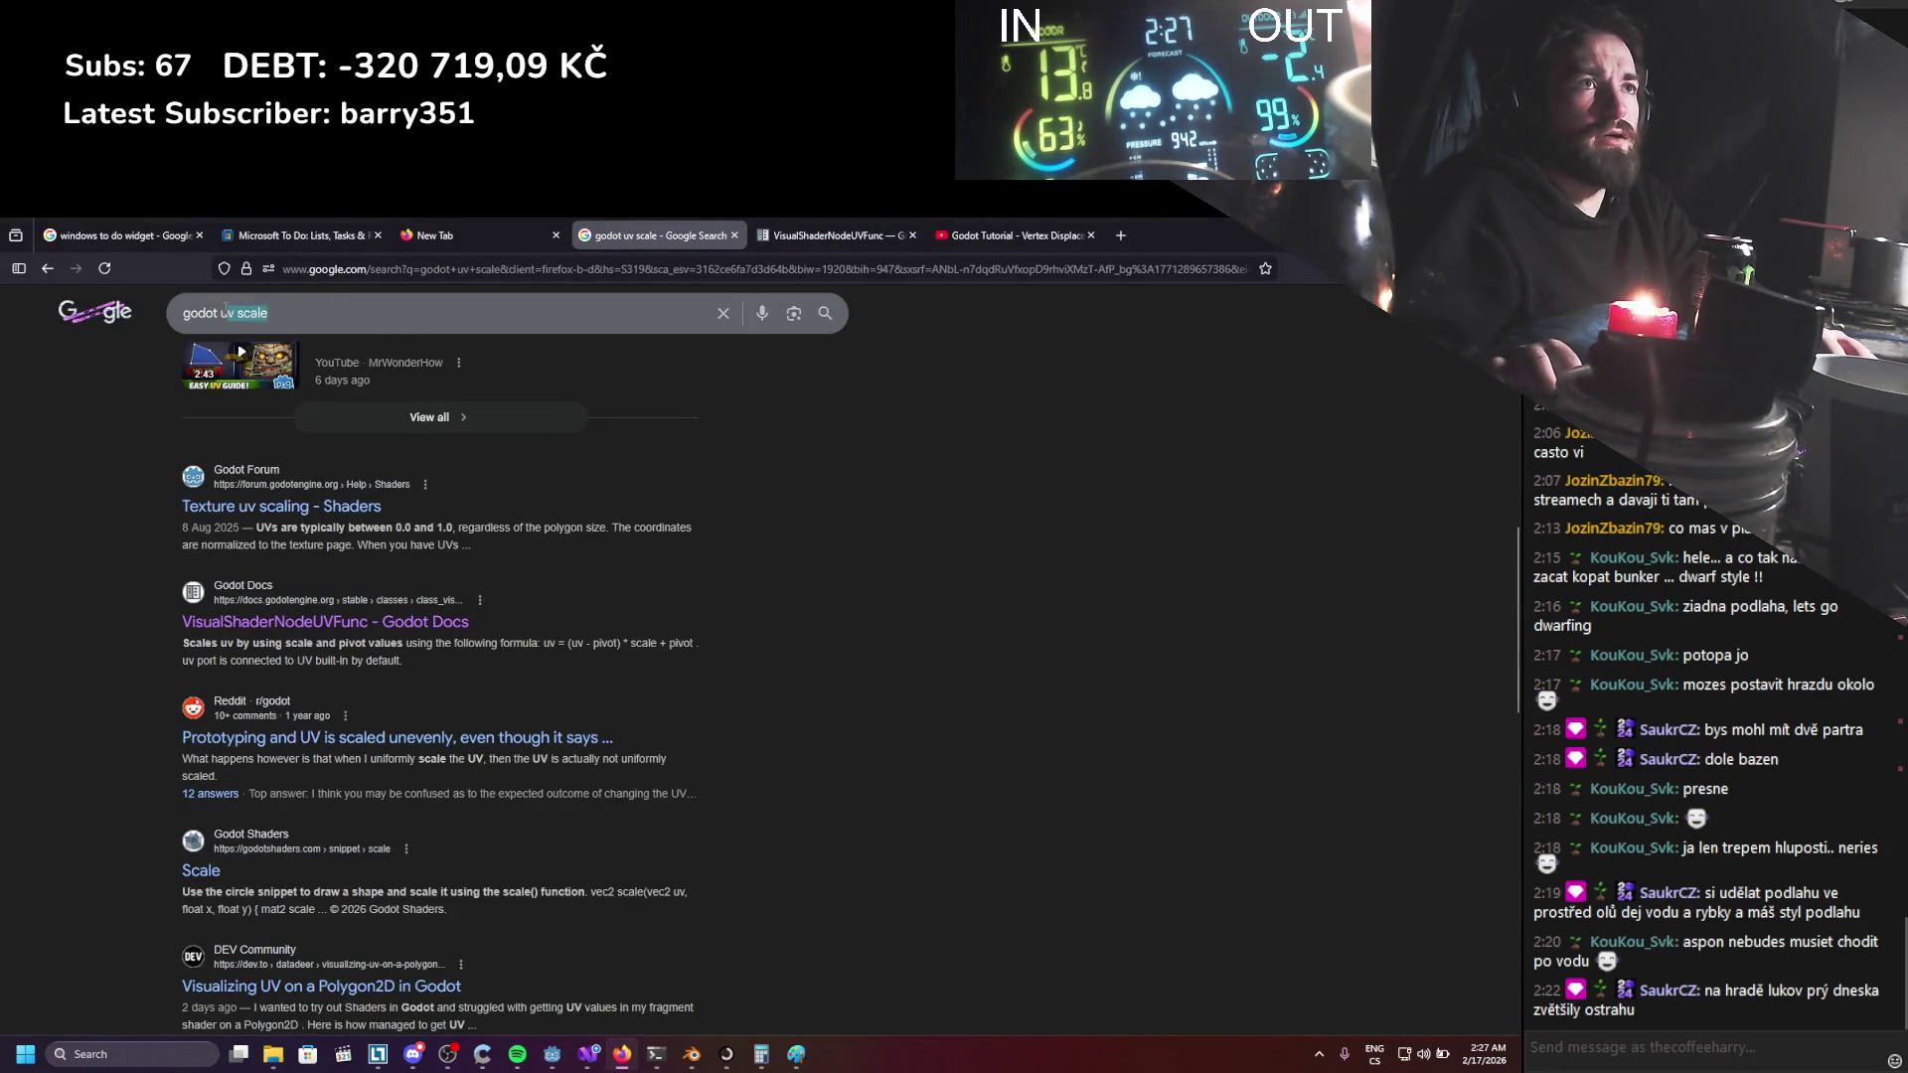
key(BackSpace)
text(refres)
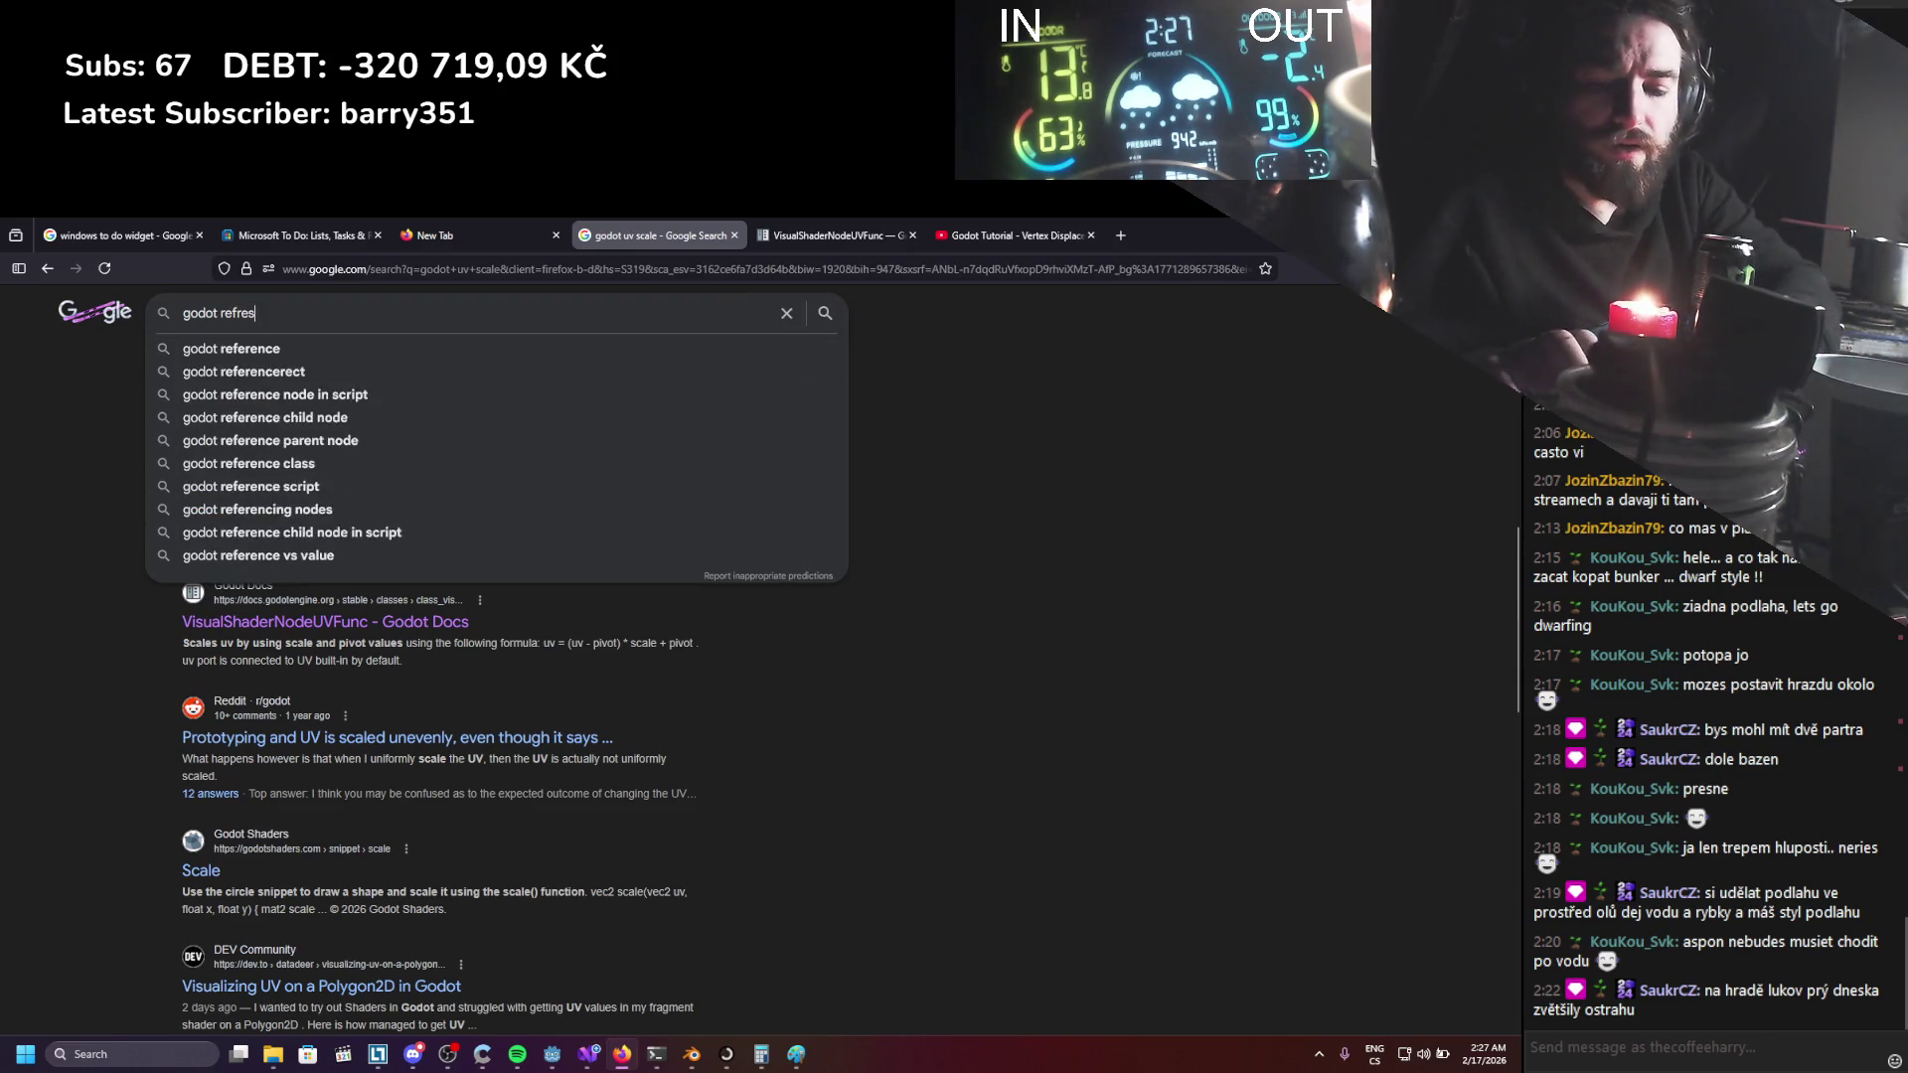
text(h shader in sc)
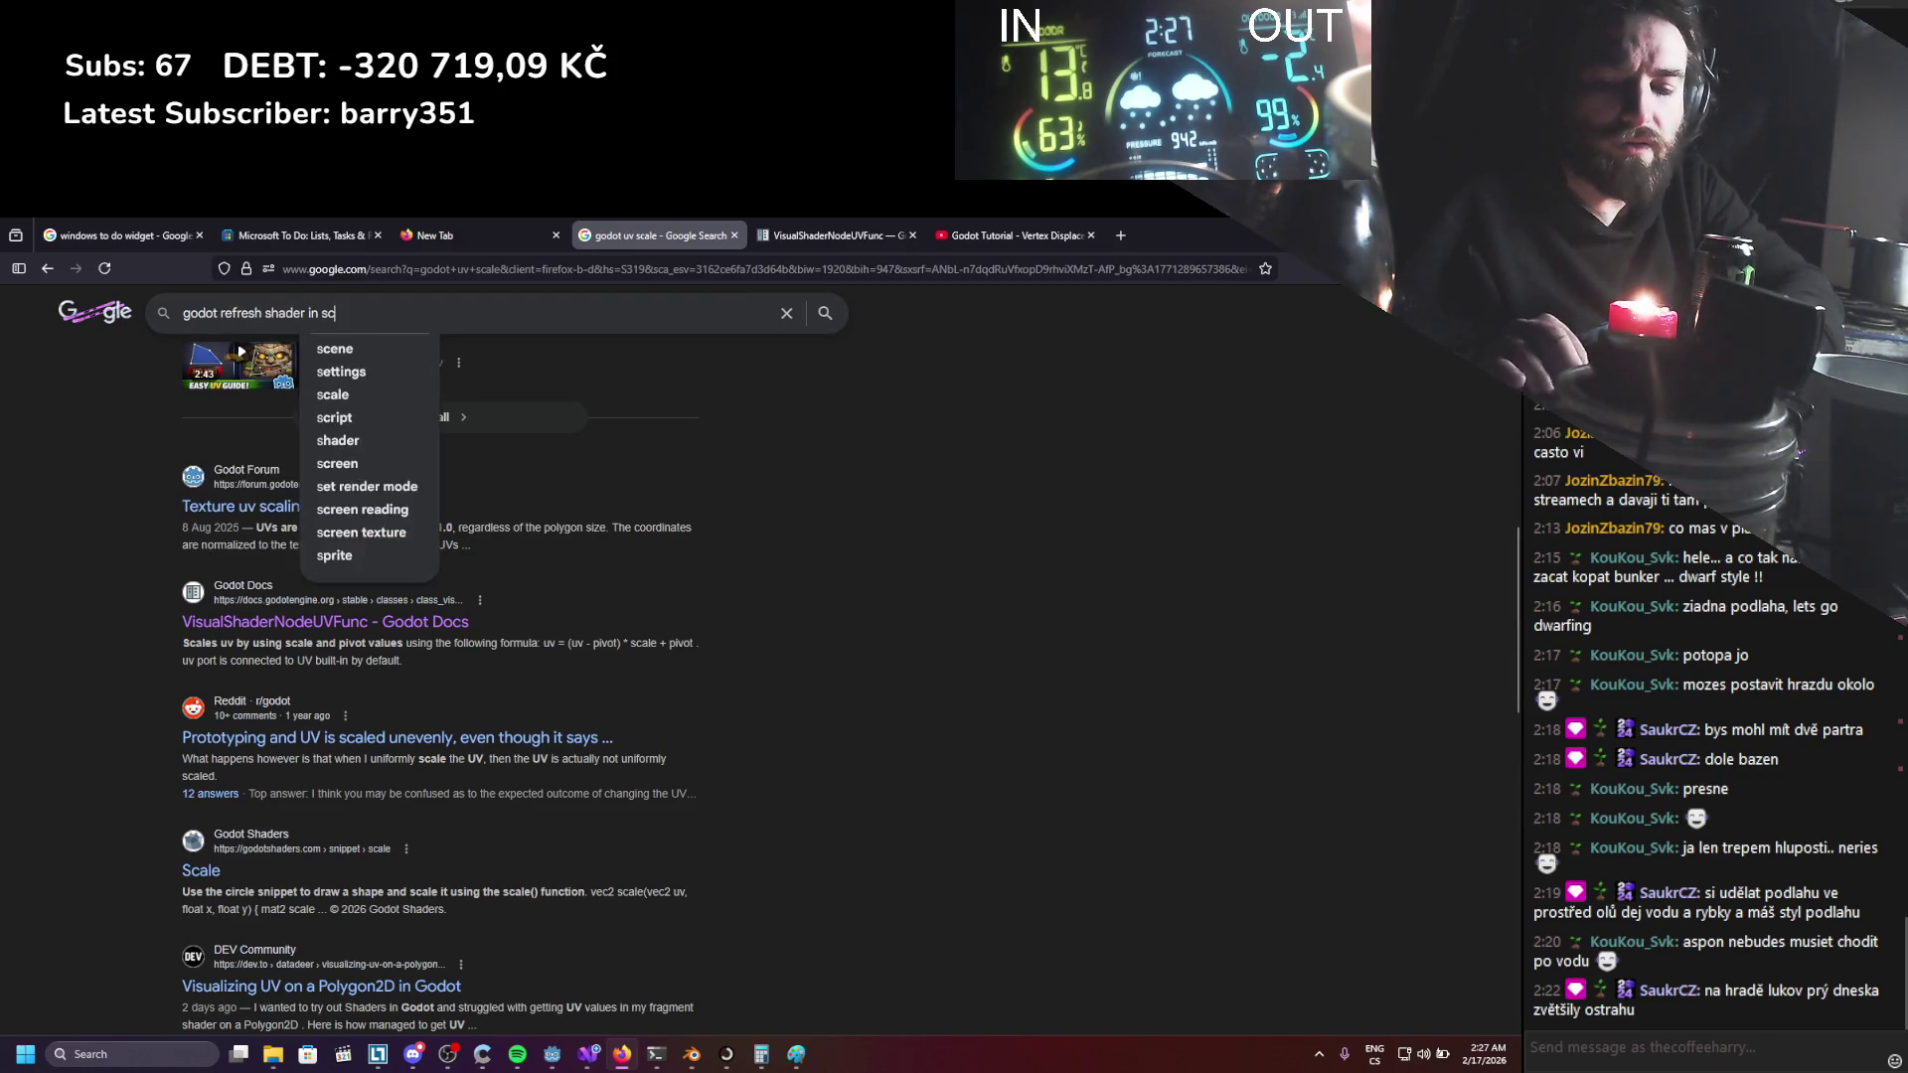
key(BackSpace)
key(BackSpace)
text(edito)
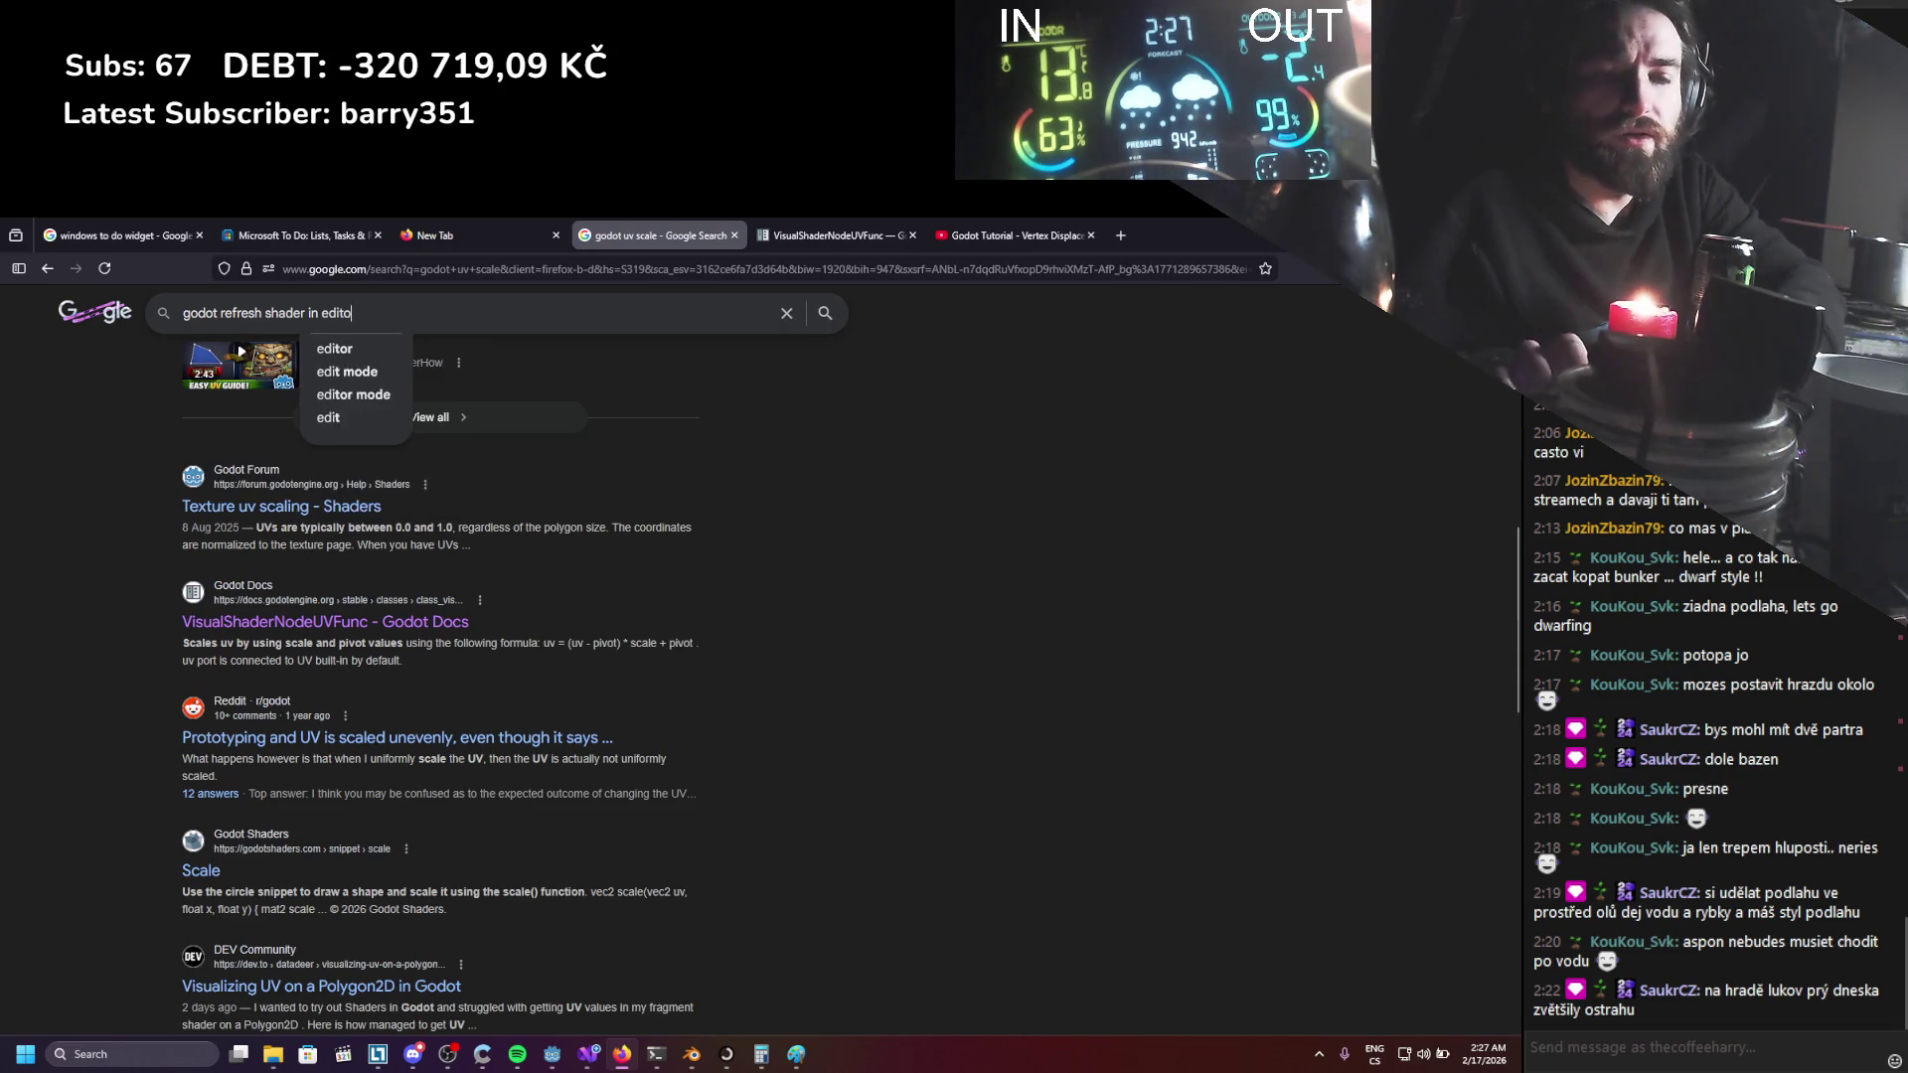
text(r)
key(Return)
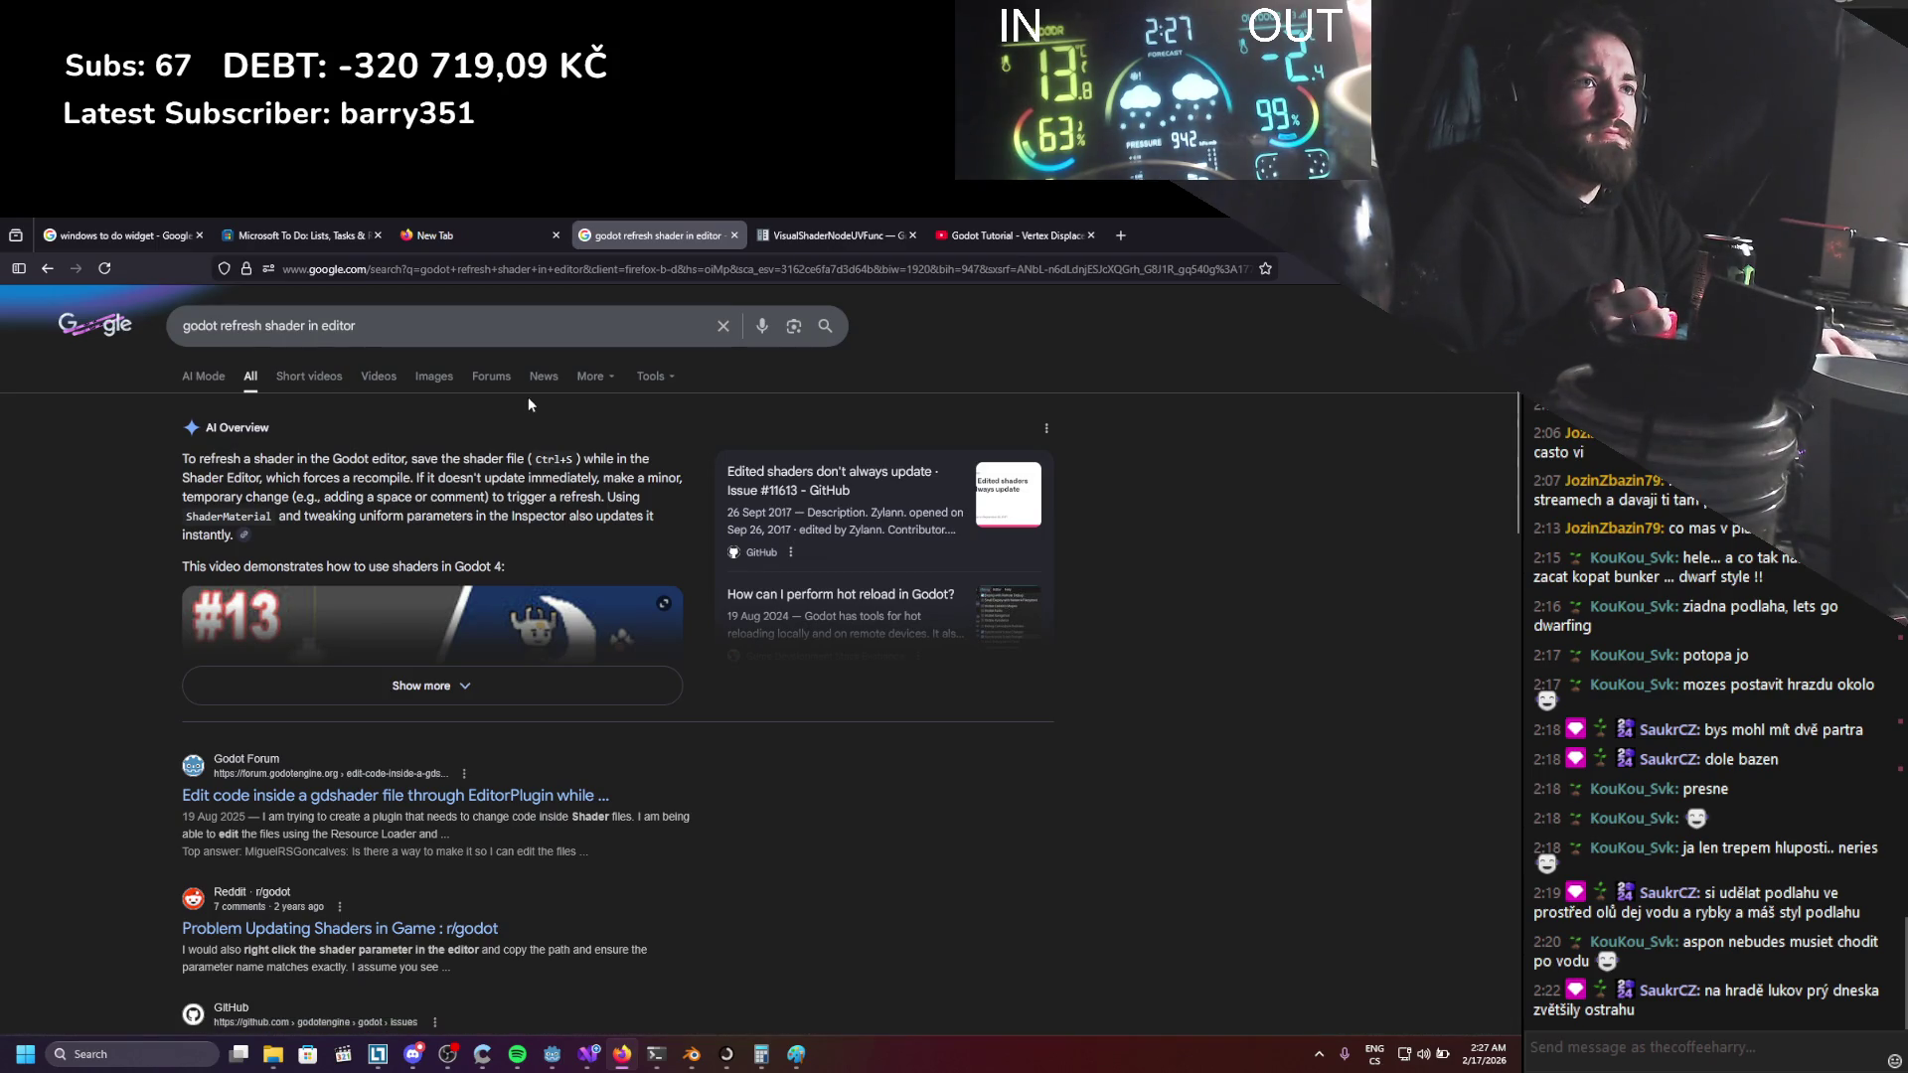
key(alt+Tab)
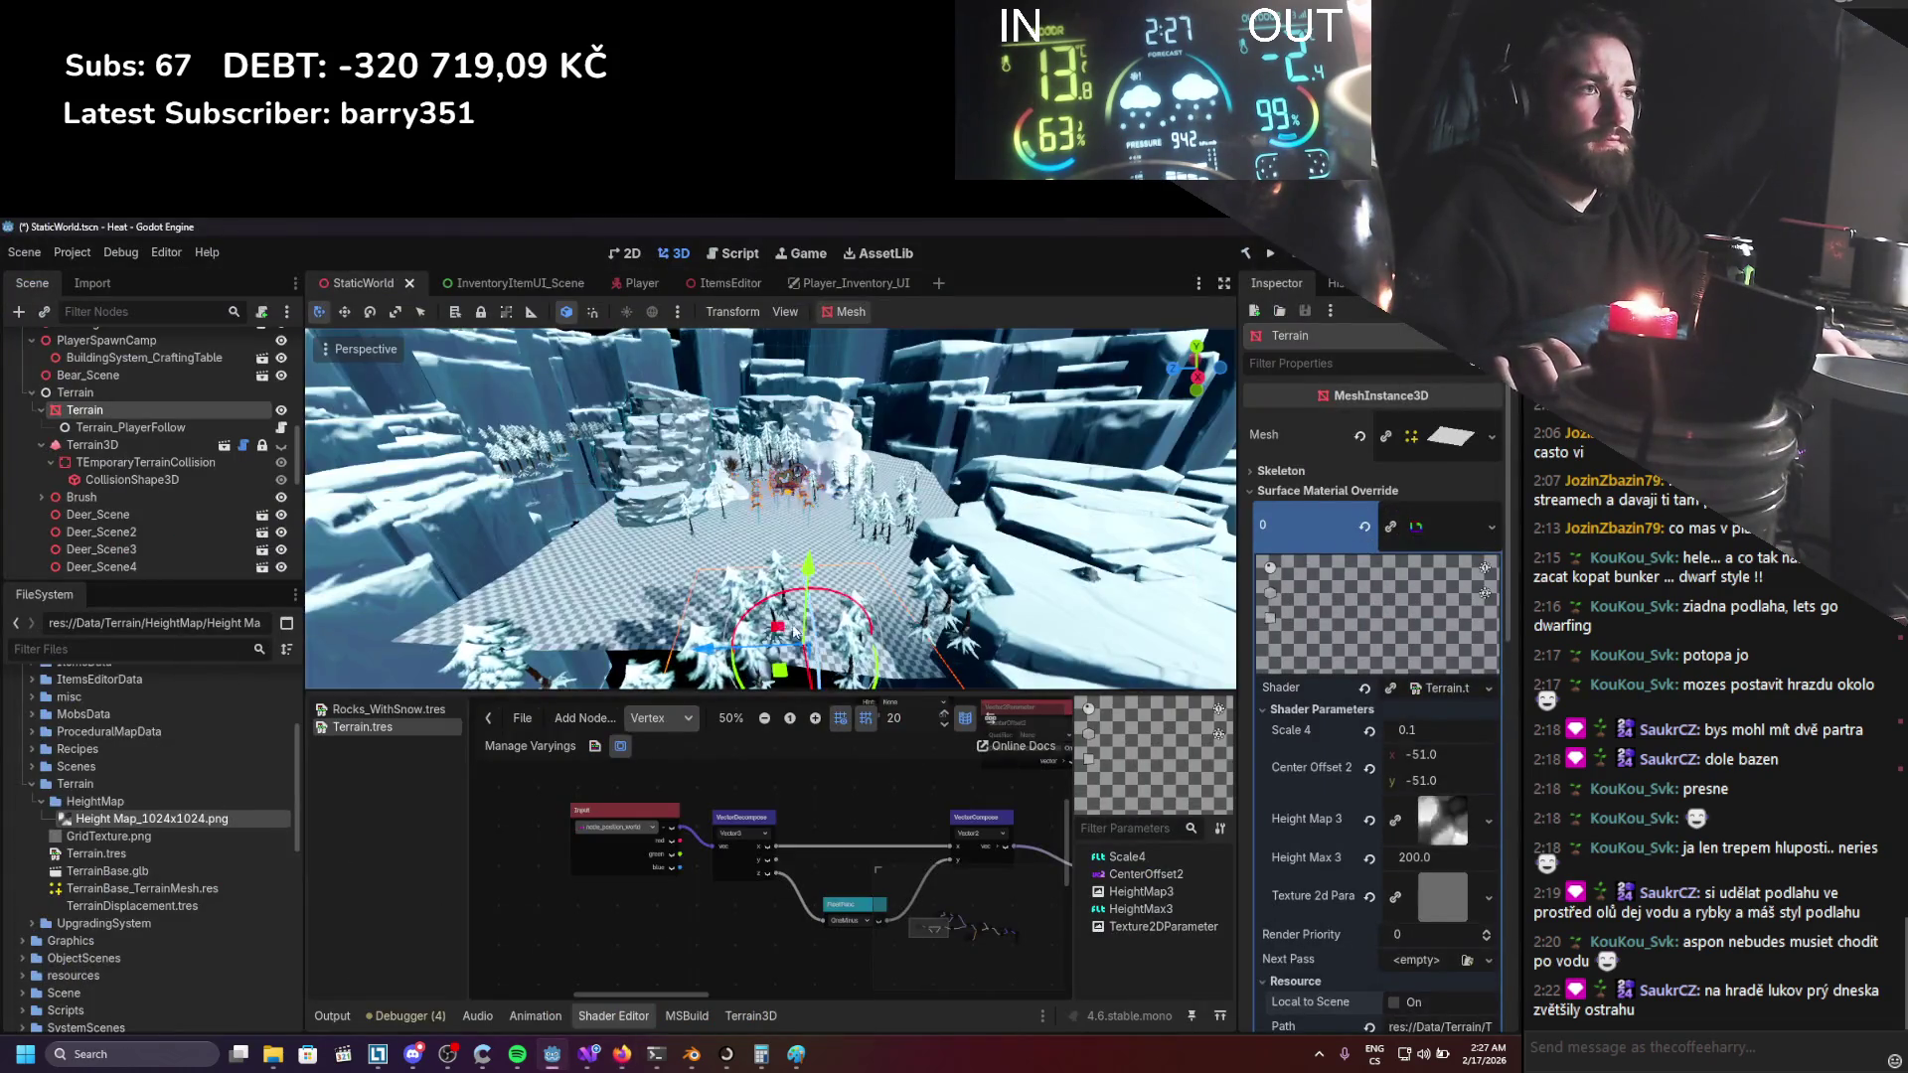
Move the Terrain node back and forth in the viewport, saving the scene after each move.
key(ctrl+s)
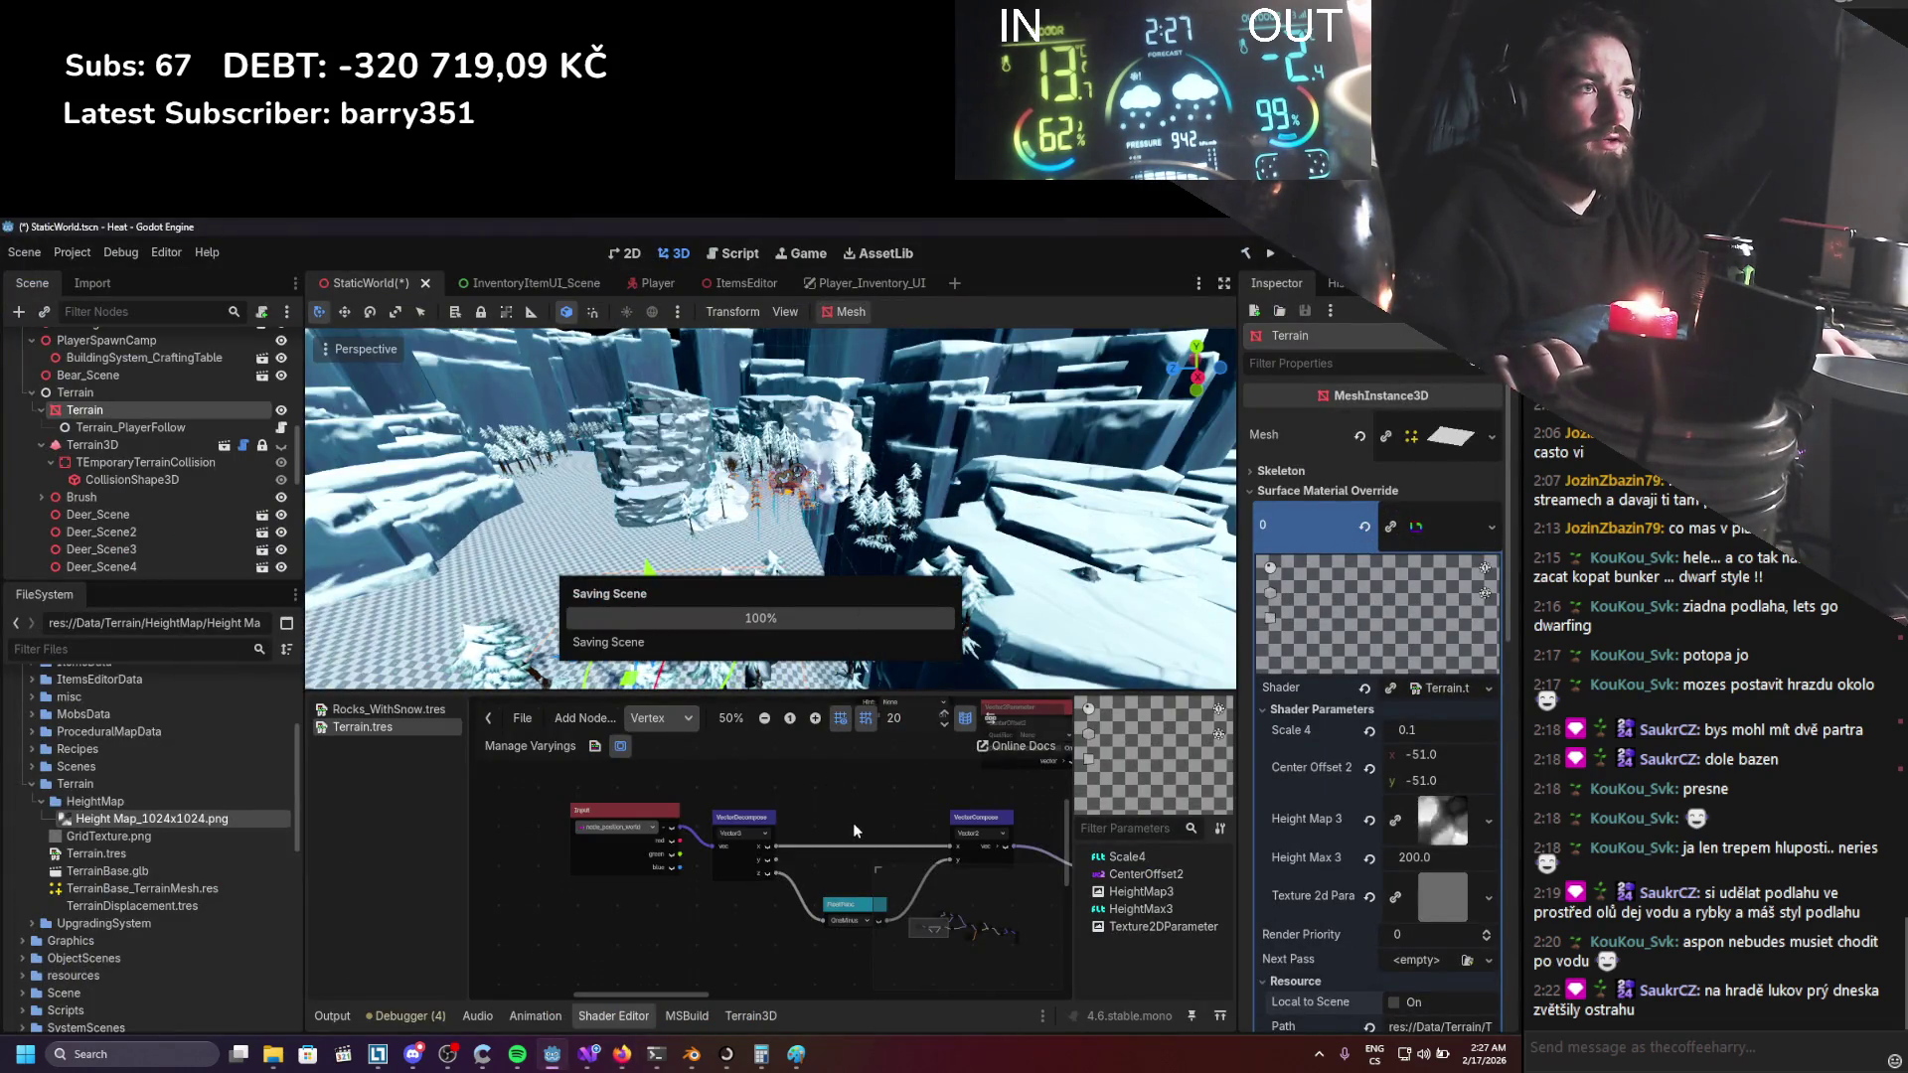
mouse_move(695, 636)
mouse_down()
mouse_move(676, 657)
mouse_move(368, 667)
mouse_up()
key(ctrl+s)
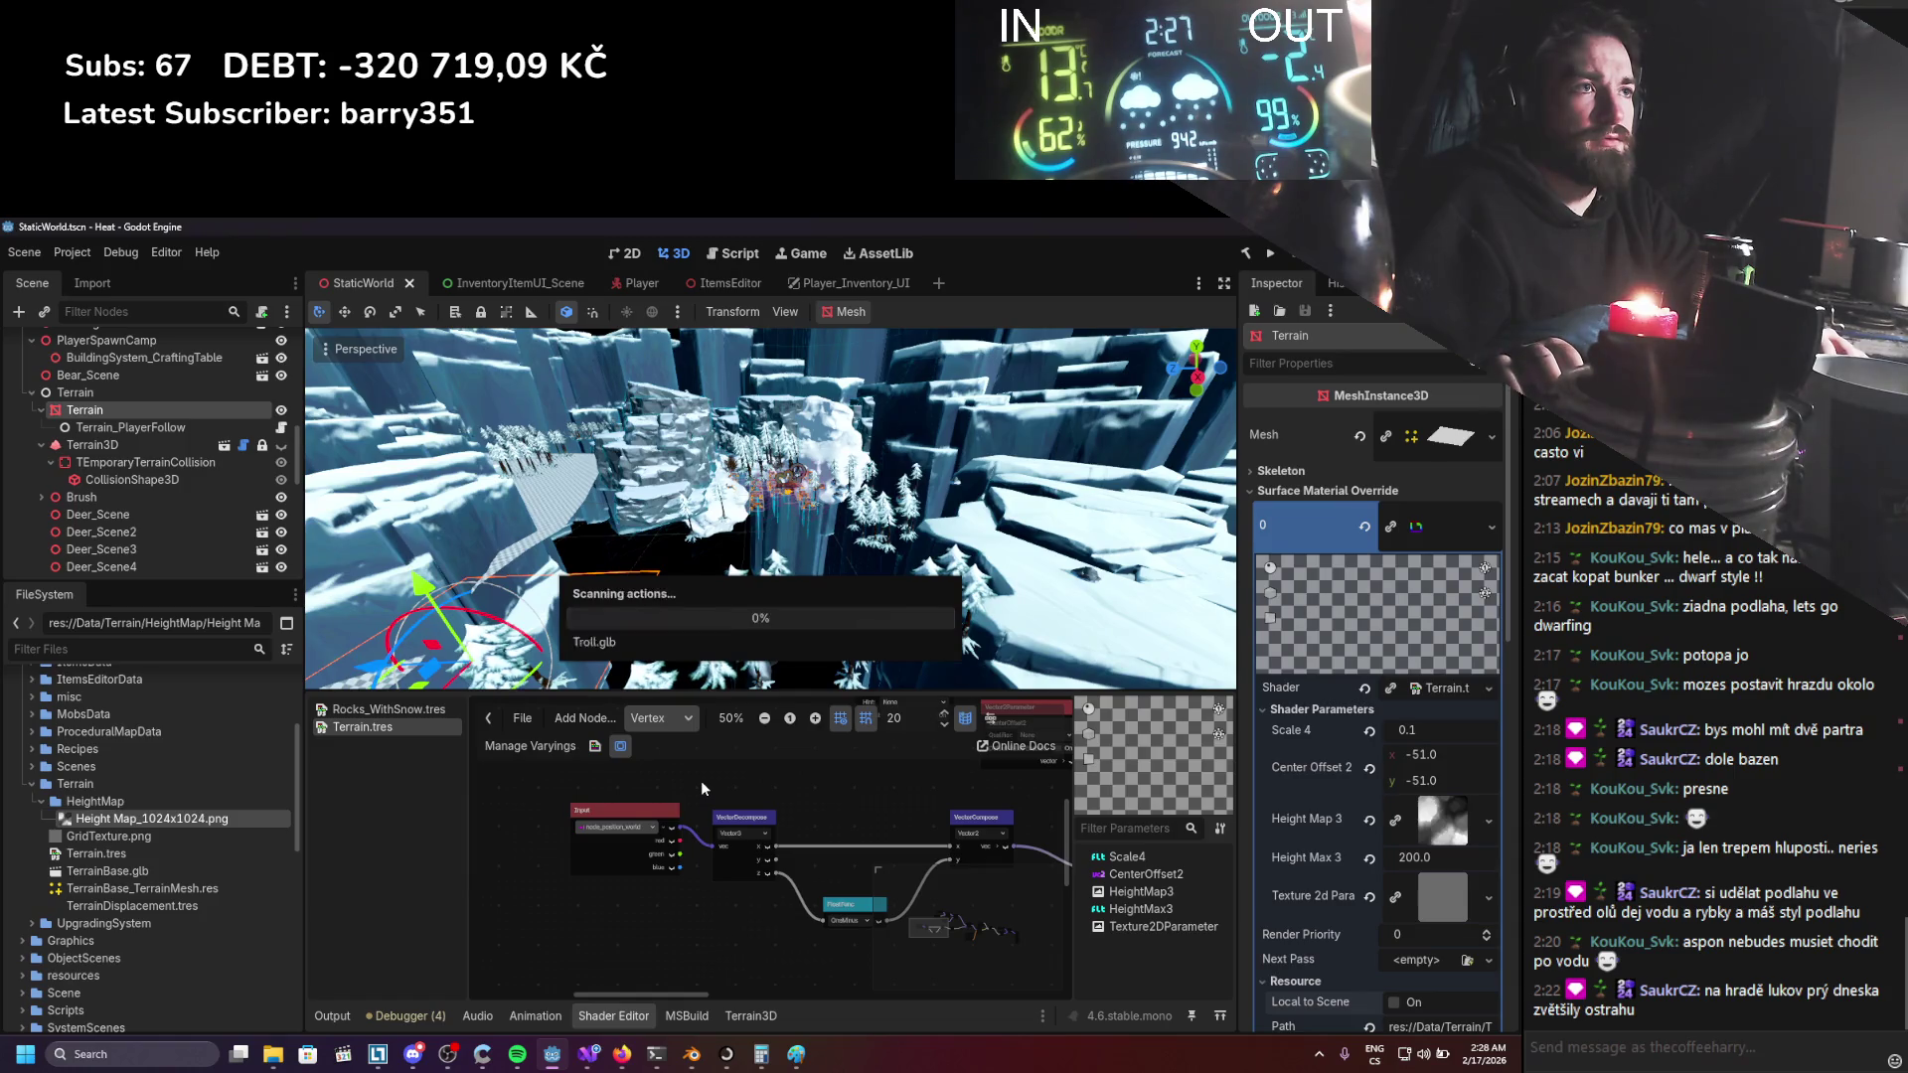
drag(389, 616, 751, 581)
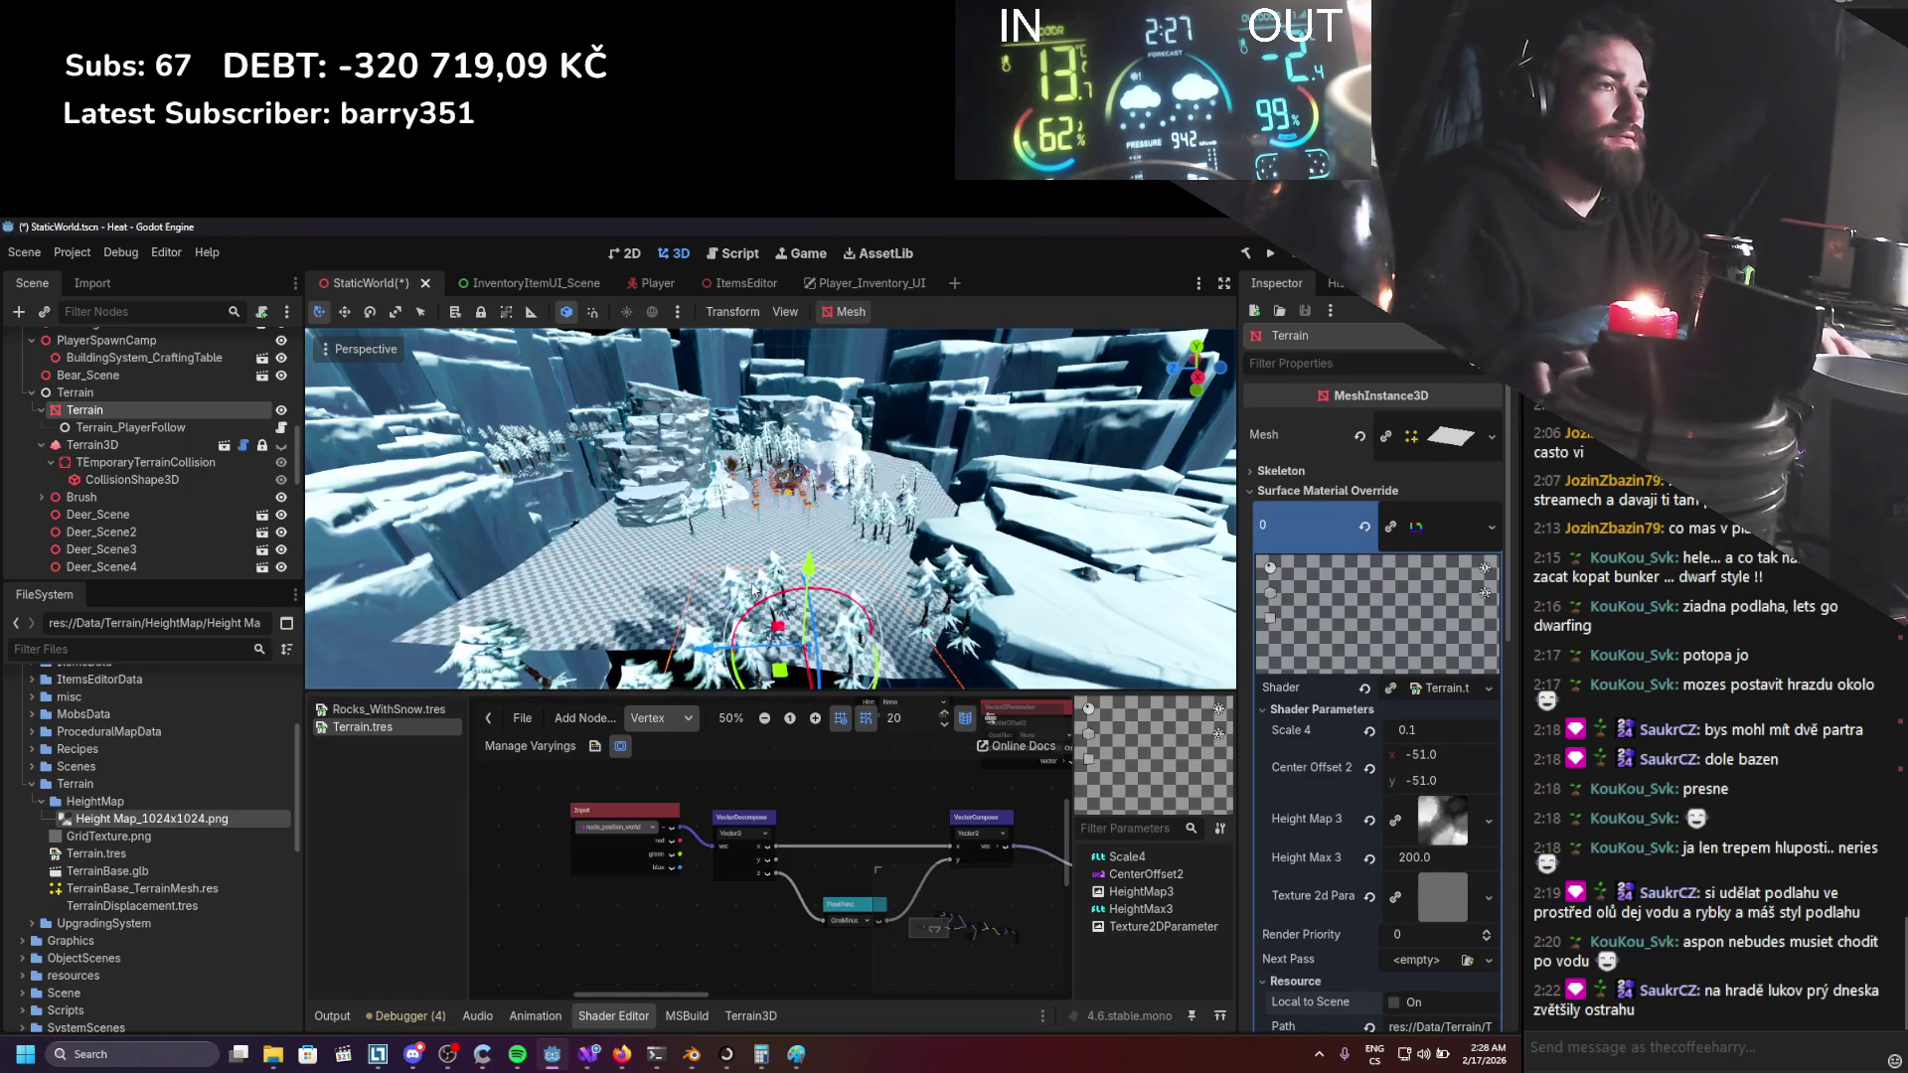
key(ctrl+s)
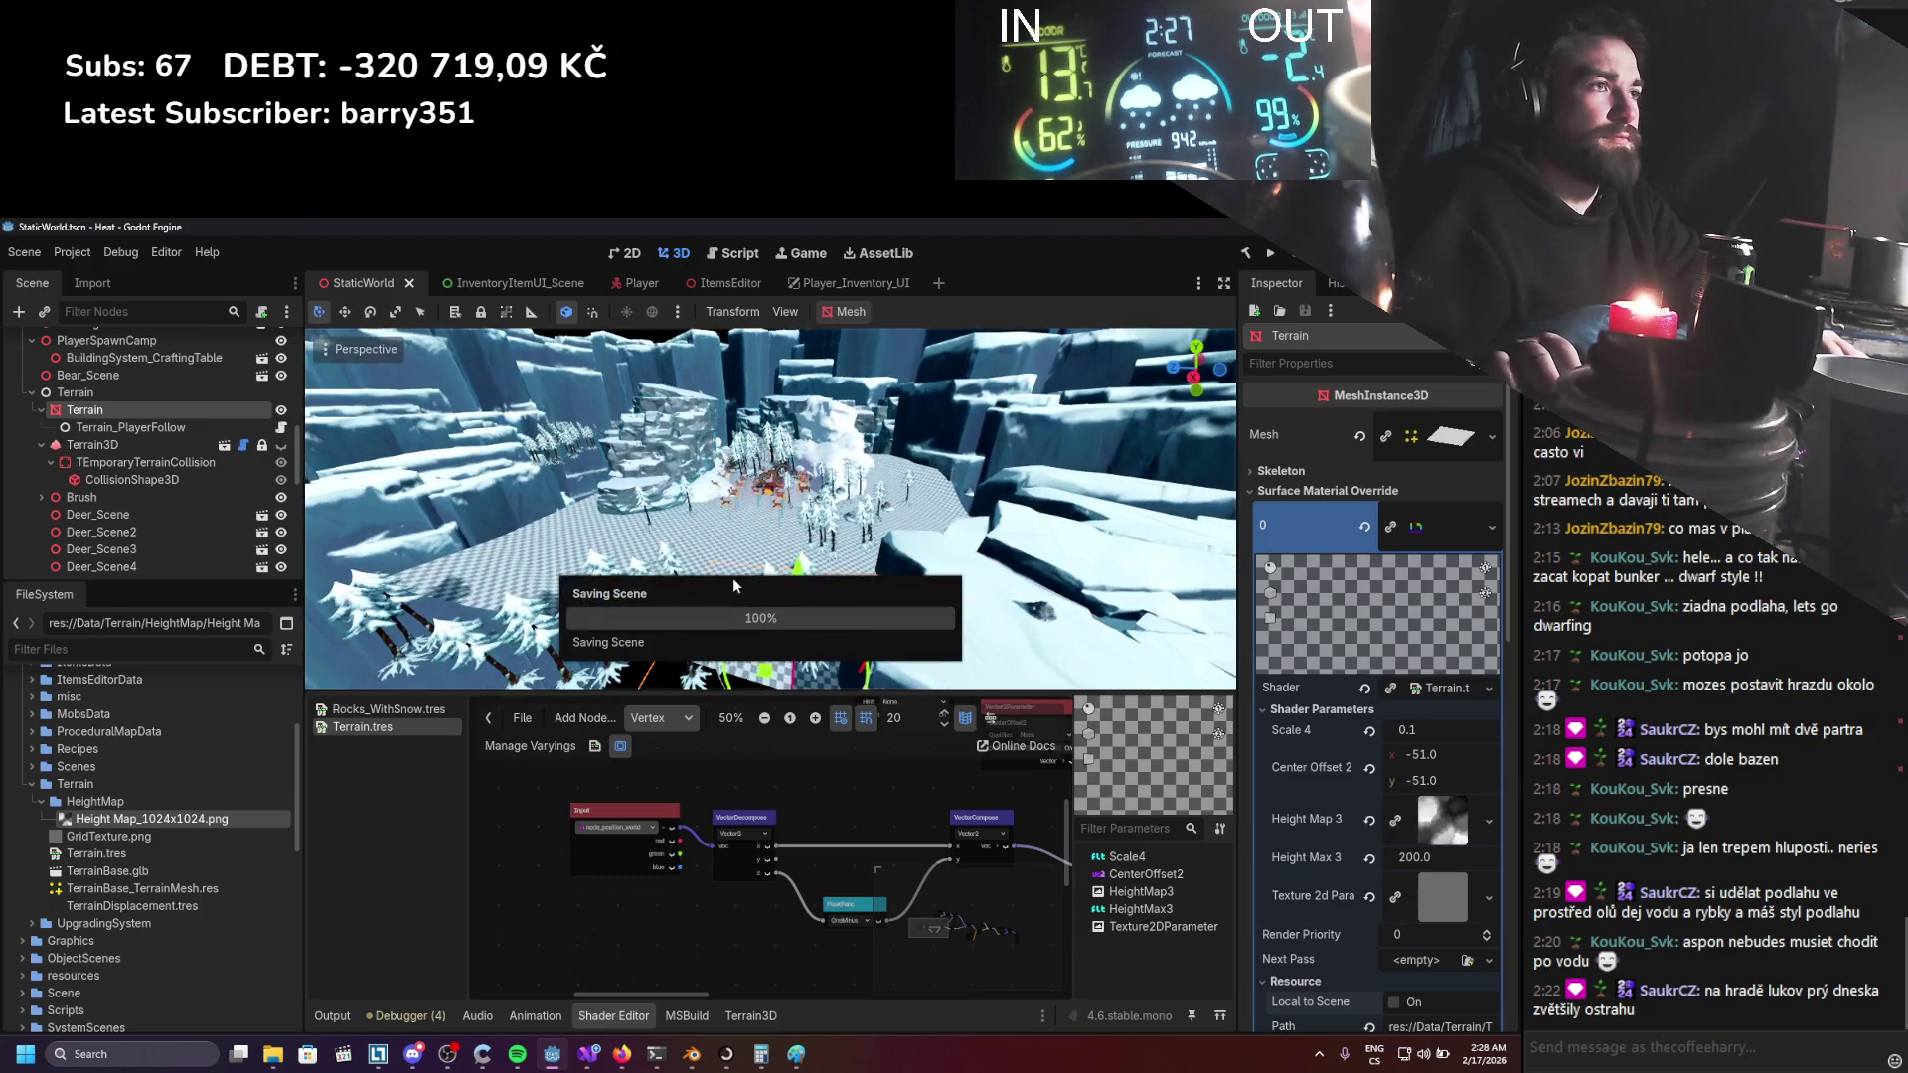
drag(710, 639, 581, 631)
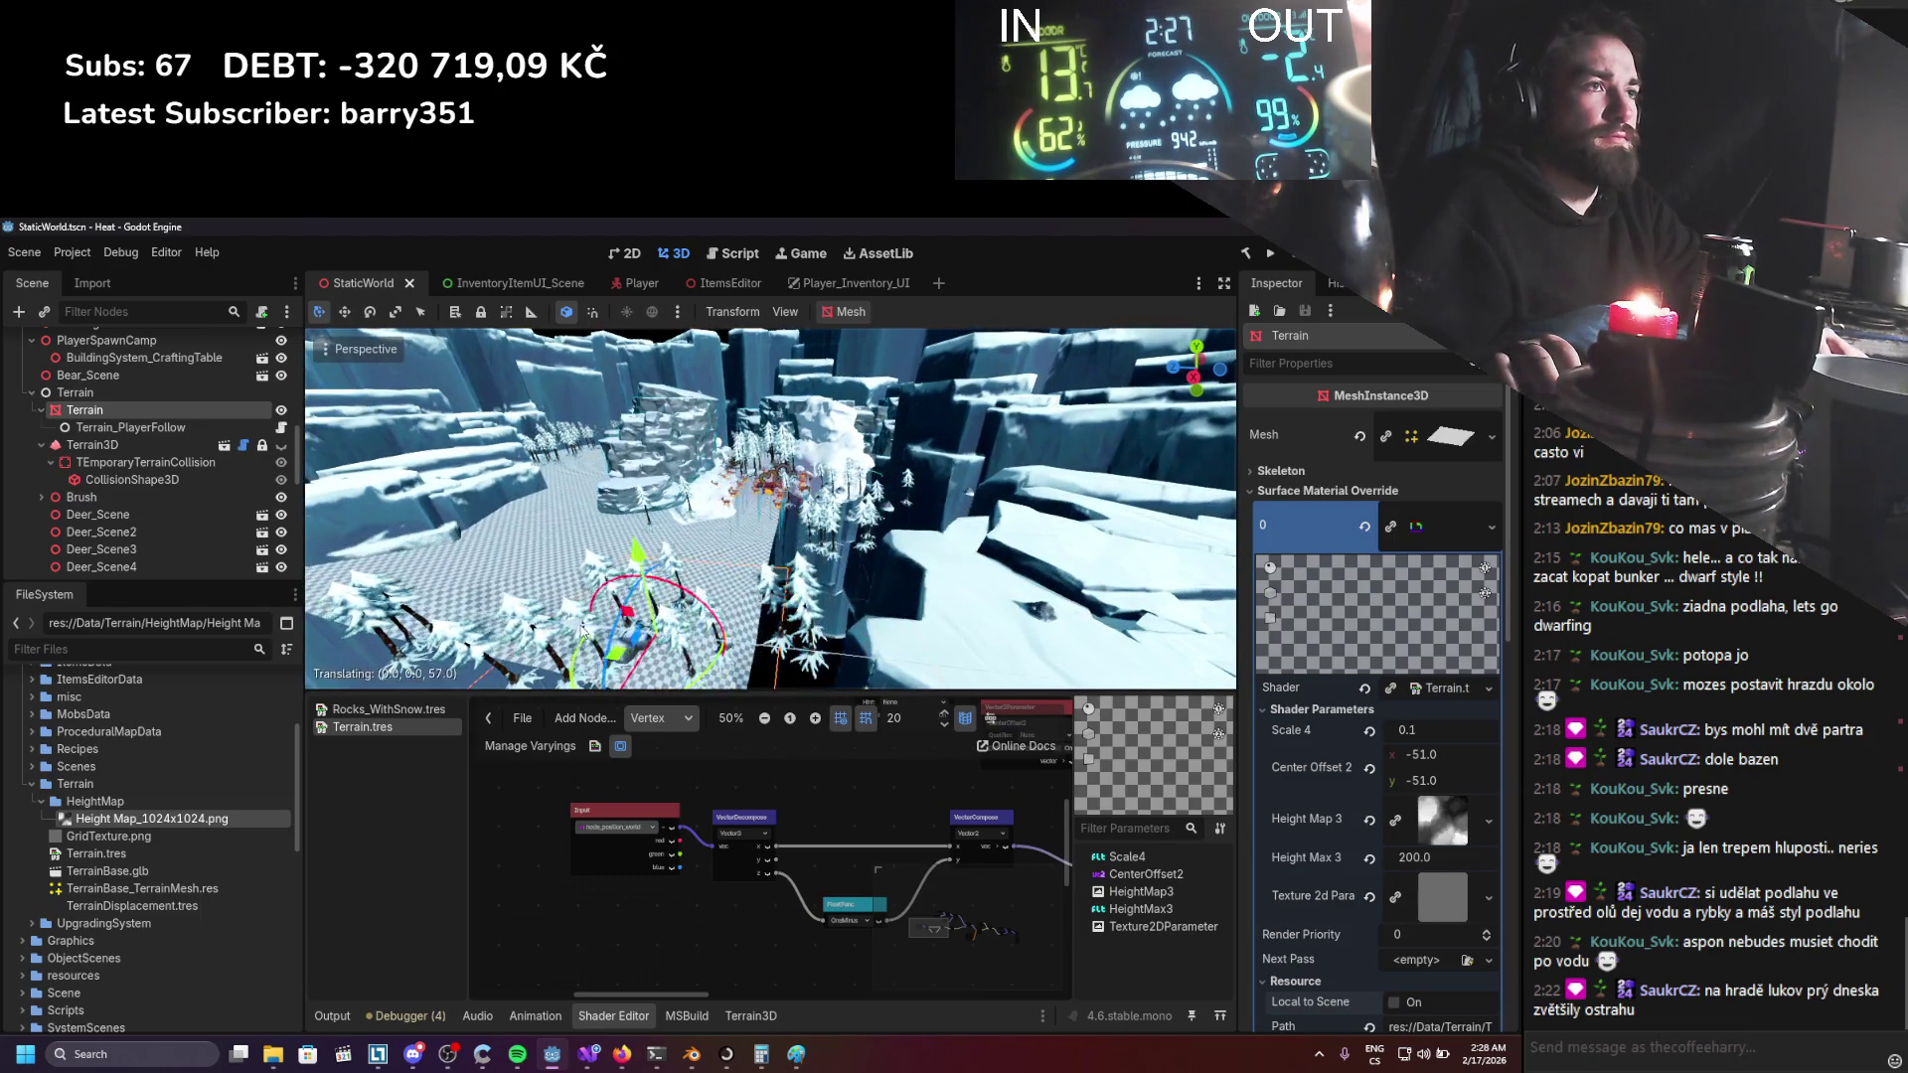
key(ctrl+s)
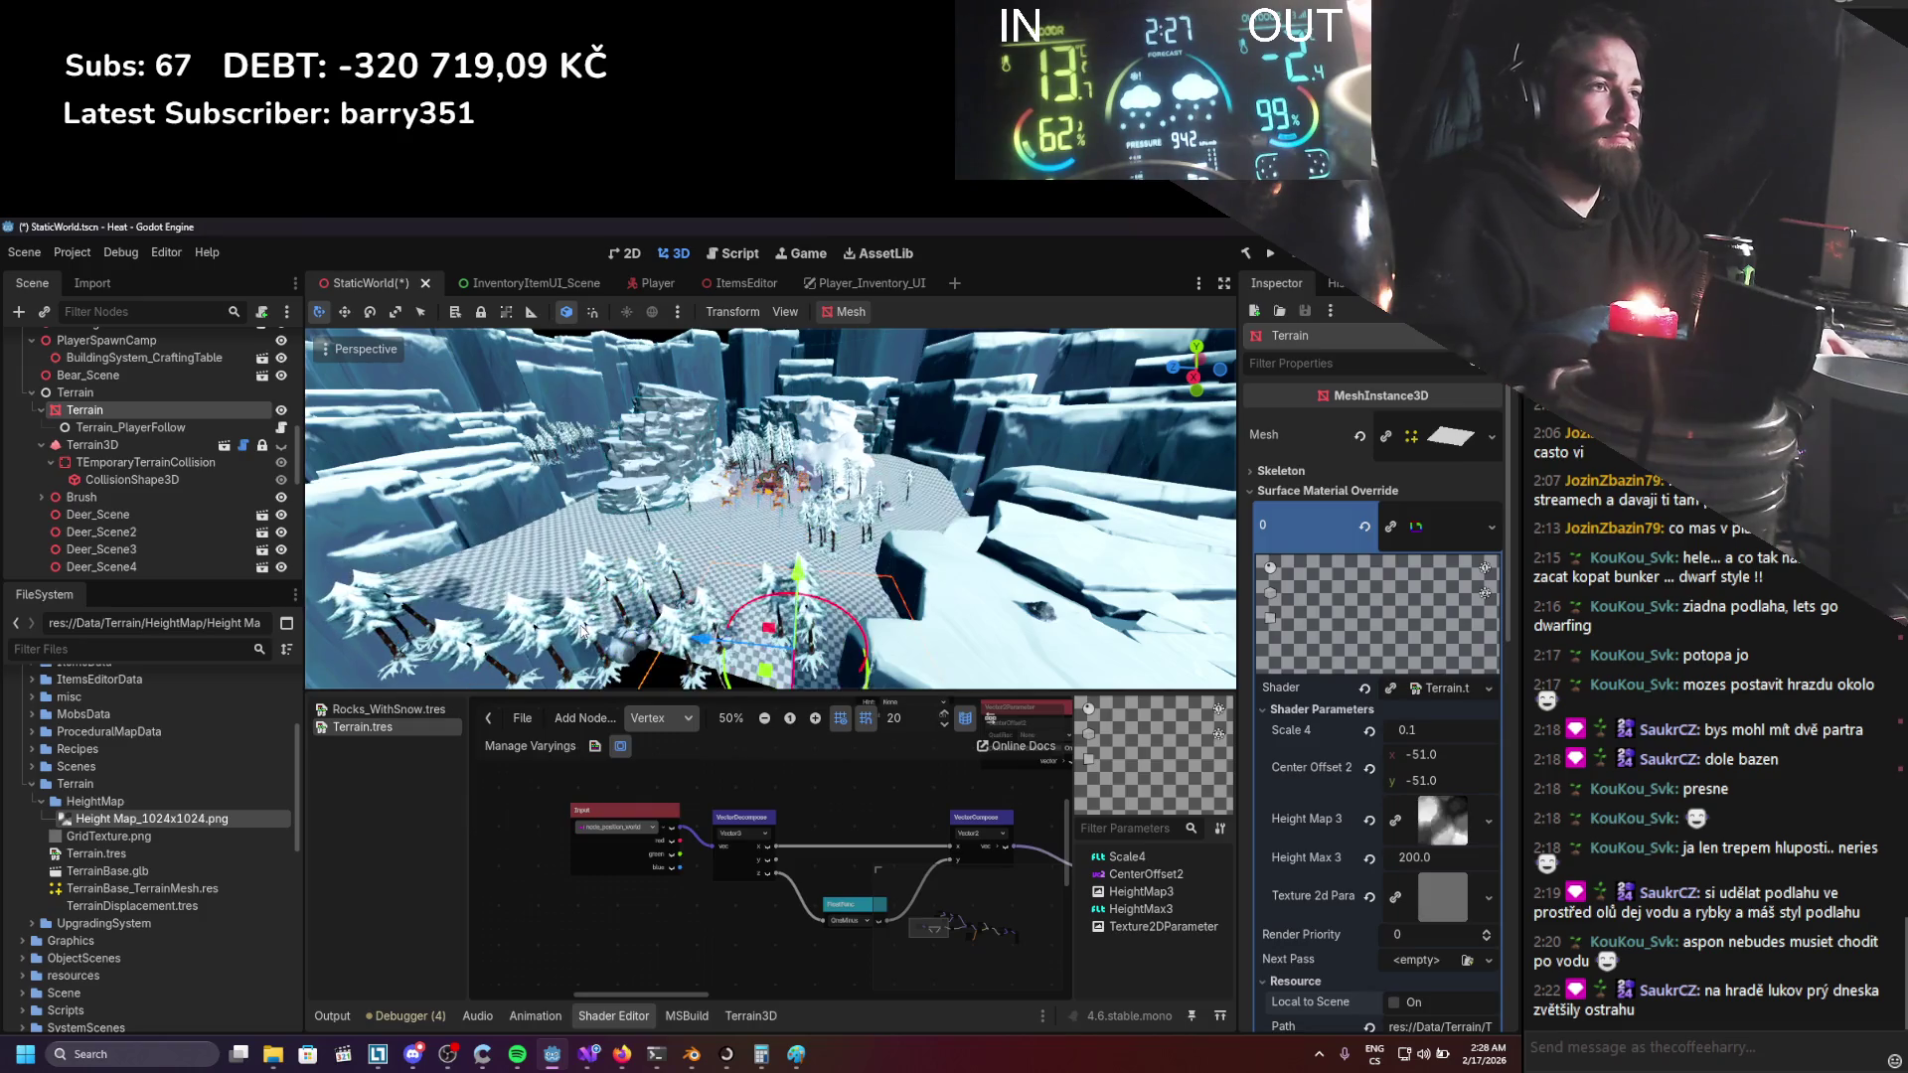
Save once more, then select the old query in the browser's Google search box.
key(ctrl+s)
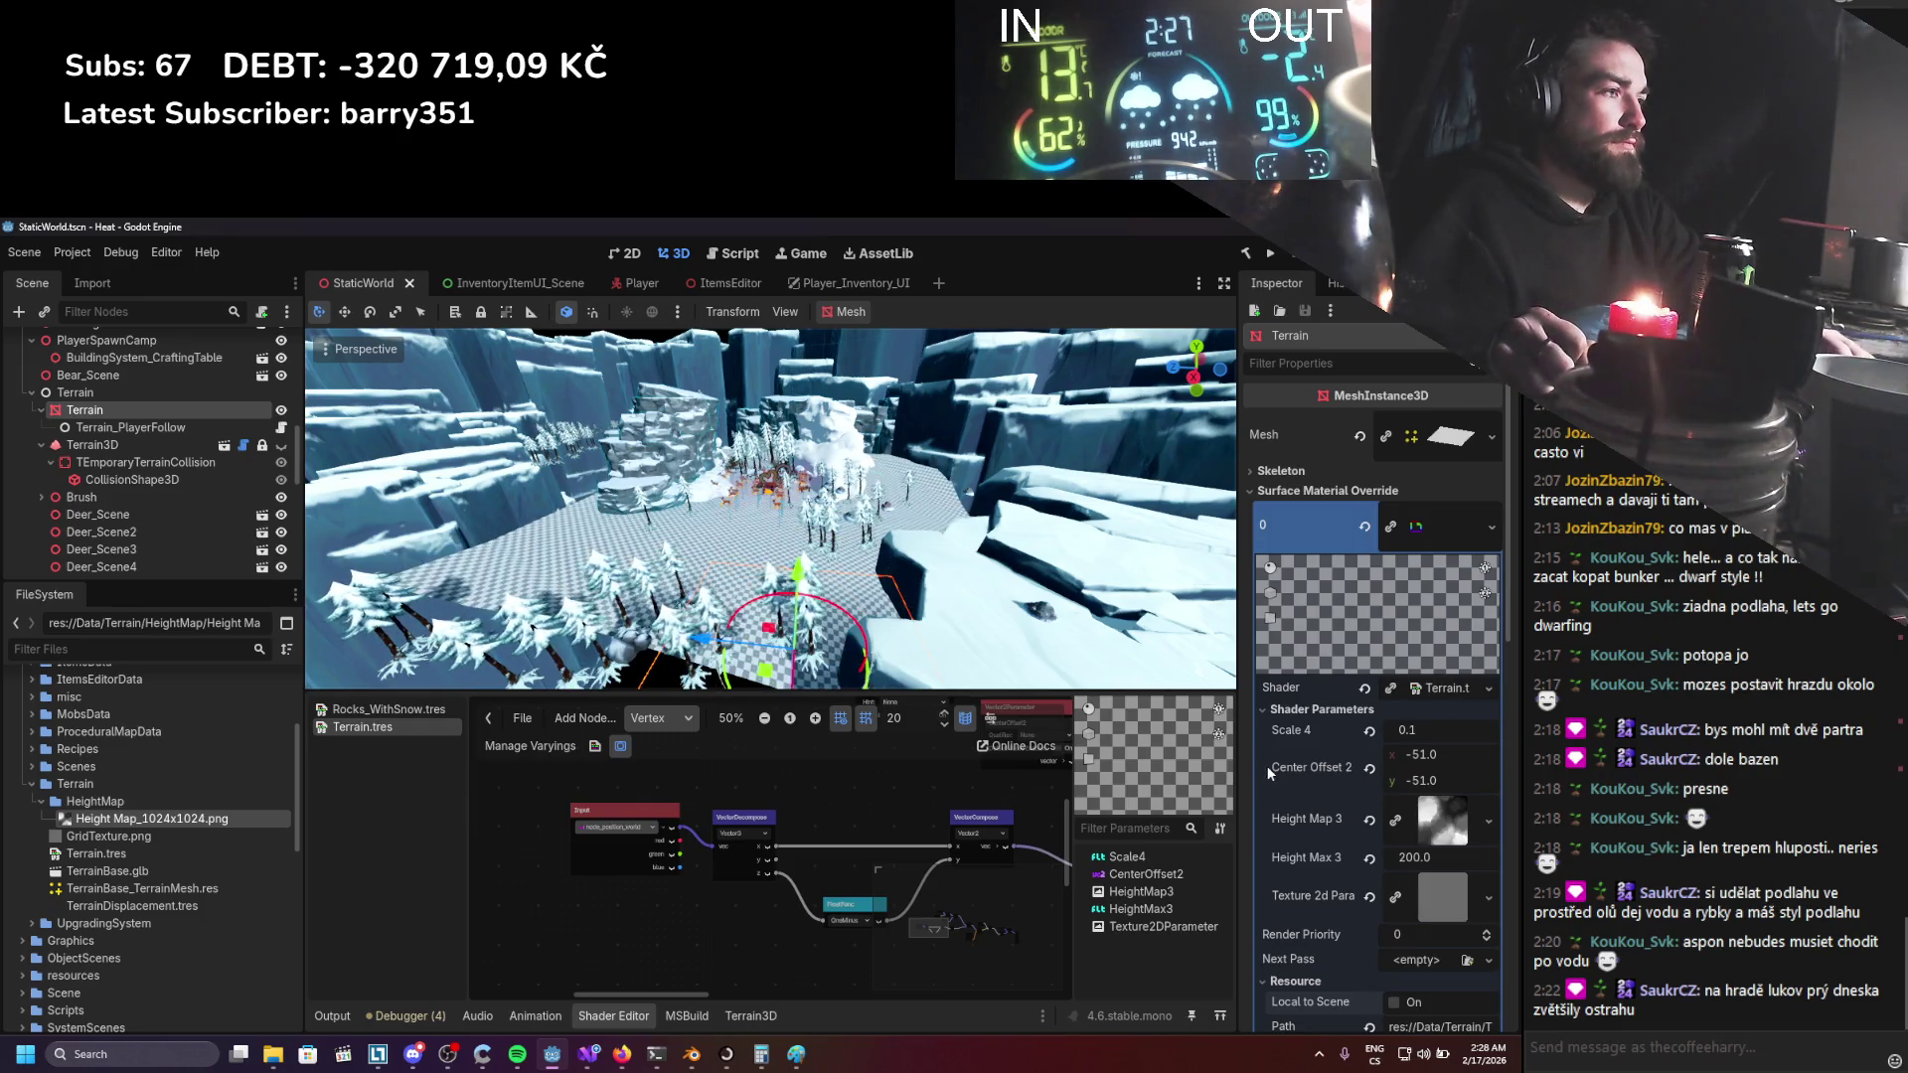
scroll(1270, 777, down, 3)
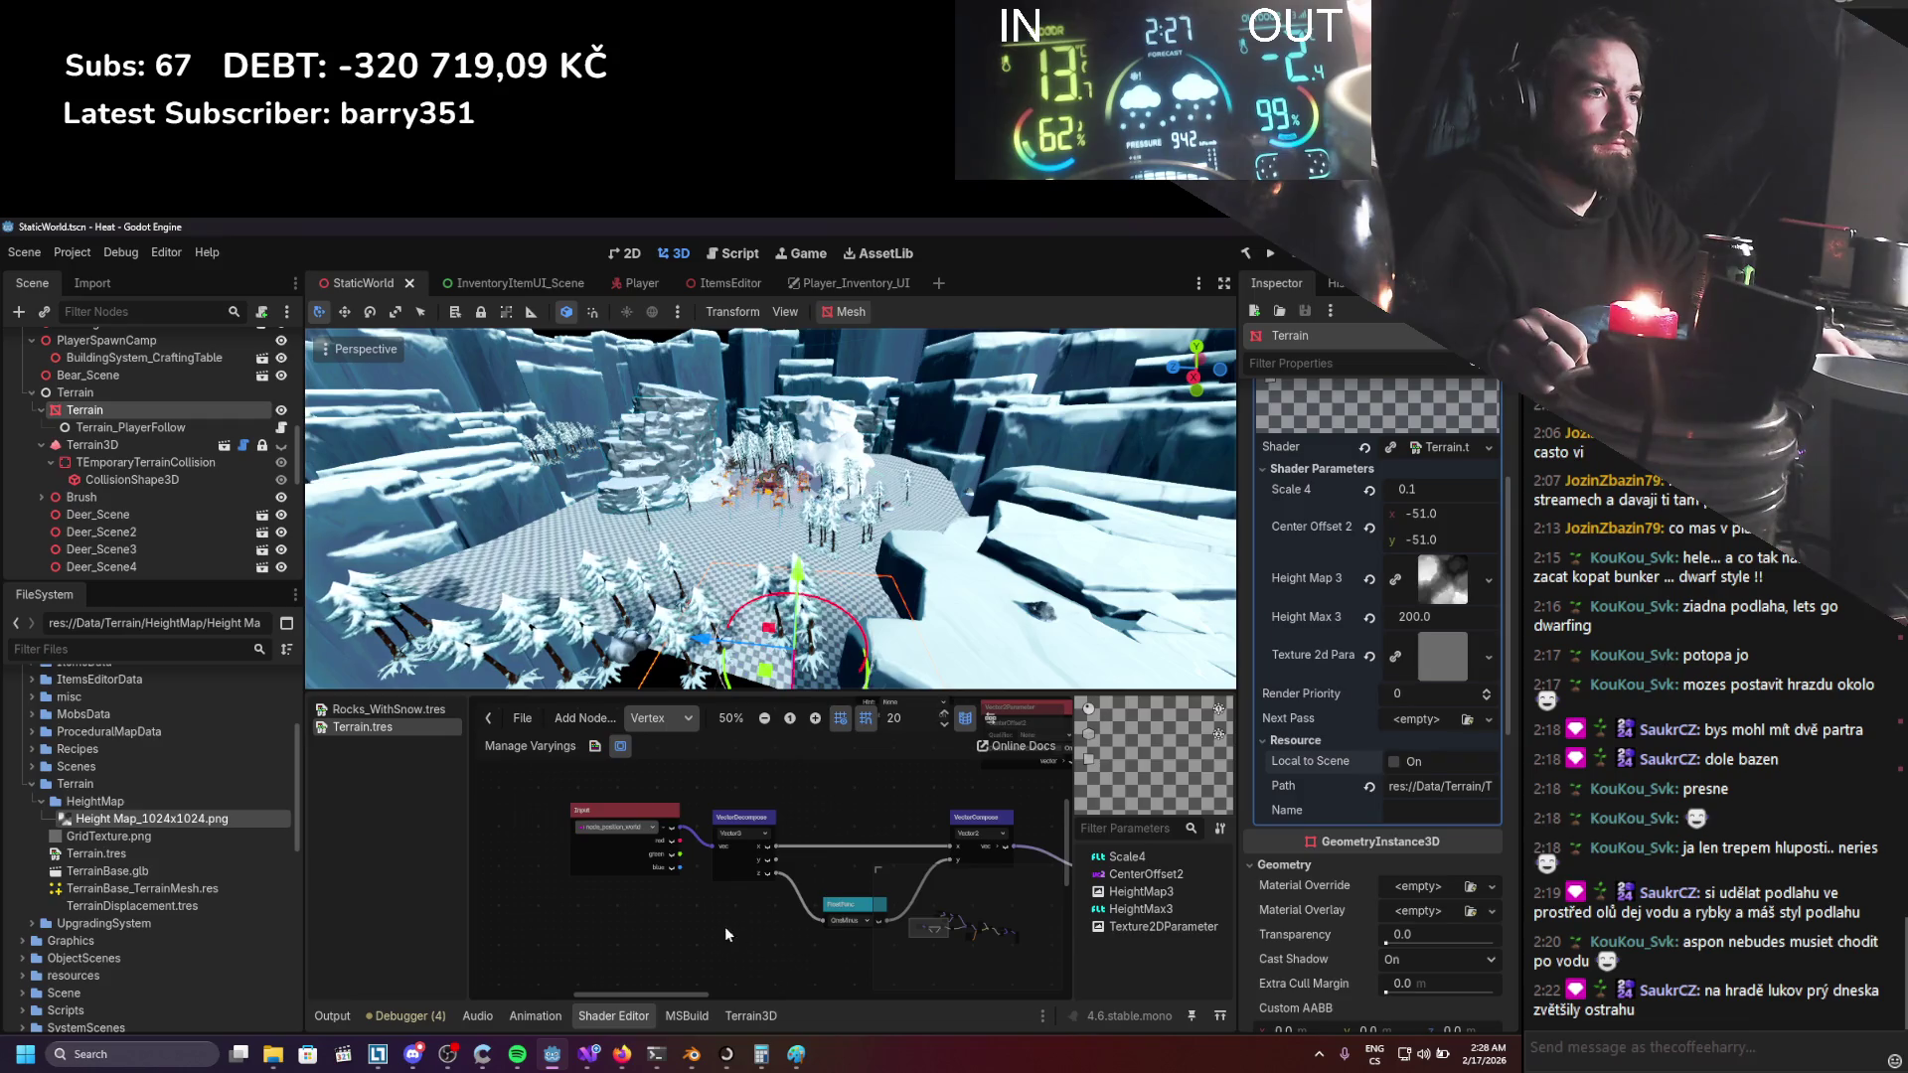
scroll(703, 921, up, 2)
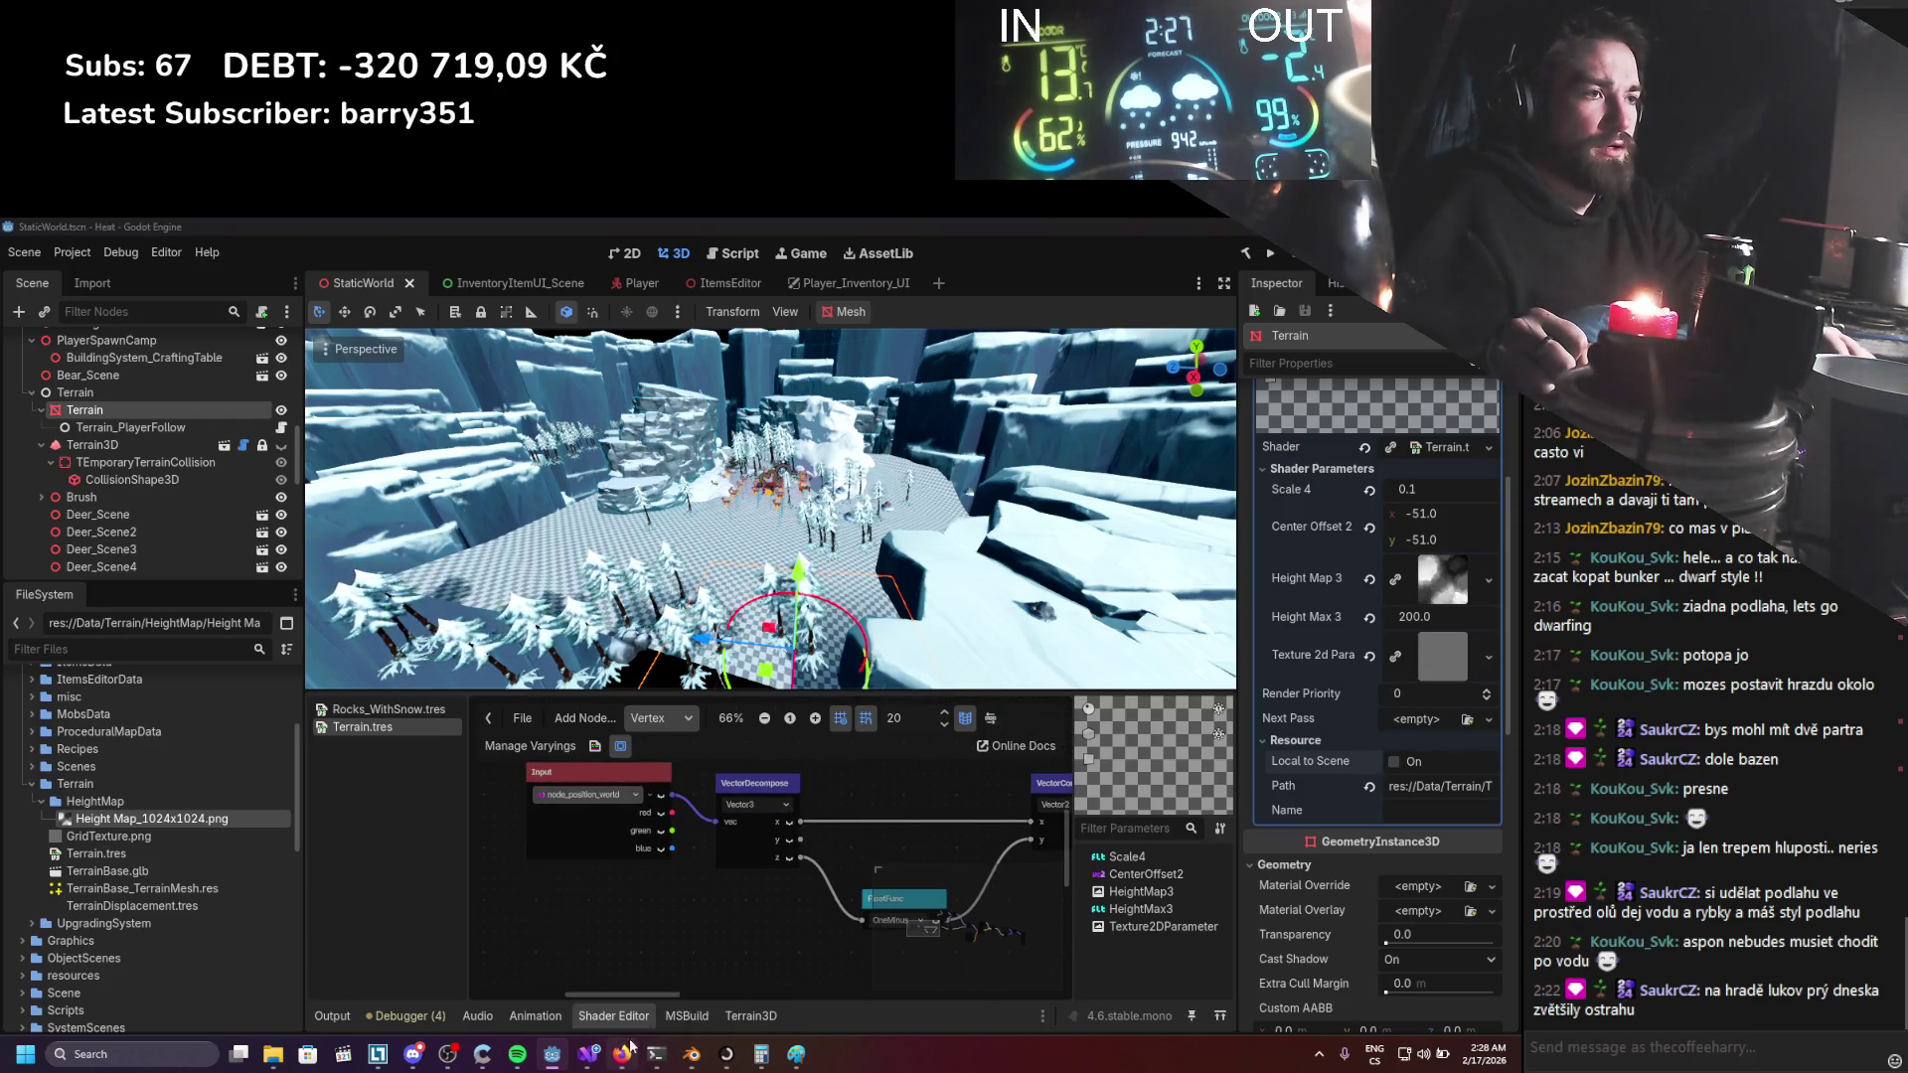
key(alt+Tab)
drag(392, 330, 145, 340)
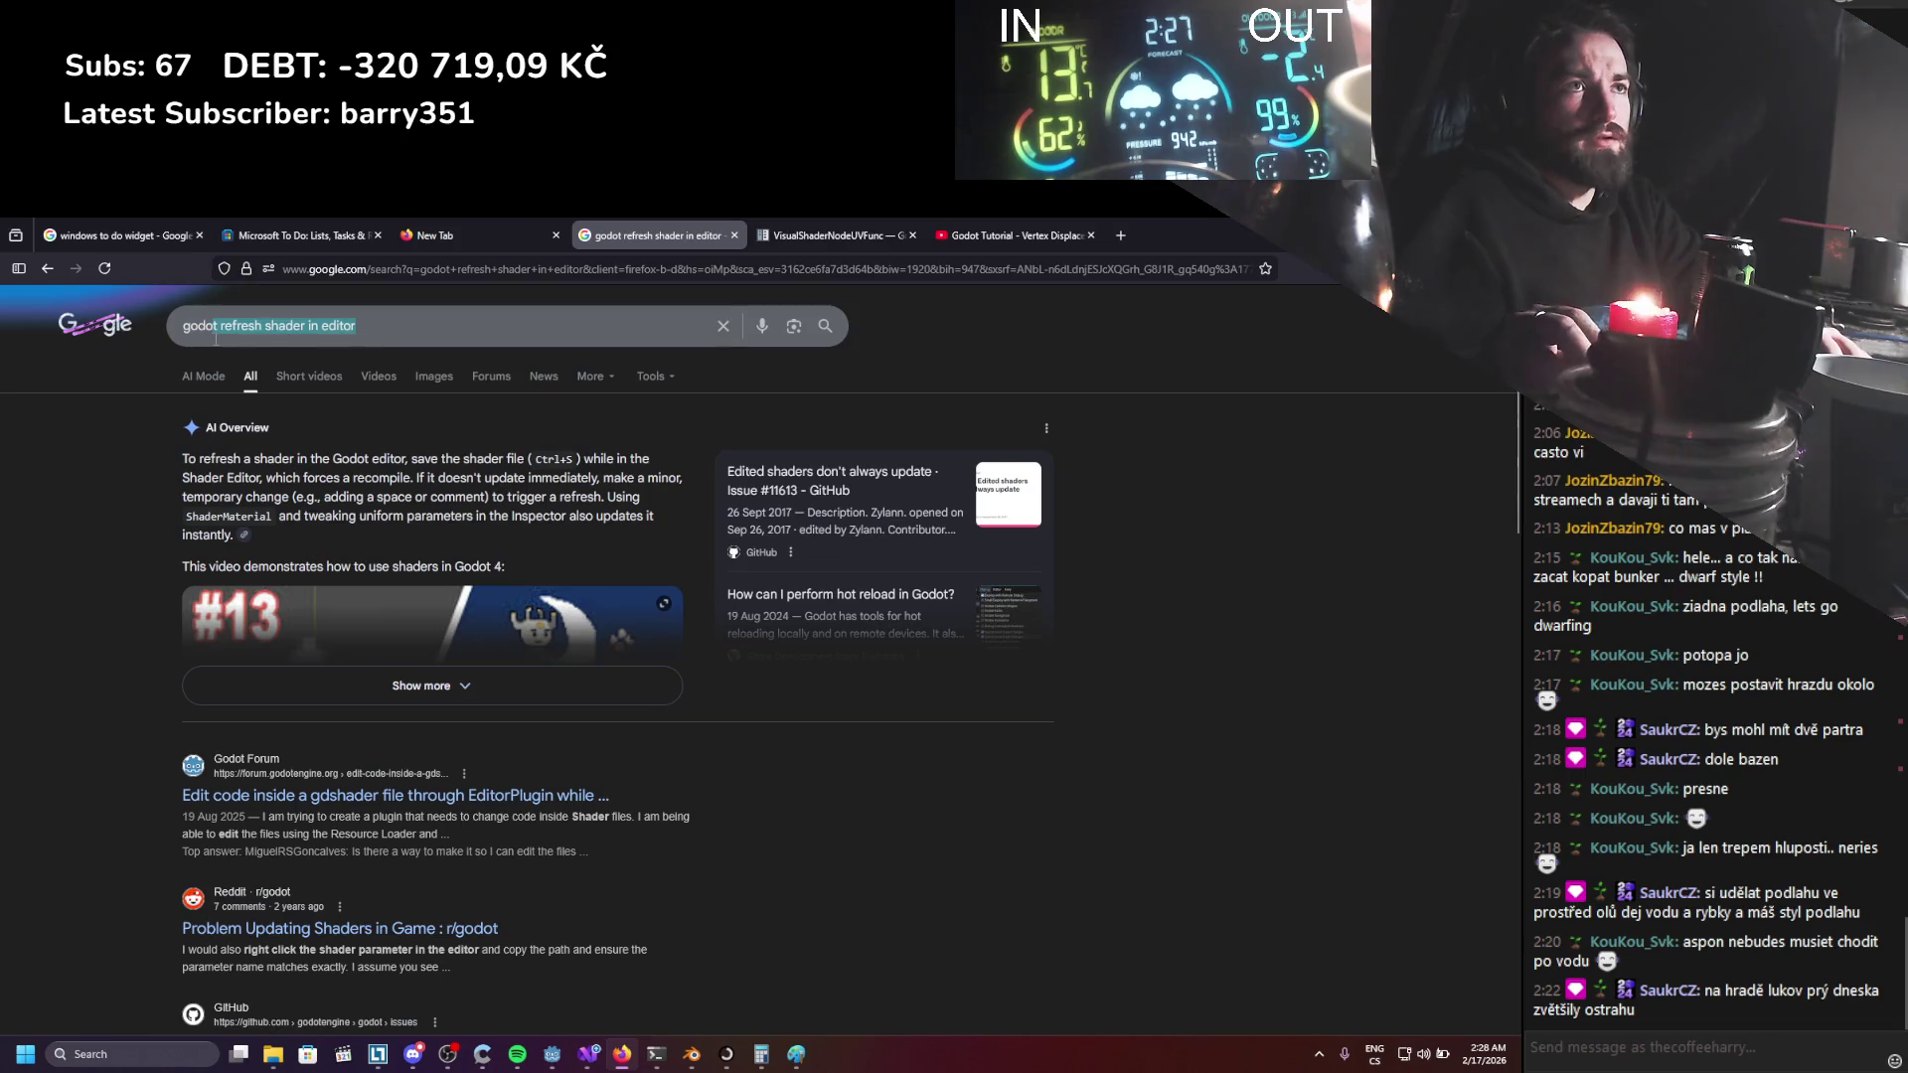
Search Google for 'godot node position world doesnt refres in editor'.
text(node position world )
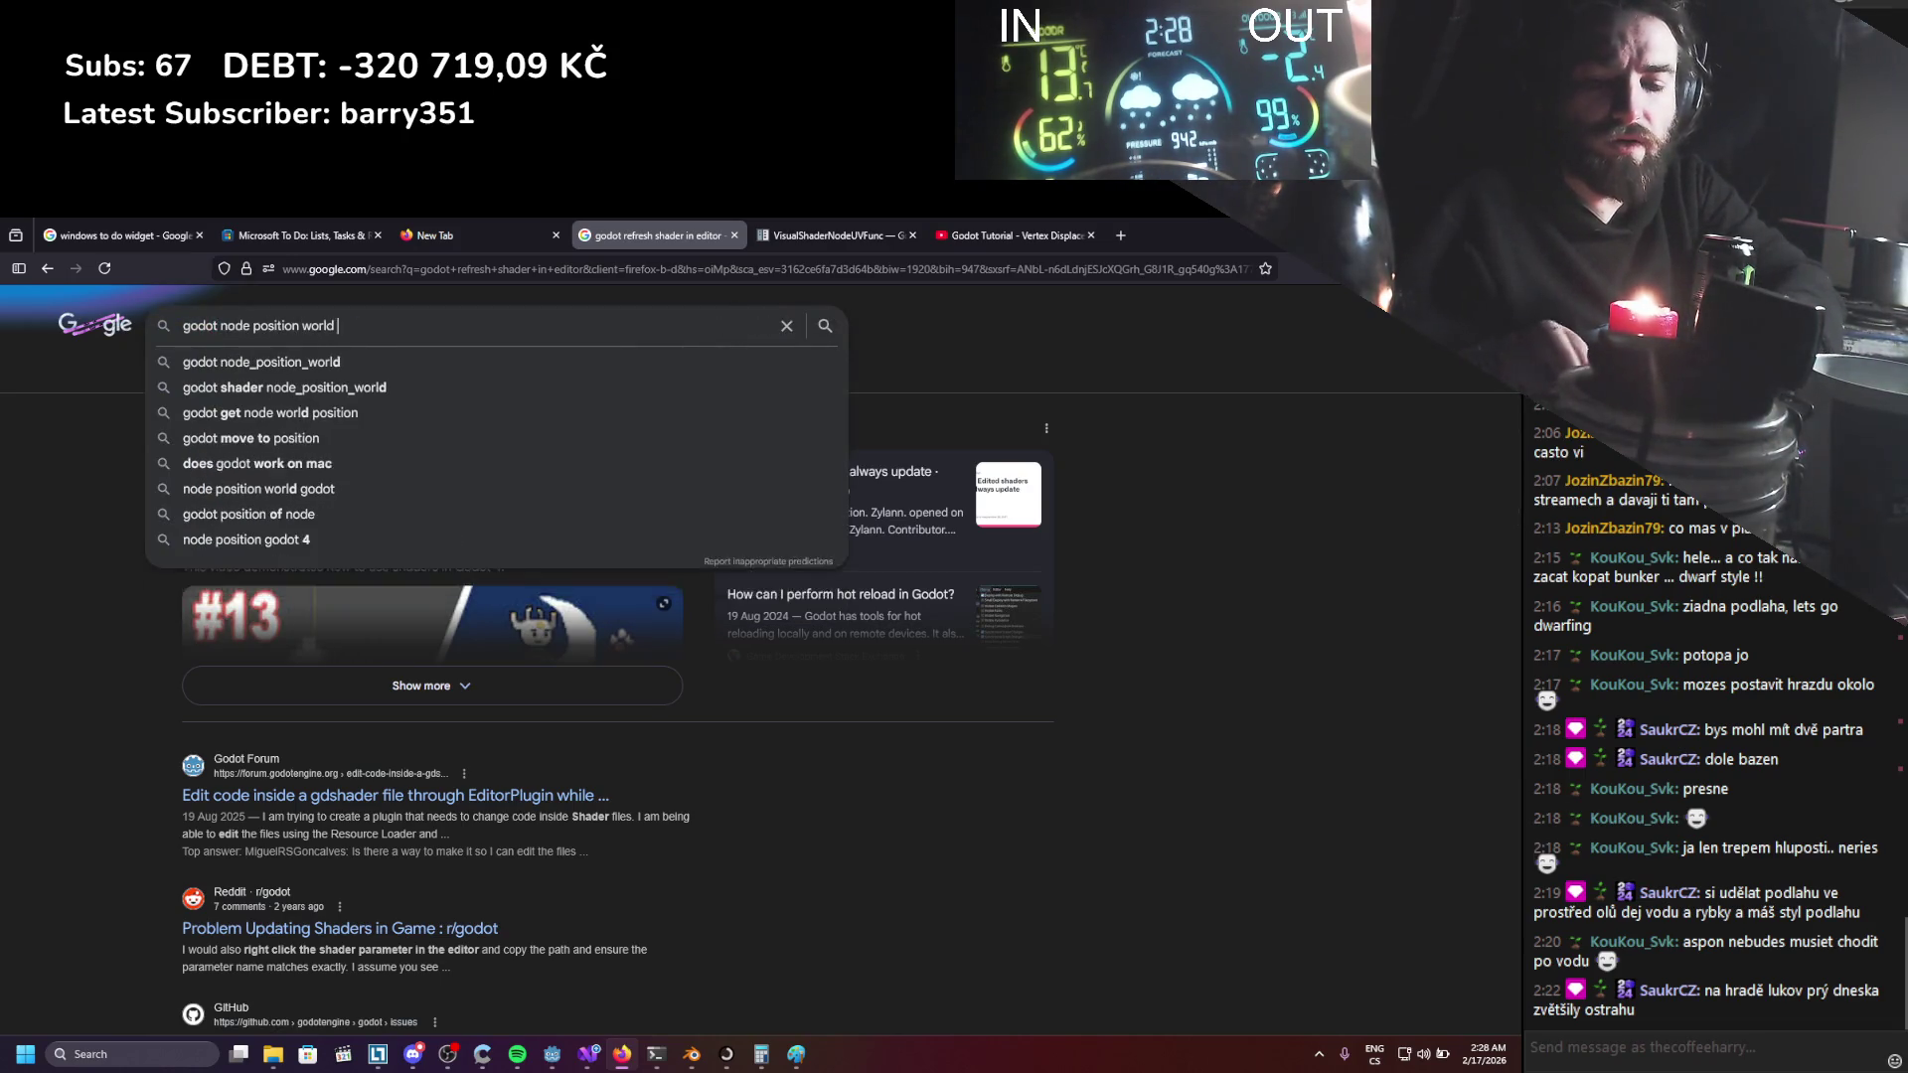
text(doesnt refre)
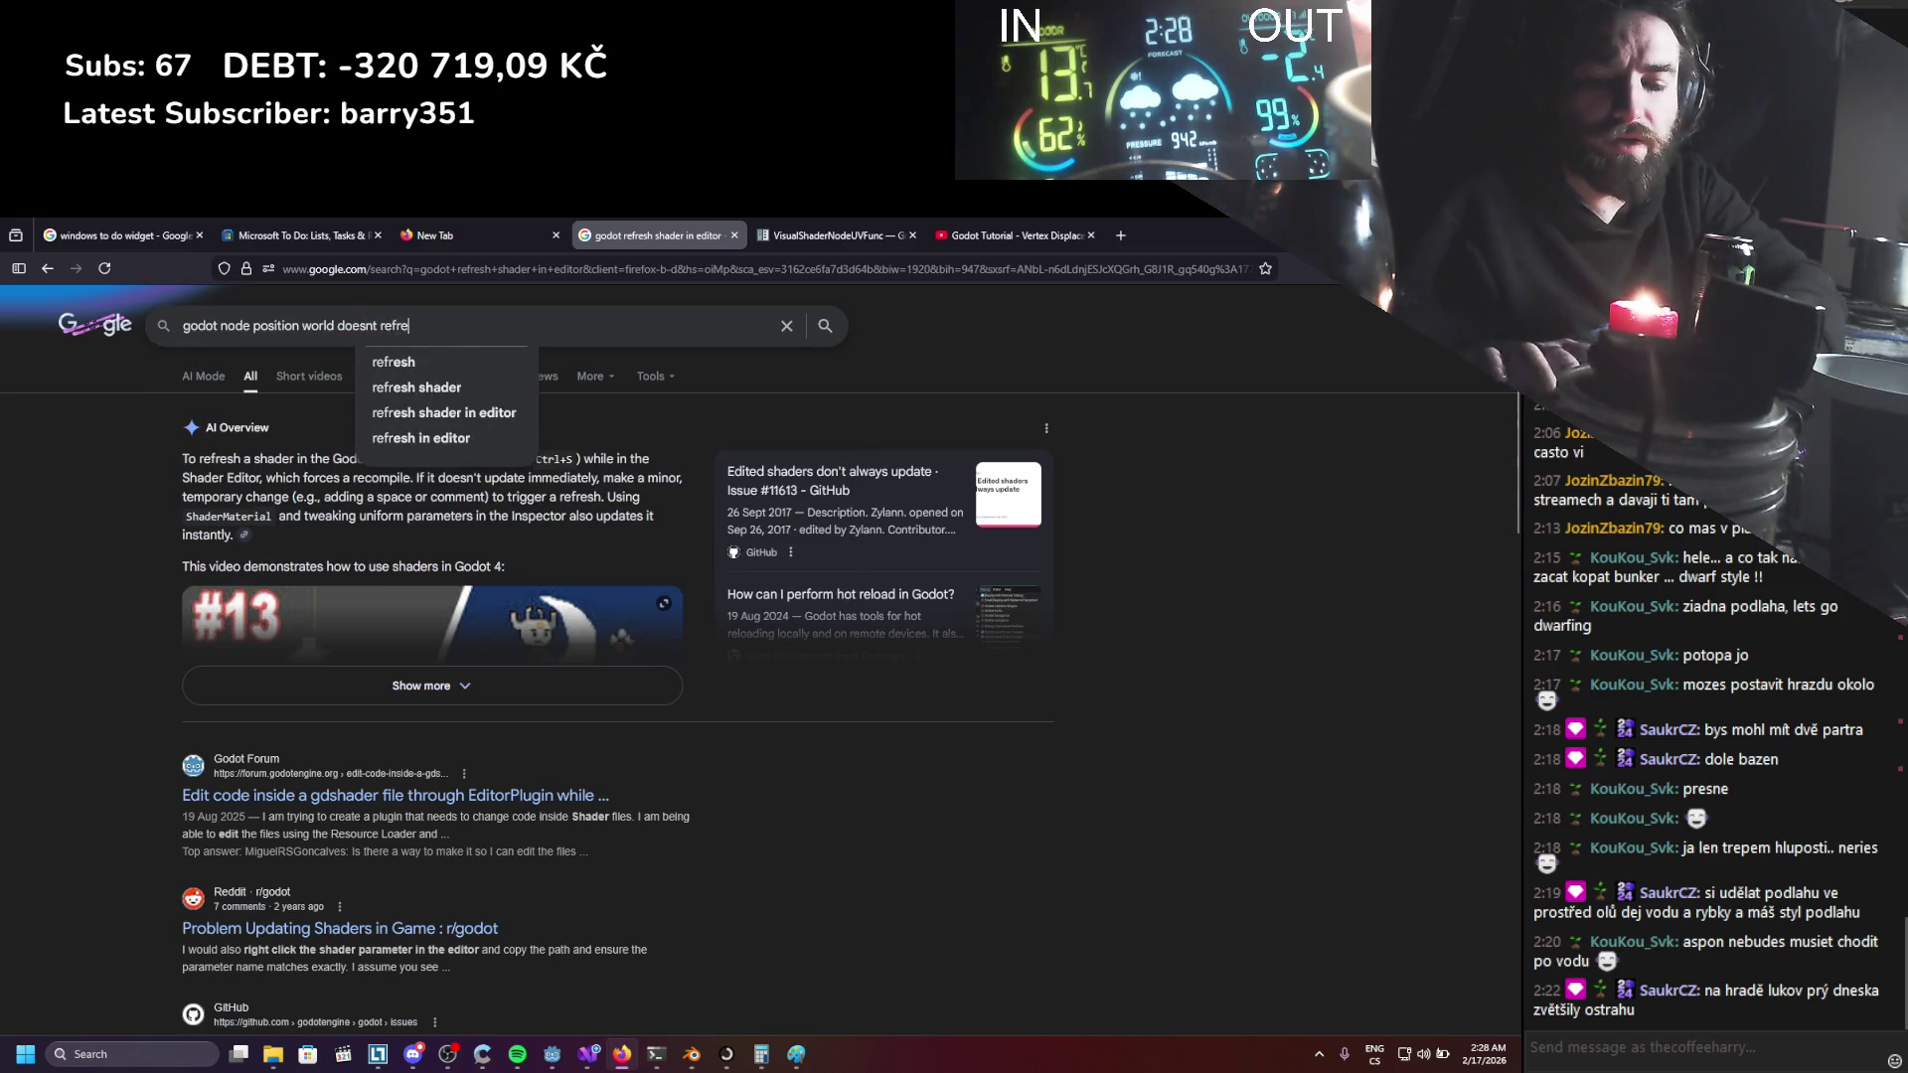
text(s in editor)
key(Return)
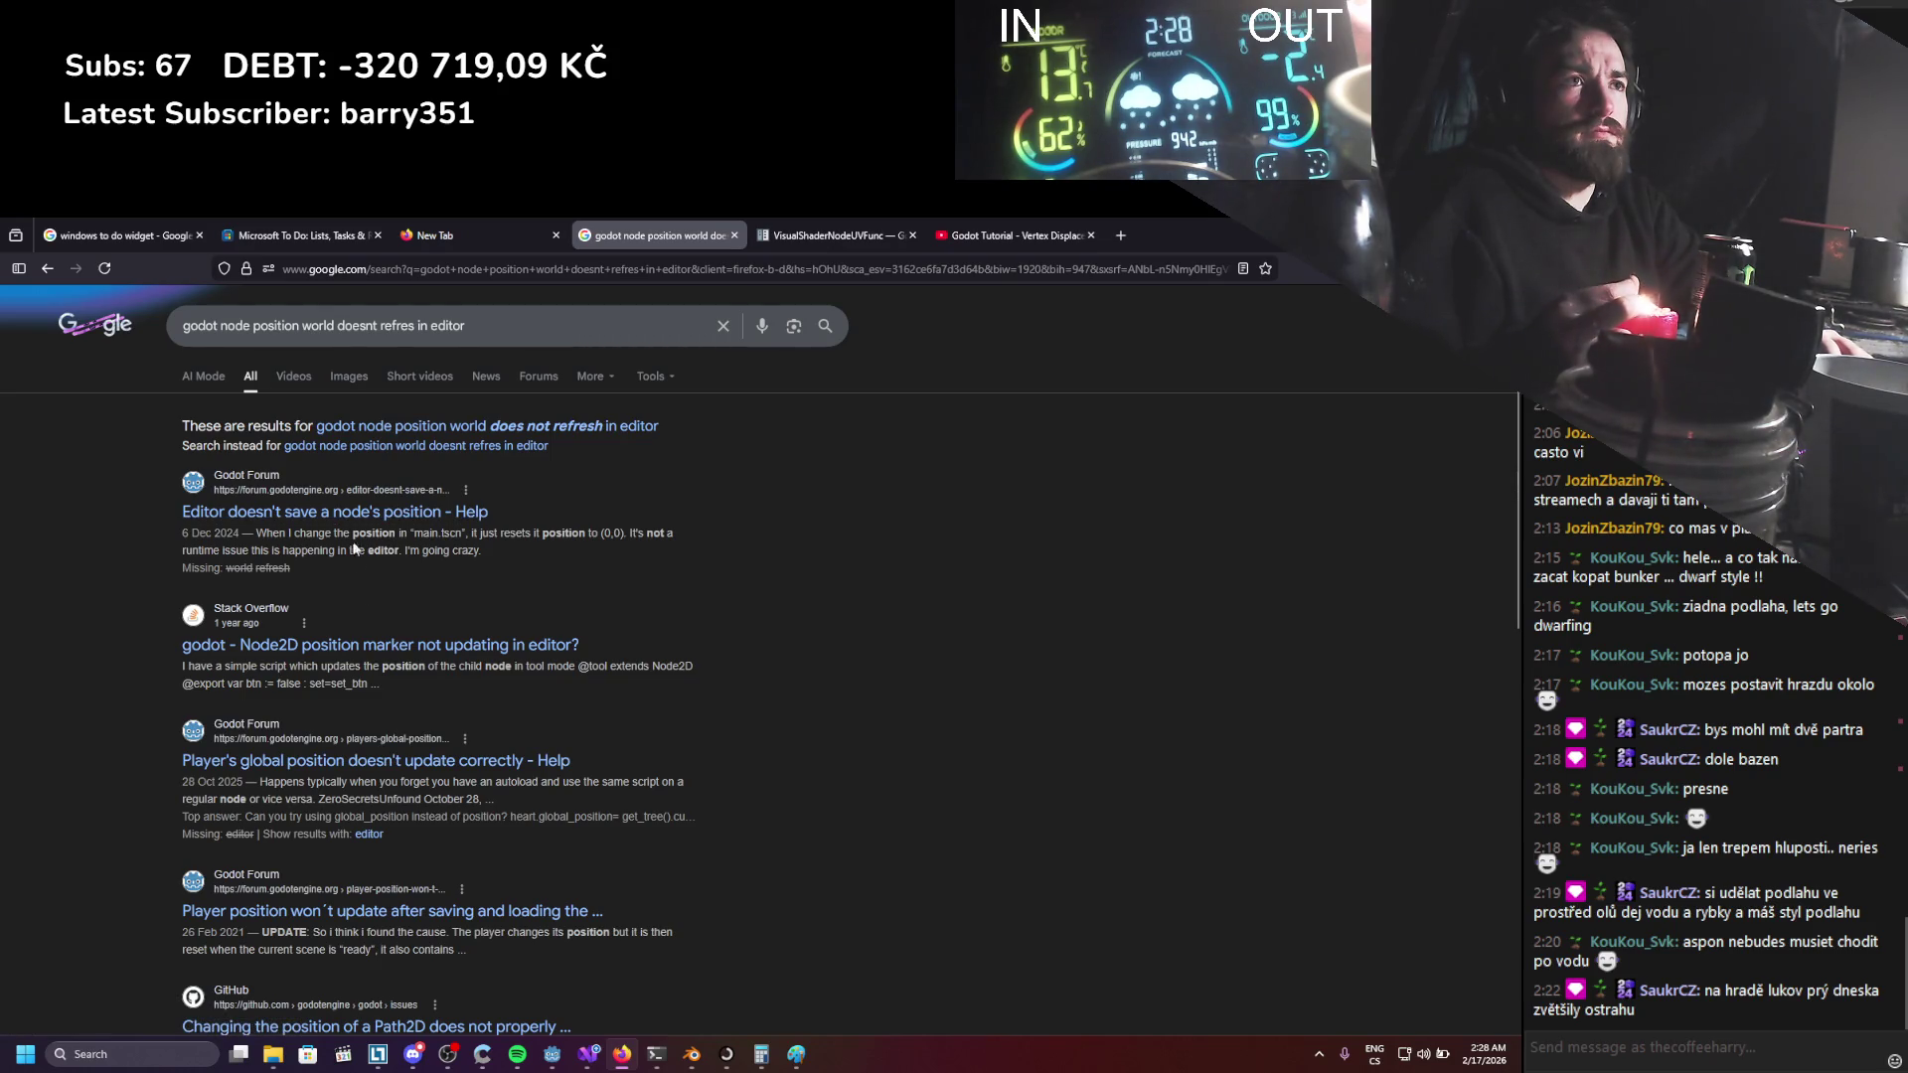
click(251, 325)
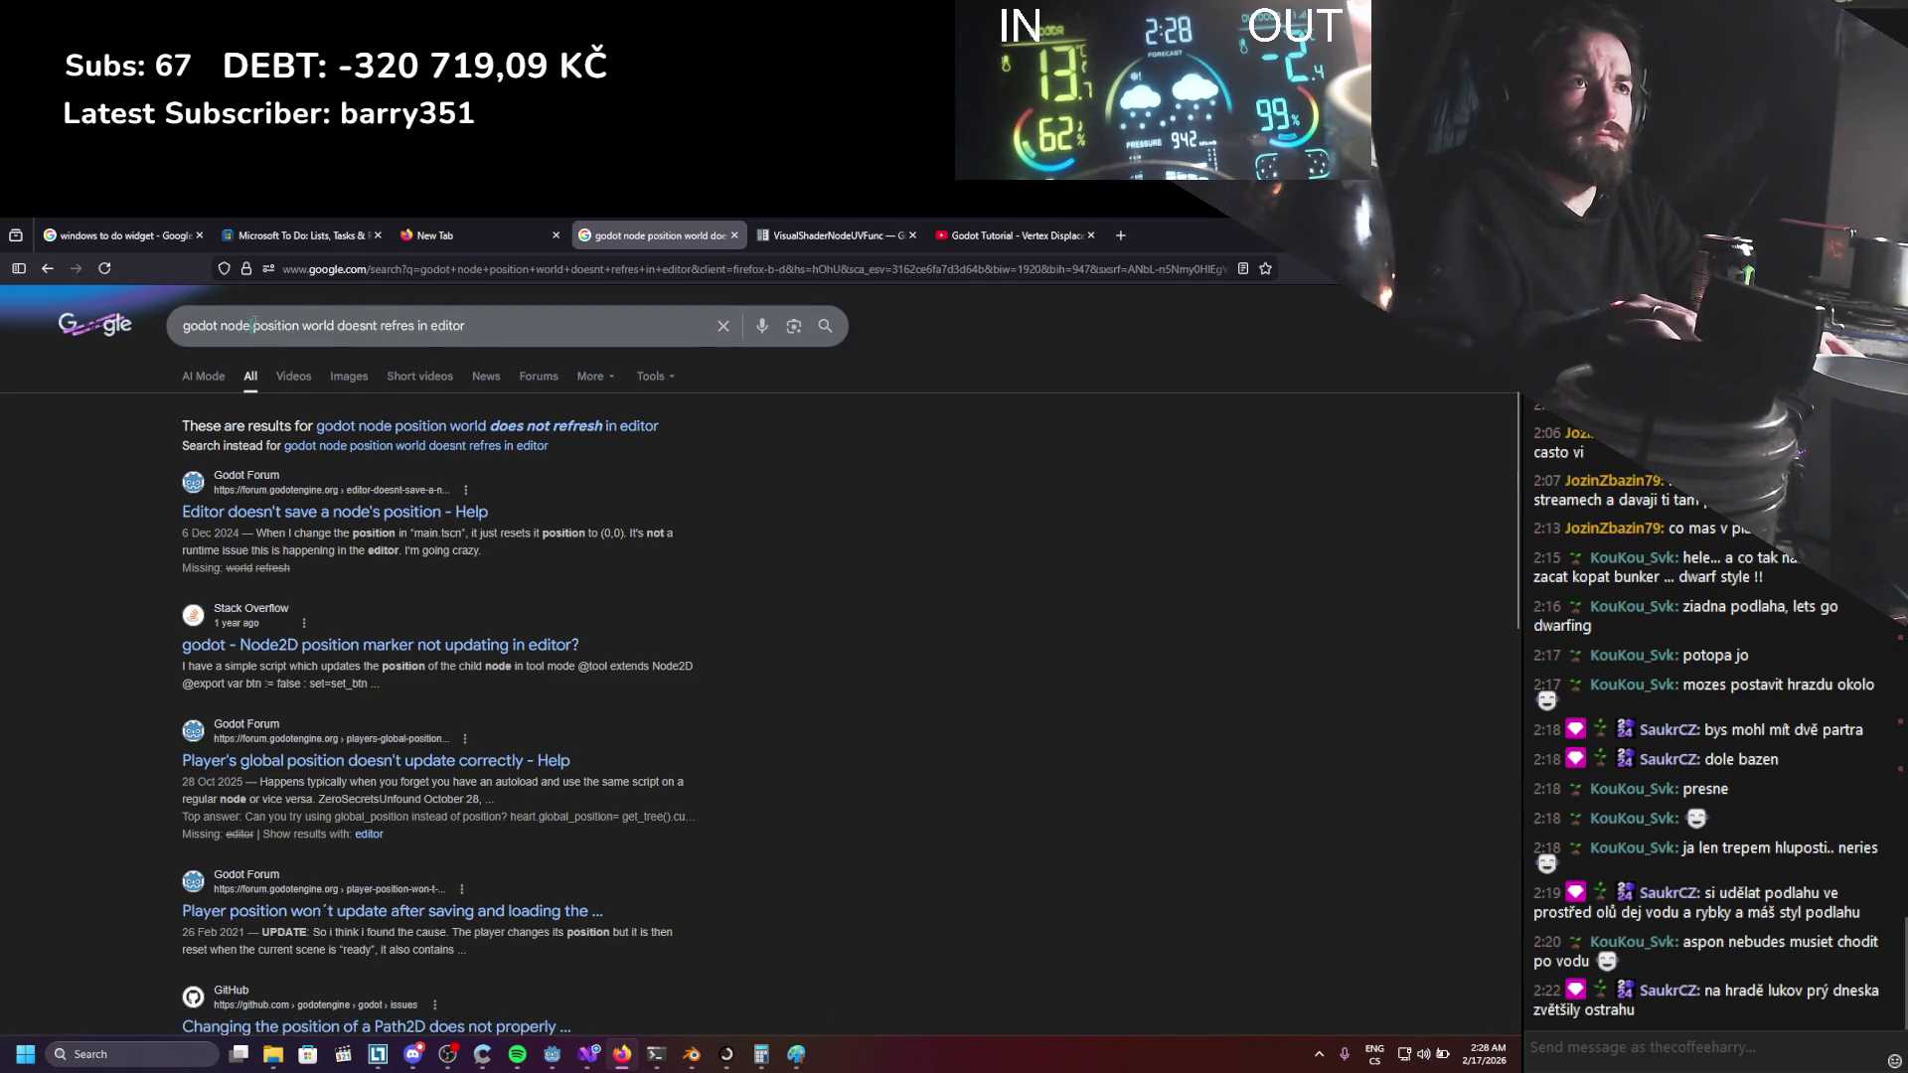
text(-)
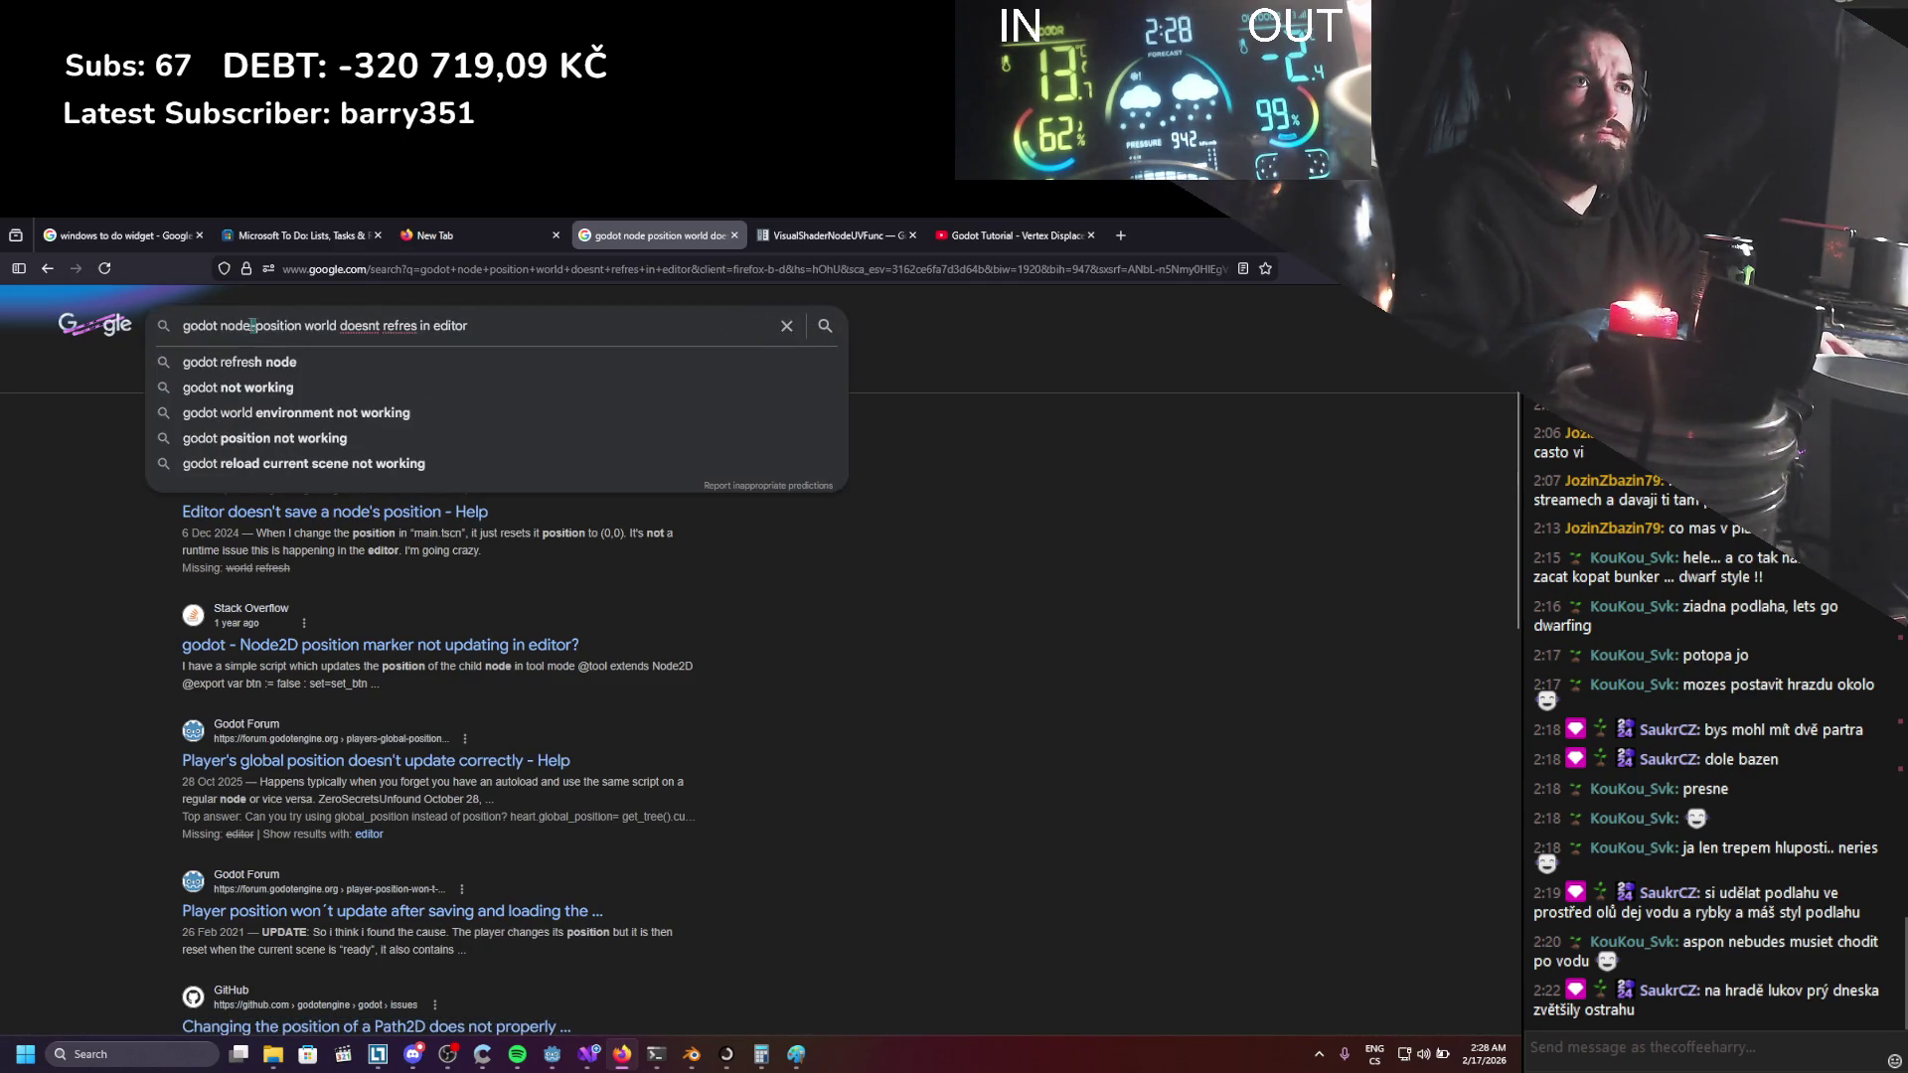
key(BackSpace)
Rerun the search with 'node_position_world' written as one term, then return to Godot.
double_click(302, 326)
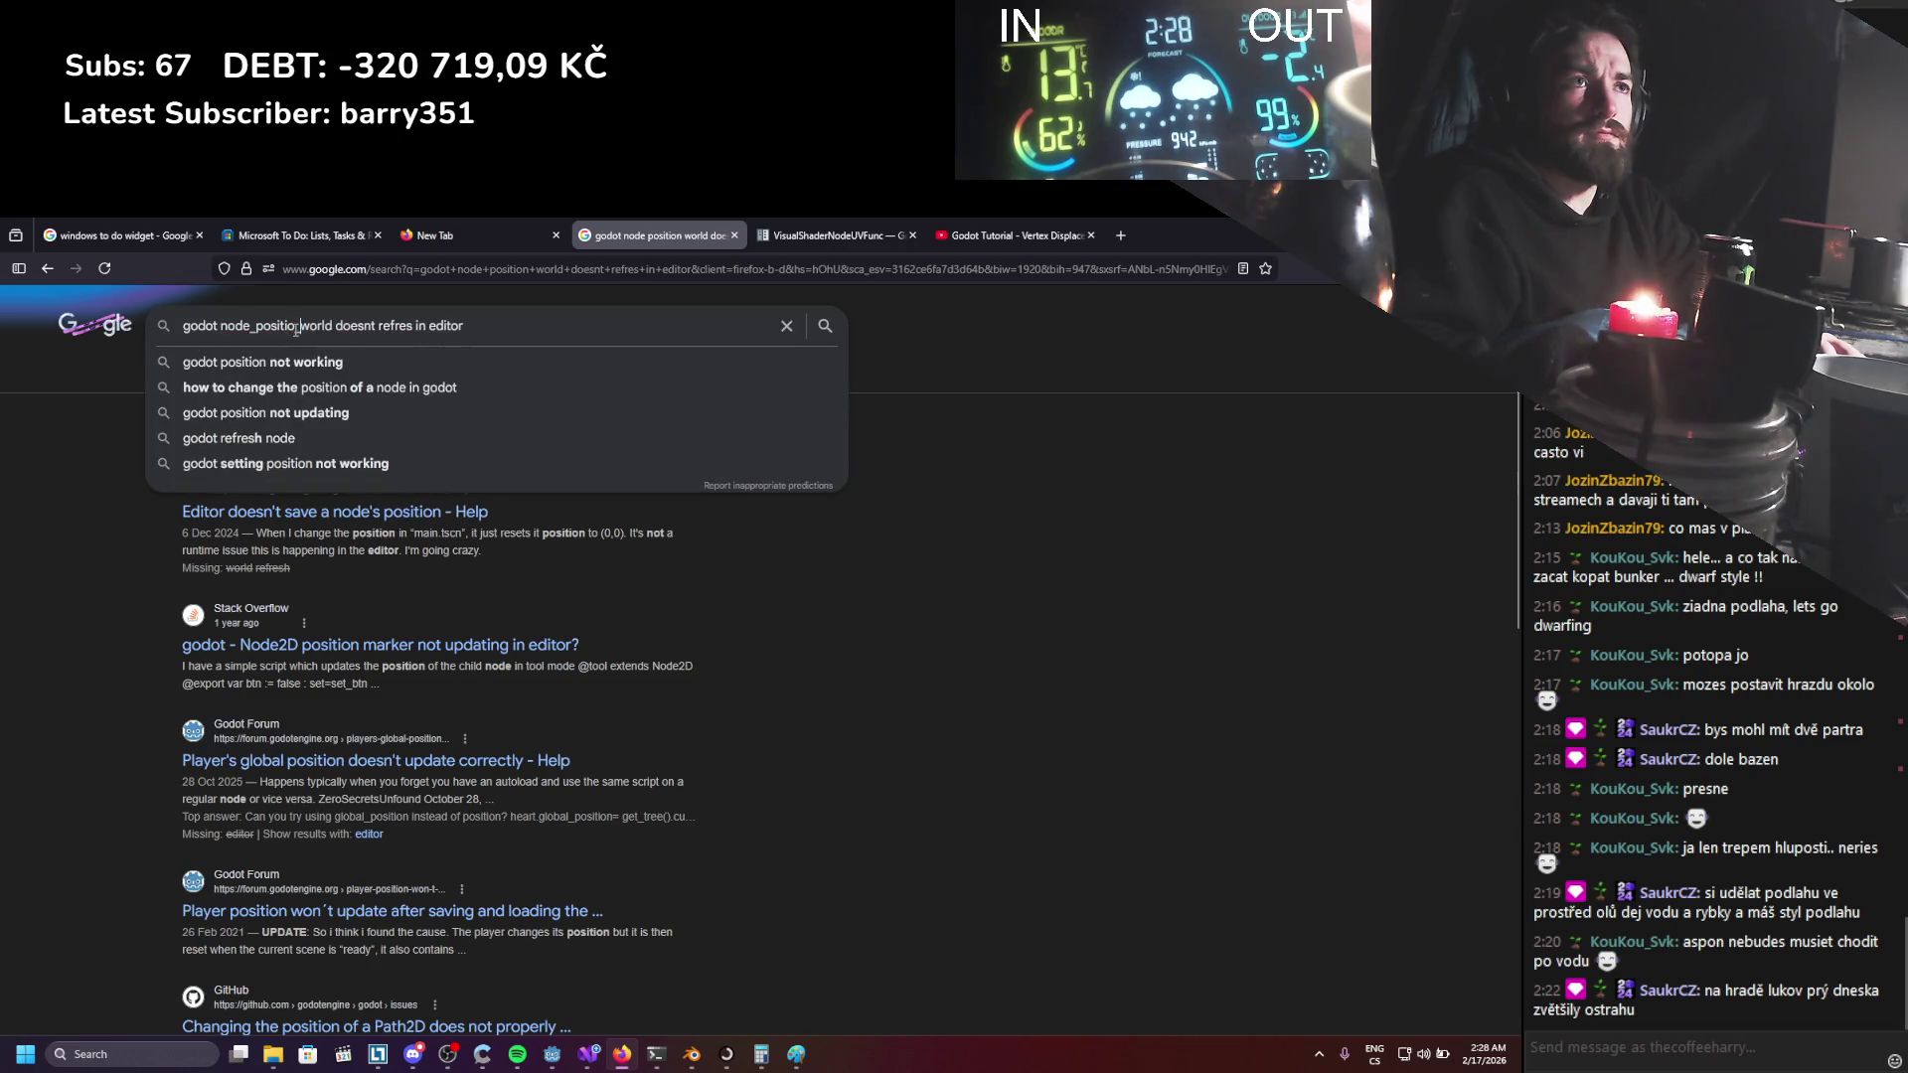
text(_)
text(n)
key(Return)
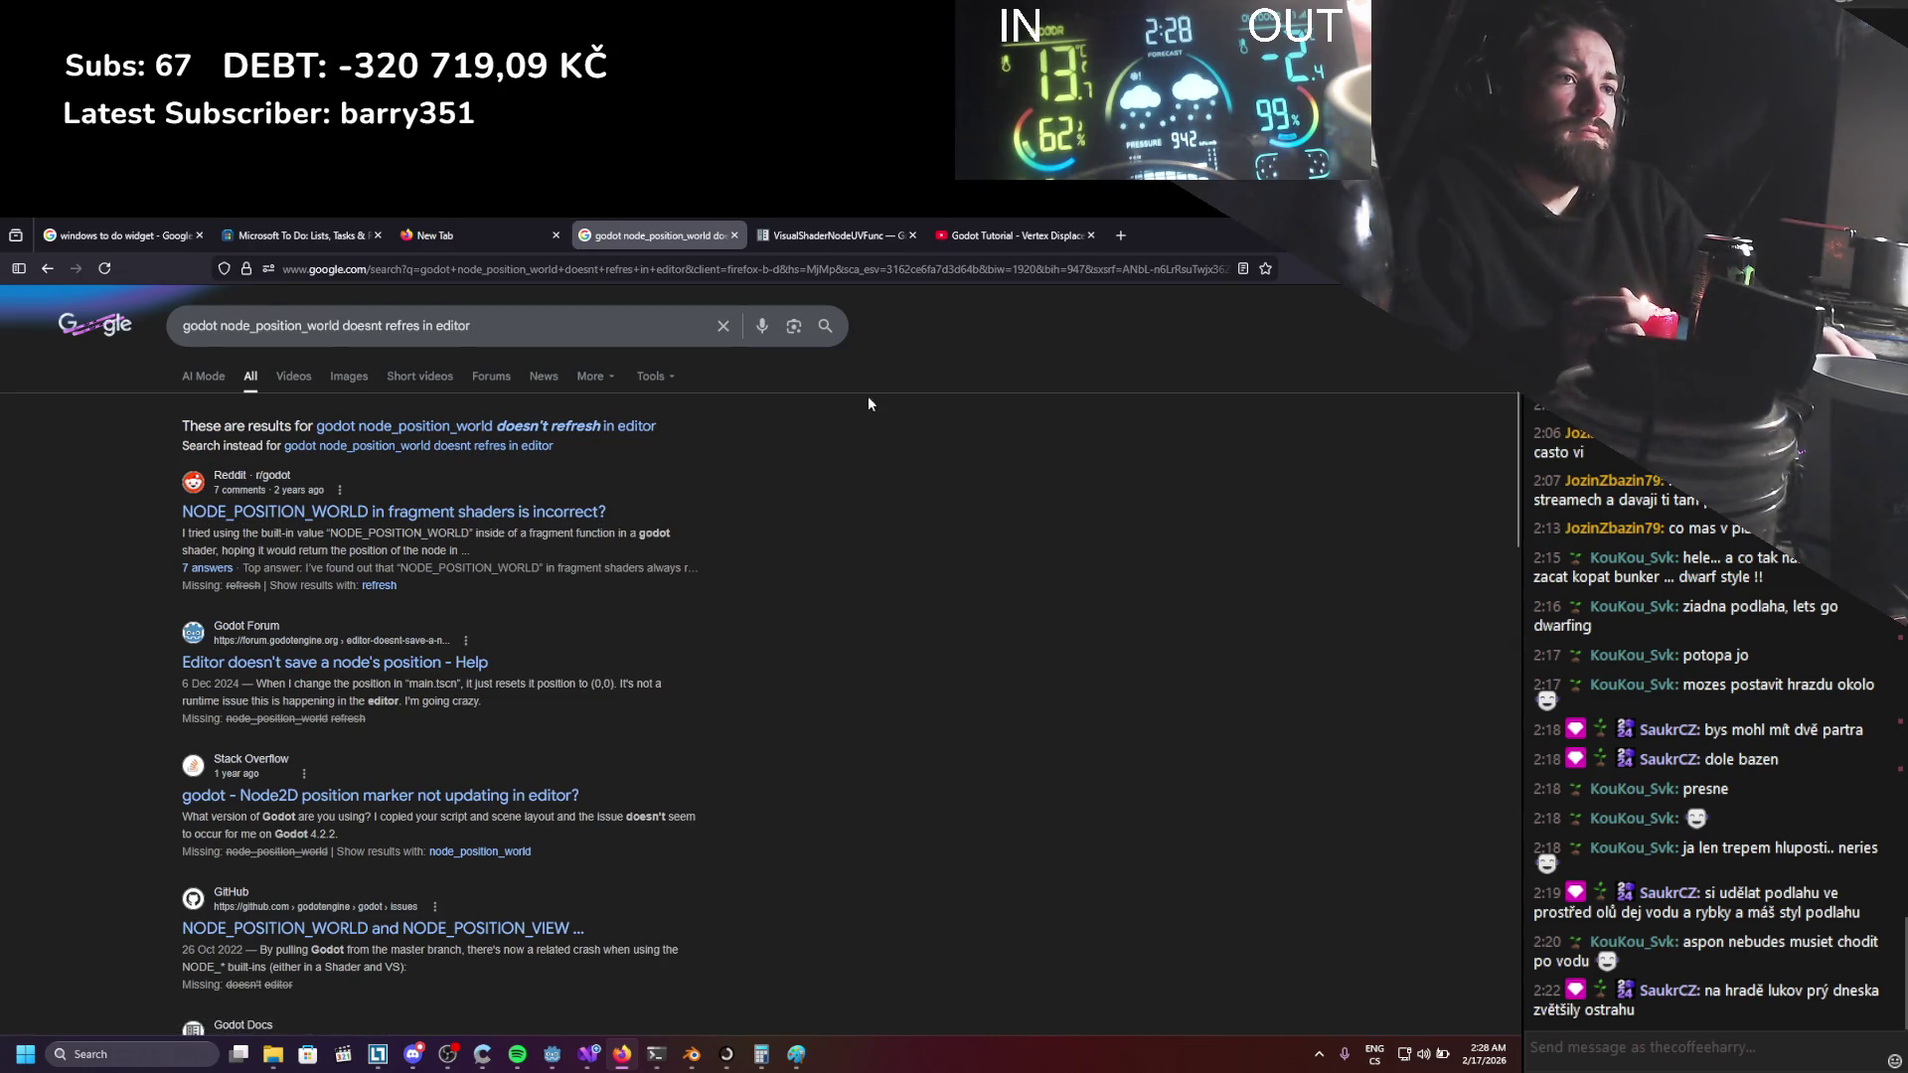
key(alt+Tab)
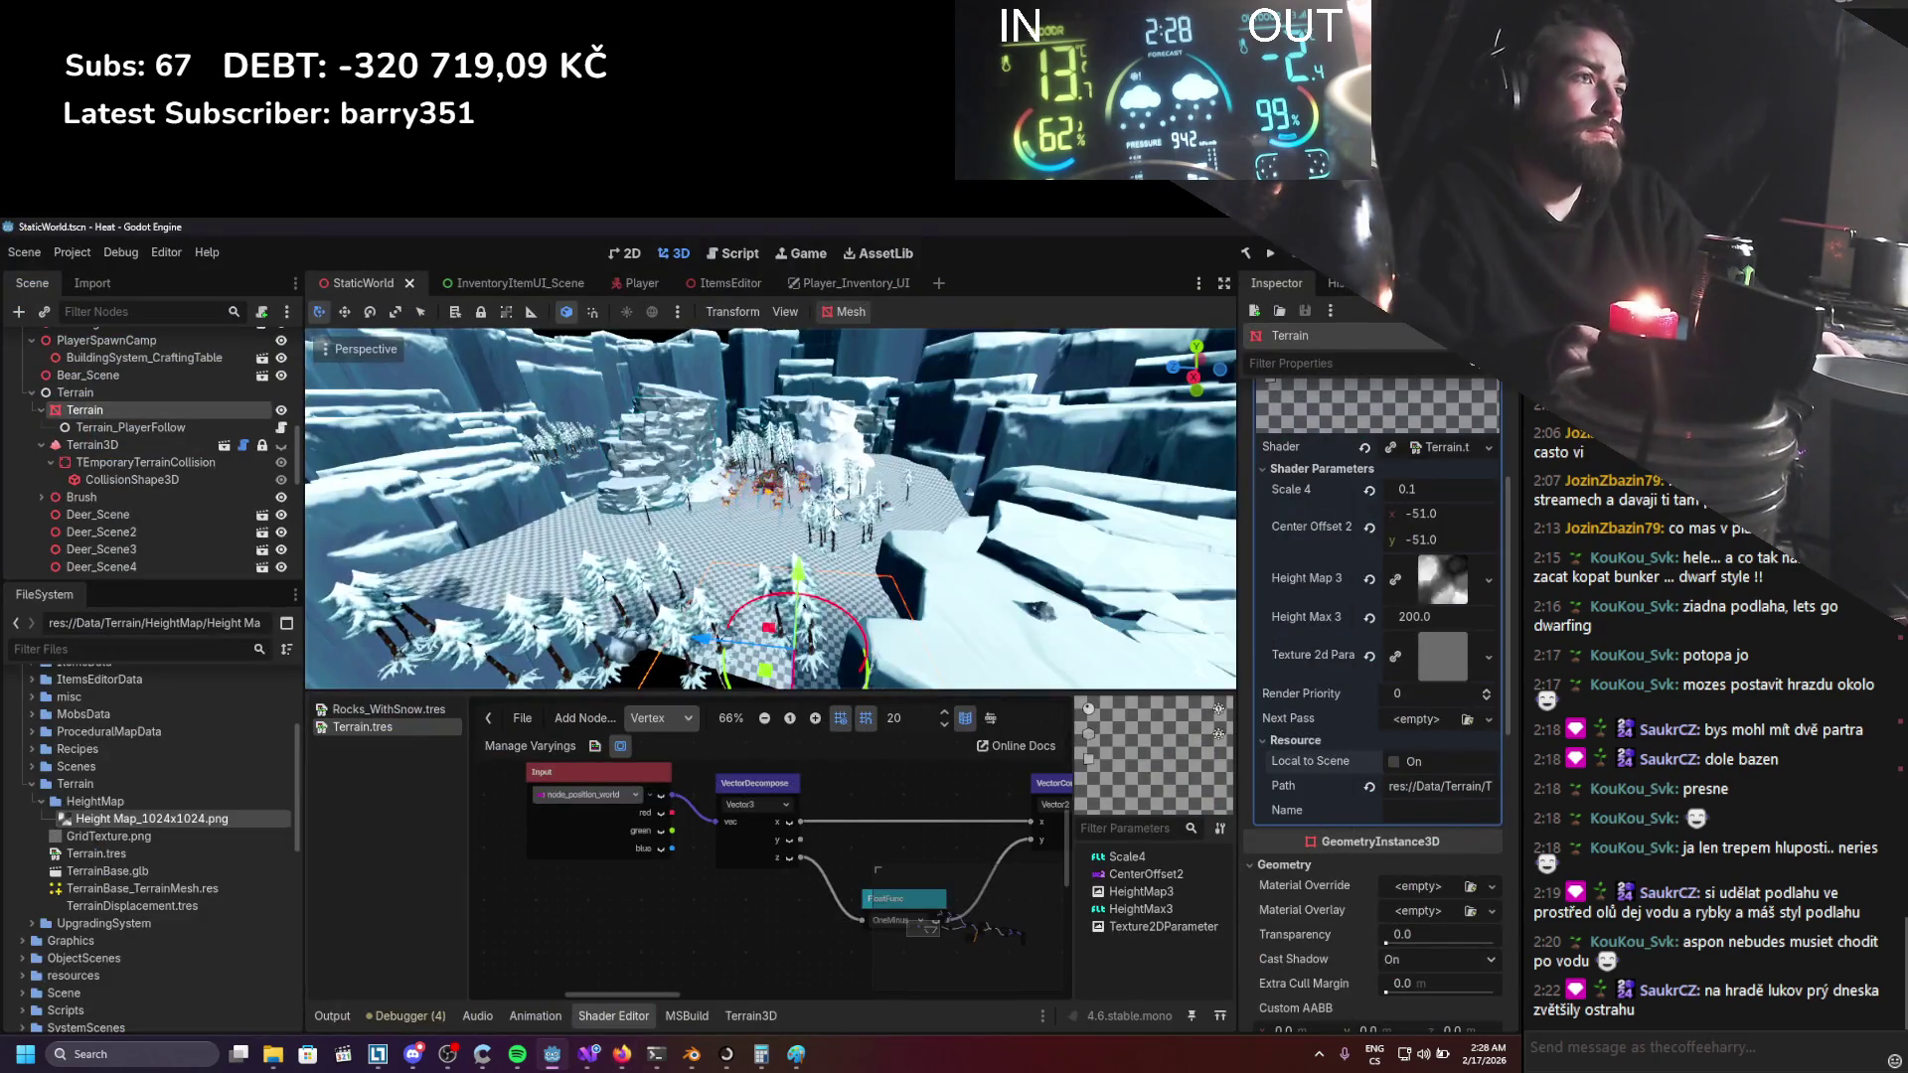
Pan the graph, toggle the OneMinus node's preview, and save the scene.
drag(867, 495, 1060, 469)
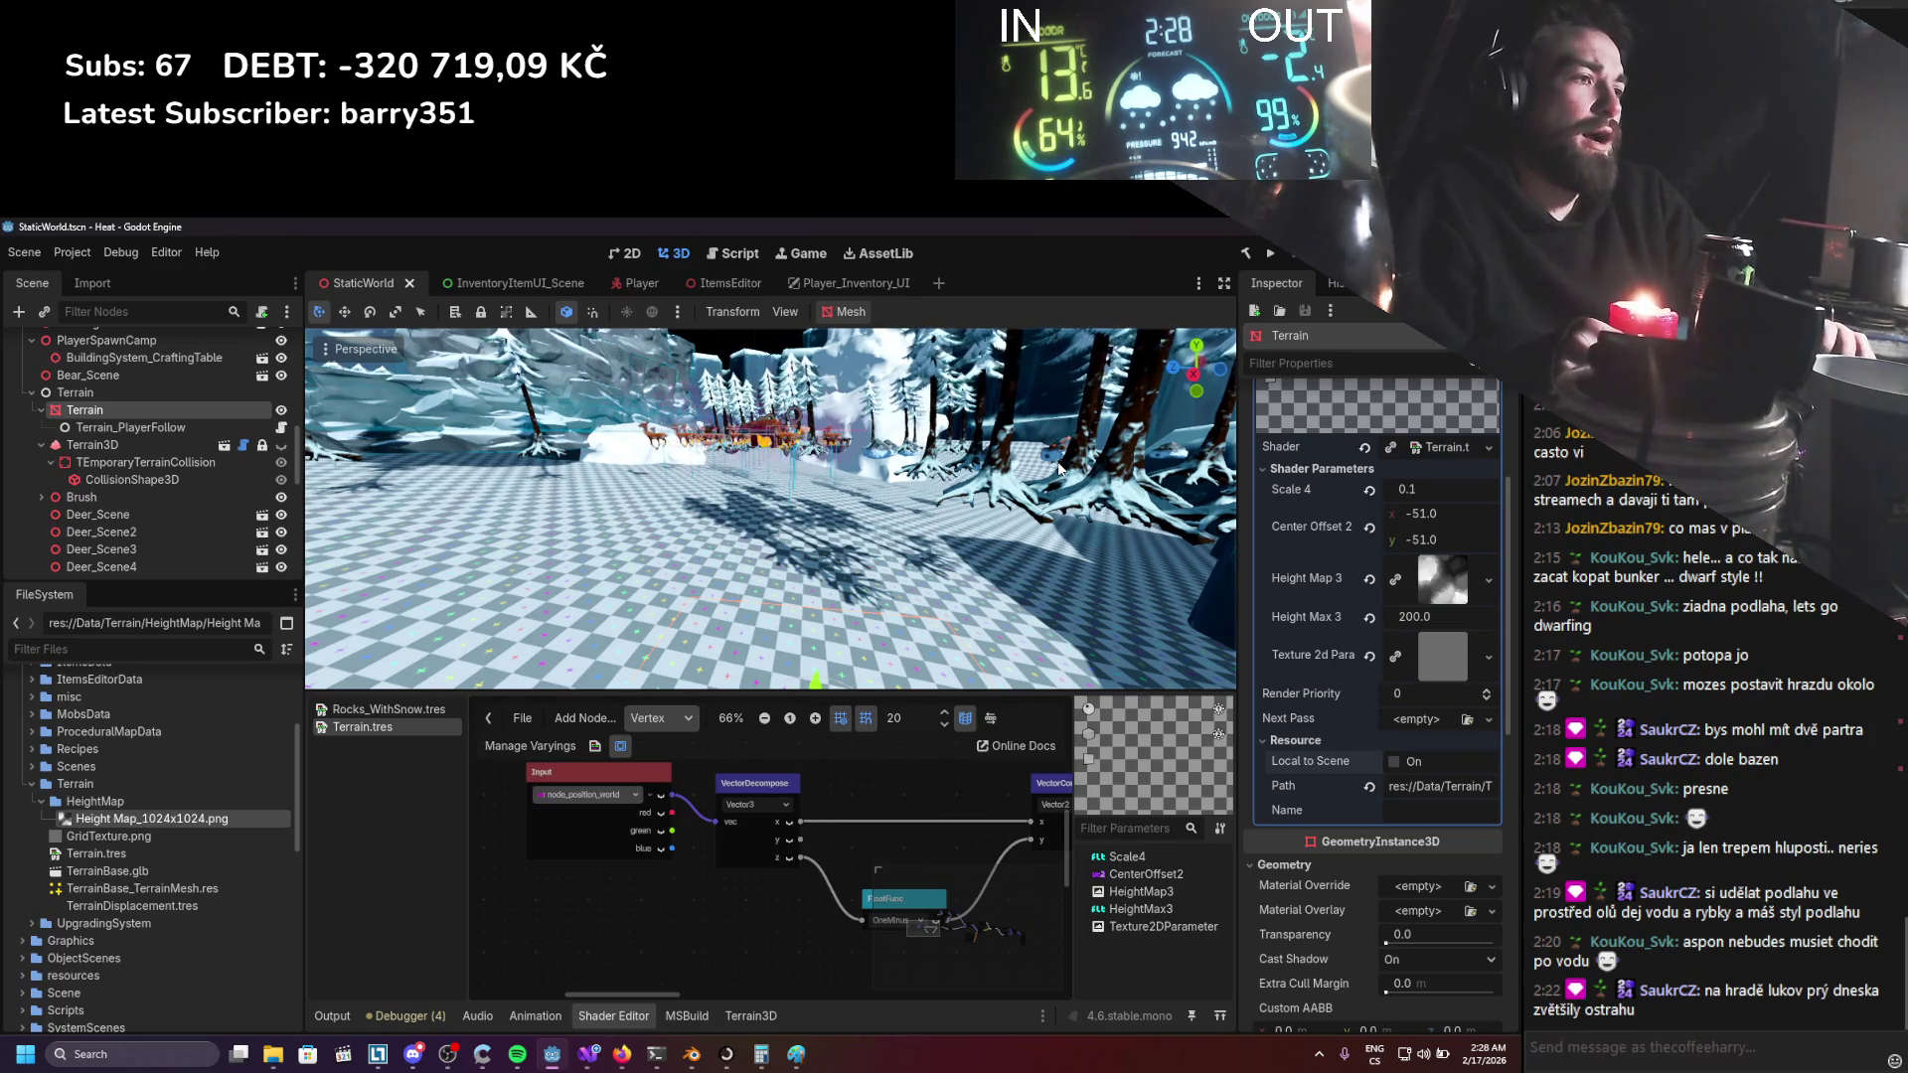
scroll(643, 877, right, 3)
scroll(695, 891, up, 1)
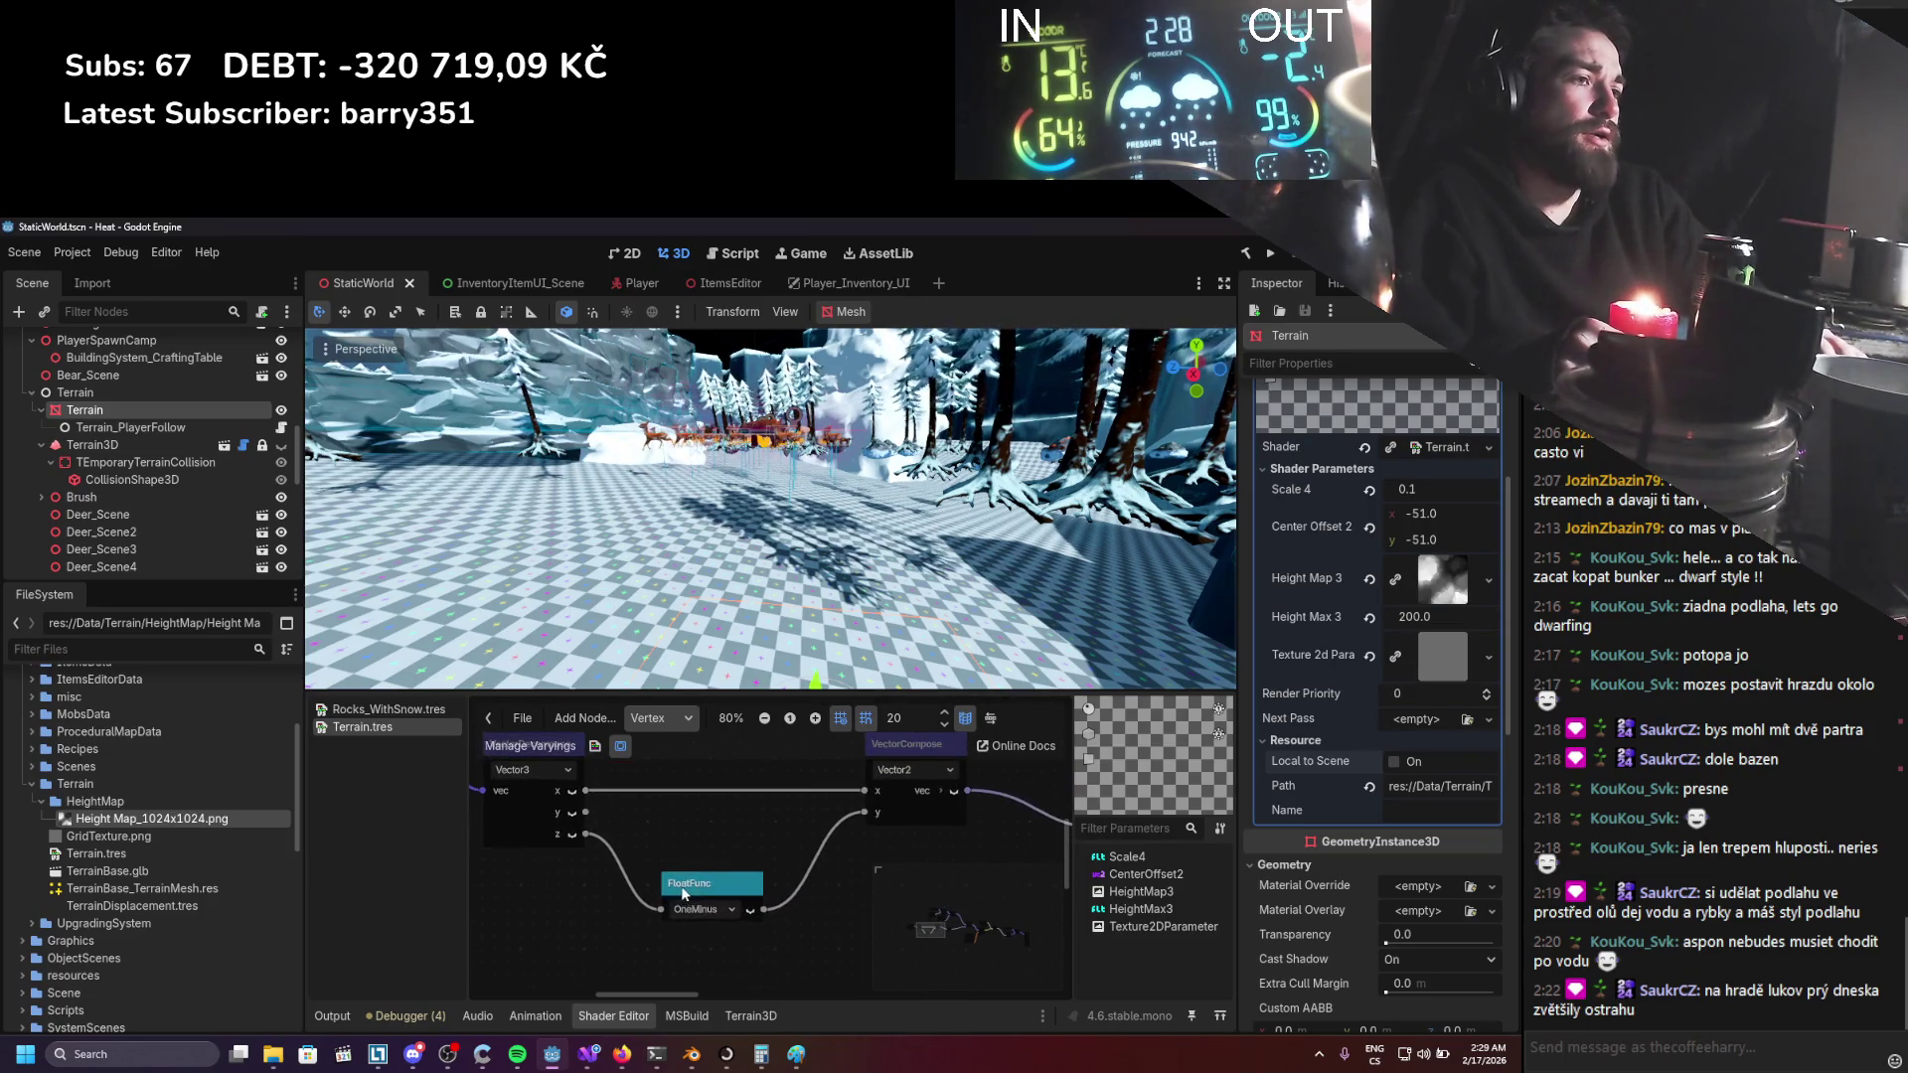
click(749, 909)
click(750, 910)
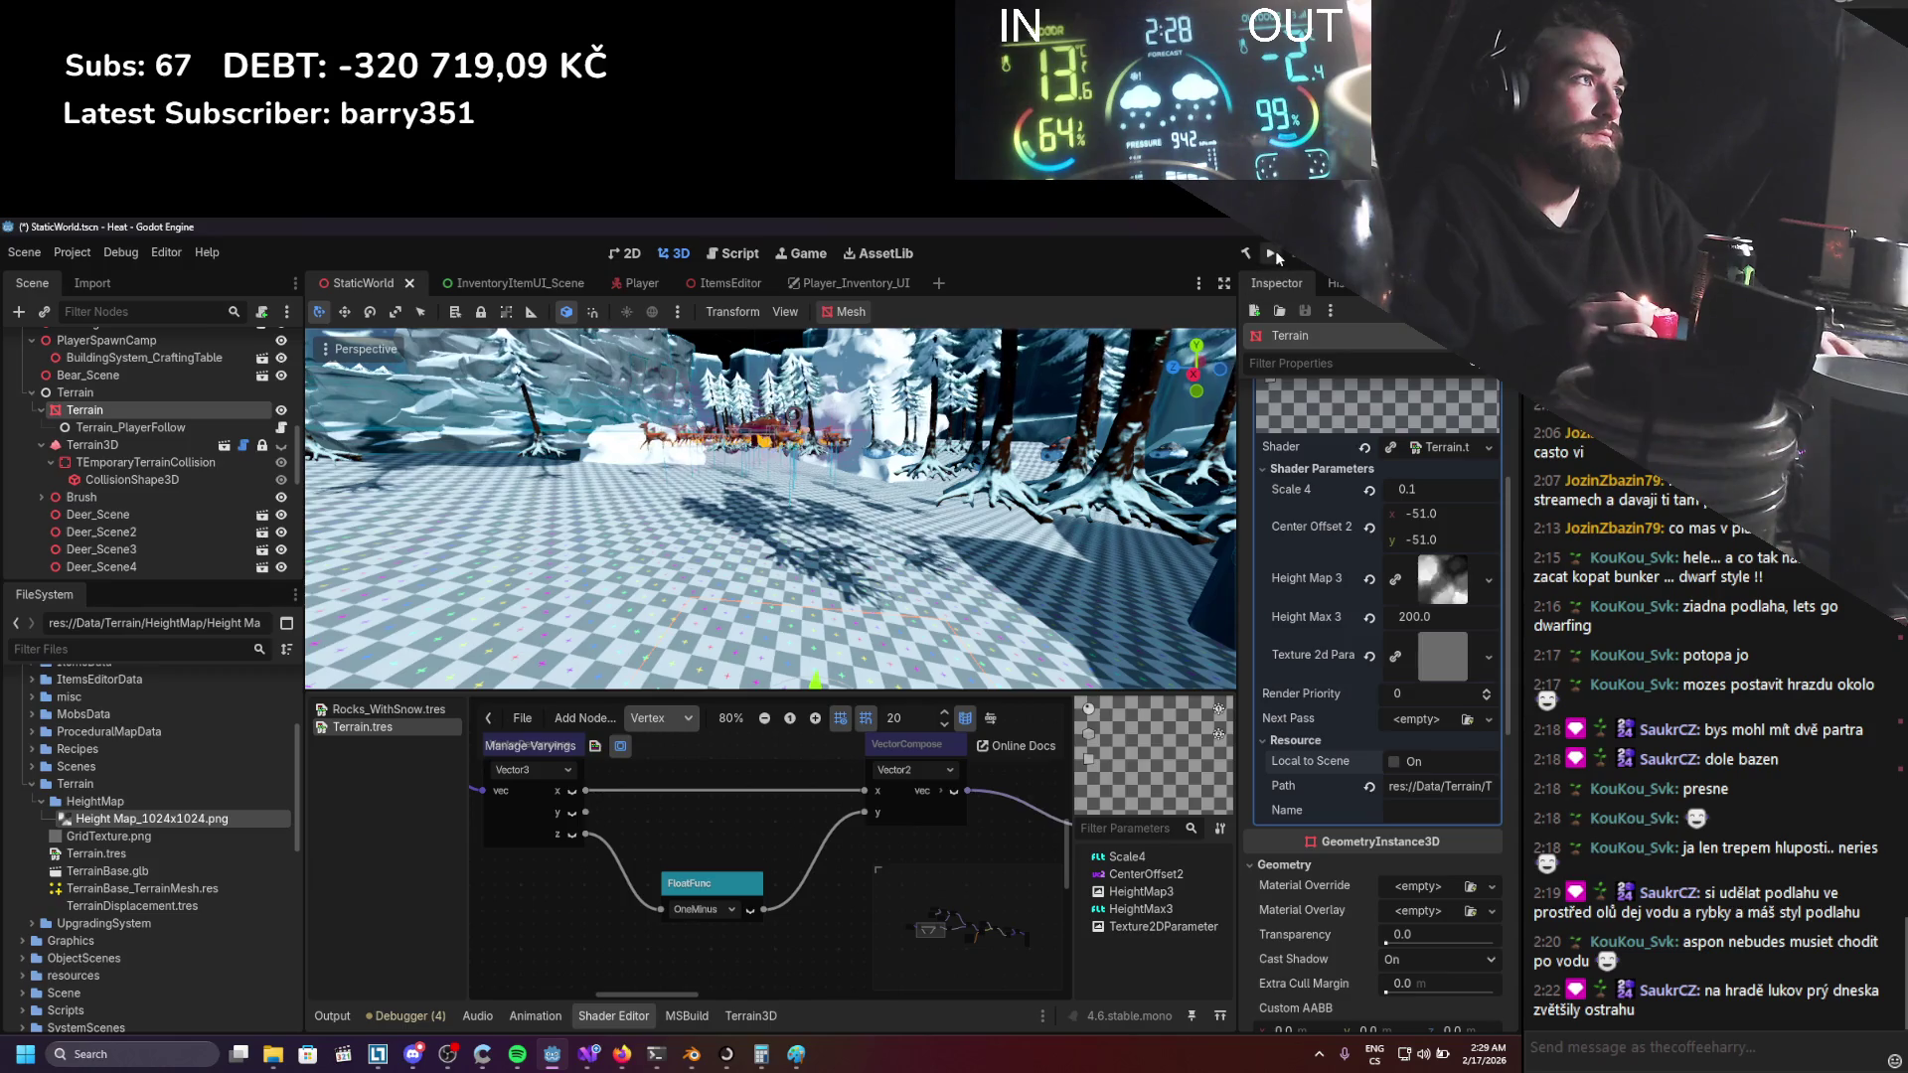
key(ctrl+s)
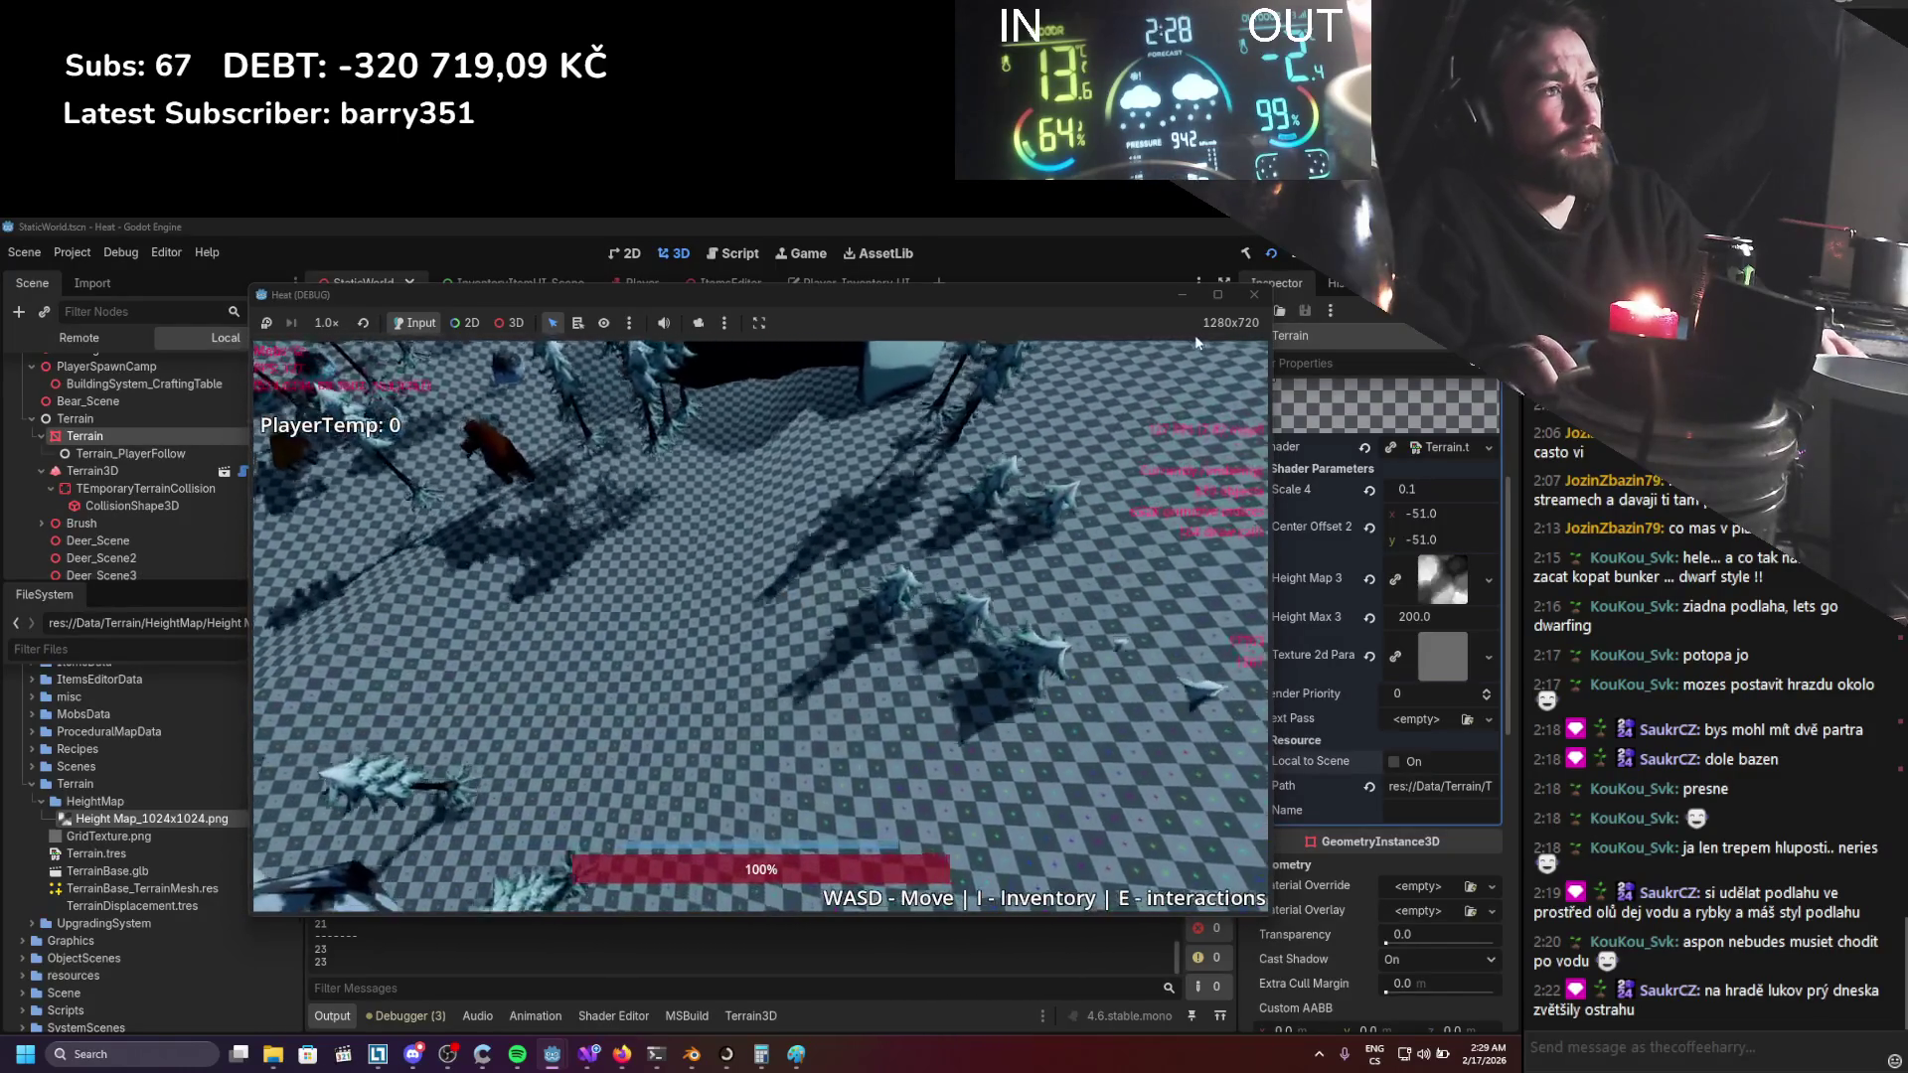
Stop the test run, glance at the follow script, and return to the shader graph.
click(1260, 298)
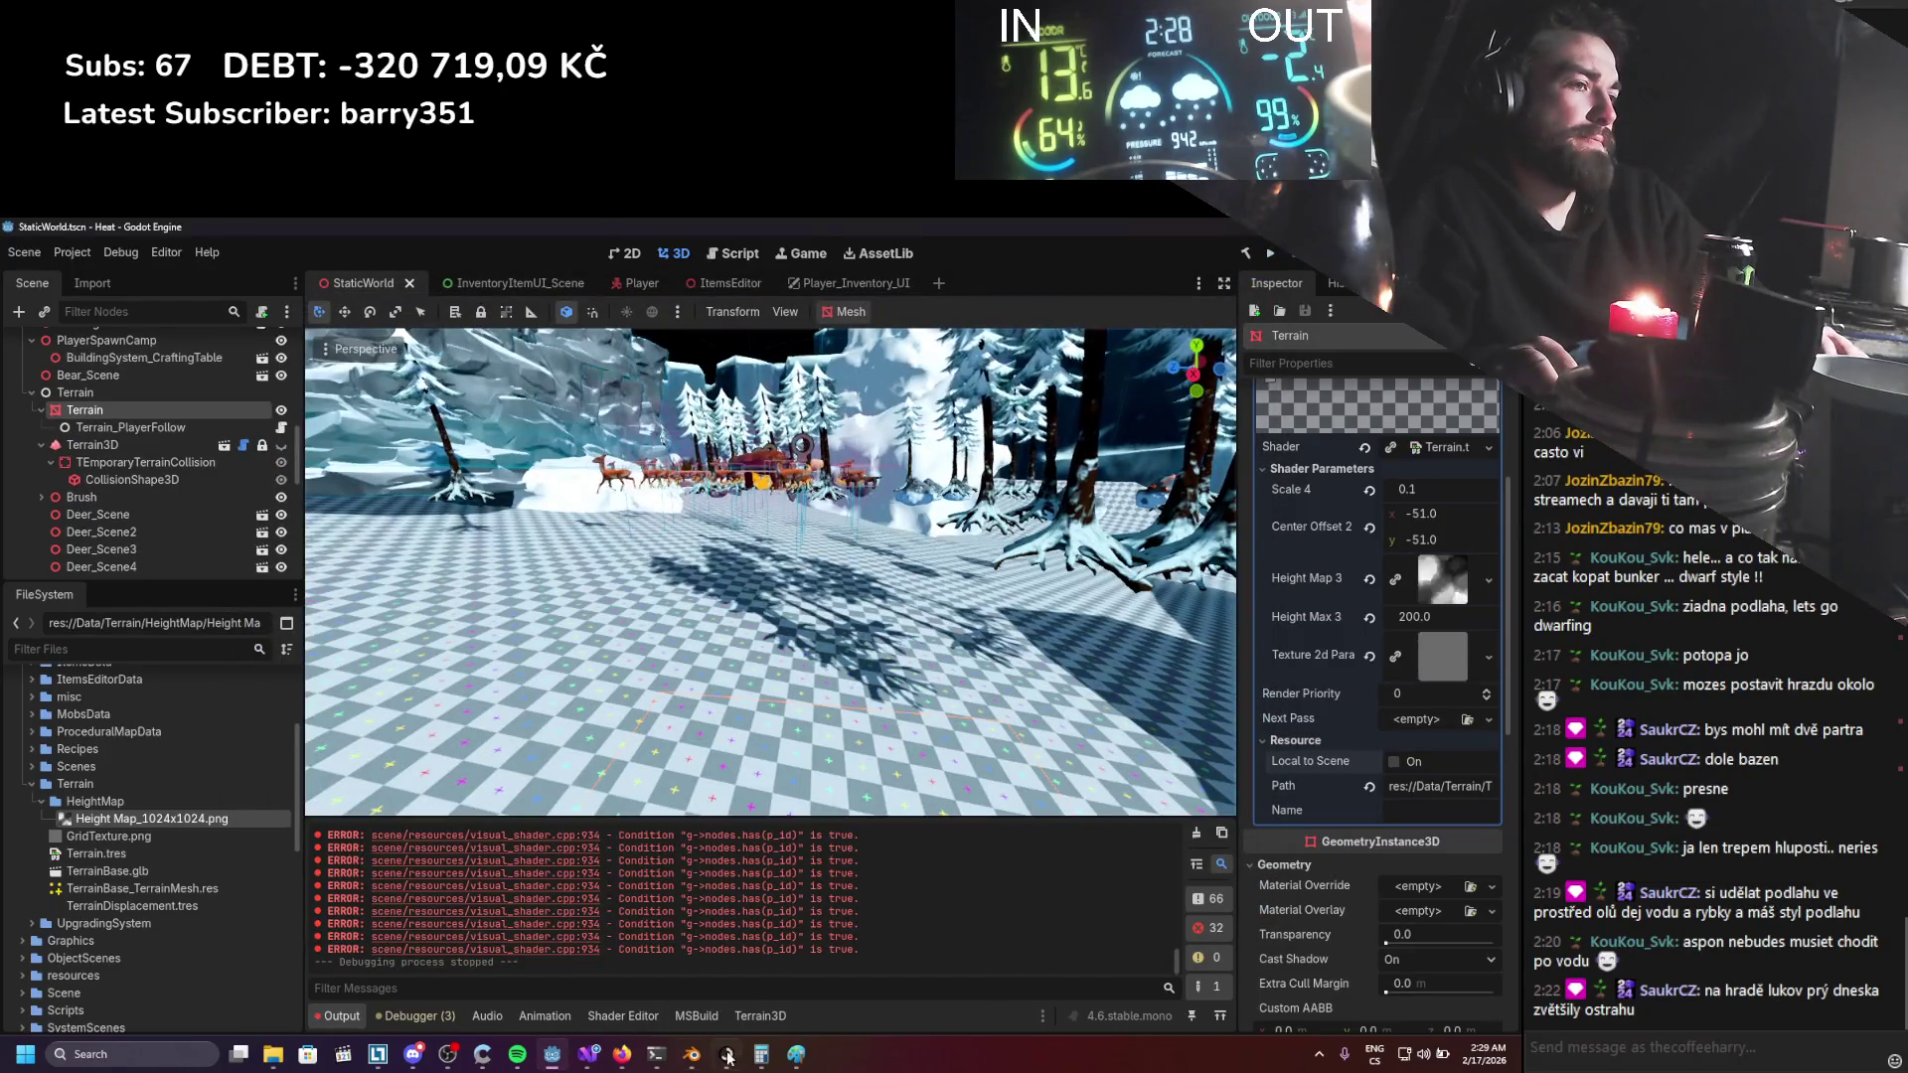
click(589, 1057)
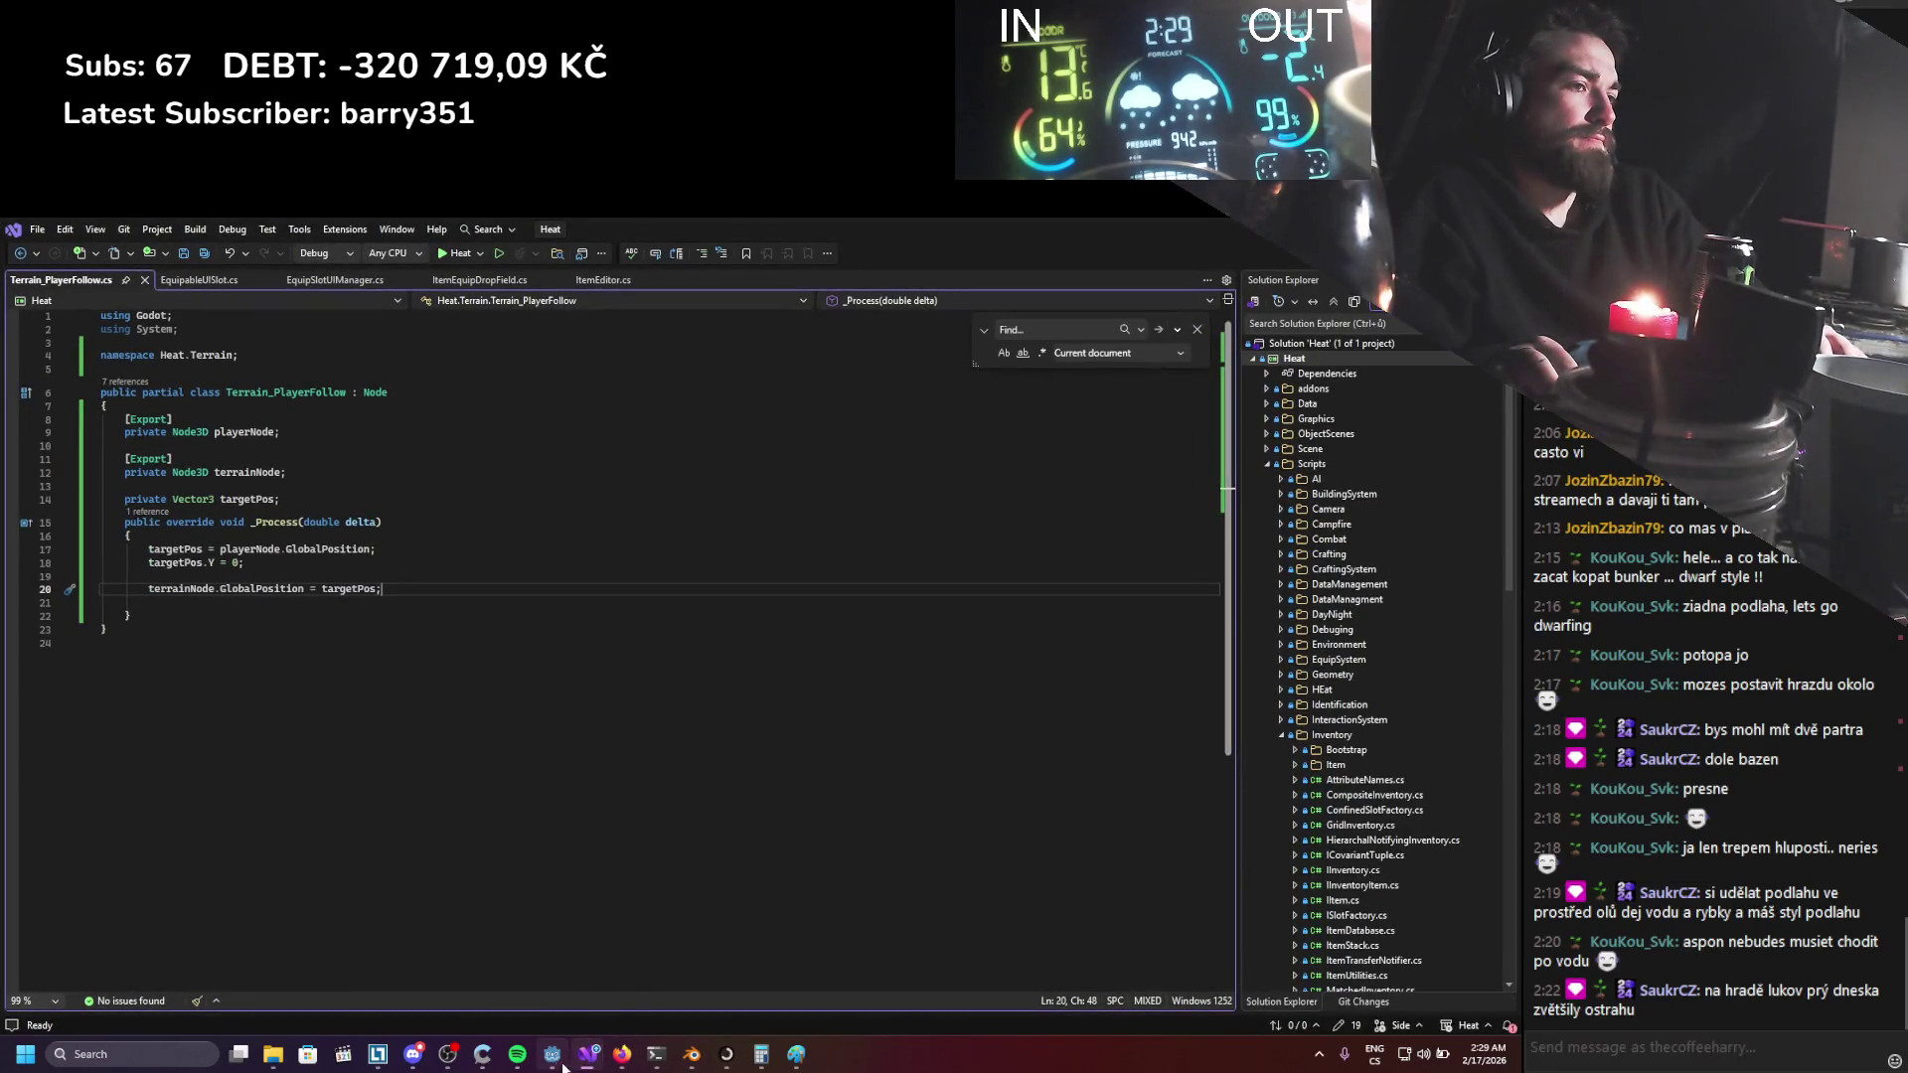
click(558, 1063)
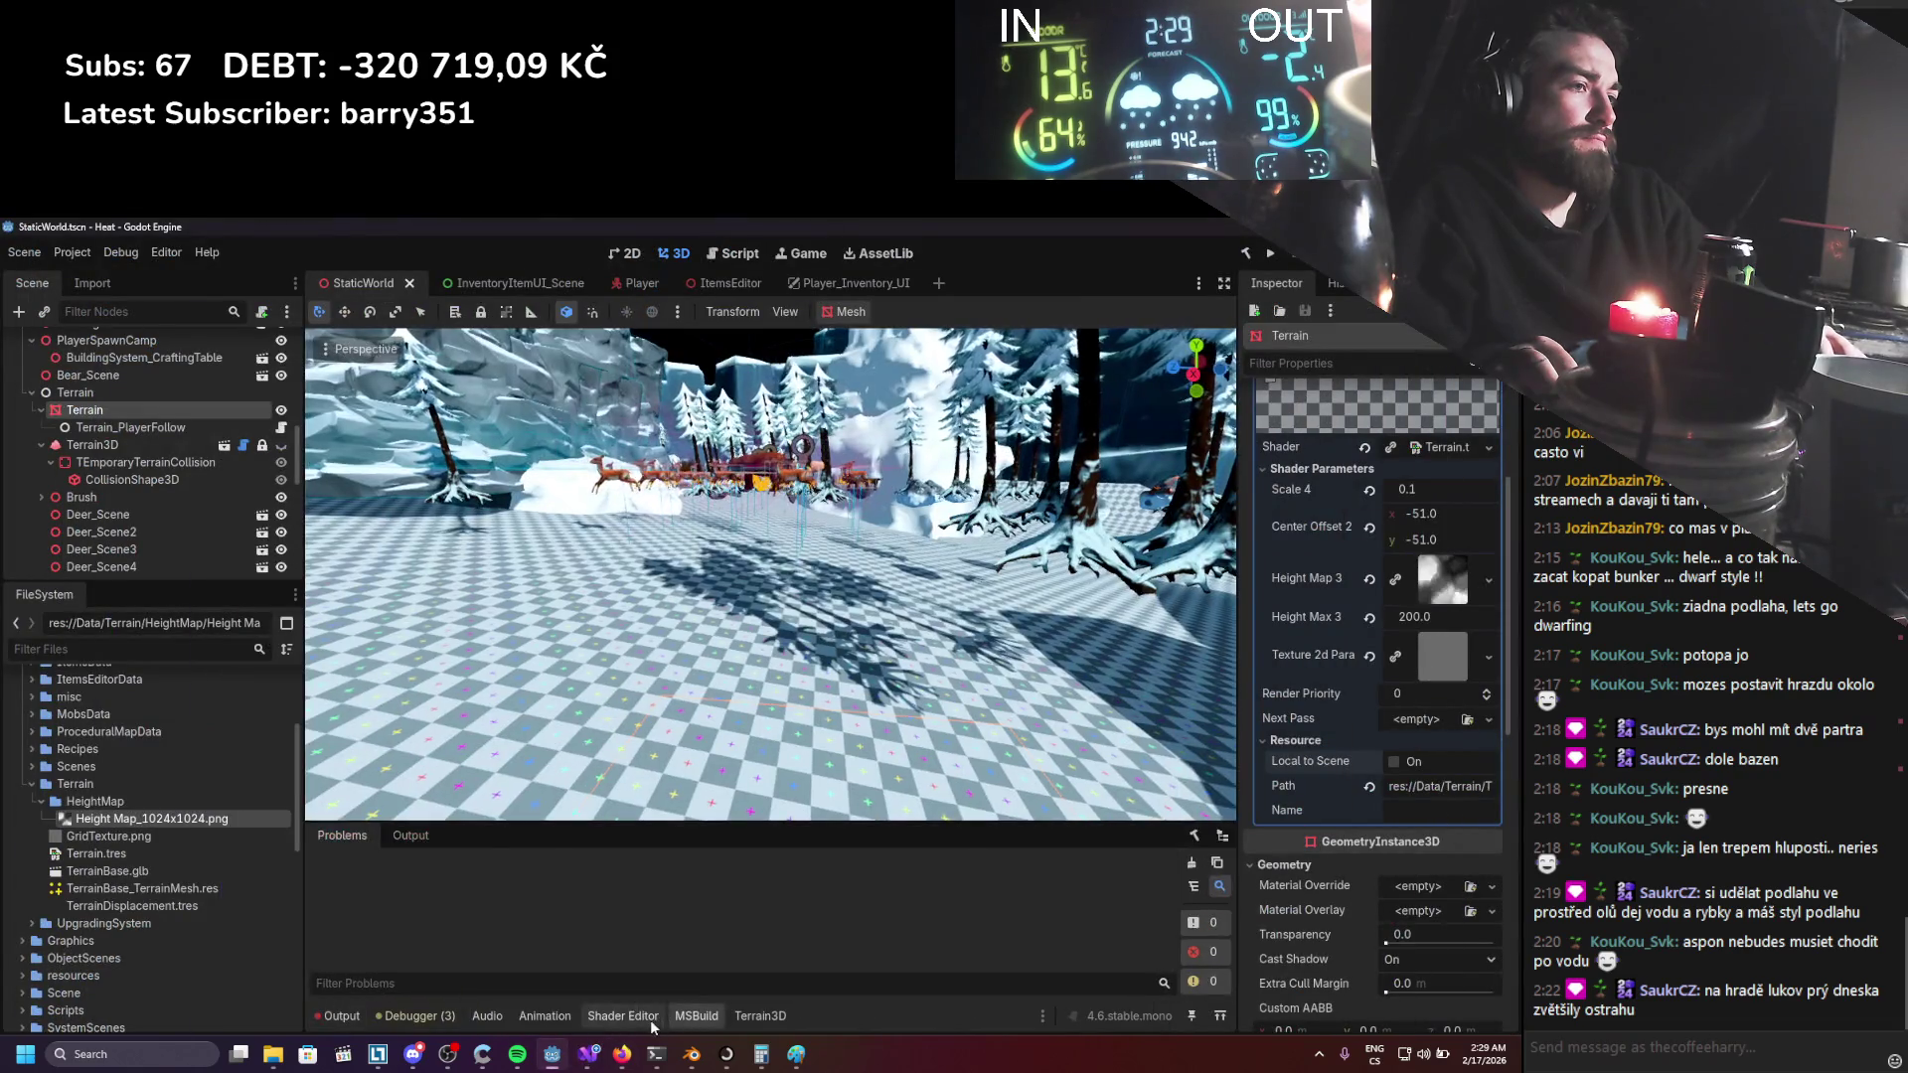
click(650, 1019)
right_click(724, 833)
Add a scalar Subtract node to the vertex graph.
click(766, 846)
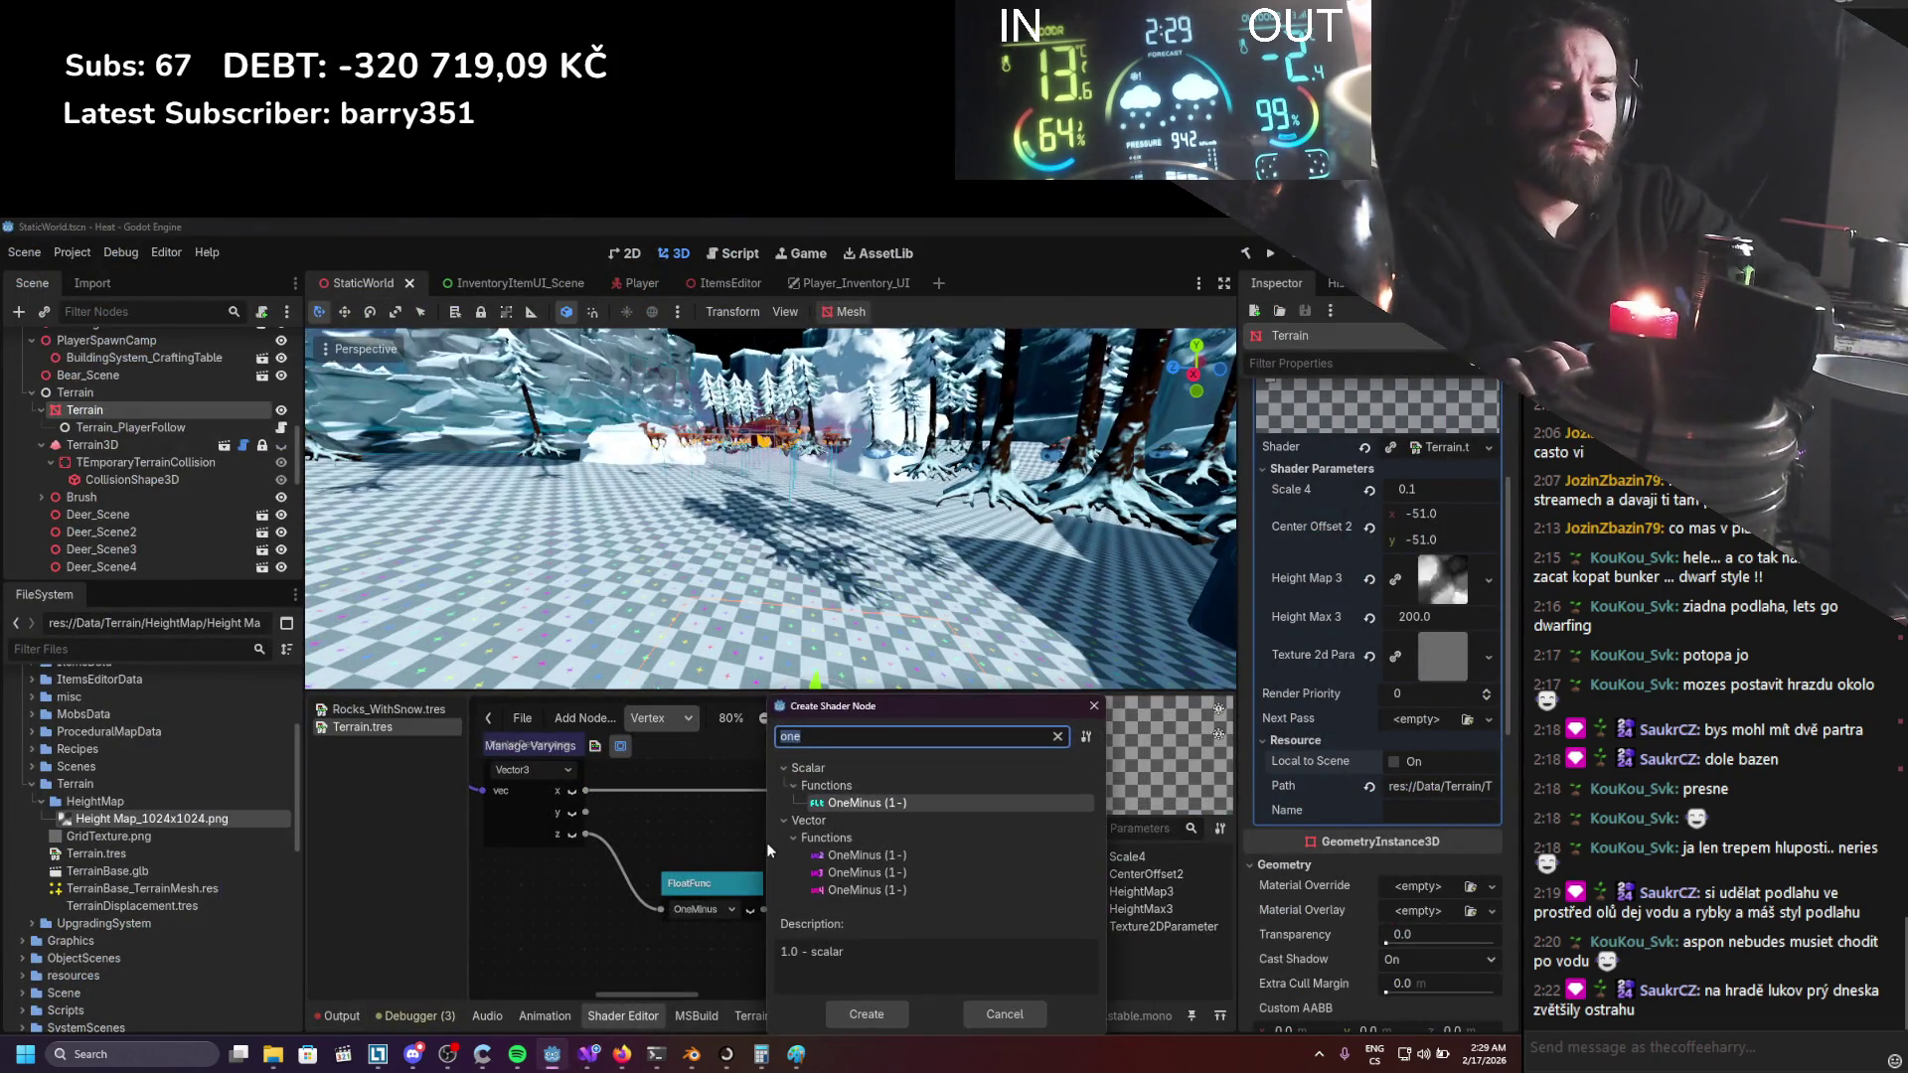
key(BackSpace)
key(BackSpace)
key(BackSpace)
text(minu)
key(BackSpace)
key(BackSpace)
key(BackSpace)
text(add)
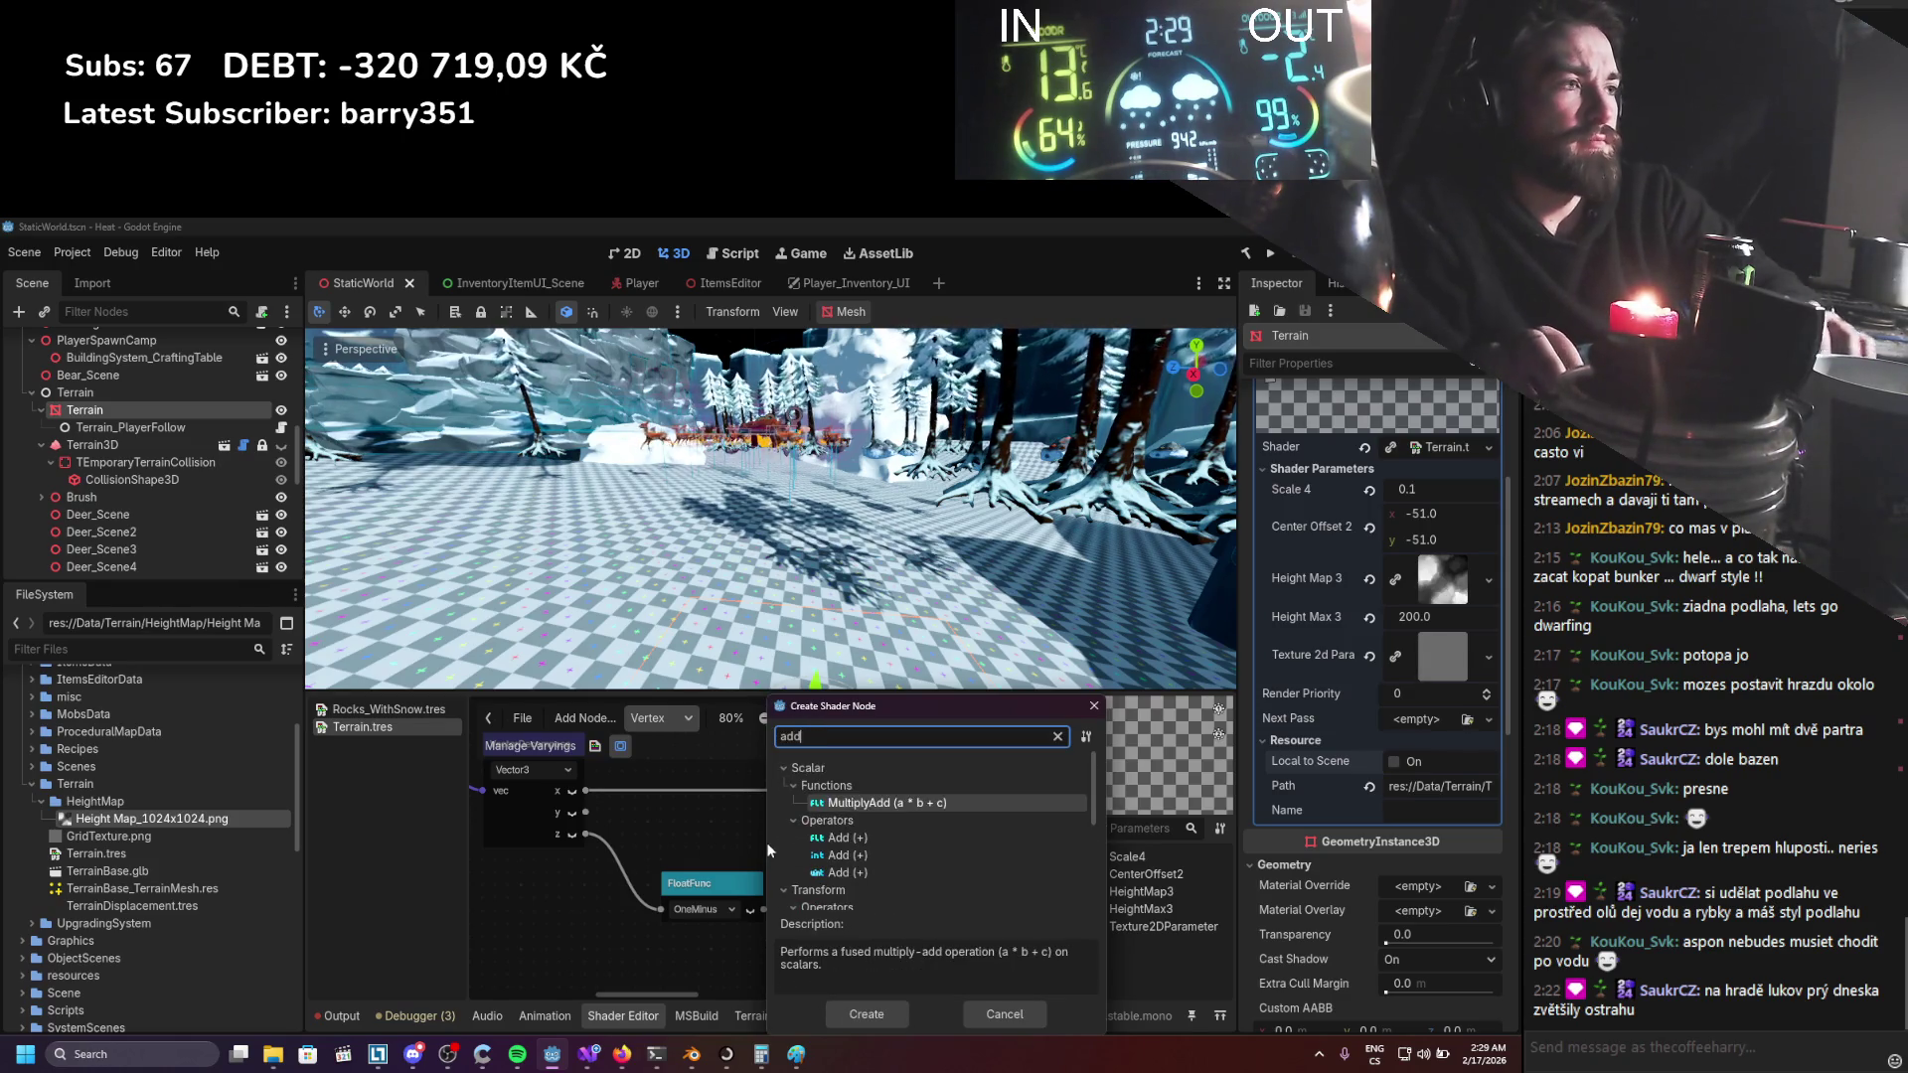
key(BackSpace)
key(BackSpace)
key(BackSpace)
text(subs)
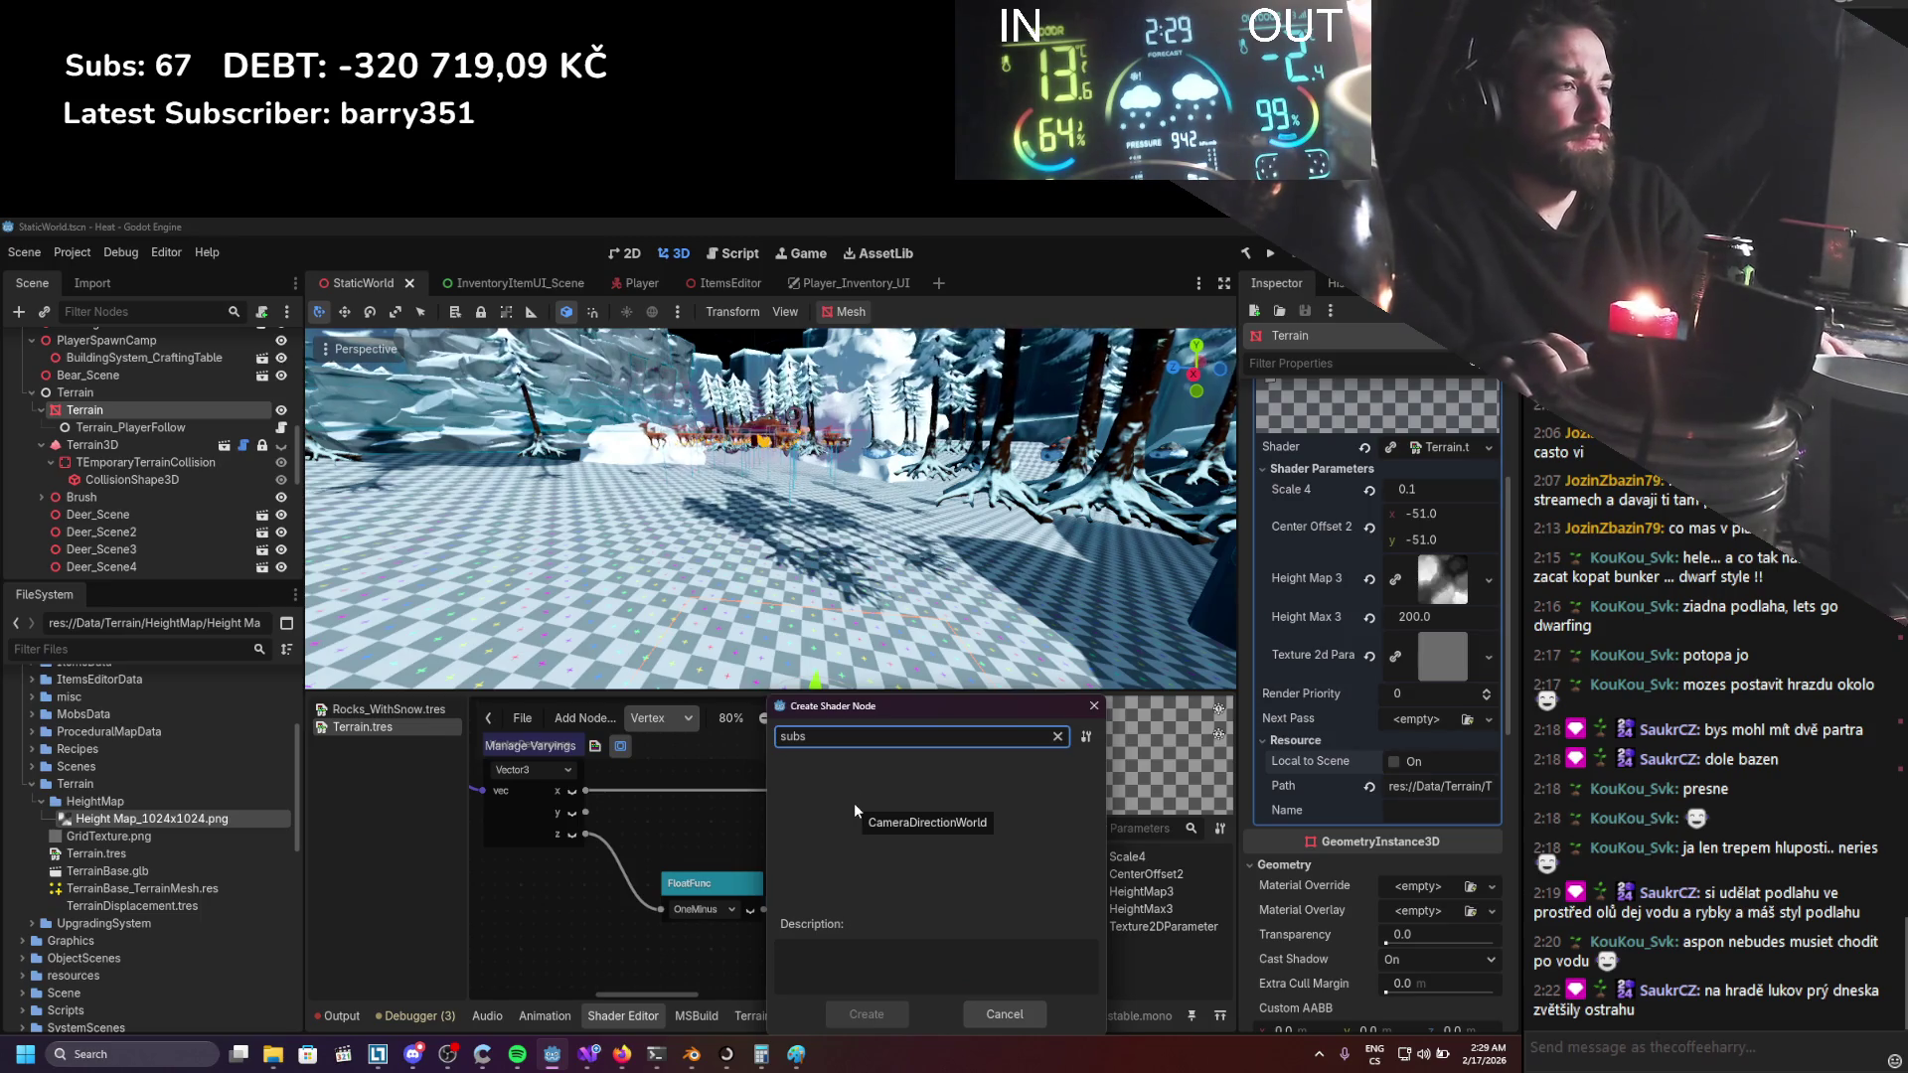
key(BackSpace)
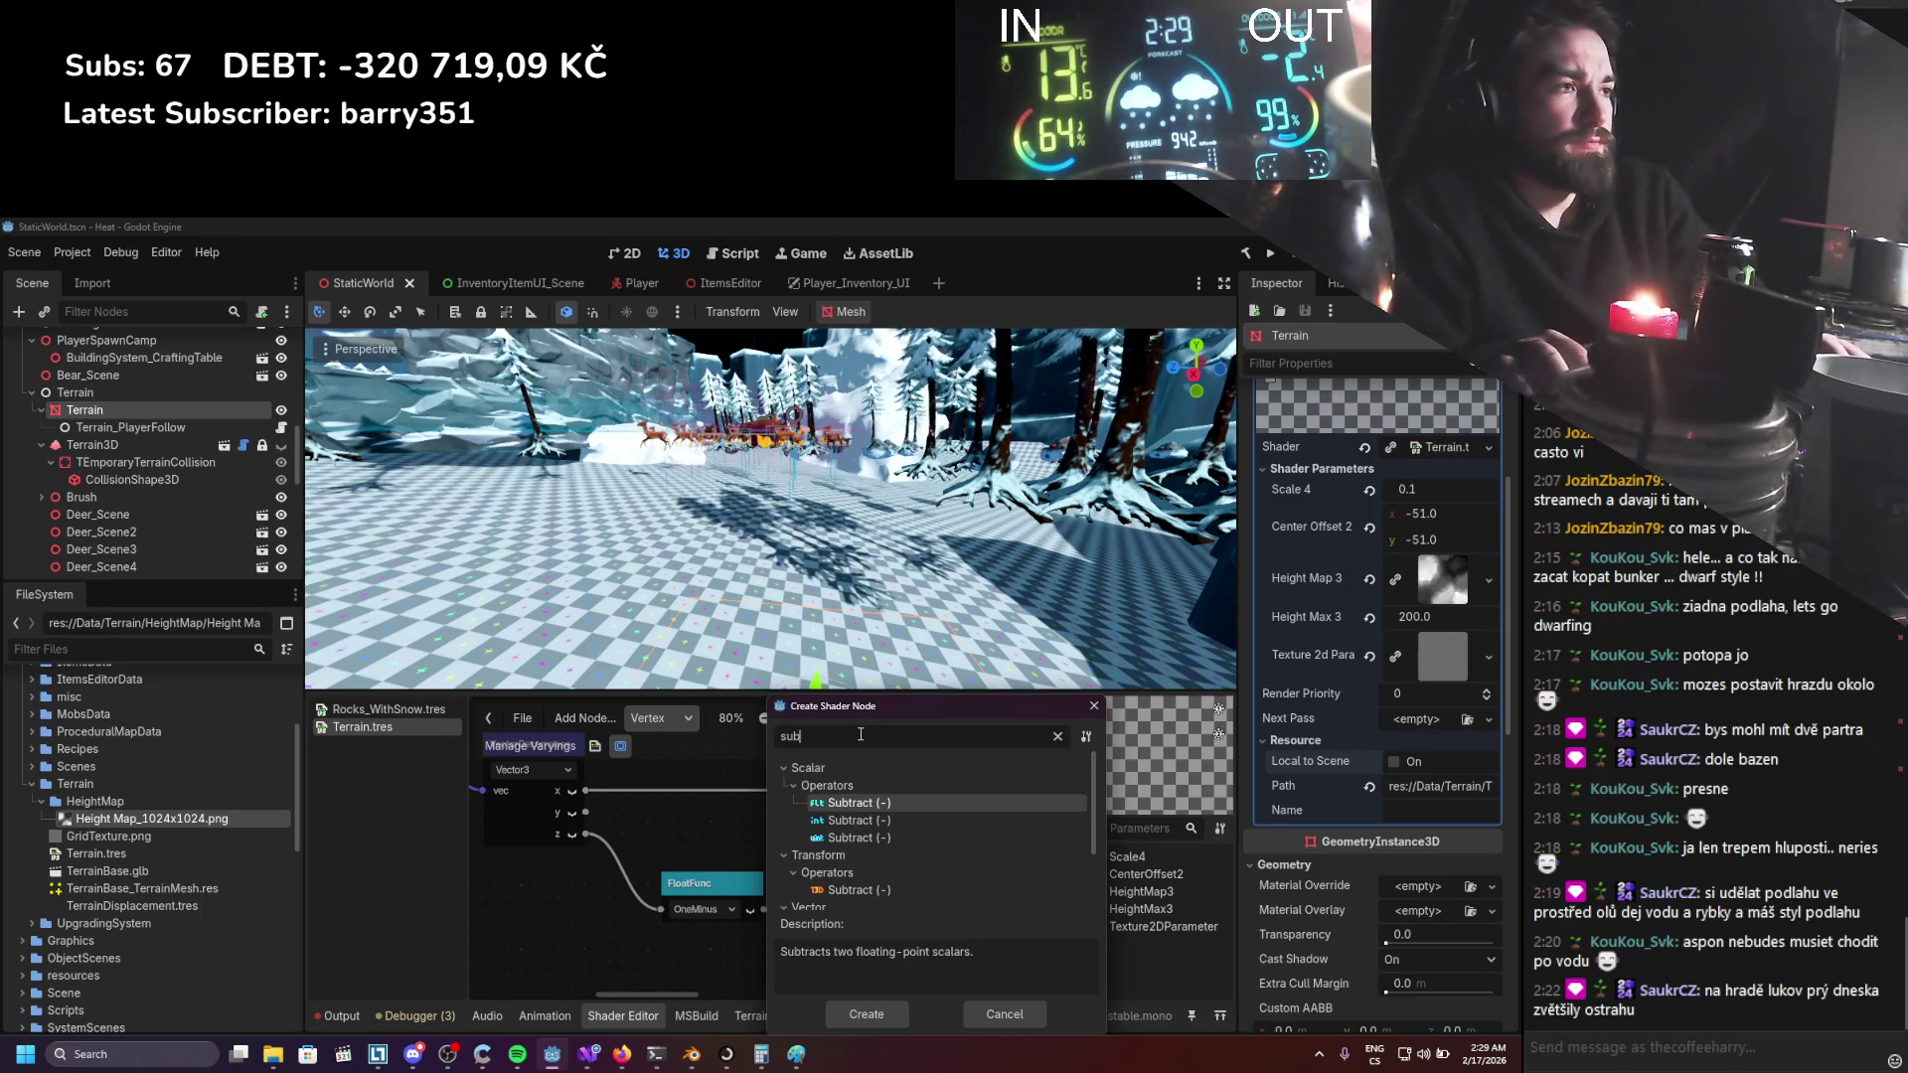
double_click(879, 803)
mouse_move(831, 833)
mouse_down()
mouse_move(688, 832)
mouse_move(709, 967)
mouse_up()
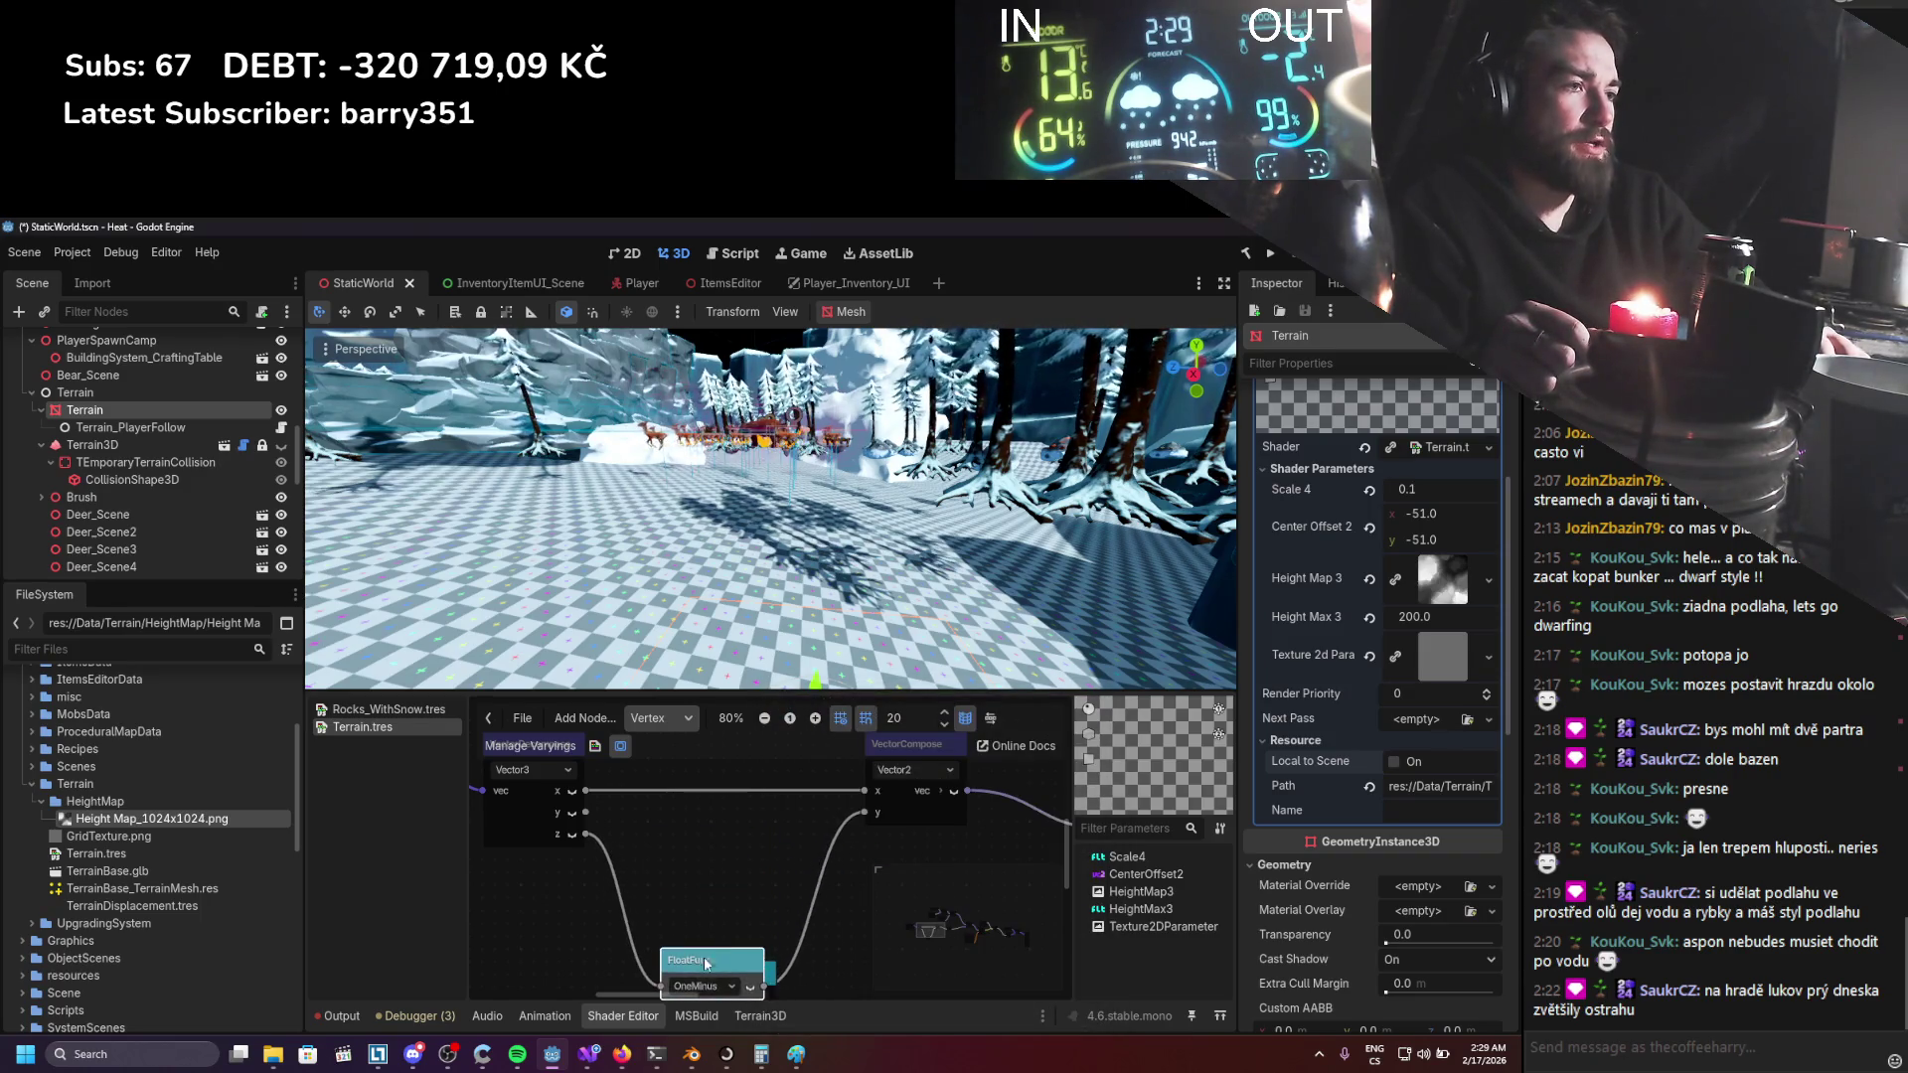
Move Subtract off OneMinus, wire z into its b input, set a to 1.0, and save.
scroll(755, 934, down, 2)
click(795, 912)
drag(766, 892, 746, 745)
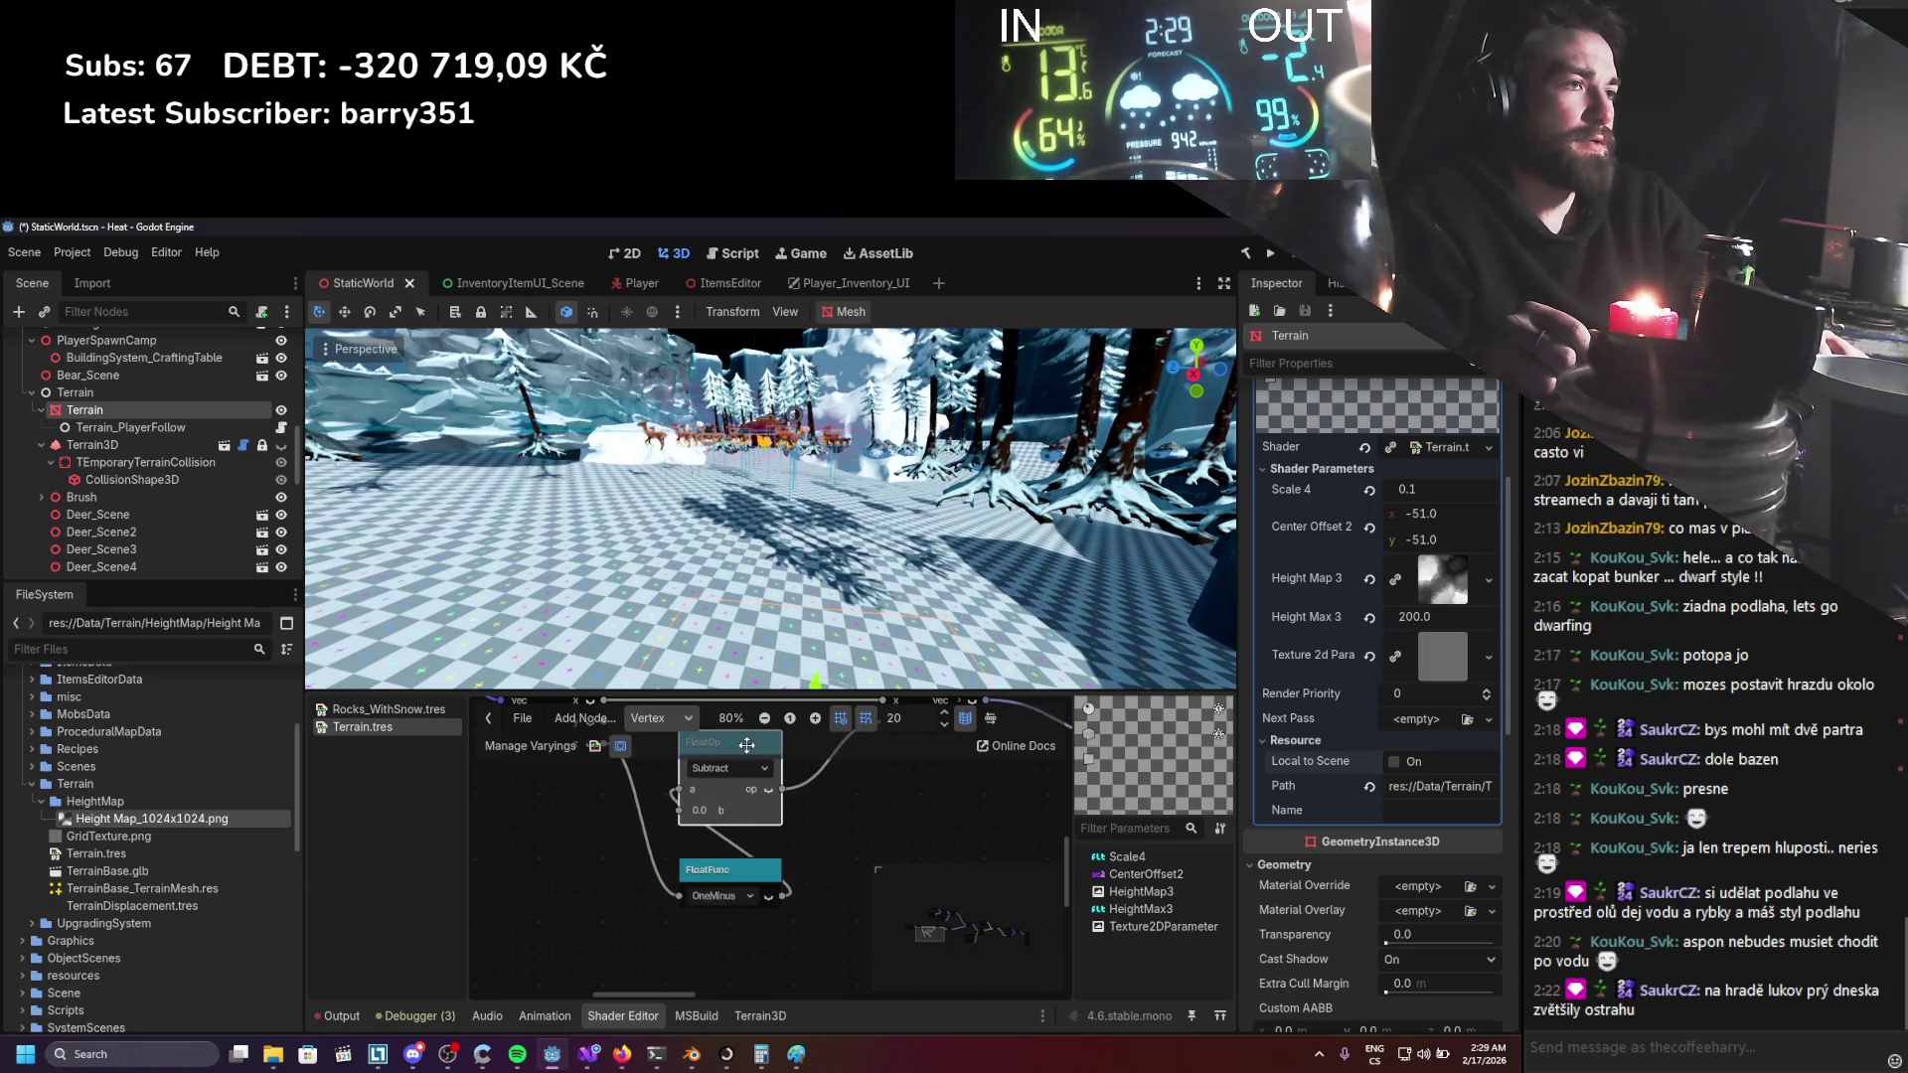
scroll(745, 884, up, 2)
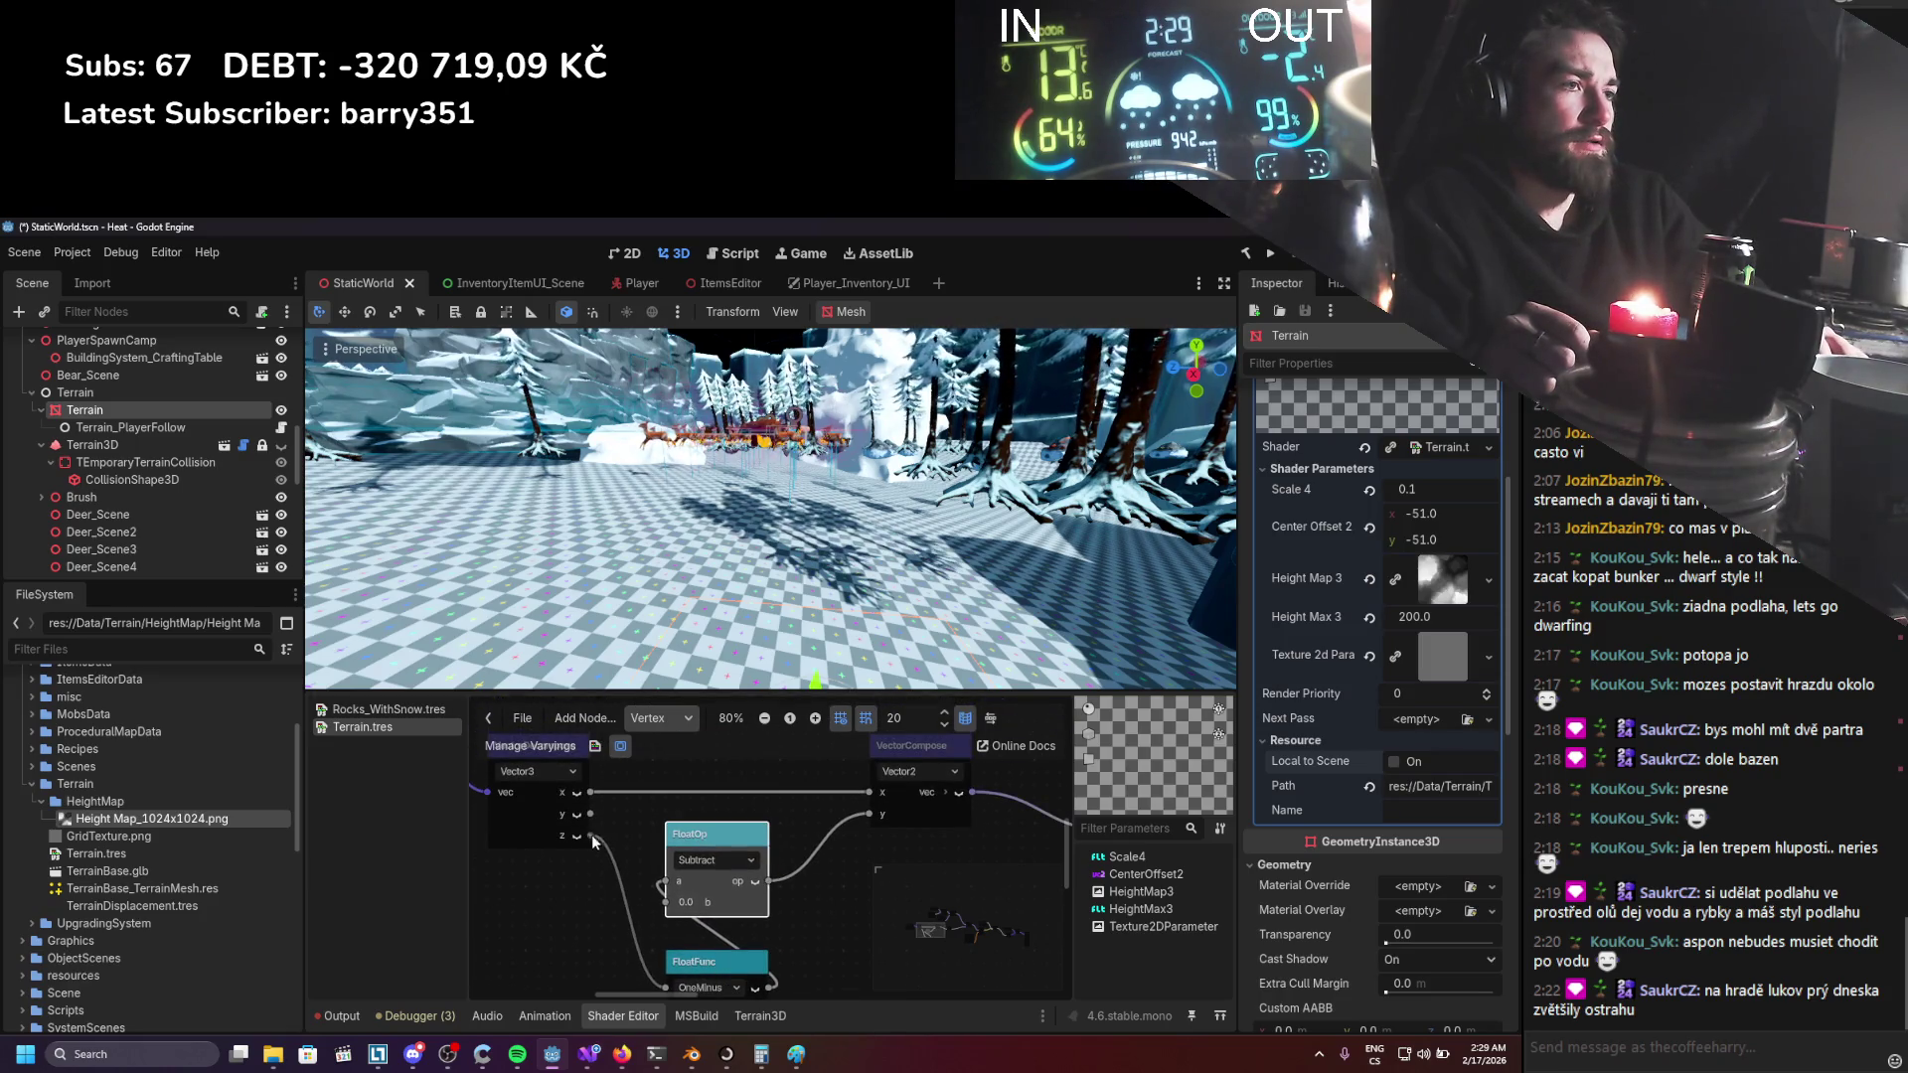
drag(664, 906, 666, 902)
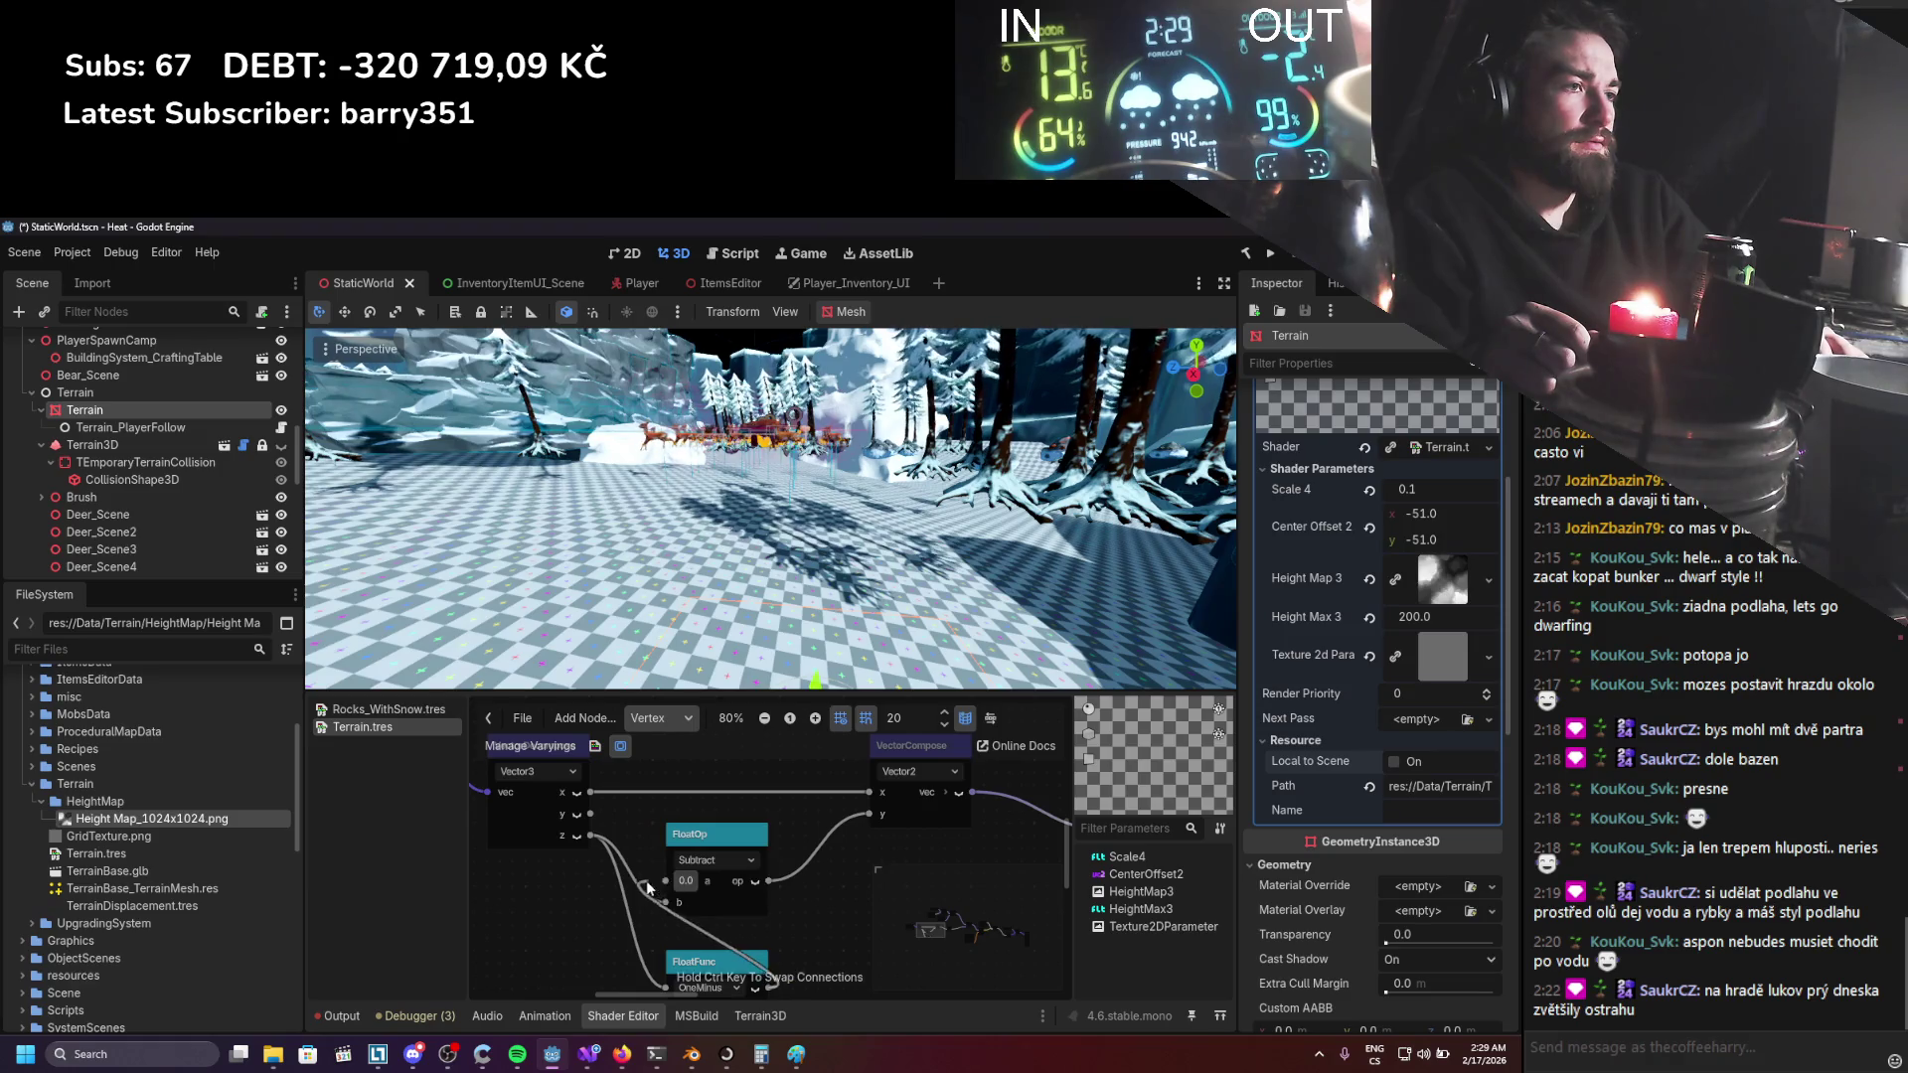
click(683, 882)
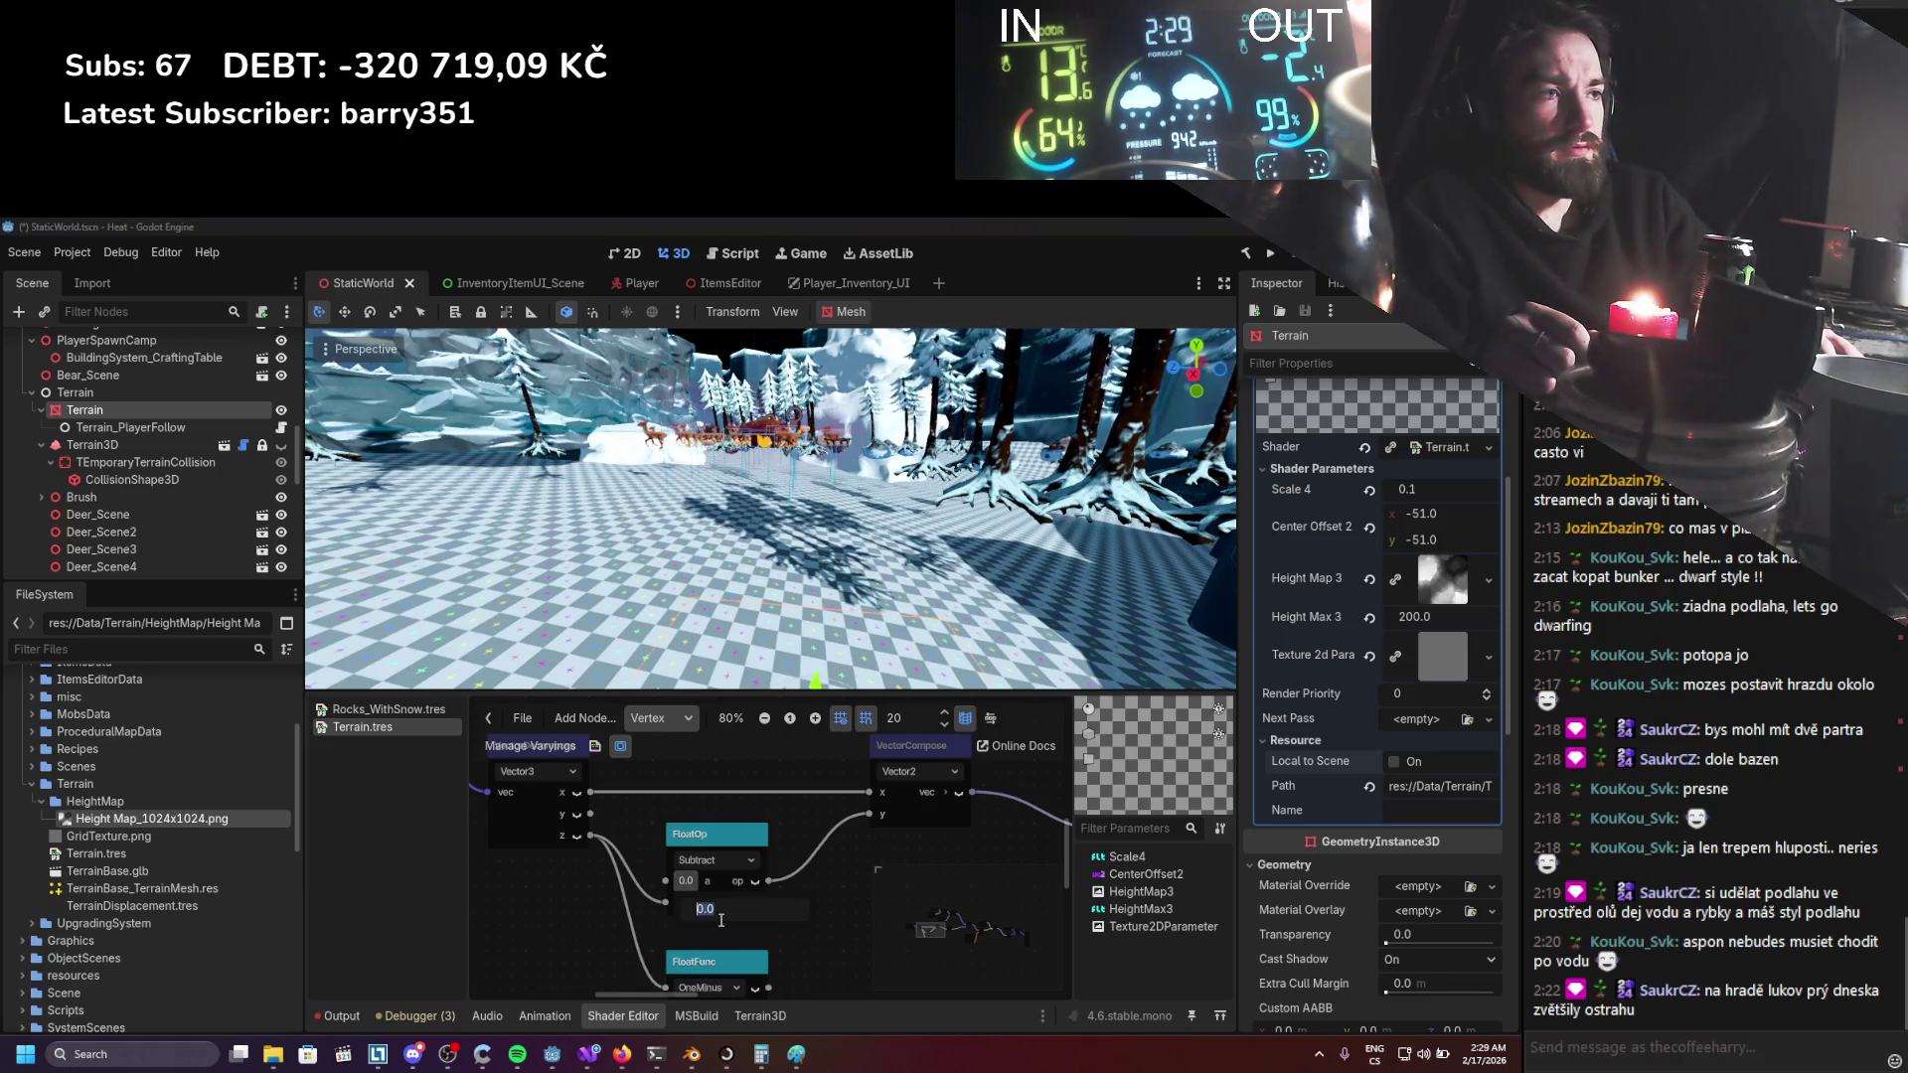
text(1)
key(Return)
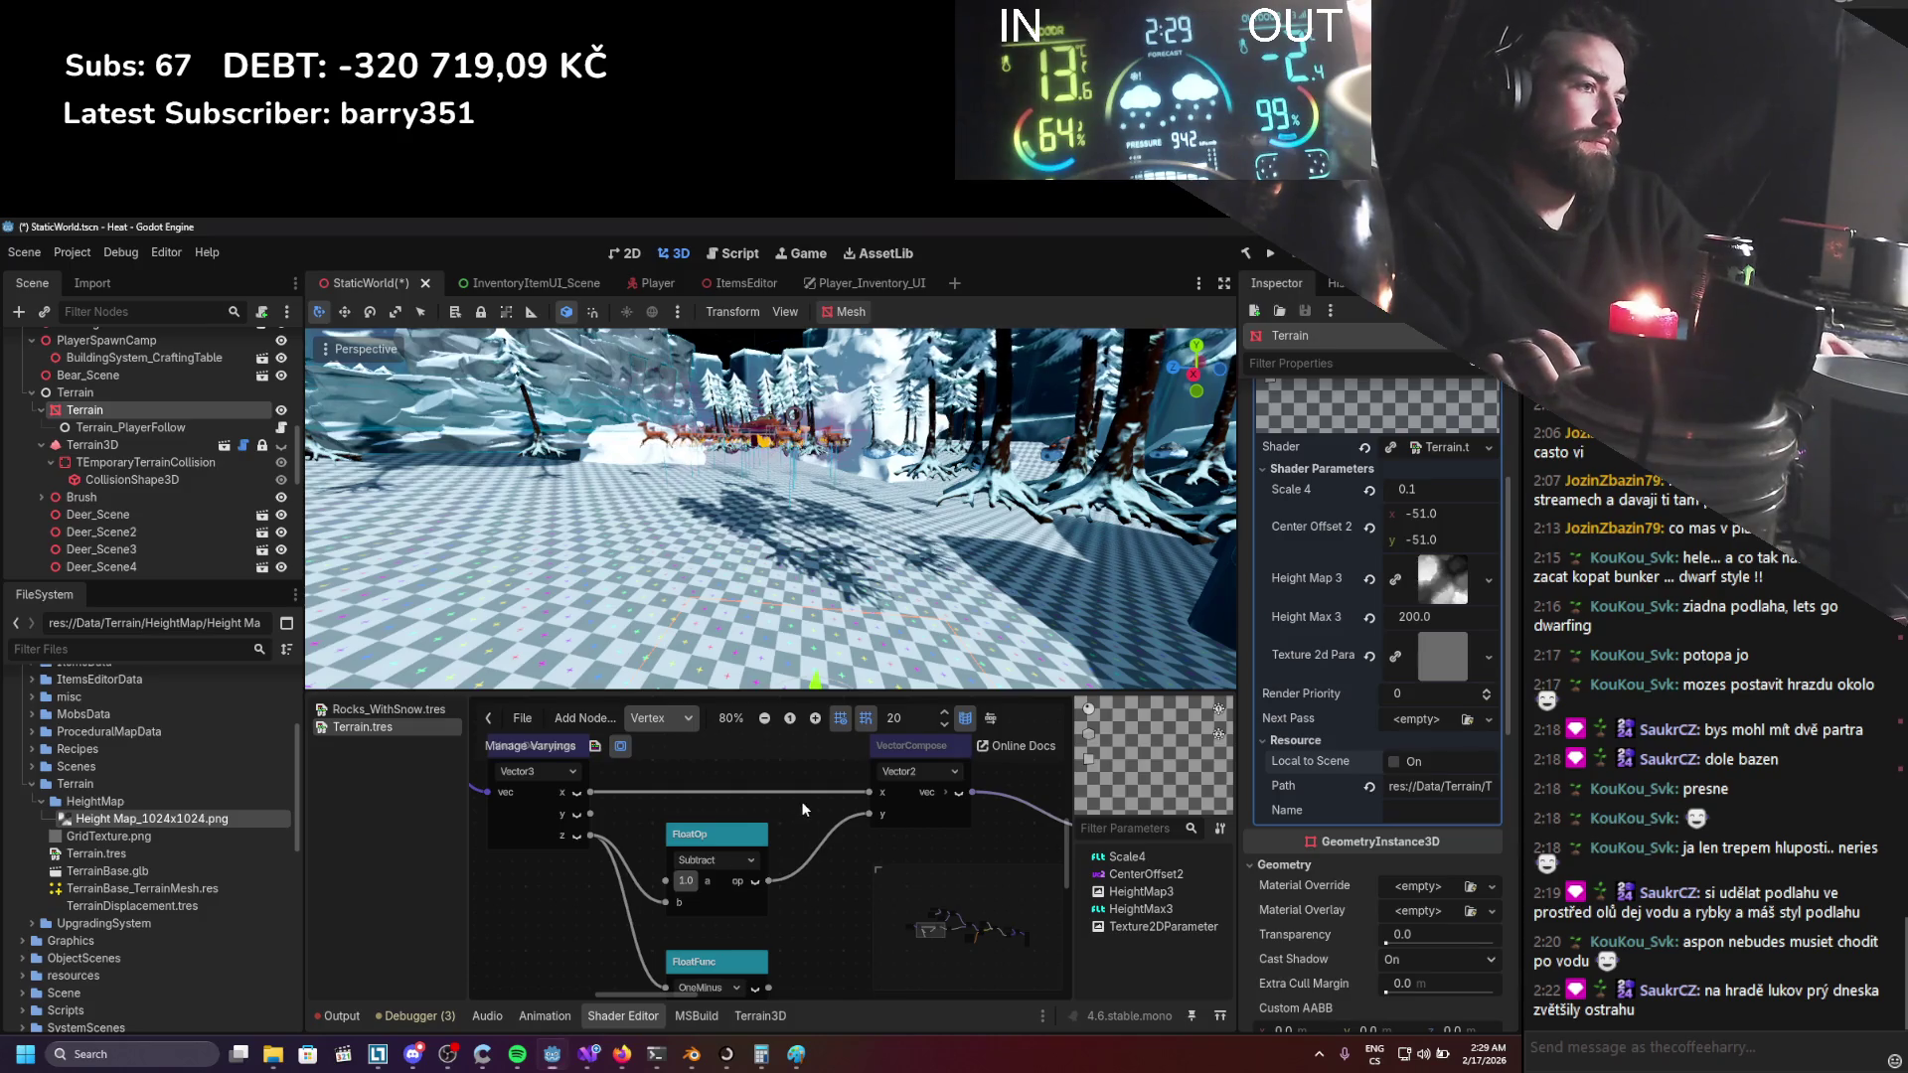
key(ctrl+s)
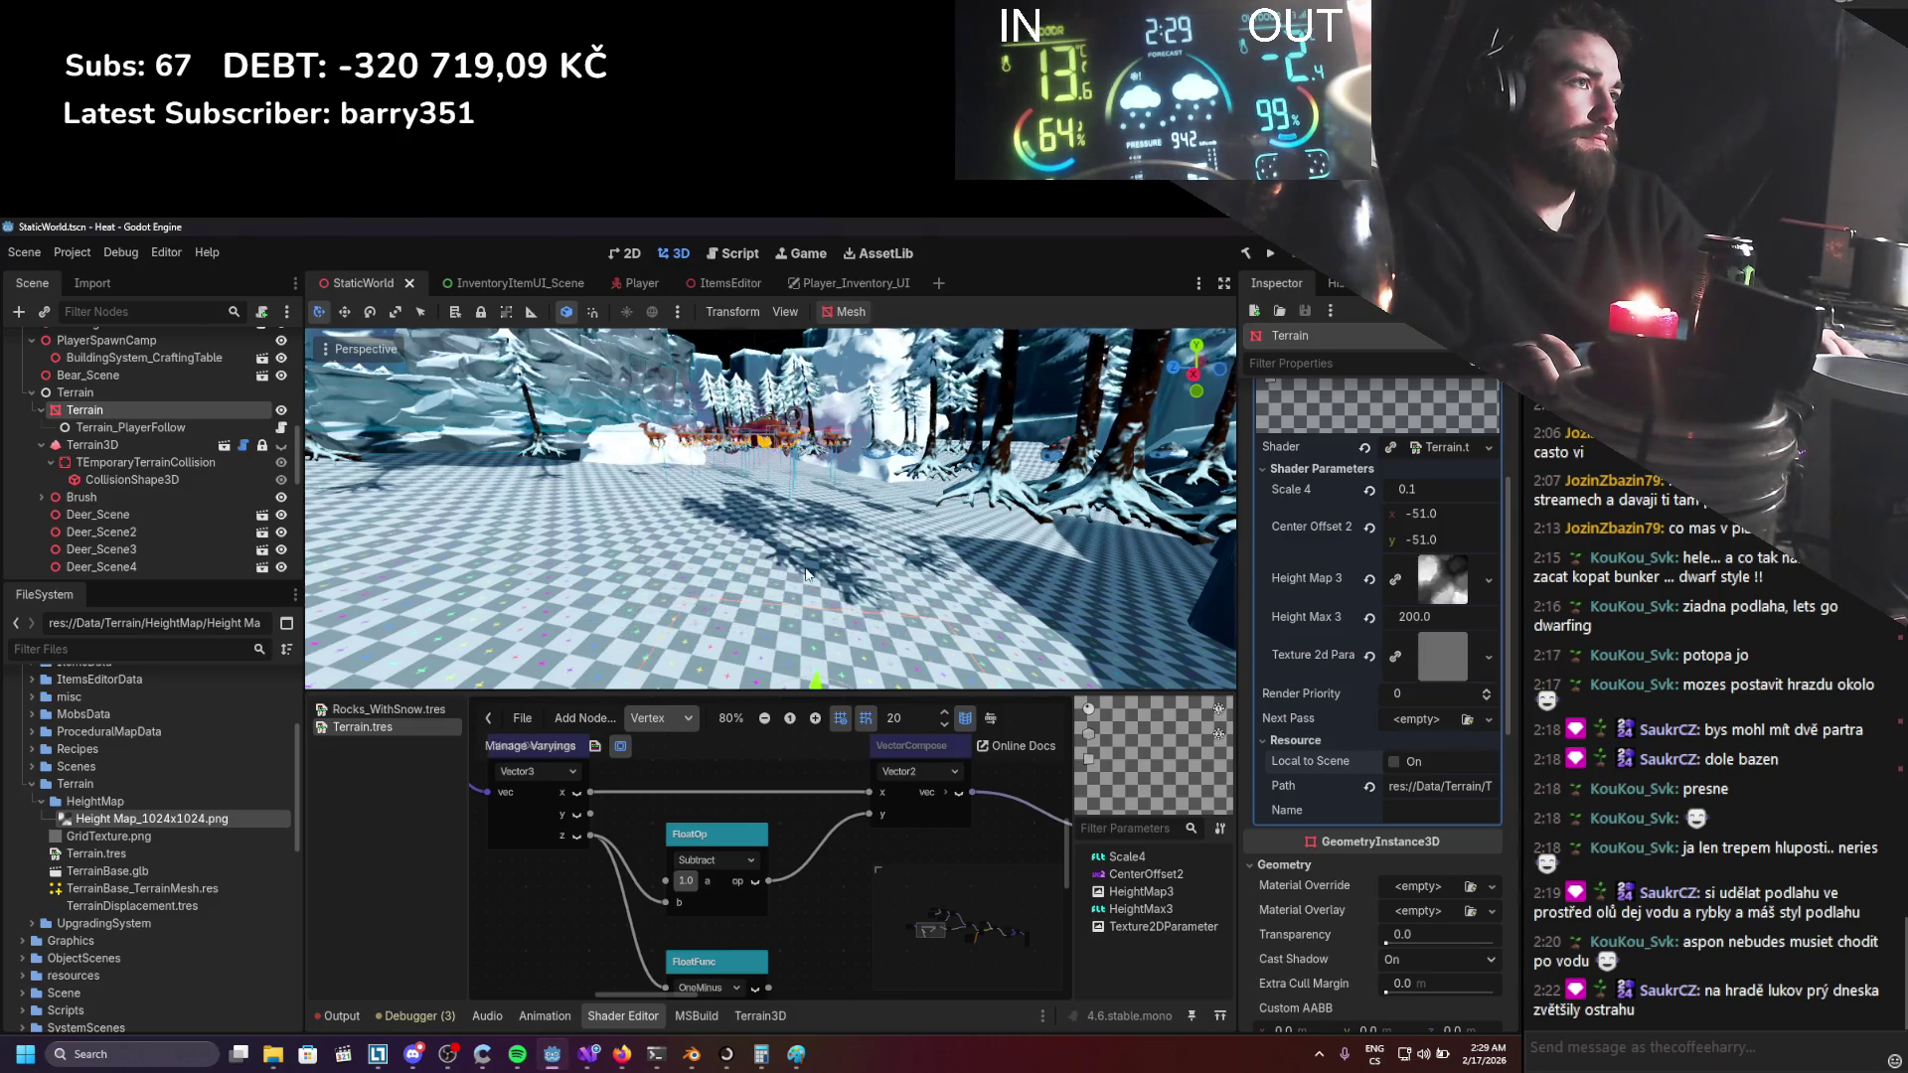
scroll(827, 586, up, 5)
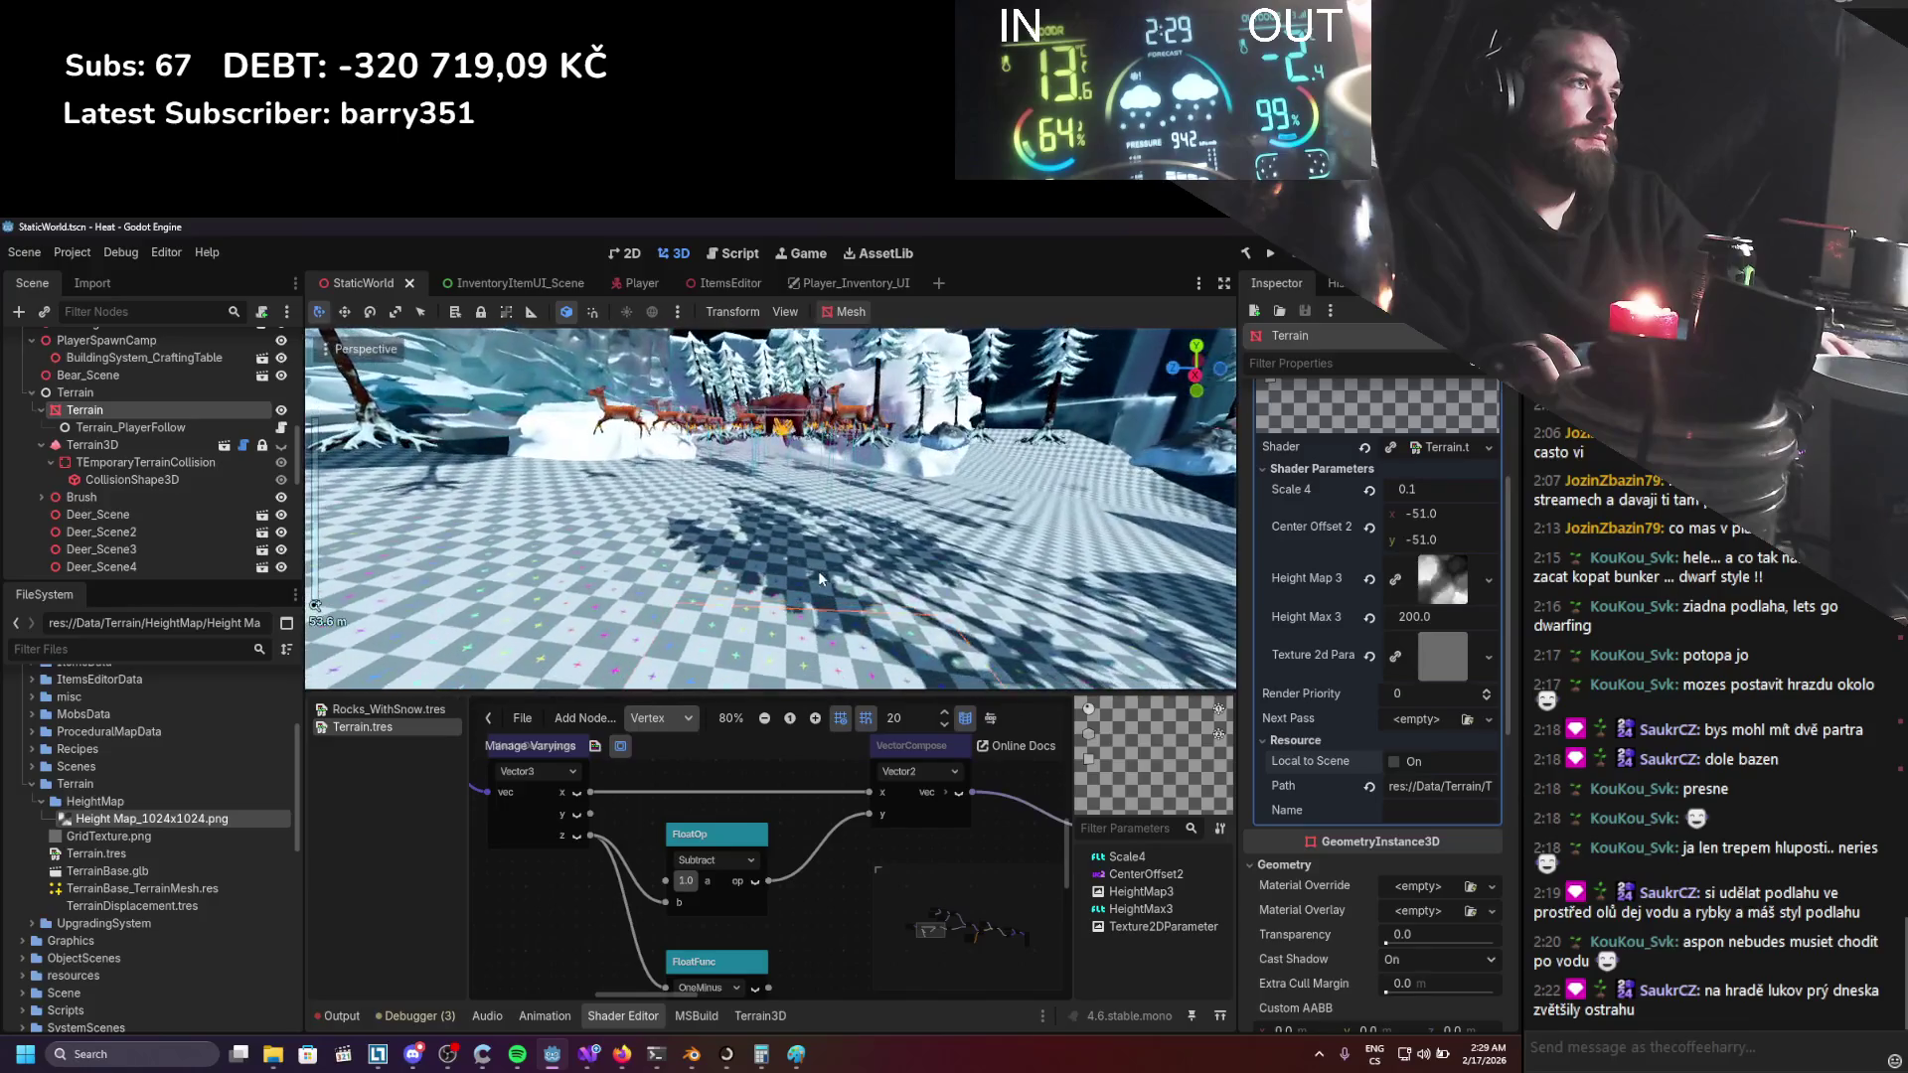
Zoom out and wire the decomposed z directly into VectorCompose's y input.
scroll(956, 586, down, 4)
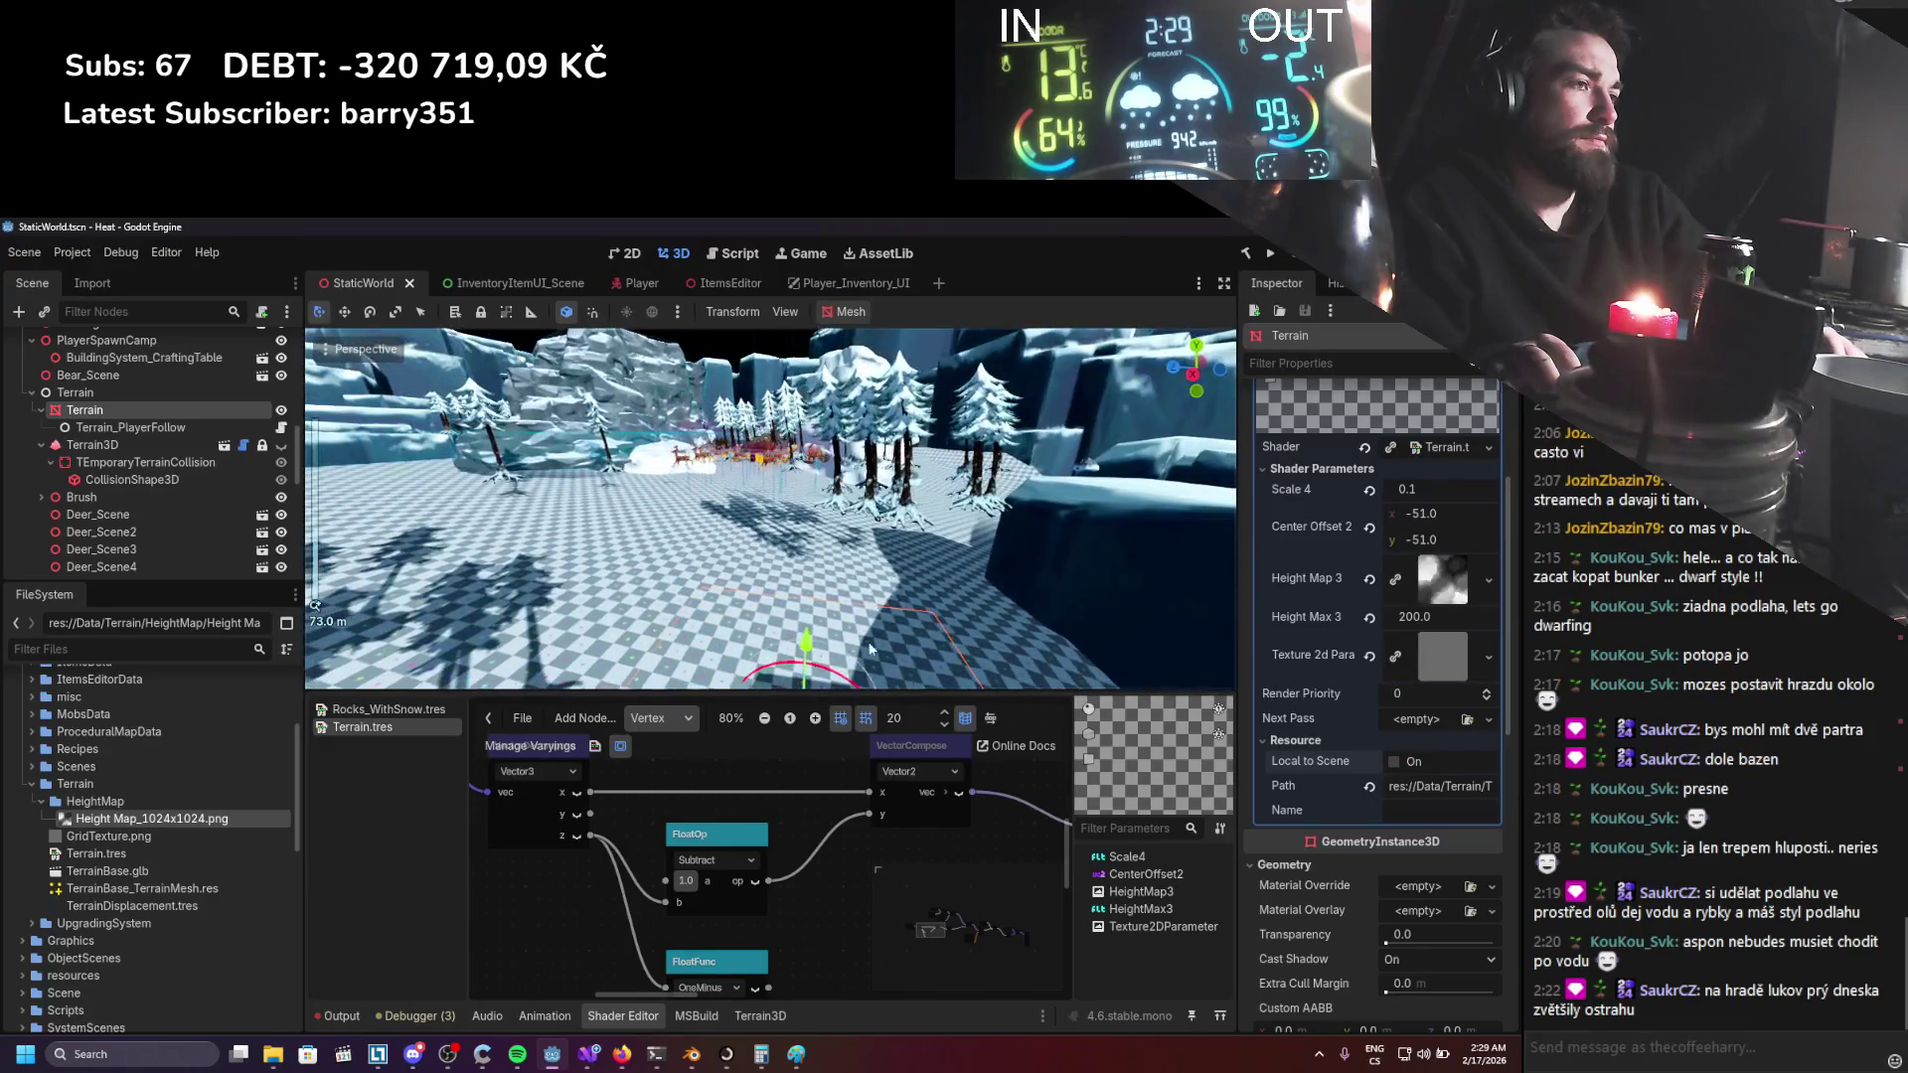
scroll(807, 847, down, 2)
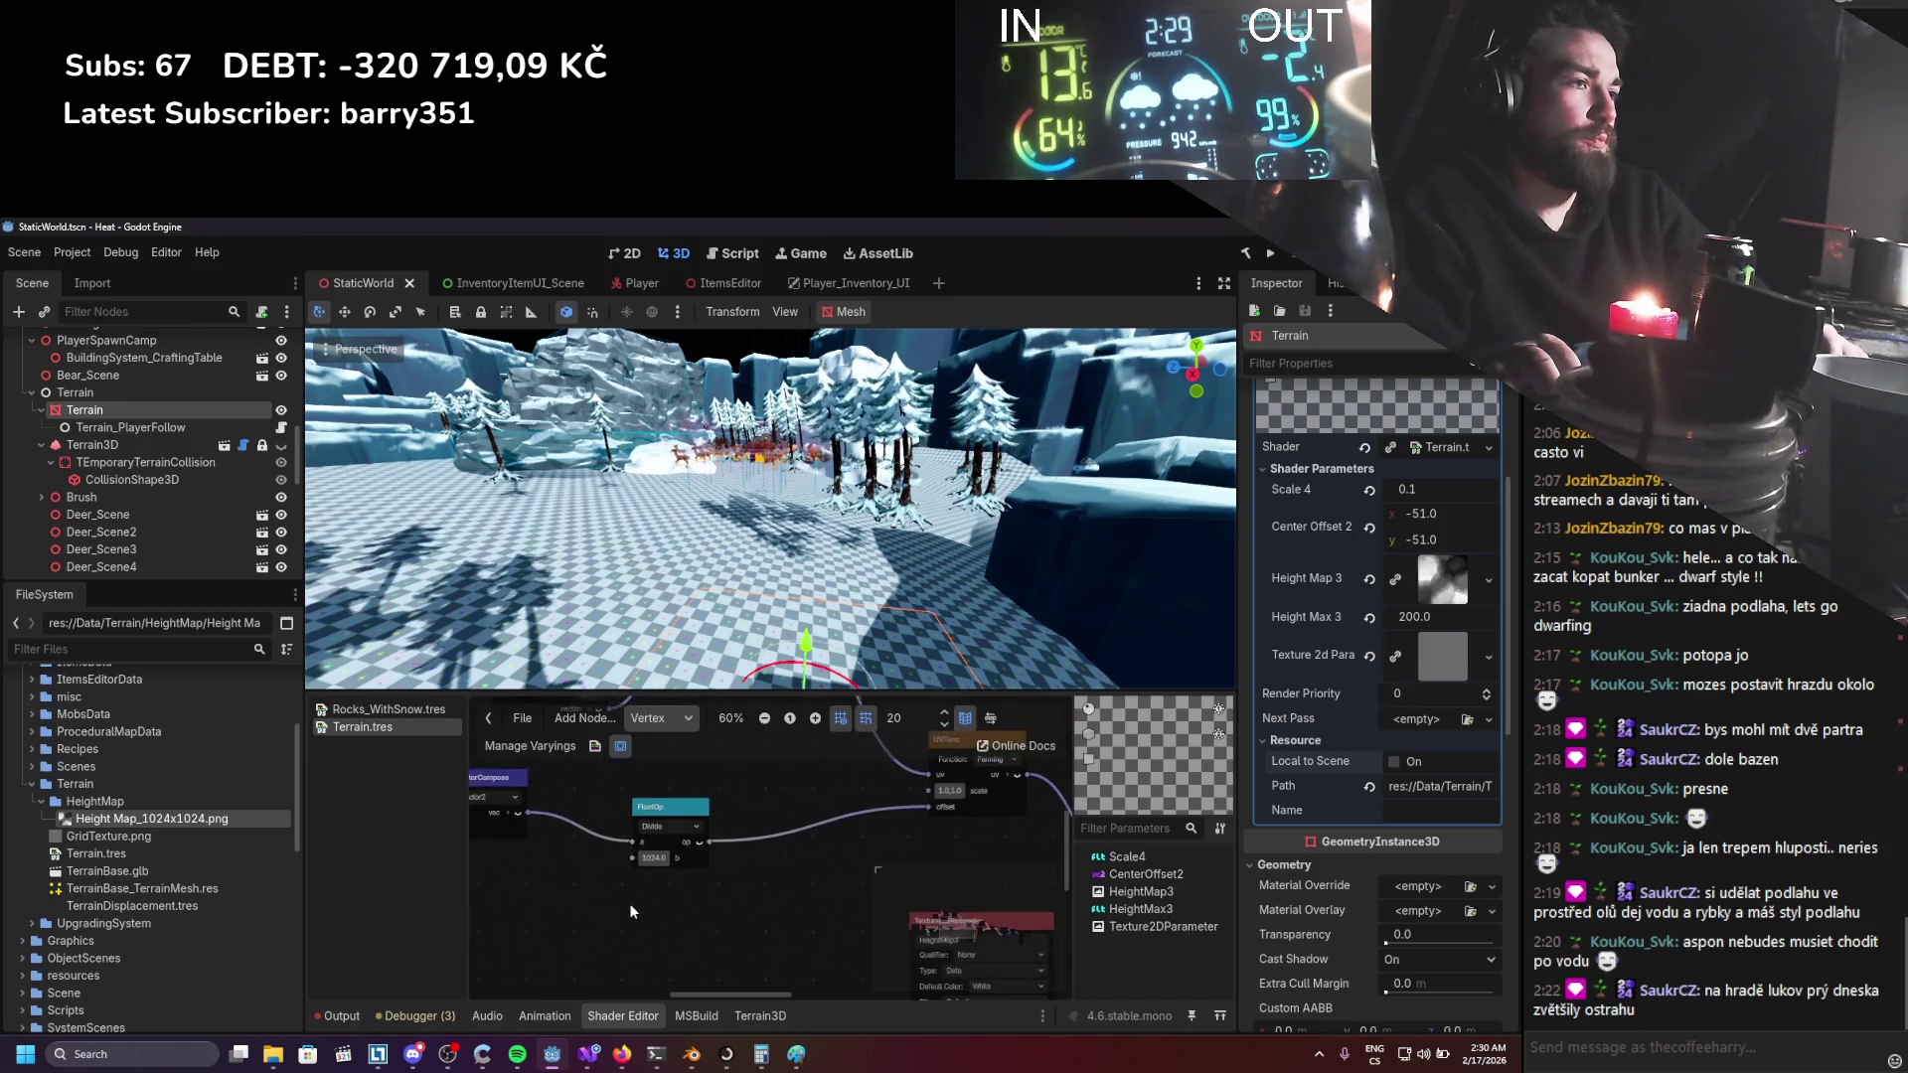
scroll(629, 903, down, 1)
drag(629, 903, 824, 928)
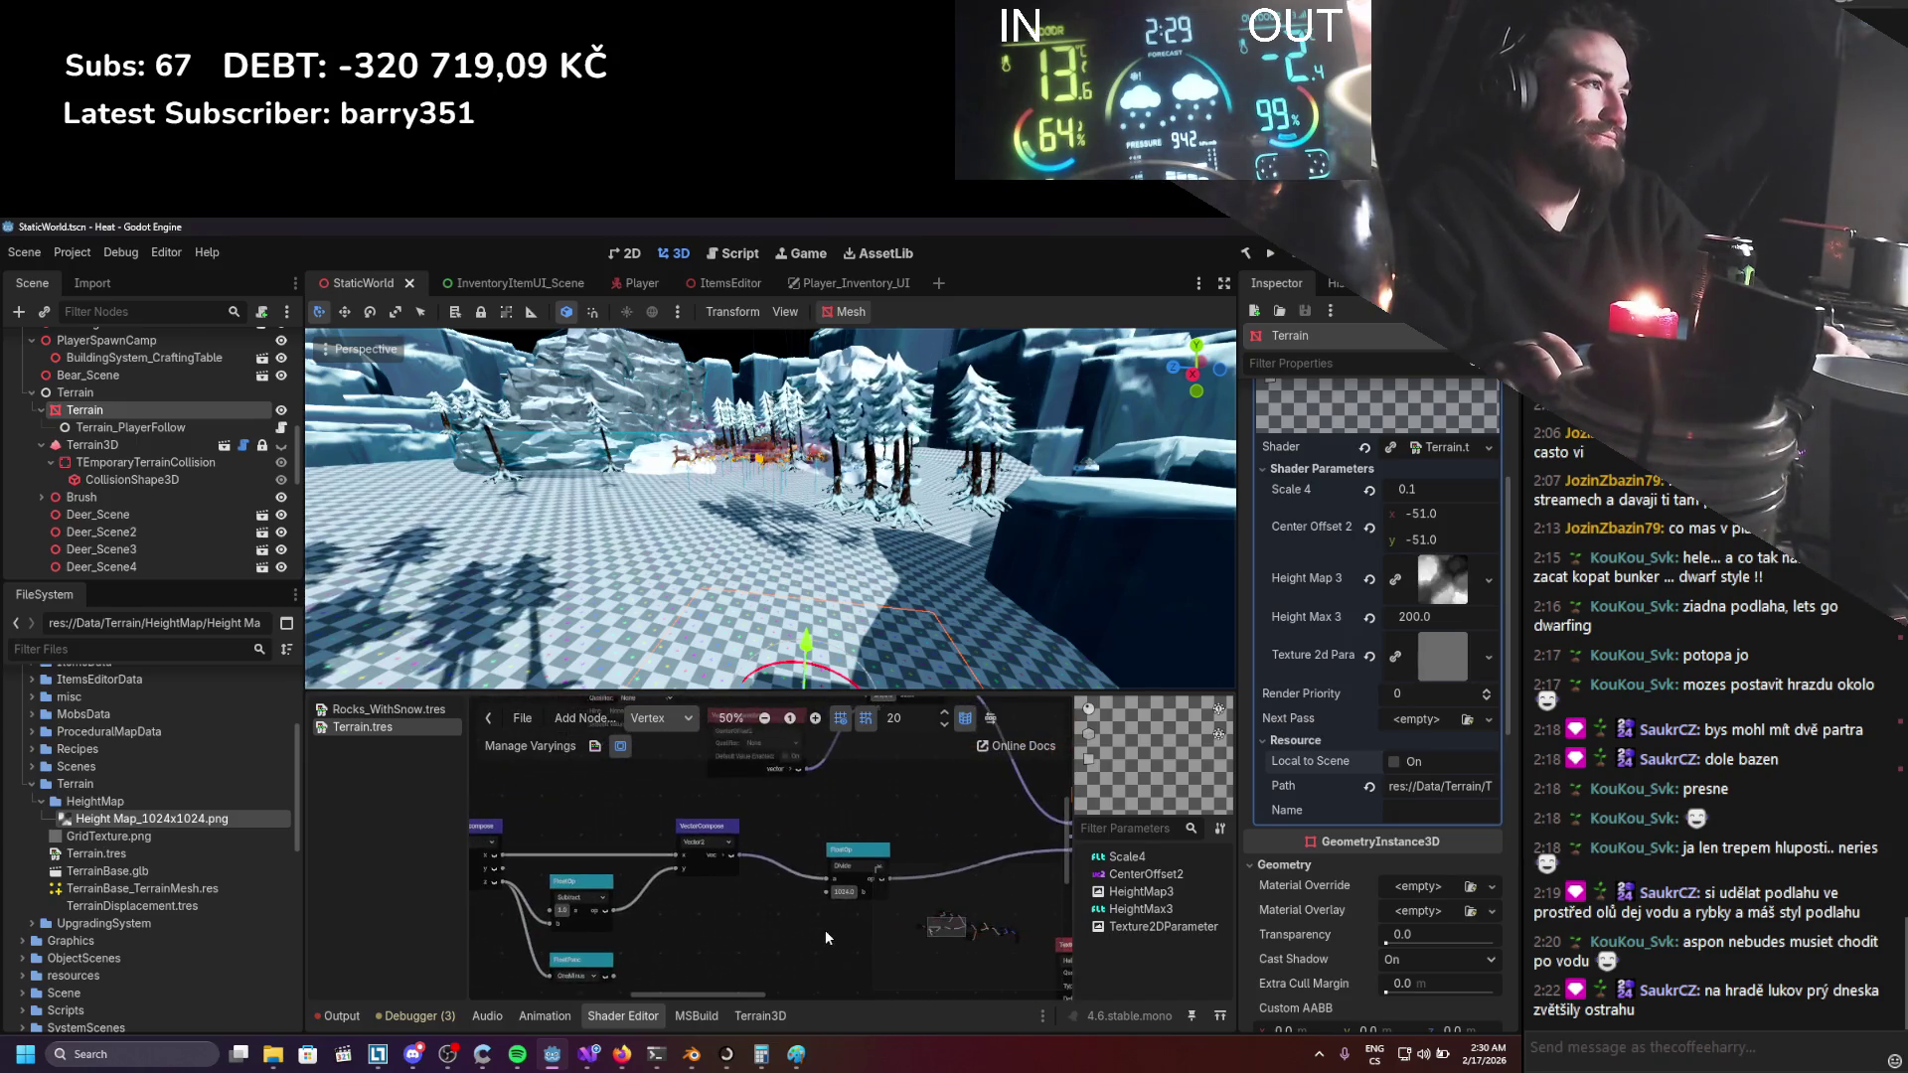
scroll(825, 928, down, 1)
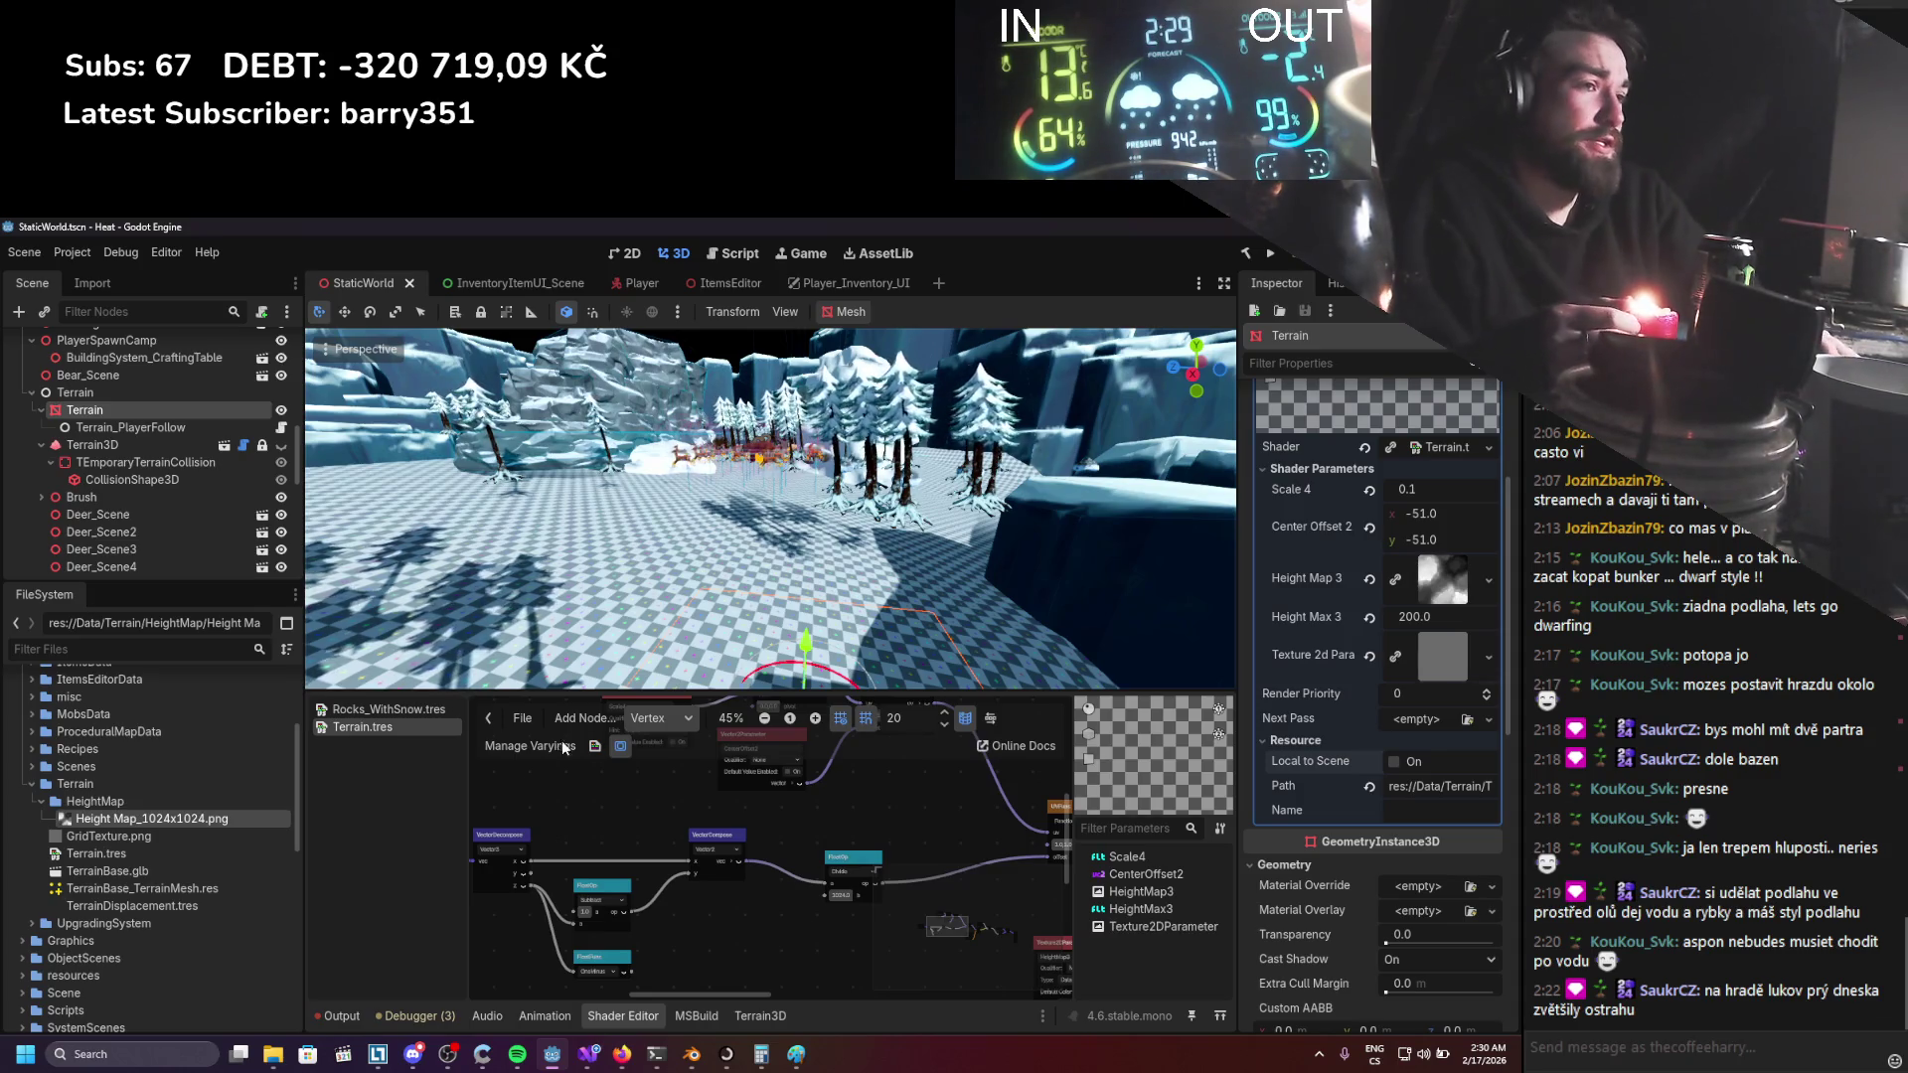
mouse_move(529, 882)
mouse_down()
mouse_move(695, 874)
mouse_move(709, 938)
mouse_up()
Move the Scale4 parameter node aside to the left.
scroll(709, 938, down, 1)
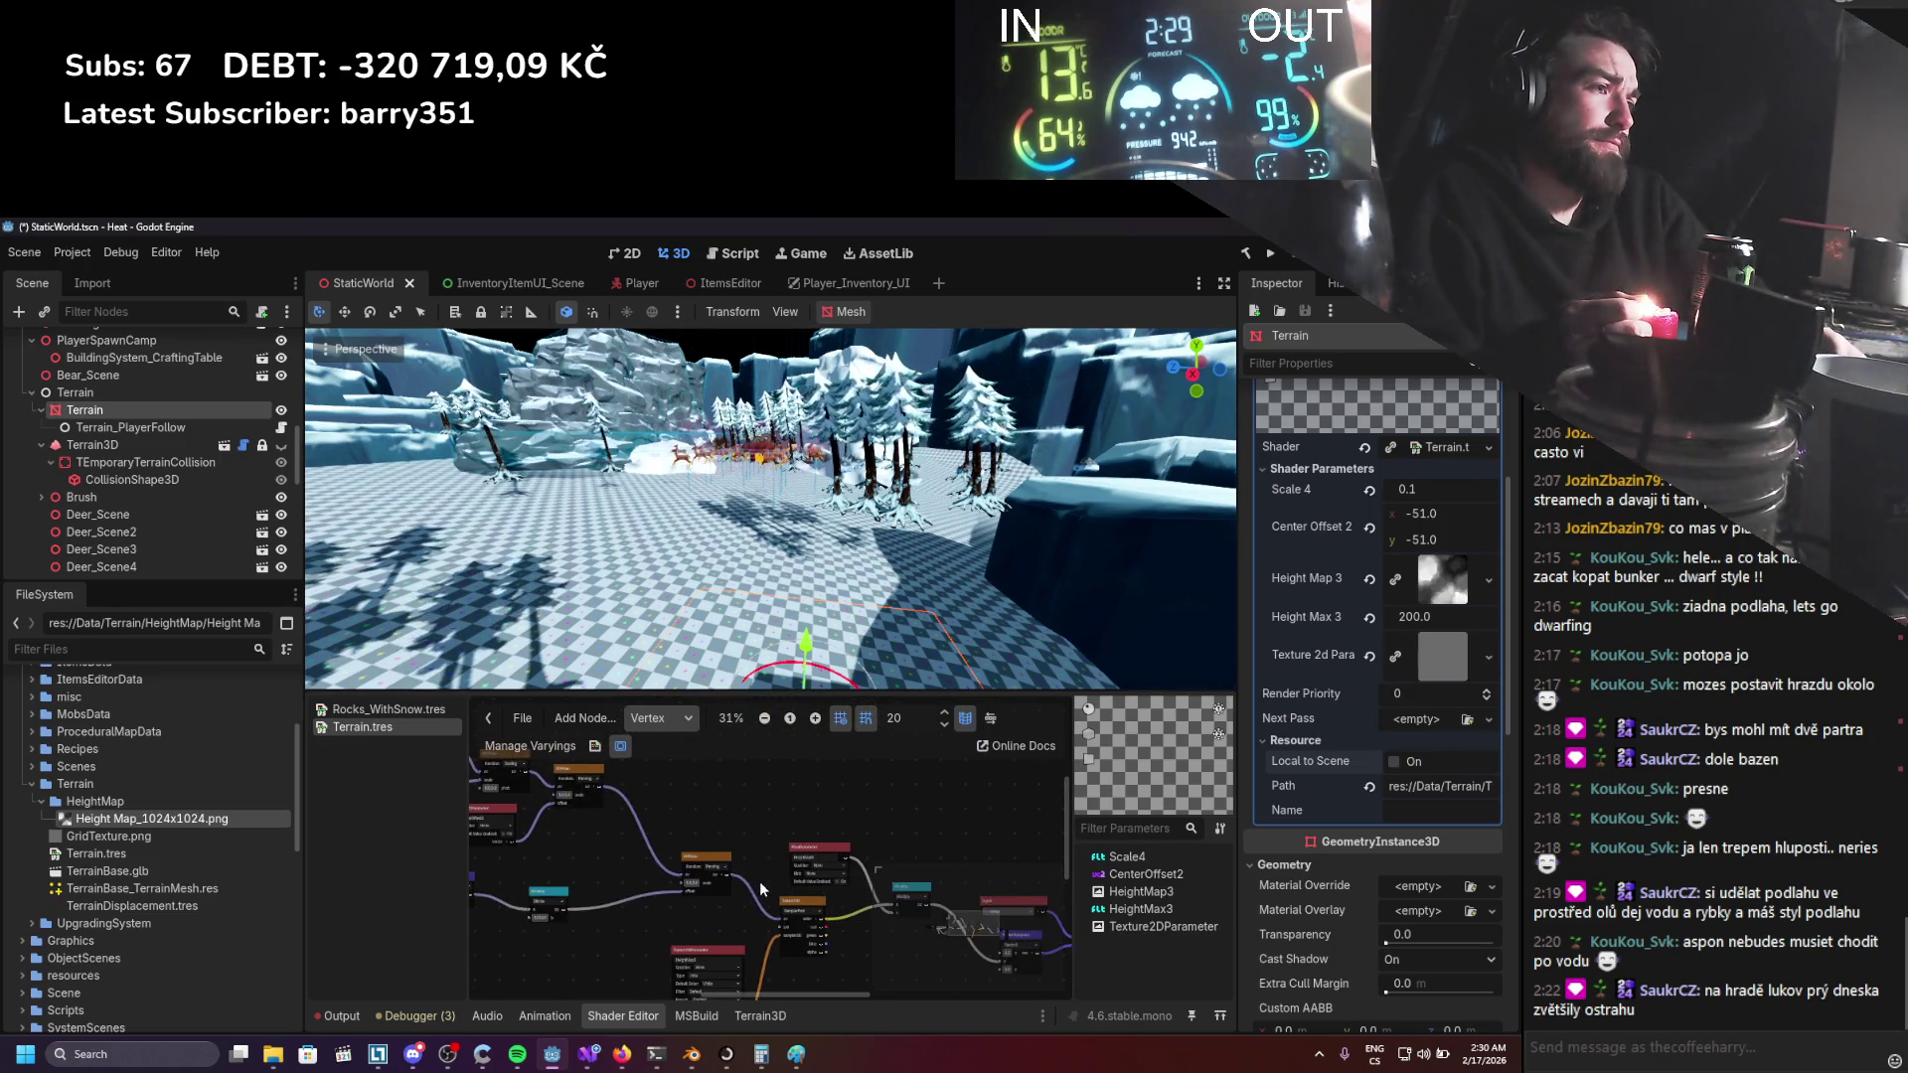
scroll(795, 886, up, 2)
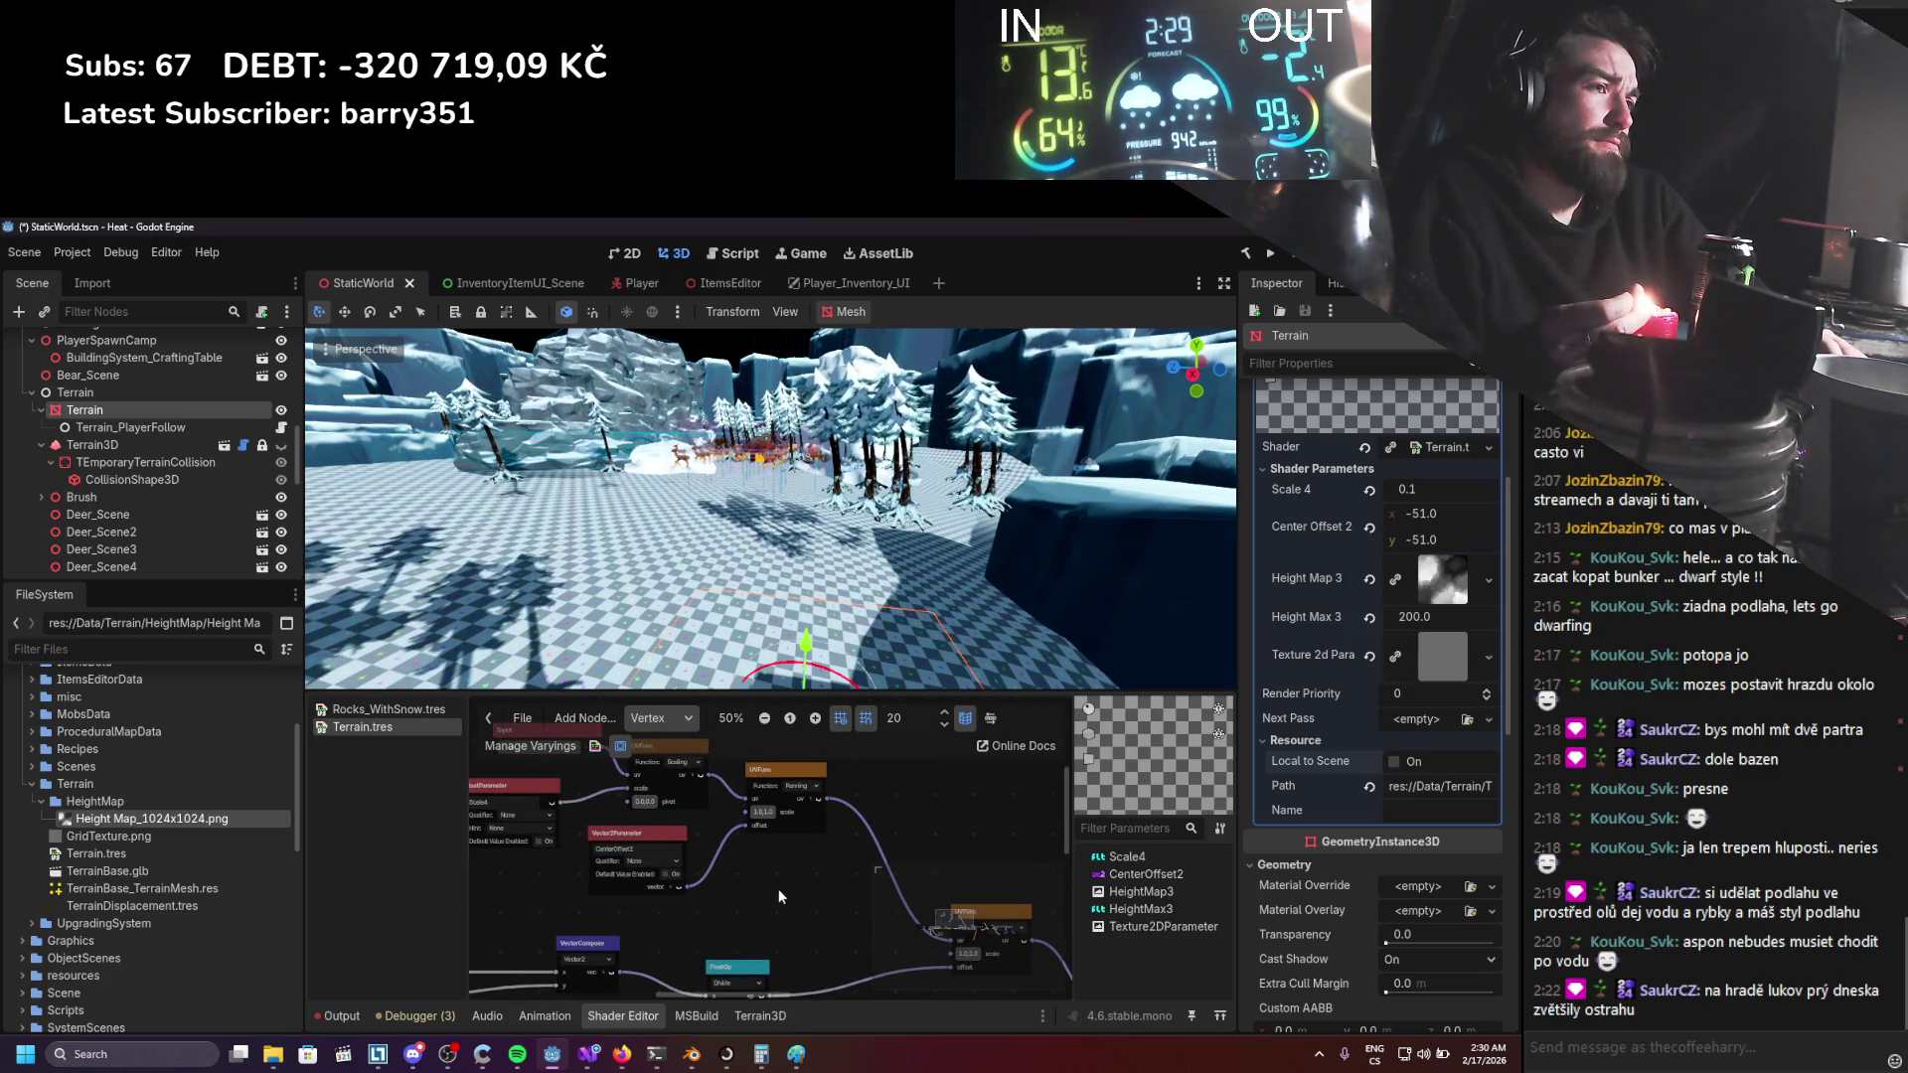
scroll(885, 921, up, 1)
drag(647, 802, 480, 794)
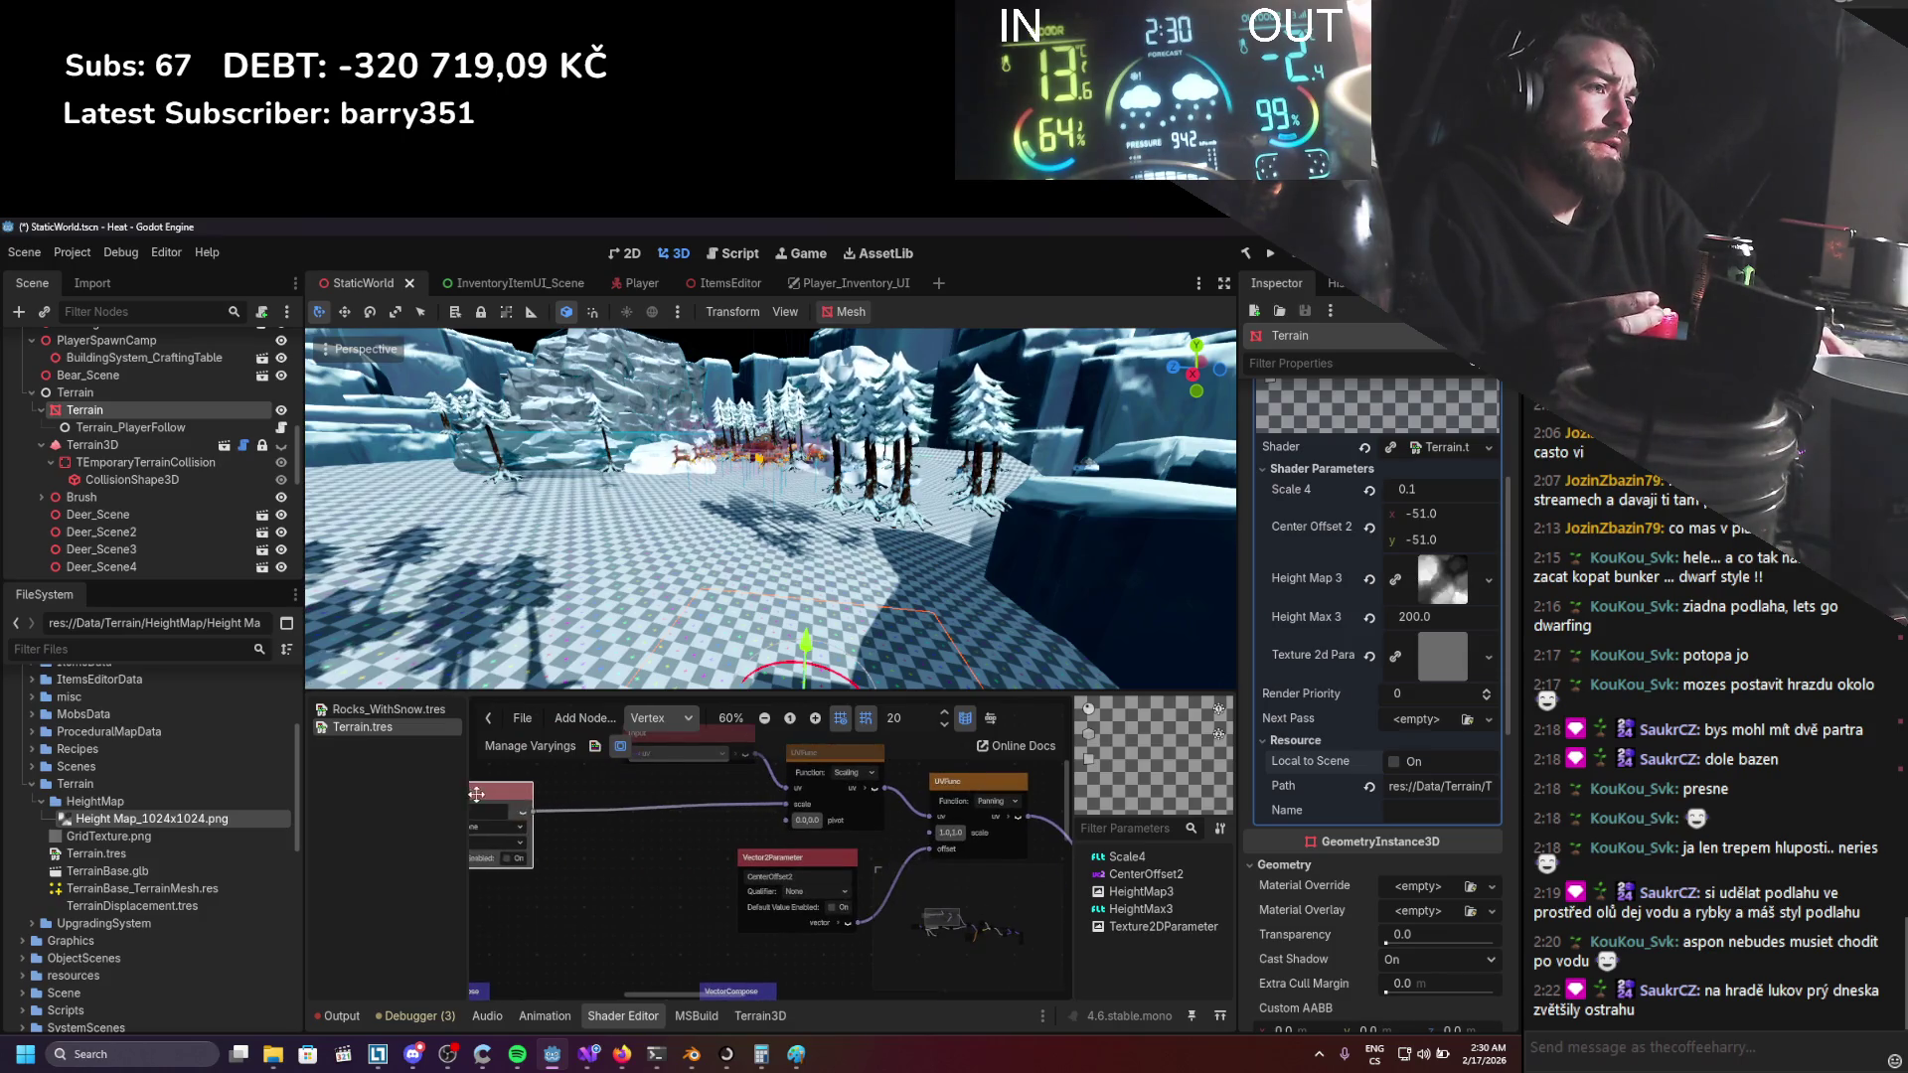
Add a VectorDecompose node and shift it left alongside the parameter node.
right_click(646, 845)
text(sub)
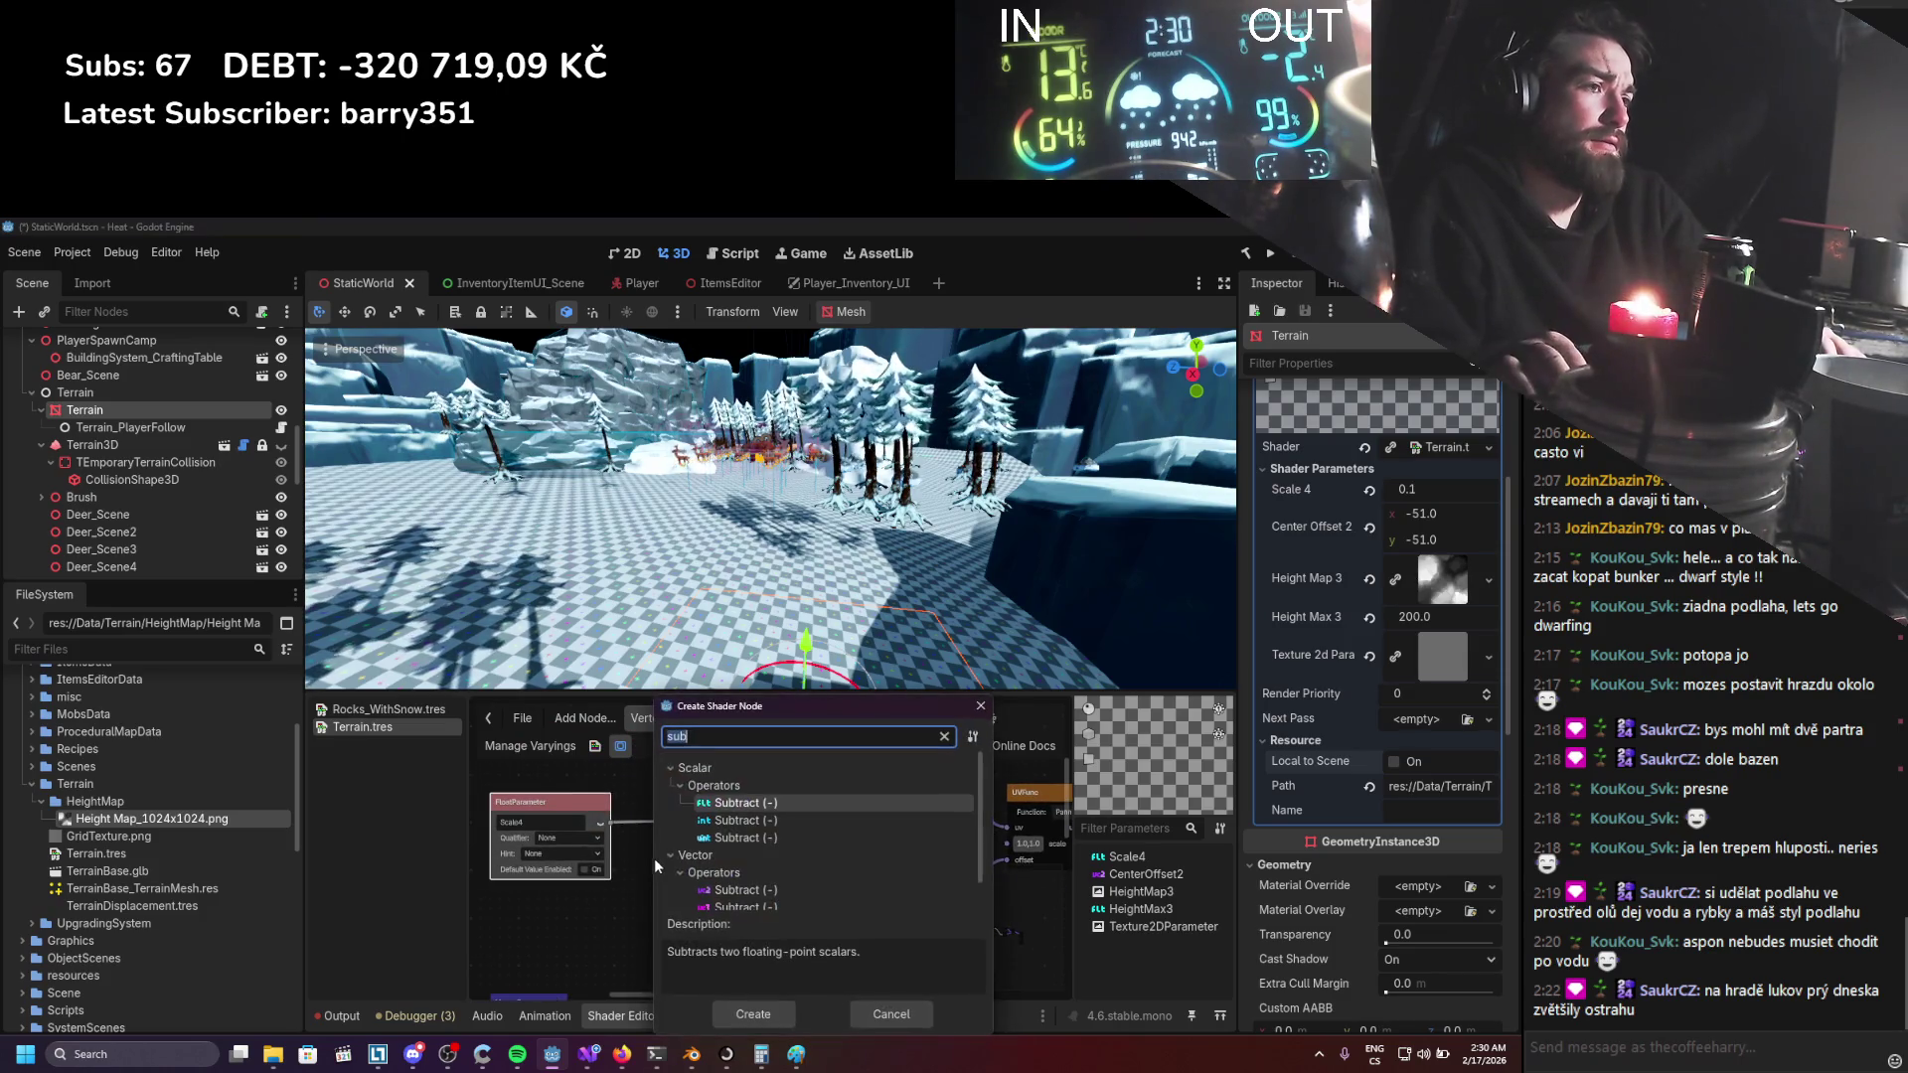
text(e)
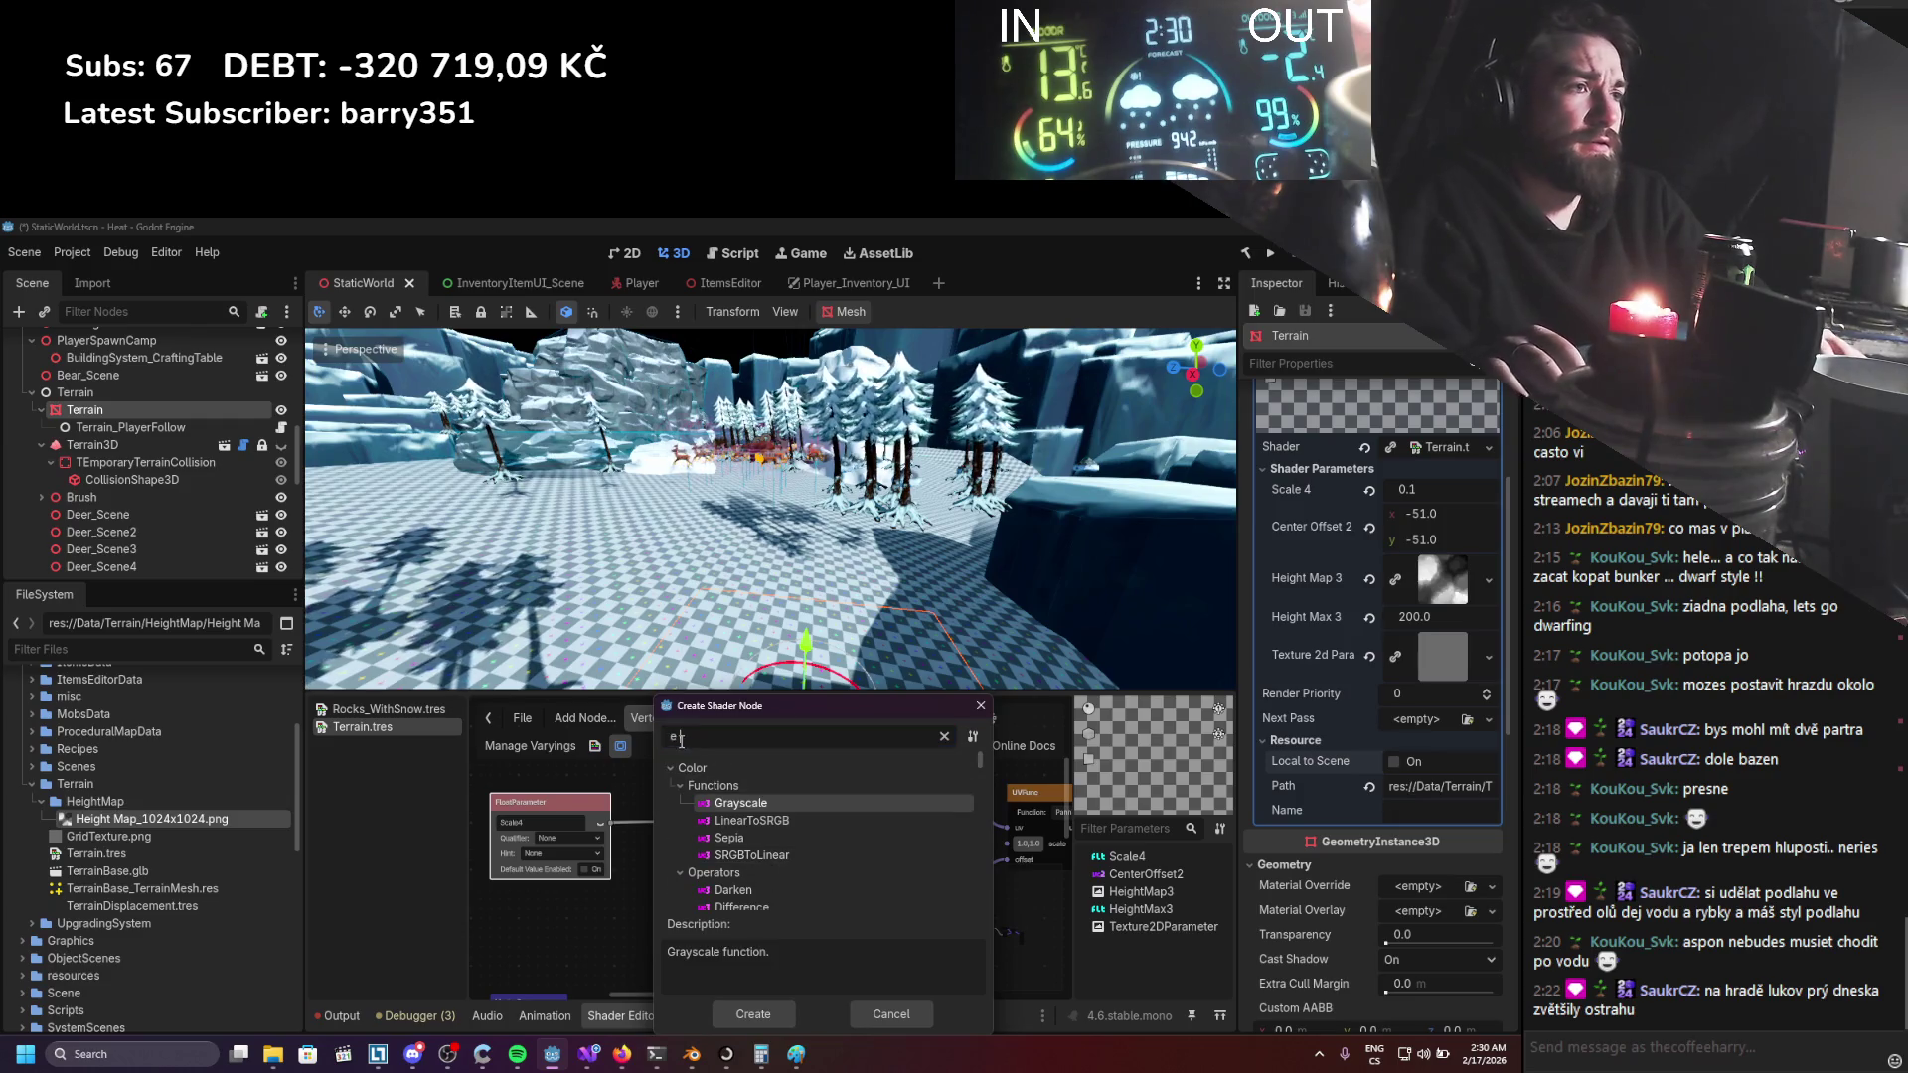
key(BackSpace)
text(vec2)
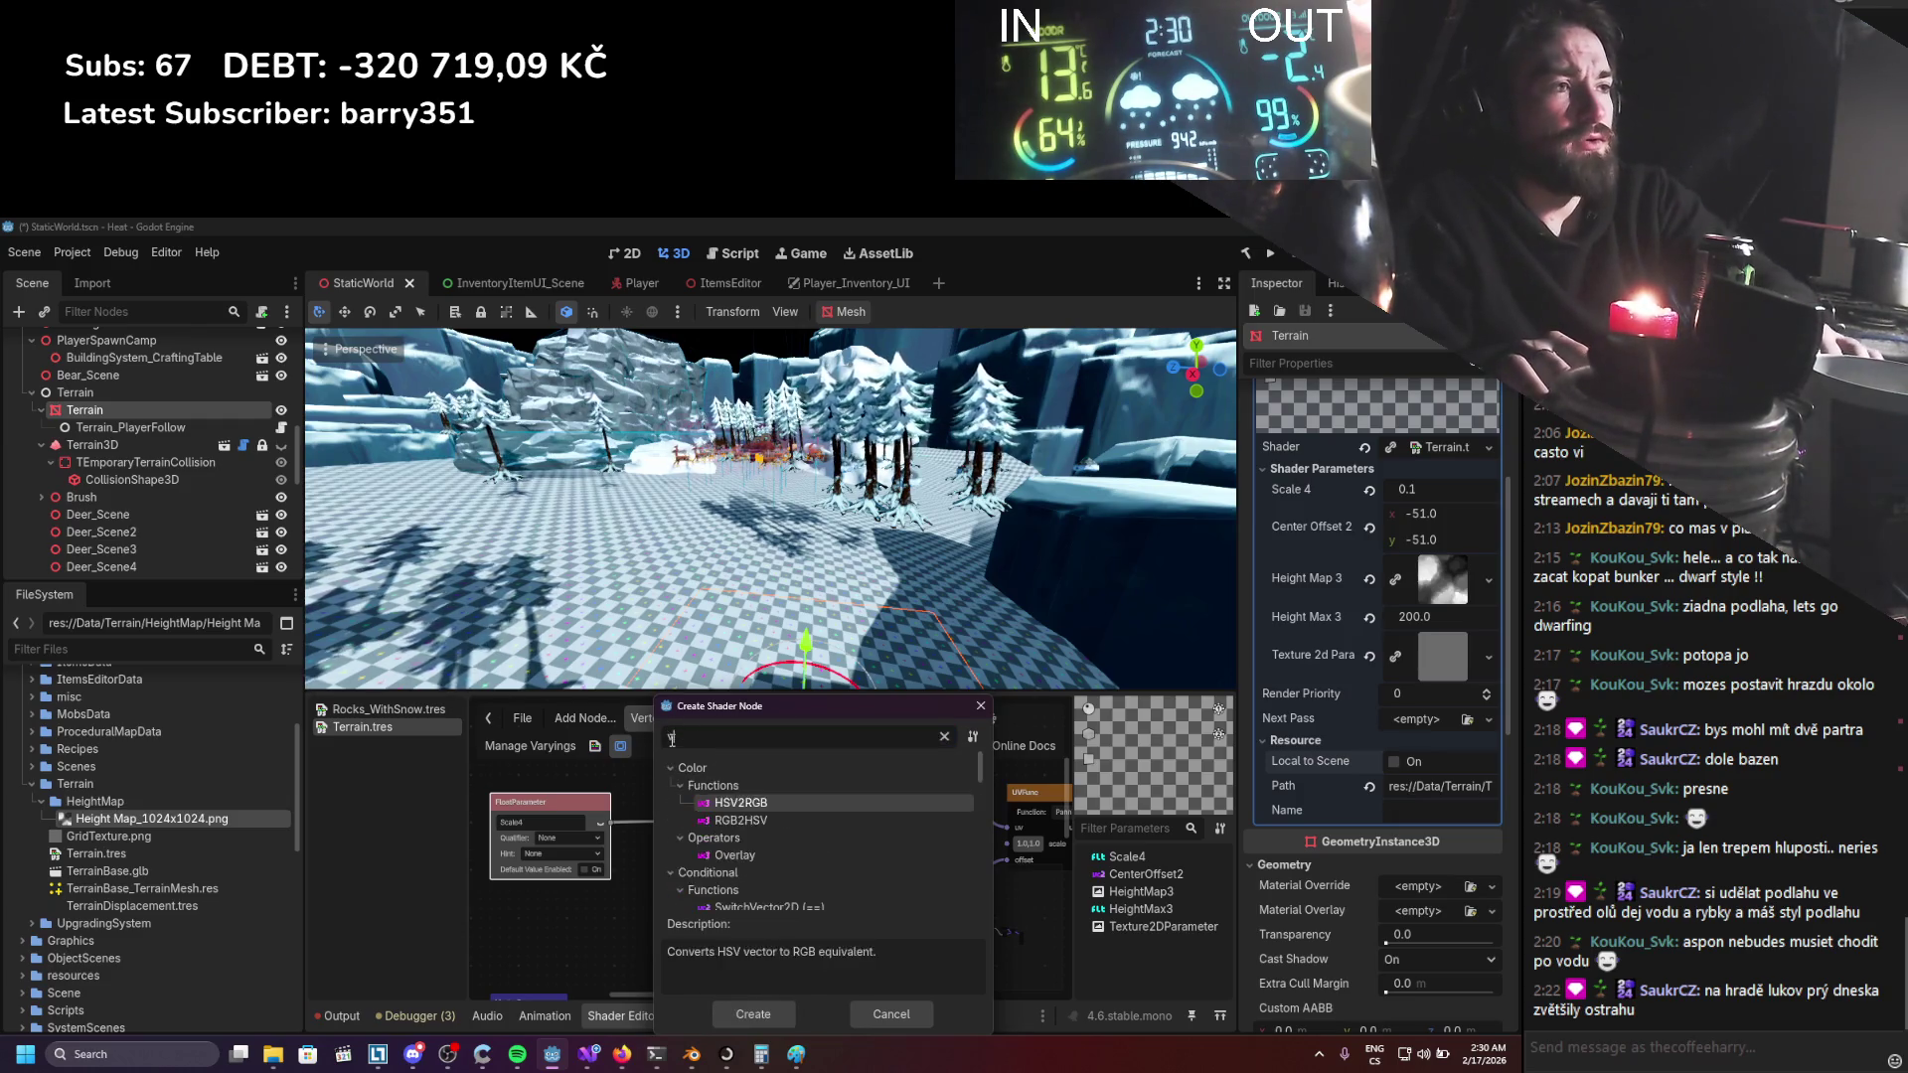
key(BackSpace)
key(BackSpace)
key(BackSpace)
text(decomp)
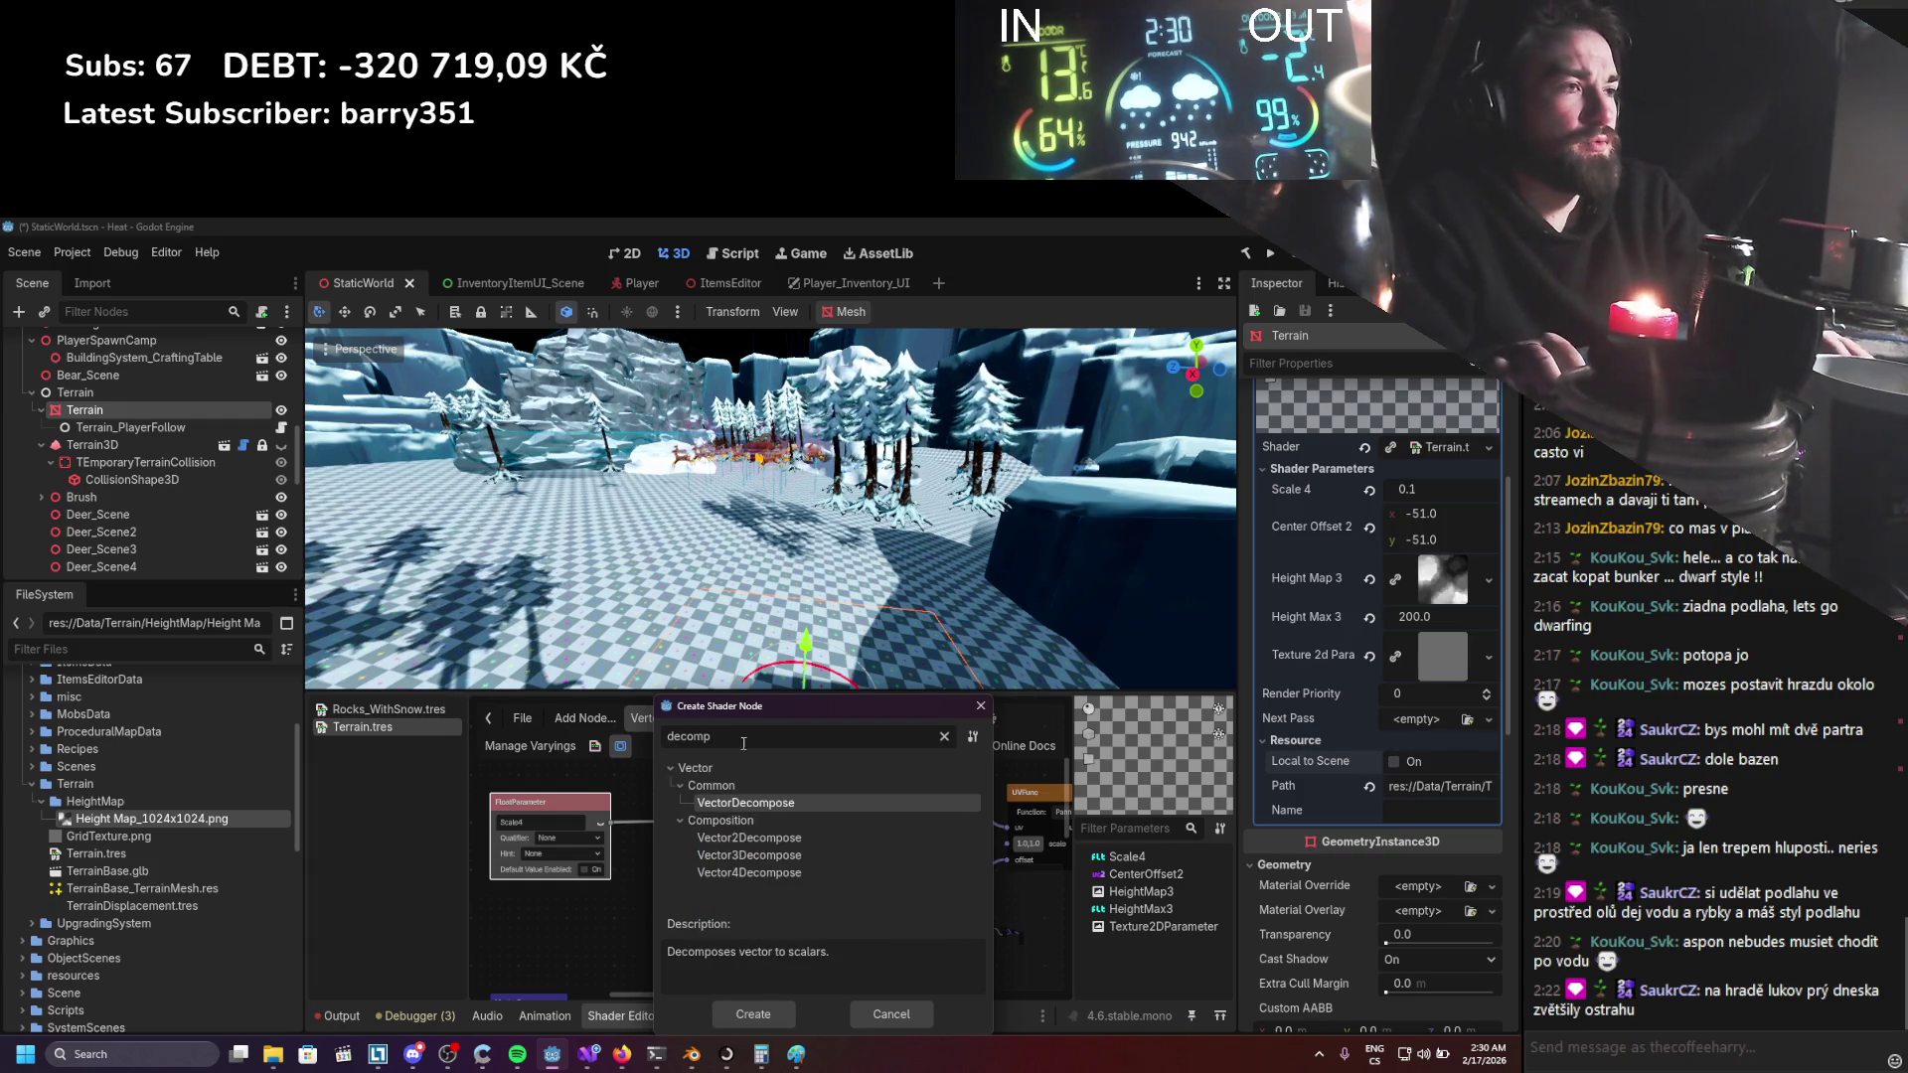
double_click(751, 838)
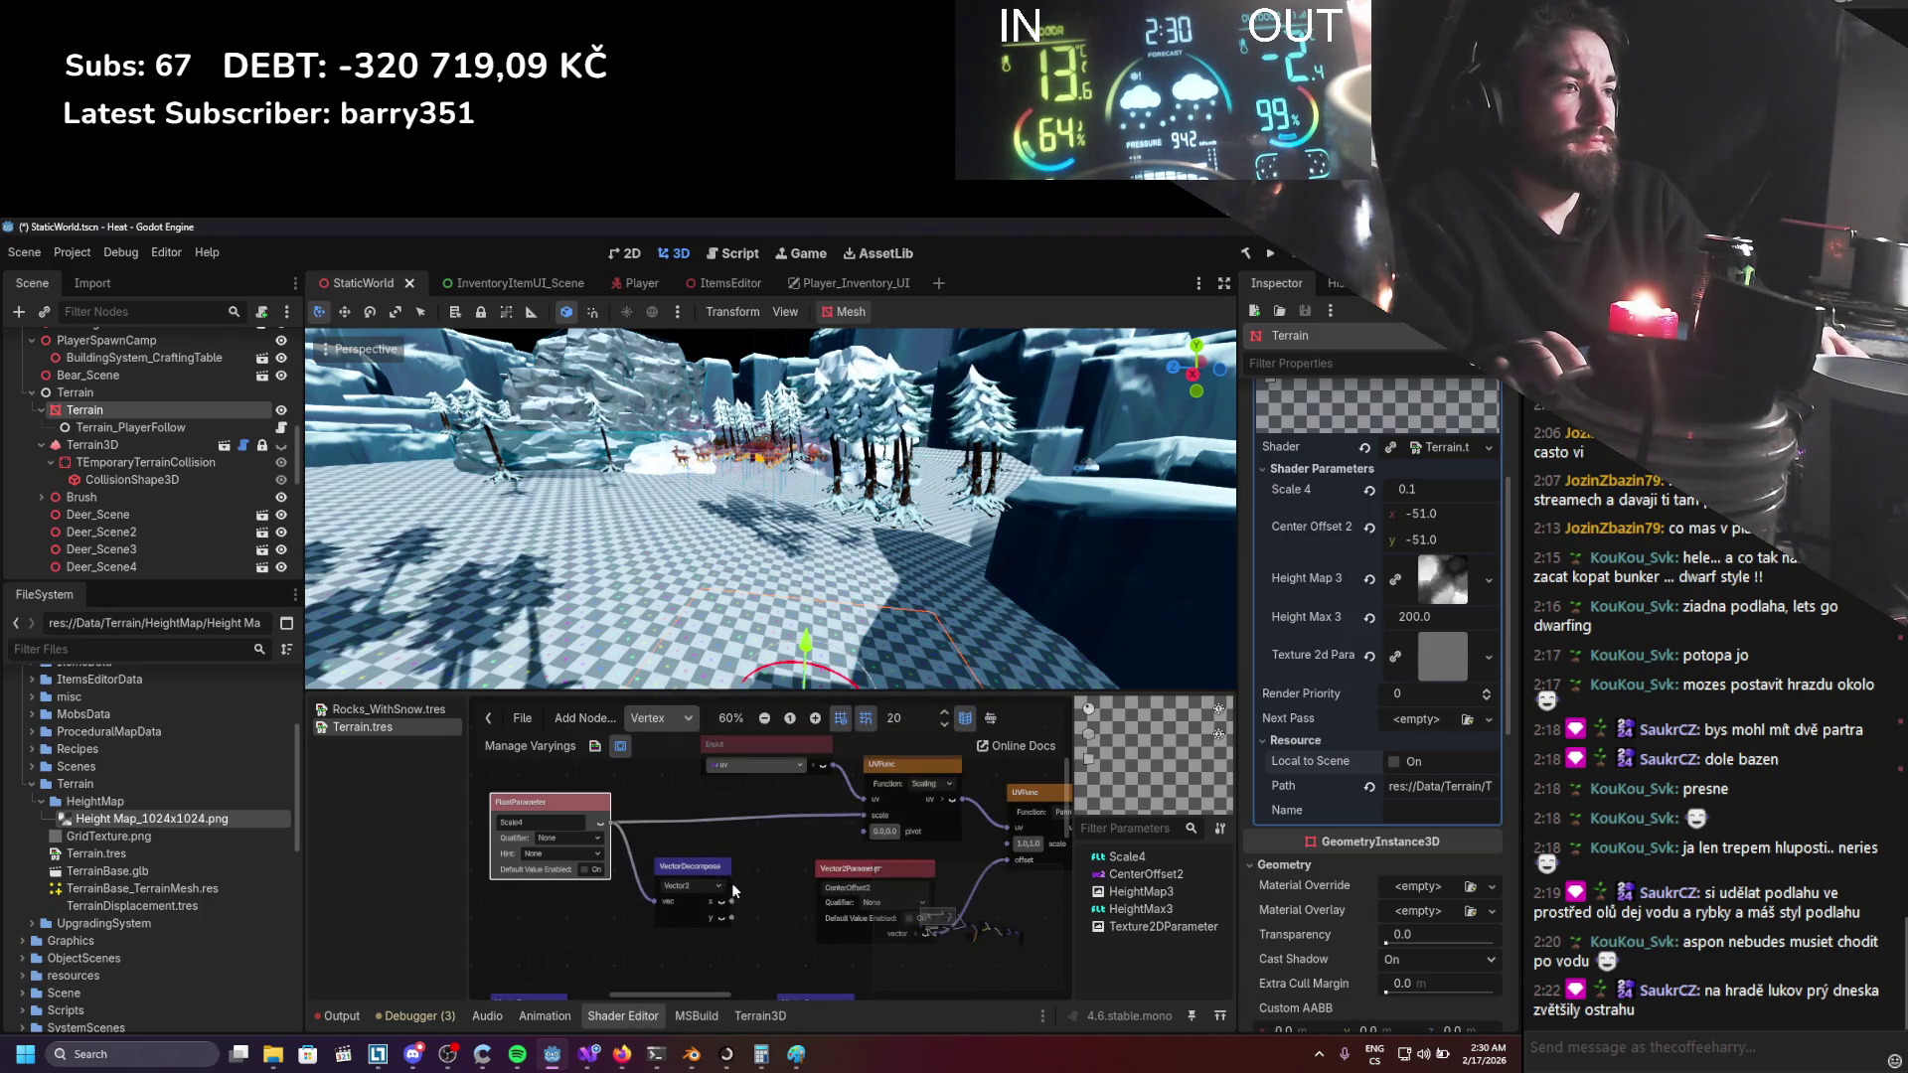
mouse_move(585, 768)
mouse_down()
mouse_move(692, 882)
mouse_move(575, 874)
mouse_up()
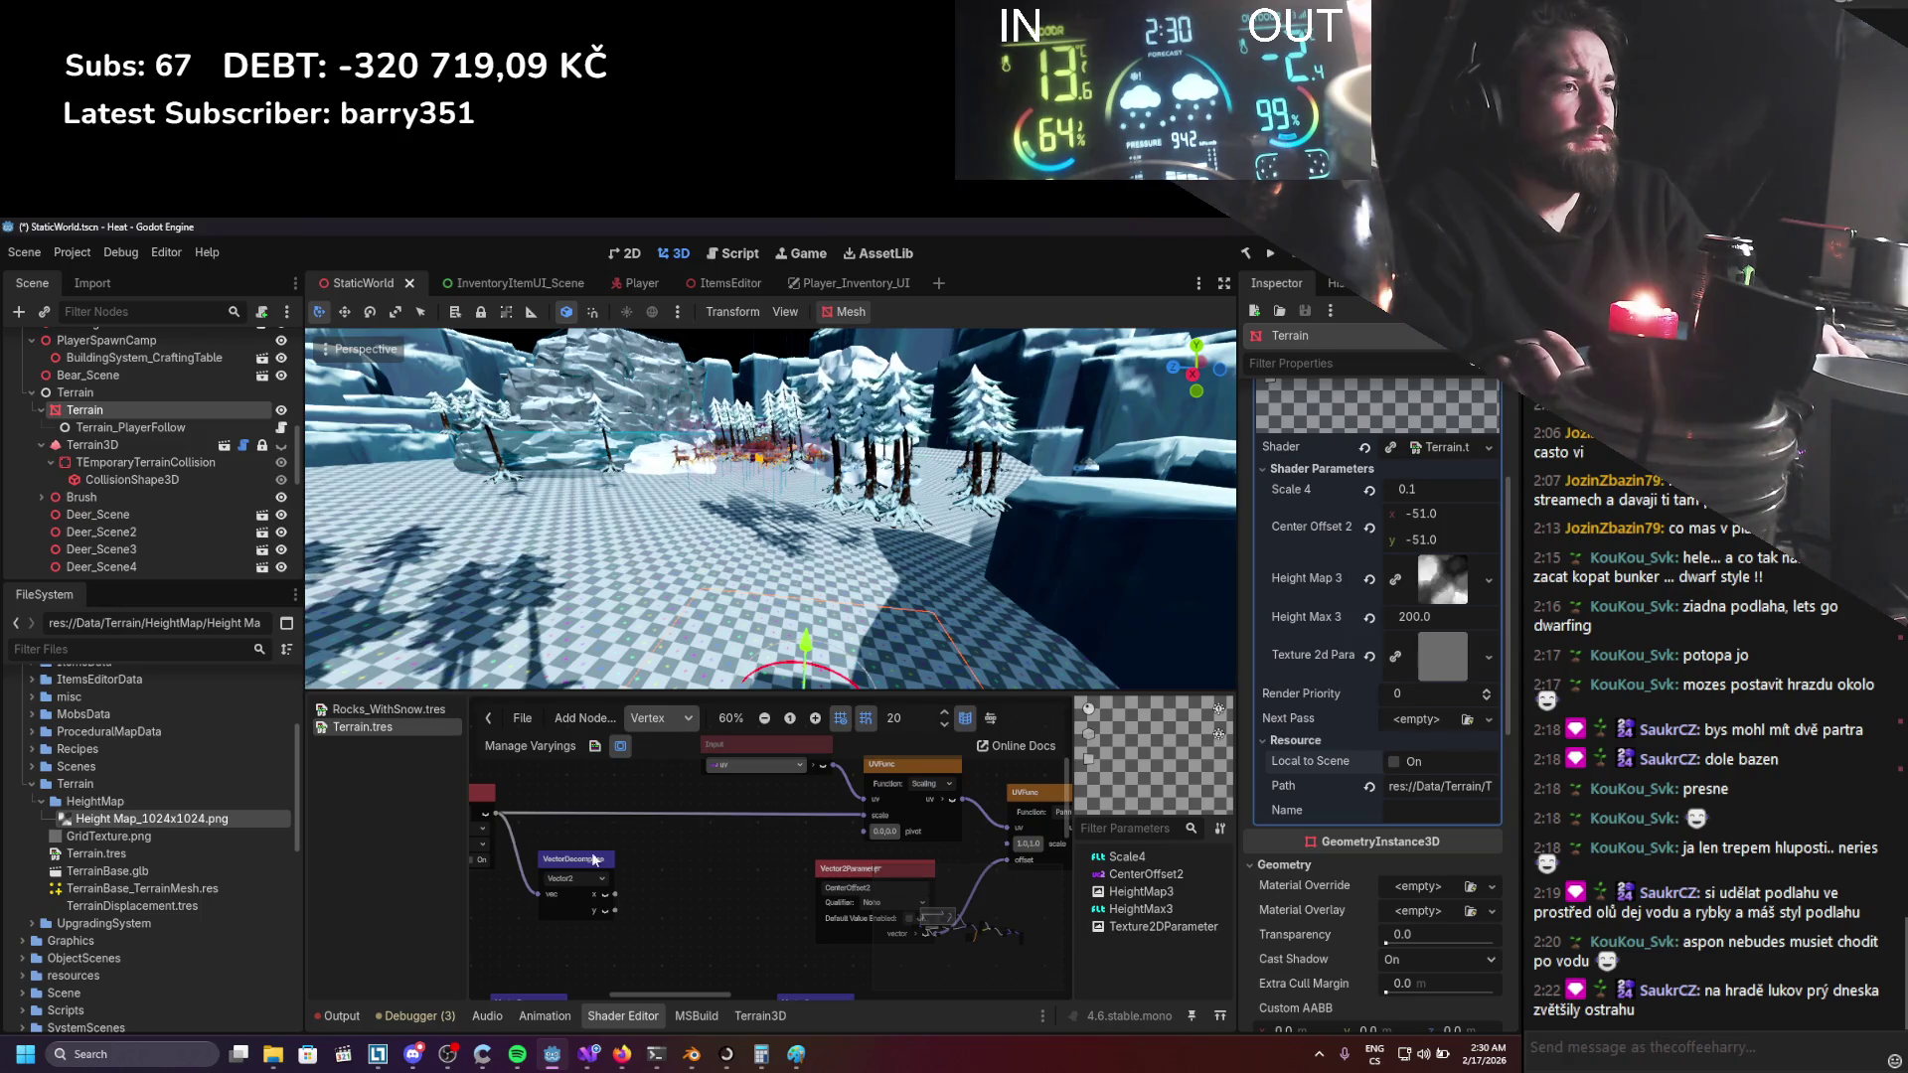
Insert a VectorCompose node into the UV chain and wire the decomposed x and y into it.
click(707, 855)
text(comp)
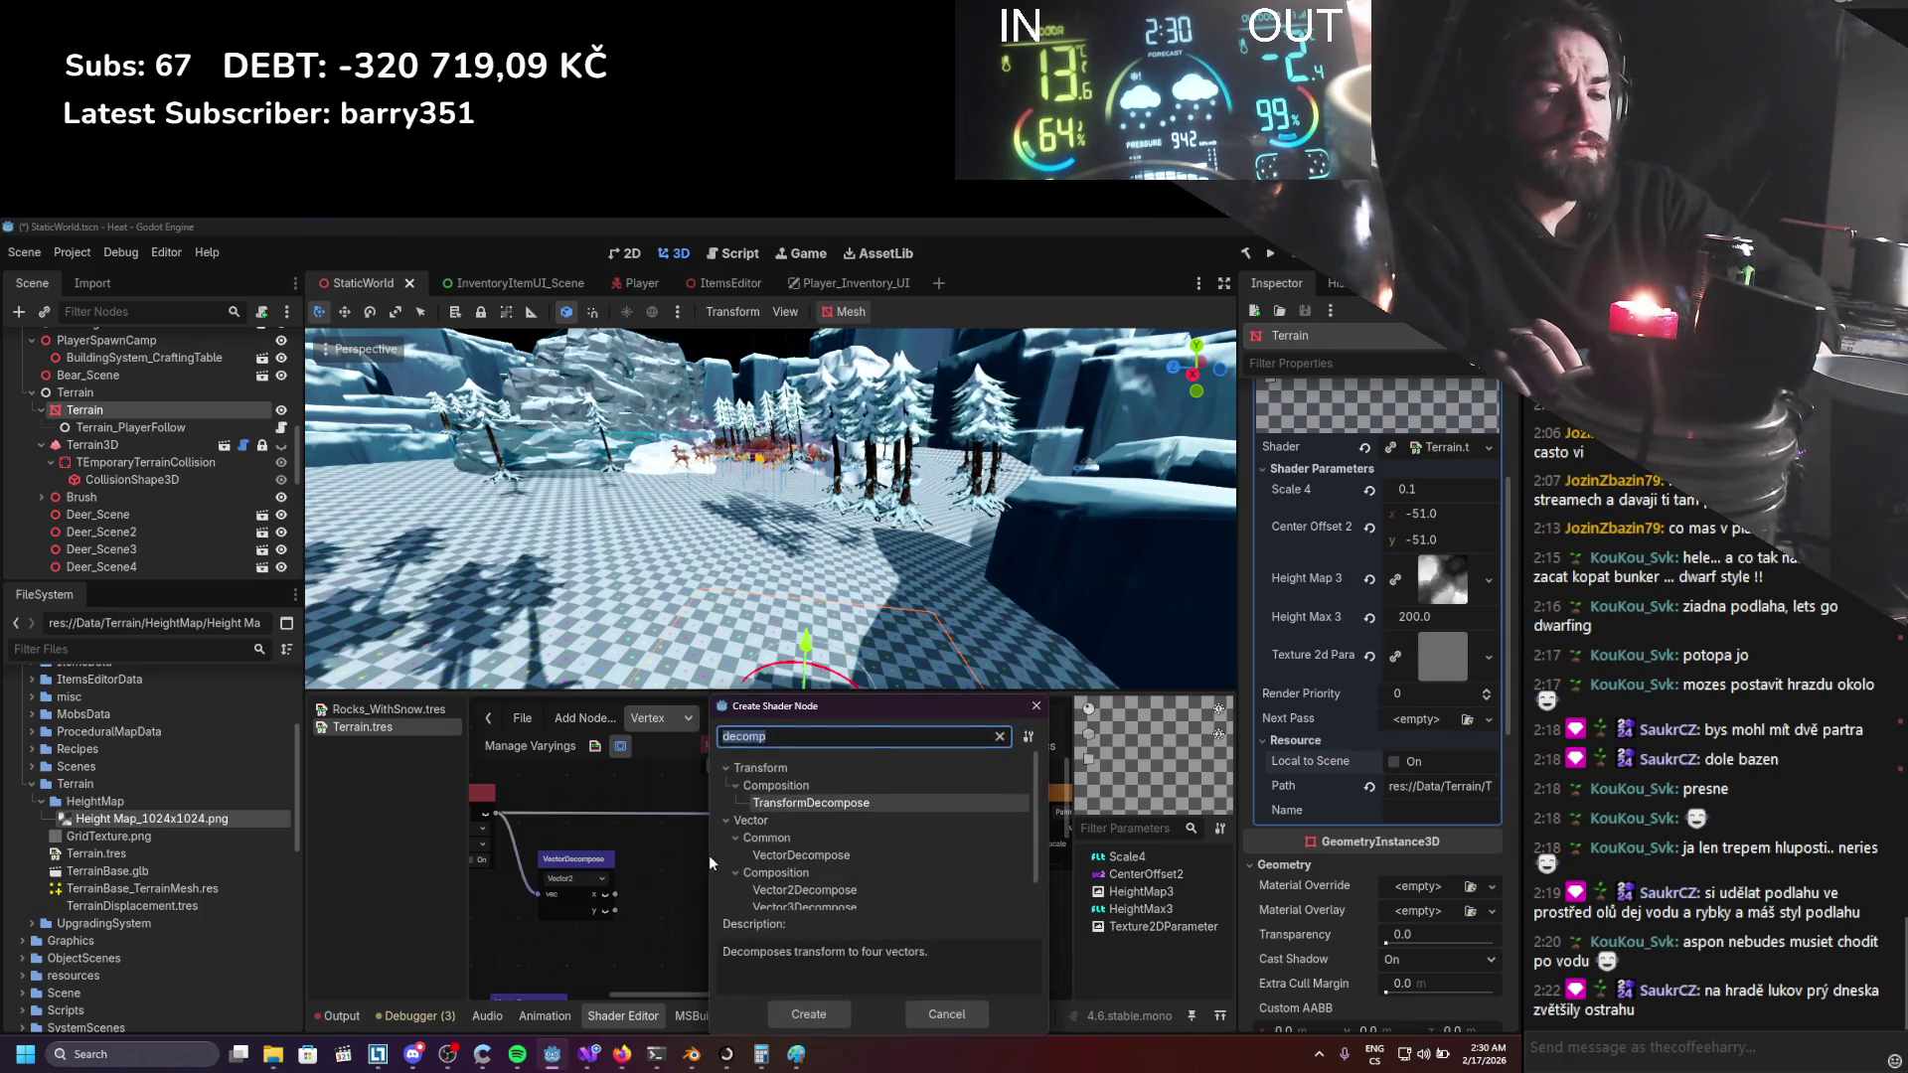
text(ose)
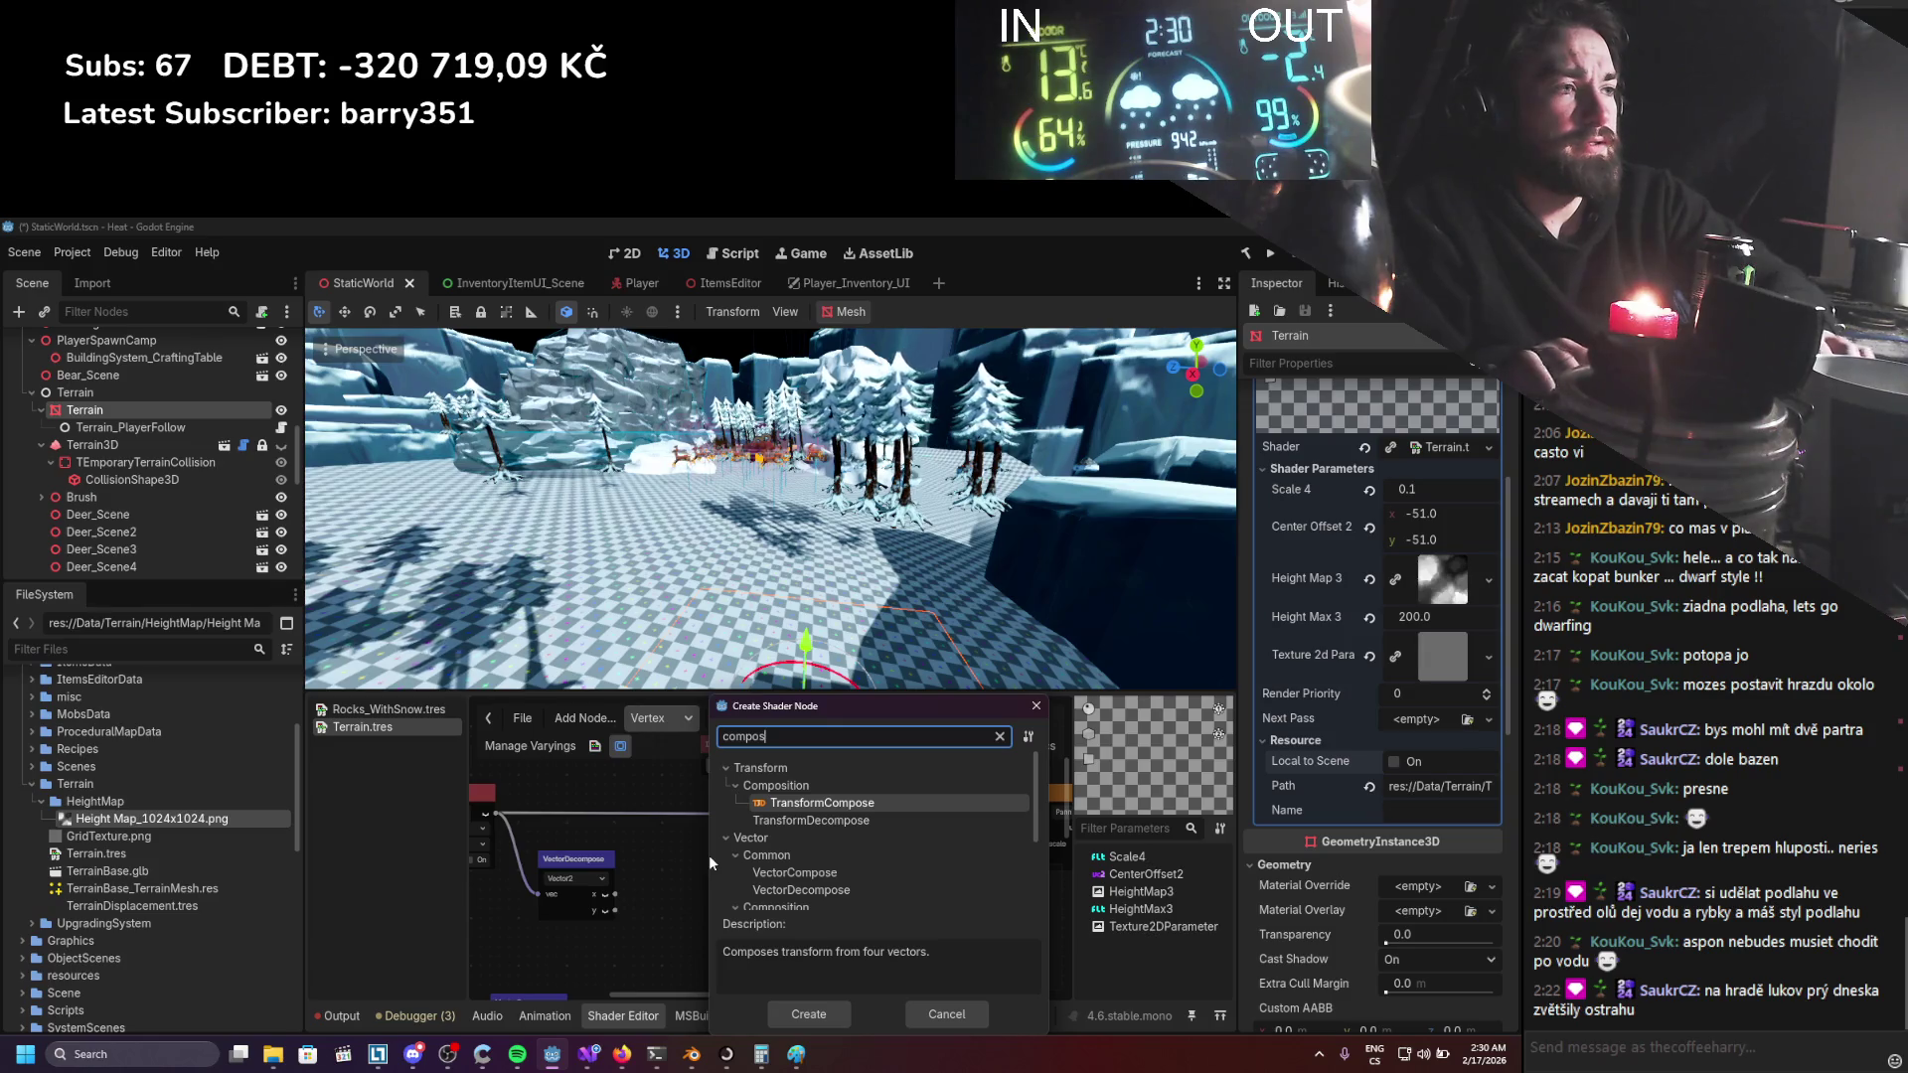
scroll(737, 848, down, 1)
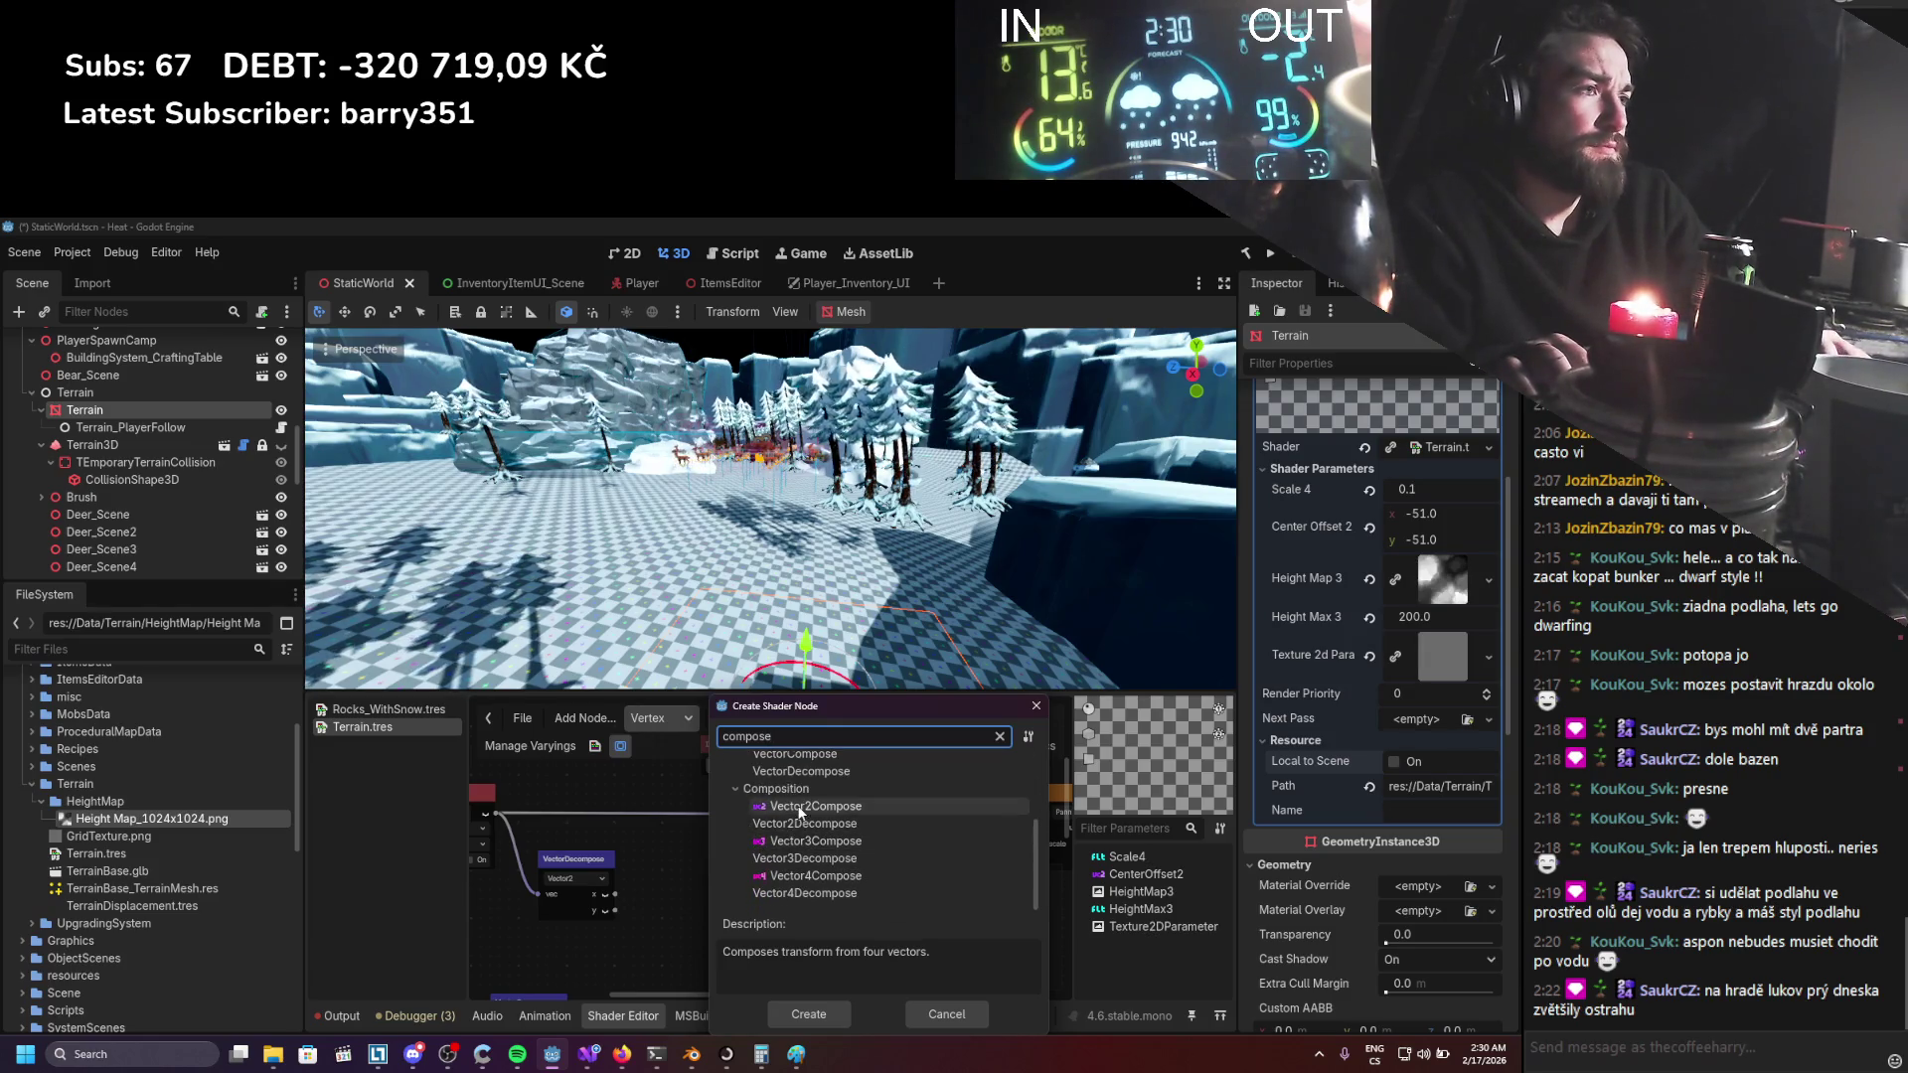
key(Return)
drag(755, 822, 755, 813)
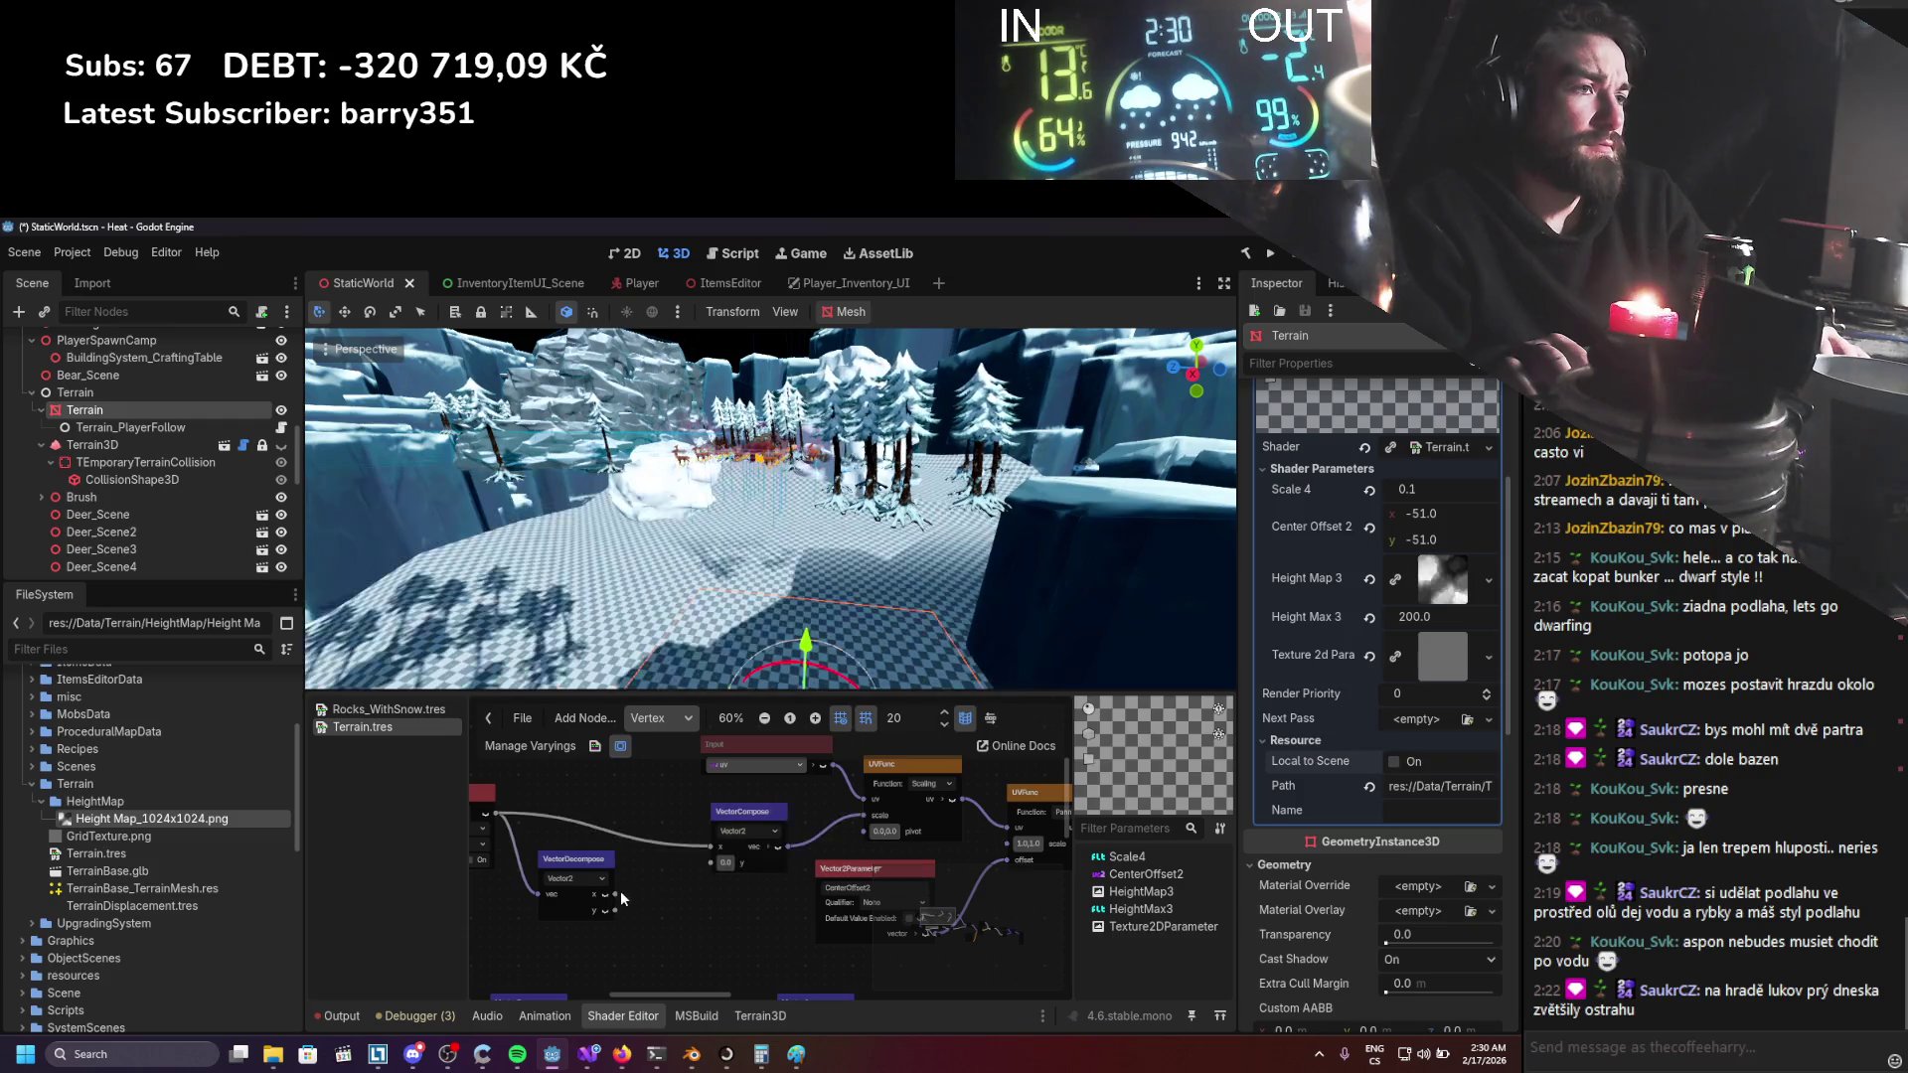
drag(616, 894, 709, 846)
mouse_move(616, 909)
mouse_down()
mouse_move(709, 863)
mouse_move(606, 822)
mouse_up()
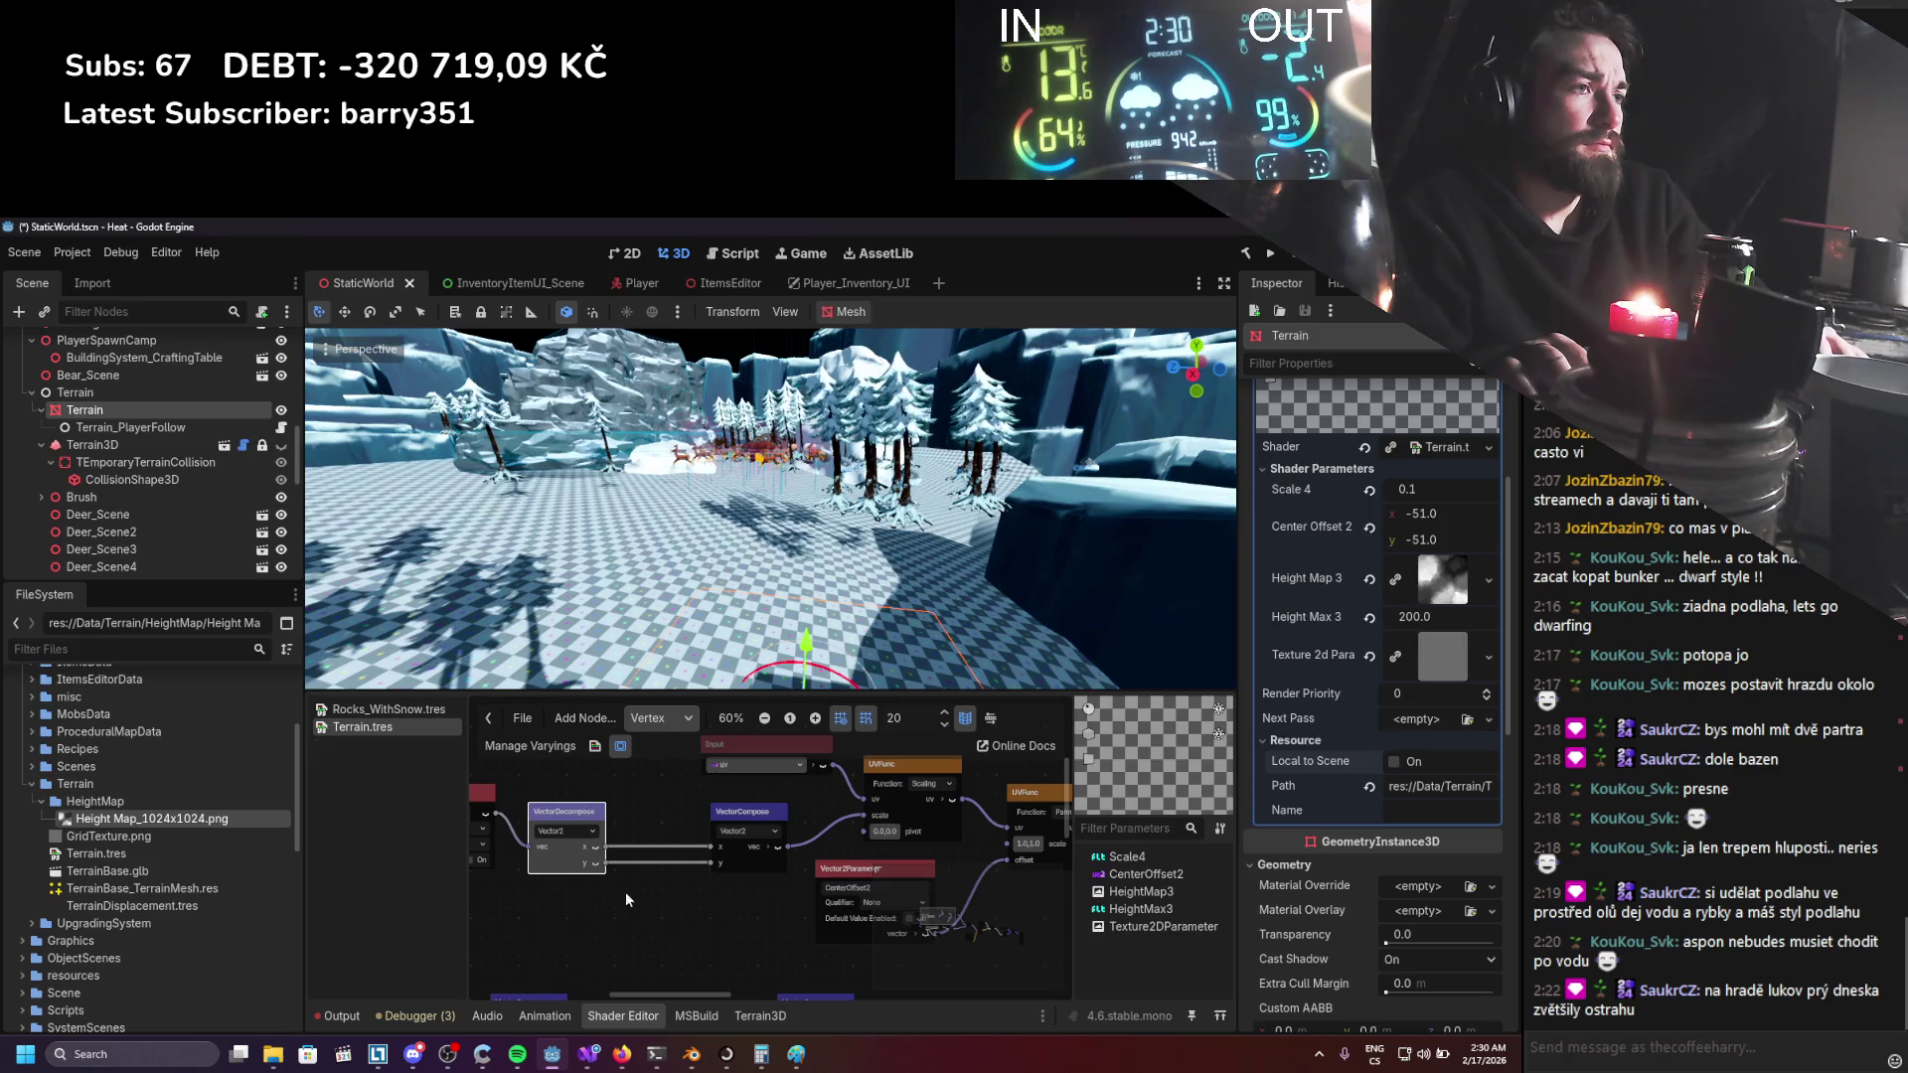
Add a OneMinus node on y feeding VectorCompose's y, and save the scene.
key(space)
text(onemi)
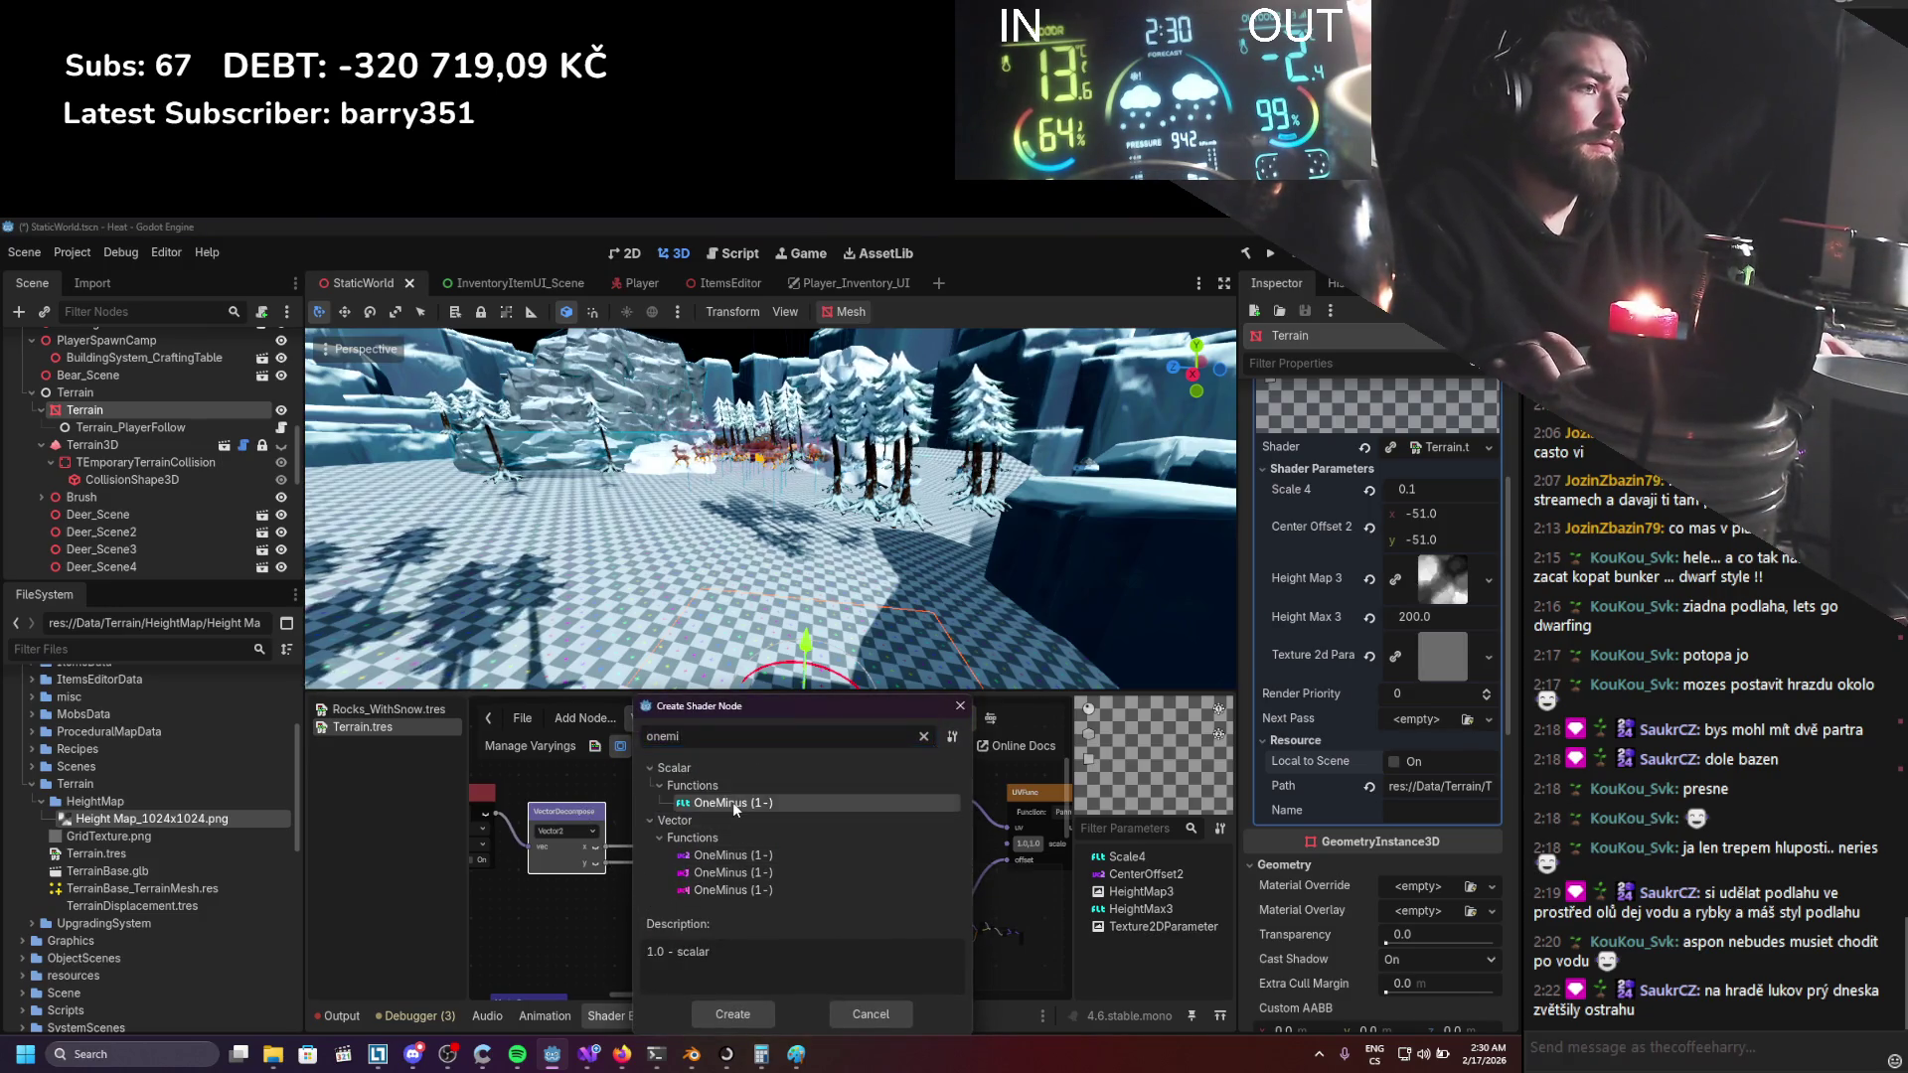
double_click(731, 802)
drag(706, 870, 705, 867)
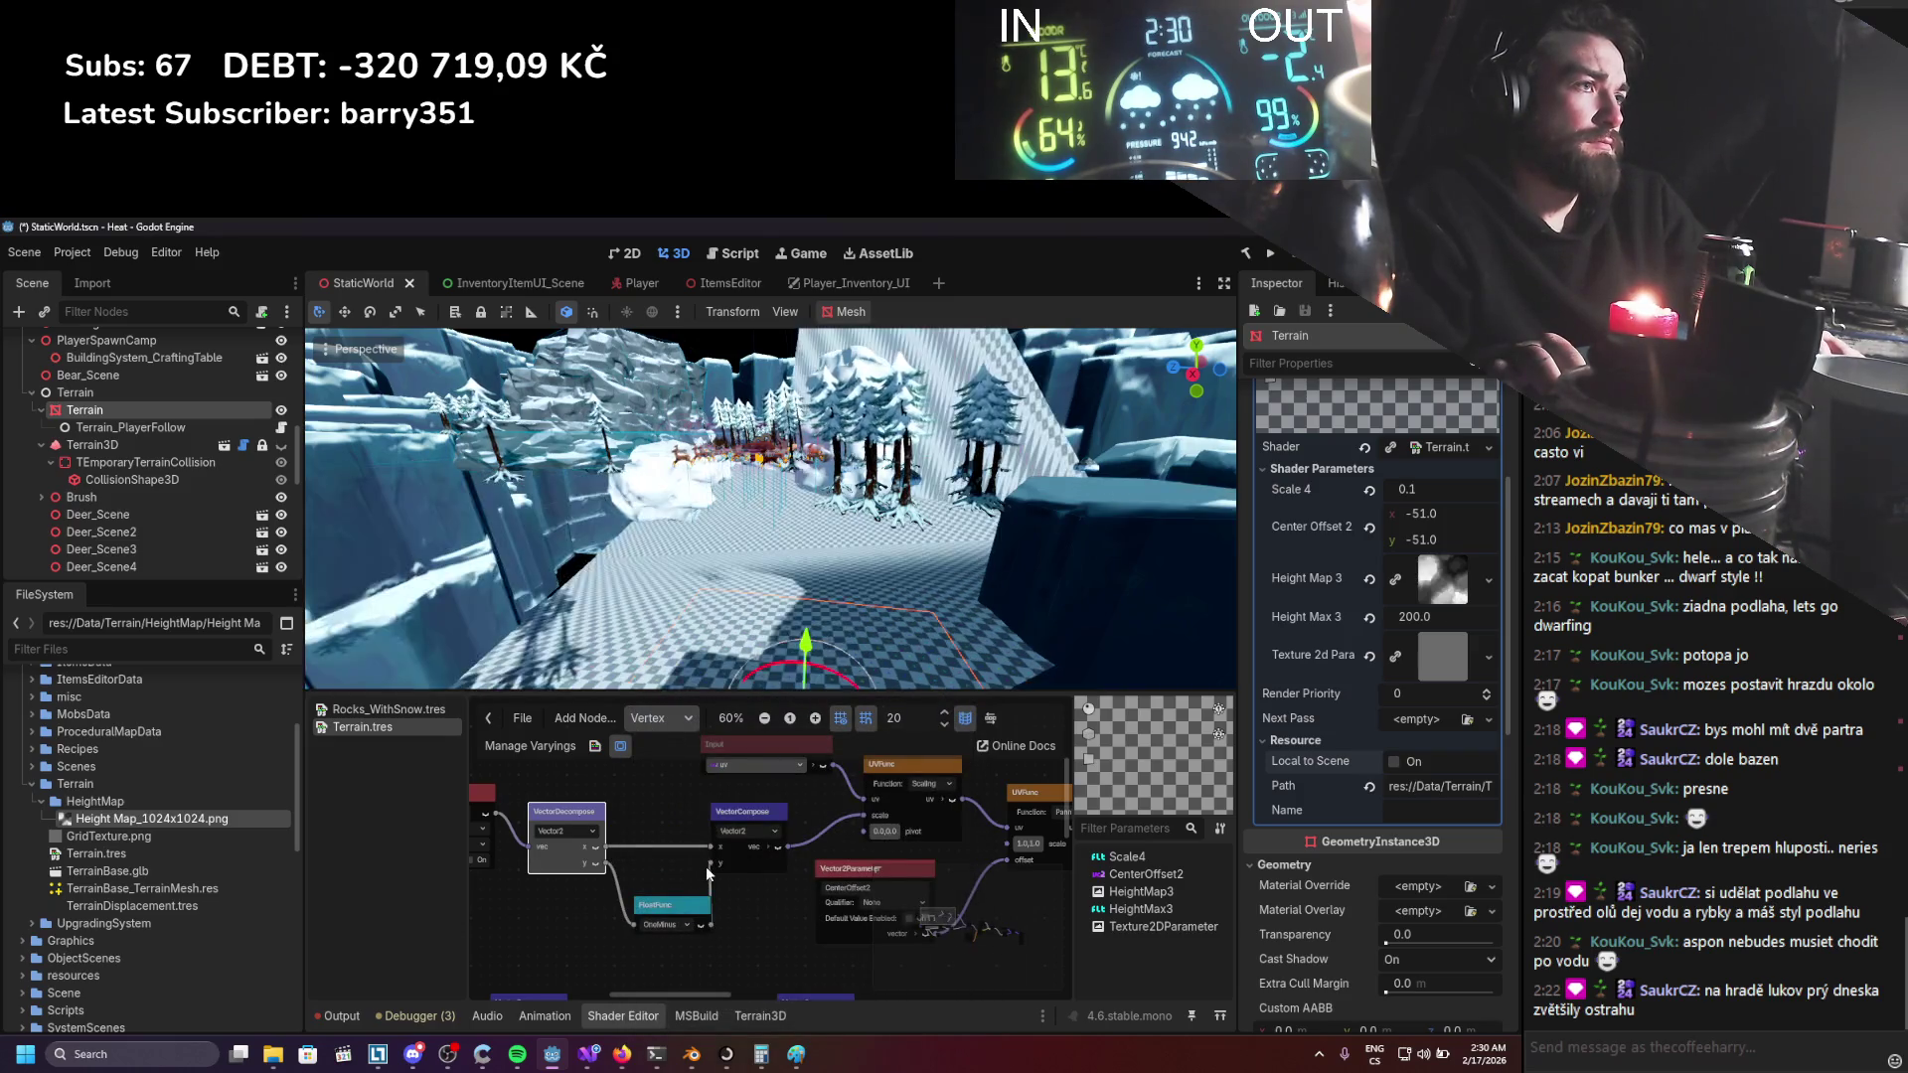
scroll(785, 624, up, 3)
scroll(785, 624, up, 4)
key(ctrl+s)
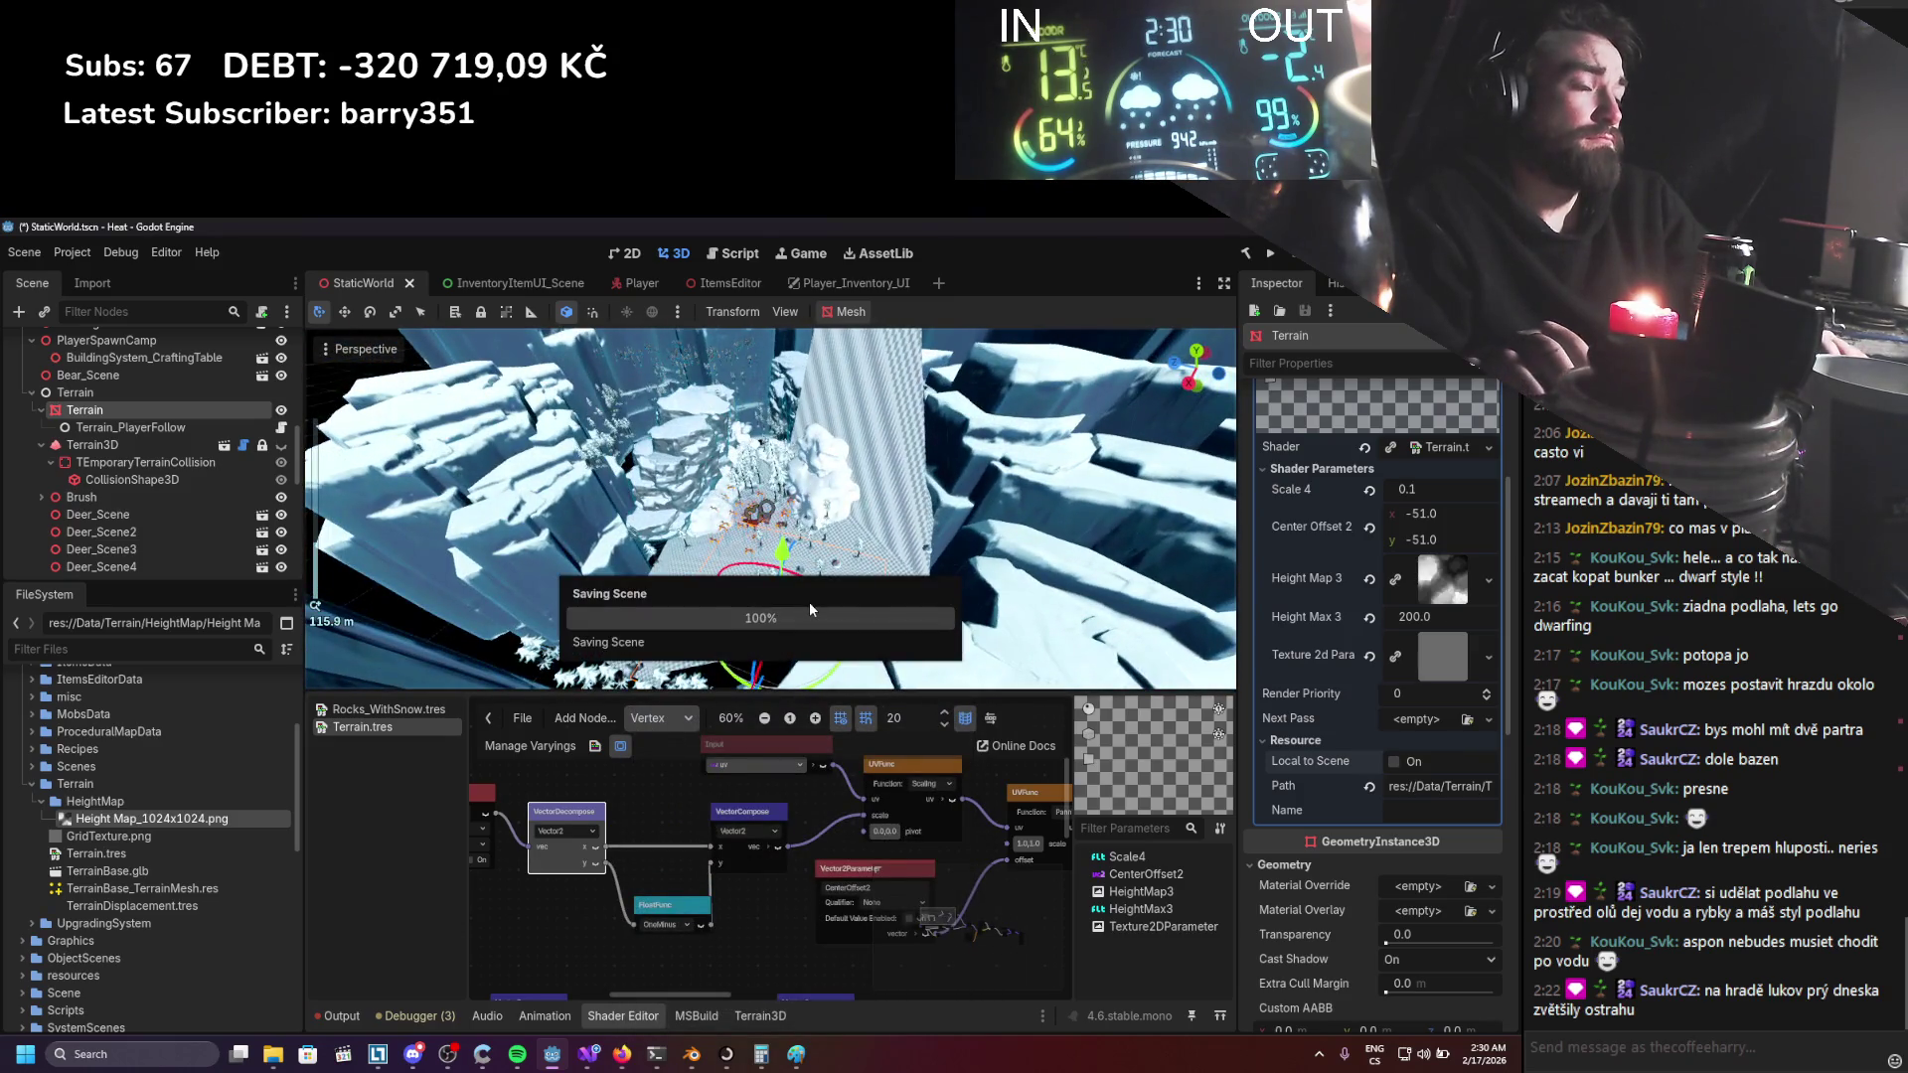
Run the project to view the snowy terrain in play, then stop it with F8.
scroll(809, 608, down, 2)
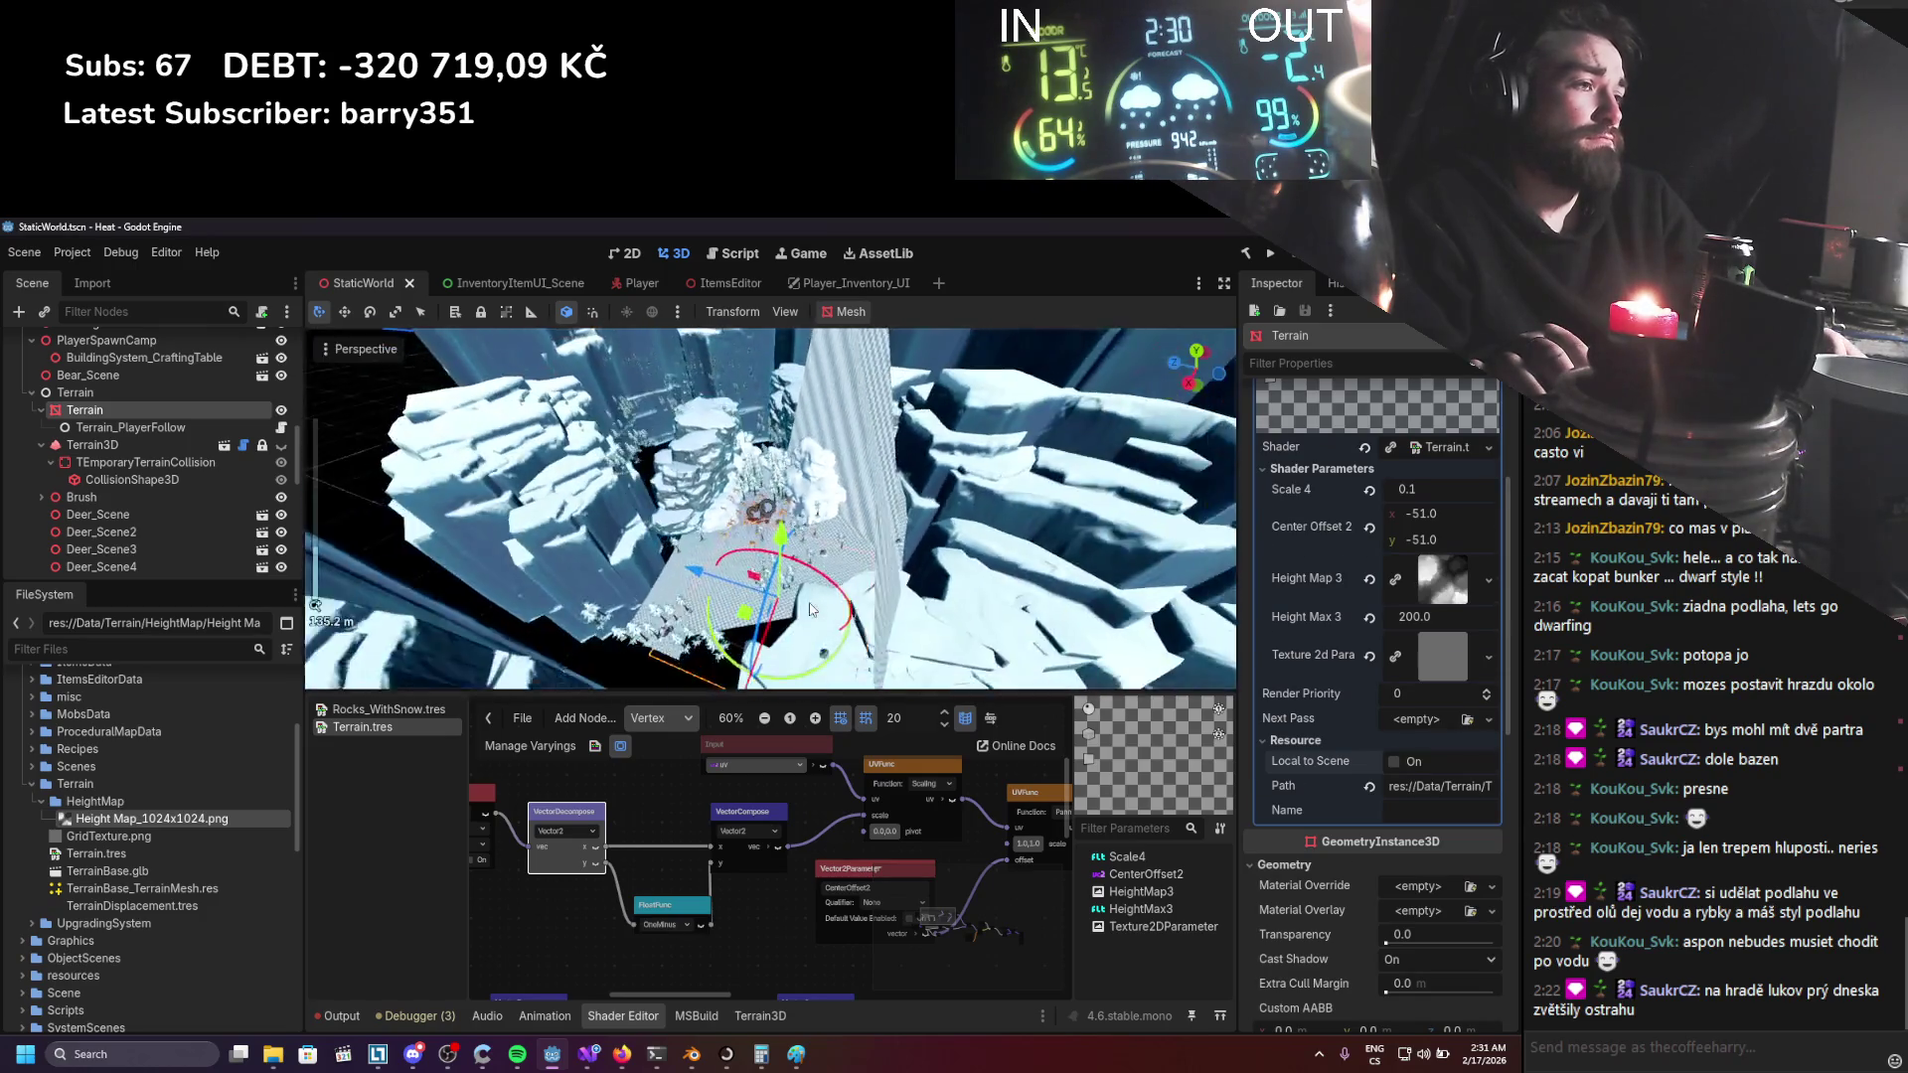
click(1270, 256)
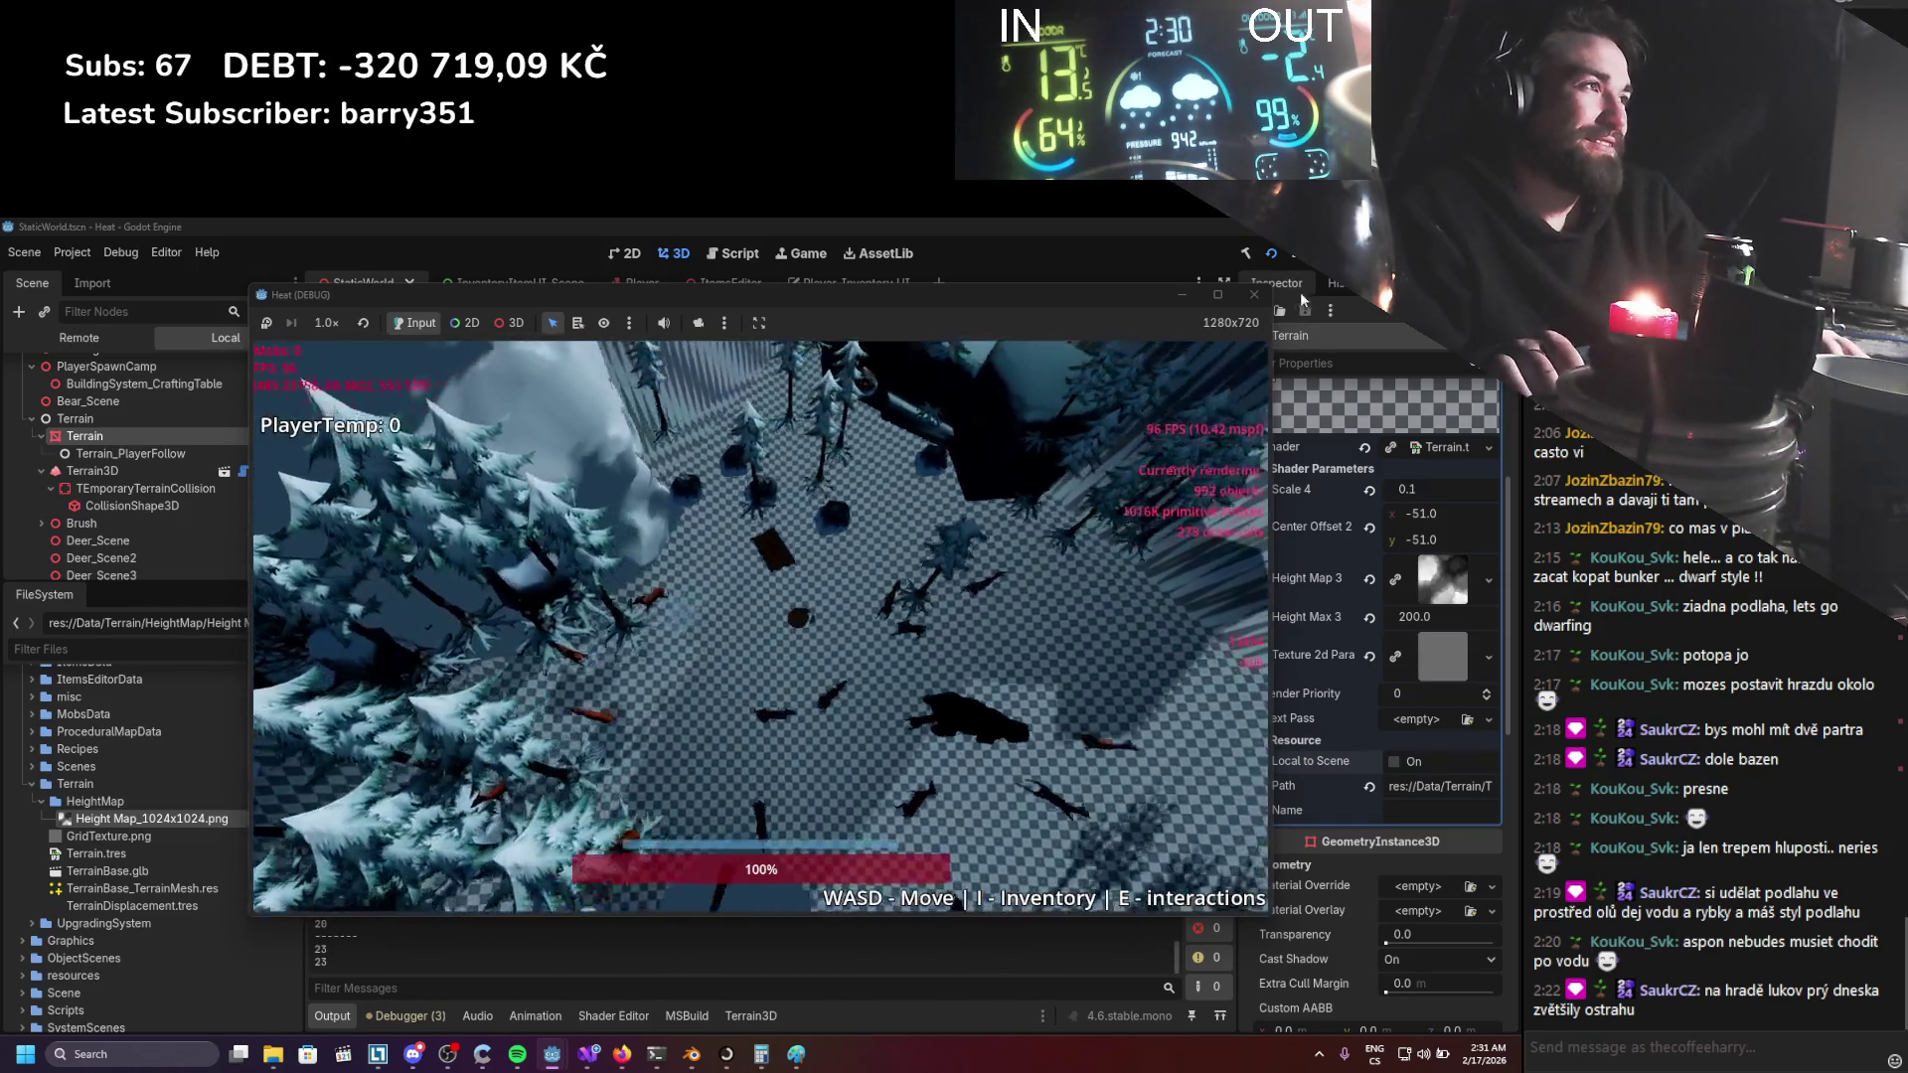
click(1370, 516)
key(F8)
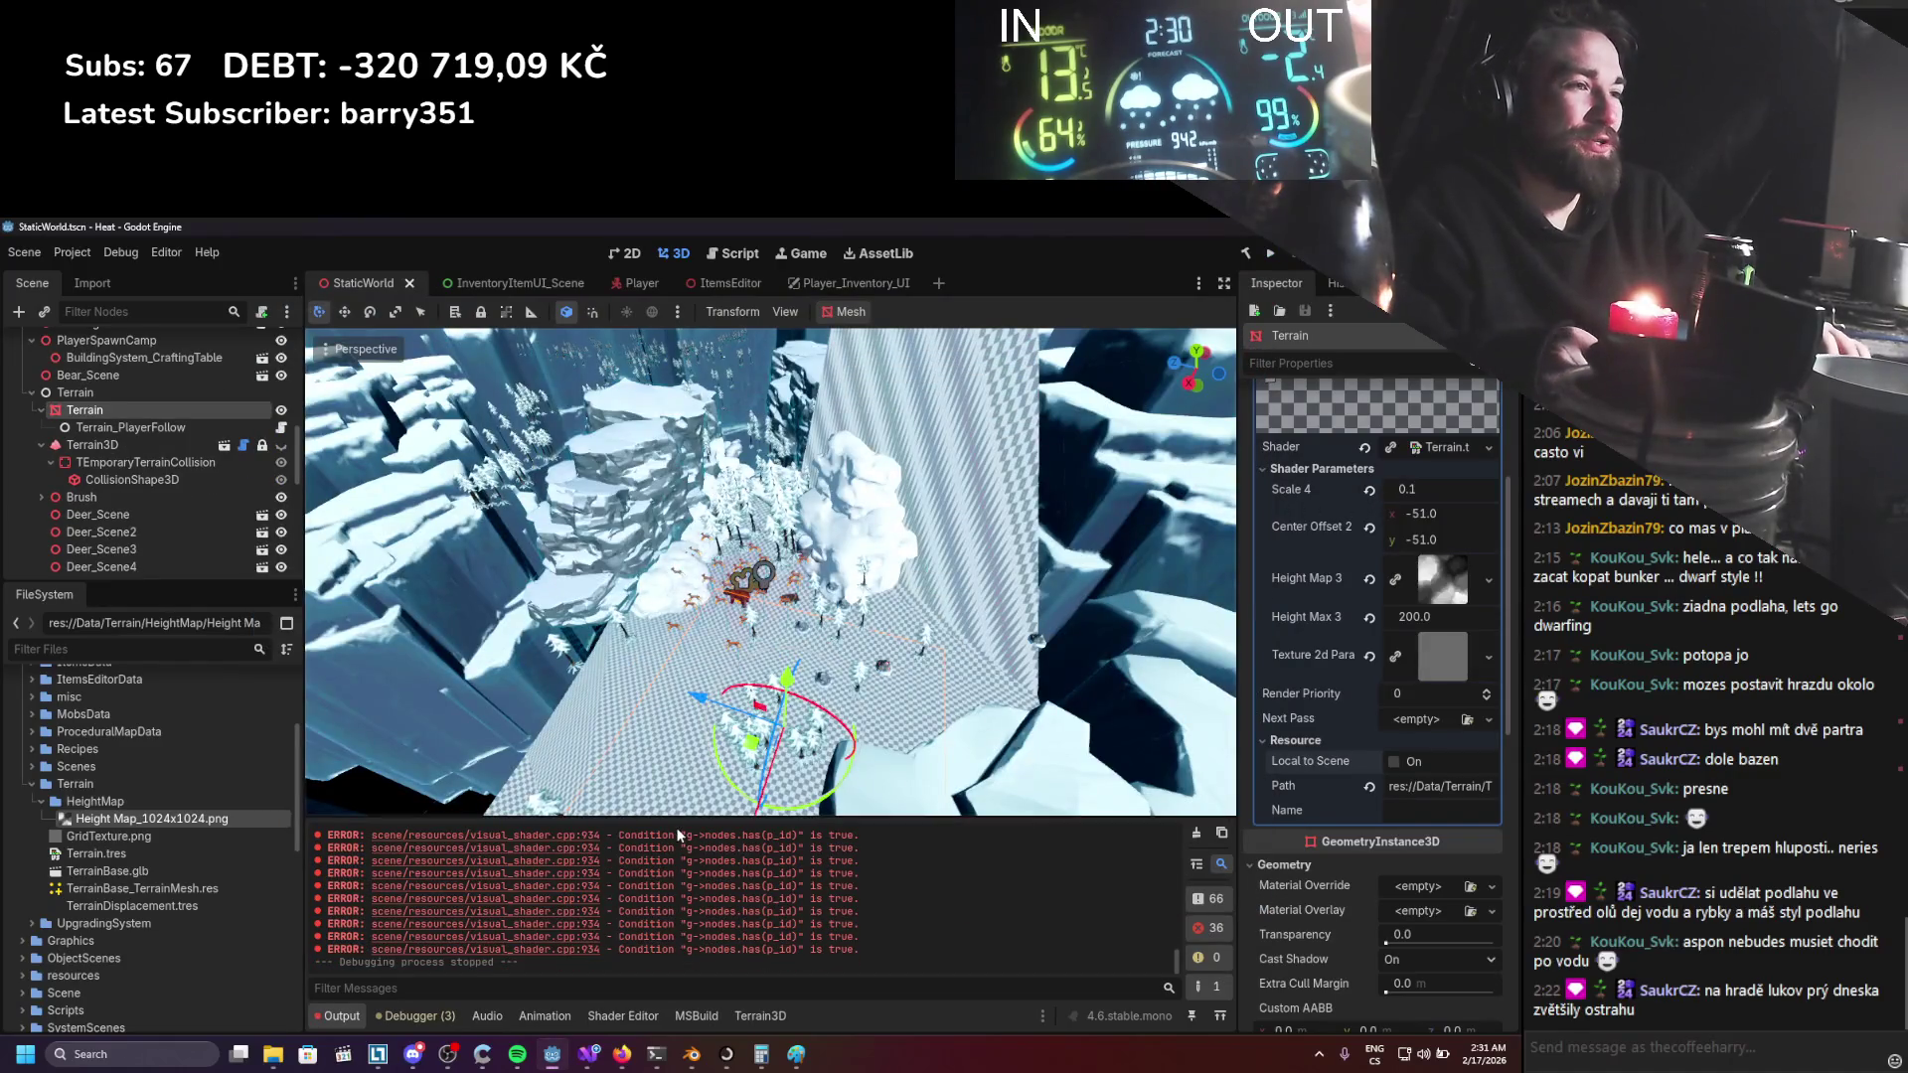
Connect the red parameter node's output to UVFunc's scale input in the terrain shader graph.
click(596, 1015)
click(559, 1017)
click(622, 1015)
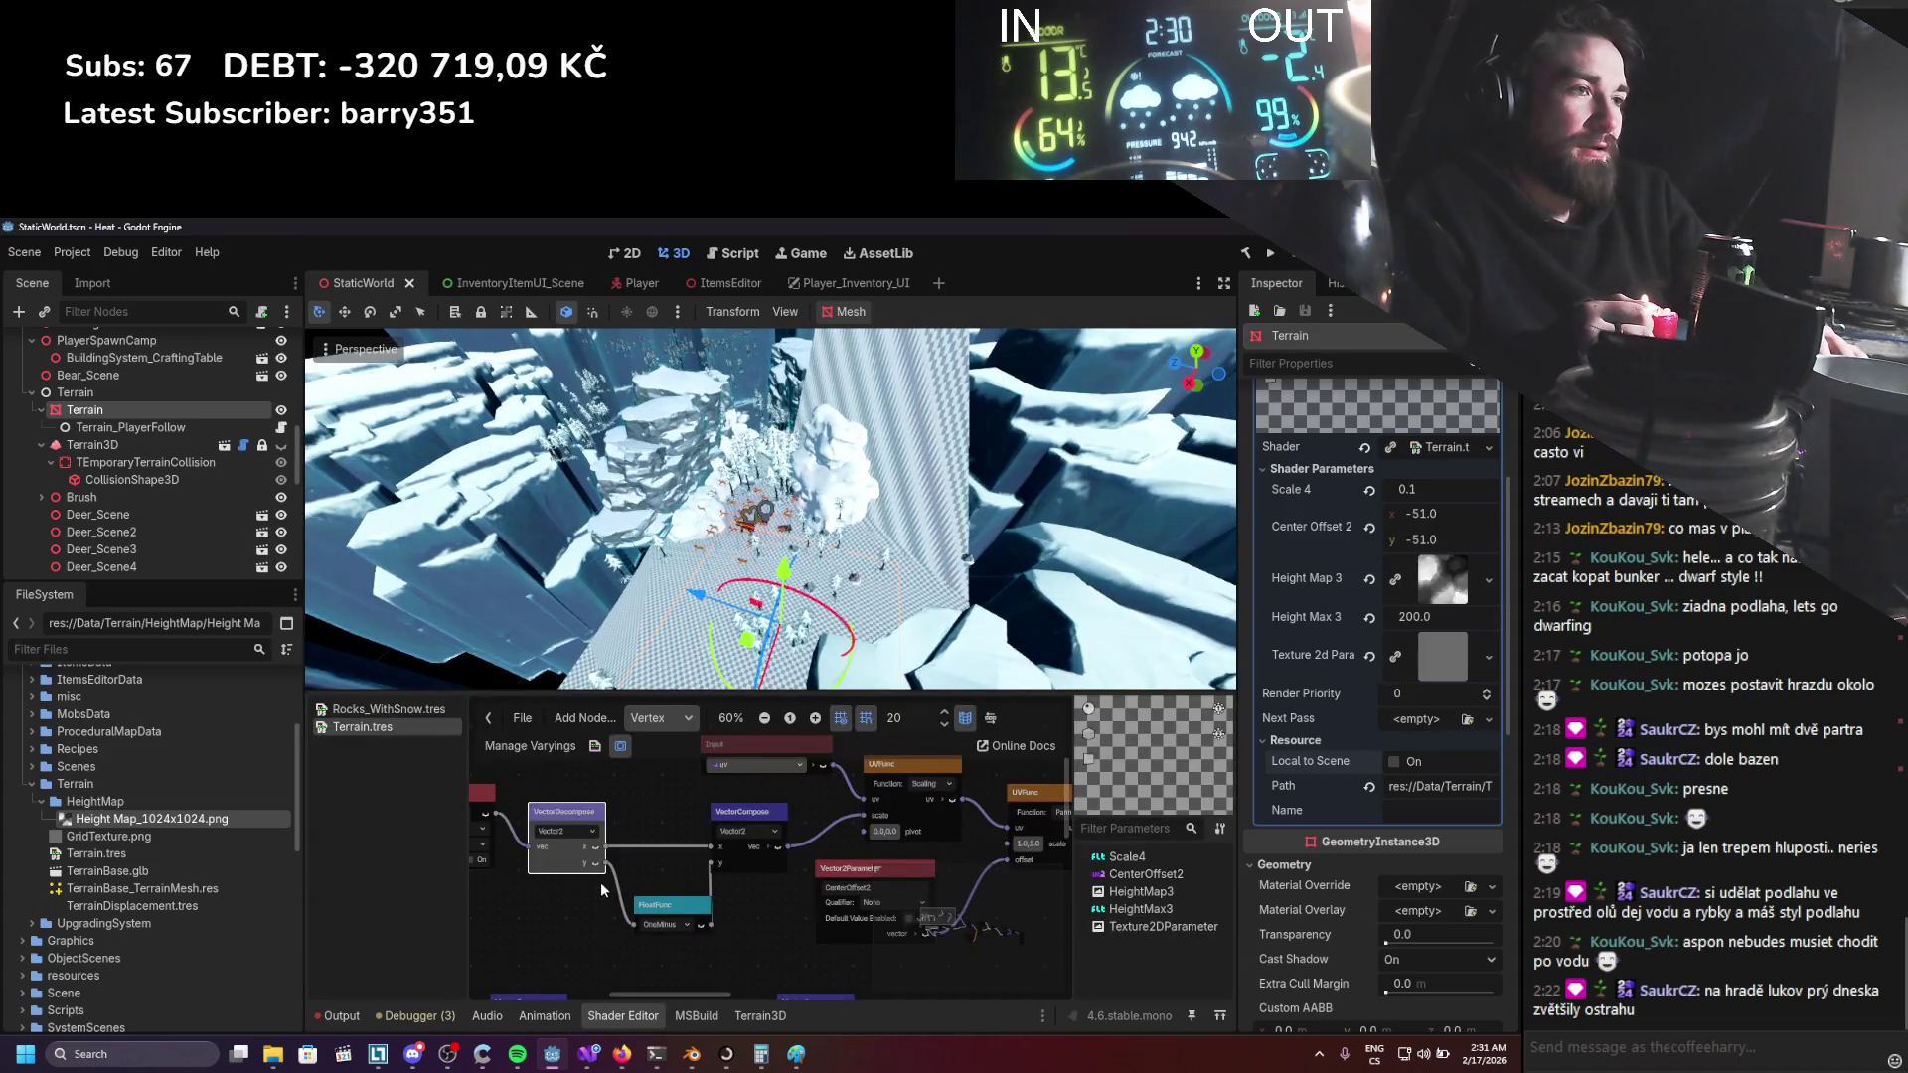
drag(554, 847, 861, 843)
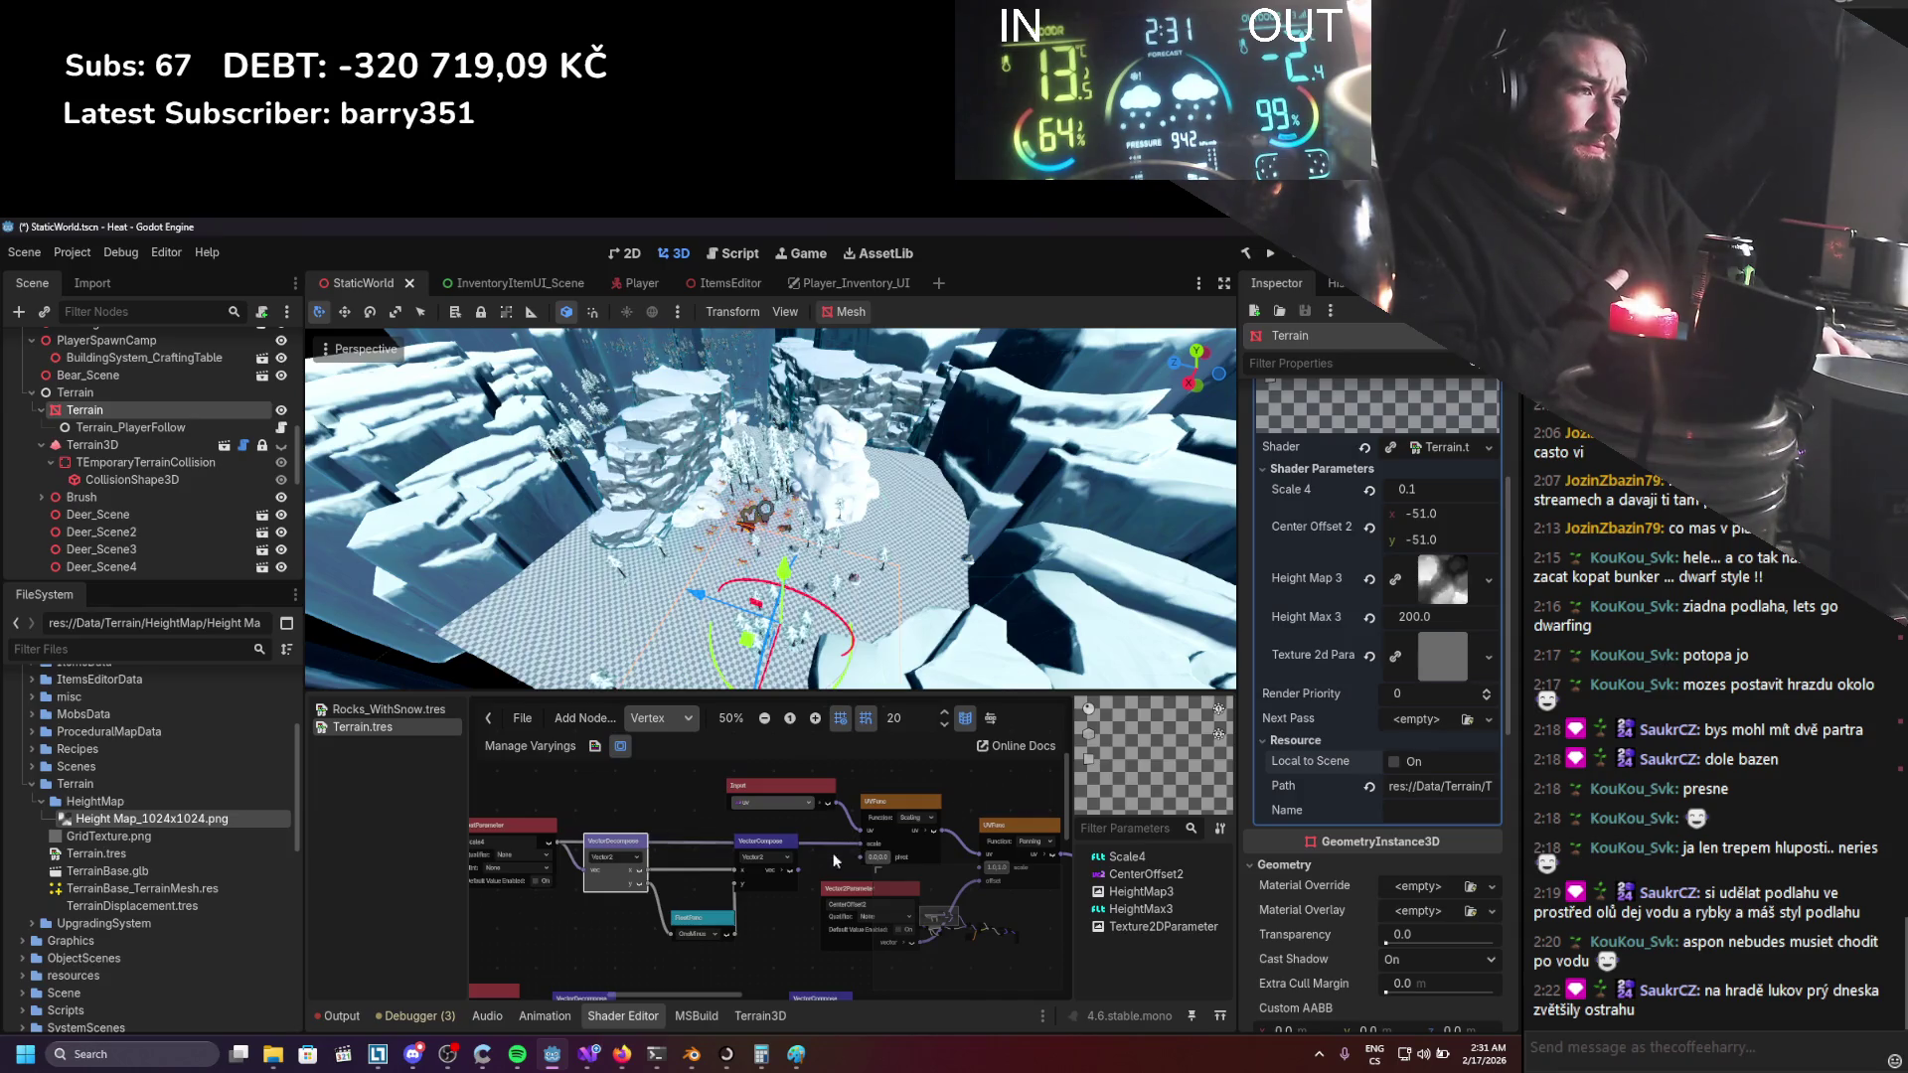
Box-select the decompose and float nodes and delete them.
drag(751, 947, 634, 869)
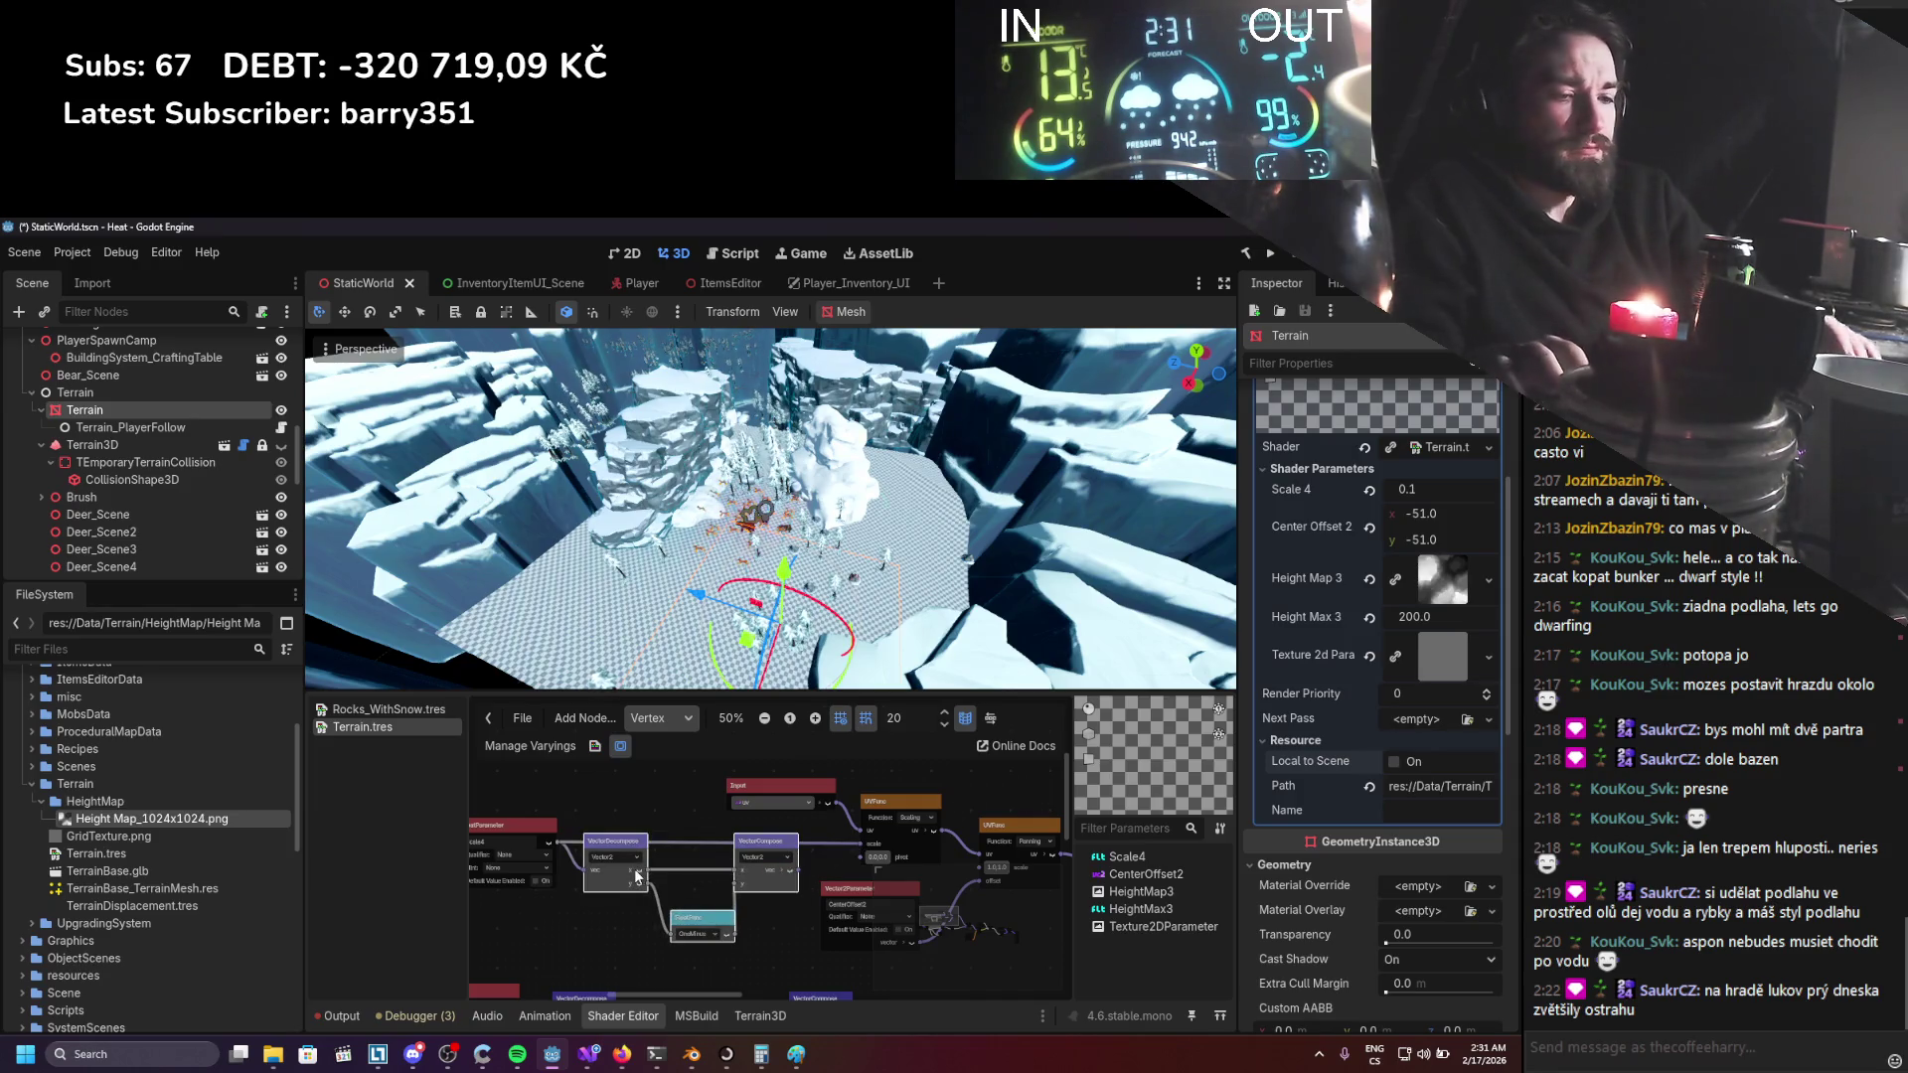
key(Delete)
scroll(783, 876, down, 3)
scroll(783, 876, up, 2)
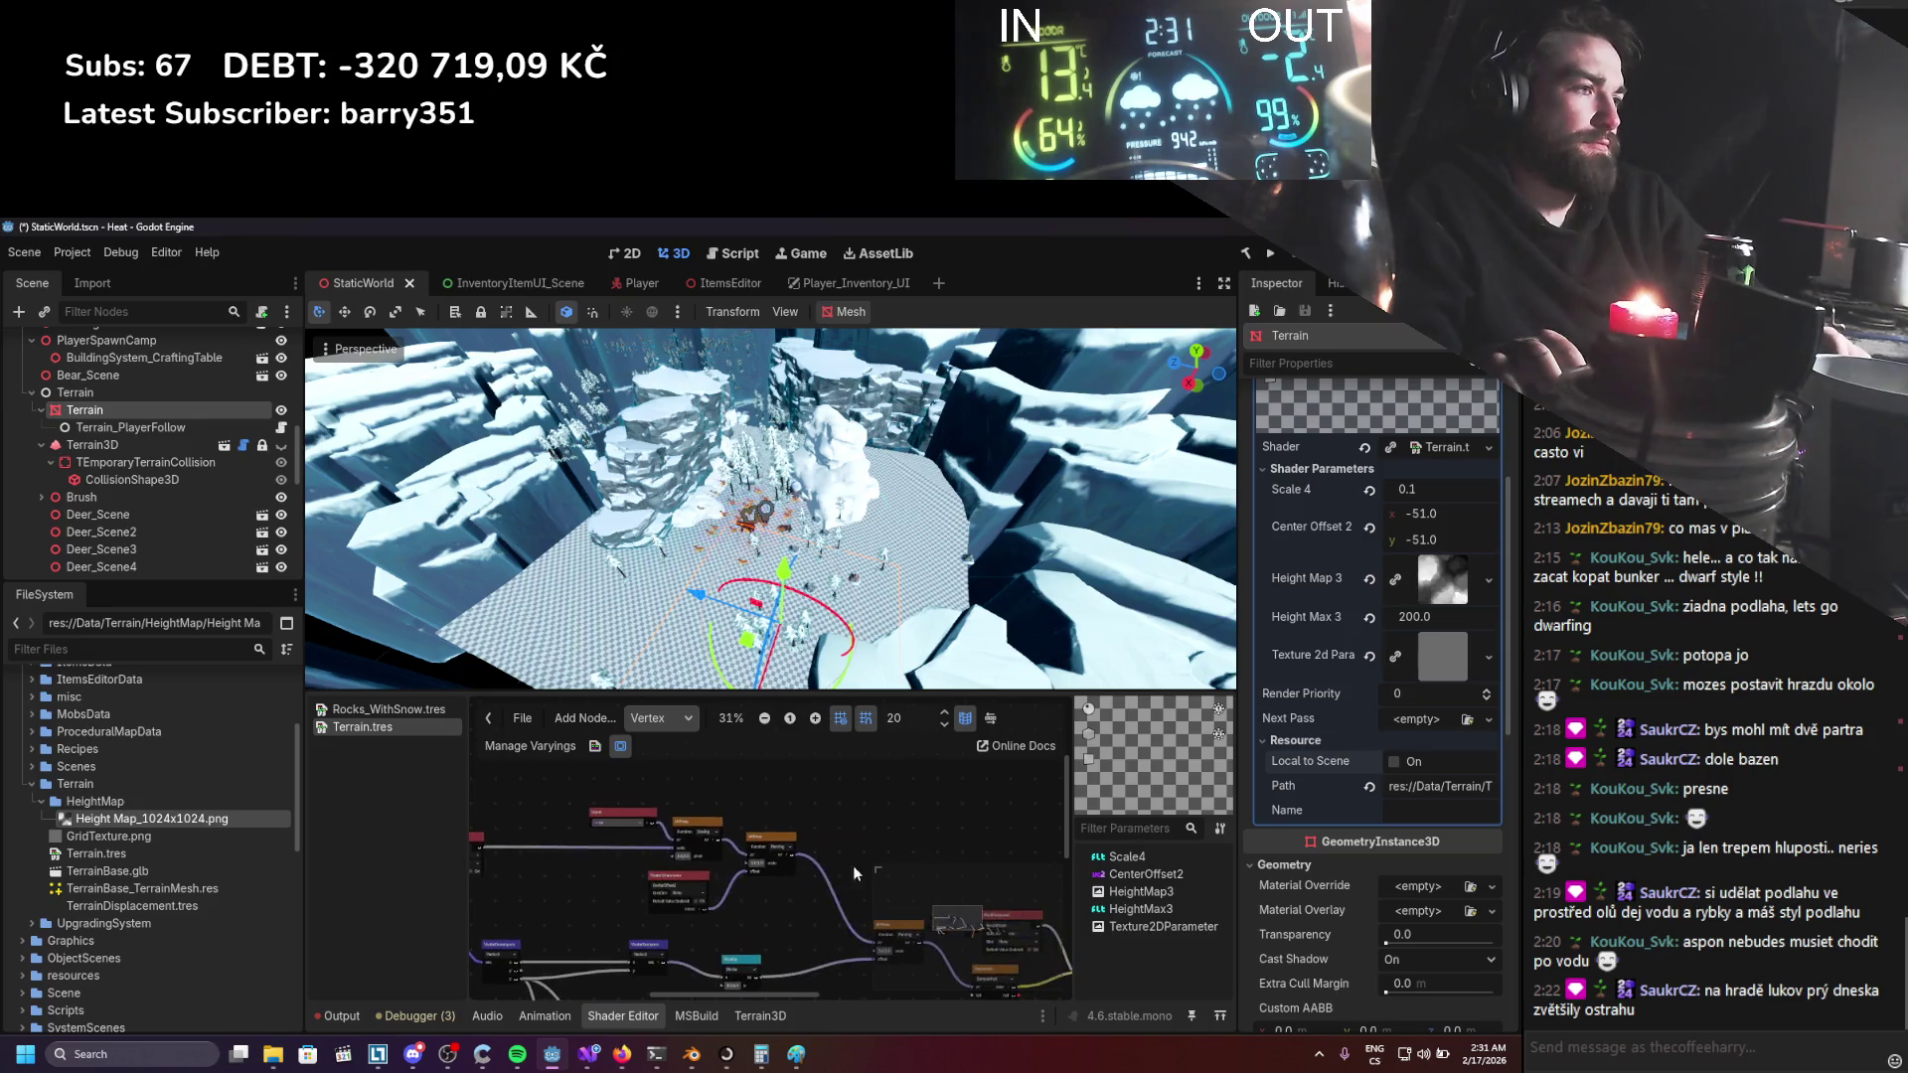
scroll(803, 827, down, 3)
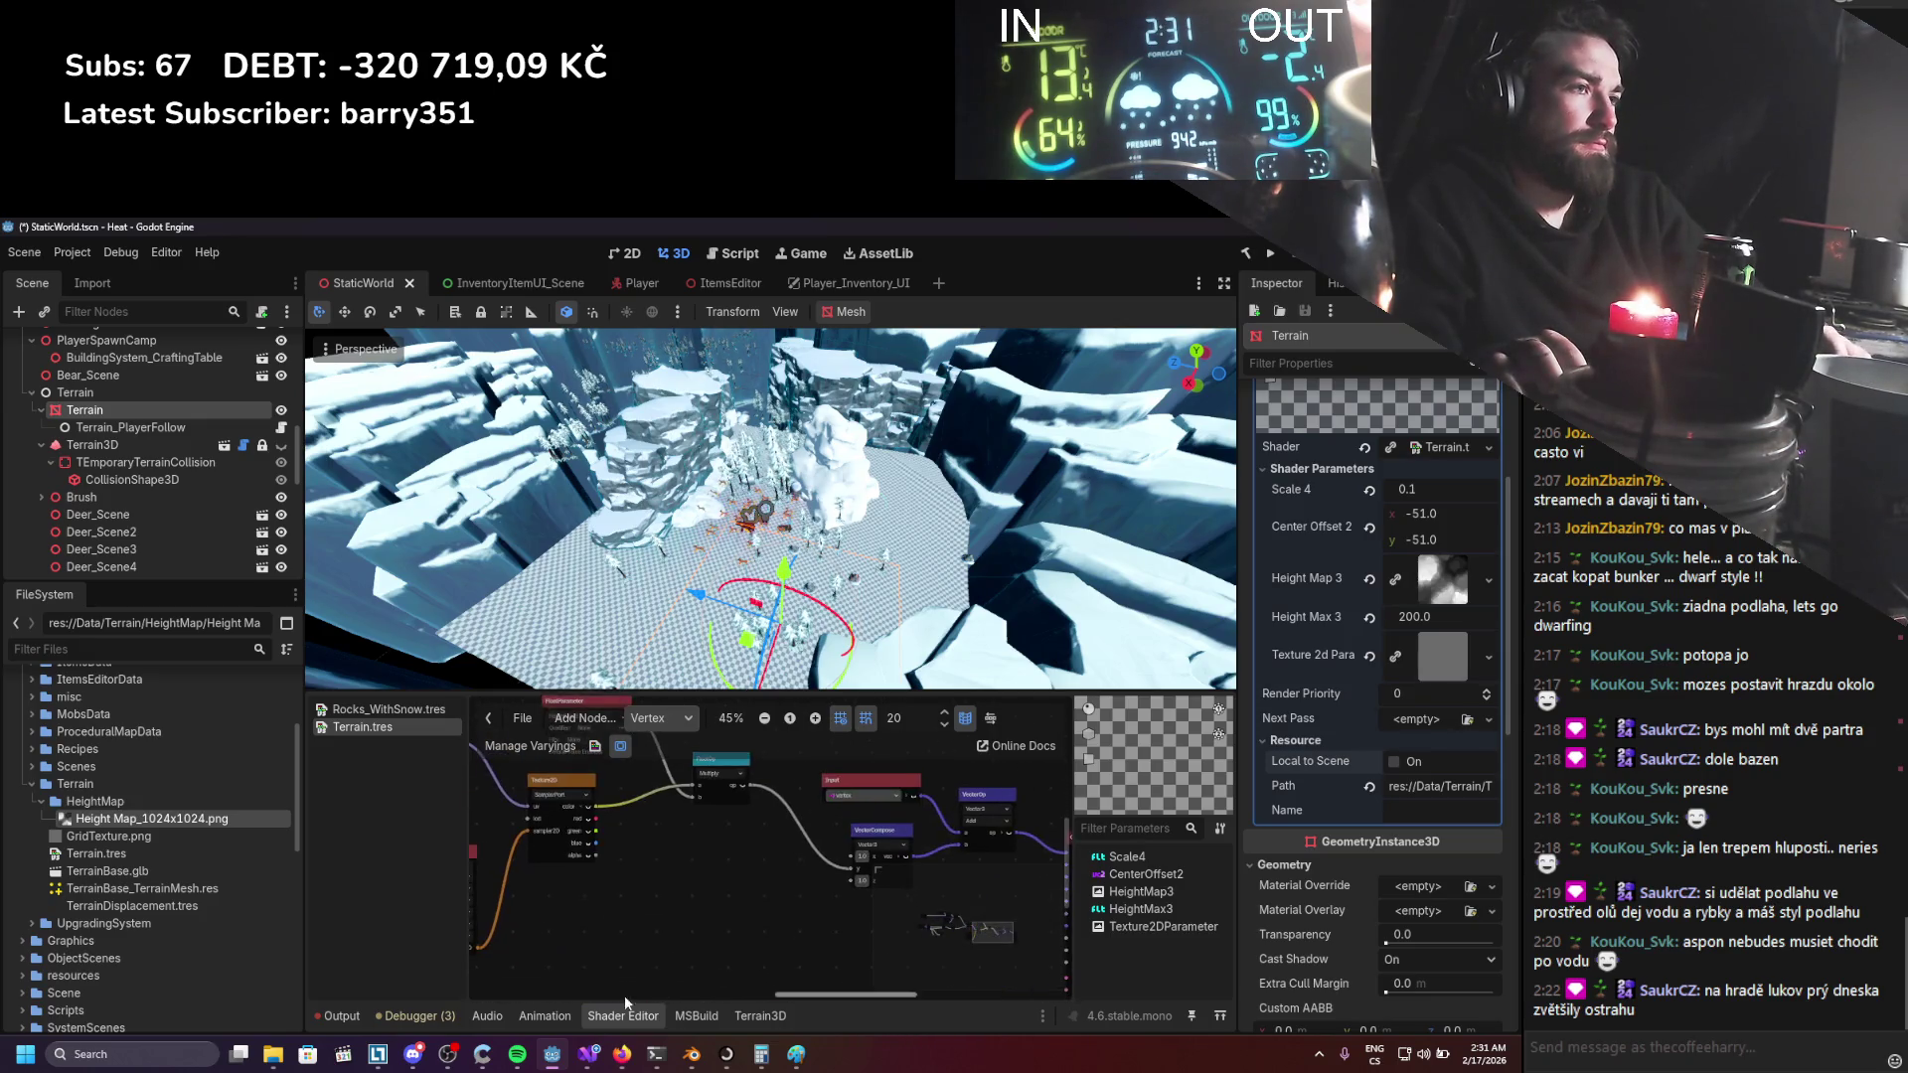
Bring the texture nodes into view and select the Texture2DParameter node.
drag(630, 796, 709, 839)
scroll(721, 856, down, 2)
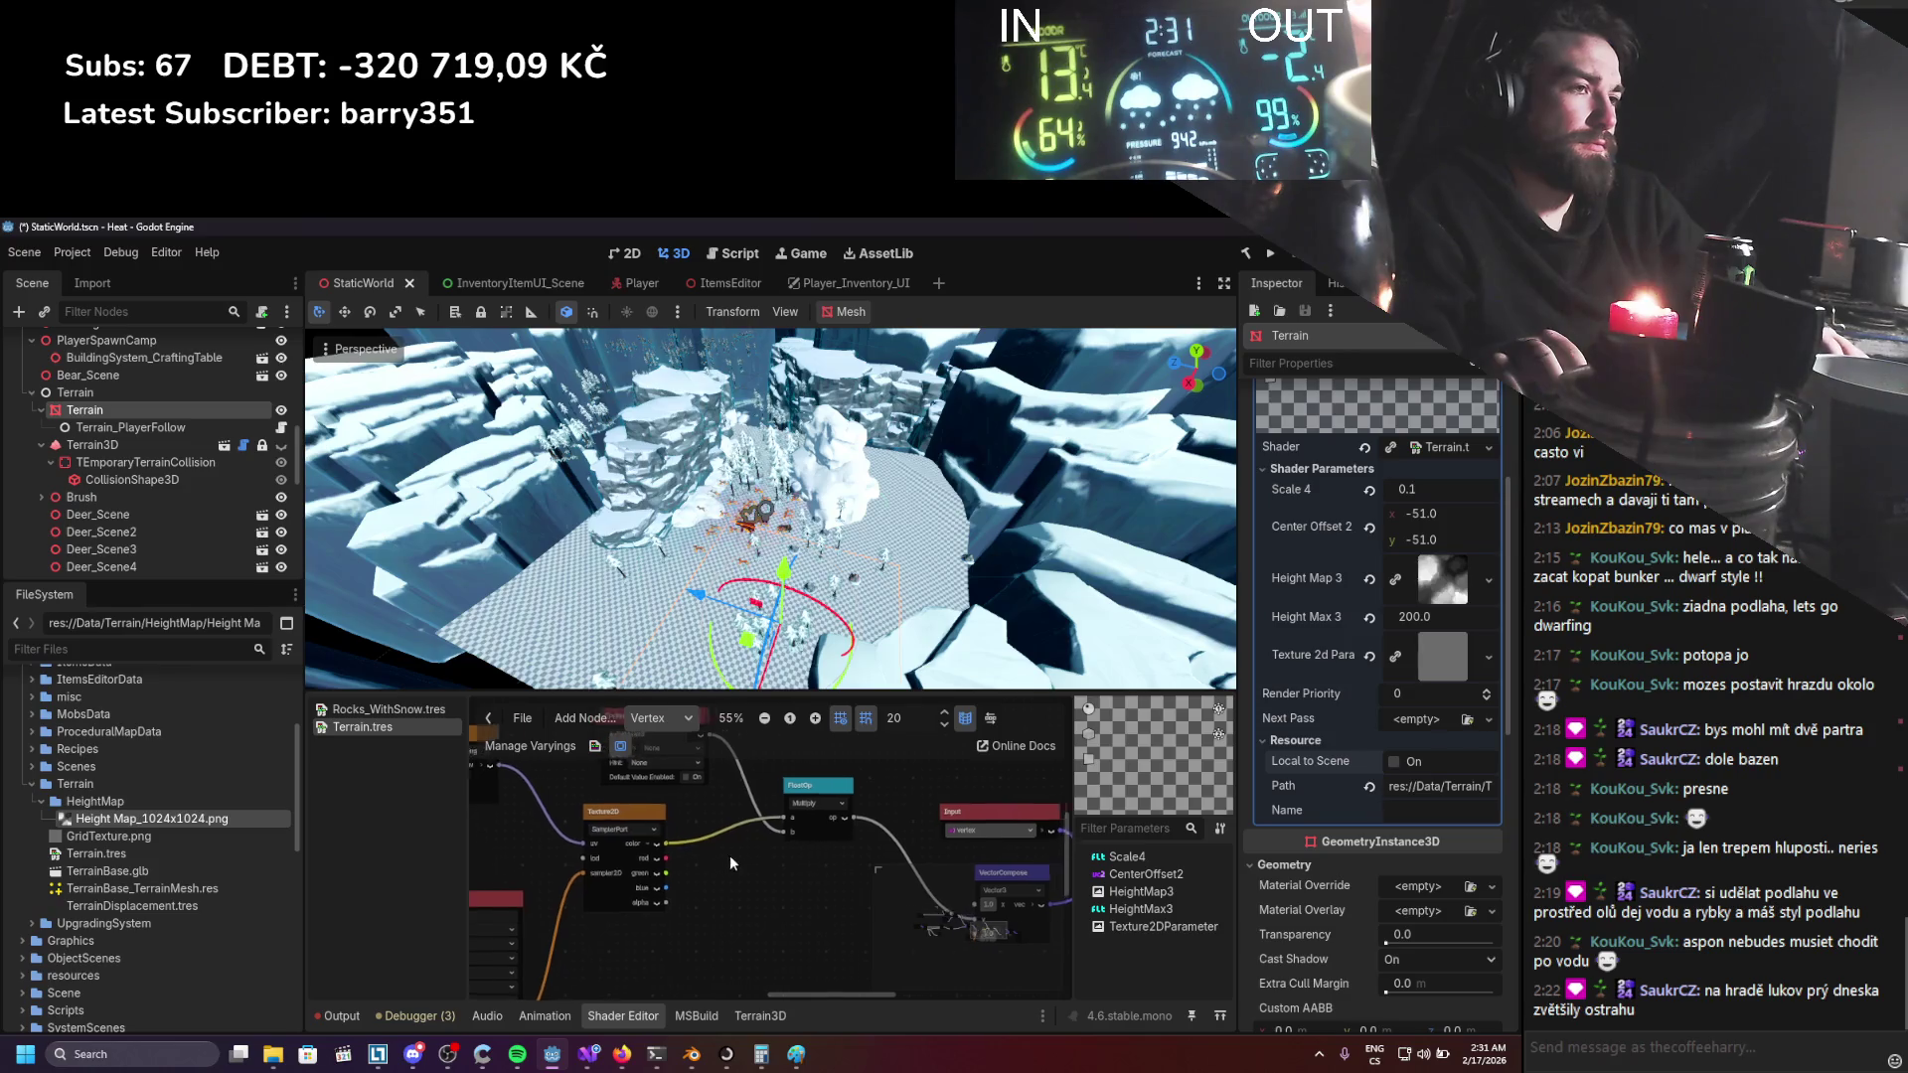
scroll(696, 860, left, 3)
click(626, 872)
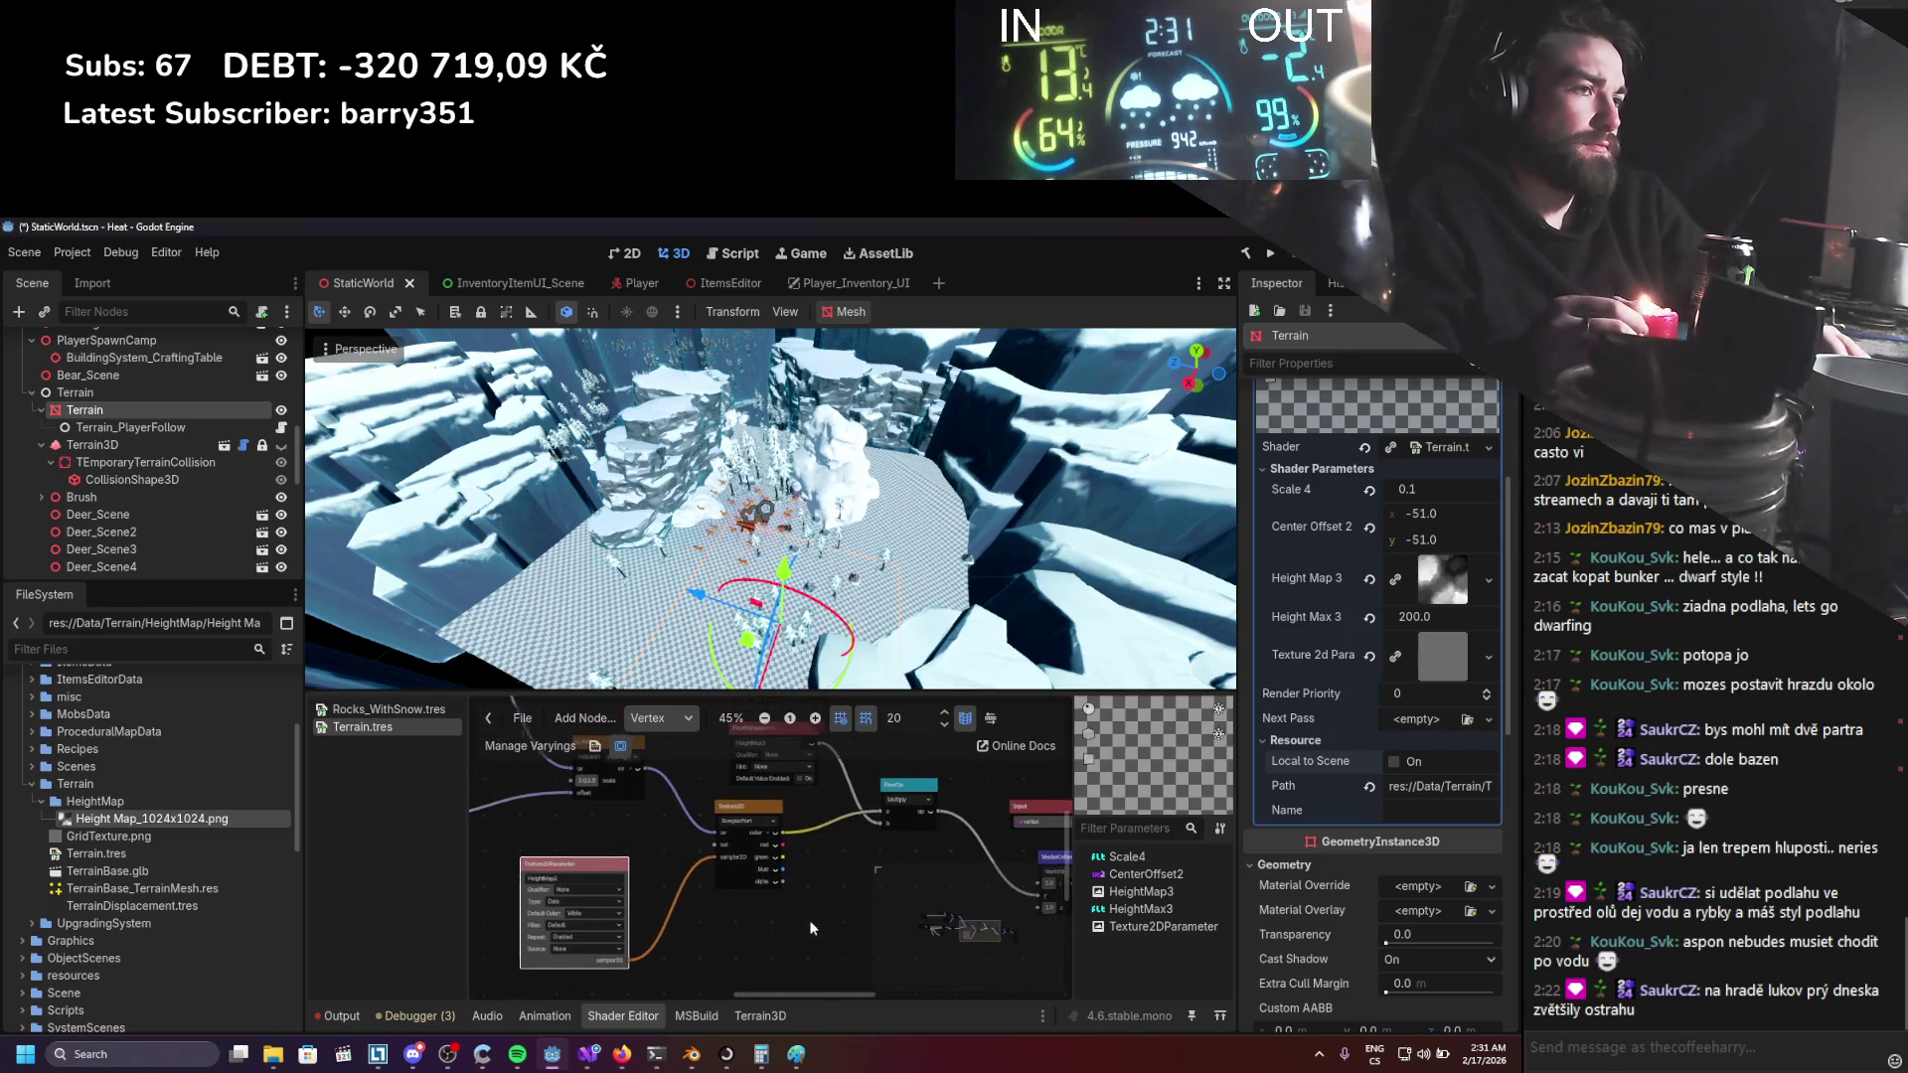
scroll(783, 920, right, 3)
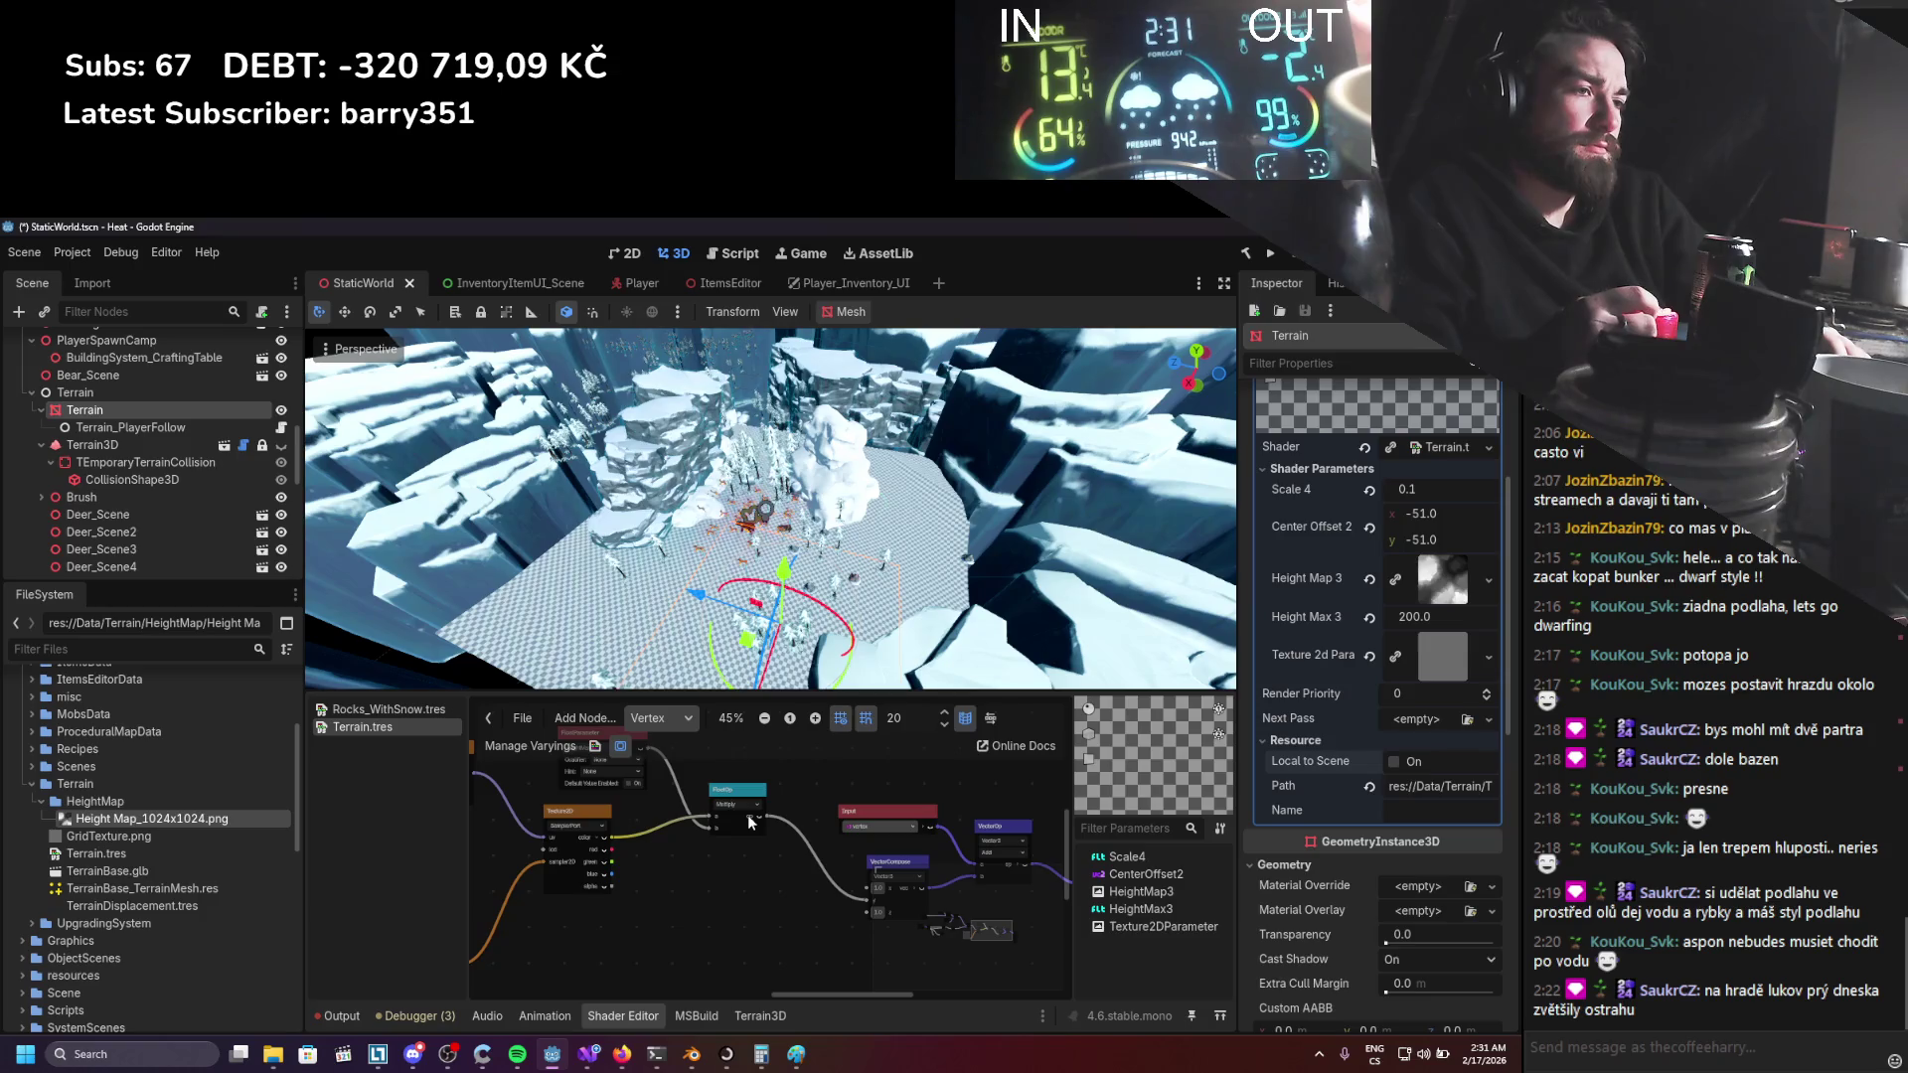
click(692, 1054)
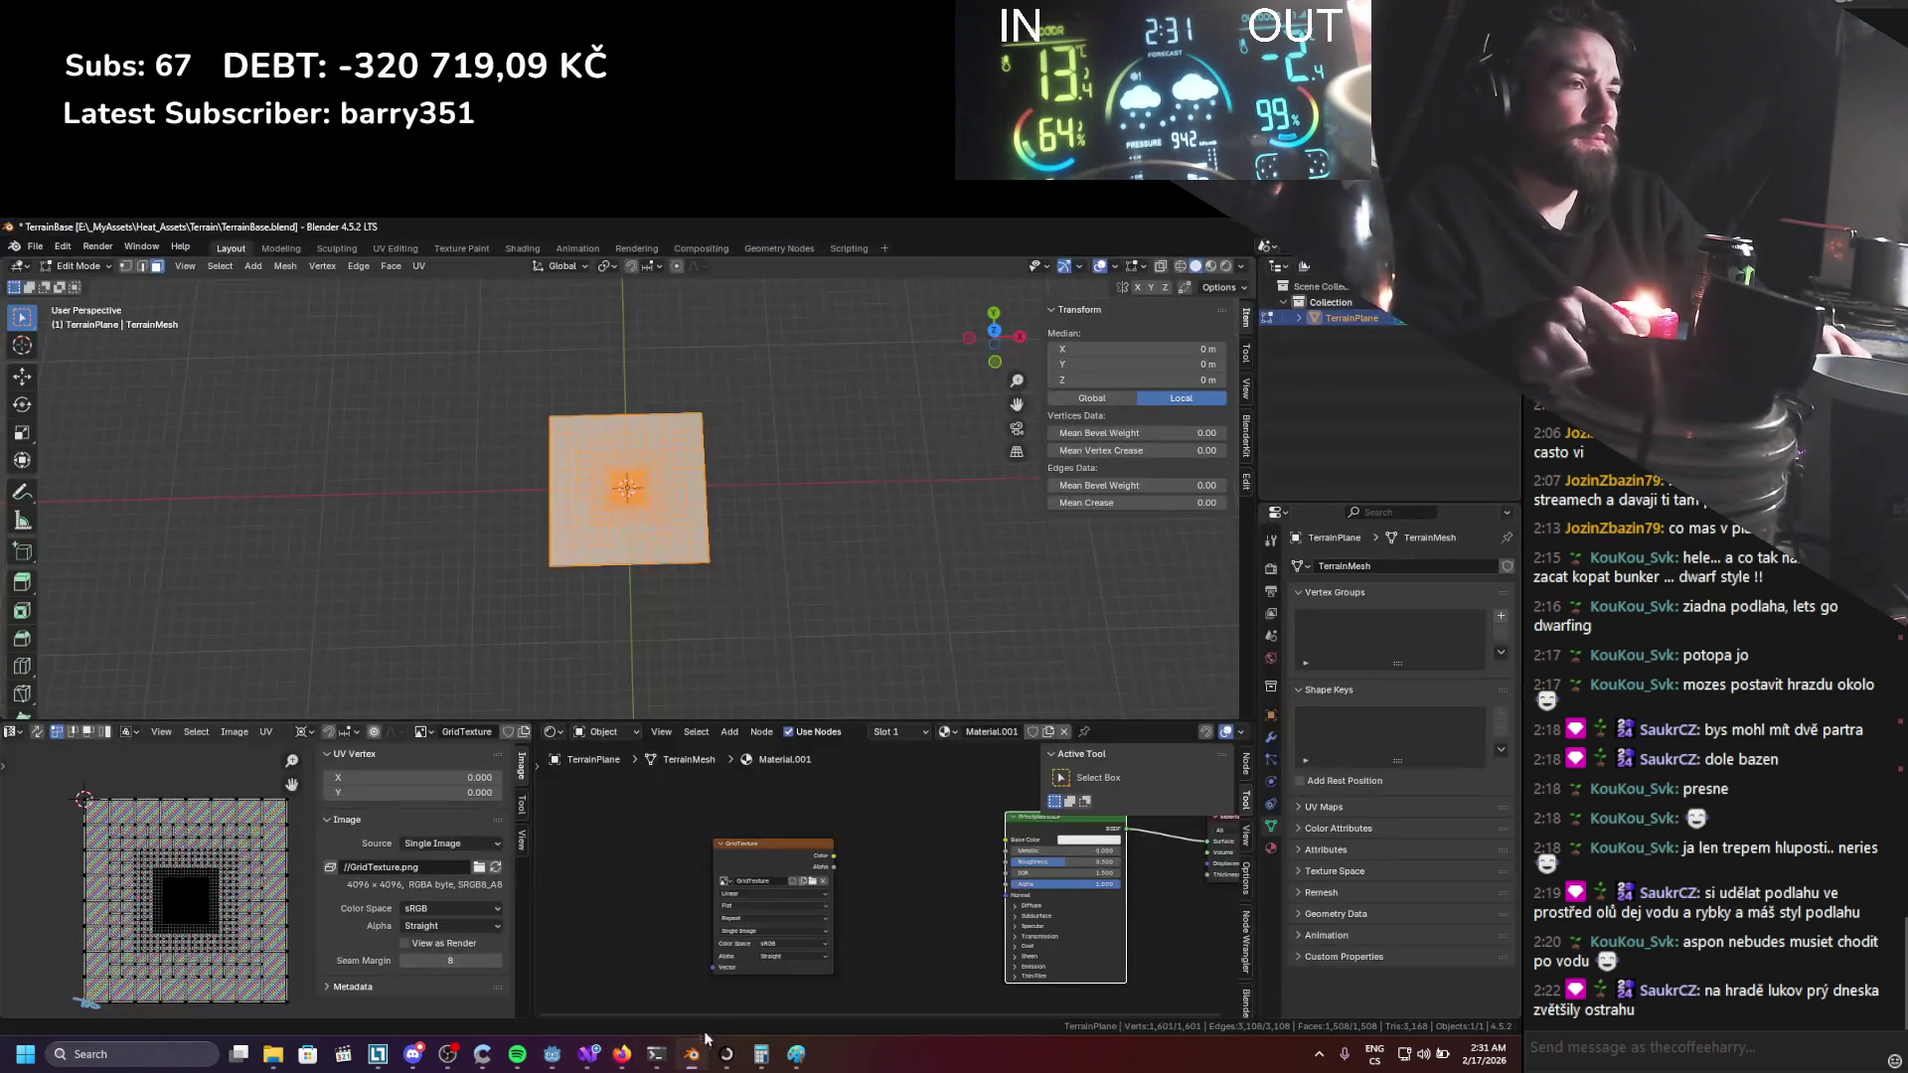
Select all the plane's UVs, scale them by 0.1, and shift them along X and Y to the corner.
key(a)
key(s)
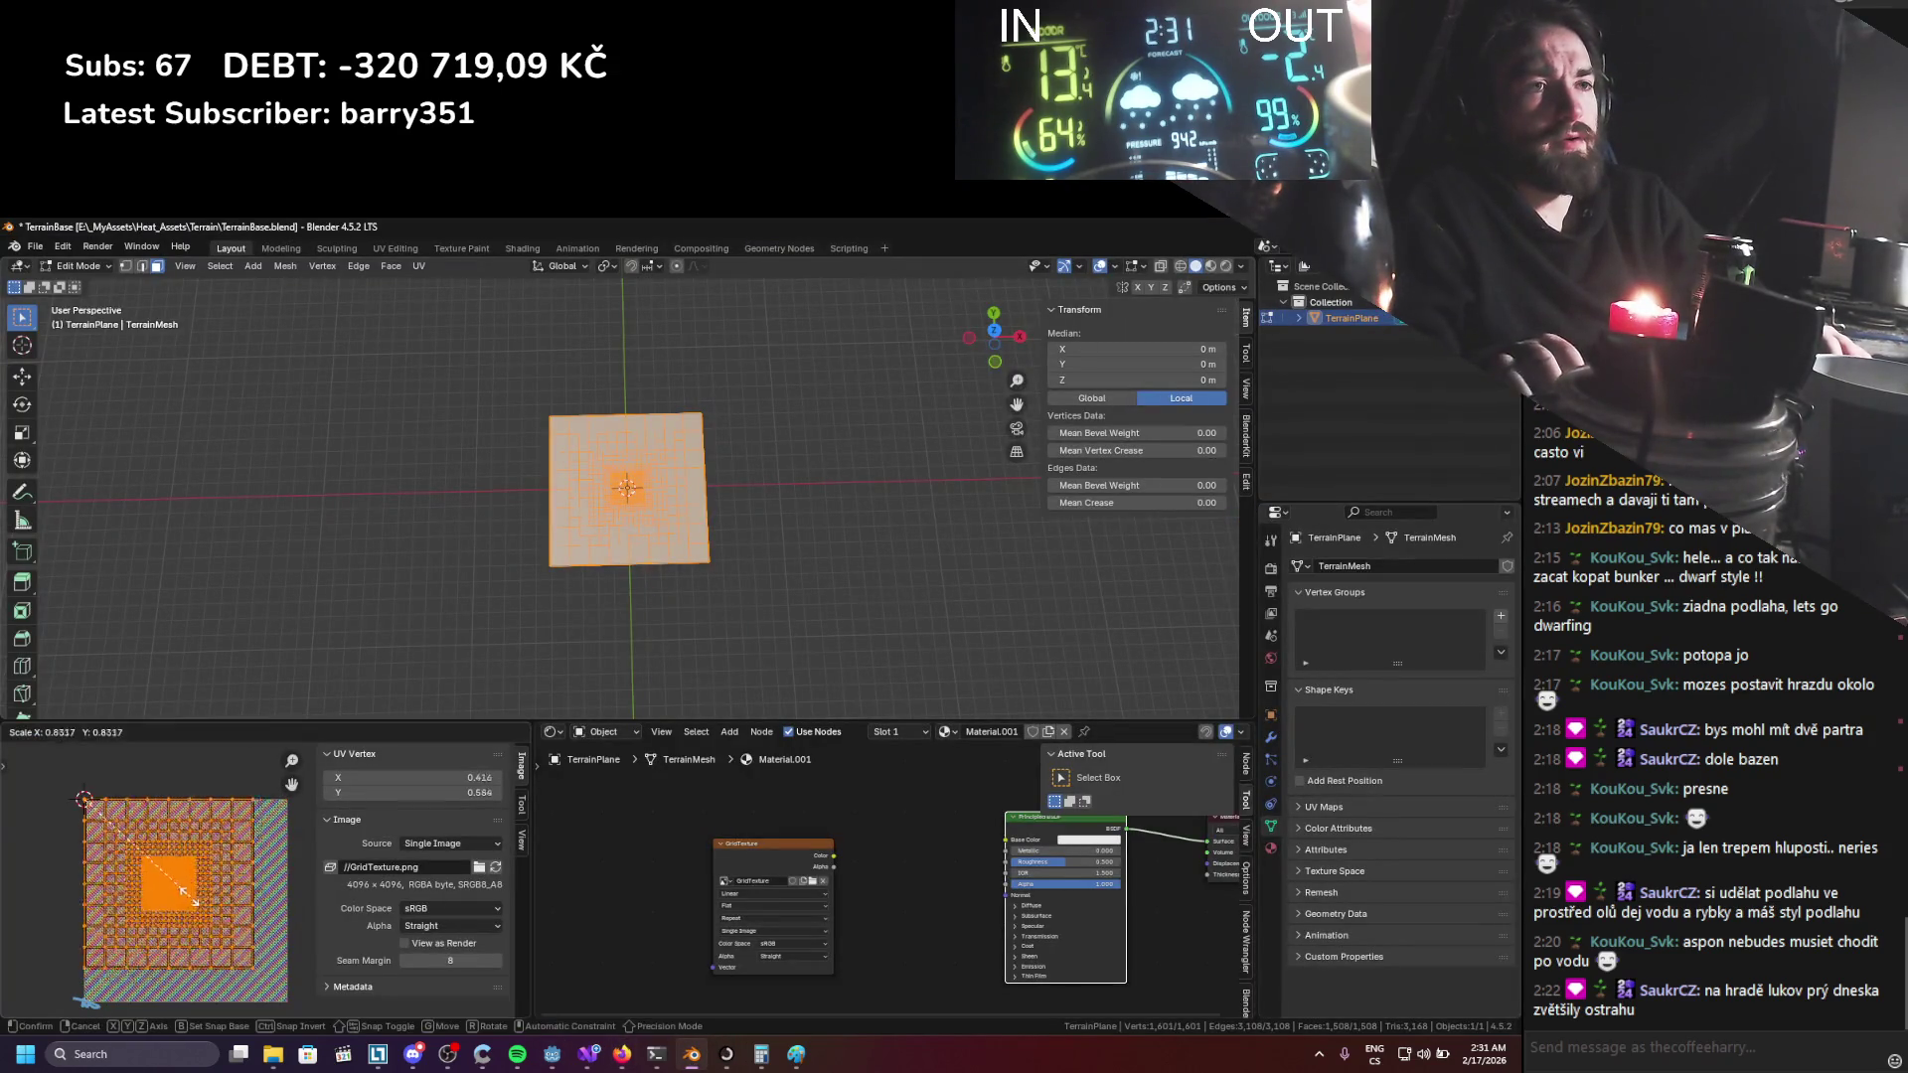
key(0)
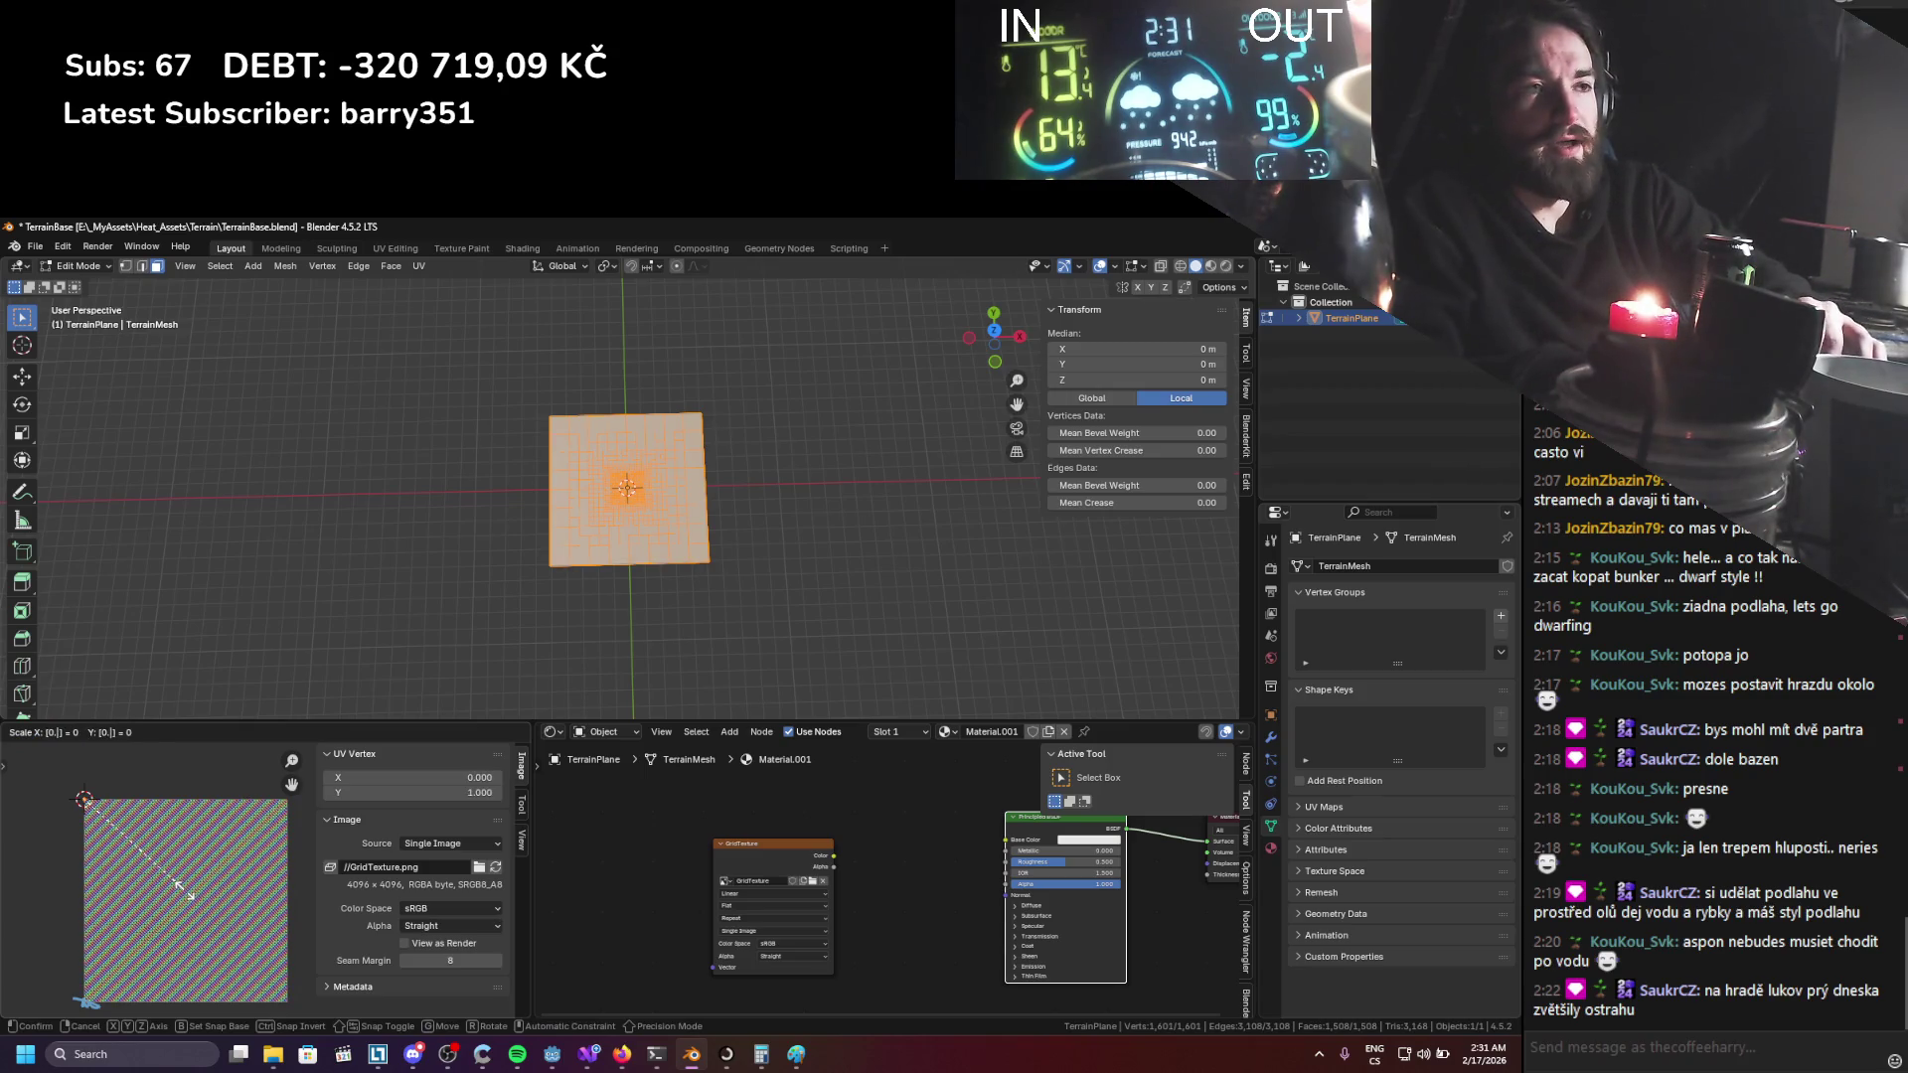
key(Return)
key(g)
key(x)
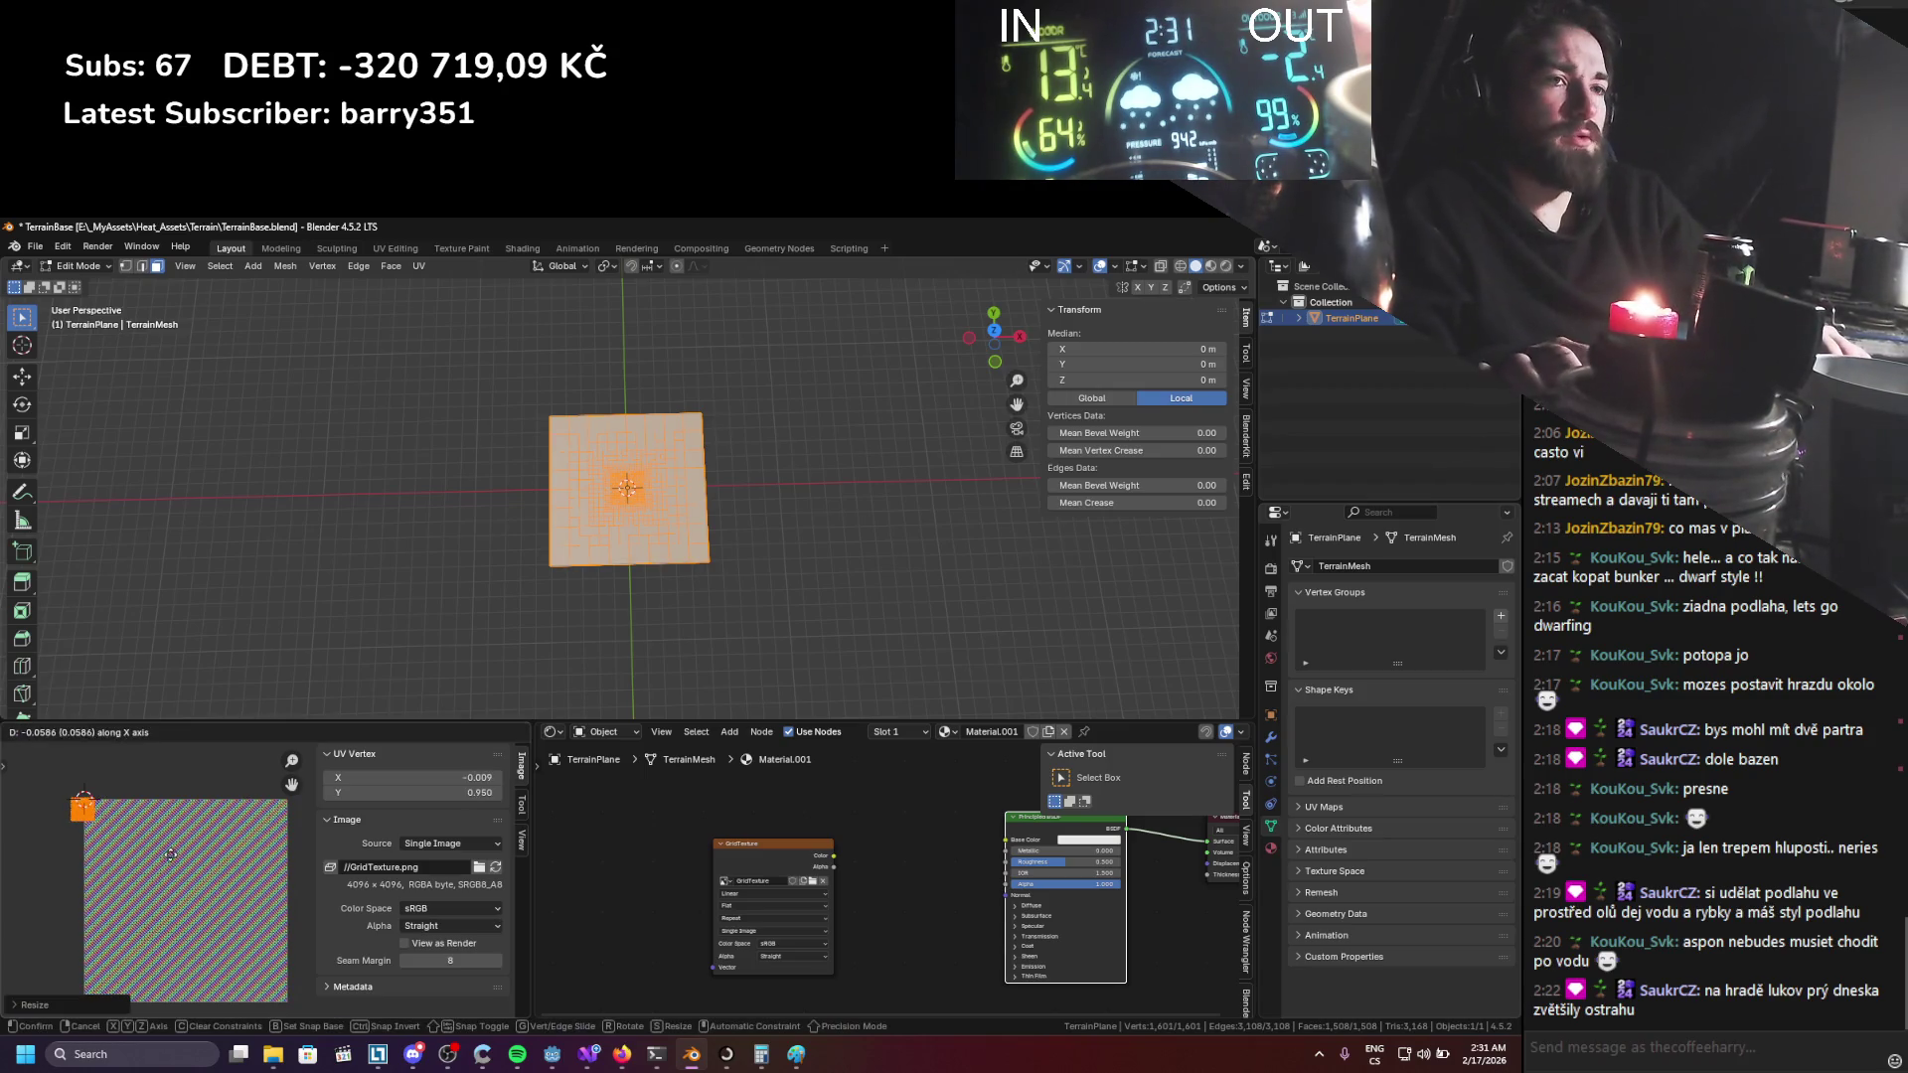
click(173, 854)
key(g)
key(y)
click(171, 846)
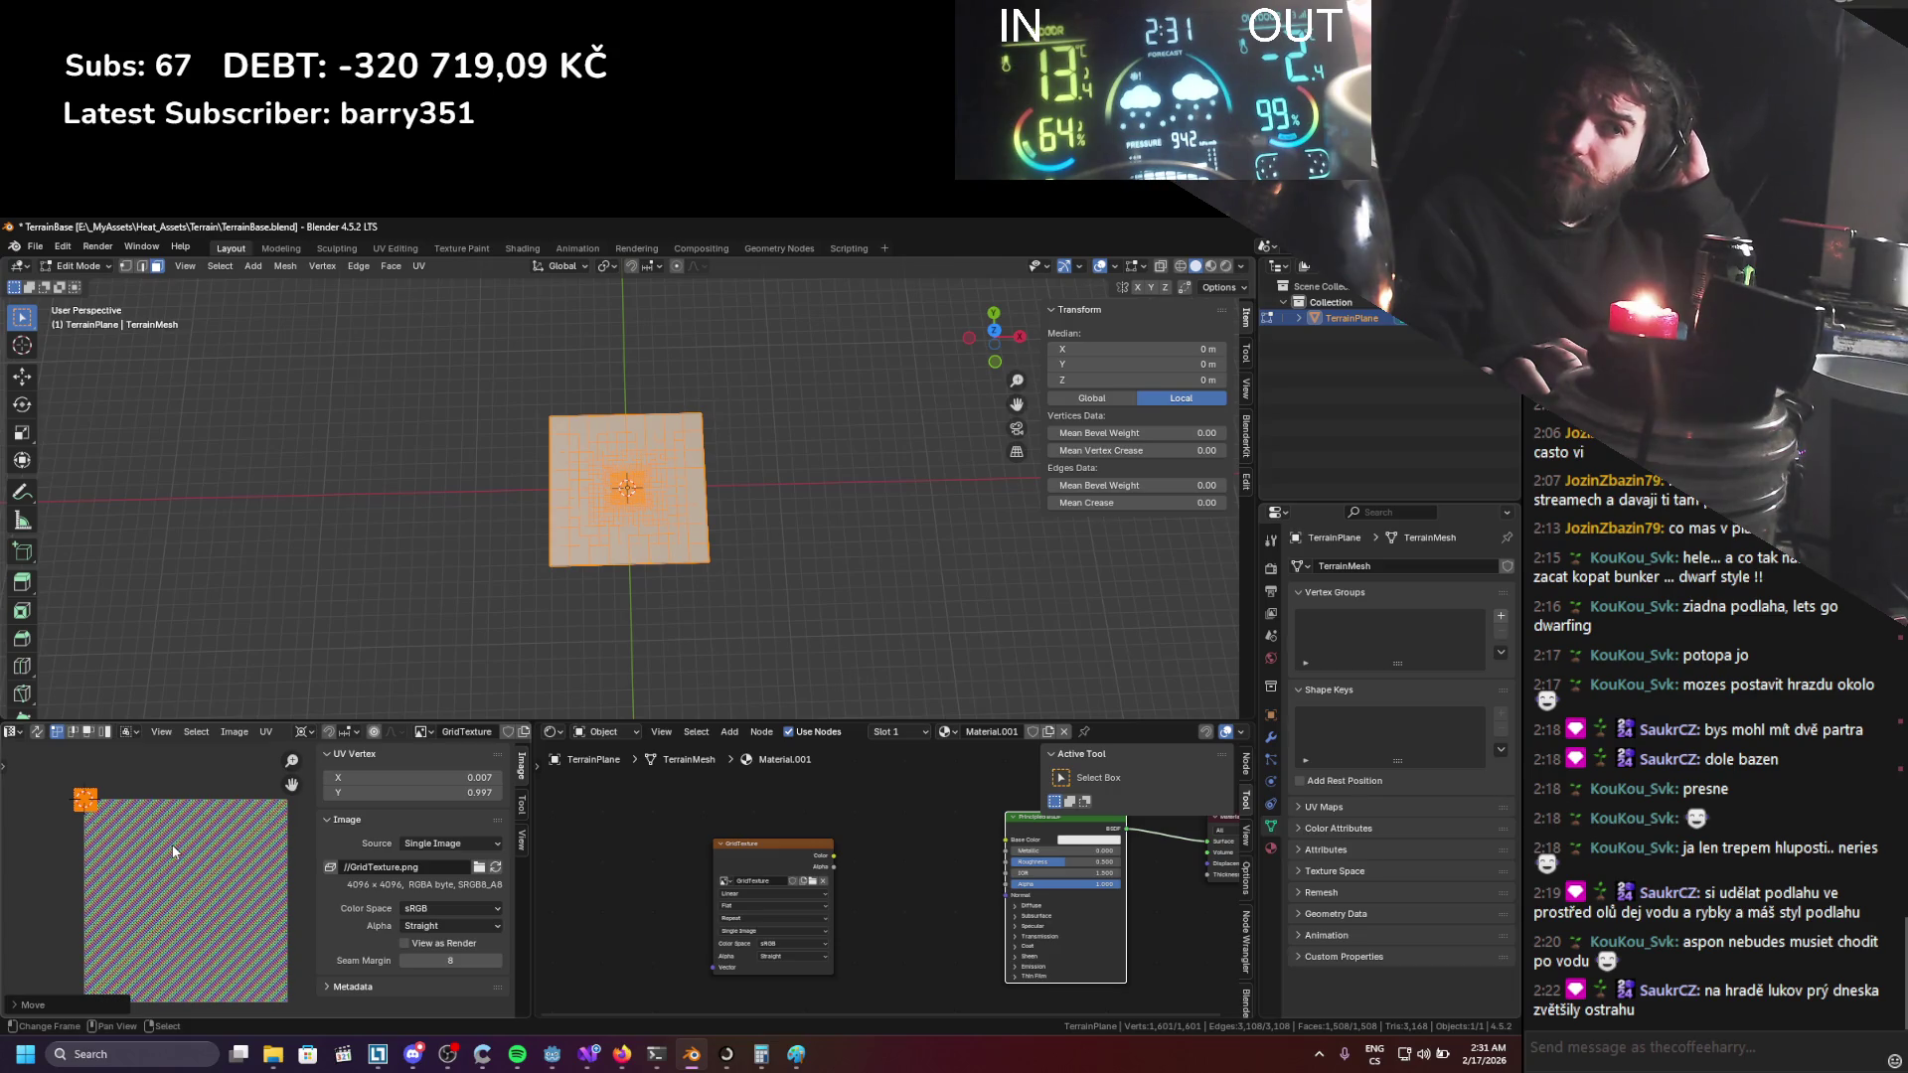
Move the shrunken UV square to GridTexture.png's centre, around X 0.468, Y 0.485.
key(g)
key(x)
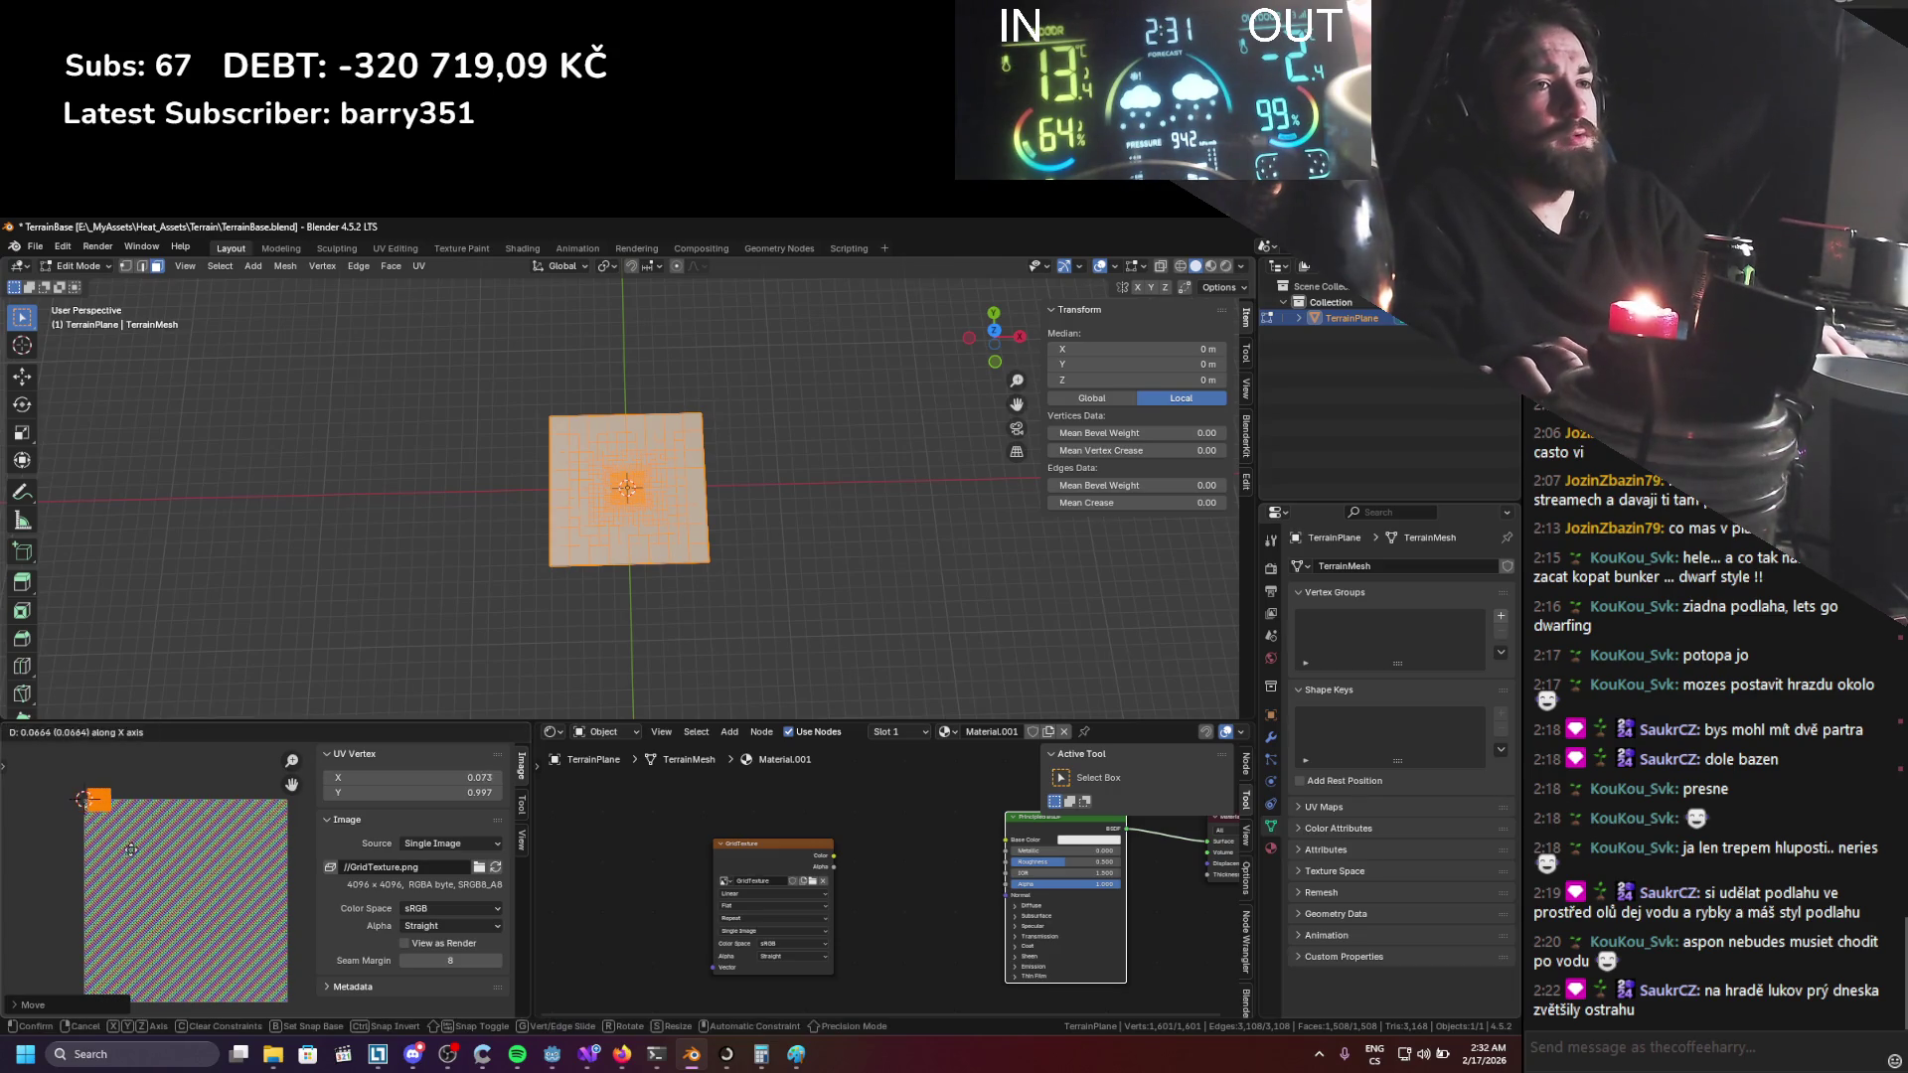
right_click(130, 848)
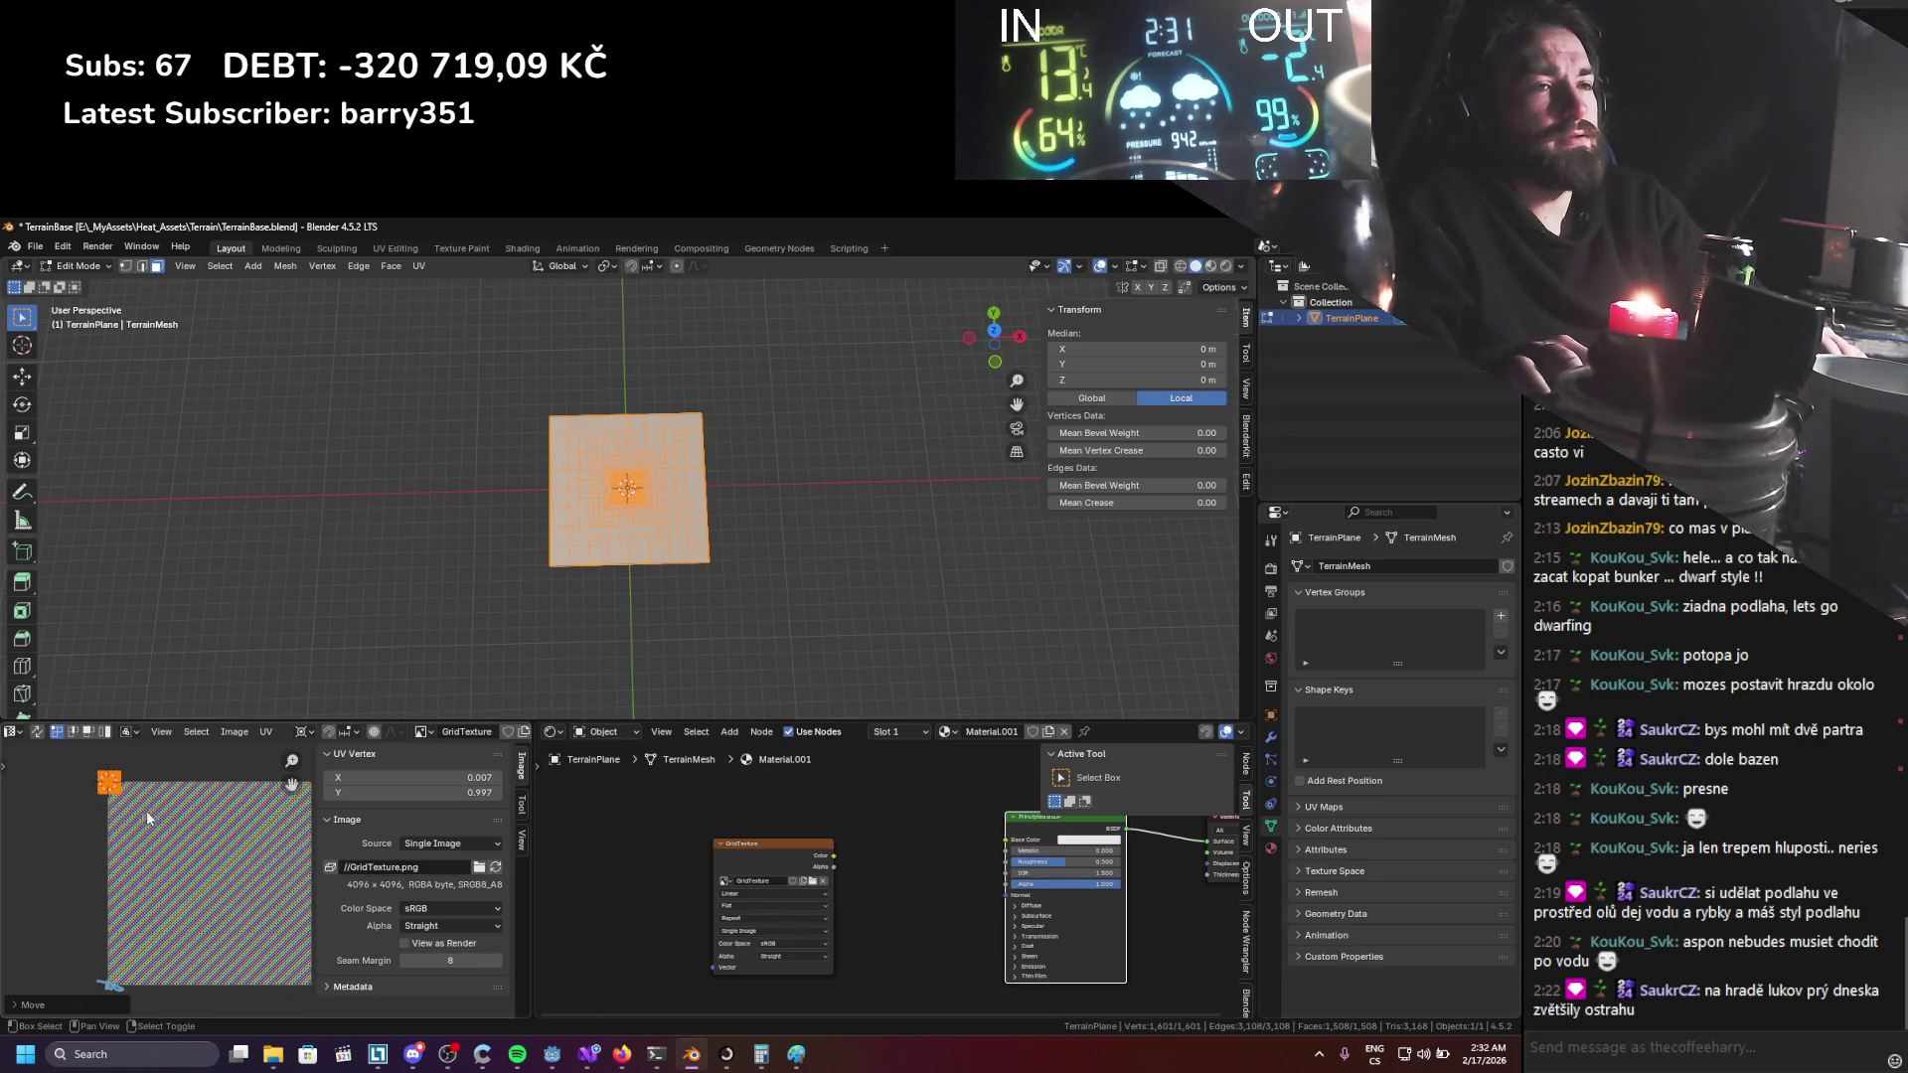
drag(123, 834, 101, 842)
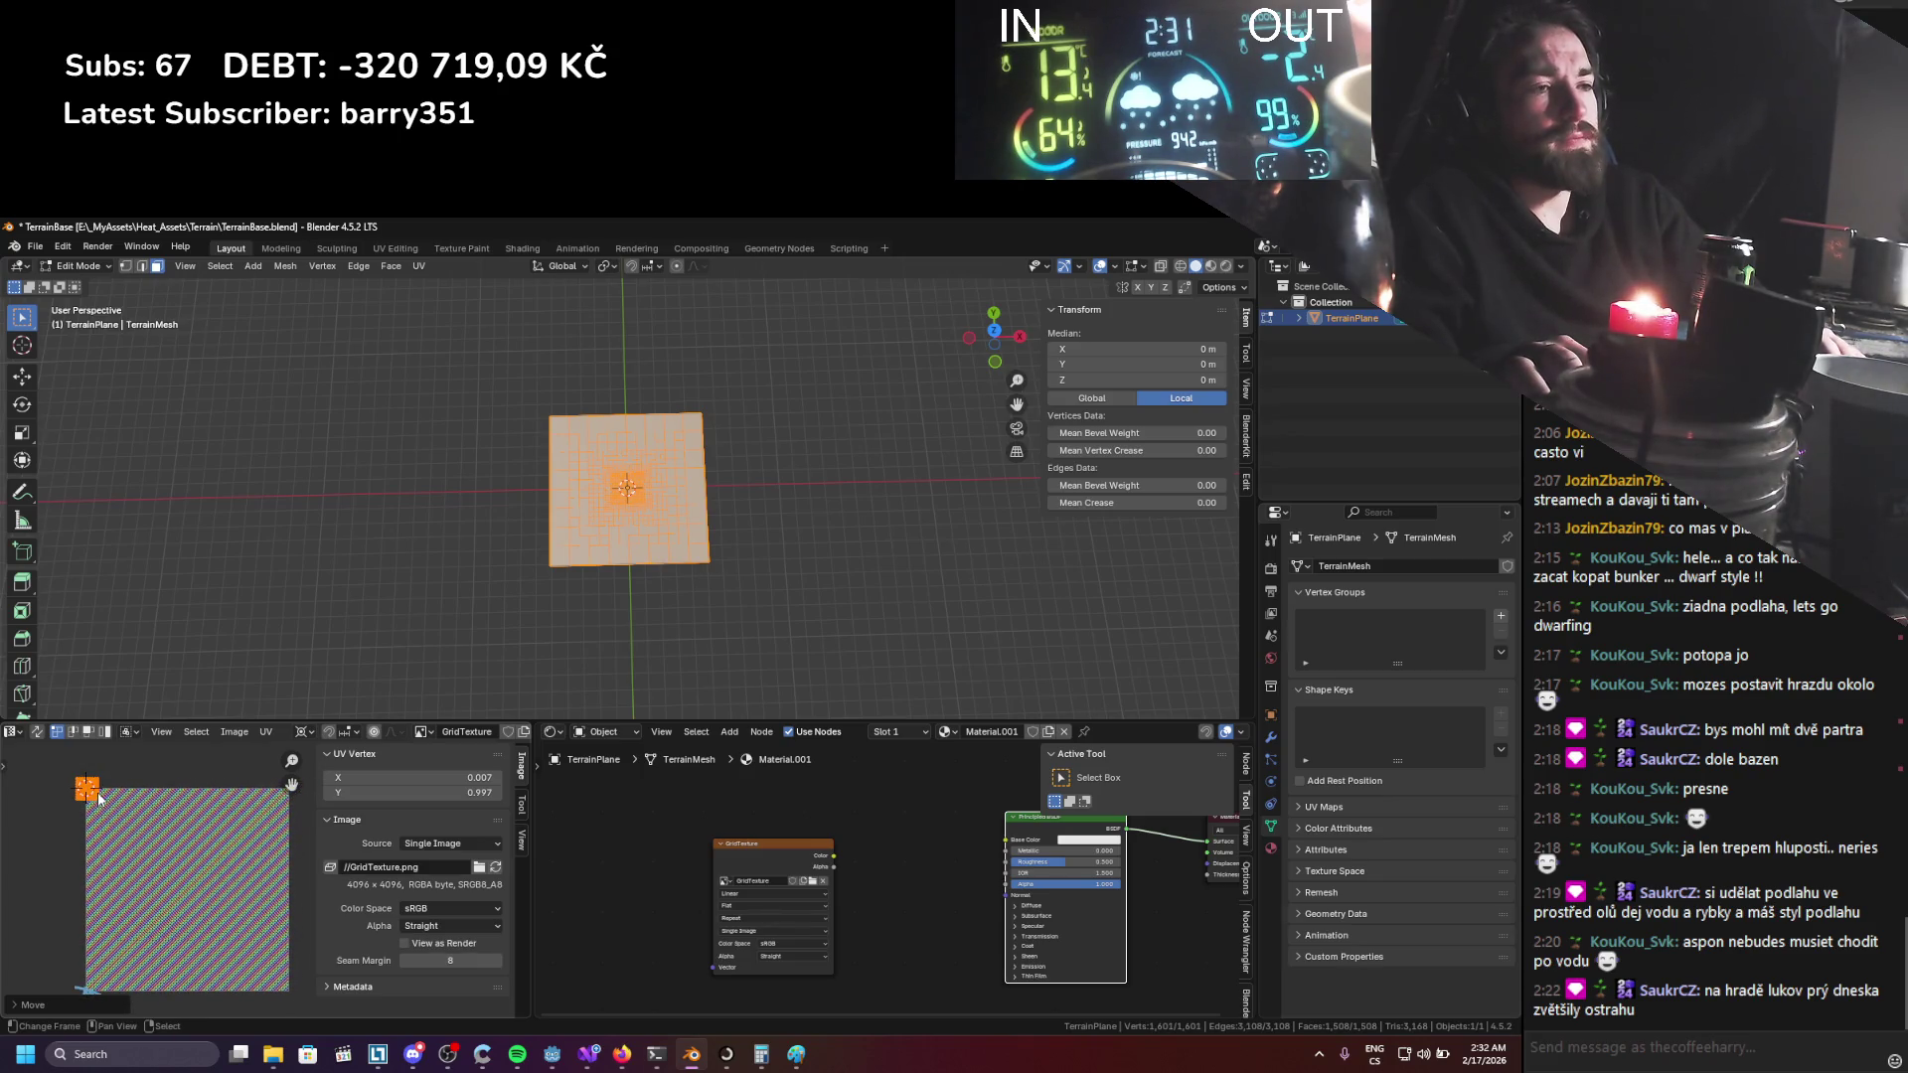
key(g)
click(192, 801)
key(g)
click(182, 915)
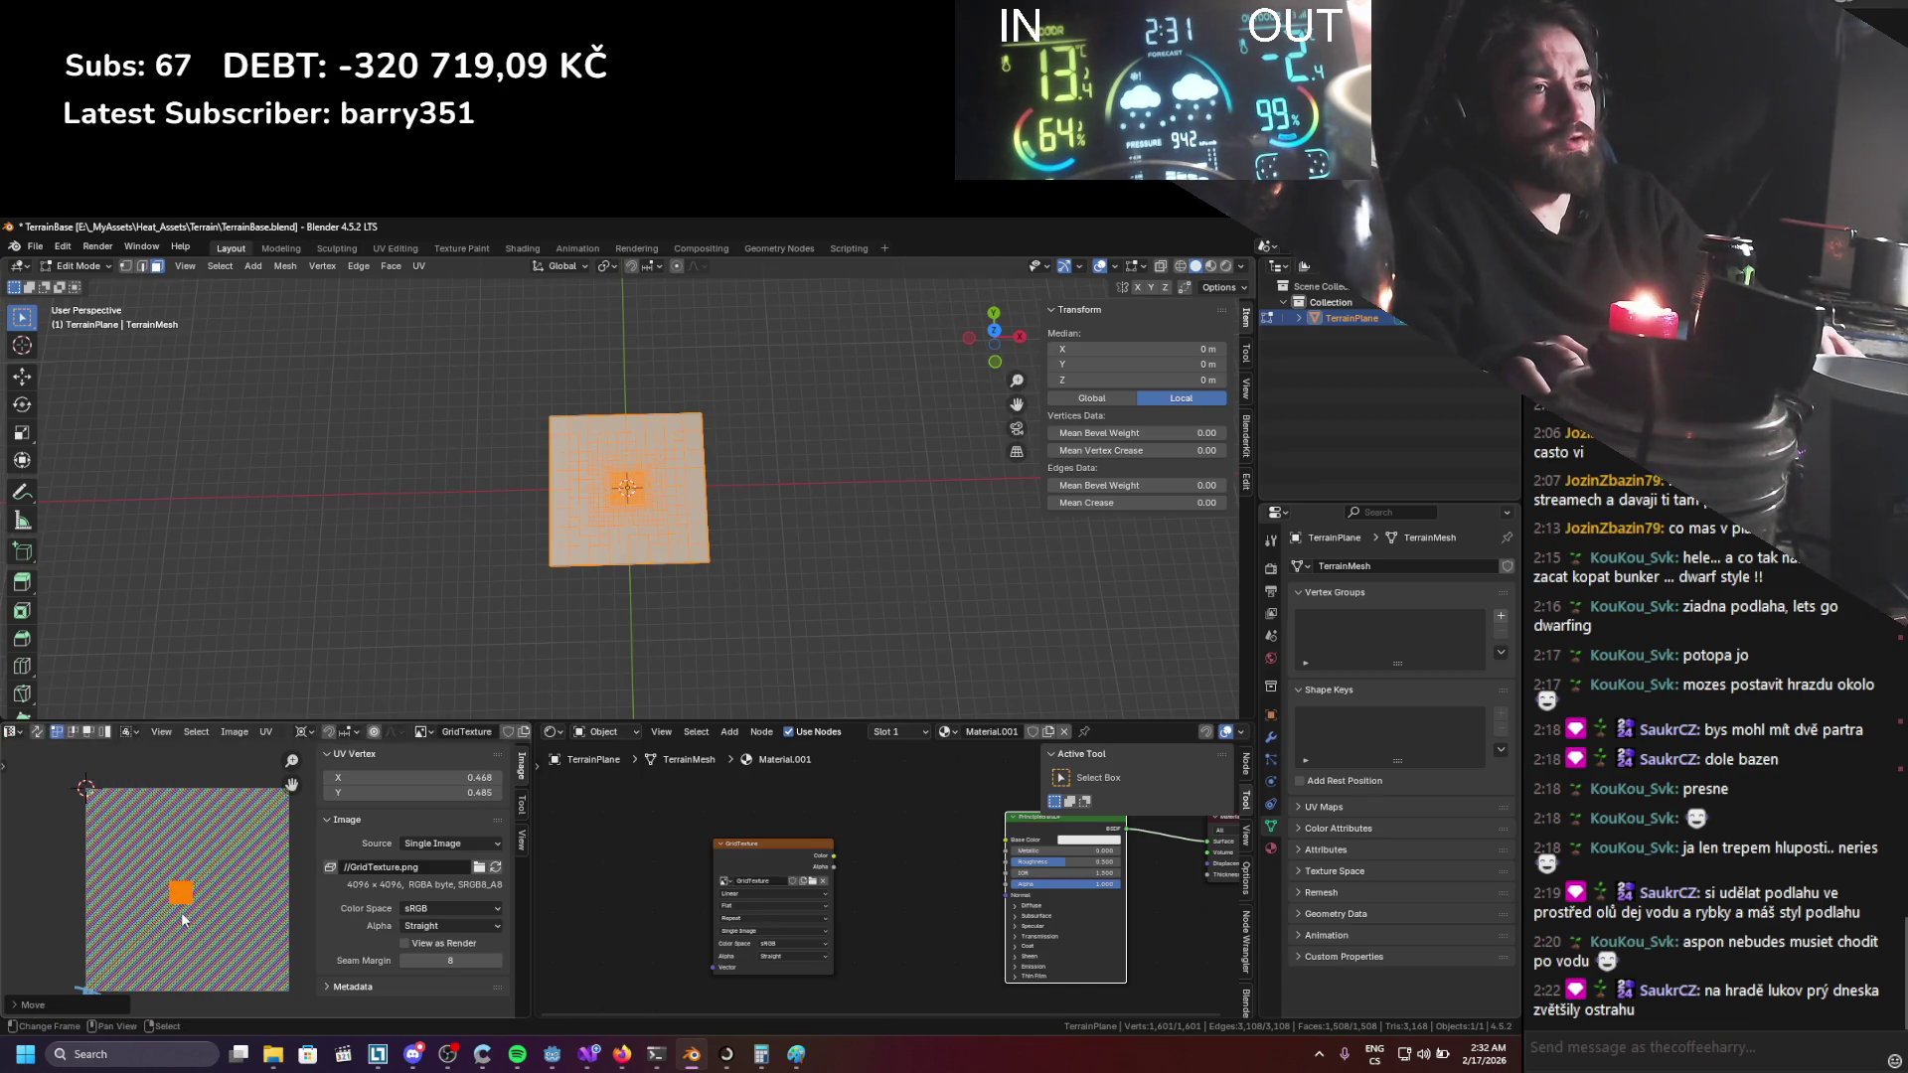
click(559, 1065)
Orbit and zoom around the displaced terrain to inspect the rock formation up close.
drag(754, 545, 613, 431)
scroll(635, 447, up, 2)
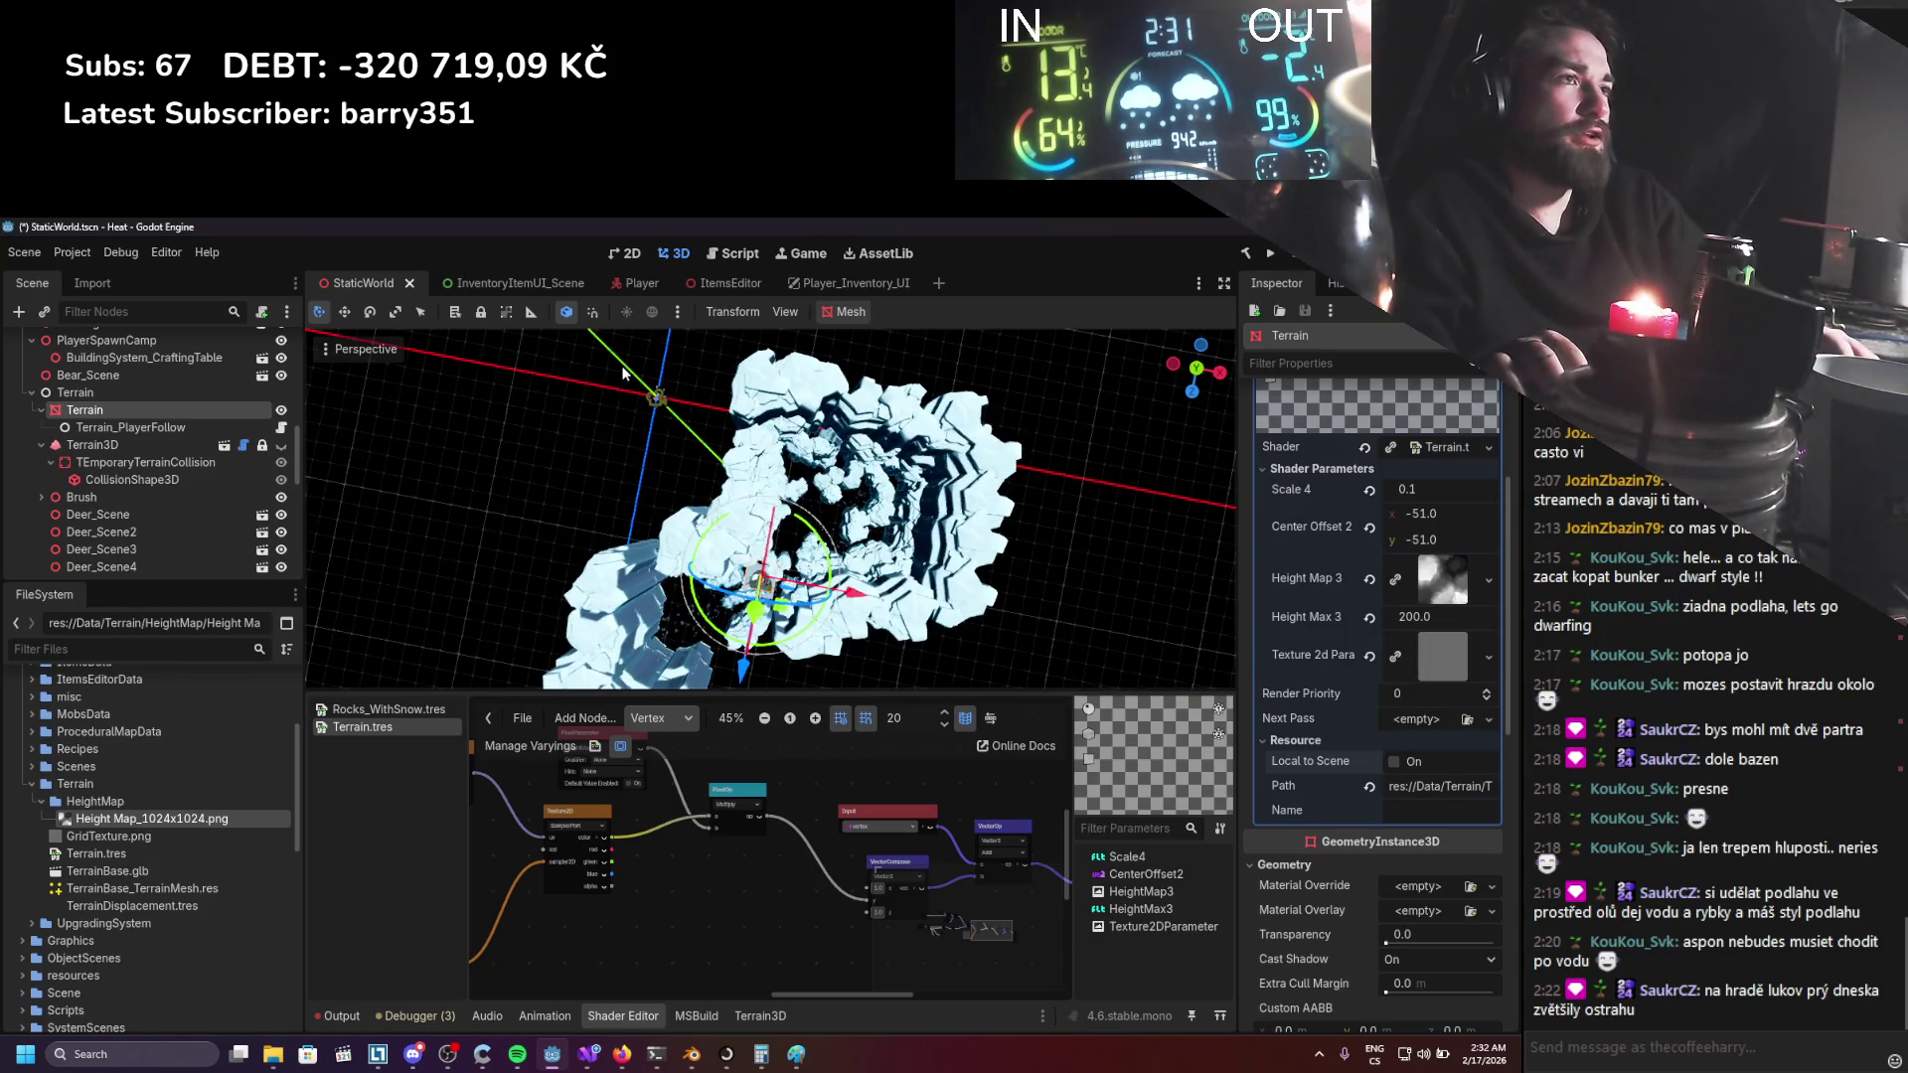
scroll(676, 559, up, 10)
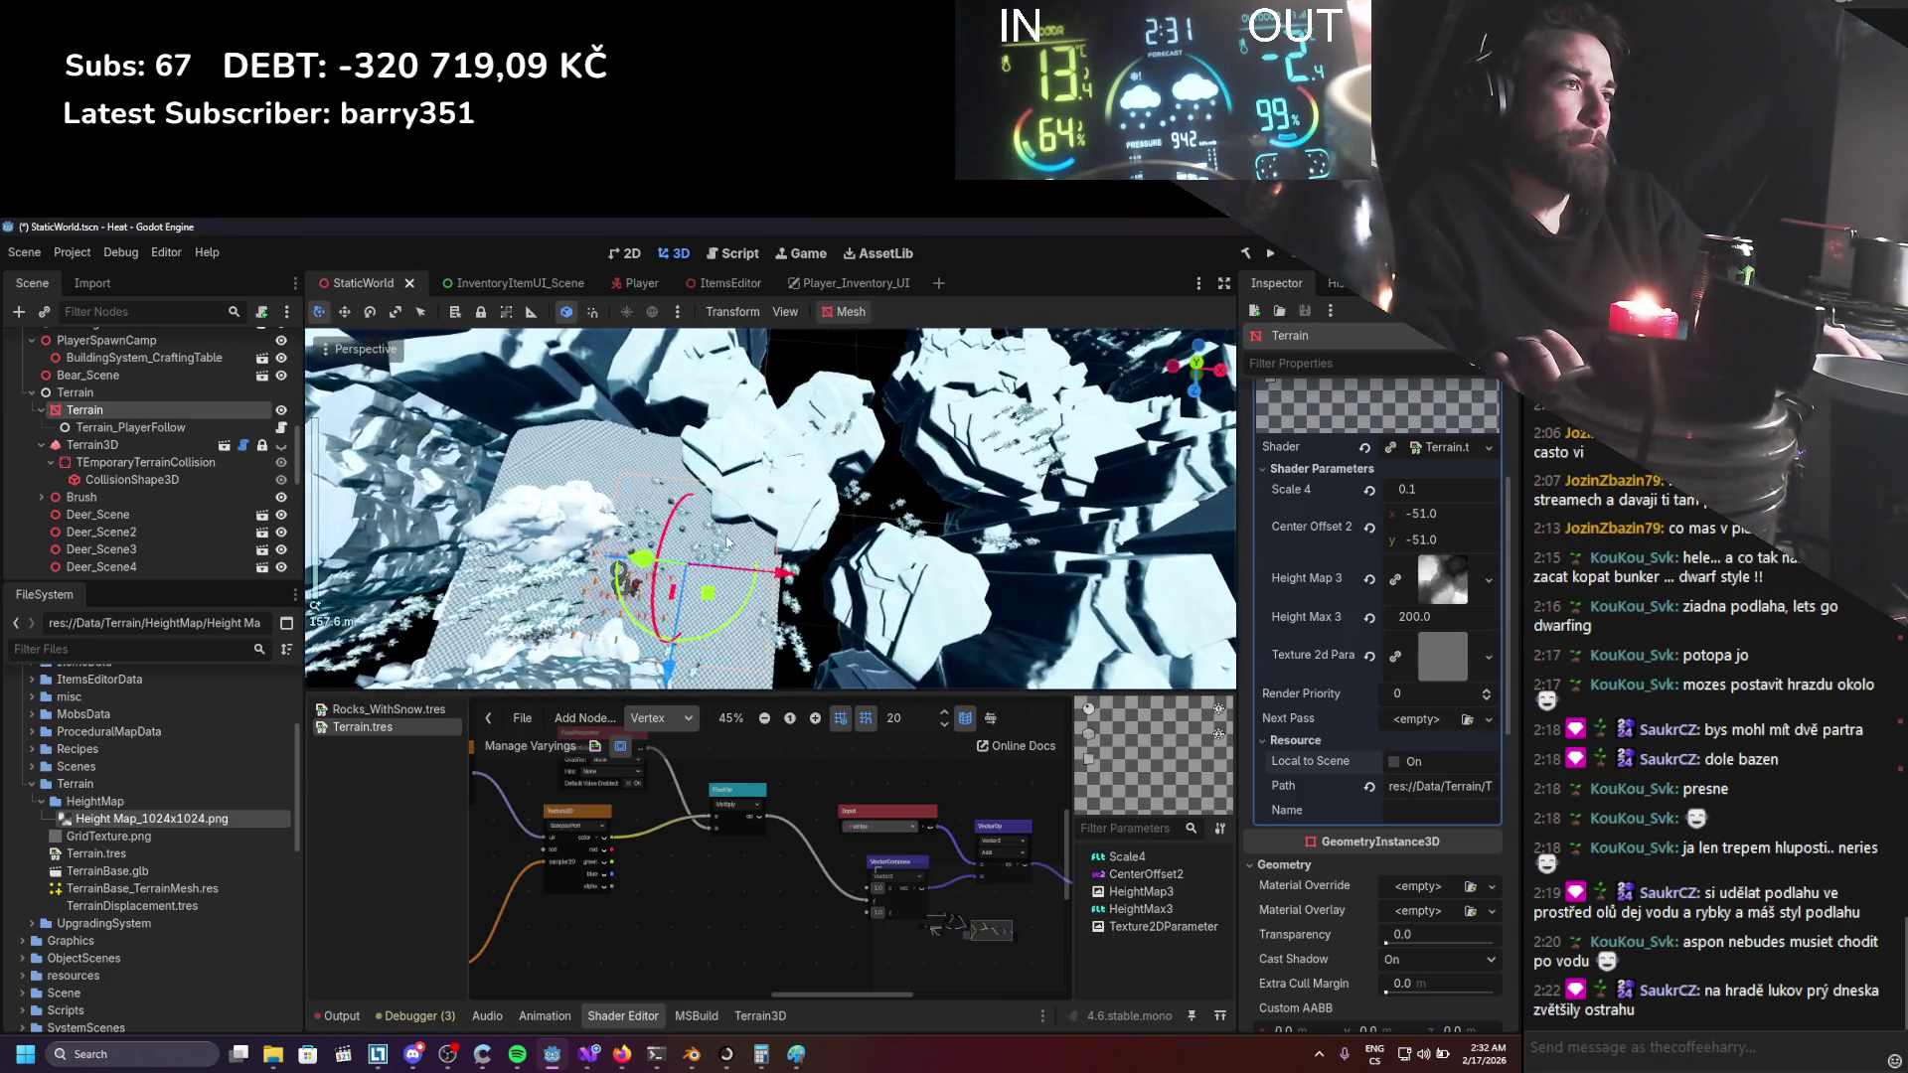
drag(729, 542, 812, 501)
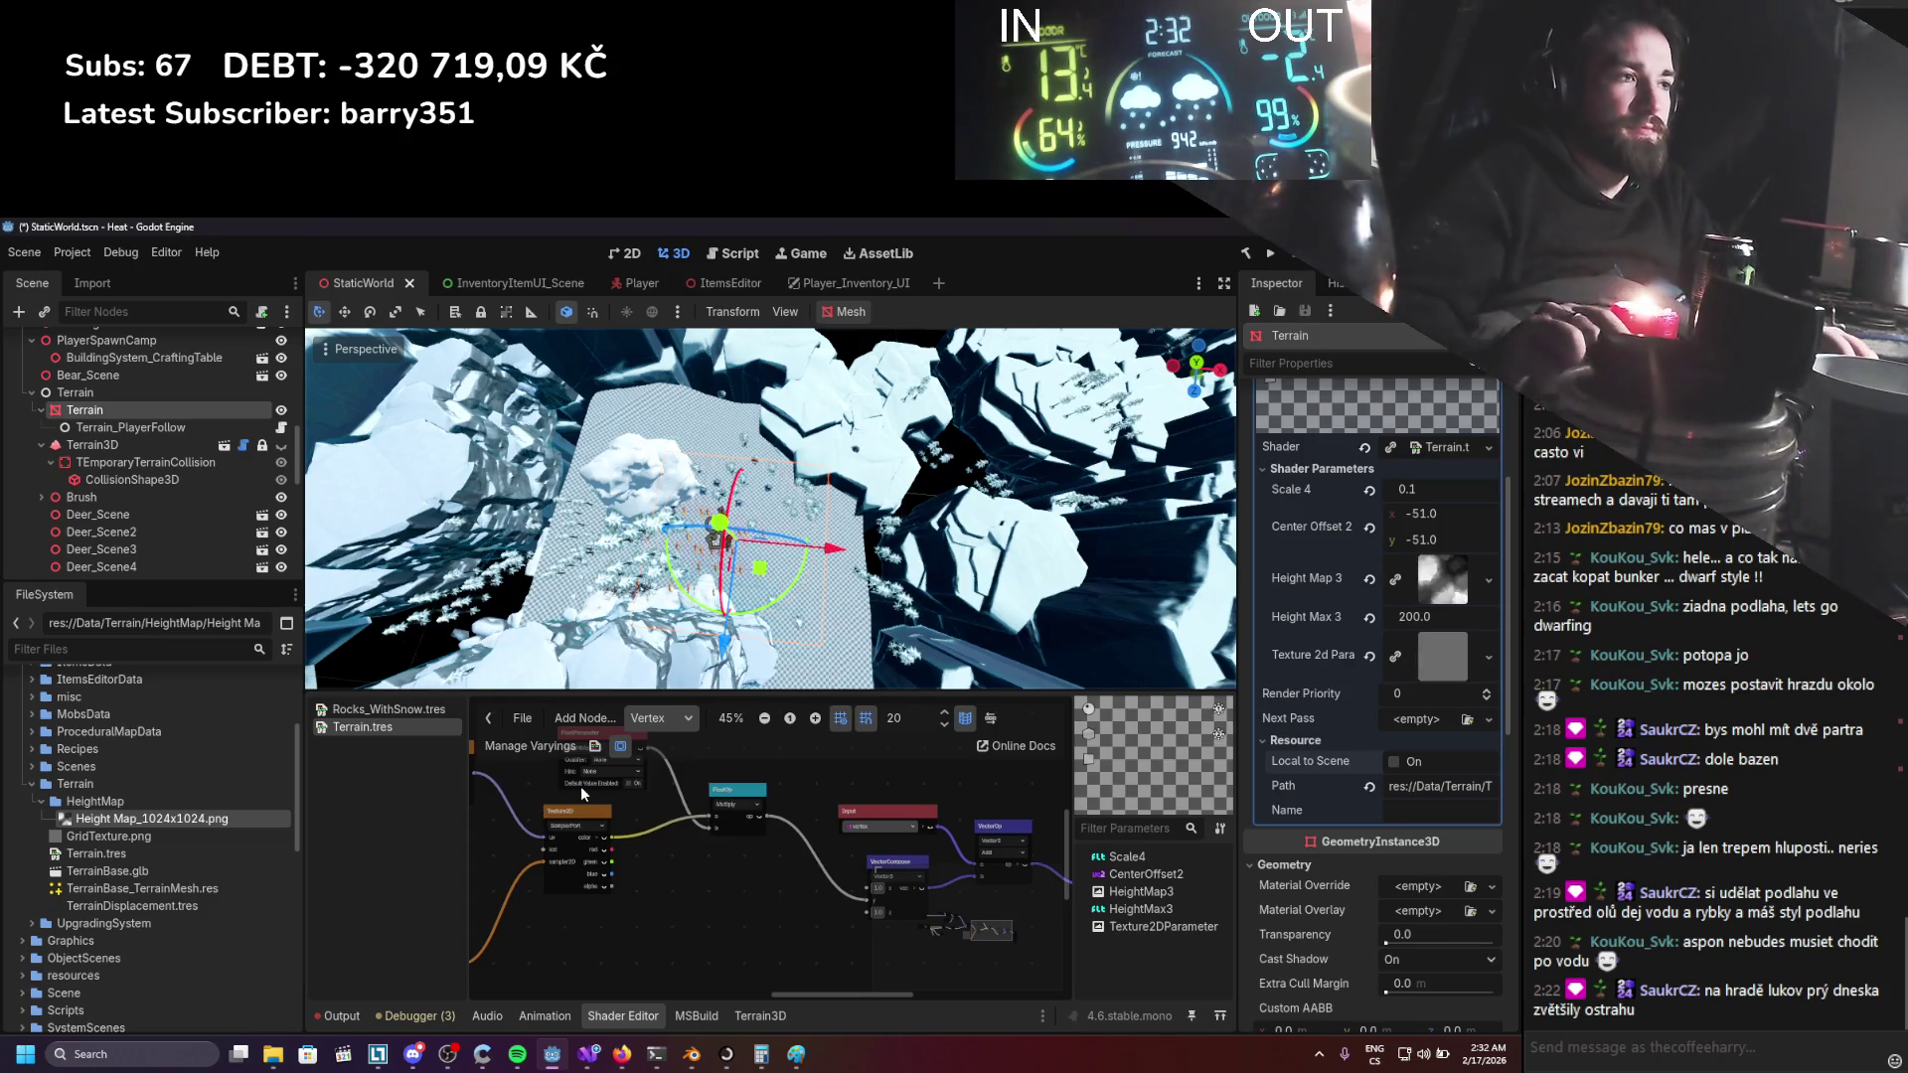
scroll(720, 786, down, 3)
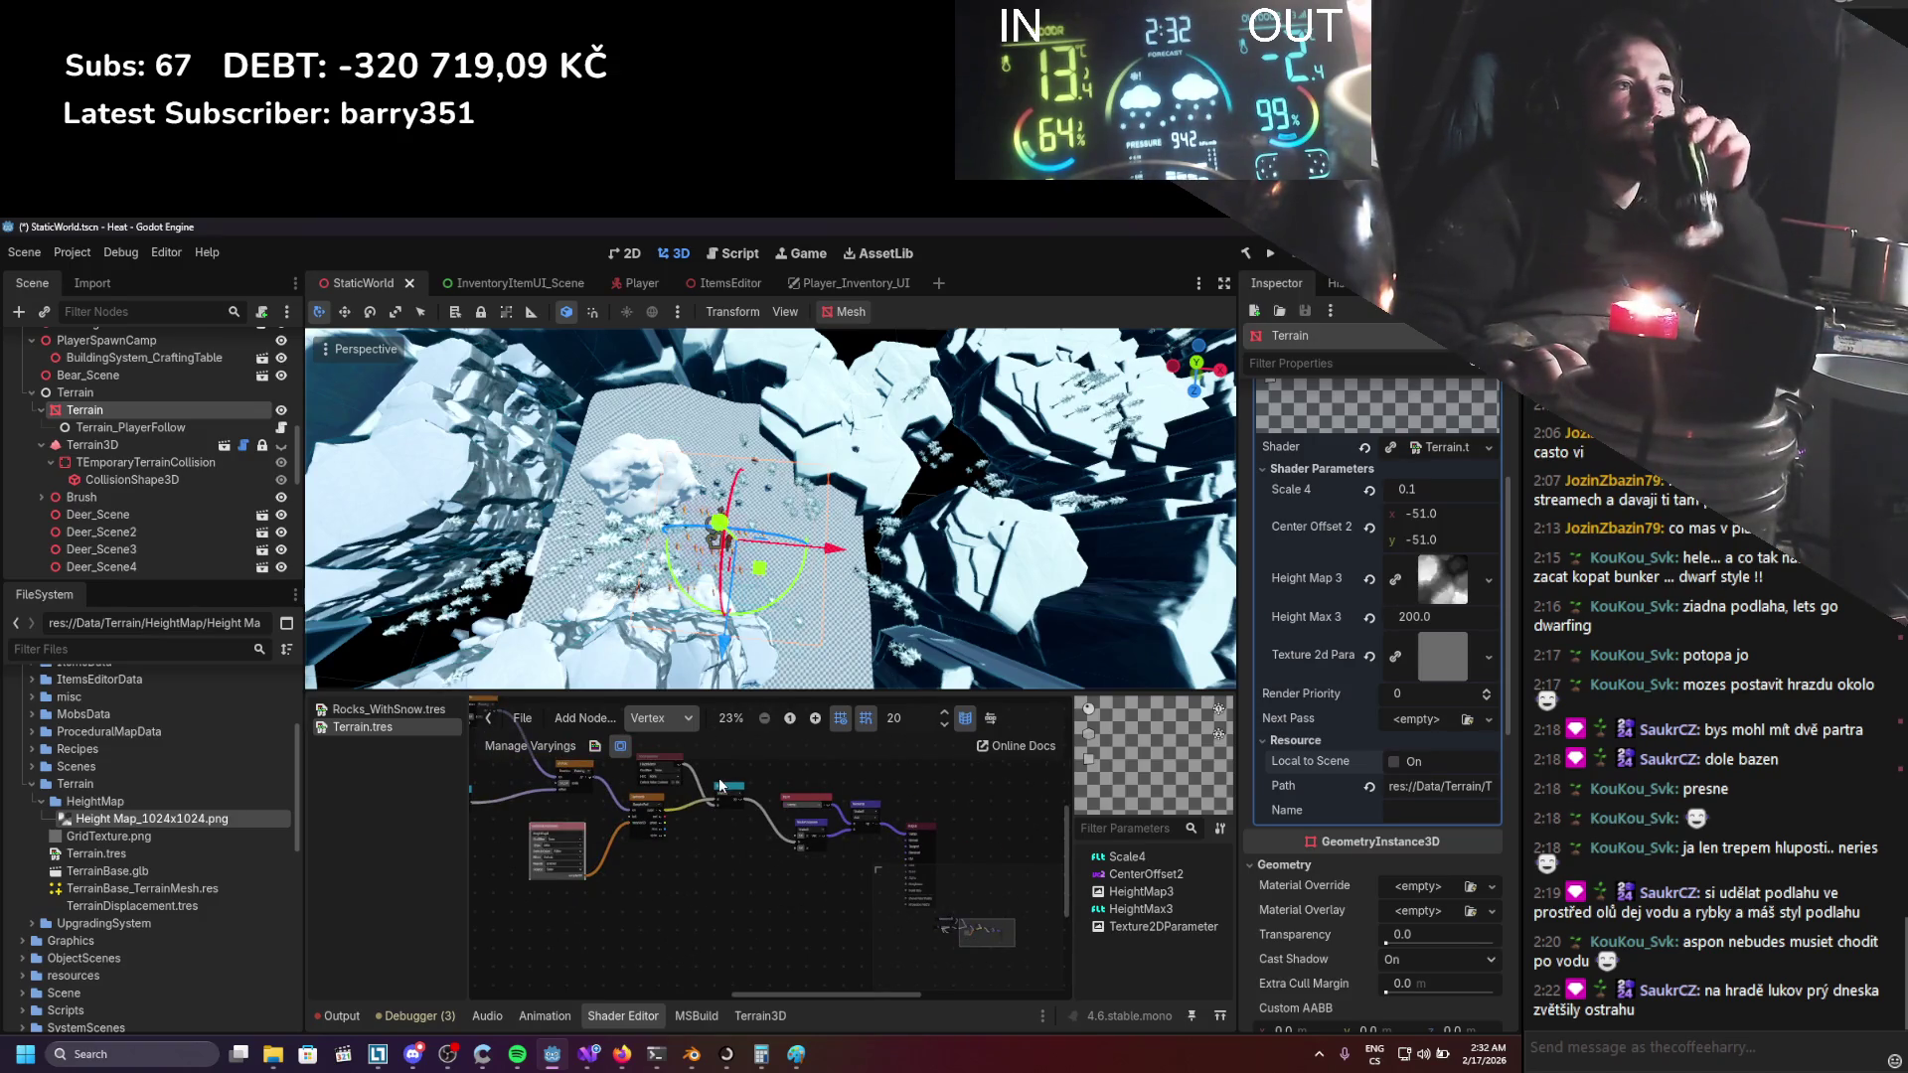
scroll(780, 436, down, 10)
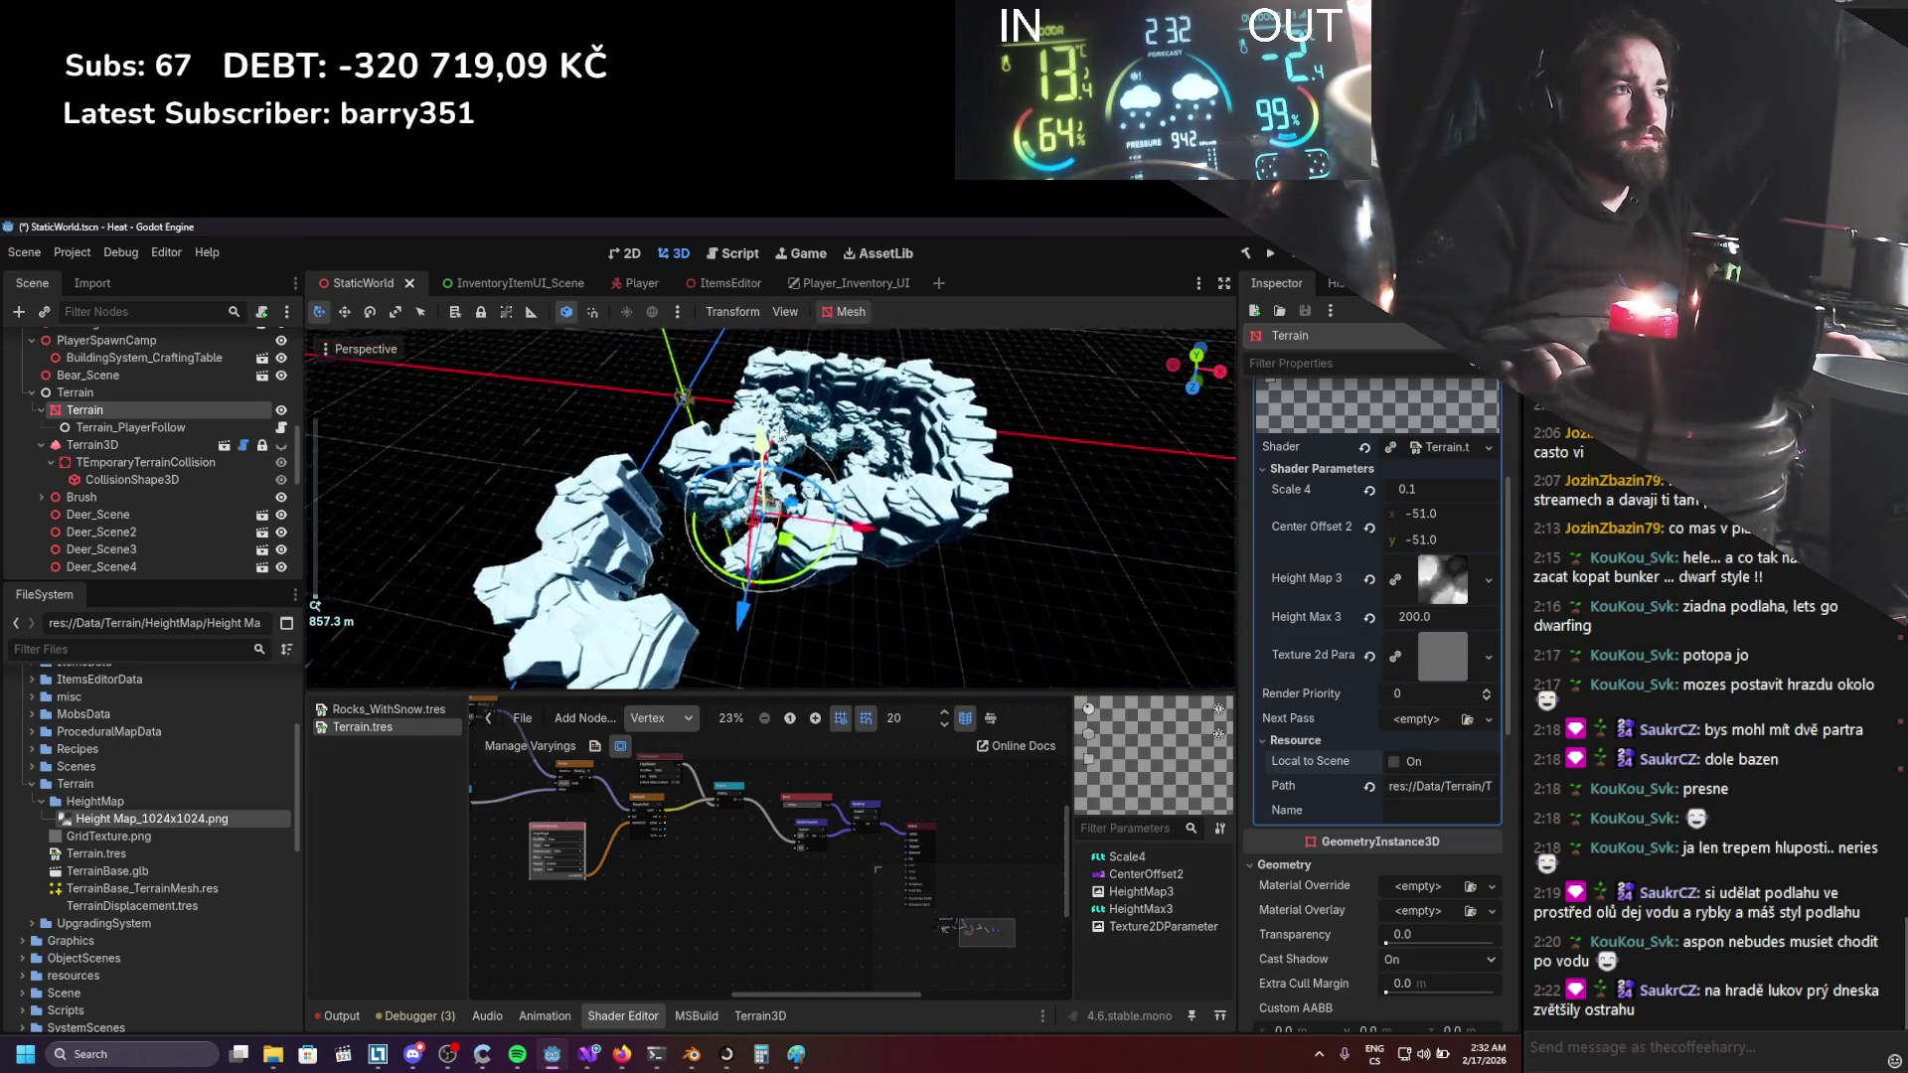
drag(780, 436, 795, 407)
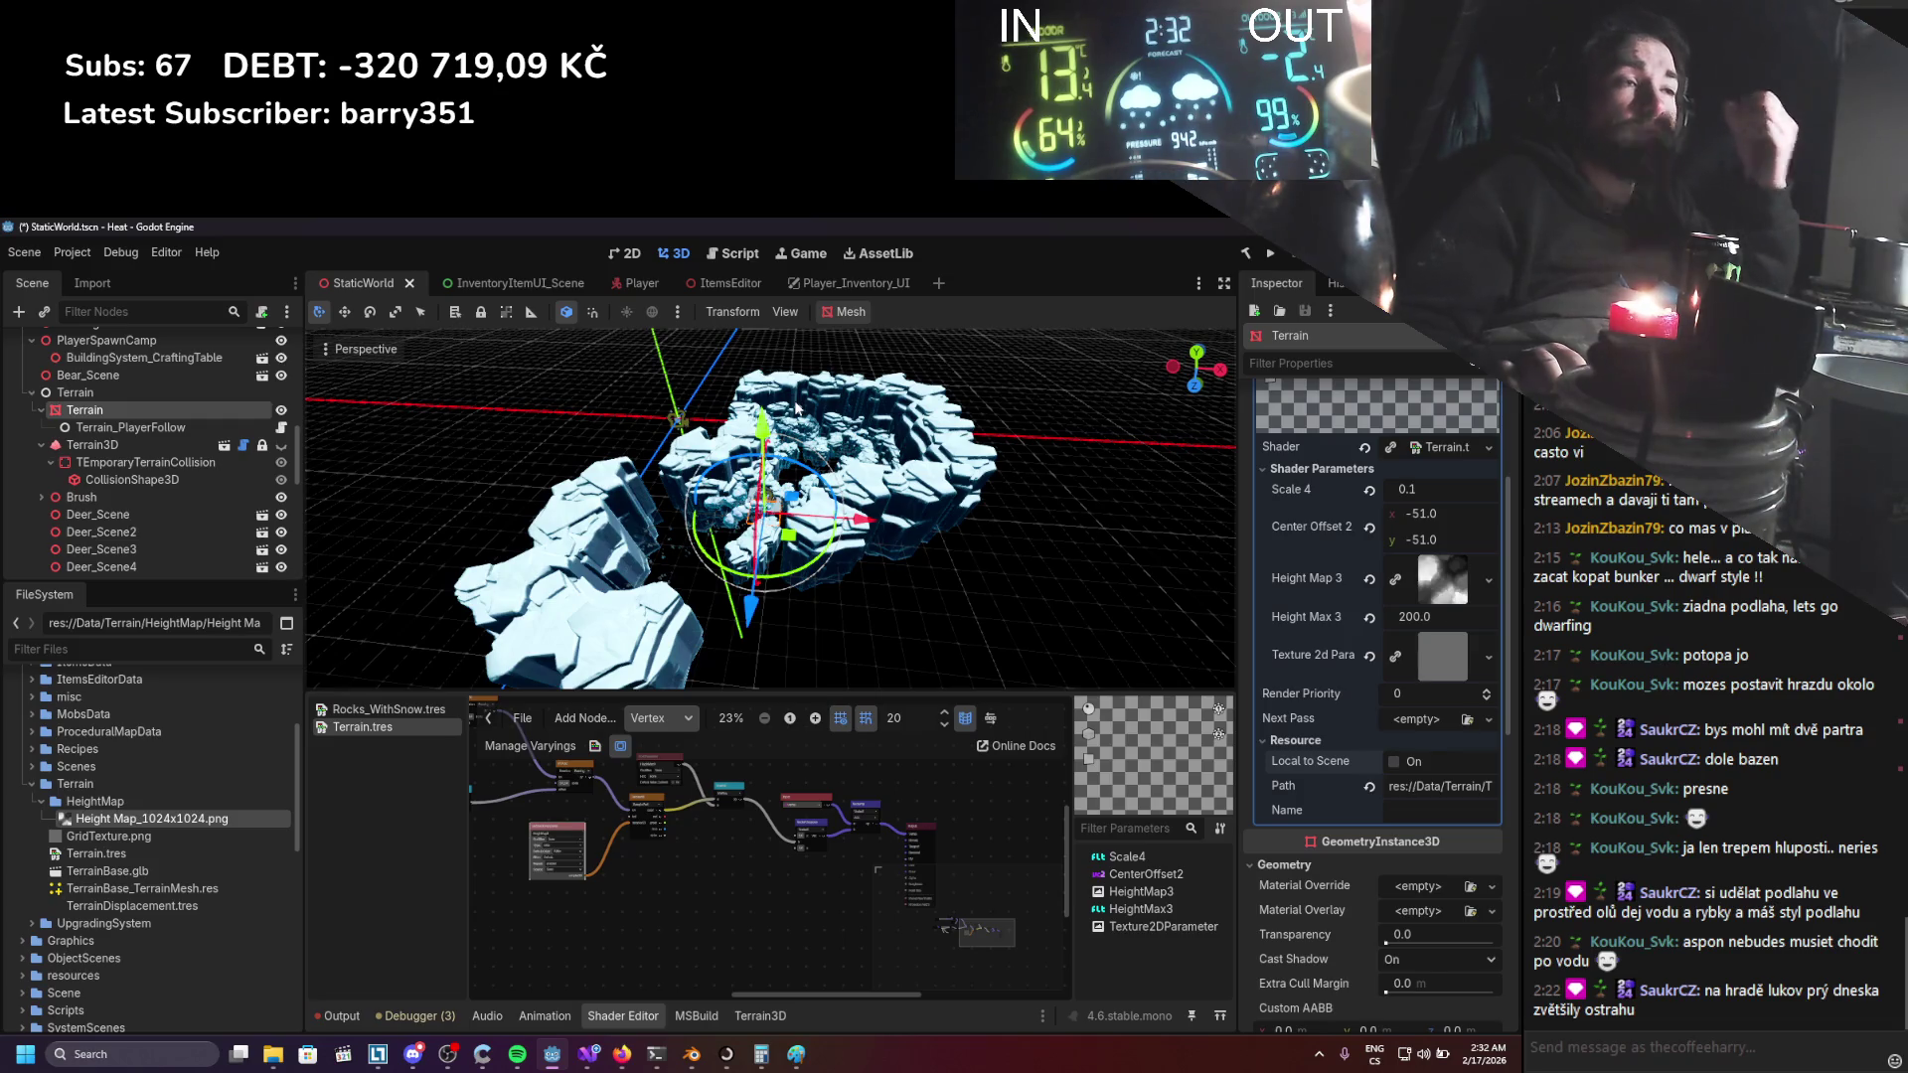
scroll(833, 444, up, 3)
scroll(832, 444, up, 3)
mouse_move(840, 477)
mouse_down()
mouse_move(851, 527)
mouse_move(871, 524)
mouse_move(701, 533)
mouse_move(741, 539)
mouse_move(755, 531)
mouse_move(704, 518)
mouse_move(707, 562)
mouse_move(596, 556)
mouse_move(535, 582)
mouse_move(747, 555)
mouse_move(737, 580)
mouse_up()
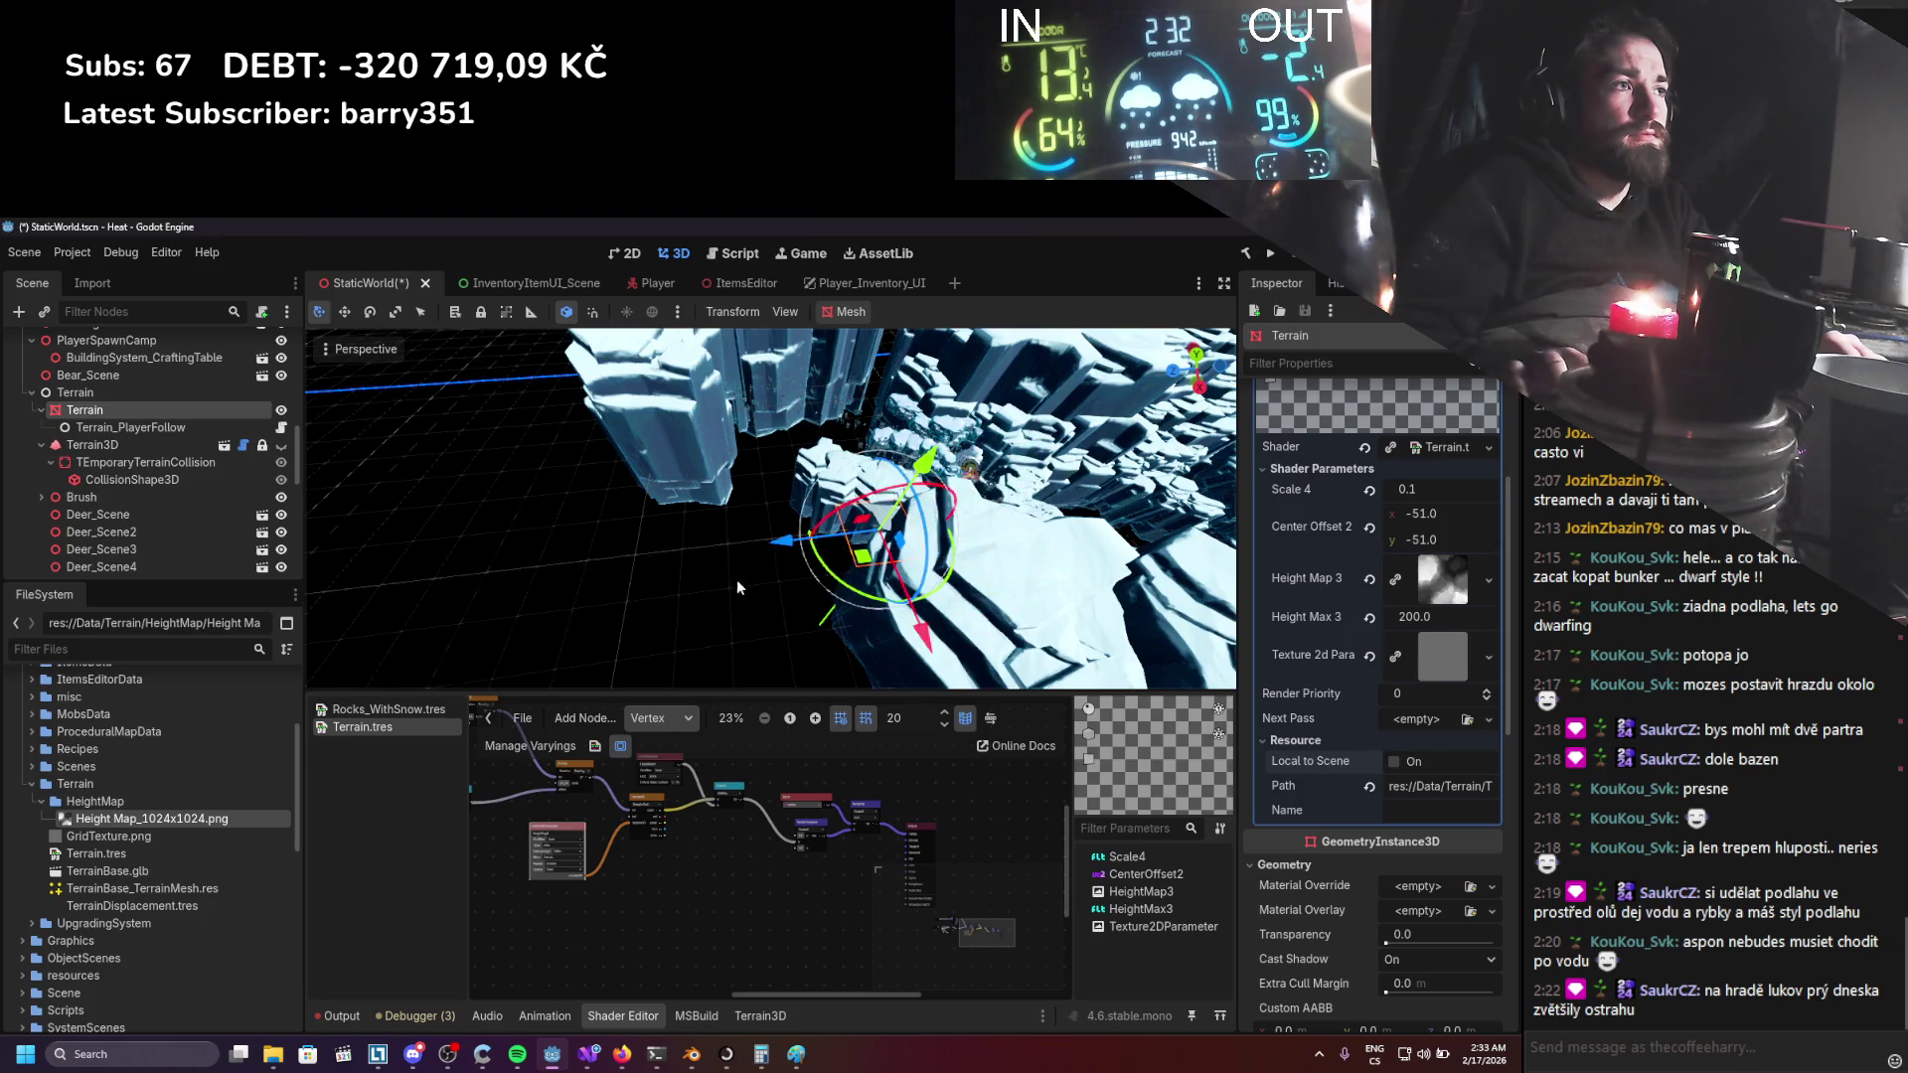
Slide the Terrain about 142 m along X to test the world-position offset.
mouse_move(991, 537)
mouse_down()
mouse_move(1071, 565)
mouse_move(958, 517)
mouse_up()
scroll(791, 914, up, 5)
scroll(657, 837, up, 1)
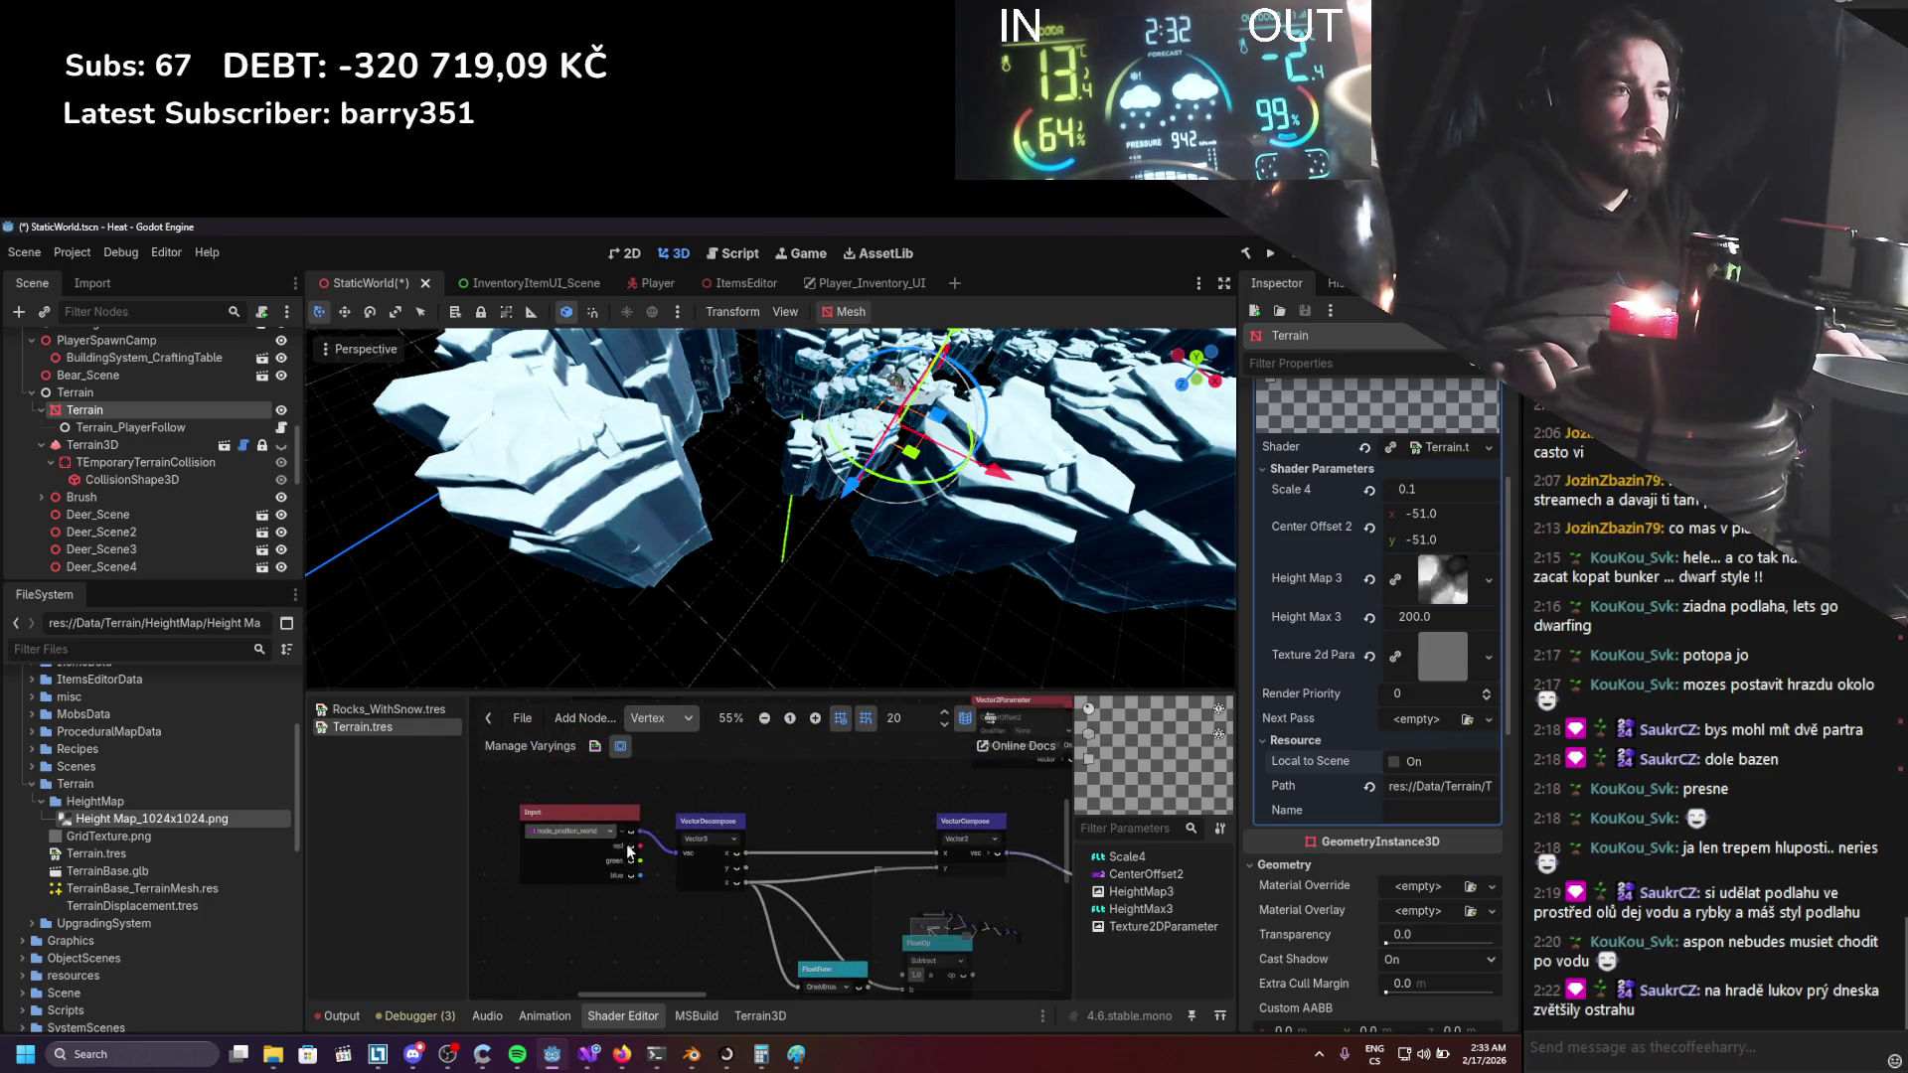
Move the Terrain about 47 m along Y, then along Z, and save the scene.
drag(775, 785, 735, 770)
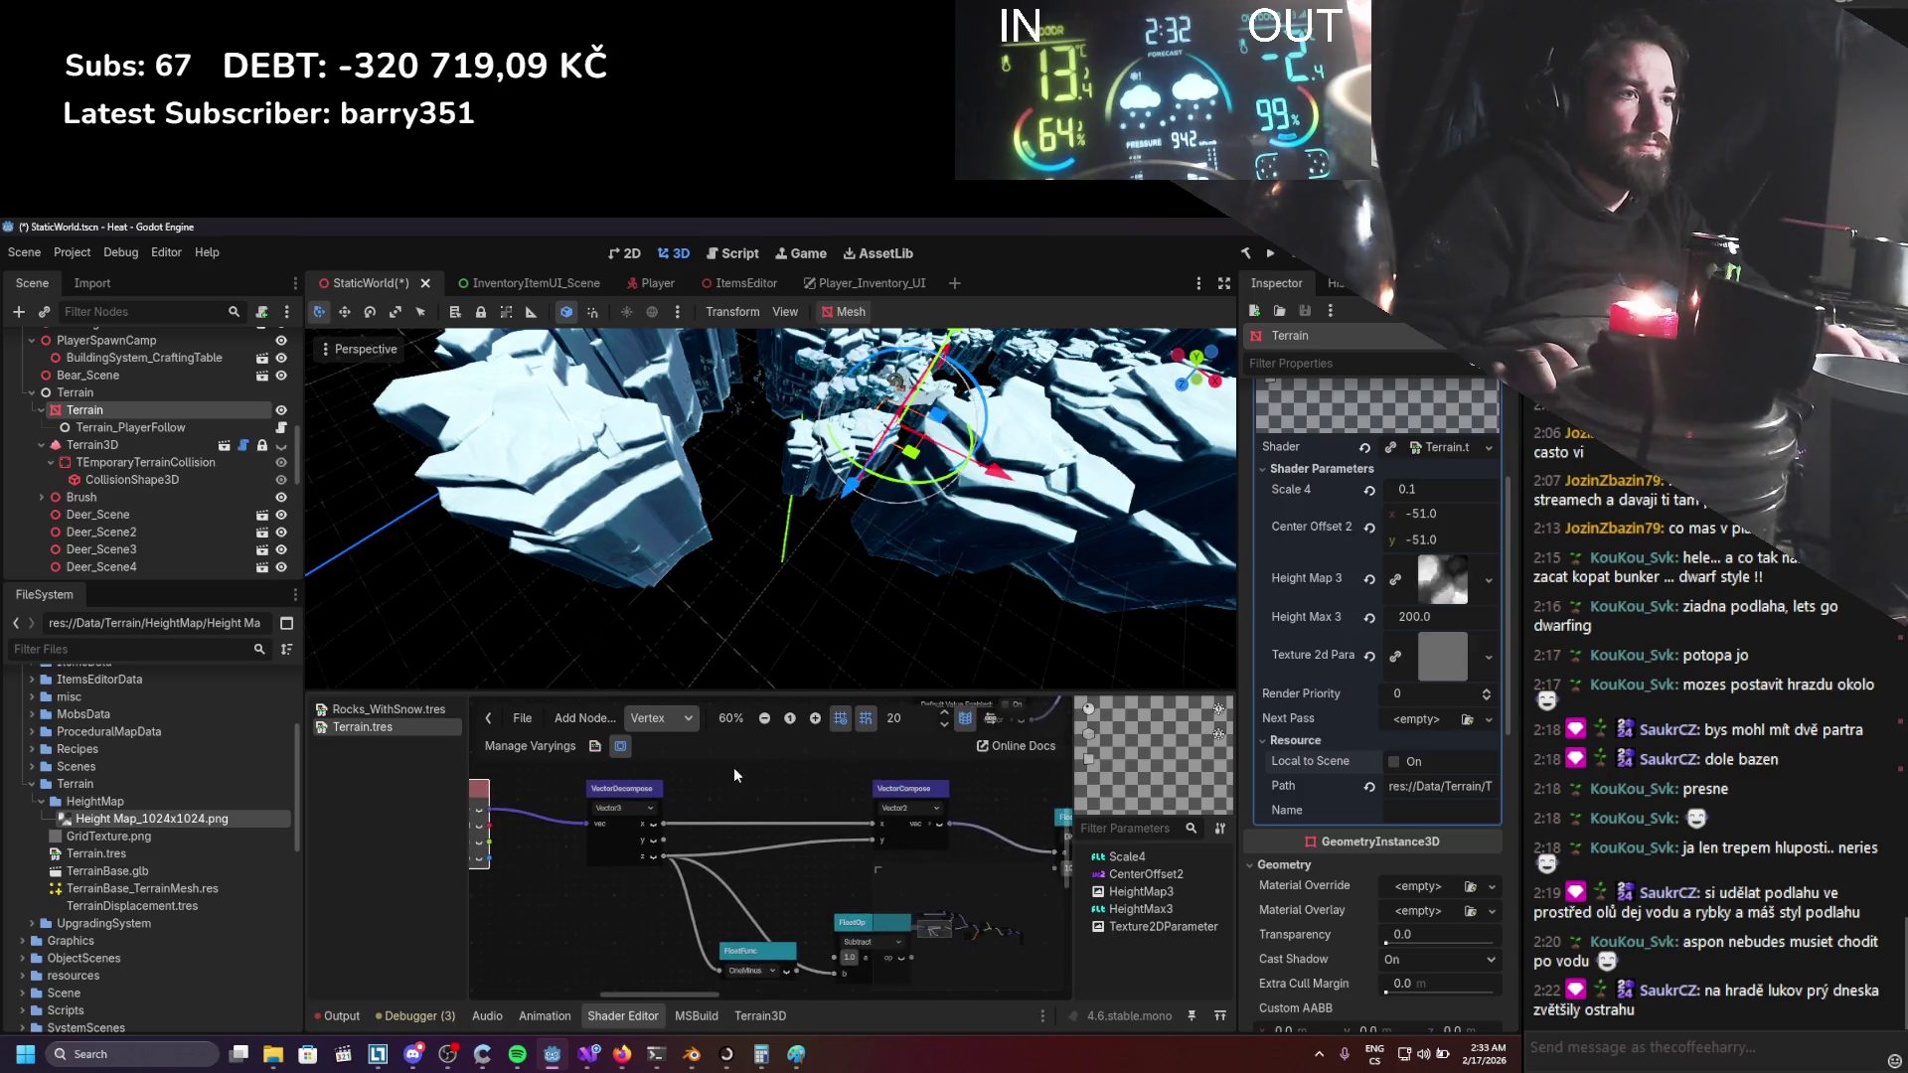
scroll(829, 634, down, 3)
scroll(673, 611, up, 3)
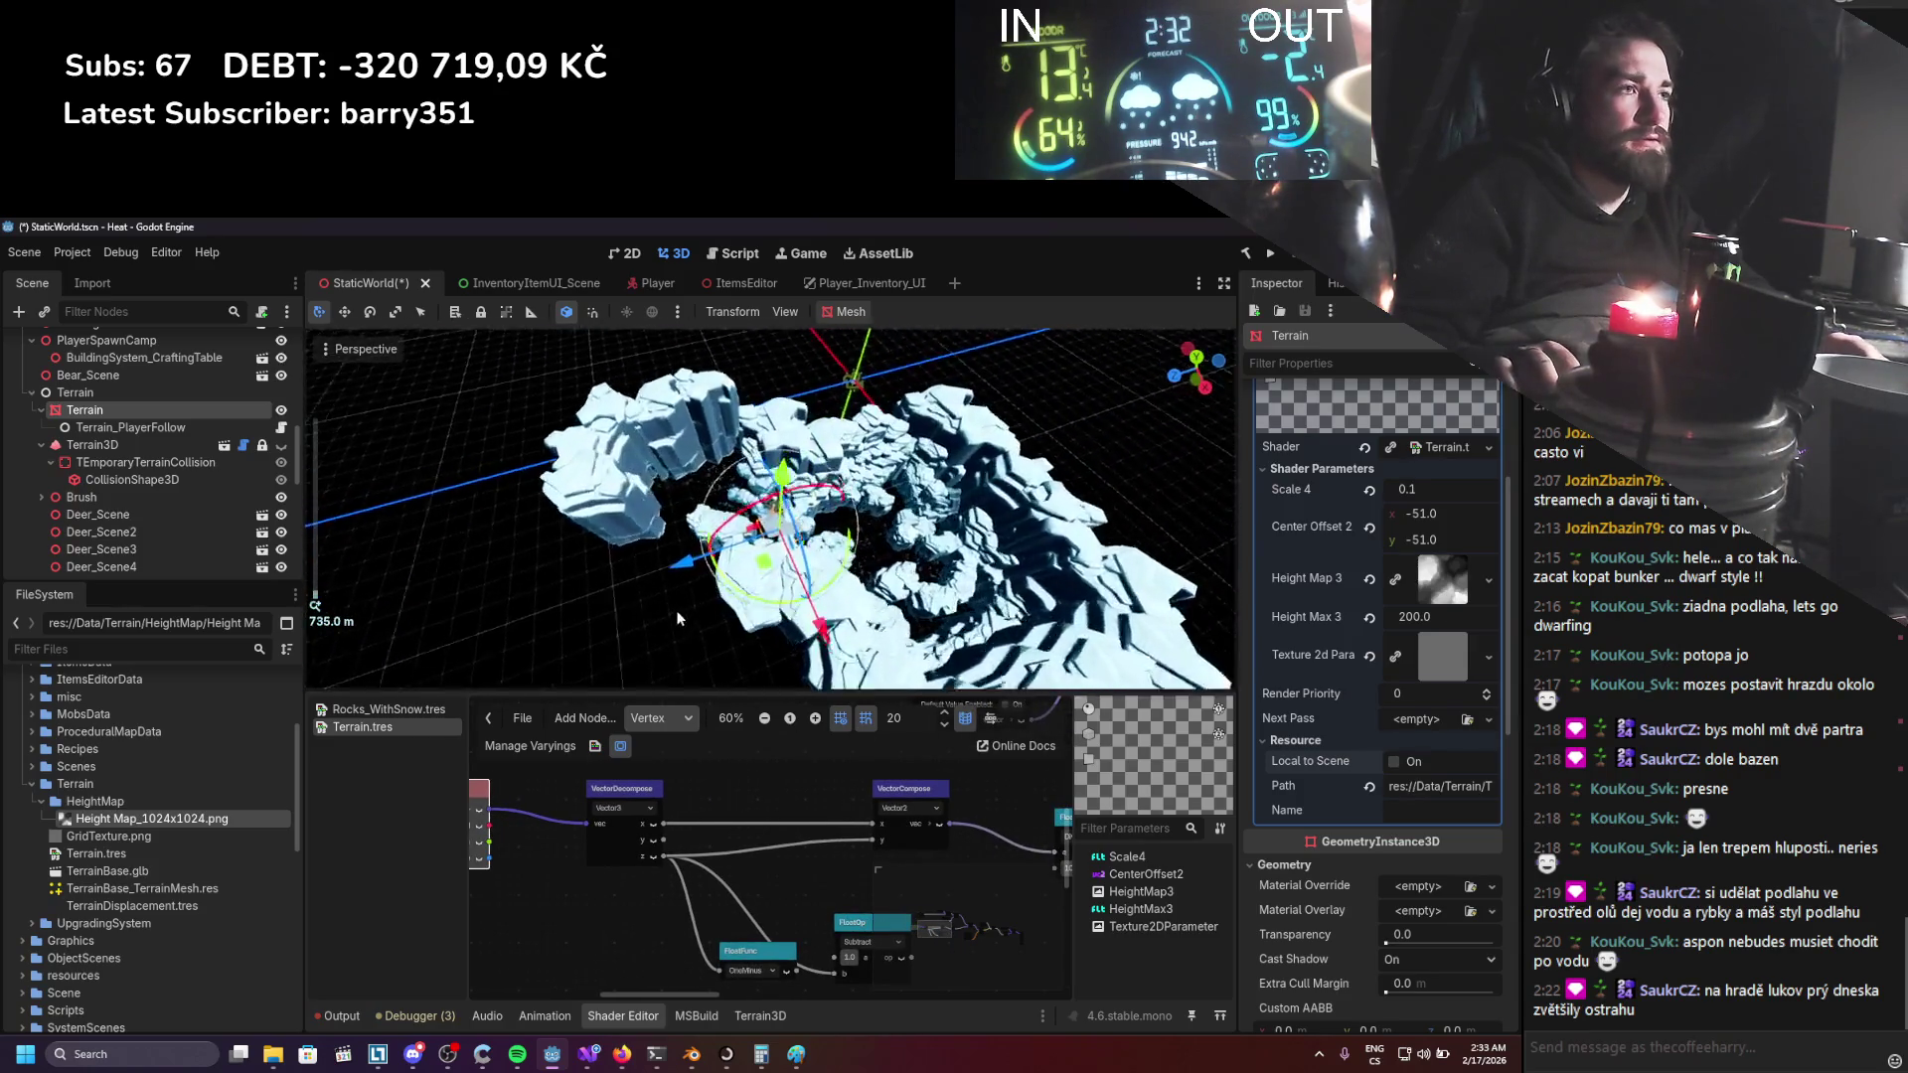
drag(682, 646, 678, 593)
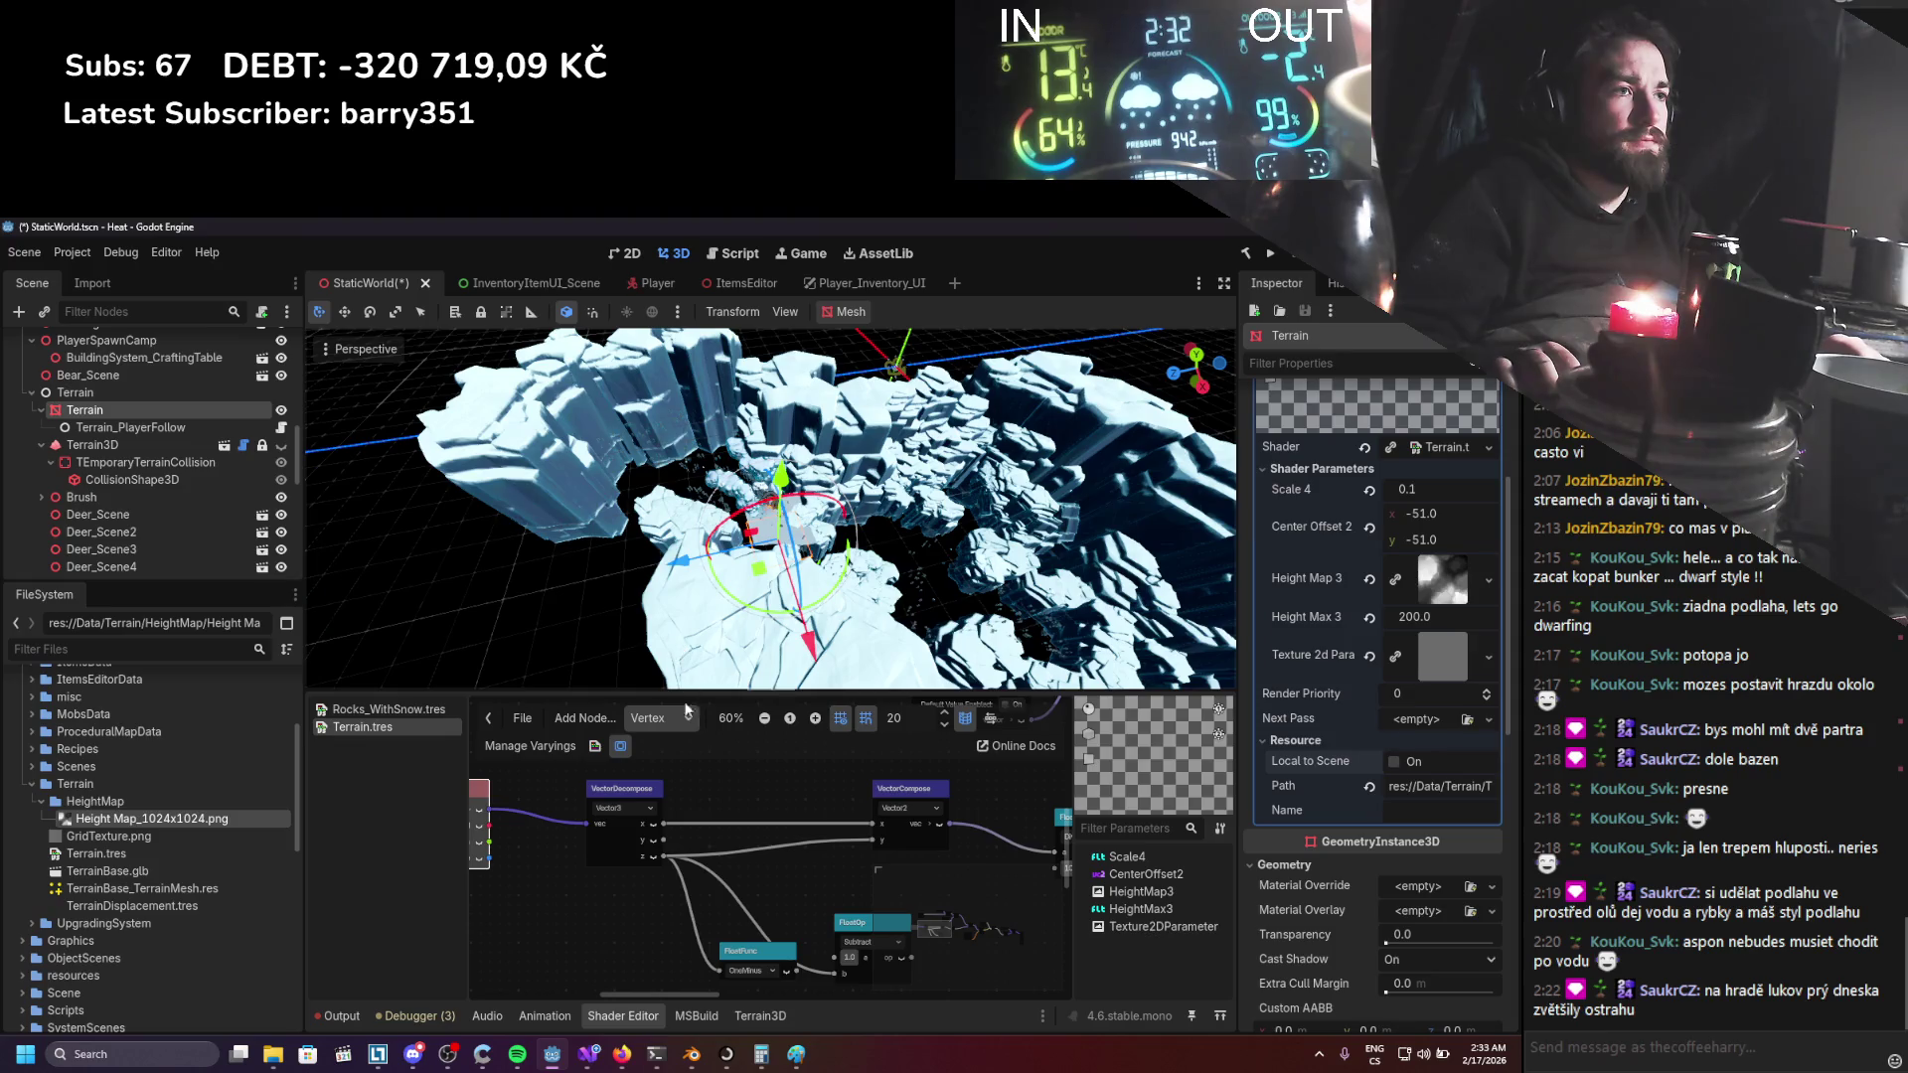
drag(796, 455, 796, 217)
scroll(720, 511, up, 5)
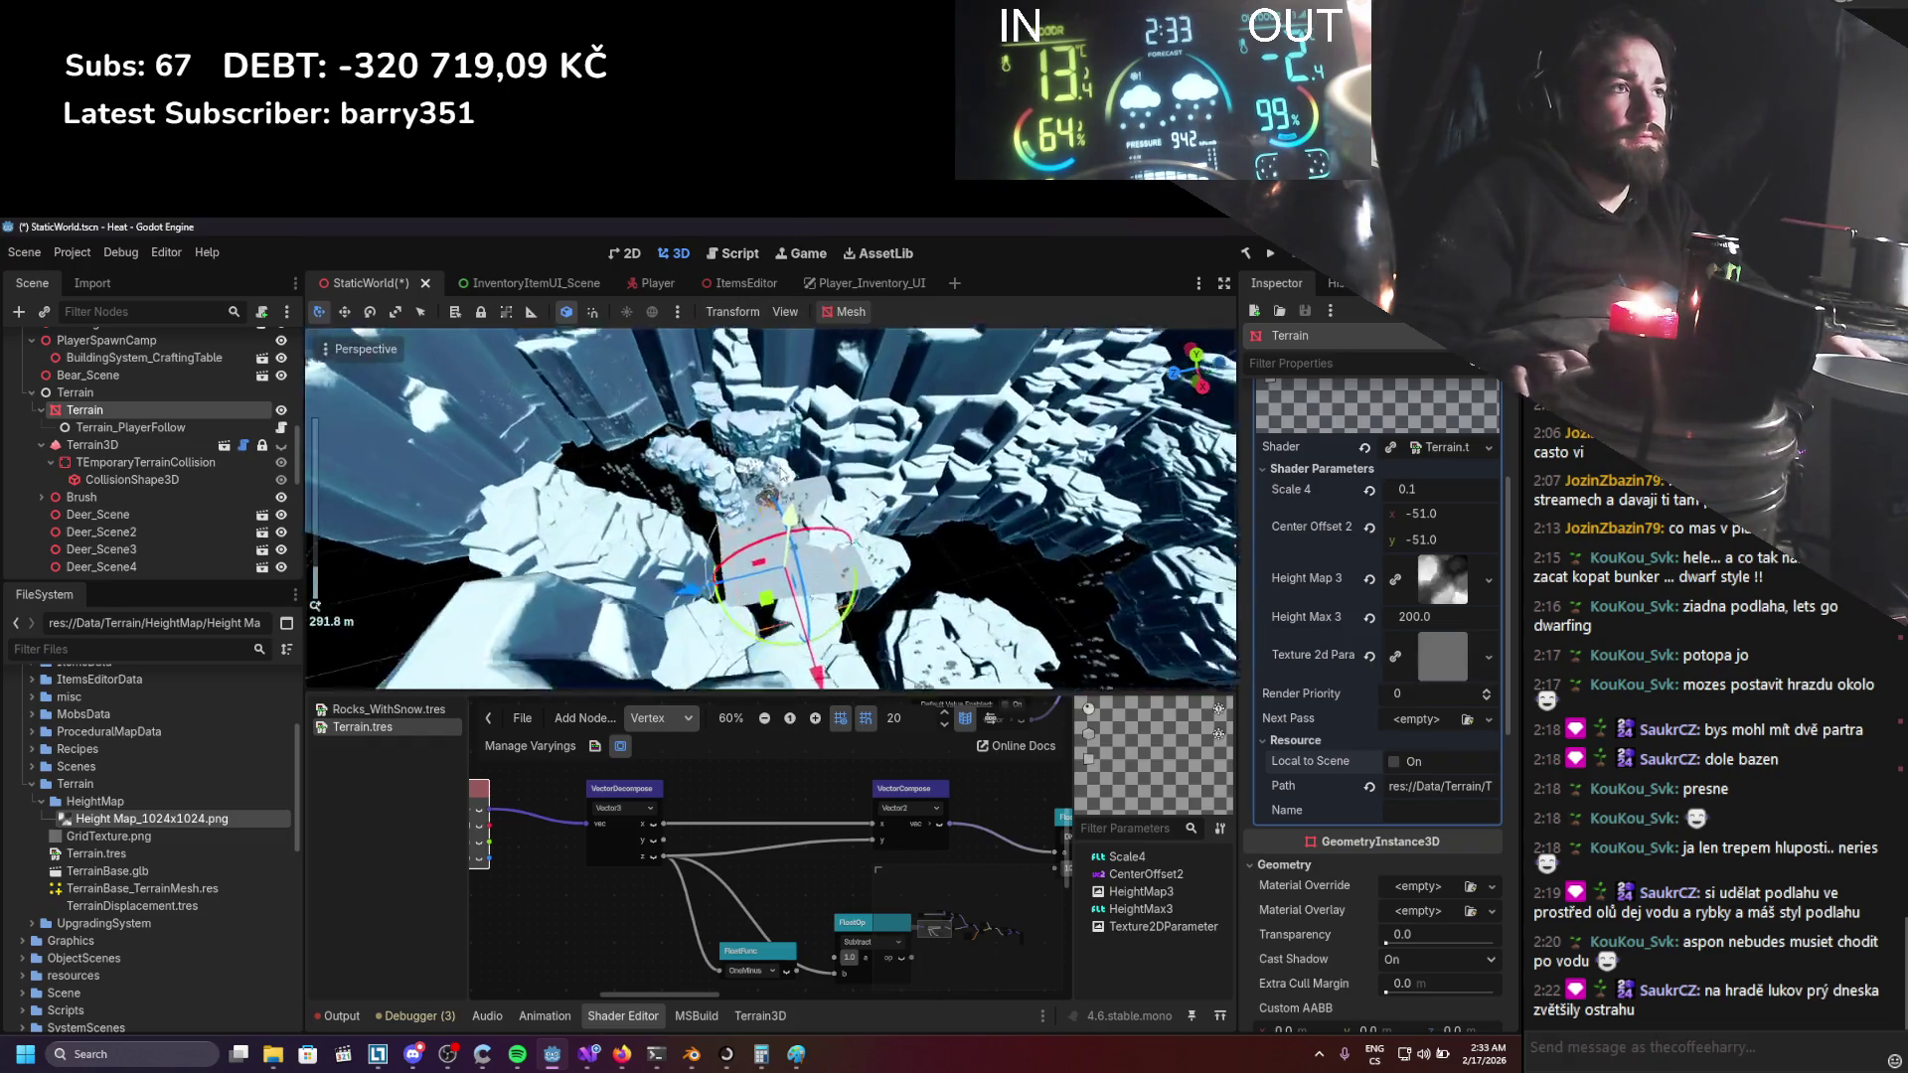
mouse_move(674, 575)
mouse_down()
mouse_move(805, 603)
mouse_move(870, 562)
mouse_move(805, 572)
mouse_move(828, 574)
mouse_up()
key(ctrl+s)
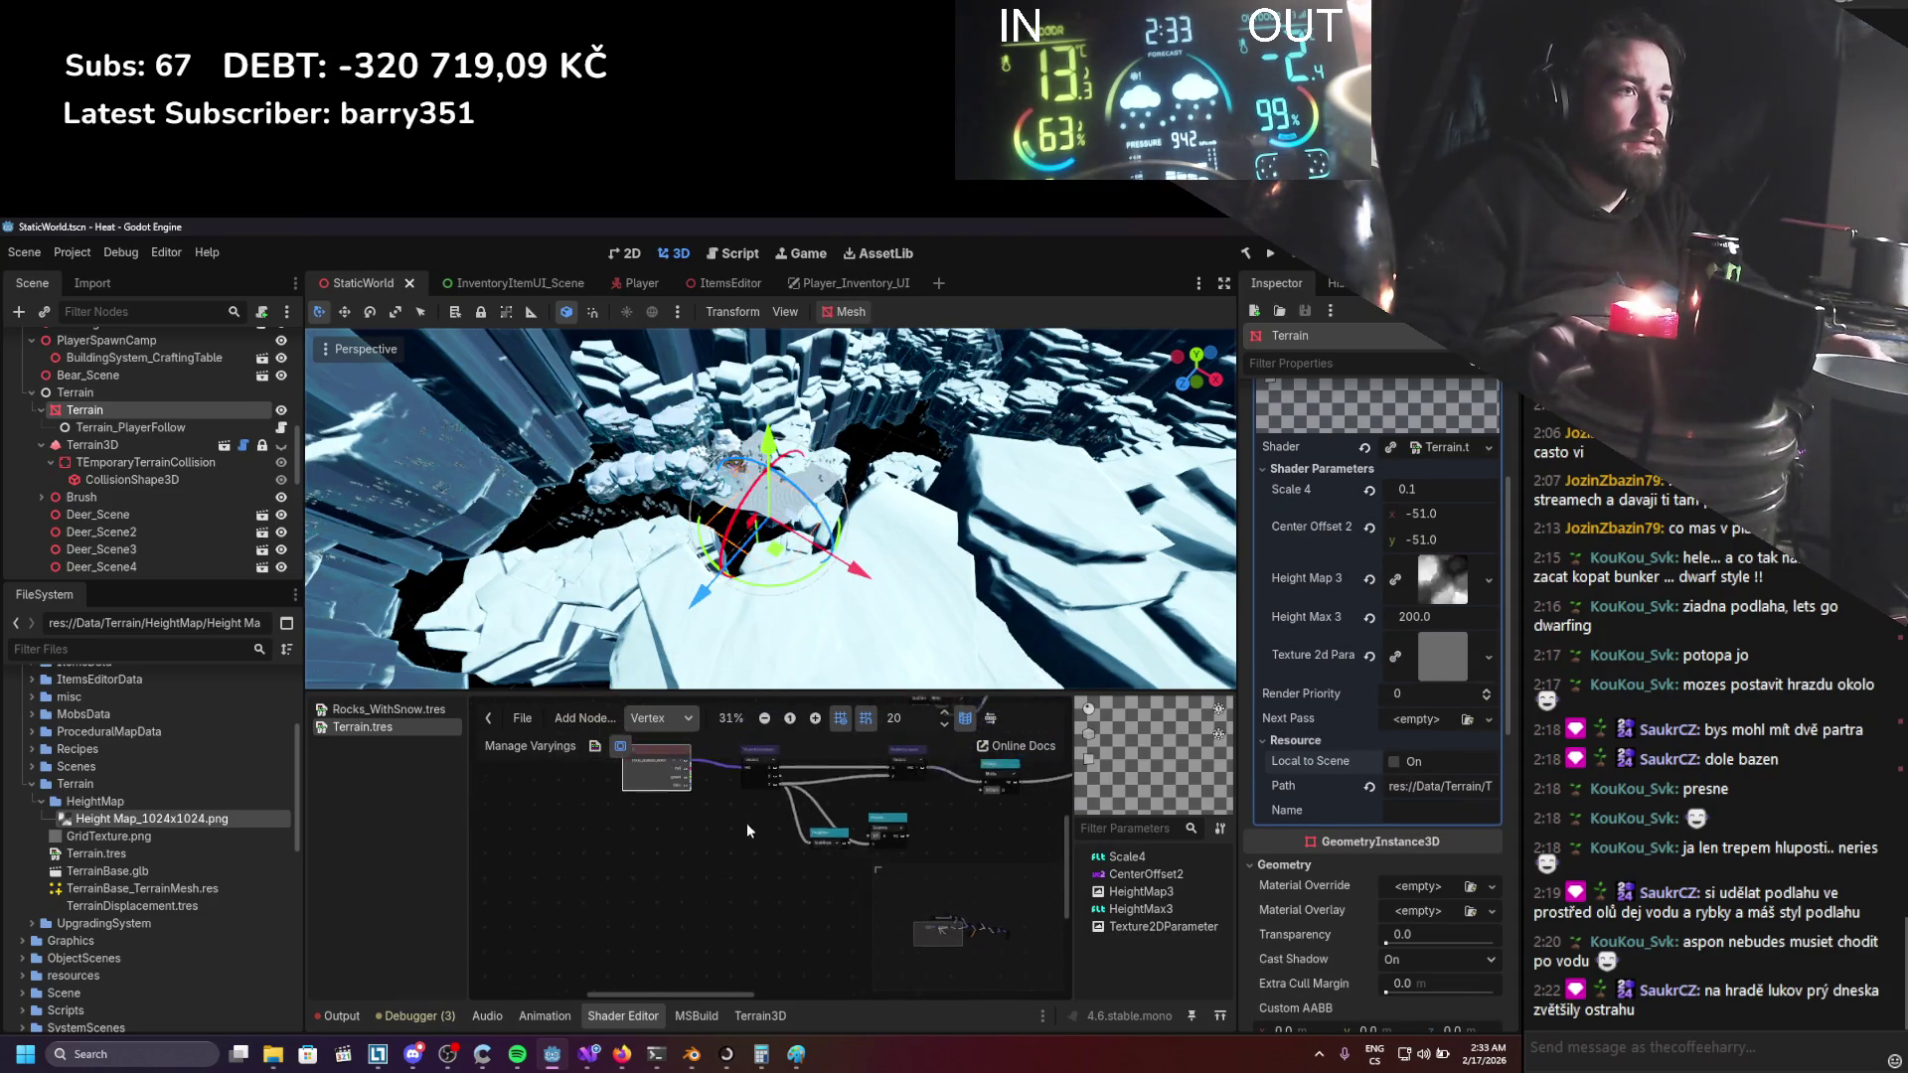
Move the Input node left, check its node_position_world built-in, and save.
scroll(747, 821, down, 1)
scroll(687, 860, up, 2)
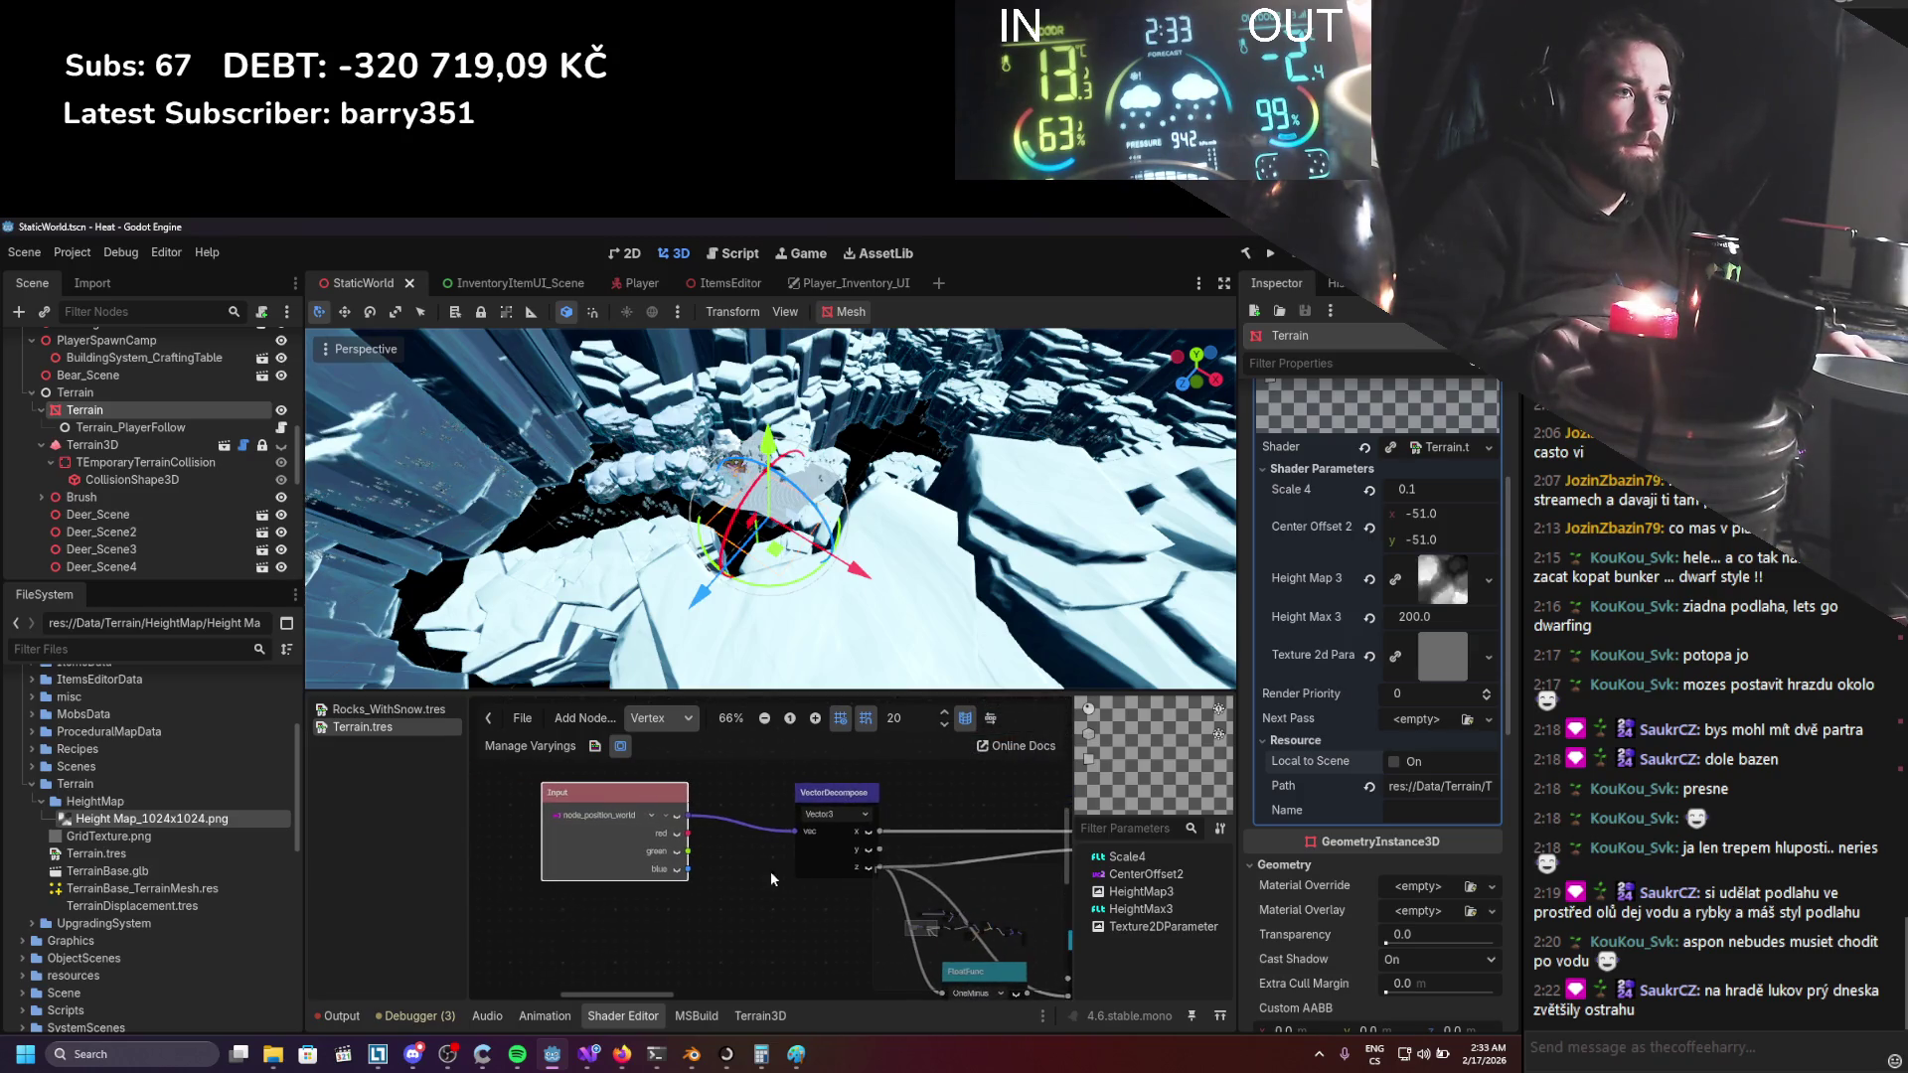
mouse_move(675, 811)
mouse_down()
mouse_move(590, 798)
mouse_move(694, 818)
mouse_up()
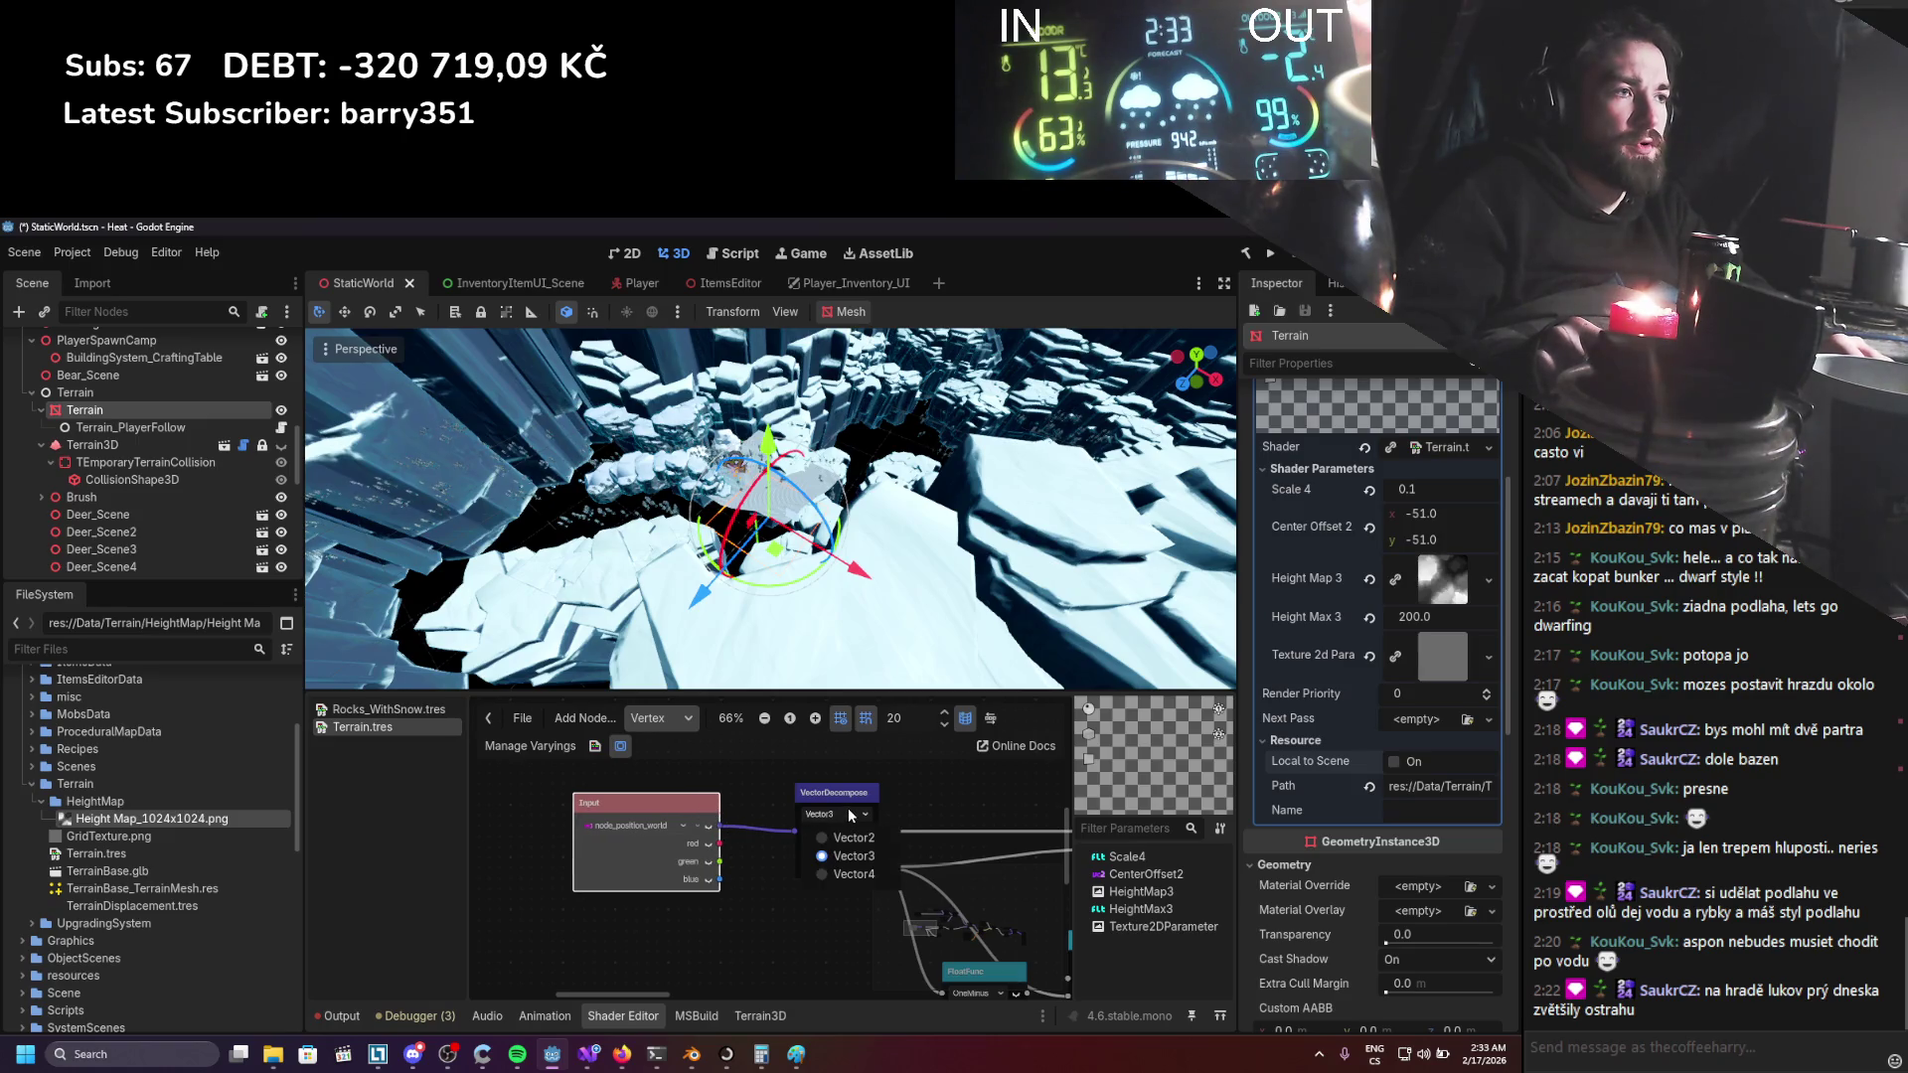
click(666, 830)
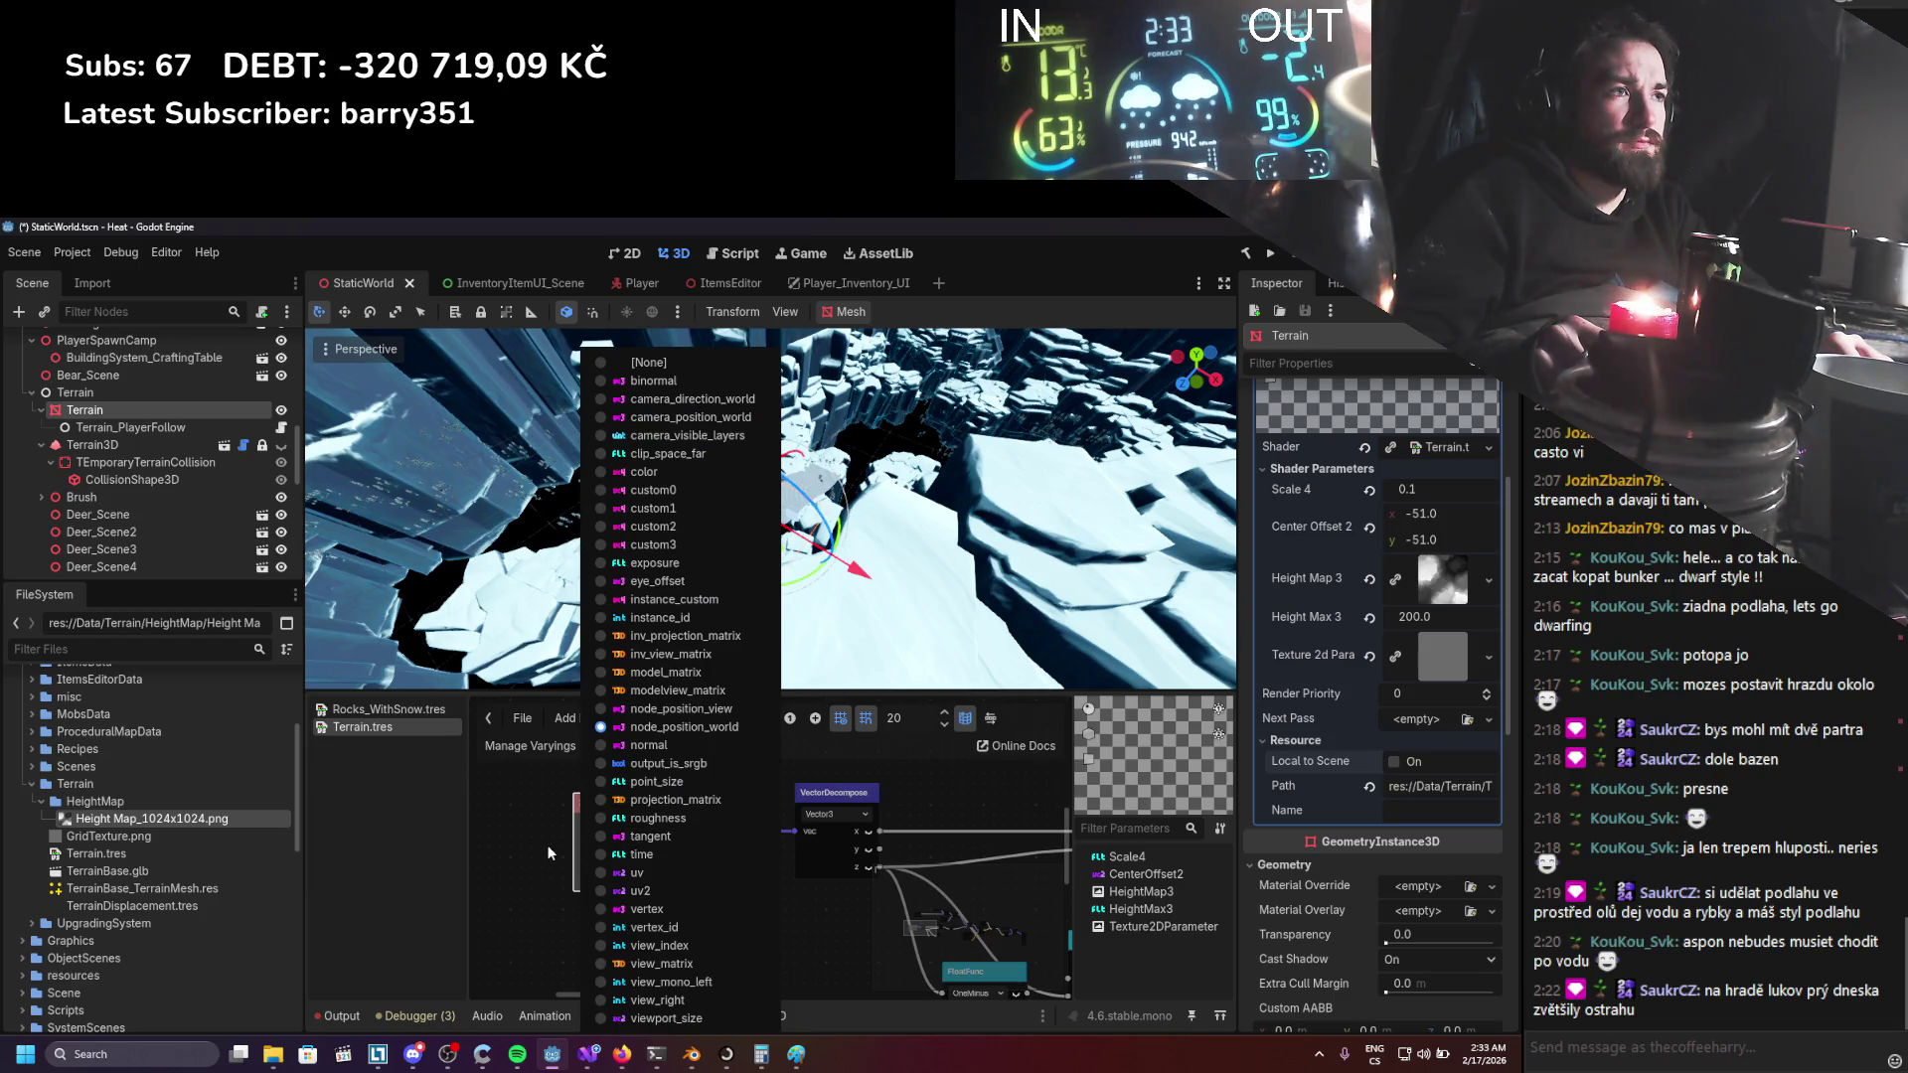
key(ctrl+s)
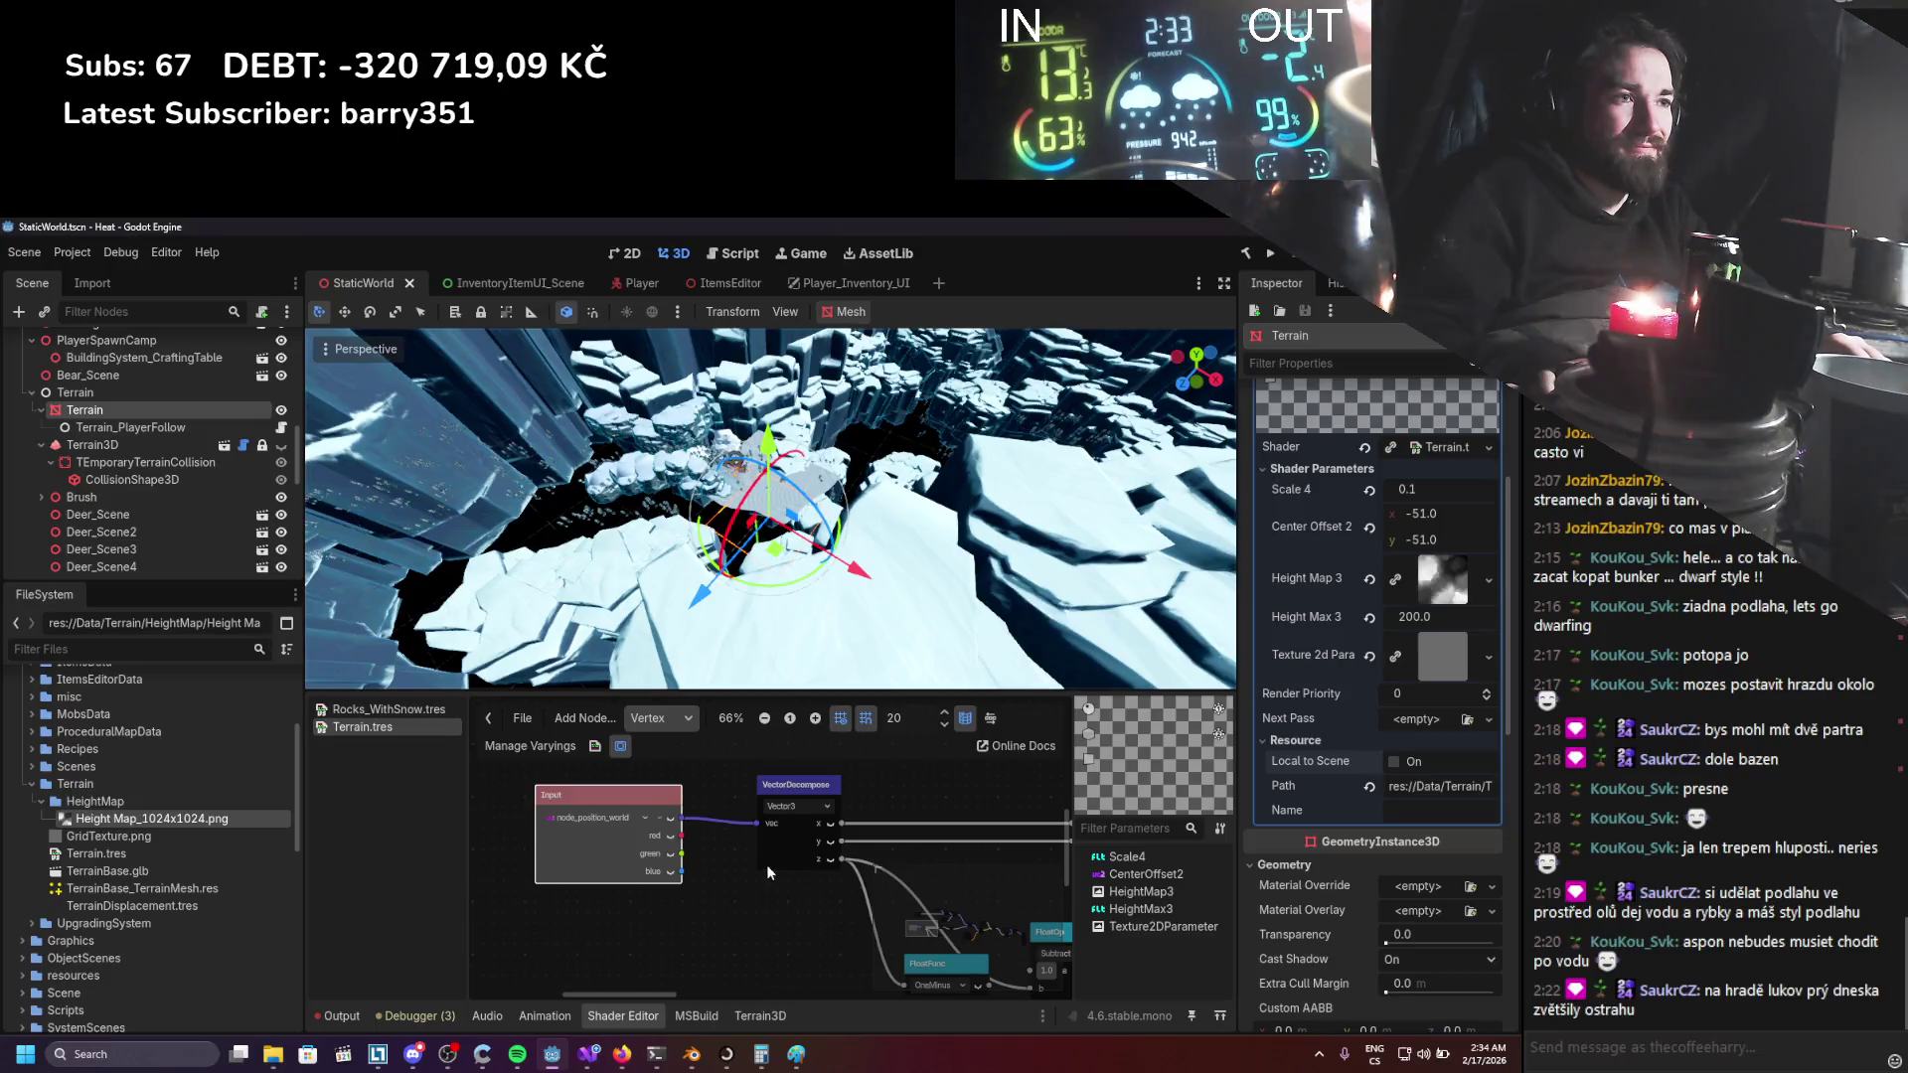
Pan the vertex graph over to the divide-by-1024.0 node and save again.
click(647, 815)
click(645, 814)
mouse_move(861, 873)
mouse_down()
mouse_move(680, 890)
mouse_move(614, 873)
mouse_up()
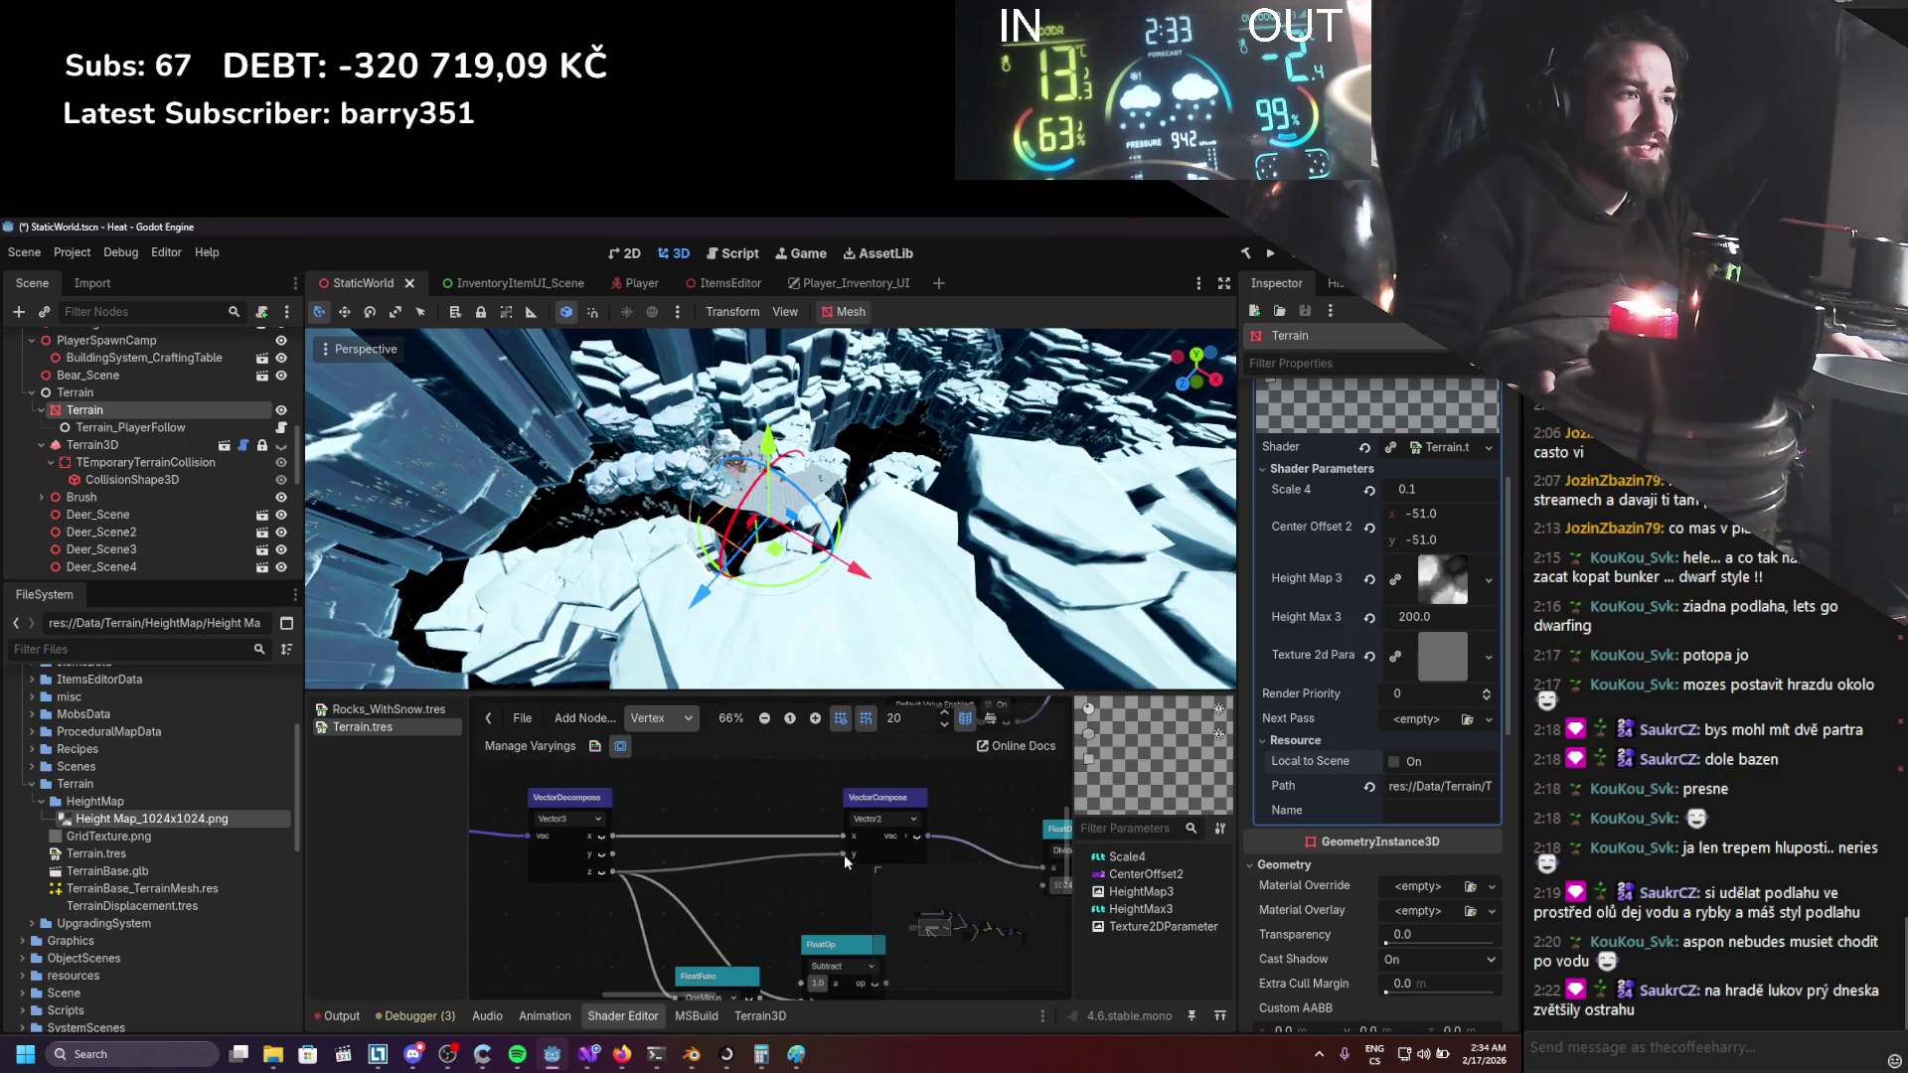
drag(832, 884, 609, 871)
key(ctrl+s)
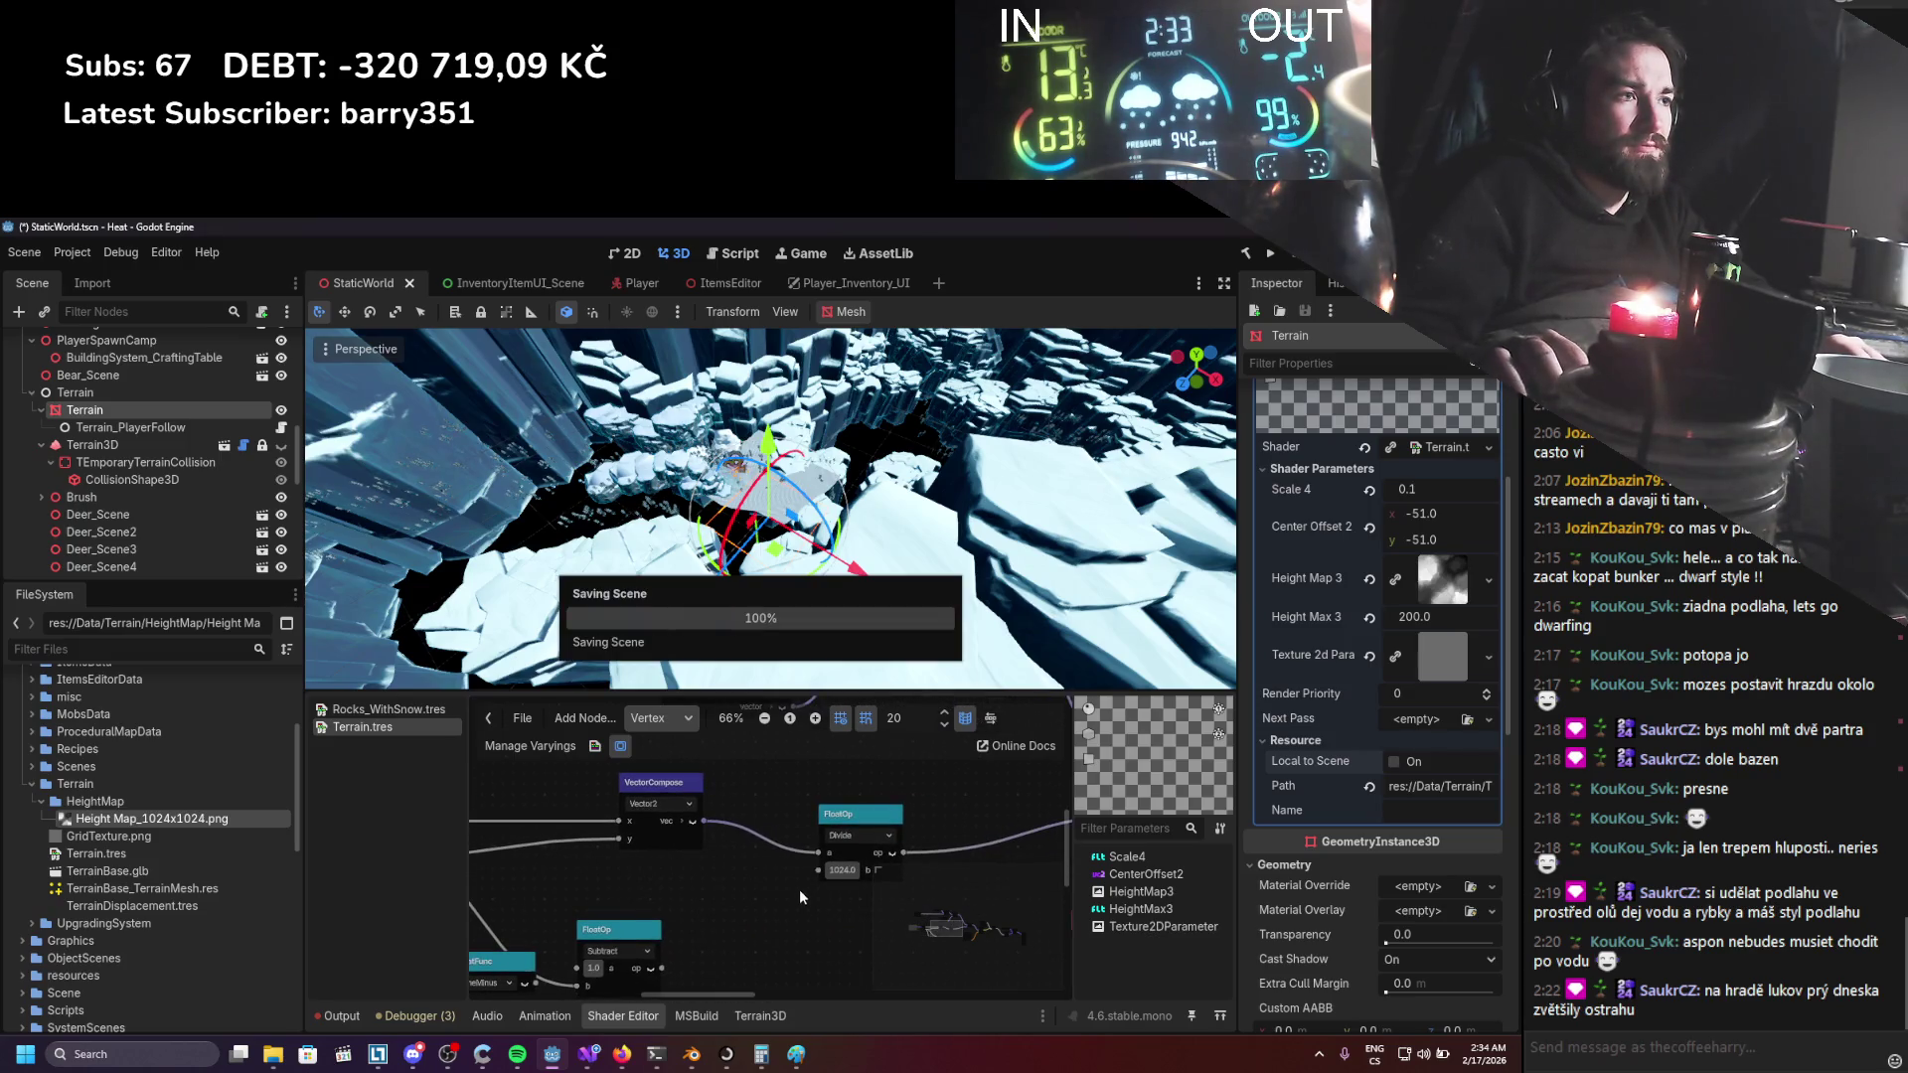
Pan the shader graph across the OneMinus, Subtract and UVFunc nodes, saving the scene.
scroll(735, 908, up, 1)
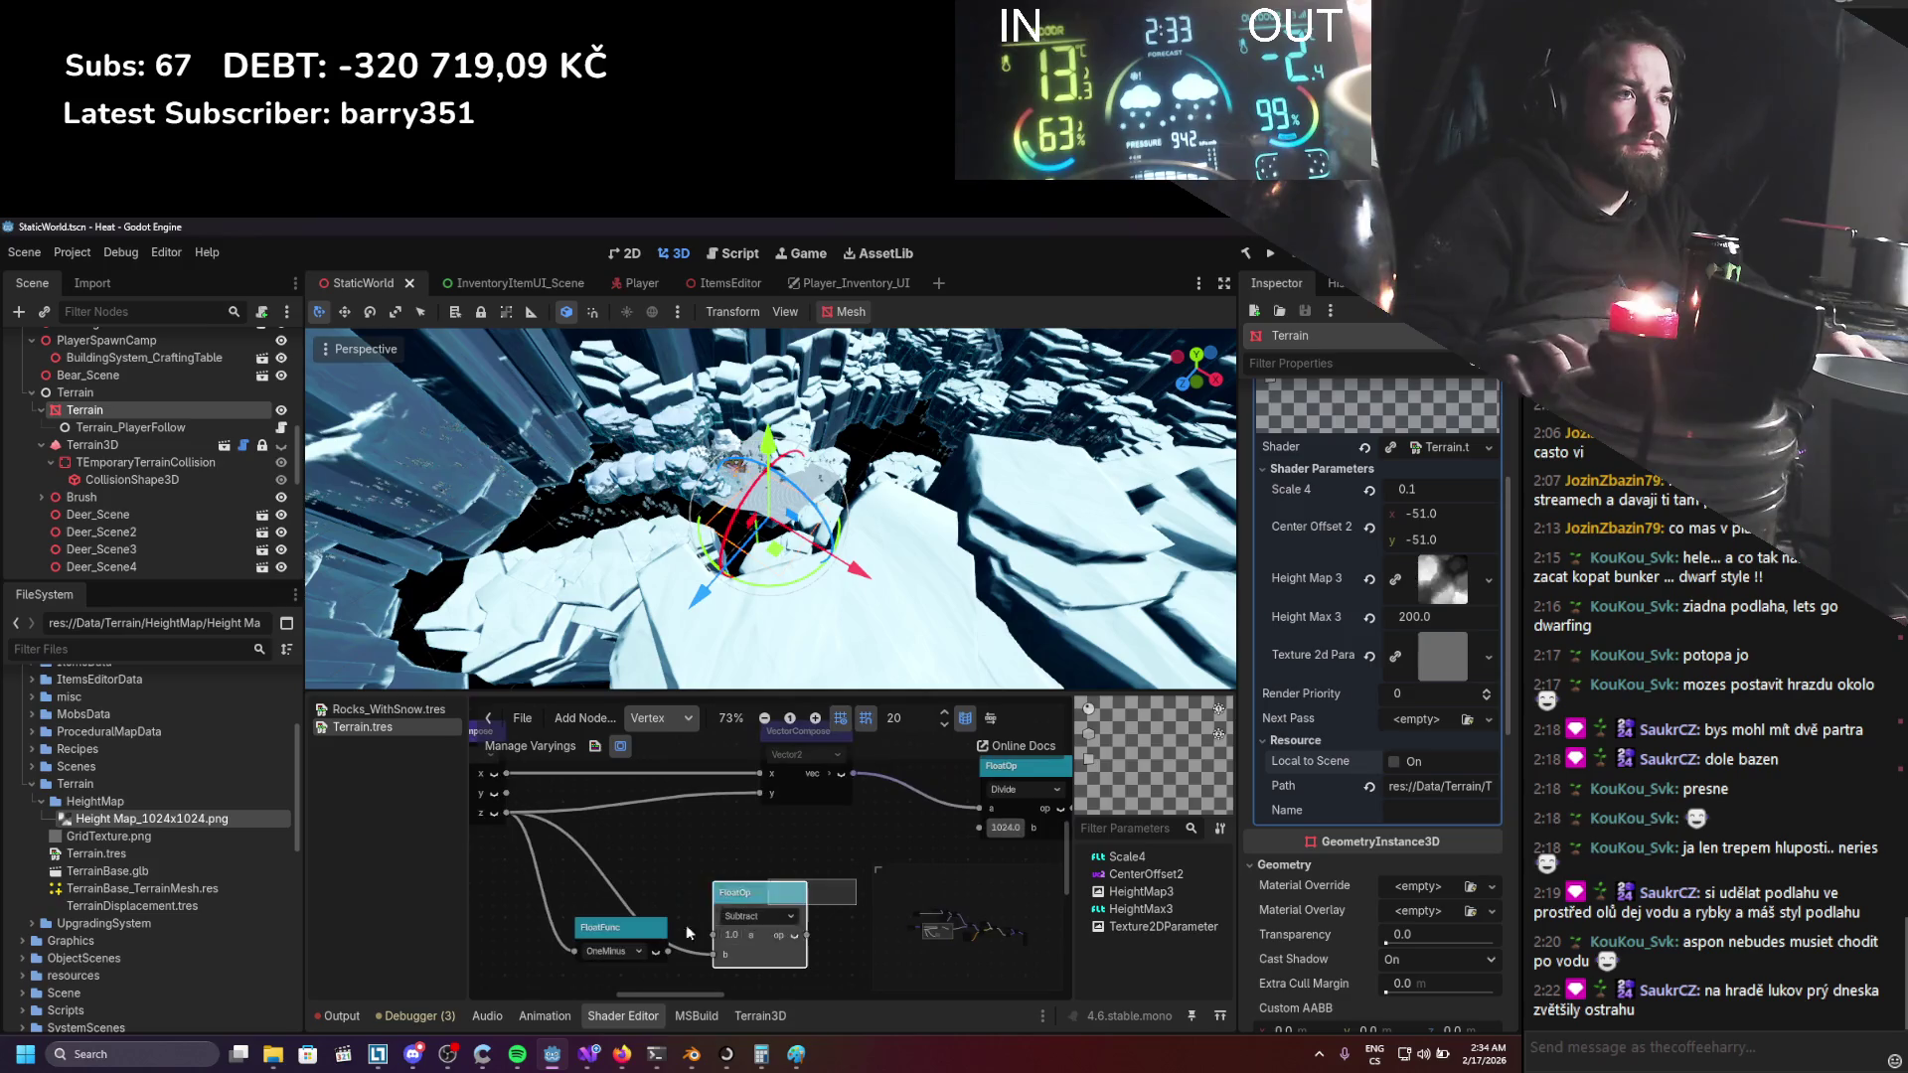
mouse_move(688, 911)
mouse_down()
mouse_move(840, 872)
mouse_move(578, 870)
mouse_move(353, 938)
mouse_up()
key(ctrl+s)
drag(956, 926, 939, 893)
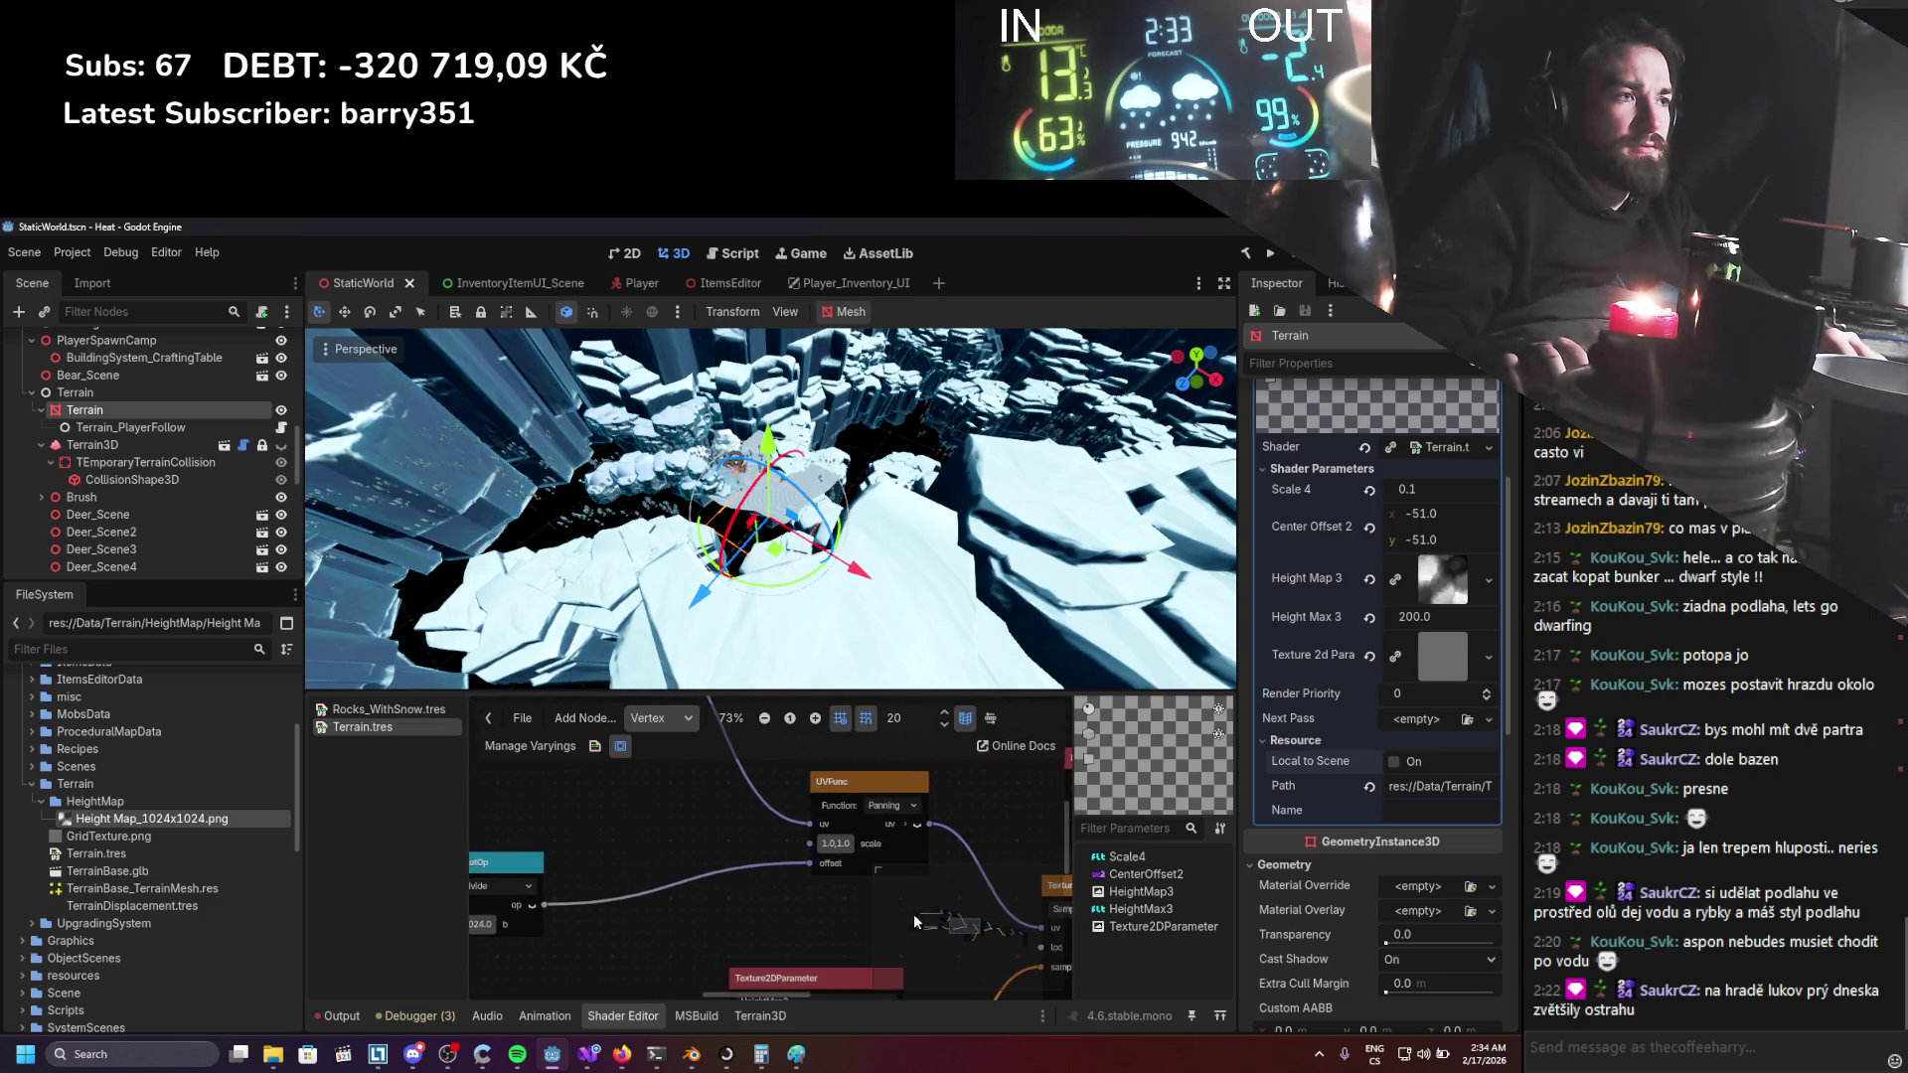
mouse_move(688, 920)
mouse_down()
mouse_move(766, 855)
mouse_move(886, 878)
mouse_up()
Move the Terrain along its Z and X axes and orbit the view around it.
mouse_move(711, 584)
mouse_down()
mouse_move(568, 692)
mouse_move(660, 636)
mouse_move(427, 695)
mouse_move(554, 652)
mouse_up()
scroll(618, 624, down, 5)
mouse_move(785, 596)
mouse_down()
mouse_move(1171, 630)
mouse_move(939, 637)
mouse_up()
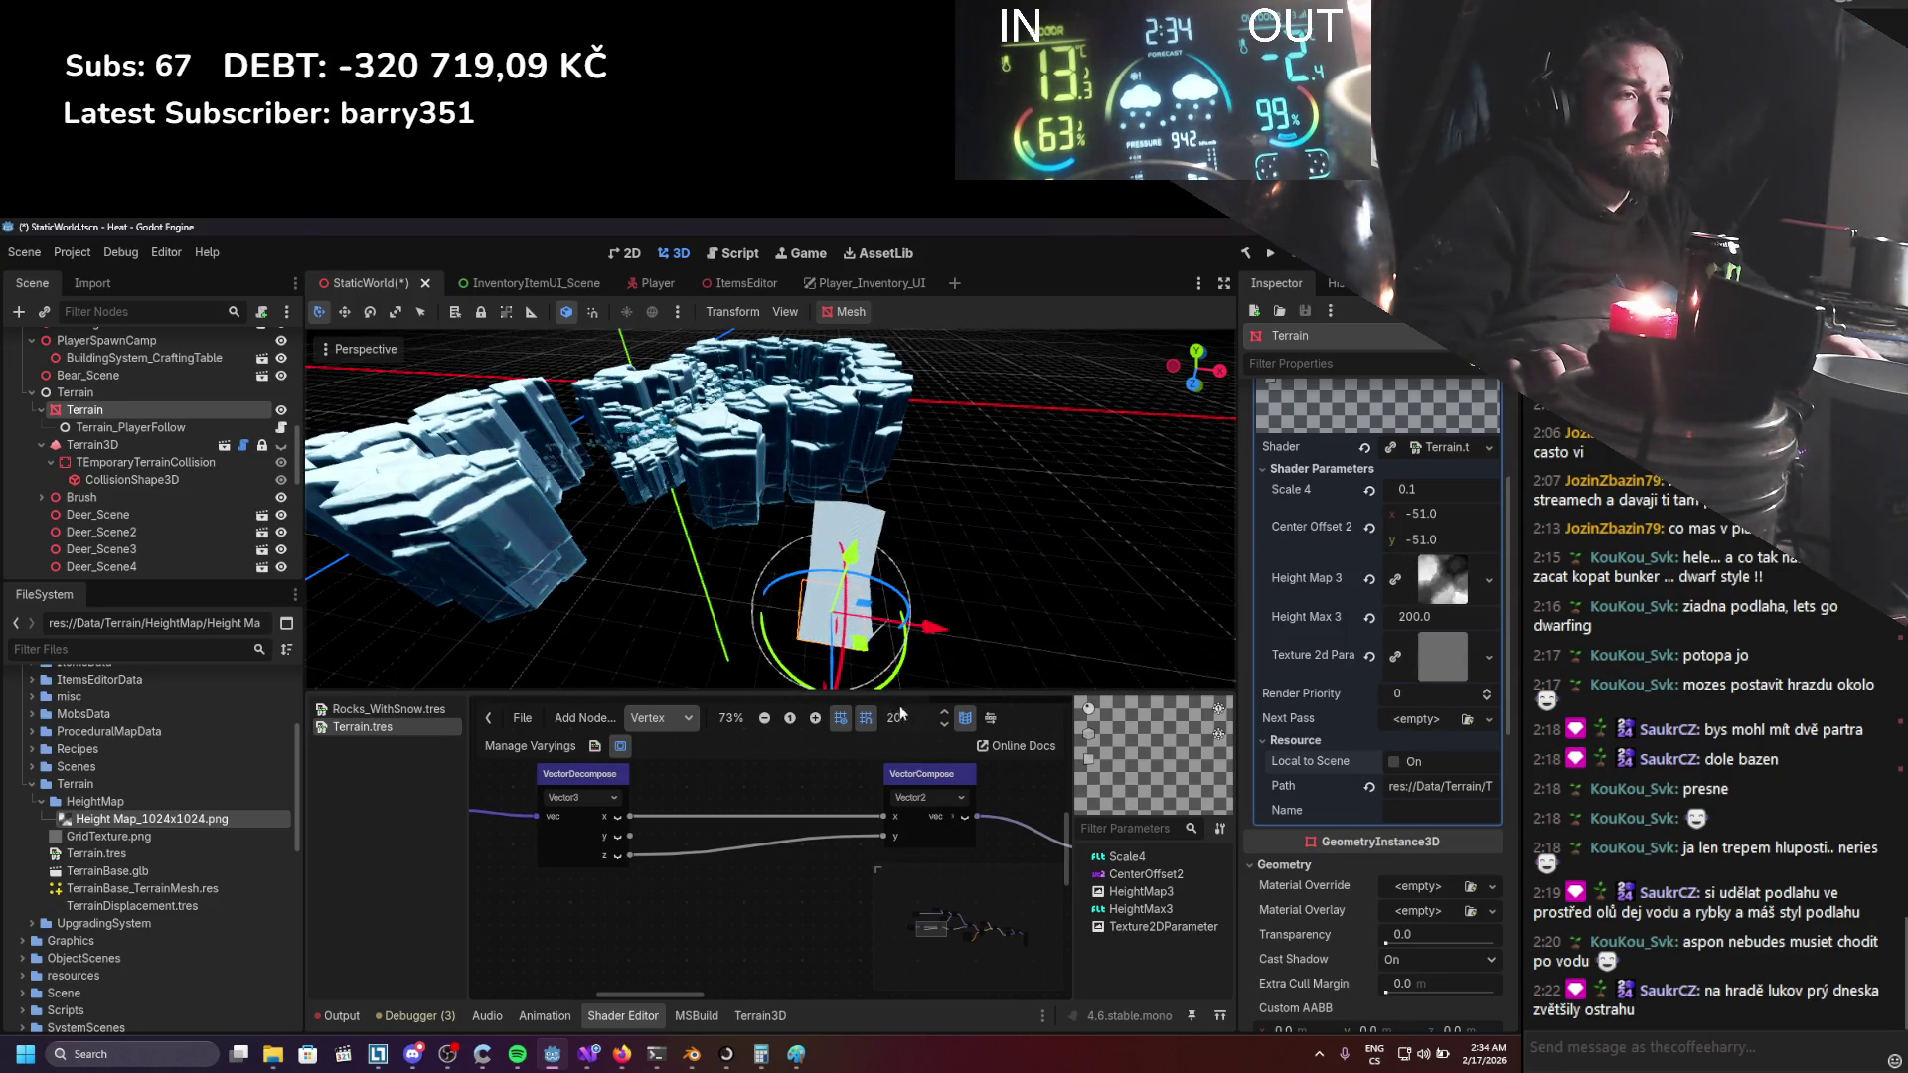
scroll(850, 908, down, 2)
drag(850, 908, 541, 823)
scroll(777, 451, up, 5)
mouse_move(860, 446)
mouse_down()
mouse_move(956, 461)
mouse_move(974, 444)
mouse_up()
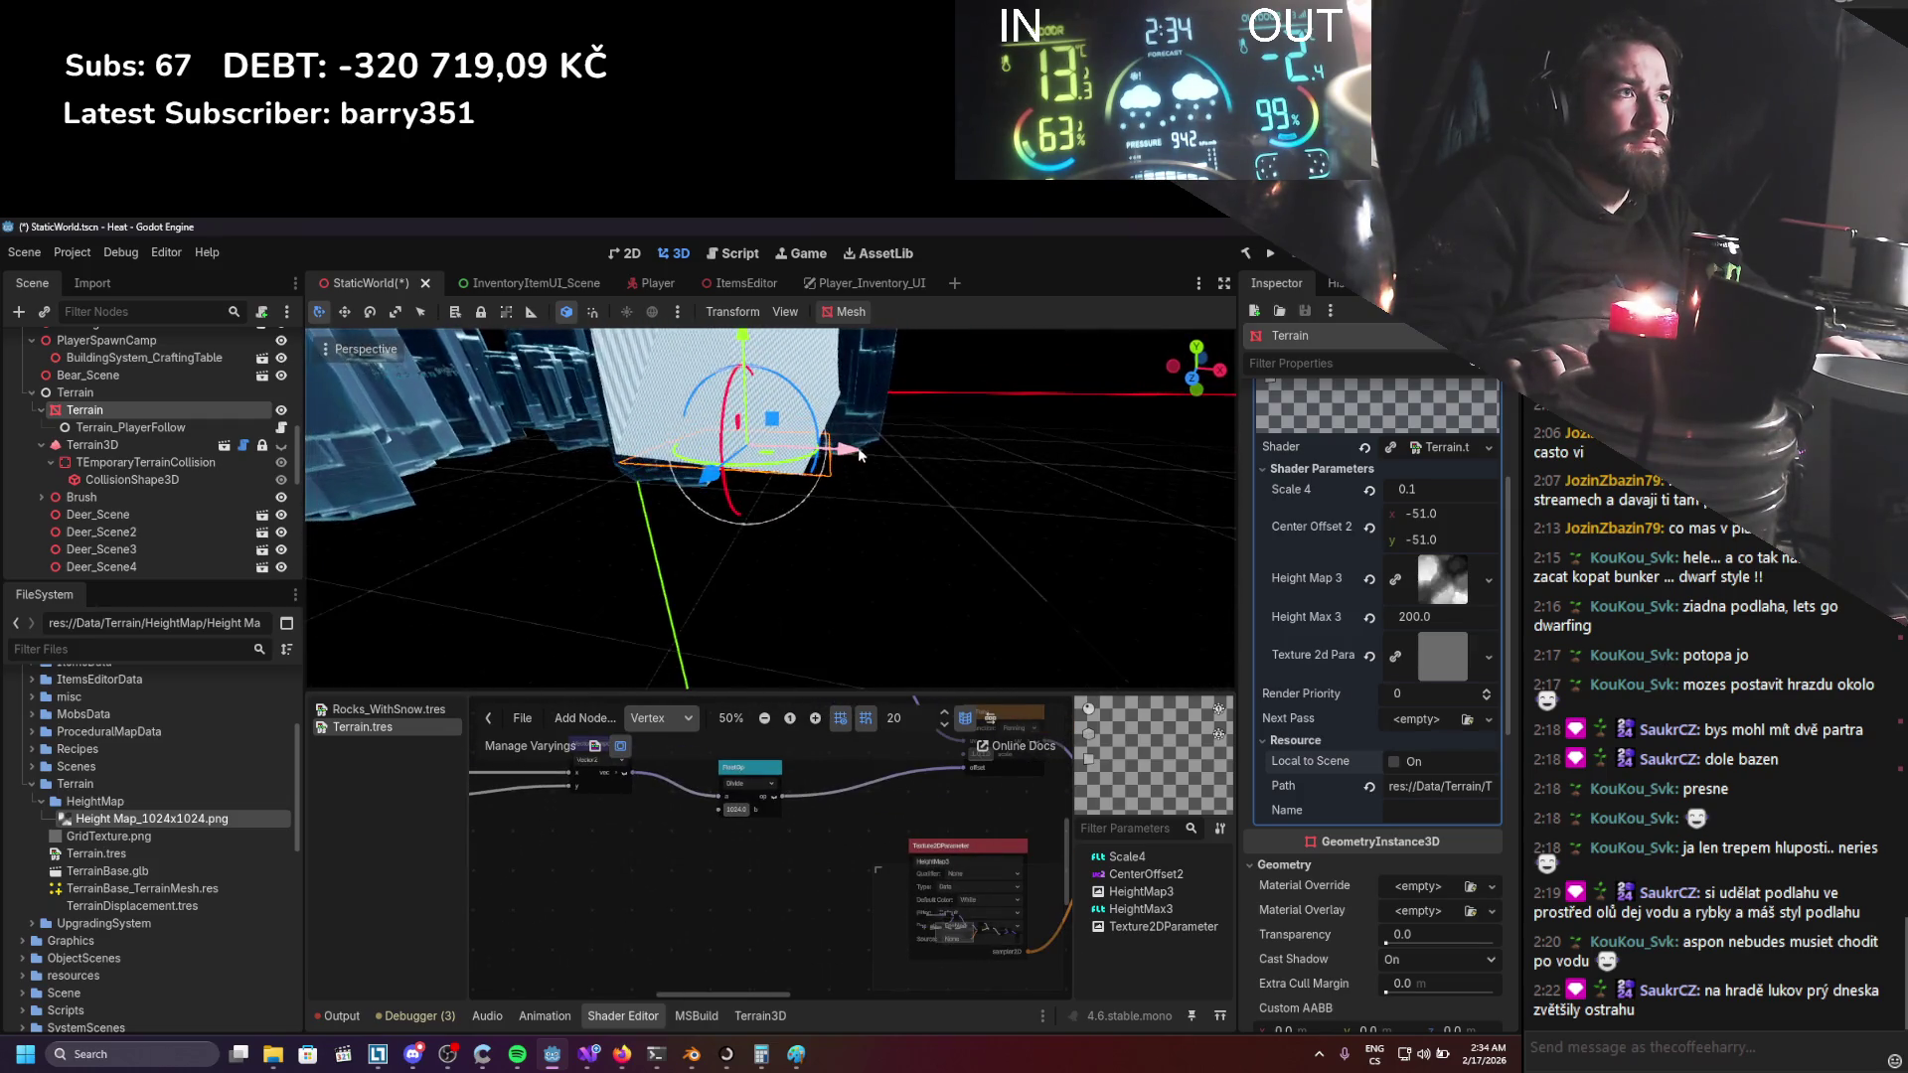
scroll(975, 444, down, 5)
mouse_move(860, 615)
mouse_down()
mouse_move(735, 563)
mouse_move(691, 587)
mouse_move(587, 574)
mouse_move(767, 611)
mouse_move(743, 626)
mouse_move(948, 432)
mouse_move(864, 390)
mouse_move(862, 470)
mouse_move(755, 552)
mouse_move(845, 531)
mouse_move(724, 551)
mouse_move(929, 444)
mouse_move(723, 502)
mouse_up()
scroll(948, 432, up, 2)
Save the scene and scroll the vertex graph to the VectorCompose and divide-by-1024.0 nodes.
key(ctrl+s)
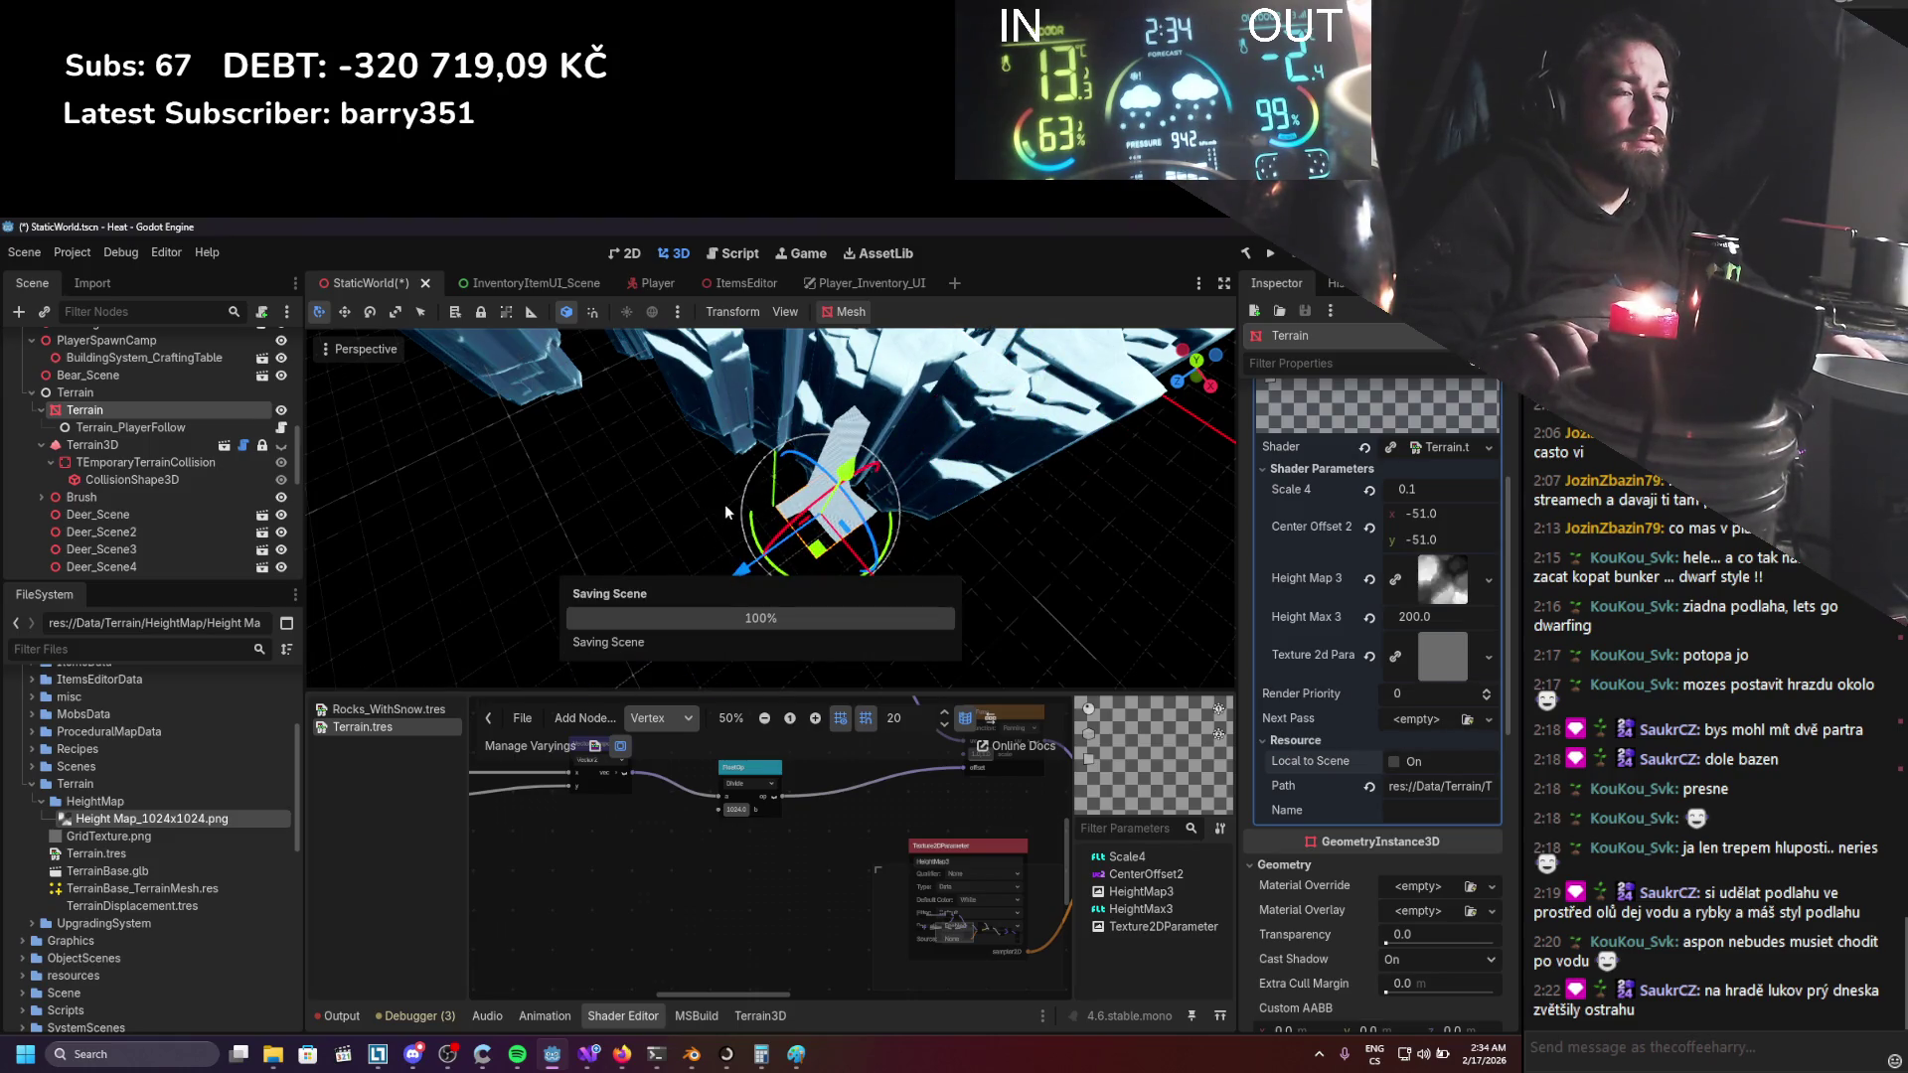
scroll(750, 860, down, 2)
scroll(759, 778, left, 5)
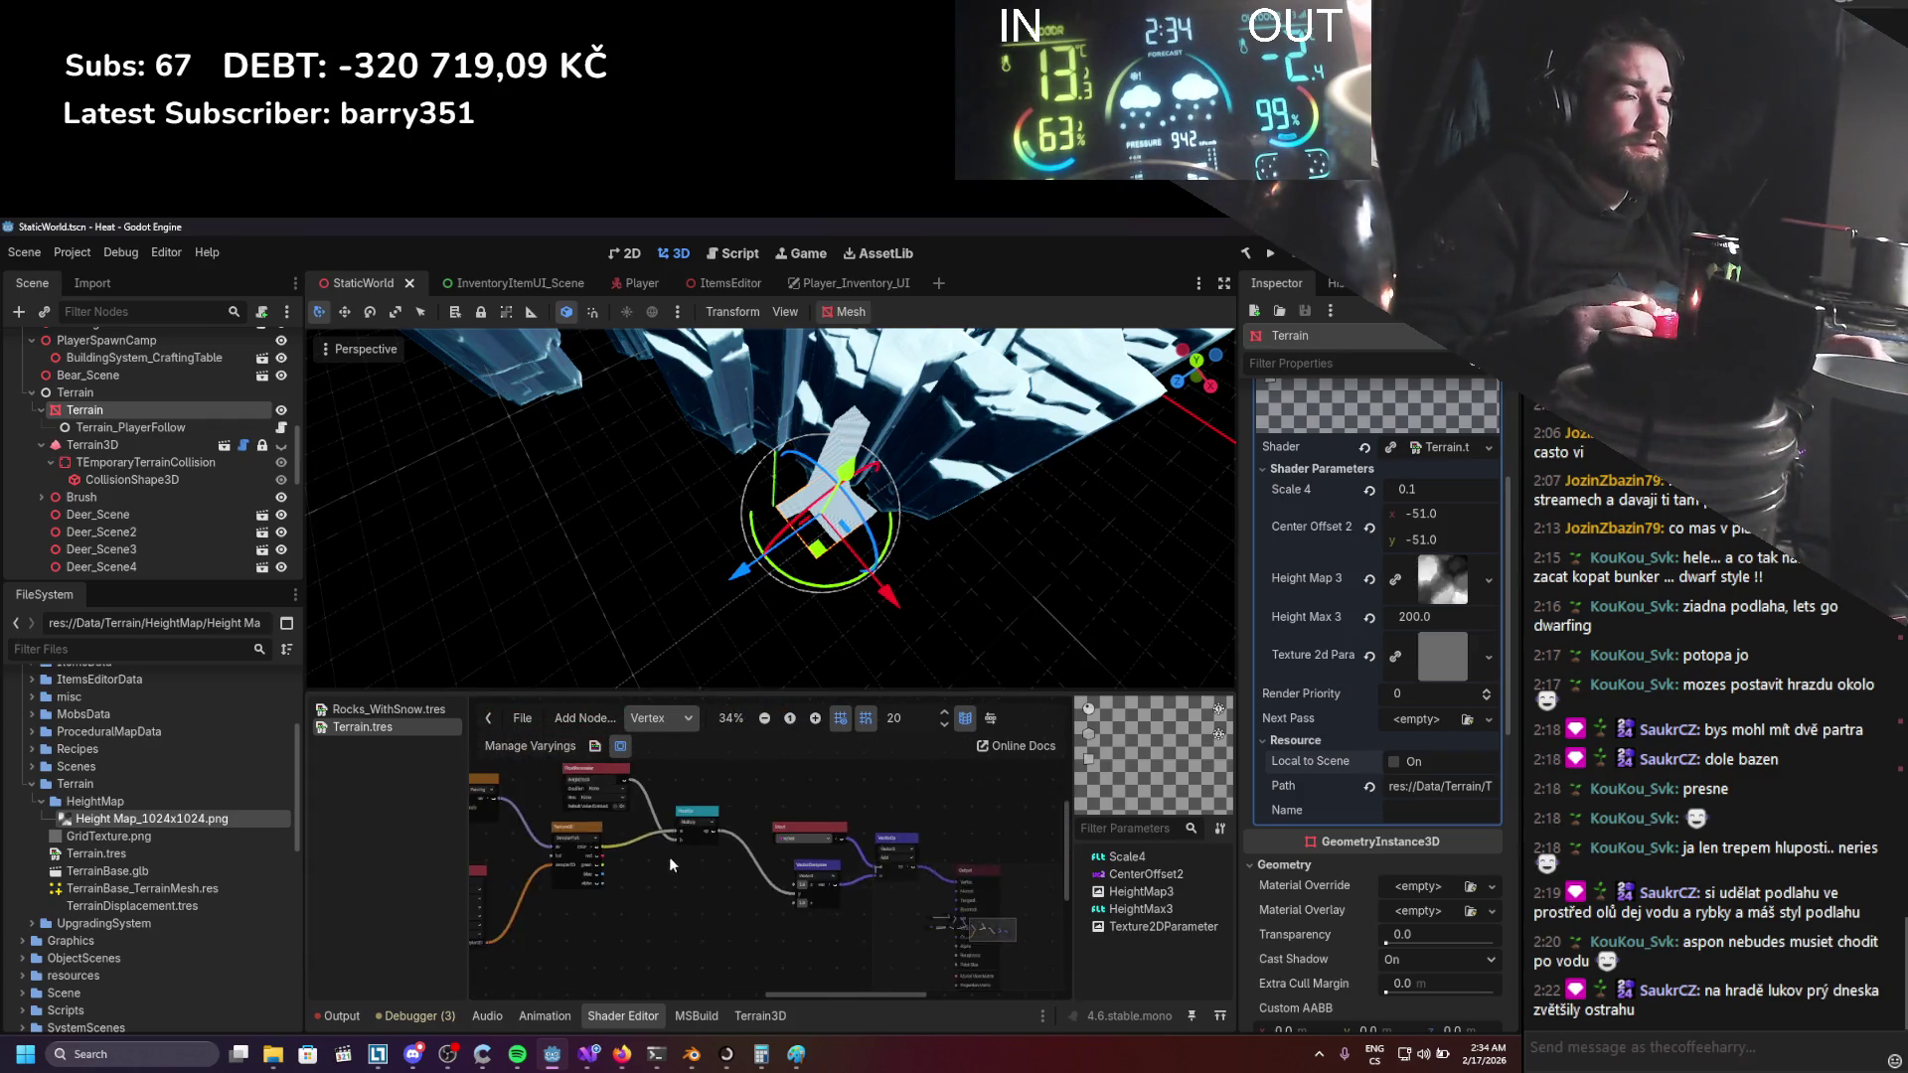
scroll(558, 834, left, 5)
scroll(716, 841, up, 1)
scroll(715, 841, up, 2)
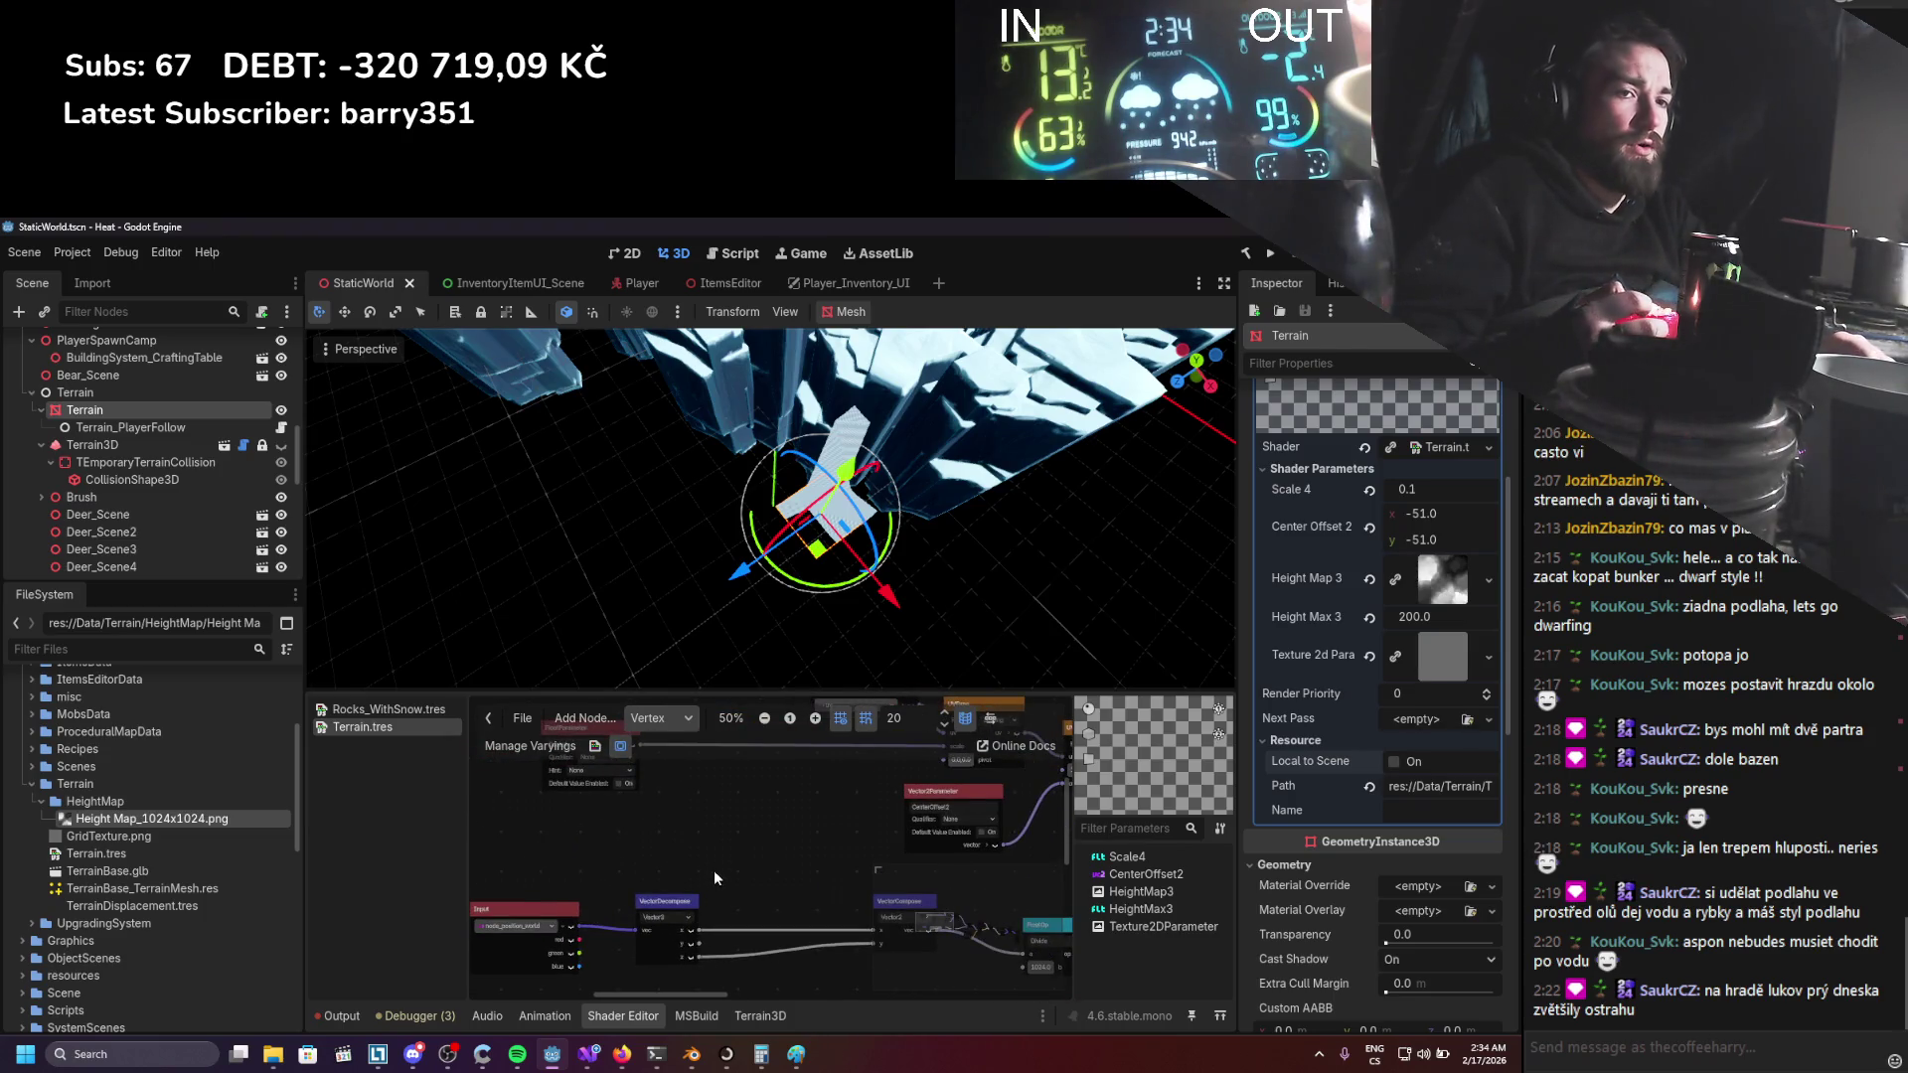
scroll(719, 856, down, 2)
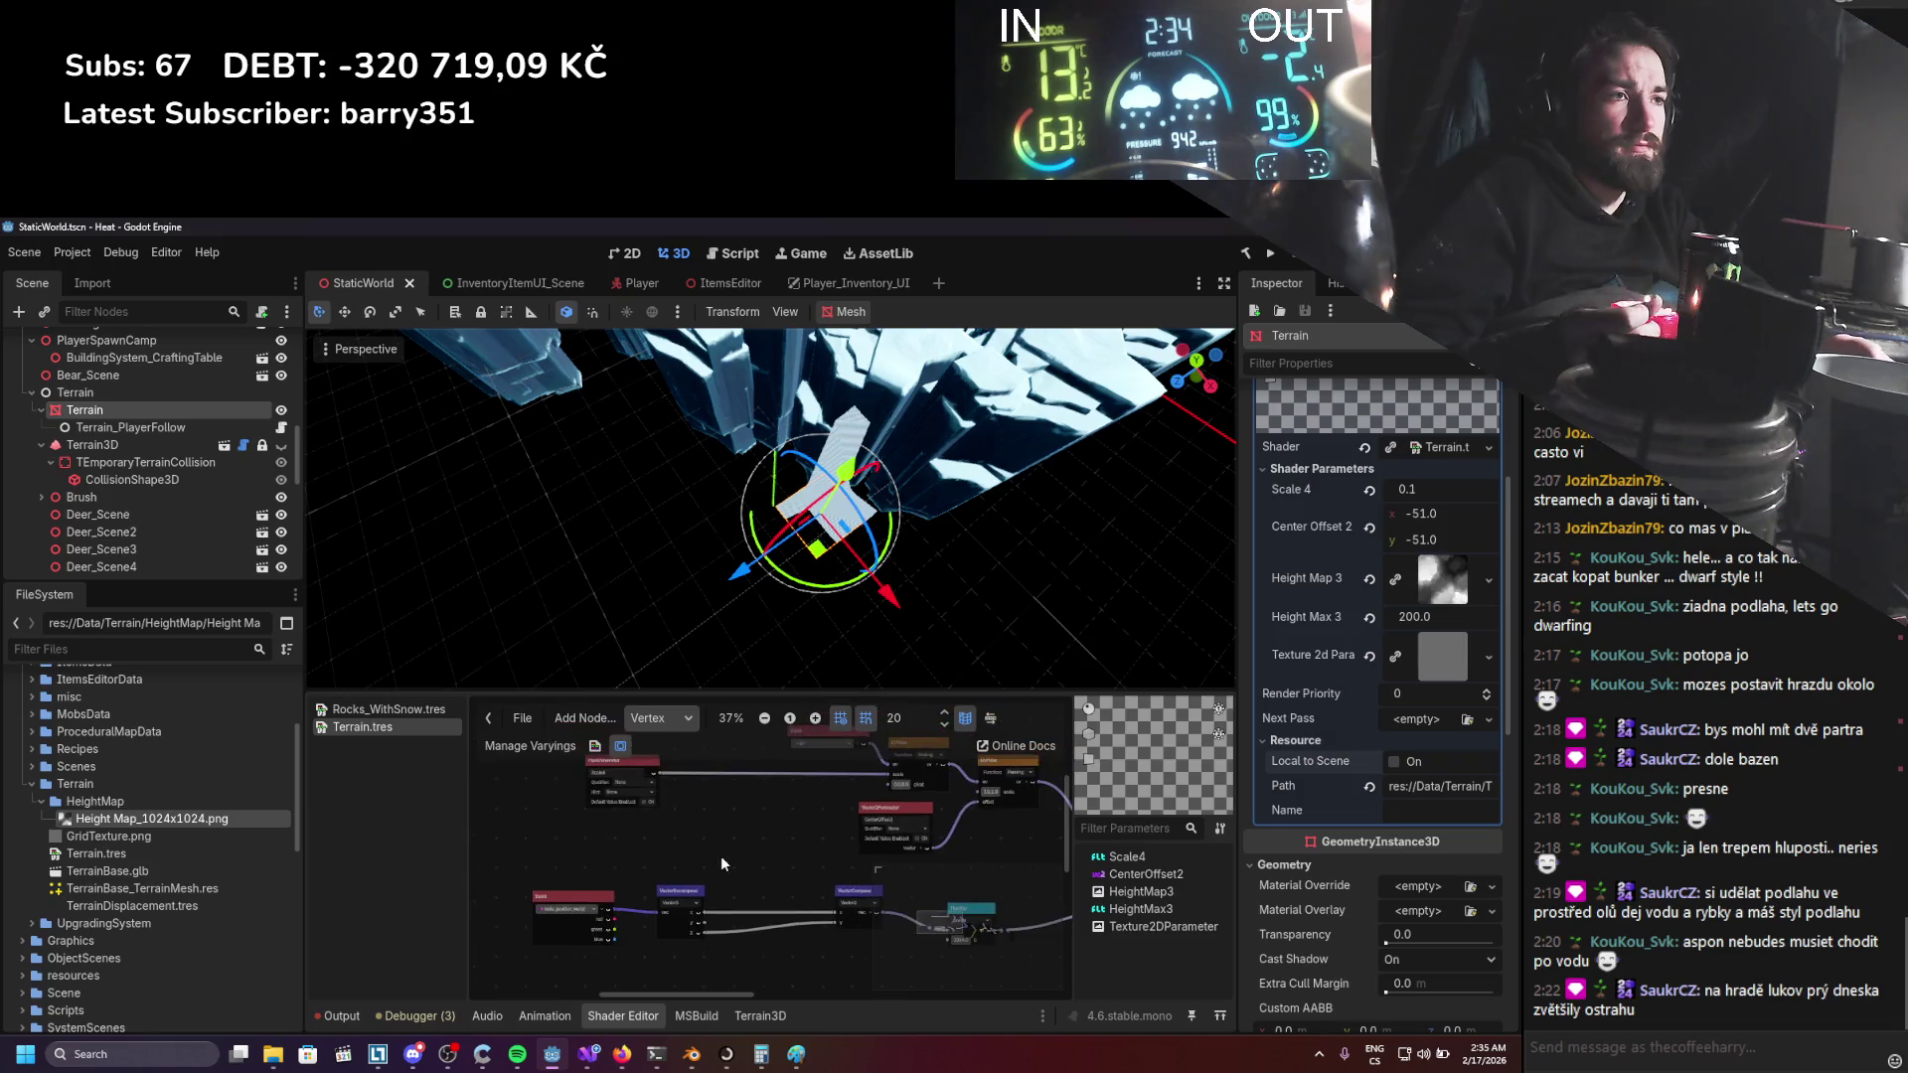
scroll(724, 842, up, 1)
scroll(719, 838, right, 2)
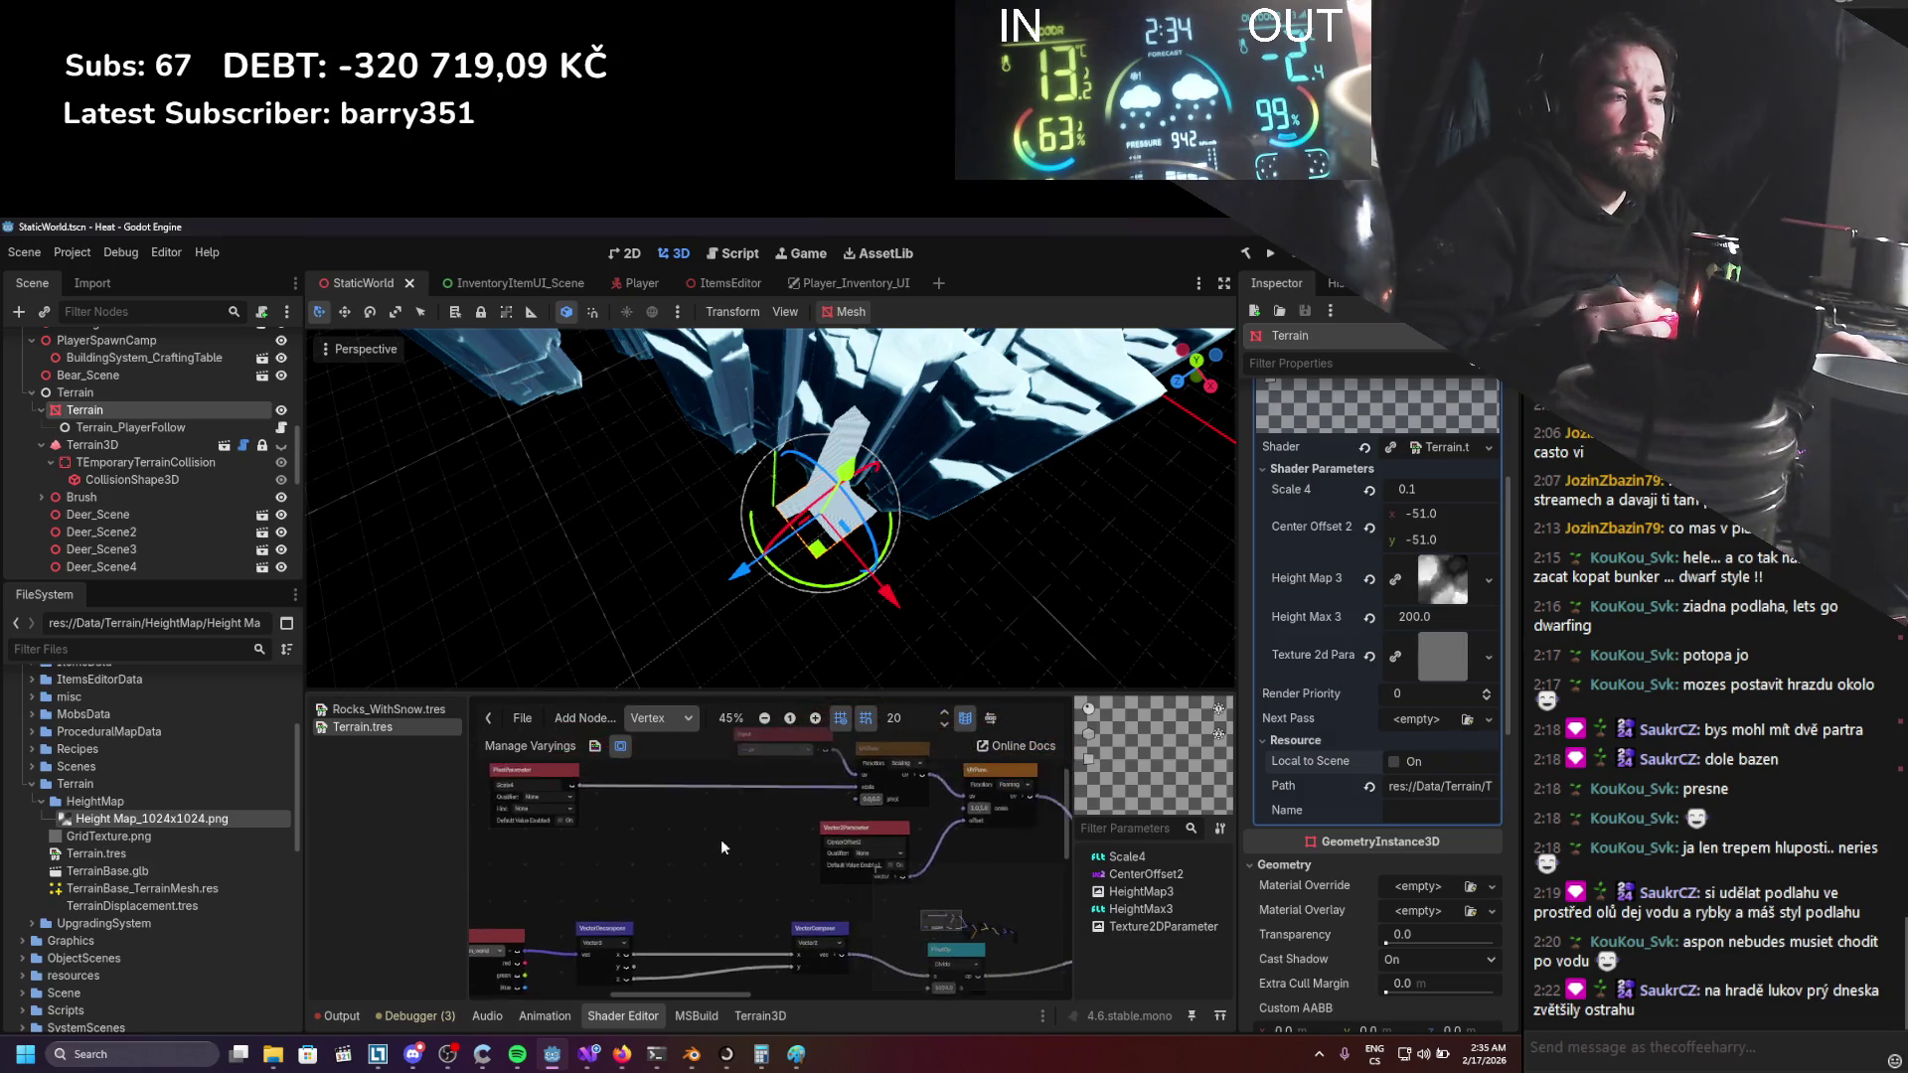
scroll(715, 832, up, 2)
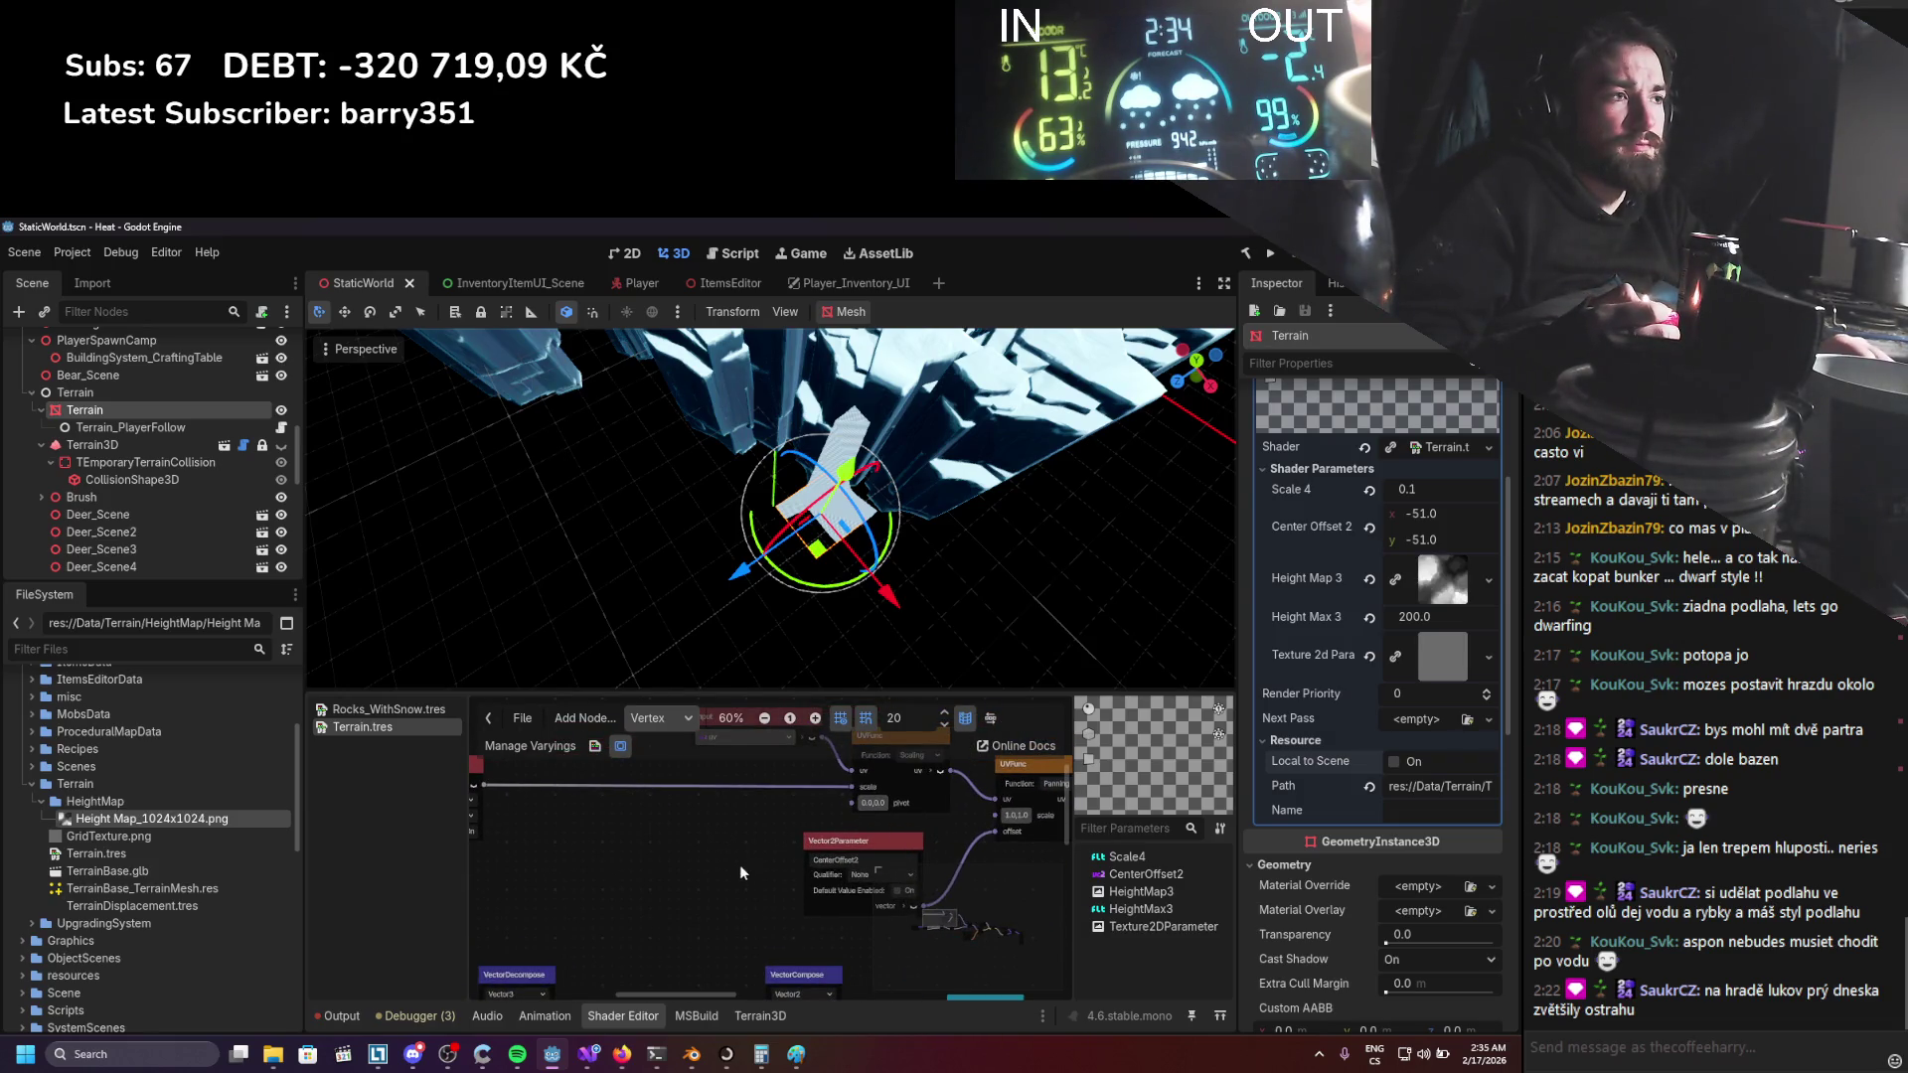
scroll(725, 835, down, 3)
scroll(736, 831, left, 2)
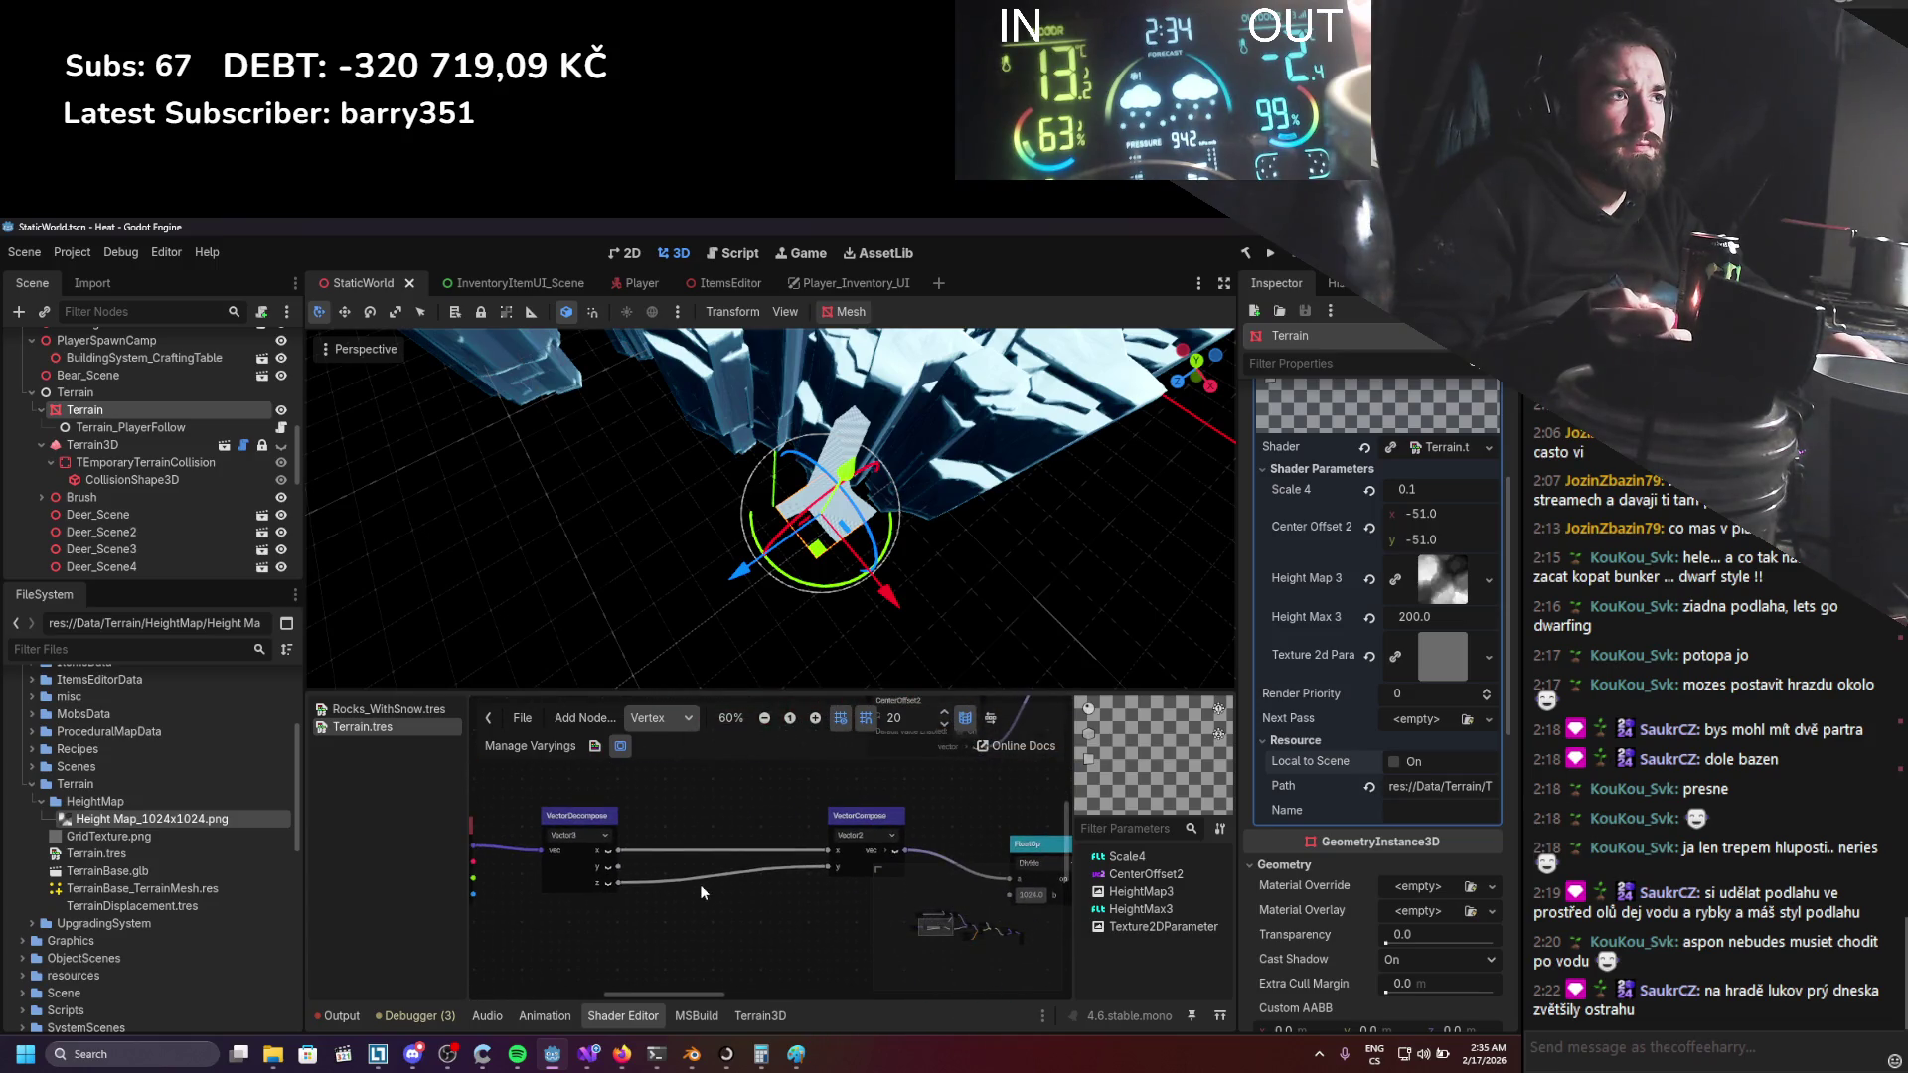
Add a OneMinus FloatFunc fed by the position's y component and wire it into VectorCompose's y.
scroll(669, 889, up, 1)
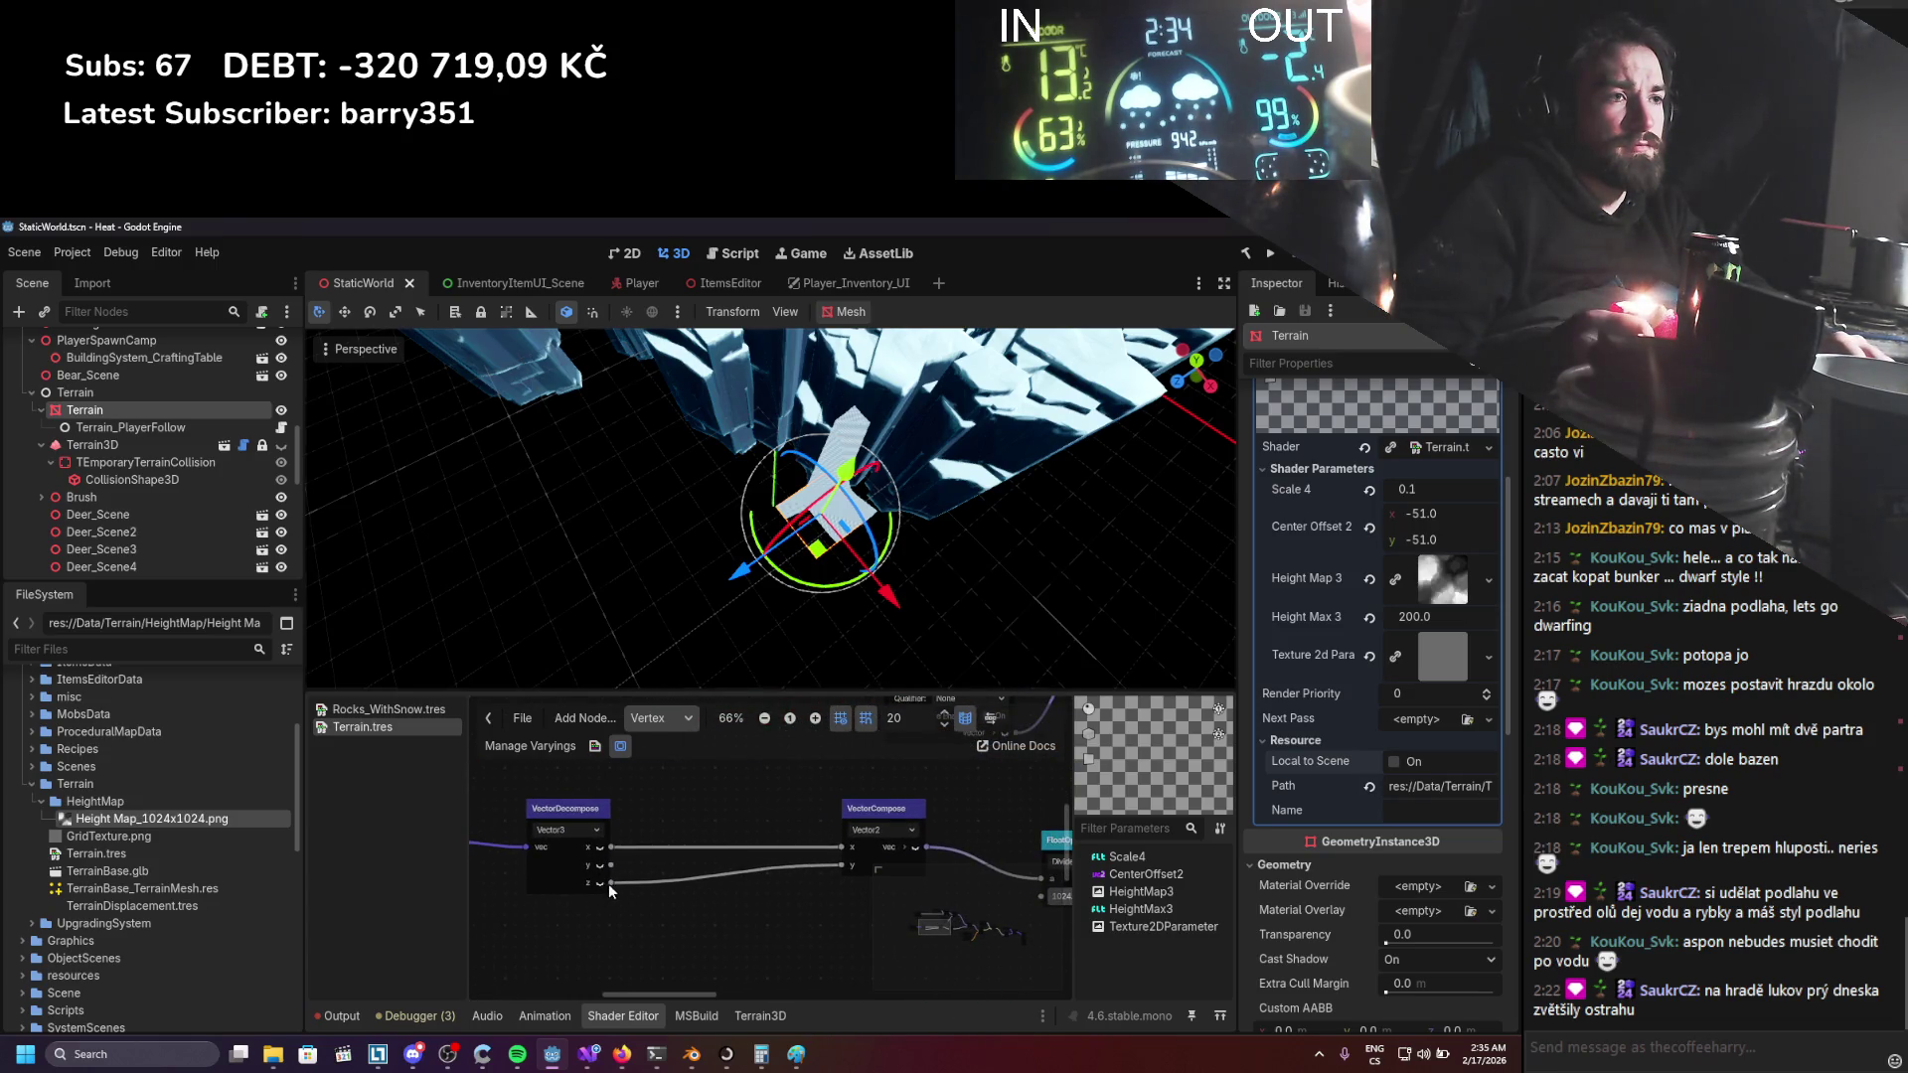
drag(673, 914, 675, 914)
key(Return)
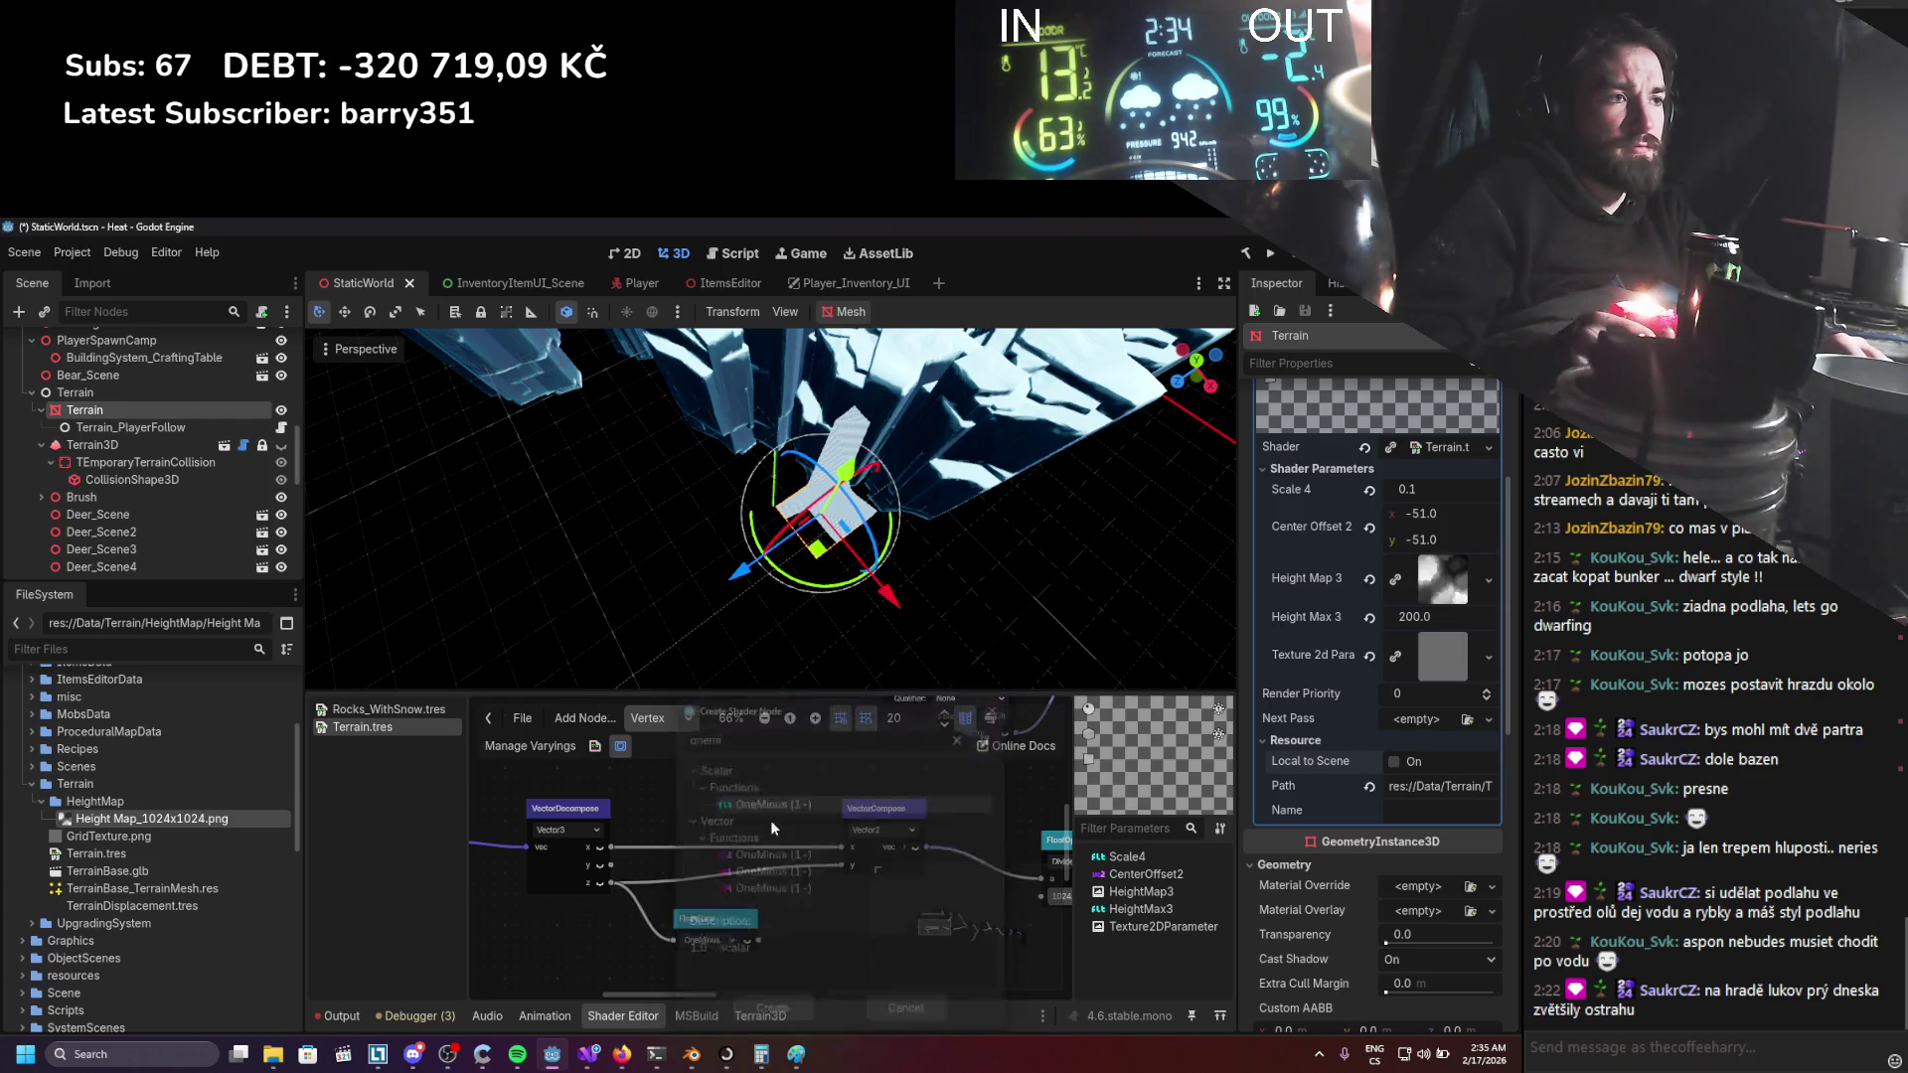
drag(834, 868, 841, 866)
mouse_move(882, 593)
mouse_down()
mouse_move(771, 538)
mouse_move(851, 587)
mouse_move(755, 658)
mouse_move(787, 628)
mouse_up()
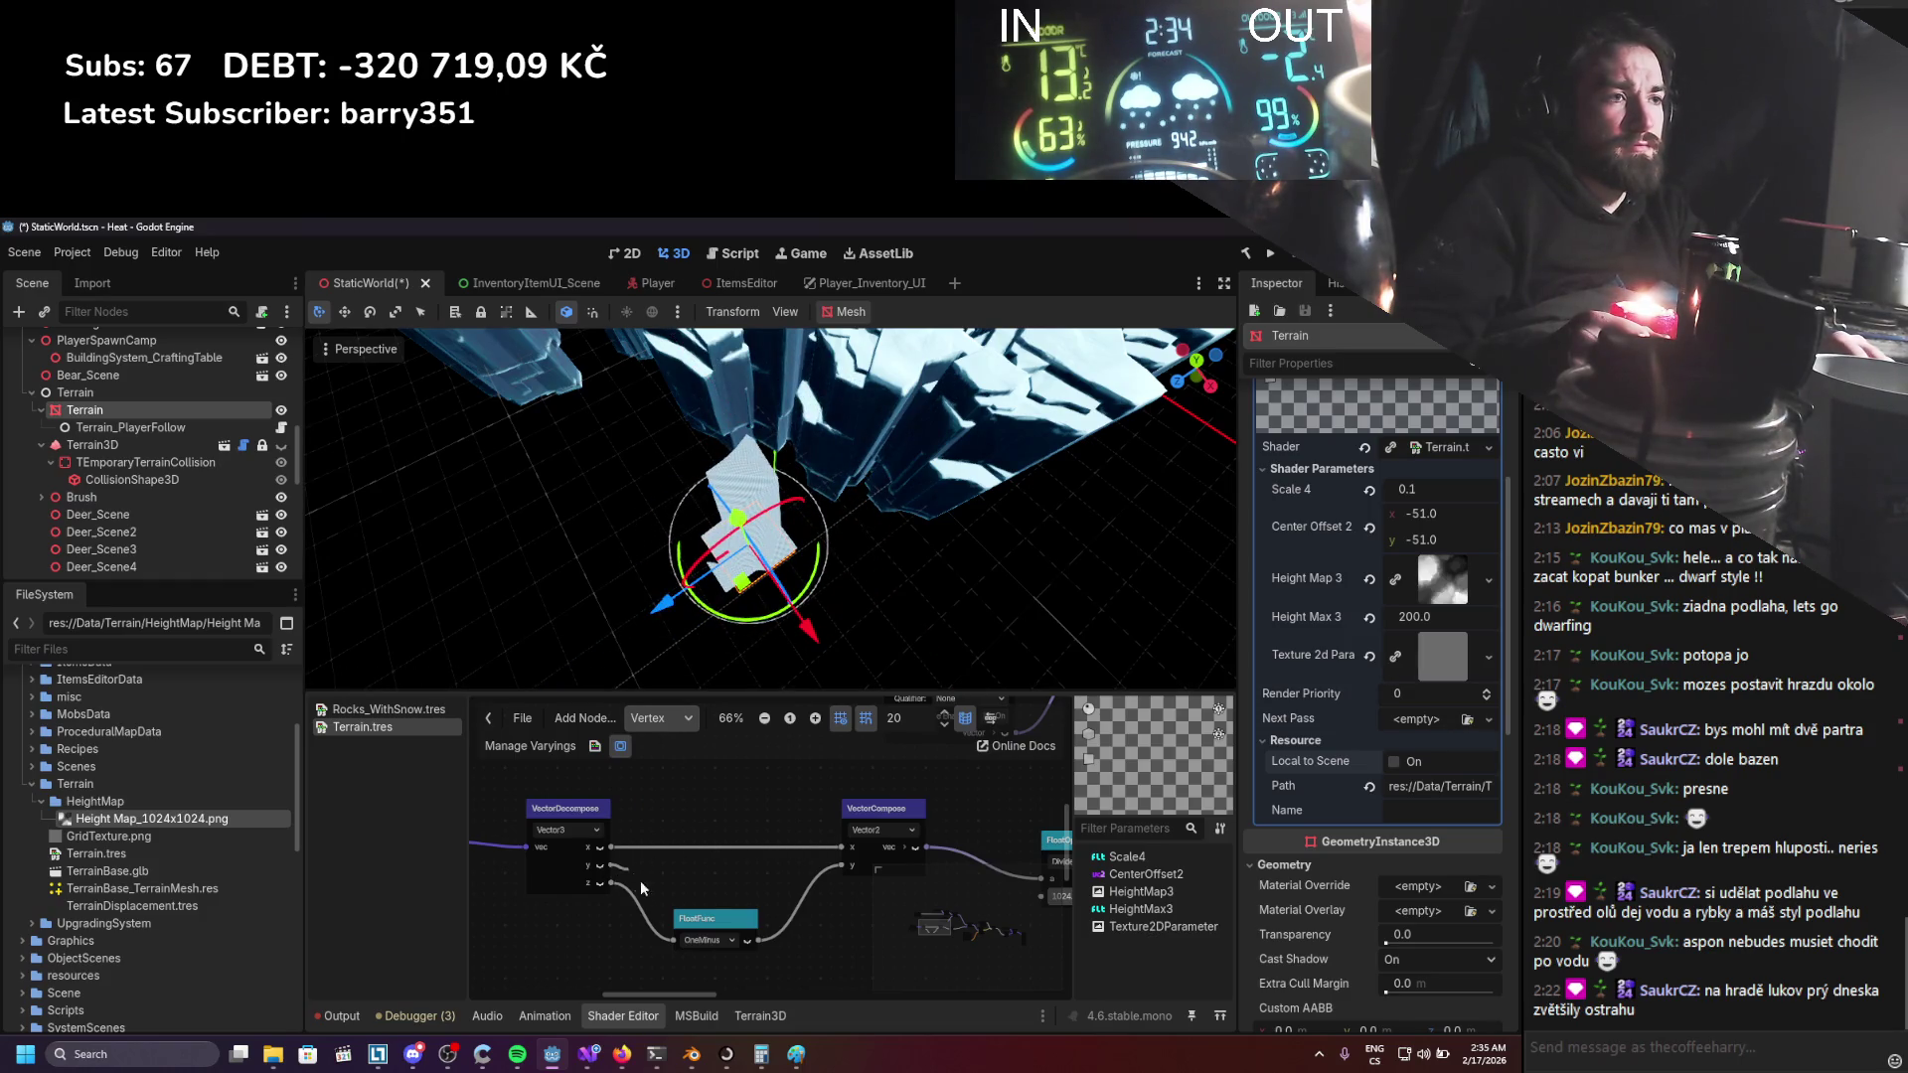
drag(665, 939, 665, 939)
Move the Terrain along X, raise it along Y, and centre the view on it.
mouse_move(806, 626)
mouse_down()
mouse_move(711, 578)
mouse_move(885, 694)
mouse_move(622, 571)
mouse_move(704, 545)
mouse_move(563, 623)
mouse_move(617, 652)
mouse_move(655, 636)
mouse_up()
drag(692, 459, 658, 461)
key(f)
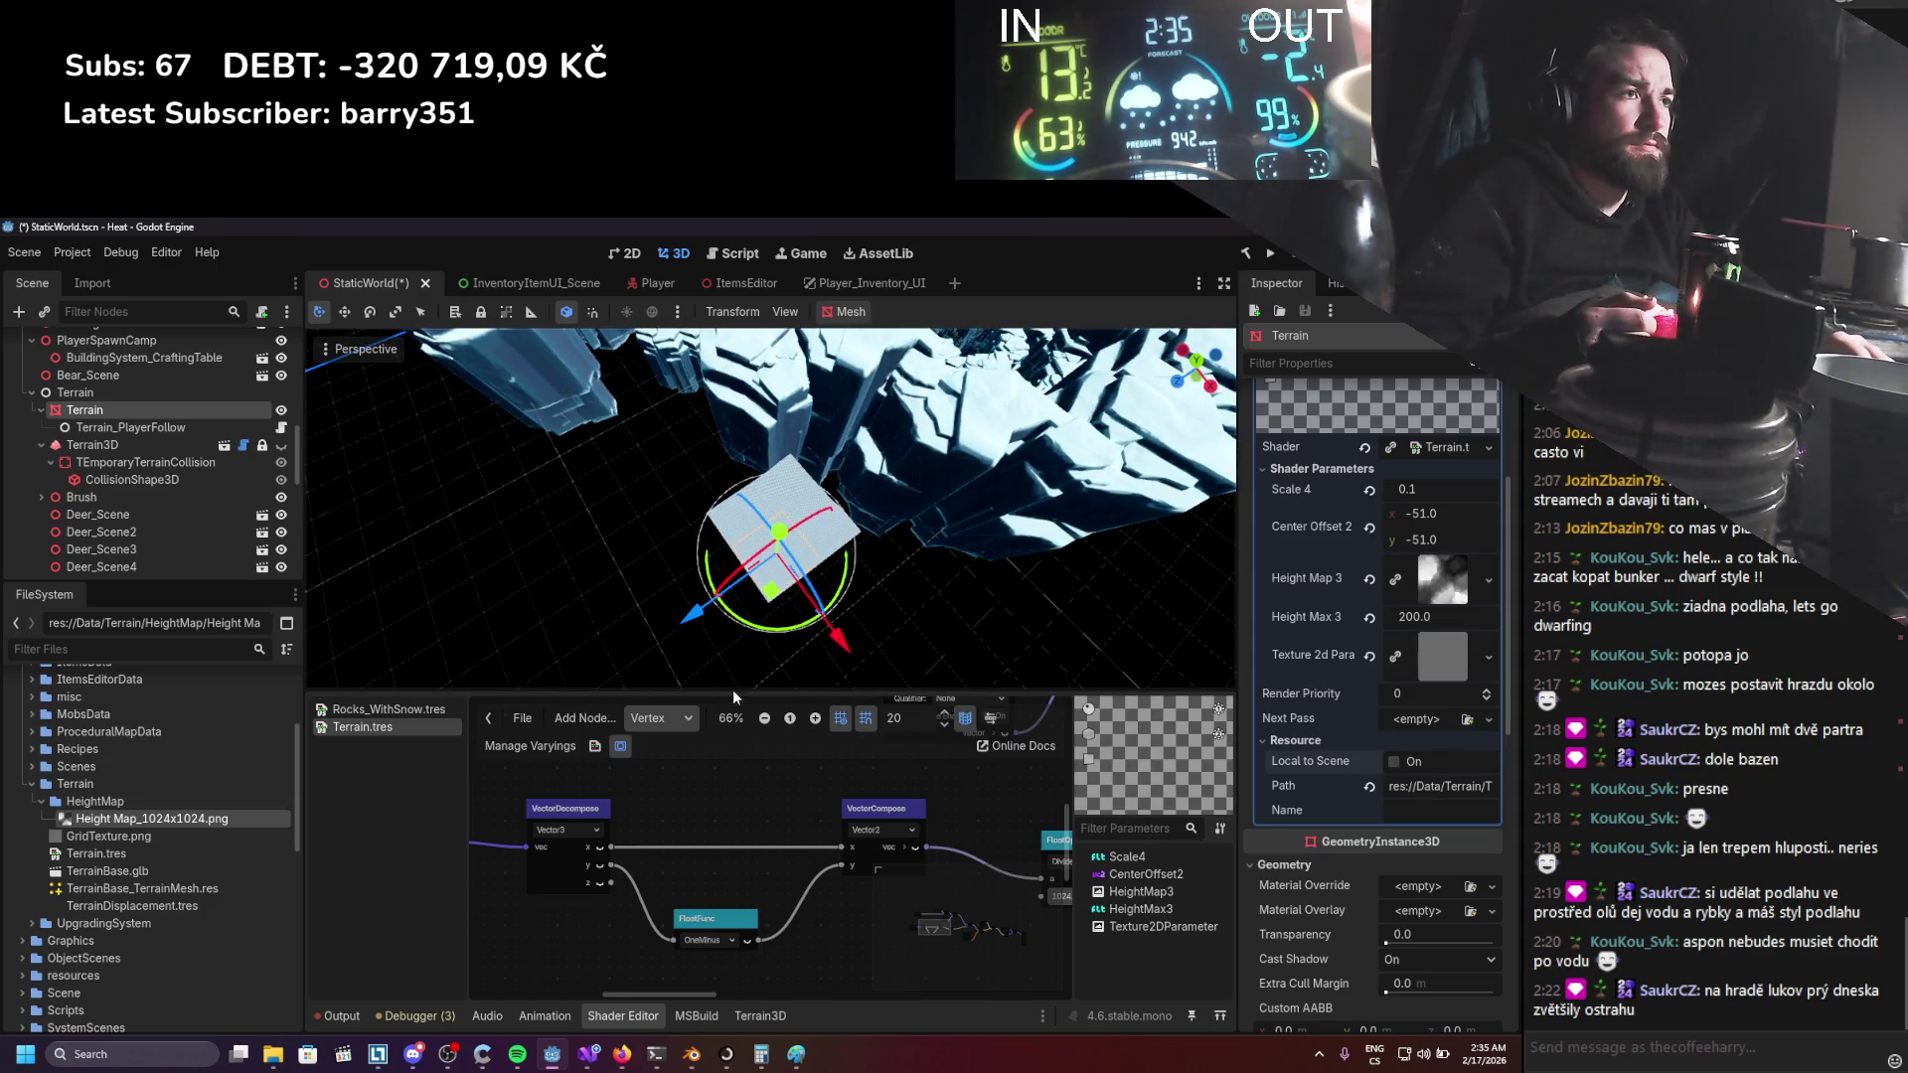
Review the generated code's NODE_POSITION_WORLD UV offset with y inverted as 1.0 minus, then close it.
click(595, 745)
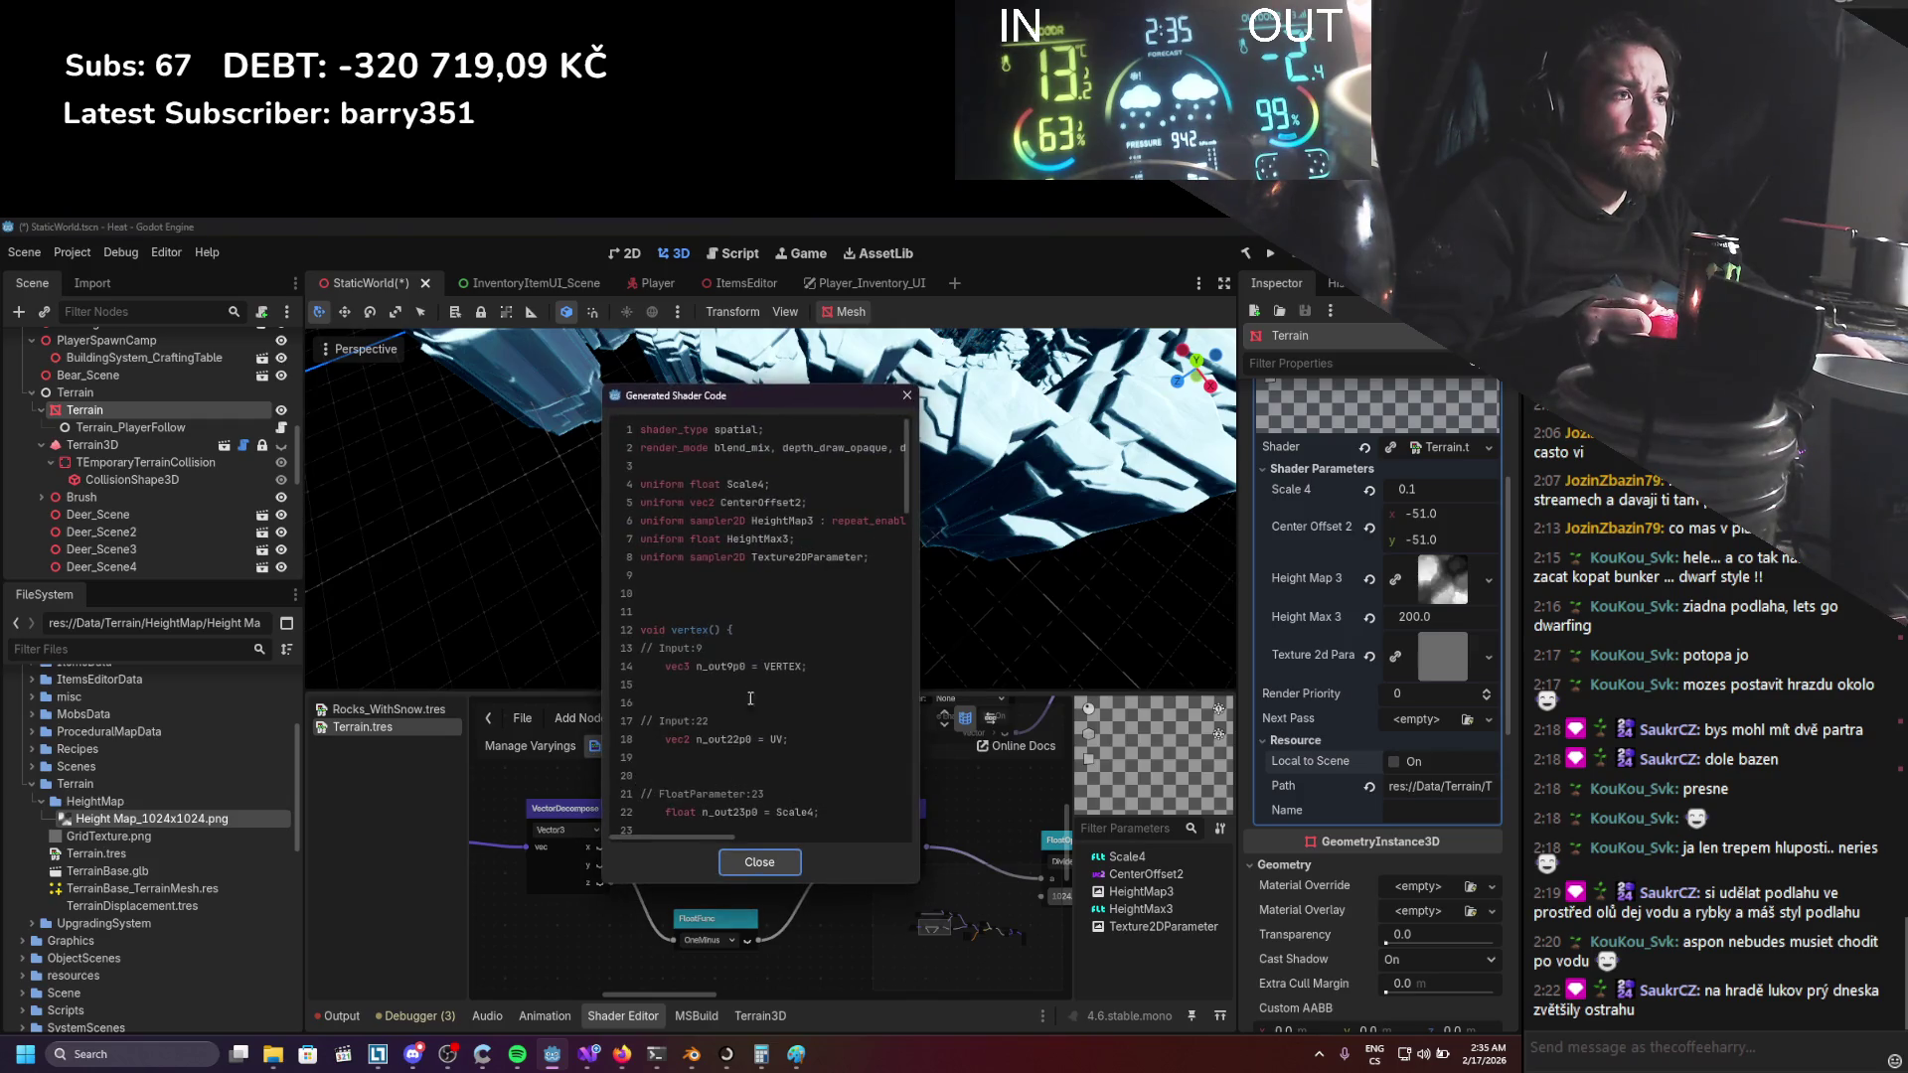
scroll(755, 687, down, 10)
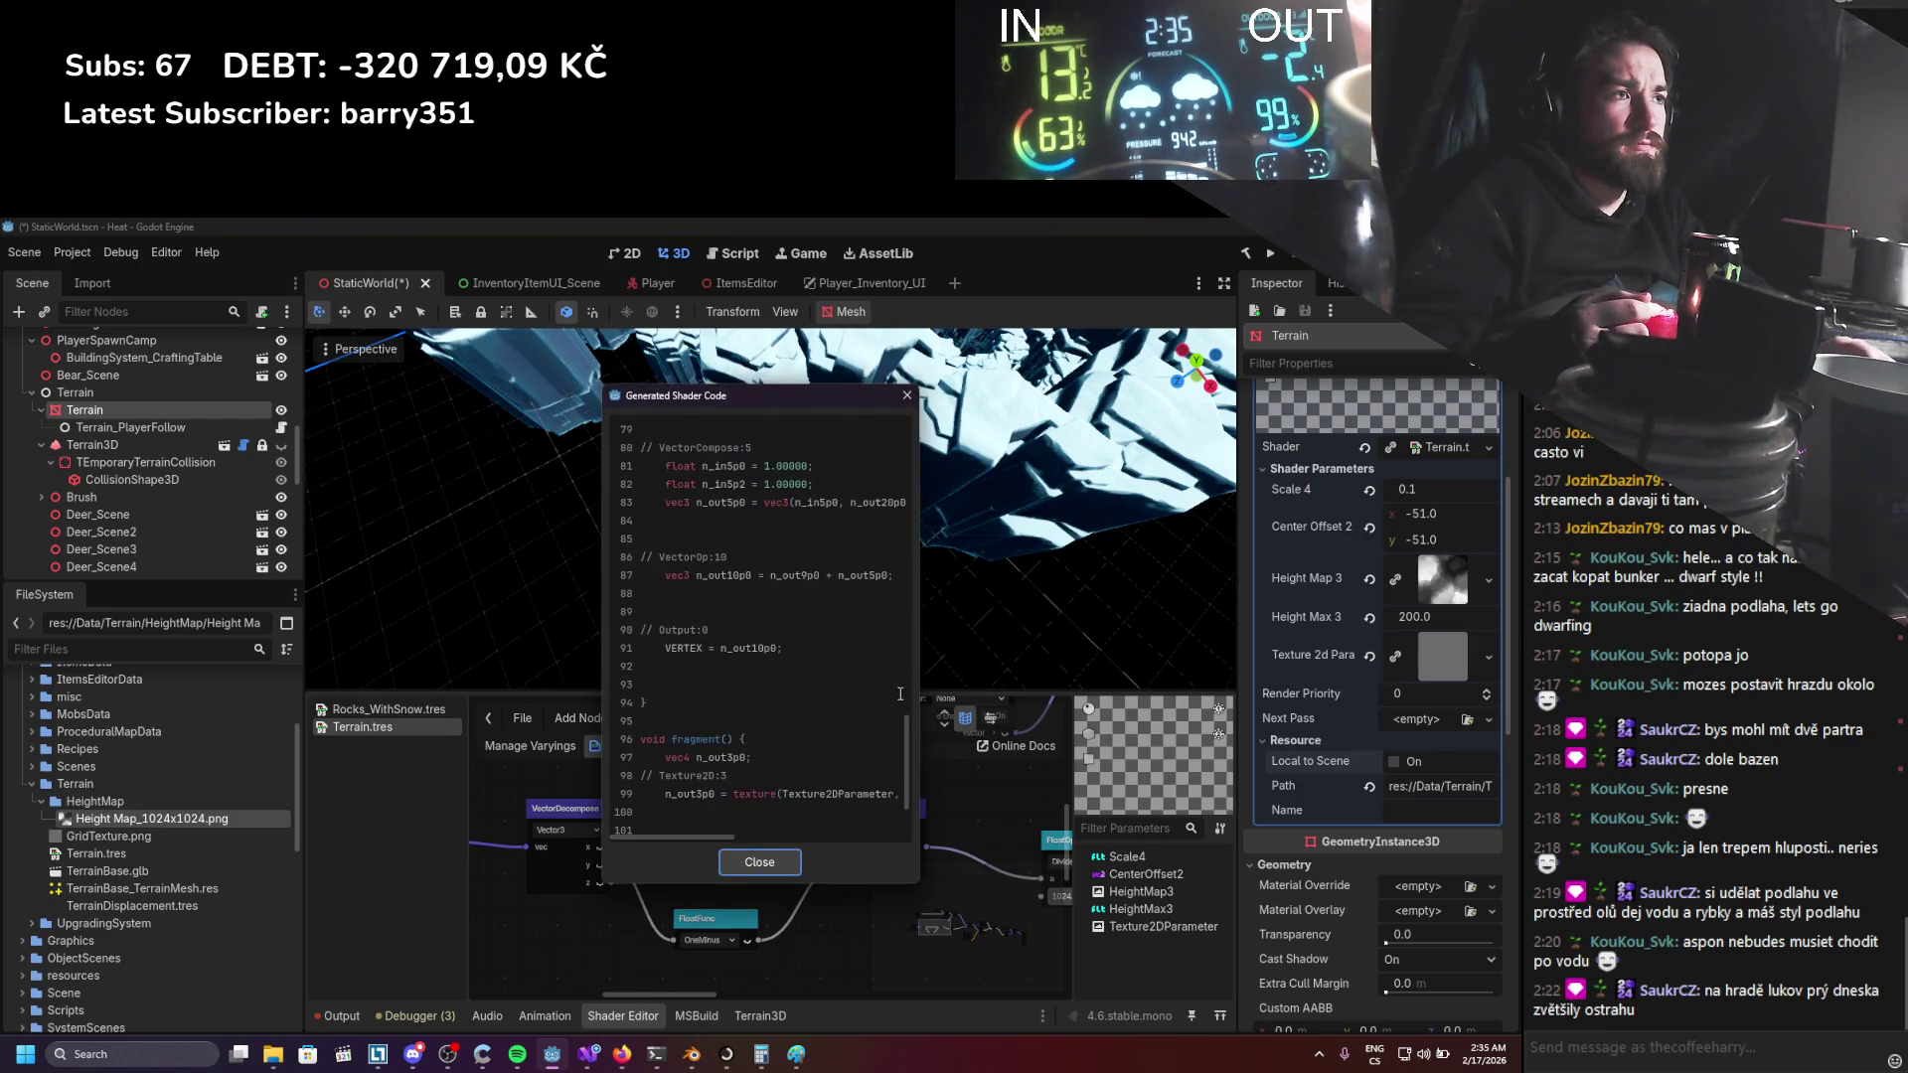
drag(923, 685, 1171, 686)
scroll(1018, 719, up, 1)
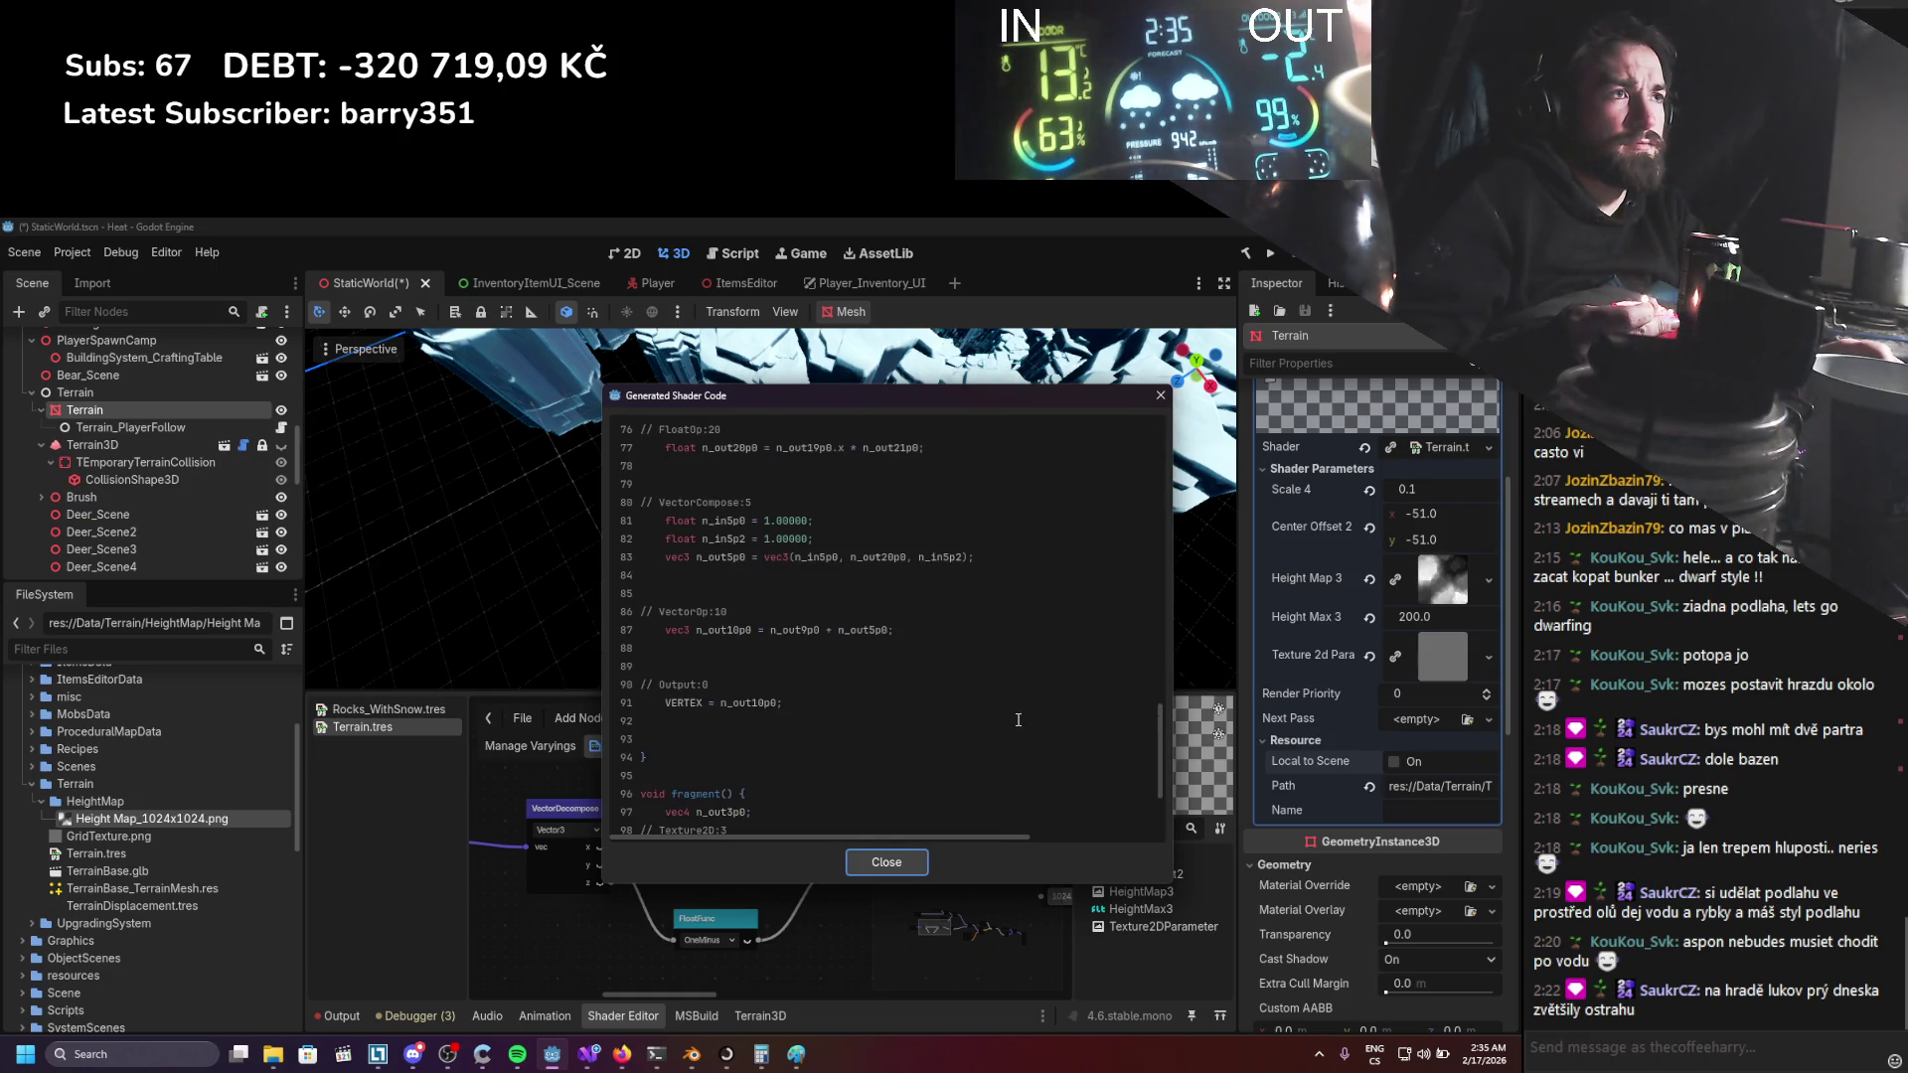
scroll(1018, 719, up, 5)
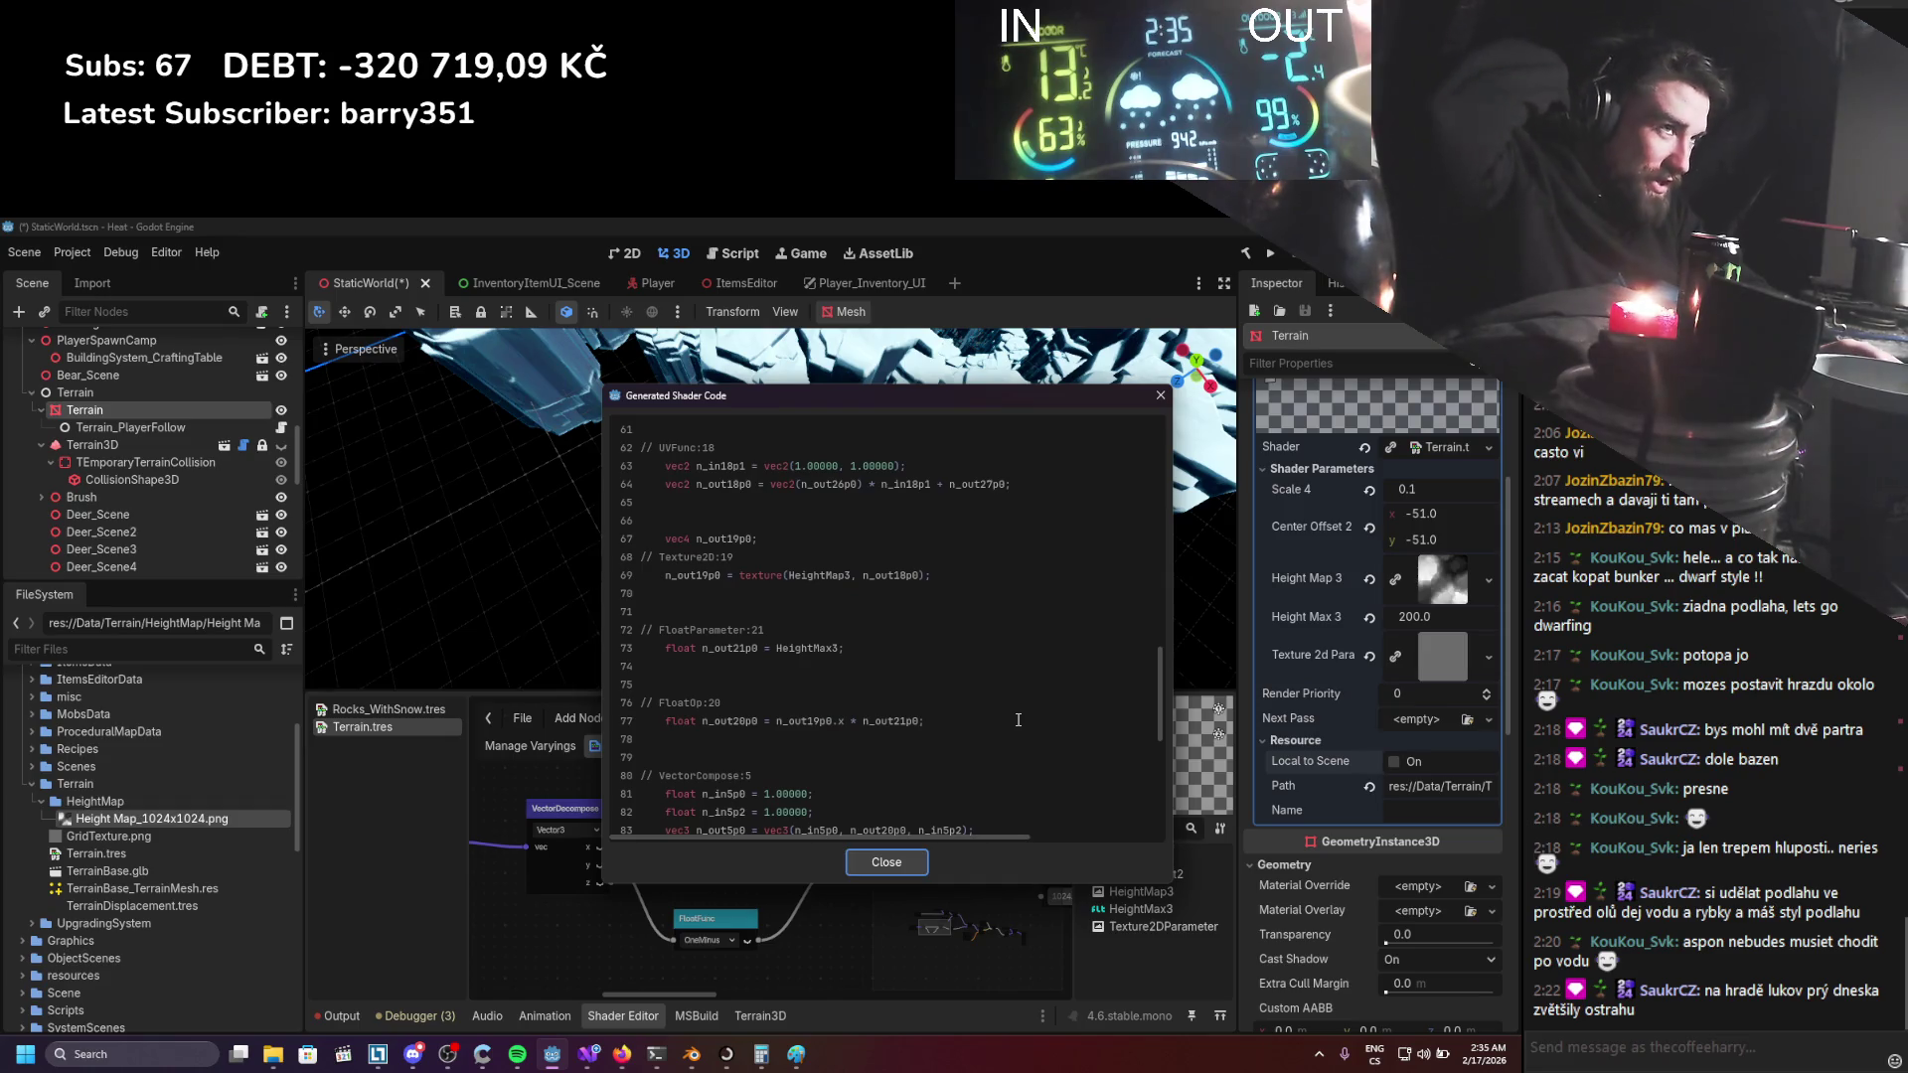
scroll(923, 704, up, 3)
scroll(917, 703, up, 4)
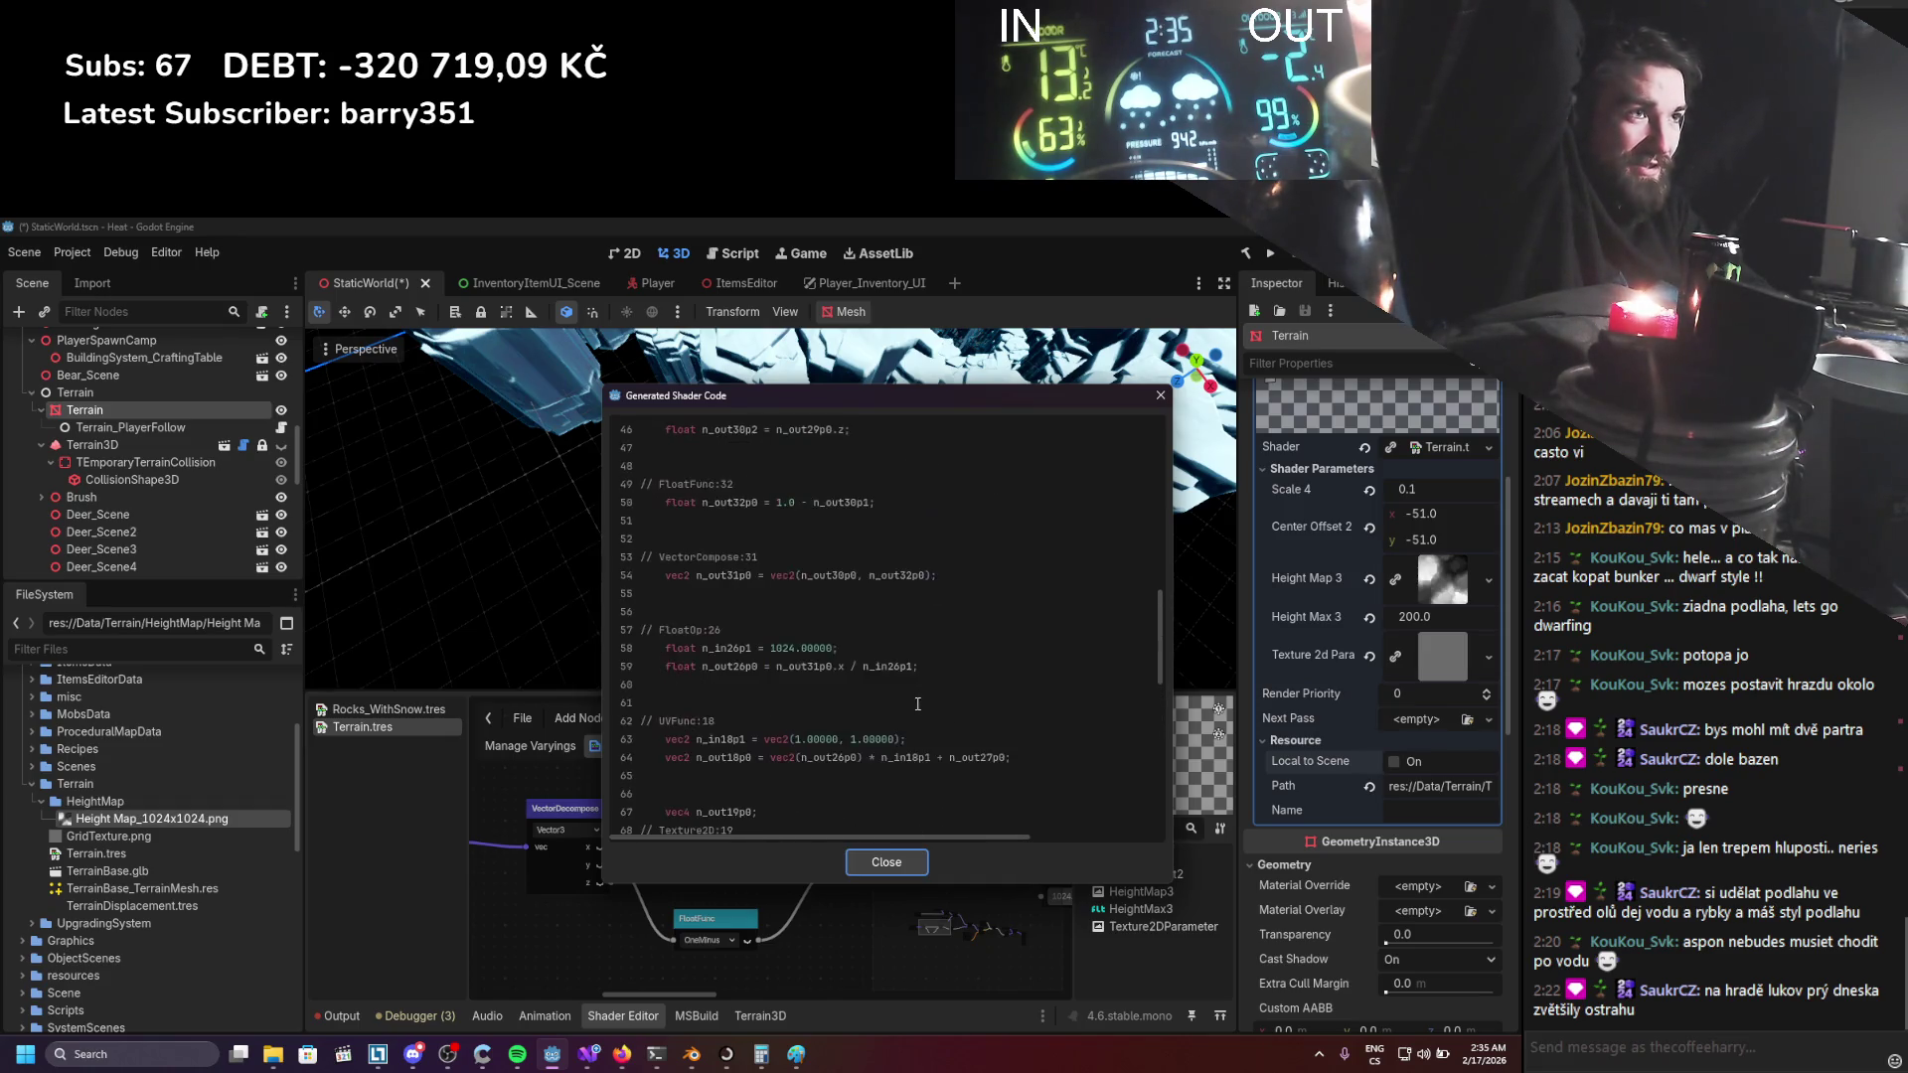
scroll(917, 703, up, 1)
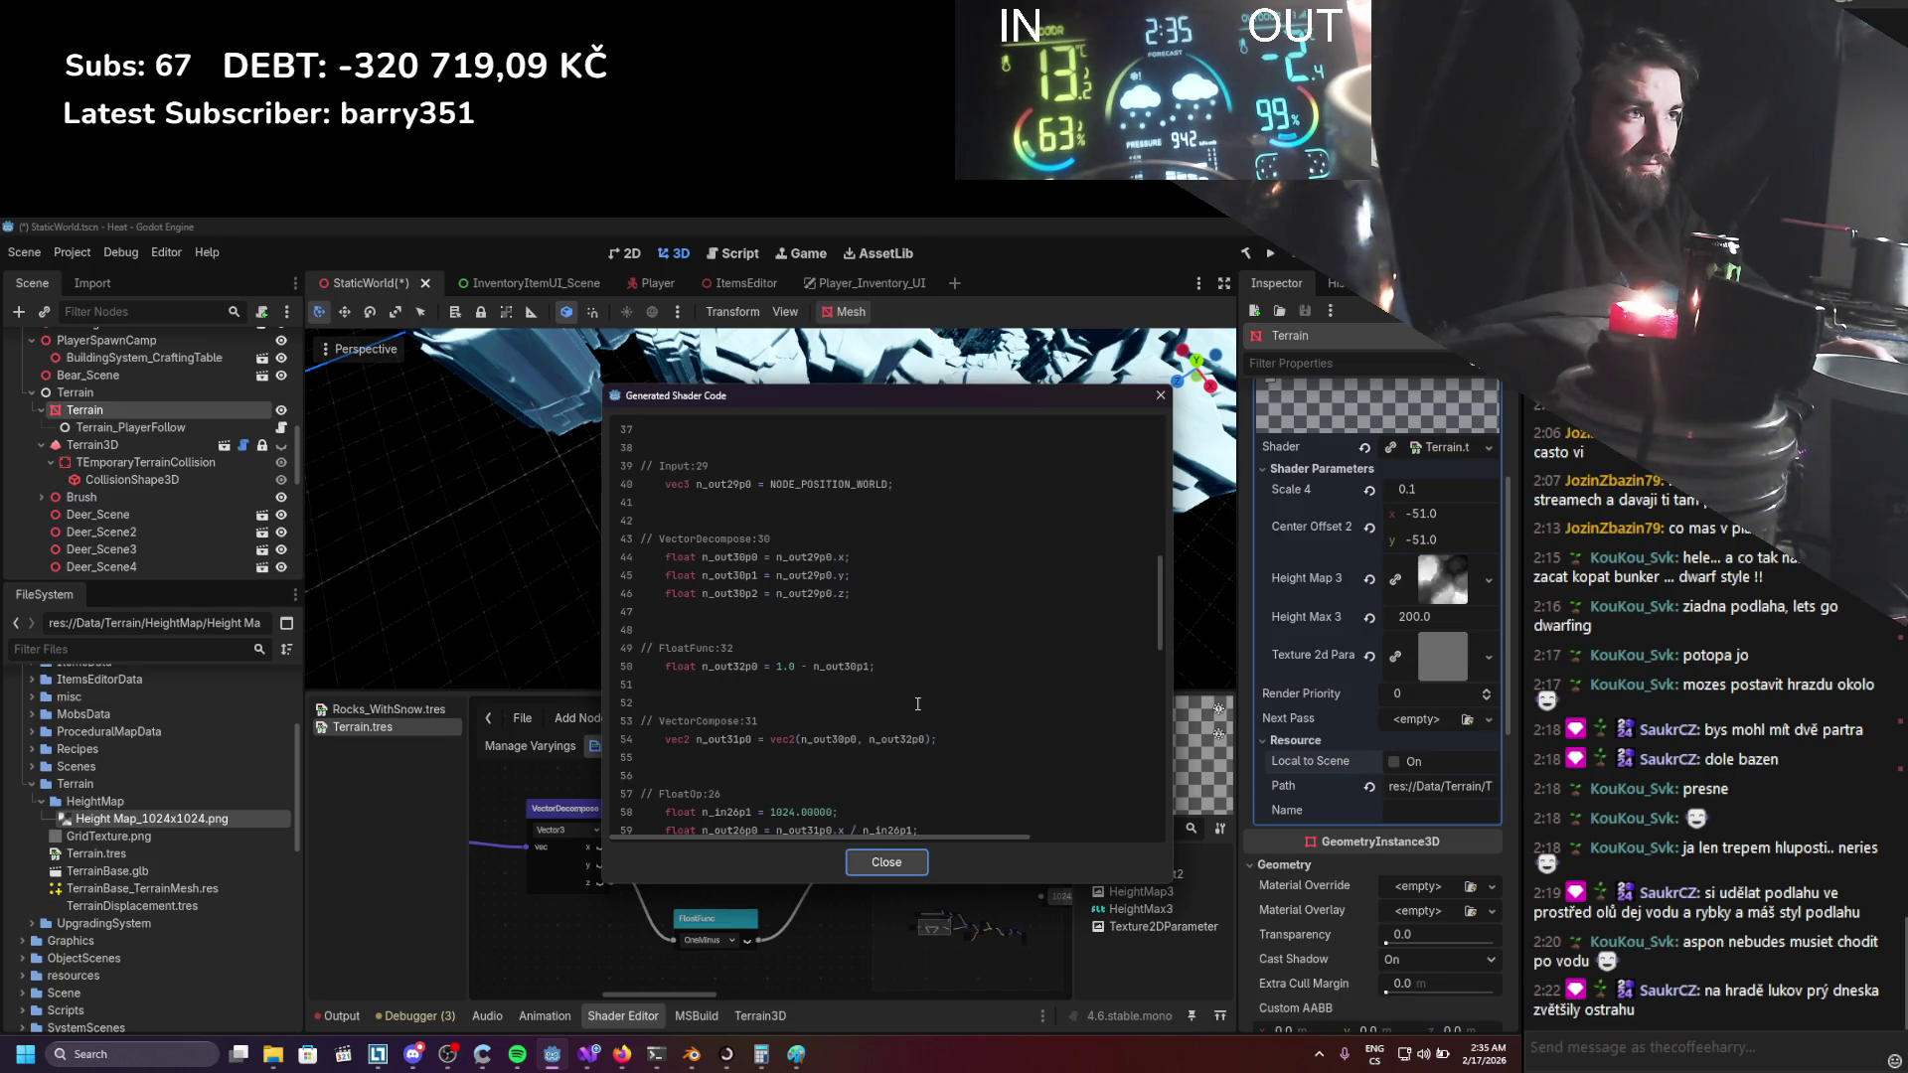
scroll(917, 703, up, 12)
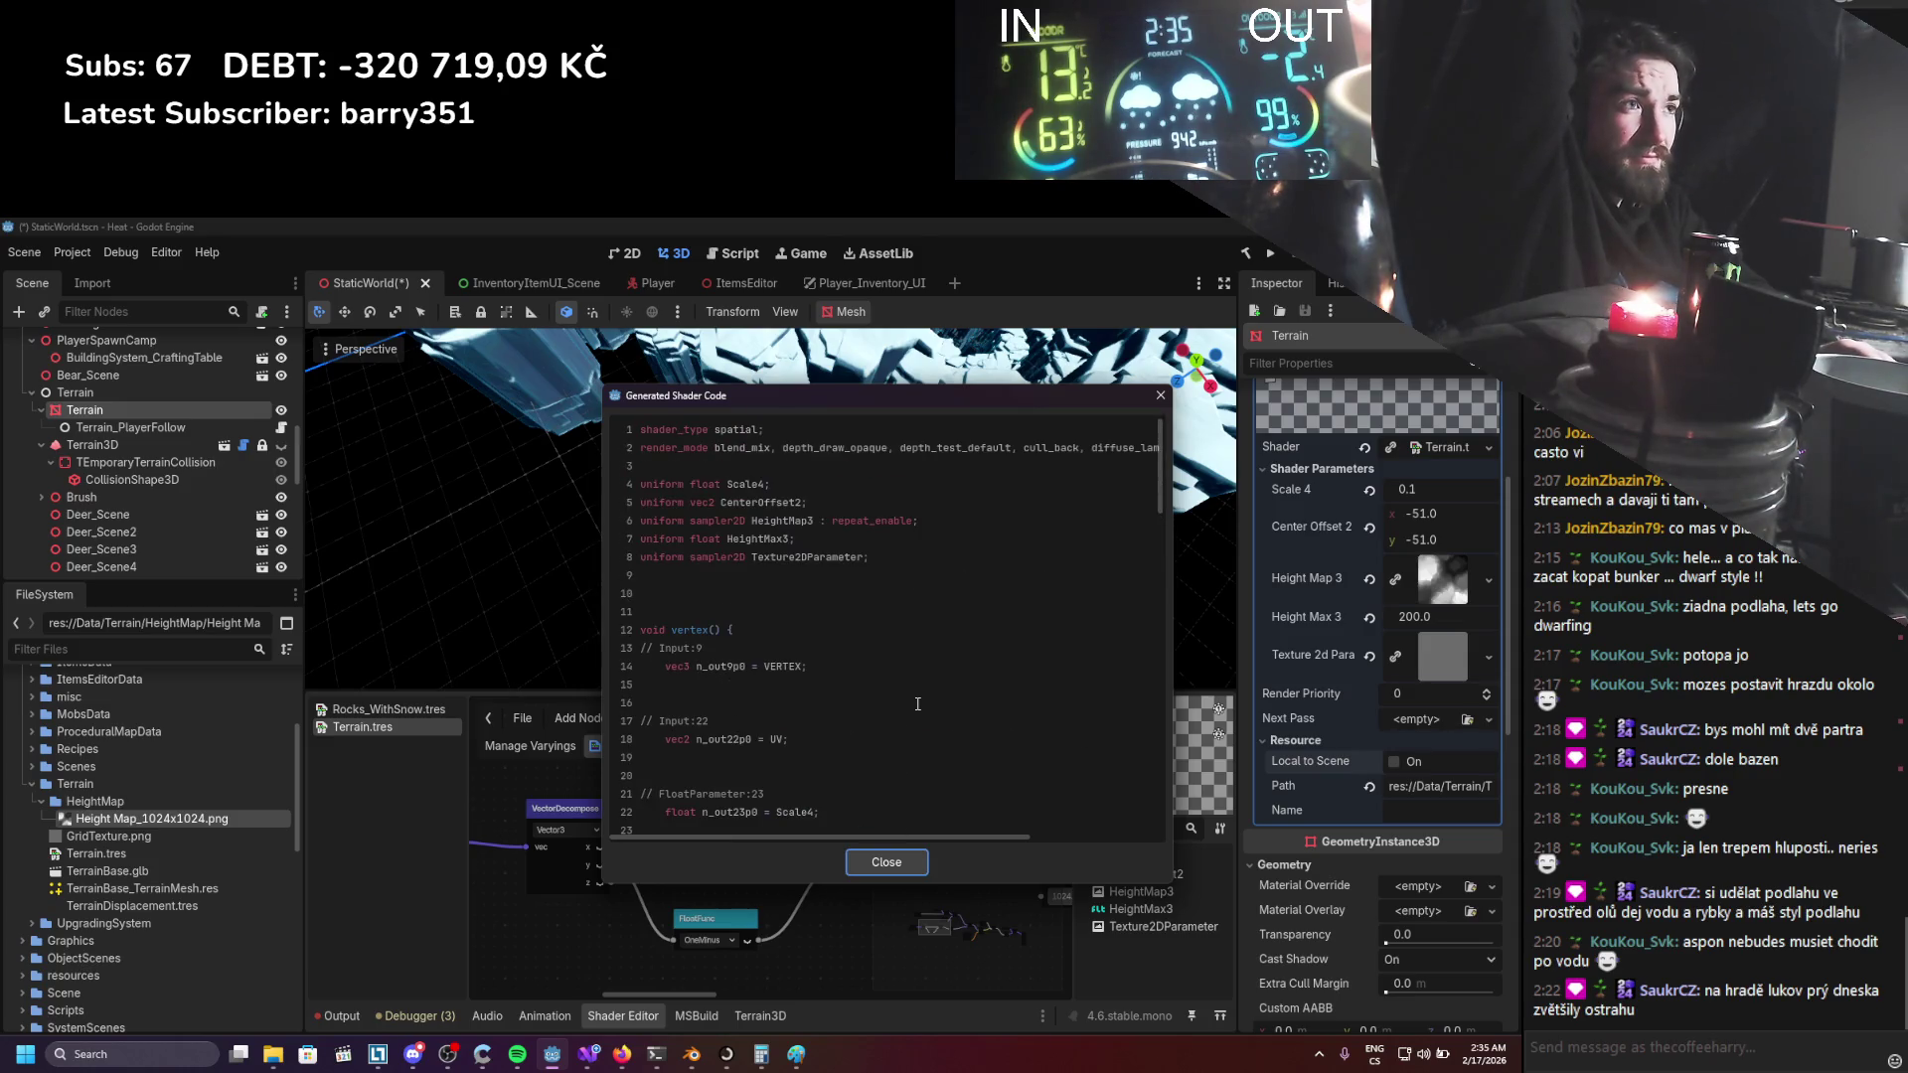
scroll(917, 704, down, 5)
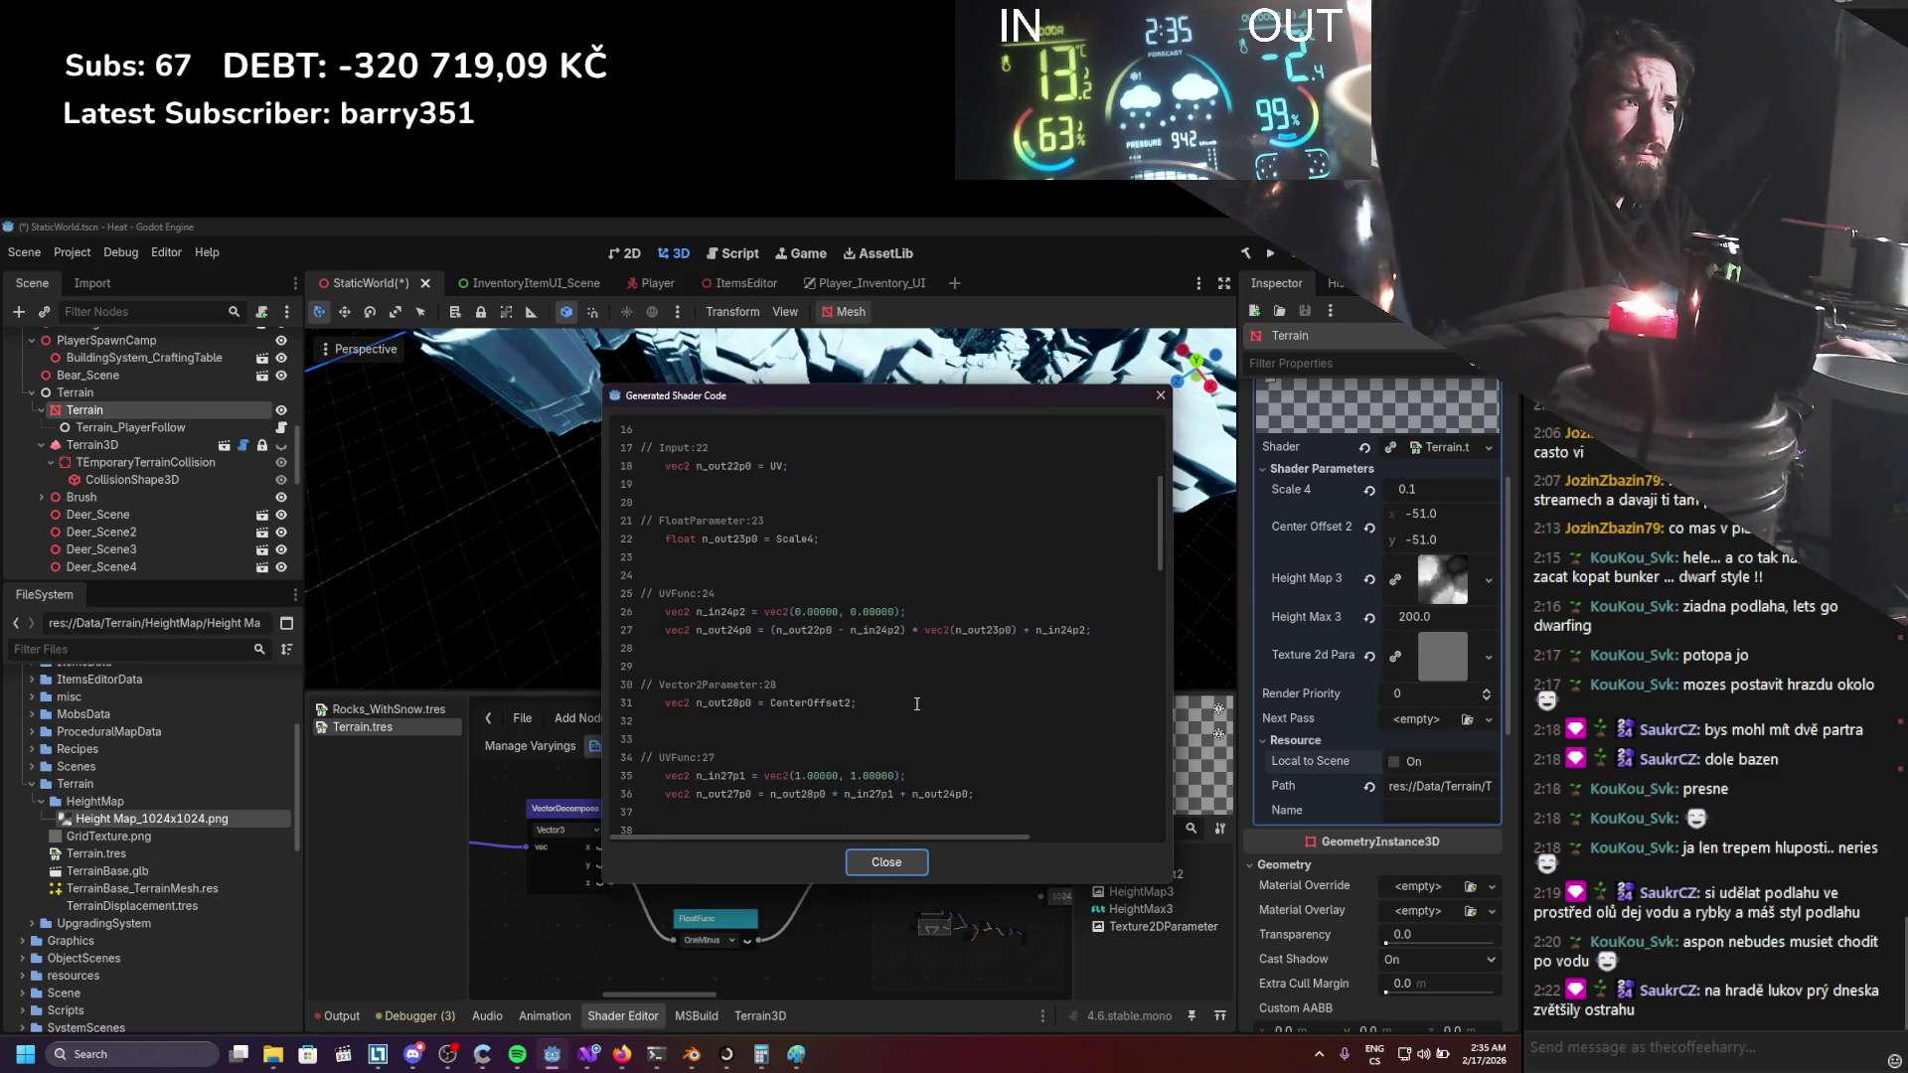
scroll(917, 703, down, 2)
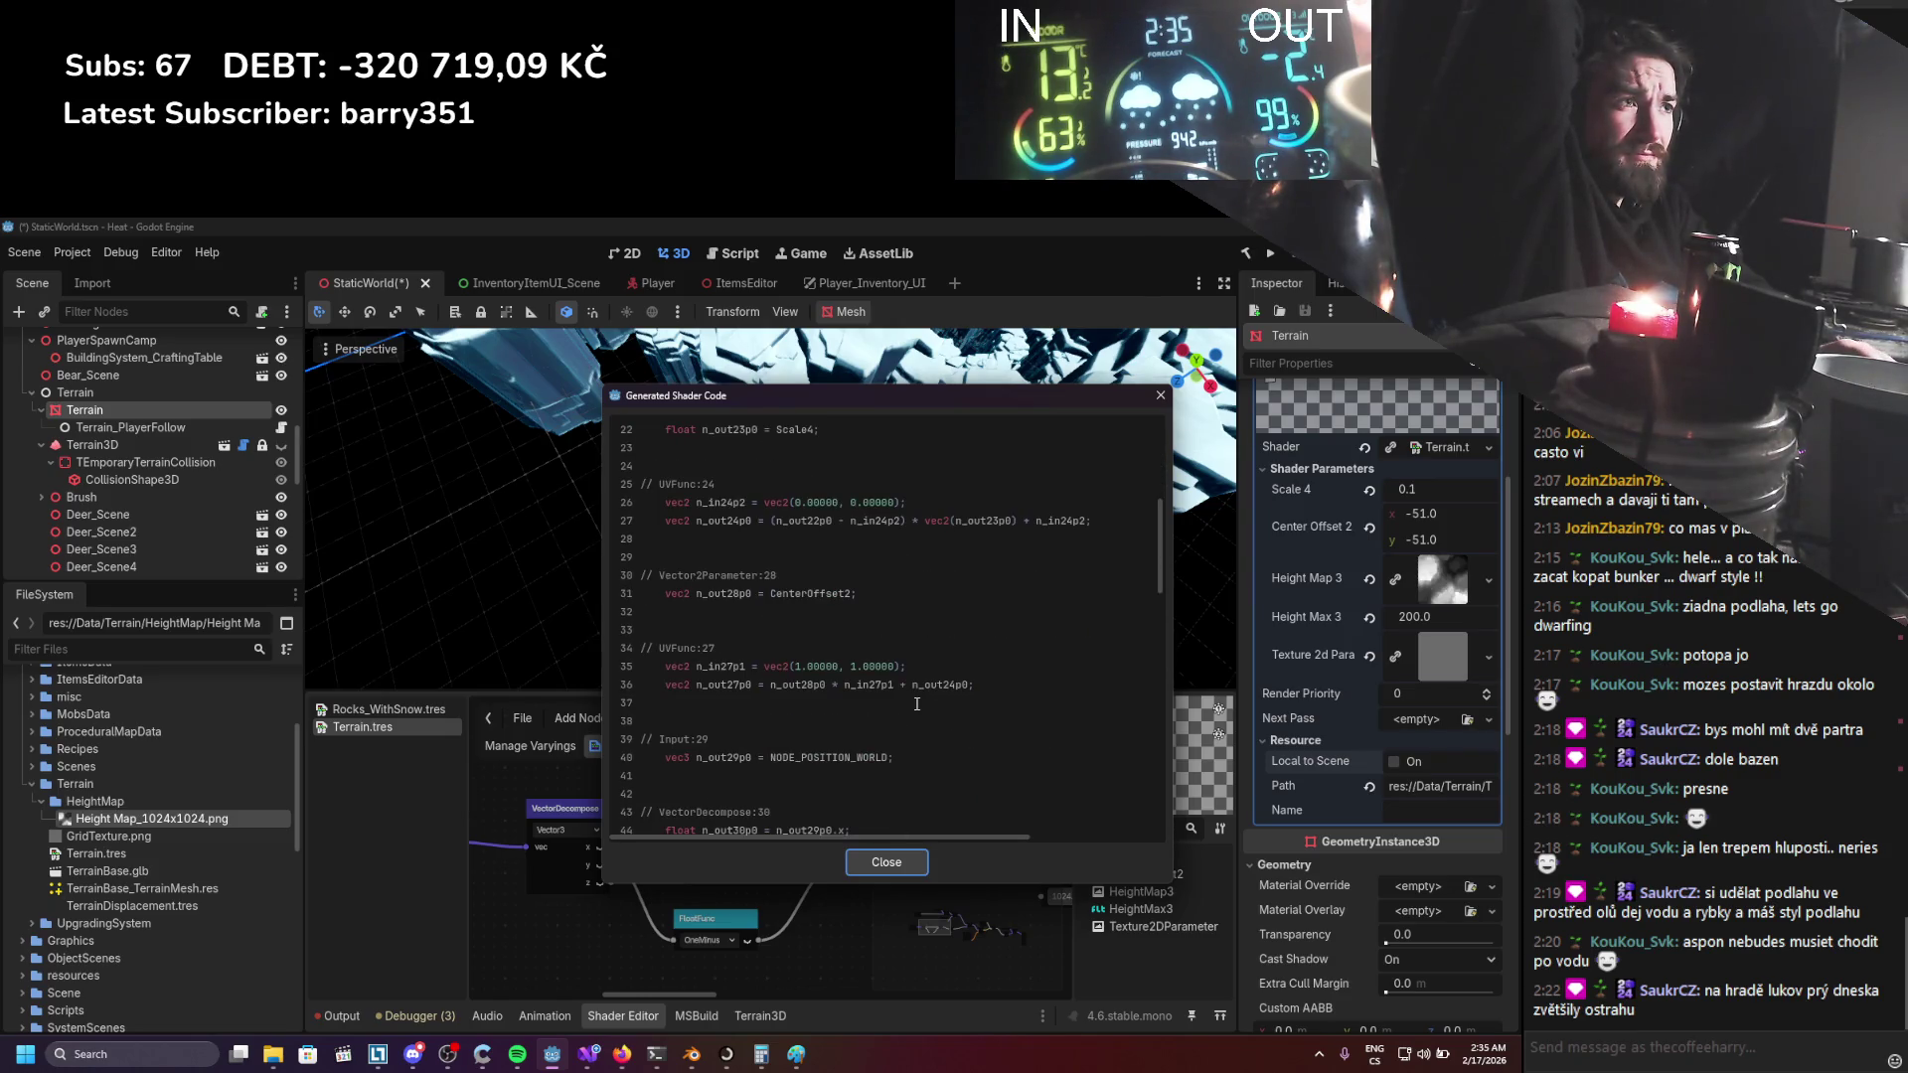
scroll(917, 703, down, 2)
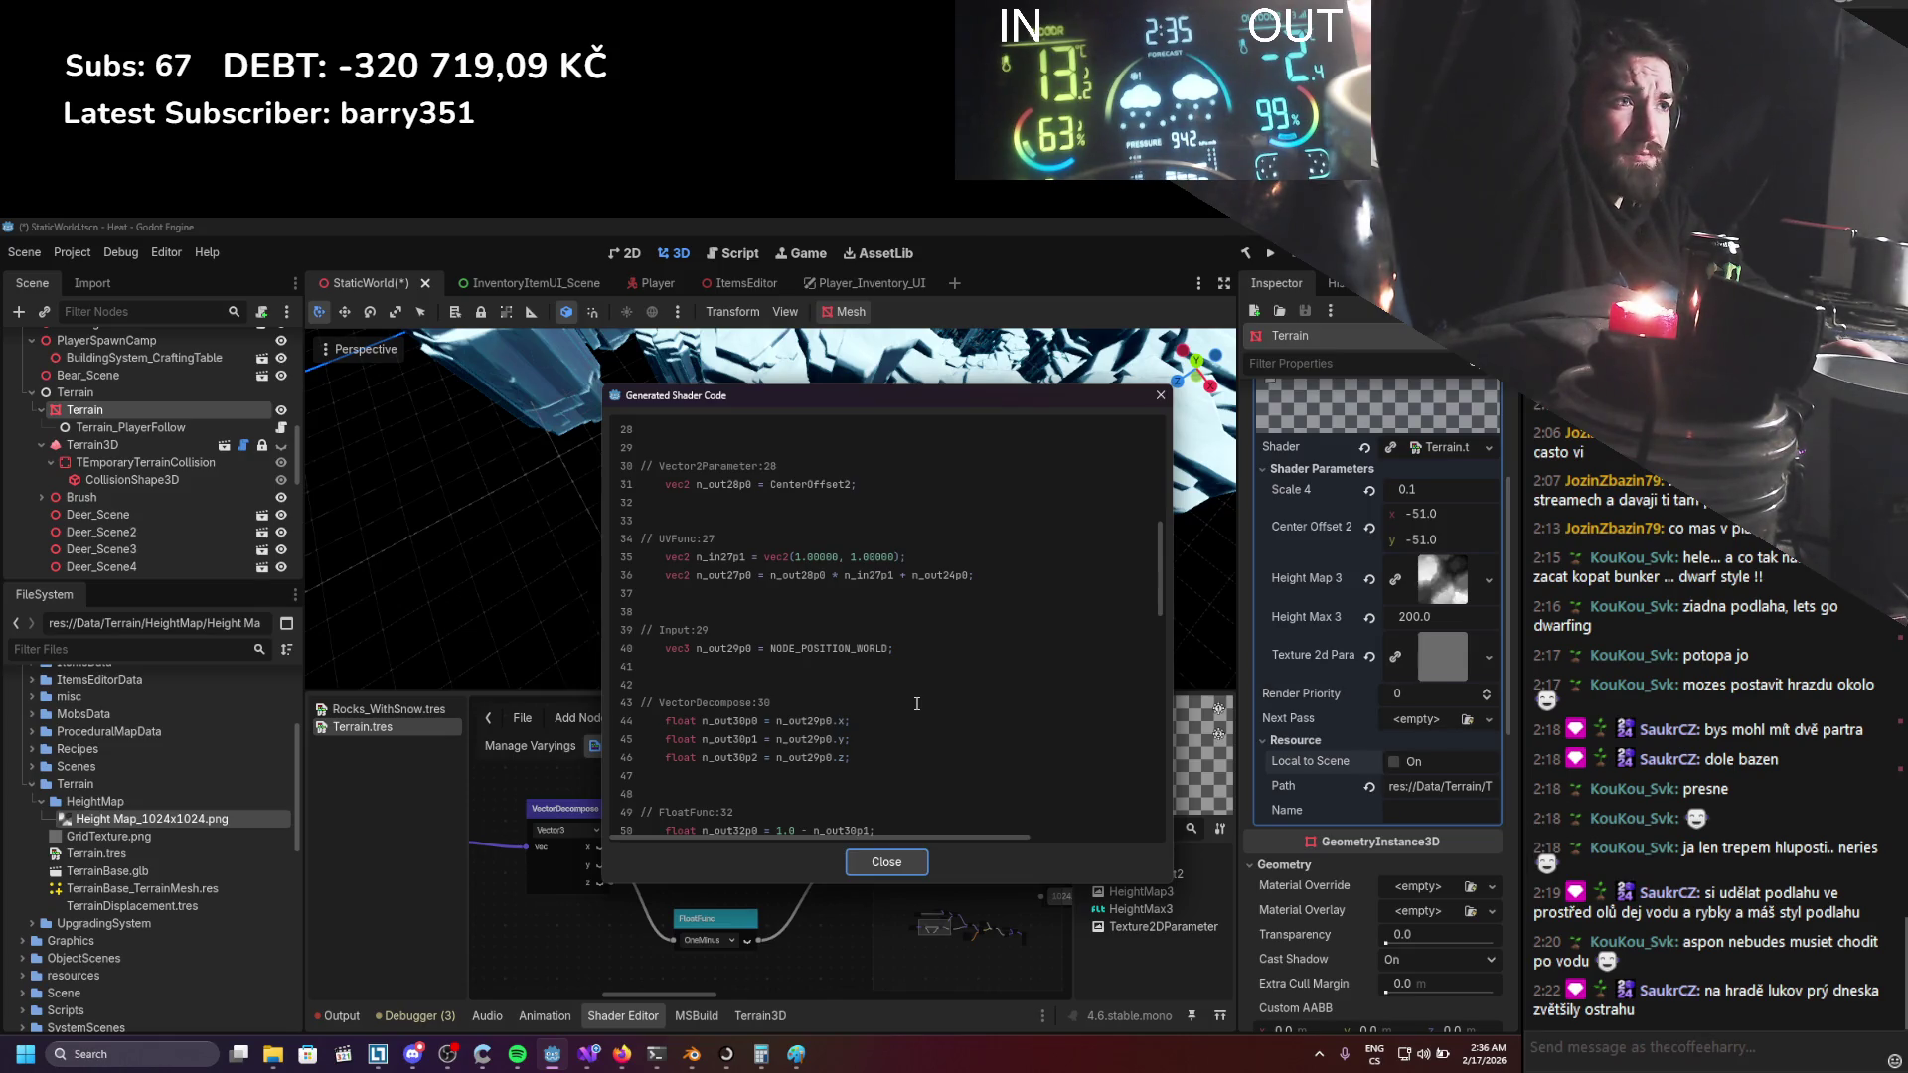
scroll(917, 703, down, 1)
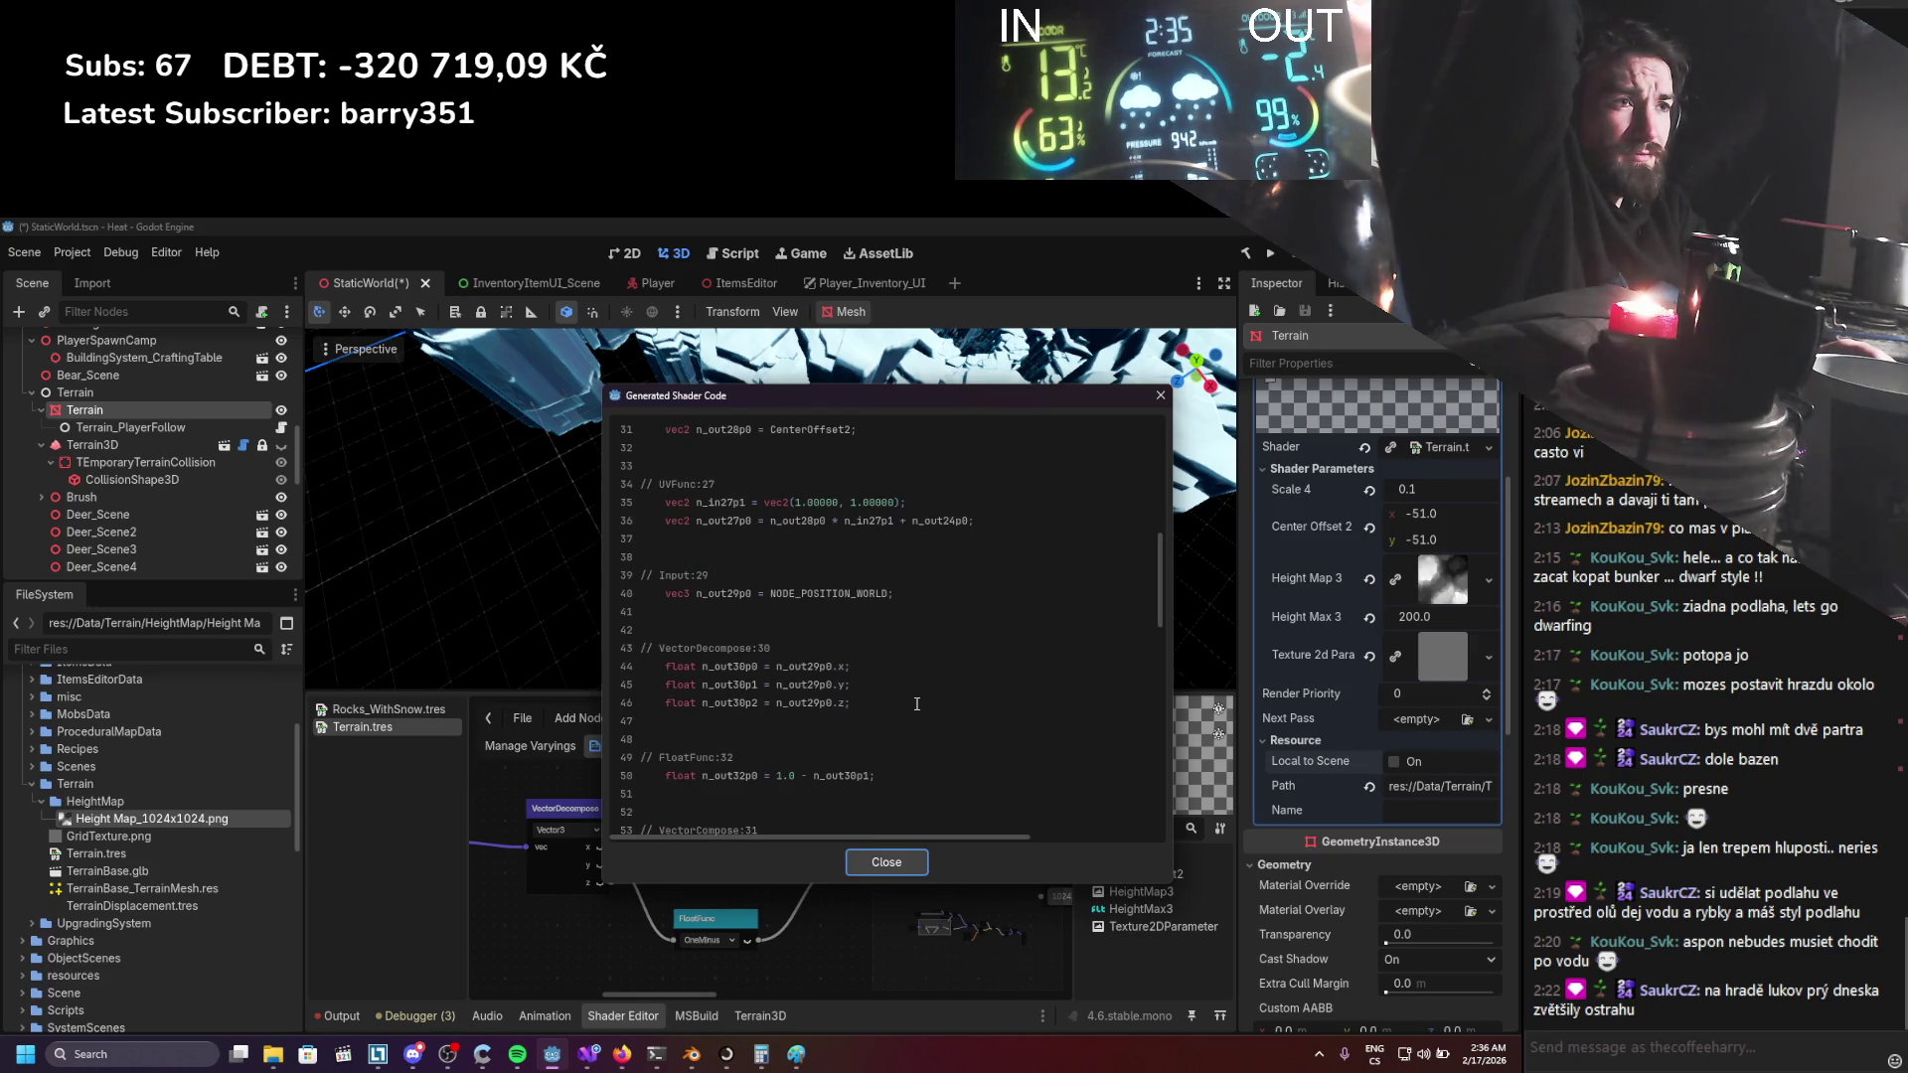
click(1159, 395)
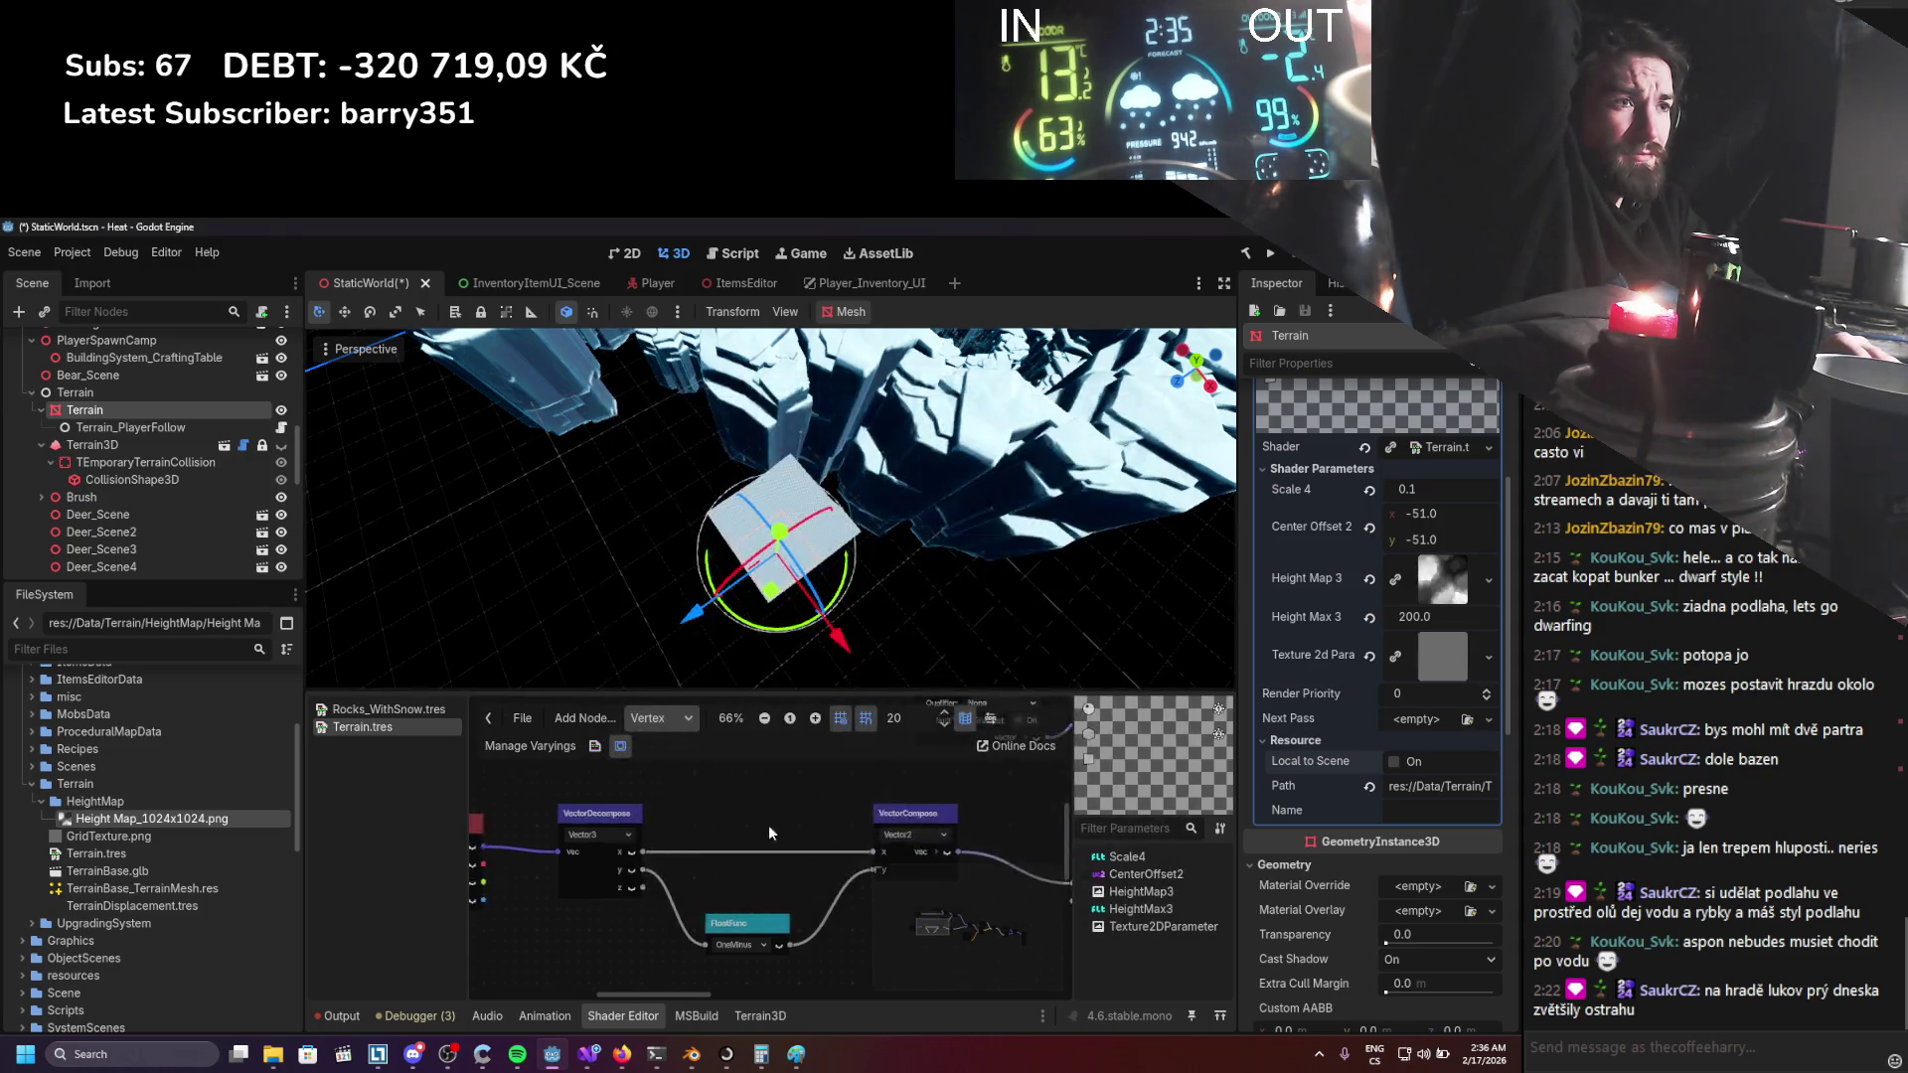
Wire the world-position green channel into OneMinus, delete VectorDecompose, test by sliding the plane, and save.
scroll(737, 815, right, 1)
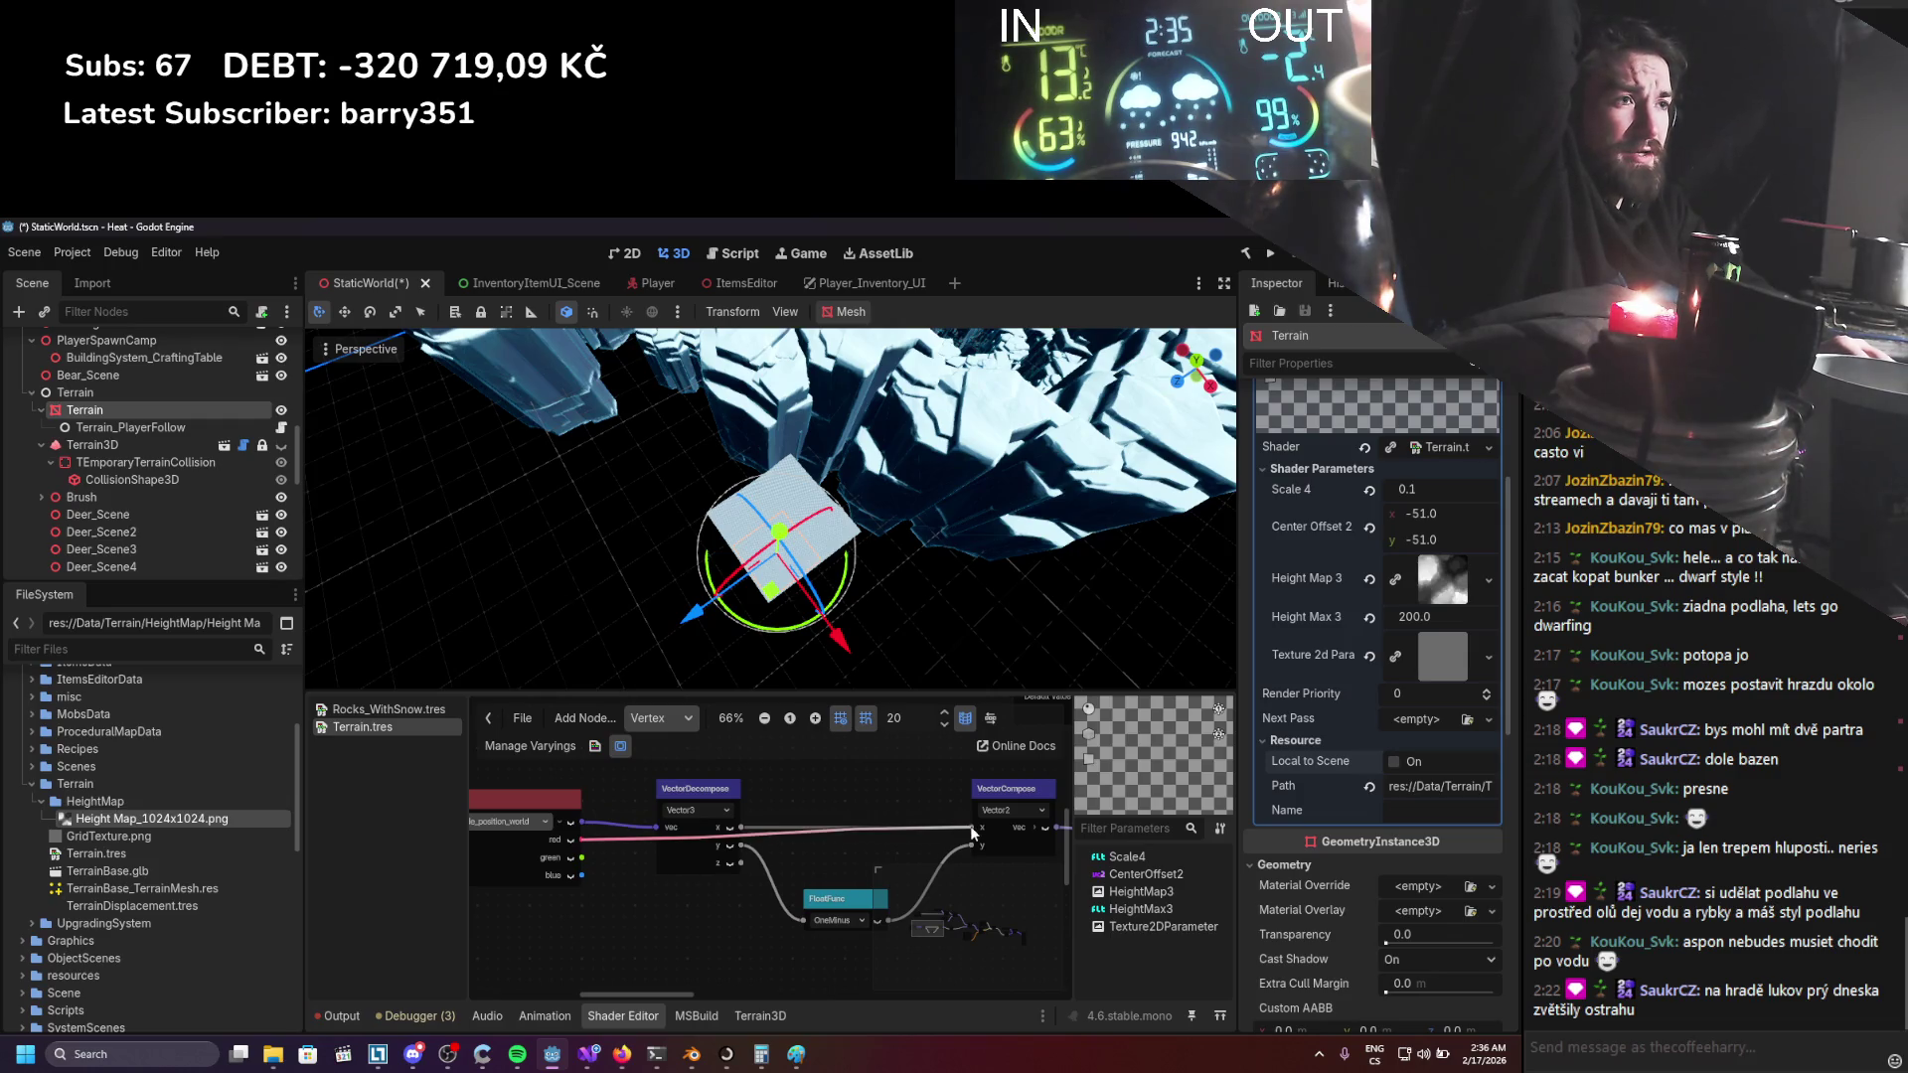
mouse_move(838, 654)
mouse_down()
mouse_move(765, 614)
mouse_move(825, 634)
mouse_move(842, 663)
mouse_up()
drag(730, 643, 678, 672)
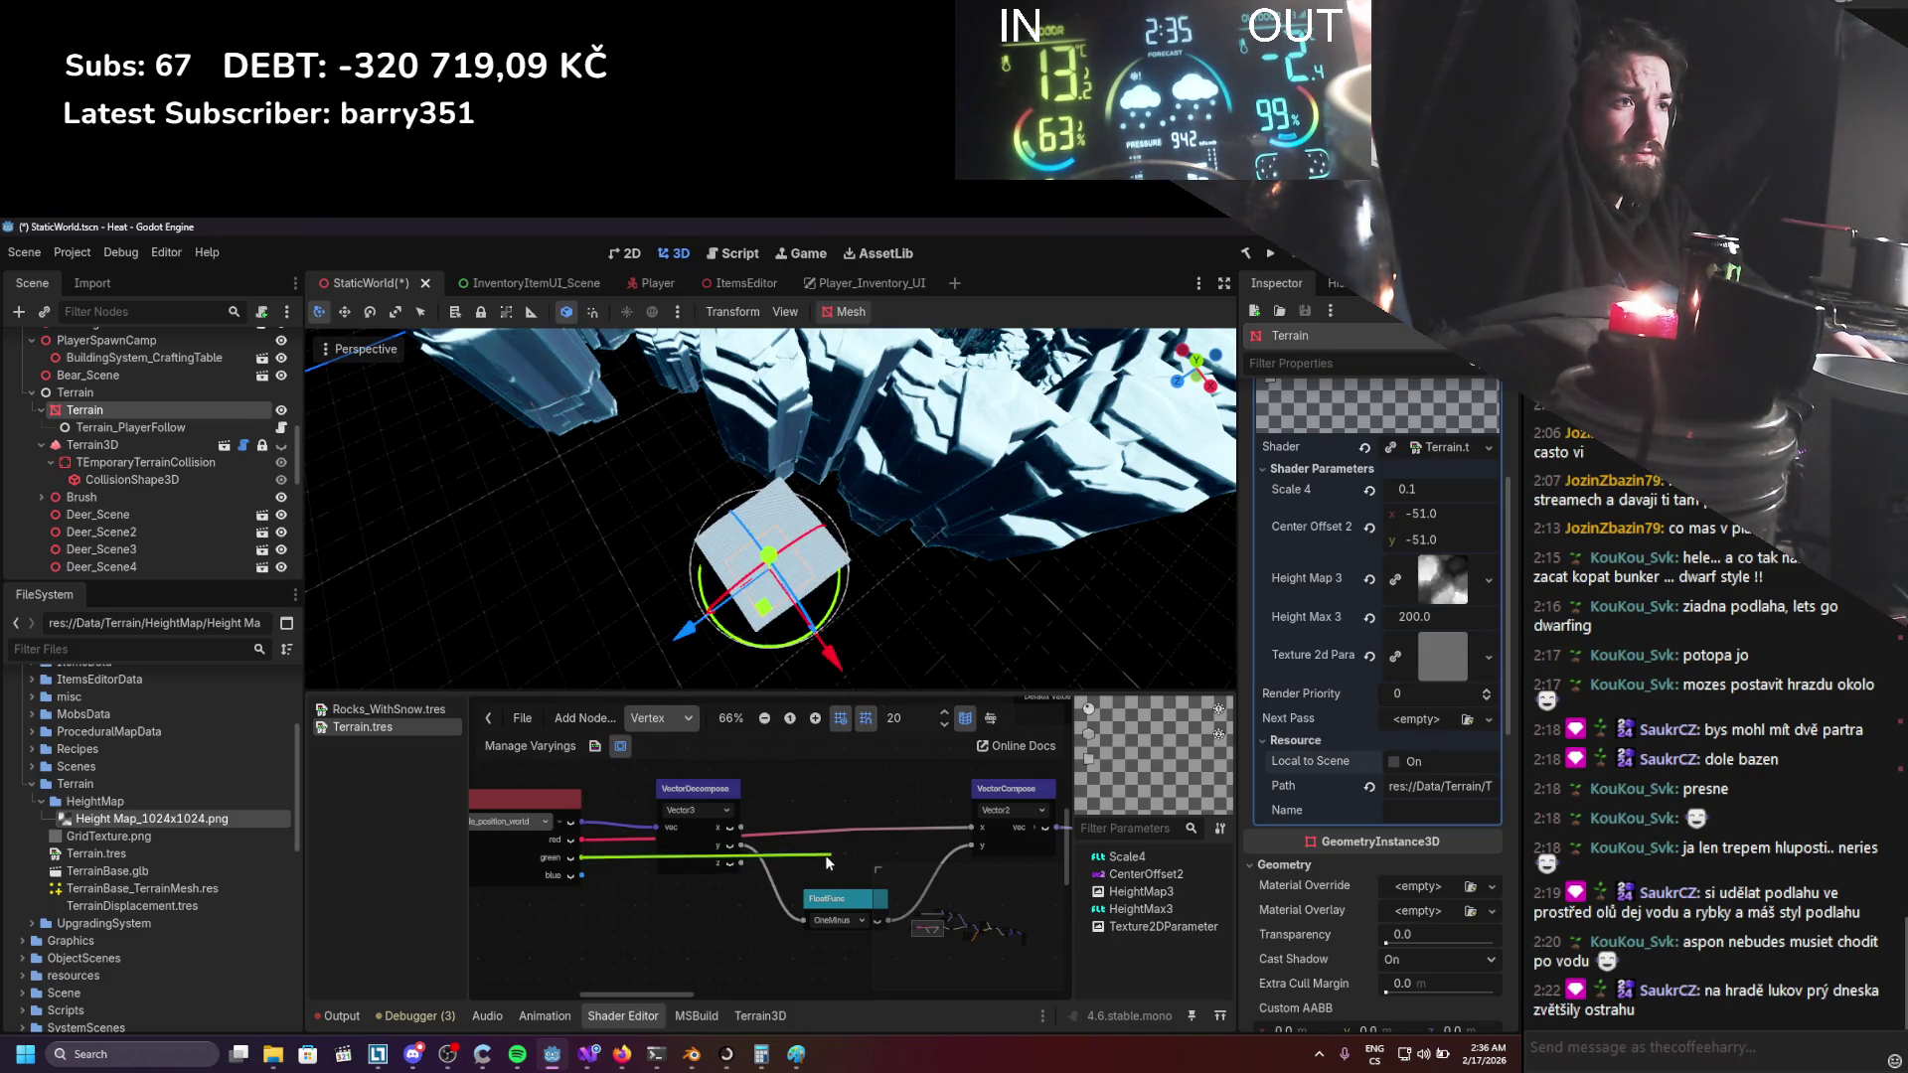
drag(801, 916, 803, 918)
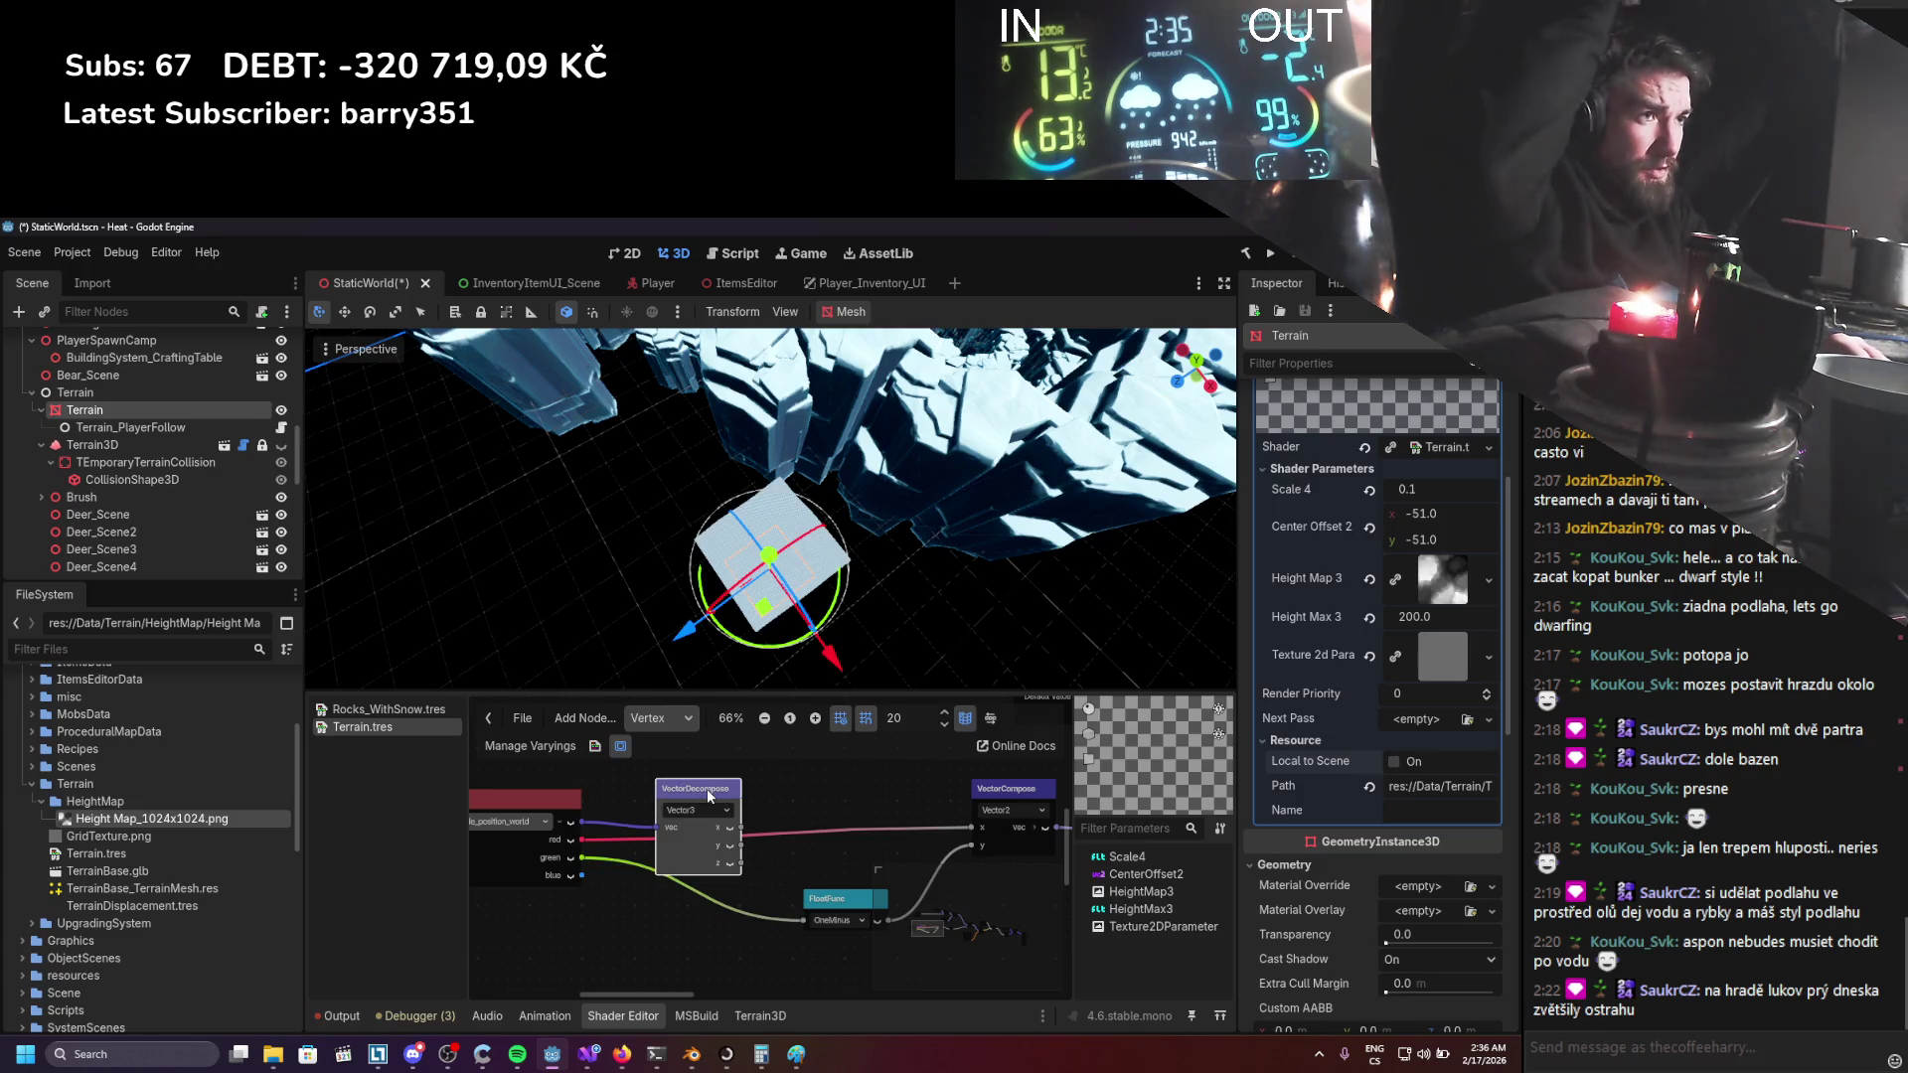
key(Delete)
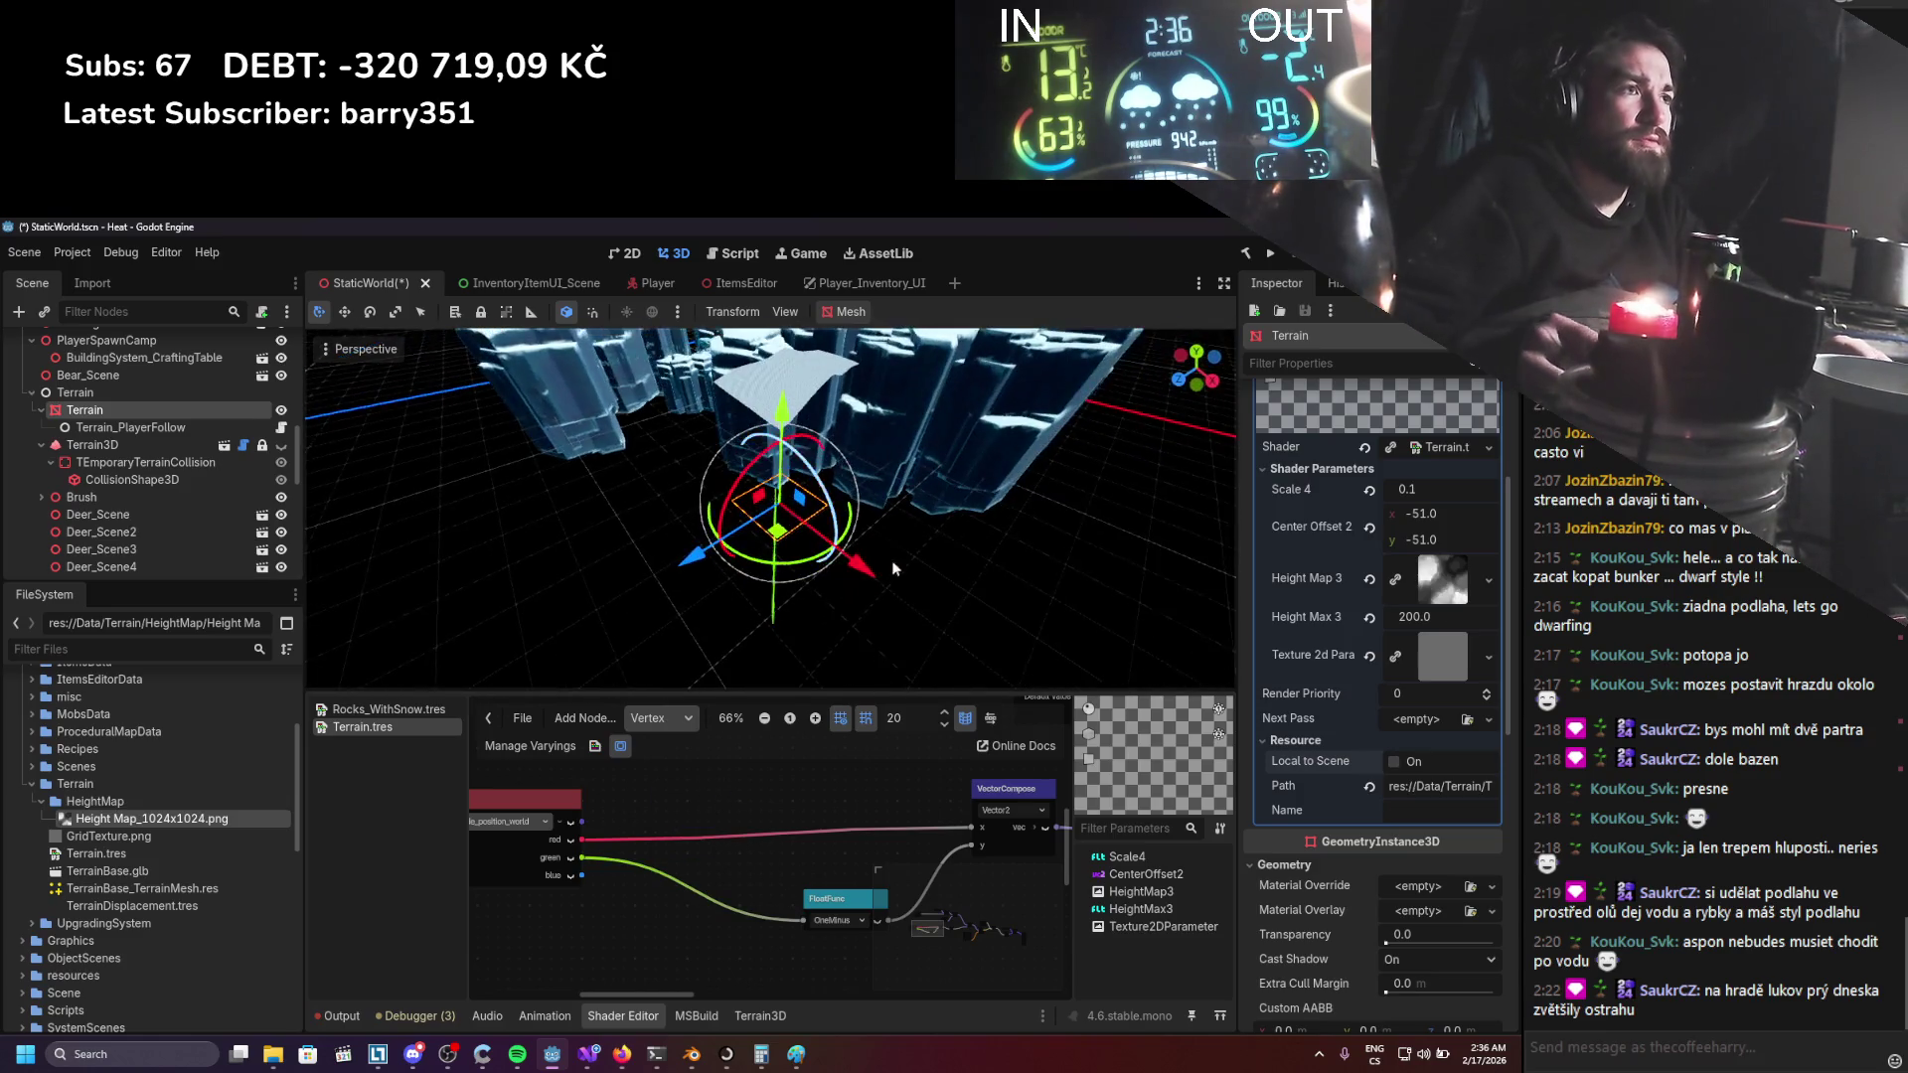
mouse_move(713, 564)
mouse_down()
mouse_move(659, 569)
mouse_move(753, 558)
mouse_move(717, 618)
mouse_move(432, 713)
mouse_move(650, 463)
mouse_move(605, 632)
mouse_move(572, 574)
mouse_move(1047, 528)
mouse_move(348, 666)
mouse_move(676, 615)
mouse_move(991, 612)
mouse_move(795, 556)
mouse_move(547, 567)
mouse_move(975, 568)
mouse_move(810, 591)
mouse_move(479, 590)
mouse_move(1125, 610)
mouse_move(922, 592)
mouse_up()
key(ctrl+s)
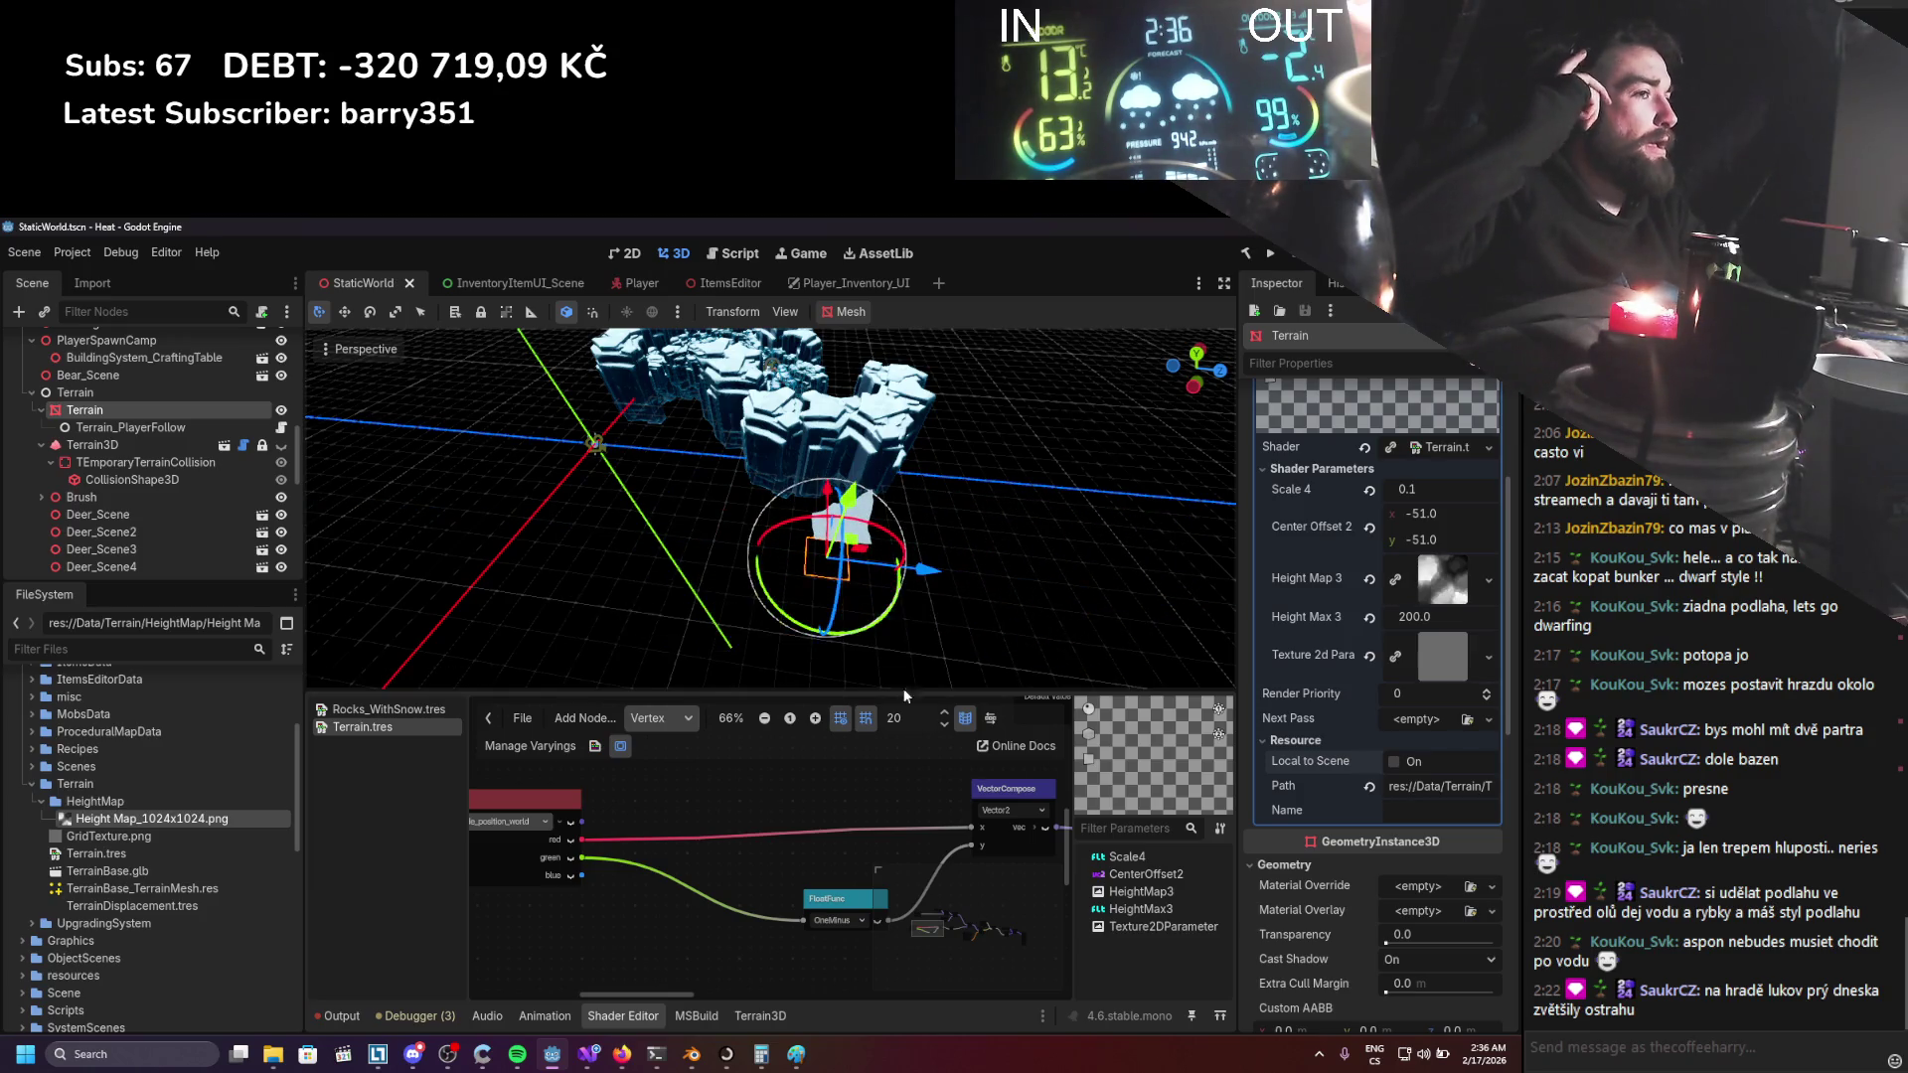
Set the HeightMap3 texture parameter's Repeat to Disabled.
scroll(779, 853, down, 2)
scroll(874, 866, up, 4)
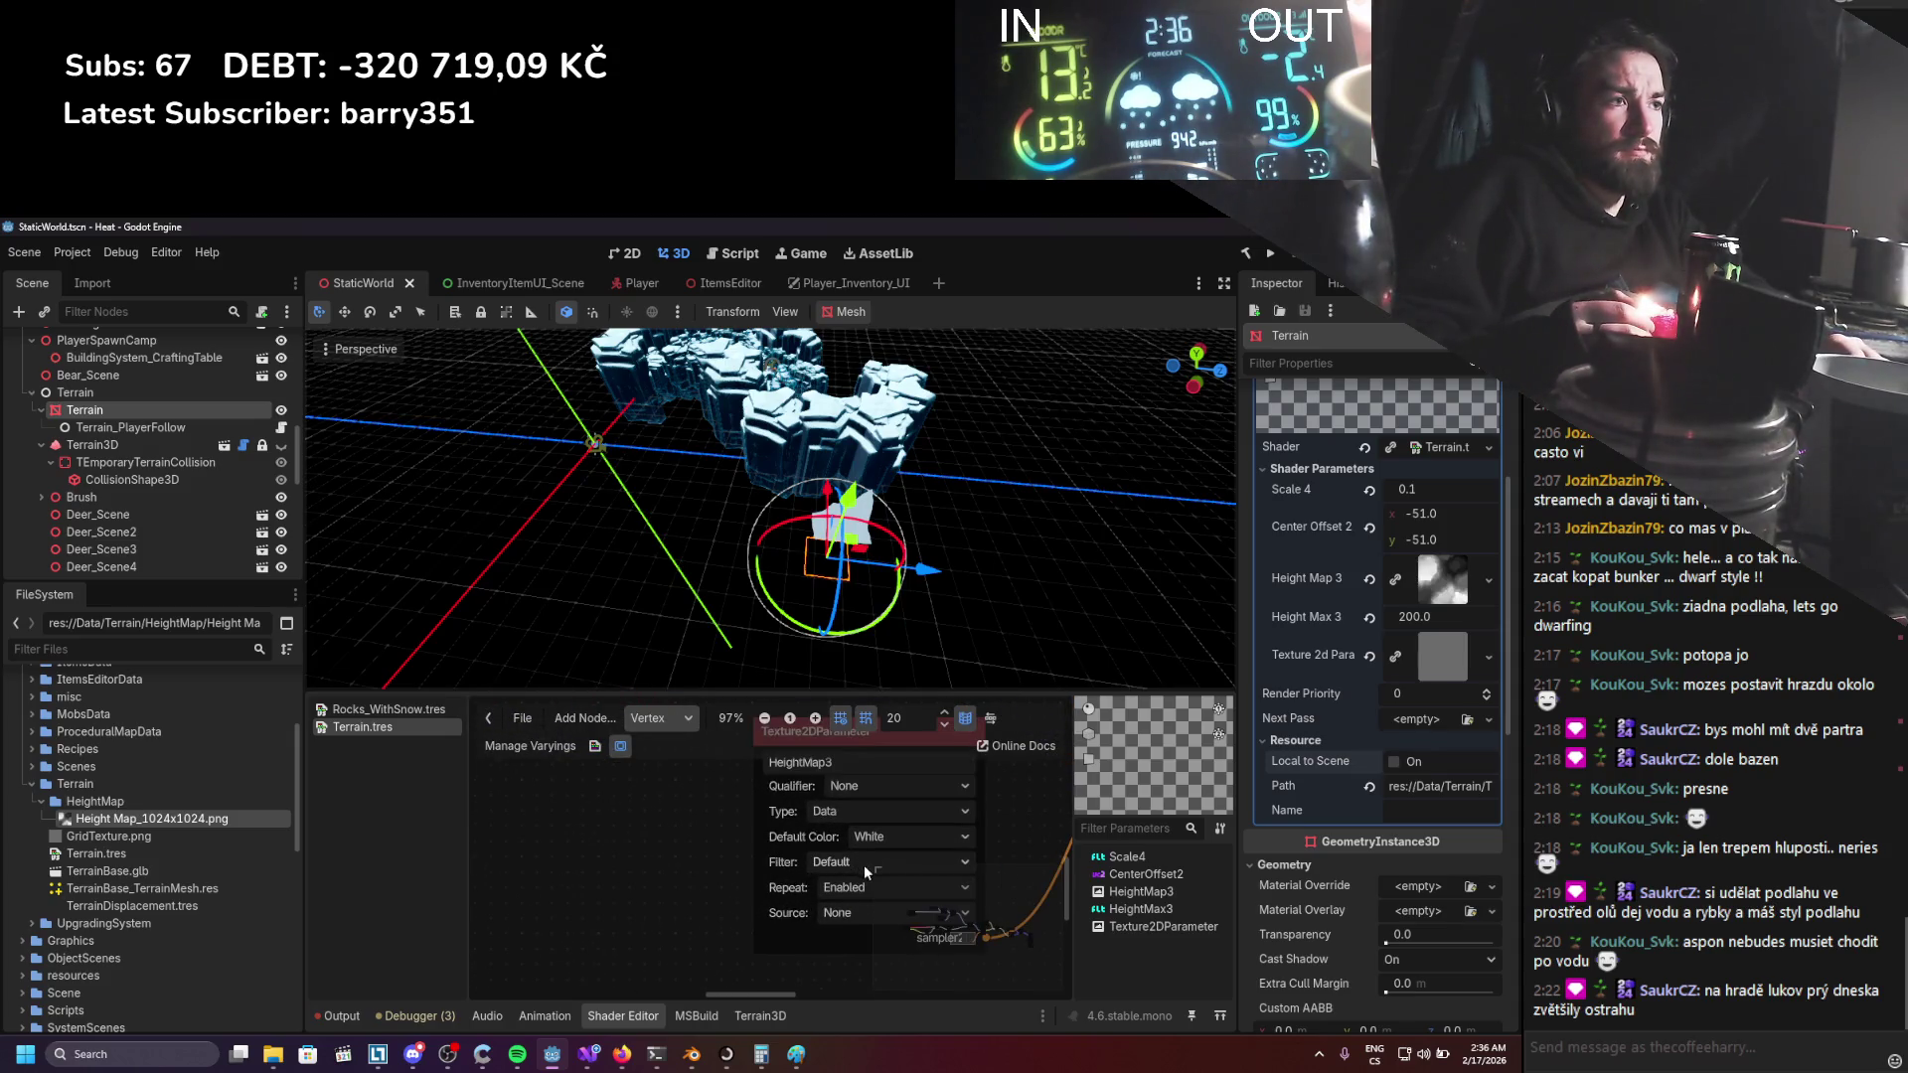
click(854, 888)
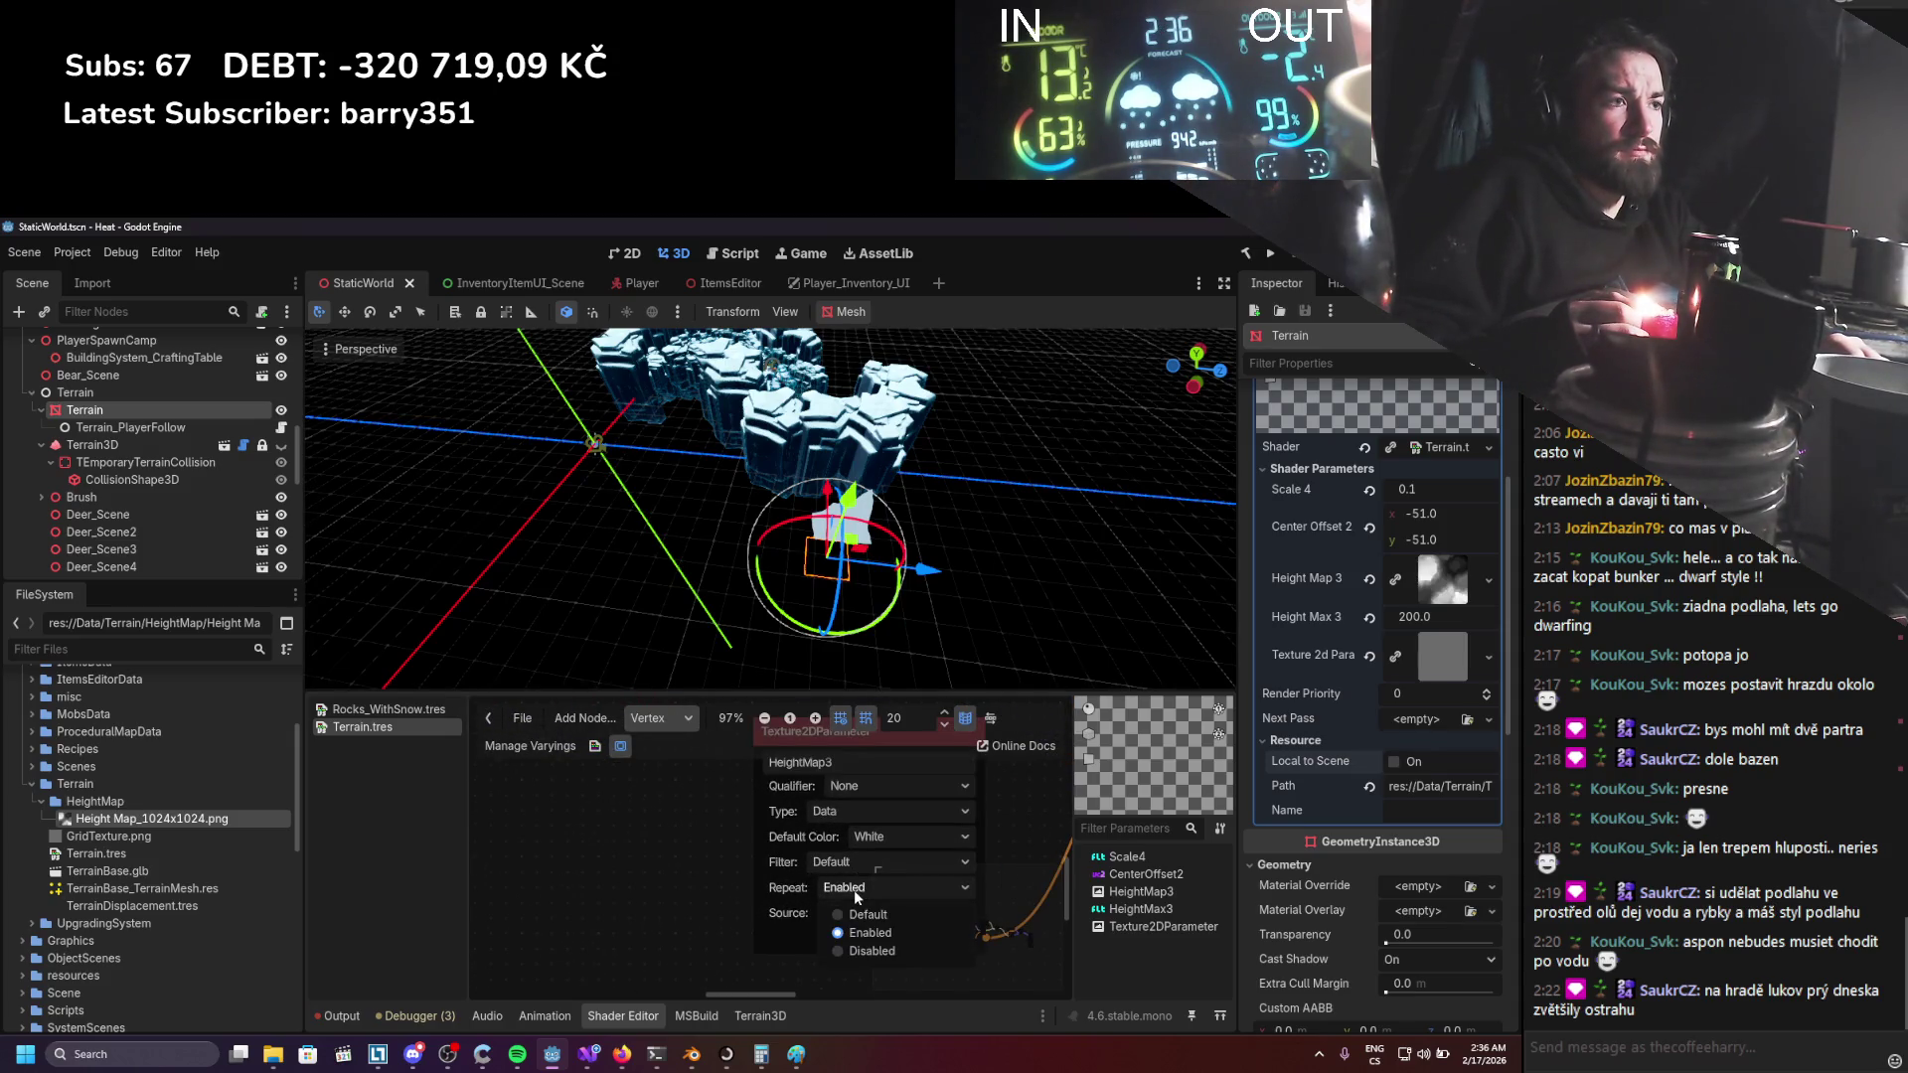
click(860, 951)
Drag the terrain along X and Z onto the rock formation to test displacement, then save.
mouse_move(915, 608)
mouse_down()
mouse_move(719, 573)
mouse_move(557, 628)
mouse_move(518, 664)
mouse_up()
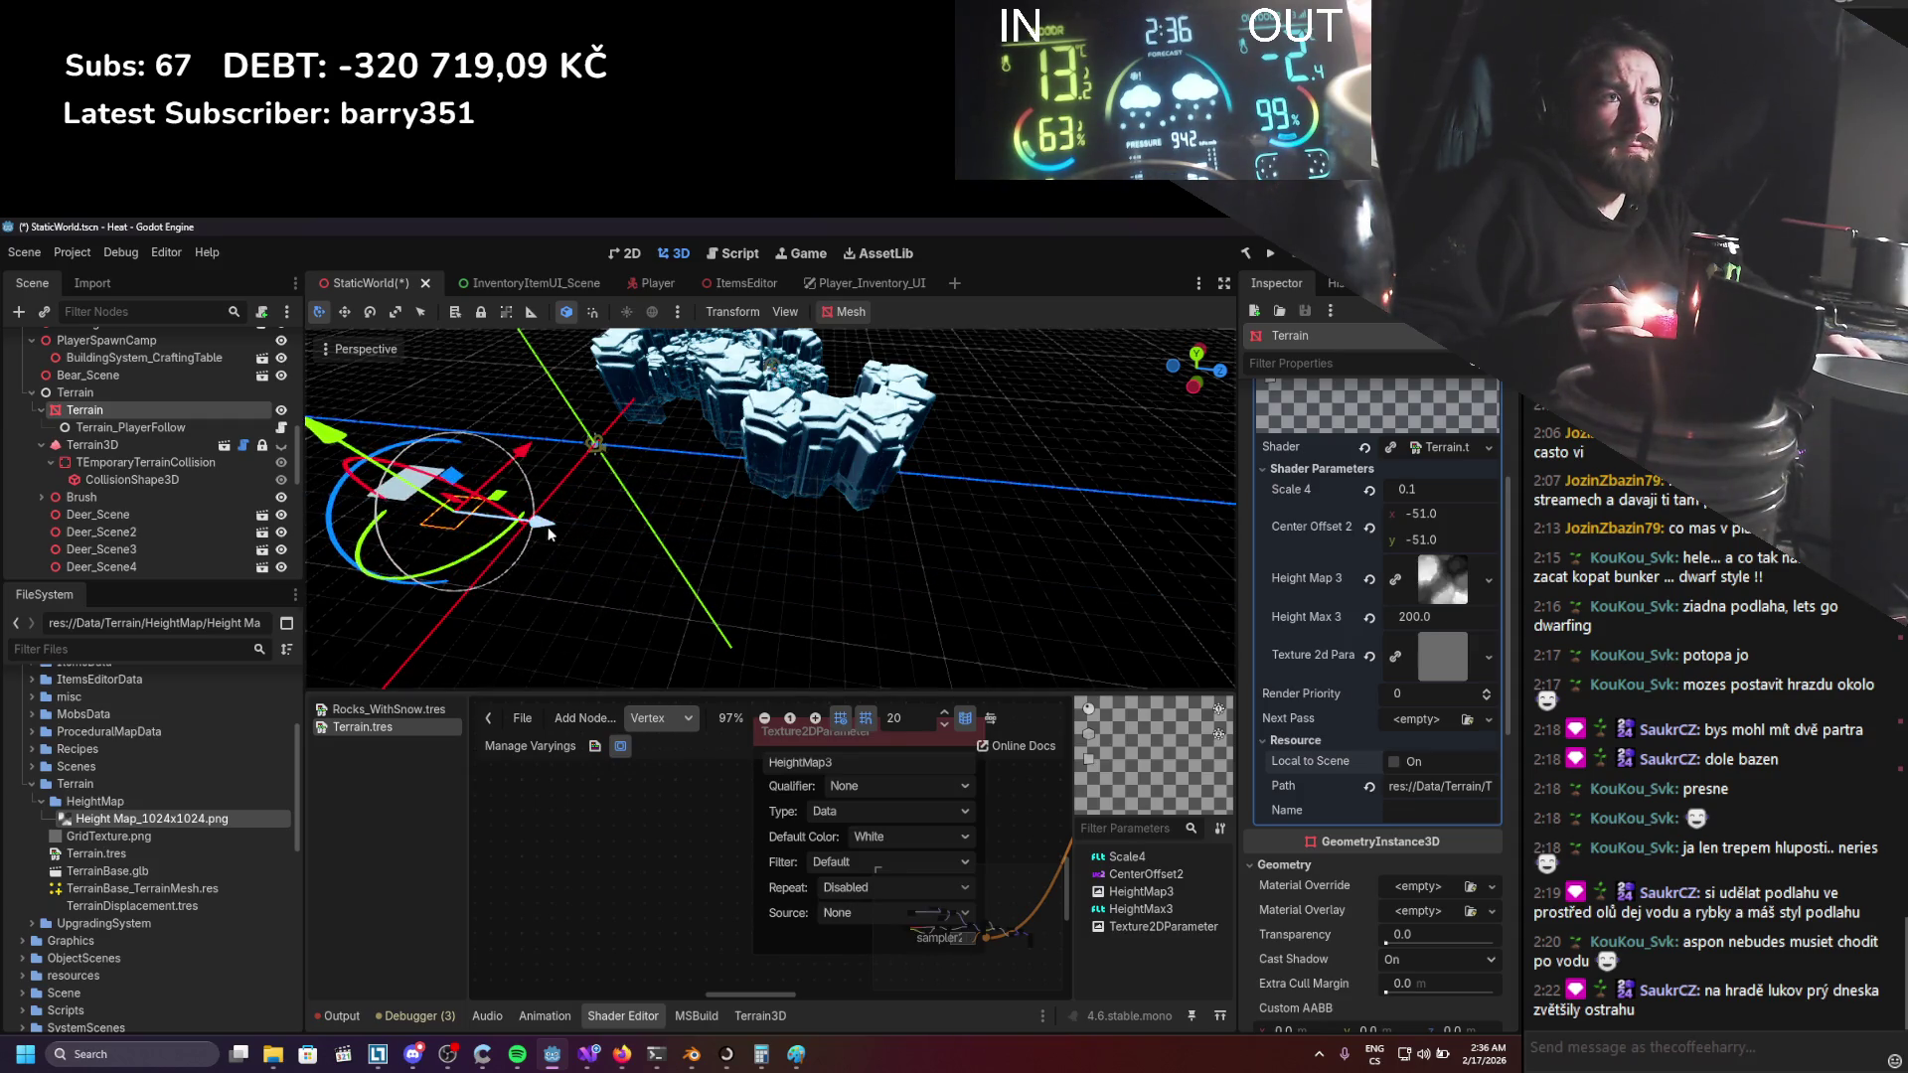
drag(545, 524, 691, 565)
mouse_move(647, 475)
mouse_down()
mouse_move(716, 392)
mouse_move(711, 407)
mouse_move(1061, 501)
mouse_up()
scroll(728, 488, down, 5)
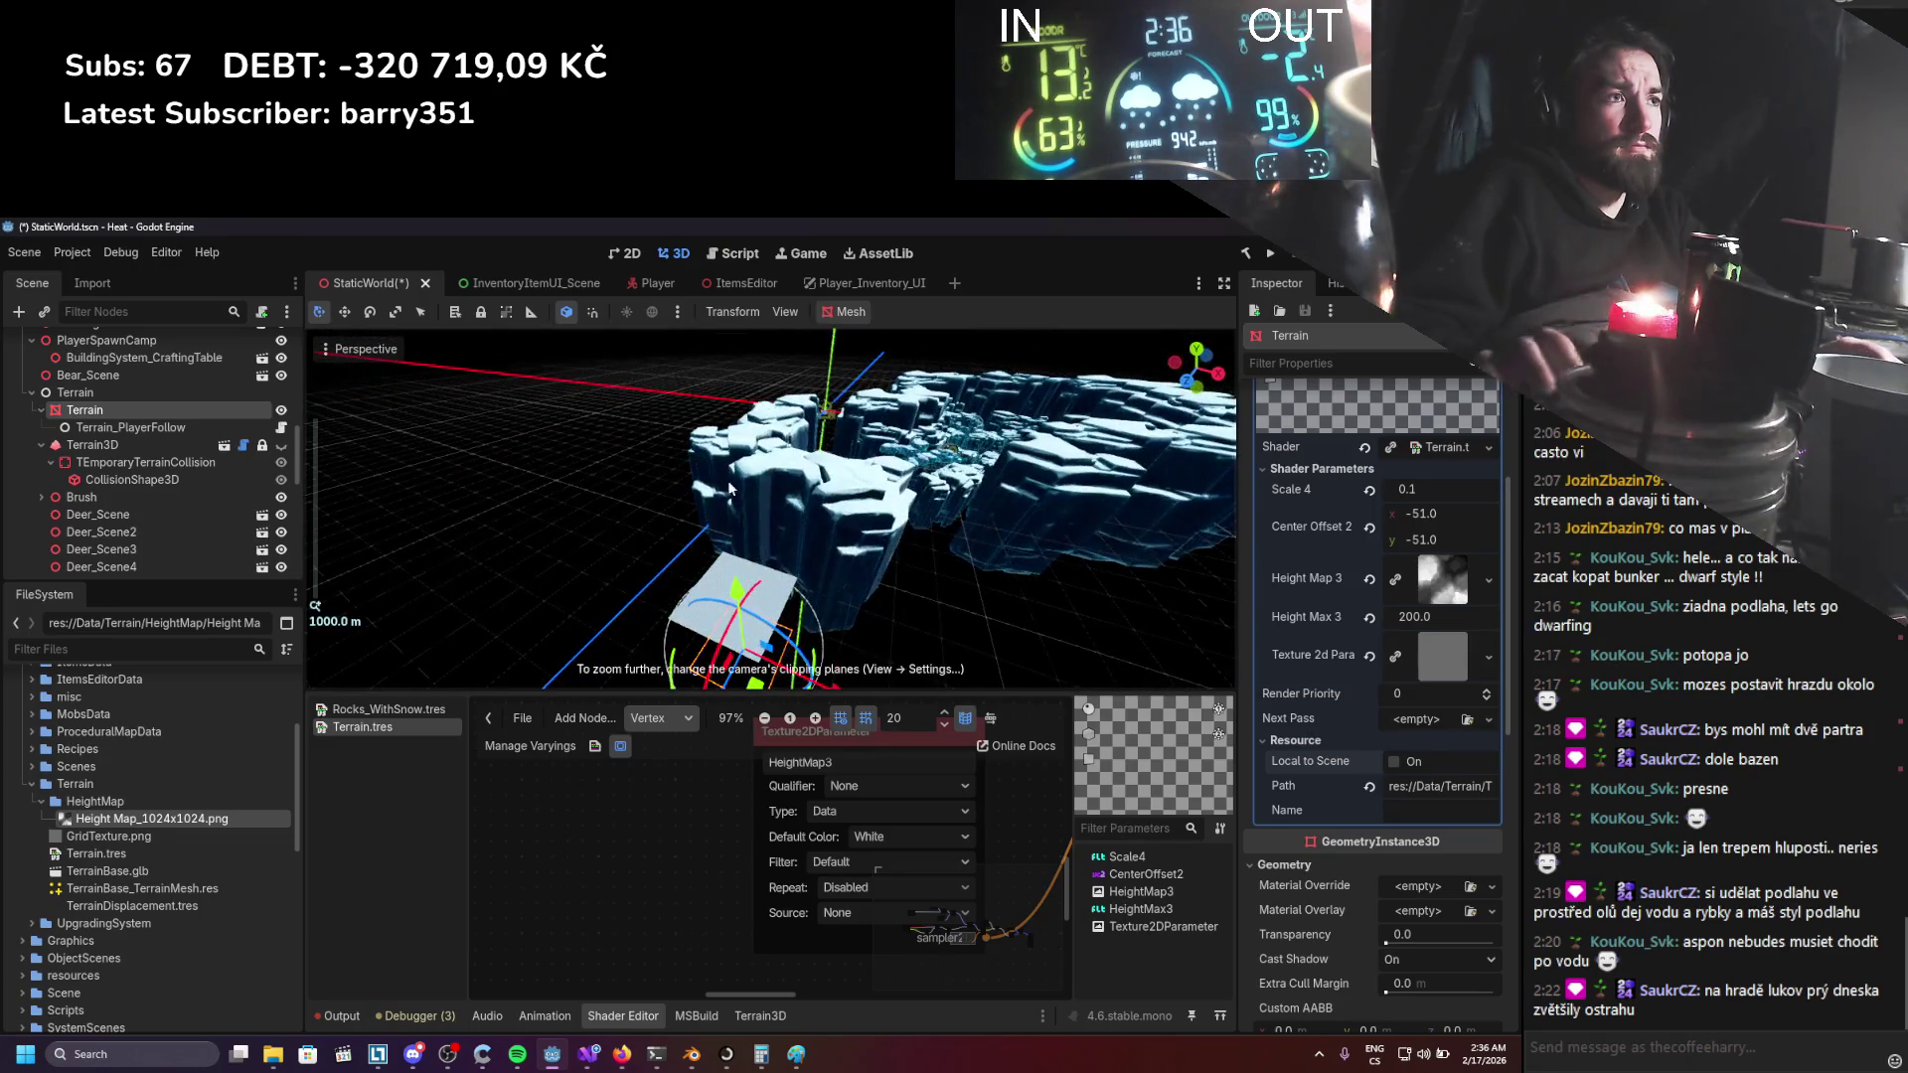
mouse_move(847, 575)
mouse_down()
mouse_move(552, 491)
mouse_move(582, 500)
mouse_move(570, 663)
mouse_move(469, 552)
mouse_move(636, 556)
mouse_up()
mouse_move(596, 437)
mouse_down()
mouse_move(730, 499)
mouse_move(646, 563)
mouse_up()
scroll(695, 564, up, 3)
key(ctrl+s)
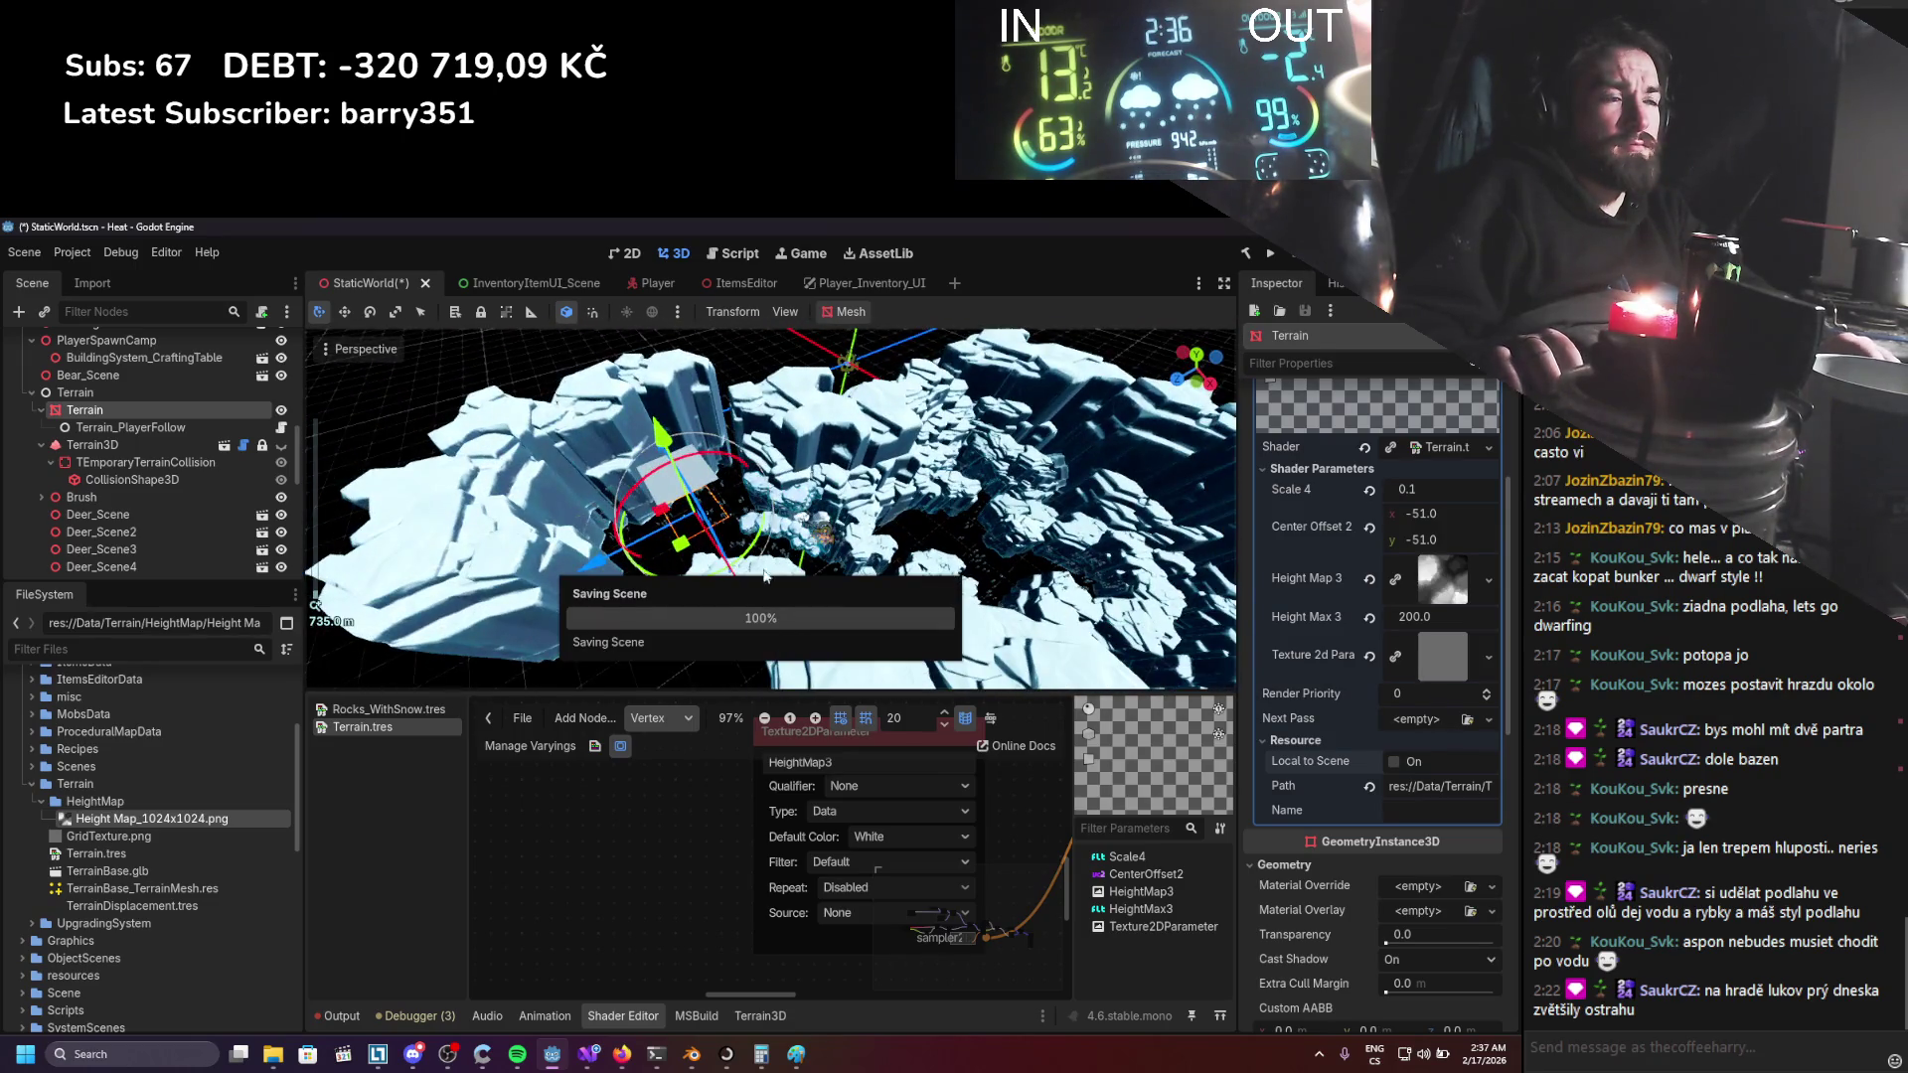
Orbit around the terrain and nudge it further along its Z axis.
scroll(763, 568, down, 3)
mouse_move(763, 568)
mouse_down()
mouse_move(773, 524)
mouse_move(1073, 535)
mouse_move(924, 603)
mouse_move(951, 522)
mouse_move(723, 509)
mouse_move(695, 477)
mouse_move(844, 580)
mouse_move(1034, 594)
mouse_move(587, 574)
mouse_move(670, 501)
mouse_up()
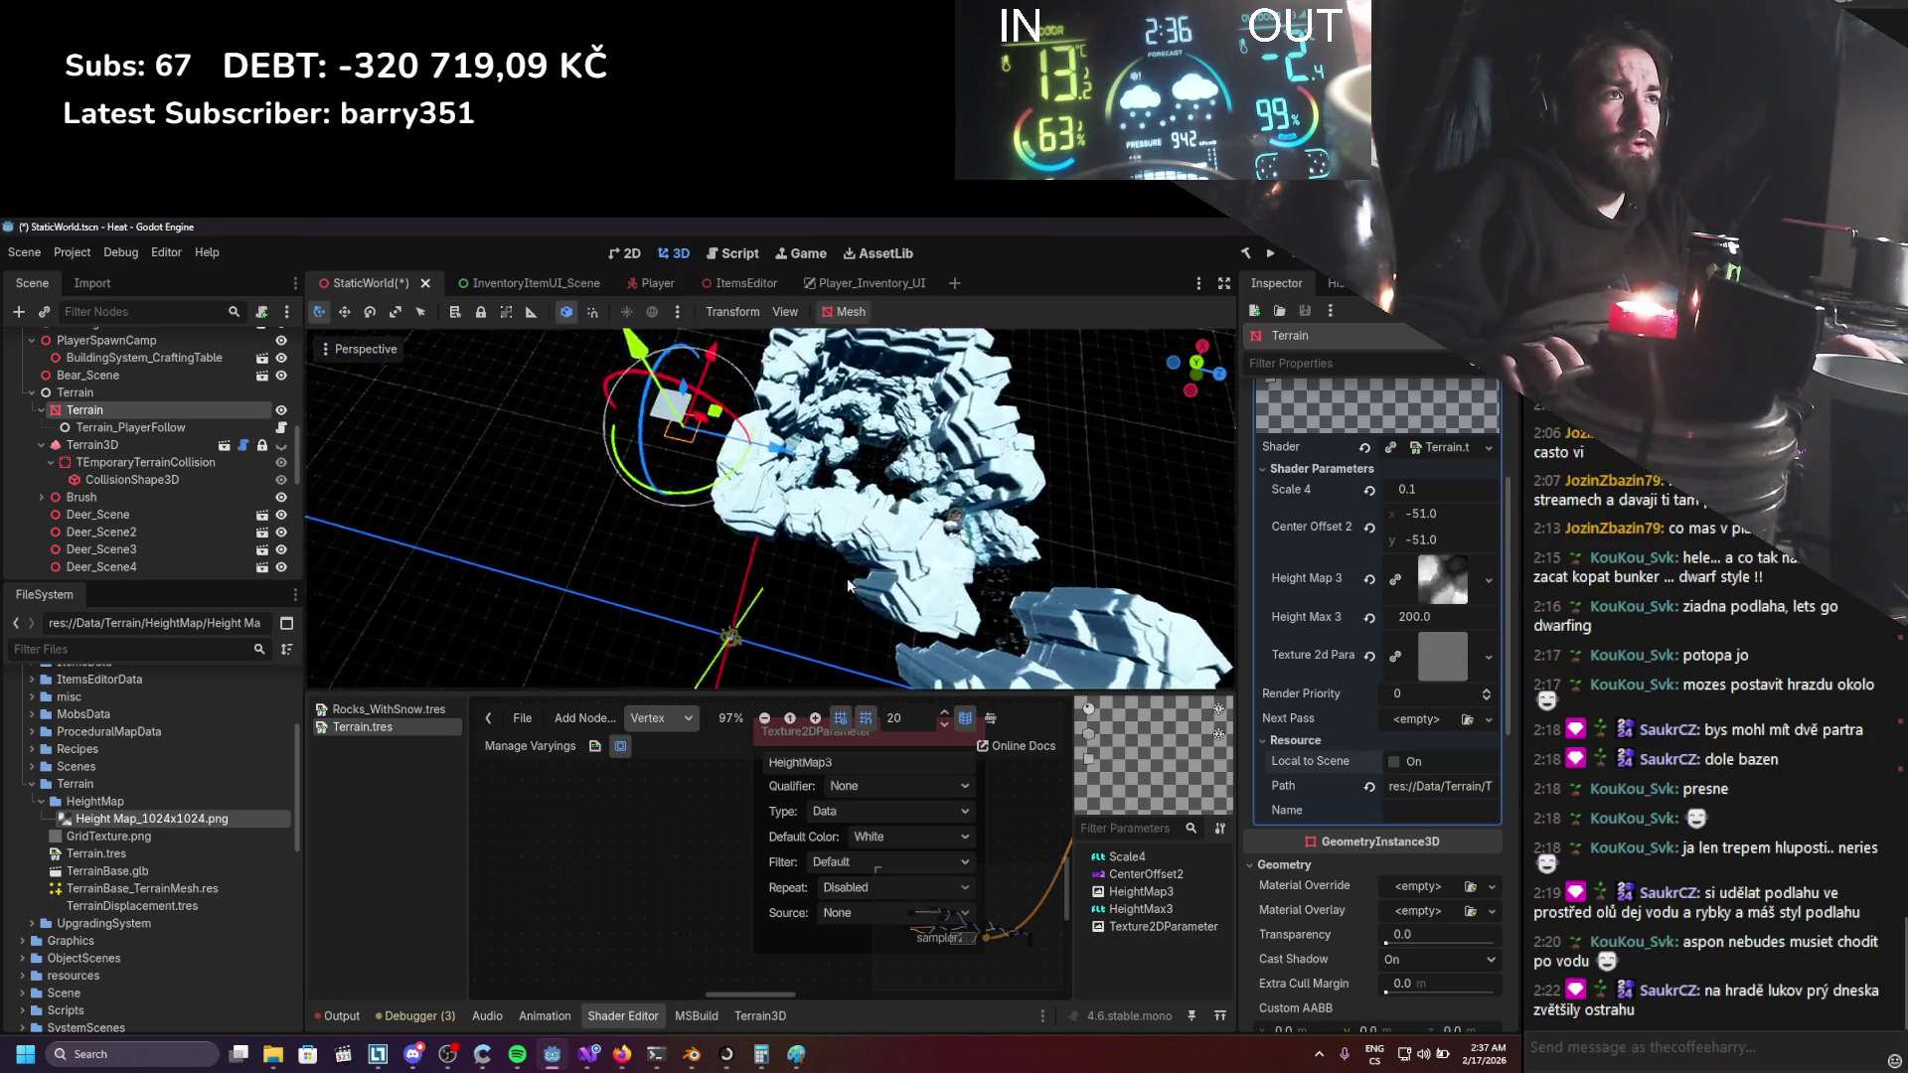
scroll(670, 501, down, 2)
mouse_move(806, 372)
mouse_down()
mouse_move(630, 505)
mouse_move(684, 509)
mouse_move(644, 623)
mouse_move(379, 467)
mouse_move(705, 615)
mouse_up()
click(843, 887)
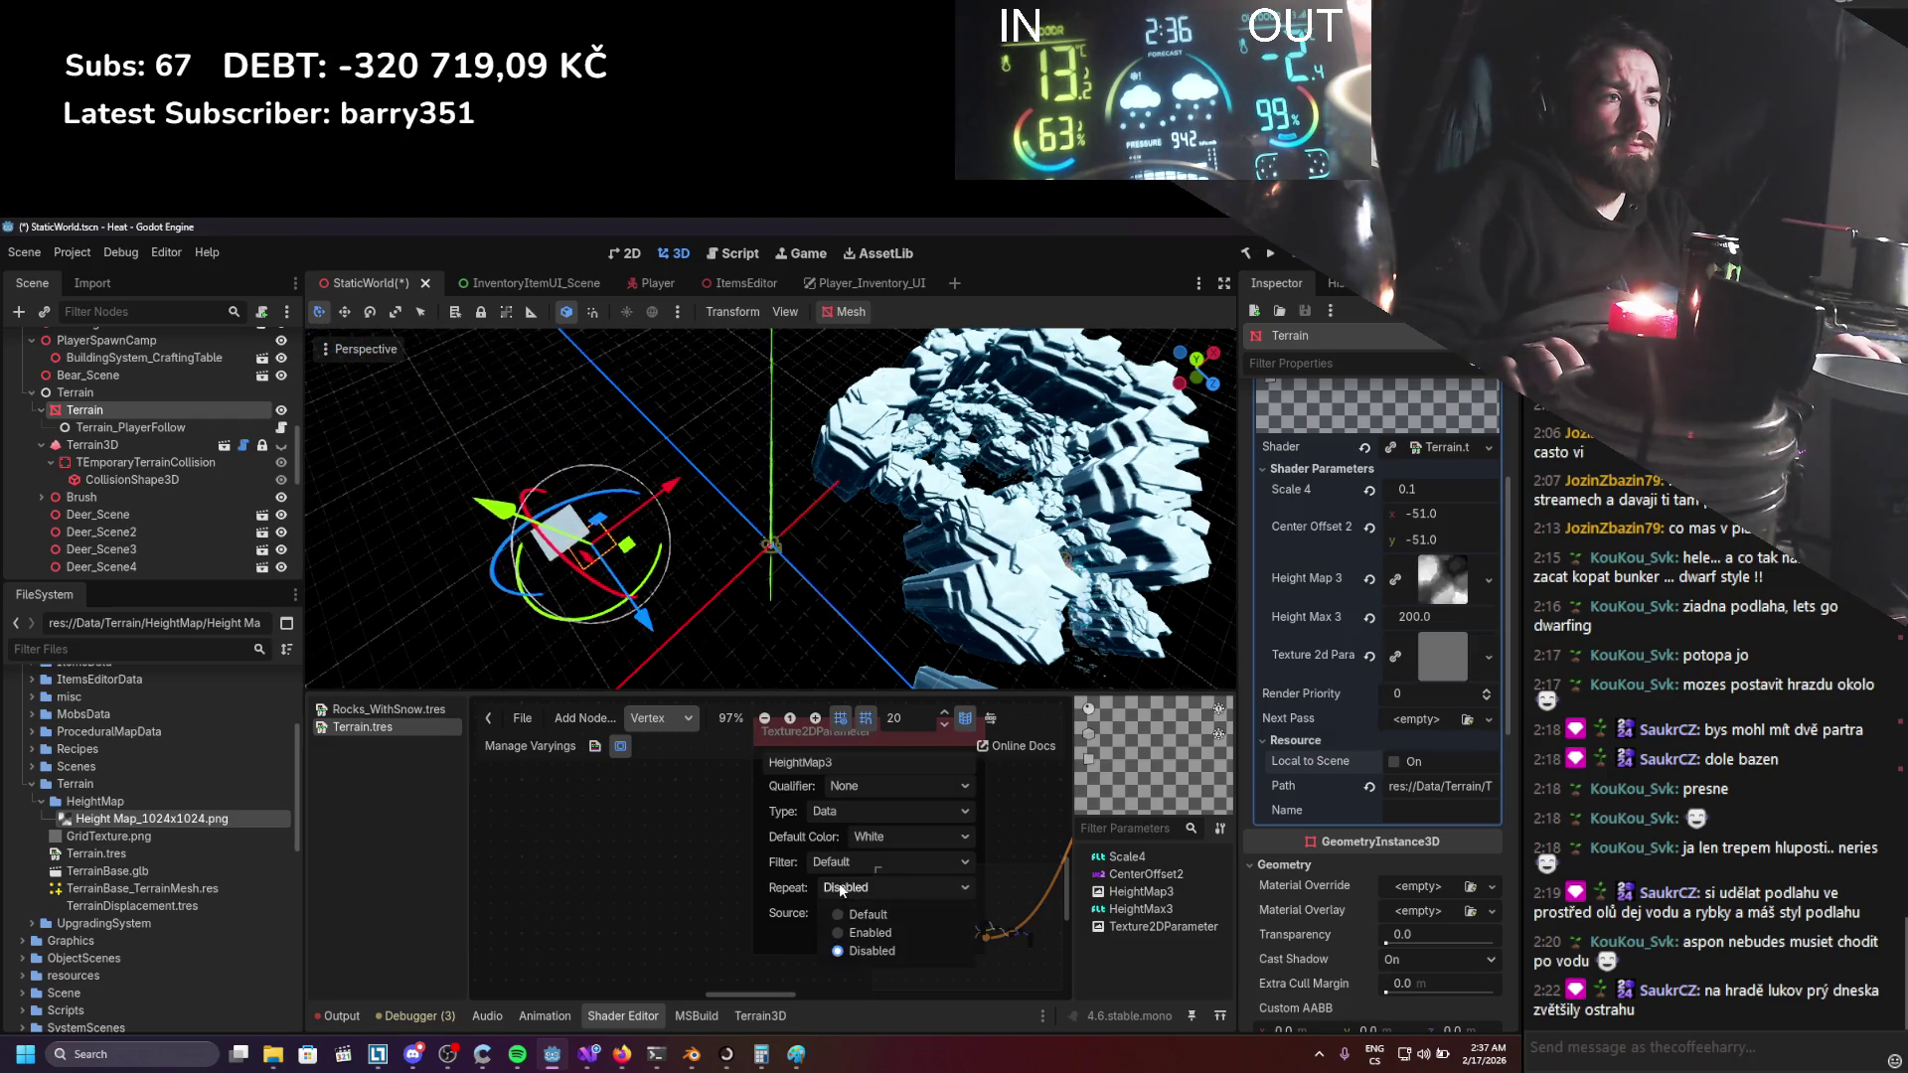
Enable HeightMap3 repeat, shift the terrain about 350 units along X, and save the scene.
click(869, 935)
mouse_move(665, 488)
mouse_down()
mouse_move(785, 407)
mouse_move(840, 417)
mouse_up()
scroll(696, 594, up, 5)
mouse_move(611, 456)
mouse_down()
mouse_move(618, 546)
mouse_move(703, 517)
mouse_up()
key(ctrl+s)
mouse_move(626, 646)
mouse_down()
mouse_move(605, 558)
mouse_move(569, 563)
mouse_move(757, 449)
mouse_move(824, 501)
mouse_move(1144, 610)
mouse_move(646, 537)
mouse_move(1033, 588)
mouse_move(900, 566)
mouse_up()
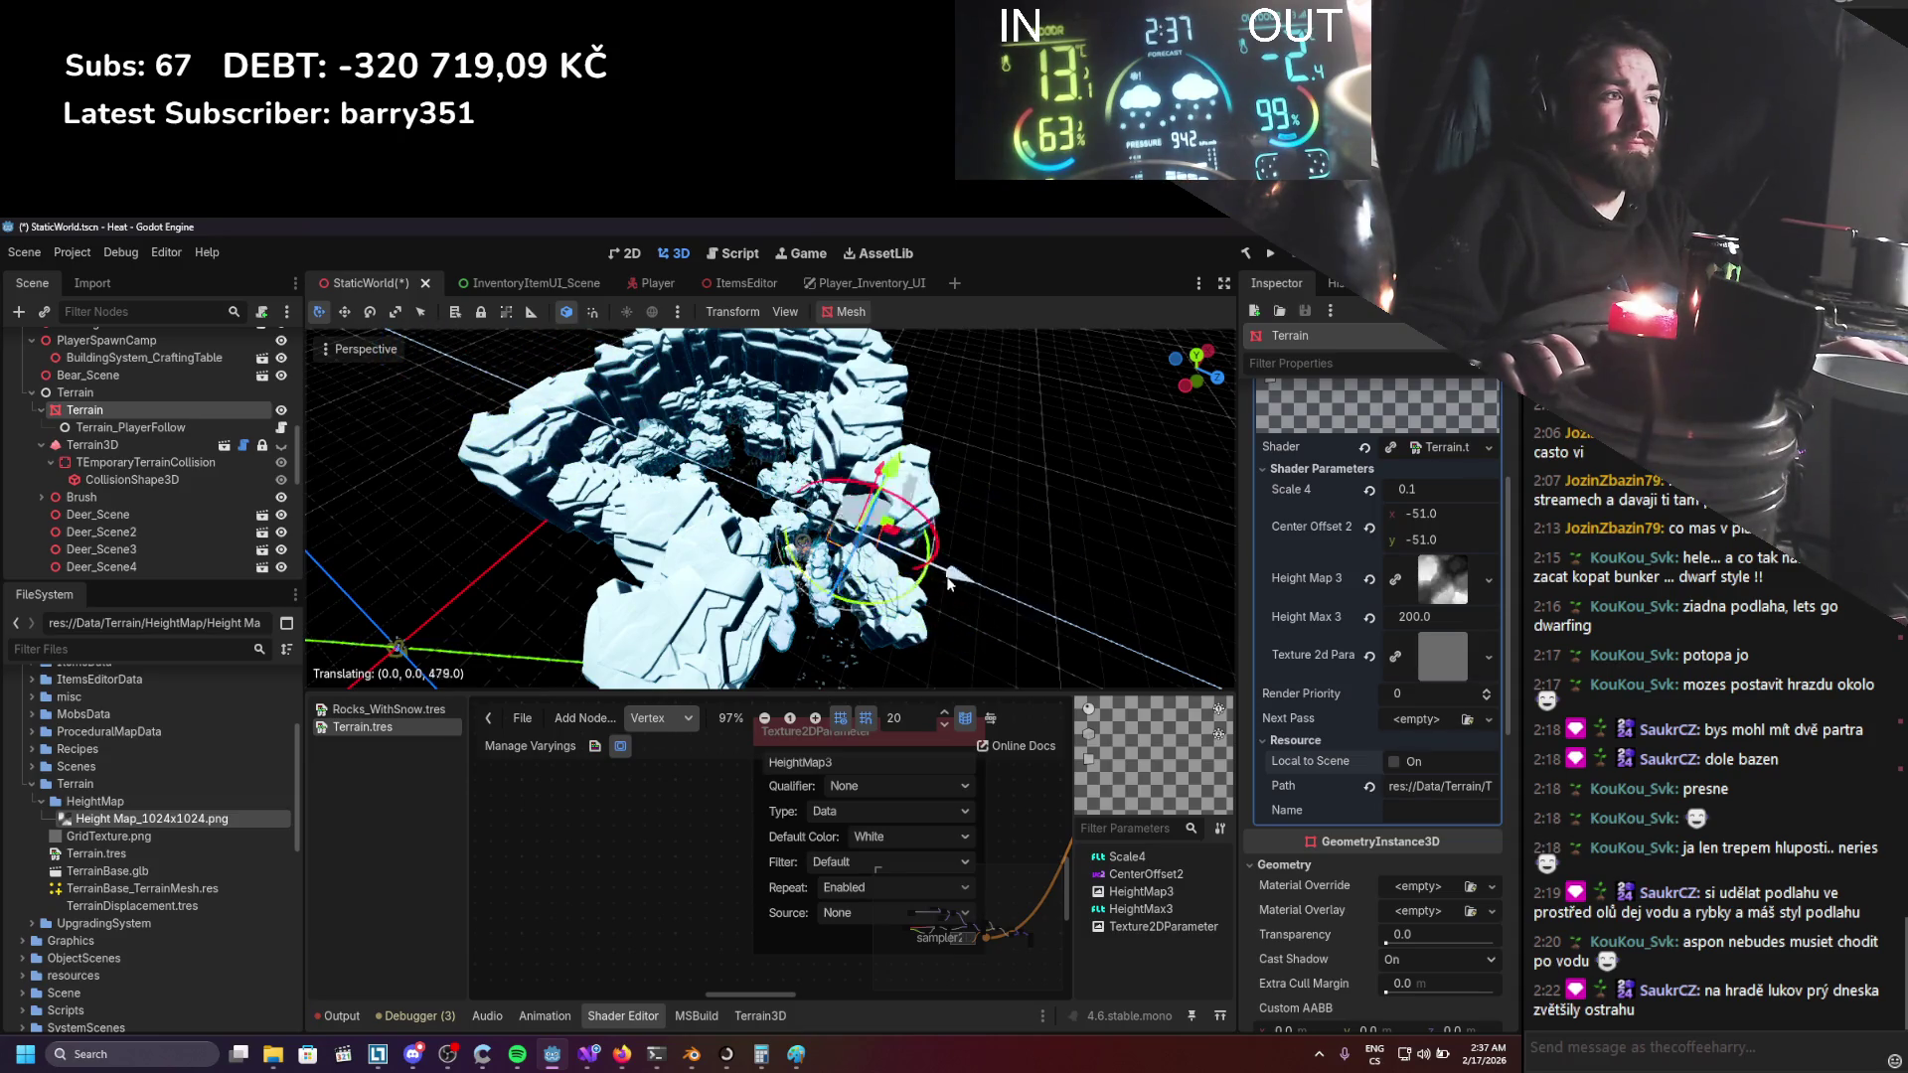
key(ctrl+s)
Reposition the terrain, nudging it along its Z axis to compare the repeated height map.
scroll(926, 407, up, 5)
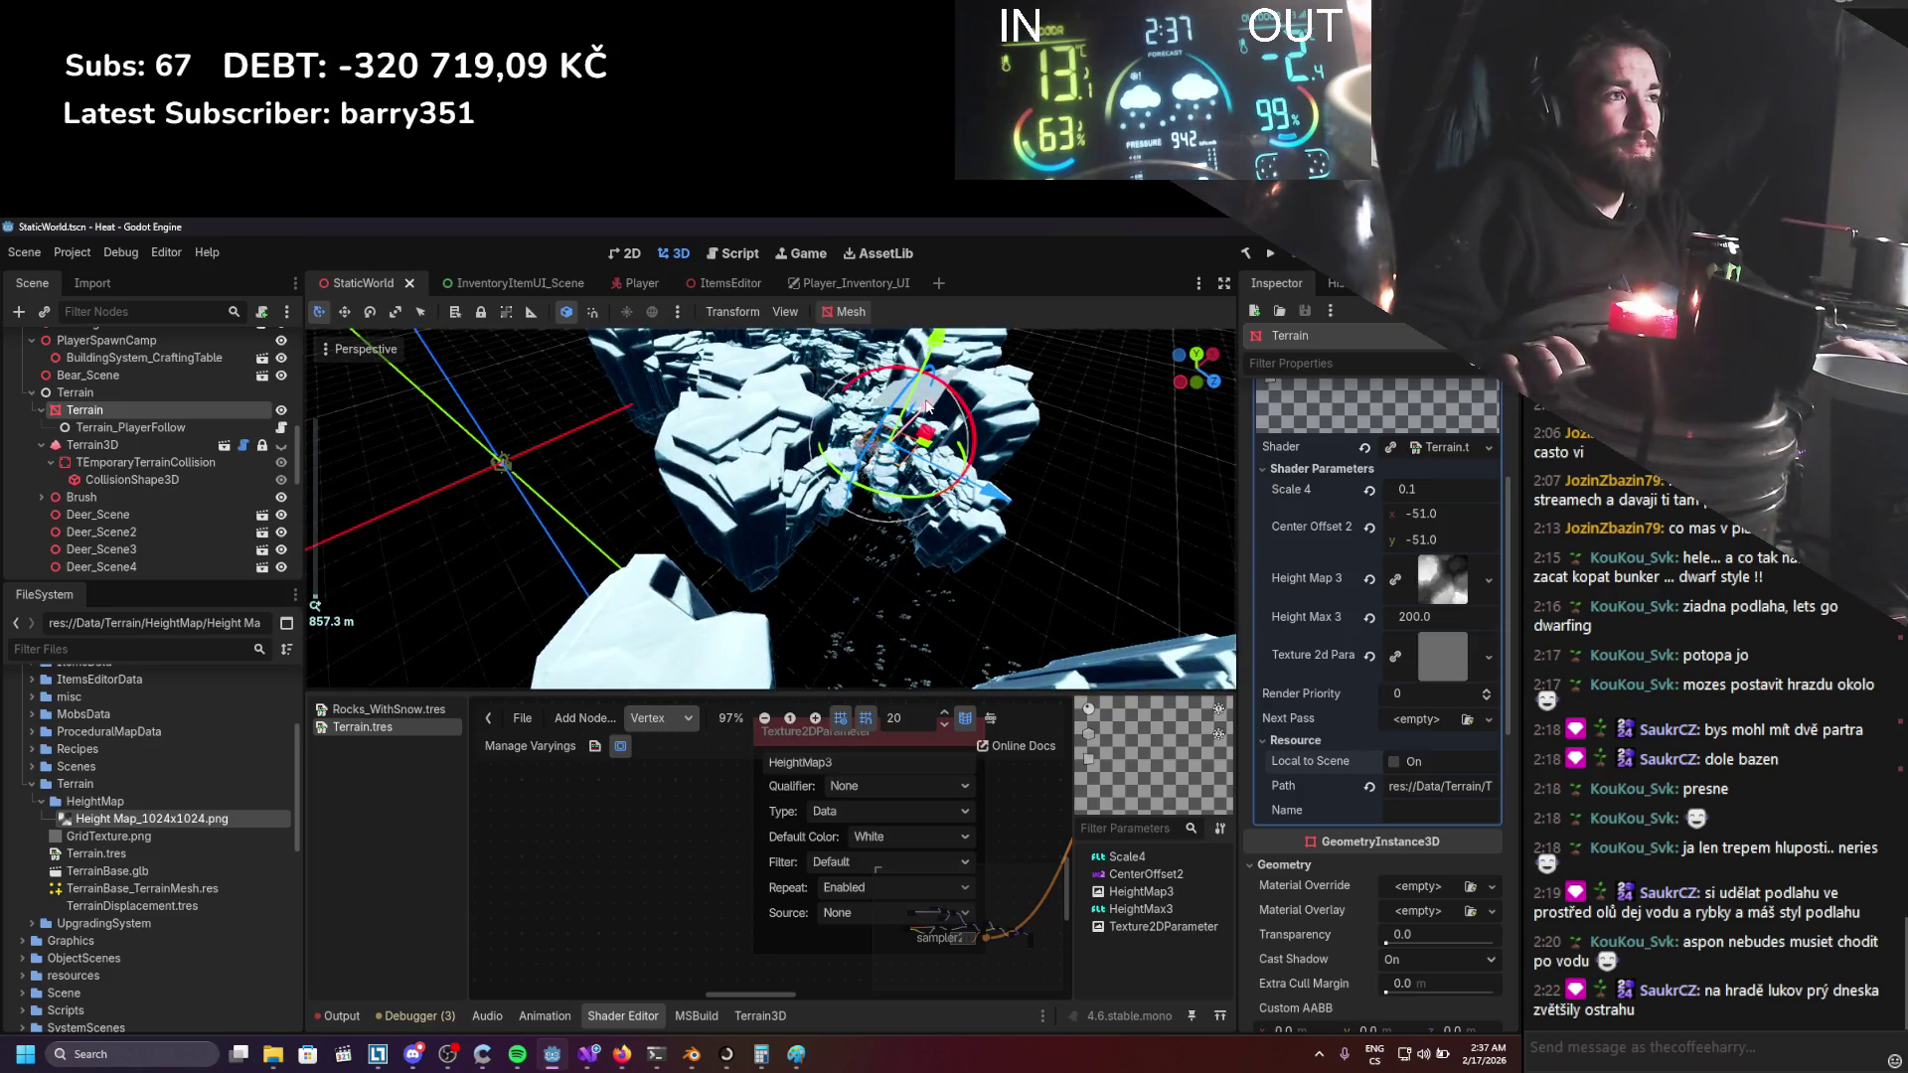
drag(926, 407, 755, 421)
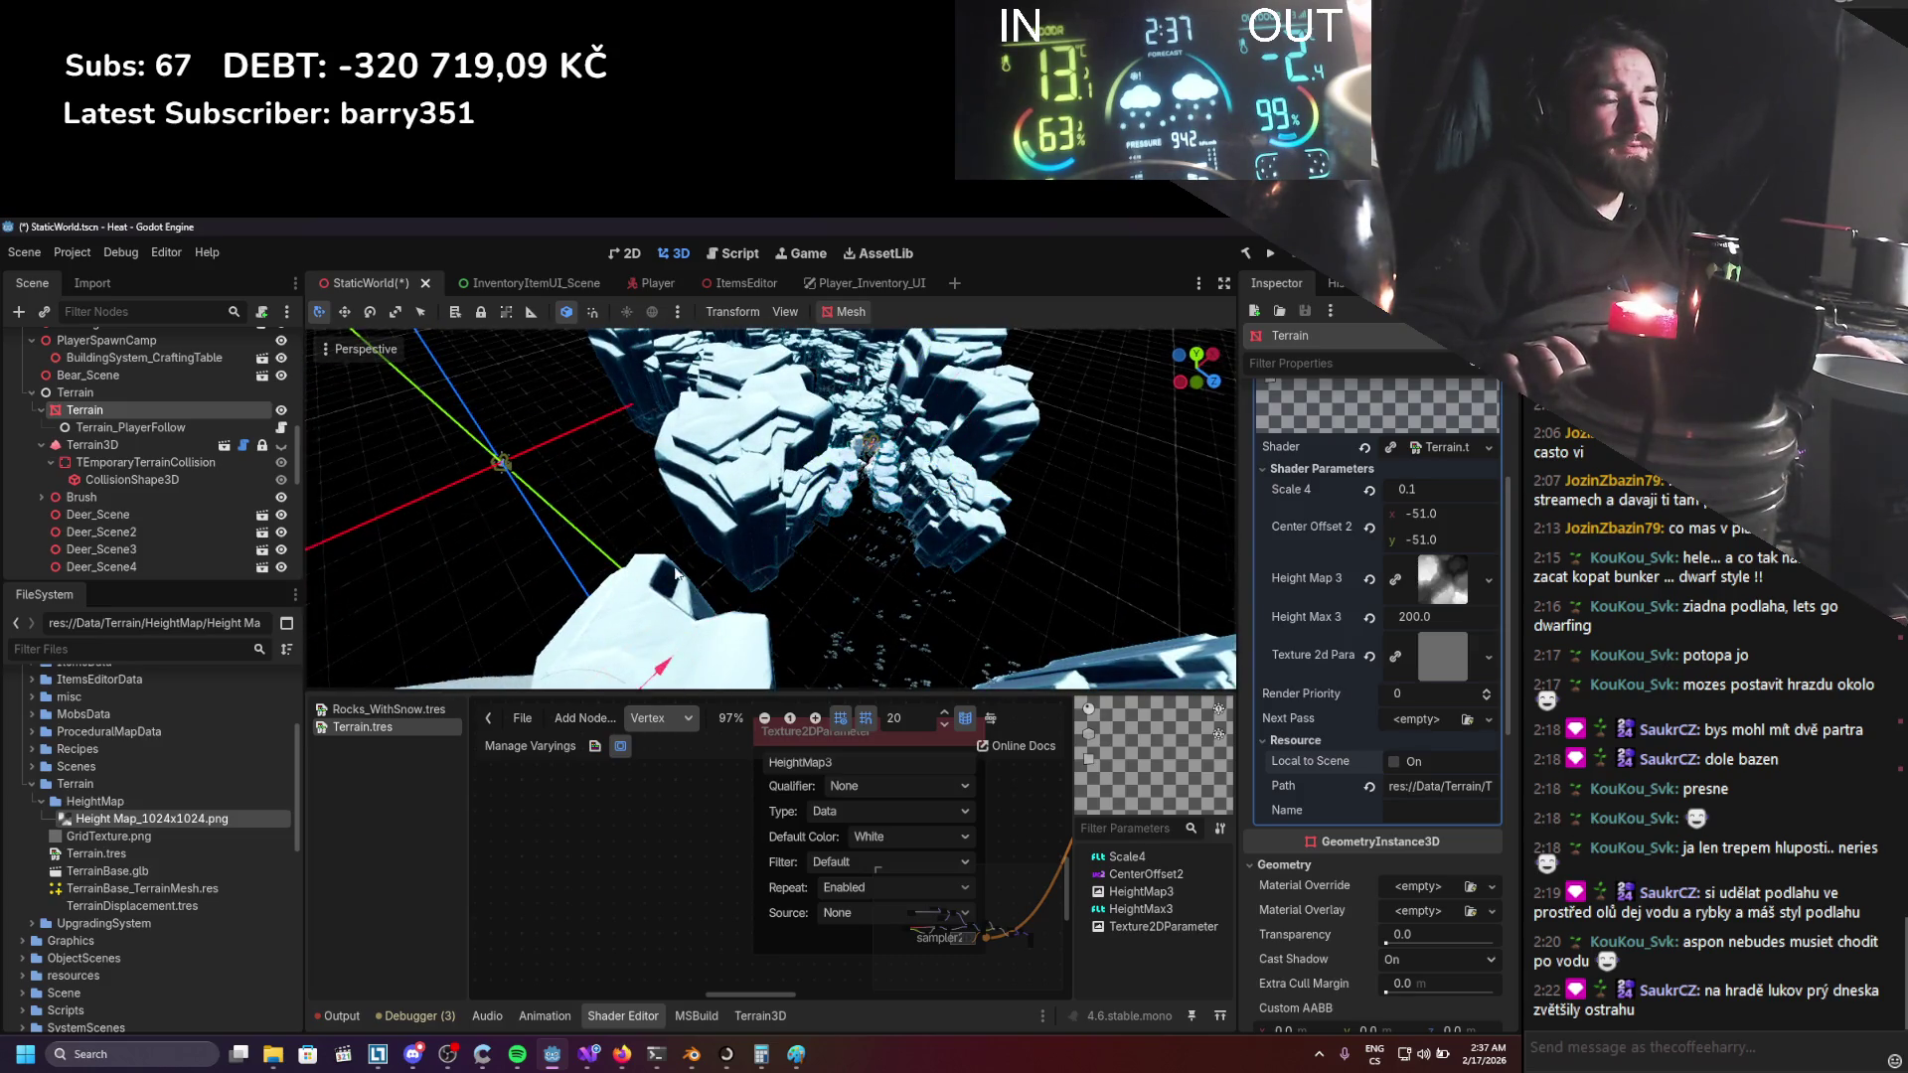
scroll(755, 421, down, 1)
mouse_move(759, 496)
mouse_down()
mouse_move(884, 529)
mouse_move(399, 461)
mouse_move(624, 570)
mouse_move(624, 547)
mouse_up()
scroll(626, 542, down, 2)
Set HeightMap3 repeat to Disabled, move the terrain along X onto the rocks, and save.
click(847, 880)
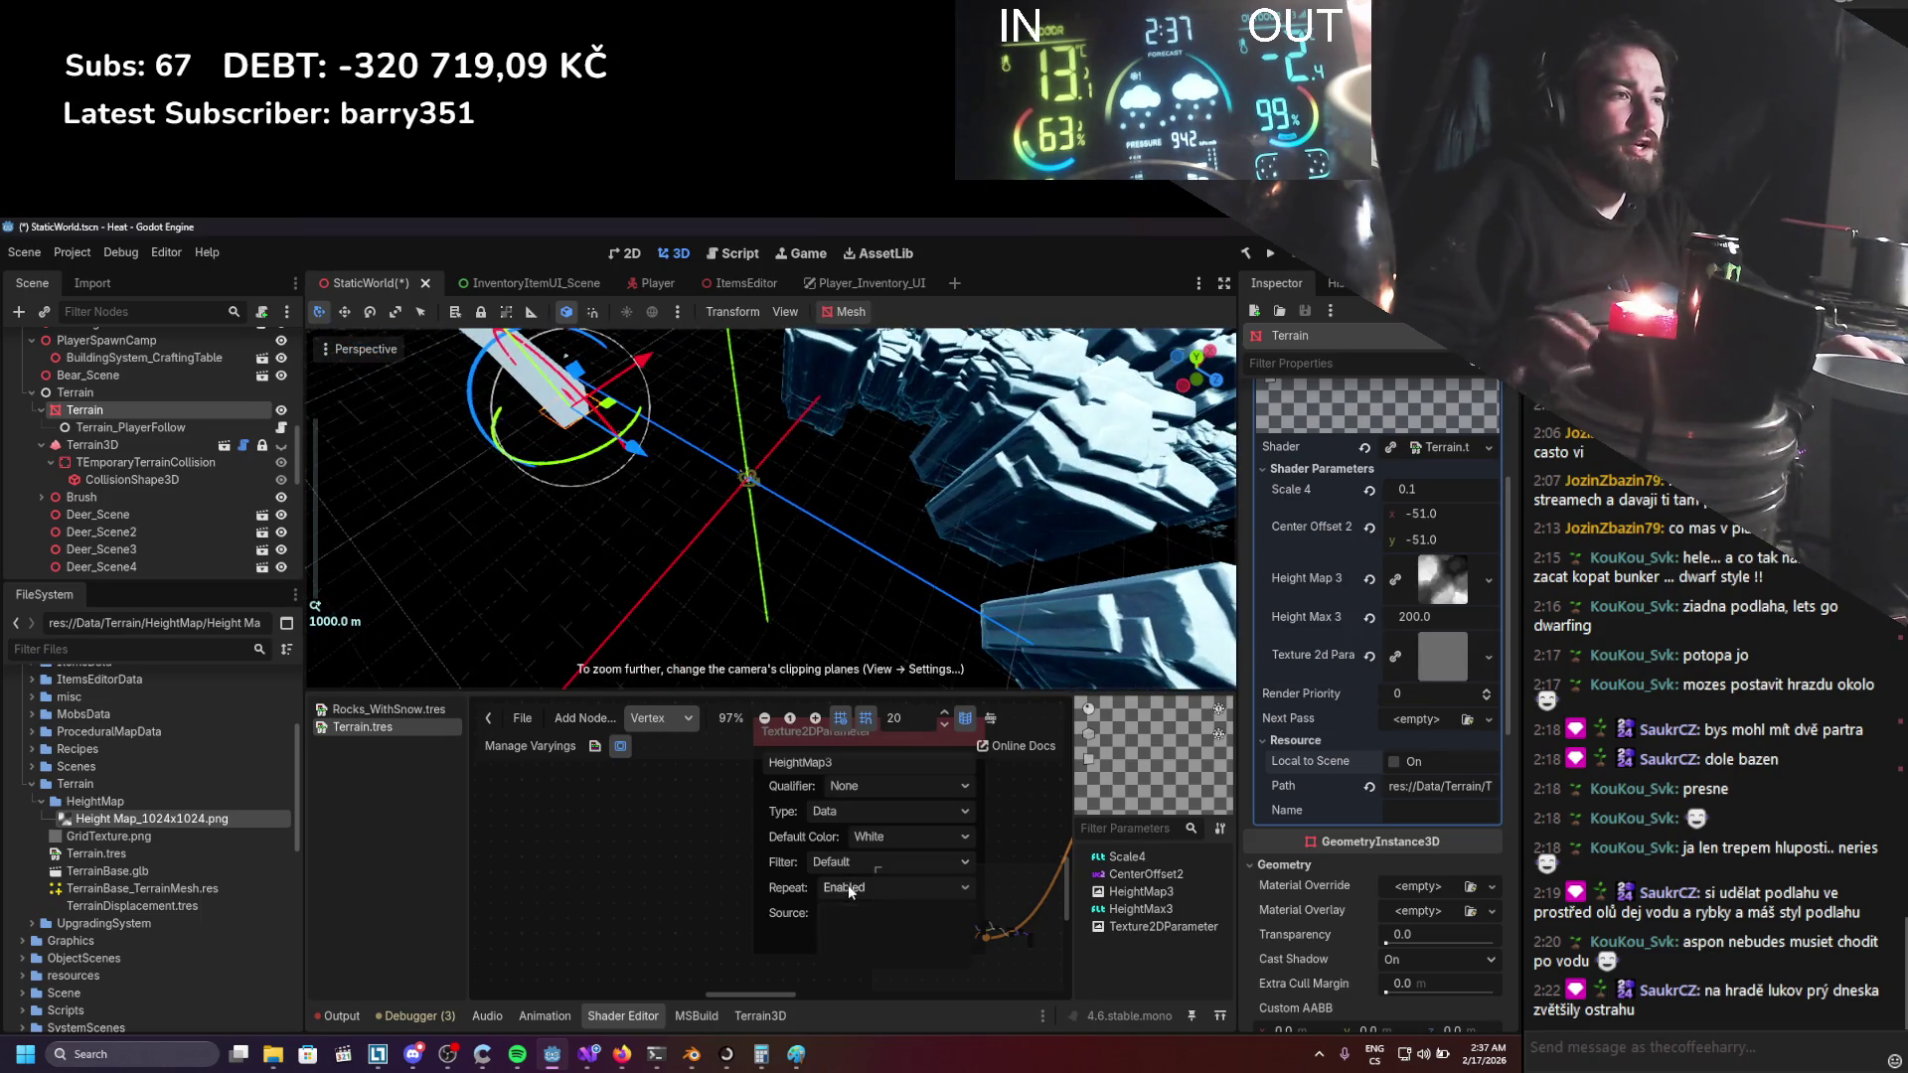
click(844, 957)
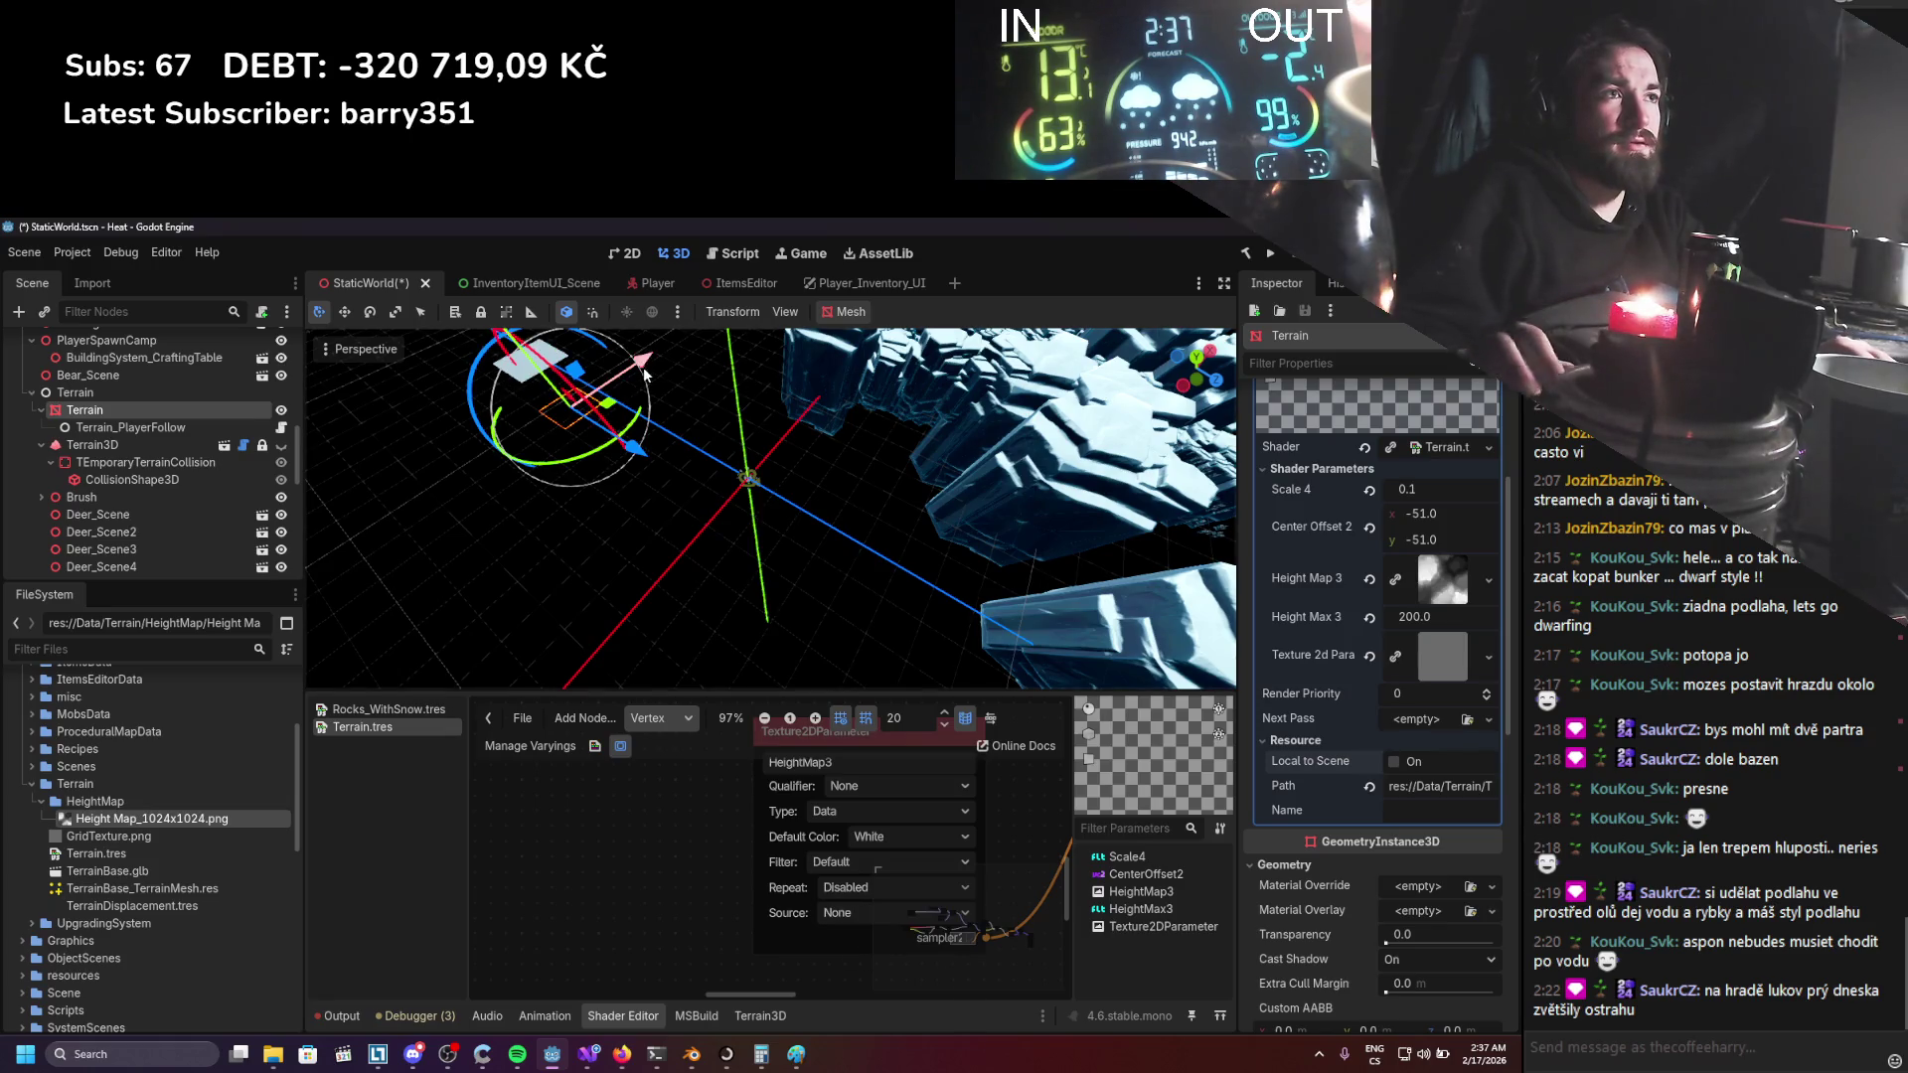
scroll(646, 616, down, 3)
scroll(684, 648, up, 1)
mouse_move(636, 497)
mouse_down()
mouse_move(738, 504)
mouse_move(652, 581)
mouse_move(666, 552)
mouse_move(715, 606)
mouse_move(1026, 497)
mouse_move(1051, 546)
mouse_move(765, 541)
mouse_move(847, 508)
mouse_move(1082, 557)
mouse_move(1274, 556)
mouse_move(875, 599)
mouse_move(1098, 606)
mouse_move(983, 427)
mouse_move(909, 403)
mouse_move(1017, 572)
mouse_up()
drag(1168, 640, 864, 571)
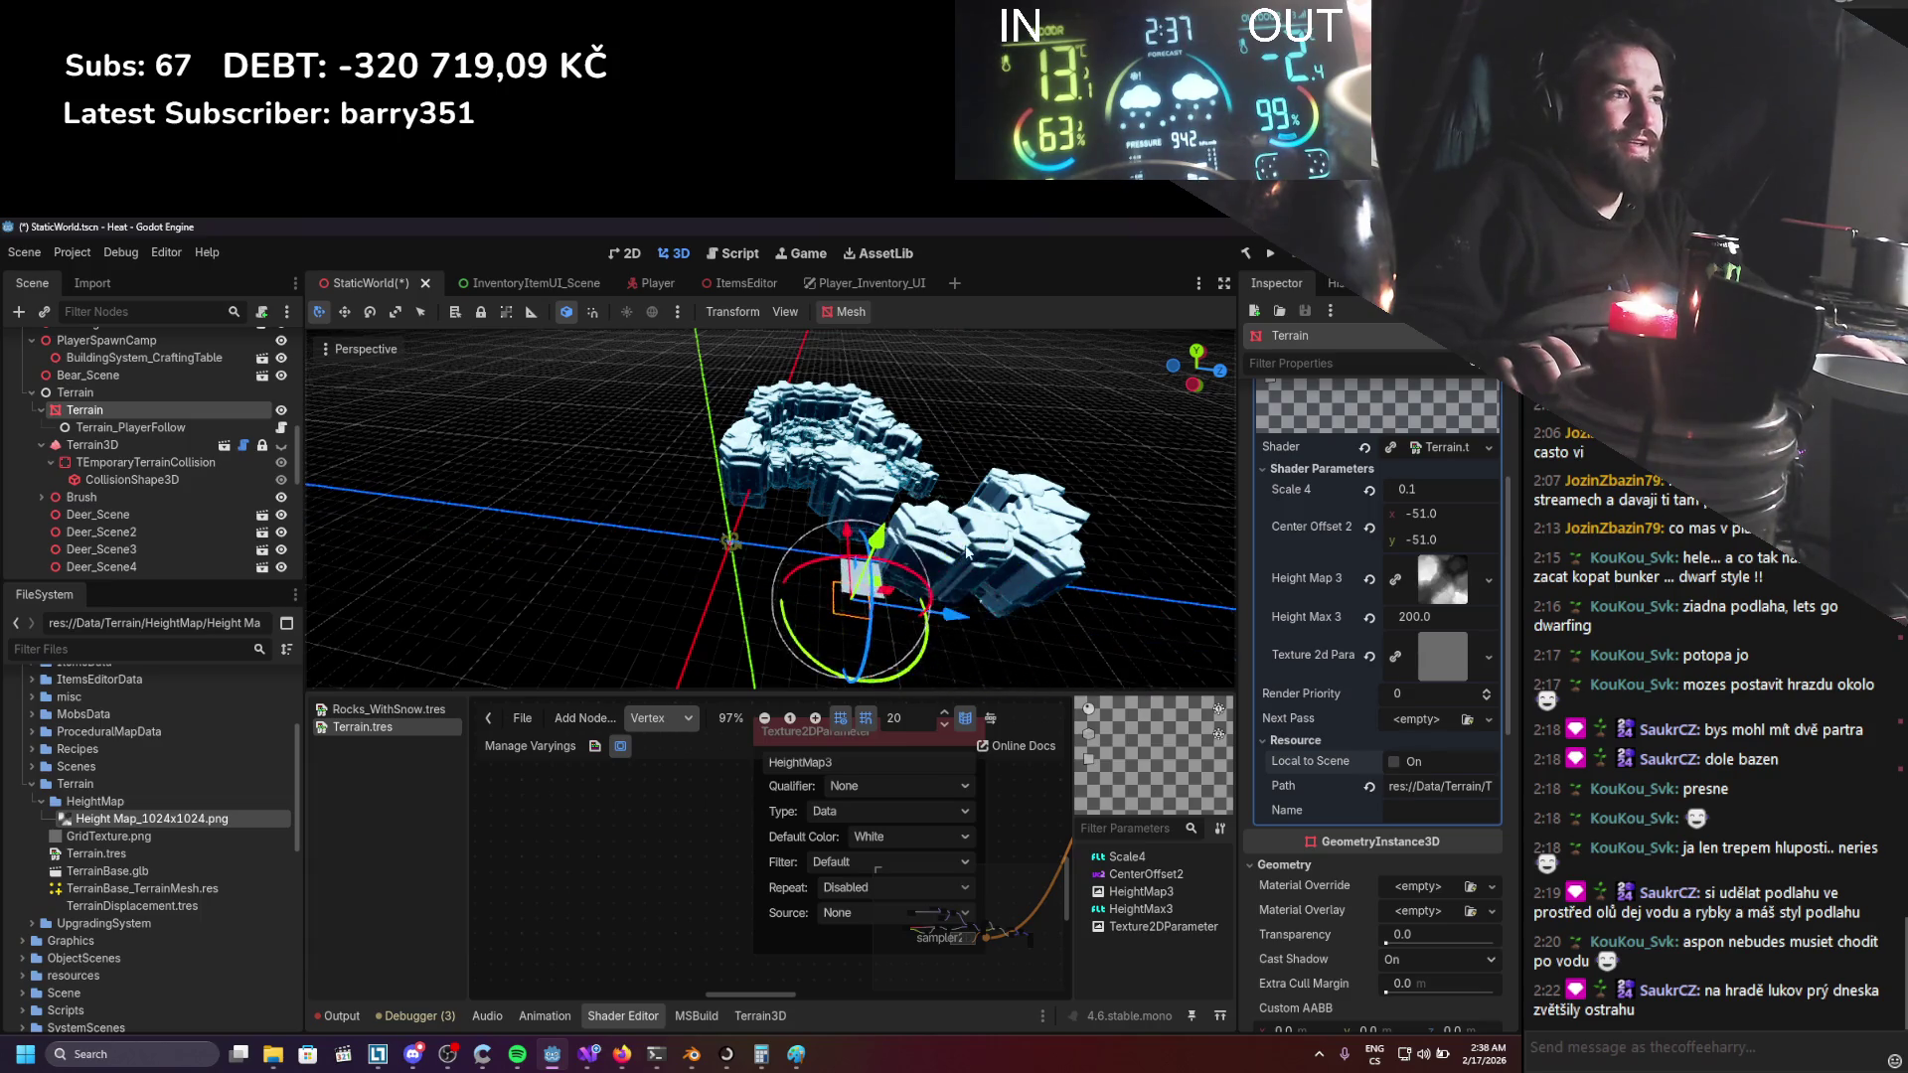
mouse_move(568, 551)
mouse_down()
mouse_move(961, 608)
mouse_move(780, 610)
mouse_up()
scroll(785, 596, up, 5)
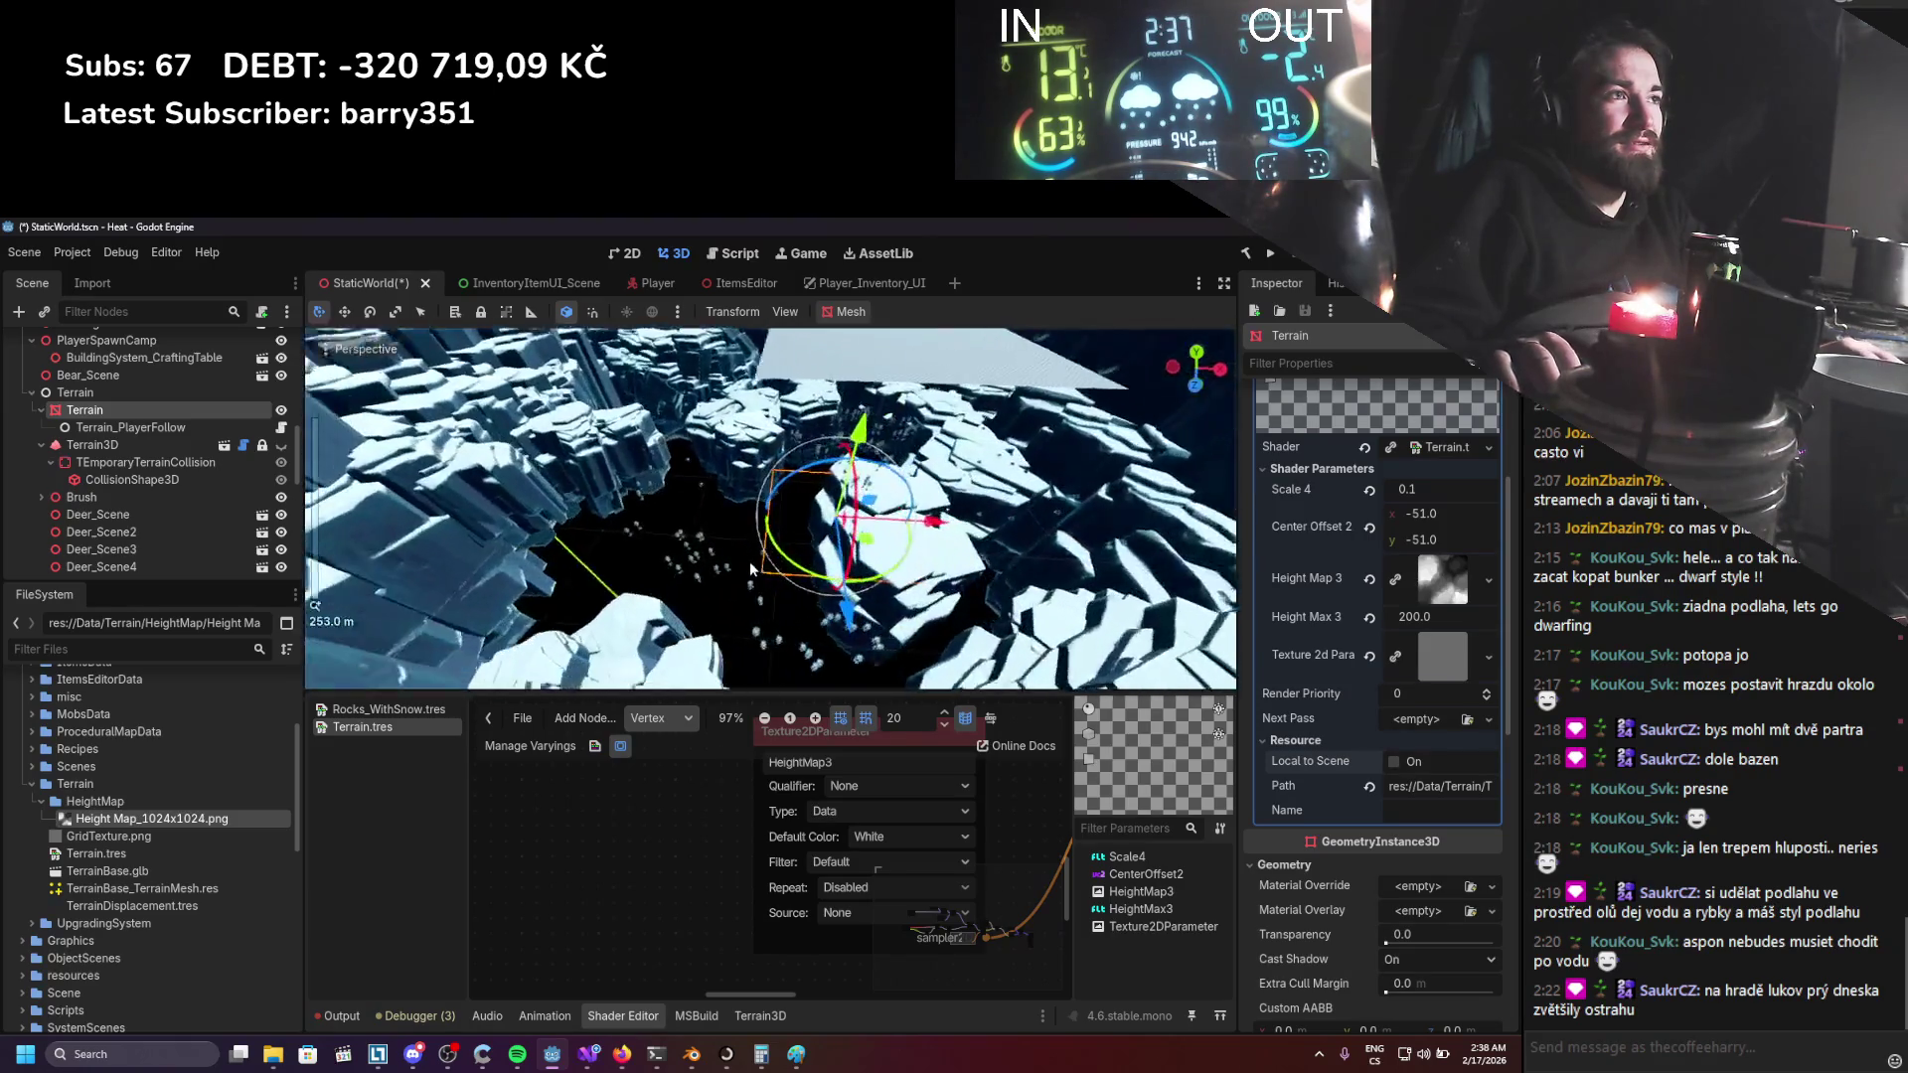
key(ctrl+s)
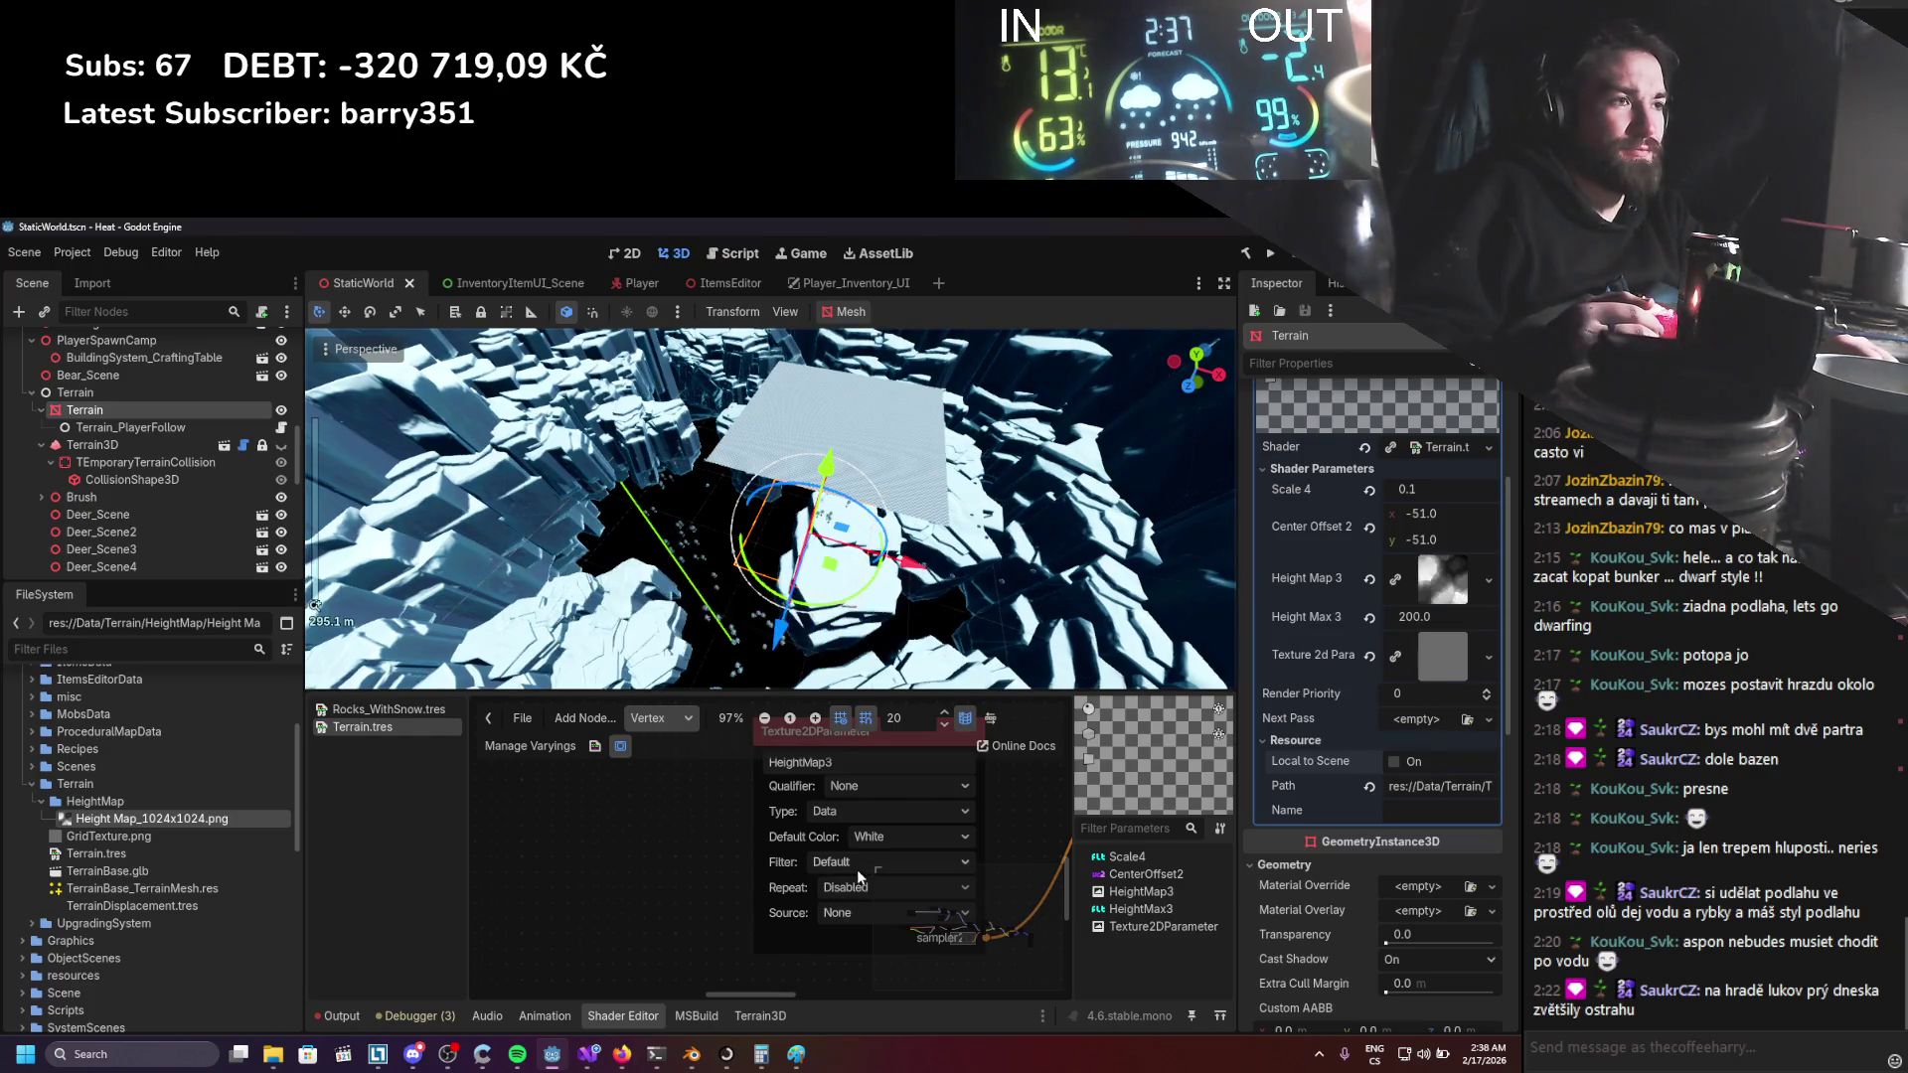
Set the HeightMap3 Repeat option back to Enabled.
scroll(885, 830, down, 2)
click(860, 885)
click(879, 926)
Move the terrain along X then Z, save the scene, and run the project to test it.
key(g)
key(x)
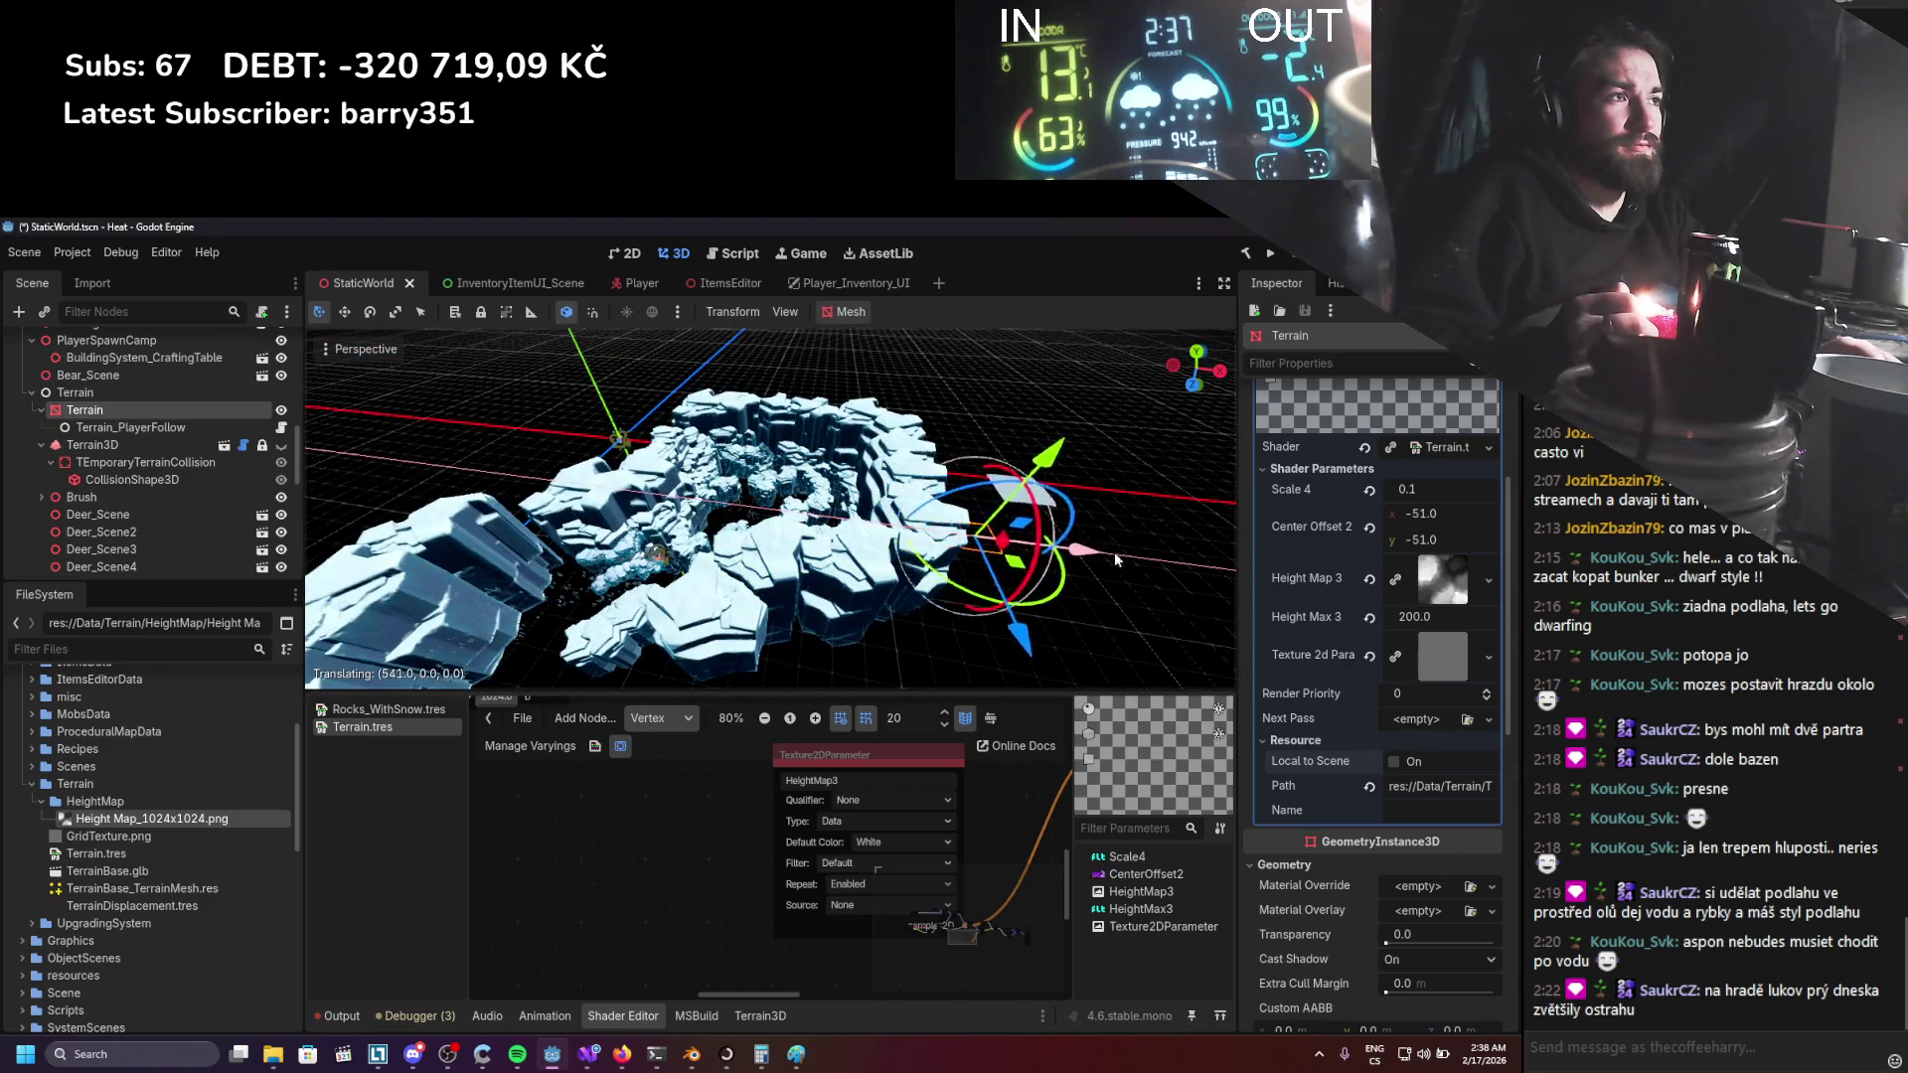
key(z)
click(1078, 675)
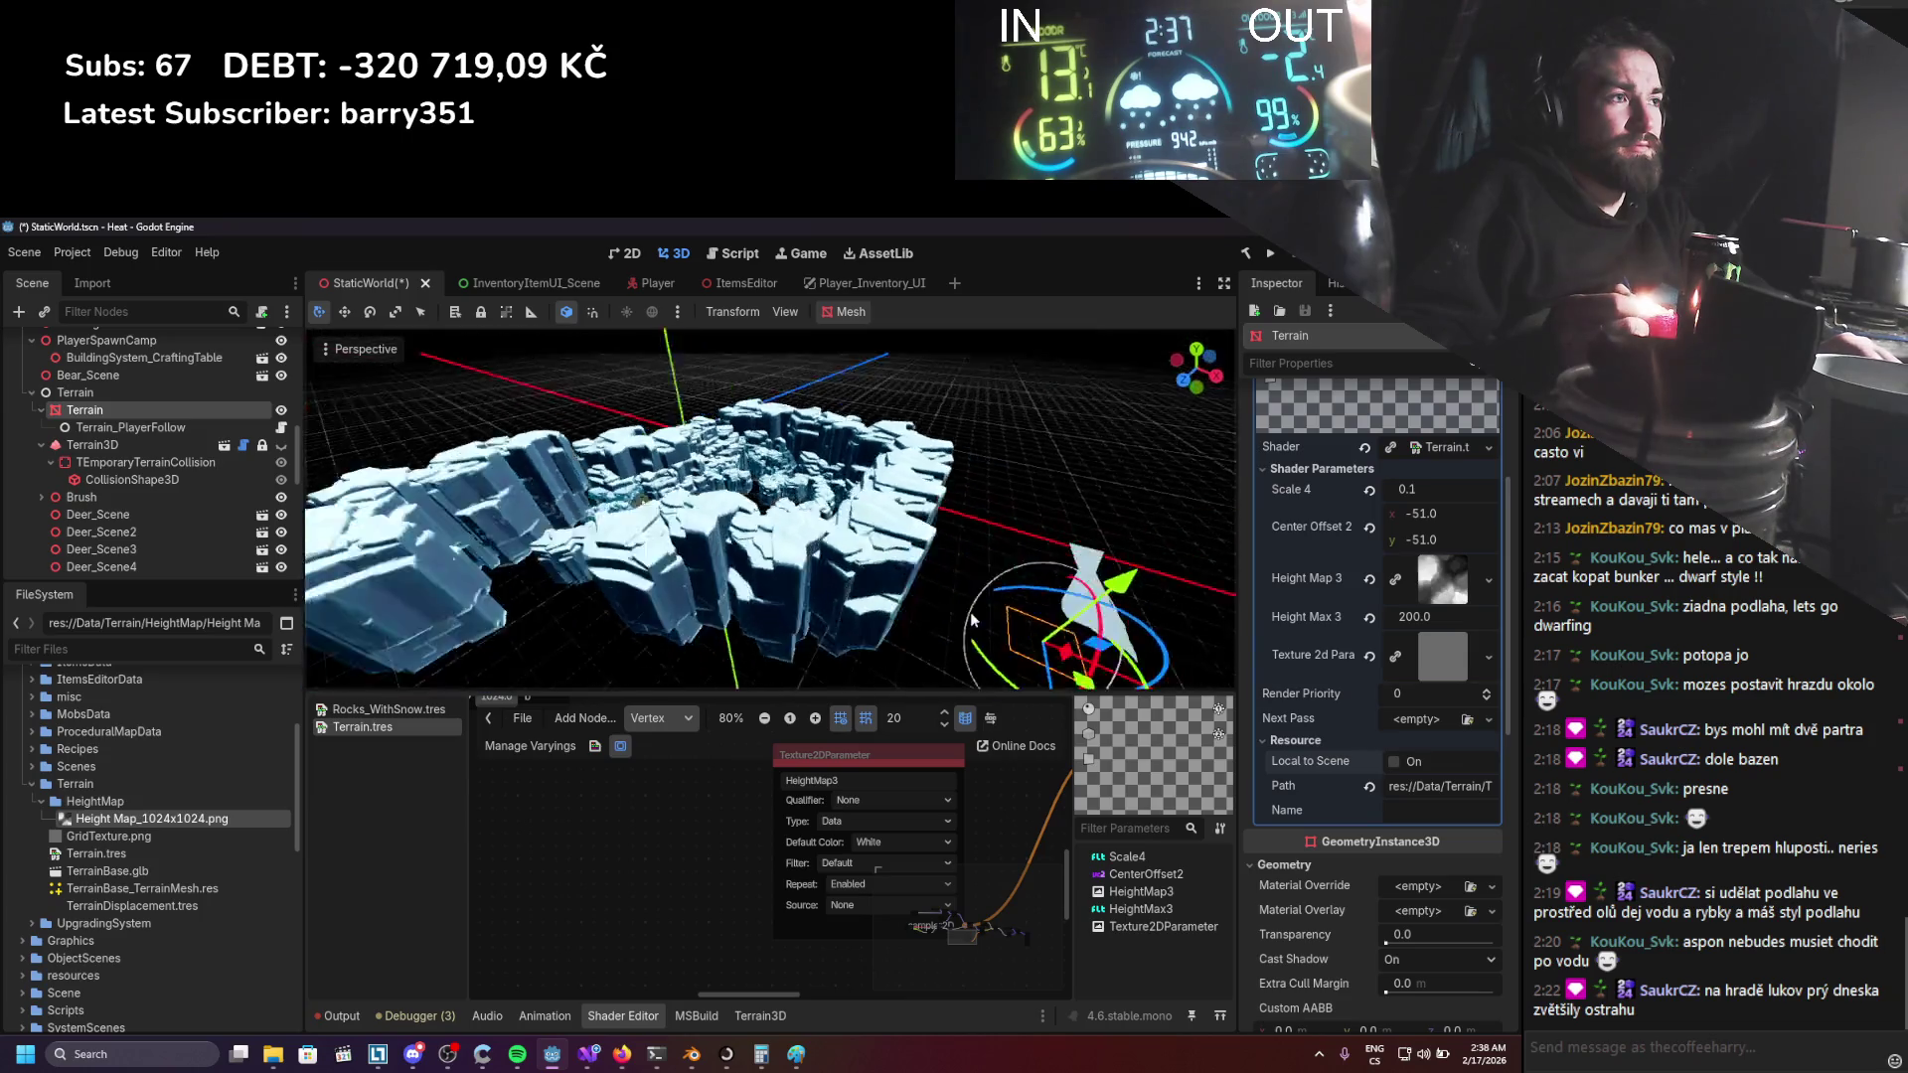
scroll(844, 527, up, 3)
key(ctrl+s)
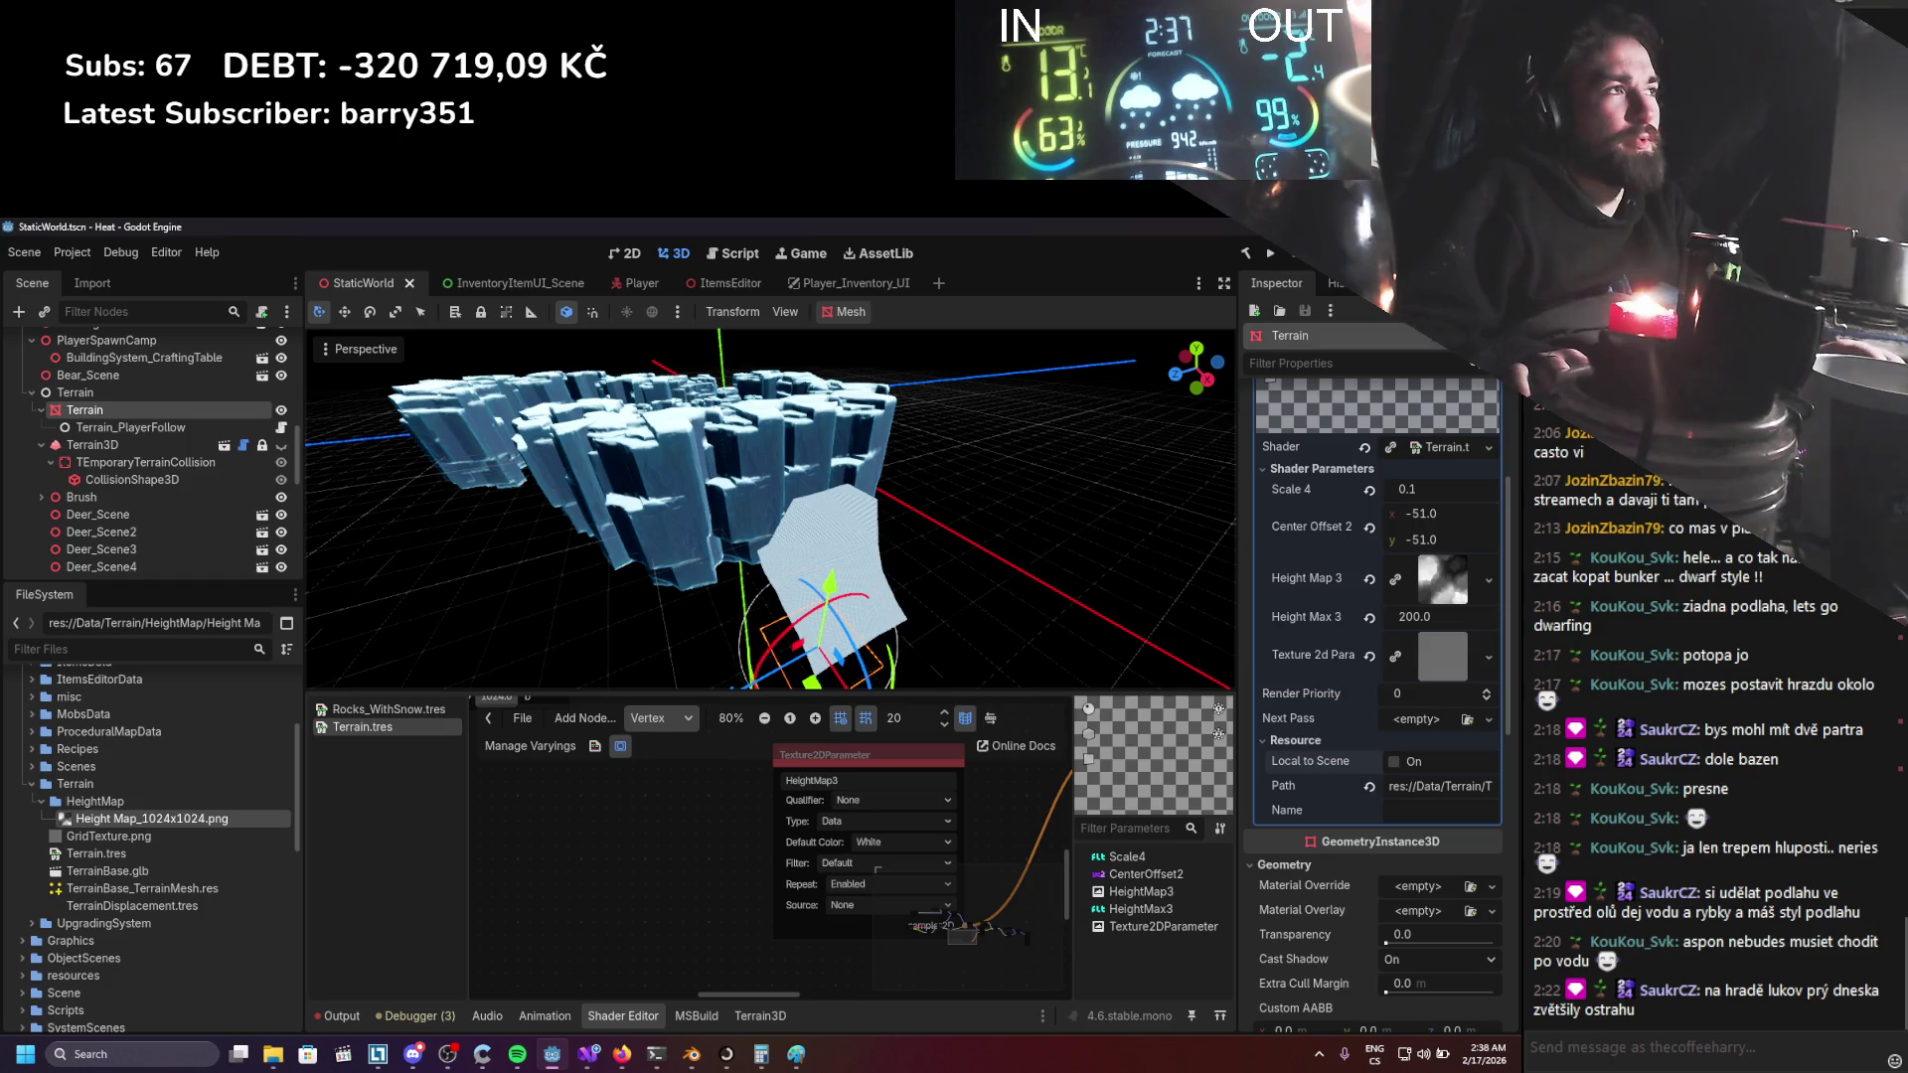
click(1270, 256)
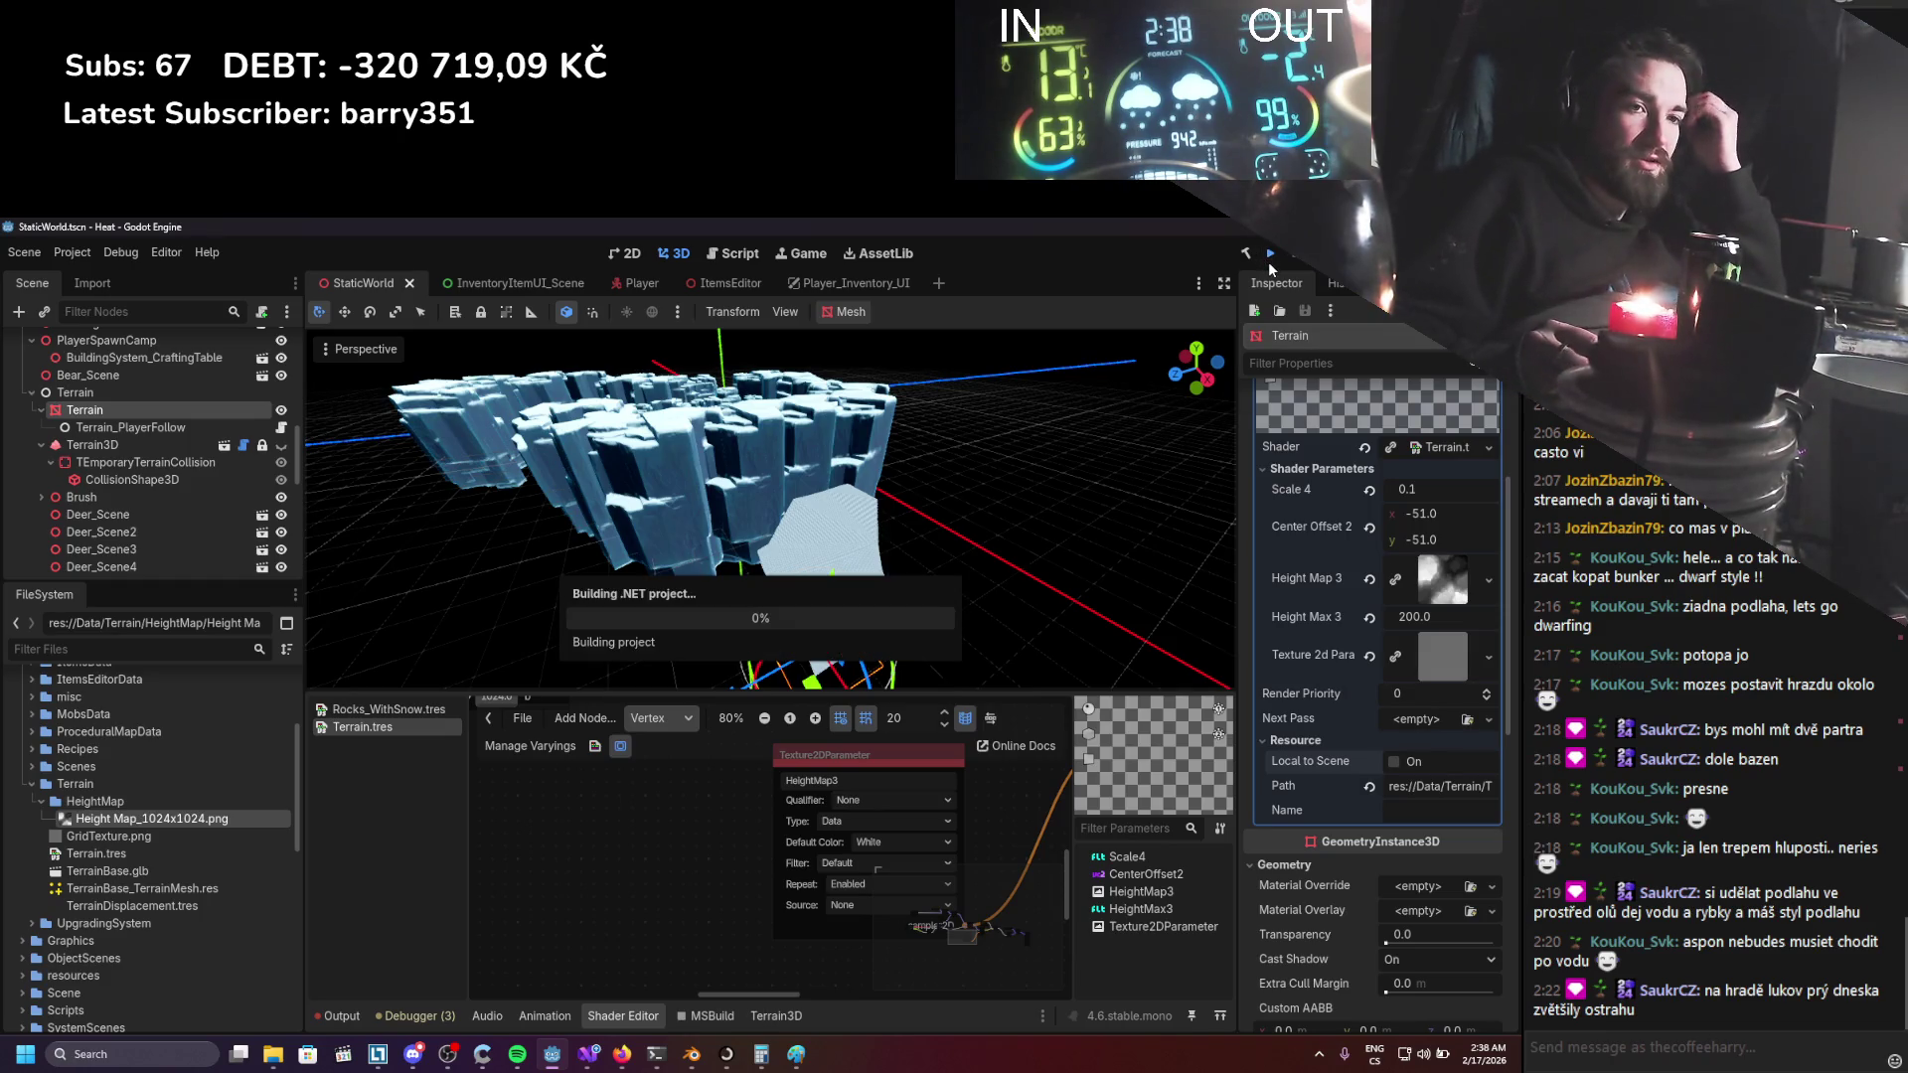
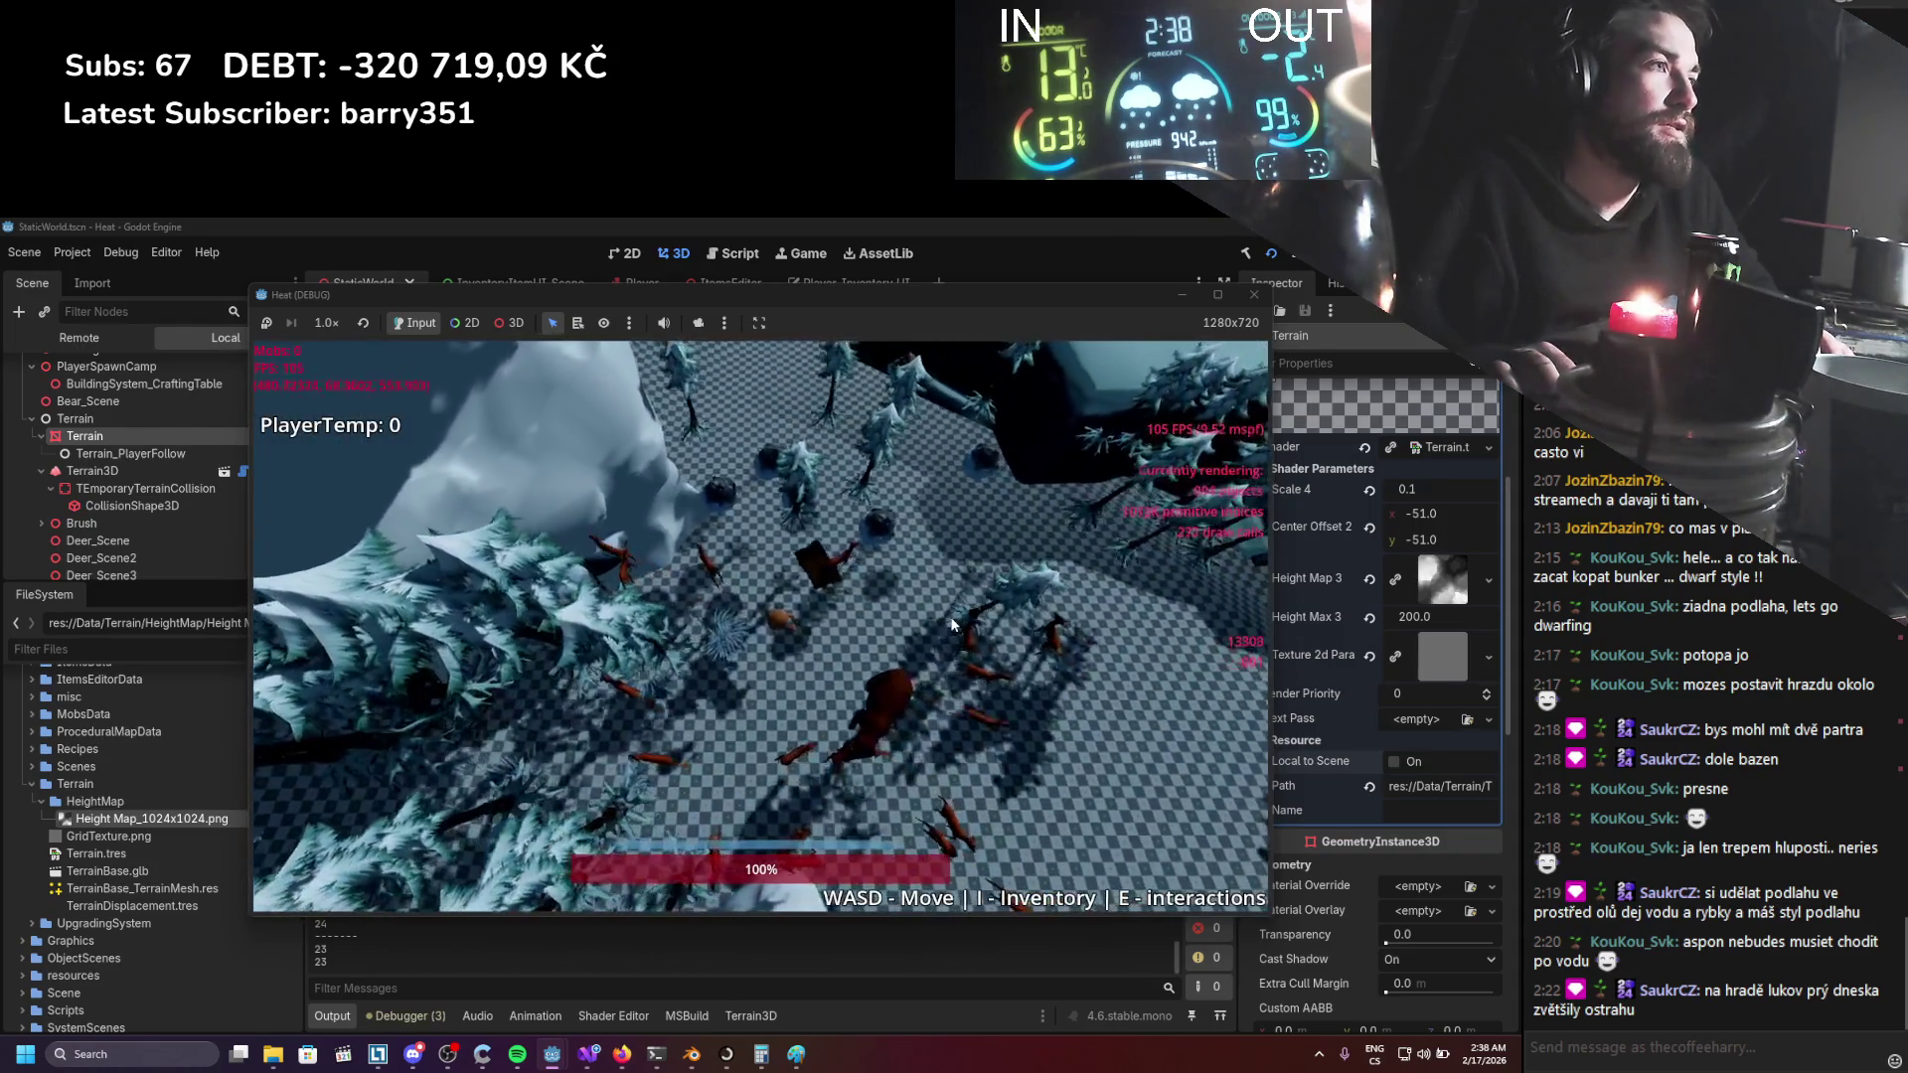
Walk the player briefly, stop the test run, and glance at Terrain_PlayerFollow.cs before returning to Godot.
key(w)
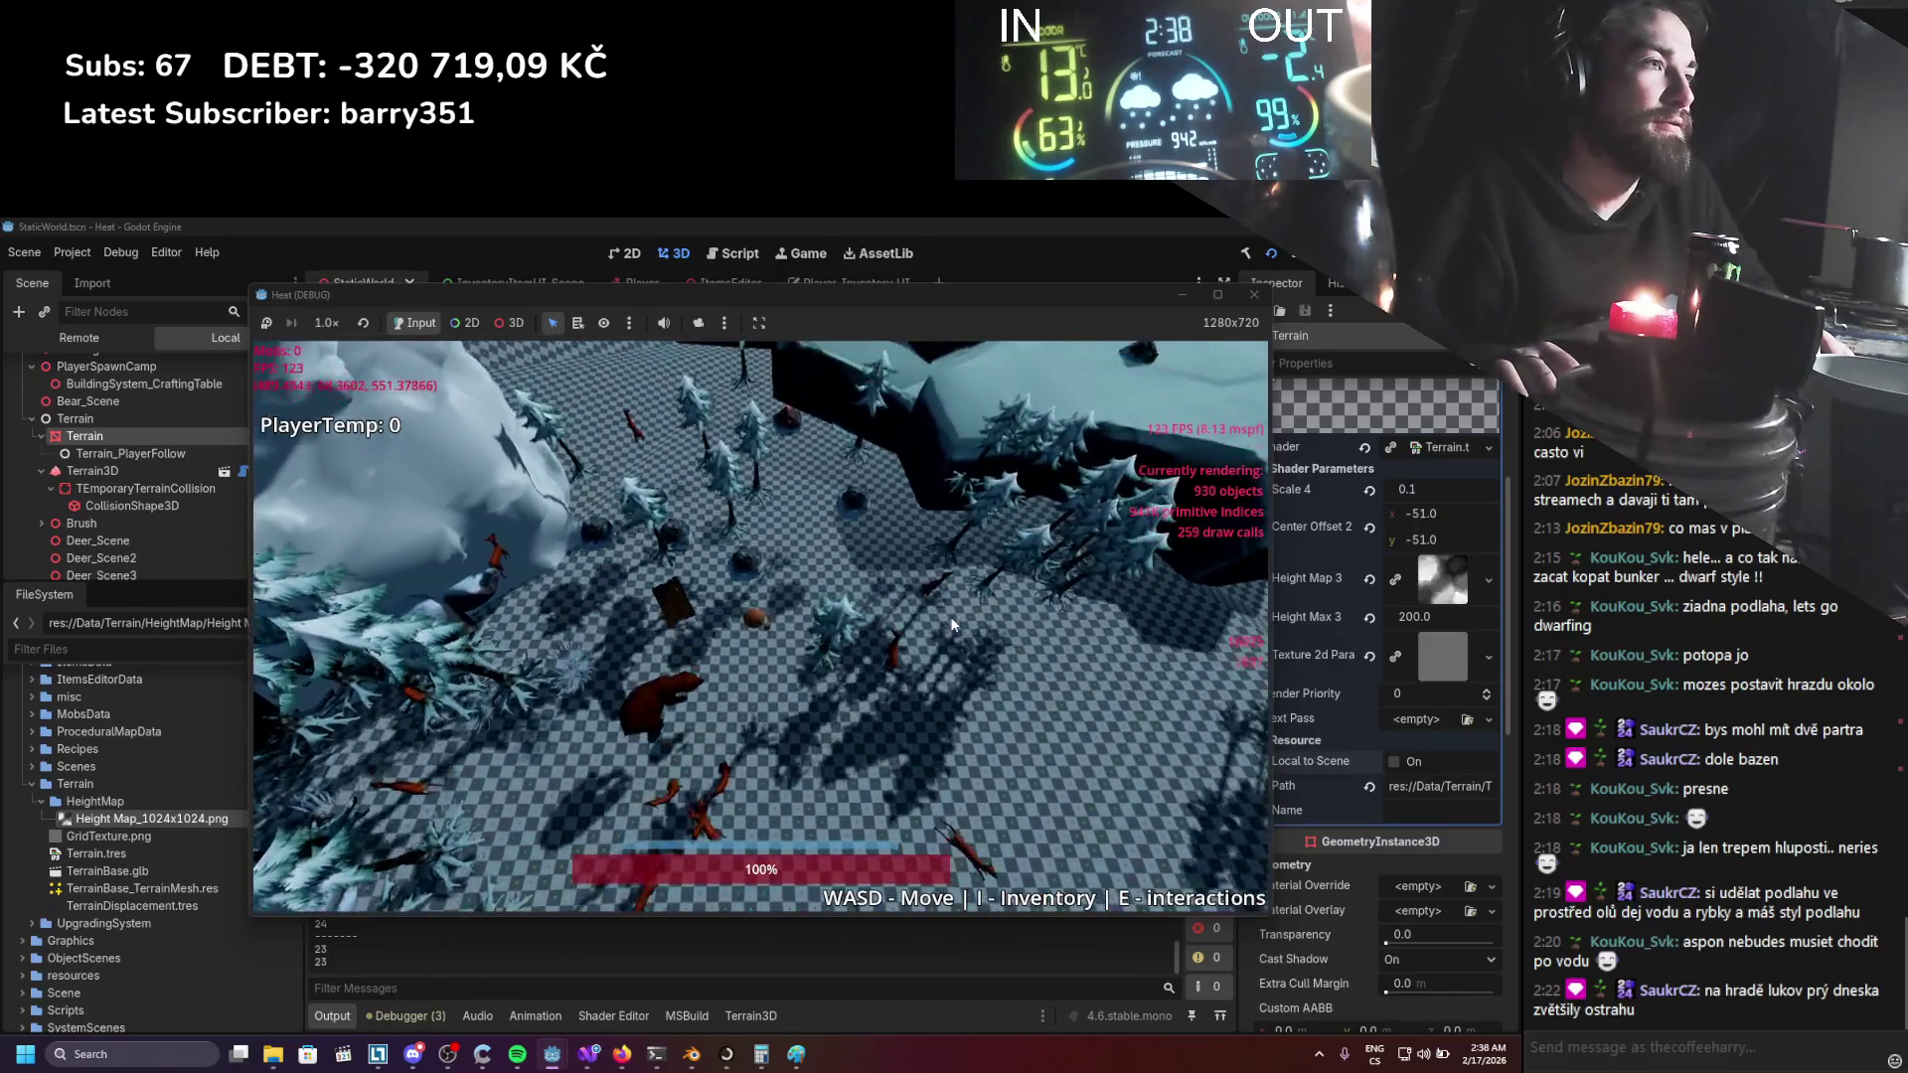
key(s)
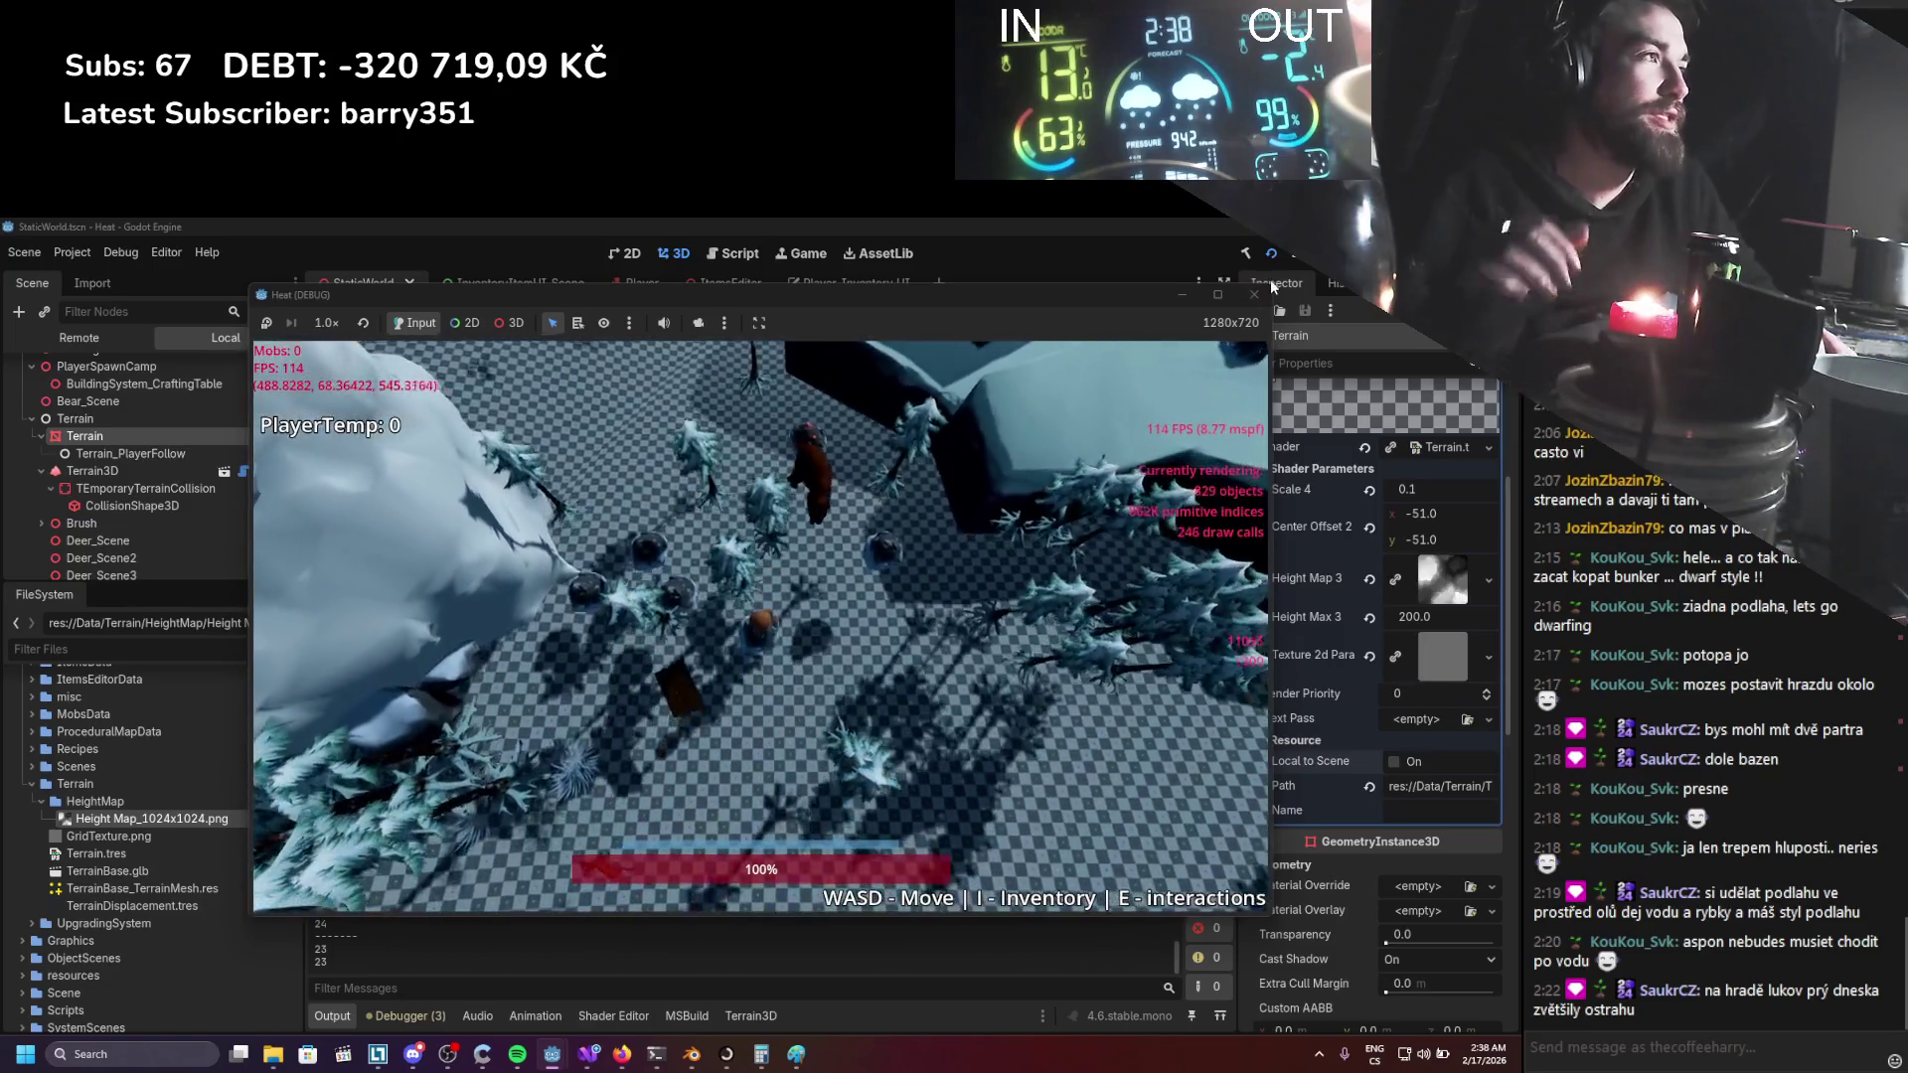
click(1253, 294)
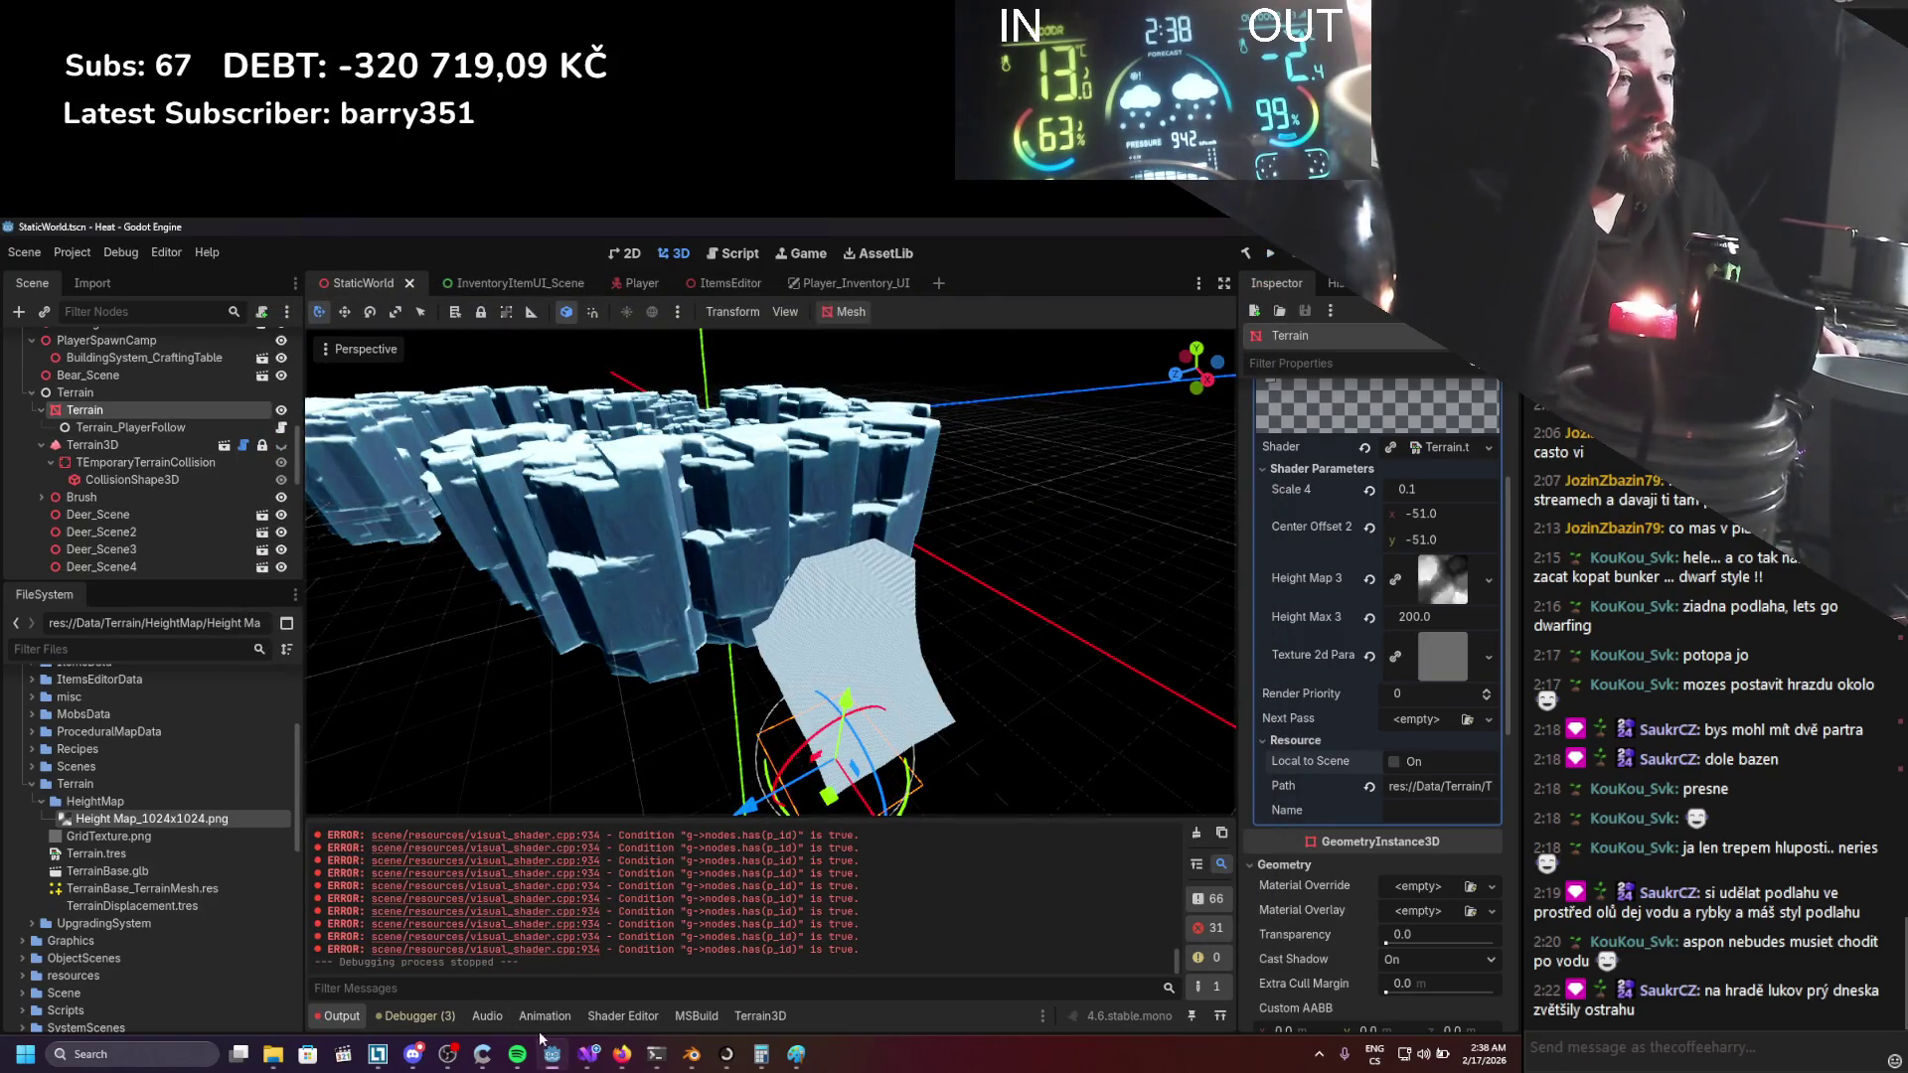
click(587, 1054)
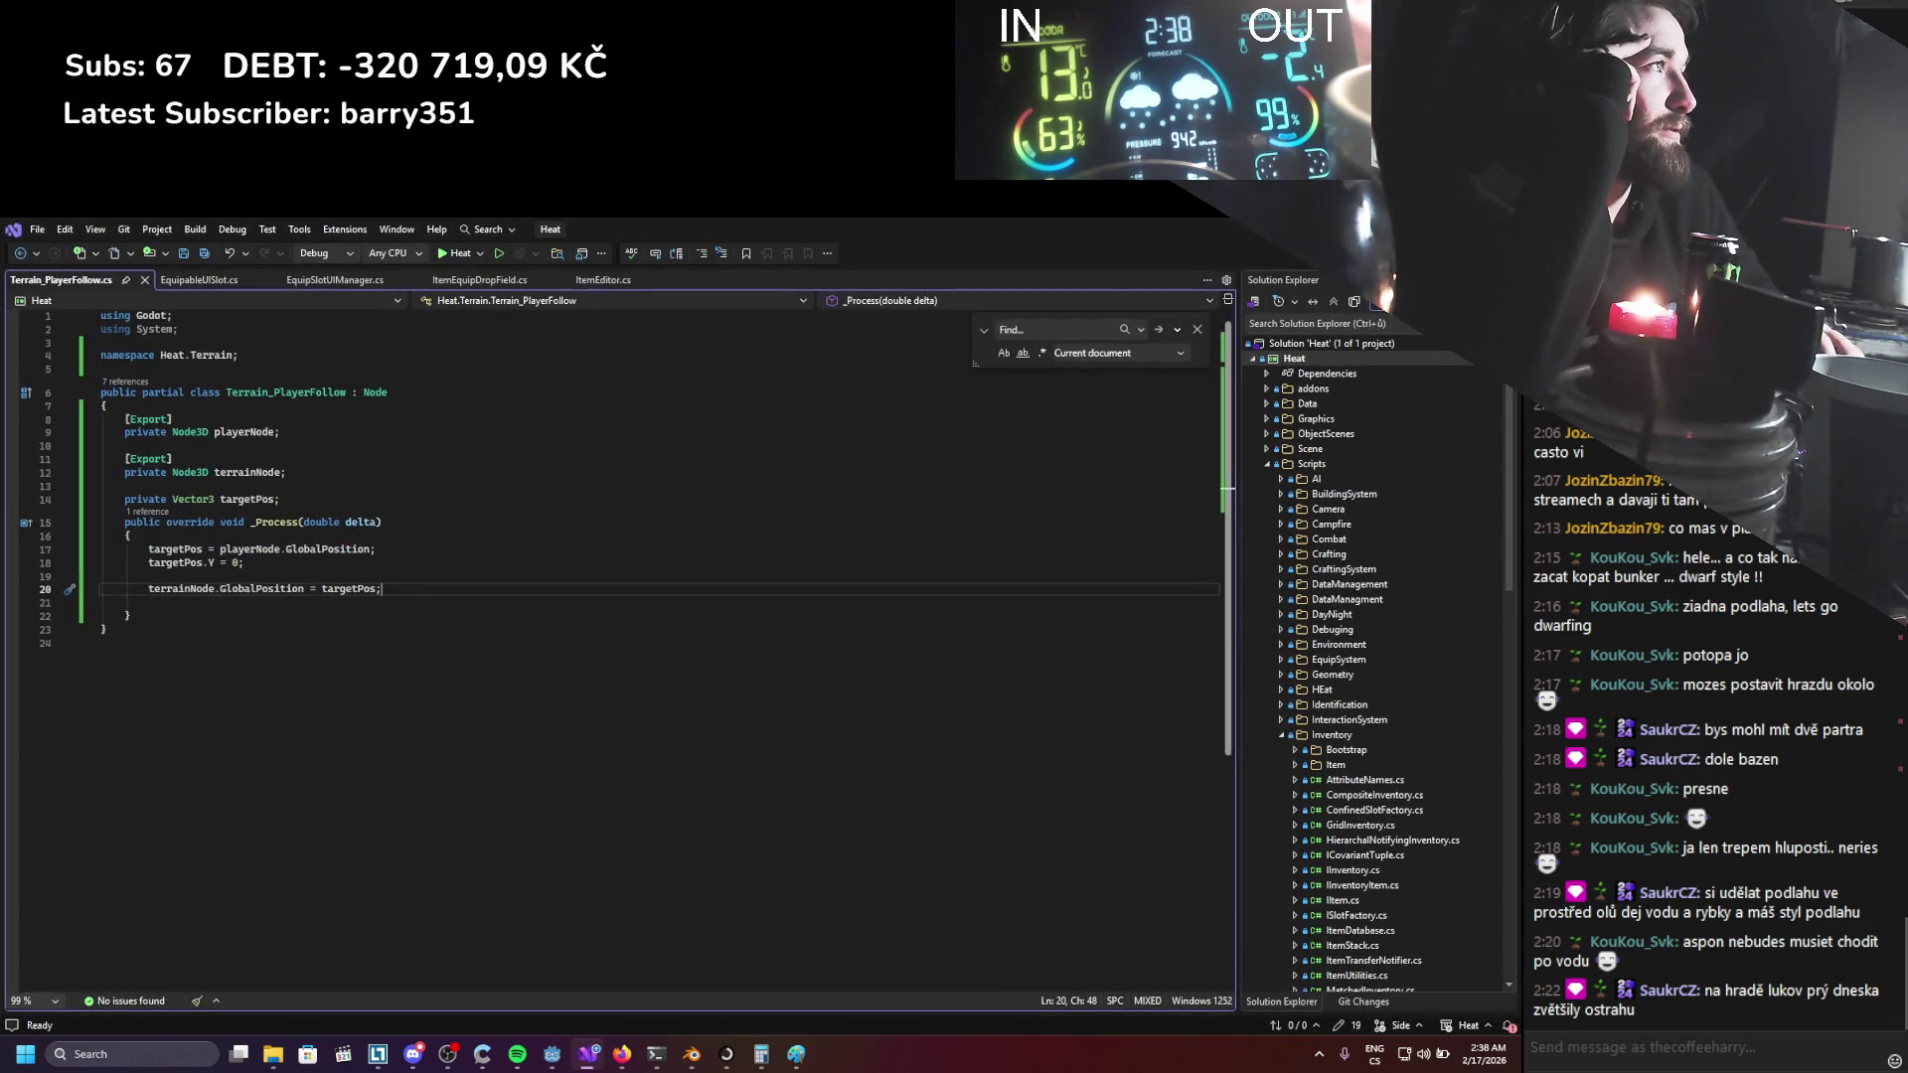
key(alt+Tab)
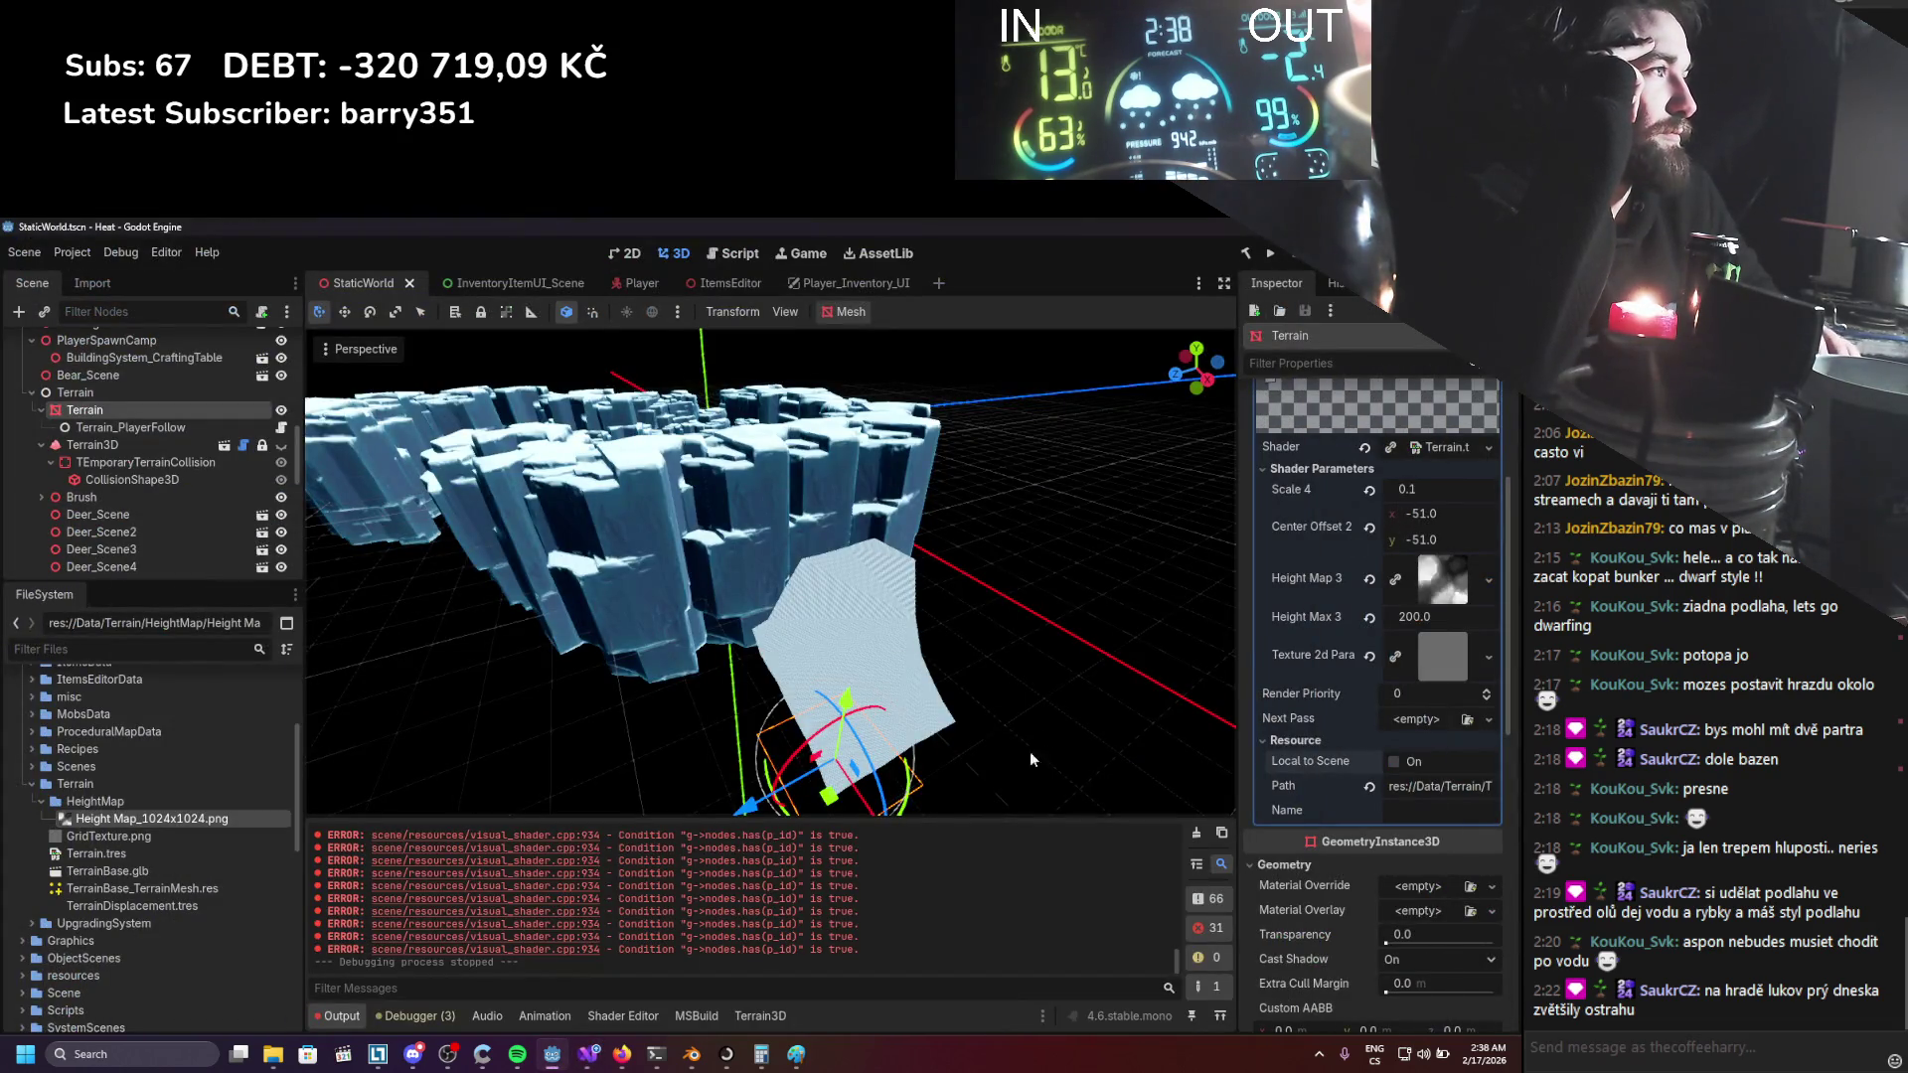
In the Terrain visual shader, add a Vector2Compose node beside the Scale4 parameter.
click(622, 1015)
scroll(726, 902, up, 2)
scroll(706, 896, up, 1)
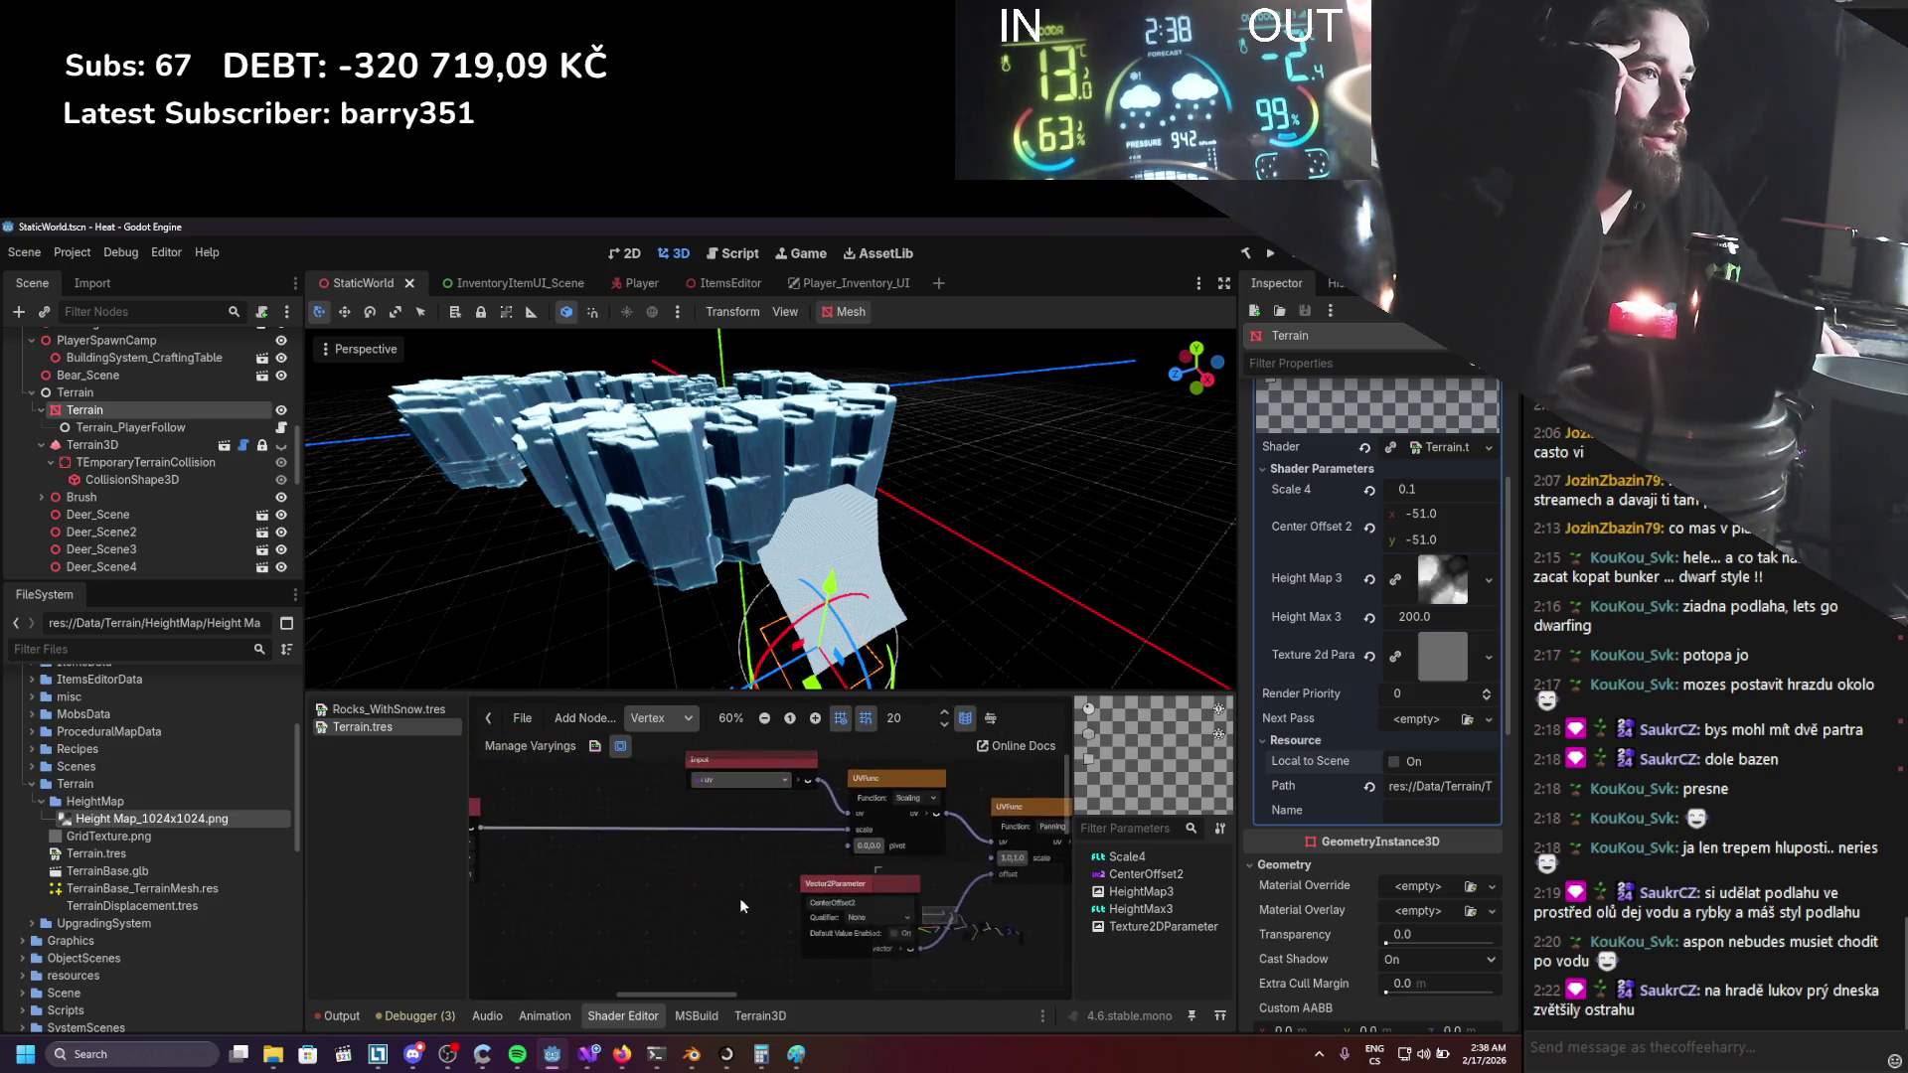
drag(576, 795, 636, 795)
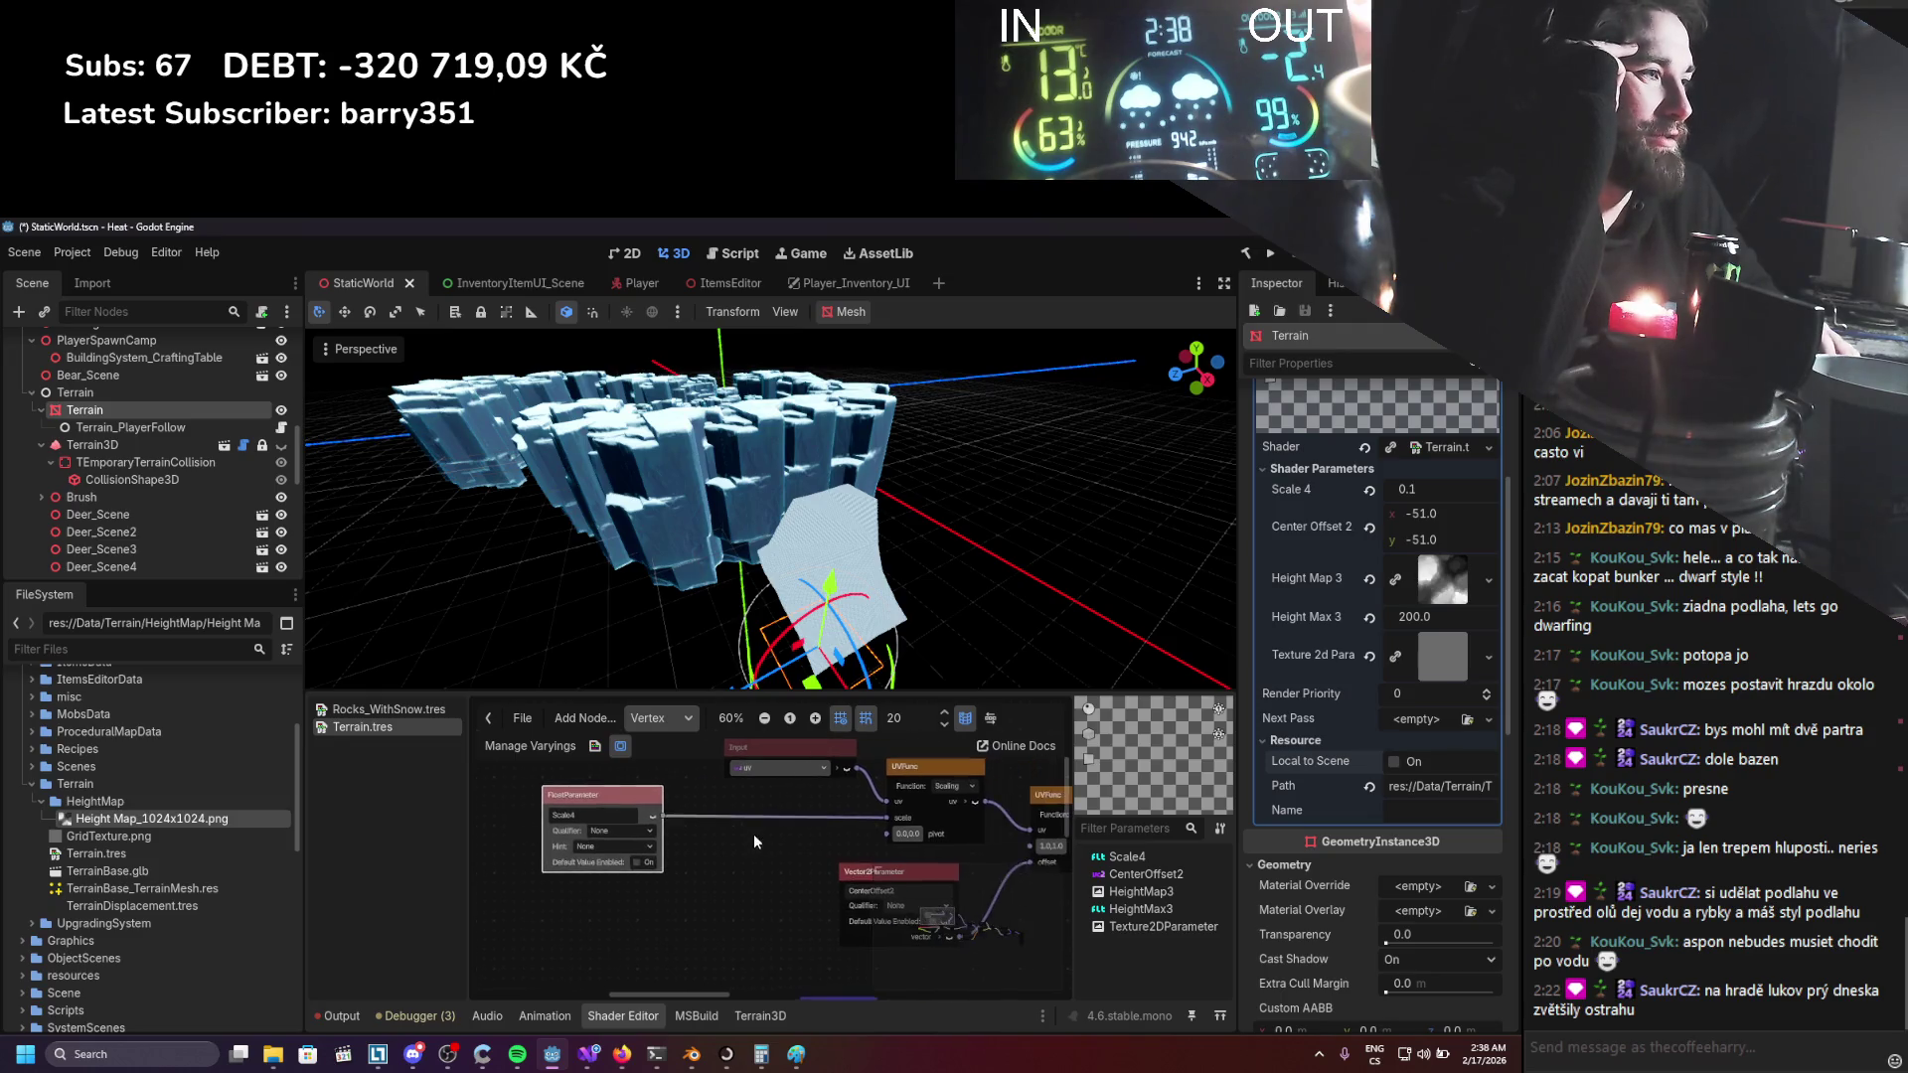
scroll(753, 837, up, 3)
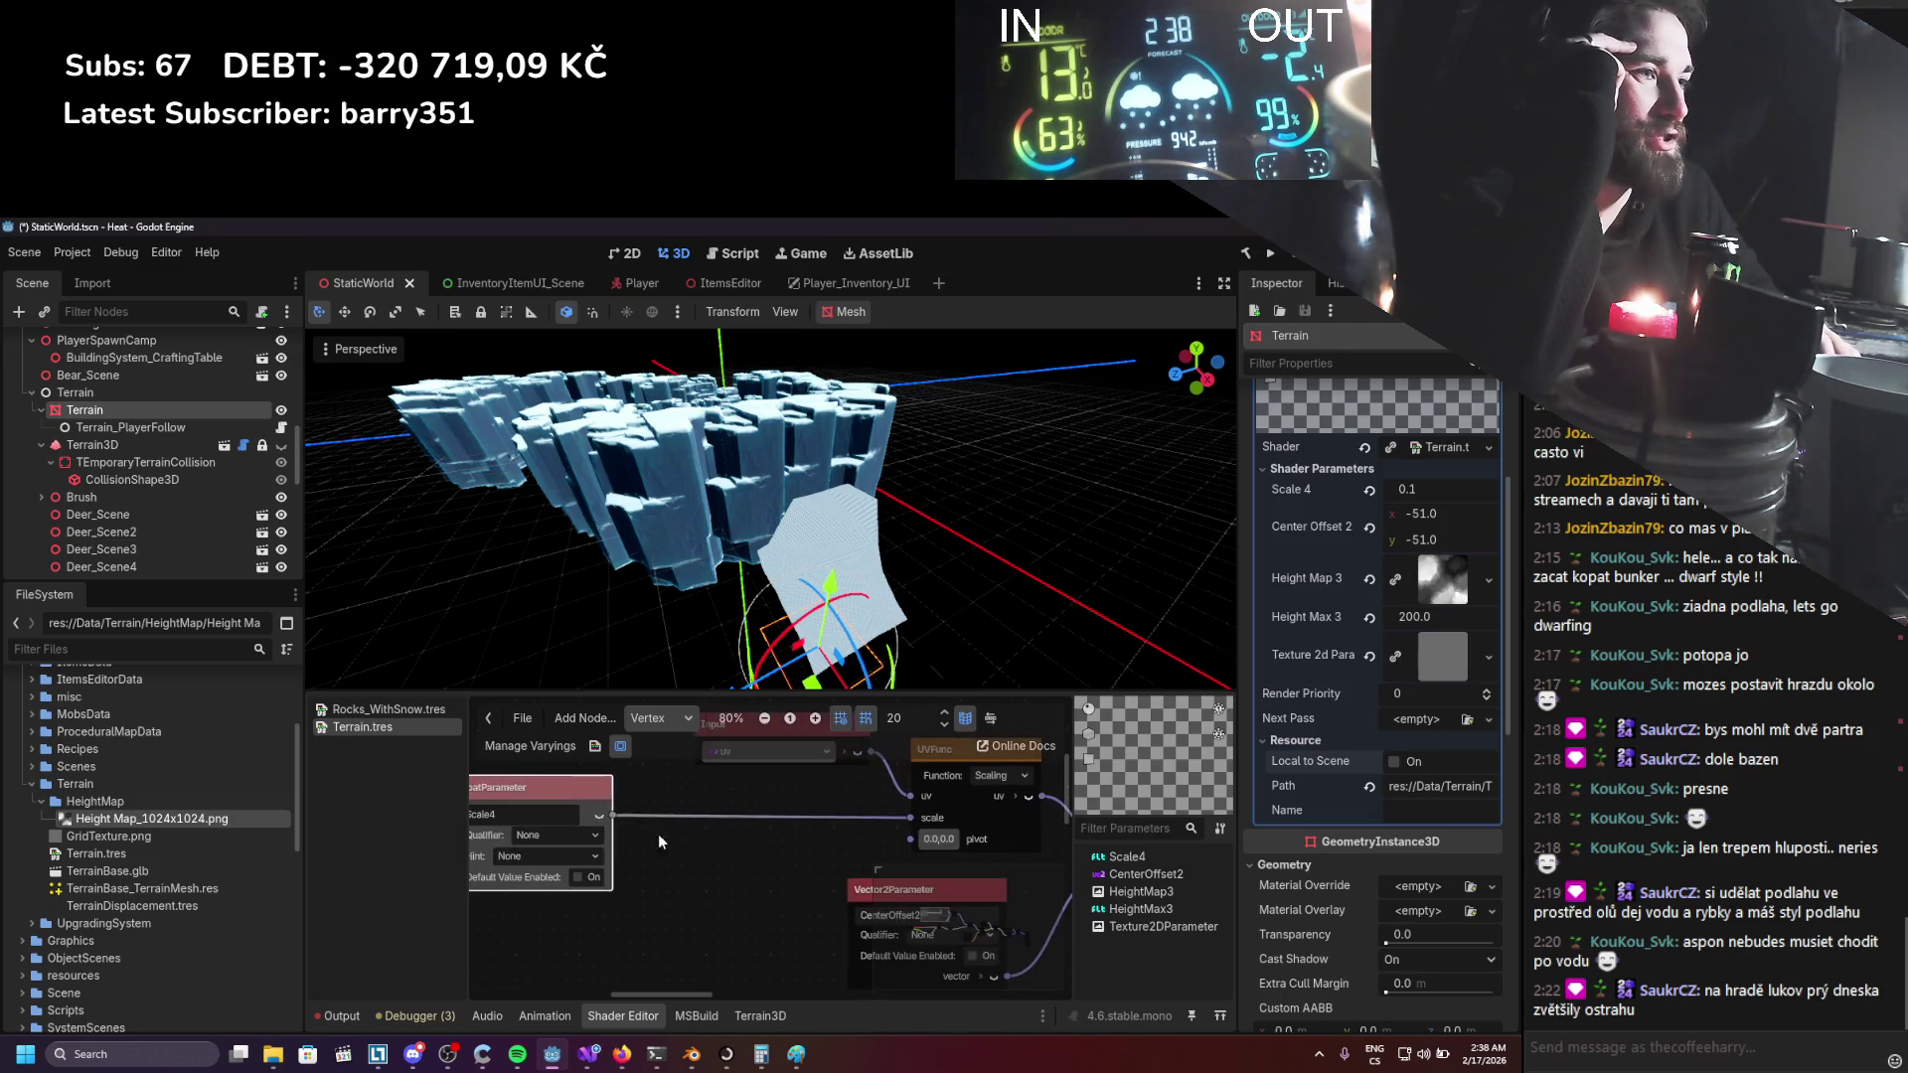
right_click(739, 837)
click(795, 843)
text(vector2)
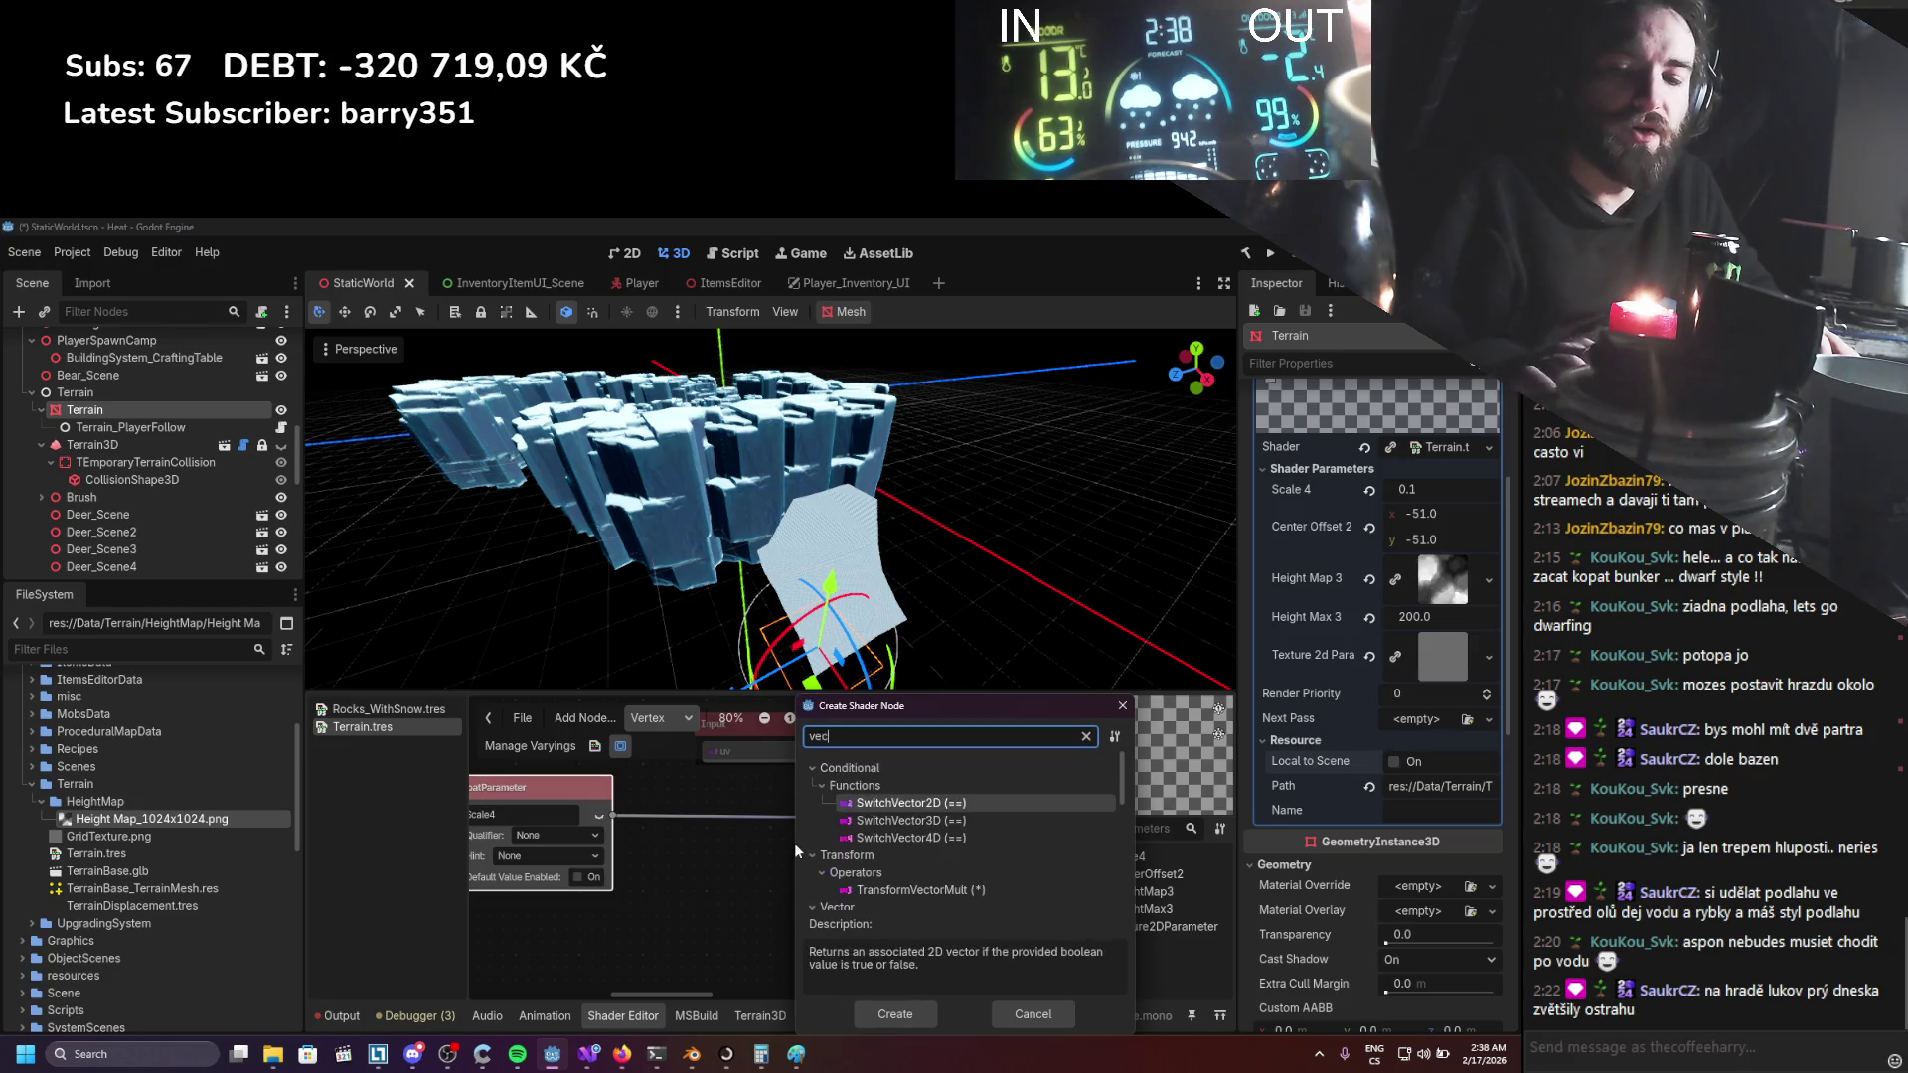
double_click(874, 855)
Place the Vector2Compose node and feed Scale4 into both its x and y inputs.
drag(805, 847, 785, 801)
click(624, 838)
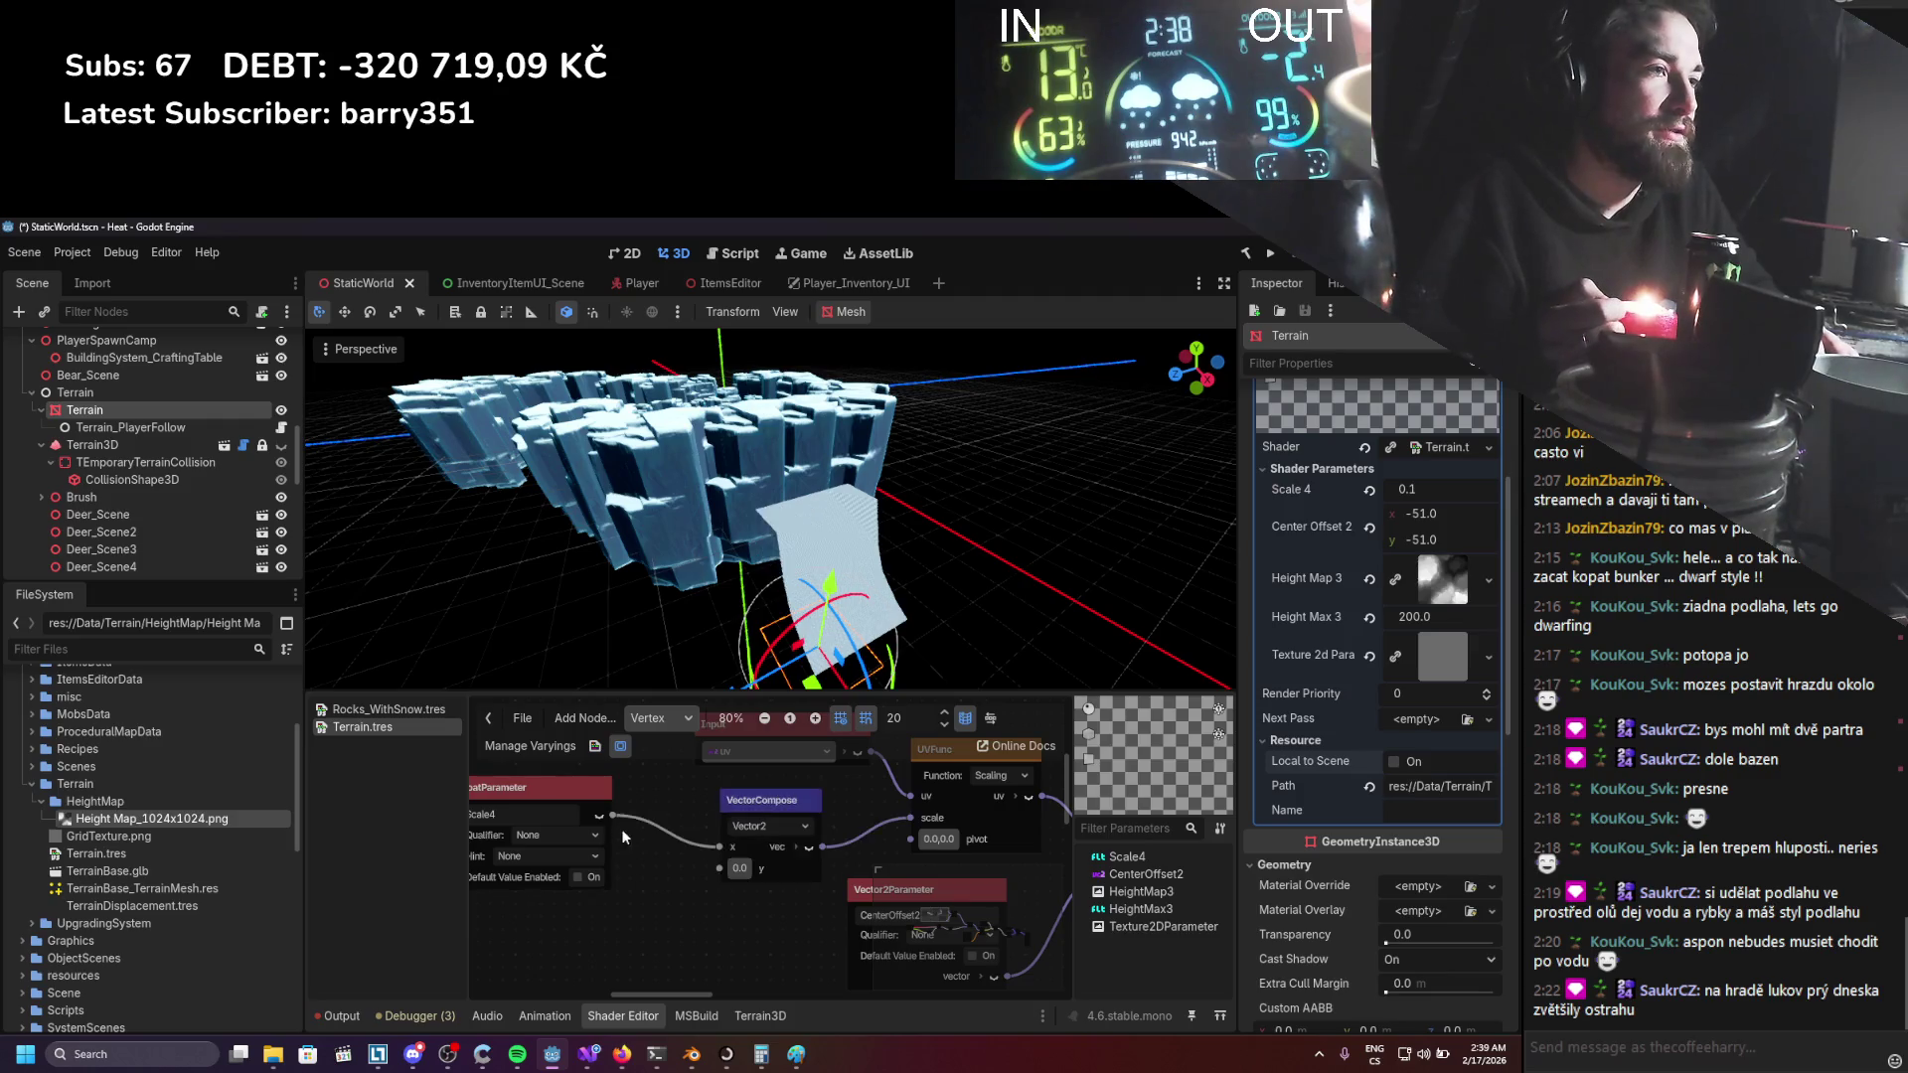
drag(717, 867, 720, 868)
Rotate the terrain mesh in the viewport and save the scene.
scroll(849, 573, down, 2)
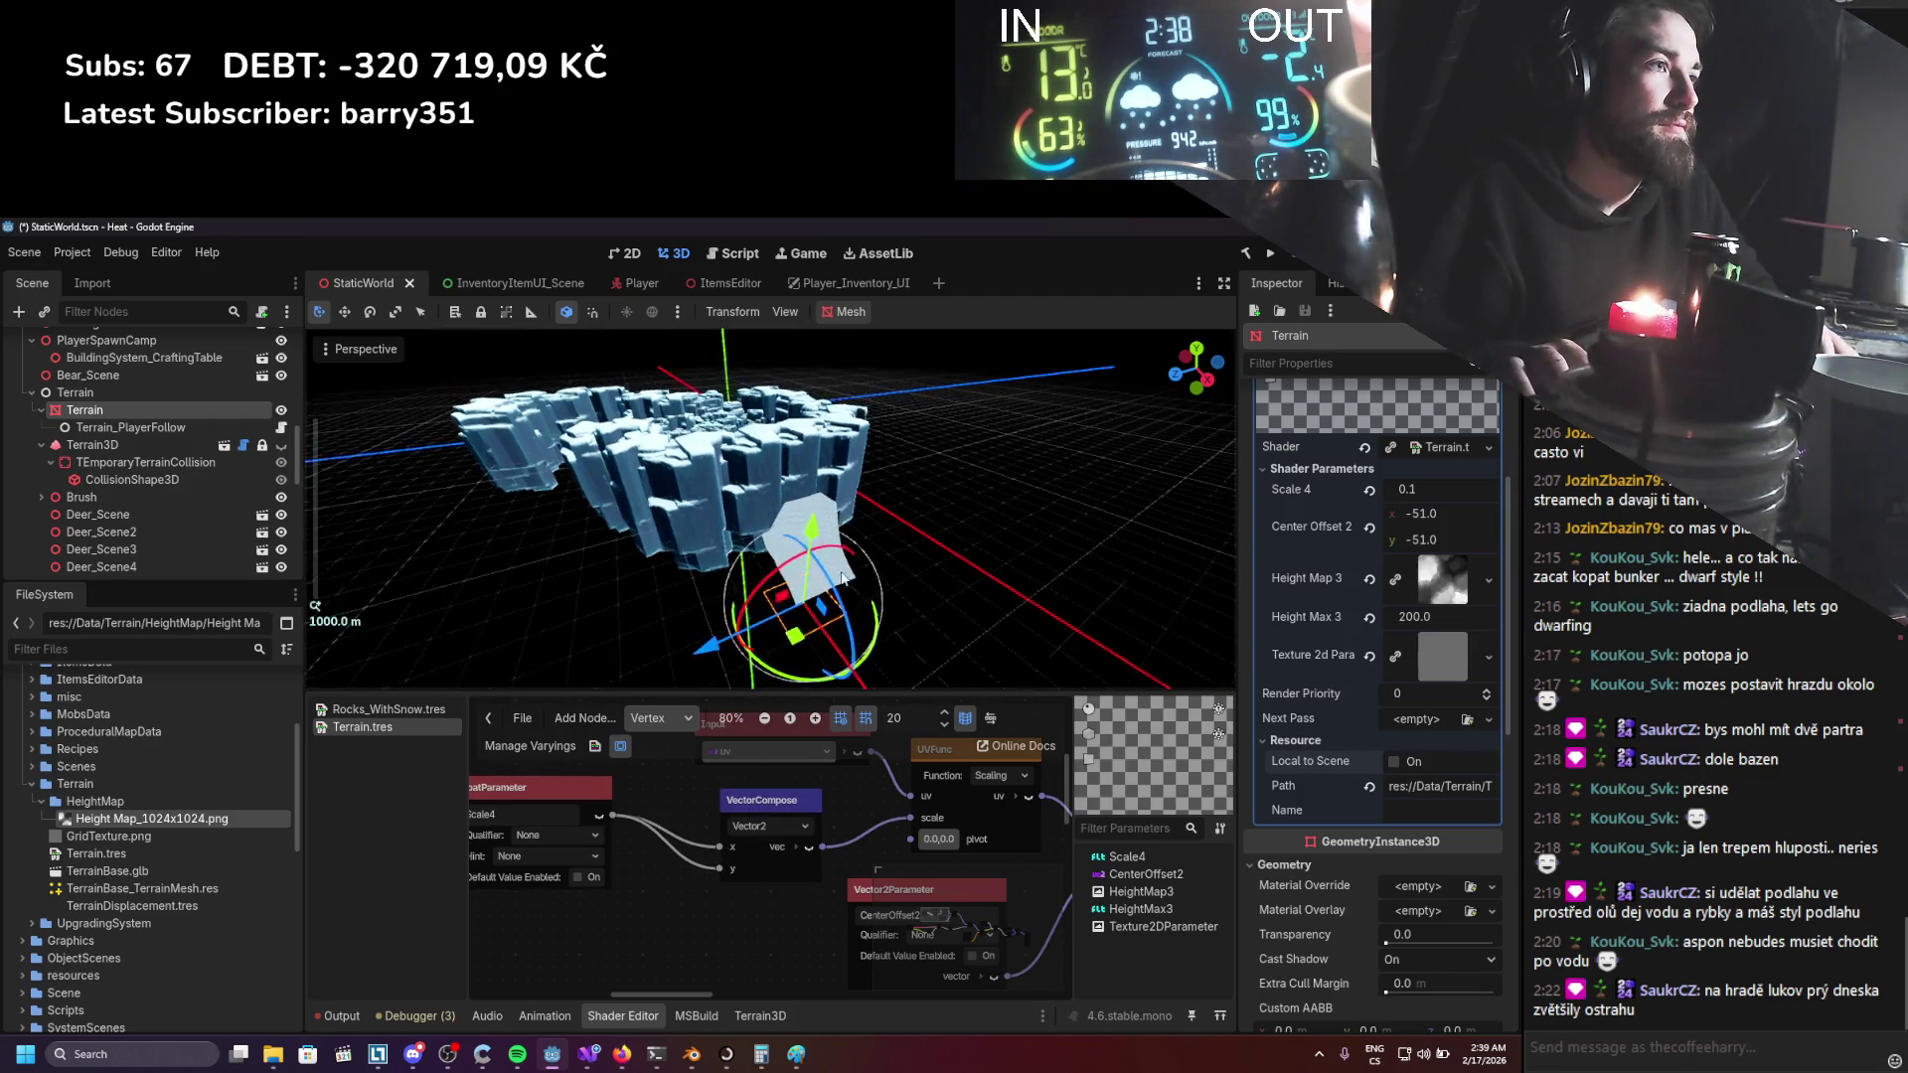
mouse_move(727, 641)
mouse_down()
mouse_move(849, 613)
mouse_move(928, 679)
mouse_up()
mouse_move(730, 654)
mouse_down()
mouse_move(860, 598)
mouse_move(793, 623)
mouse_up()
key(ctrl+s)
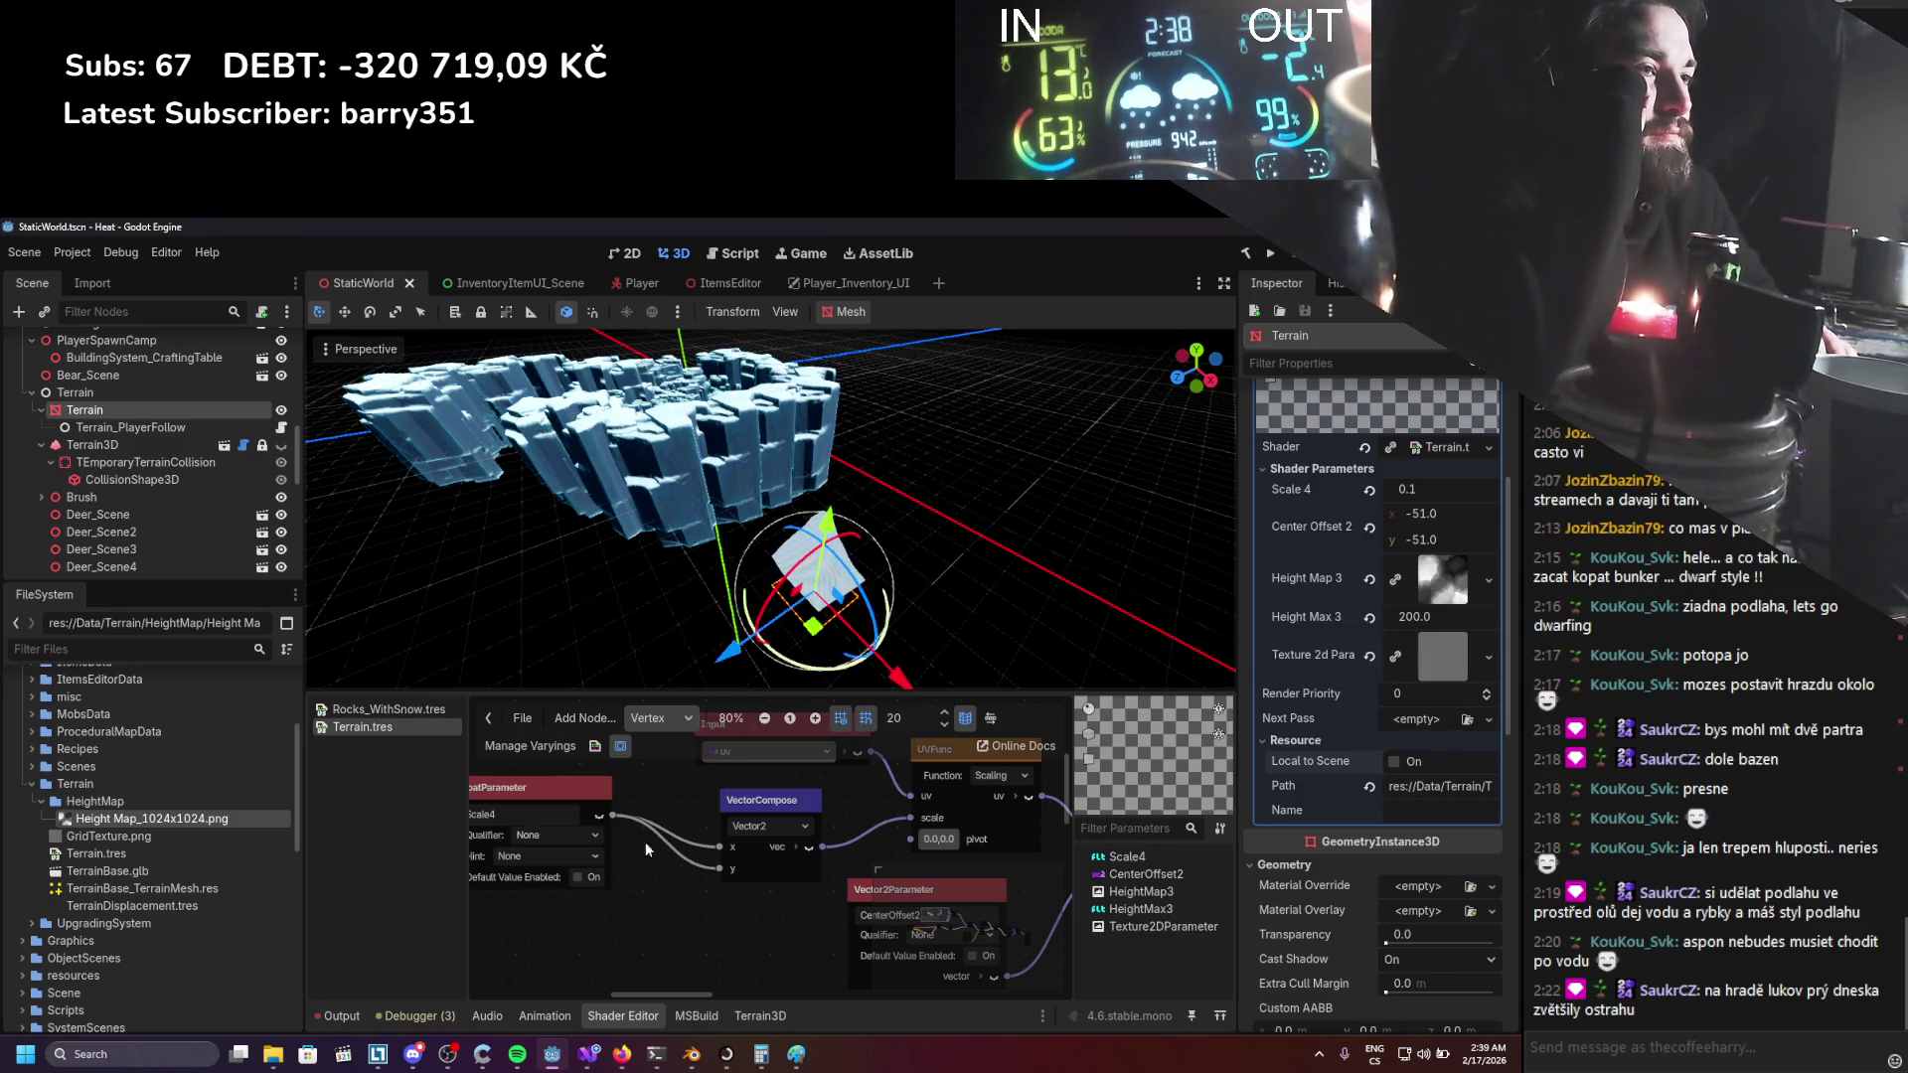
Connect the composed Vector2 output to UVFunc's scale input.
scroll(628, 839, down, 1)
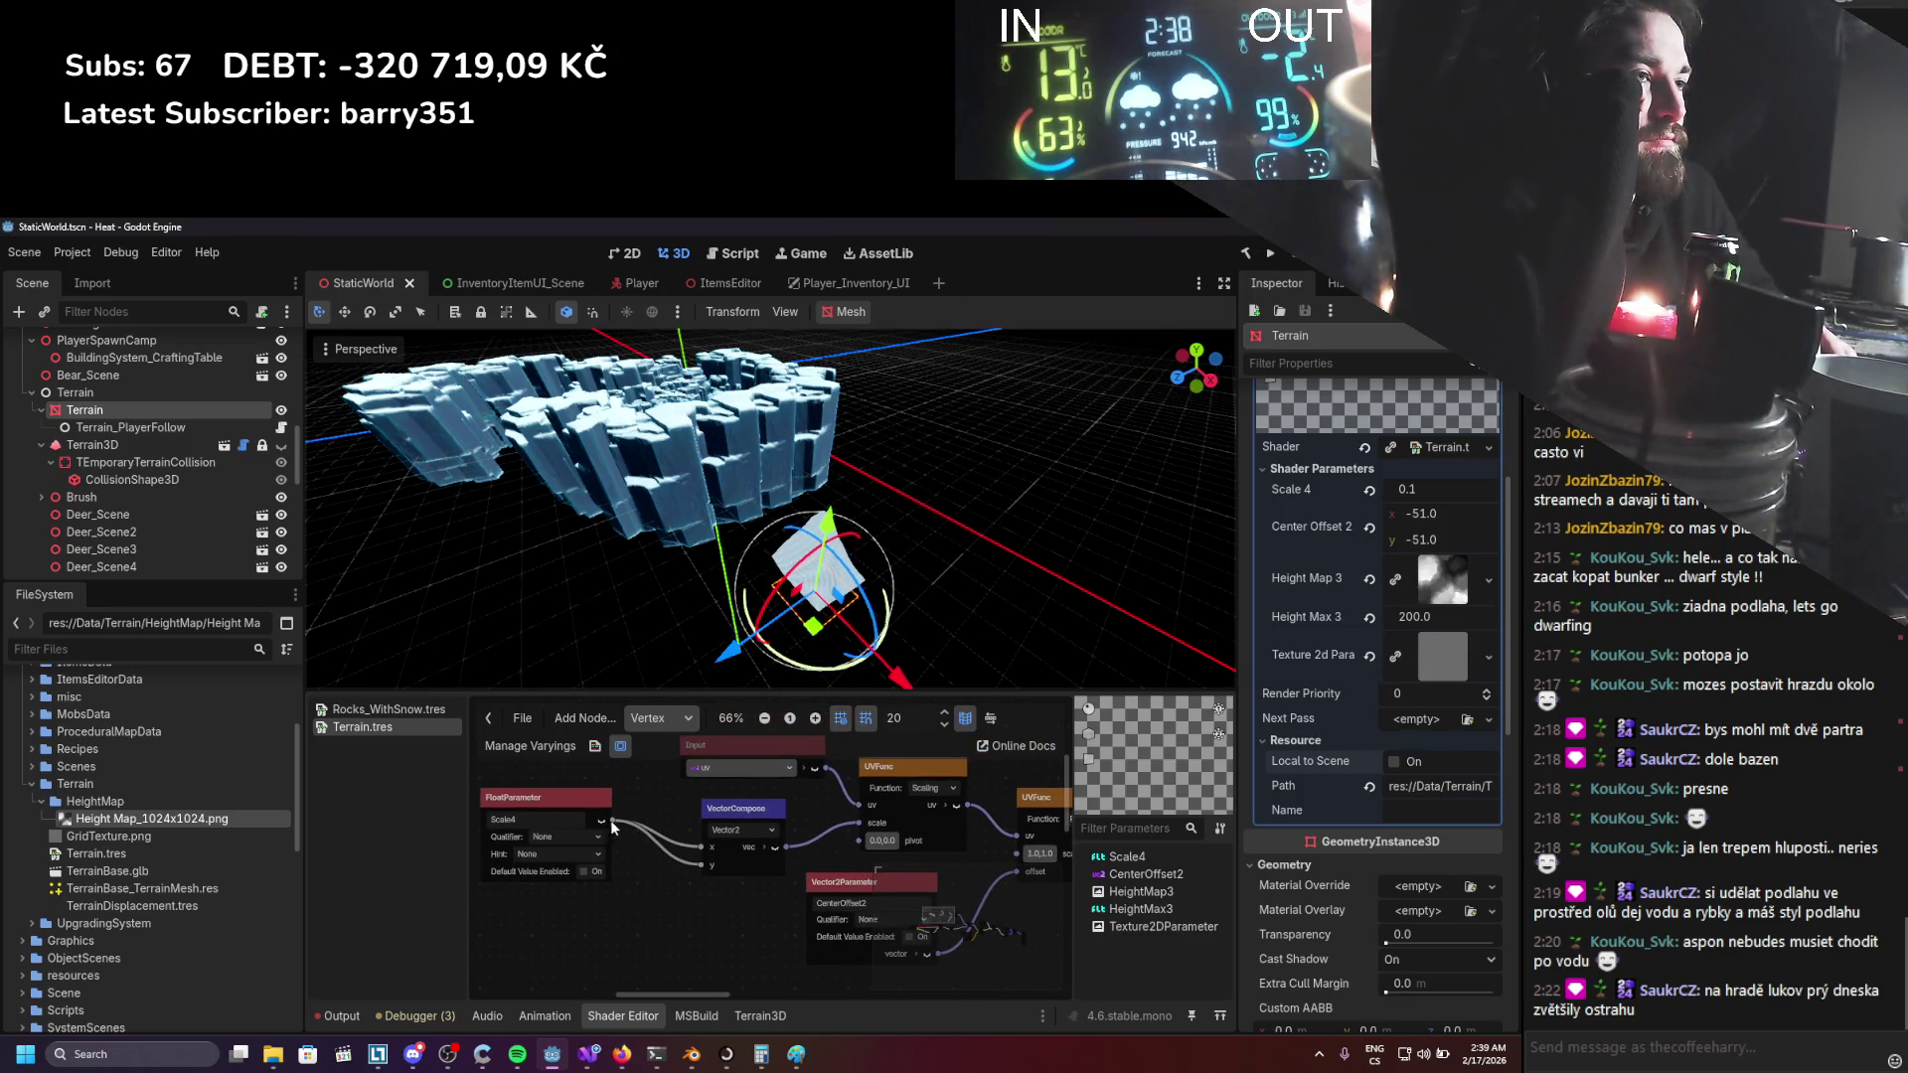
mouse_move(862, 825)
mouse_down()
mouse_move(712, 887)
mouse_move(689, 876)
mouse_up()
scroll(845, 854, up, 1)
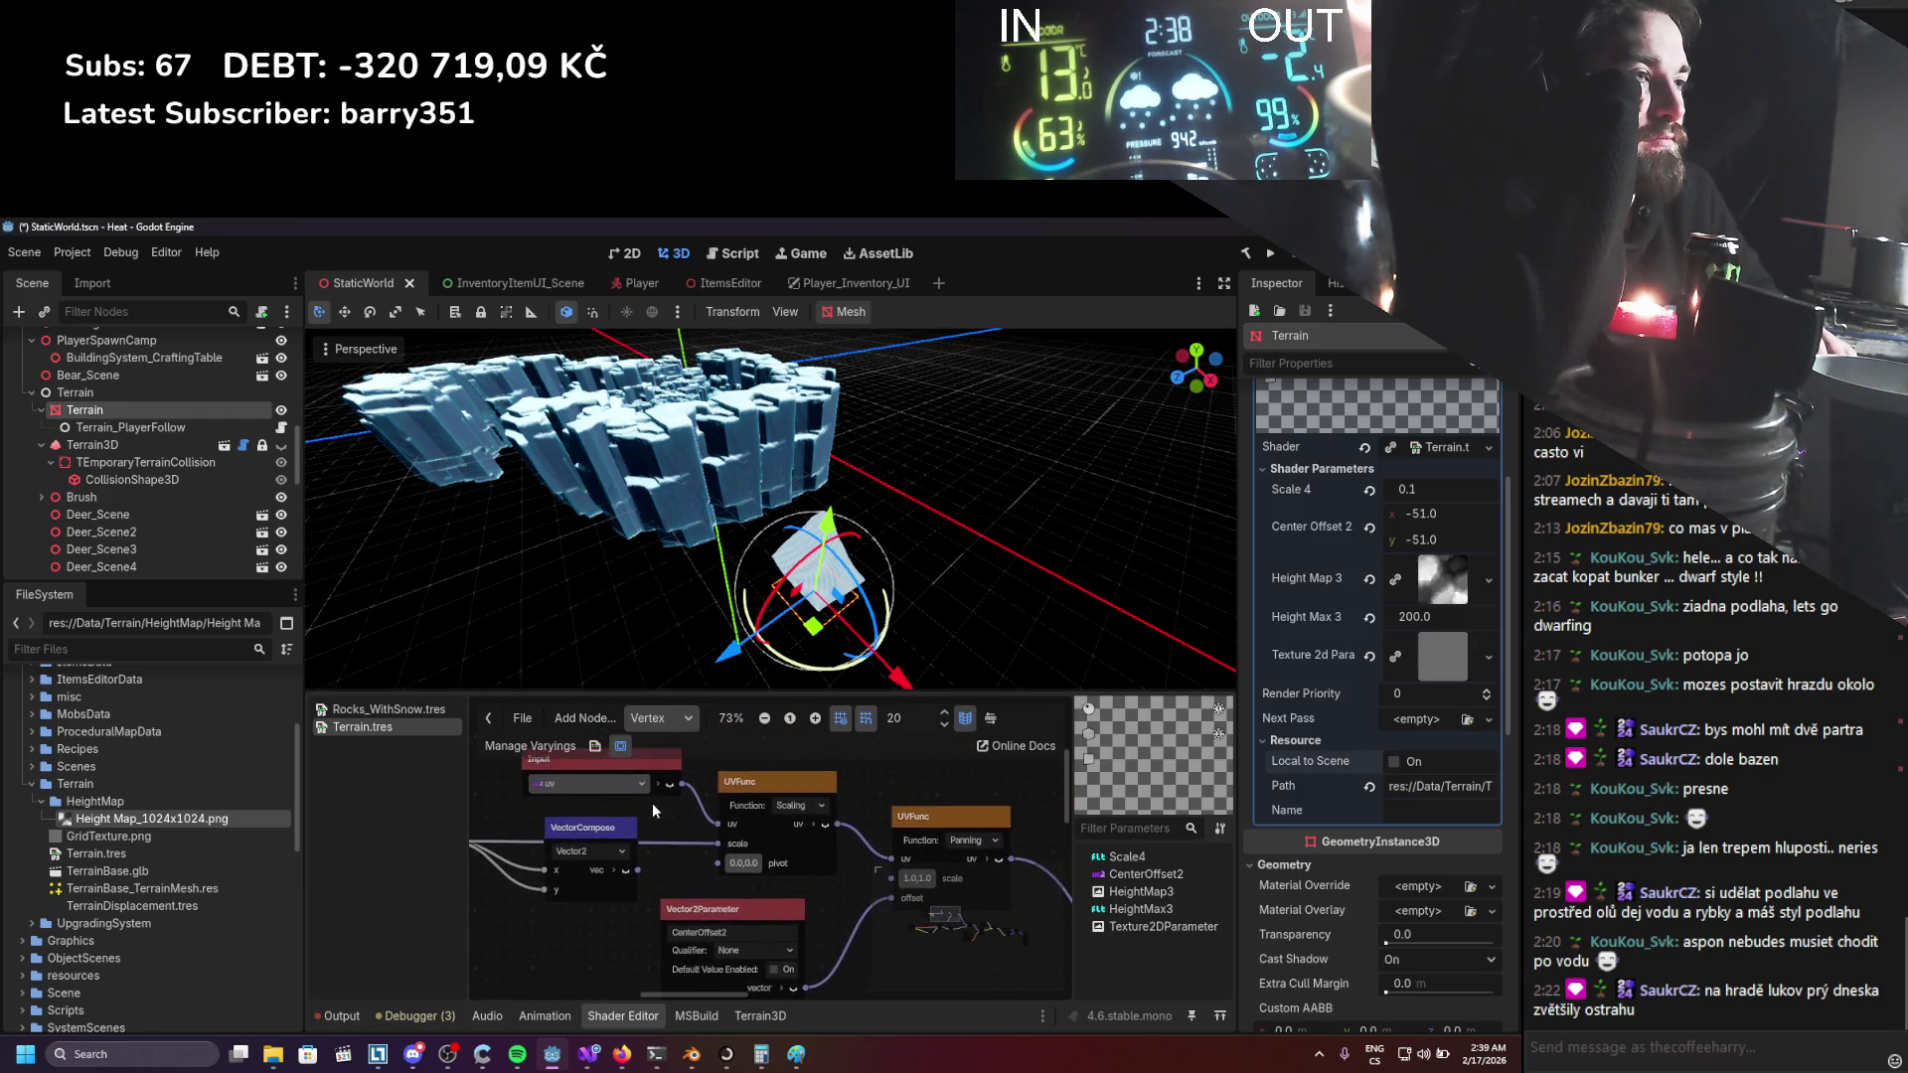
Check the Input node's input list without changing it, and bring the FloatOp and vertex output nodes into view.
click(641, 779)
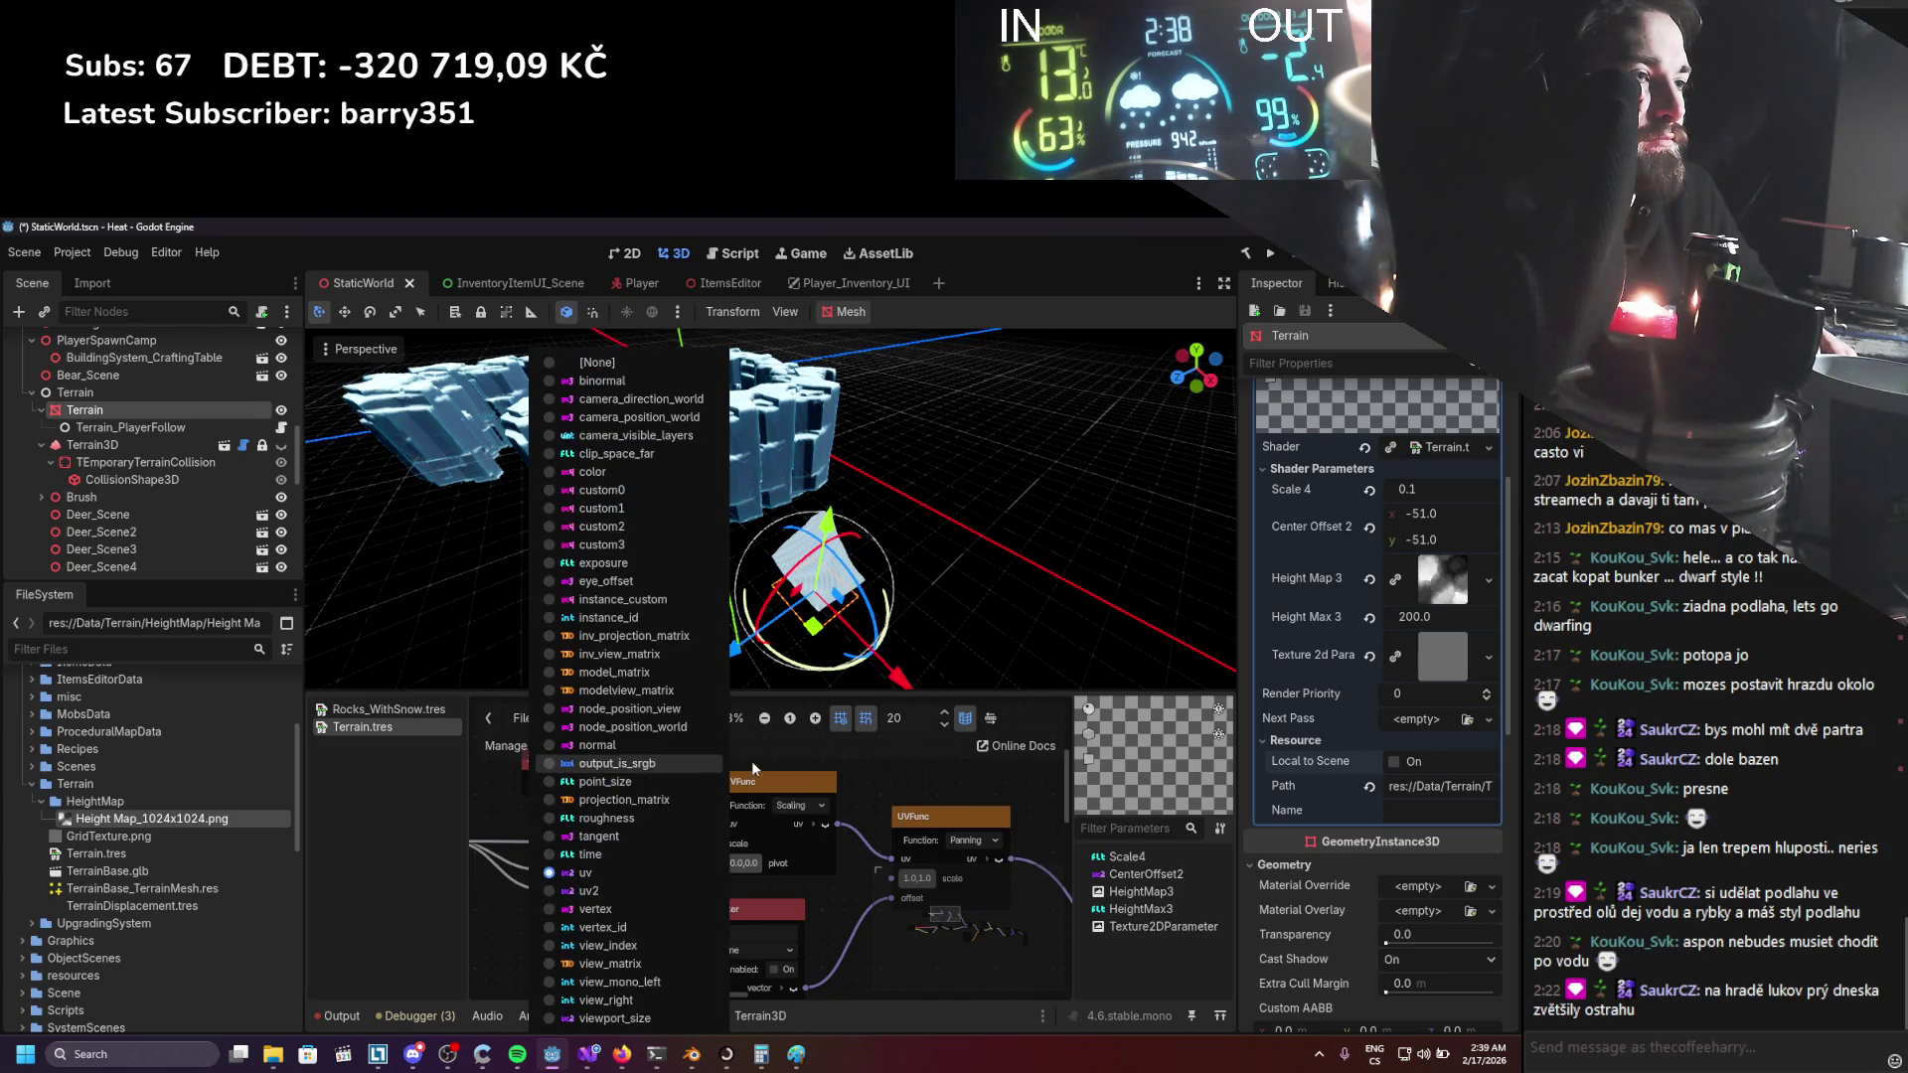
click(867, 773)
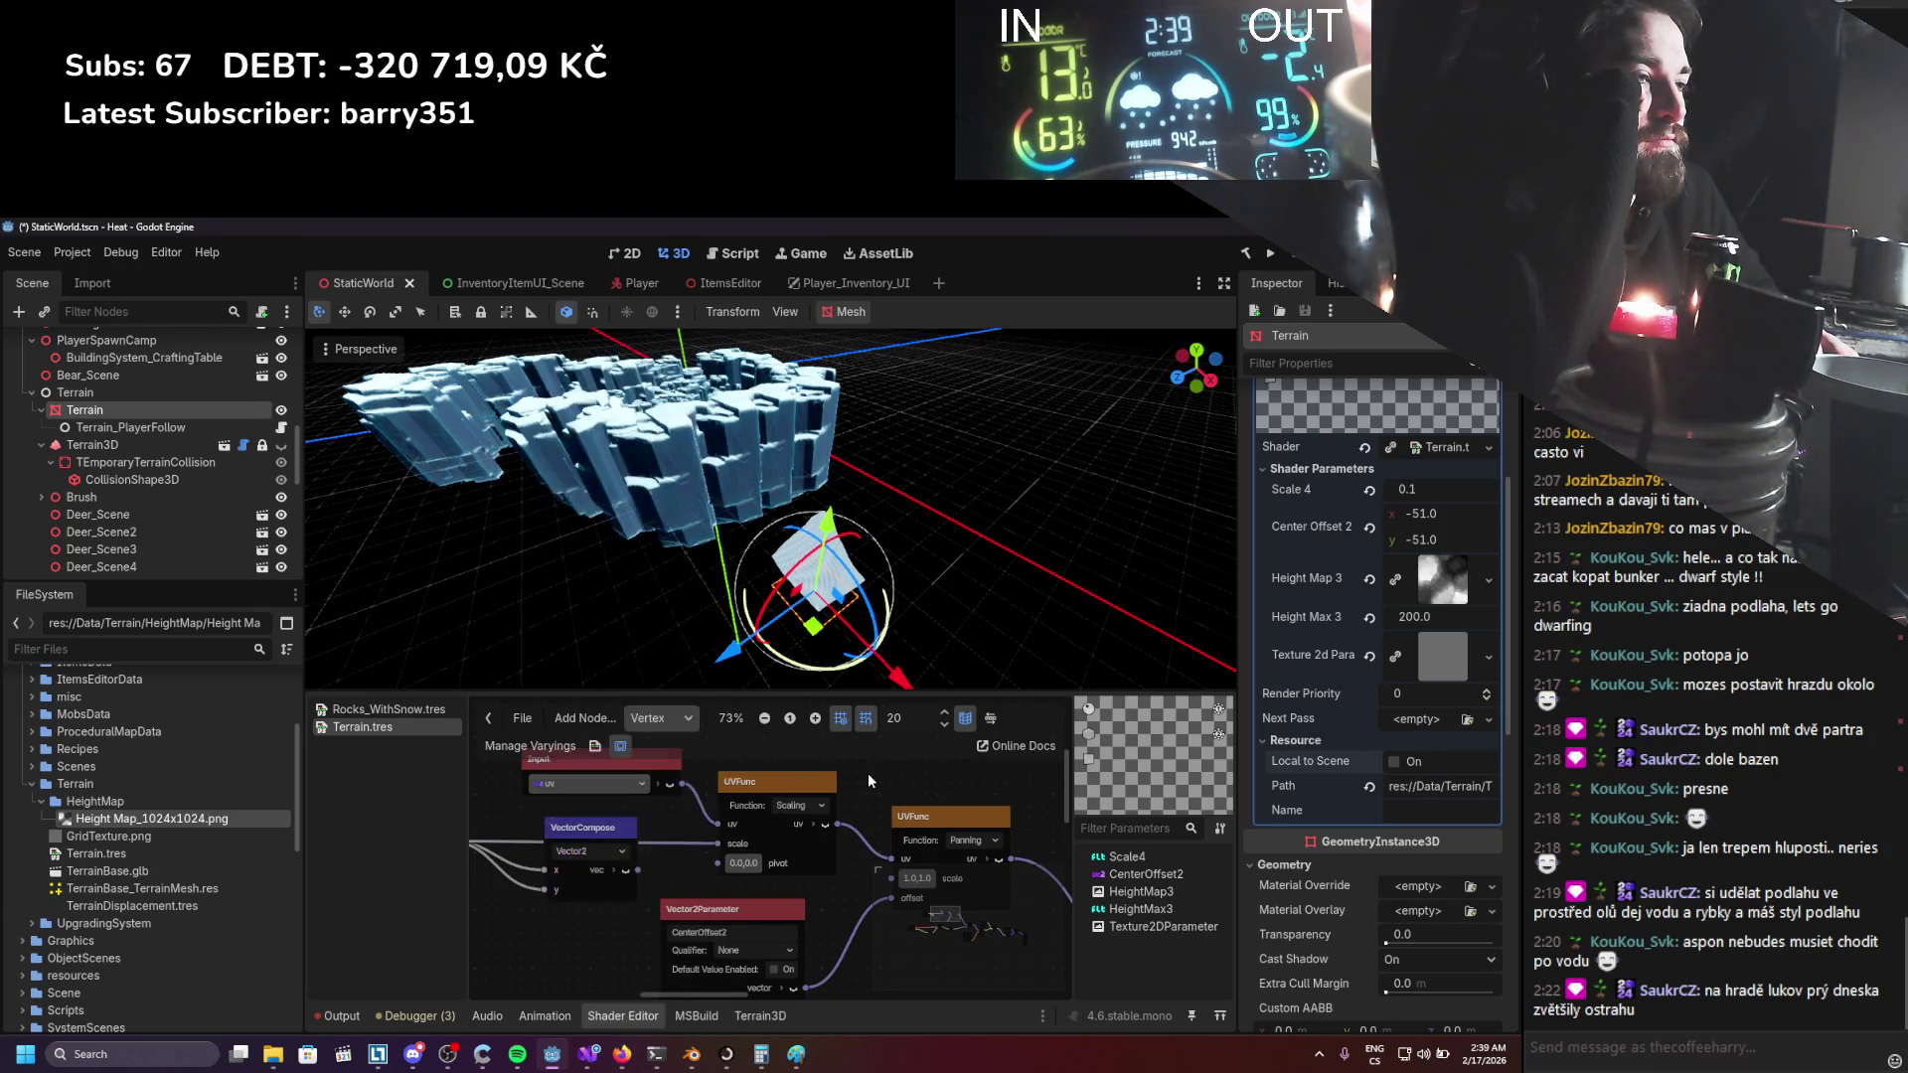
scroll(844, 843, down, 3)
mouse_move(844, 842)
mouse_down()
mouse_move(685, 823)
mouse_move(644, 795)
mouse_move(717, 793)
mouse_move(657, 759)
mouse_up()
scroll(775, 885, up, 1)
drag(724, 956, 802, 951)
mouse_move(580, 914)
mouse_down()
mouse_move(677, 924)
mouse_move(705, 902)
mouse_up()
scroll(677, 921, down, 1)
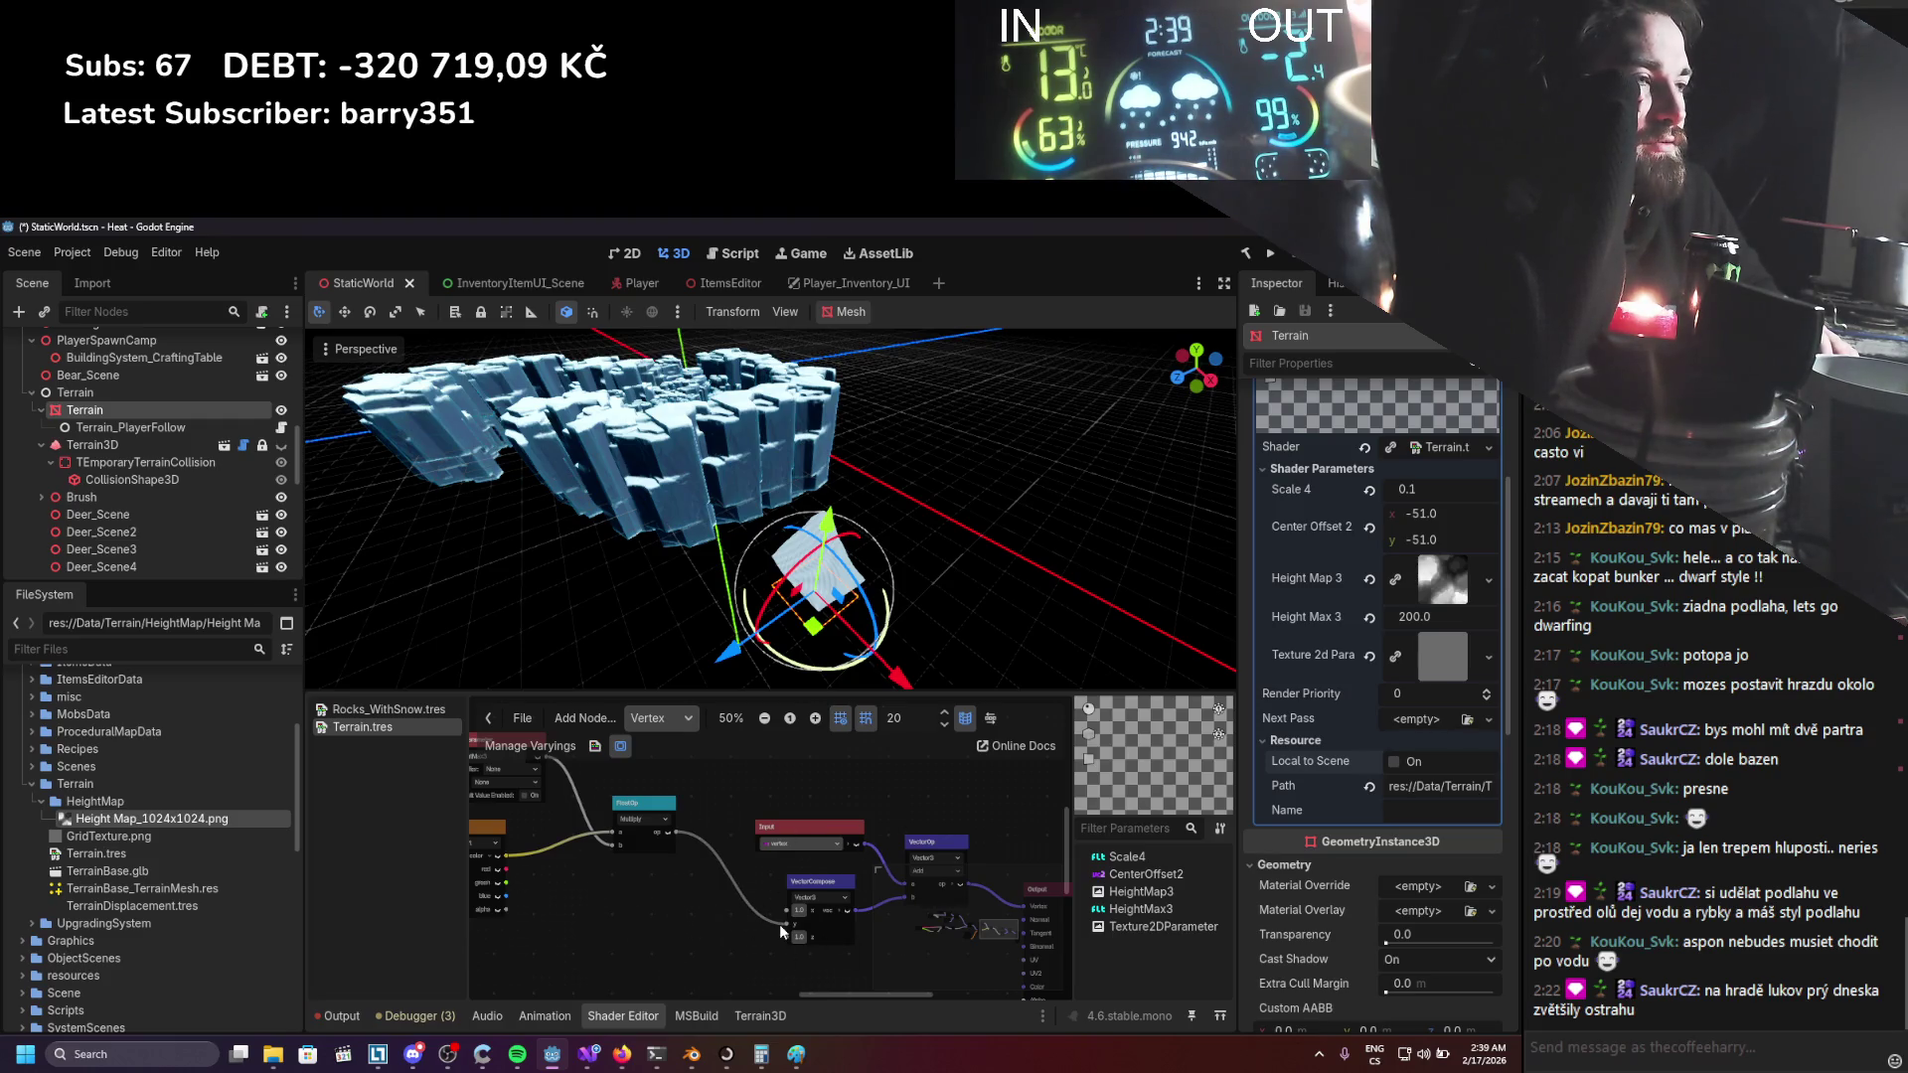
Nudge the terrain along Z and set the VectorCompose node's z value to 0.0.
drag(732, 650, 748, 640)
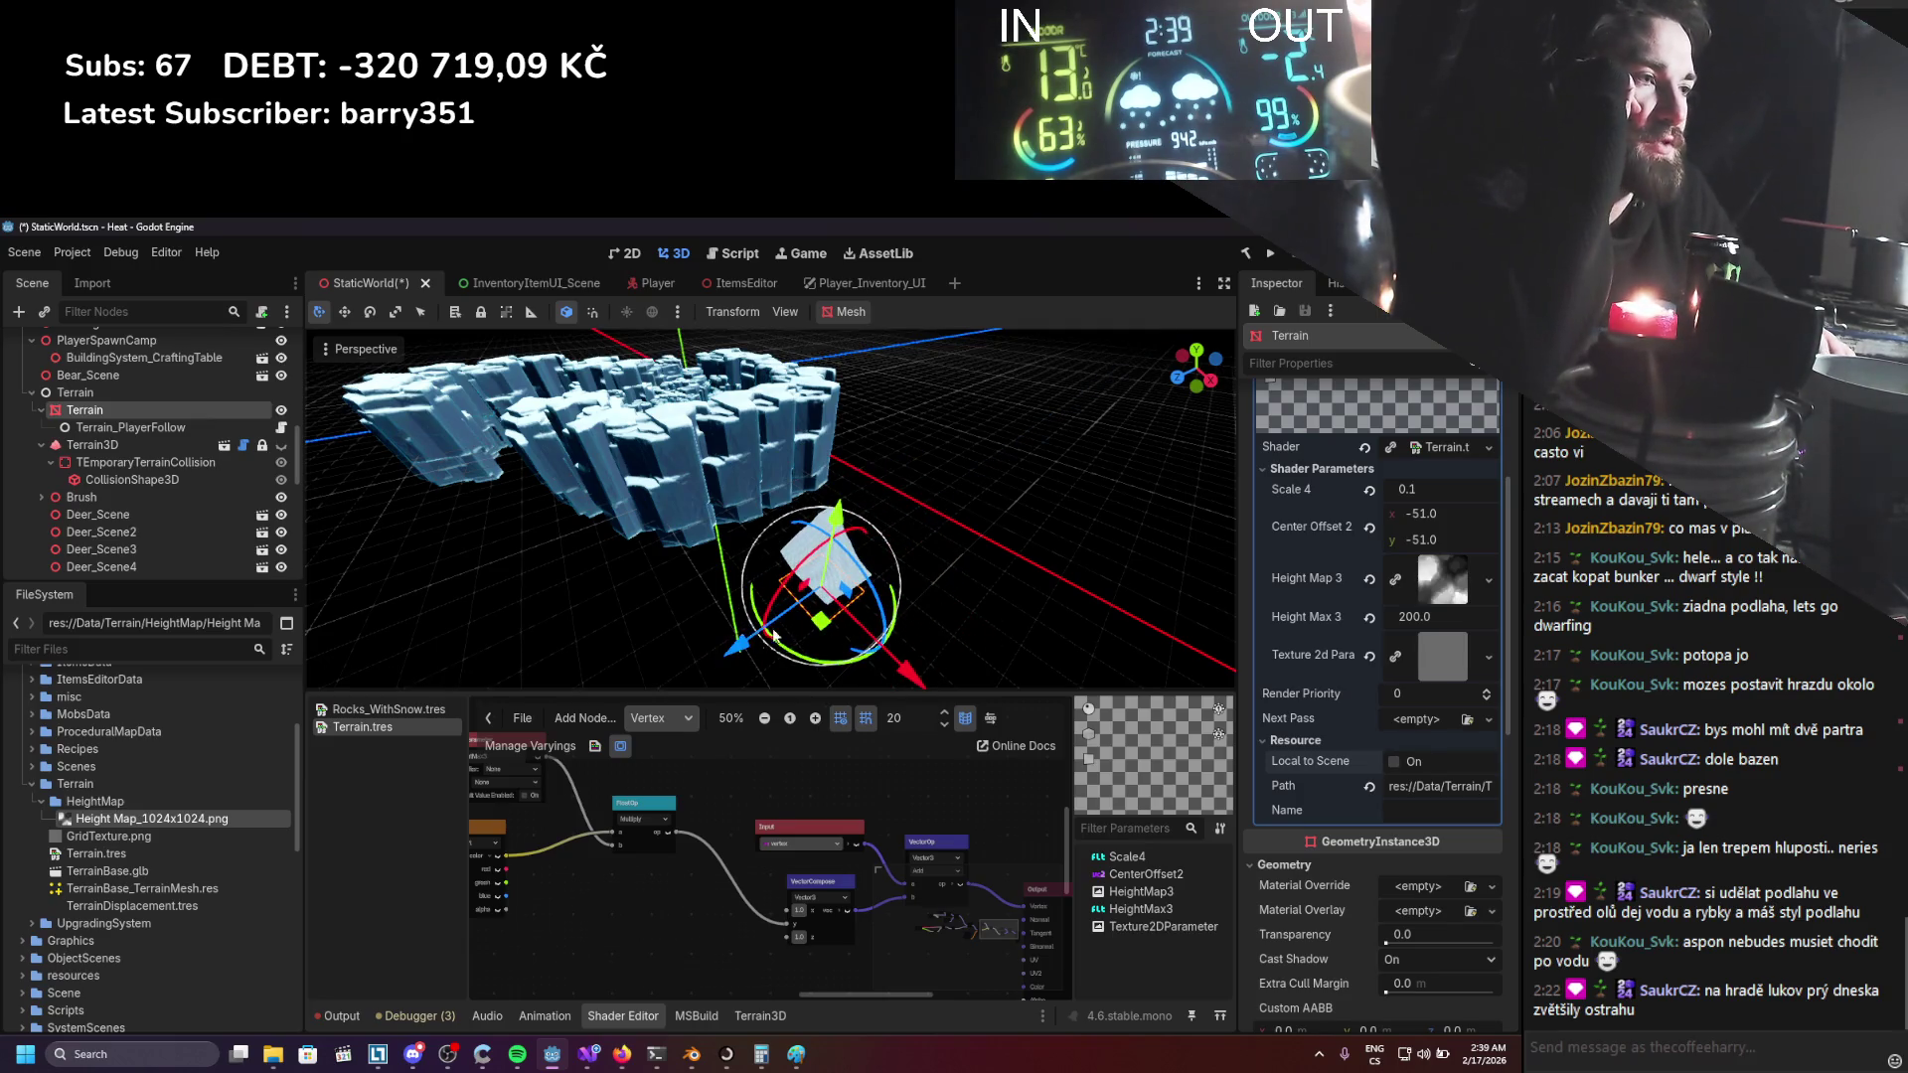
scroll(697, 878, right, 2)
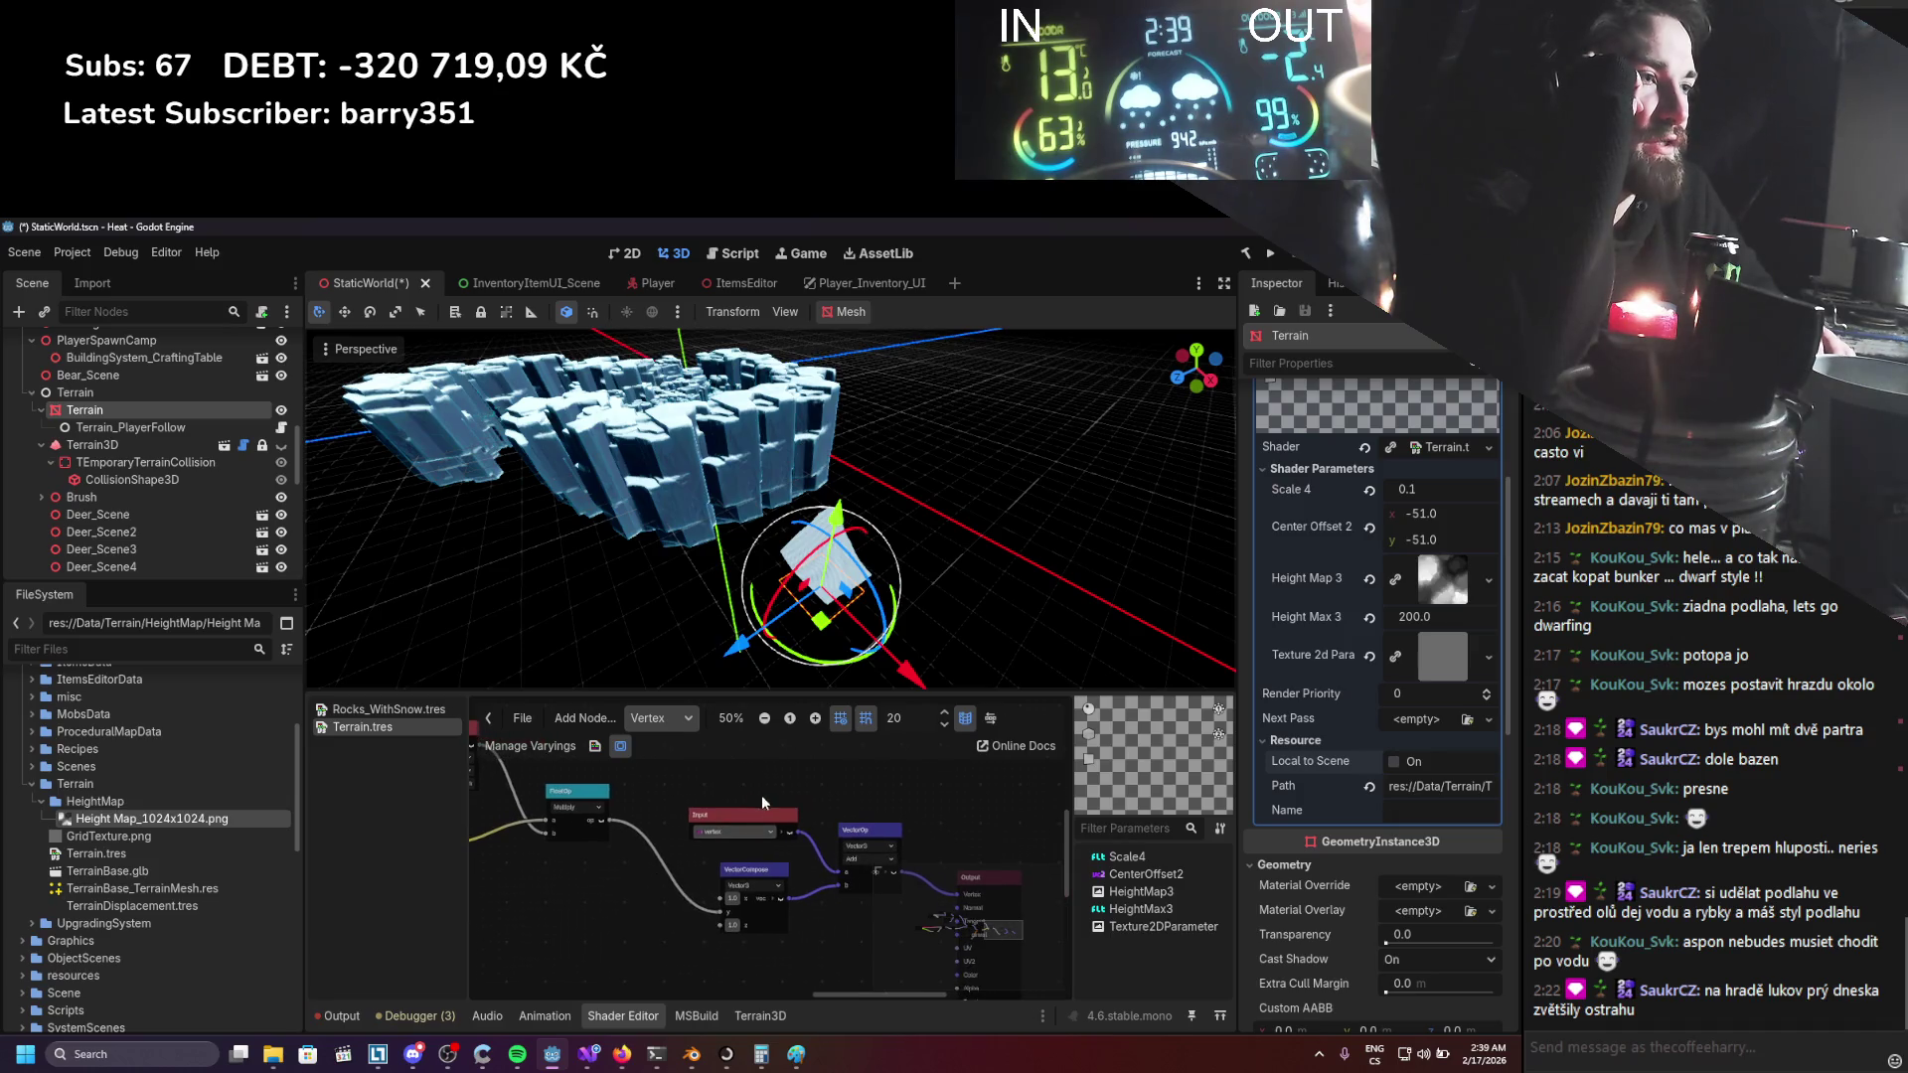
scroll(805, 839, up, 2)
scroll(713, 845, down, 1)
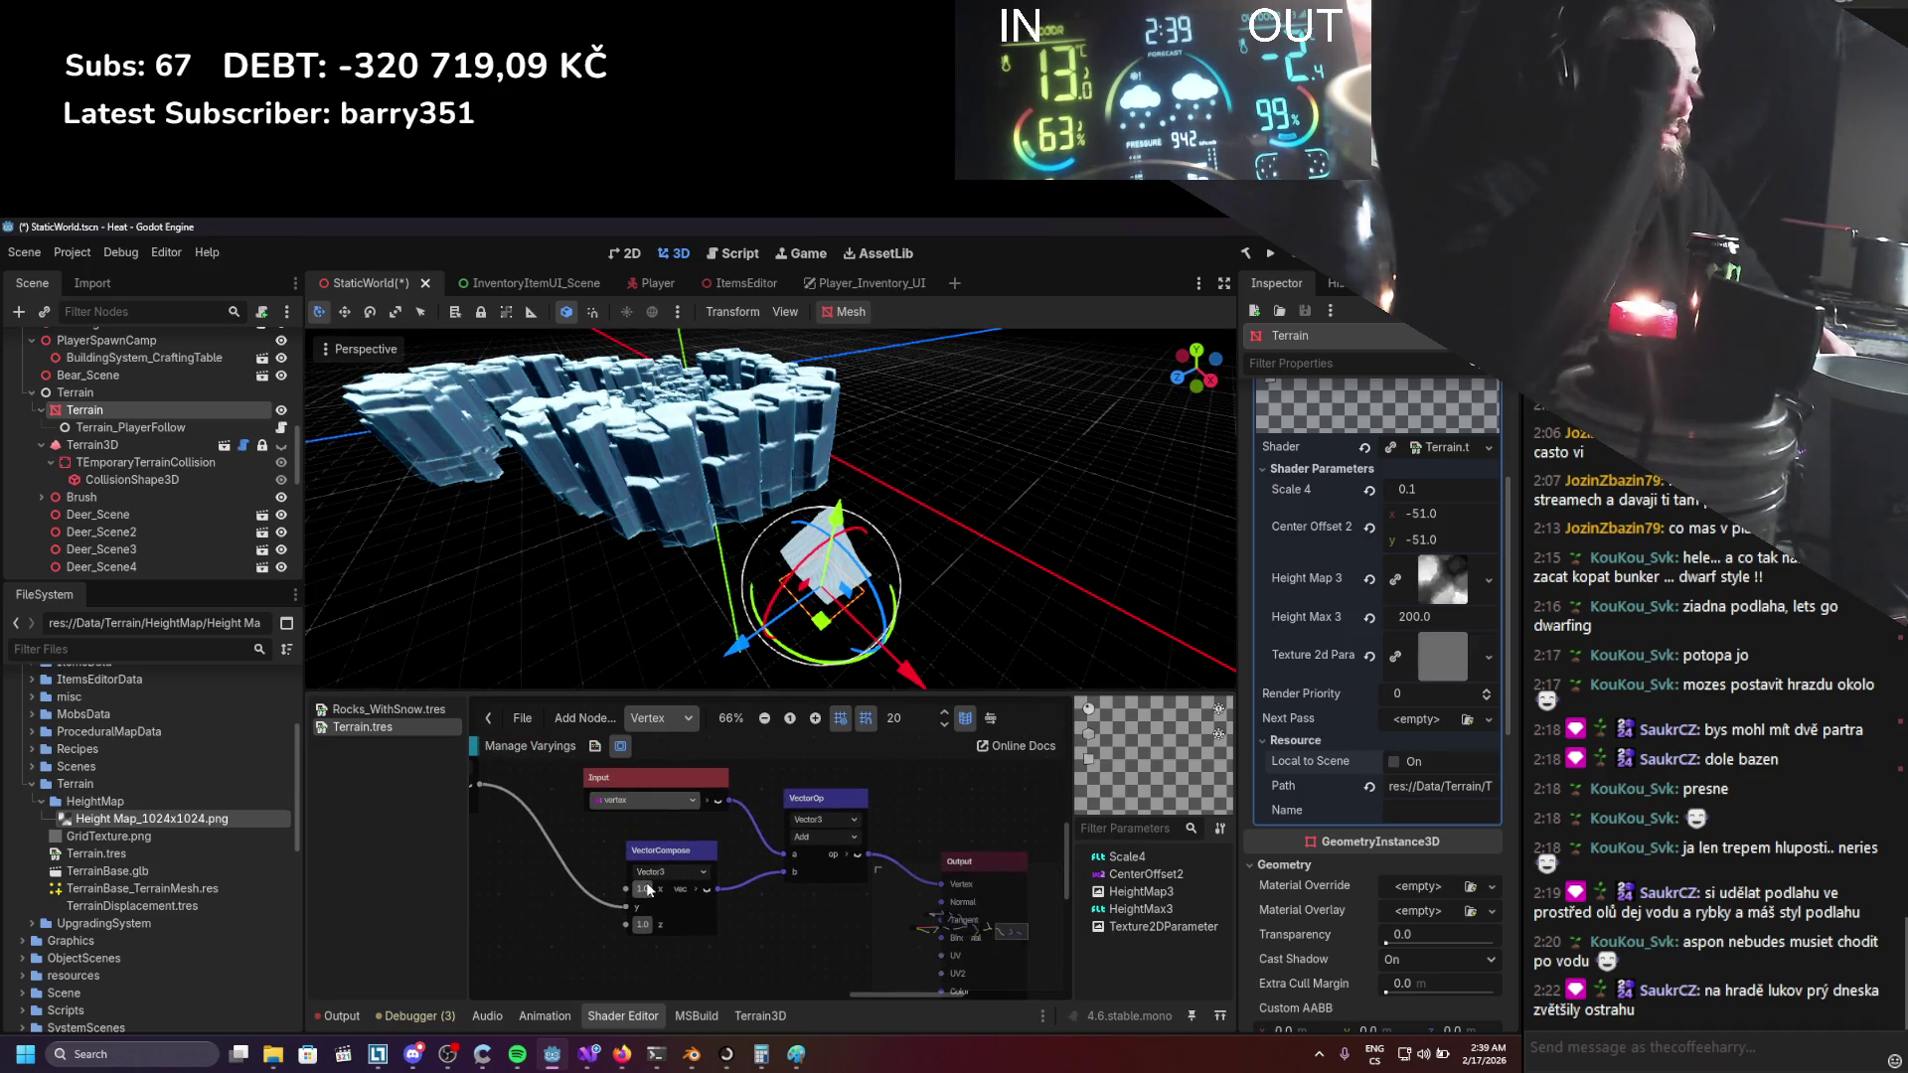
click(660, 916)
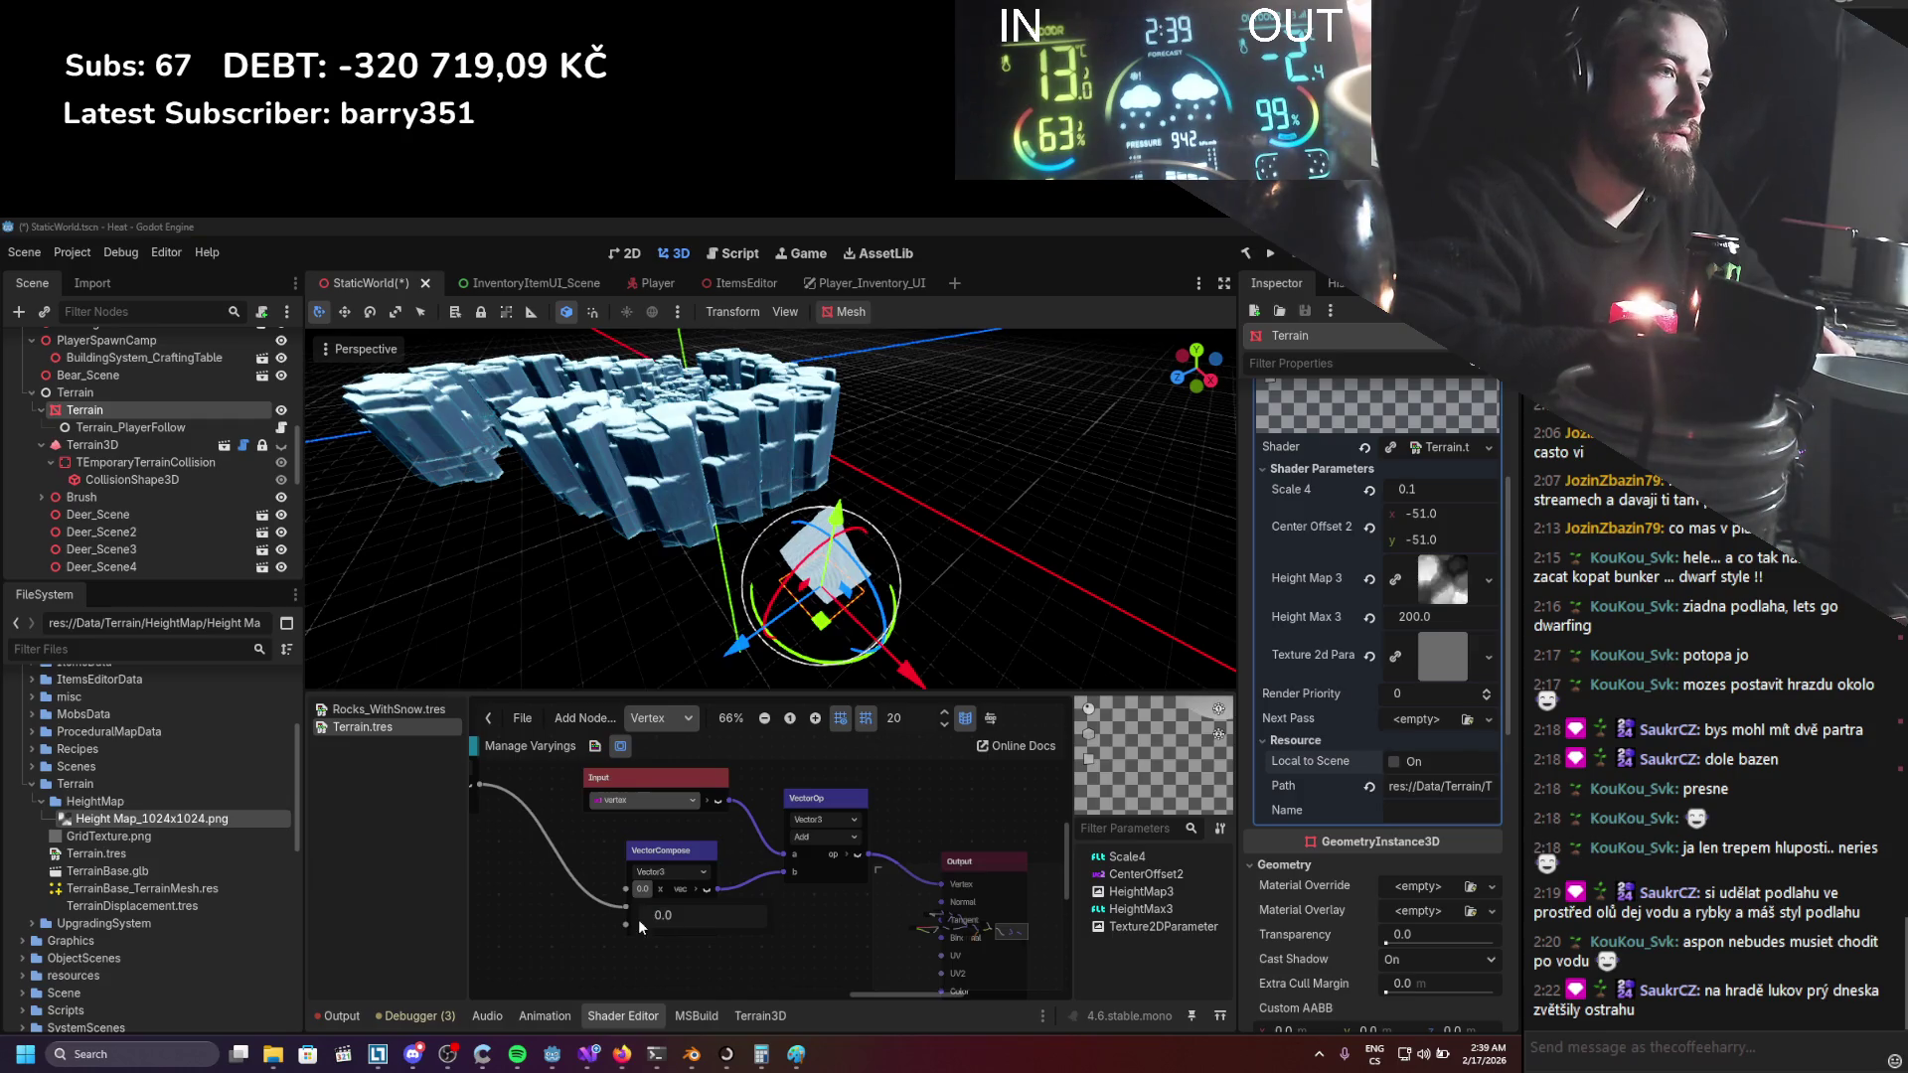
click(663, 928)
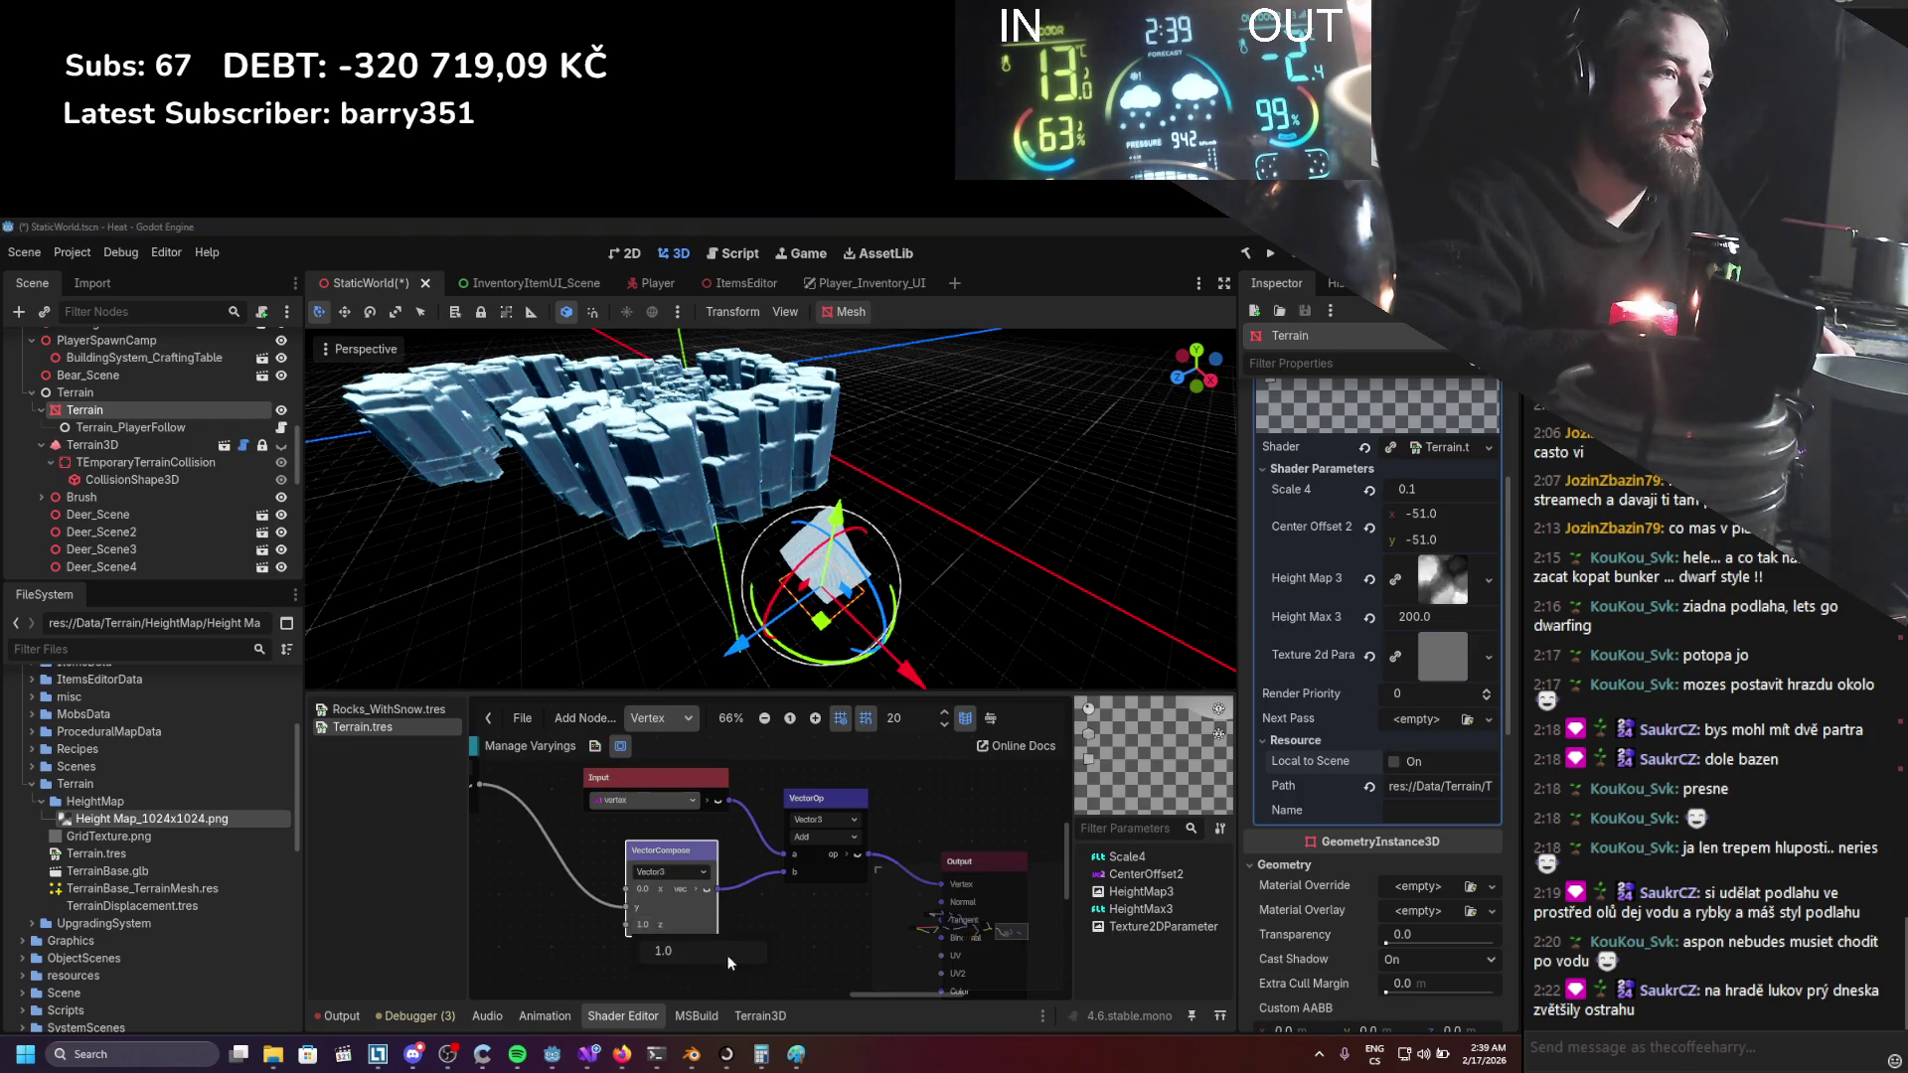
text(0)
key(Return)
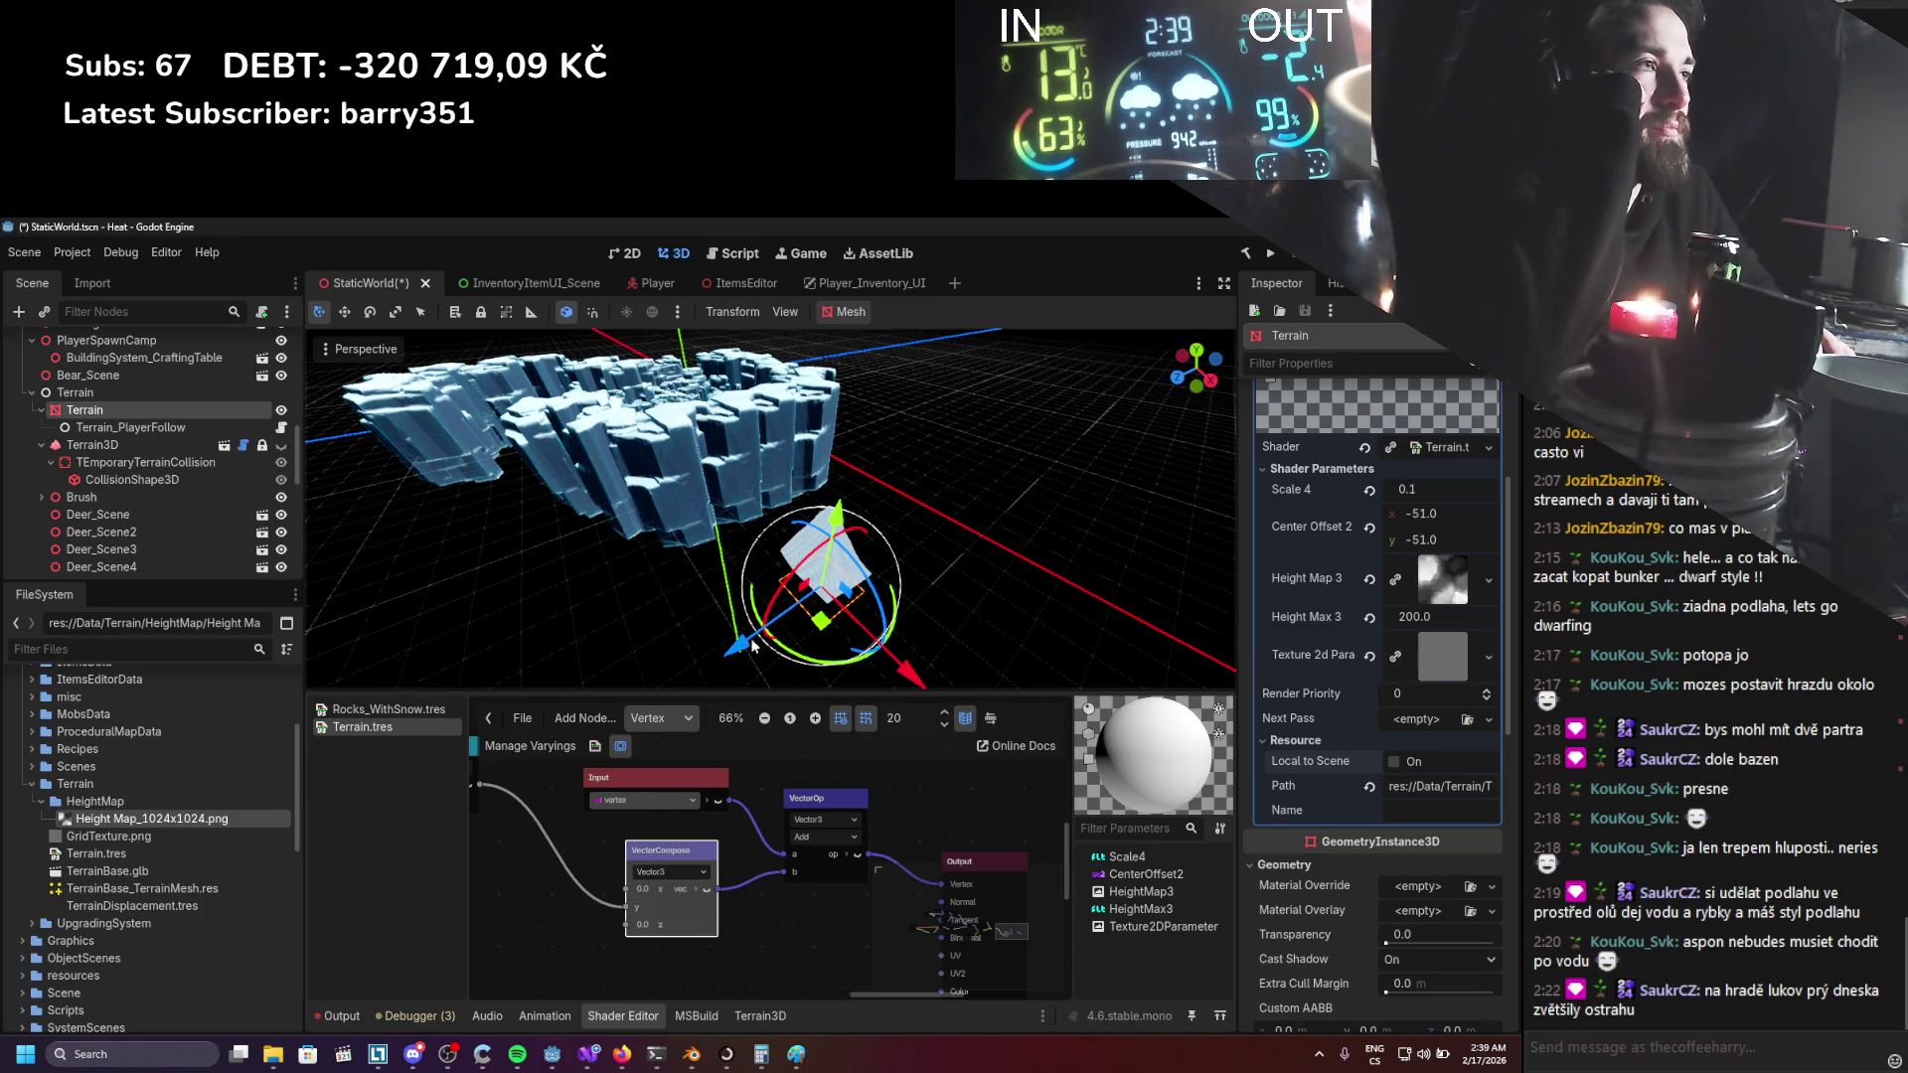
Move the terrain mesh along Z, raise it on Y, rotate it, and save the scene.
mouse_move(737, 646)
mouse_down()
mouse_move(855, 604)
mouse_move(899, 601)
mouse_move(838, 630)
mouse_move(923, 620)
mouse_move(817, 576)
mouse_move(914, 636)
mouse_move(897, 625)
mouse_up()
mouse_move(838, 536)
mouse_down()
mouse_move(807, 590)
mouse_move(901, 370)
mouse_move(835, 556)
mouse_move(872, 593)
mouse_move(860, 437)
mouse_move(863, 467)
mouse_up()
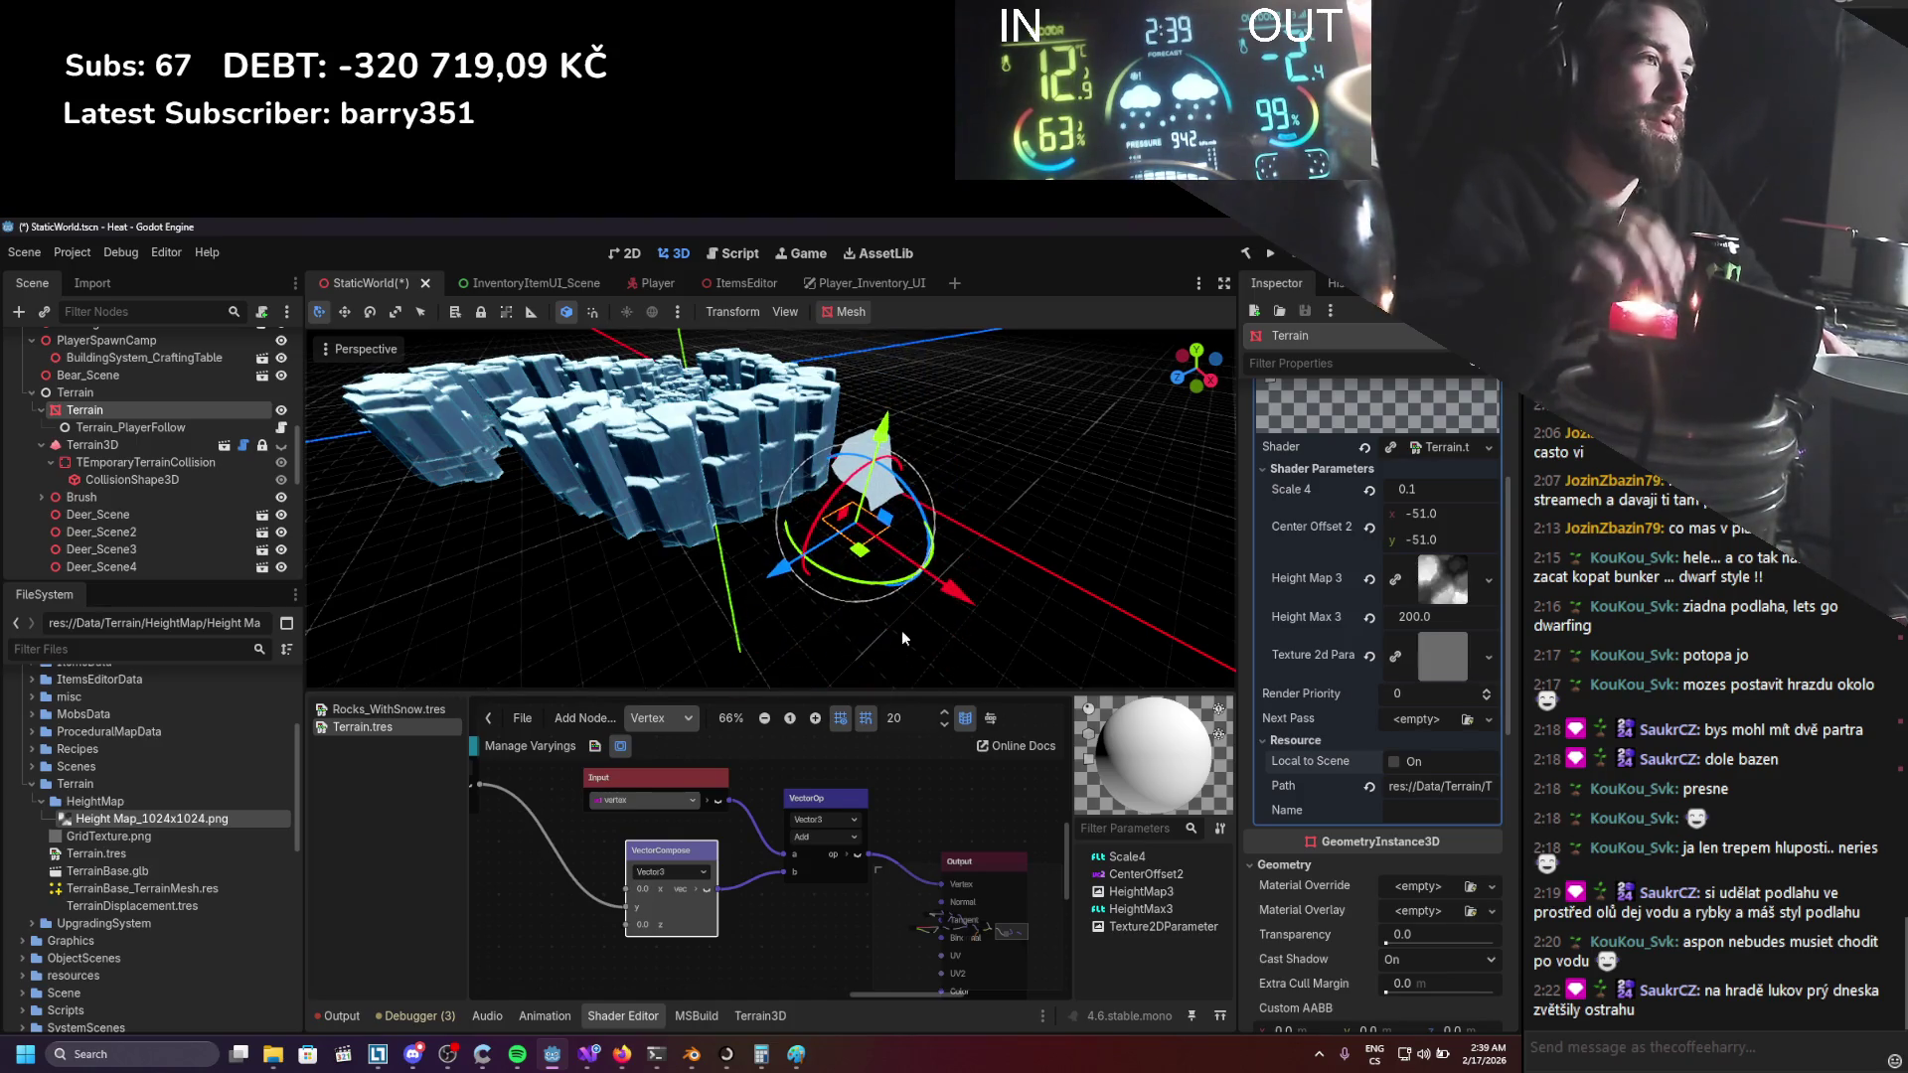
mouse_move(845, 601)
mouse_down()
mouse_move(779, 592)
mouse_move(805, 598)
mouse_move(799, 636)
mouse_up()
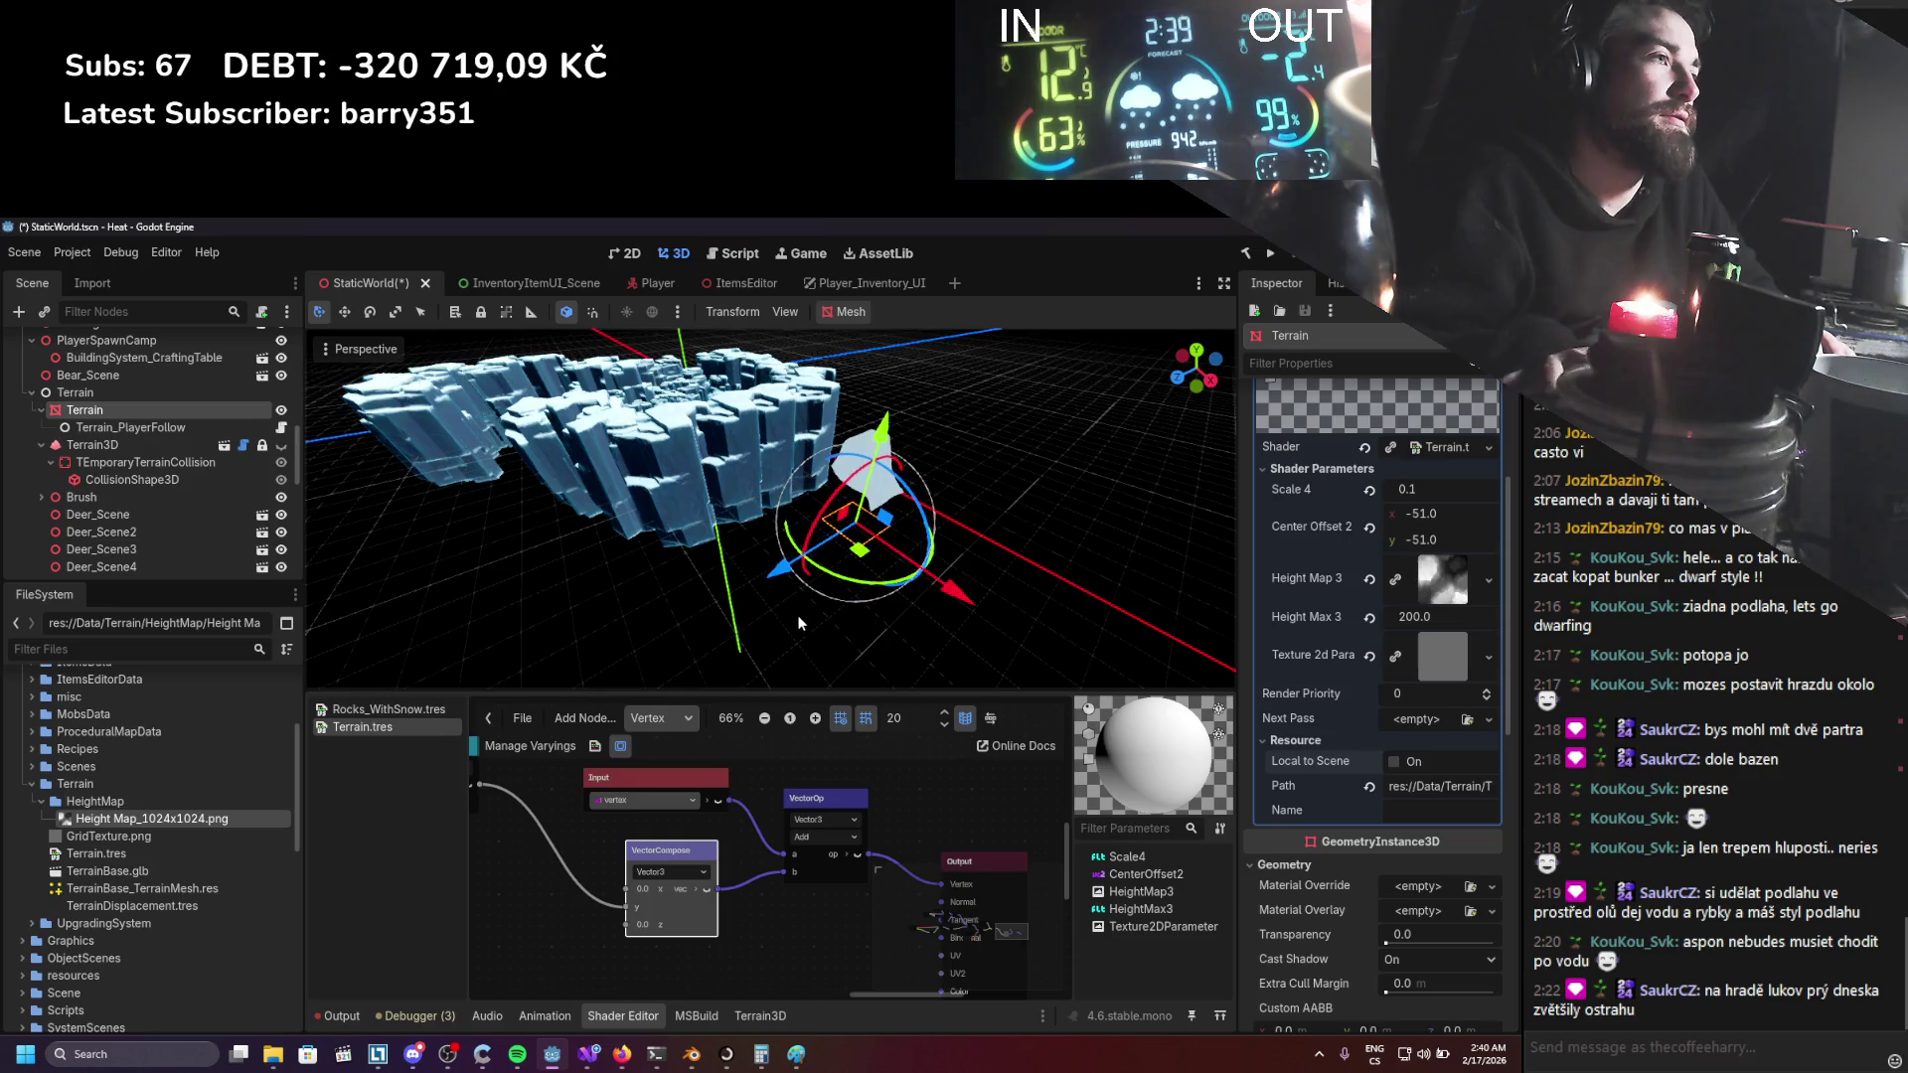
key(ctrl+s)
scroll(759, 921, down, 2)
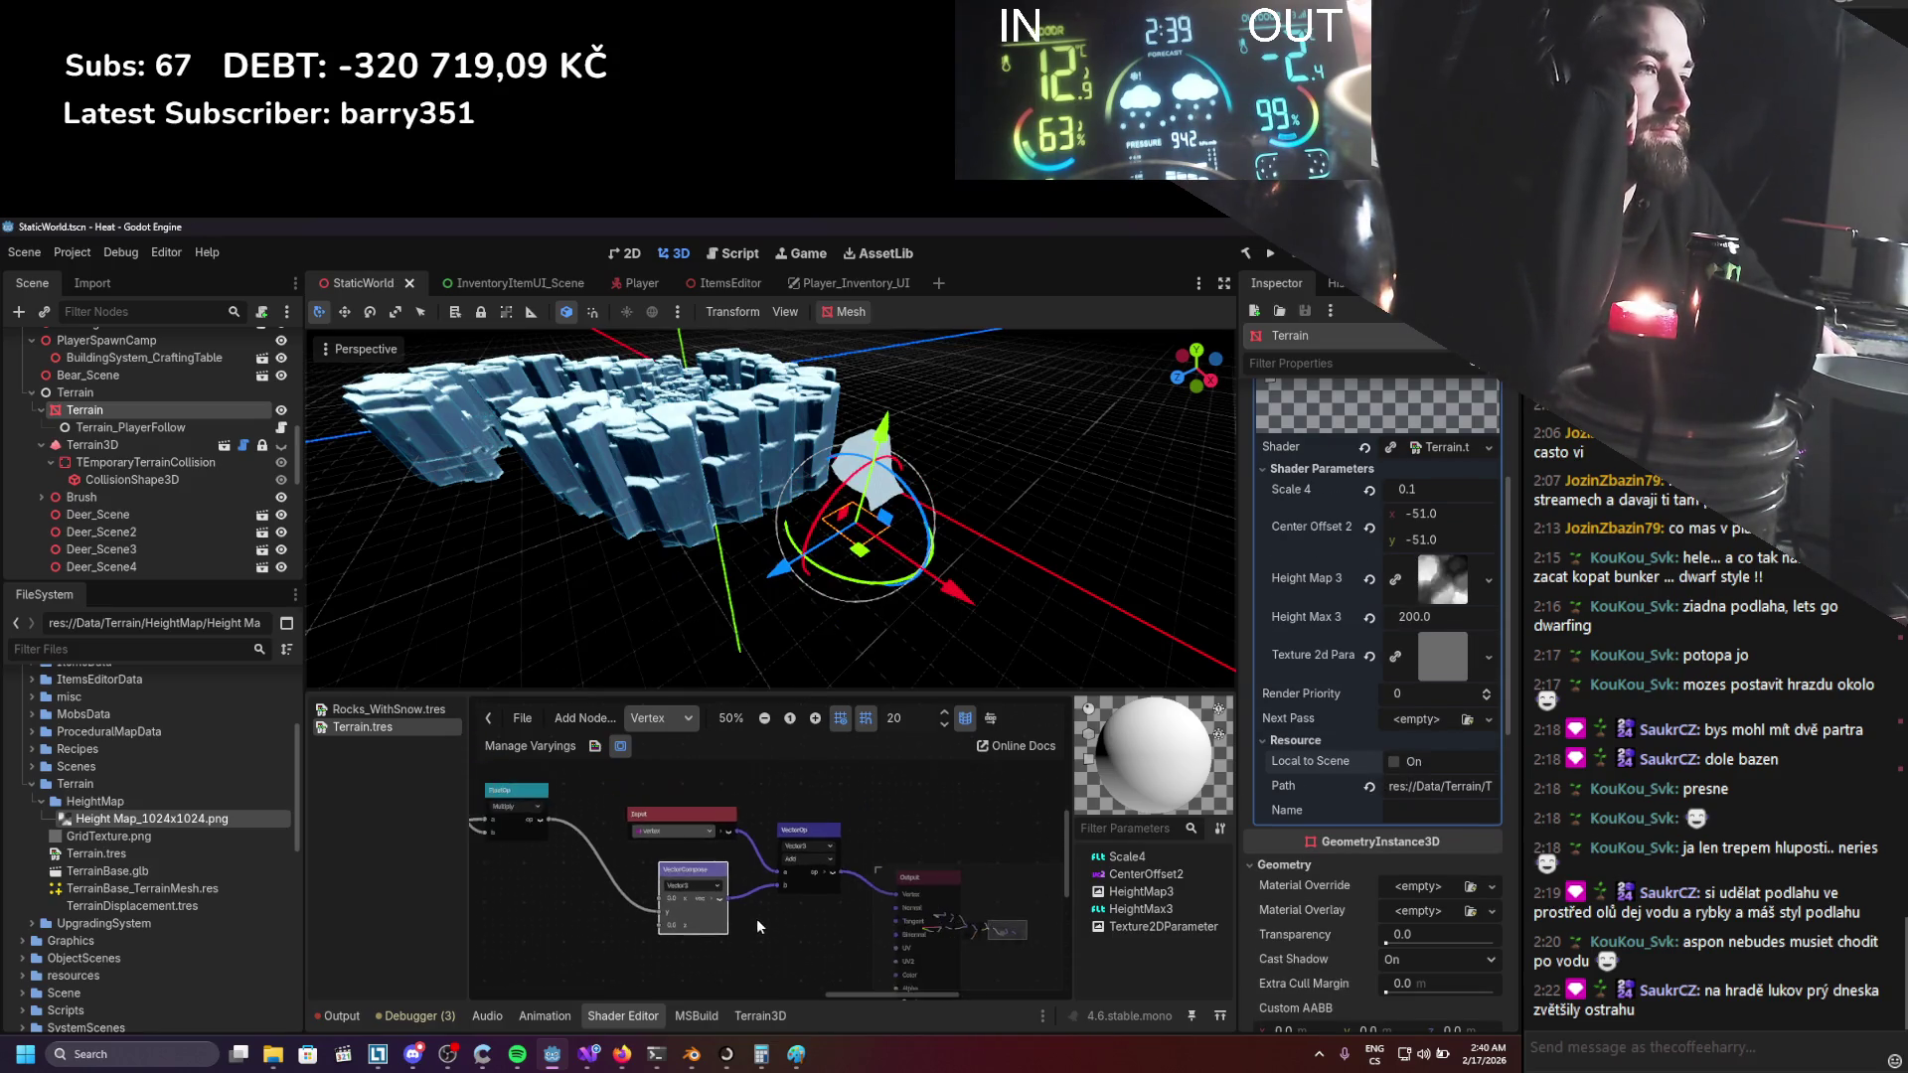
Unplug the wire from the compose node's y input and leave the parameter's qualifier as None.
scroll(699, 903, up, 1)
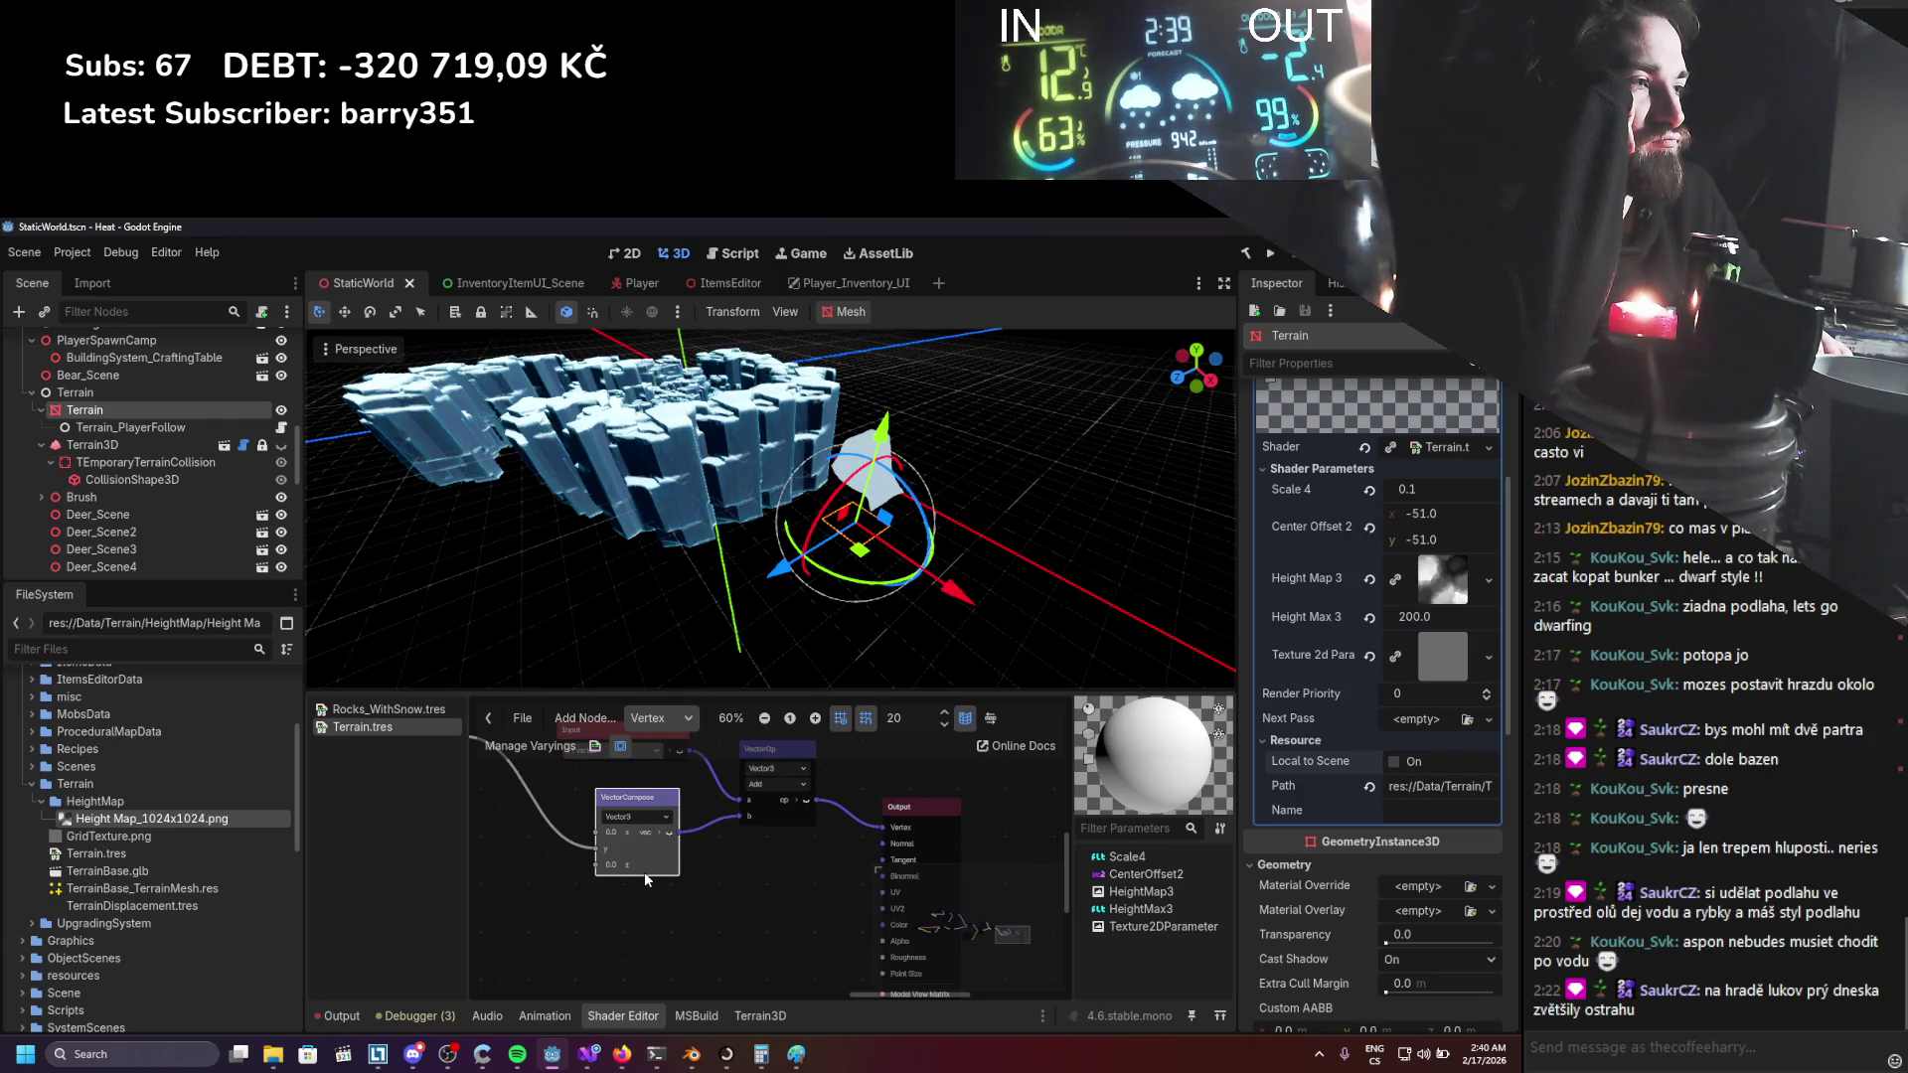
drag(596, 846, 585, 845)
scroll(532, 833, down, 2)
mouse_move(760, 908)
mouse_down()
mouse_move(723, 888)
mouse_move(809, 878)
mouse_up()
scroll(802, 877, up, 2)
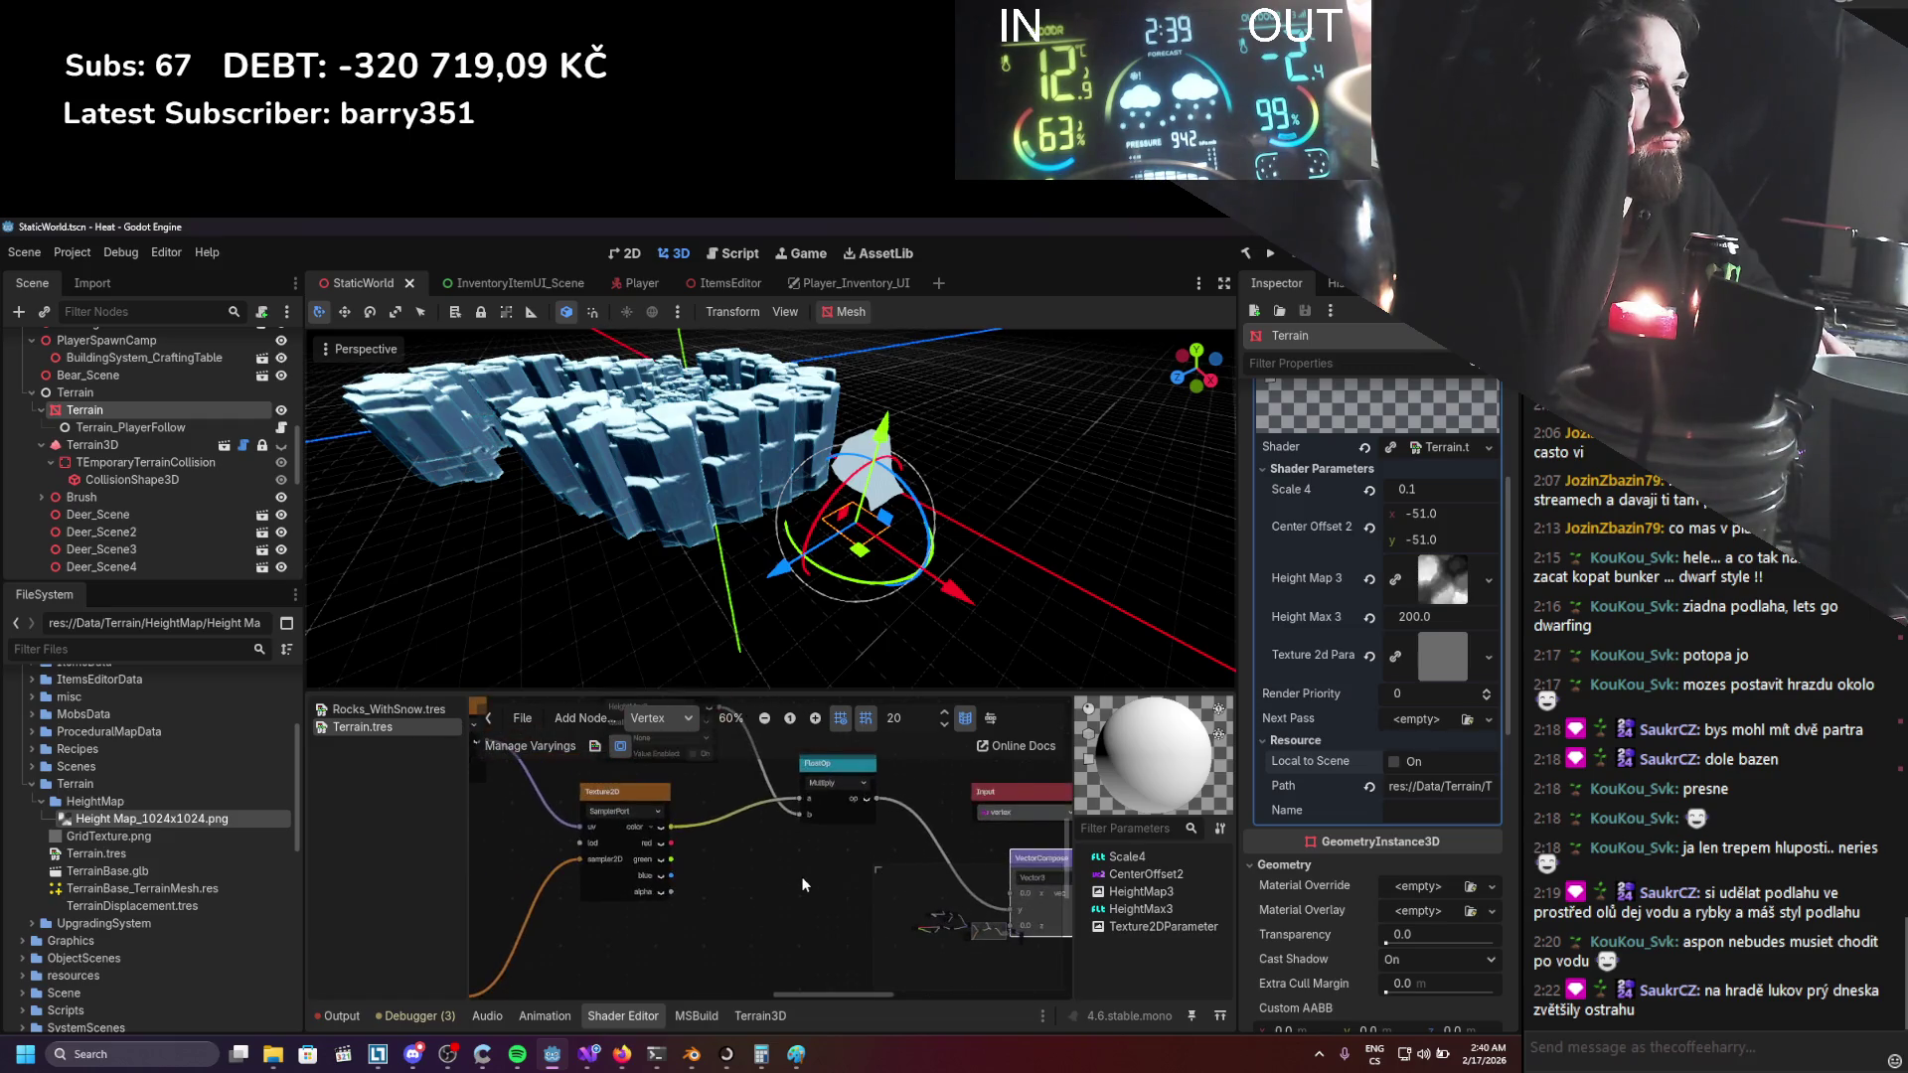
scroll(797, 891, up, 1)
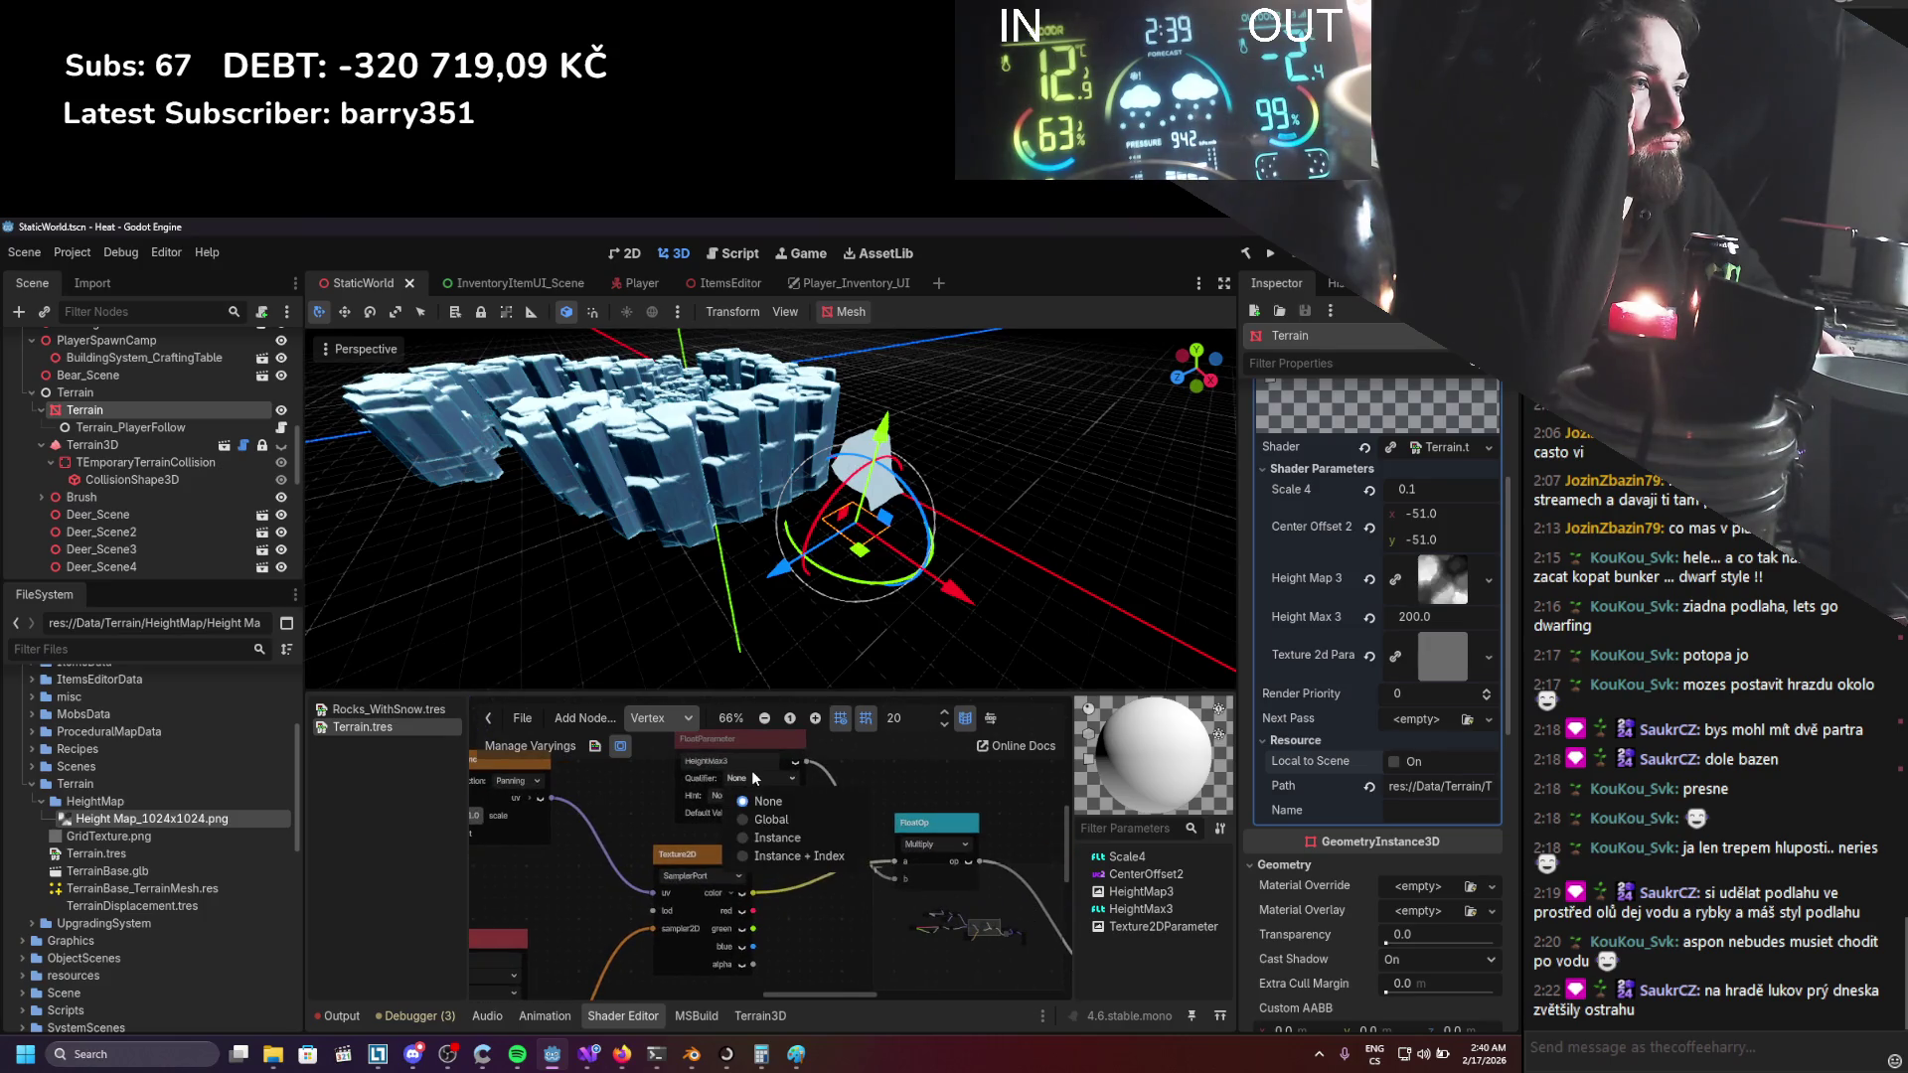
click(629, 779)
Connect the red wire into the FloatOp Divide node's a input.
scroll(632, 821, down, 2)
scroll(709, 802, down, 2)
scroll(709, 795, right, 4)
scroll(708, 855, up, 1)
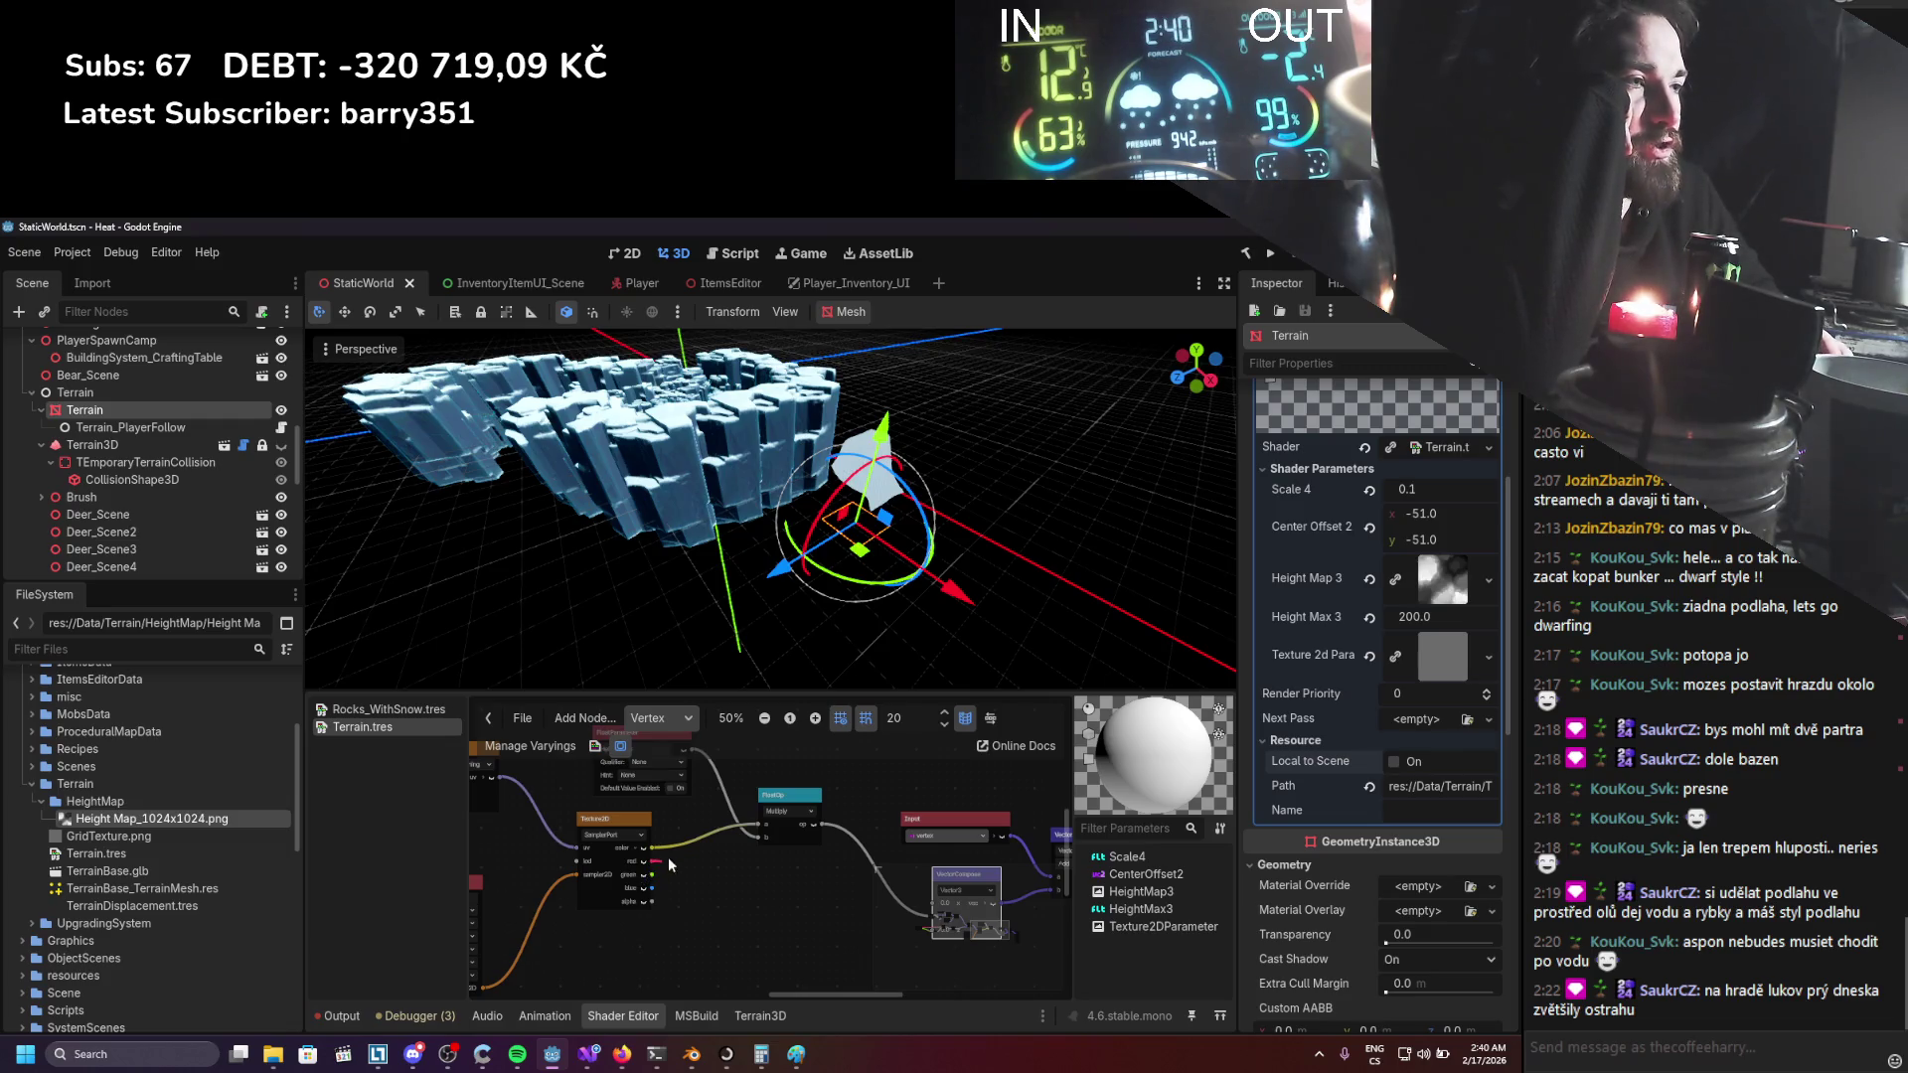
drag(757, 823, 761, 823)
scroll(686, 815, left, 3)
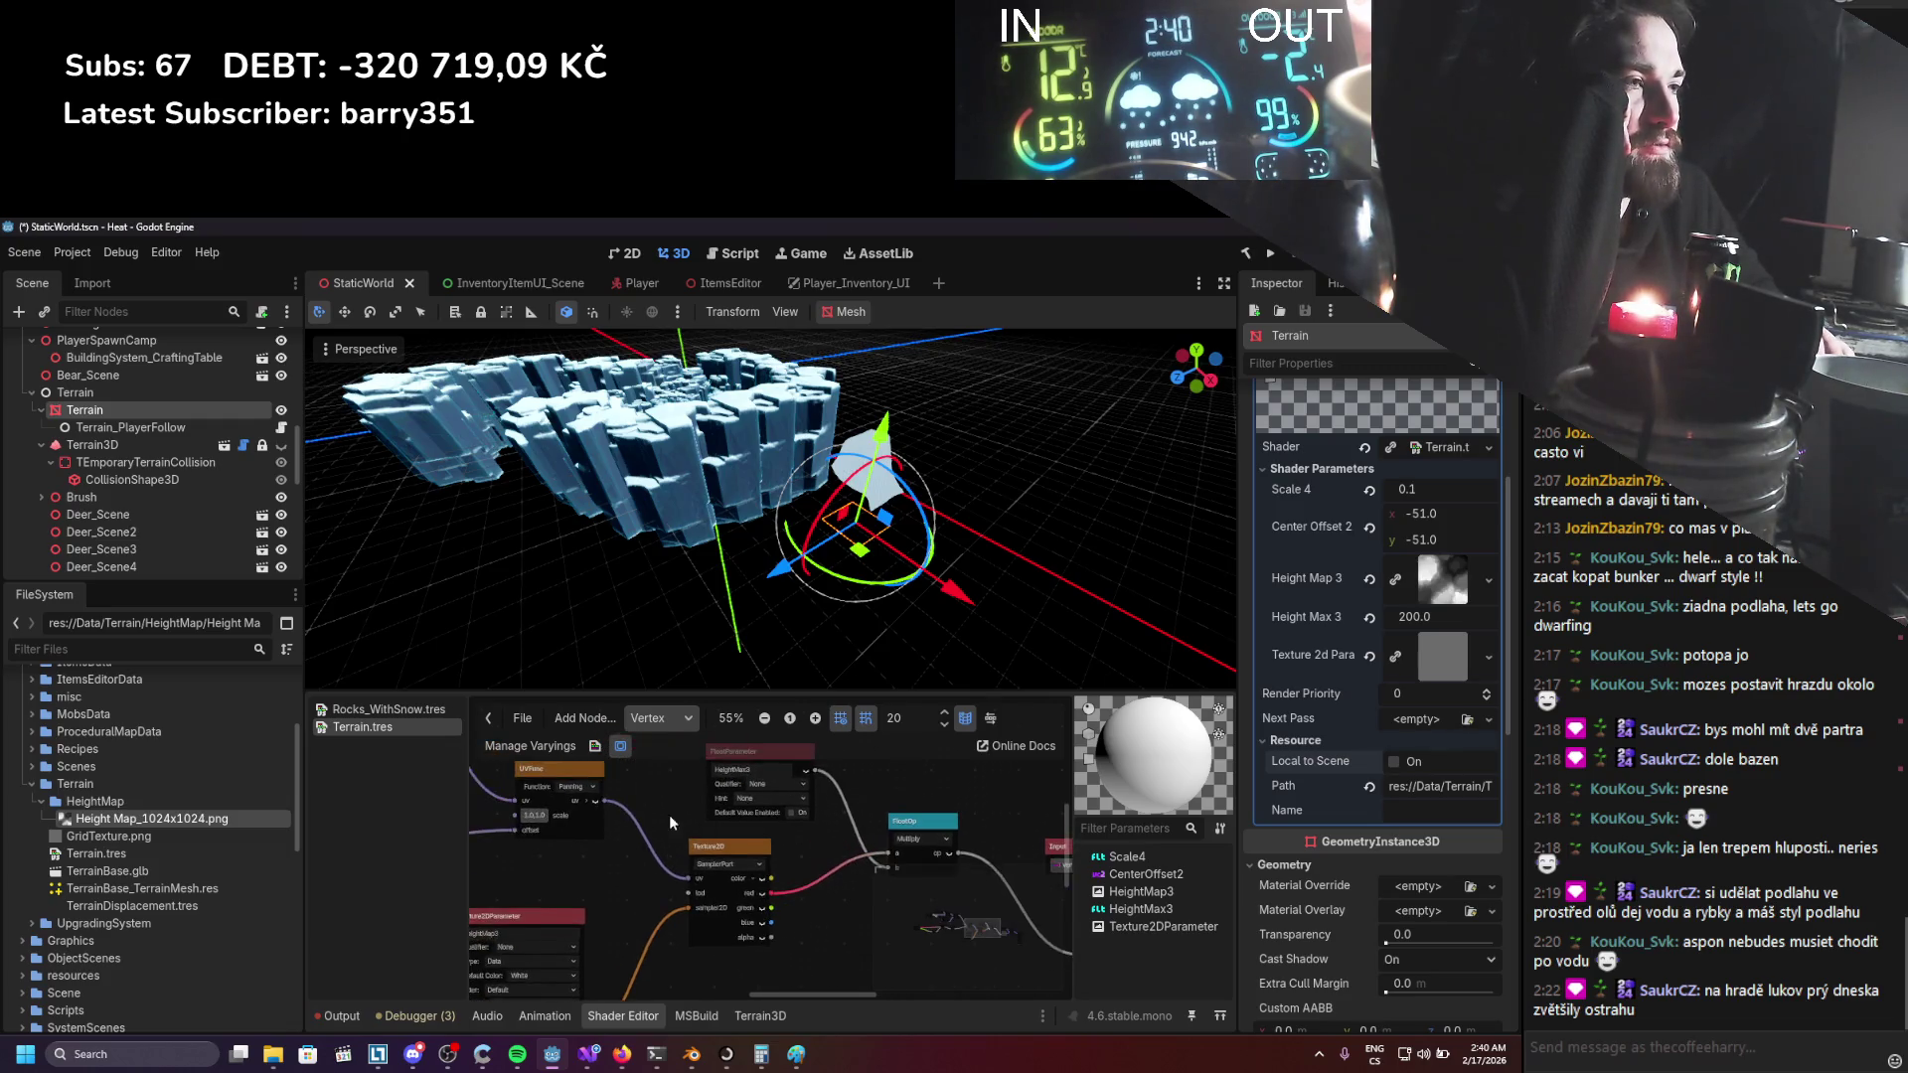
scroll(696, 845, up, 2)
ctrl+scroll(737, 899, up, 1)
ctrl+scroll(755, 906, down, 1)
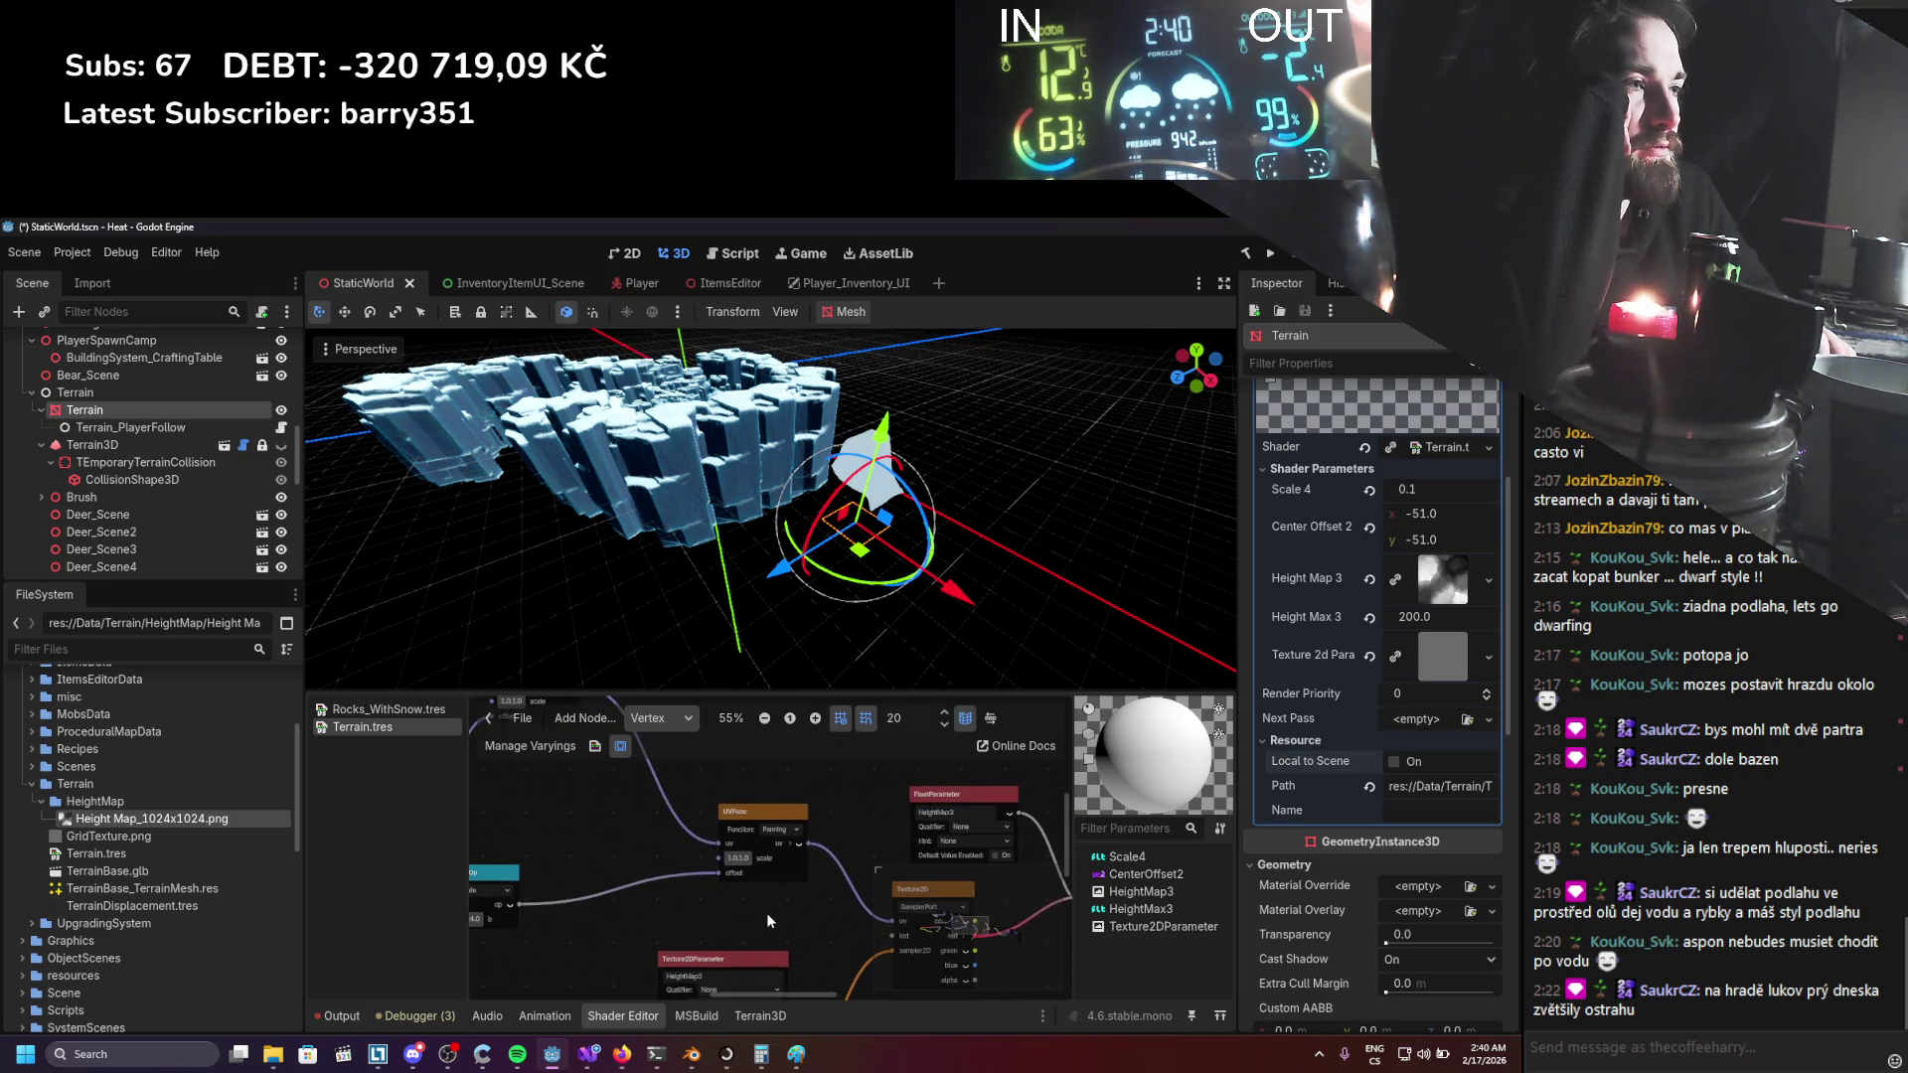
scroll(696, 906, left, 4)
drag(839, 878, 834, 871)
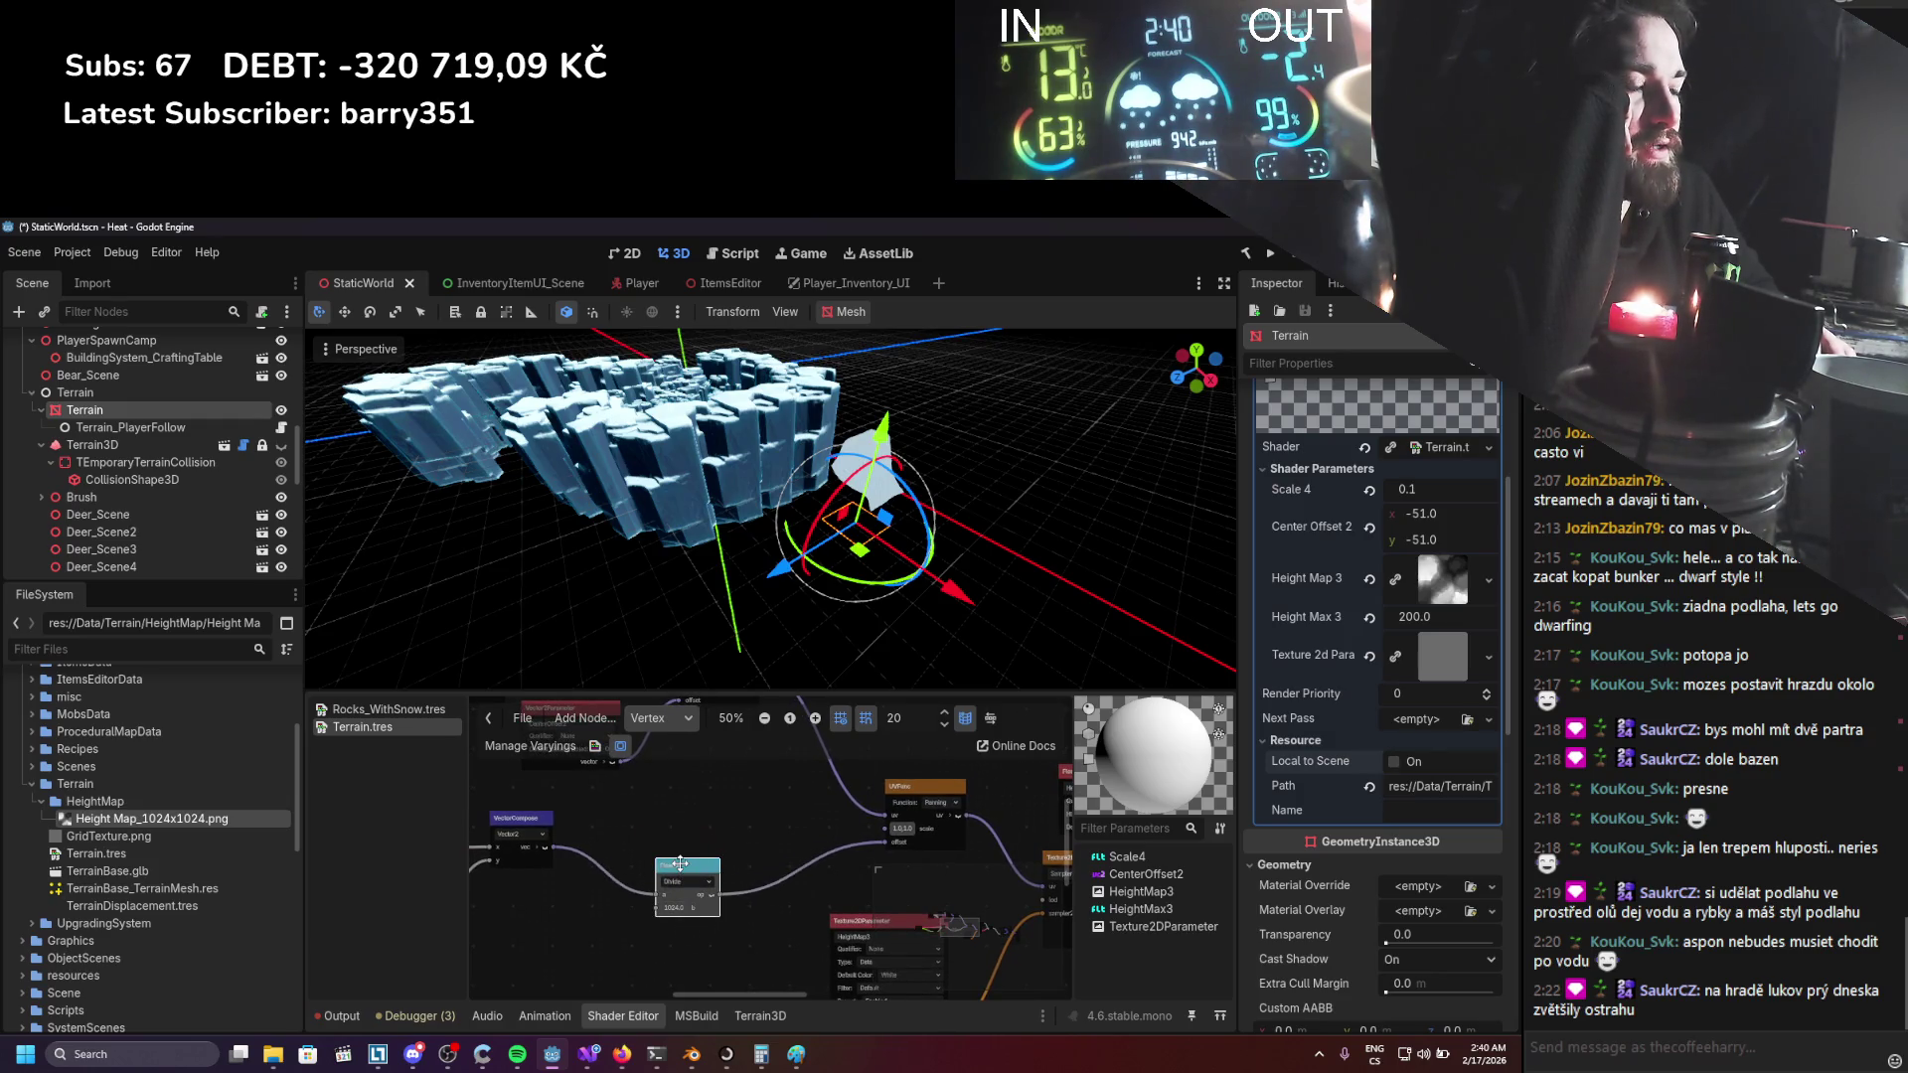
Add a Vector2 VectorOp Divide node through a 'divide' search and place it in the graph.
click(681, 858)
click(681, 801)
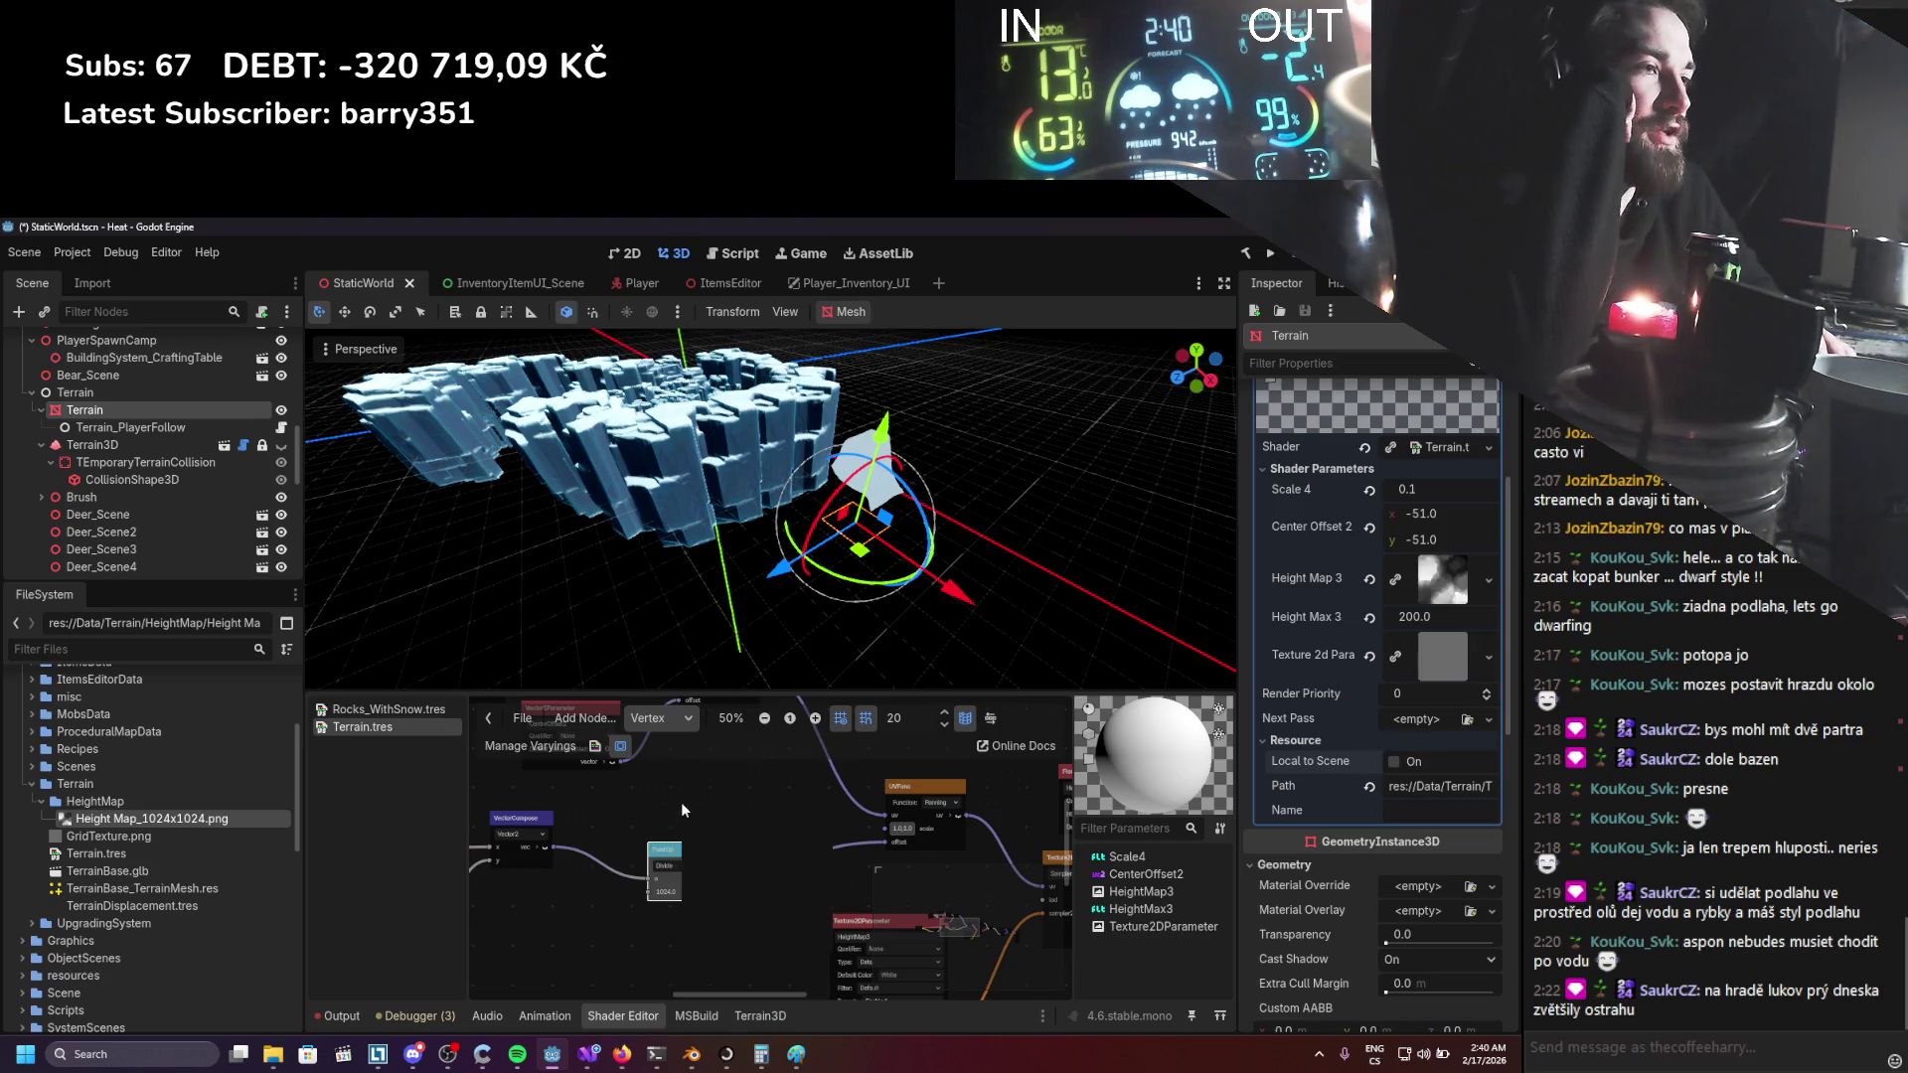
right_click(714, 813)
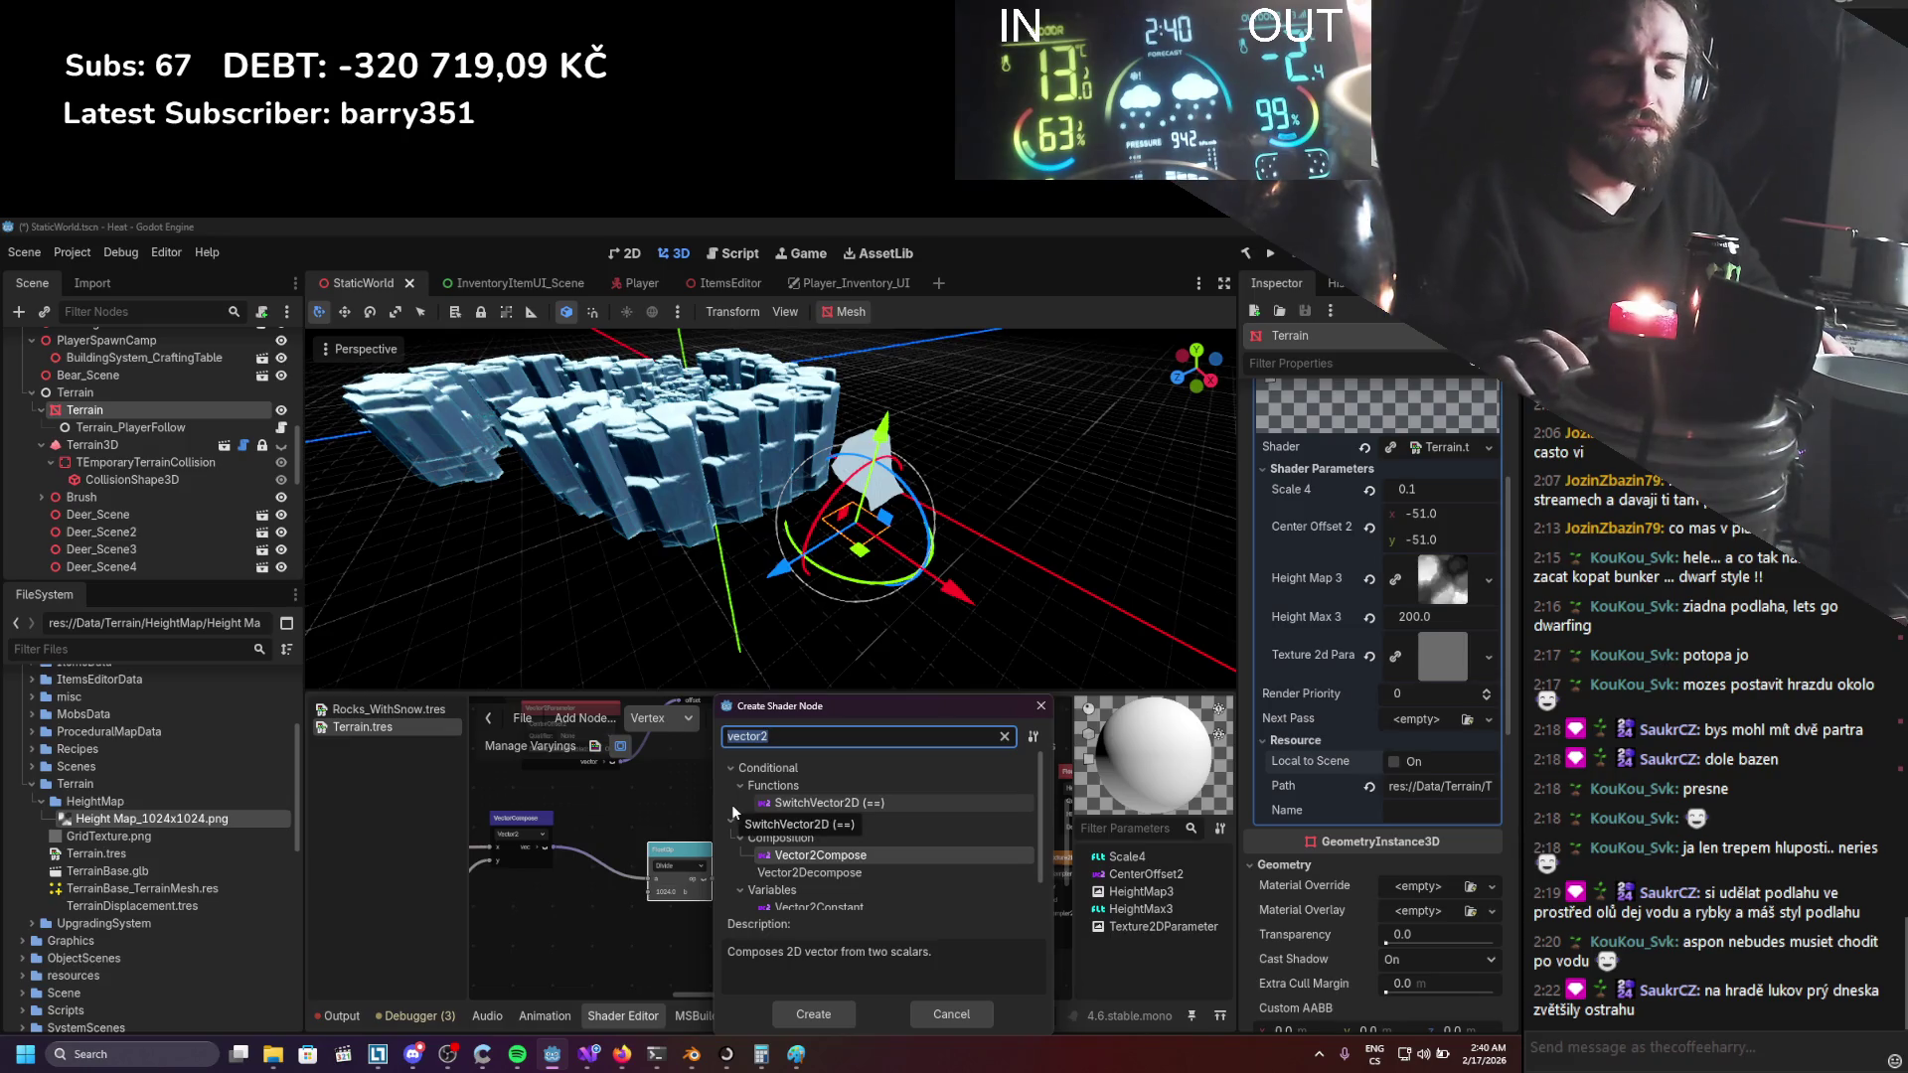
text(divid)
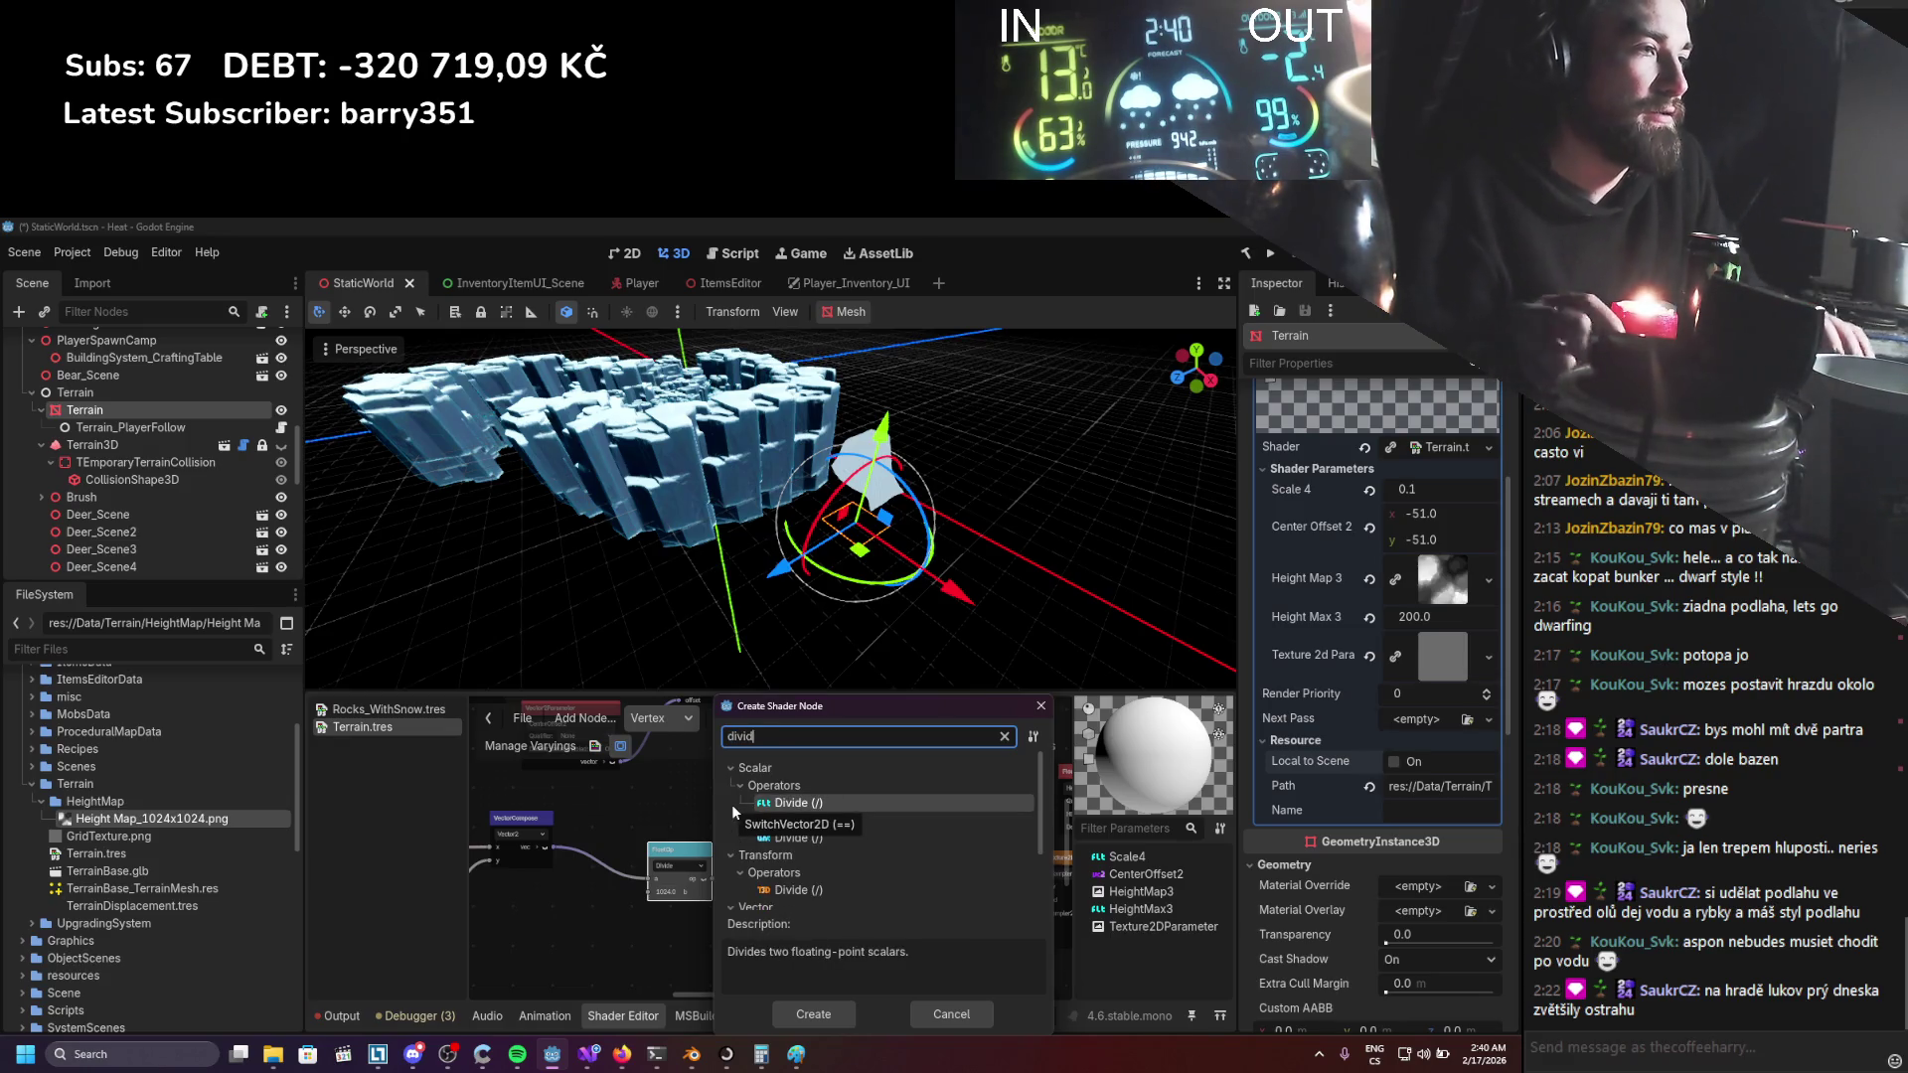
double_click(790, 858)
drag(789, 850, 686, 780)
Move the FloatOp Divide node lower and set the new node's b input to (1024, 1024).
scroll(638, 843, up, 1)
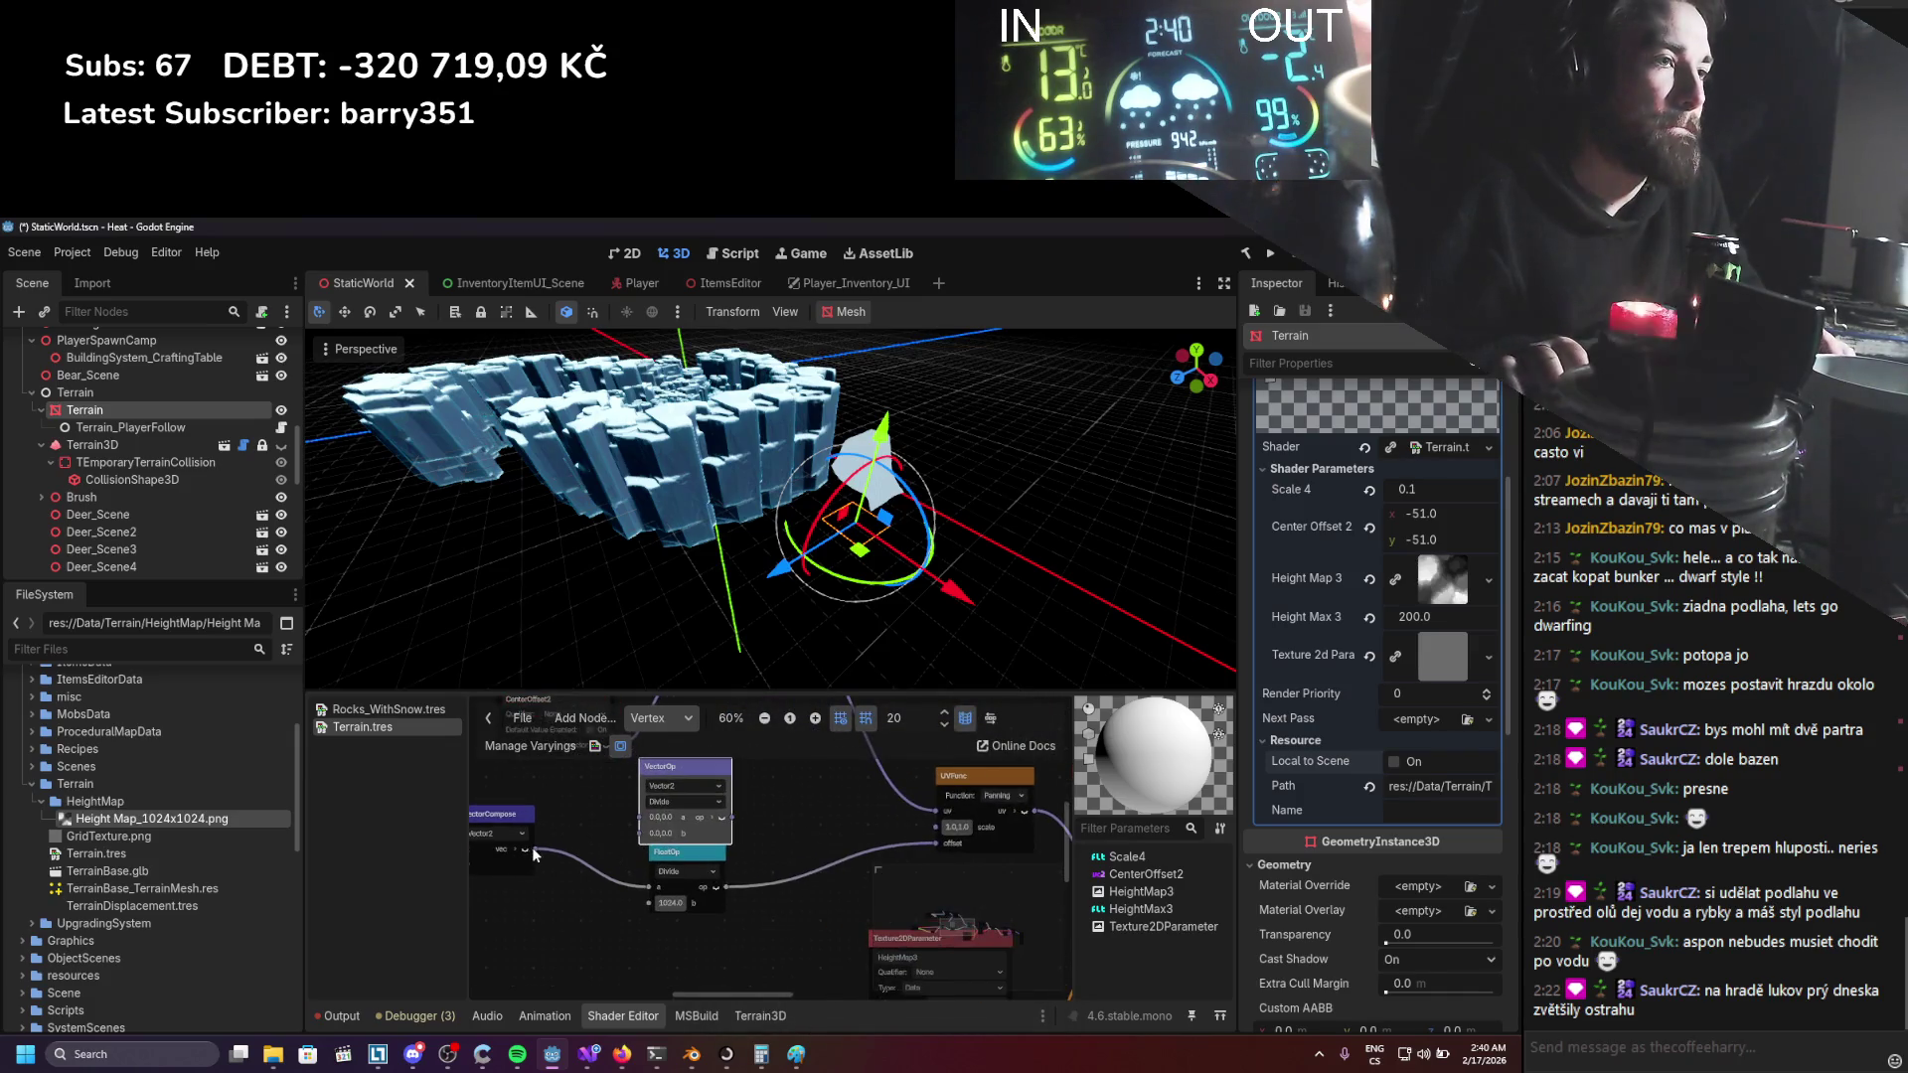
drag(686, 846, 685, 902)
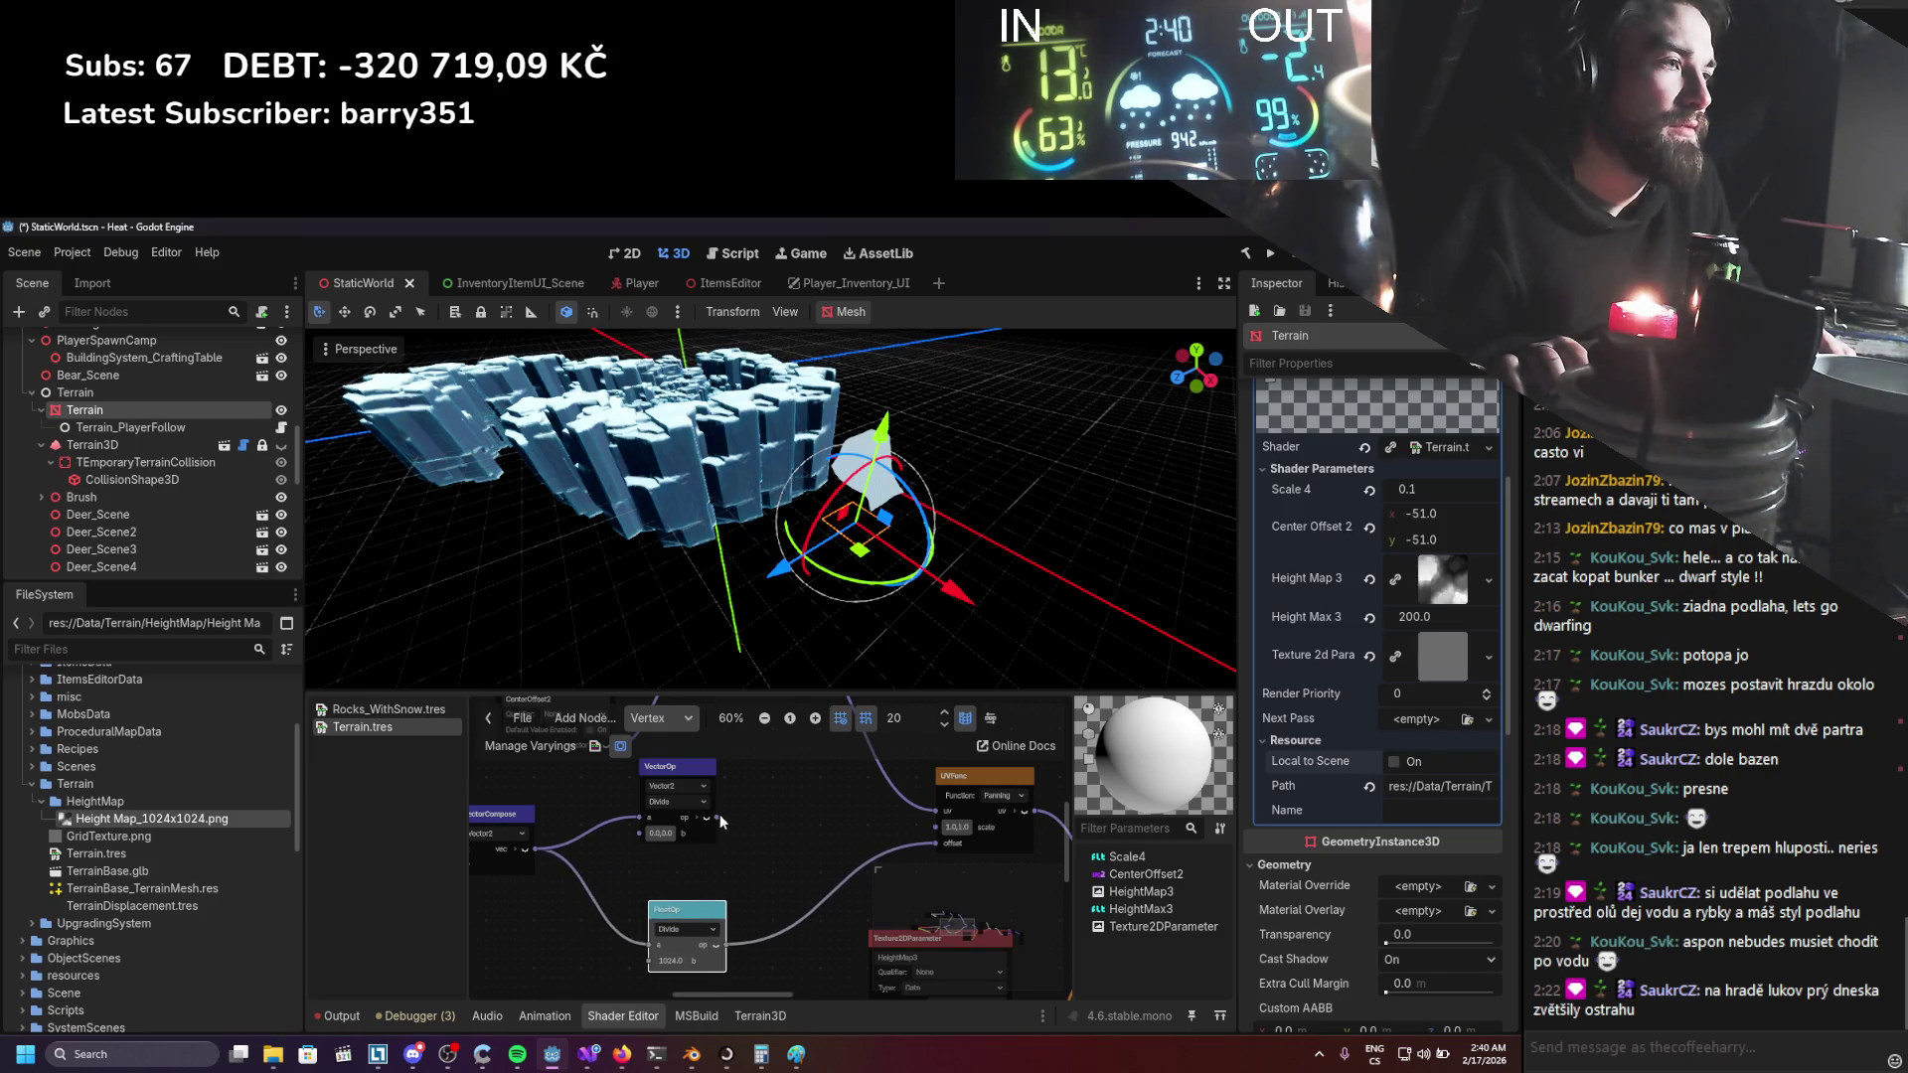
click(659, 833)
text(1024.)
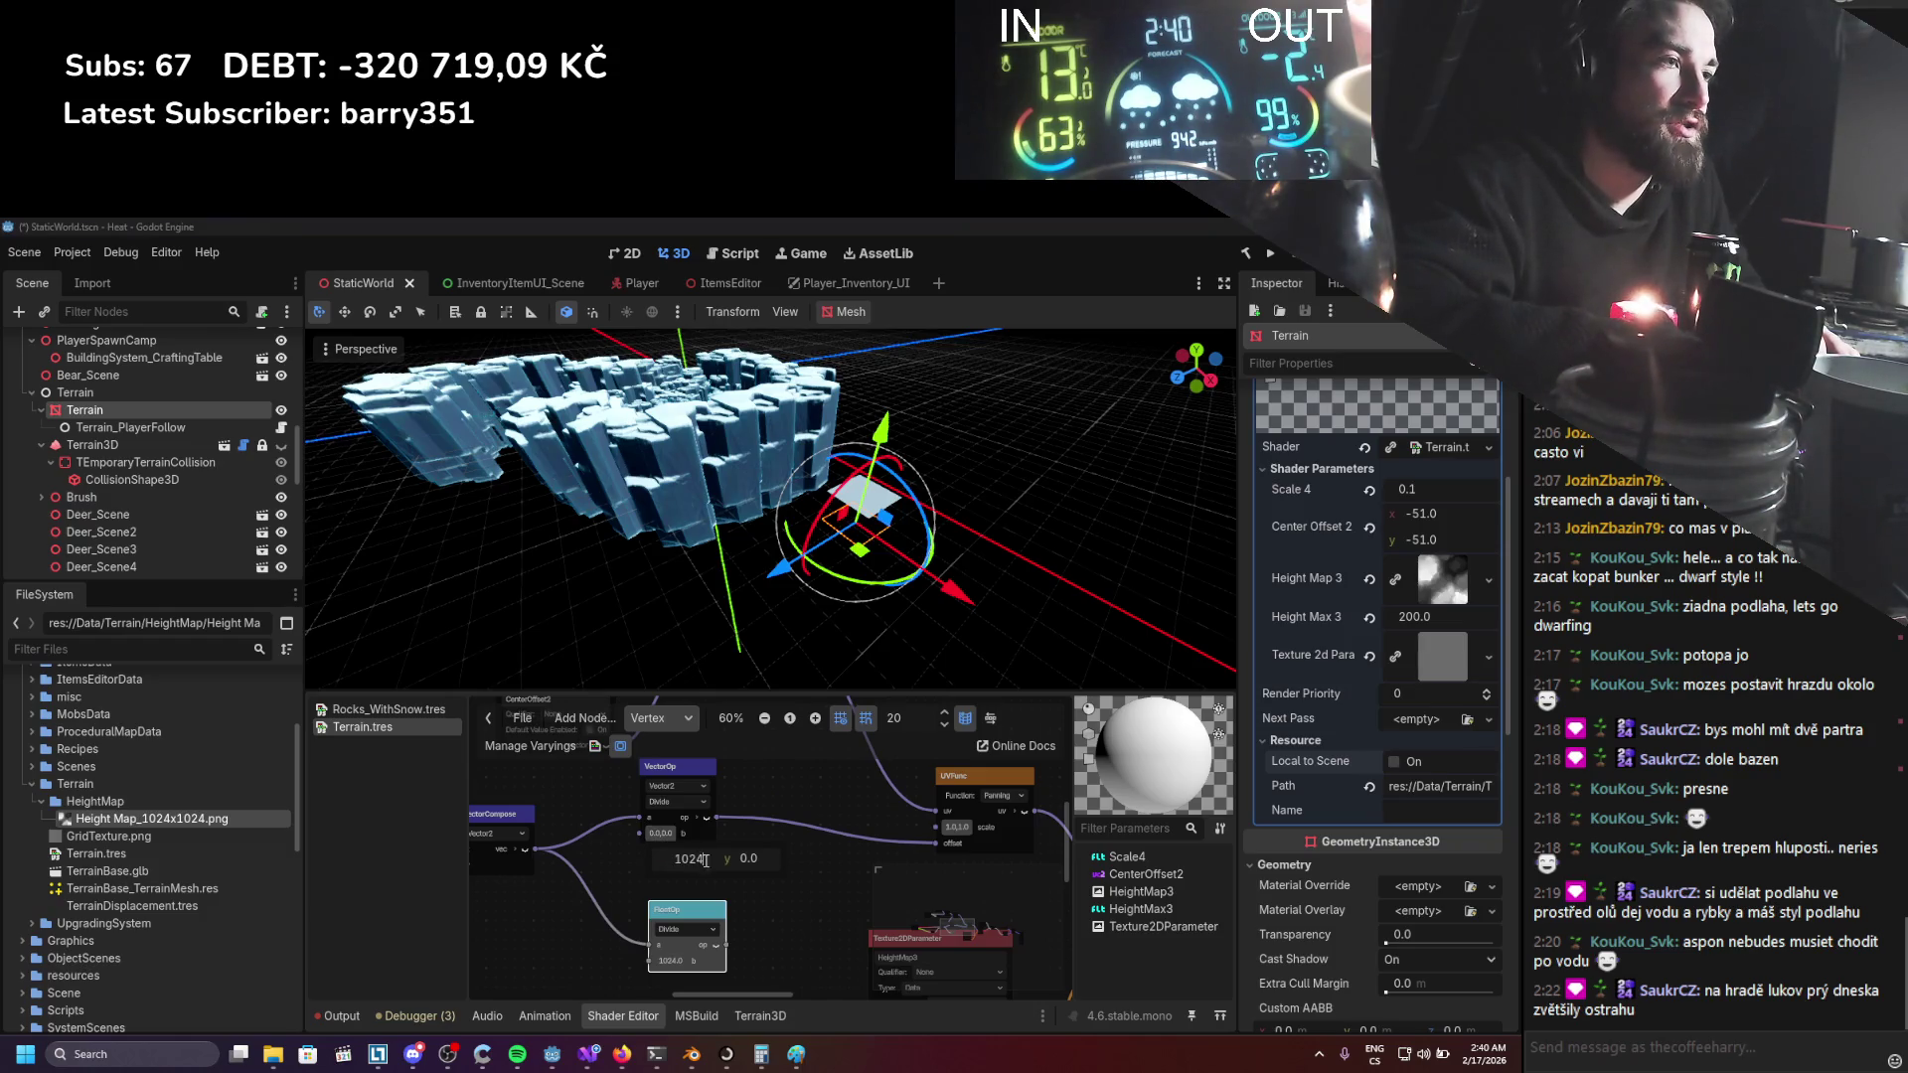
key(Return)
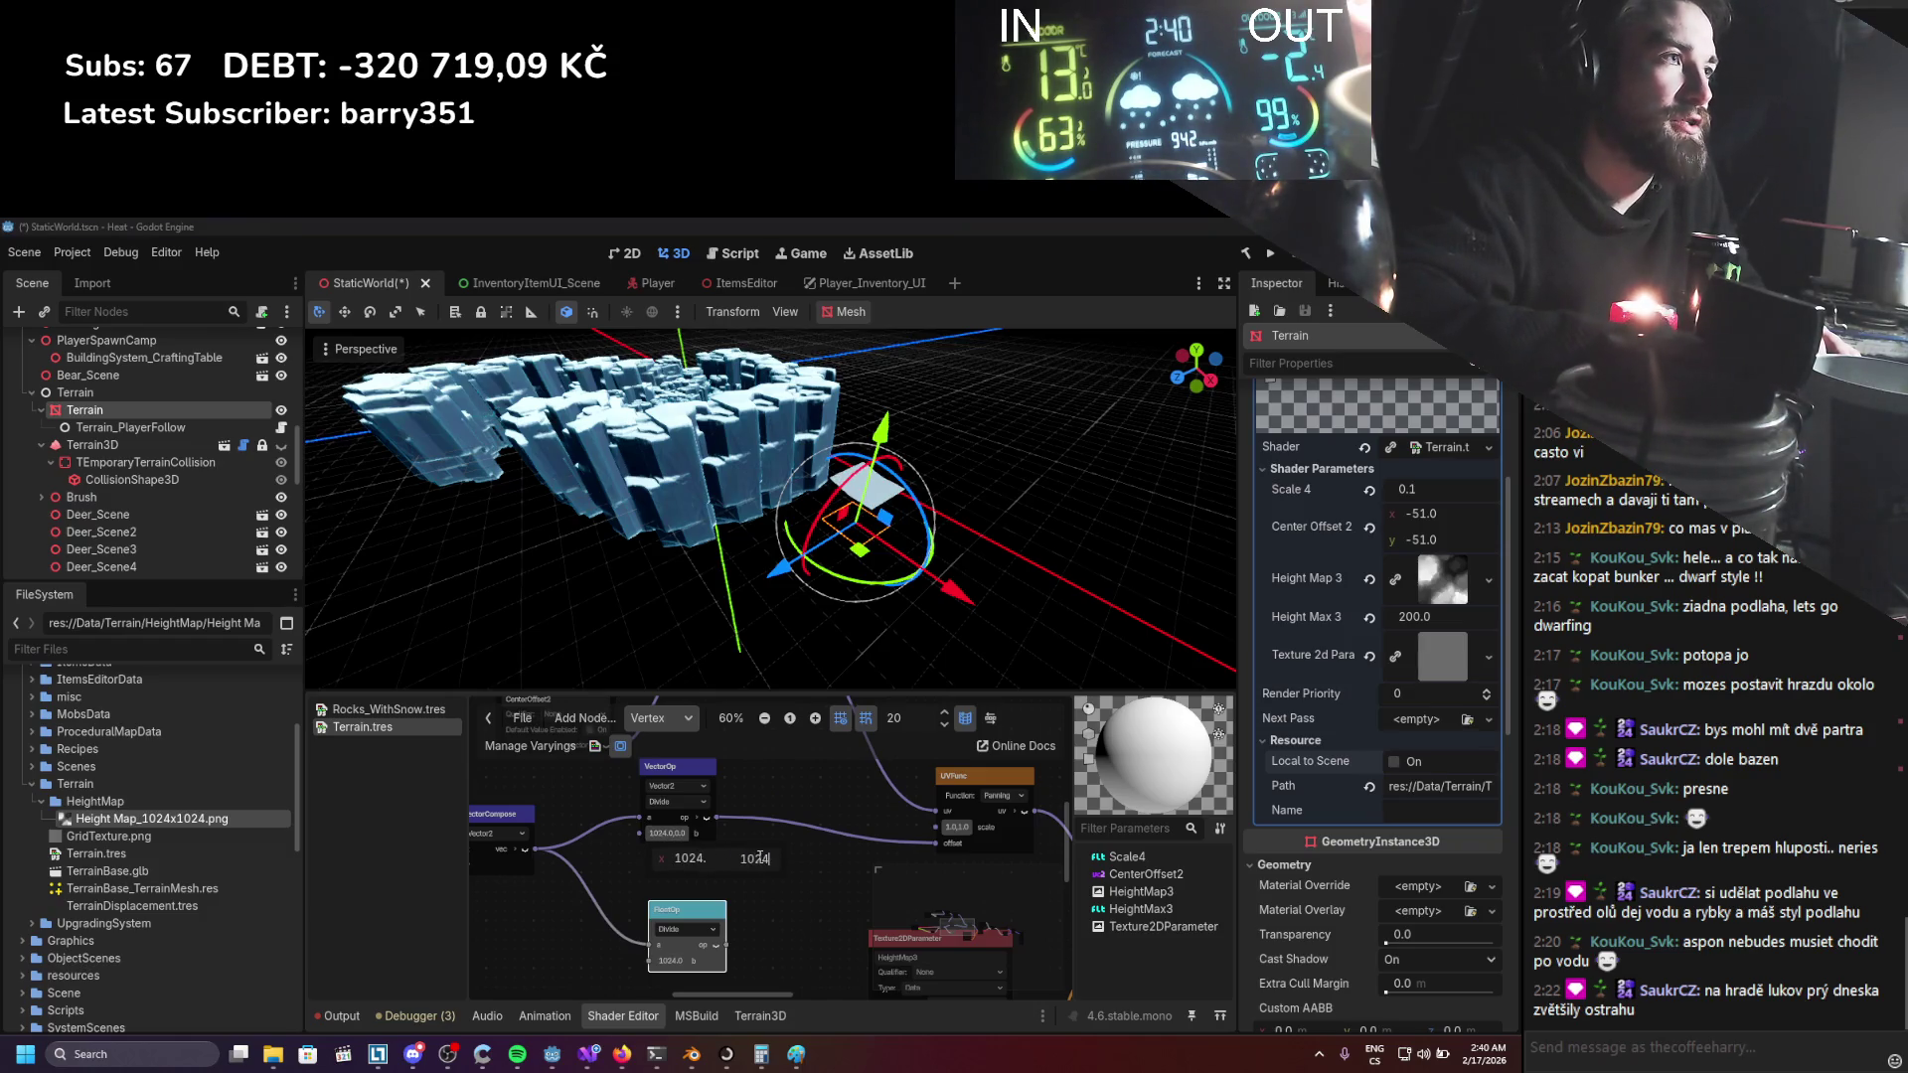
key(Return)
Shift the terrain mesh along its Z and X axes with the gizmo.
mouse_move(783, 568)
mouse_down()
mouse_move(761, 580)
mouse_move(937, 656)
mouse_up()
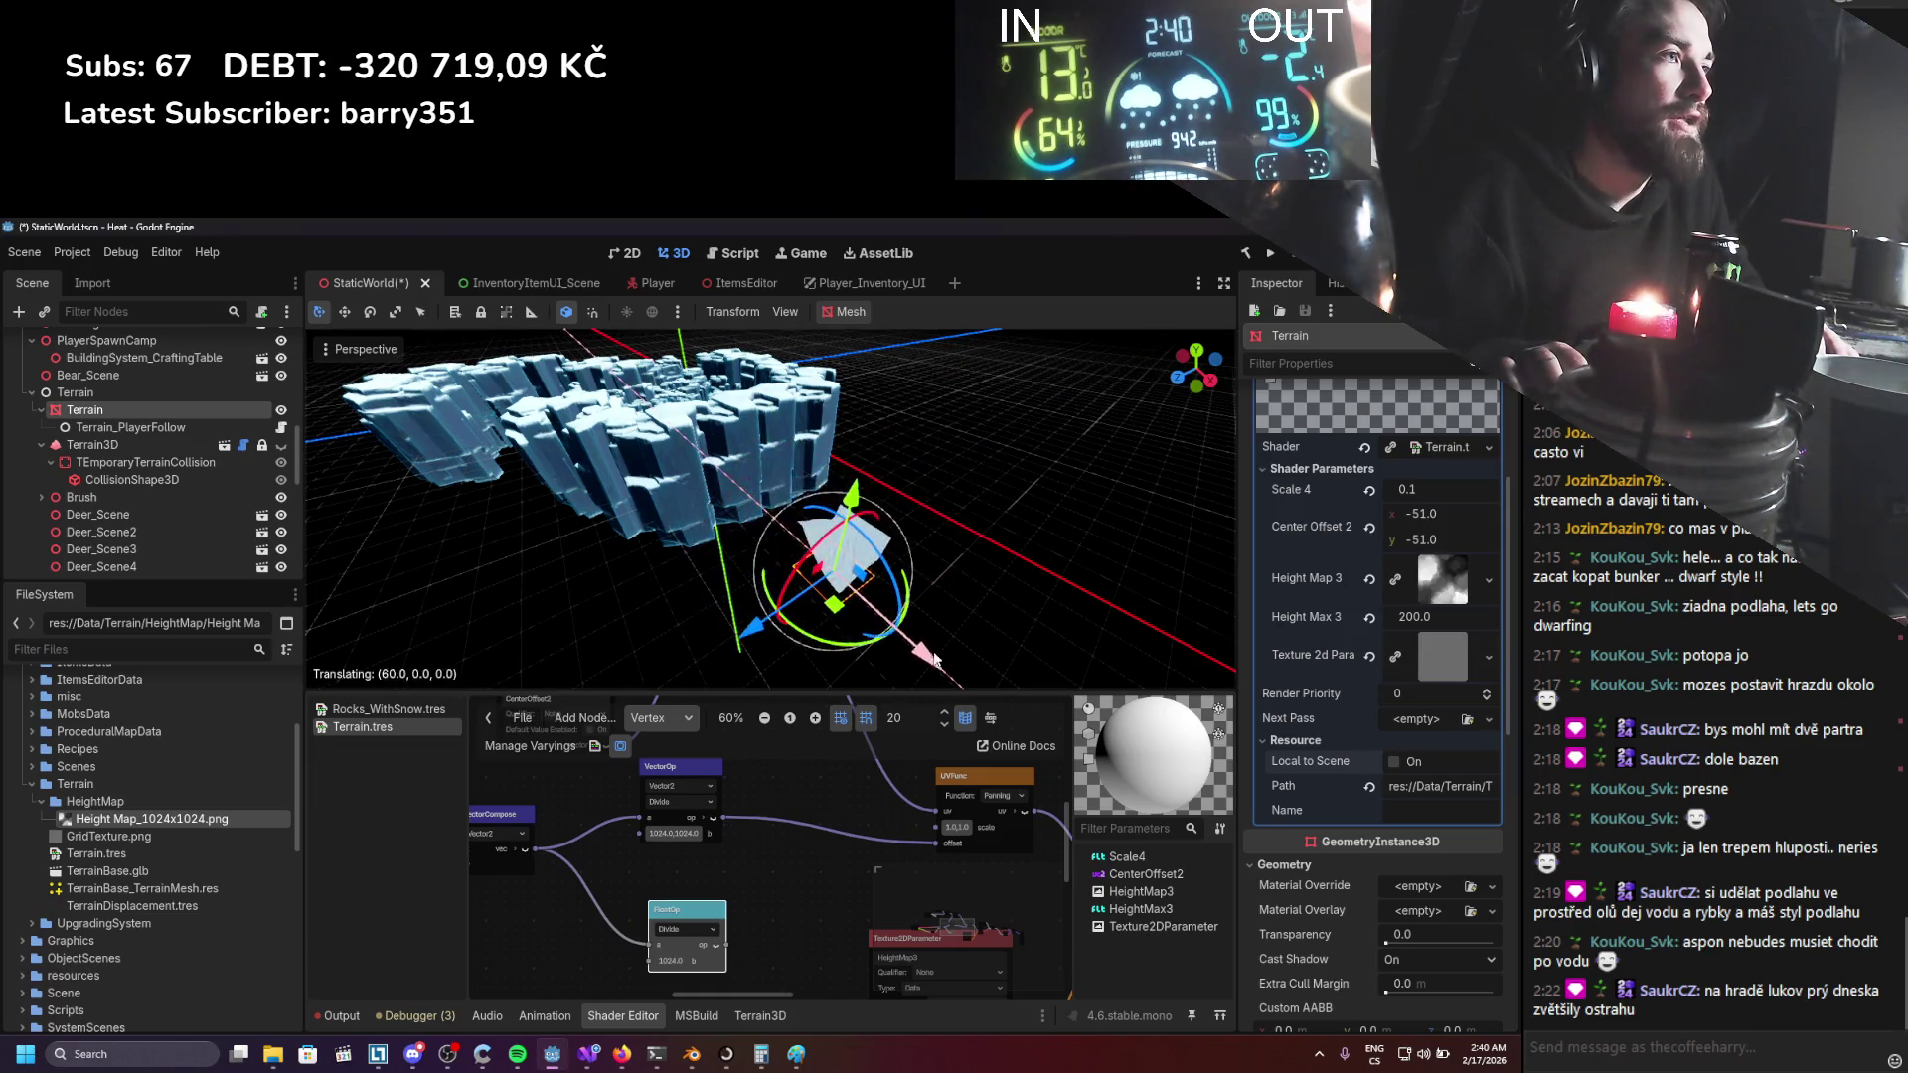
scroll(840, 581, up, 5)
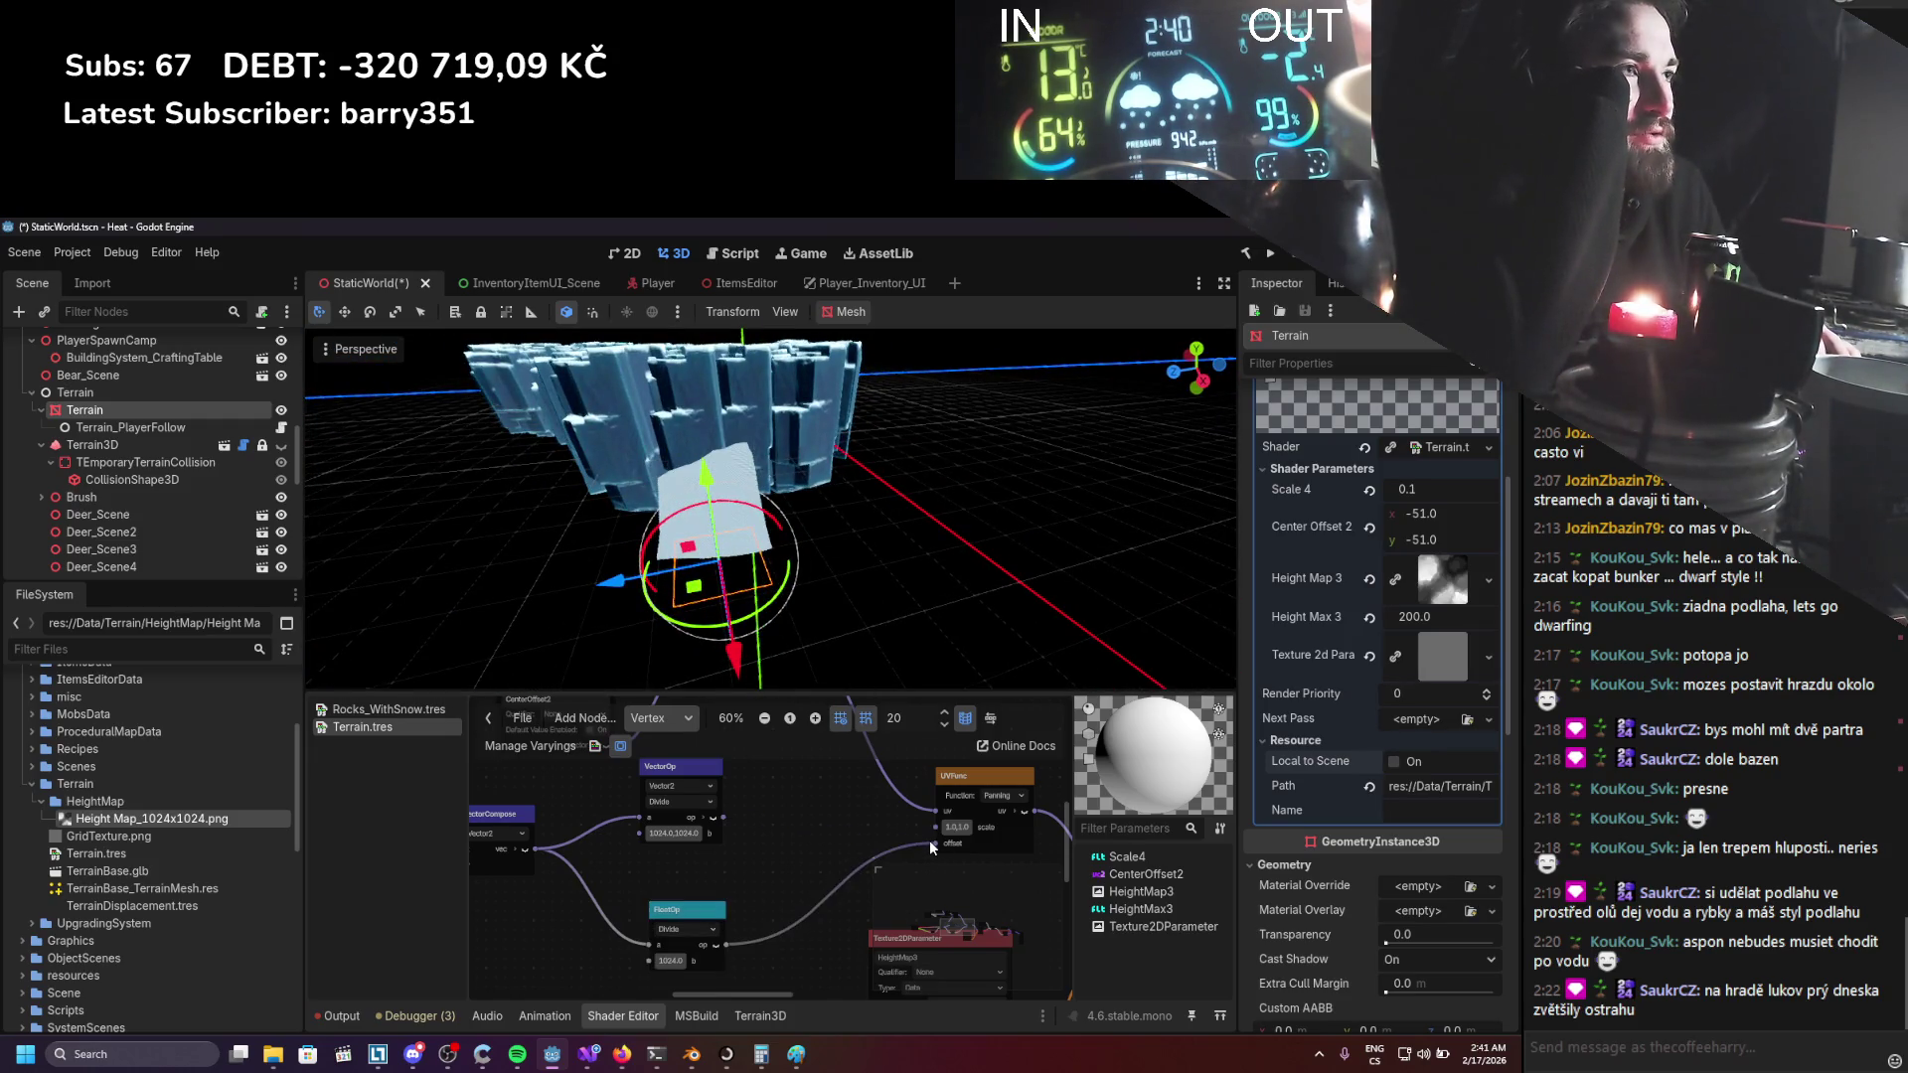
drag(636, 584, 695, 596)
mouse_move(785, 648)
mouse_down()
mouse_move(810, 644)
mouse_move(790, 616)
mouse_up()
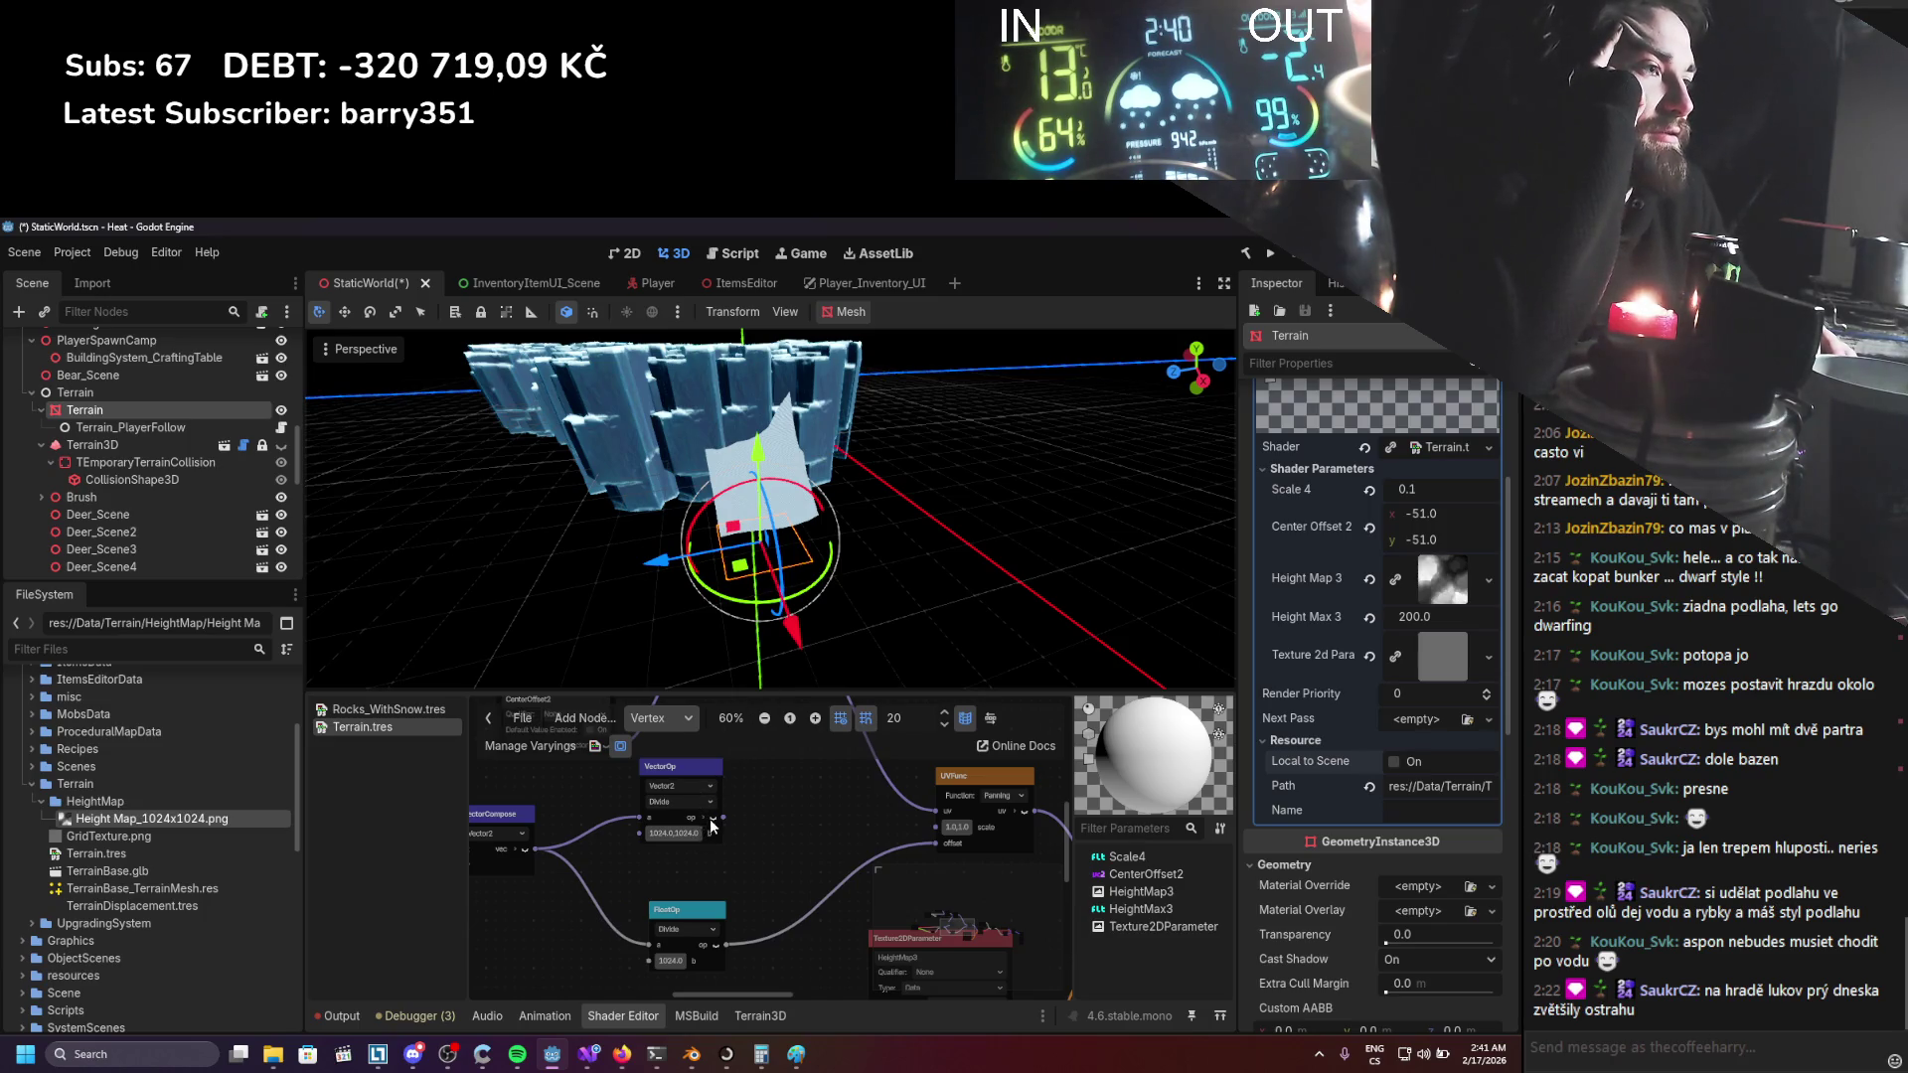
scroll(763, 787, down, 1)
scroll(767, 788, down, 1)
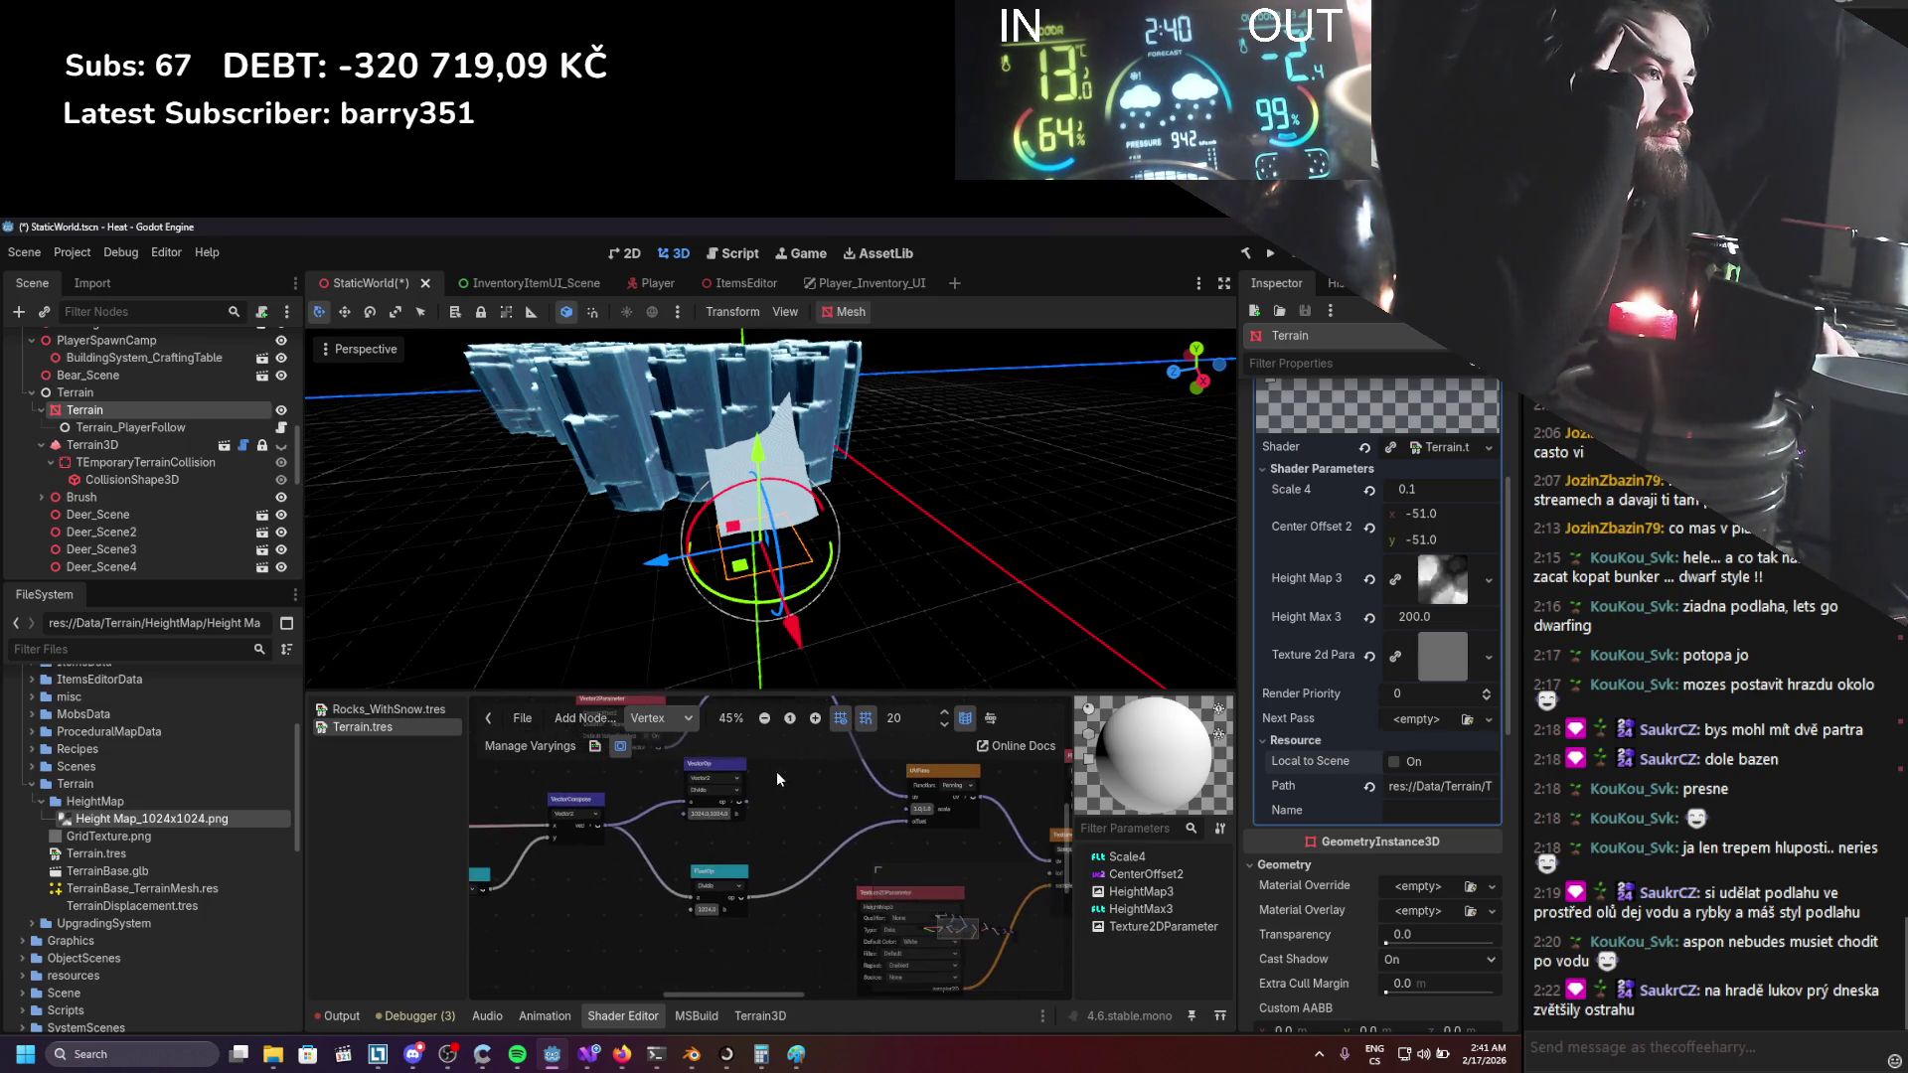
Inspect the divide lines in the generated shader code, including the n_out31p0.x term on line 55.
click(659, 718)
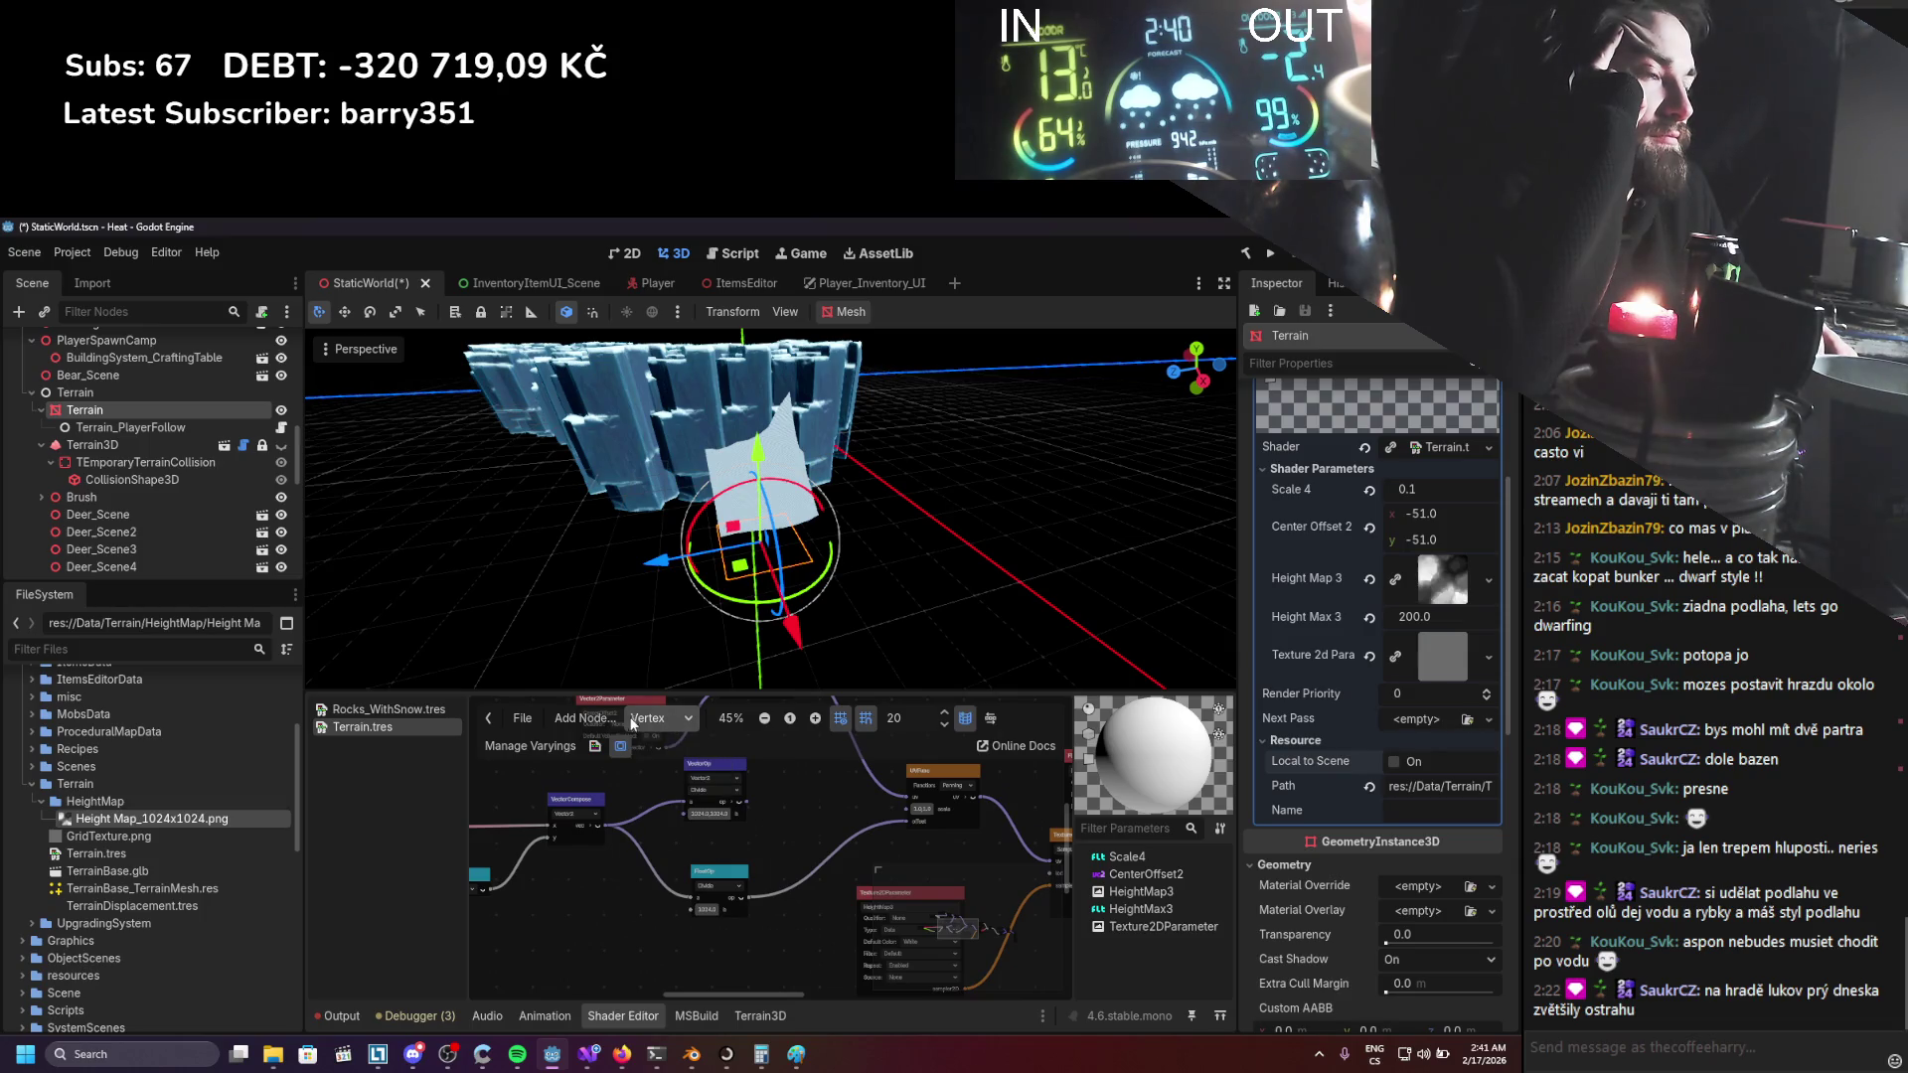
click(620, 745)
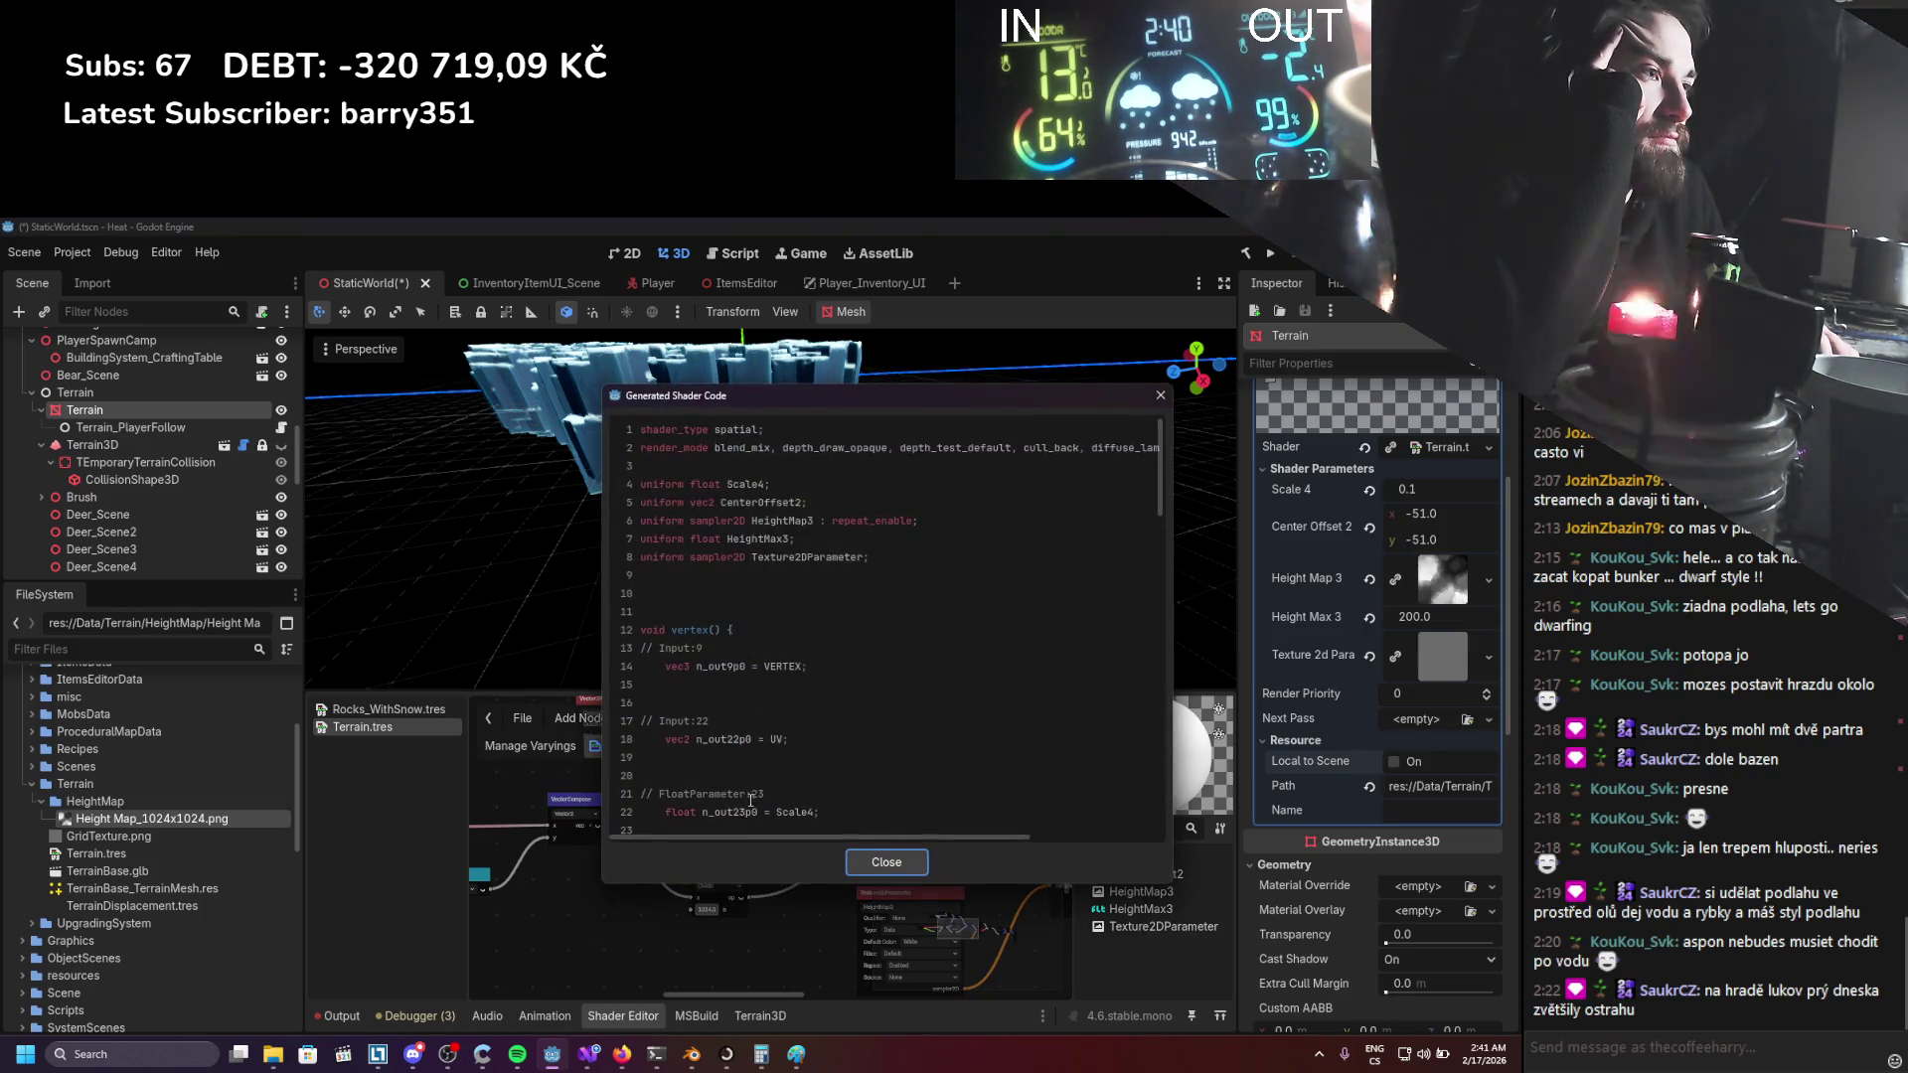
scroll(781, 747, down, 8)
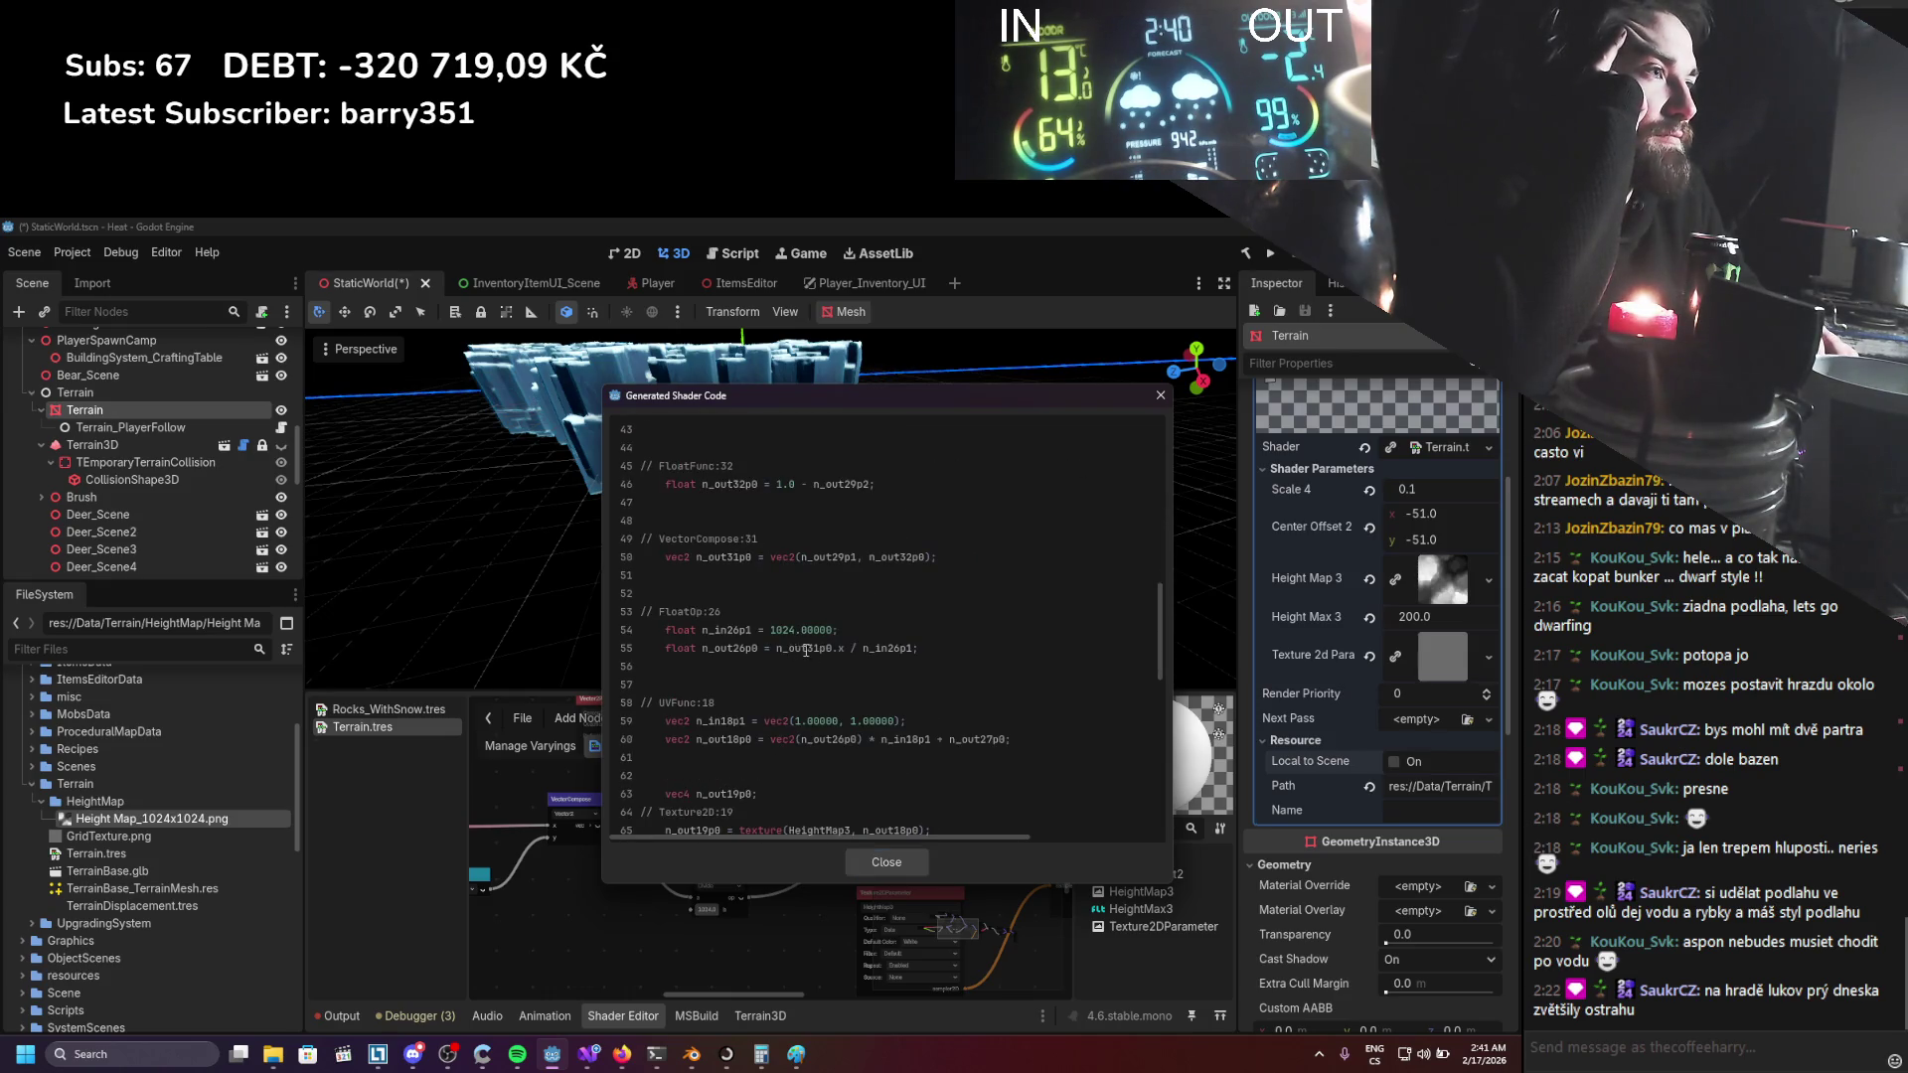
click(800, 630)
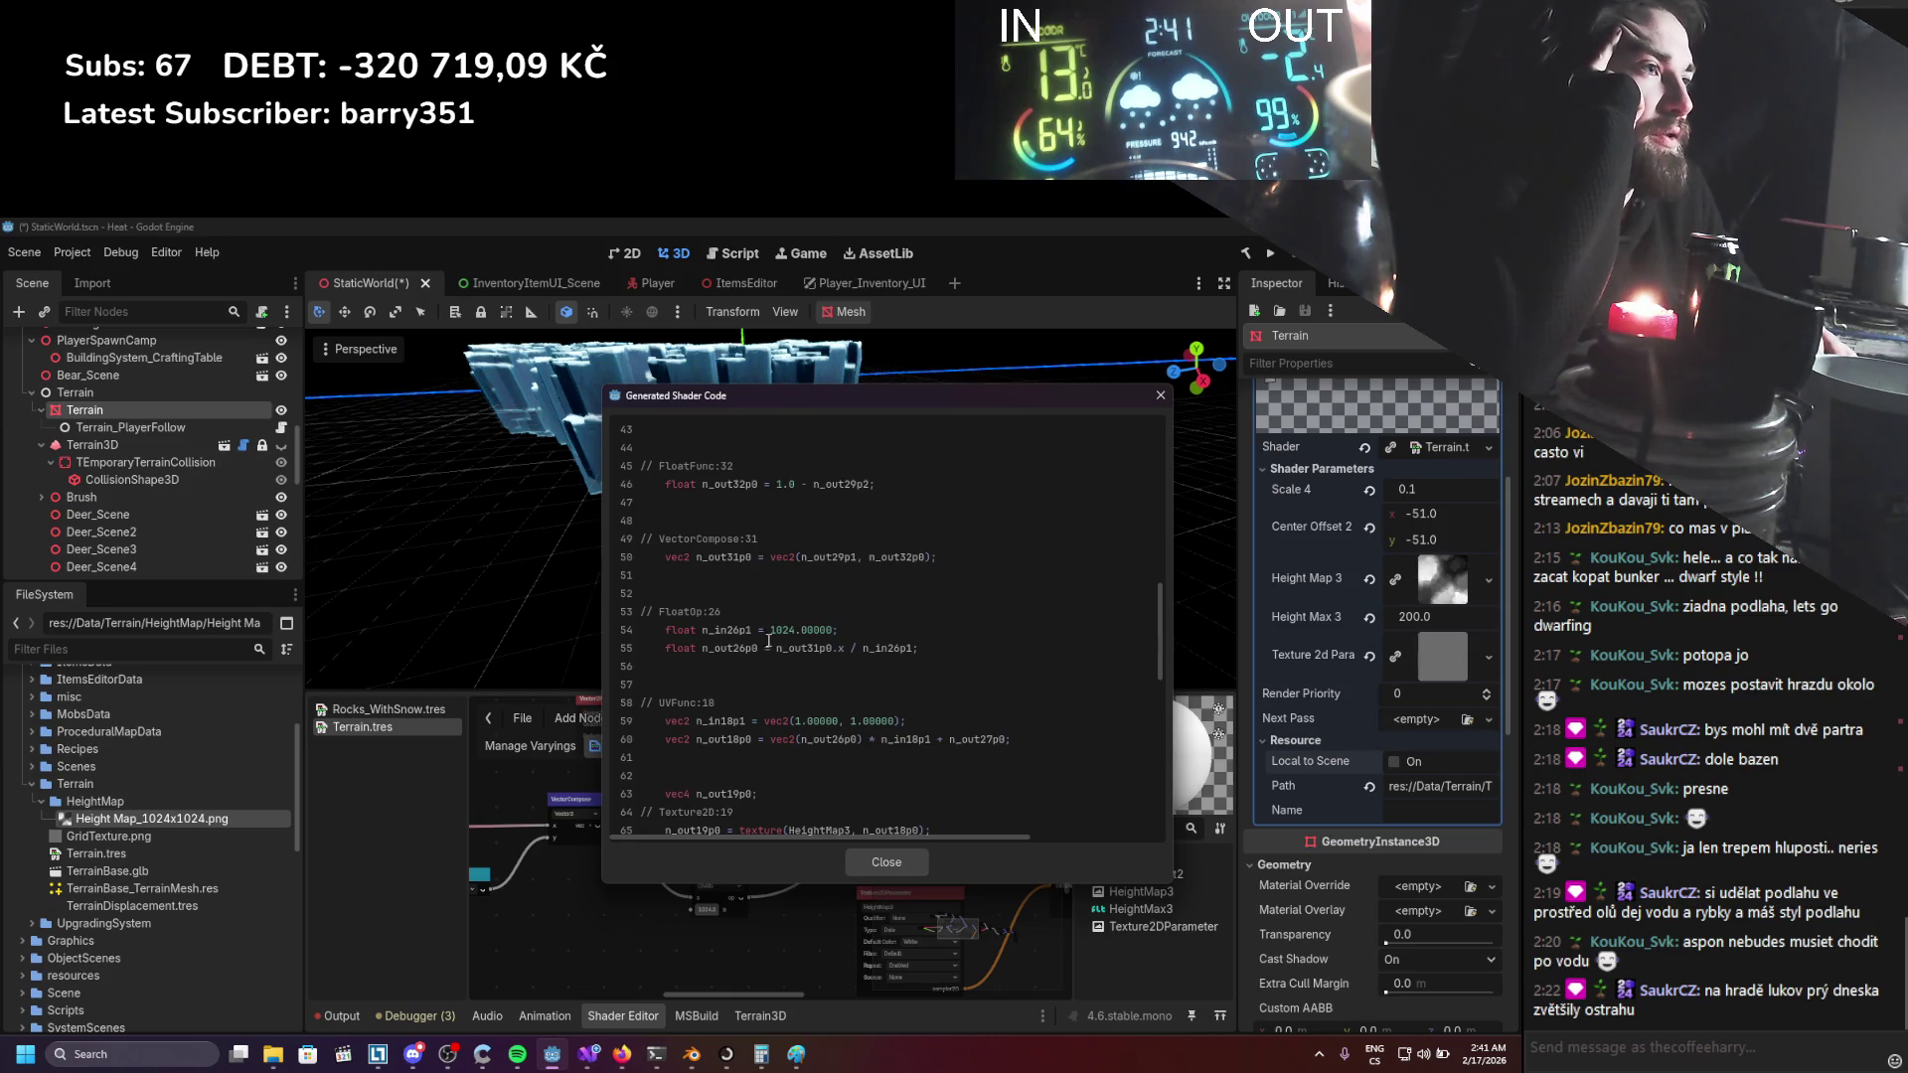
drag(809, 642, 882, 654)
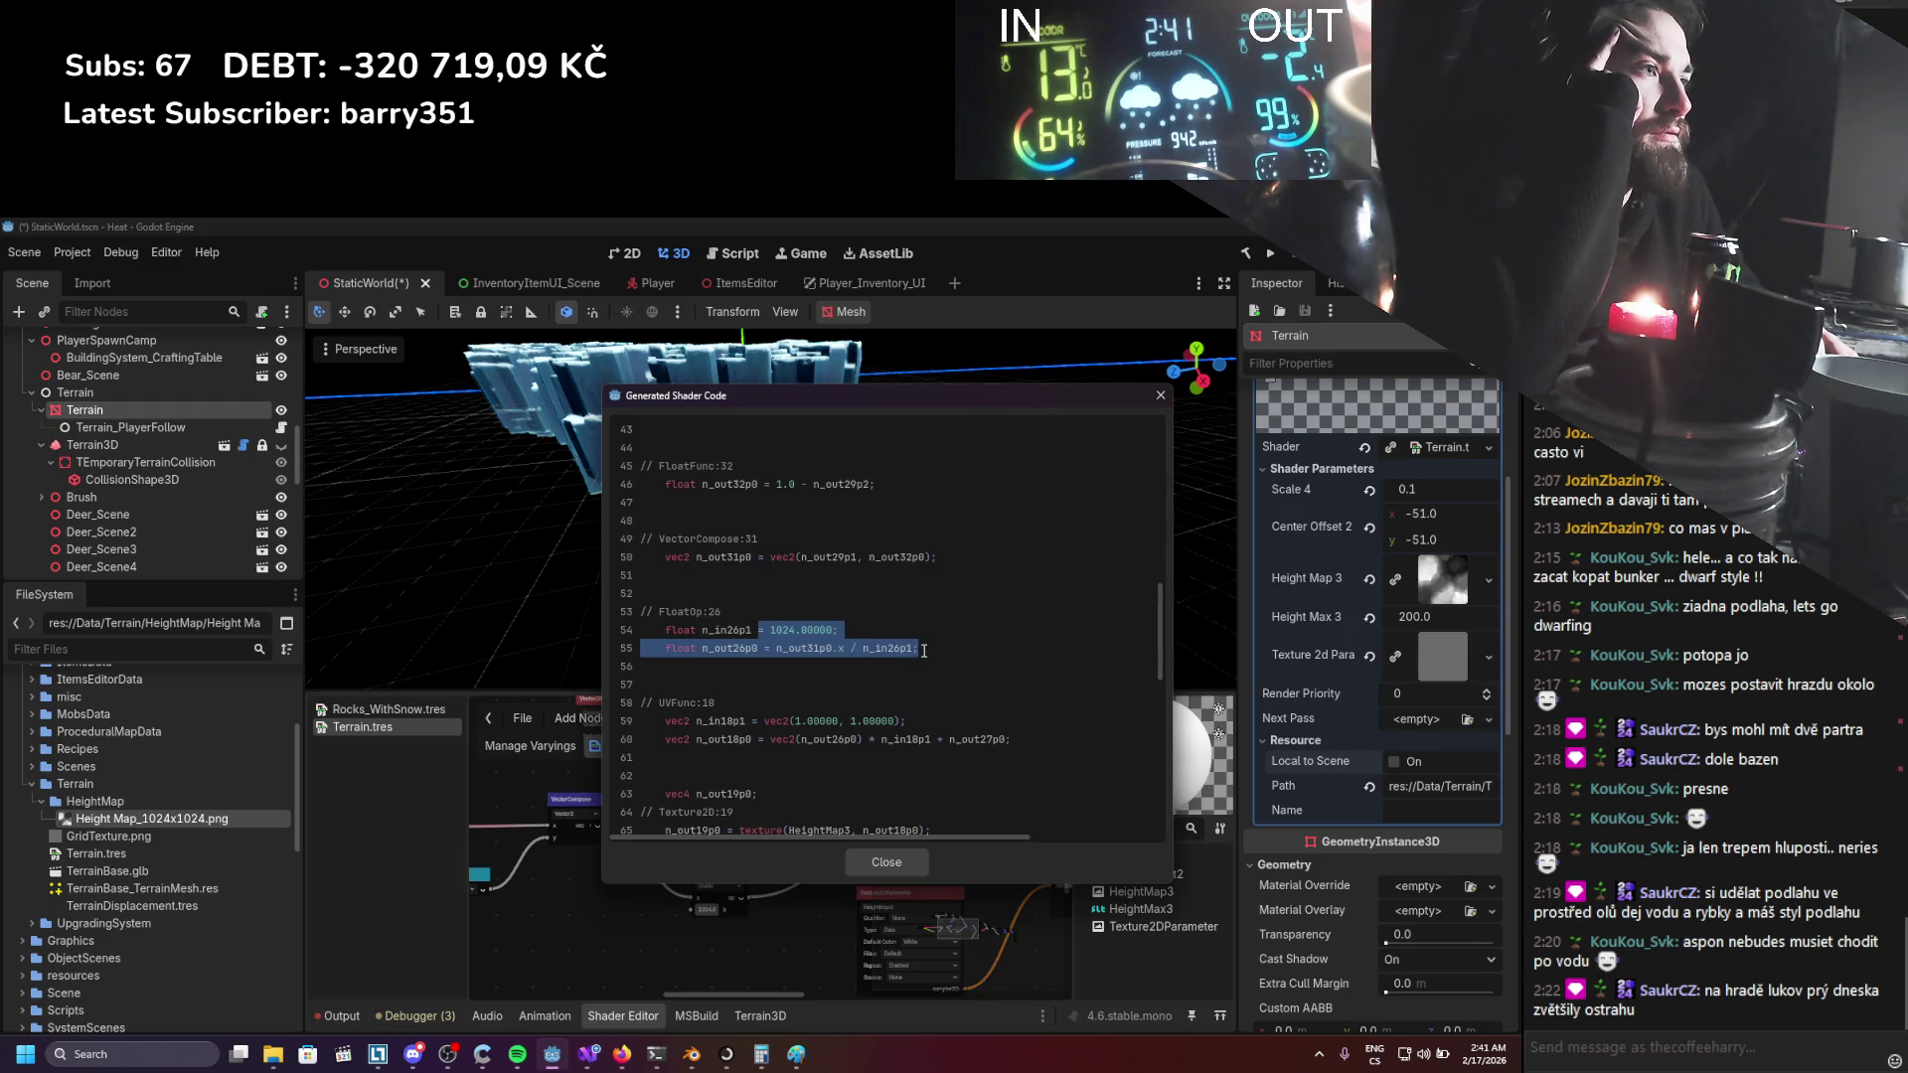
click(917, 652)
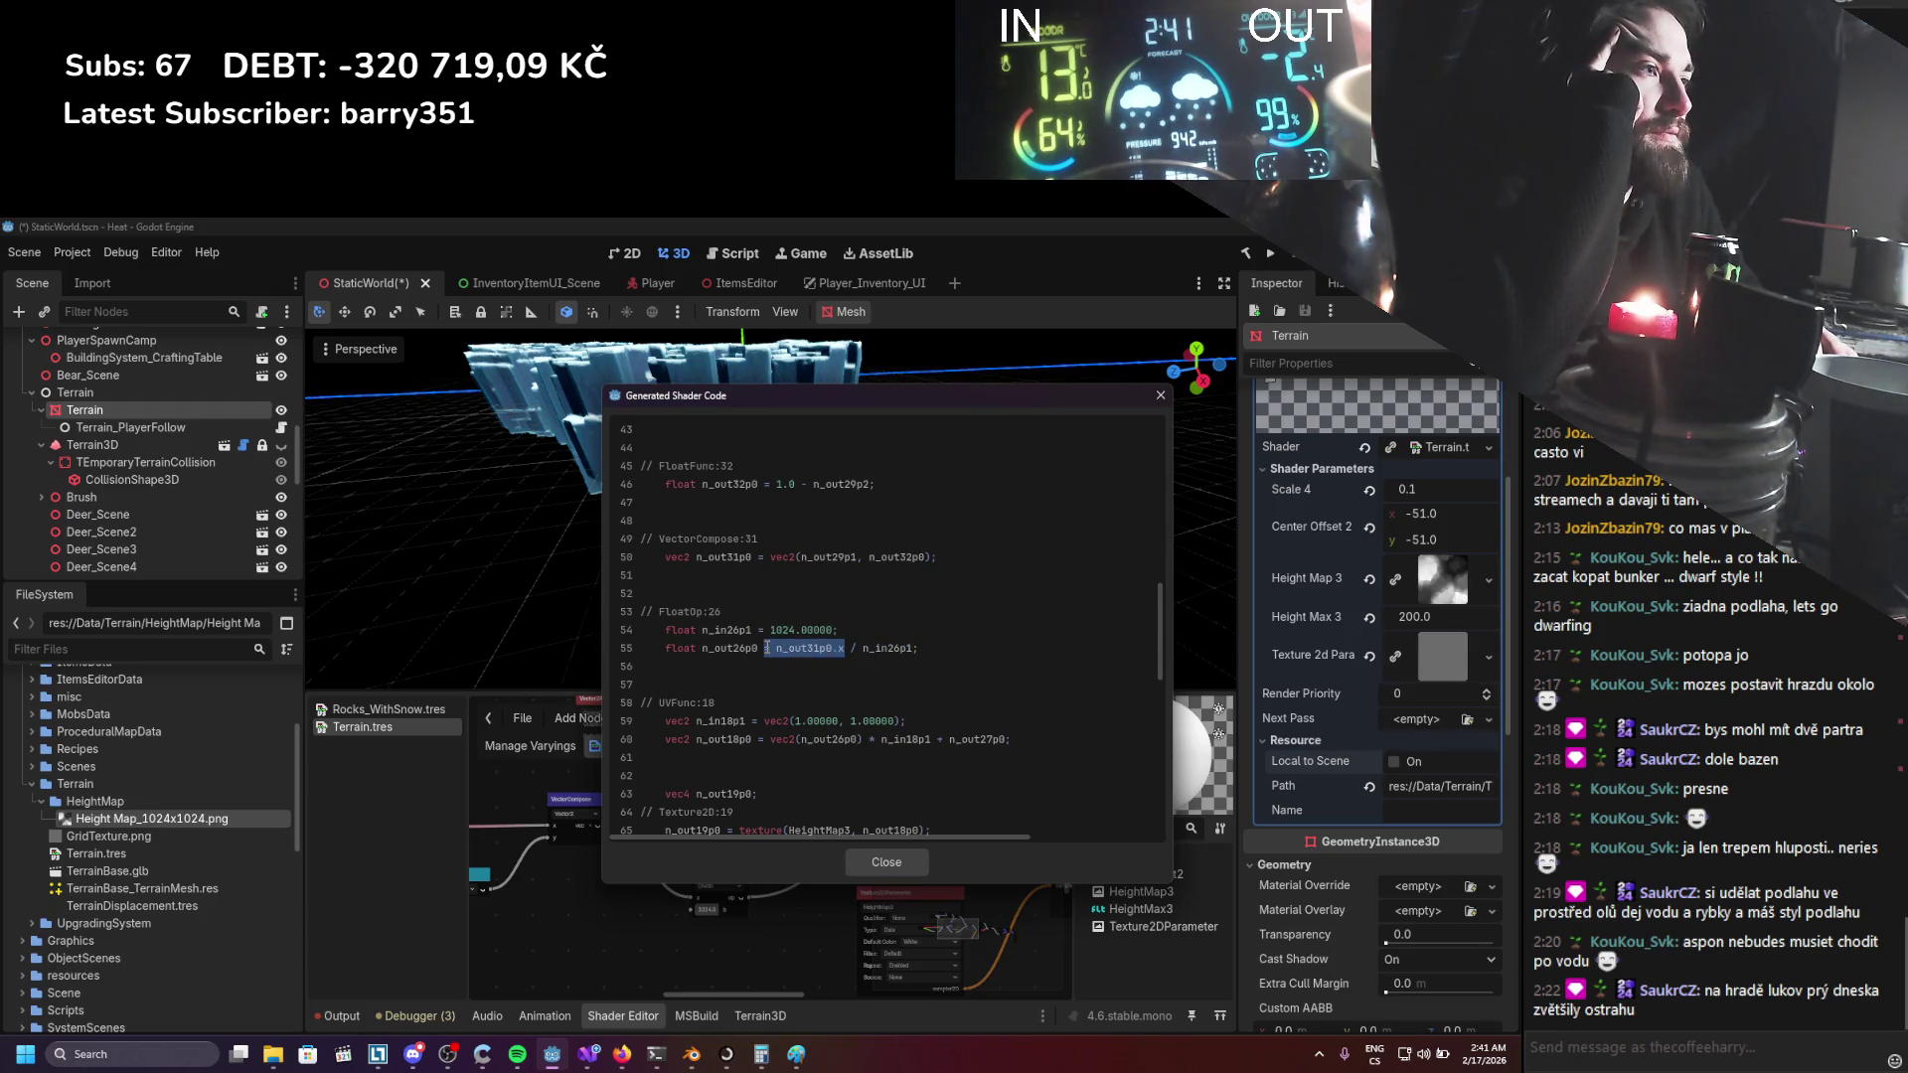
drag(766, 648, 778, 647)
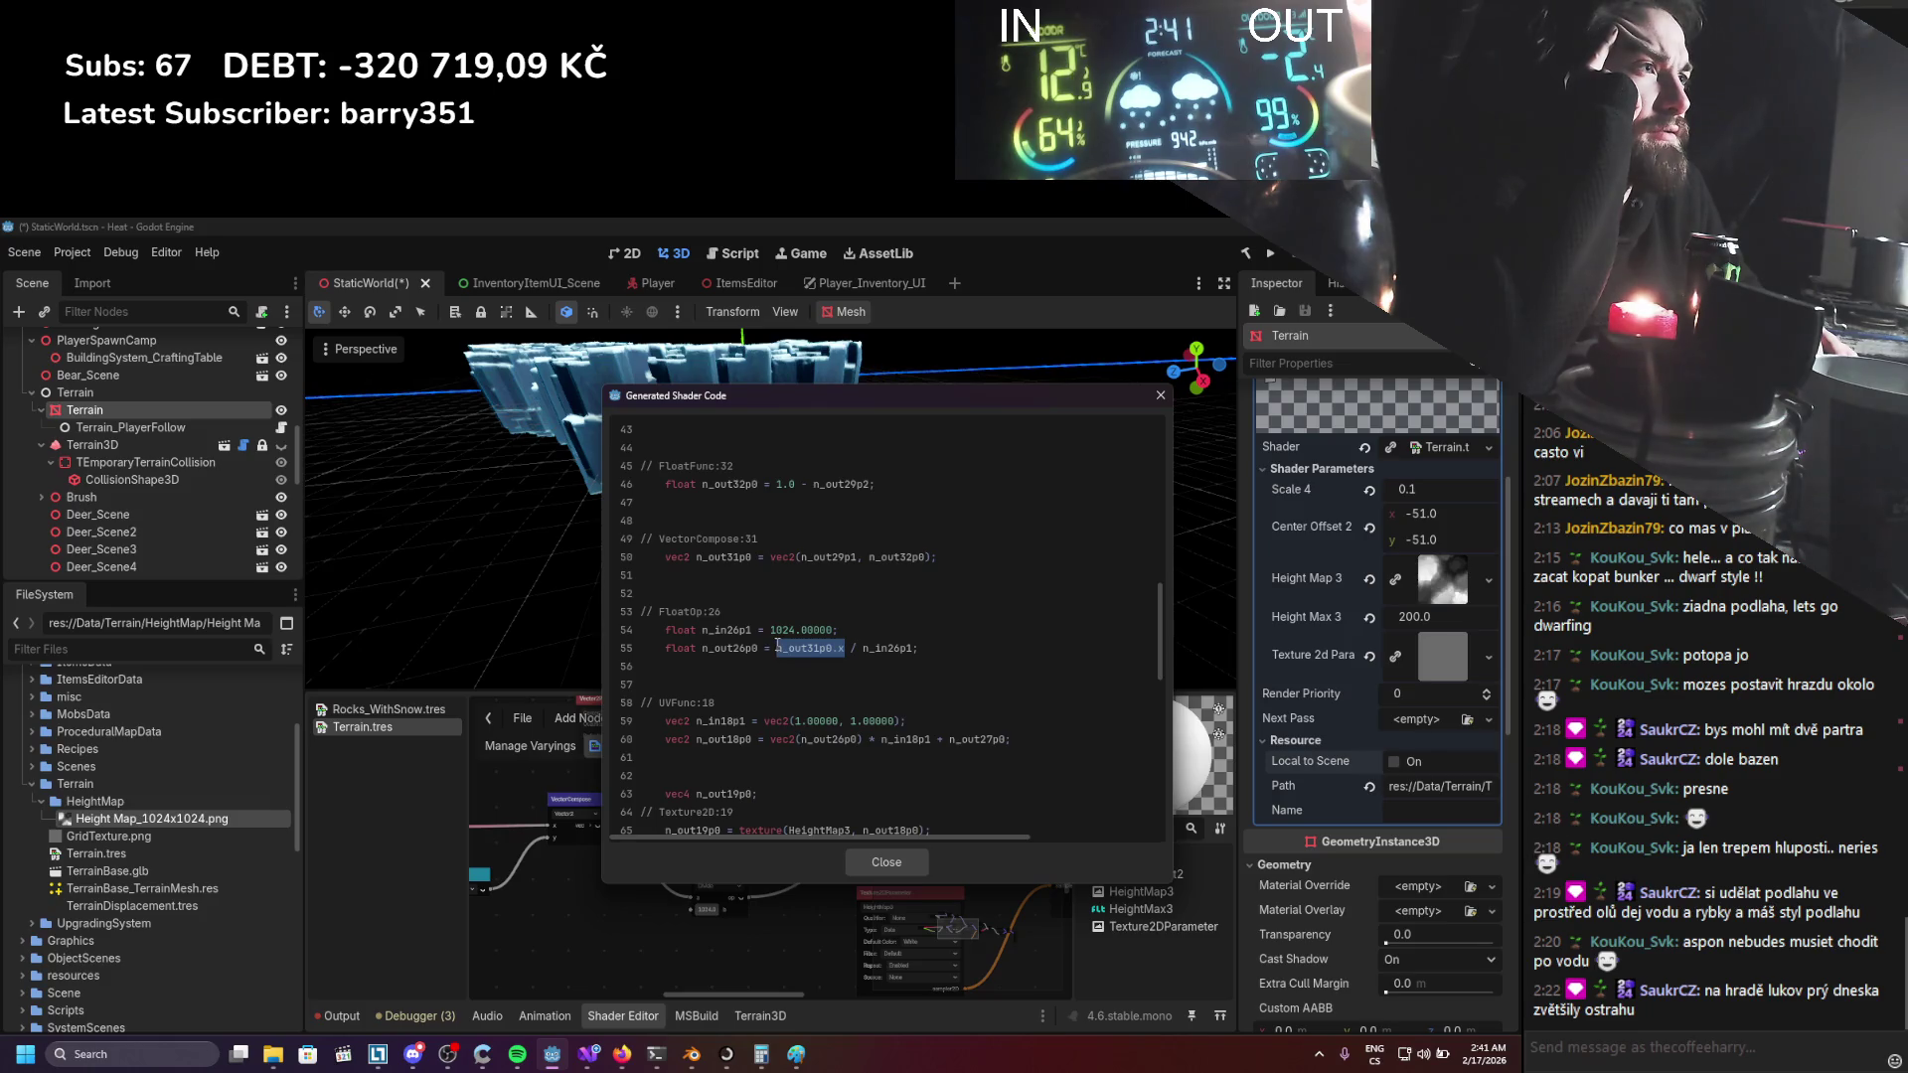
click(1159, 395)
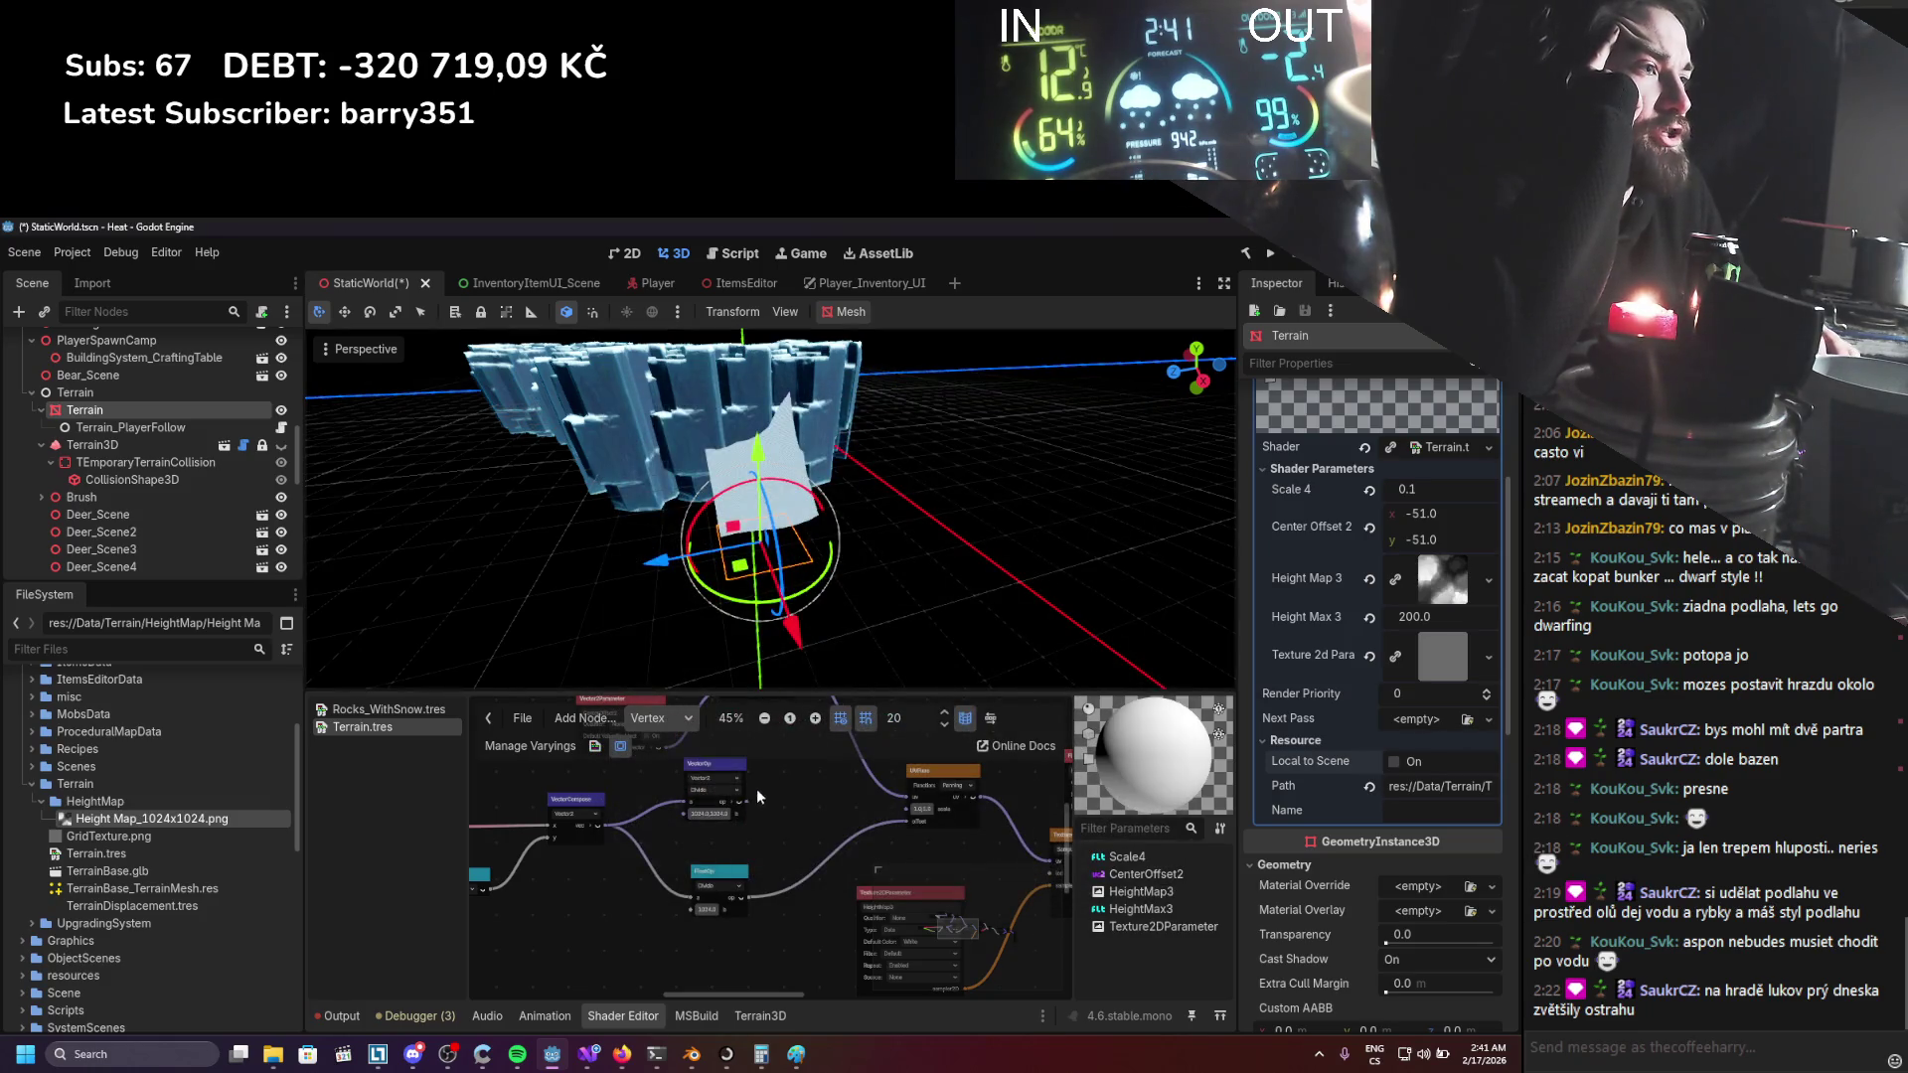
Reopen the generated shader code to confirm the Vector2 divide by (1024, 1024).
click(661, 718)
click(616, 743)
scroll(950, 601, down, 9)
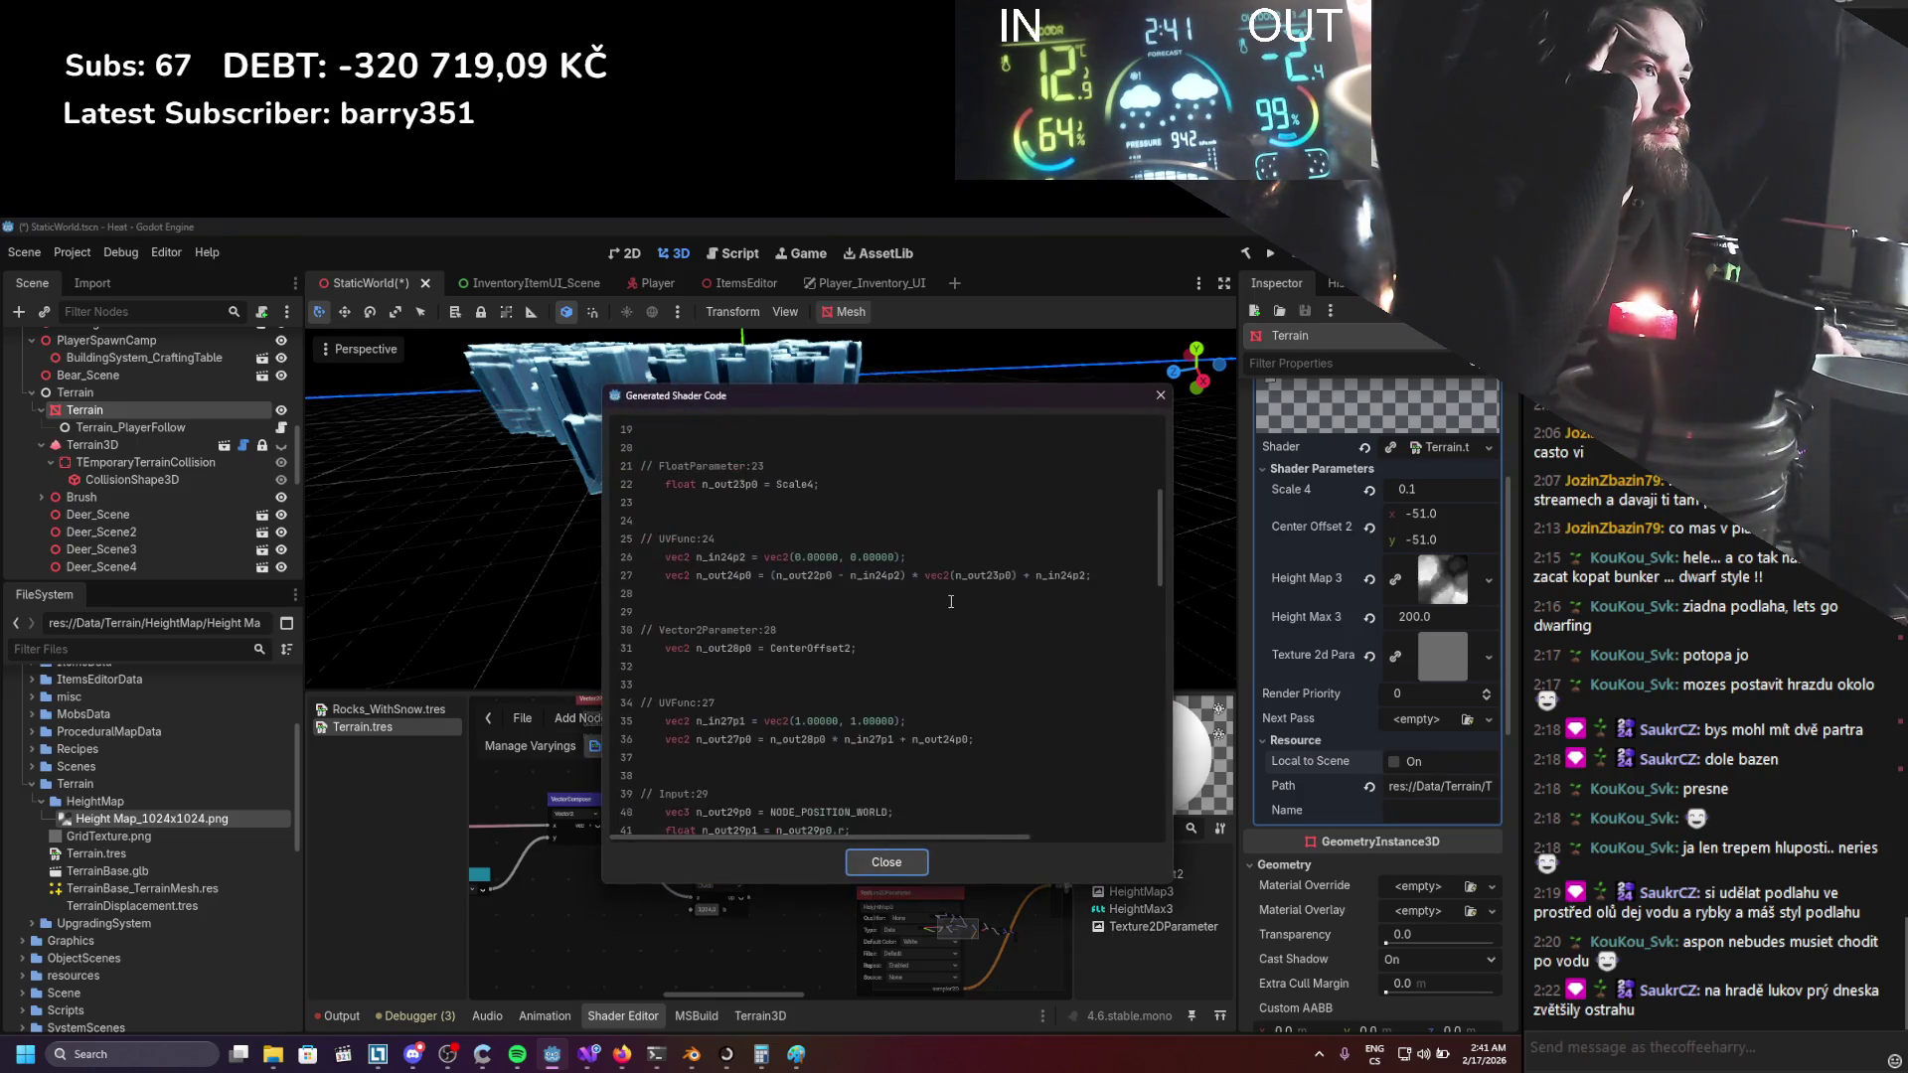
scroll(949, 601, down, 6)
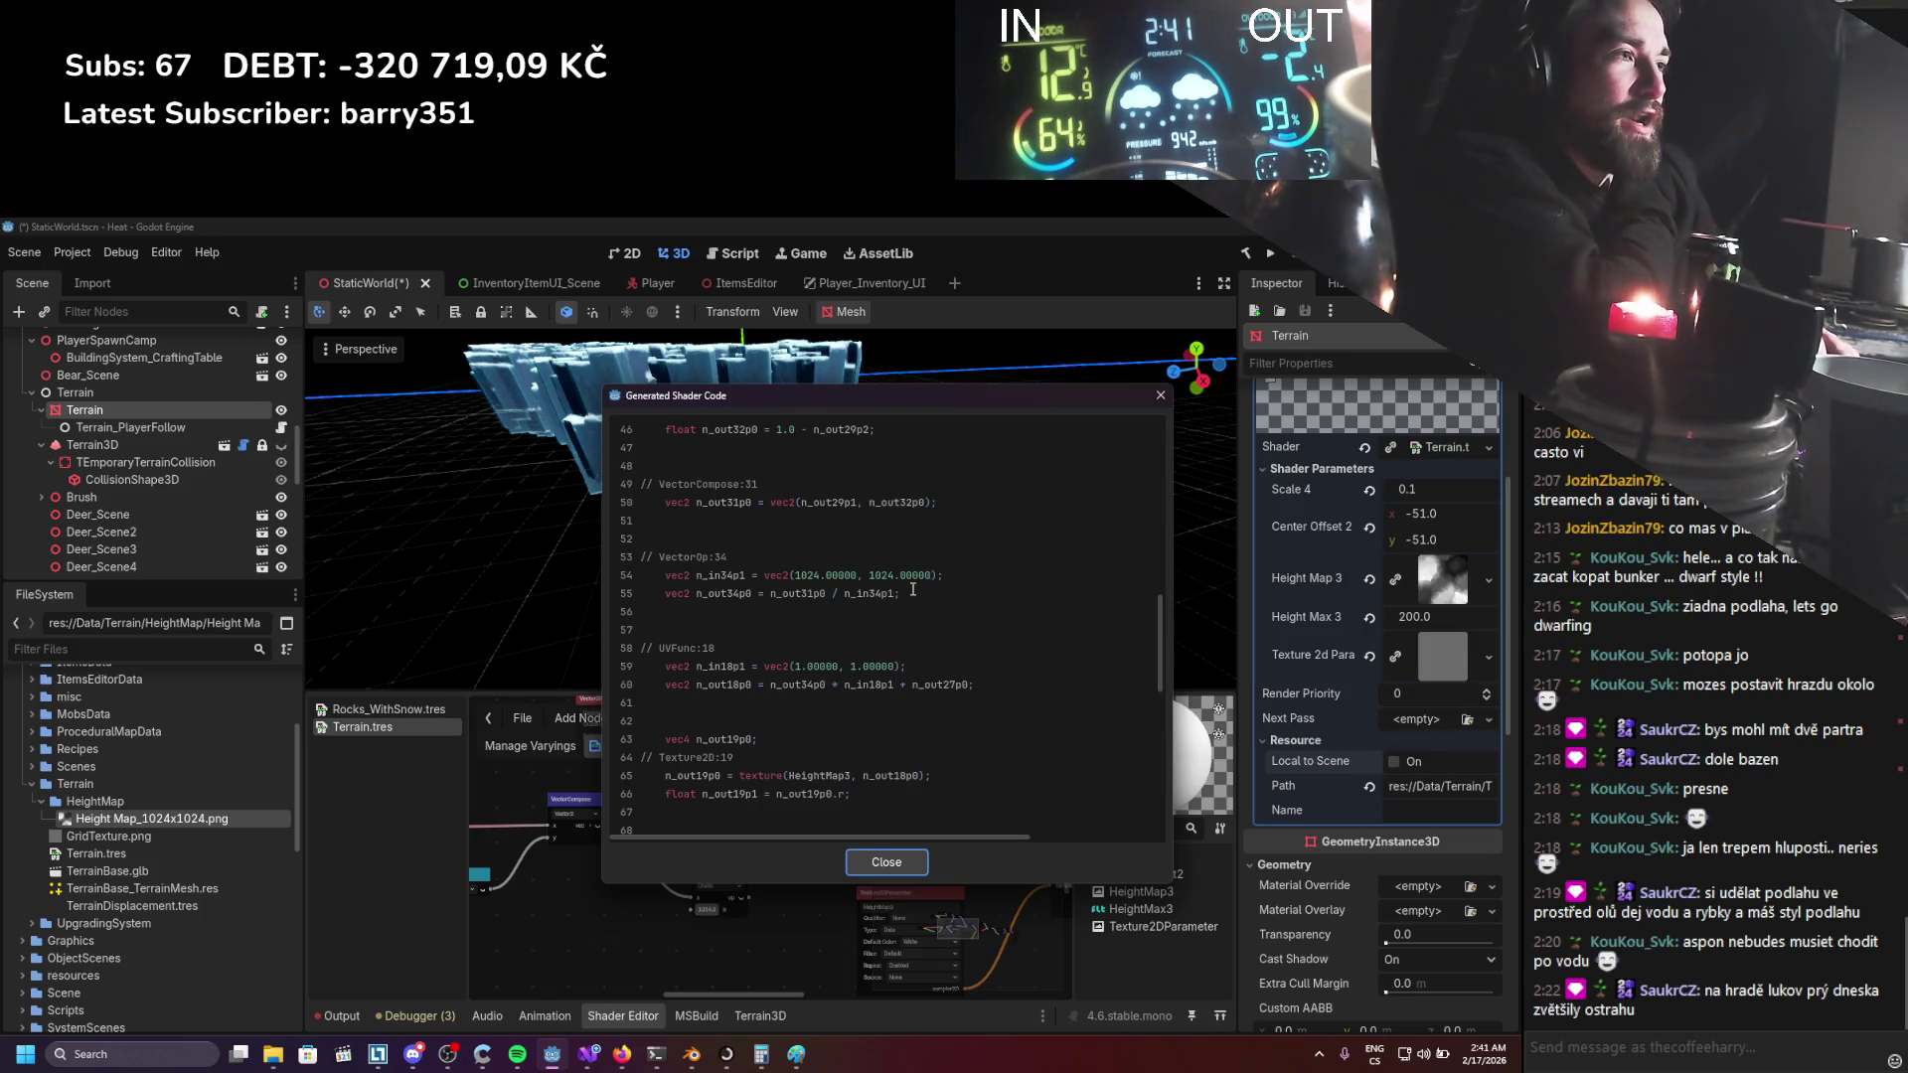
click(1159, 396)
scroll(874, 487, up, 6)
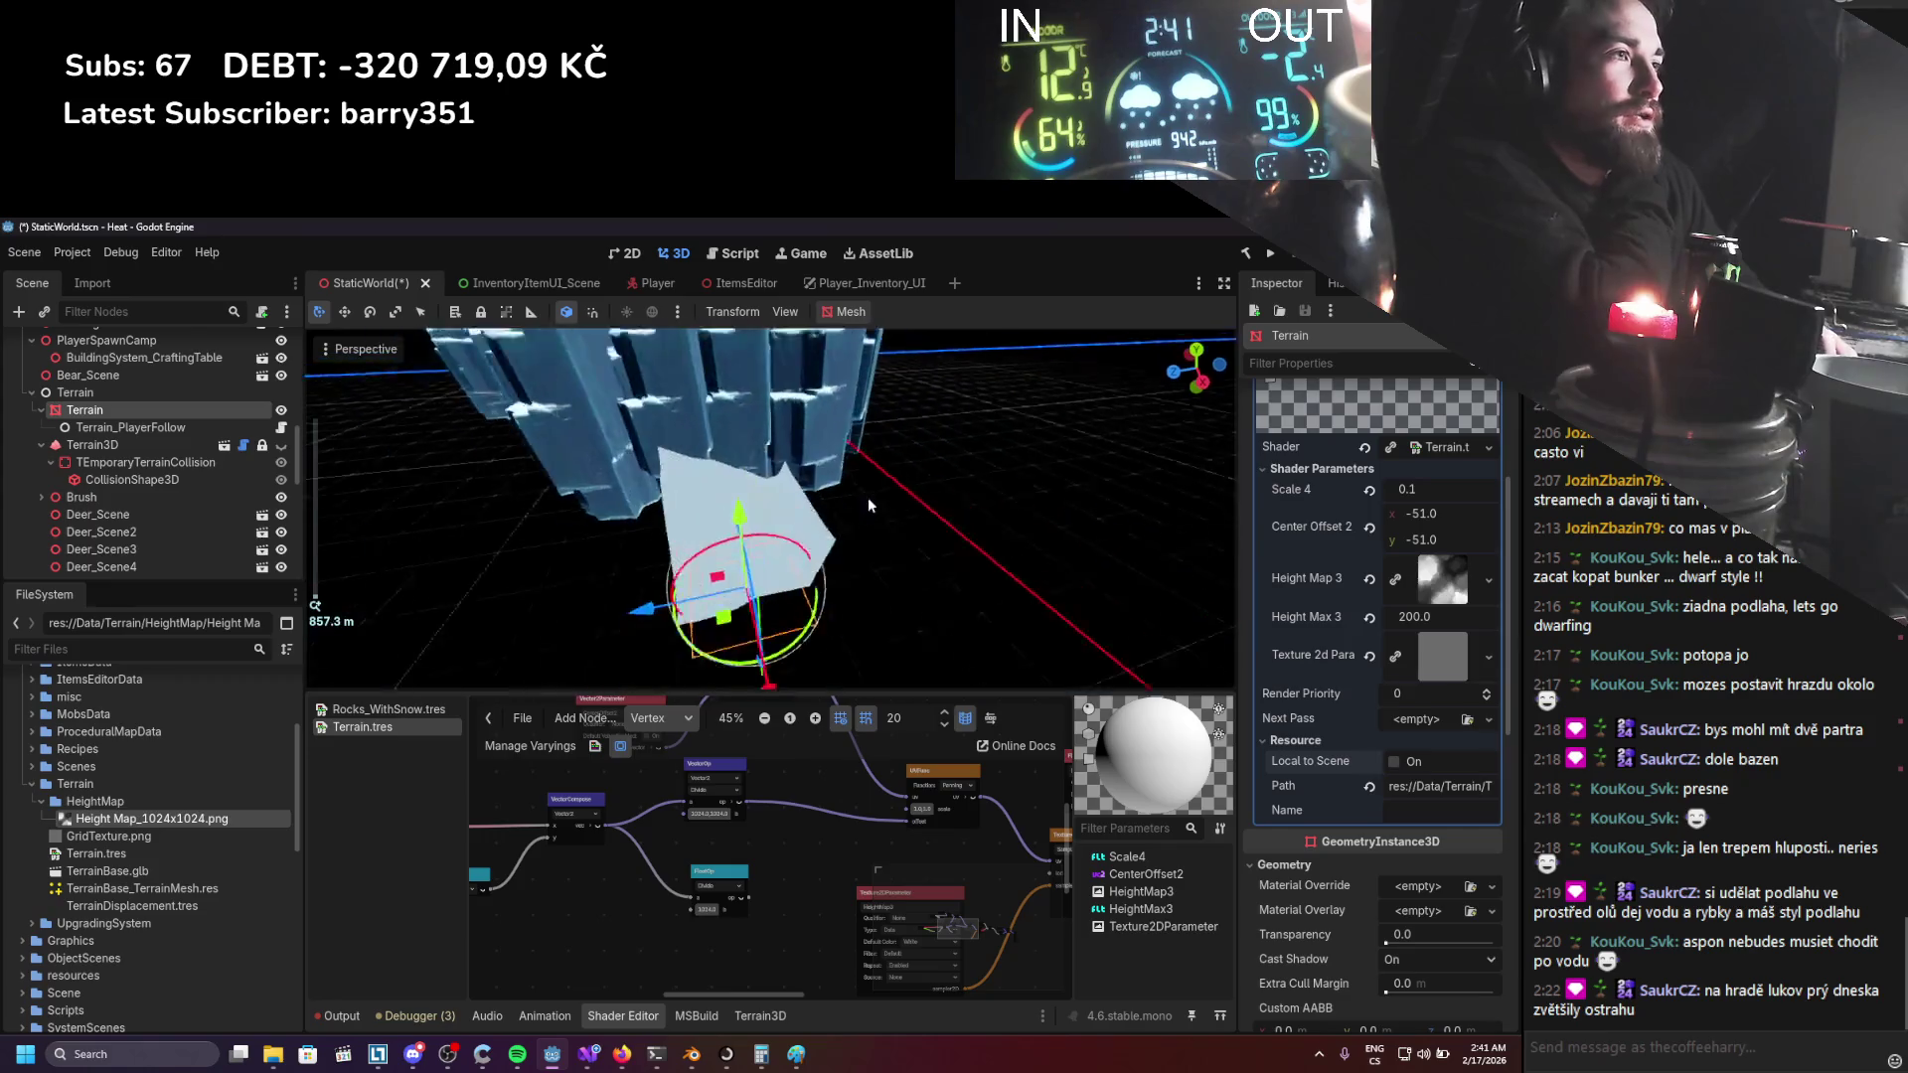
Raise the terrain on Y, wire the blue output into the FloatFunc input, and shift the terrain along X.
scroll(879, 534, down, 3)
mouse_move(834, 486)
mouse_down()
mouse_move(846, 389)
mouse_move(839, 447)
mouse_up()
scroll(757, 795, down, 1)
scroll(755, 790, up, 1)
scroll(677, 833, left, 5)
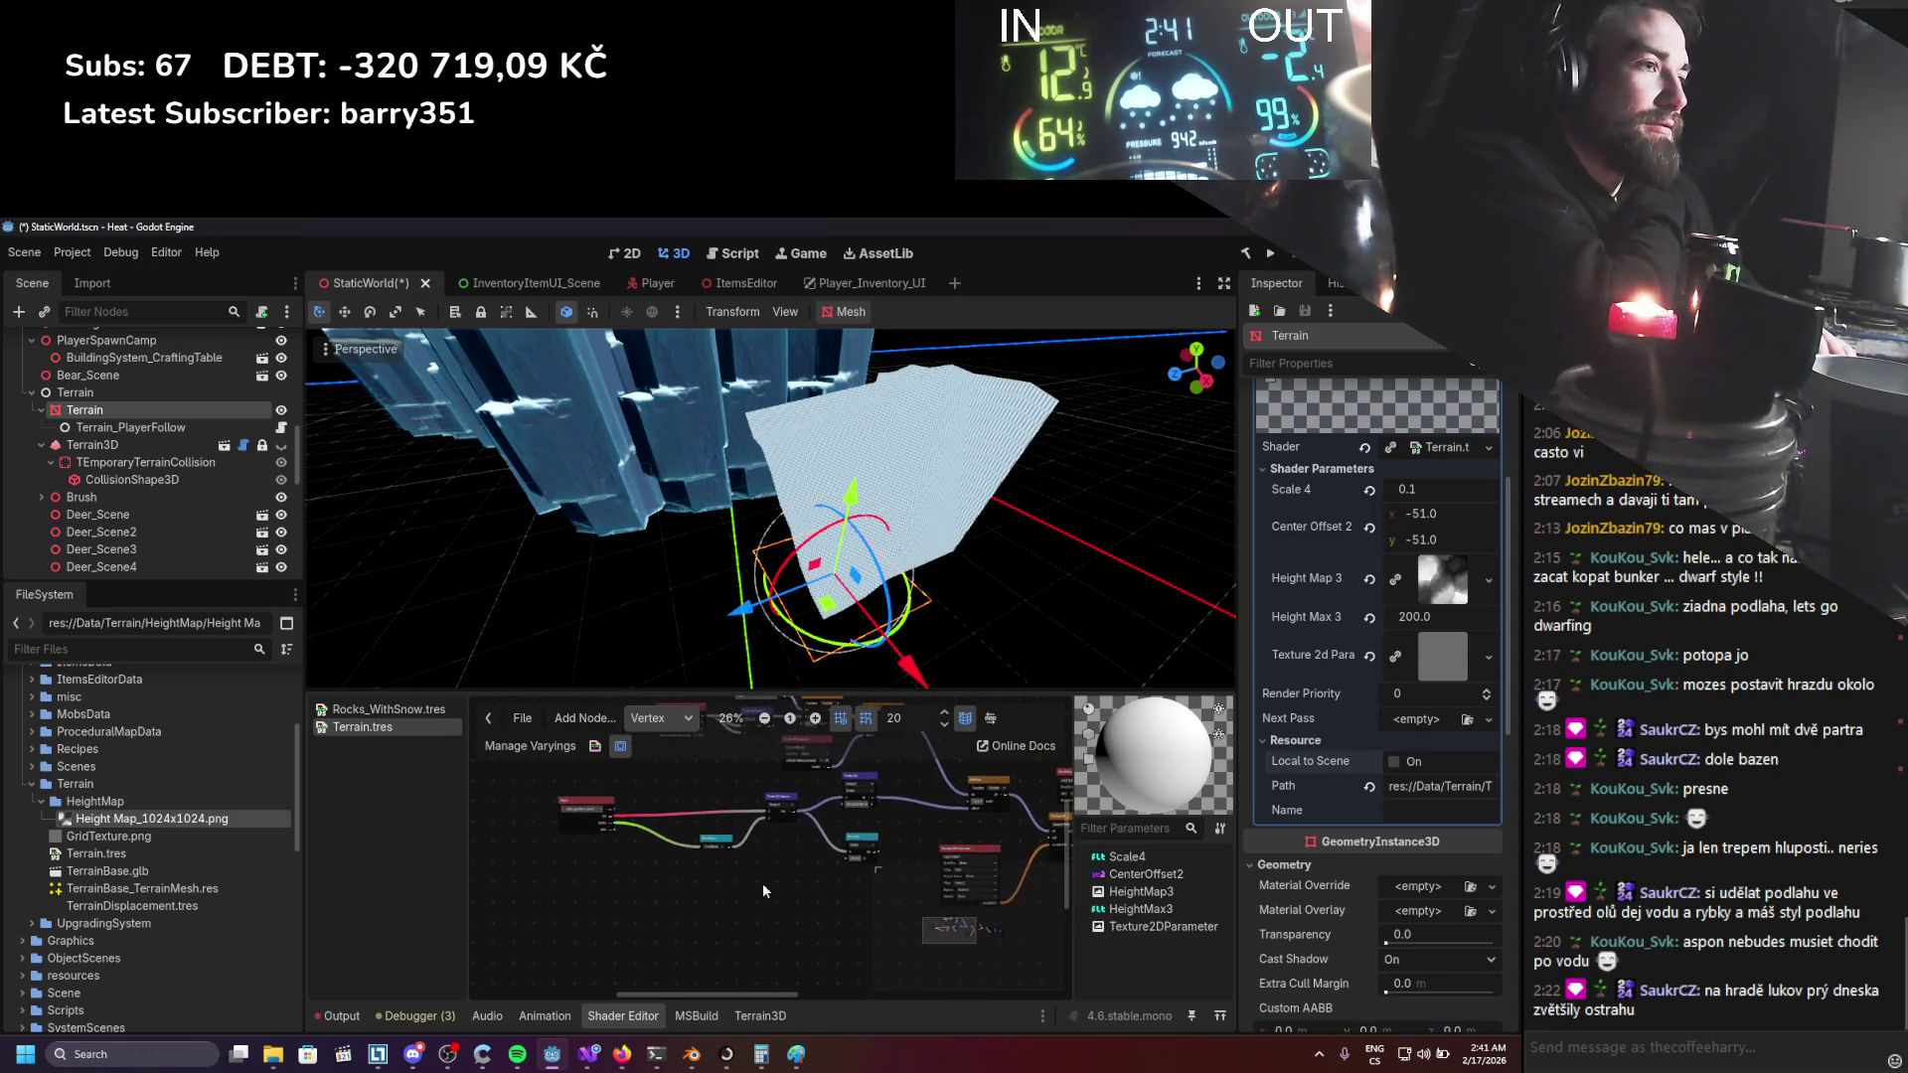
scroll(616, 807, up, 1)
drag(575, 841, 753, 884)
mouse_move(868, 570)
mouse_down()
mouse_move(820, 547)
mouse_move(906, 569)
mouse_move(933, 640)
mouse_move(799, 590)
mouse_move(924, 634)
mouse_move(825, 642)
mouse_move(864, 584)
mouse_move(735, 658)
mouse_move(956, 670)
mouse_move(872, 652)
mouse_move(765, 584)
mouse_move(804, 626)
mouse_move(774, 682)
mouse_up()
Remove the link into VectorCompose's y input and save the StaticWorld scene.
scroll(840, 579, up, 4)
scroll(841, 580, down, 3)
key(ctrl+s)
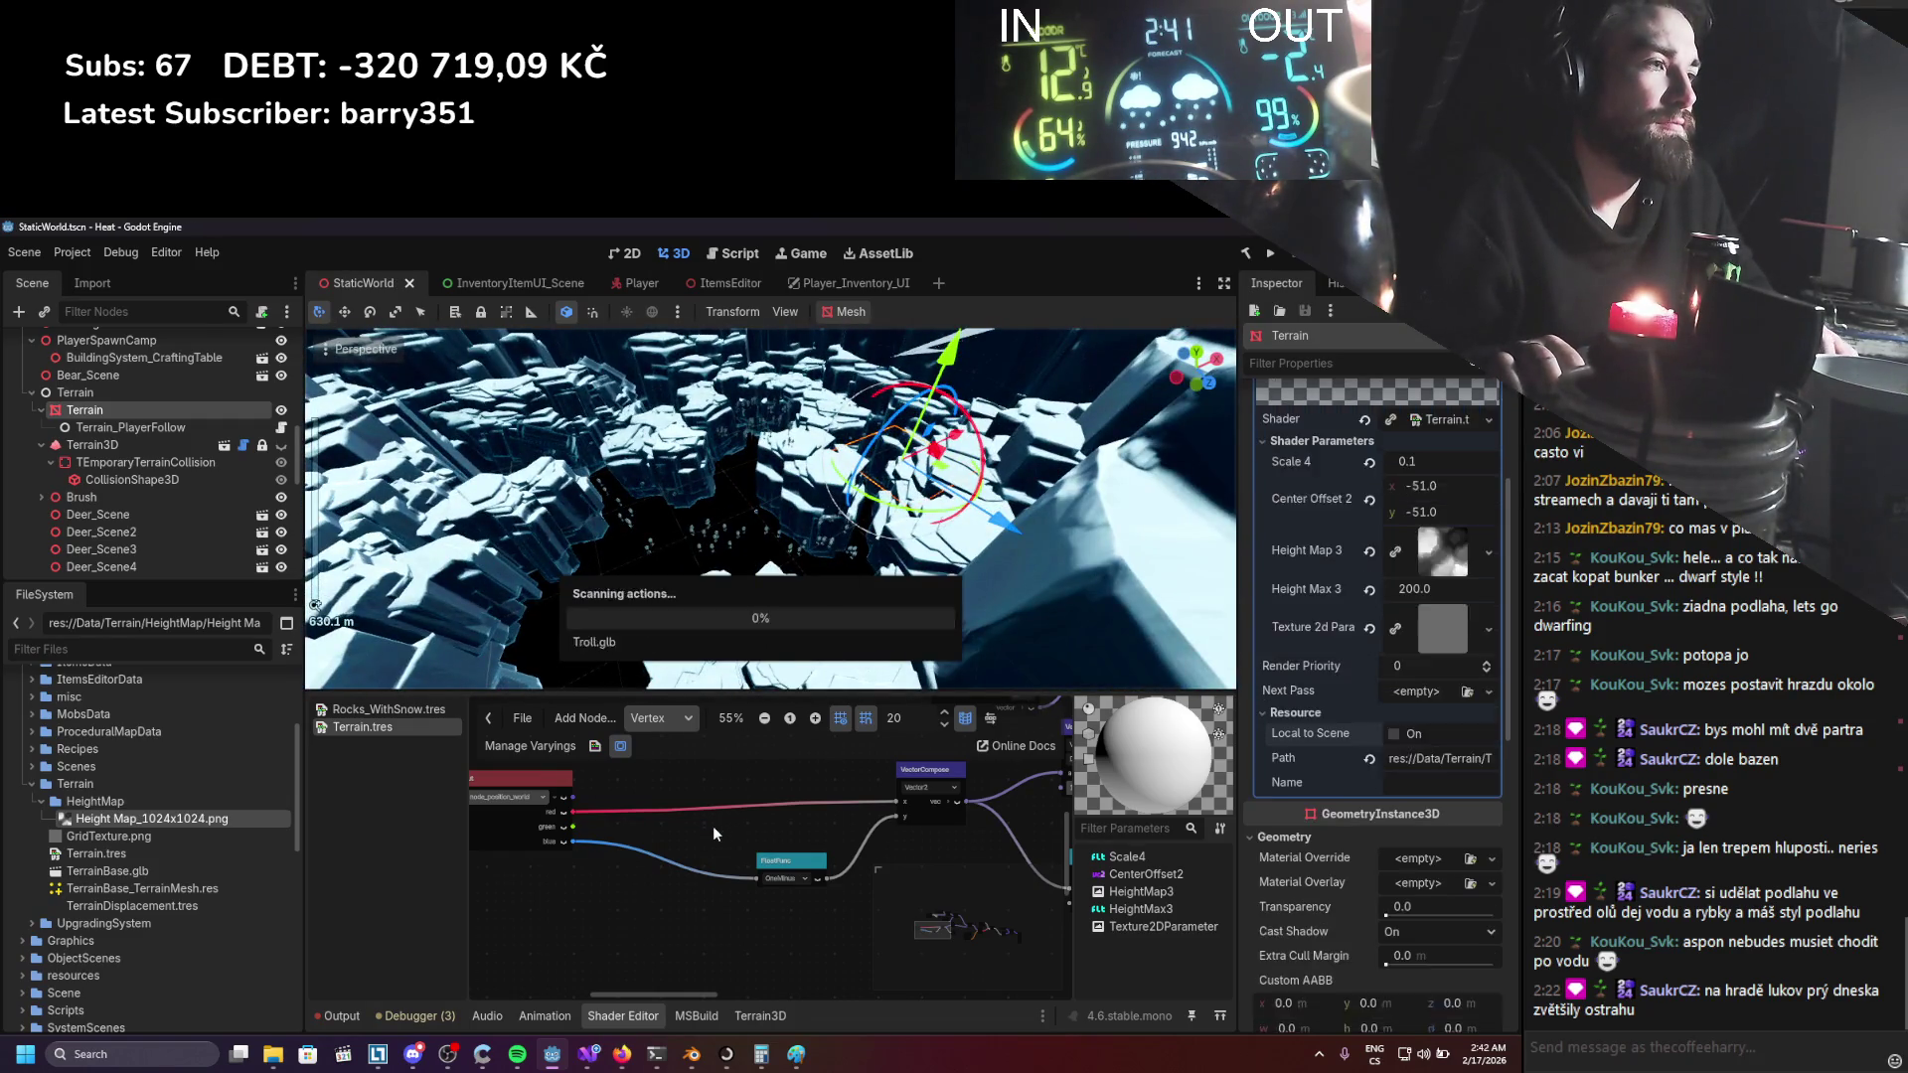
scroll(716, 820, down, 1)
drag(876, 819, 880, 817)
key(ctrl+s)
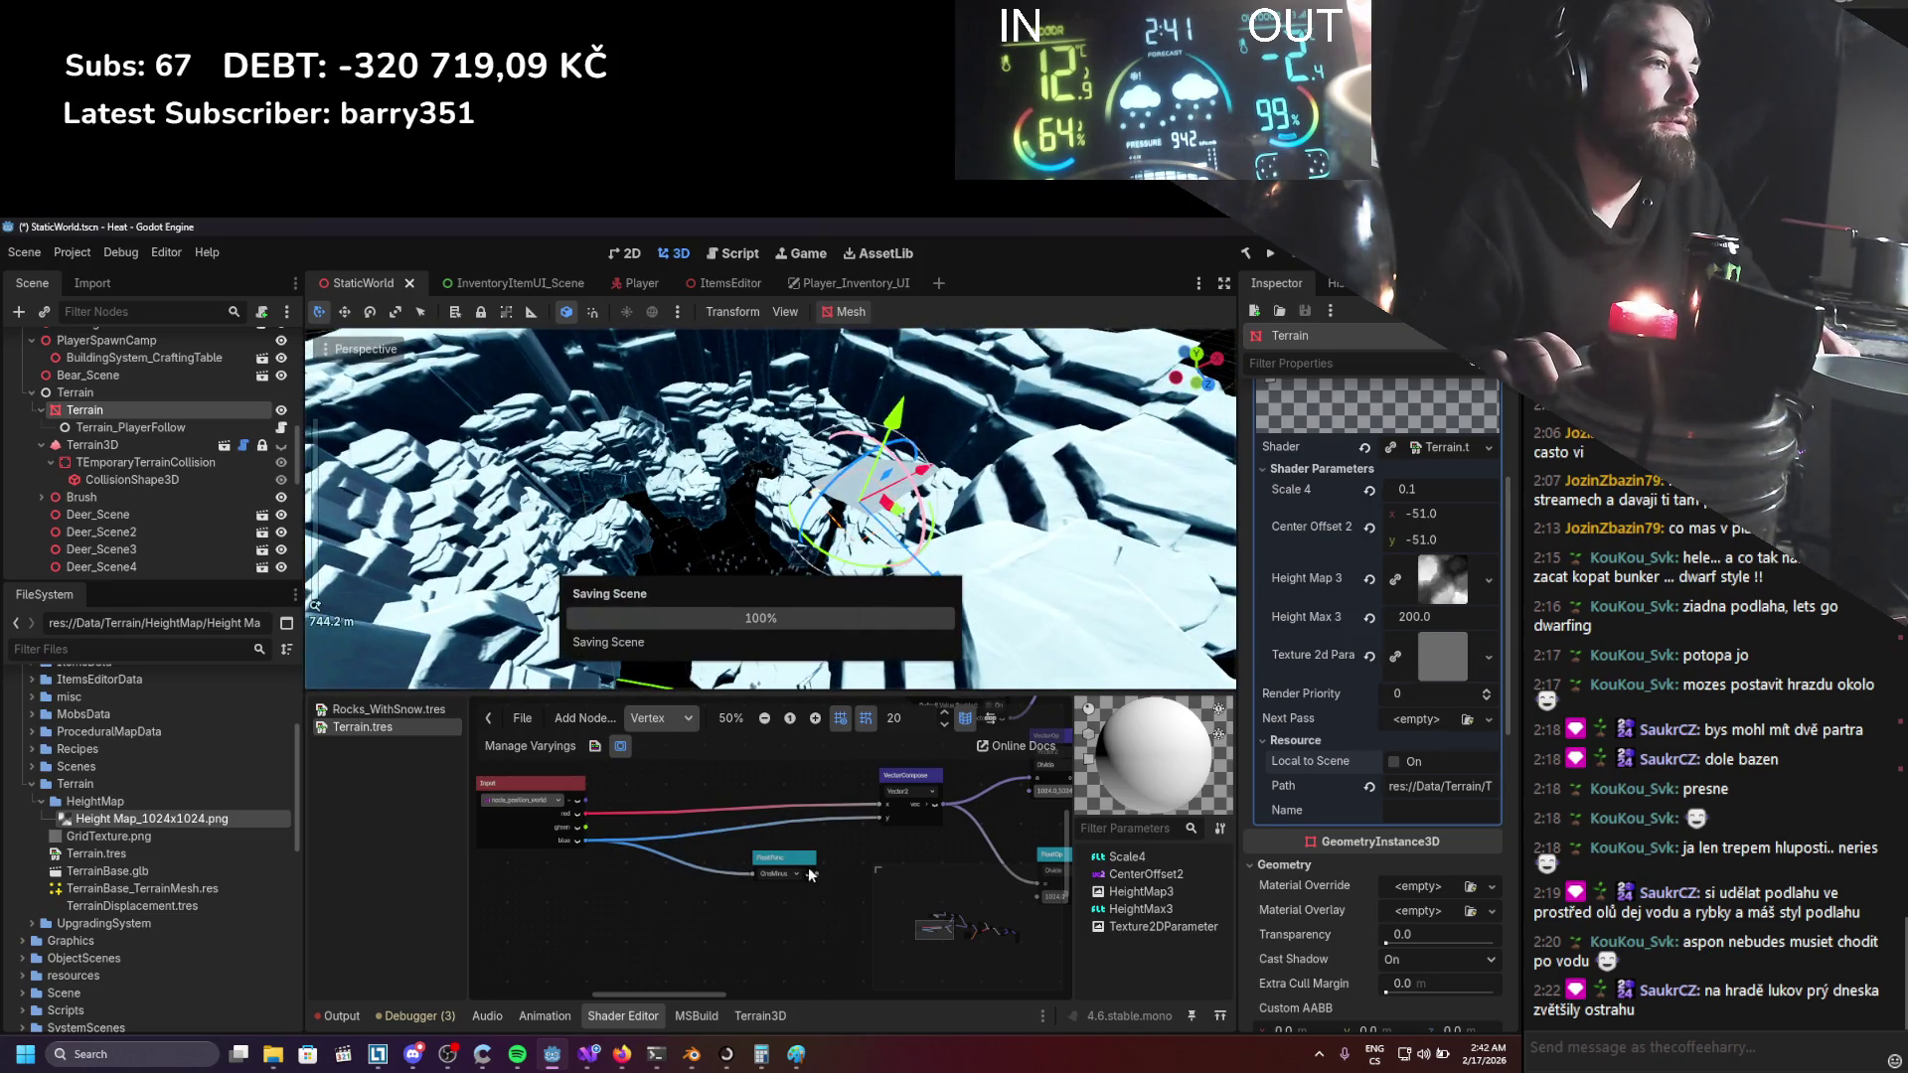
click(877, 825)
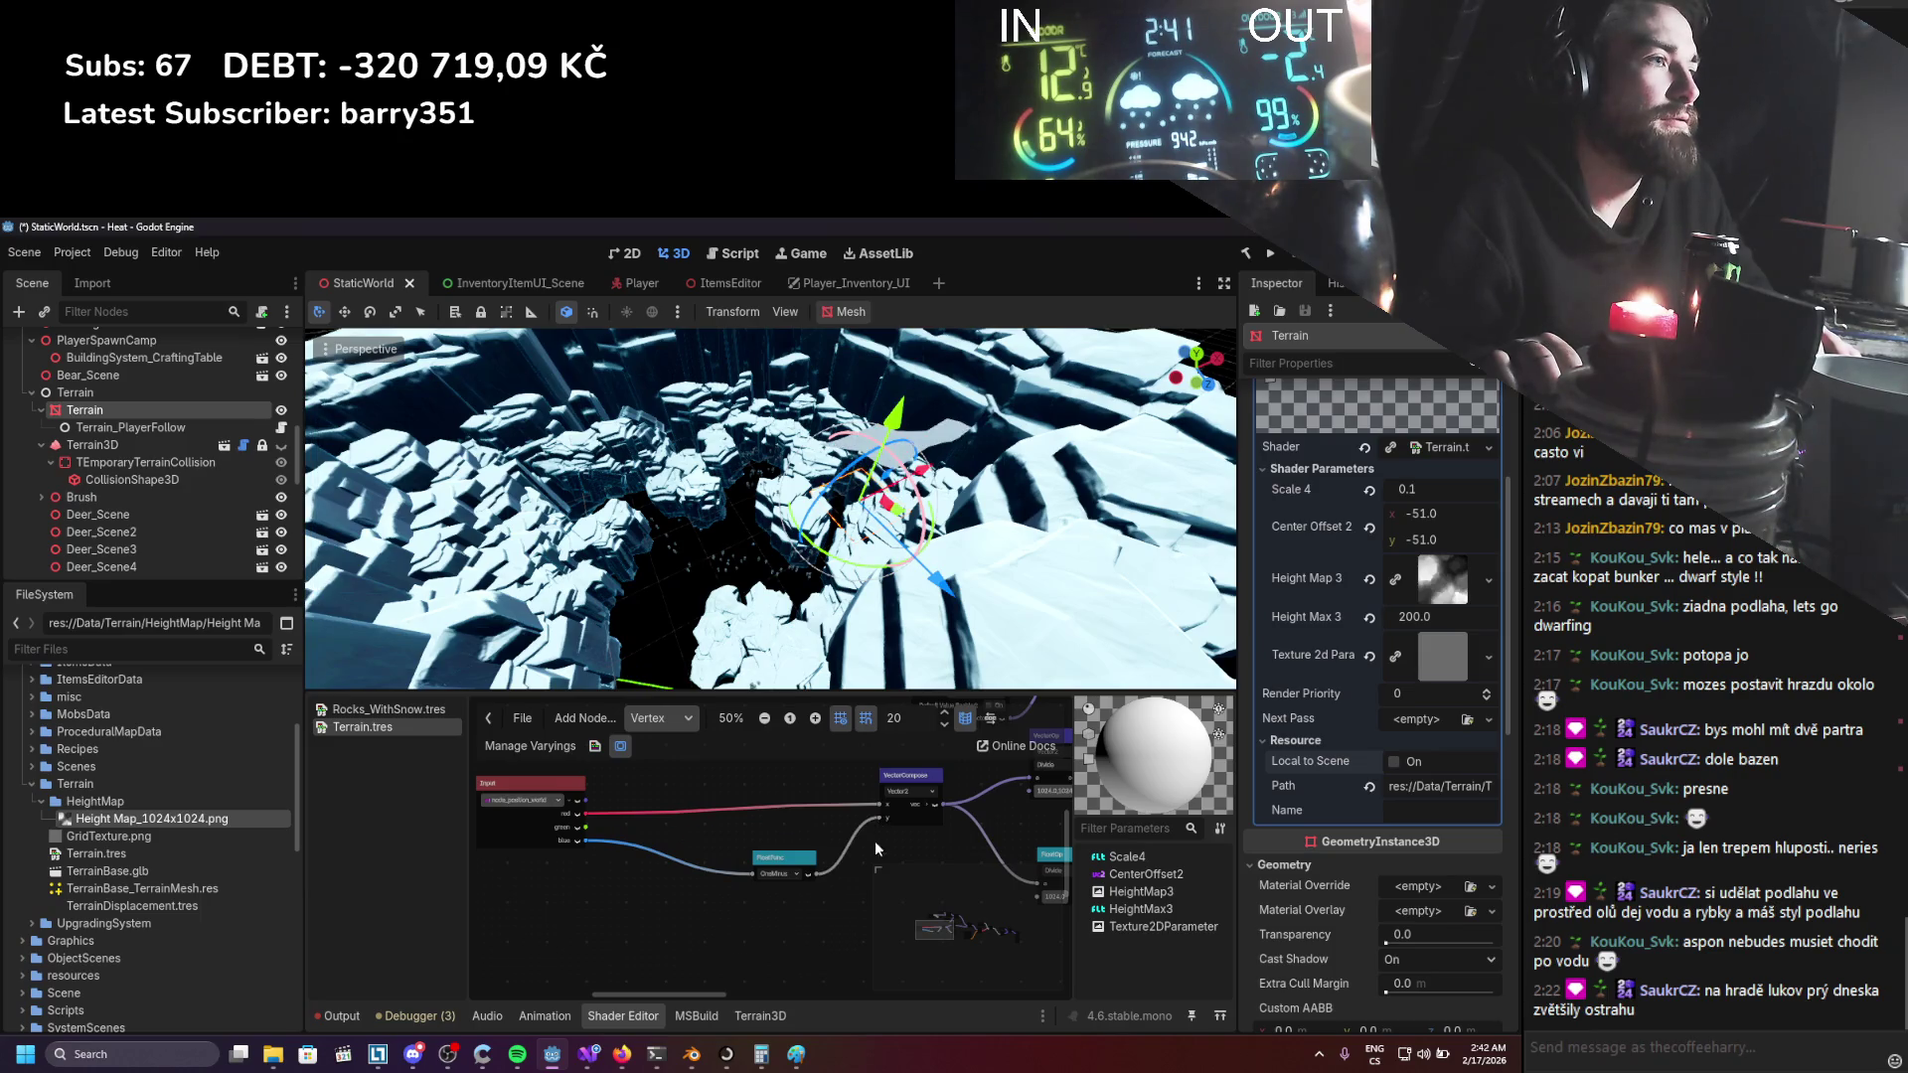
drag(871, 826, 864, 834)
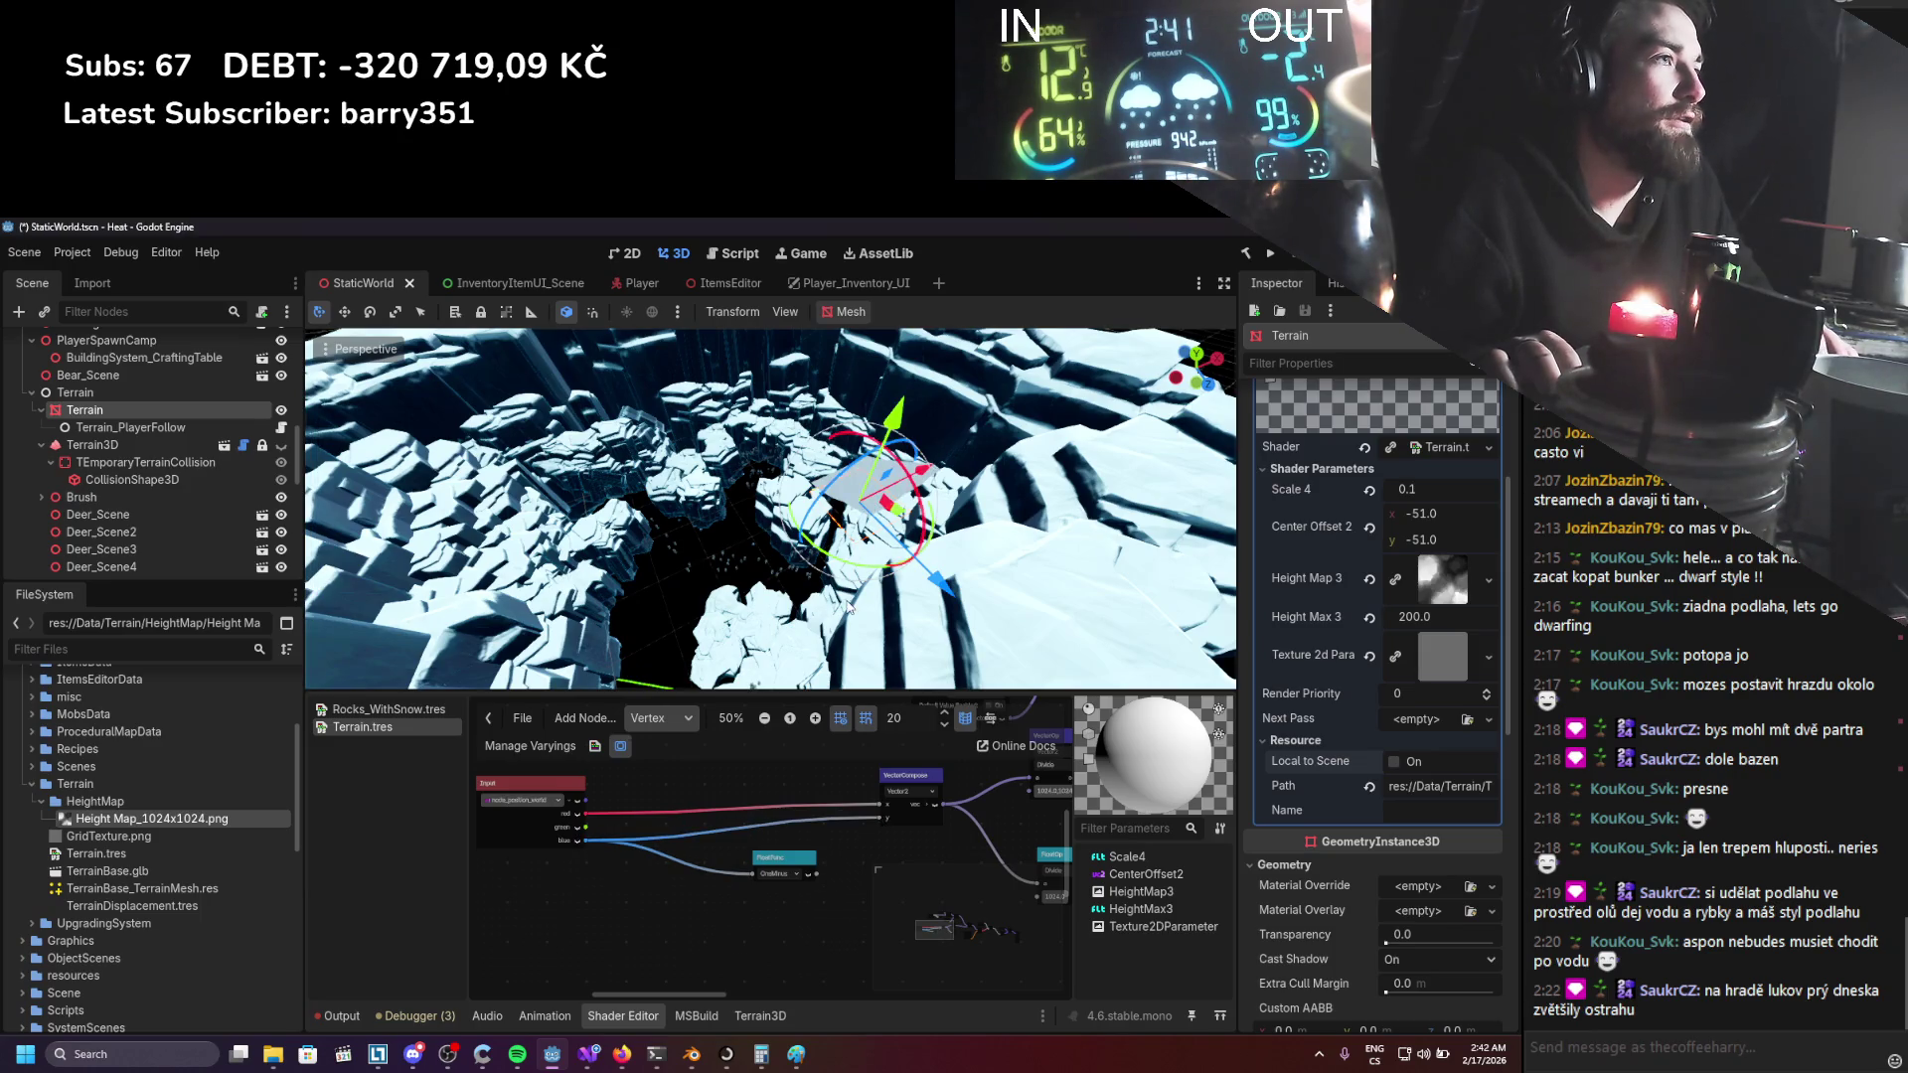
key(ctrl+s)
drag(929, 477, 832, 548)
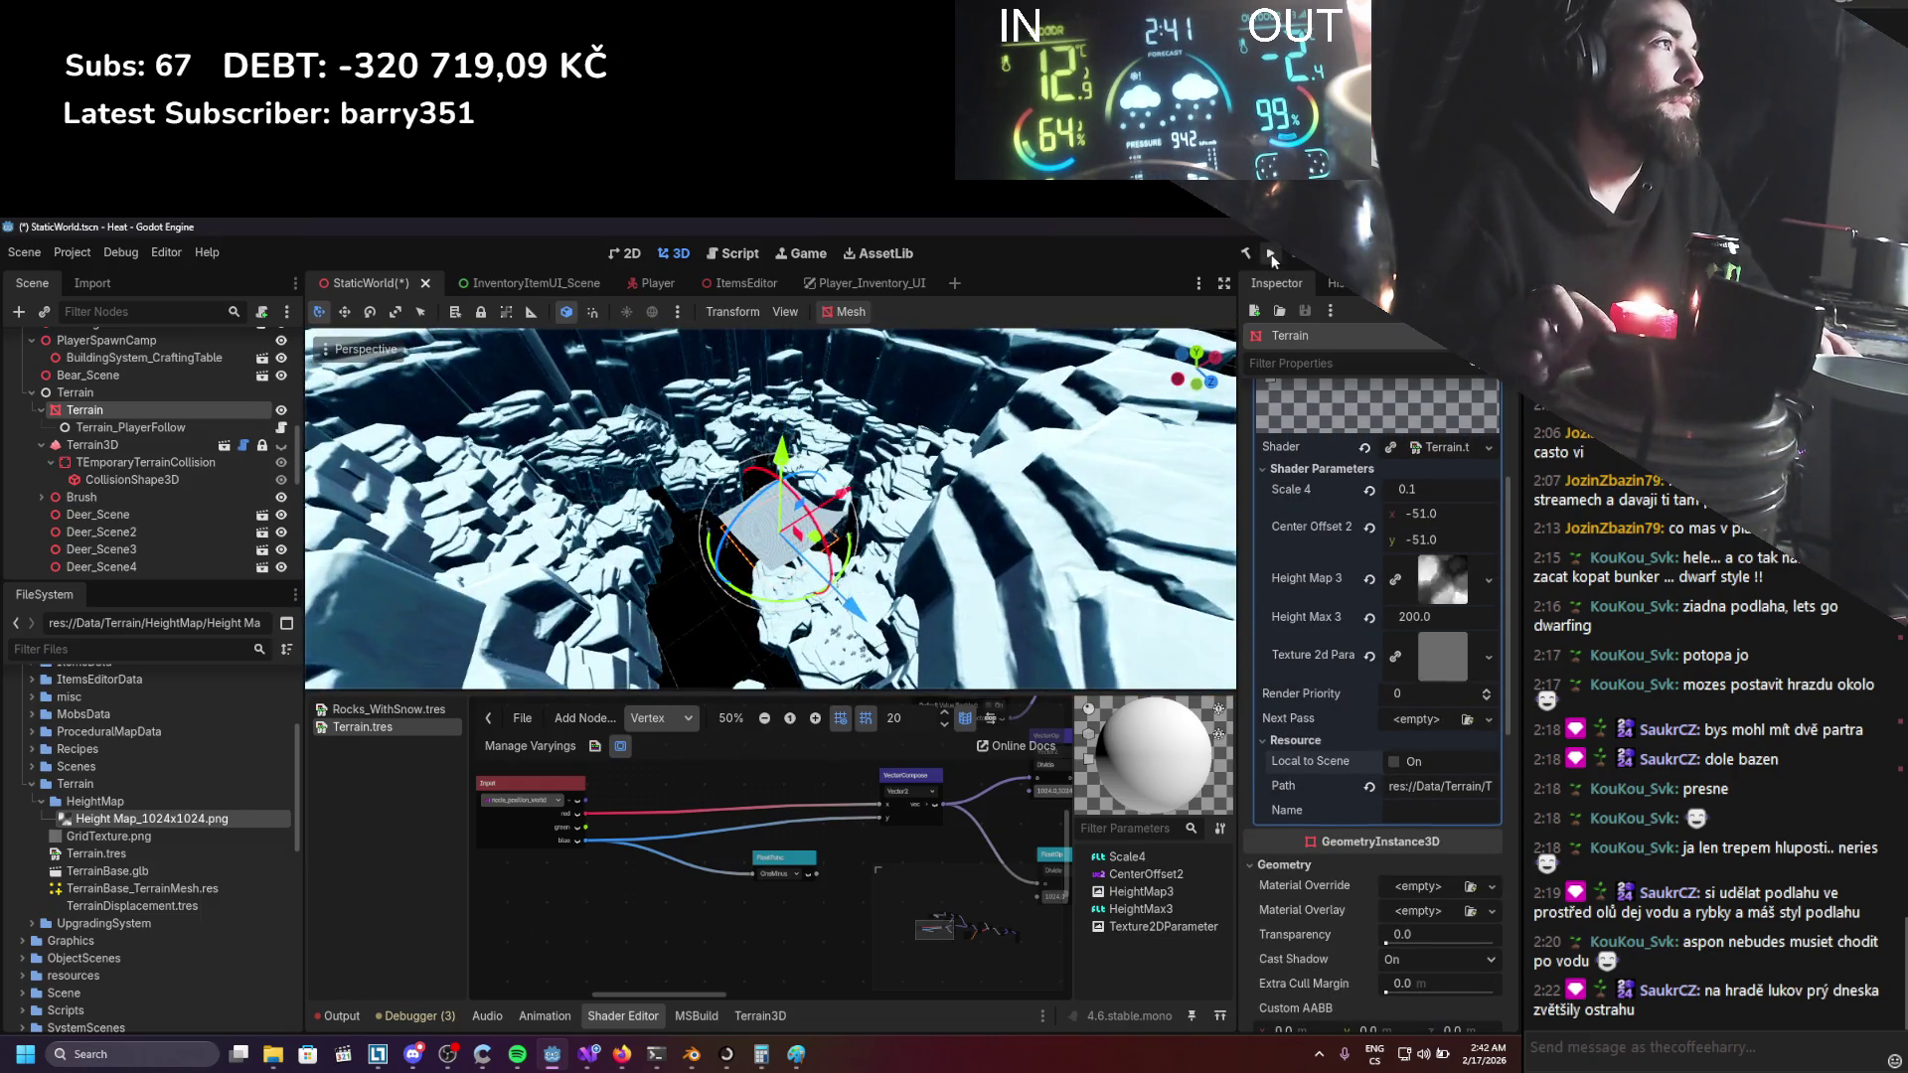
Run the project to view the player on the checkered terrain, then stop the game.
click(1270, 255)
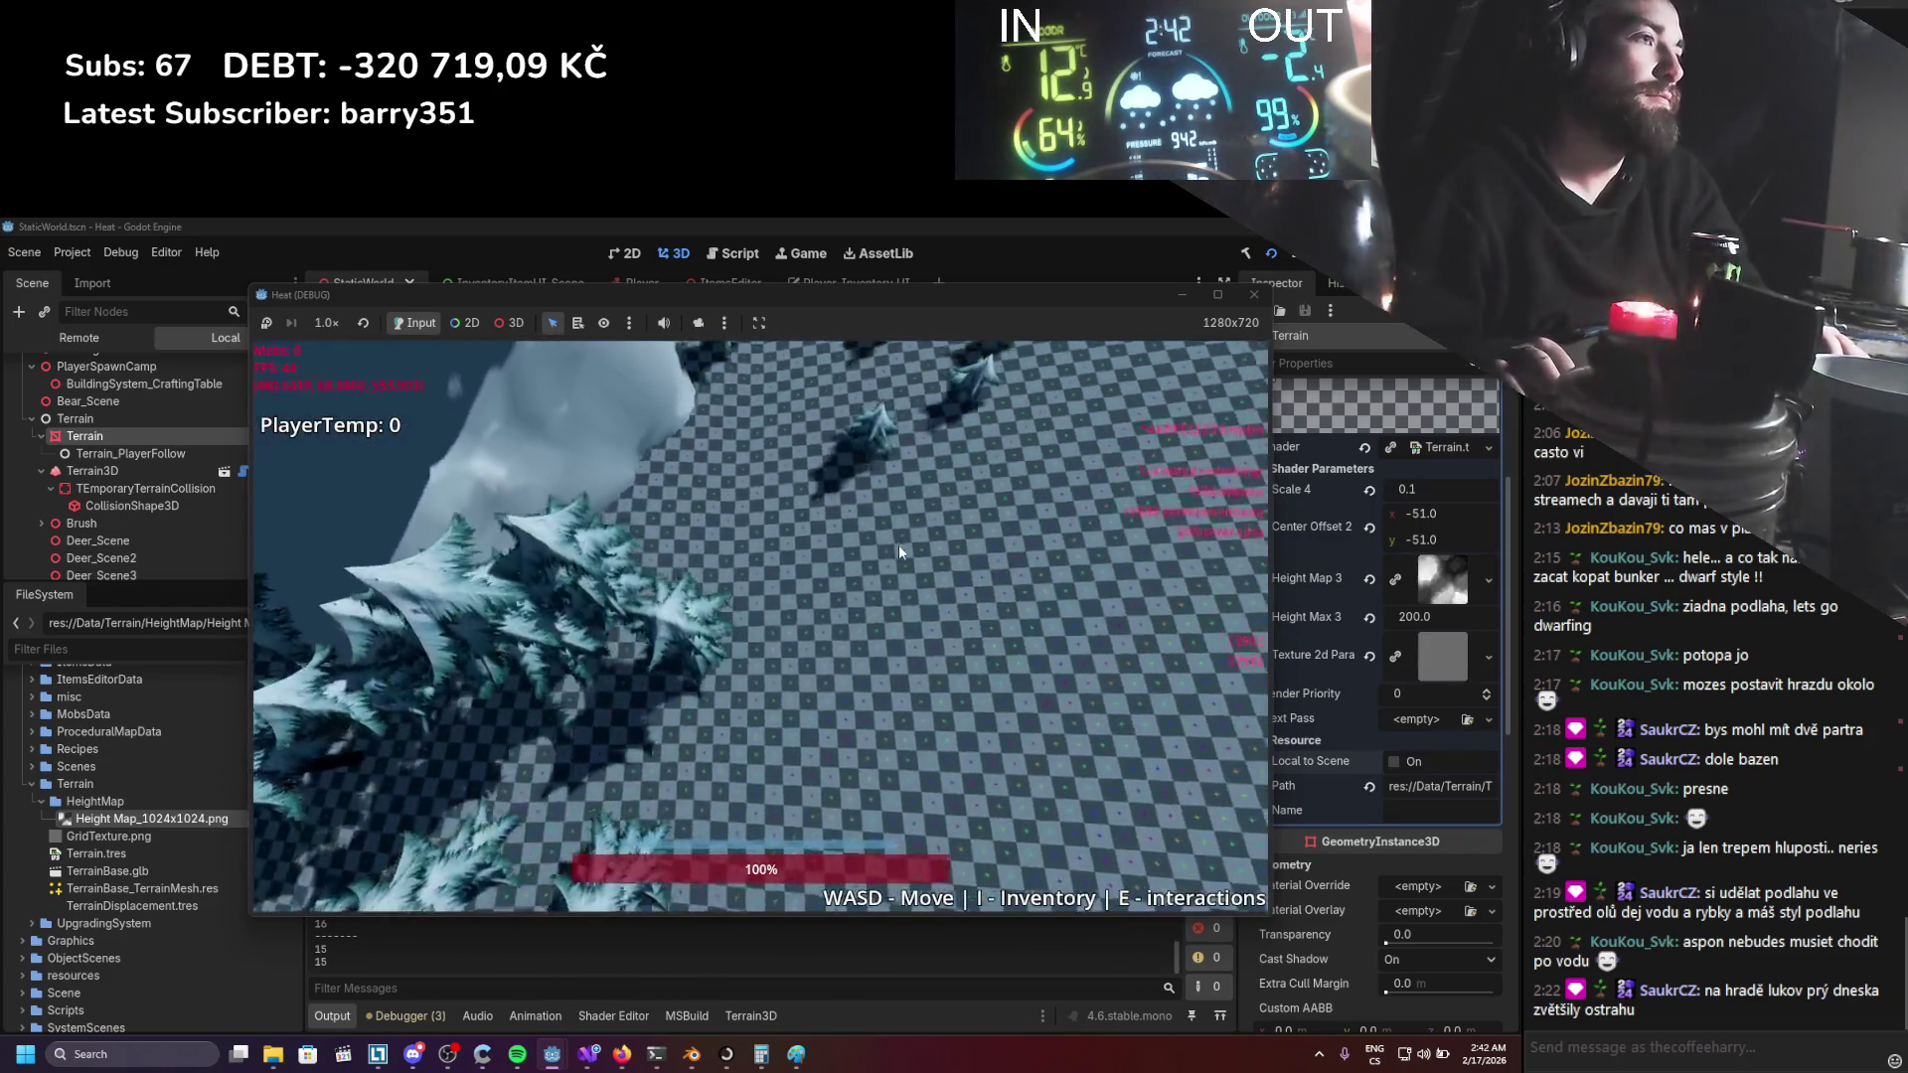
click(1254, 294)
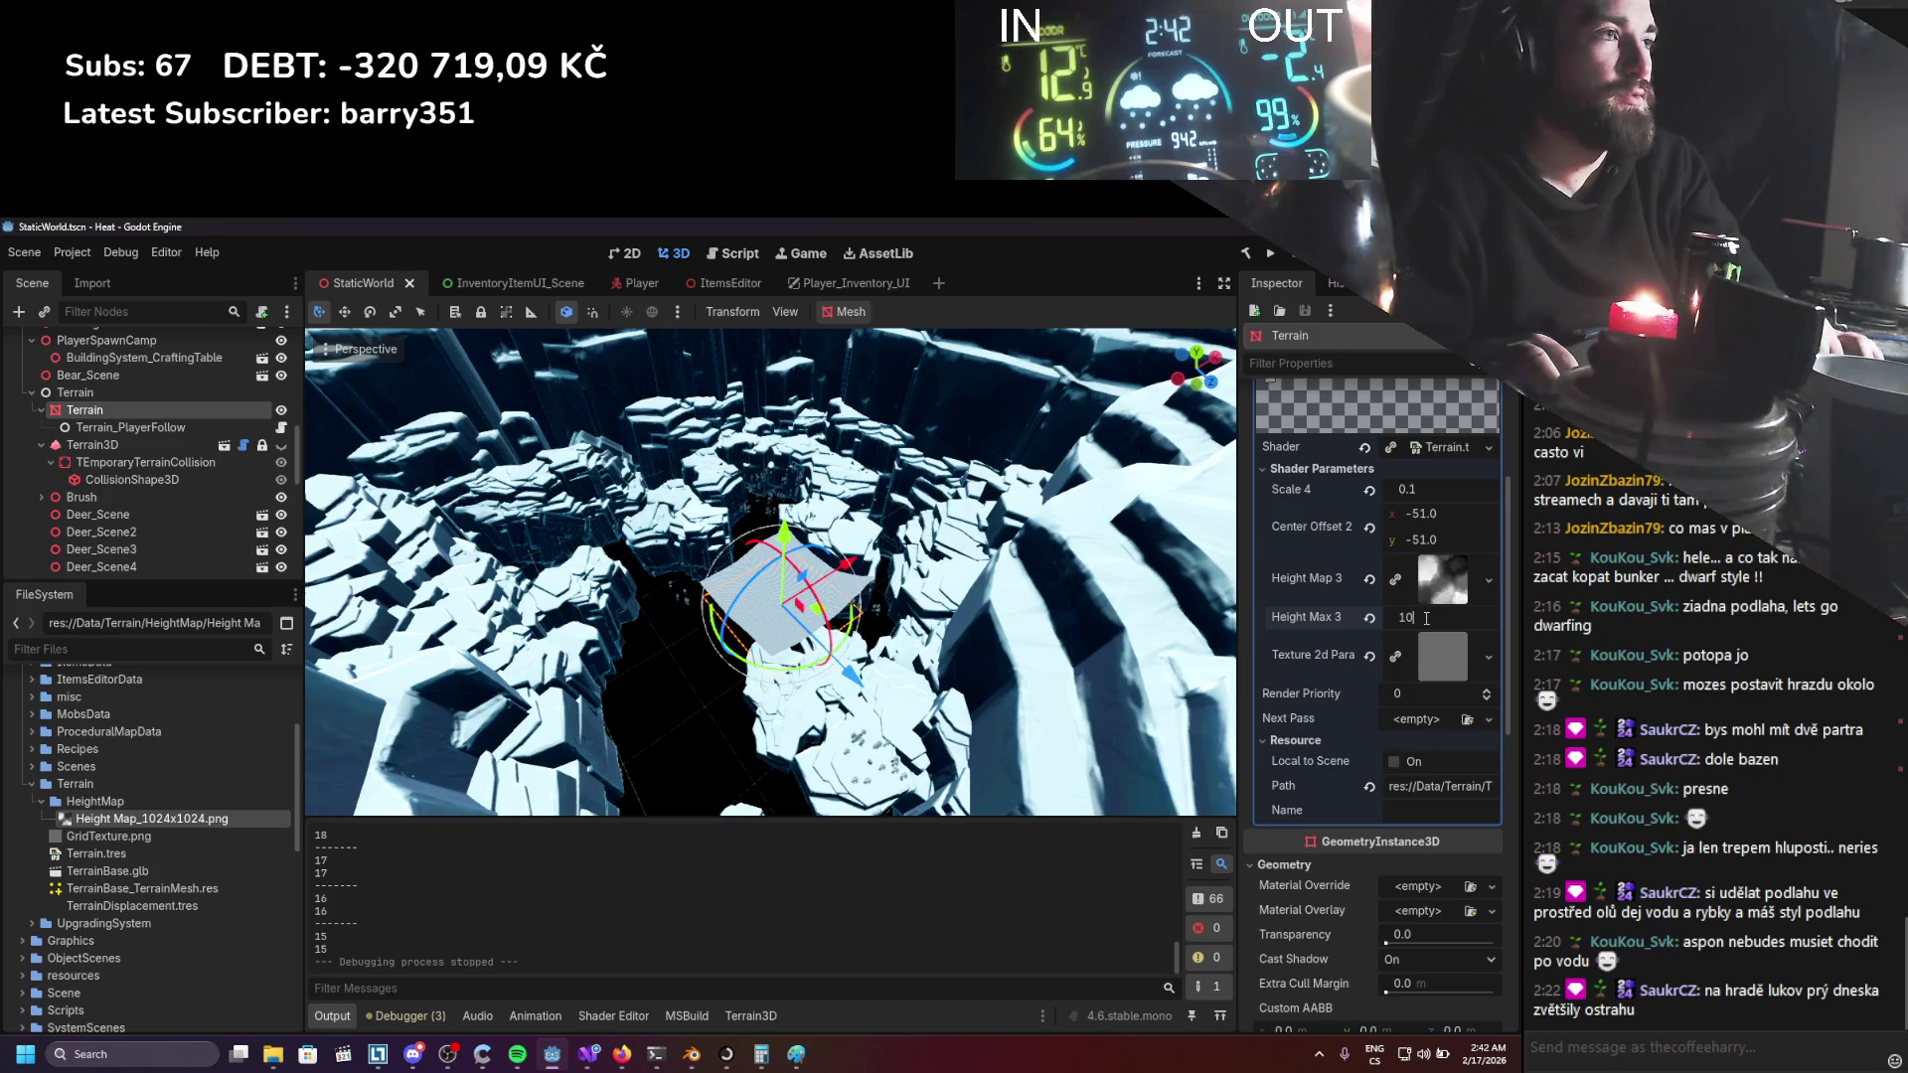
Set the terrain material's Height Max 3 to 100 and save the scene.
text(0)
key(Return)
mouse_move(752, 686)
mouse_down()
mouse_move(681, 673)
mouse_move(822, 651)
mouse_move(915, 564)
mouse_up()
key(ctrl+s)
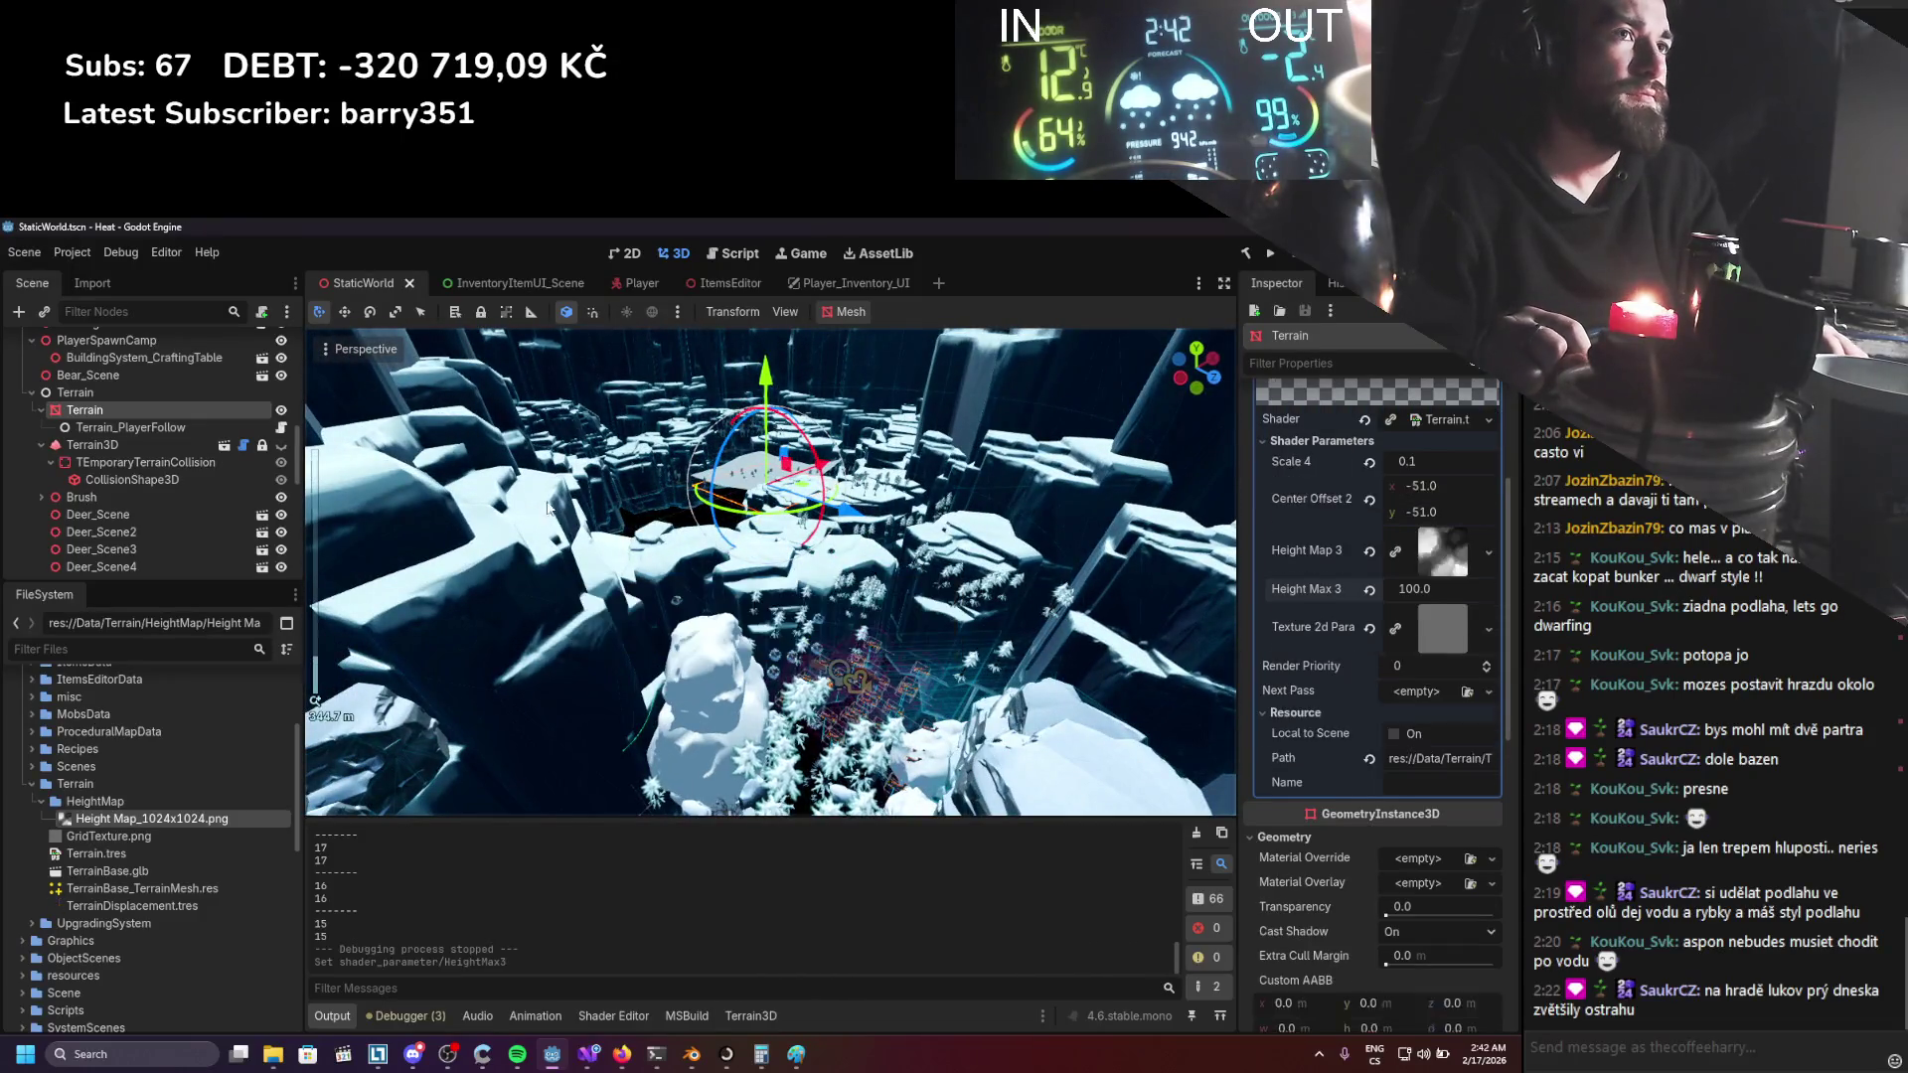
Check the Player's position, then set the Terrain's x position to 480 and z to 550.
scroll(1336, 842, down, 5)
scroll(1346, 701, down, 4)
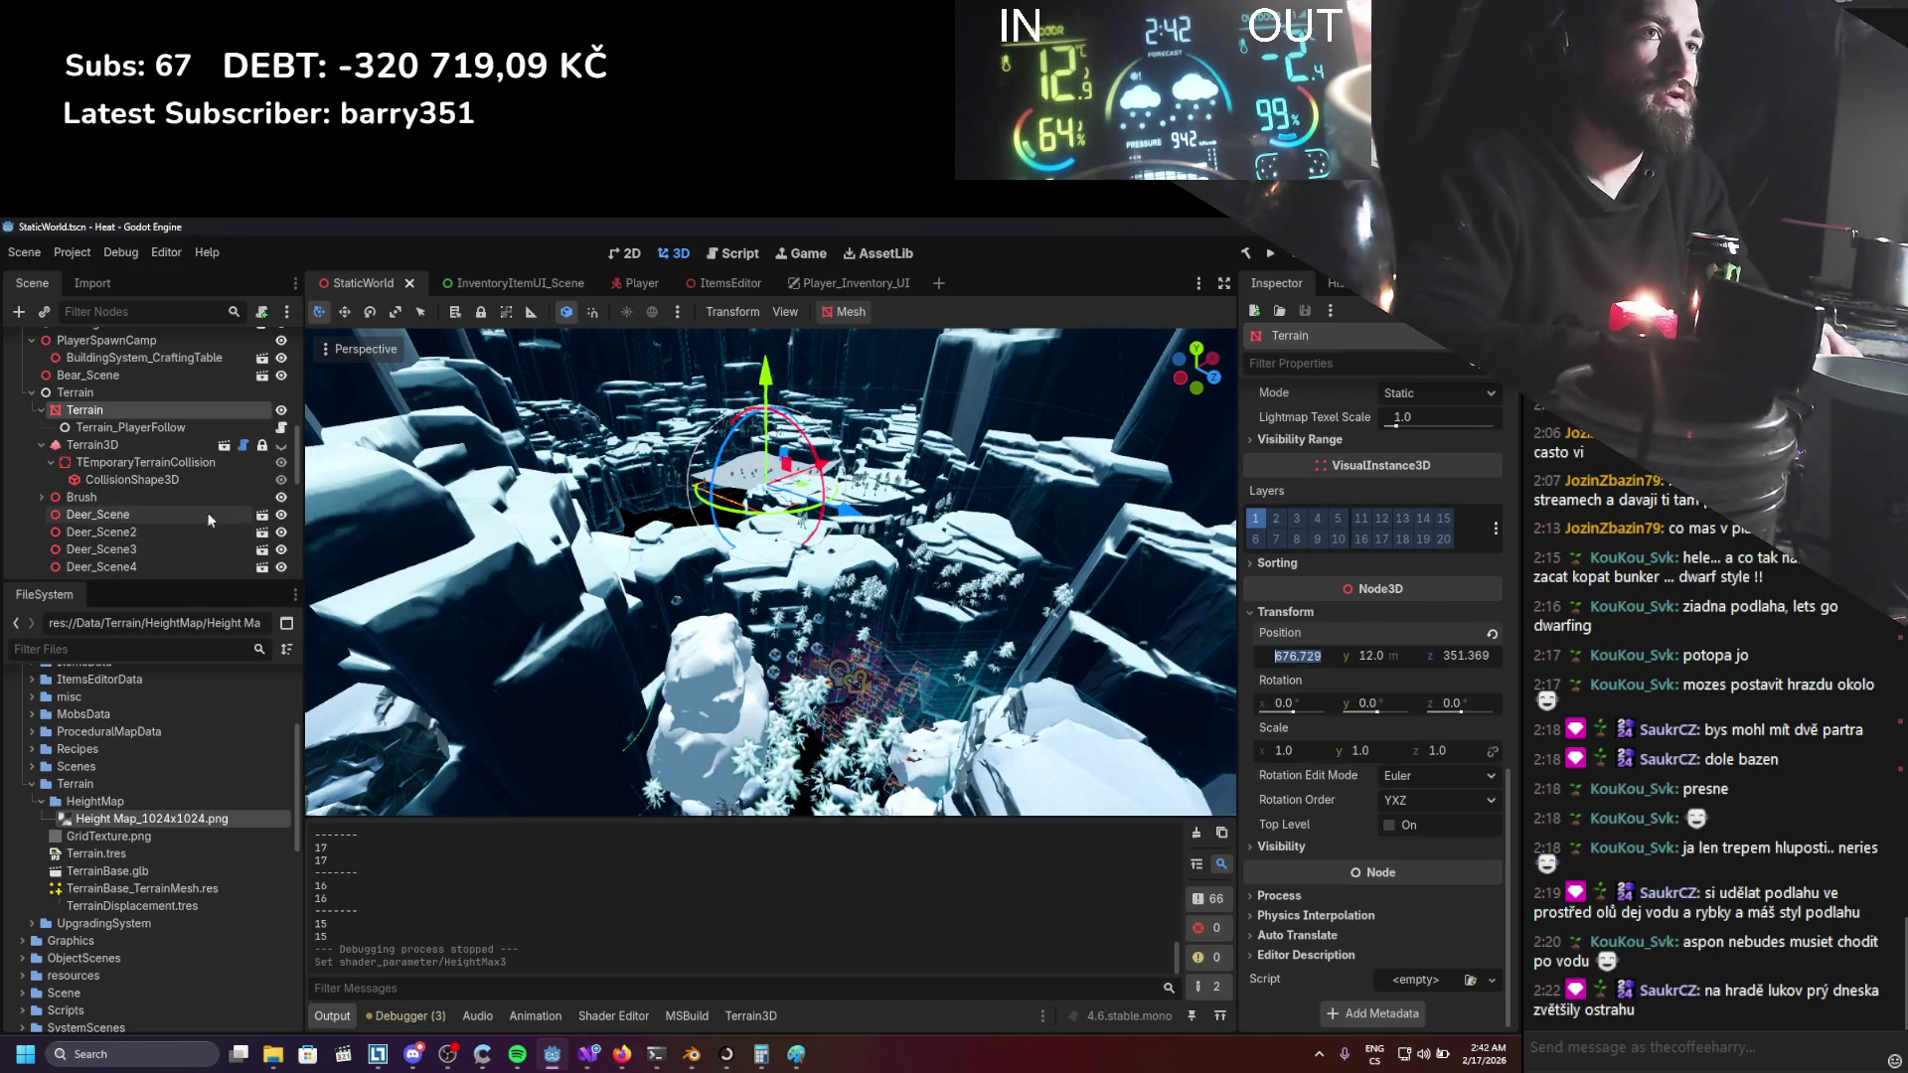
scroll(135, 403, up, 2)
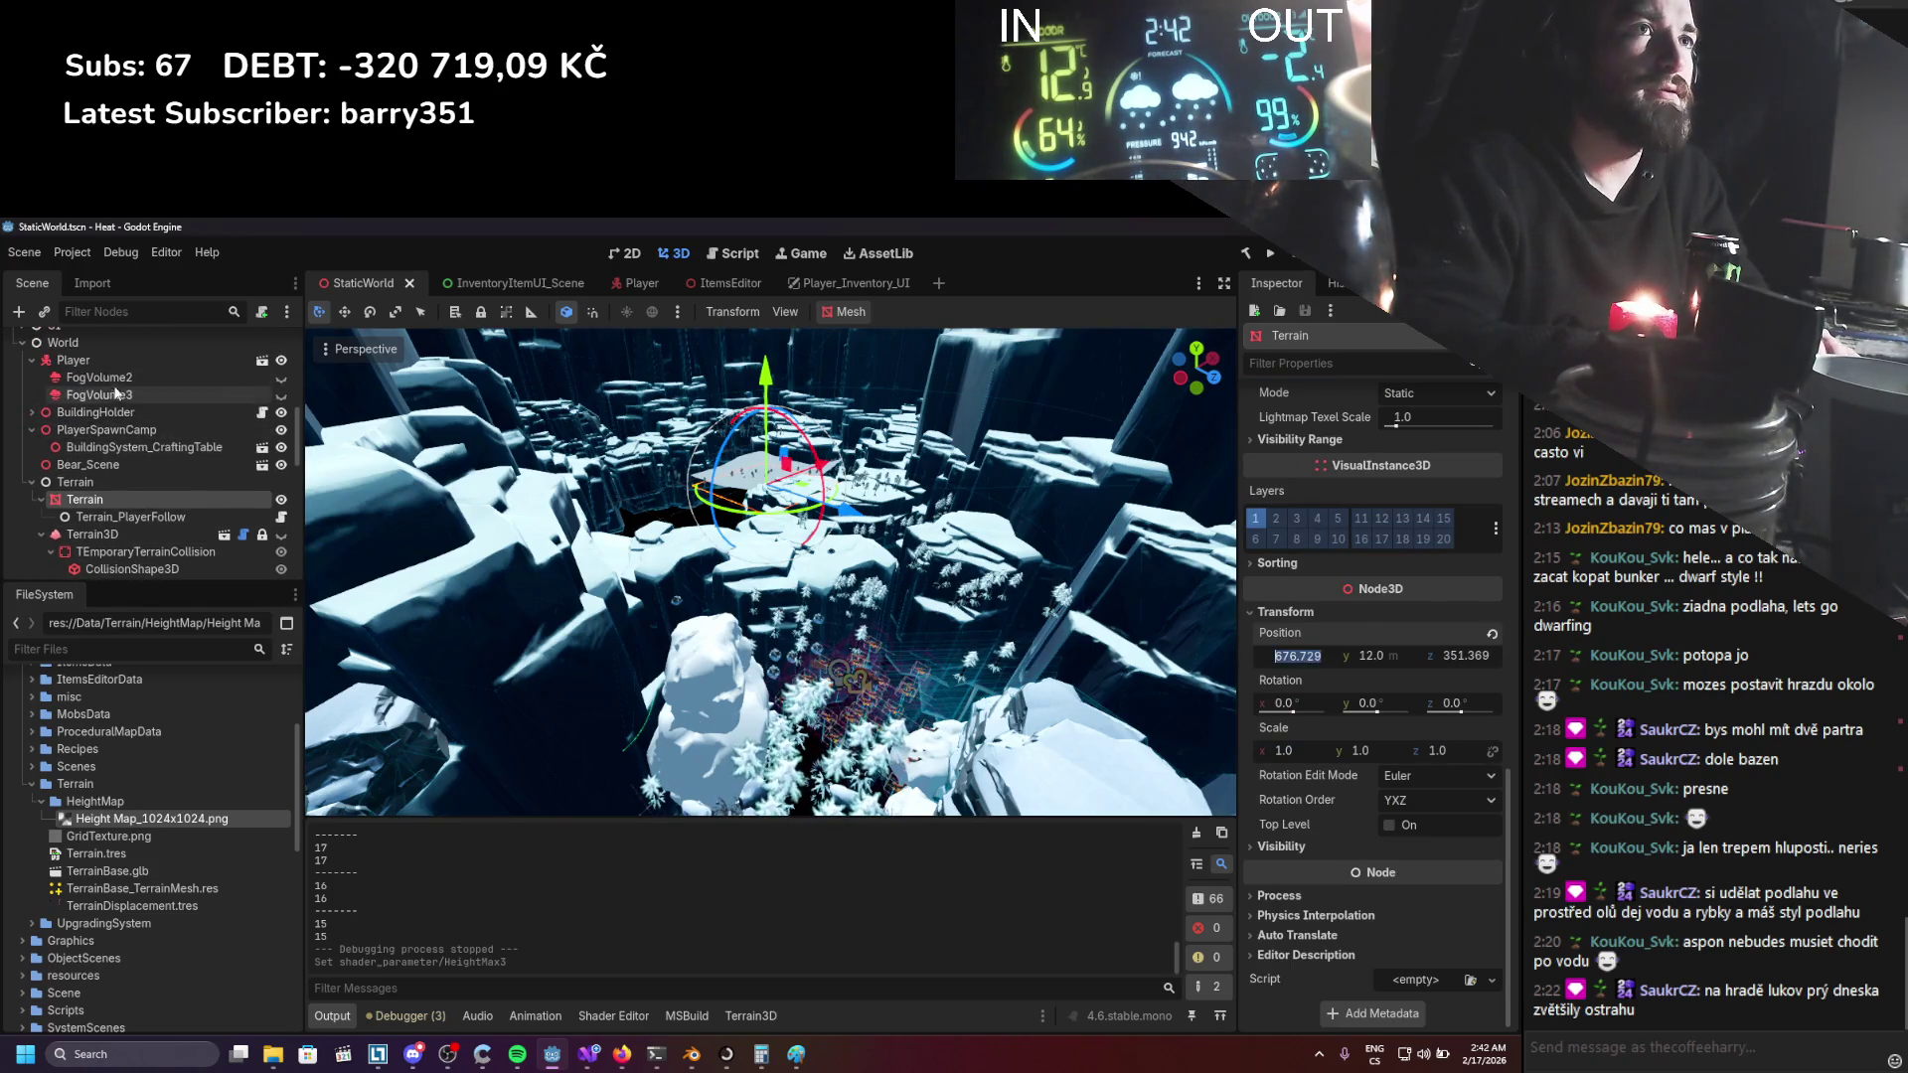
click(72, 359)
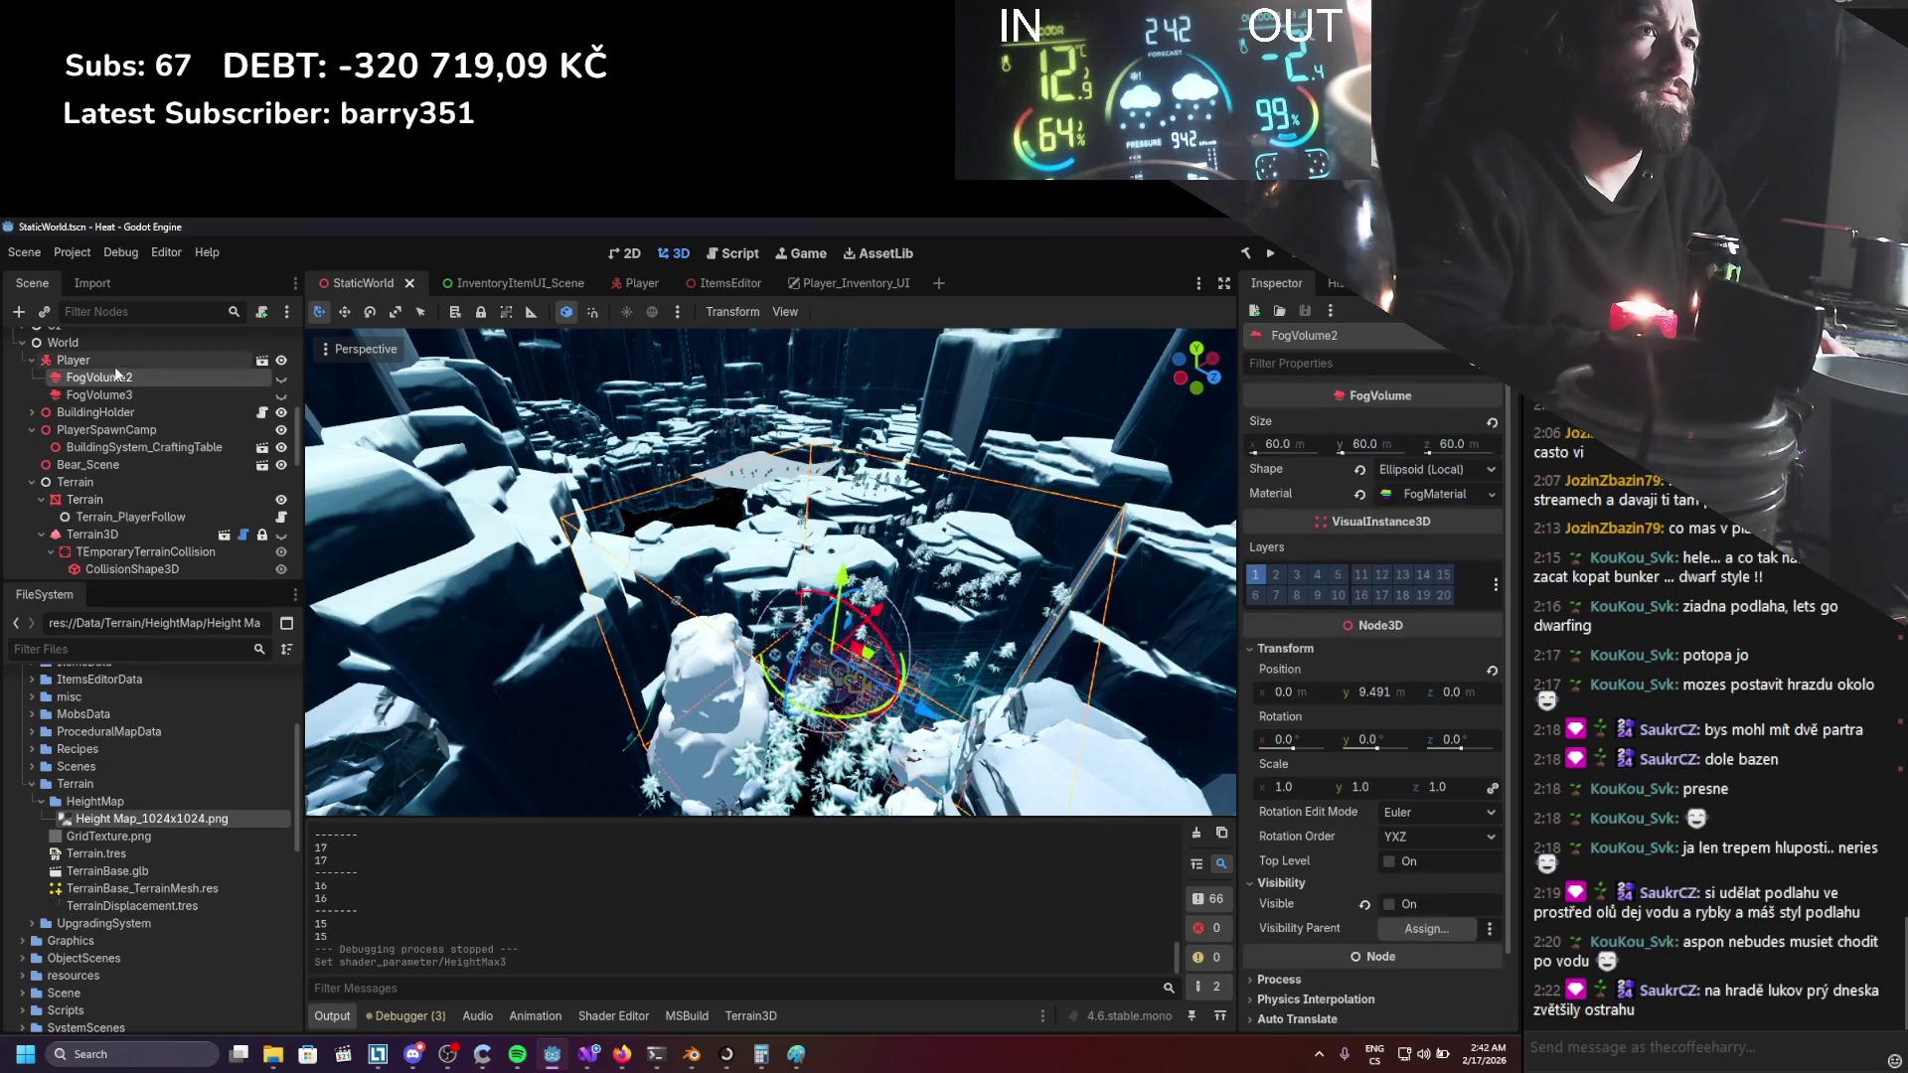
click(105, 503)
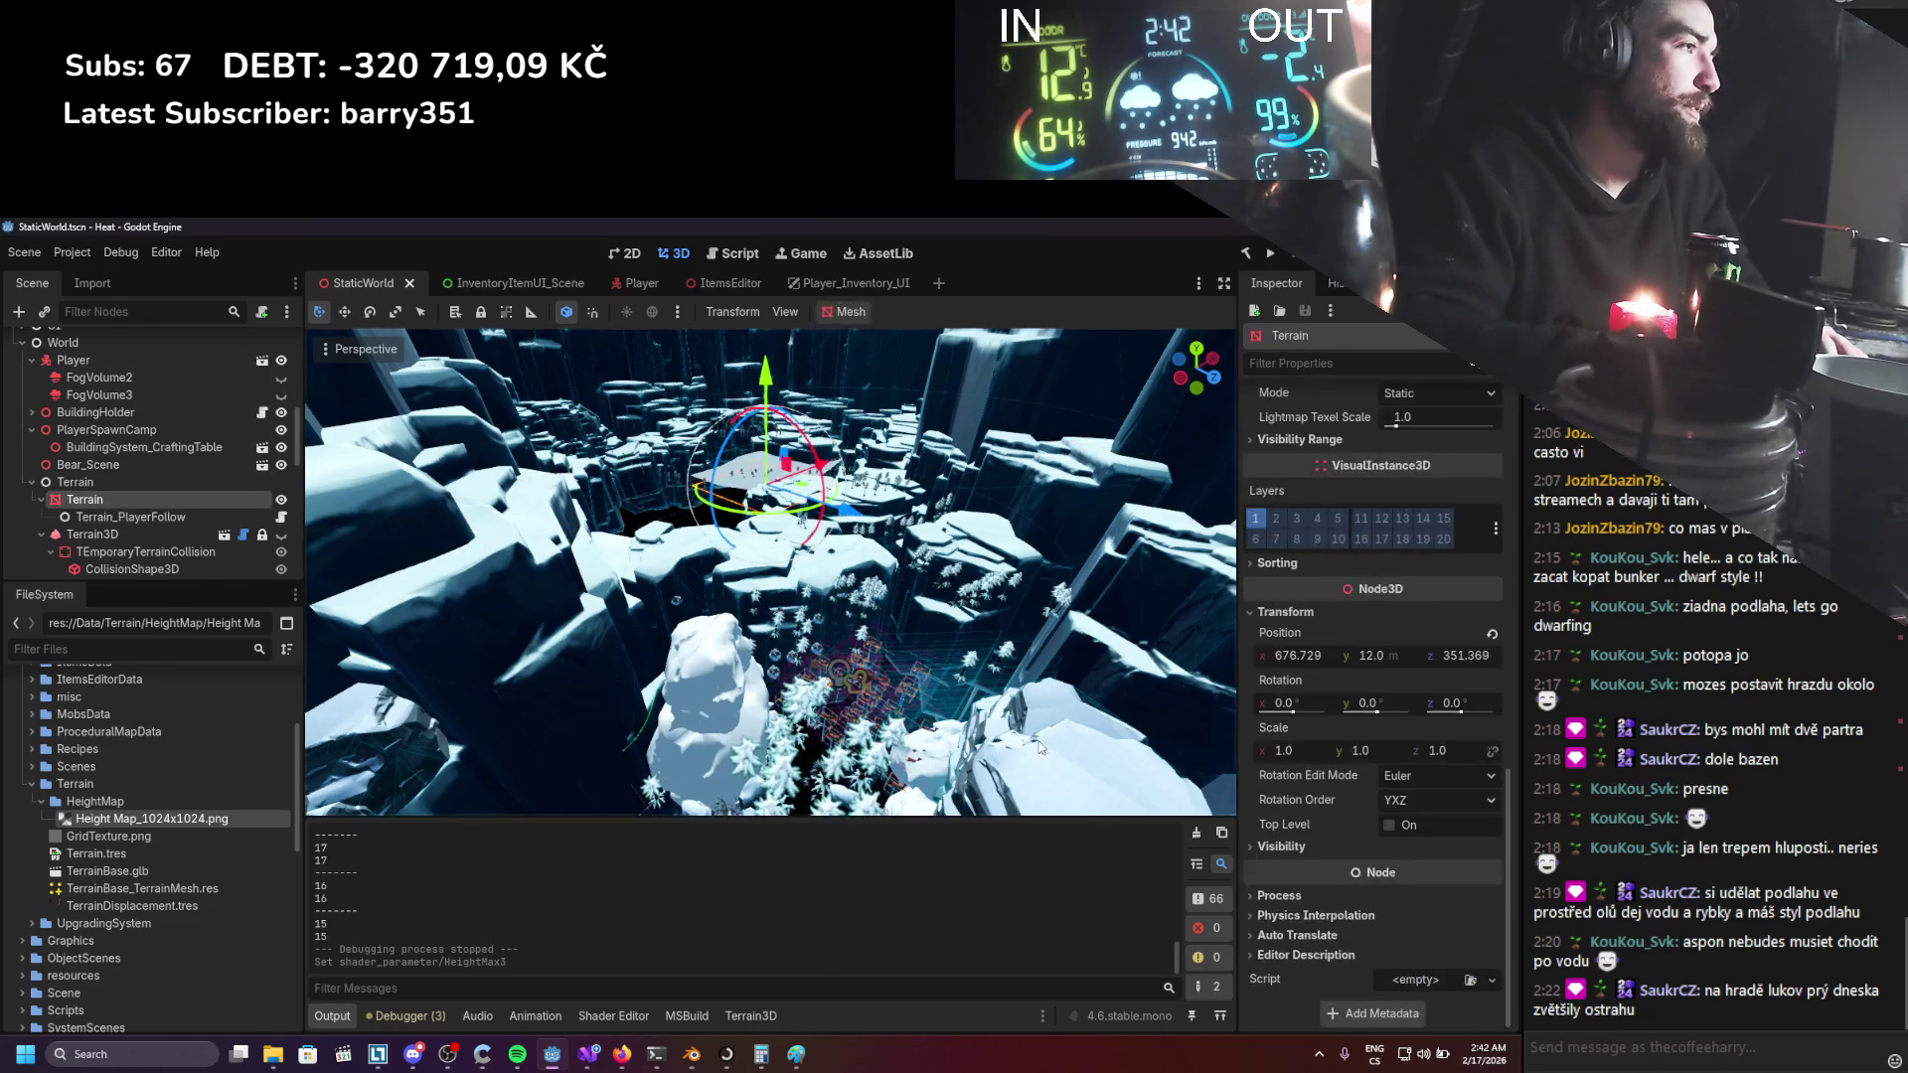
click(1296, 656)
text(0)
key(Return)
text(550)
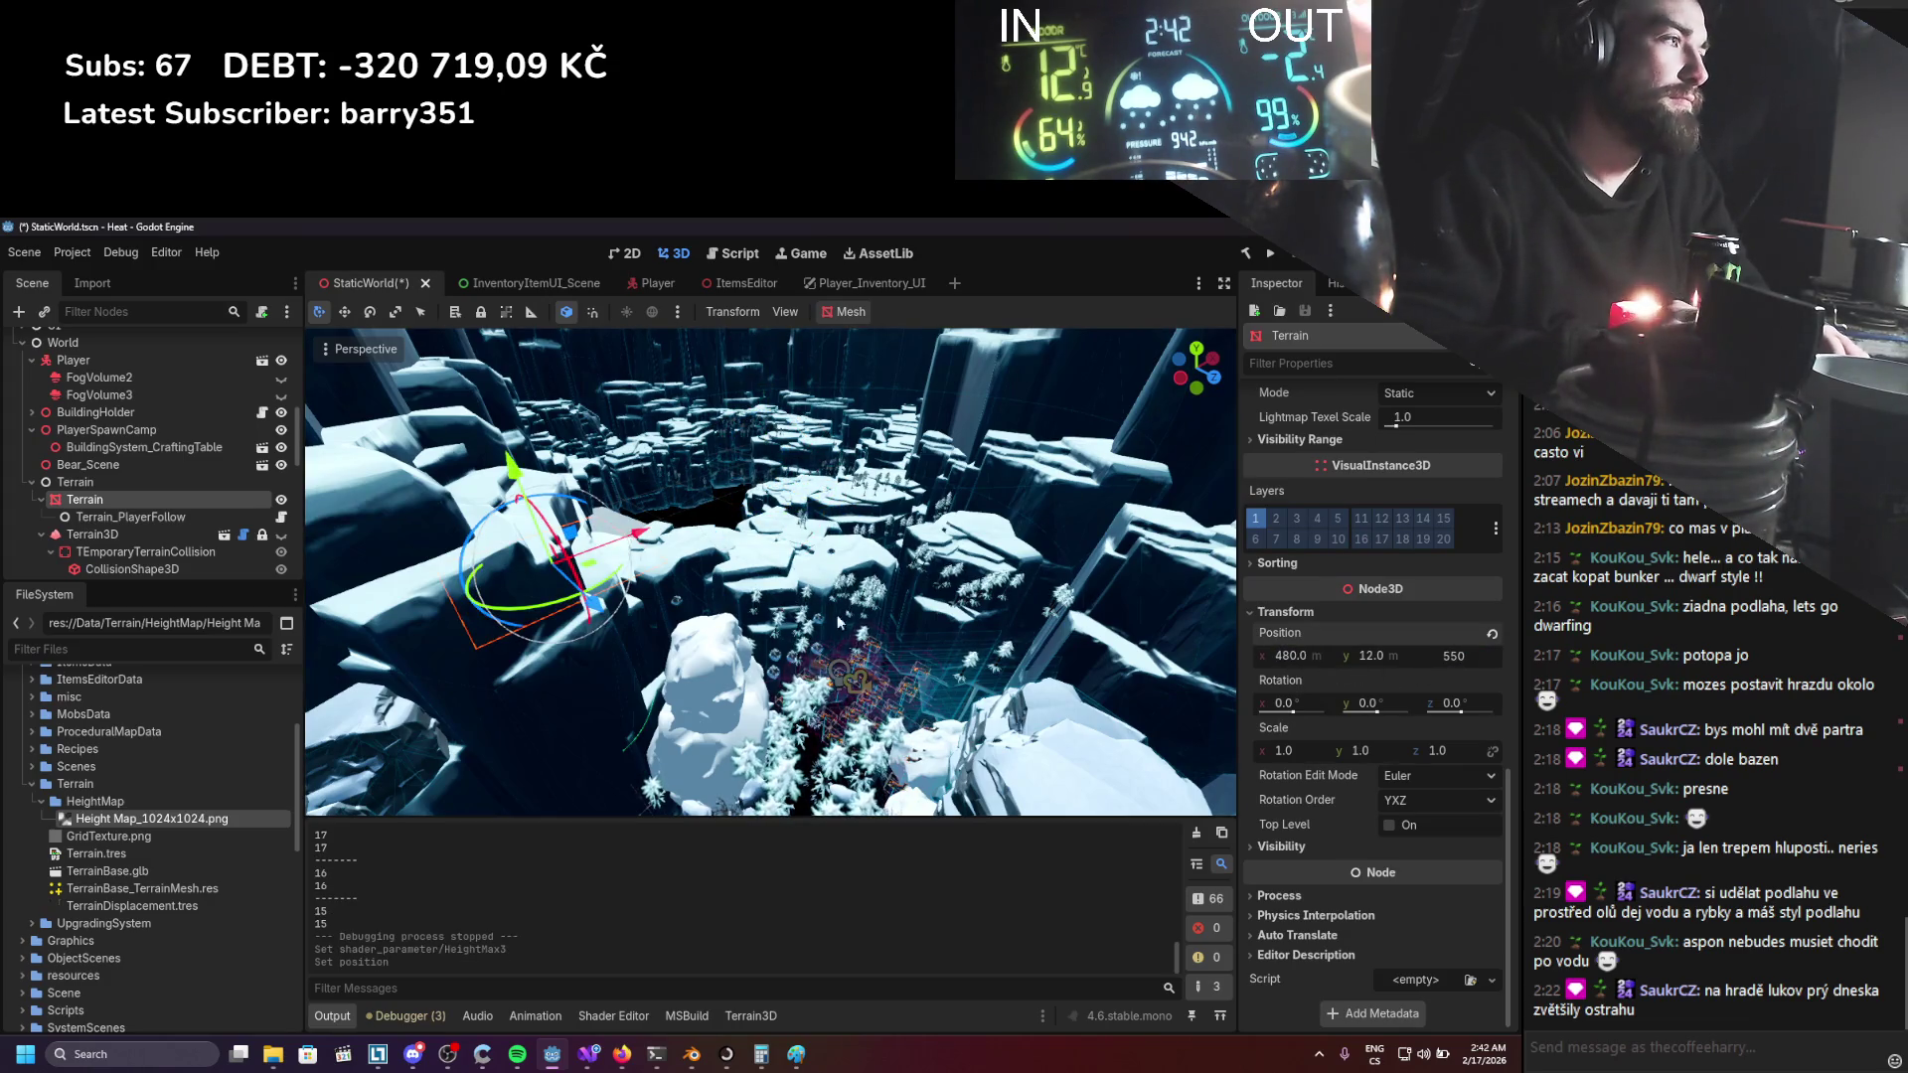
key(Return)
text(f)
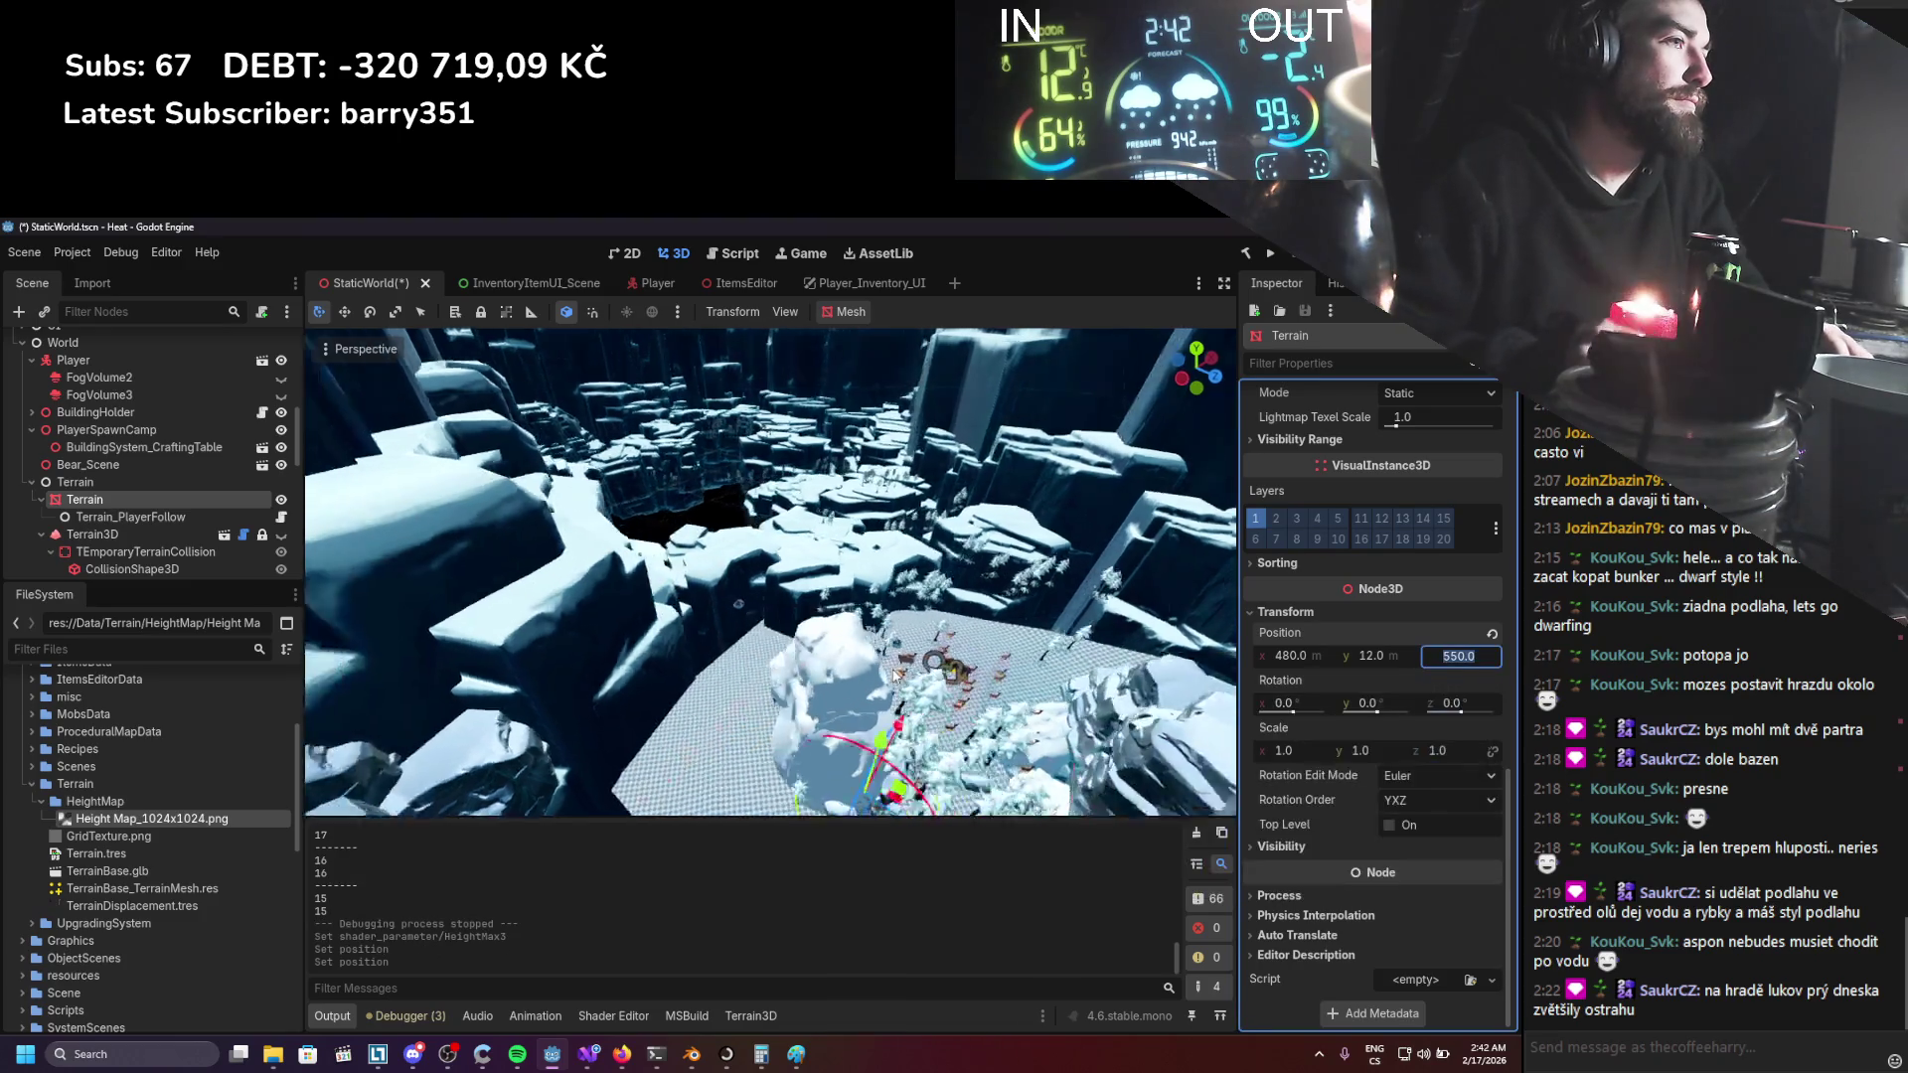
scroll(946, 641, down, 4)
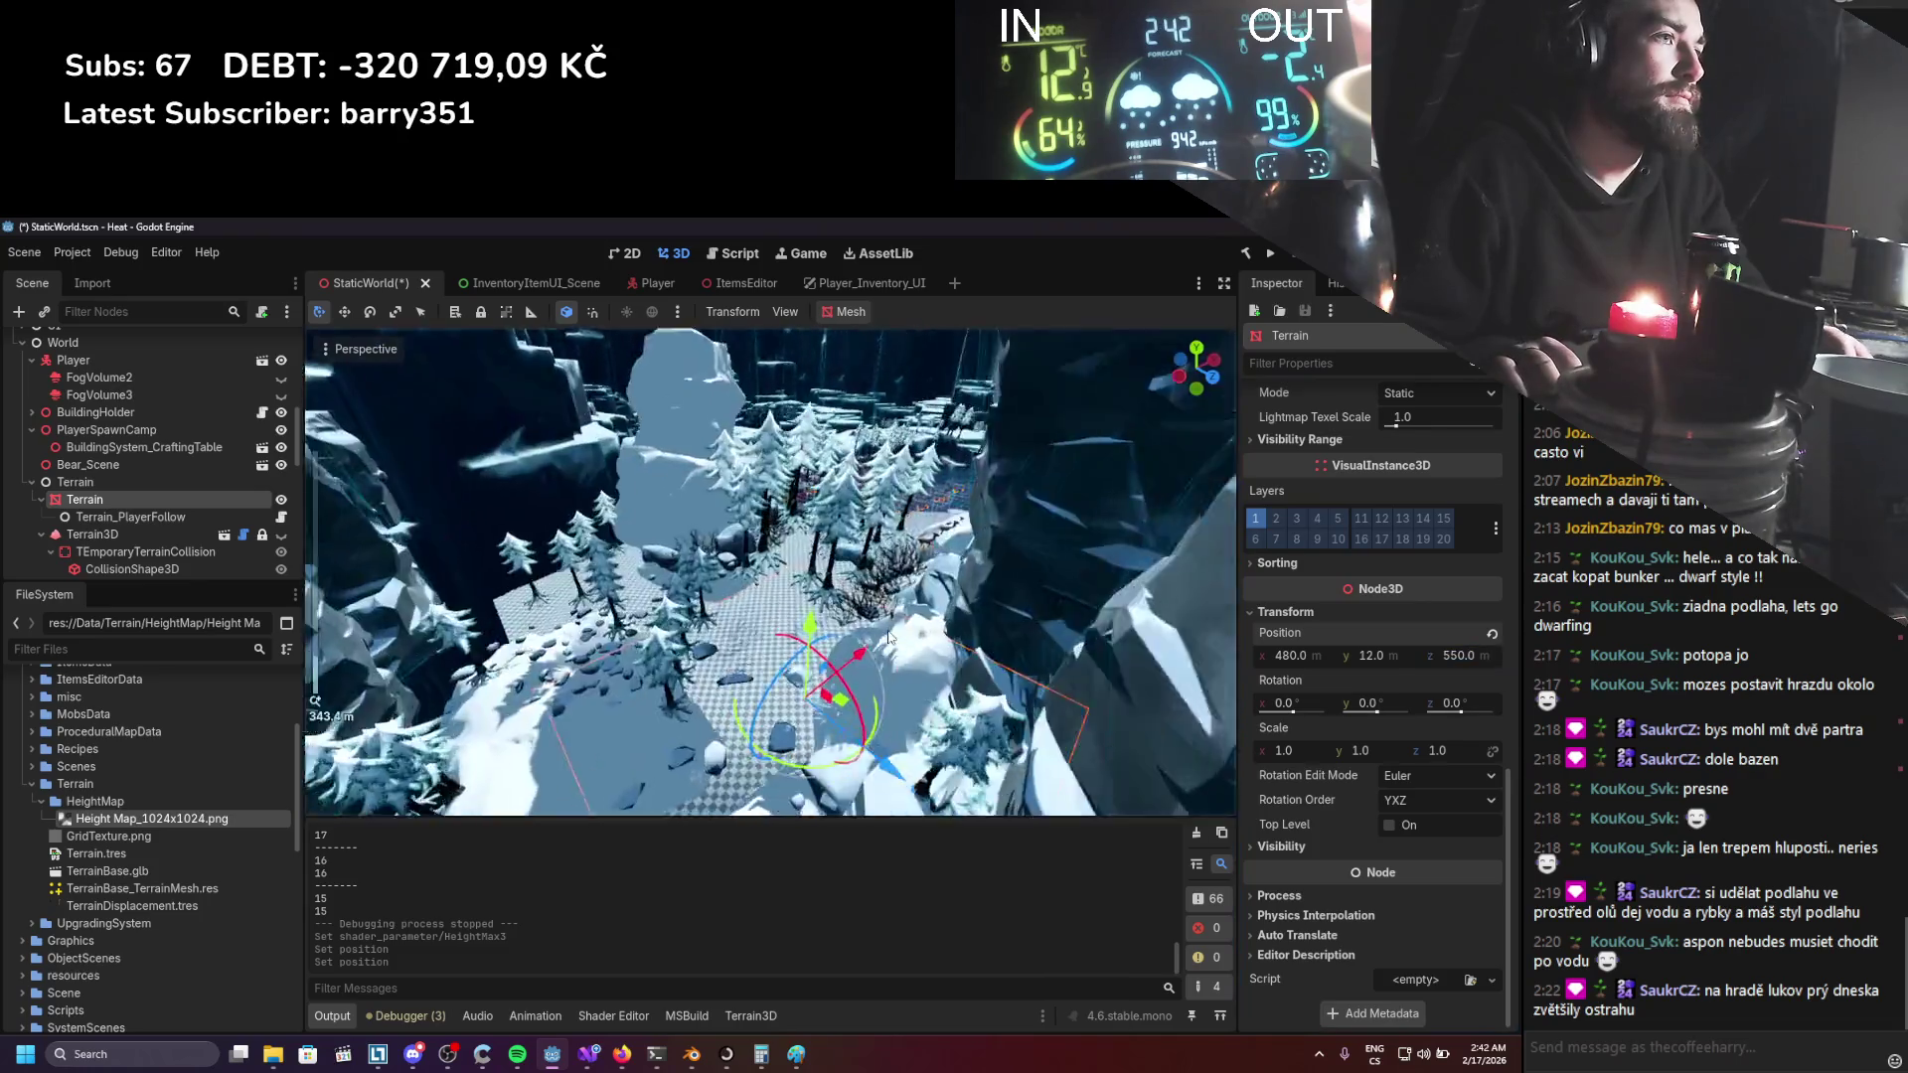
text(50.)
Set the Terrain's y position to 0 and view the trees from above.
drag(889, 637, 889, 637)
click(1371, 656)
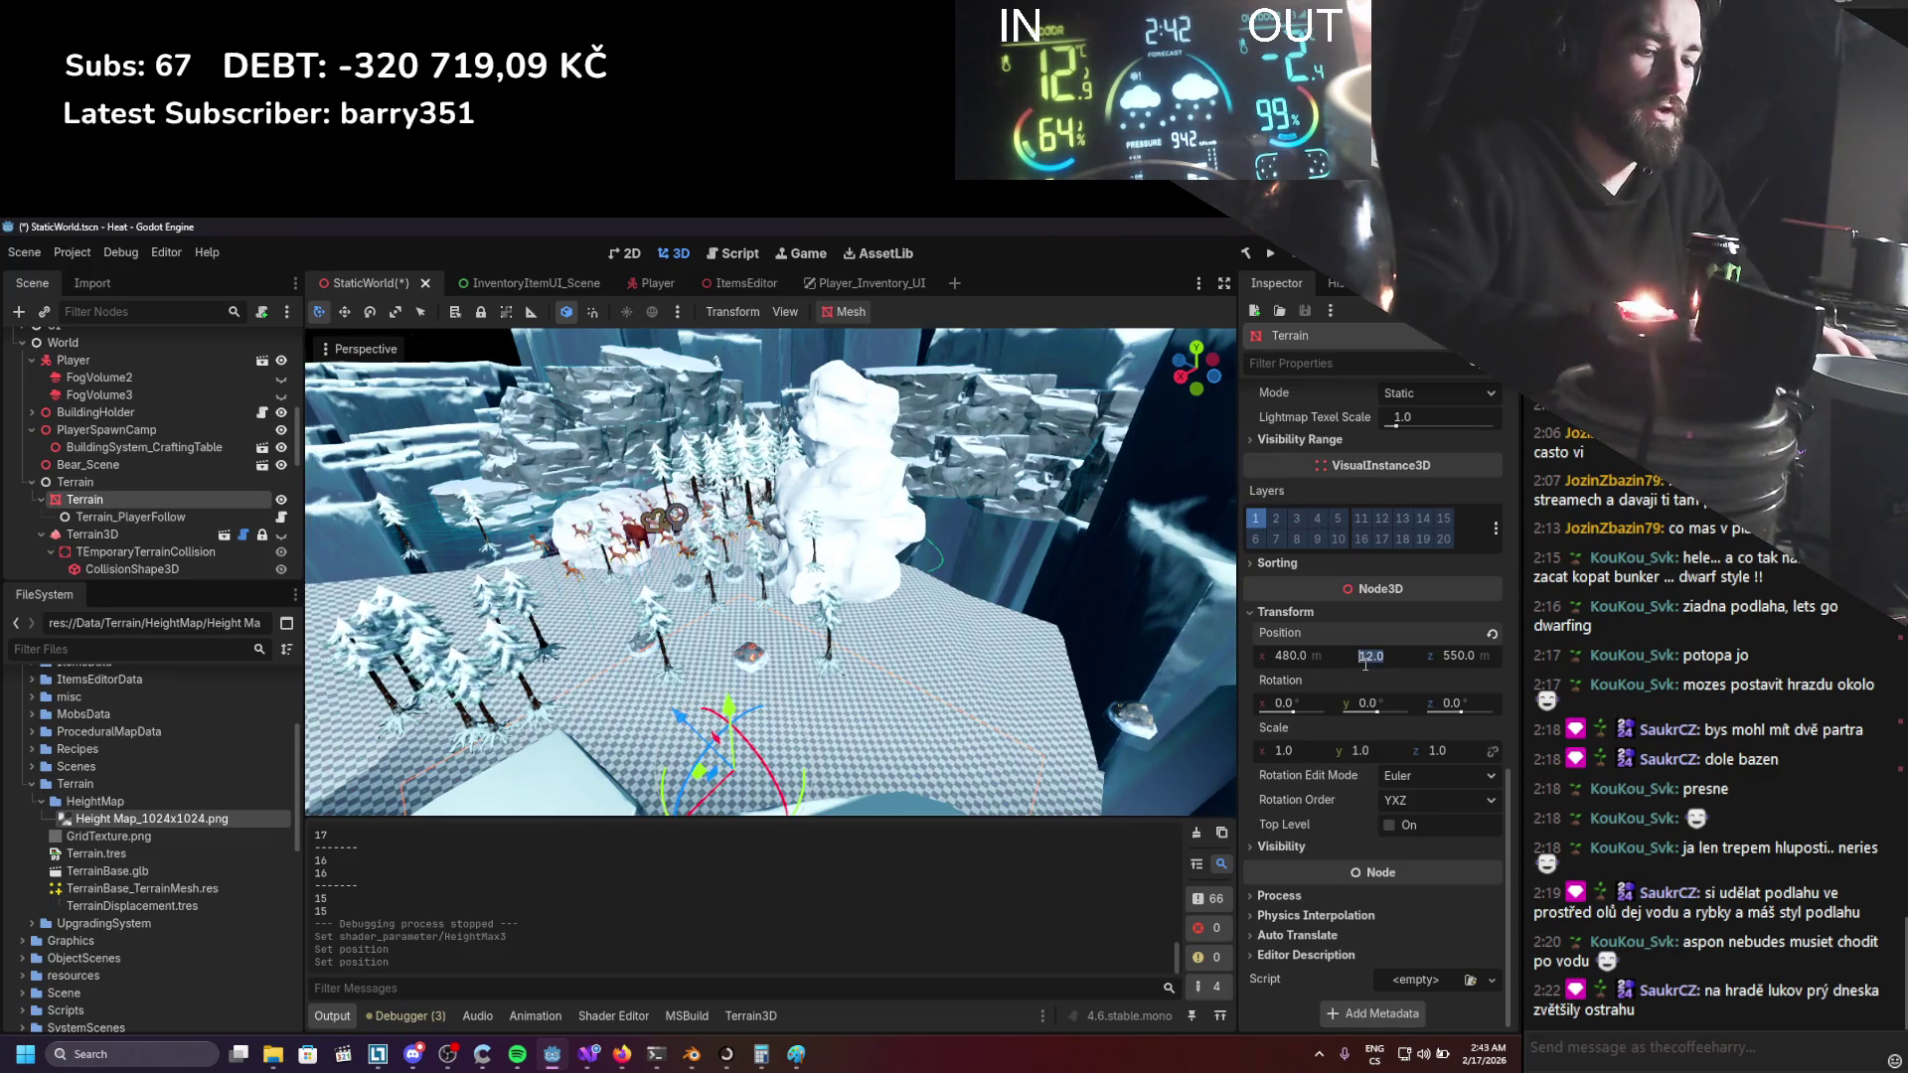
text(0)
key(Return)
scroll(899, 655, down, 2)
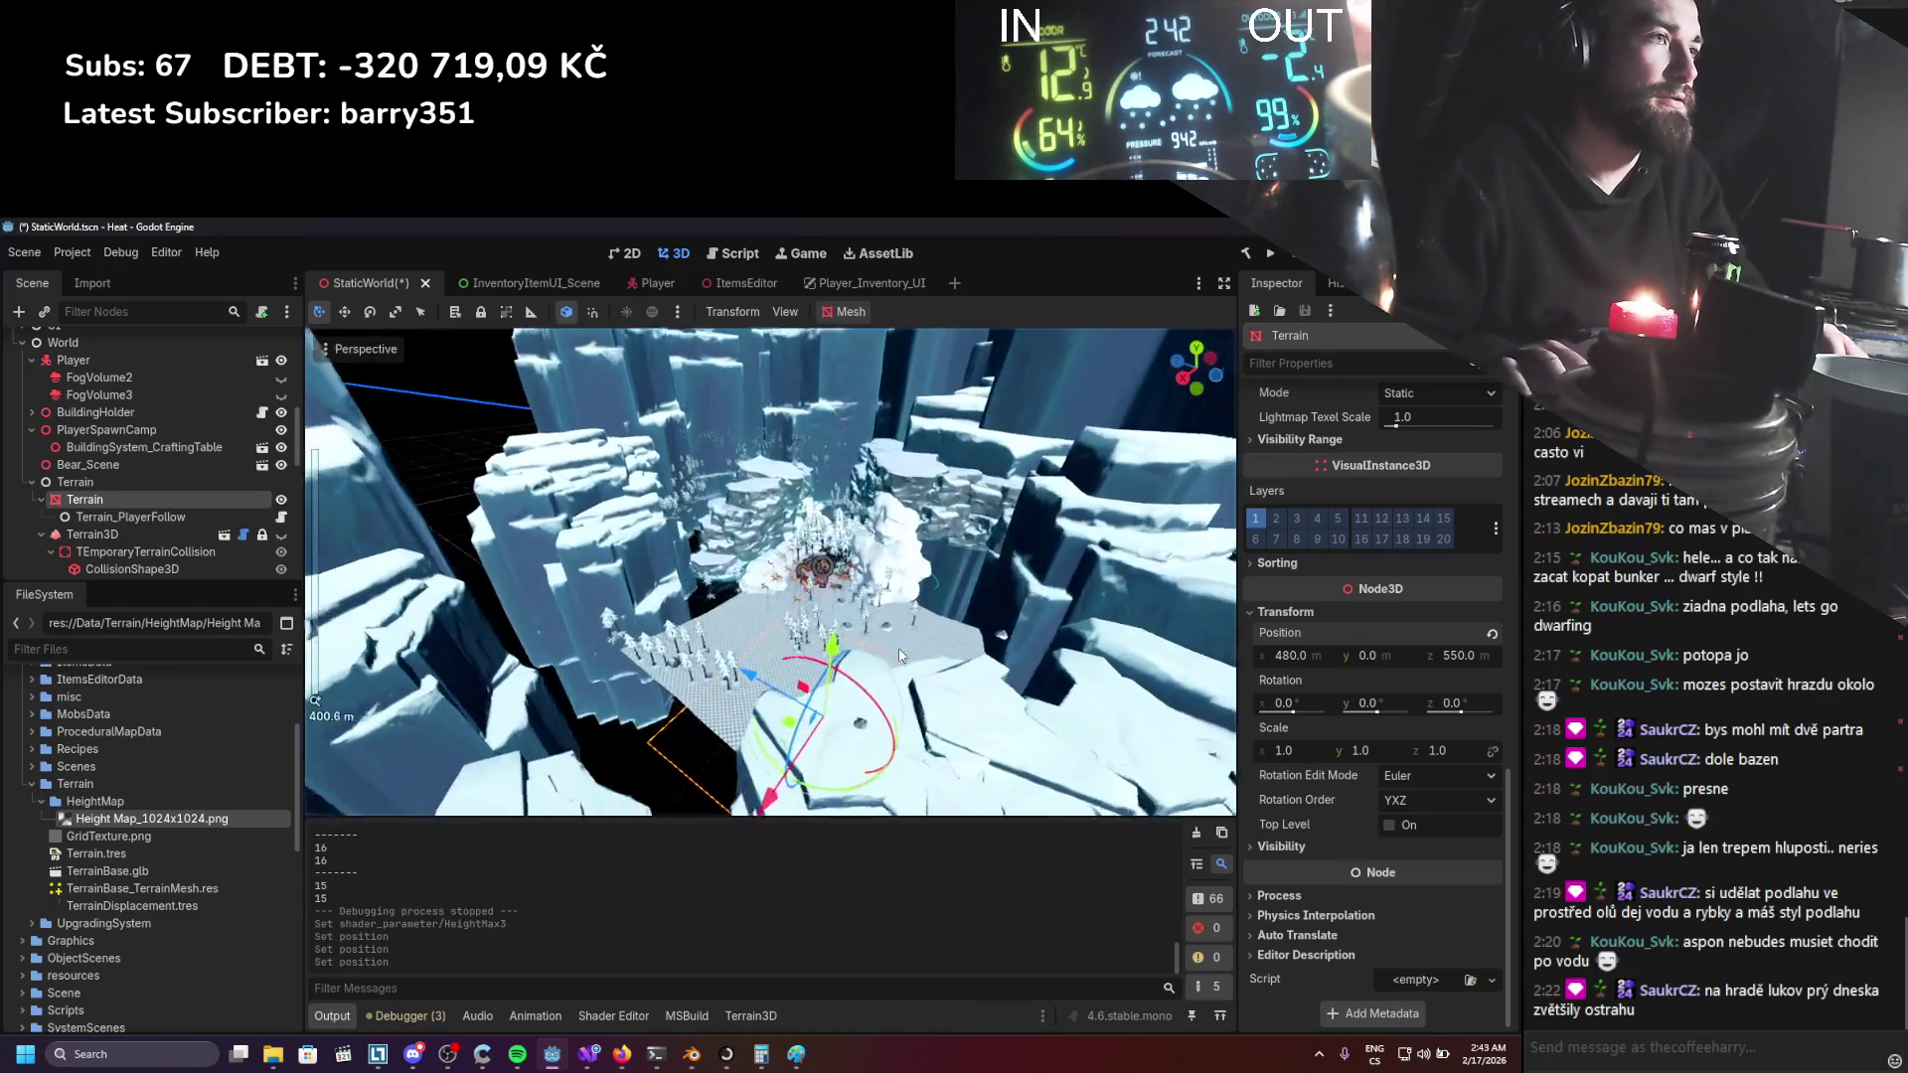
scroll(899, 656, up, 2)
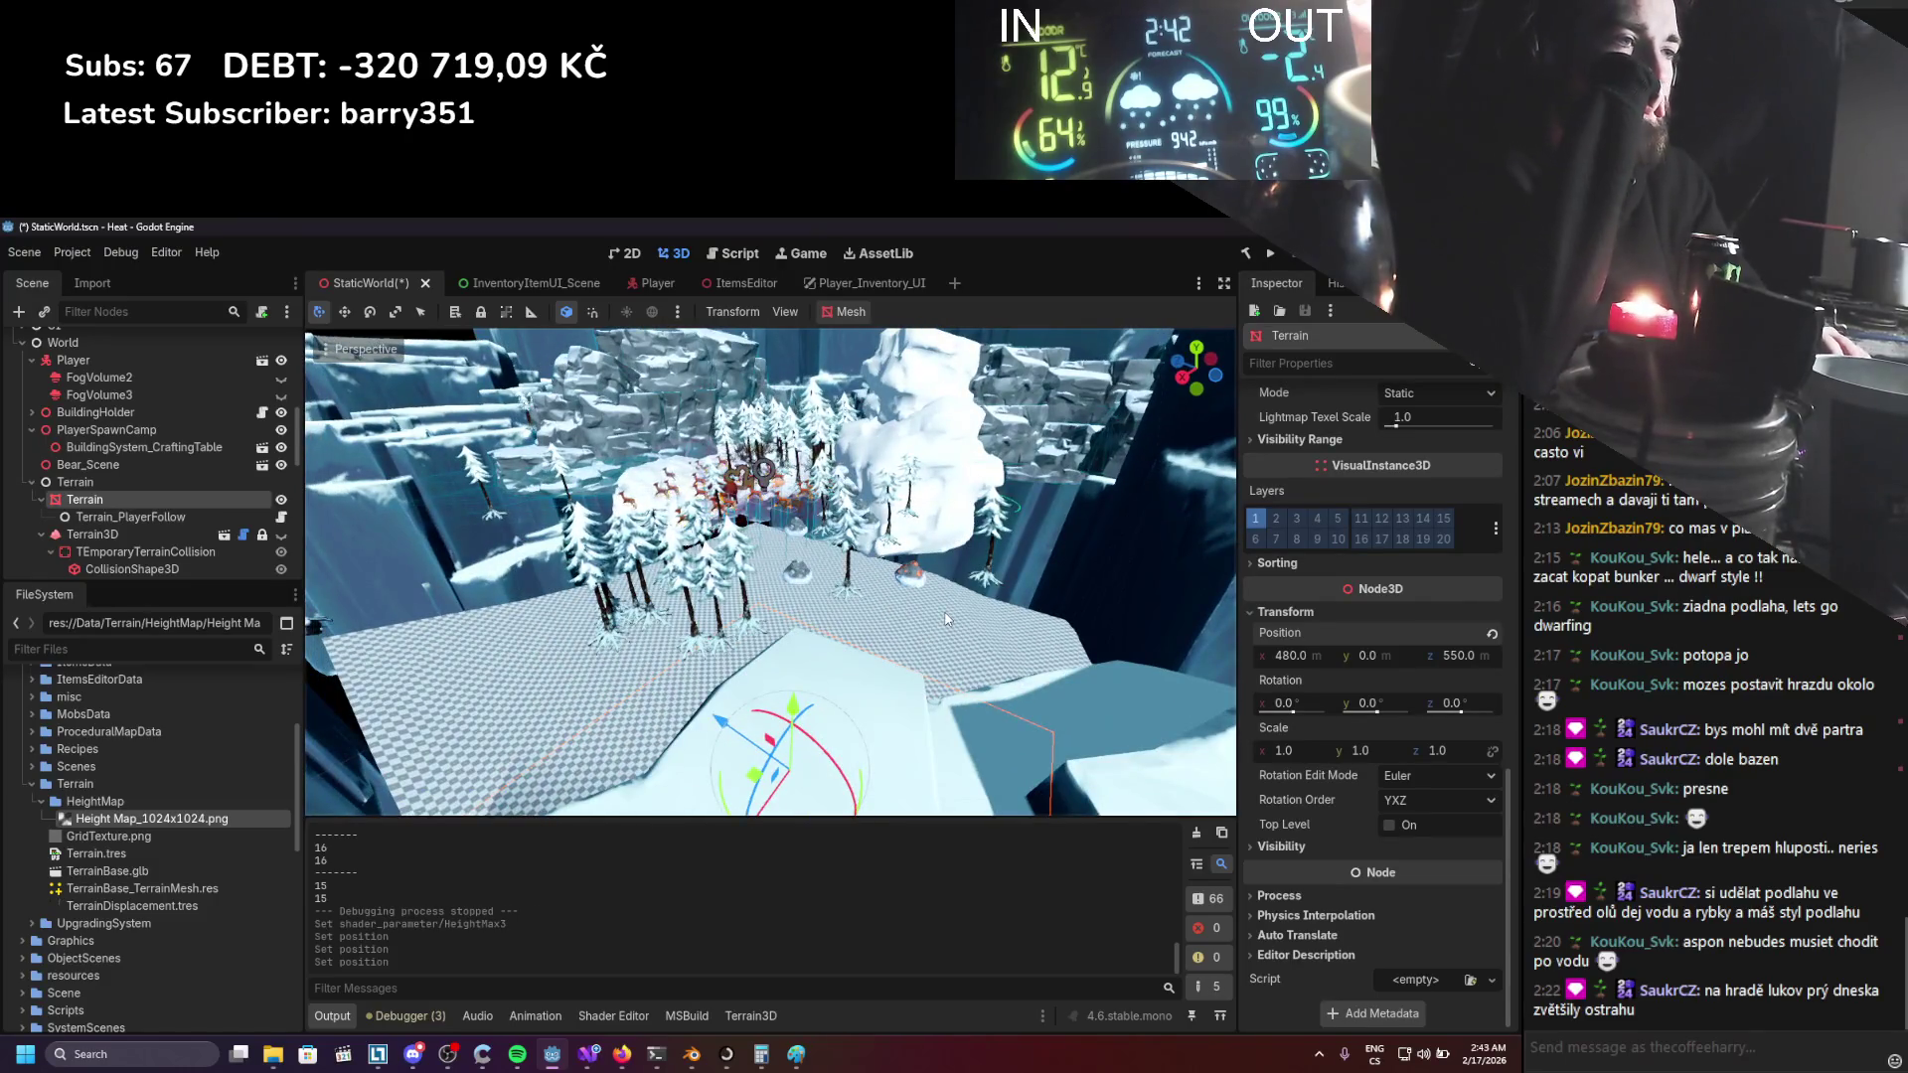
drag(830, 670, 898, 670)
Raise Height Max 3 to 200 and show the terrain shader graph.
scroll(1272, 717, up, 10)
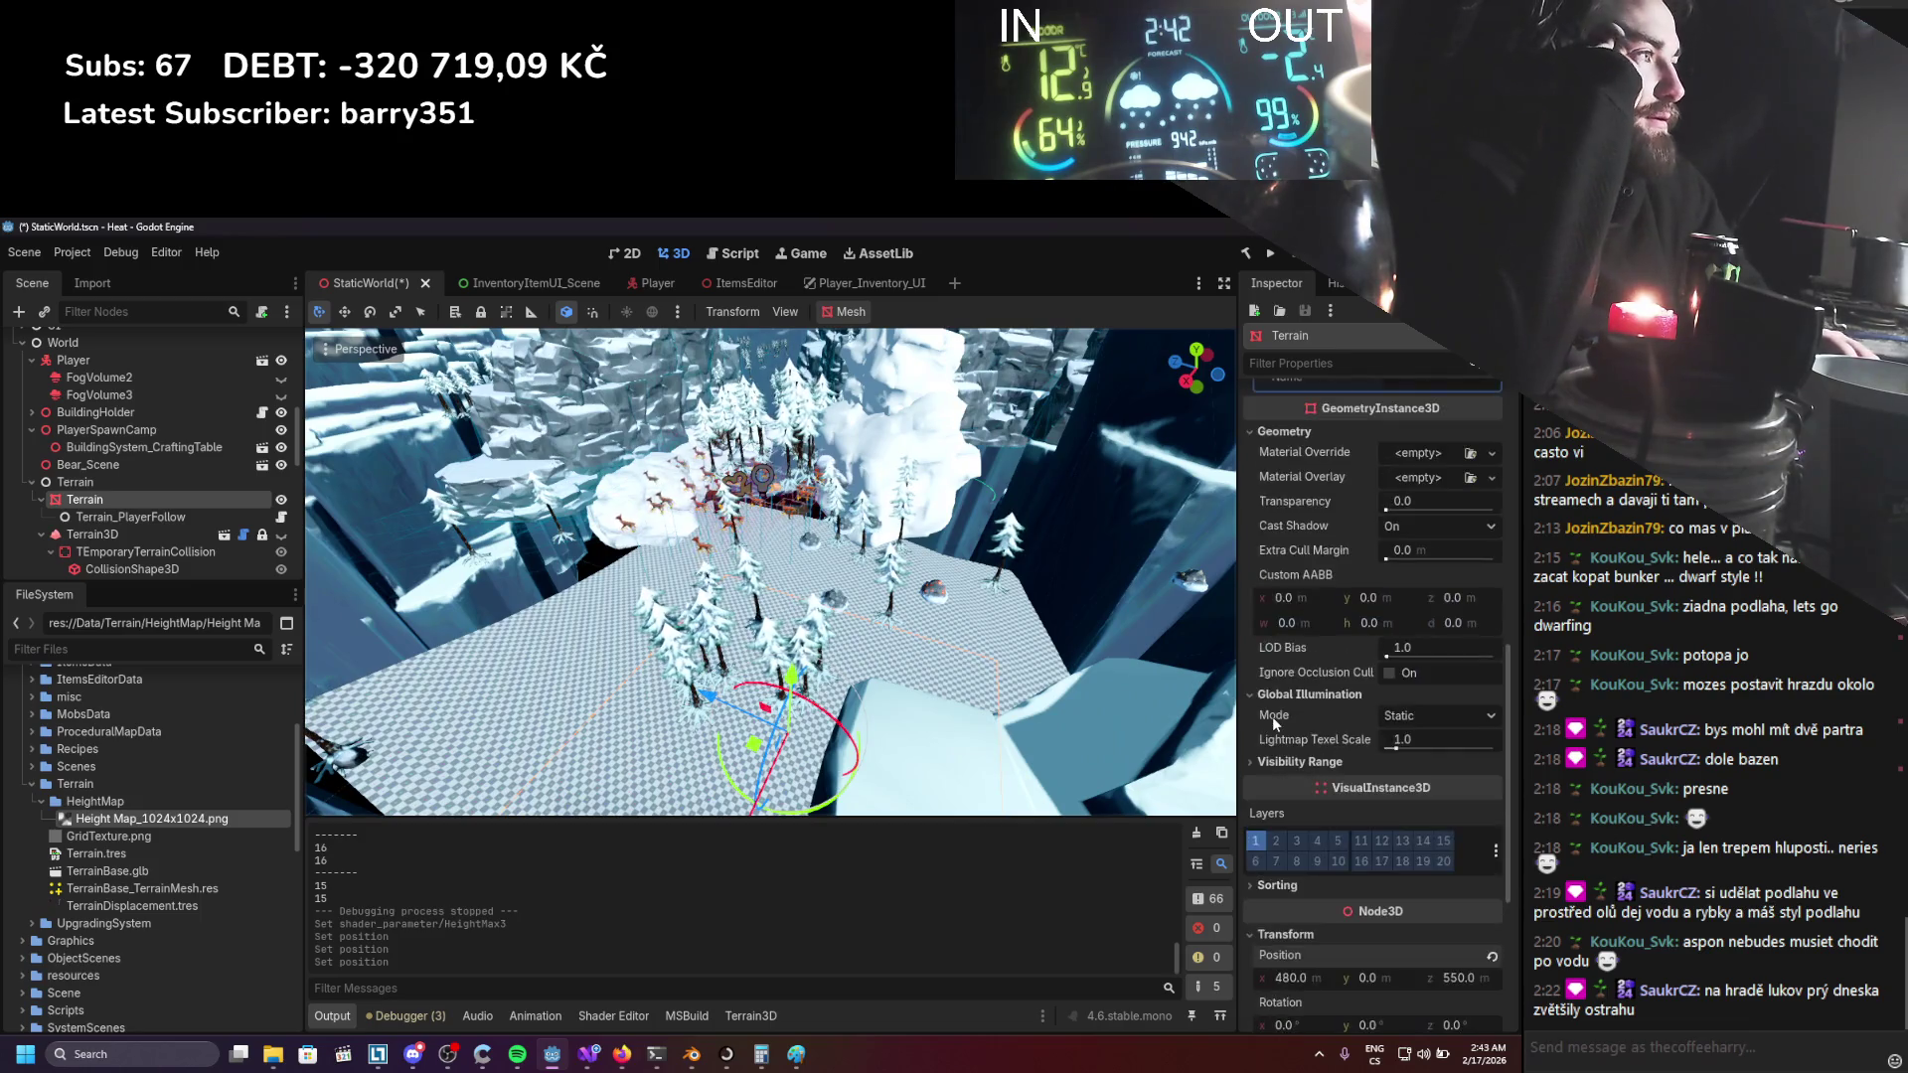
click(92, 534)
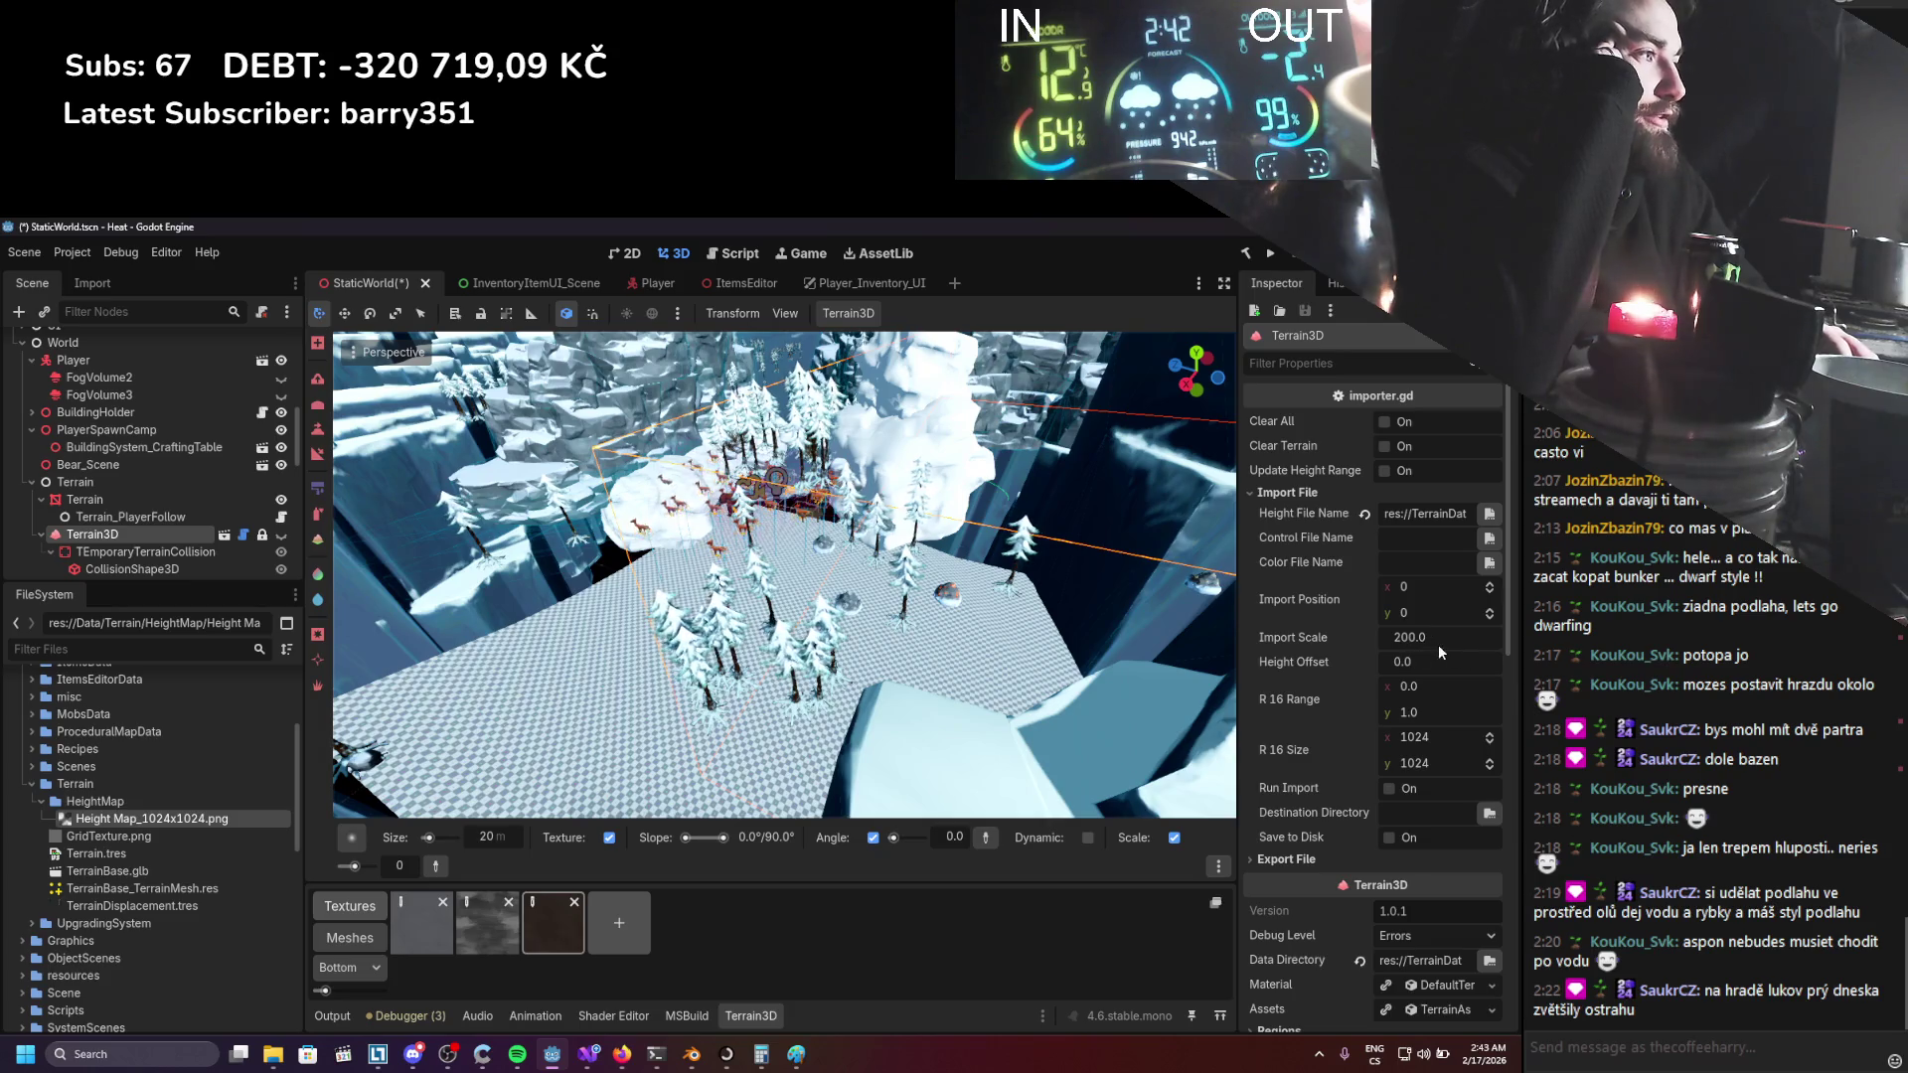
click(127, 504)
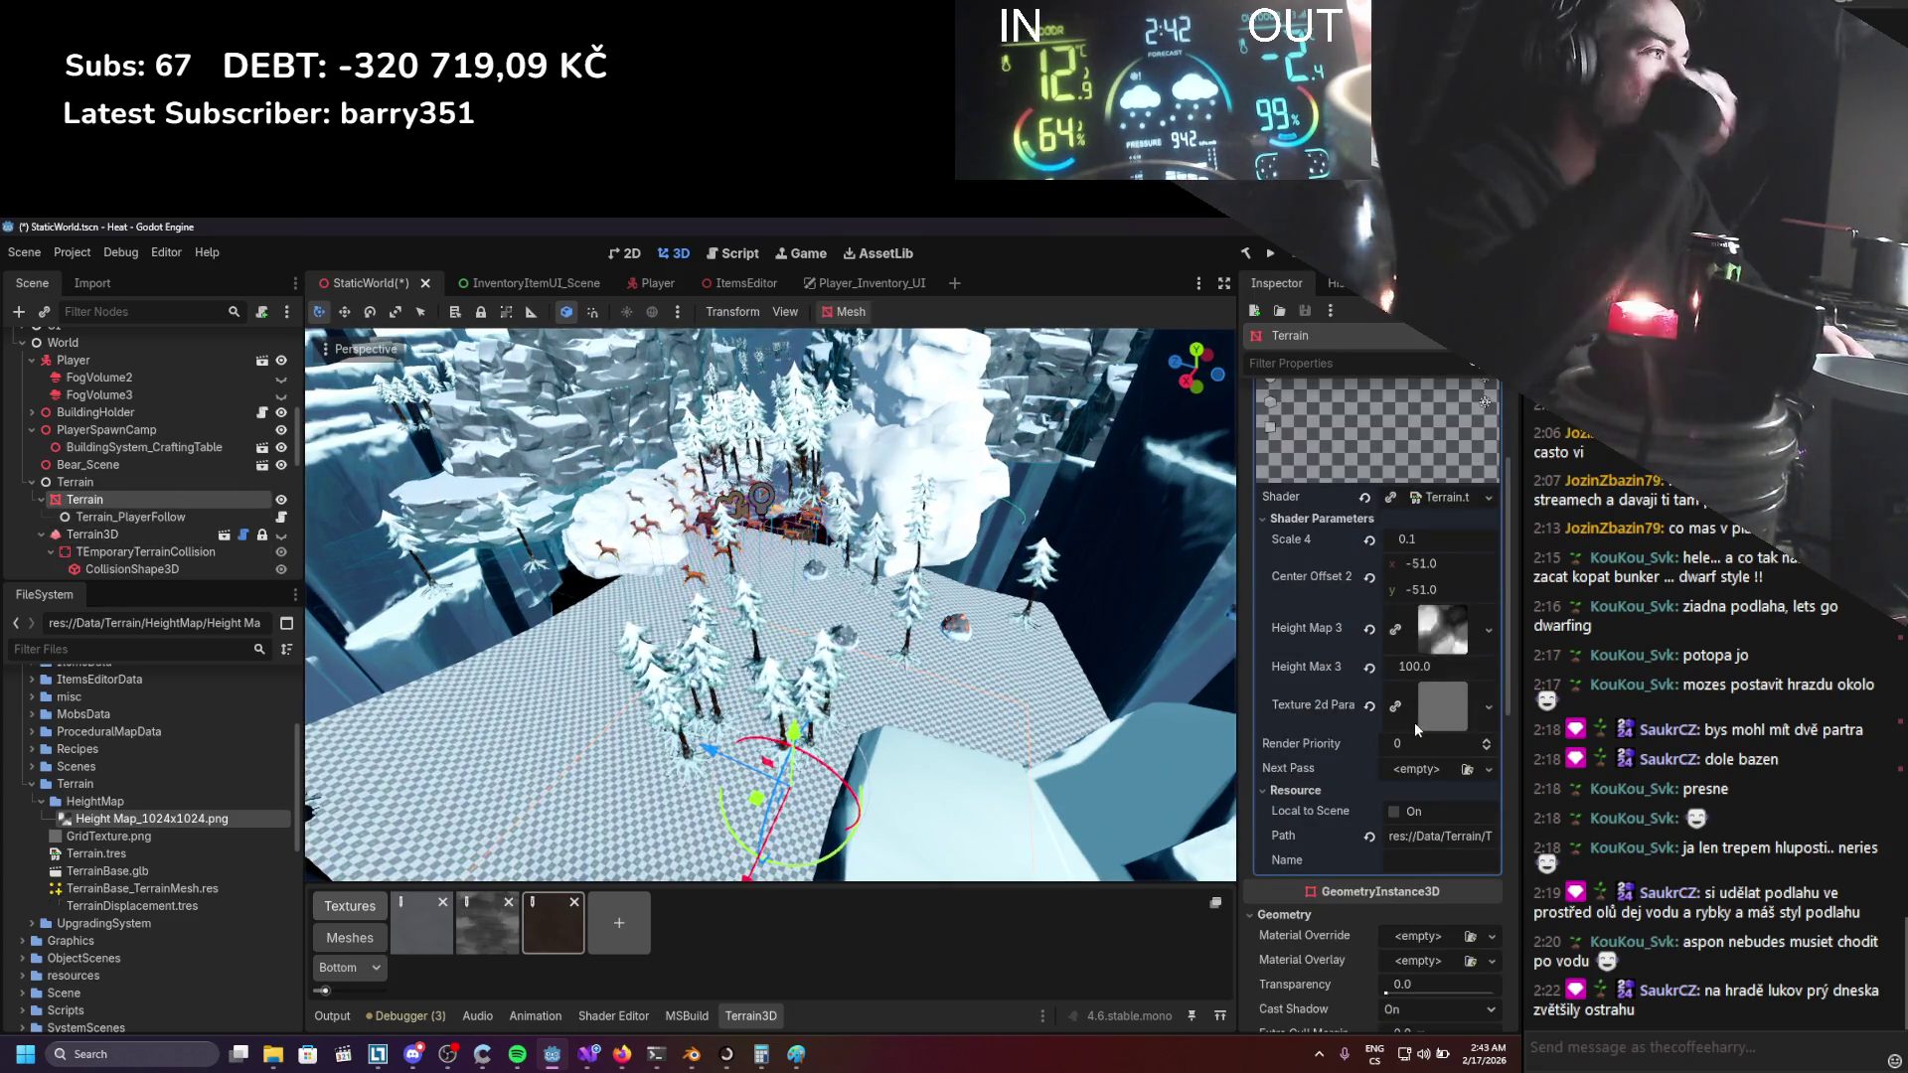
click(1430, 668)
text(200)
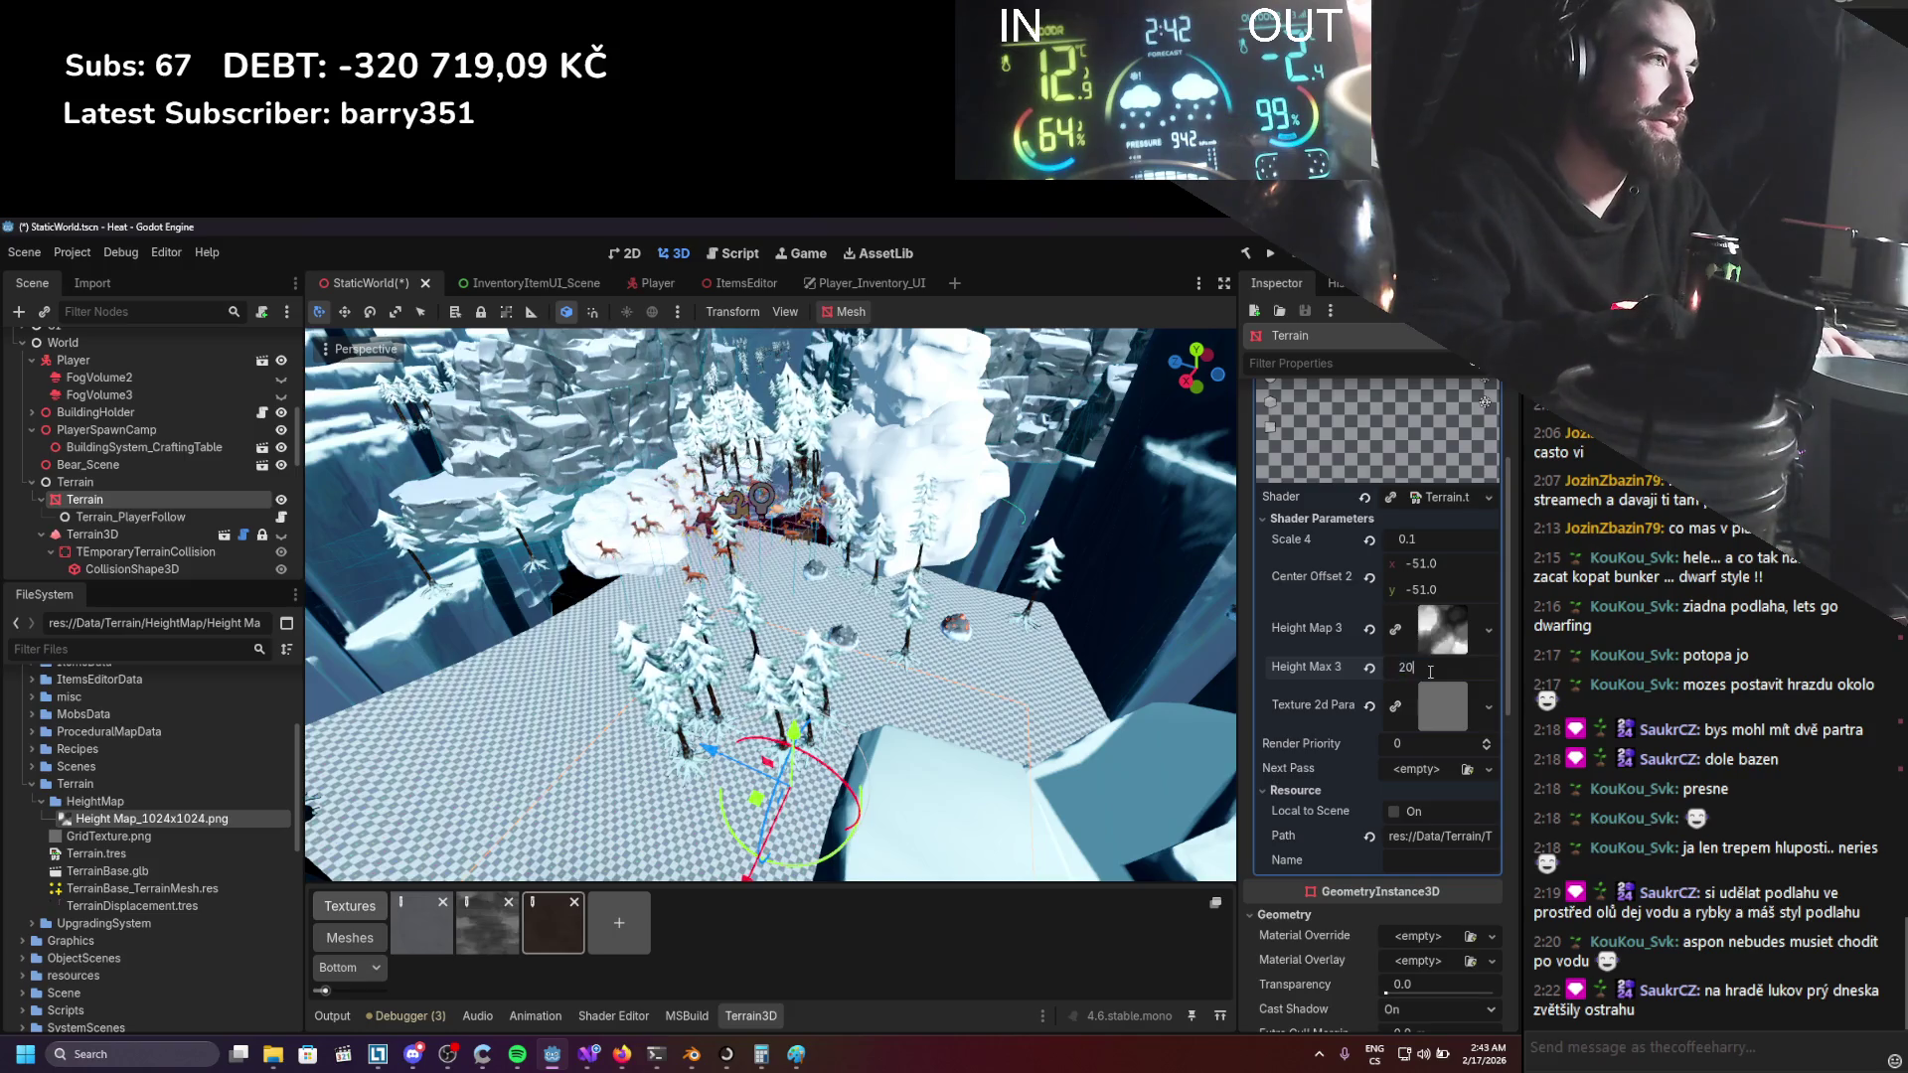
key(Return)
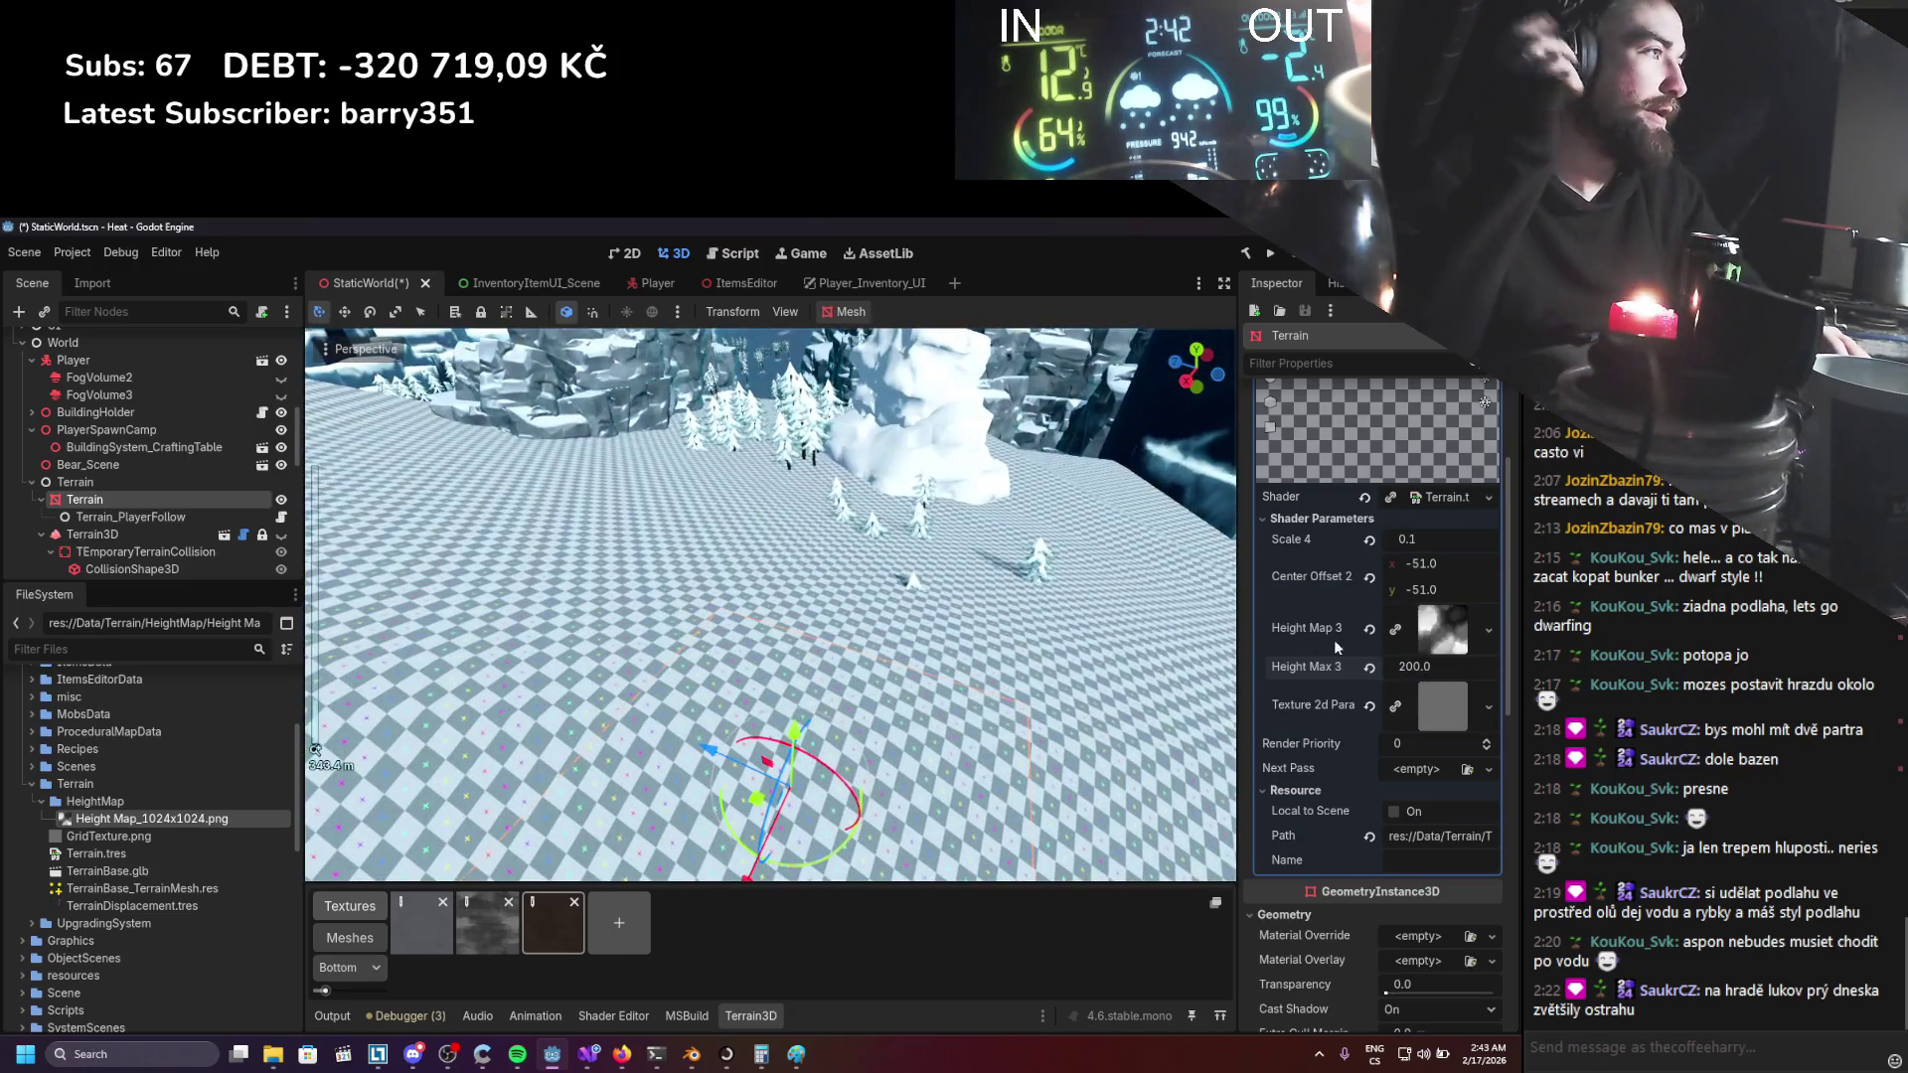
click(632, 1015)
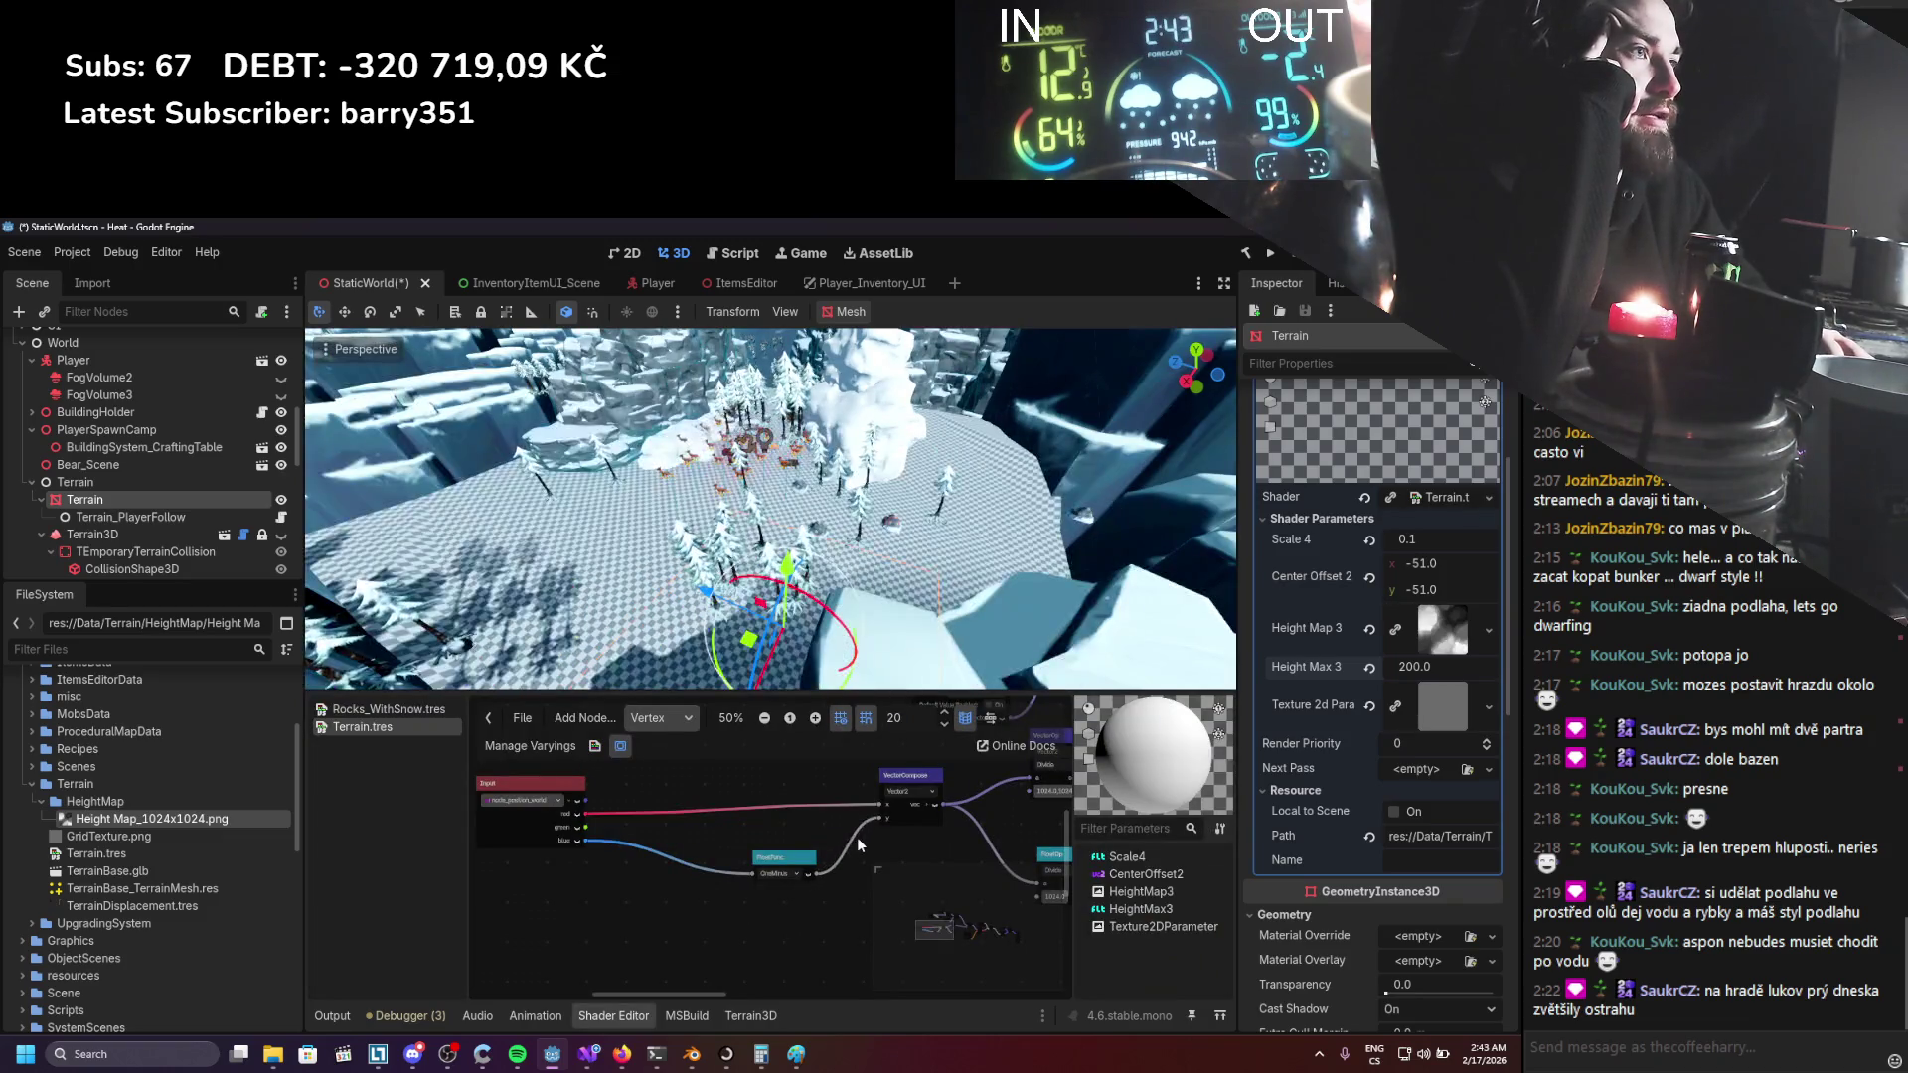
Route Input's blue output through a pasted OneMinus node into VectorCompose y, then switch to Blender.
scroll(809, 596, down, 5)
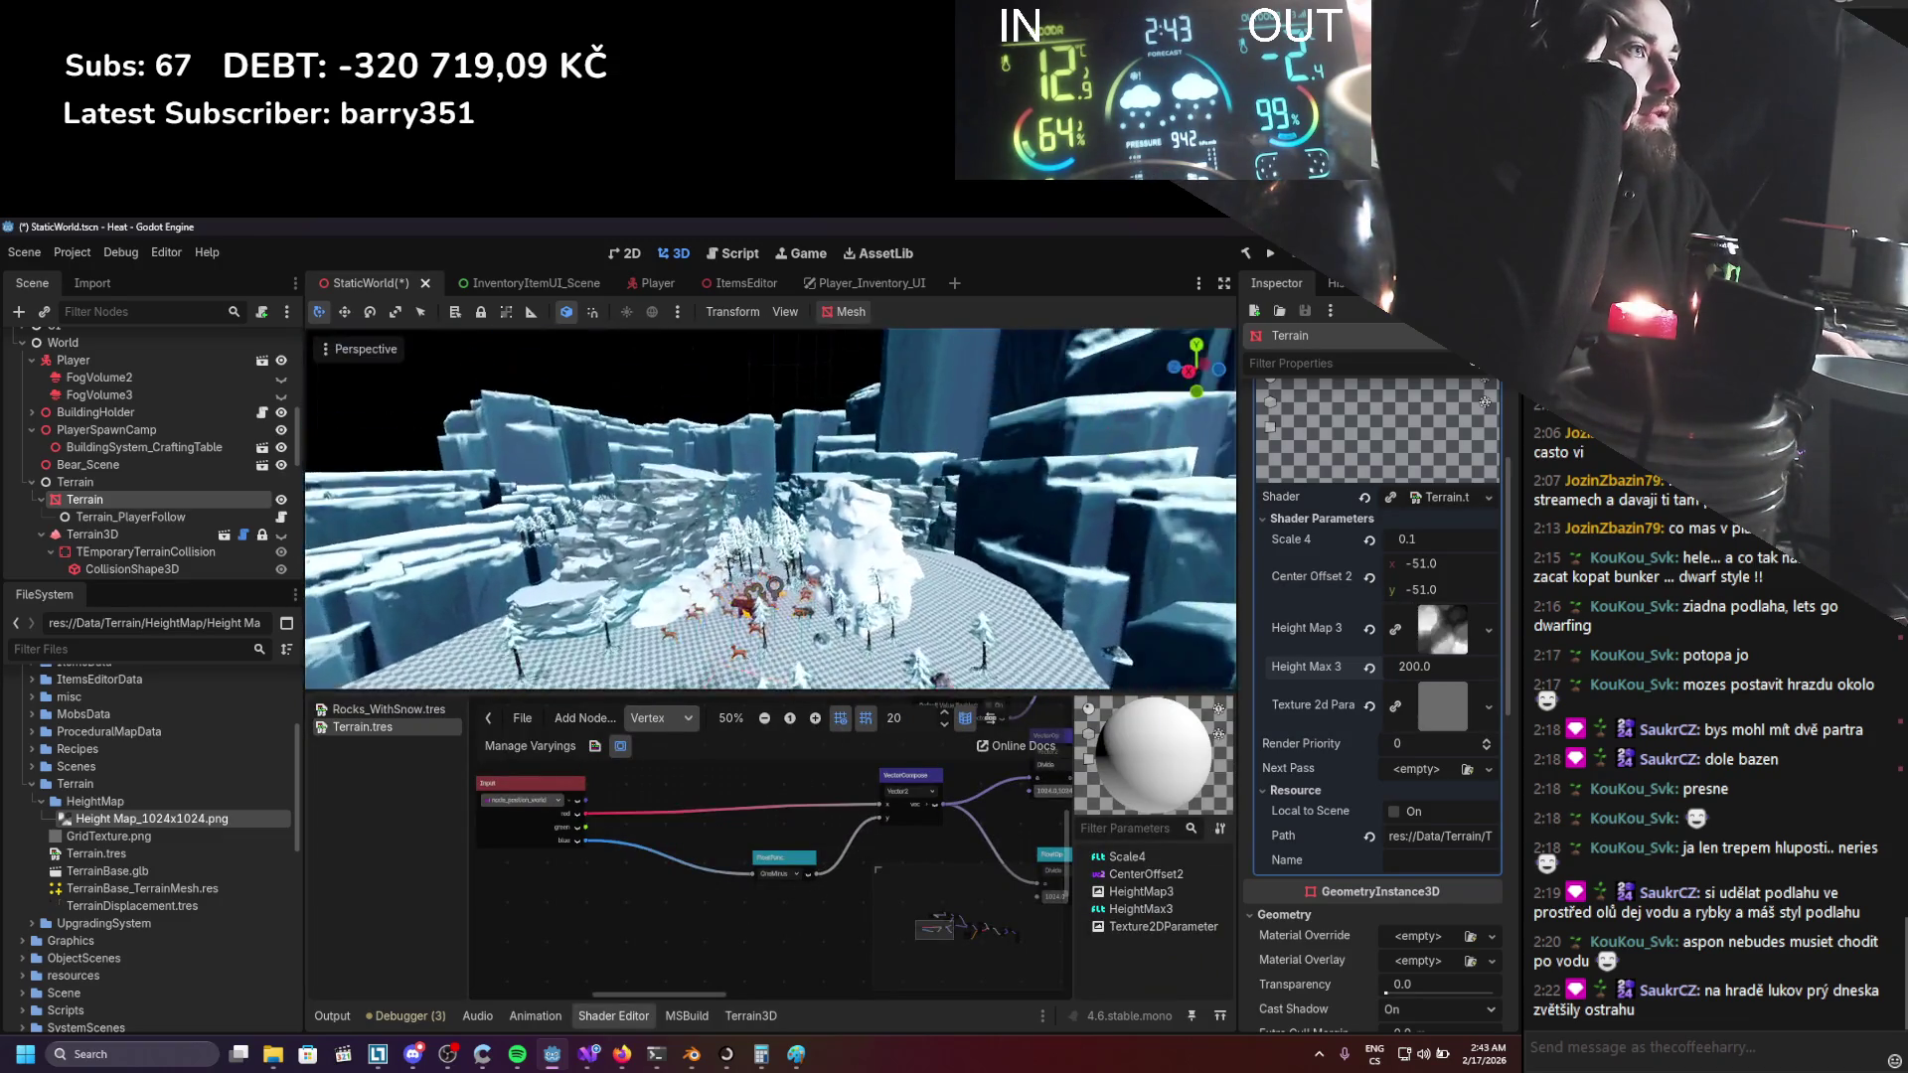
scroll(805, 610, up, 5)
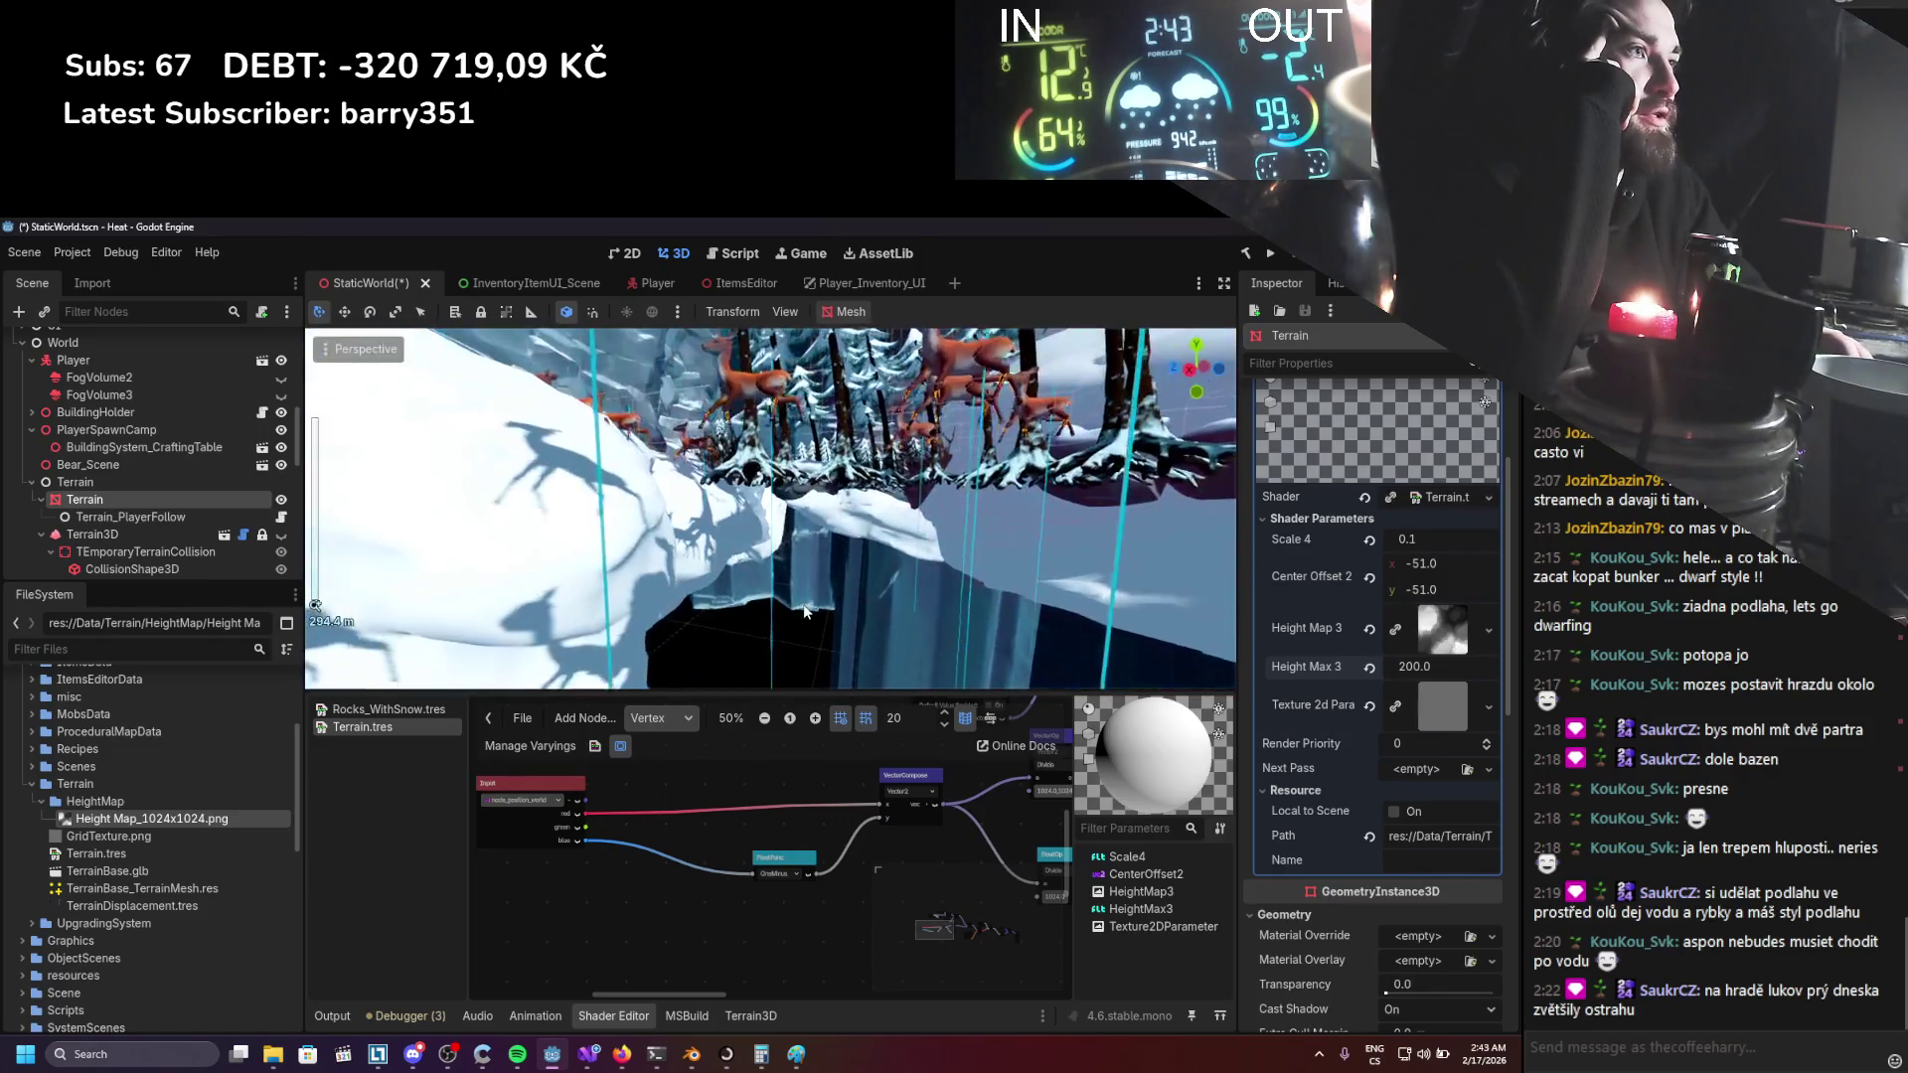
scroll(801, 618, down, 5)
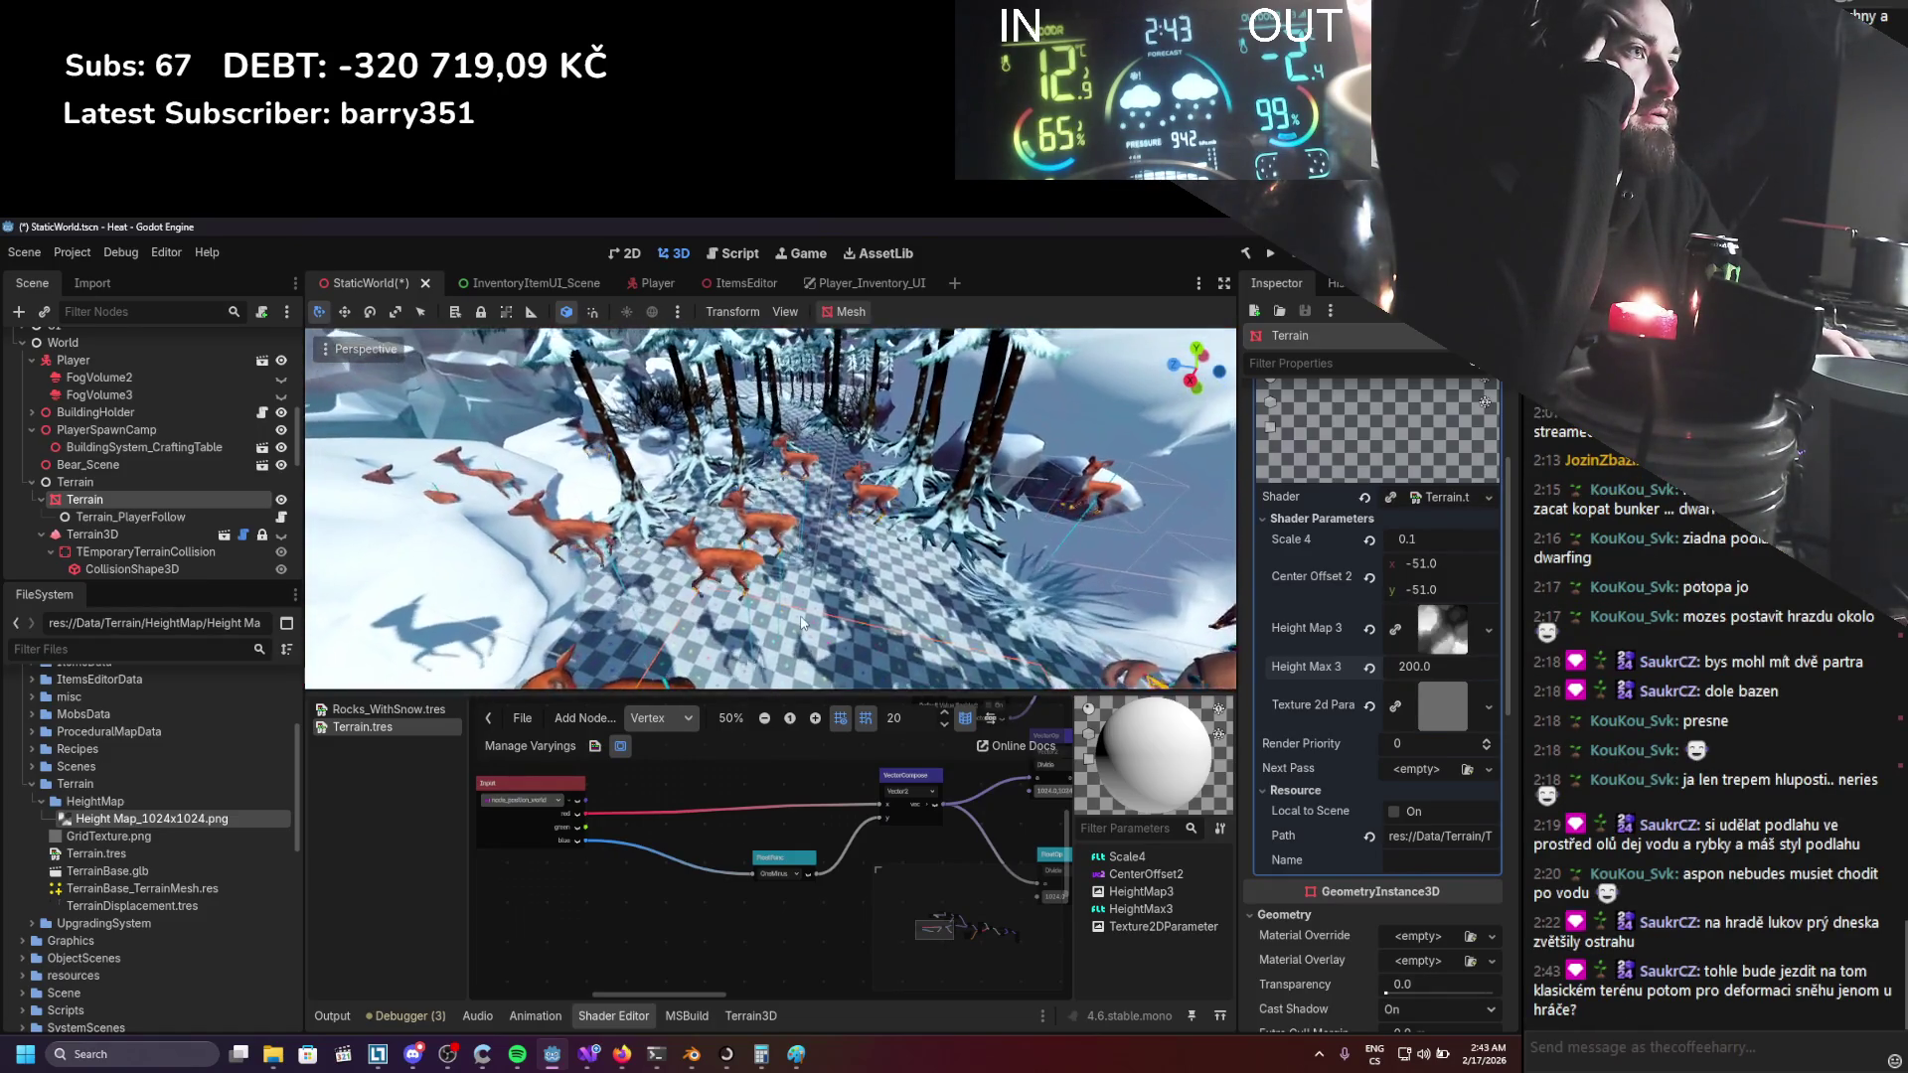
scroll(801, 618, up, 5)
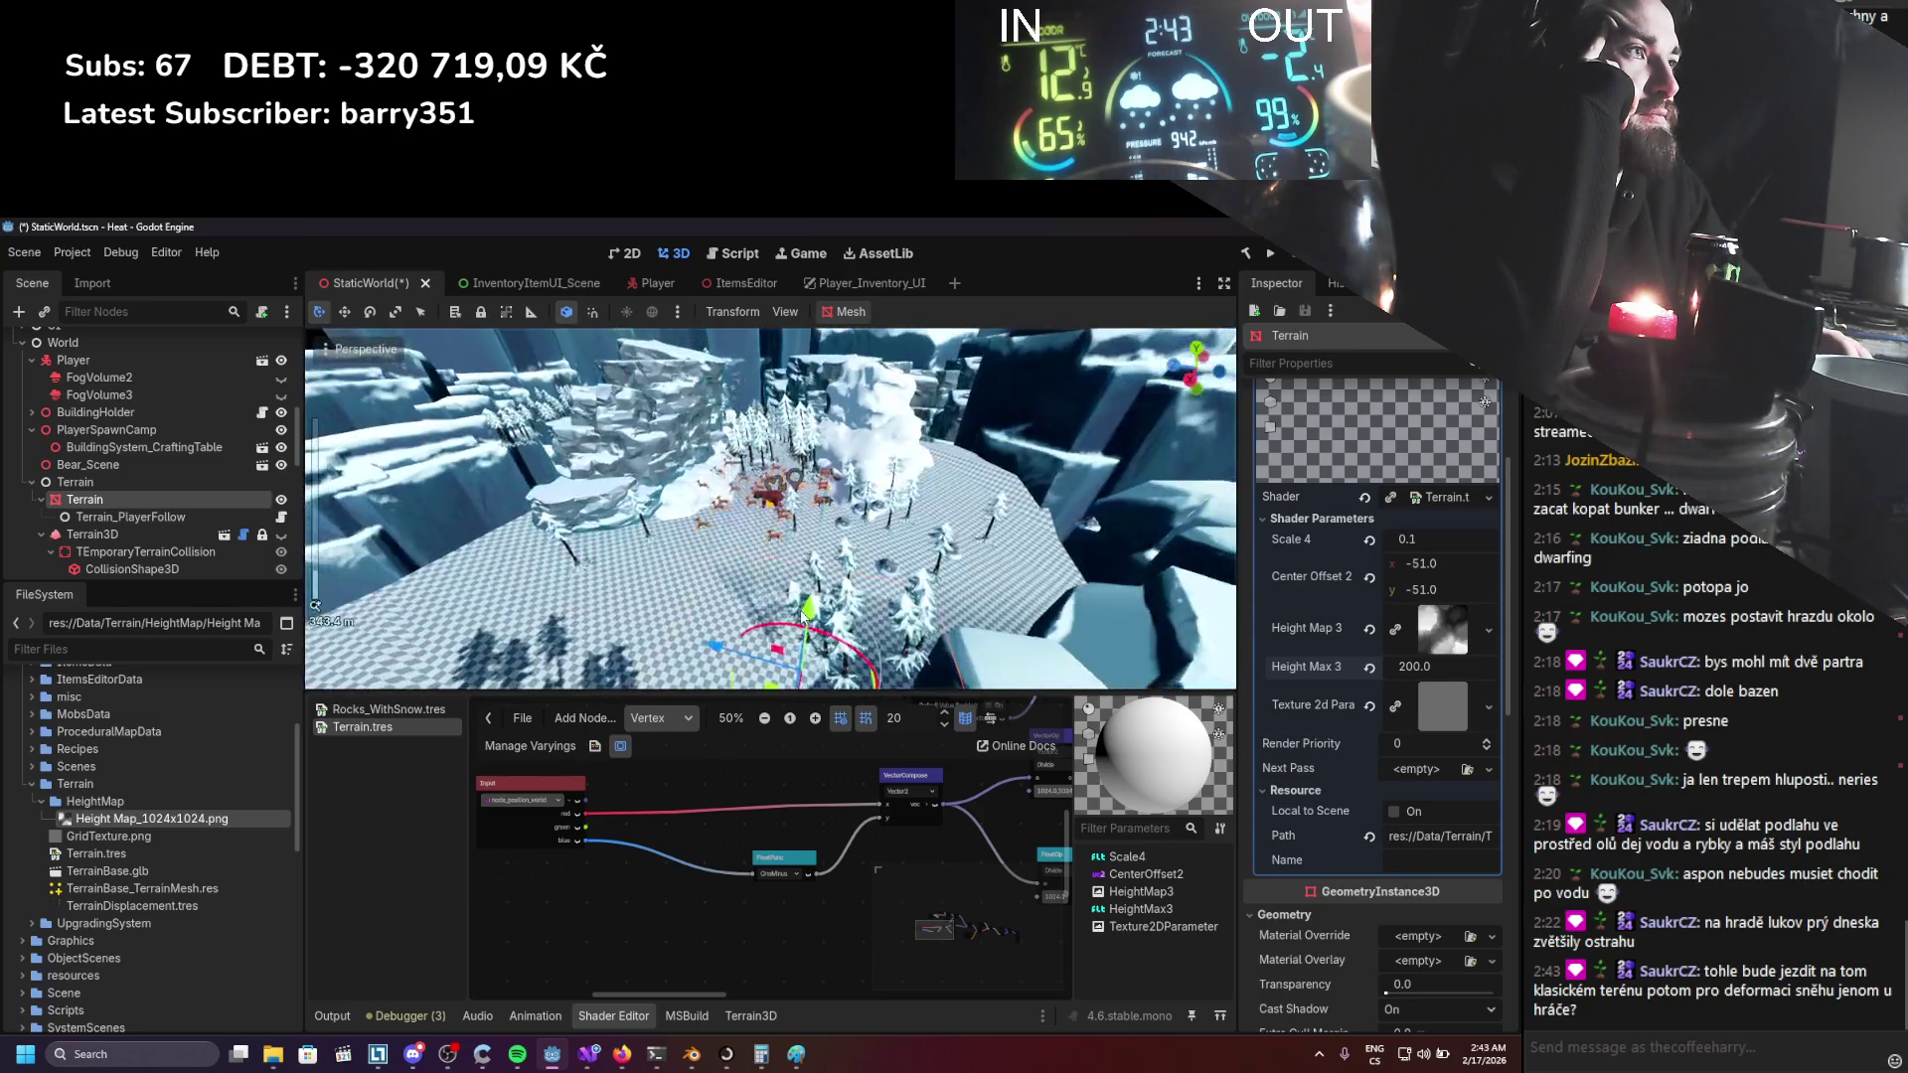
scroll(792, 613, down, 5)
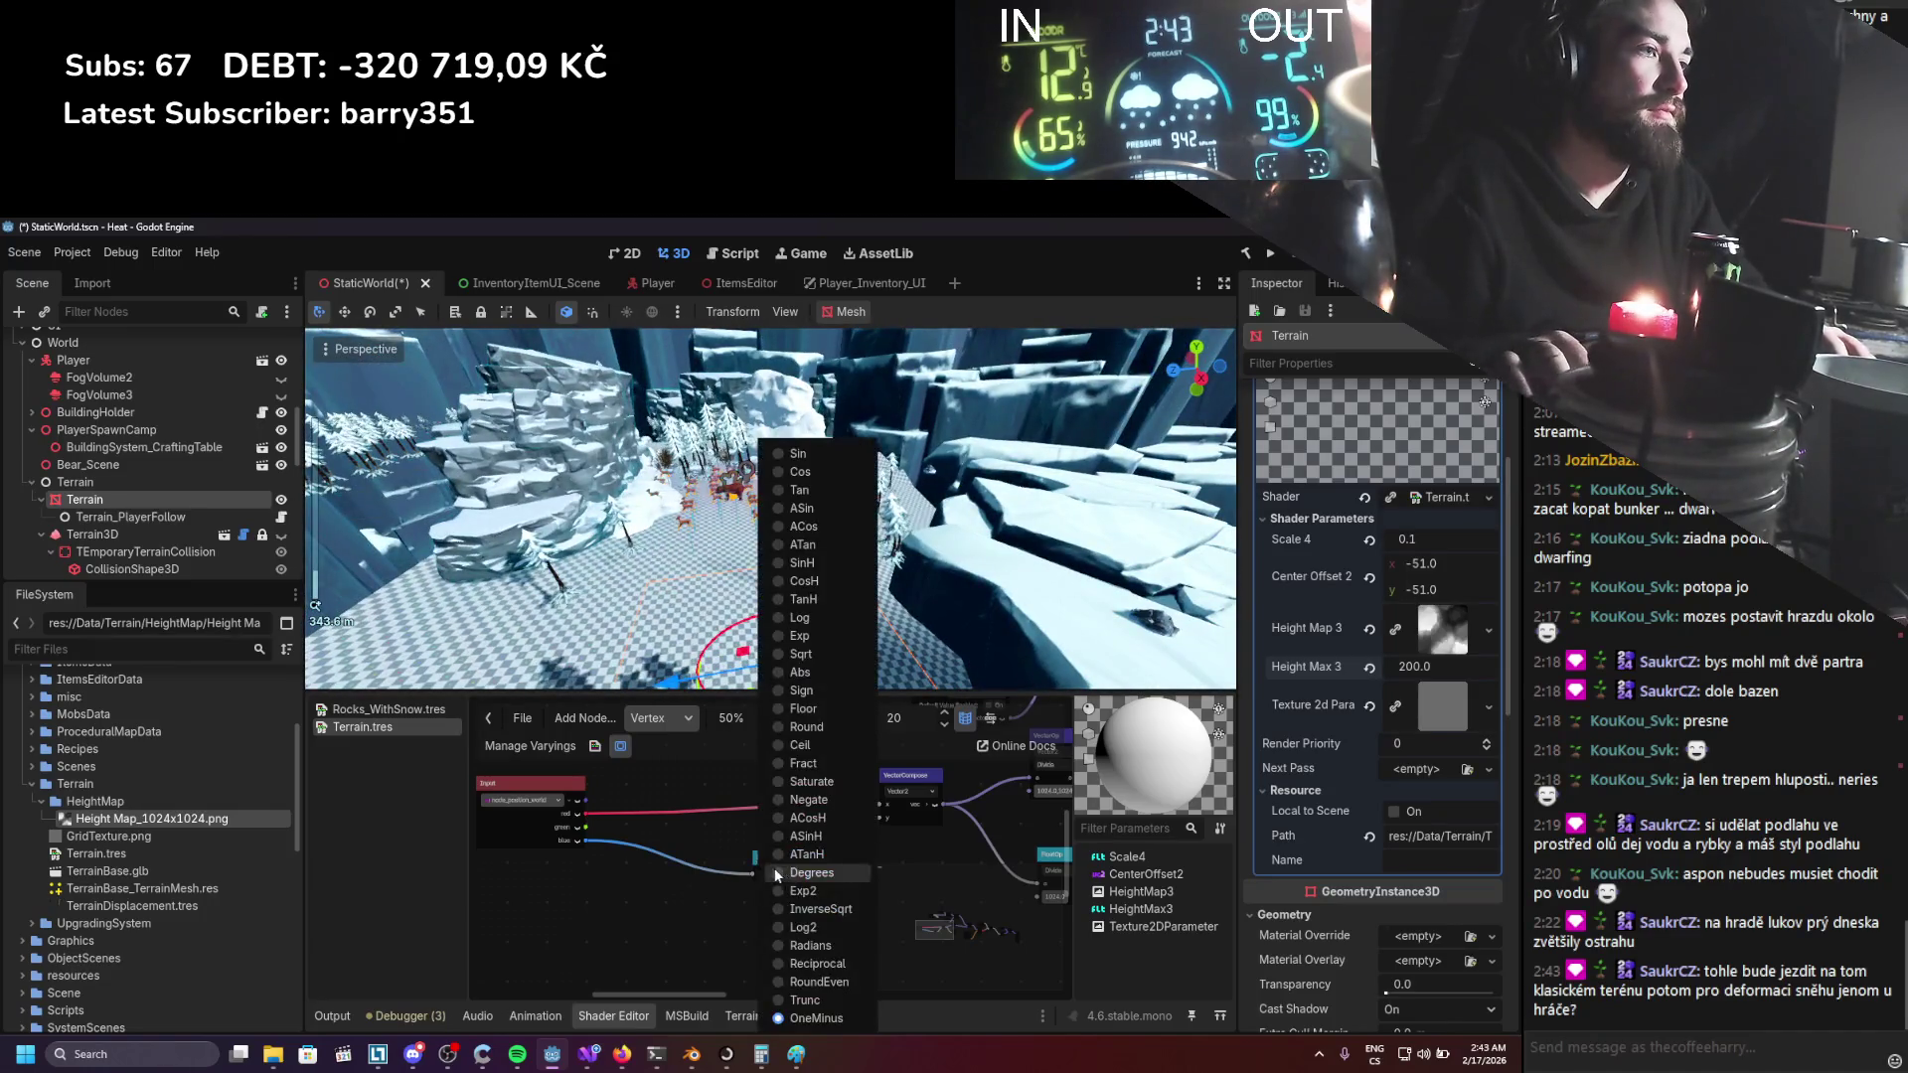
key(ctrl+v)
drag(790, 864, 711, 791)
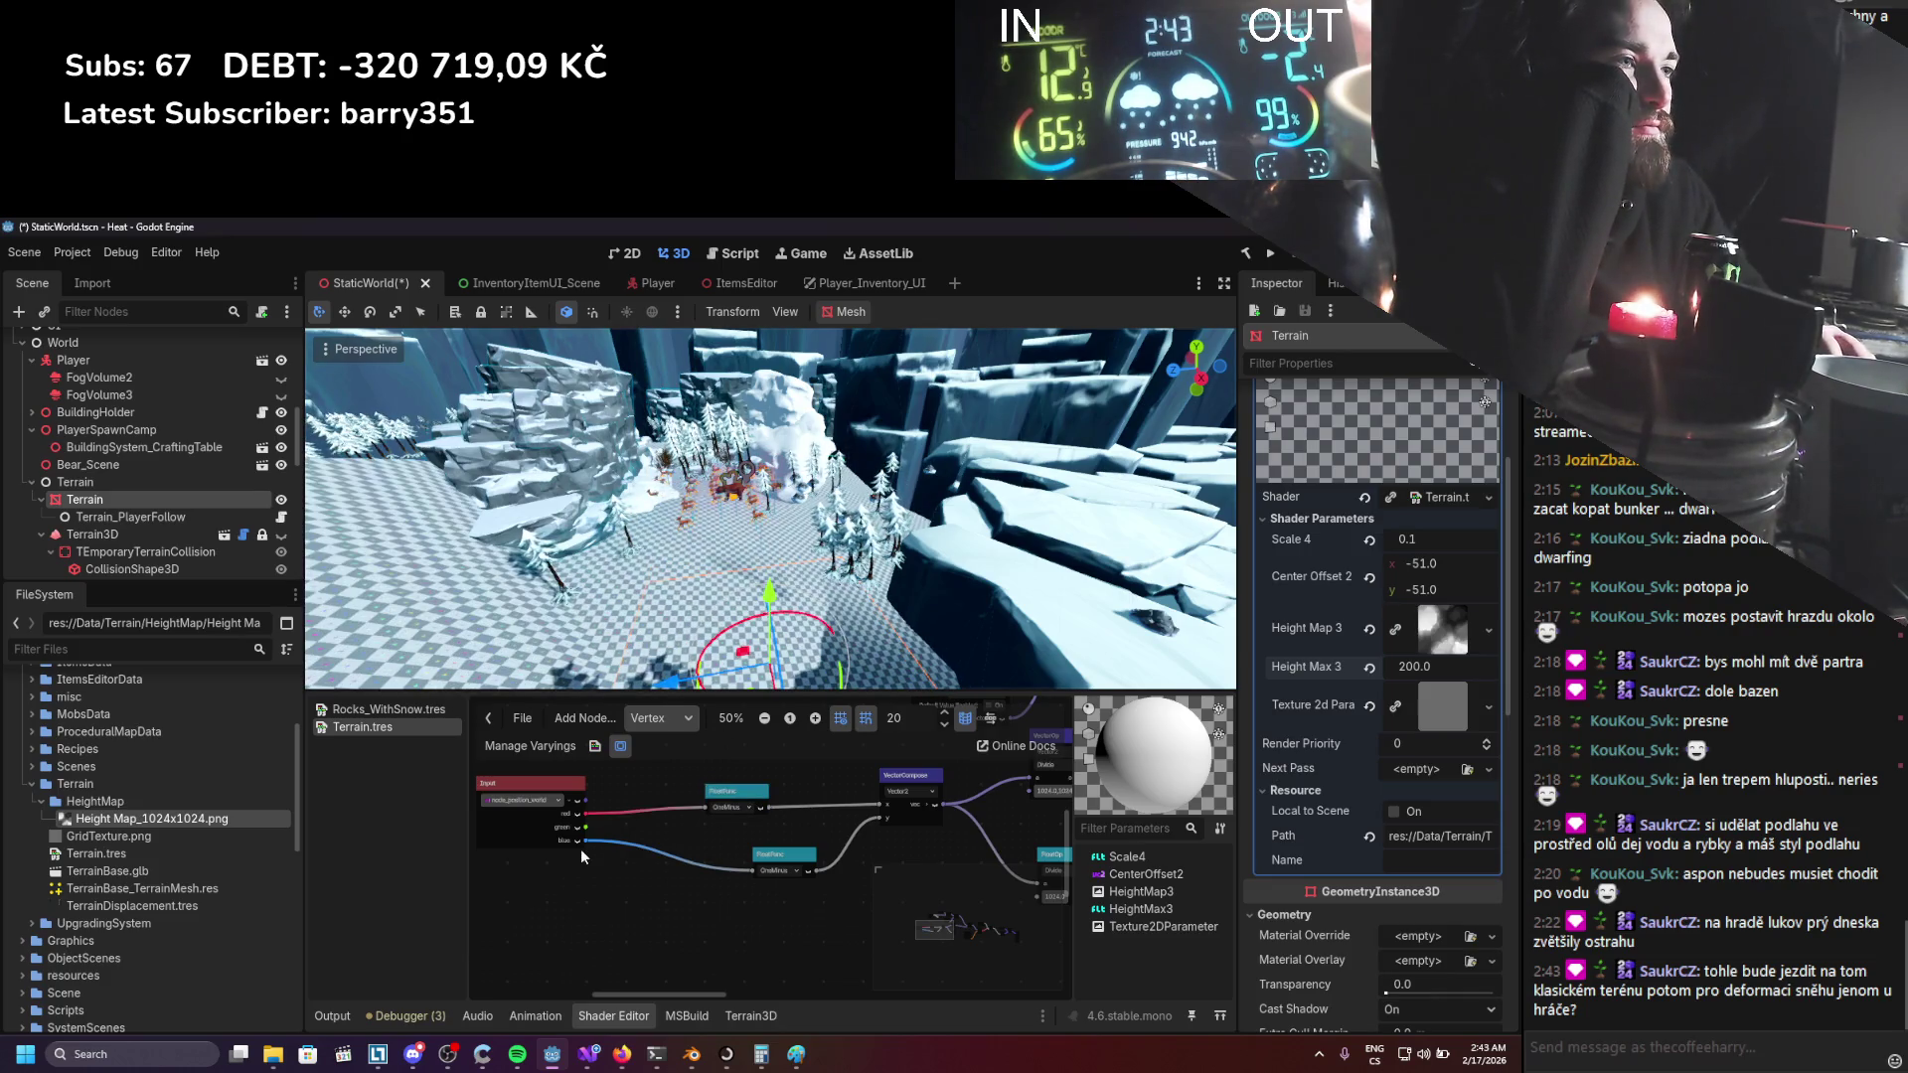
drag(586, 841, 884, 817)
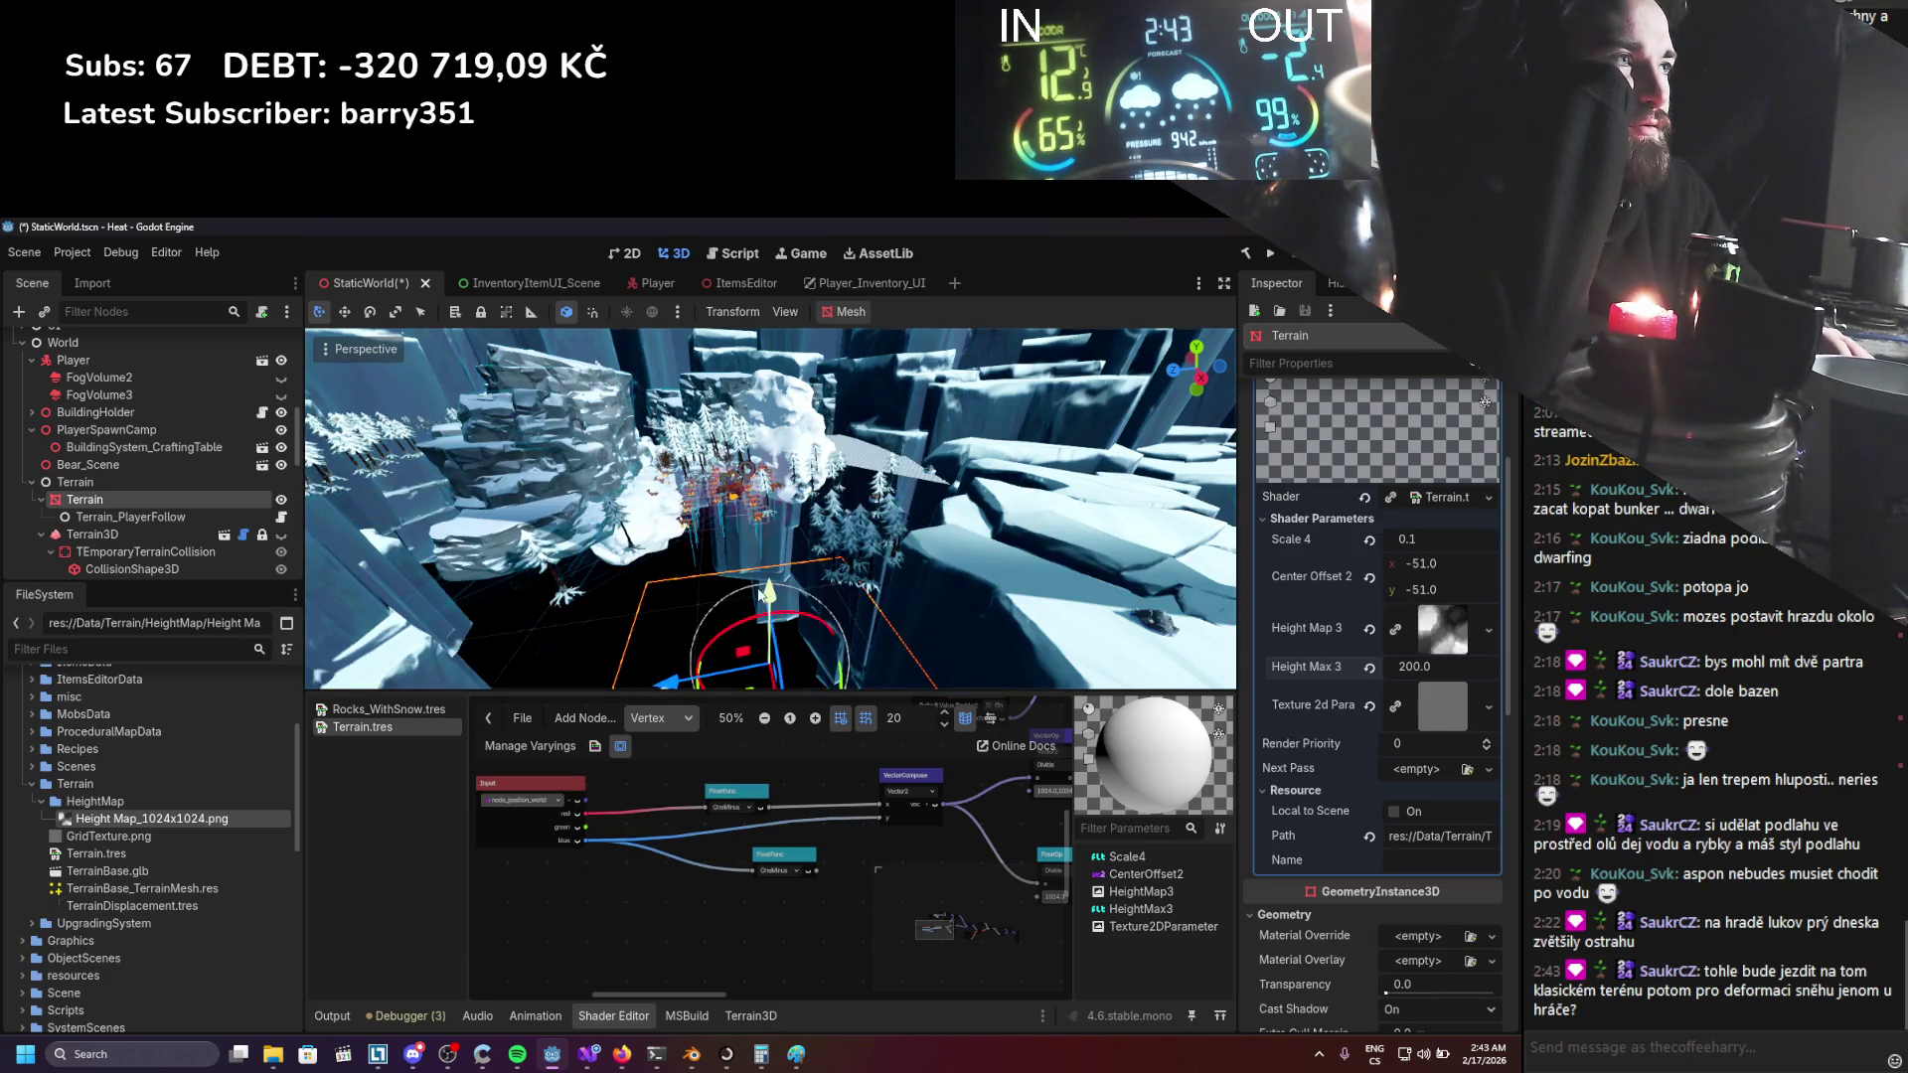
scroll(760, 596, down, 3)
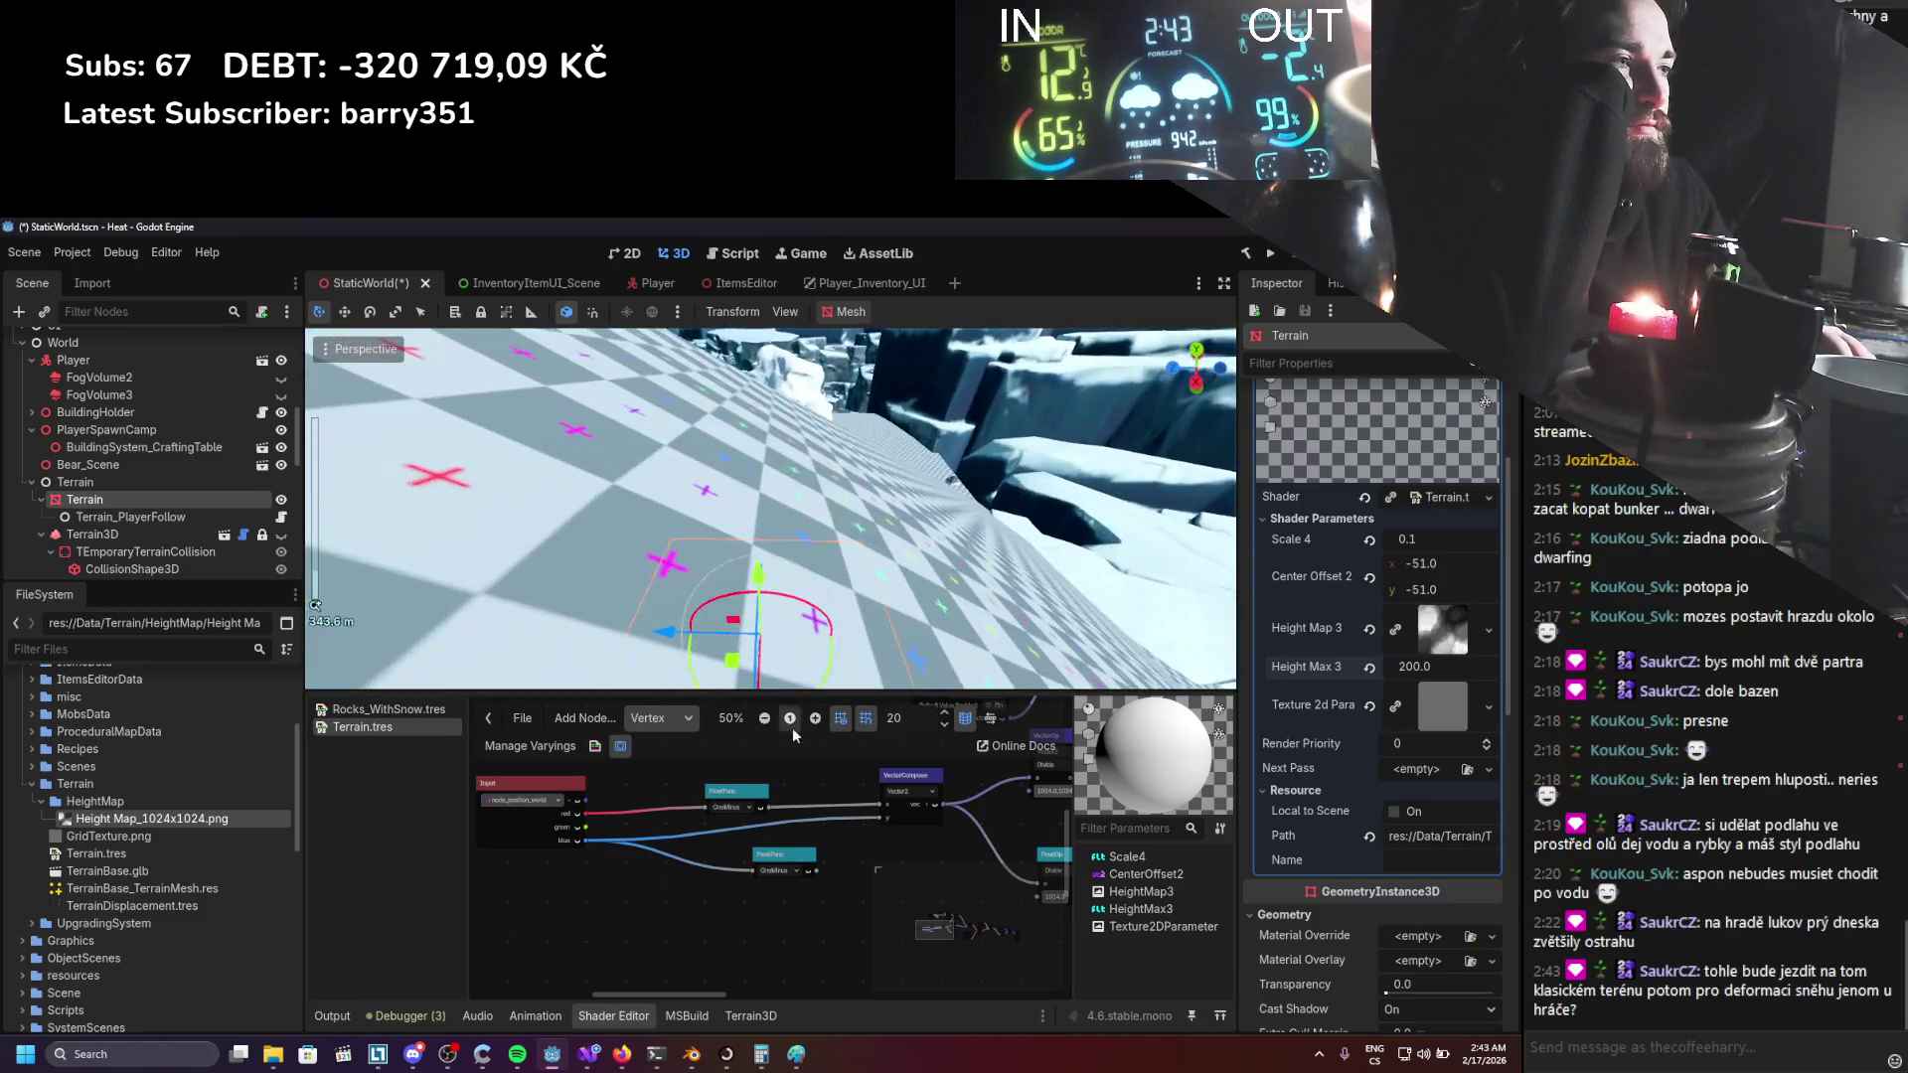
drag(878, 821, 882, 816)
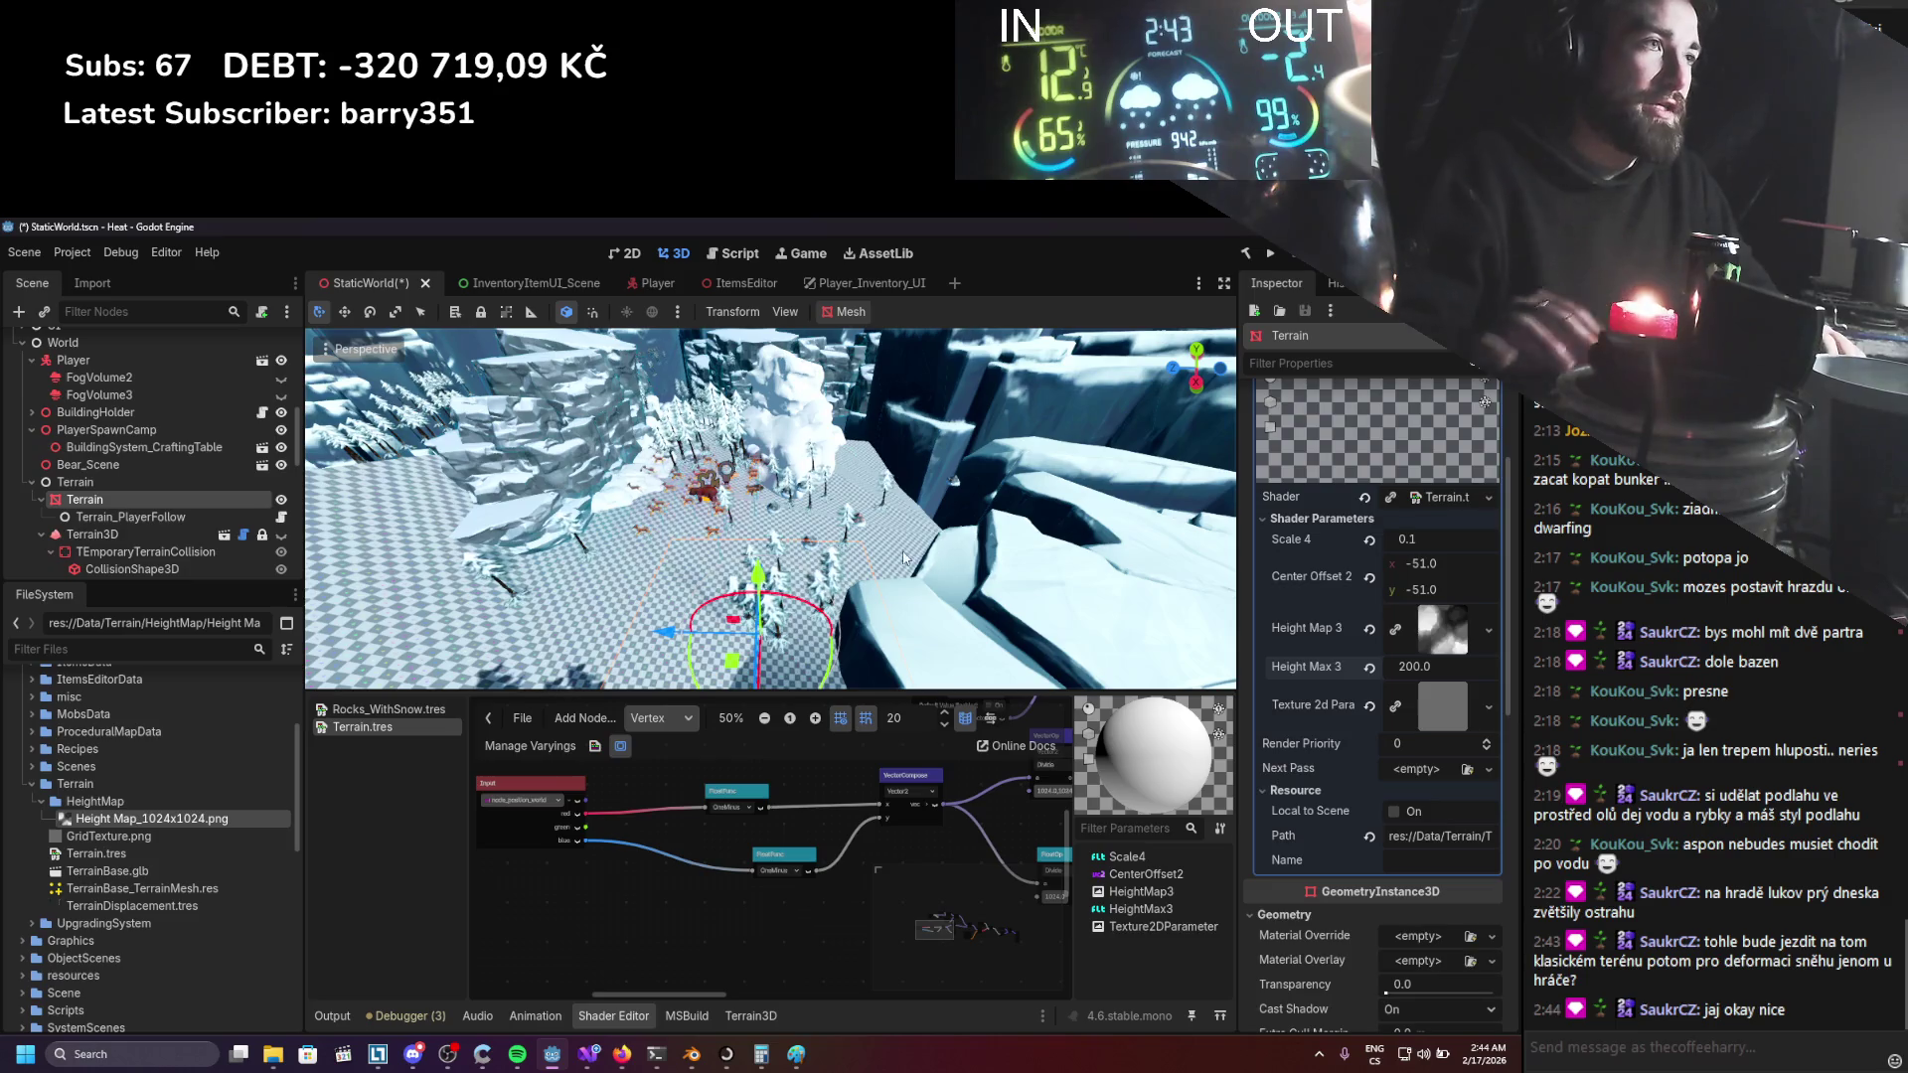
click(692, 1055)
scroll(620, 491, up, 8)
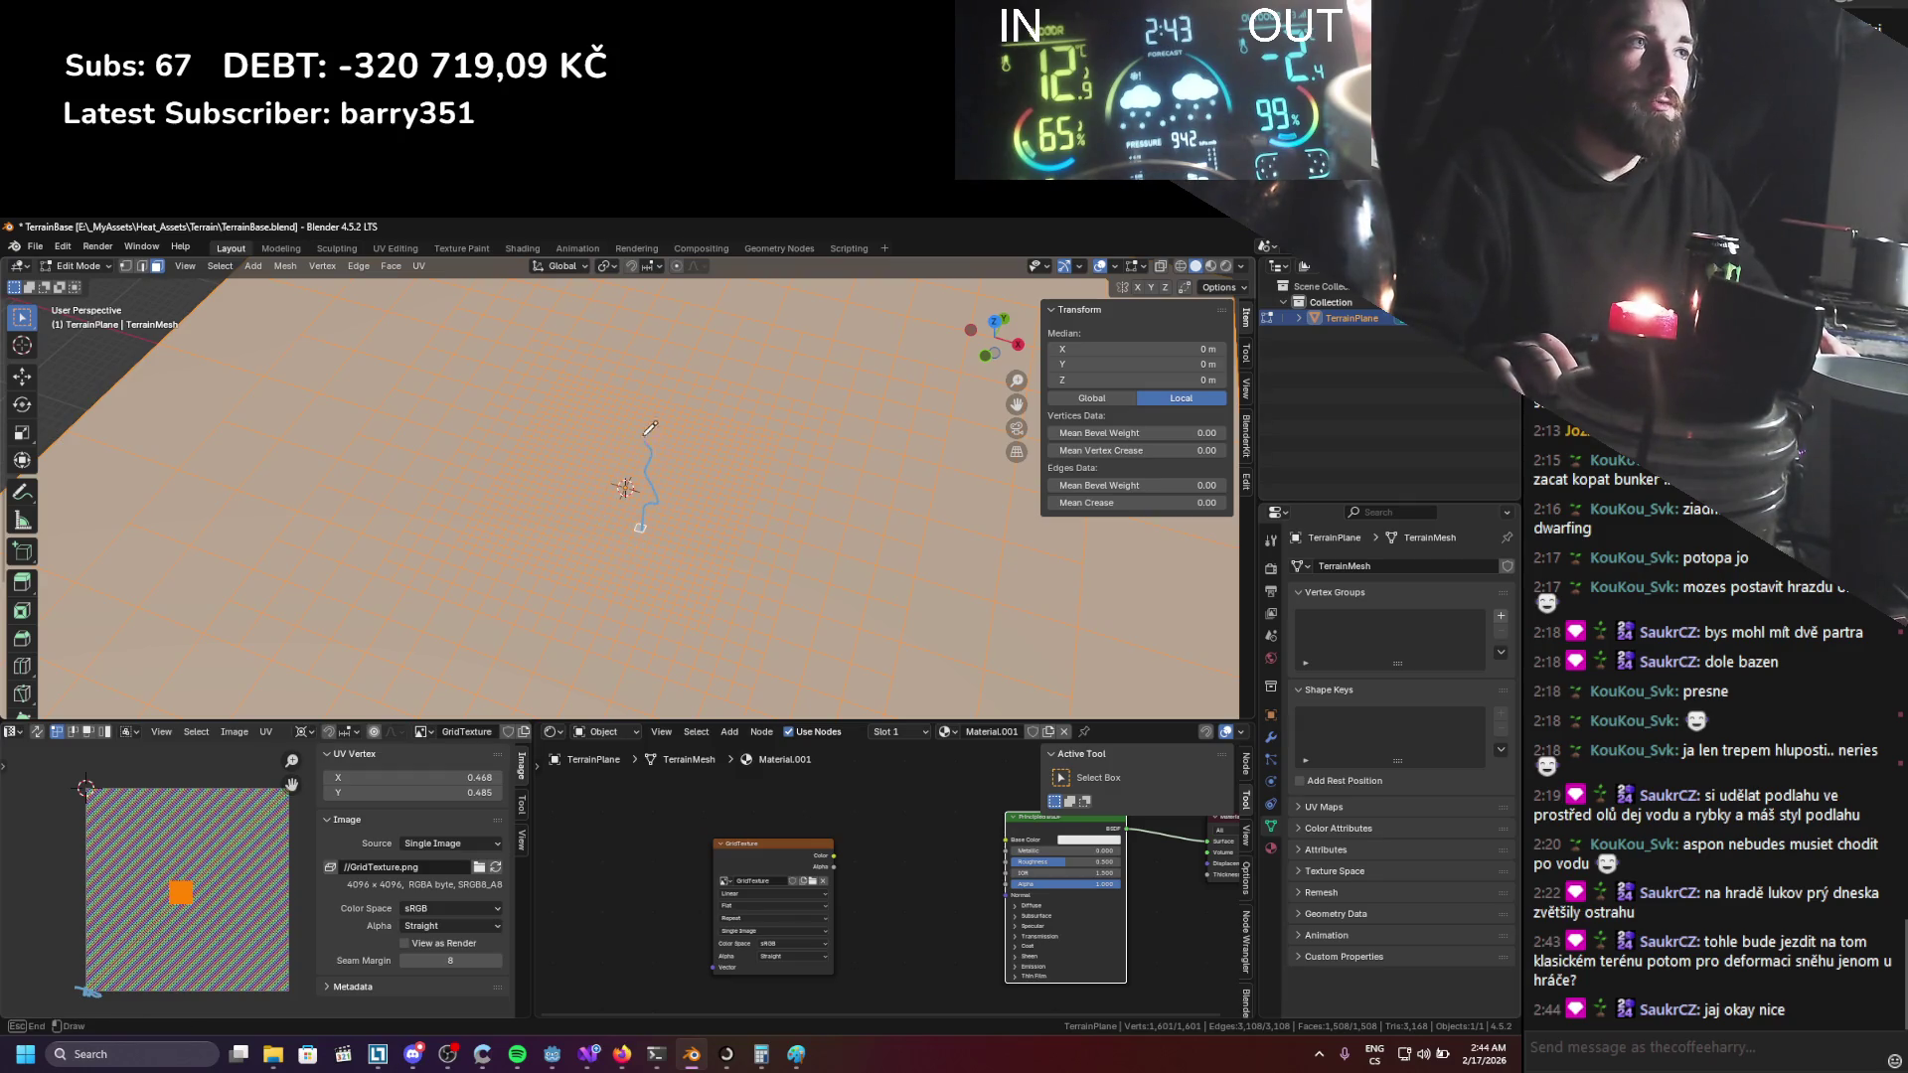
Save TerrainBase.blend and return to Godot so it reimports the terrain mesh.
scroll(678, 452, down, 5)
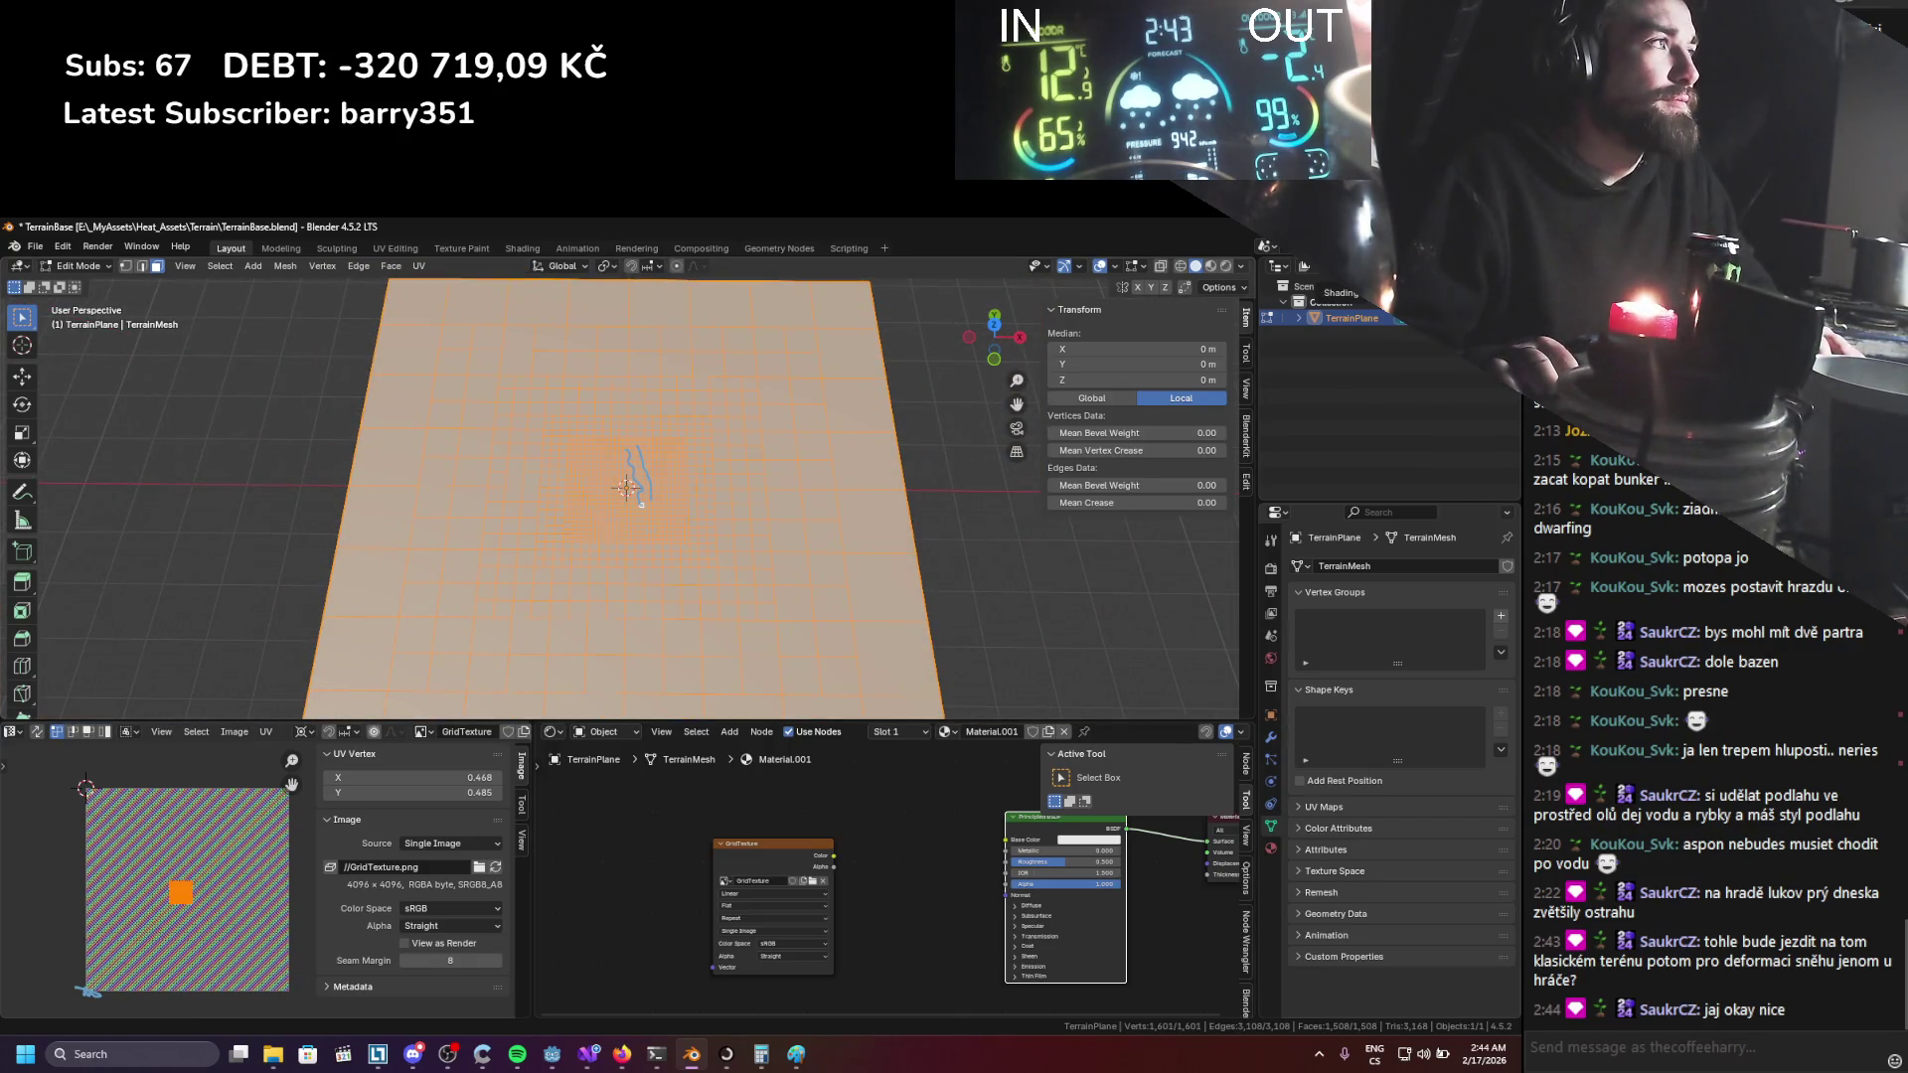
key(alt+Tab)
key(ctrl+s)
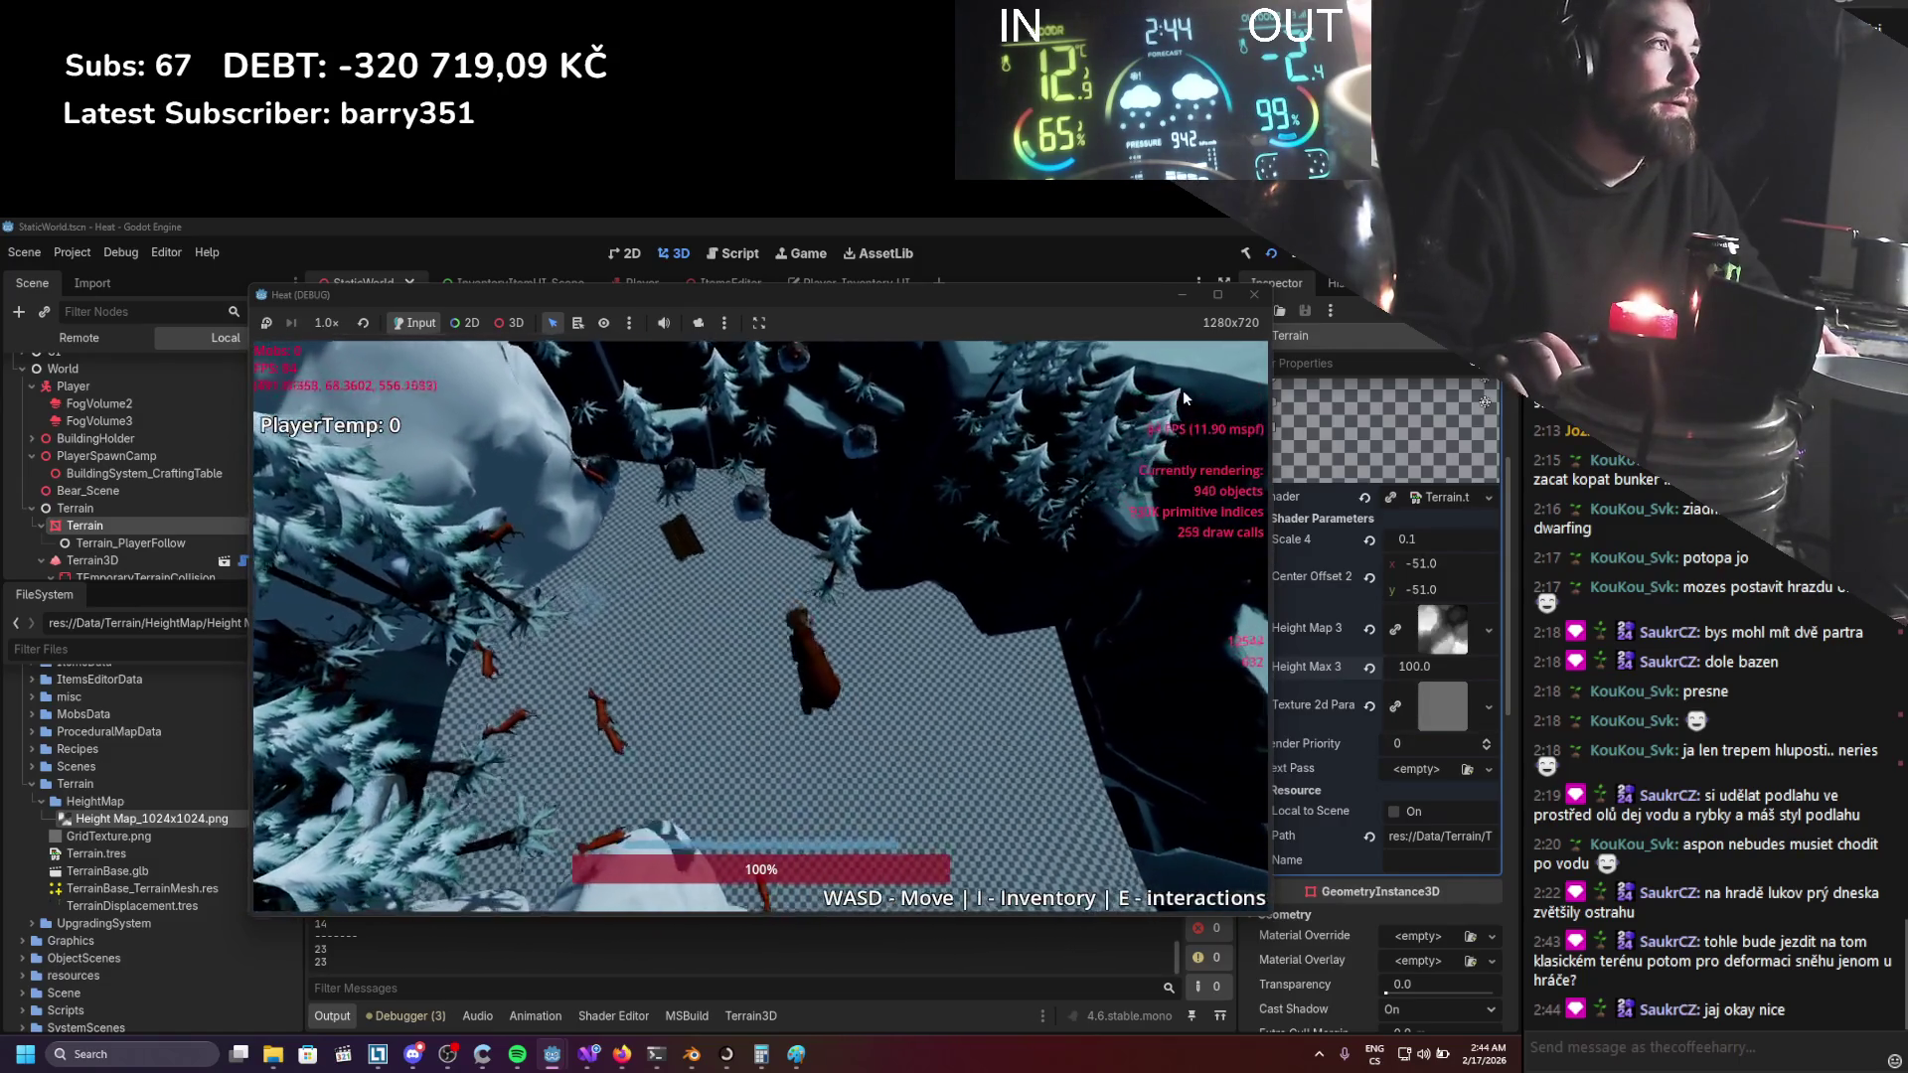
Stop the game and reopen the terrain's visual shader graph.
key(F8)
click(581, 1059)
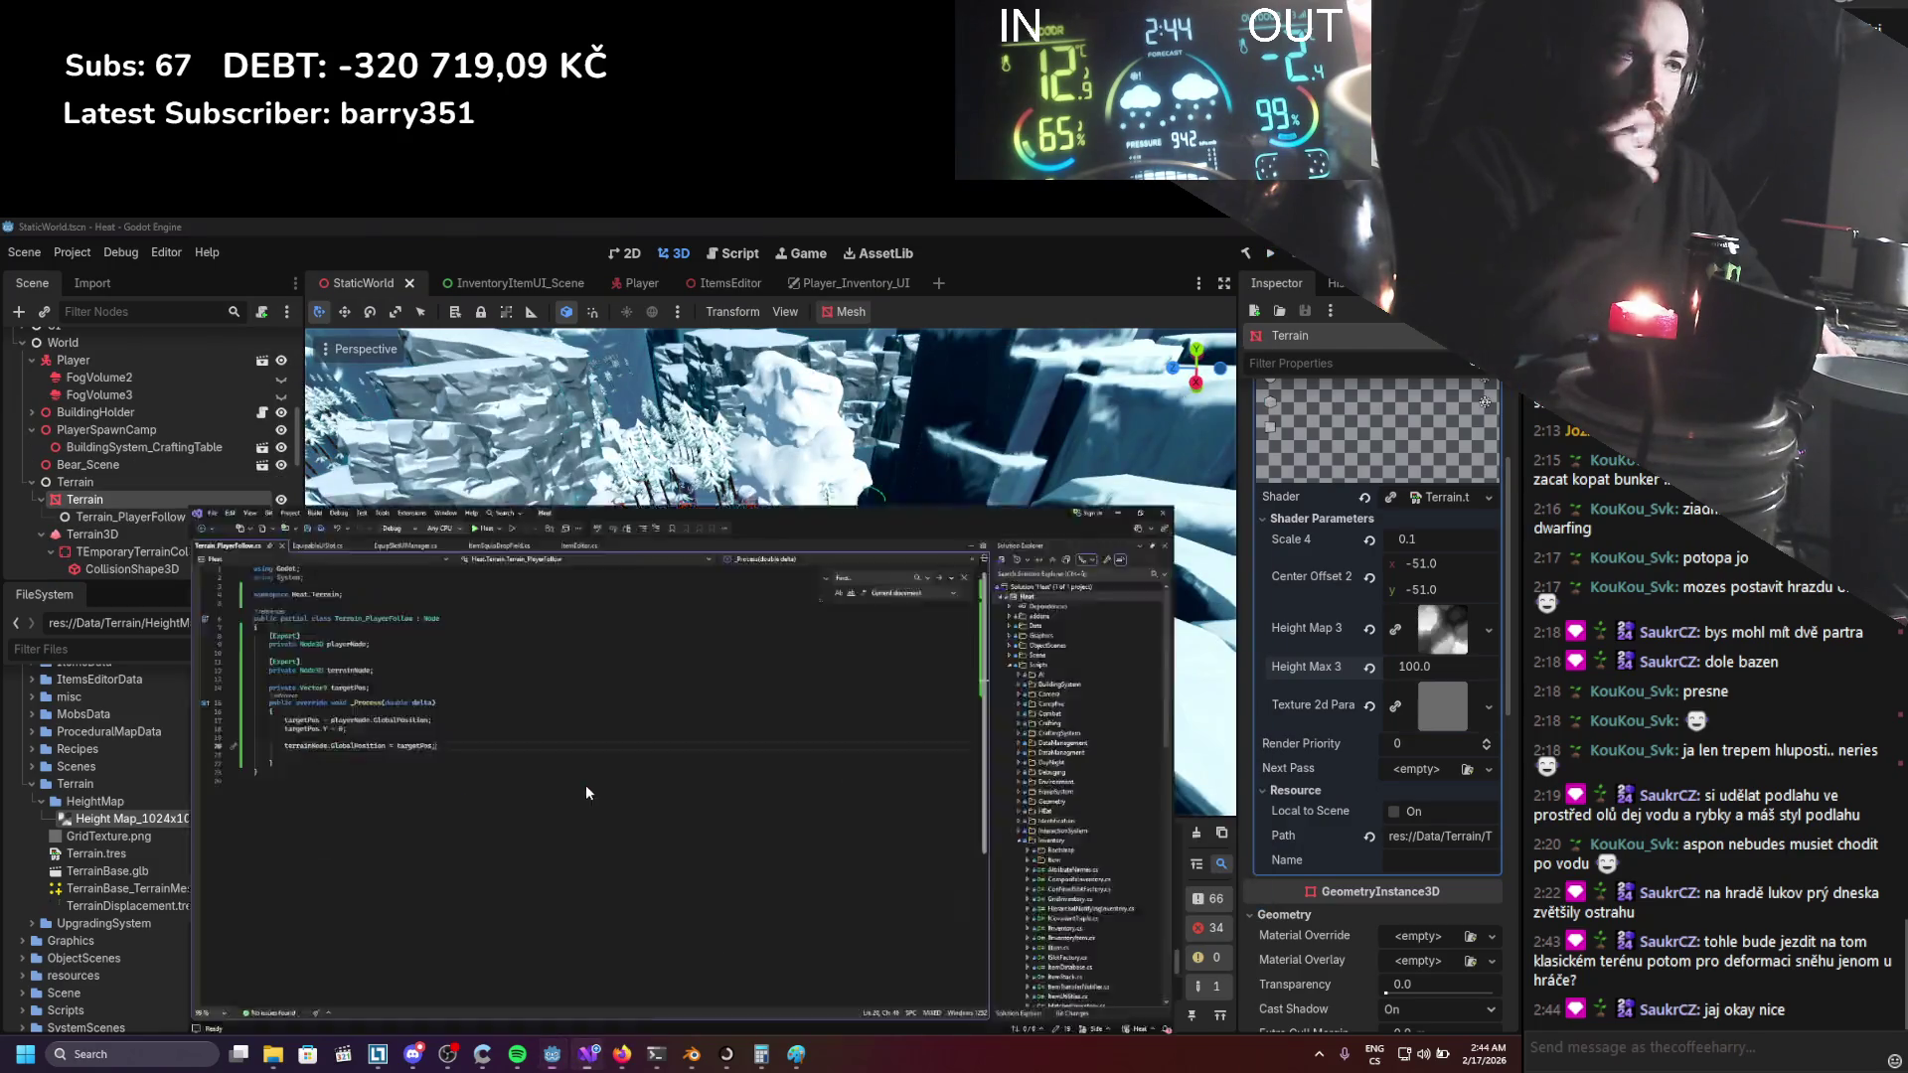
click(584, 1059)
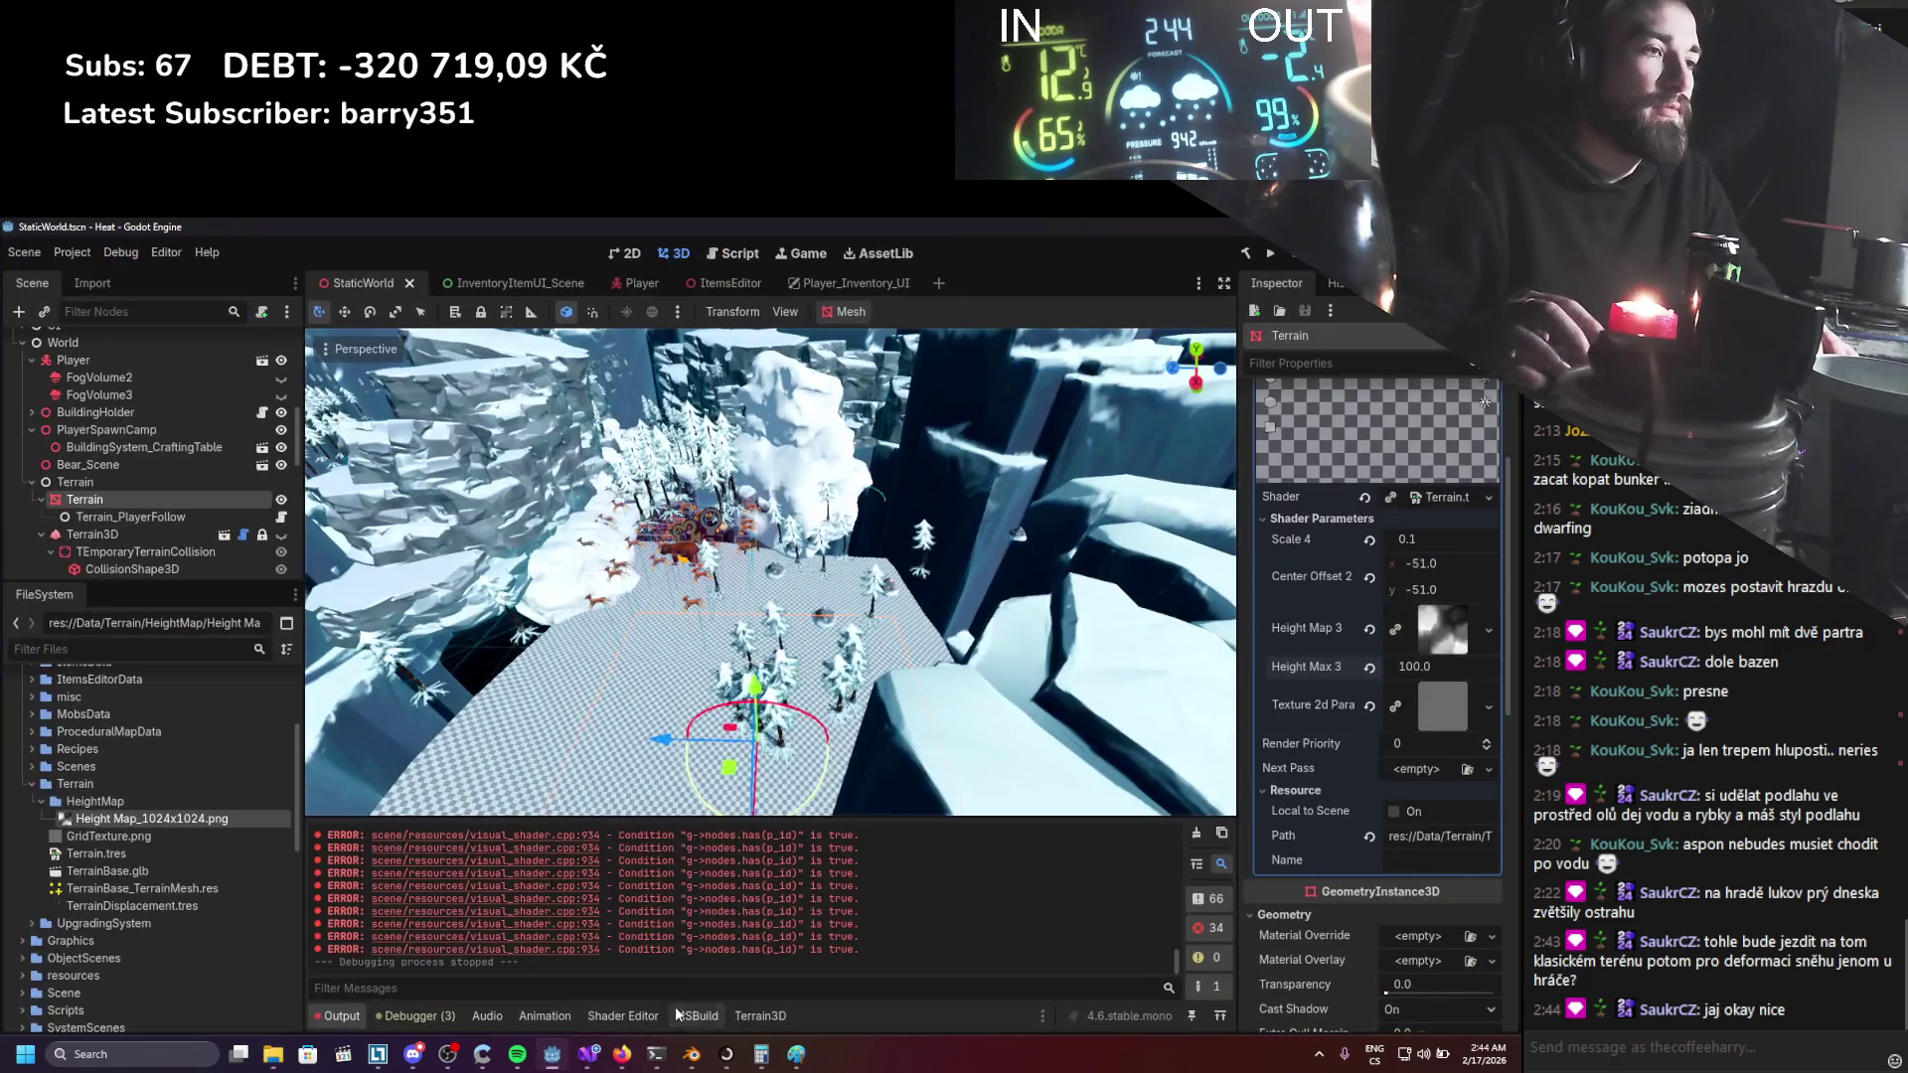
click(648, 1015)
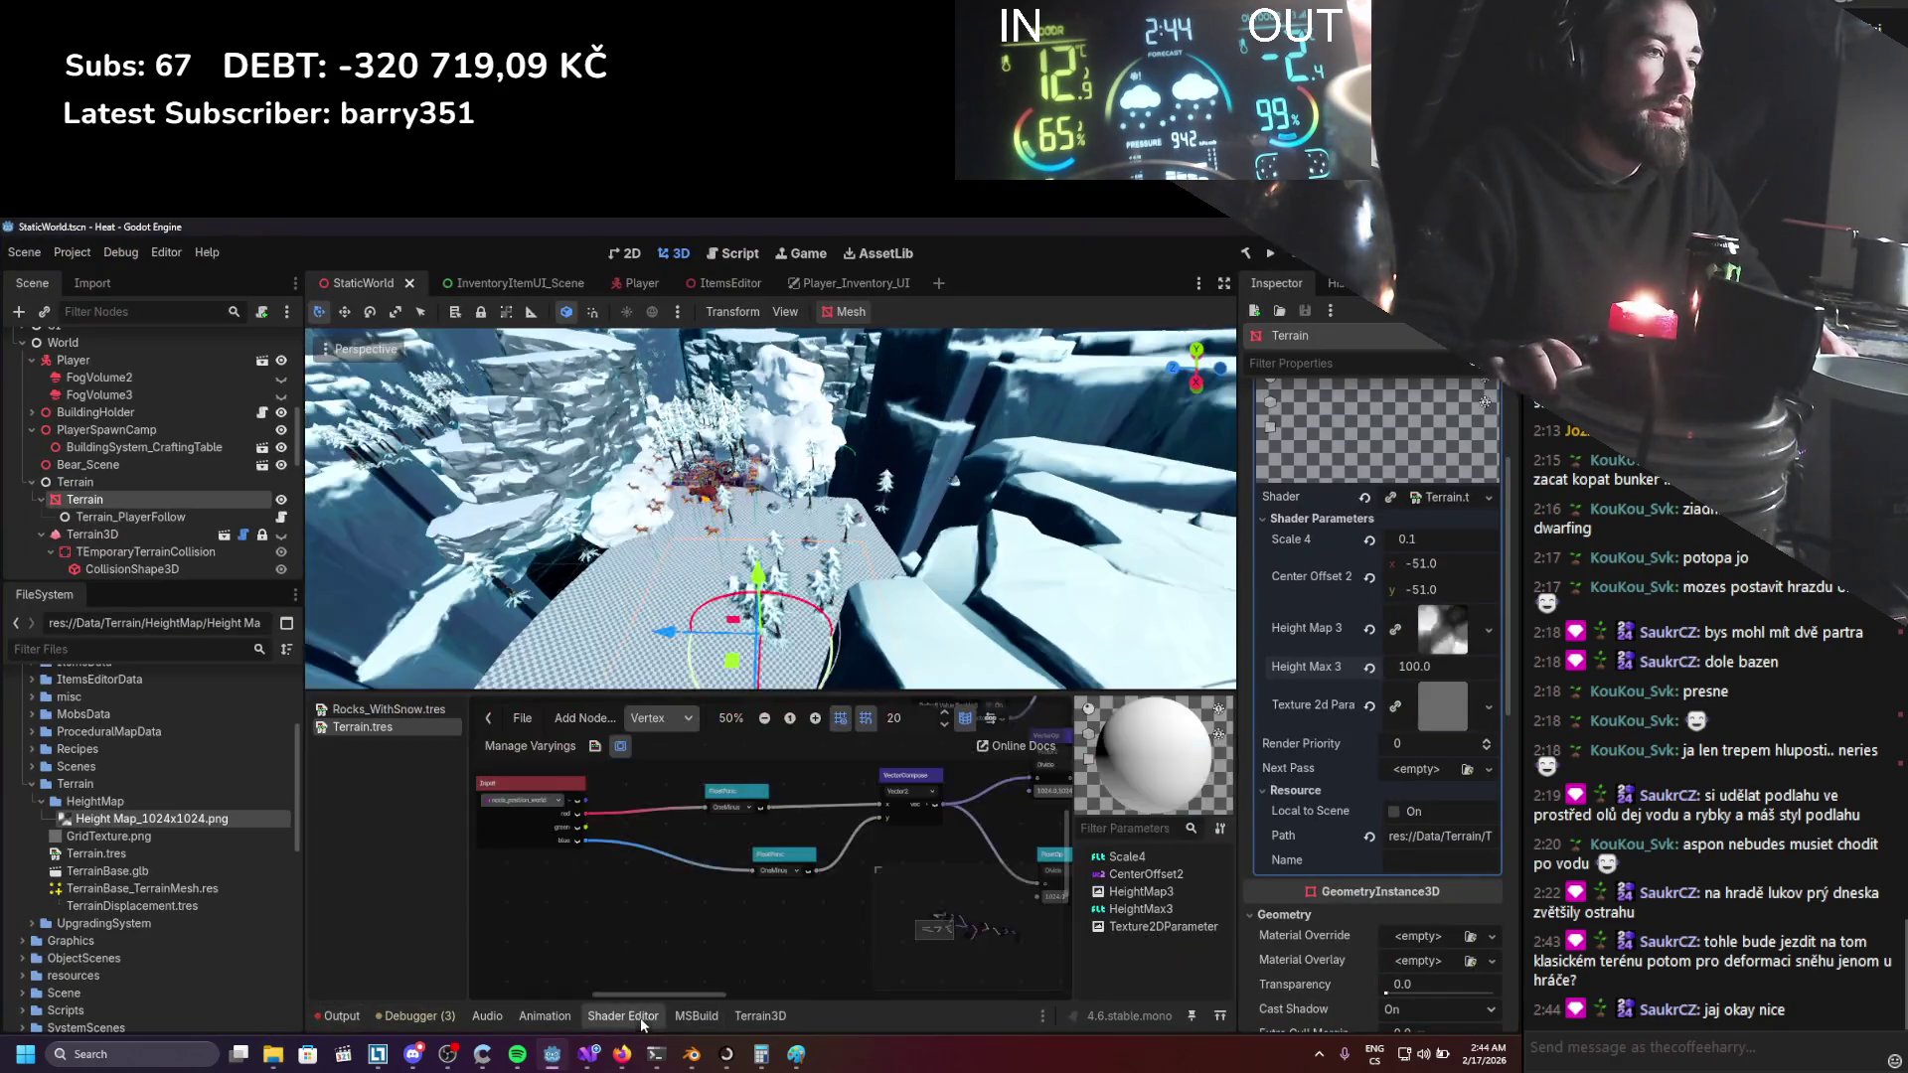
scroll(795, 896, up, 1)
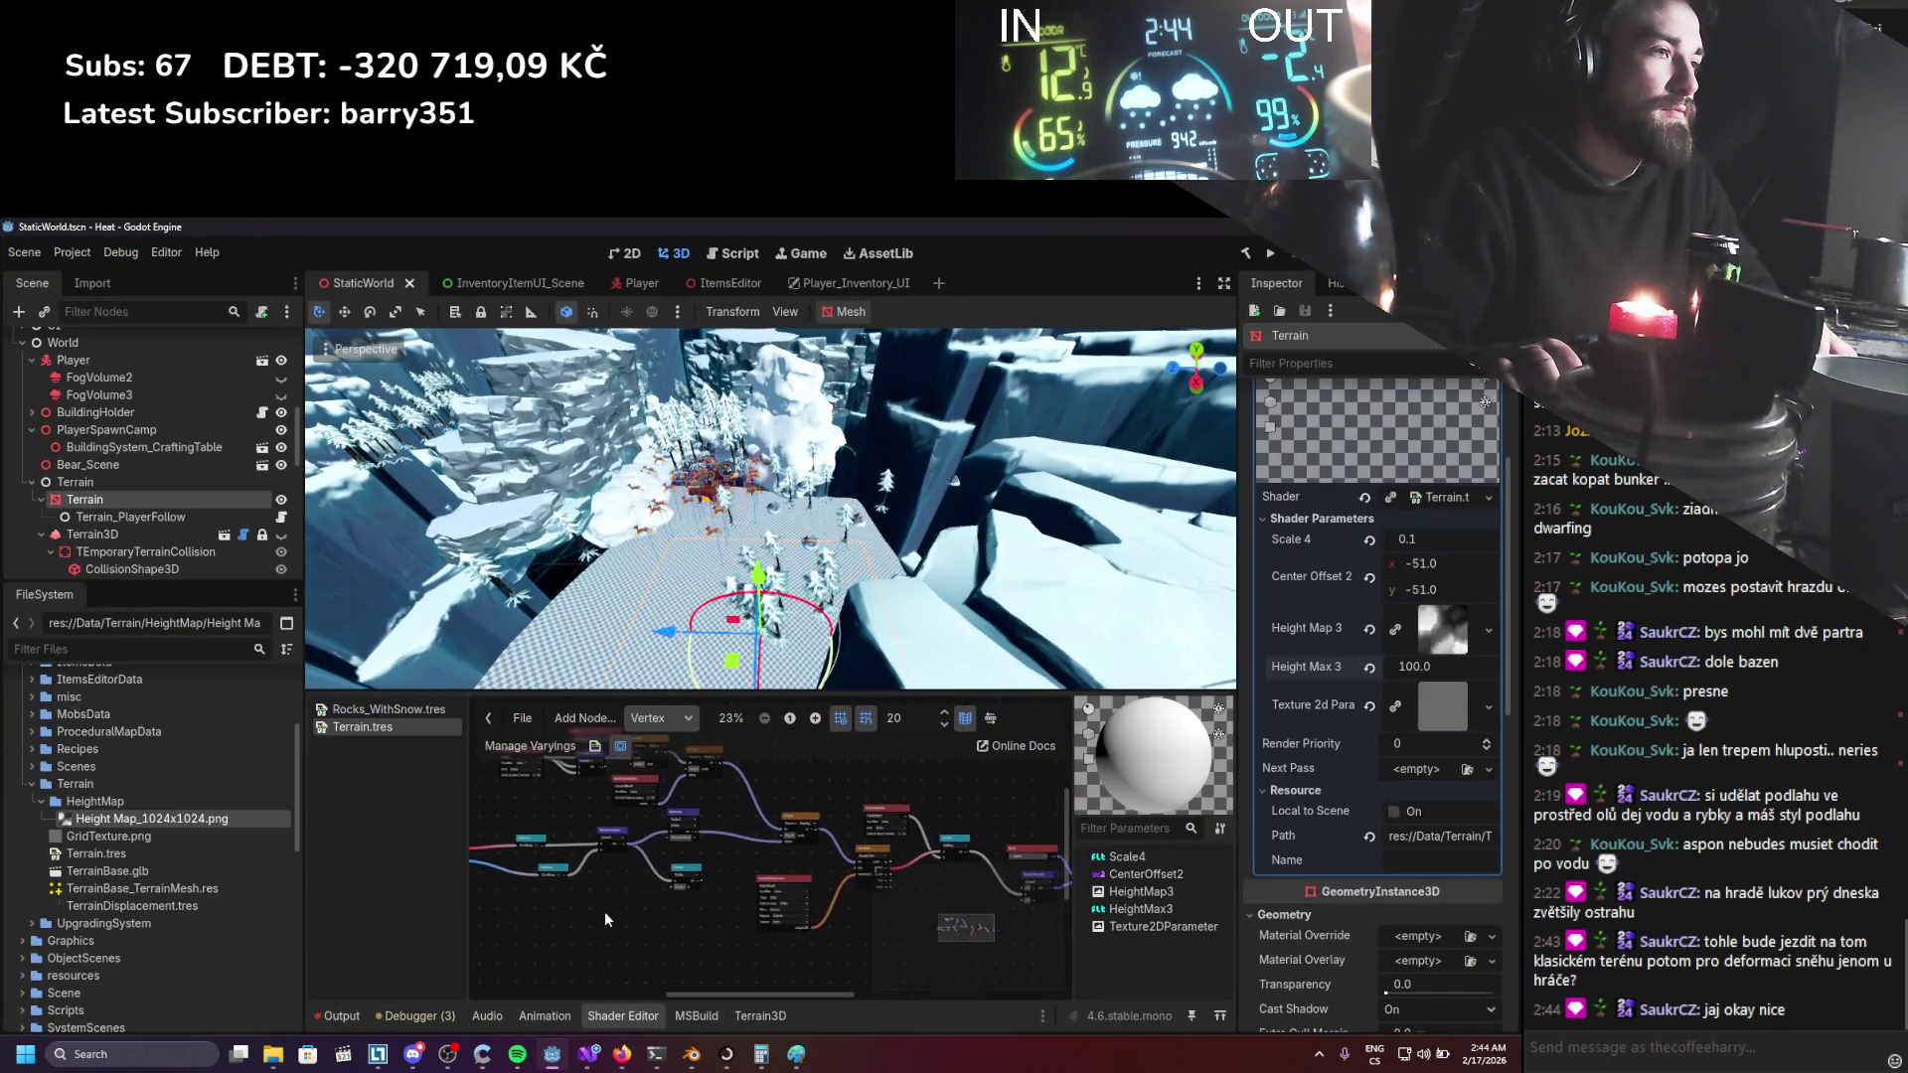
scroll(832, 837, up, 1)
scroll(536, 845, down, 1)
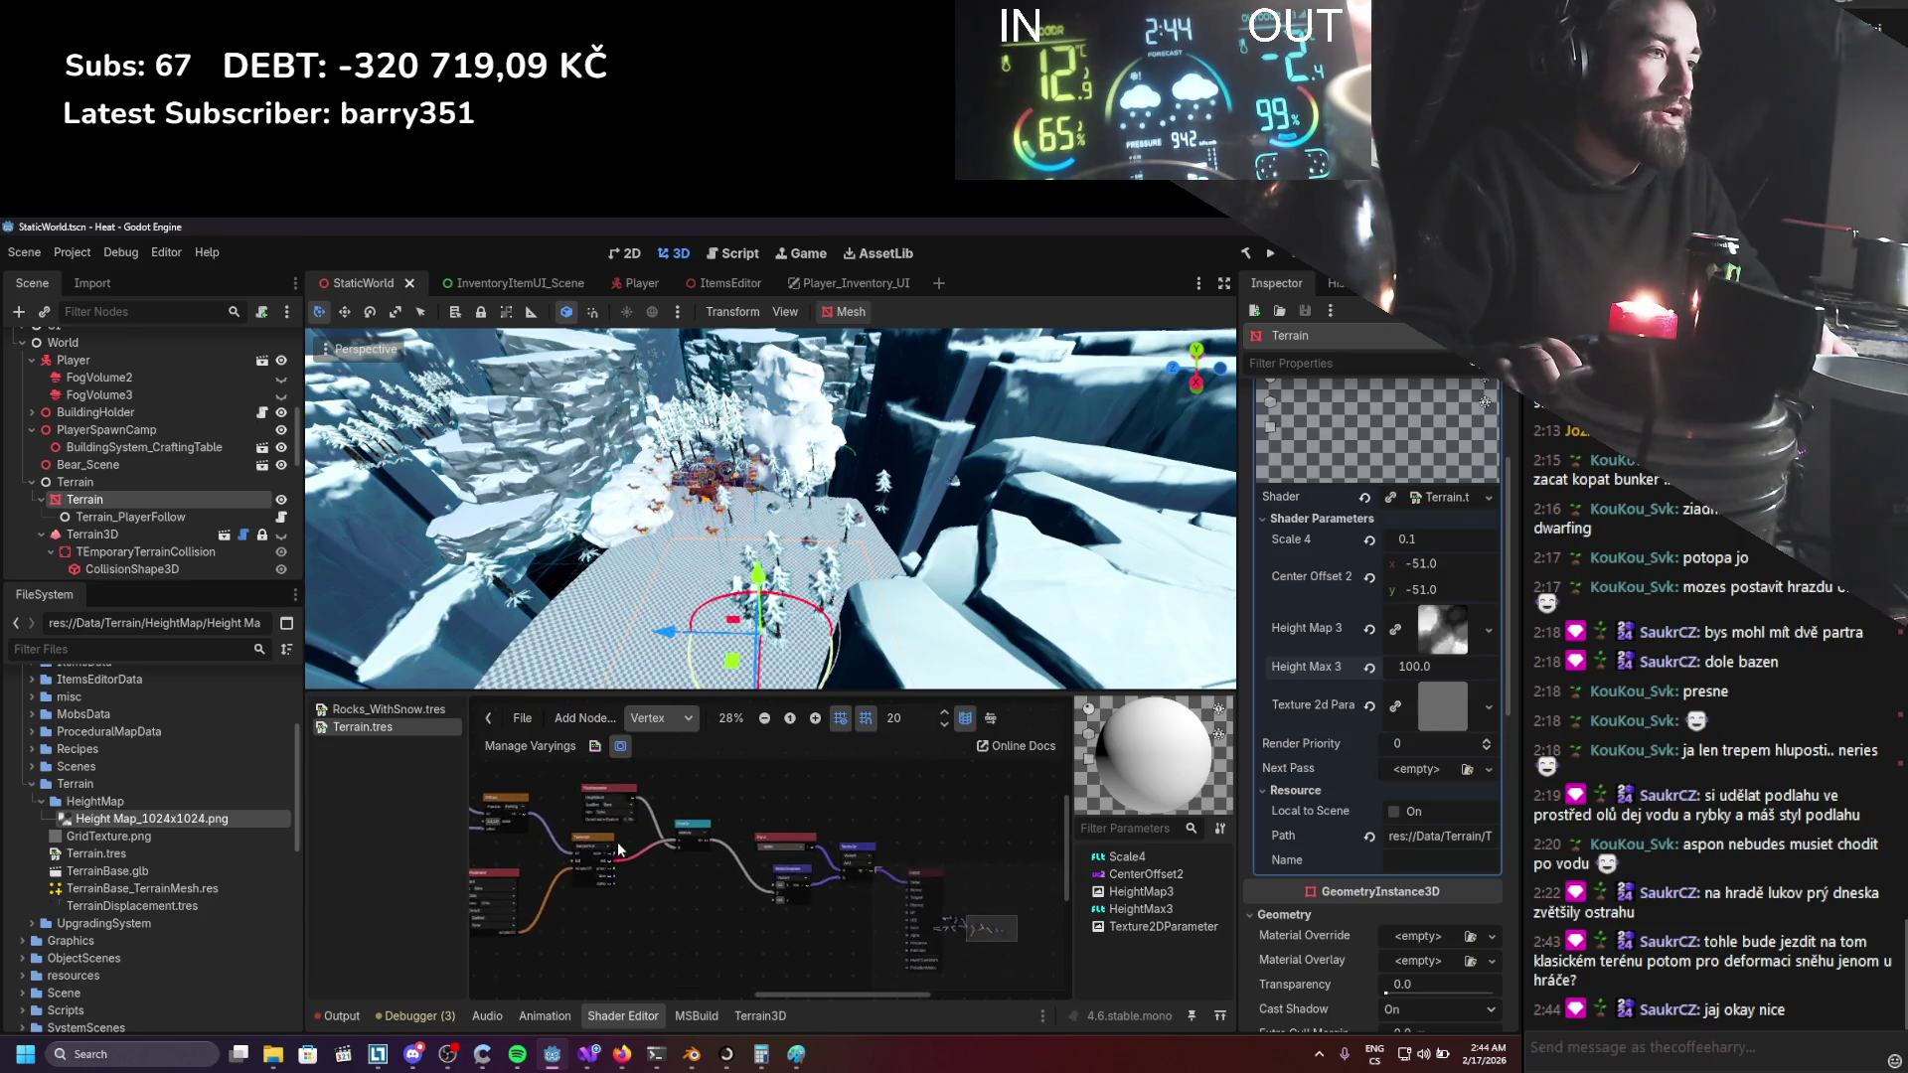
Connect the result into the shader's Output node, save, and run the game.
drag(922, 897, 925, 892)
scroll(795, 552, down, 2)
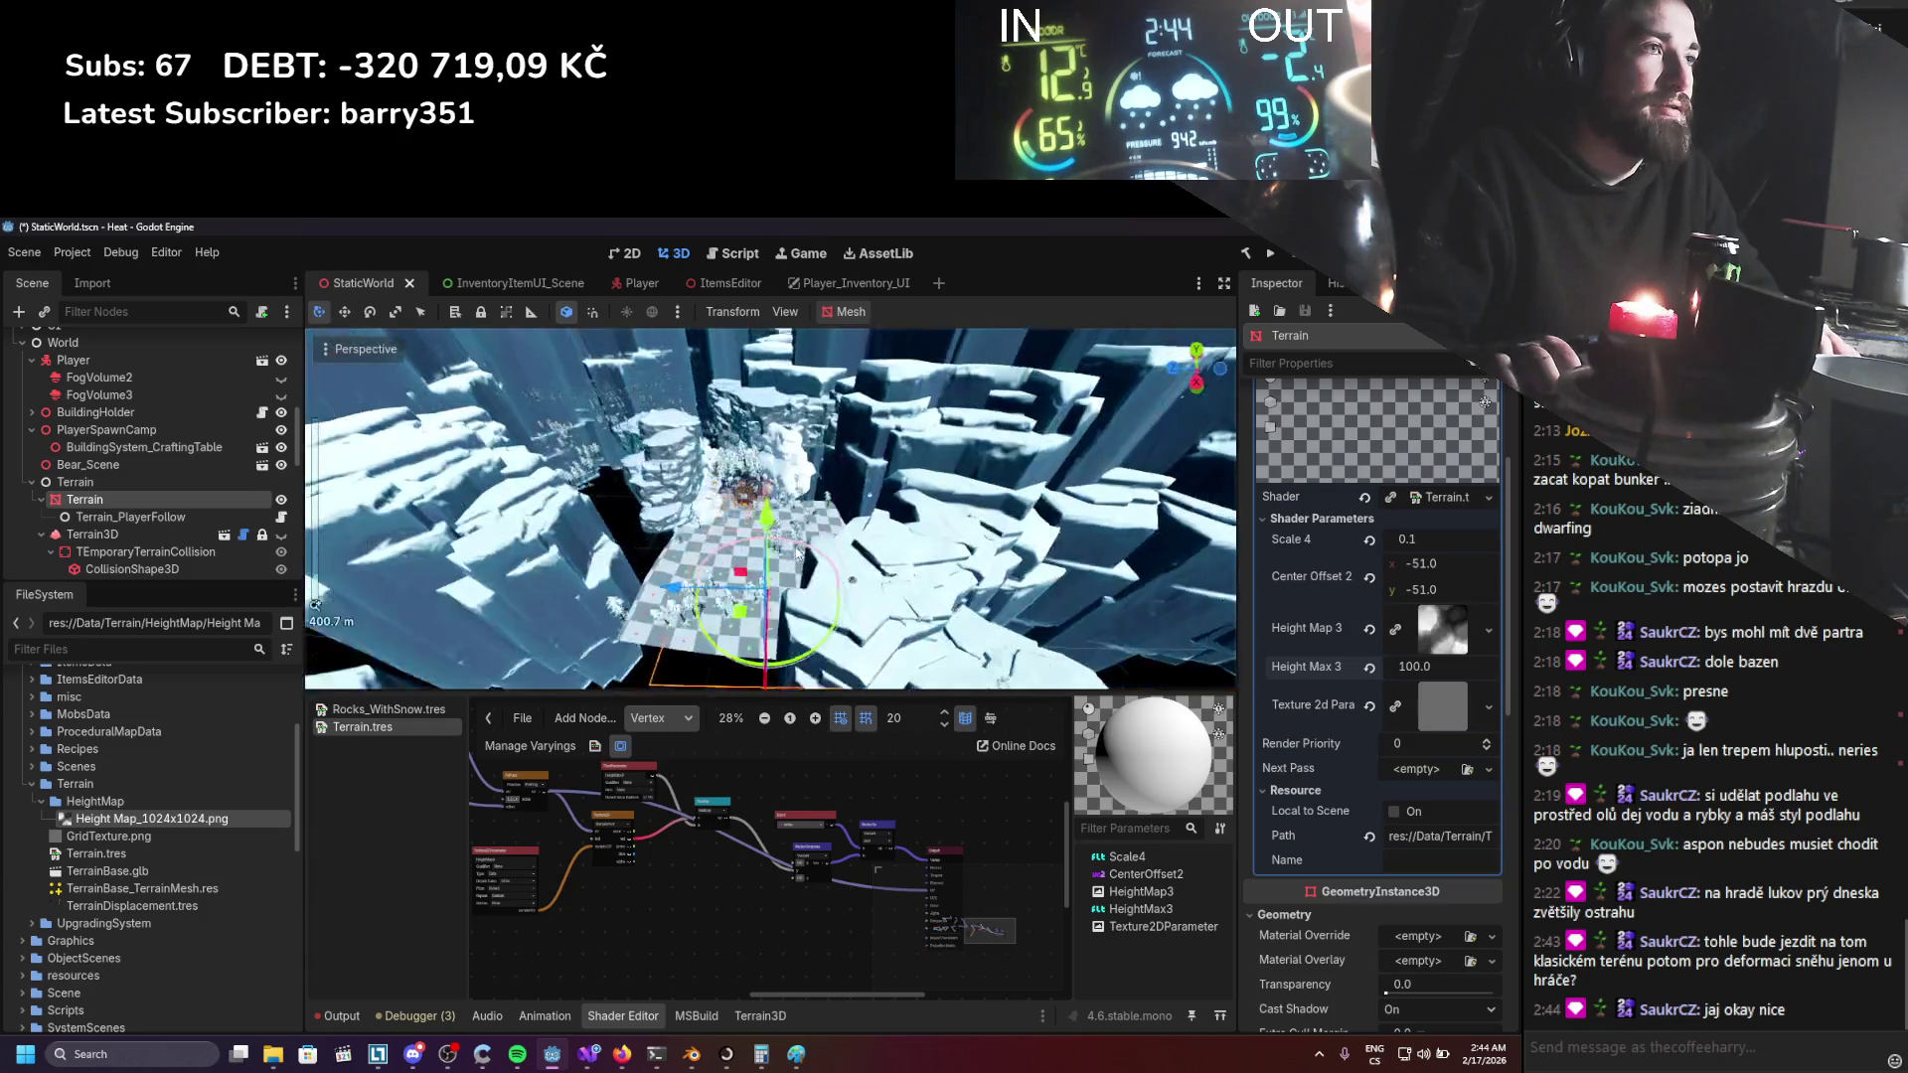
scroll(795, 551, up, 2)
key(ctrl+s)
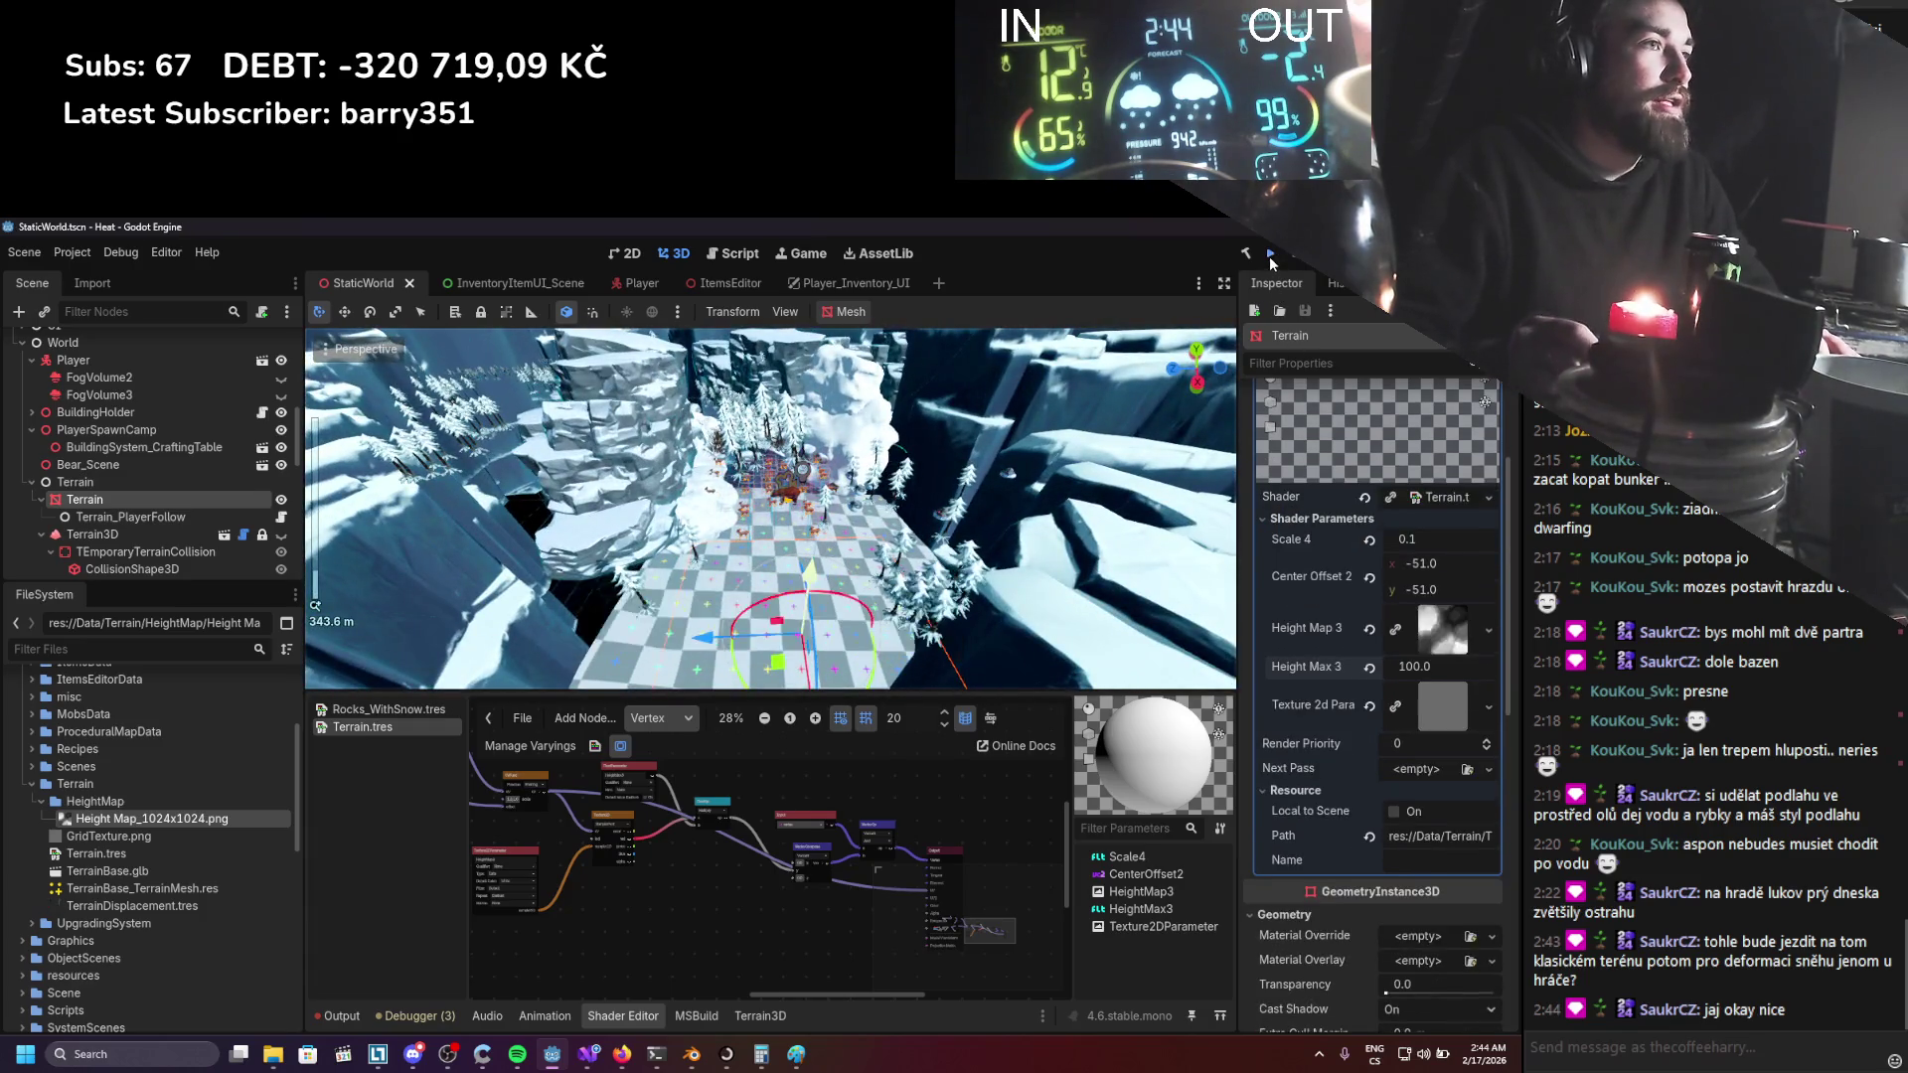
click(1268, 254)
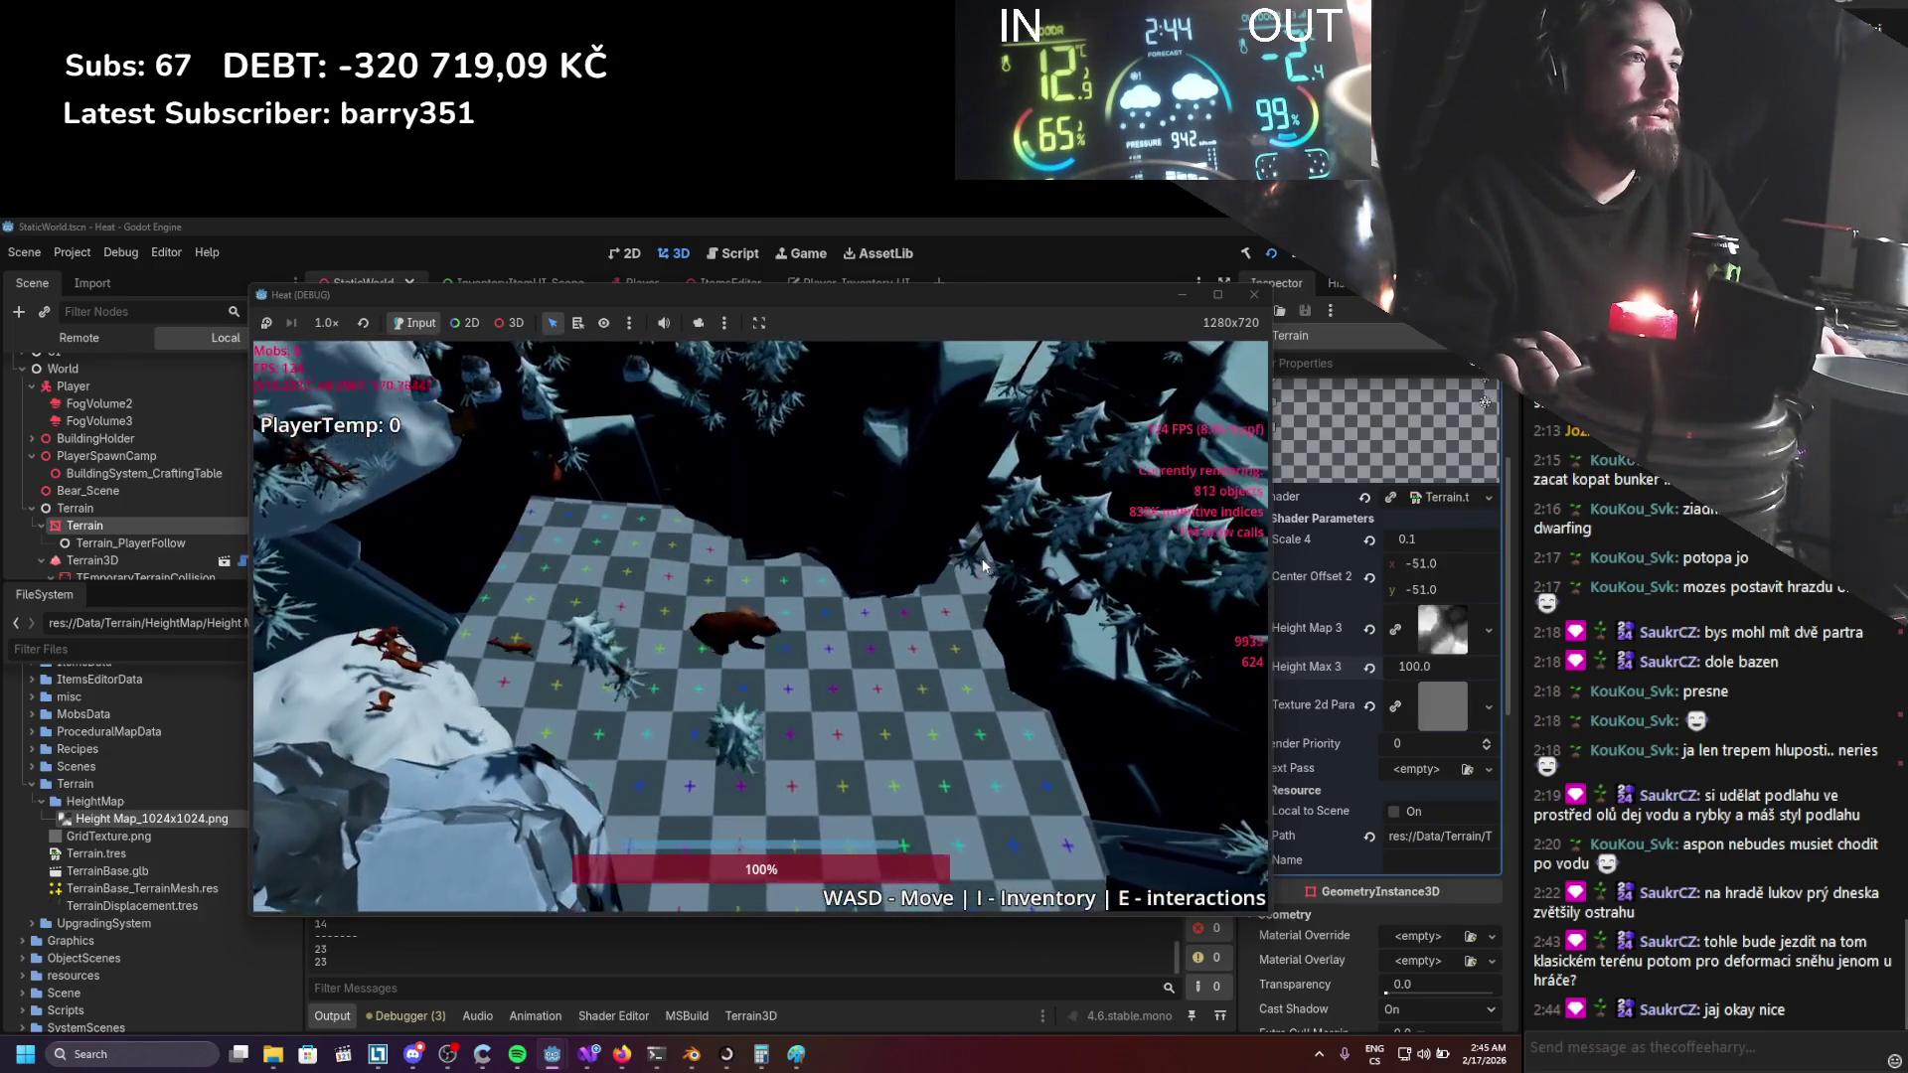
Walk the player with S, D and W across the checker terrain, then stop with F8.
key(s)
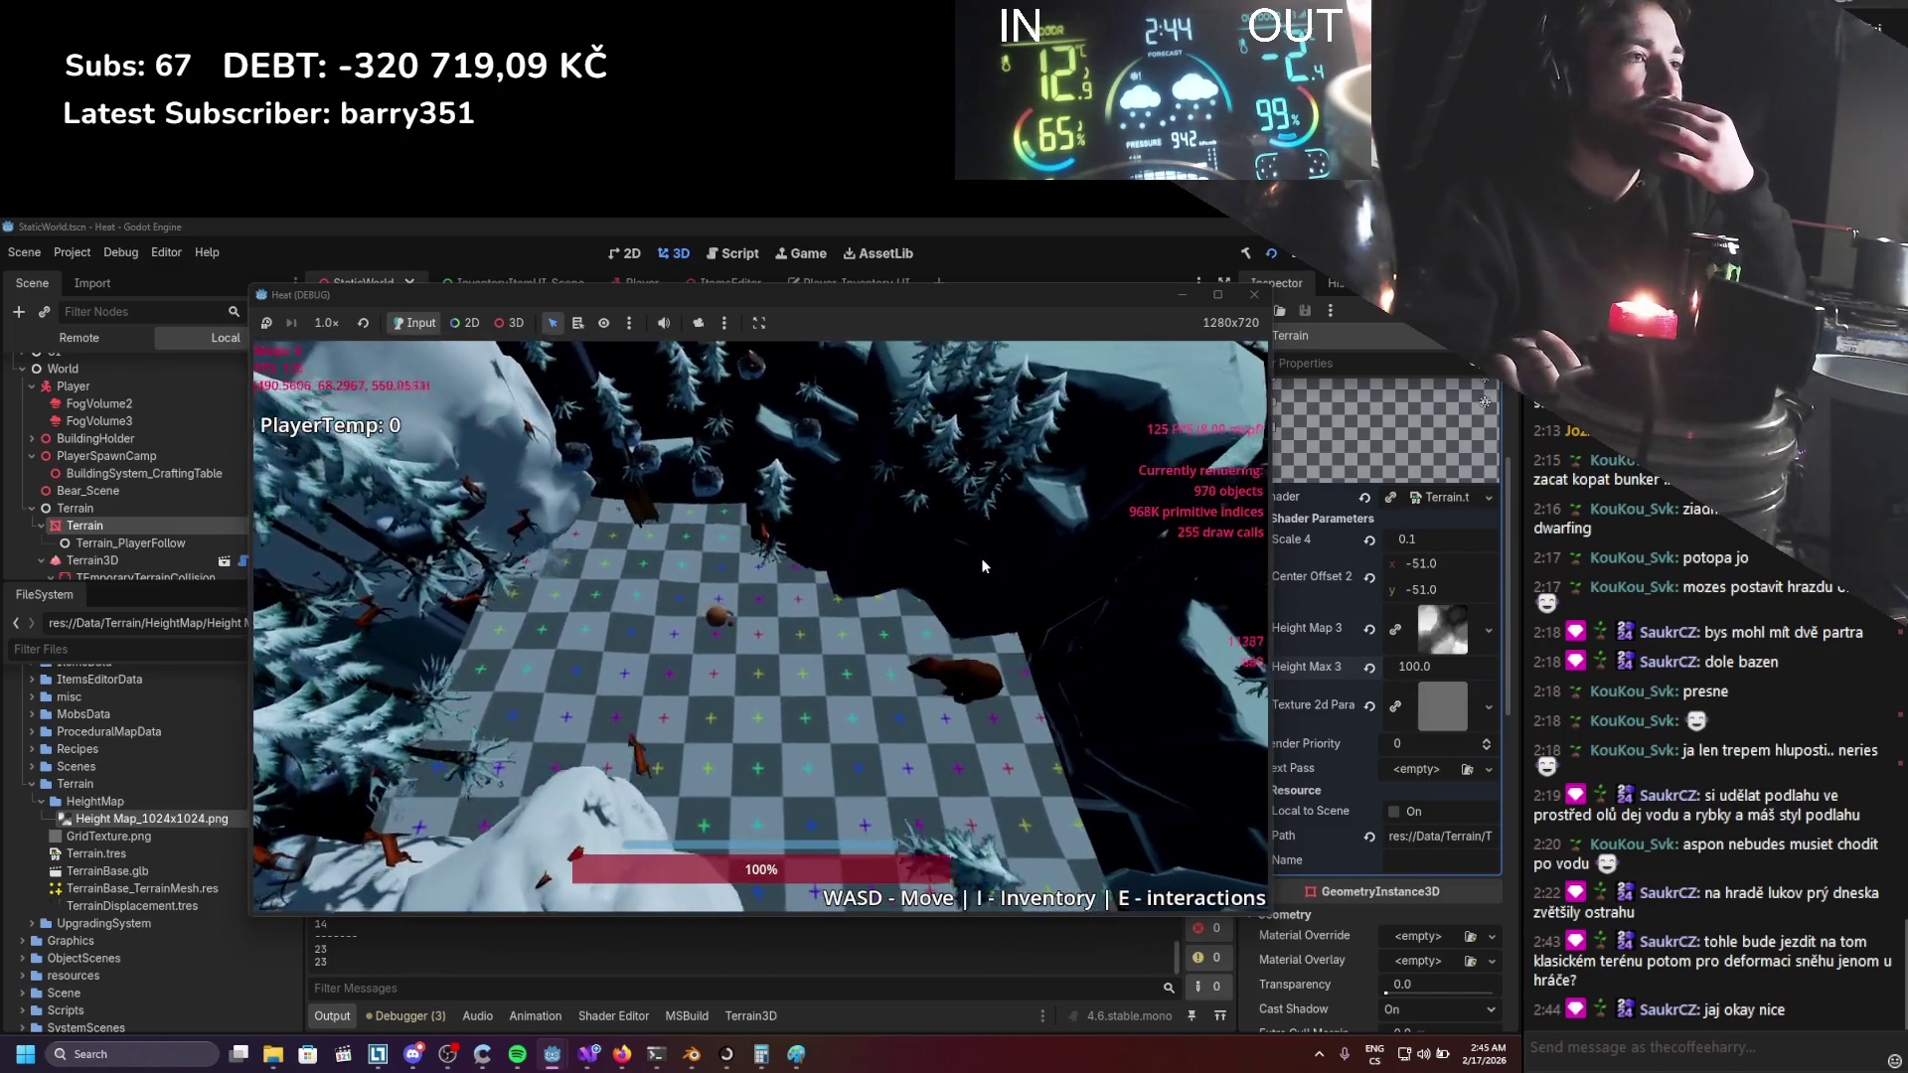
key(d)
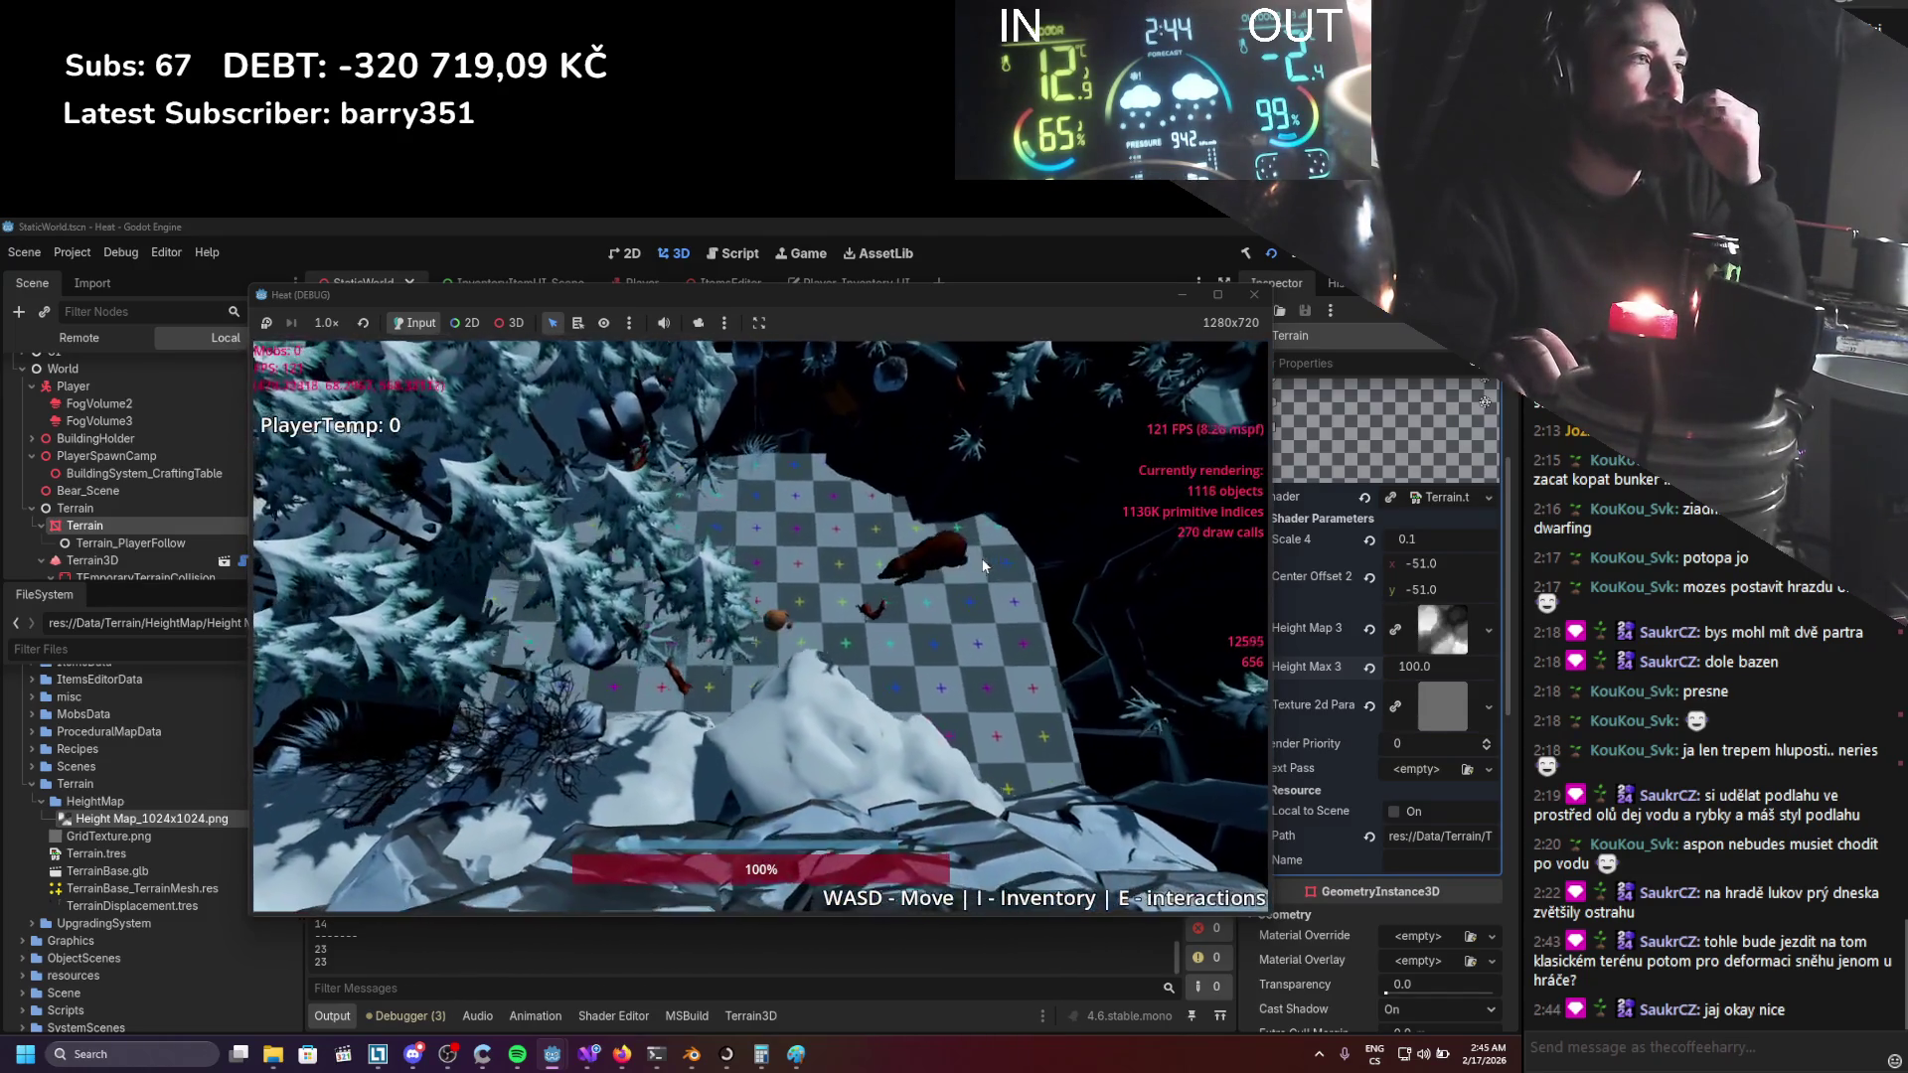
key(d)
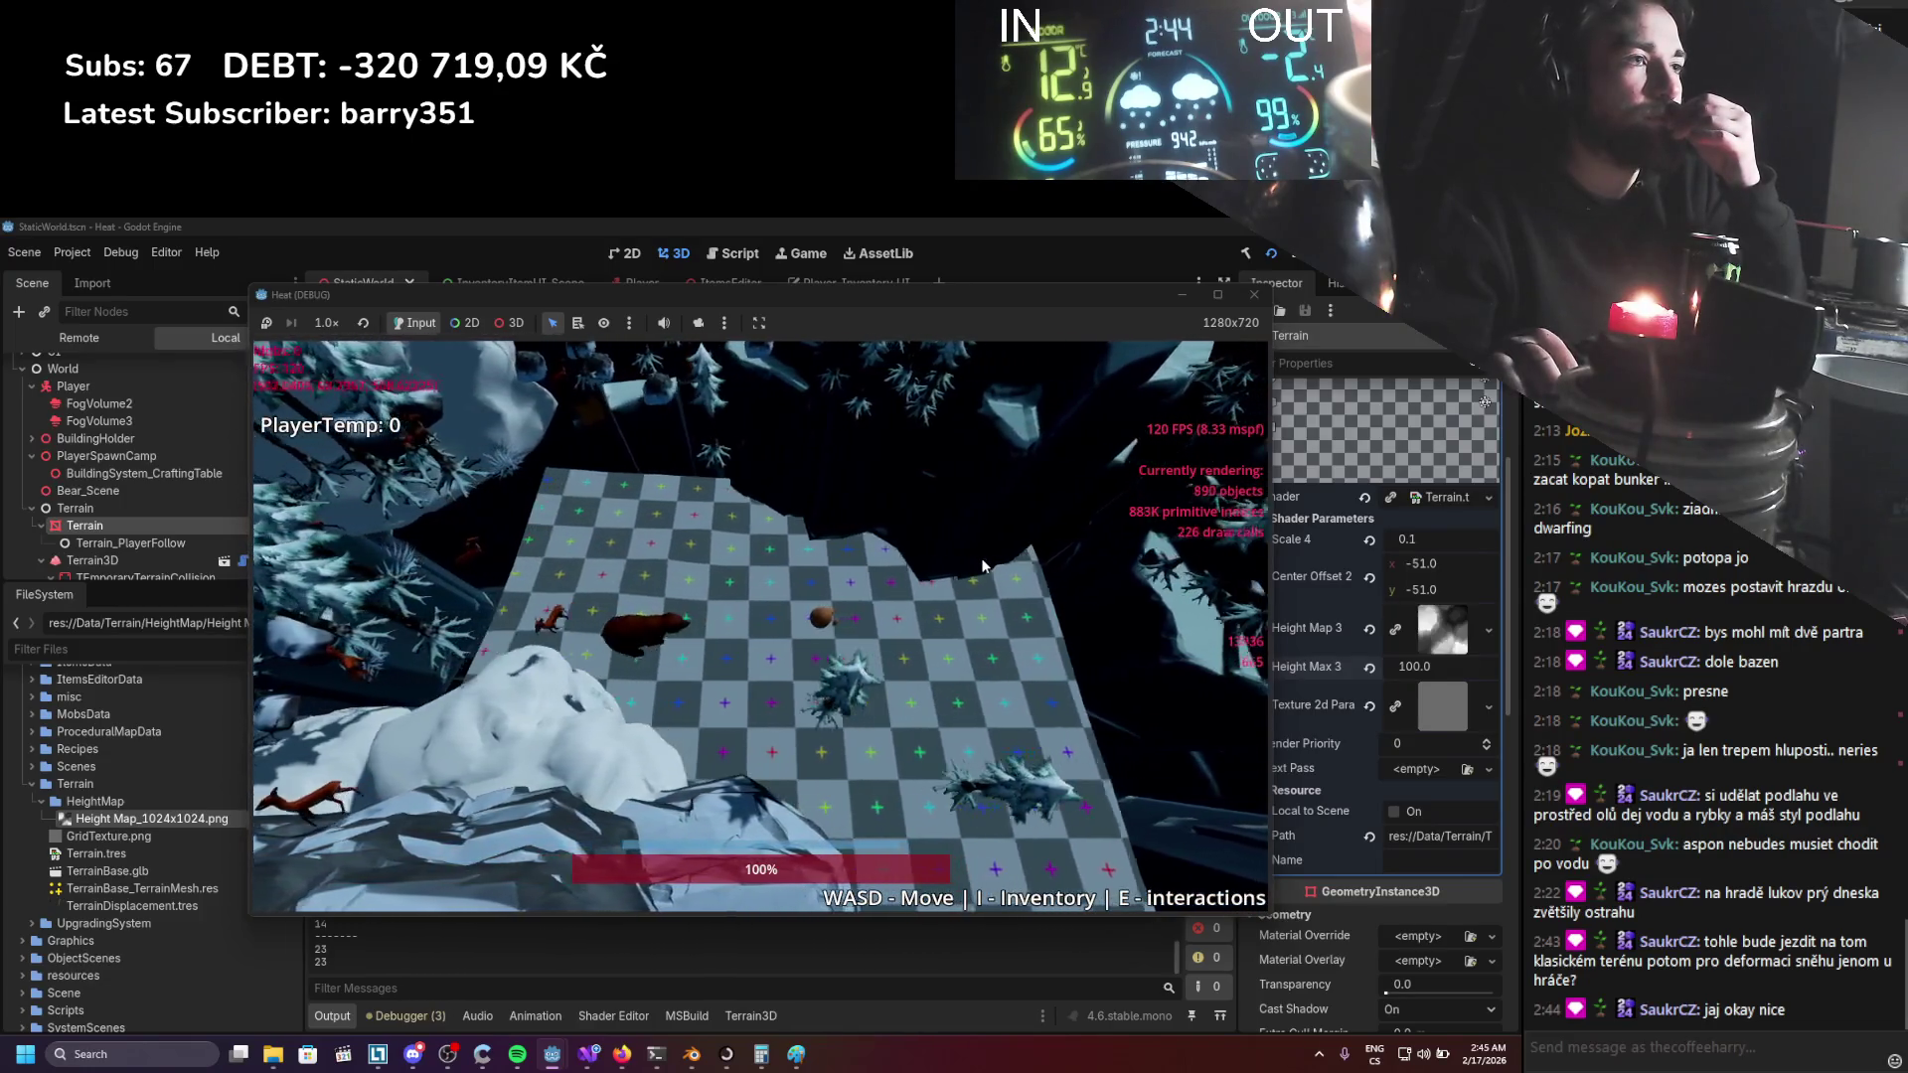
key(d)
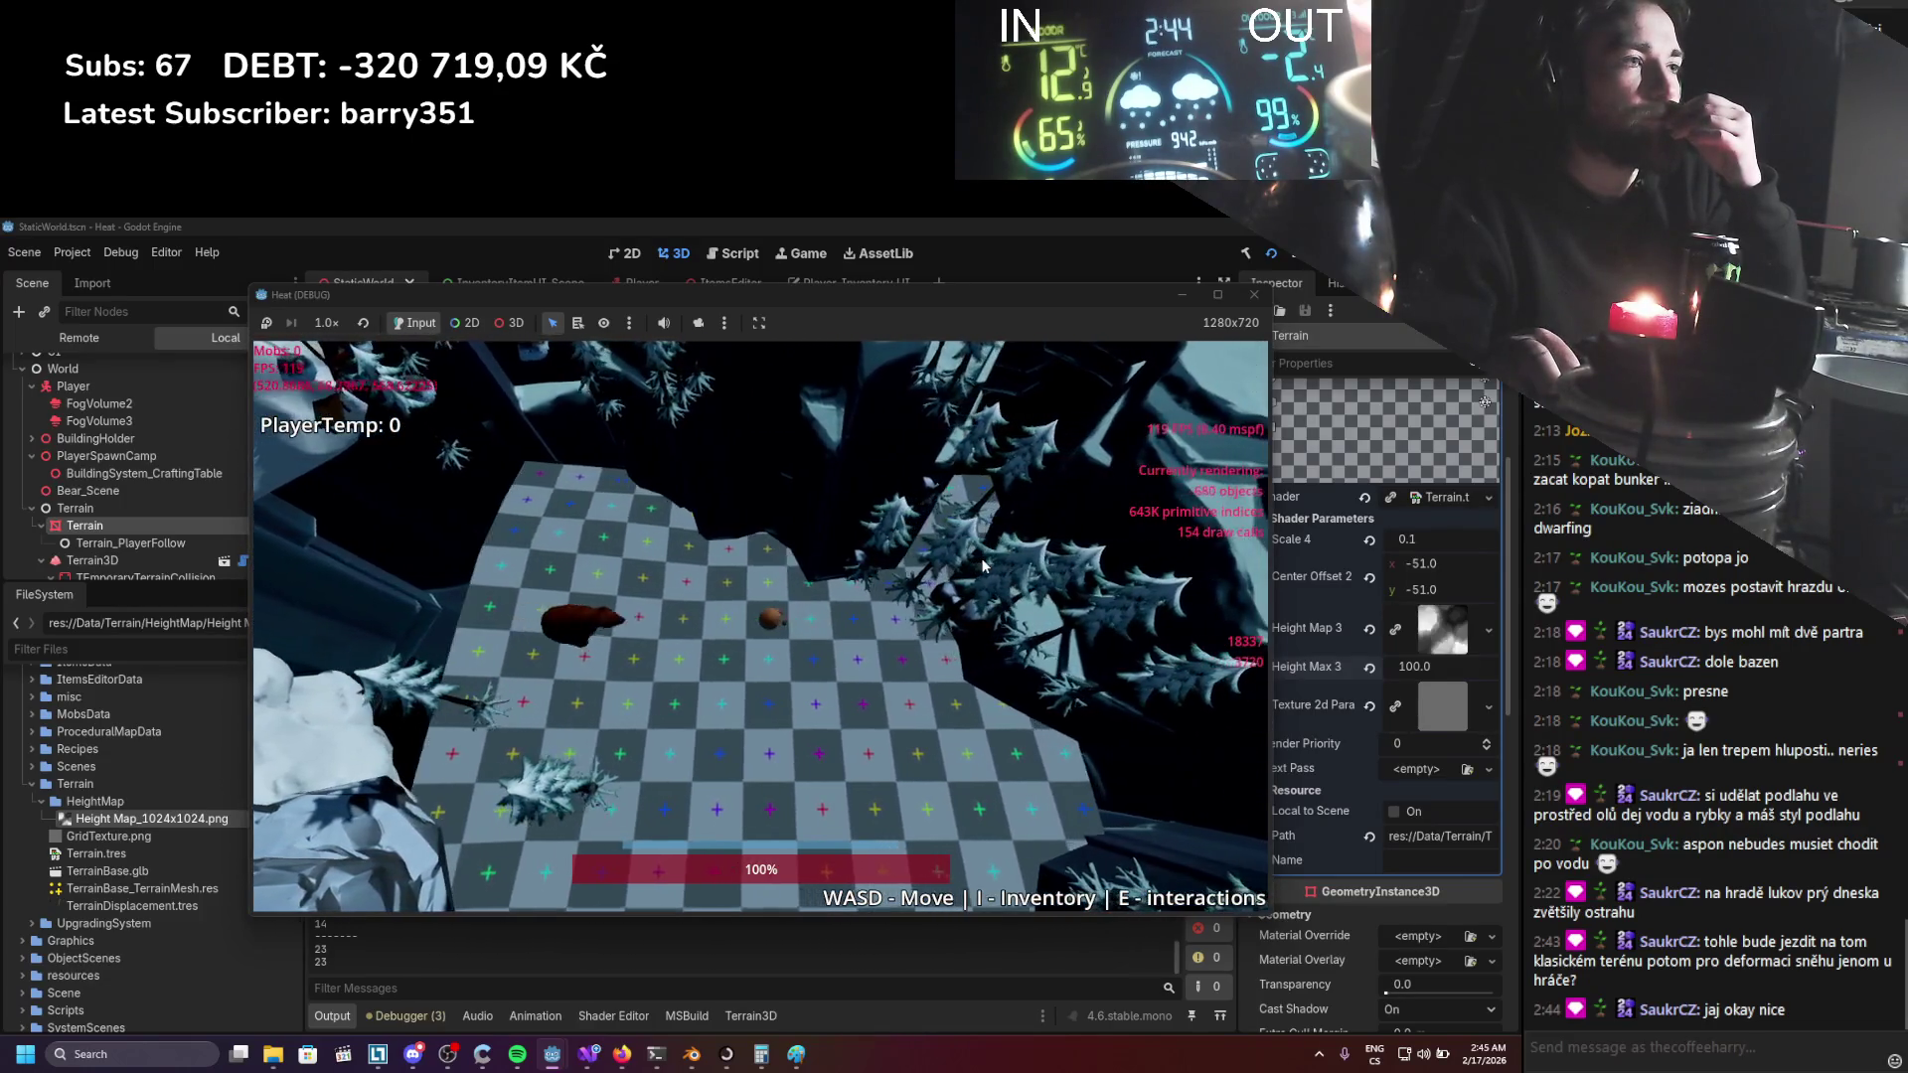
key(w)
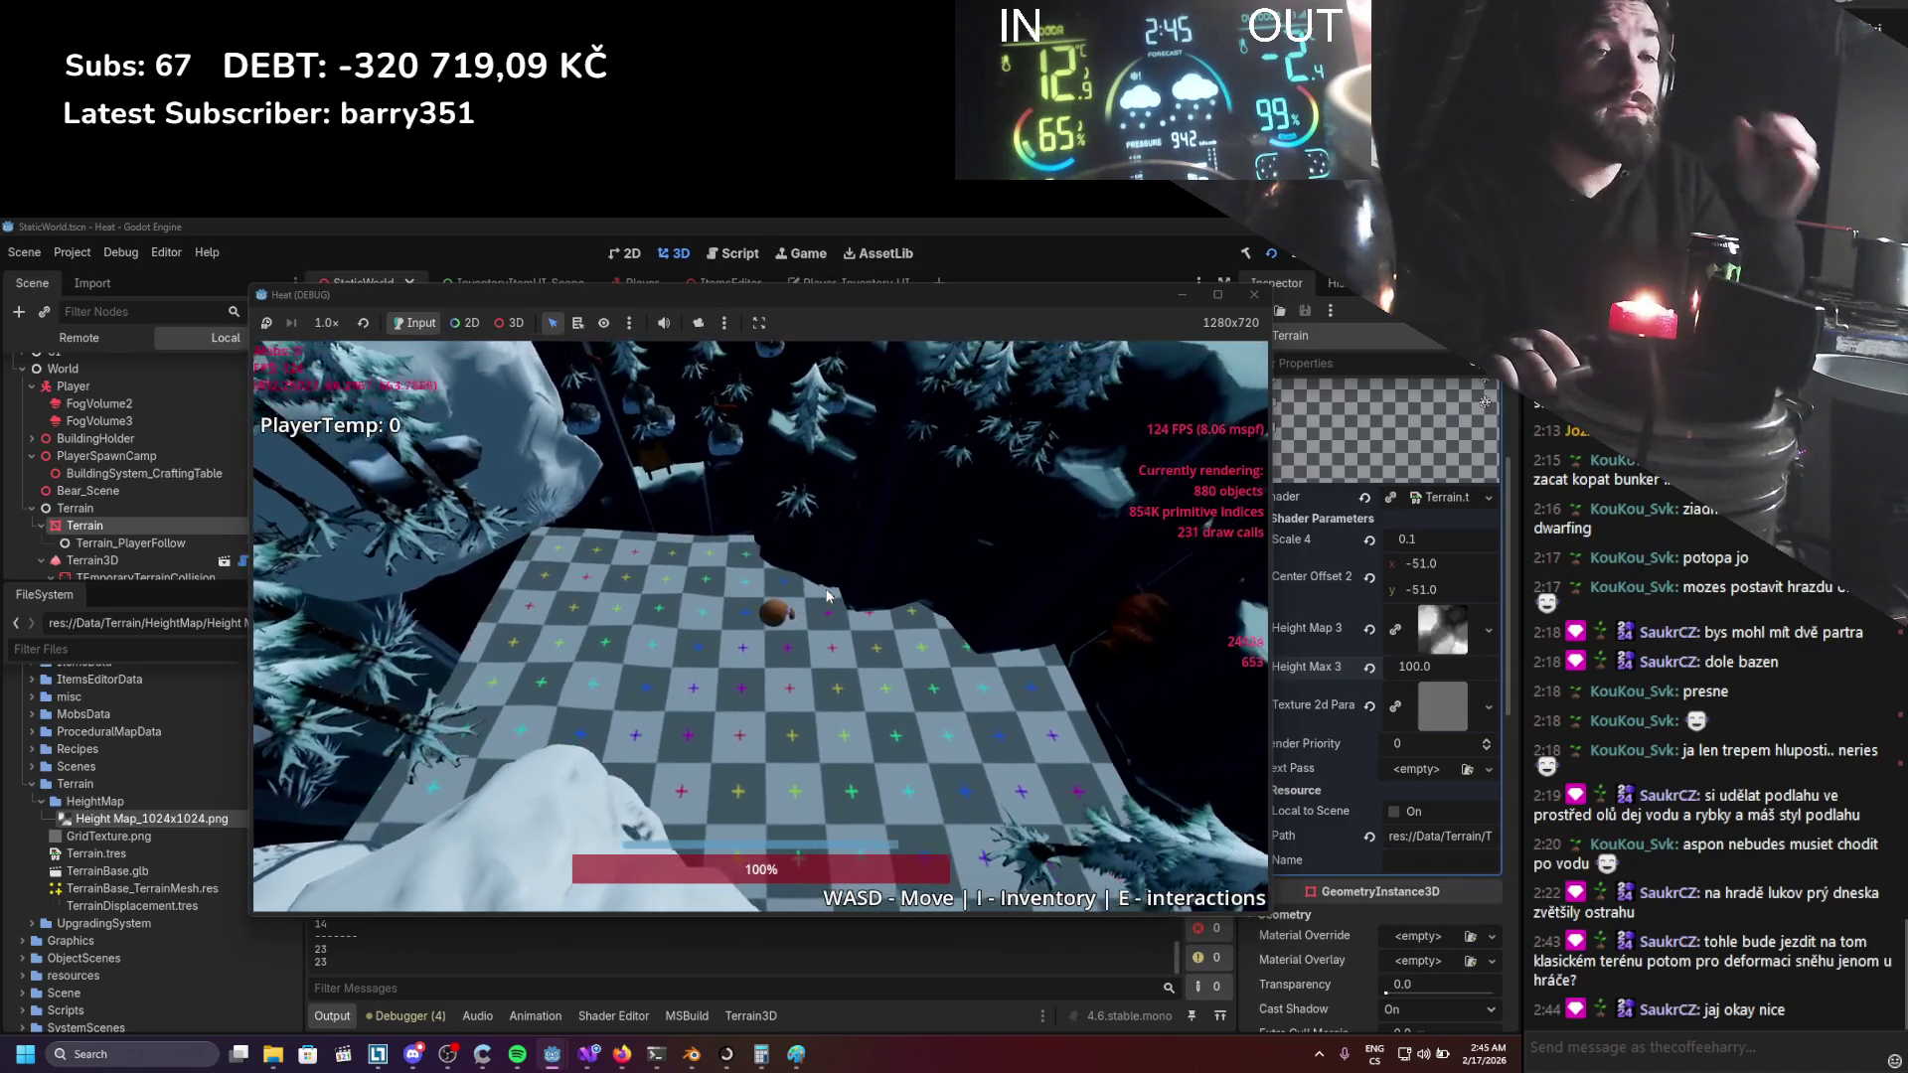
key(F8)
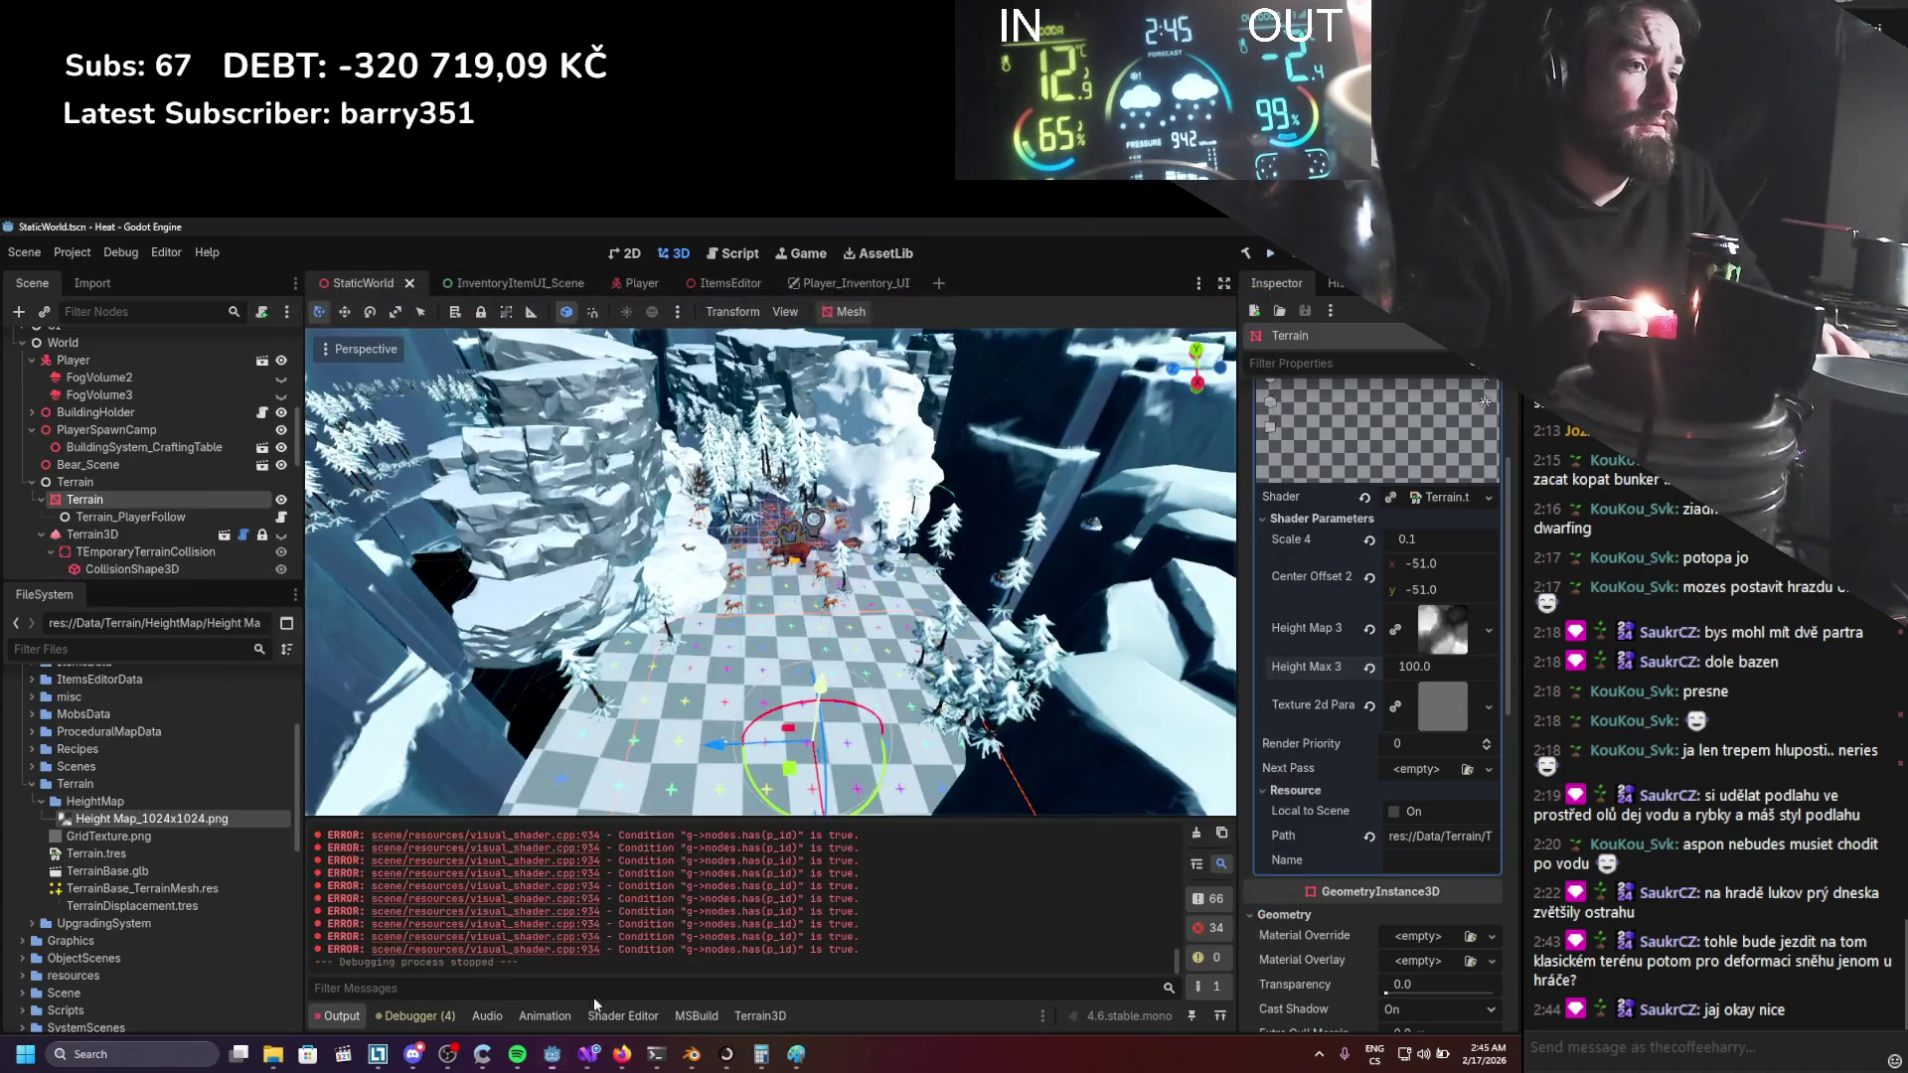
Reopen the terrain shader graph and nudge the Divide node slightly down.
click(589, 1054)
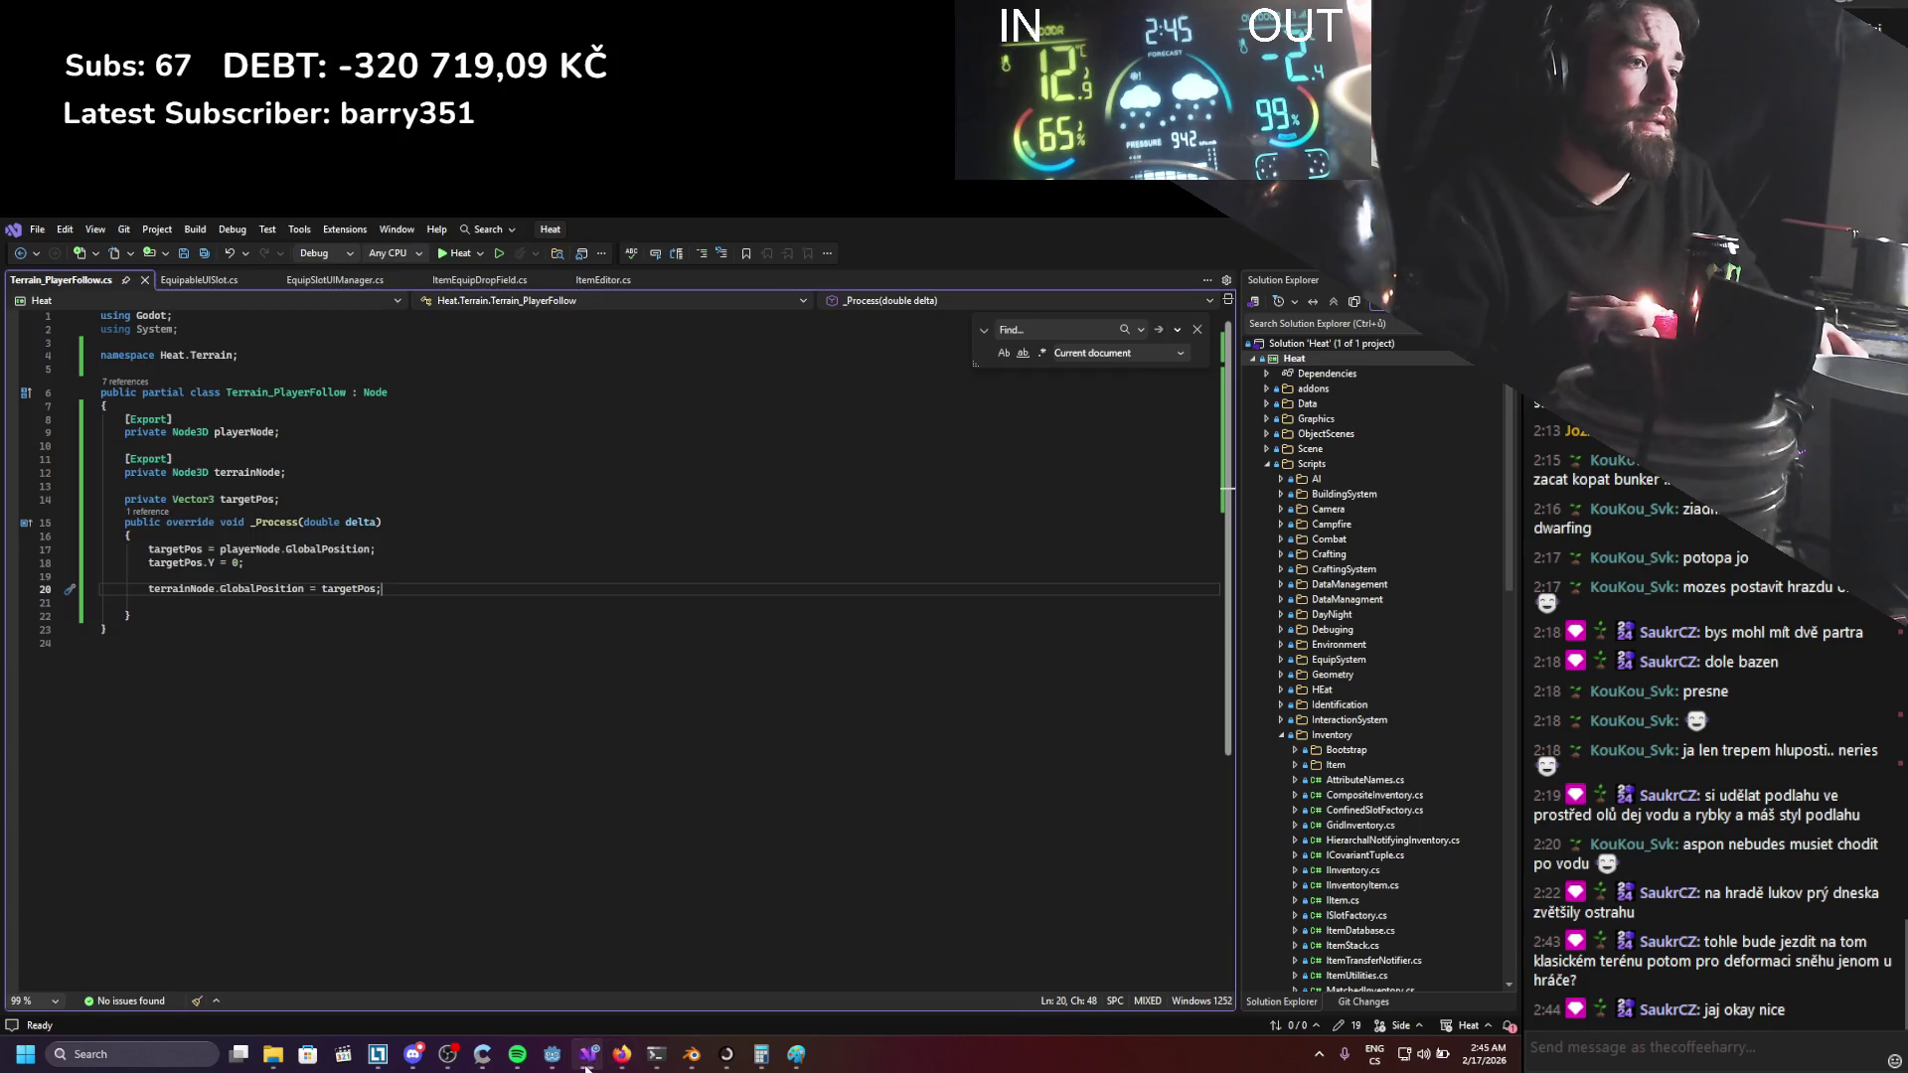
click(586, 1063)
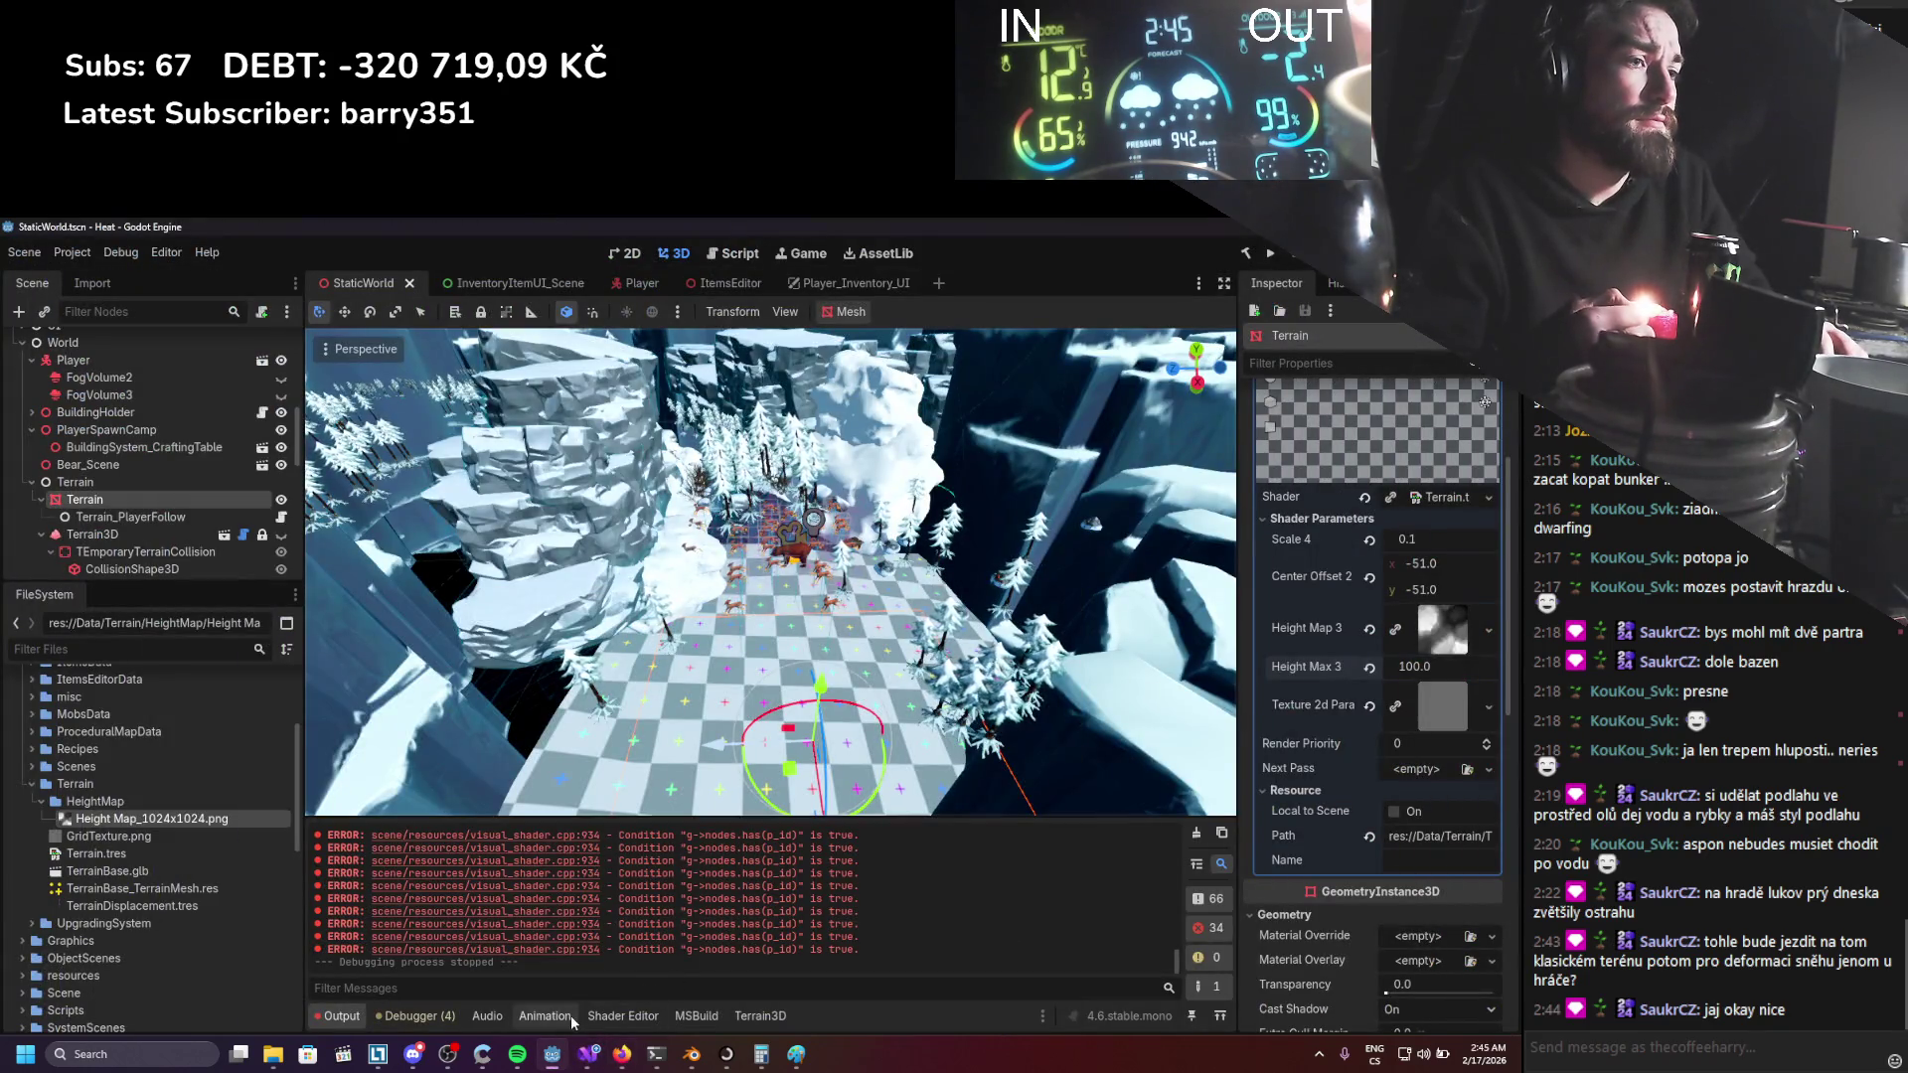
click(606, 1015)
scroll(622, 875, up, 4)
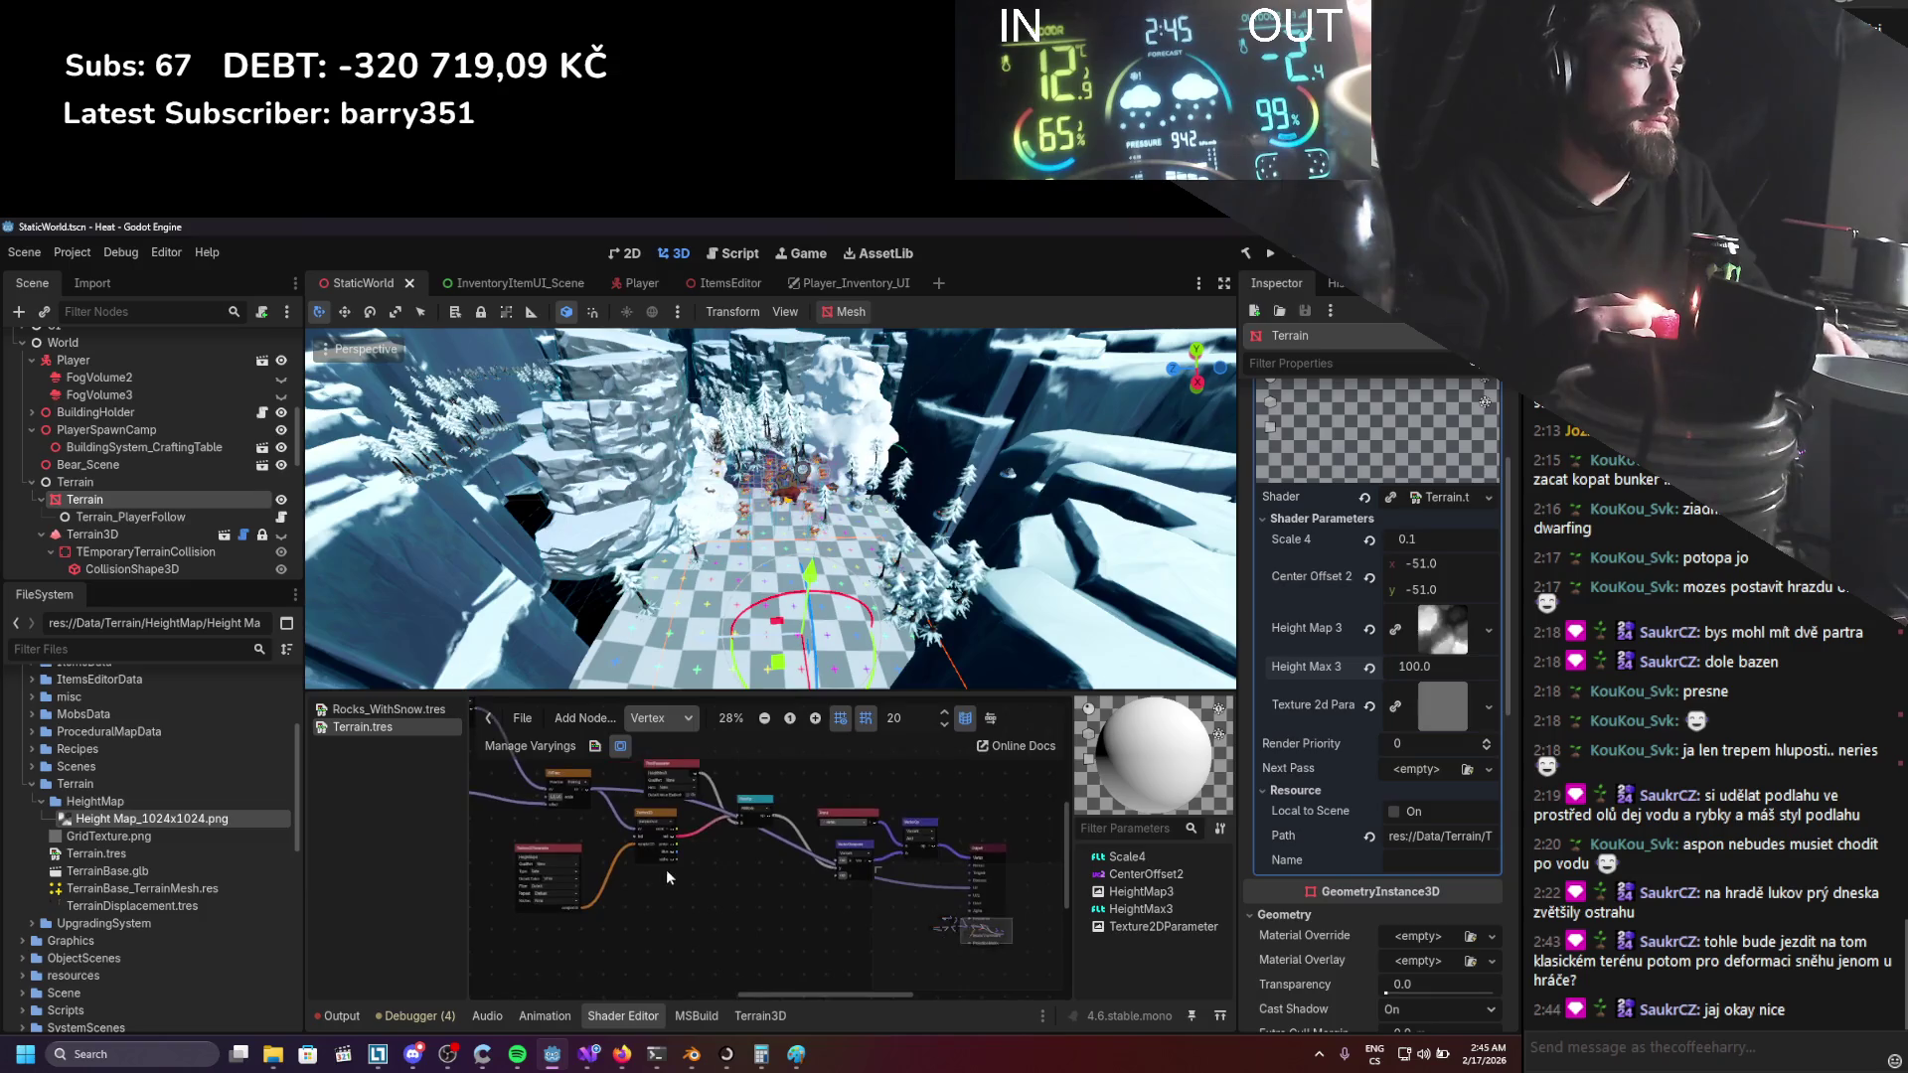
scroll(827, 902, left, 4)
scroll(791, 872, down, 1)
drag(803, 905, 802, 912)
Connect the first UVFunc output to the second UVFunc's uv input, save, and run the game.
scroll(797, 868, right, 1)
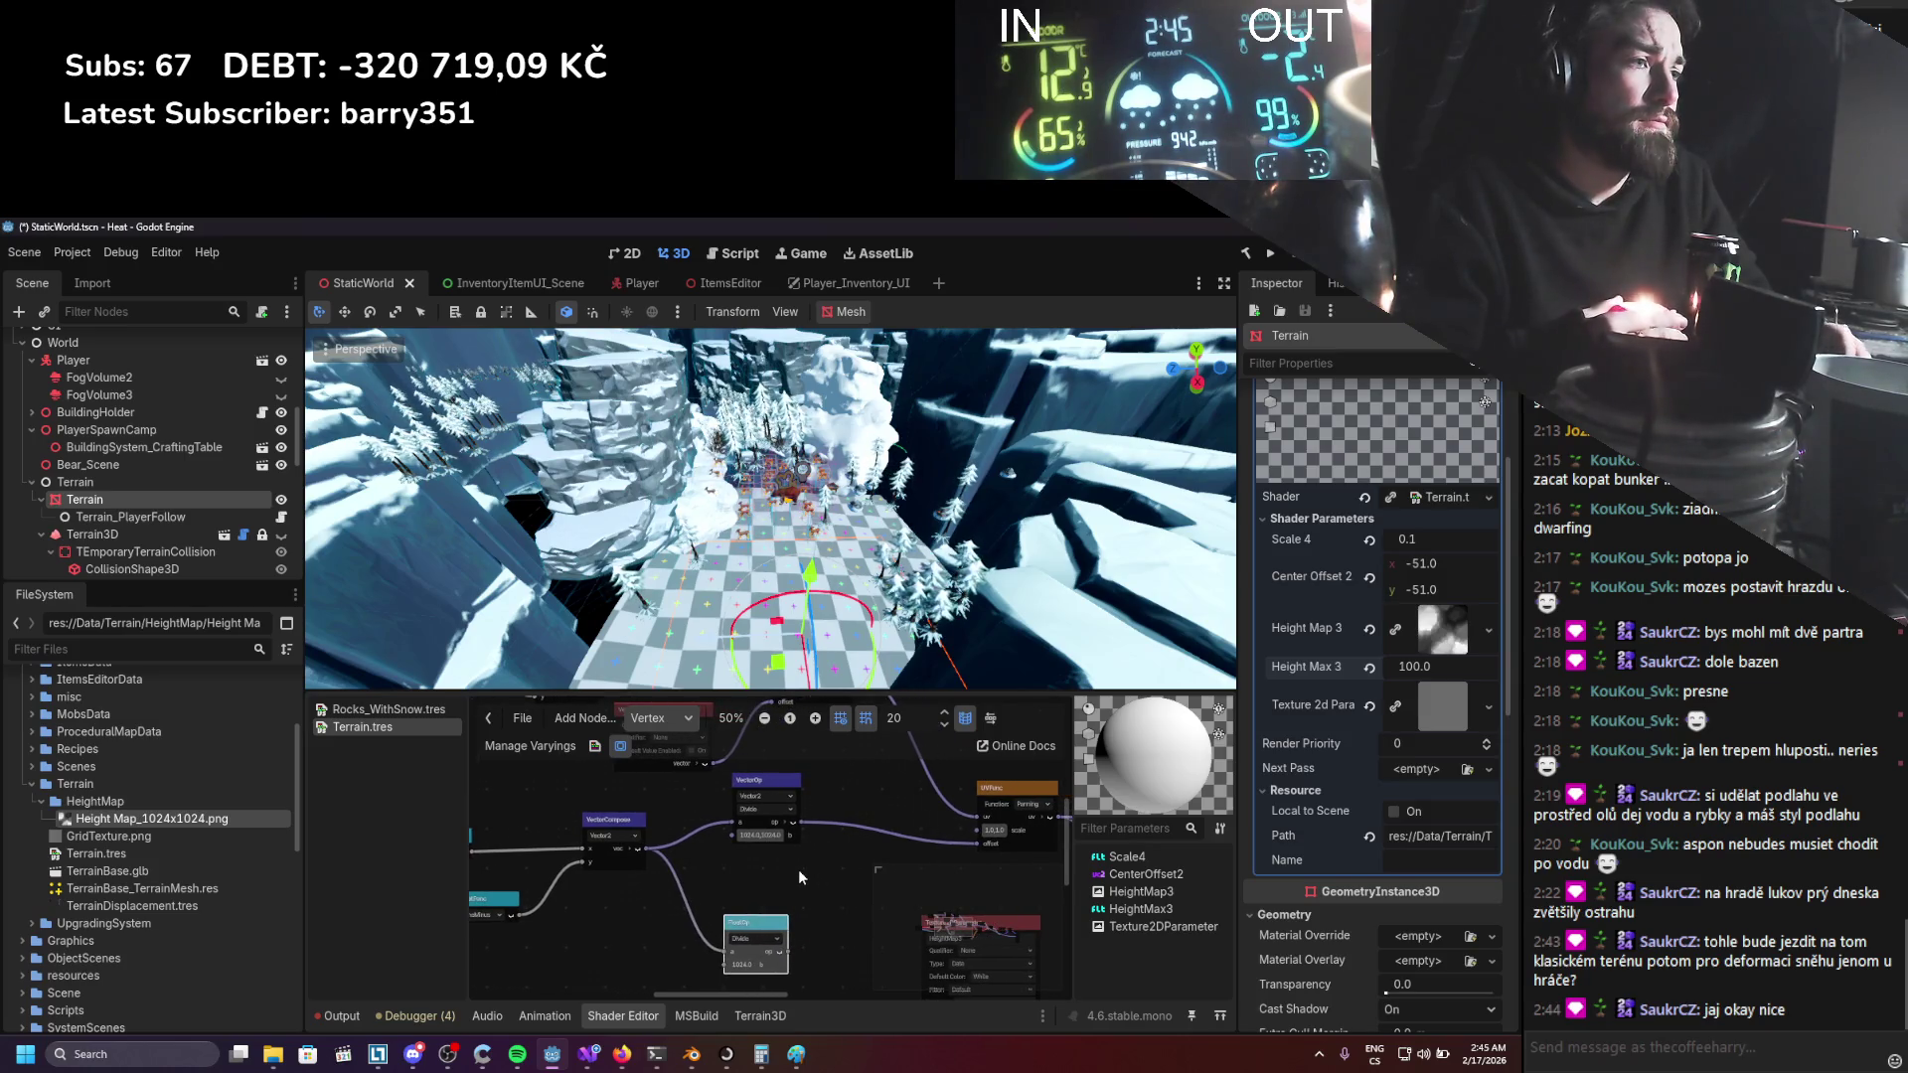
scroll(798, 870, up, 3)
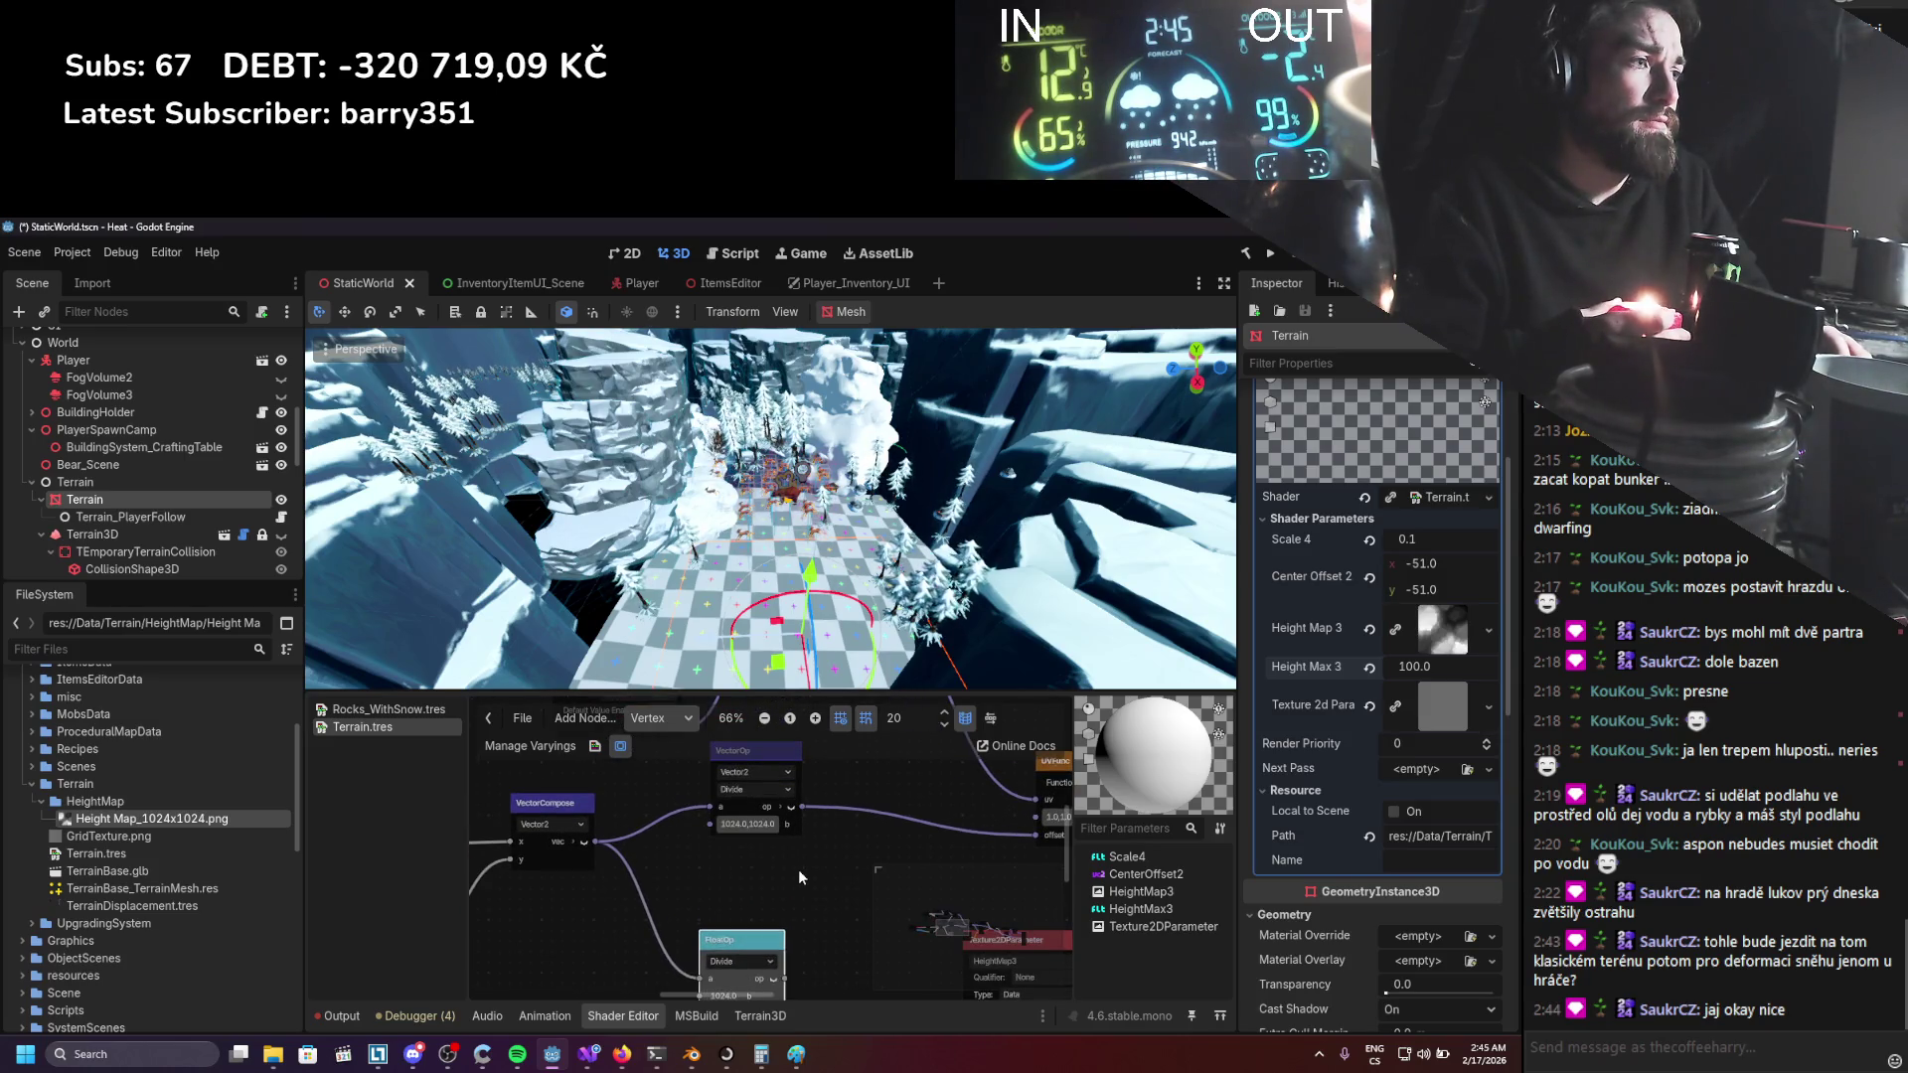
scroll(798, 870, down, 1)
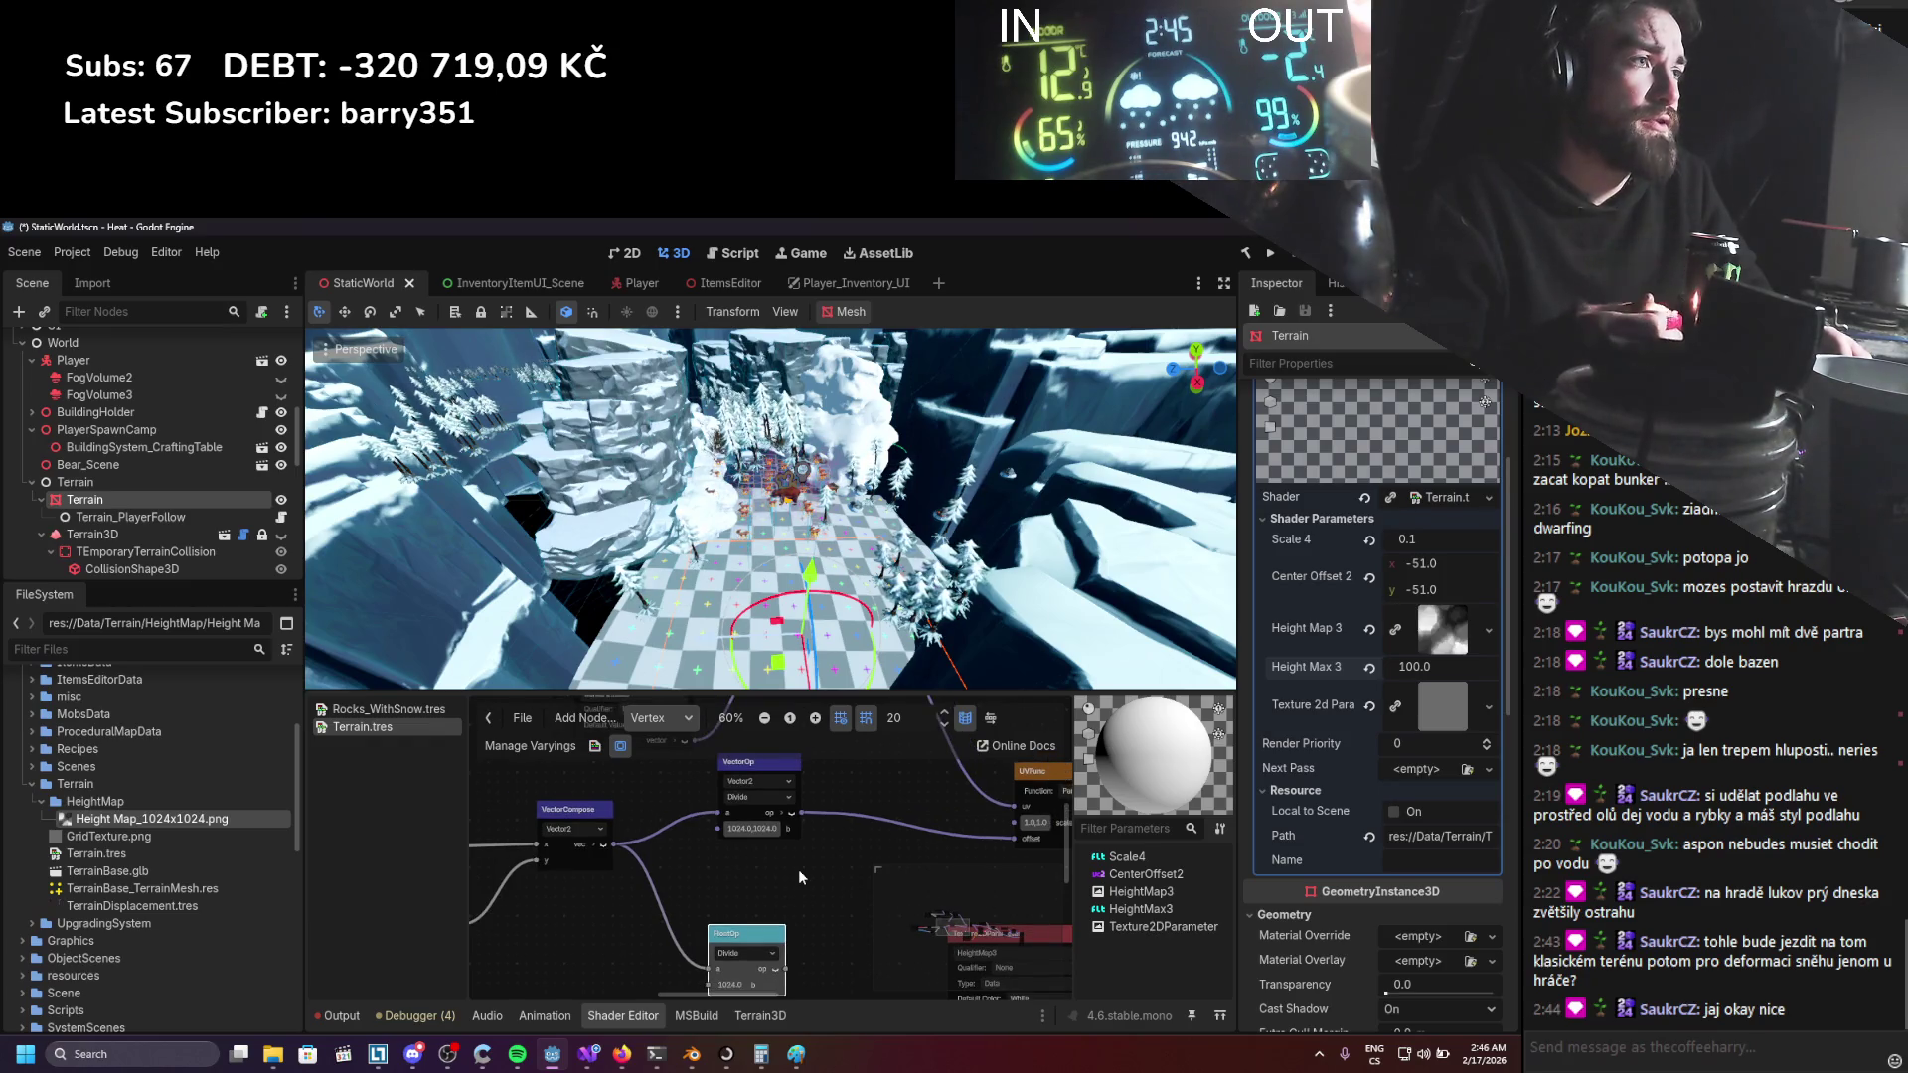
scroll(797, 868, down, 3)
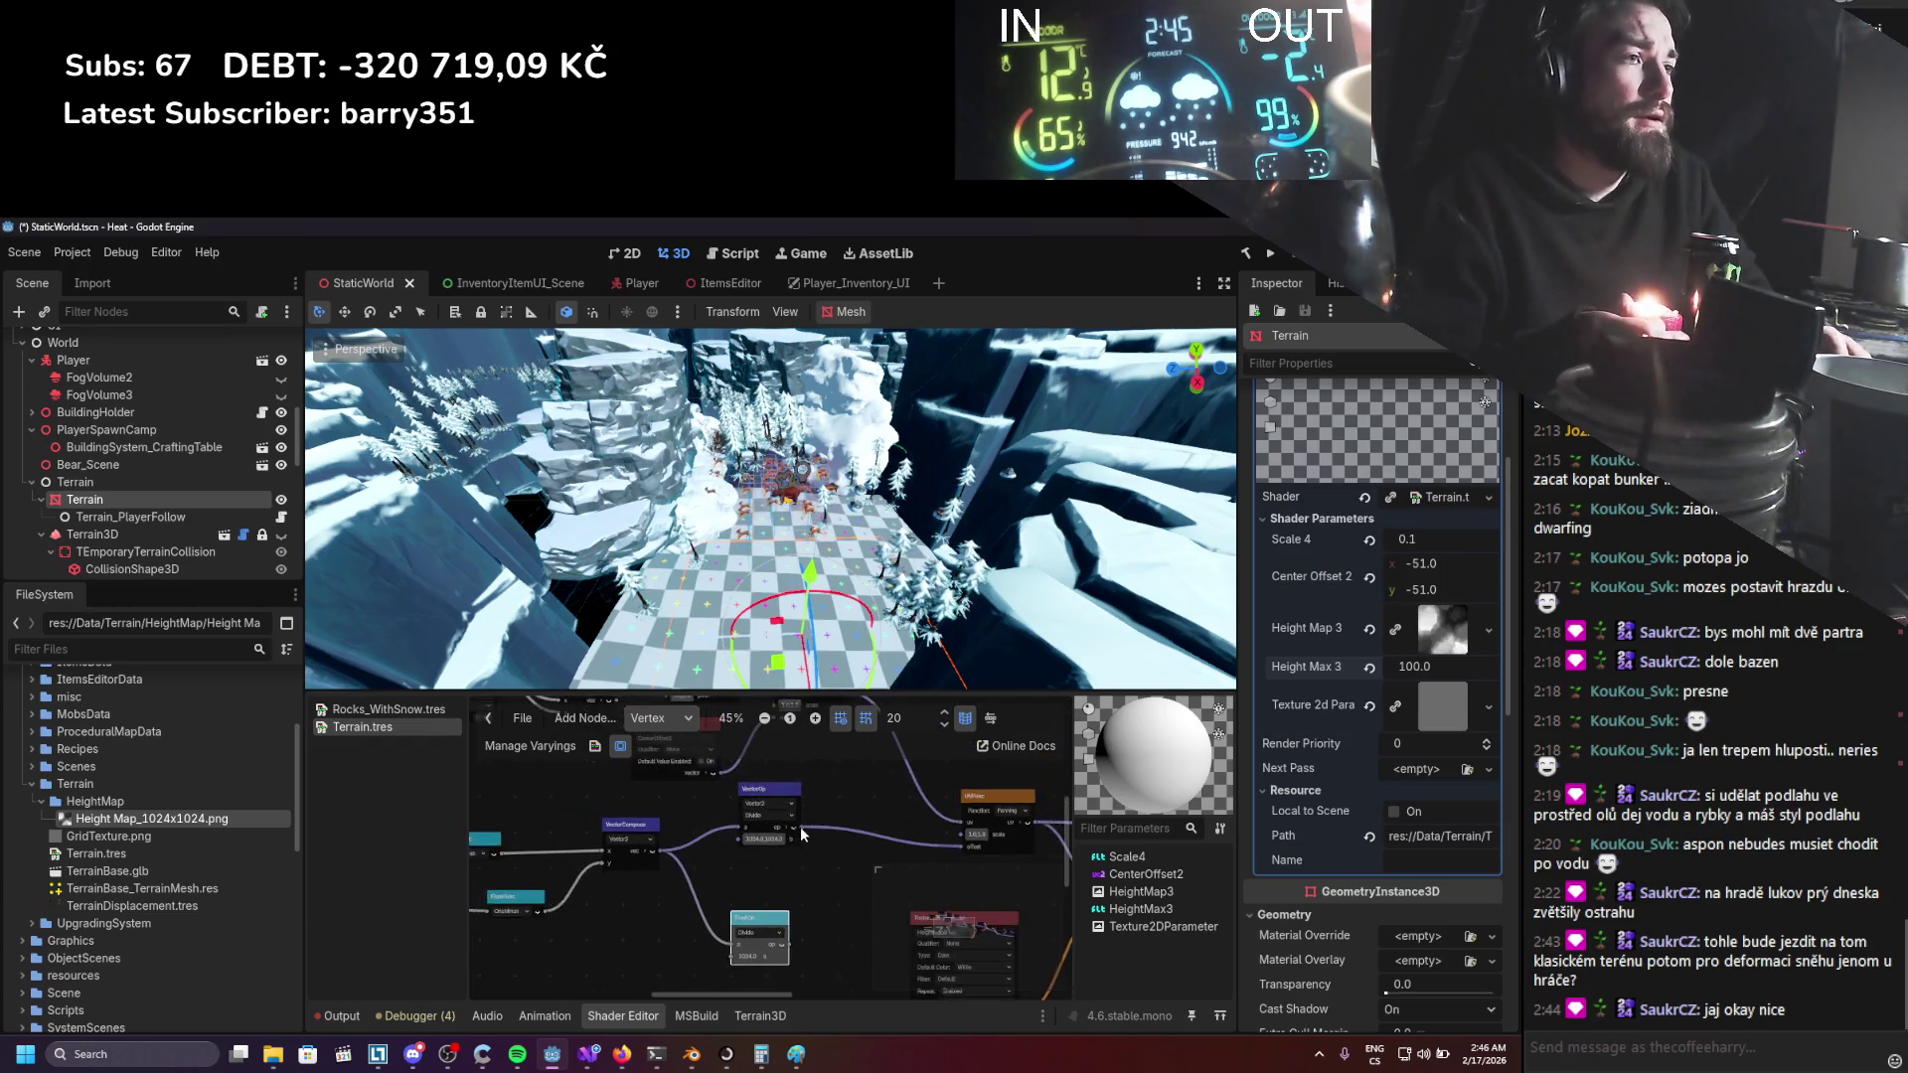
scroll(811, 873, up, 2)
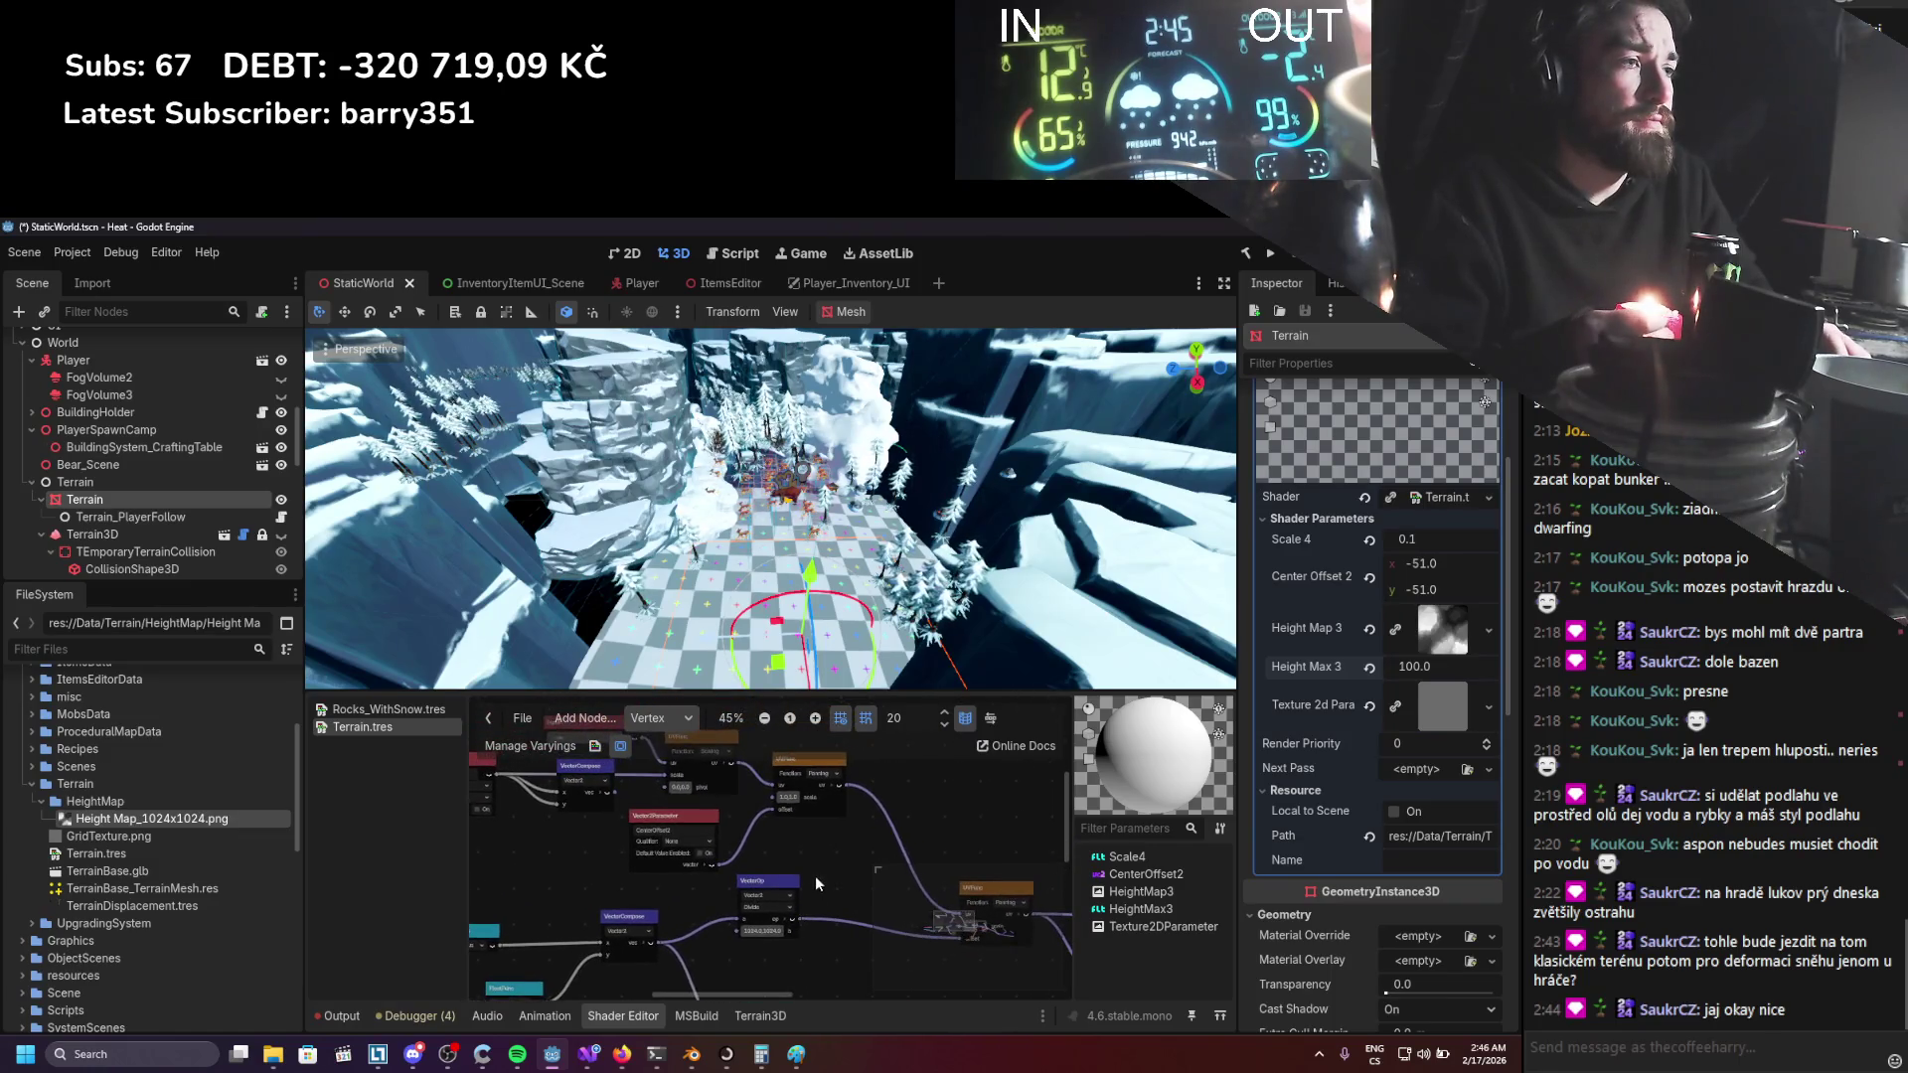
mouse_move(772, 792)
mouse_down()
mouse_move(785, 874)
mouse_move(893, 920)
mouse_up()
key(ctrl+s)
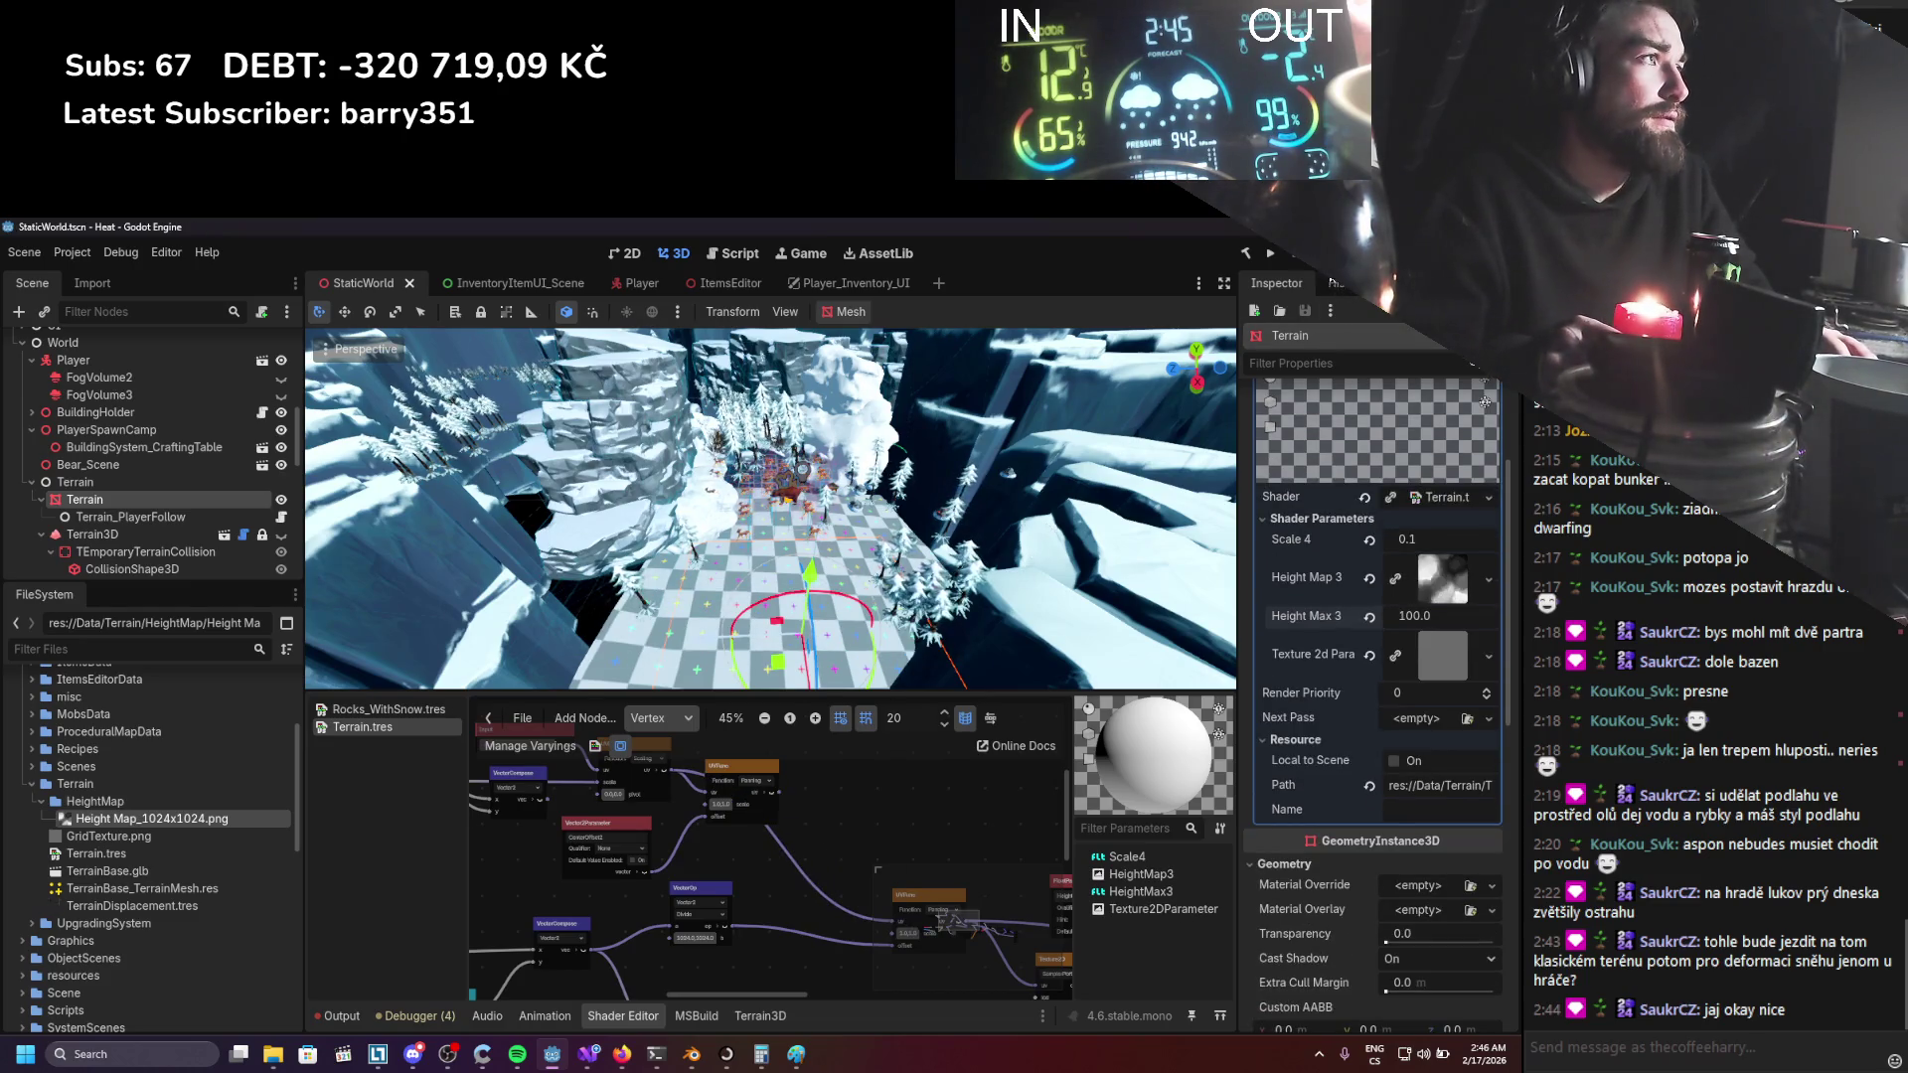
click(1271, 254)
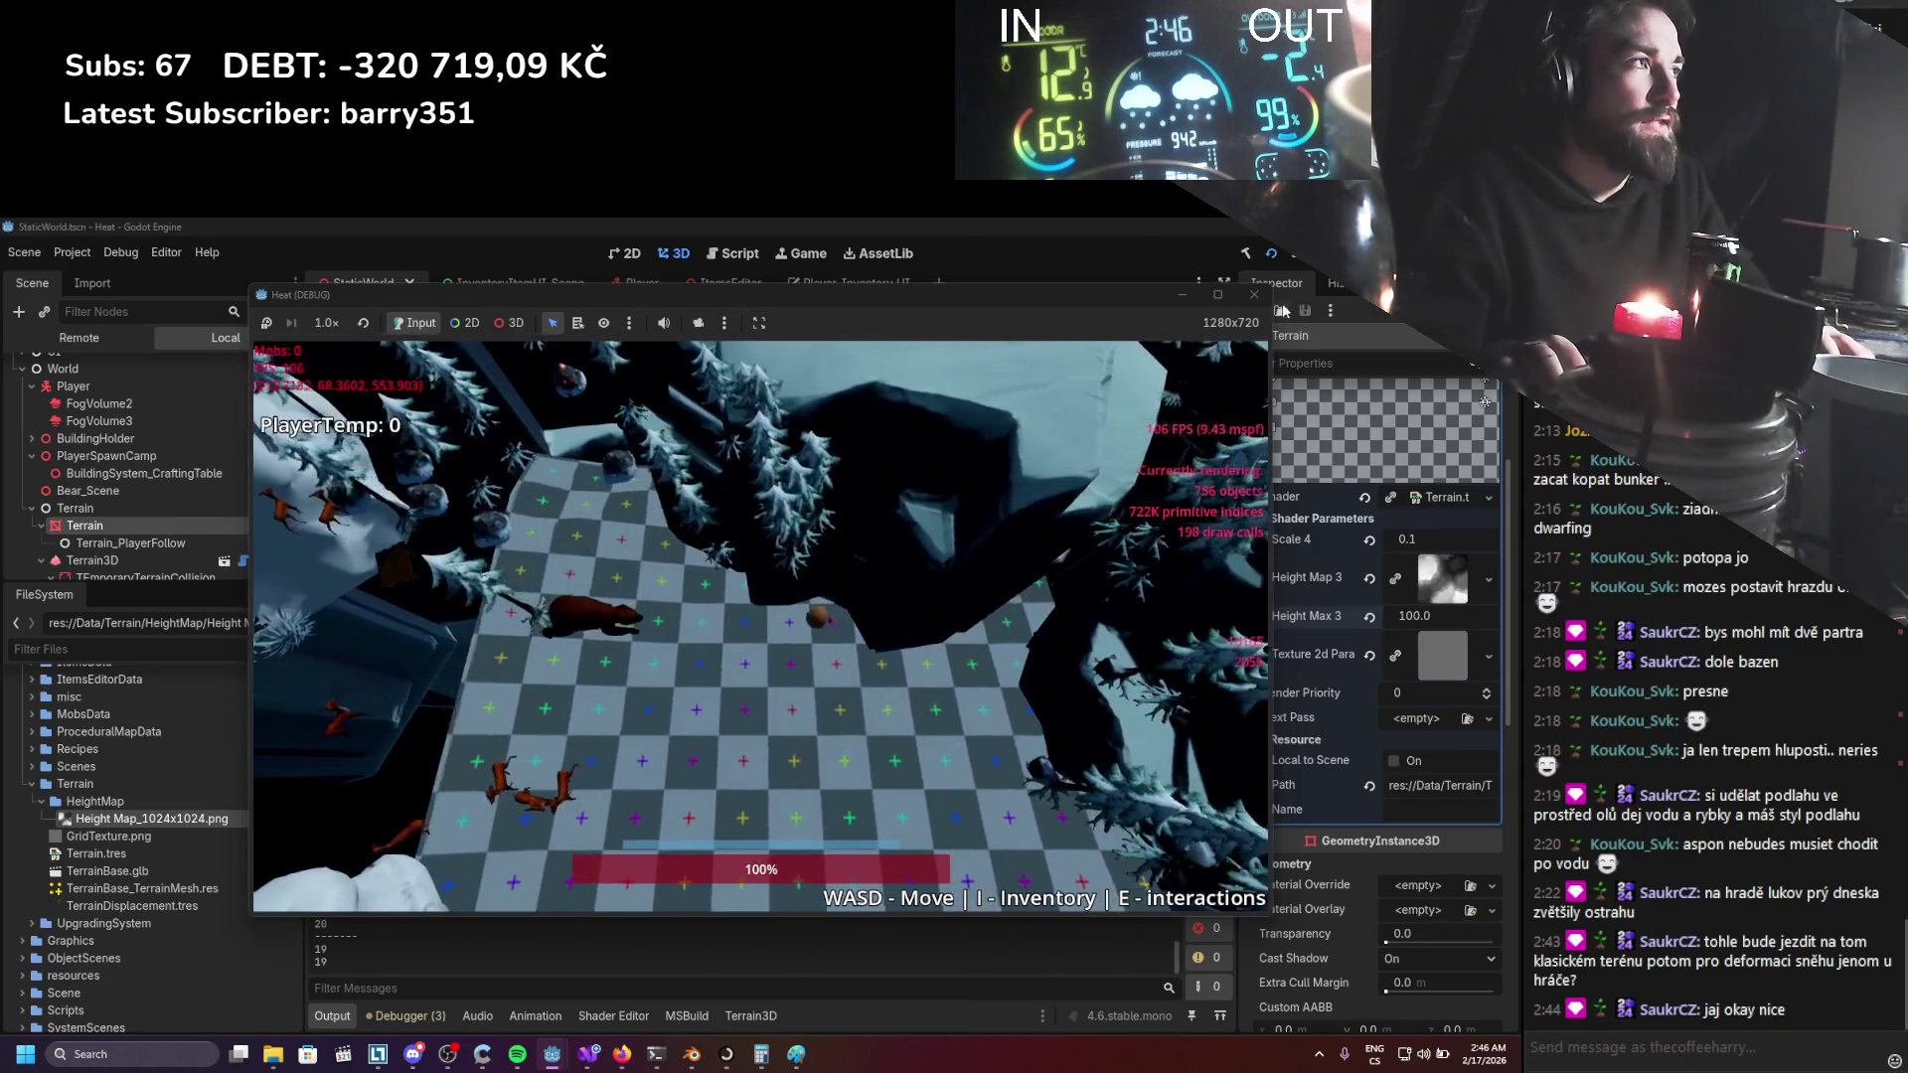
Stop the game, glance at the player-follow script, and show the terrain's visual shader graph.
key(F8)
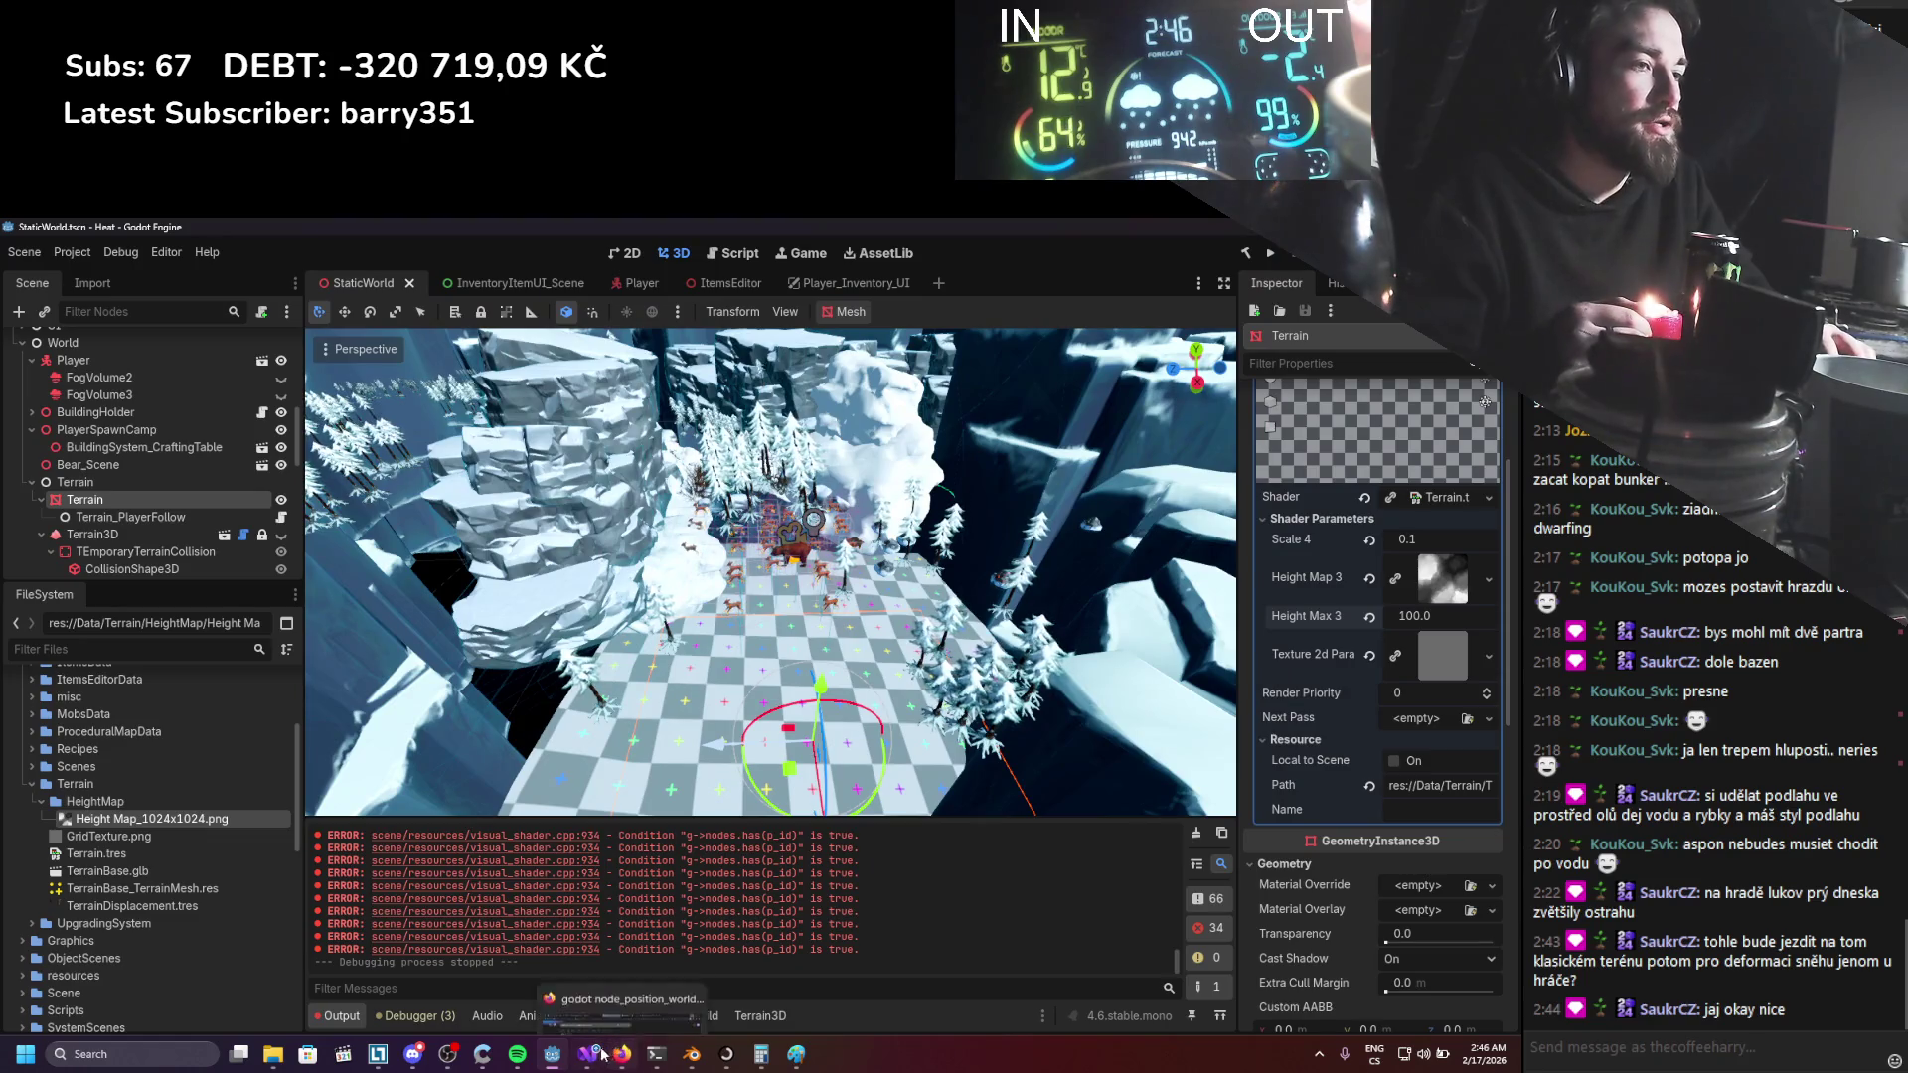
click(592, 1053)
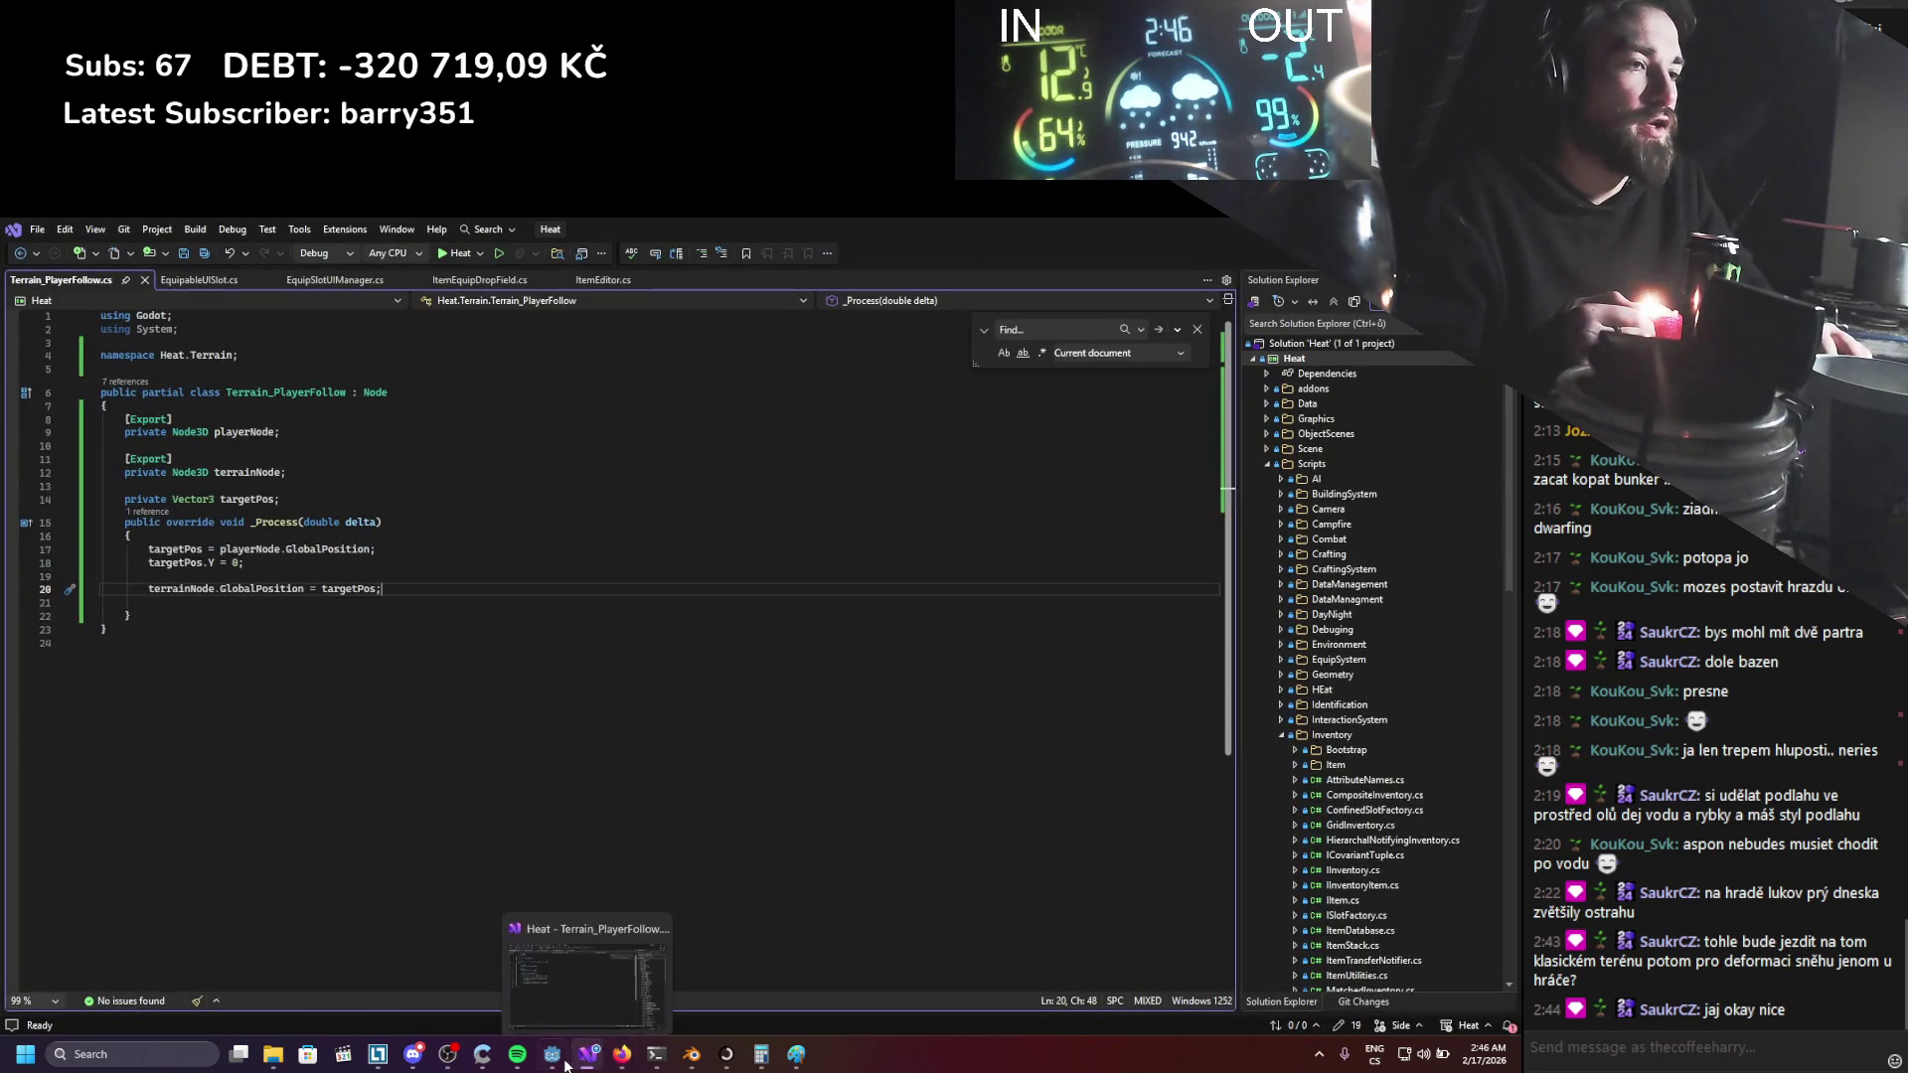
click(563, 1064)
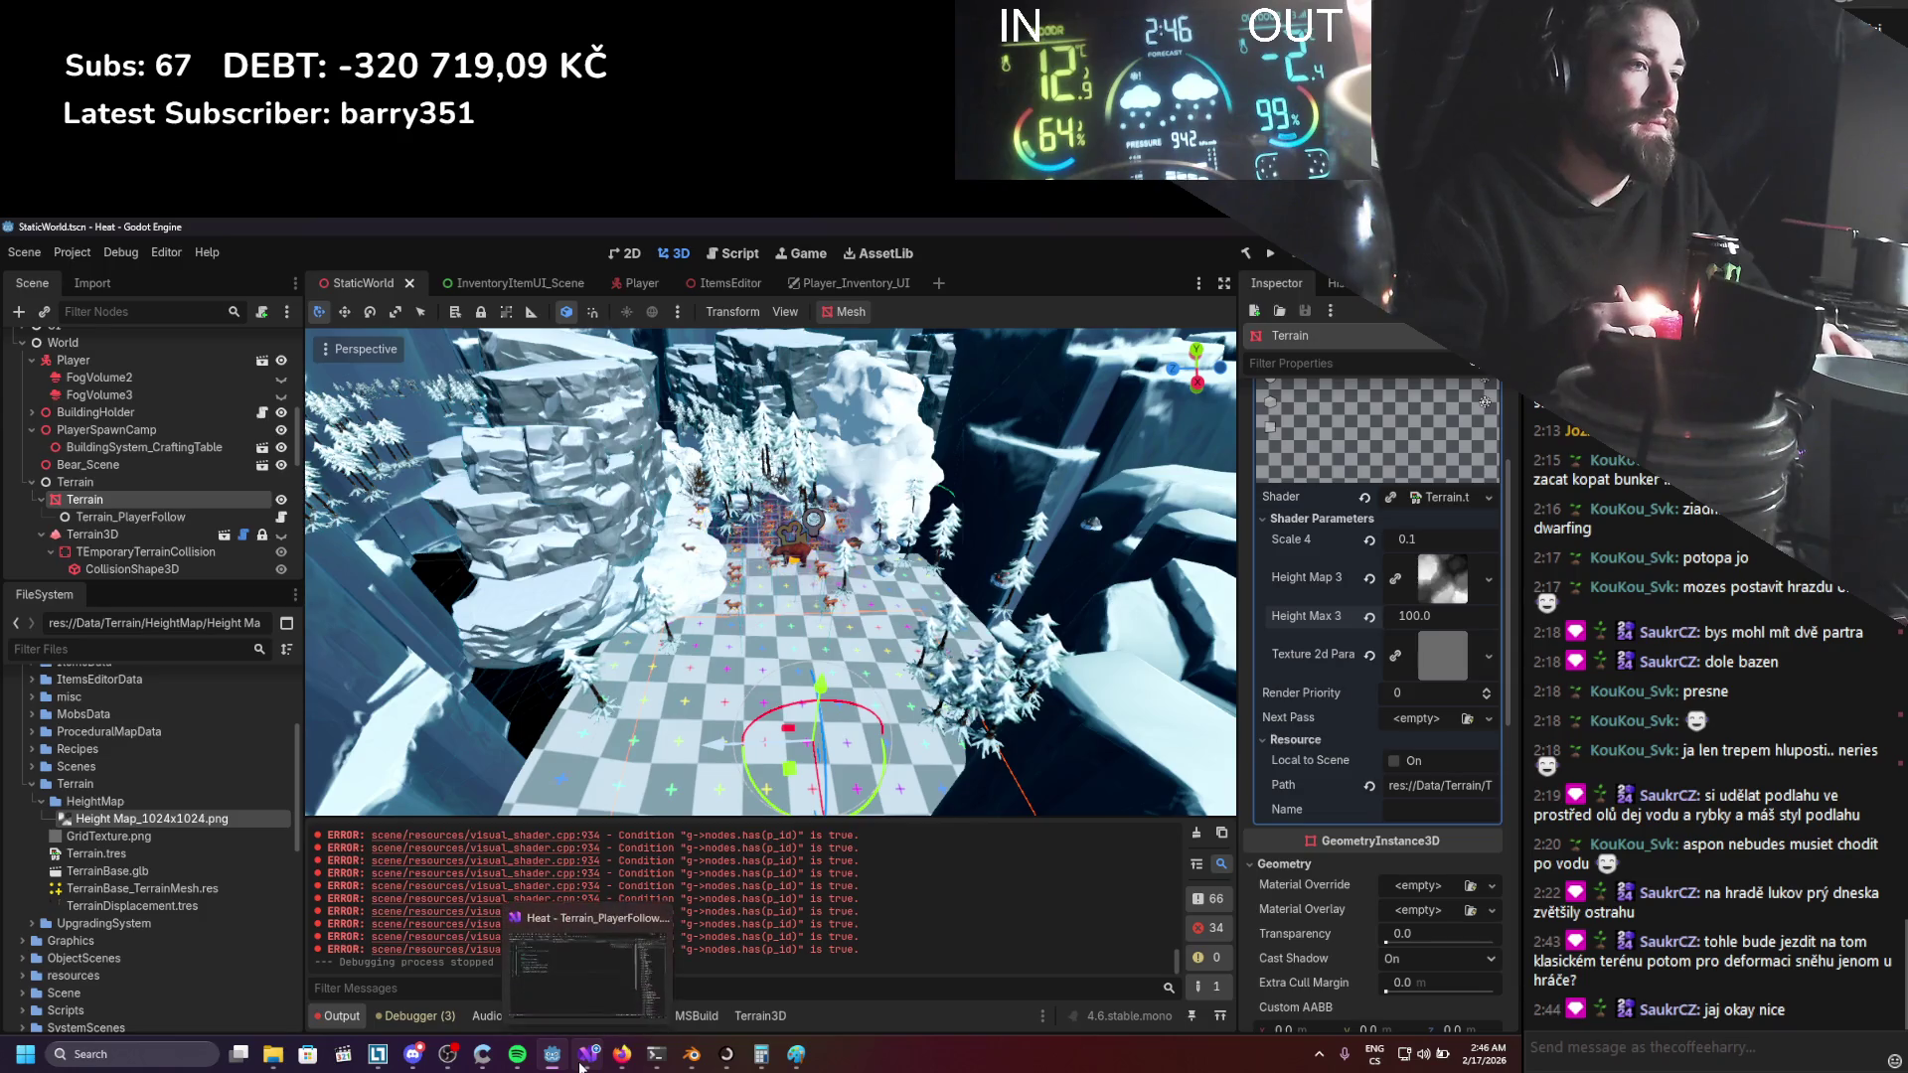
click(583, 1061)
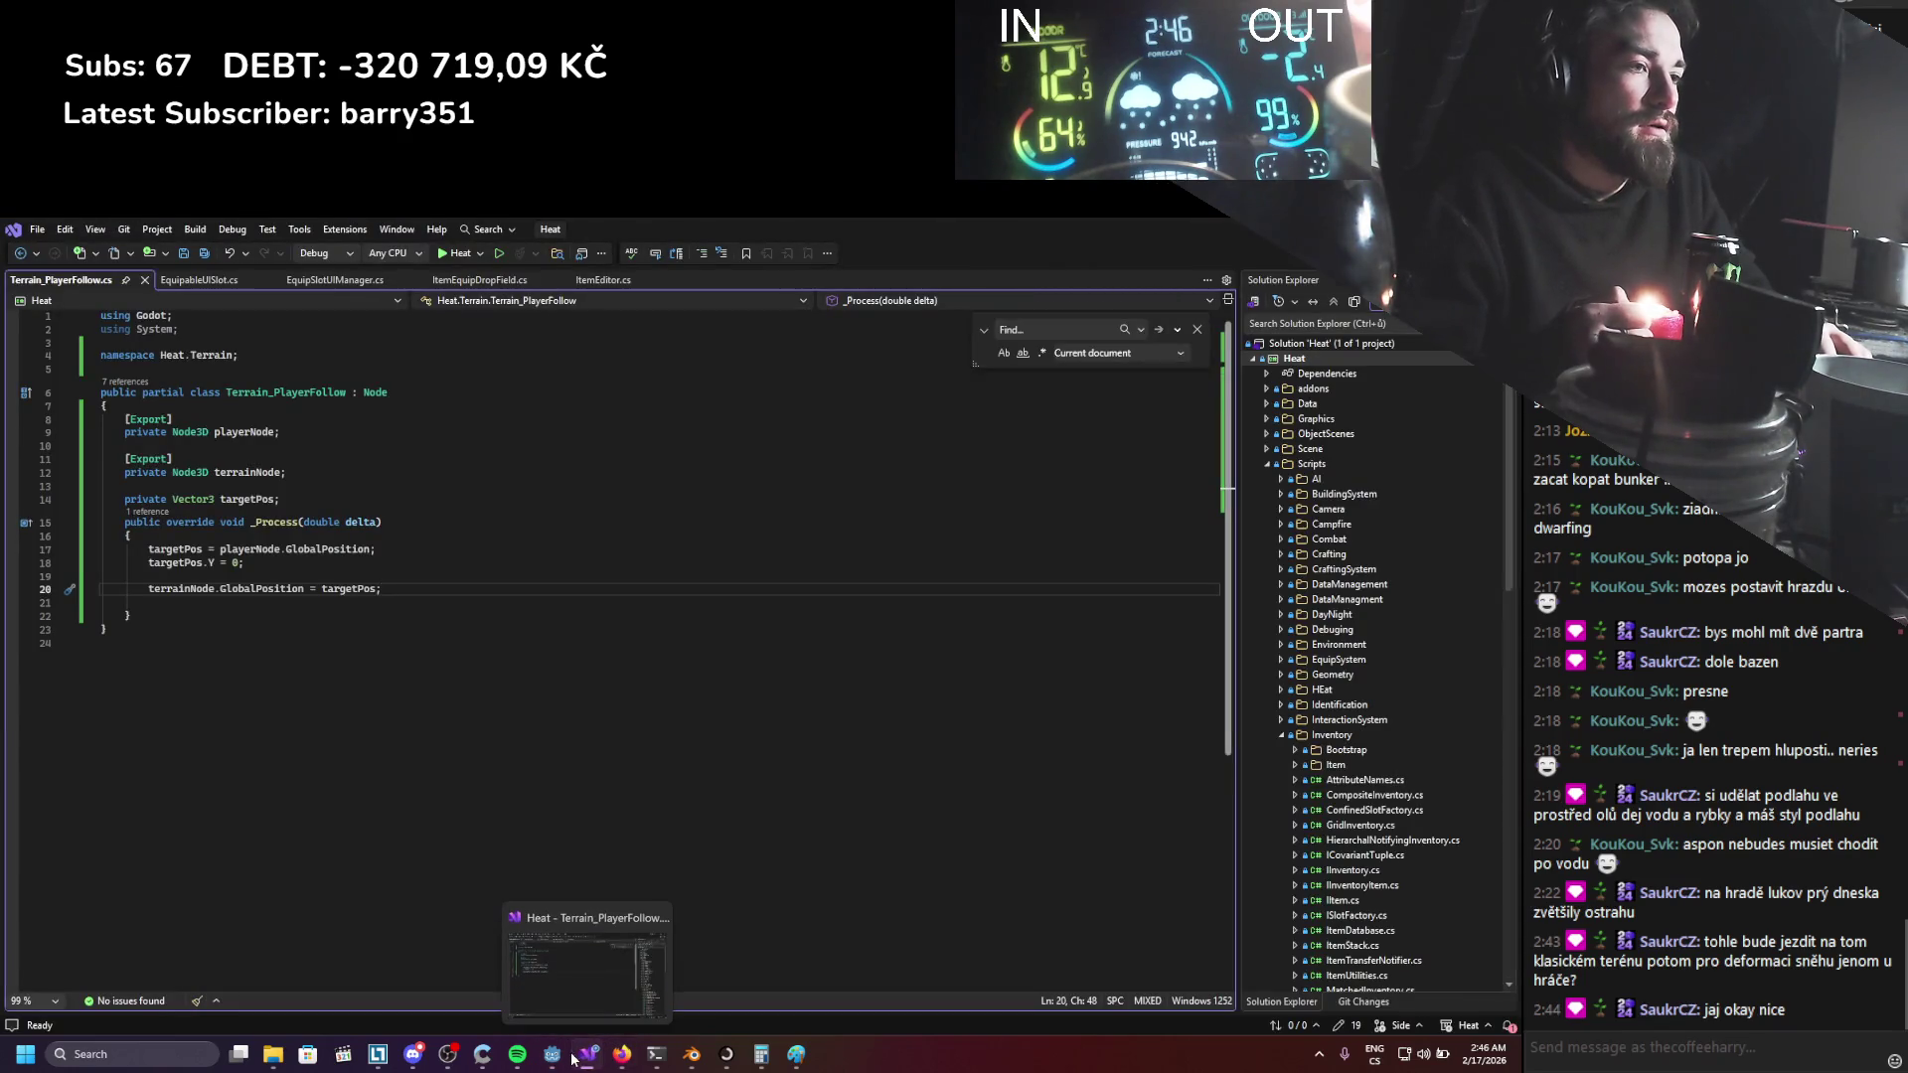
click(573, 1059)
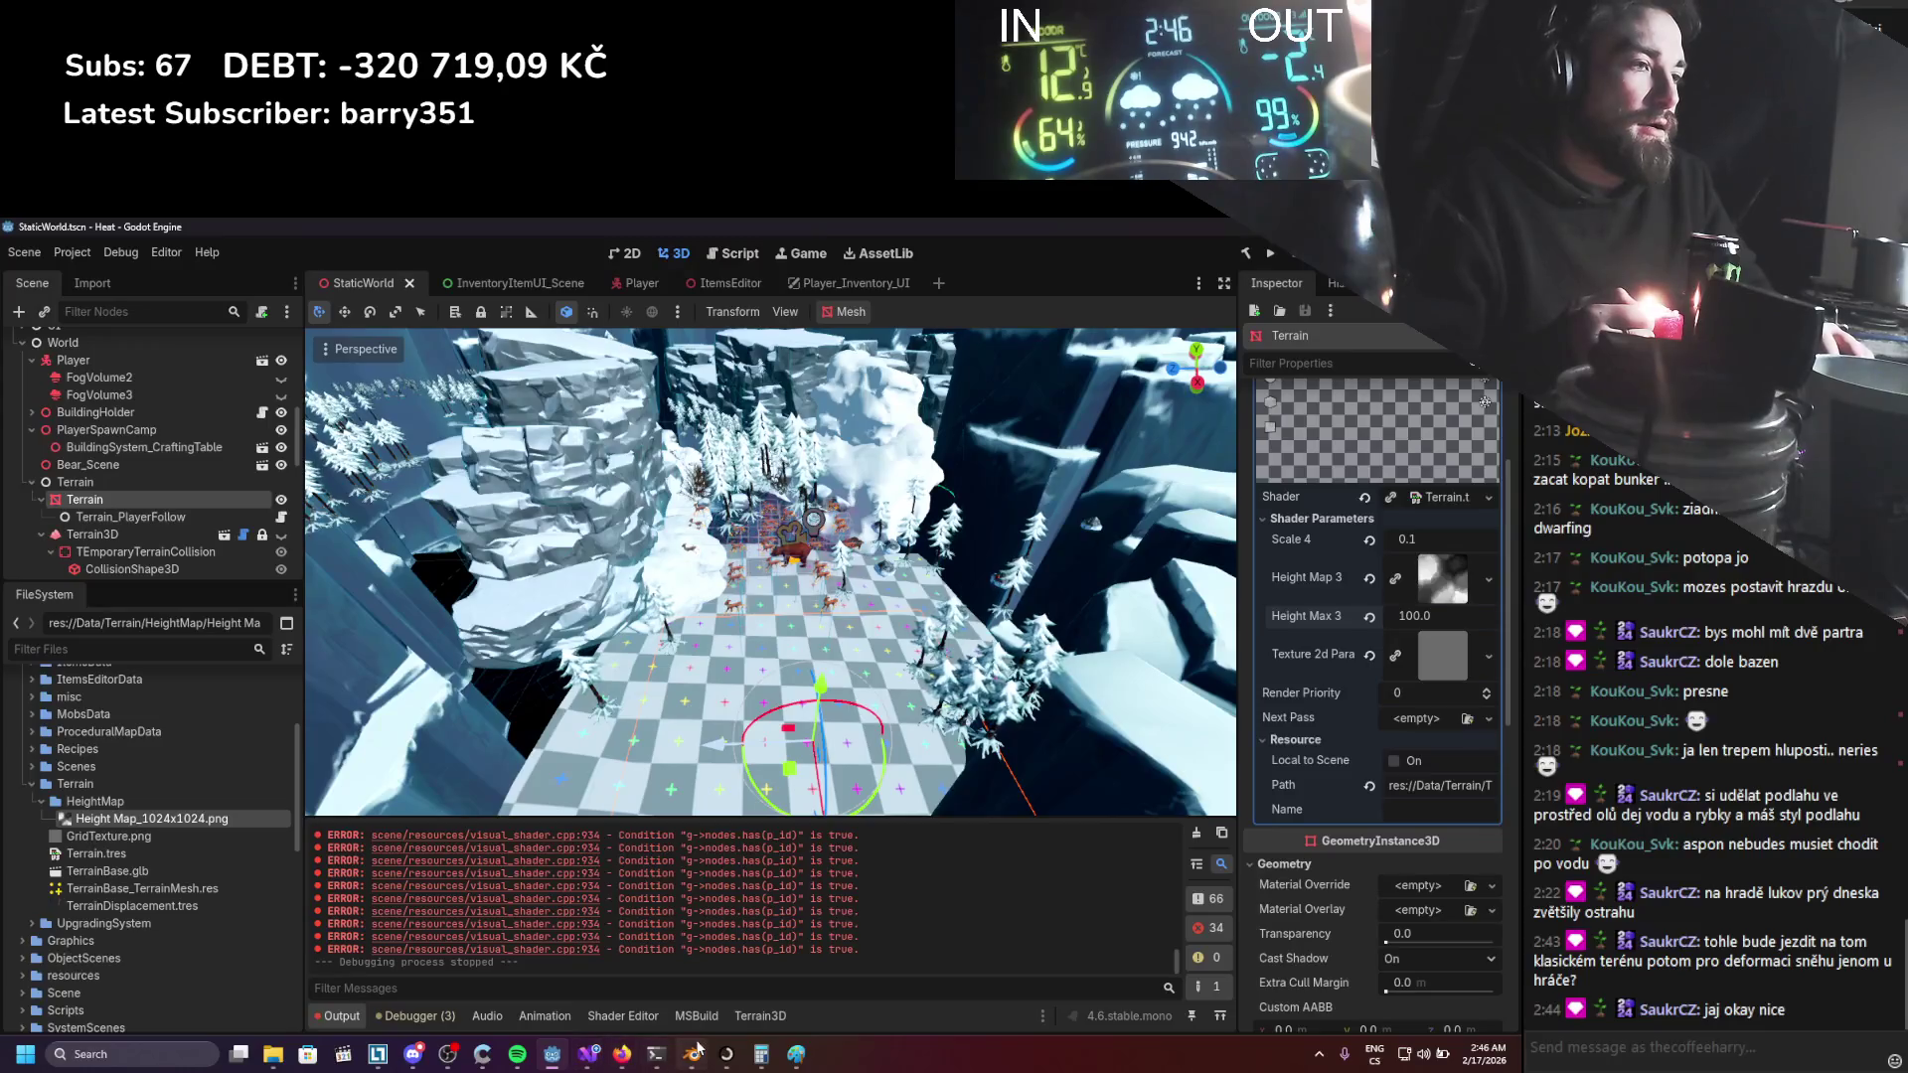
click(641, 1015)
scroll(799, 820, down, 2)
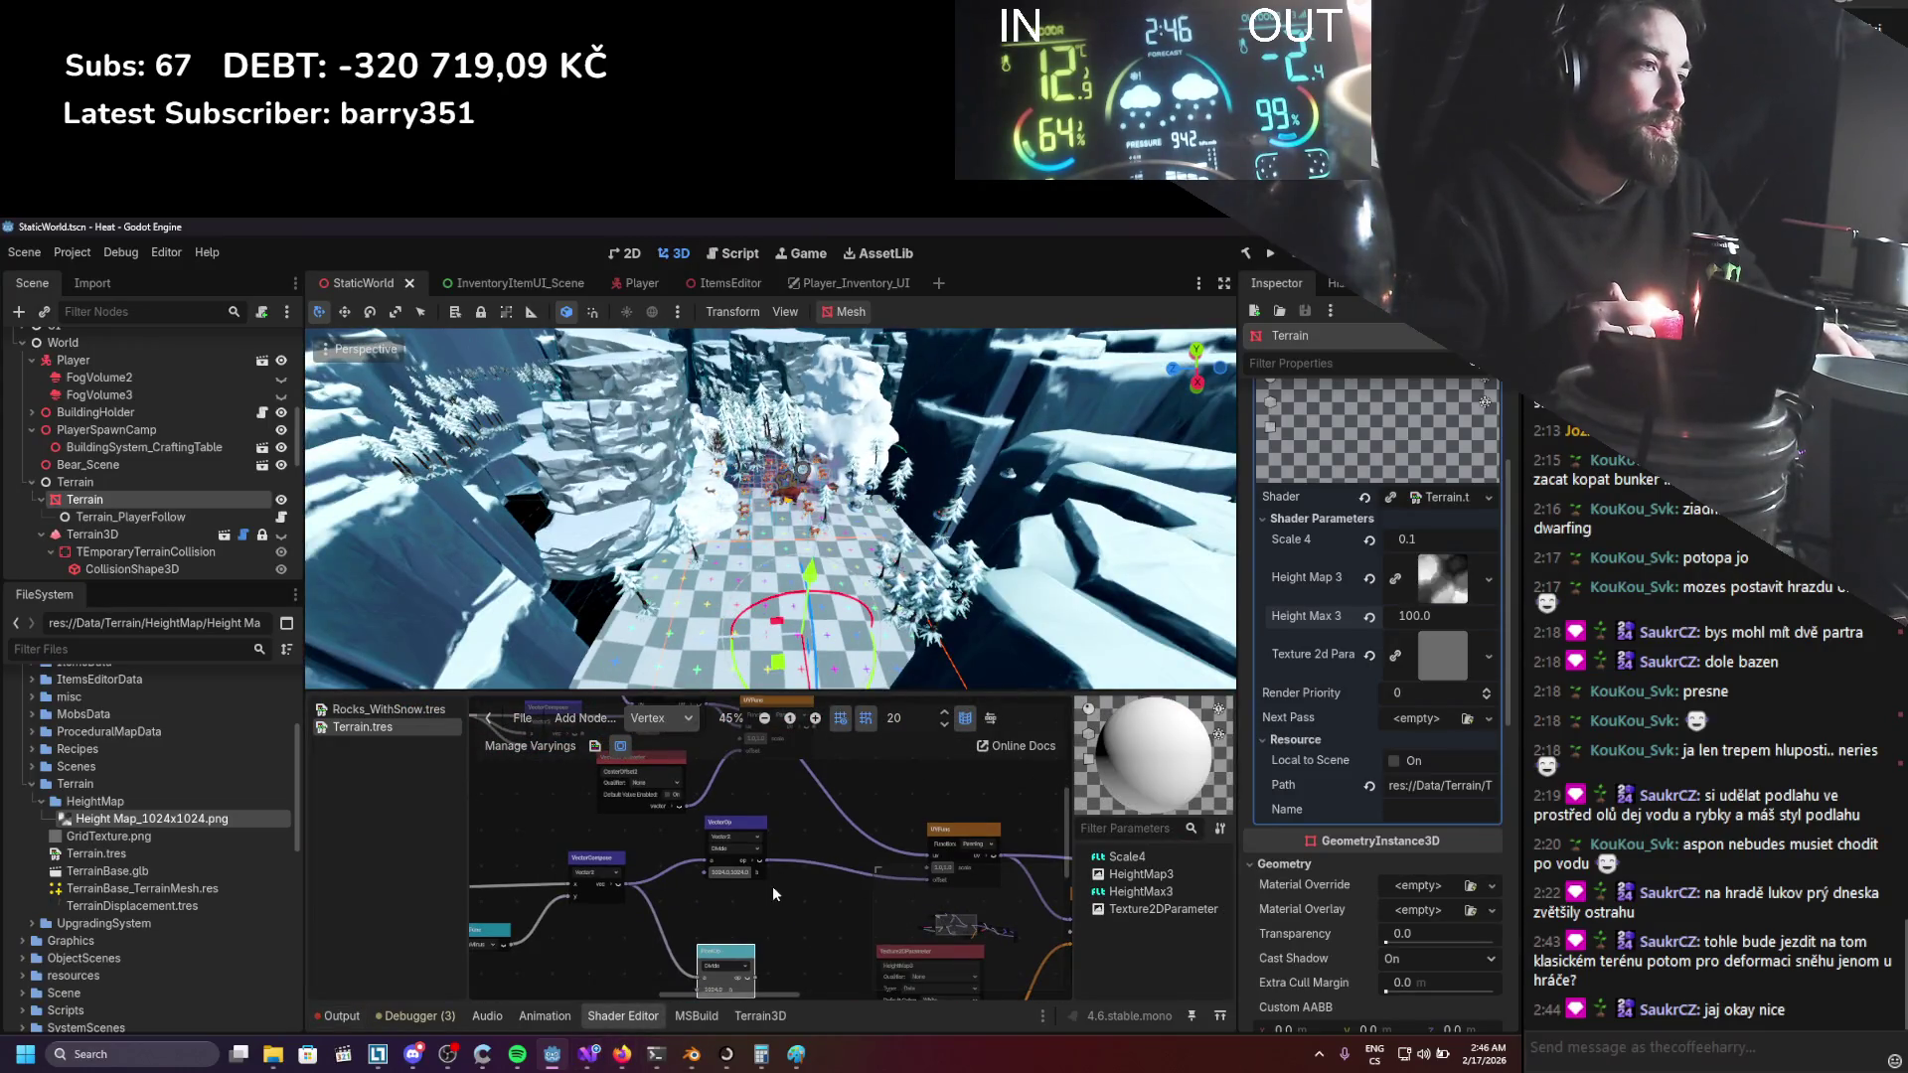
Wire the node output into VectorCompose's y without adding a Divide node, then save and run.
scroll(832, 863, up, 1)
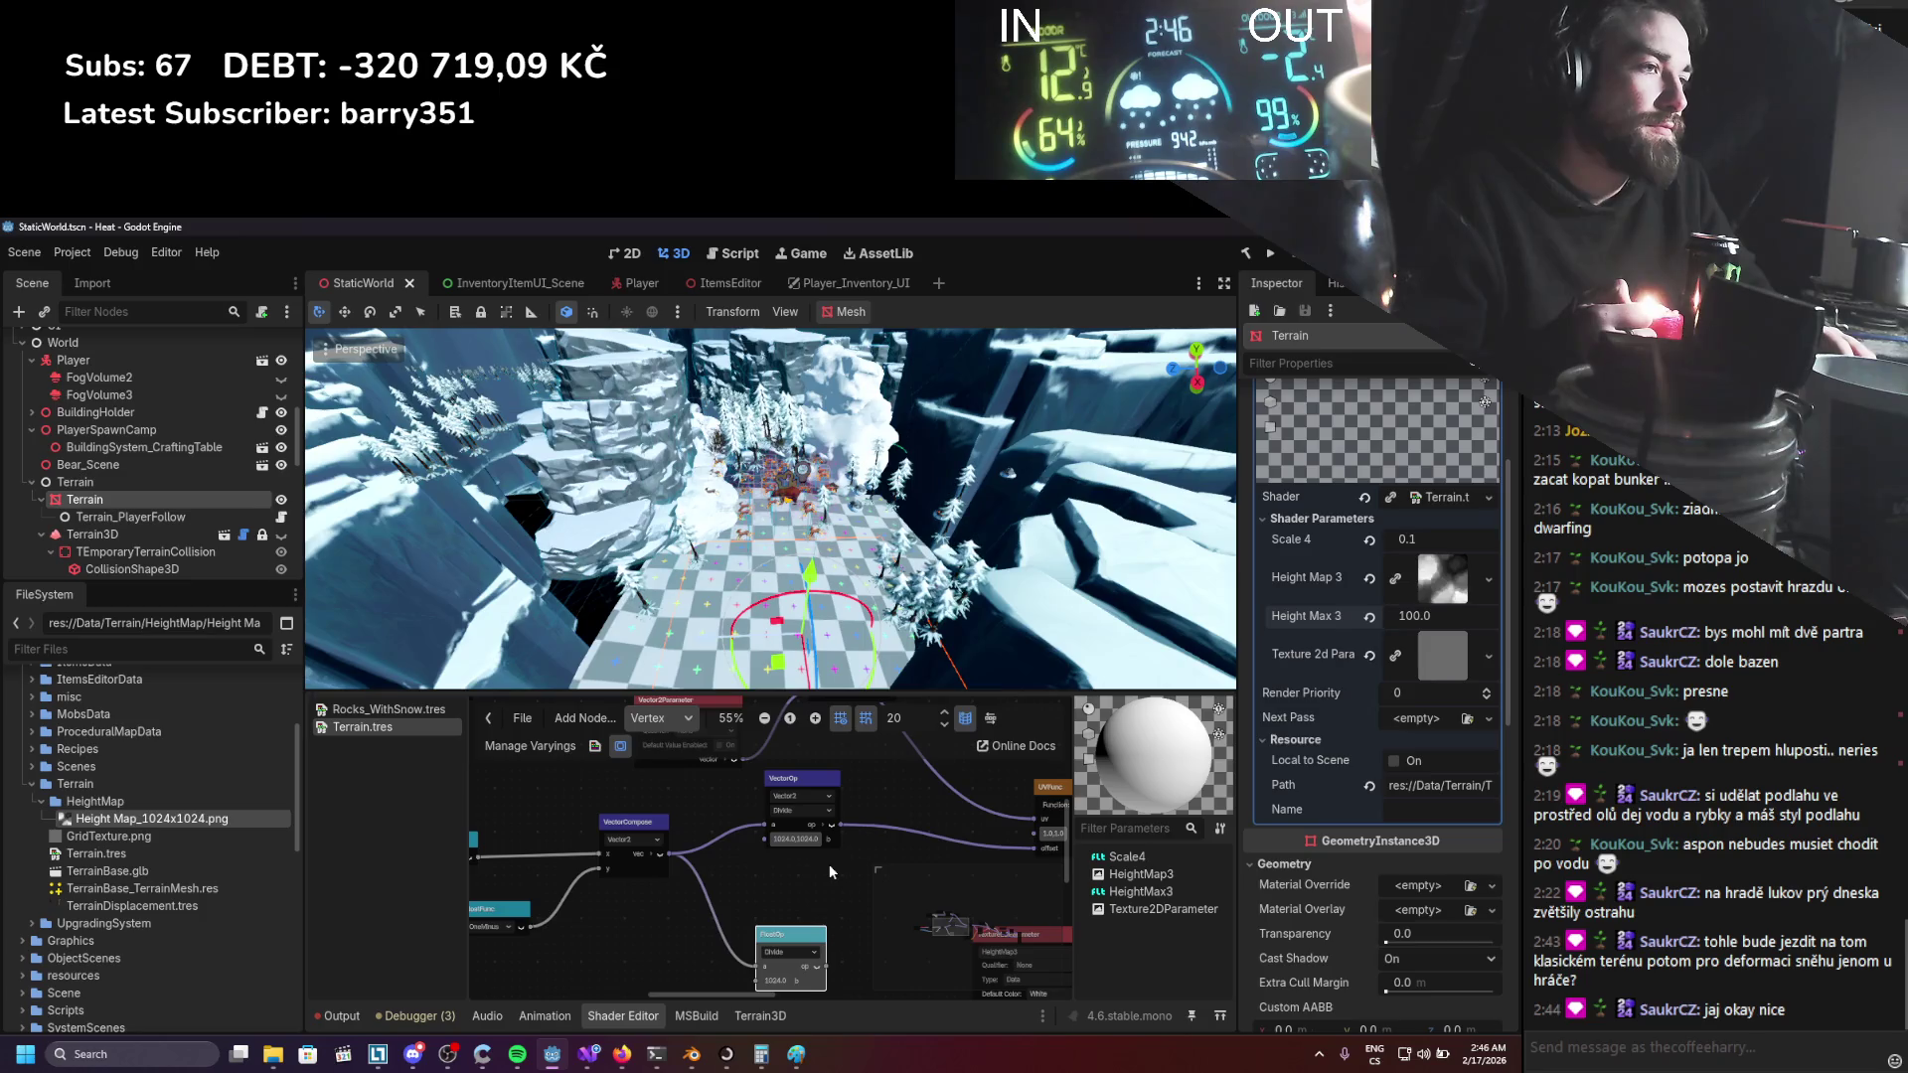
scroll(829, 863, down, 1)
mouse_move(796, 878)
mouse_down()
mouse_move(938, 829)
mouse_move(1016, 832)
mouse_up()
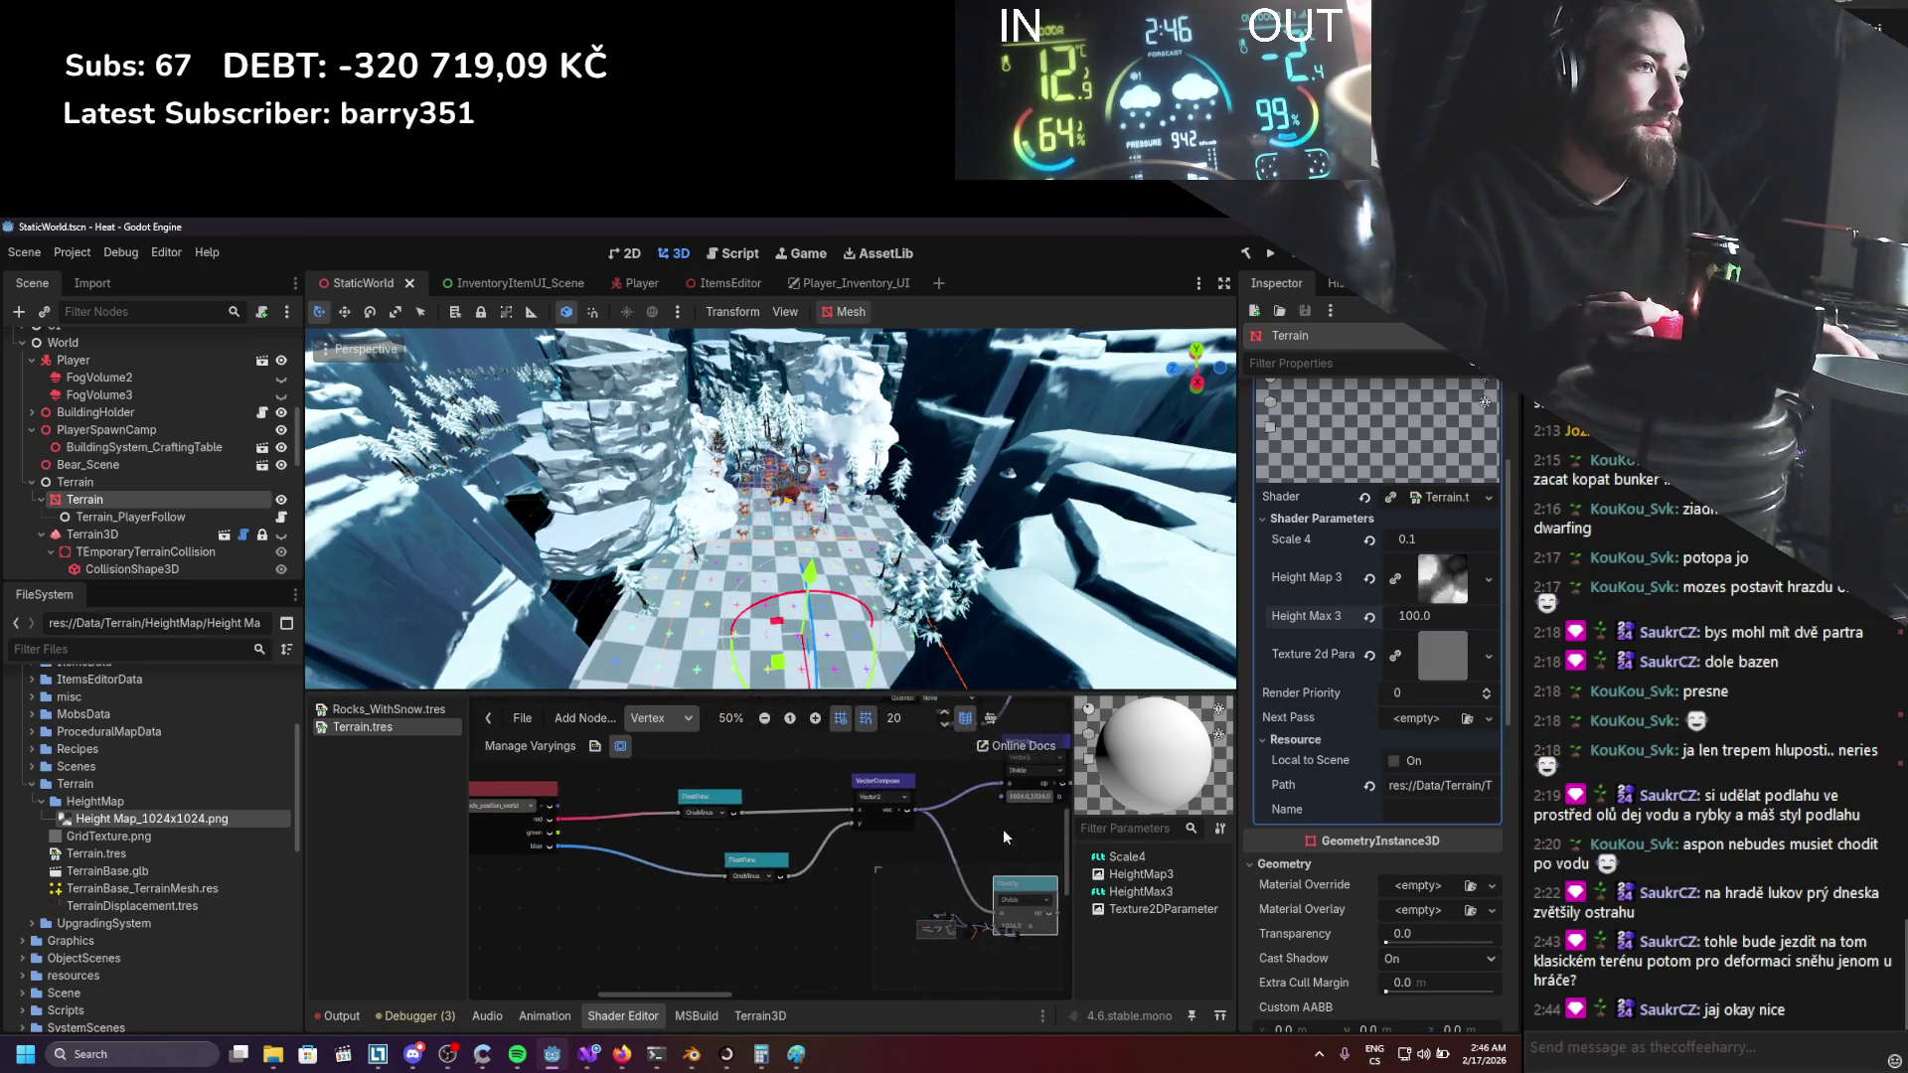
drag(584, 823, 866, 841)
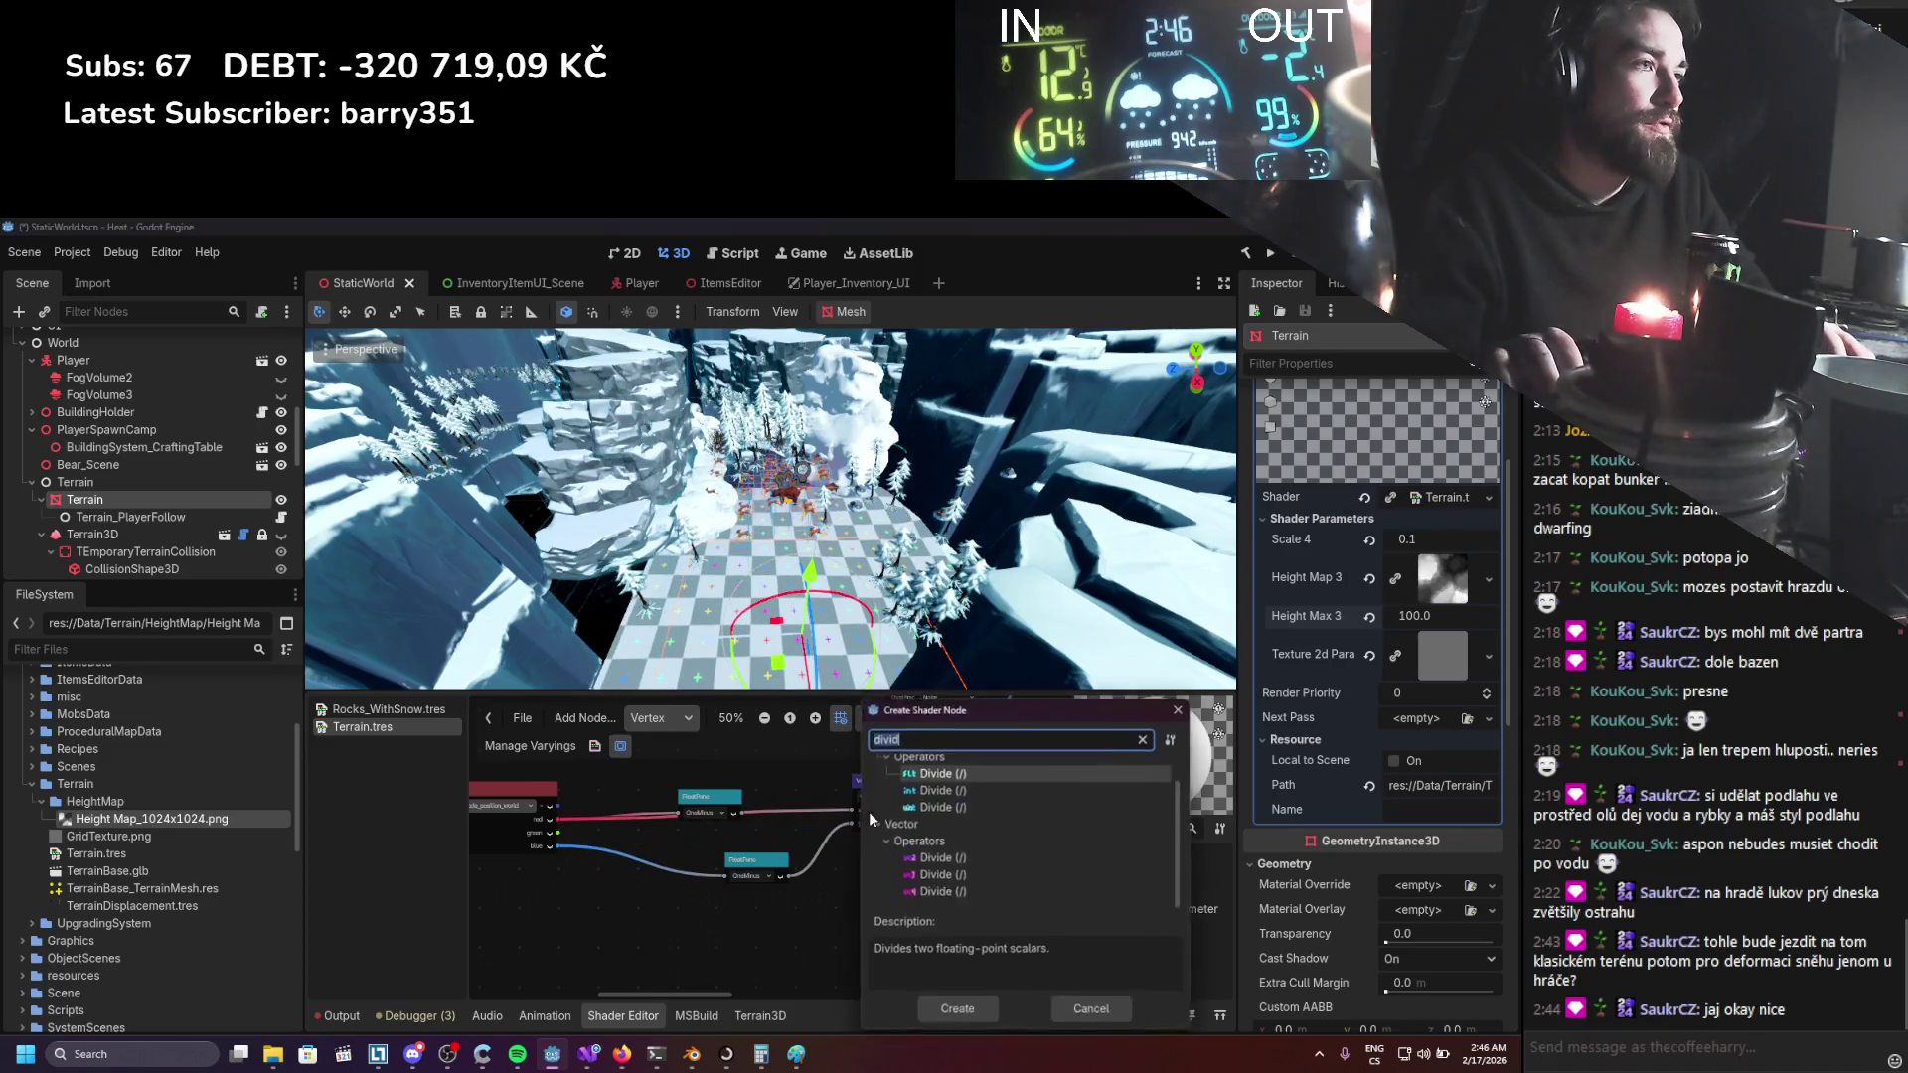
text(divid)
click(1183, 708)
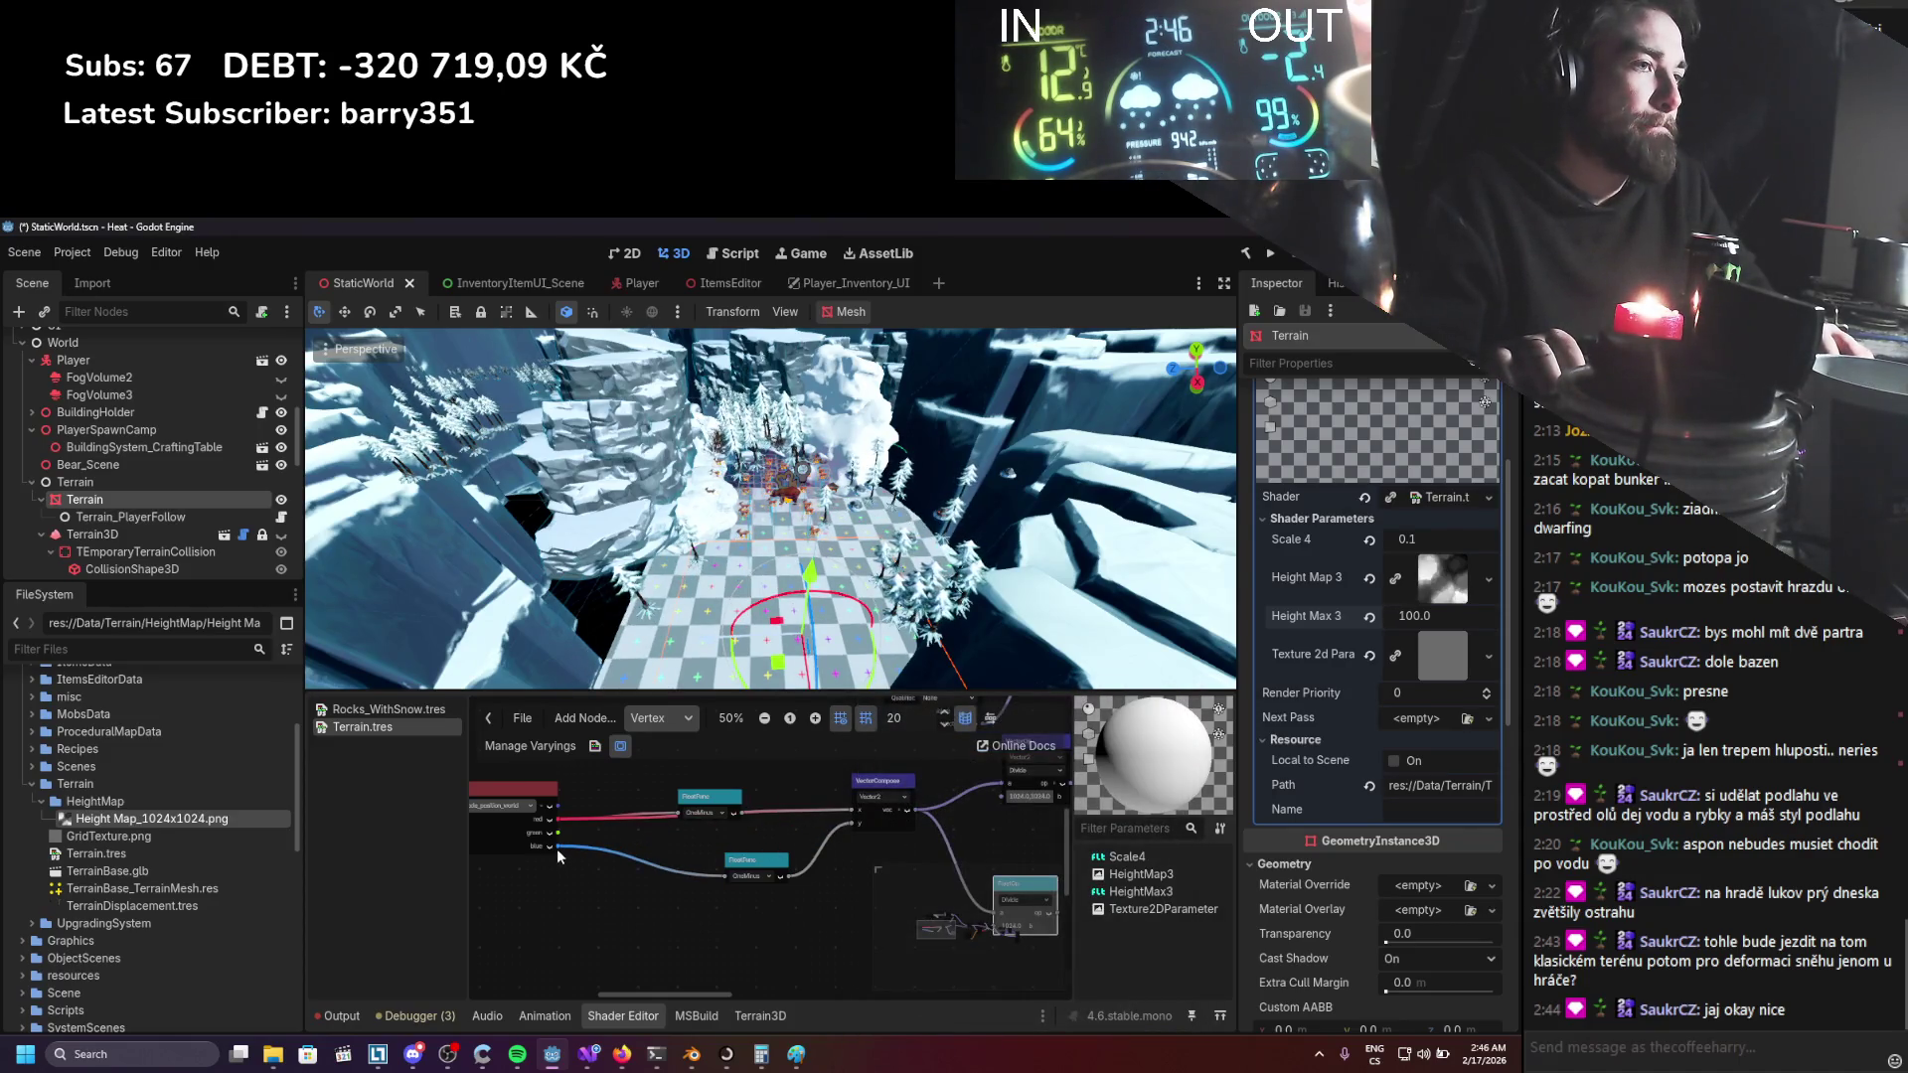
drag(878, 820, 855, 821)
key(ctrl+s)
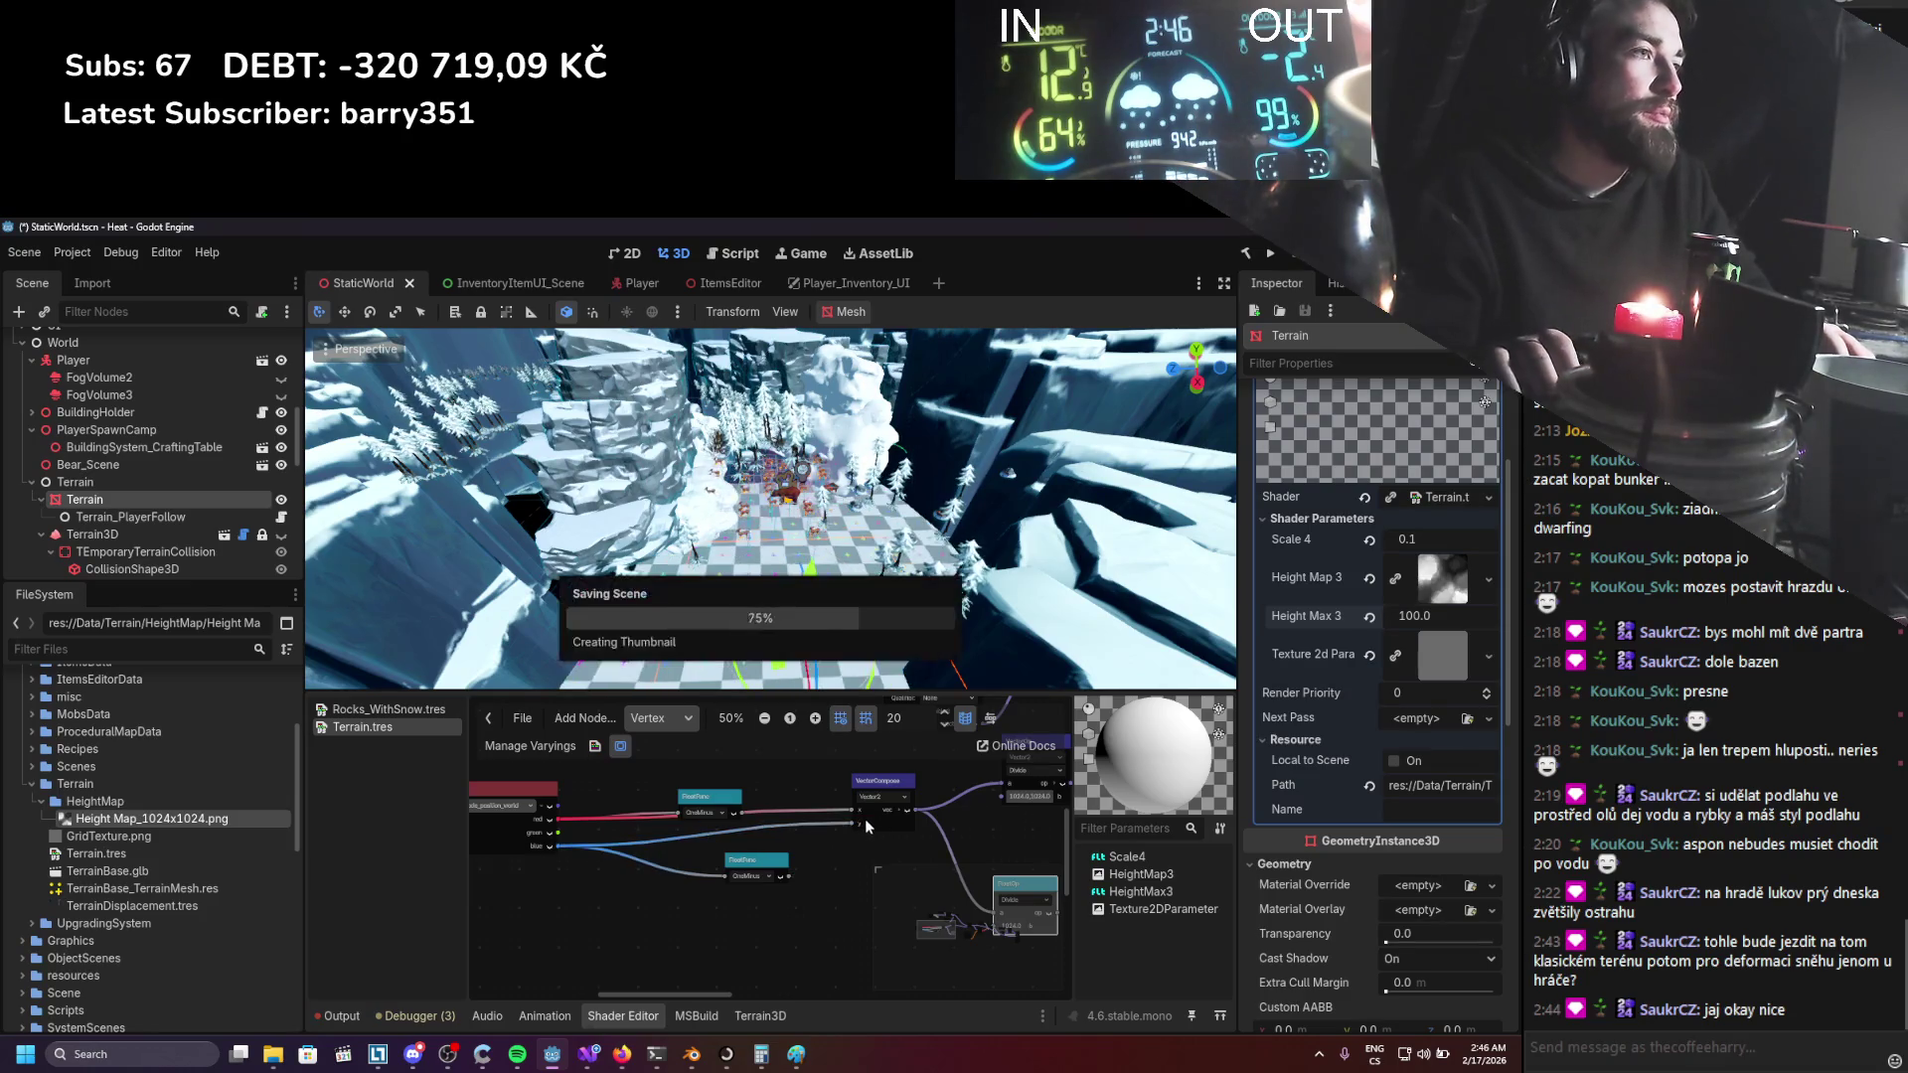
click(1271, 255)
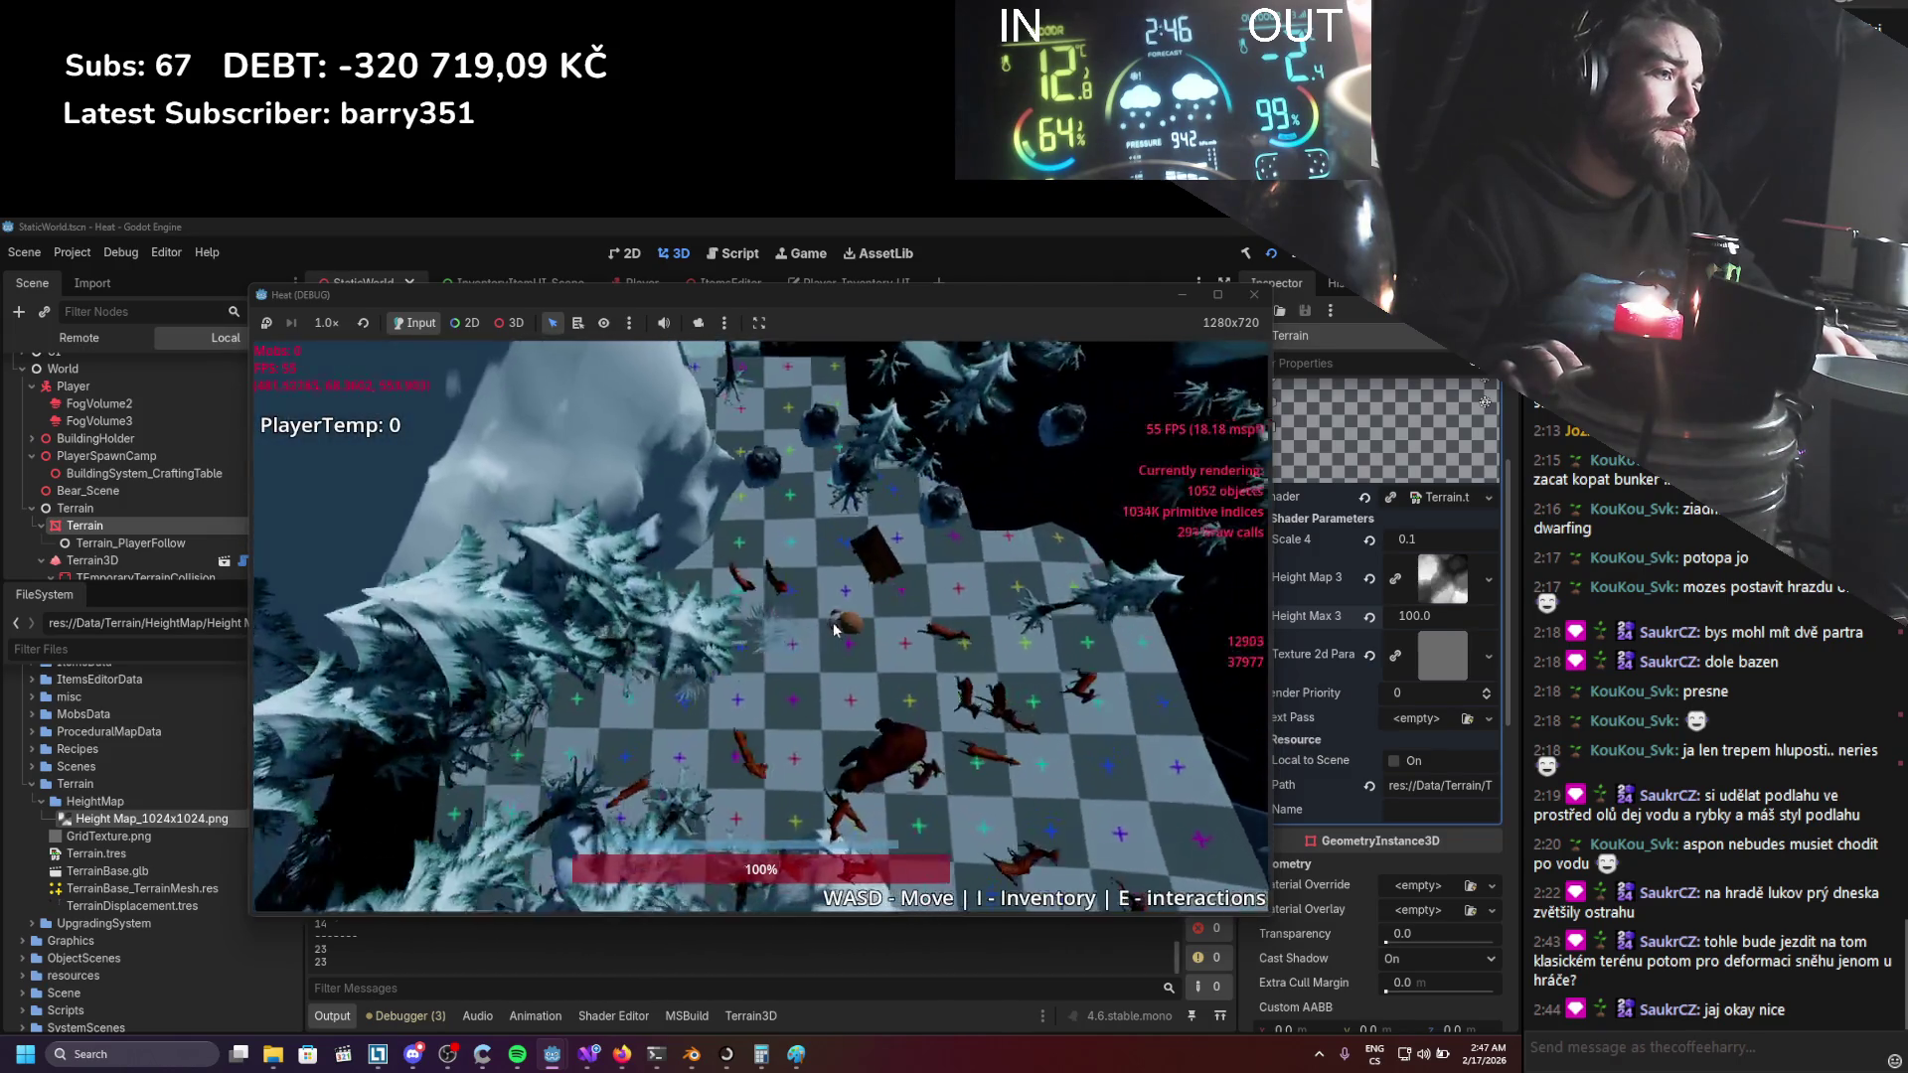
Walk the player forward through the trees and left and right over the checker terrain, then stop with F8.
key(w)
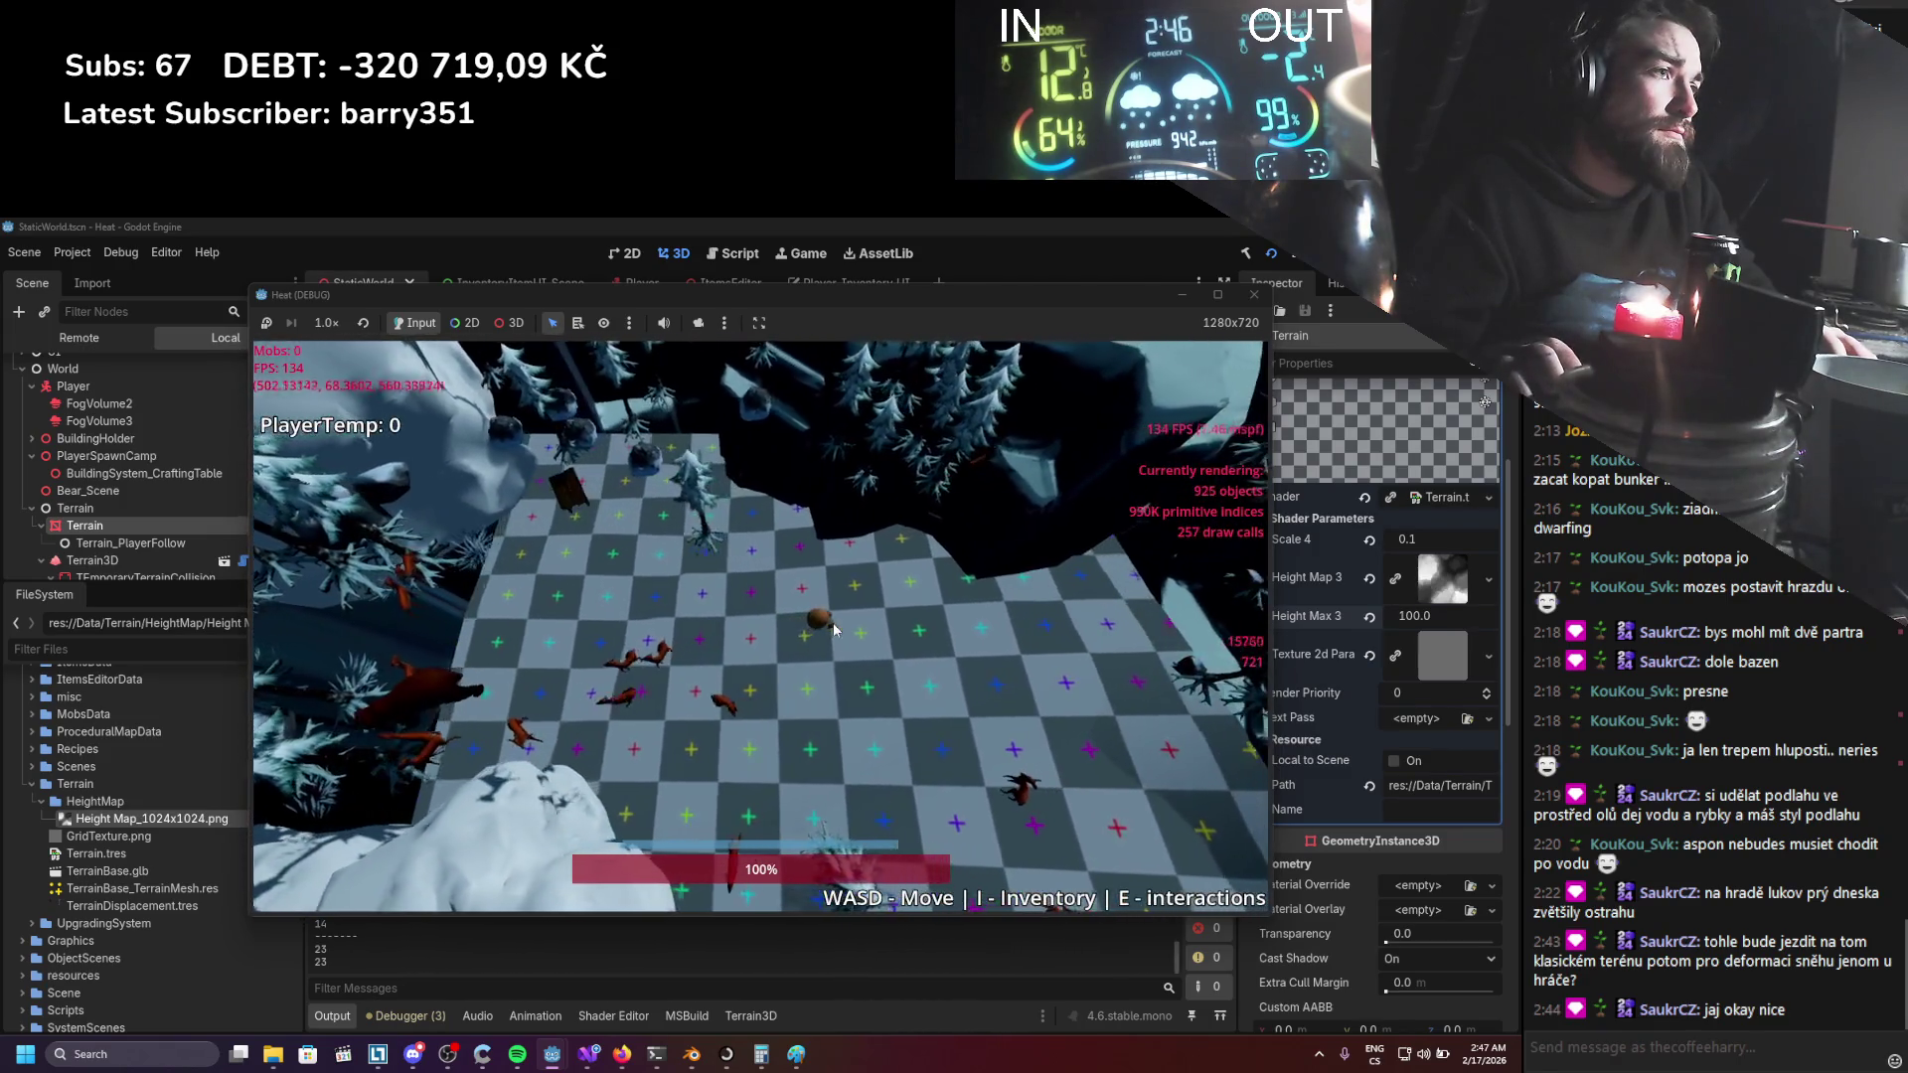
key(w)
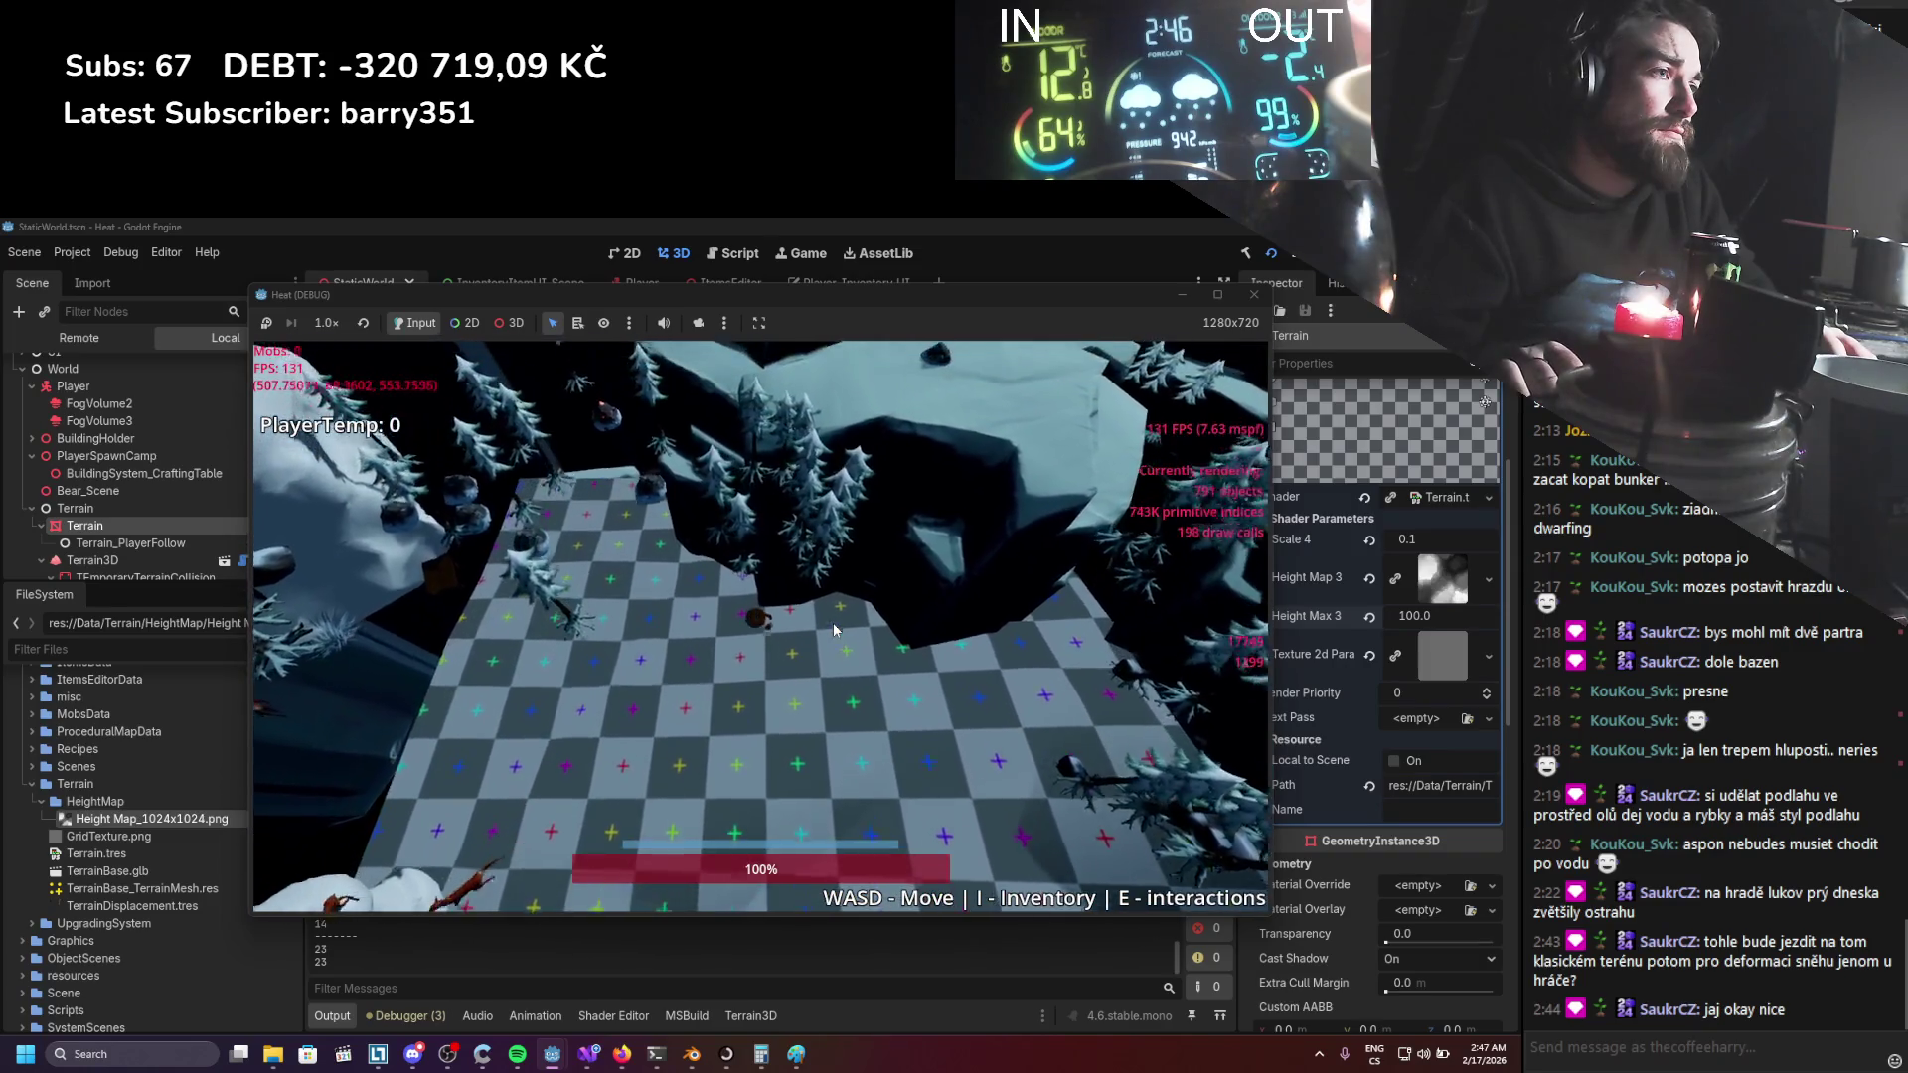
key(w)
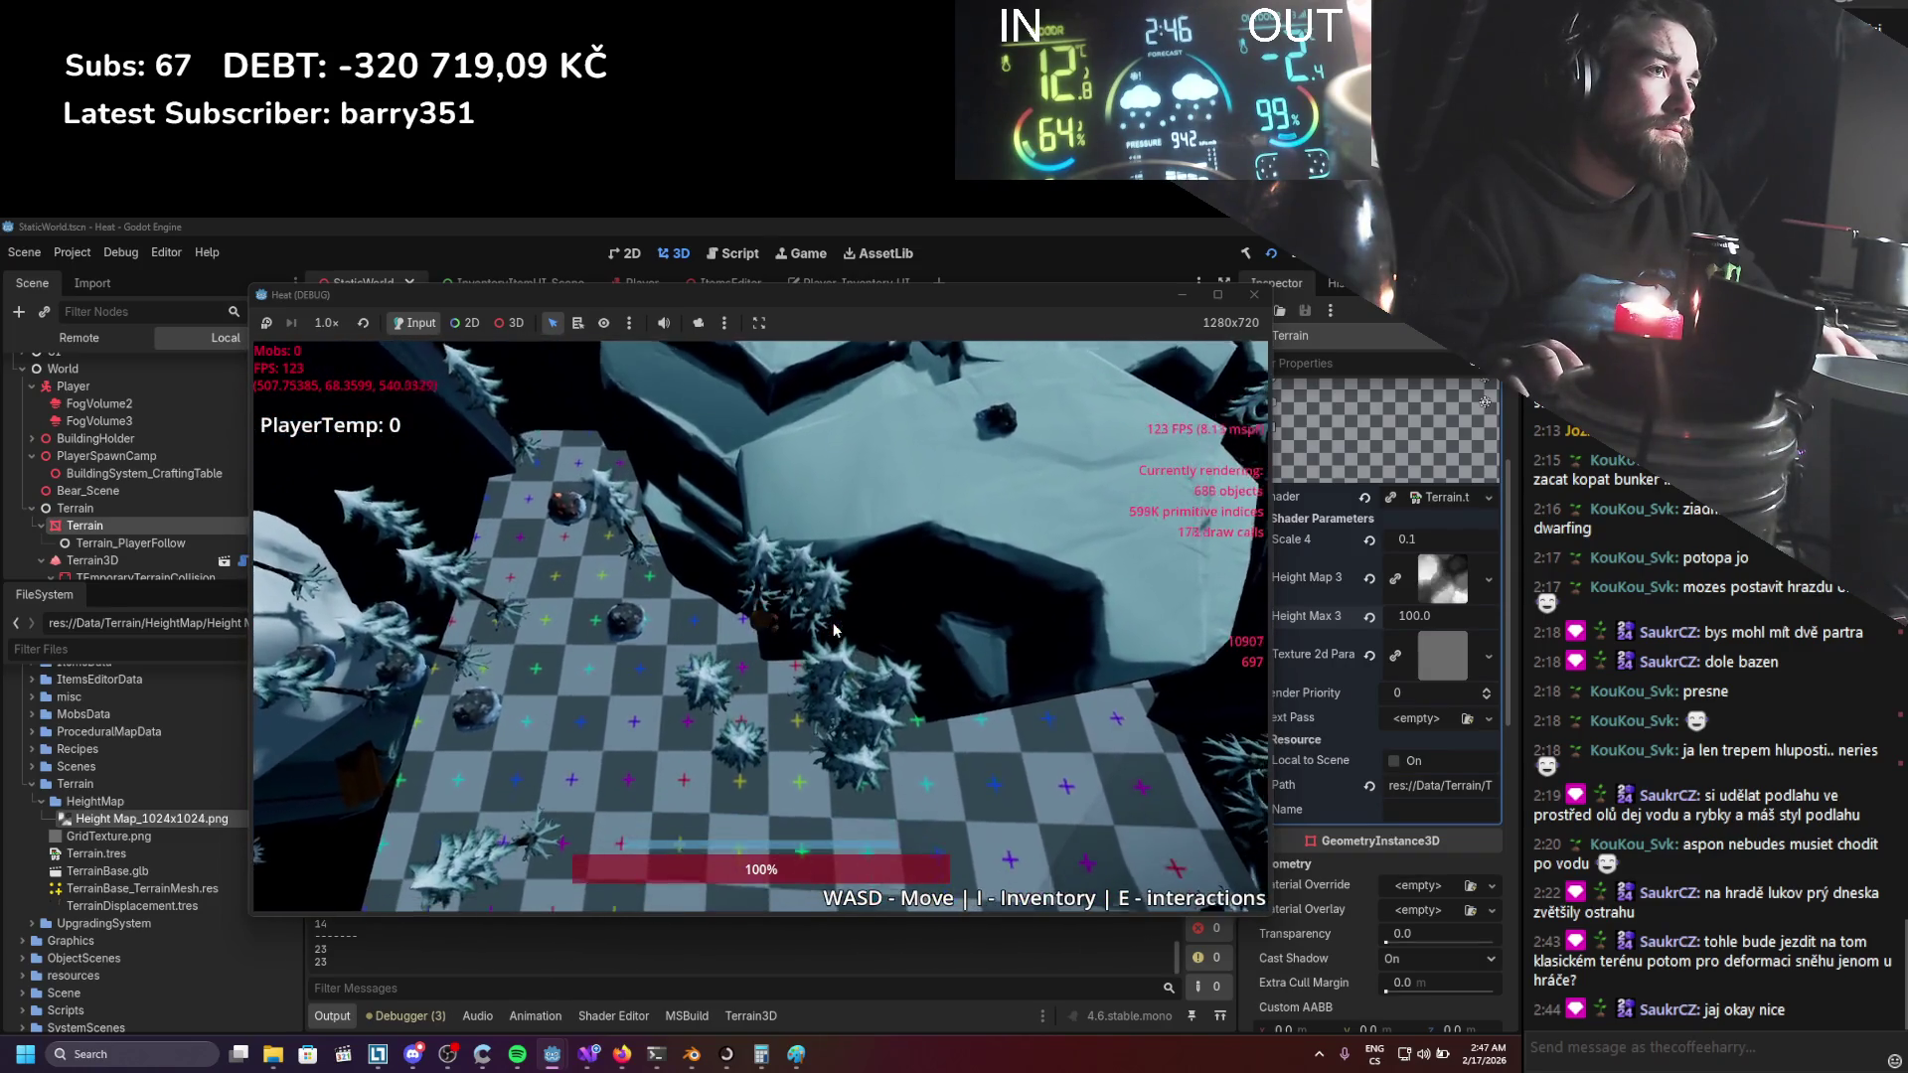
key(w)
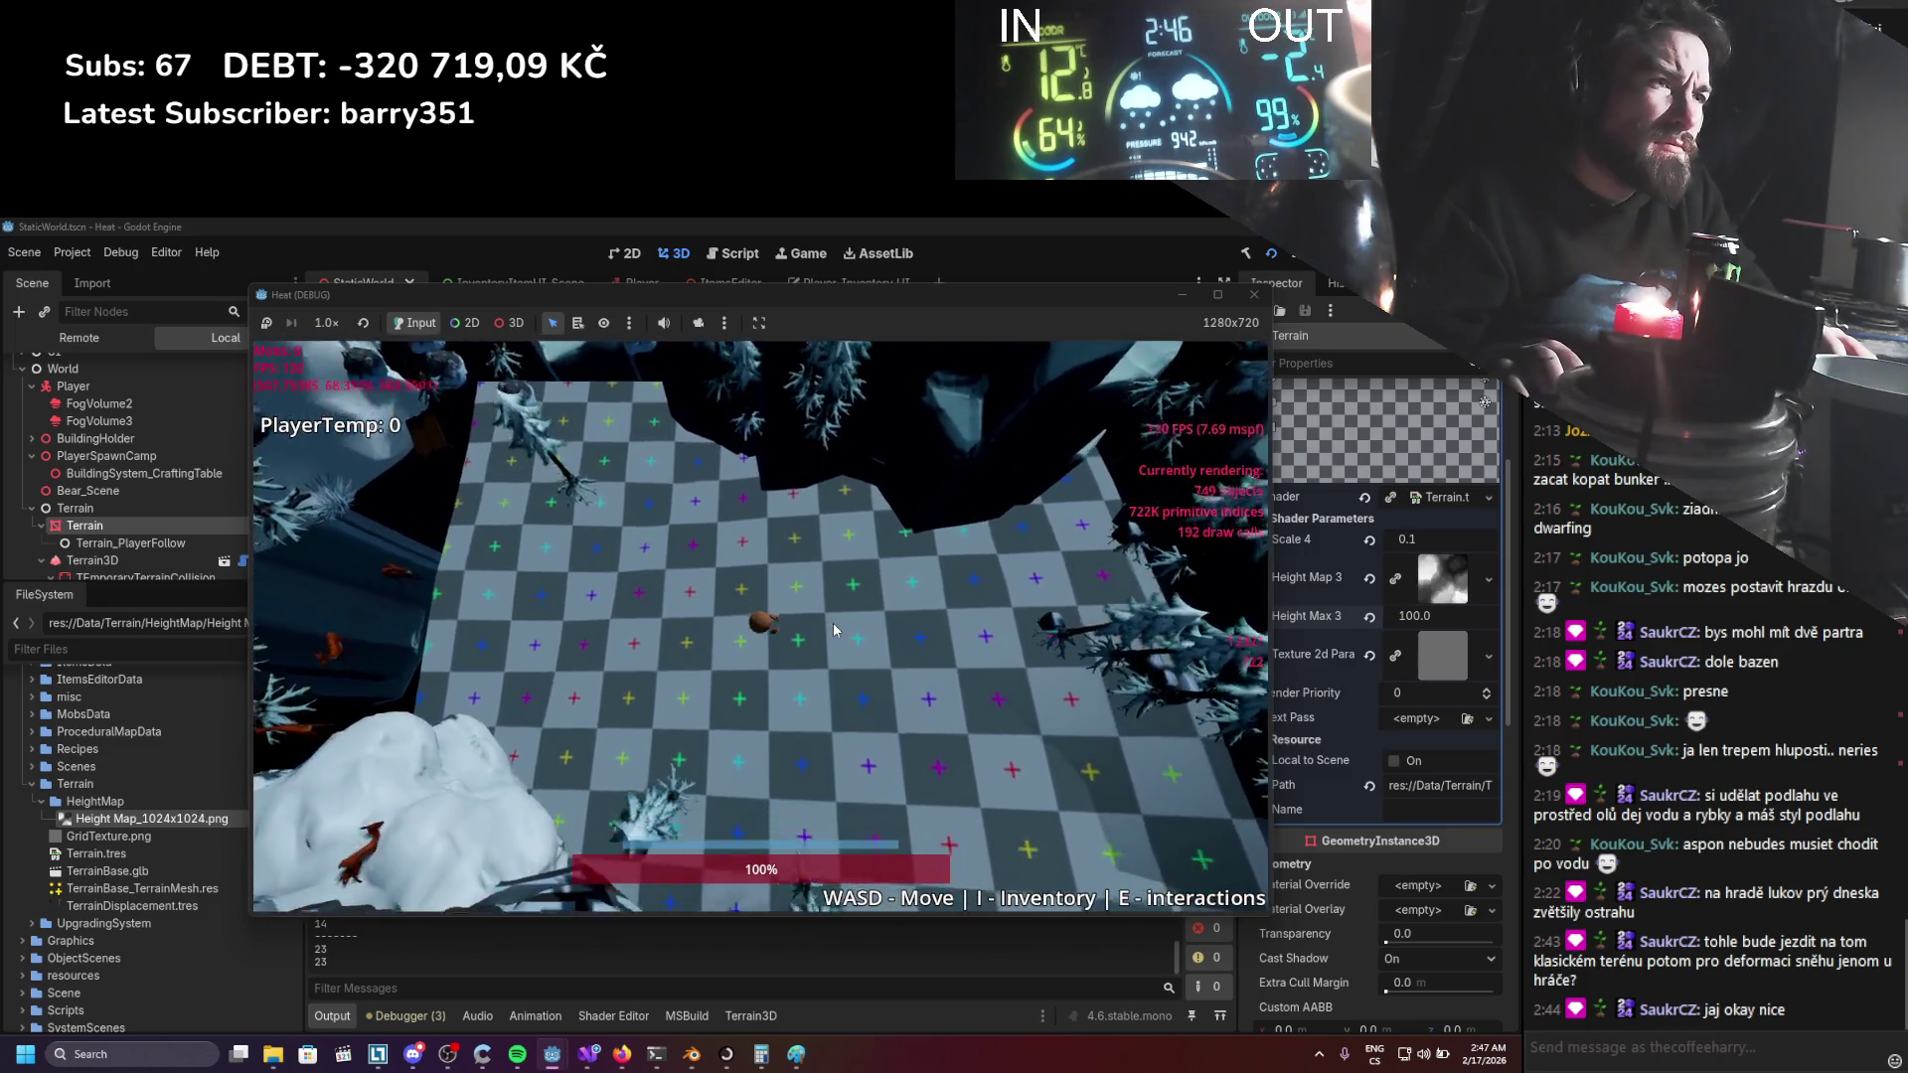
scroll(834, 629, down, 3)
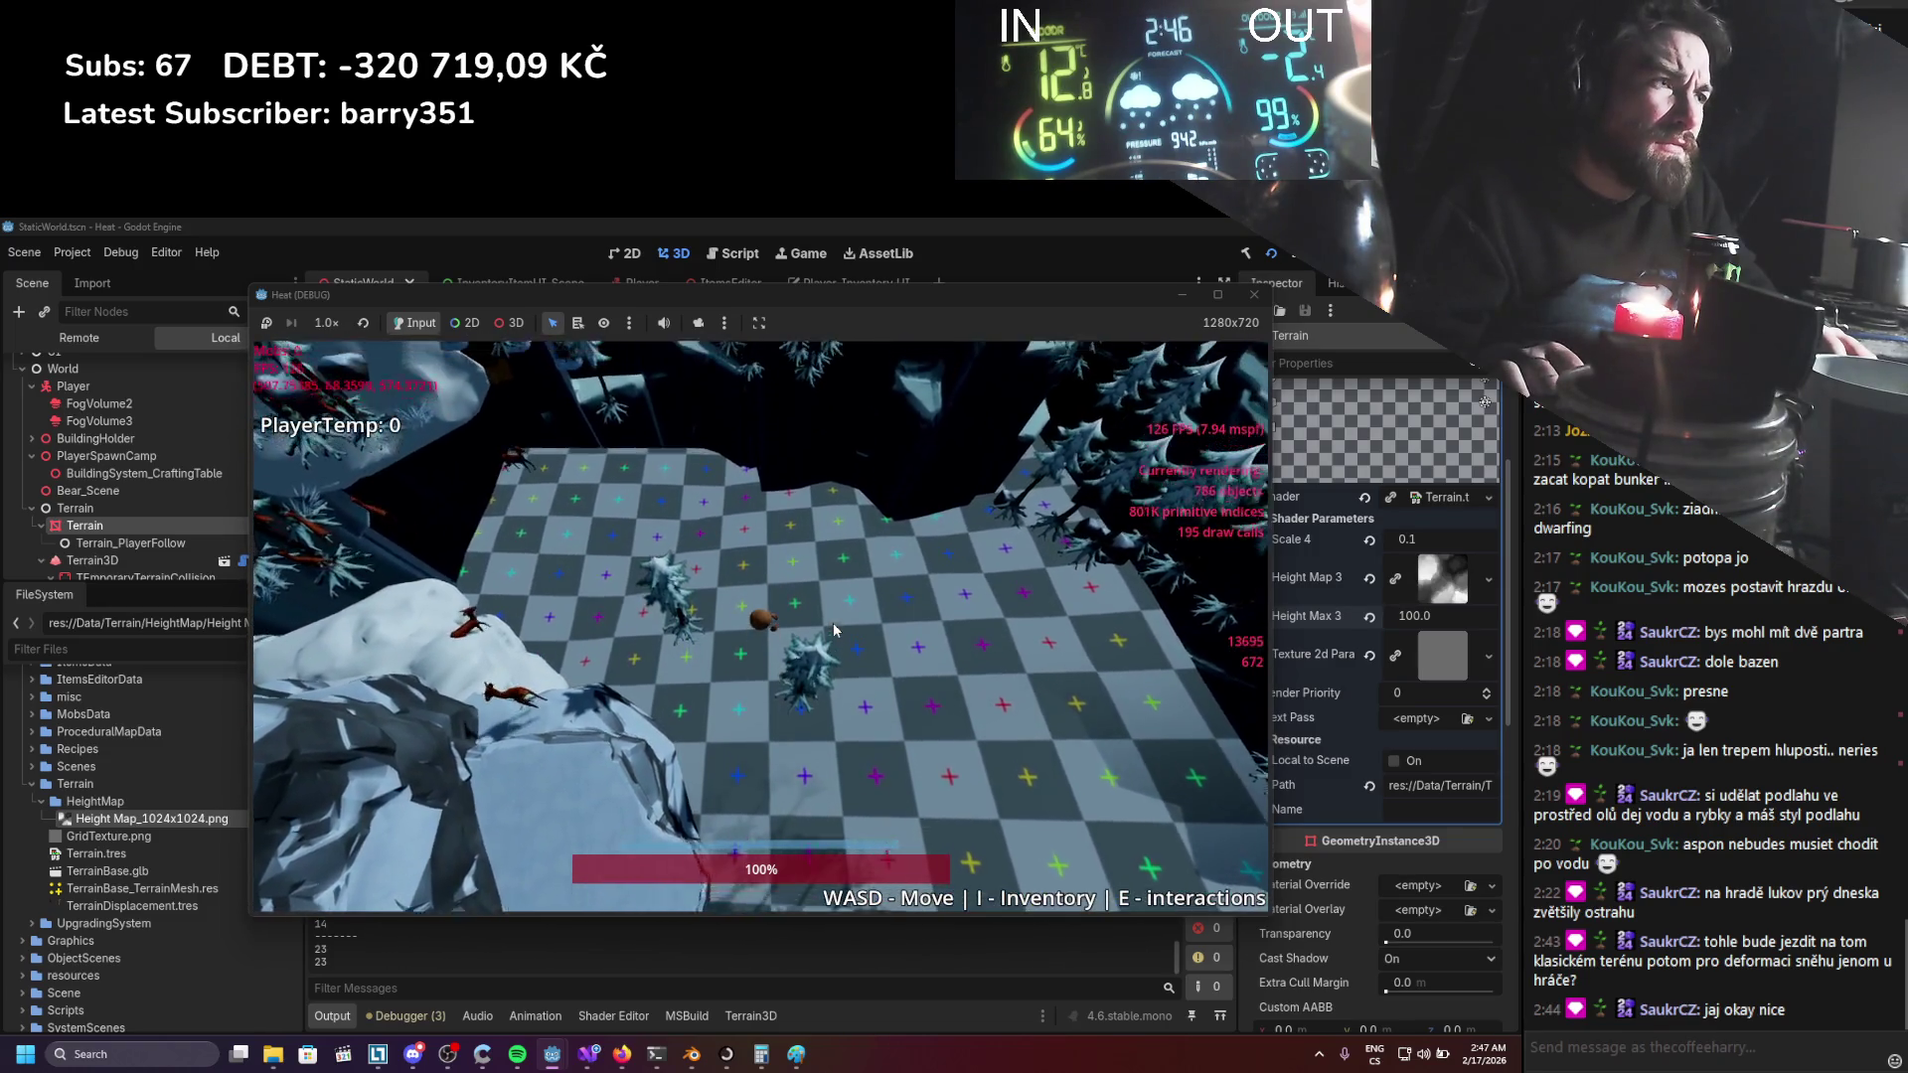
key(w)
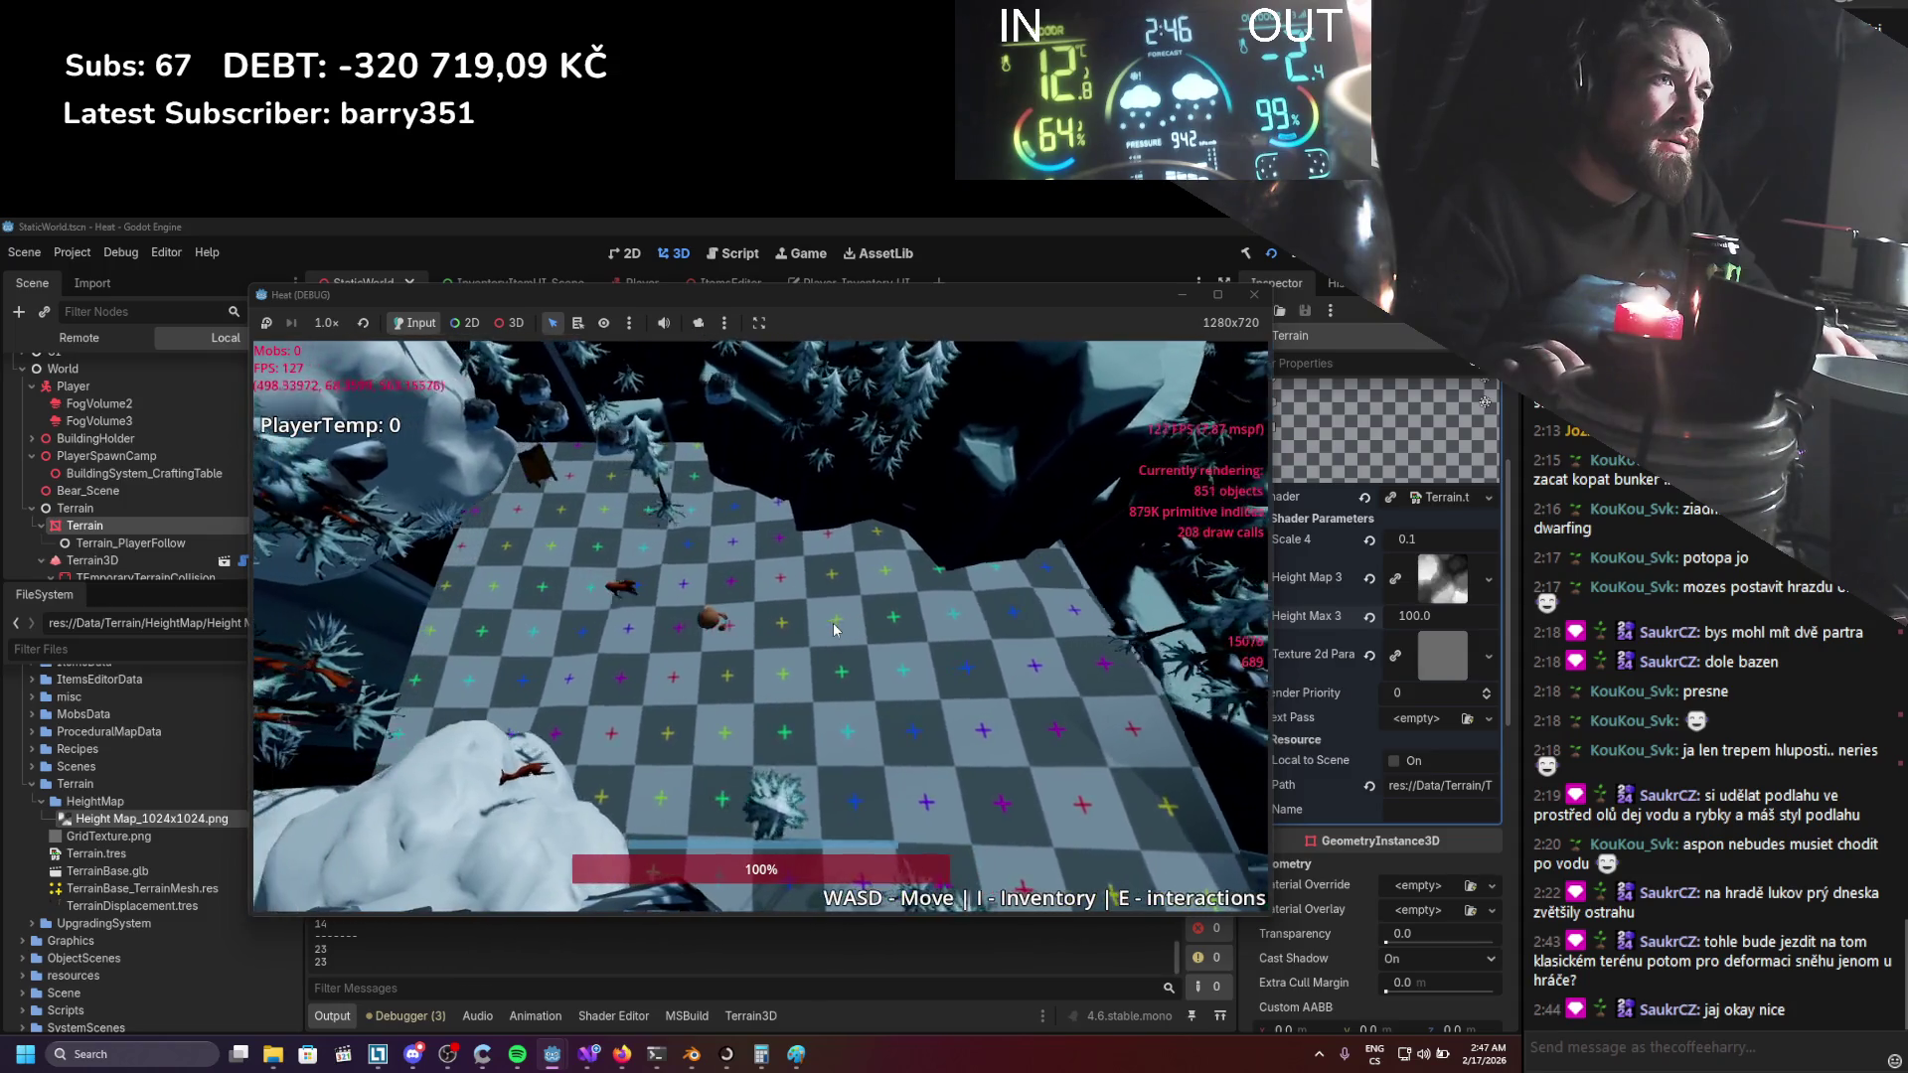
key(a)
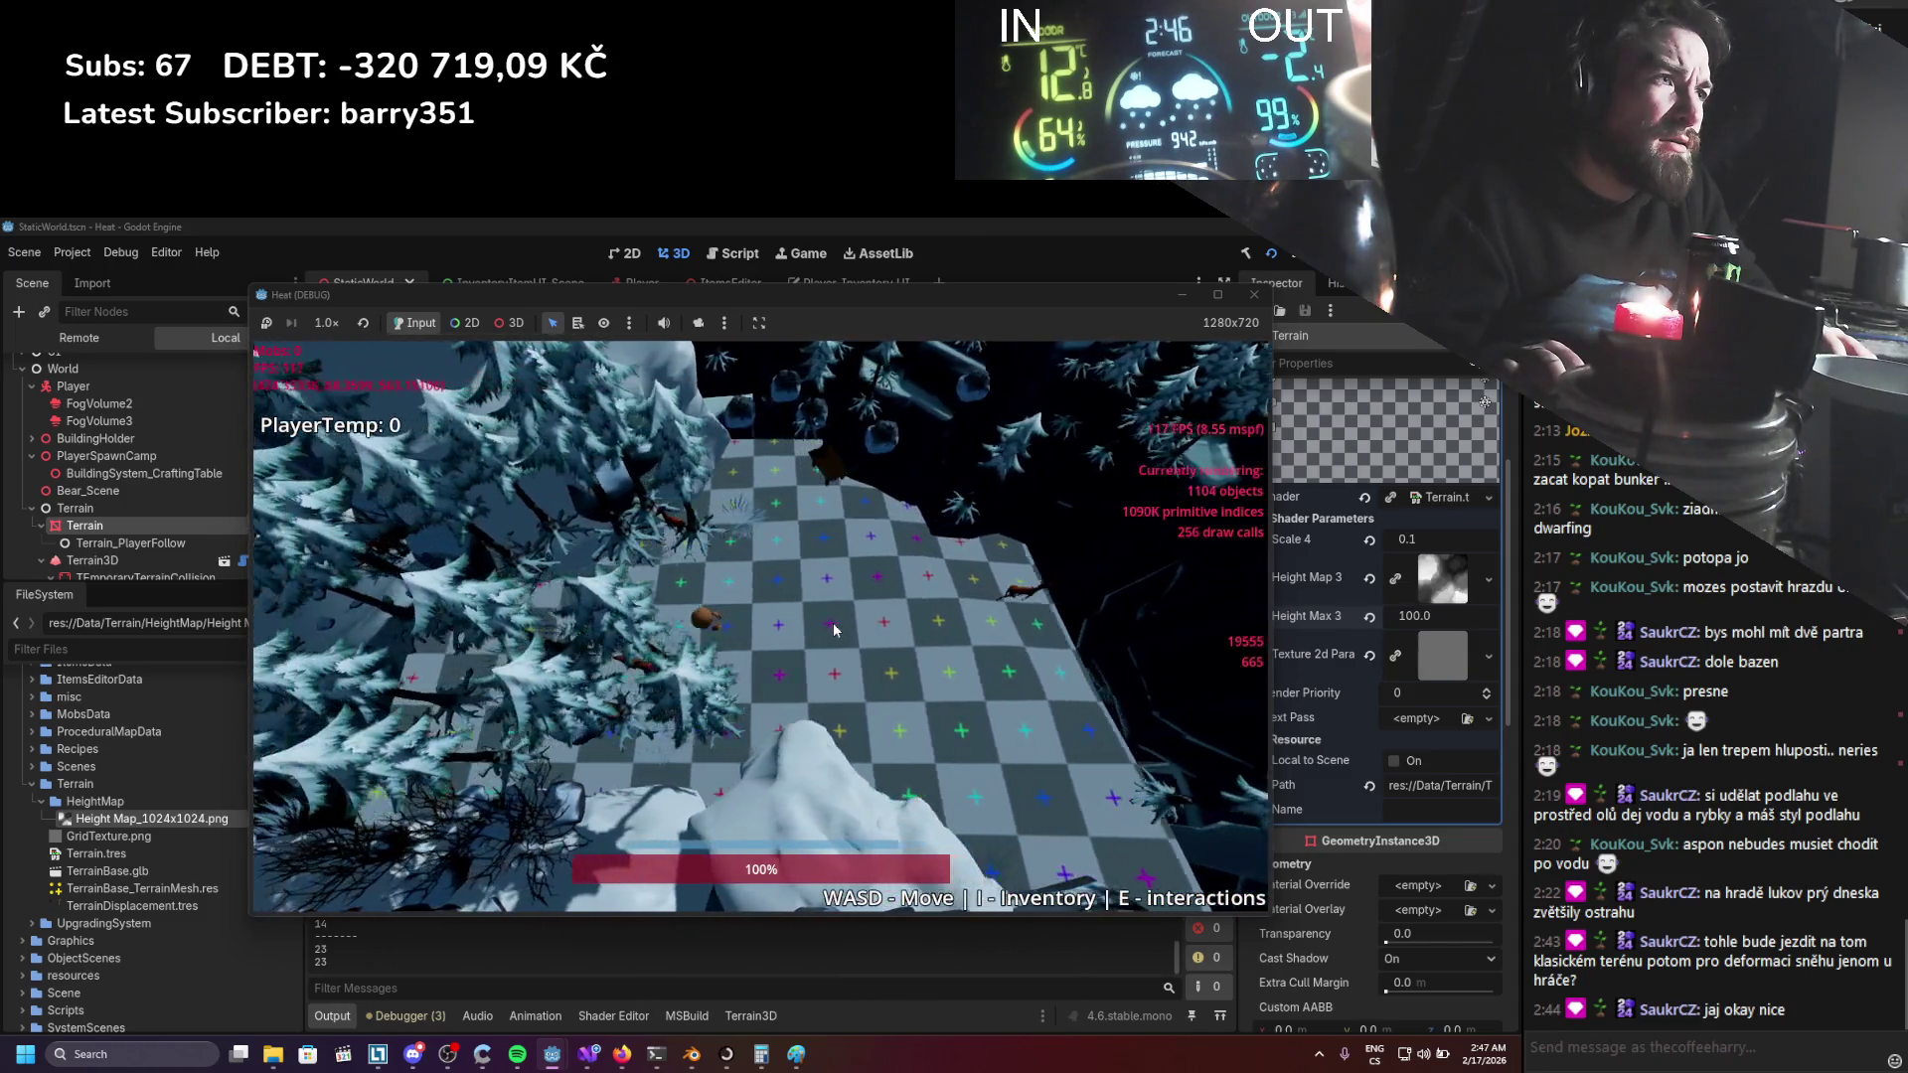
key(d)
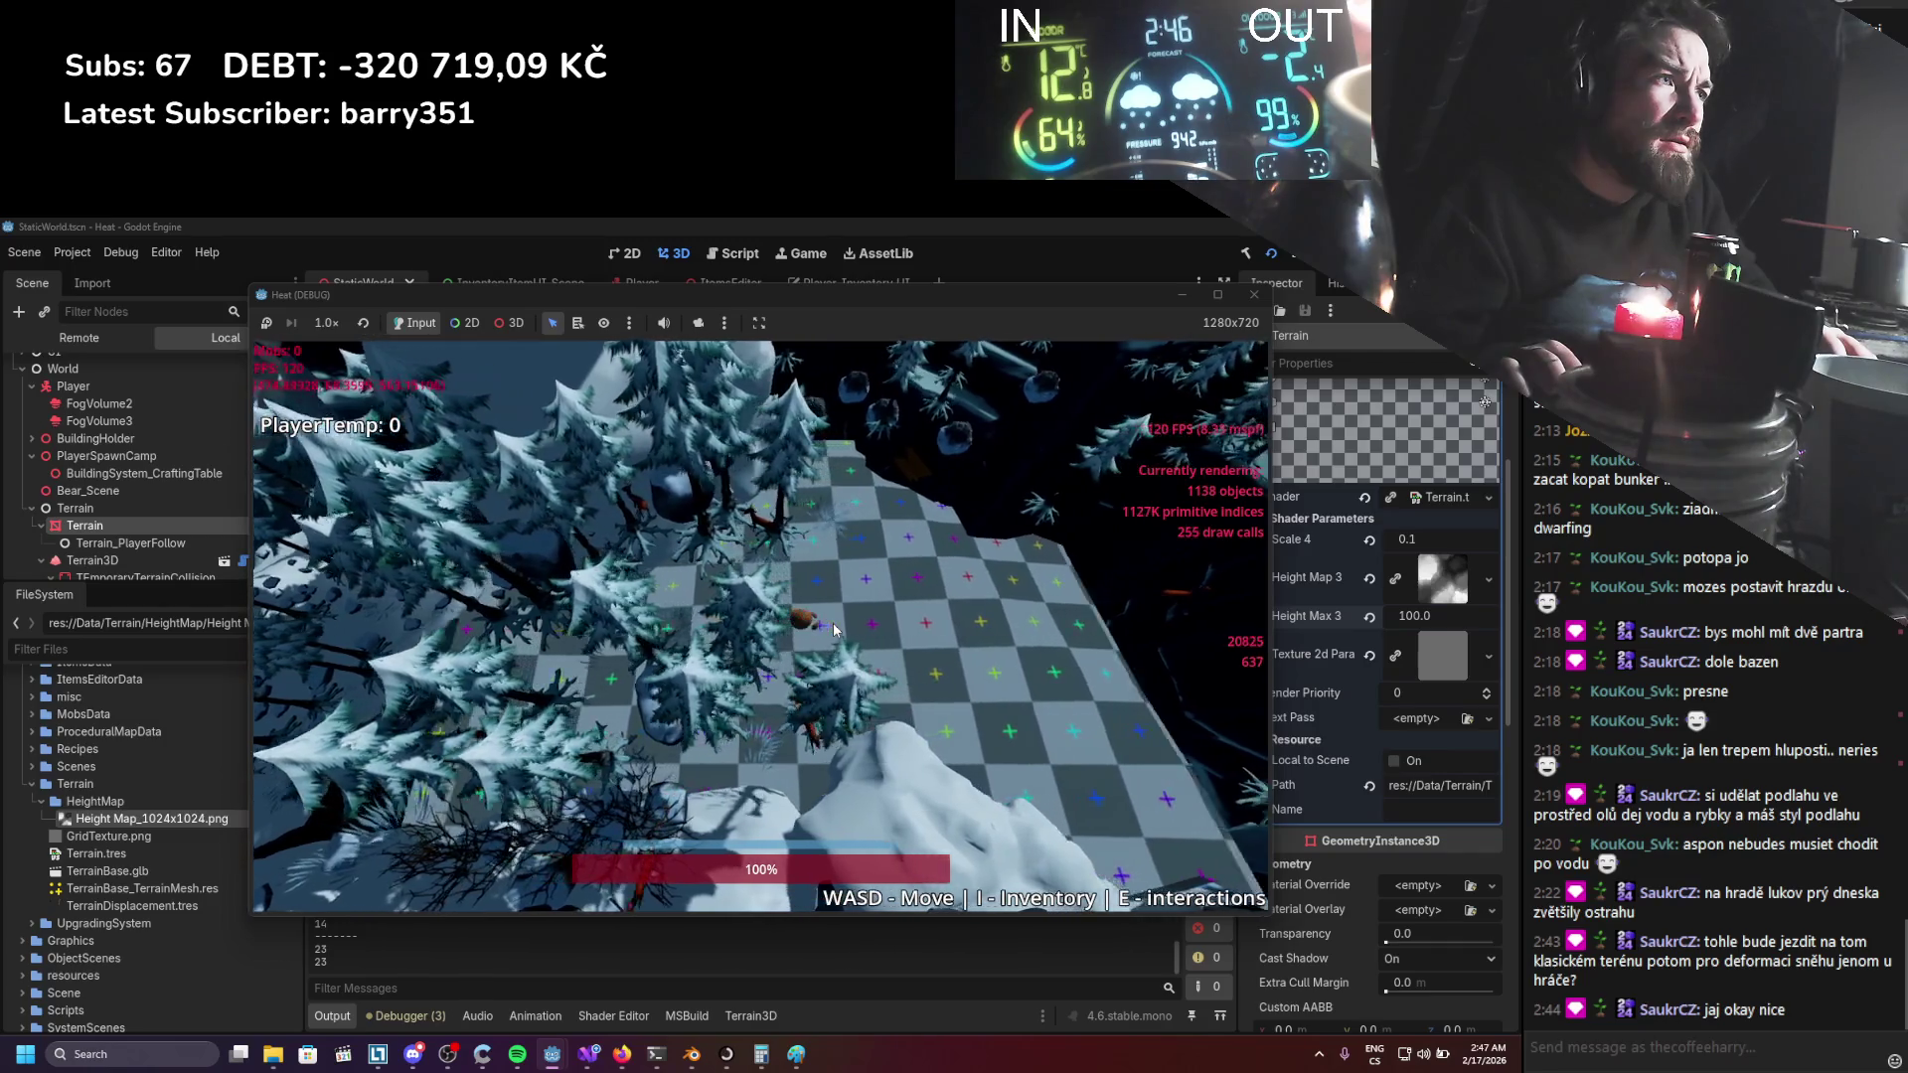
key(d)
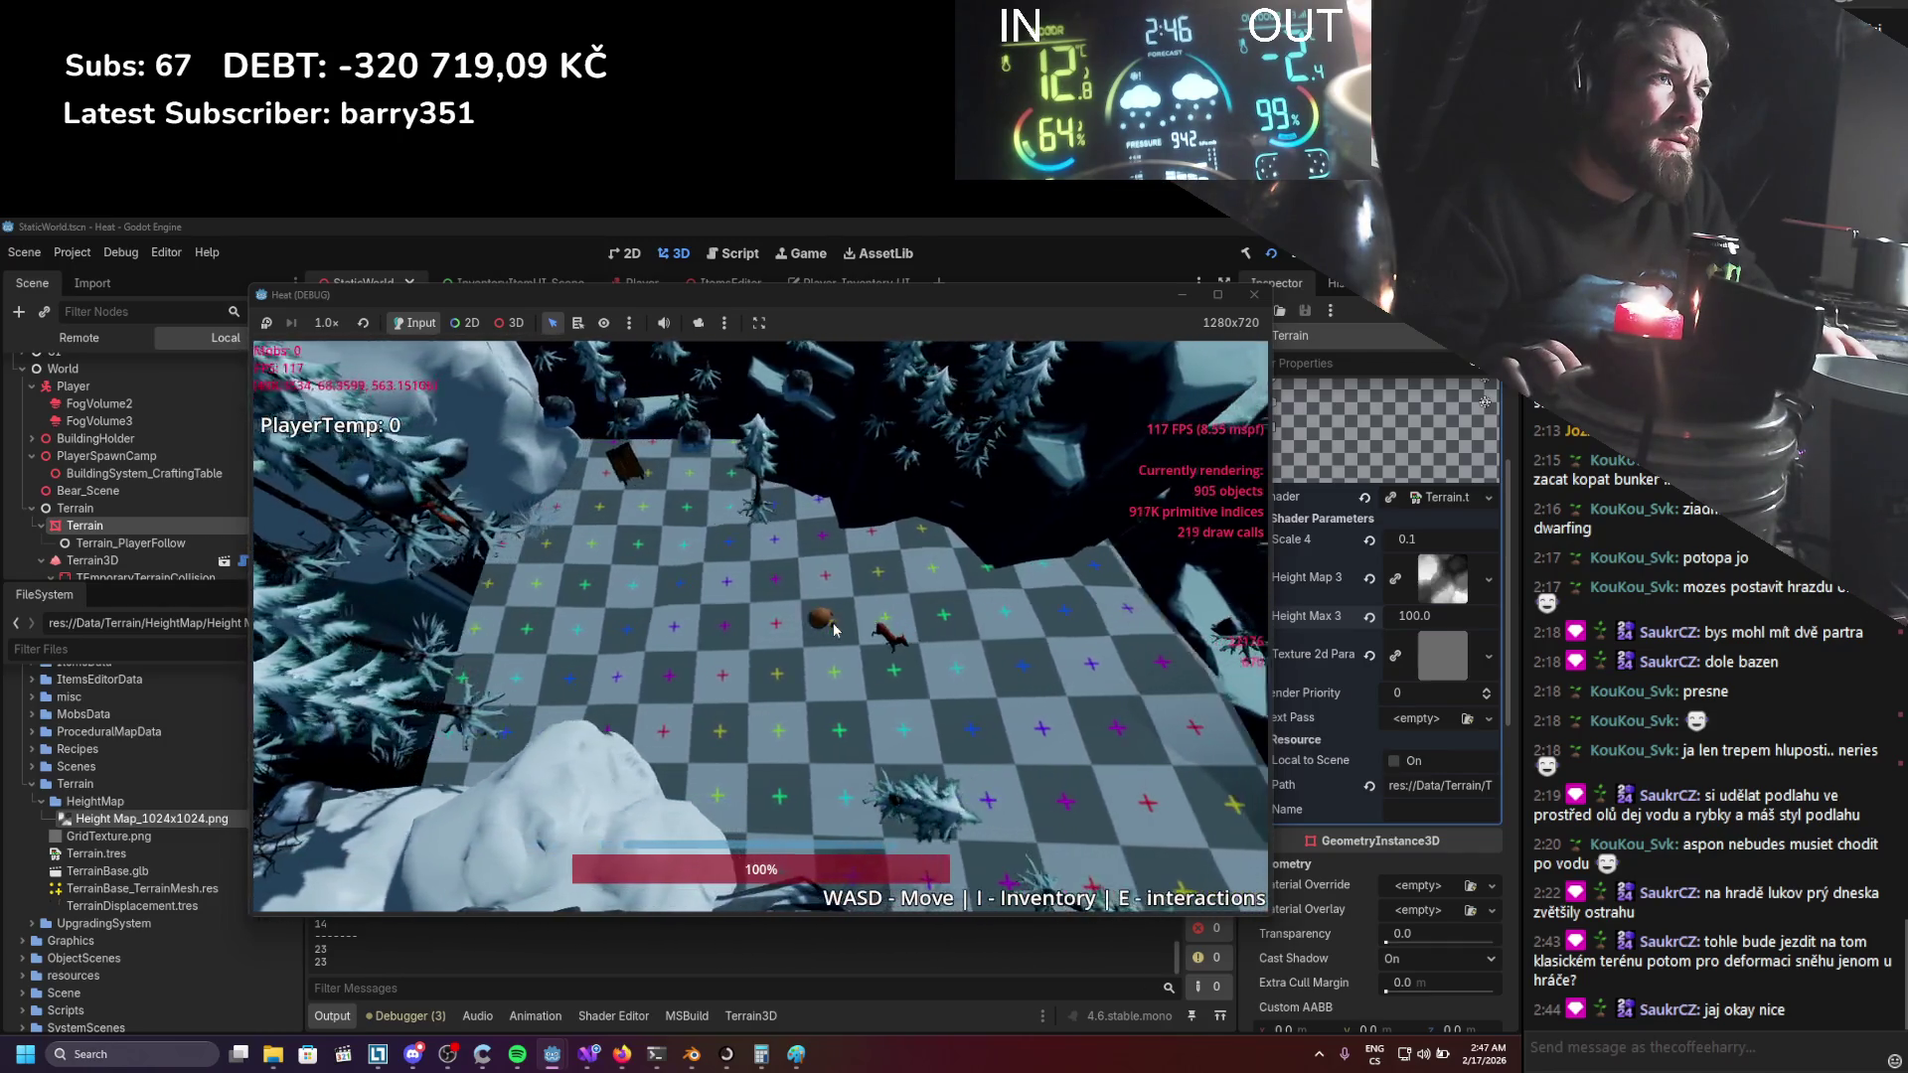
key(d)
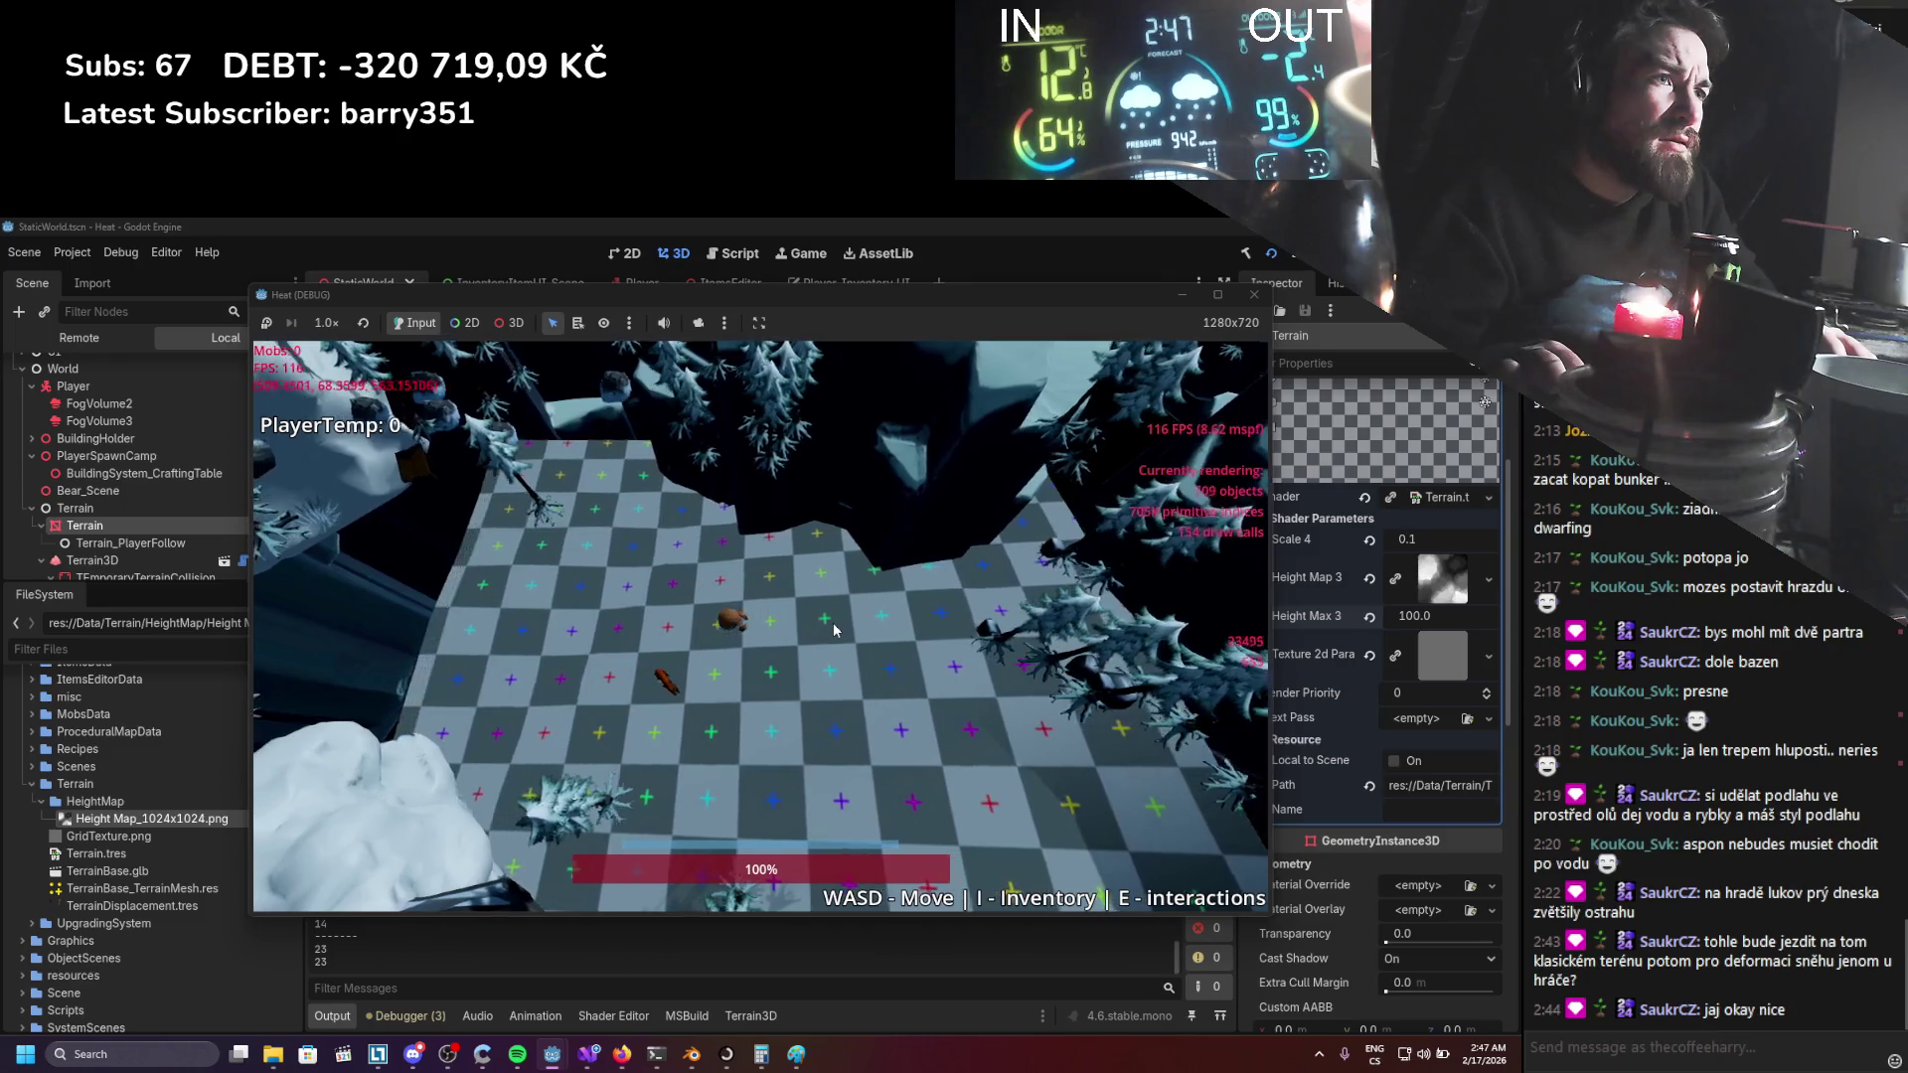
key(a)
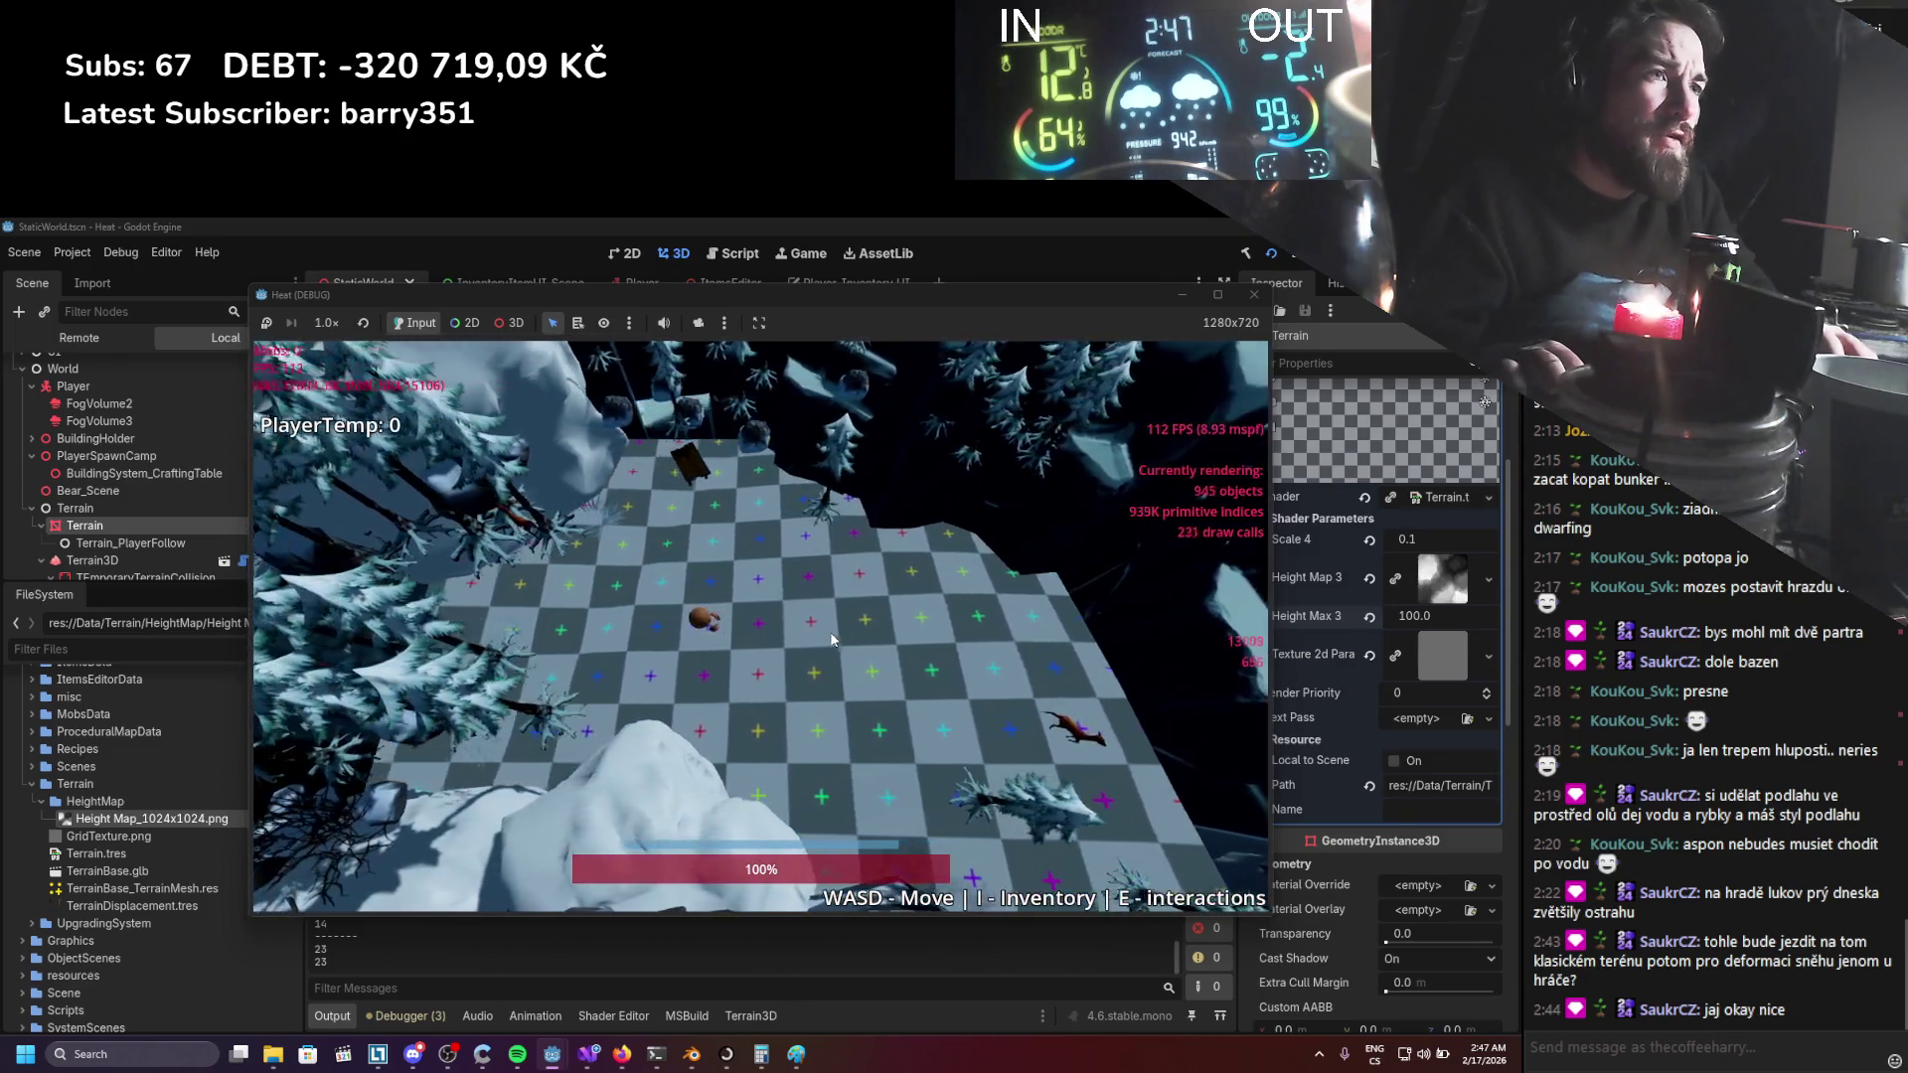
key(F8)
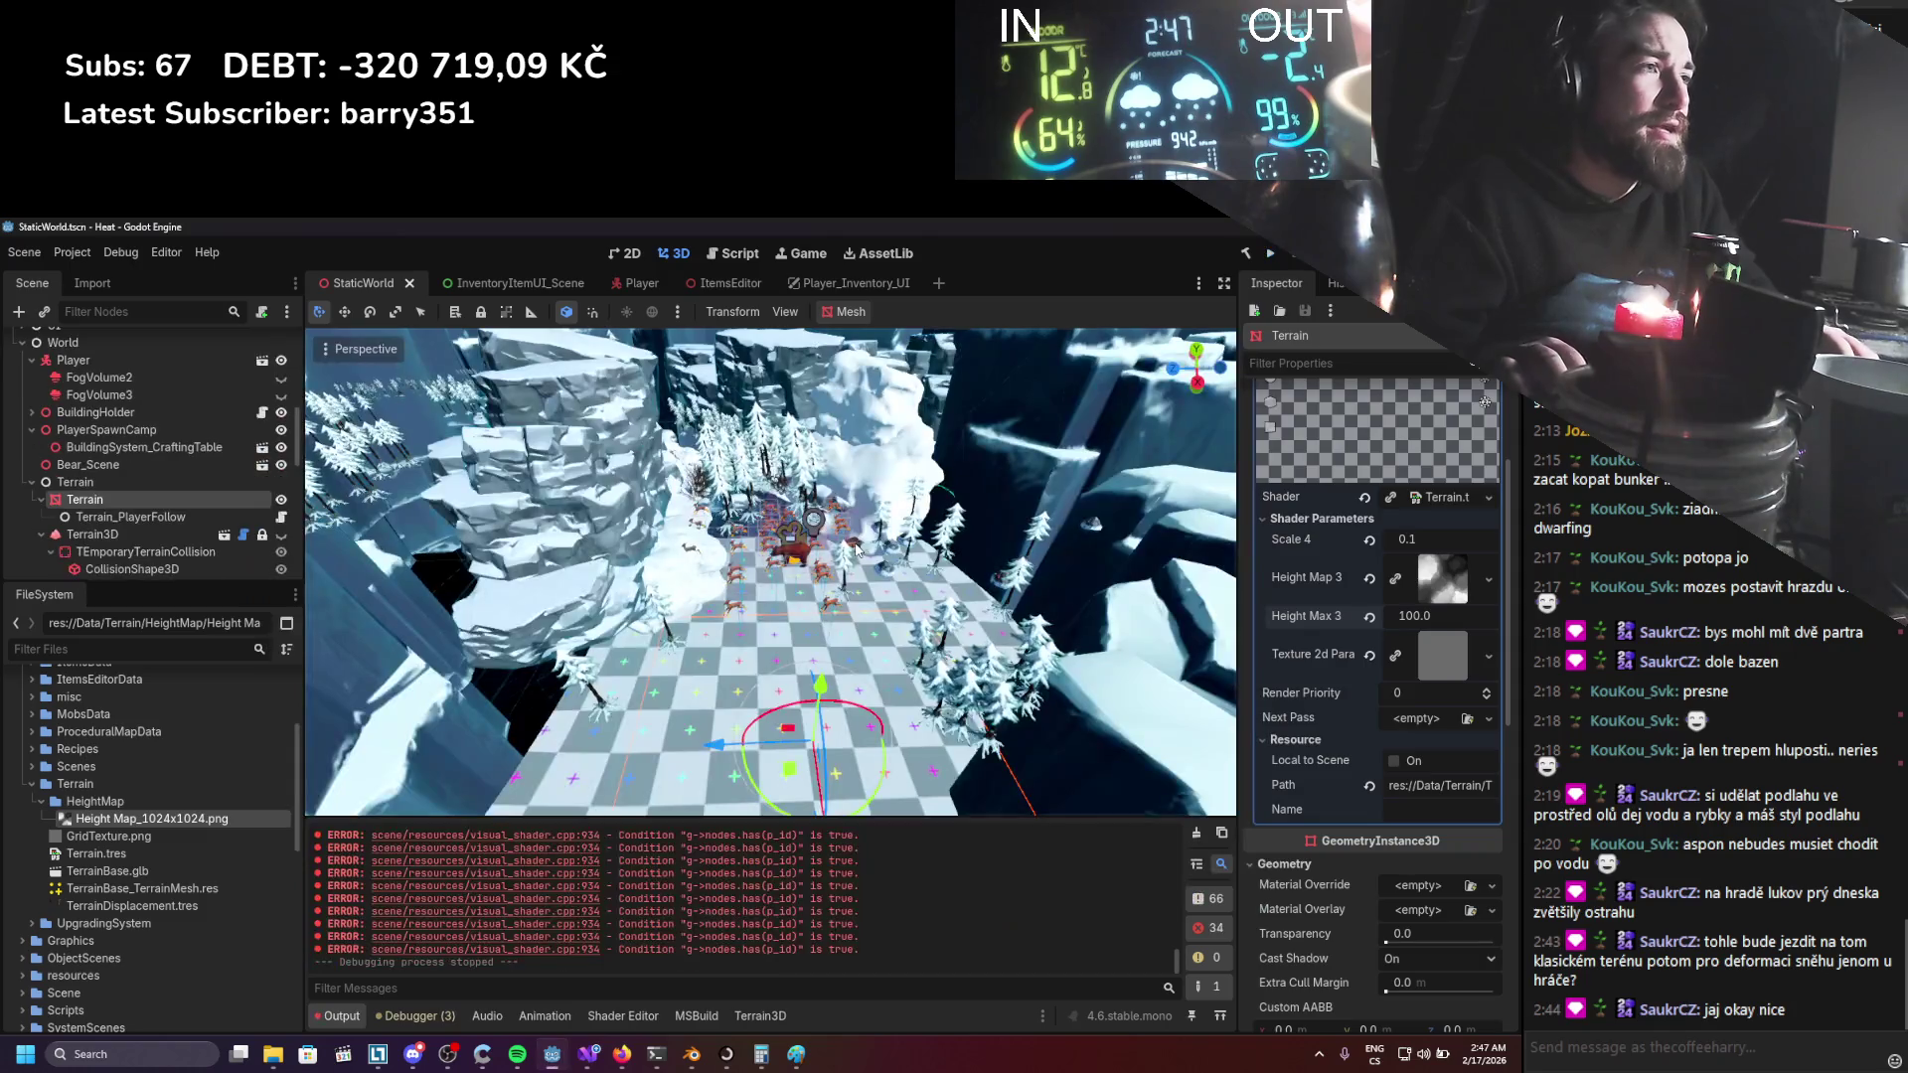
Reopen the terrain shader graph in the Shader Editor and zoom it.
click(608, 1013)
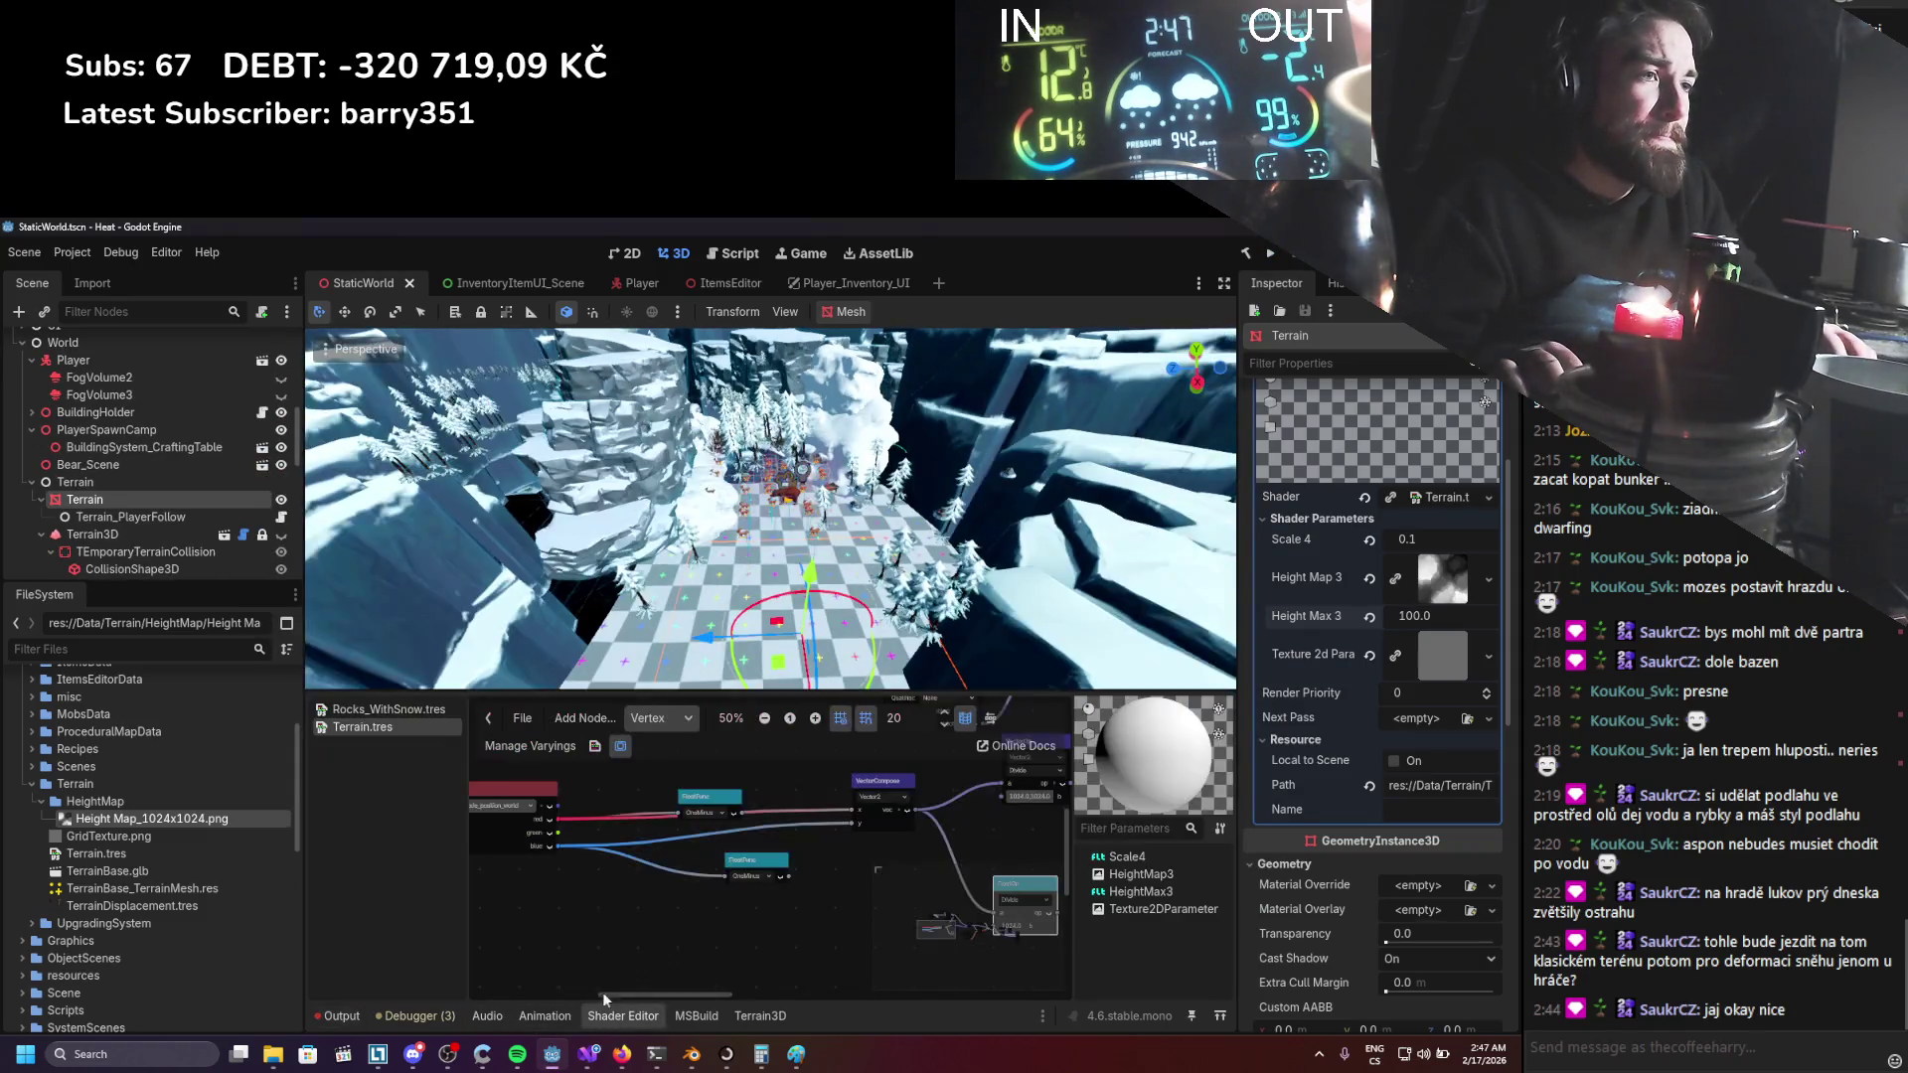
scroll(636, 880, down, 1)
scroll(679, 597, up, 3)
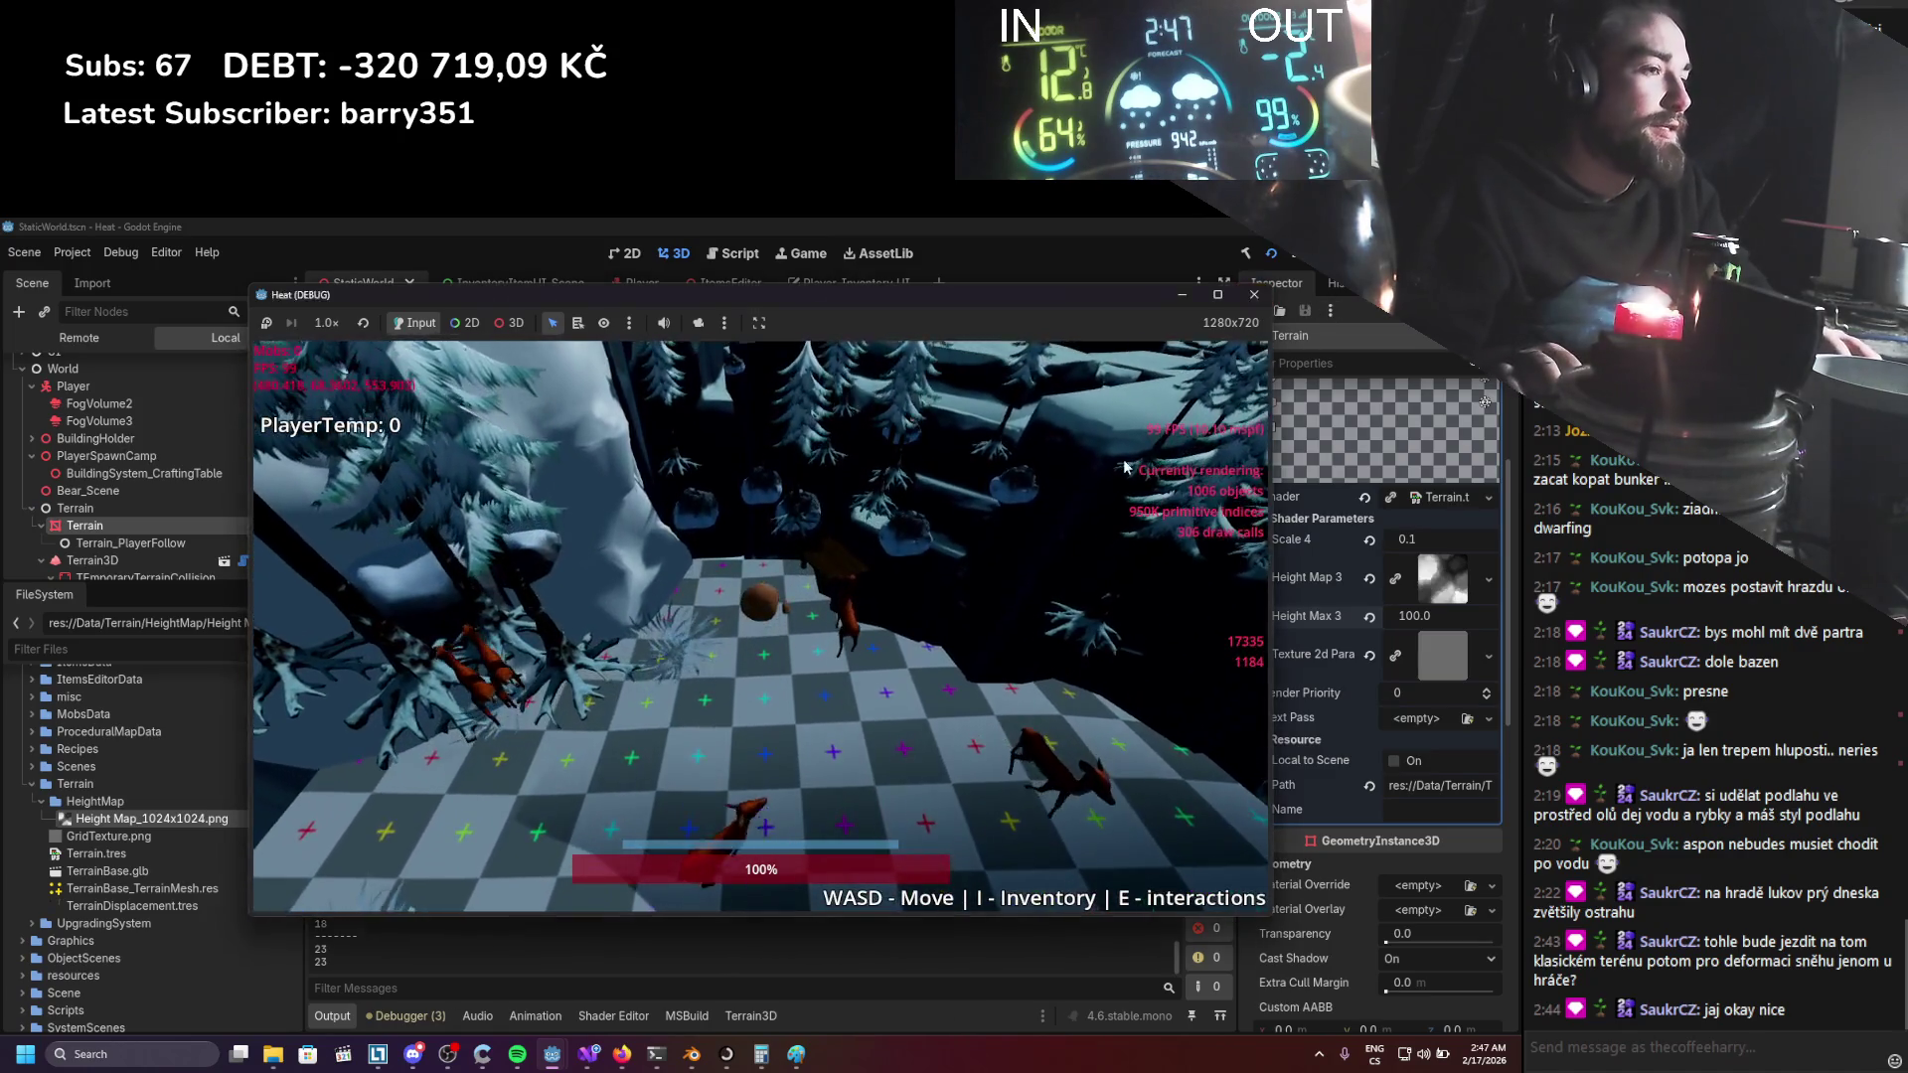
Stop the game, raise Height Max 3 to 200, and save the scene.
key(F8)
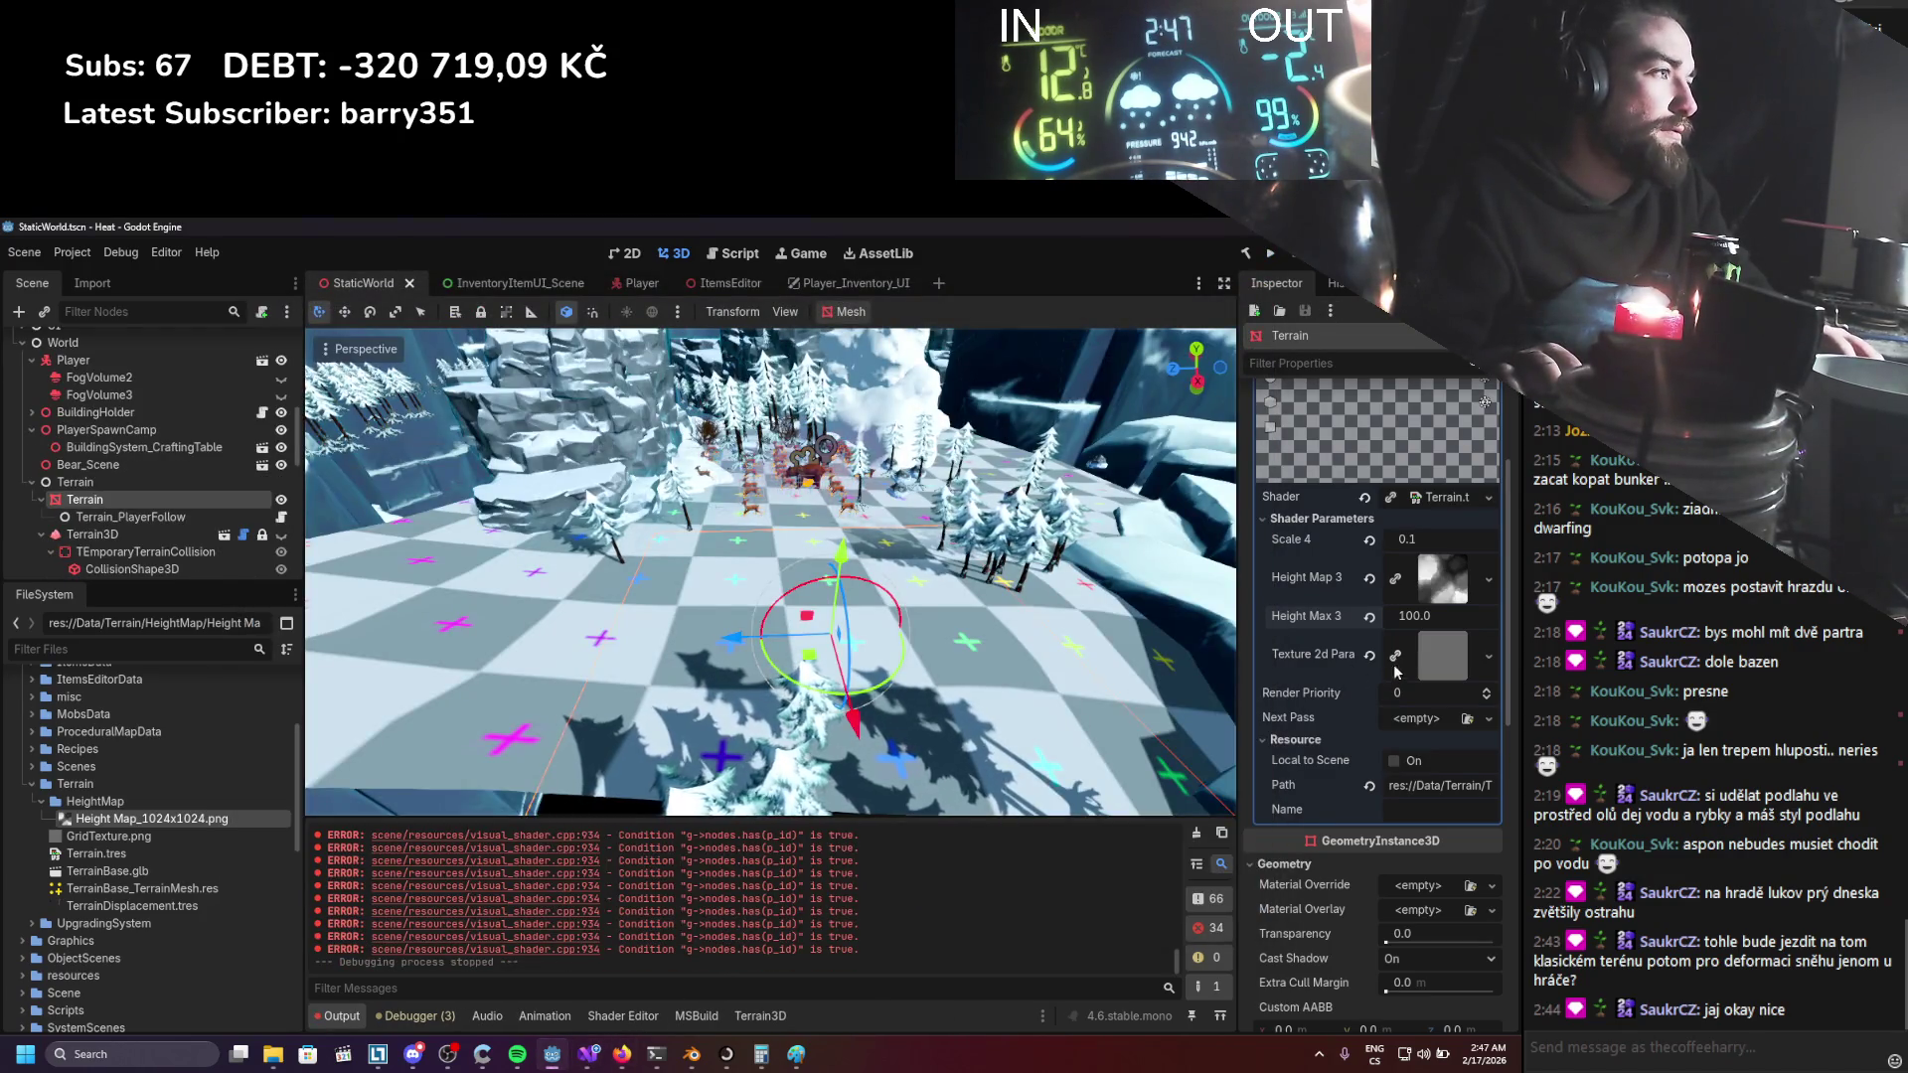
drag(1415, 624, 1425, 624)
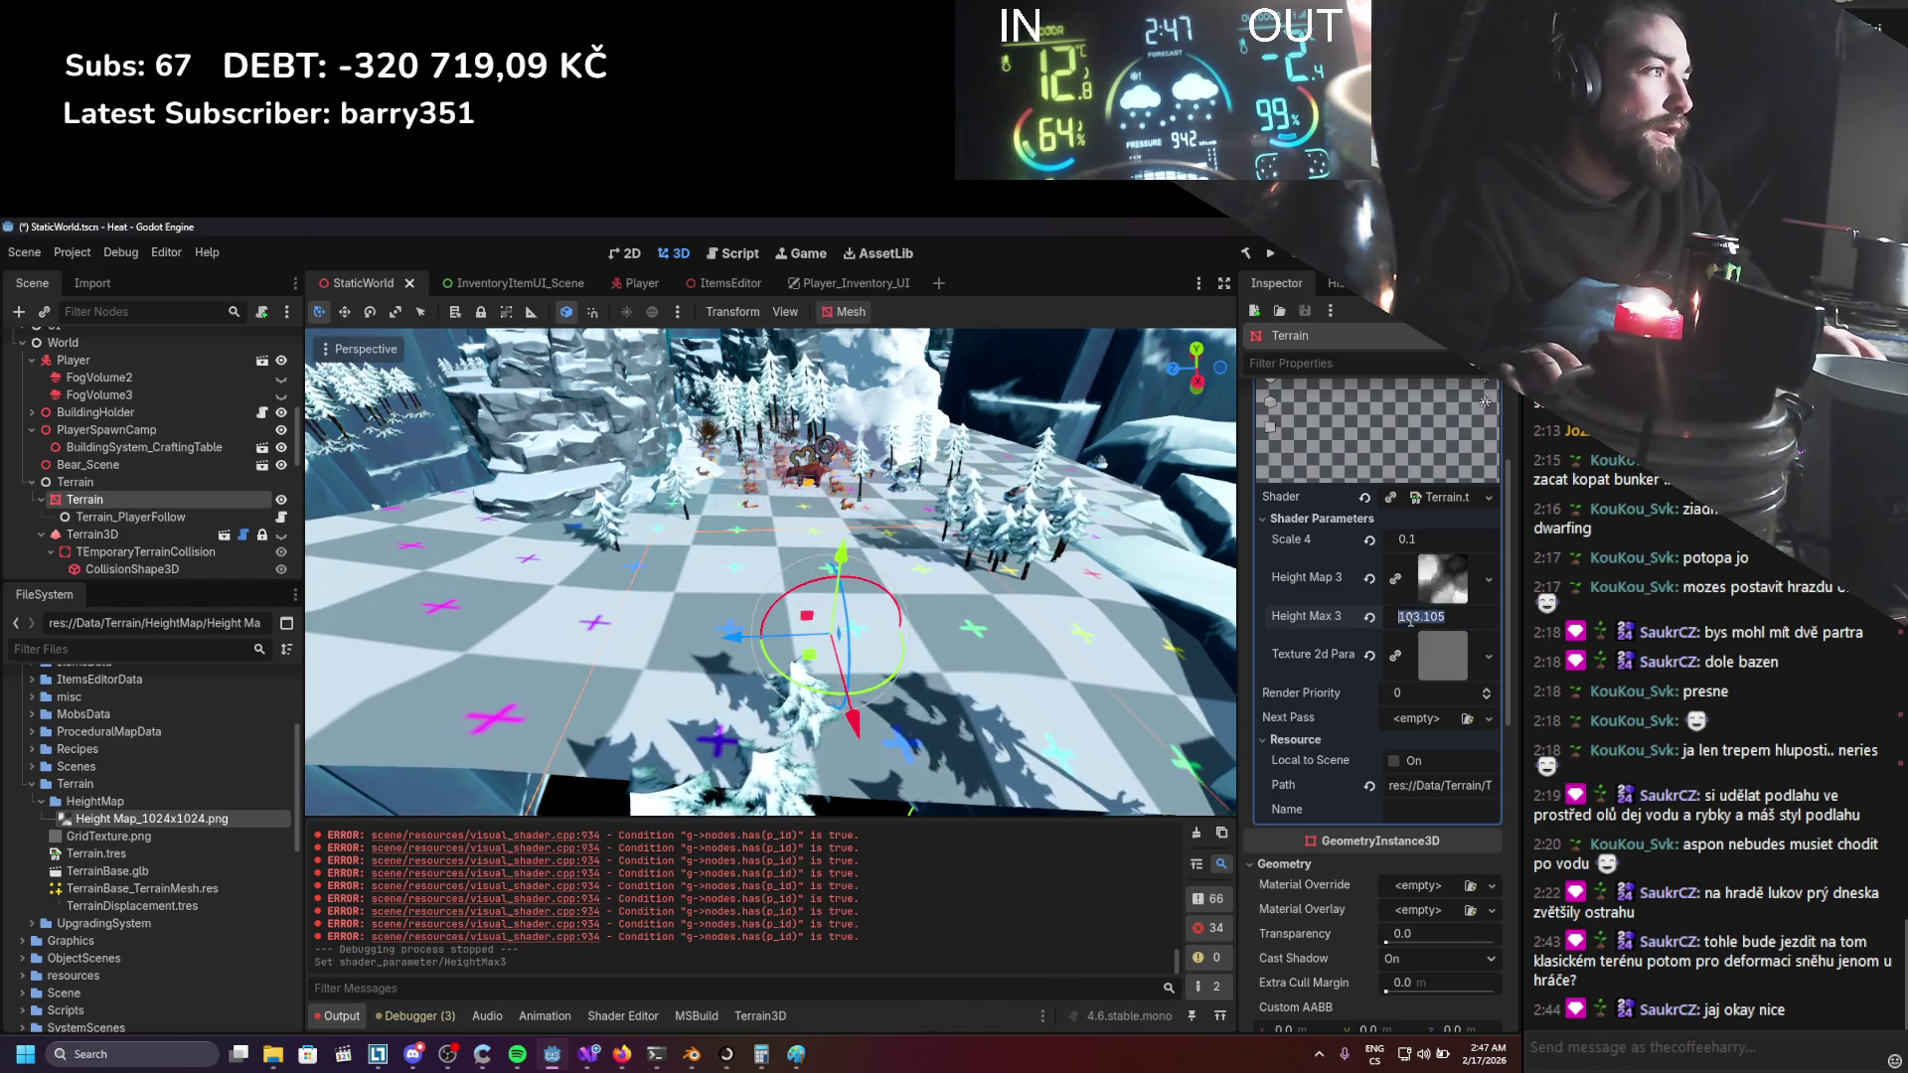
text(0)
key(Return)
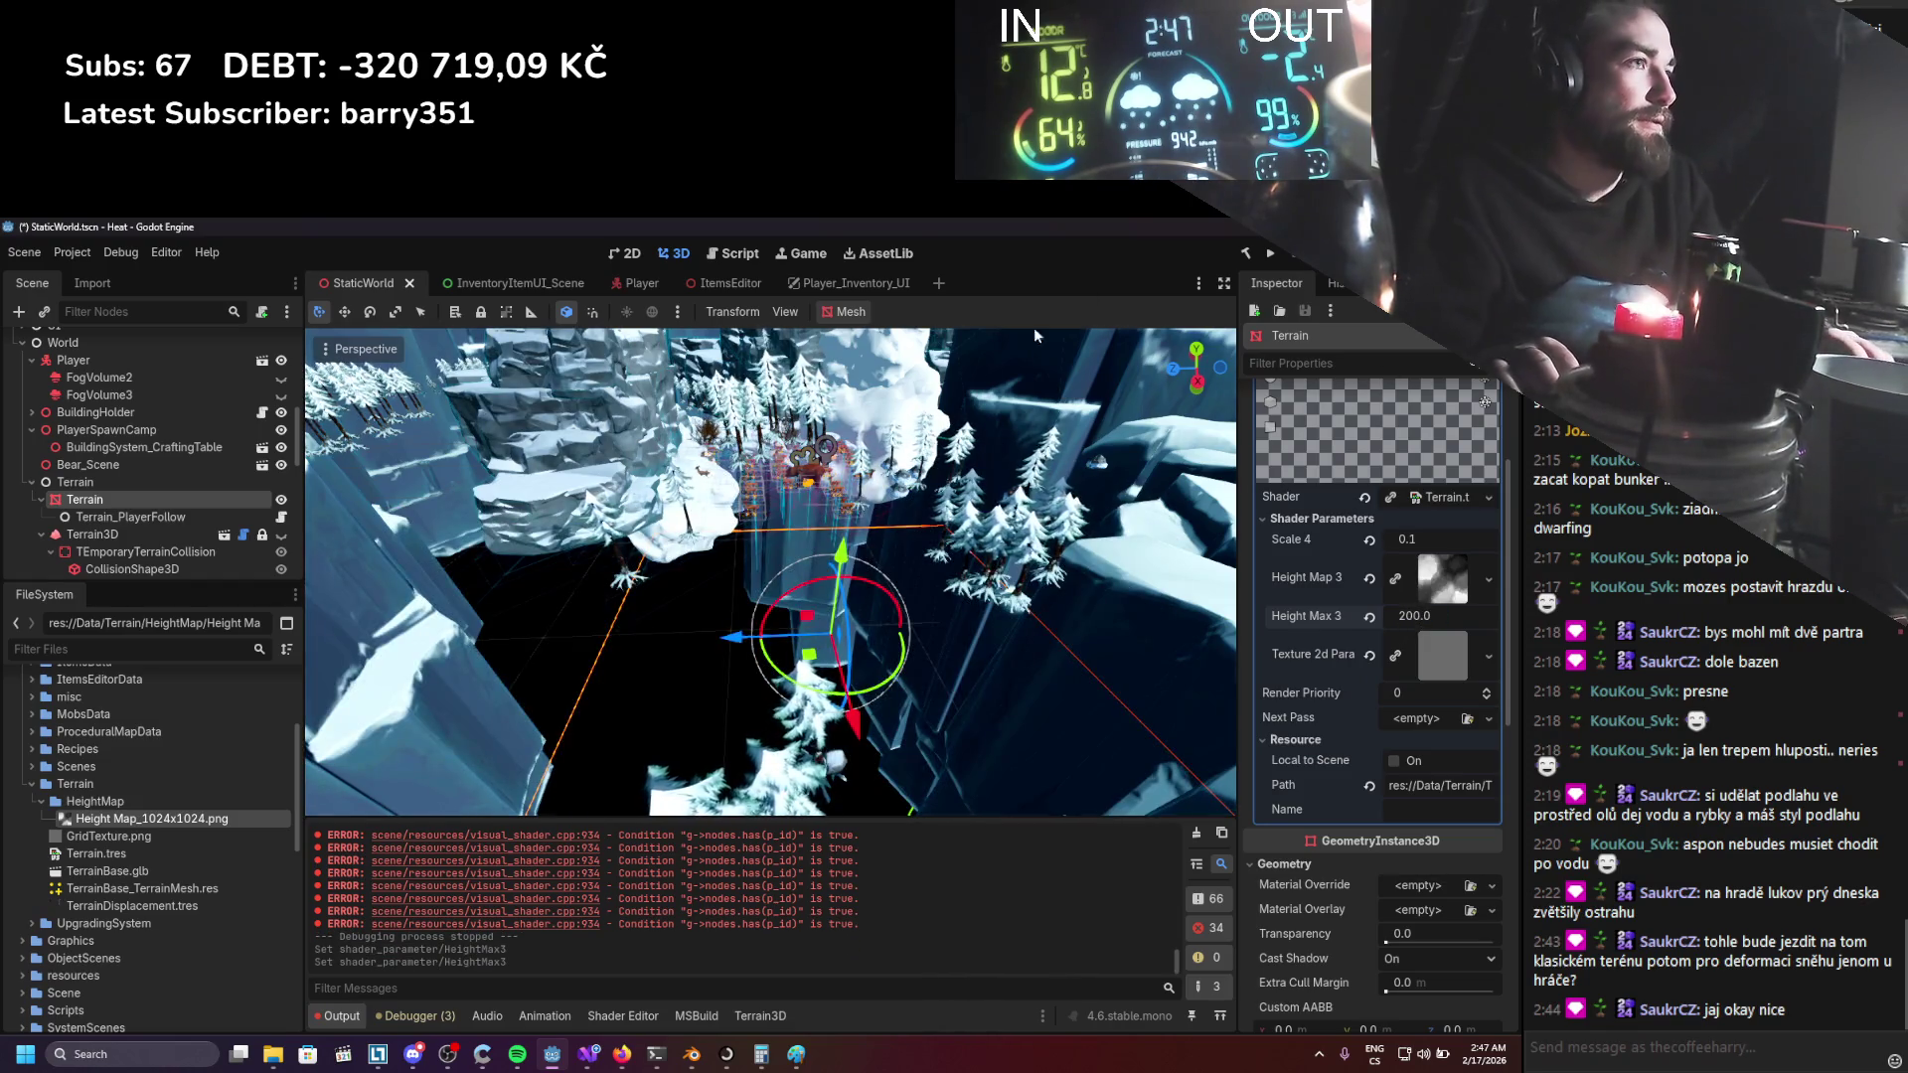
scroll(958, 461, down, 5)
key(ctrl+s)
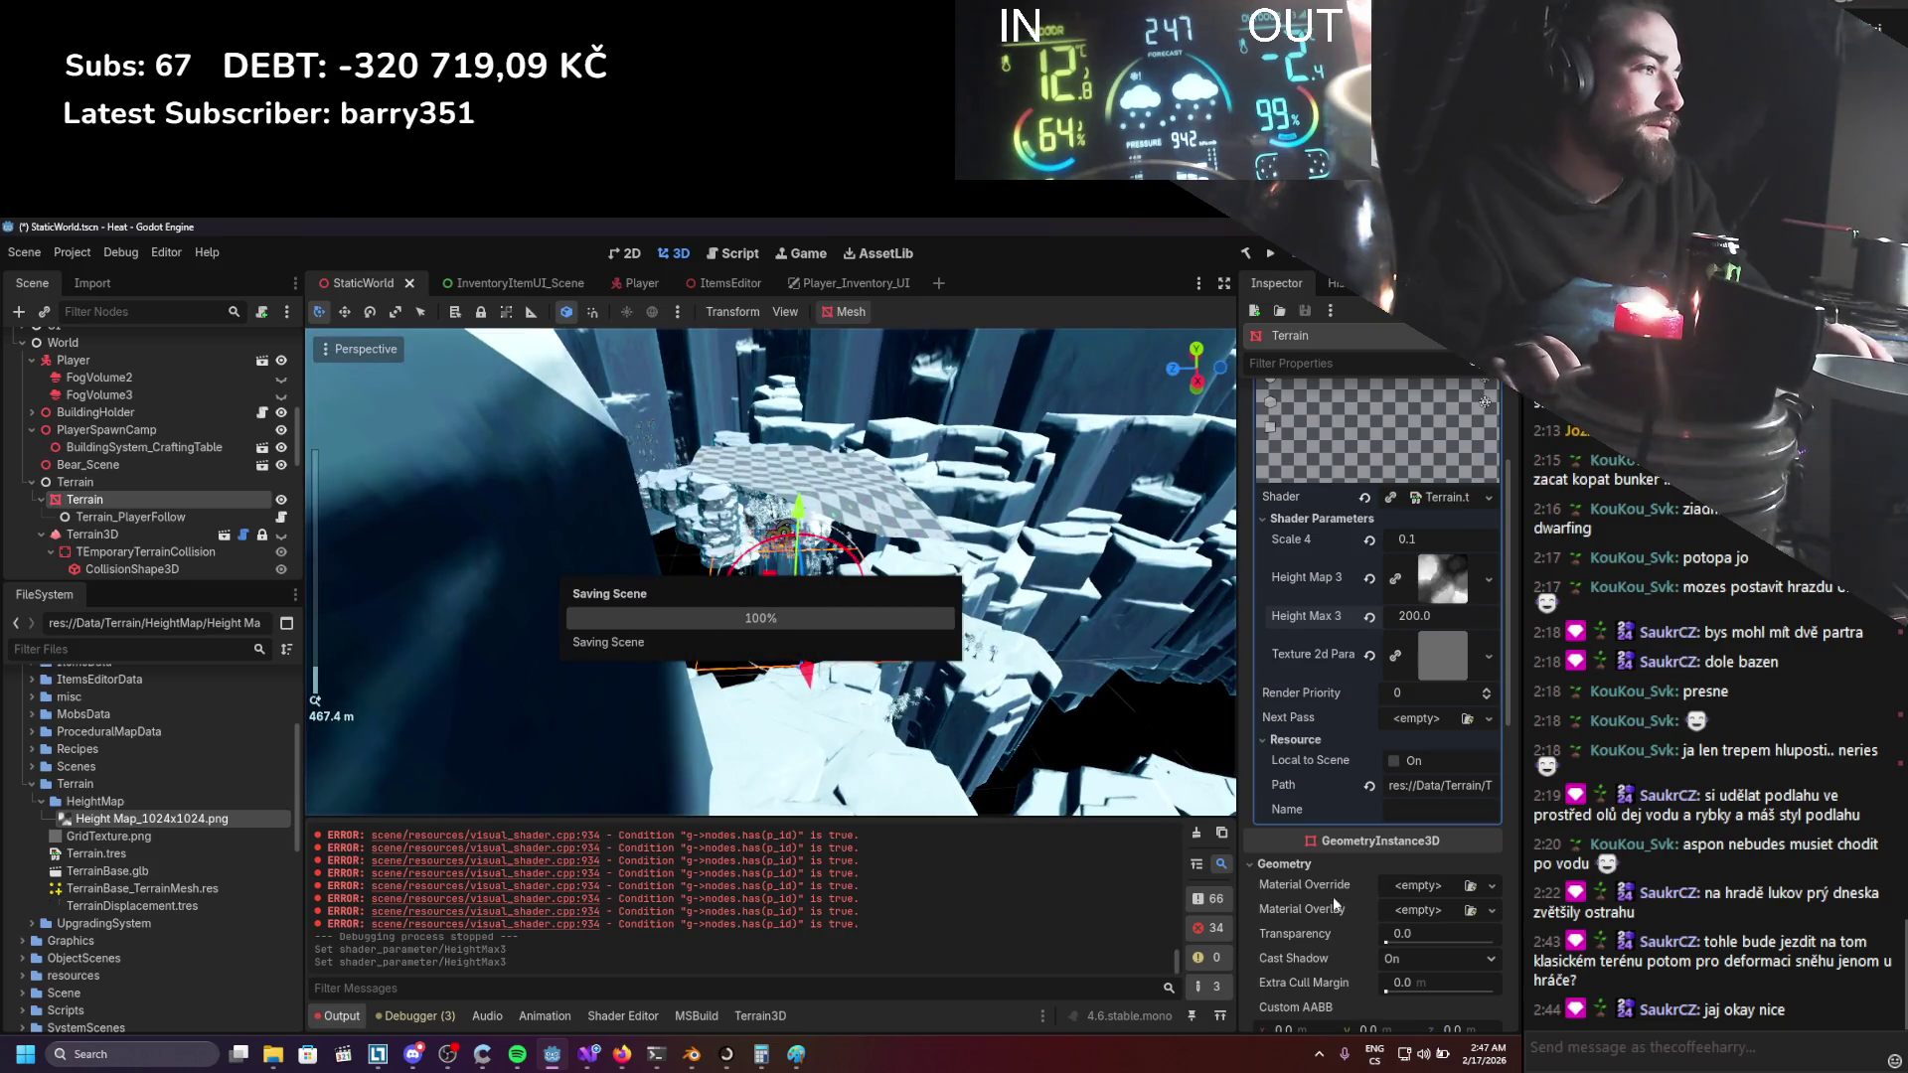
Set the Terrain's Transform Position y to 0.
scroll(1374, 878, down, 10)
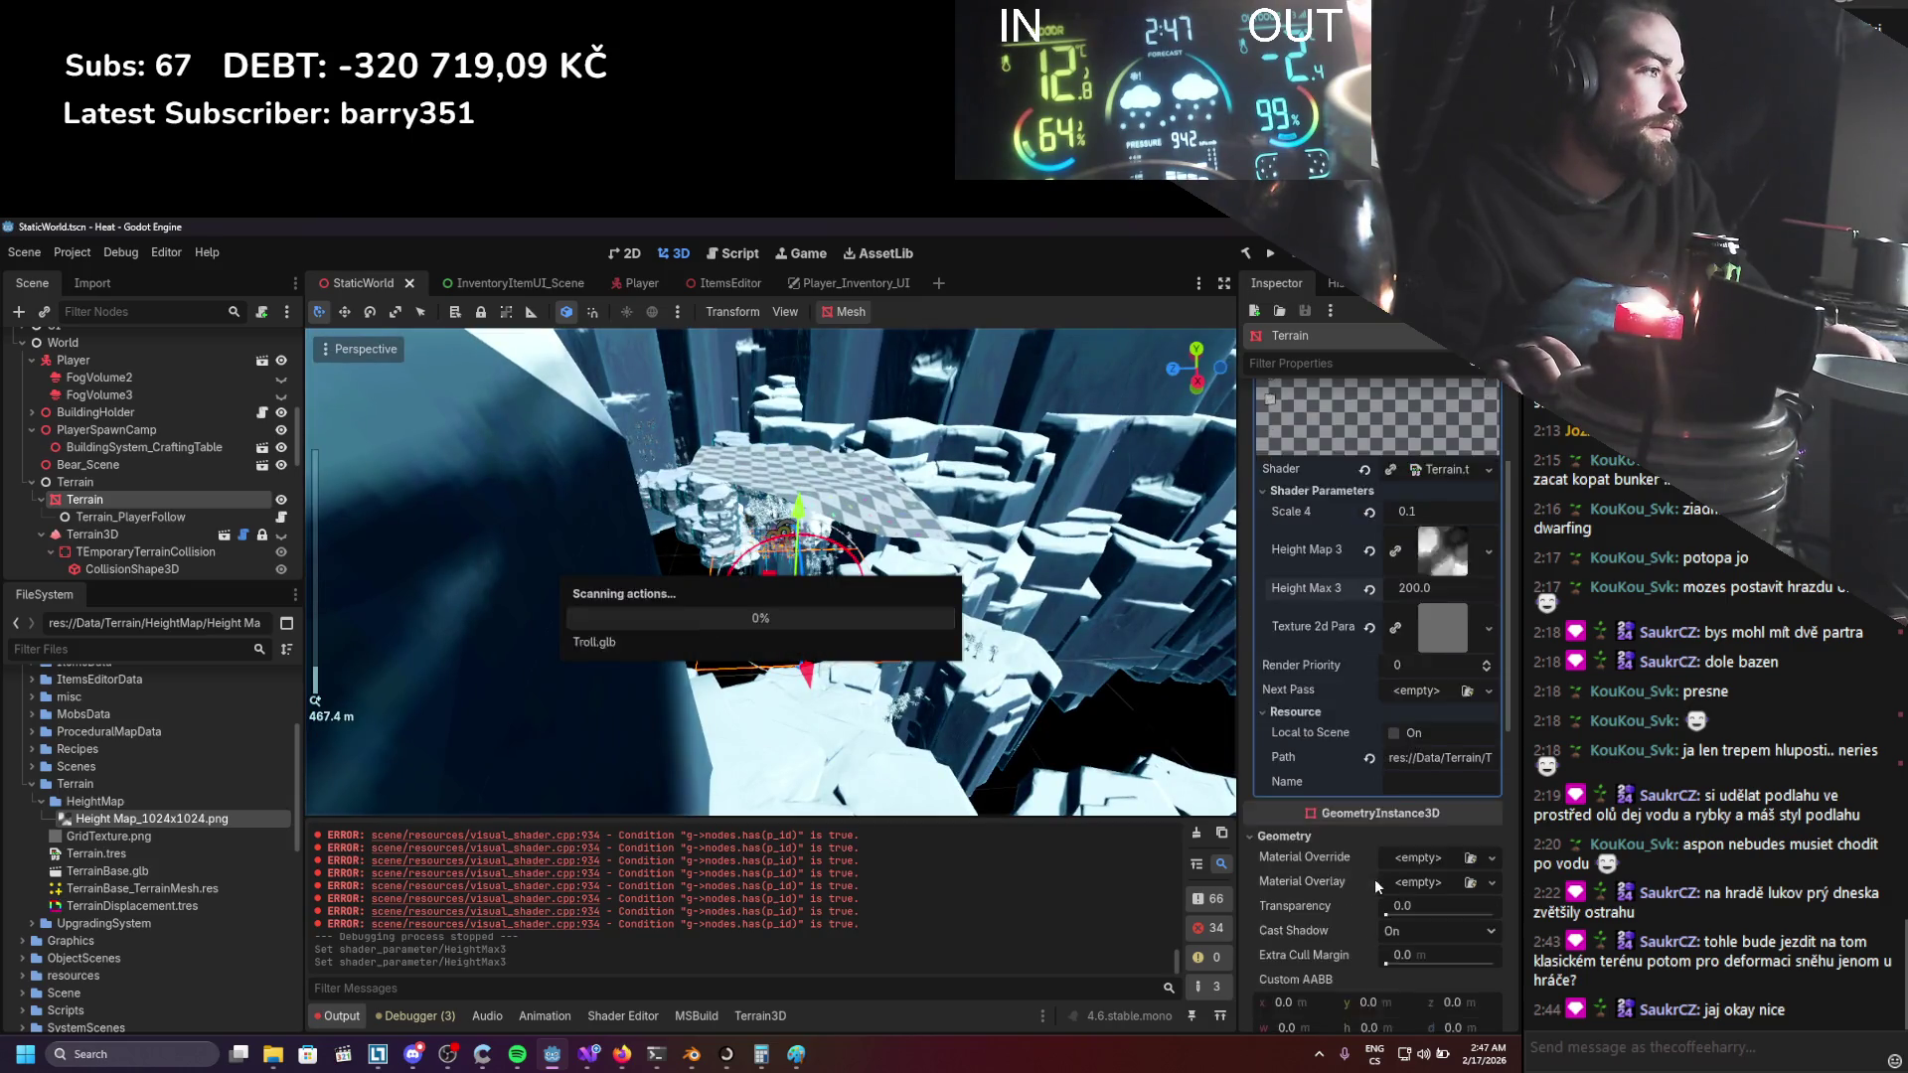
click(1372, 848)
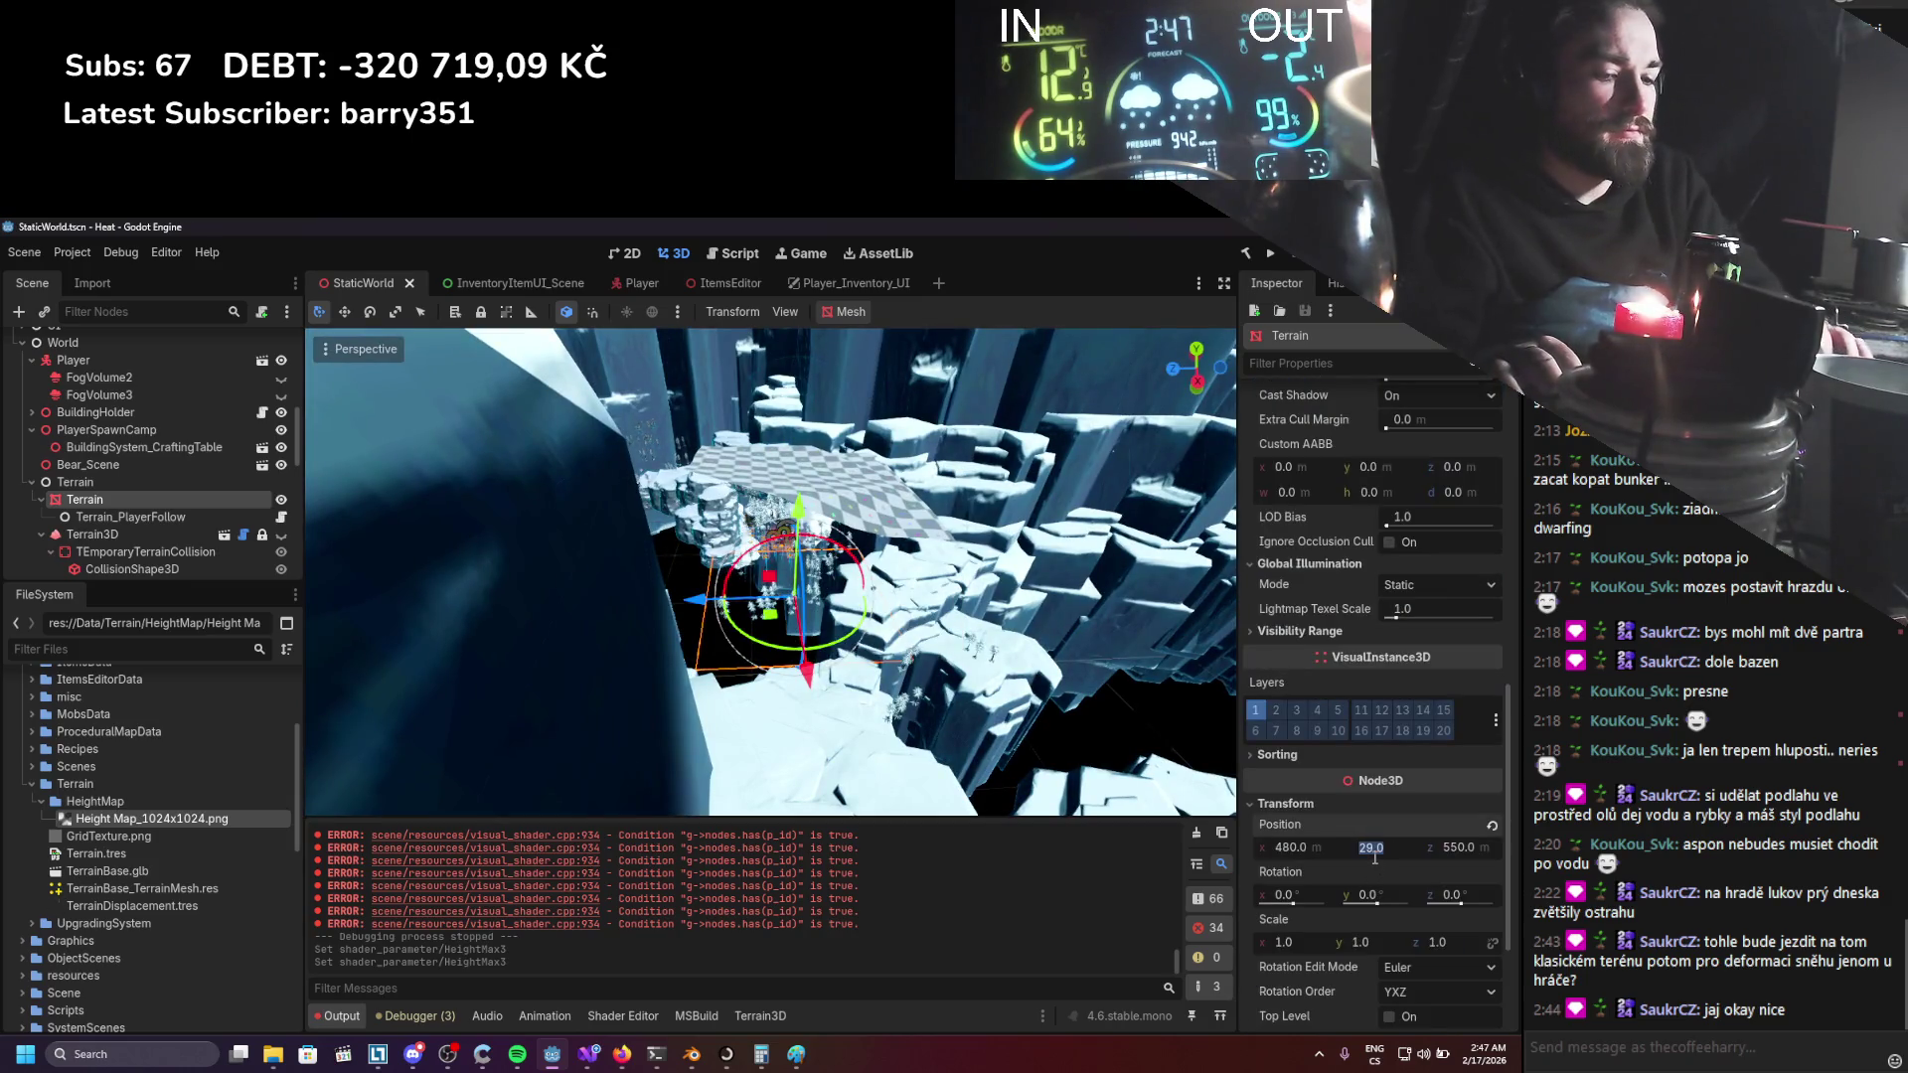
text(0)
key(Return)
Lower Height Max 3 to about 181 (180.985), then save and relaunch the game.
scroll(1050, 653, up, 5)
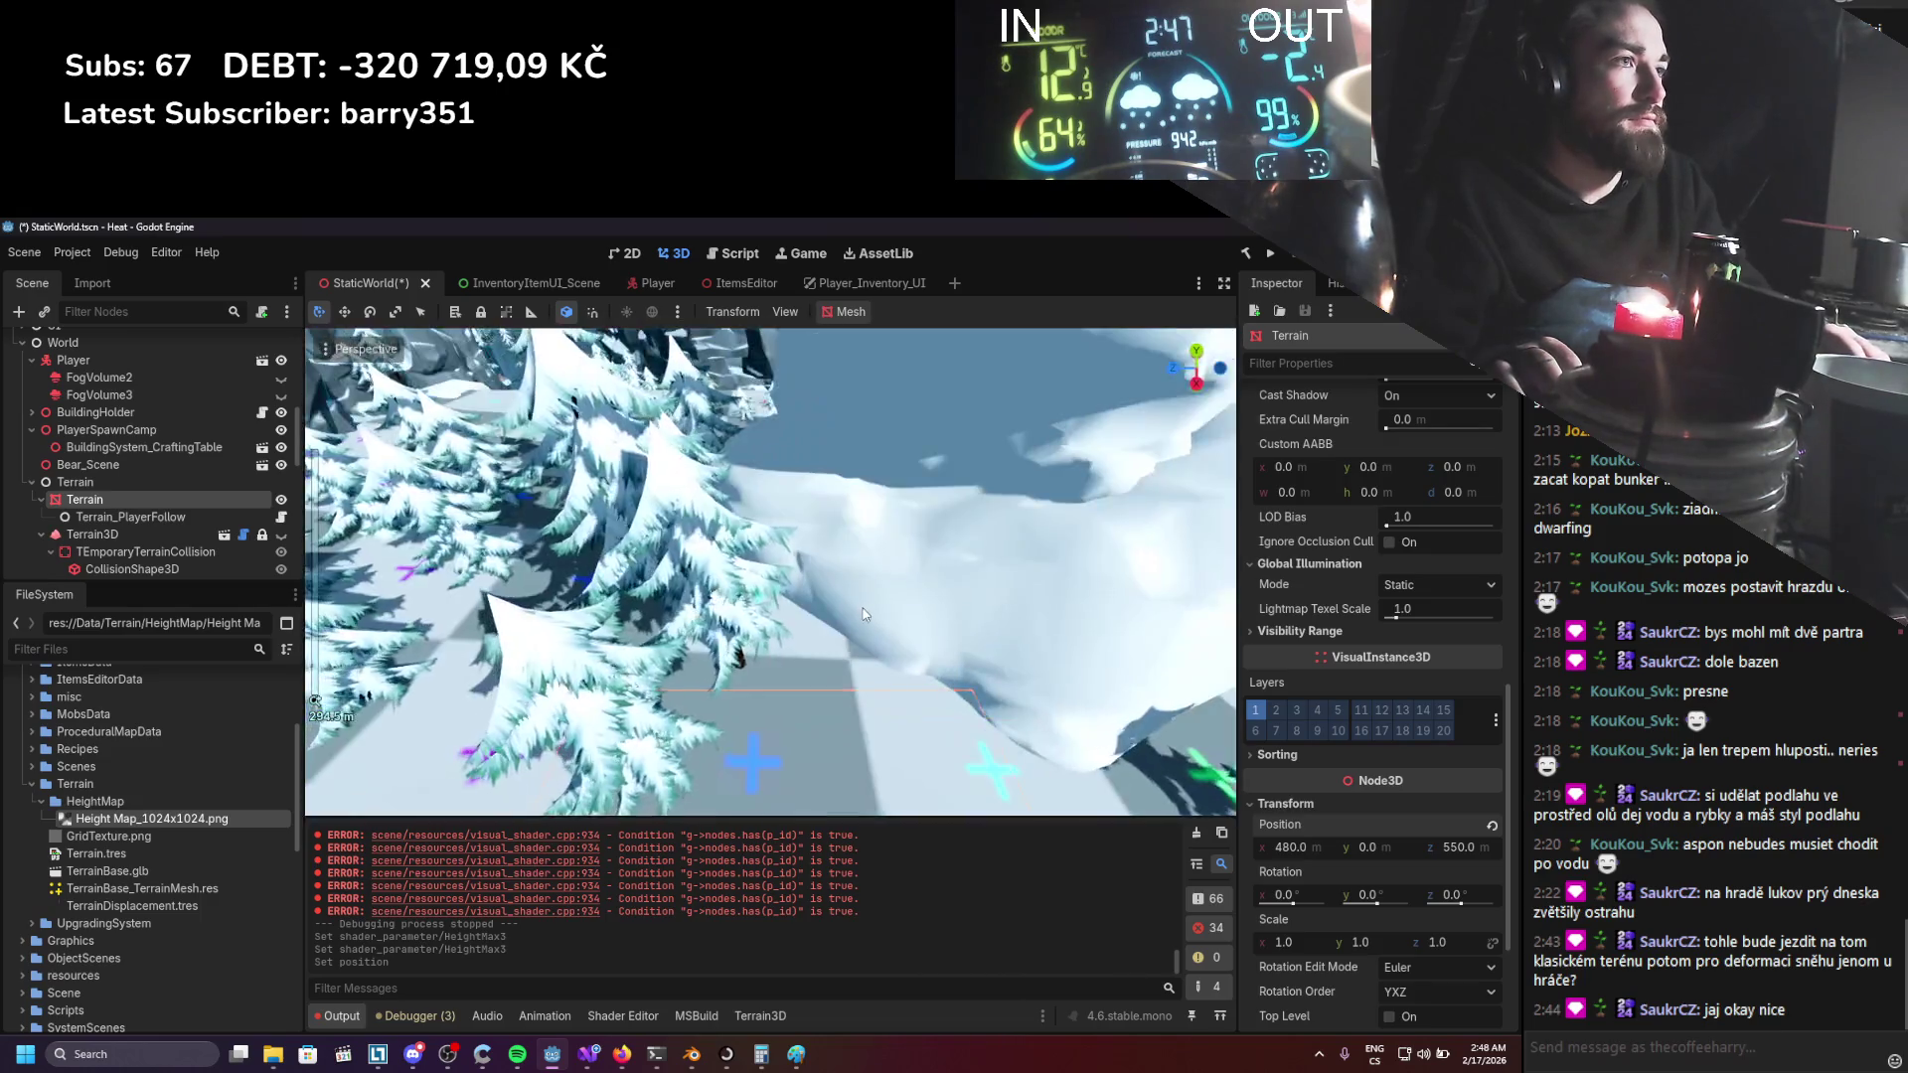
scroll(1381, 646, up, 5)
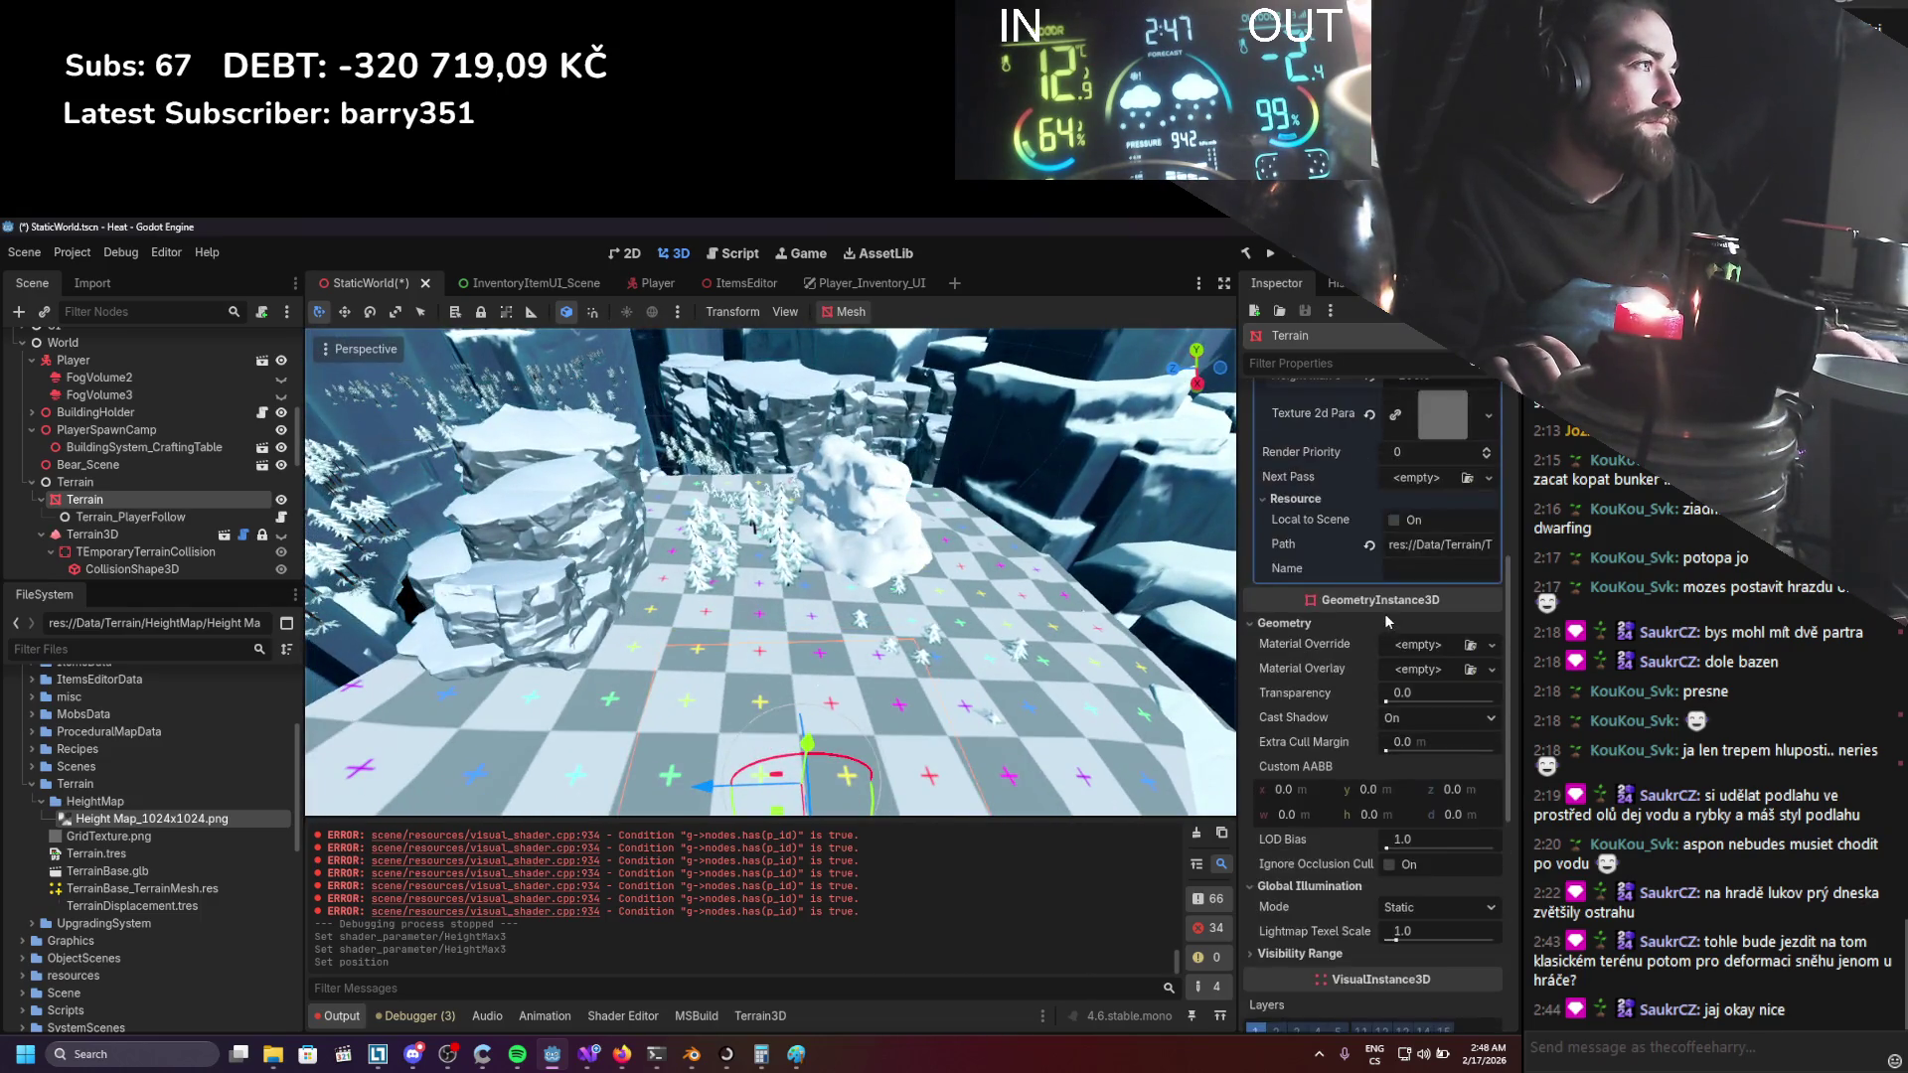
scroll(1392, 656, up, 5)
drag(1411, 704, 1373, 703)
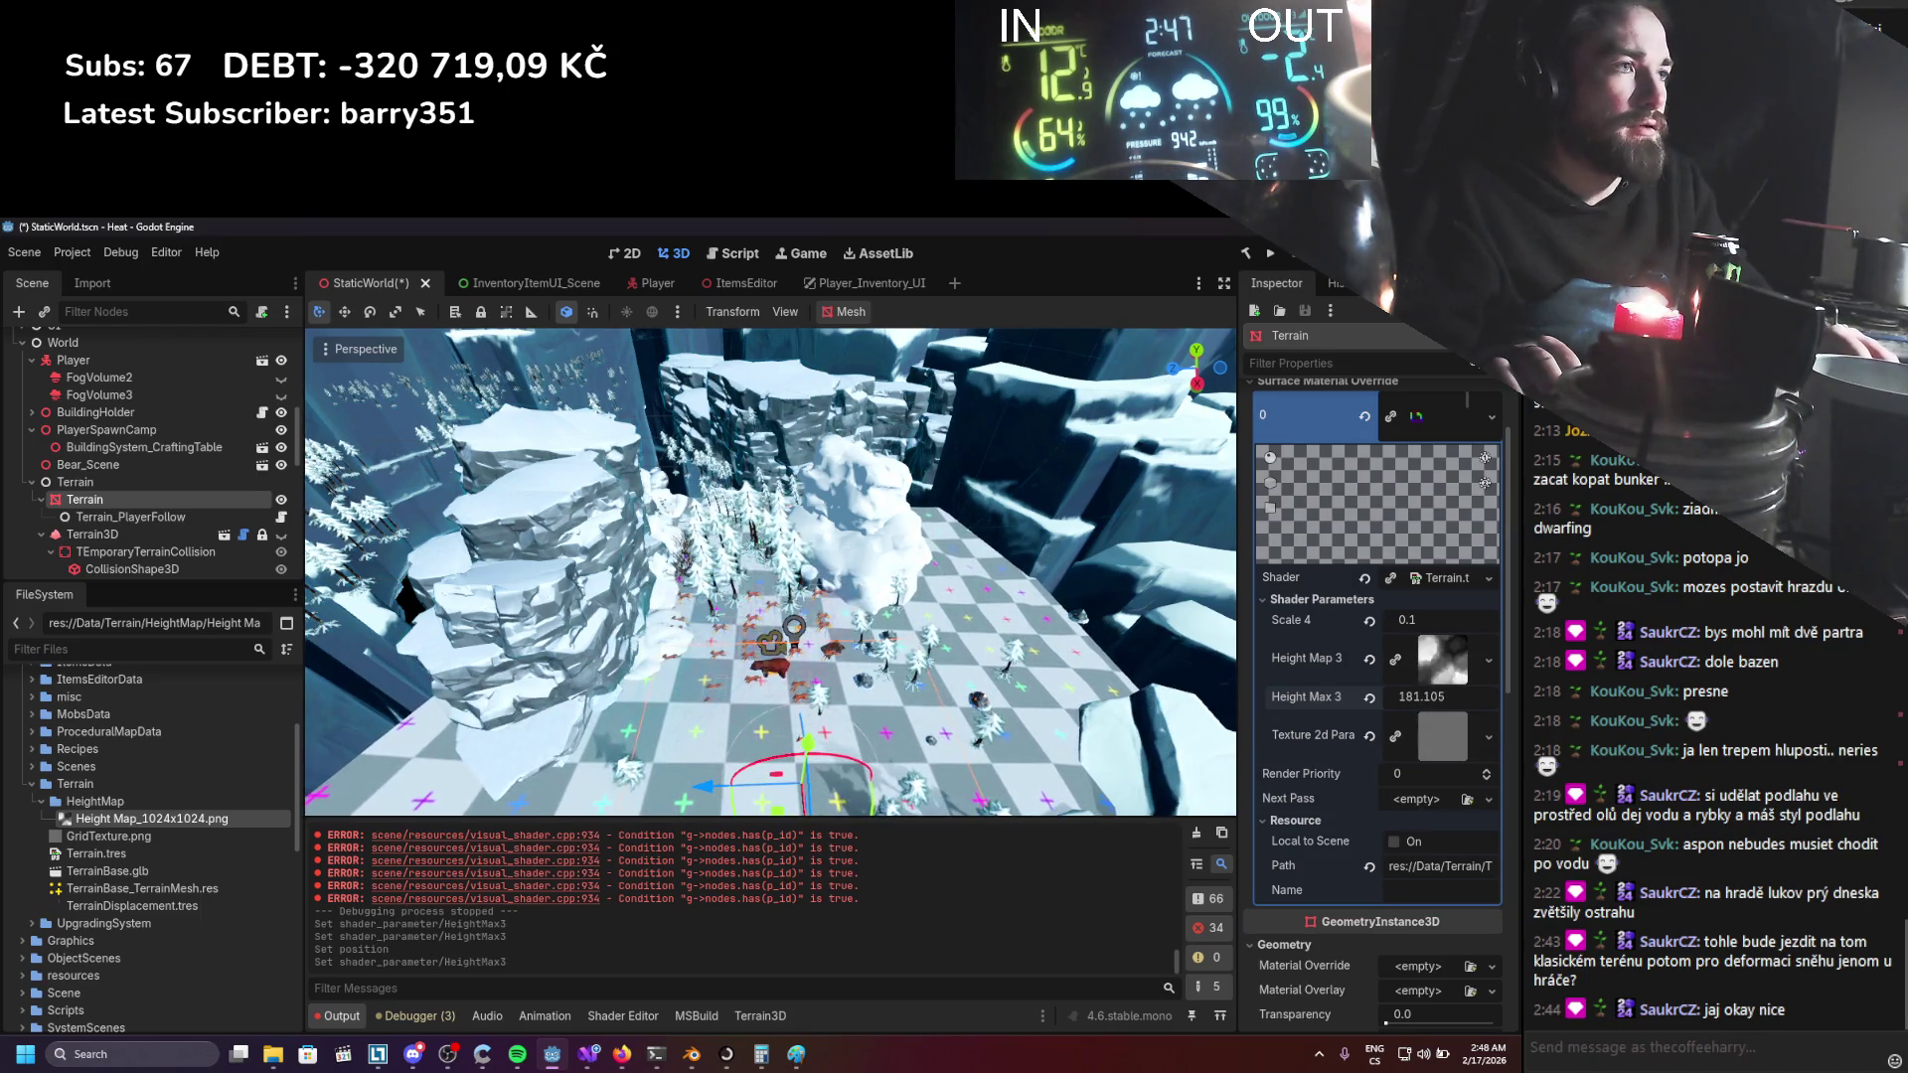
click(1270, 253)
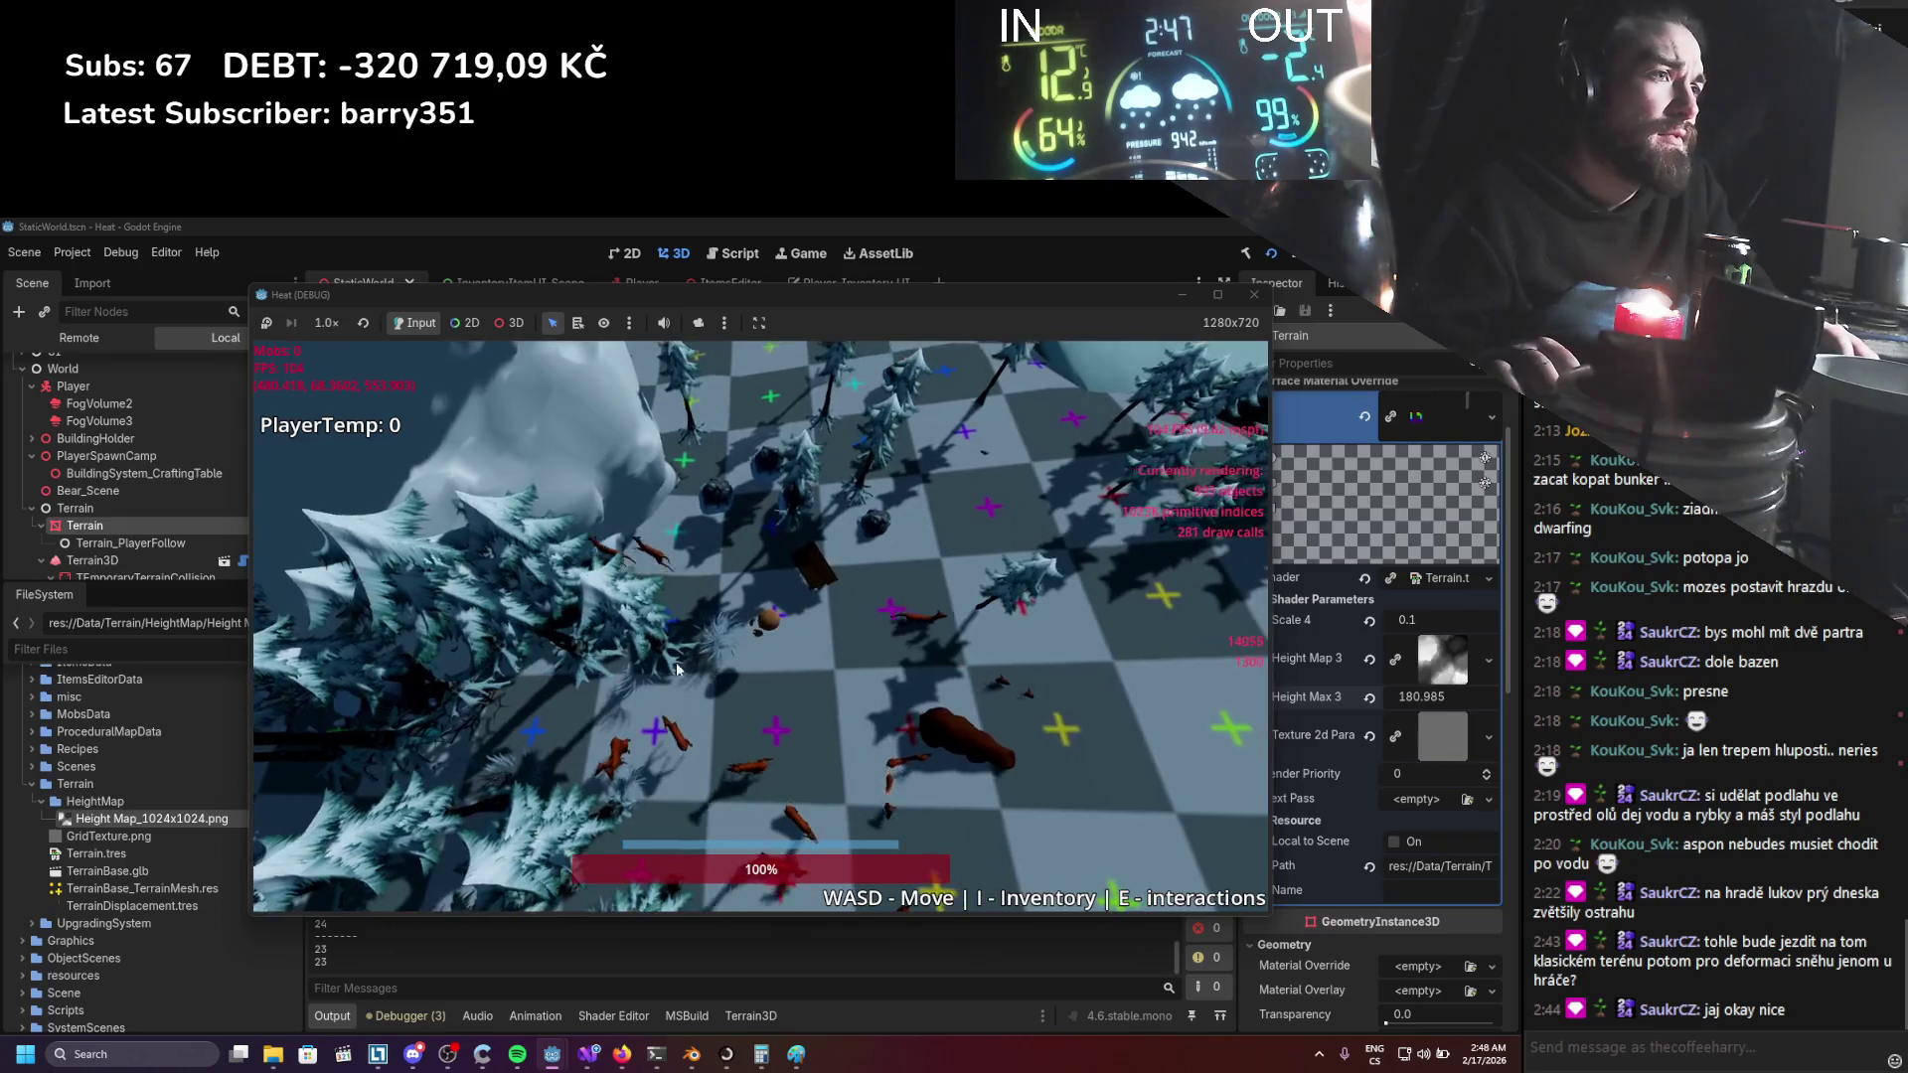
Walk the player right with D across the map, watch the checker terrain follow, then stop the game.
key(d)
key(d)
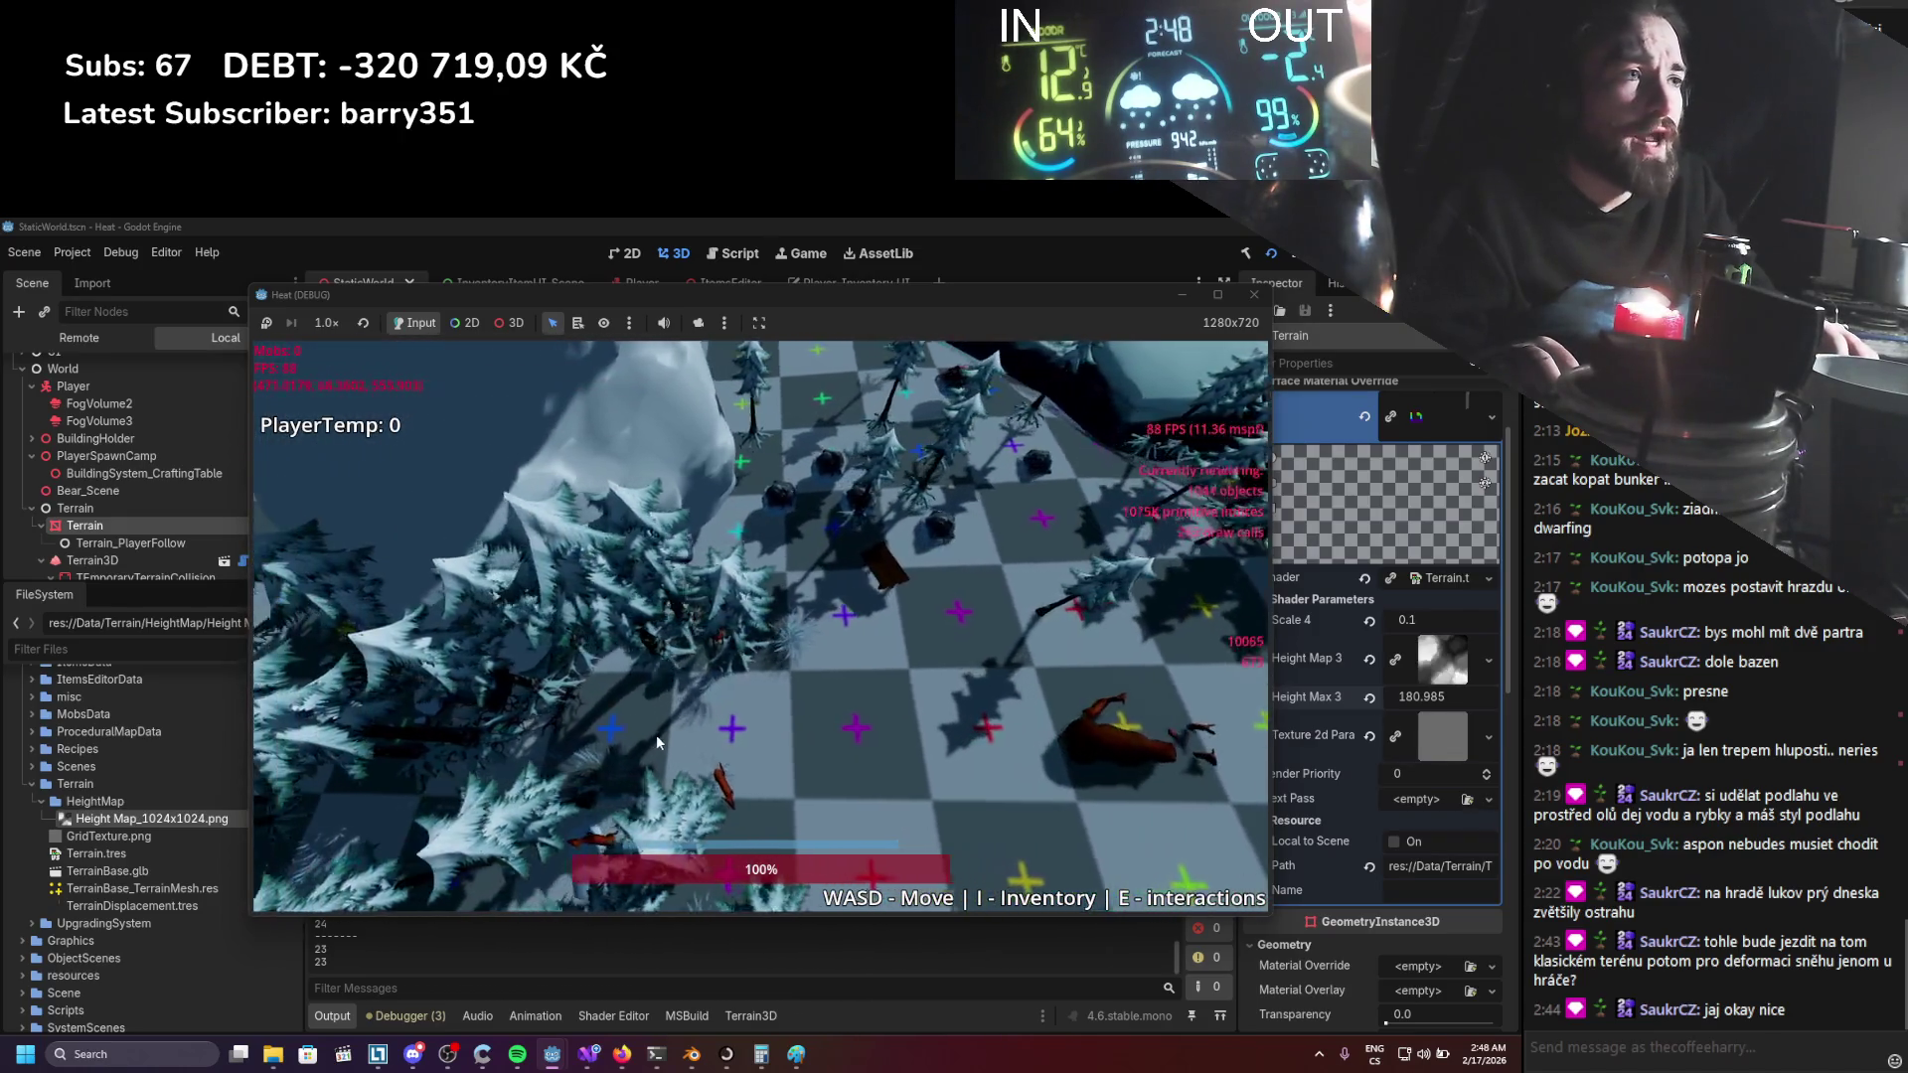
key(d)
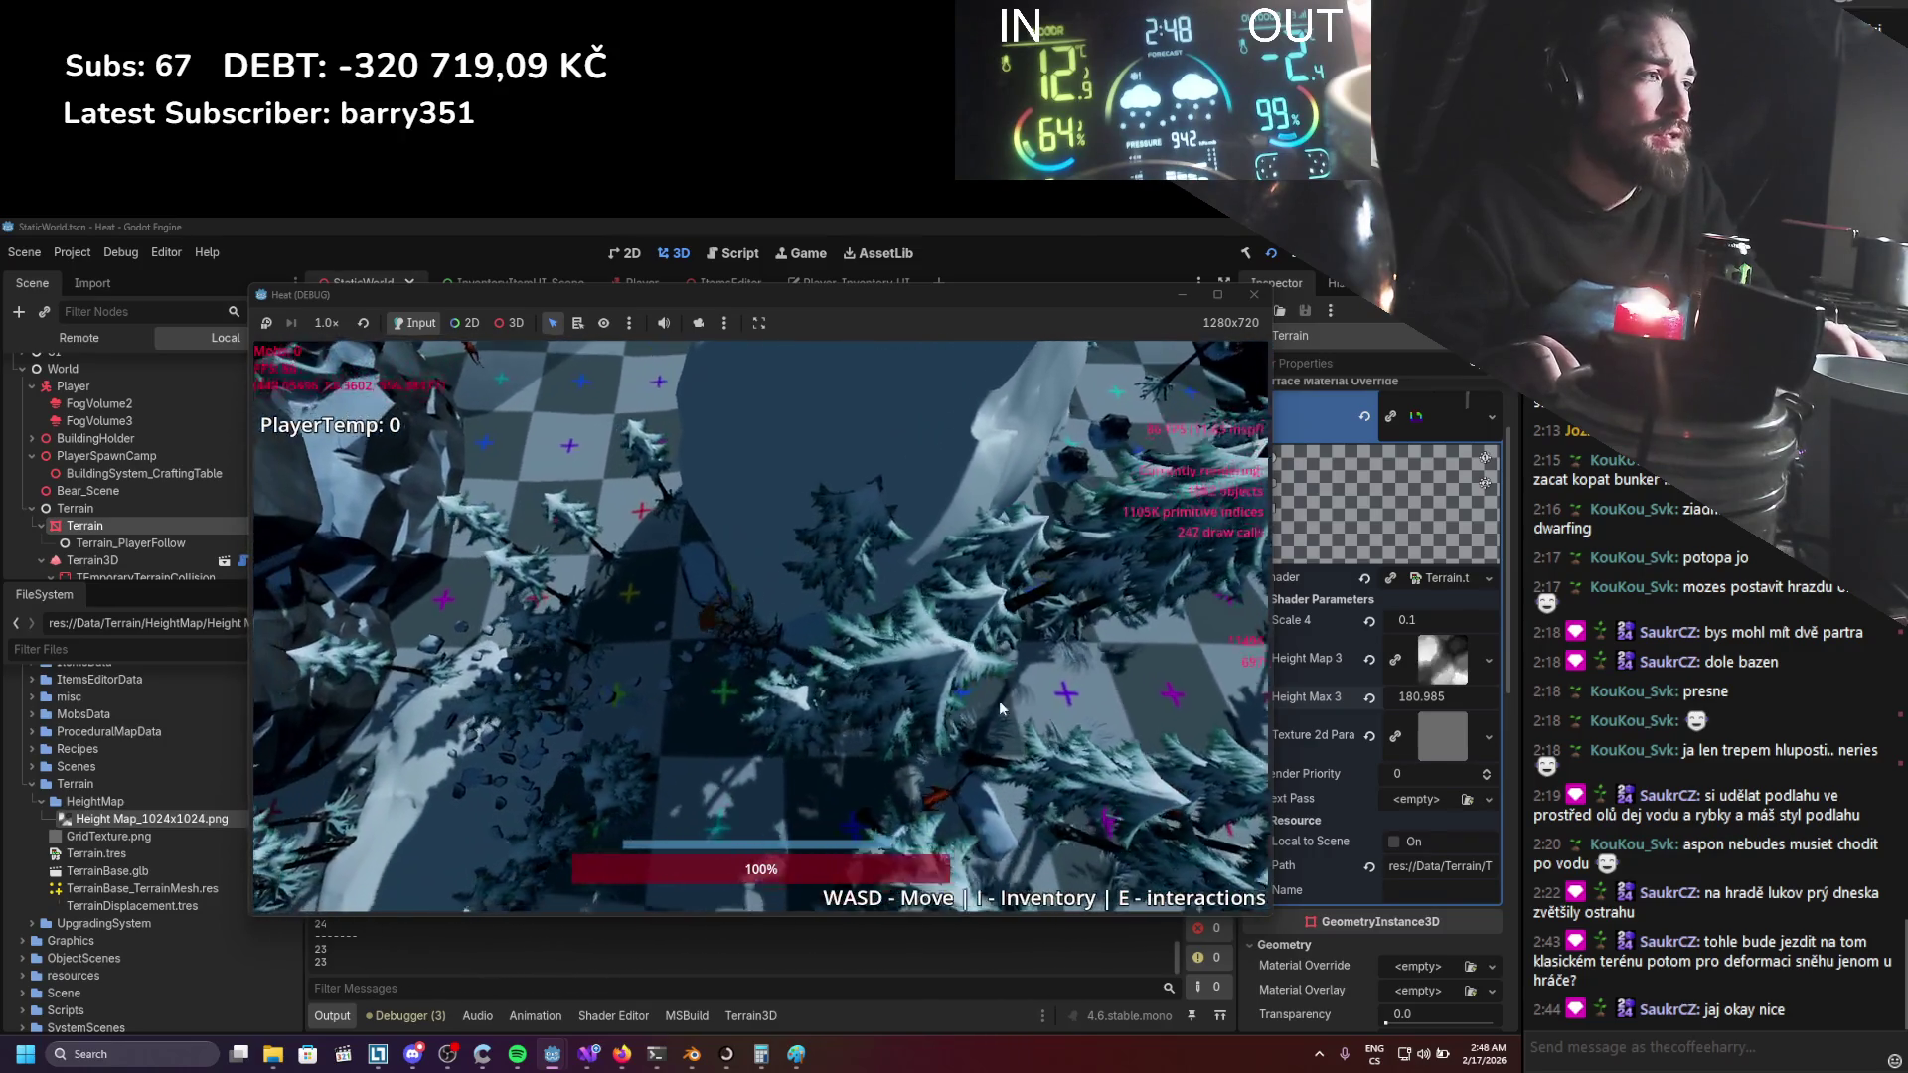
key(d)
key(d)
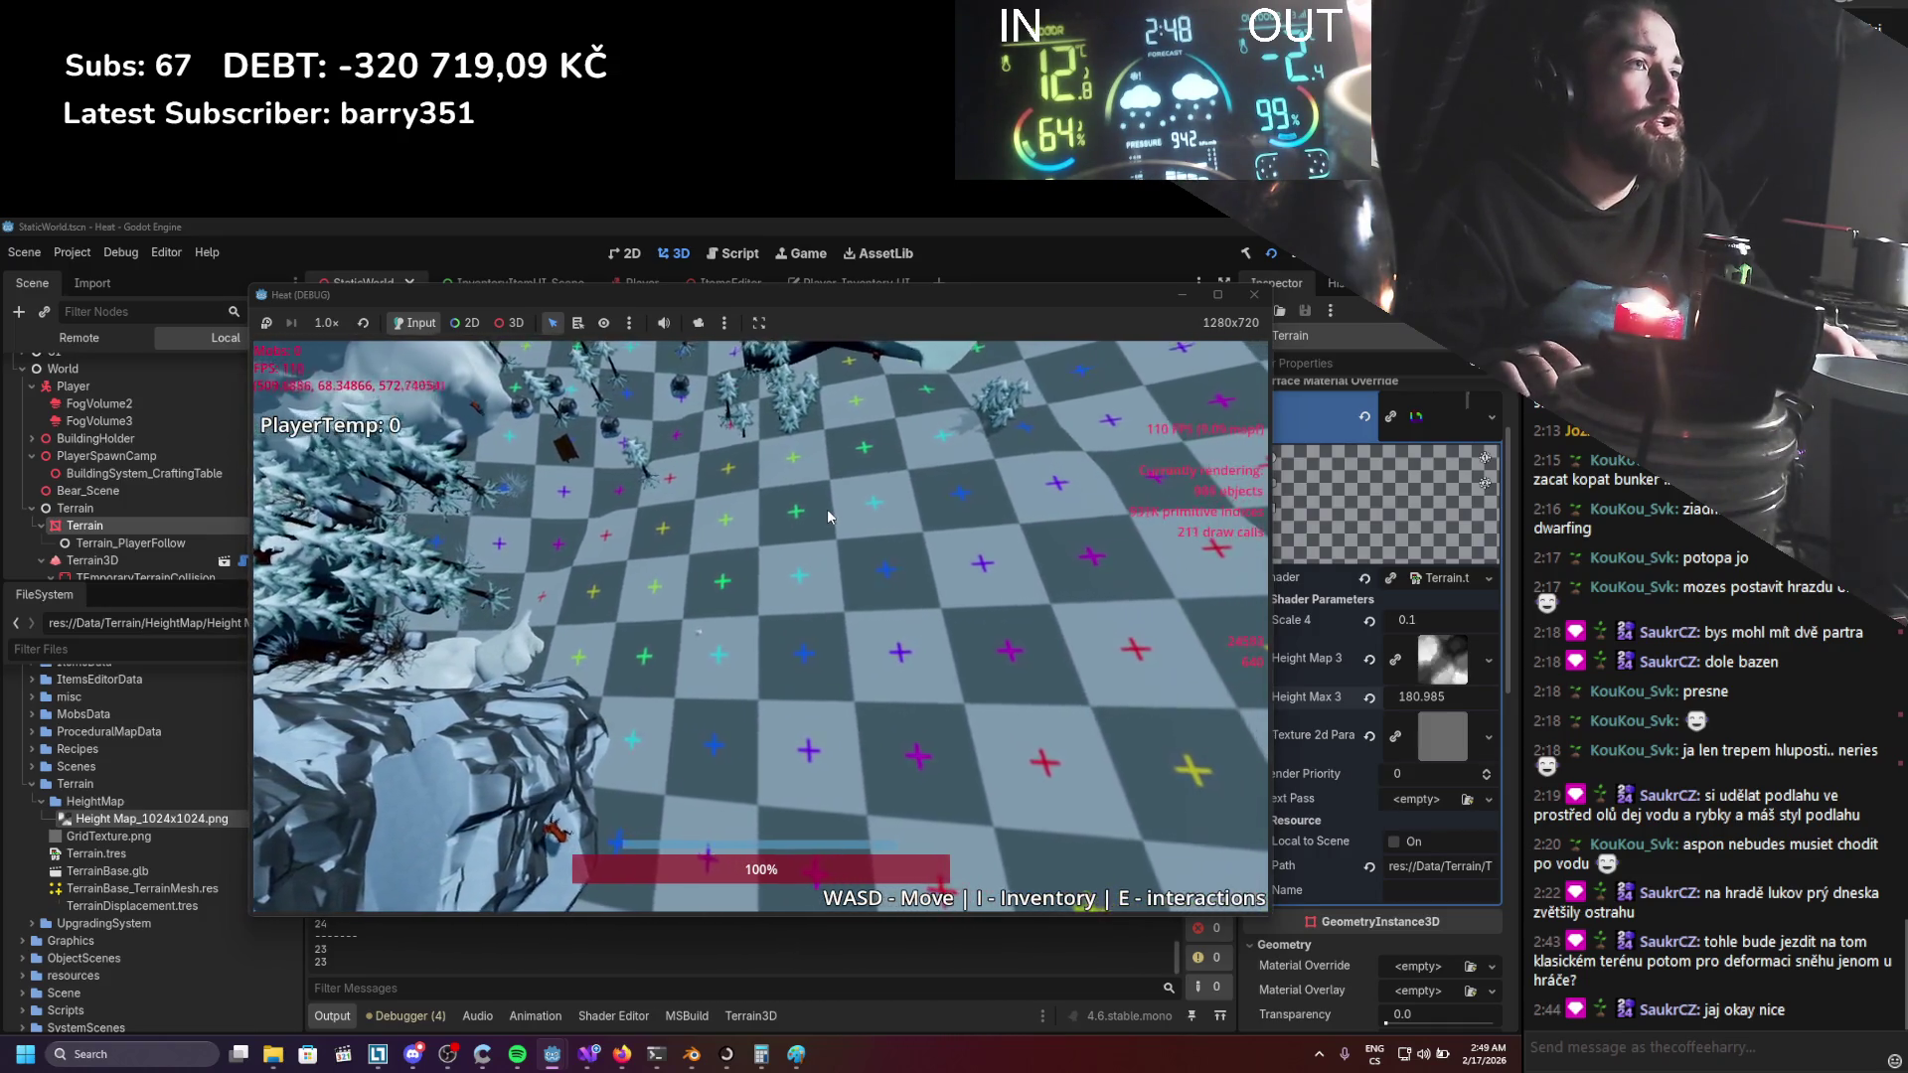
click(1251, 296)
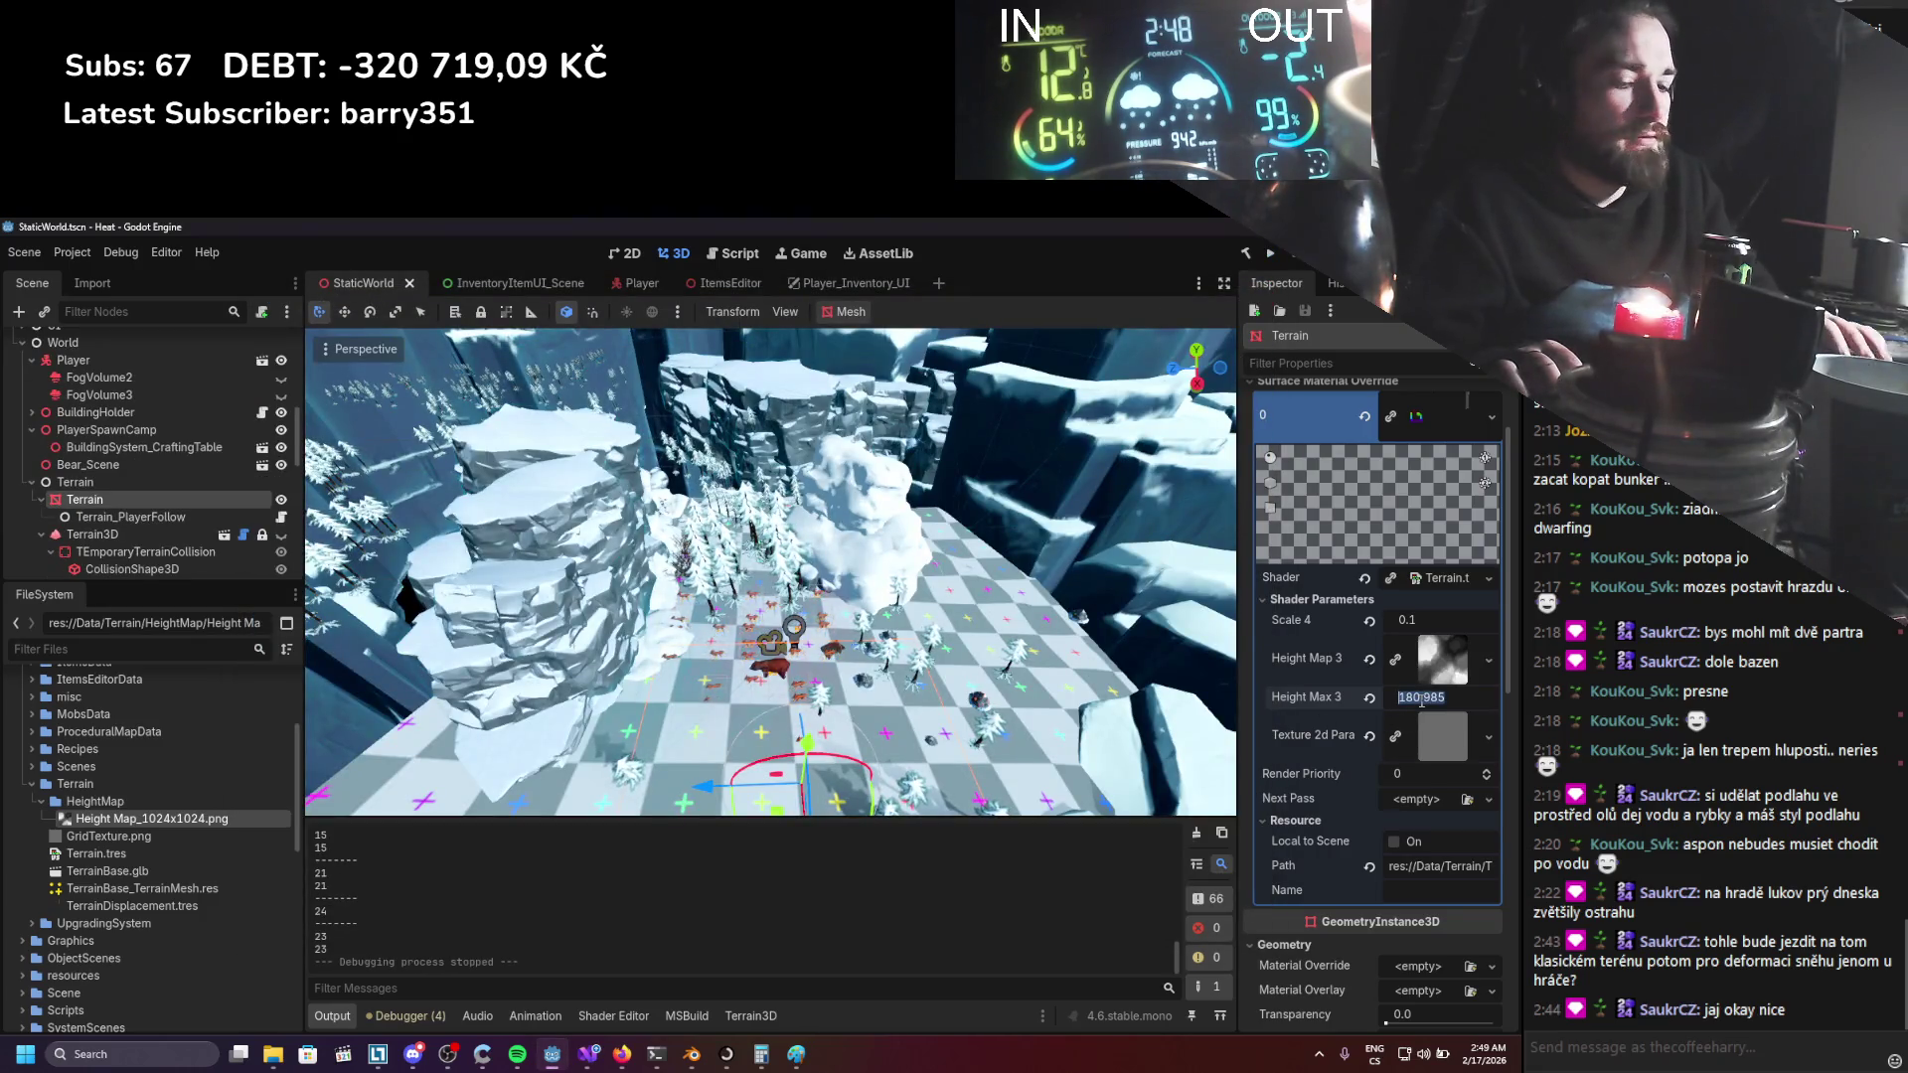
Set Height Max 3 to 200, route the one-minus output toward VectorCompose x, and save.
text(00)
key(Return)
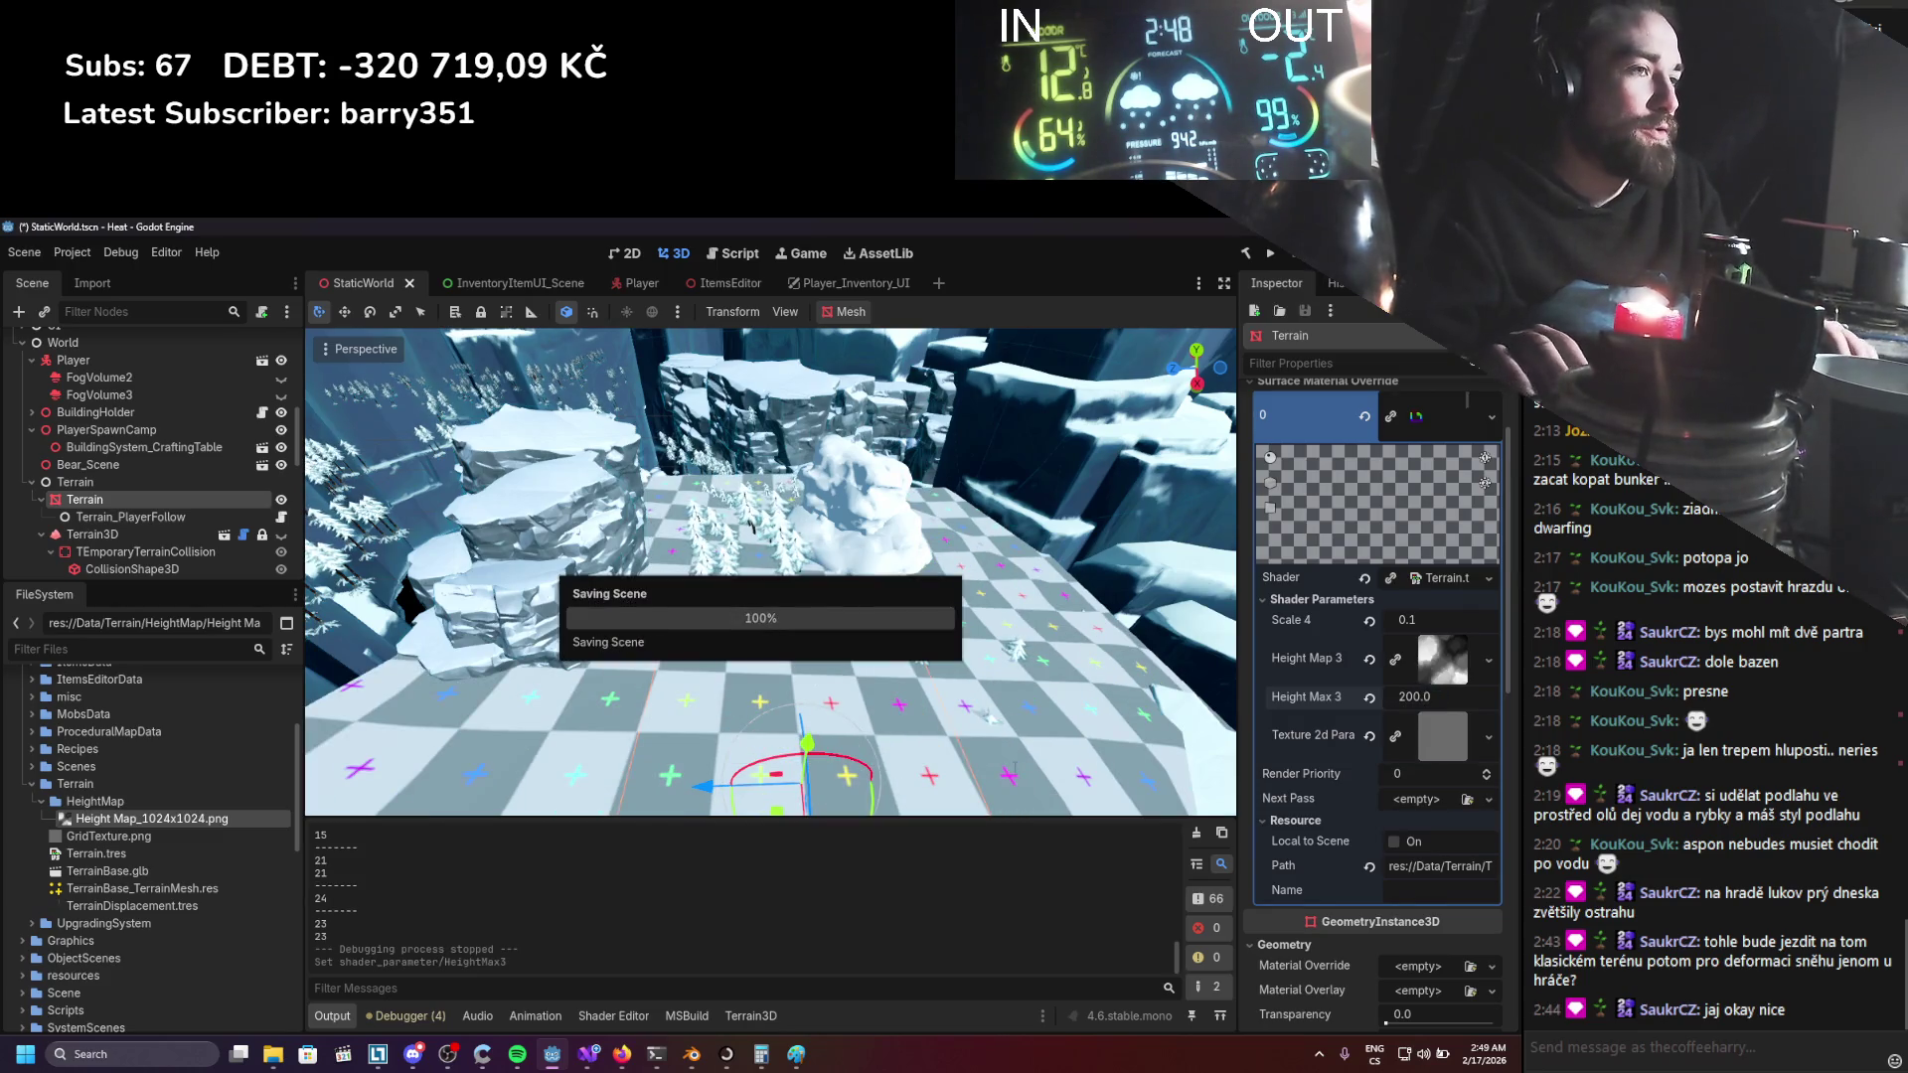
click(613, 1015)
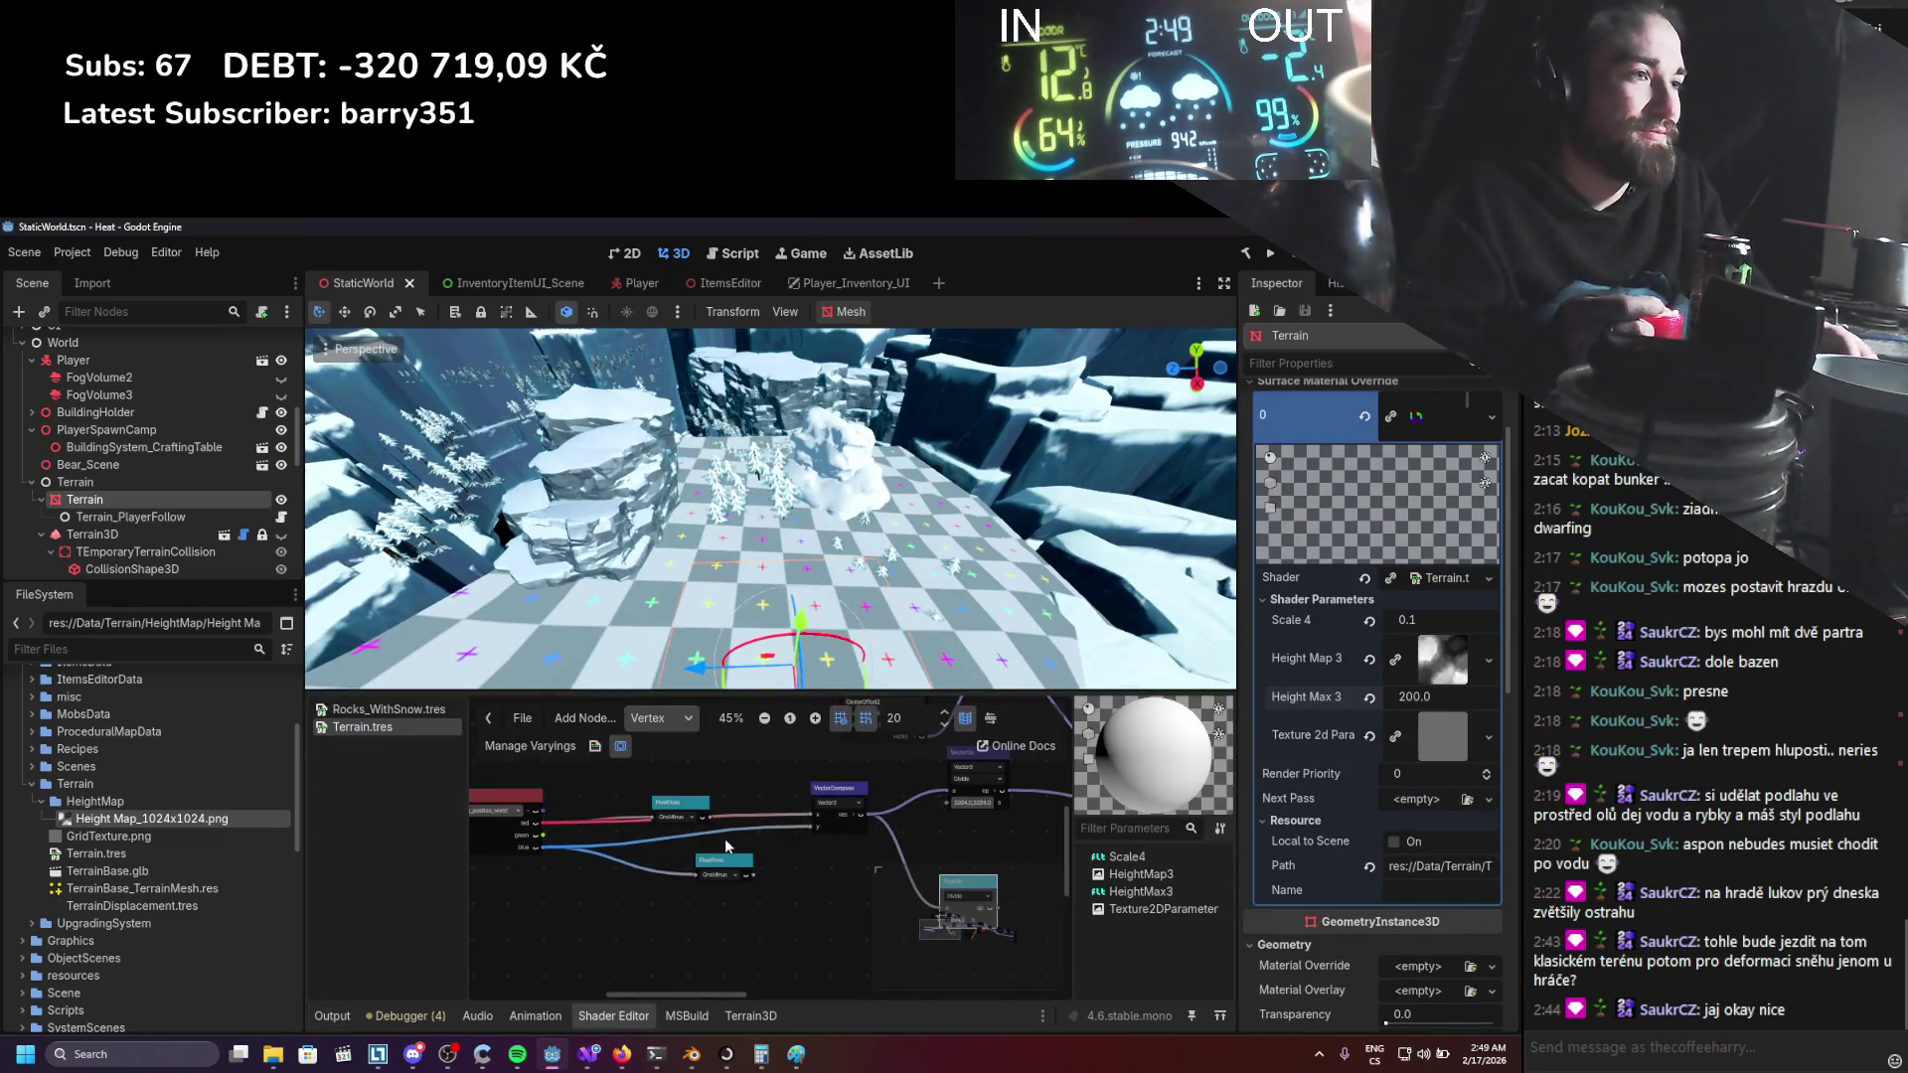
drag(826, 812, 829, 822)
text(divid)
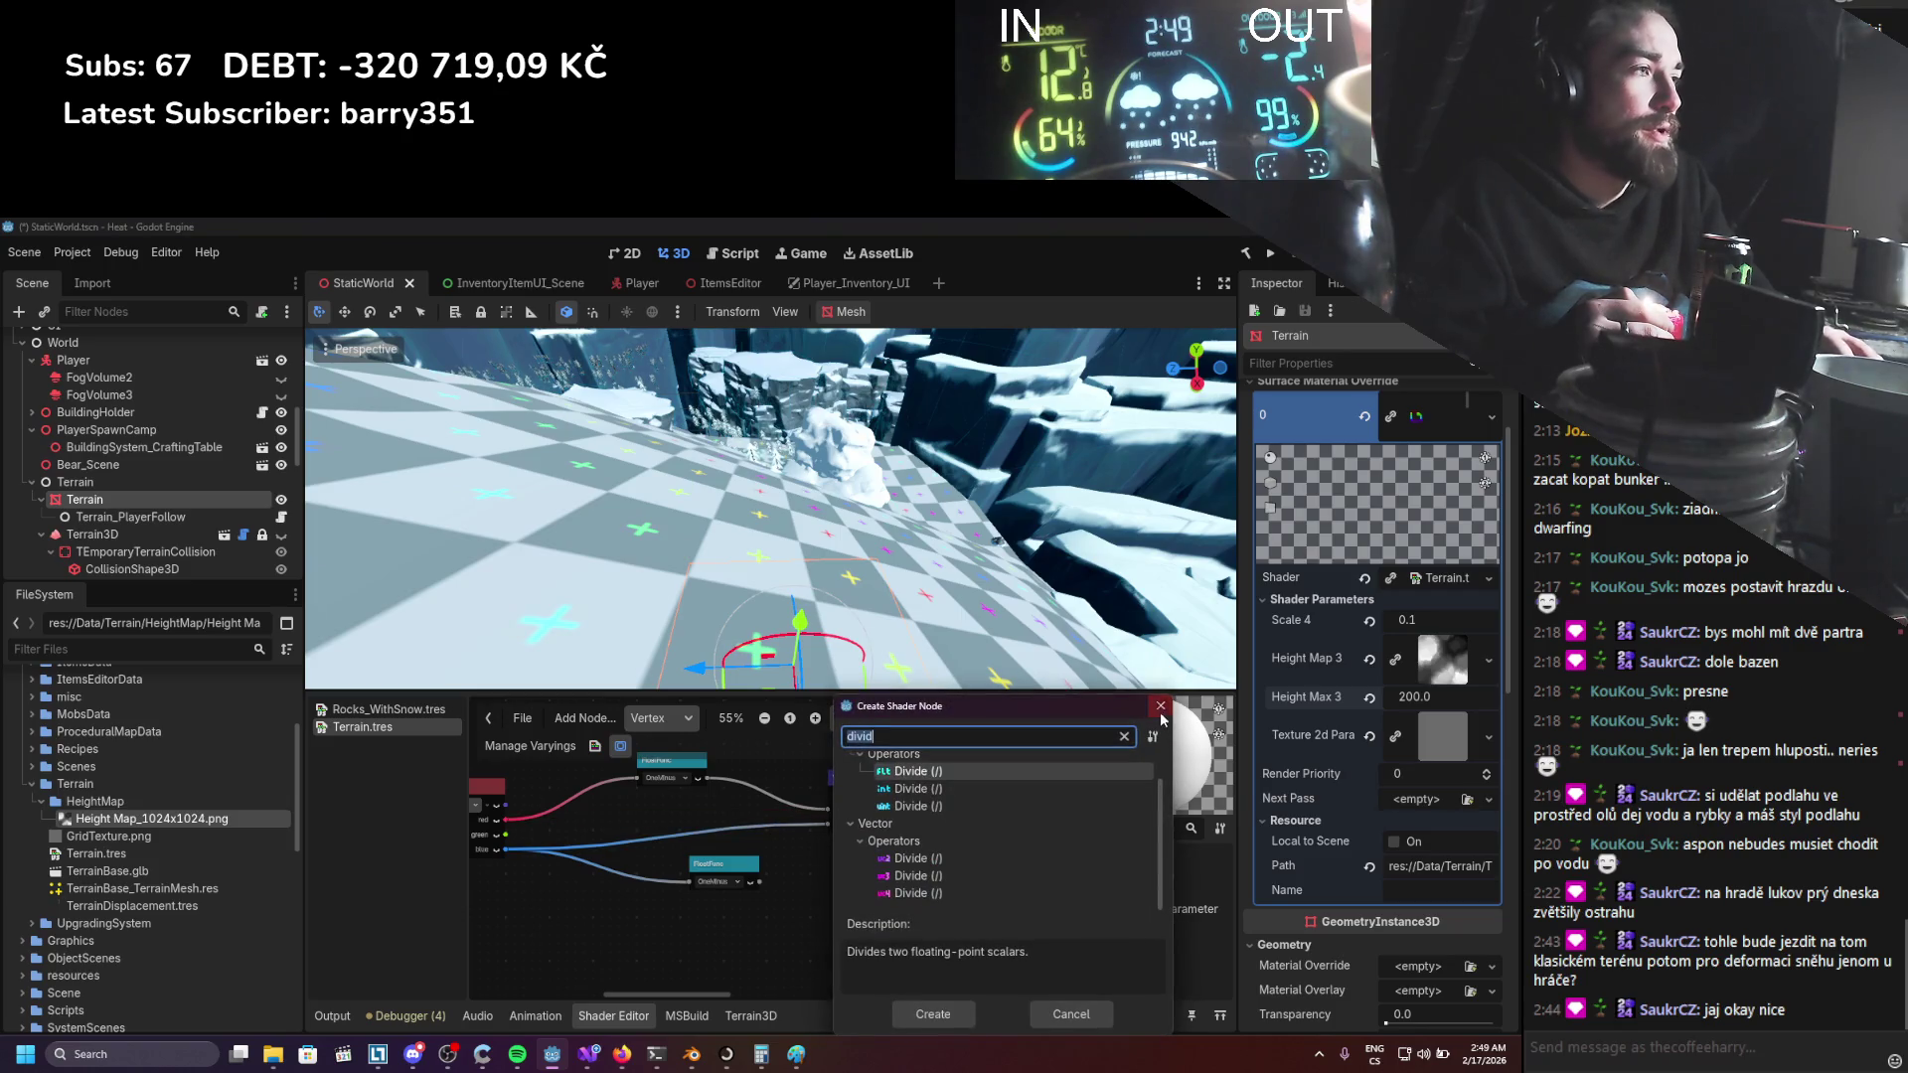
click(1160, 706)
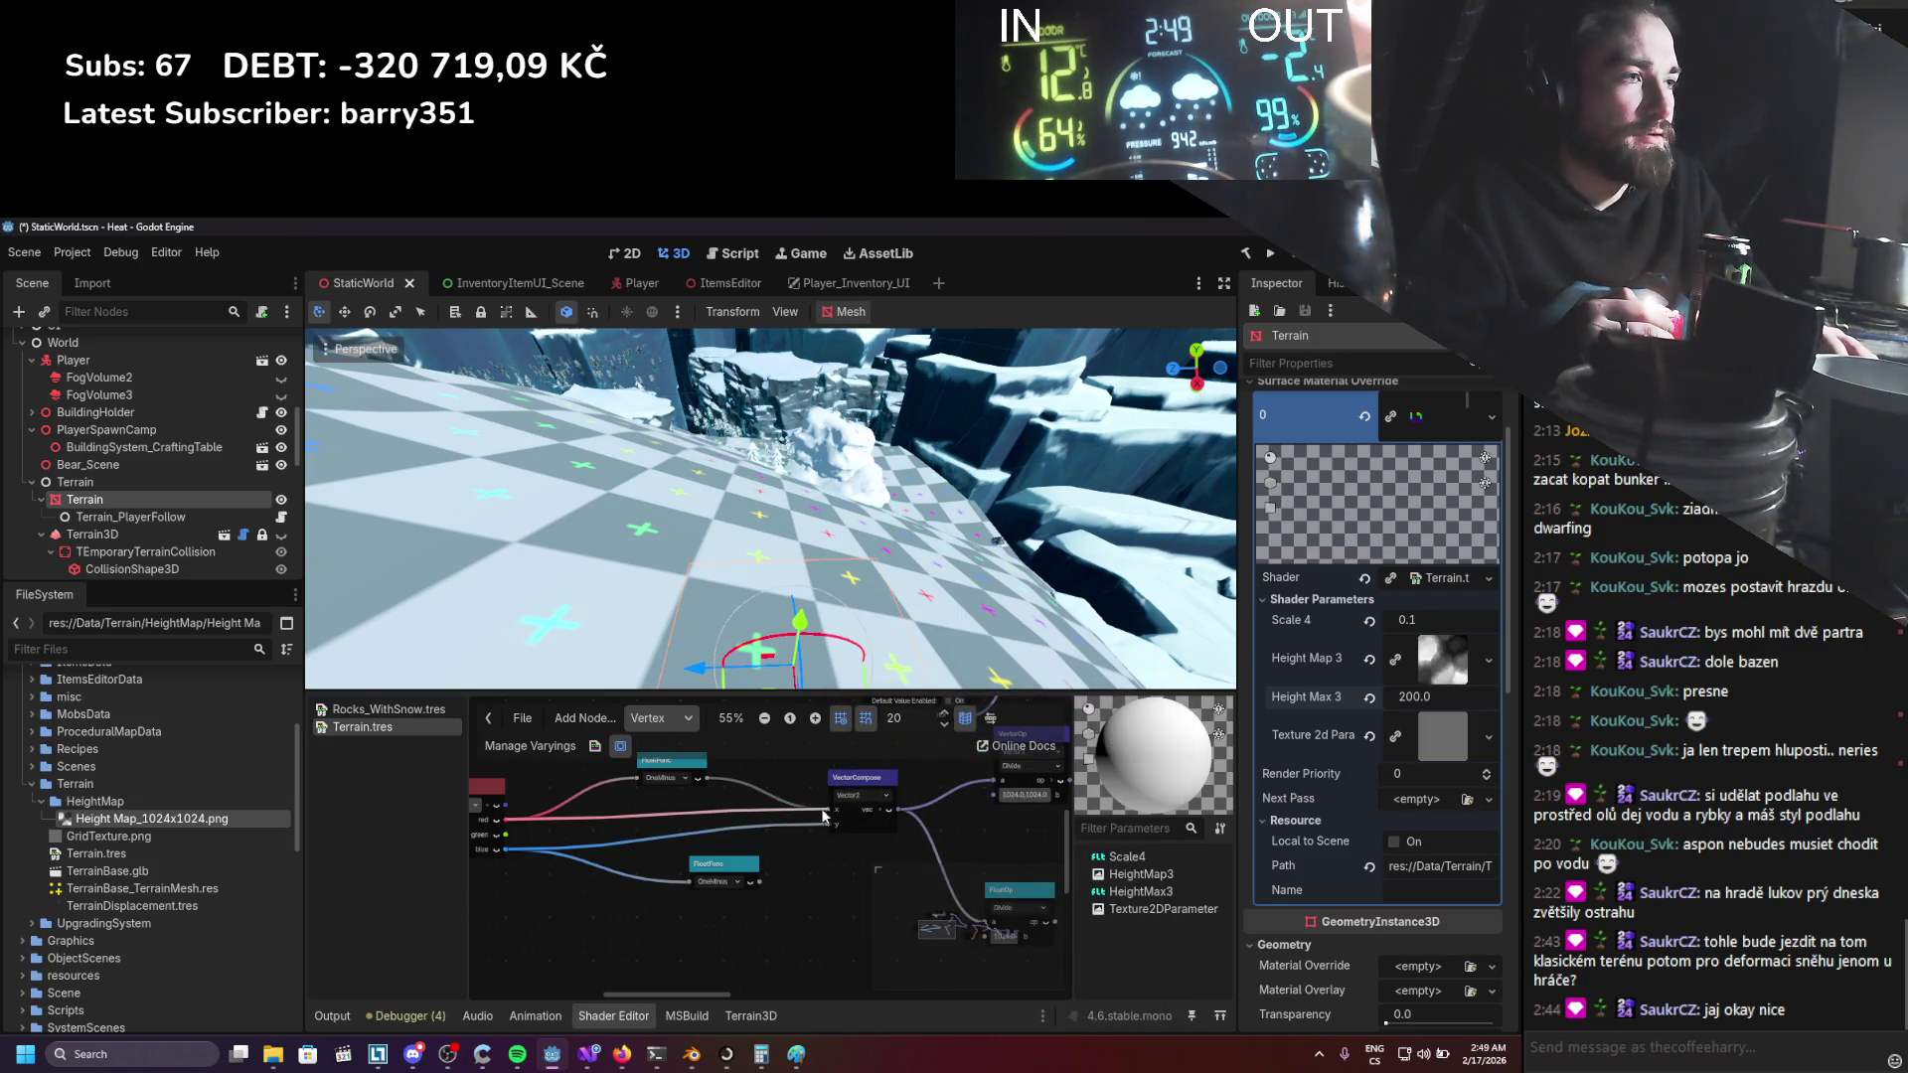
drag(821, 816, 825, 810)
drag(757, 881, 829, 824)
key(ctrl+s)
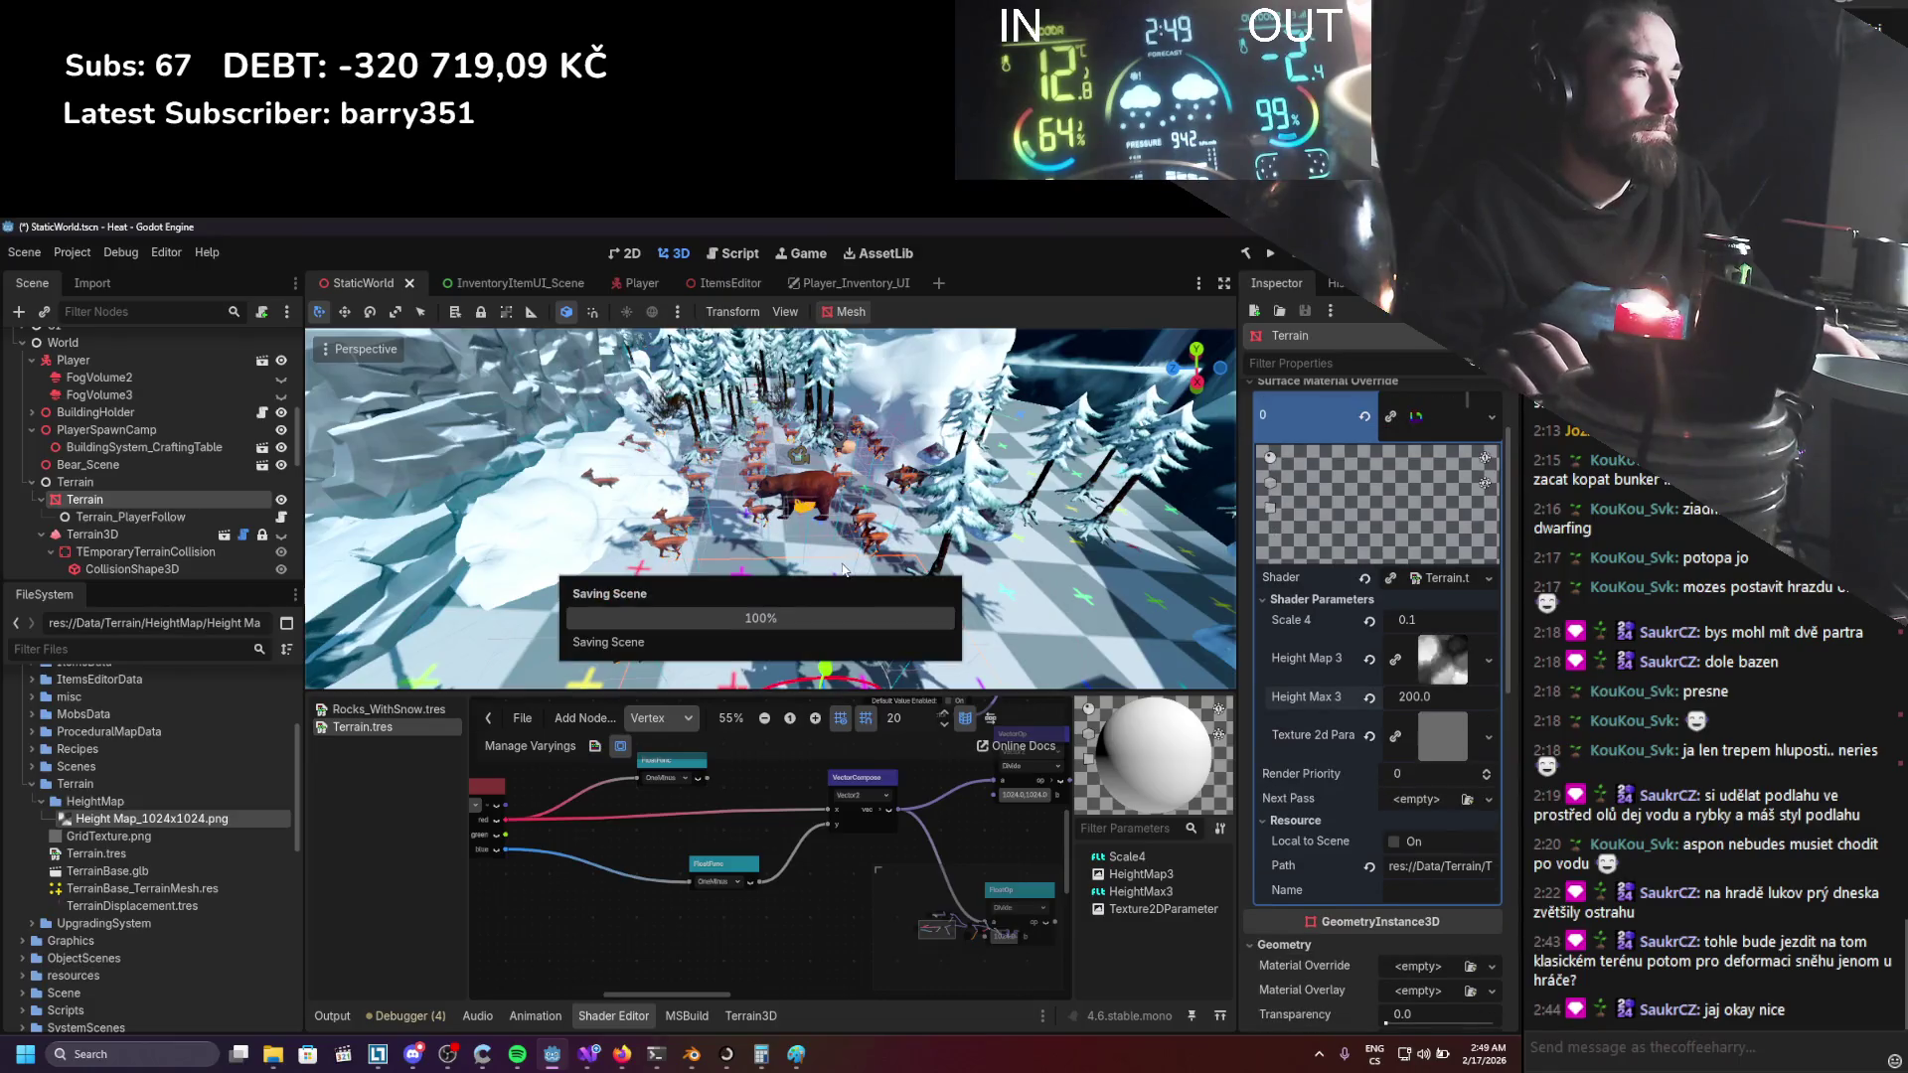
Connect OneMinus to VectorCompose x, test-run the game, and return to the shader graph.
scroll(688, 905, down, 1)
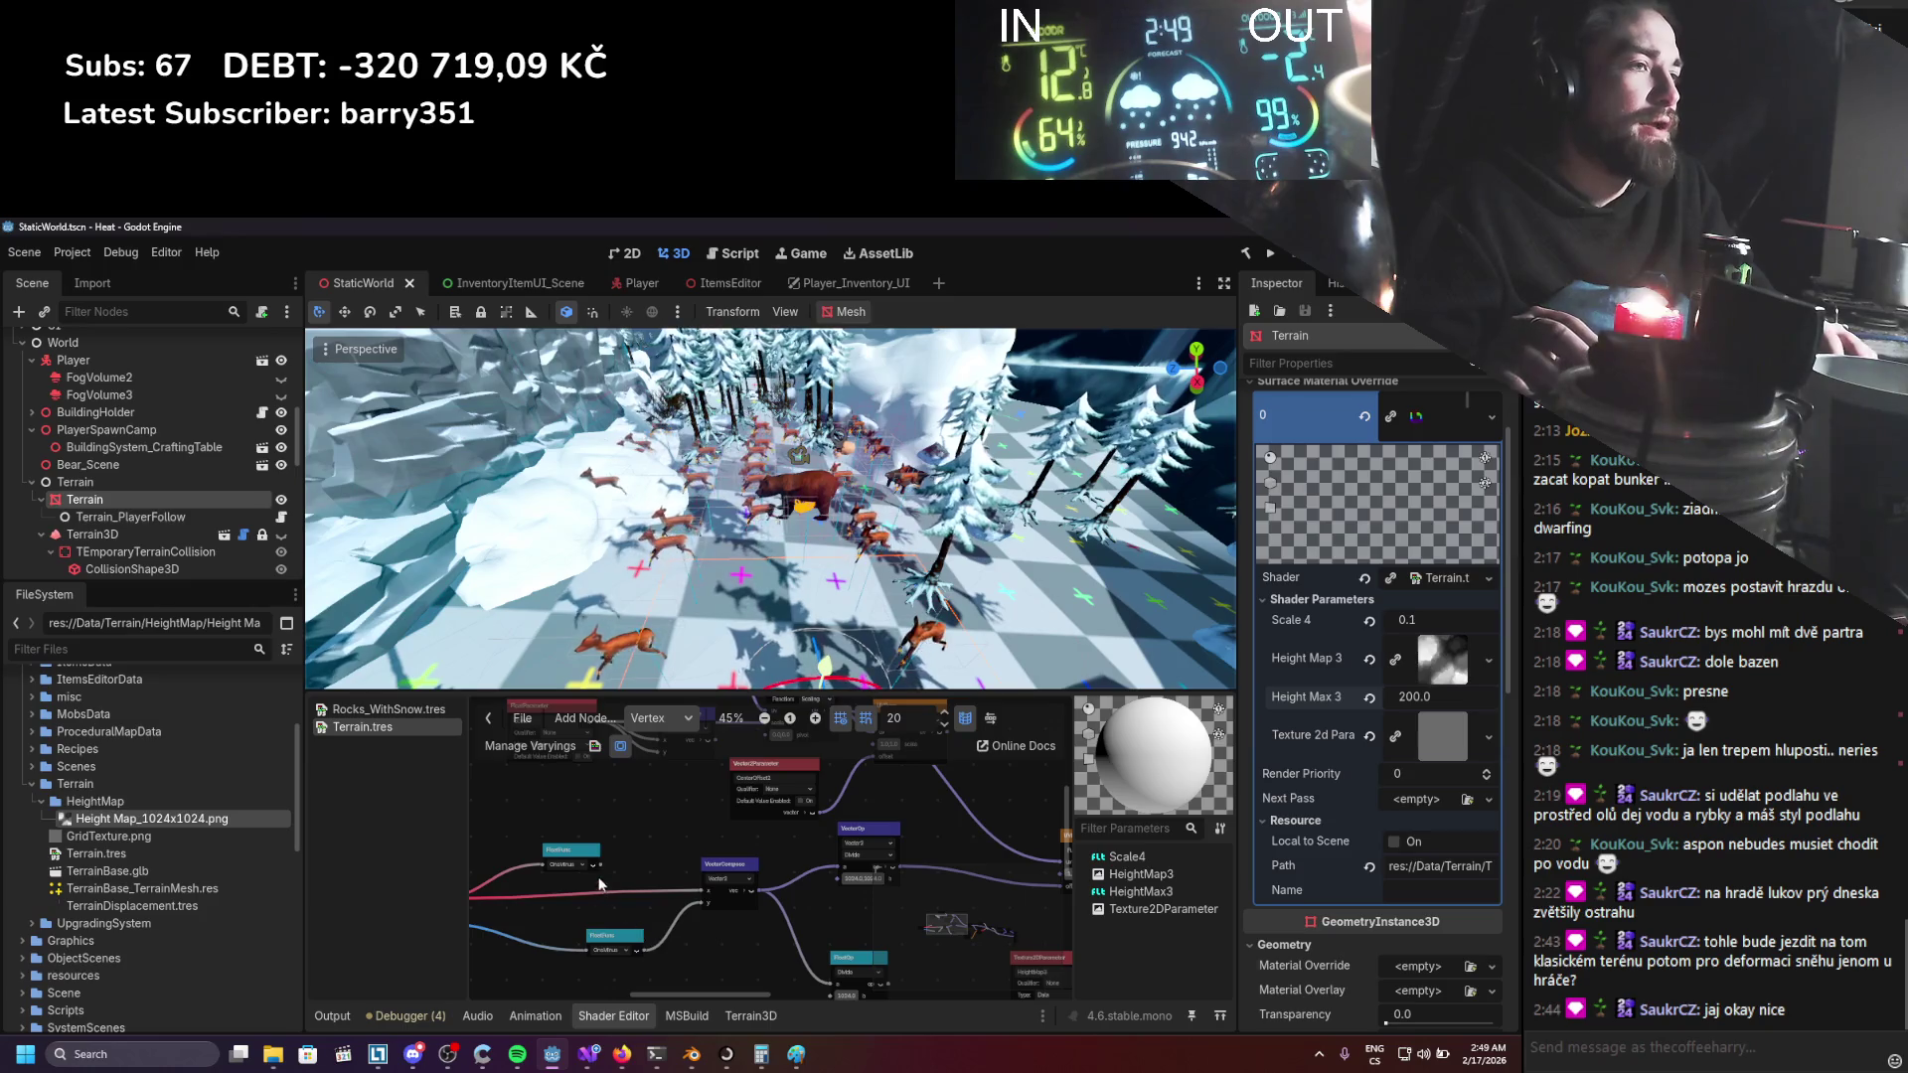
drag(671, 872, 708, 887)
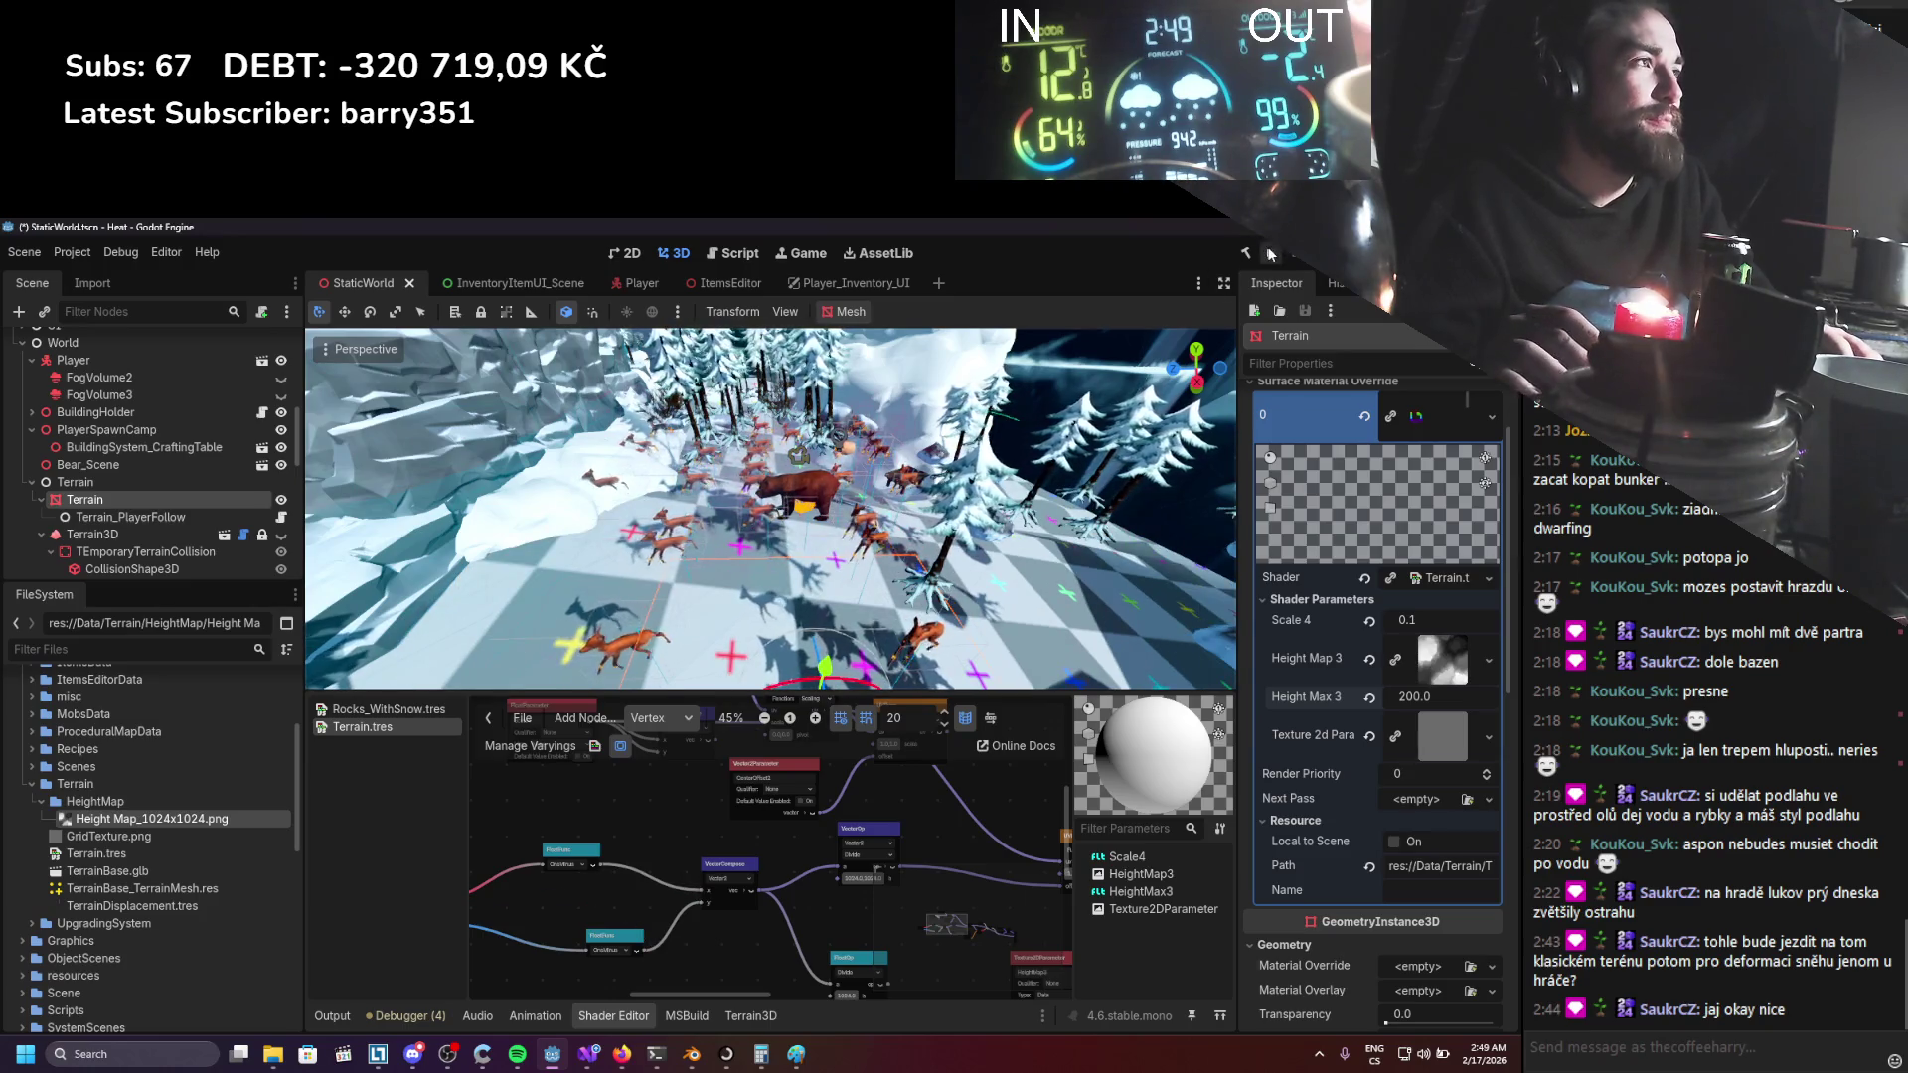
click(1262, 255)
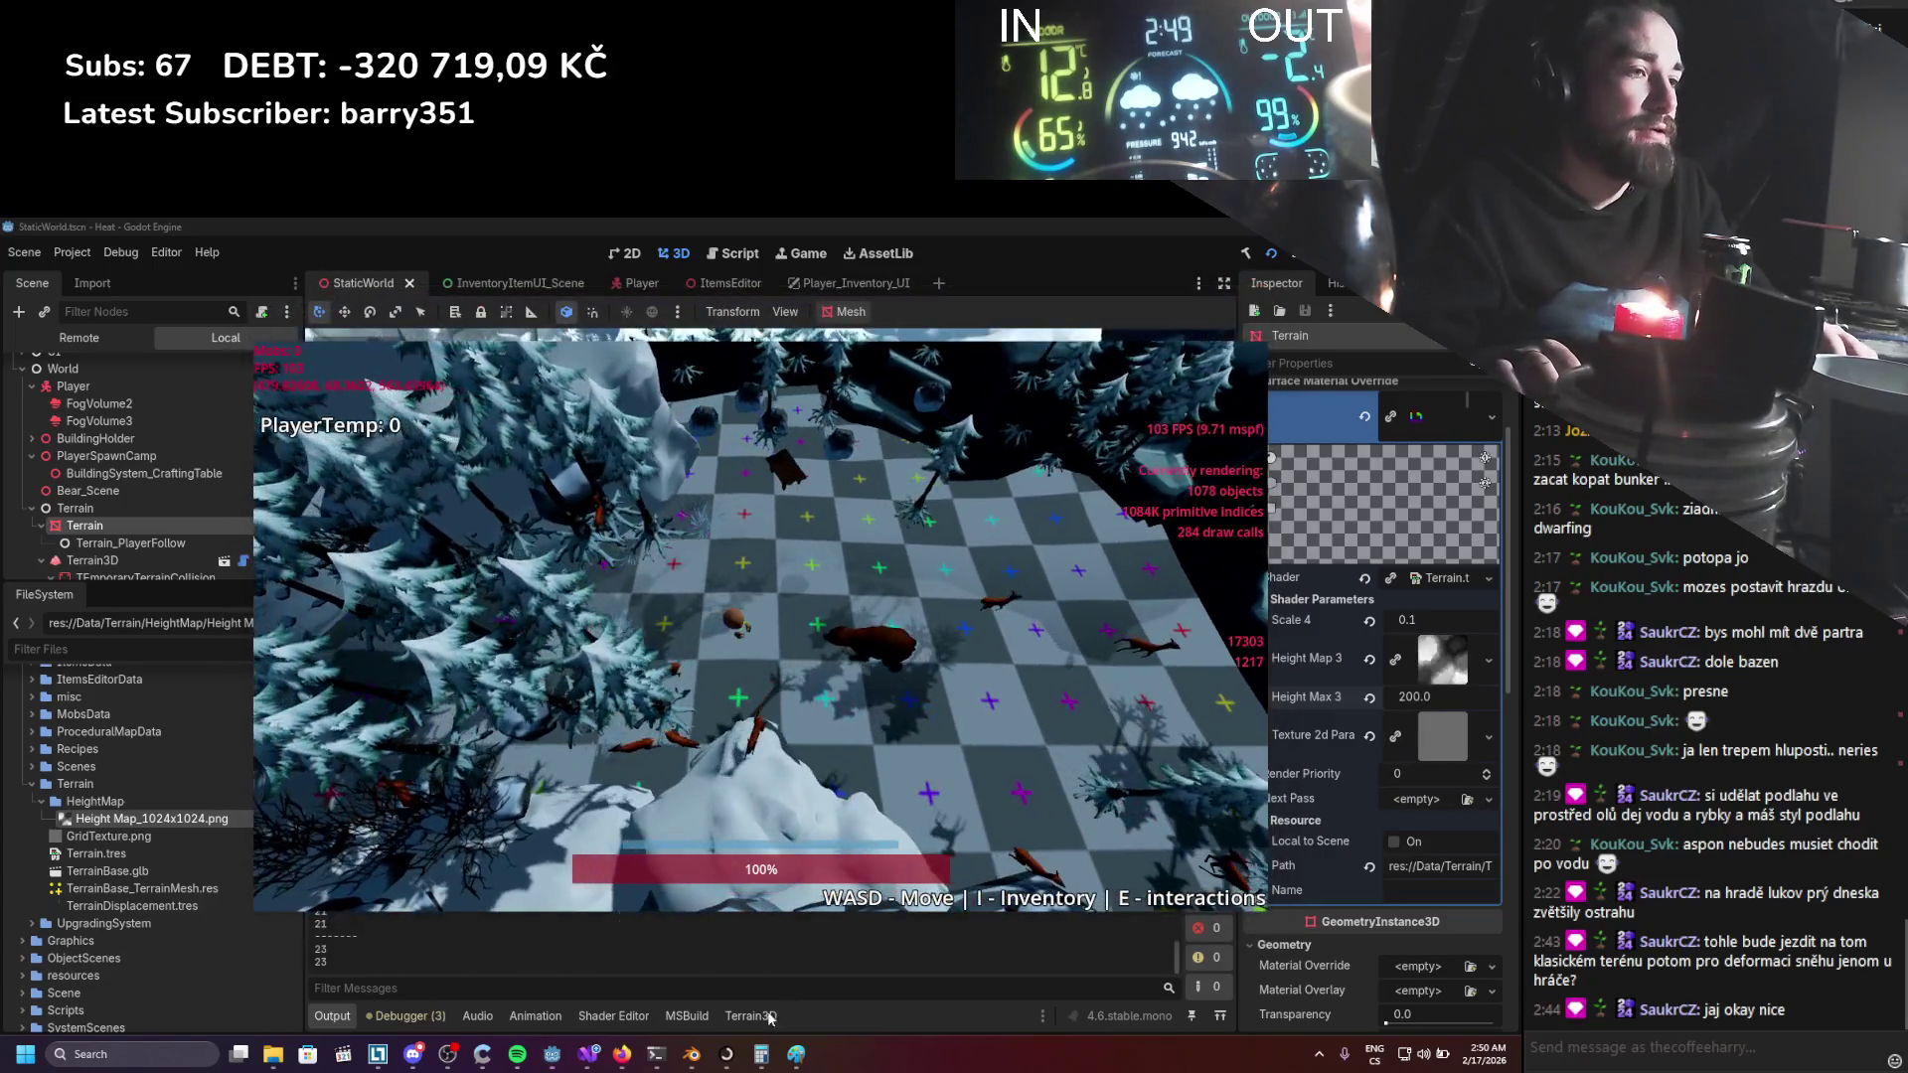
key(F8)
click(589, 1056)
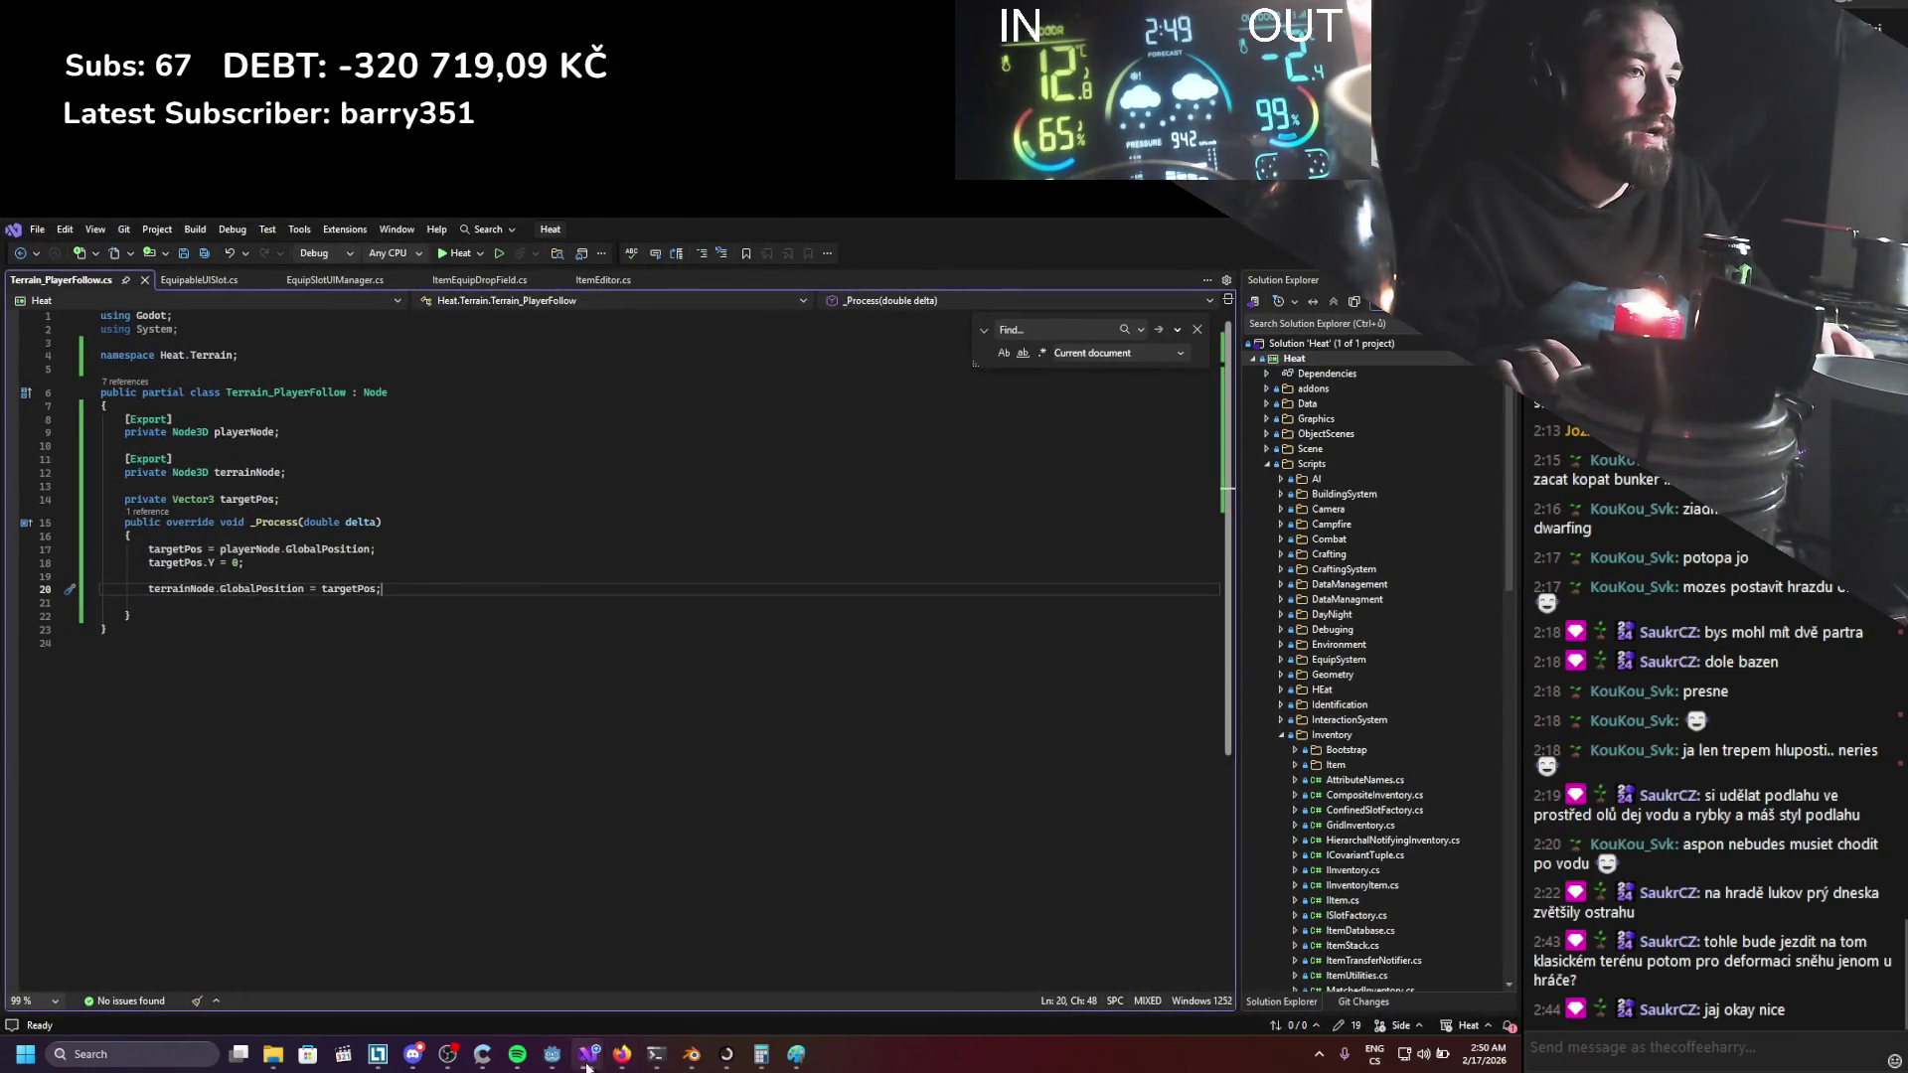
click(545, 1059)
click(588, 1015)
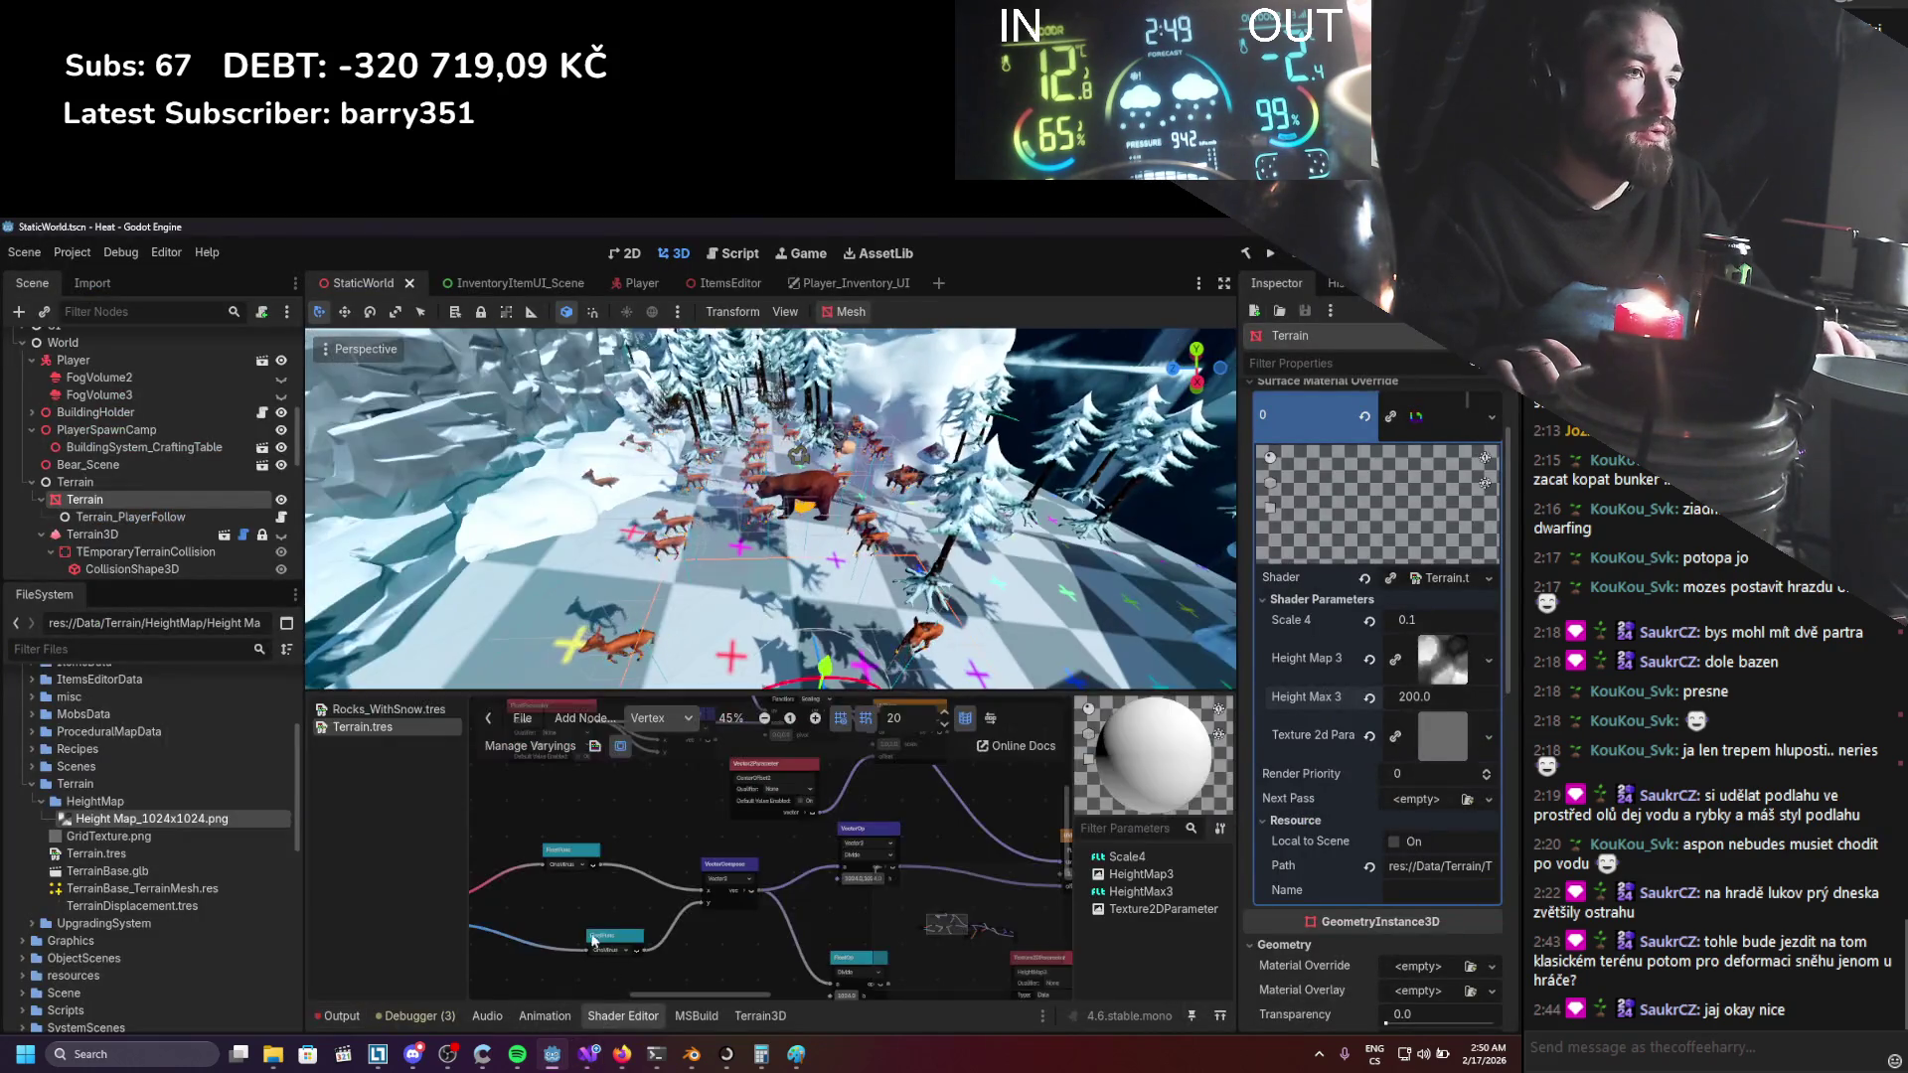
Wire the Input node's blue channel into VectorCompose y and save.
scroll(678, 874, left, 3)
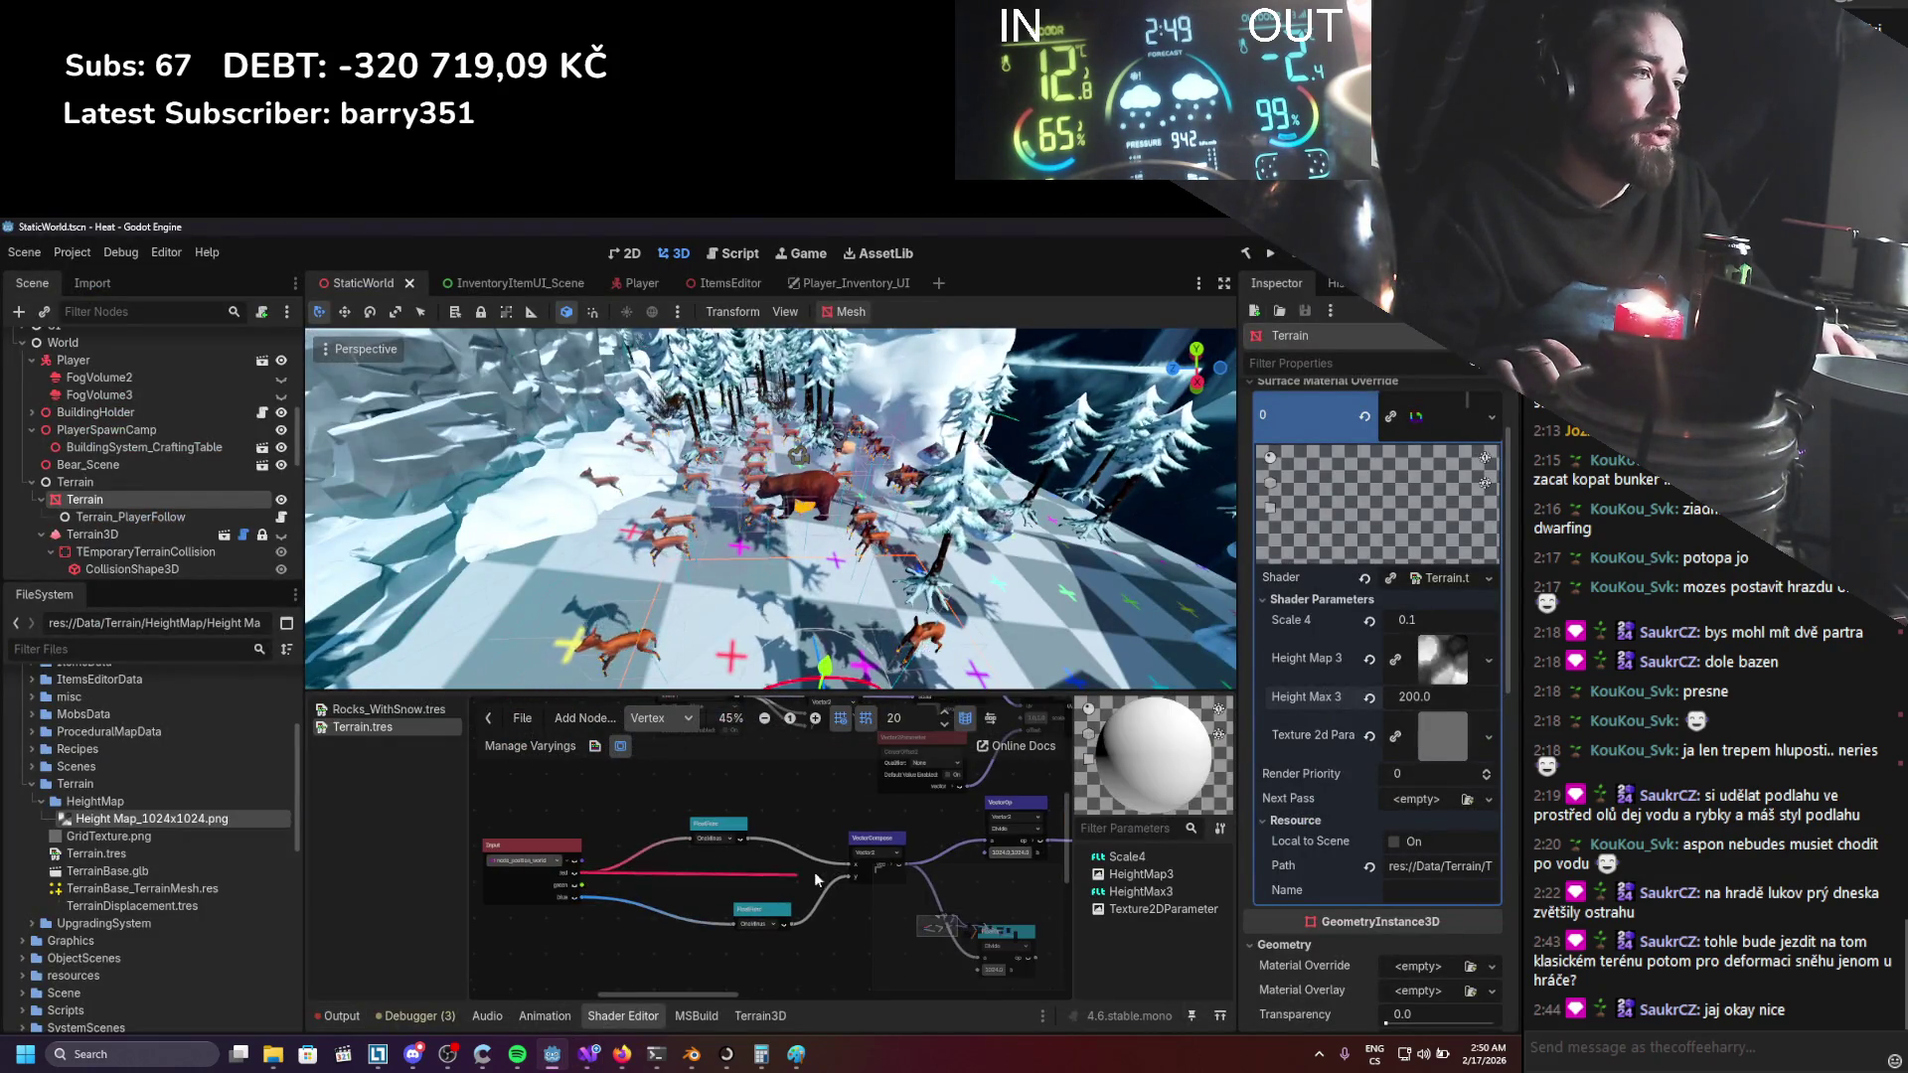
drag(843, 871, 570, 898)
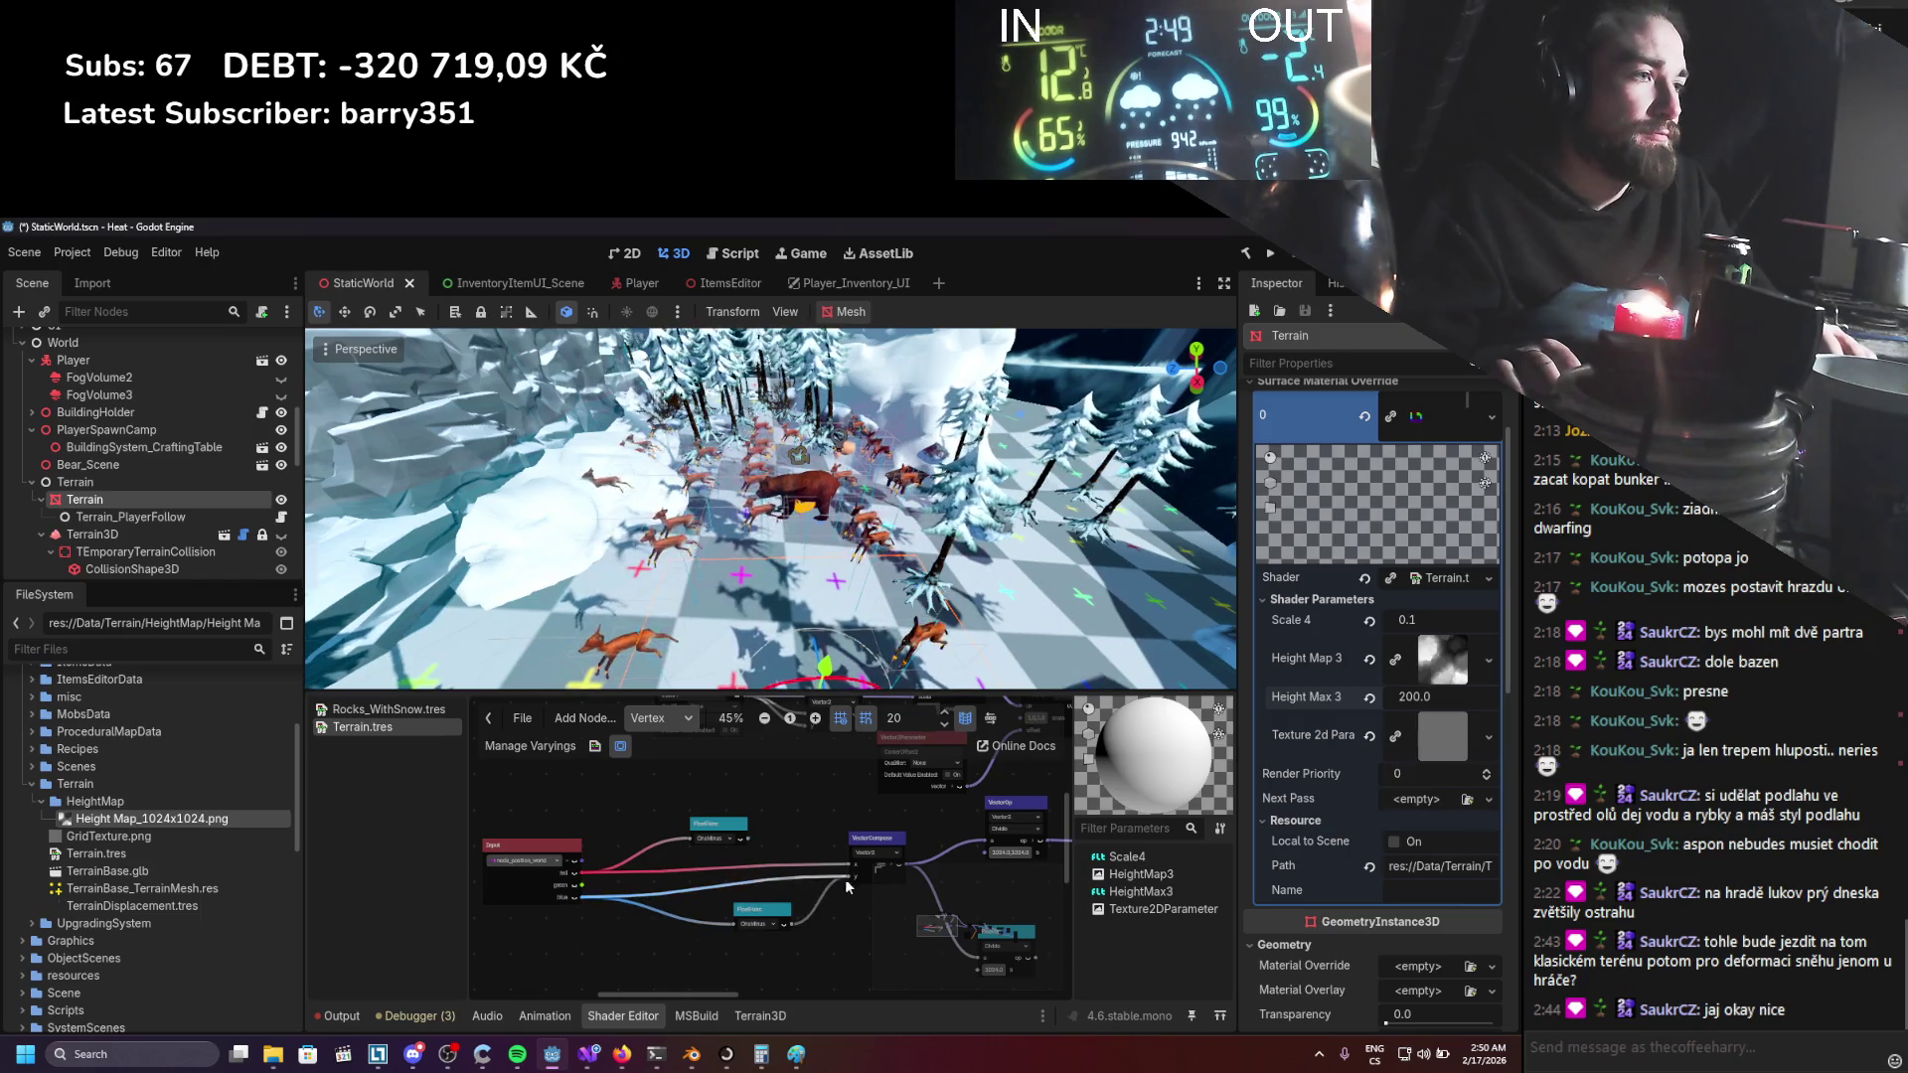
click(776, 915)
click(722, 825)
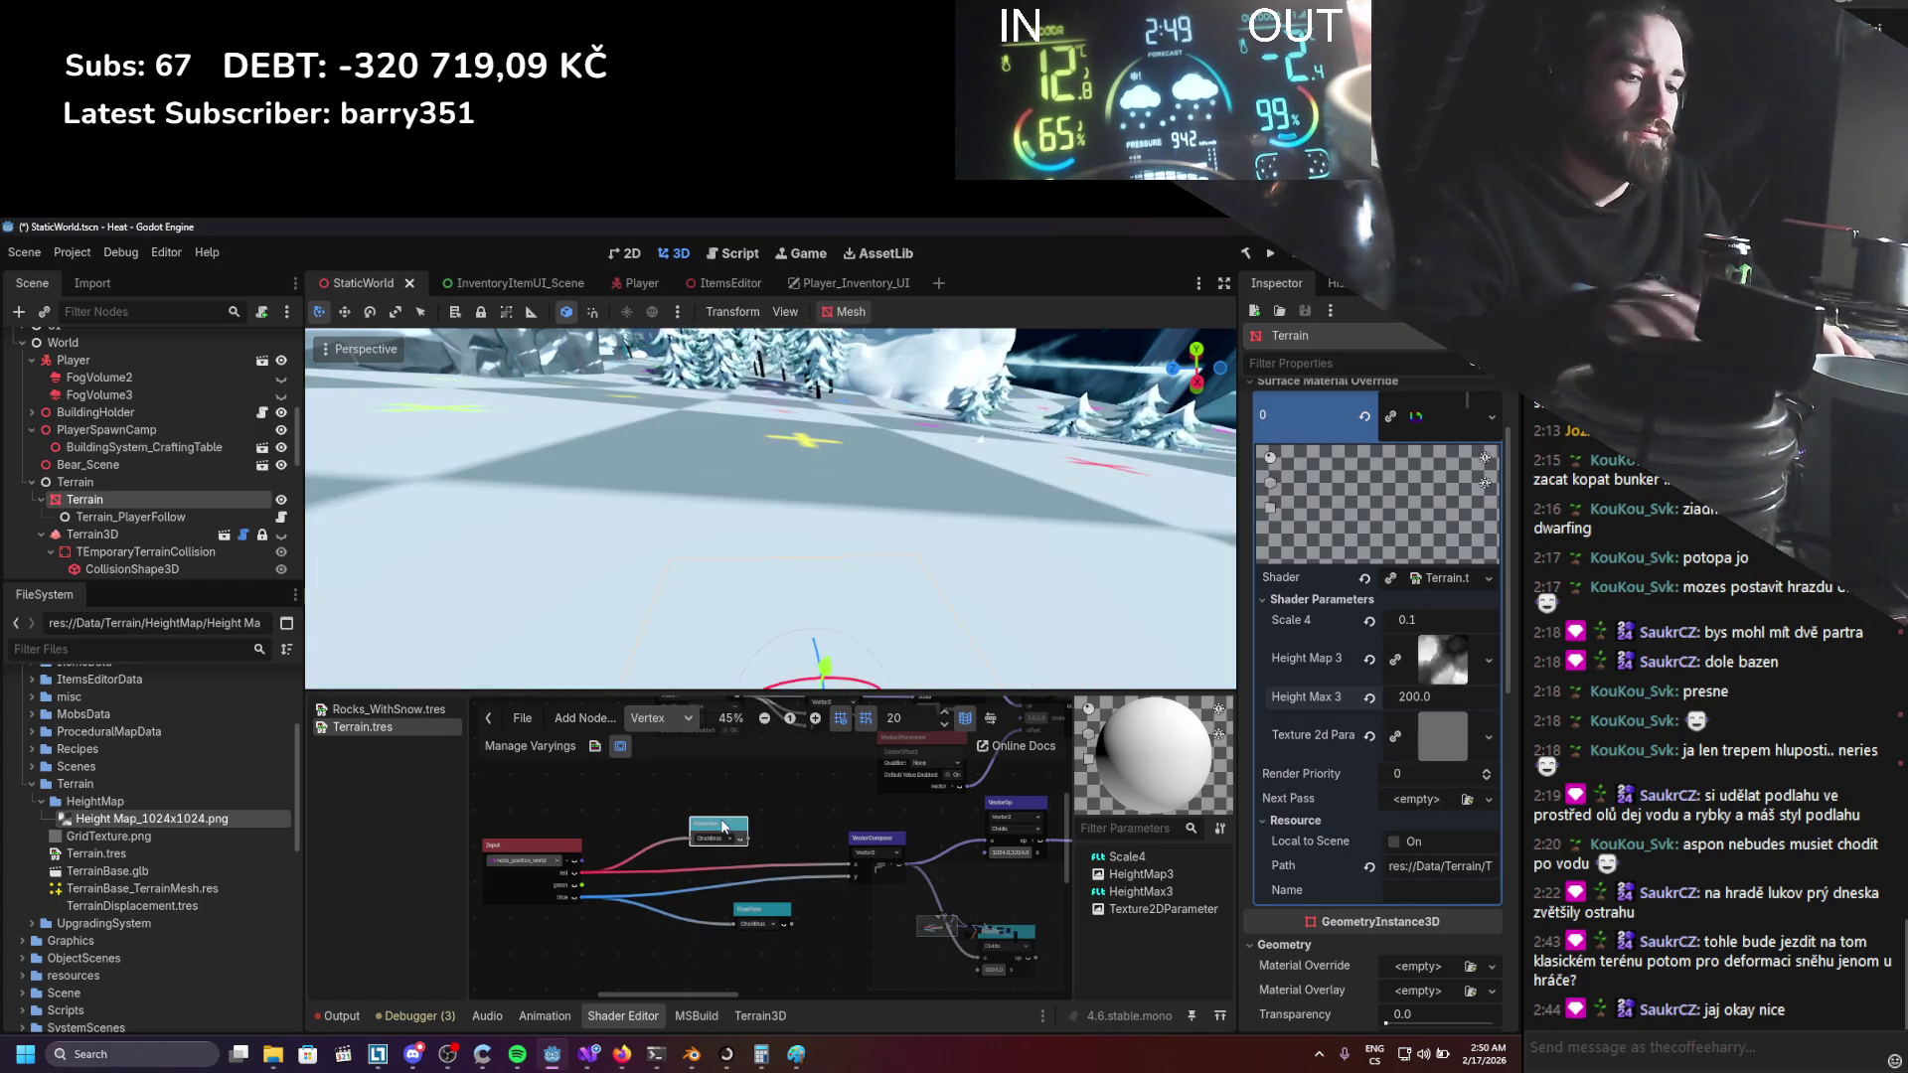
scroll(746, 889, down, 2)
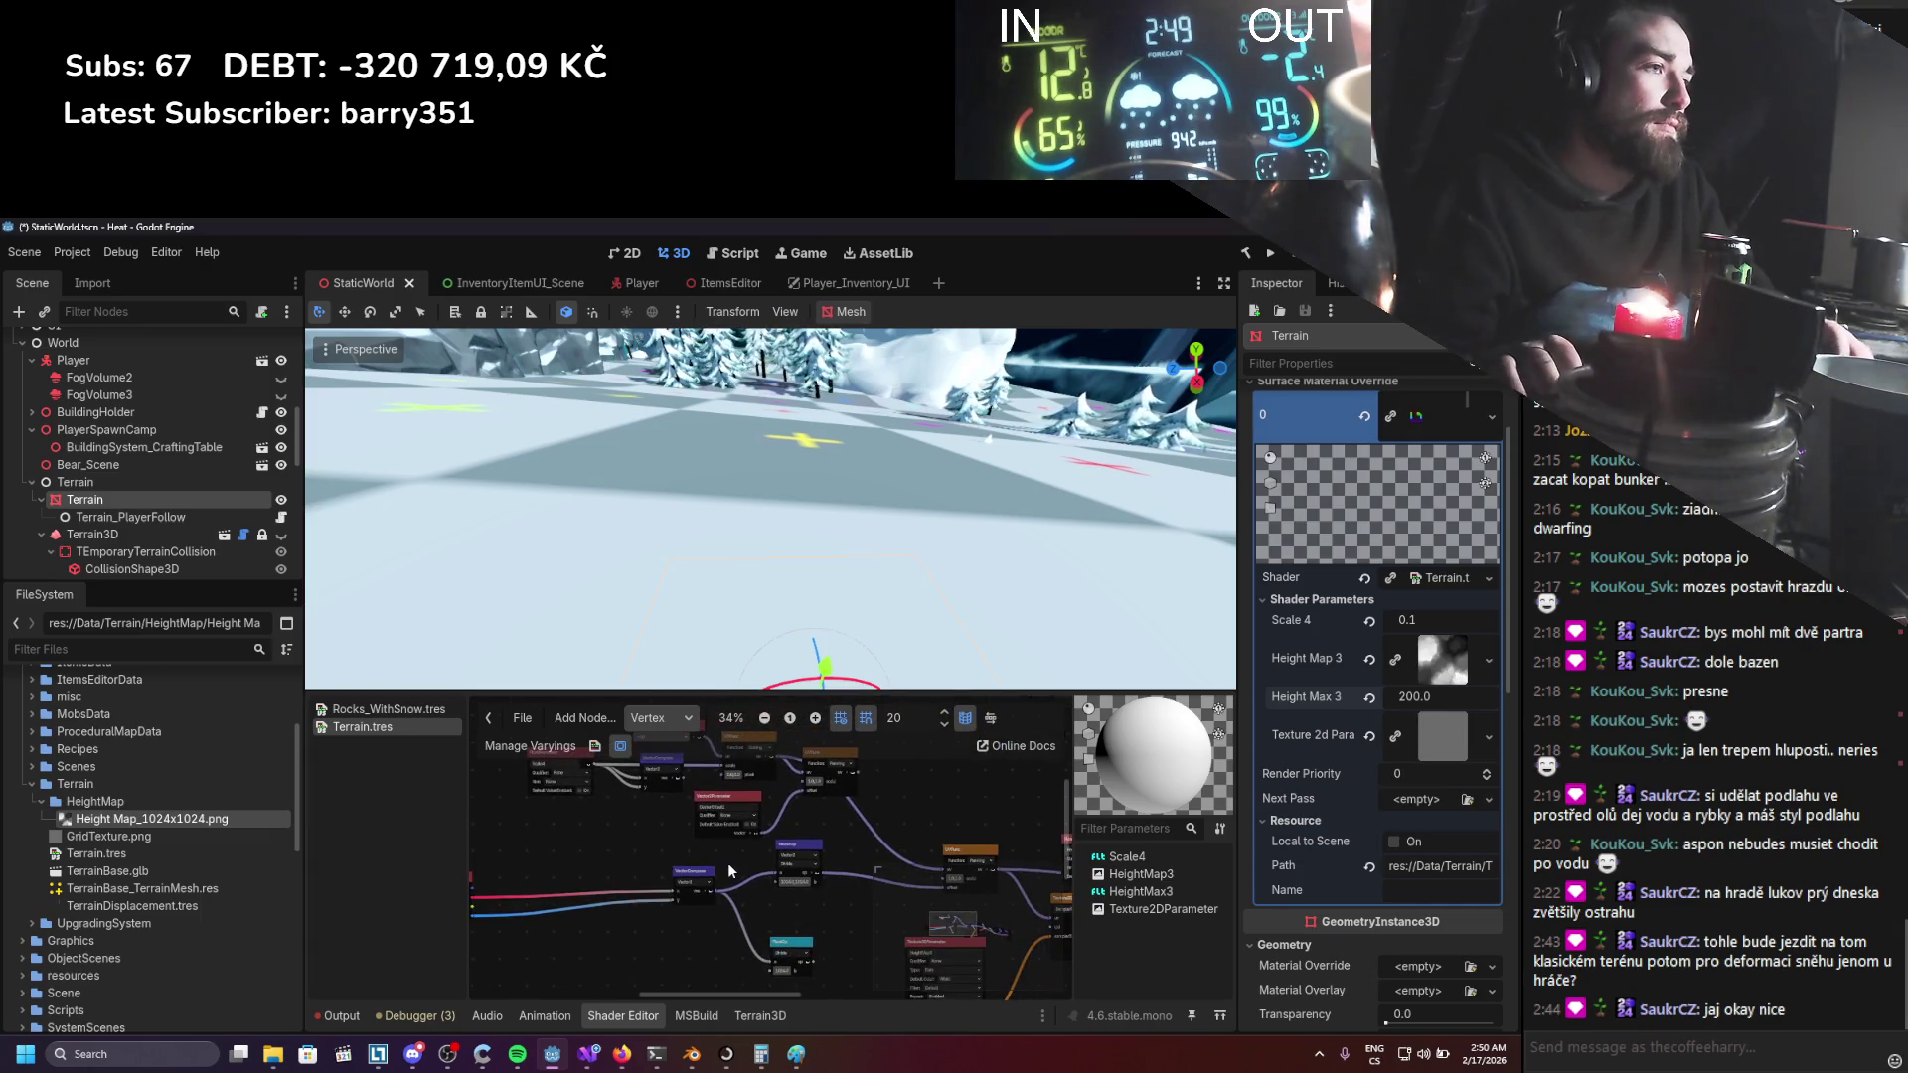
key(ctrl+s)
Move the upper UVFunc node to the left, clear of the other nodes.
scroll(805, 938, up, 3)
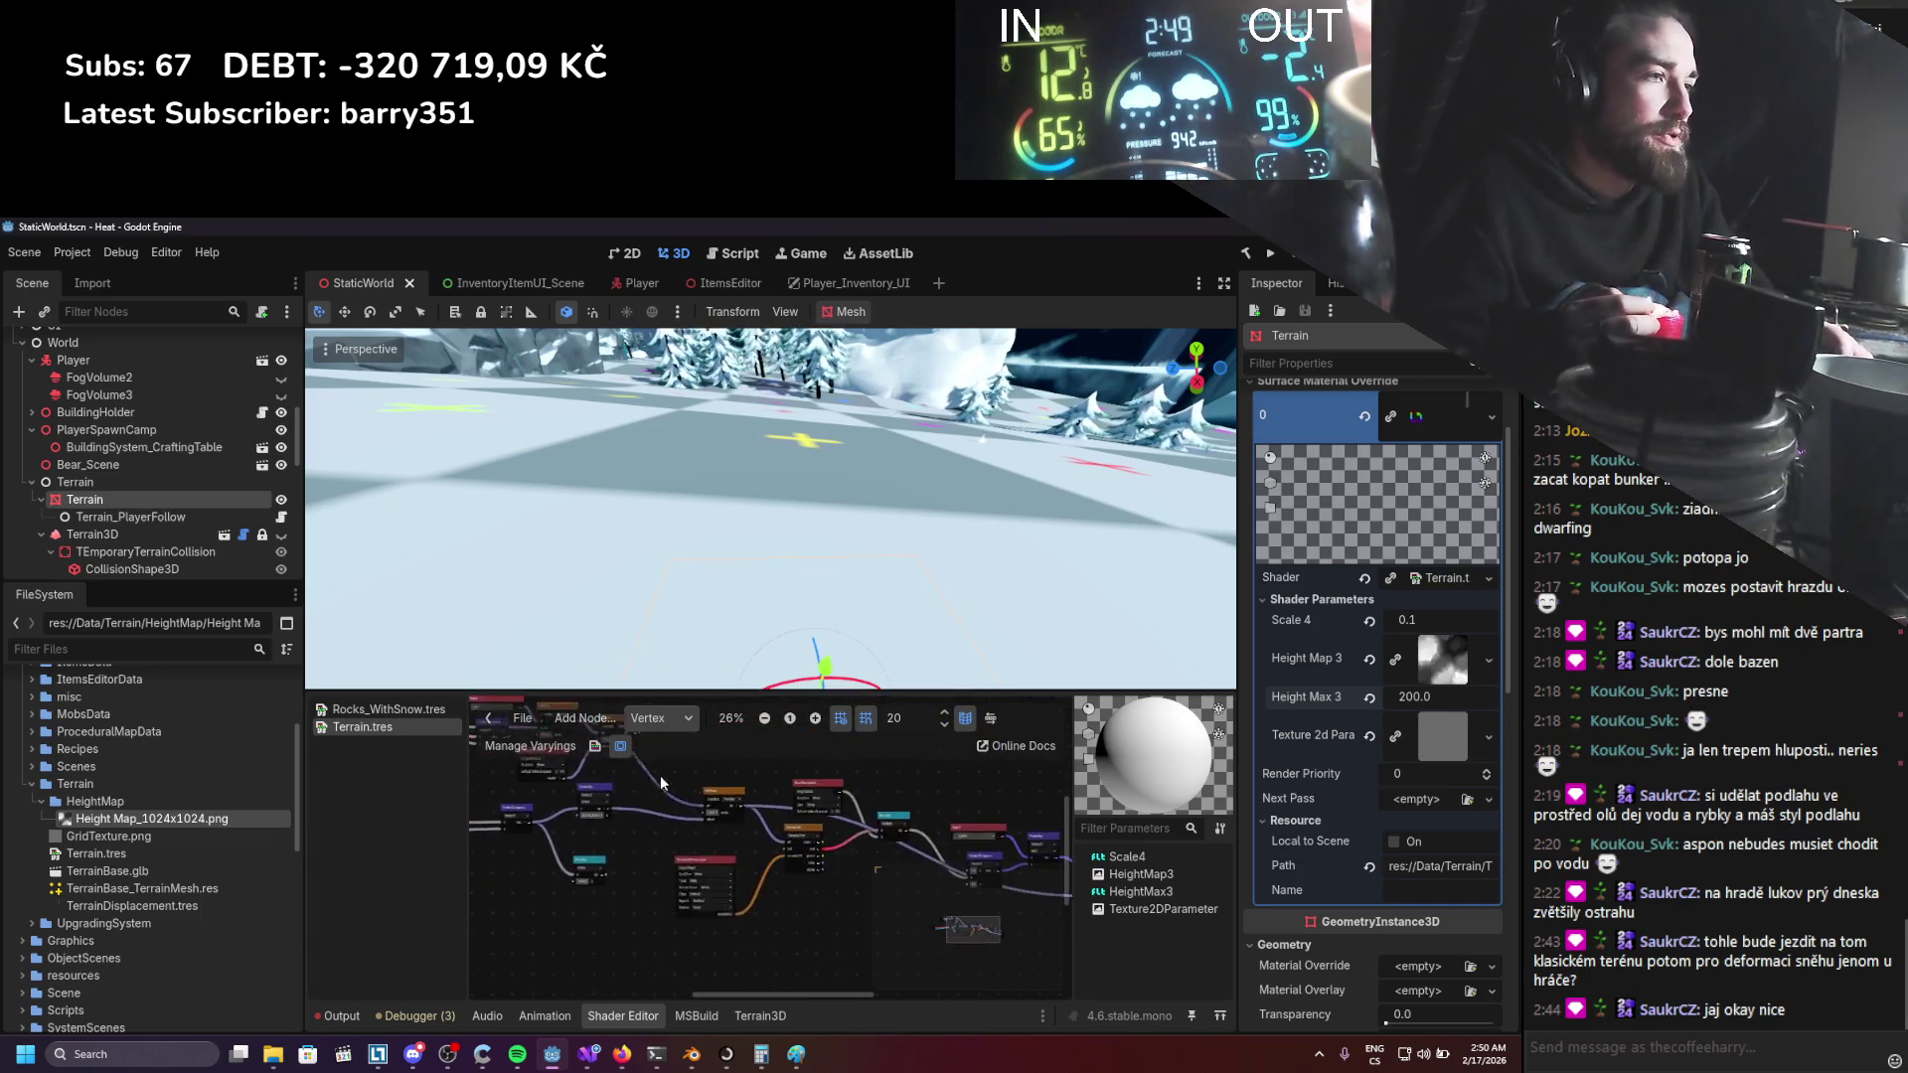
mouse_move(807, 853)
mouse_down()
mouse_move(756, 942)
mouse_move(822, 715)
mouse_up()
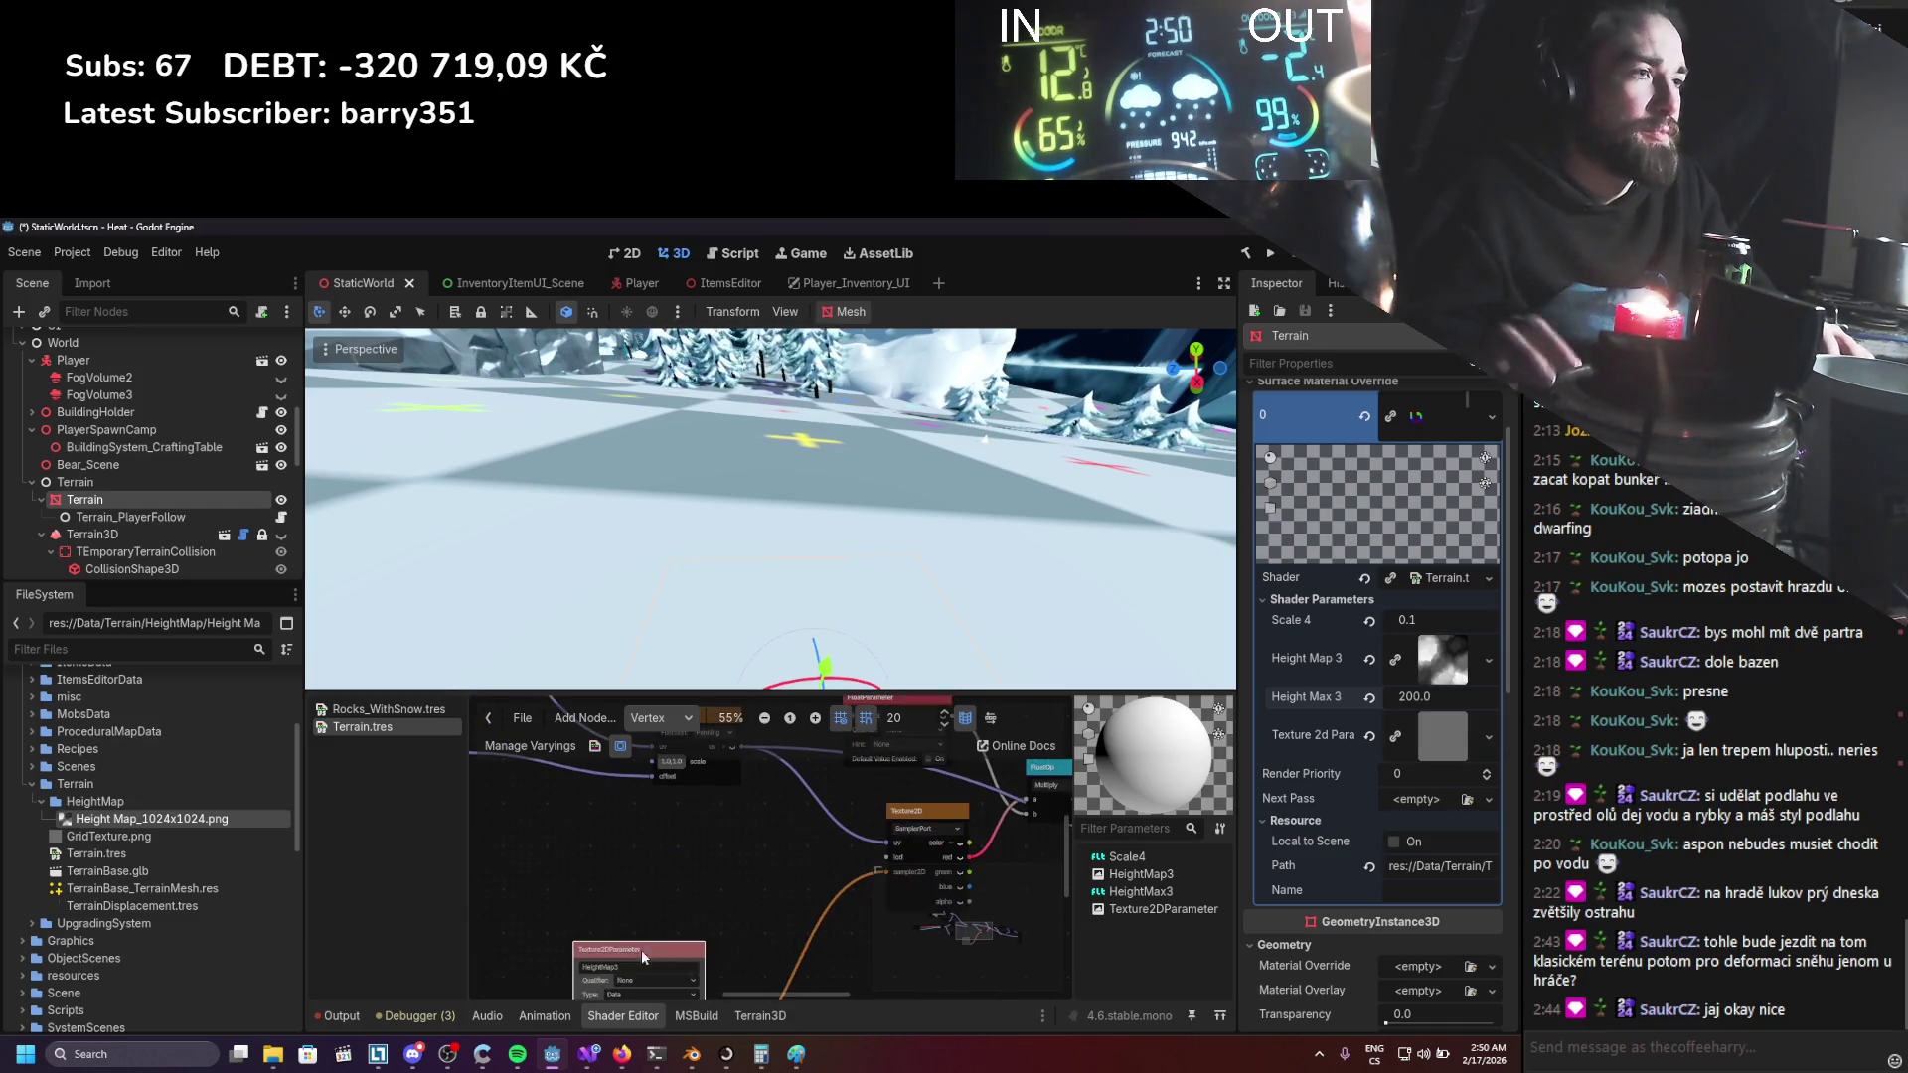
scroll(655, 753, up, 1)
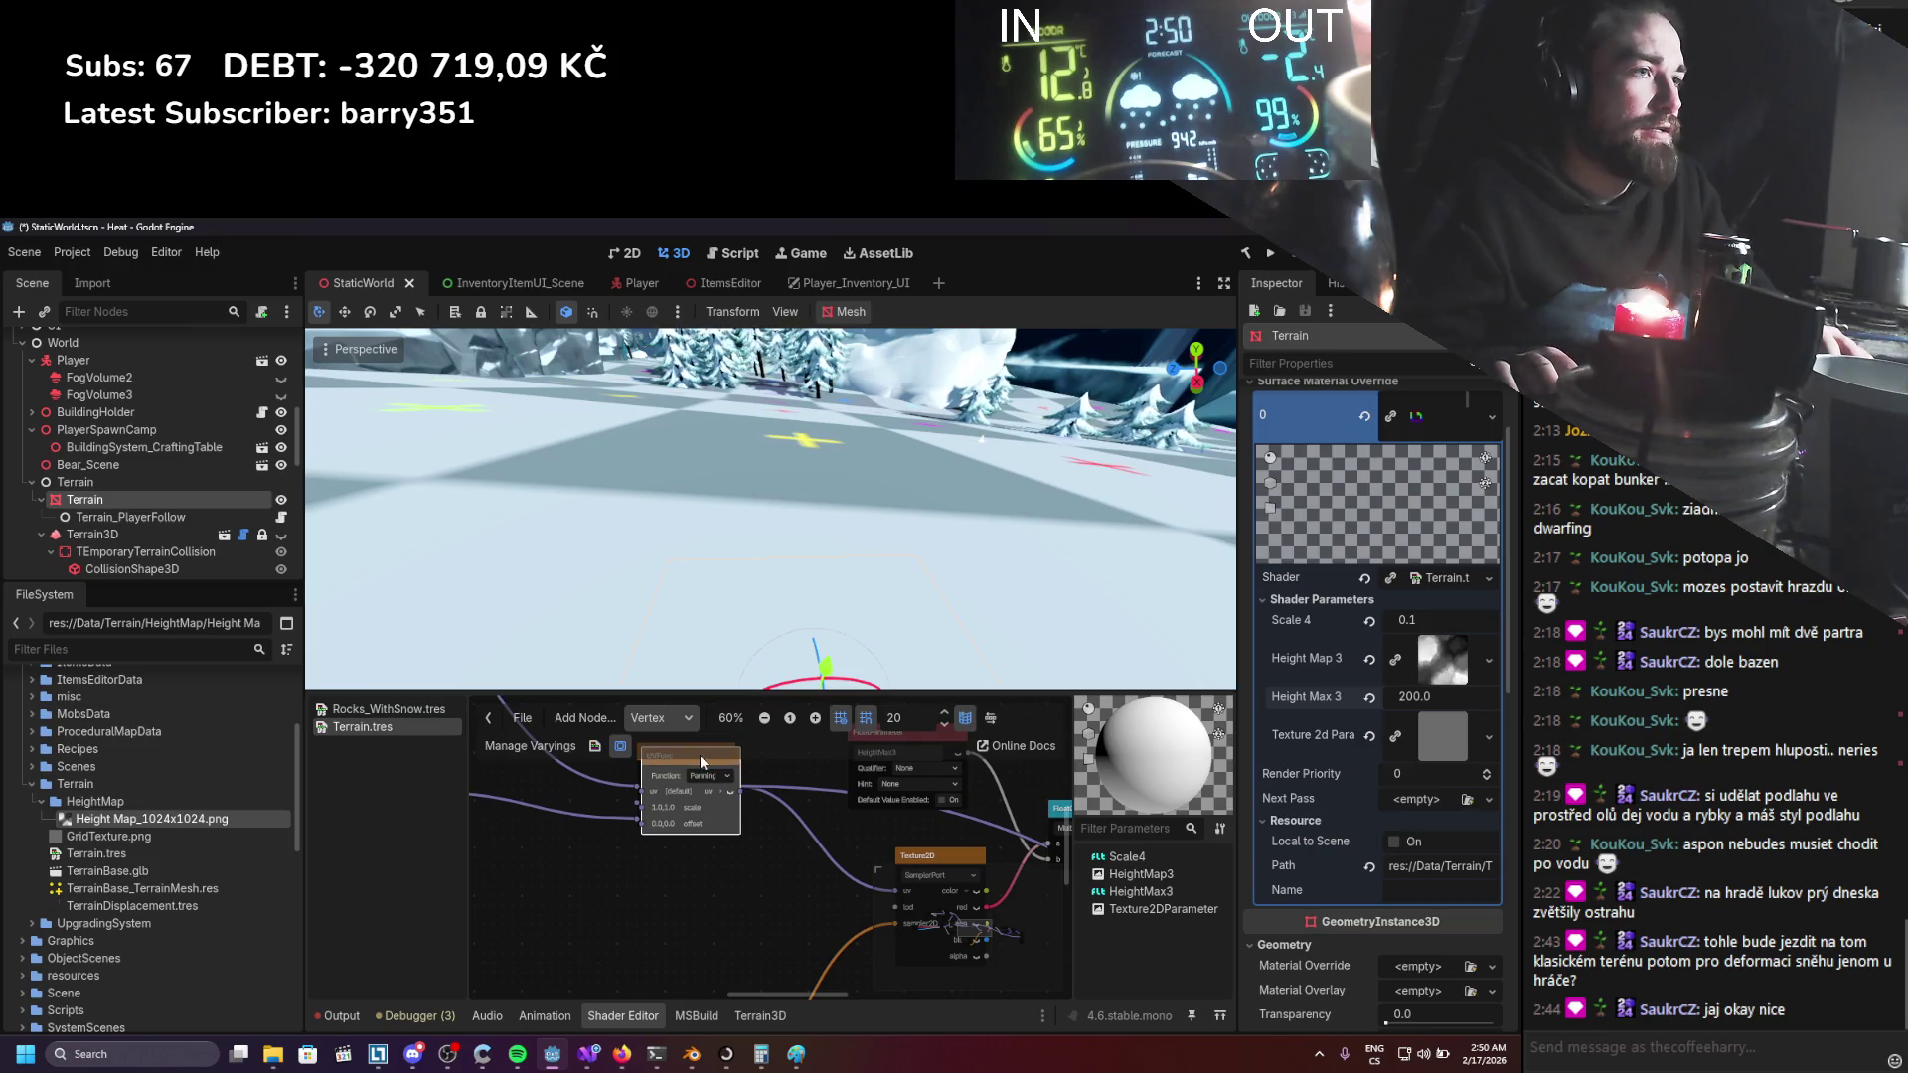
drag(703, 771, 569, 786)
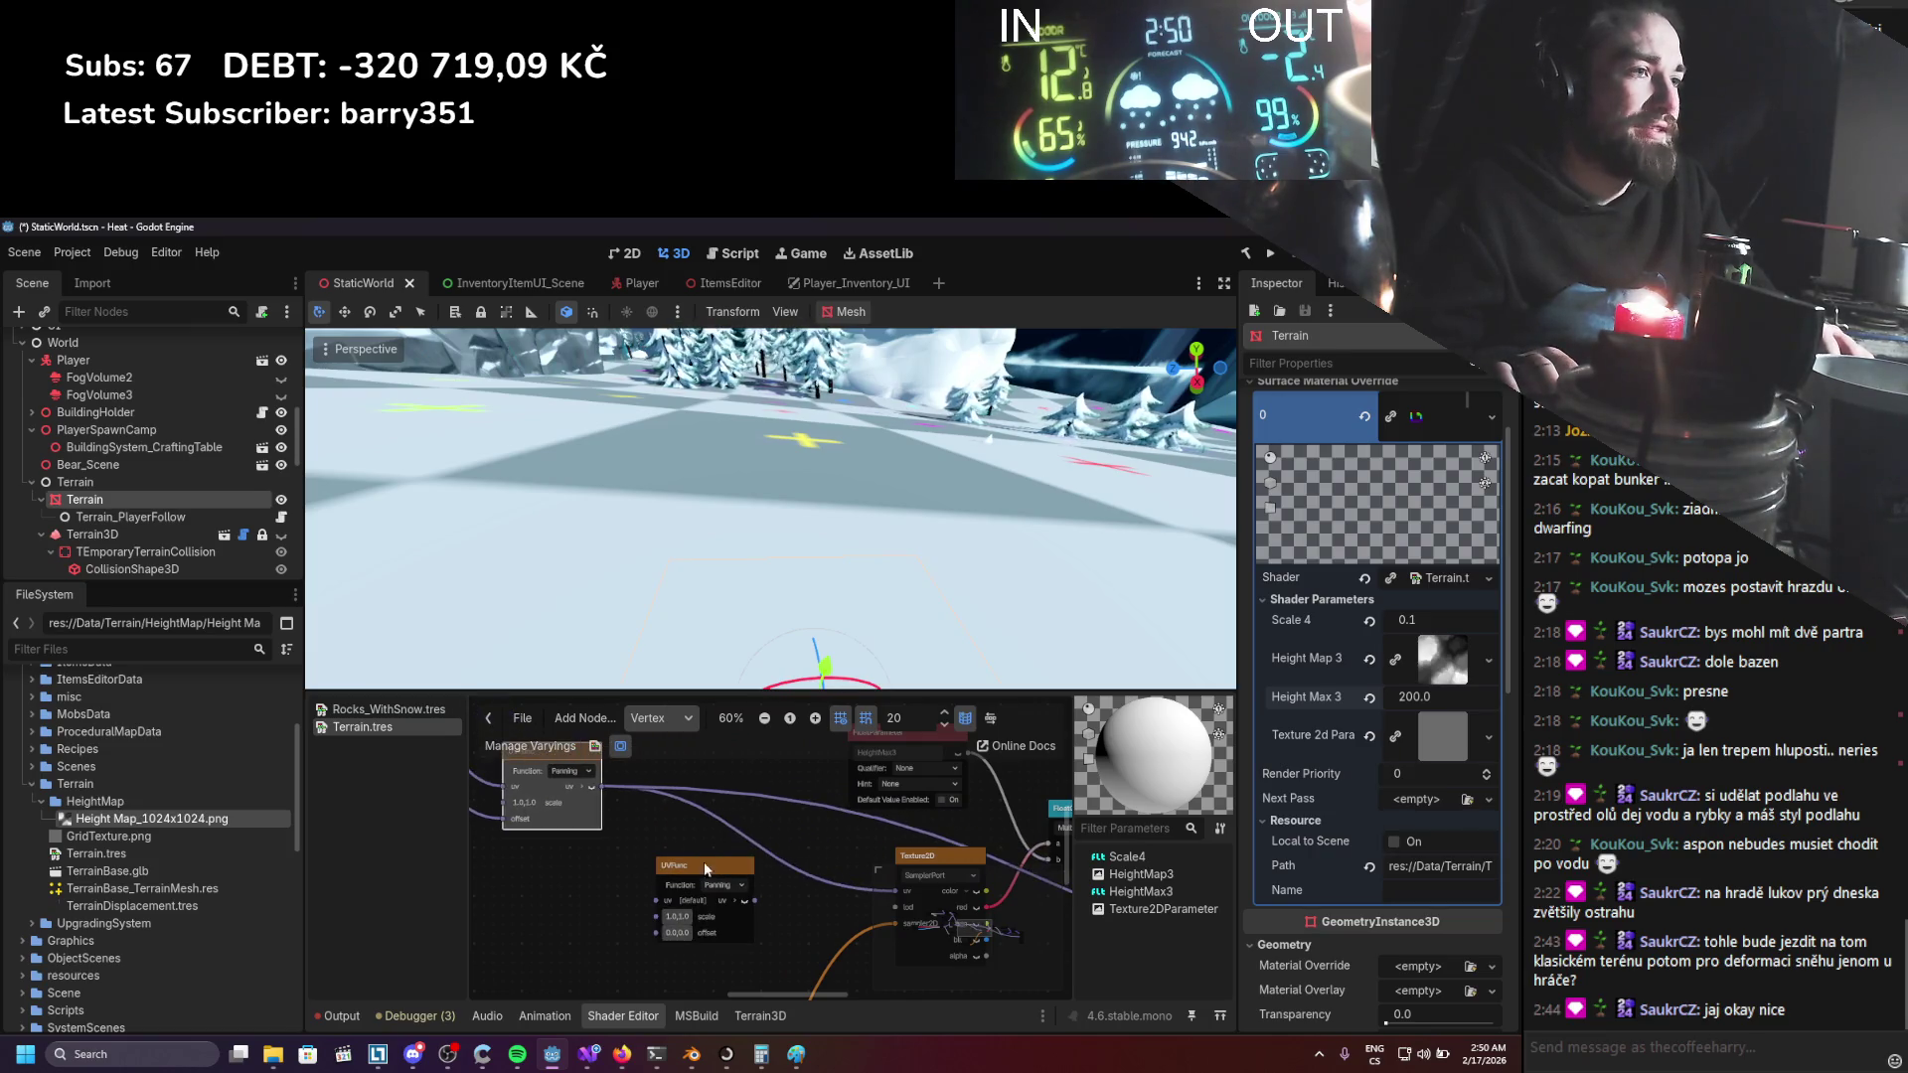
scroll(827, 897, down, 3)
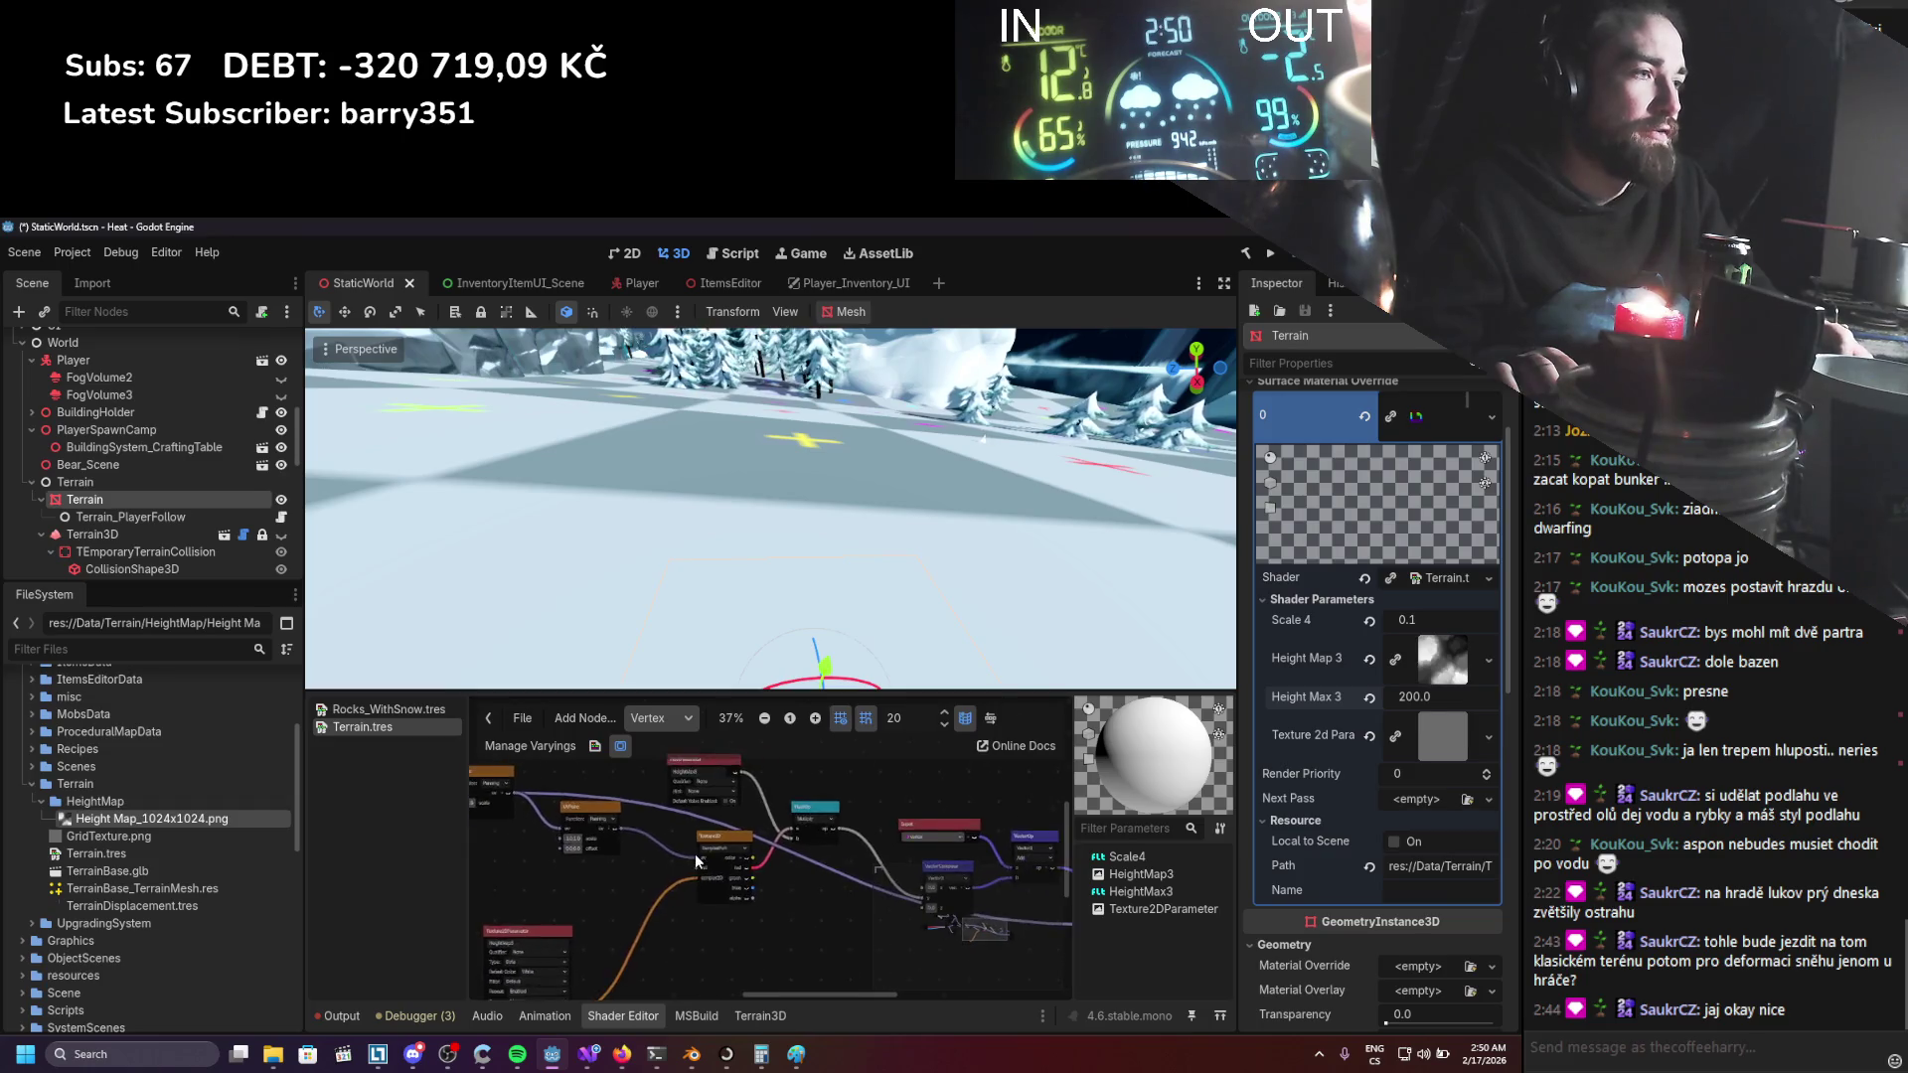
drag(695, 854, 570, 797)
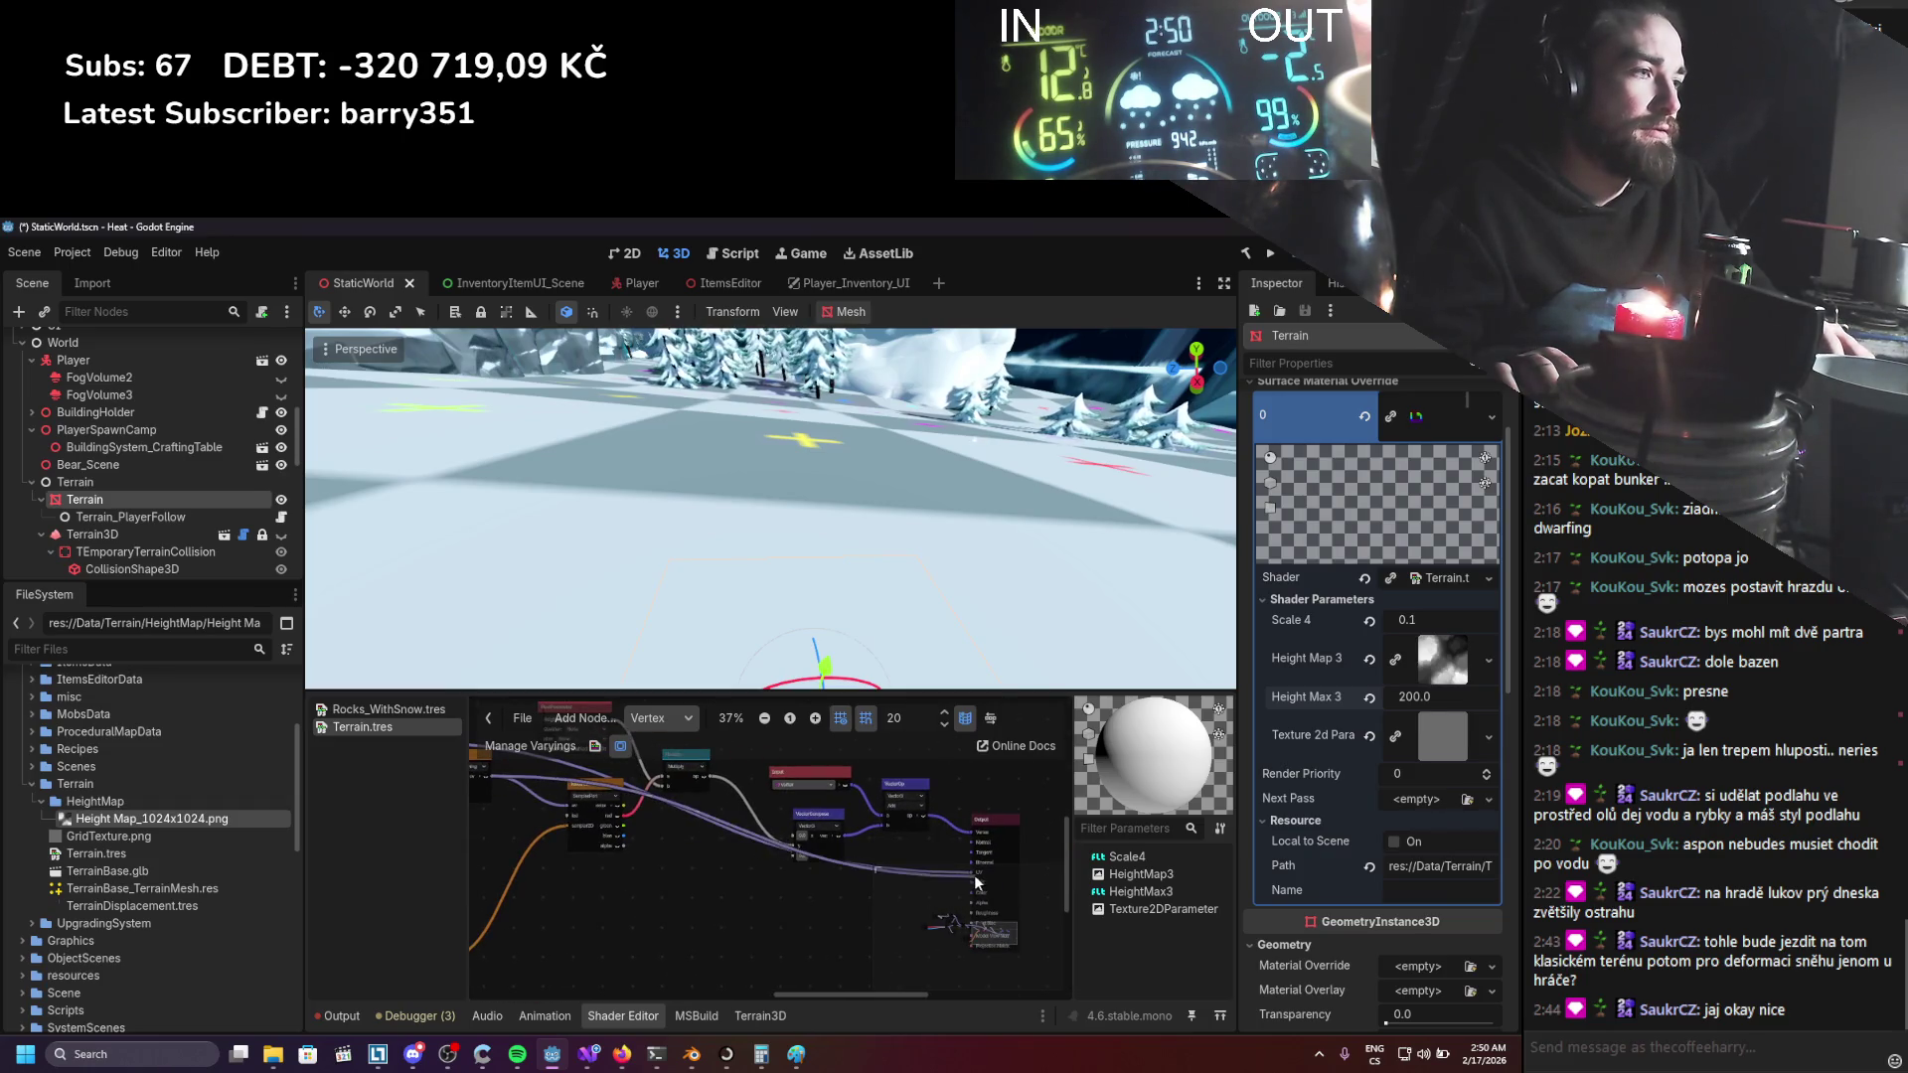
scroll(831, 854, up, 4)
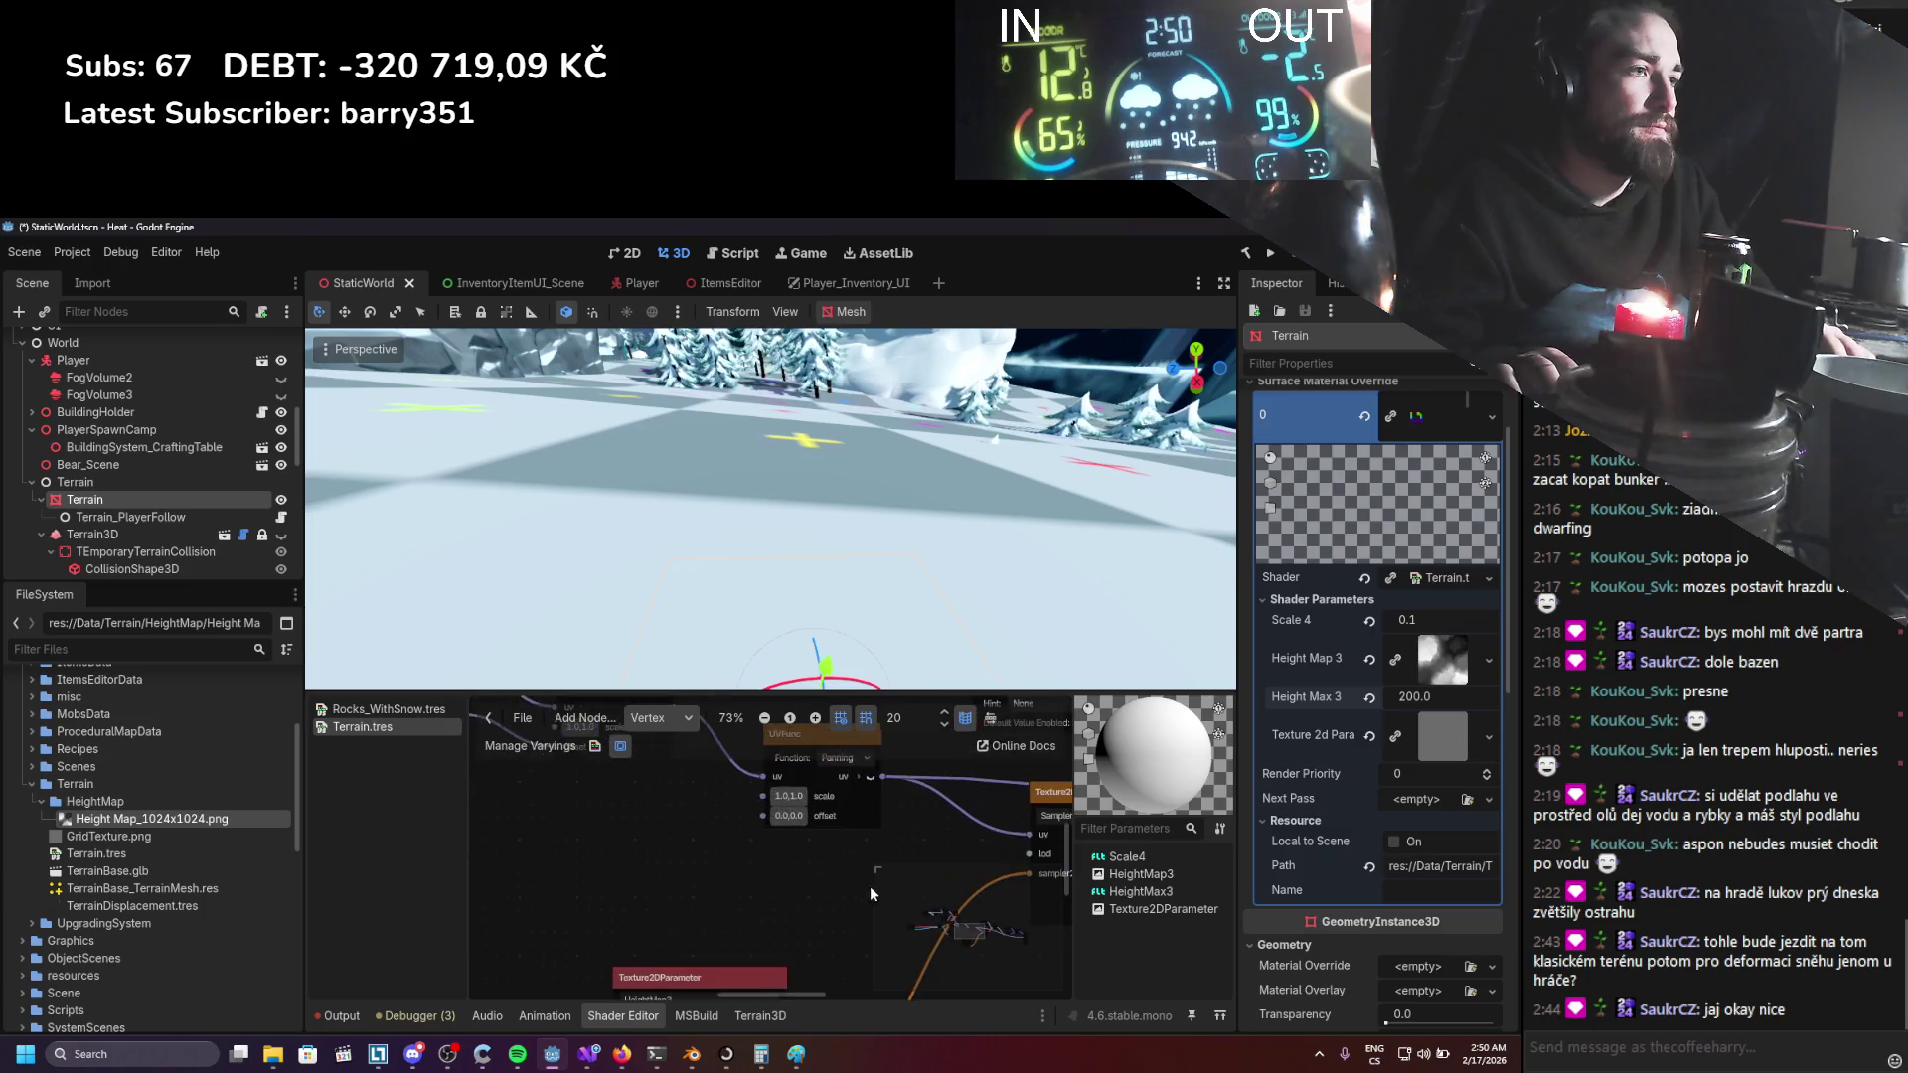
scroll(865, 895, up, 1)
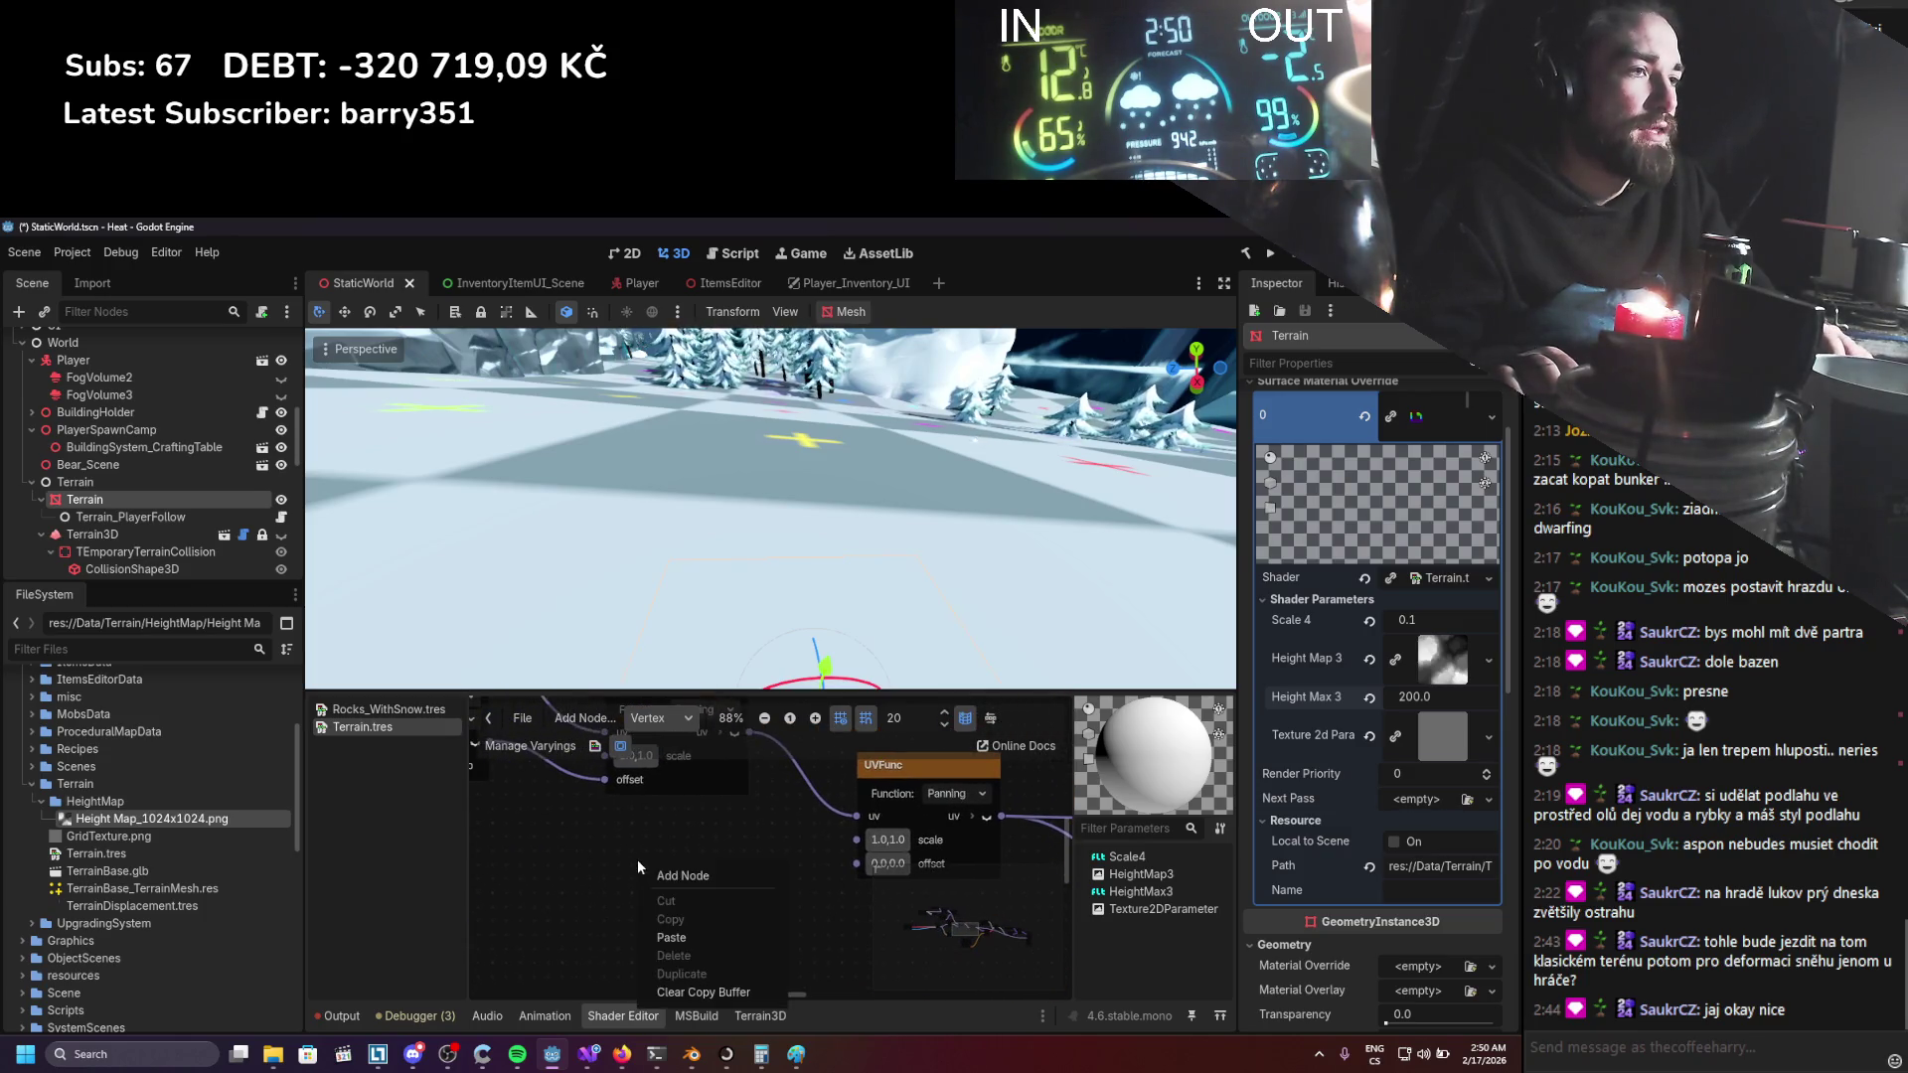
Add a Vector2Parameter node to the terrain shader and place it beside UVFunc.
click(676, 873)
text(vec)
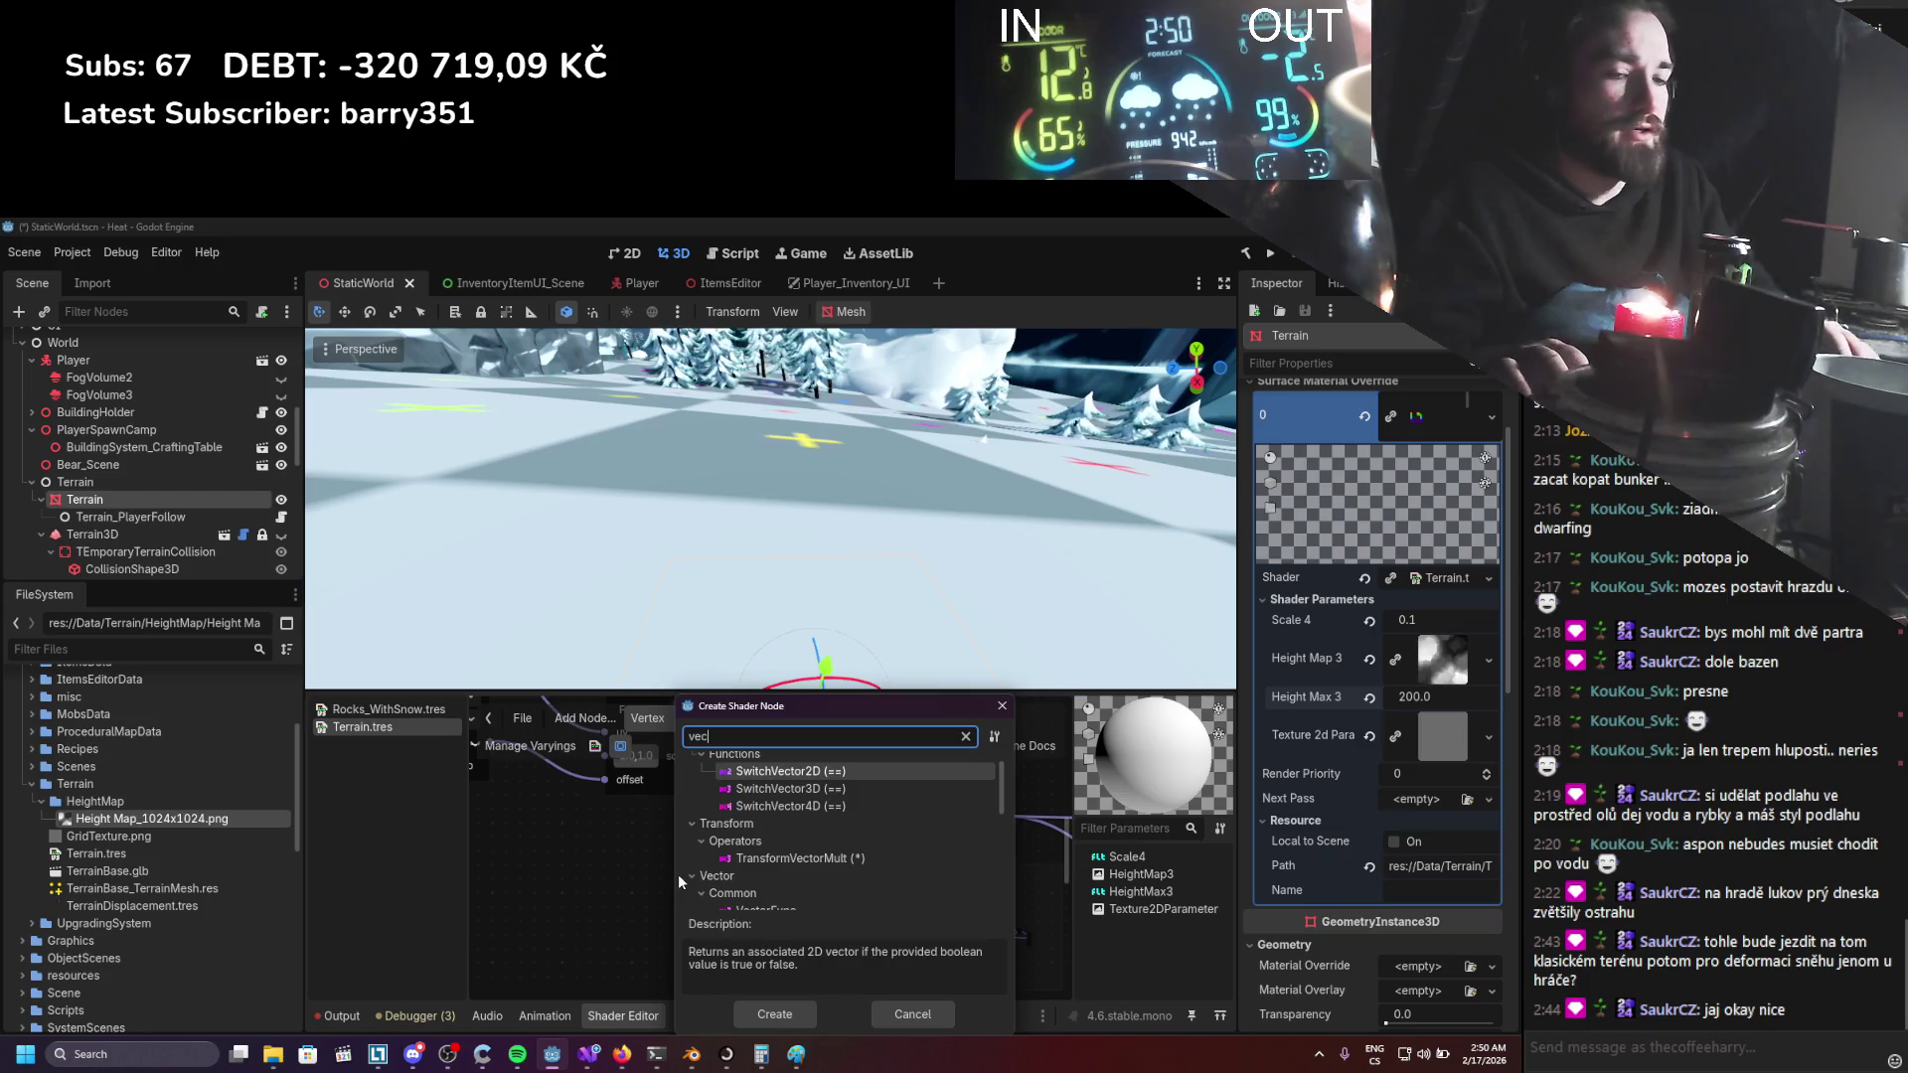
text(tor2)
double_click(805, 894)
click(952, 794)
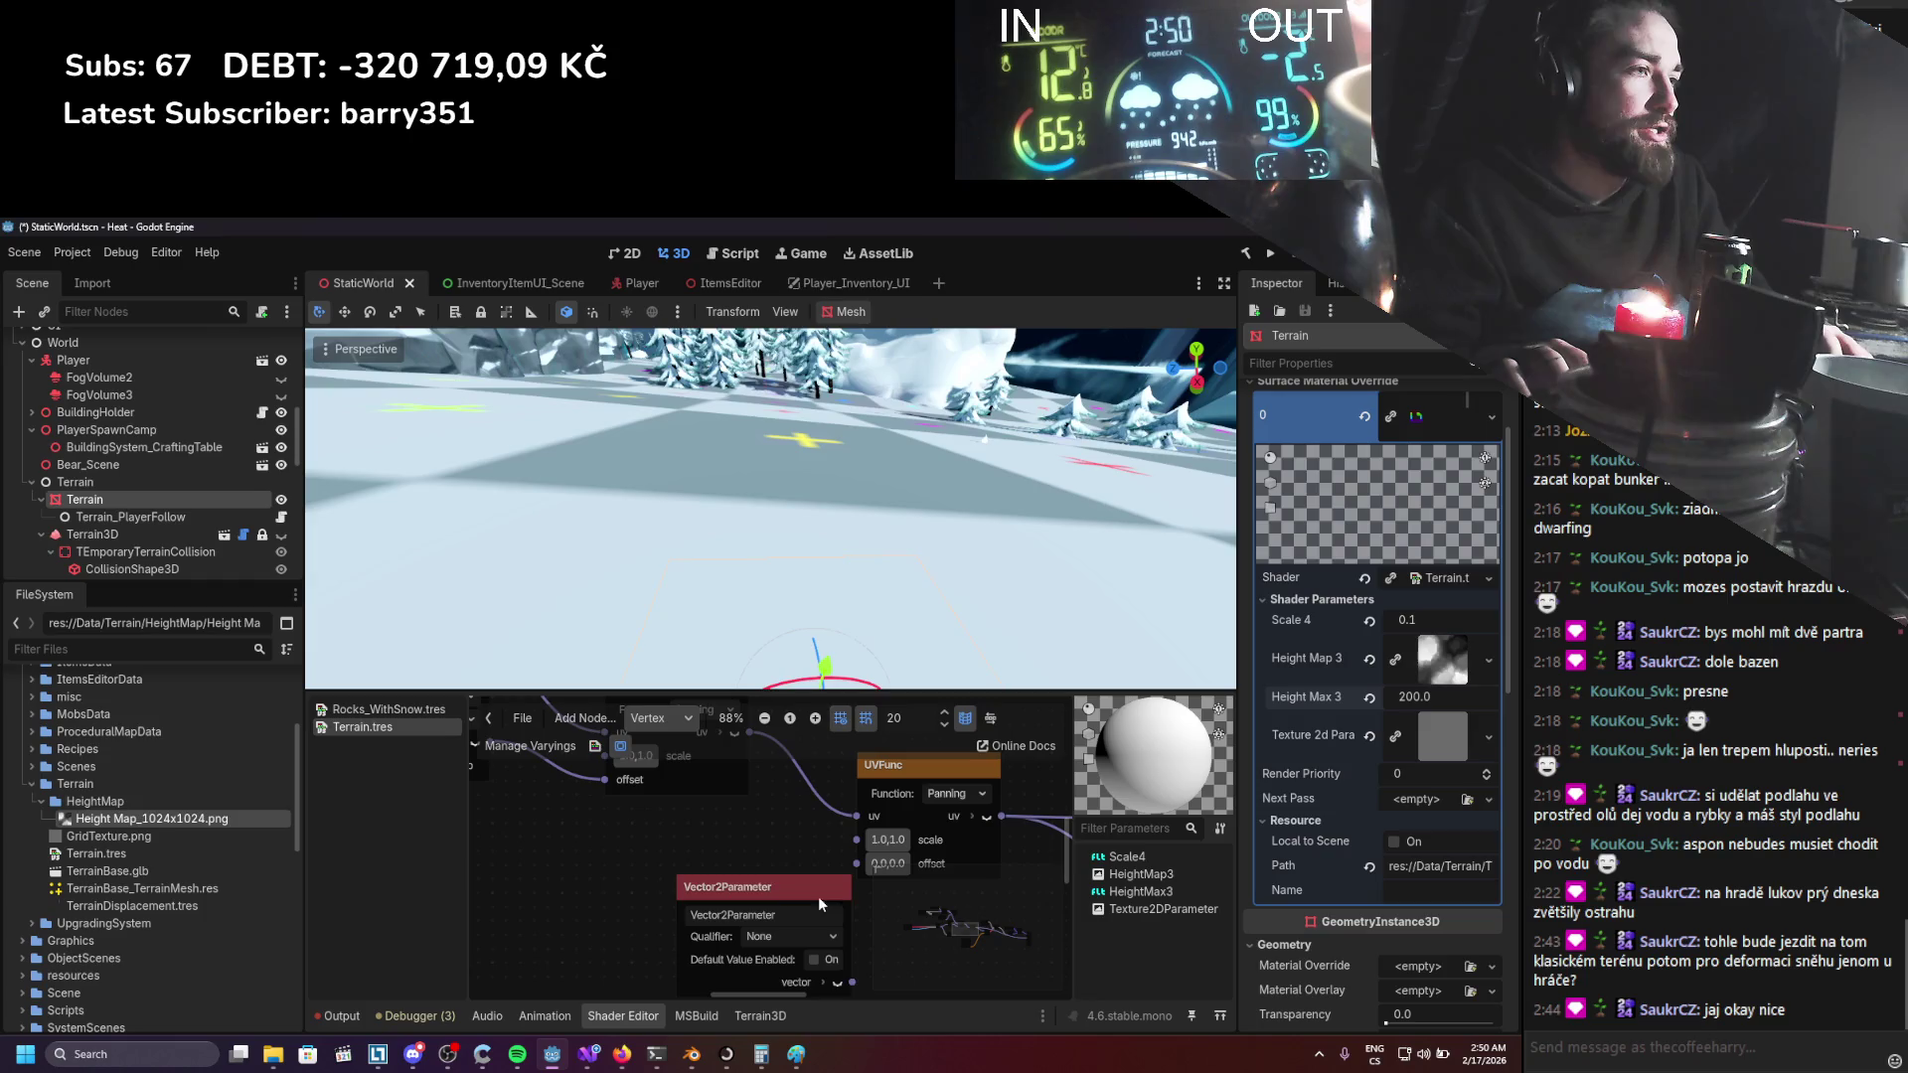
drag(750, 878, 692, 836)
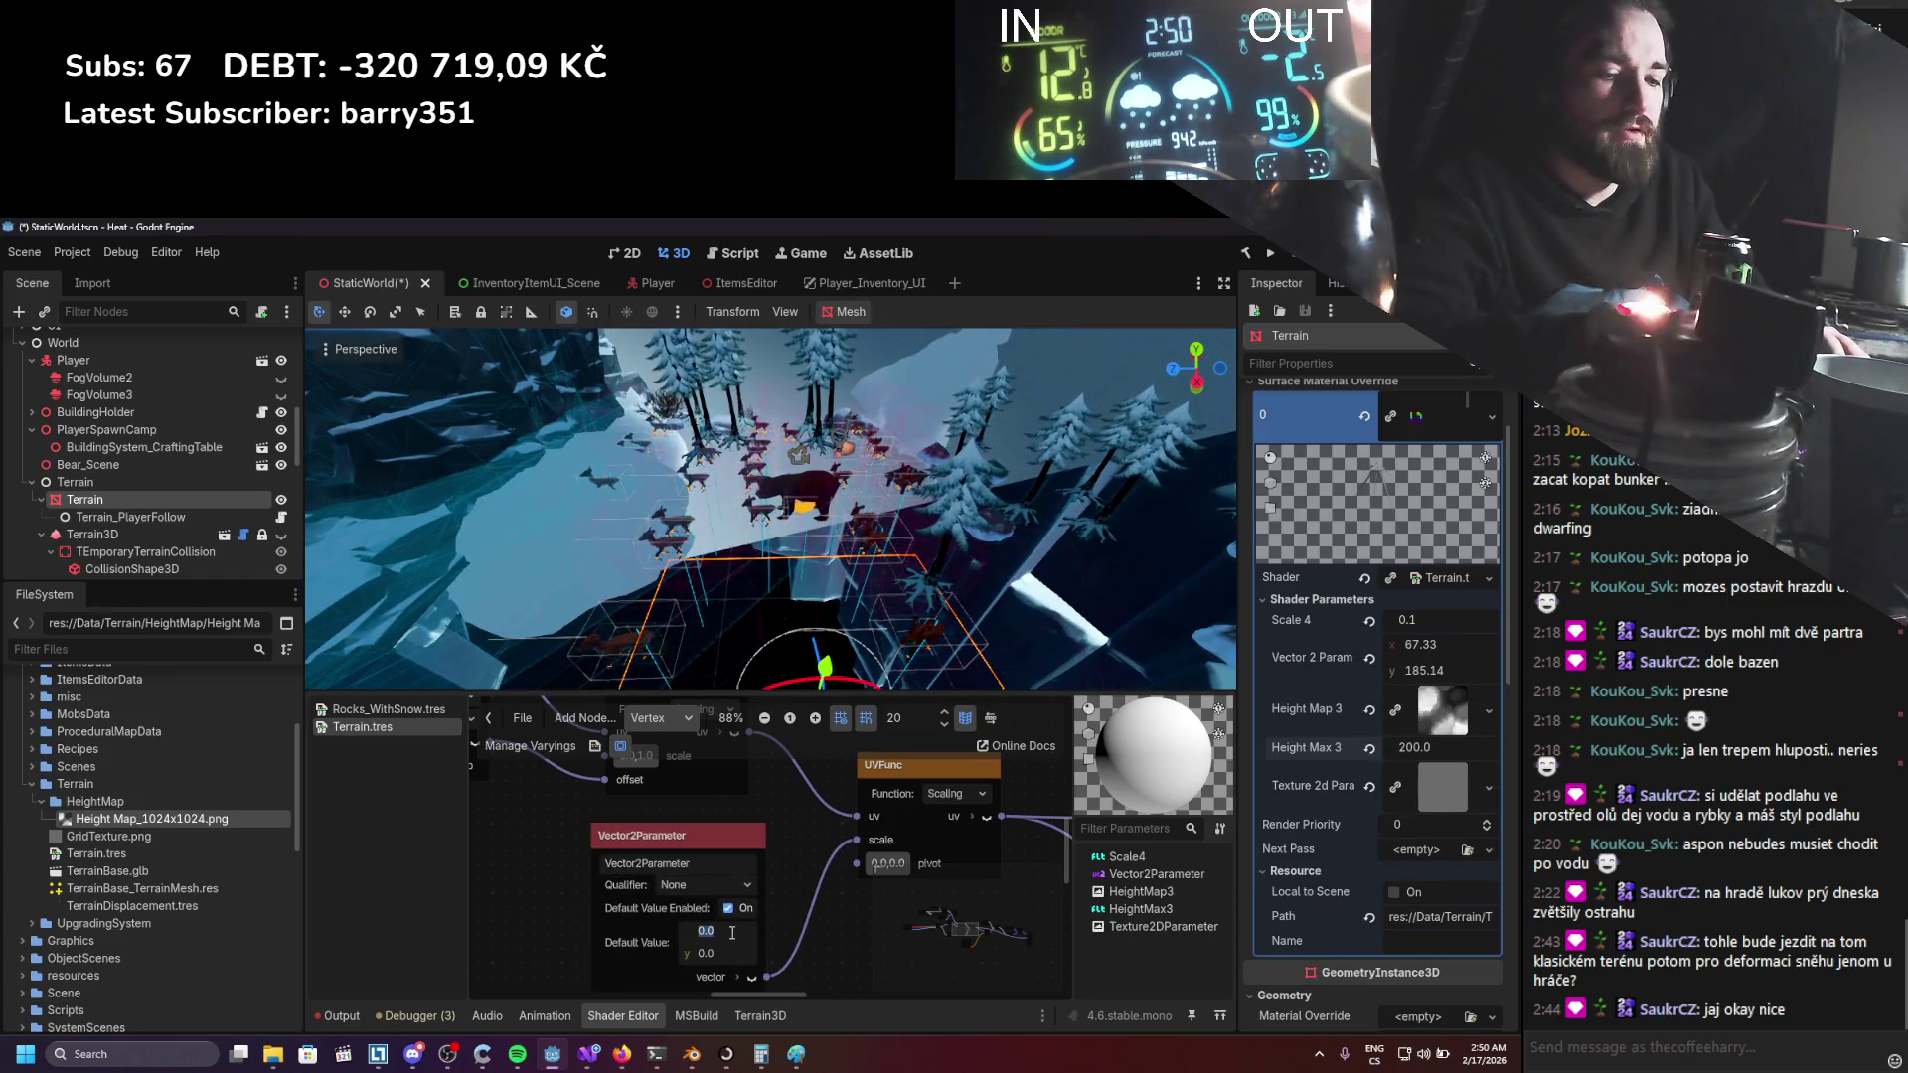
scroll(773, 910, down, 2)
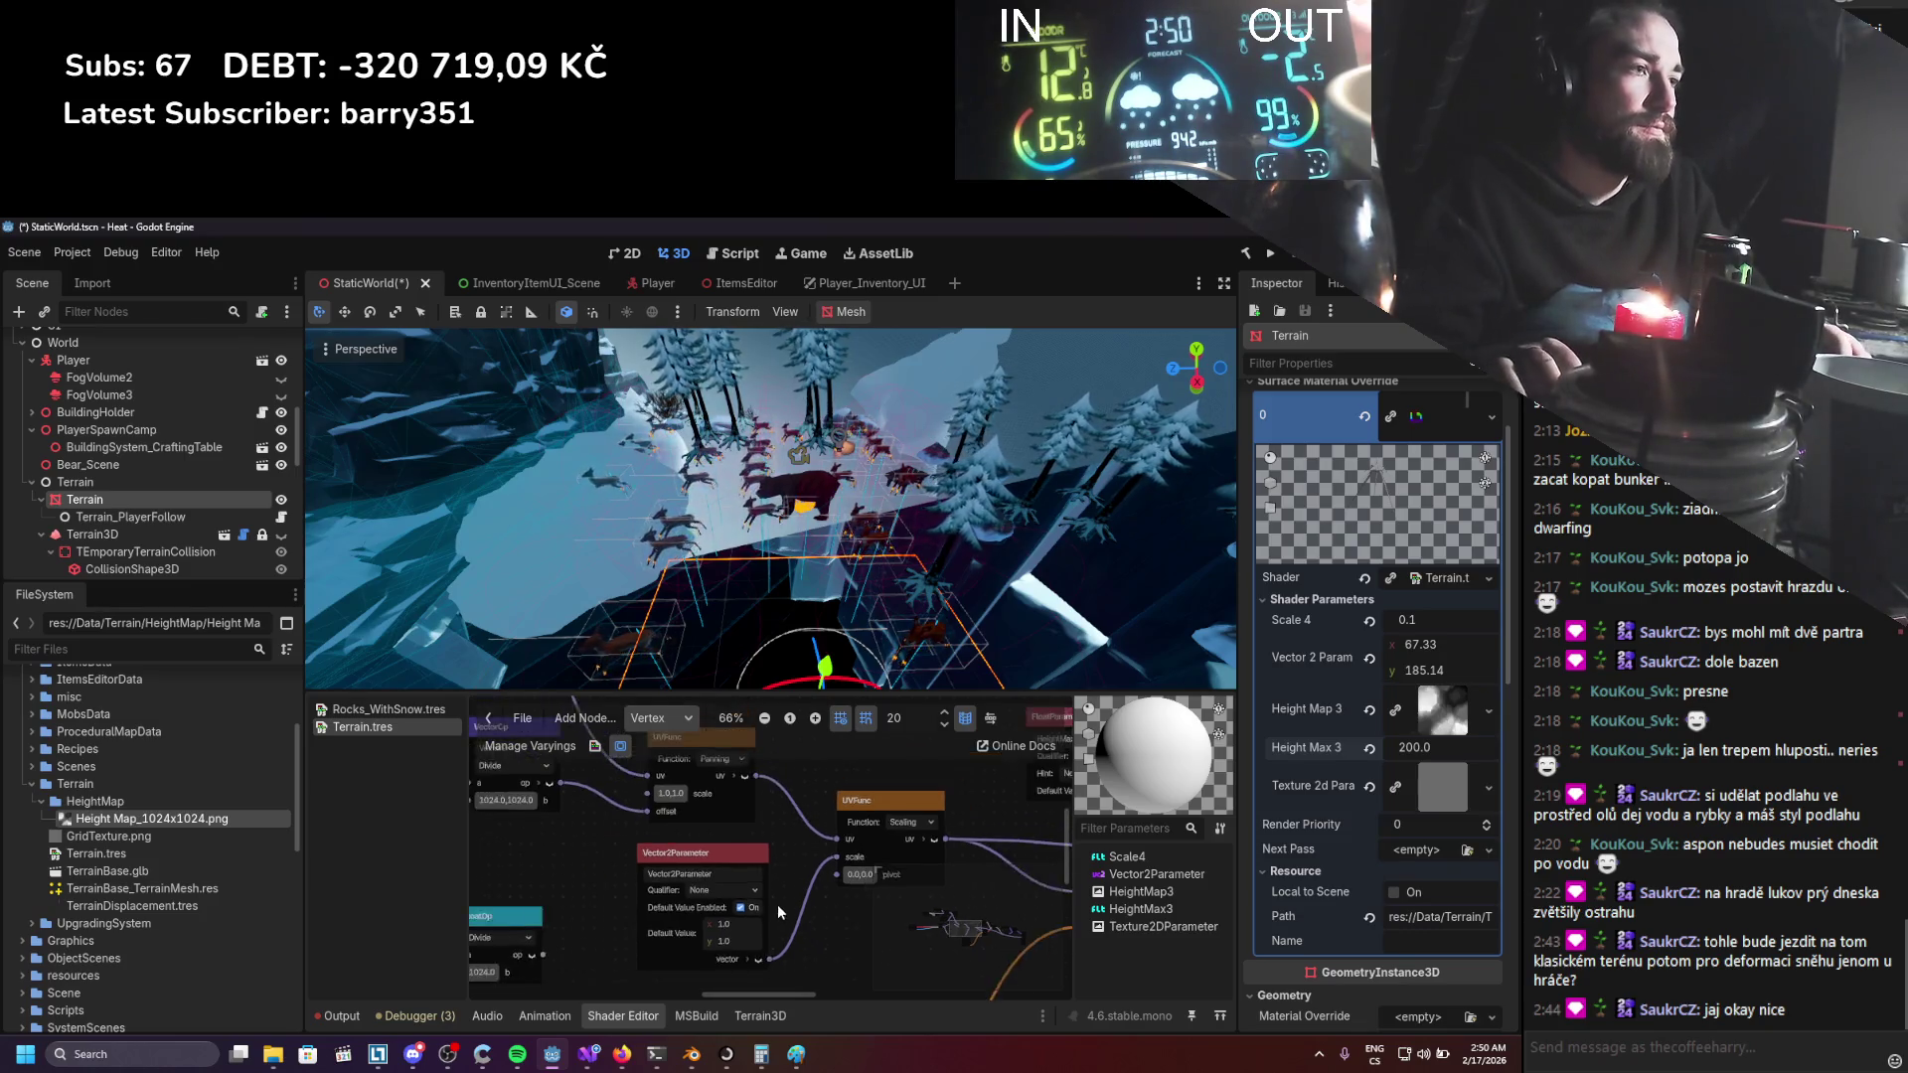
scroll(745, 874, up, 1)
text(Scale)
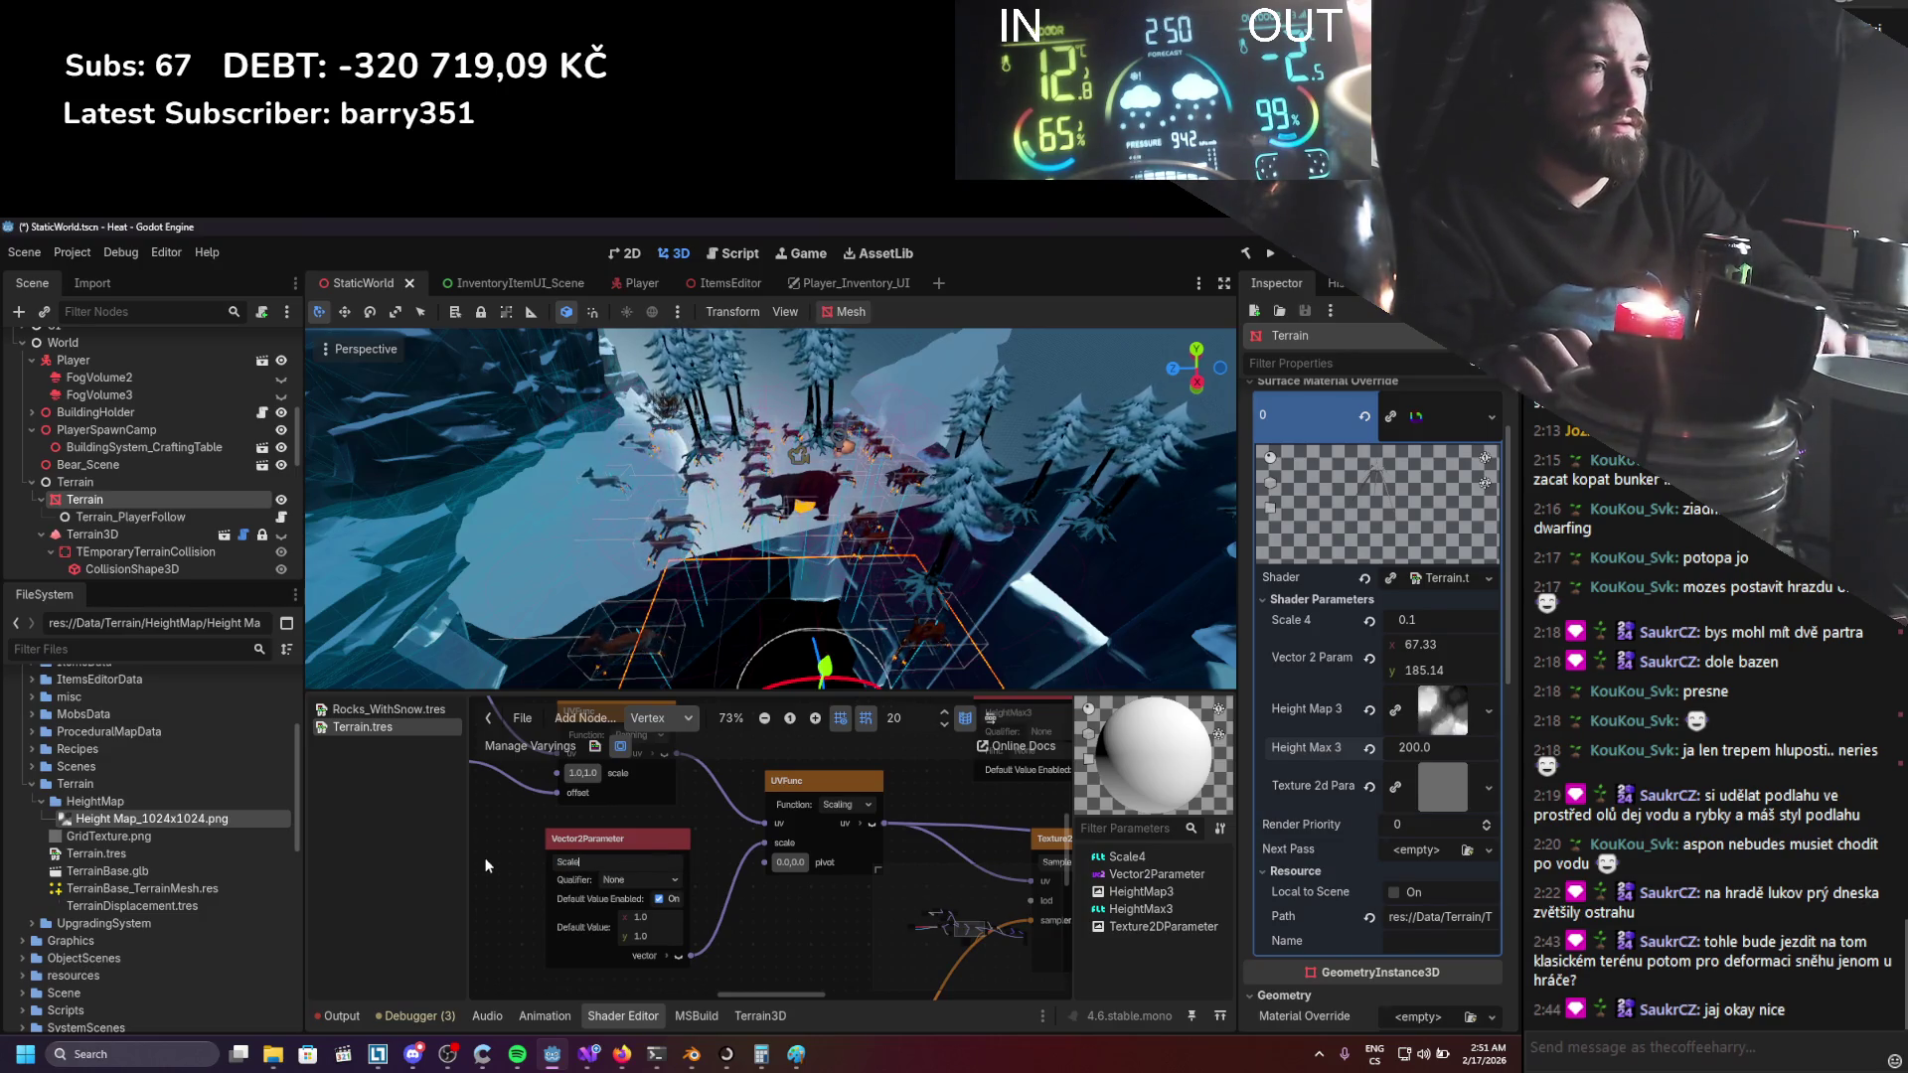
Rename the Vector2 parameter to Invert, with default value 1.0, 1.0.
key(Return)
scroll(685, 820, down, 1)
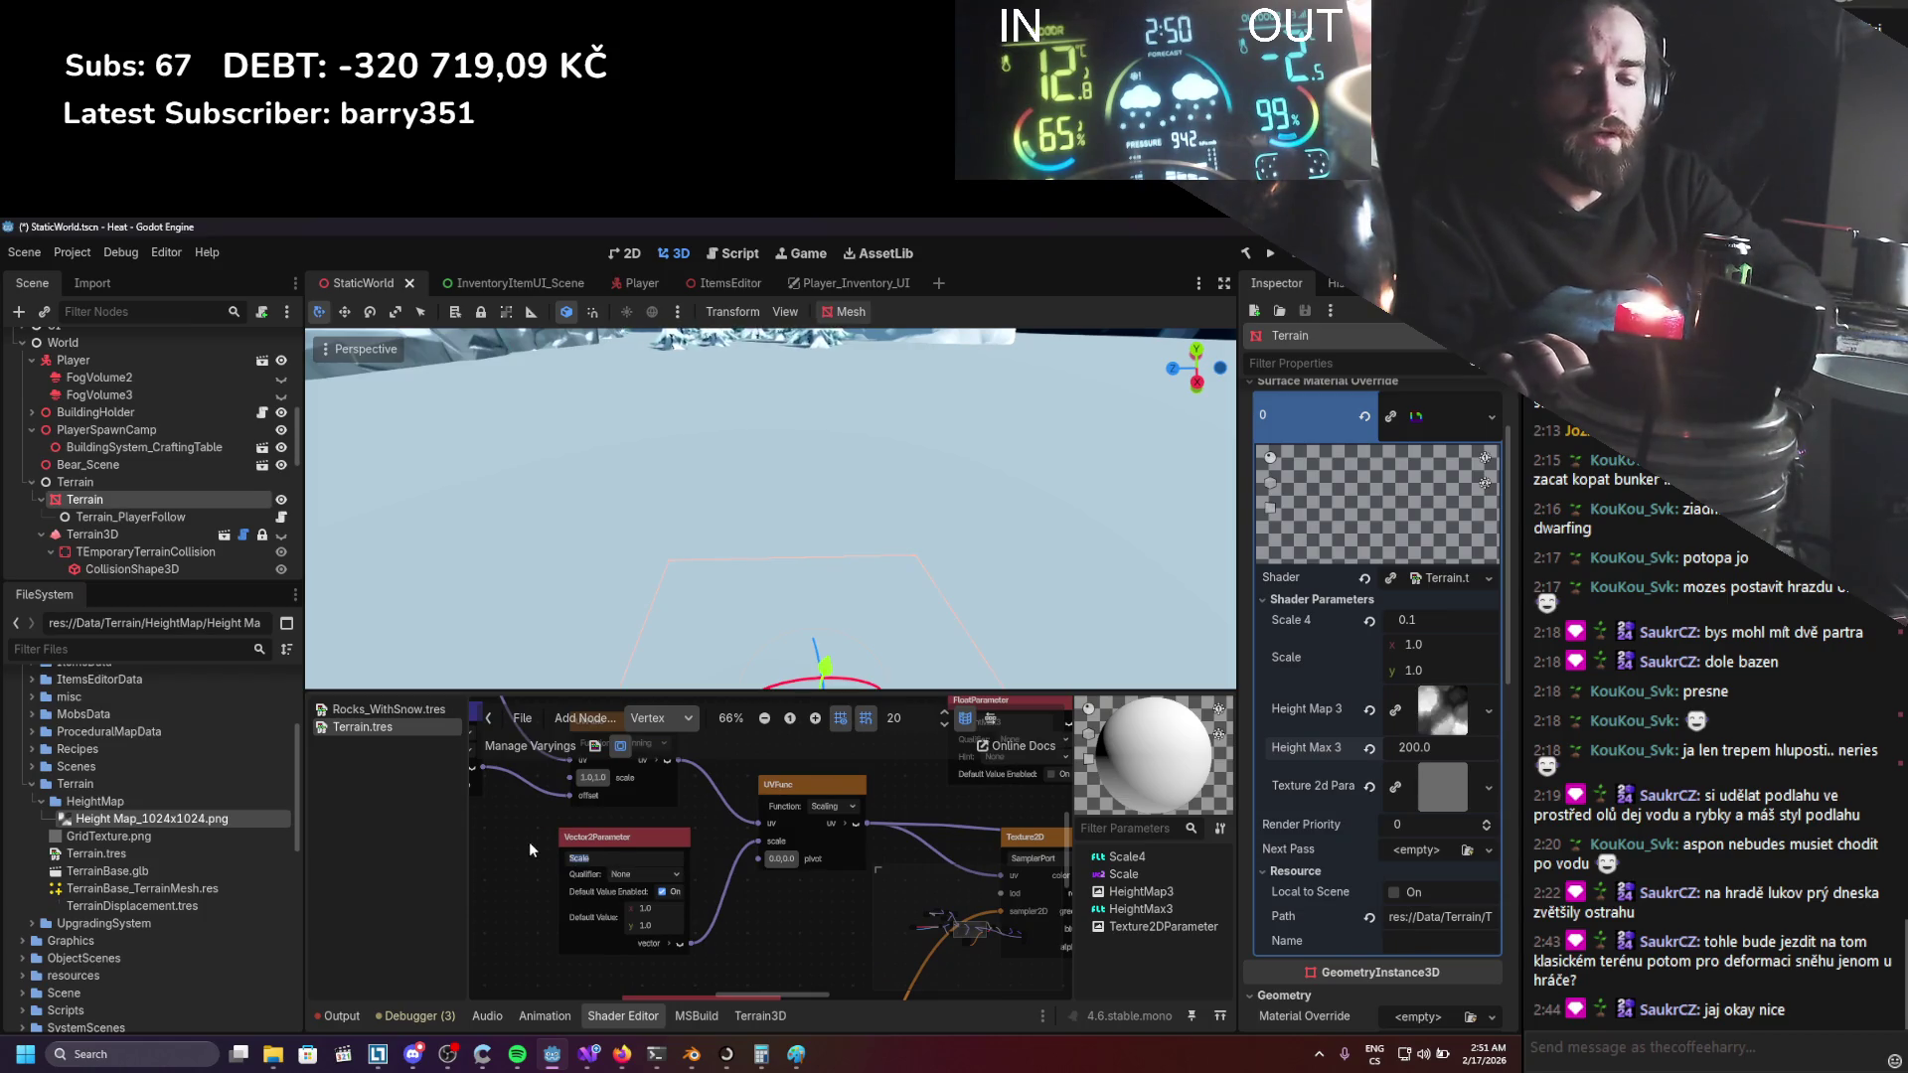
text(Invert)
key(Return)
scroll(546, 851, down, 4)
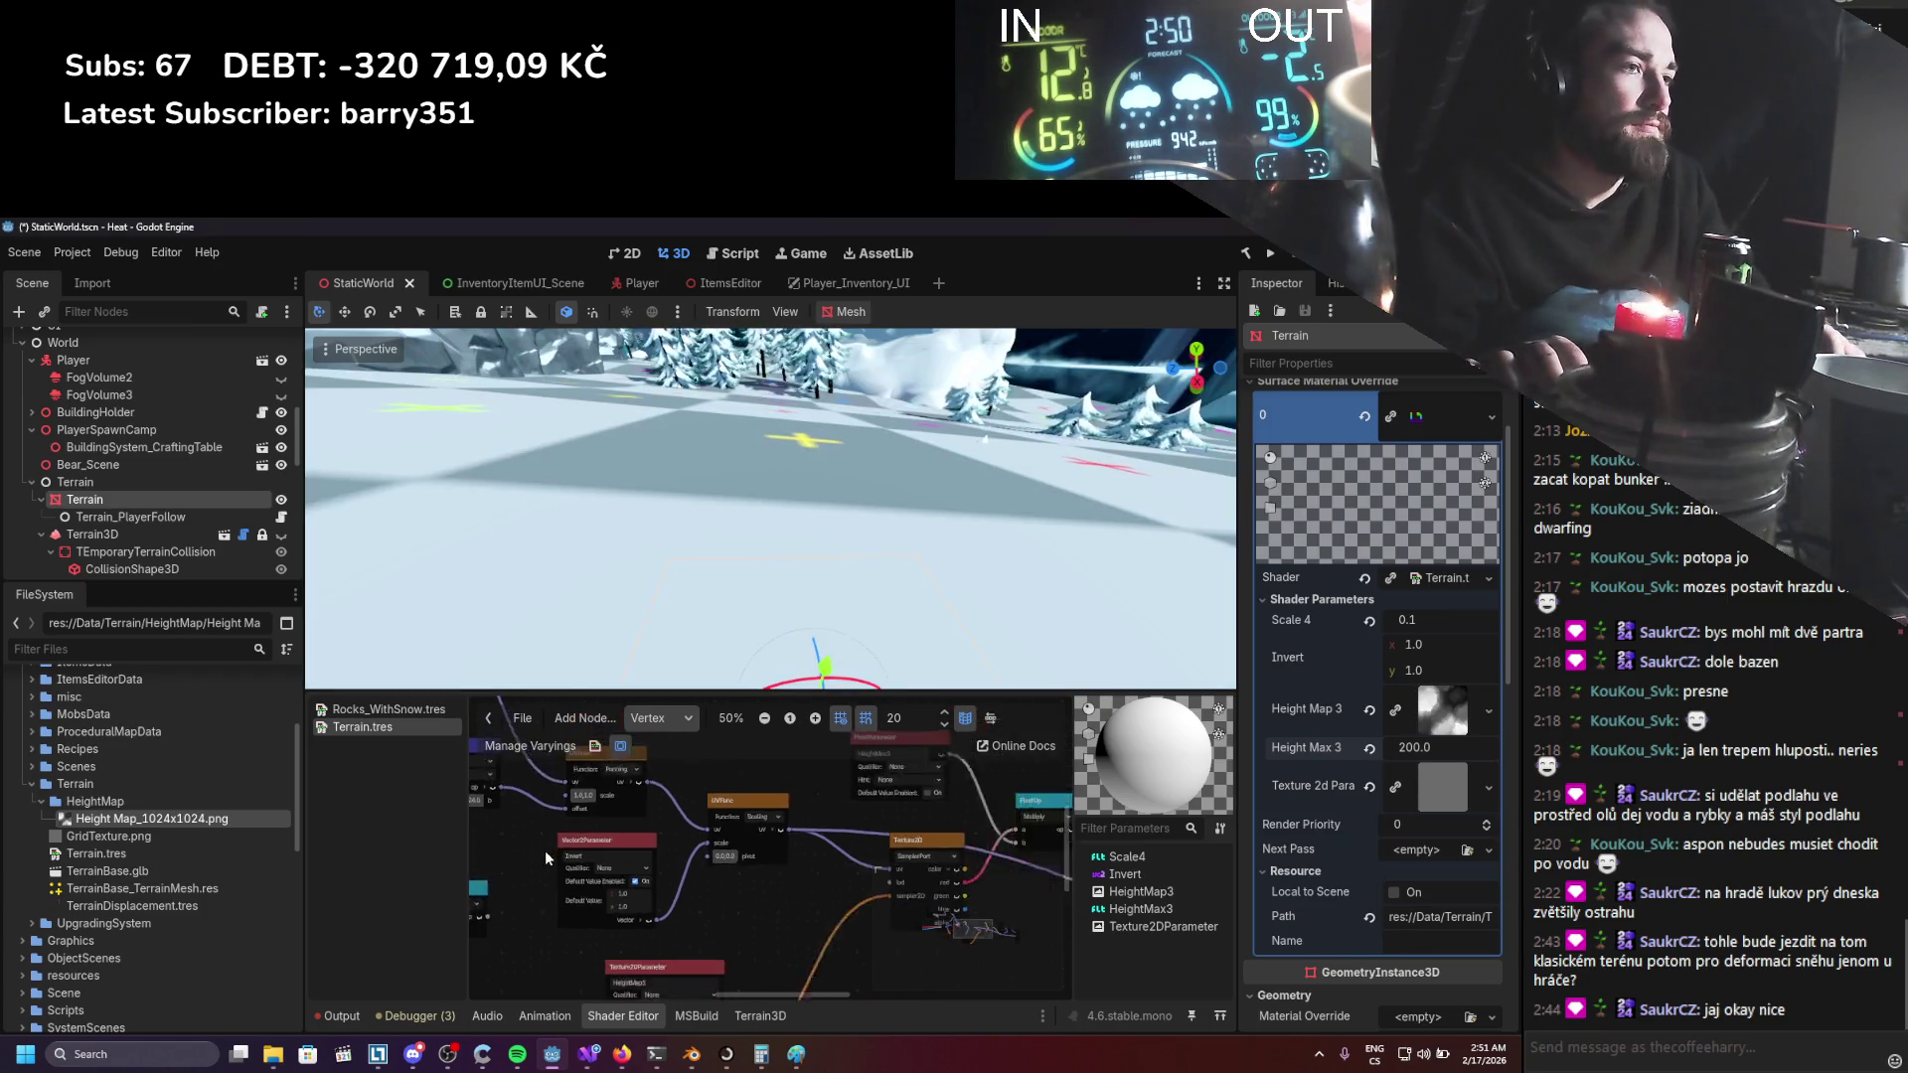
Save, then set the Invert shader parameter to x 1.0, y -1.0 in the Inspector.
key(ctrl+s)
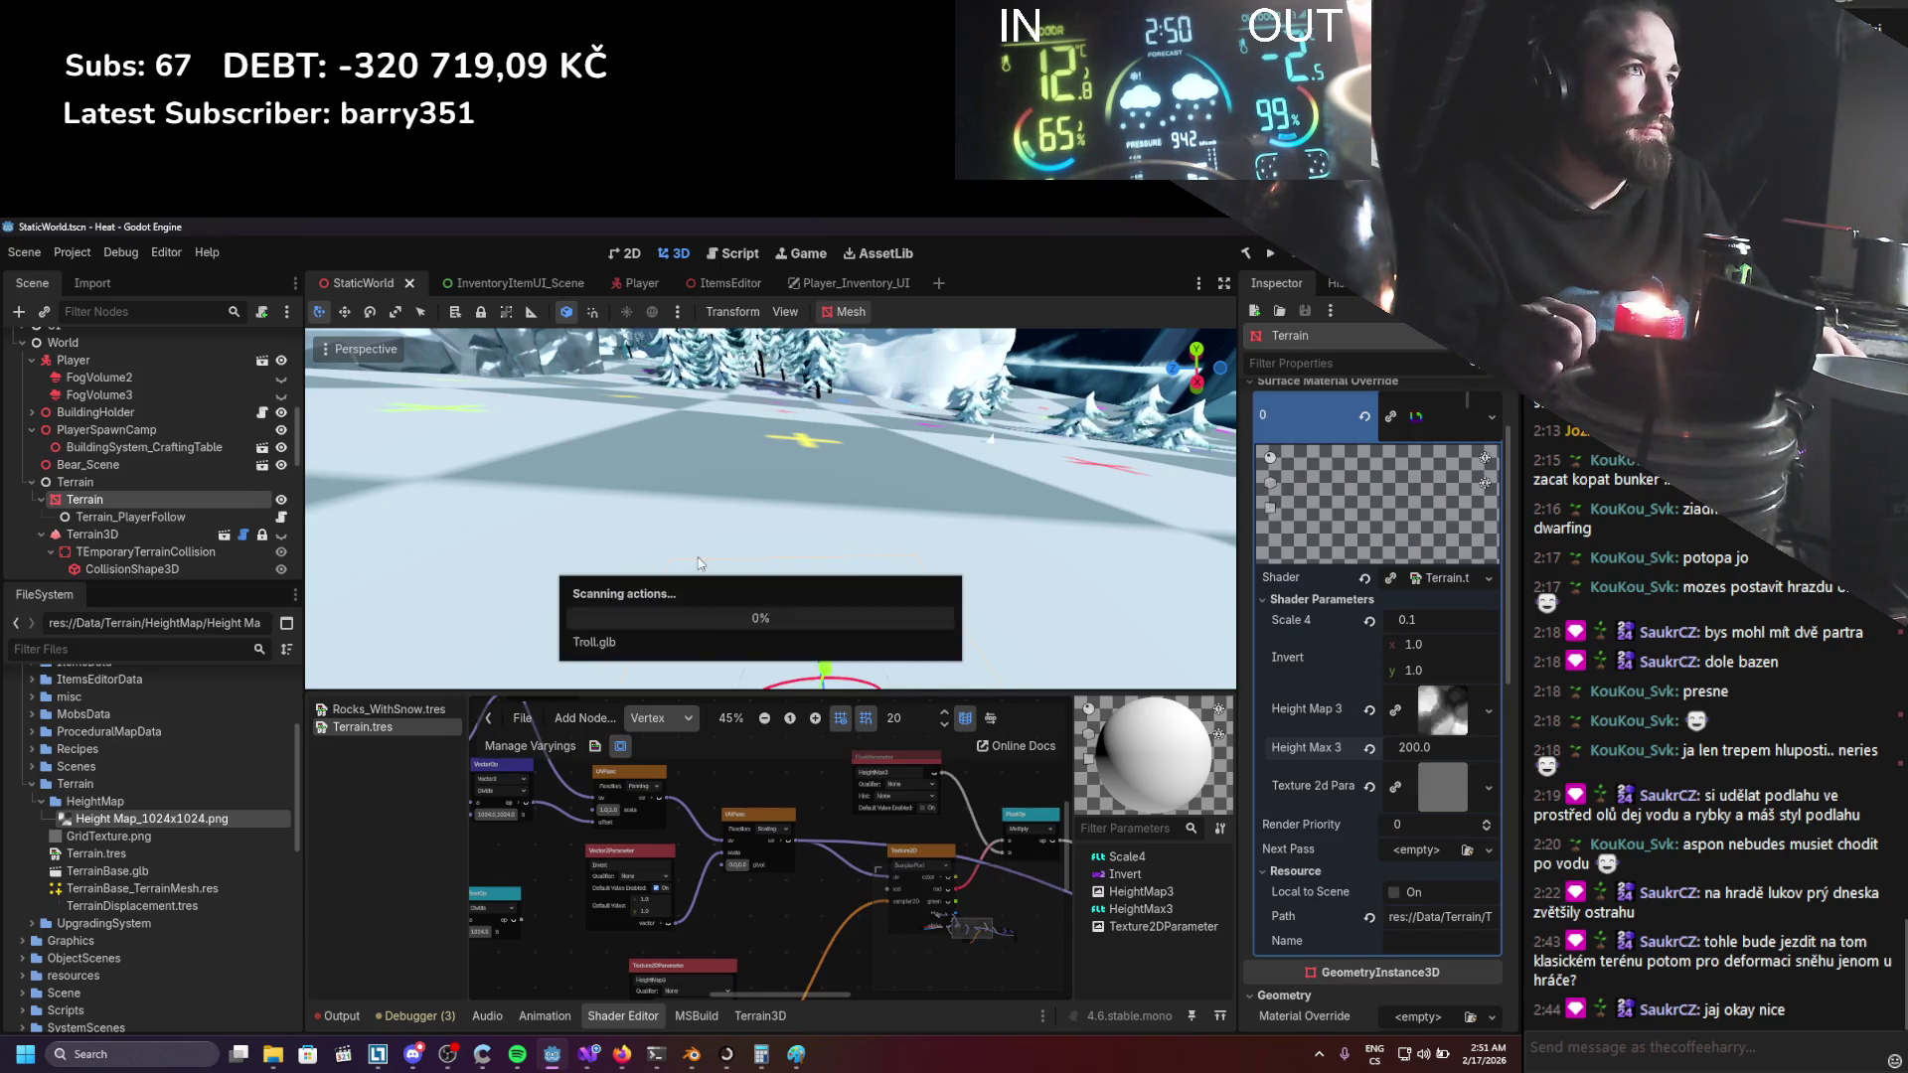
scroll(716, 566, up, 4)
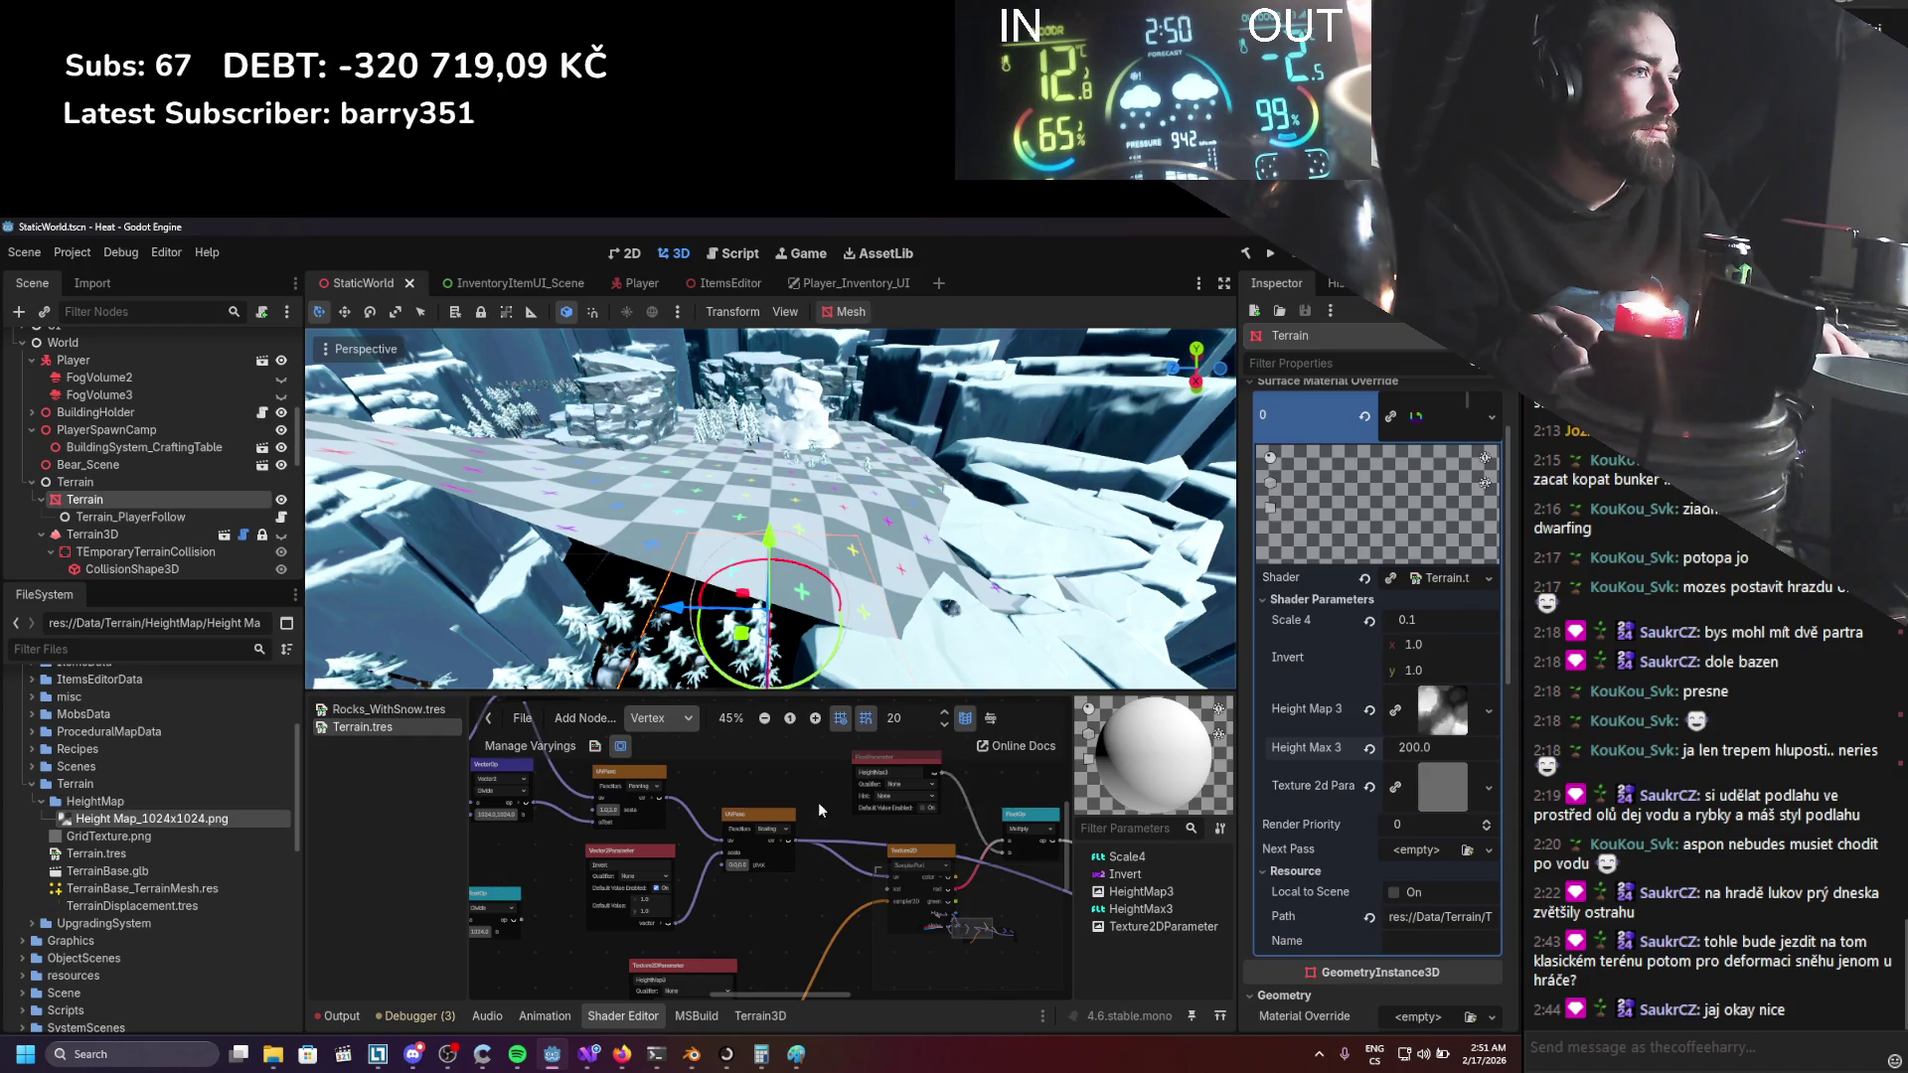
scroll(854, 802, down, 2)
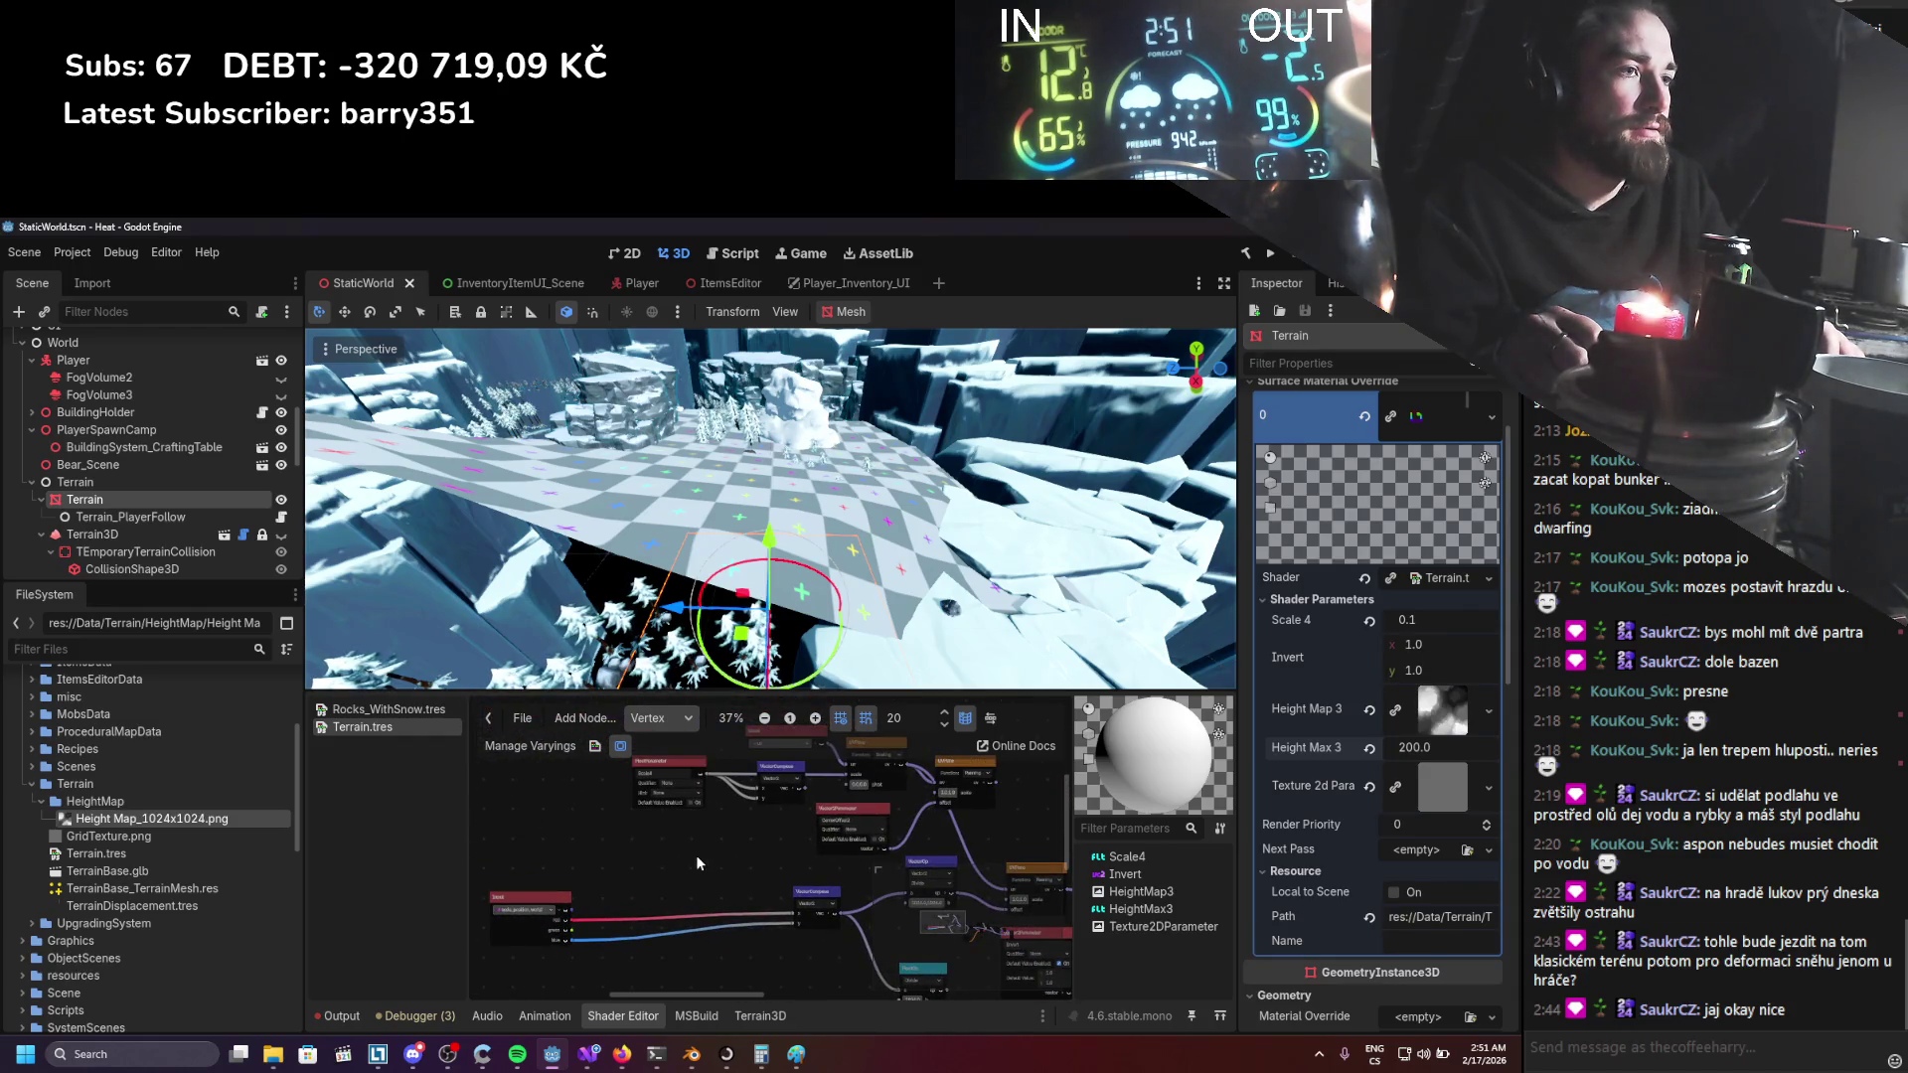
scroll(763, 845, up, 3)
scroll(724, 889, down, 1)
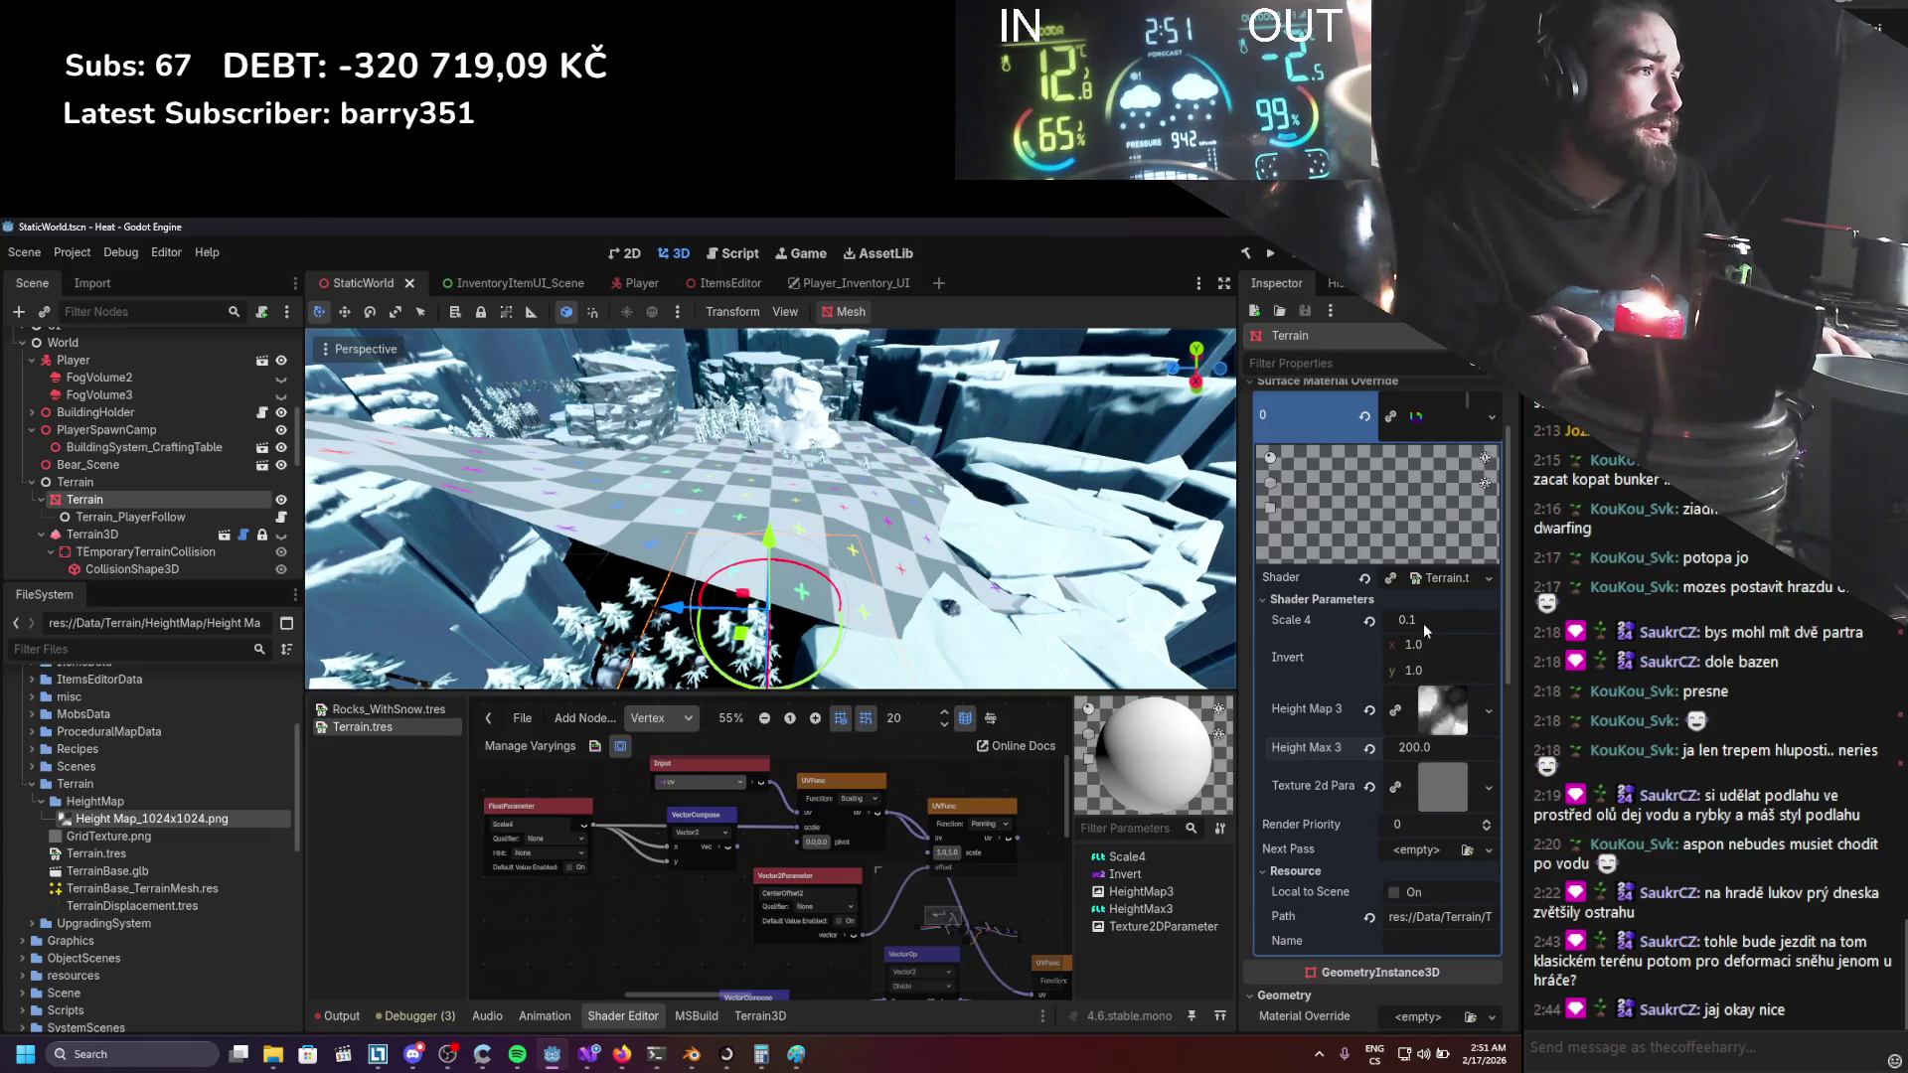
mouse_move(1423, 662)
mouse_down()
mouse_move(1343, 656)
mouse_move(1497, 670)
mouse_move(1401, 670)
mouse_move(1438, 661)
mouse_up()
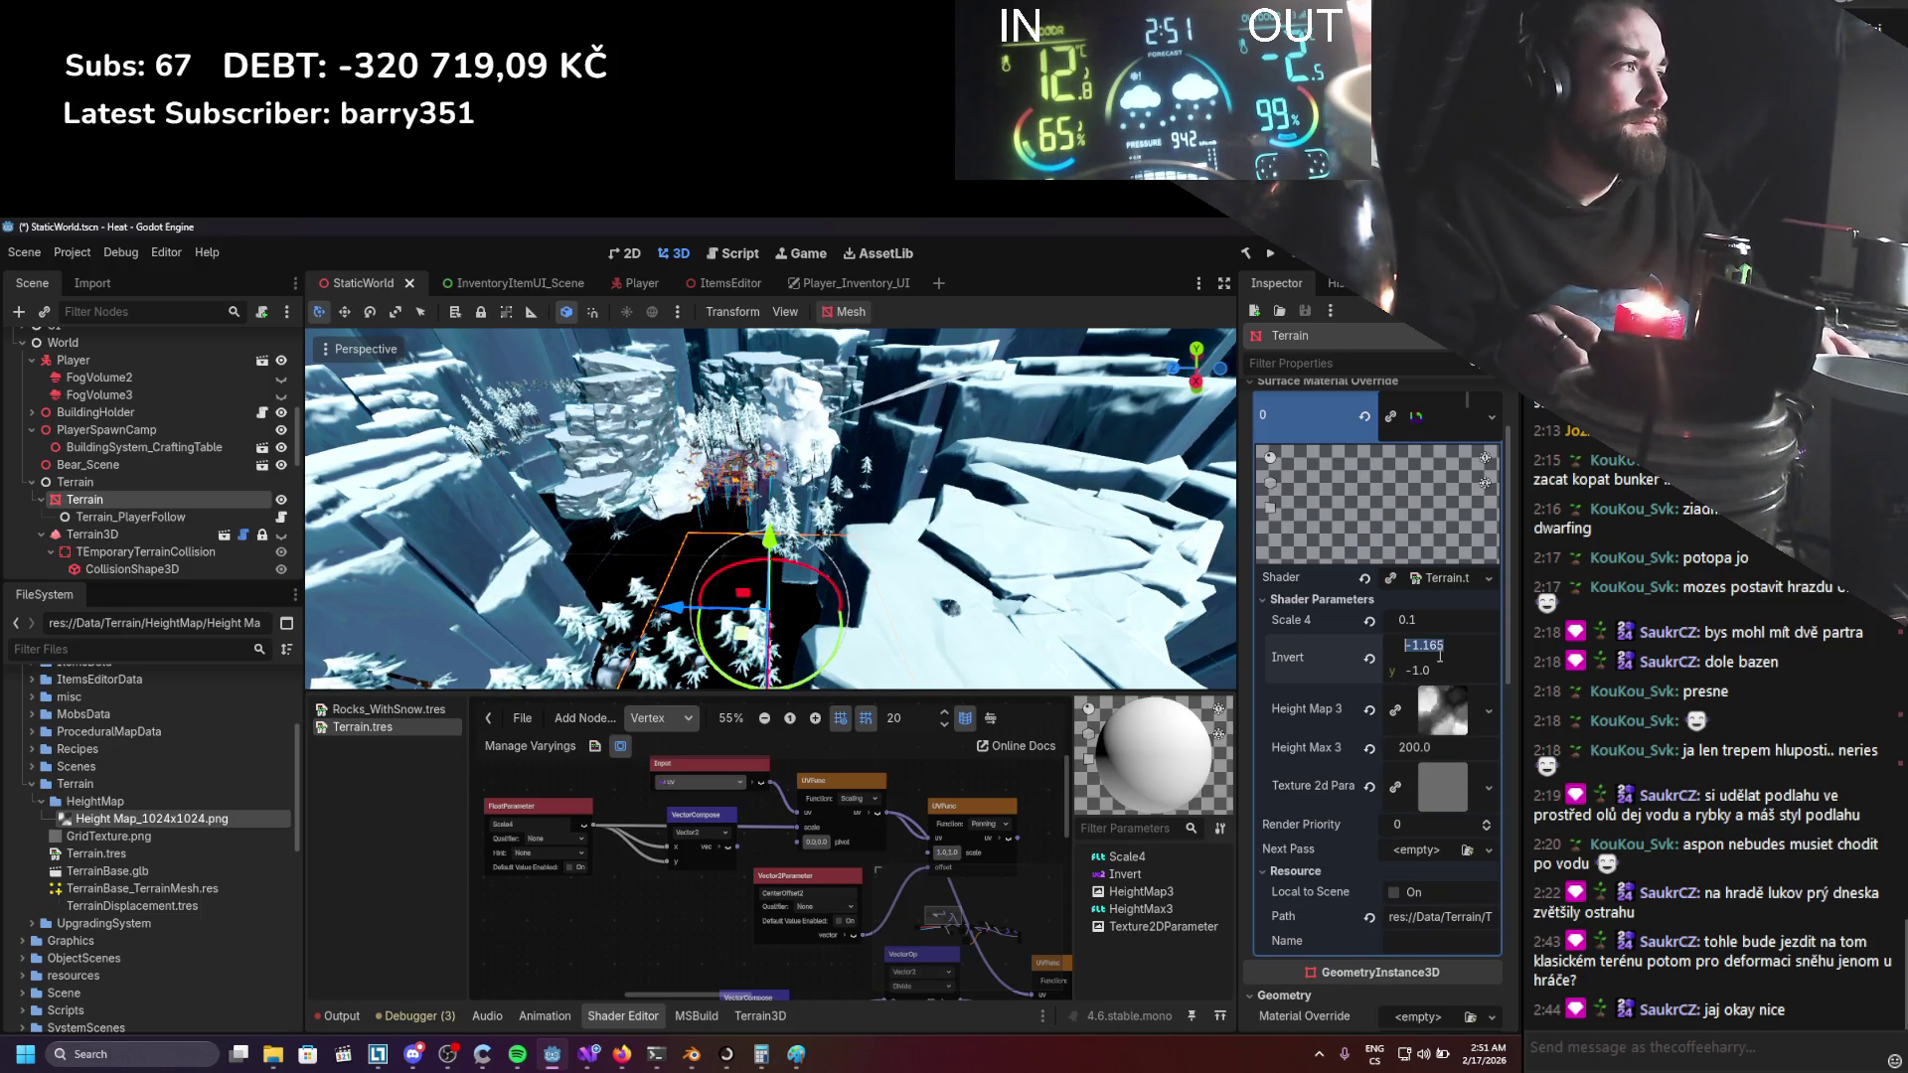
scroll(770, 507, up, 5)
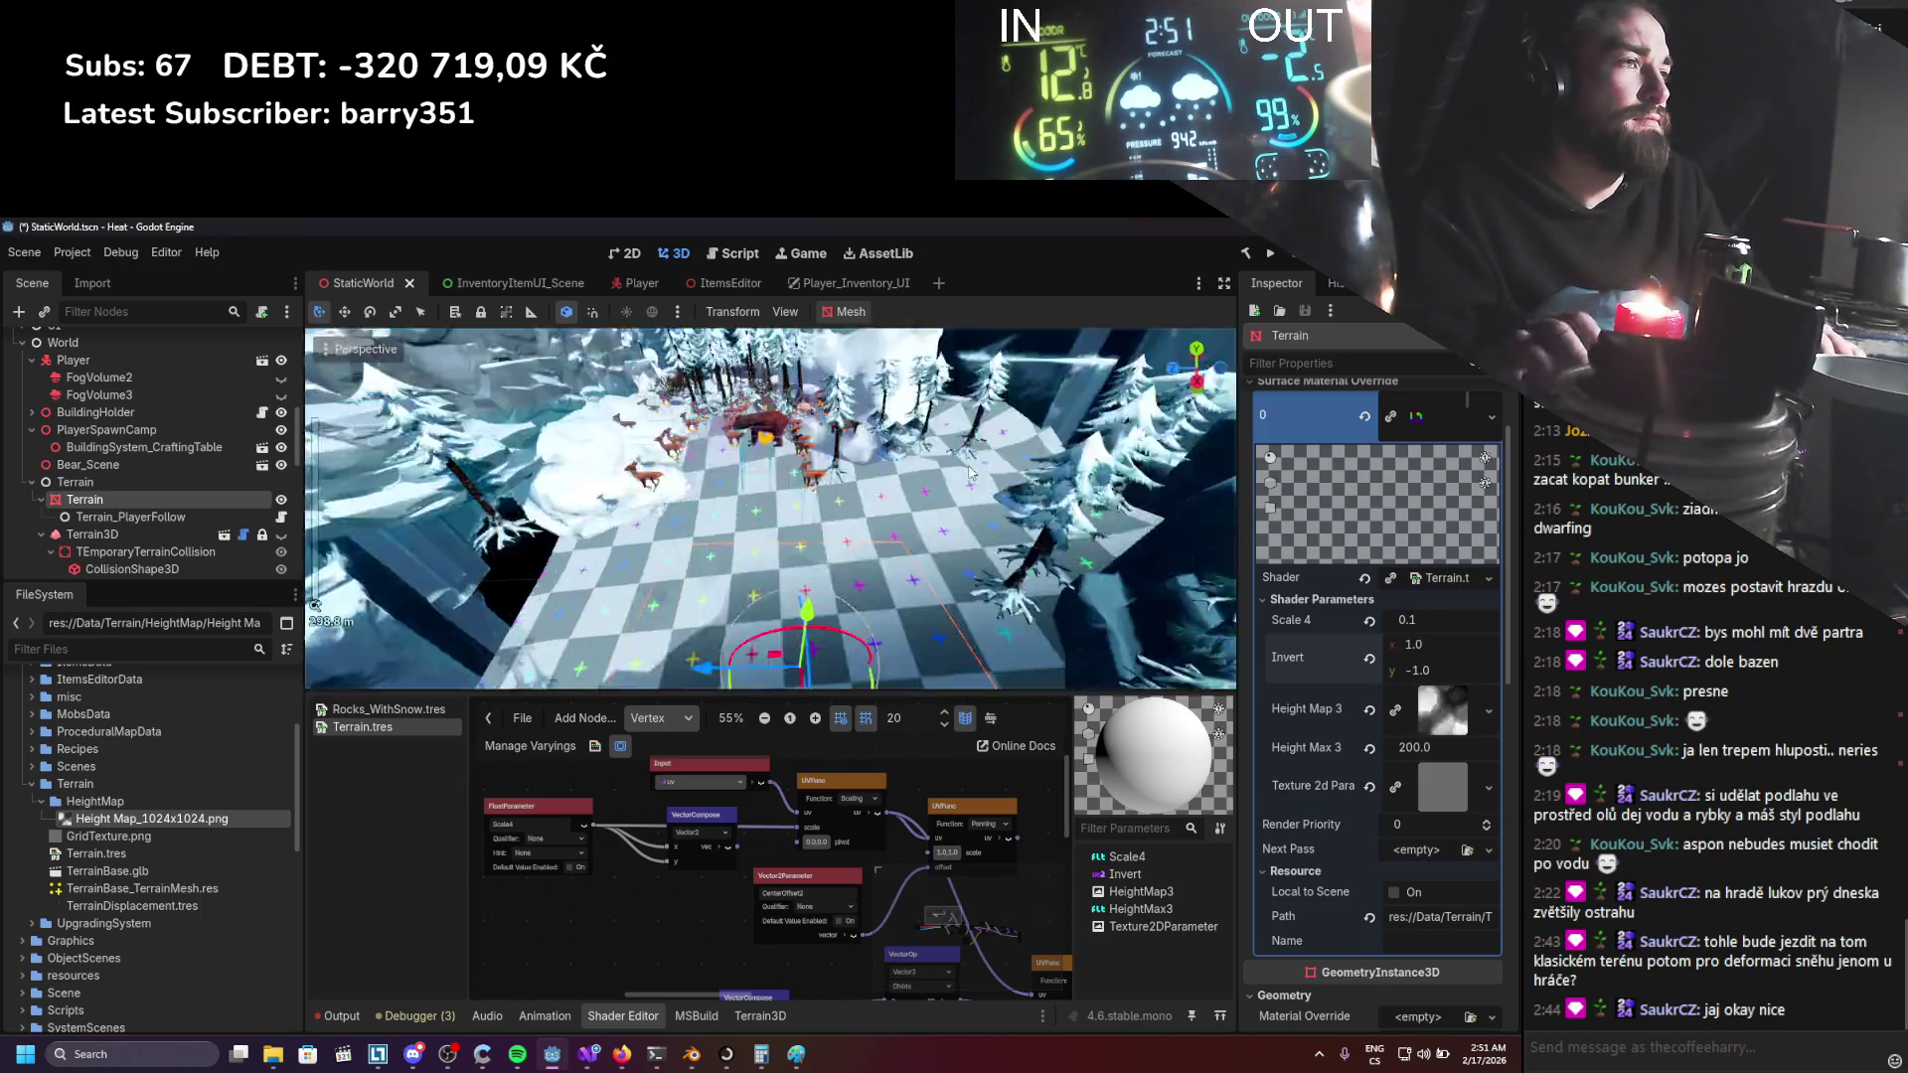
scroll(738, 685, down, 3)
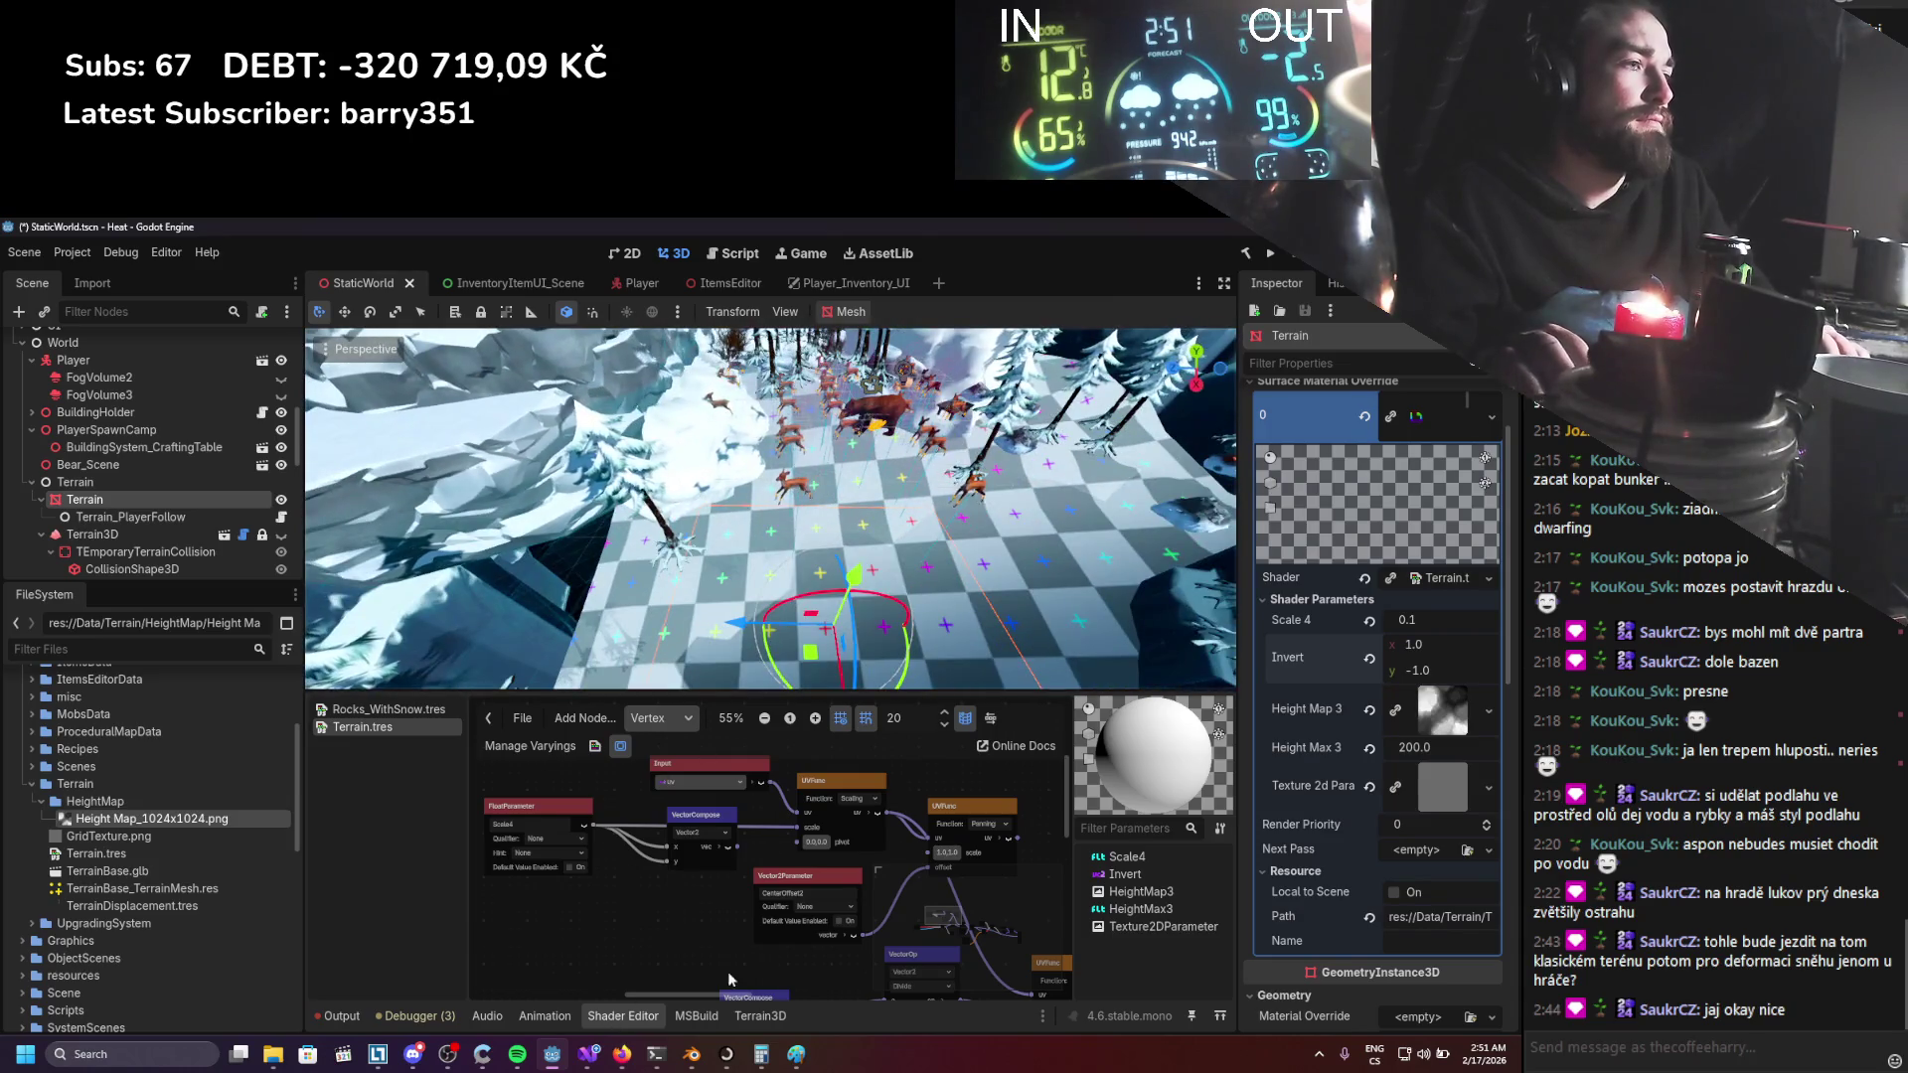
scroll(759, 930, down, 2)
scroll(874, 906, up, 2)
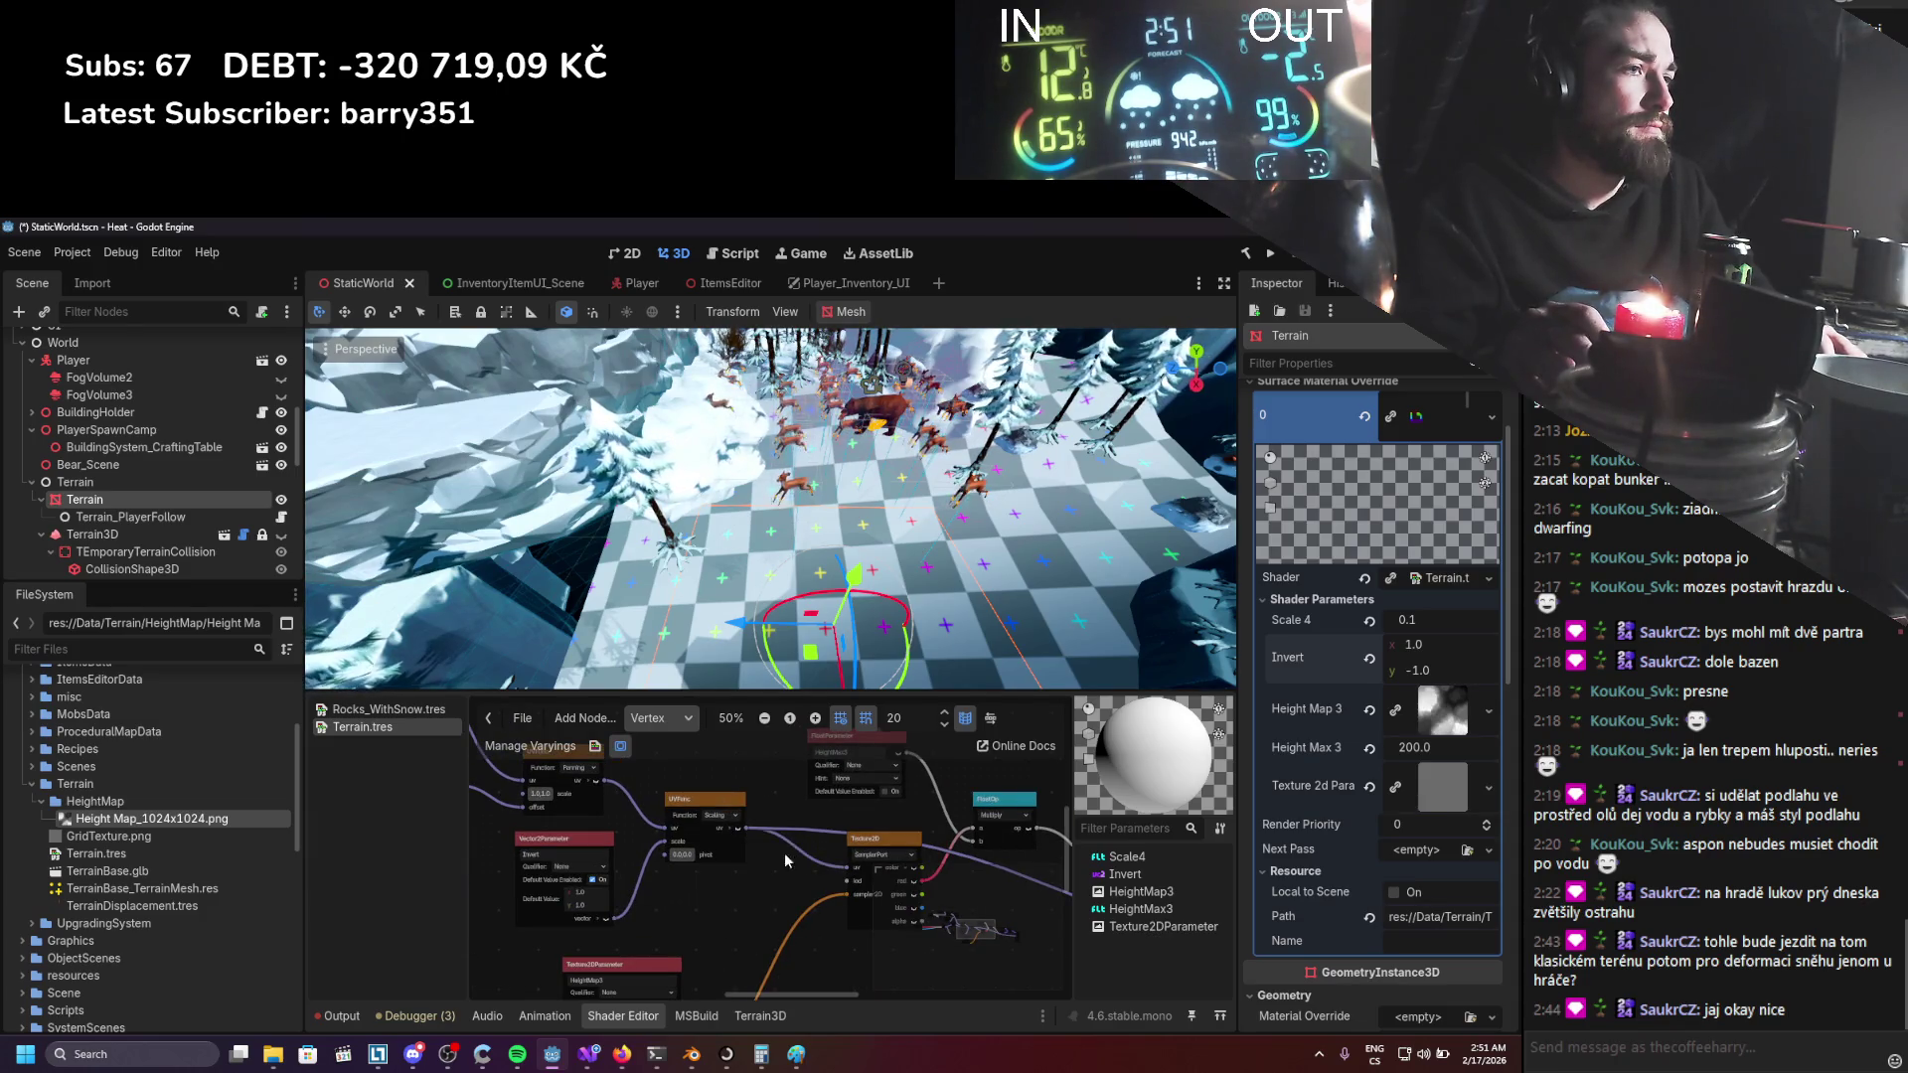
scroll(696, 874, up, 1)
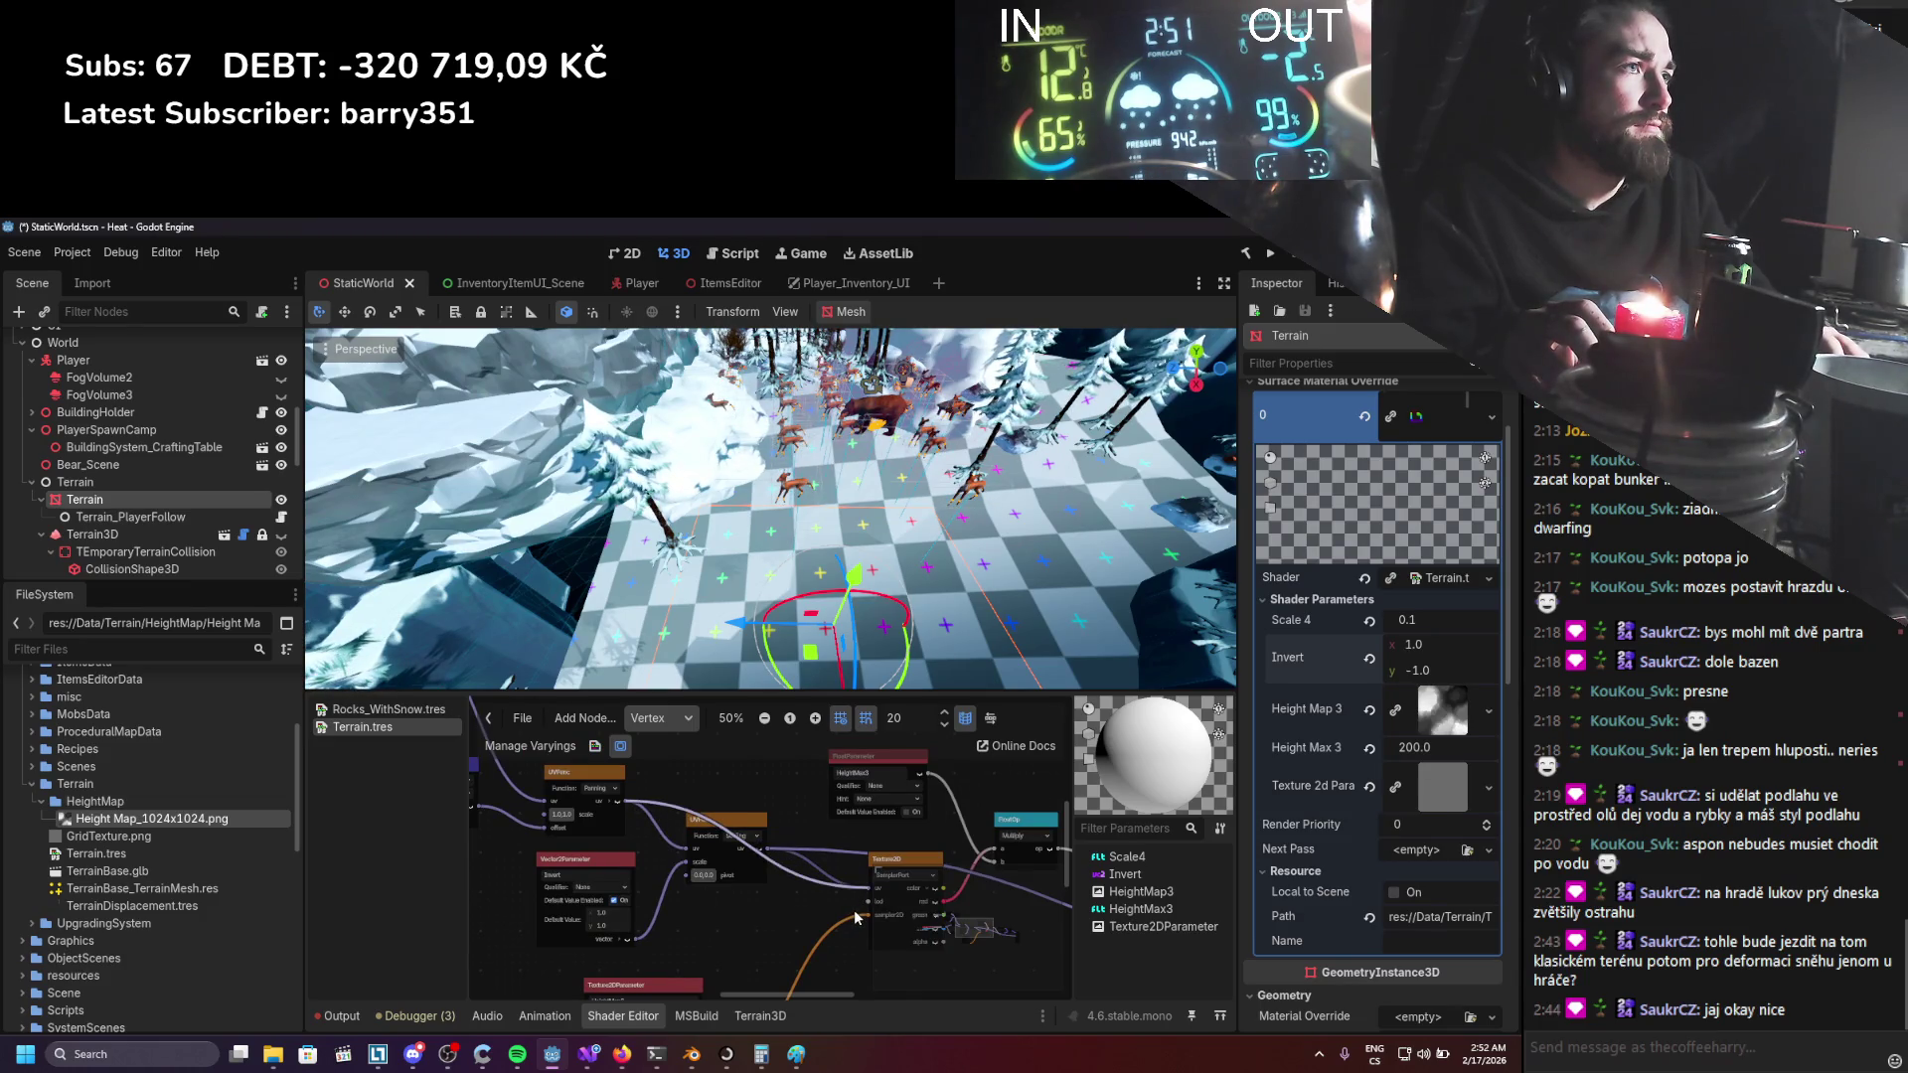
scroll(857, 916, down, 3)
scroll(688, 875, down, 1)
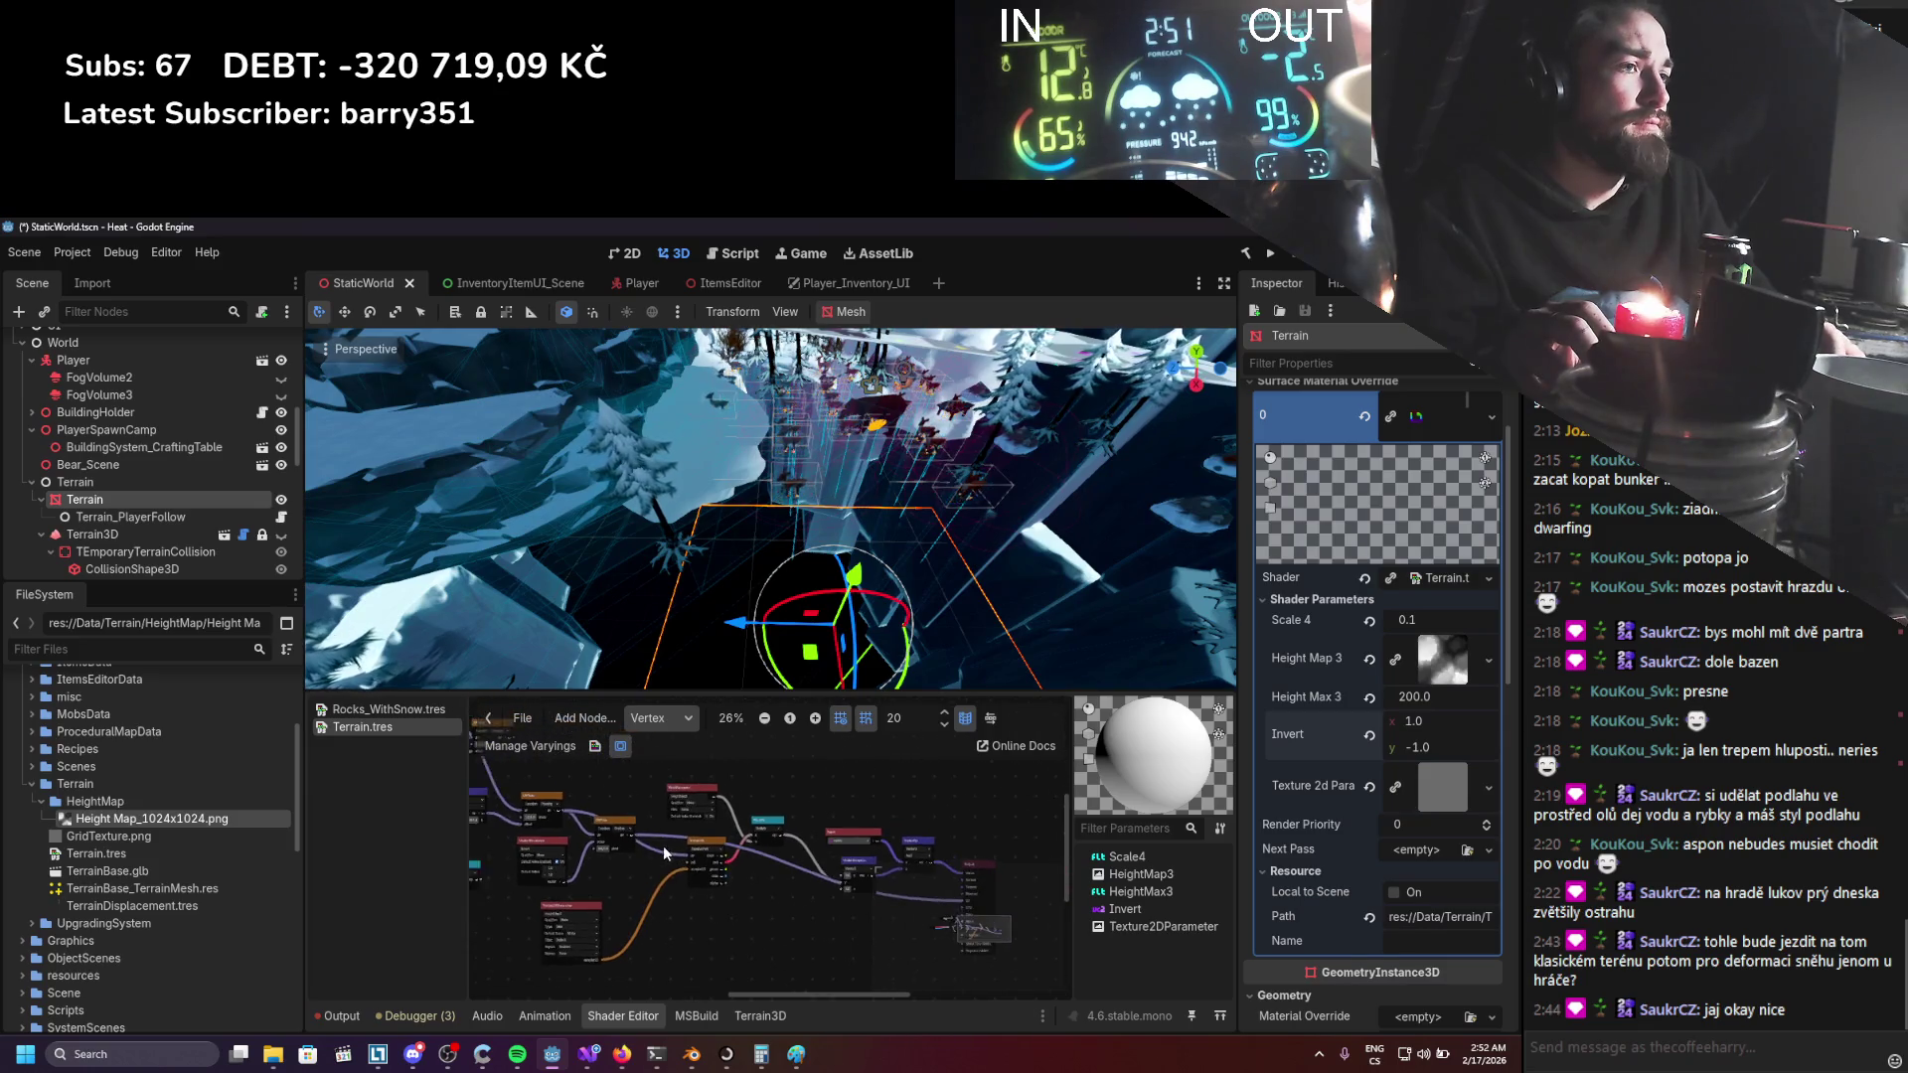
Bypass Invert by wiring the UV node straight into the output node's input, then save.
click(581, 834)
mouse_move(495, 789)
mouse_down()
mouse_move(844, 887)
mouse_move(969, 891)
mouse_up()
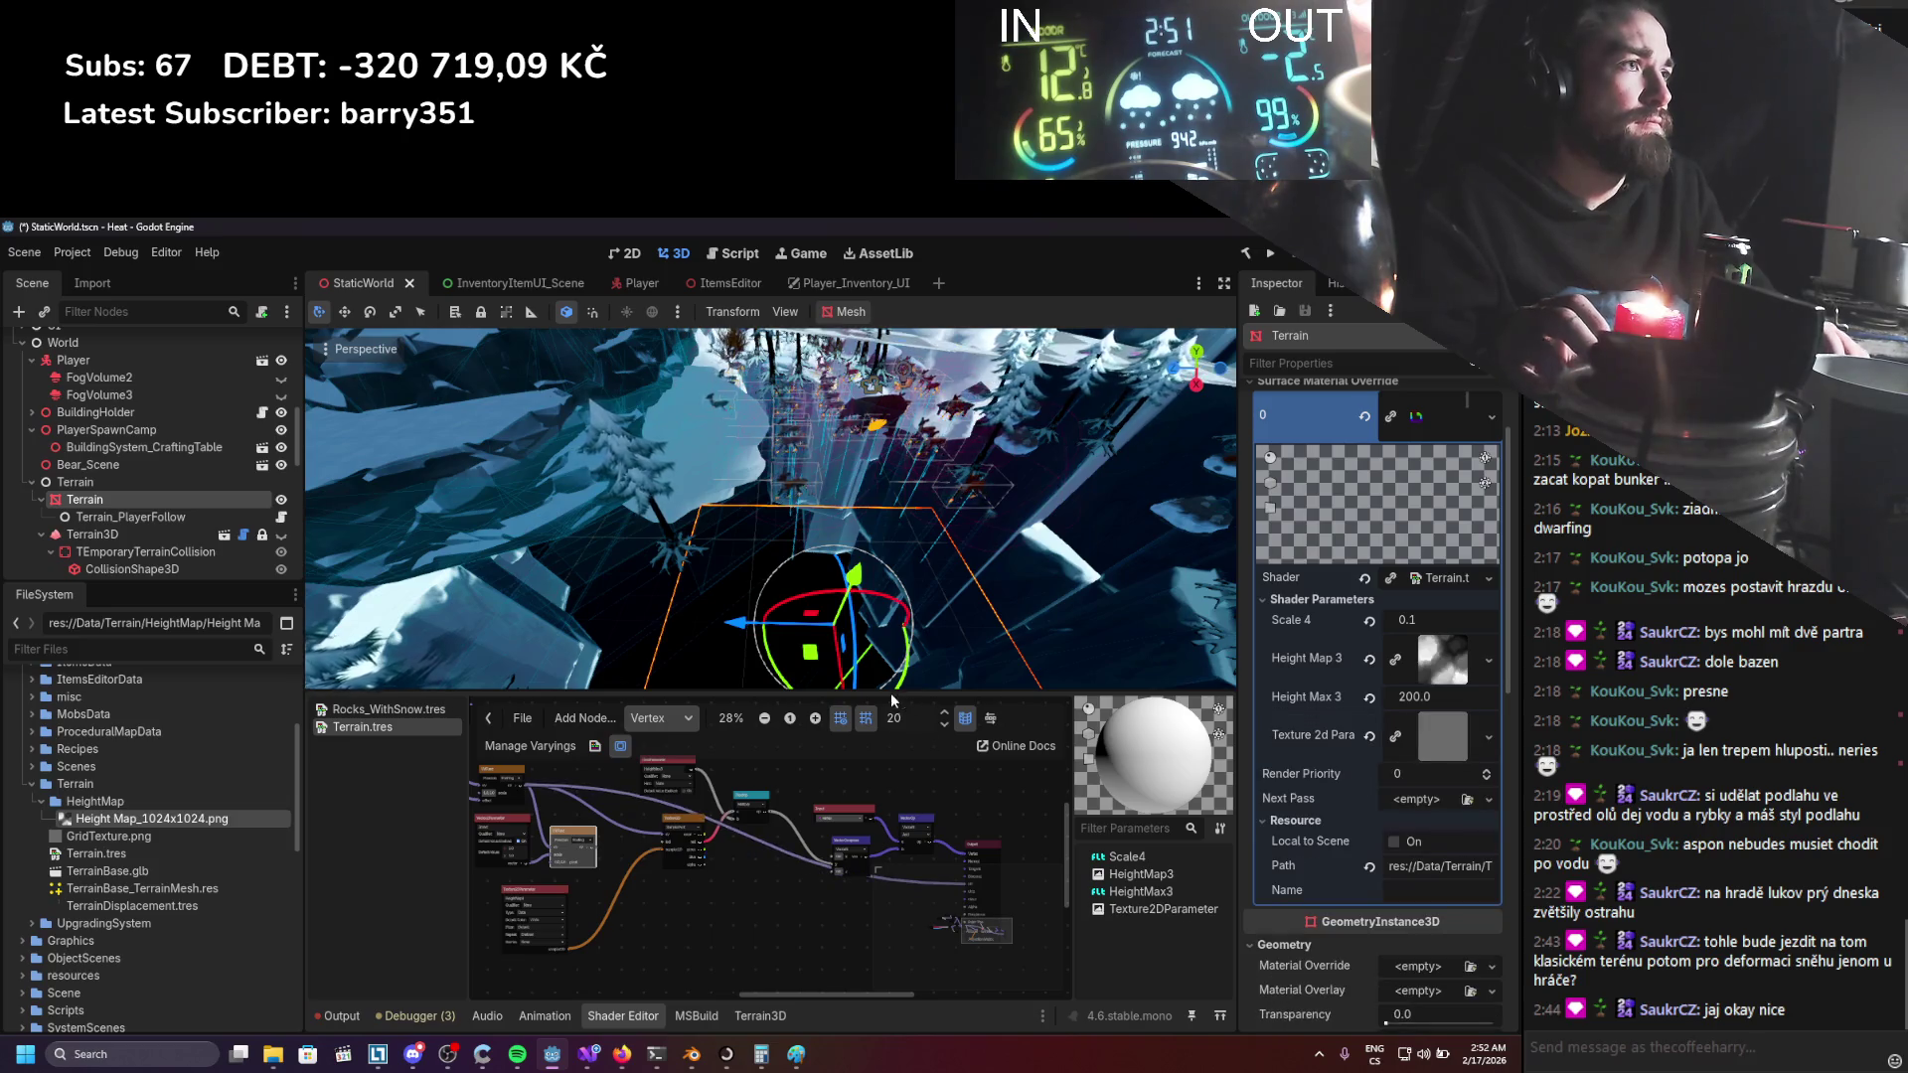
key(ctrl+s)
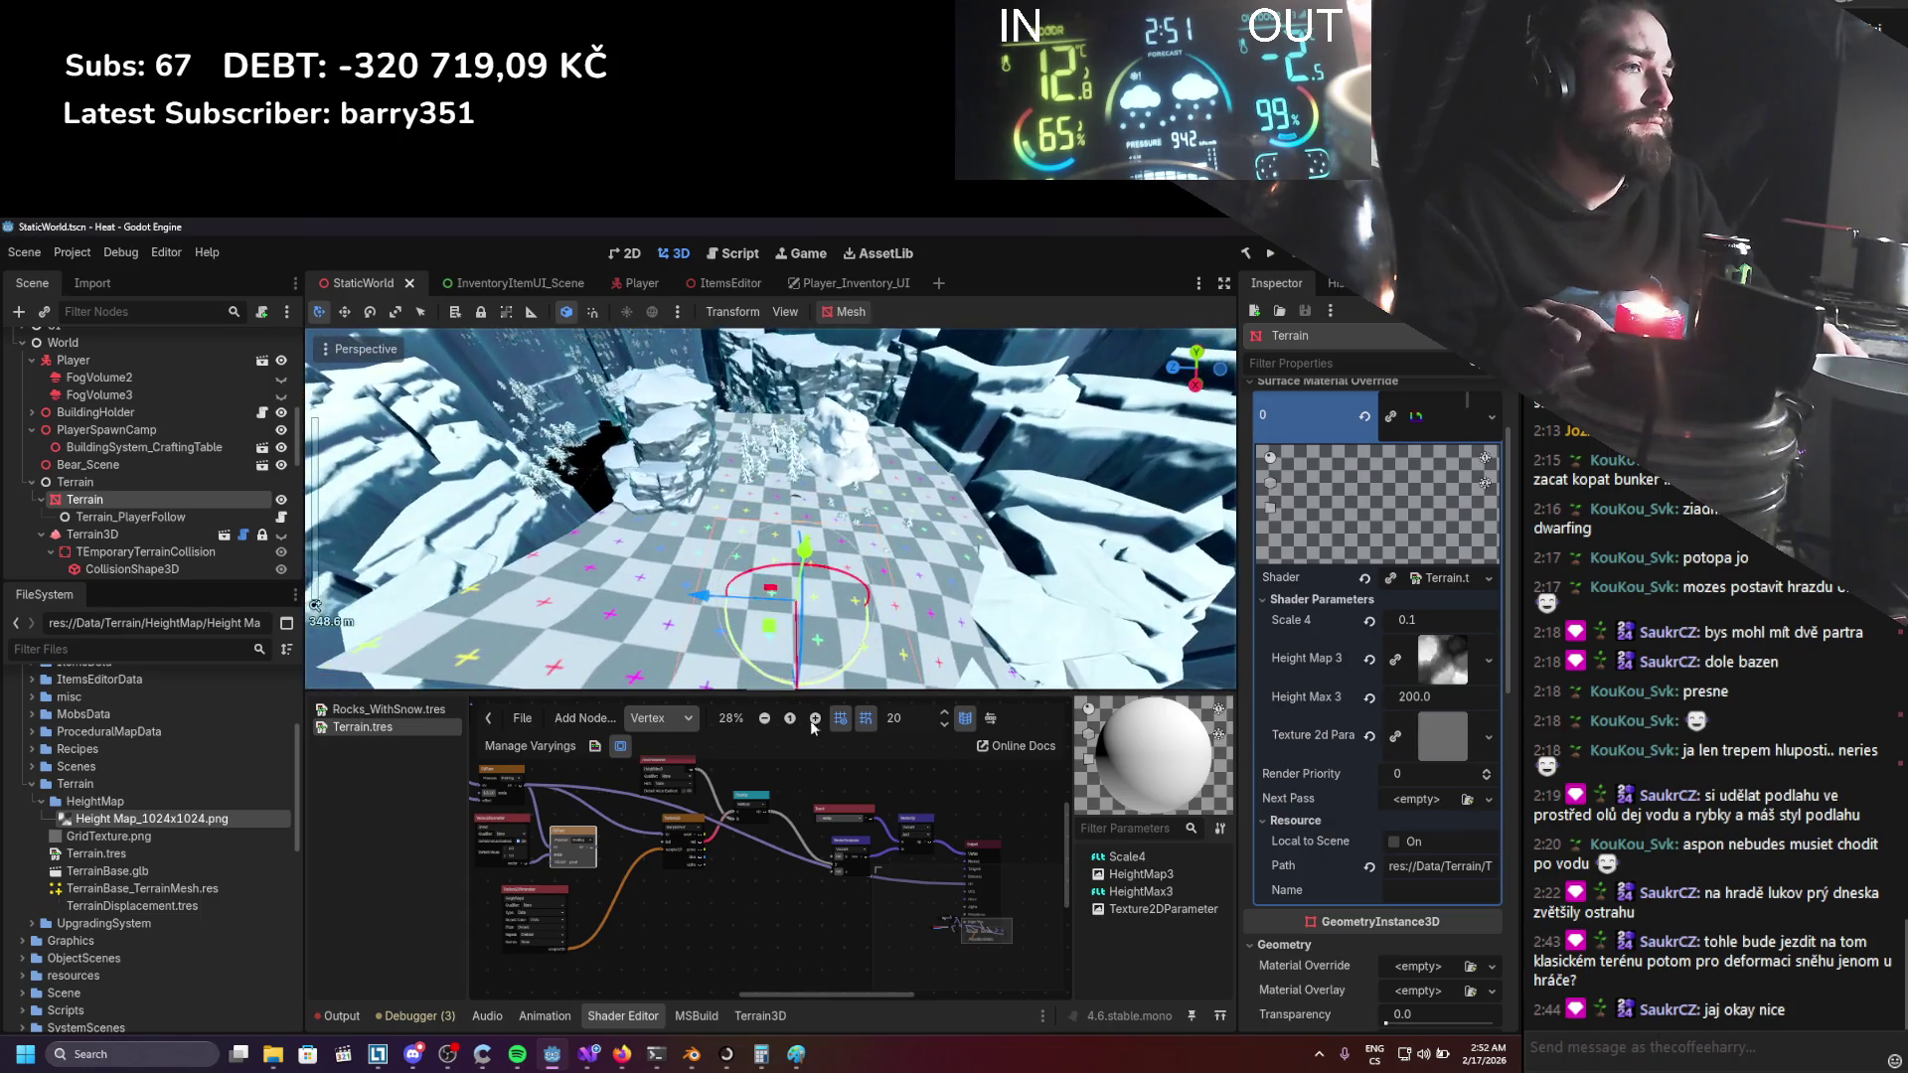
scroll(757, 813, up, 1)
scroll(823, 575, down, 3)
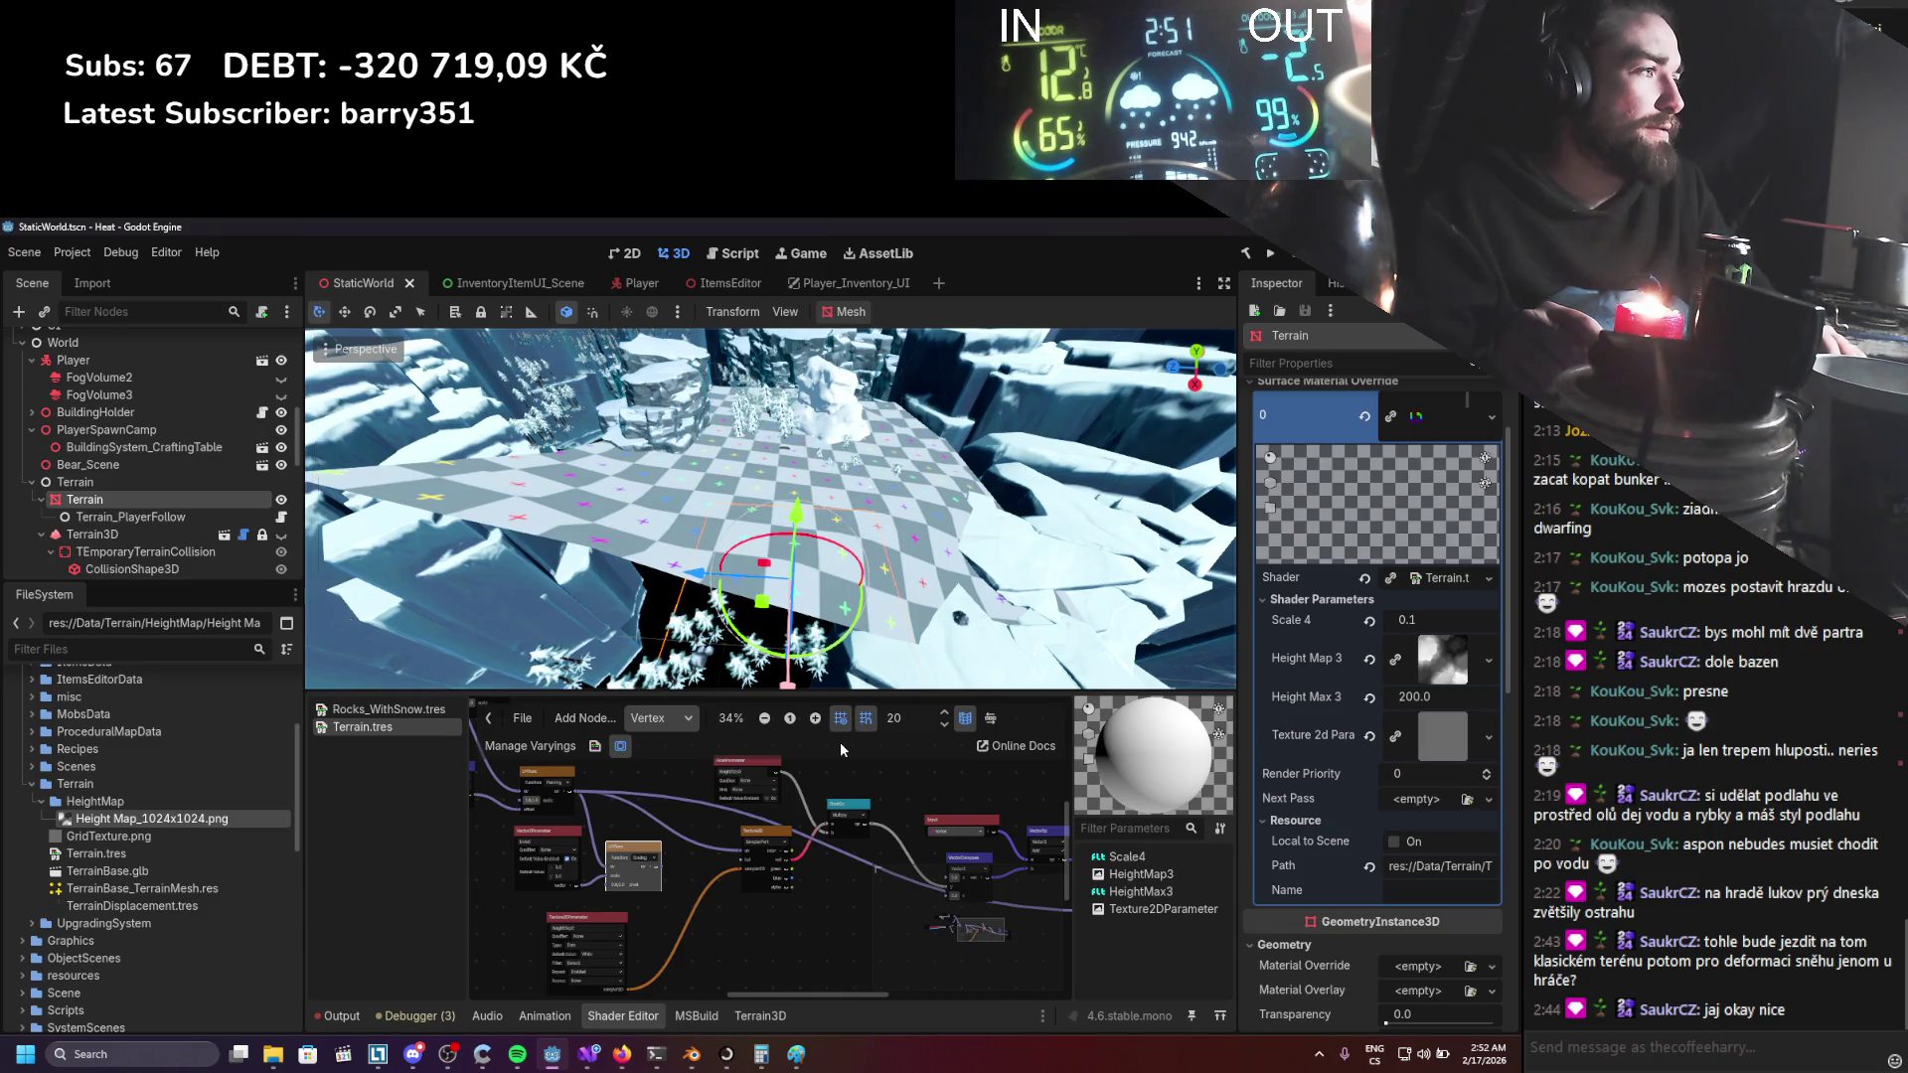
scroll(770, 795, down, 1)
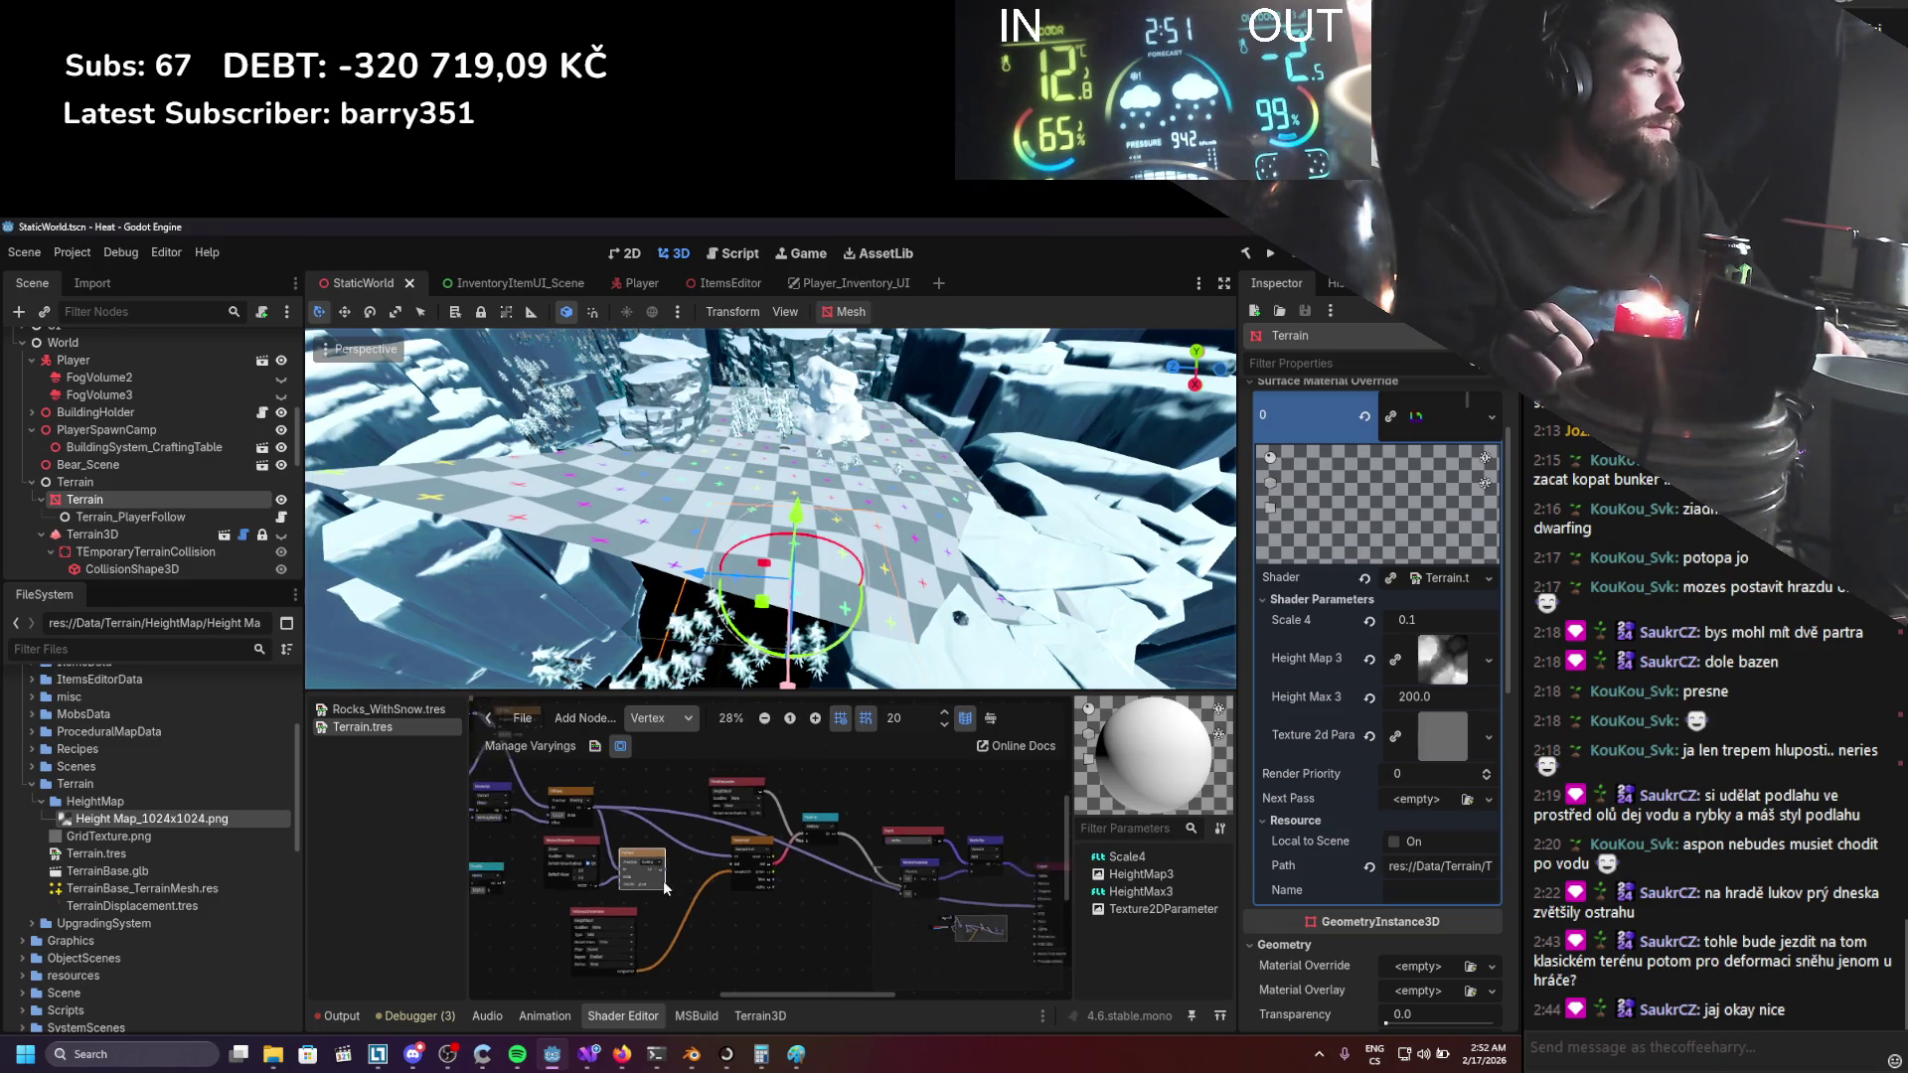
scroll(790, 839, up, 3)
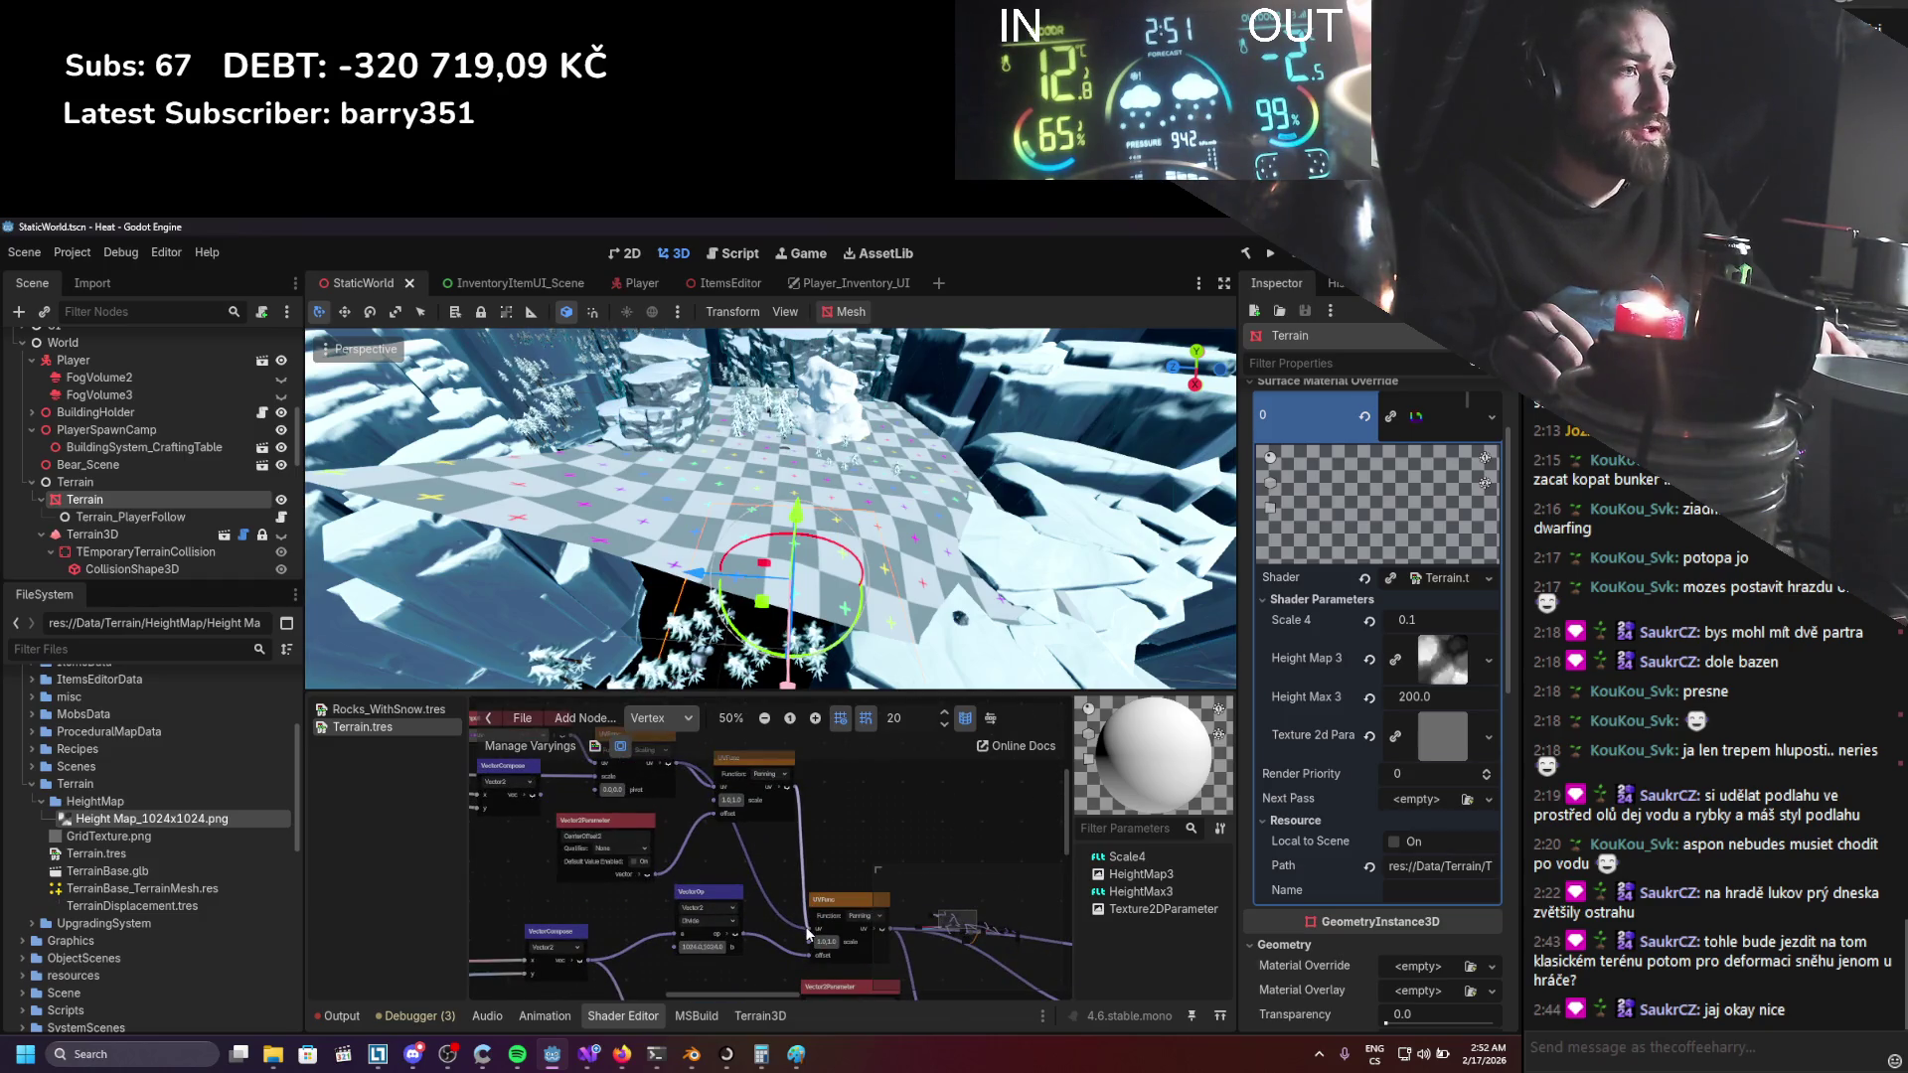
Connect the Center Offset parameter (-51, -51) into the graph, undoing the accidental disconnection.
drag(808, 934, 810, 931)
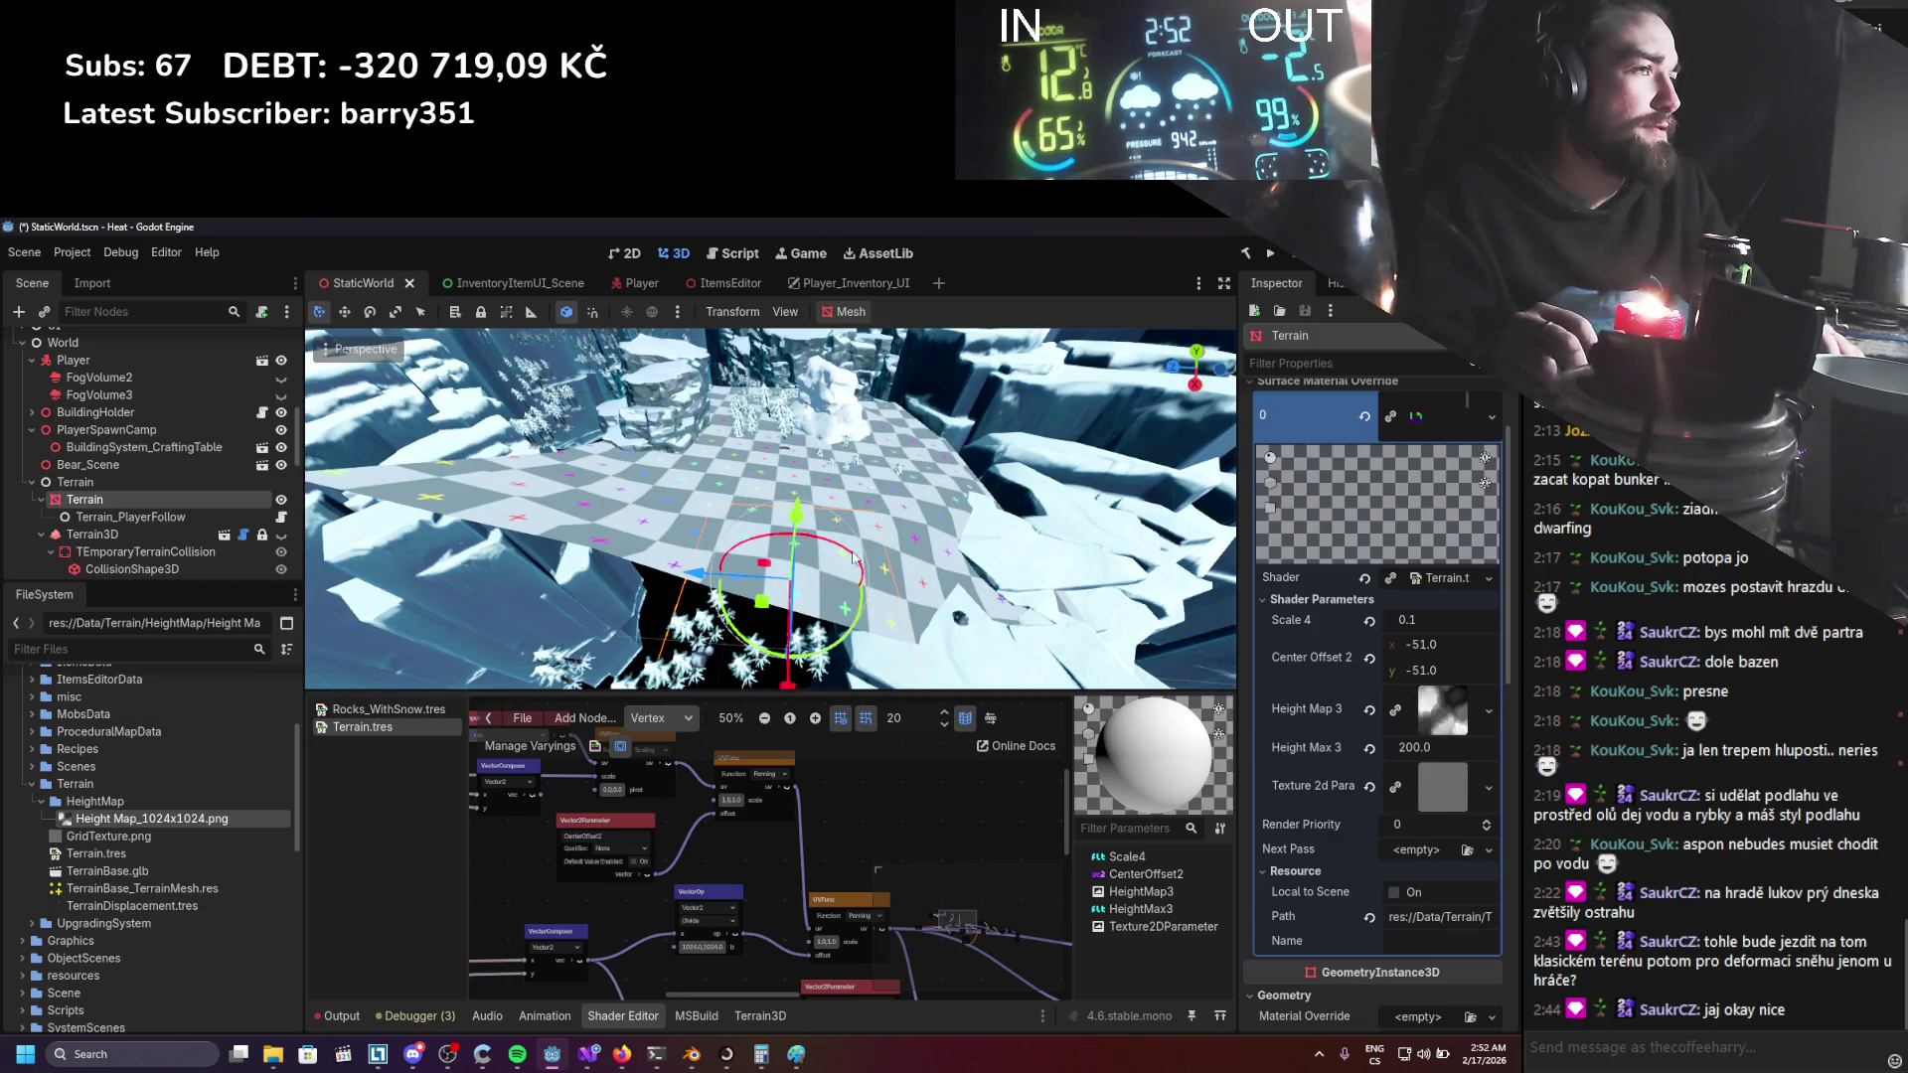
key(ctrl+s)
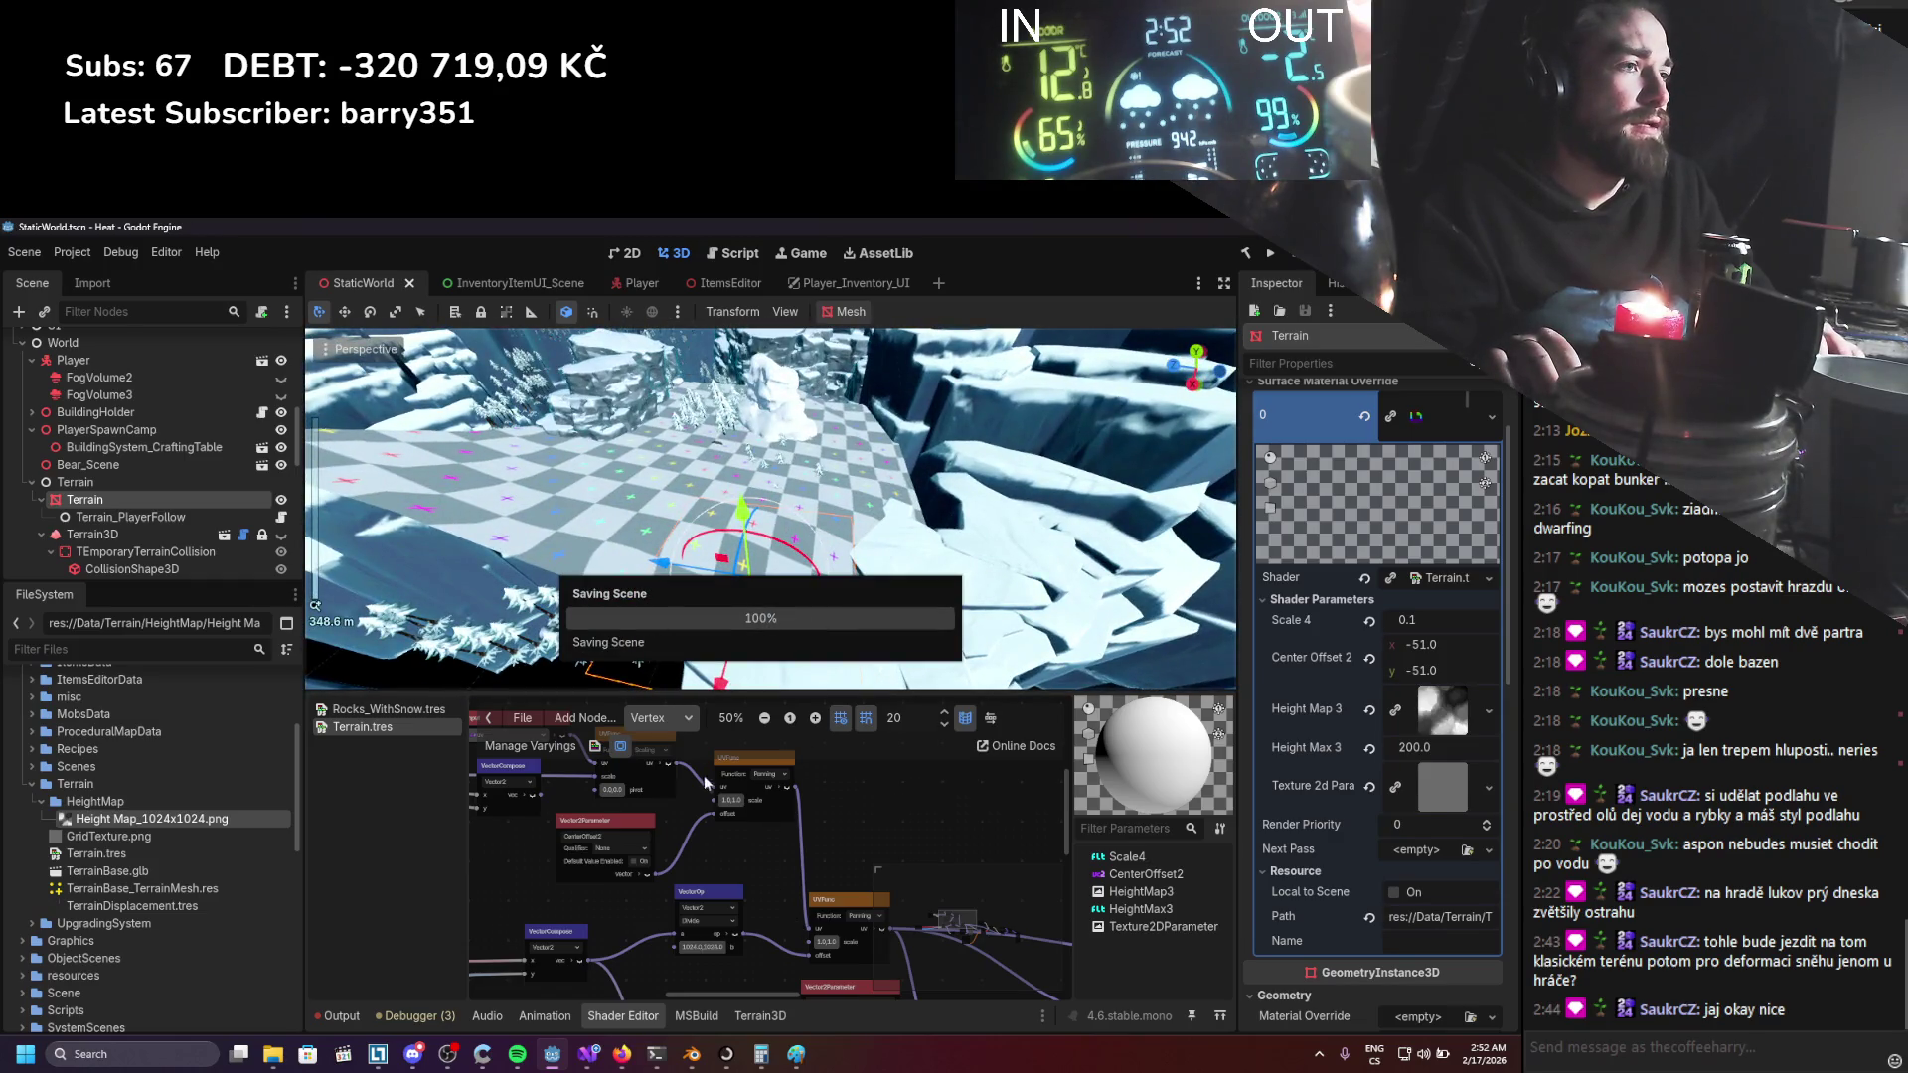
drag(810, 931, 802, 879)
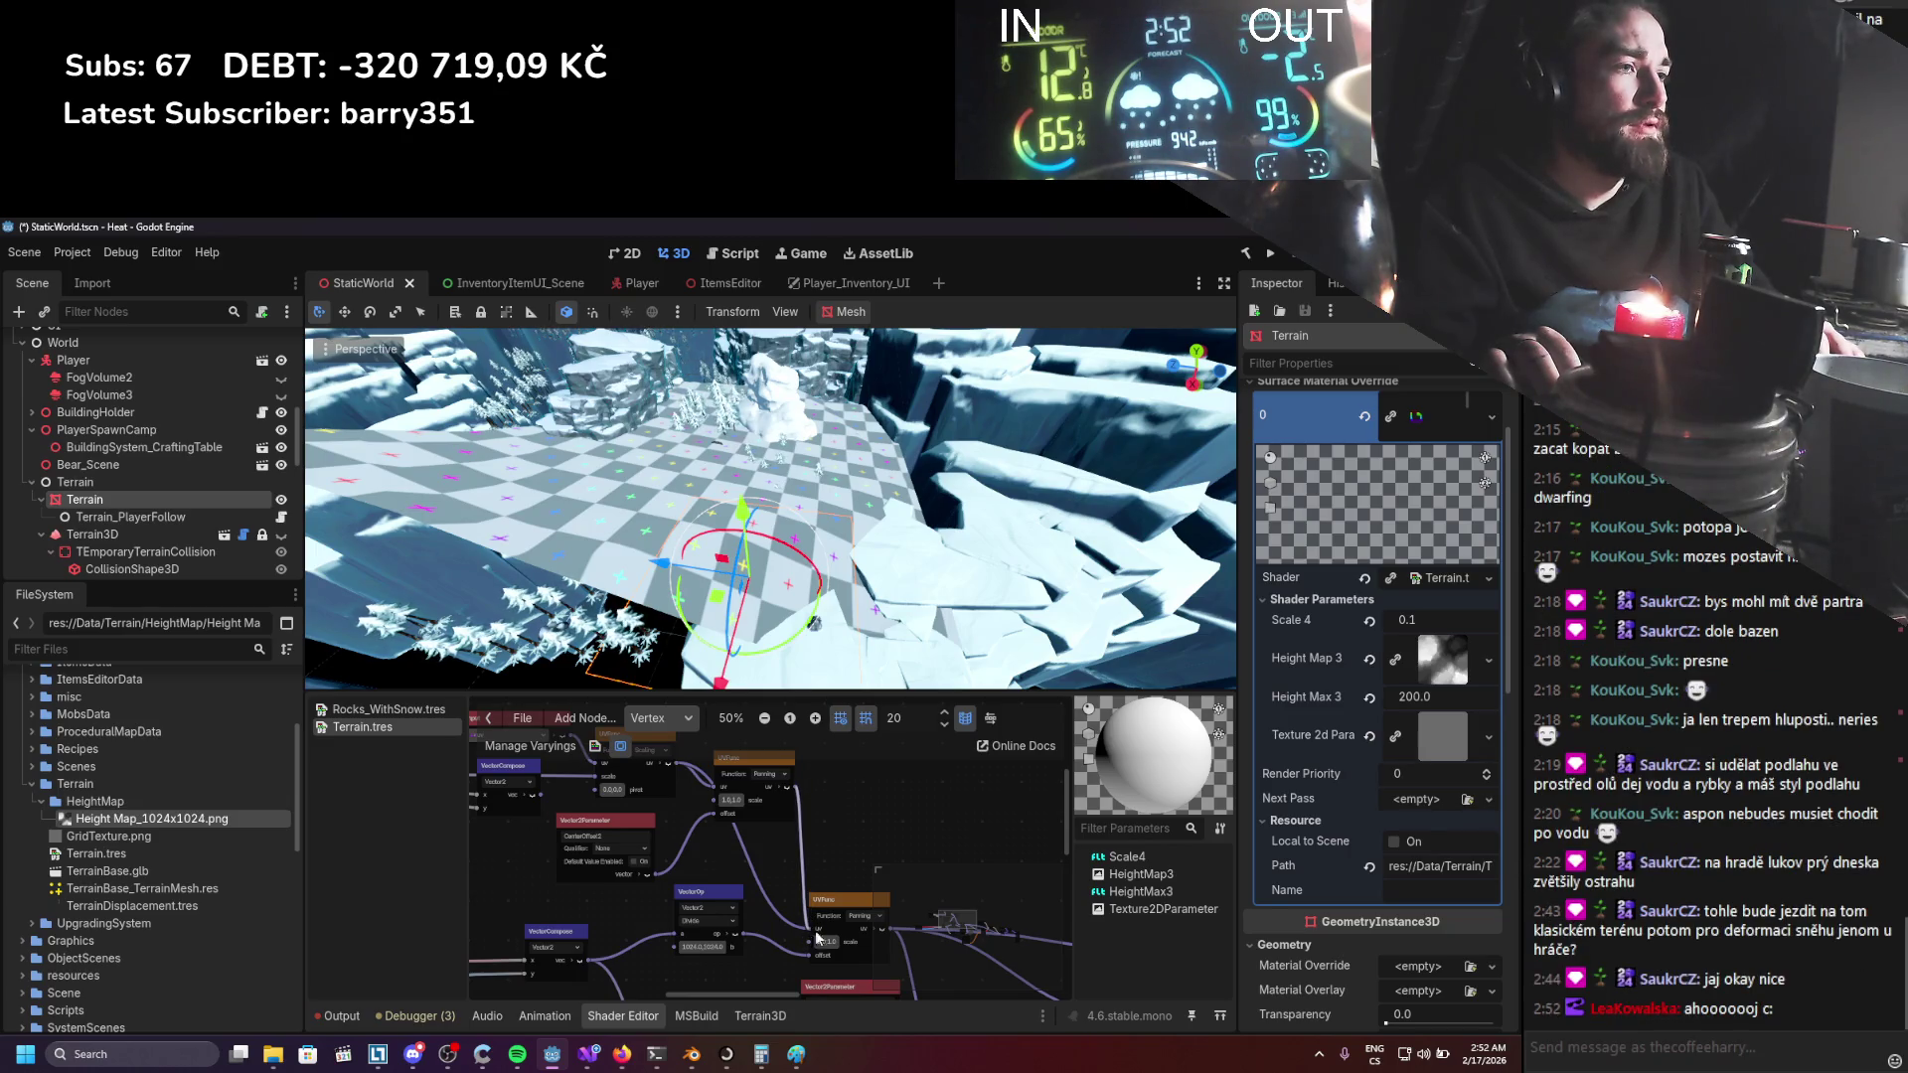
key(ctrl+z)
scroll(822, 894, down, 2)
key(ctrl+s)
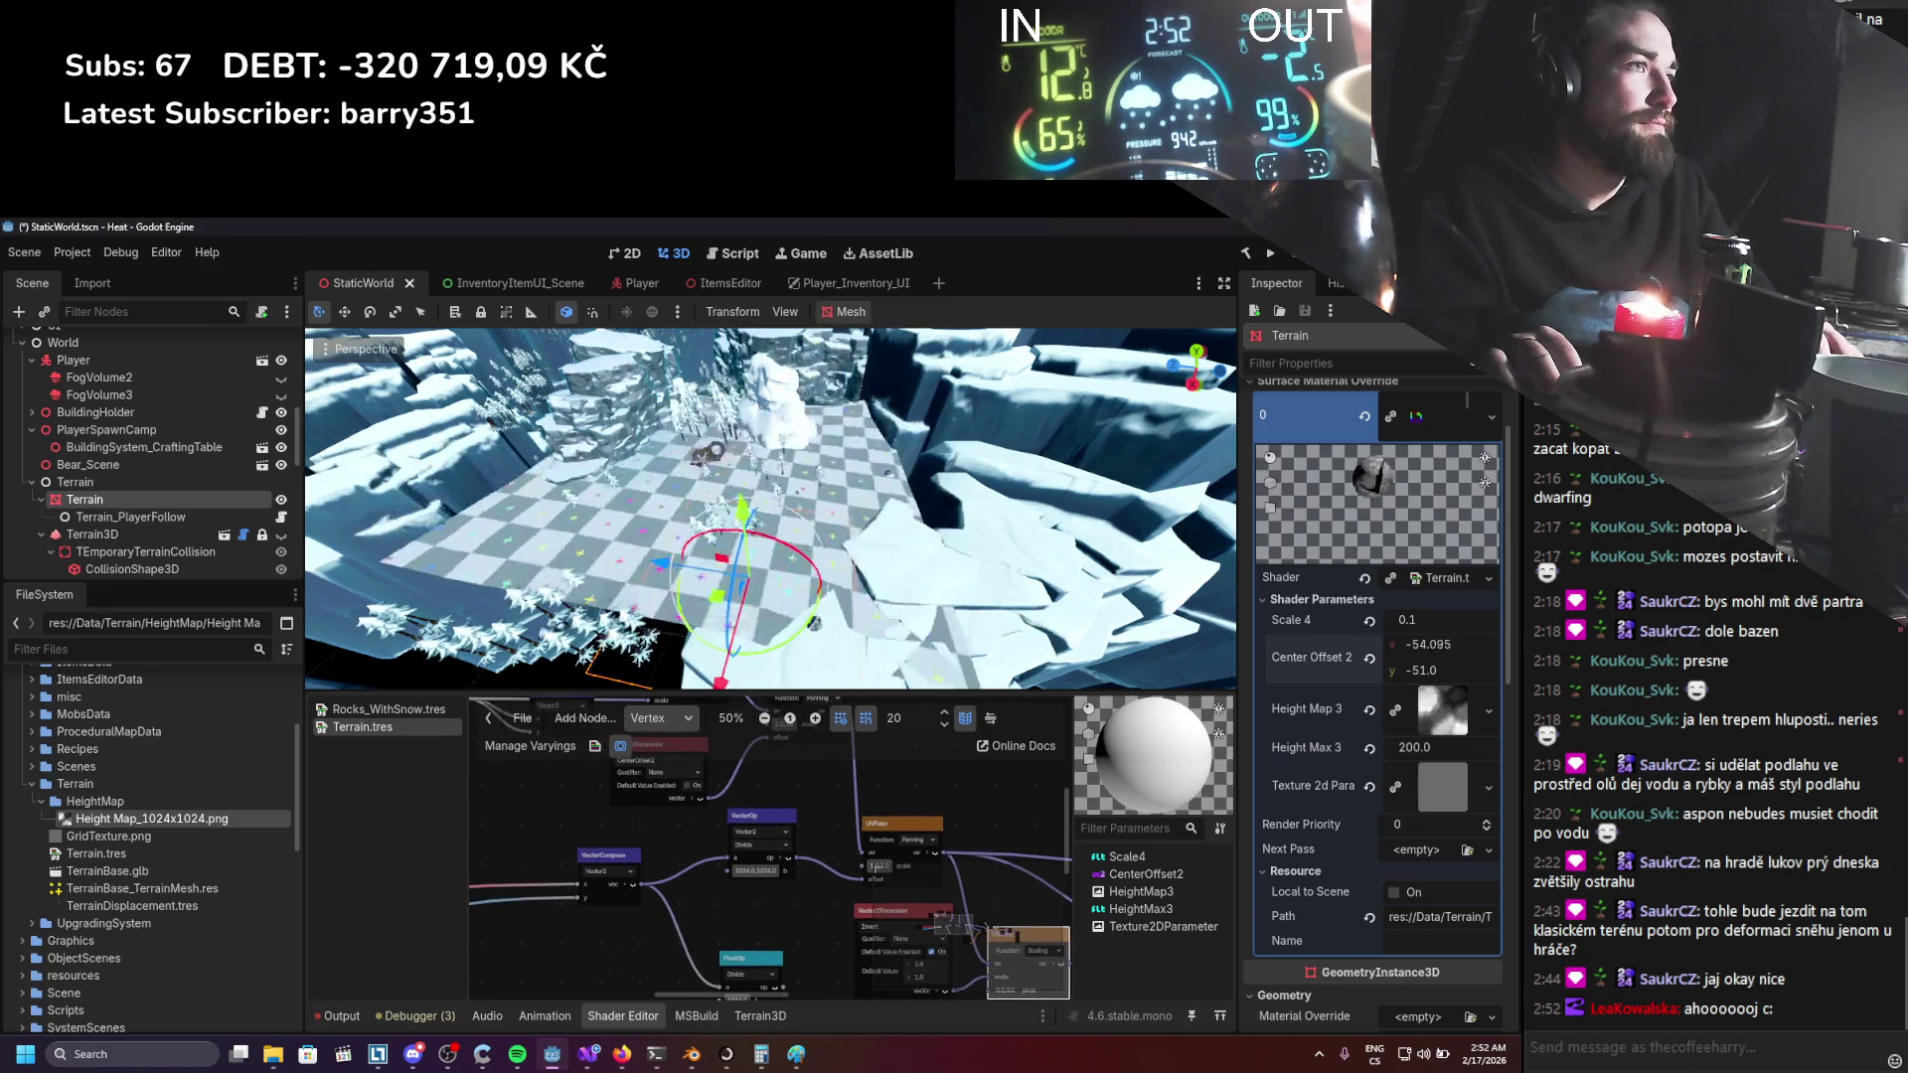
key(ctrl+z)
scroll(947, 816, up, 1)
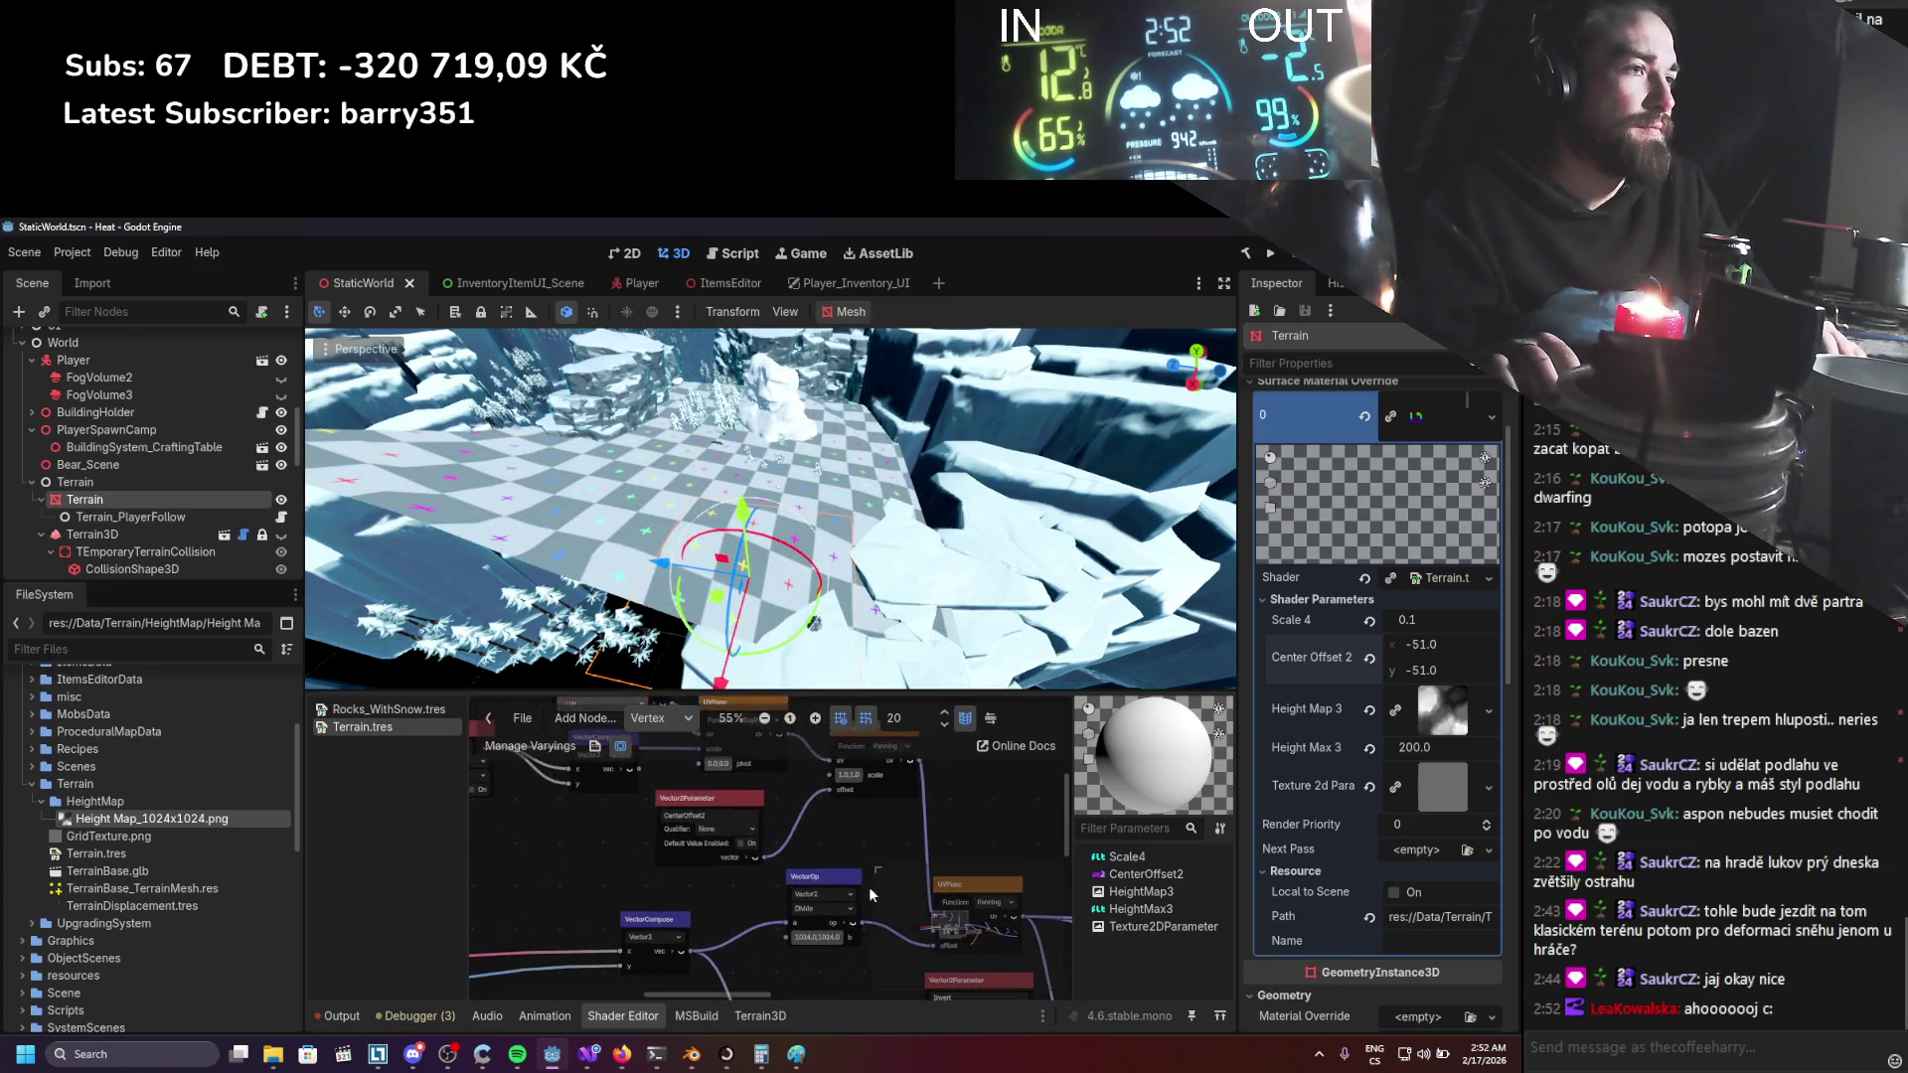
Duplicate the VectorOp divide-by-1024 node, splice it into the UVFunc offset wire, and save.
click(823, 883)
key(ctrl+d)
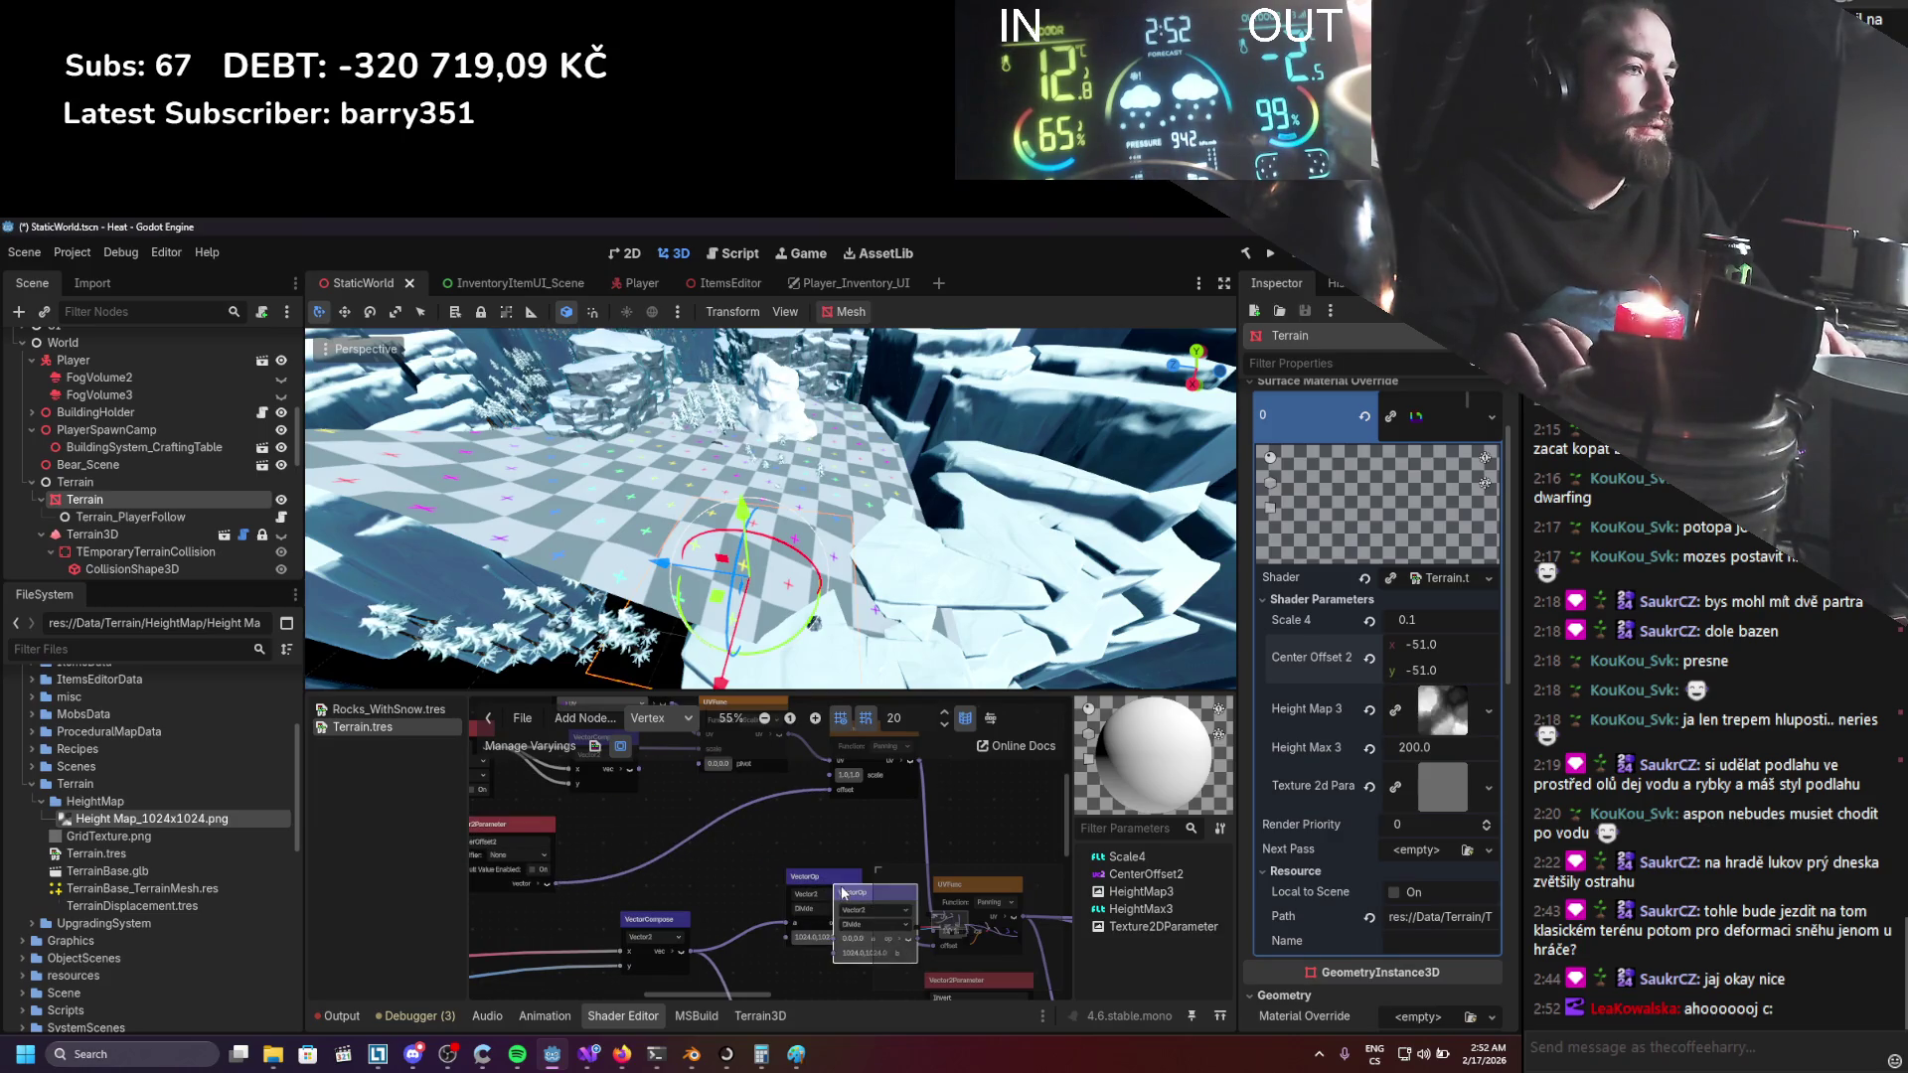
drag(825, 886, 702, 825)
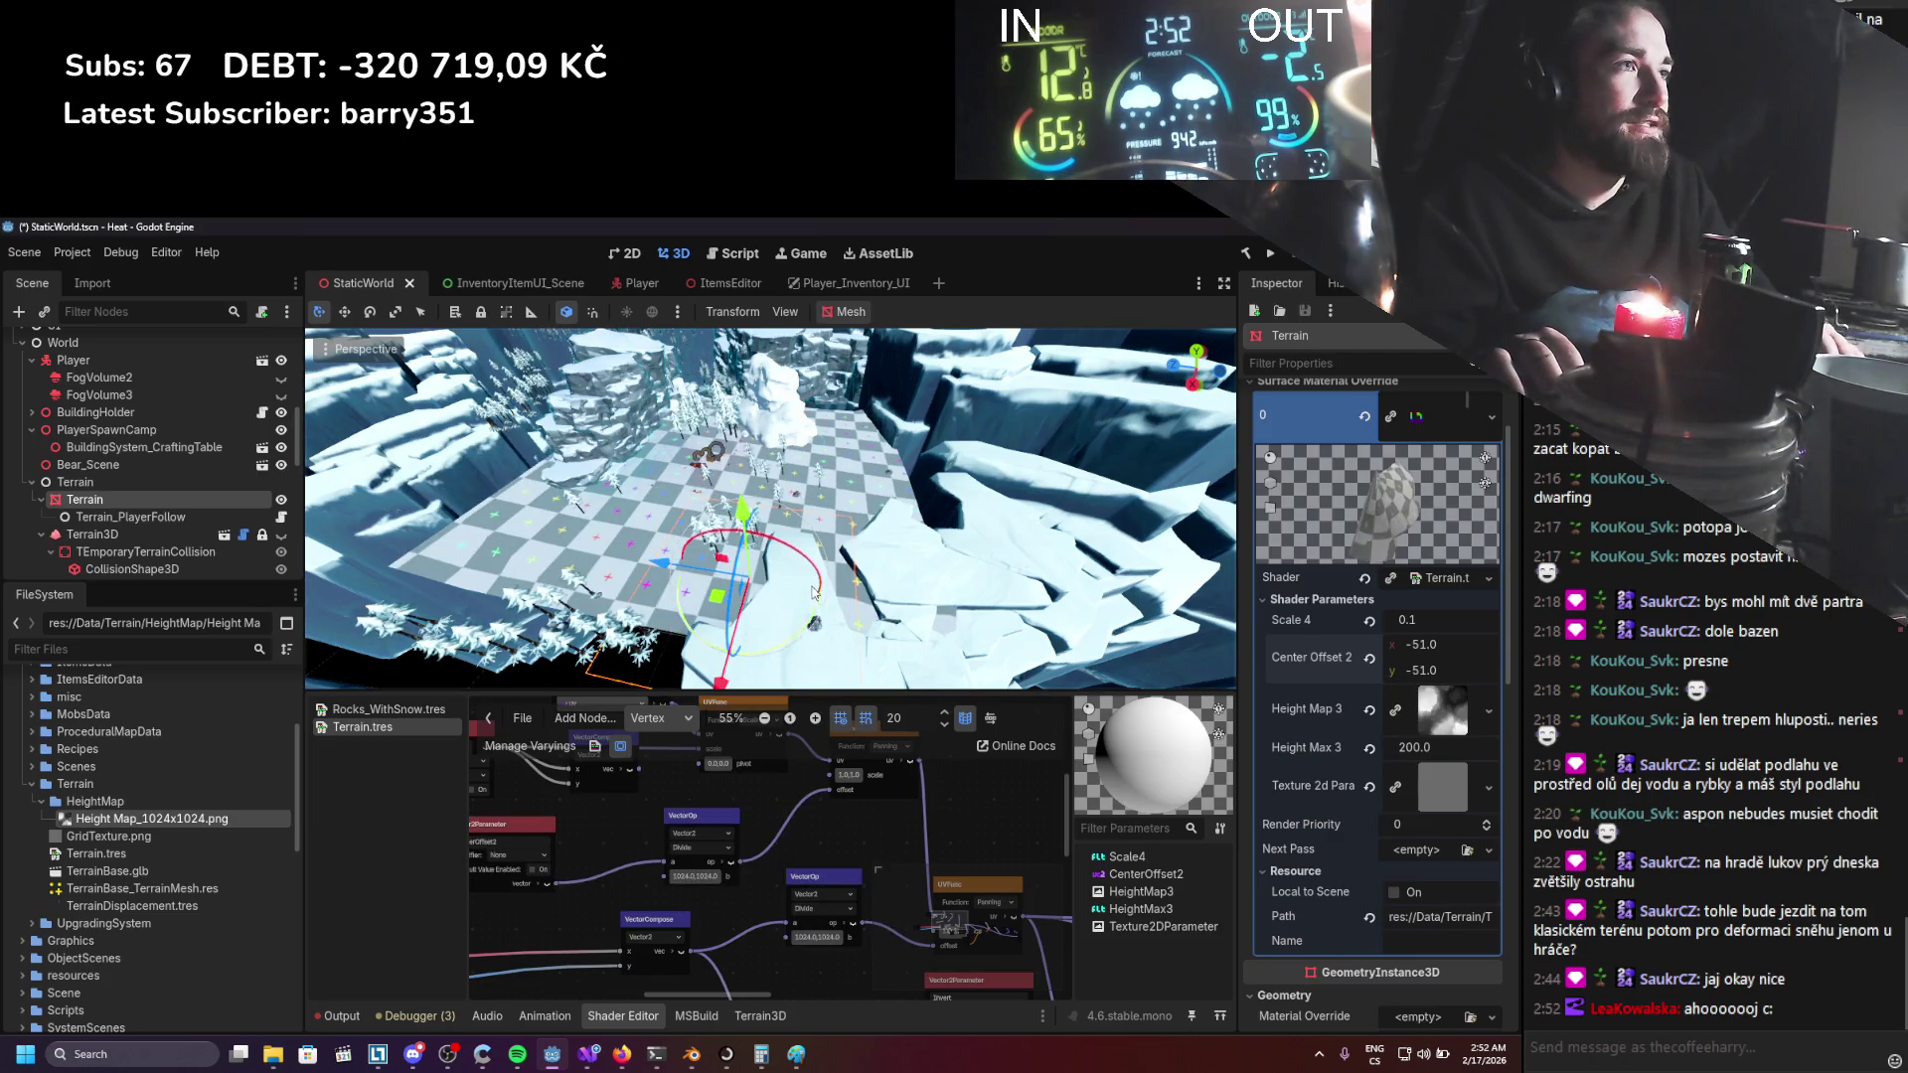
key(ctrl+s)
scroll(887, 551, down, 5)
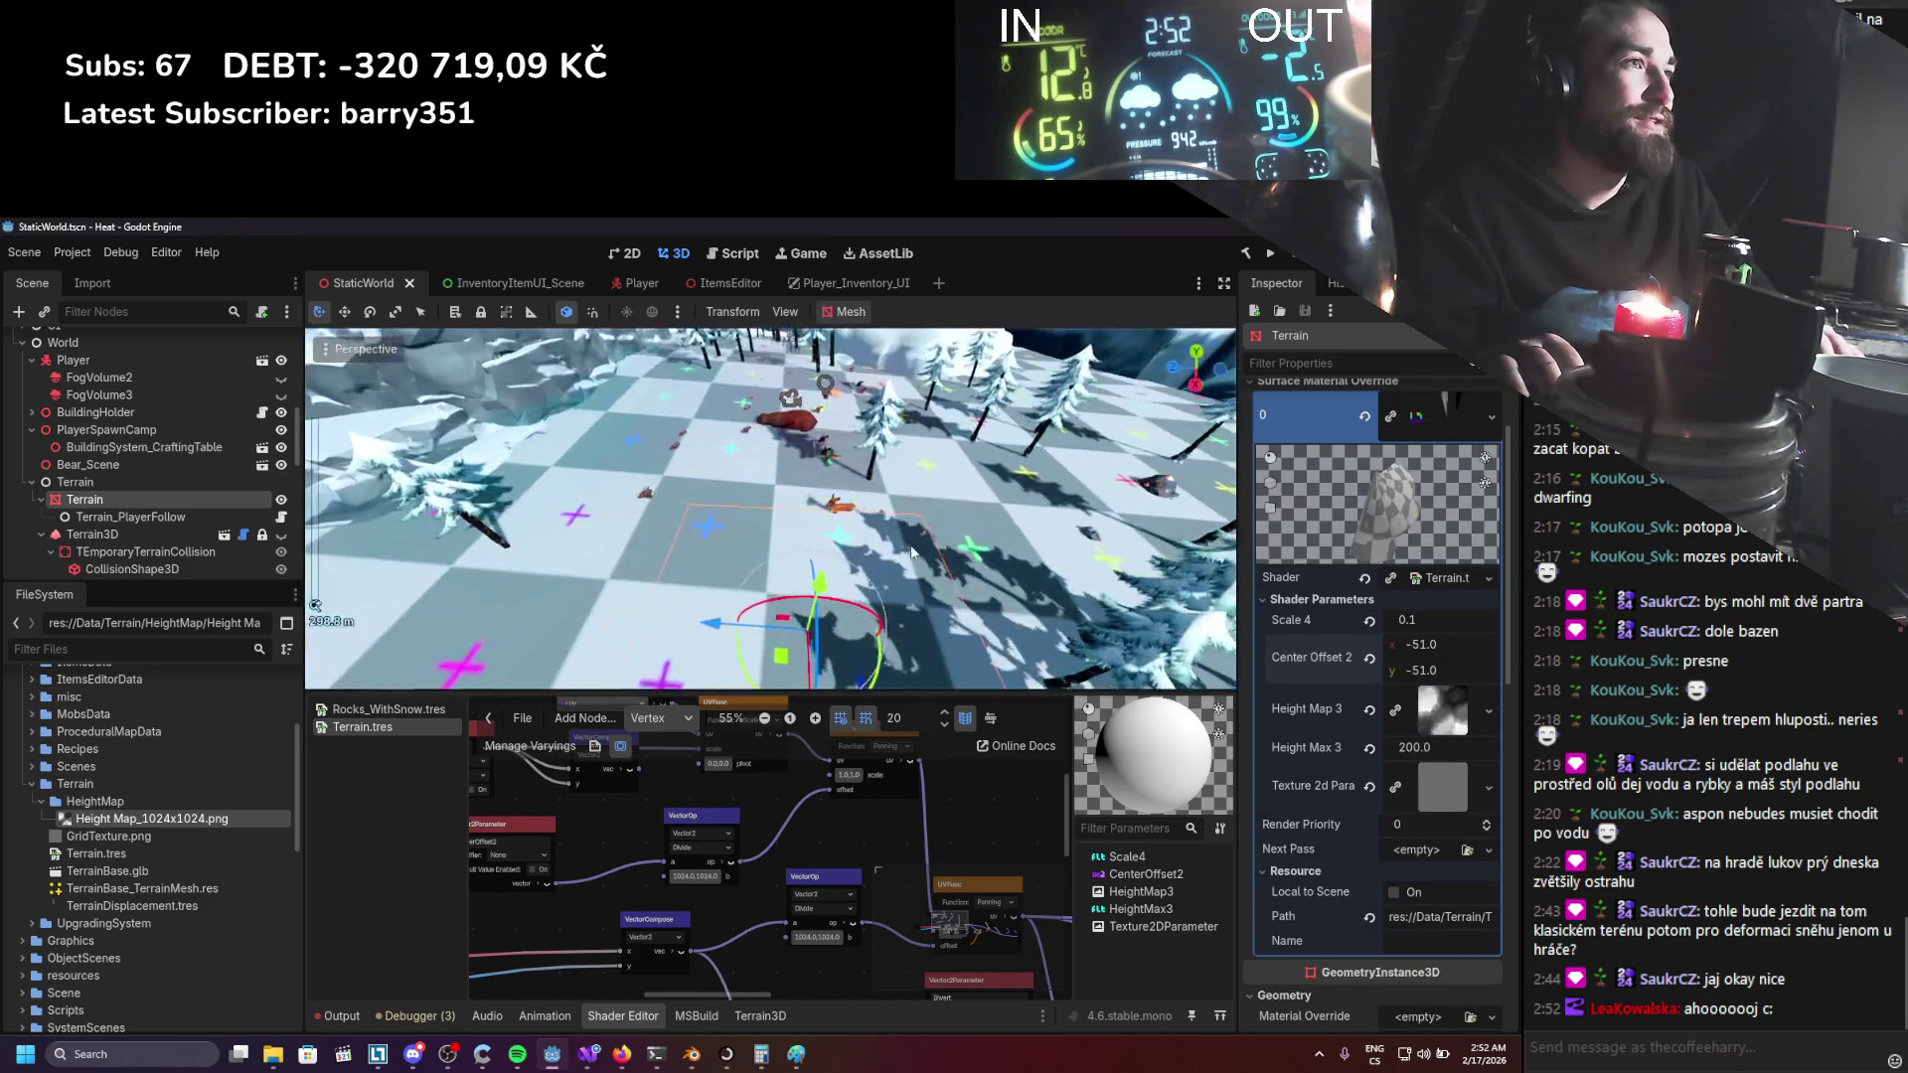
key(d)
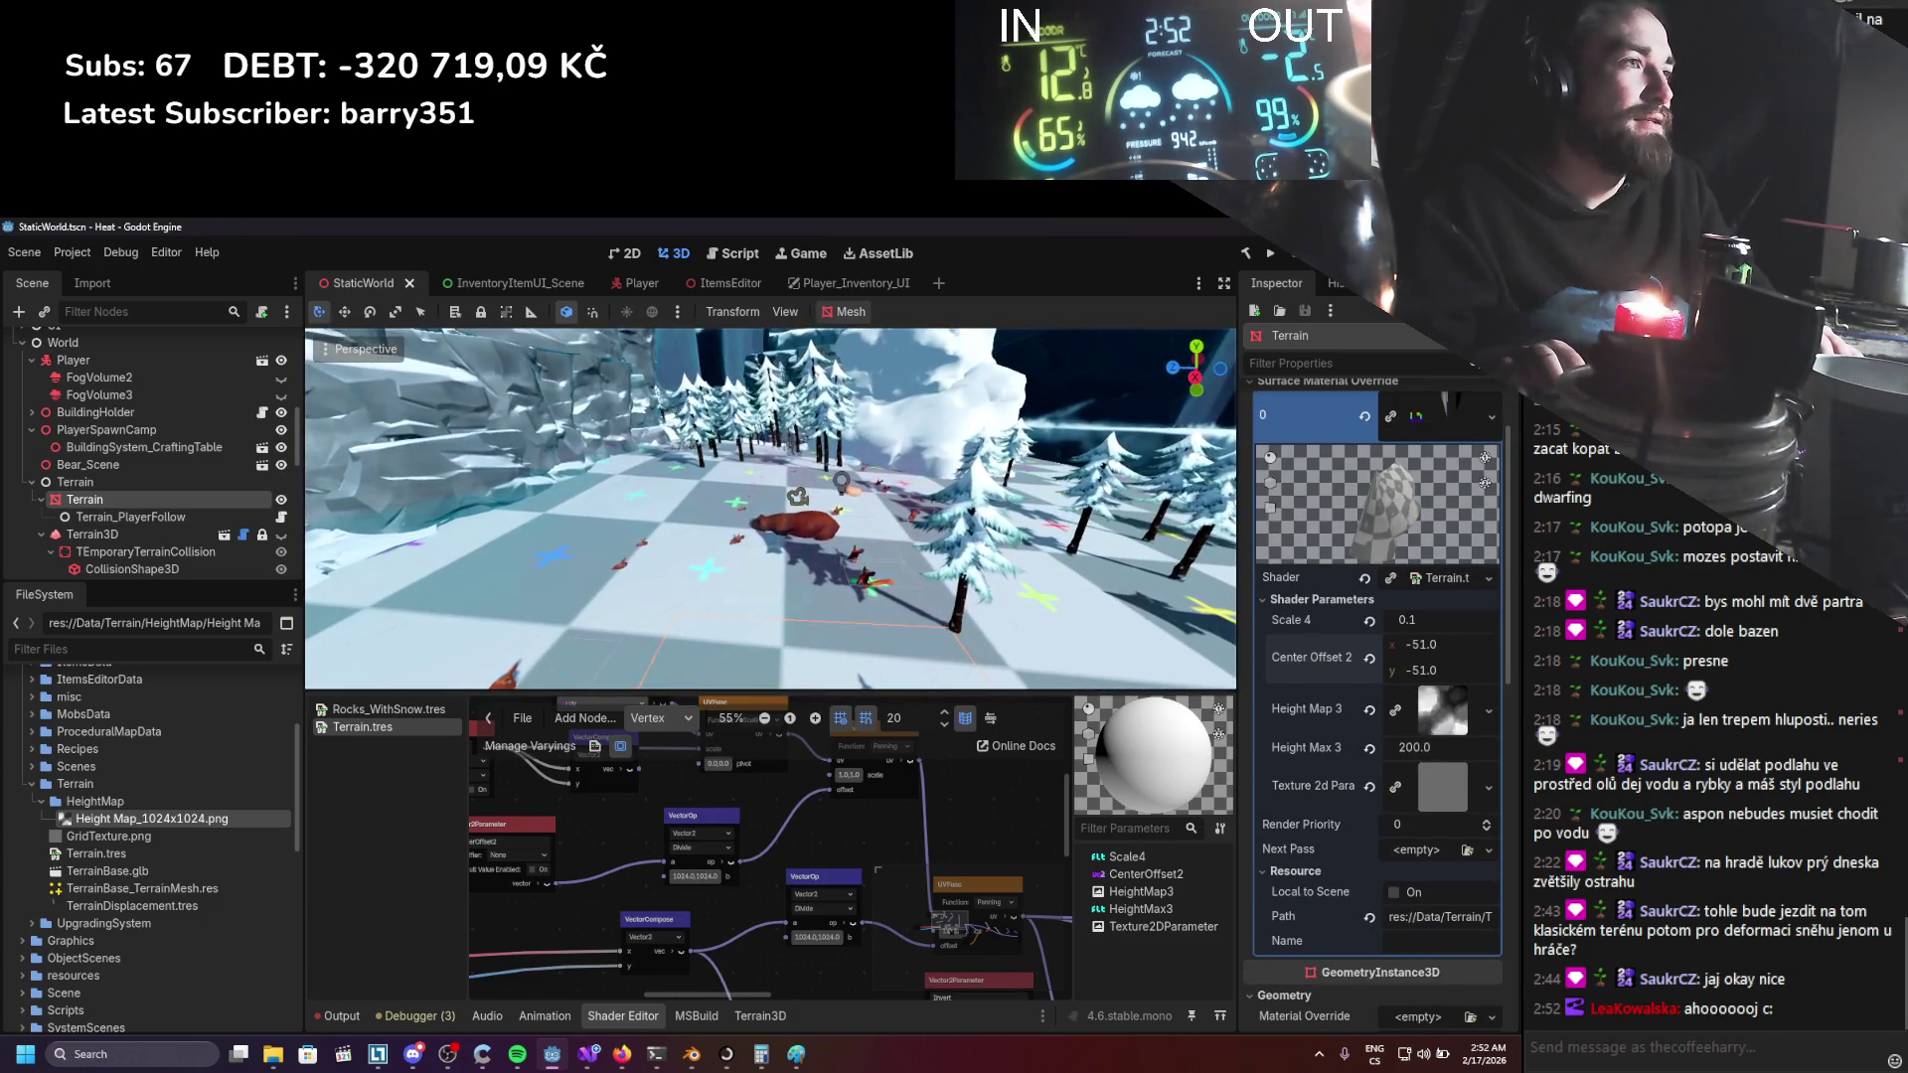
key(ctrl+s)
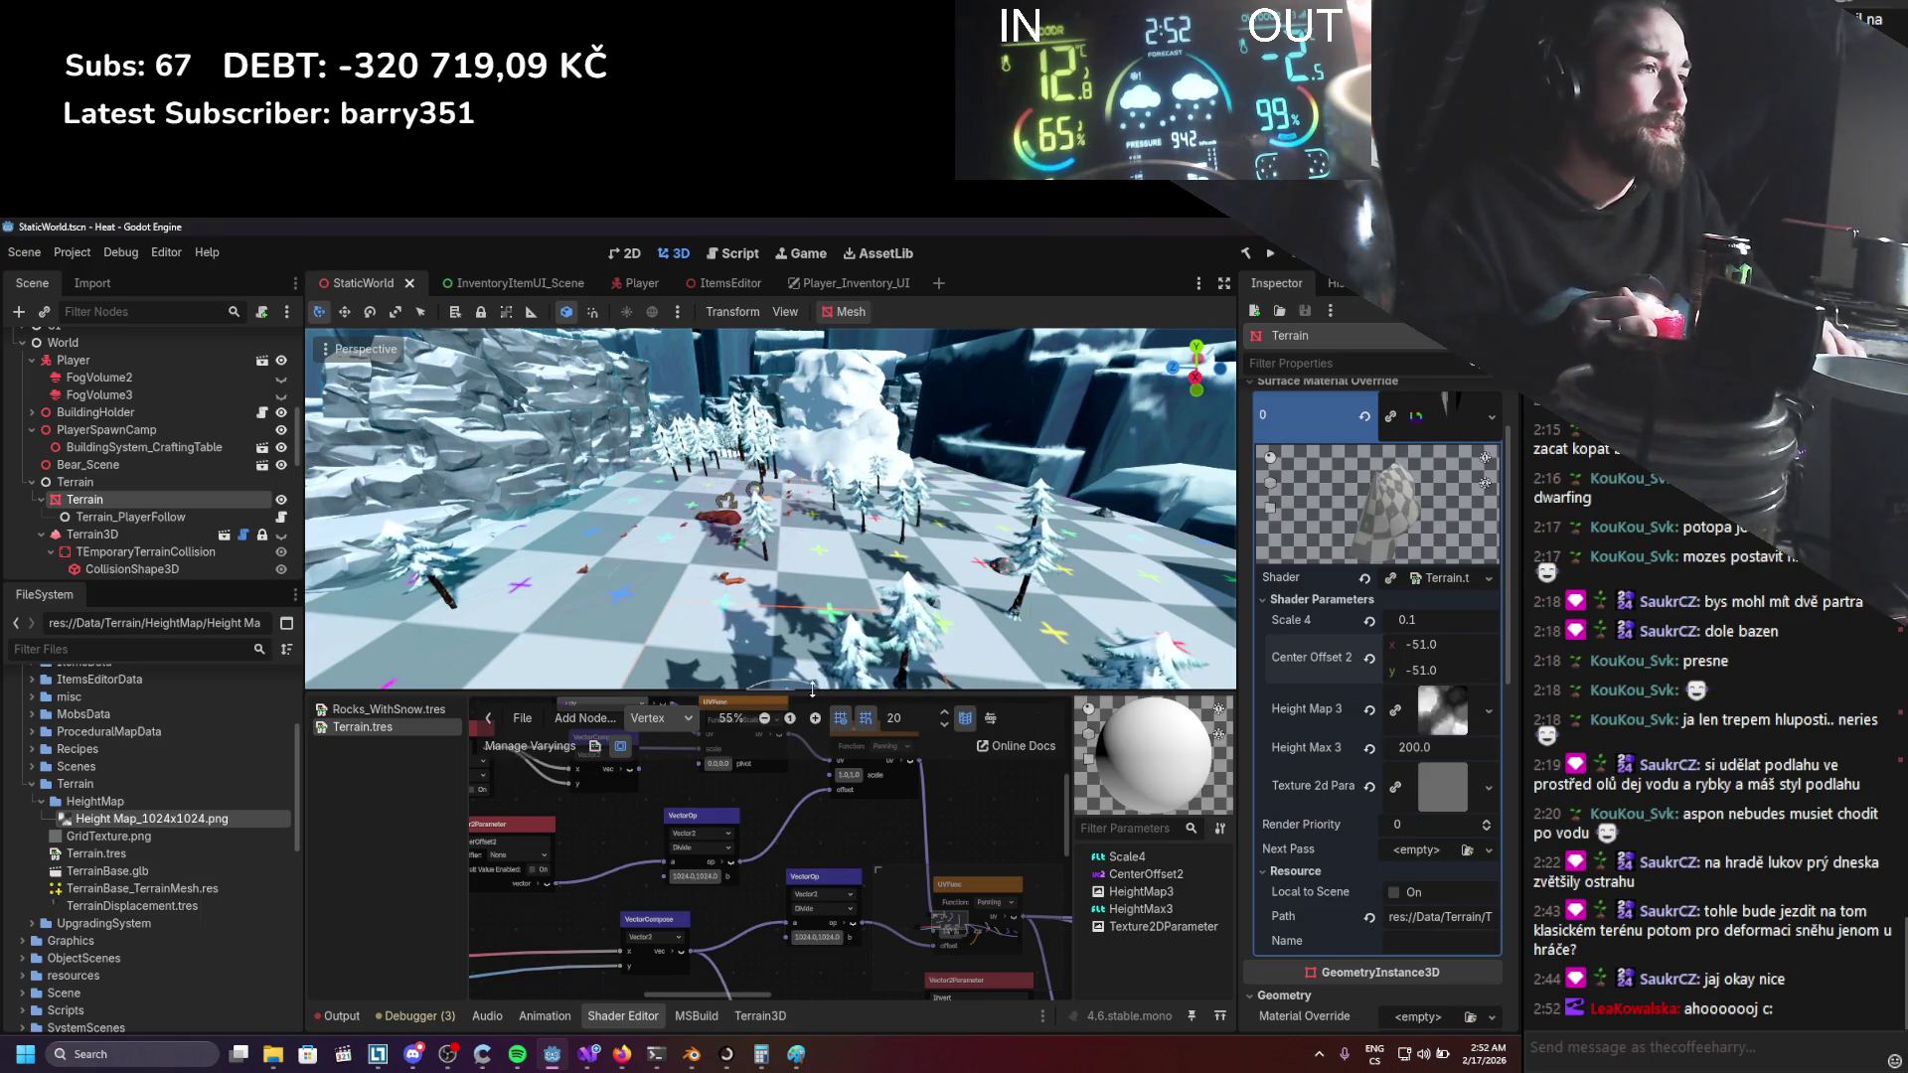
Move the VectorCompose node lower in the terrain shader graph.
scroll(785, 807, down, 1)
scroll(785, 807, down, 3)
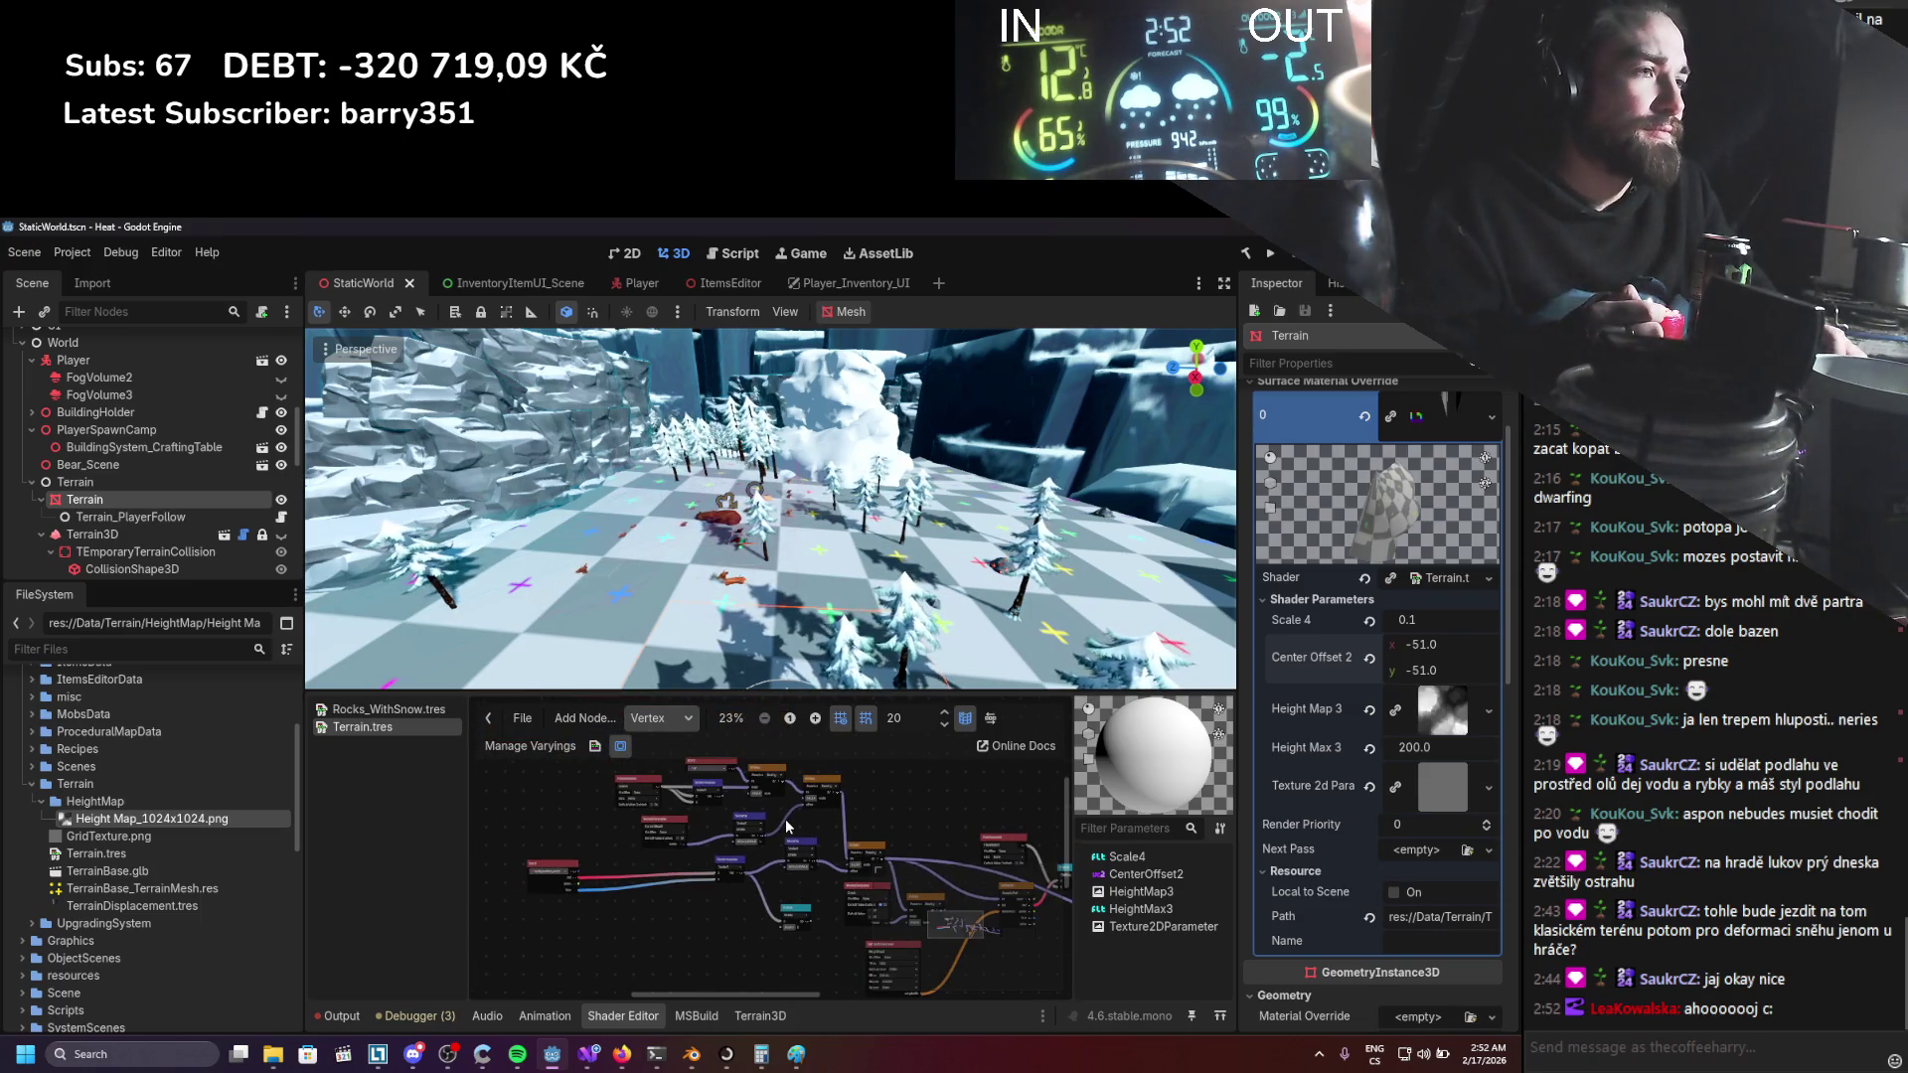
scroll(785, 825, up, 3)
mouse_move(898, 766)
mouse_down()
mouse_move(806, 849)
mouse_move(816, 896)
mouse_up()
drag(696, 793, 701, 831)
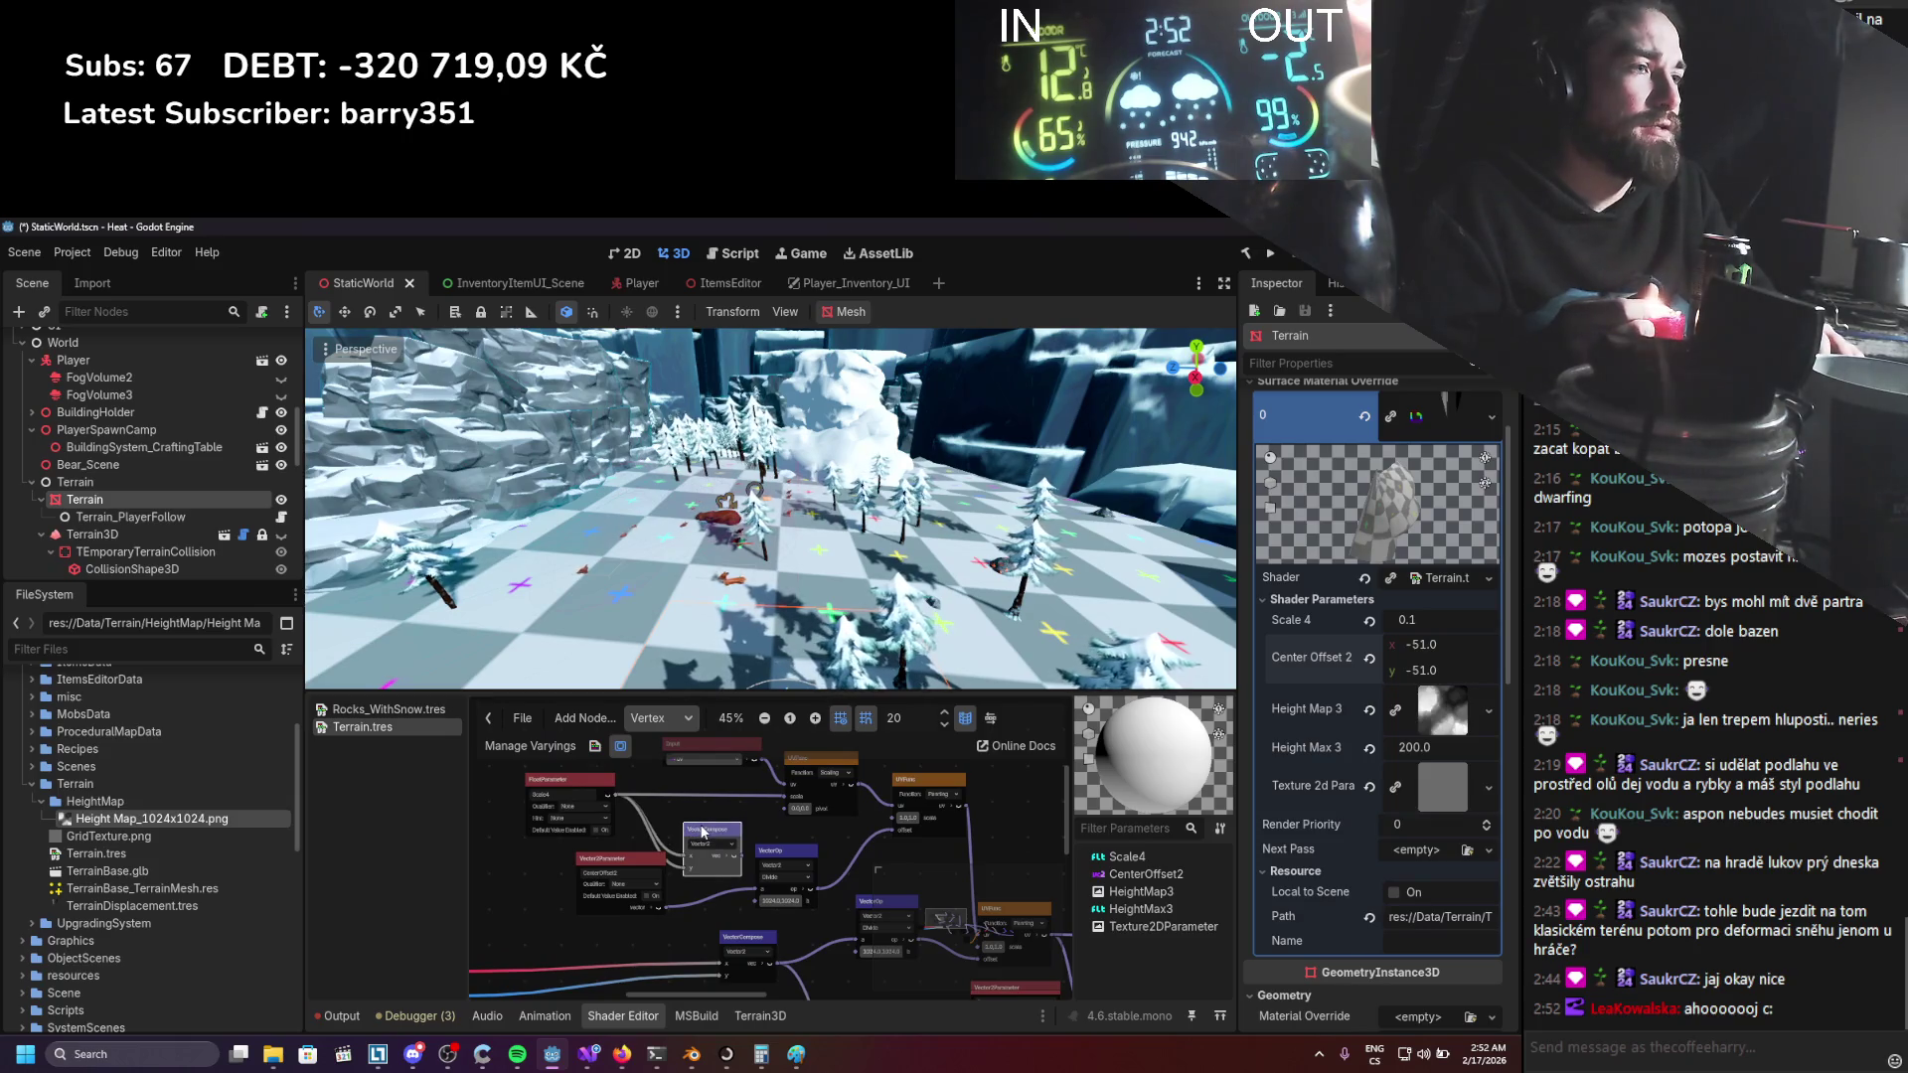
scroll(671, 778, down, 2)
scroll(783, 868, up, 3)
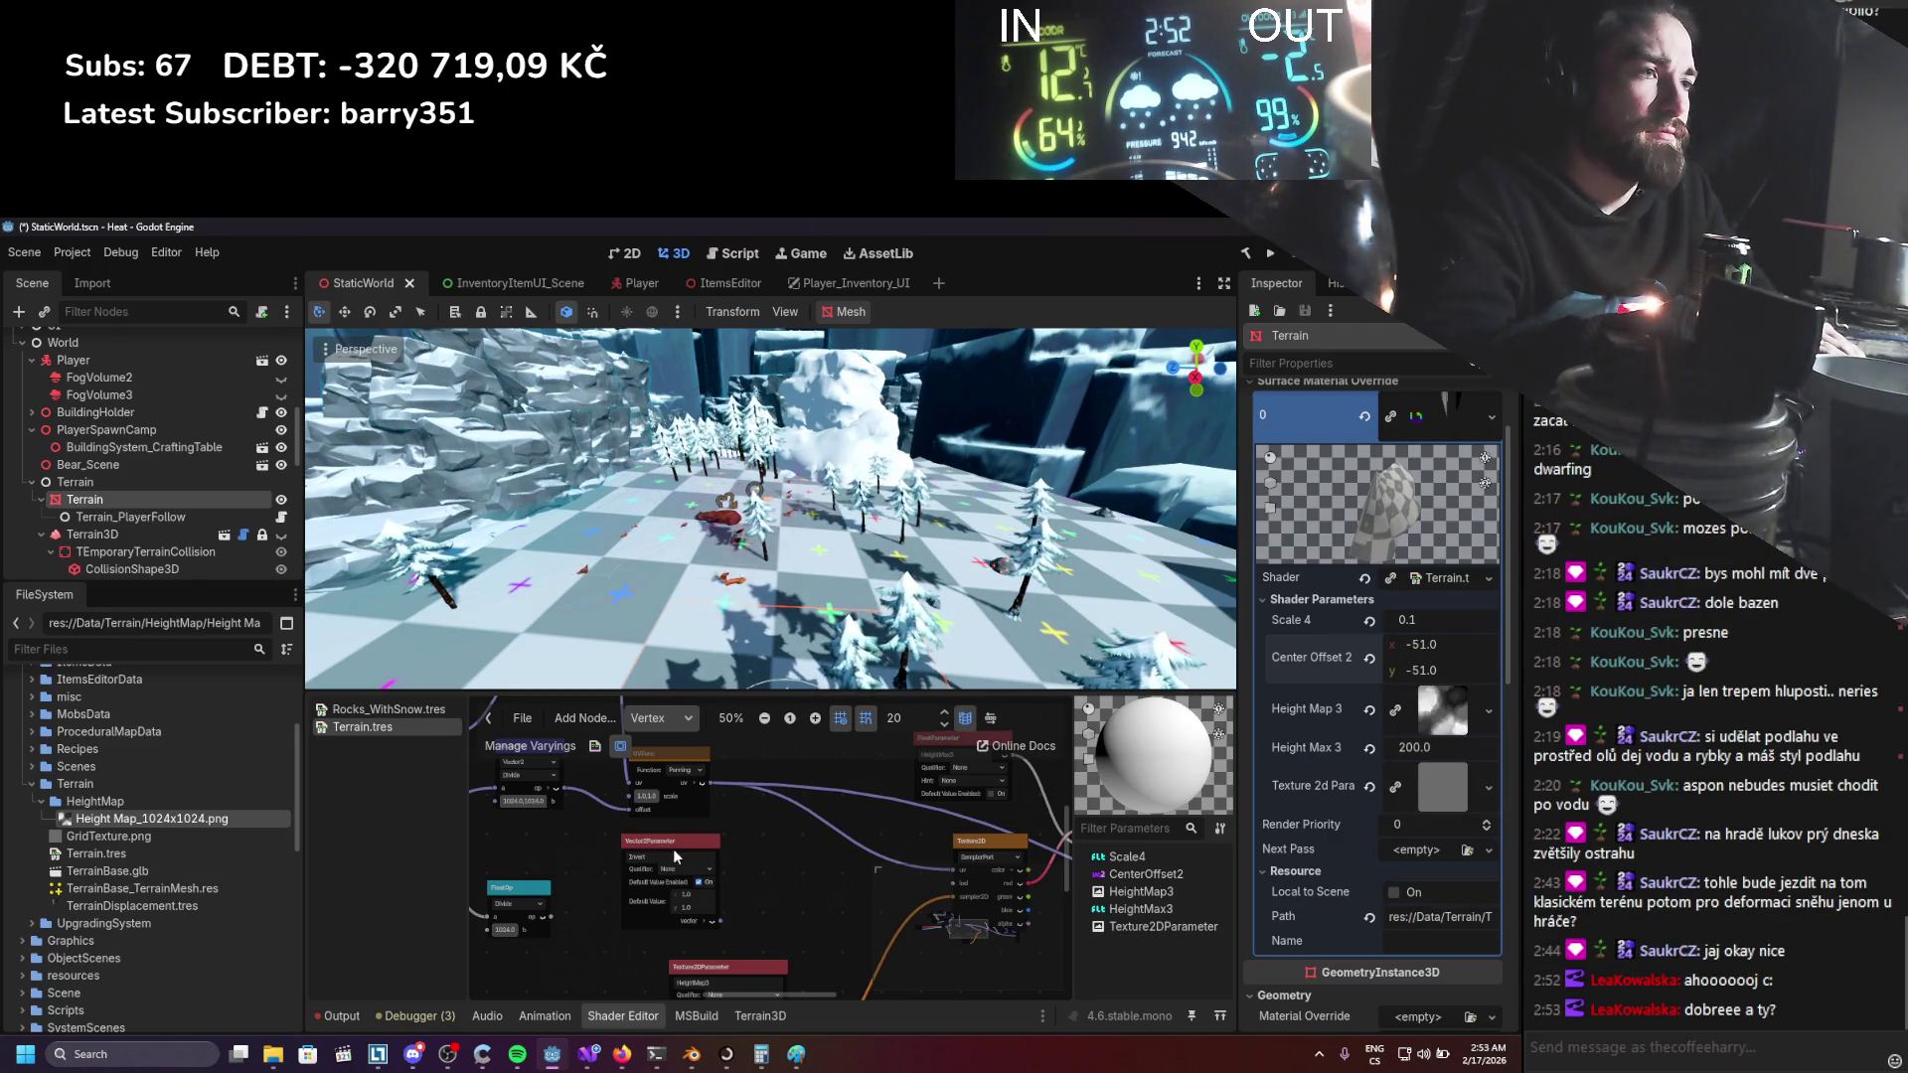
scroll(676, 856, left, 5)
scroll(695, 865, up, 1)
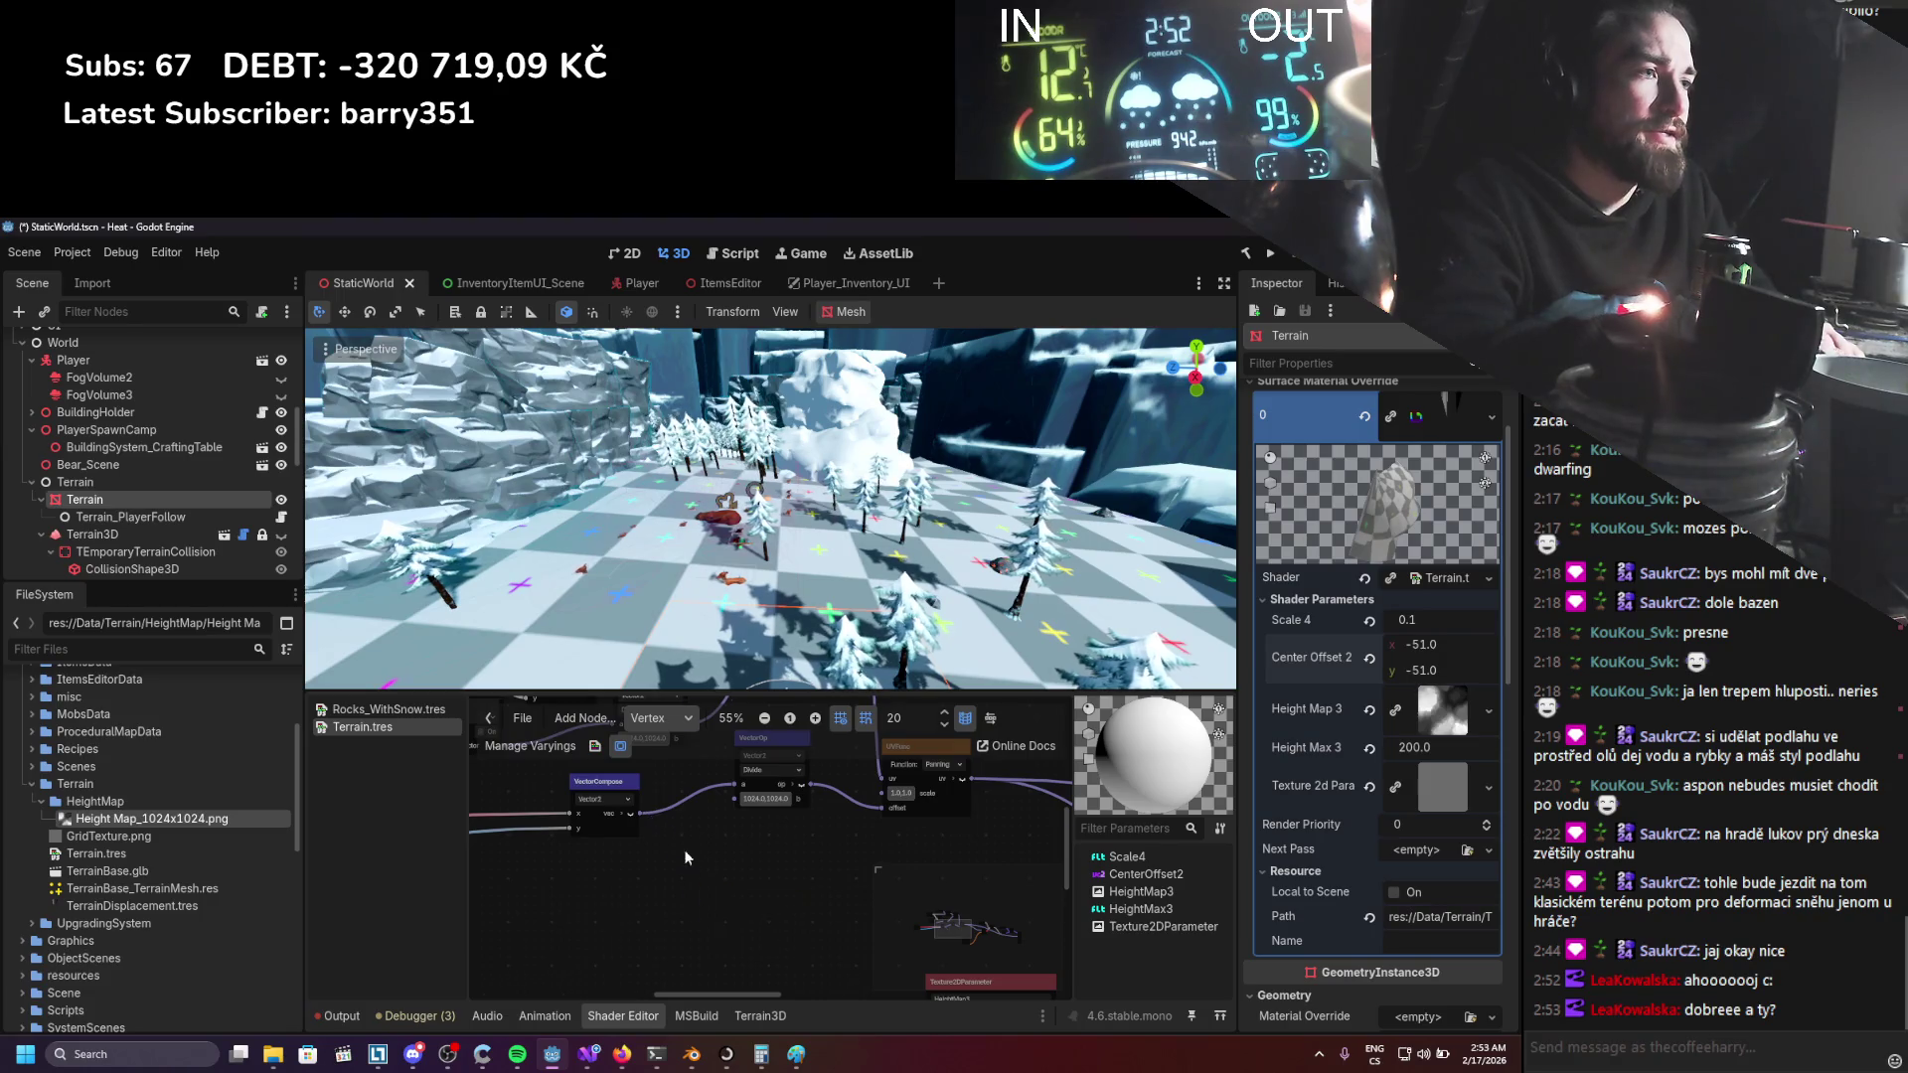
scroll(716, 874, down, 2)
mouse_move(857, 874)
mouse_down()
mouse_move(733, 912)
mouse_move(735, 936)
mouse_up()
Move the CenterOffset2 node up and right, nudge a neighbouring node, and open GI Mode choices.
scroll(749, 904, up, 1)
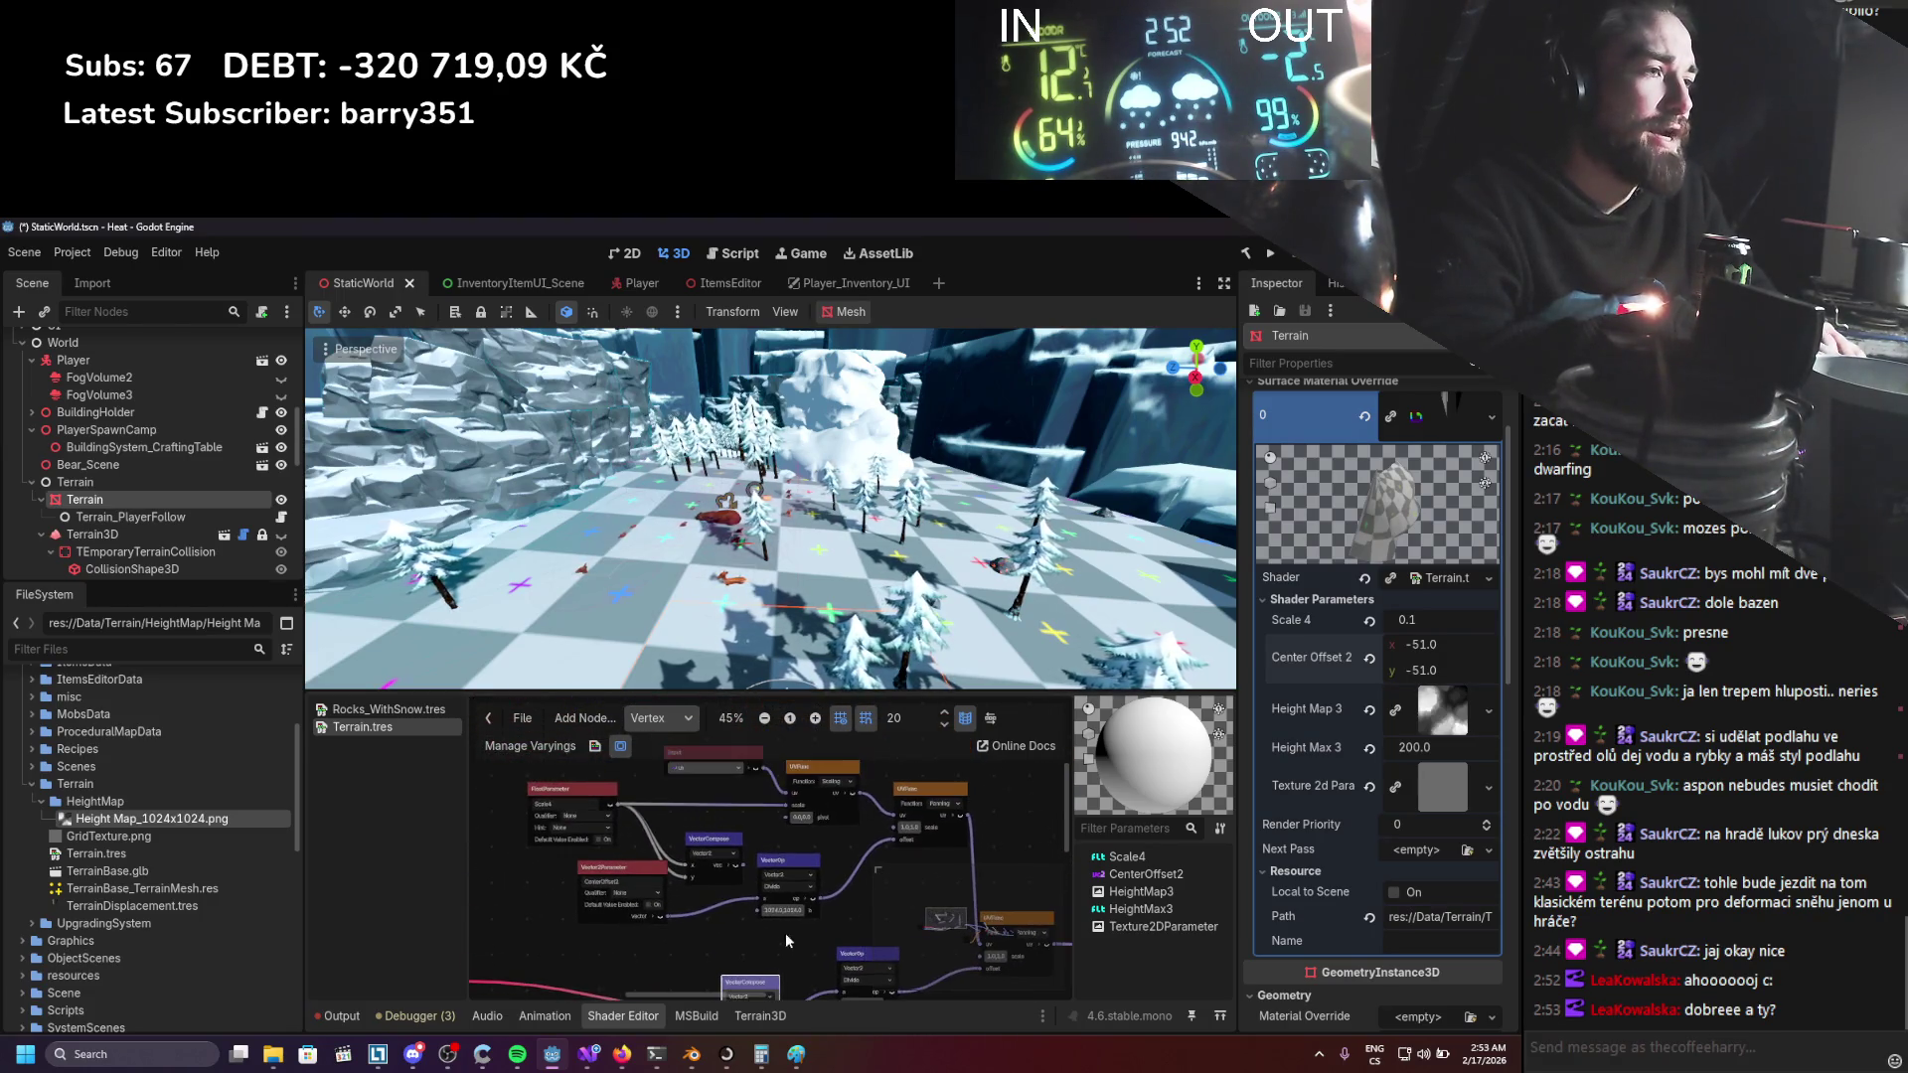
click(716, 844)
drag(630, 866, 688, 854)
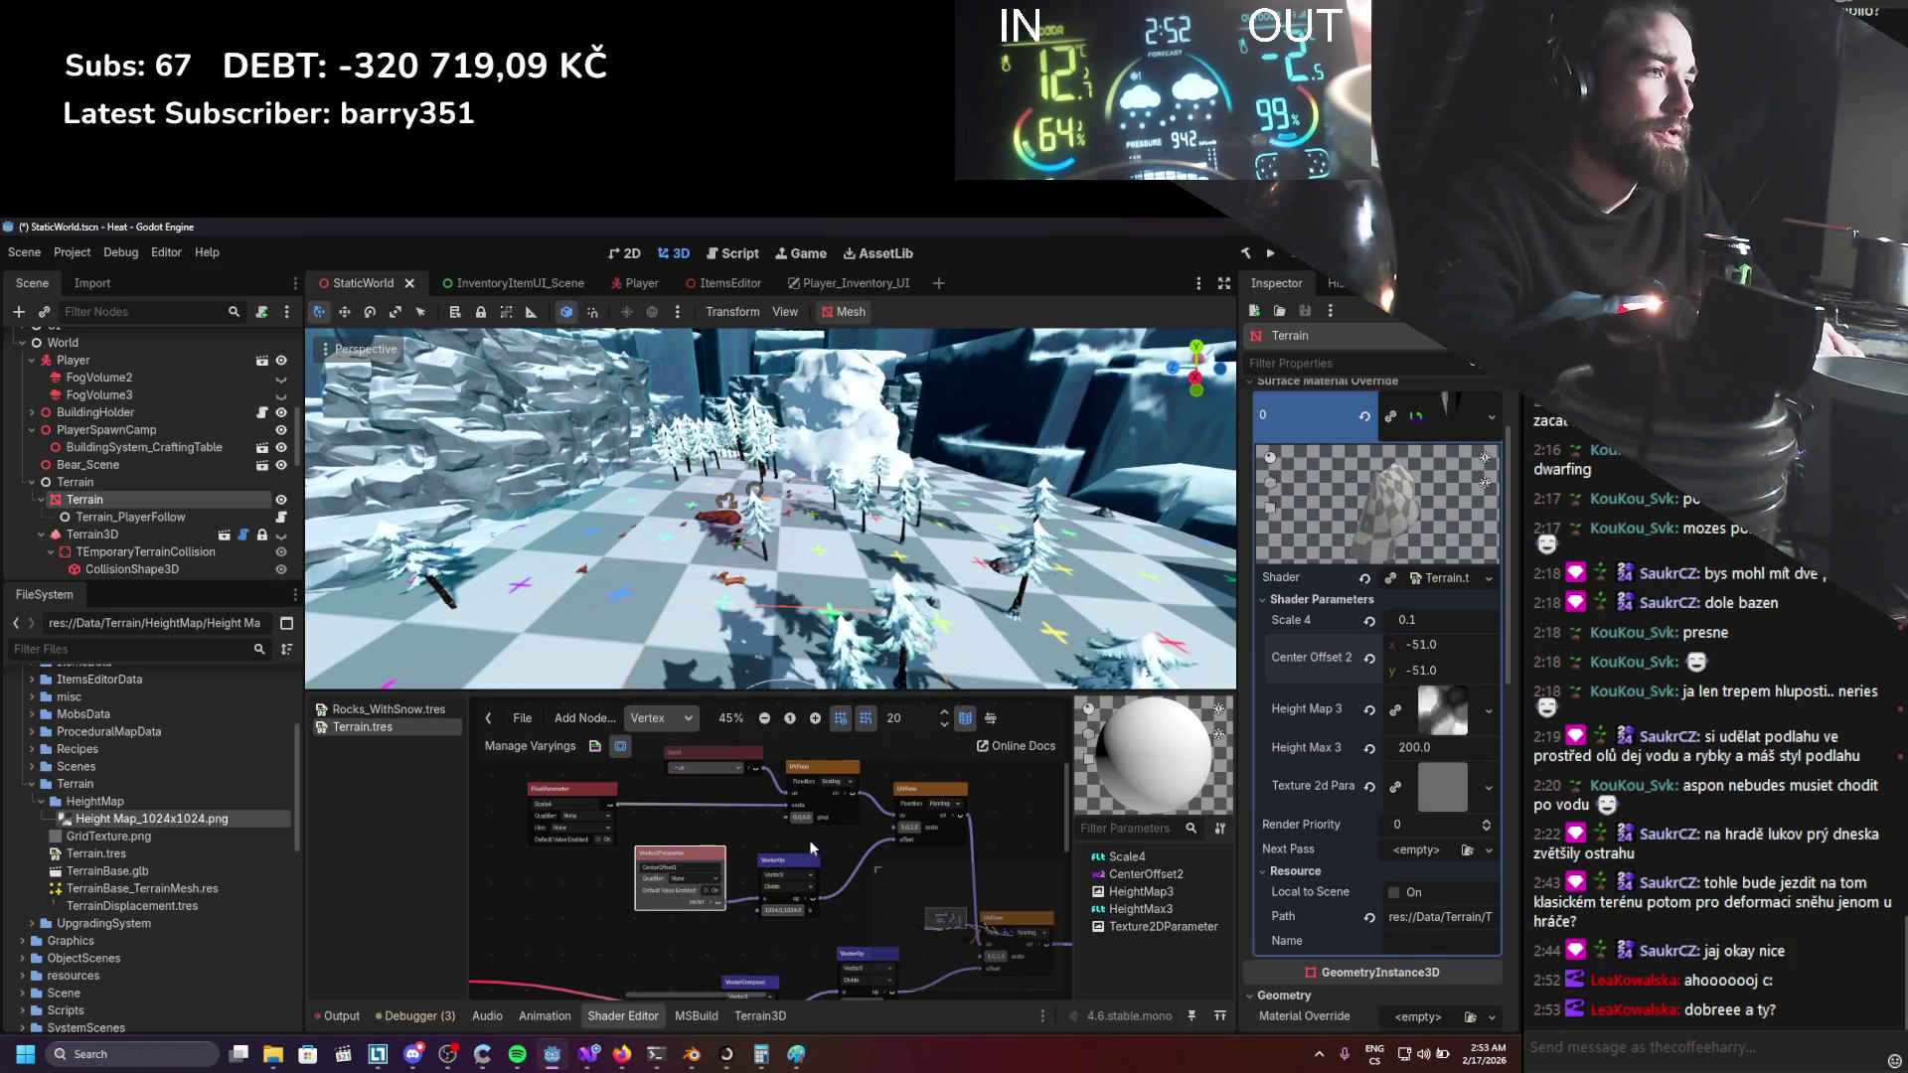
scroll(784, 831, down, 3)
scroll(724, 873, down, 2)
scroll(813, 857, down, 1)
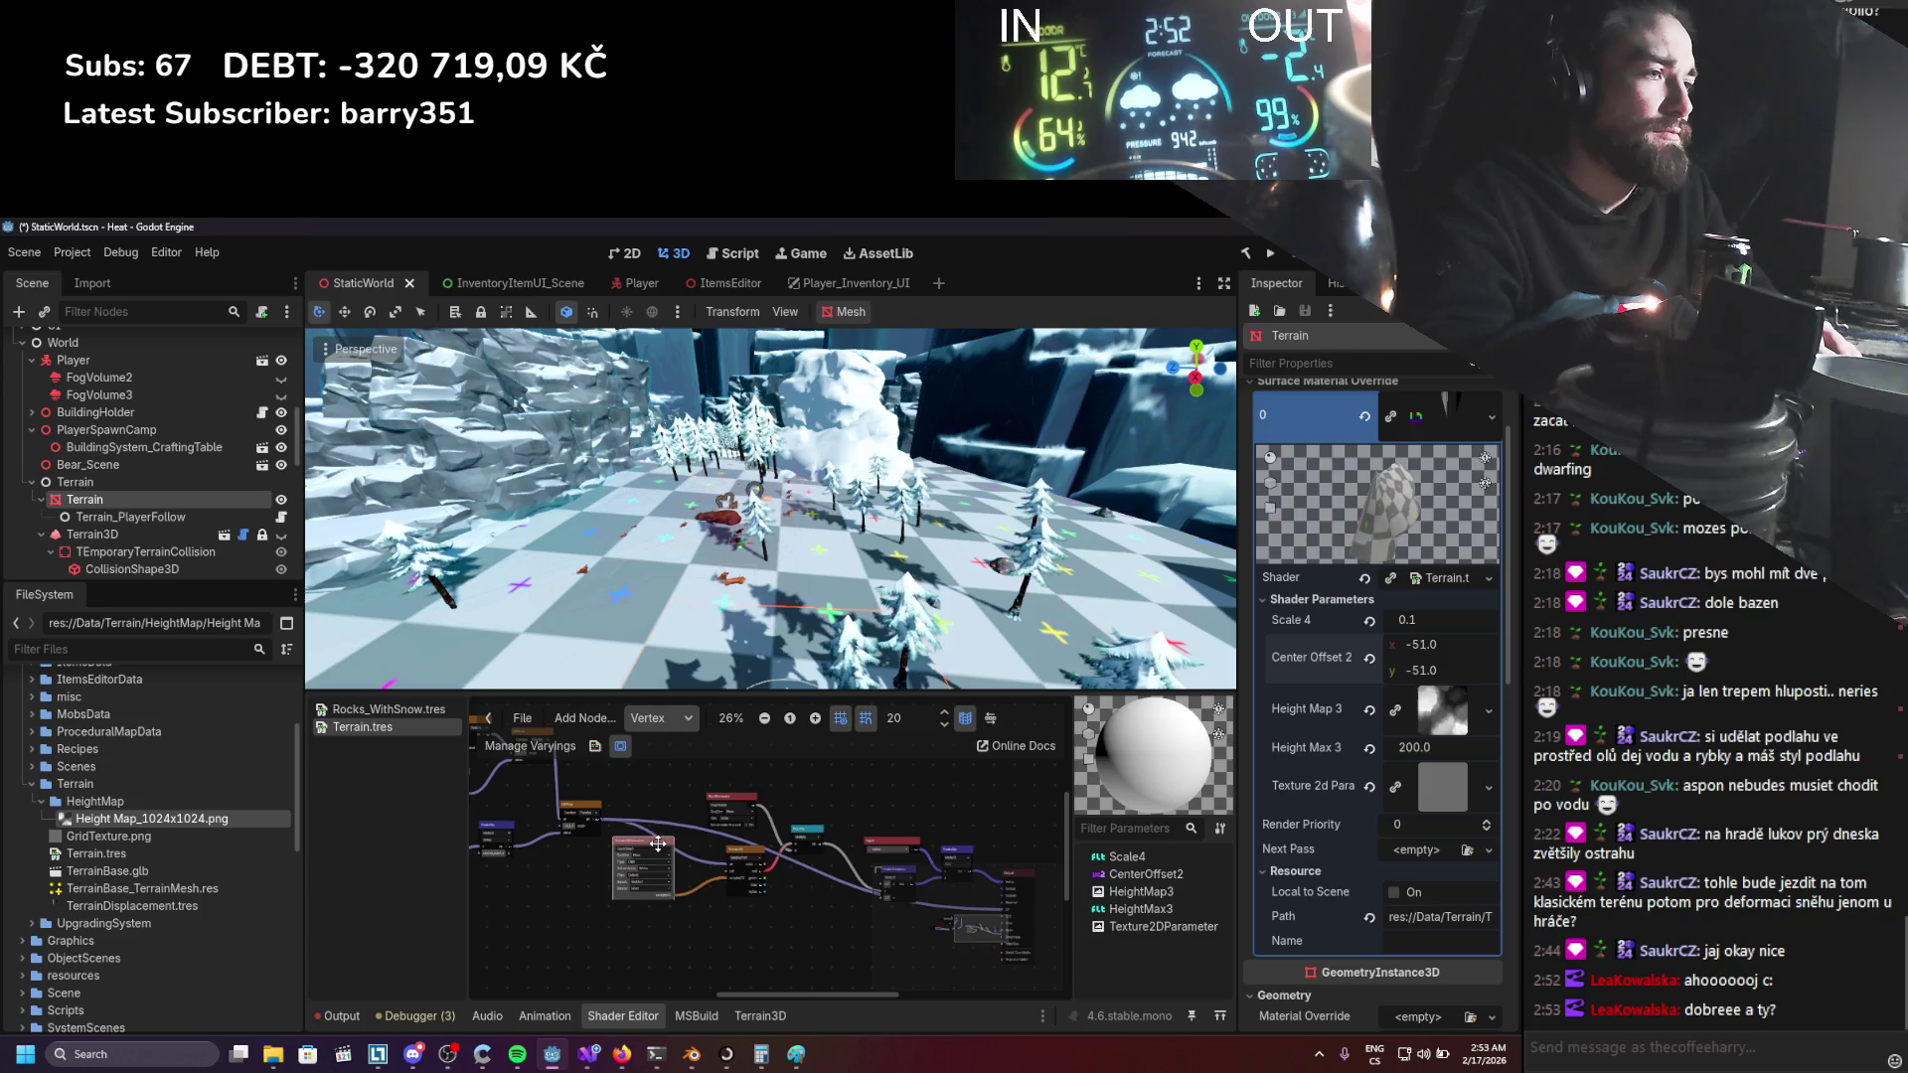
drag(658, 845, 622, 869)
drag(744, 855, 728, 876)
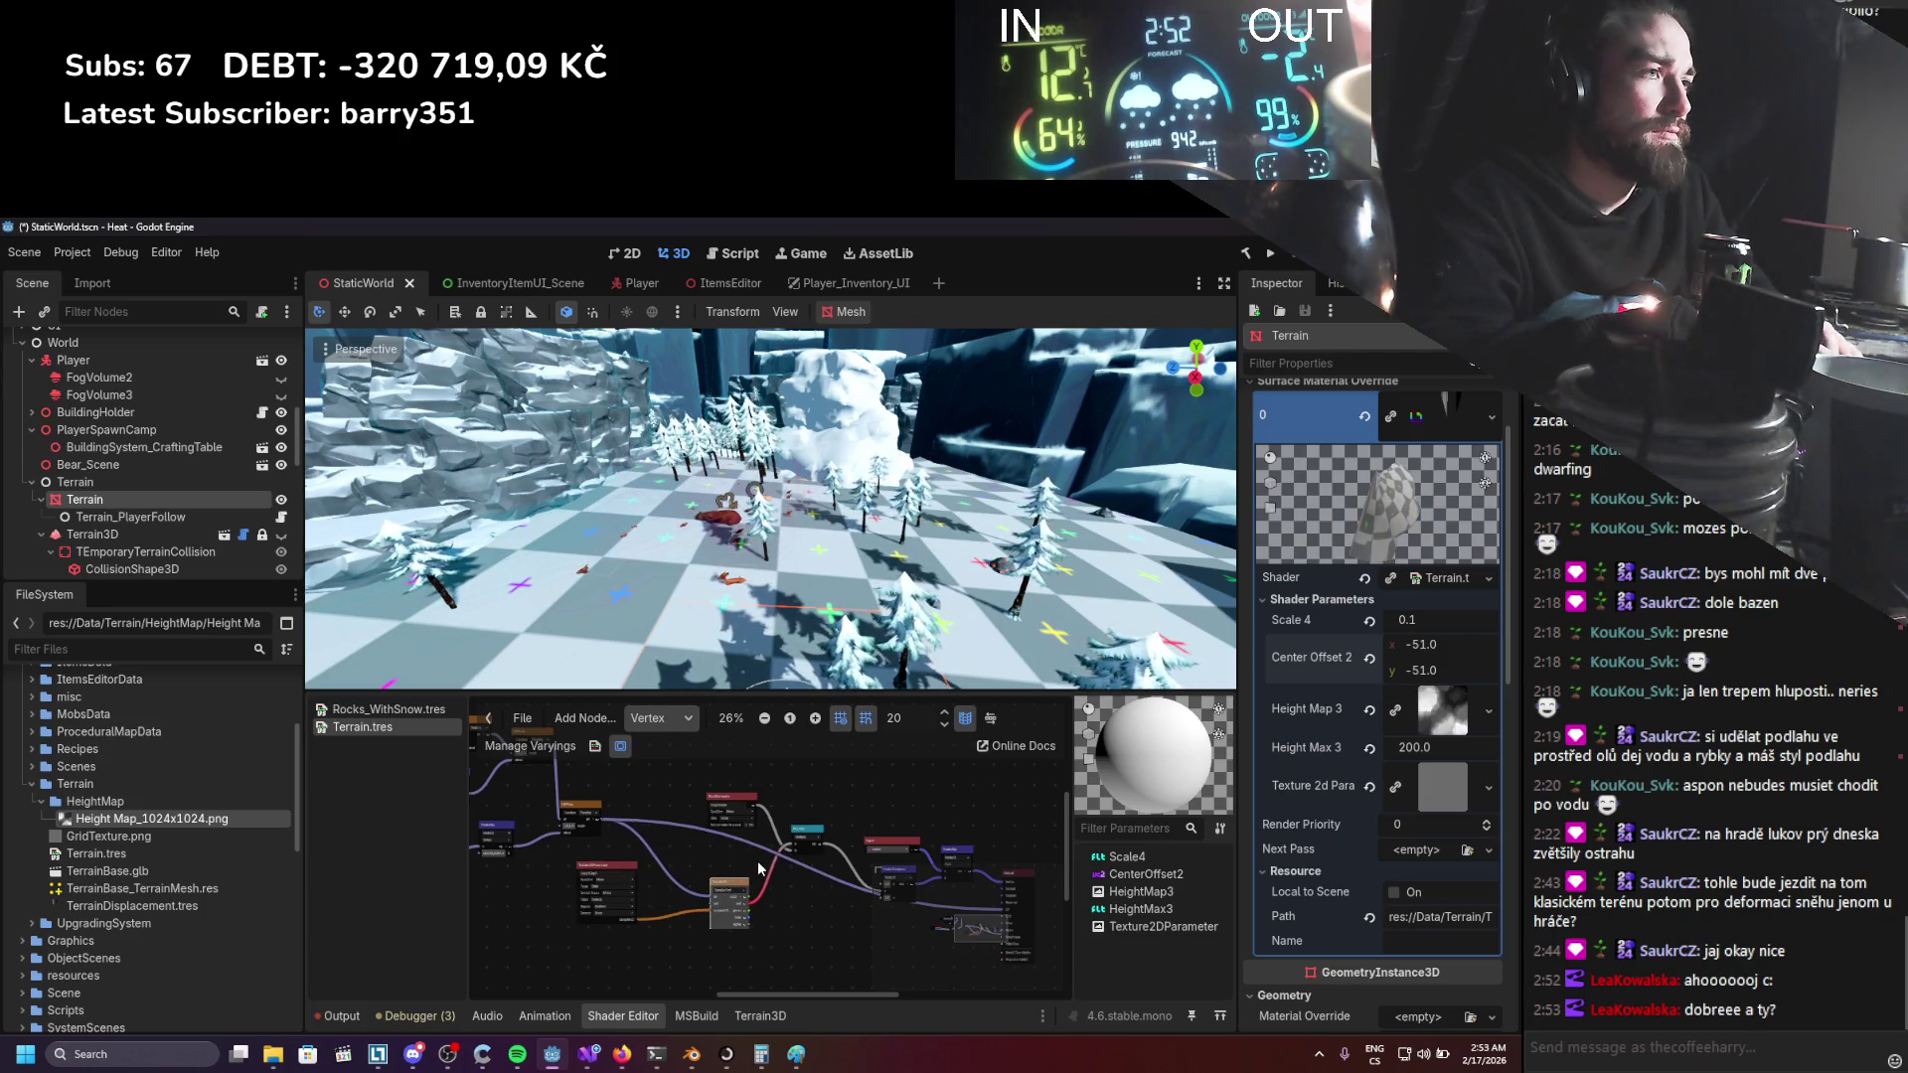
scroll(842, 666, down, 10)
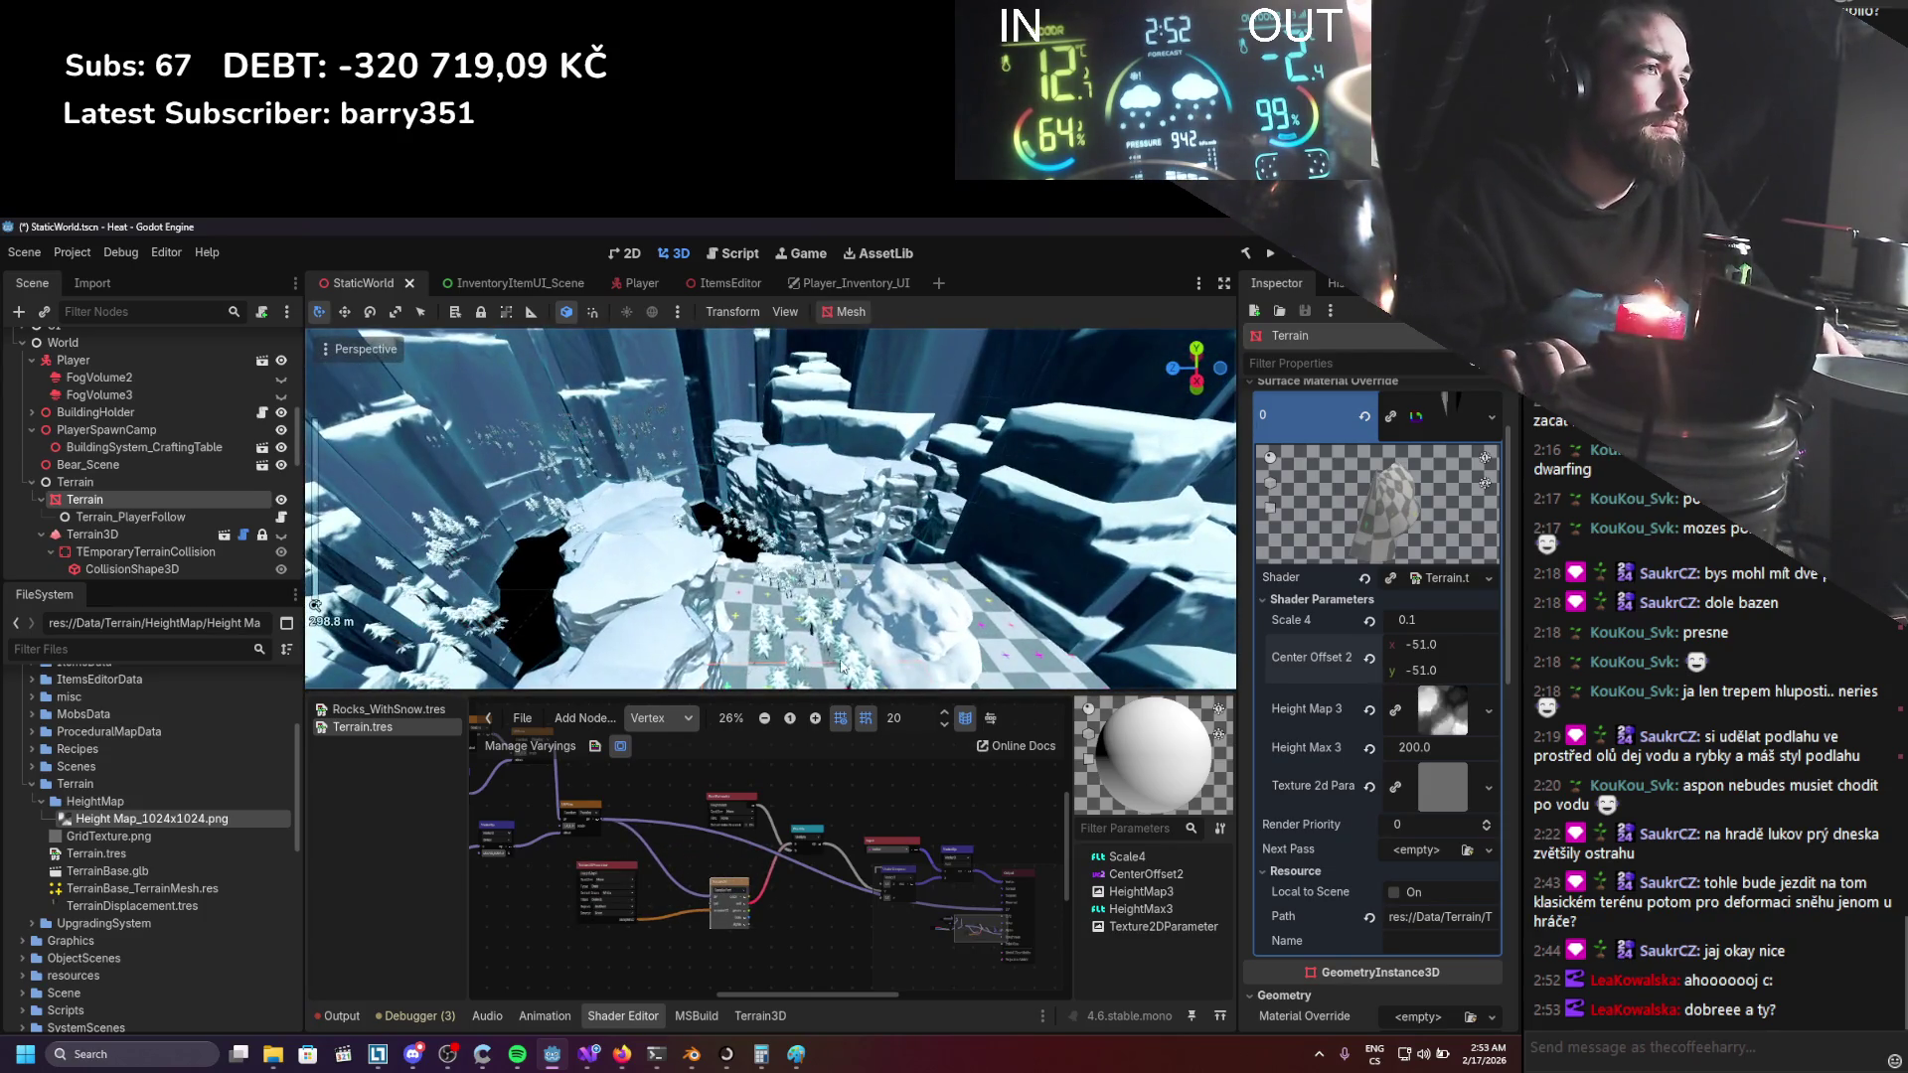
scroll(836, 644, up, 2)
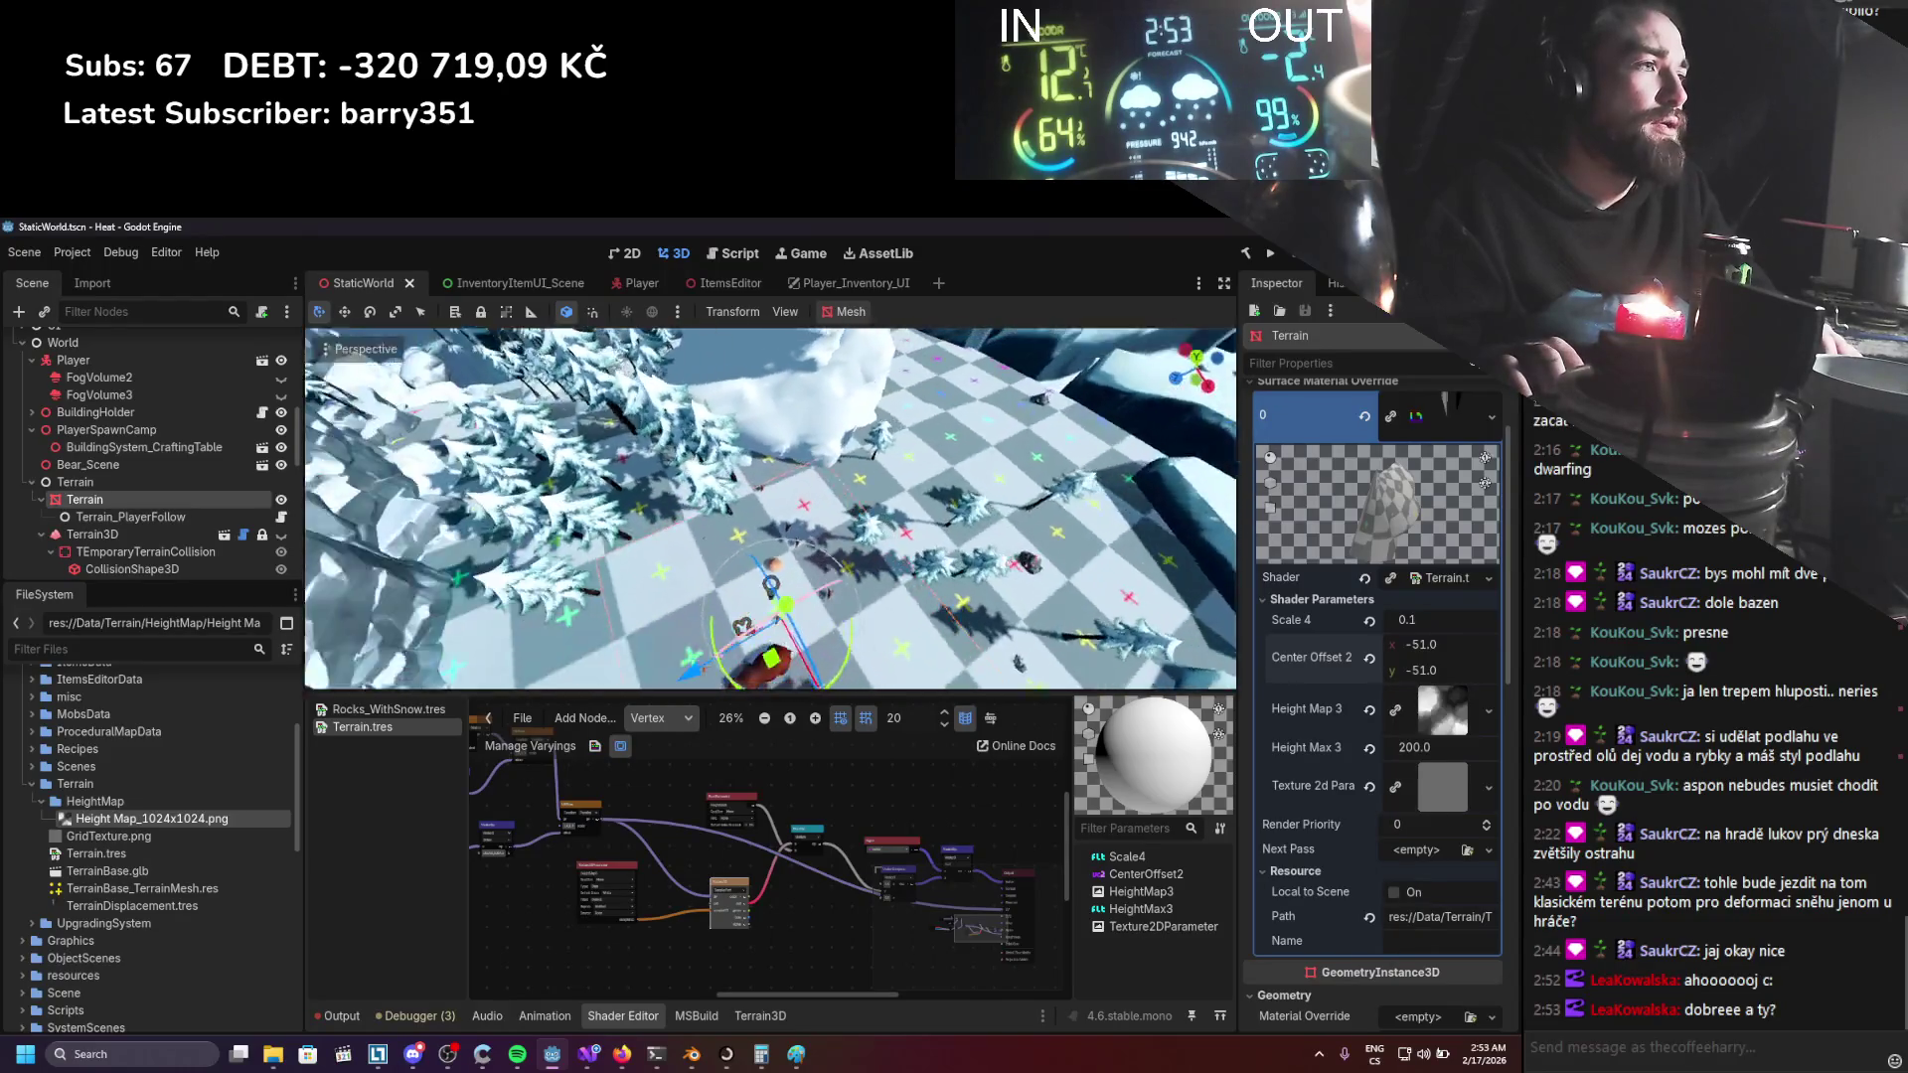
scroll(1417, 656, down, 5)
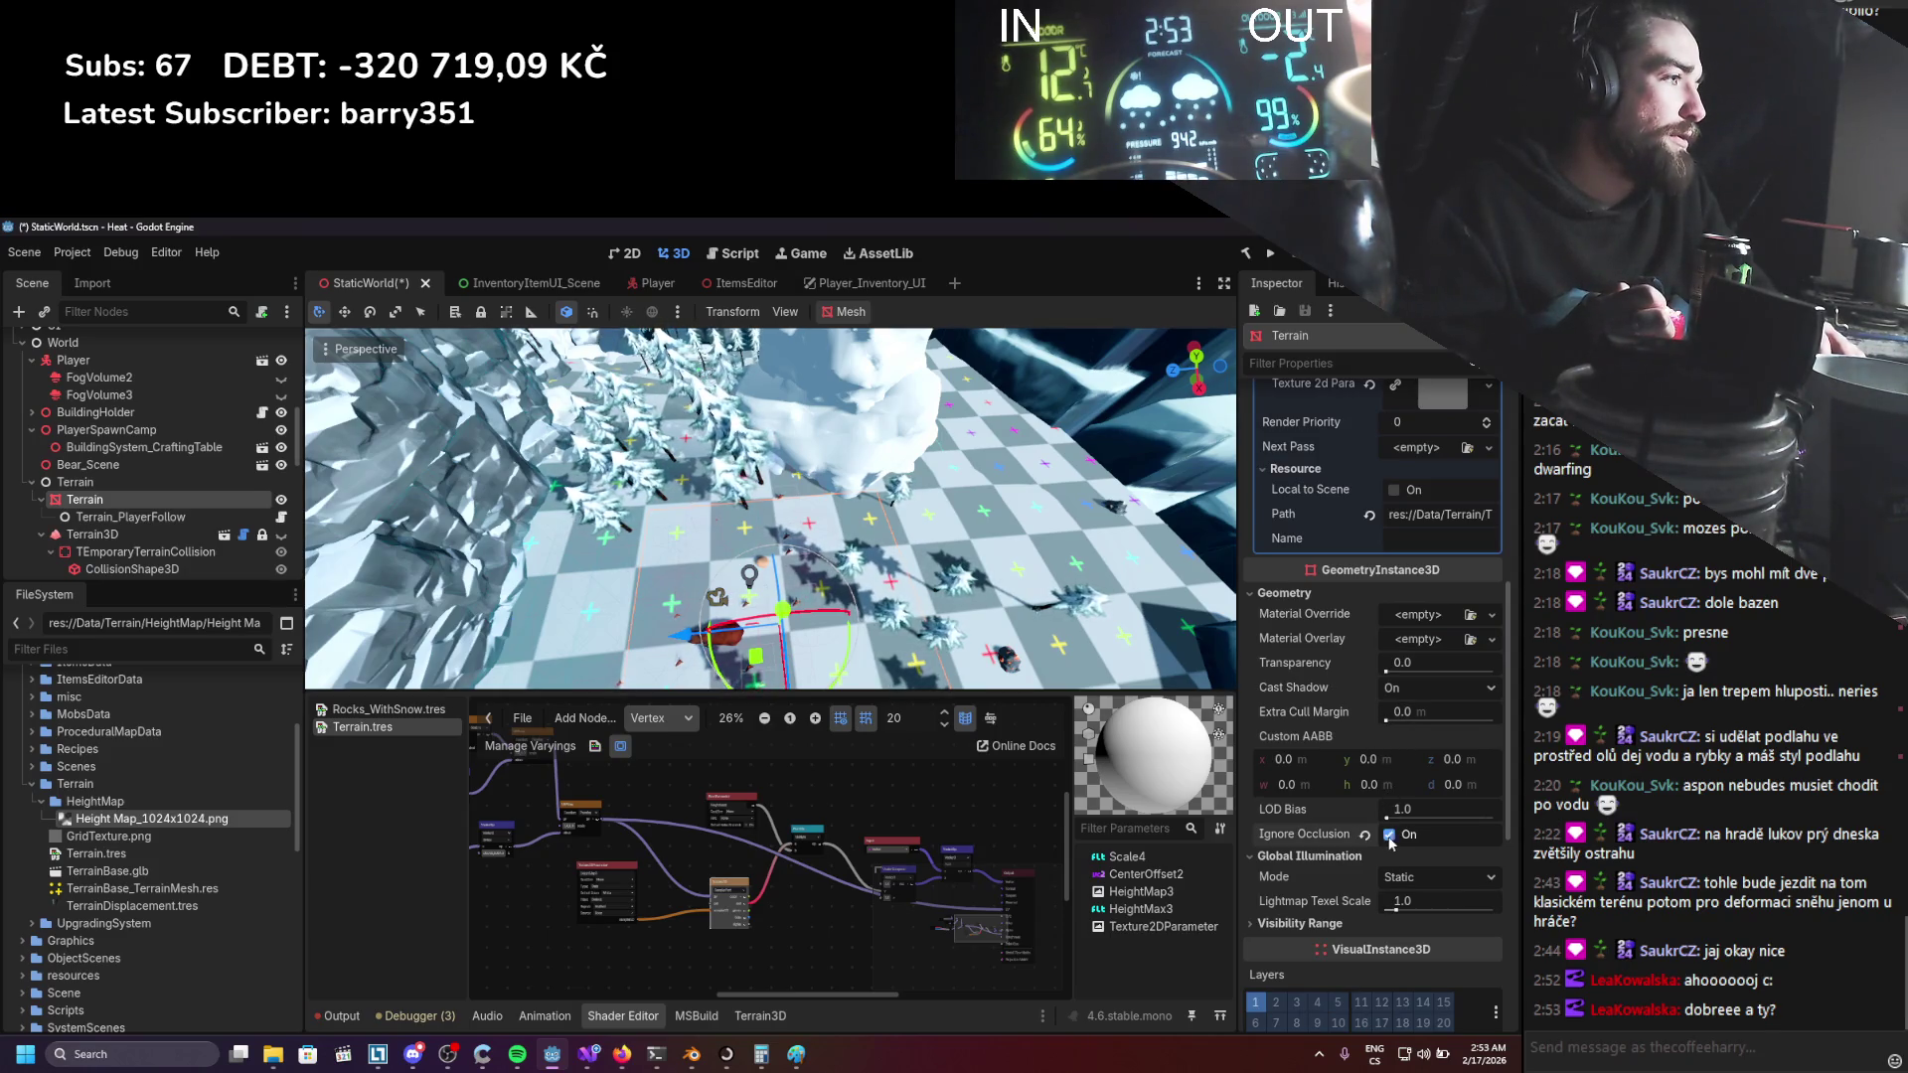
click(1411, 878)
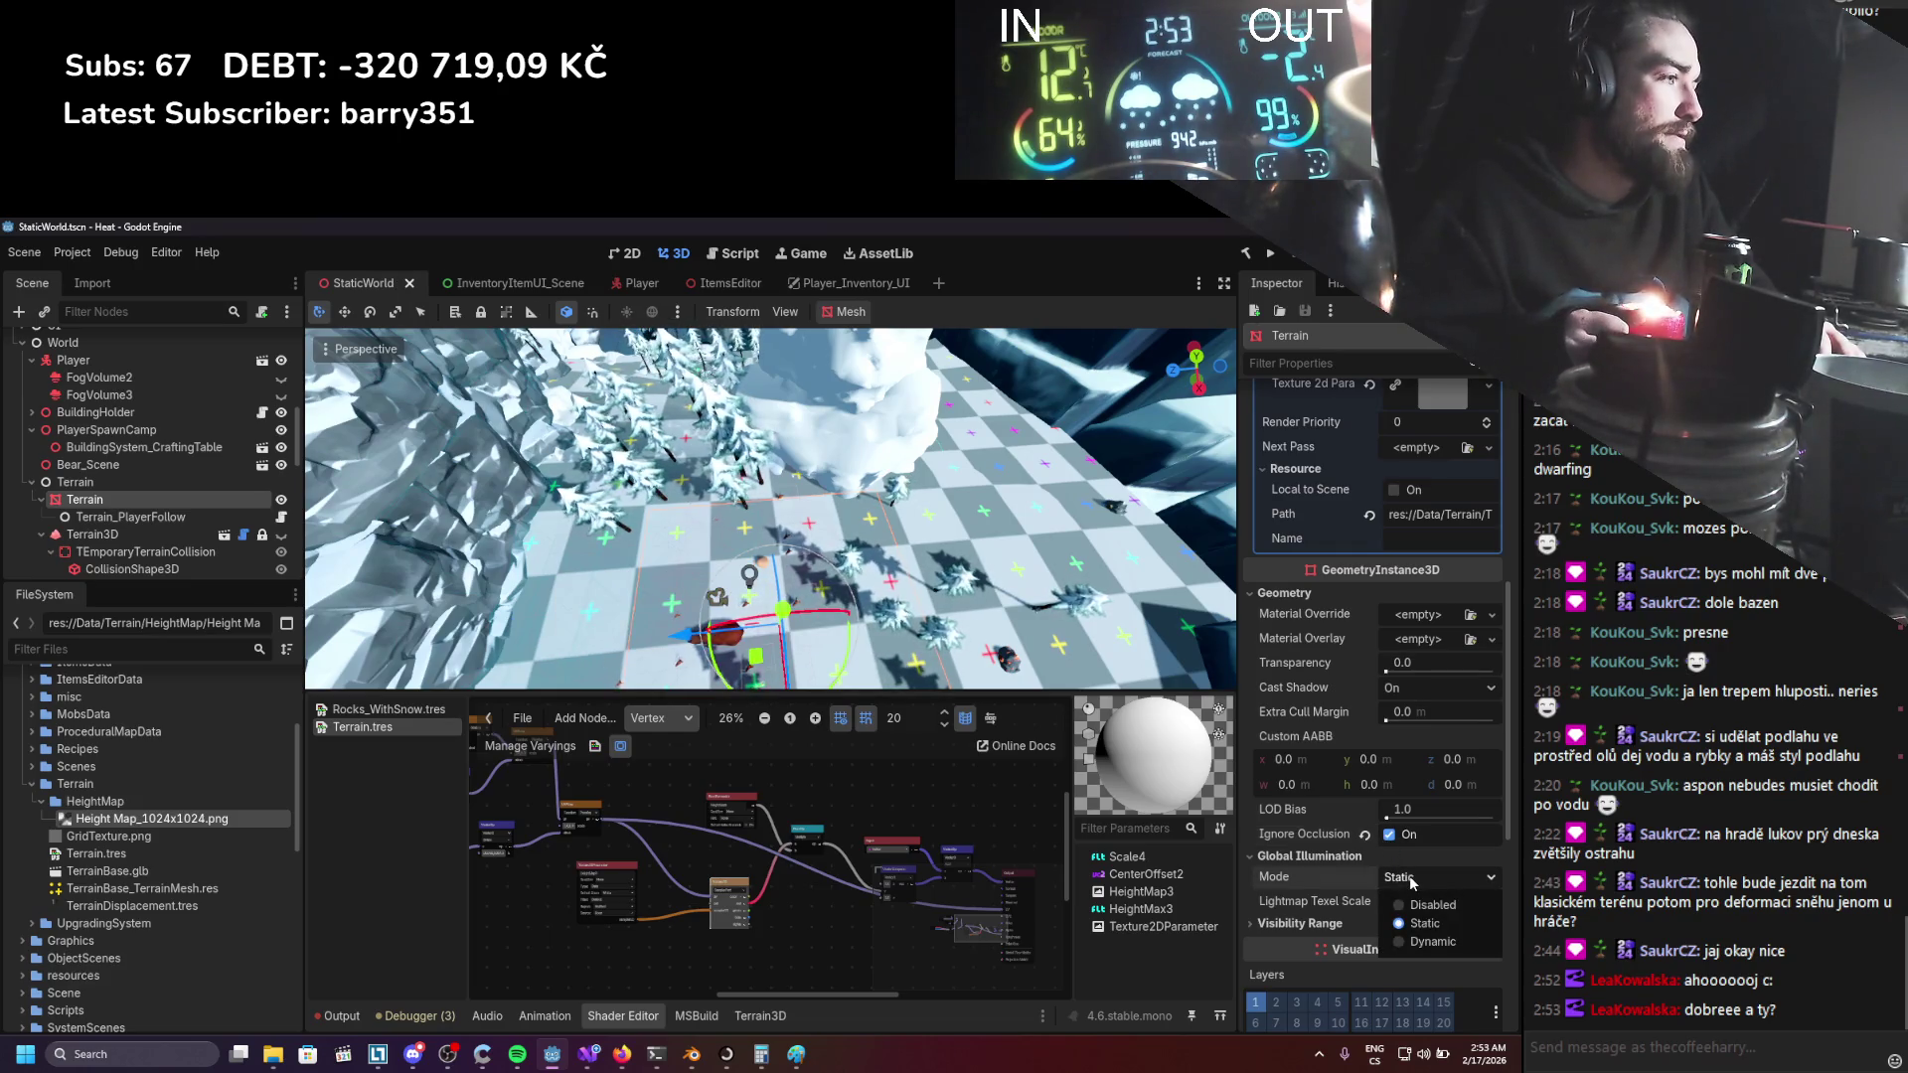
Keep the Terrain's Global Illumination mode at Static and check the Visibility Range section.
click(1412, 905)
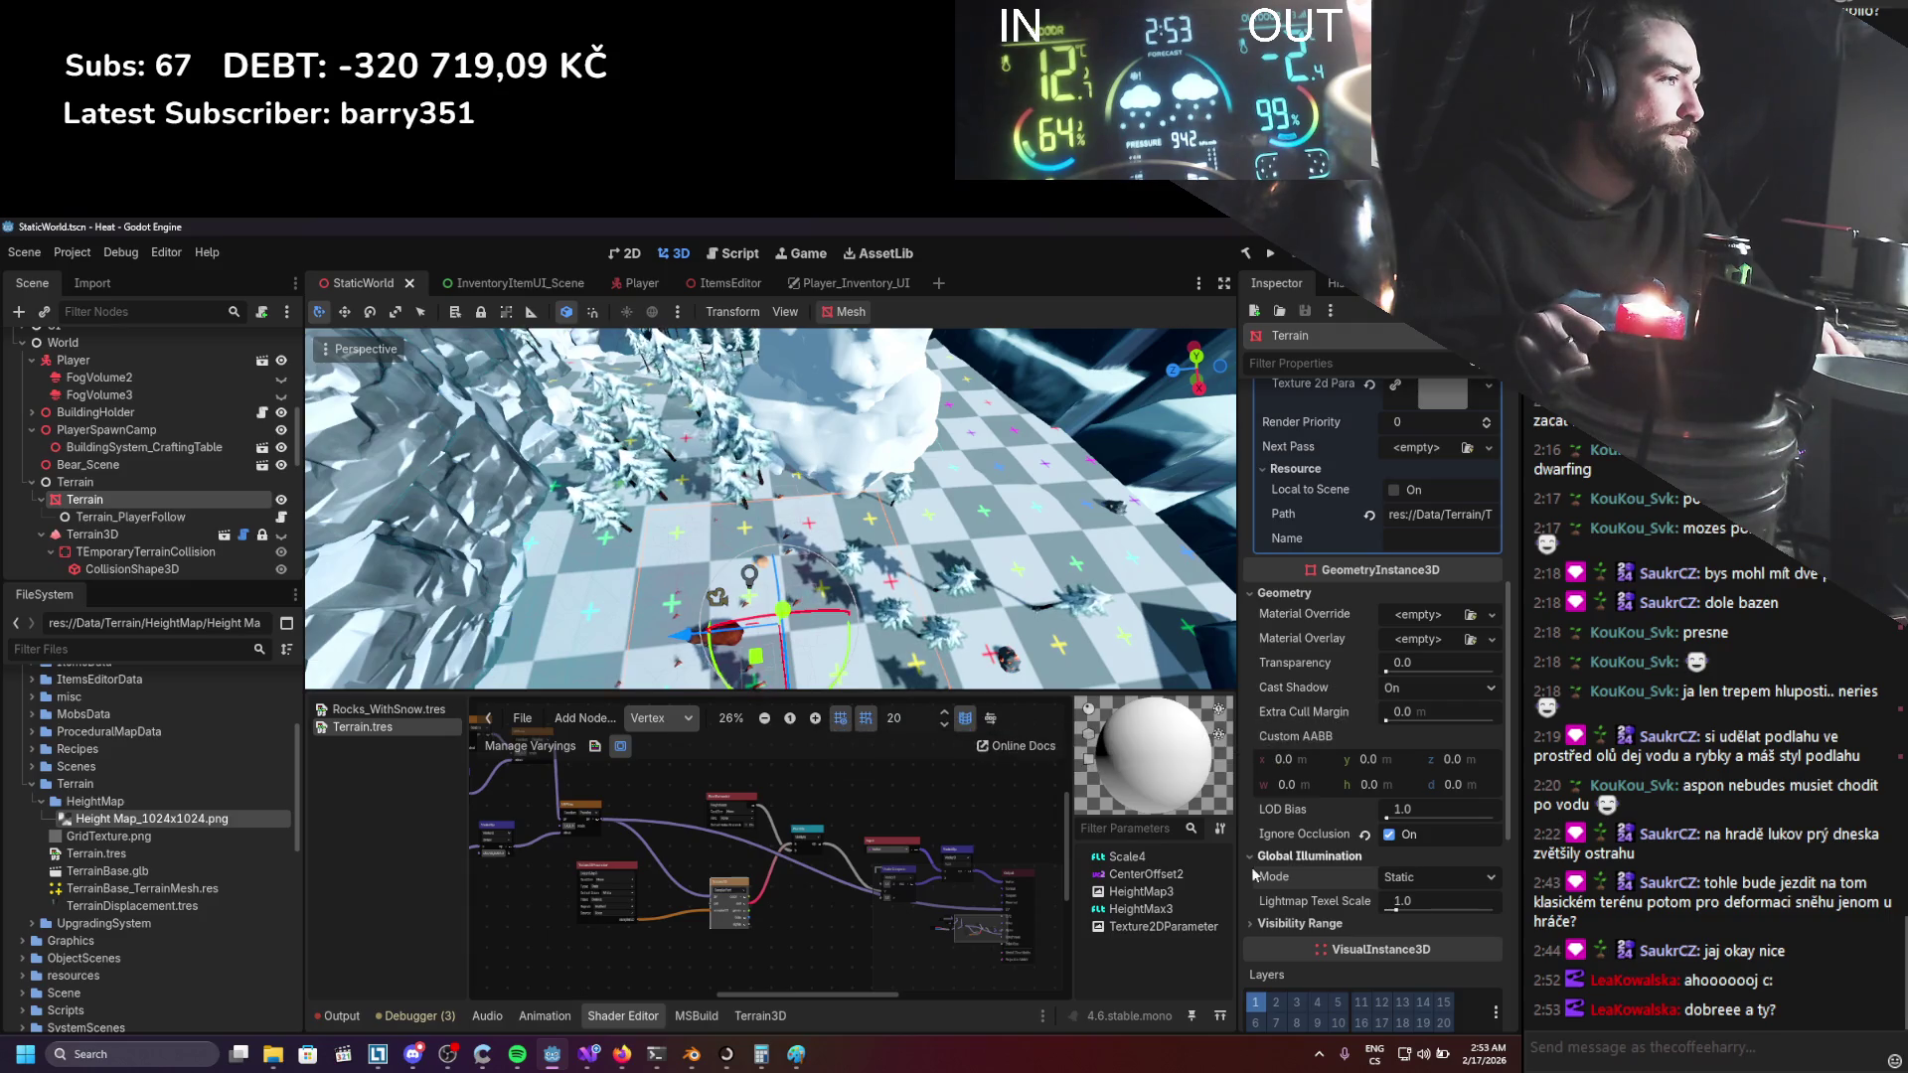
click(1252, 925)
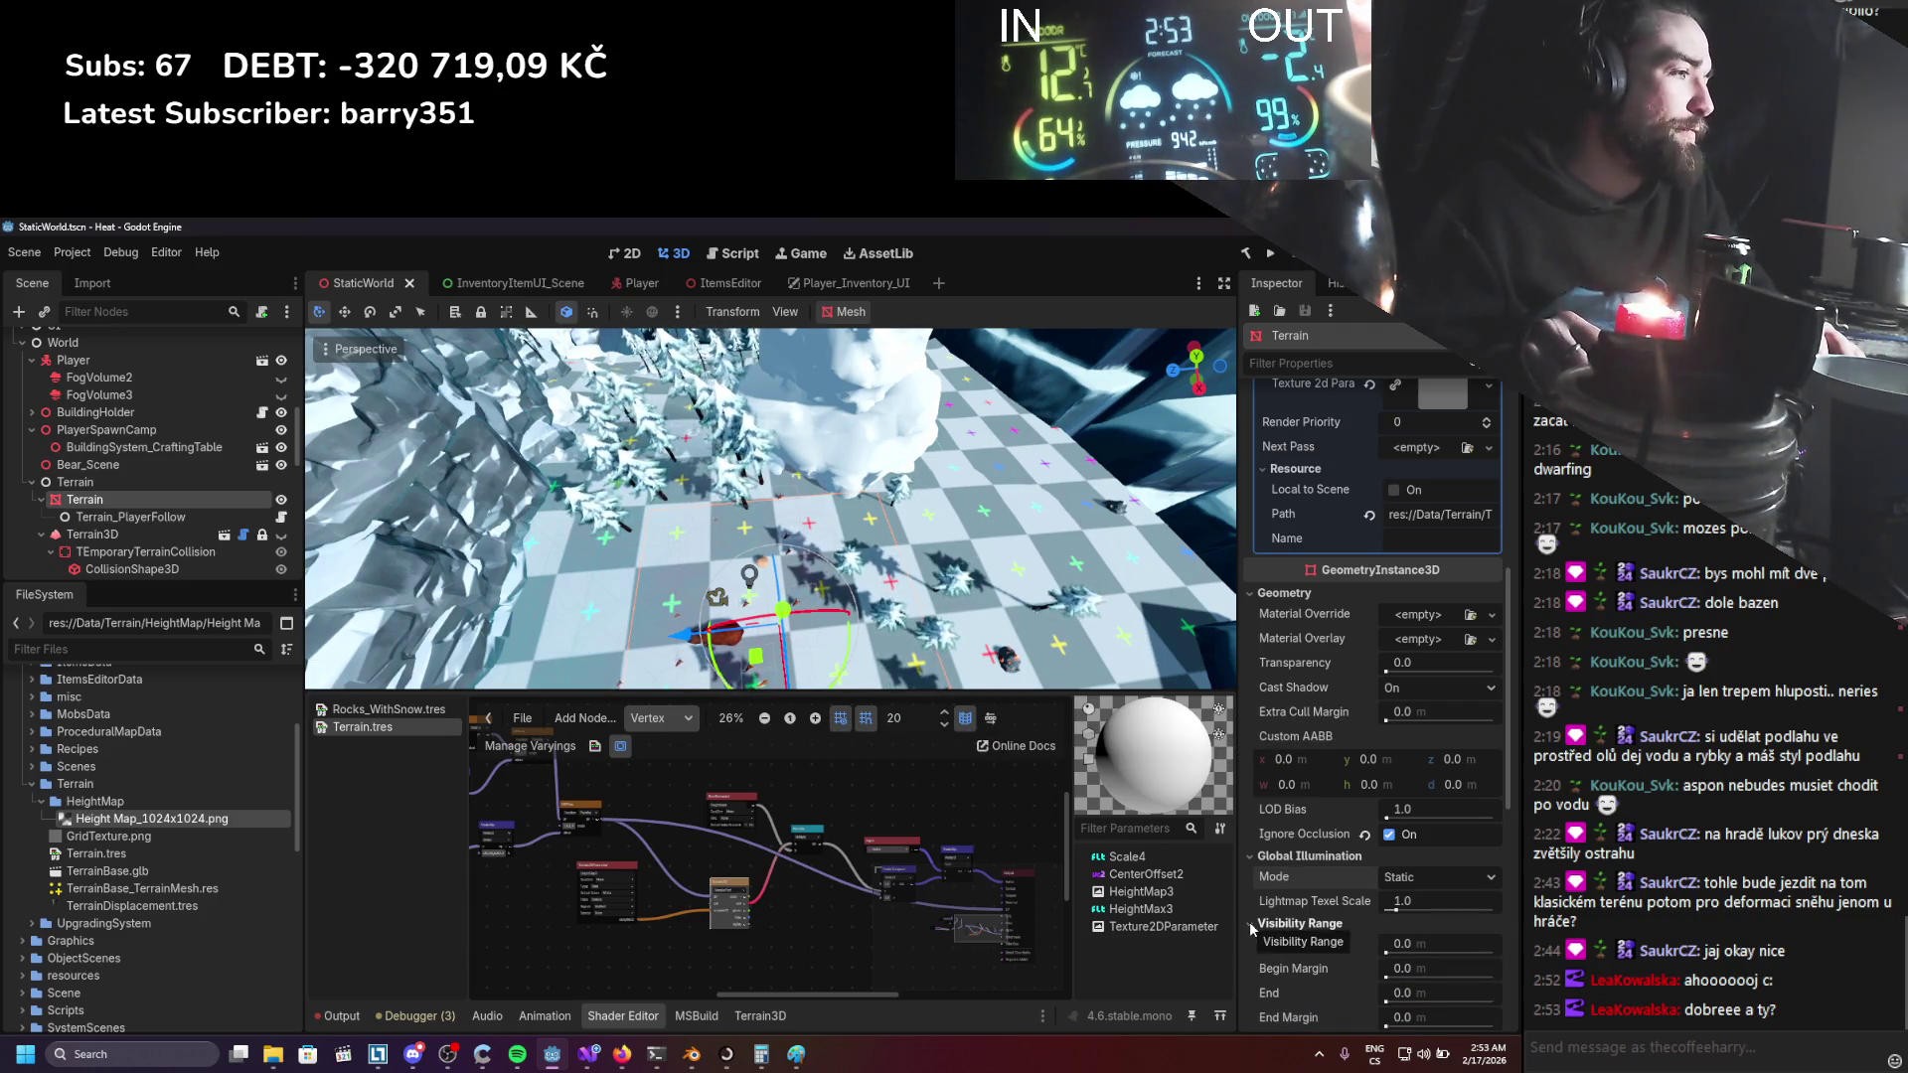
click(1251, 924)
scroll(861, 588, down, 5)
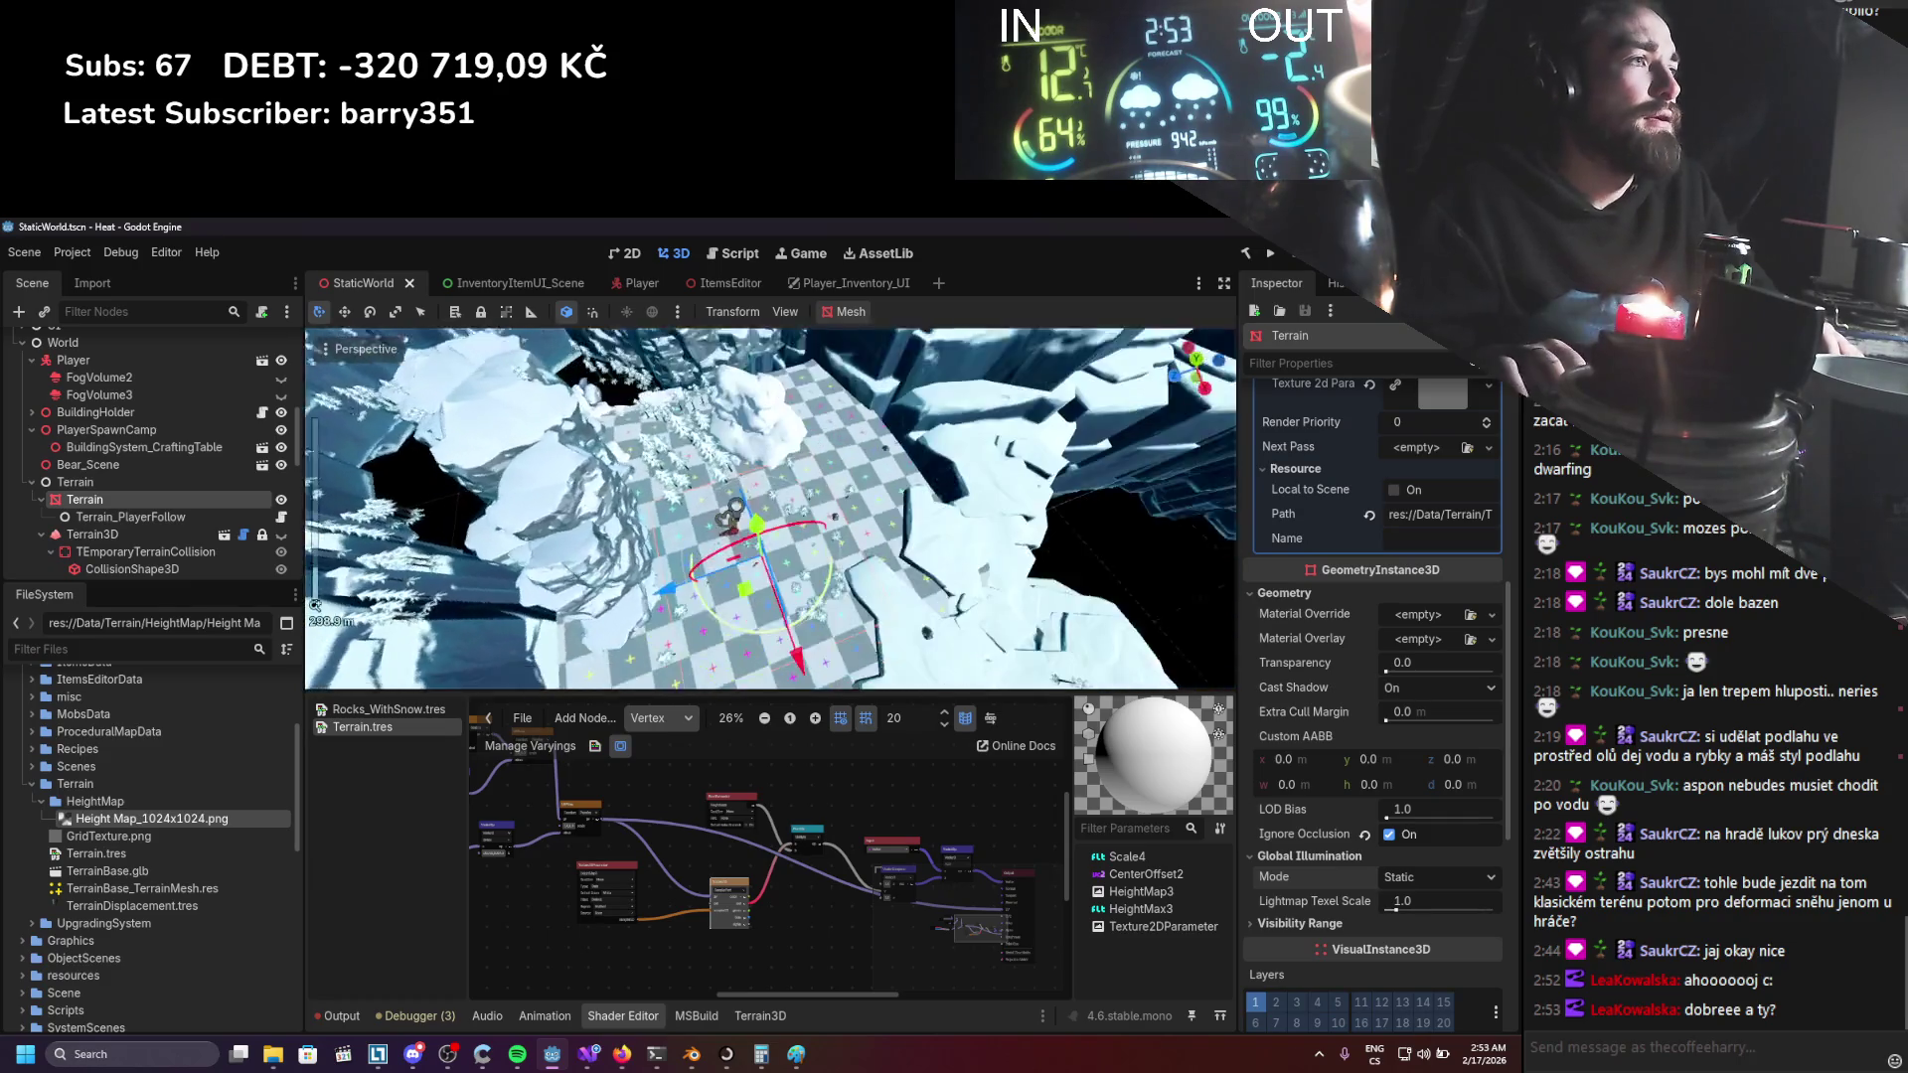
scroll(764, 647, up, 5)
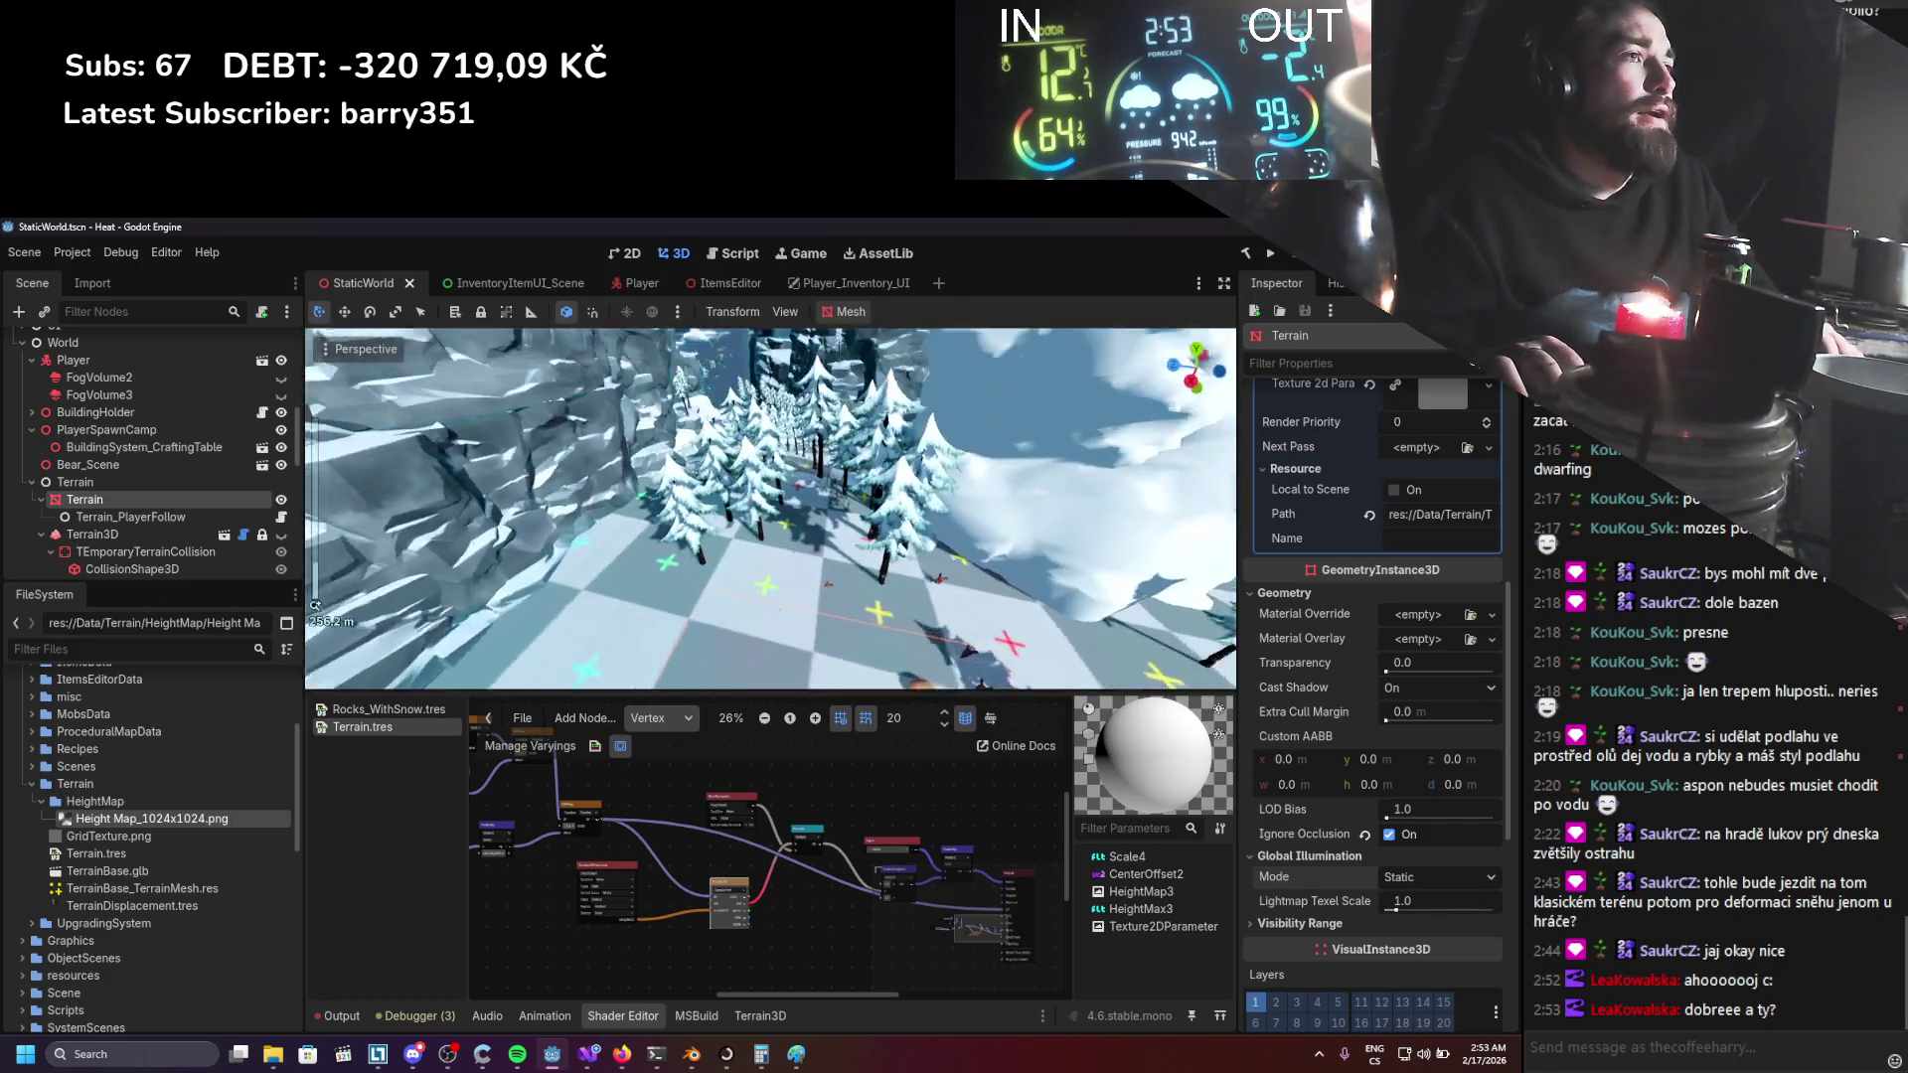
Nudge the VectorCompose node upward, reviewing the terrain and graph from new views.
drag(764, 648, 772, 642)
scroll(793, 838, up, 3)
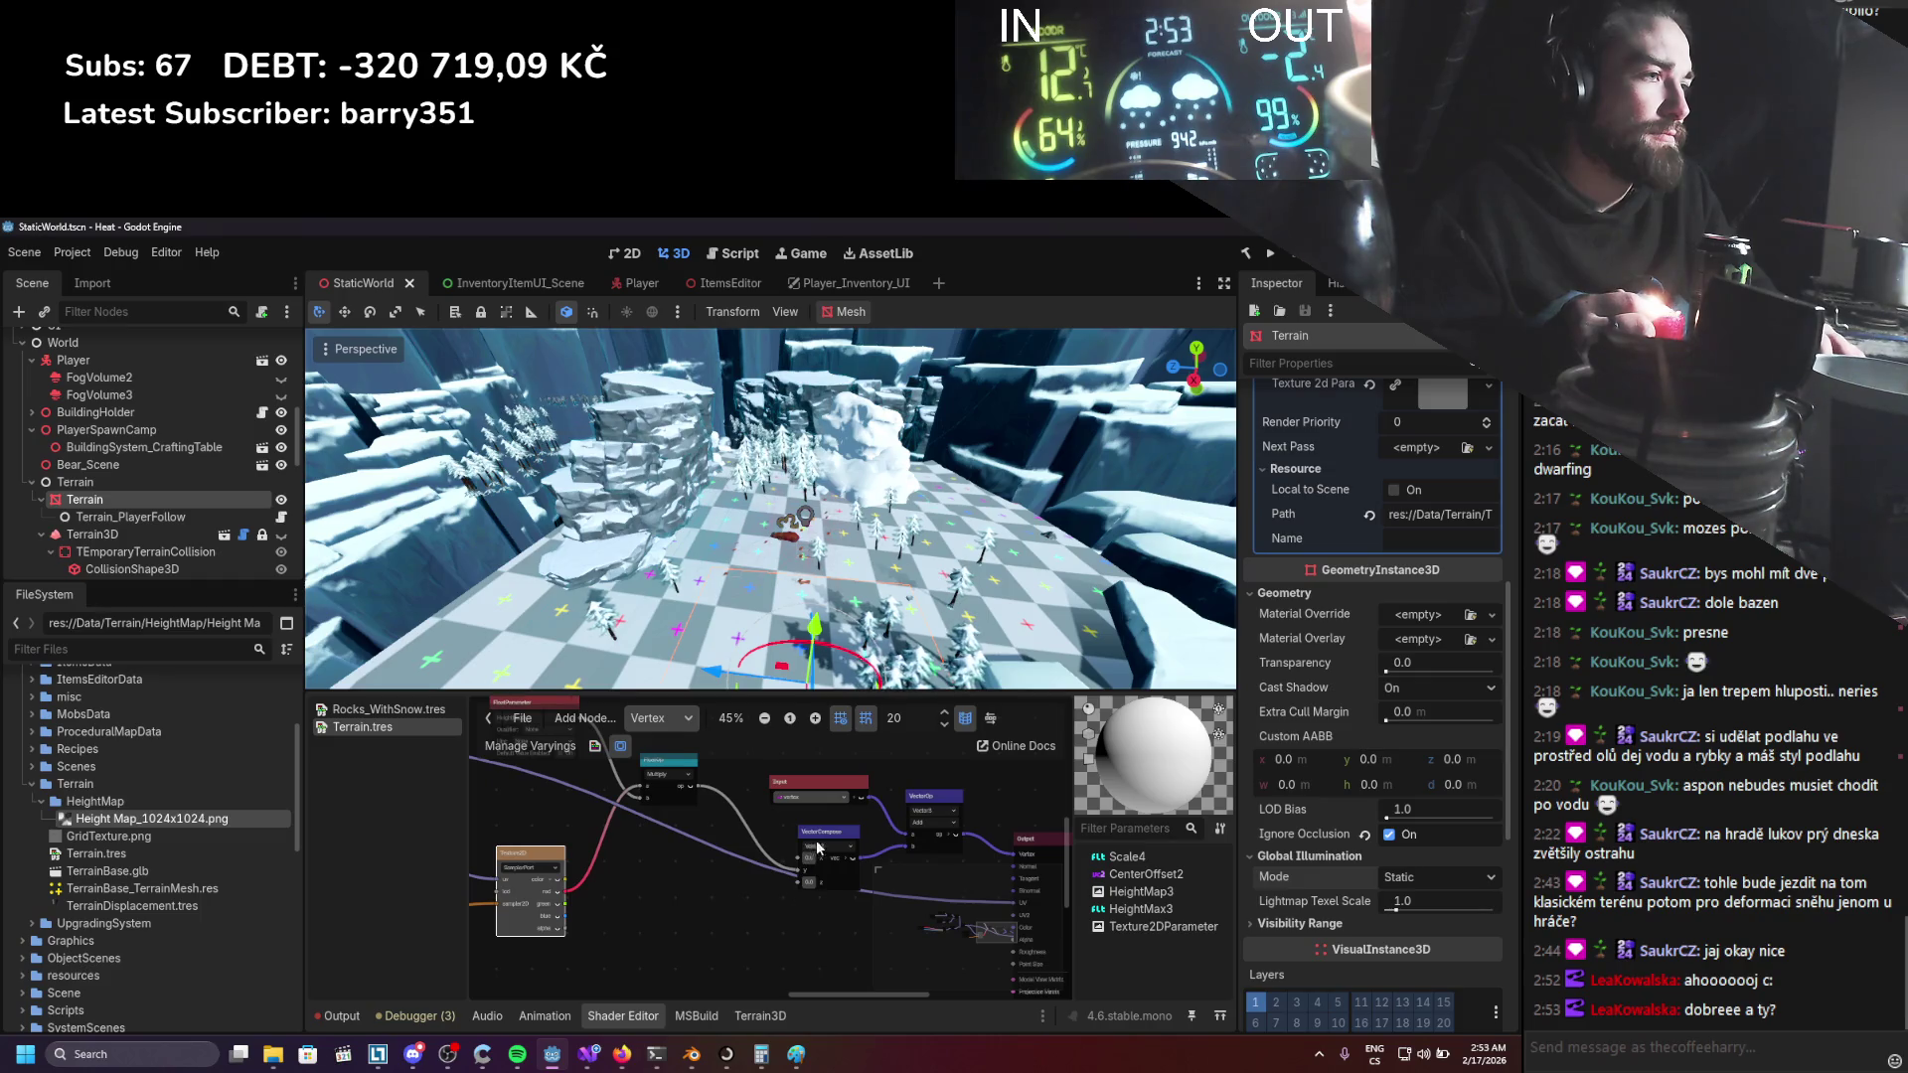
scroll(817, 848, up, 1)
drag(817, 847, 816, 827)
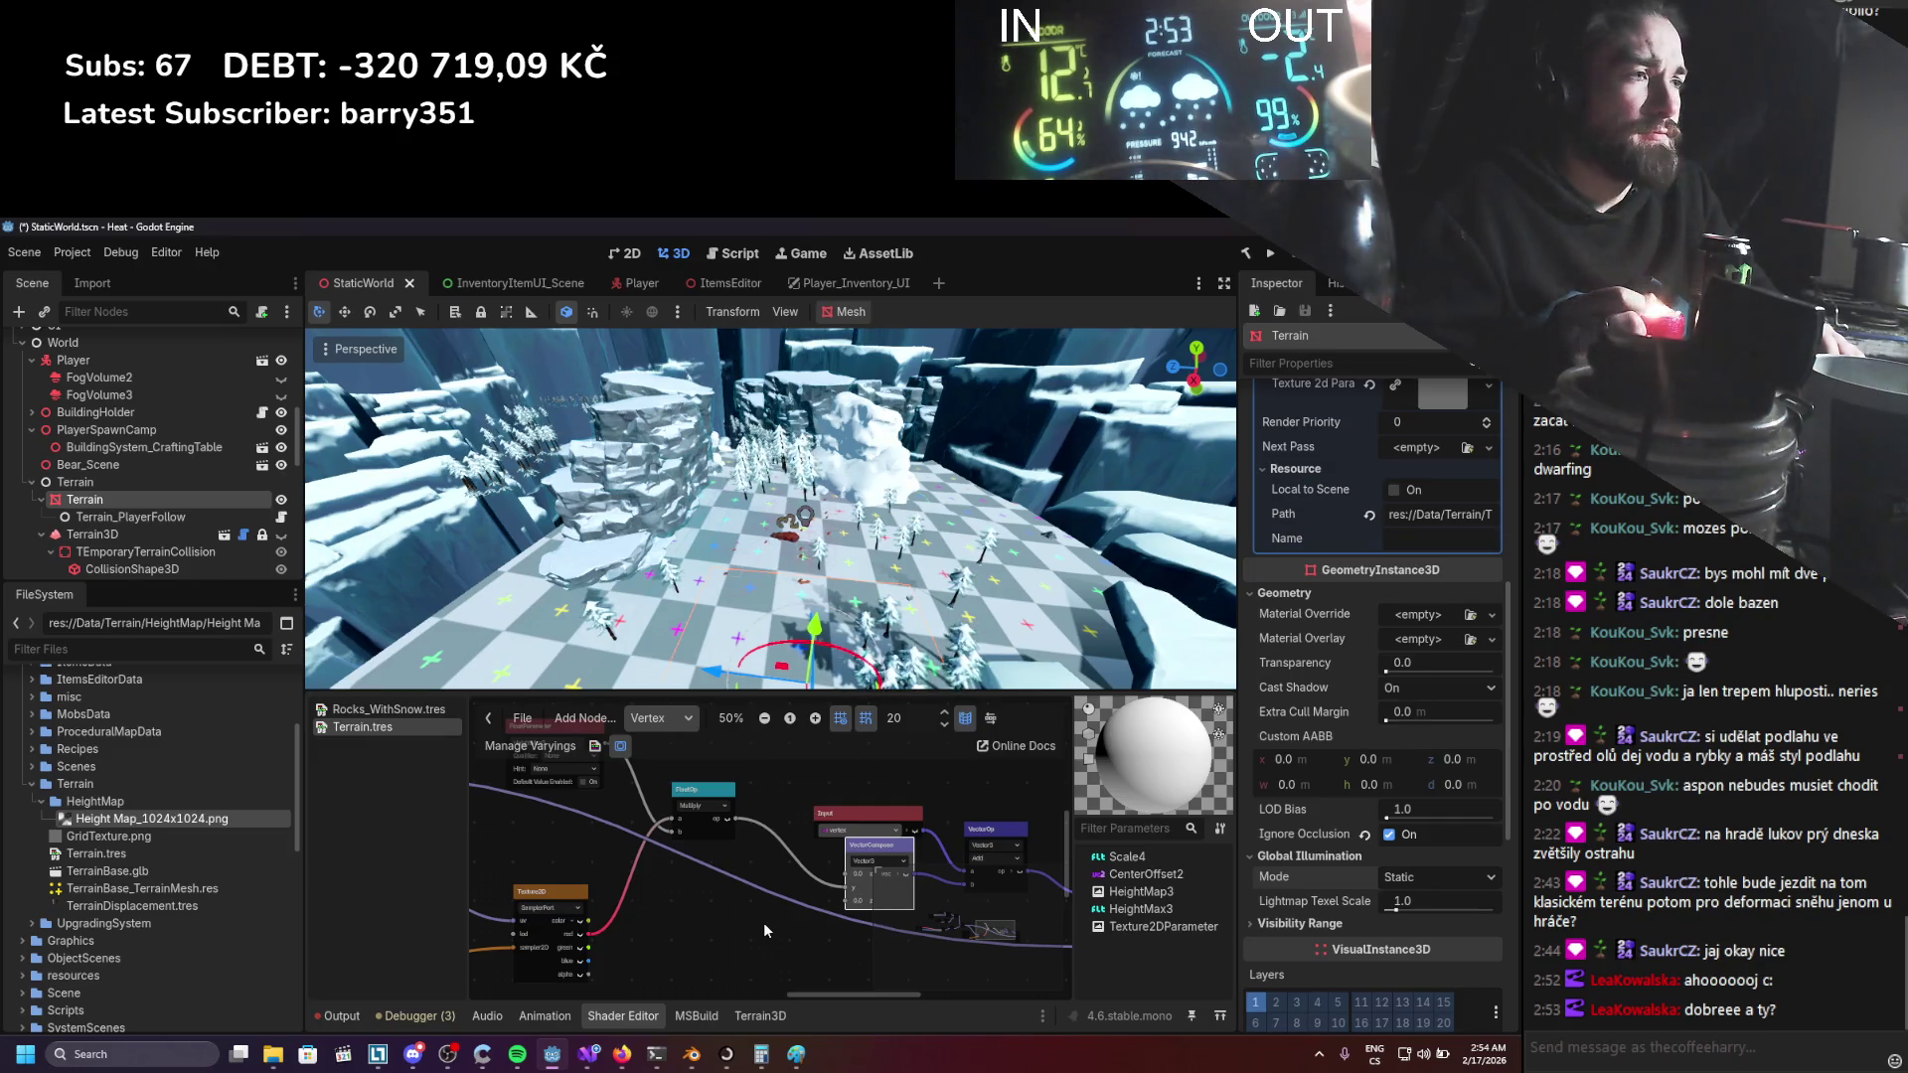
drag(741, 906, 865, 922)
mouse_move(699, 843)
mouse_down()
mouse_move(793, 834)
mouse_move(944, 876)
mouse_up()
scroll(810, 673, down, 5)
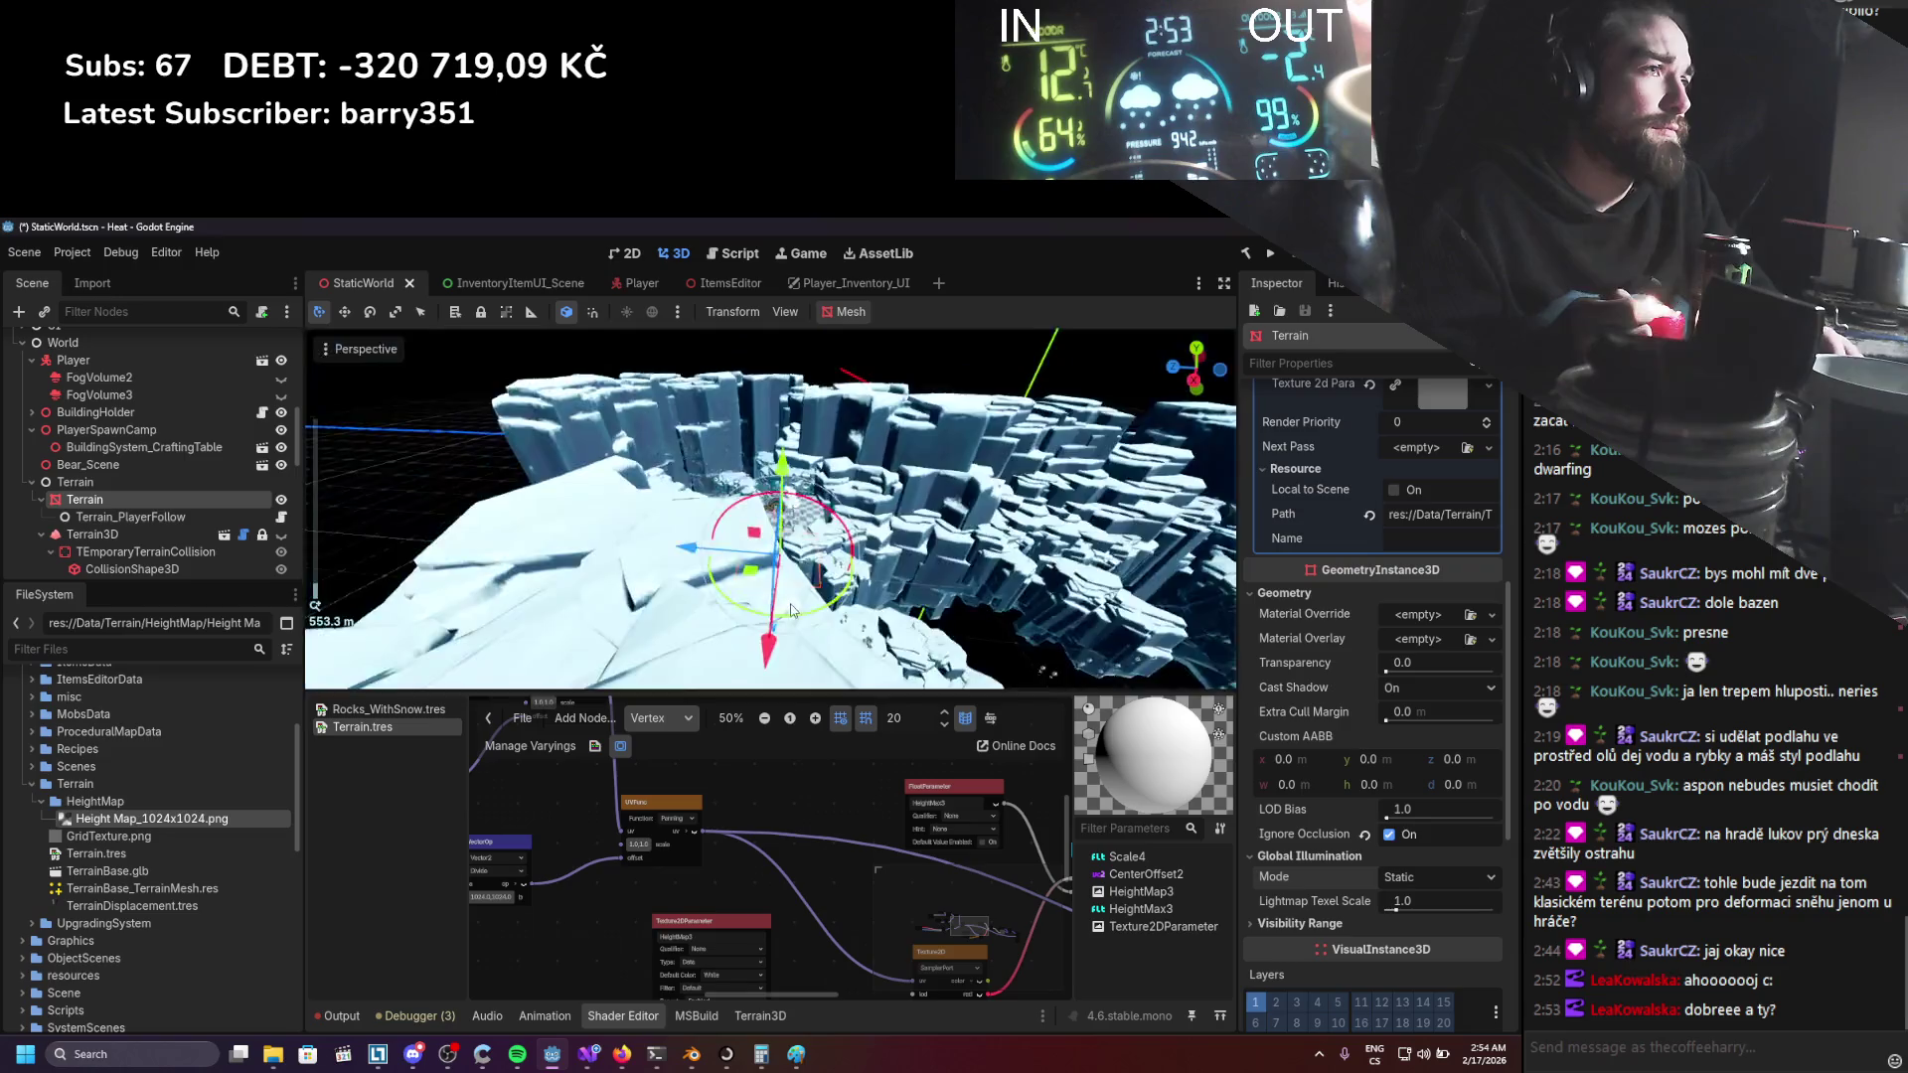
mouse_move(811, 673)
mouse_down()
mouse_move(816, 366)
mouse_move(996, 438)
mouse_up()
scroll(996, 438, up, 2)
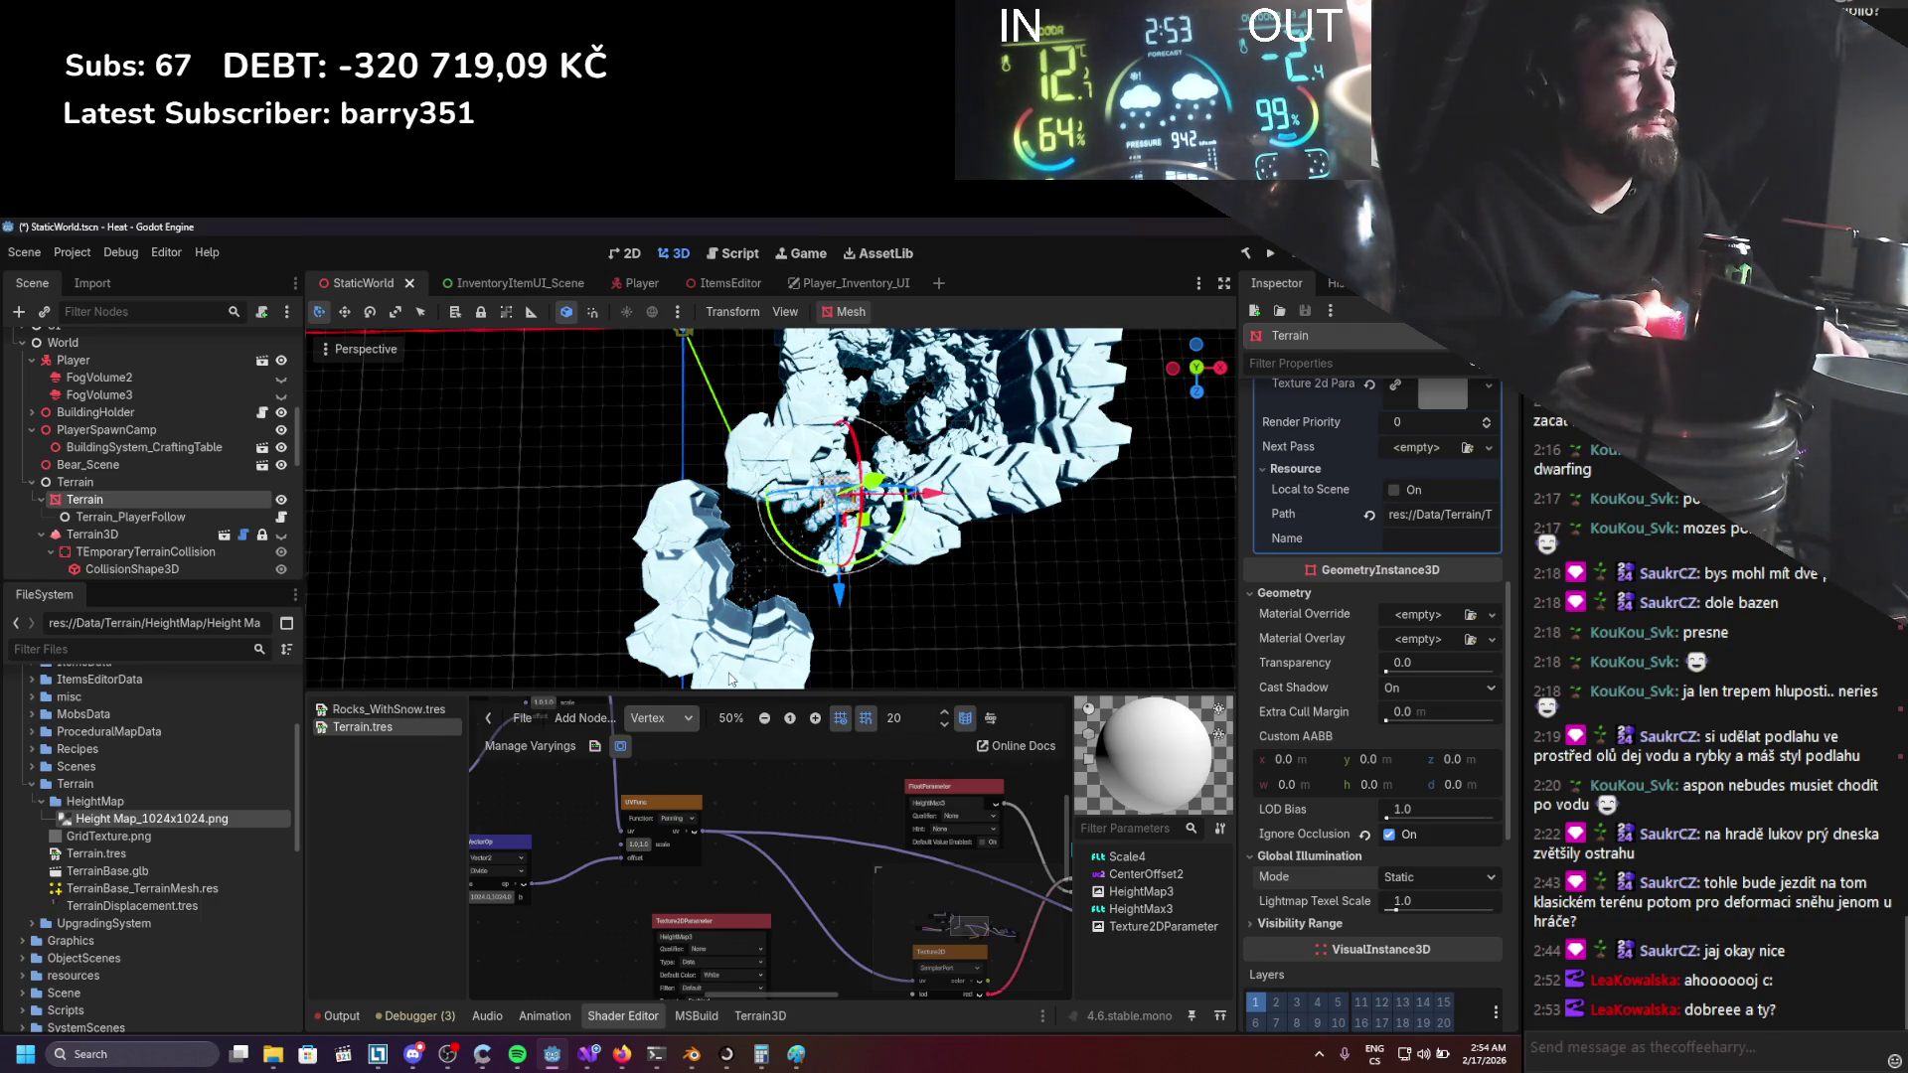
mouse_move(651, 807)
mouse_down()
mouse_move(846, 874)
mouse_move(785, 870)
mouse_move(872, 912)
mouse_up()
scroll(785, 870, up, 1)
scroll(872, 912, up, 2)
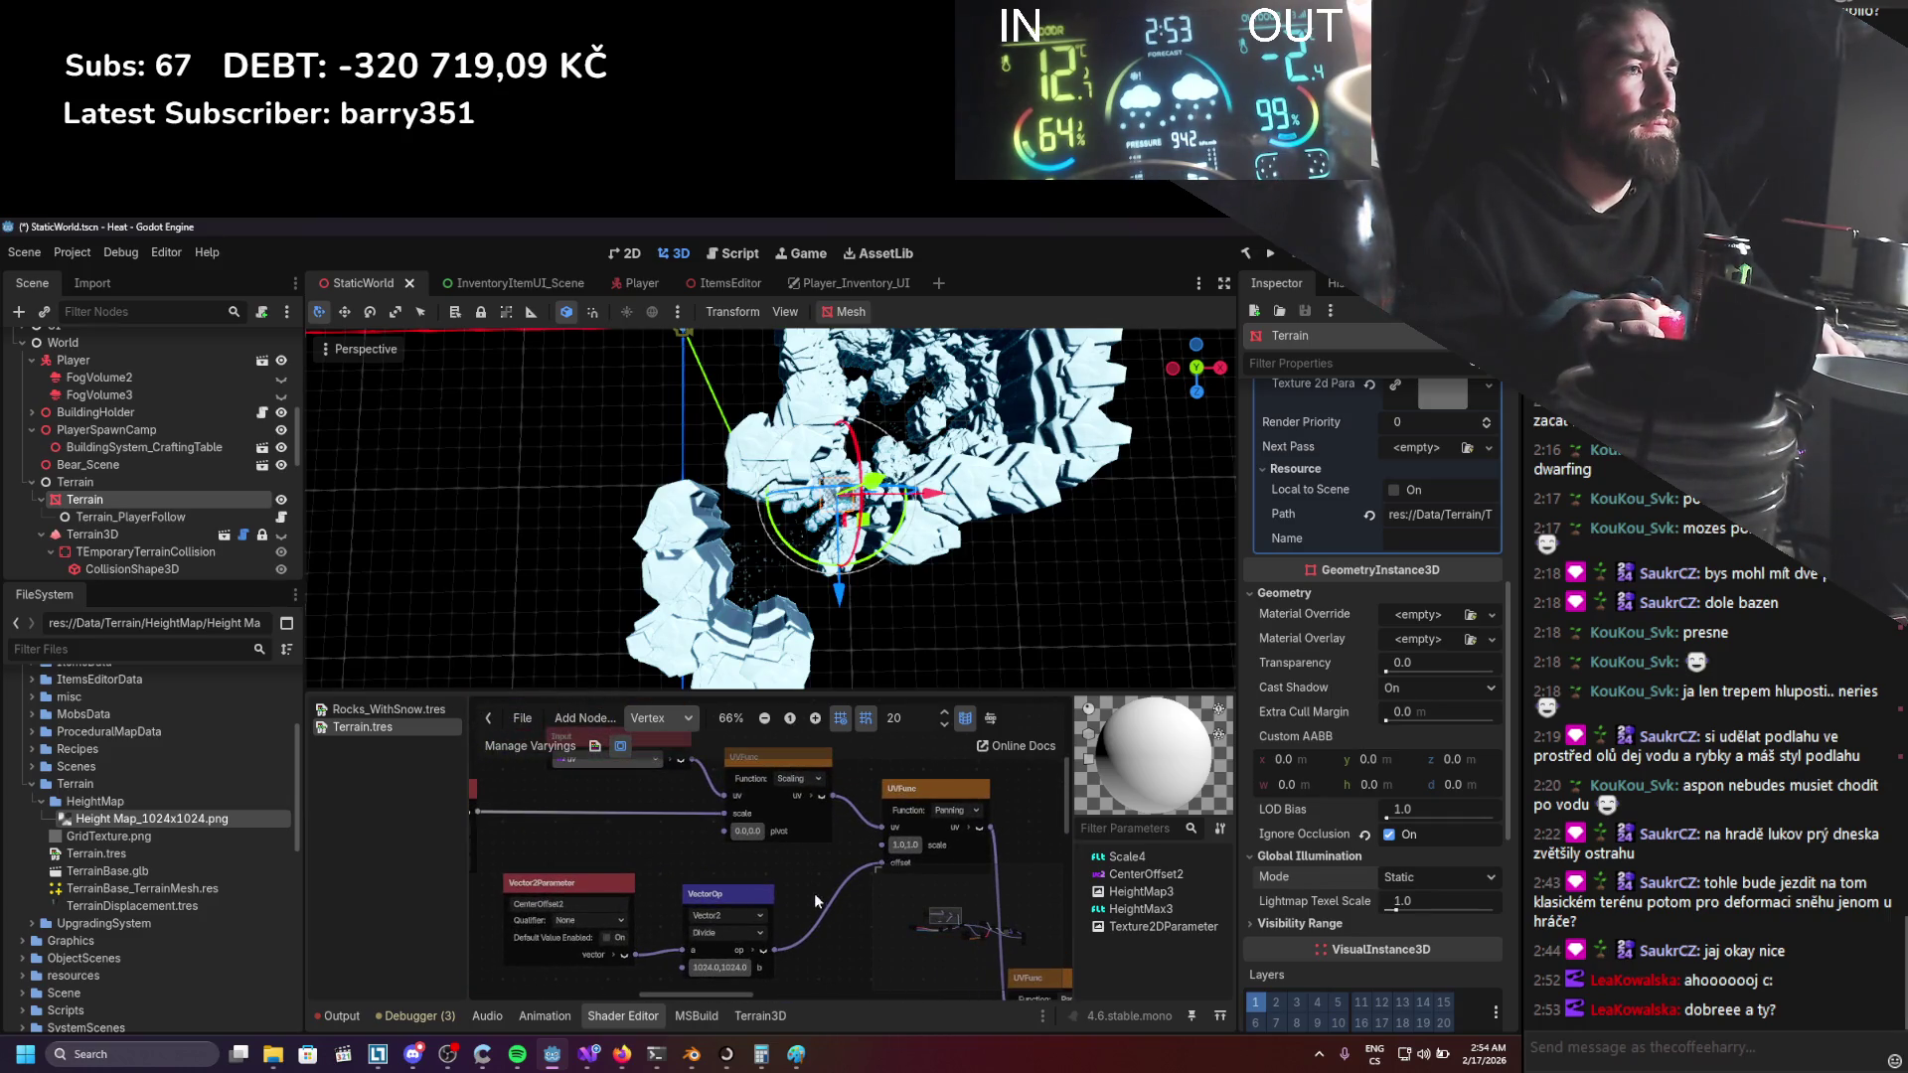
right_click(811, 875)
click(853, 892)
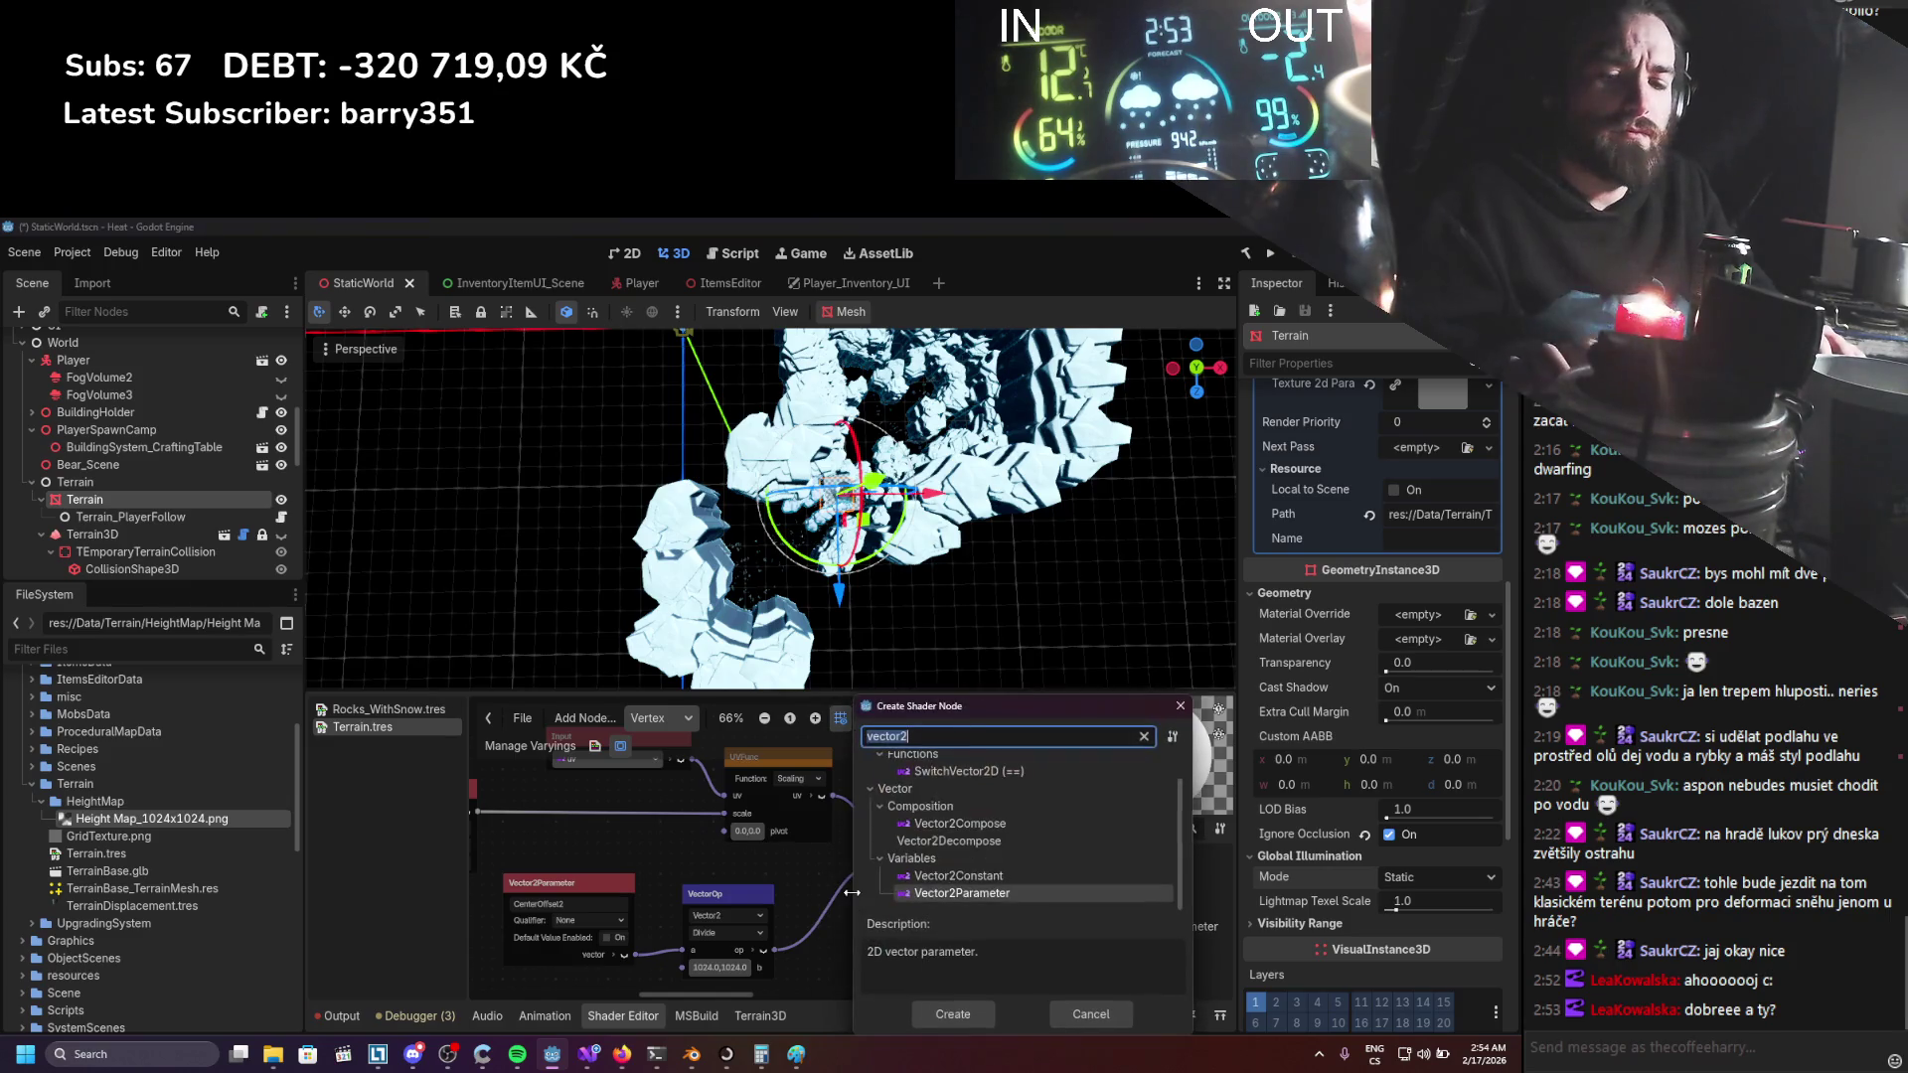
text(uv)
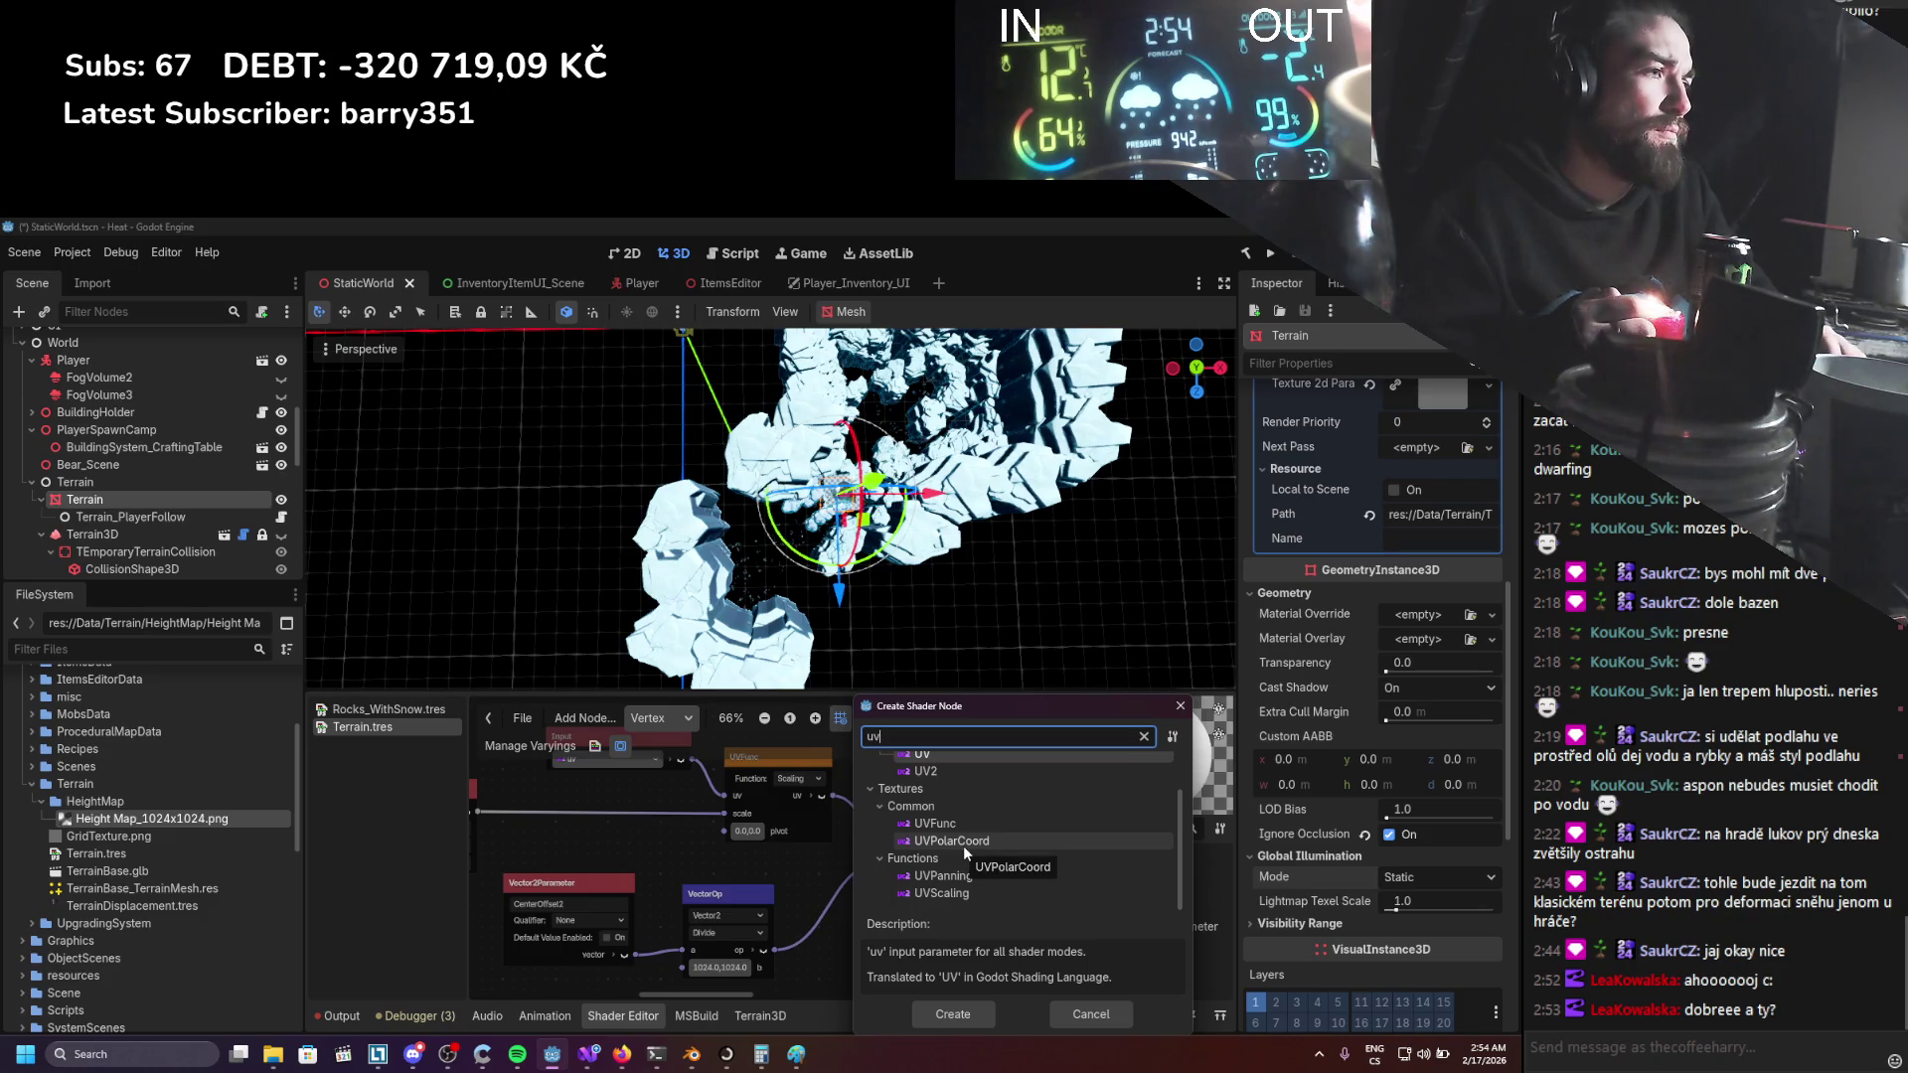
click(963, 844)
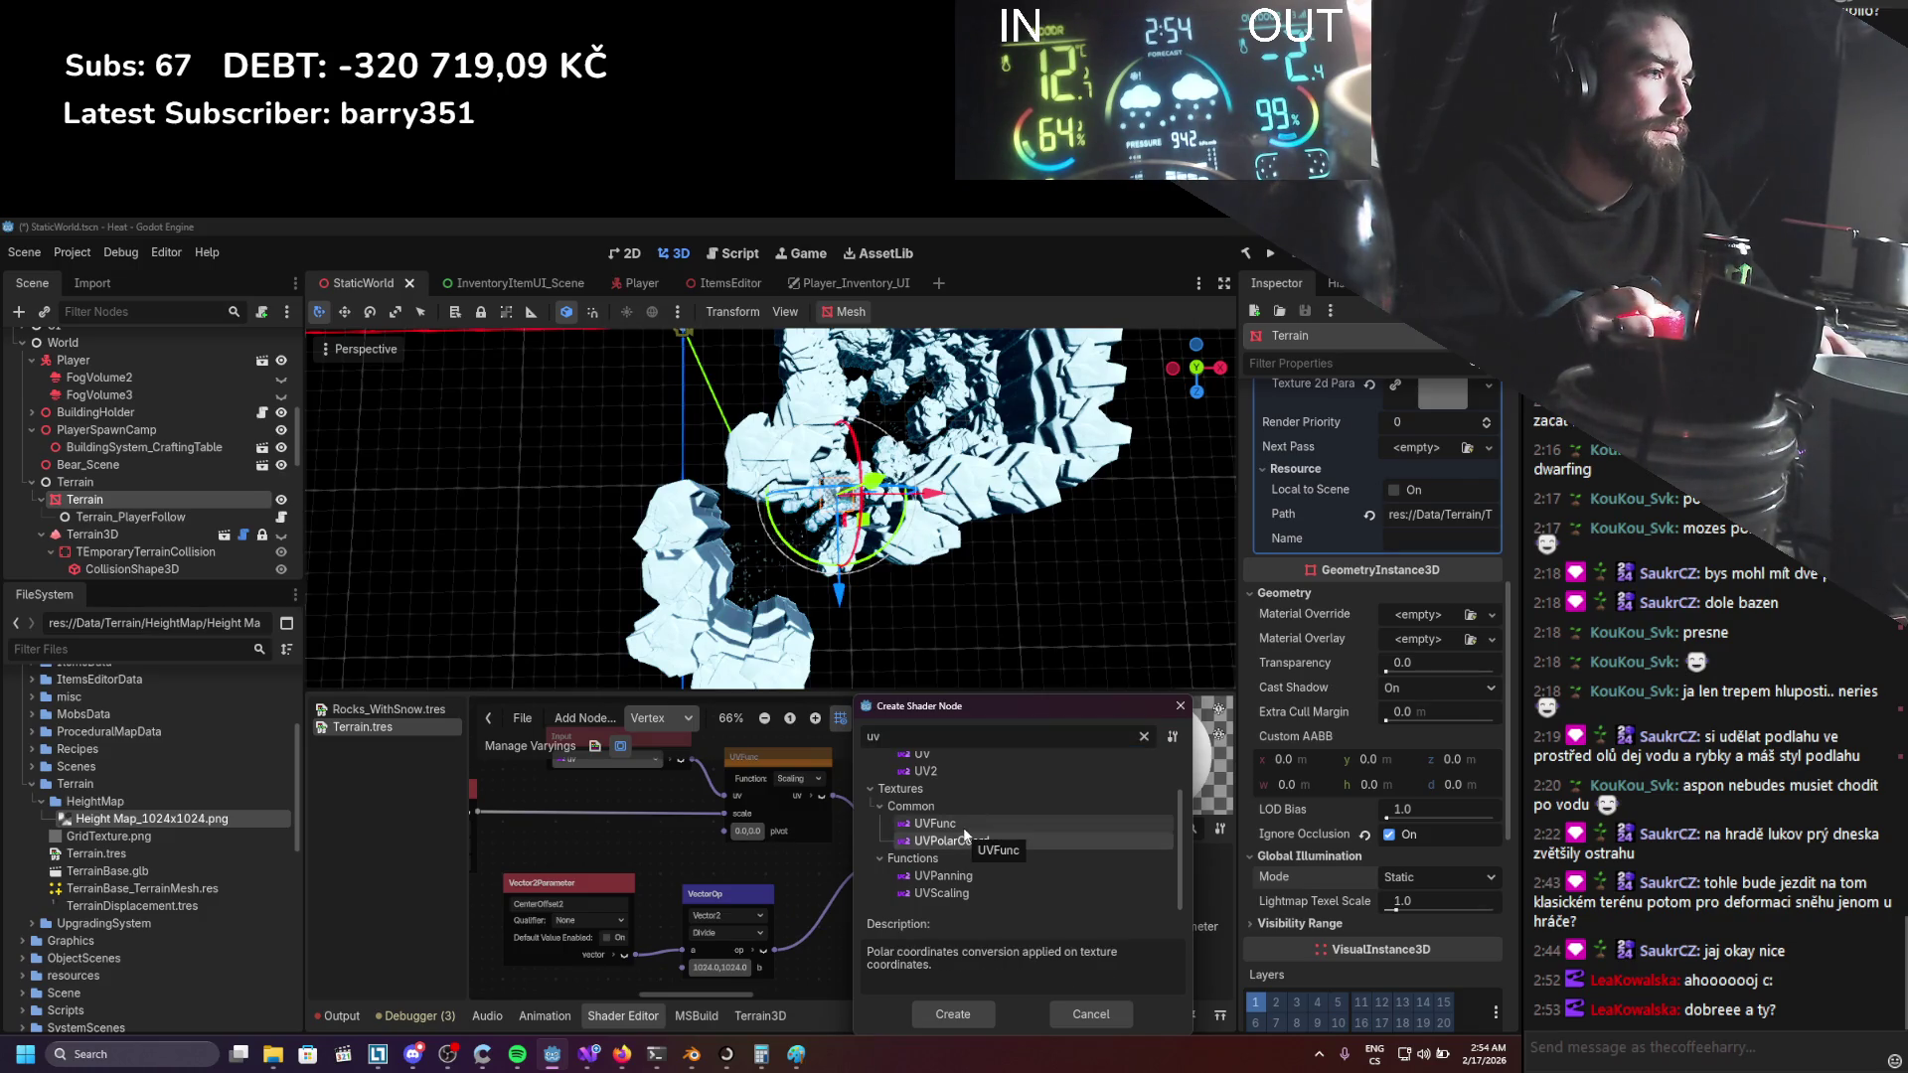
double_click(963, 827)
scroll(885, 872, up, 1)
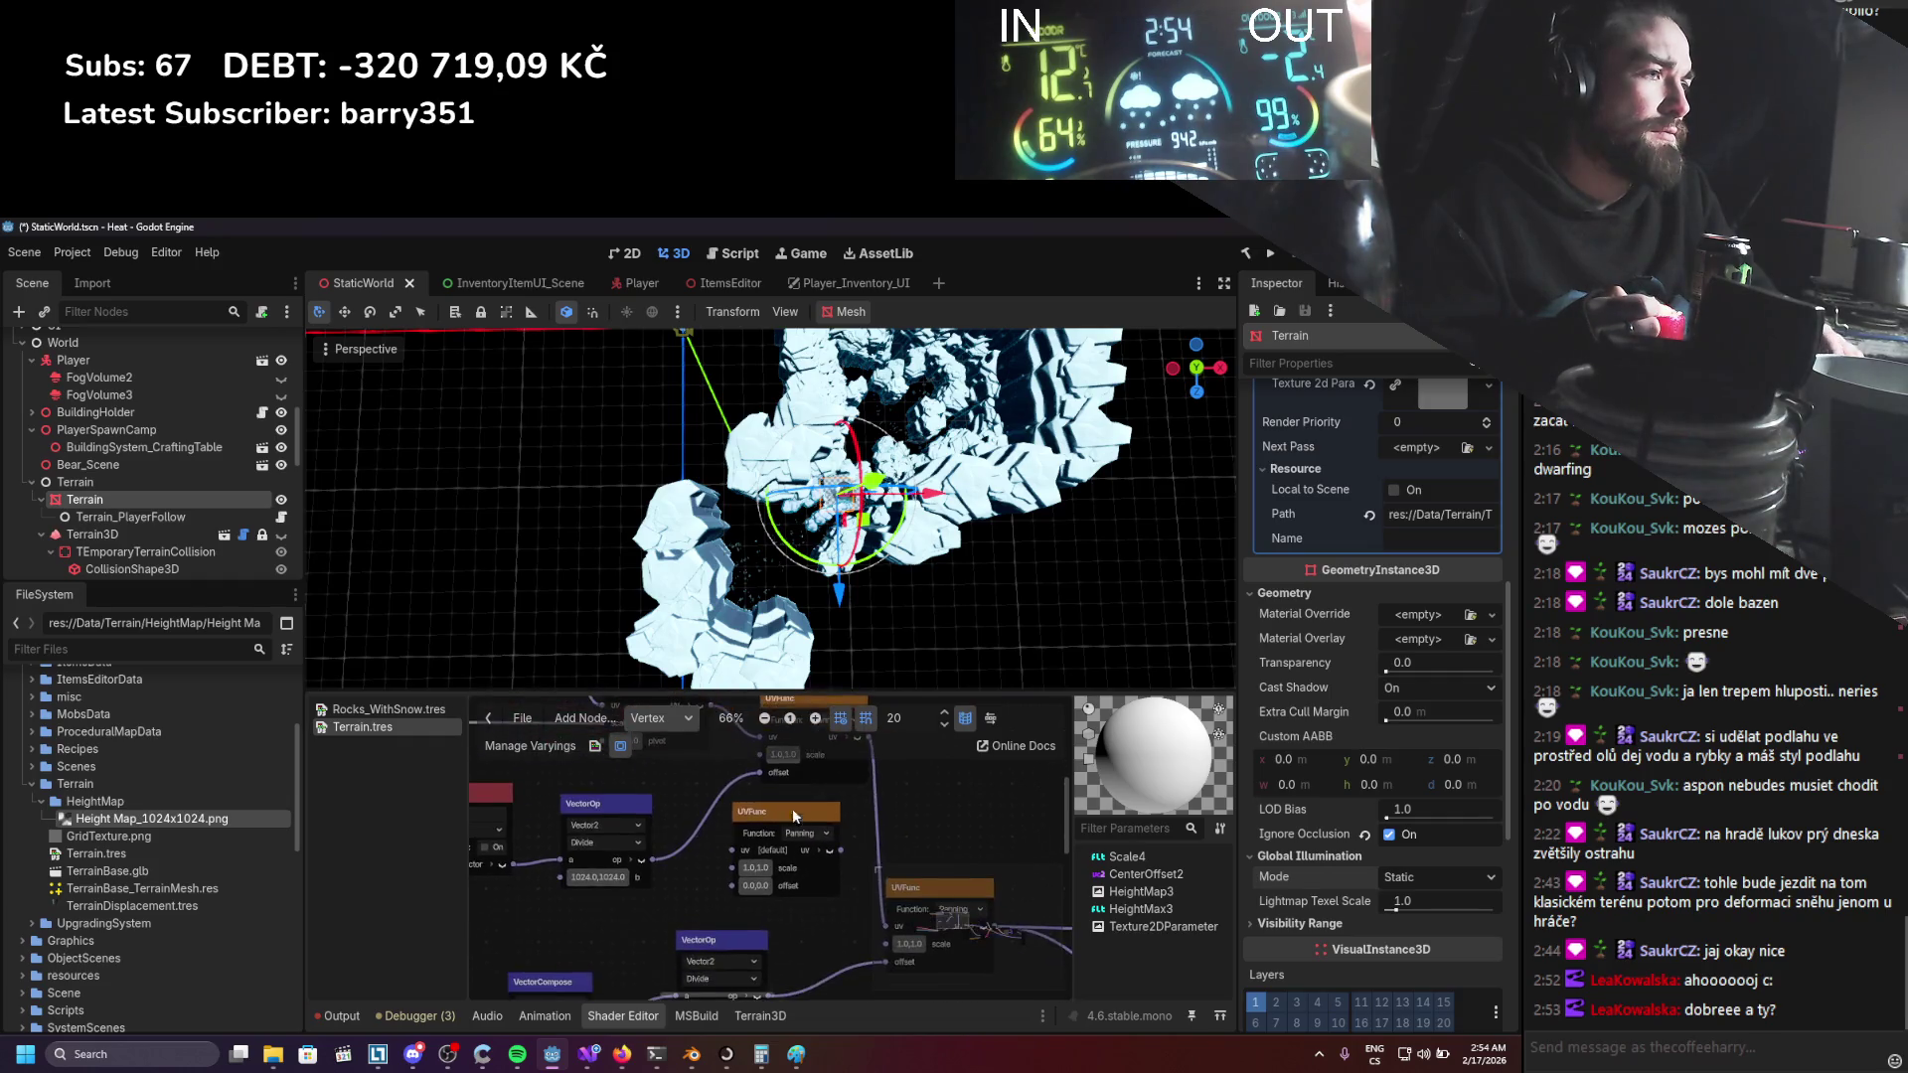
click(799, 803)
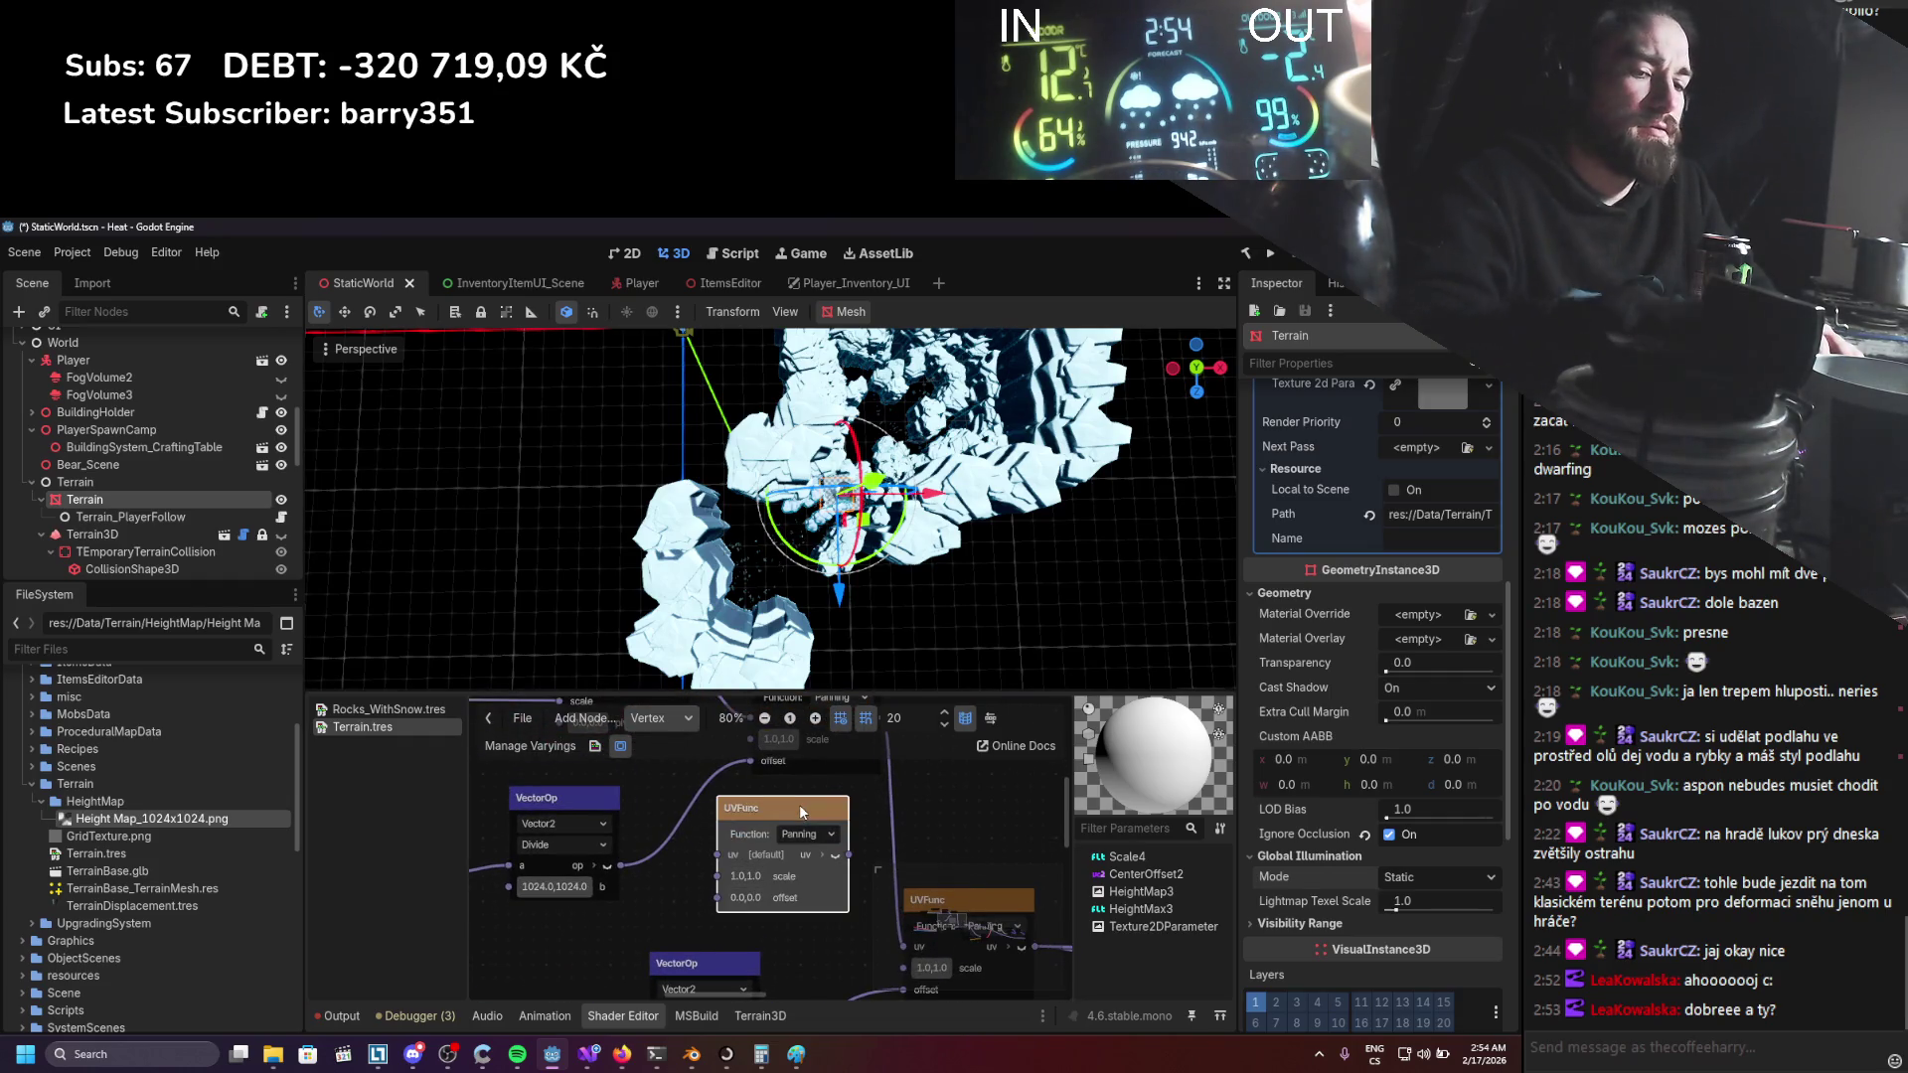
key(Delete)
right_click(848, 828)
text(uvpol)
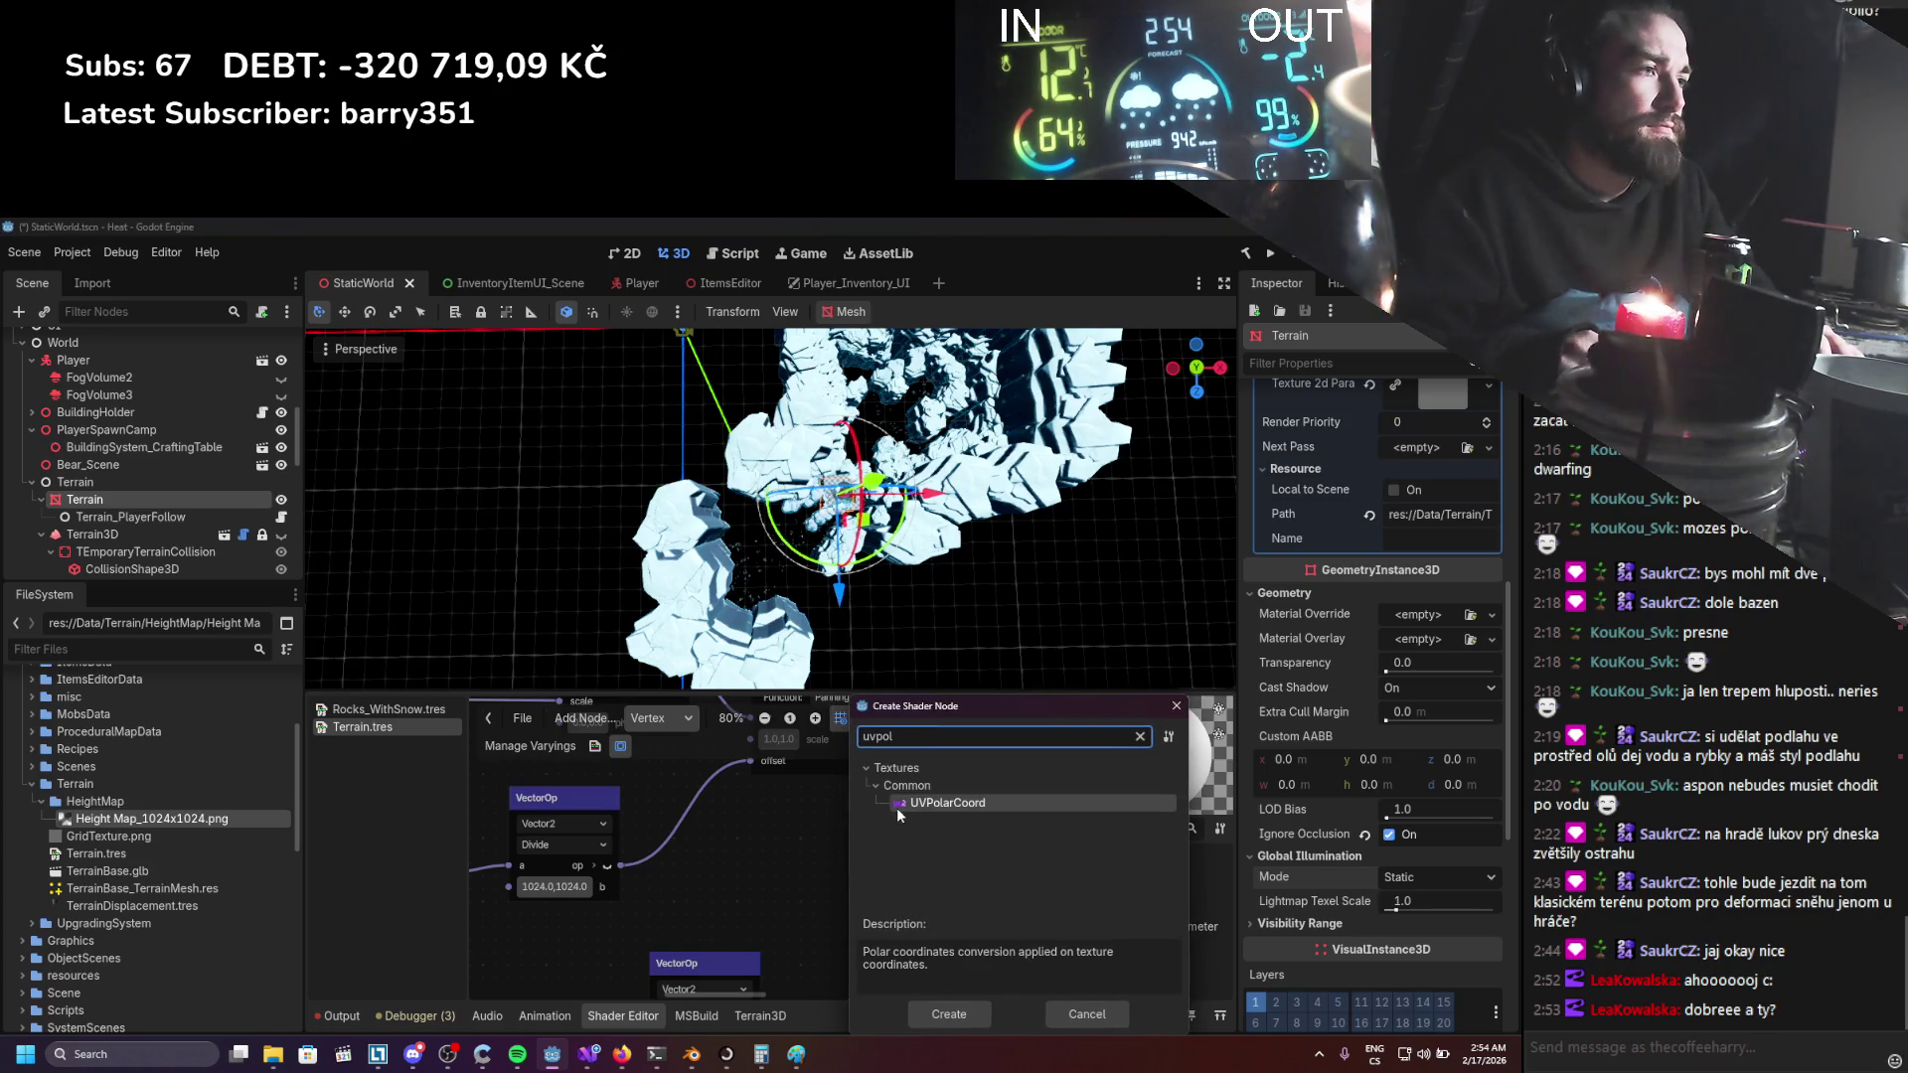
double_click(896, 807)
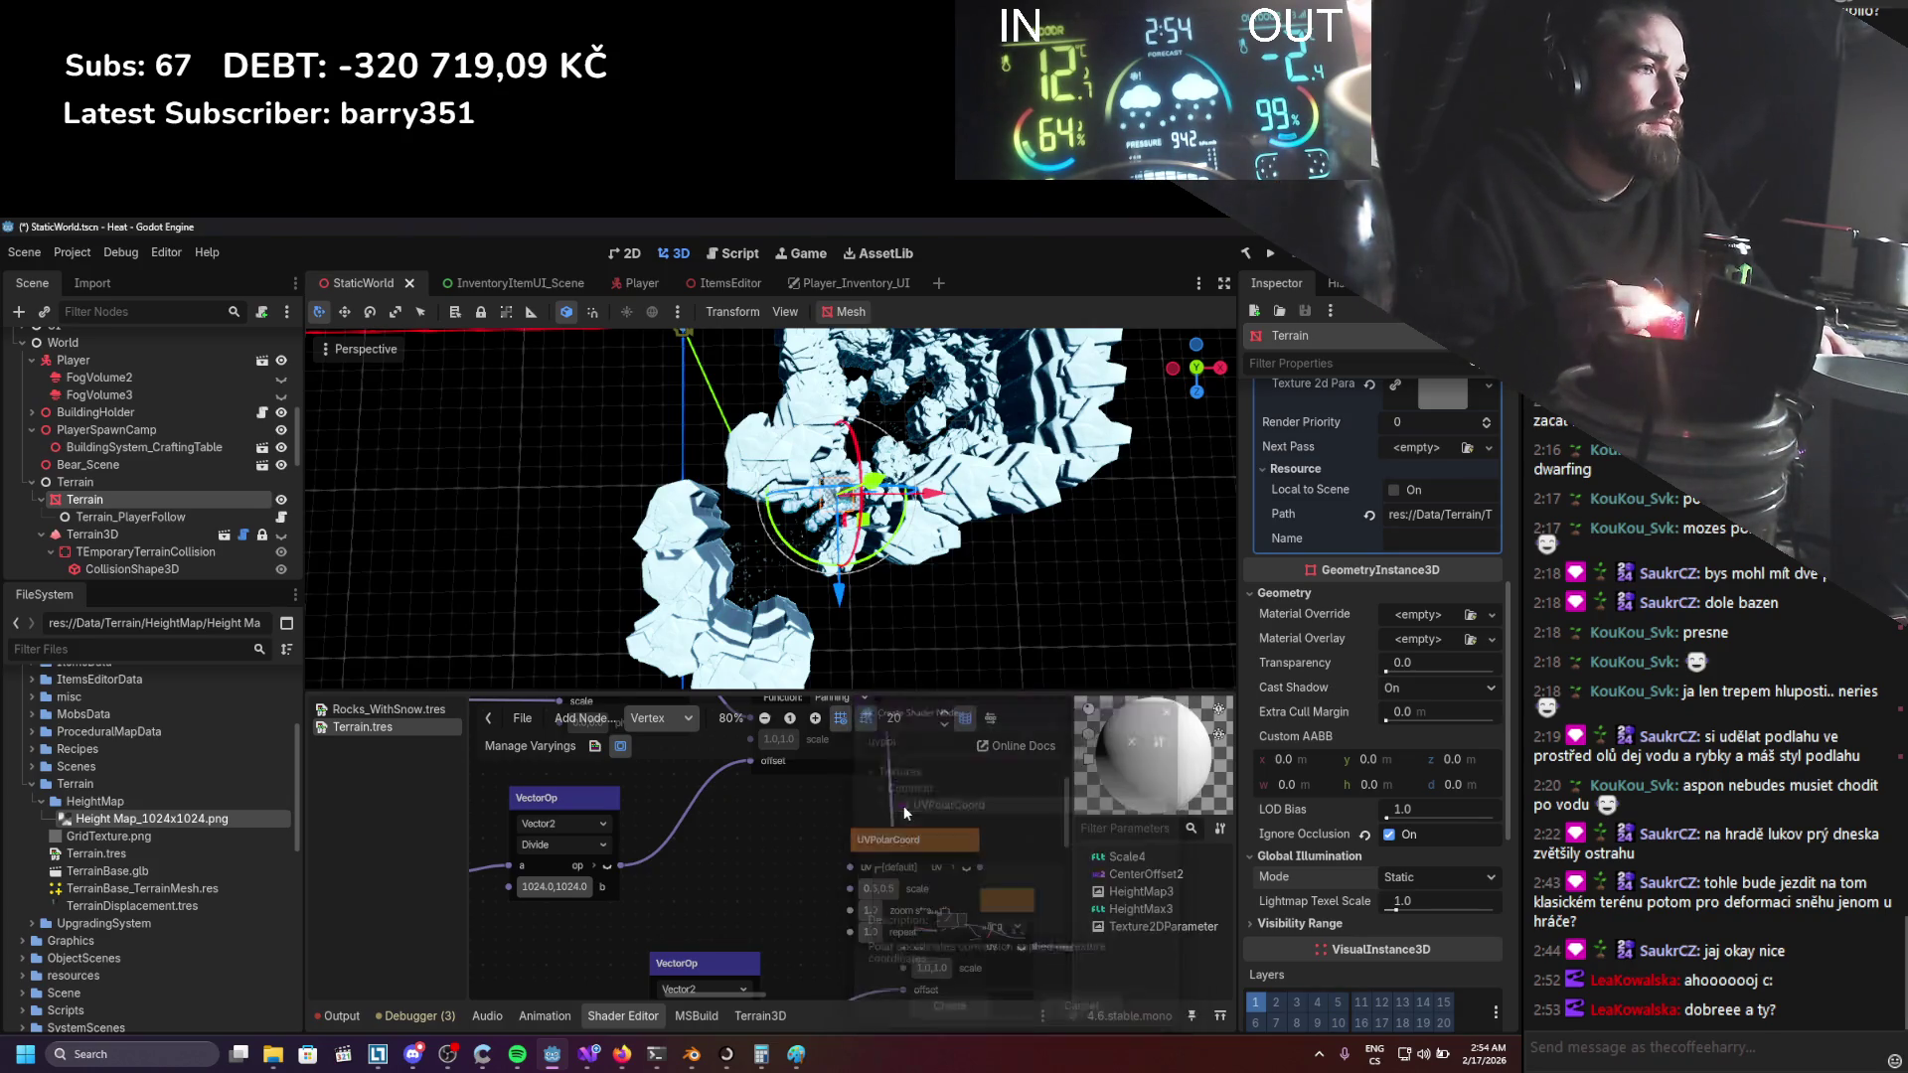
drag(900, 844, 784, 823)
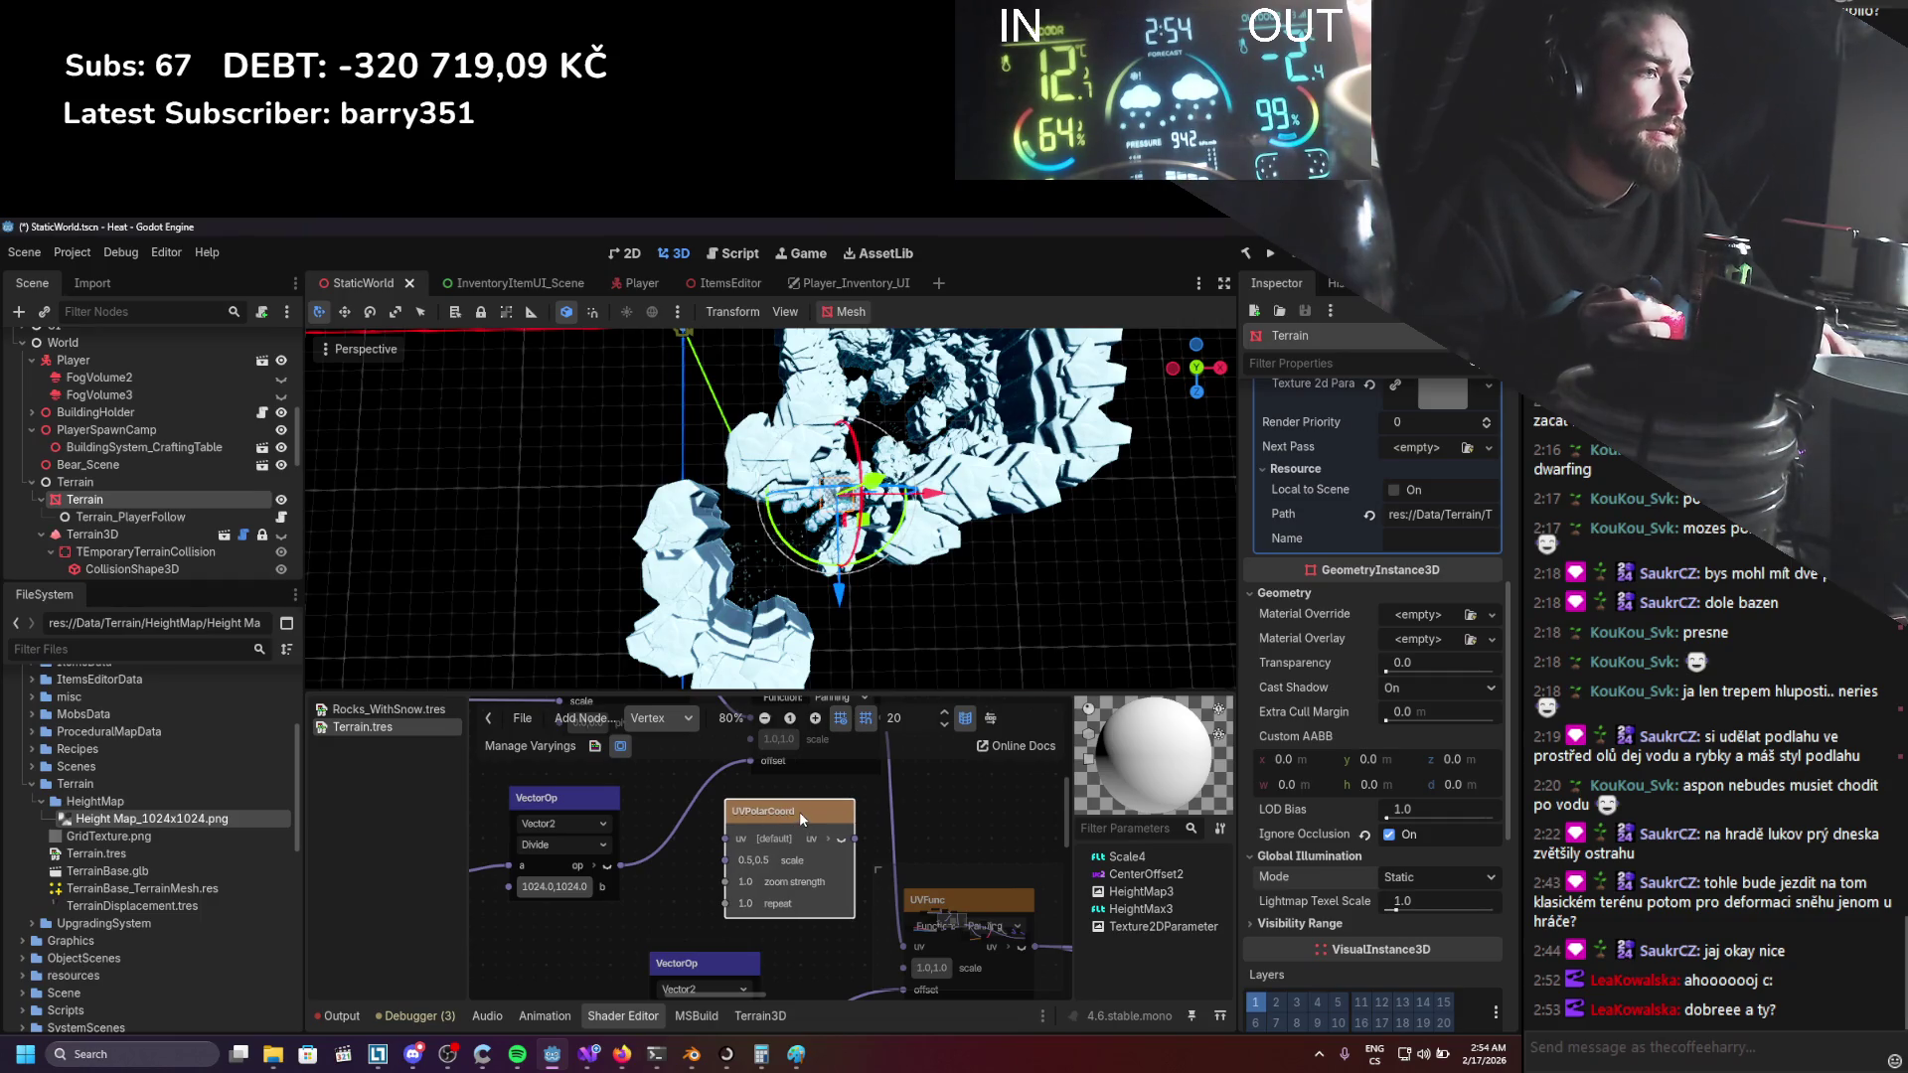
key(Delete)
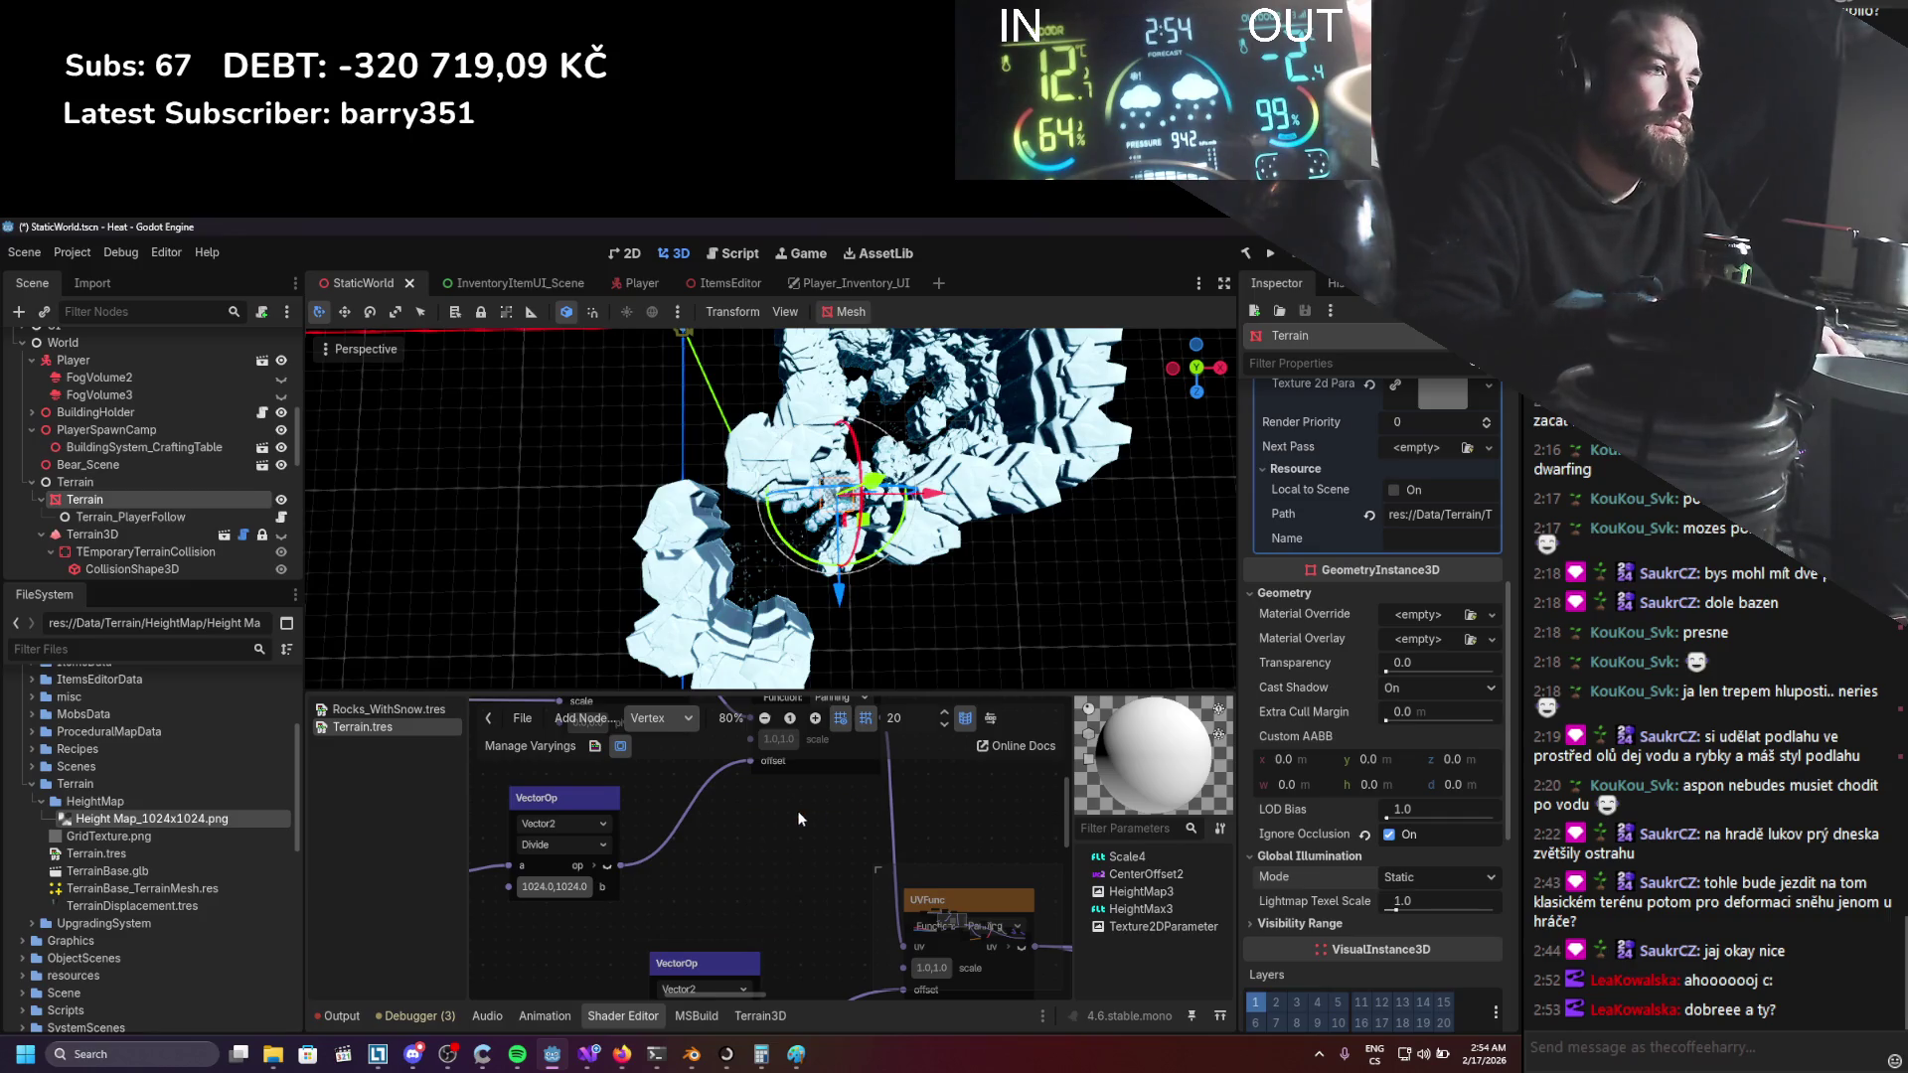
scroll(779, 802, down, 2)
scroll(766, 902, left, 2)
drag(700, 778, 508, 768)
scroll(682, 827, left, 3)
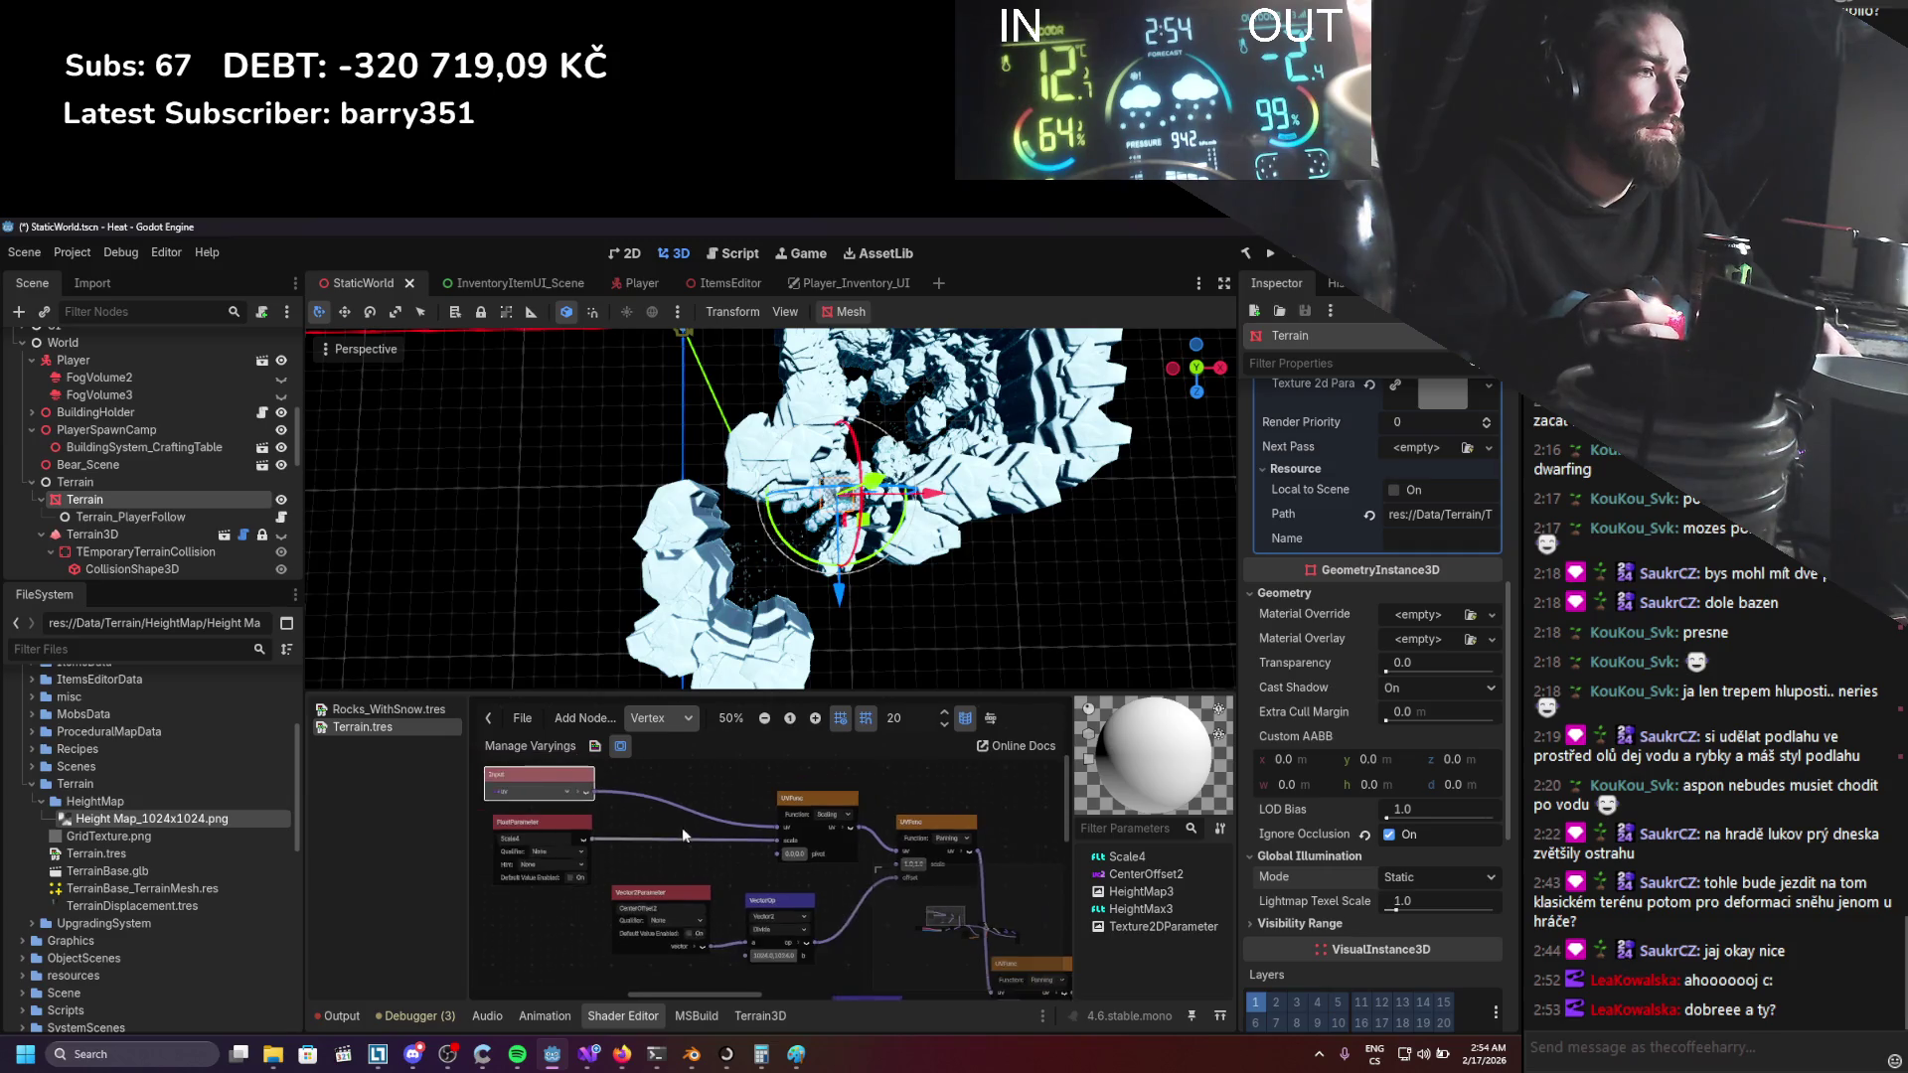
Rearrange the Input and UVFunc nodes and duplicate the UVFunc node.
scroll(881, 928, down, 1)
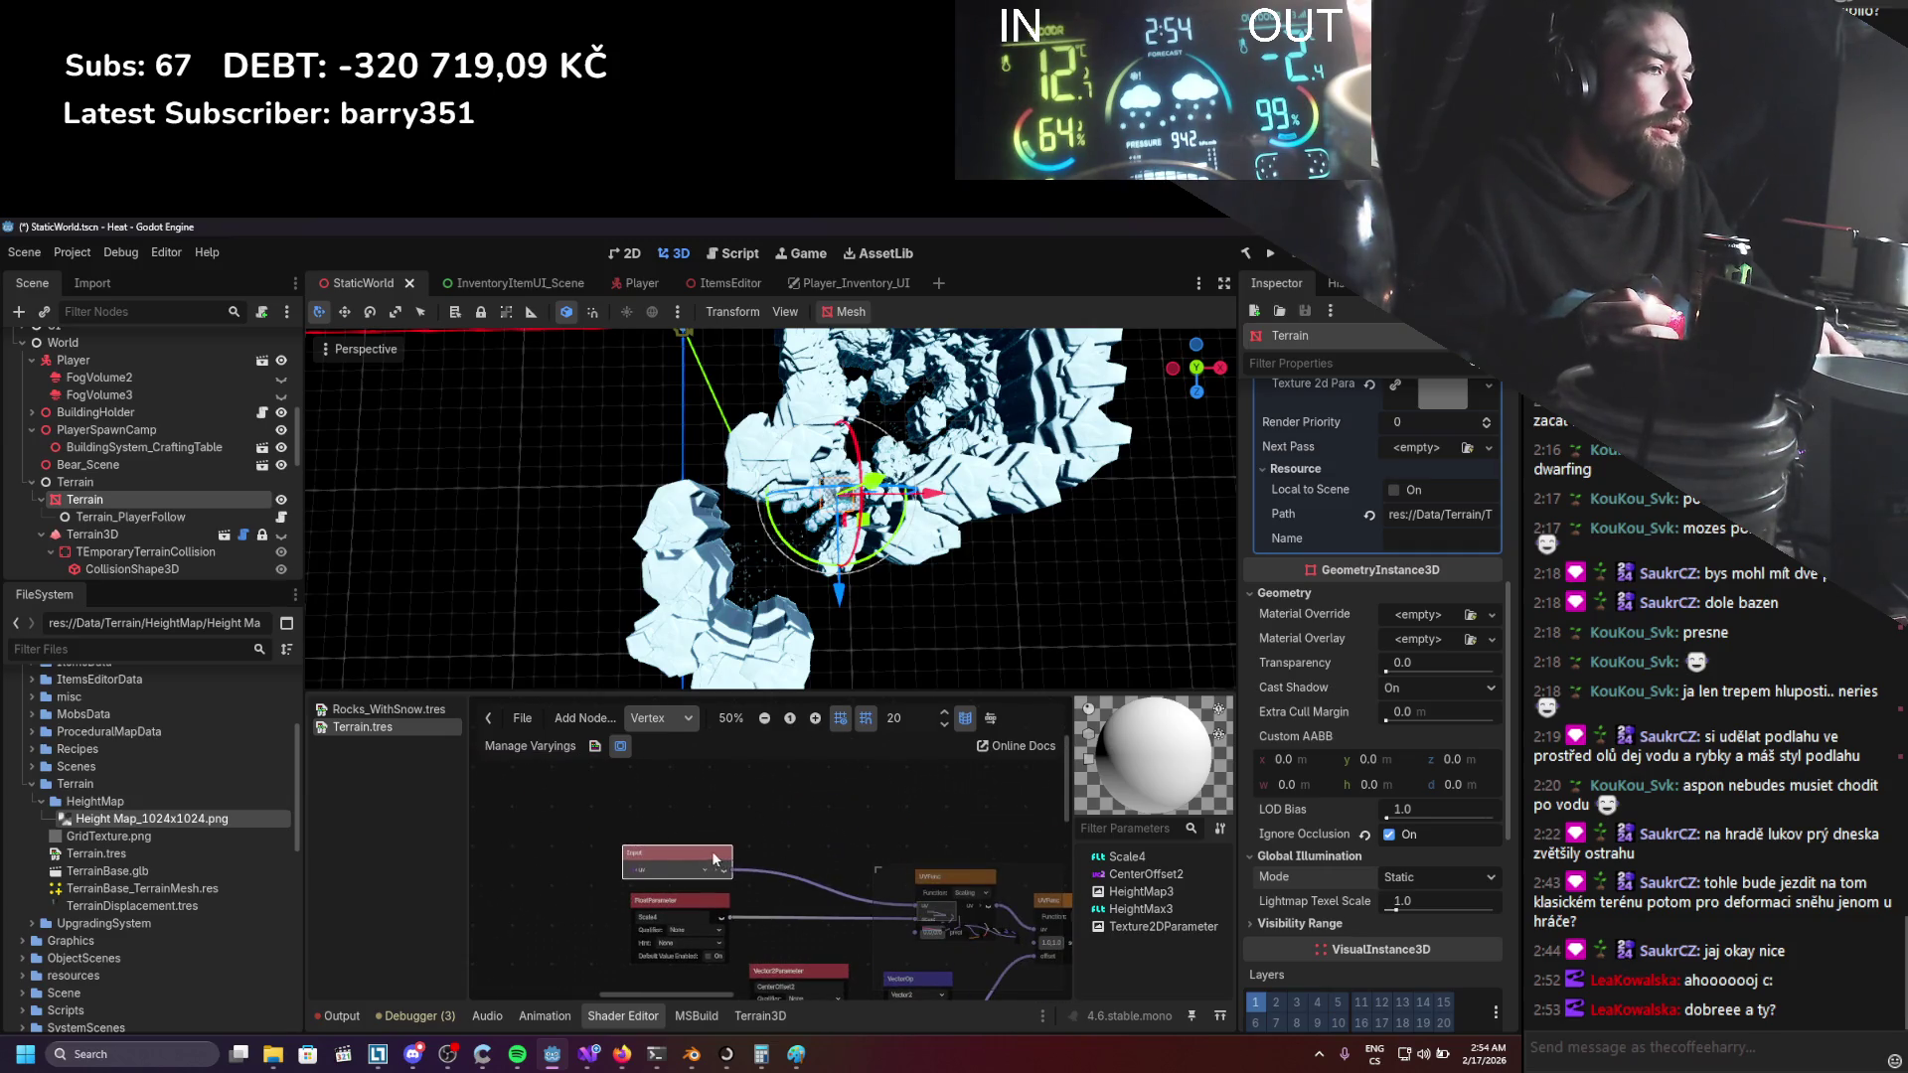
drag(712, 851, 596, 795)
scroll(671, 803, up, 2)
scroll(648, 790, left, 2)
drag(648, 791, 492, 726)
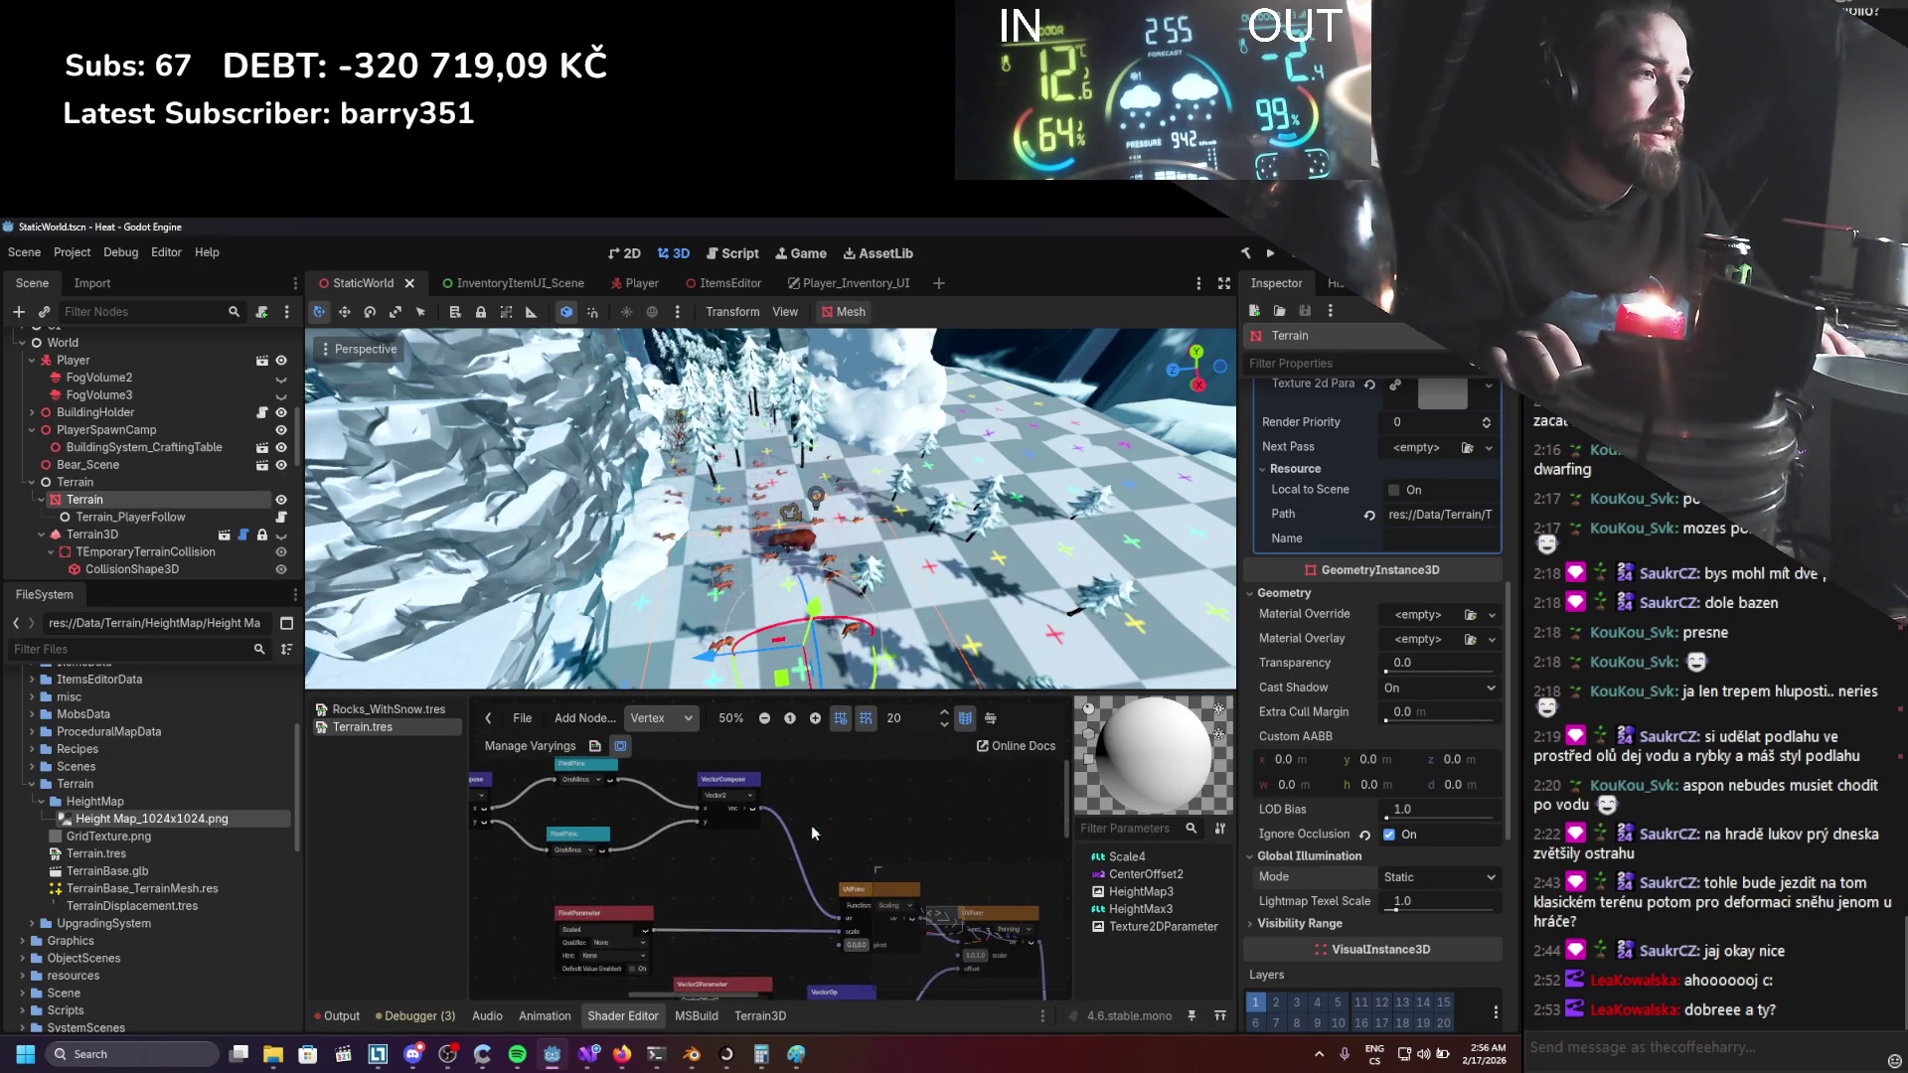
mouse_move(814, 884)
mouse_down()
mouse_move(769, 873)
mouse_move(747, 795)
mouse_up()
click(830, 878)
key(ctrl+d)
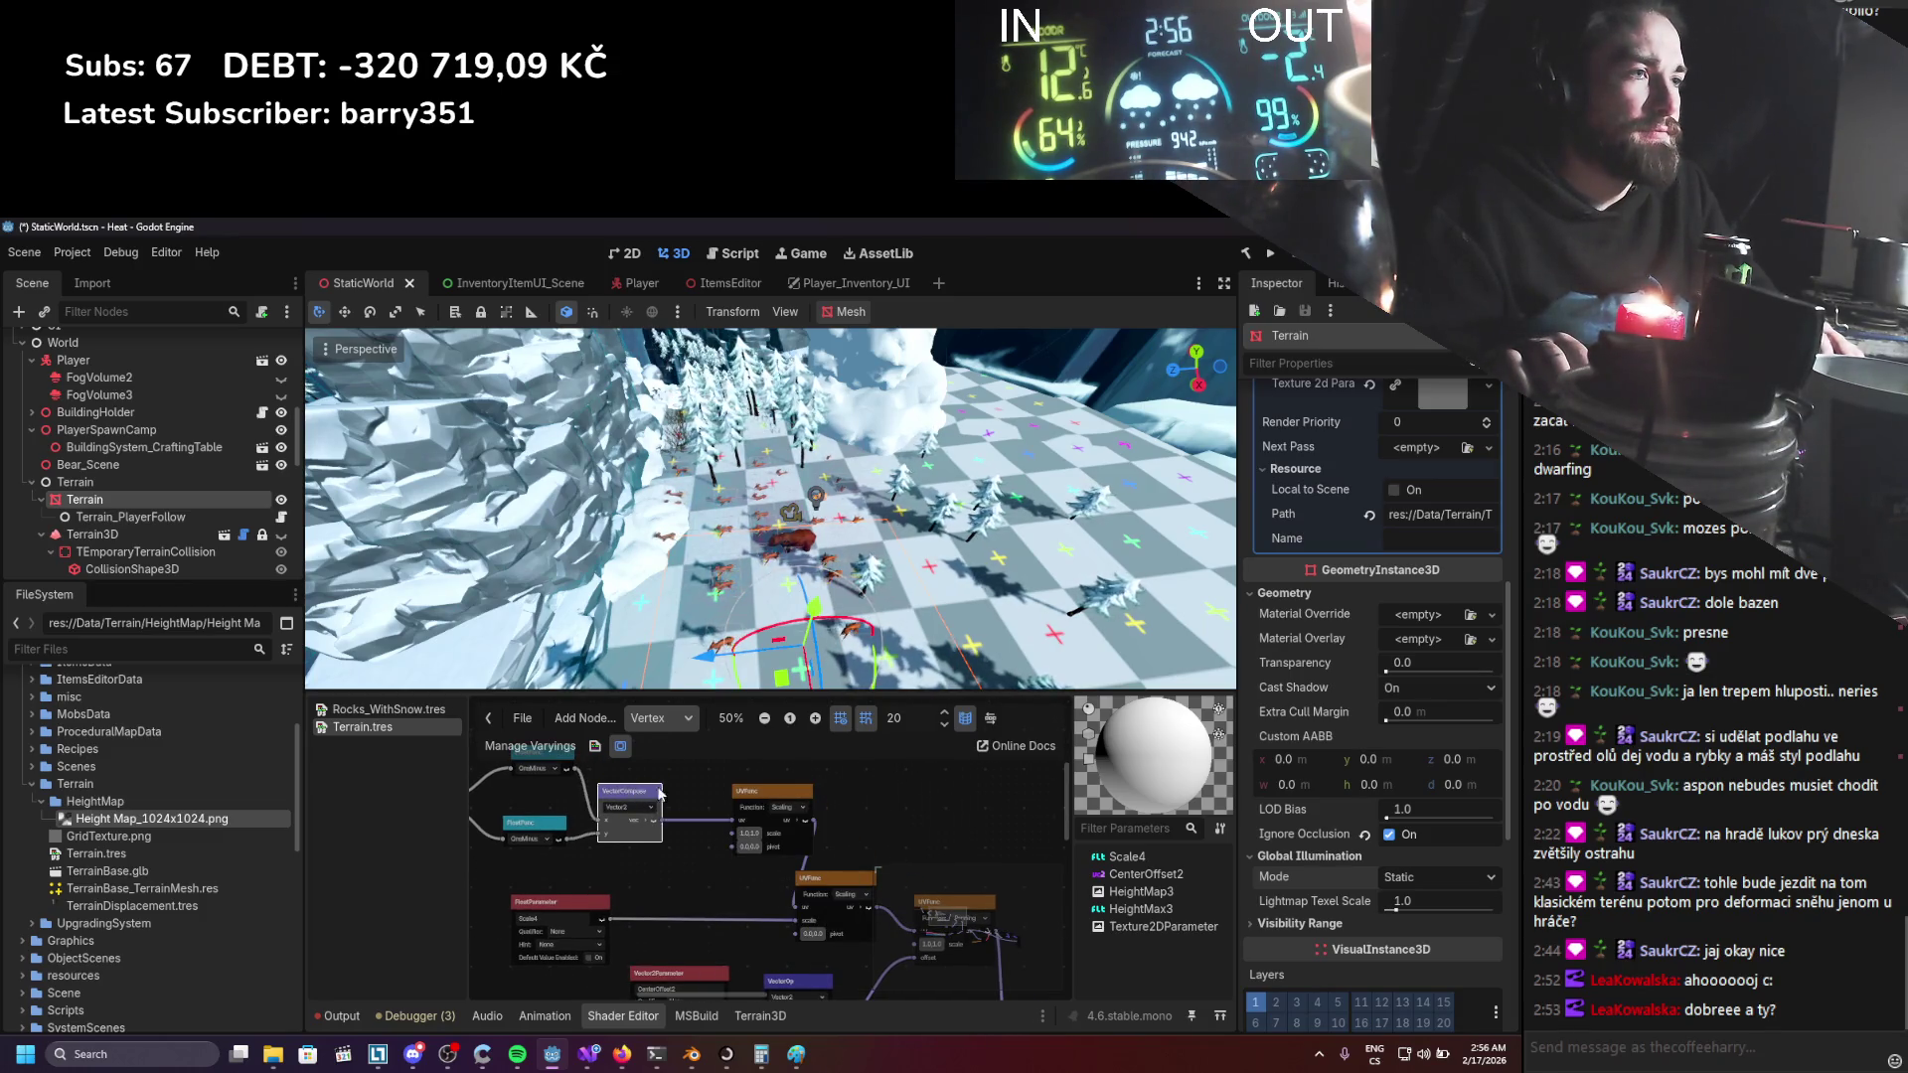
Delete the VectorDecompose, both FloatFunc and the VectorCompose nodes from the graph.
scroll(695, 795, down, 1)
drag(693, 807, 605, 827)
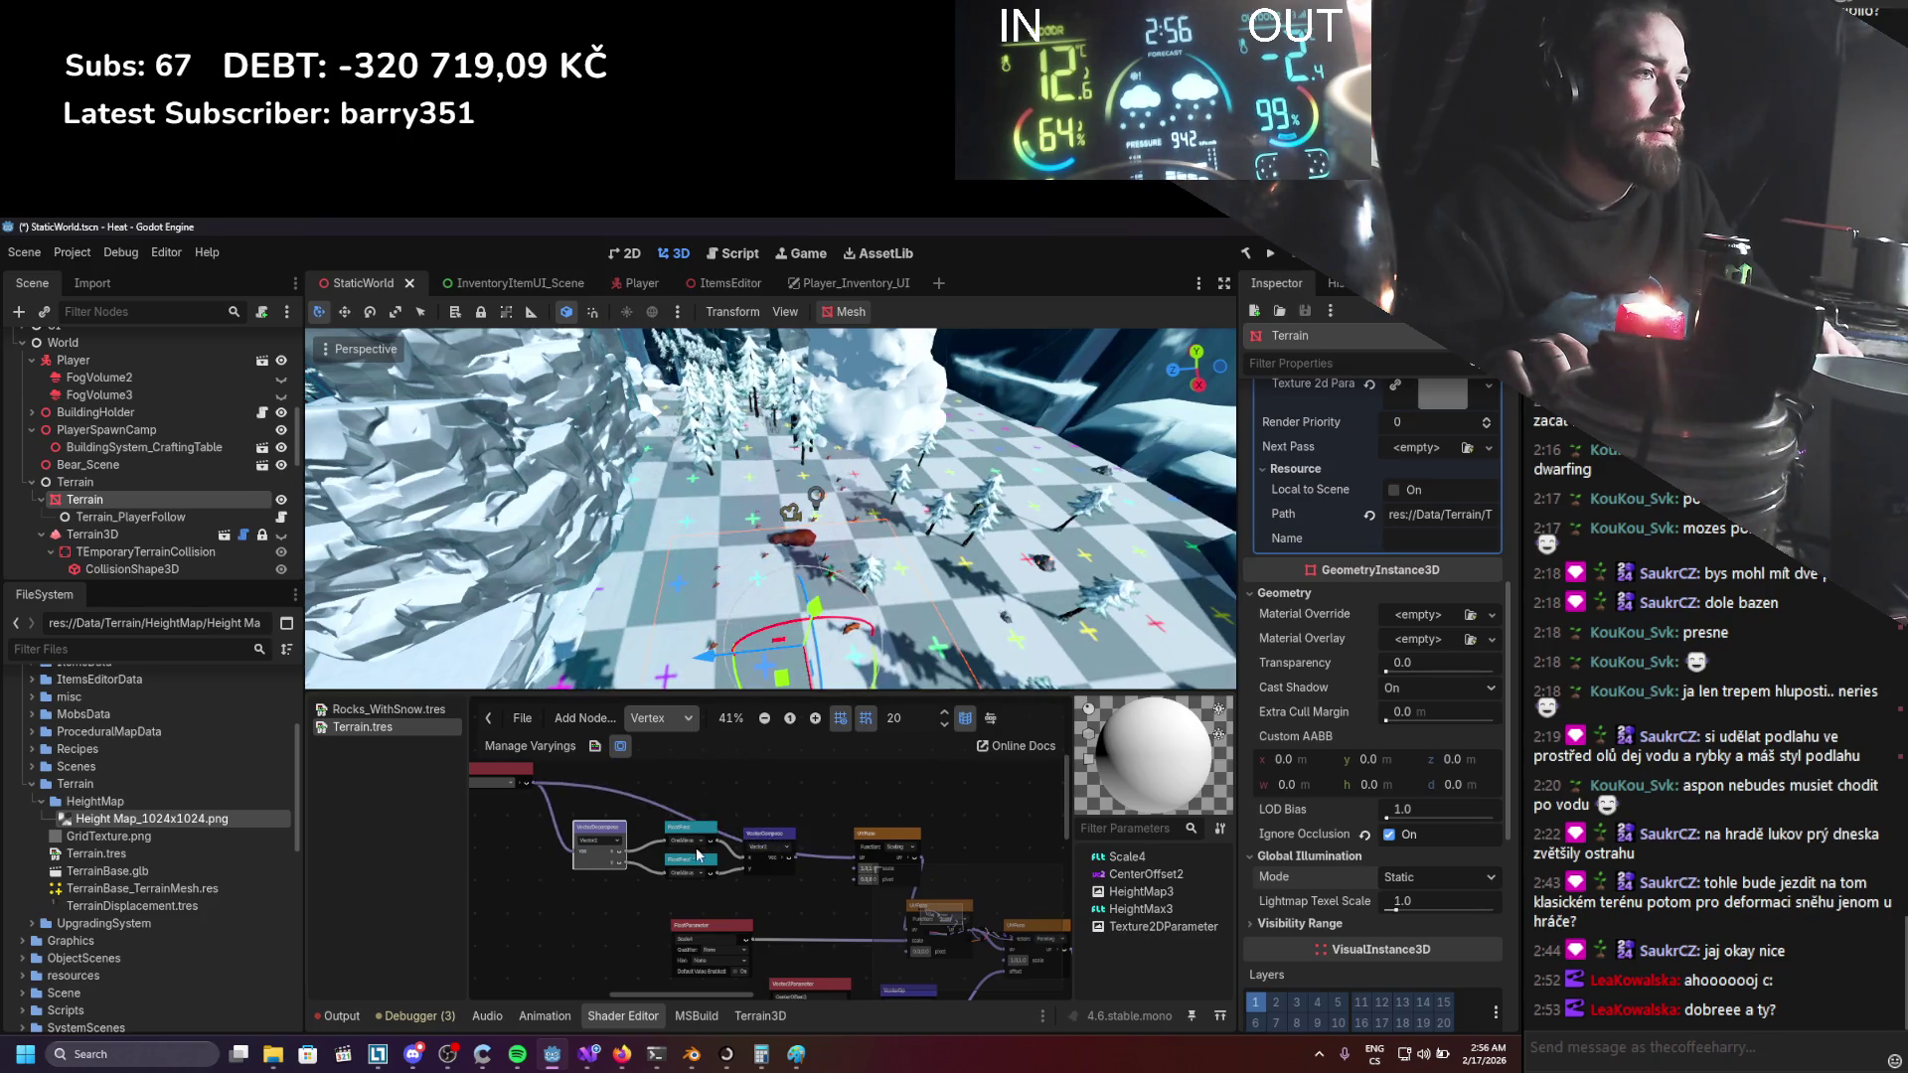
scroll(698, 852, up, 1)
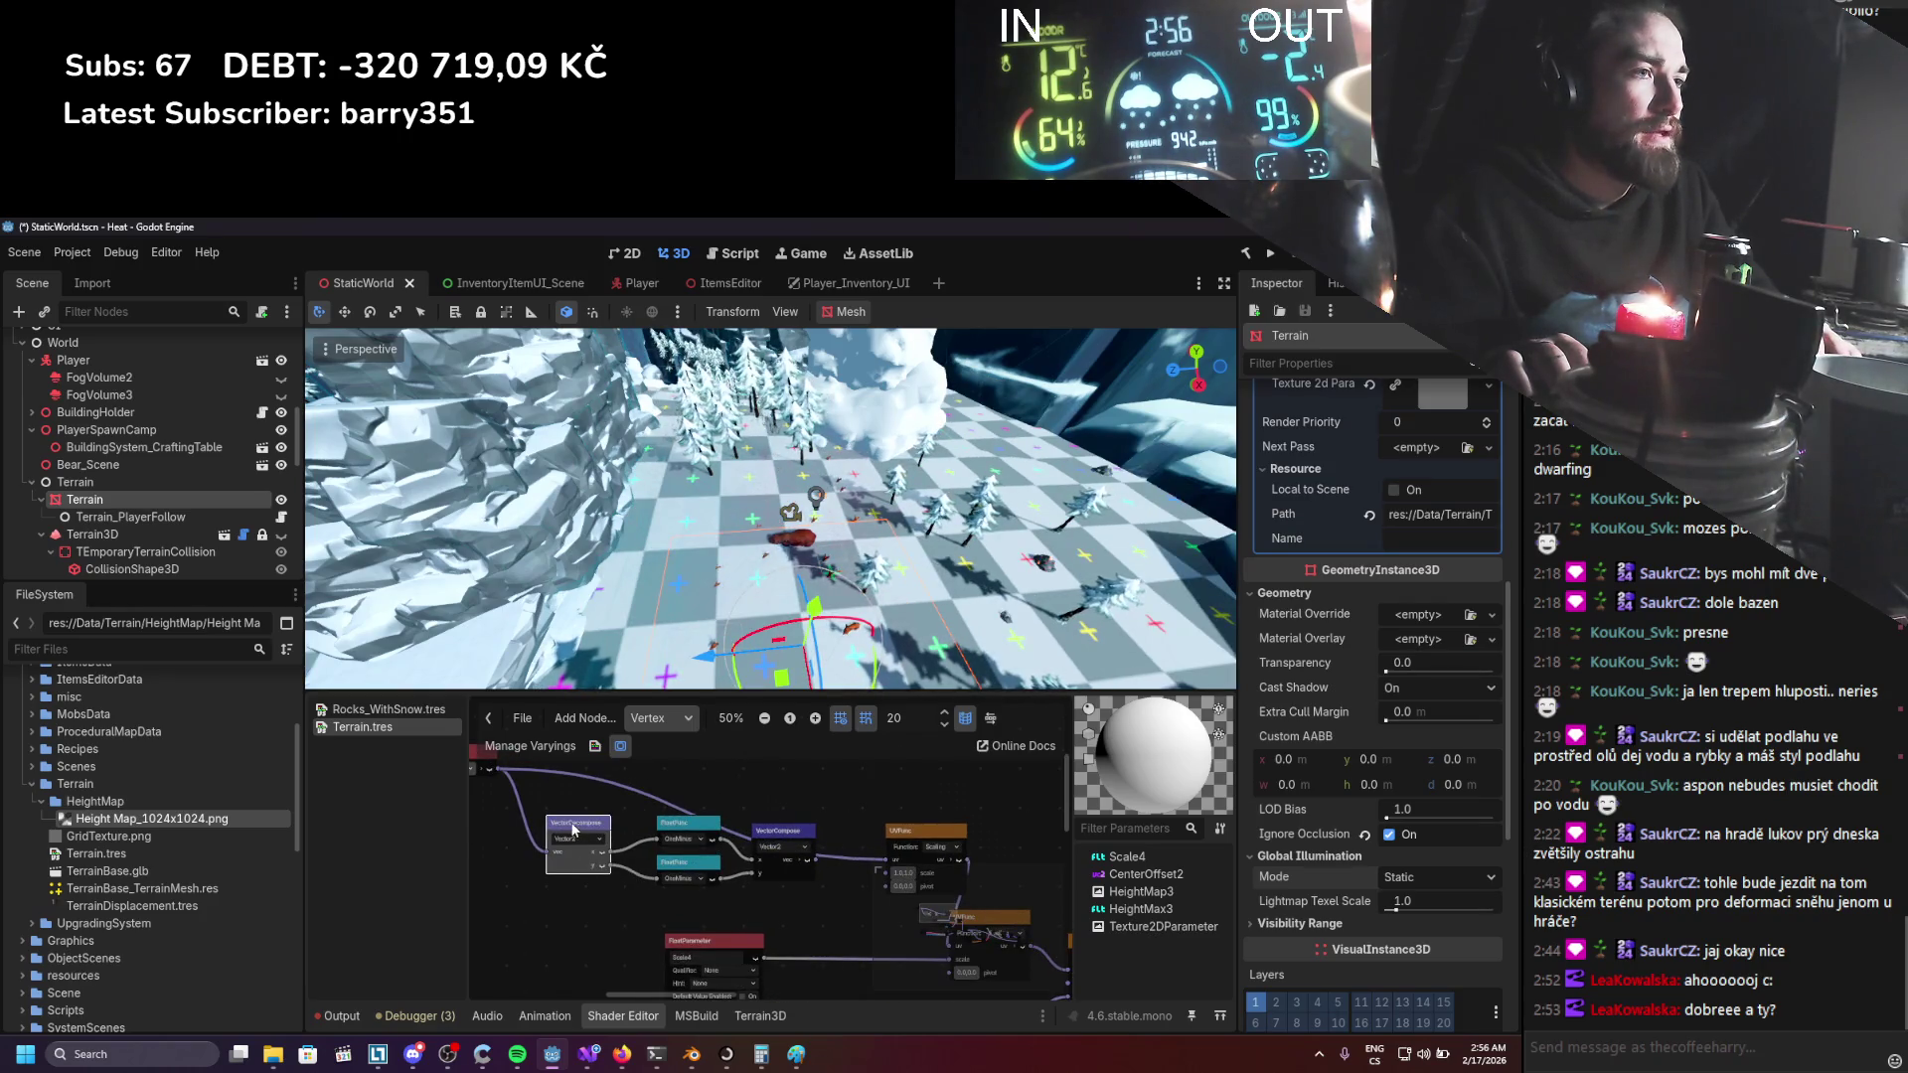
key(Delete)
click(688, 824)
key(Delete)
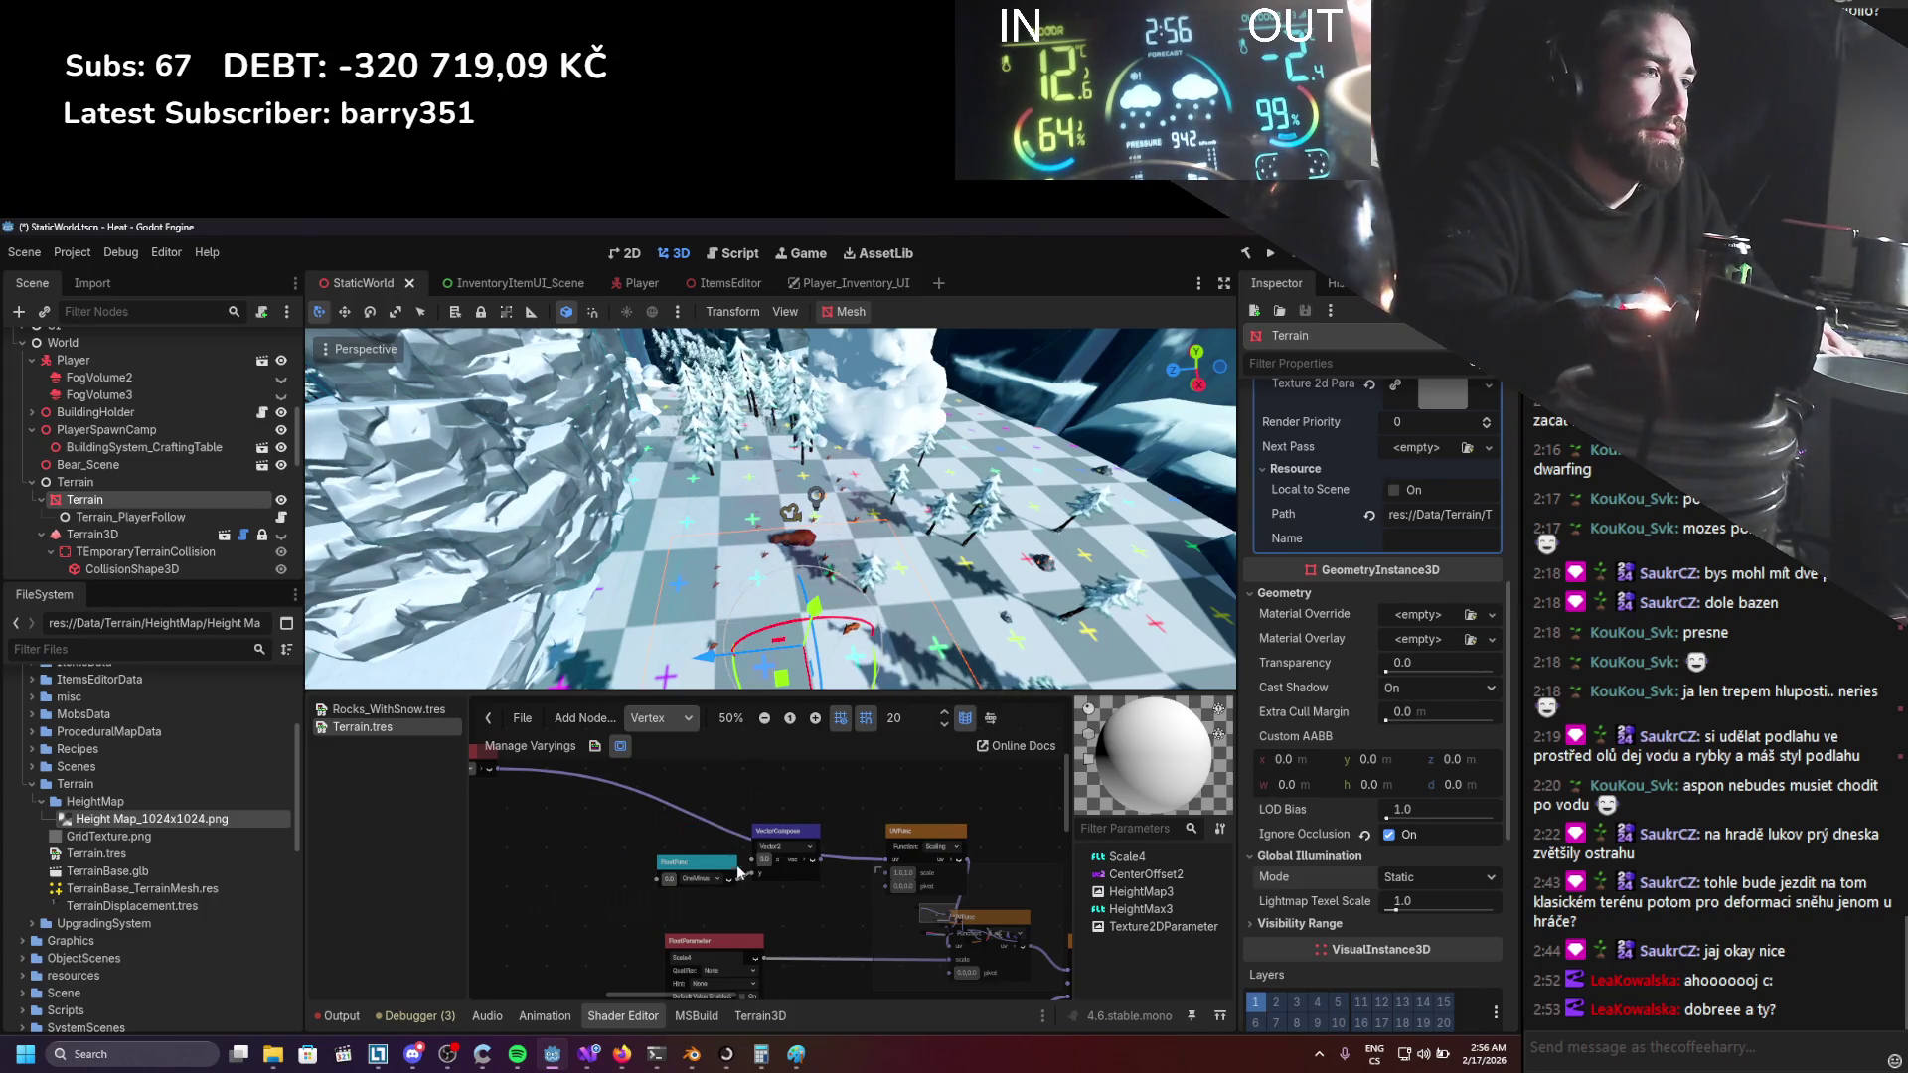
key(Delete)
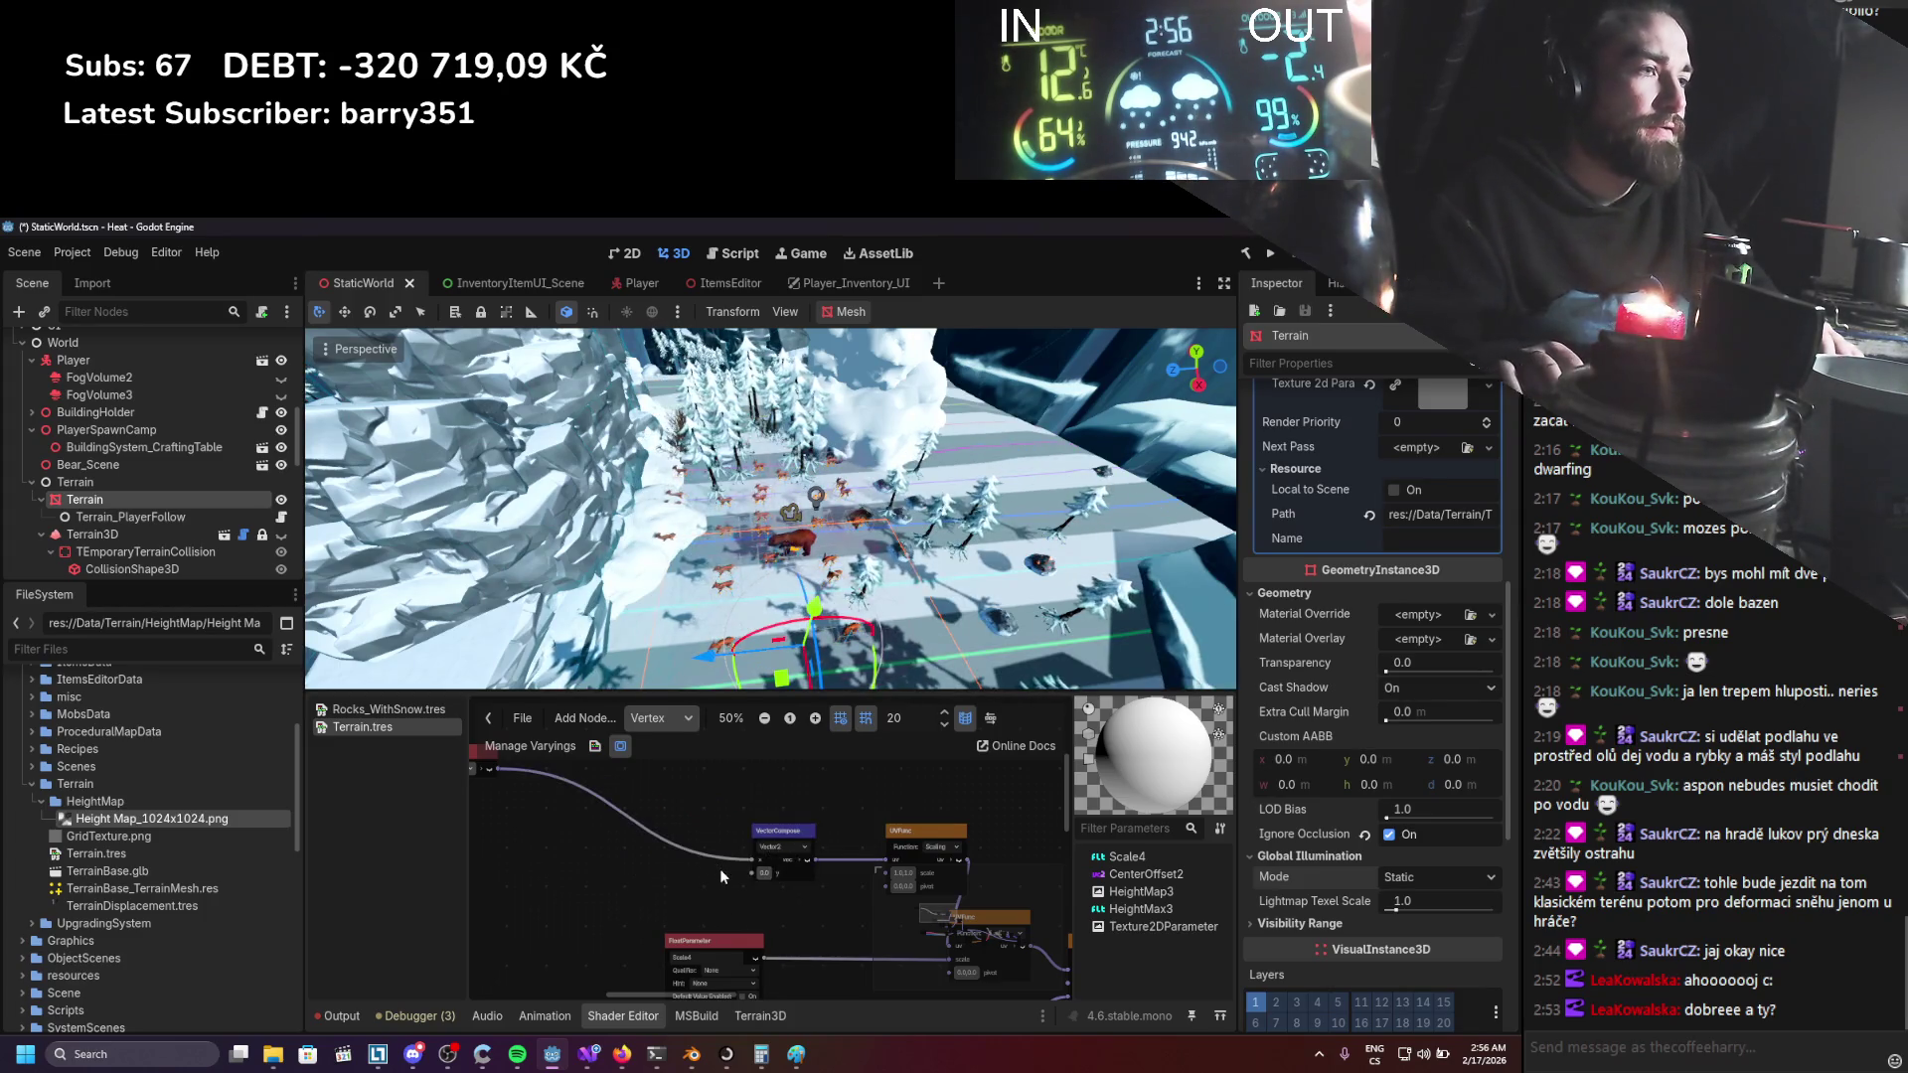
key(Delete)
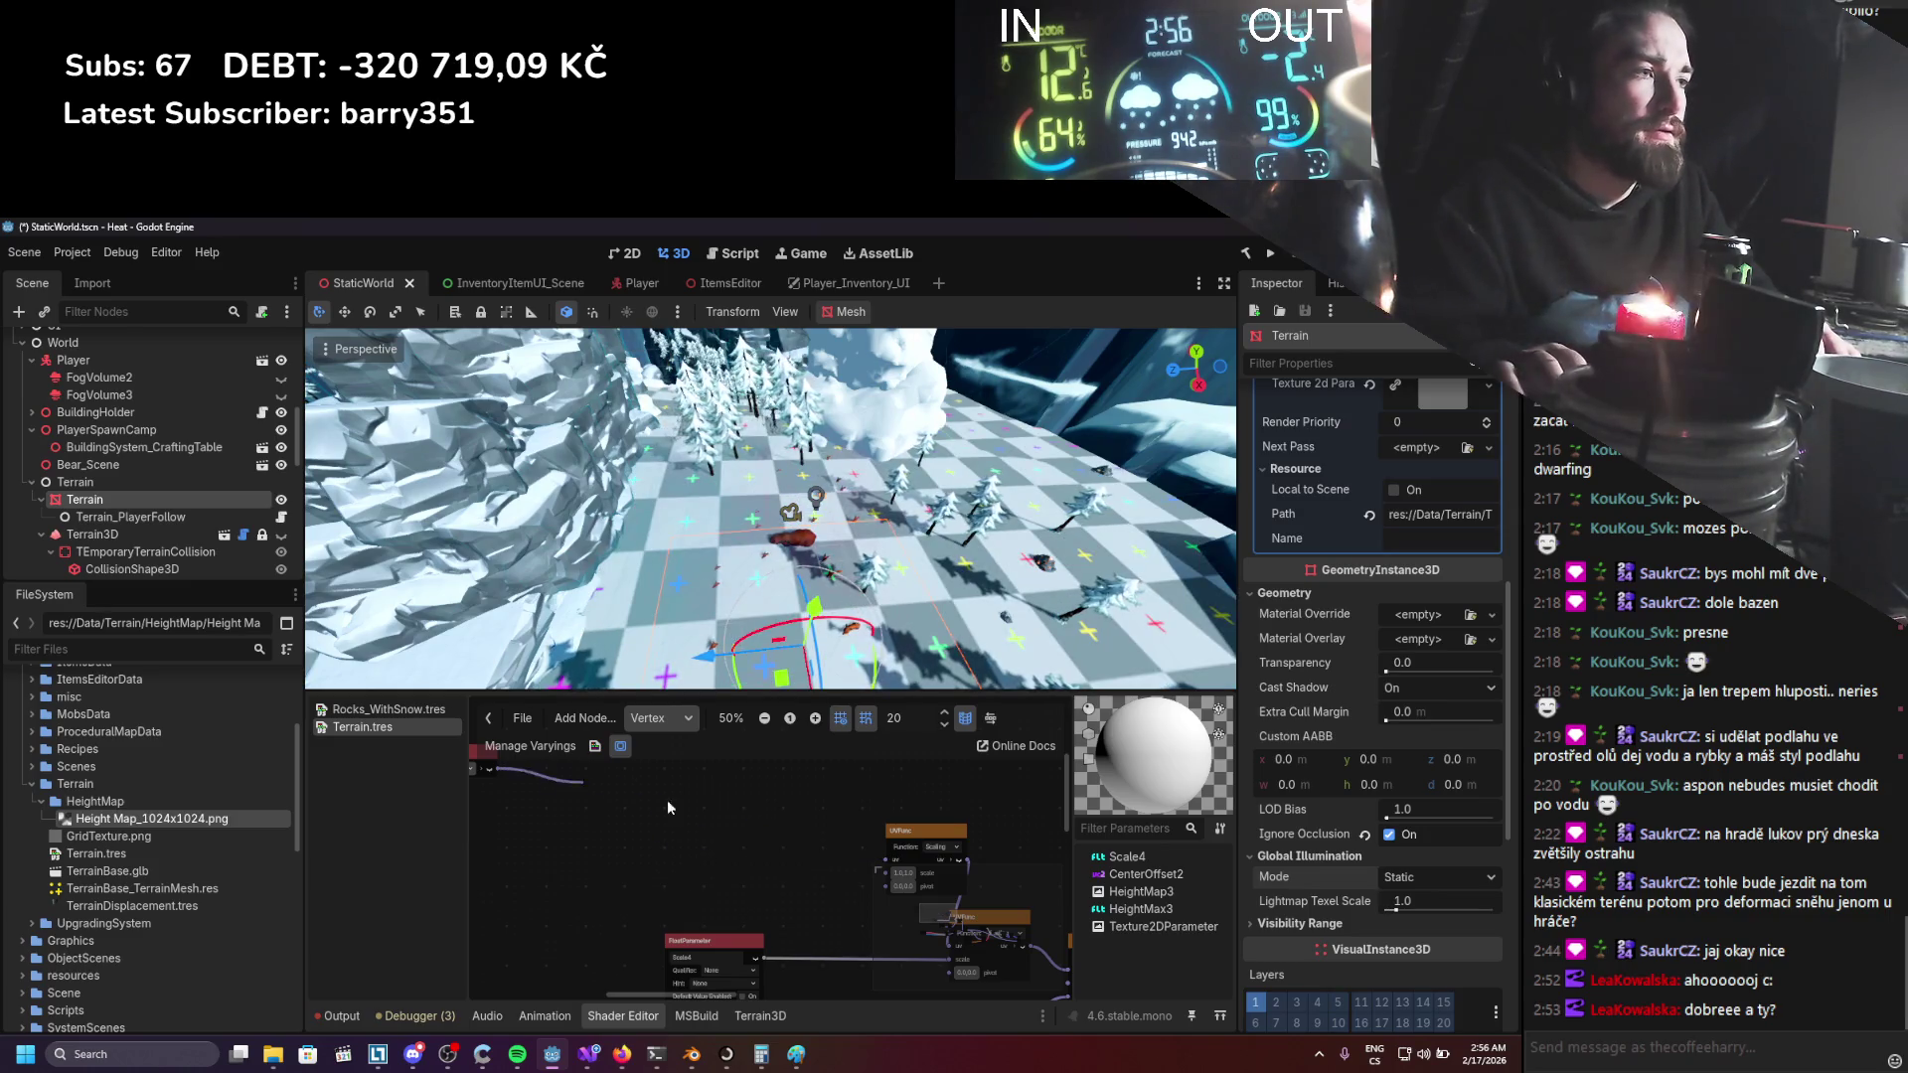
right_click(725, 860)
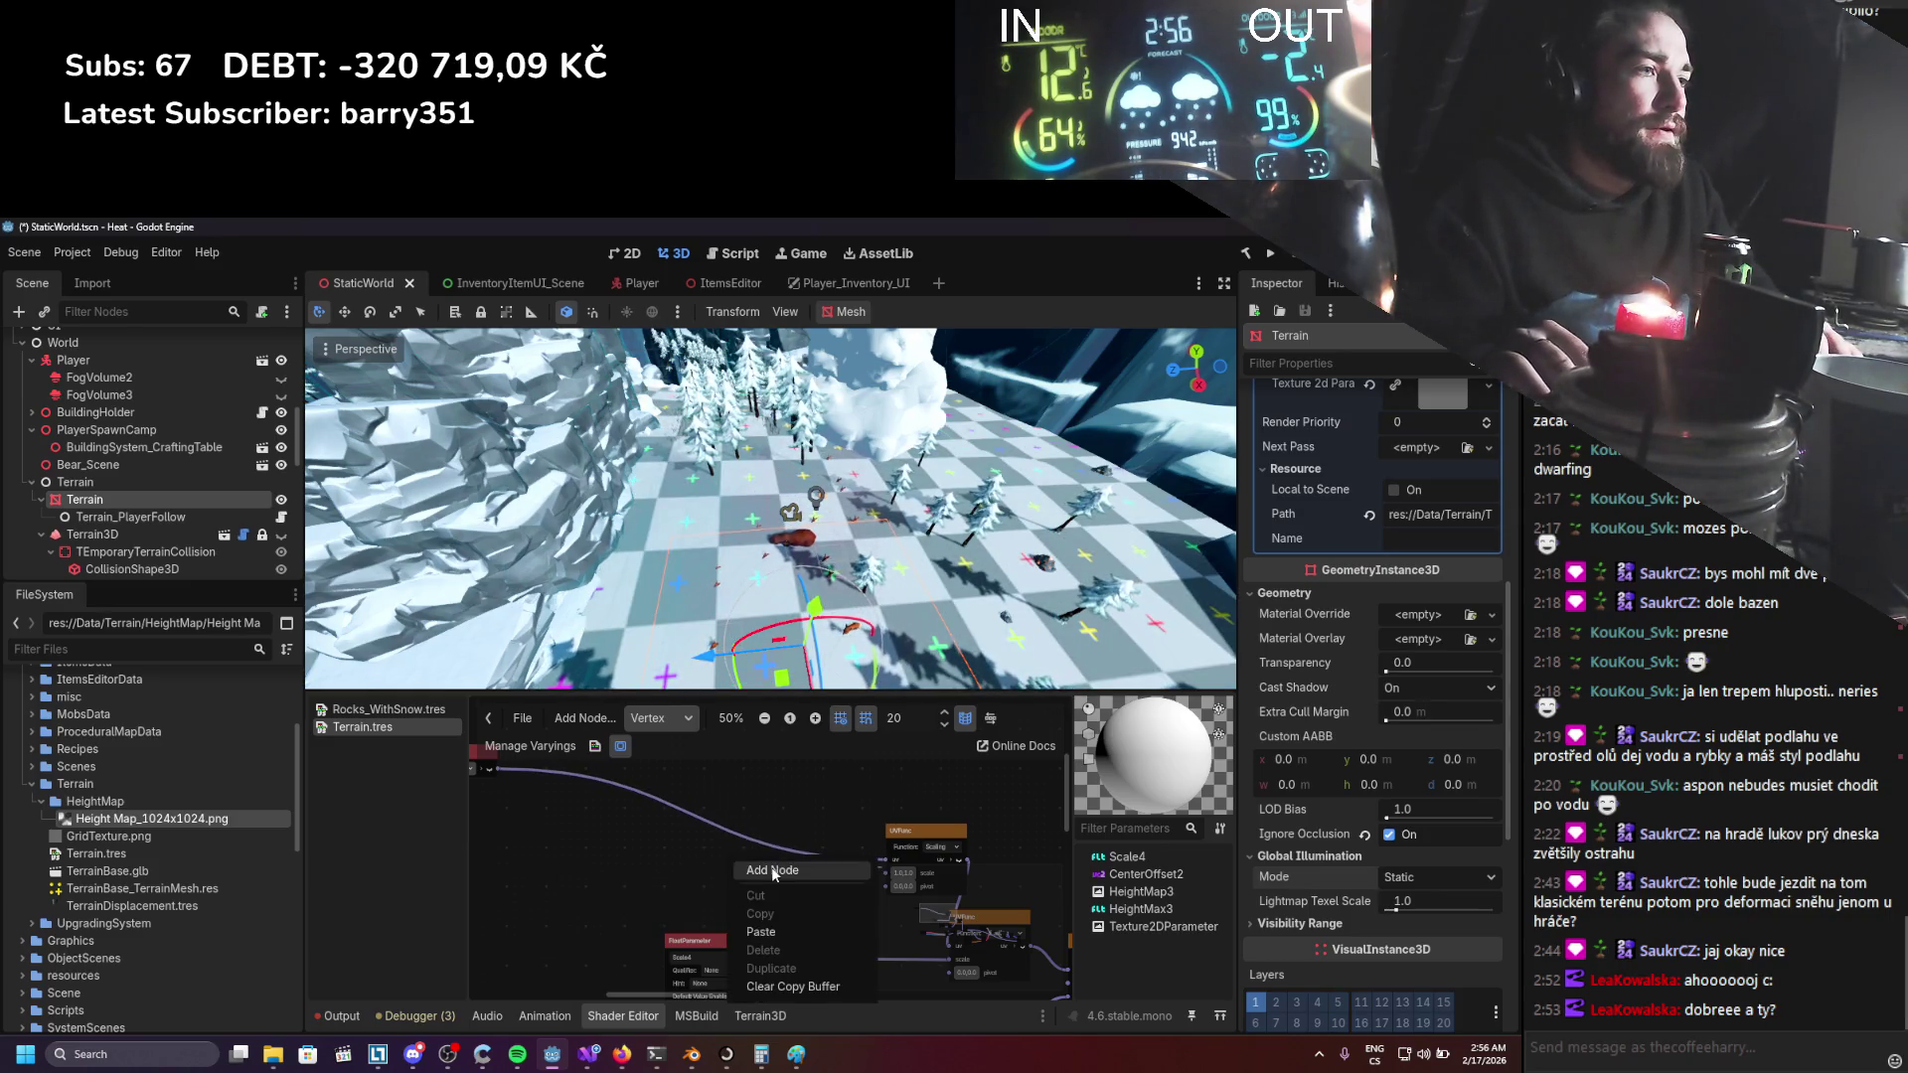
Add an Invert Vector2Parameter with a default value, wired into UVFunc's scale input.
click(757, 869)
text(vec)
scroll(815, 875, down, 4)
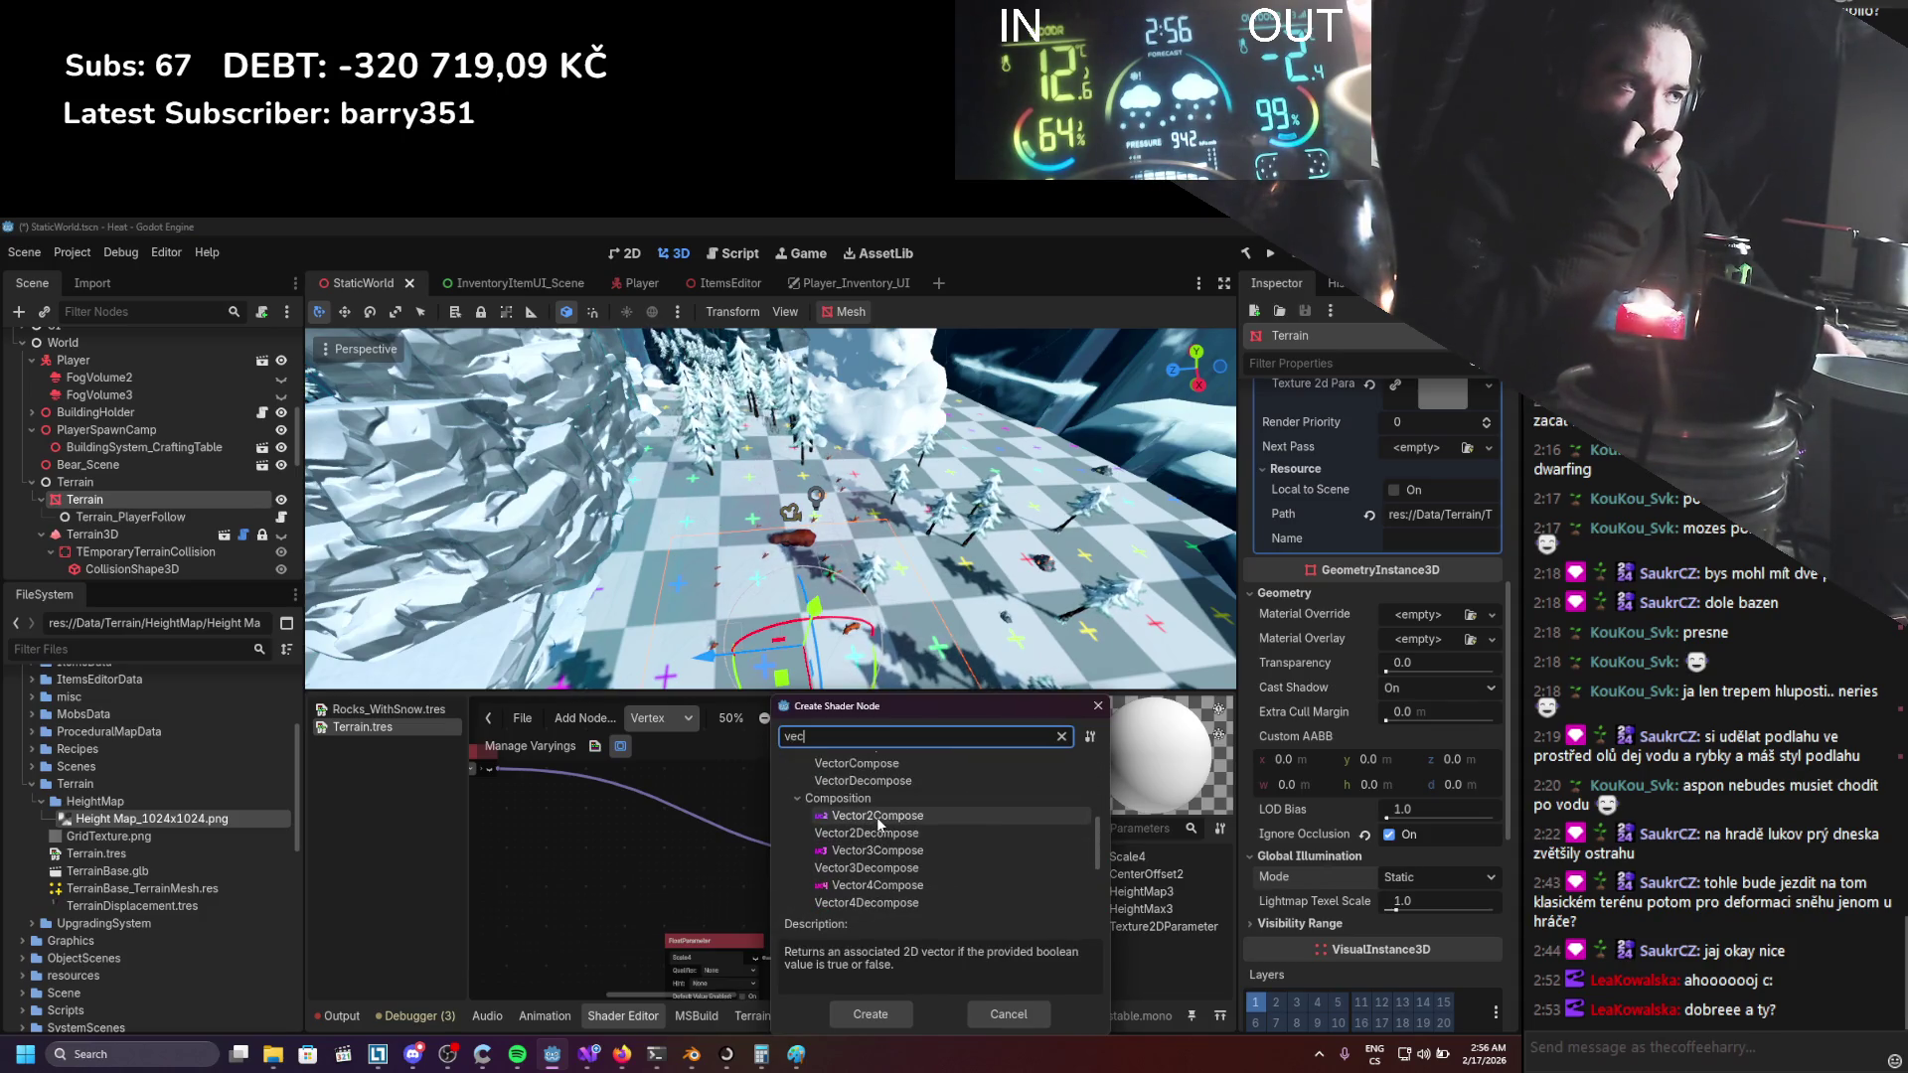
scroll(880, 840, down, 3)
double_click(880, 829)
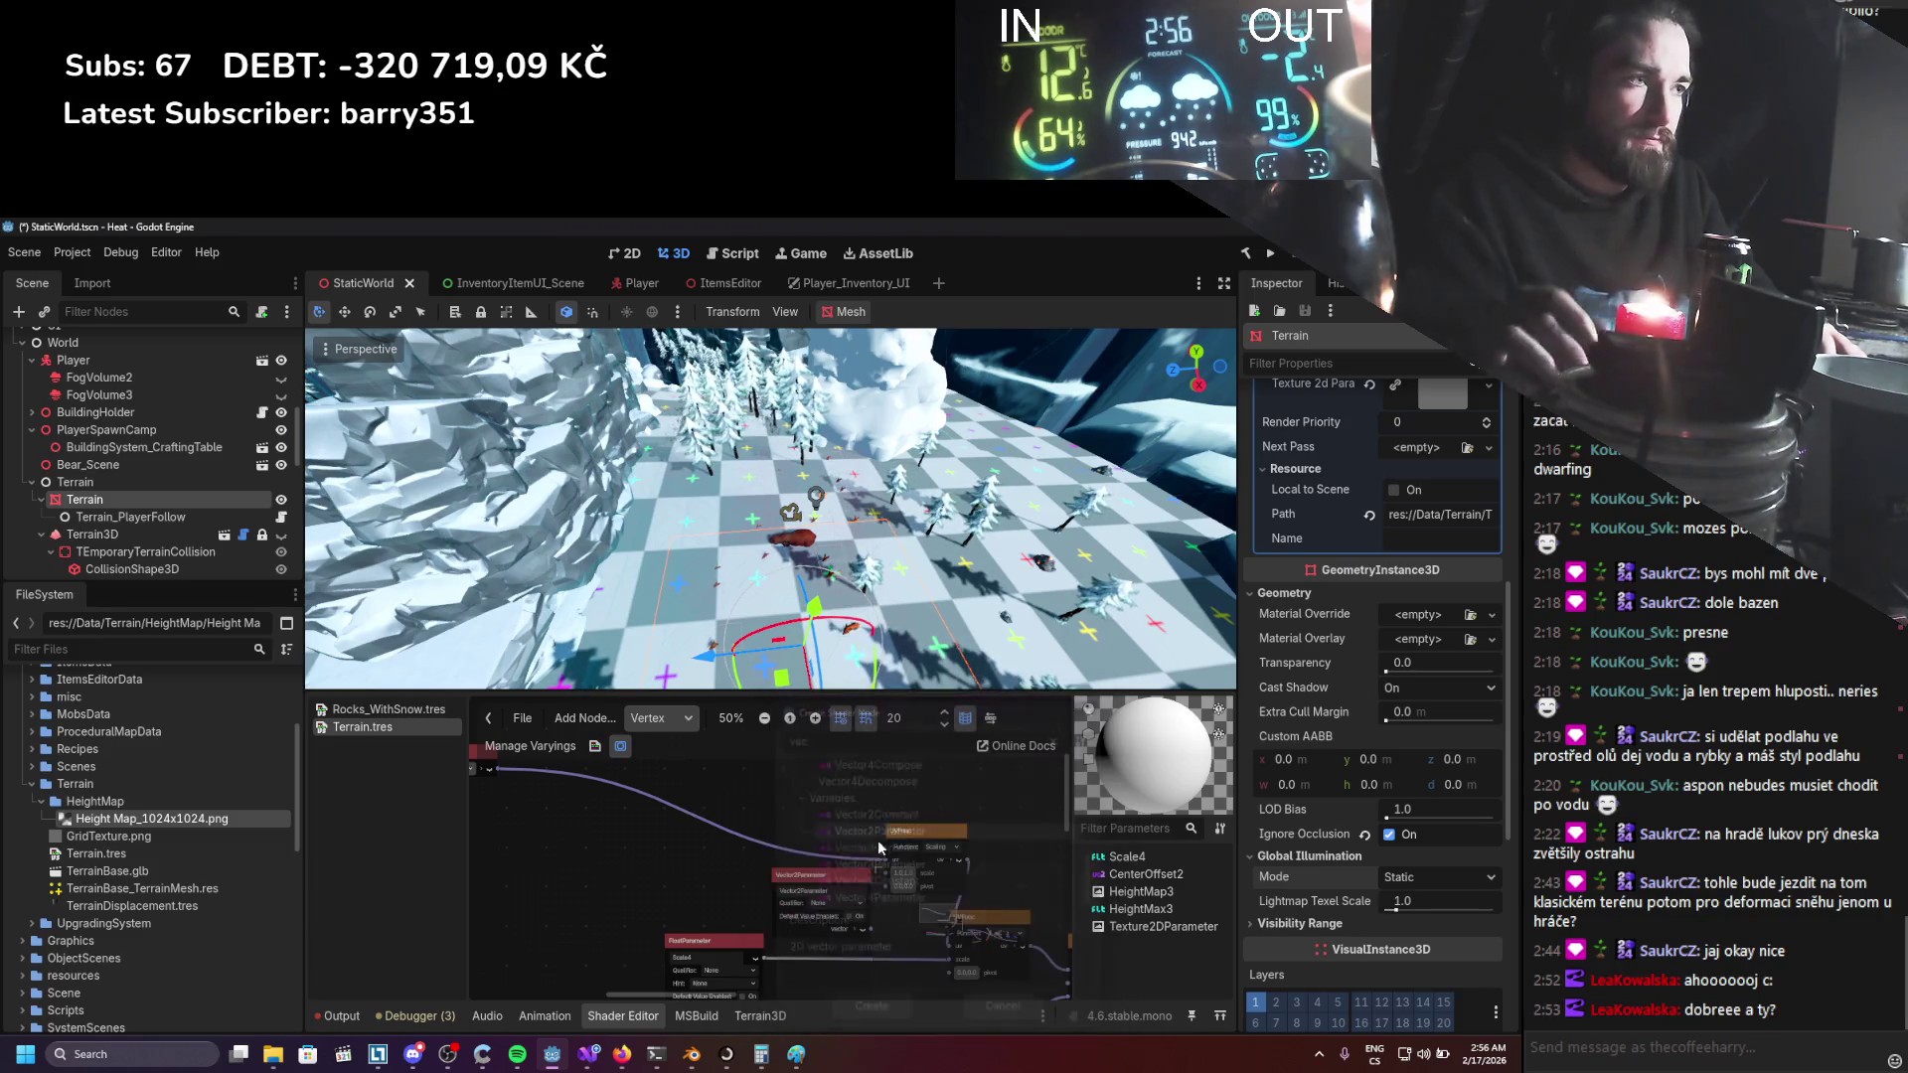
drag(778, 887, 656, 882)
text(li)
click(565, 868)
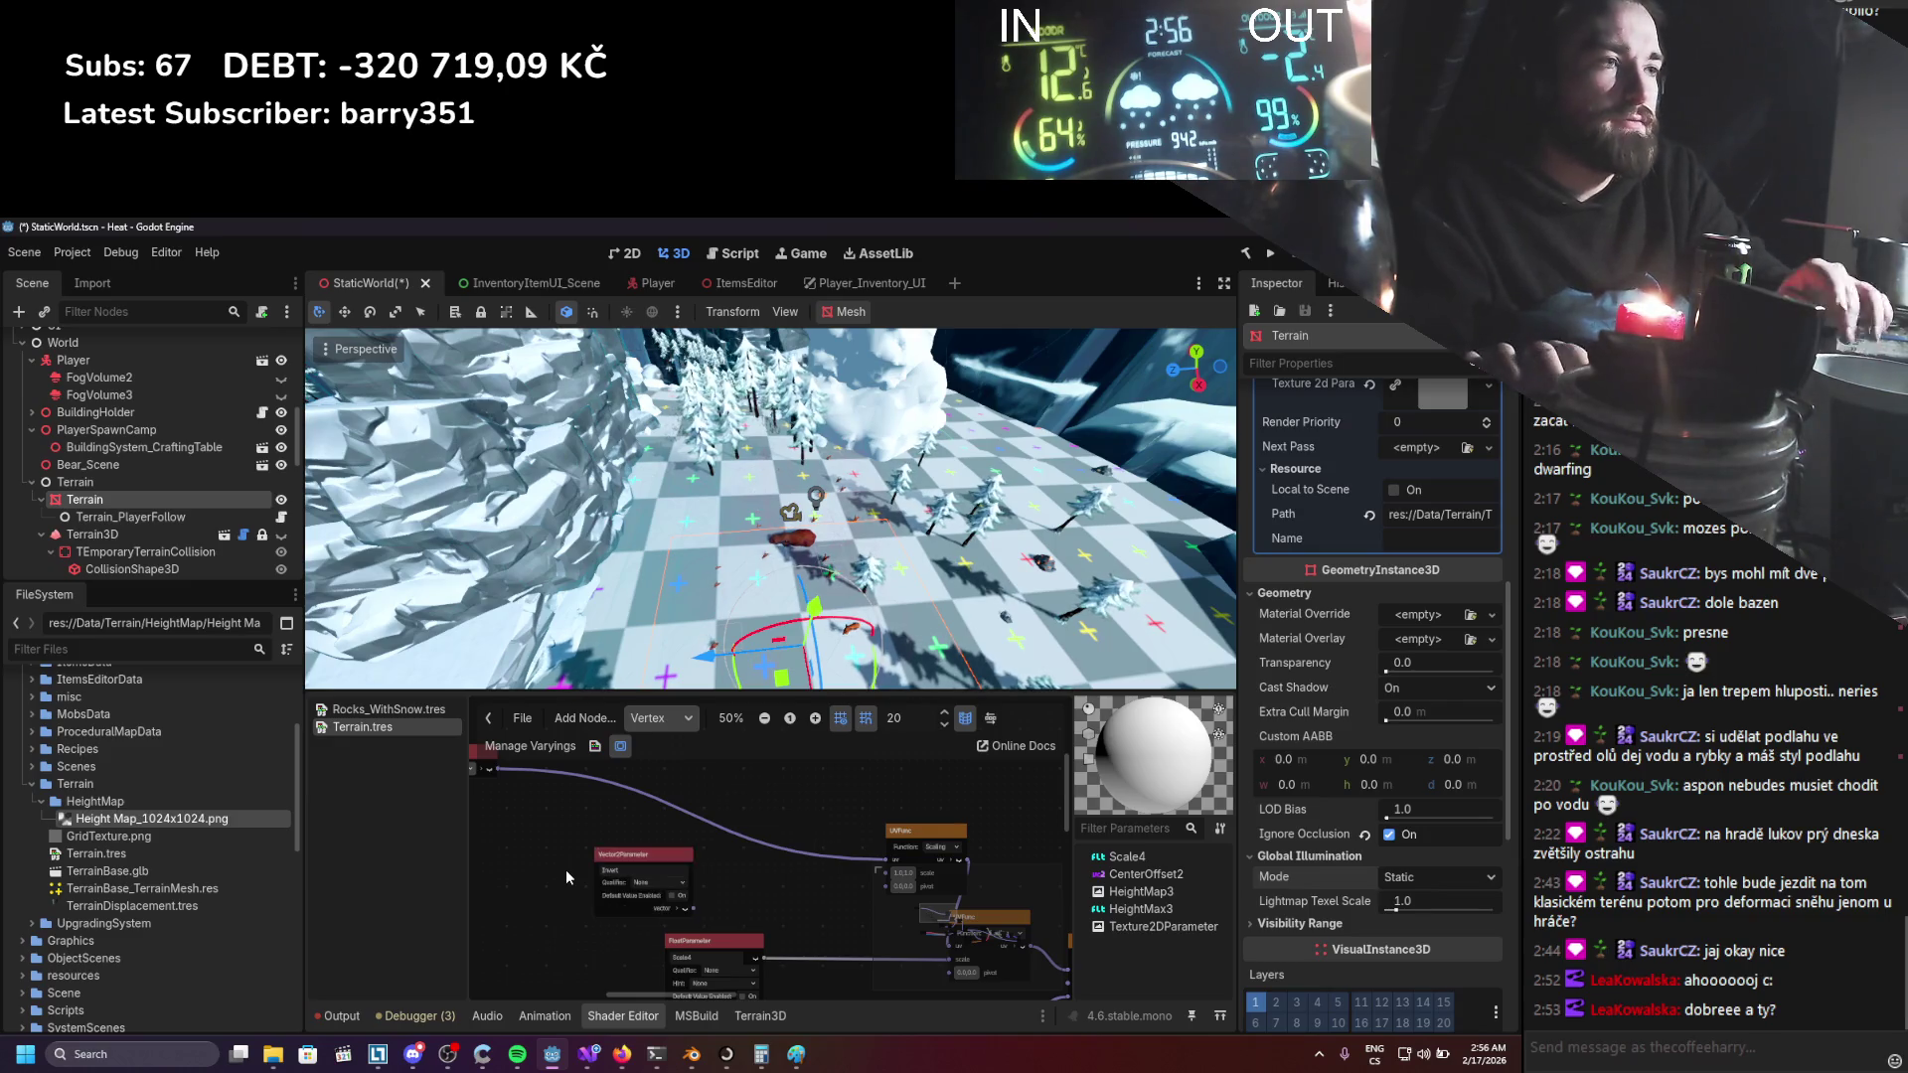
click(675, 897)
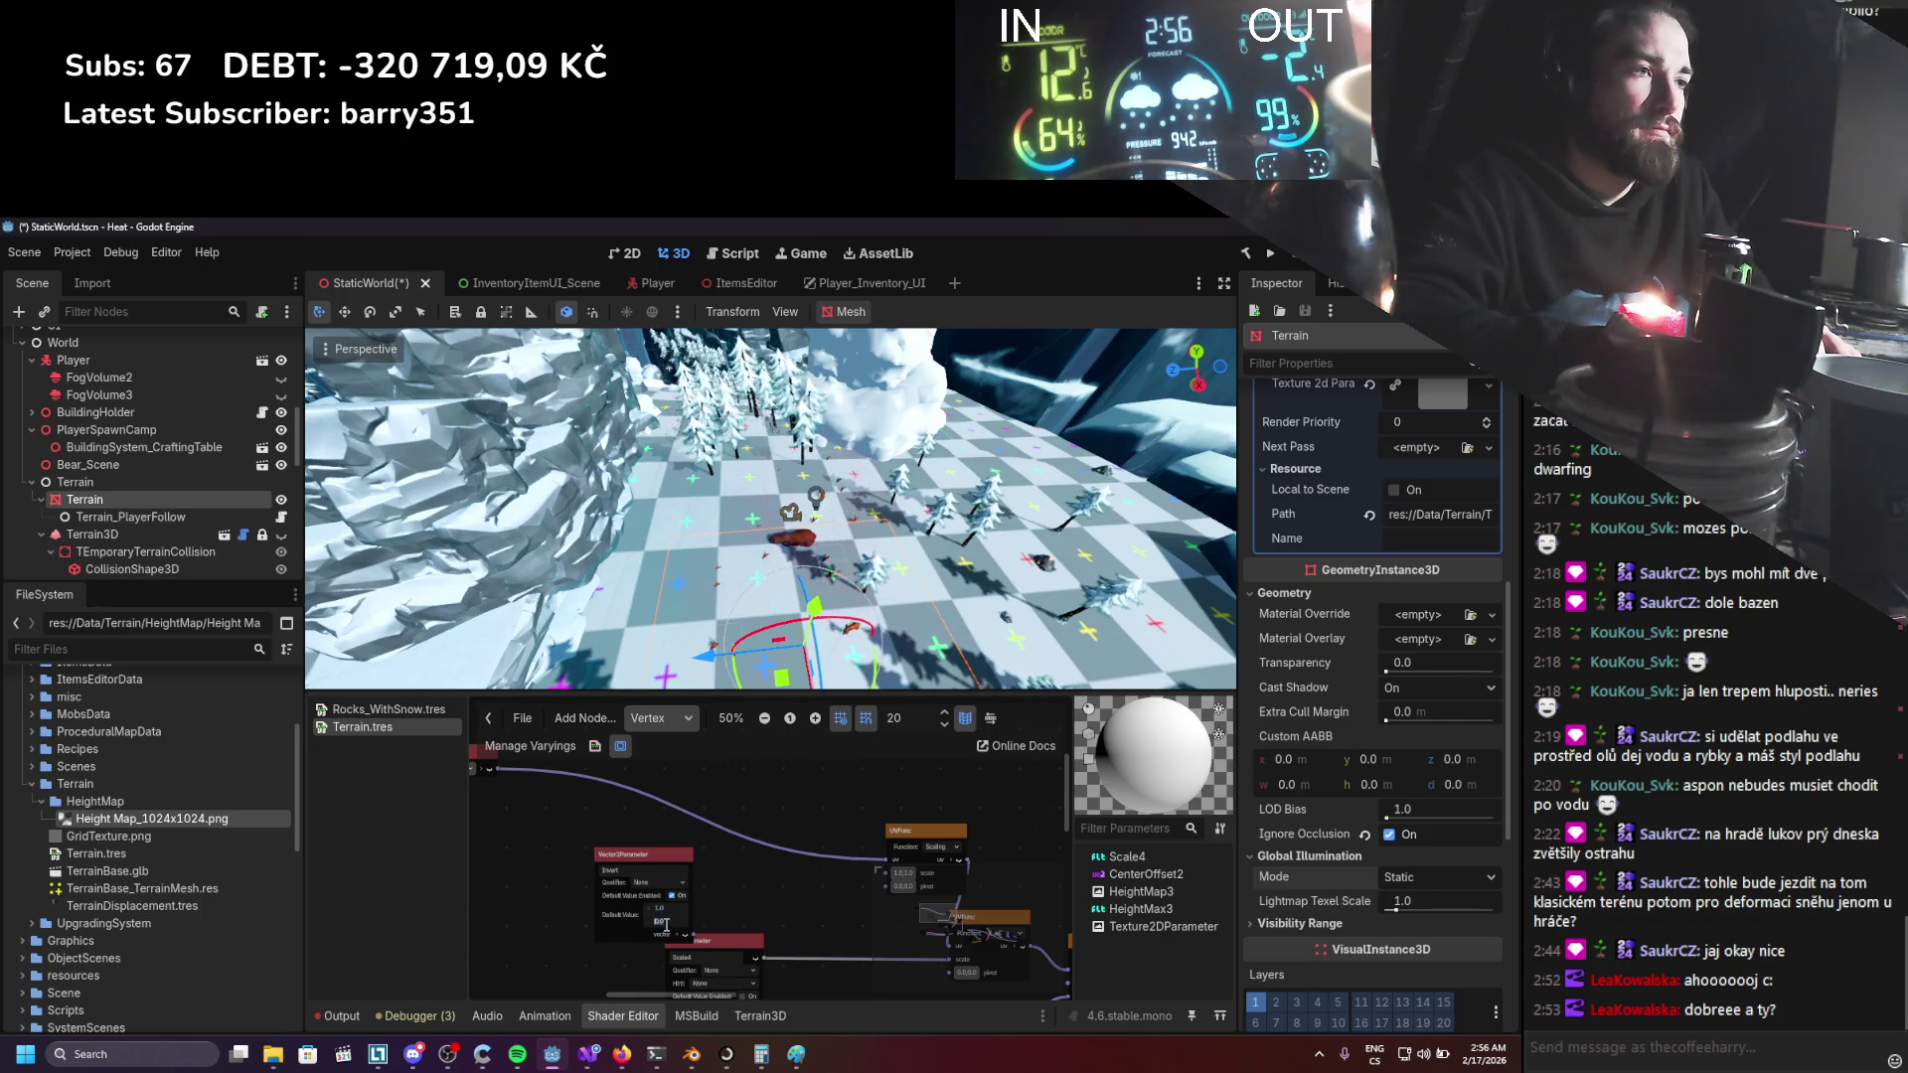
drag(636, 854, 611, 839)
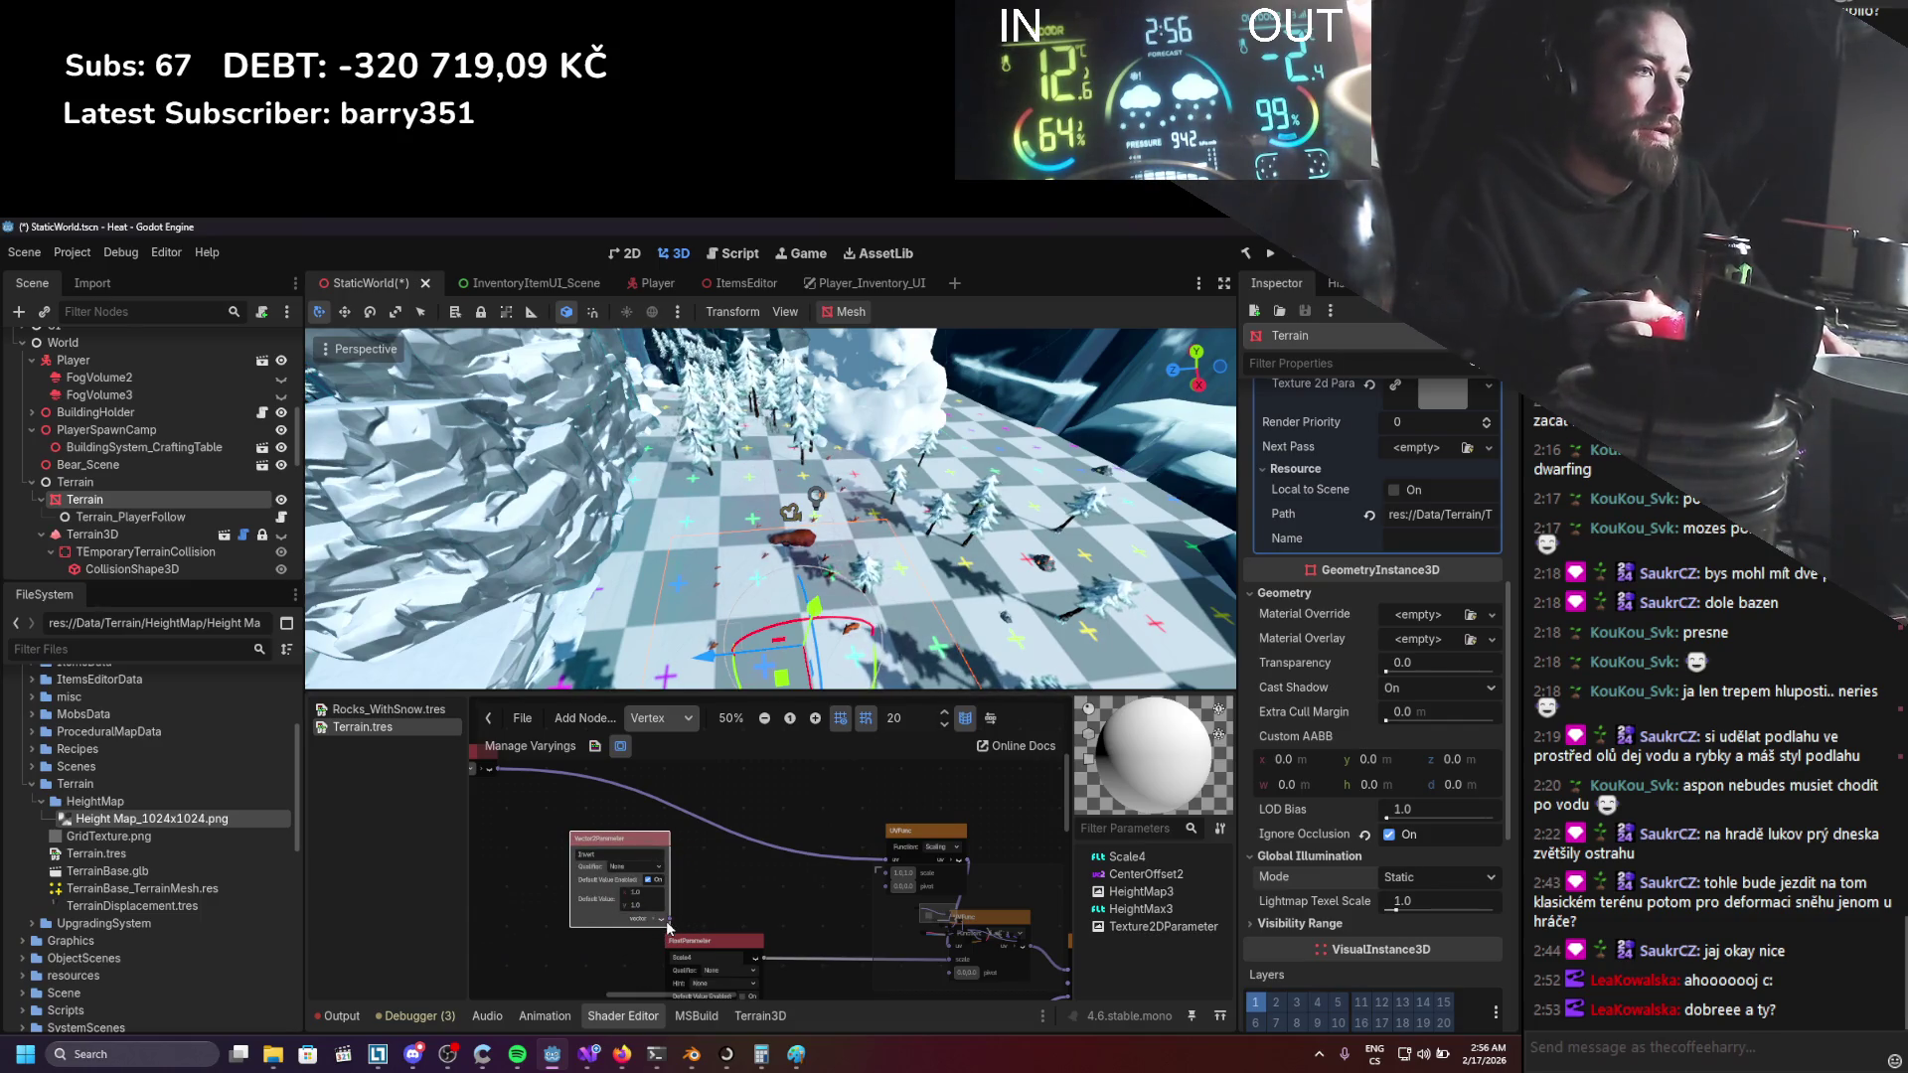
mouse_move(862, 881)
mouse_down()
mouse_move(888, 878)
mouse_move(862, 916)
mouse_move(778, 862)
mouse_up()
Set the UVFunc pivot to 0.5, 0.5 and wire the parameter's output onward.
drag(849, 795, 785, 792)
scroll(801, 837, up, 1)
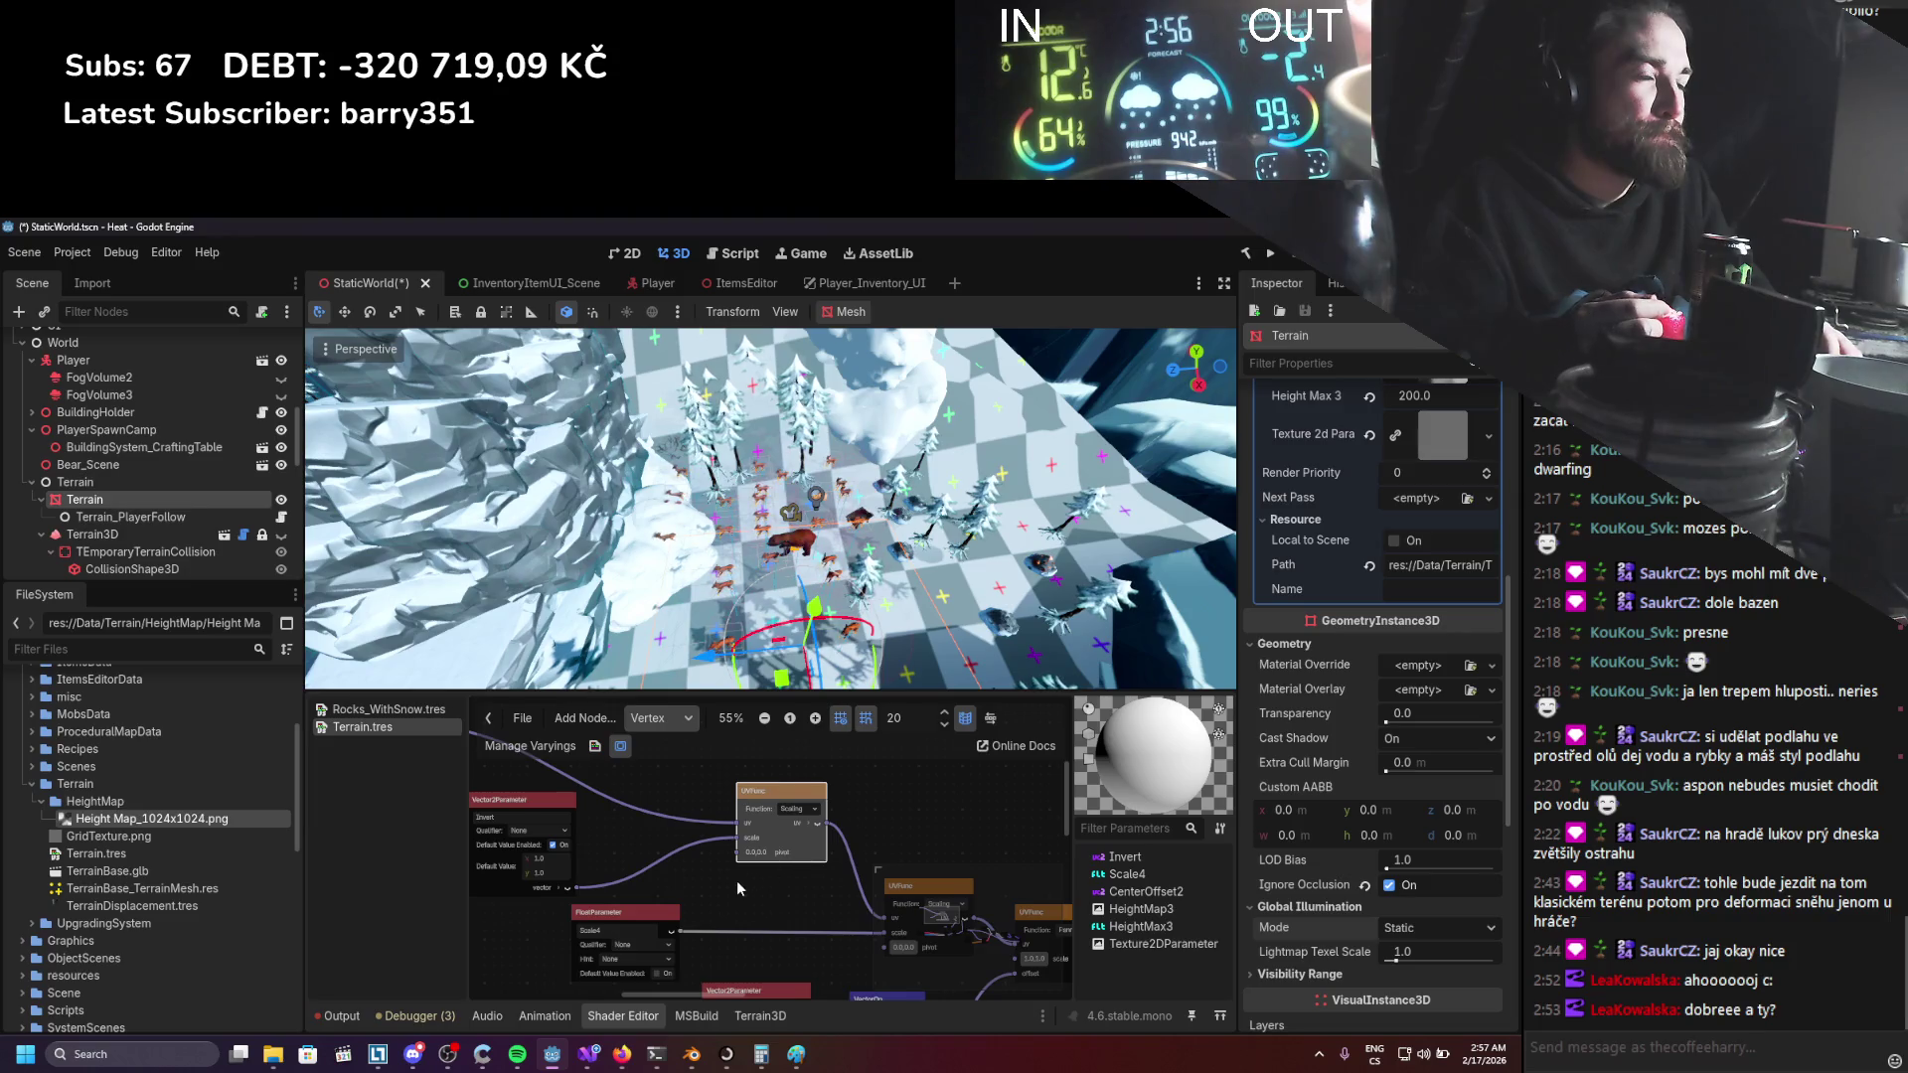
scroll(751, 885, down, 1)
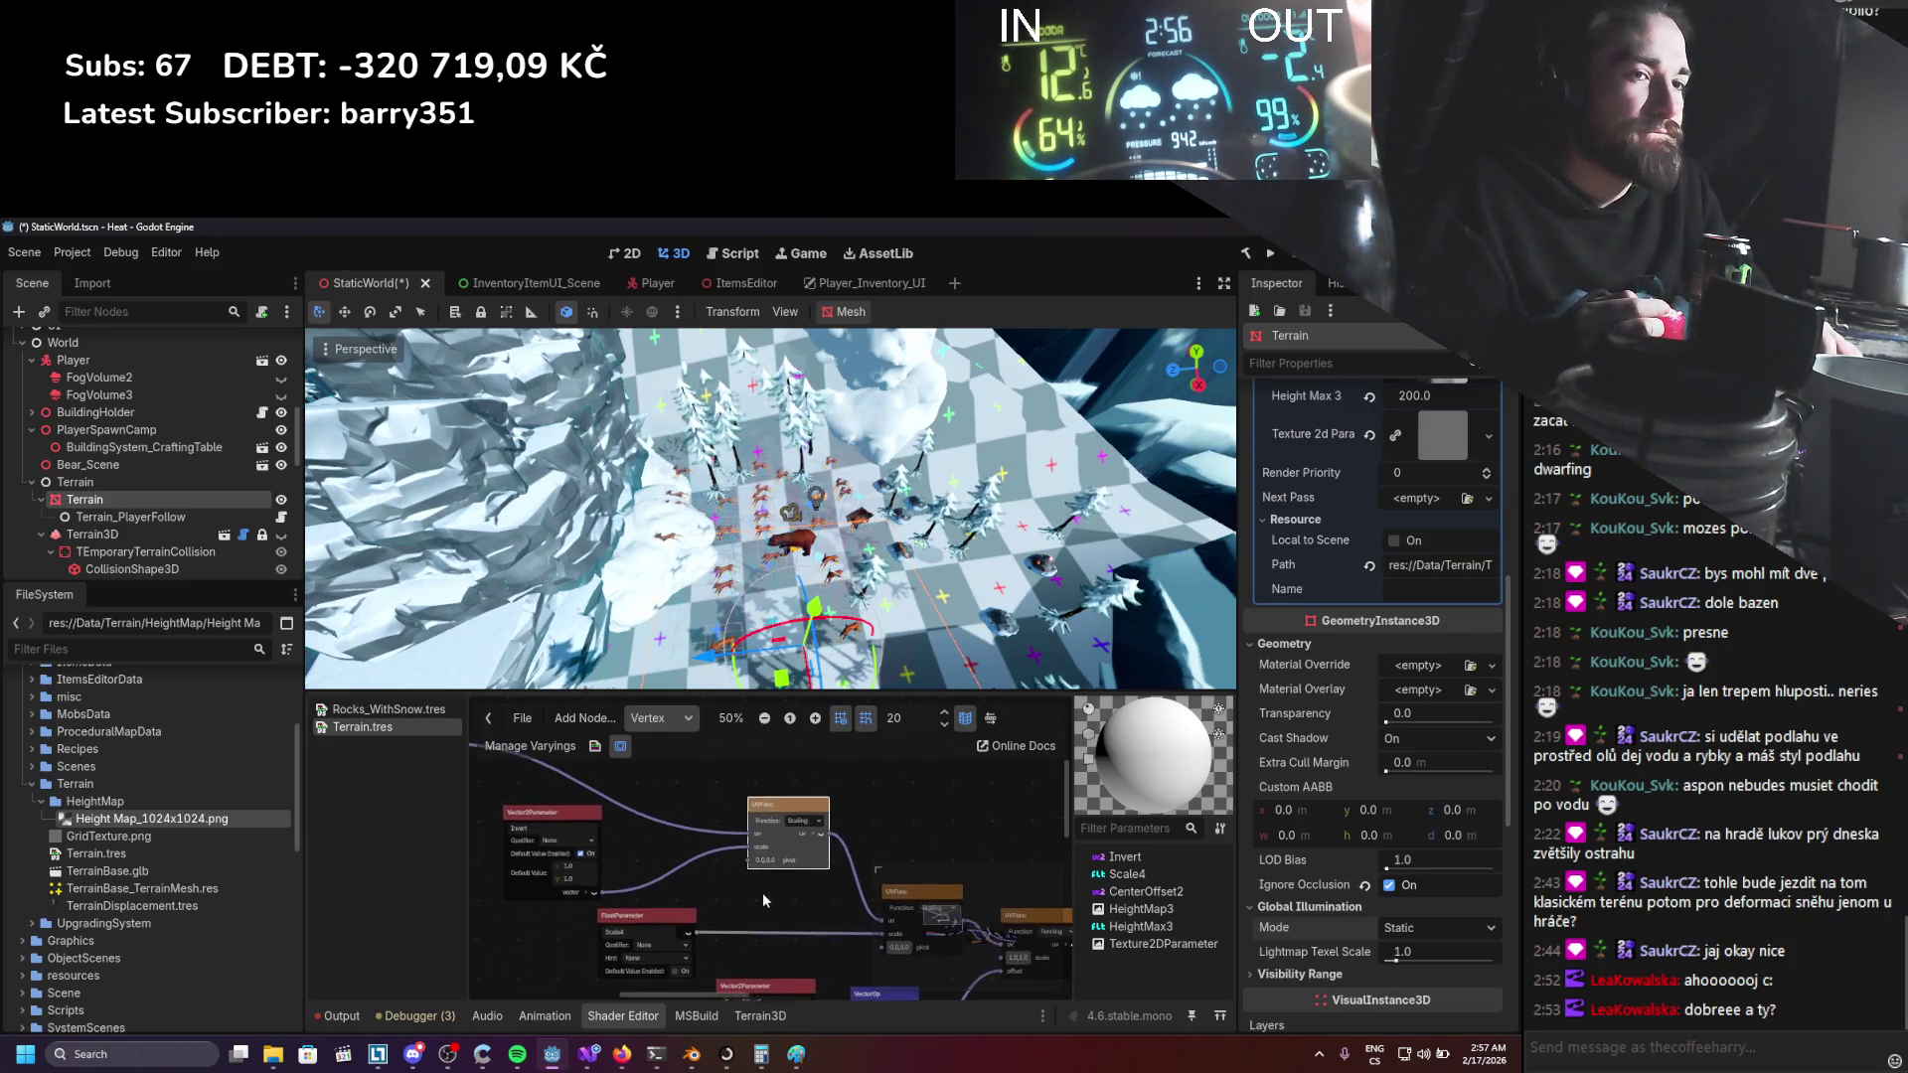
click(785, 863)
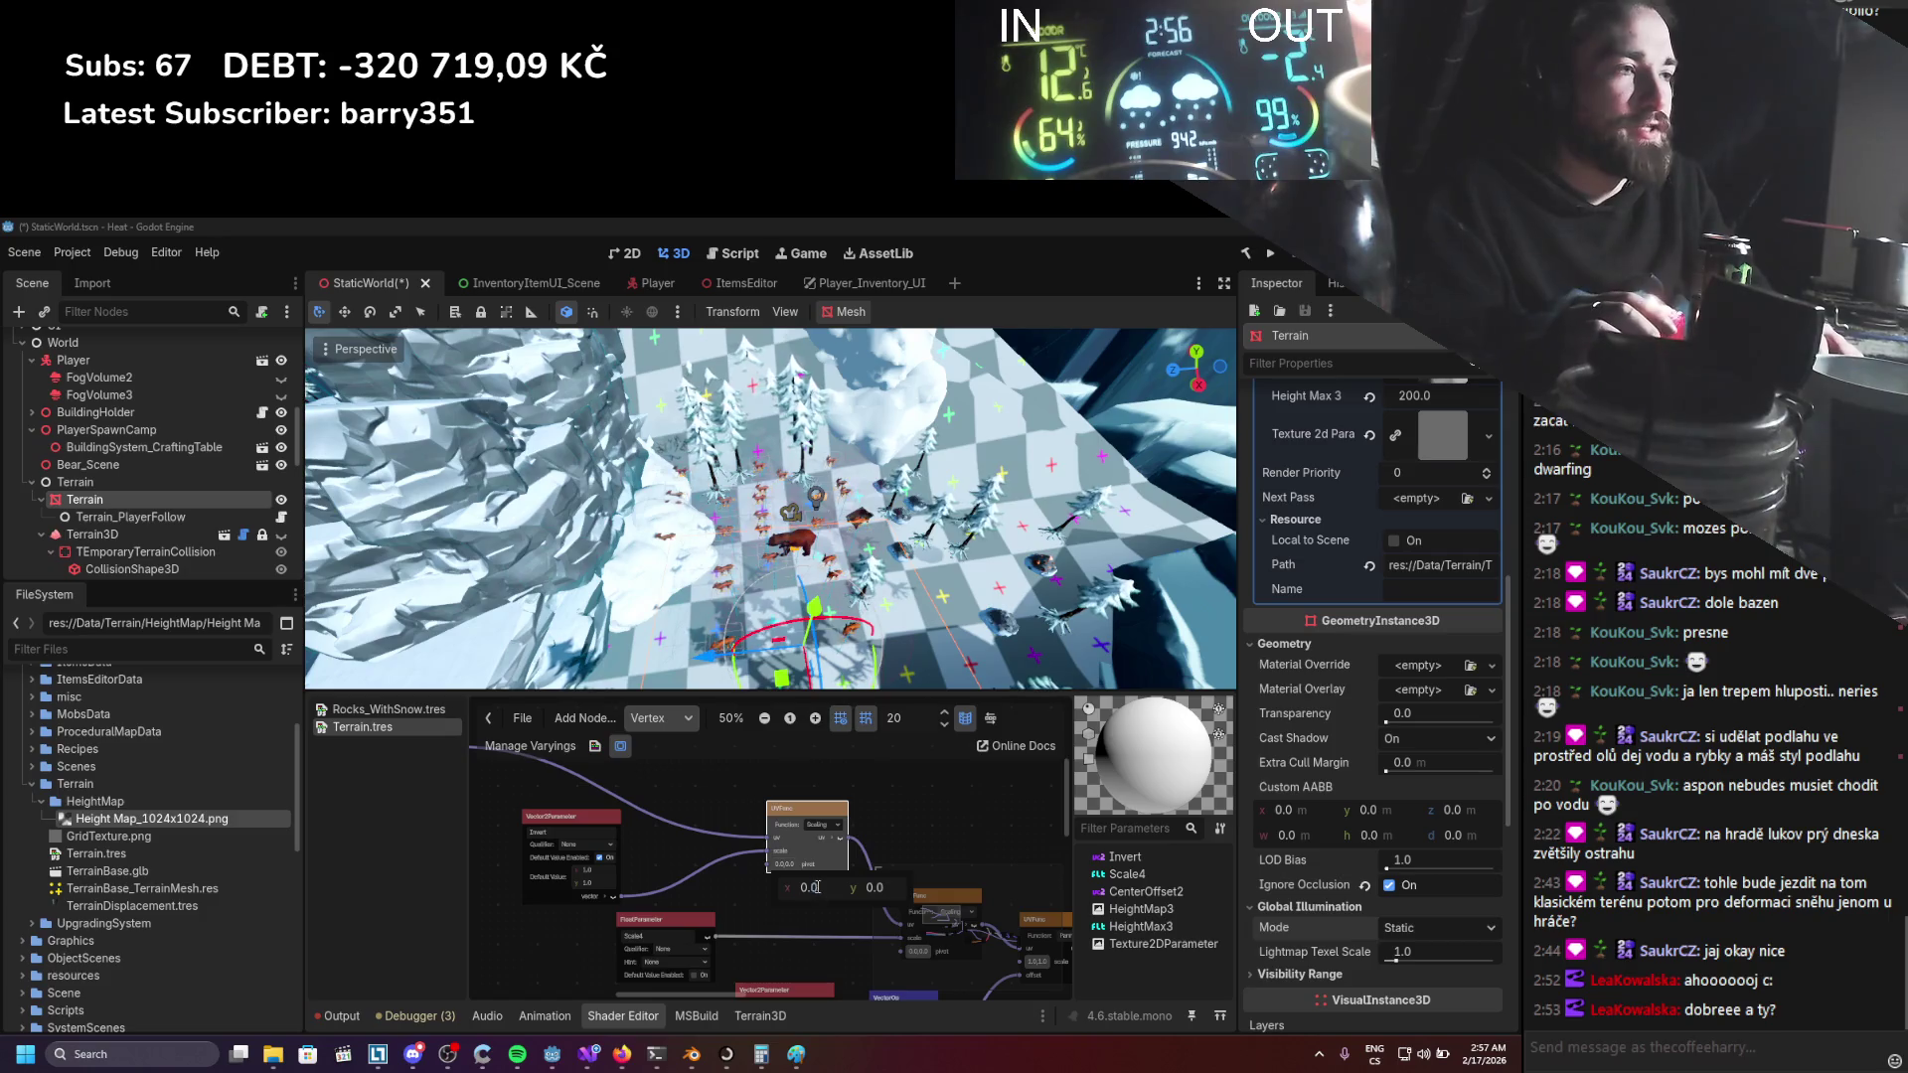
click(810, 887)
text(0.5)
key(Return)
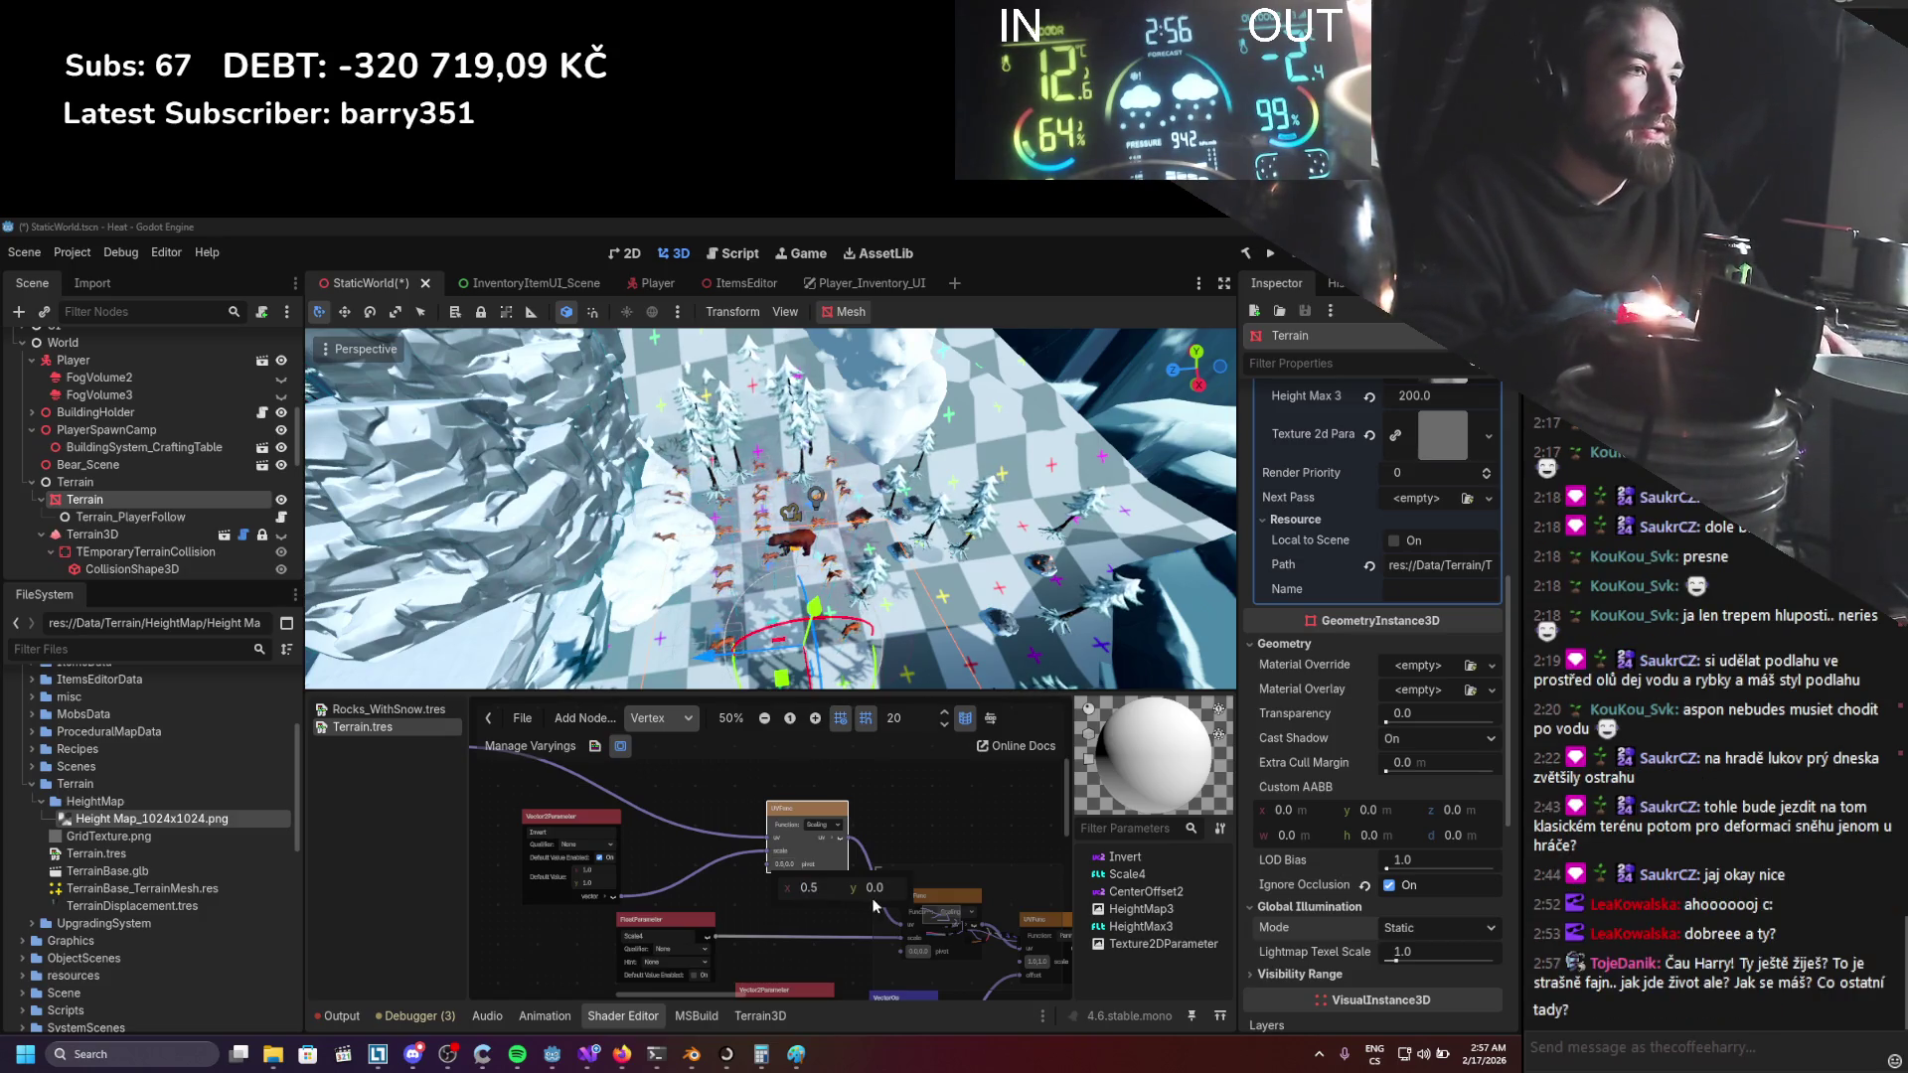
text(0.5)
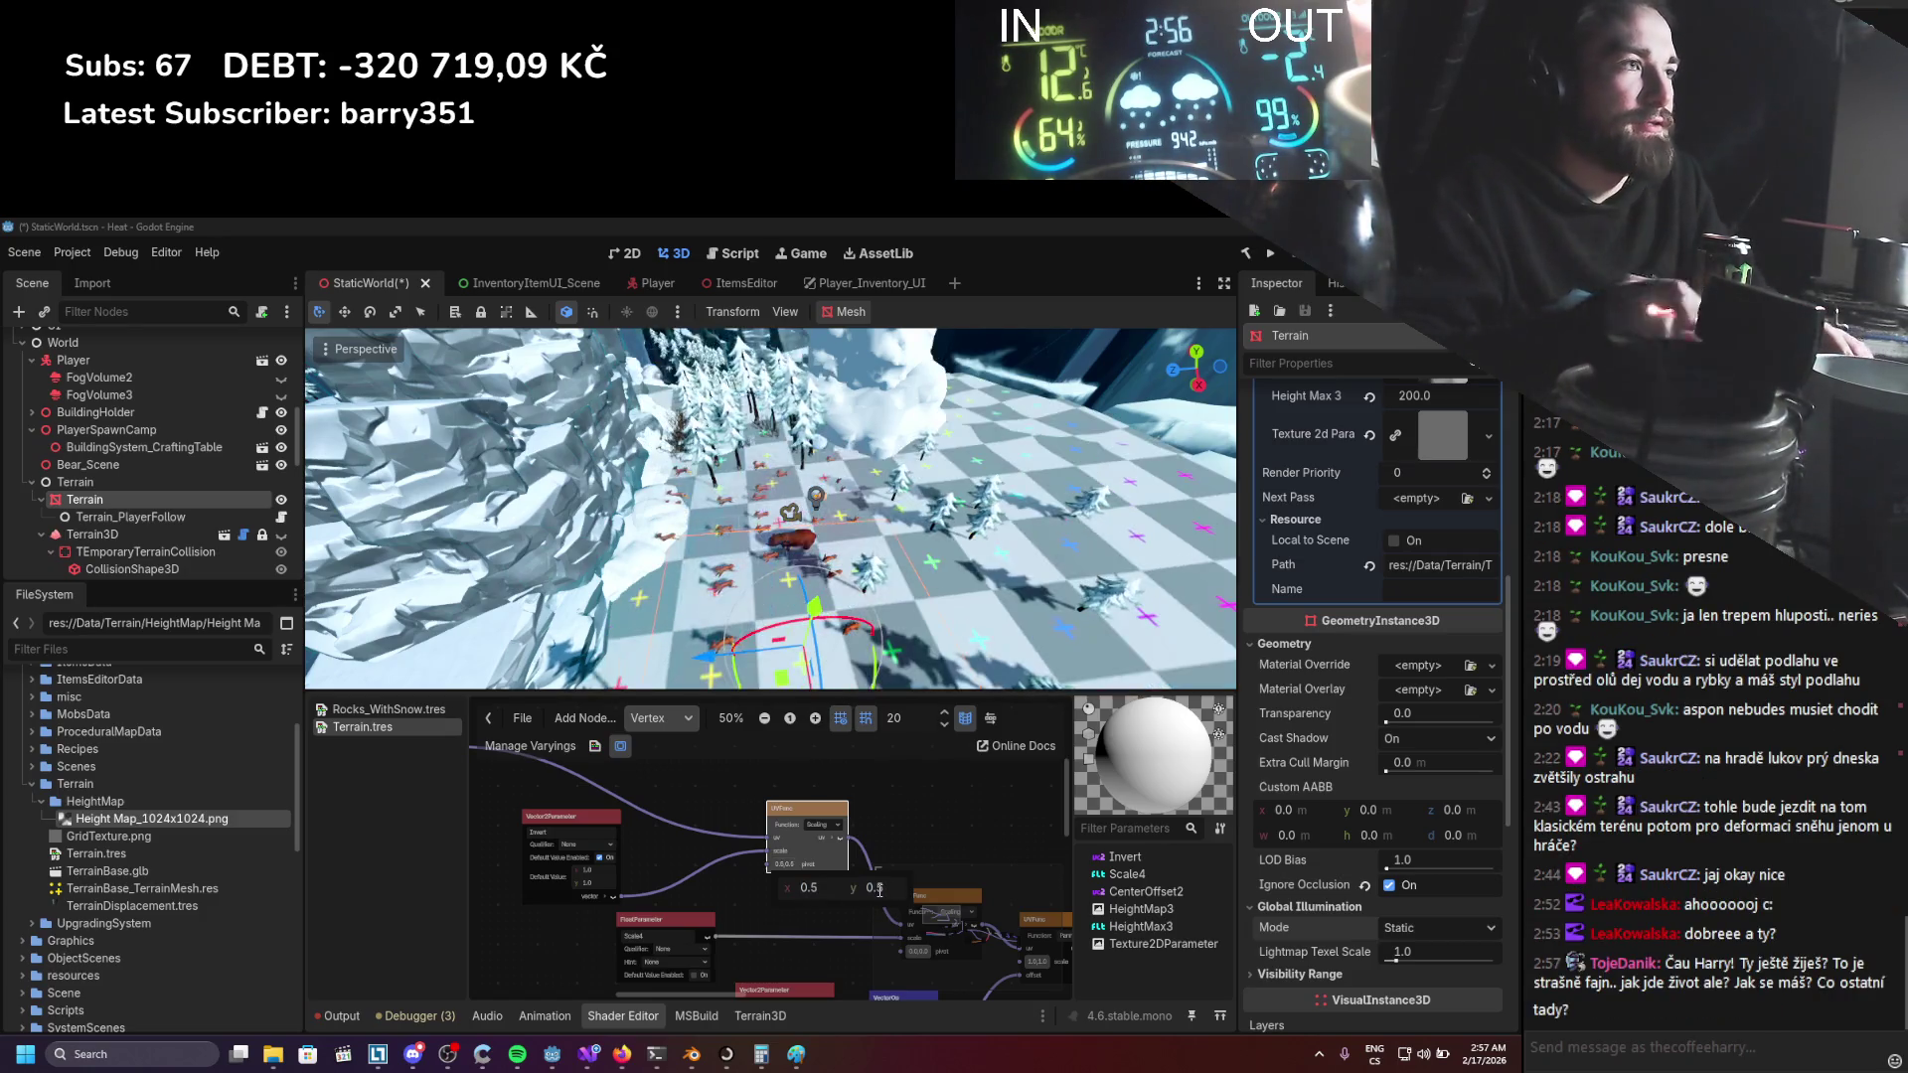
scroll(821, 893, down, 1)
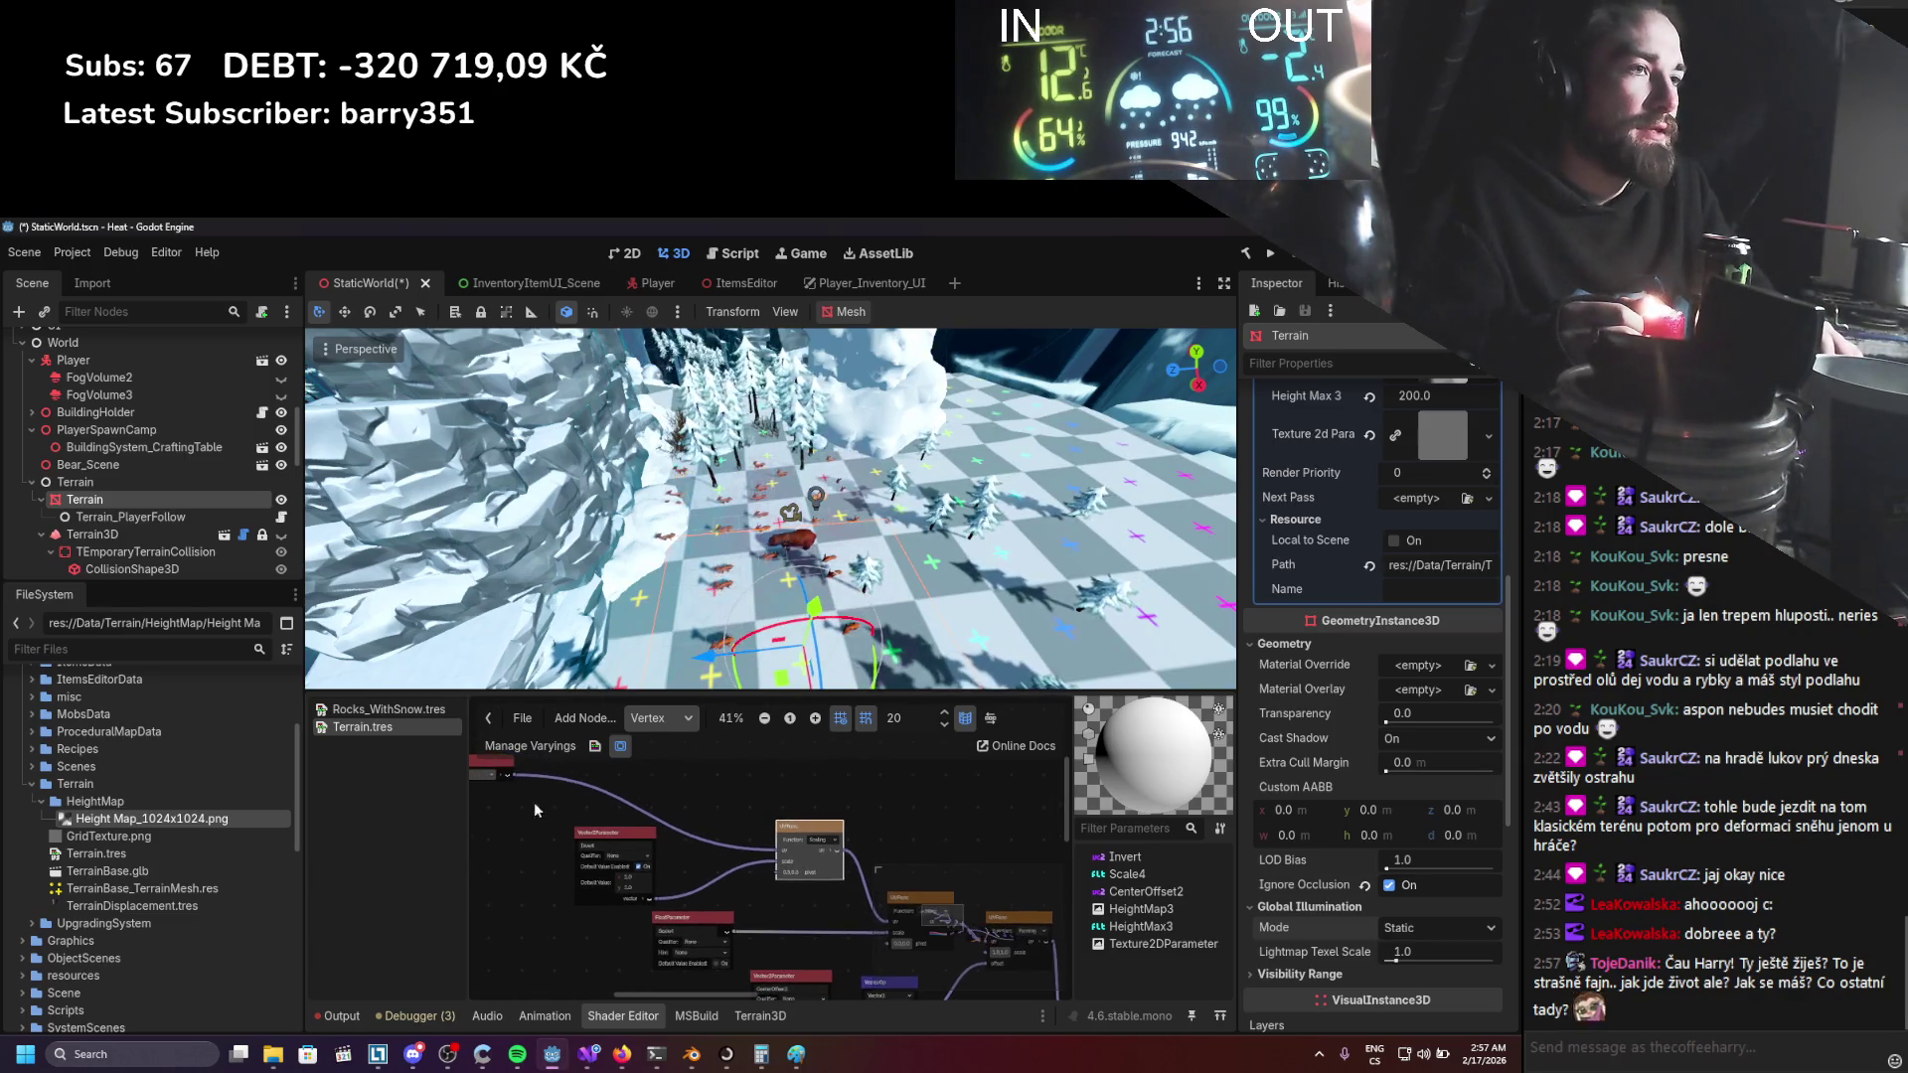
mouse_move(520, 775)
mouse_down()
mouse_move(817, 914)
mouse_move(887, 918)
mouse_up()
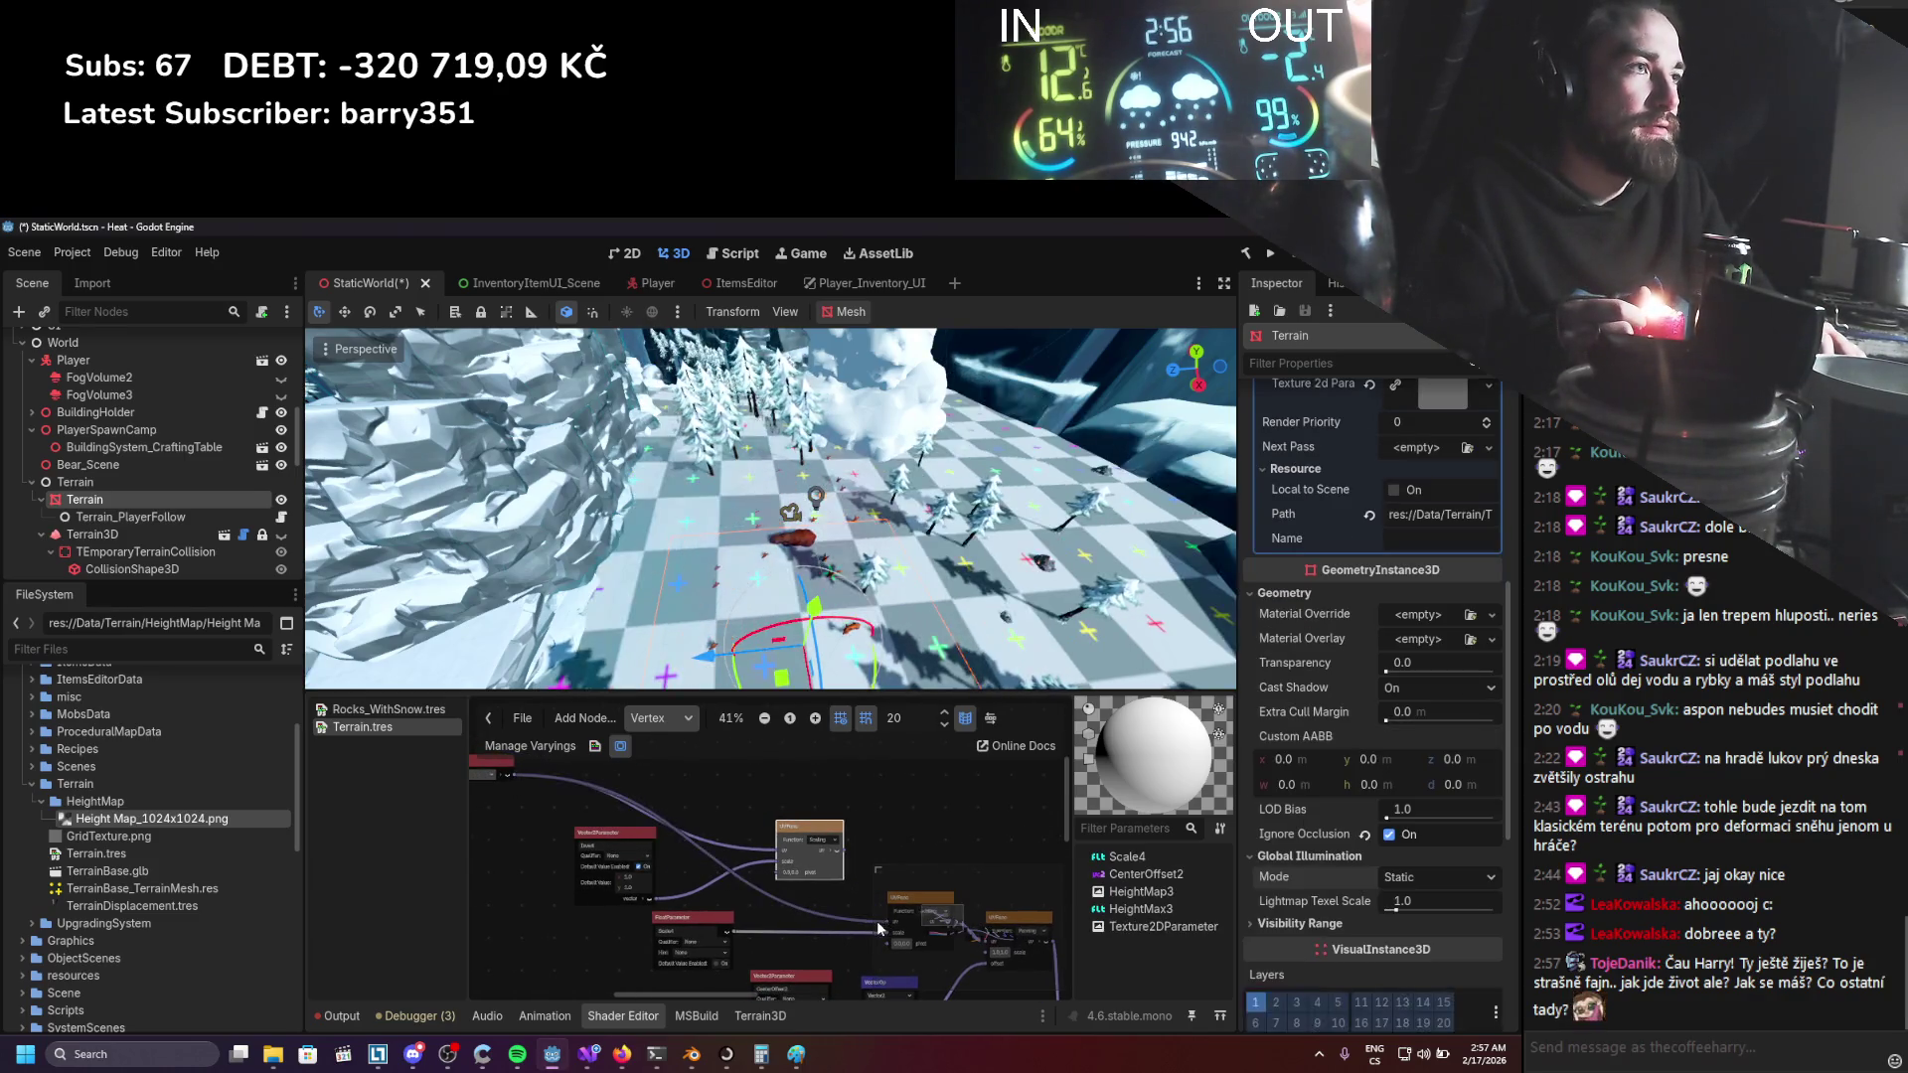
scroll(868, 887, up, 3)
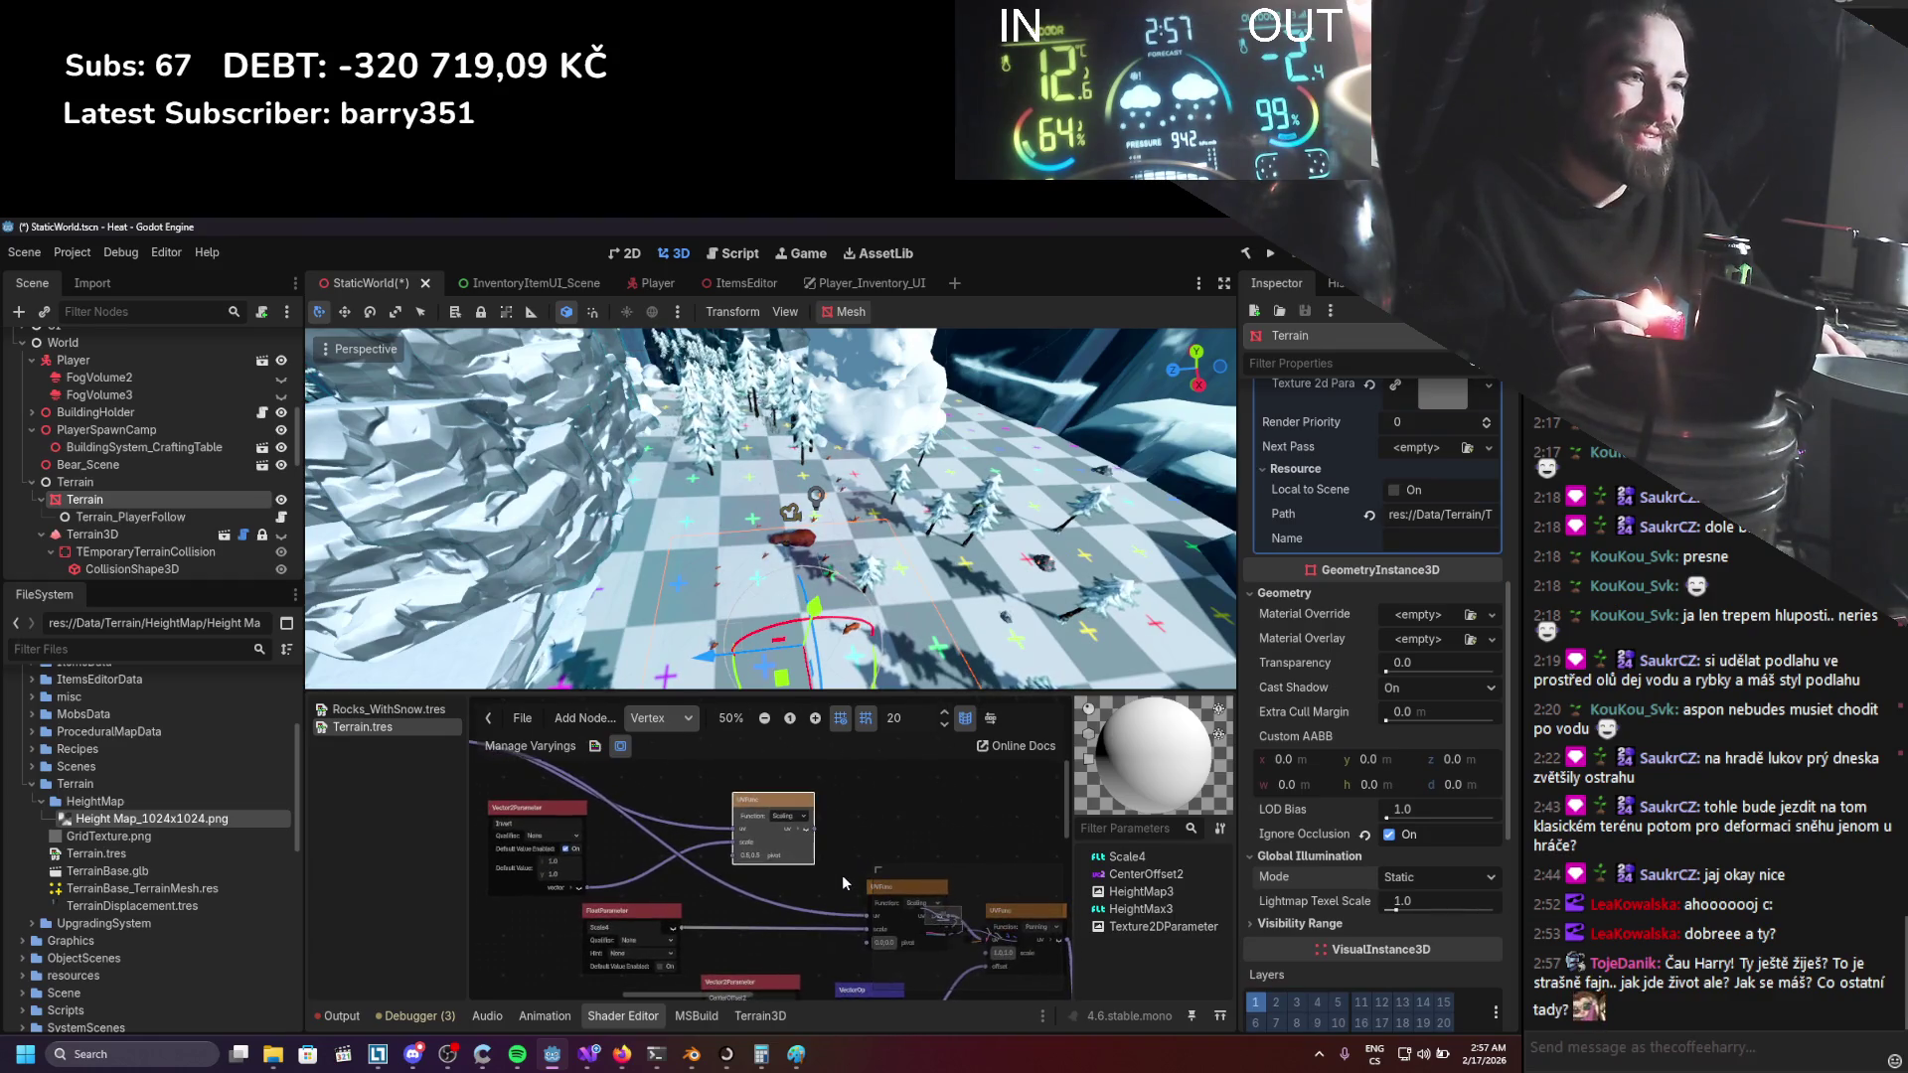
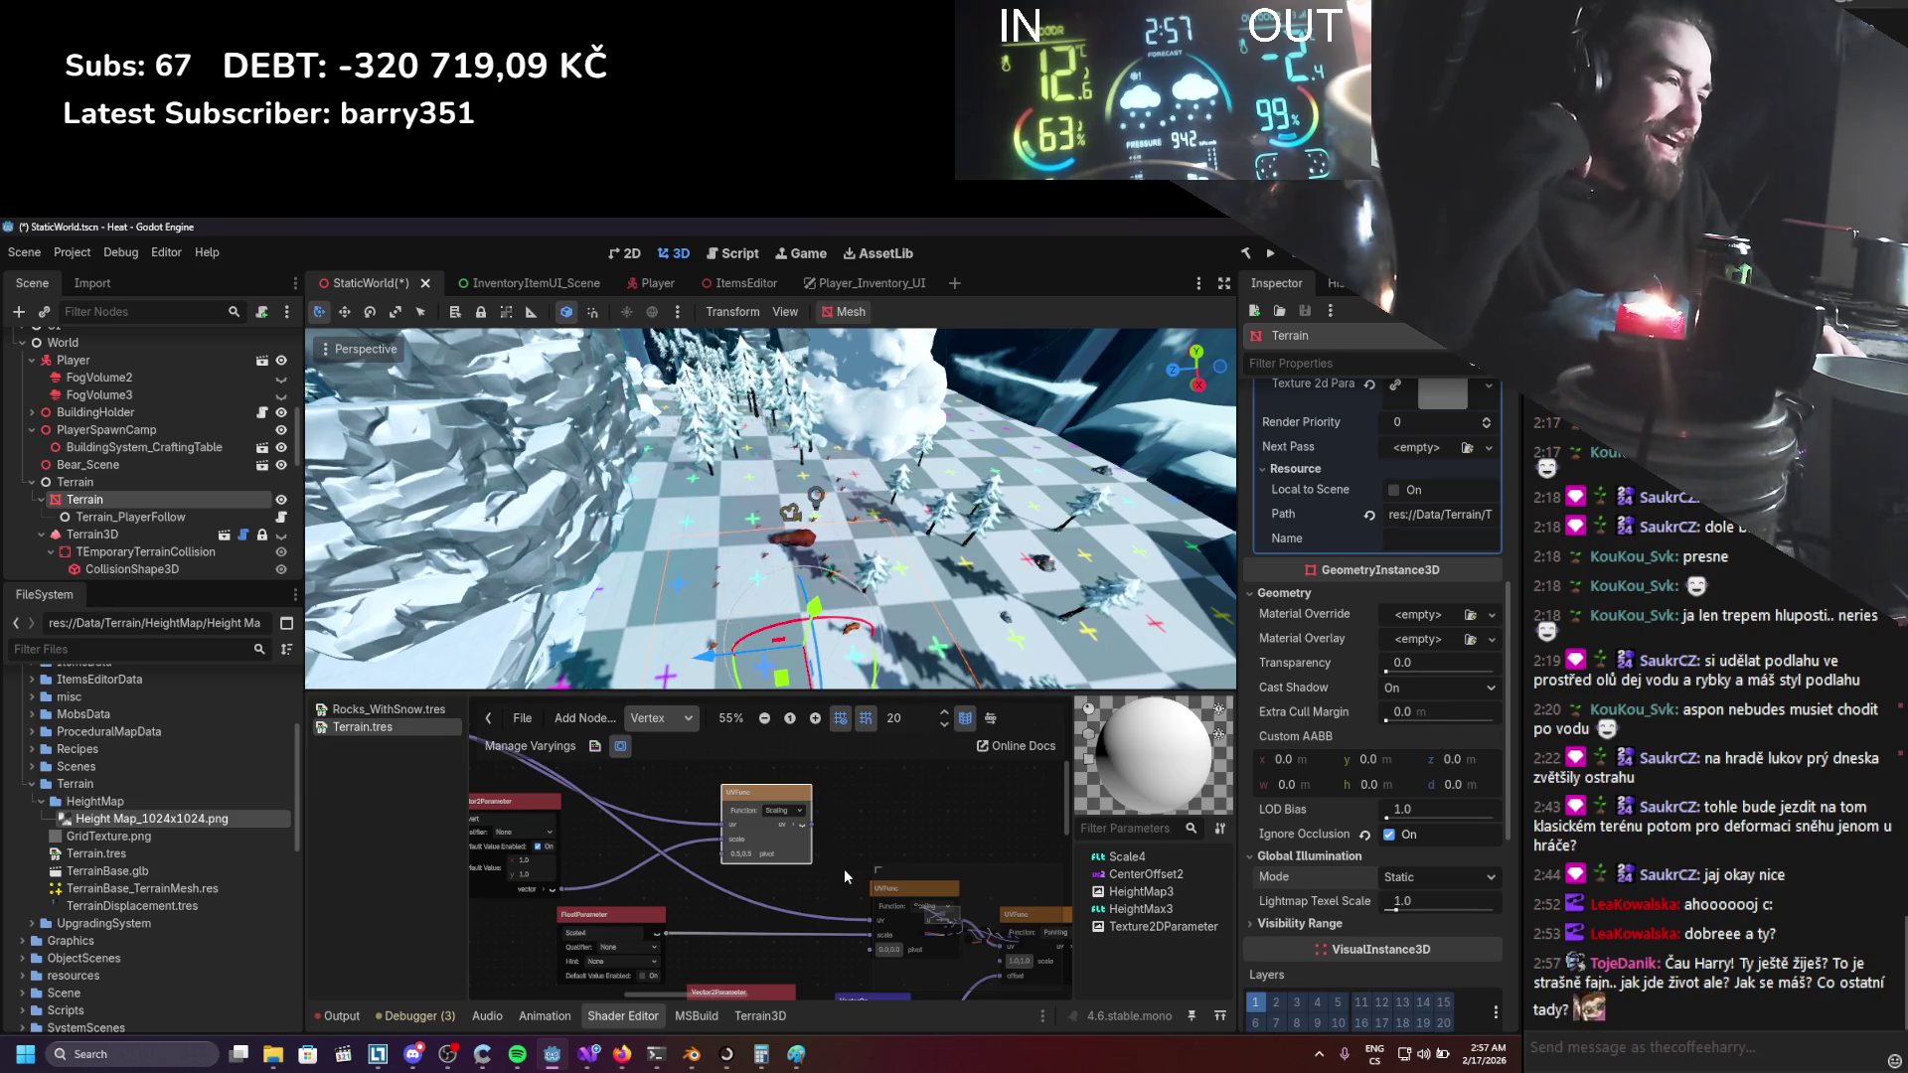
Move the UVFunc node up-left and wire the top UVFunc's uv output into the lower UVFunc.
scroll(804, 826, up, 1)
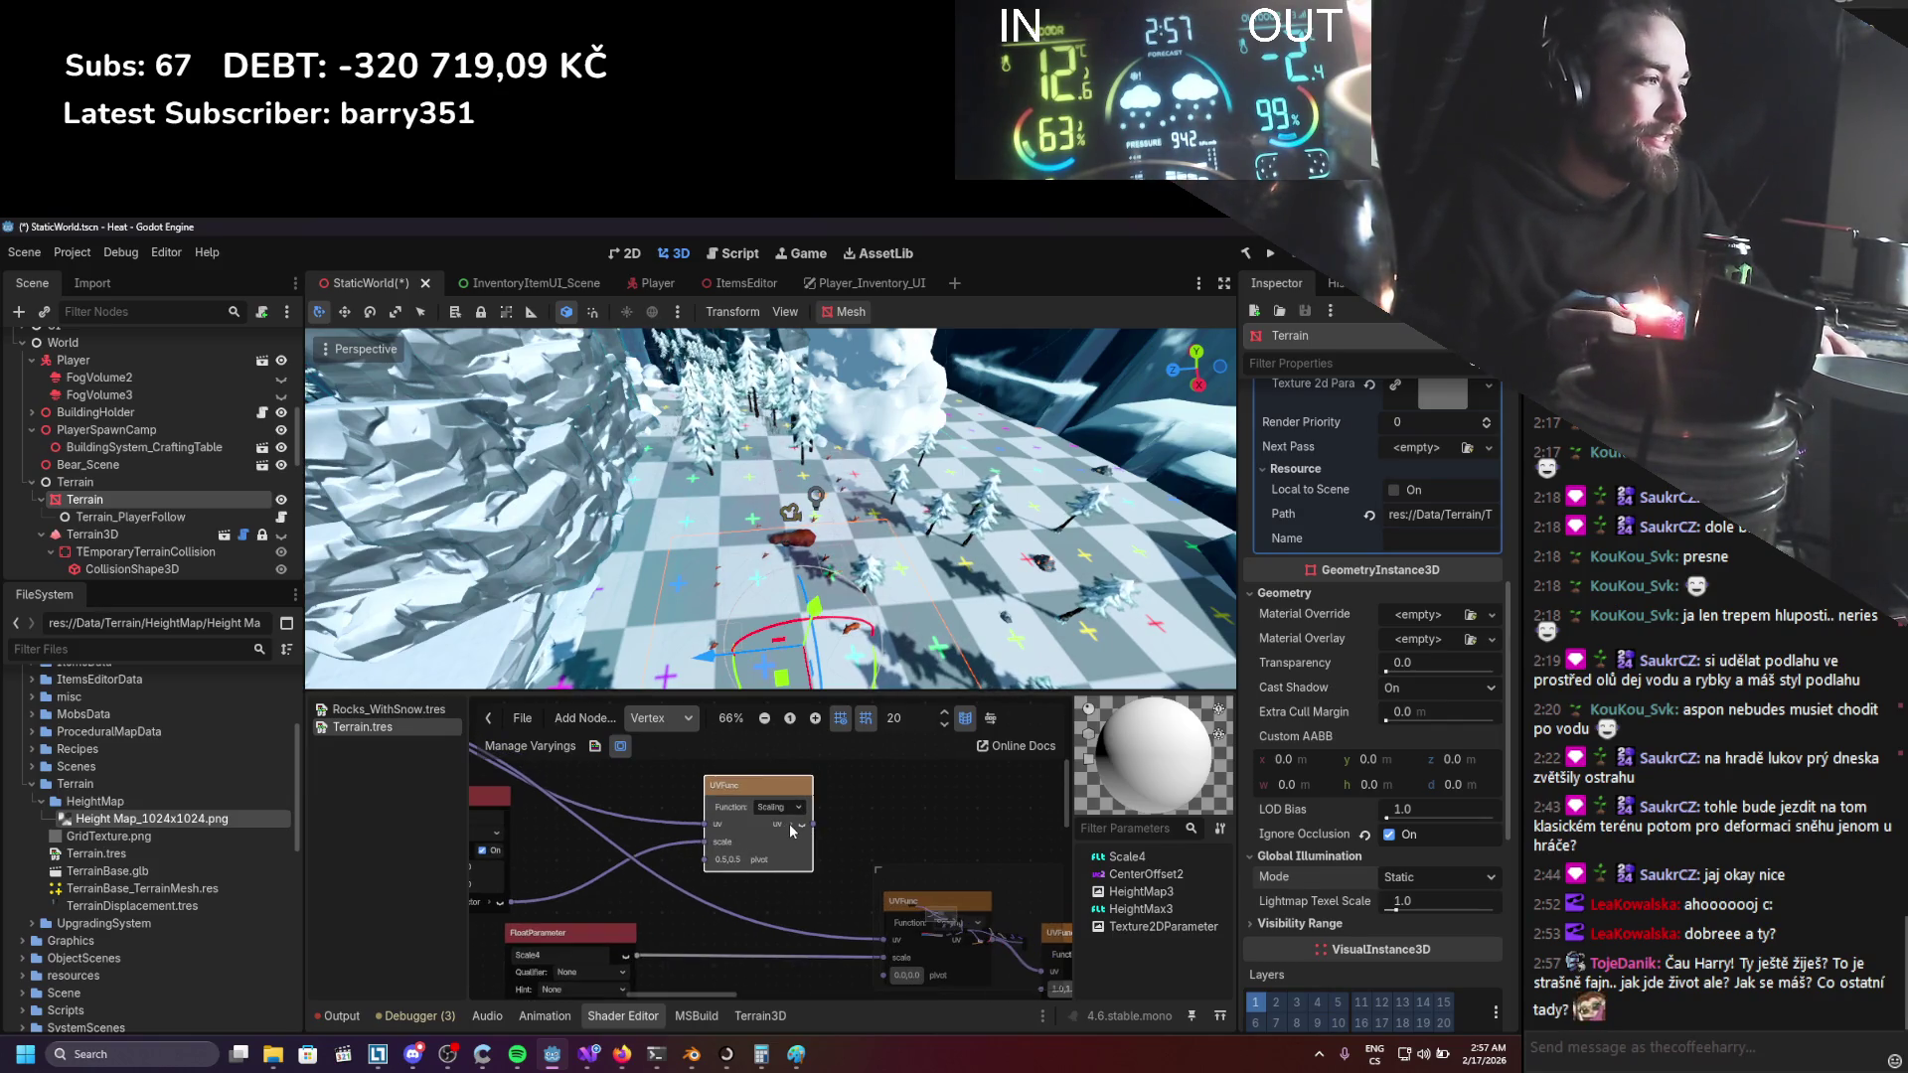
click(792, 831)
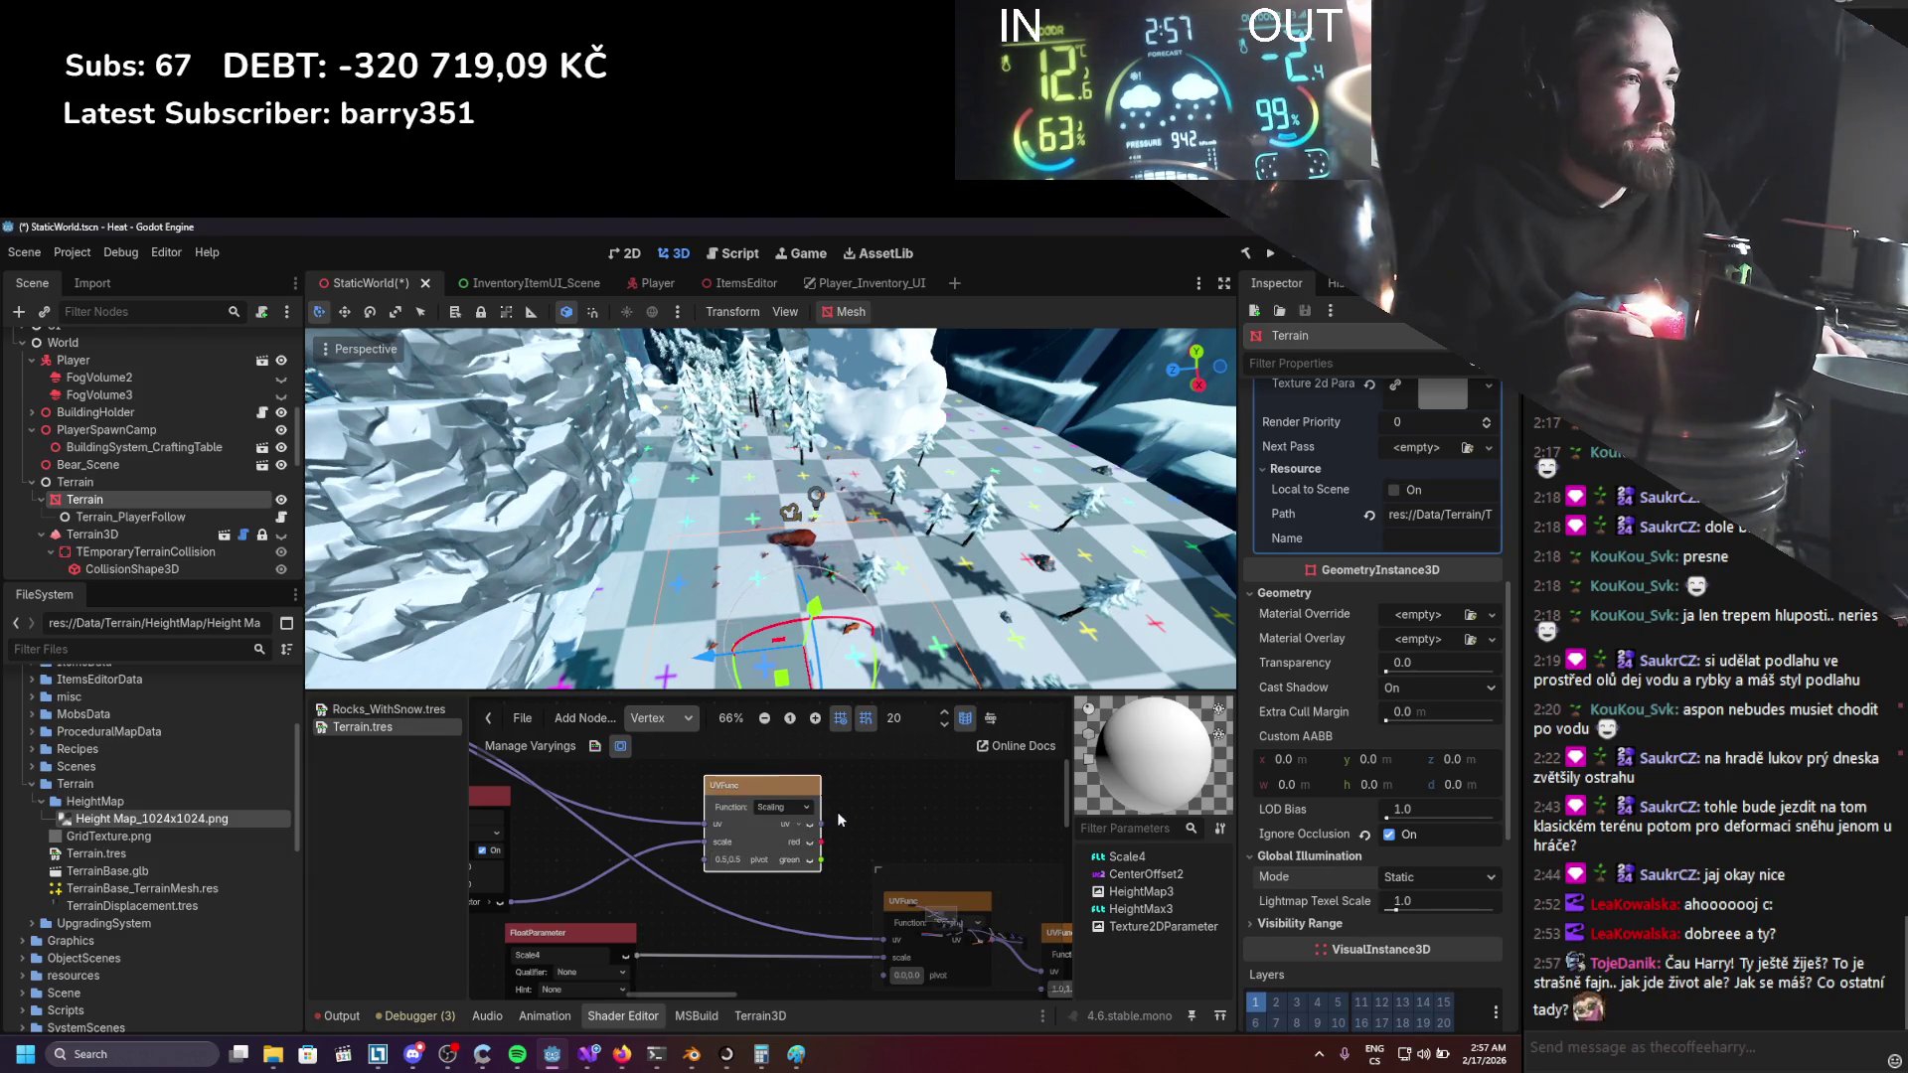
mouse_move(792, 792)
mouse_down()
mouse_move(715, 770)
mouse_move(735, 772)
mouse_up()
scroll(754, 808, down, 1)
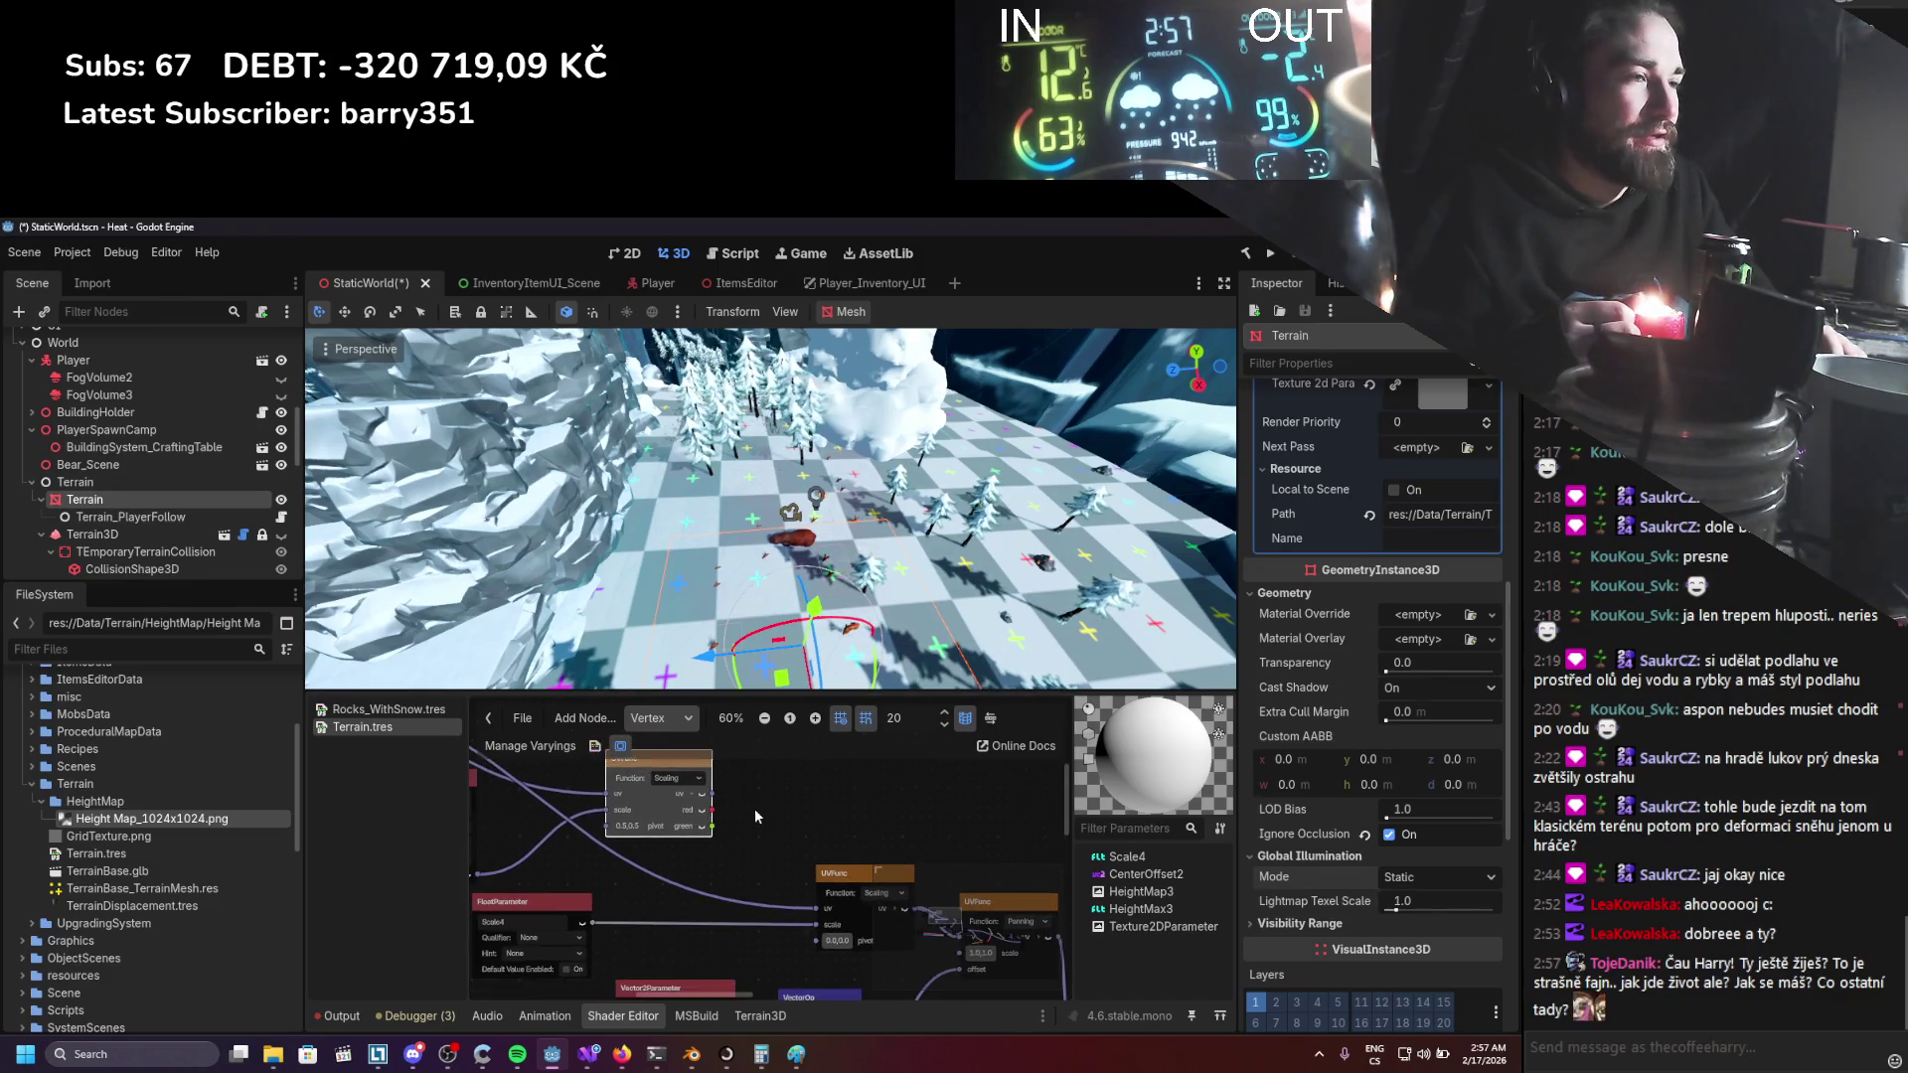
drag(711, 795, 821, 910)
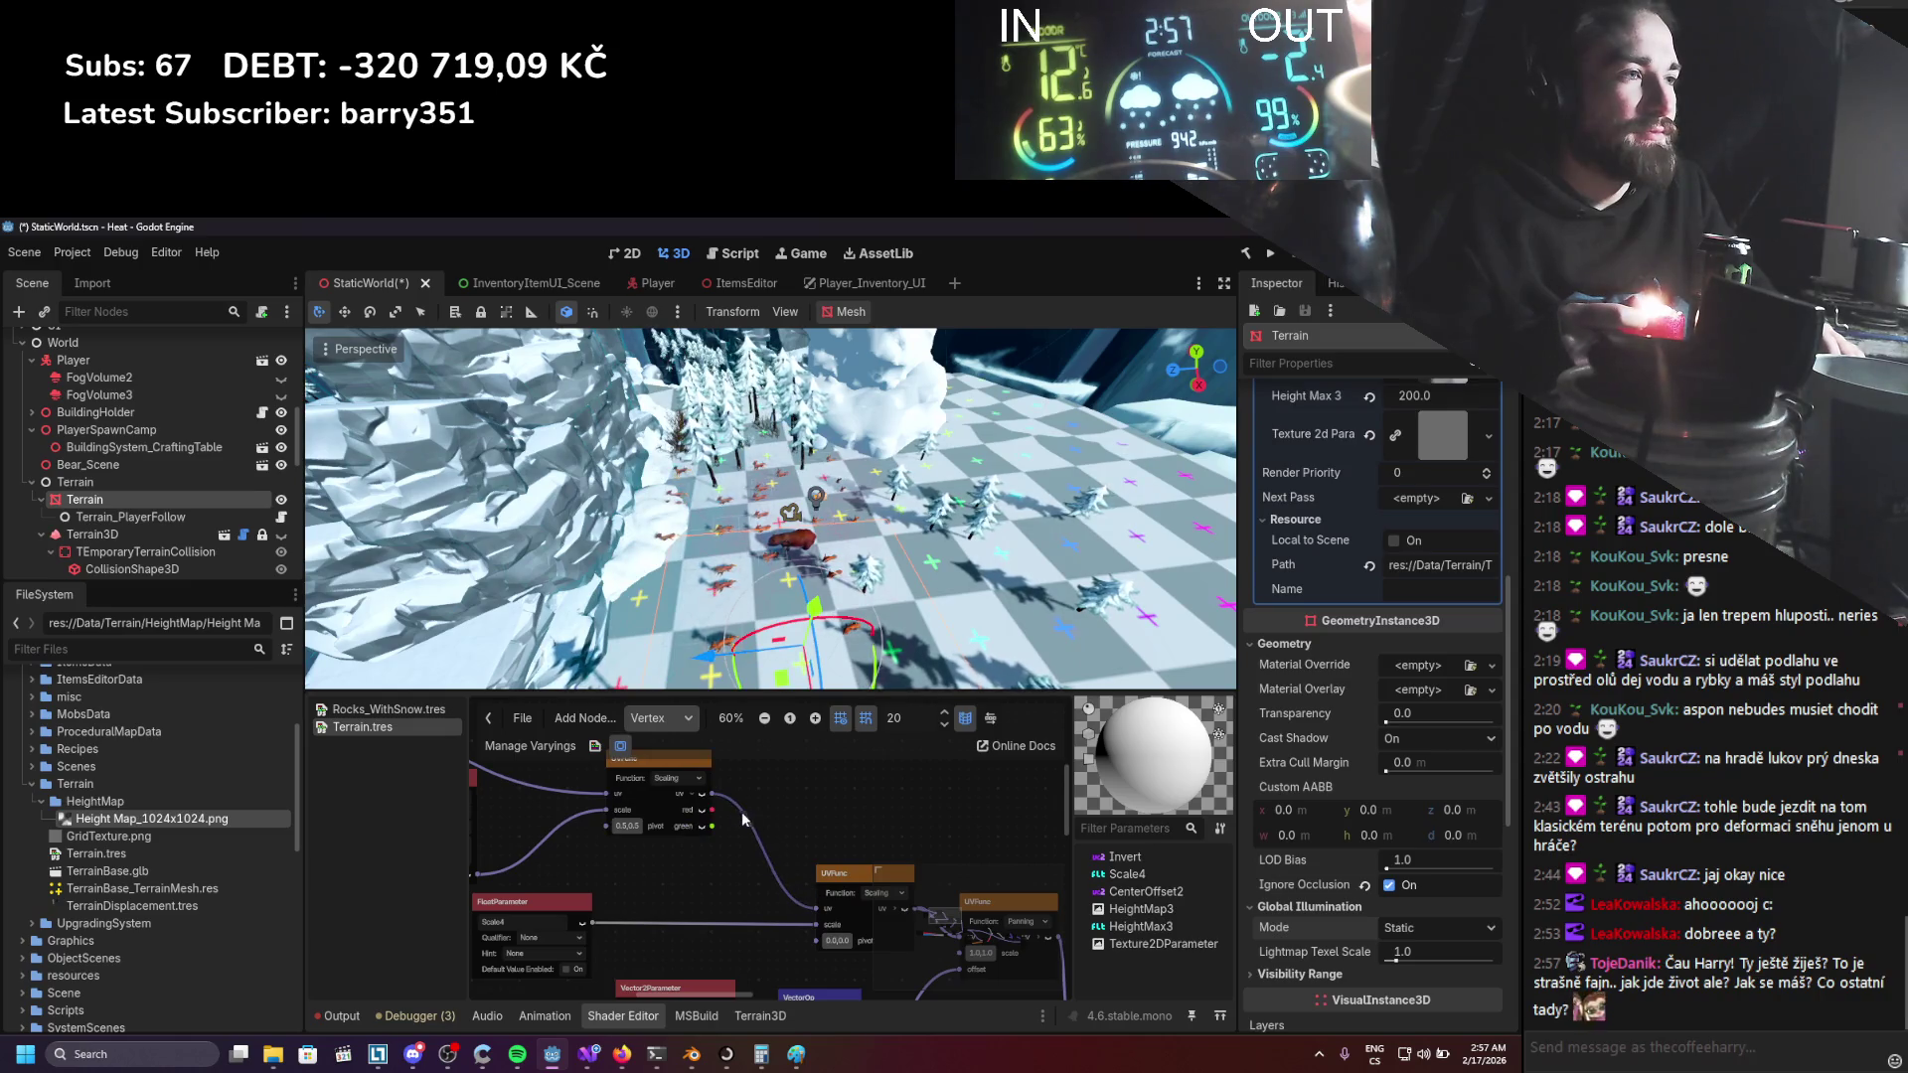
Undo the latest wiring change so the Invert parameter is no longer used.
scroll(736, 837, down, 1)
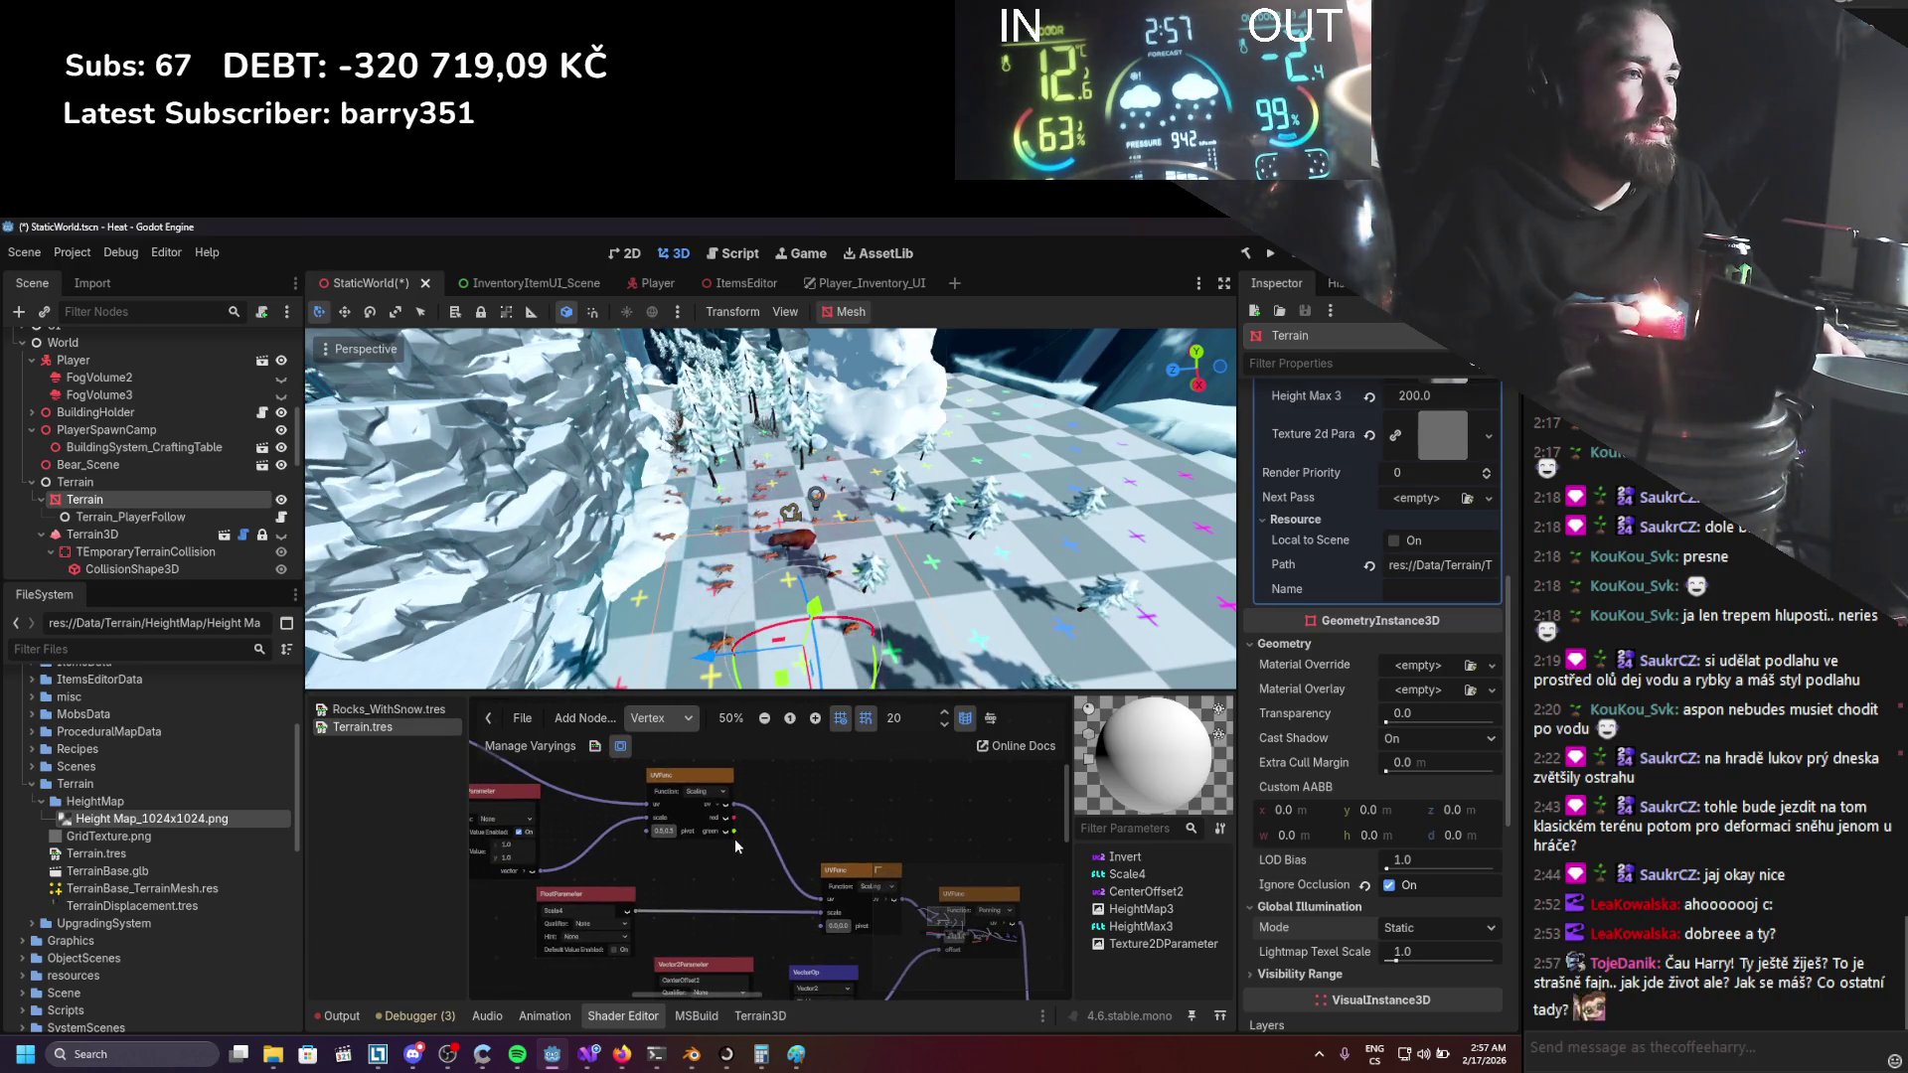
scroll(626, 800, down, 2)
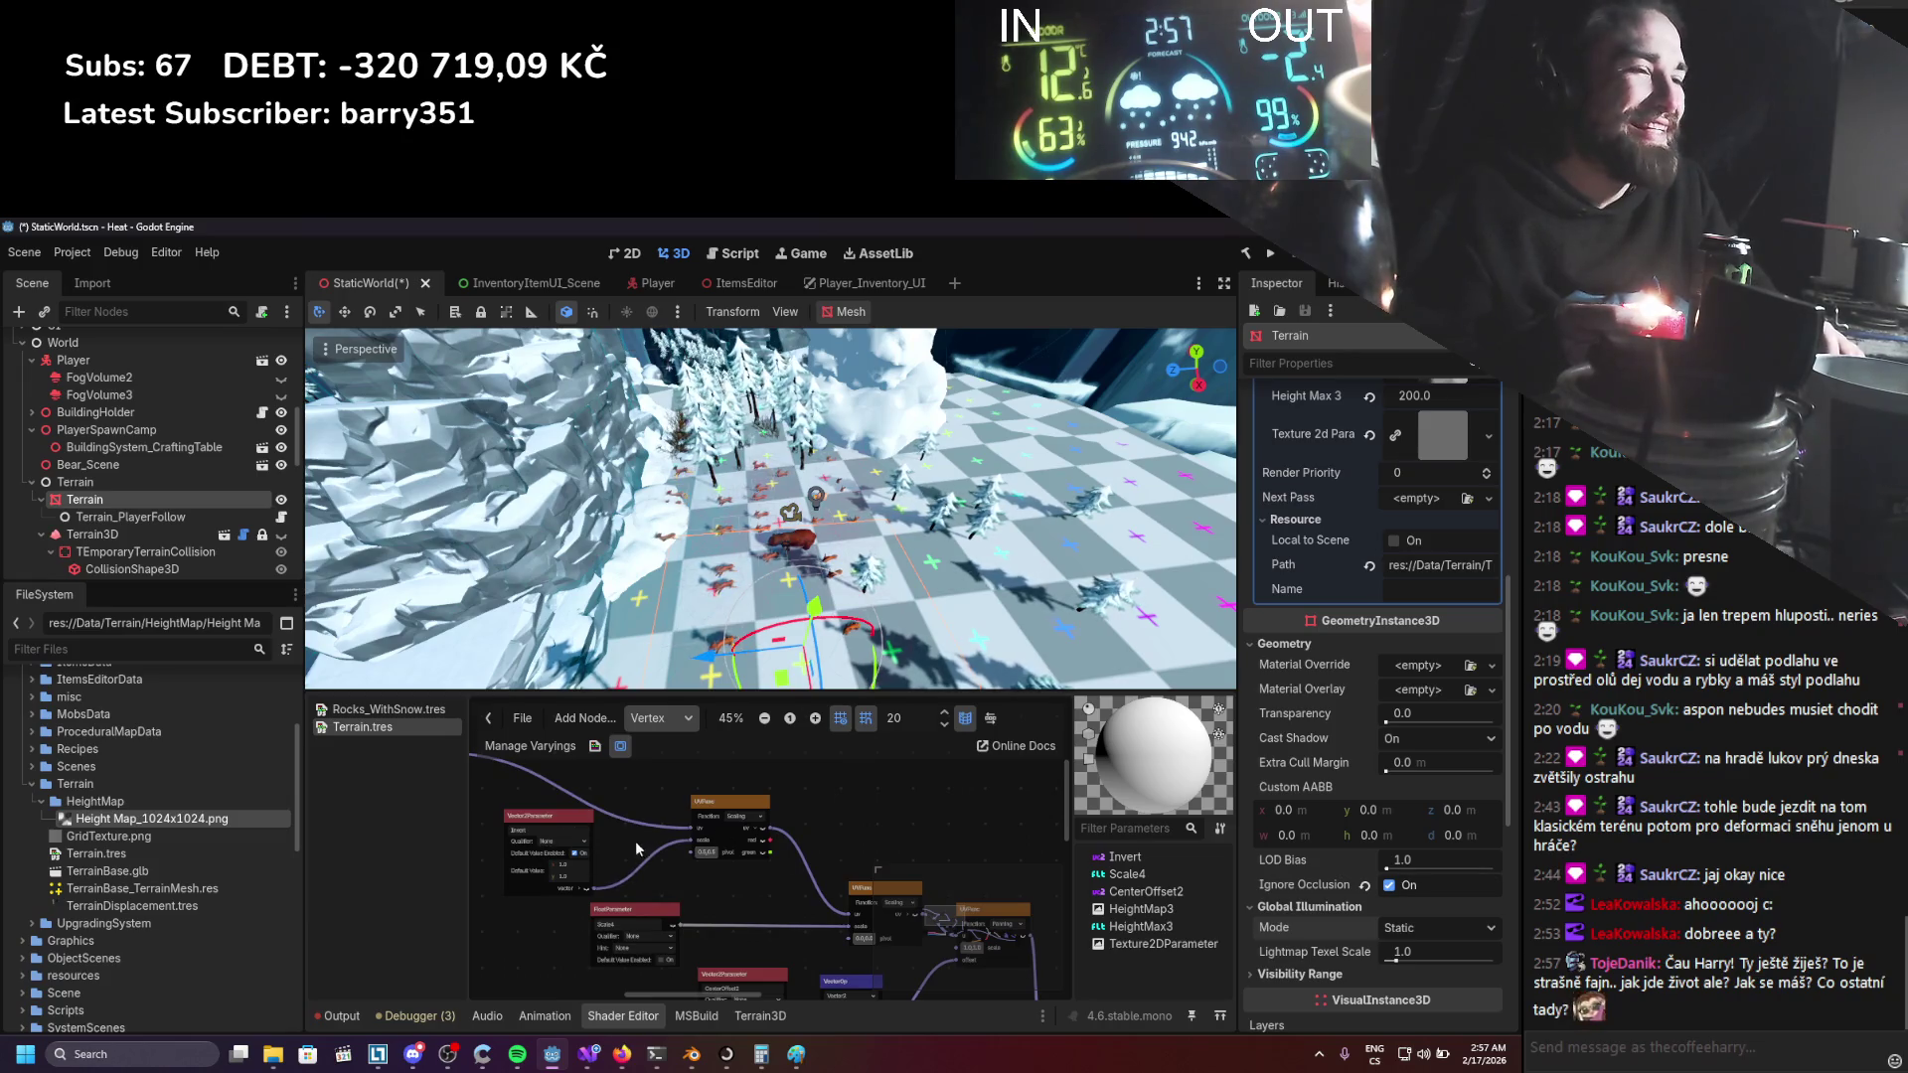
drag(666, 872, 704, 892)
scroll(690, 873, down, 1)
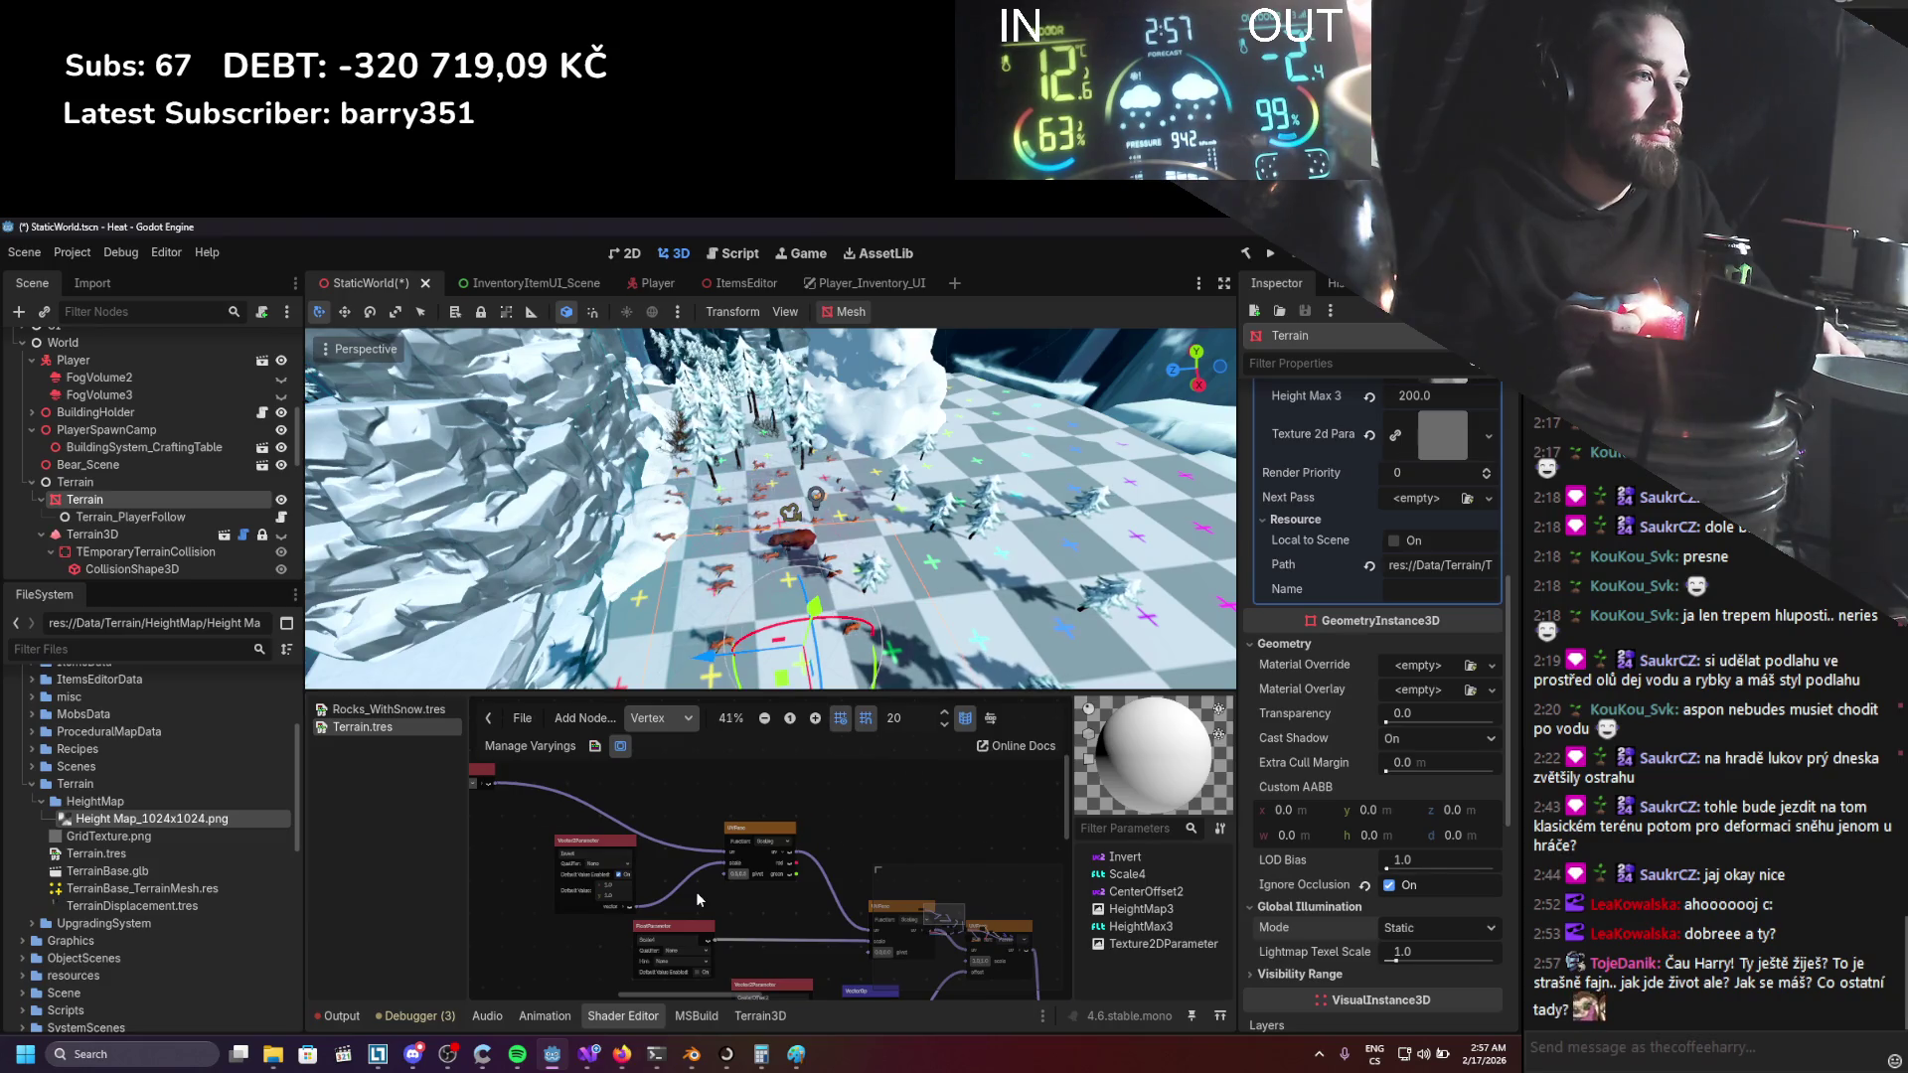
scroll(695, 892, up, 3)
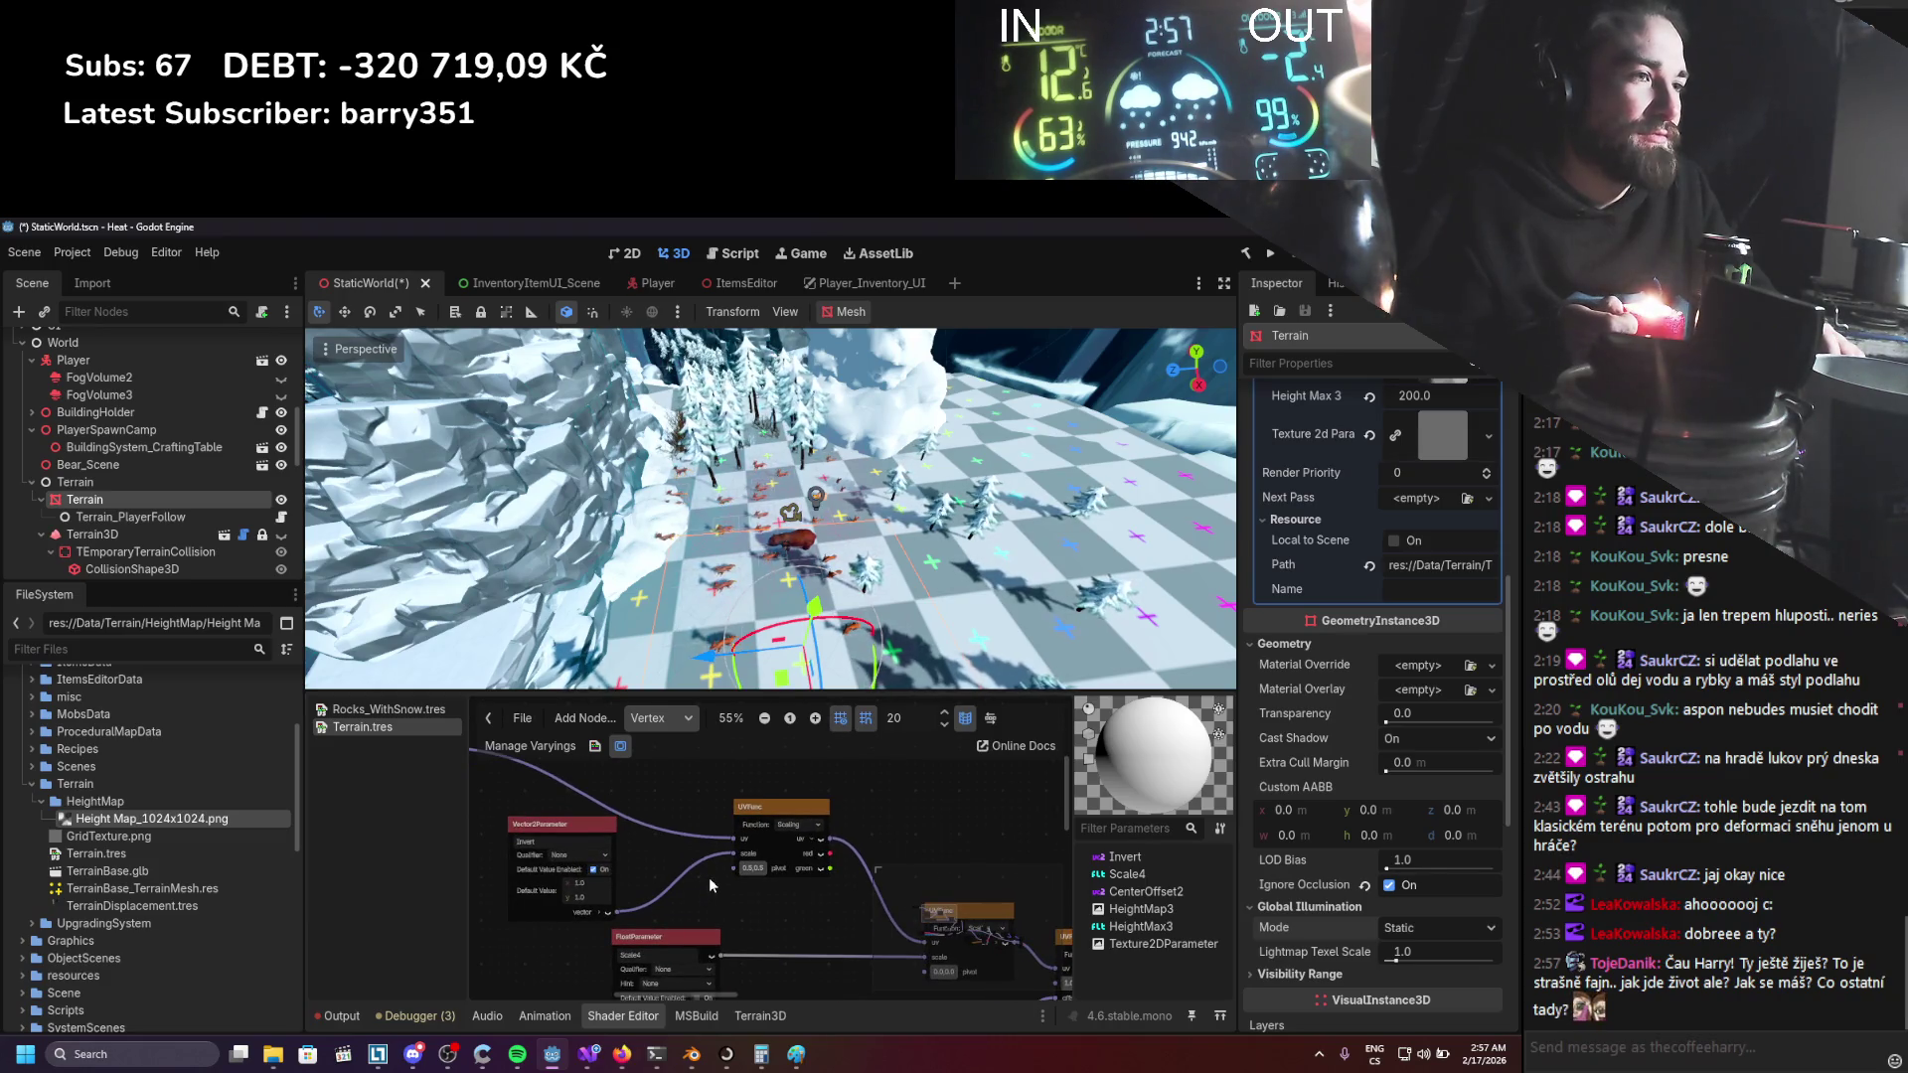
scroll(731, 877, down, 1)
scroll(731, 877, down, 2)
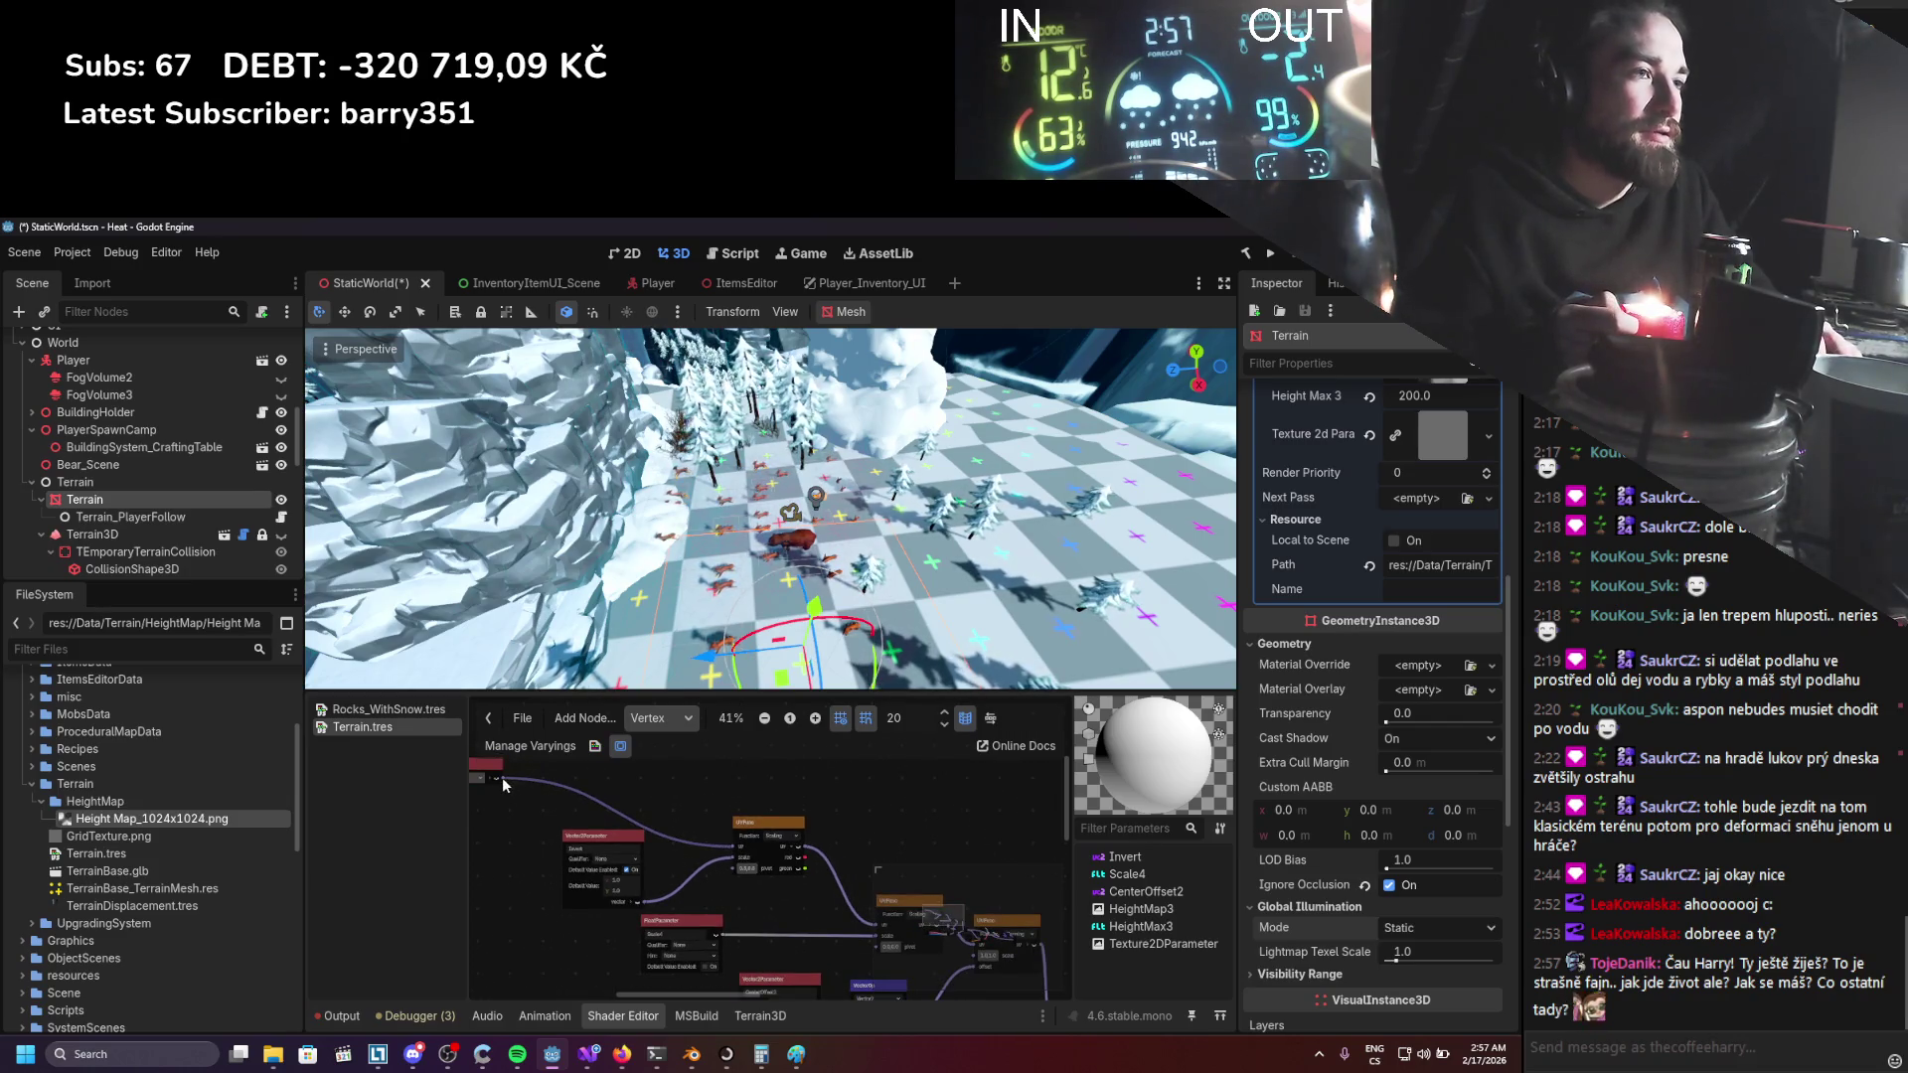
key(Delete)
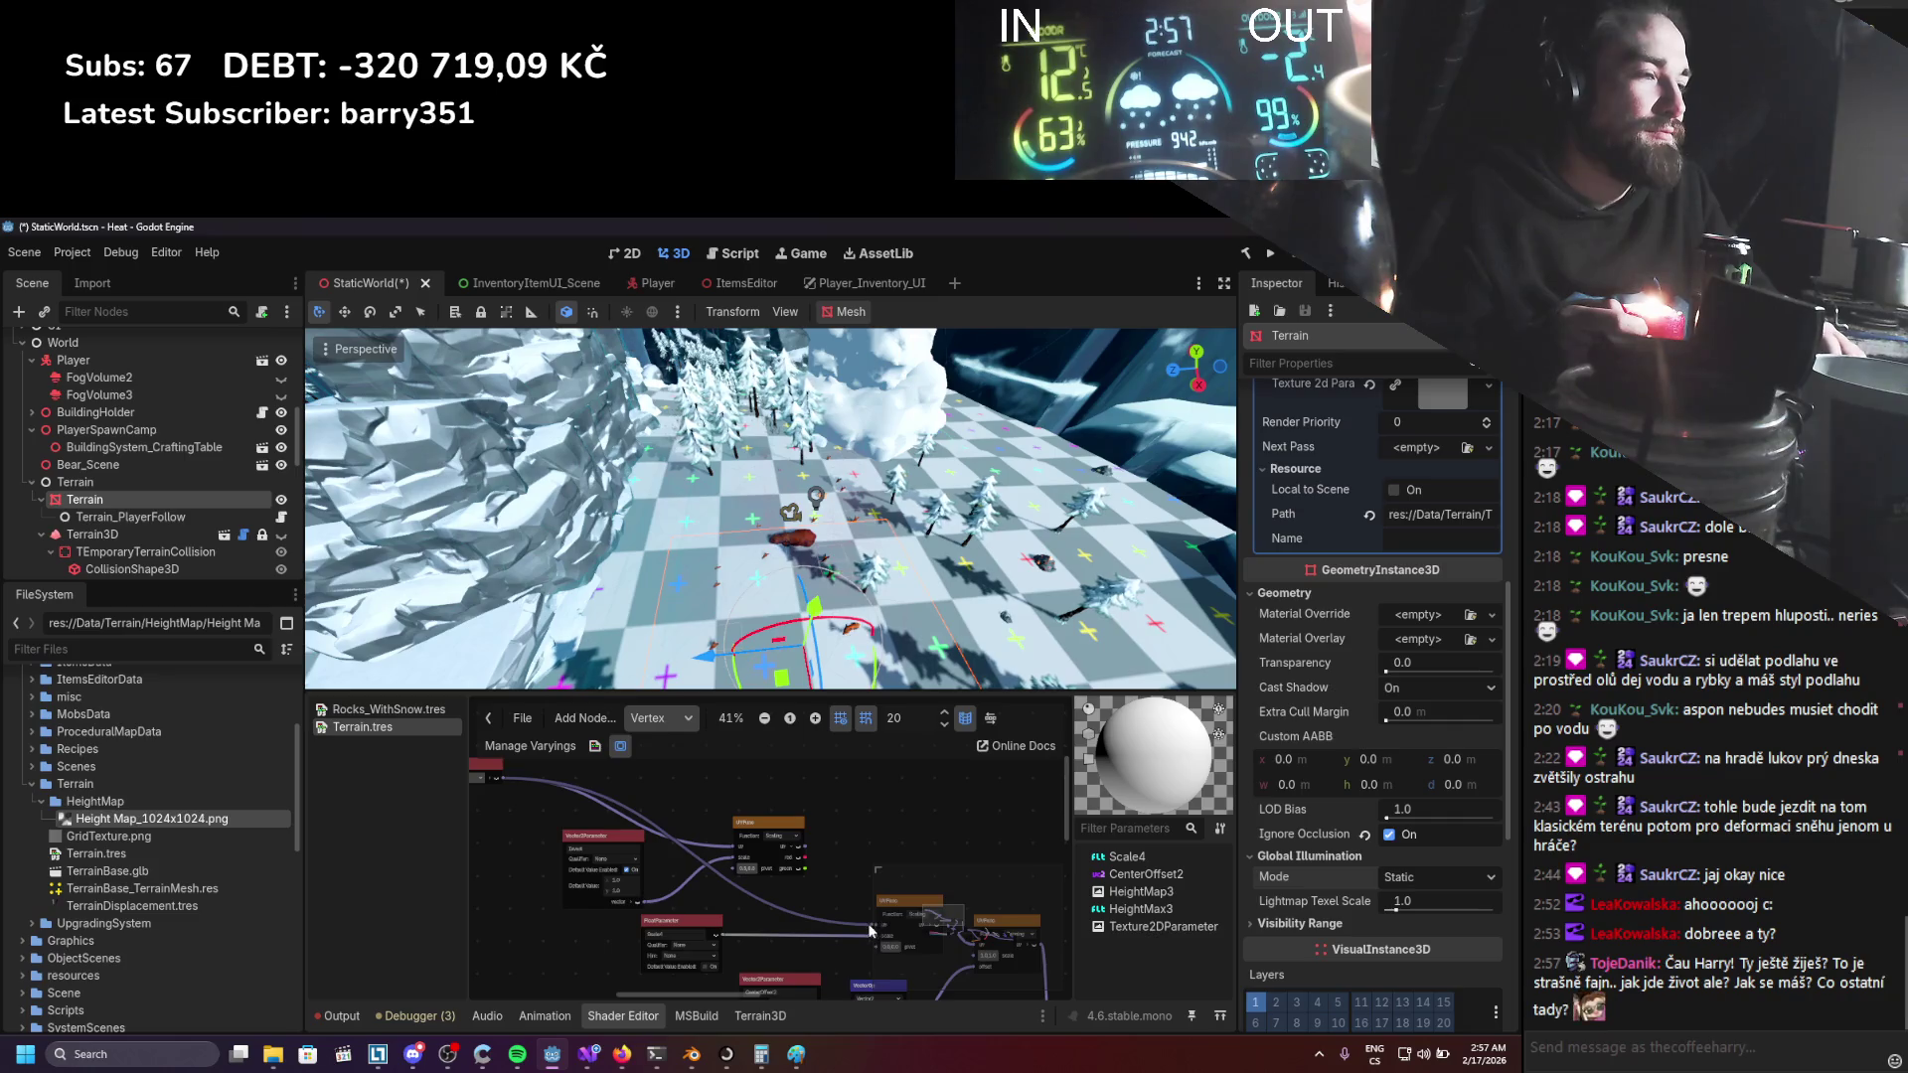
scroll(871, 929, up, 5)
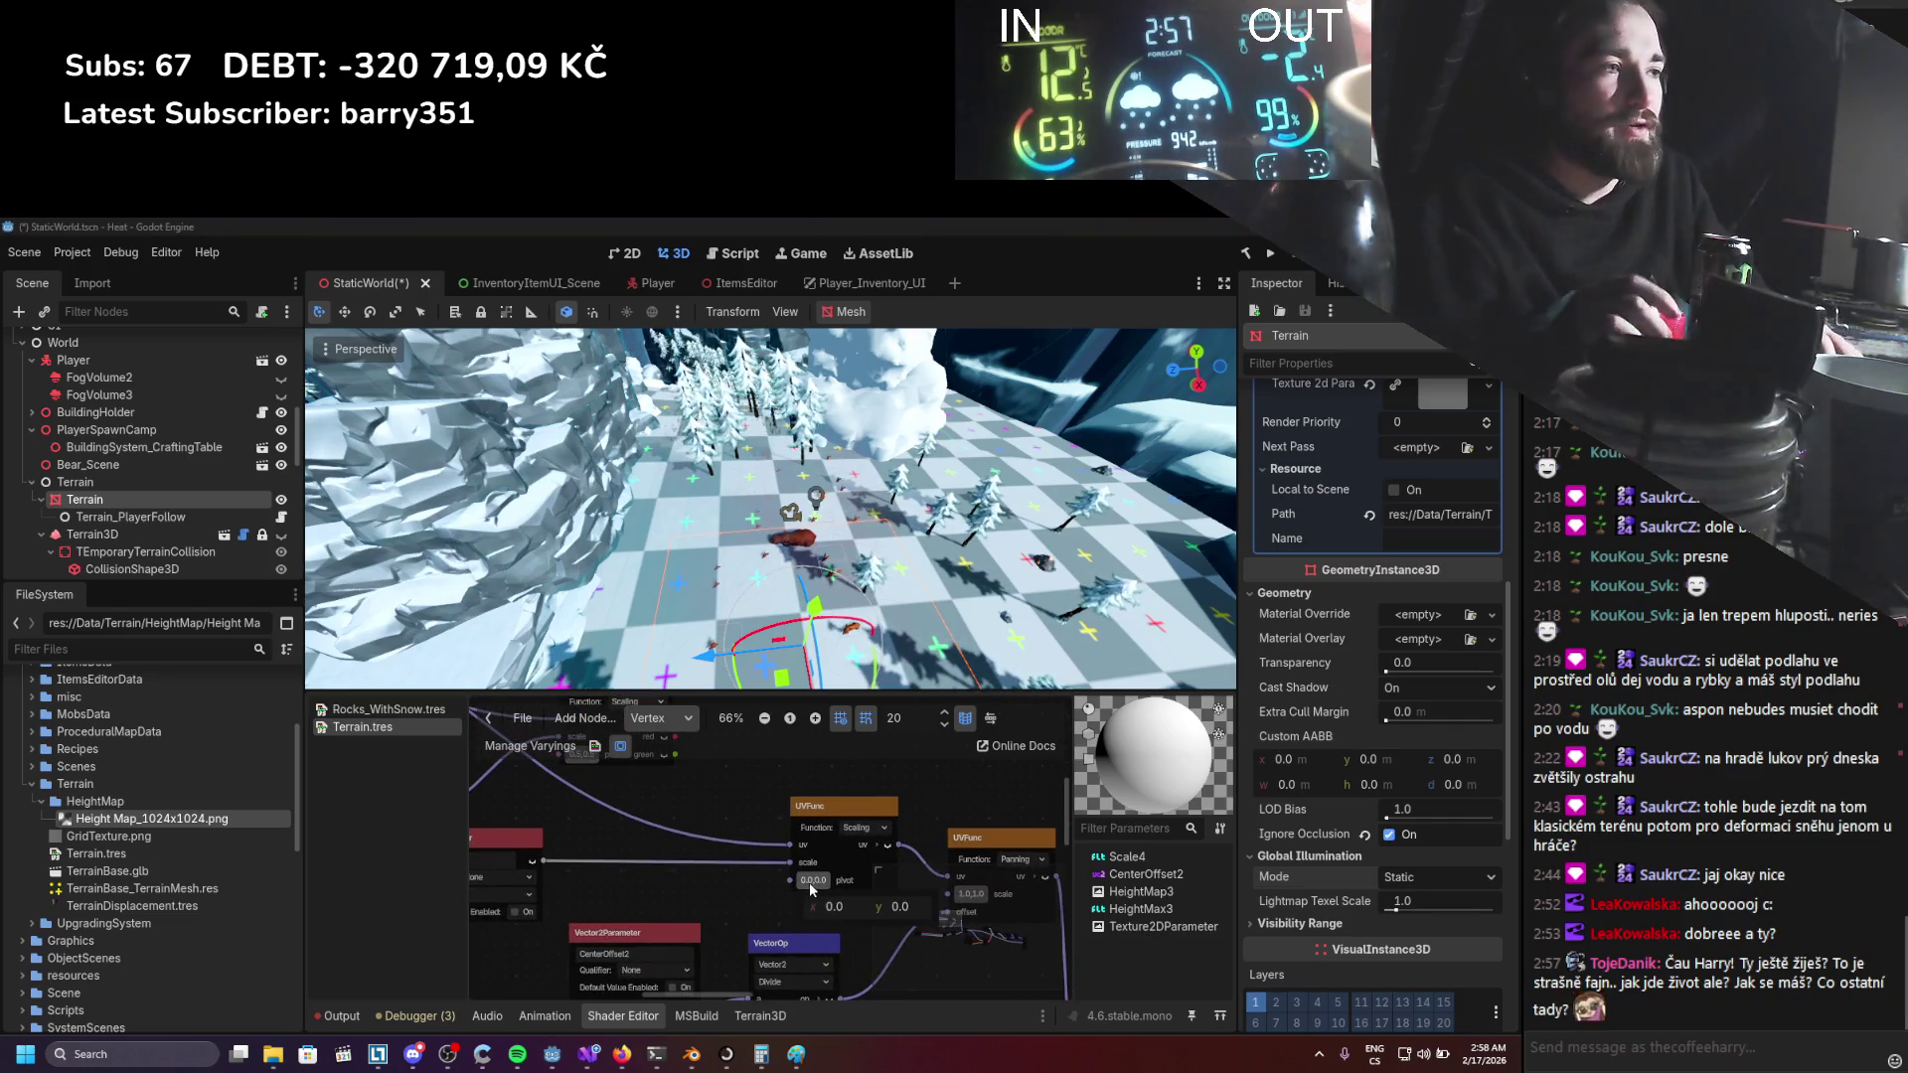
Try a 0.5 pivot on the UVFunc node's x and y, then reset pivot x to 0.
text(.5)
key(Return)
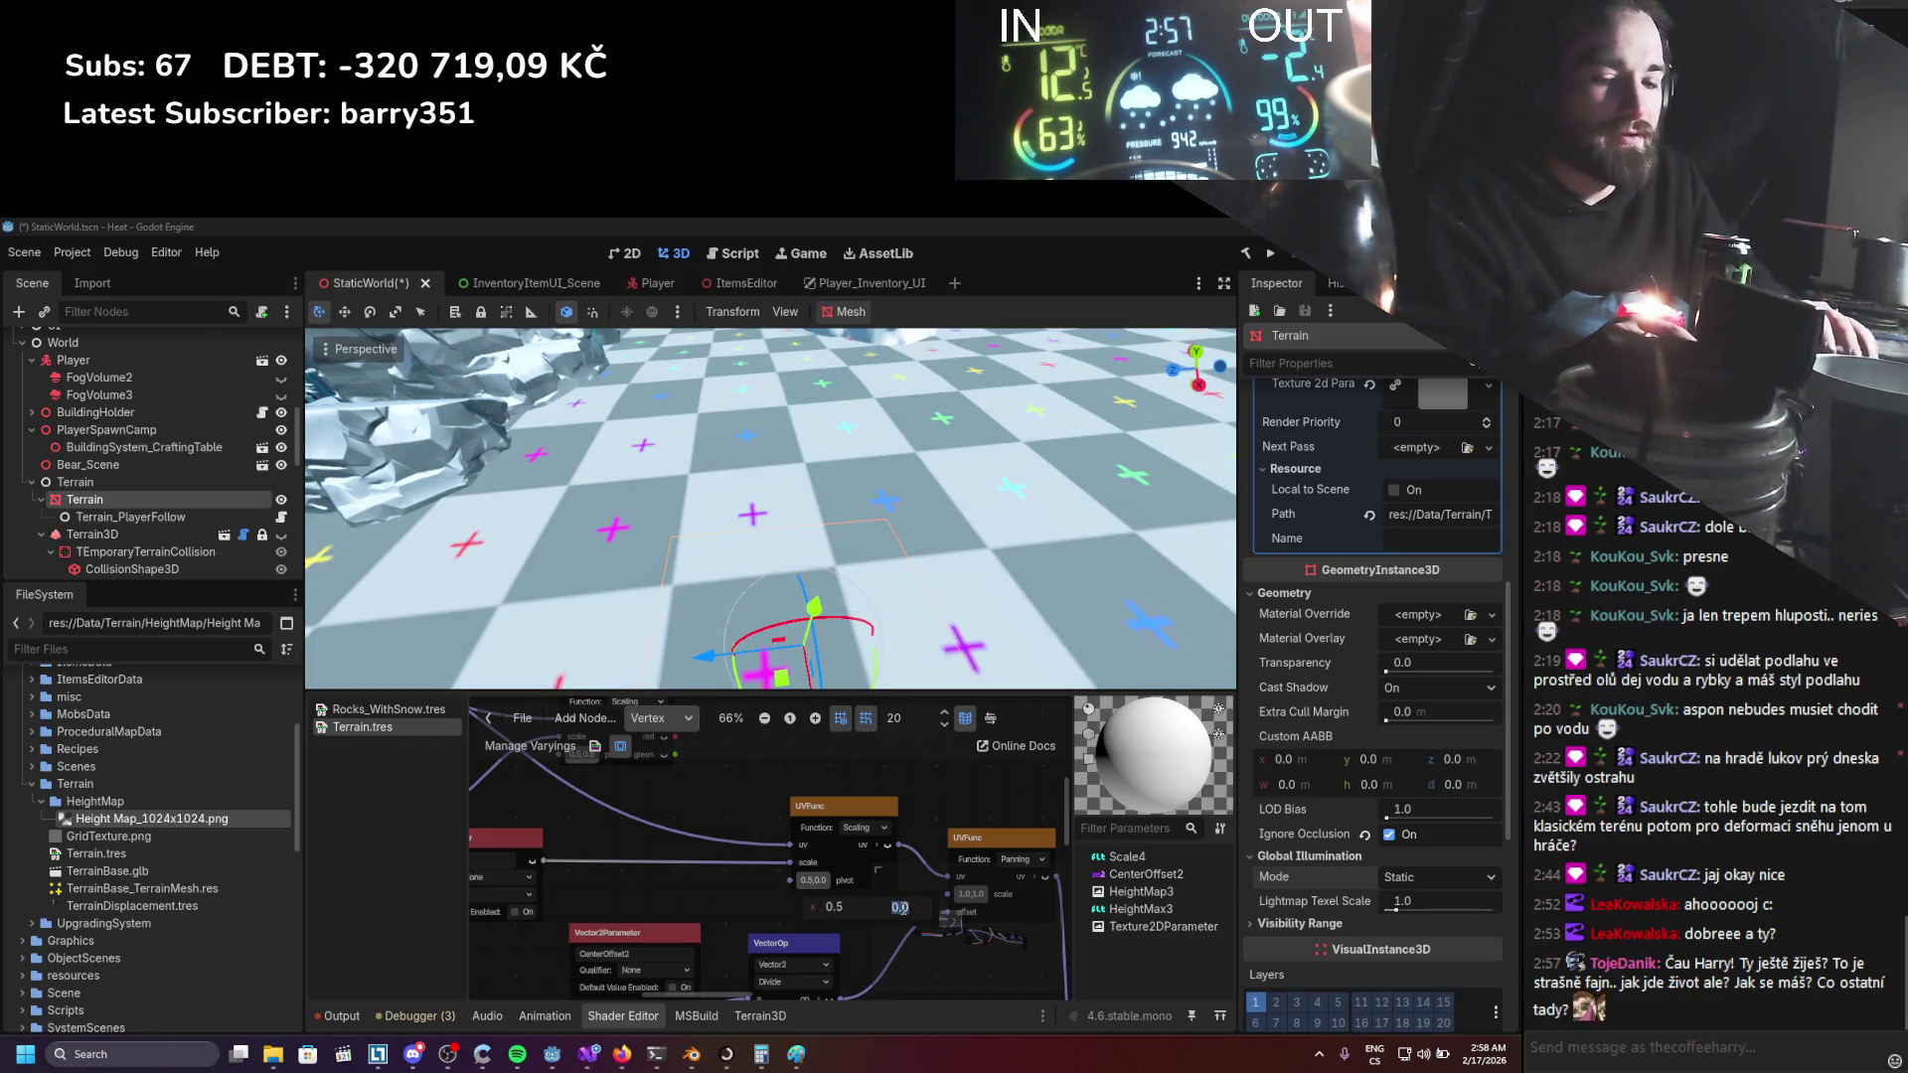
text(.5)
key(Return)
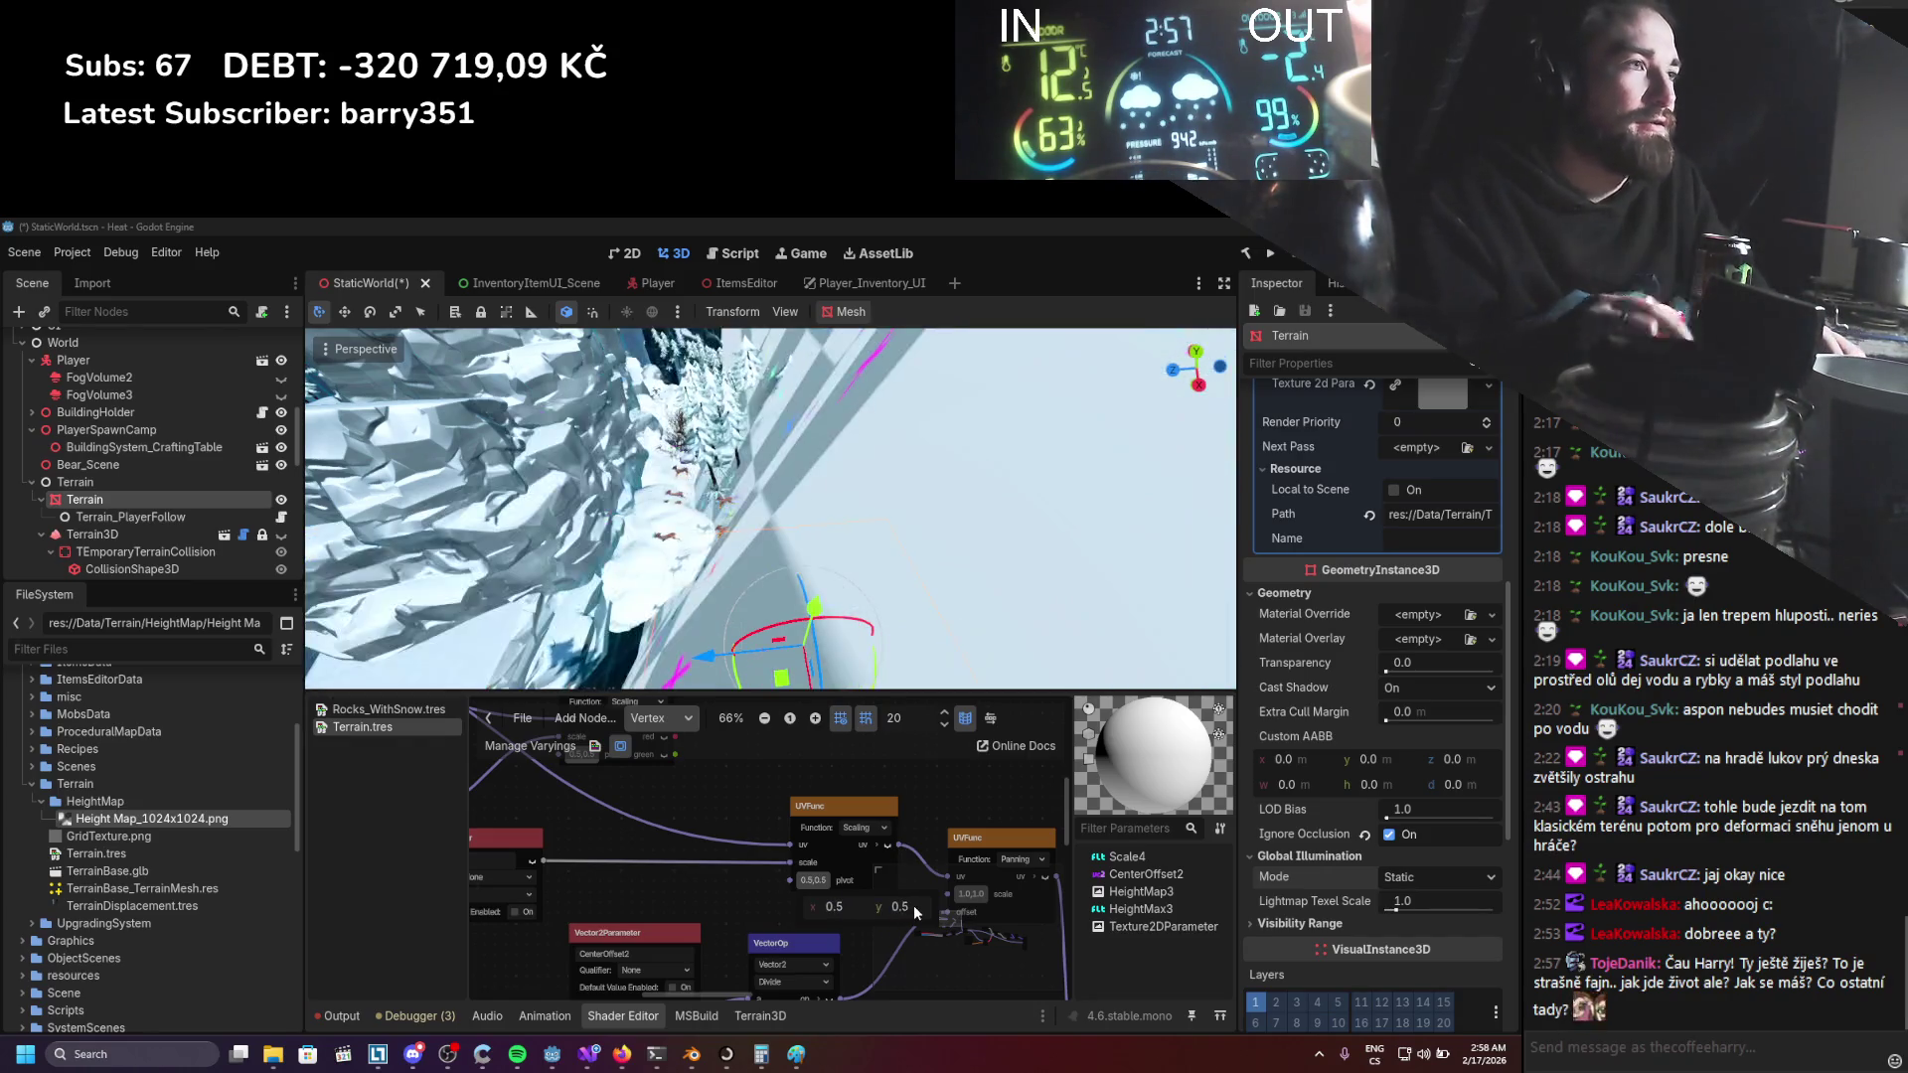
click(840, 905)
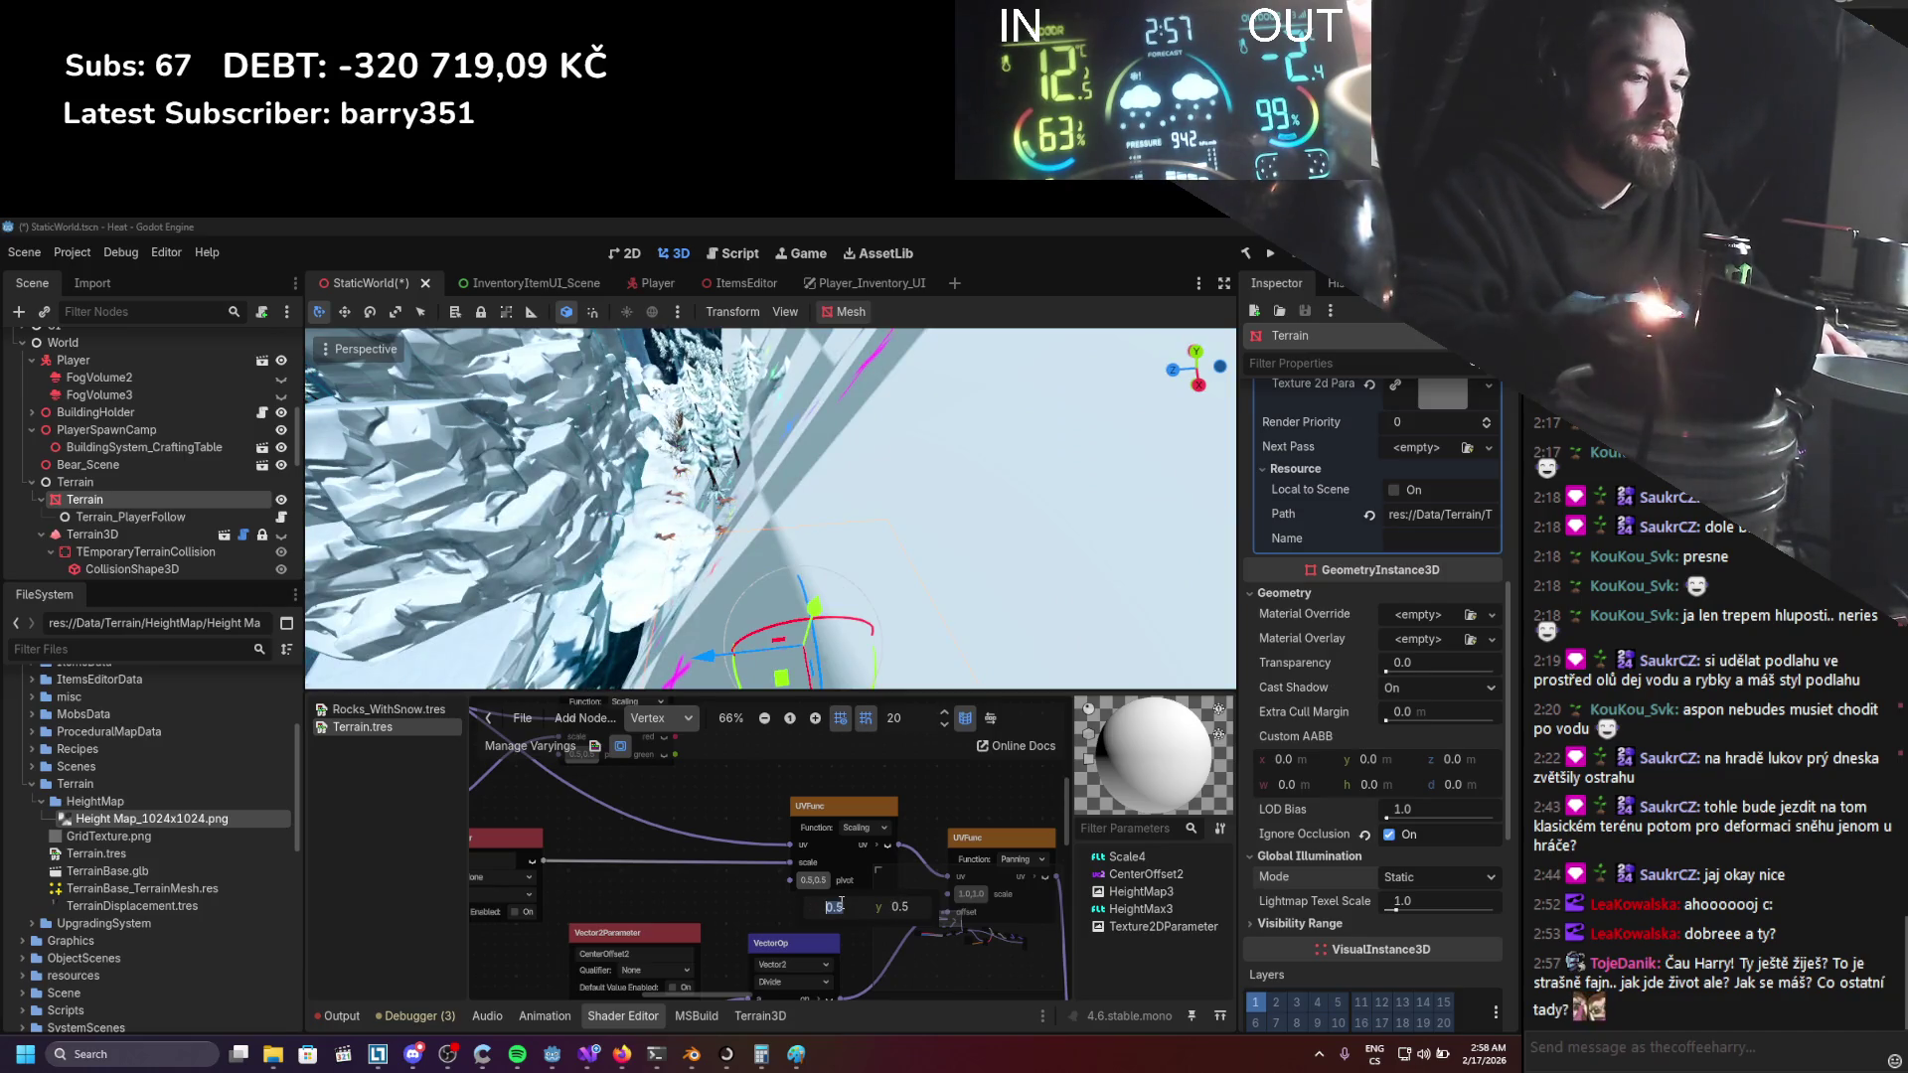
text(0)
key(Return)
key(Return)
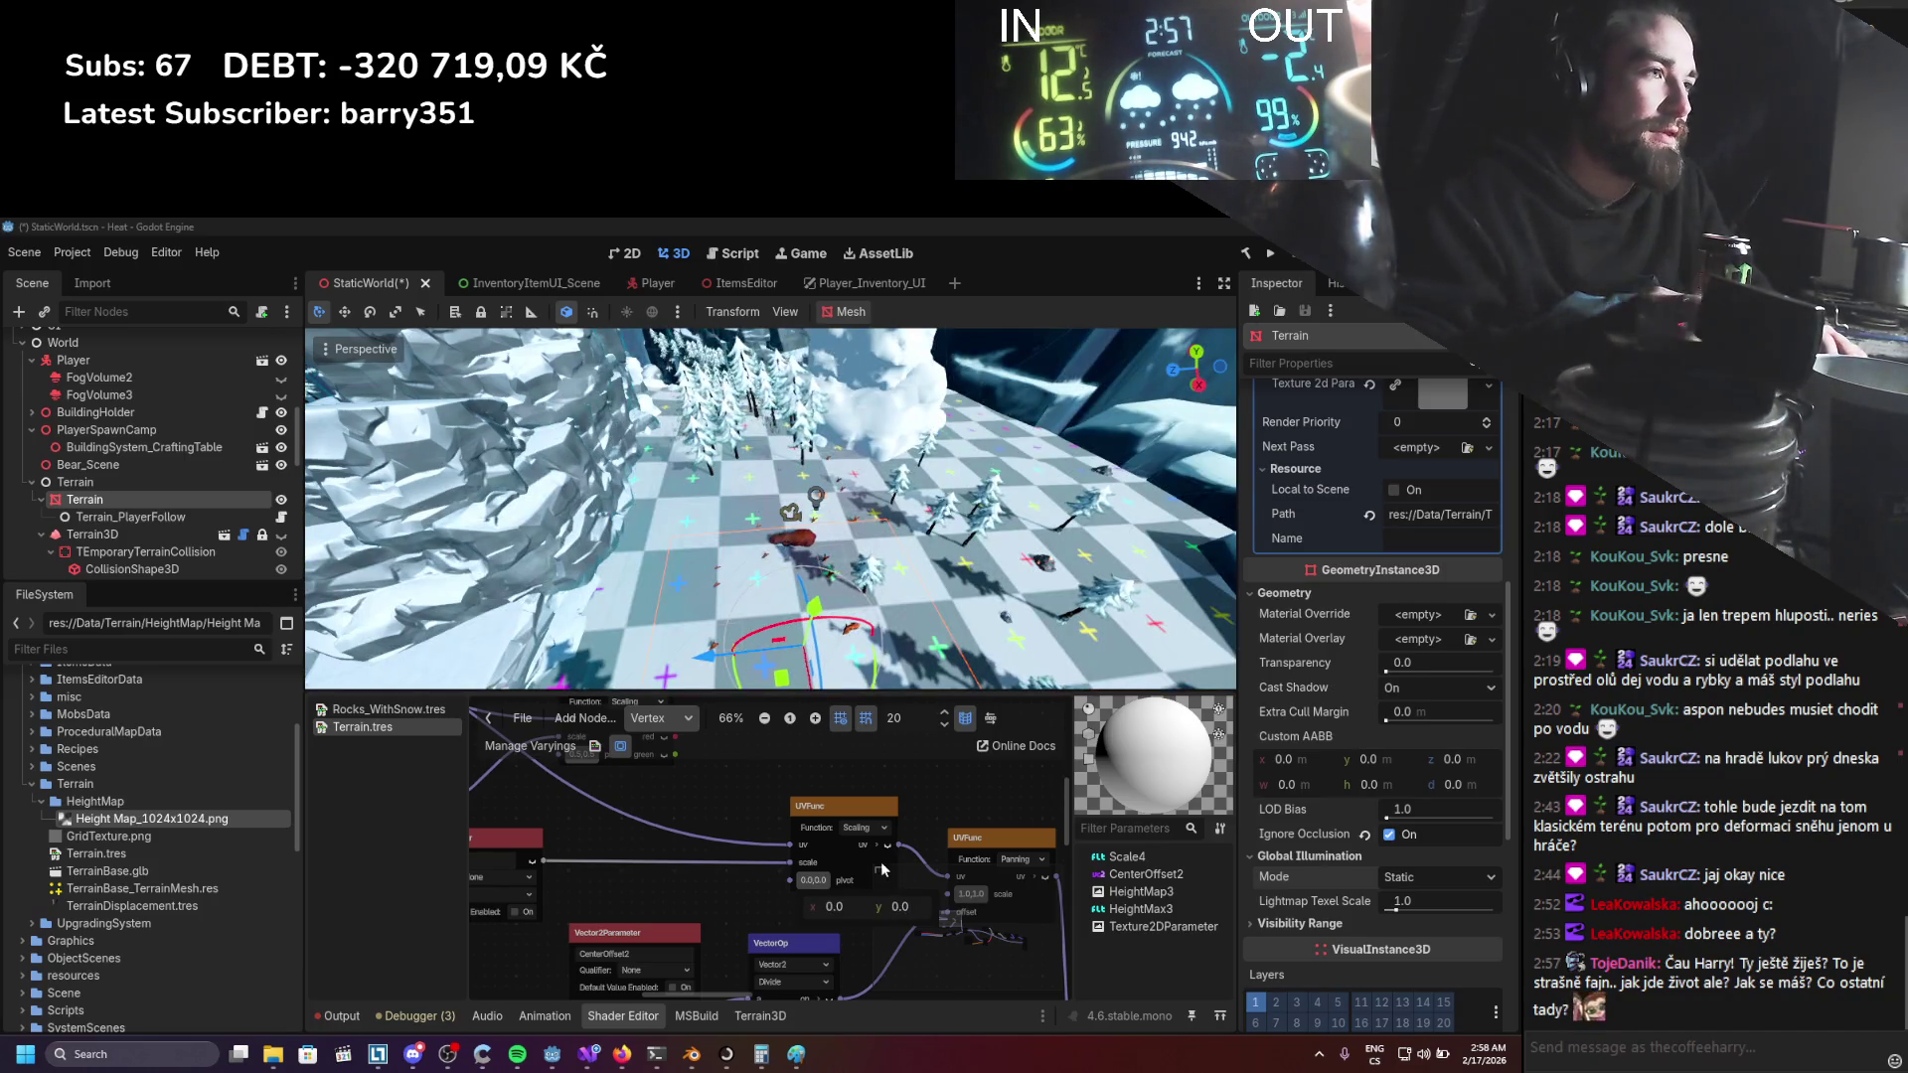
Redo the Invert parameter connection into the upper UVFunc node.
scroll(820, 854, down, 1)
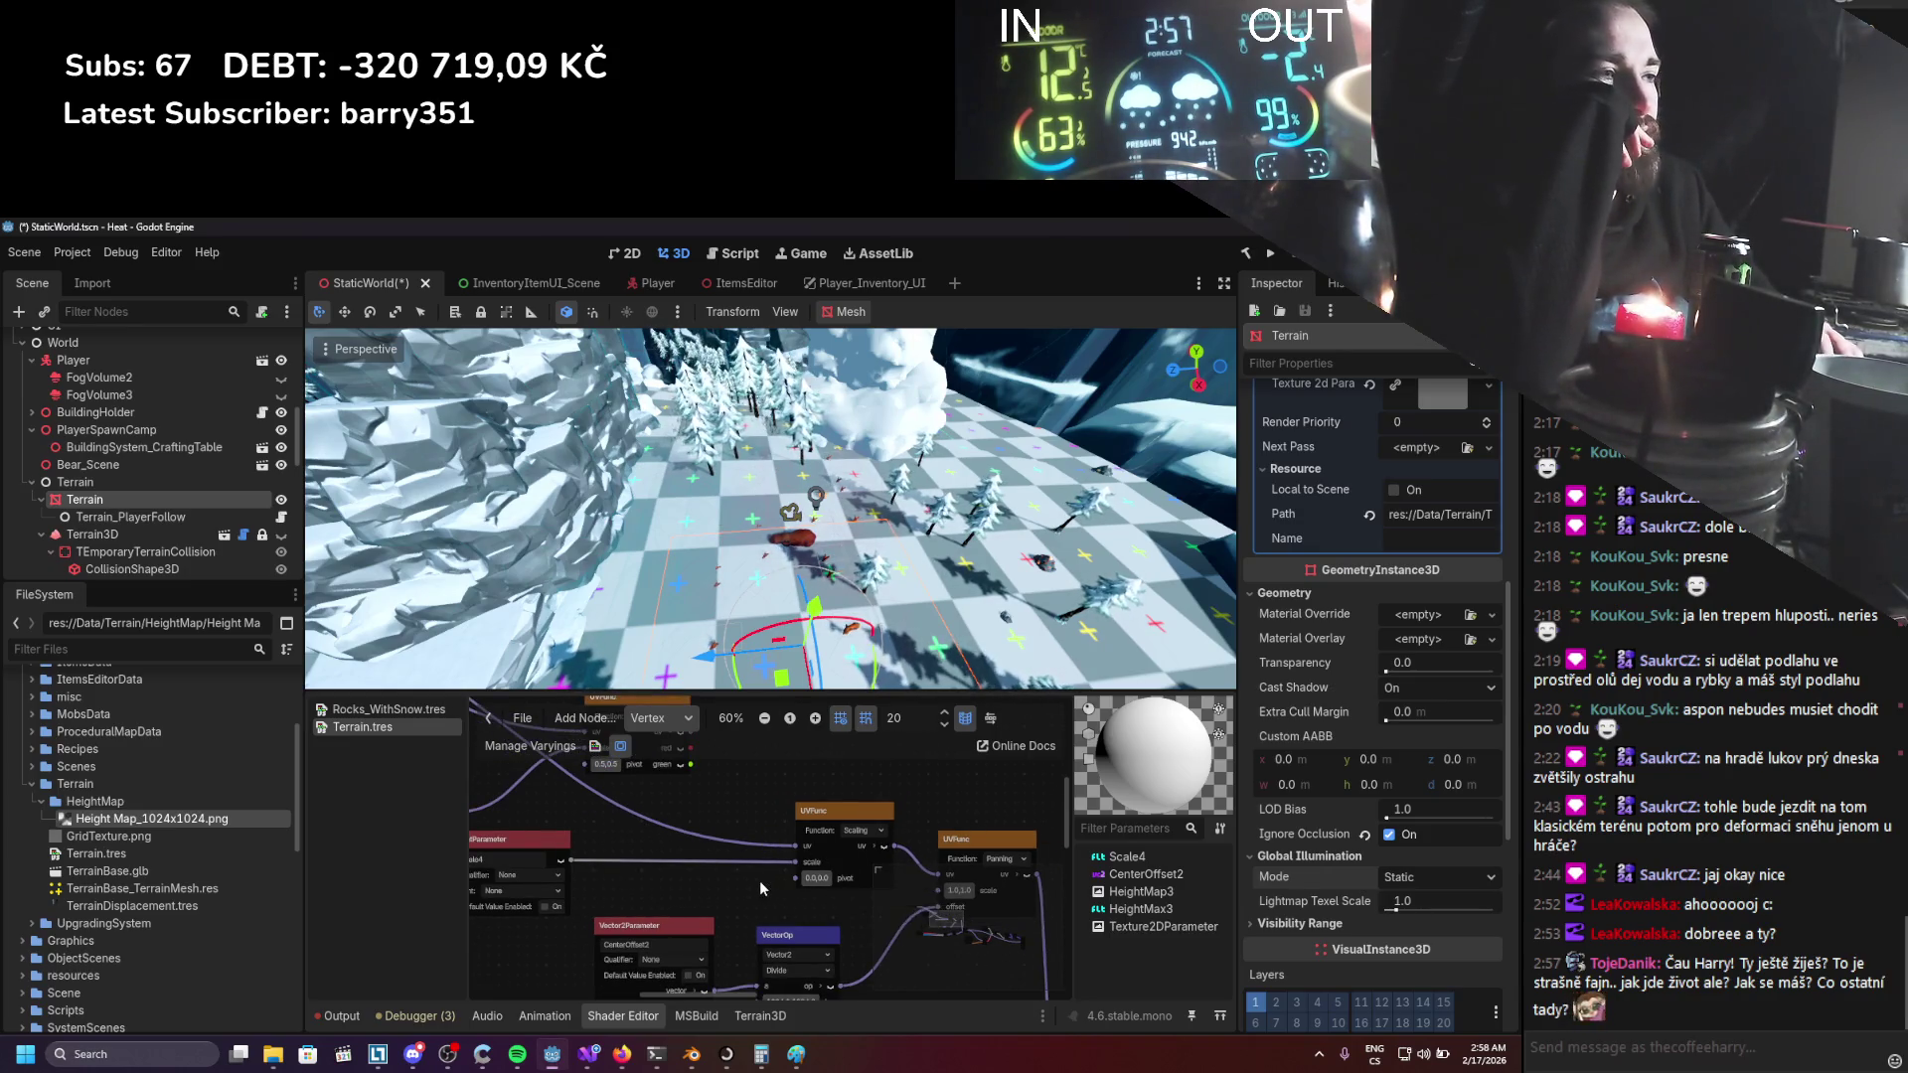
scroll(759, 880, down, 1)
mouse_move(755, 885)
mouse_down()
mouse_move(742, 922)
mouse_move(771, 922)
mouse_up()
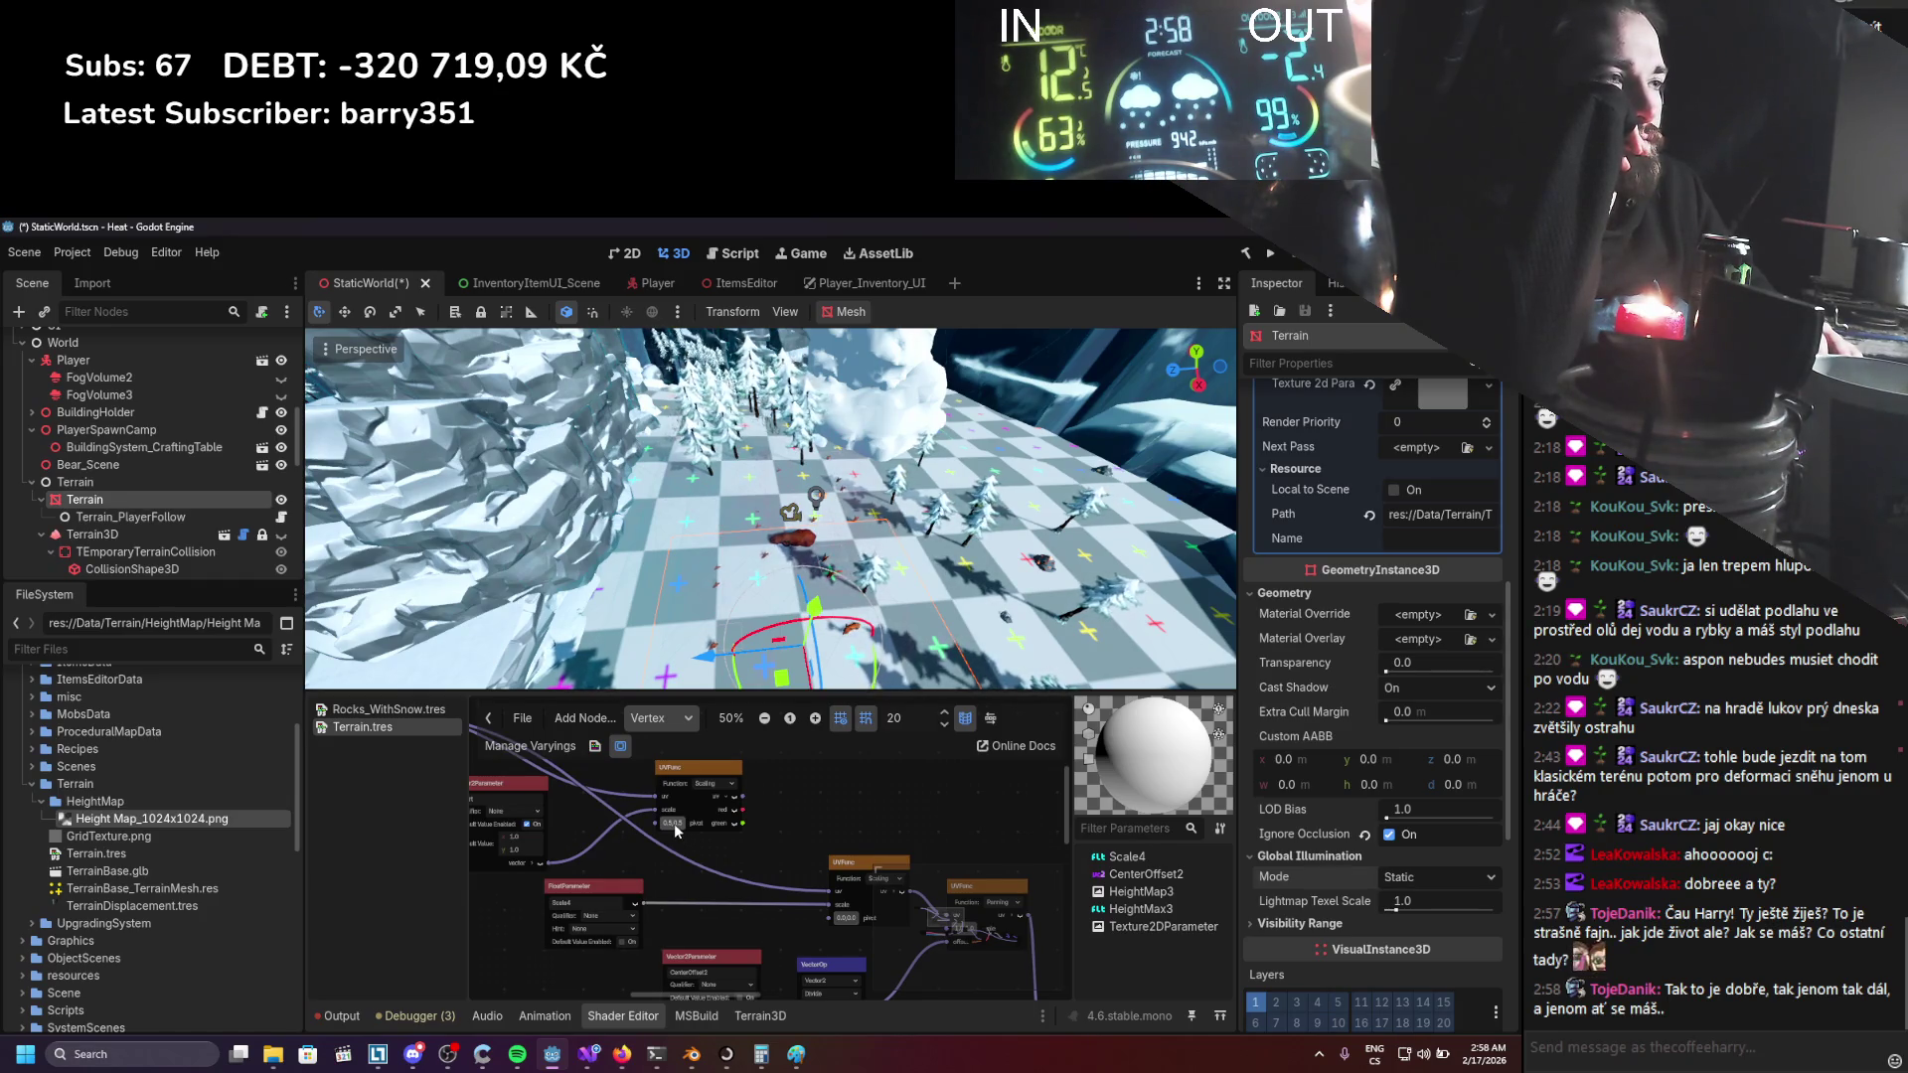
drag(696, 828, 800, 892)
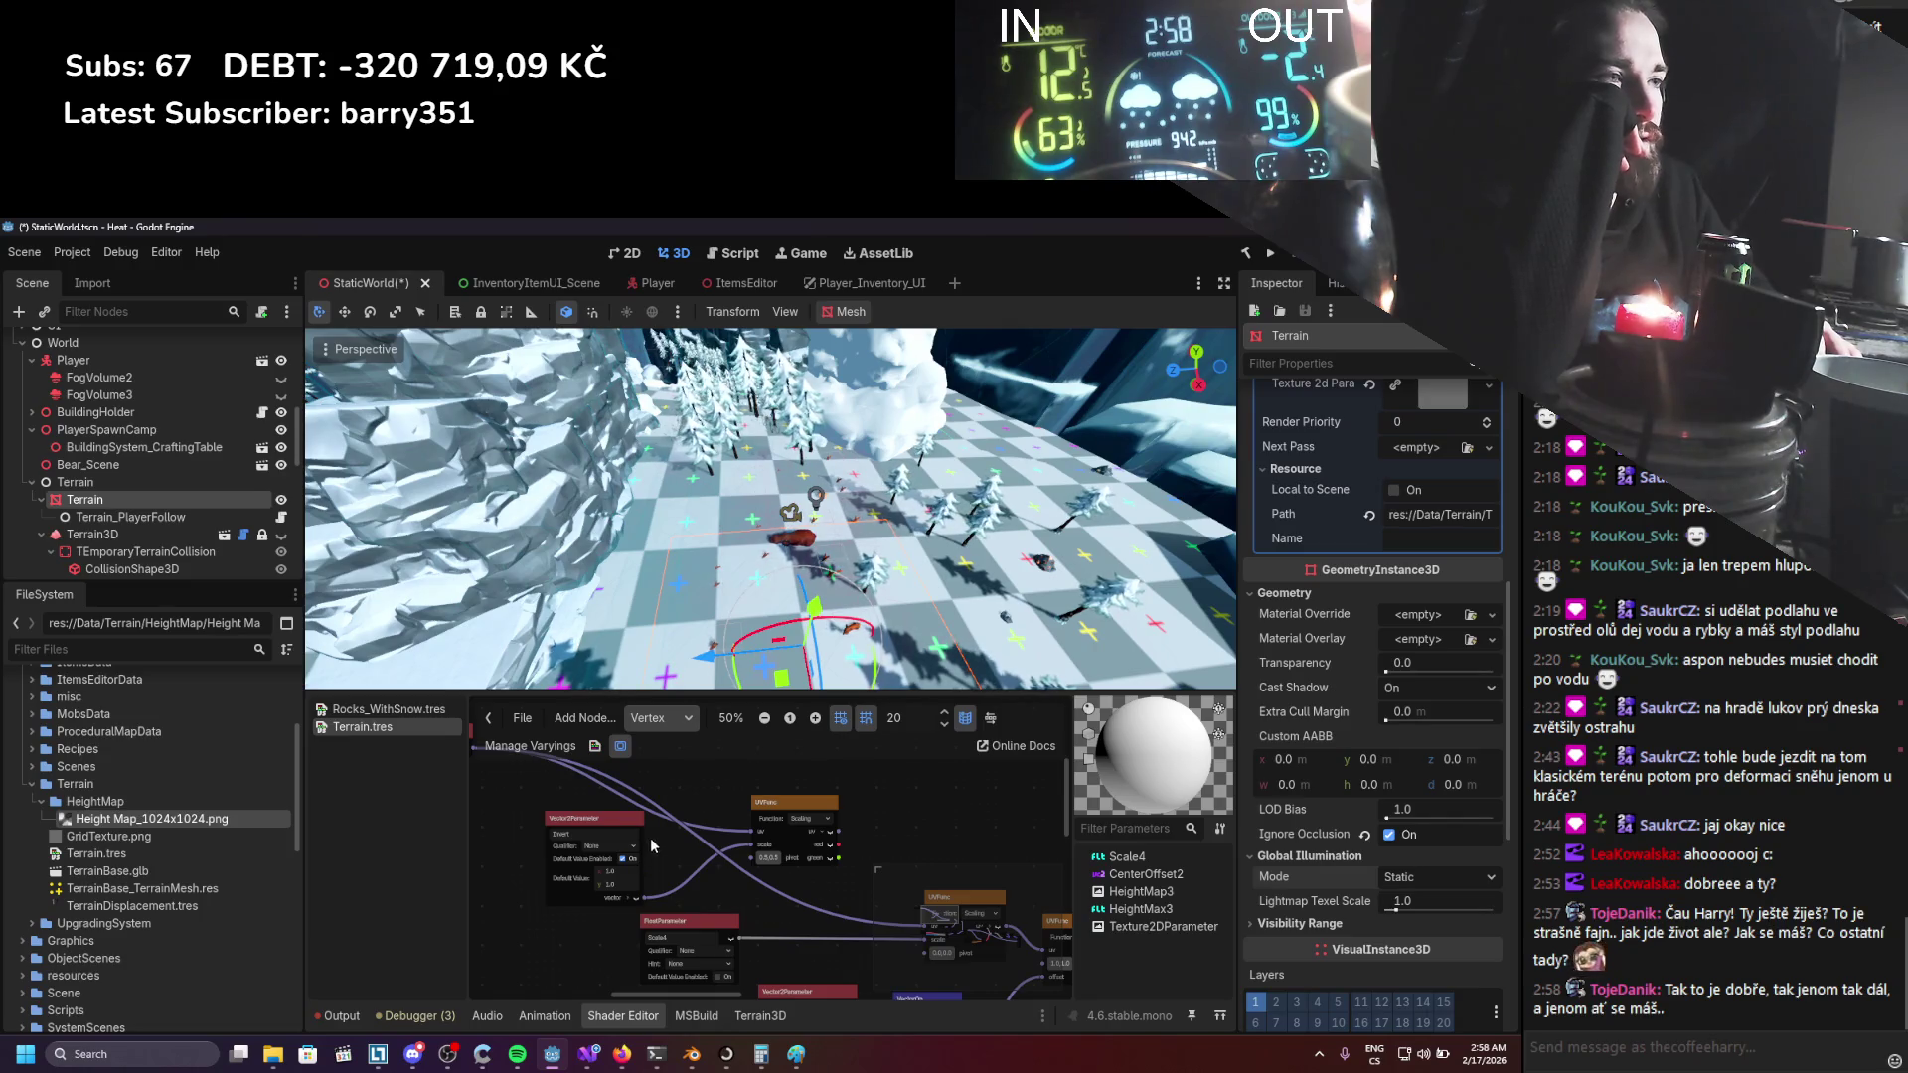
key(ctrl+z)
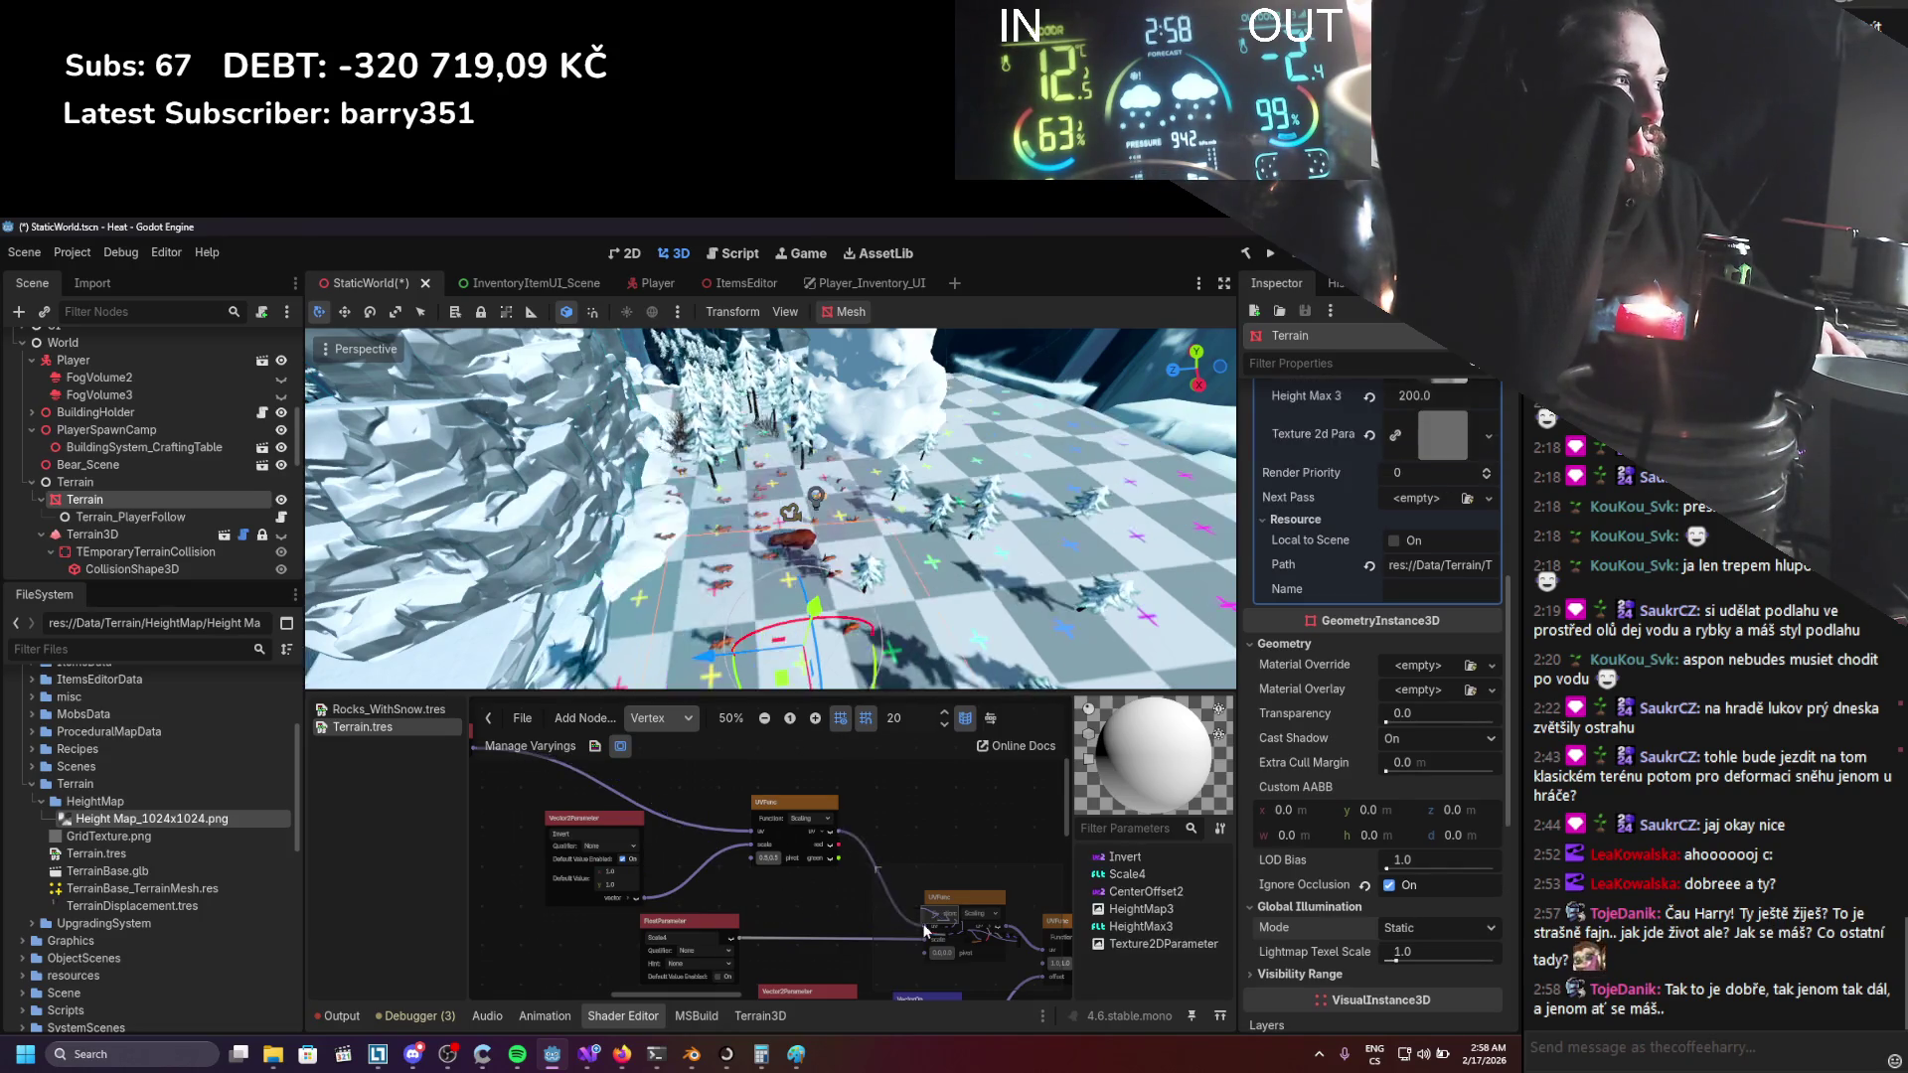
Set the Invert y value to 0, then back to 1, and save the scene.
click(1427, 566)
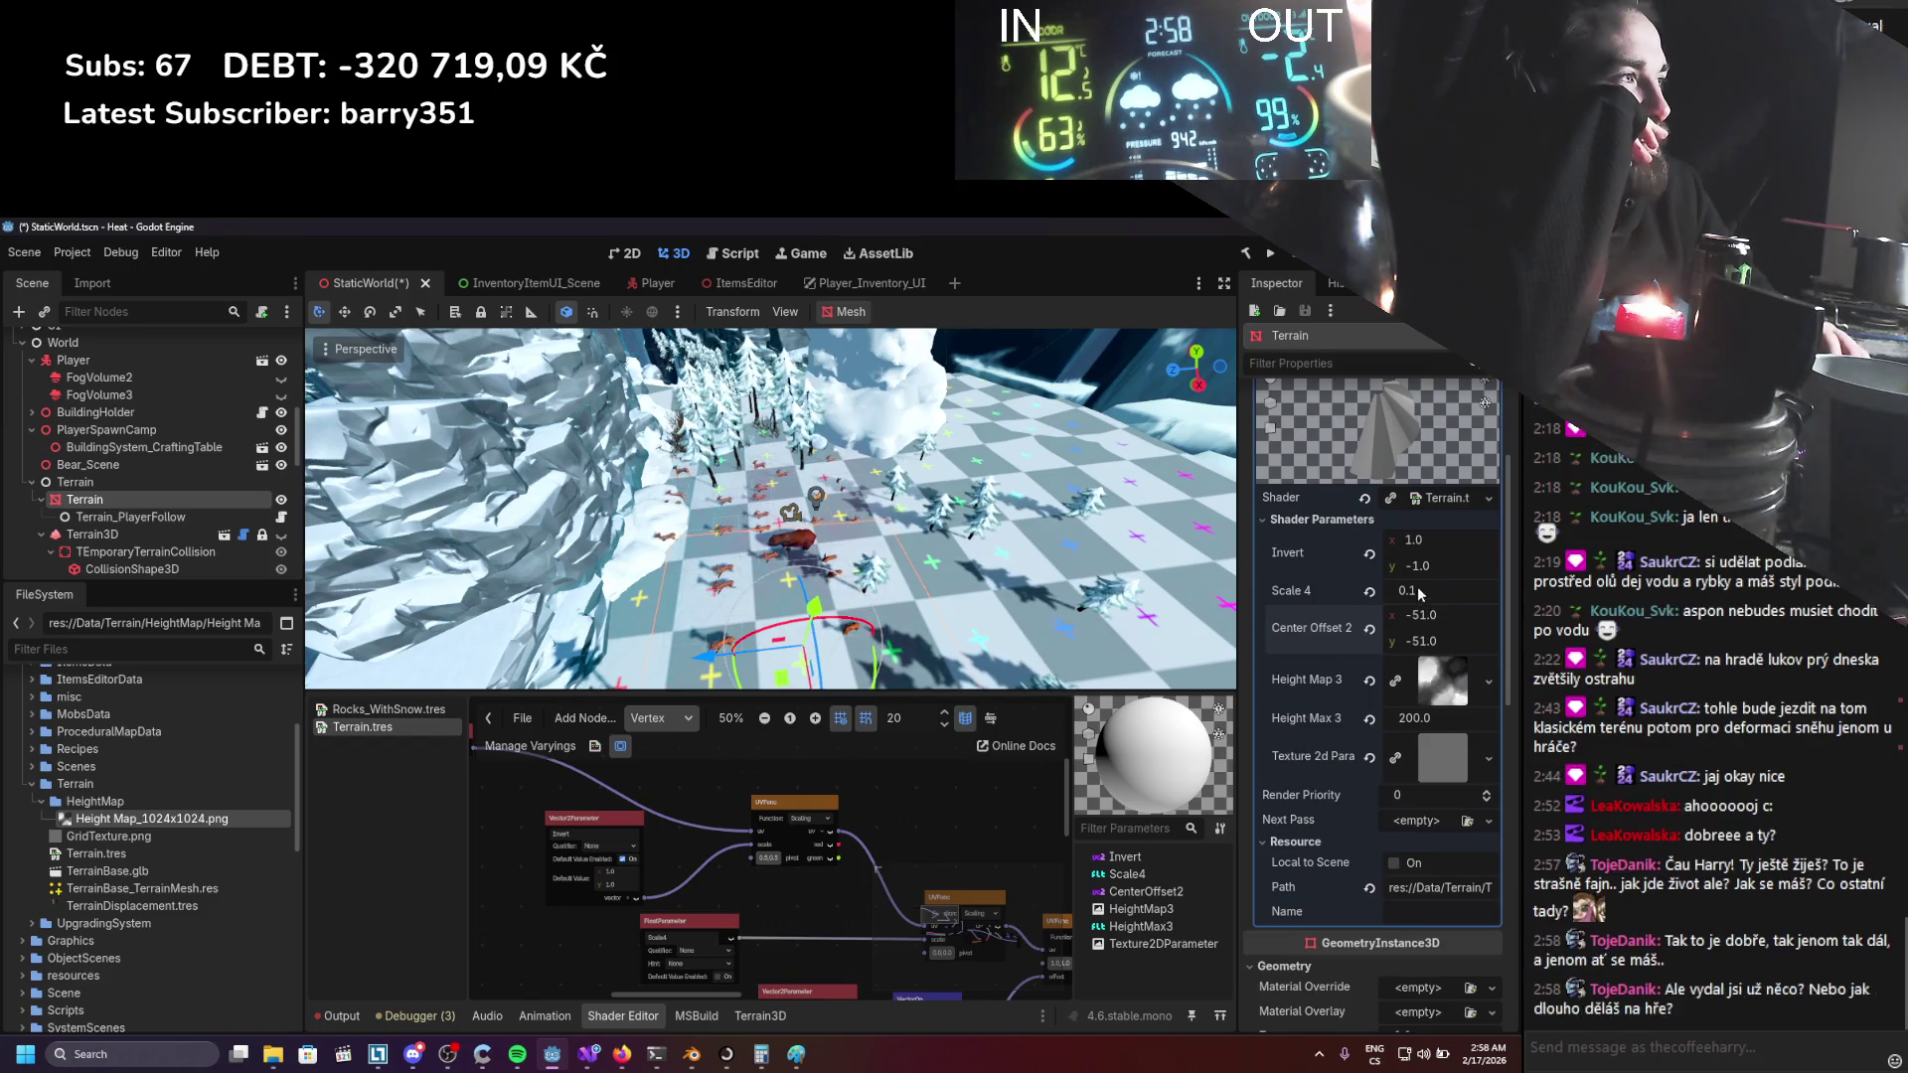
text(0)
key(Return)
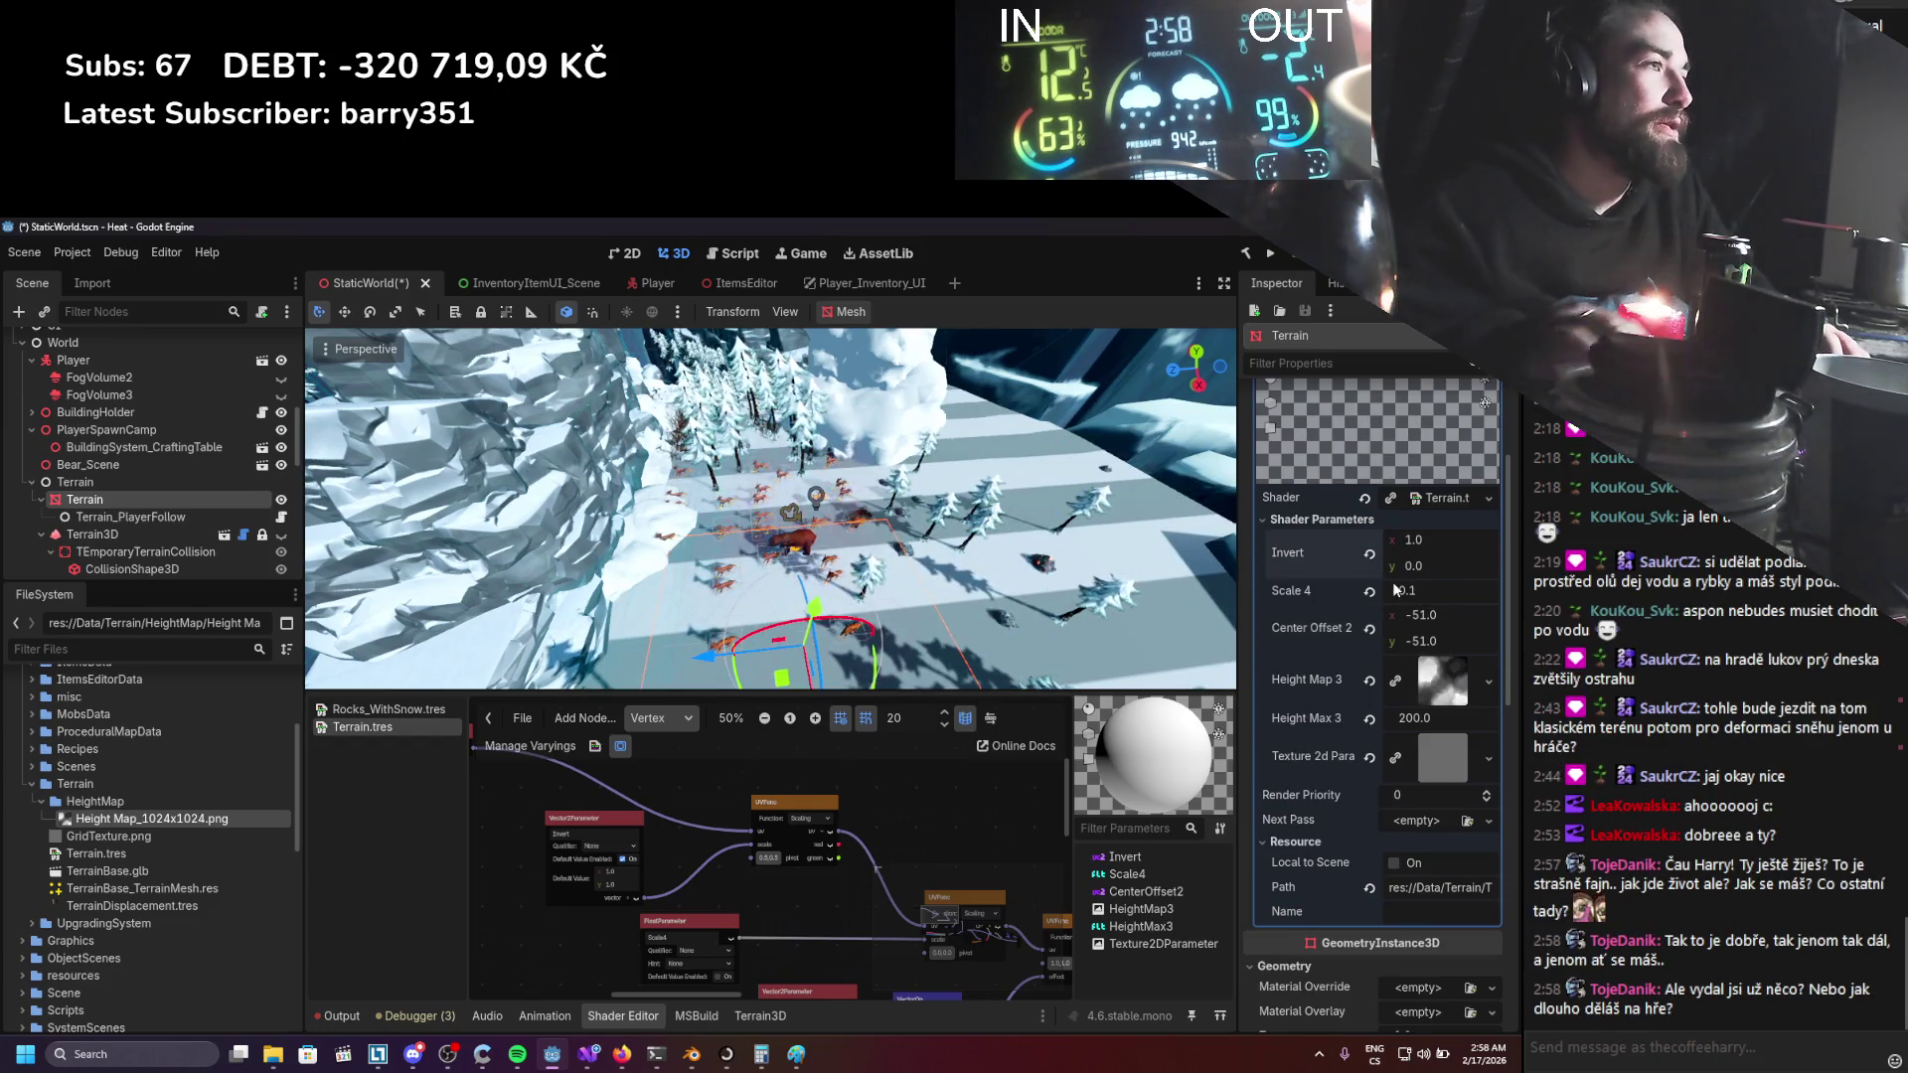
click(1421, 565)
text(1)
key(Return)
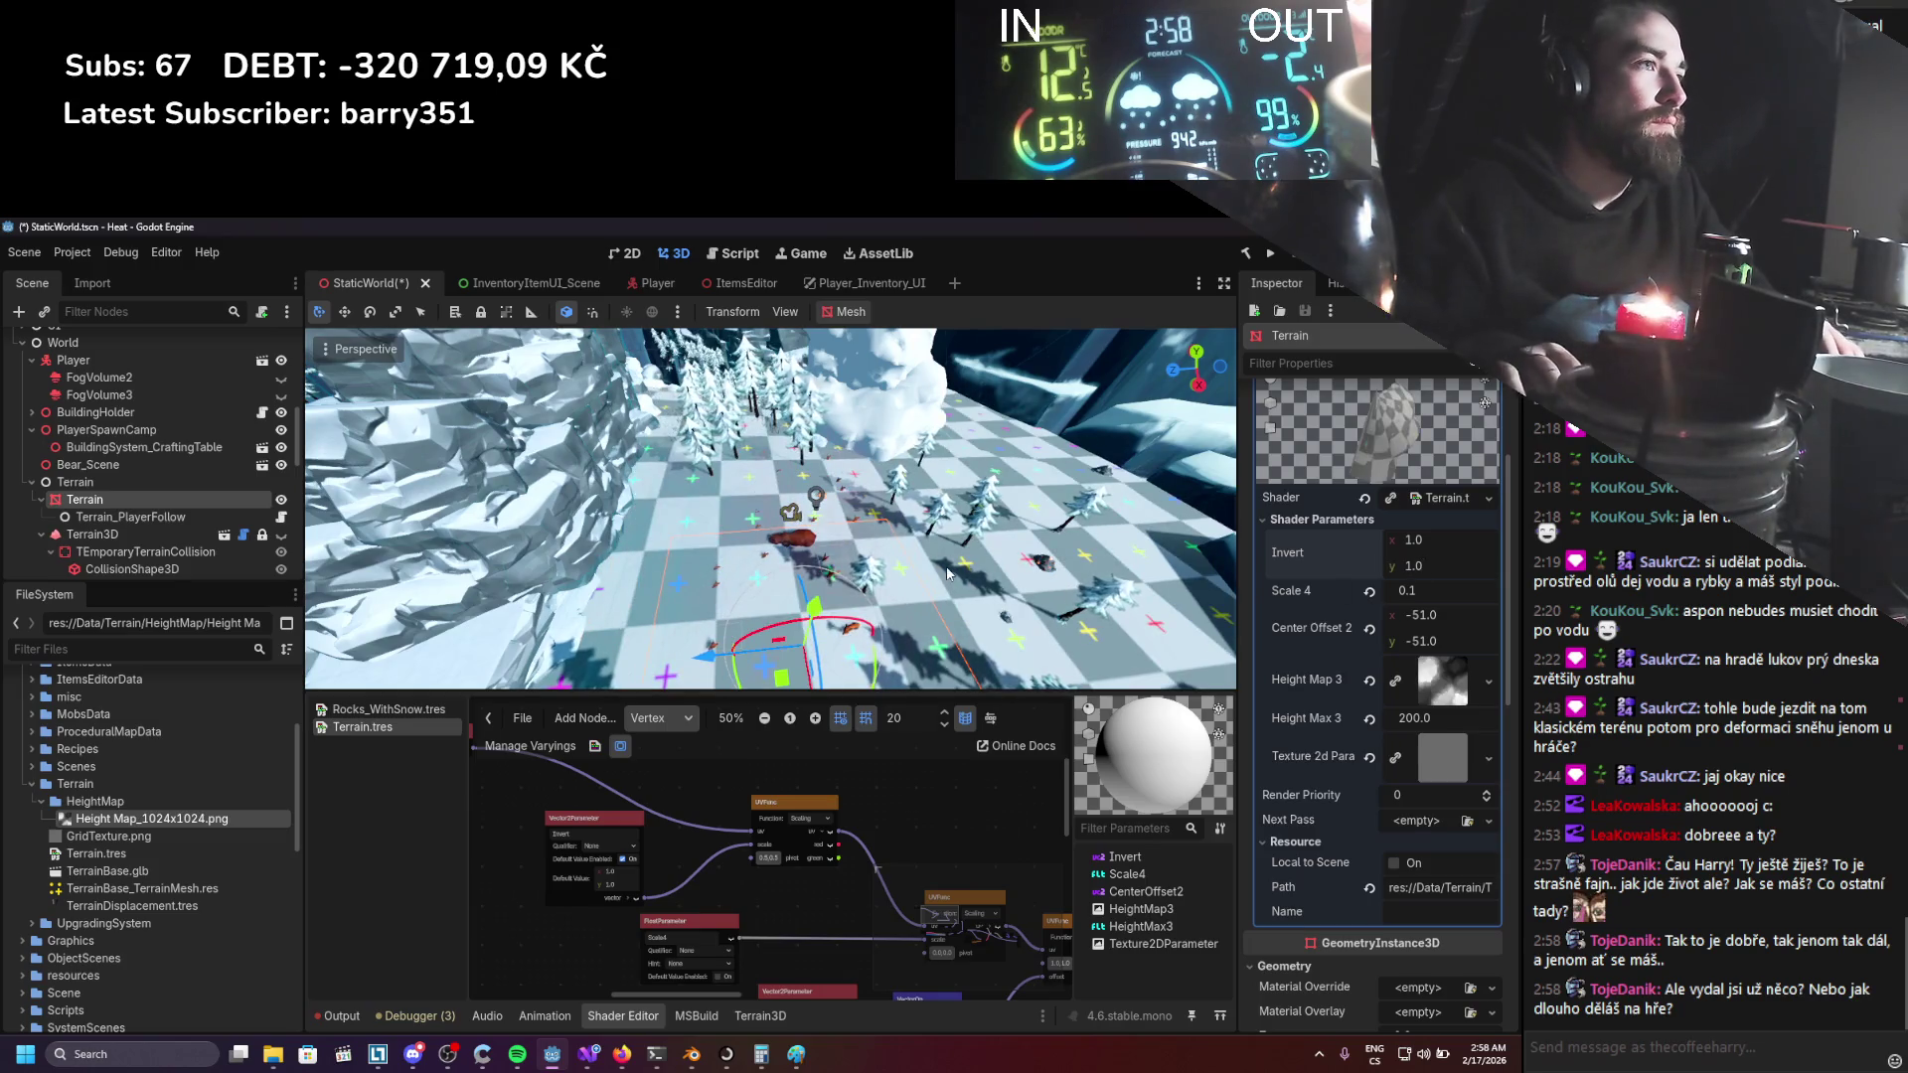
key(ctrl+s)
Wire the parameter node into another node's input and set Invert y to -1.
scroll(711, 799, down, 1)
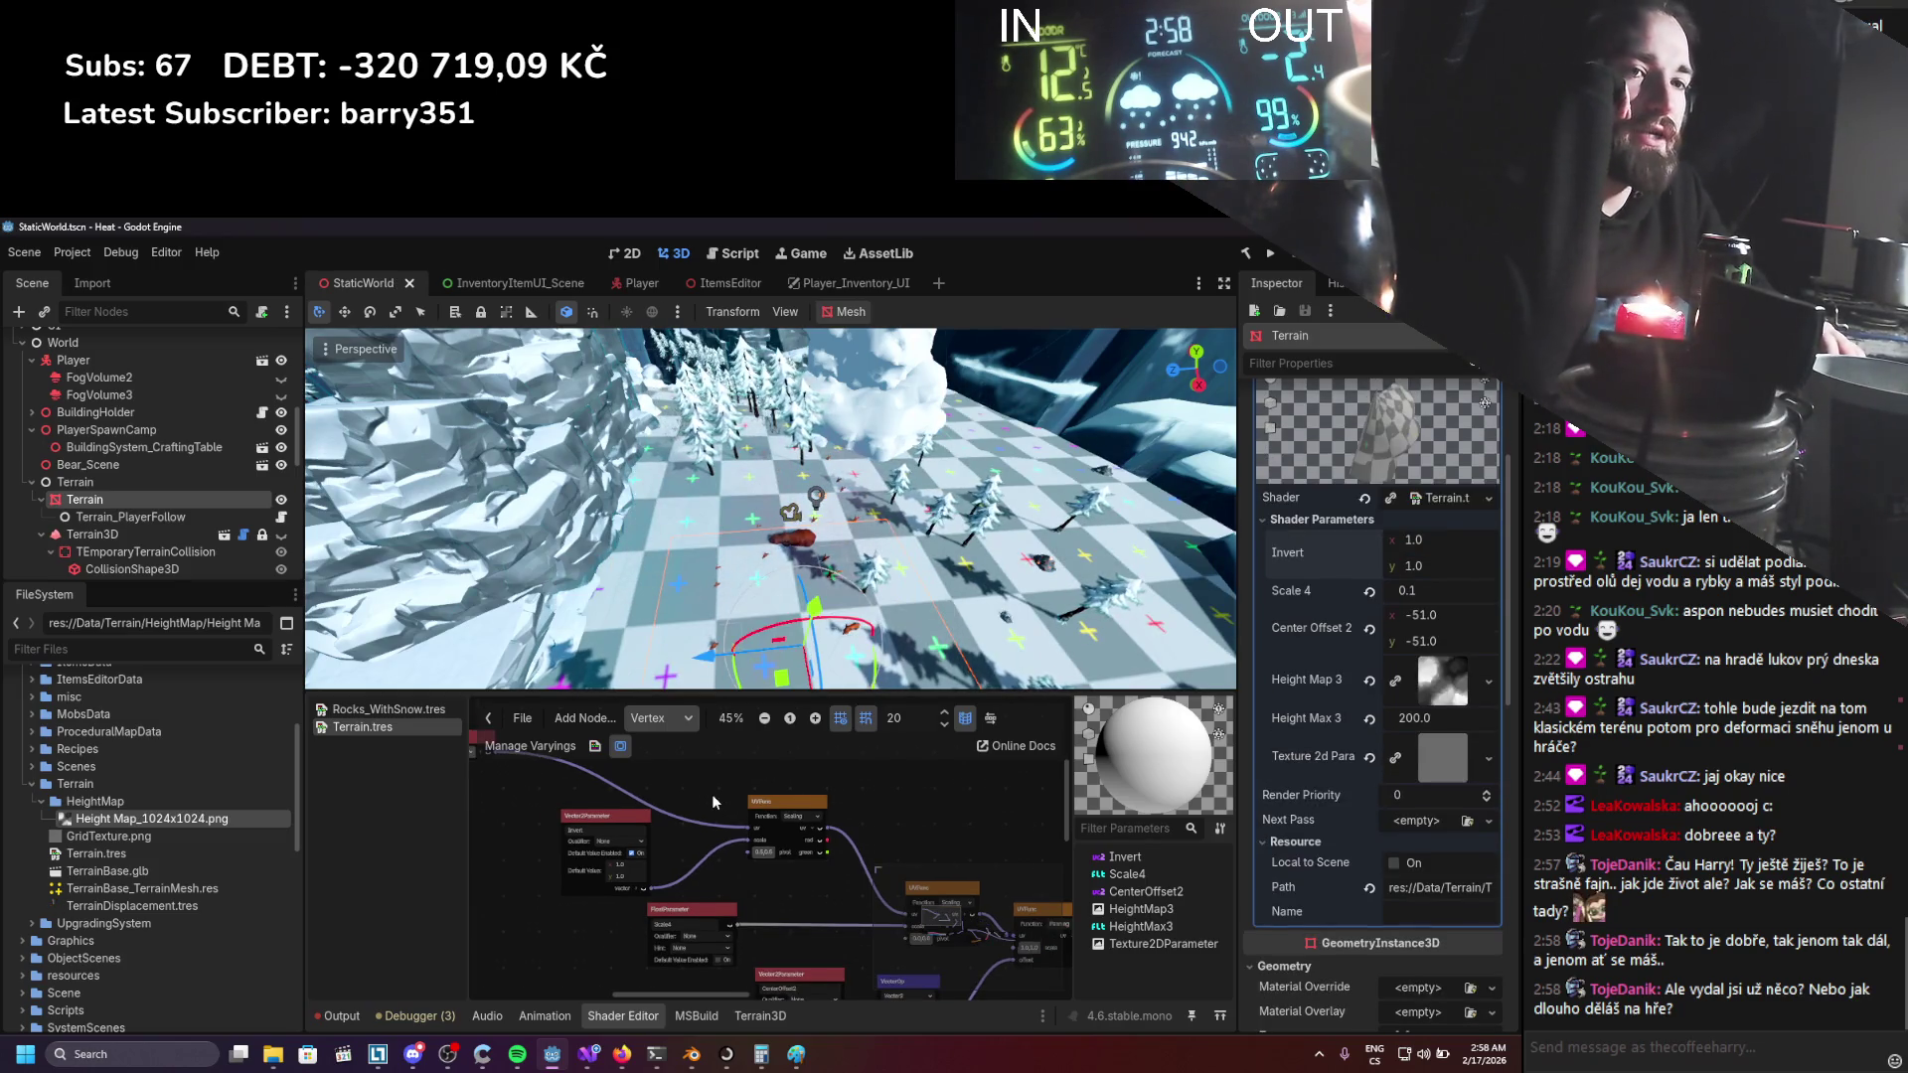
scroll(711, 795, up, 1)
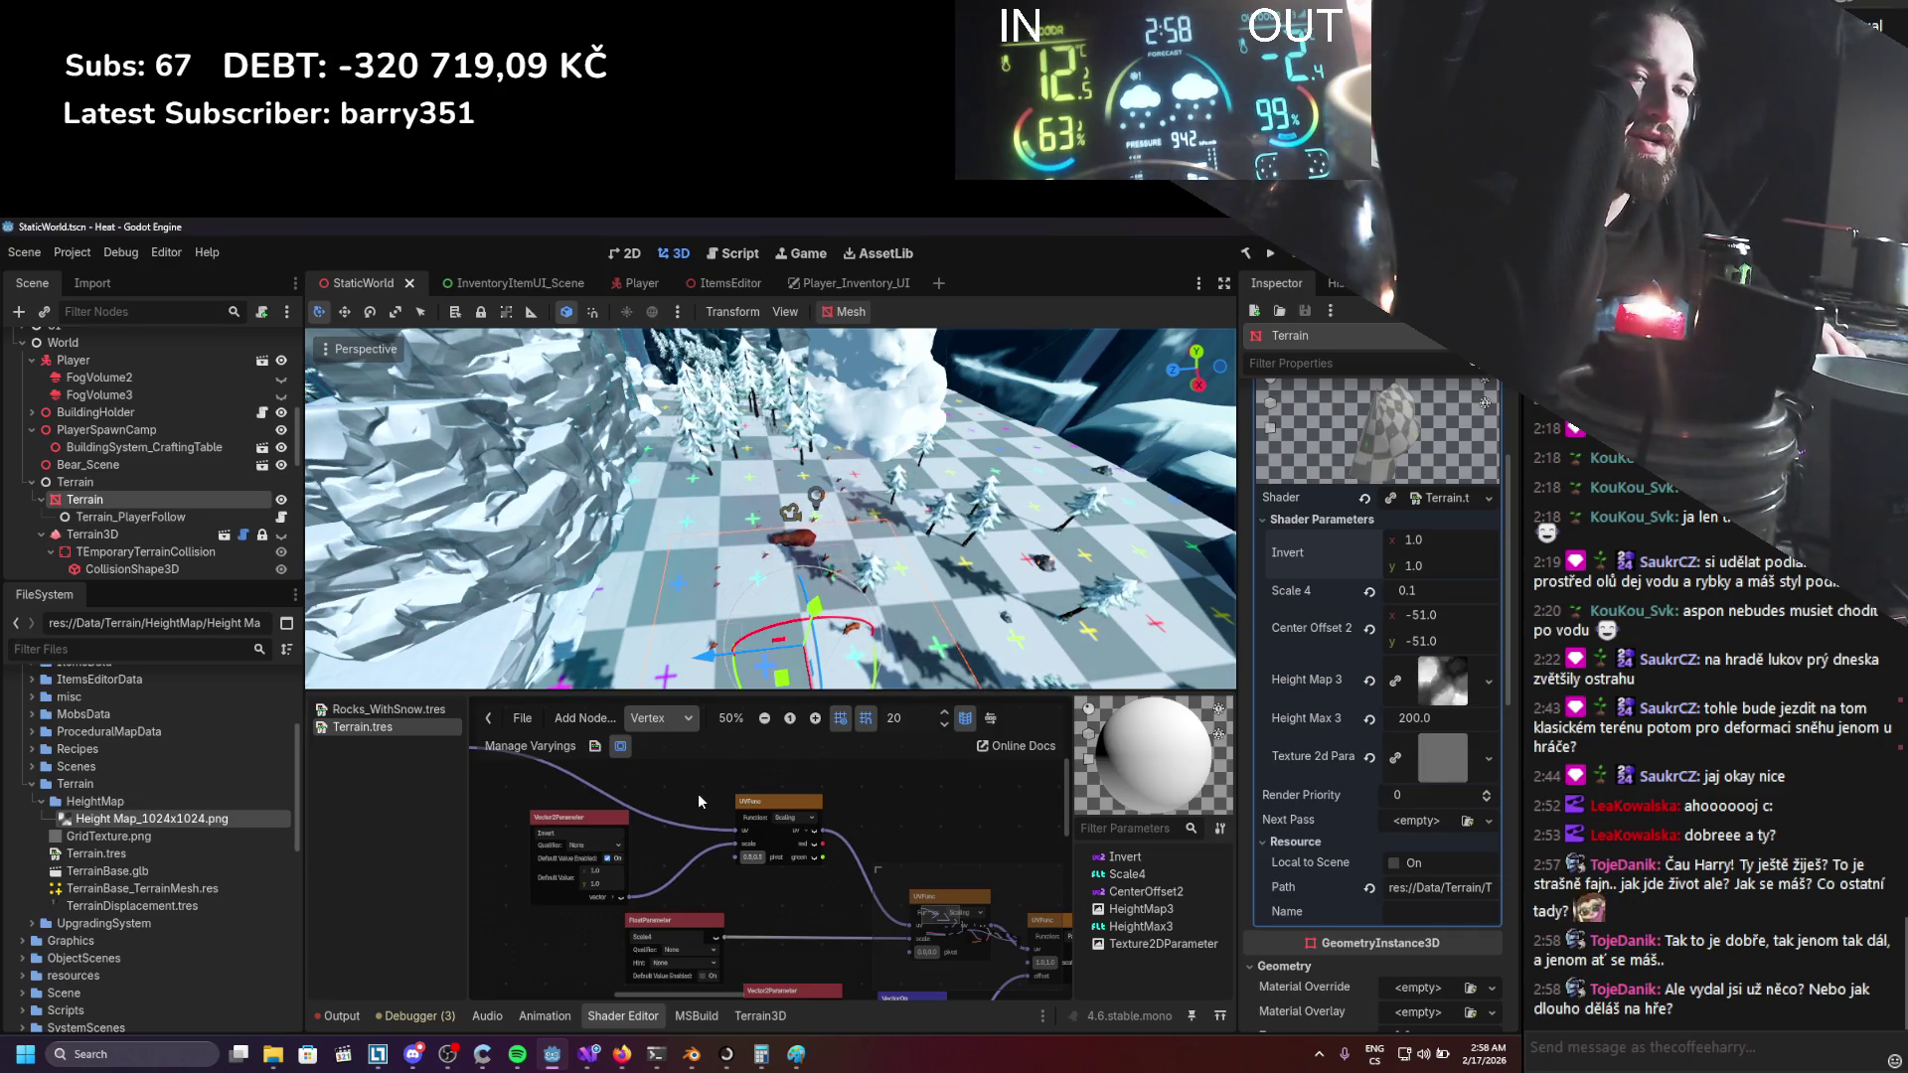
scroll(697, 793, down, 3)
drag(538, 763, 882, 897)
click(1445, 570)
text(-1)
key(Return)
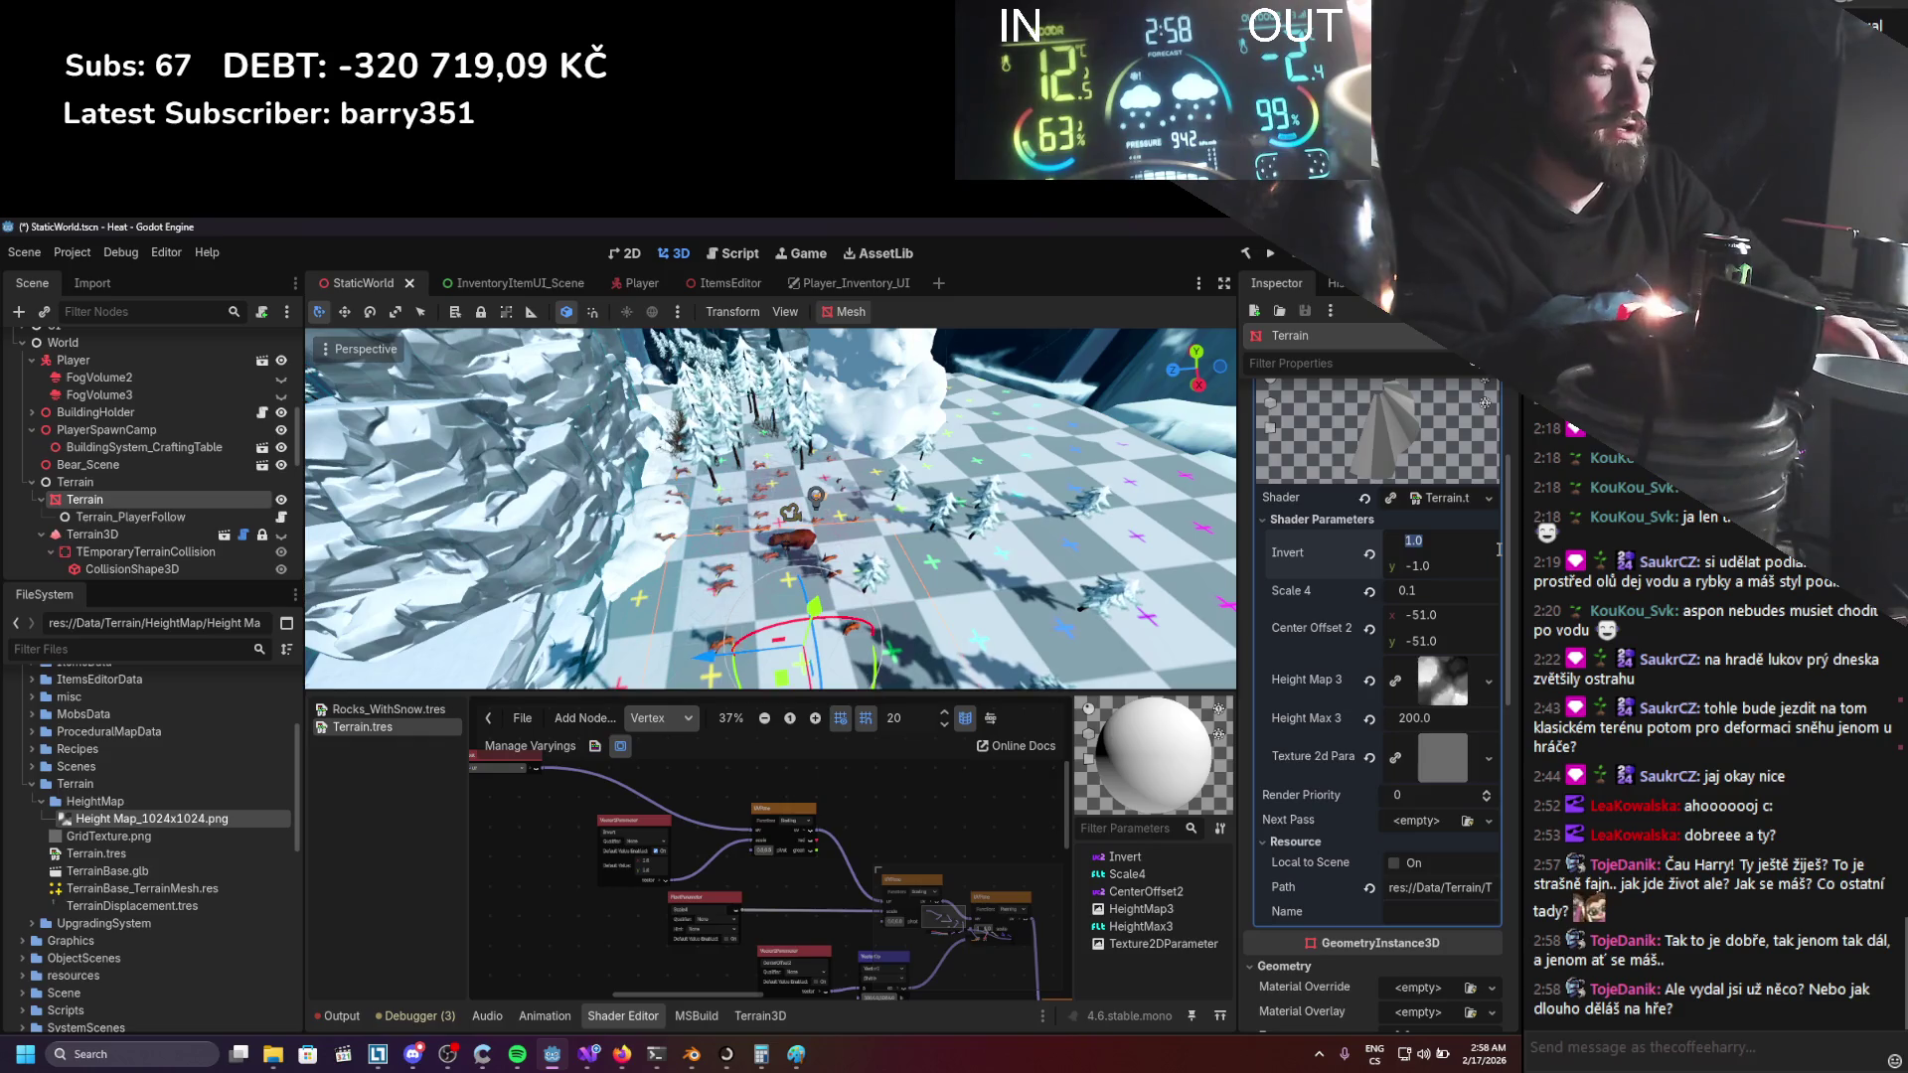
Try Invert x -1, y 1, then settle on Invert x 1.0 and y -1.0.
key(Return)
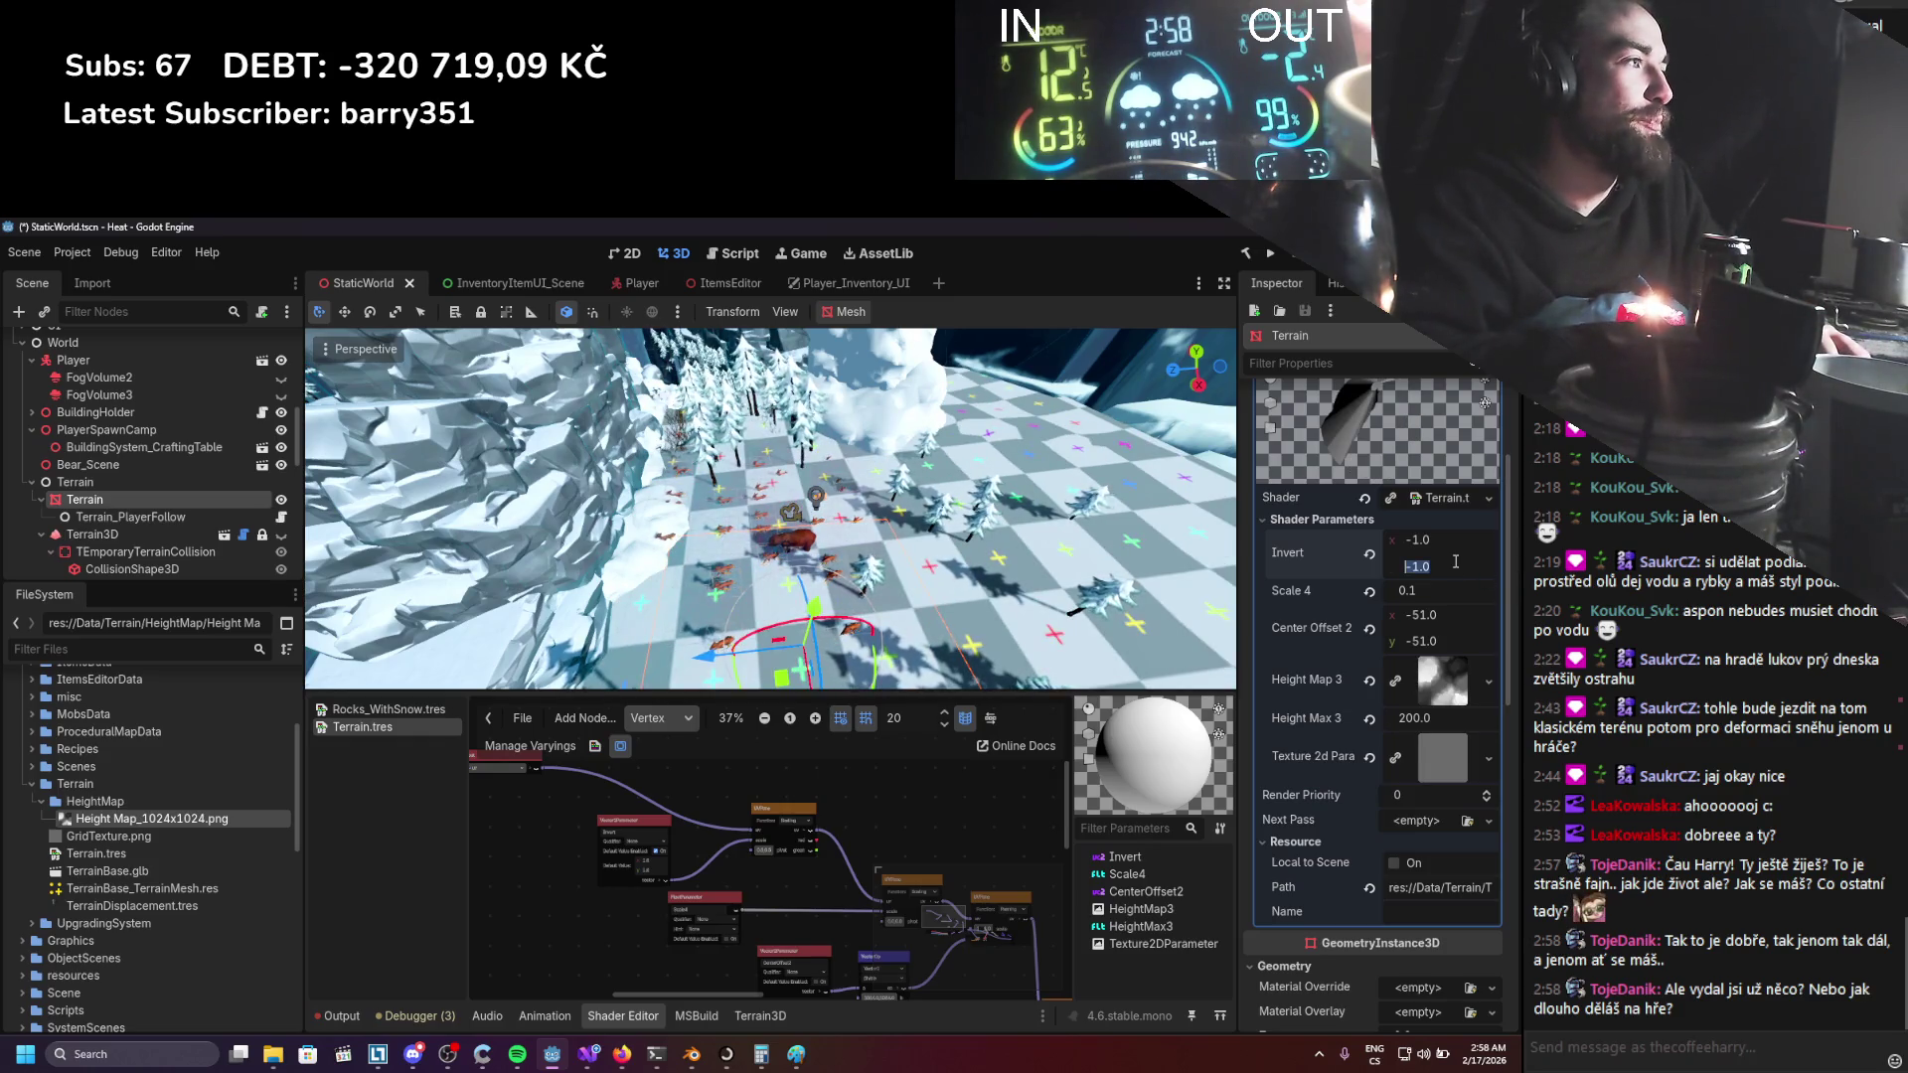
text(1)
key(Return)
click(1435, 539)
text(1)
key(Return)
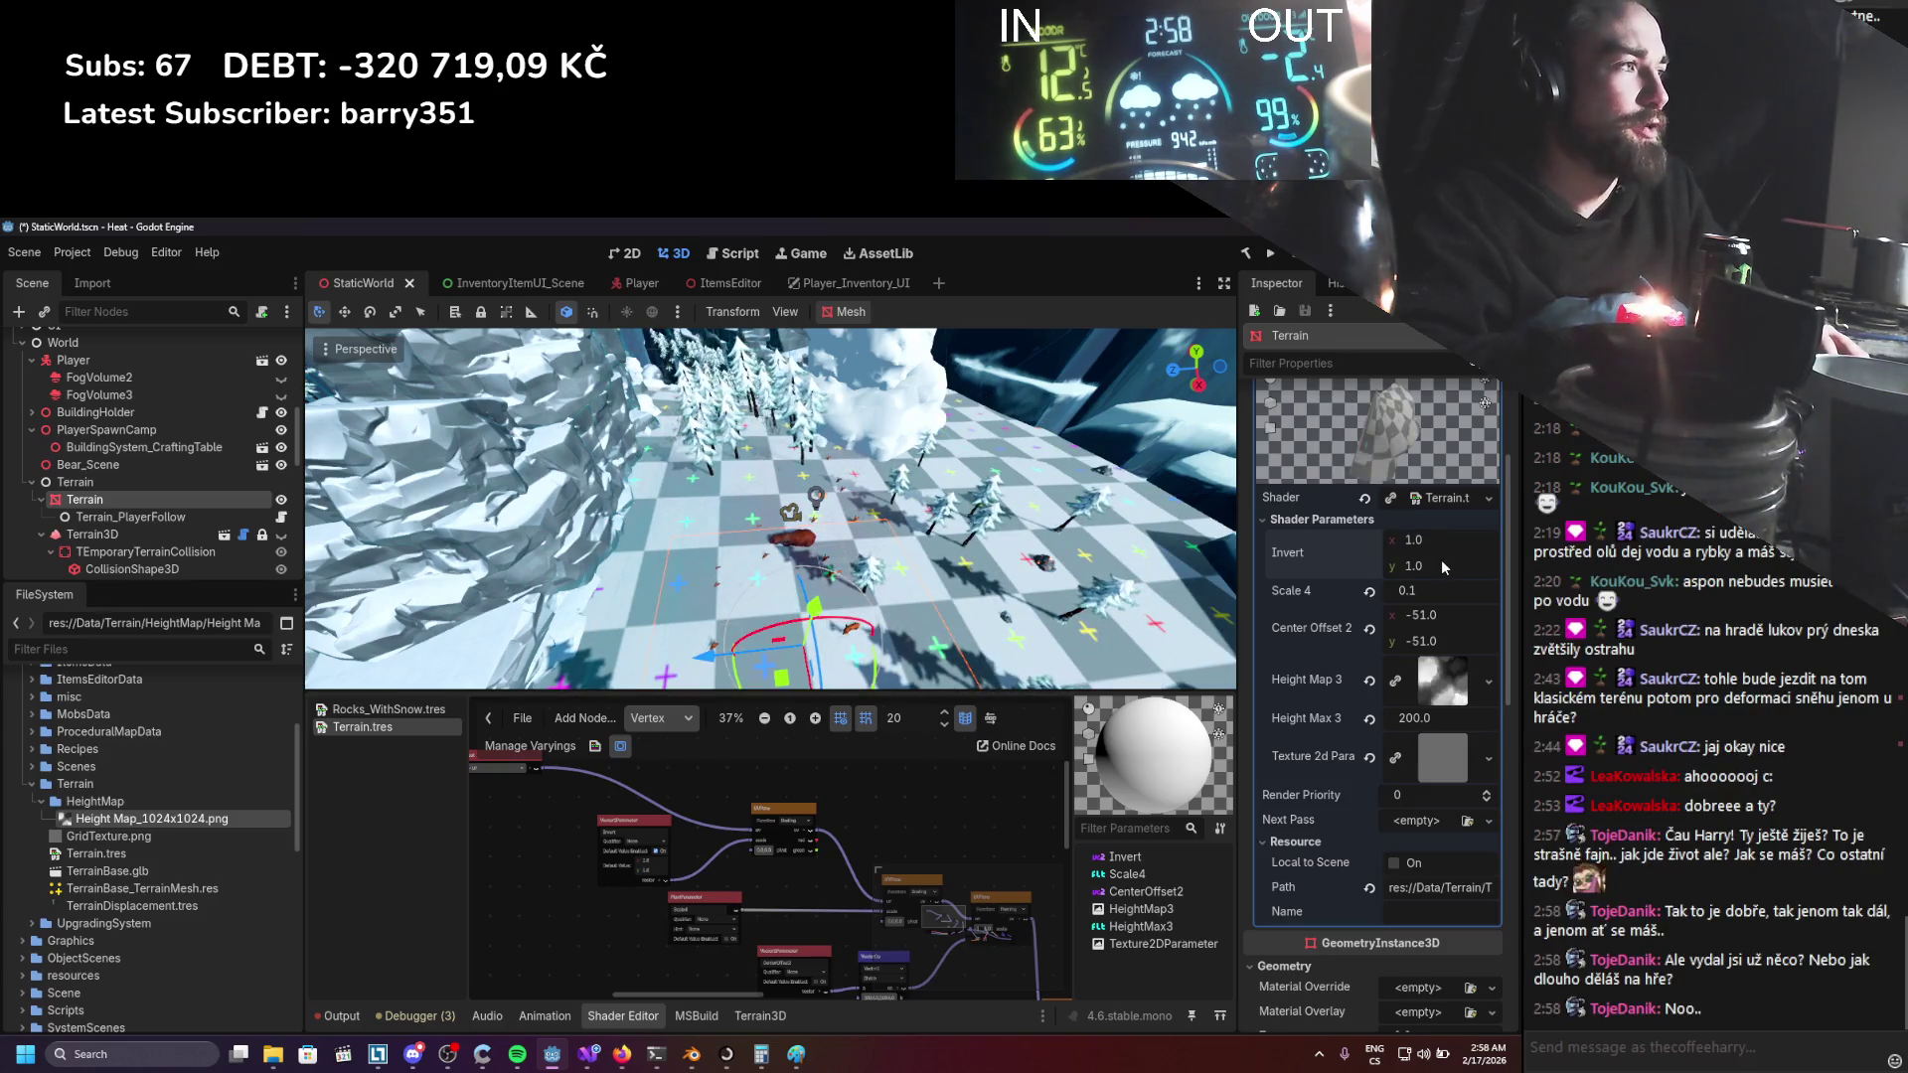
text(-1)
key(Return)
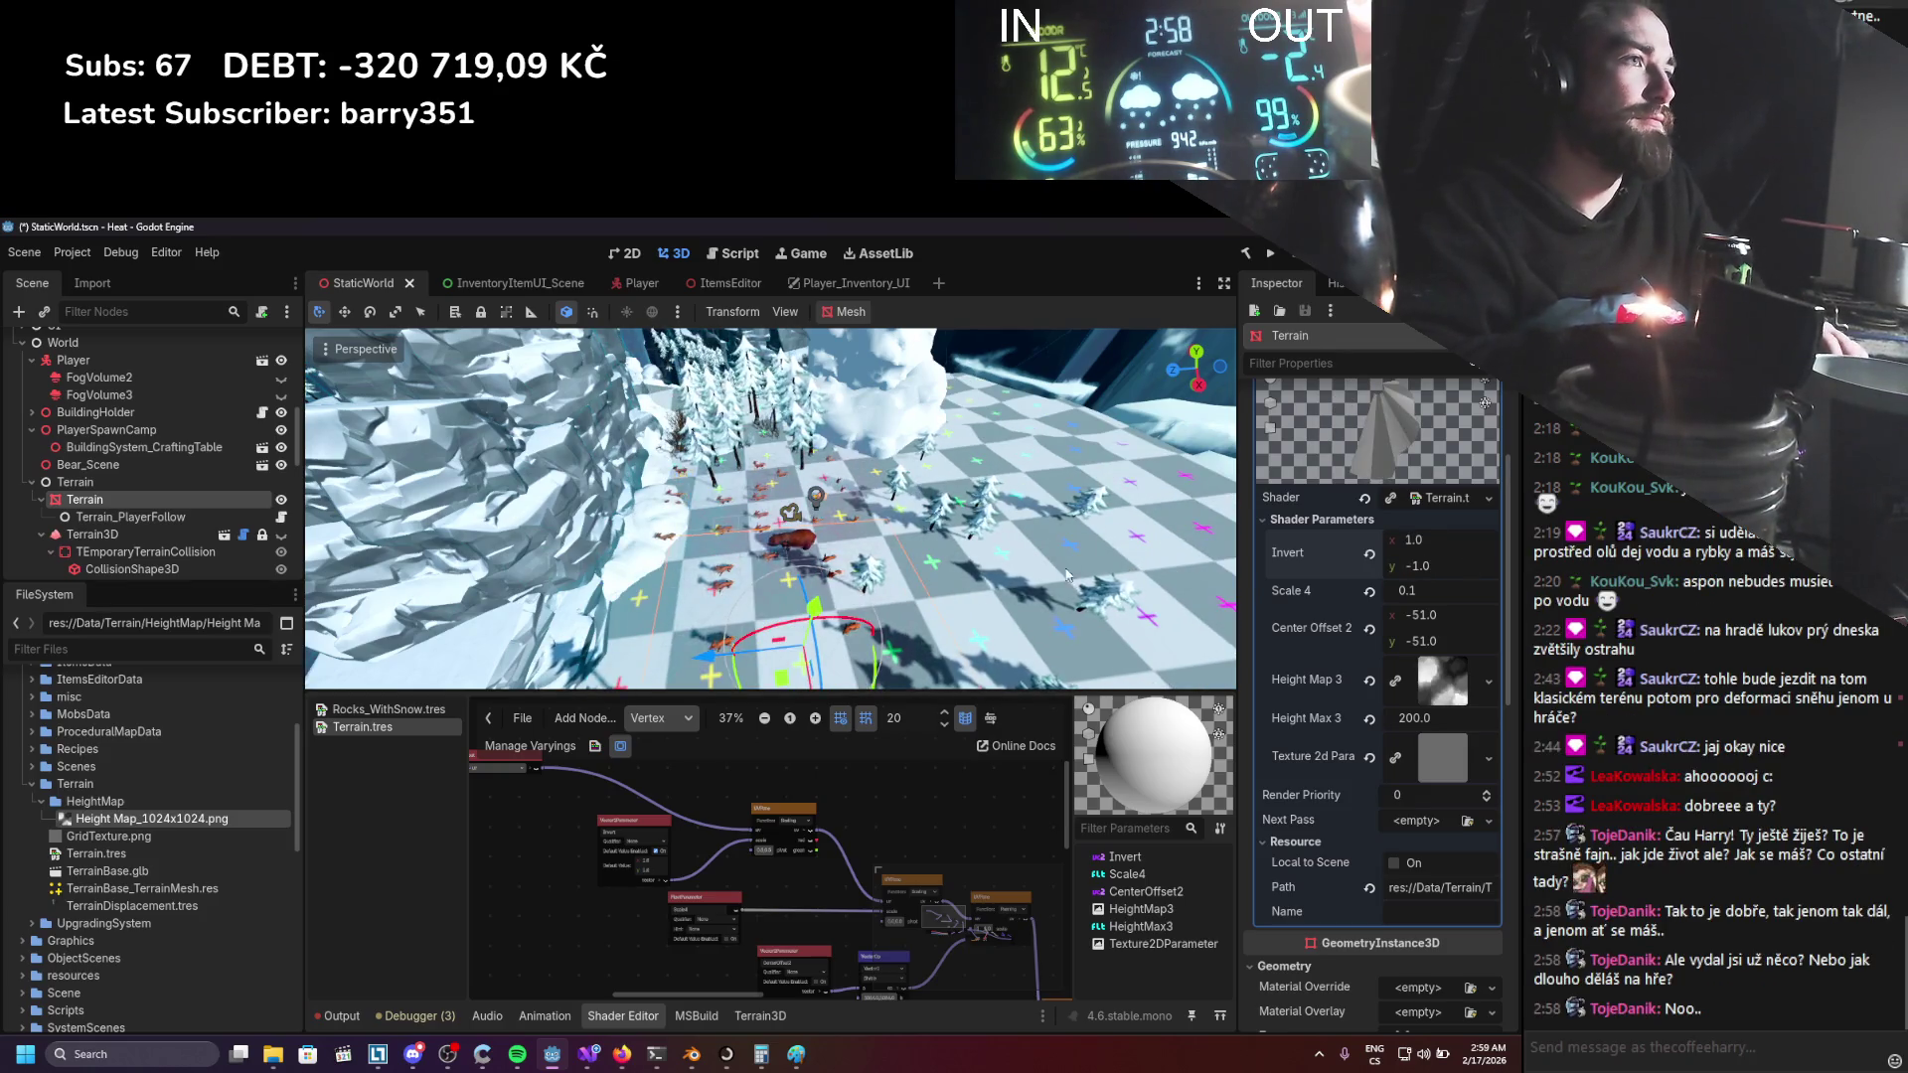
Set the terrain's Invert parameter to x -1.0 and y 1.0.
scroll(1036, 549, down, 8)
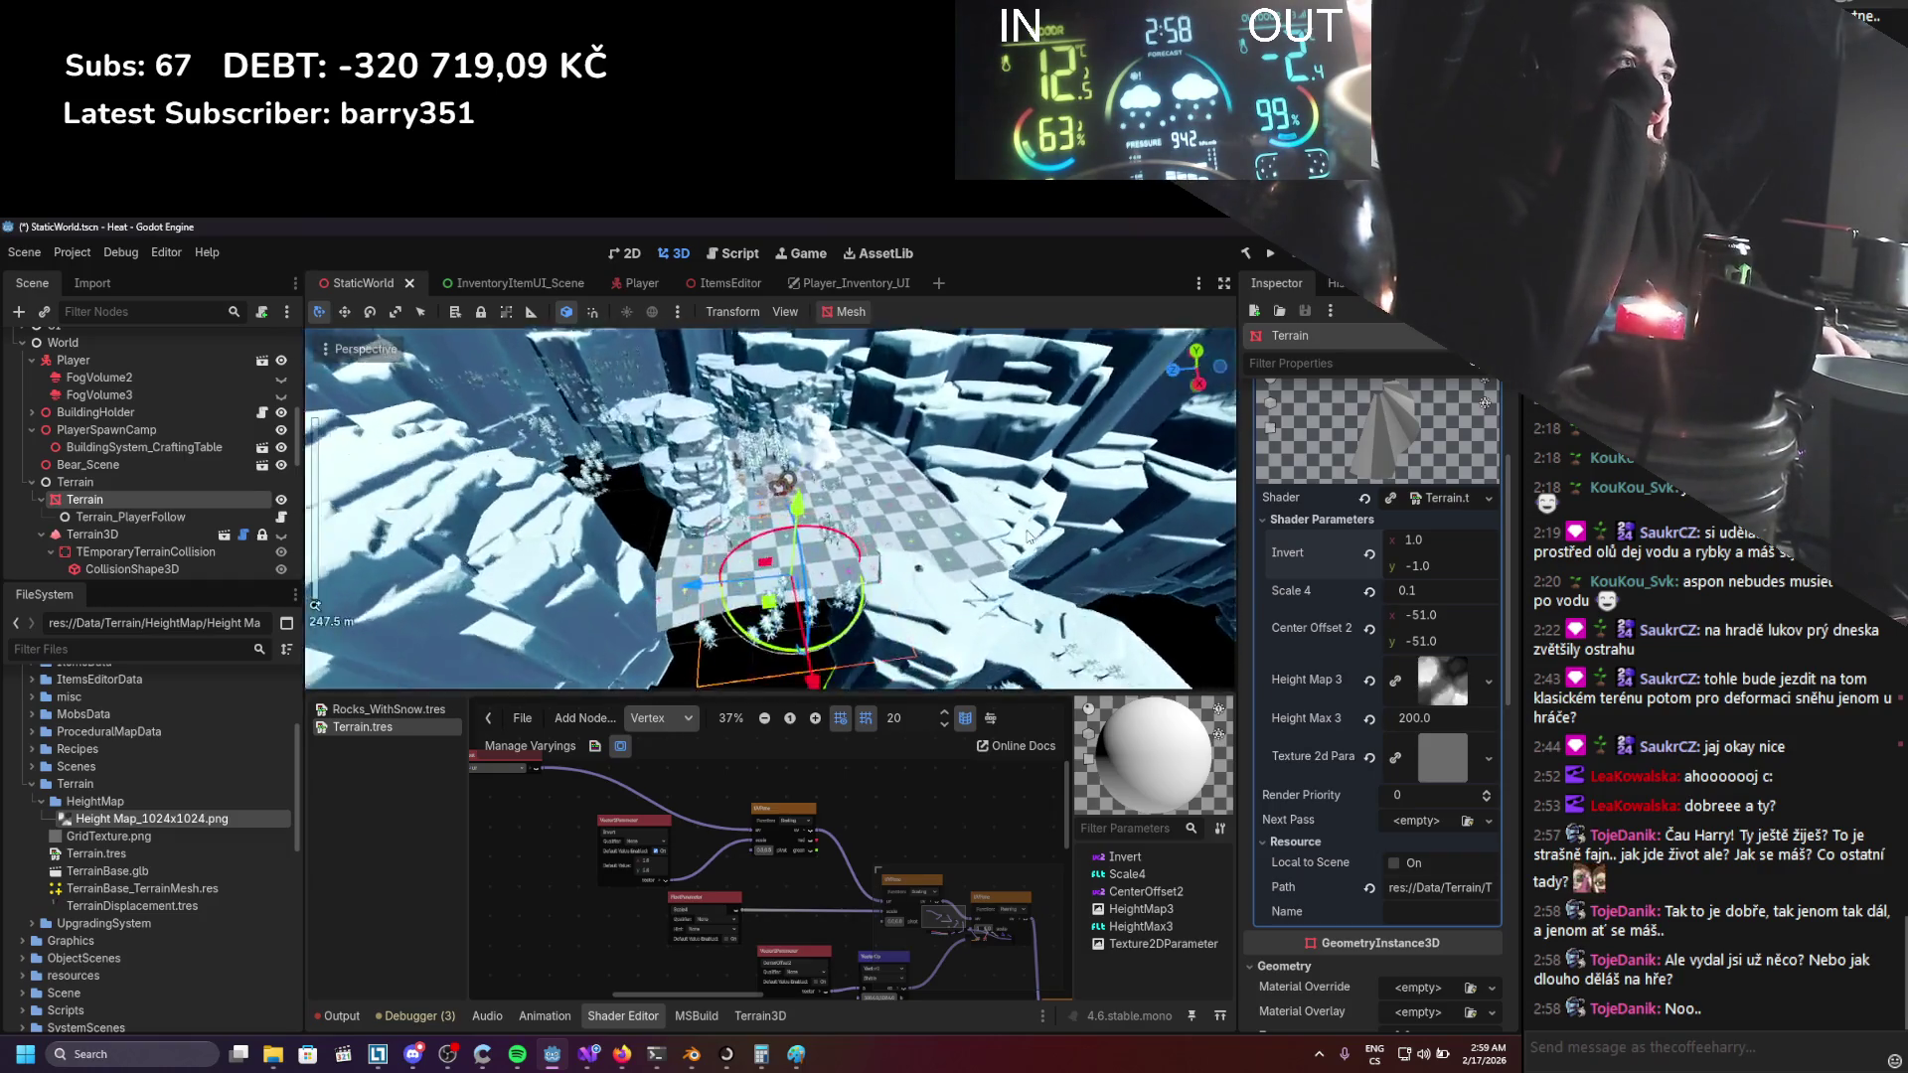
scroll(1028, 536, up, 2)
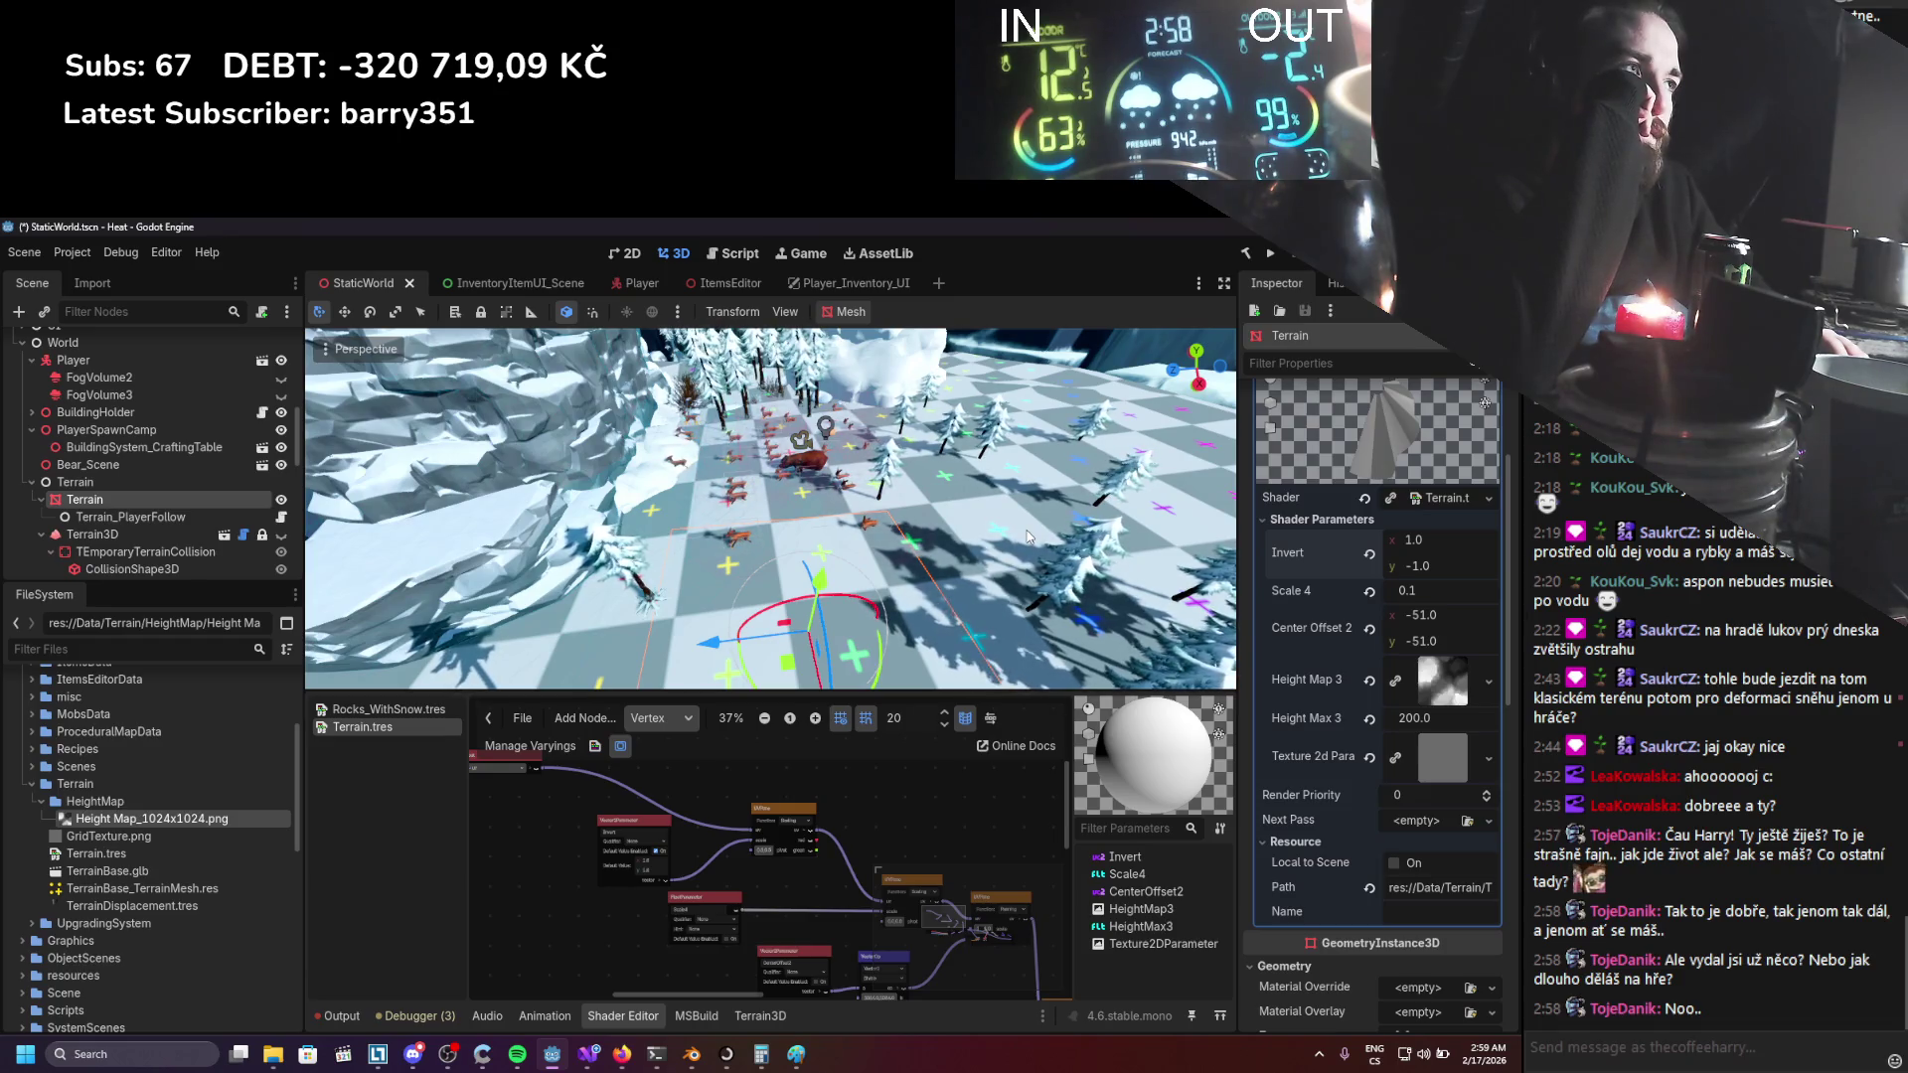
click(1431, 538)
text(-1)
key(Return)
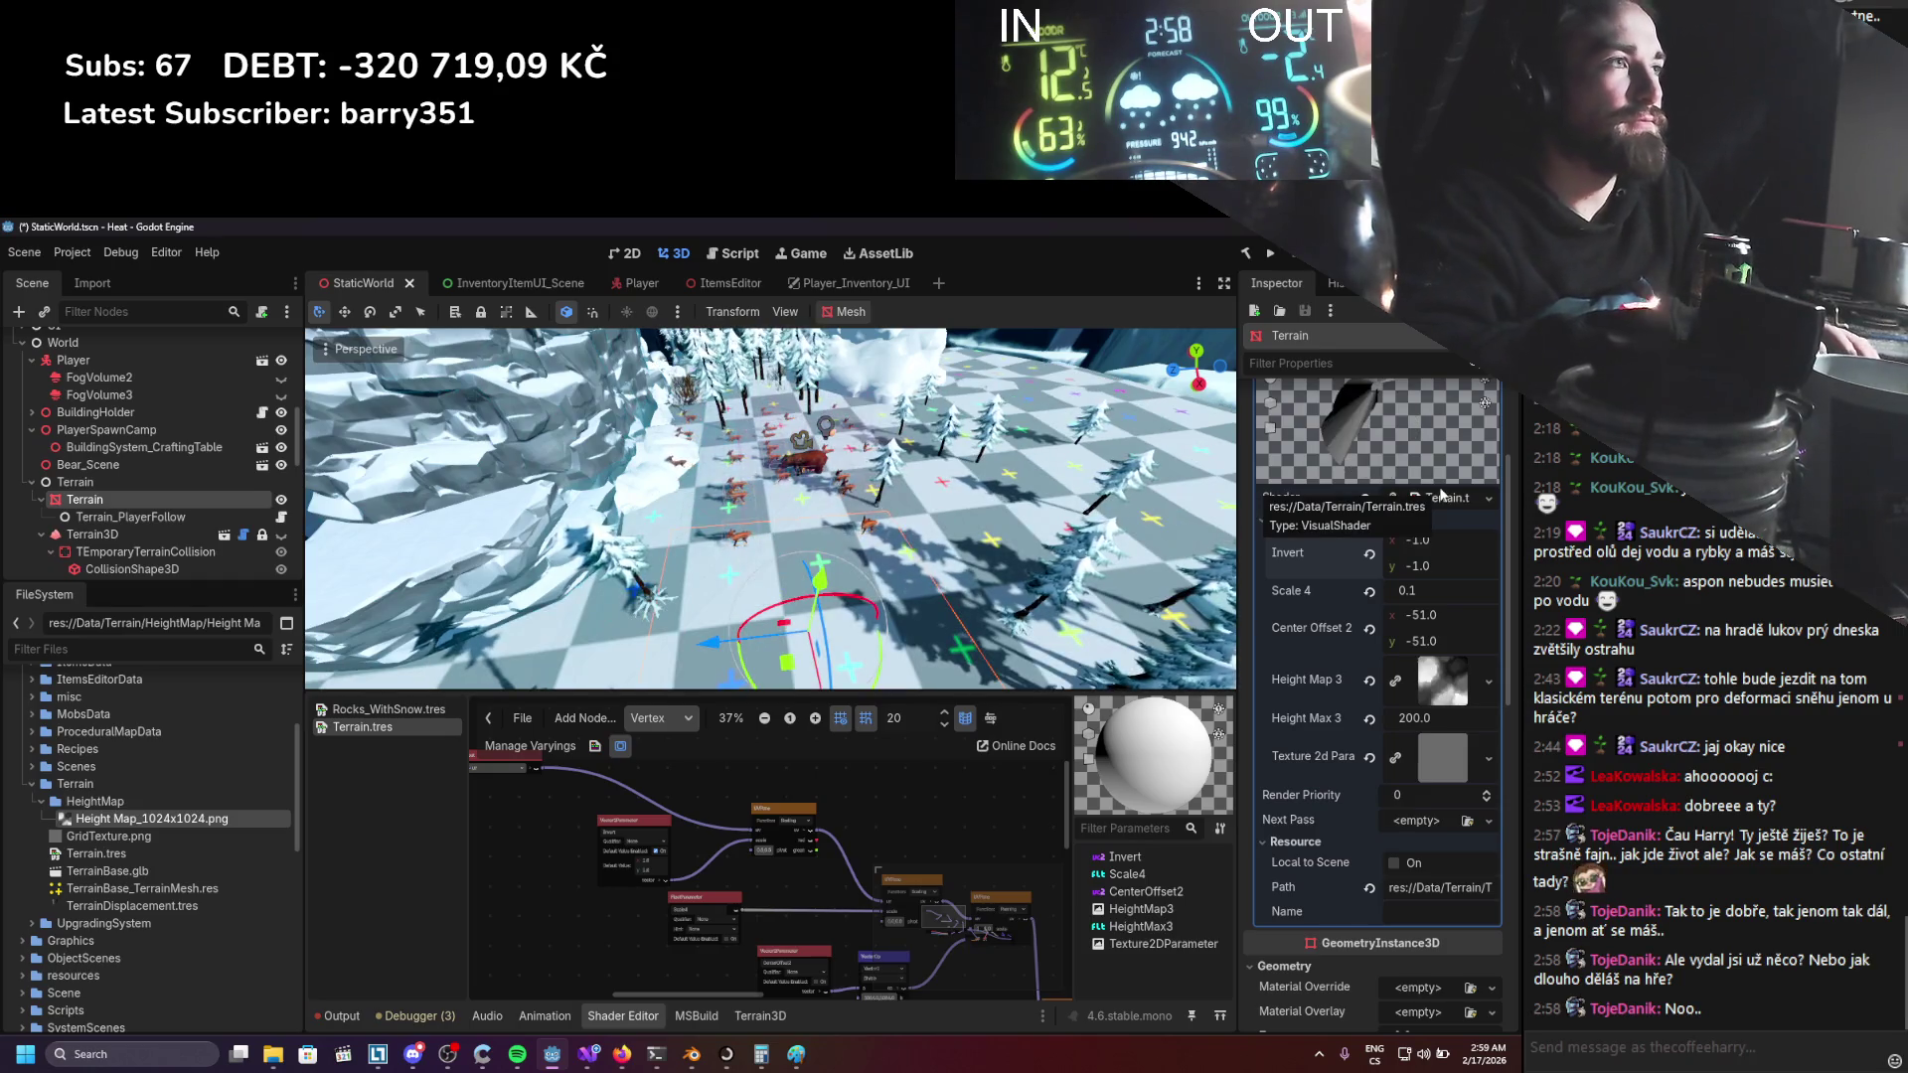
click(1427, 563)
text(1)
key(Return)
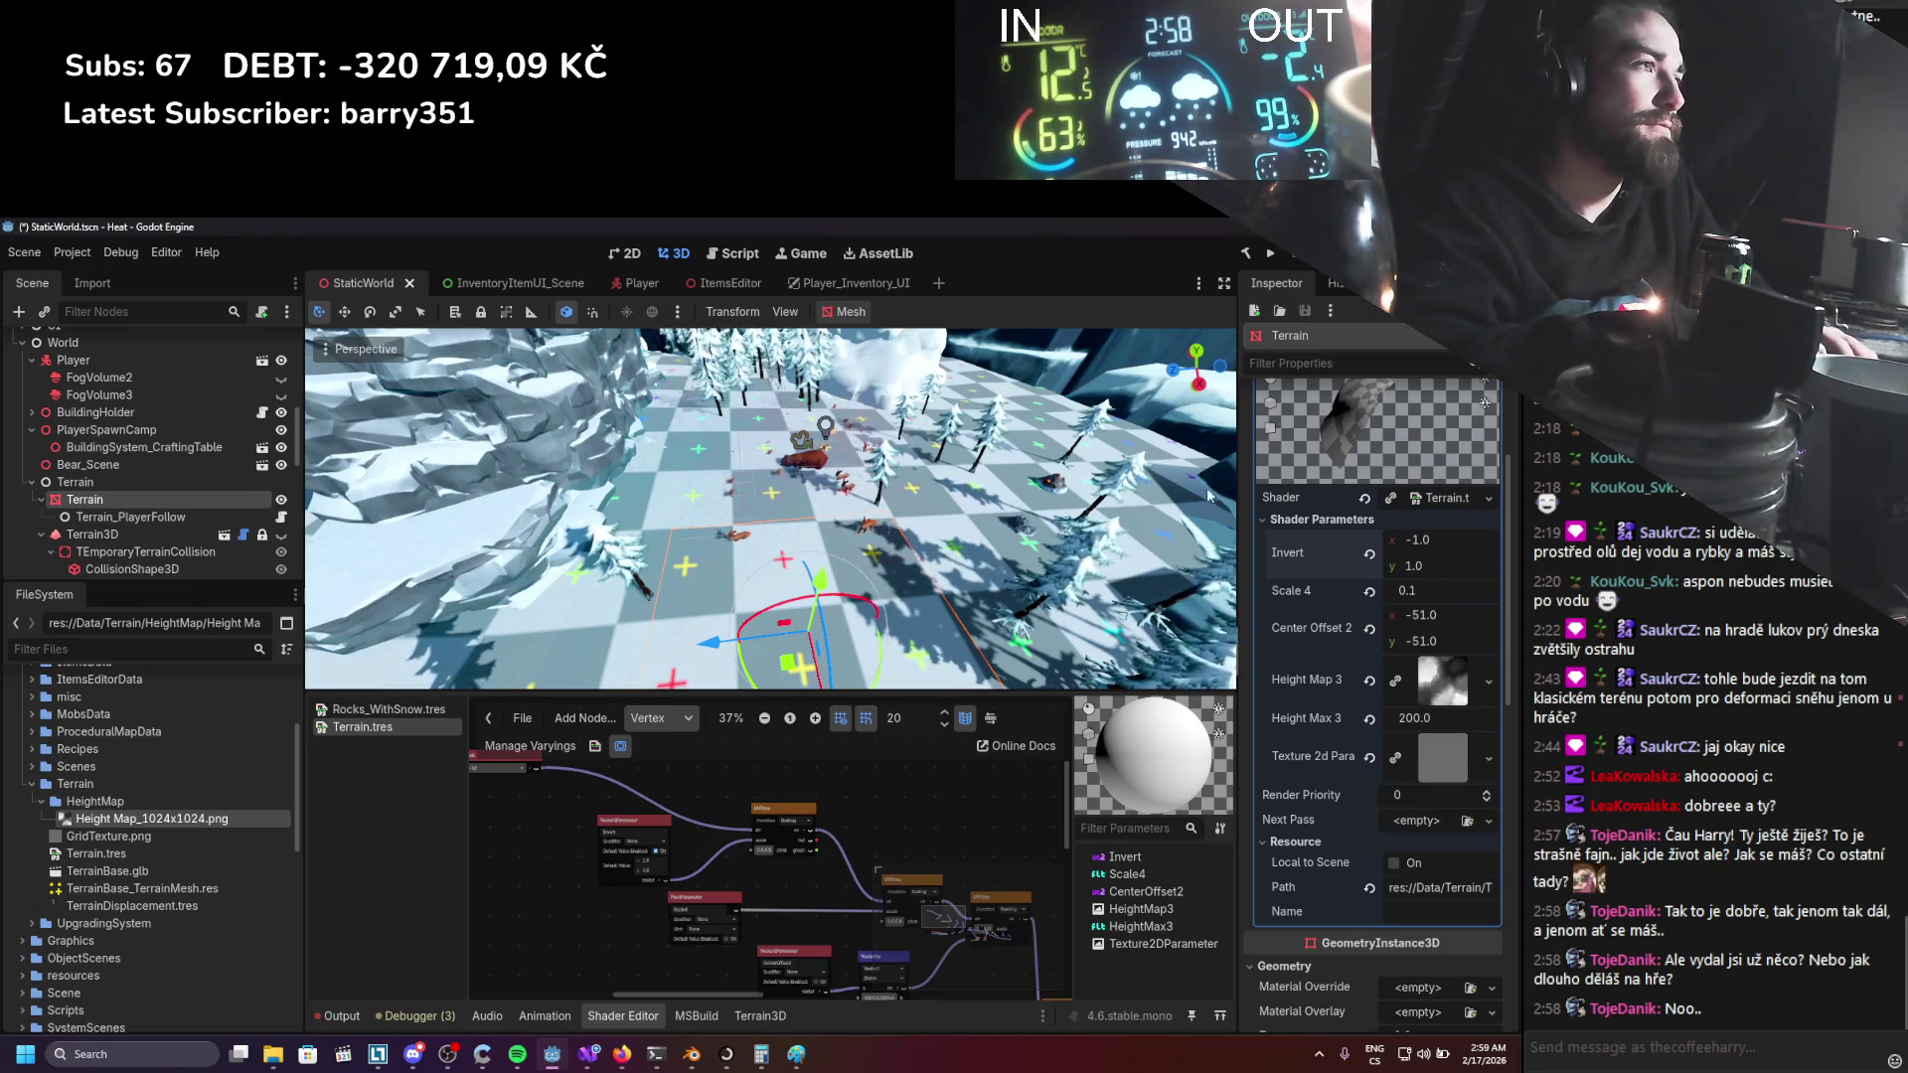
Orbit, fly toward the snowy trees and frame the terrain to inspect its new shape.
scroll(1050, 487, down, 8)
scroll(1050, 487, up, 8)
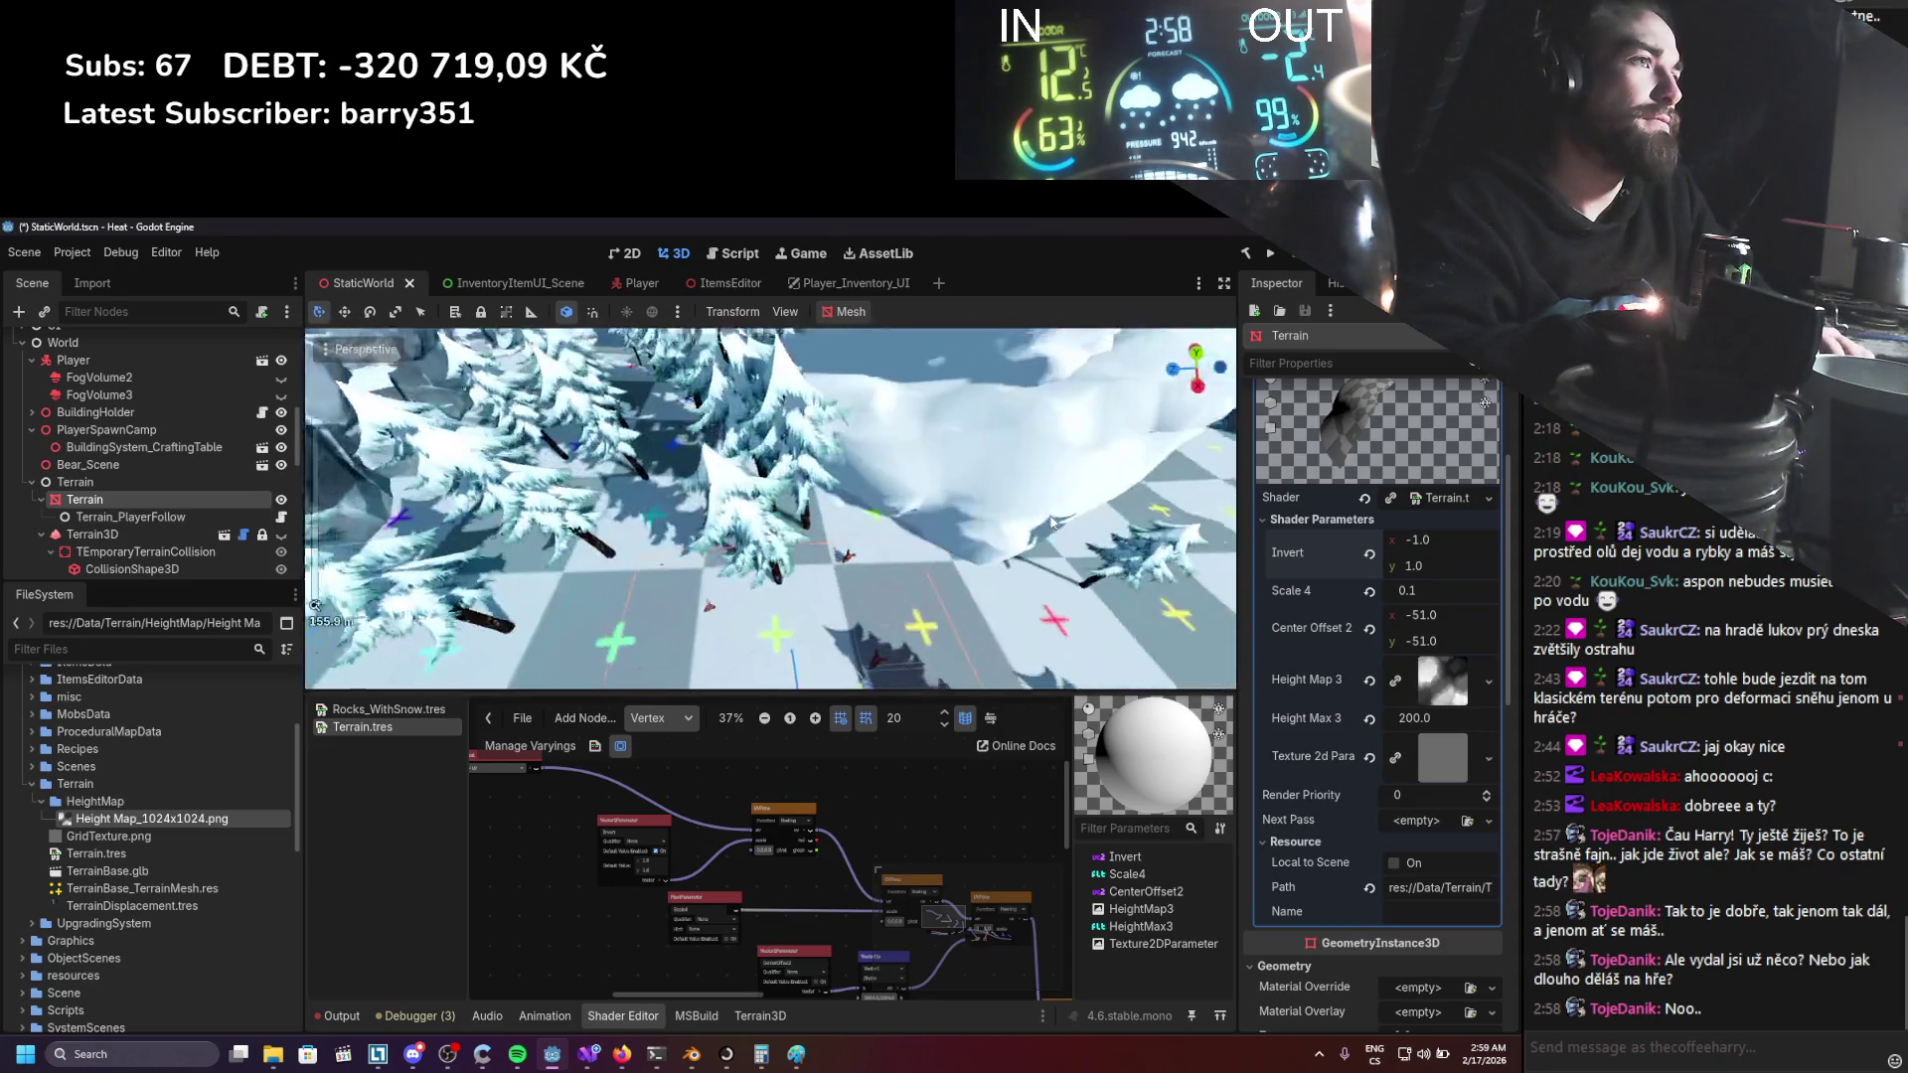
drag(1037, 518, 984, 463)
key(w)
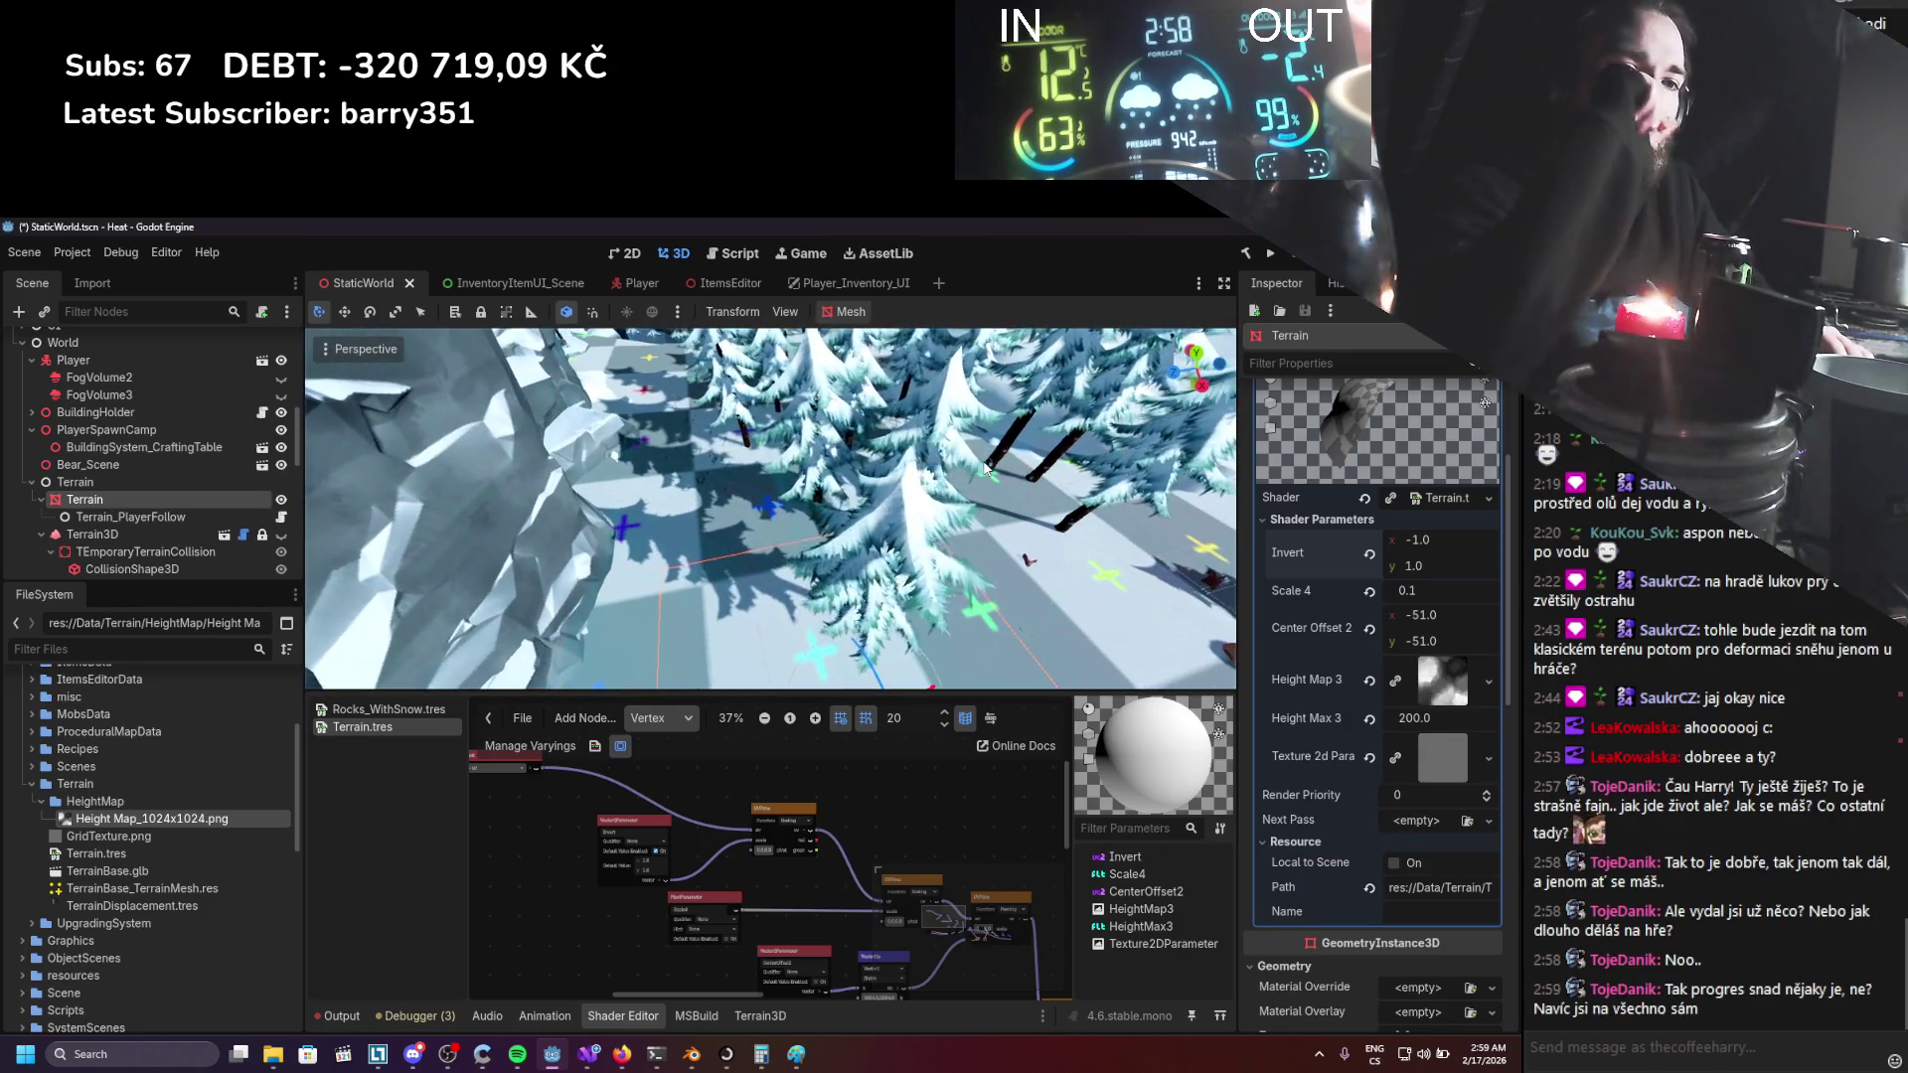
key(w)
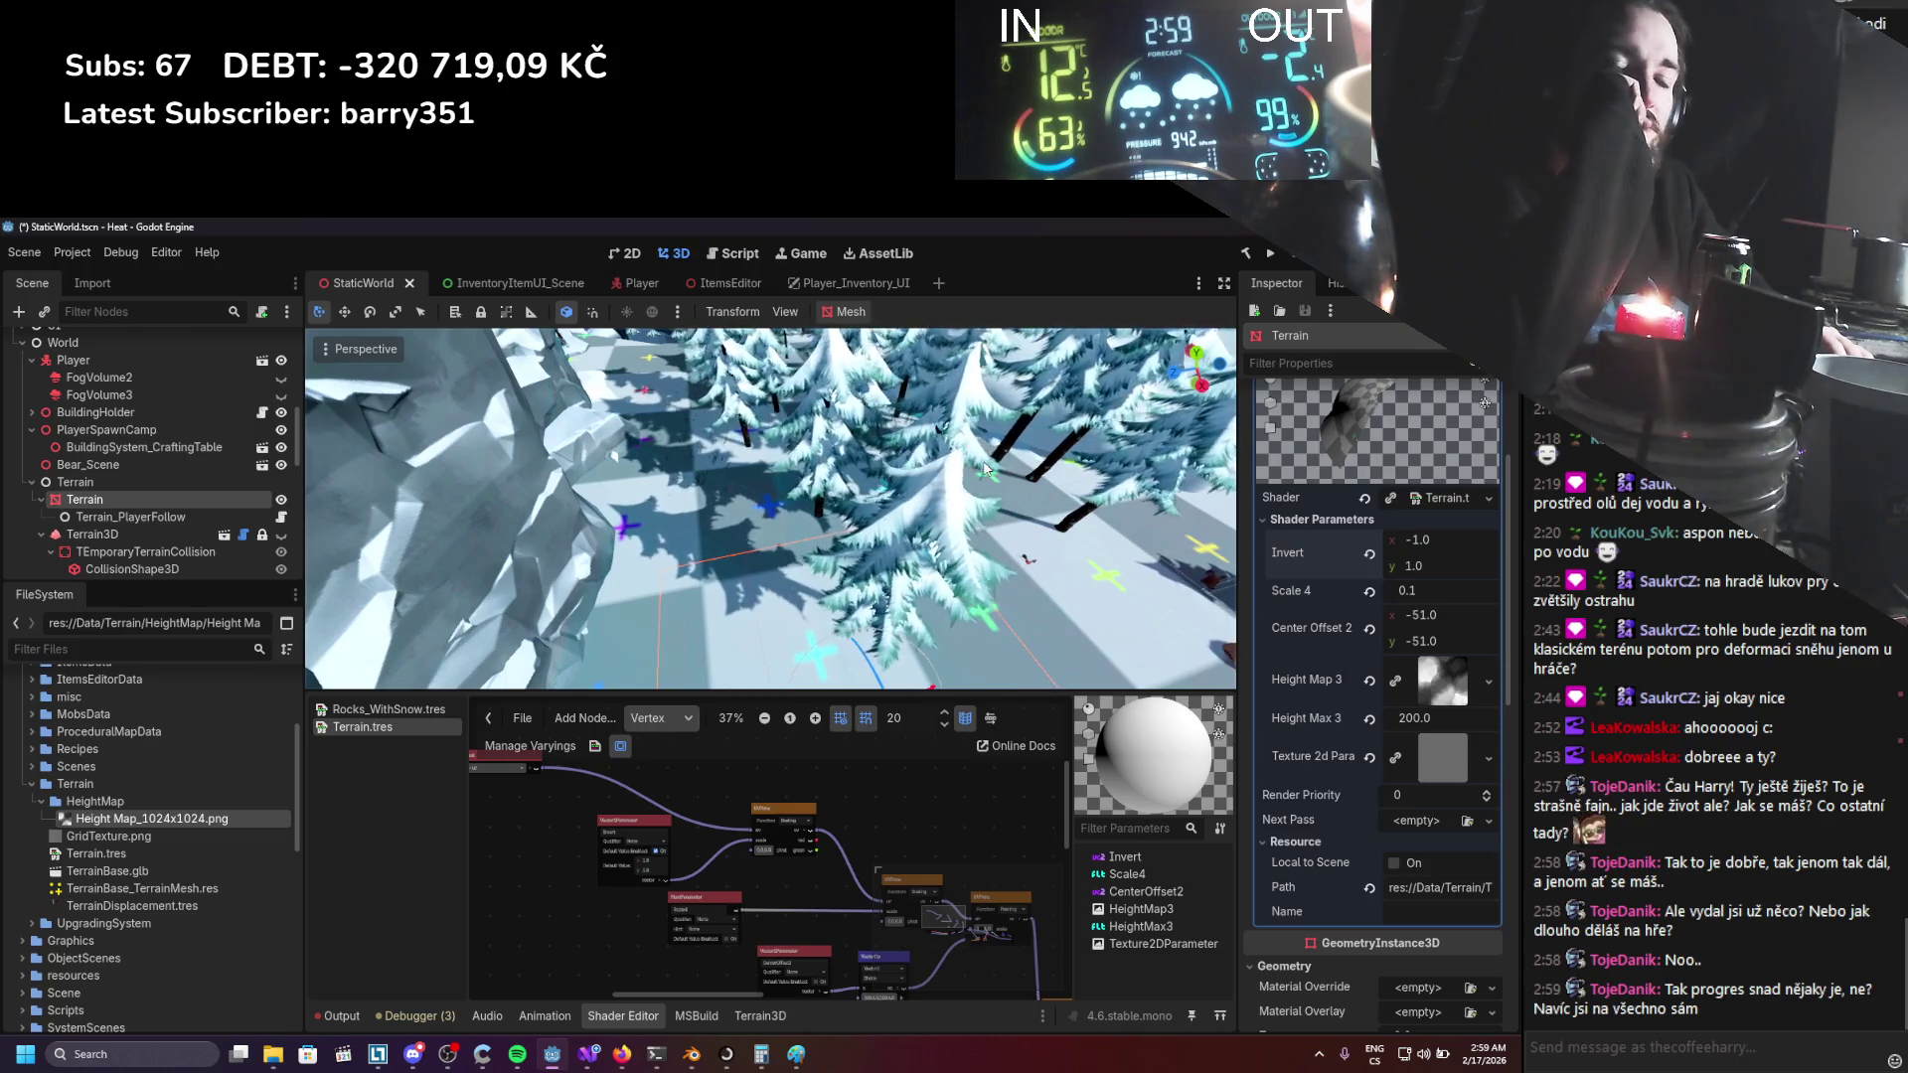
key(w)
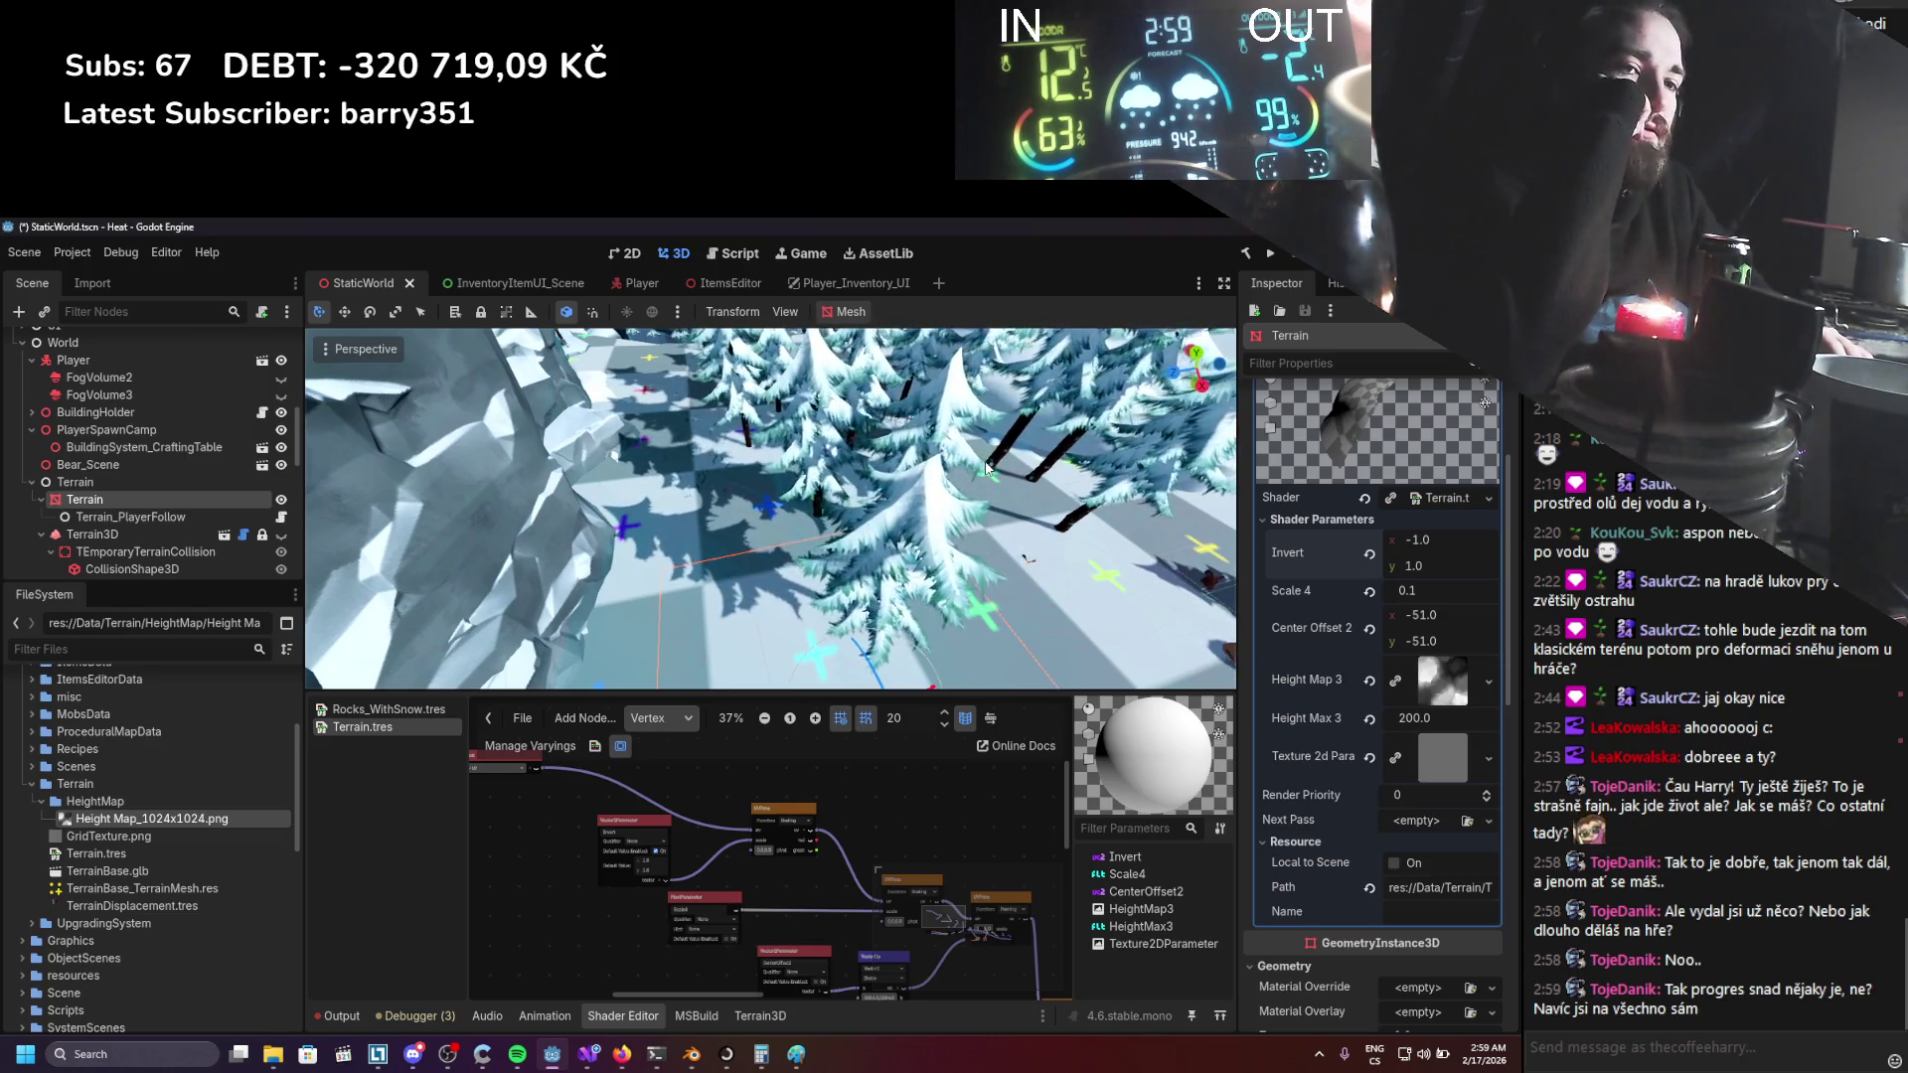
key(f)
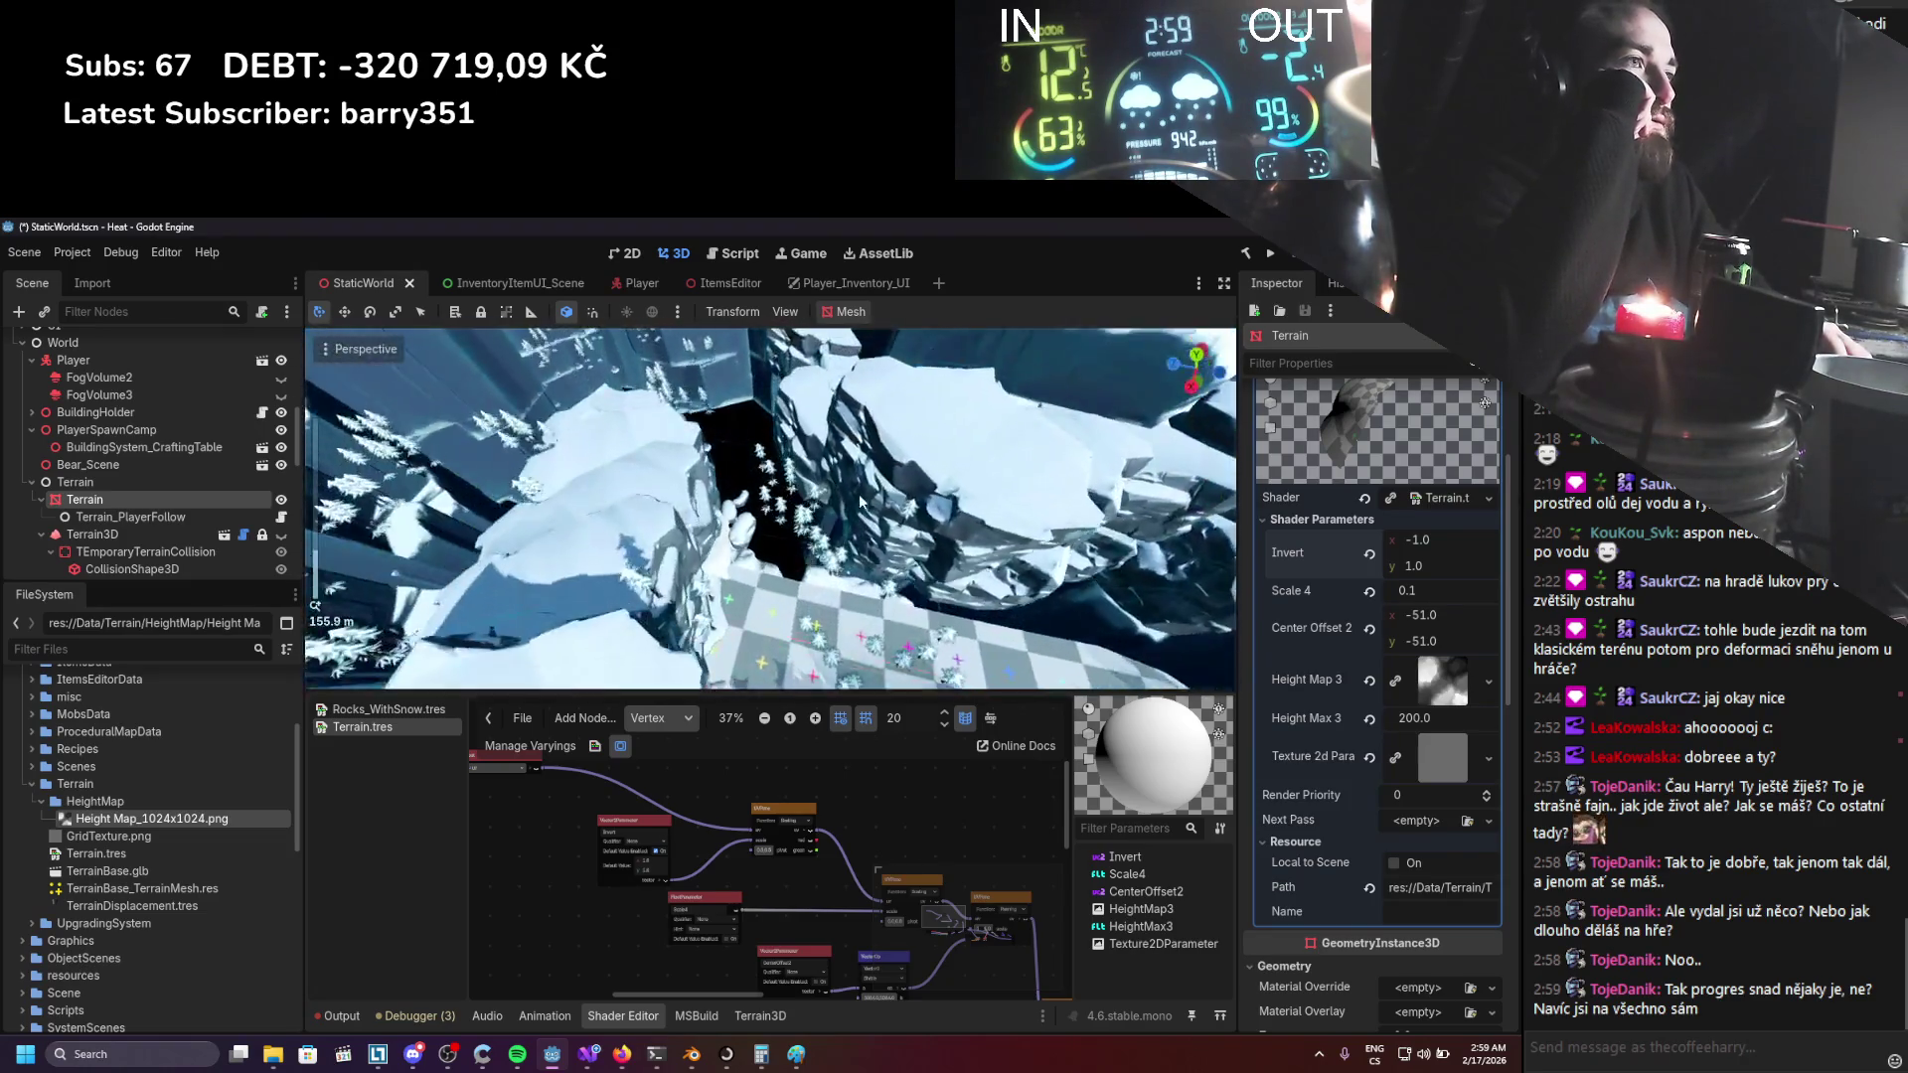
scroll(833, 513, down, 2)
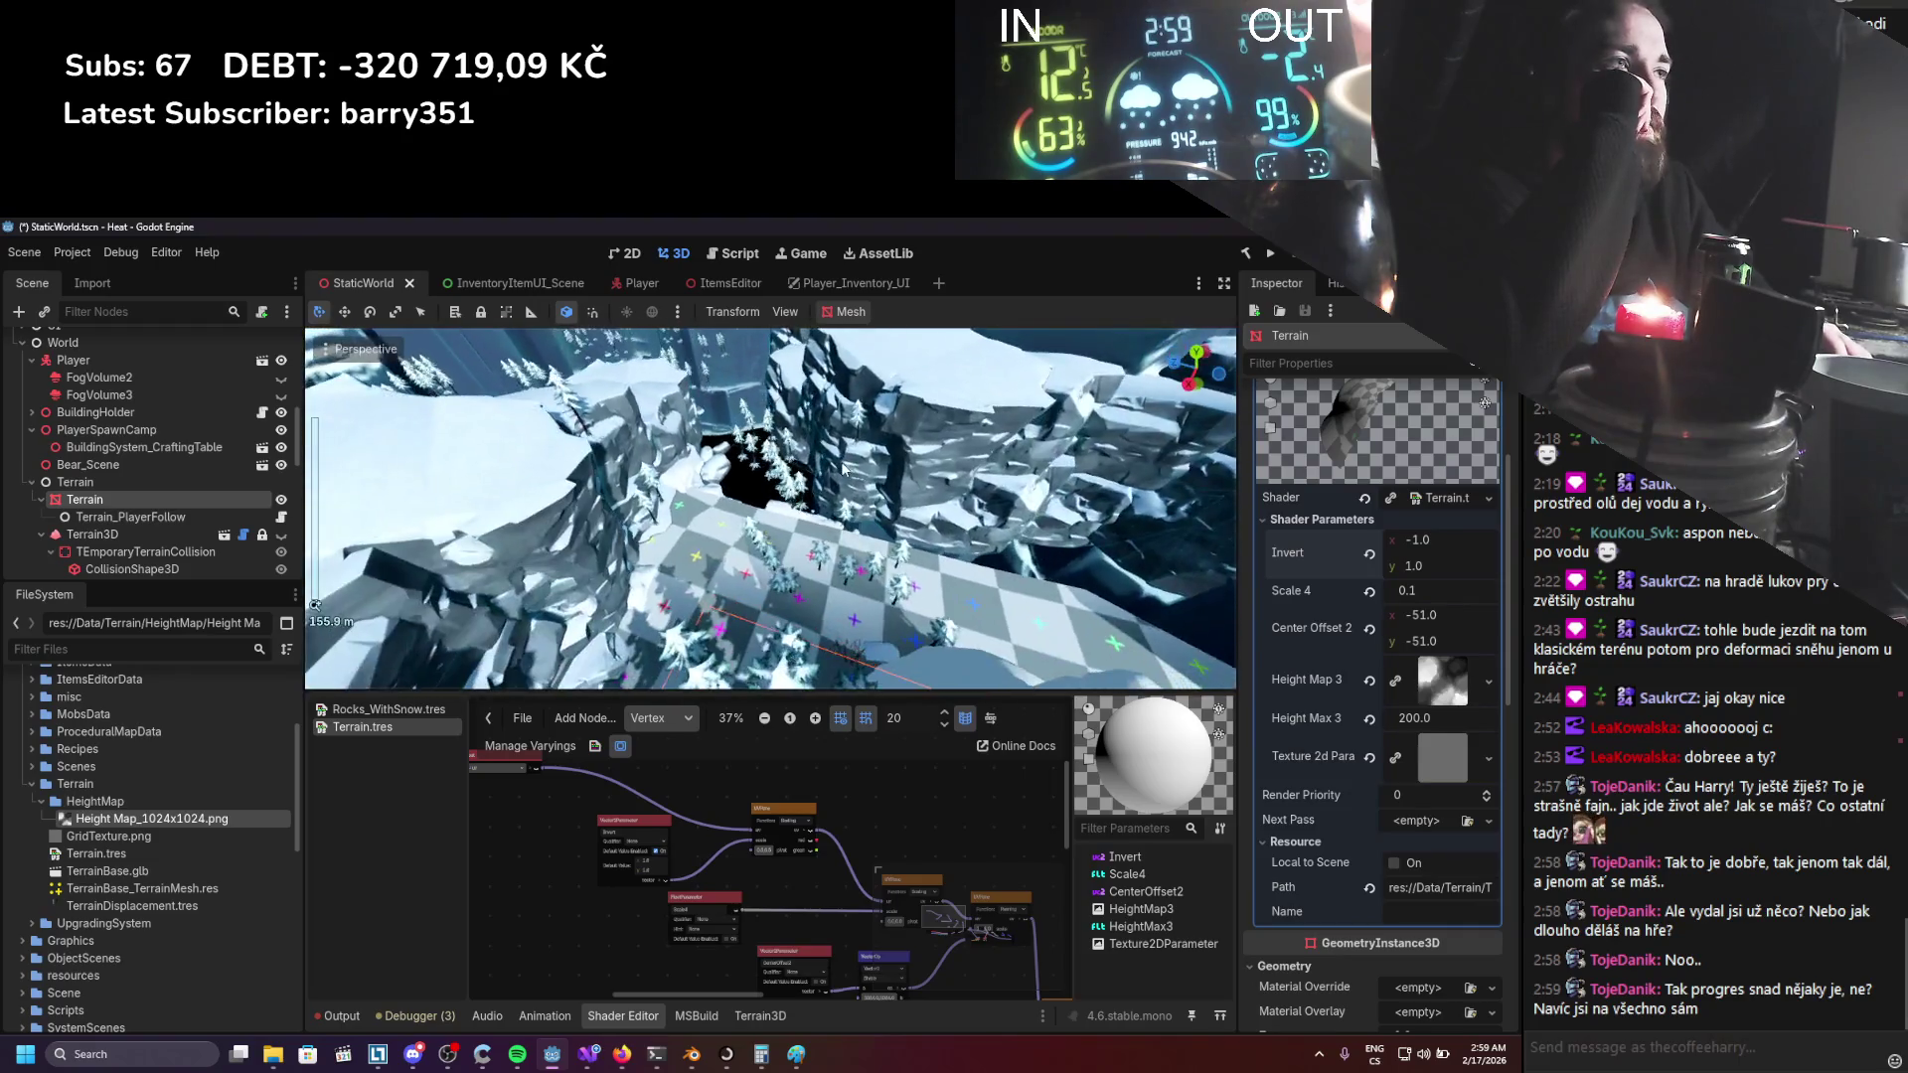
mouse_move(840, 506)
mouse_down()
mouse_move(810, 494)
mouse_move(831, 476)
mouse_up()
scroll(830, 476, down, 2)
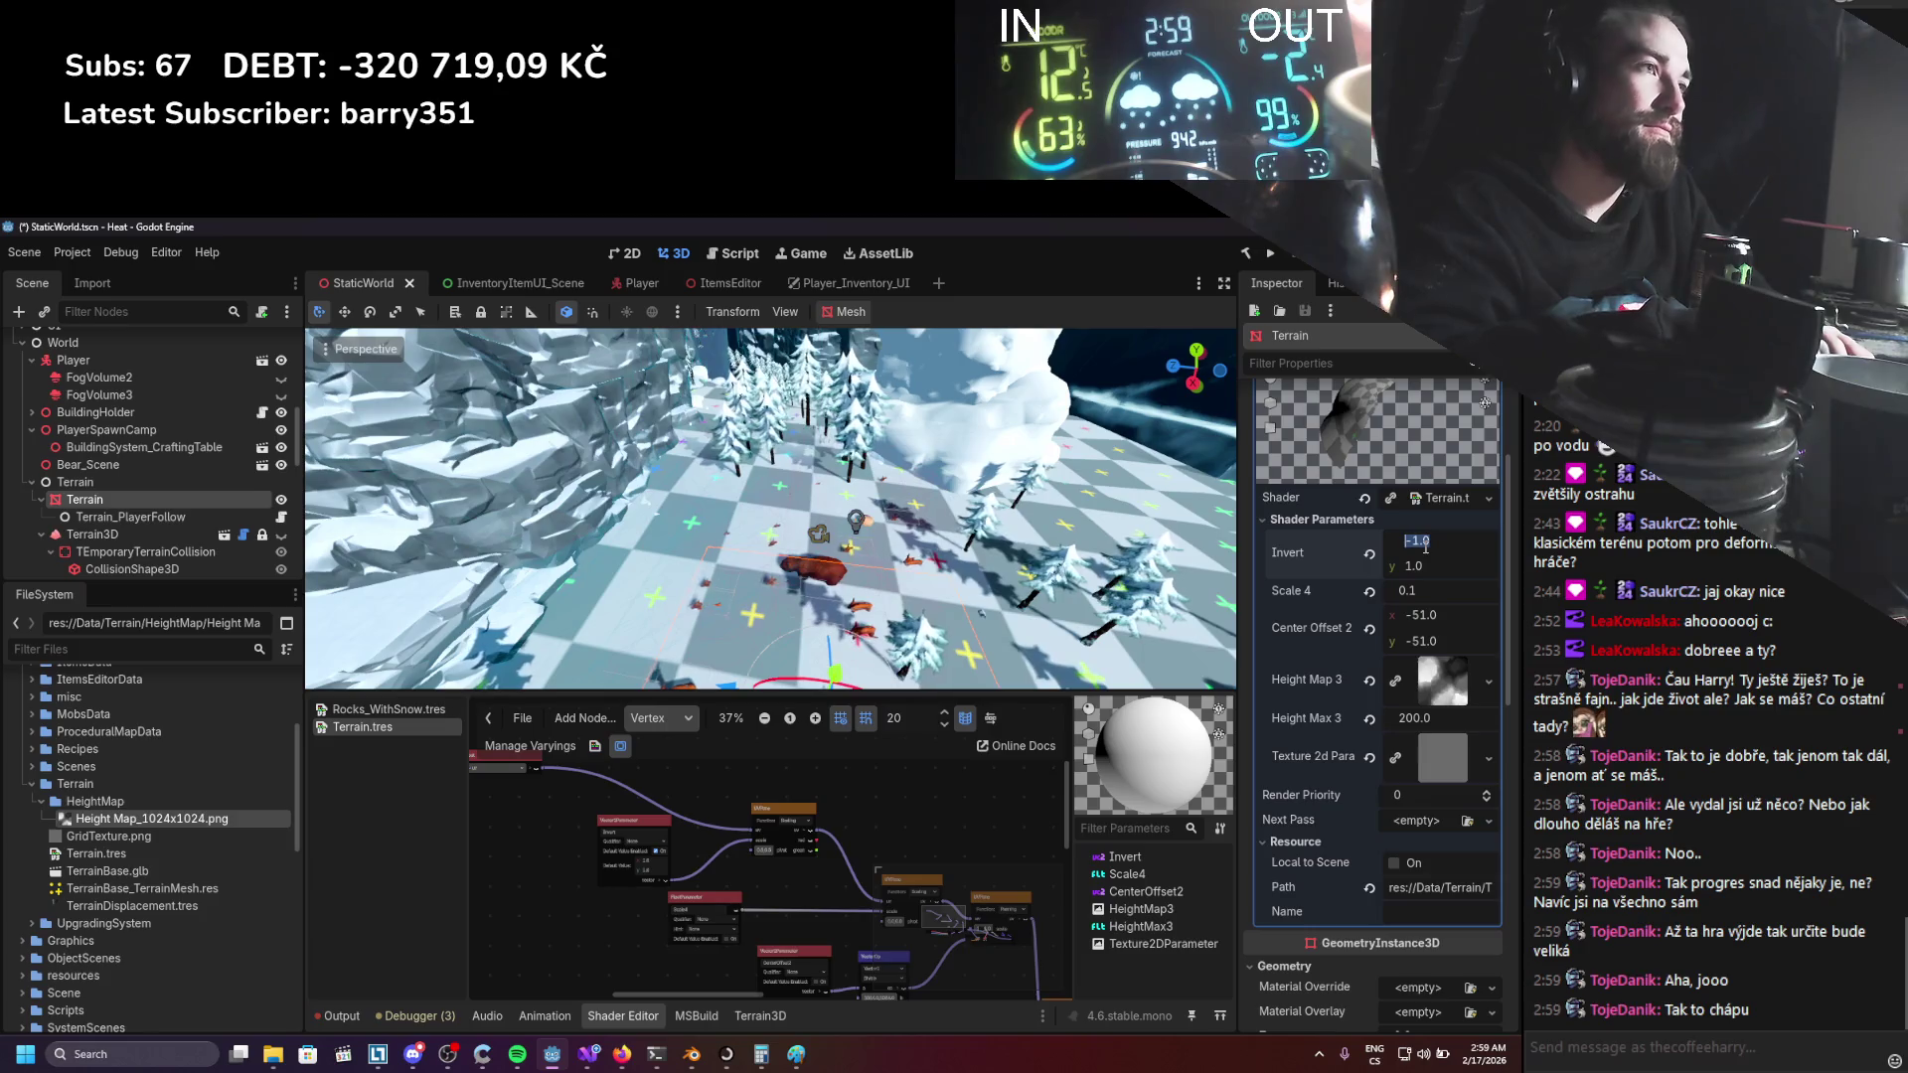
Set Invert x back to 1.0 and drag Center Offset x to about -74.7.
text(1)
key(Return)
drag(1431, 615, 1341, 615)
scroll(902, 497, down, 5)
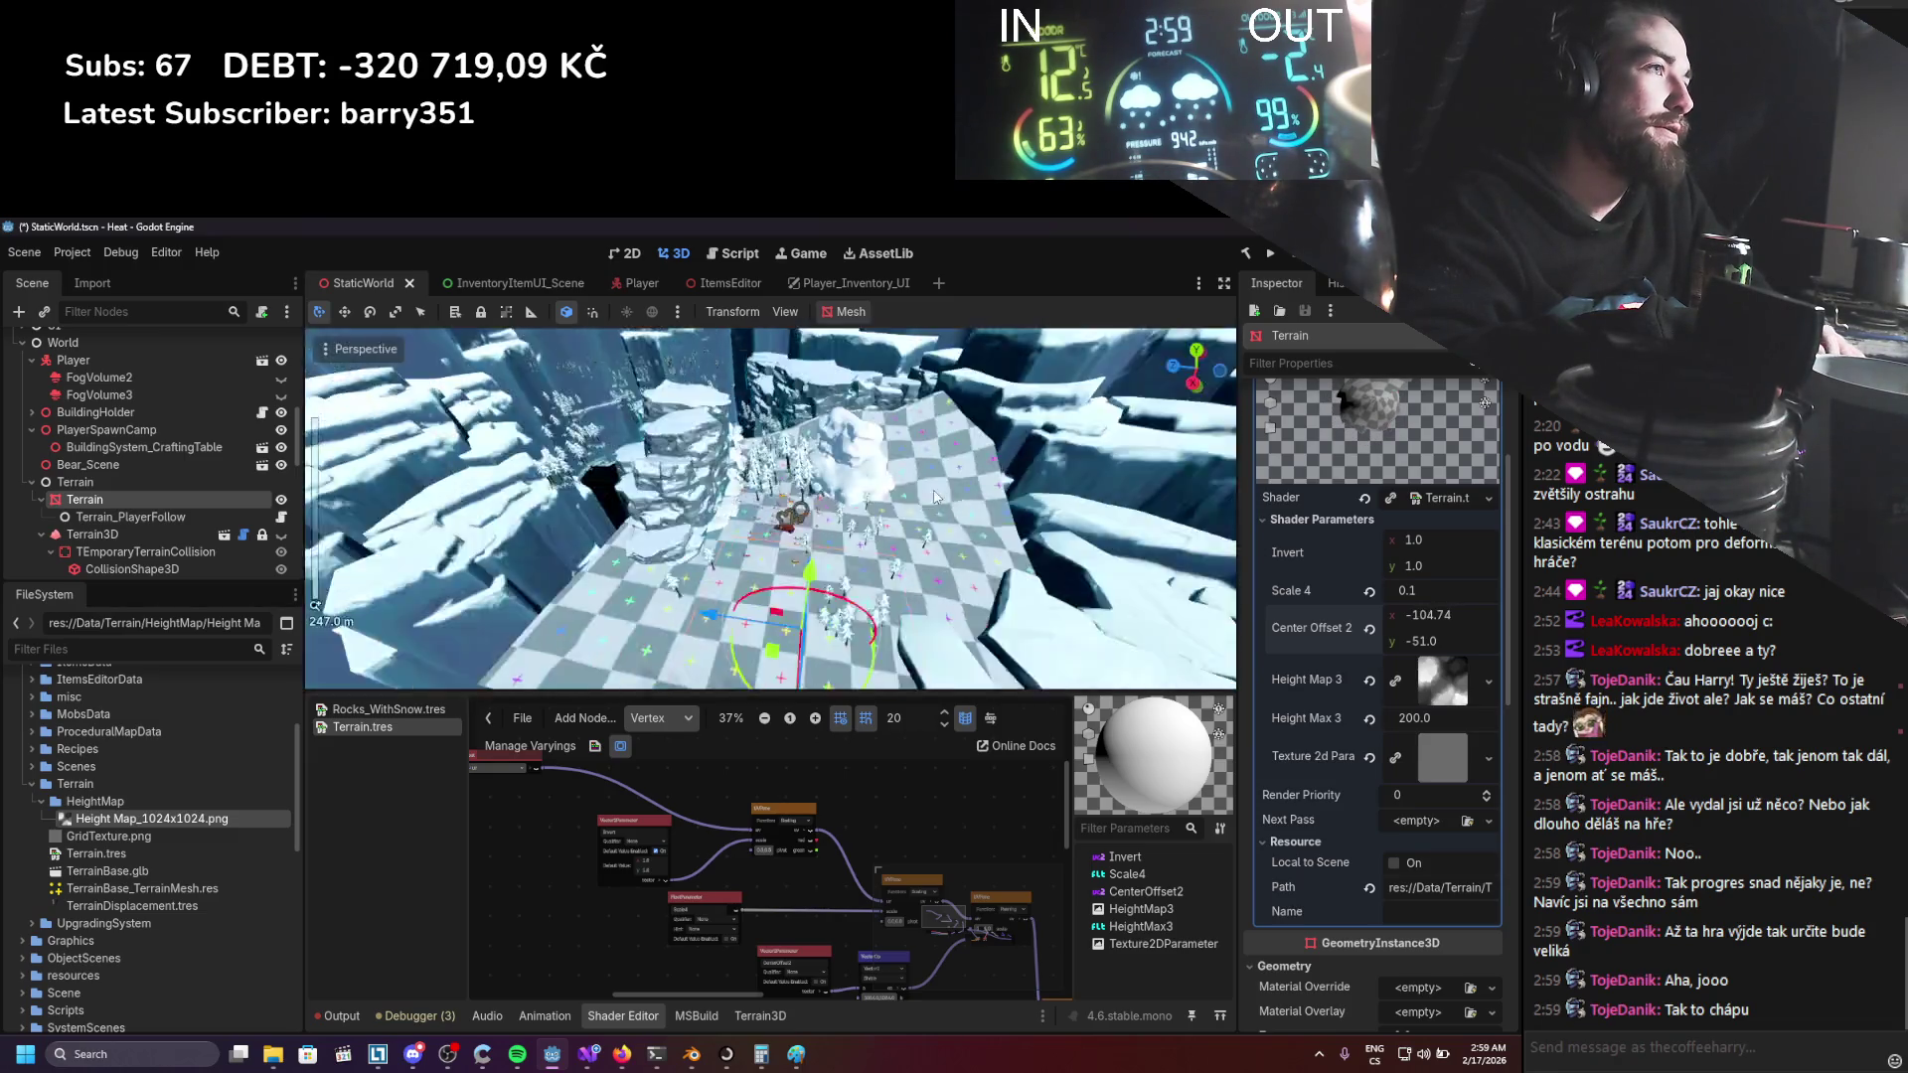
drag(902, 496, 873, 463)
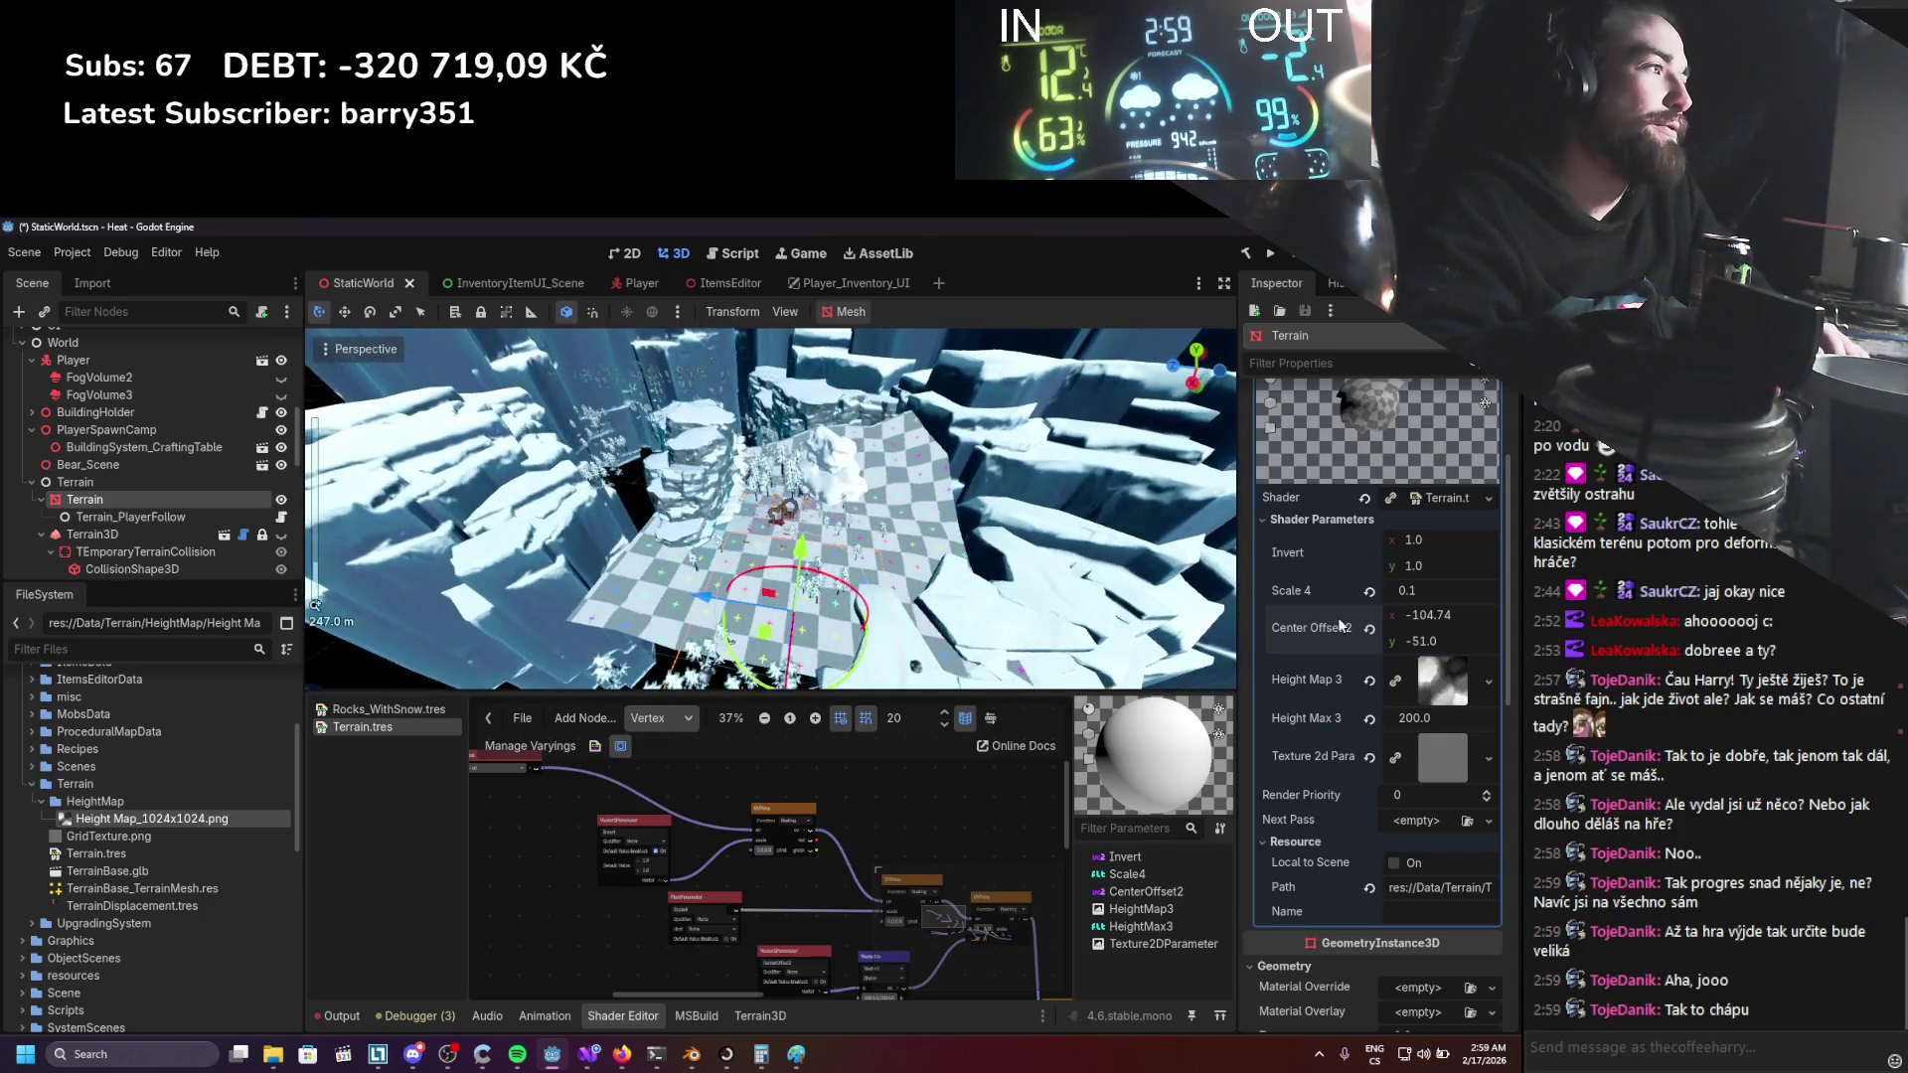
Try Center Offset values of -51, 0 and 51, ending at 0, 0.
click(1420, 615)
text(-51)
key(Return)
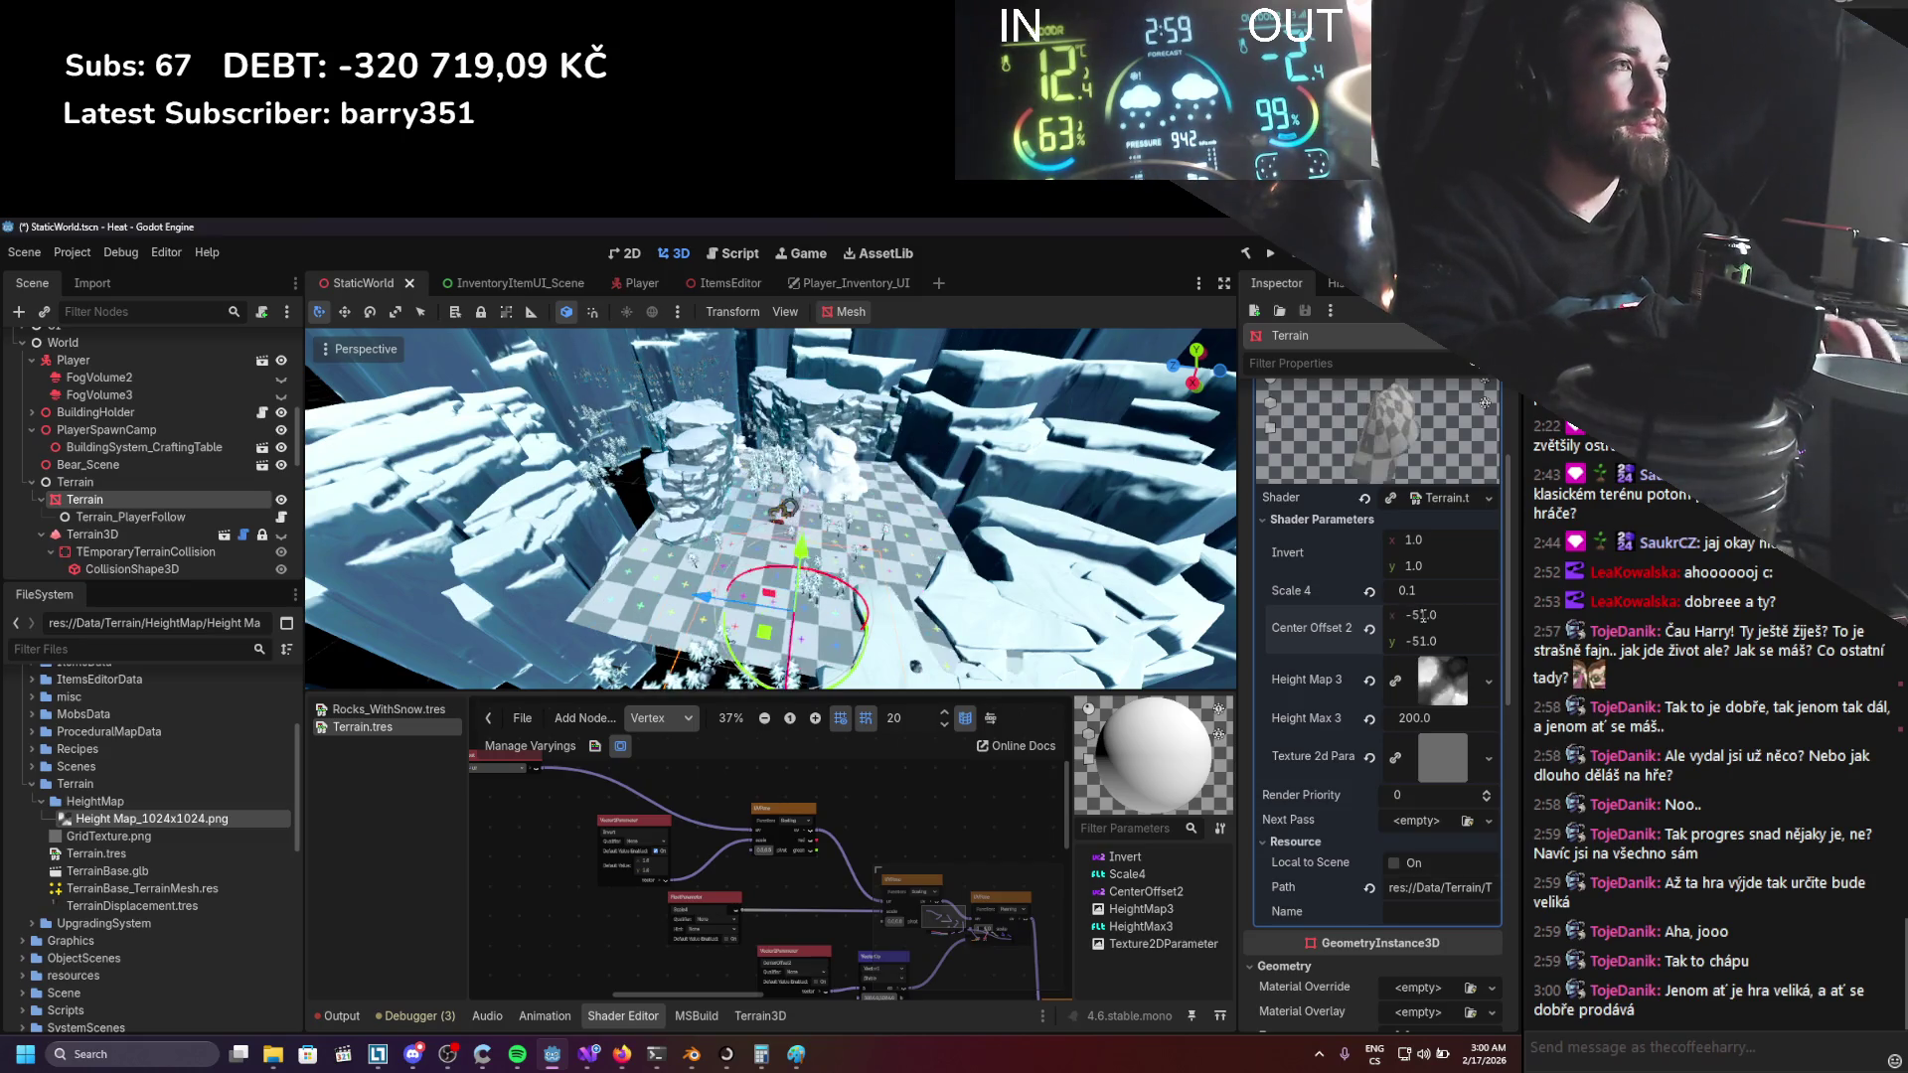
key(Return)
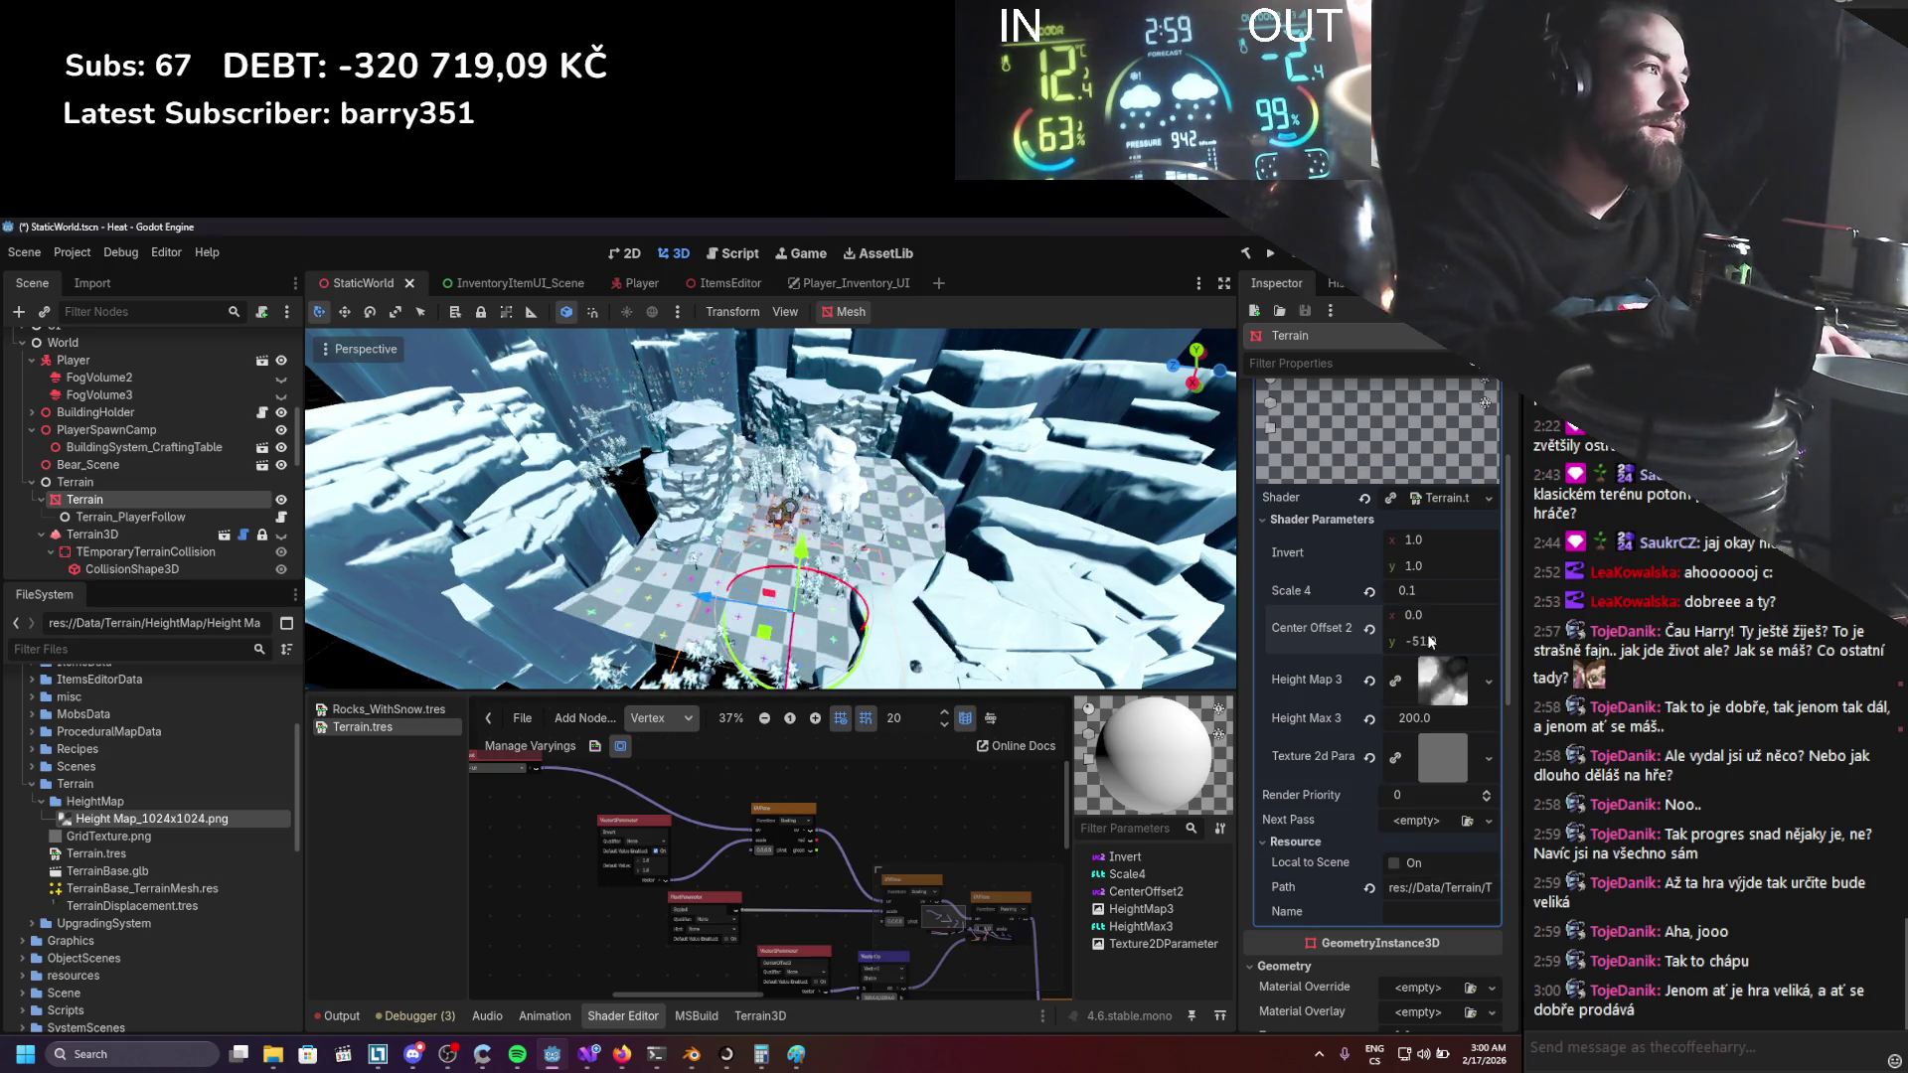
text(0)
key(Return)
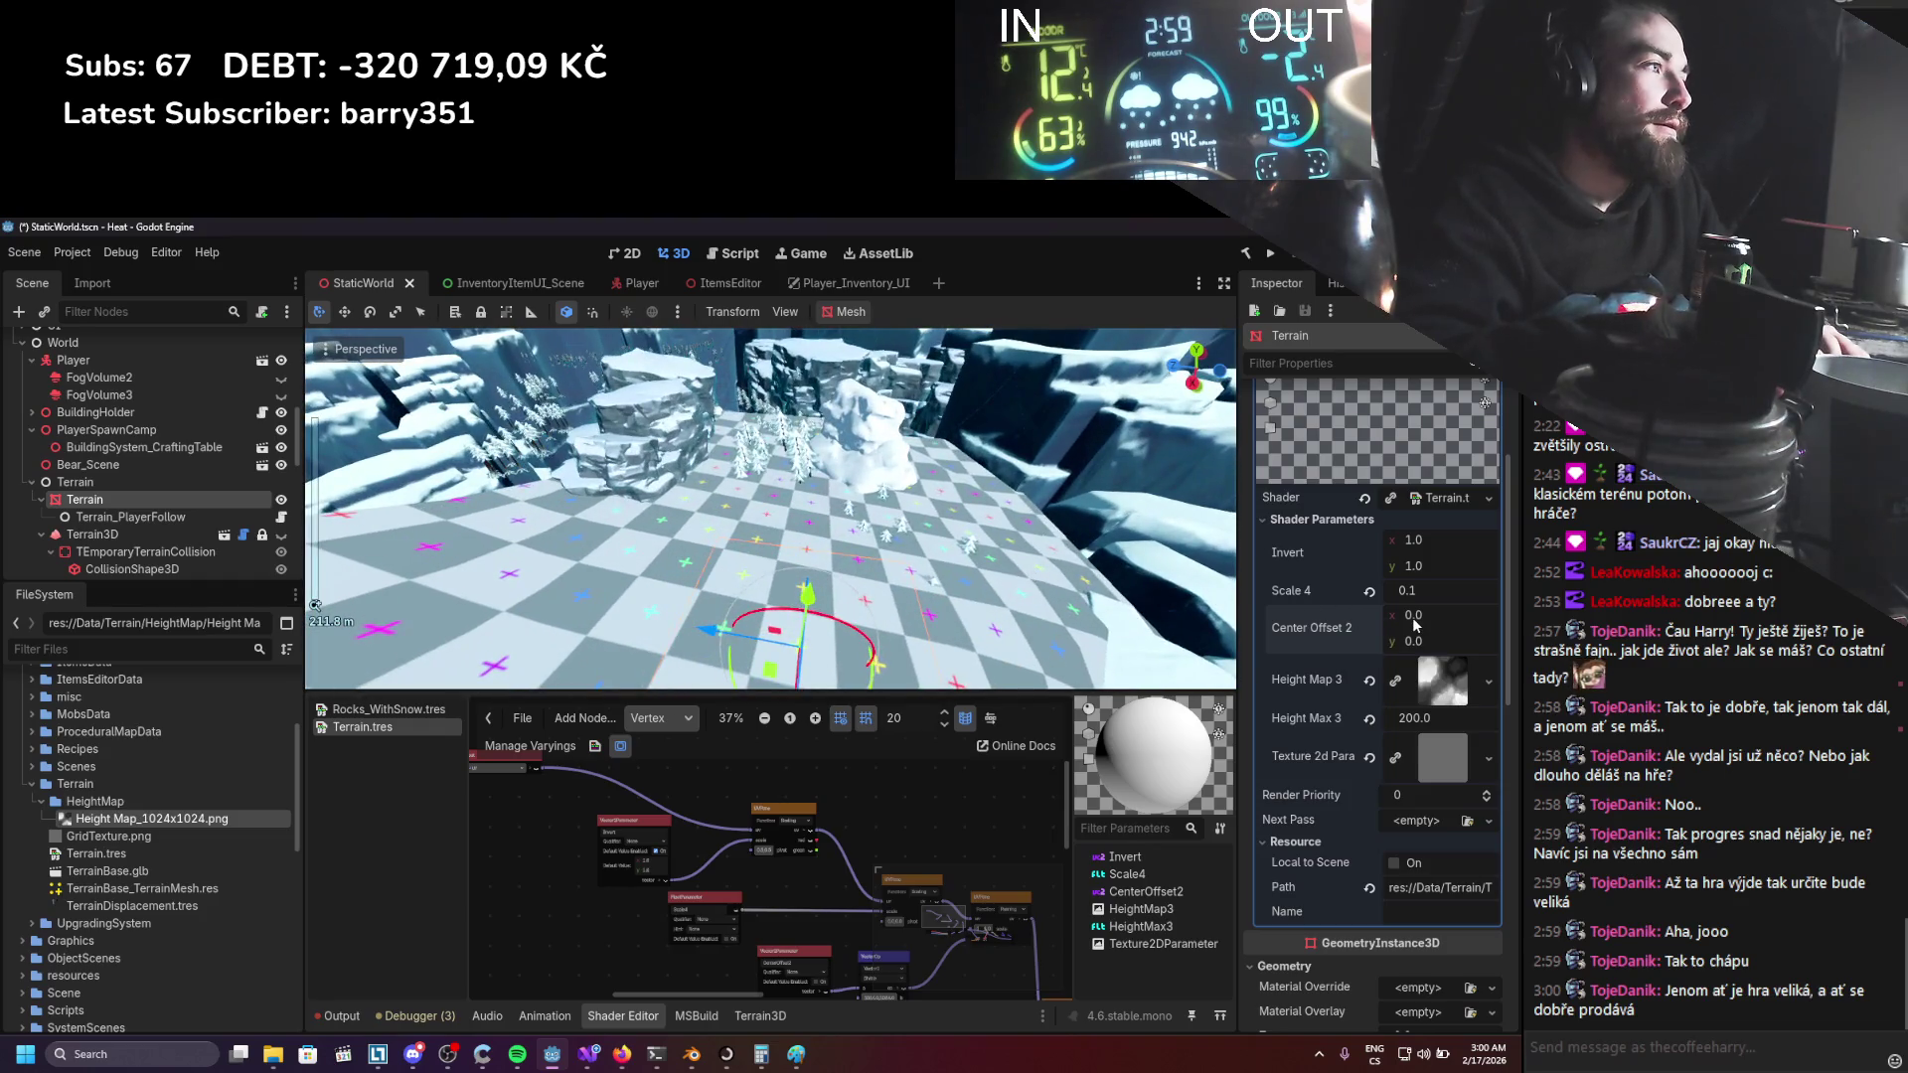
click(1416, 615)
text(51)
key(Return)
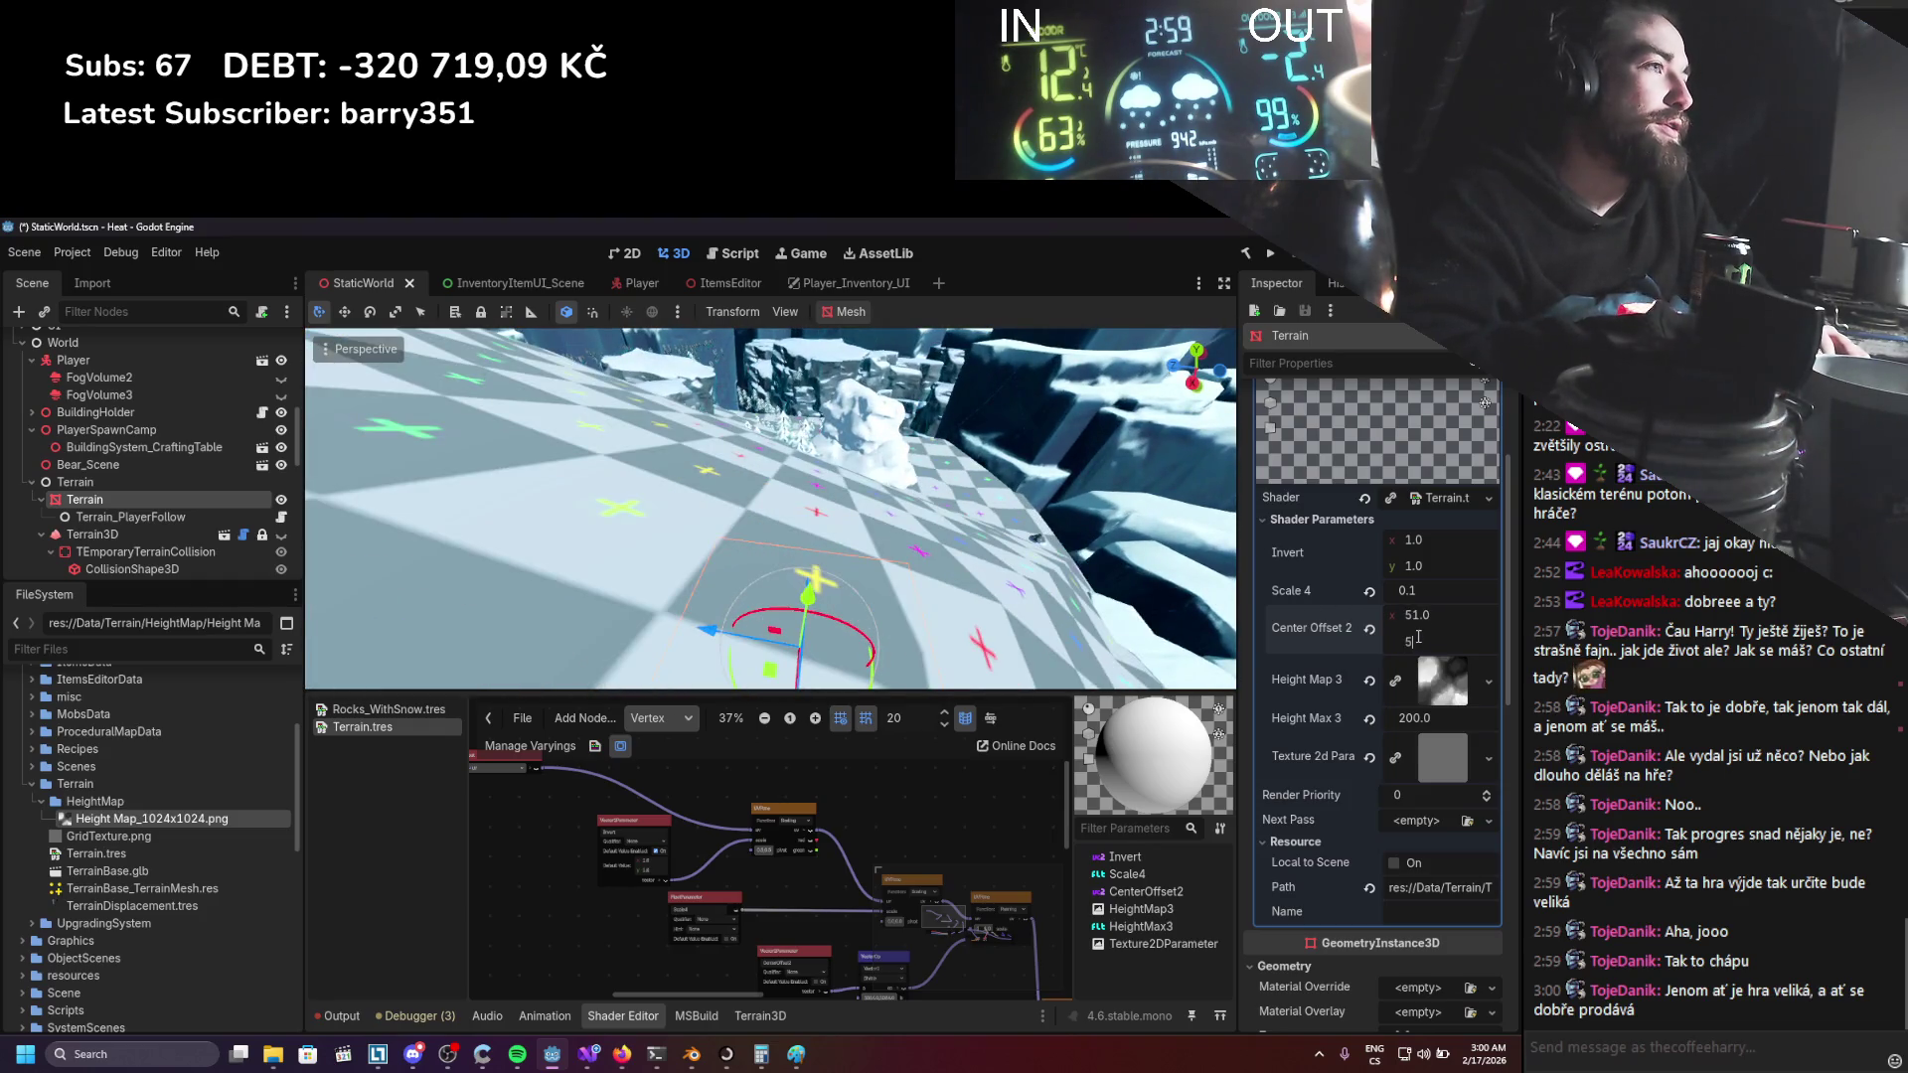
text(1)
key(Return)
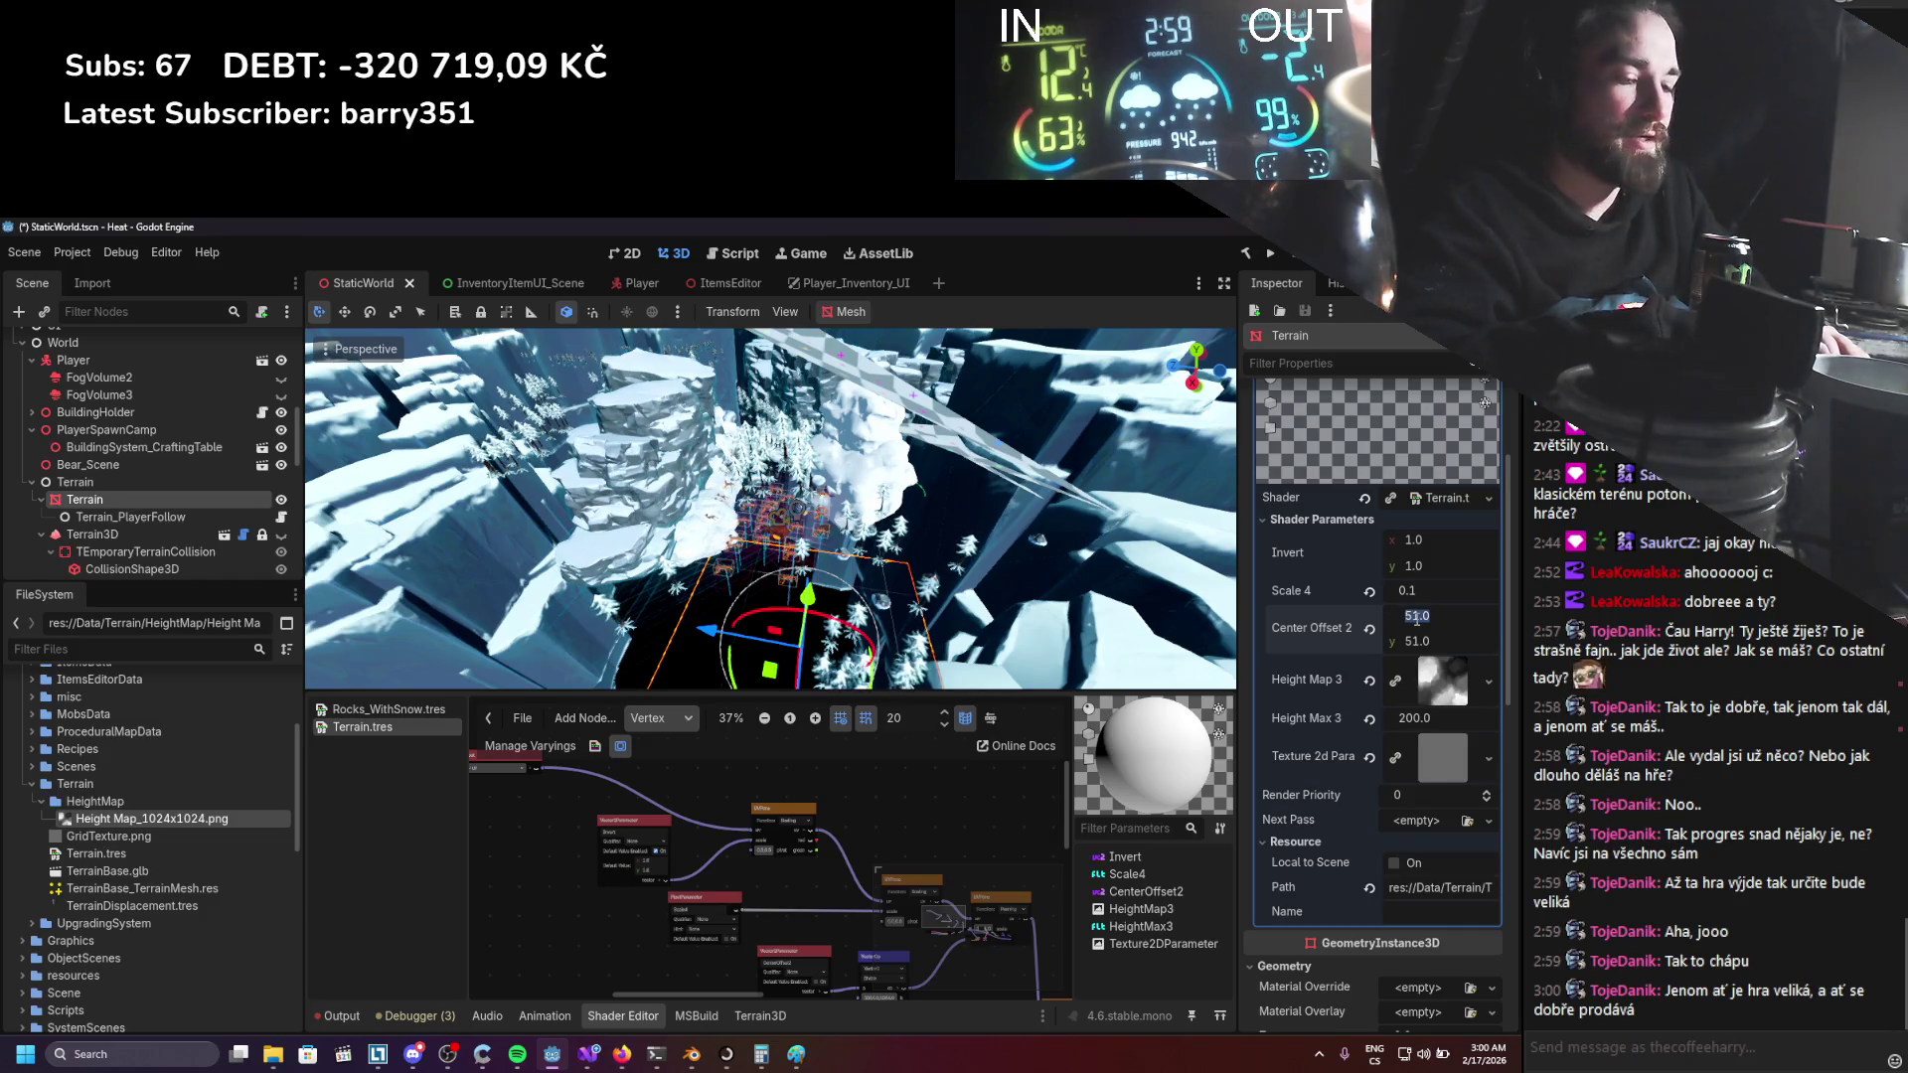
text(0)
key(Return)
text(0)
key(Return)
Try Invert values of -1, then restore Invert to 1.0, 1.0.
click(1413, 567)
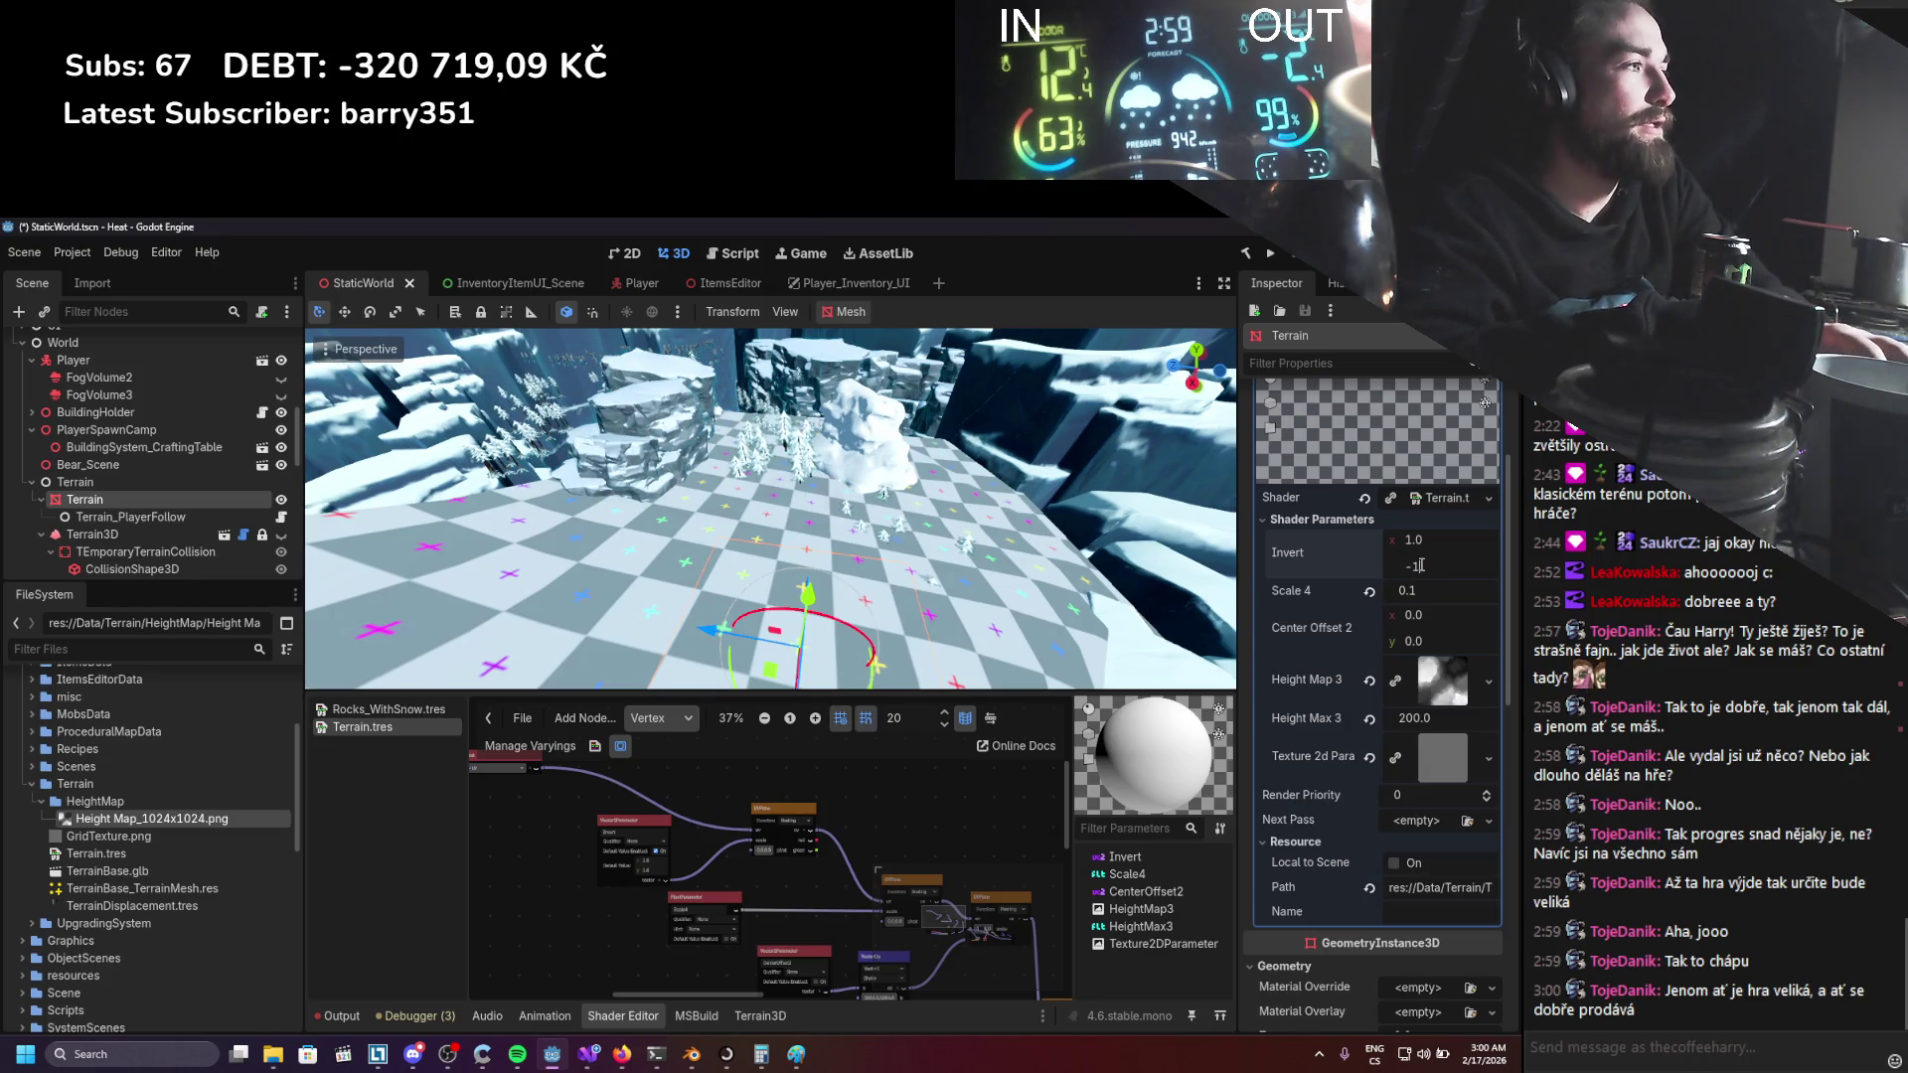
key(Return)
scroll(1055, 540, up, 5)
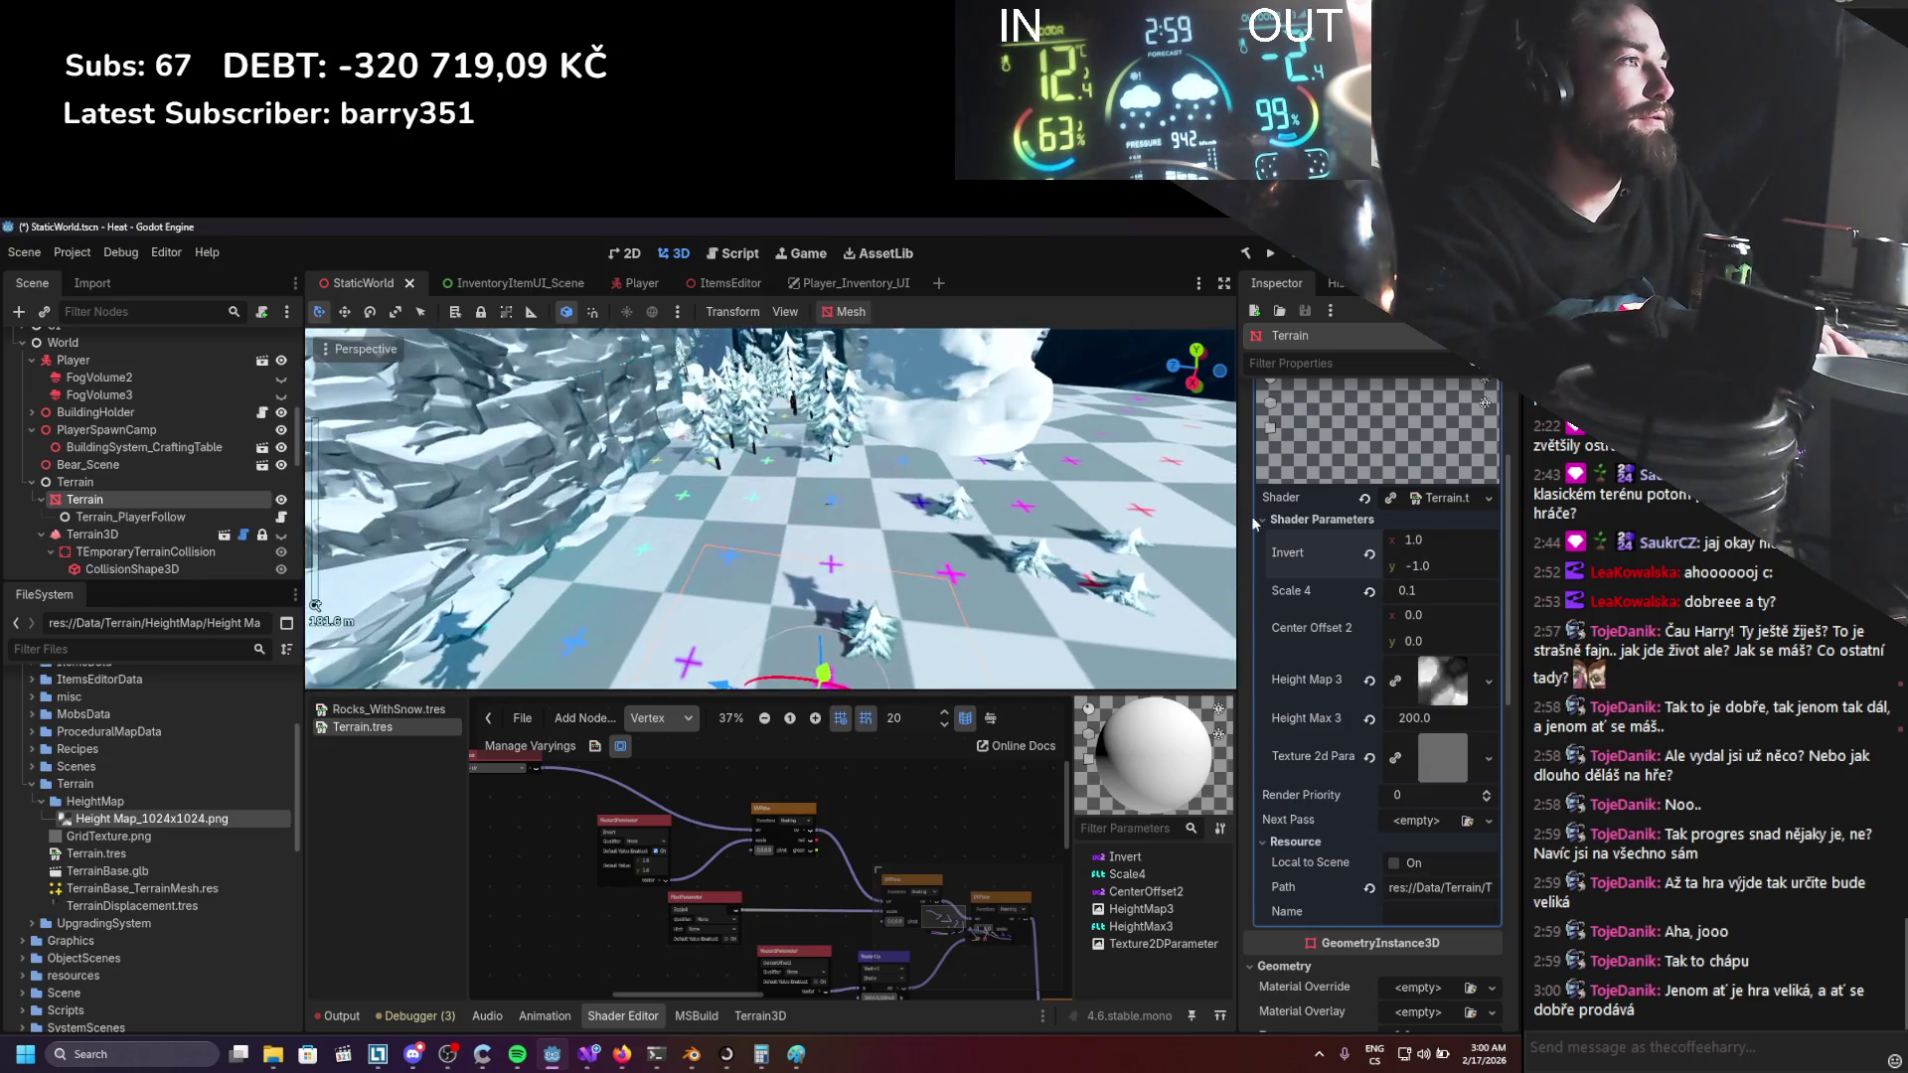
text(-1)
key(Return)
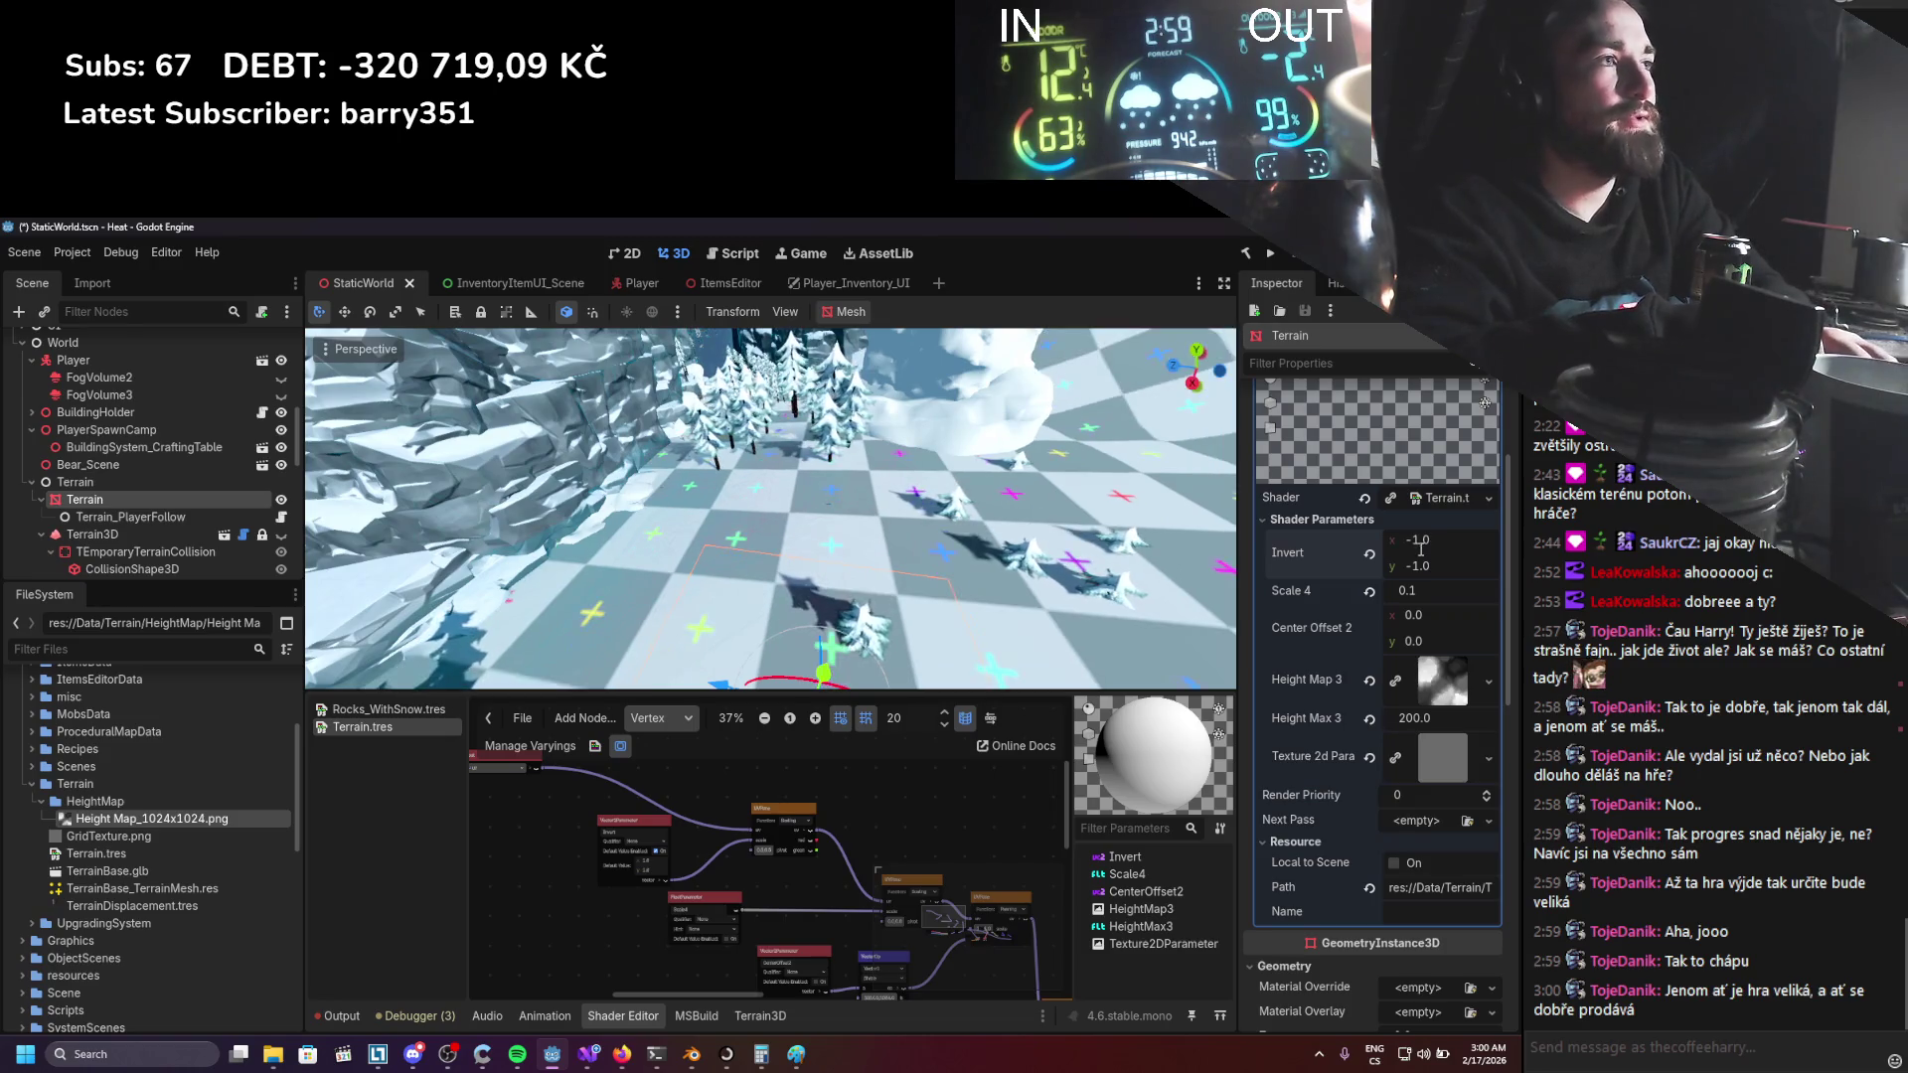
key(BackSpace)
text(1)
key(Return)
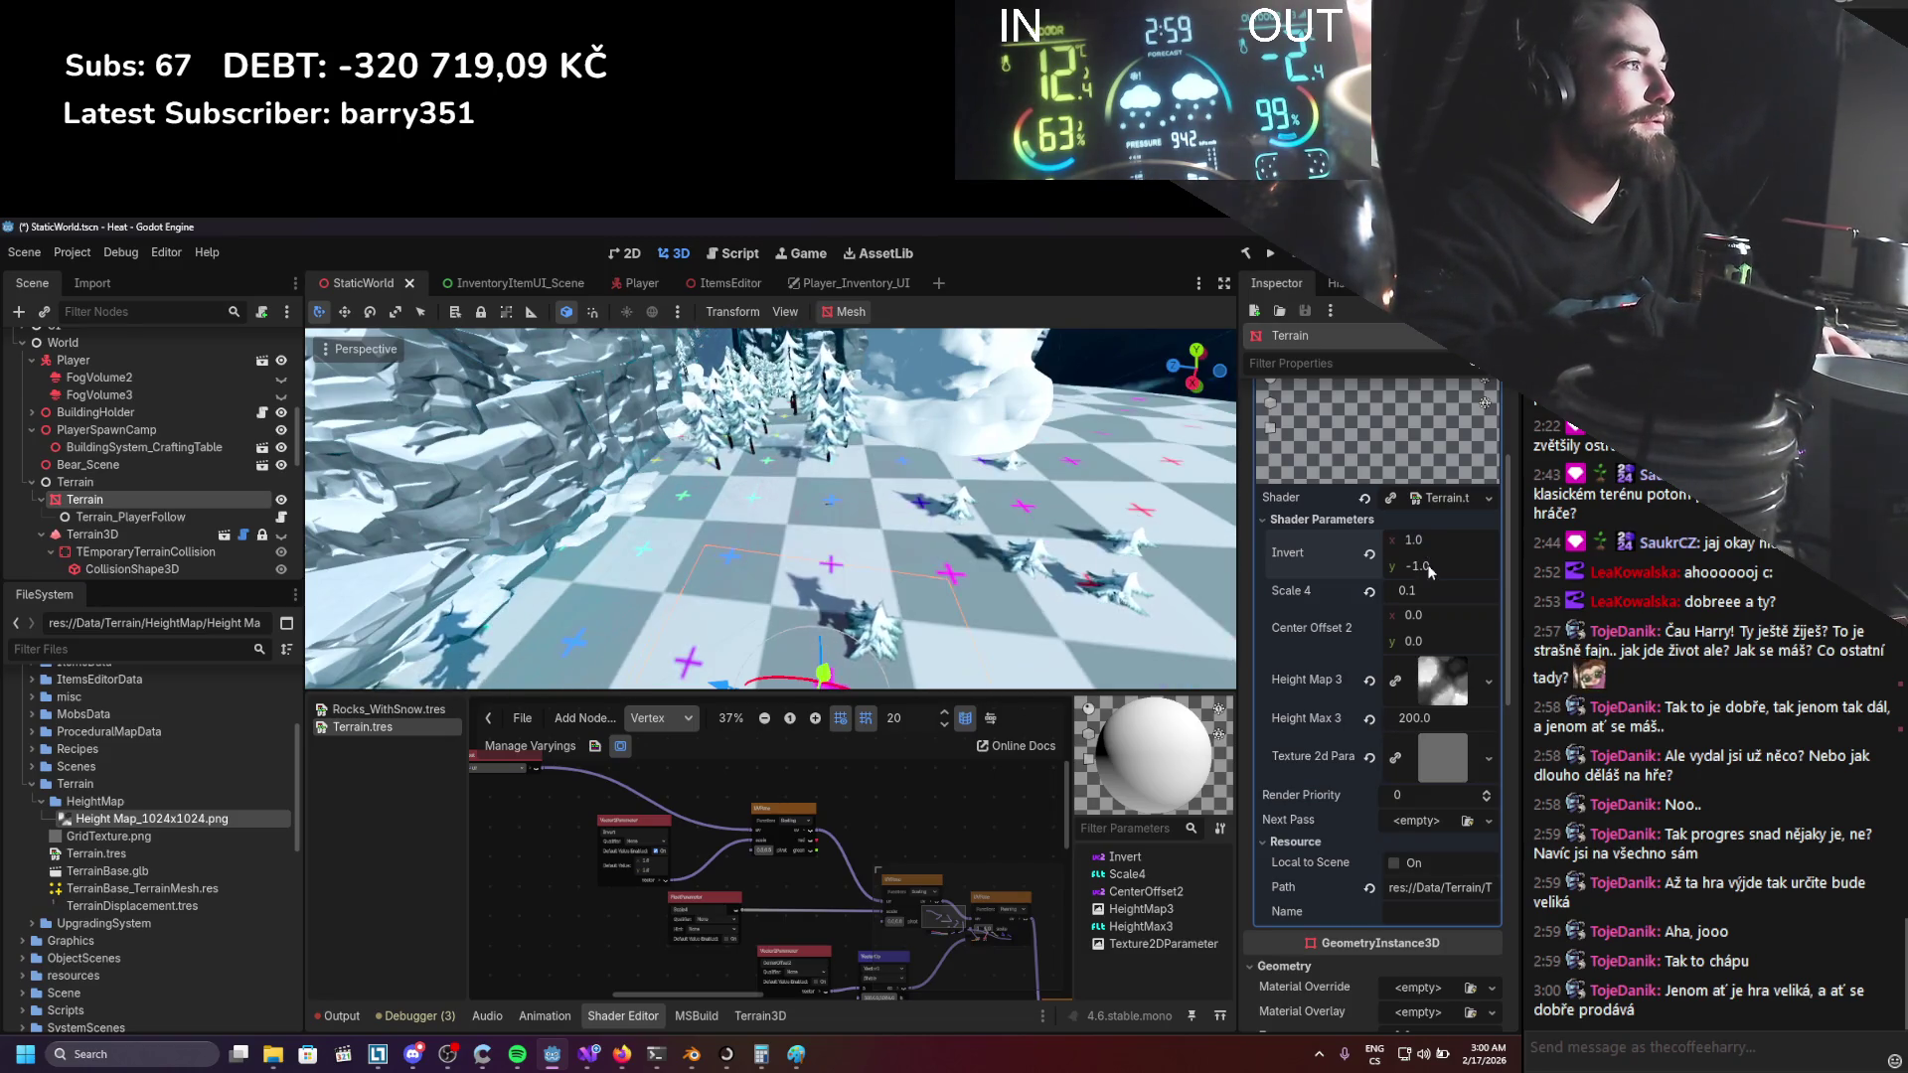
text(1)
key(Return)
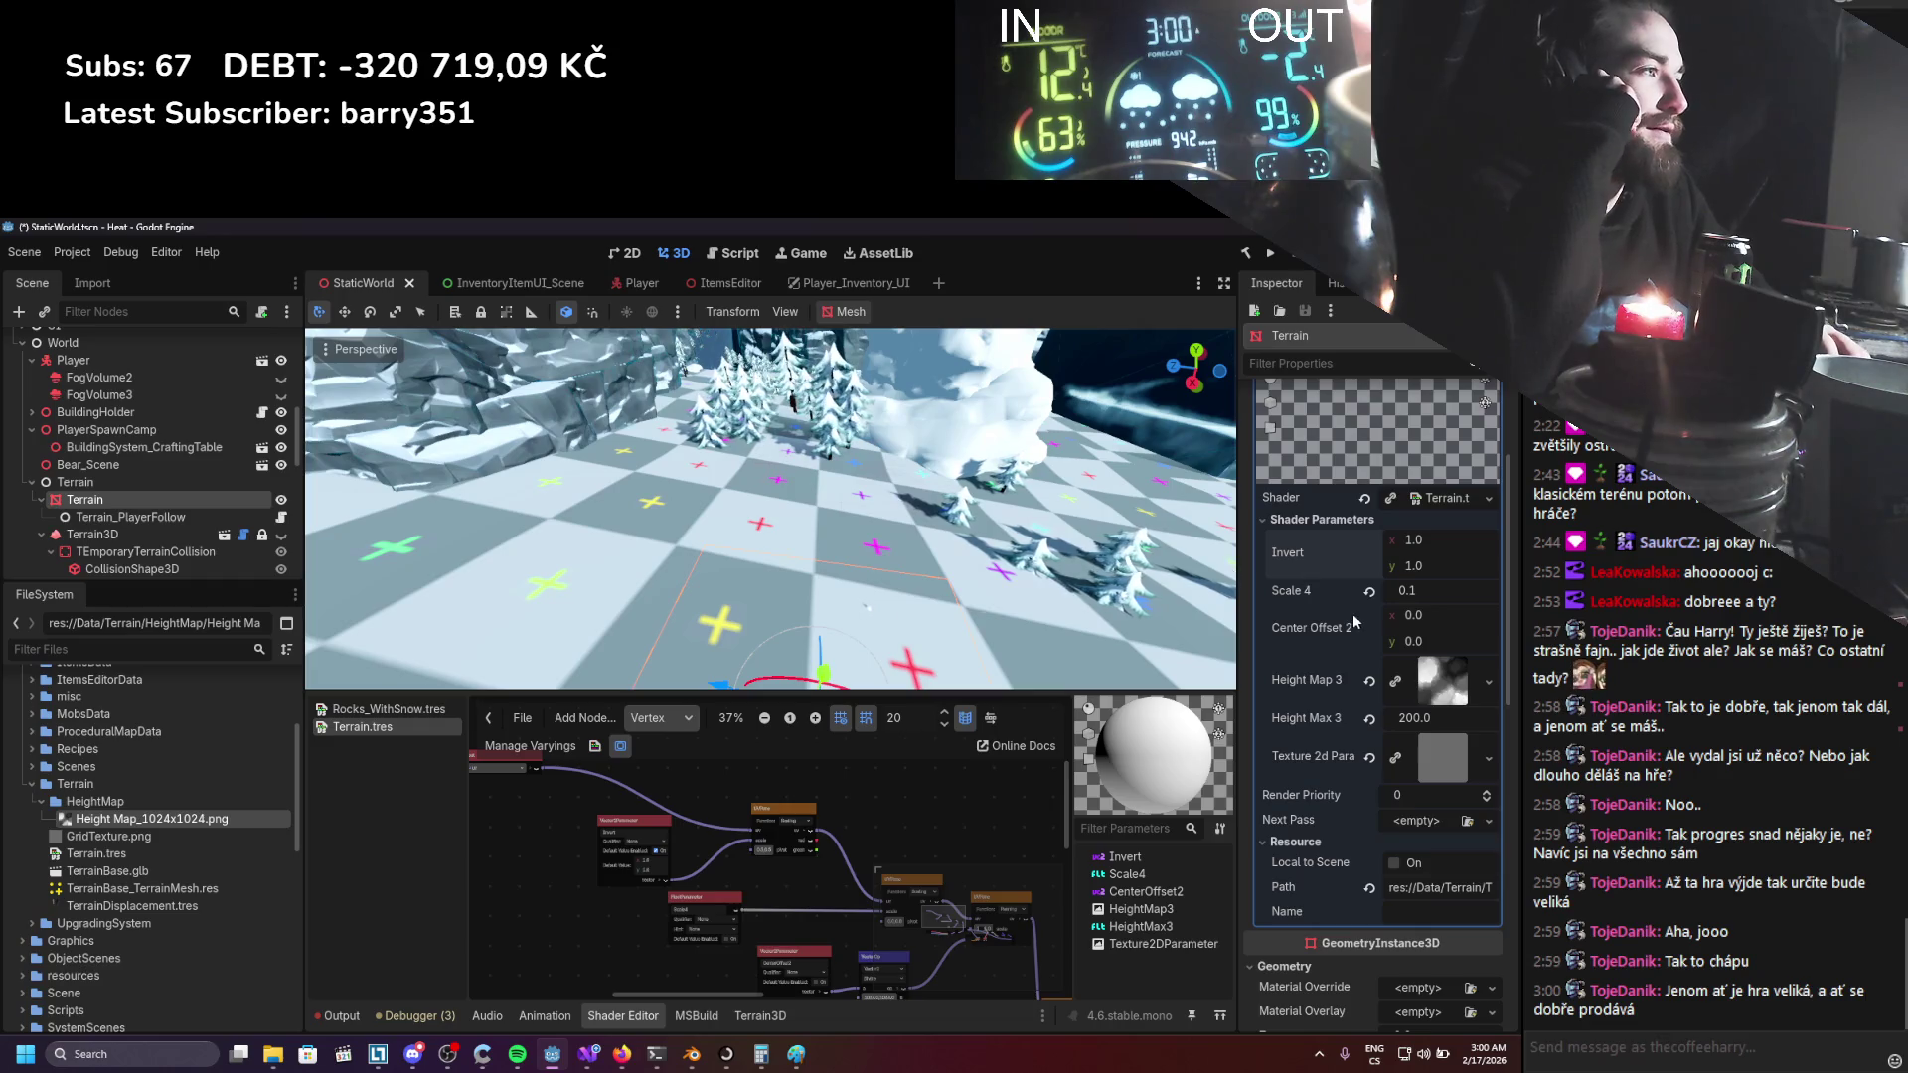
Set Center Offset to -51, -51 after trying about -81.5 on y, save, and run the project.
click(1416, 615)
text(-1)
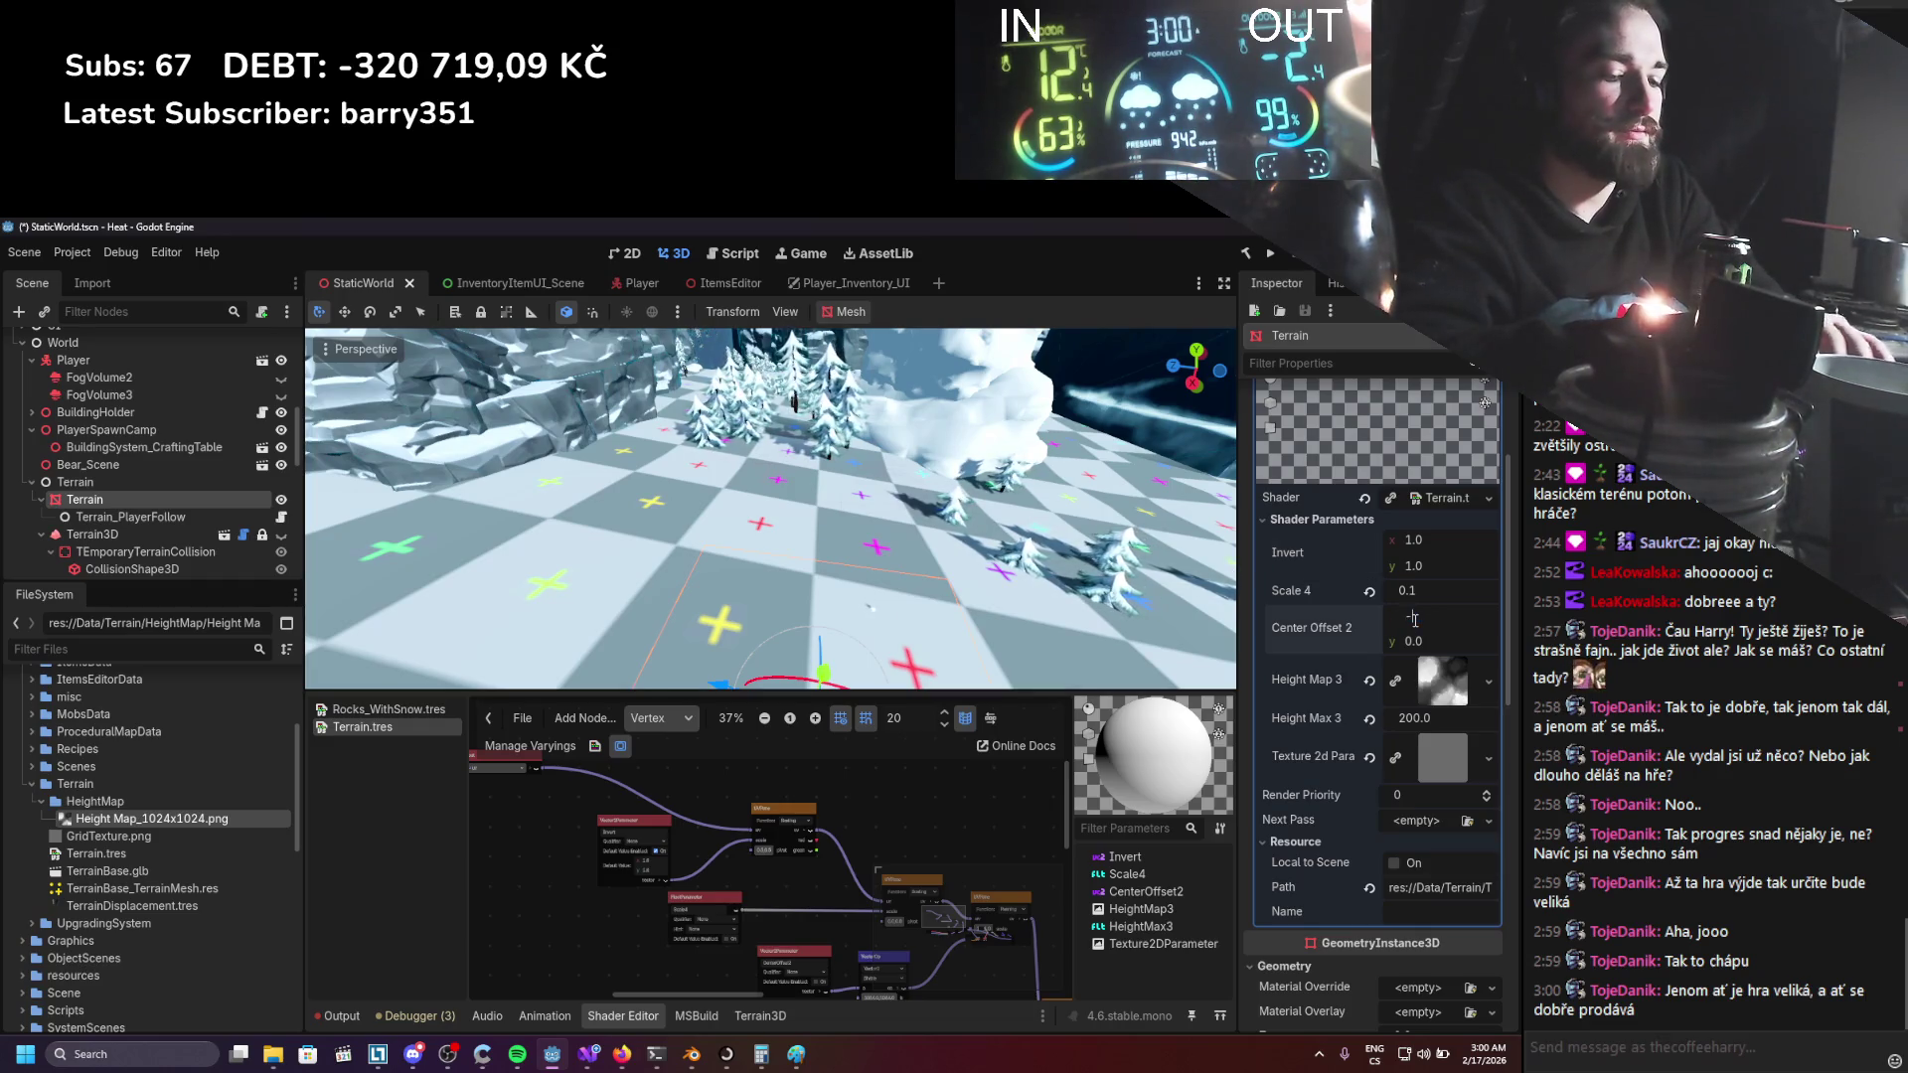
key(Return)
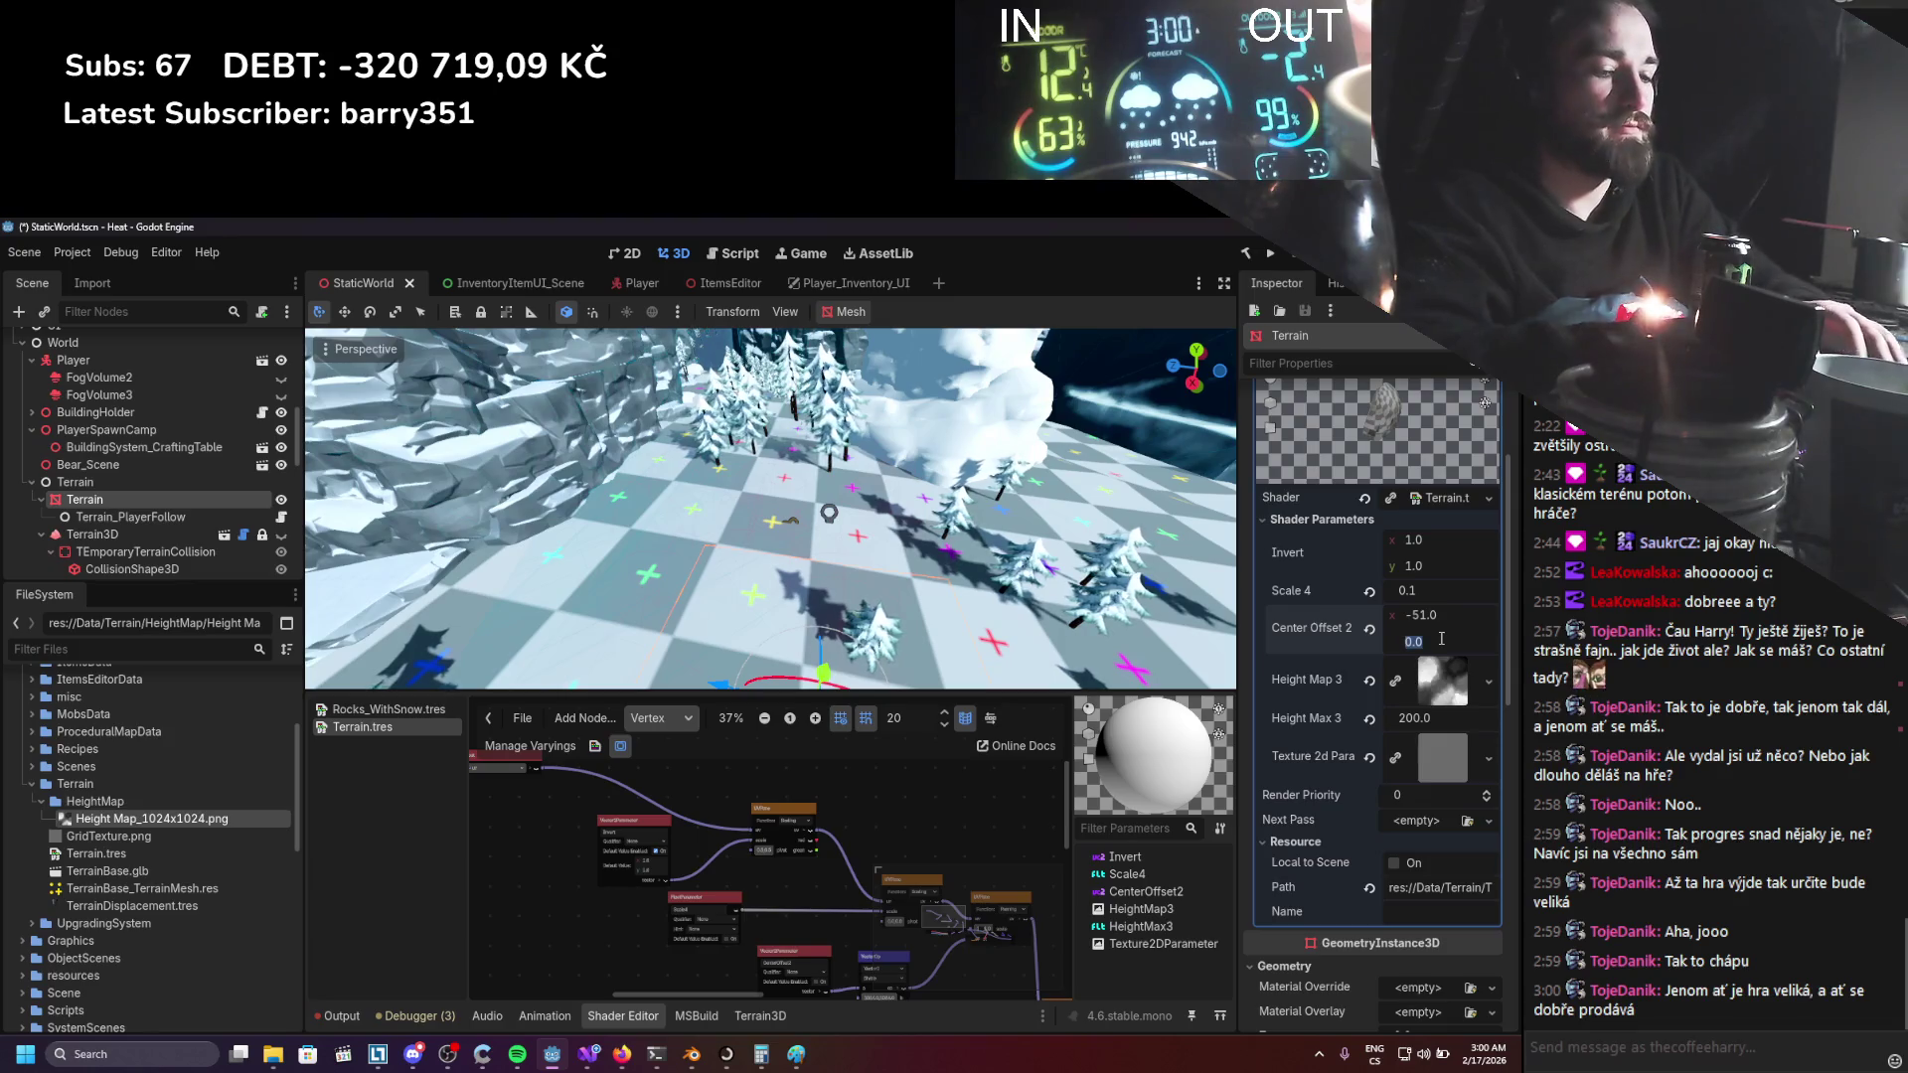
text(-51)
key(Return)
drag(1438, 644, 1348, 644)
scroll(1189, 616, down, 5)
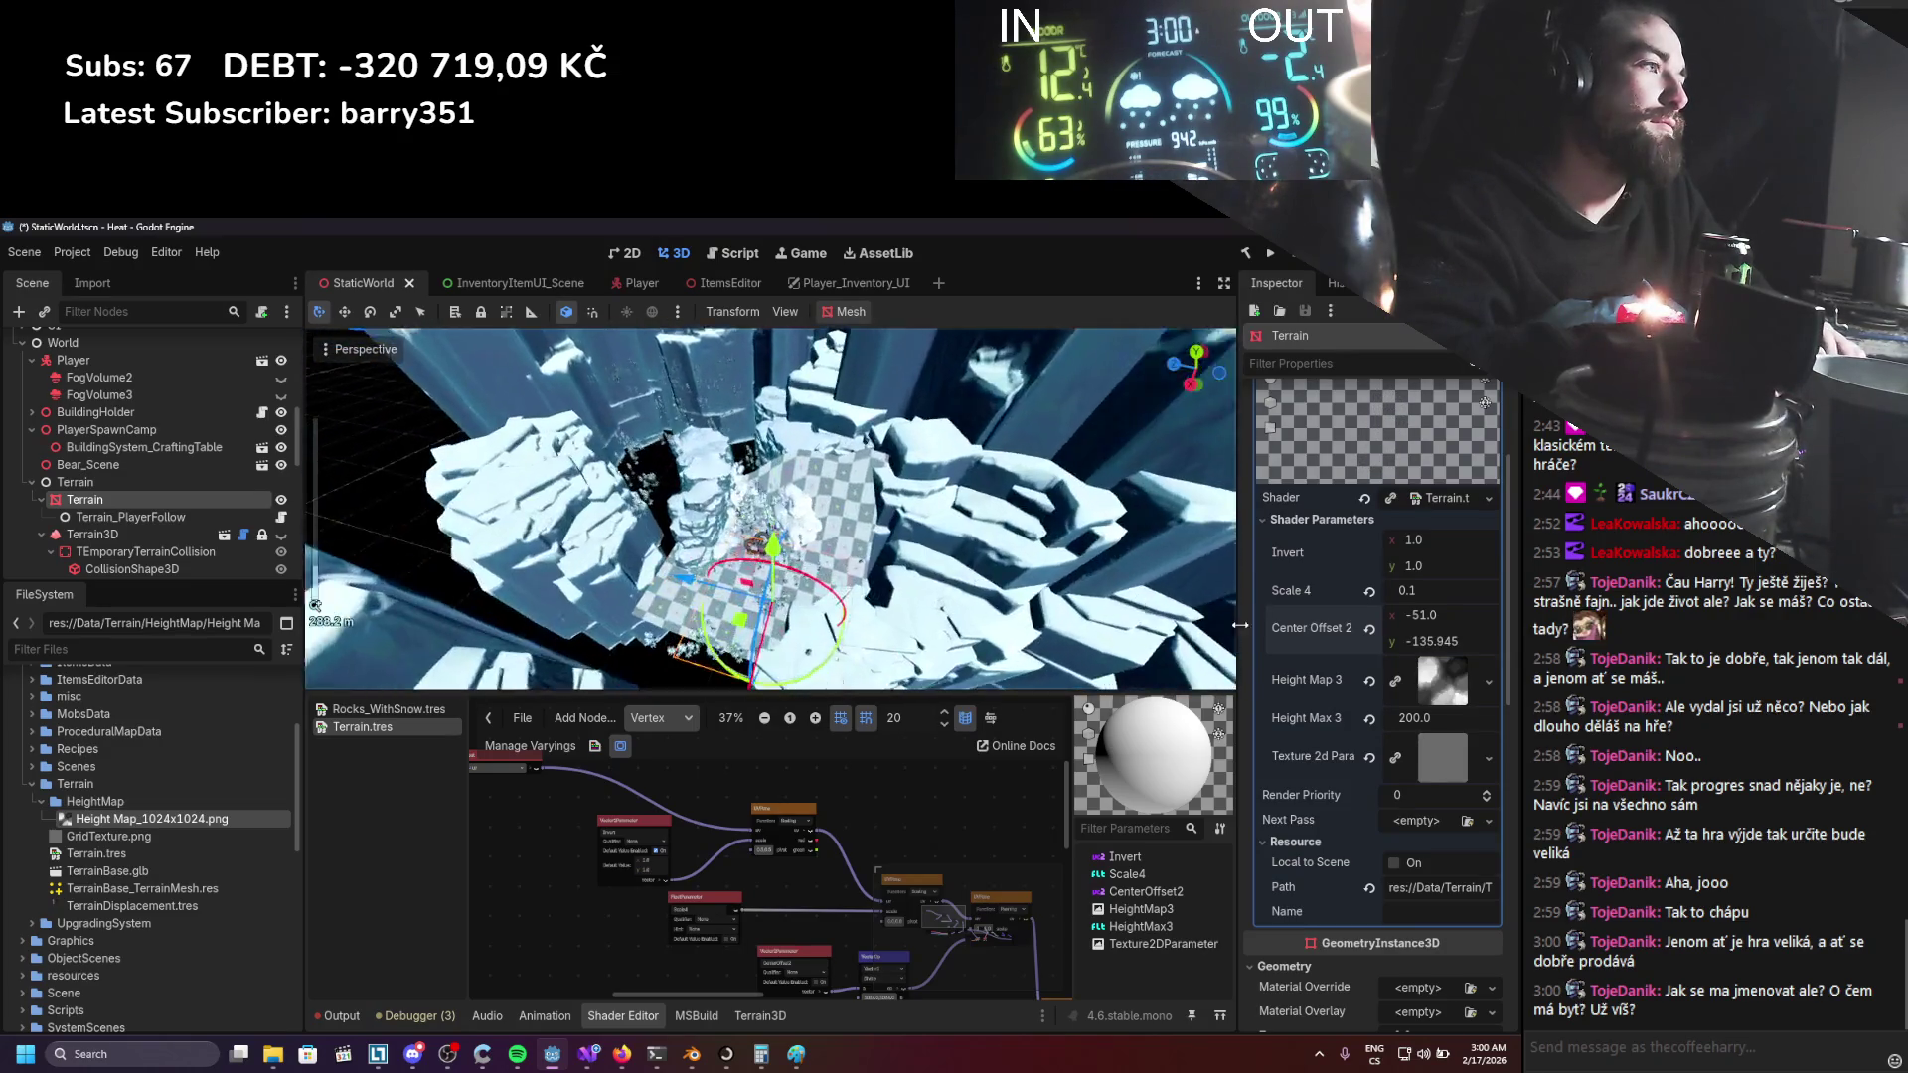
scroll(1423, 644, up, 2)
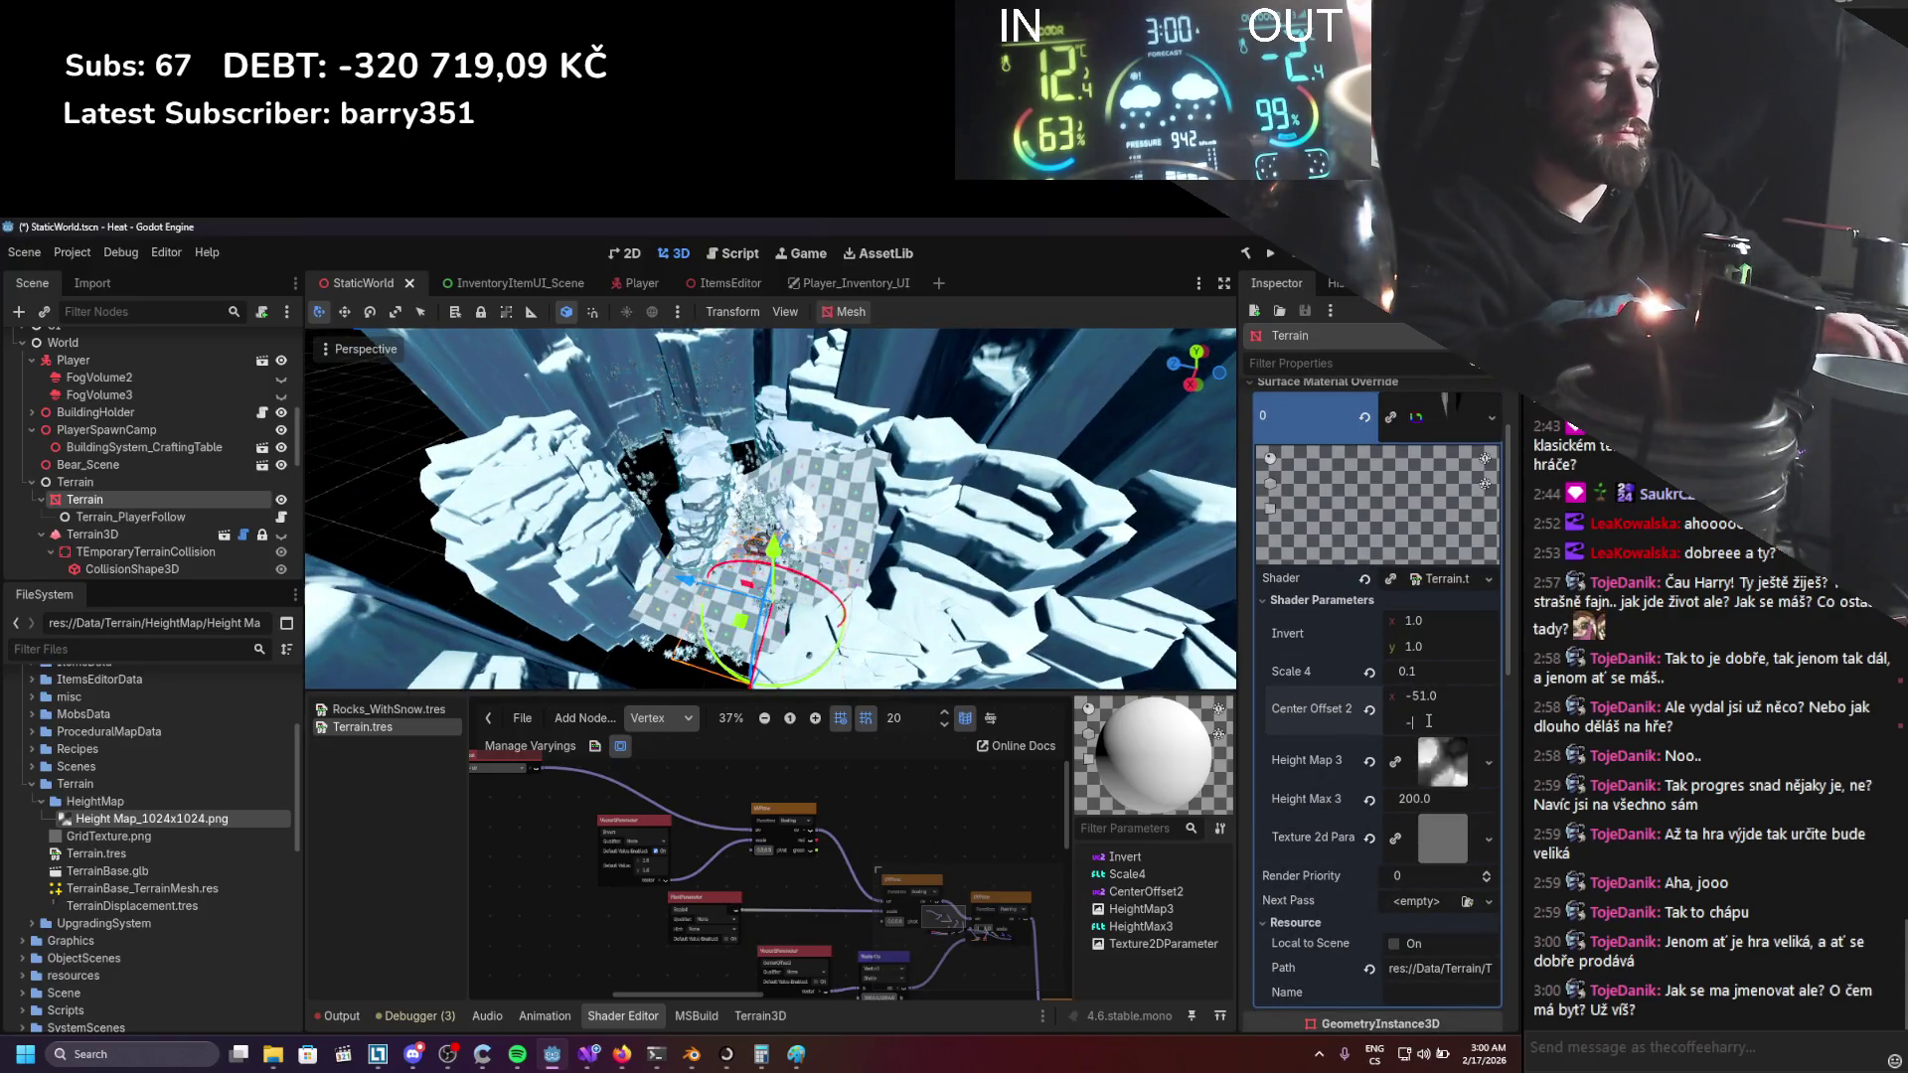
text(51)
key(Return)
key(ctrl+s)
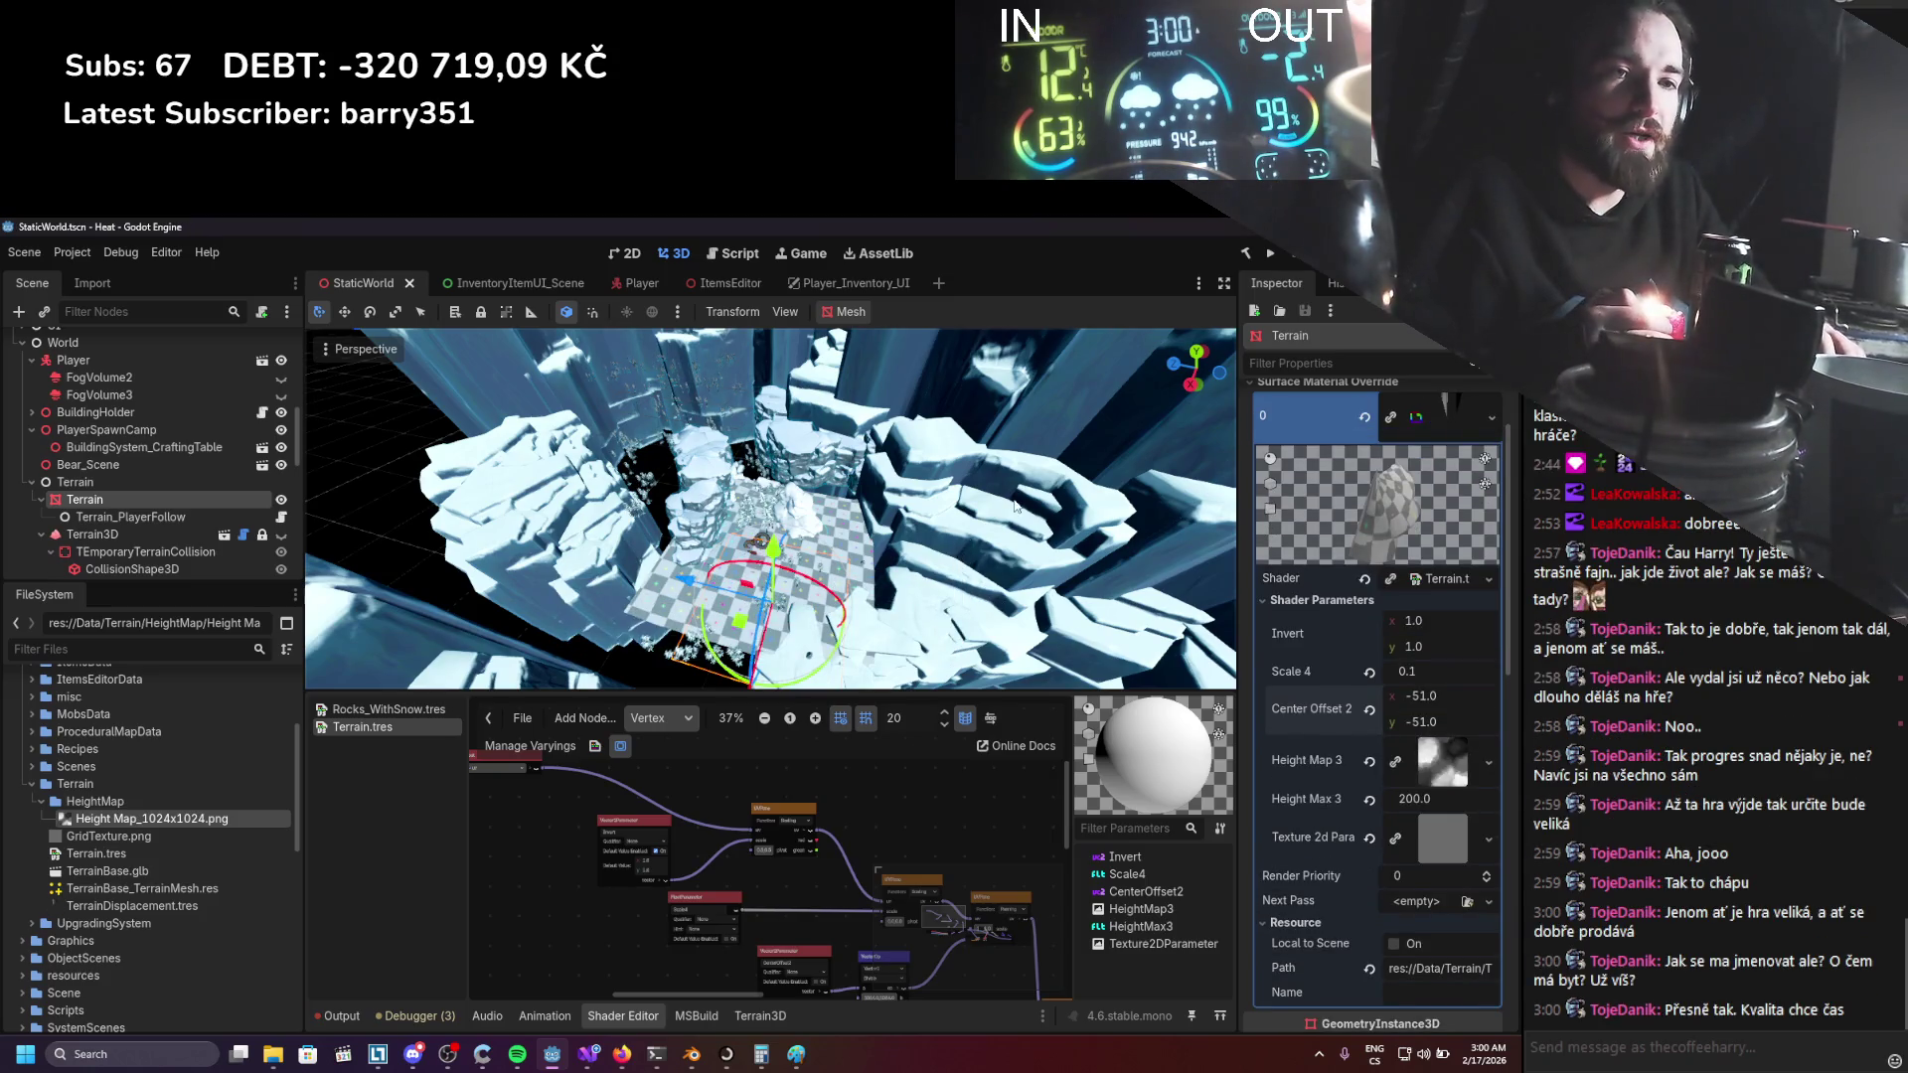
click(1267, 255)
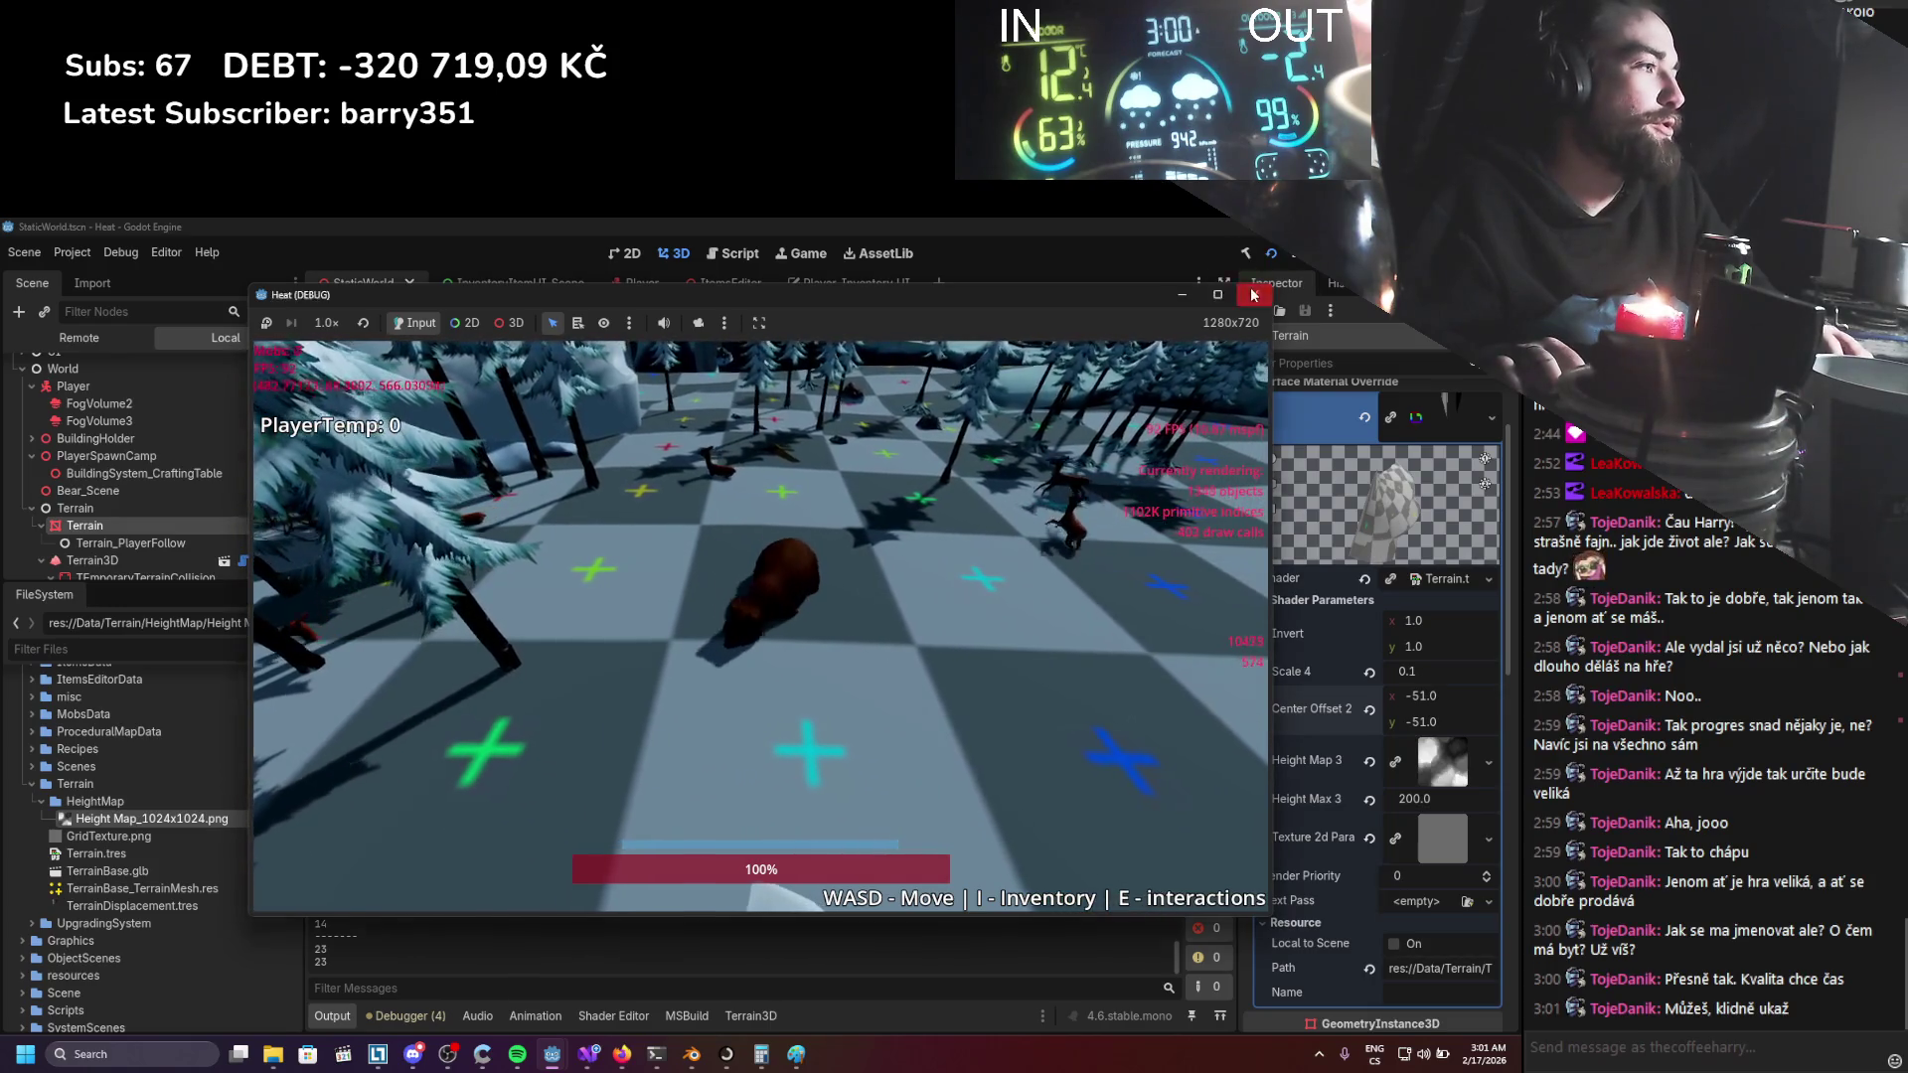
Stop the game, lower Height Max 3 to 190.415, save, and run the project again.
key(F8)
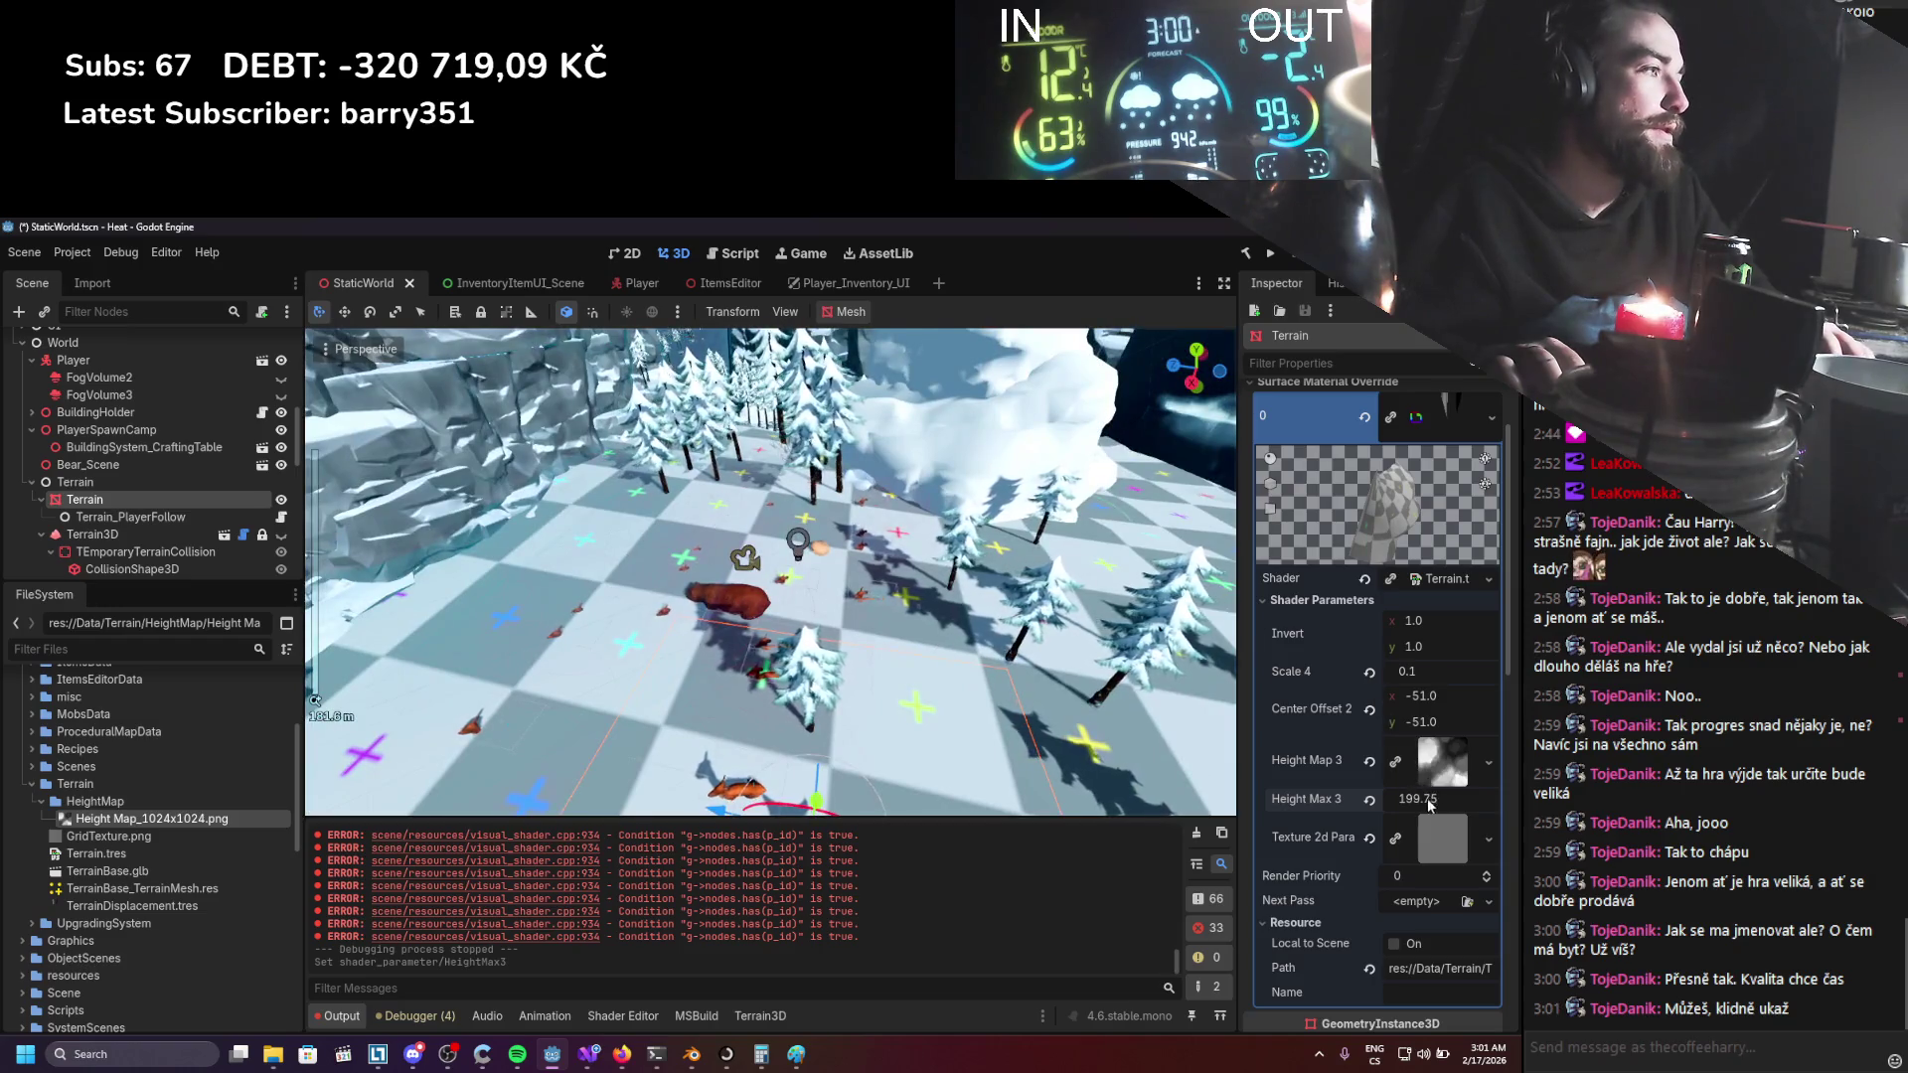
drag(1430, 805, 1388, 761)
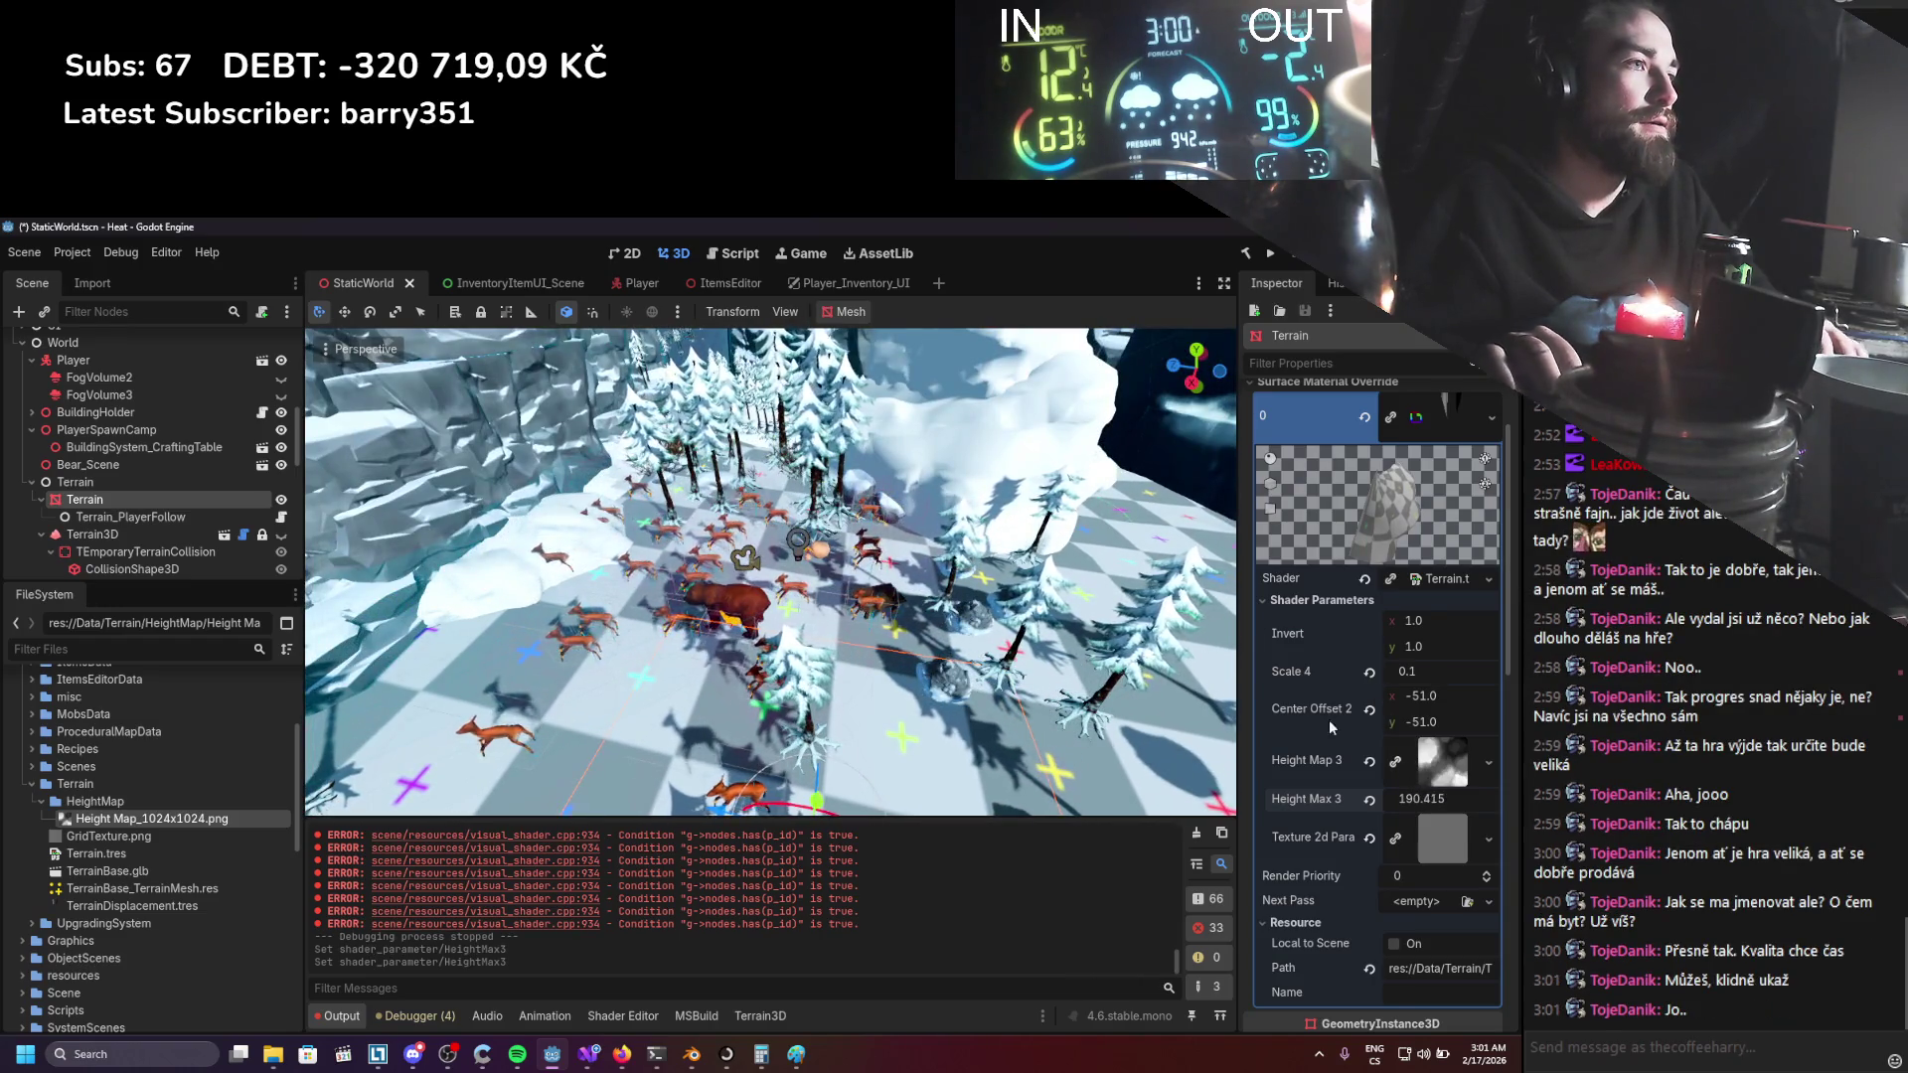
key(ctrl+s)
click(1273, 254)
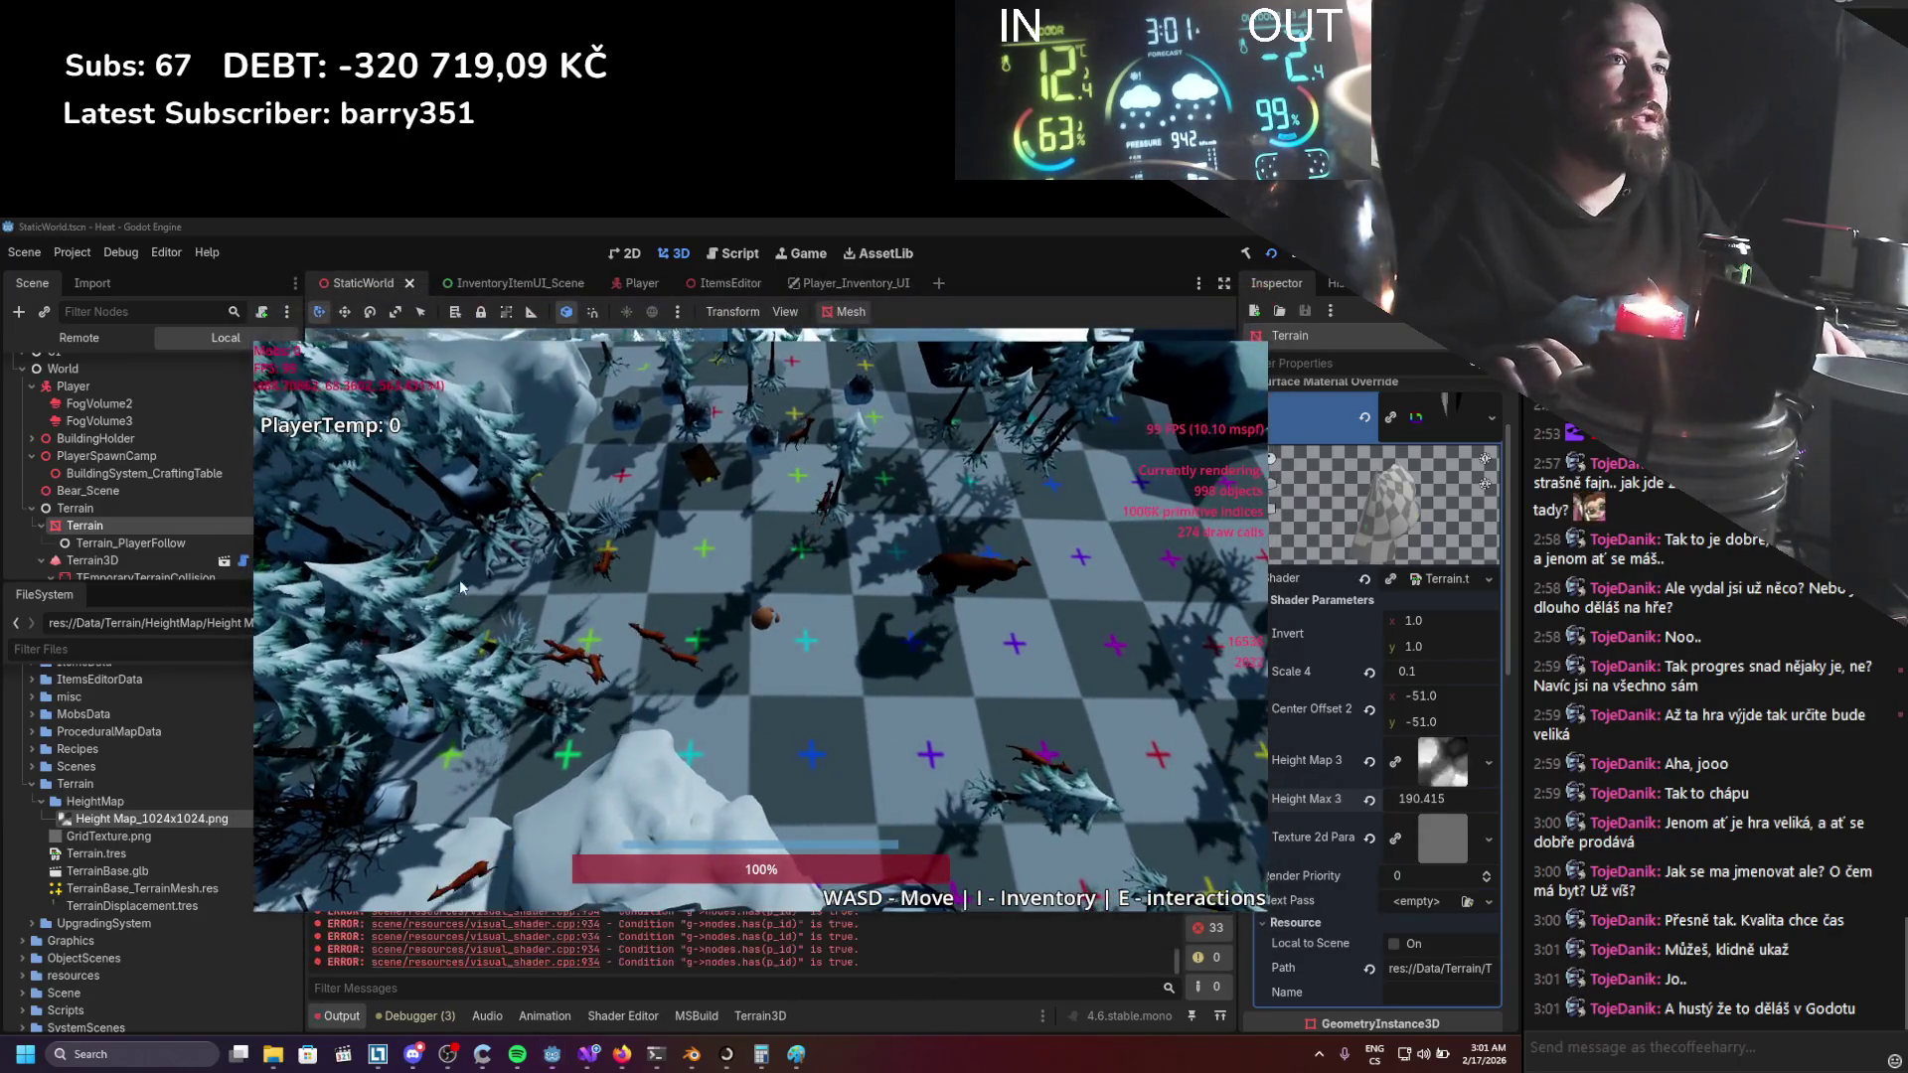
Stop the game, make both fog volumes and the Snow weather effect visible again, and save.
key(F8)
click(281, 395)
click(281, 377)
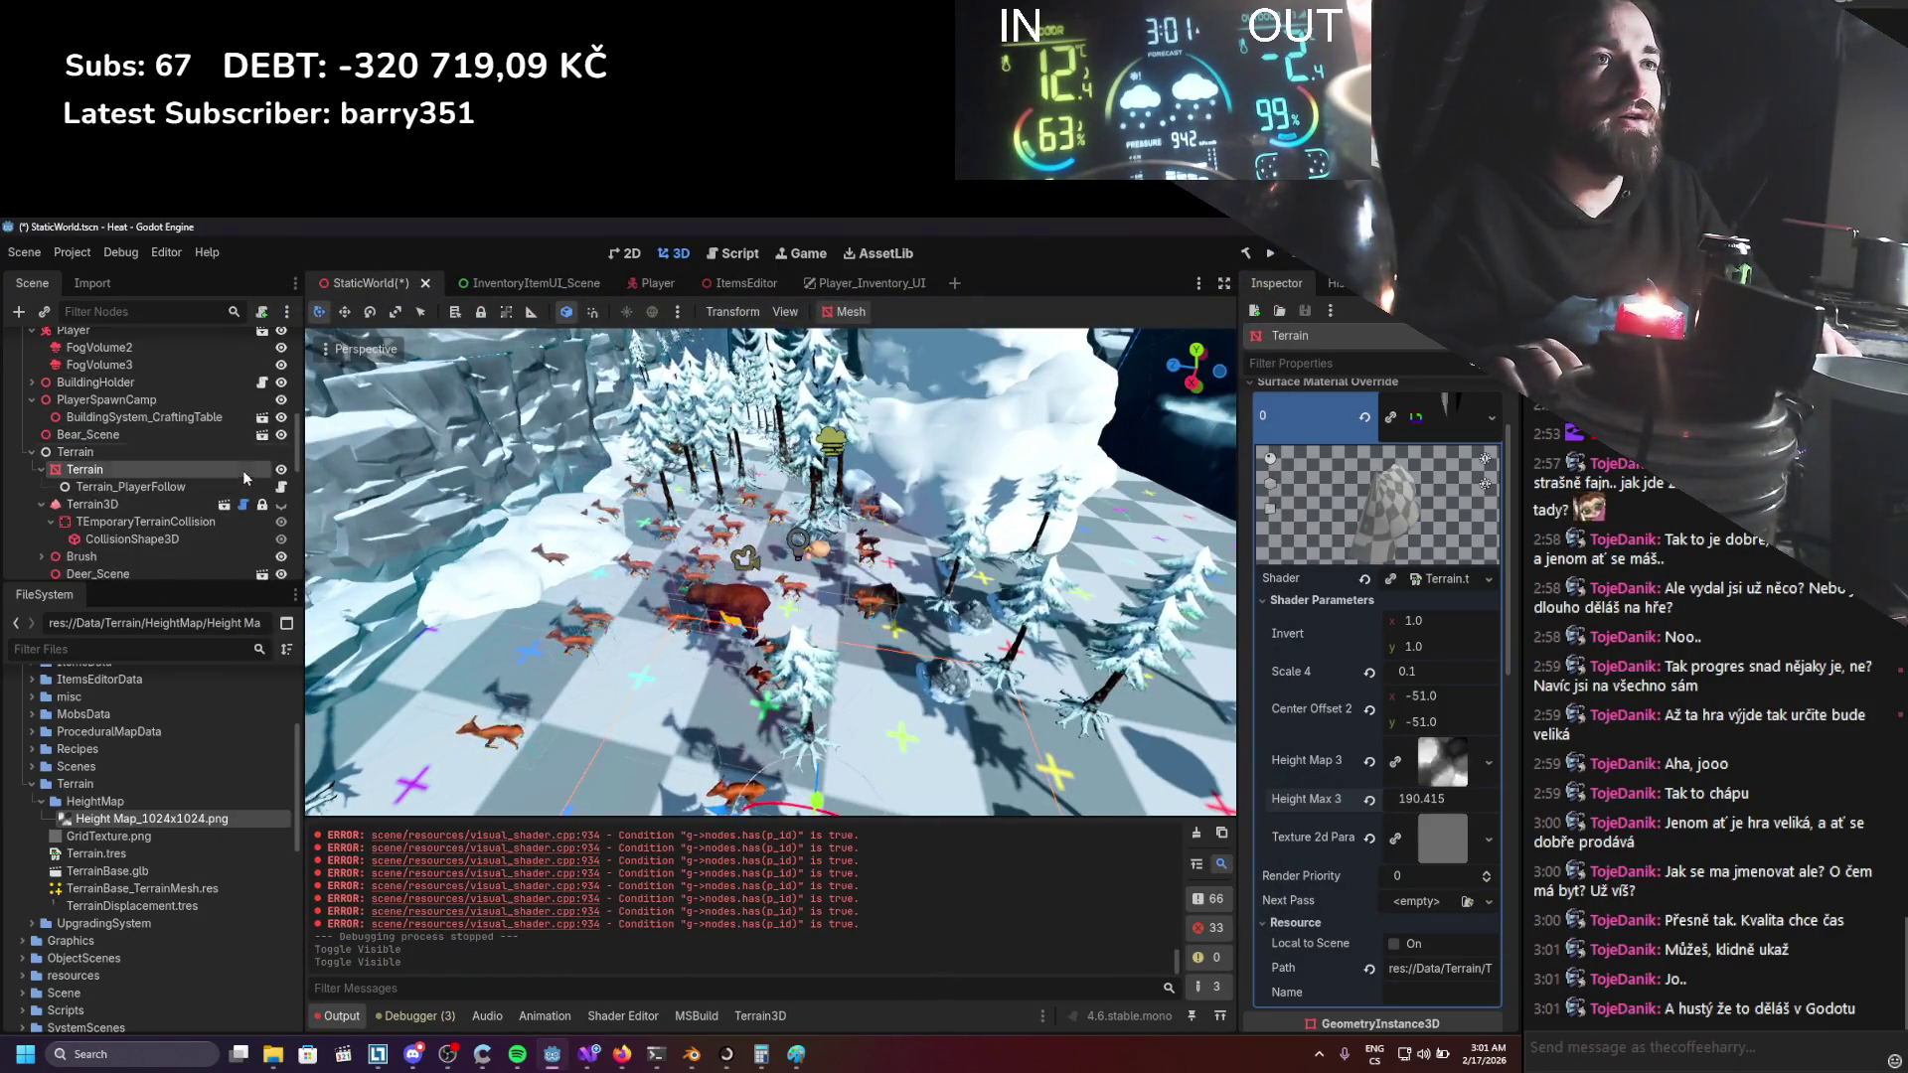
scroll(149, 447, down, 2)
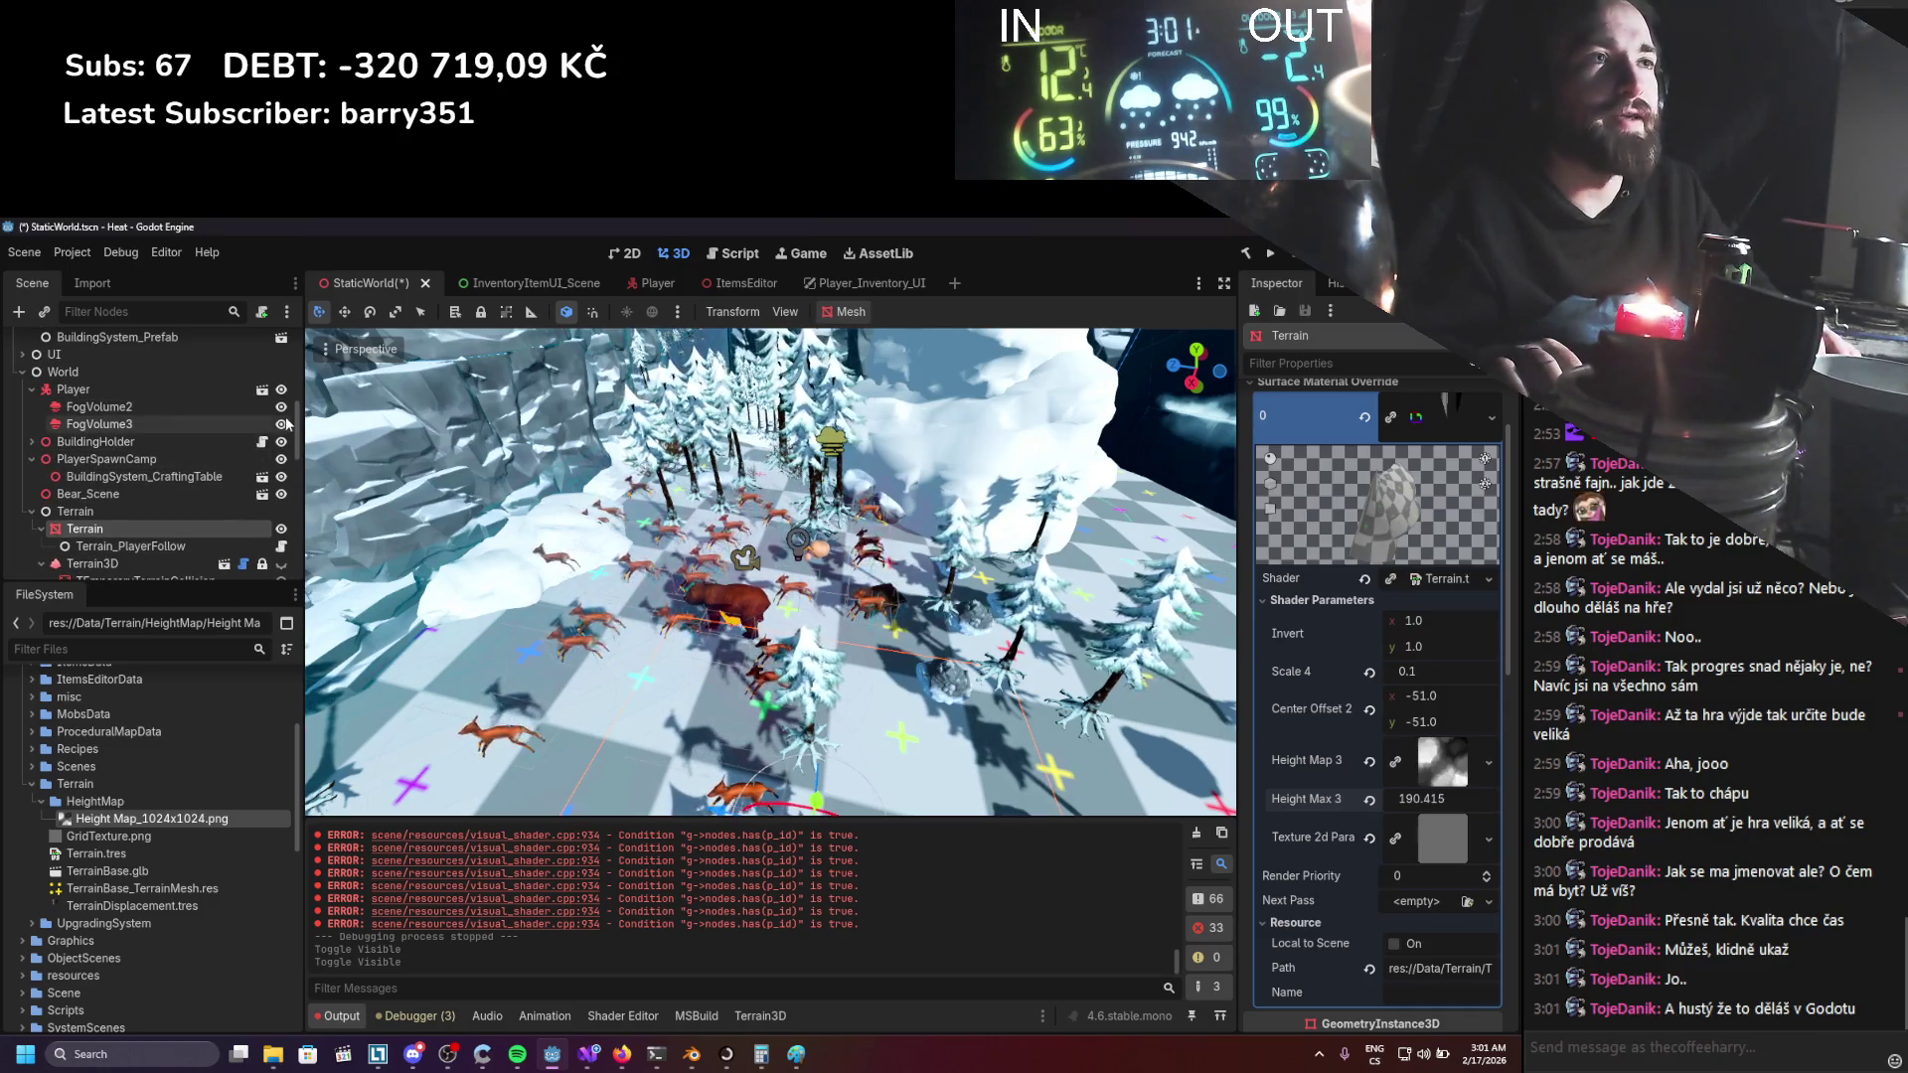
click(281, 497)
click(281, 496)
scroll(116, 454, up, 5)
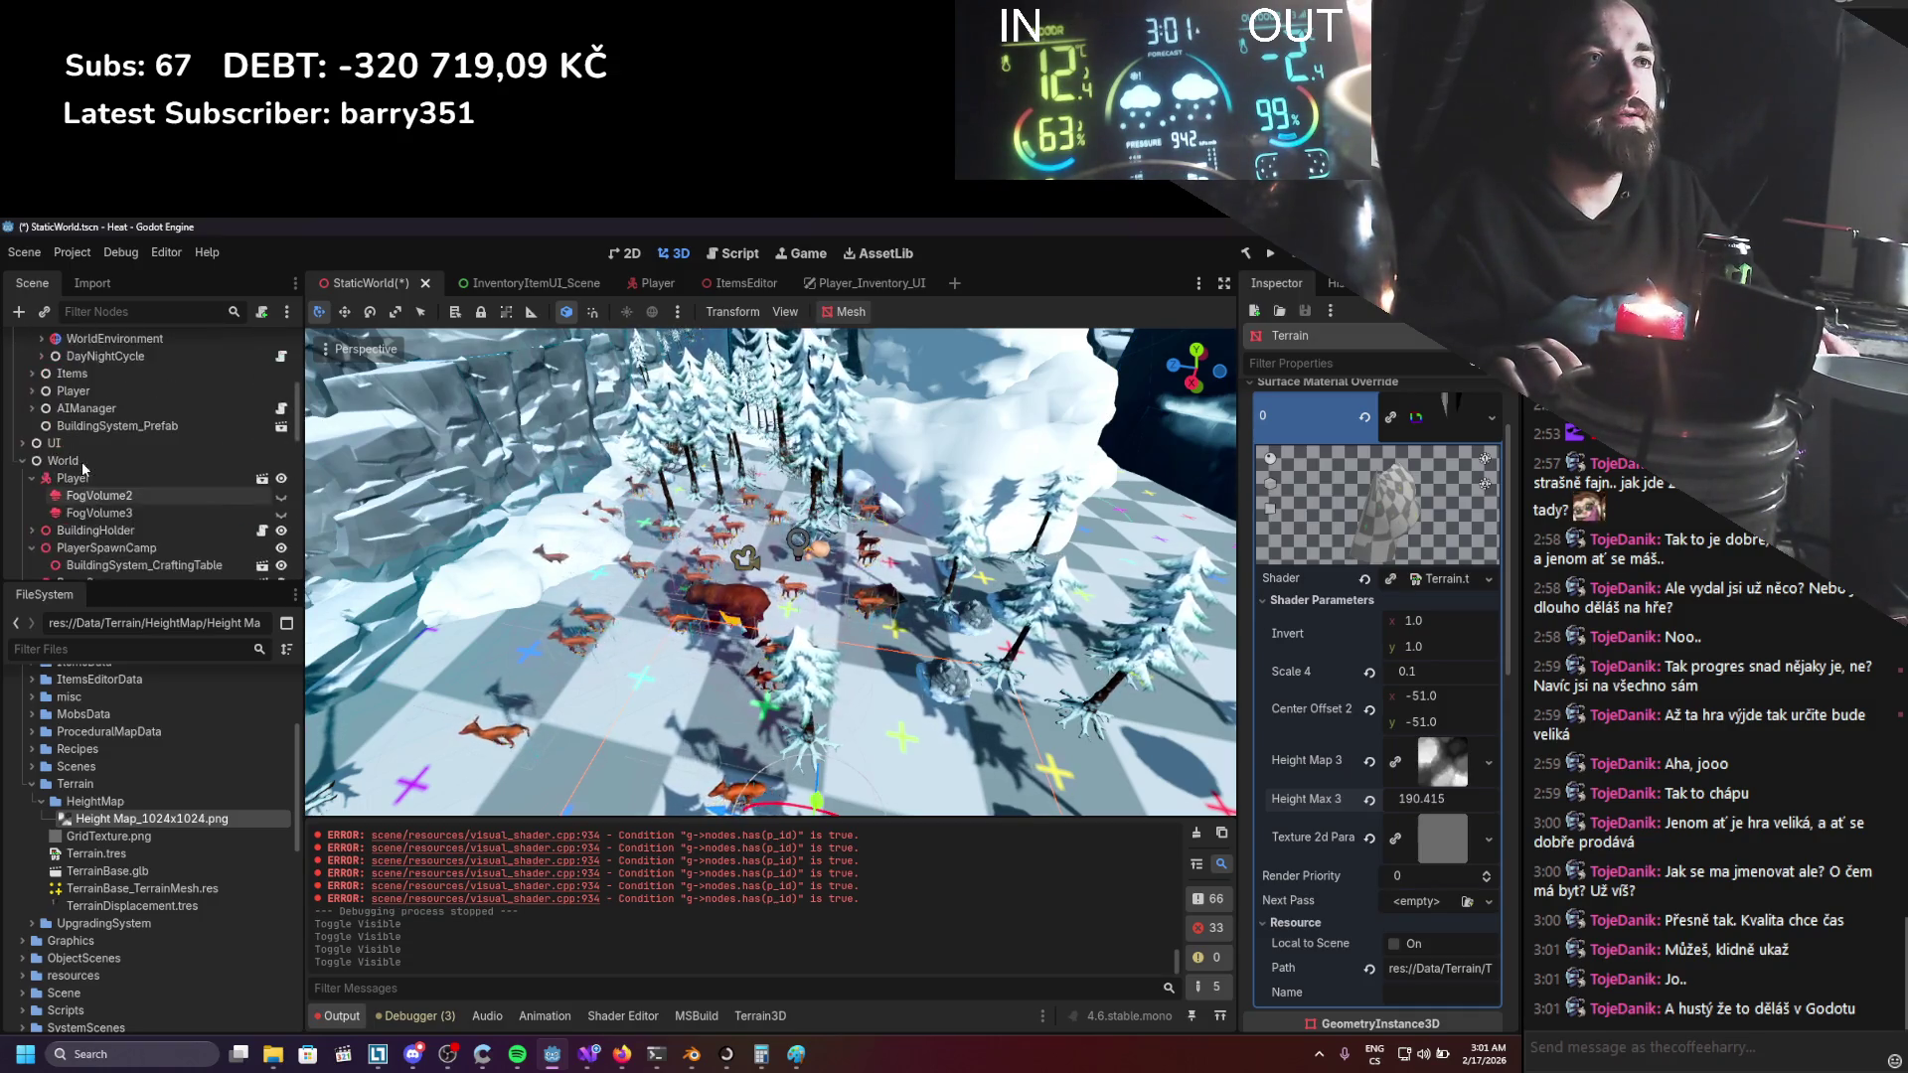
scroll(66, 491, down, 2)
click(50, 498)
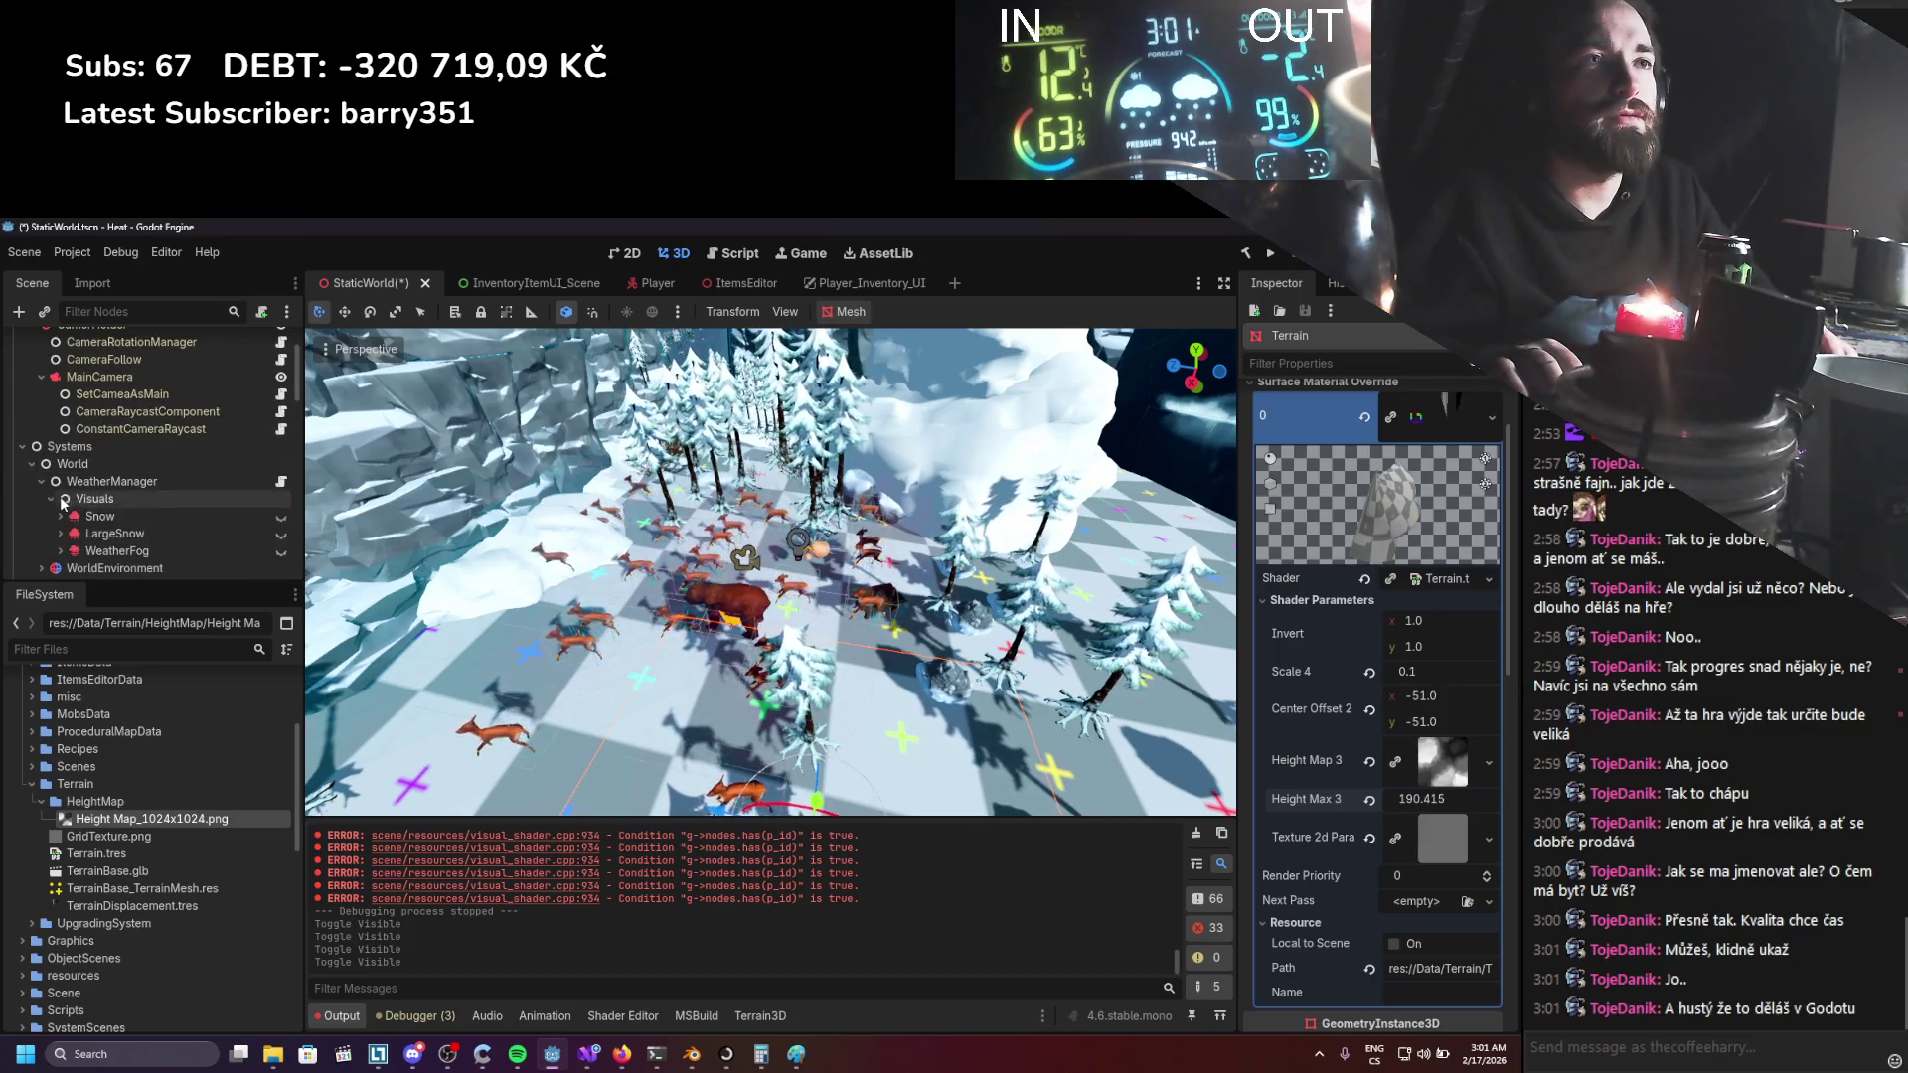
click(281, 516)
click(281, 534)
click(281, 517)
key(ctrl+s)
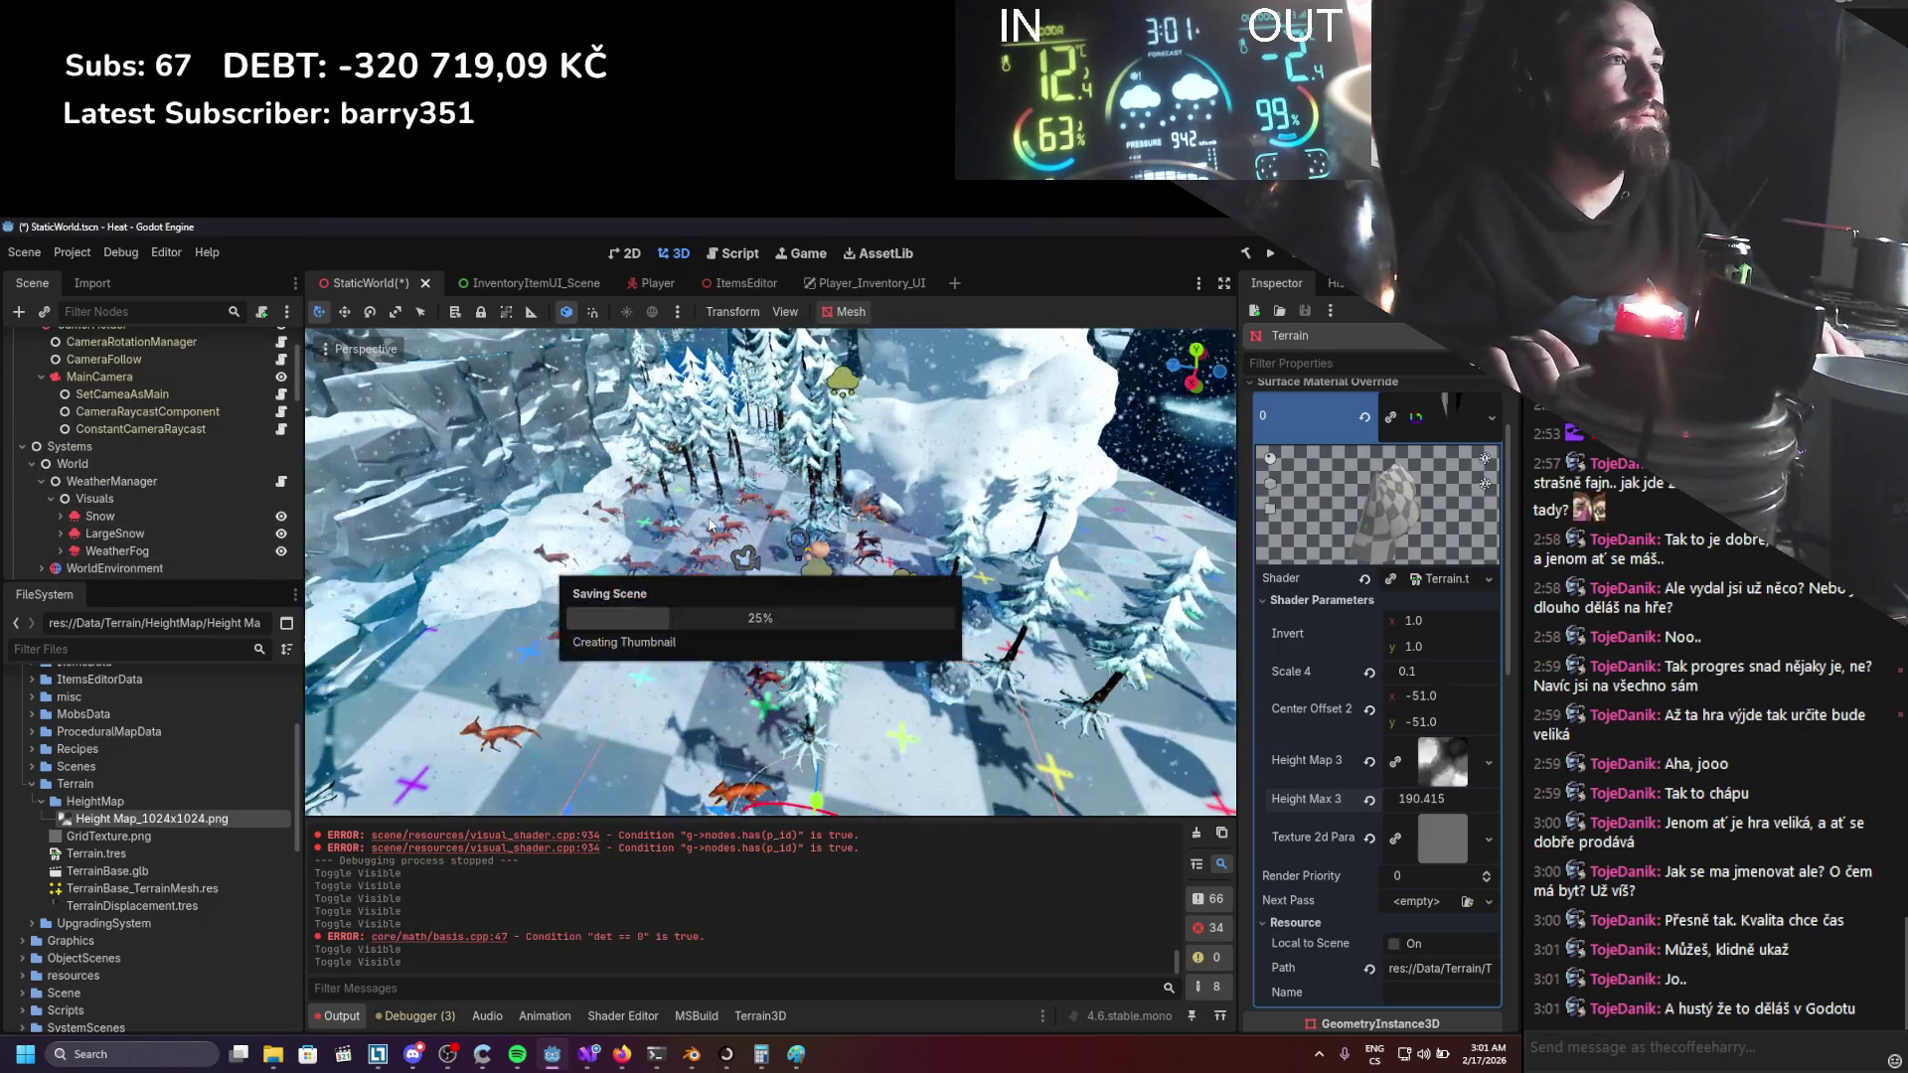
Enable Fog and Volumetric Fog on the WorldEnvironment, save, and run the game.
click(111, 568)
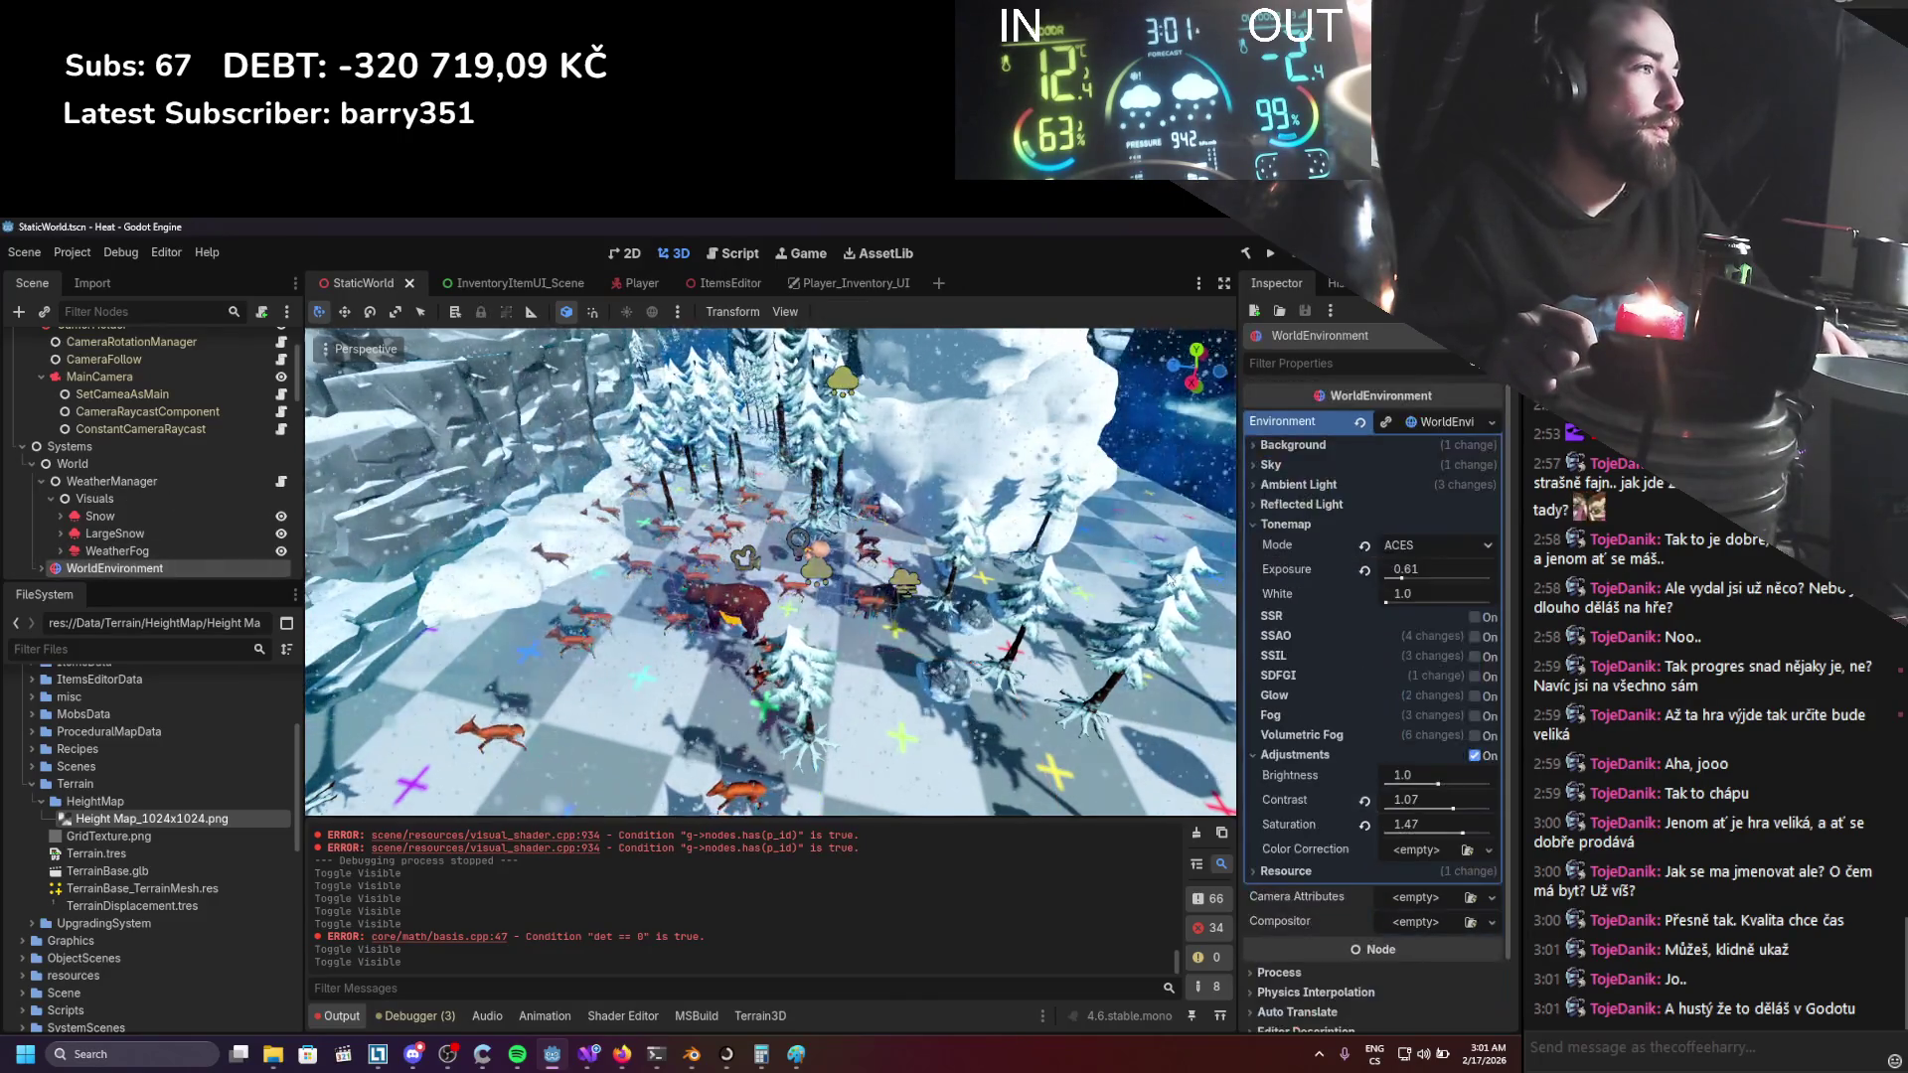
click(1476, 735)
click(1476, 715)
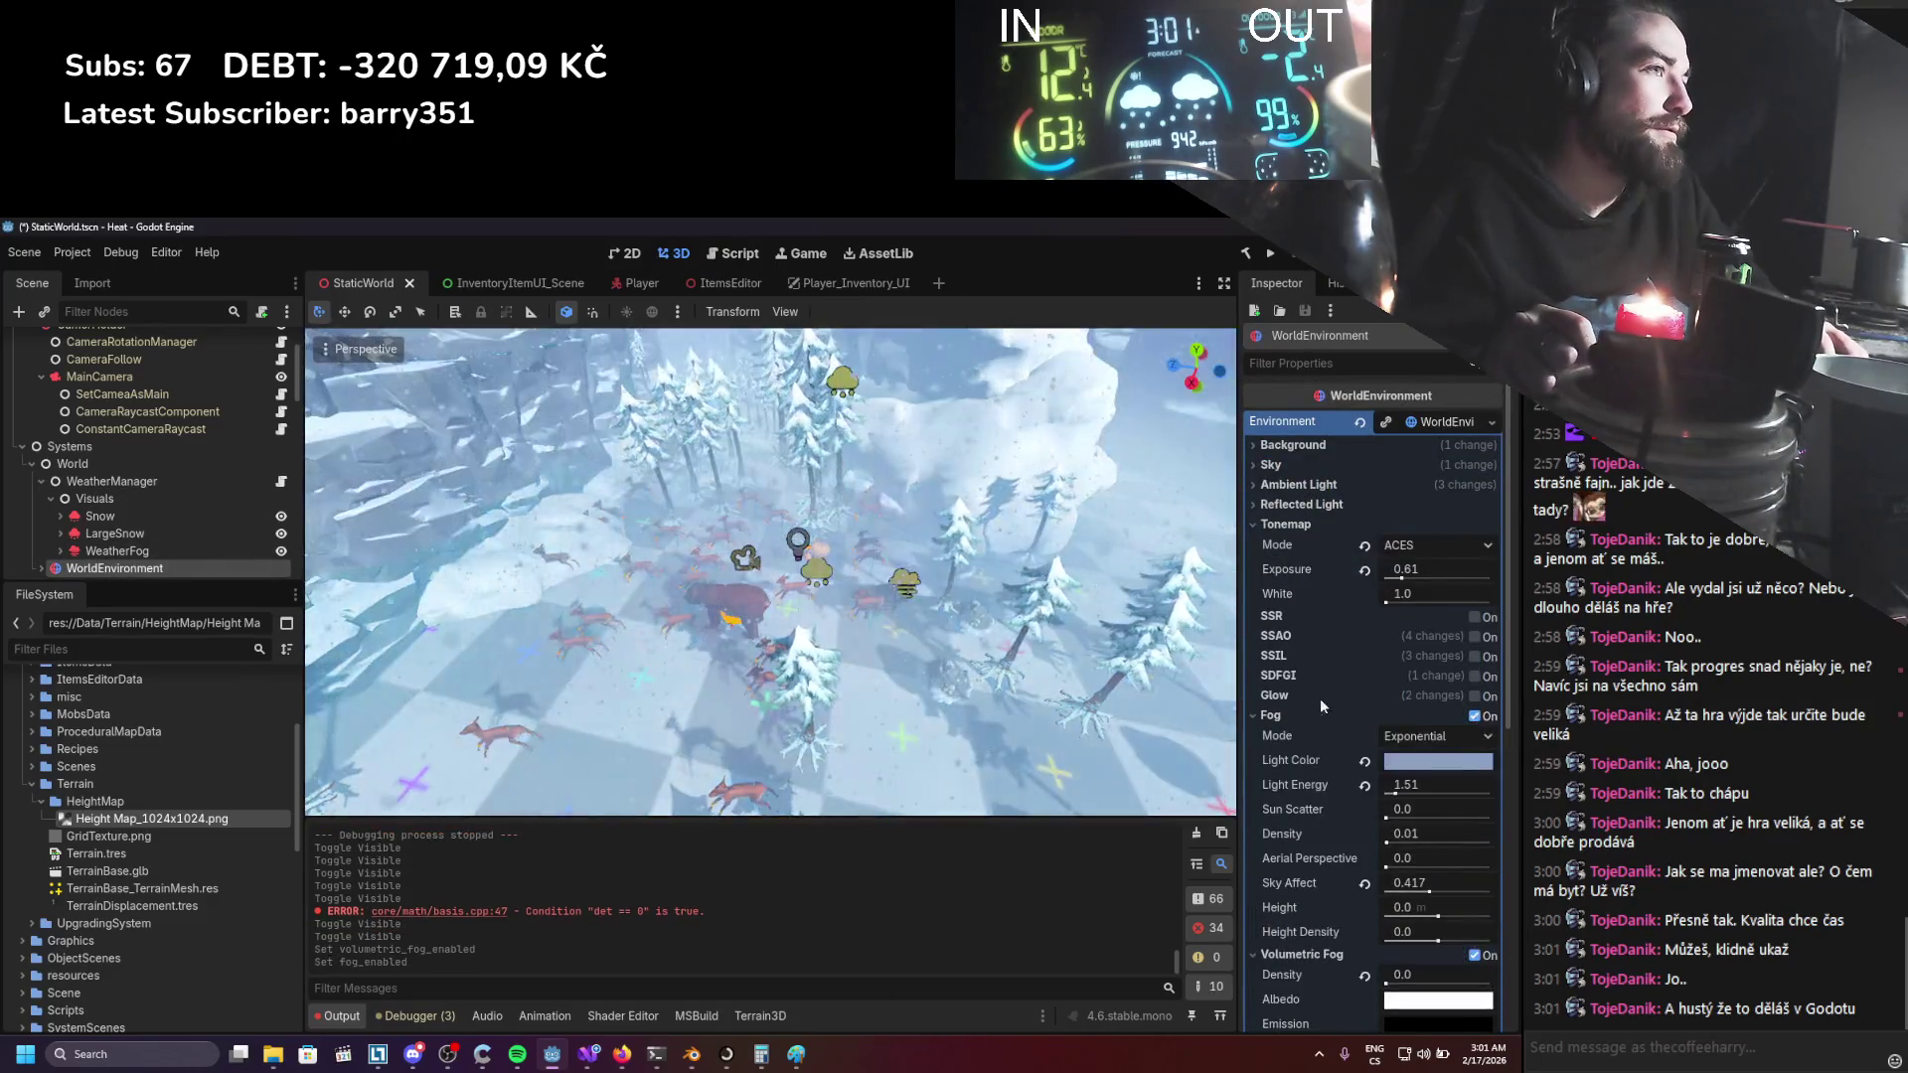
key(ctrl+s)
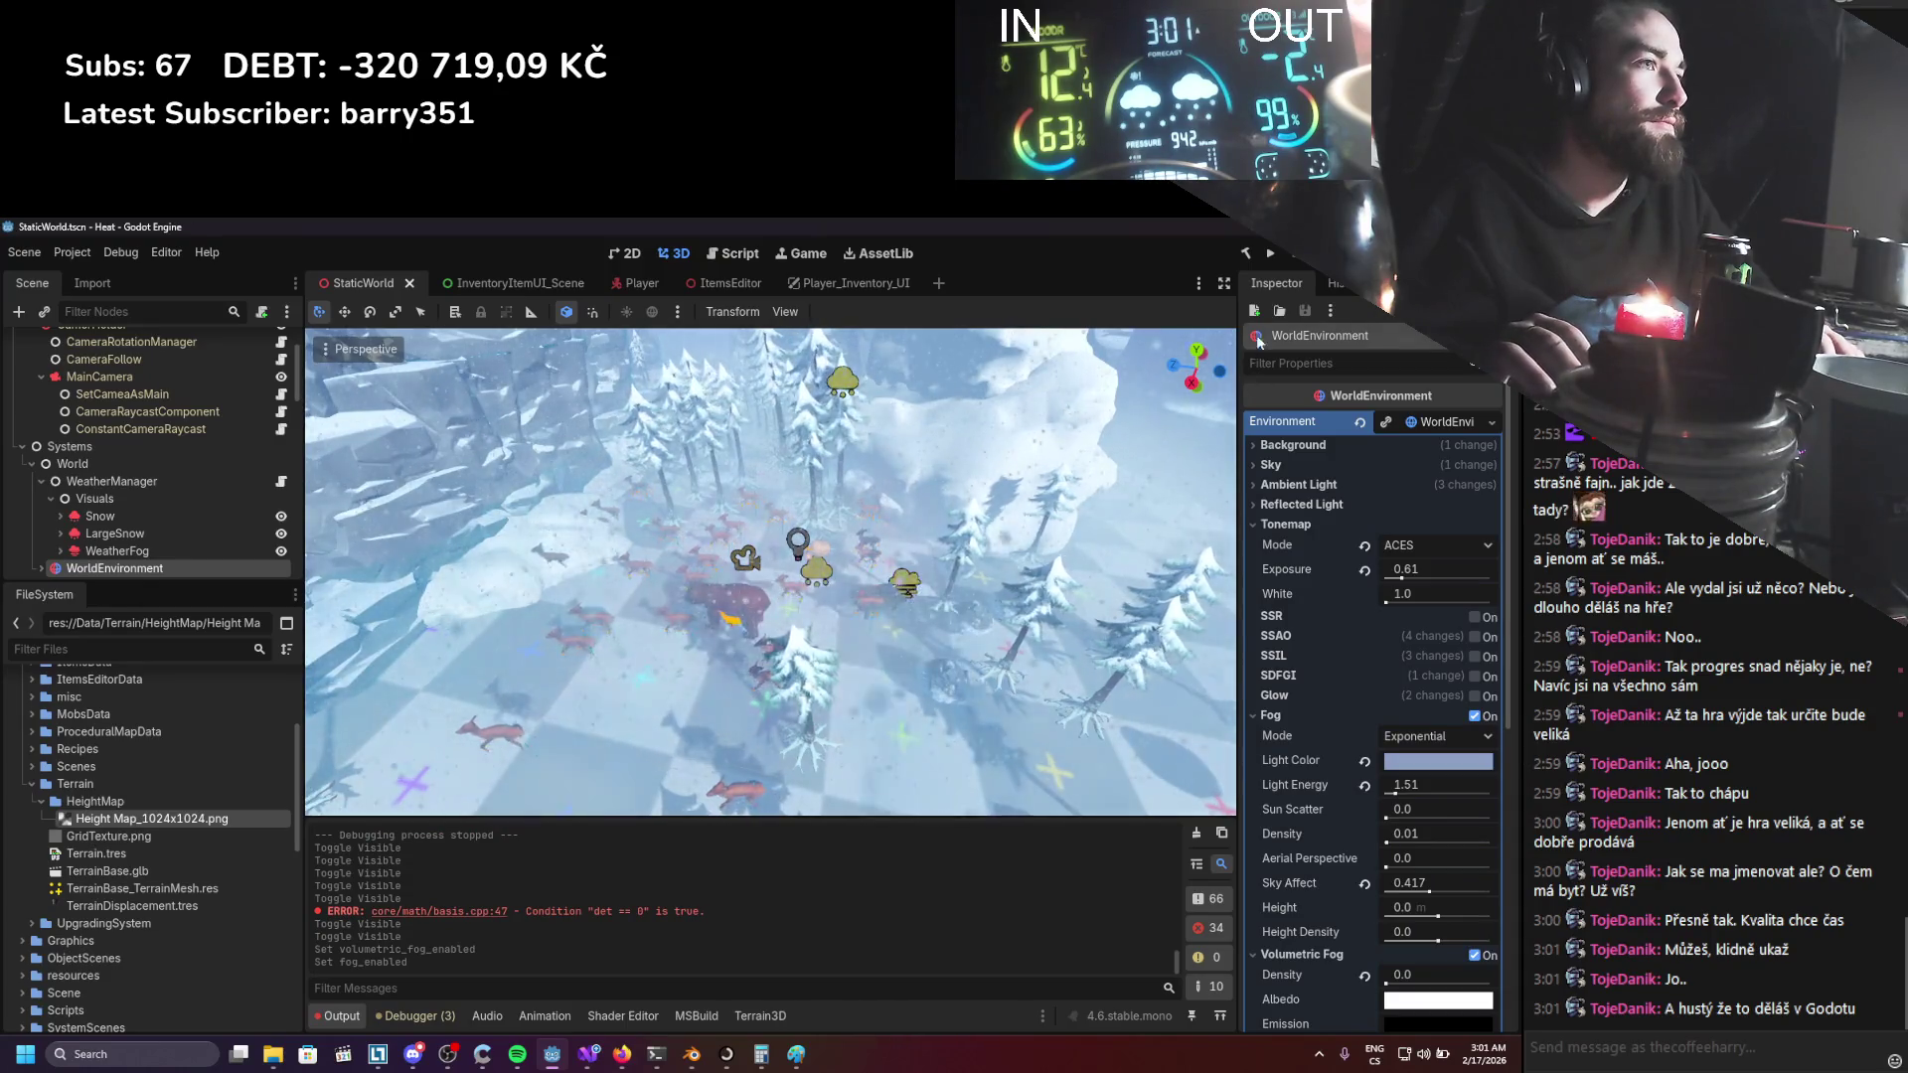
click(1270, 255)
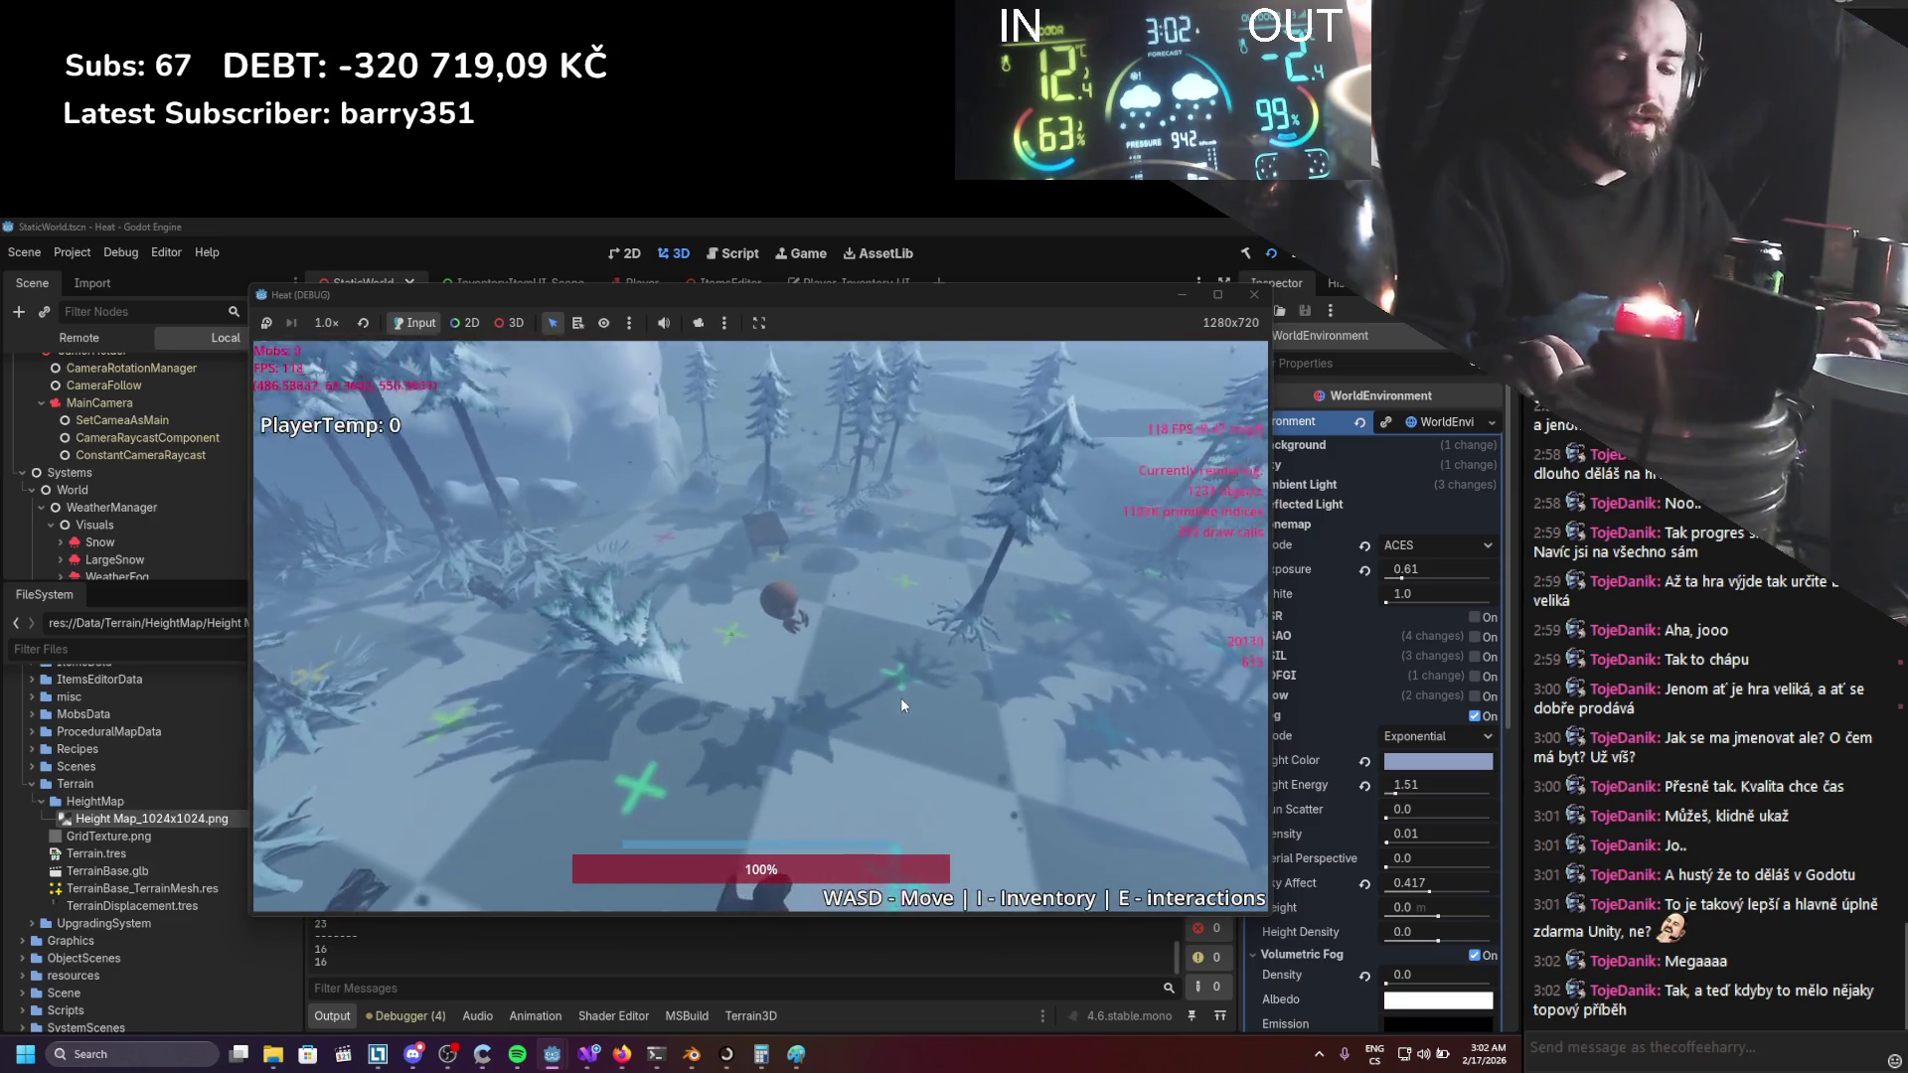
In the inventory, swap the stick for the knife in the character's hand.
key(i)
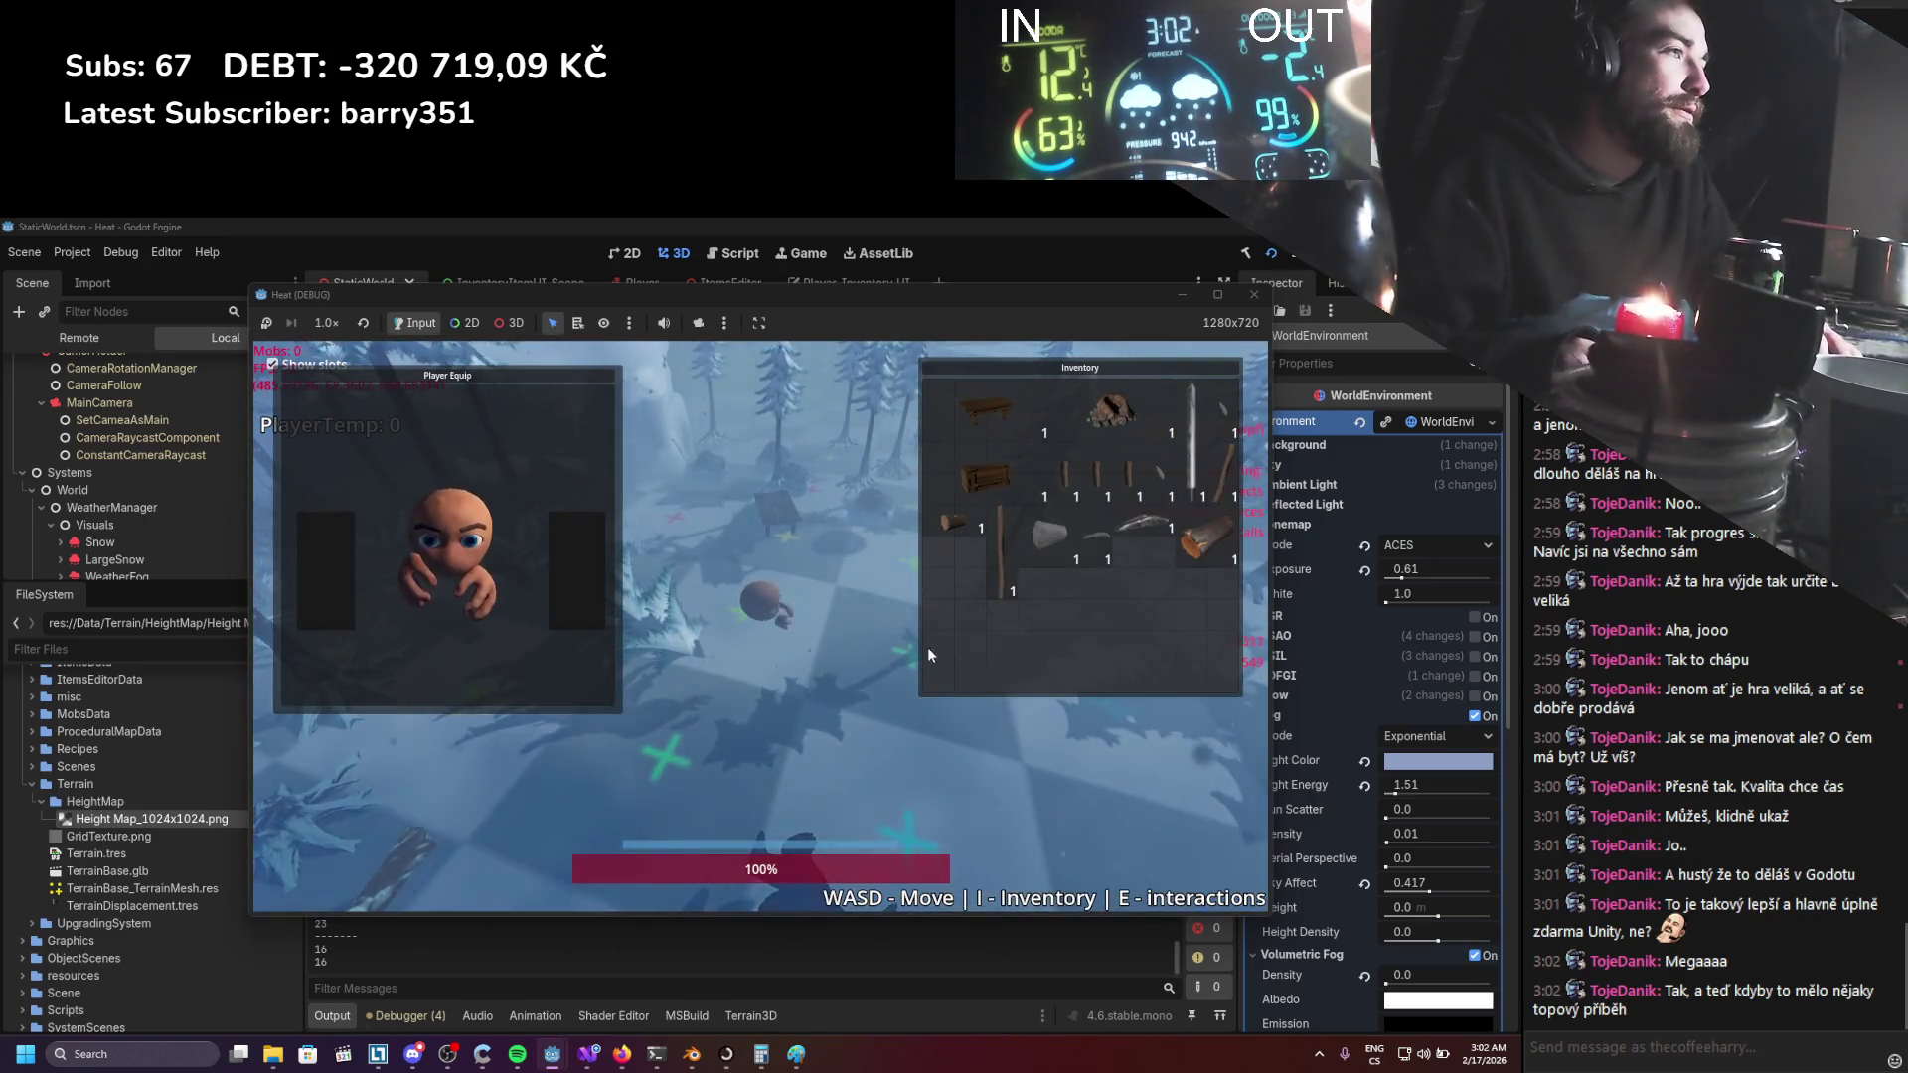
click(960, 624)
drag(1146, 522, 1159, 636)
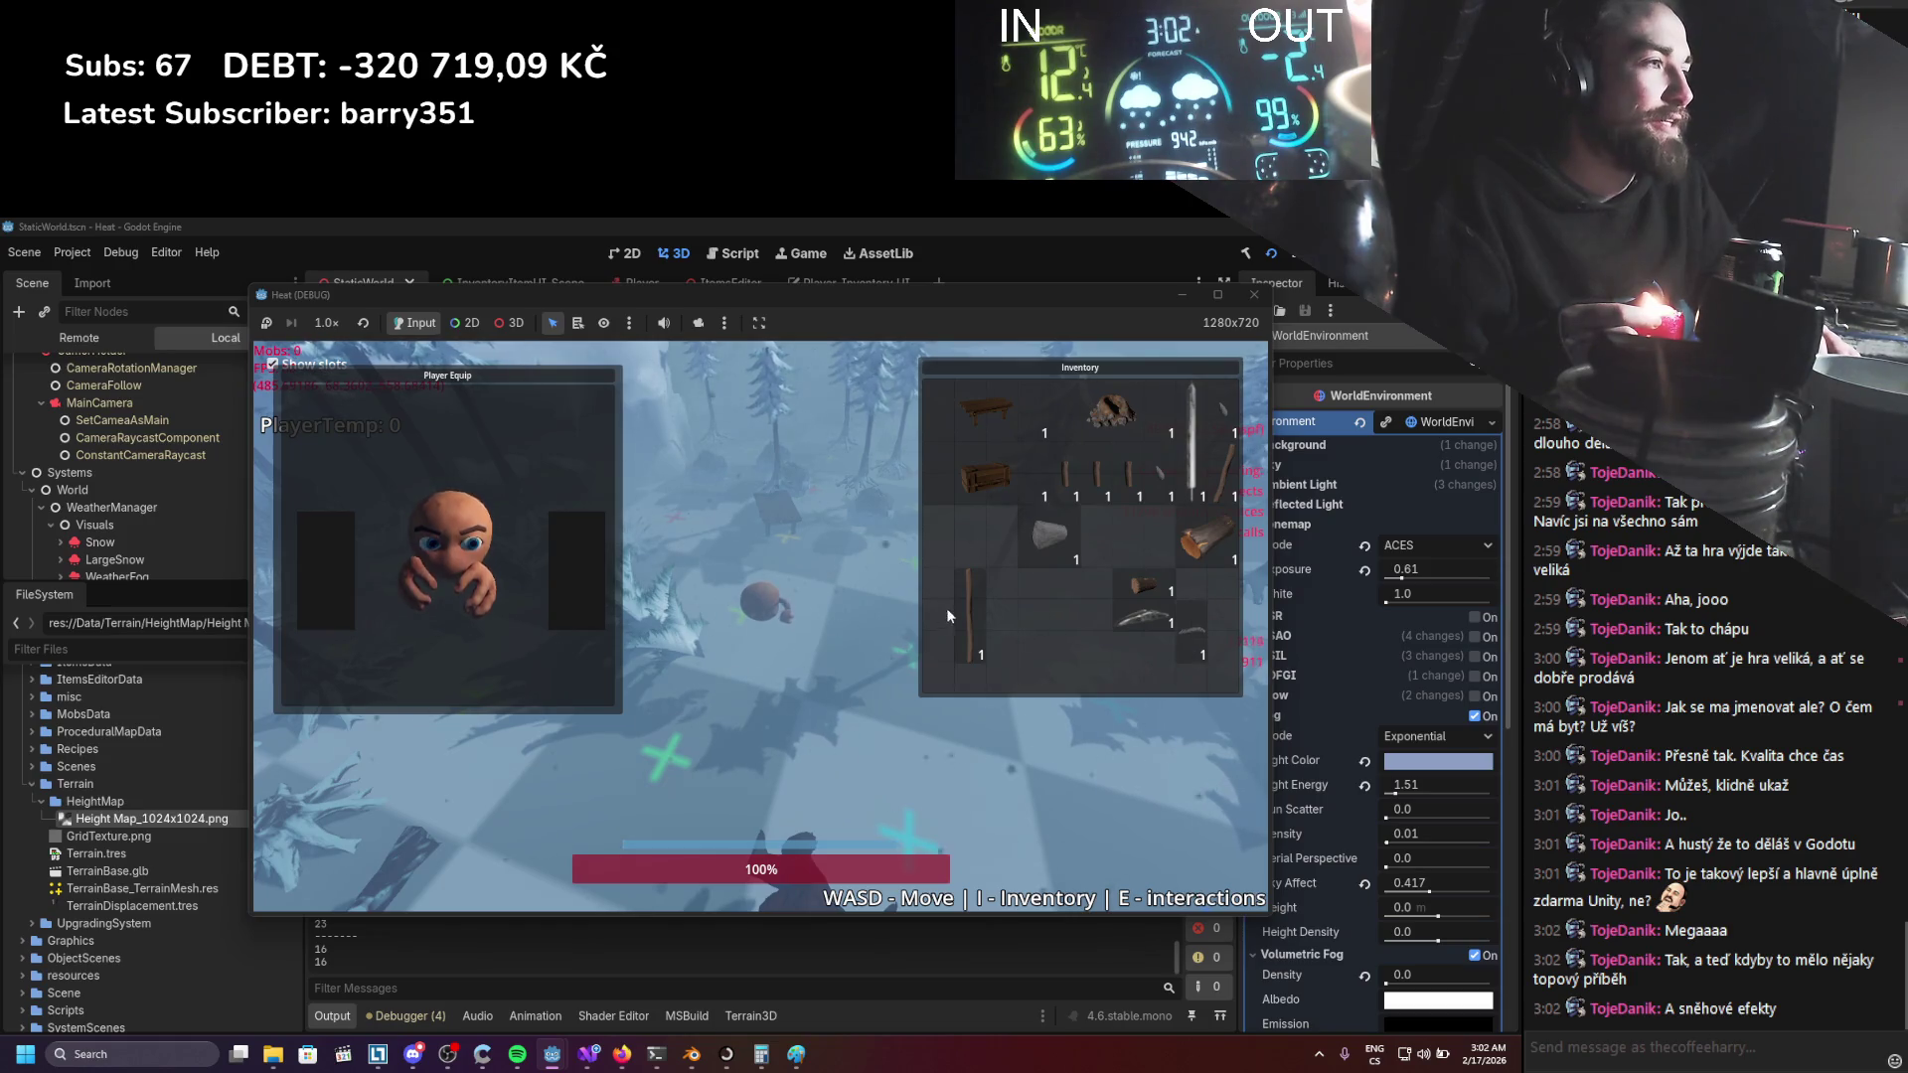
Attach a stone head to the stick on the assembly screen and assemble a stone axe.
right_click(986, 614)
click(1000, 638)
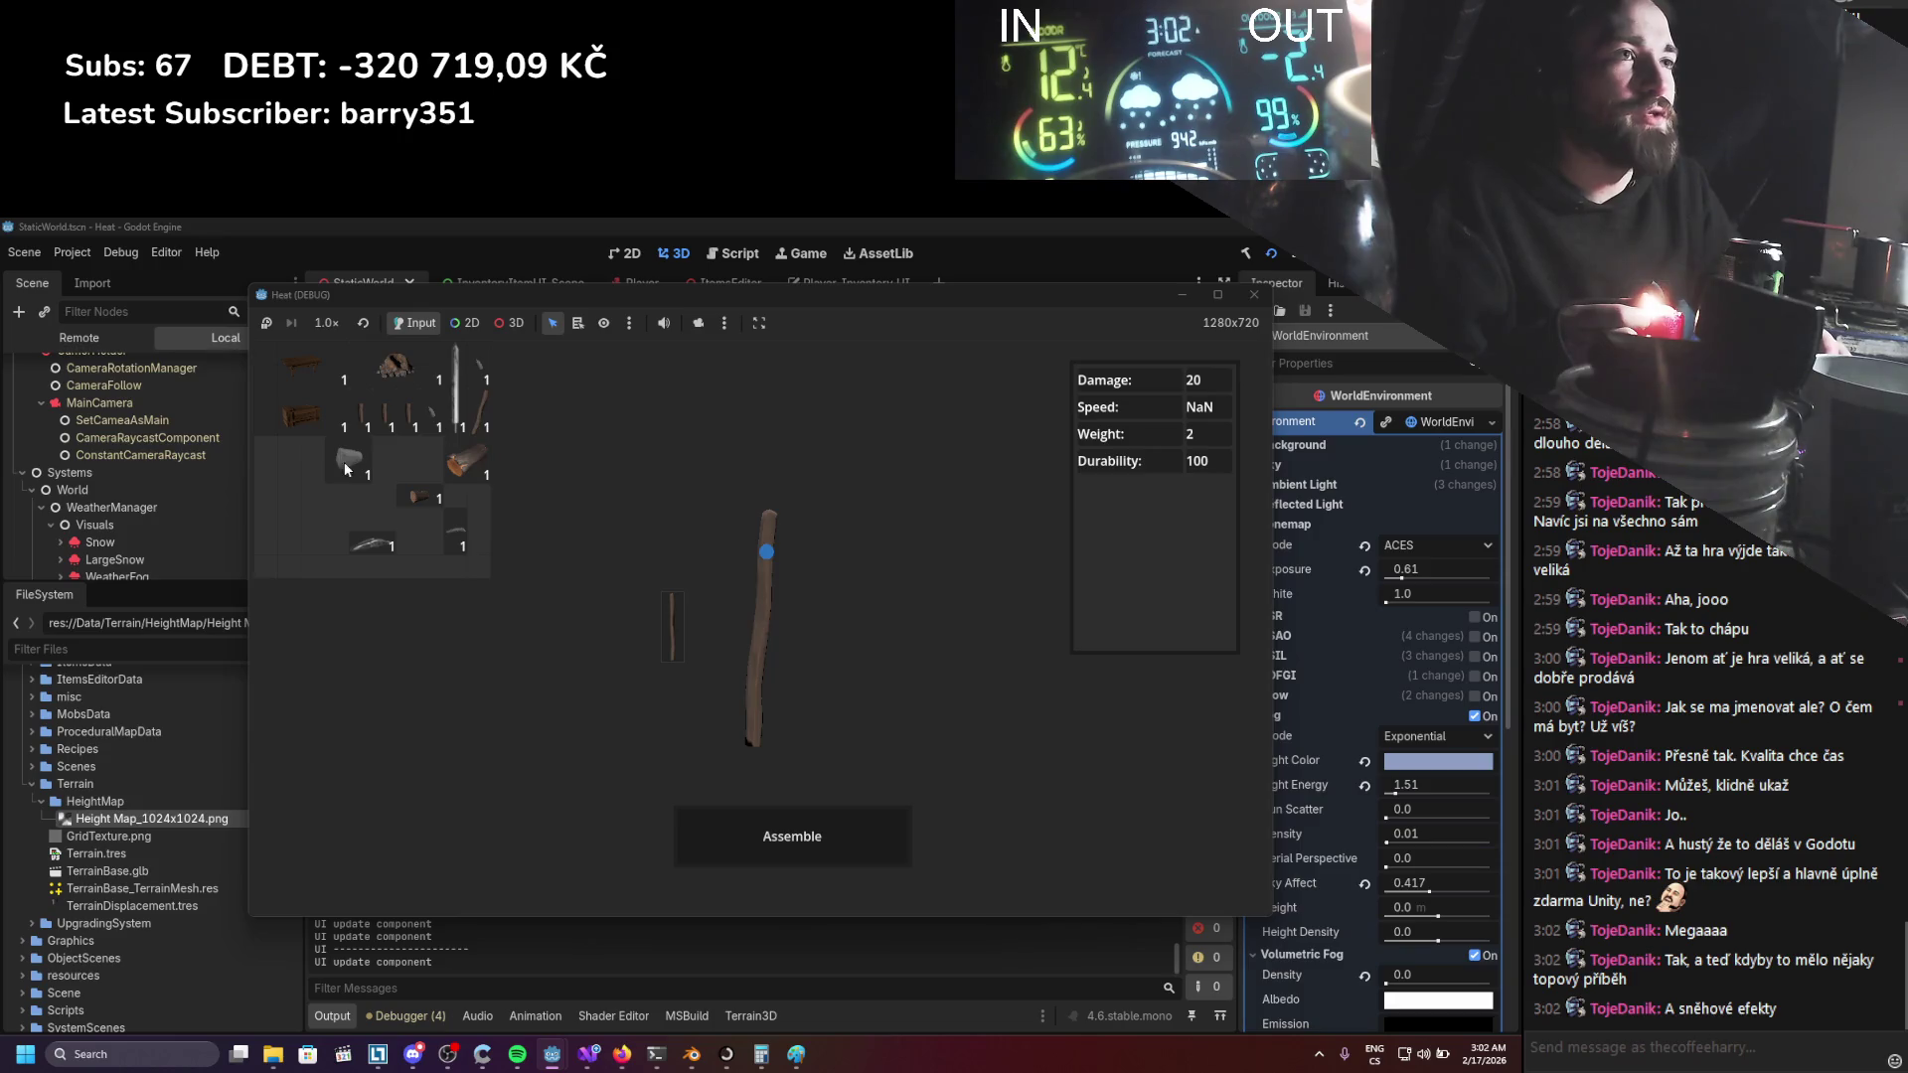
drag(743, 542, 765, 551)
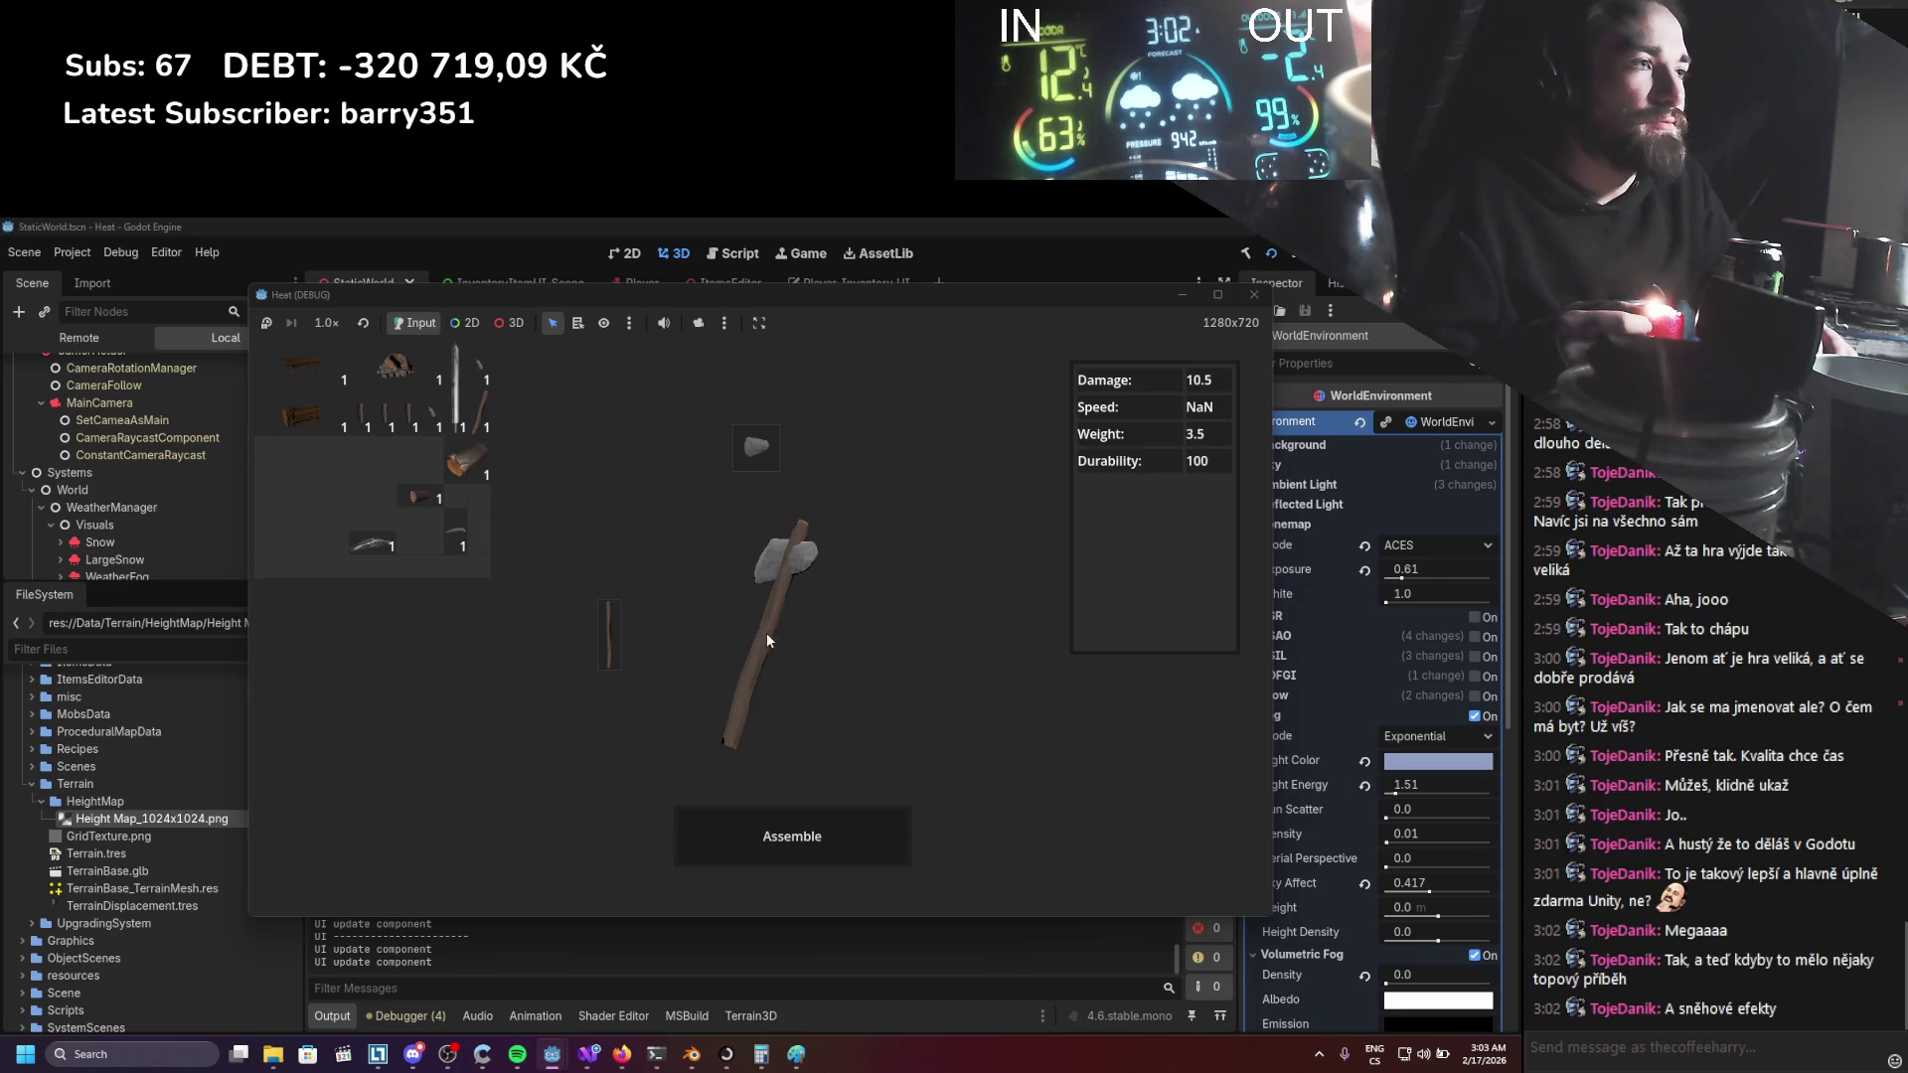
drag(766, 632, 354, 510)
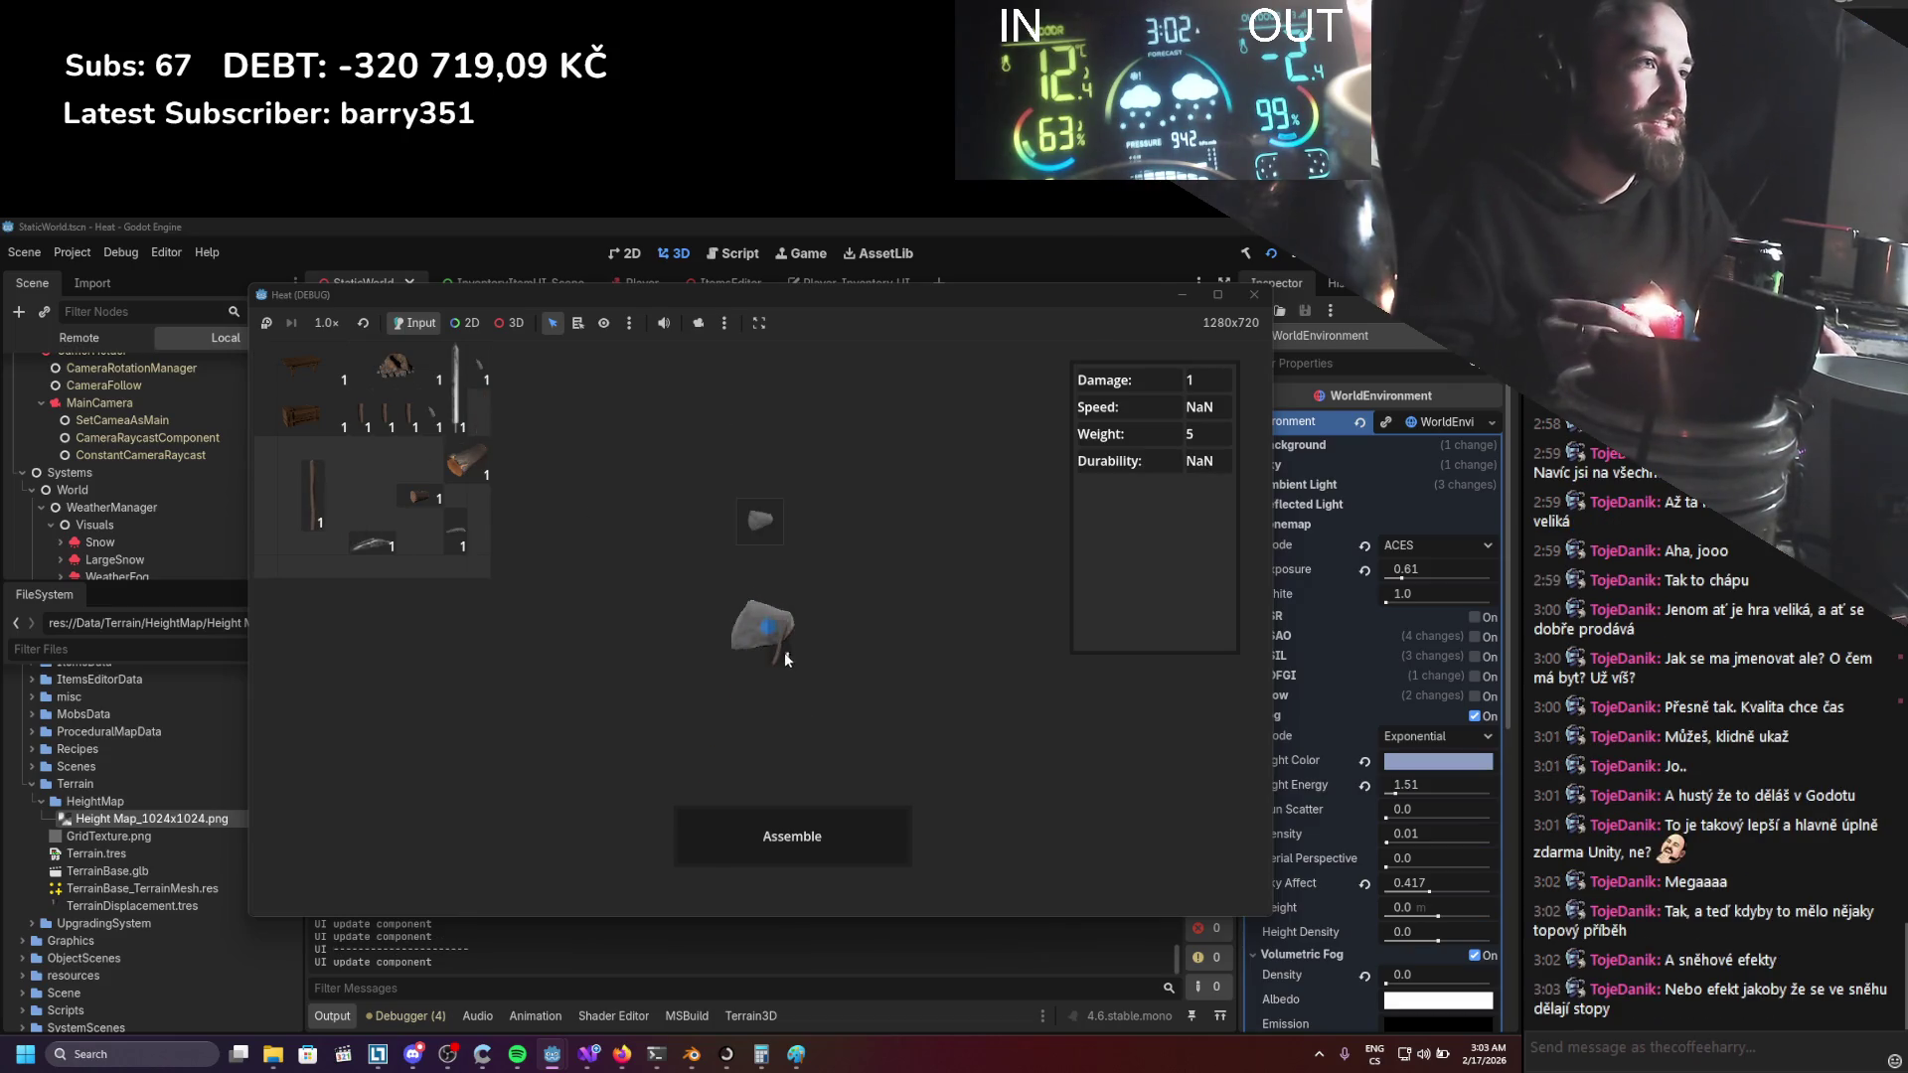
mouse_move(771, 641)
mouse_down()
mouse_move(1007, 742)
mouse_move(862, 729)
mouse_move(983, 692)
mouse_move(821, 693)
mouse_up()
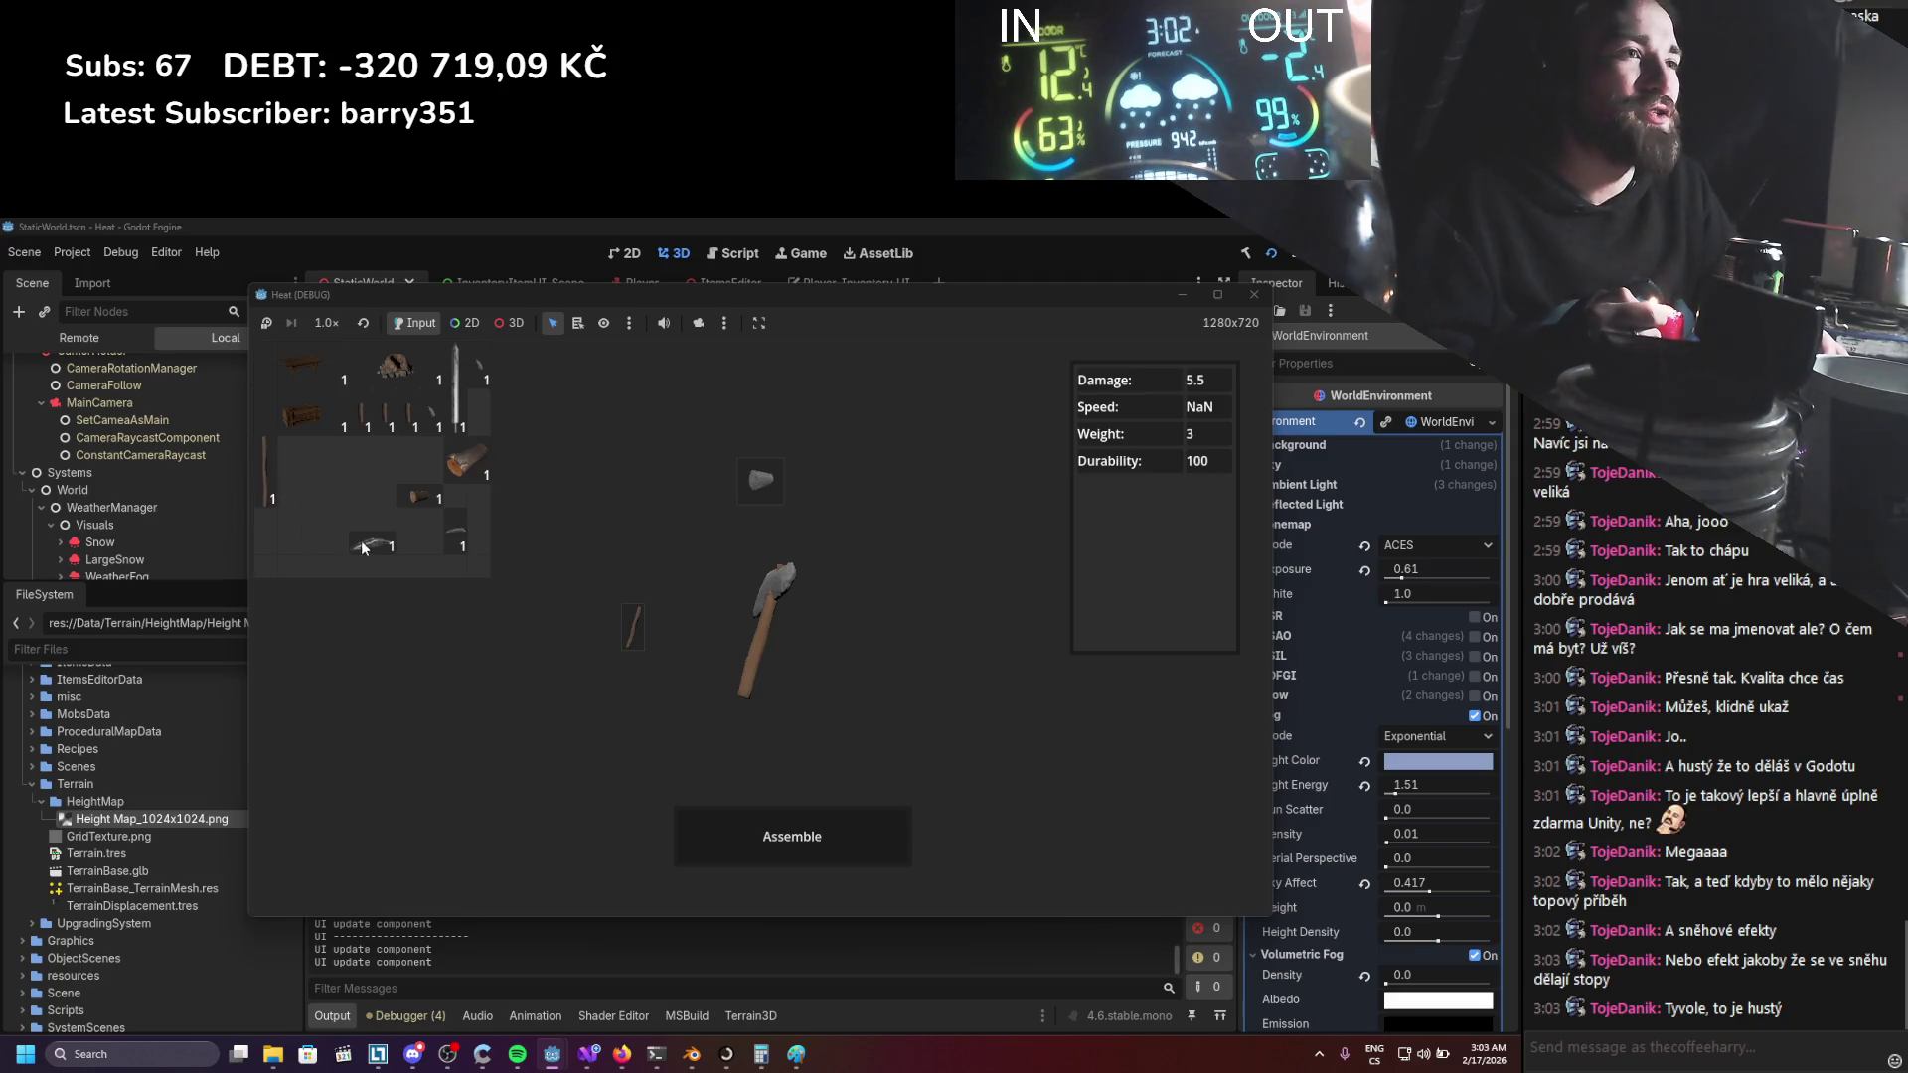
click(828, 838)
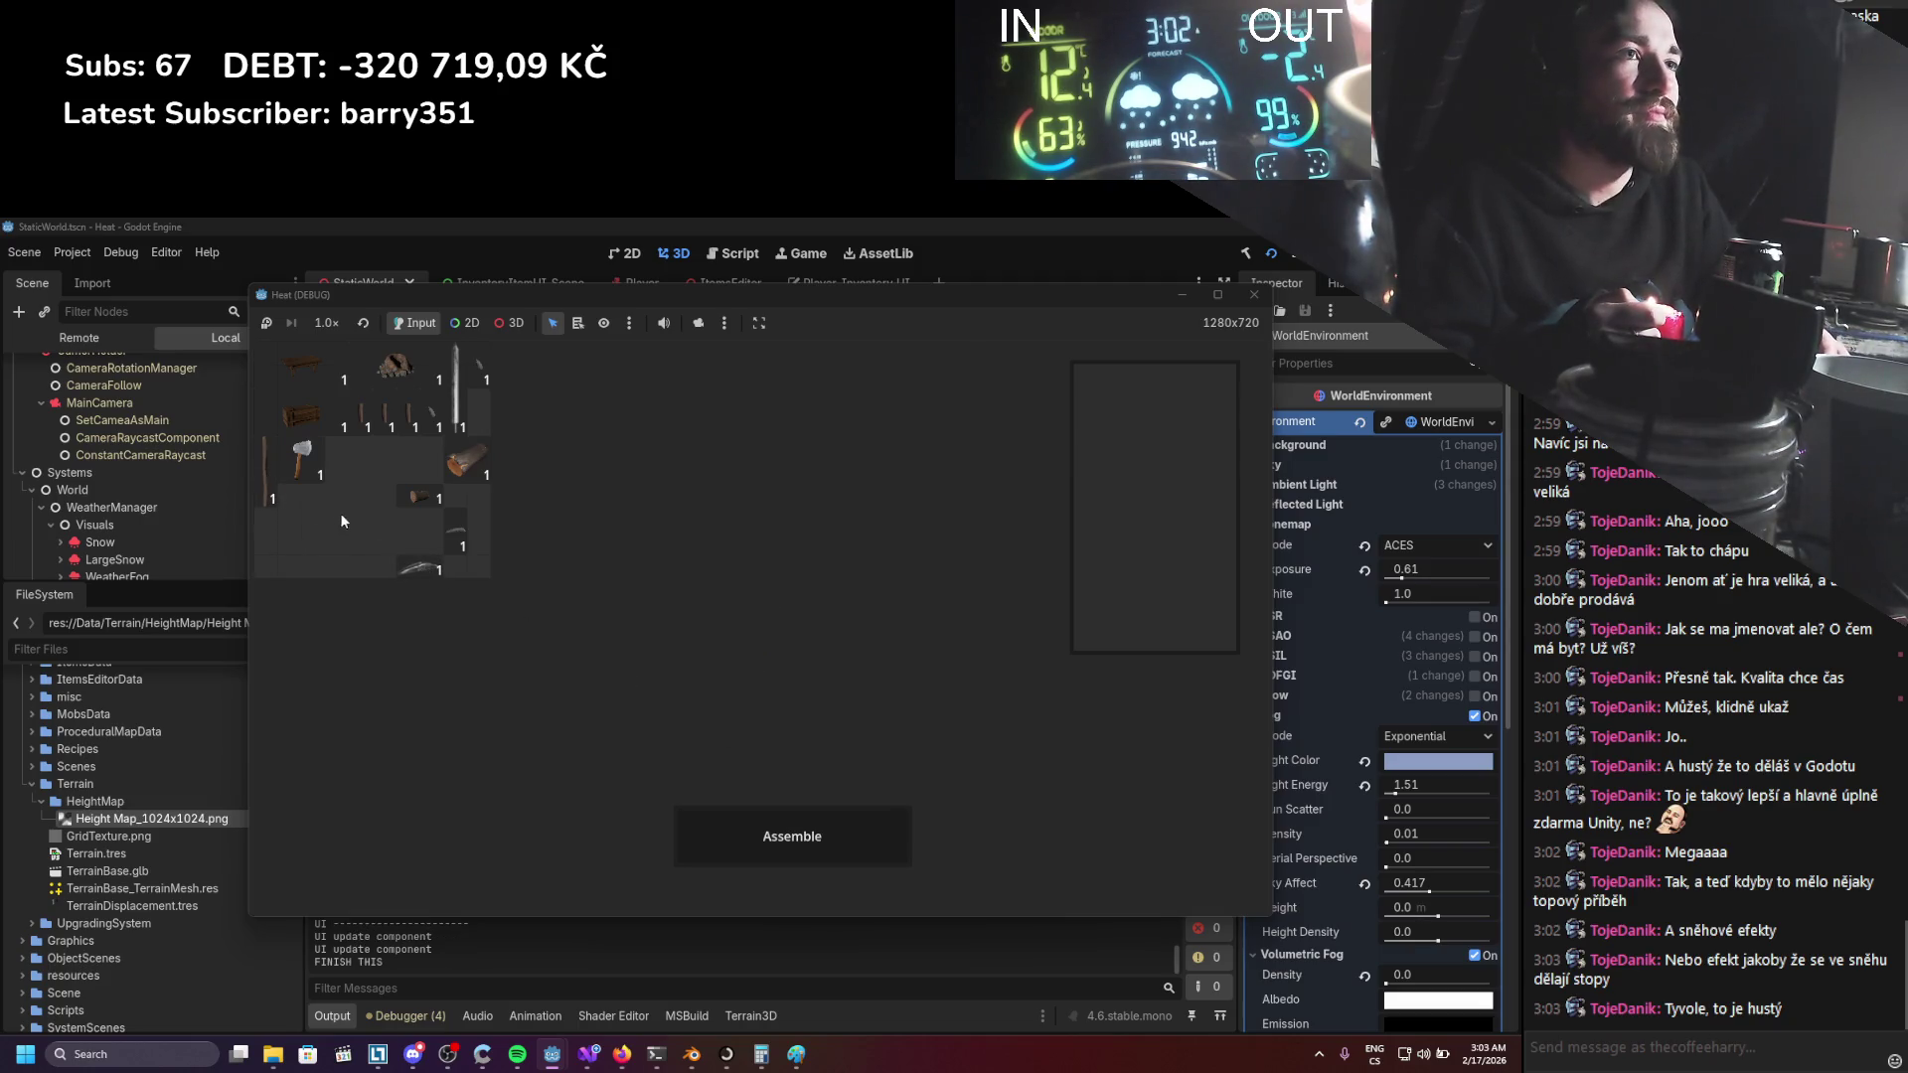
Lay out a stick with a head to form a hammer with Damage 15, Weight 3.
click(757, 653)
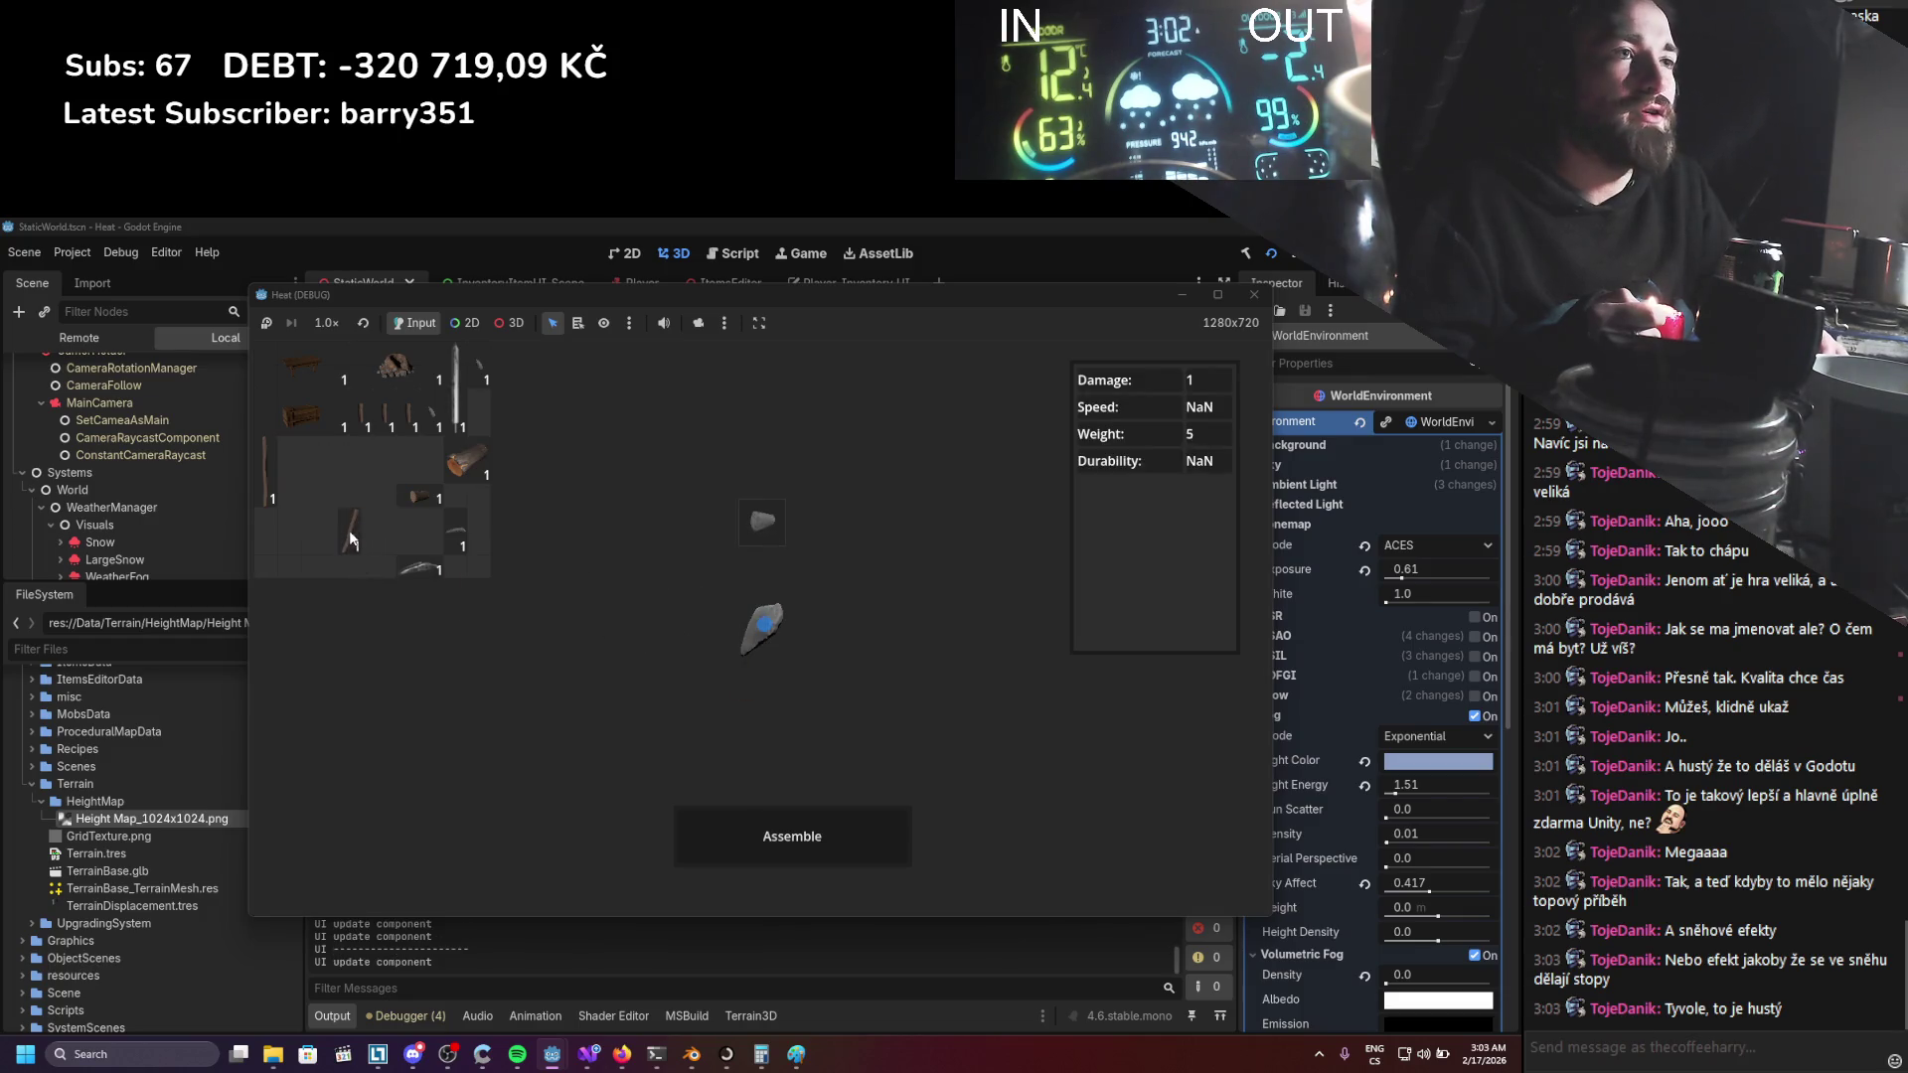
drag(752, 644, 353, 487)
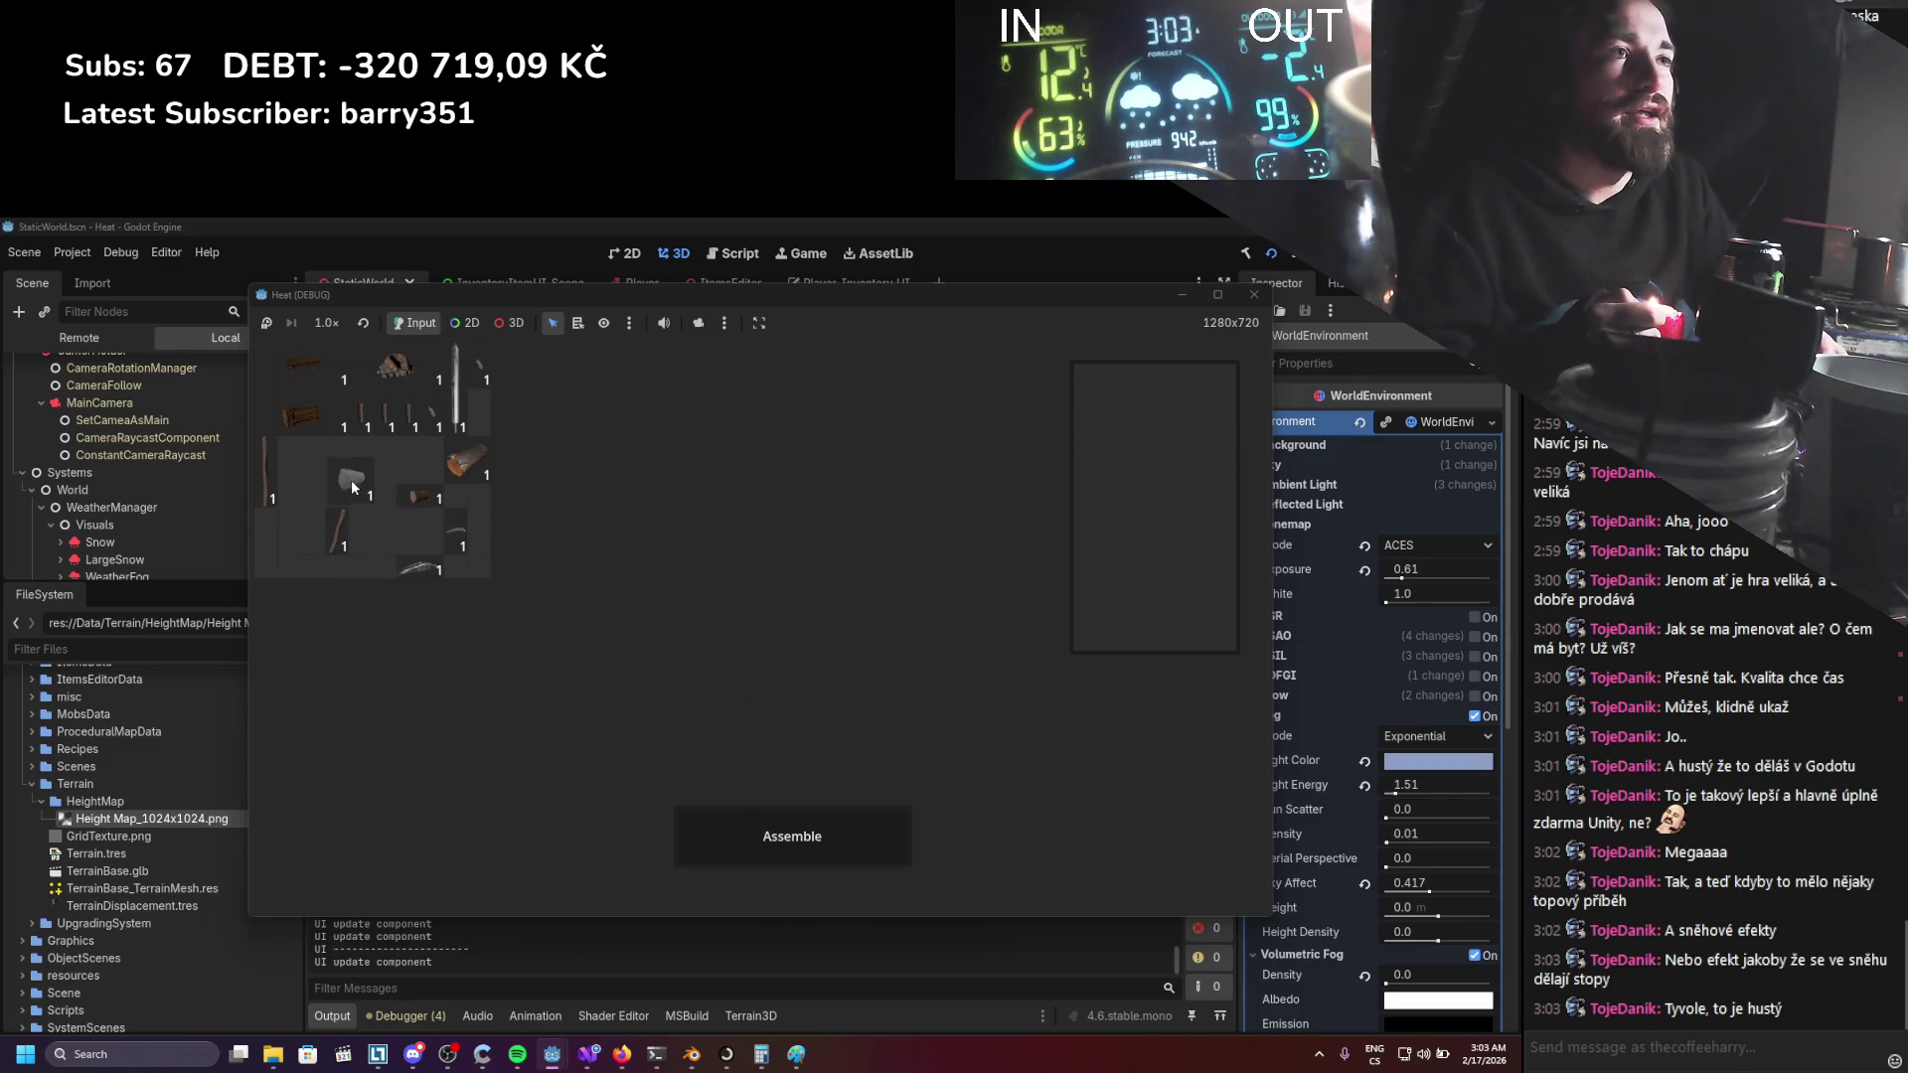
click(416, 541)
drag(531, 509, 529, 504)
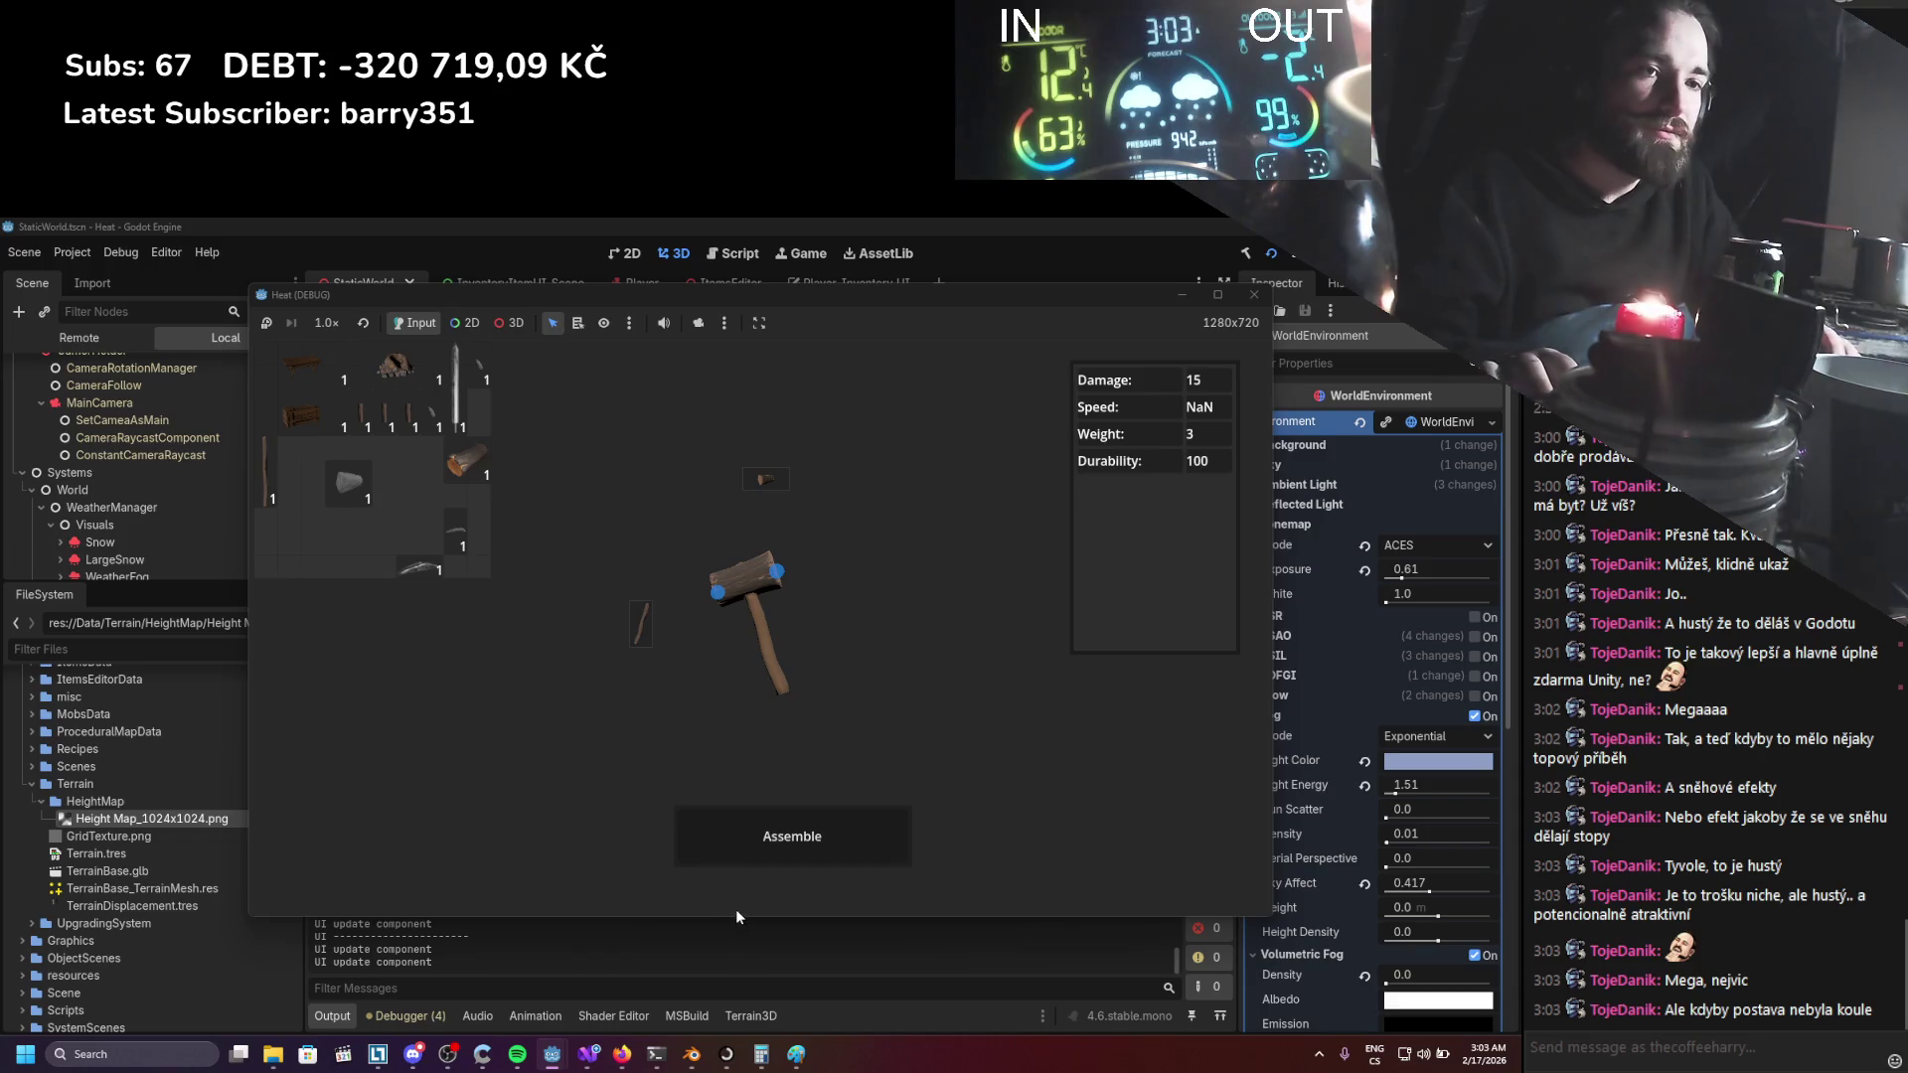
Assemble the hammer, close the inventory, and walk the player back and forth in the forest.
click(785, 824)
key(i)
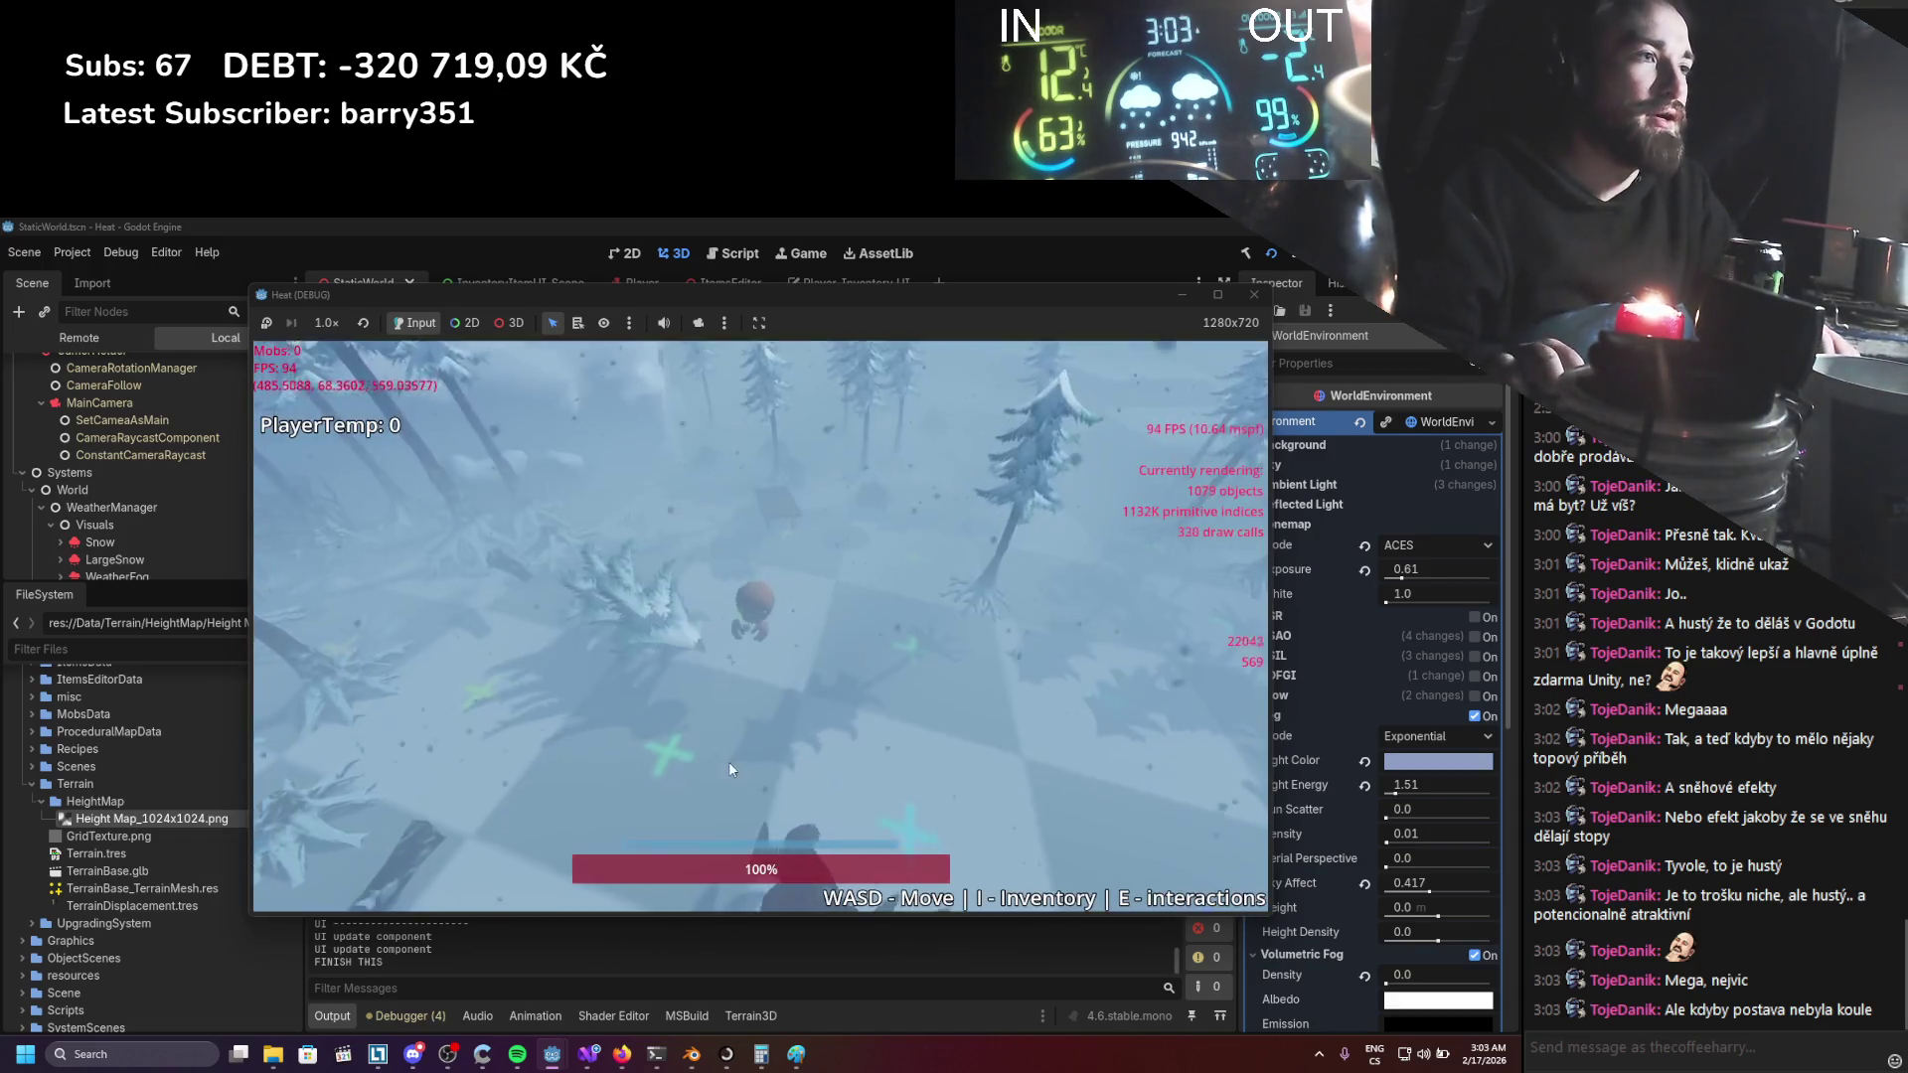
key(w)
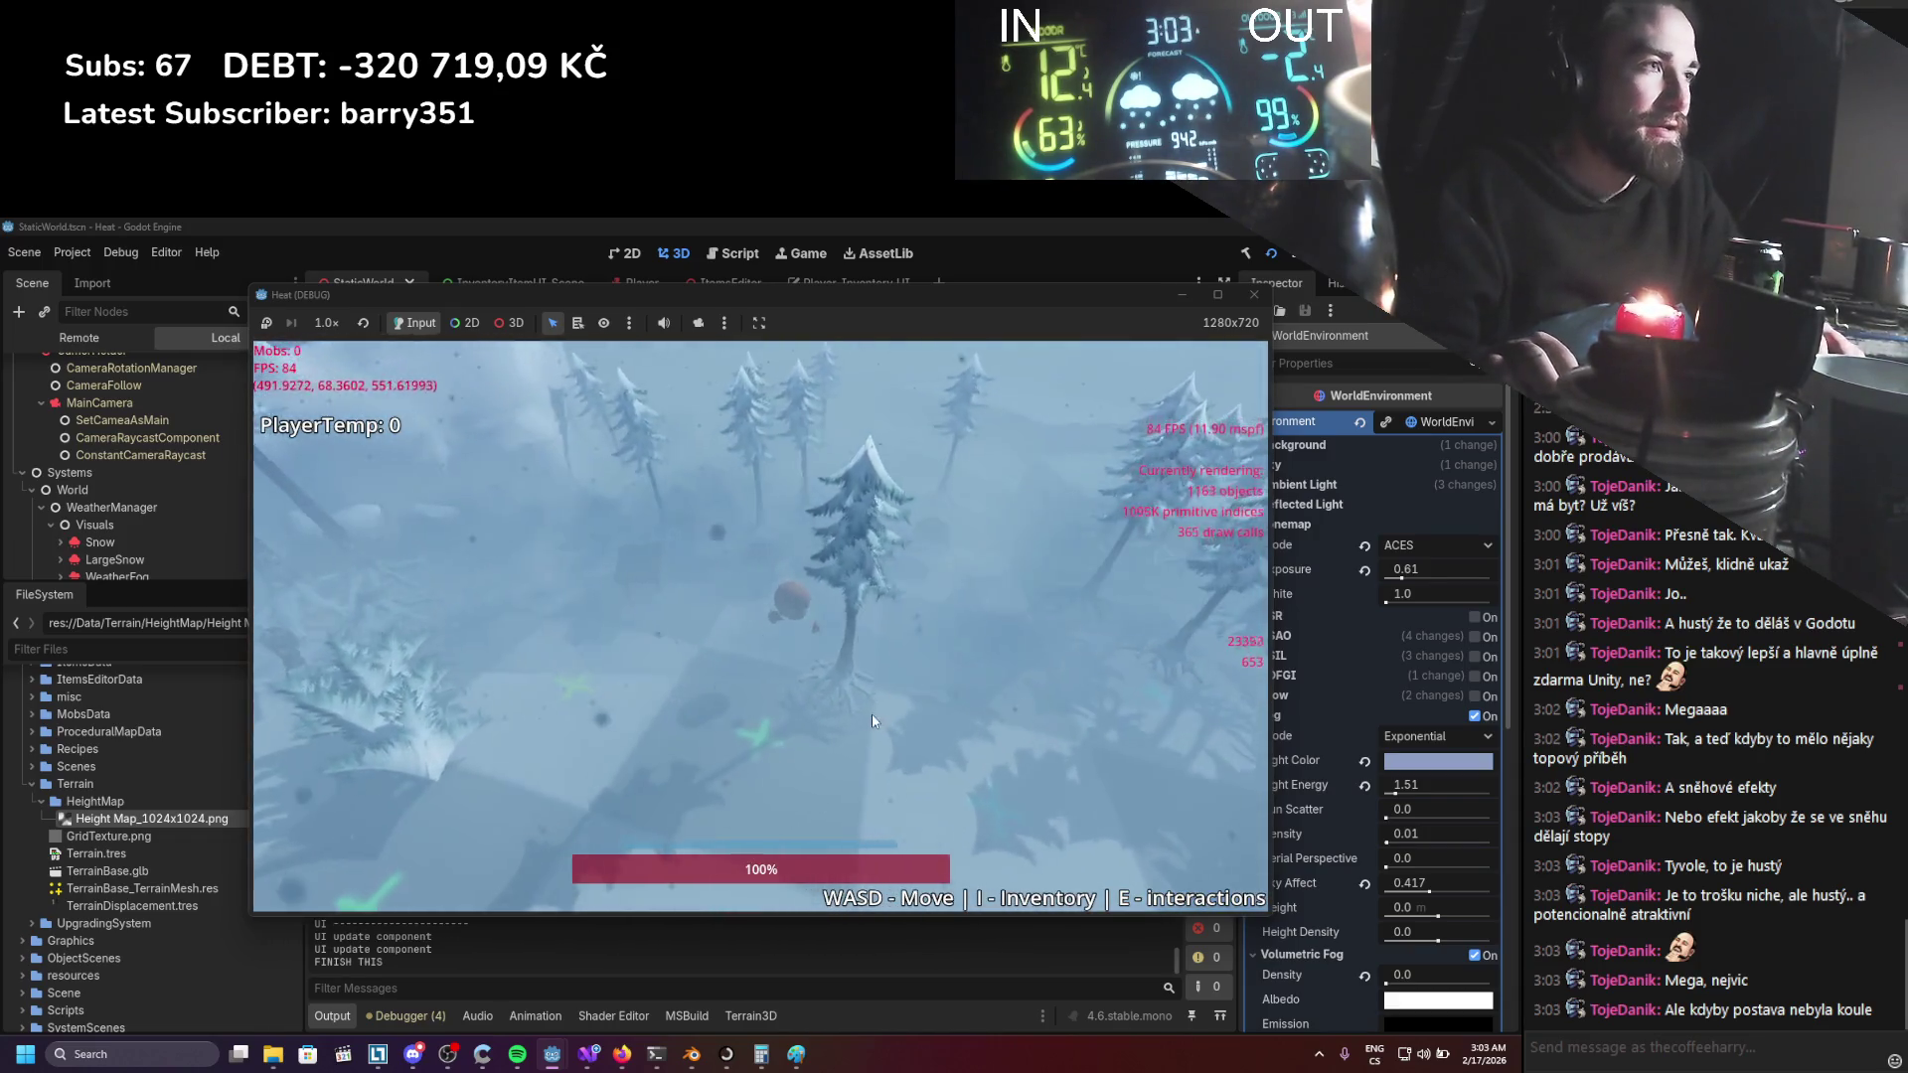
key(s)
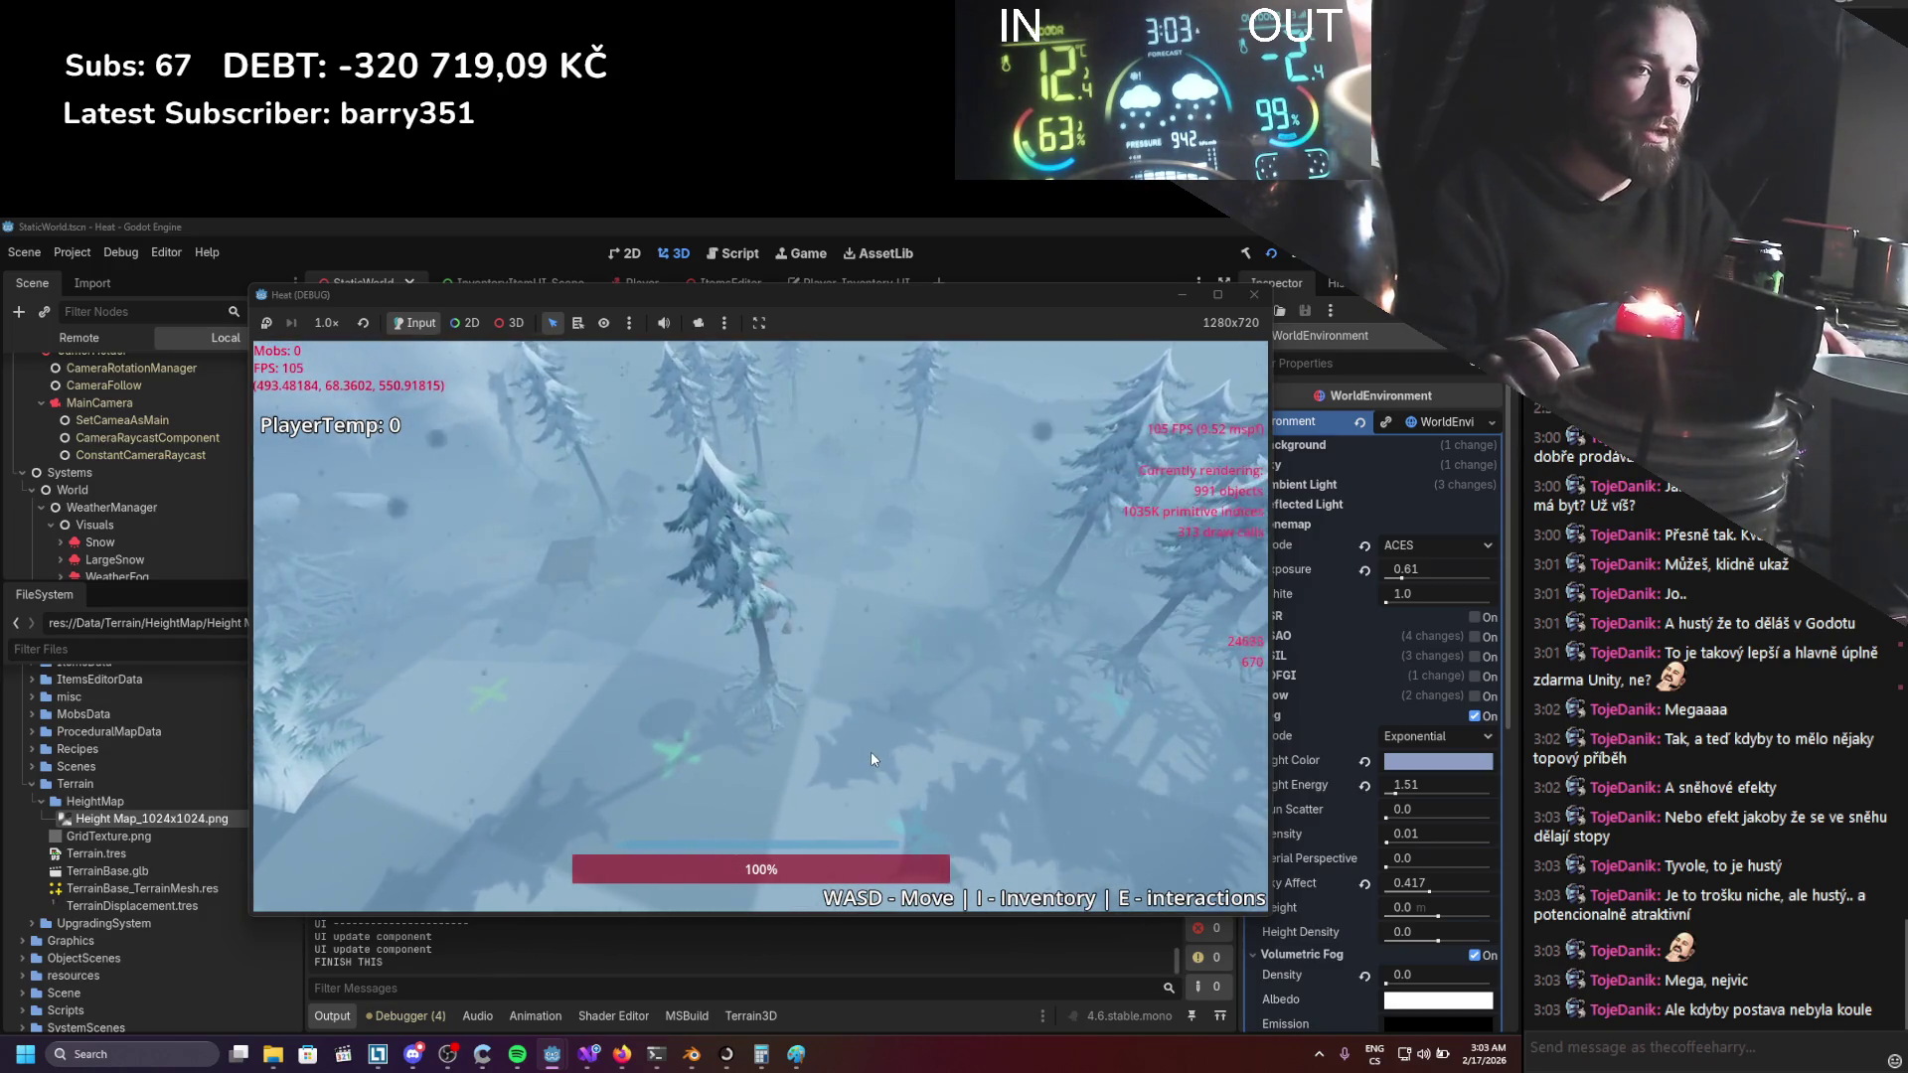
key(s)
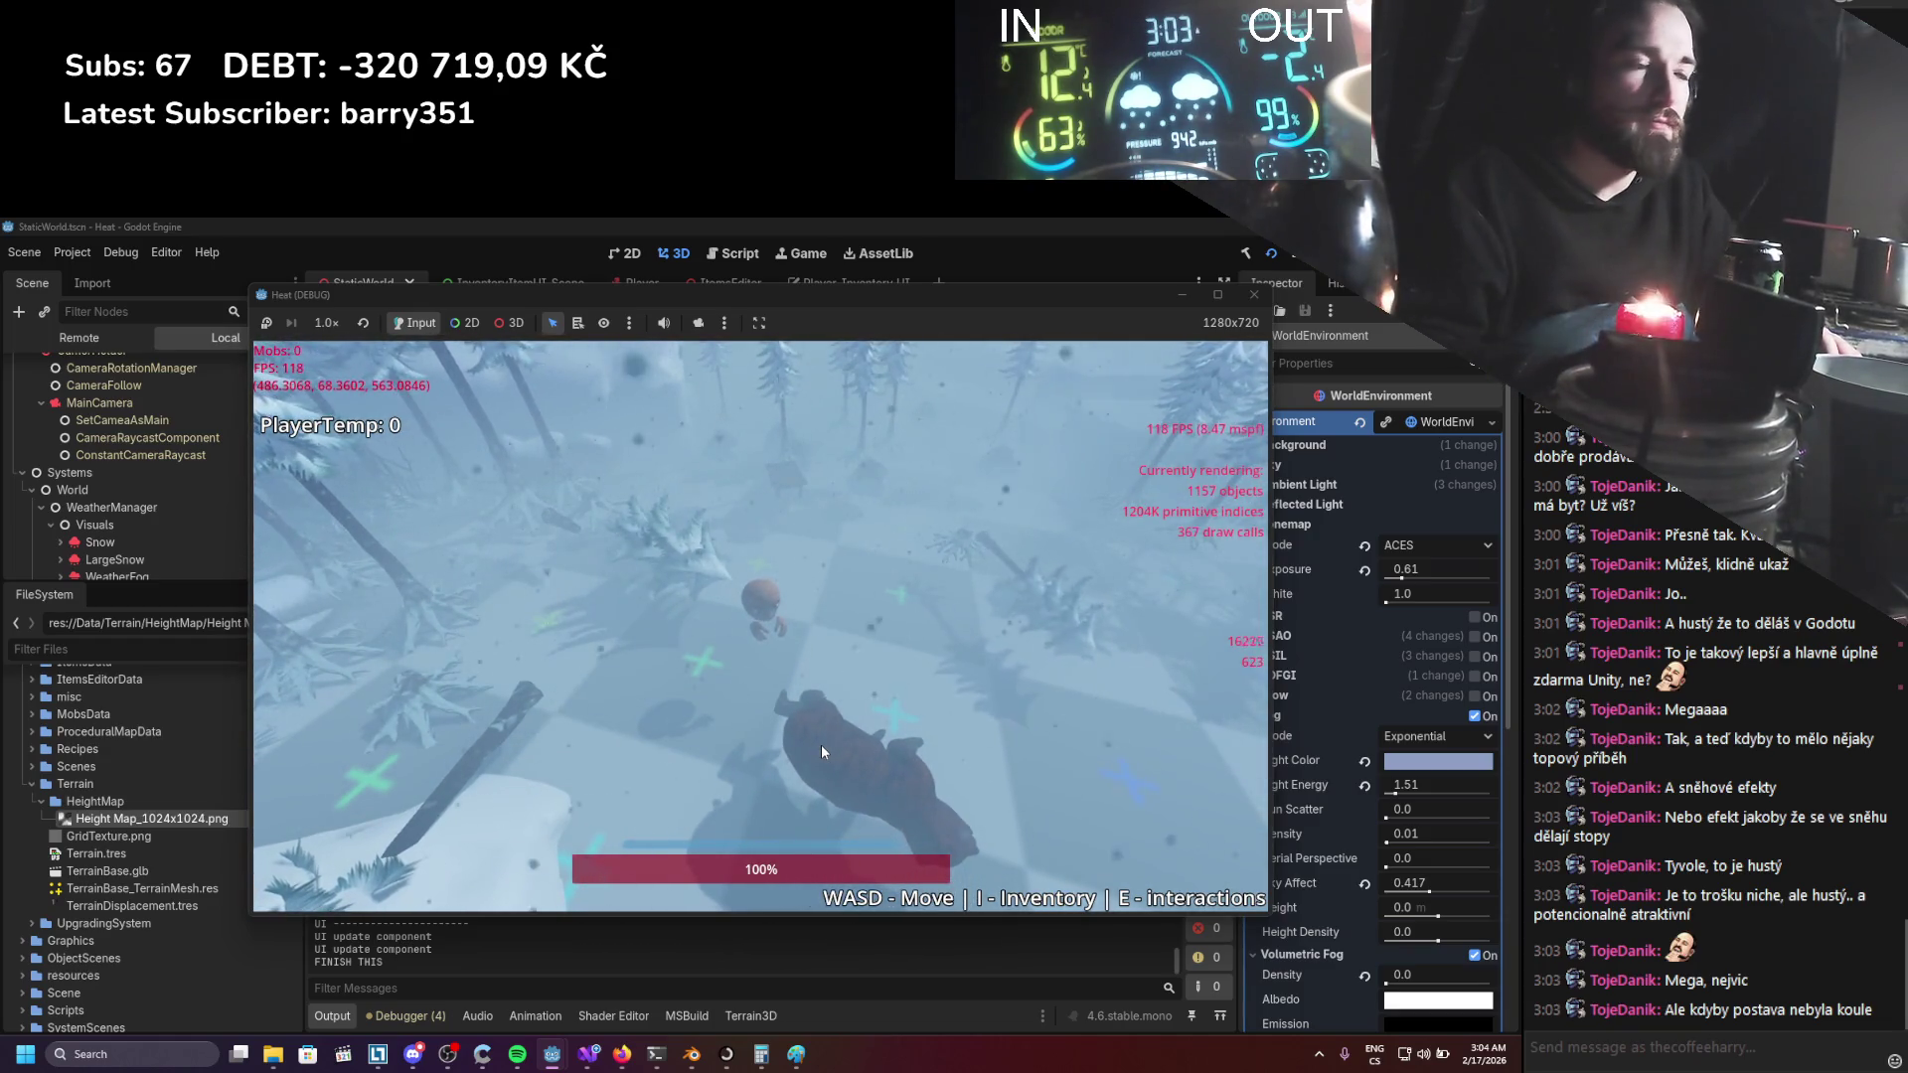
Check the inventory, walk further through the snow, and bring up the building menu.
key(i)
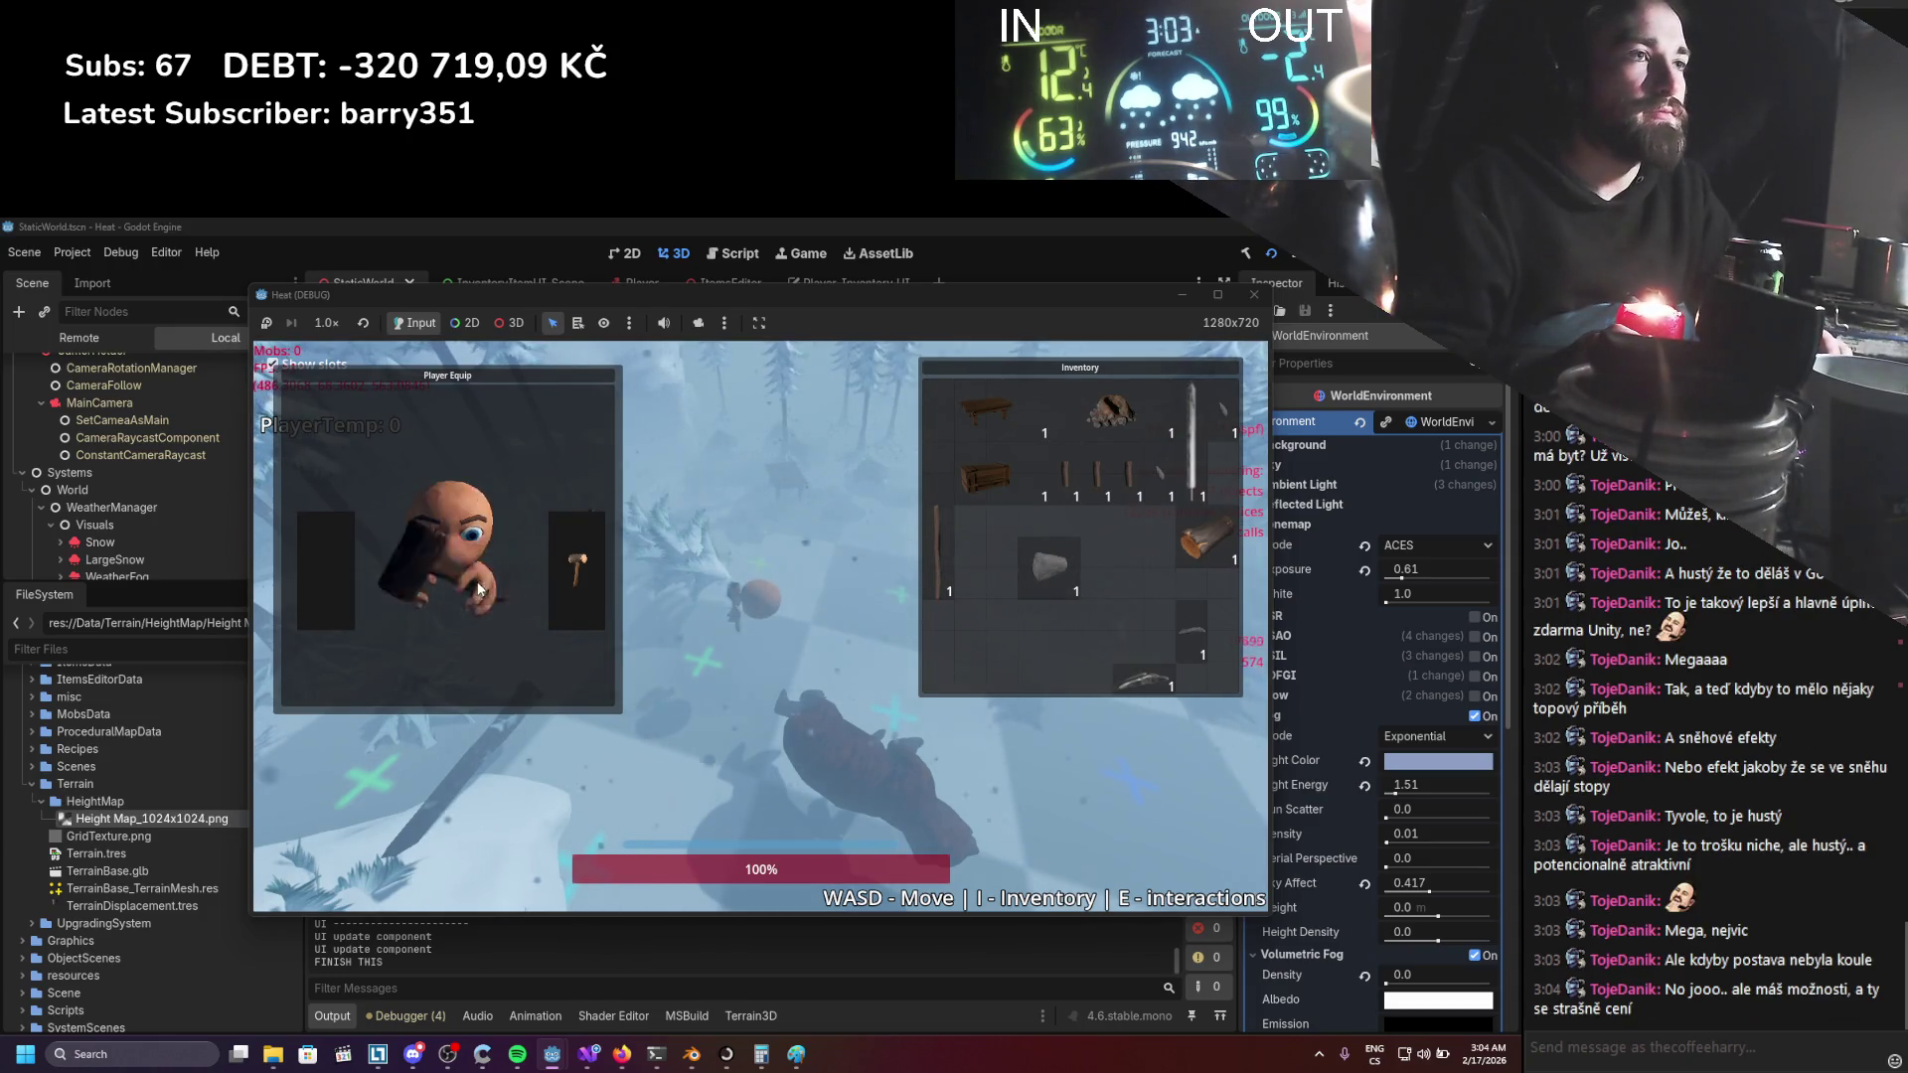
key(i)
key(w)
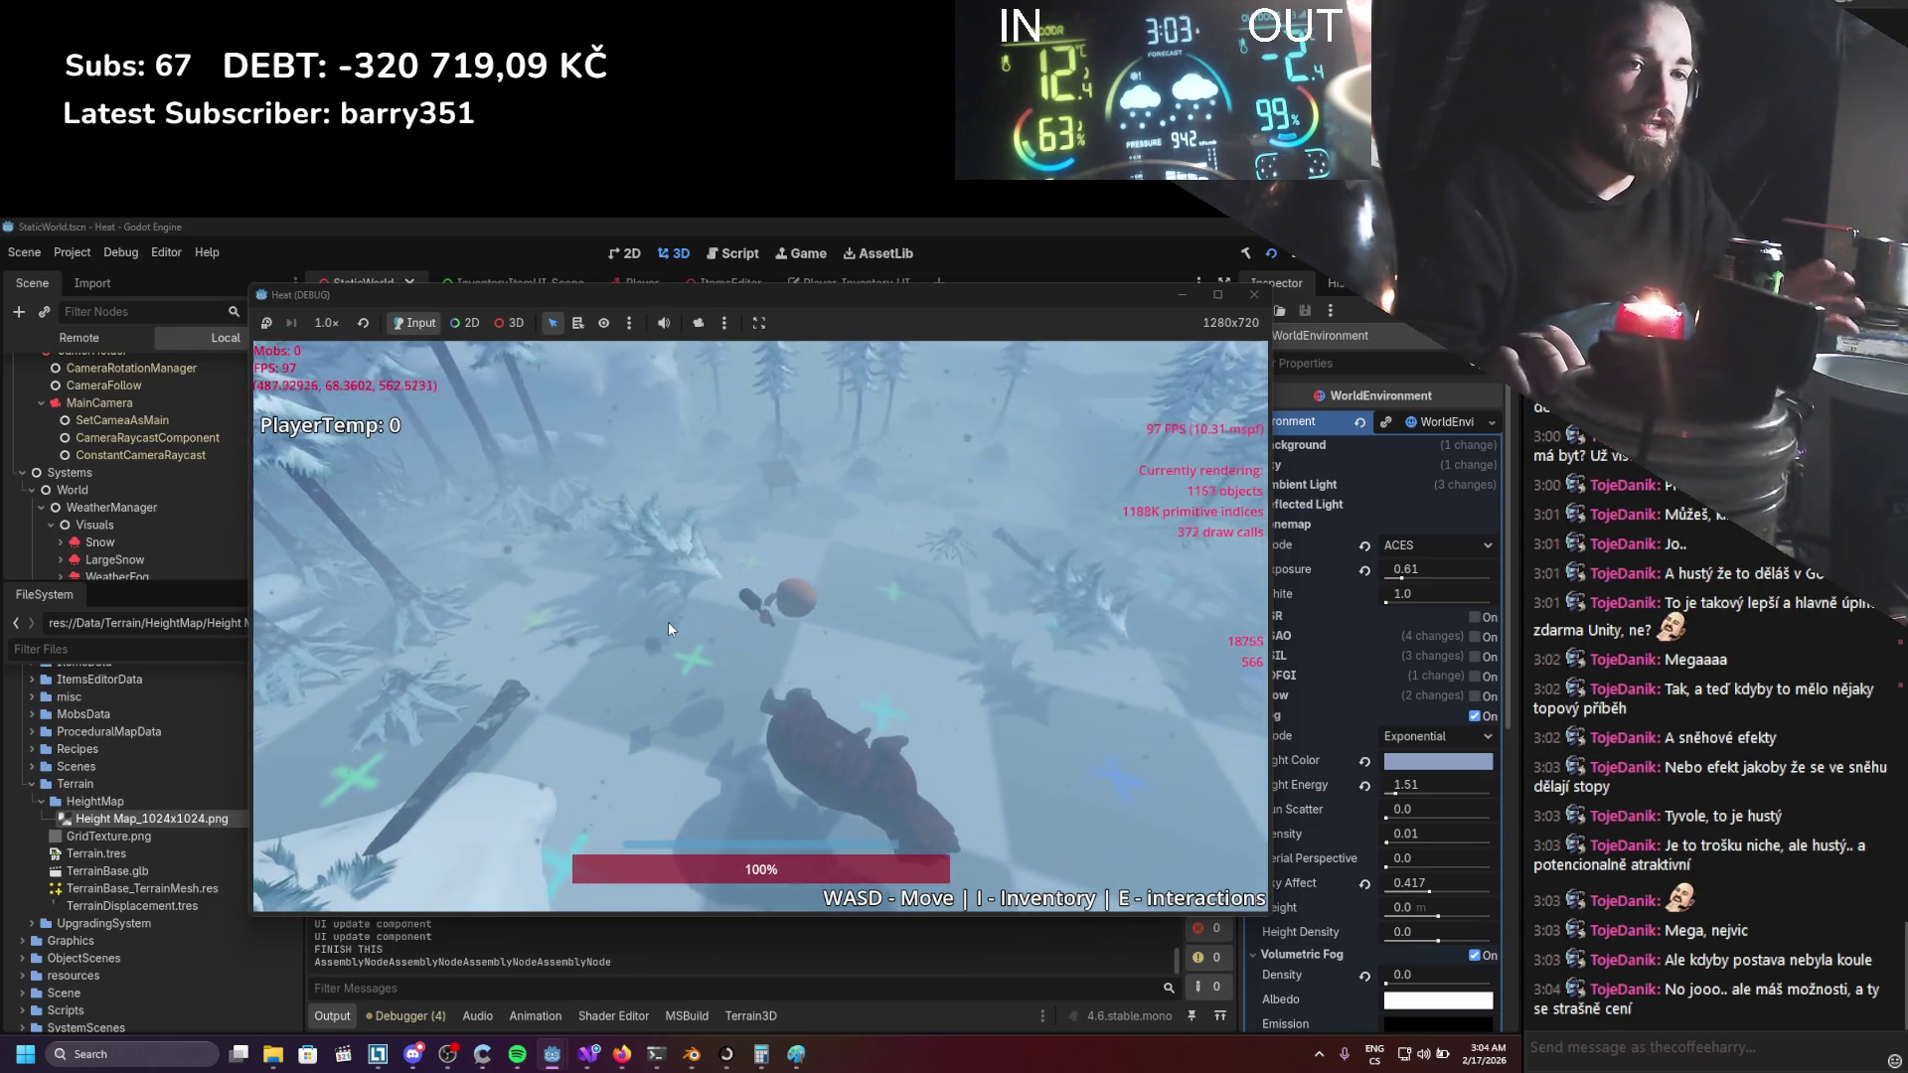
key(a)
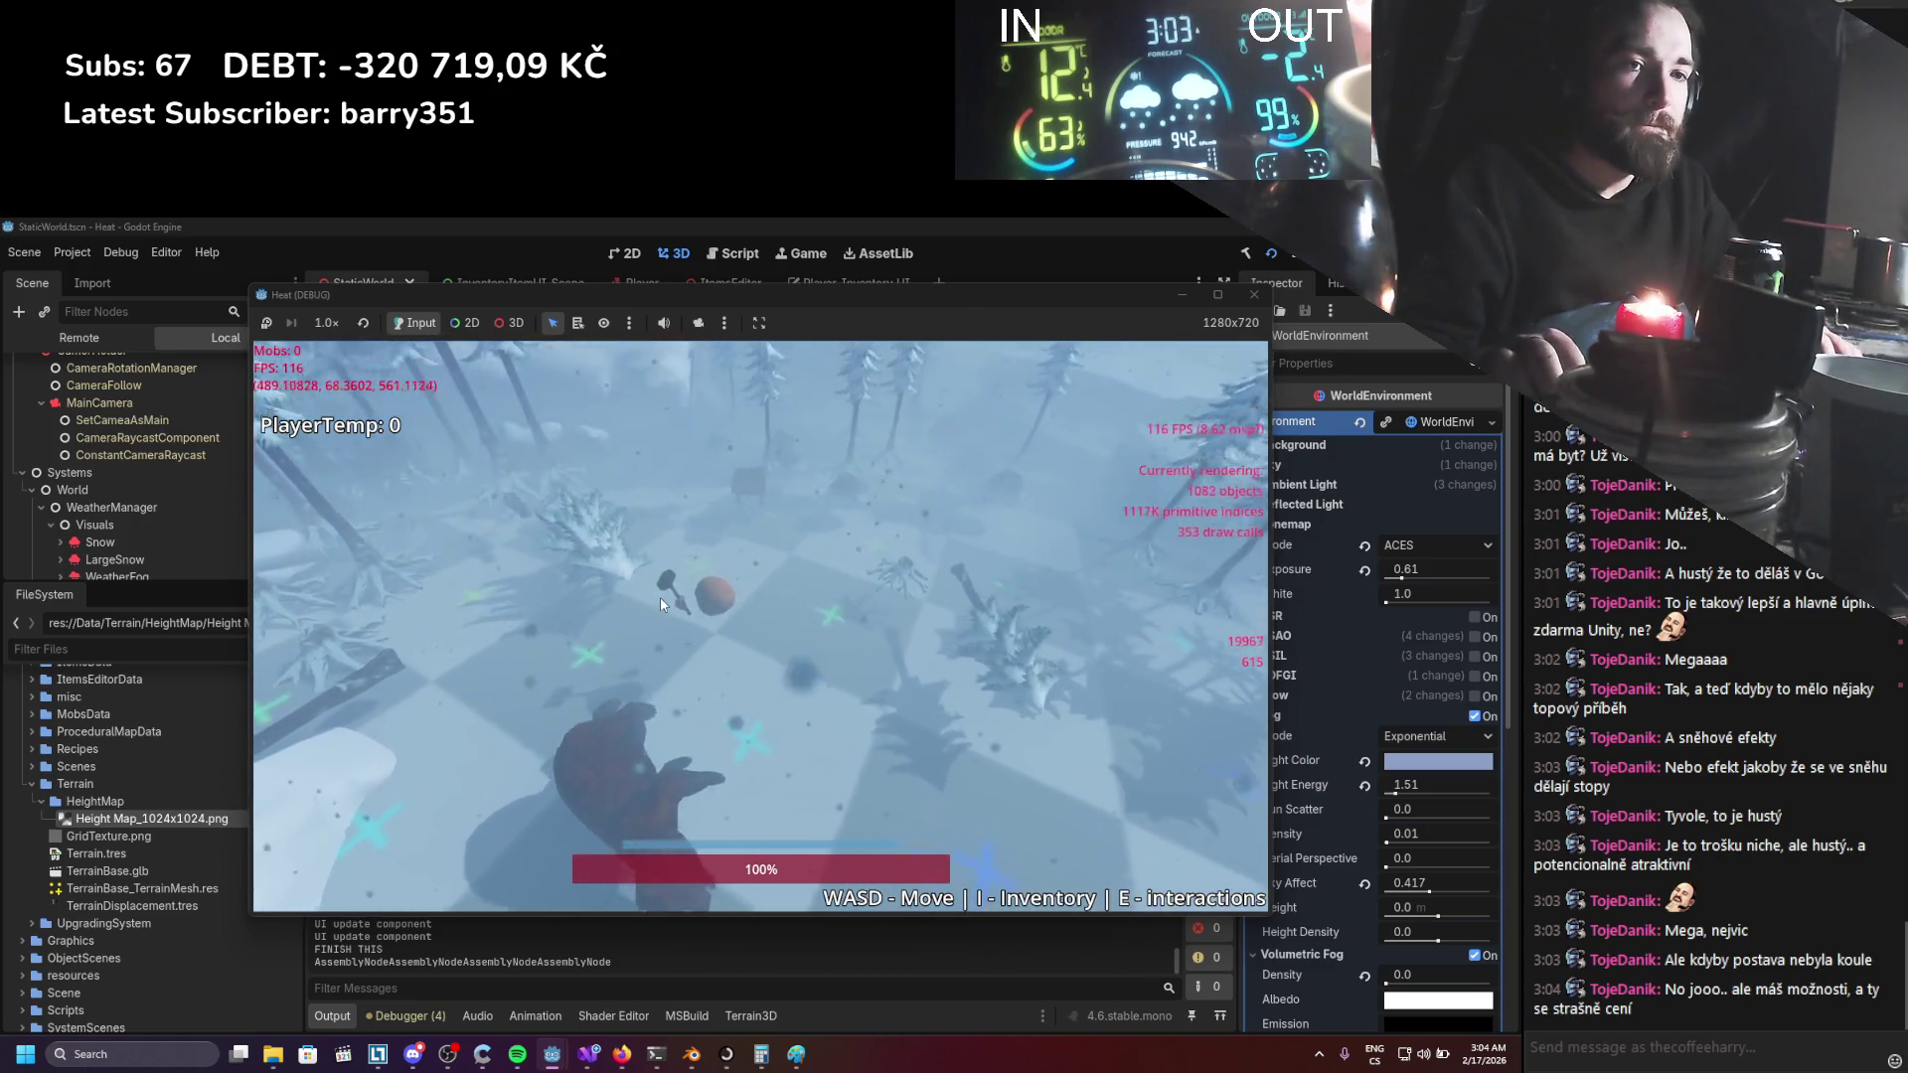
key(w)
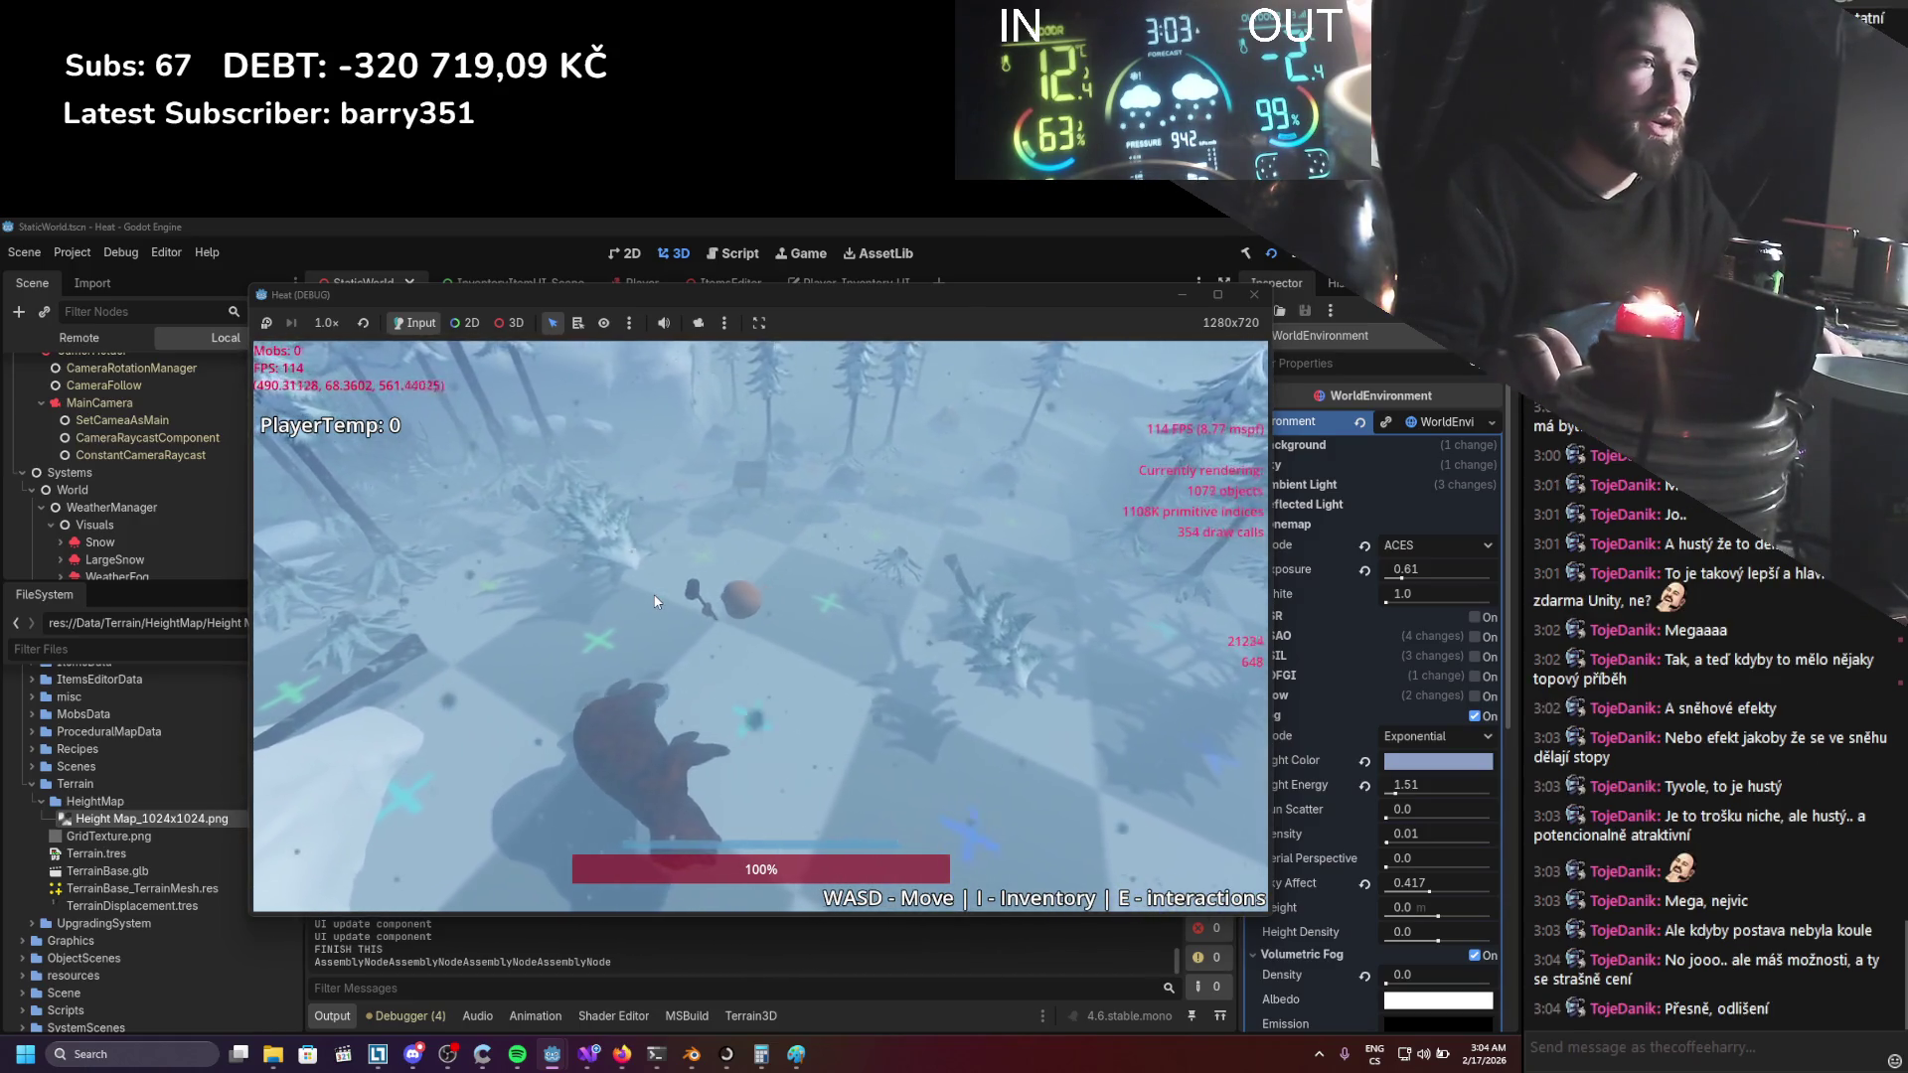
key(b)
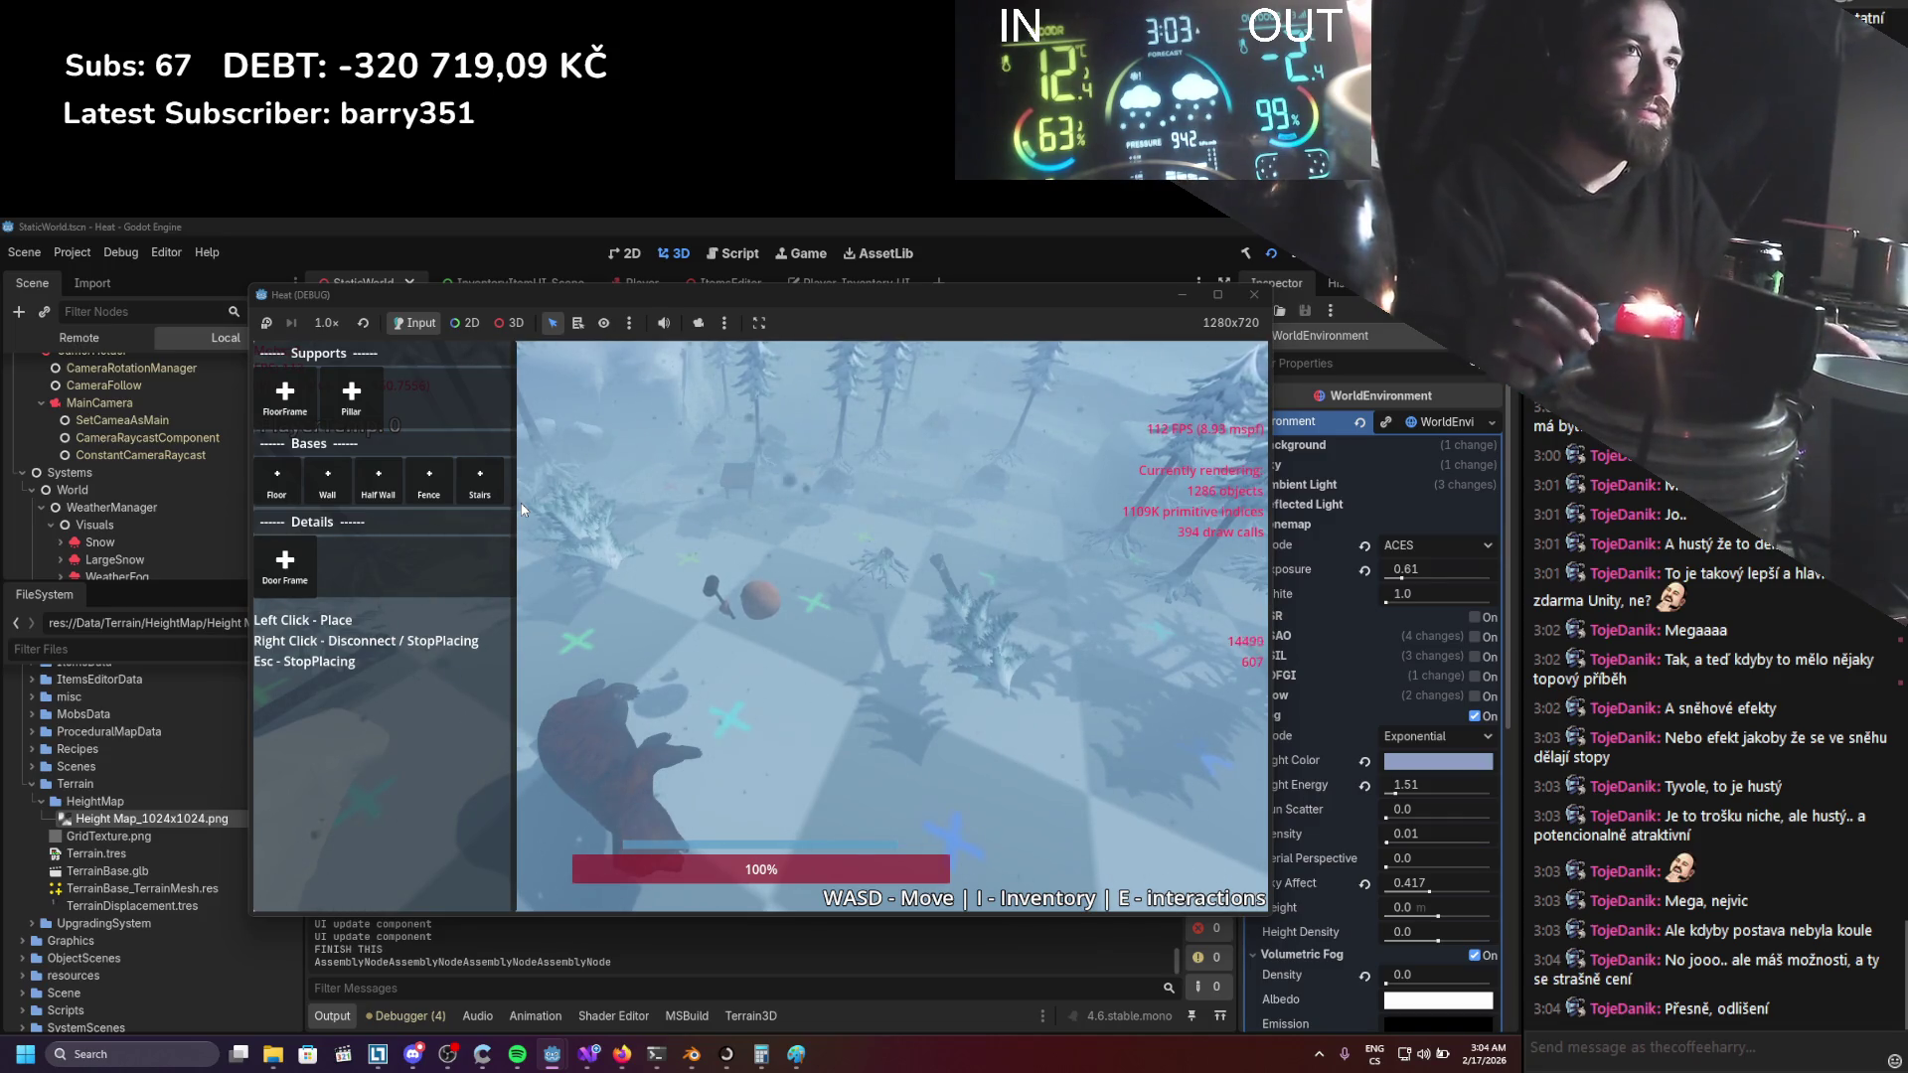
Place a pillar and lay out fence walls with two corner points.
click(351, 397)
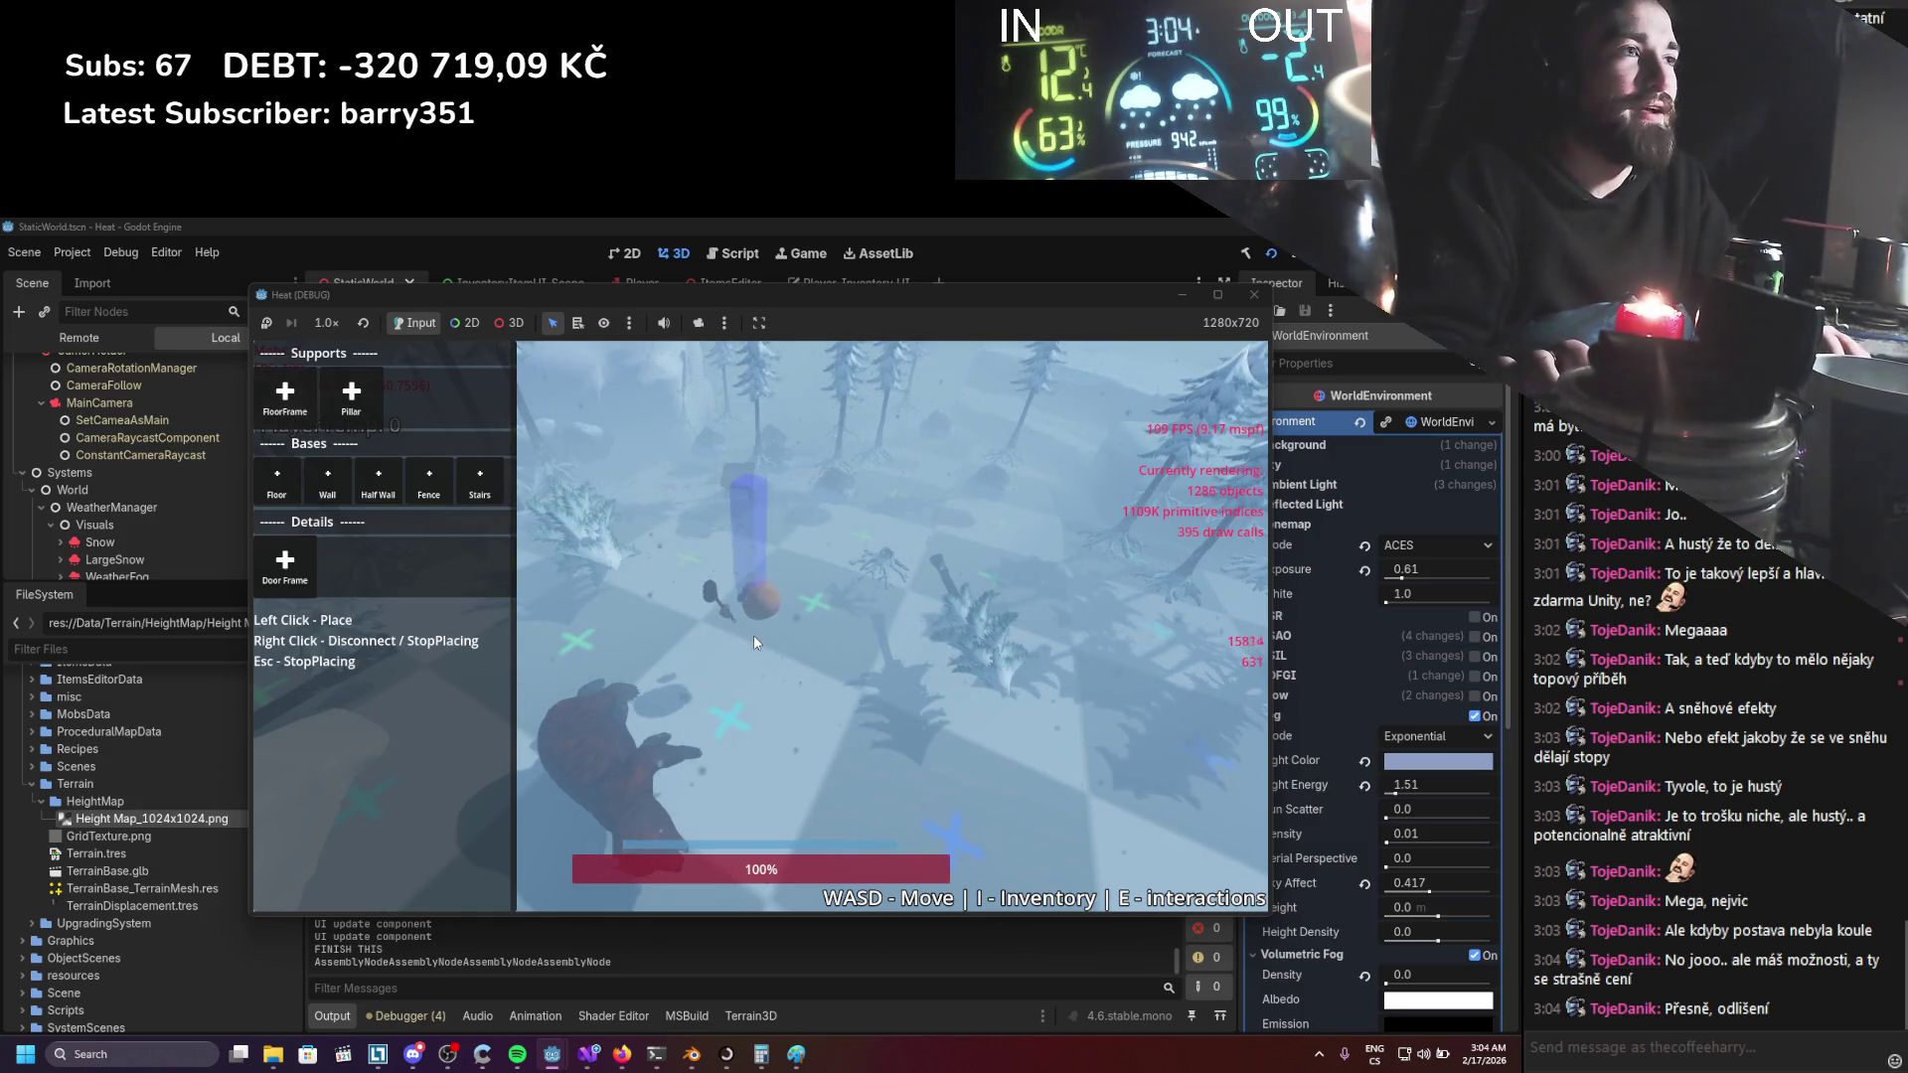
key(s)
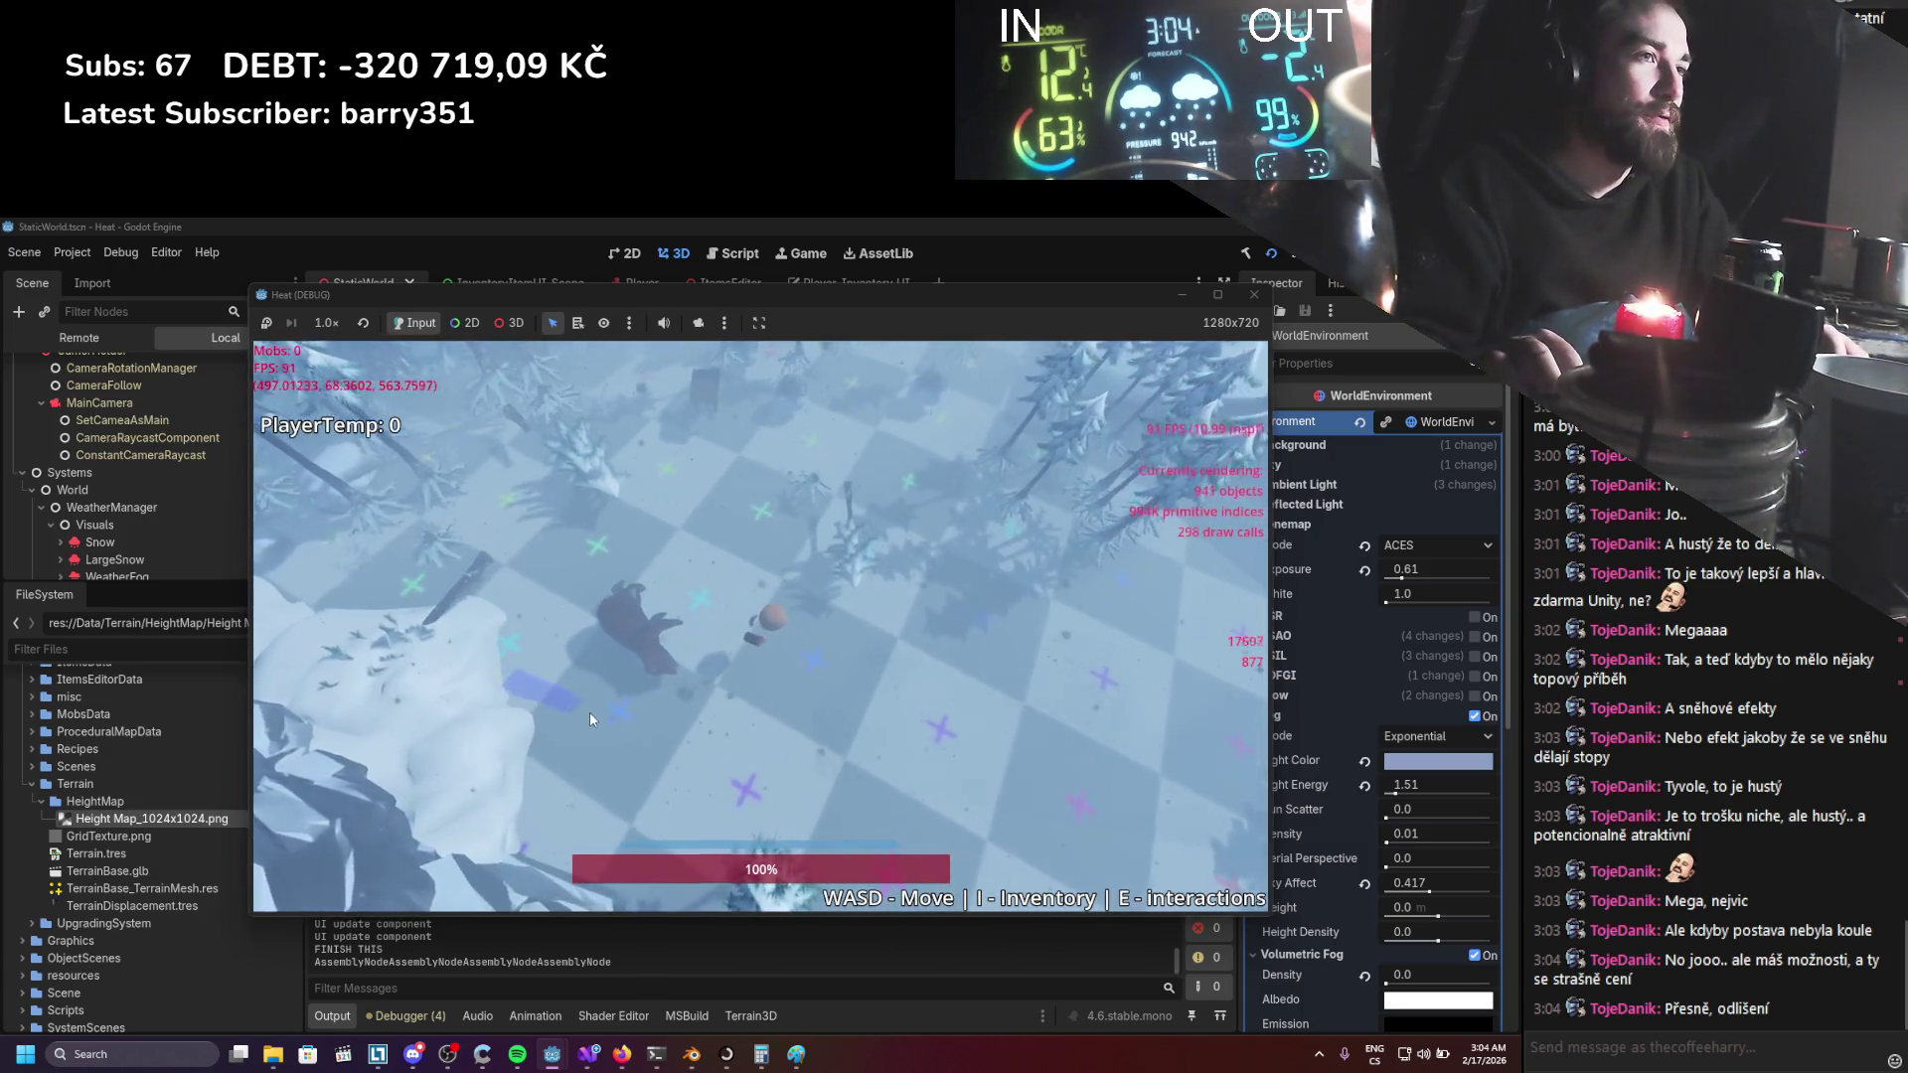
key(w)
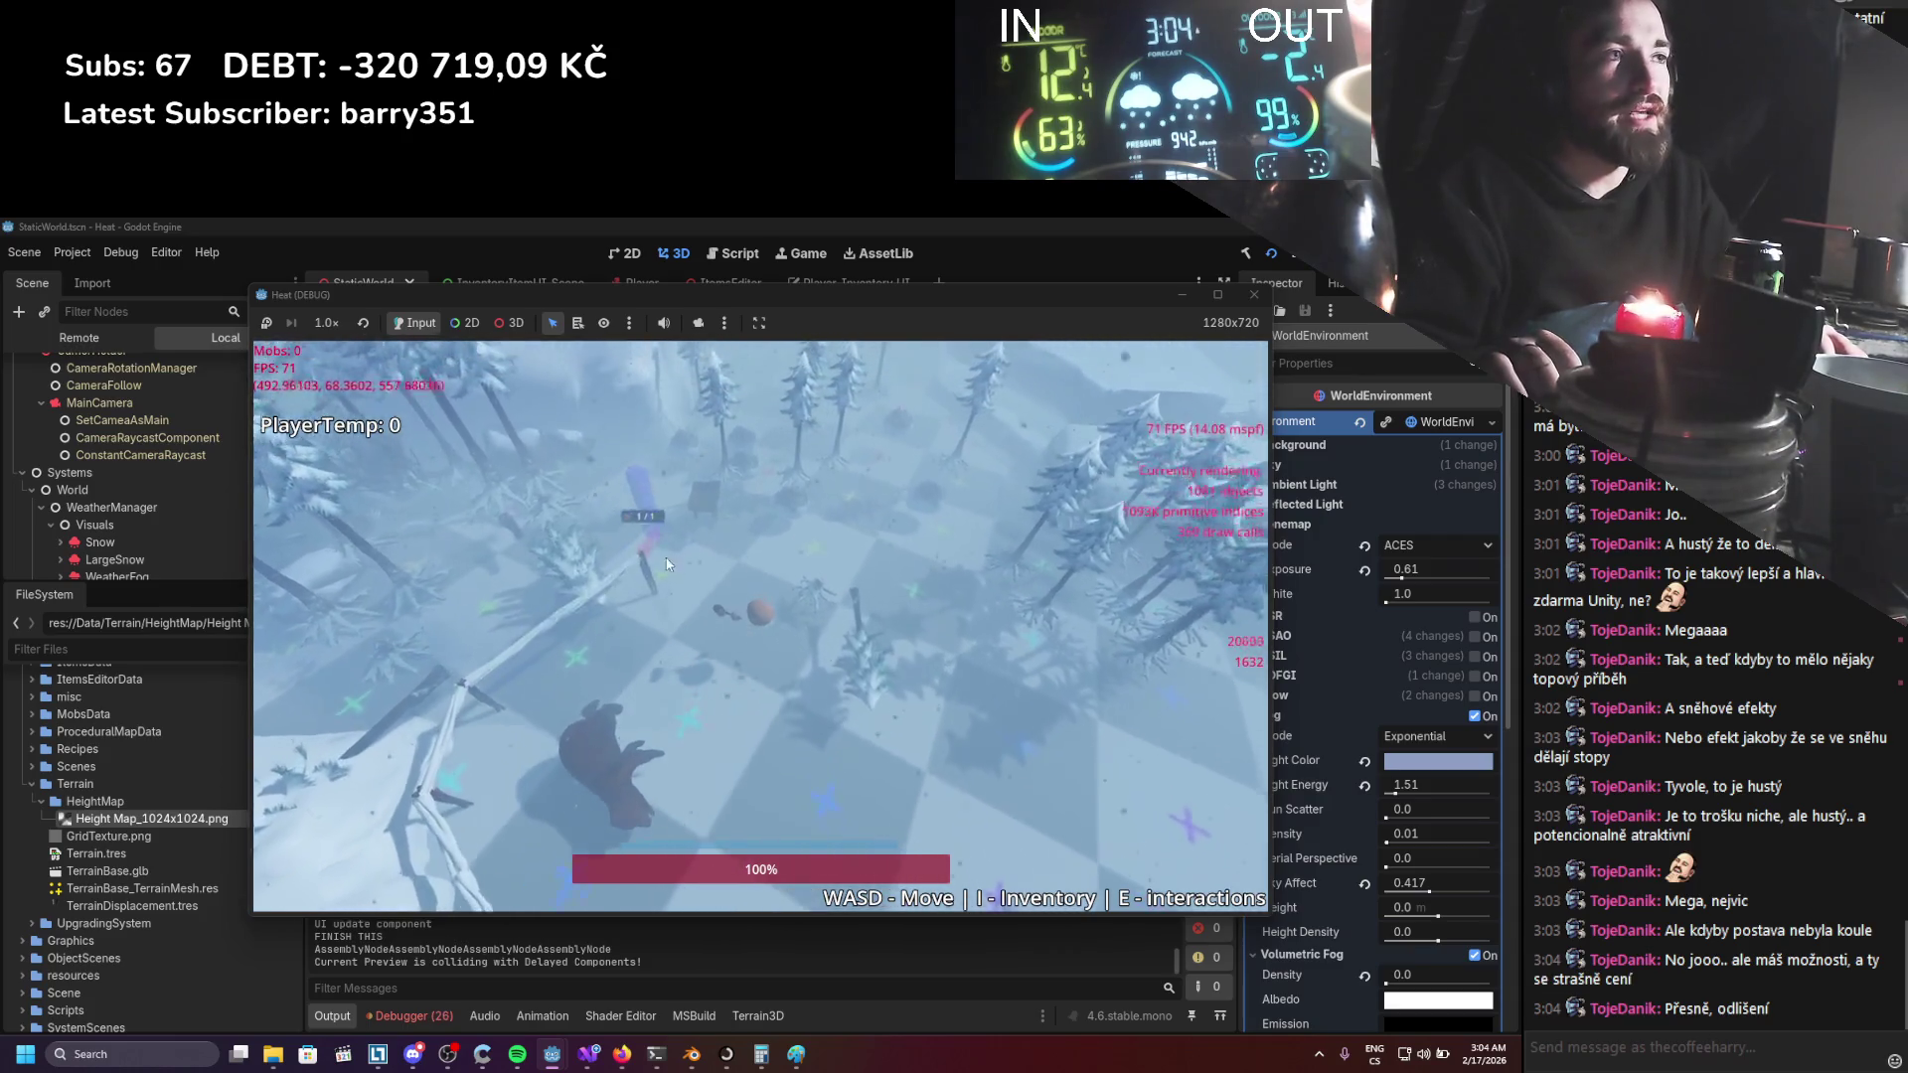
click(634, 545)
key(s)
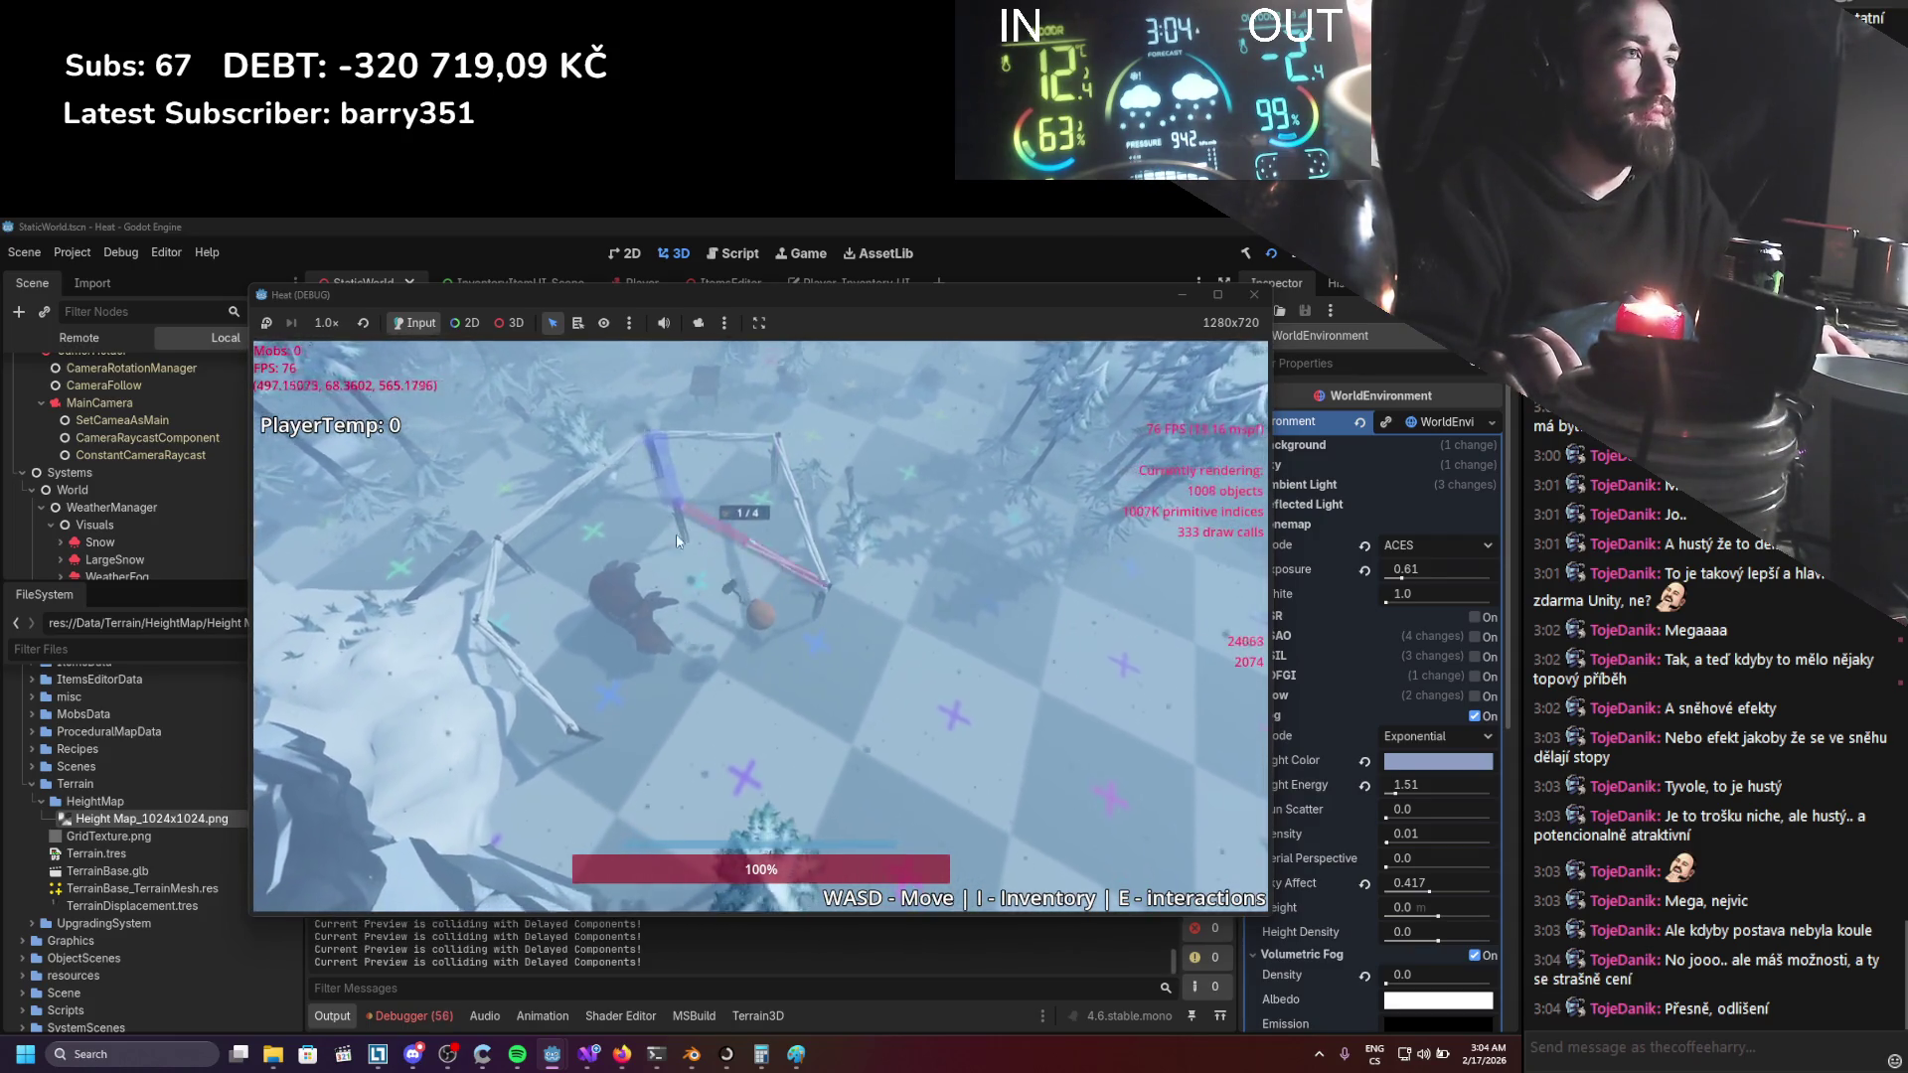
click(691, 674)
key(d)
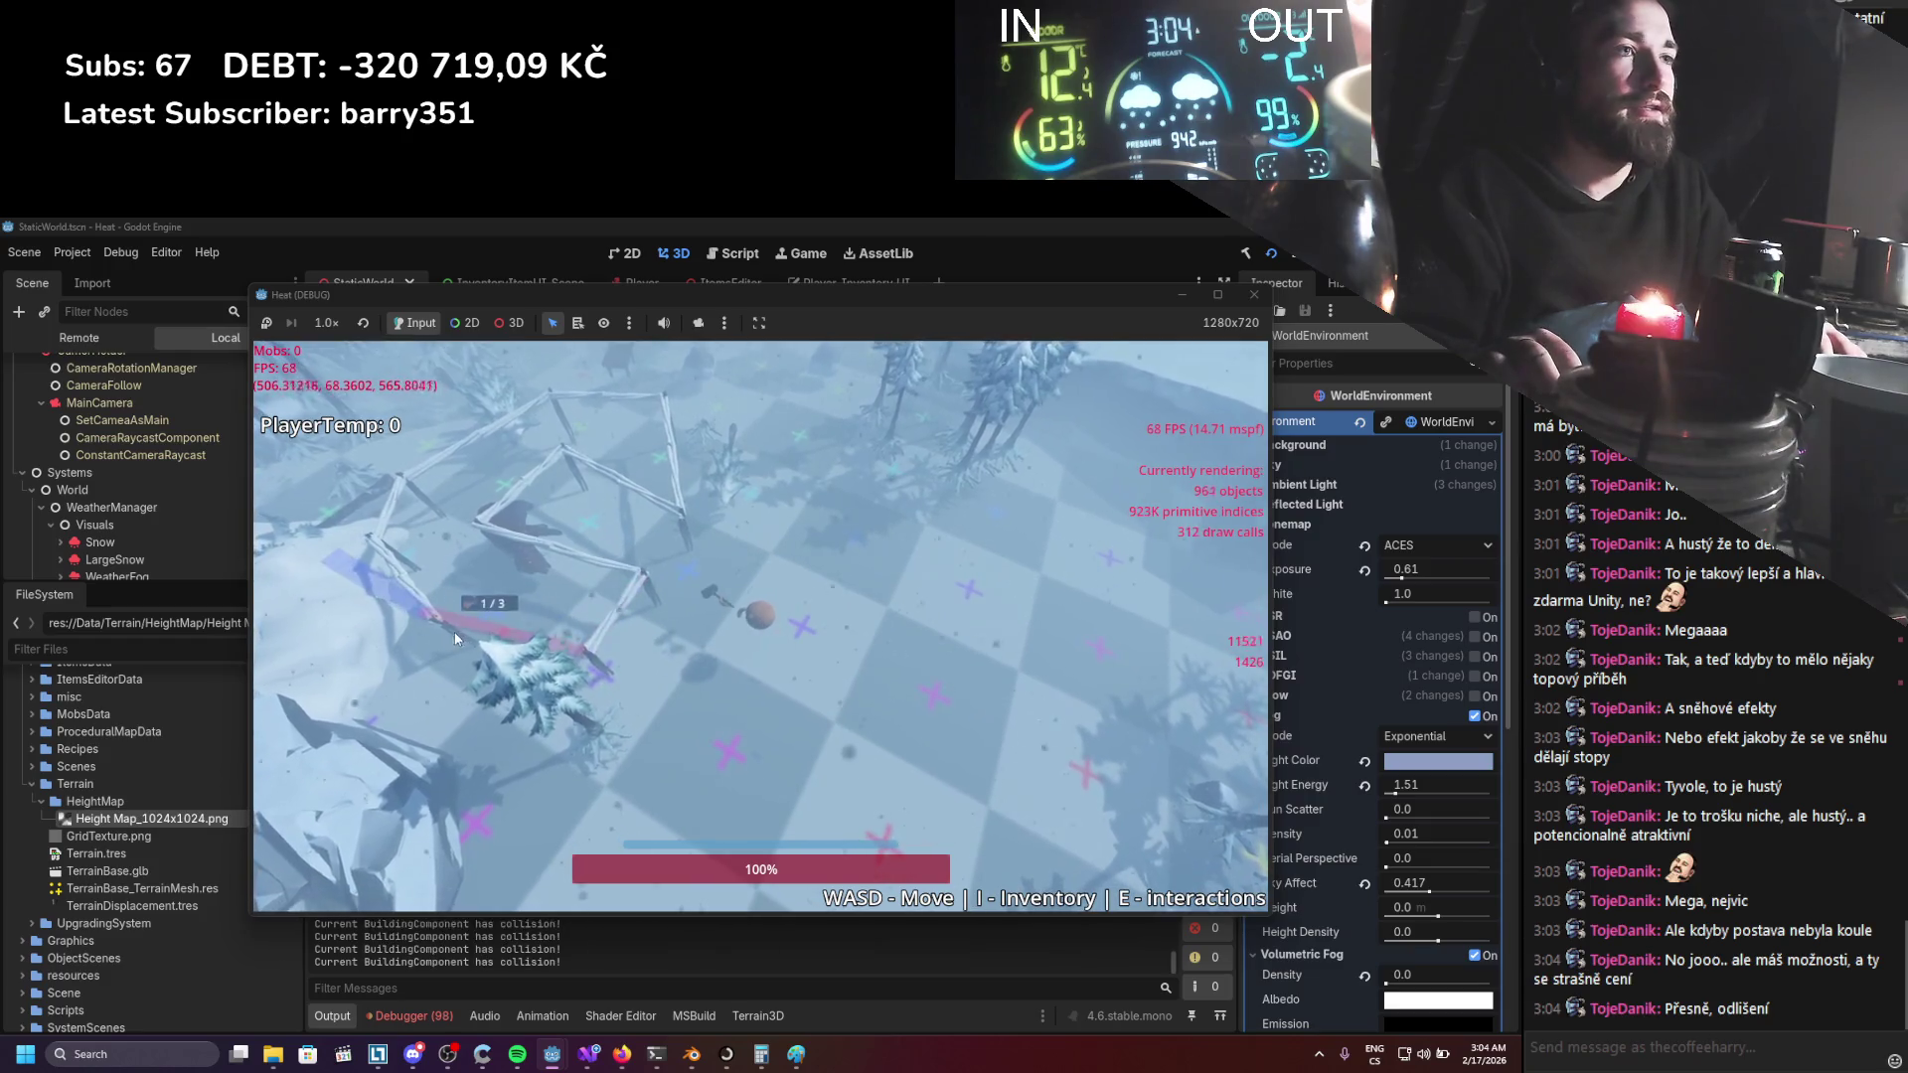
right_click(581, 537)
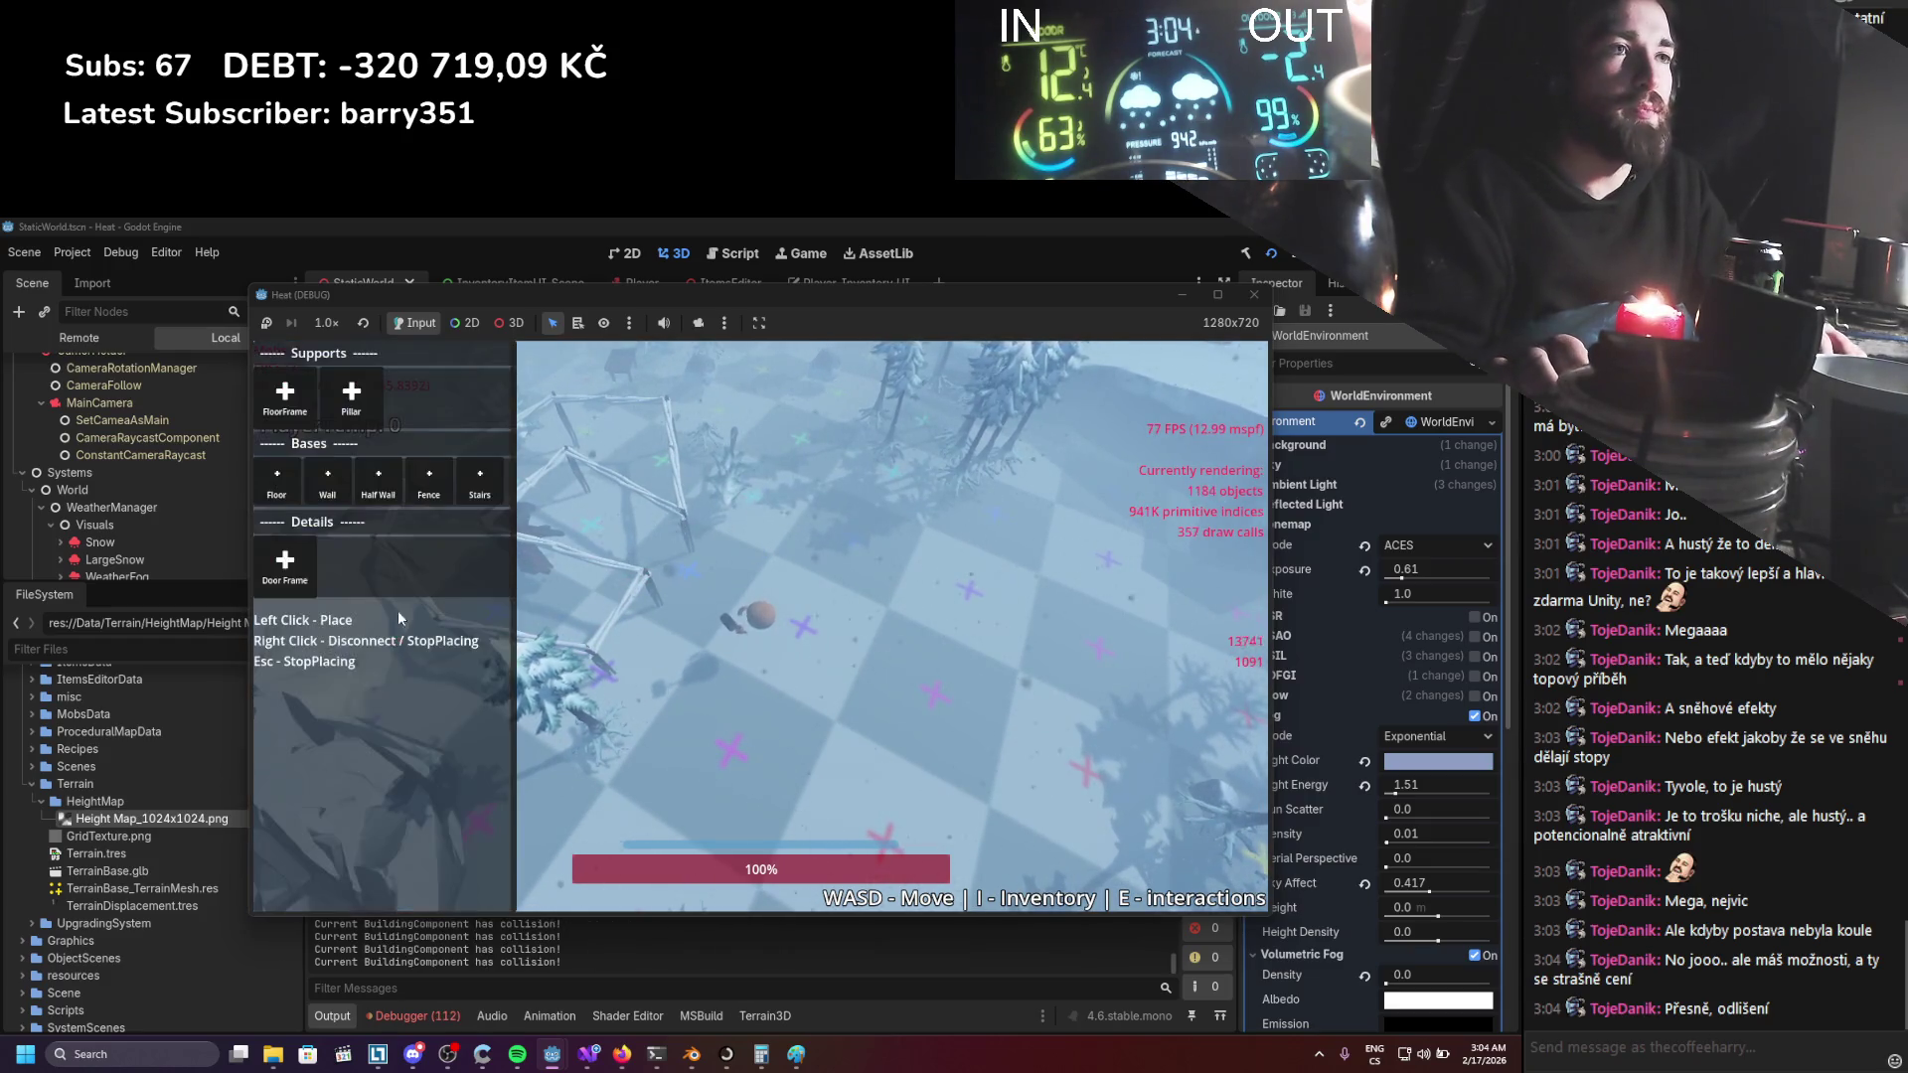
Lay floor pieces inside the fenced area.
click(653, 486)
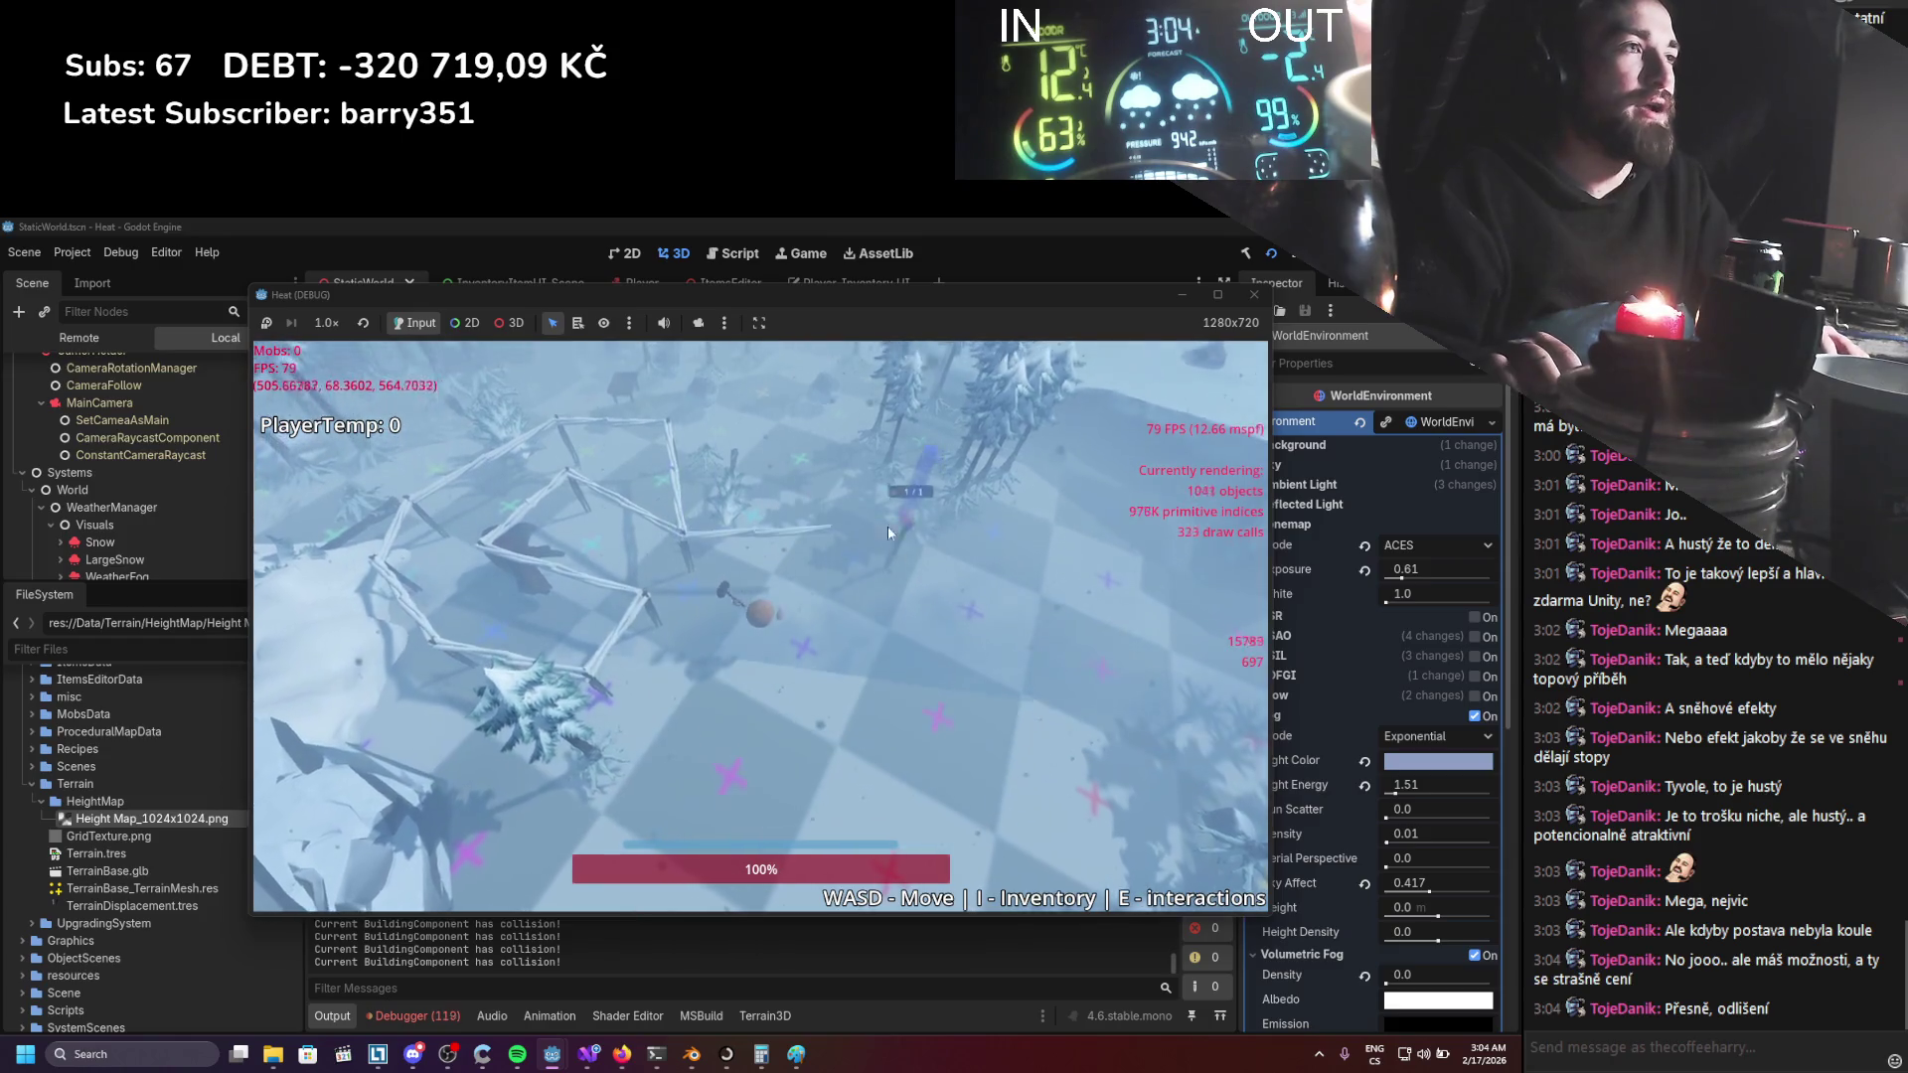
right_click(675, 473)
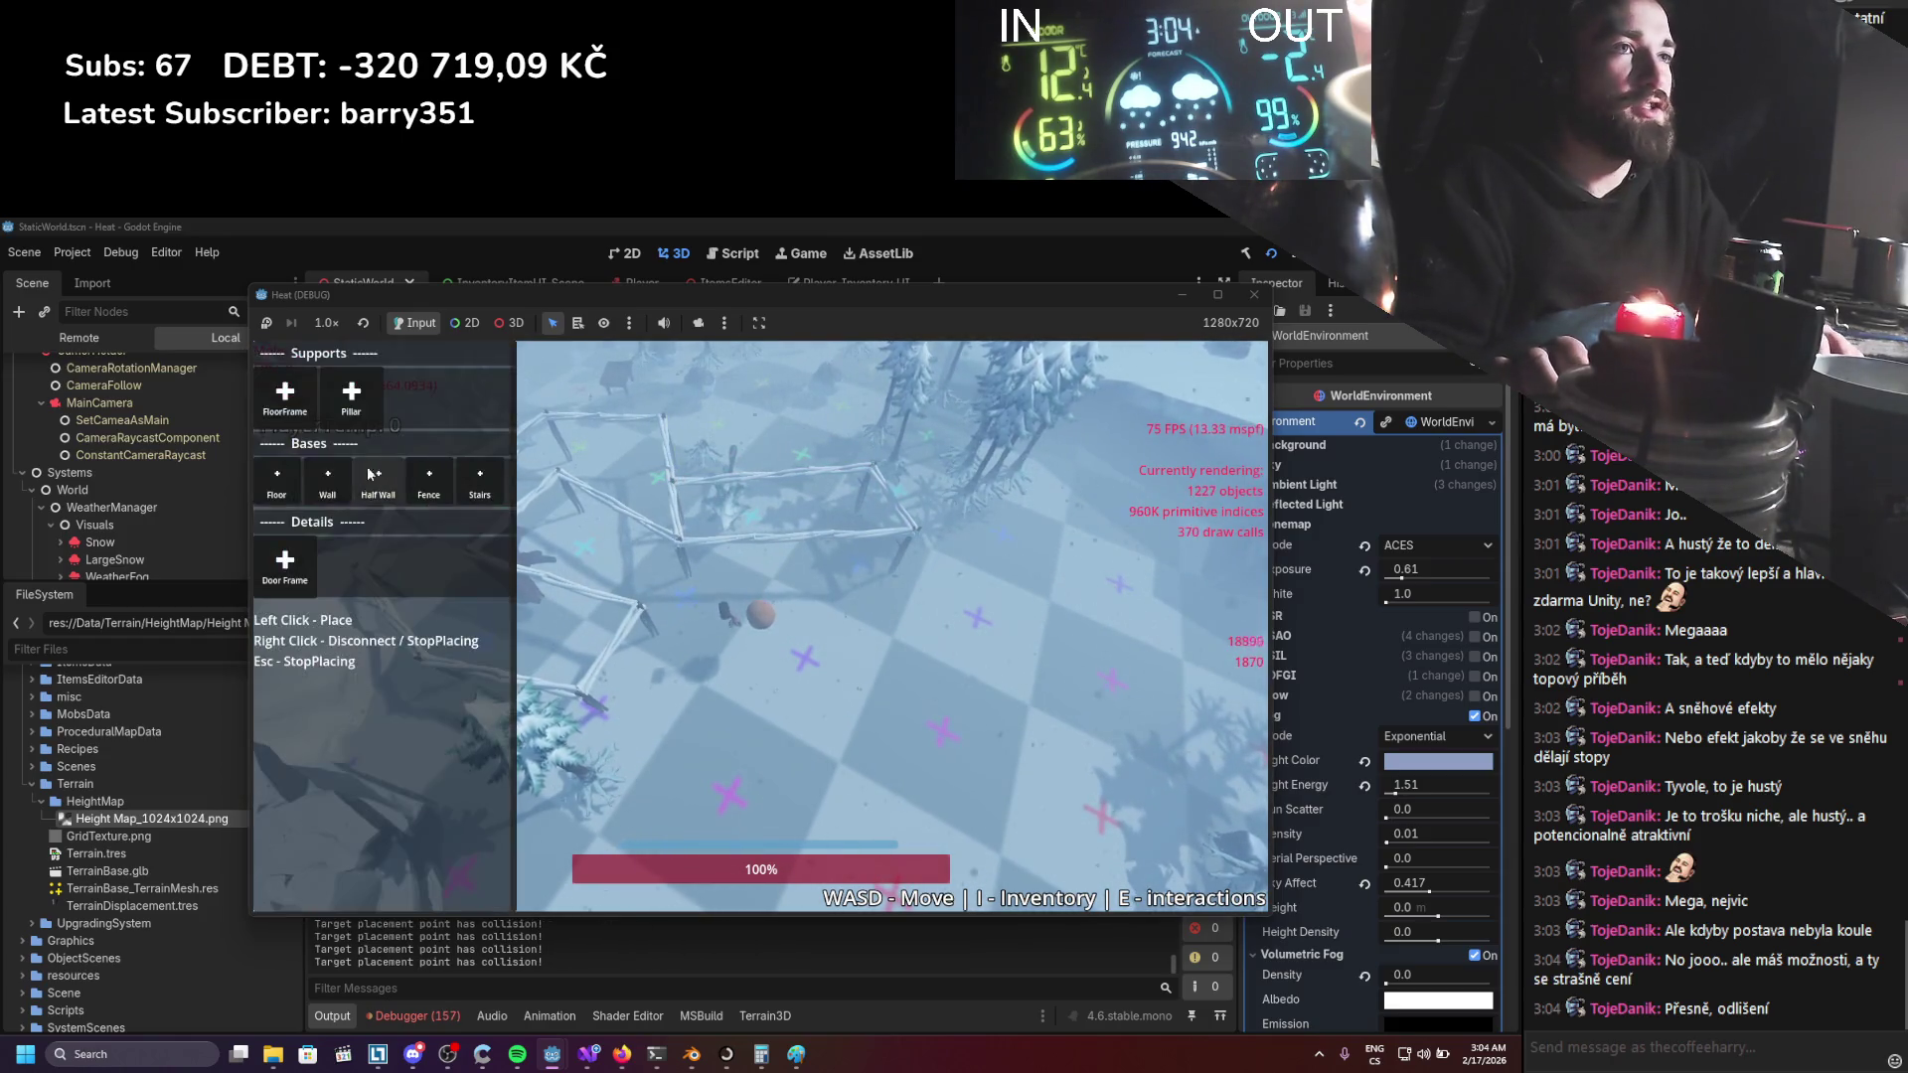
click(277, 487)
click(824, 536)
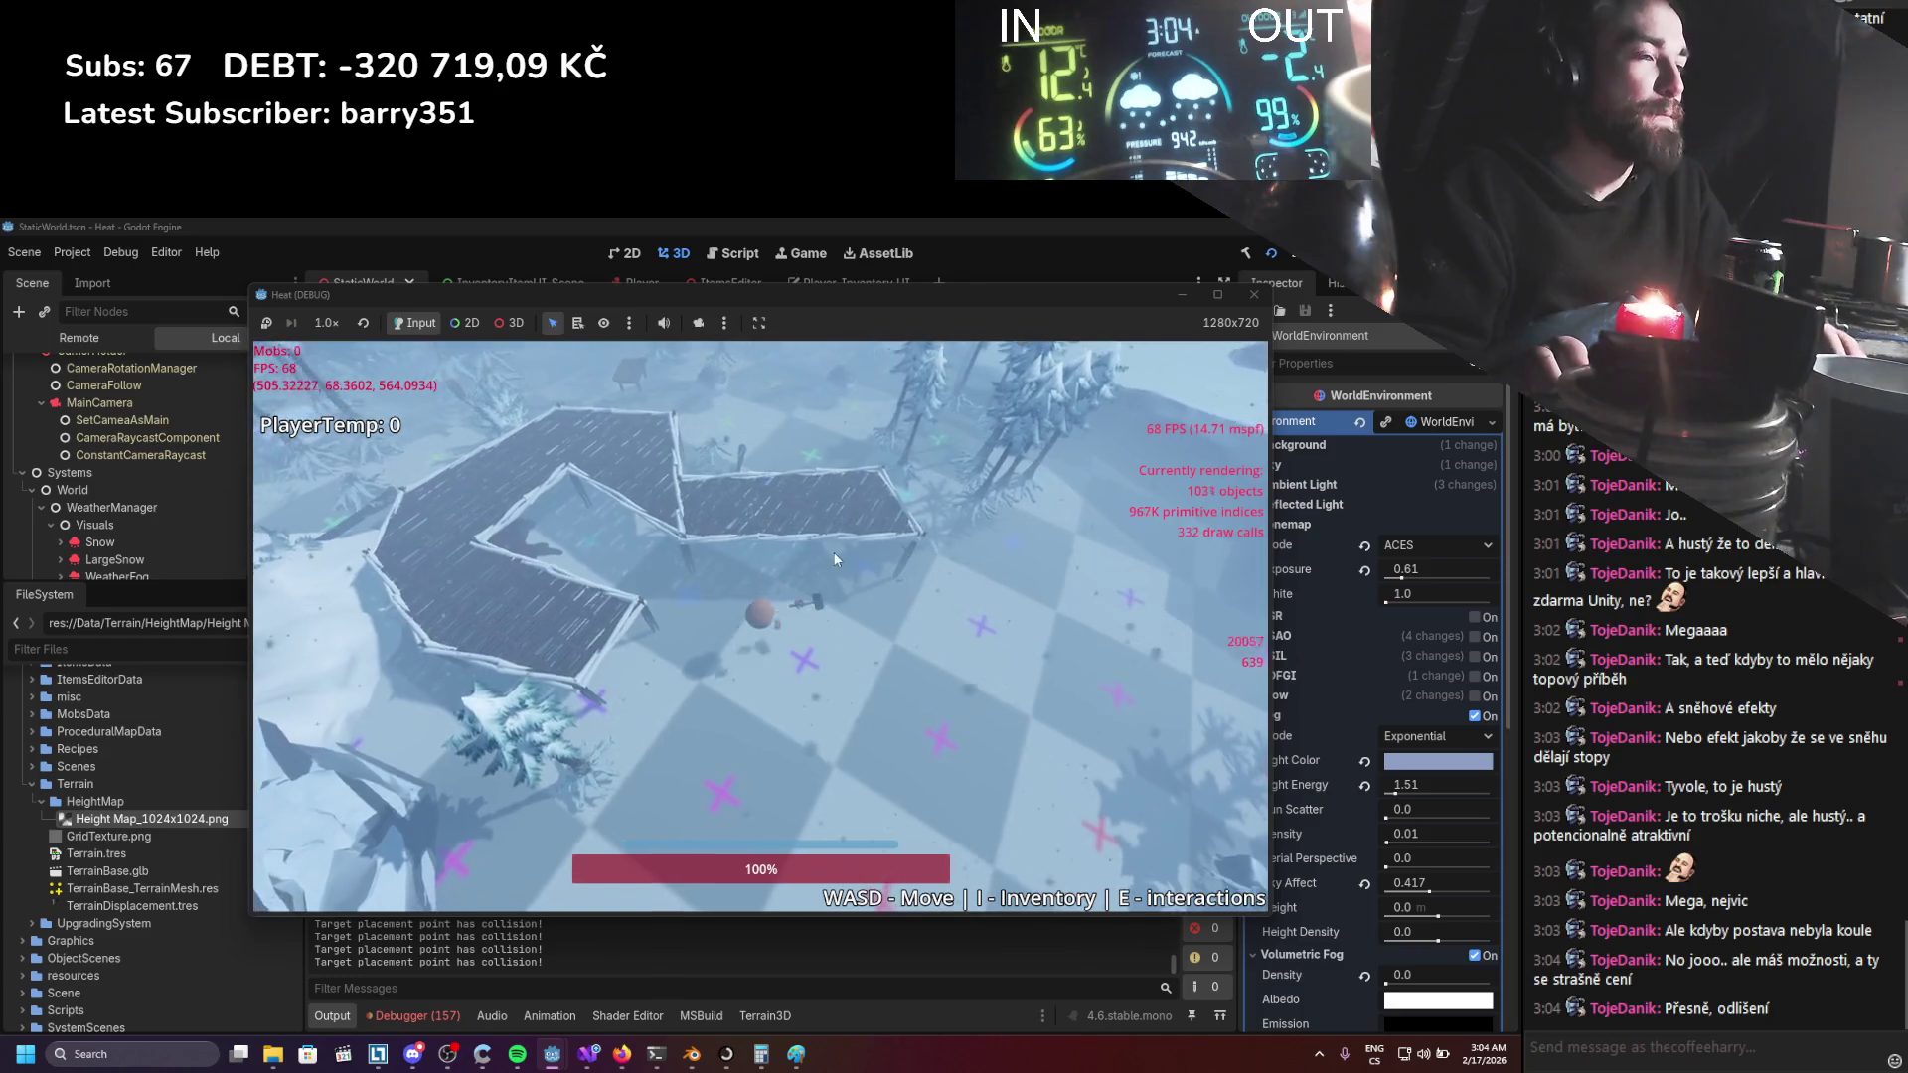
Place a curved and a straight wooden staircase, then walk up onto the platform.
right_click(616, 526)
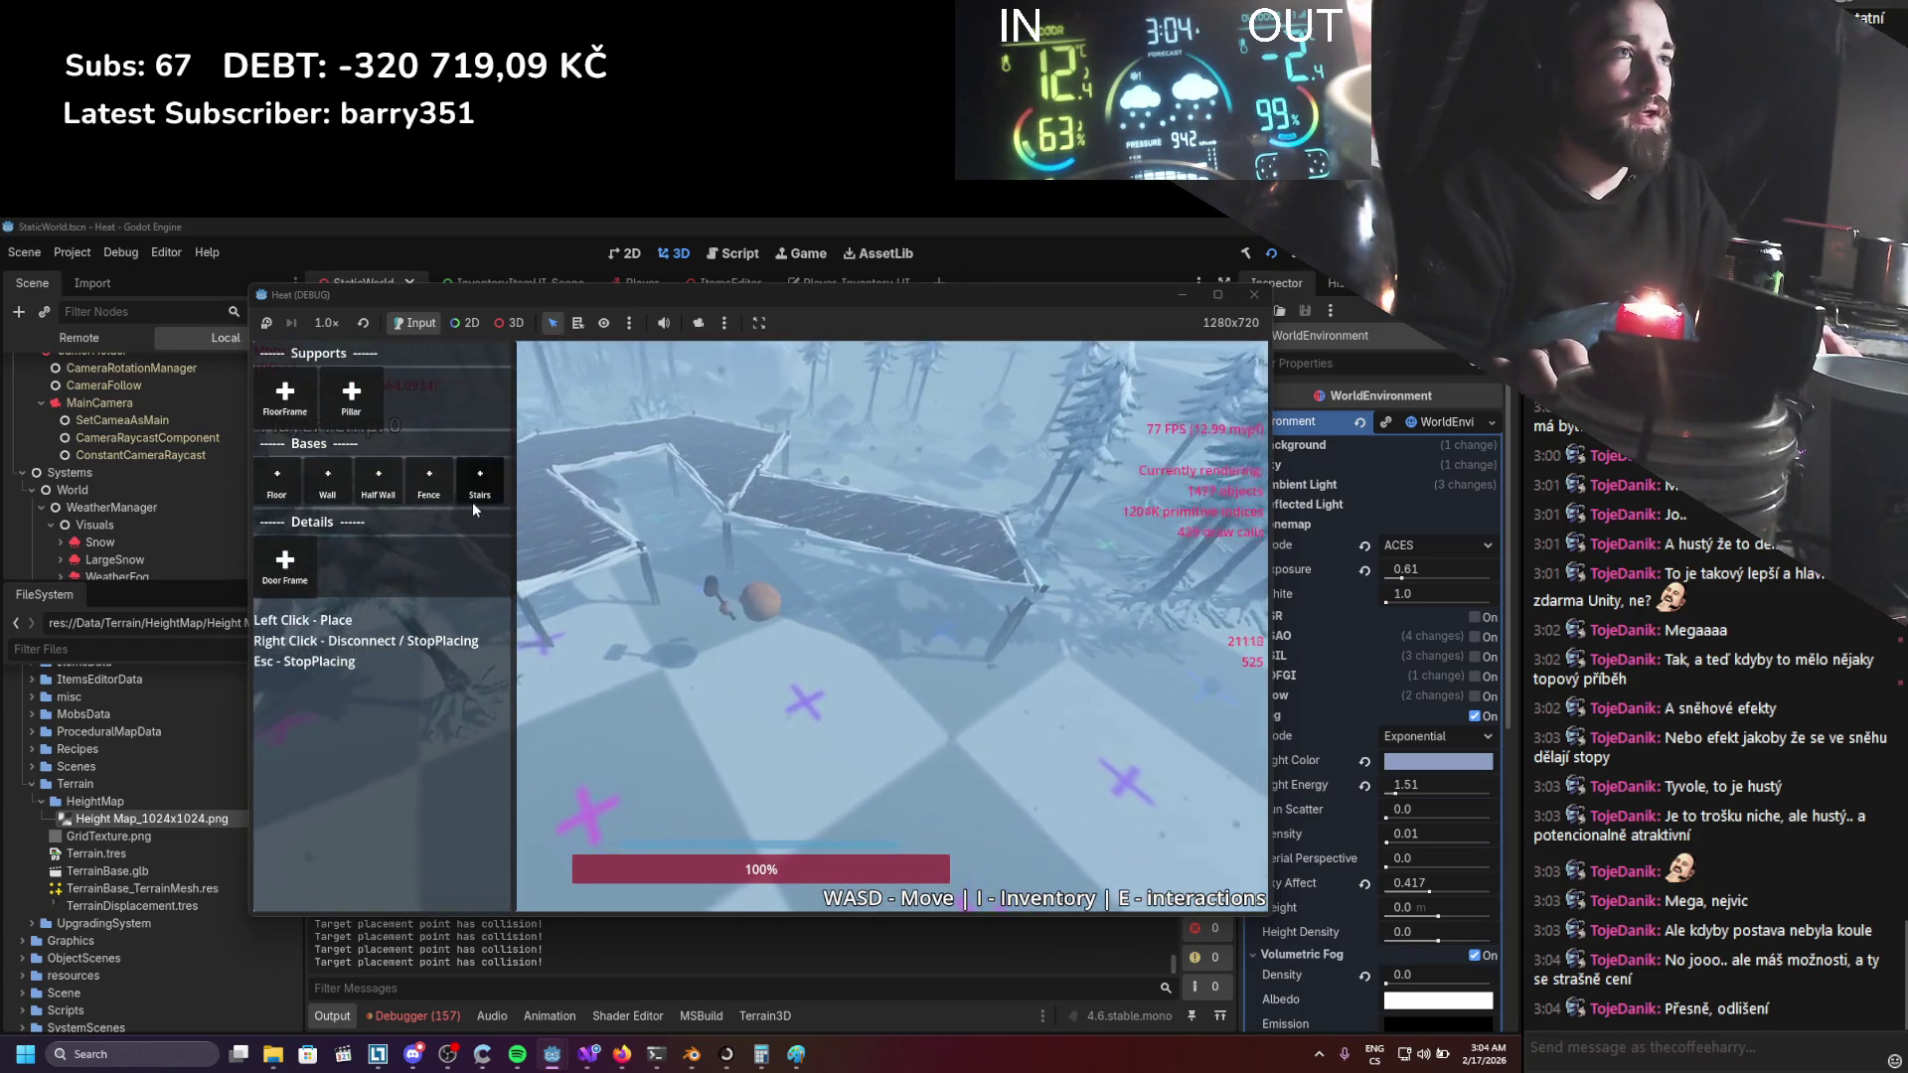
click(473, 502)
click(600, 556)
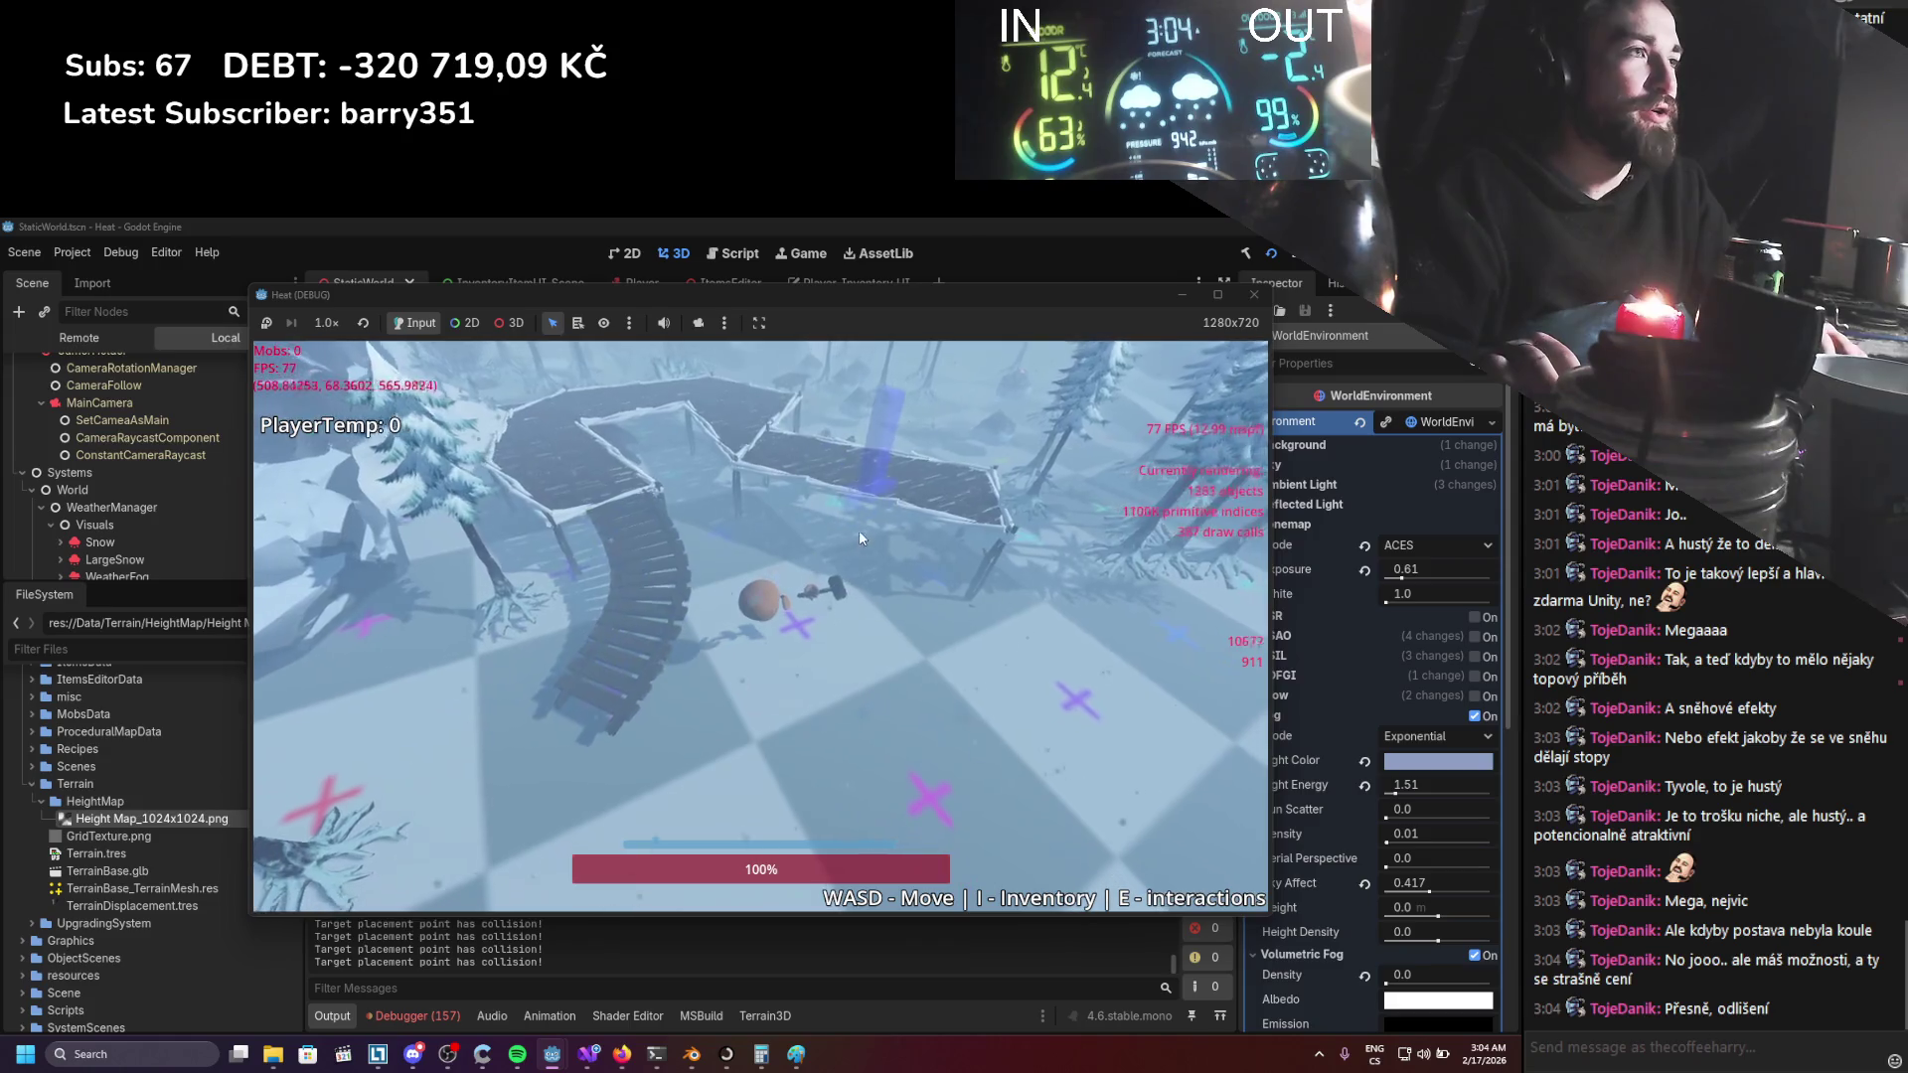
click(826, 624)
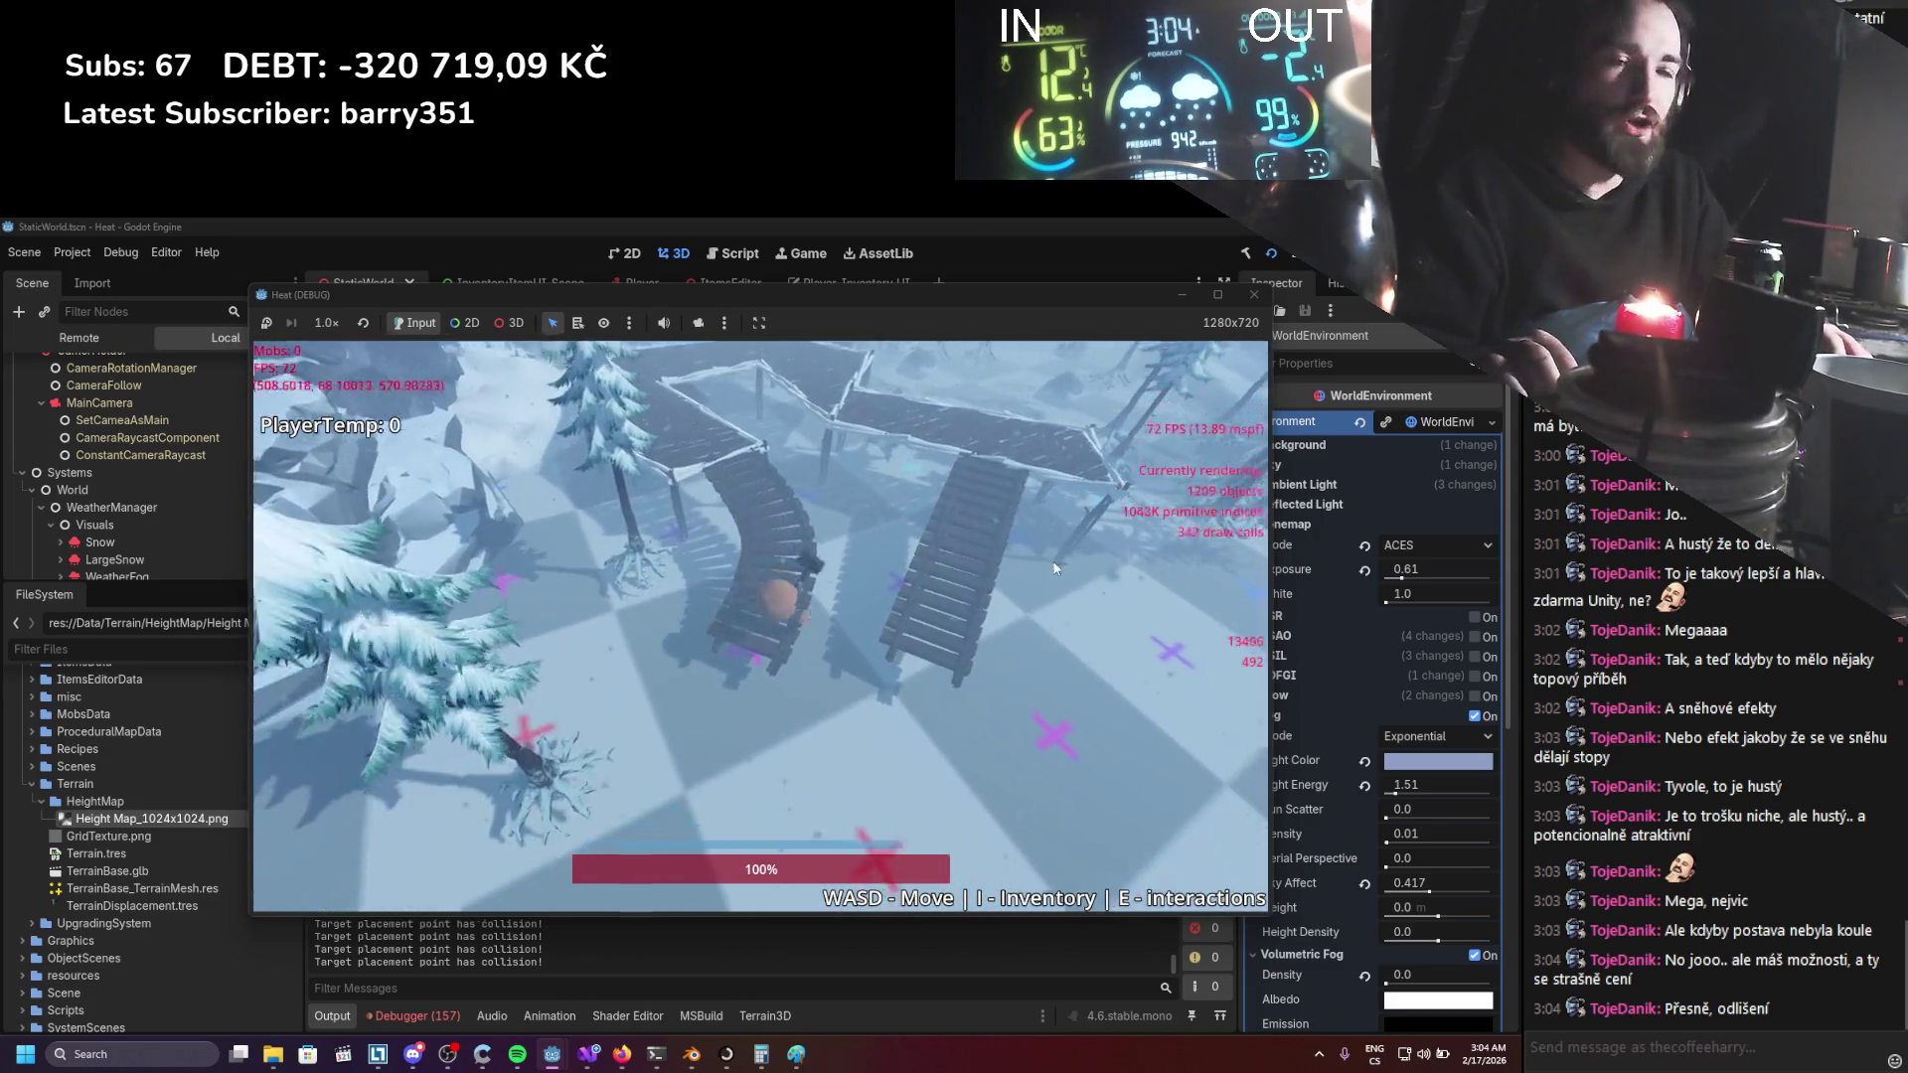
key(w)
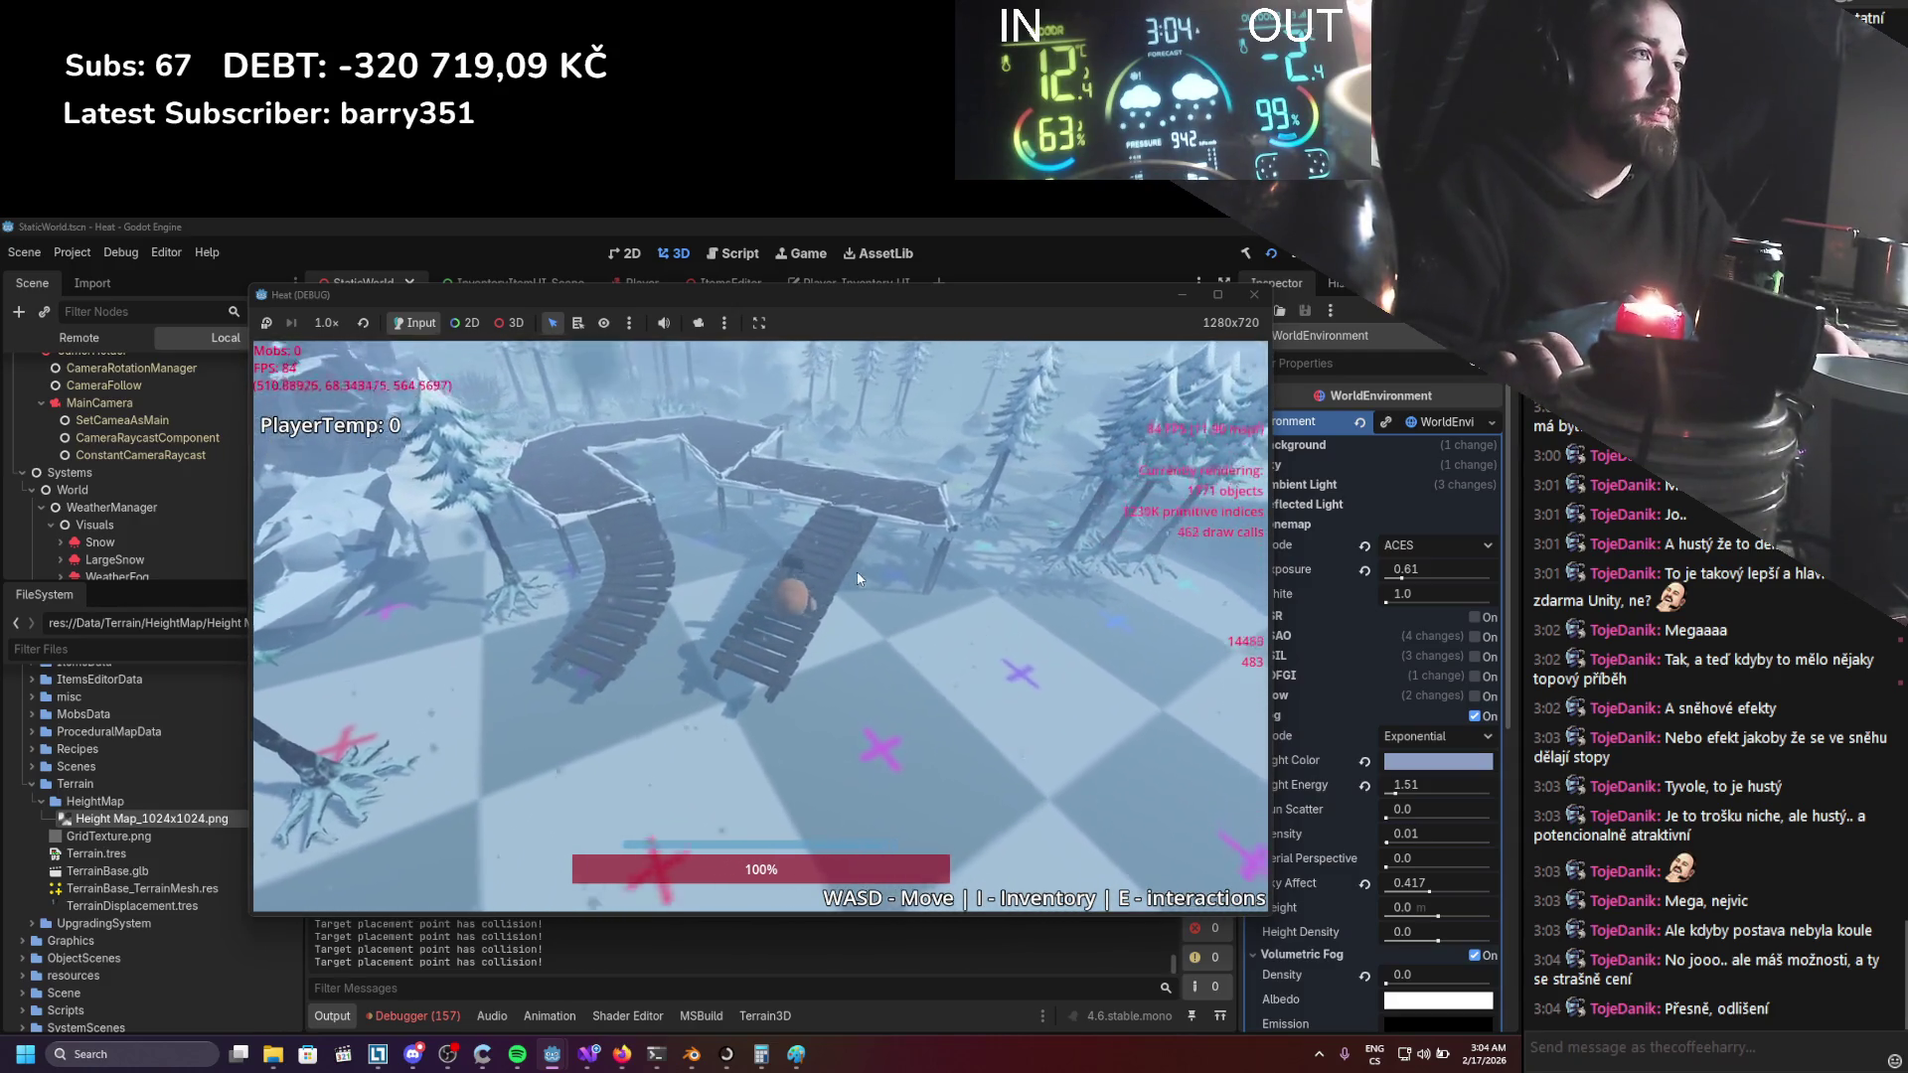
key(w)
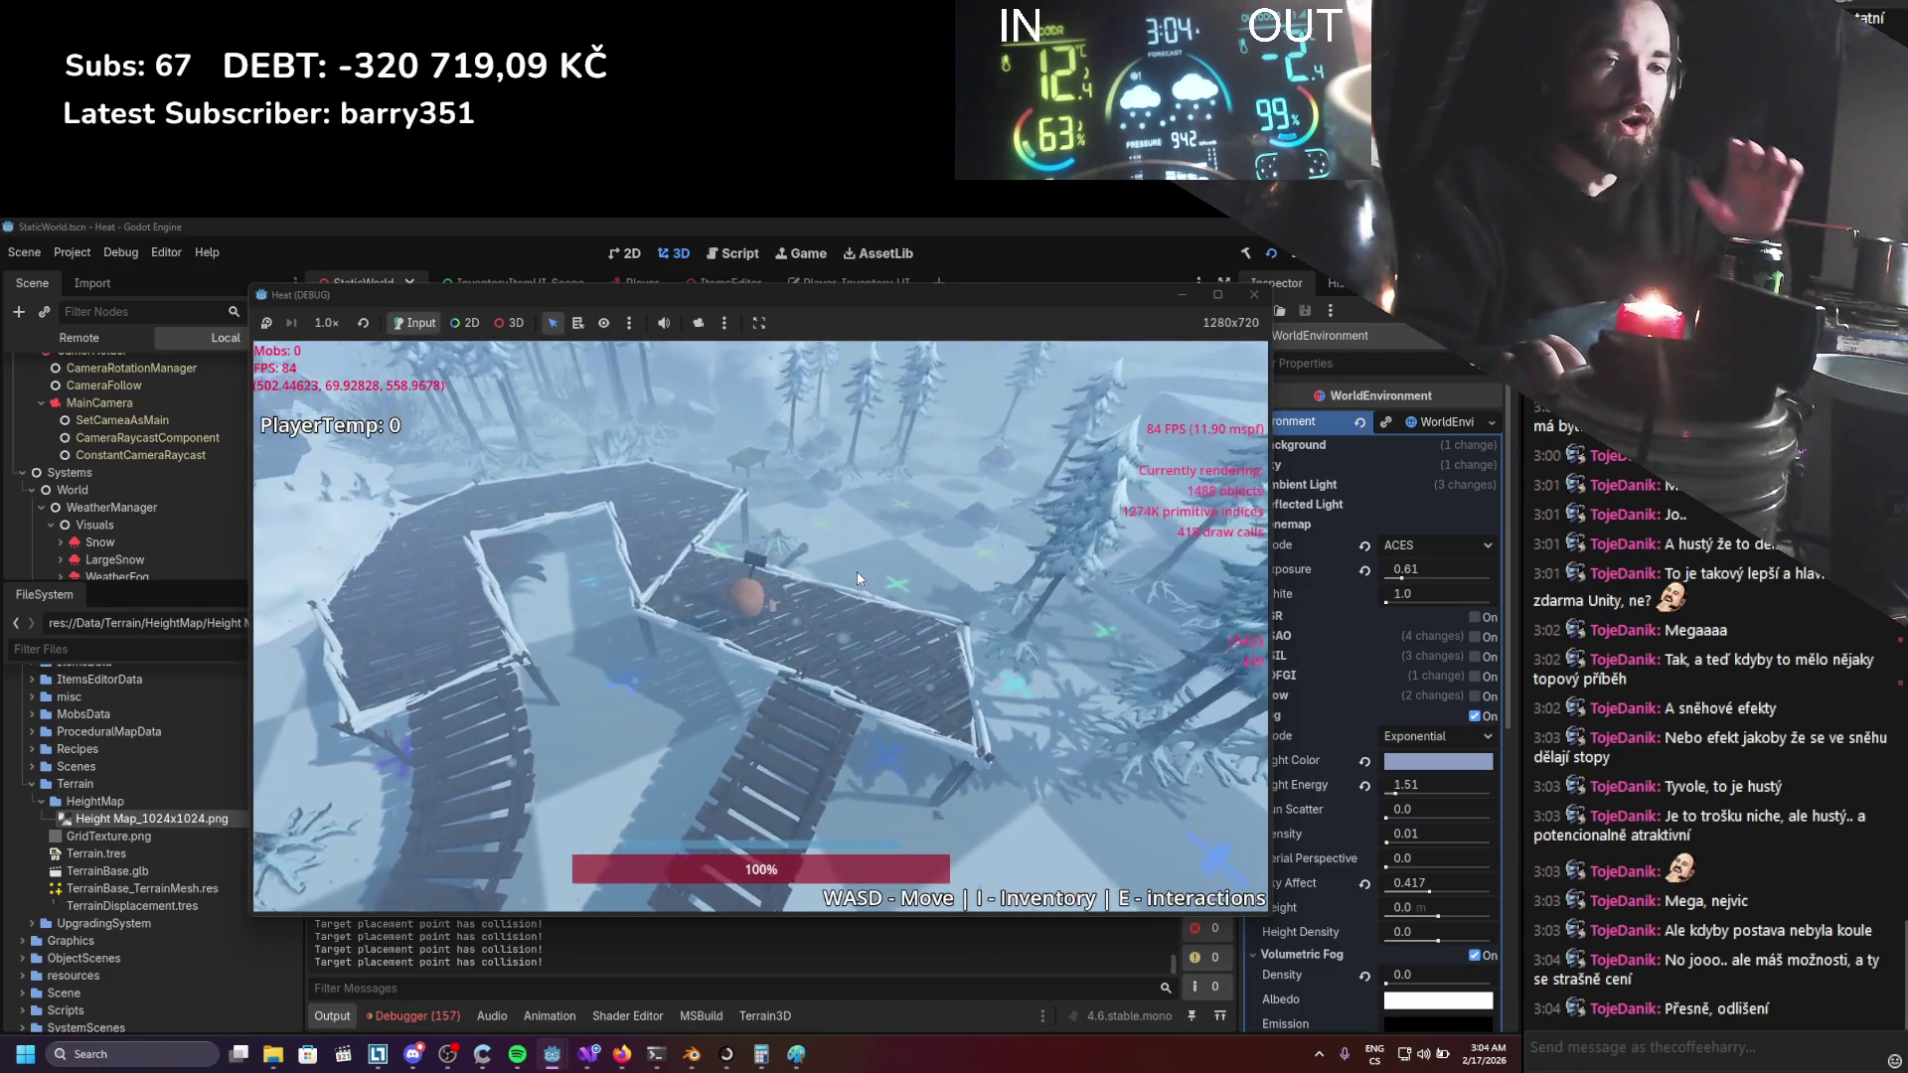
Try a wall on the platform, cancel it, and pick a door frame instead.
key(b)
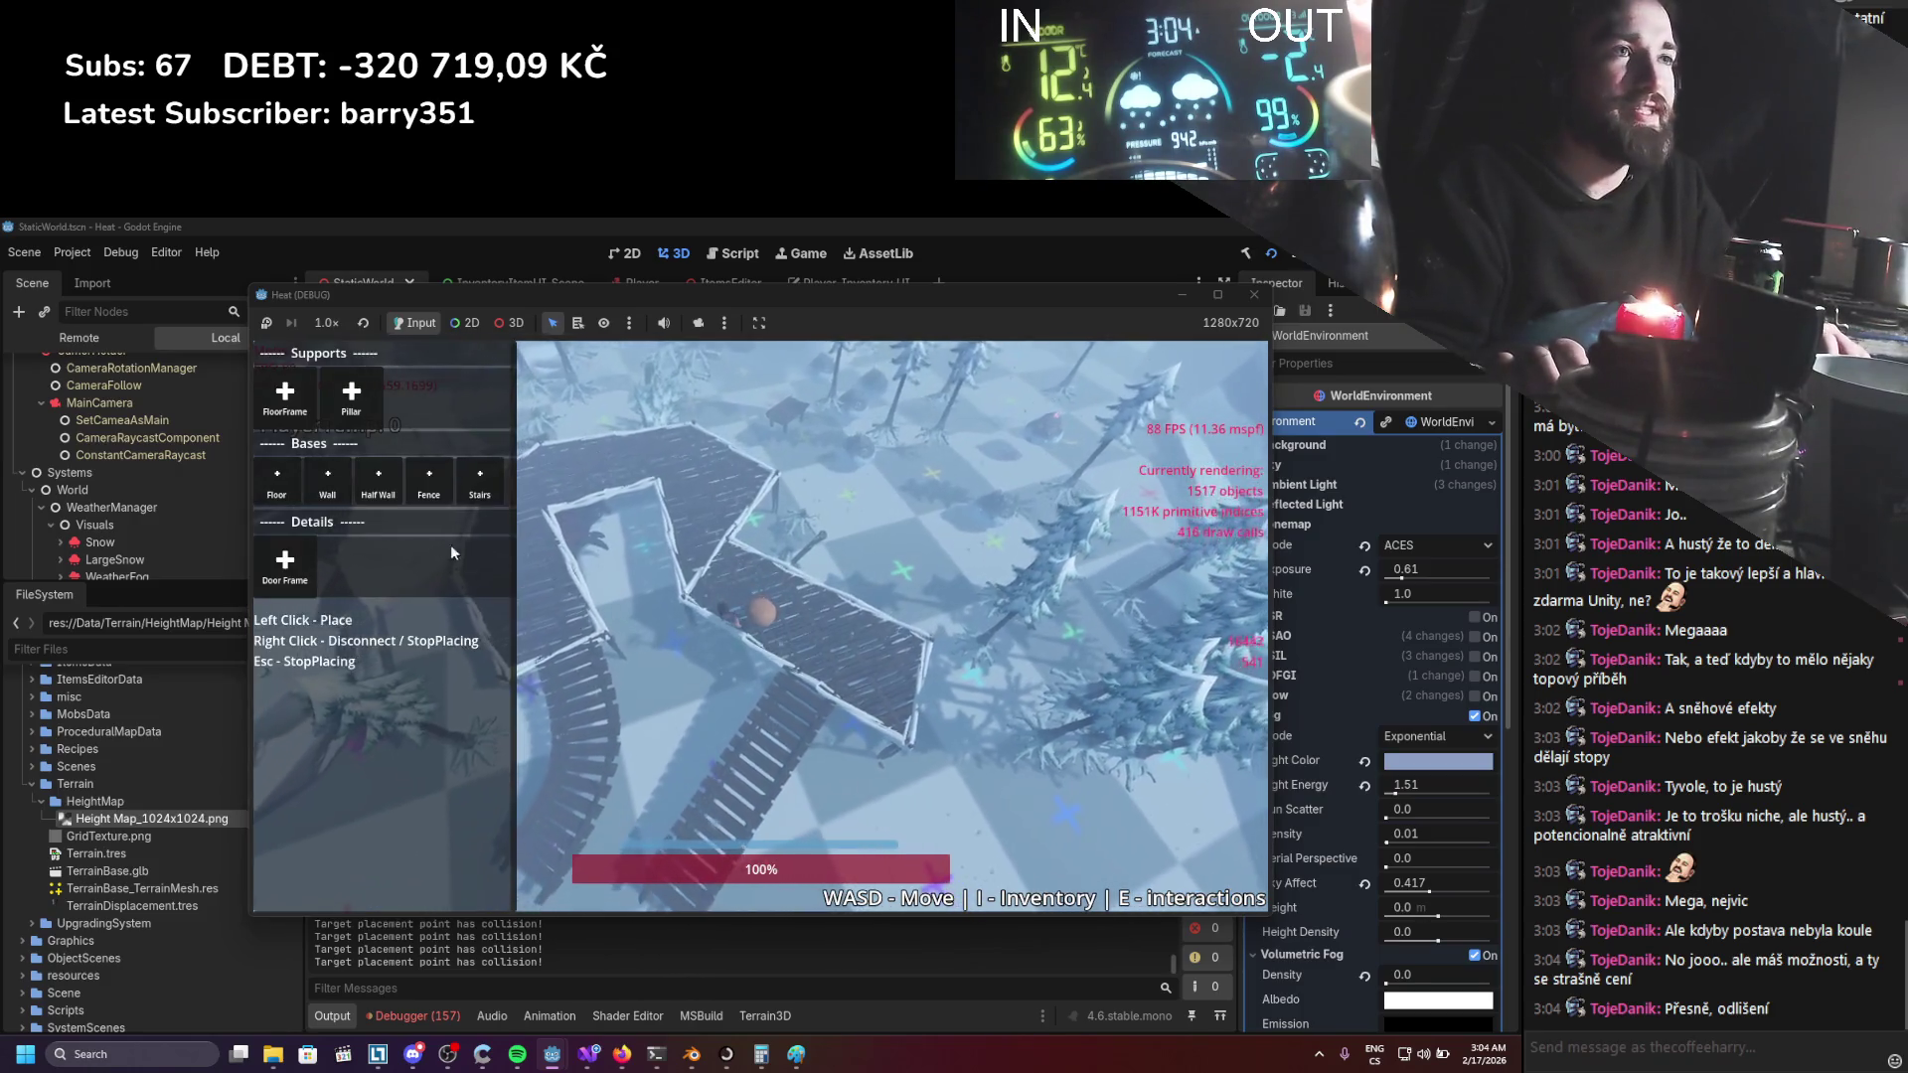
click(316, 495)
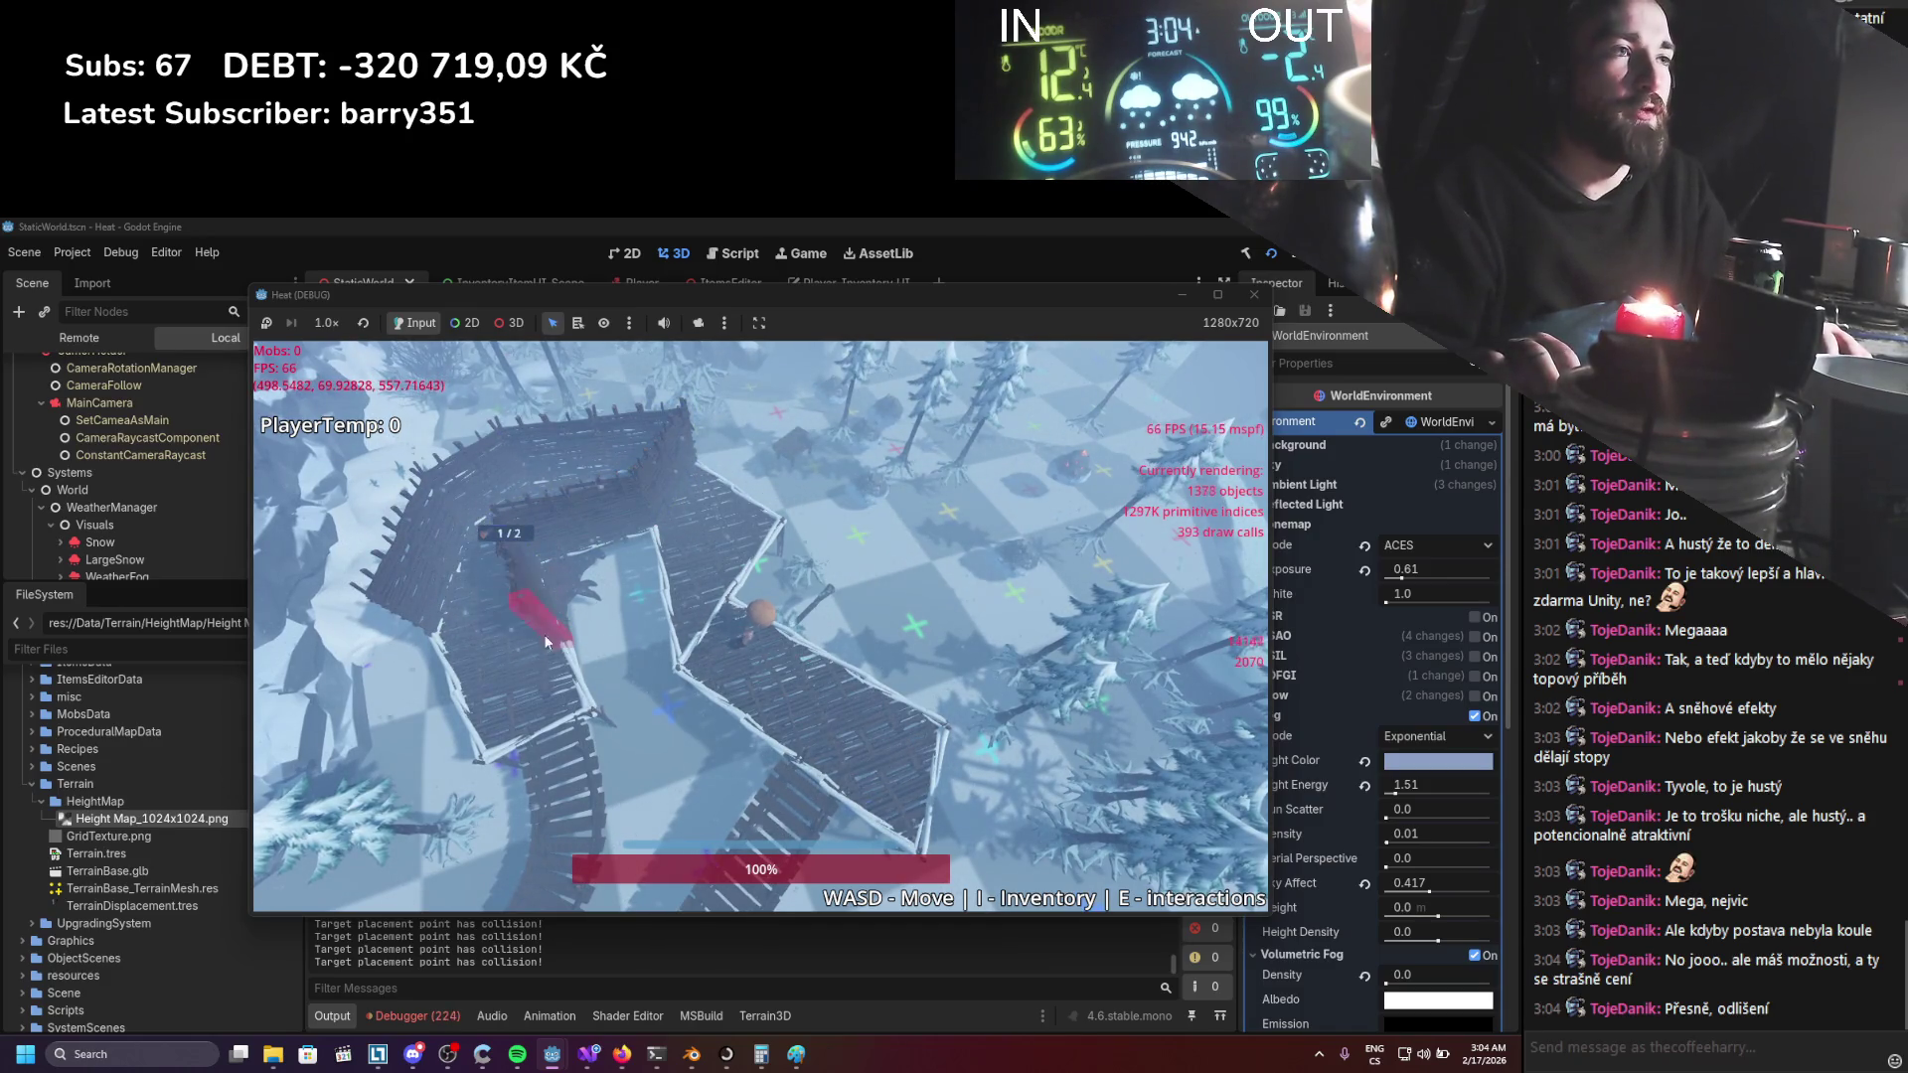
right_click(434, 641)
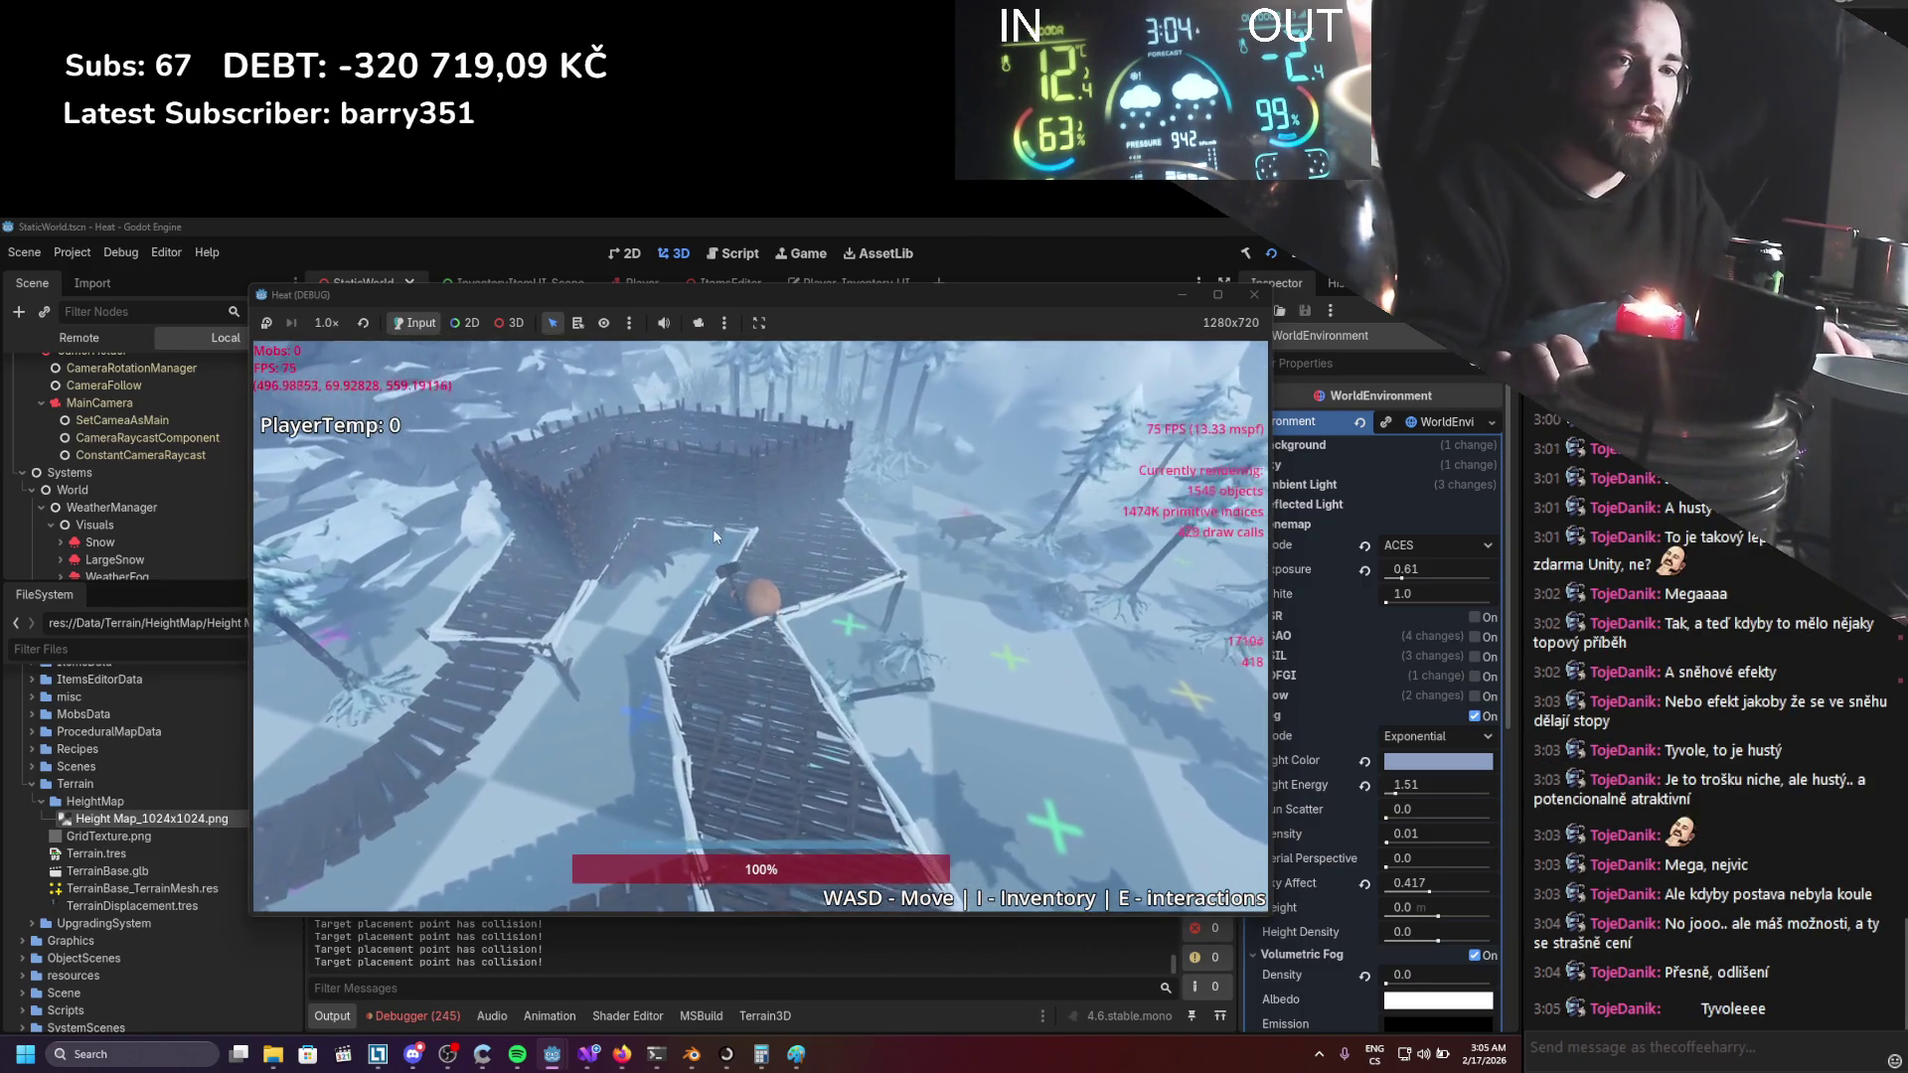
key(b)
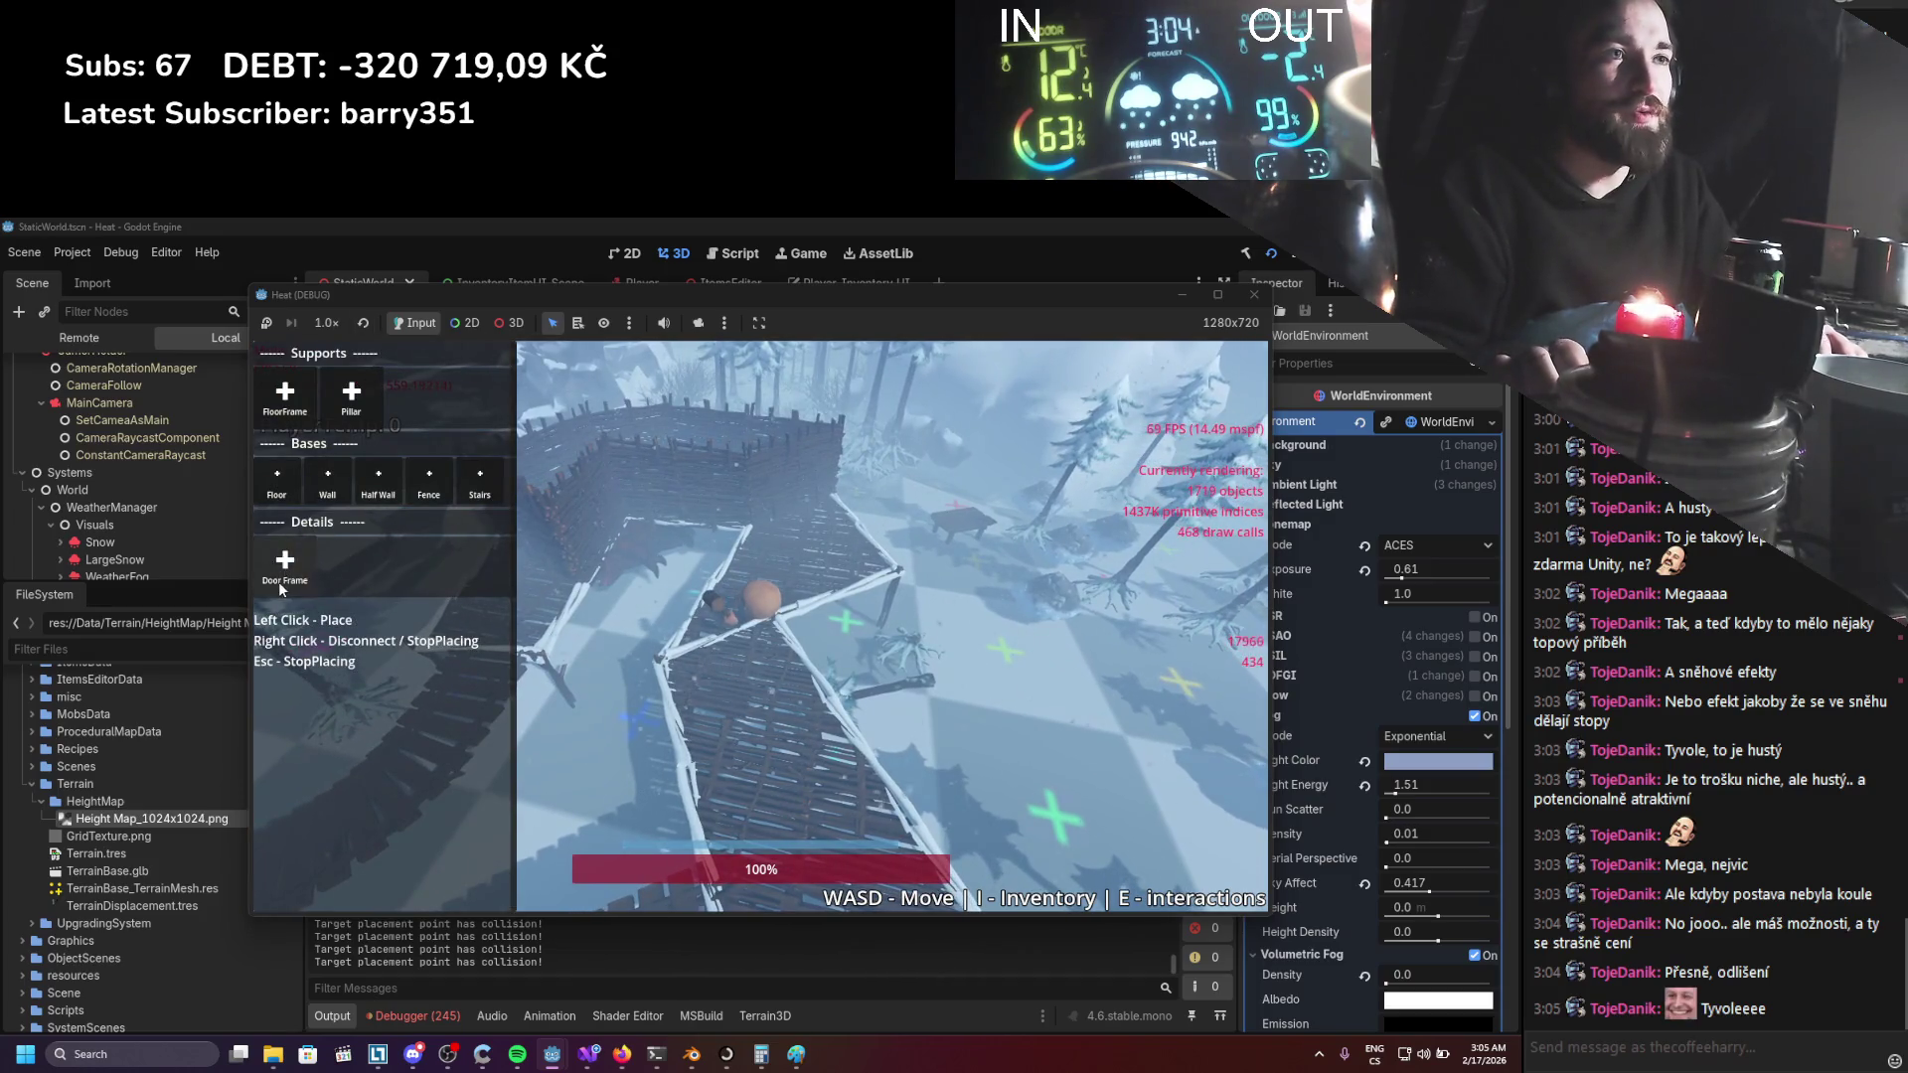
click(282, 585)
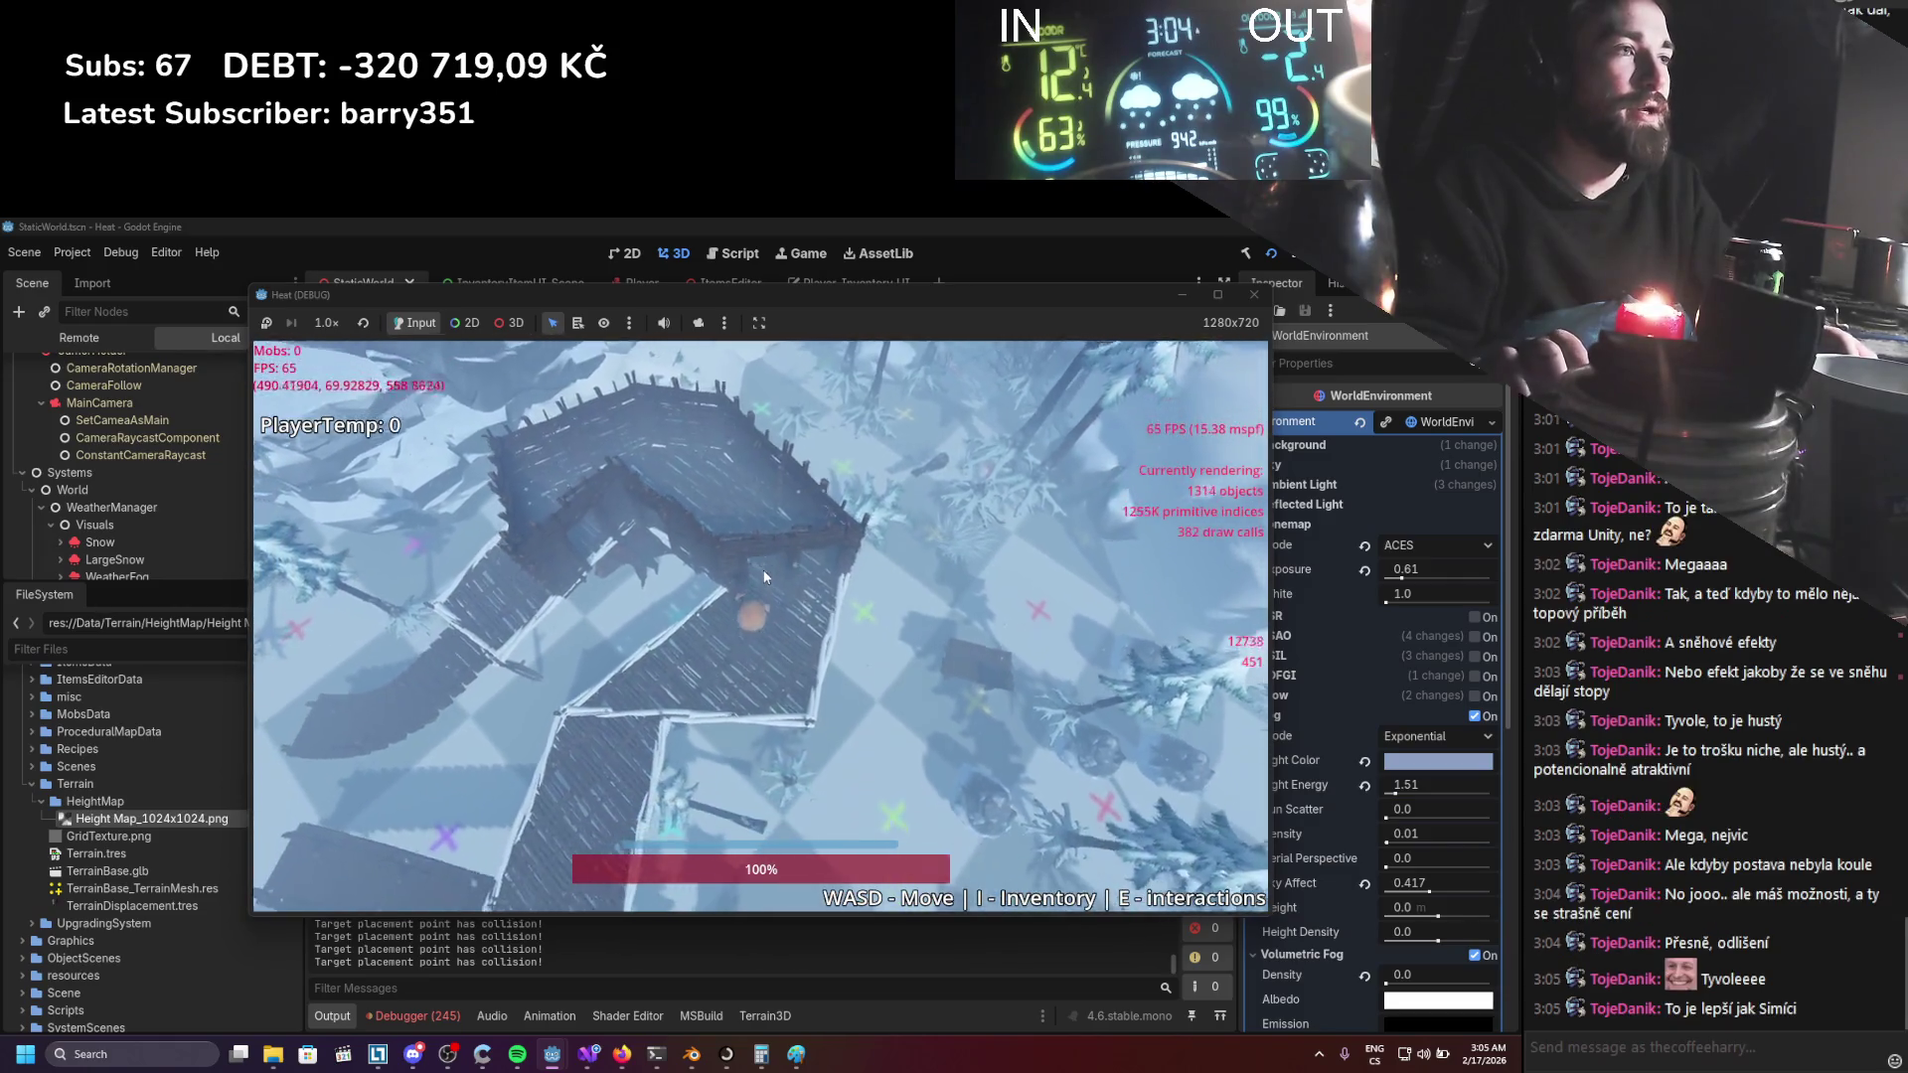
Pick a floor frame and move to position it, then try other pieces including stairs.
key(b)
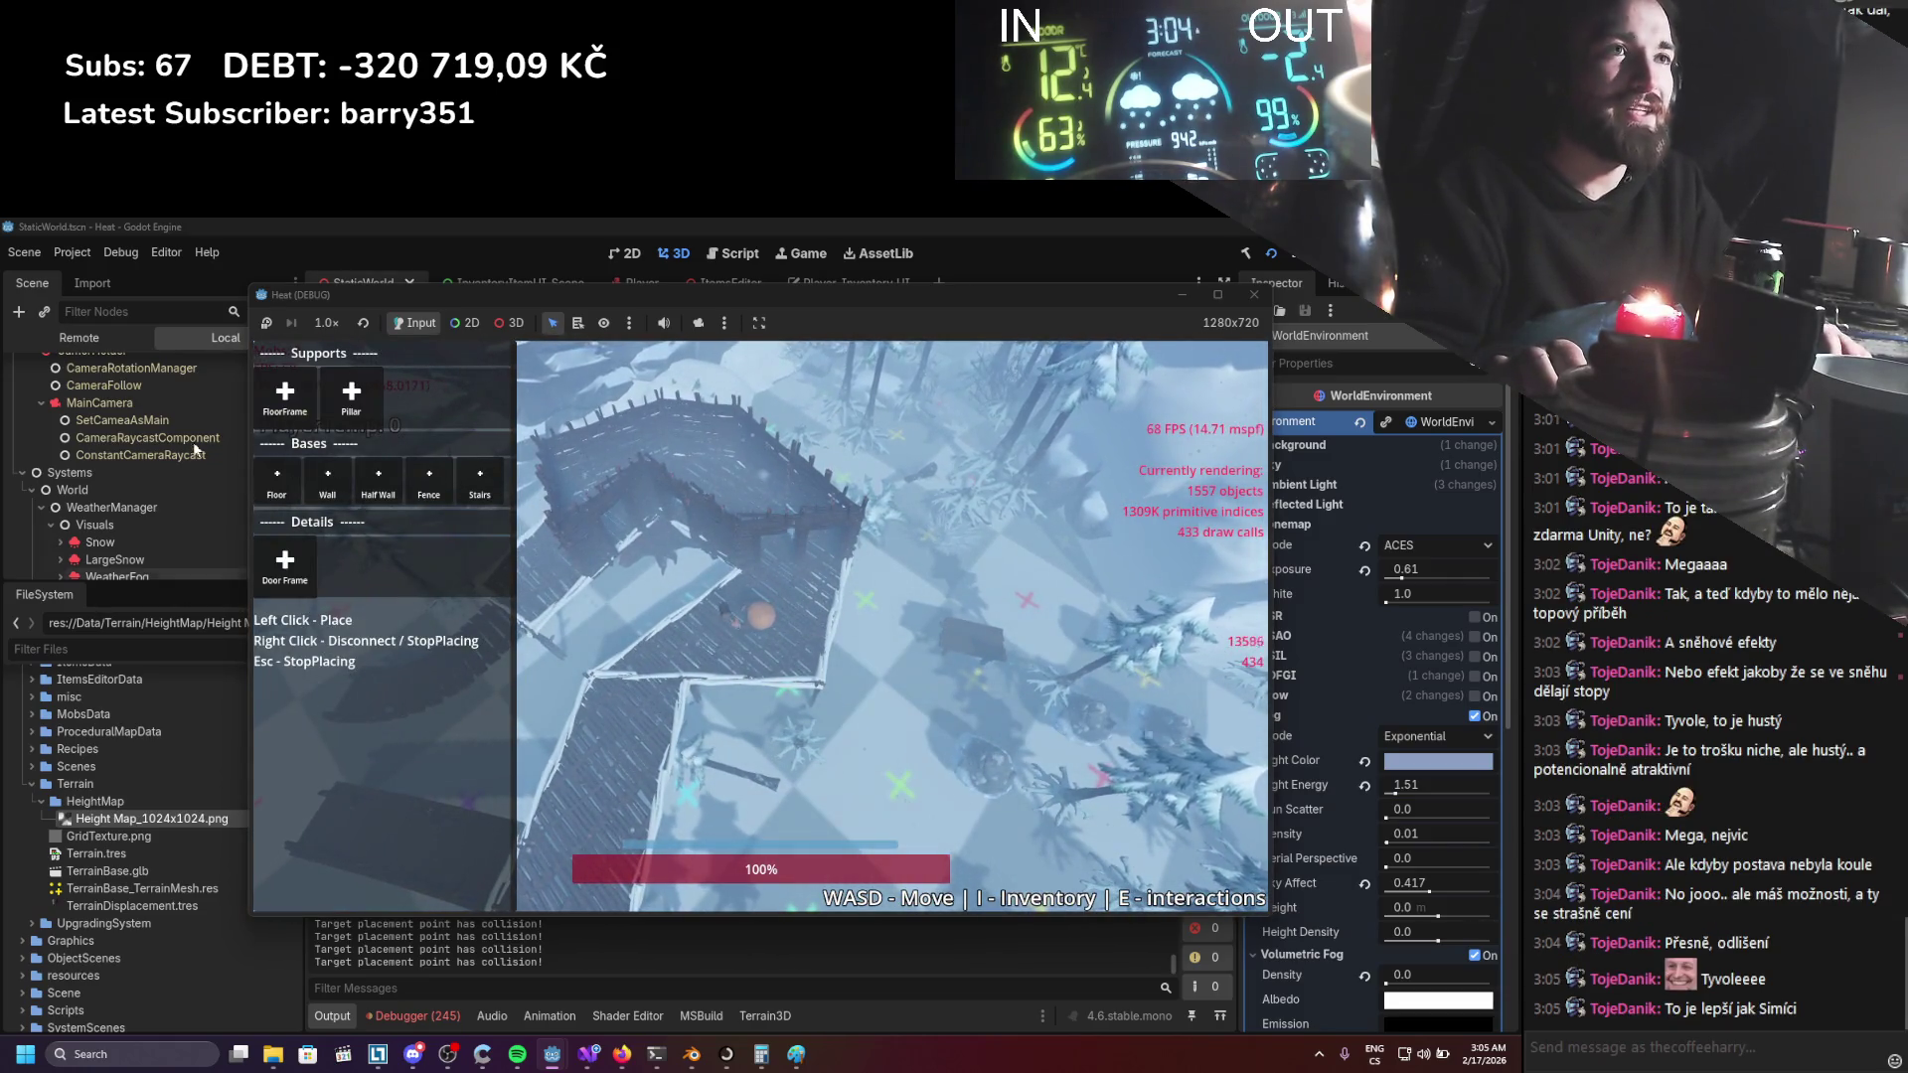
click(265, 412)
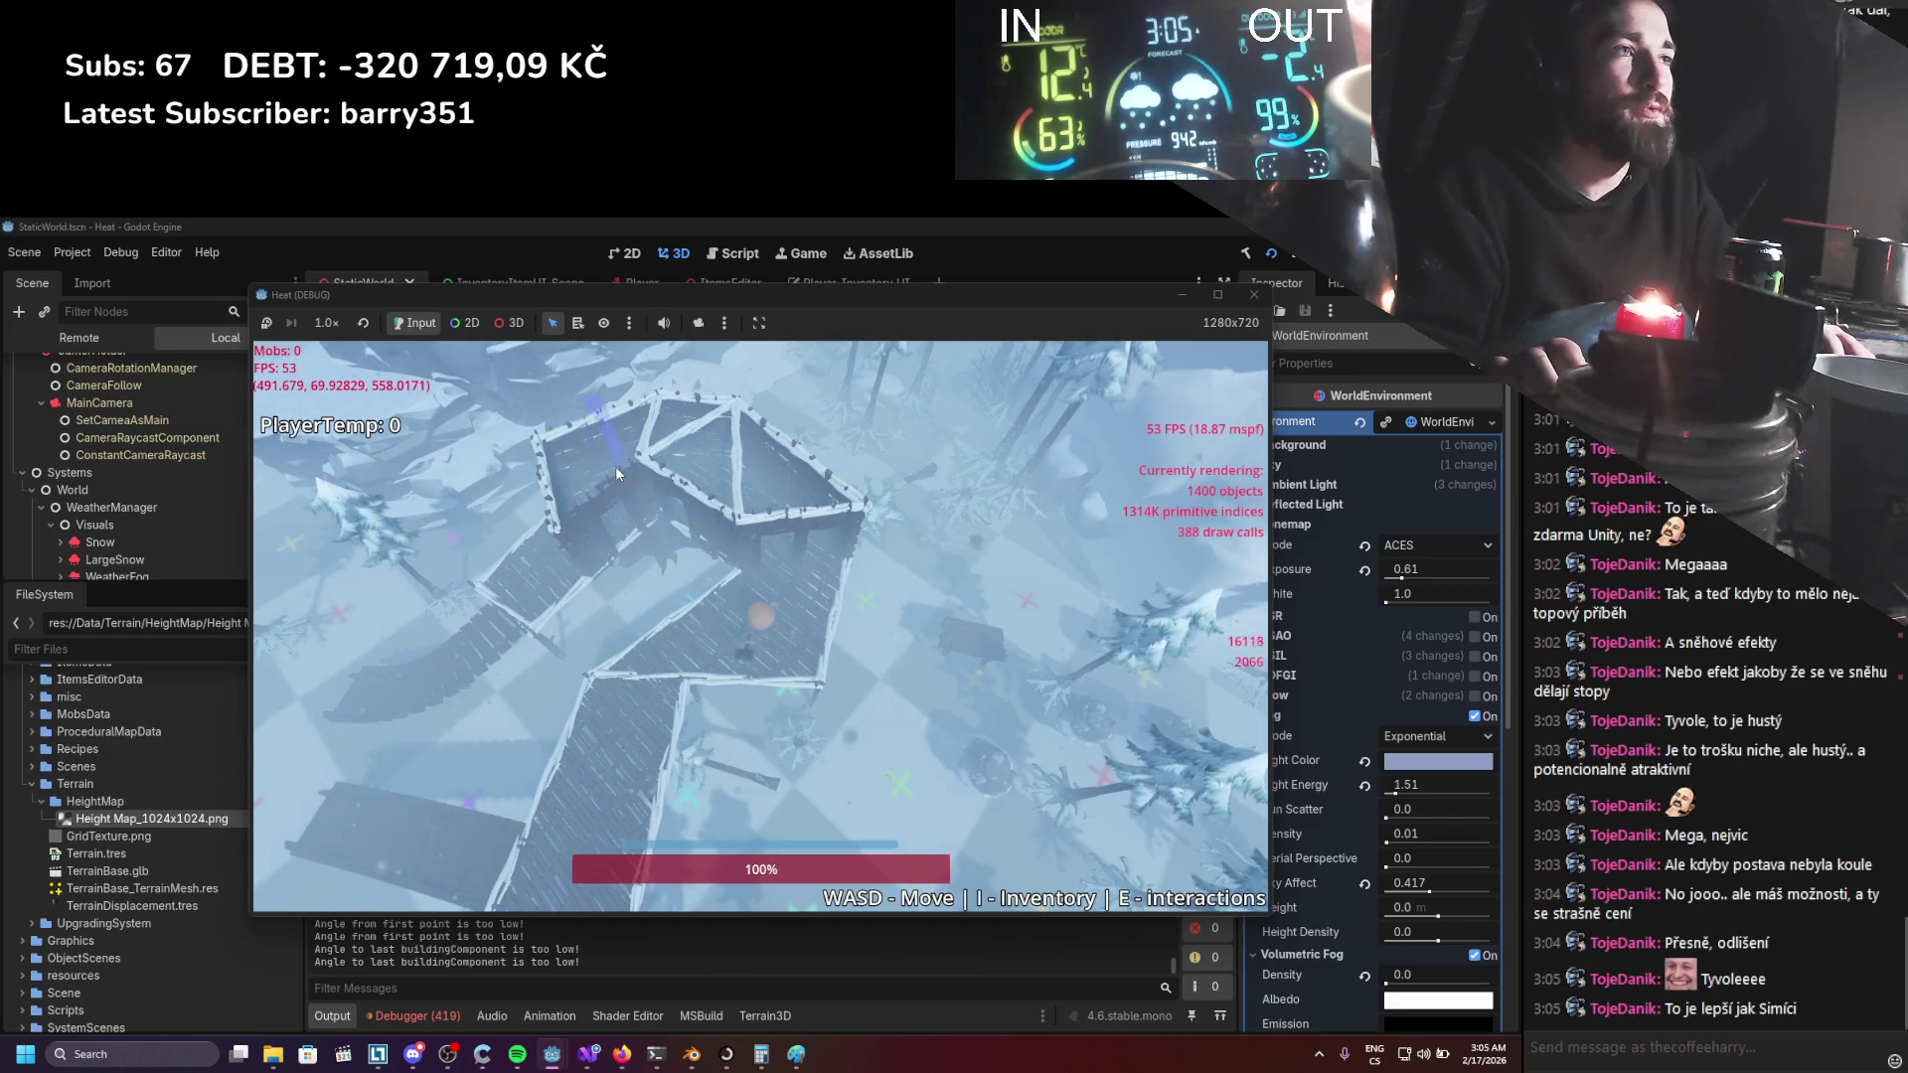
key(w)
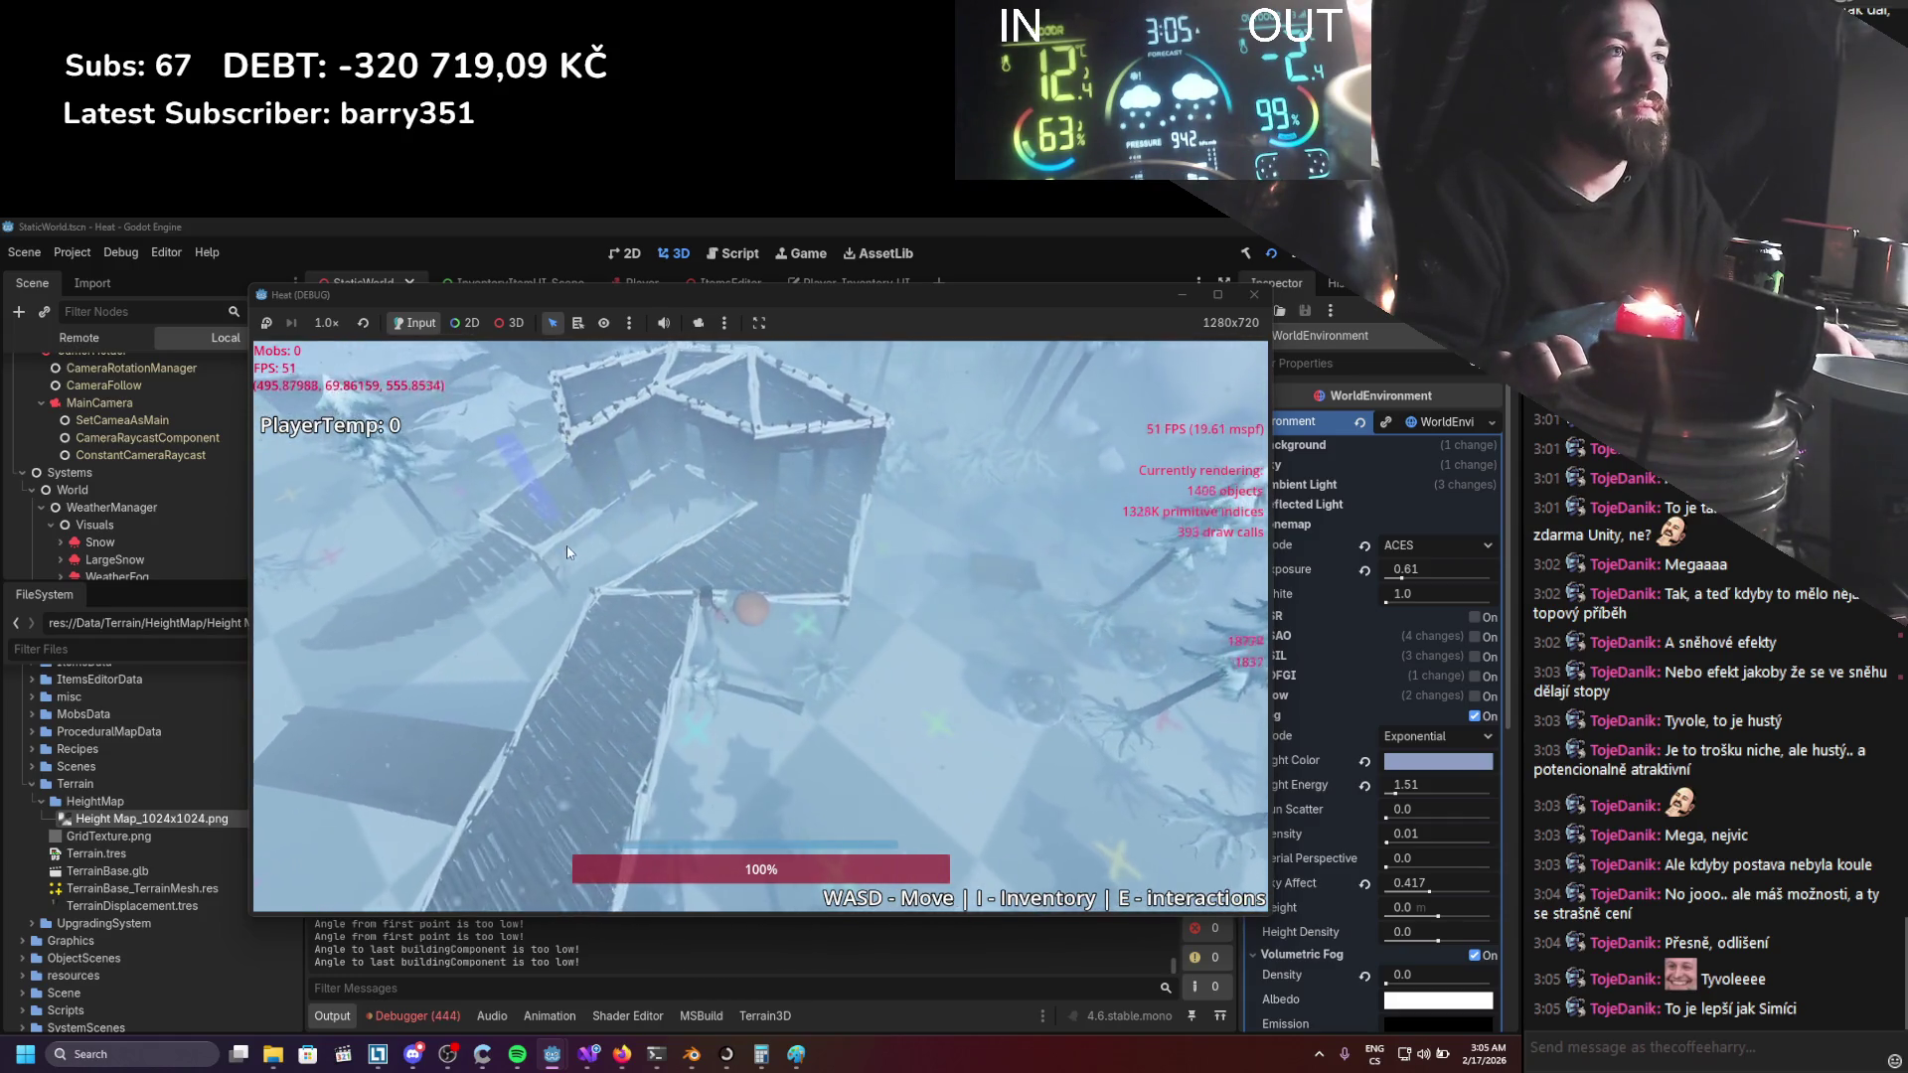
key(b)
click(330, 475)
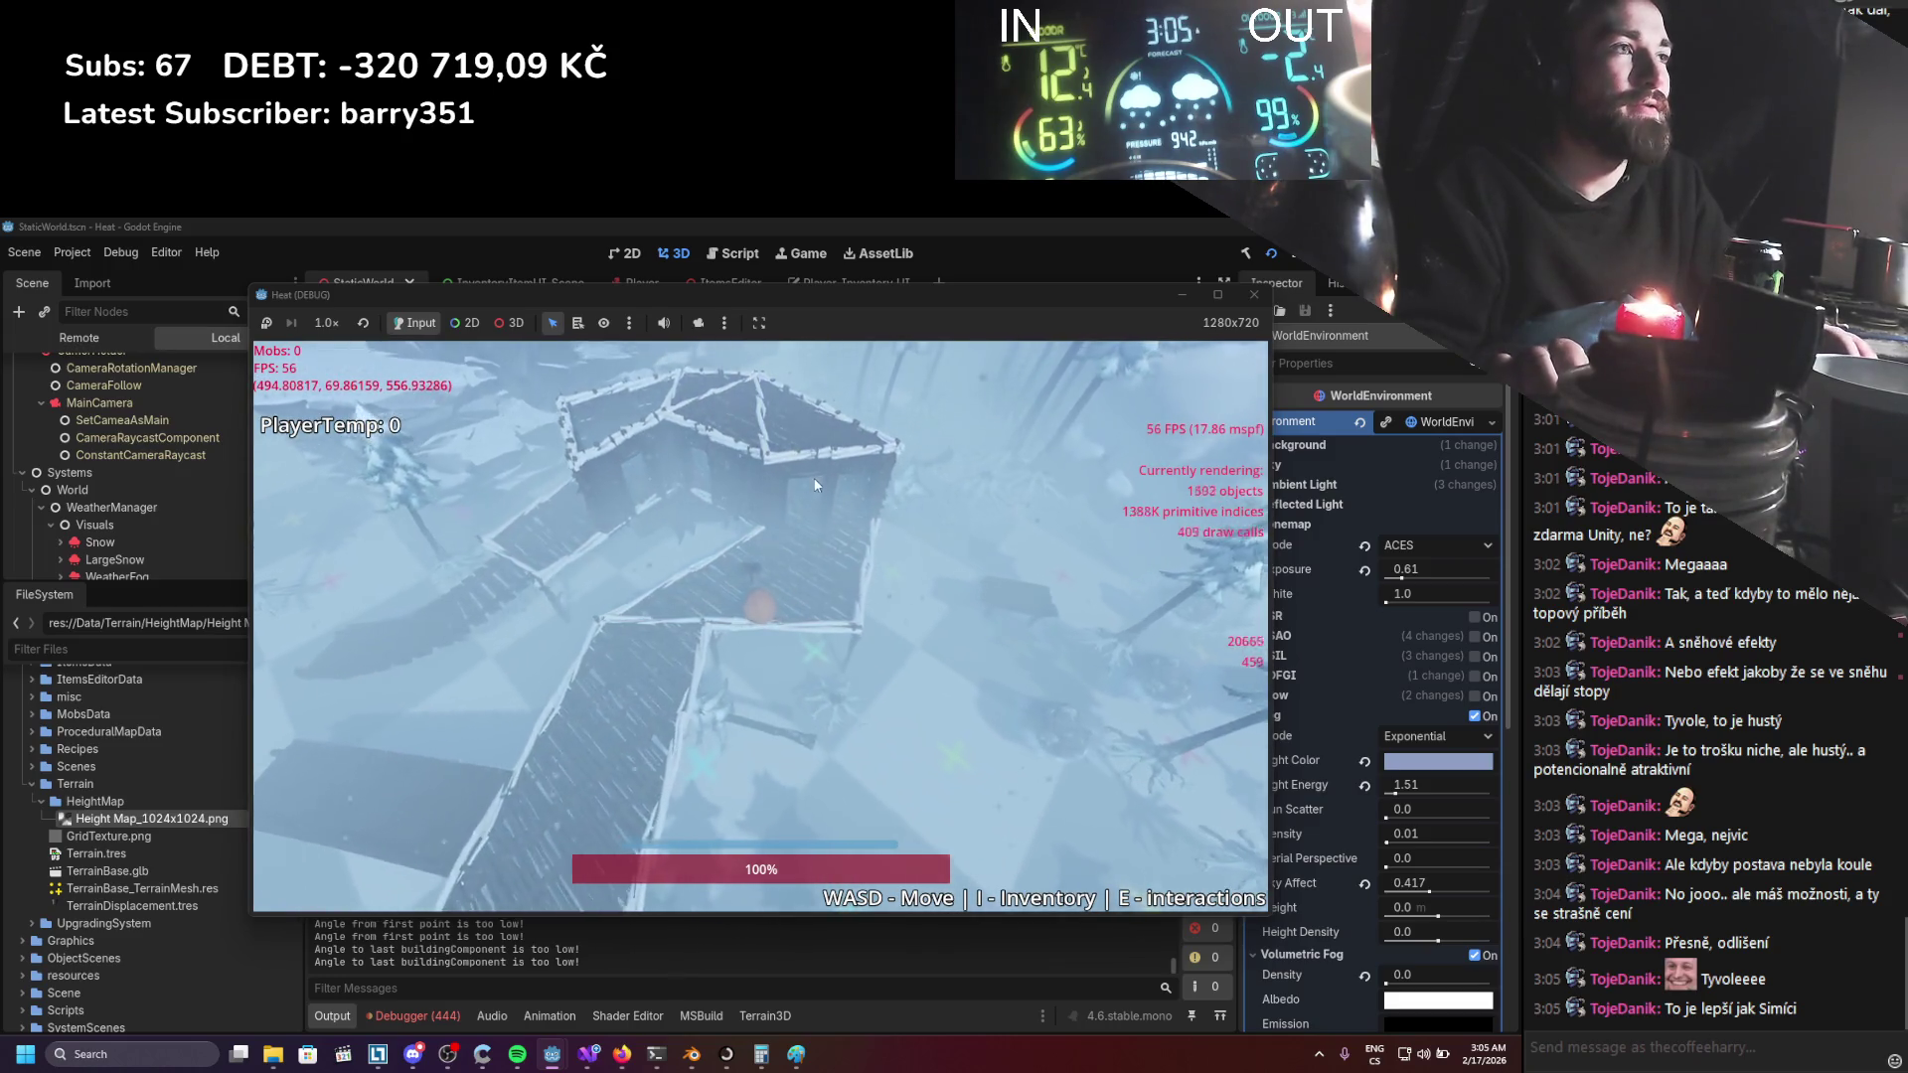
key(b)
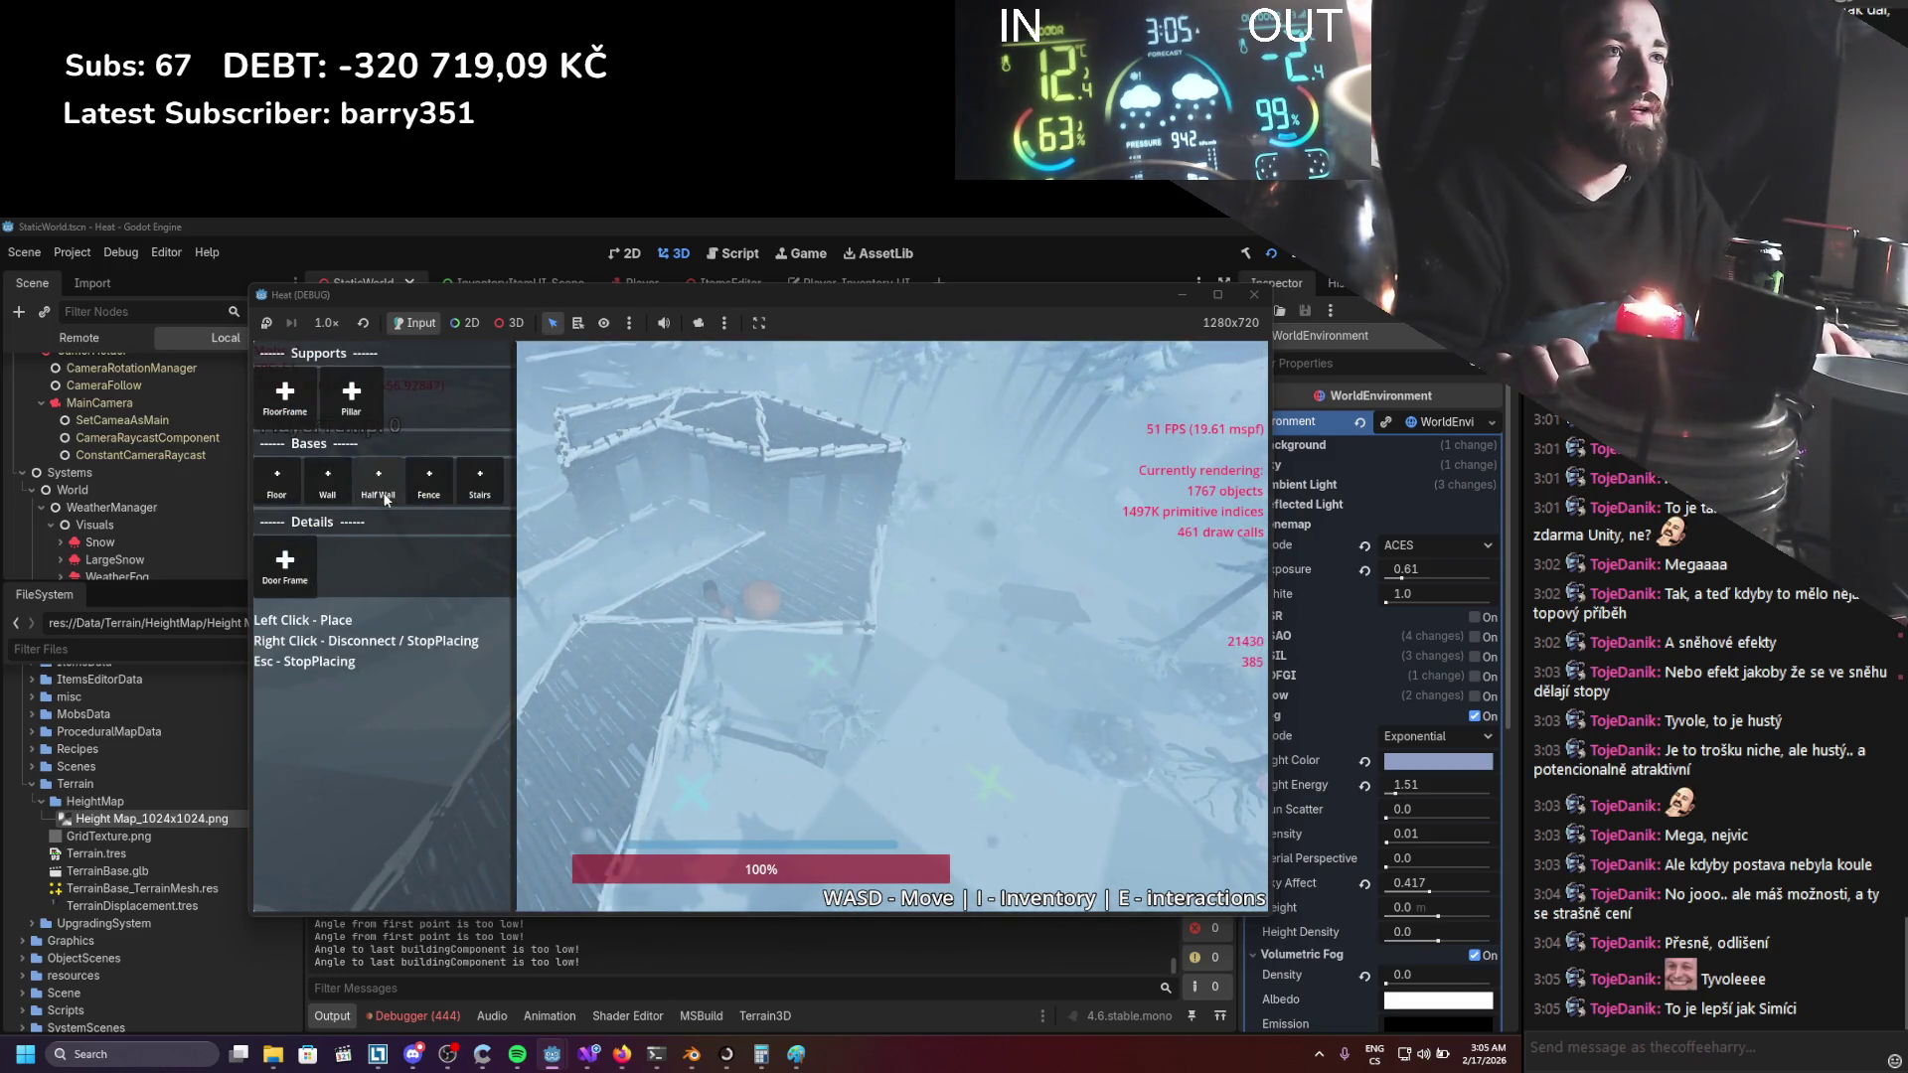
click(379, 487)
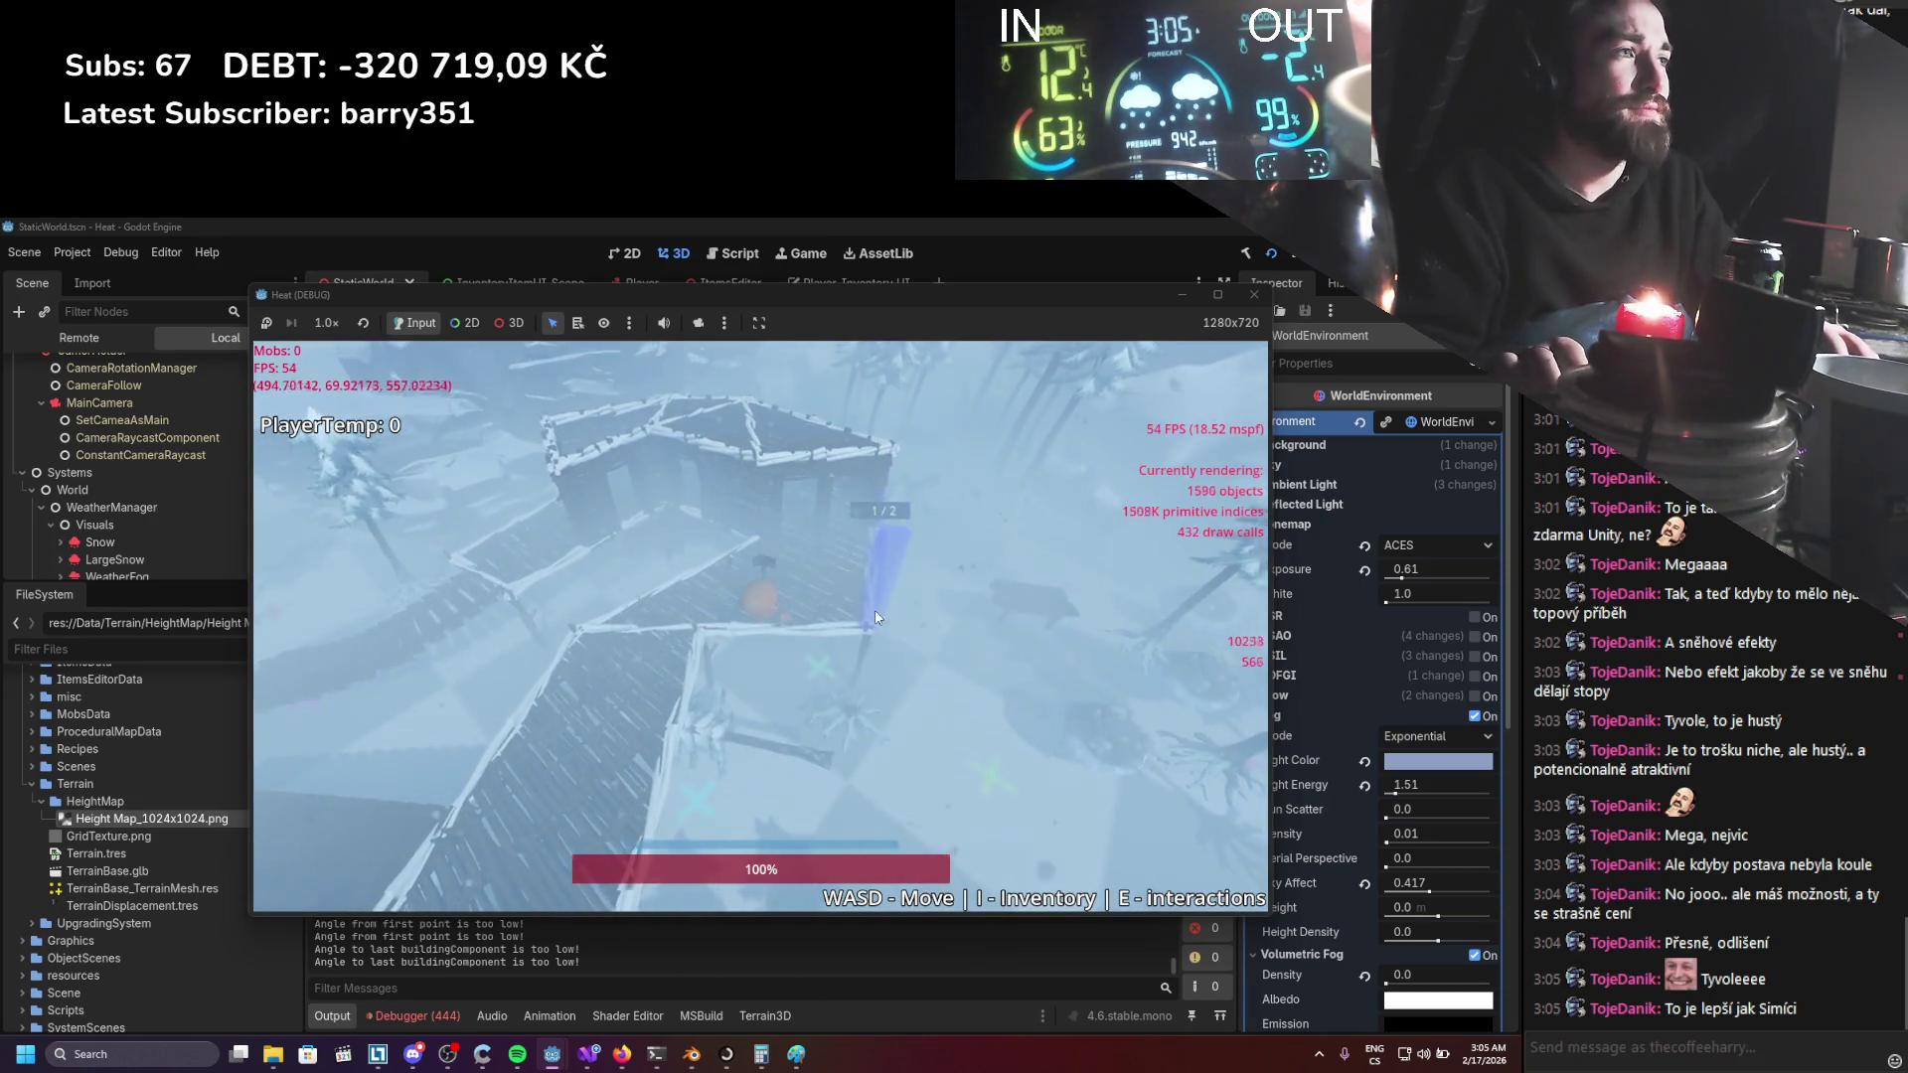
Try a fence piece, cancel it, and settle on the floor frame piece again.
key(b)
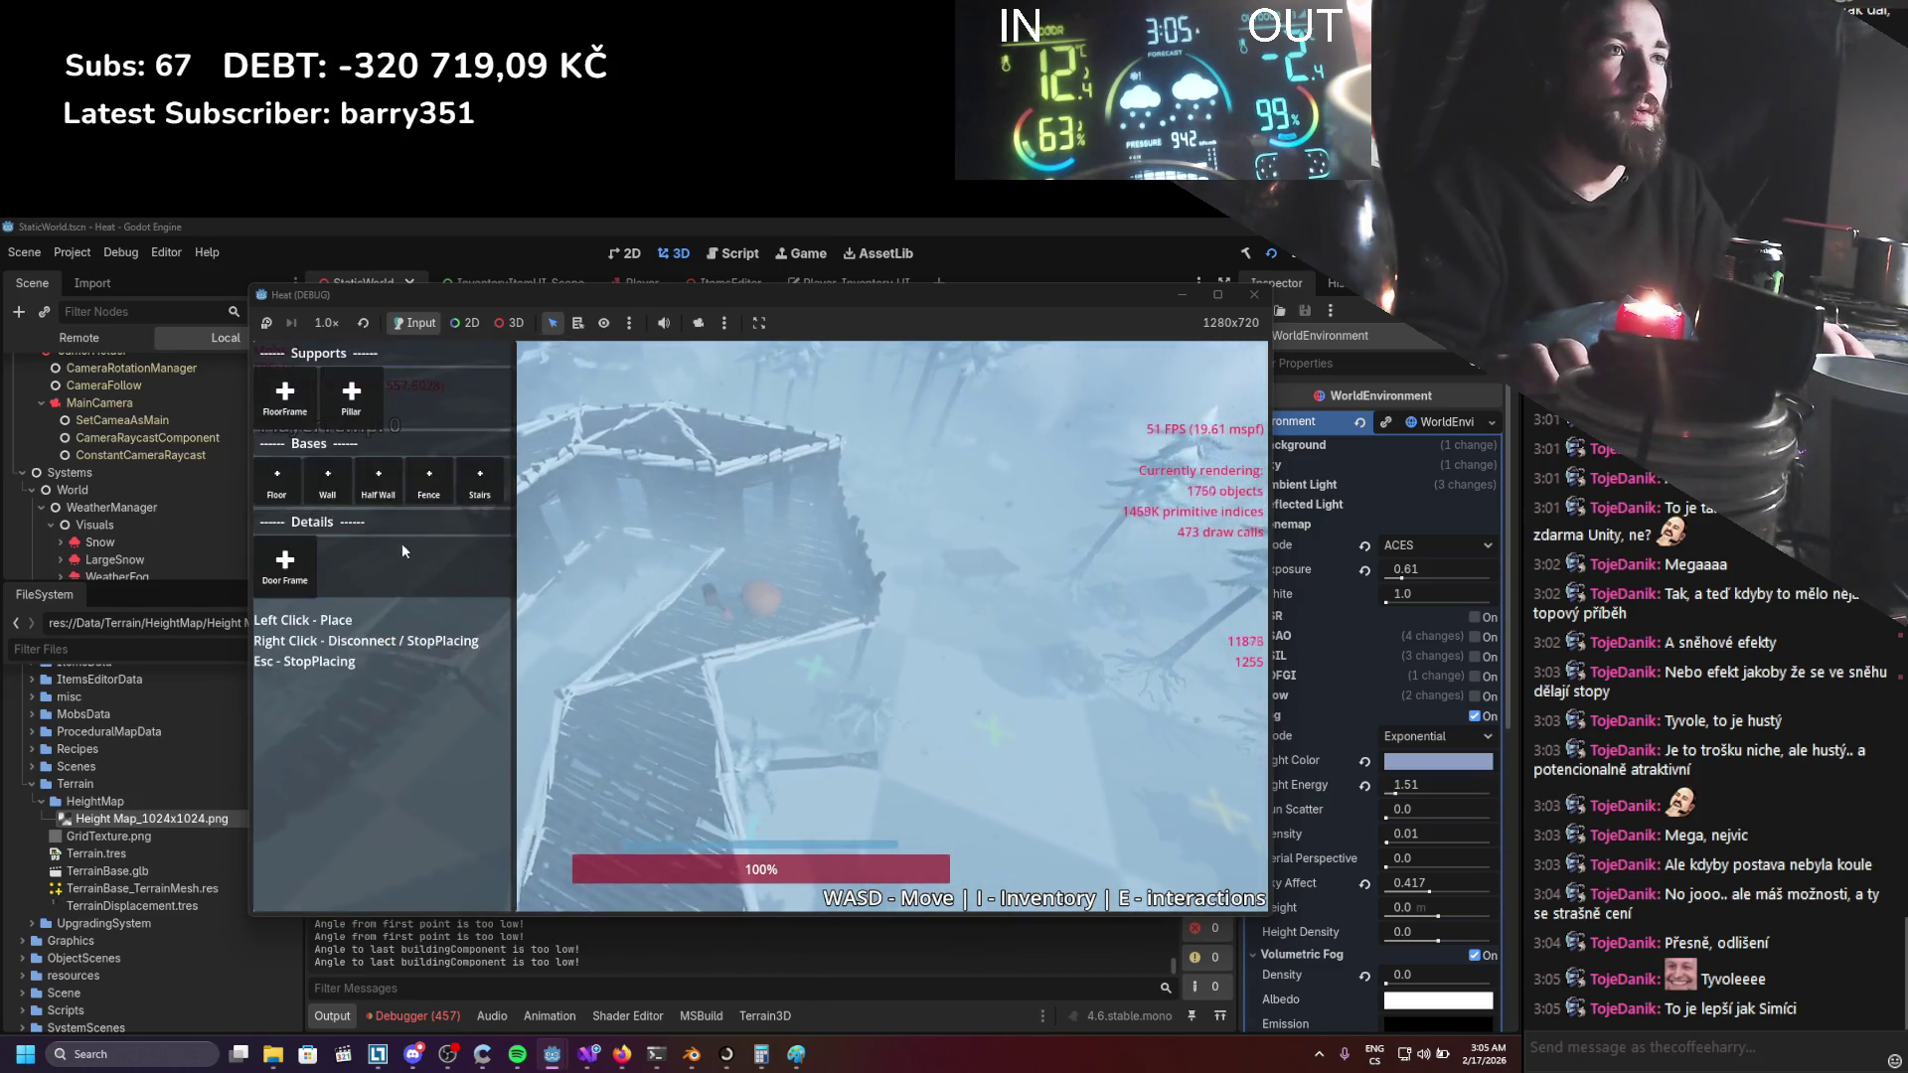
key(b)
key(b)
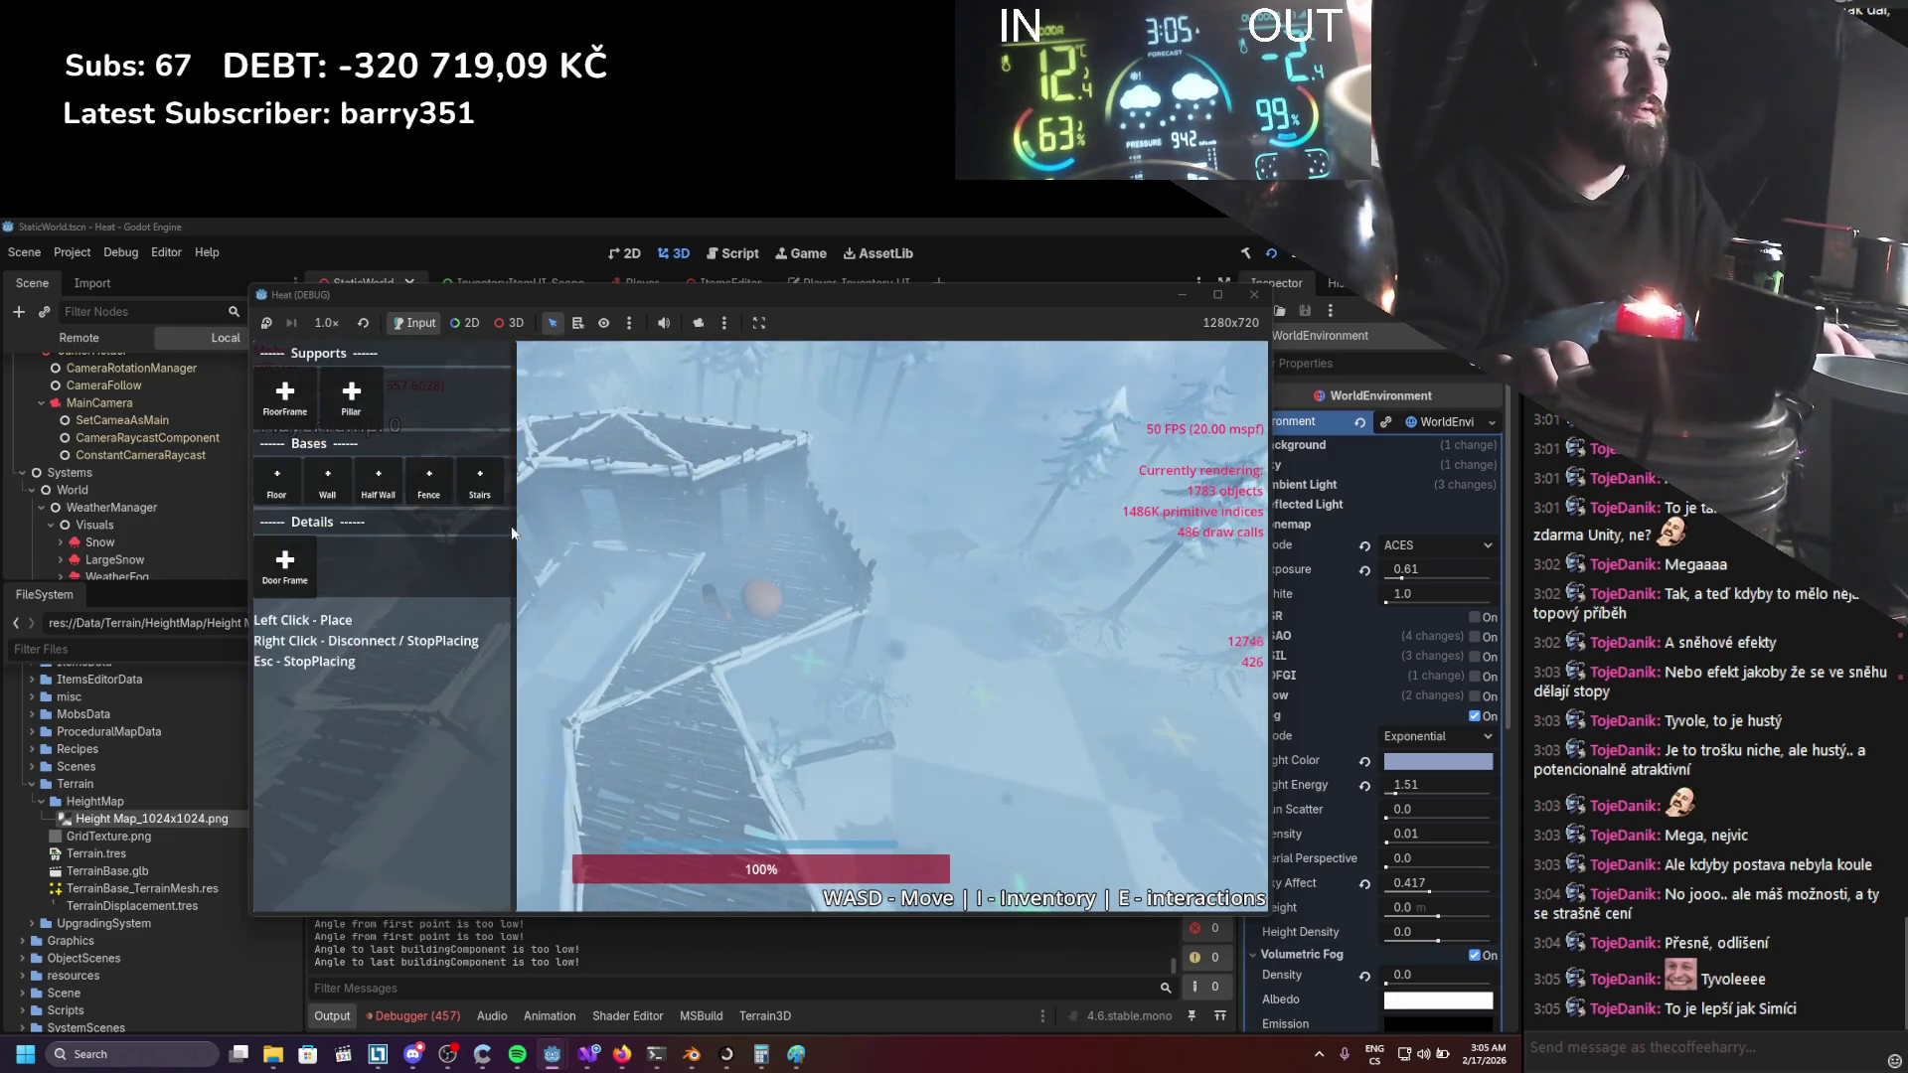
click(429, 499)
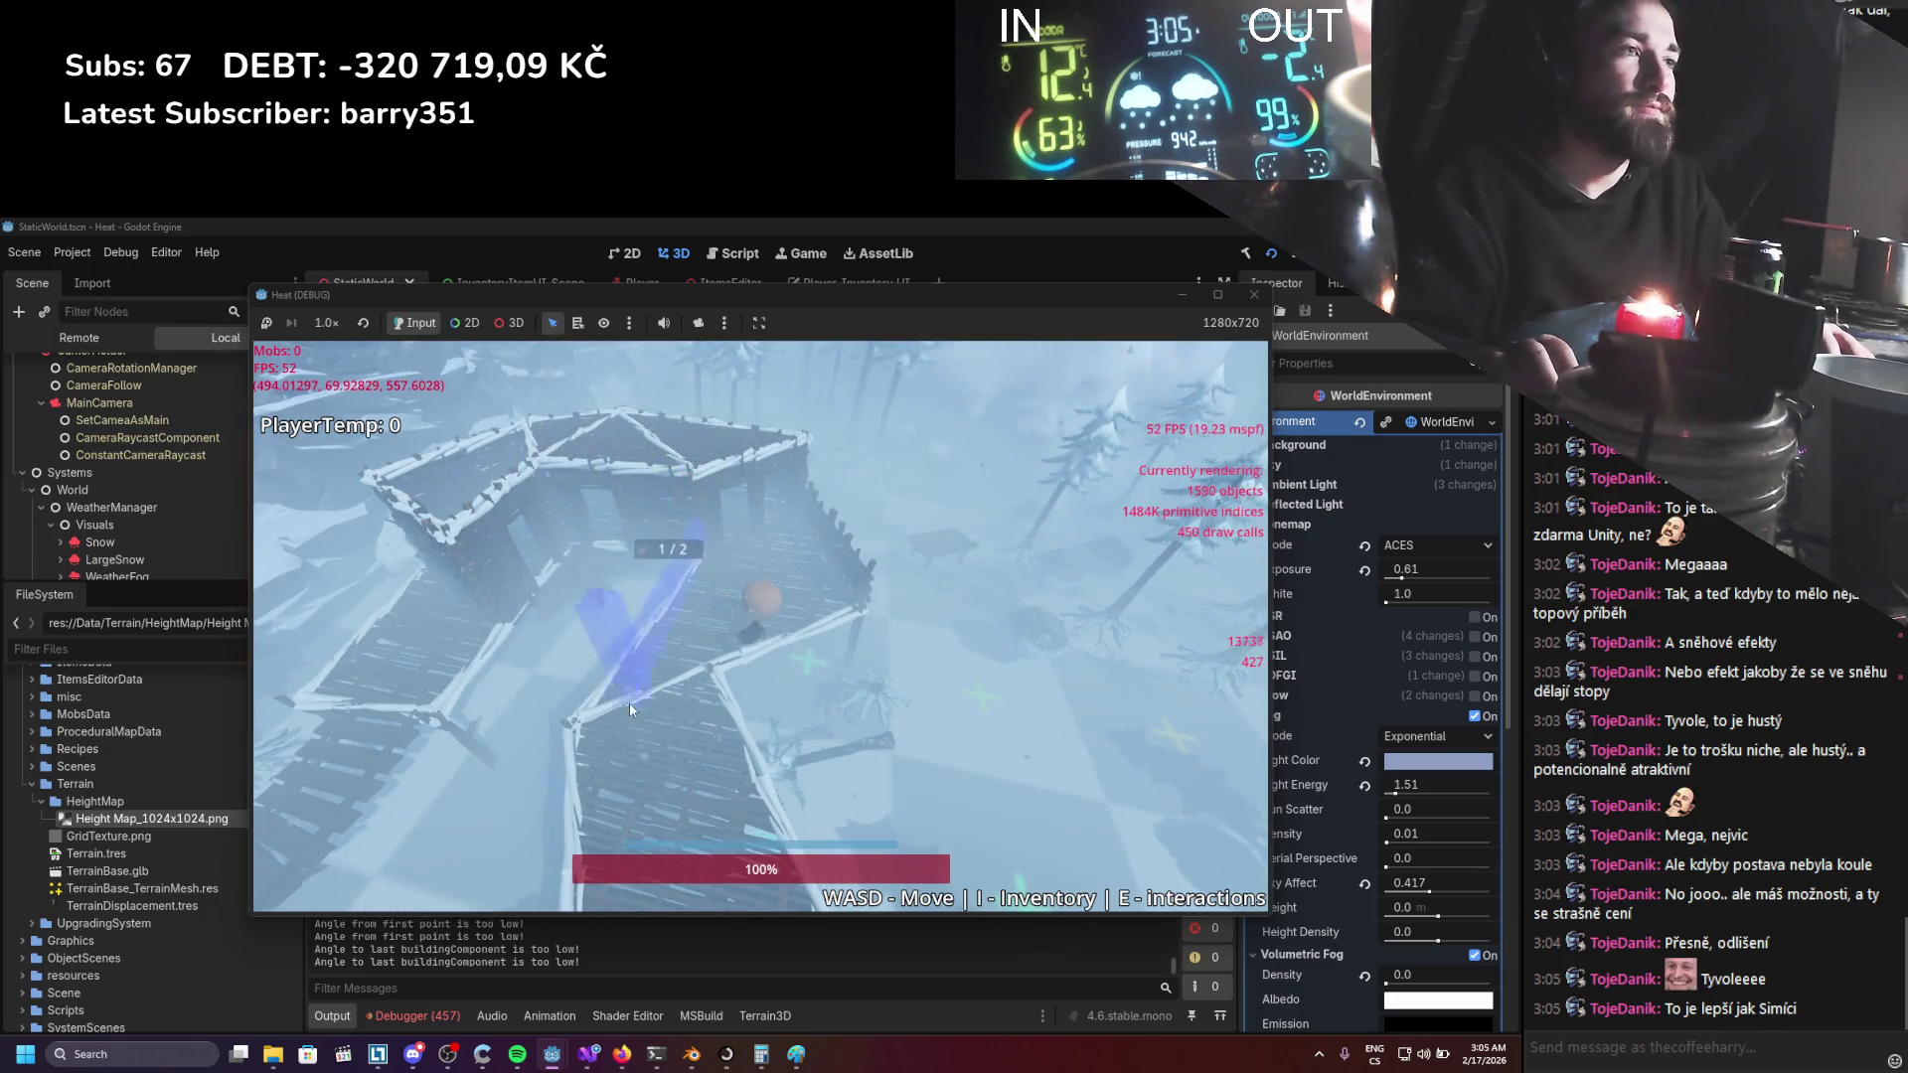
key(b)
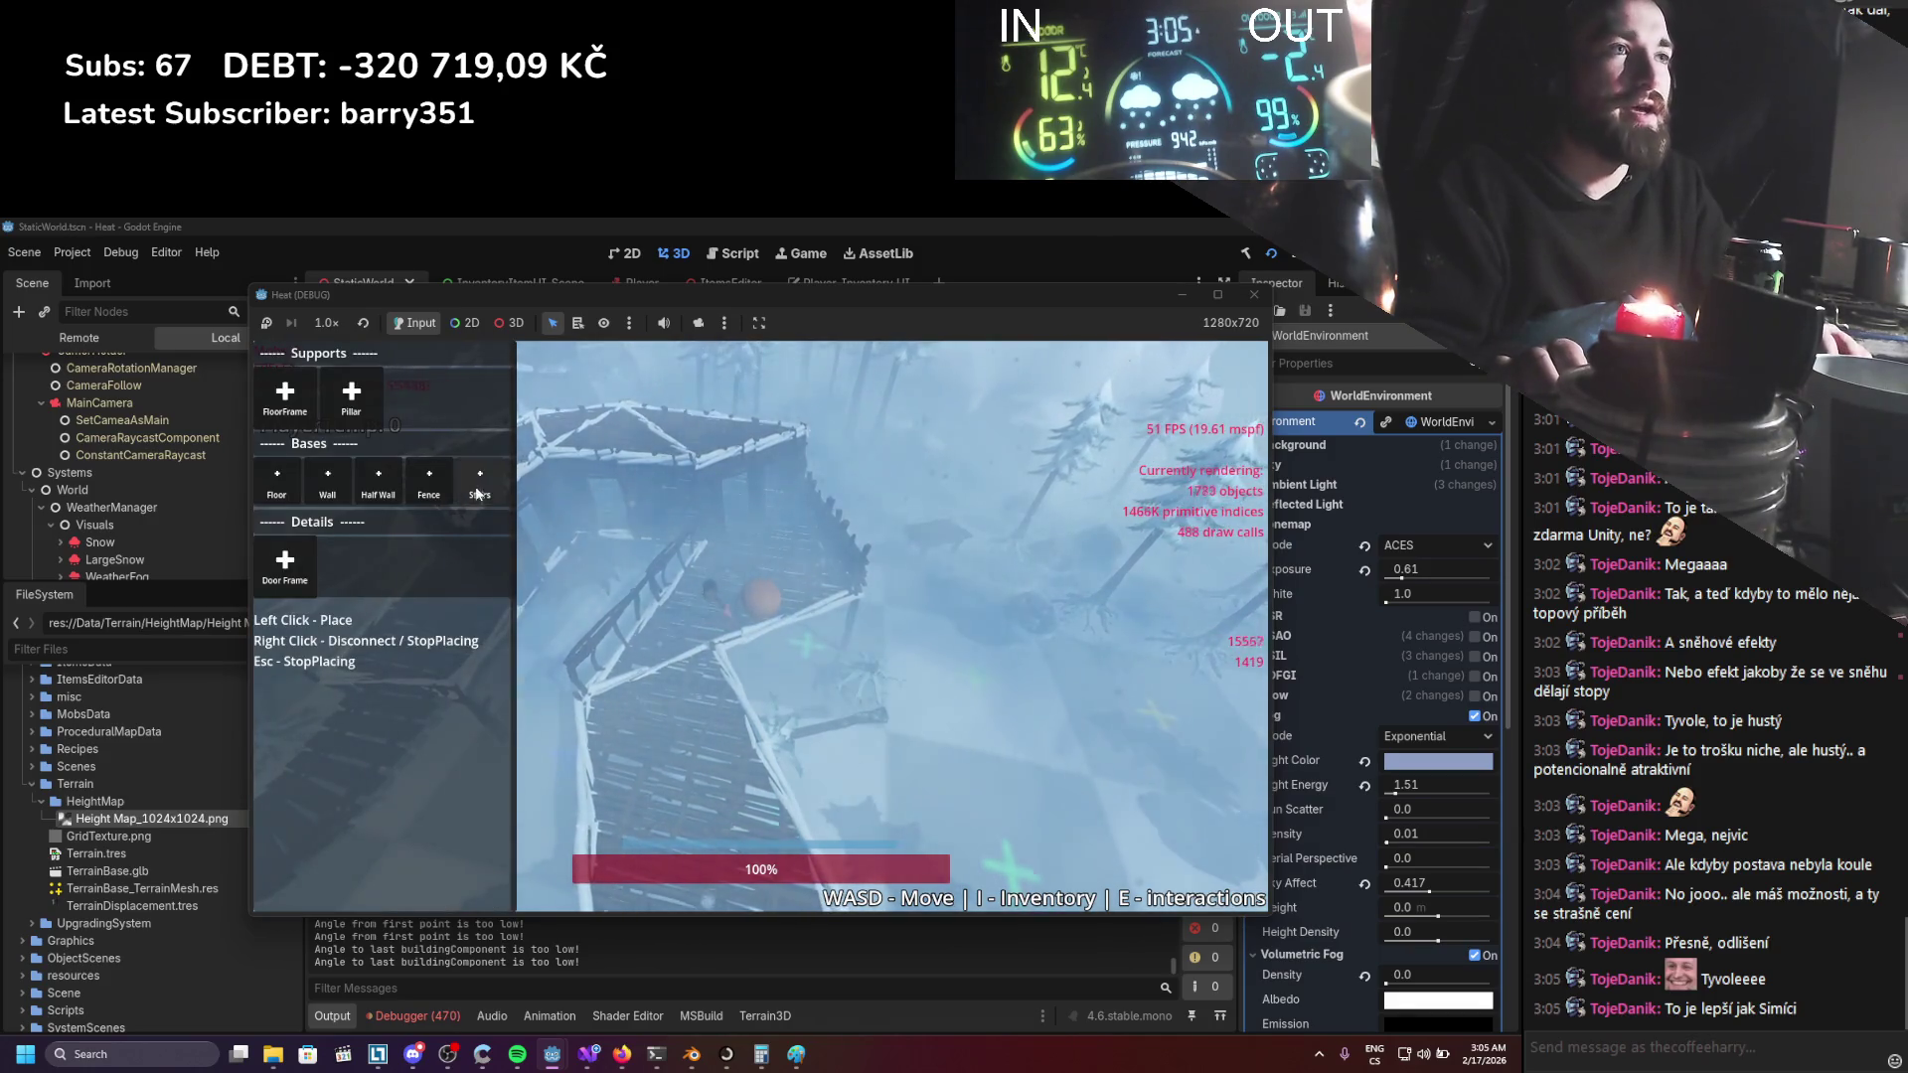
key(b)
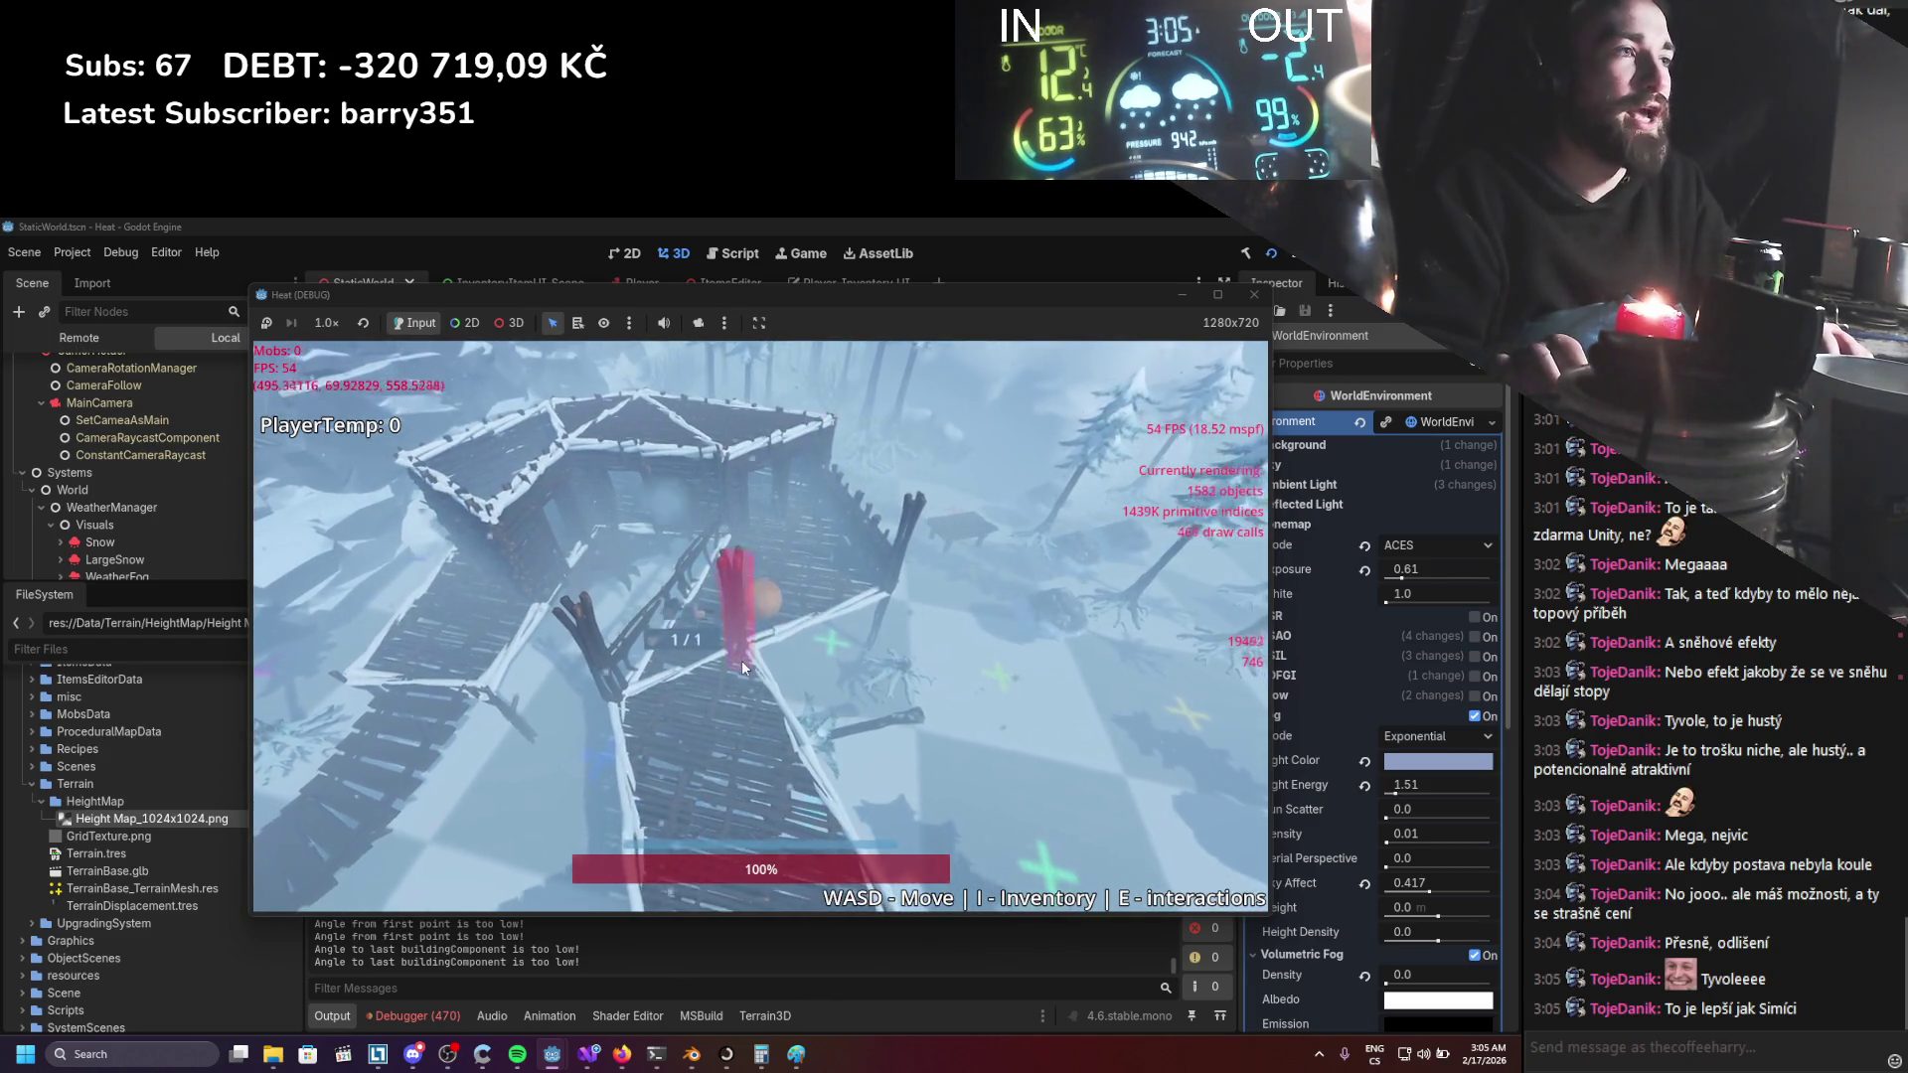
key(b)
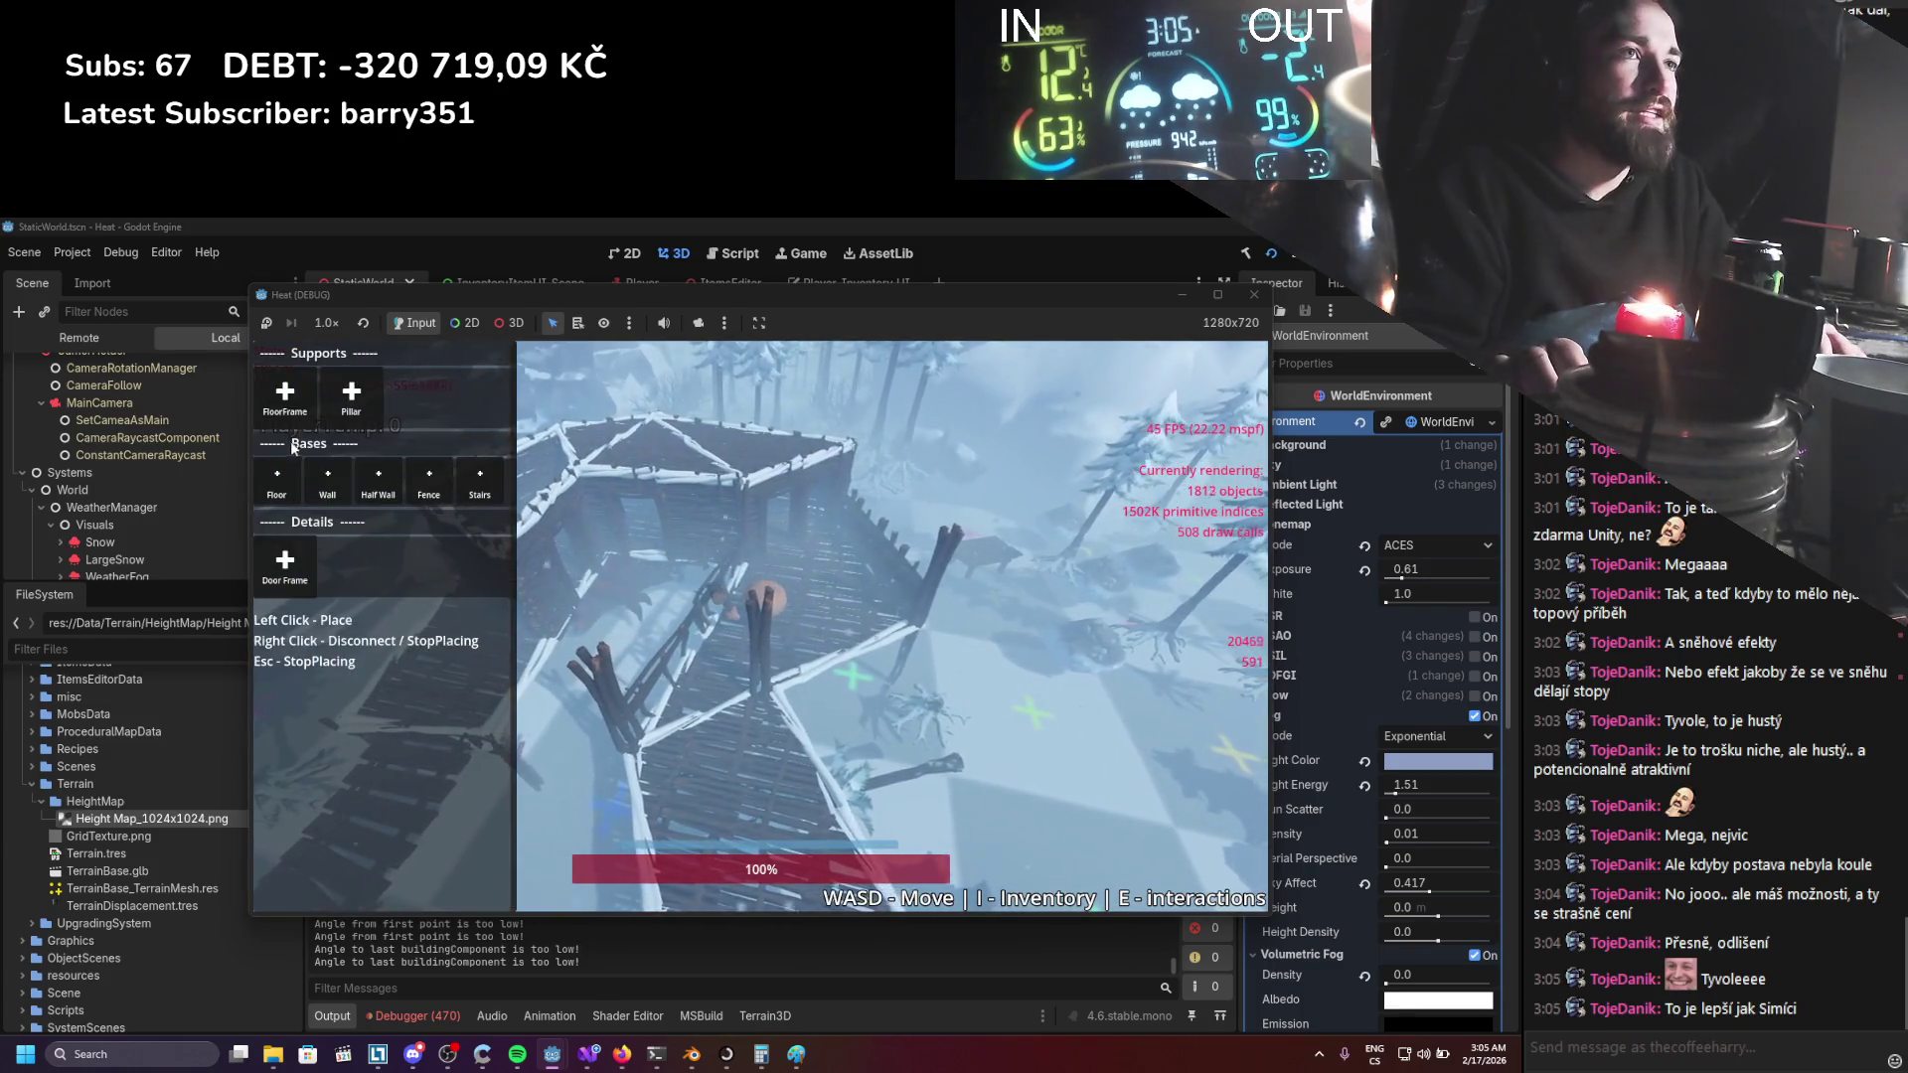
key(b)
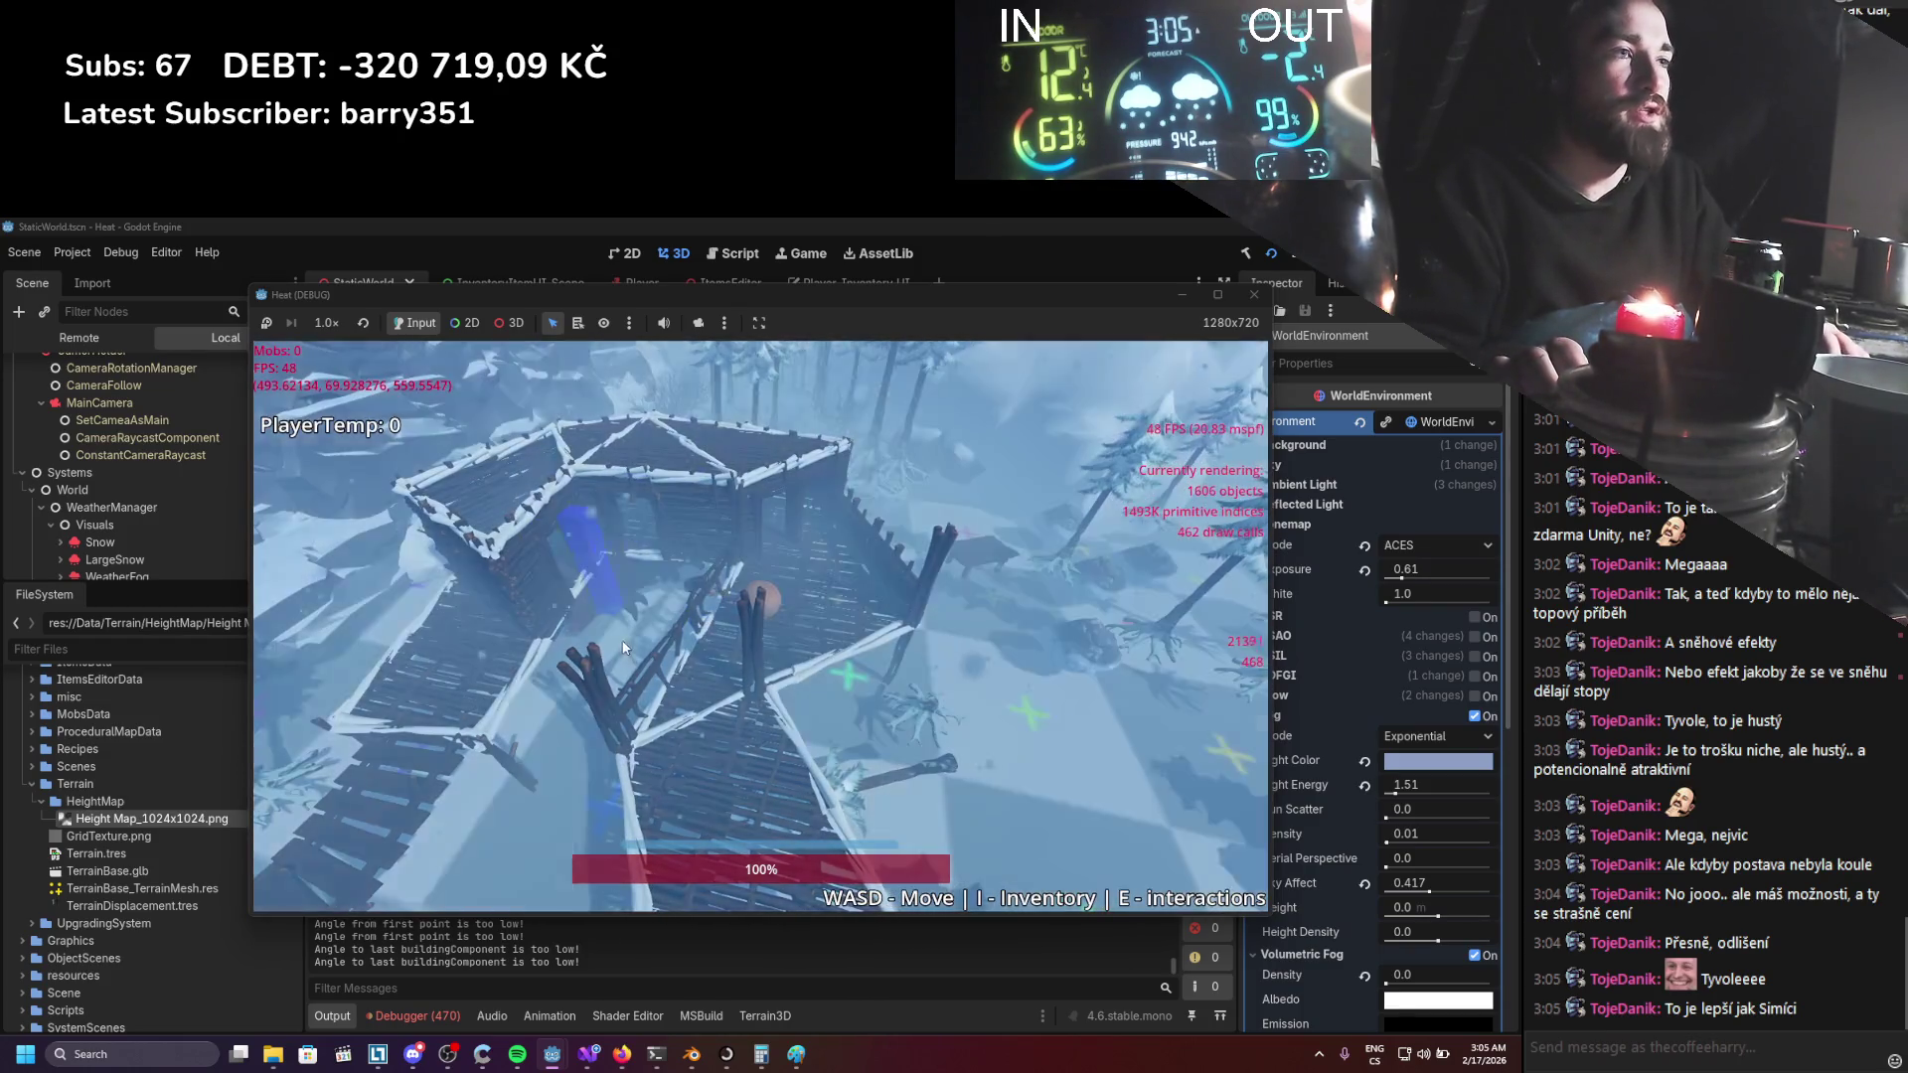
key(b)
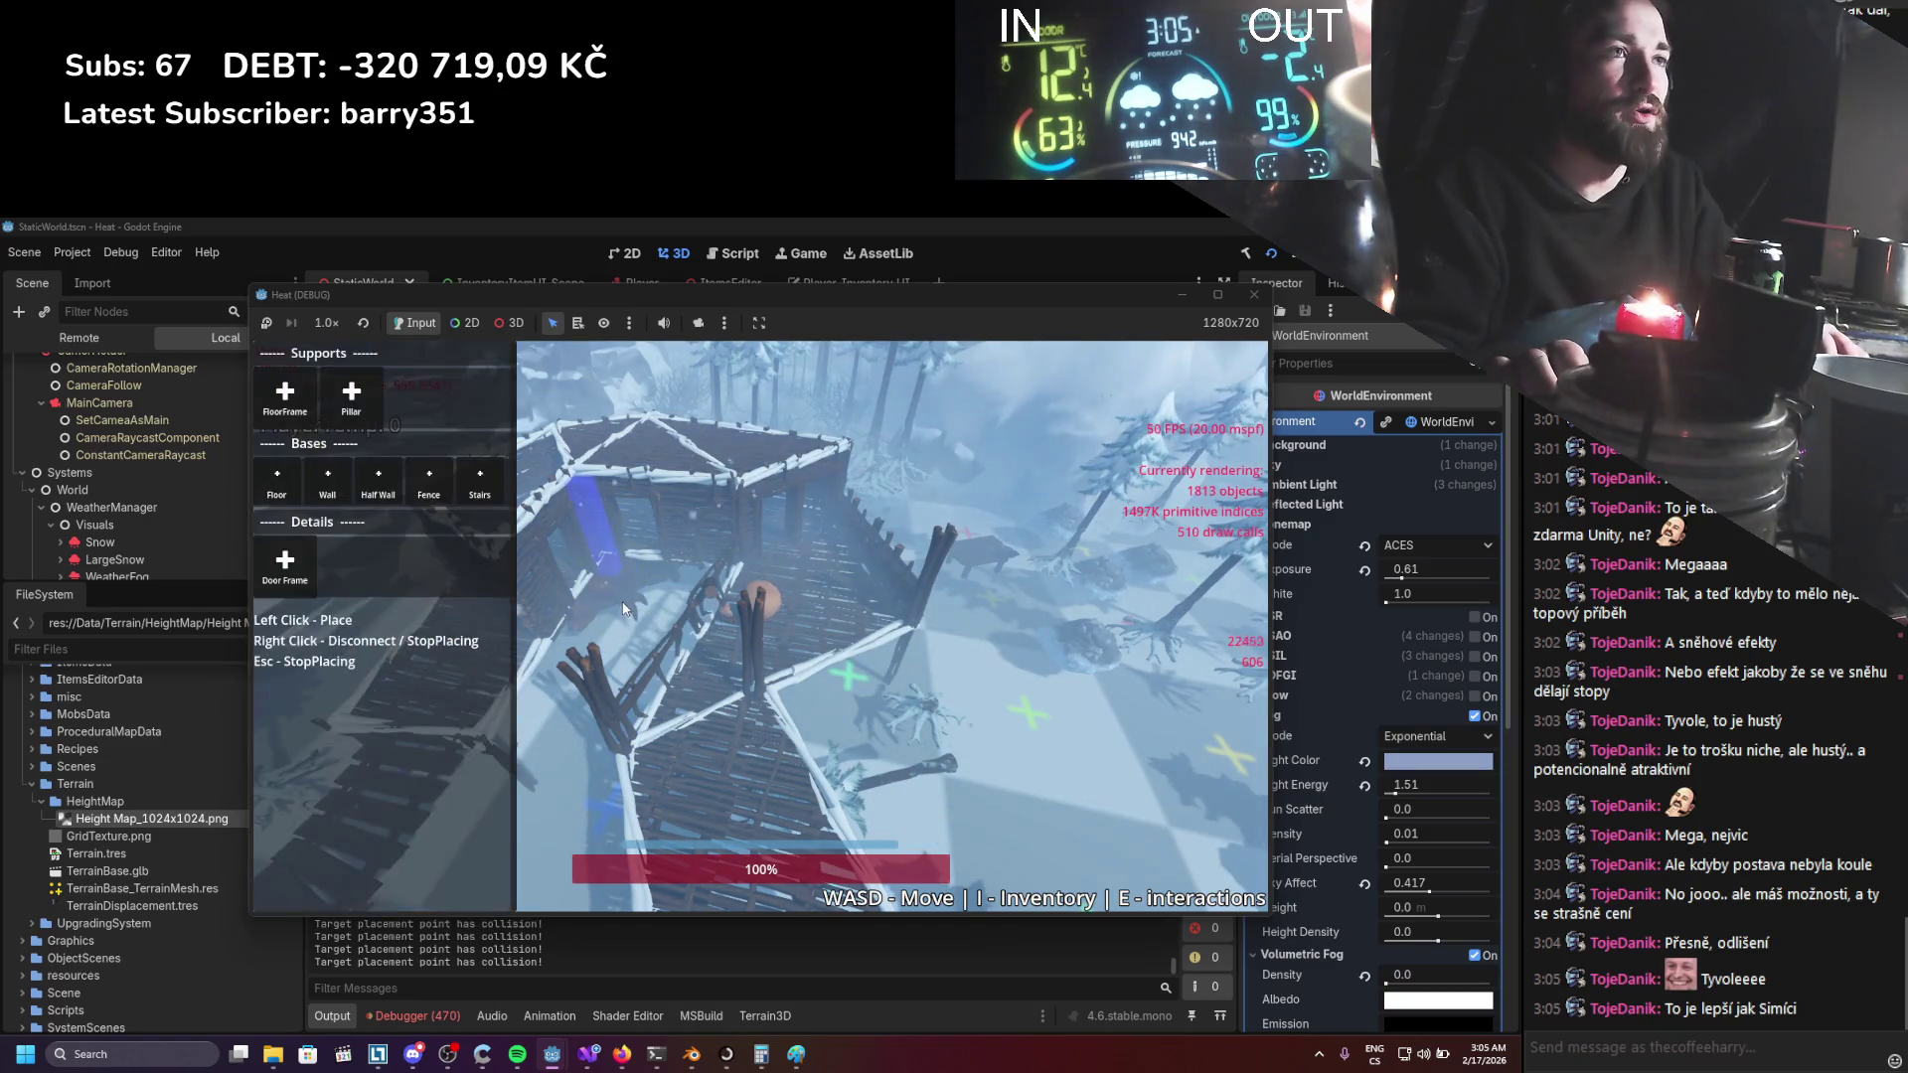
click(292, 425)
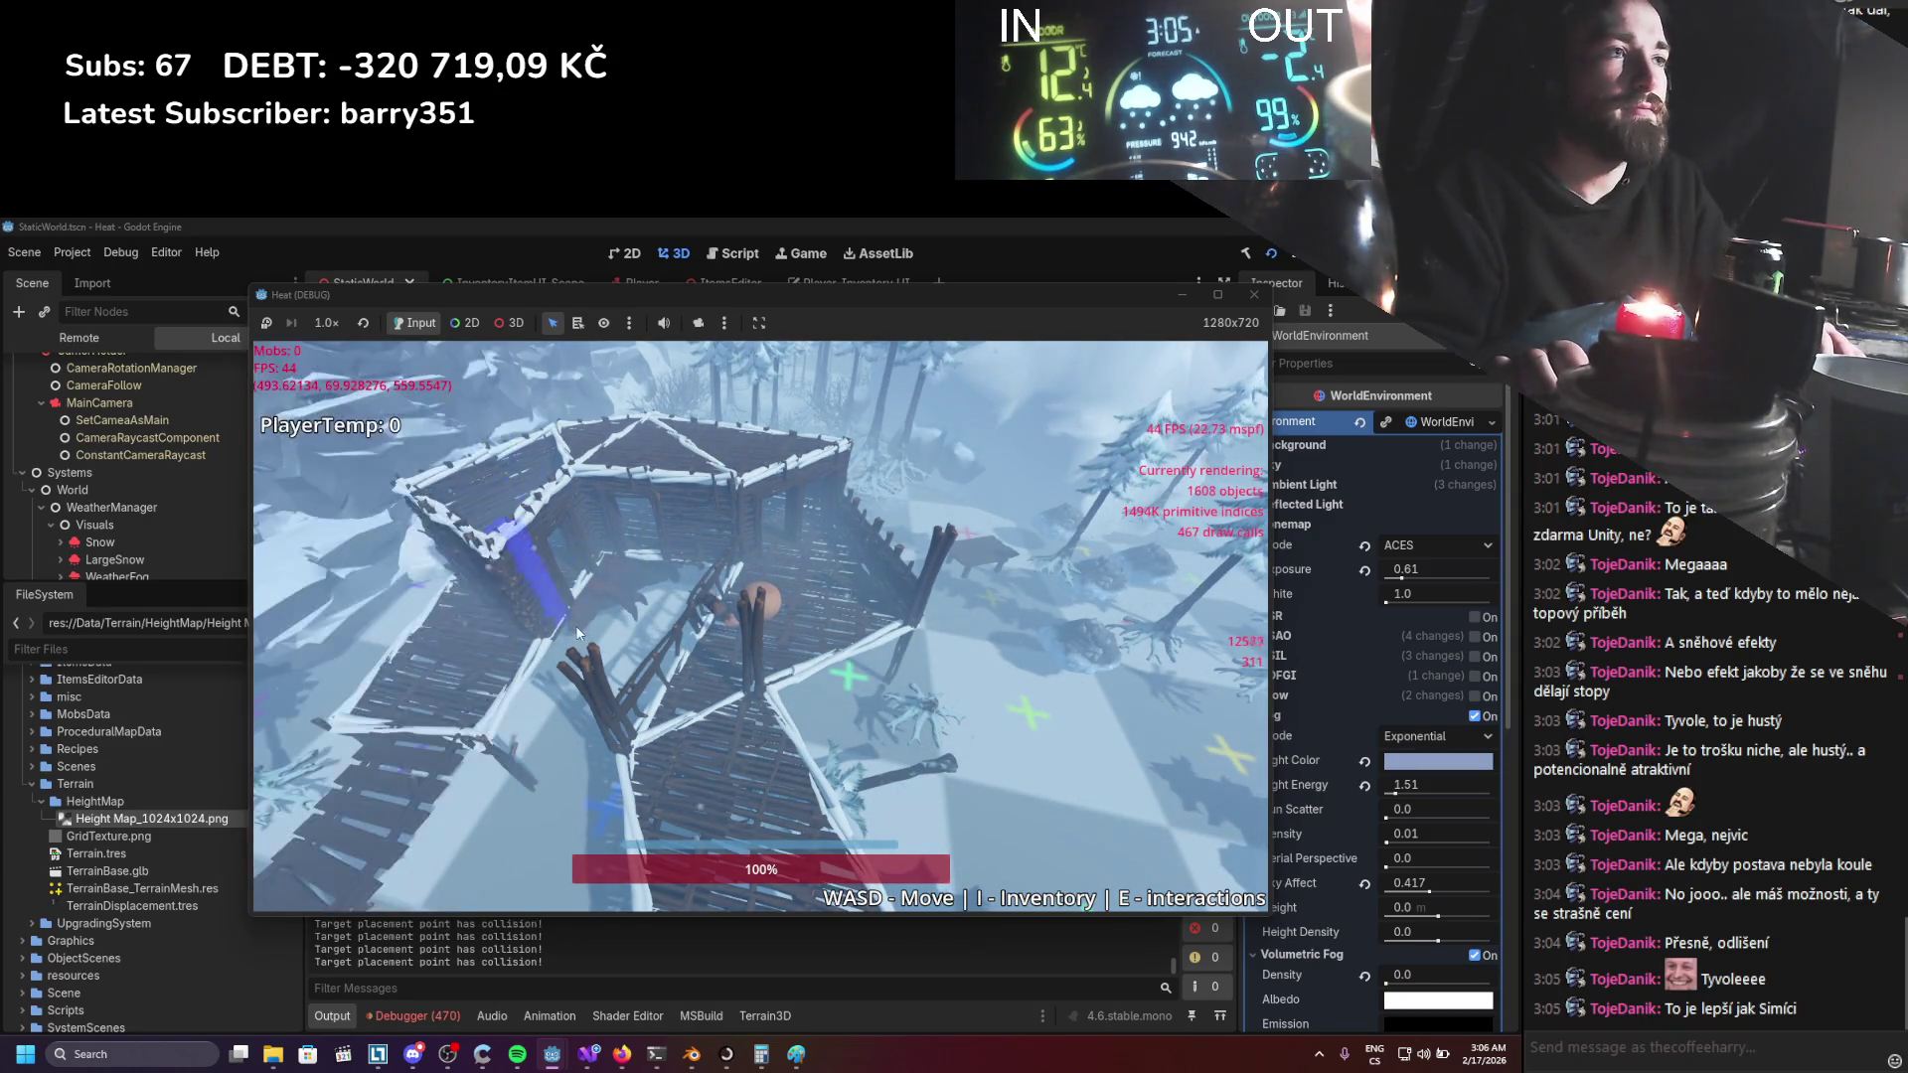
Stretch the build preview forward and place a new beam.
key(w)
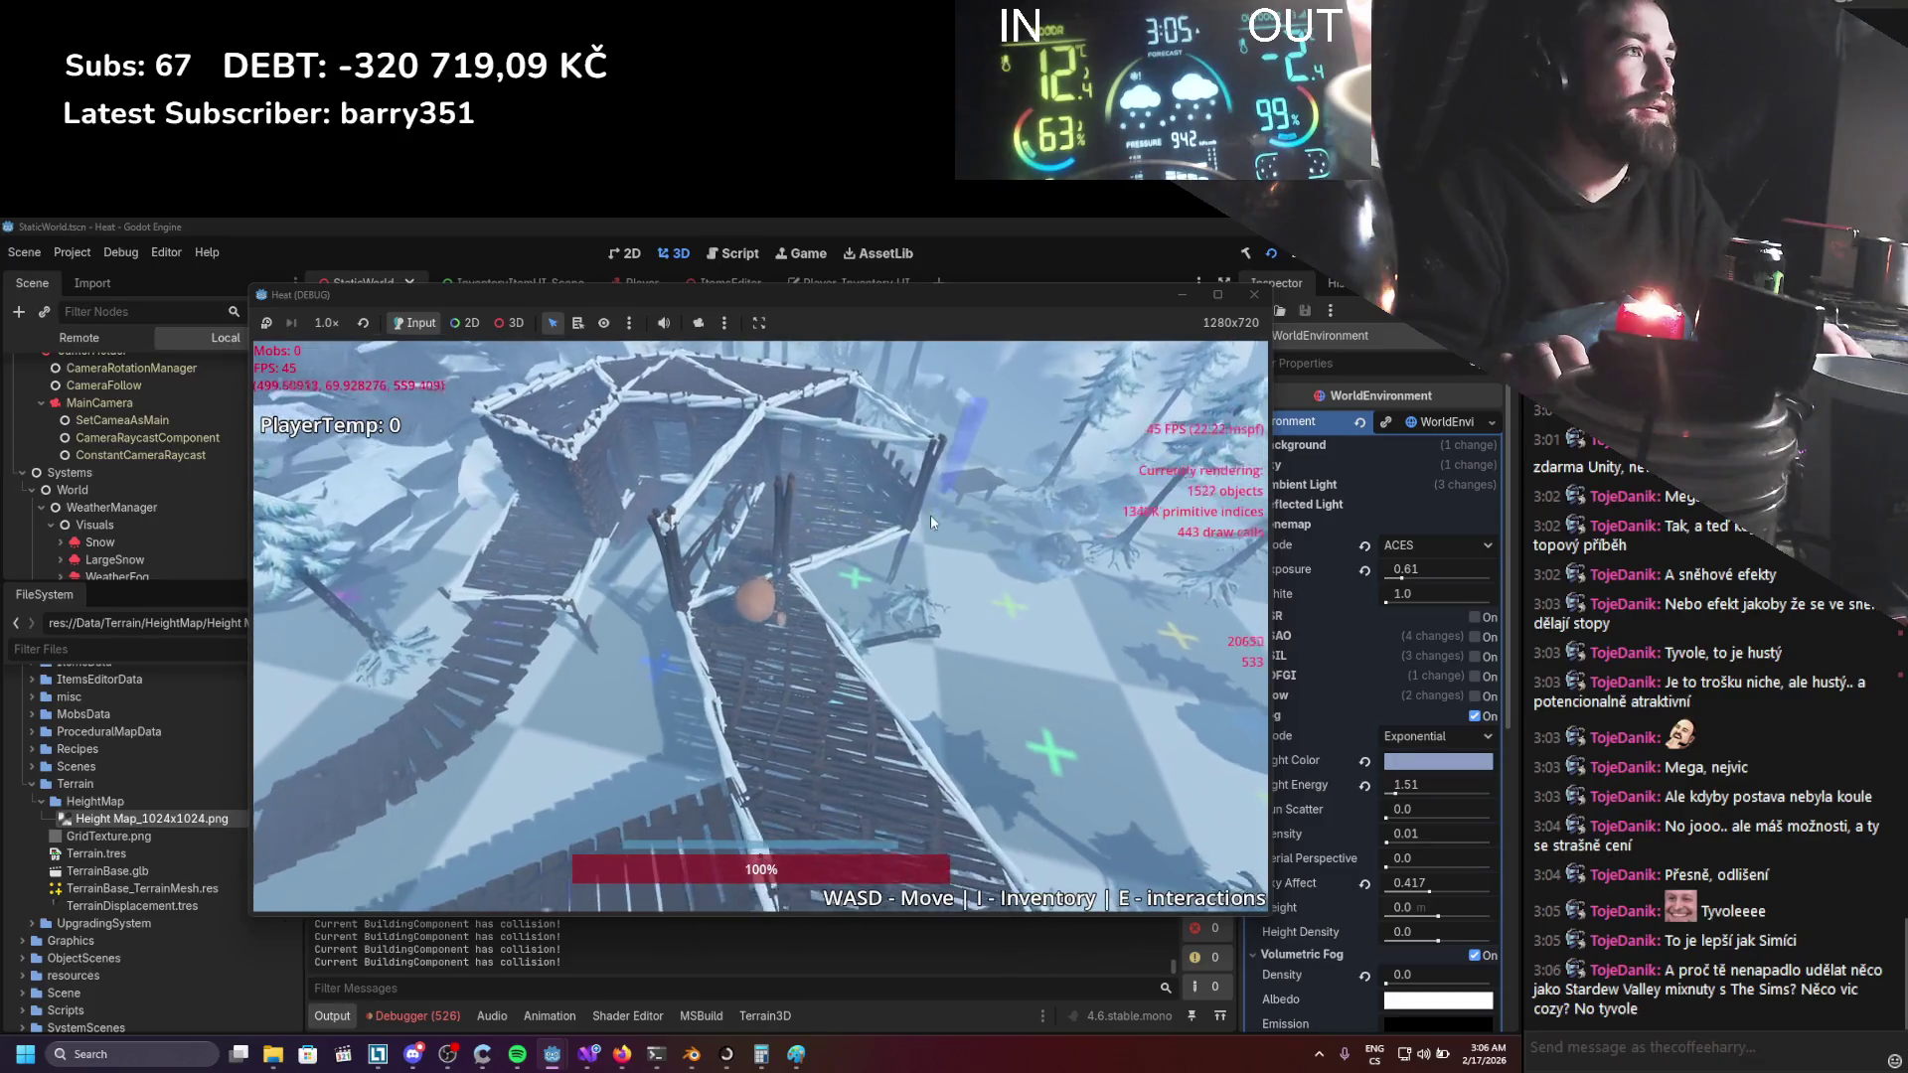
key(w)
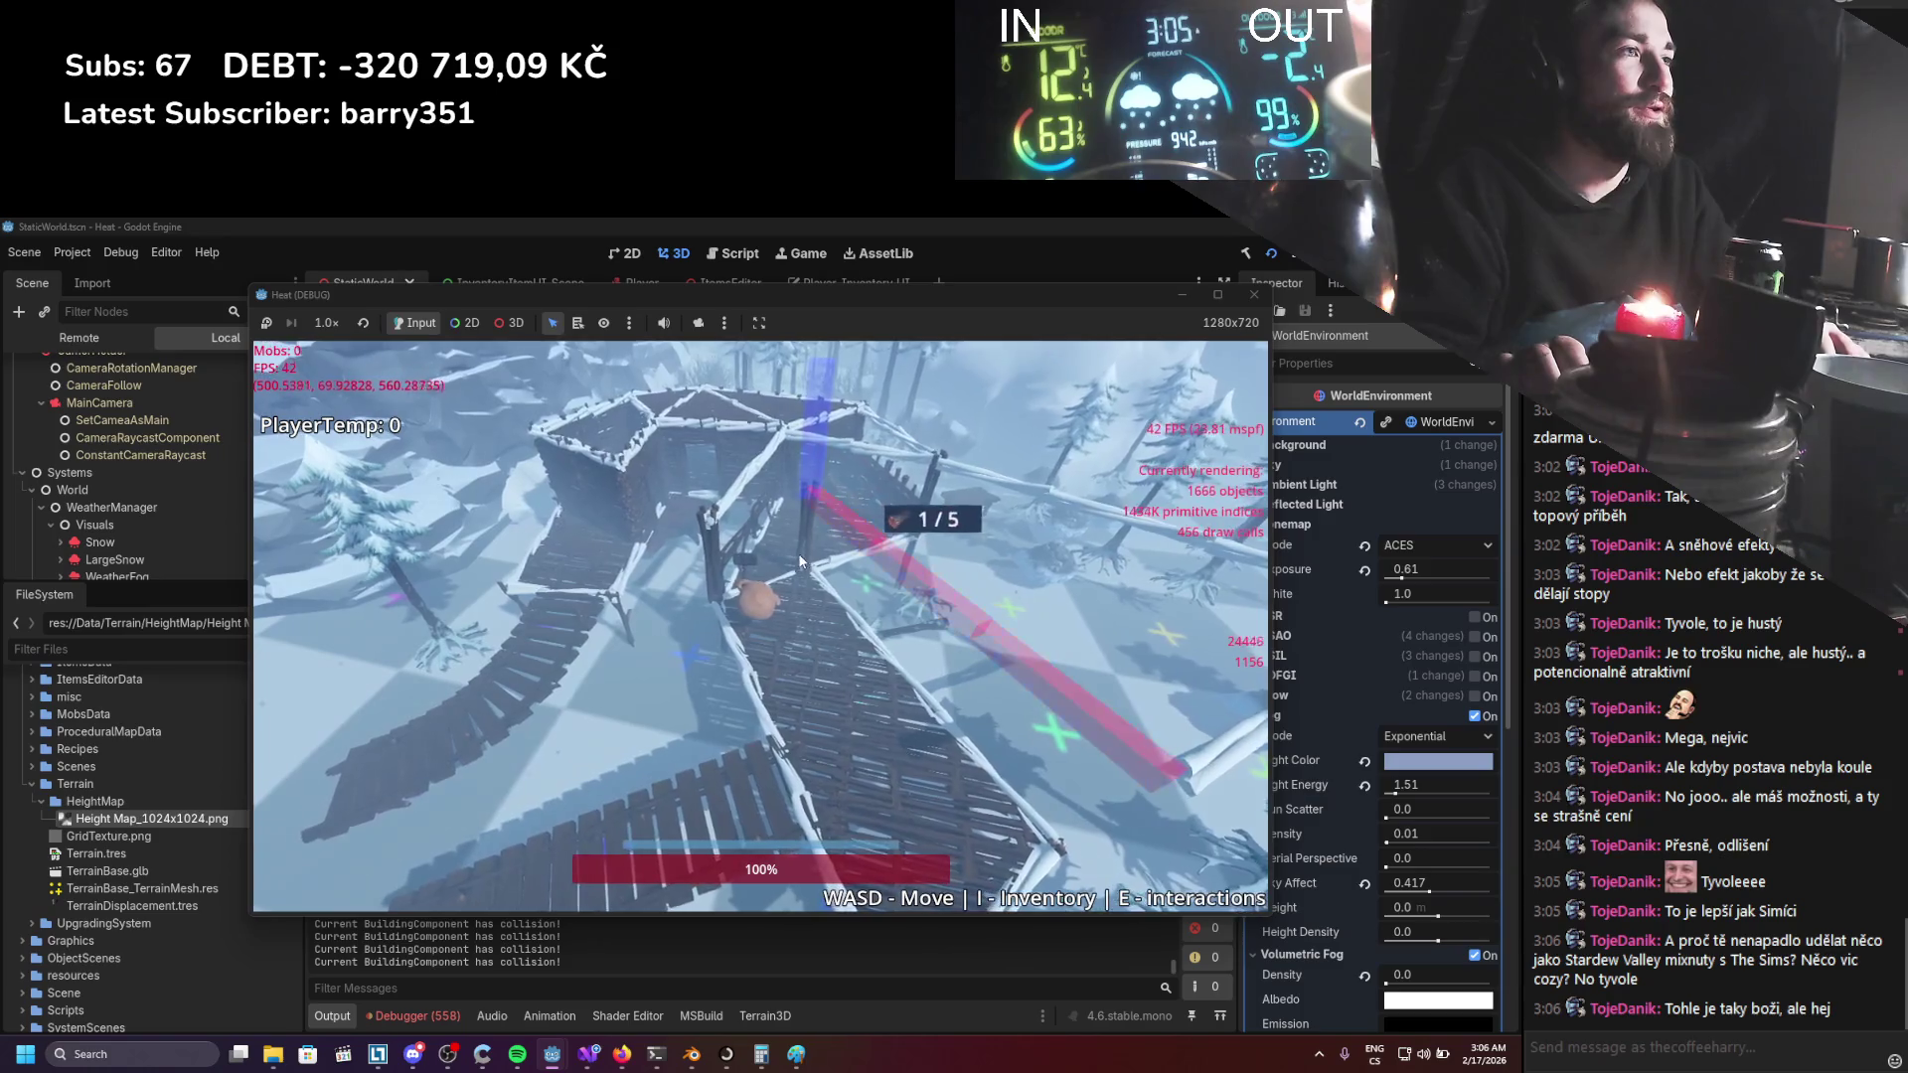
click(797, 553)
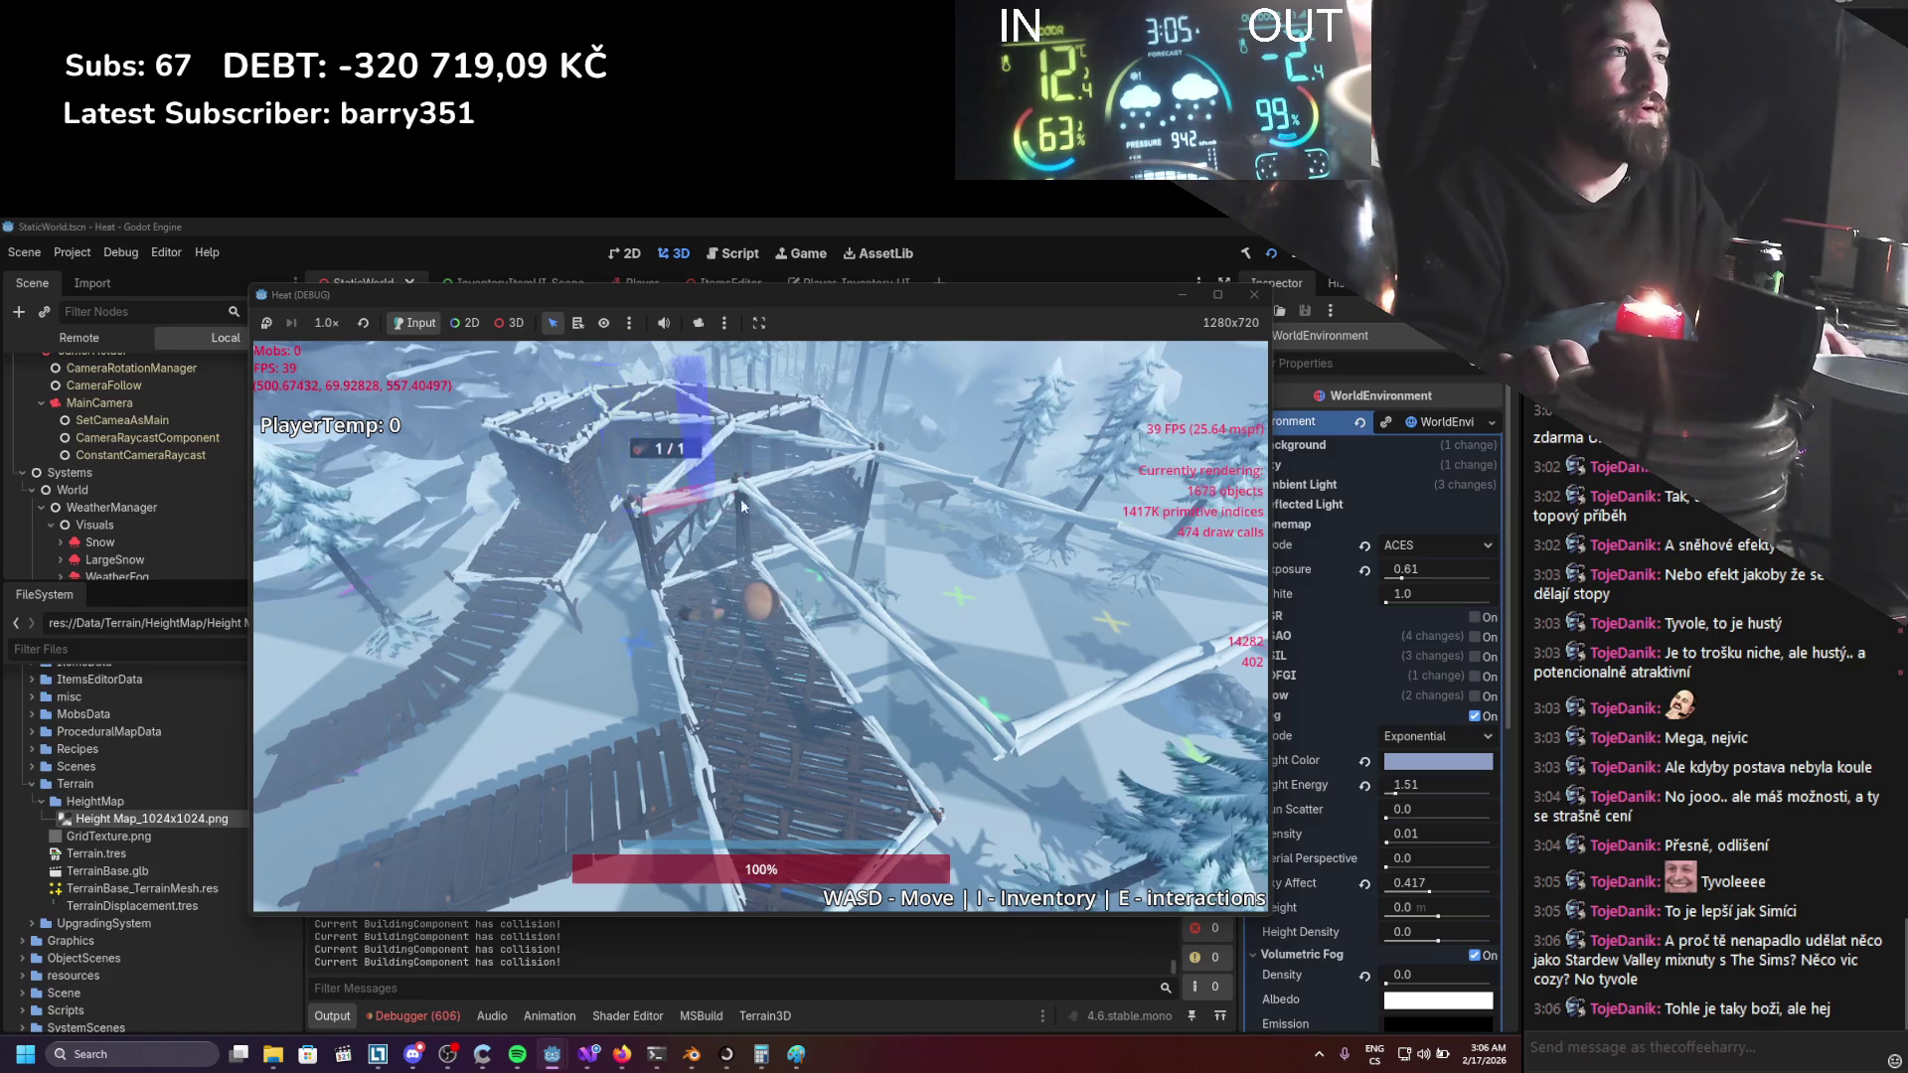
Select stairs from the build menu and build a spiral staircase.
key(b)
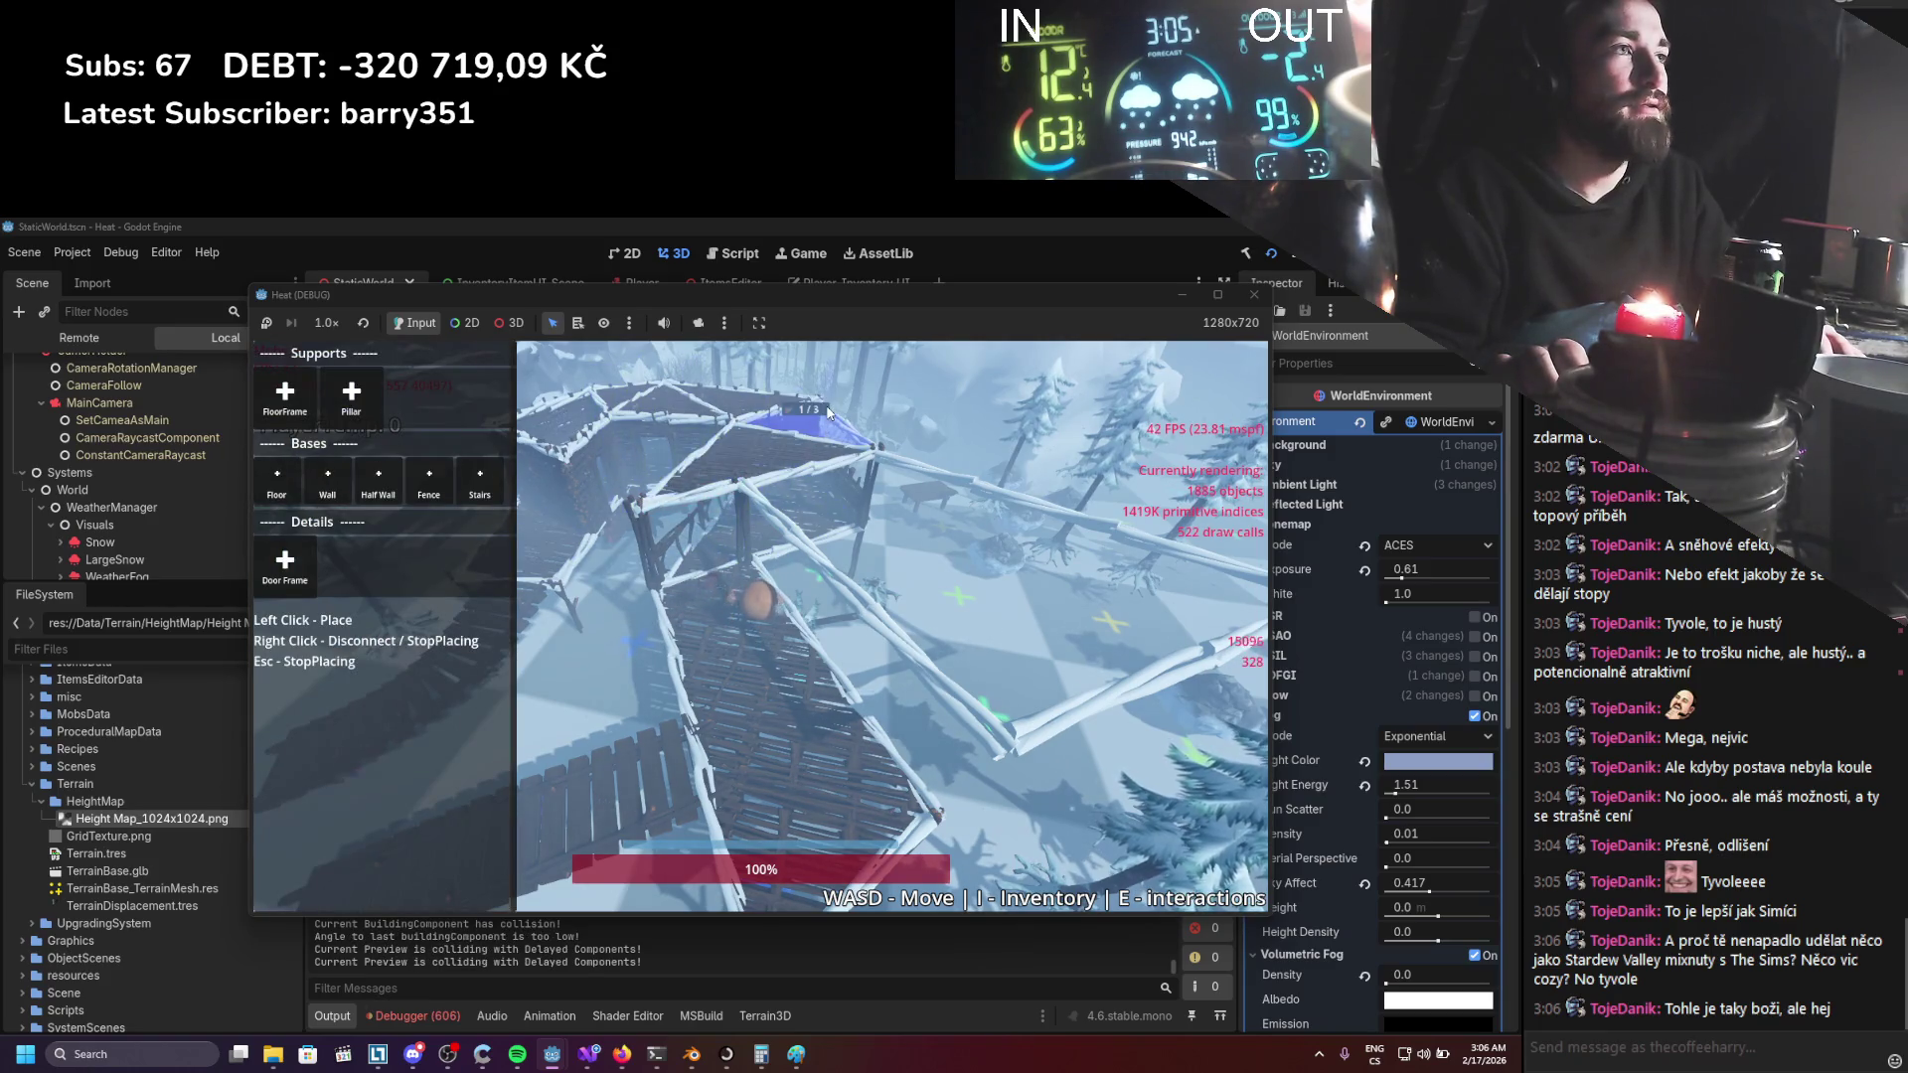
key(Escape)
key(b)
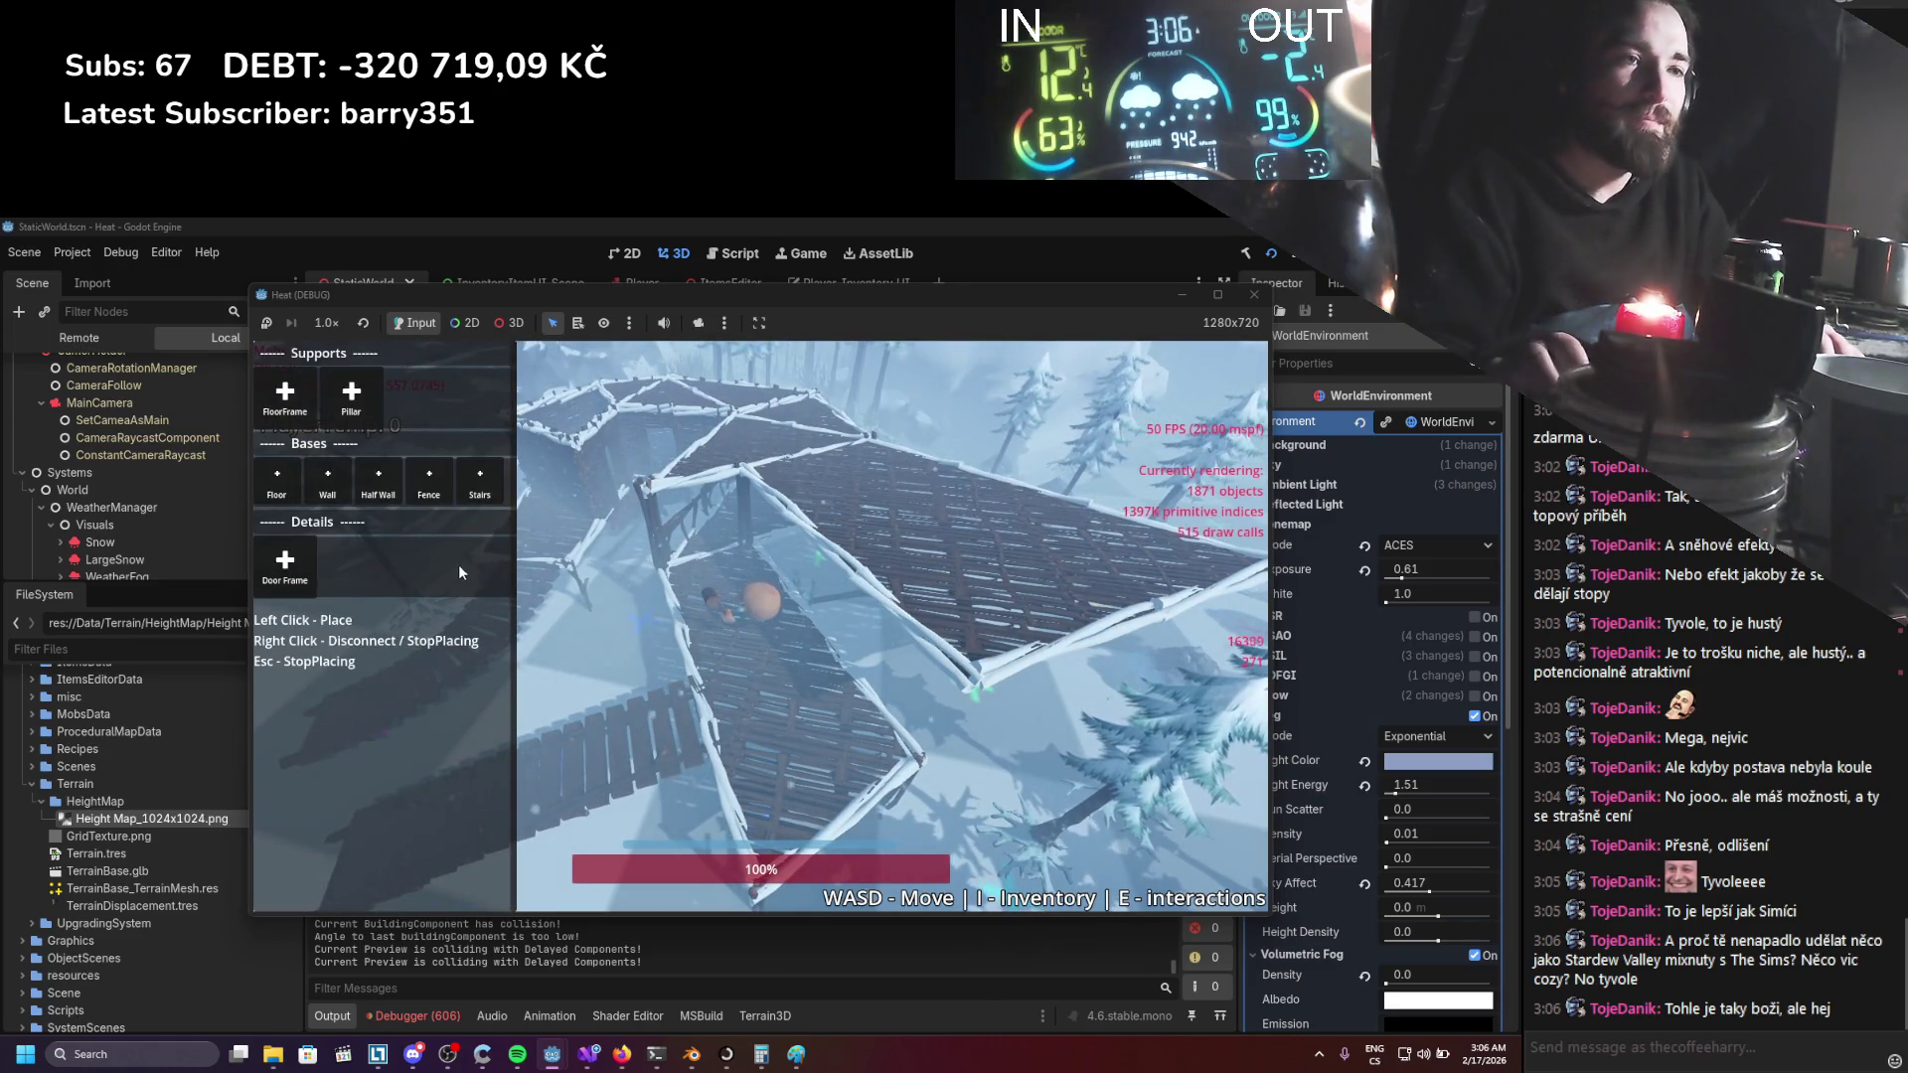
key(b)
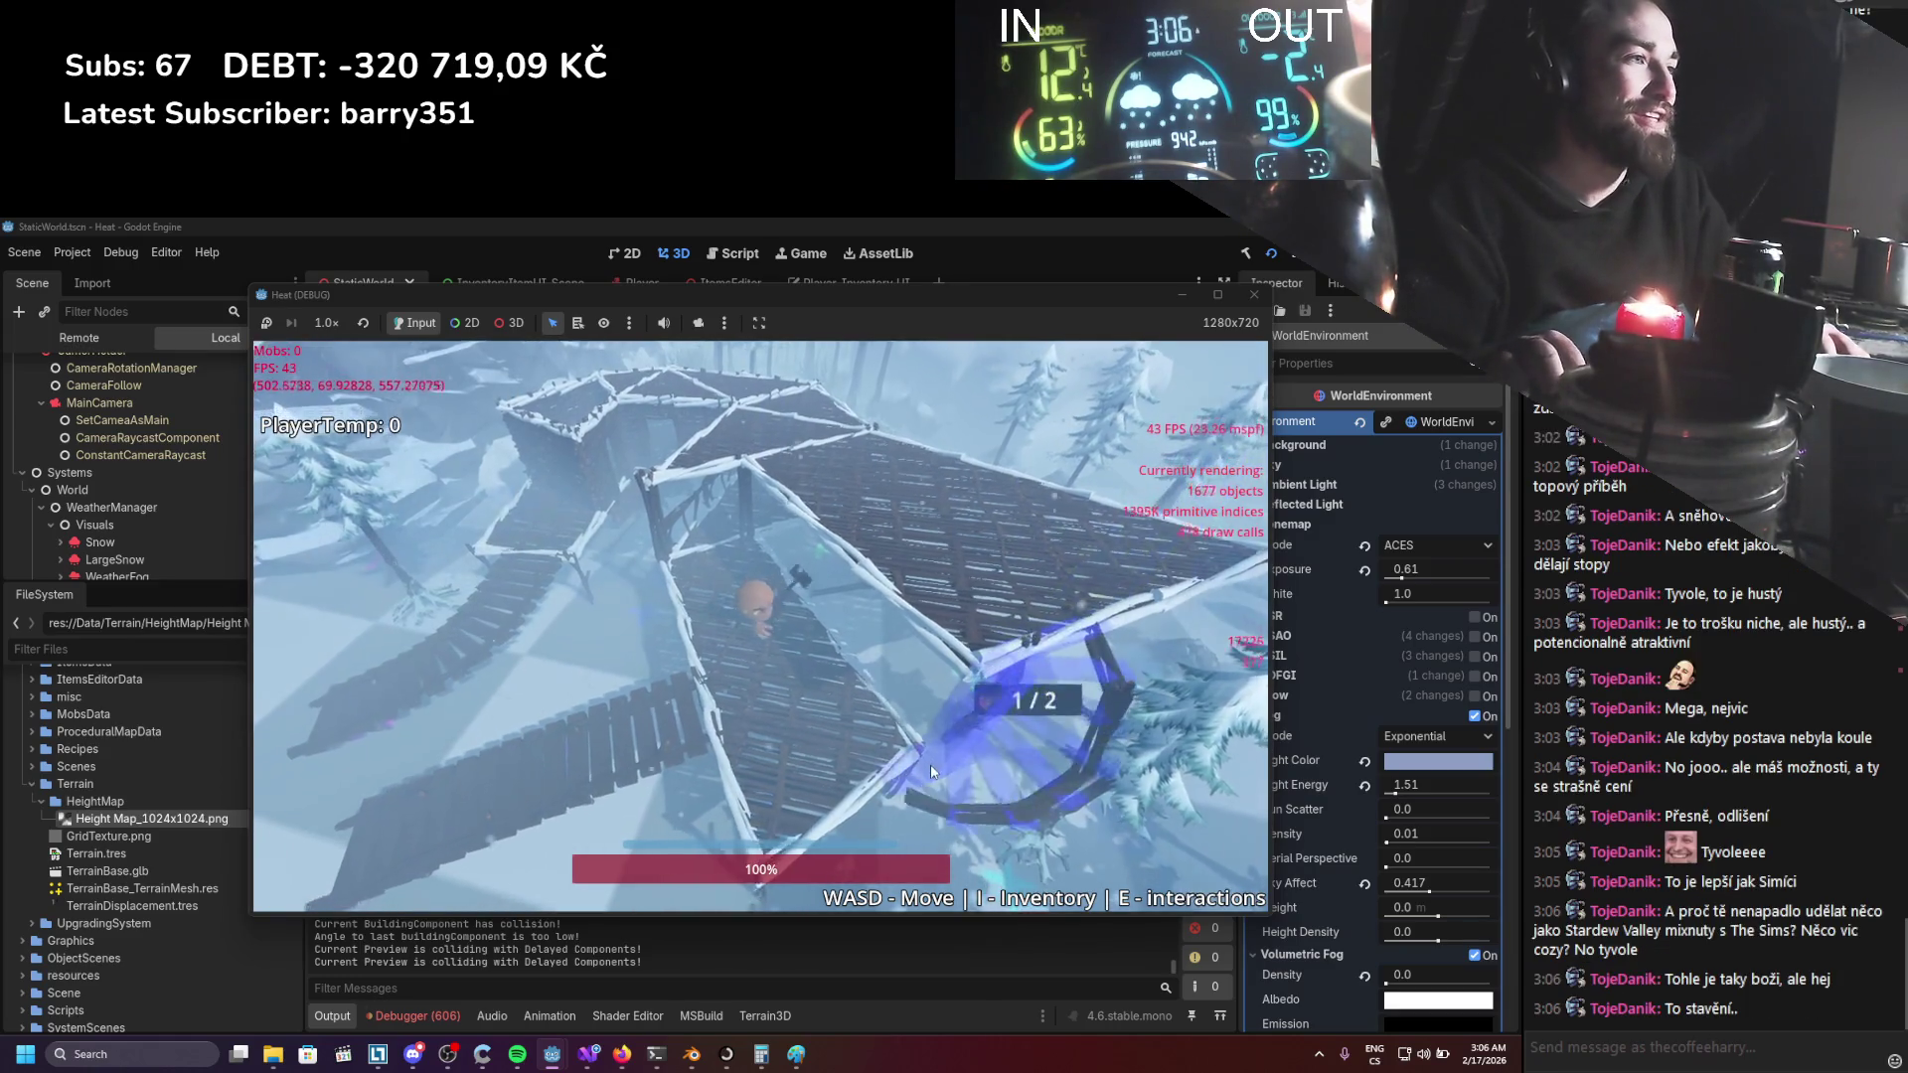
click(870, 781)
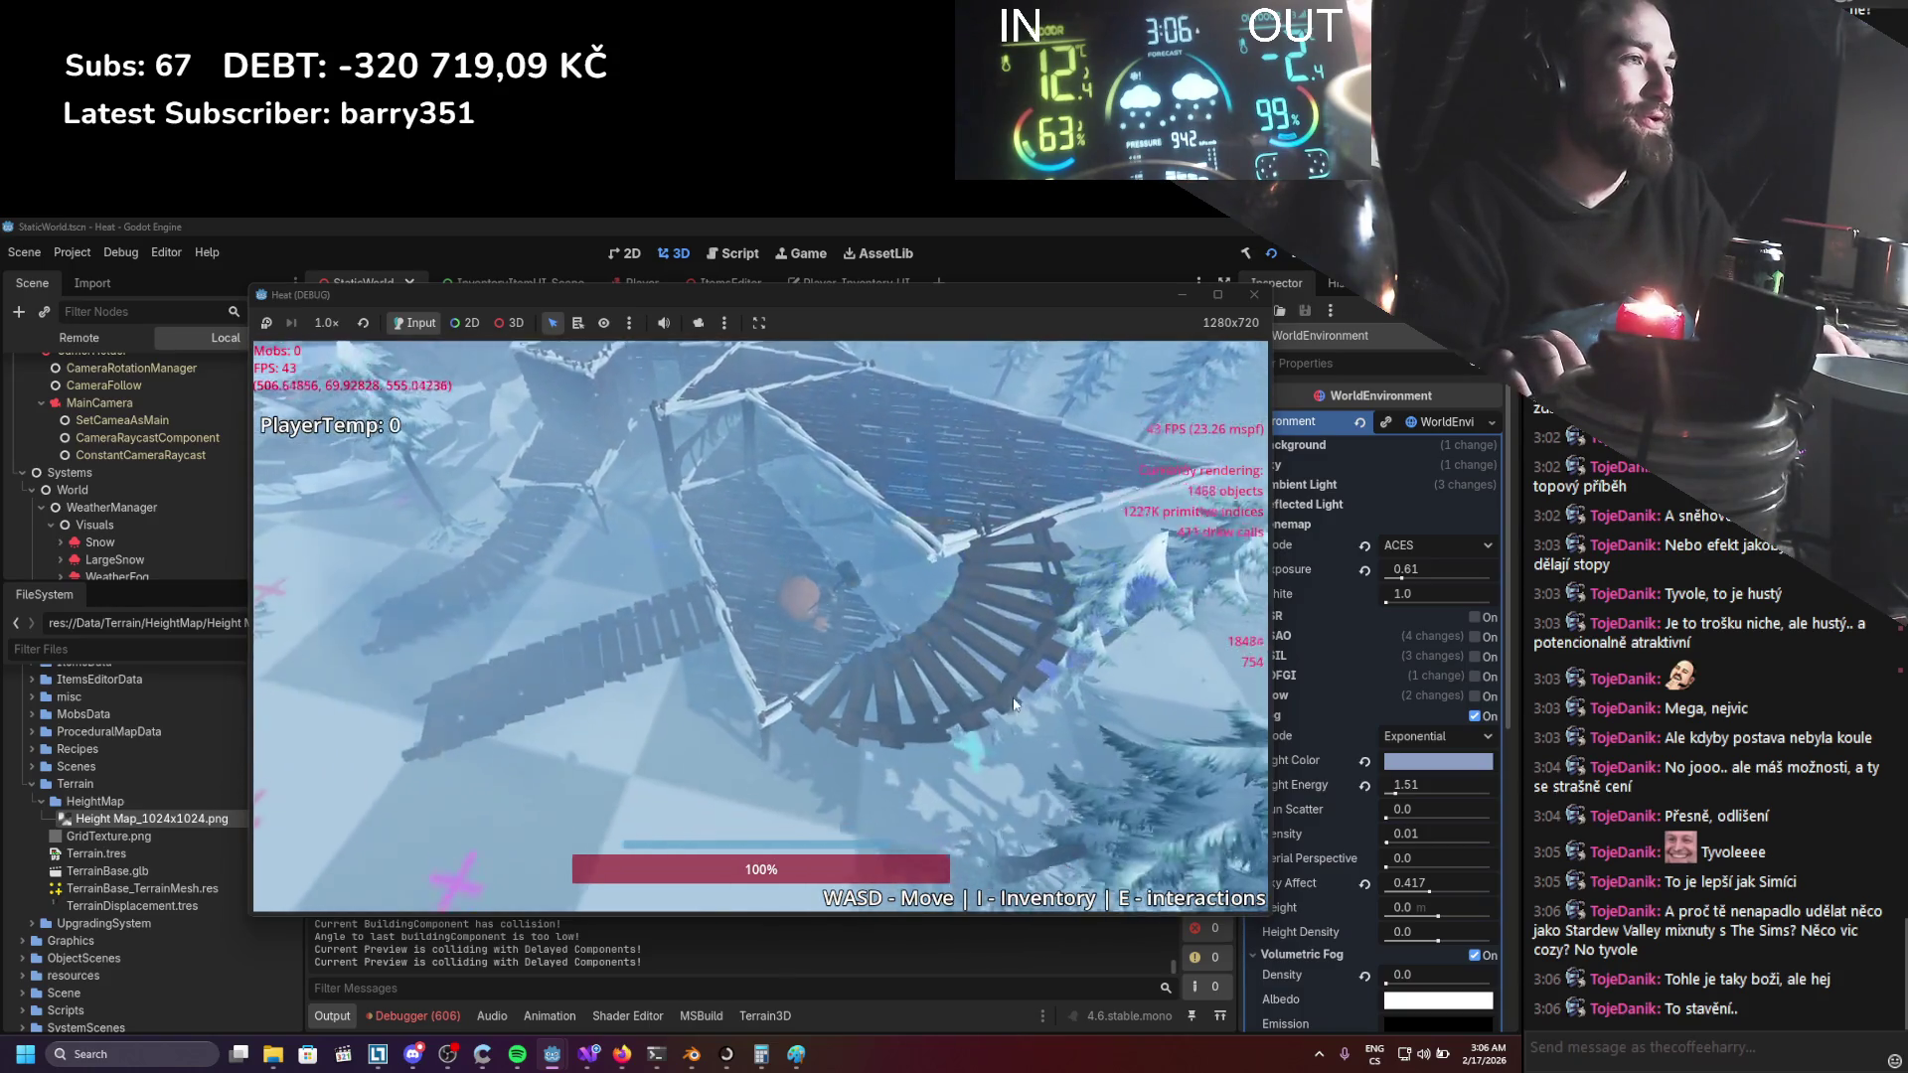
Walk the player up and around the roof, then stop and rerun the game.
key(w)
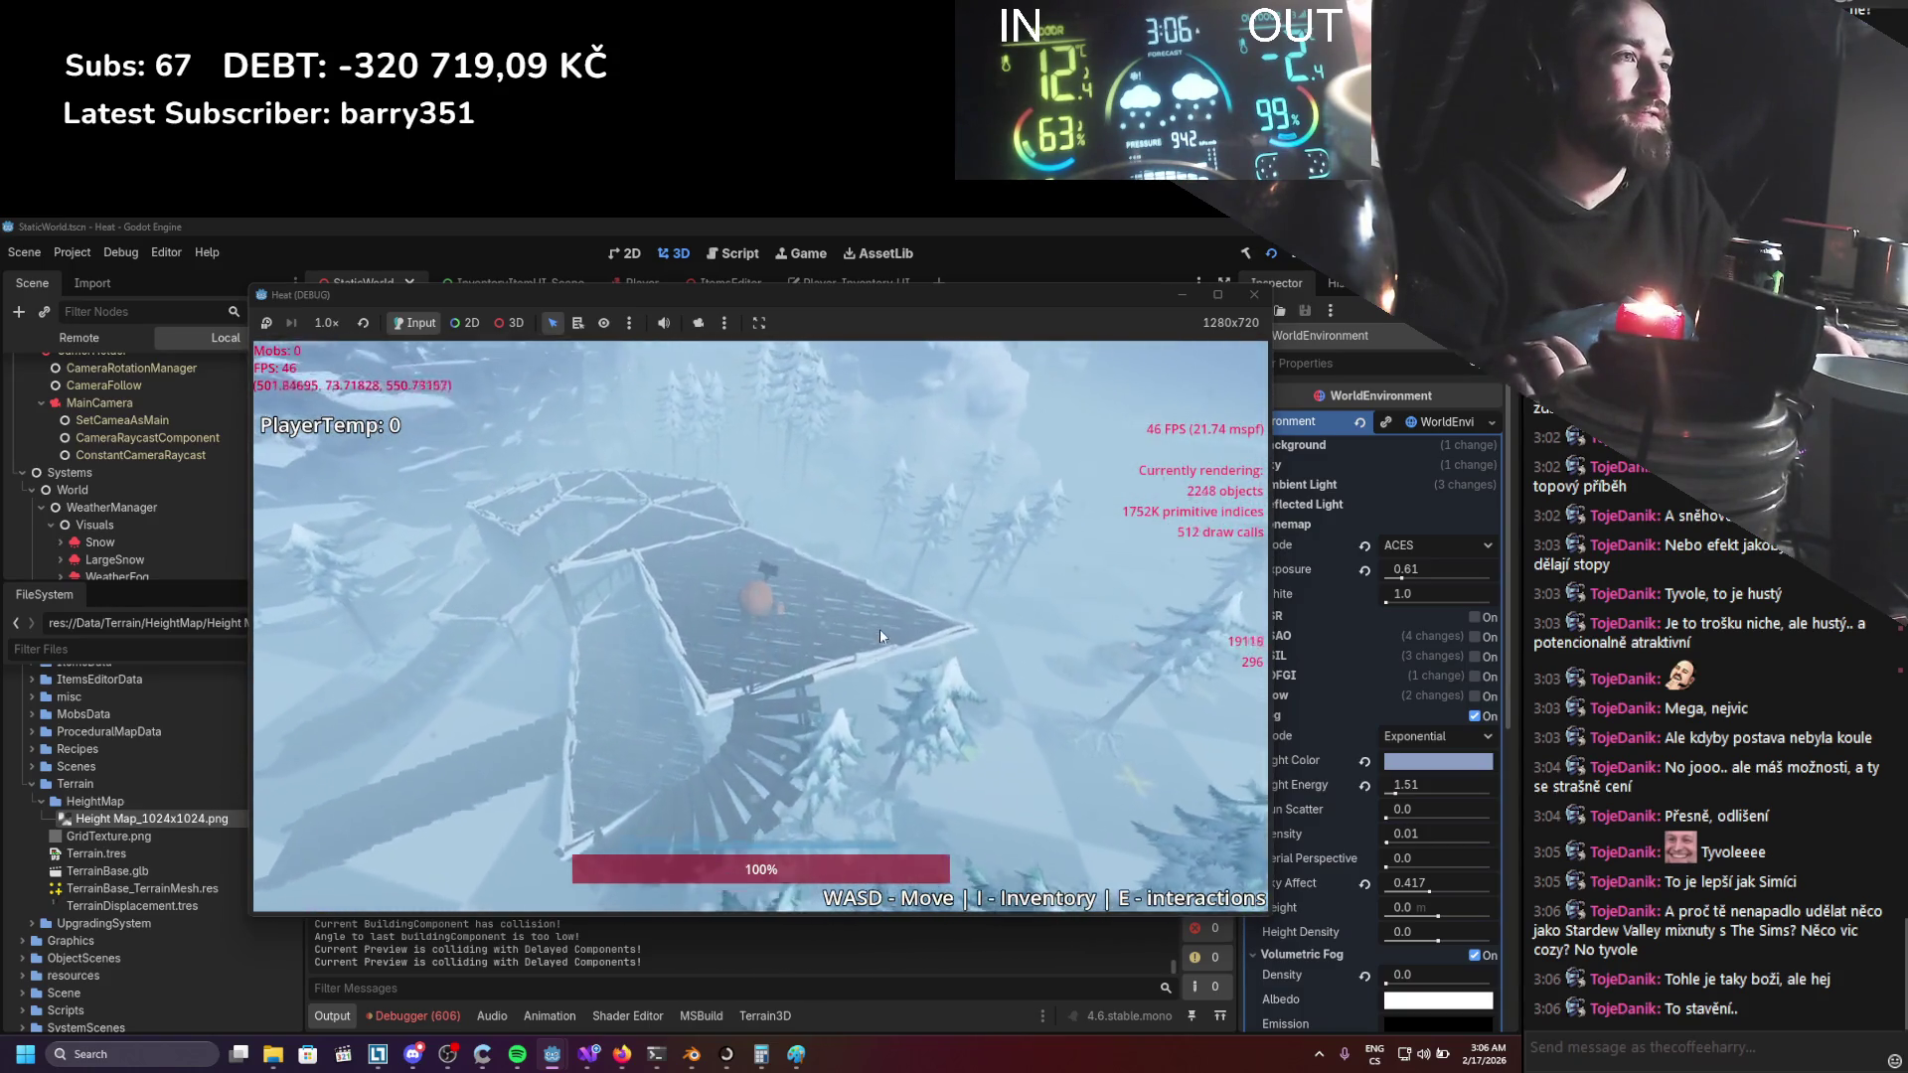
key(w)
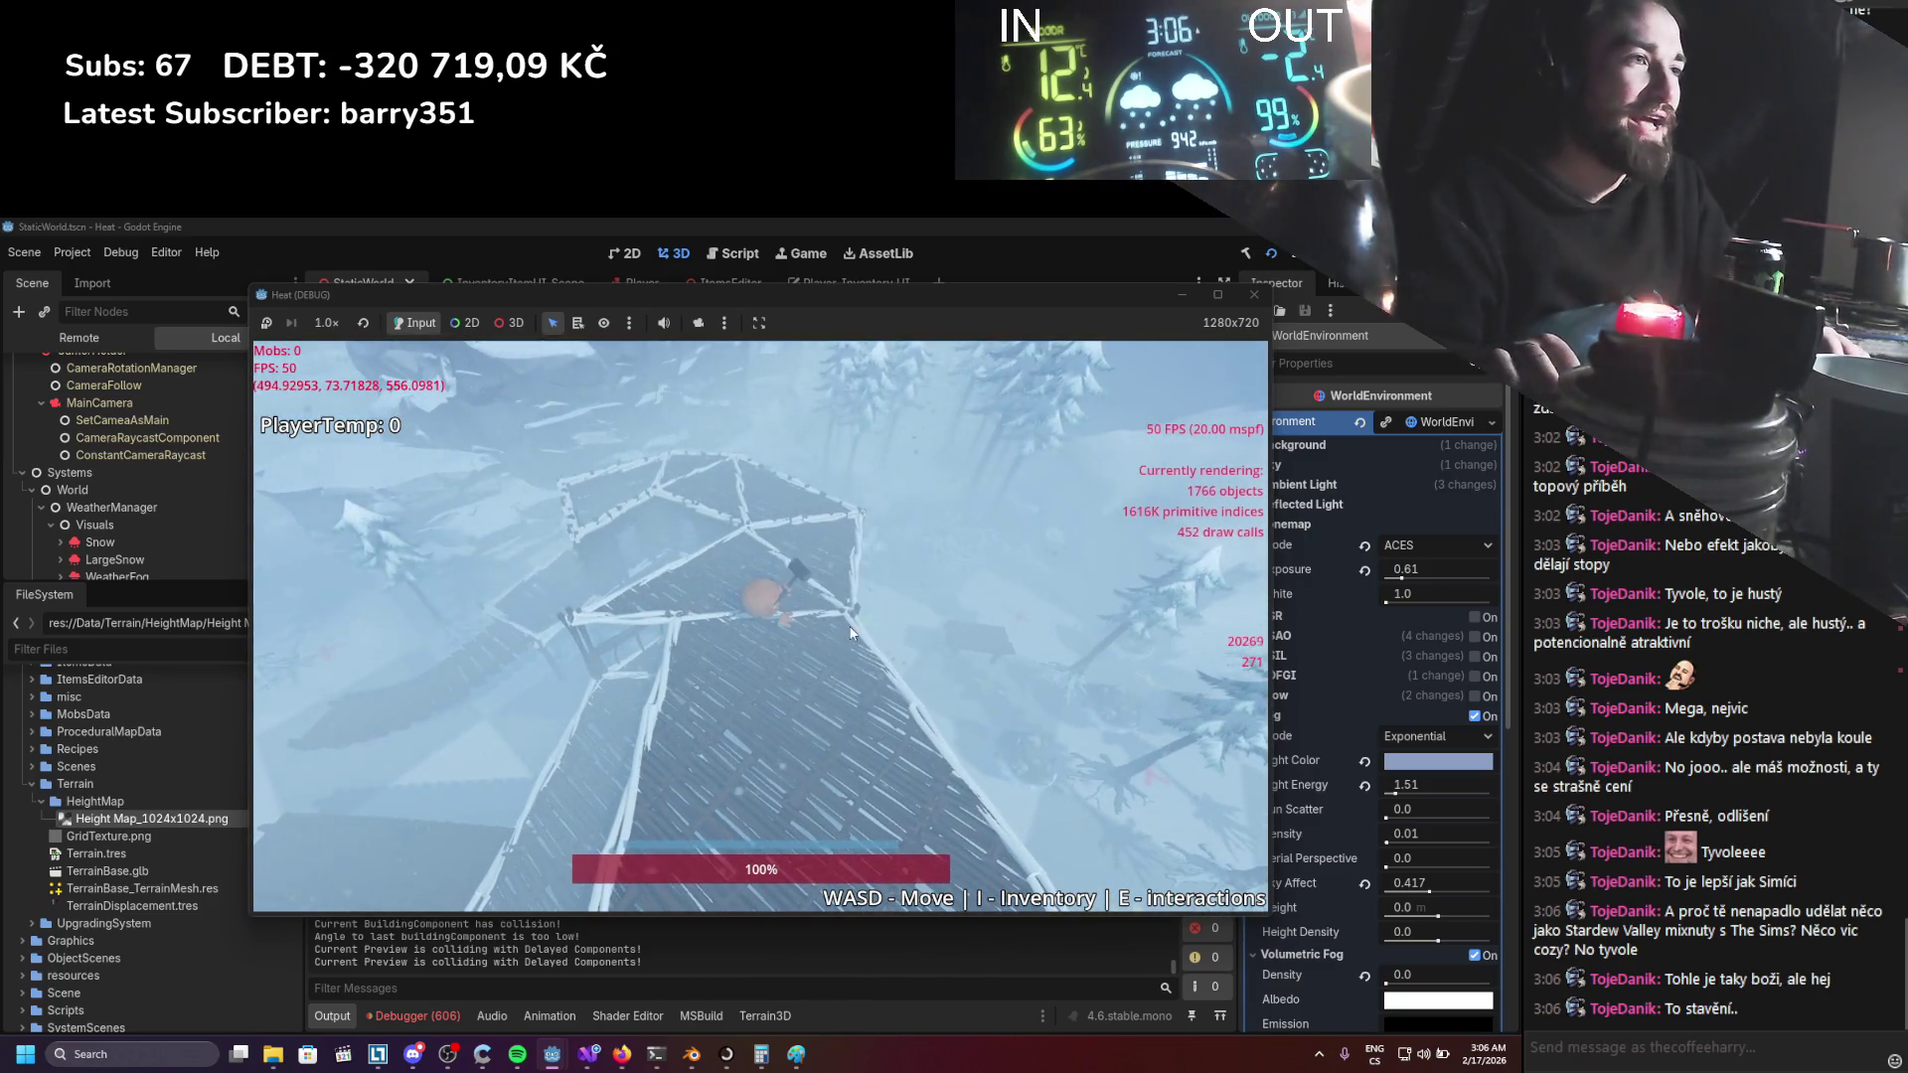
key(w)
key(w)
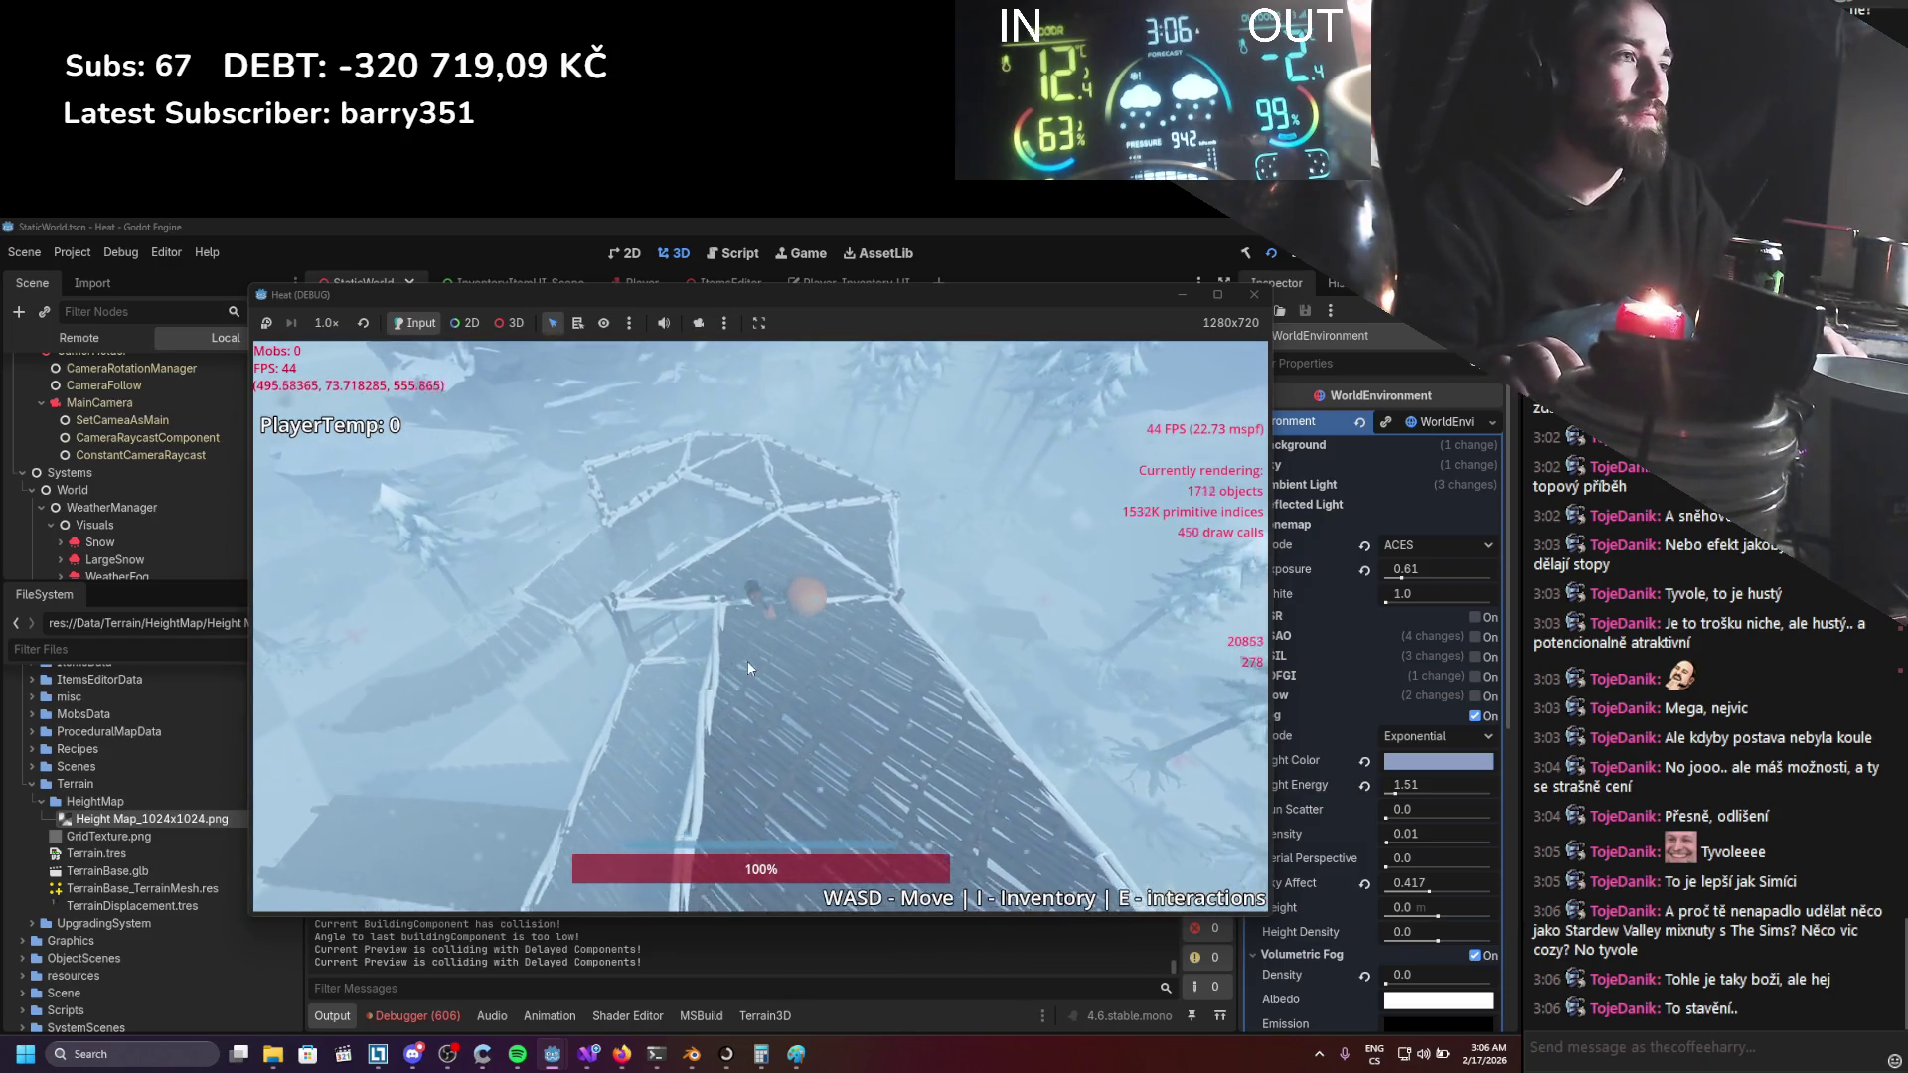
click(1270, 252)
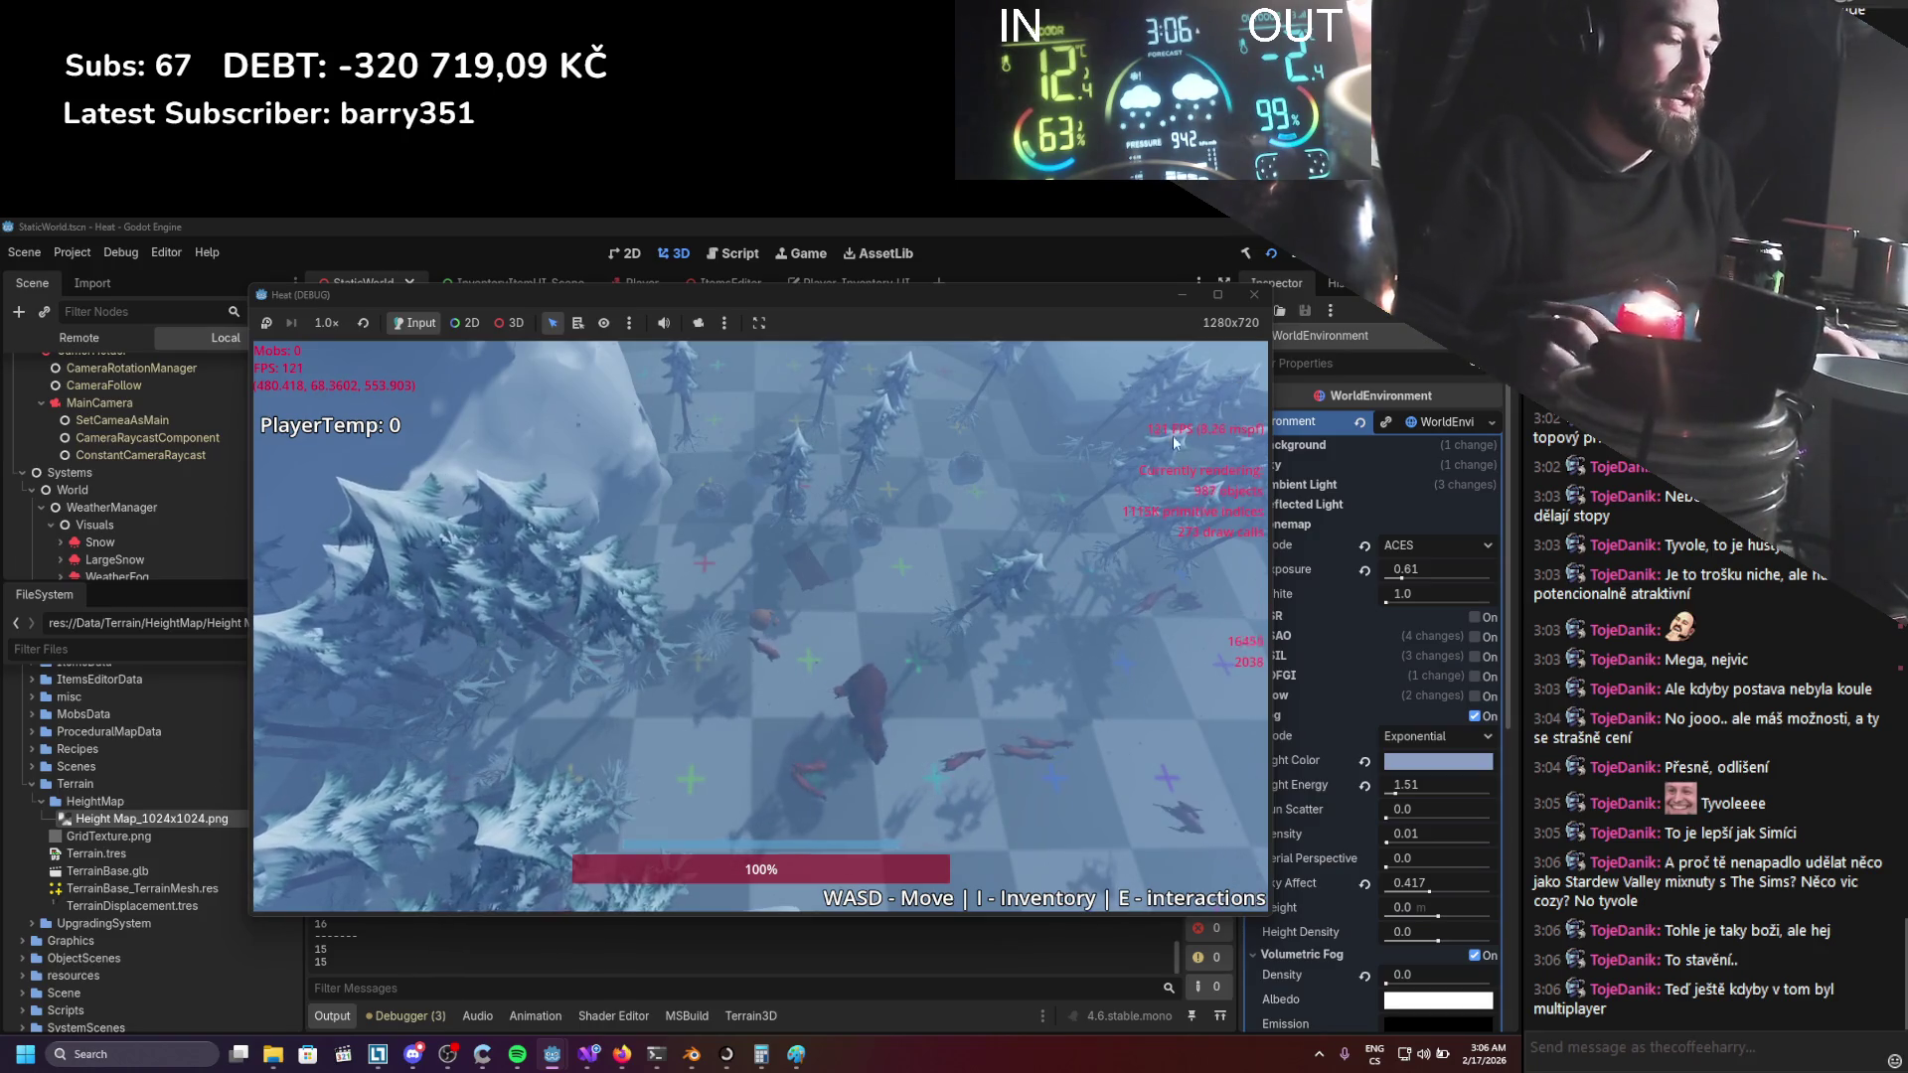
Walk into the clearing with the bear and deer and show the Inventory and Player Equip panels.
key(w)
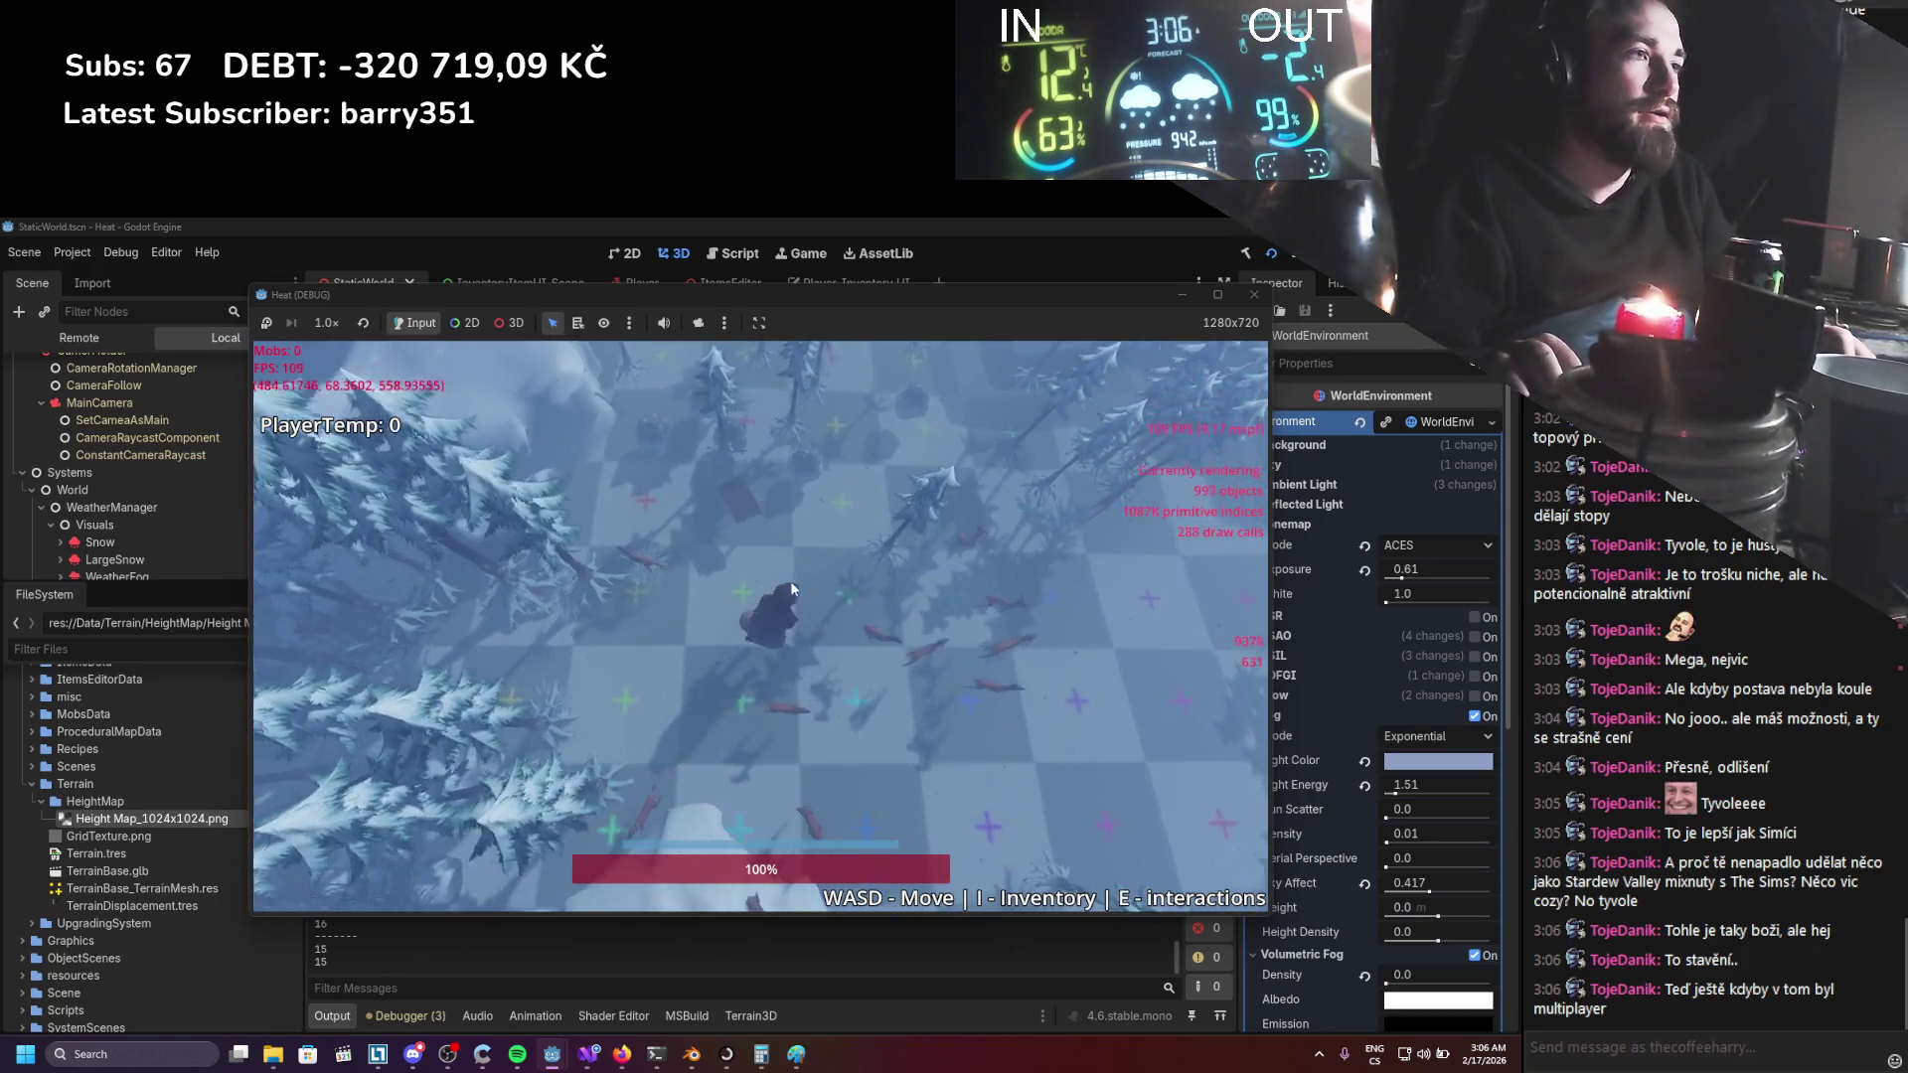
key(s)
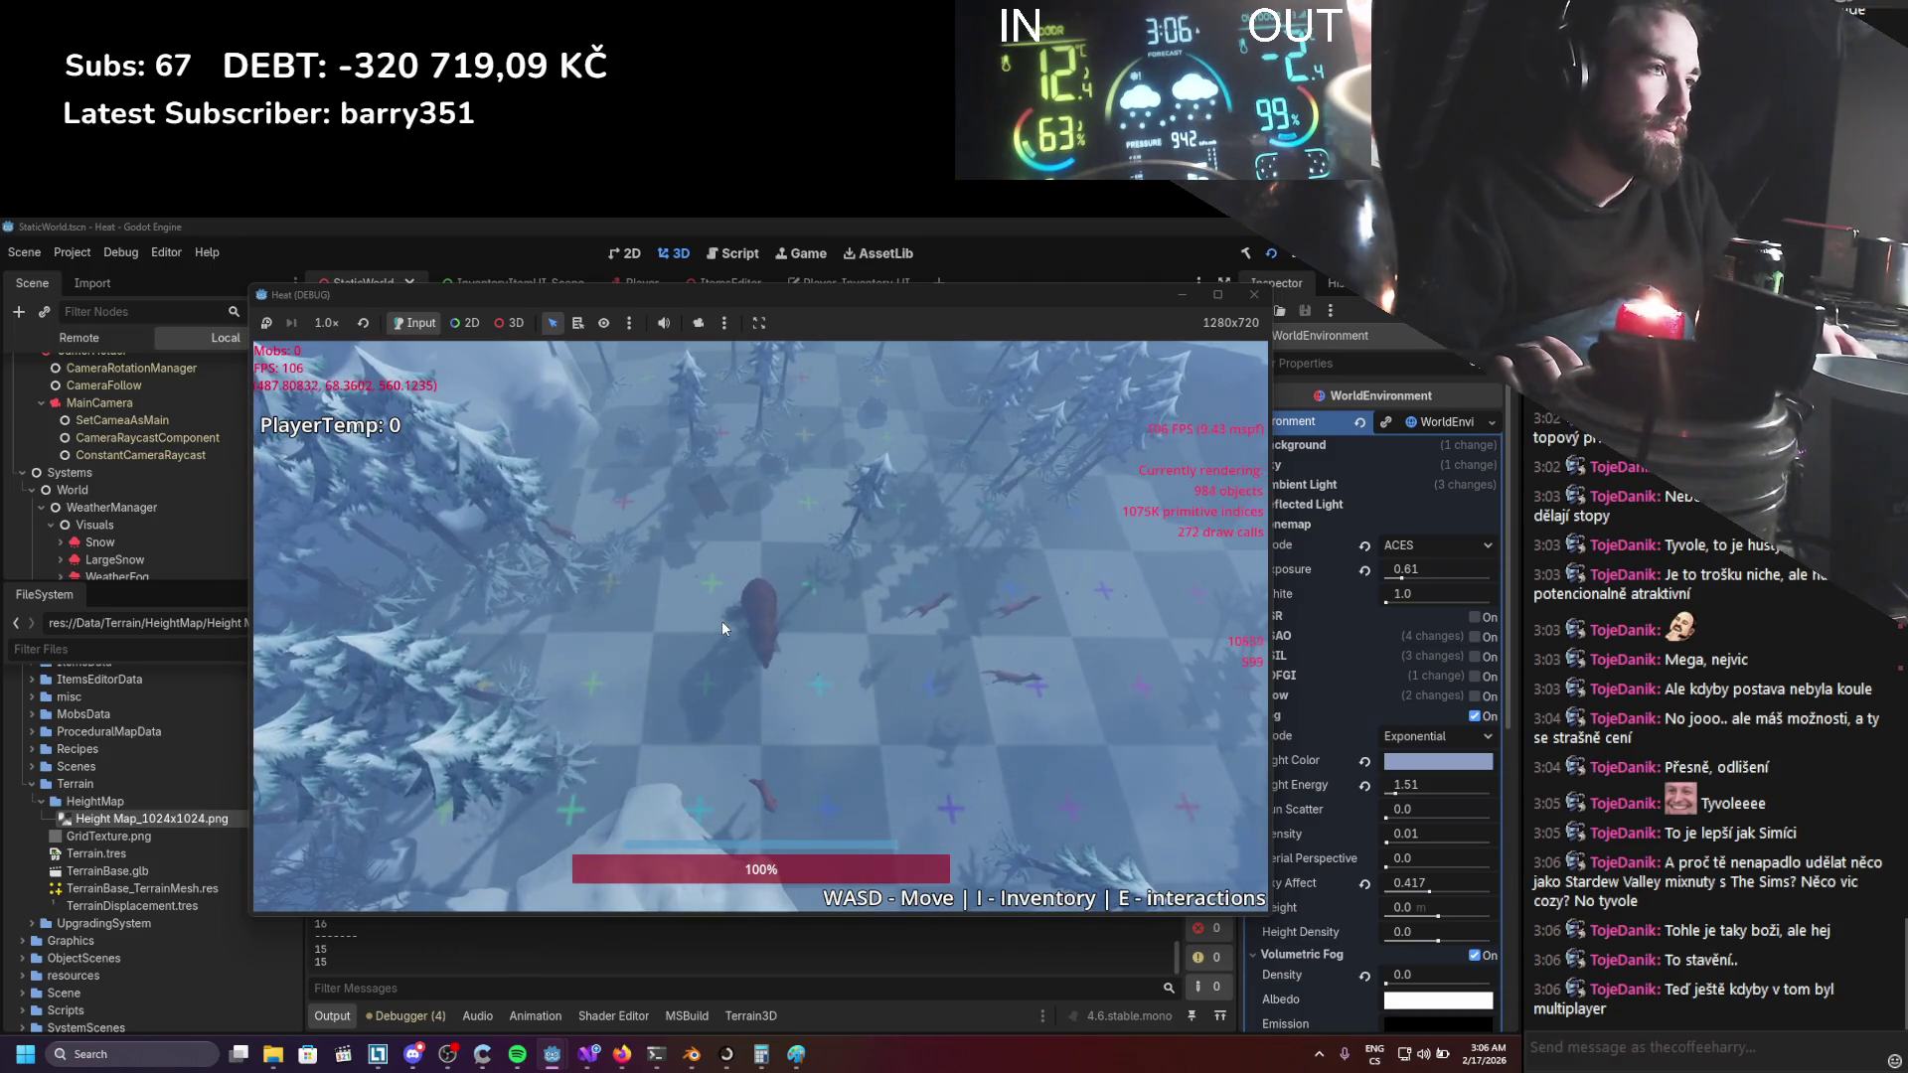
key(w)
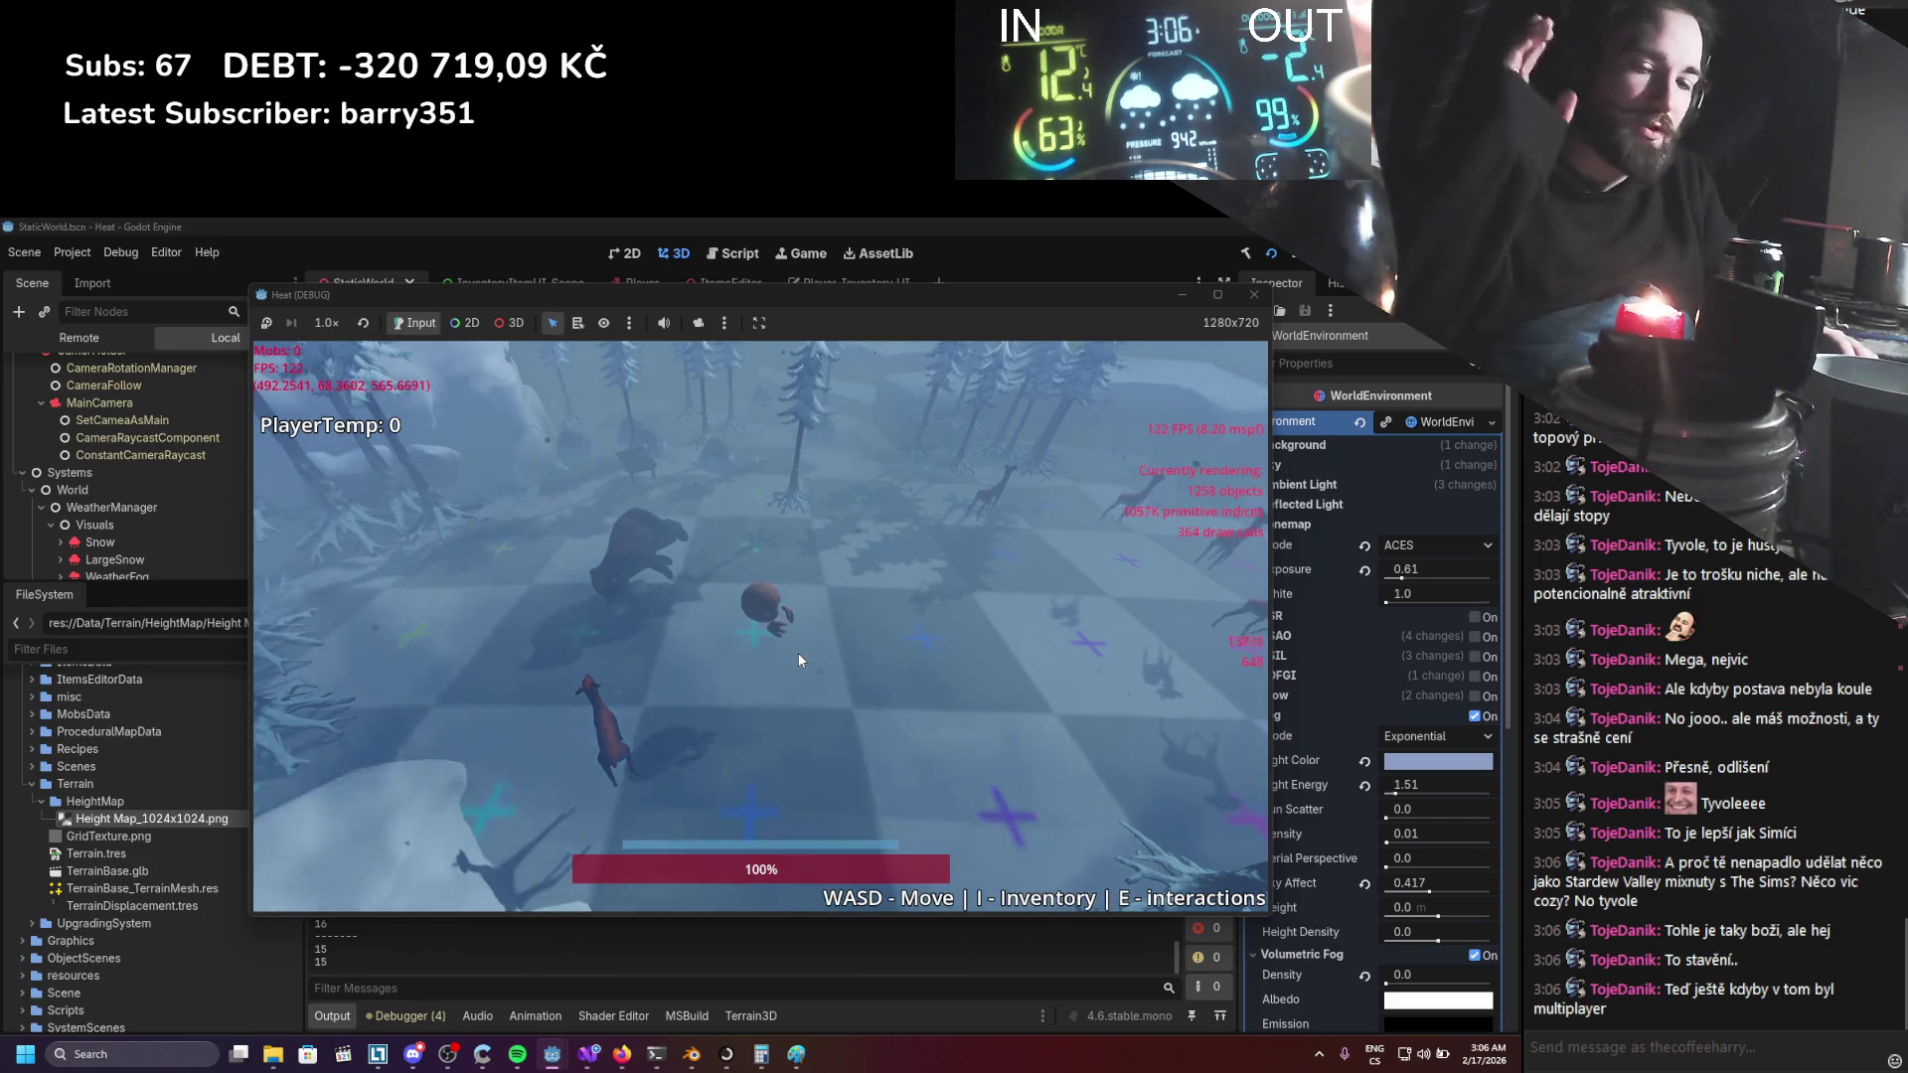
key(i)
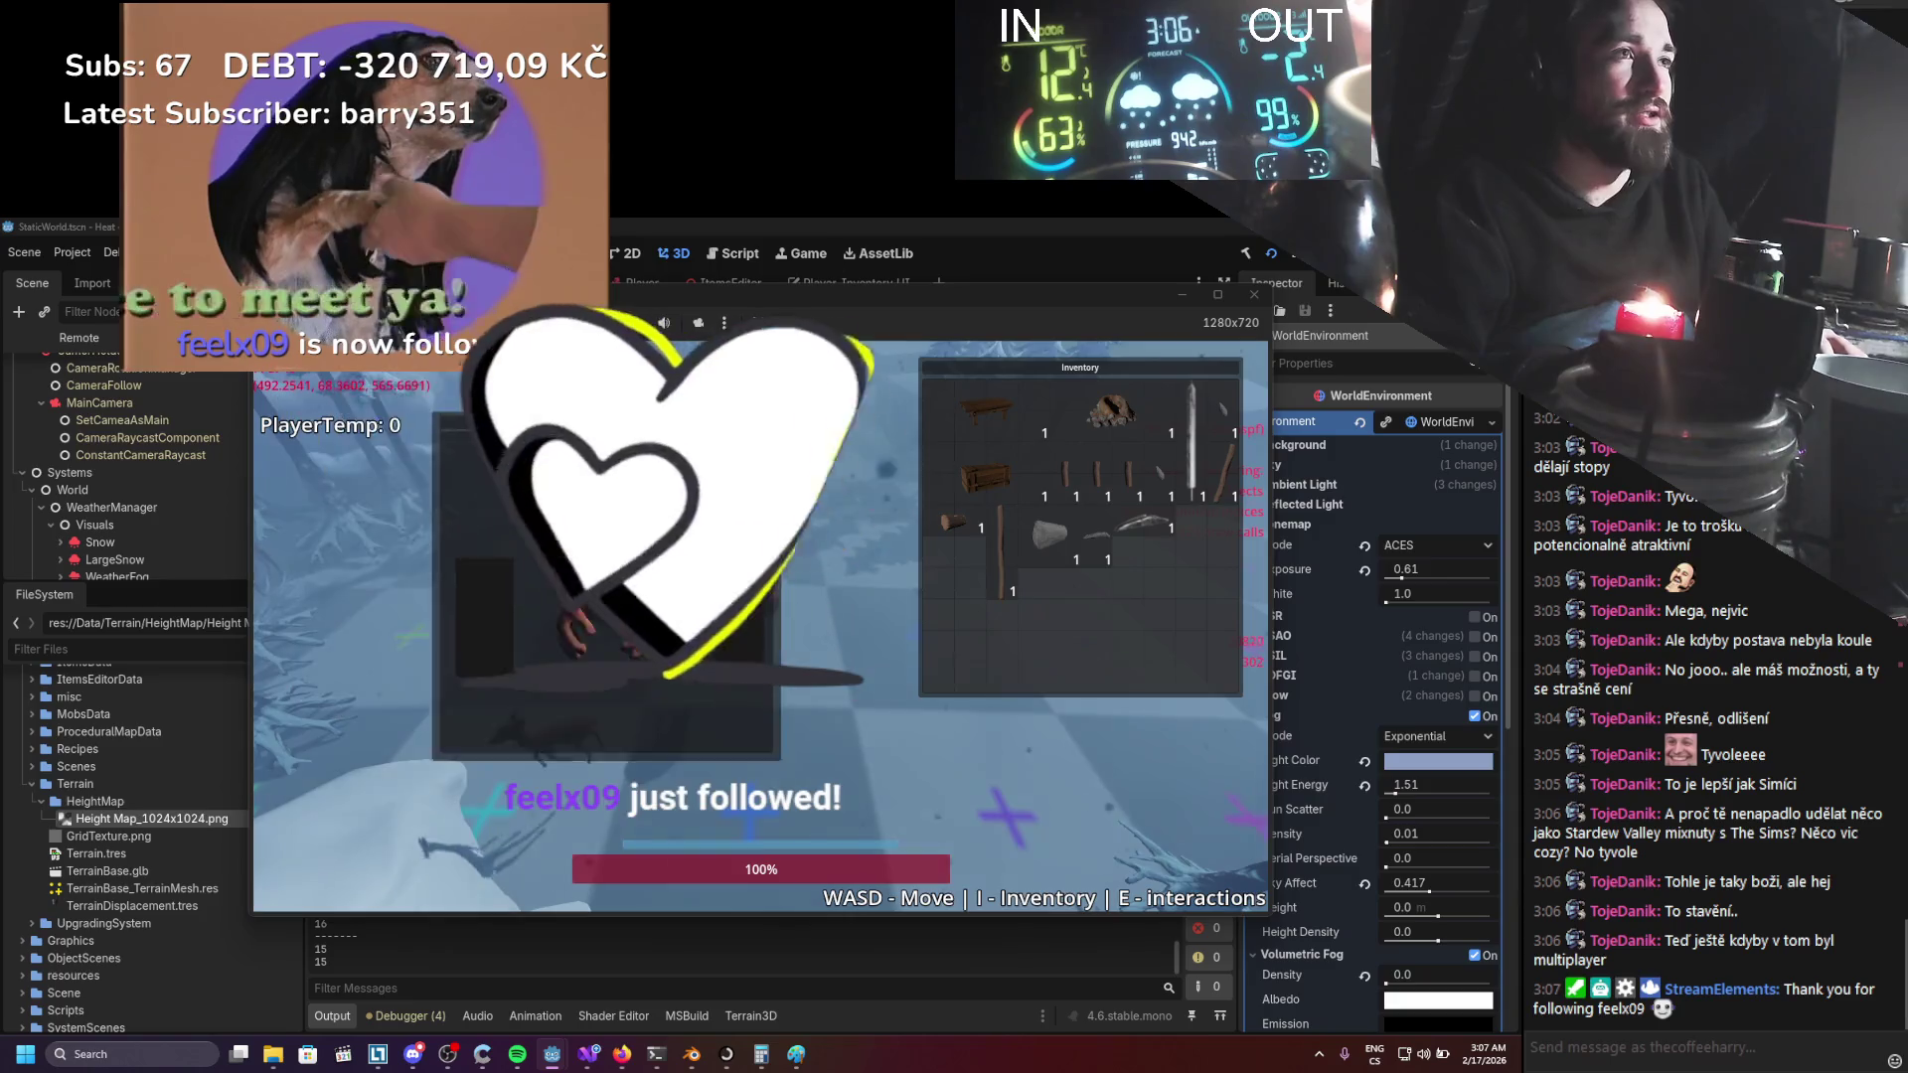
Move the Player Equip panel to the bottom and reposition the Inventory panel.
drag(1059, 375, 1075, 502)
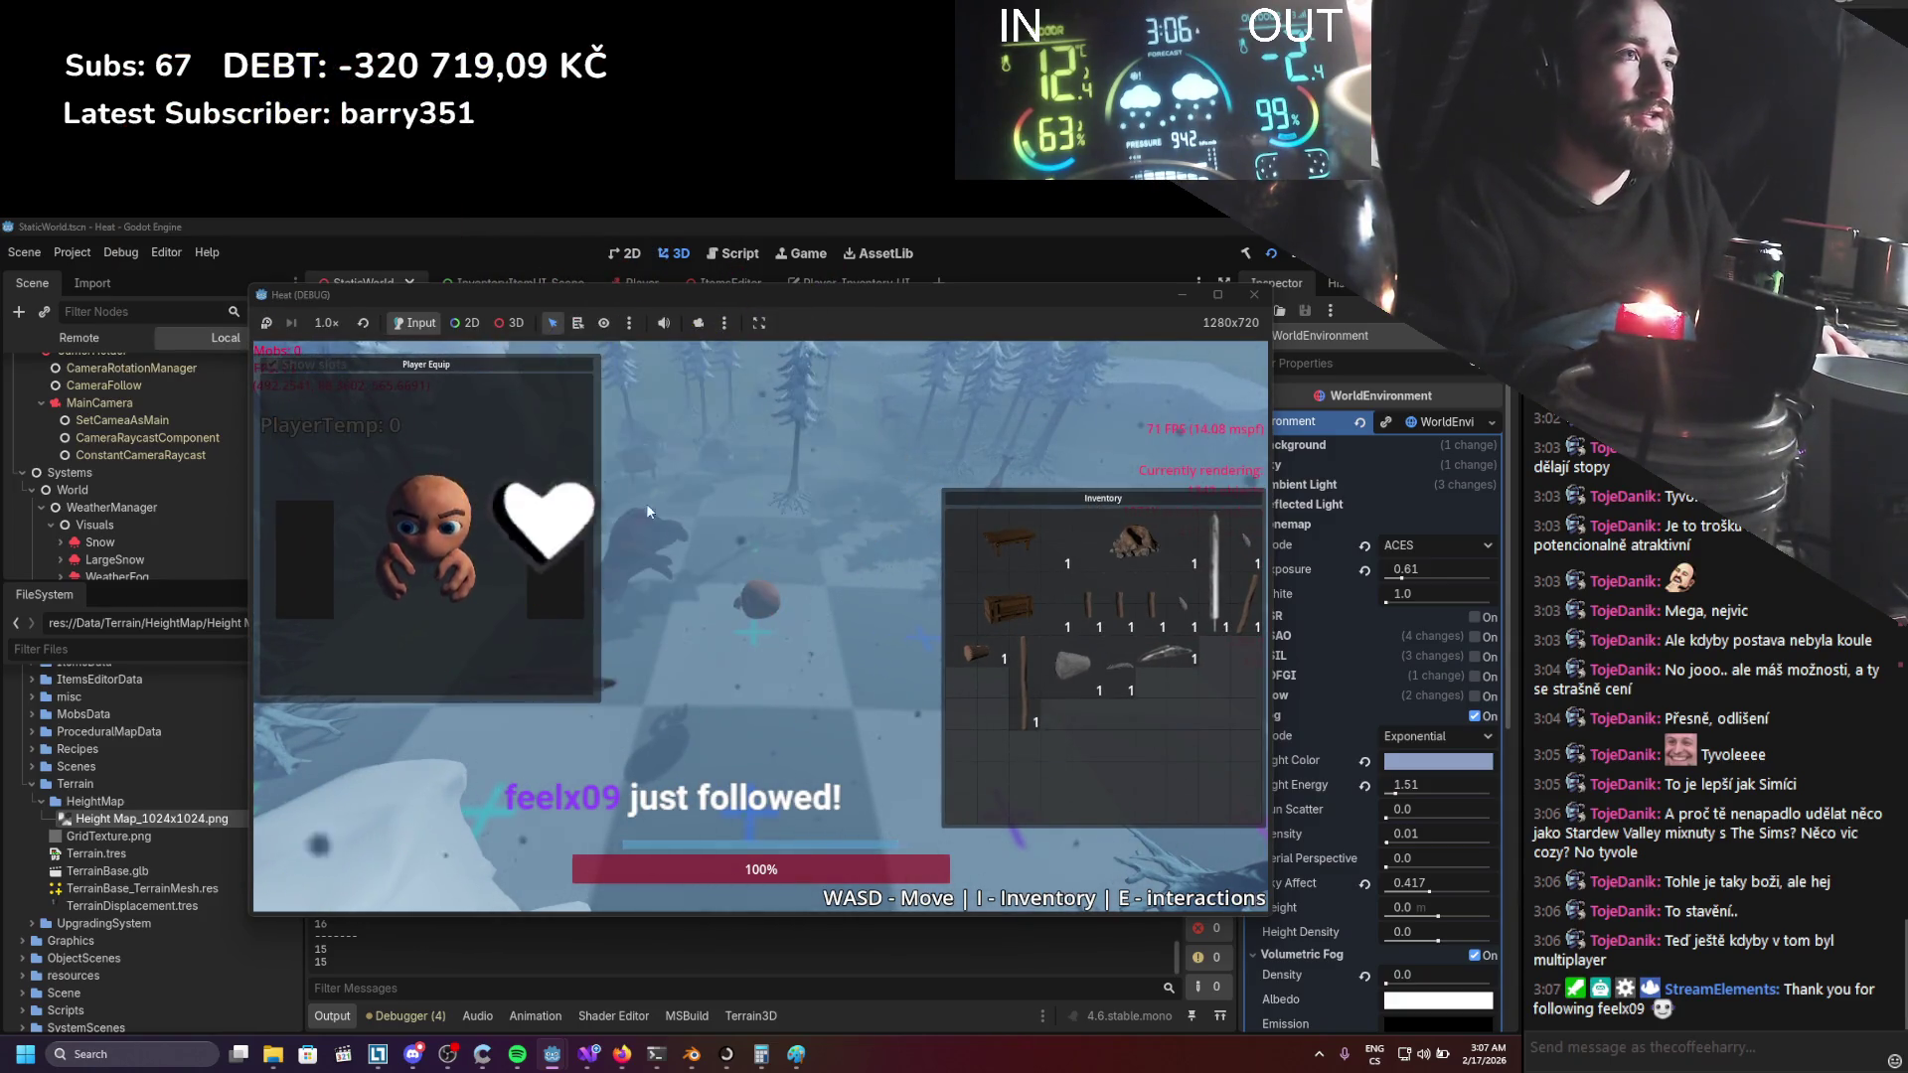
drag(517, 364, 513, 839)
mouse_move(1047, 503)
mouse_down()
mouse_move(980, 416)
mouse_move(1057, 372)
mouse_up()
Drop the table and the rock into the world, then walk toward the table.
key(w)
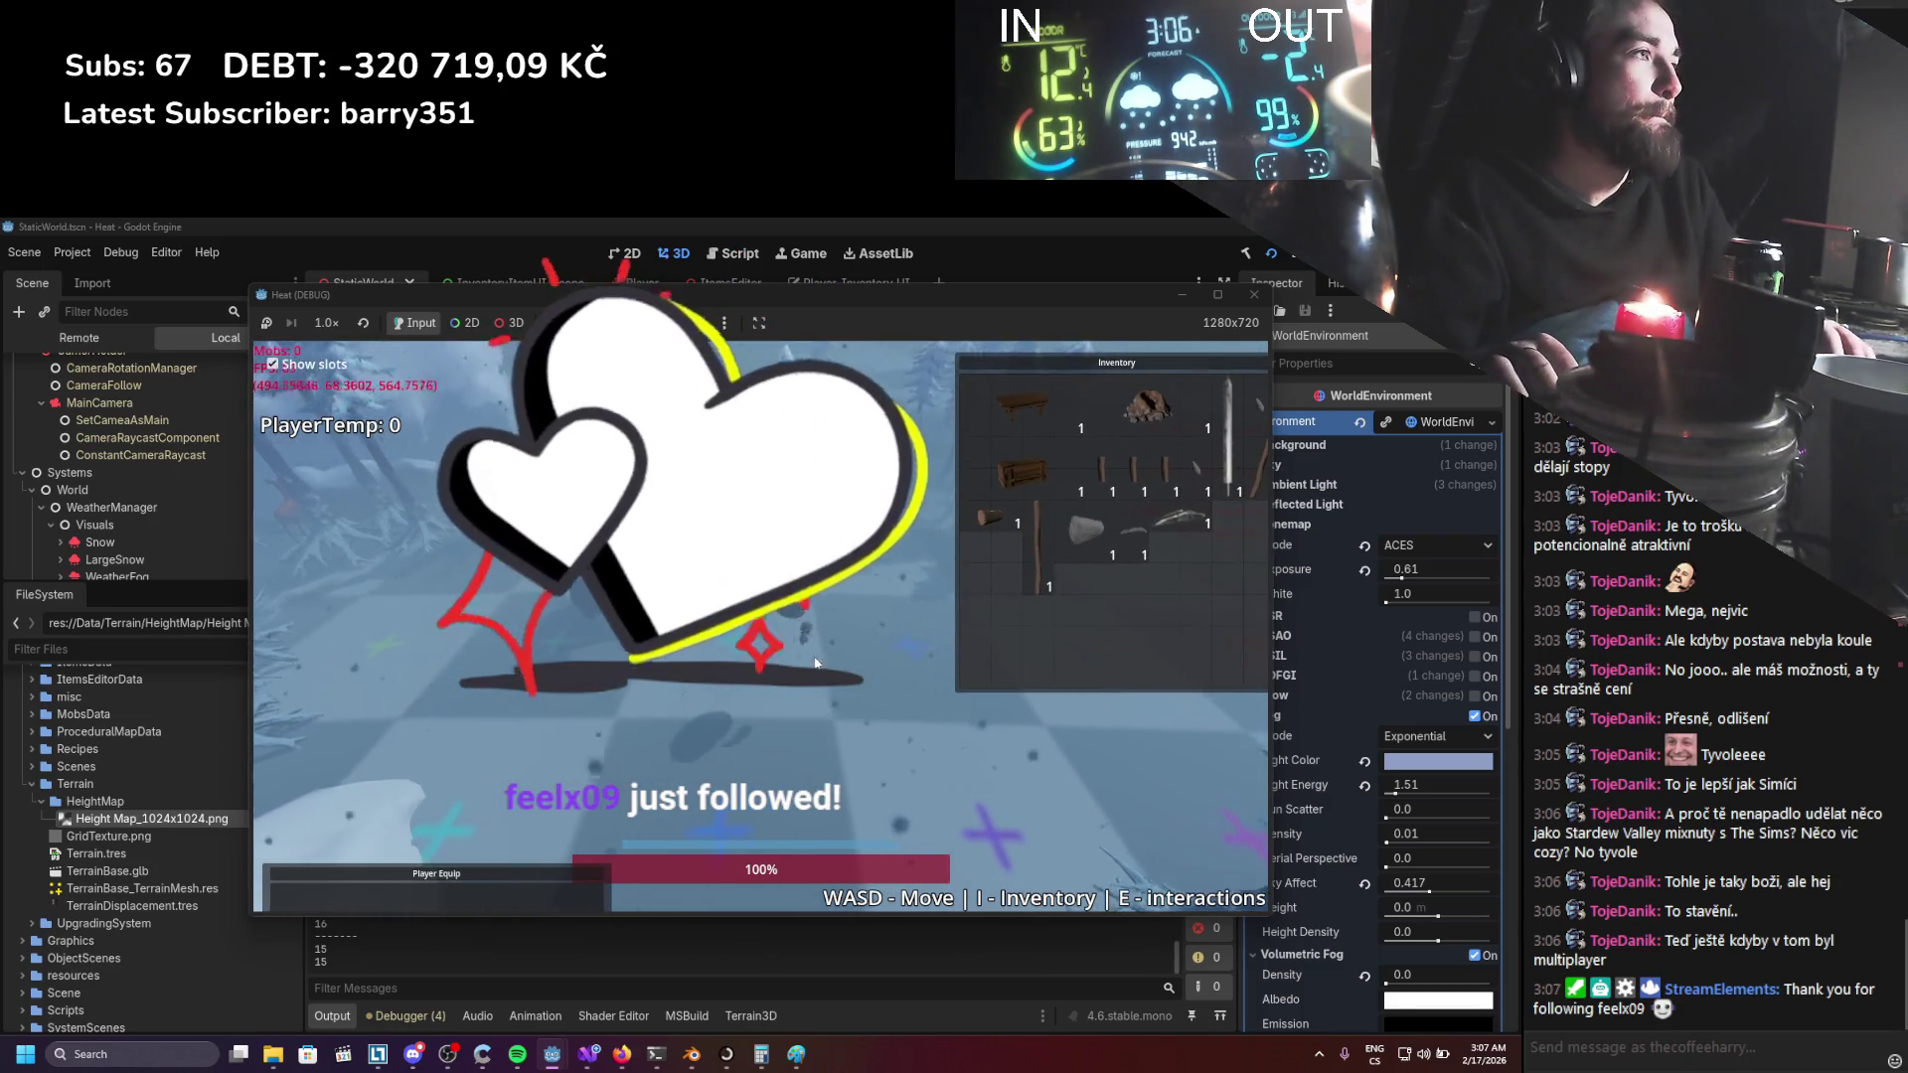
right_click(1019, 412)
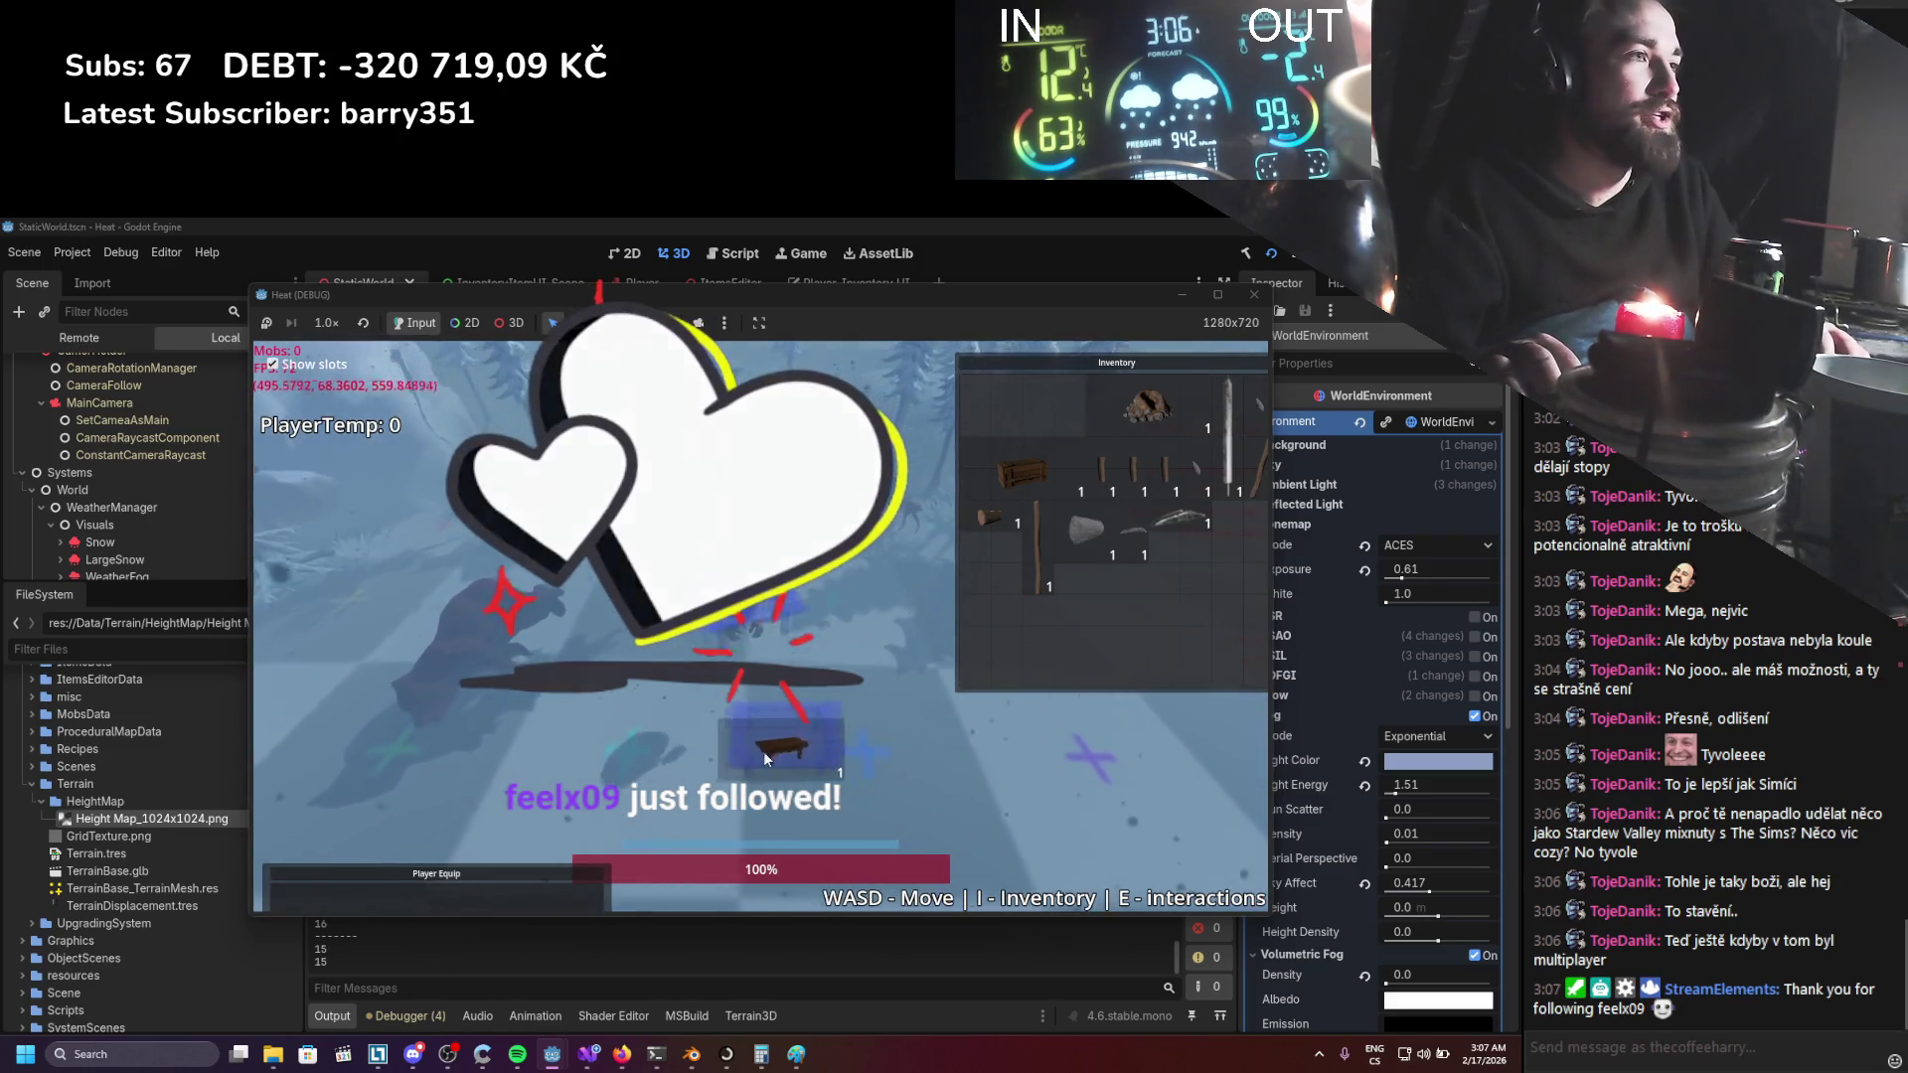
right_click(1148, 407)
key(s)
key(s)
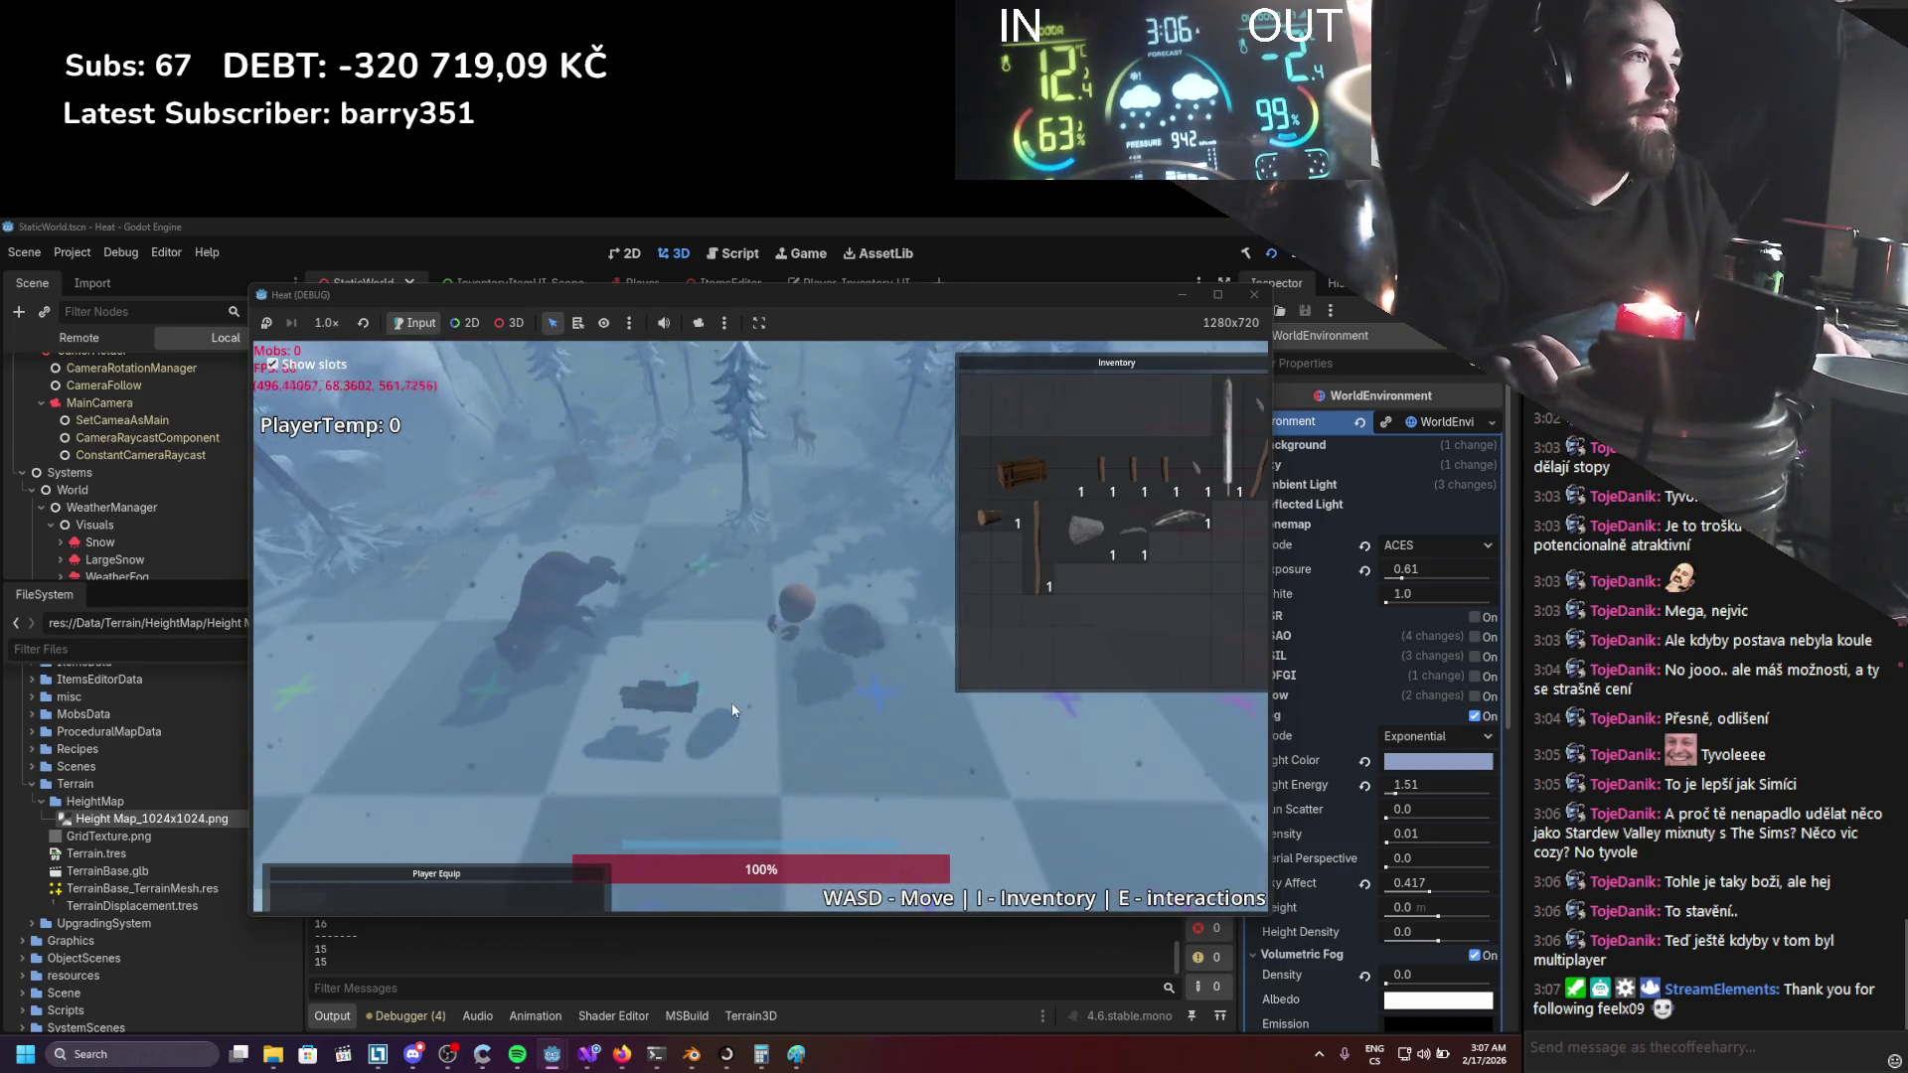
key(w)
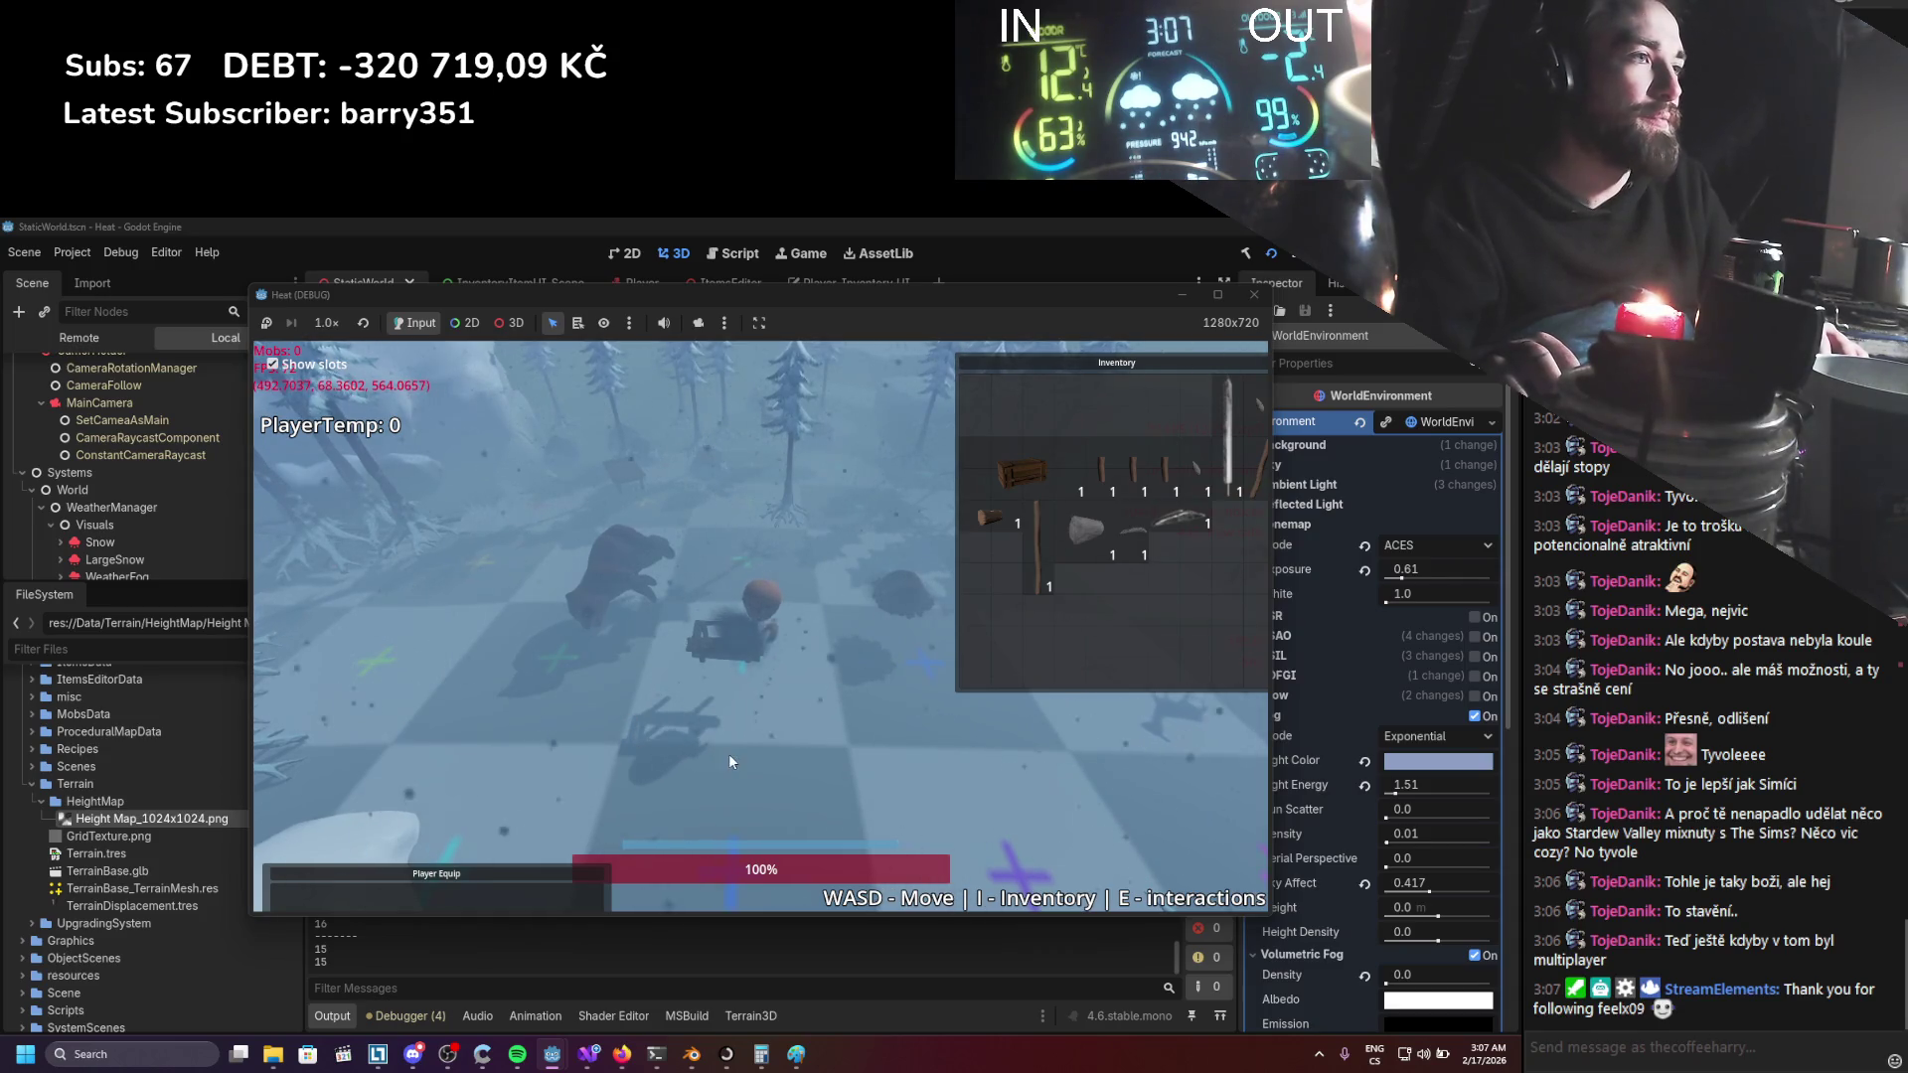
key(w)
key(d)
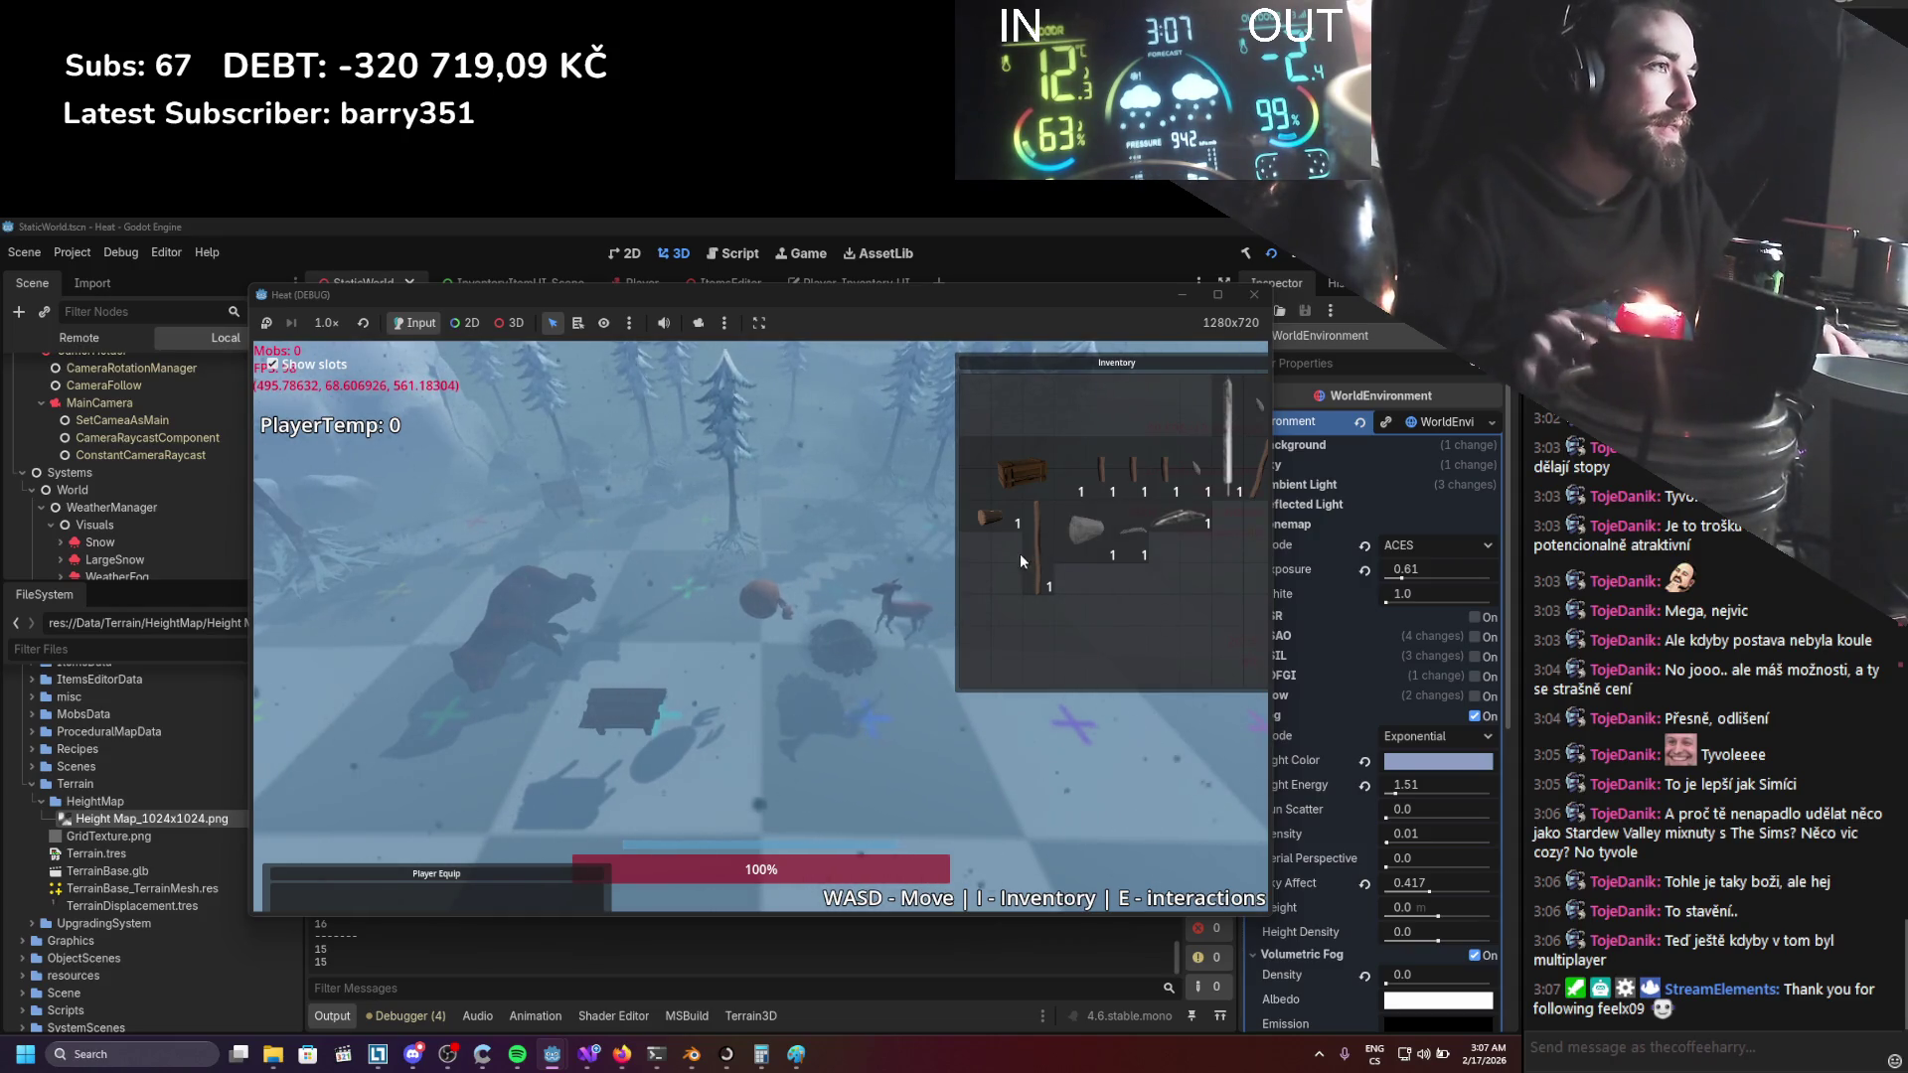
Attach the stone head to the stick, assemble the axe, and lift it from its inventory slot.
key(e)
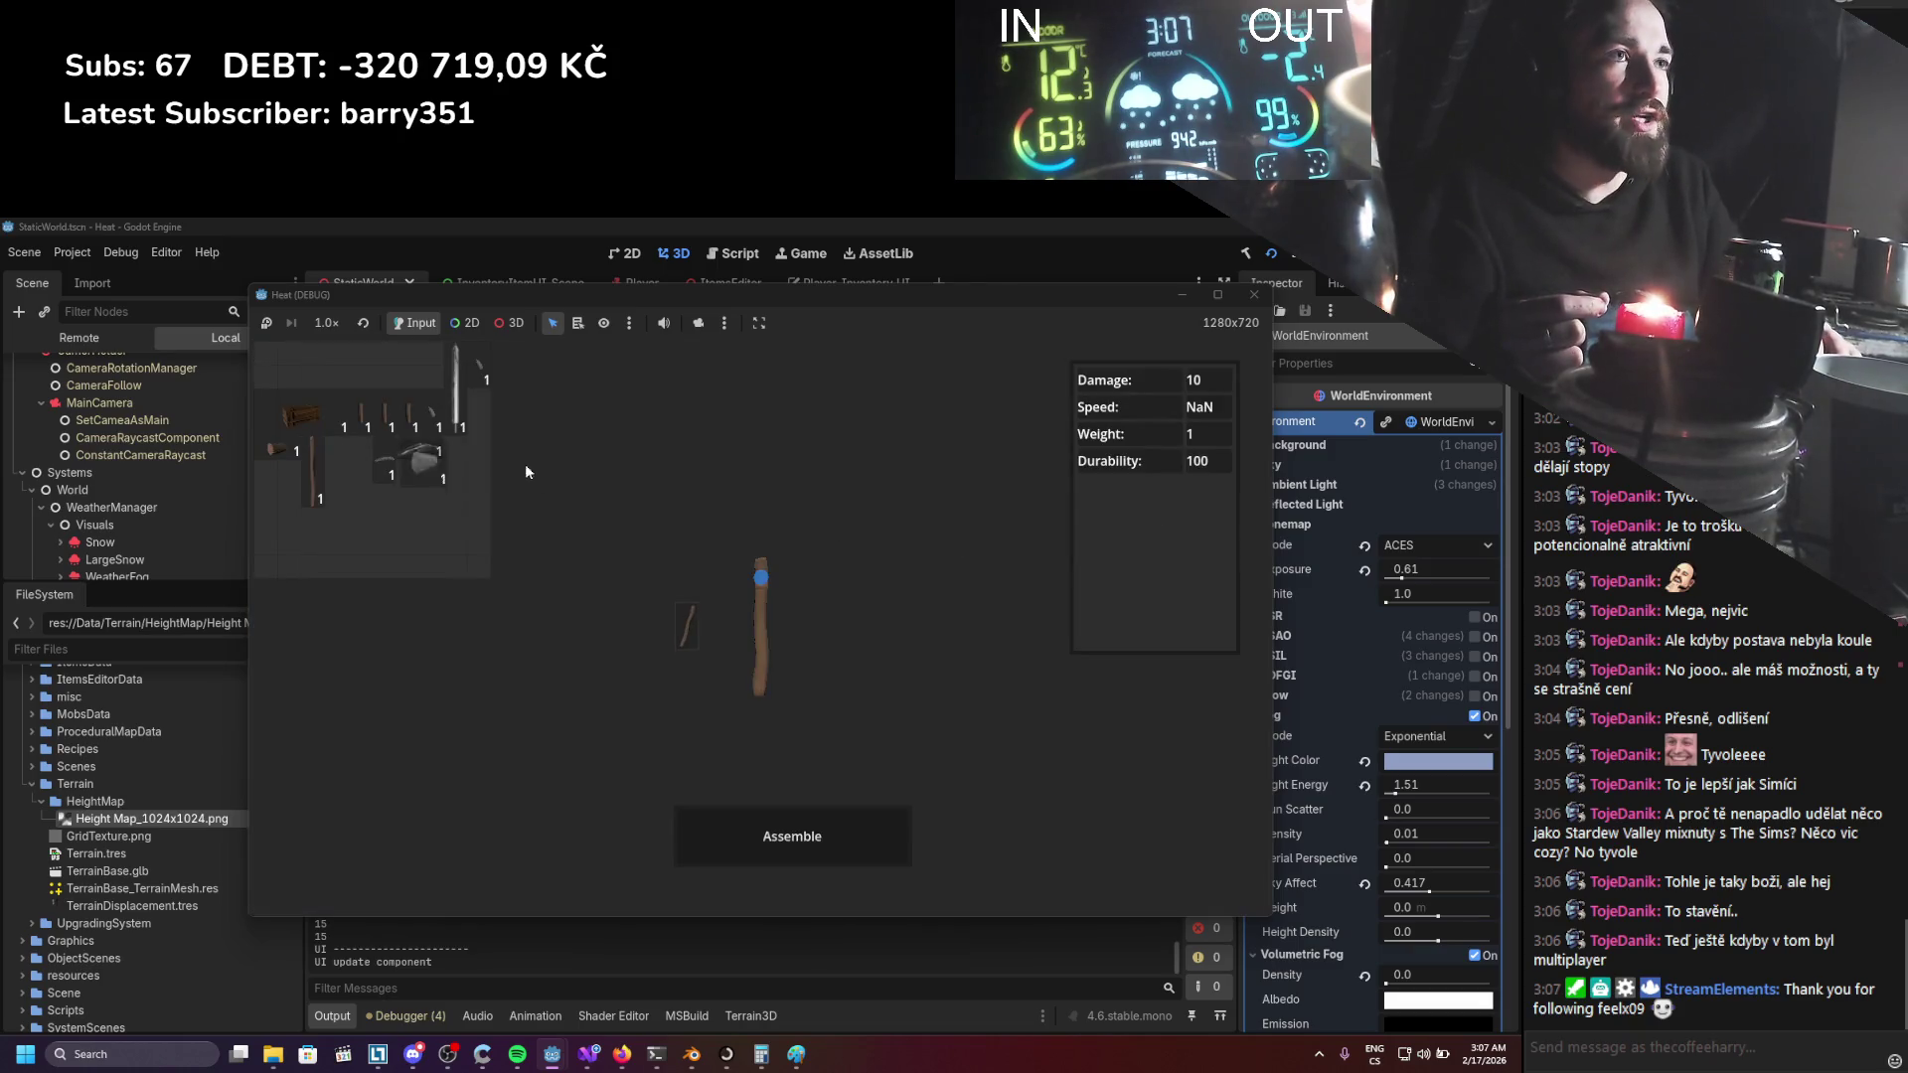
click(422, 462)
click(745, 847)
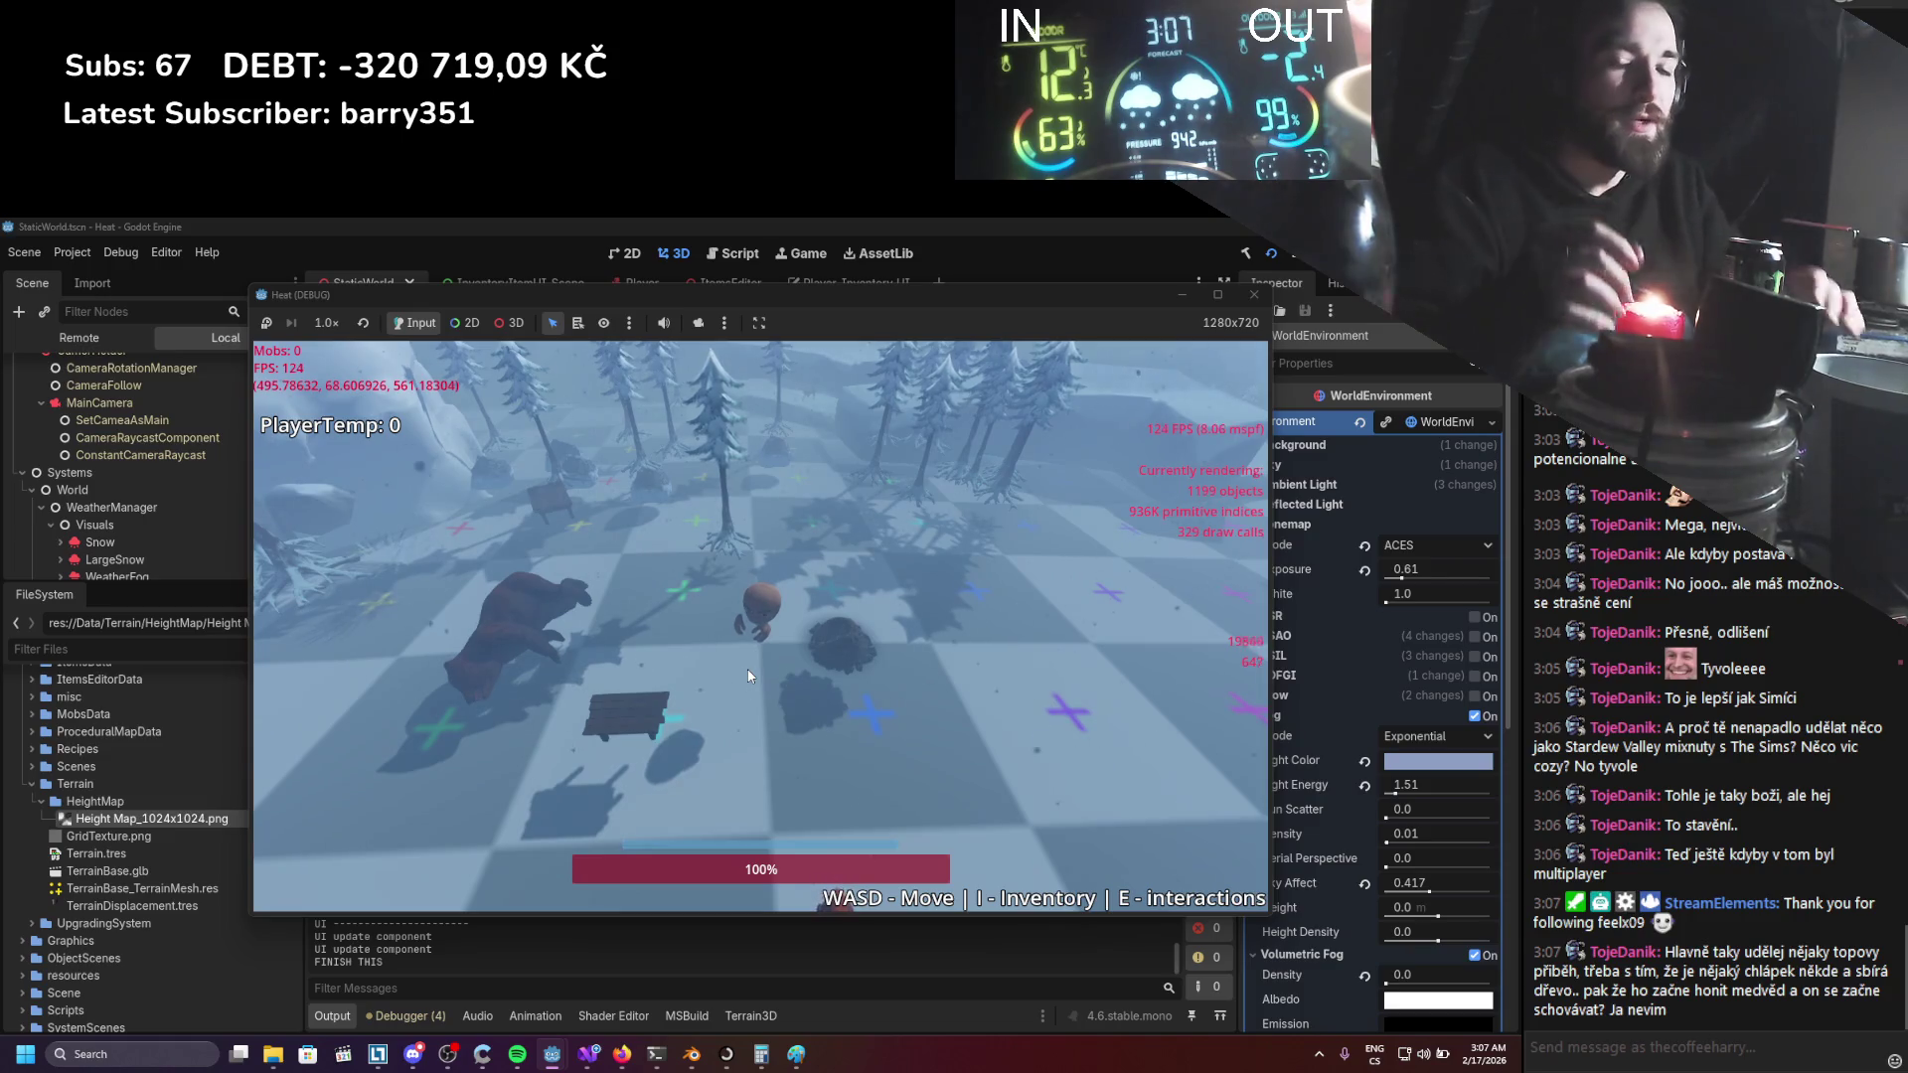
key(i)
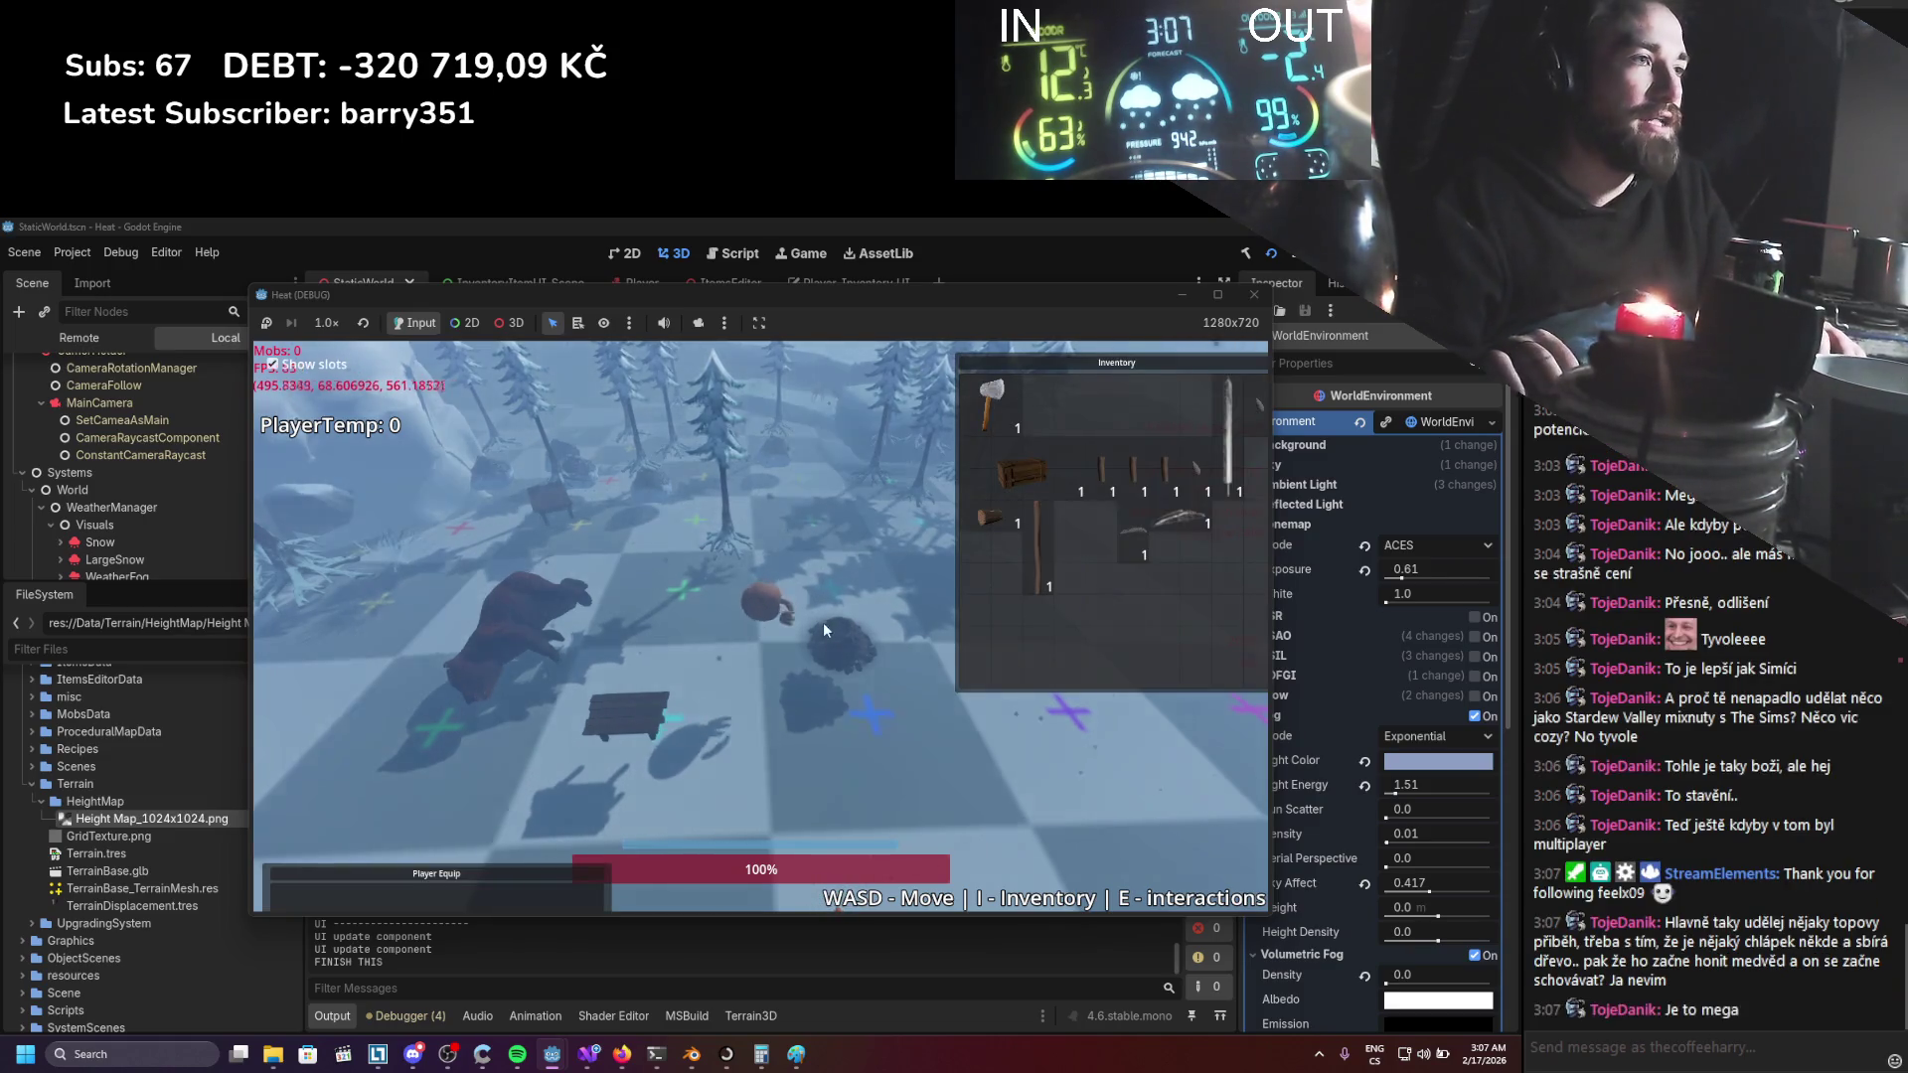
key(a)
mouse_move(997, 402)
mouse_down()
mouse_move(796, 749)
mouse_move(659, 689)
mouse_move(894, 565)
mouse_move(808, 681)
mouse_move(778, 500)
mouse_move(914, 543)
mouse_move(1060, 443)
mouse_move(1069, 463)
mouse_up()
Close the inventory panels and walk the axe-holding player past the bear toward the trees.
key(w)
key(s)
key(i)
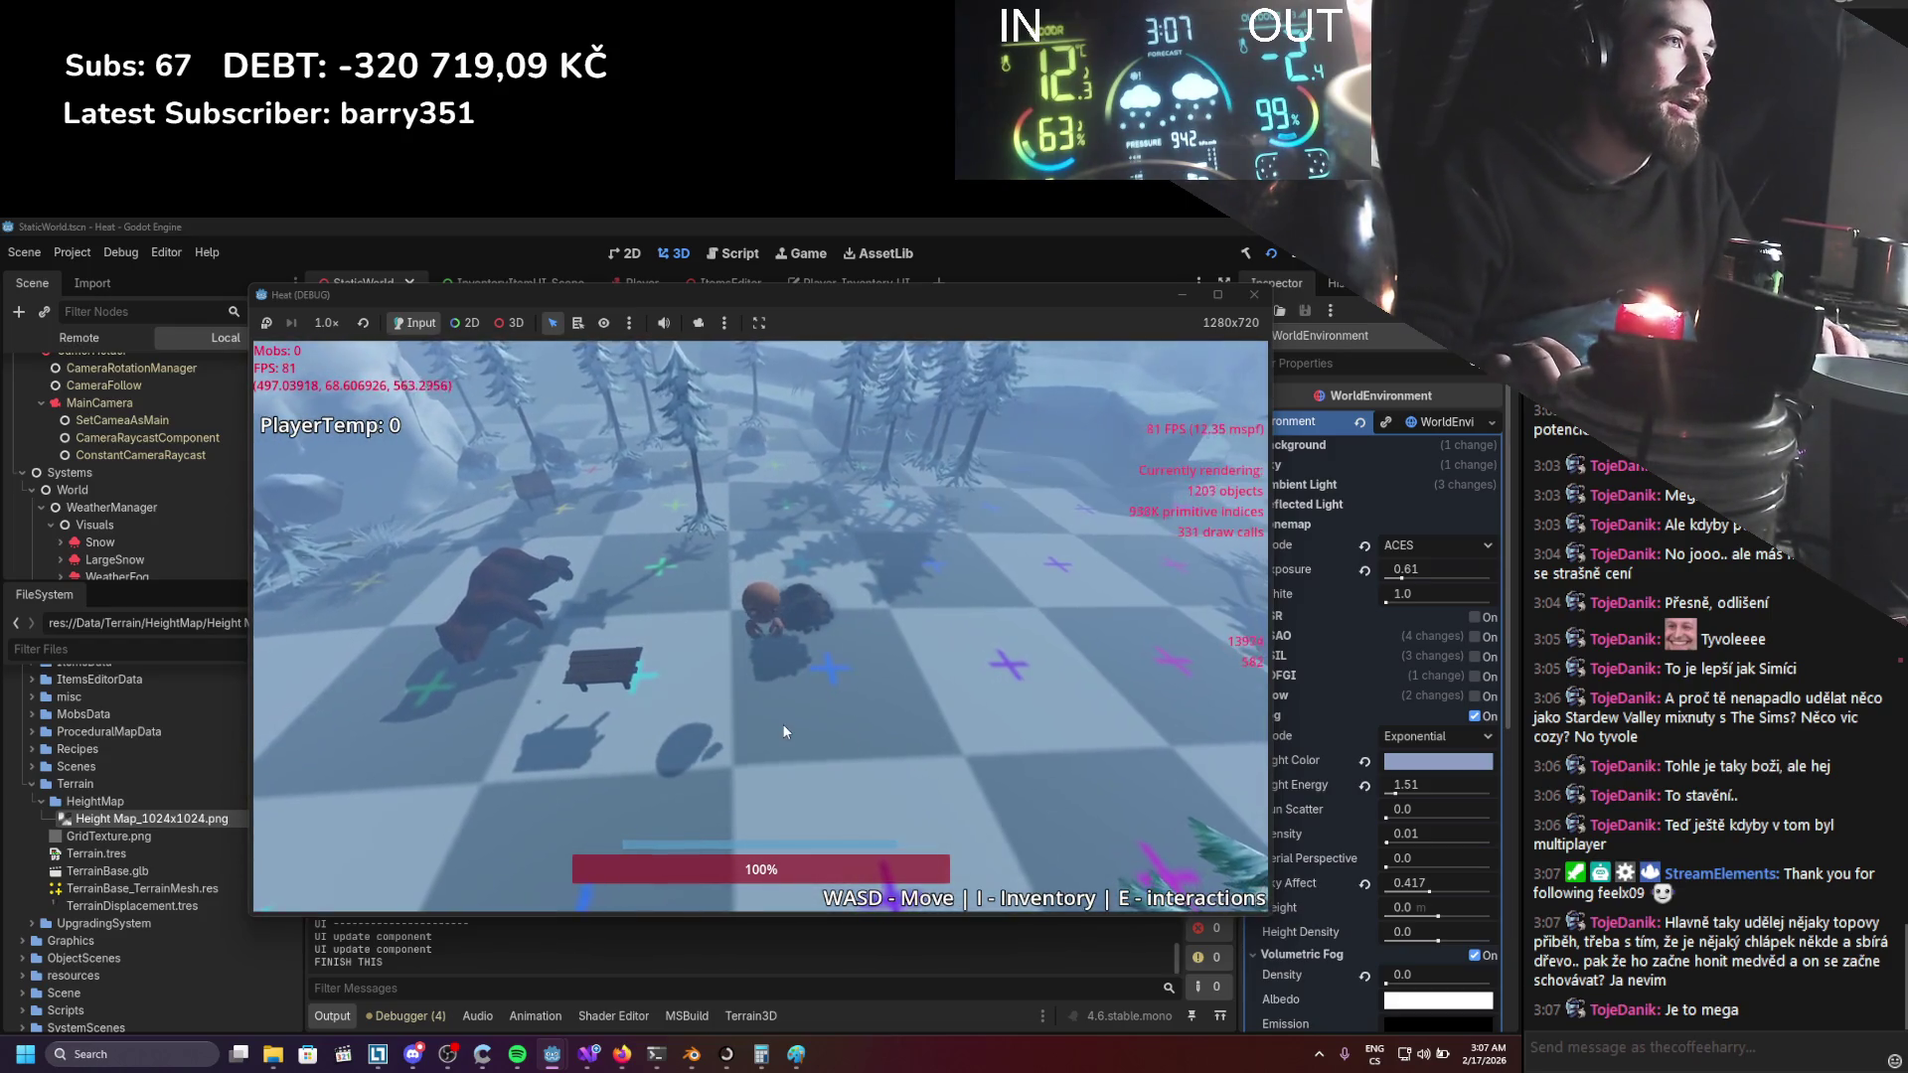
key(w)
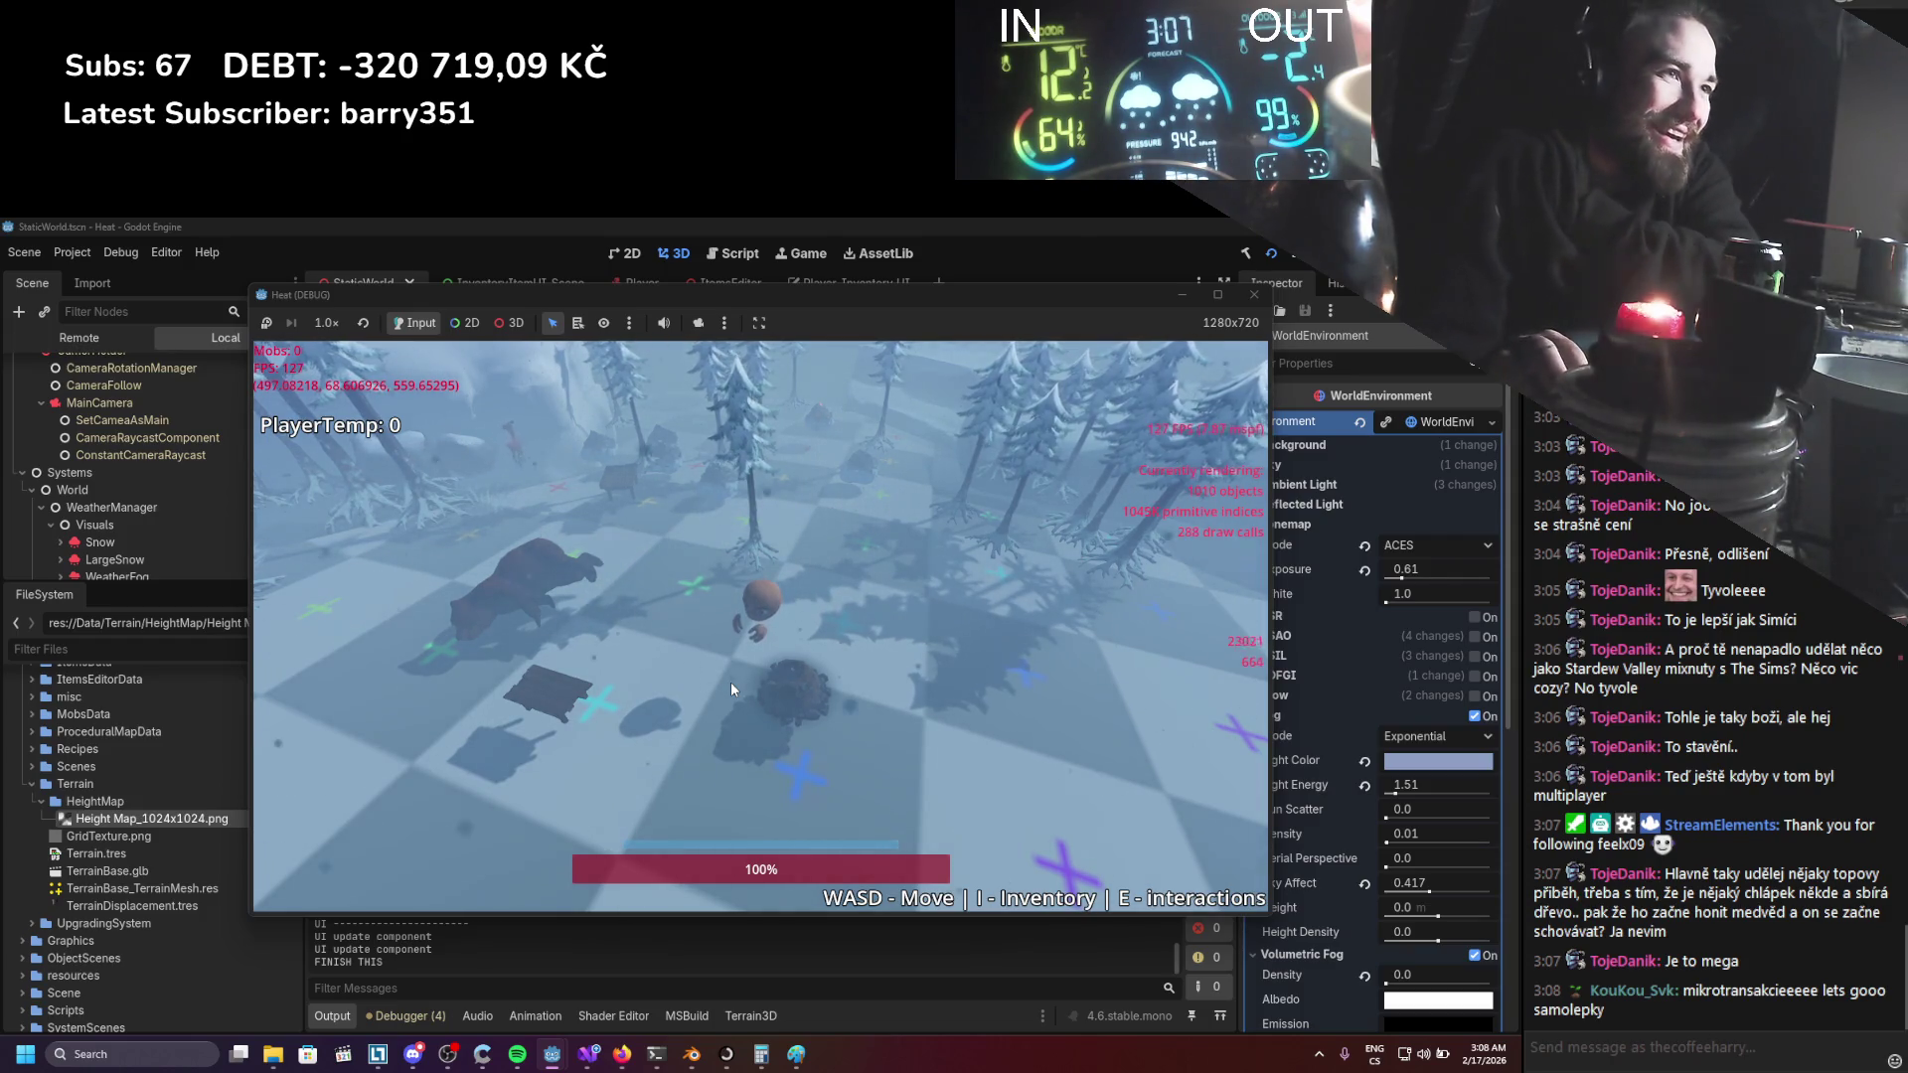
key(w)
key(w)
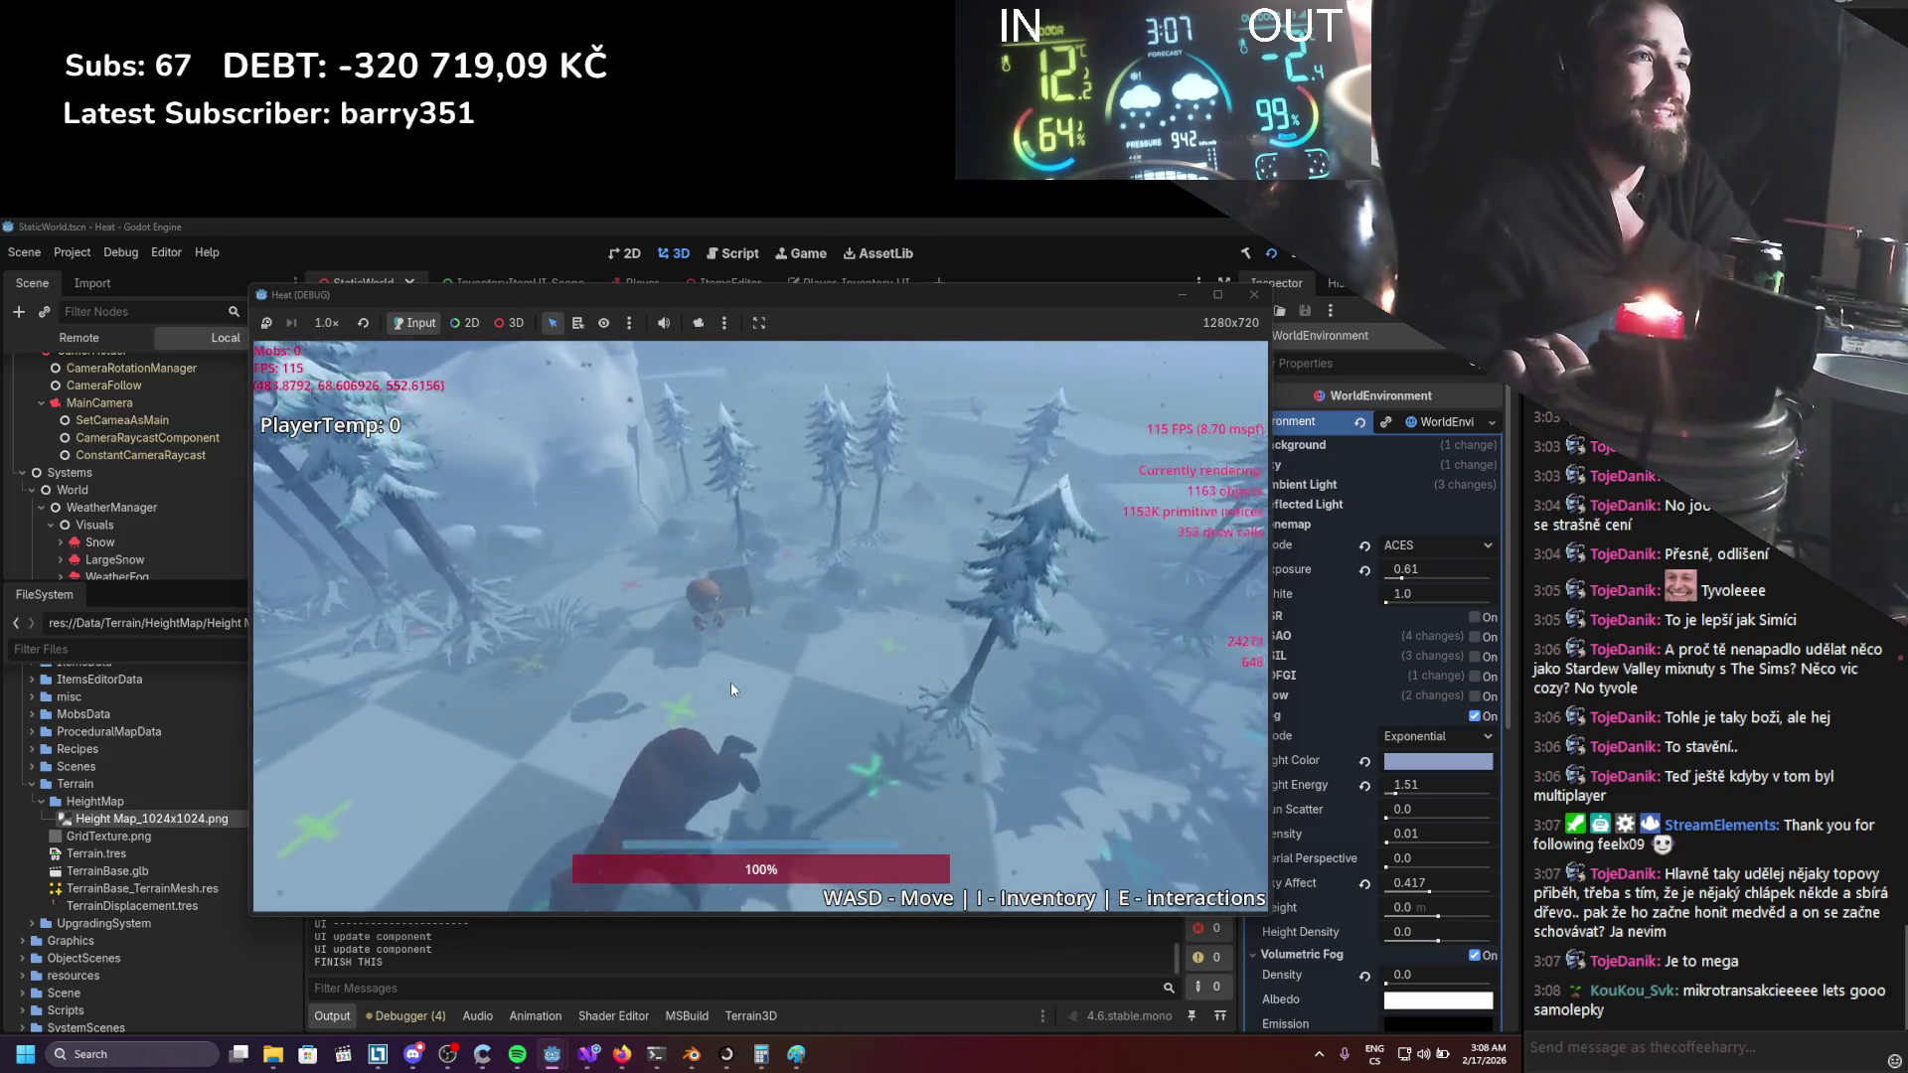
key(s)
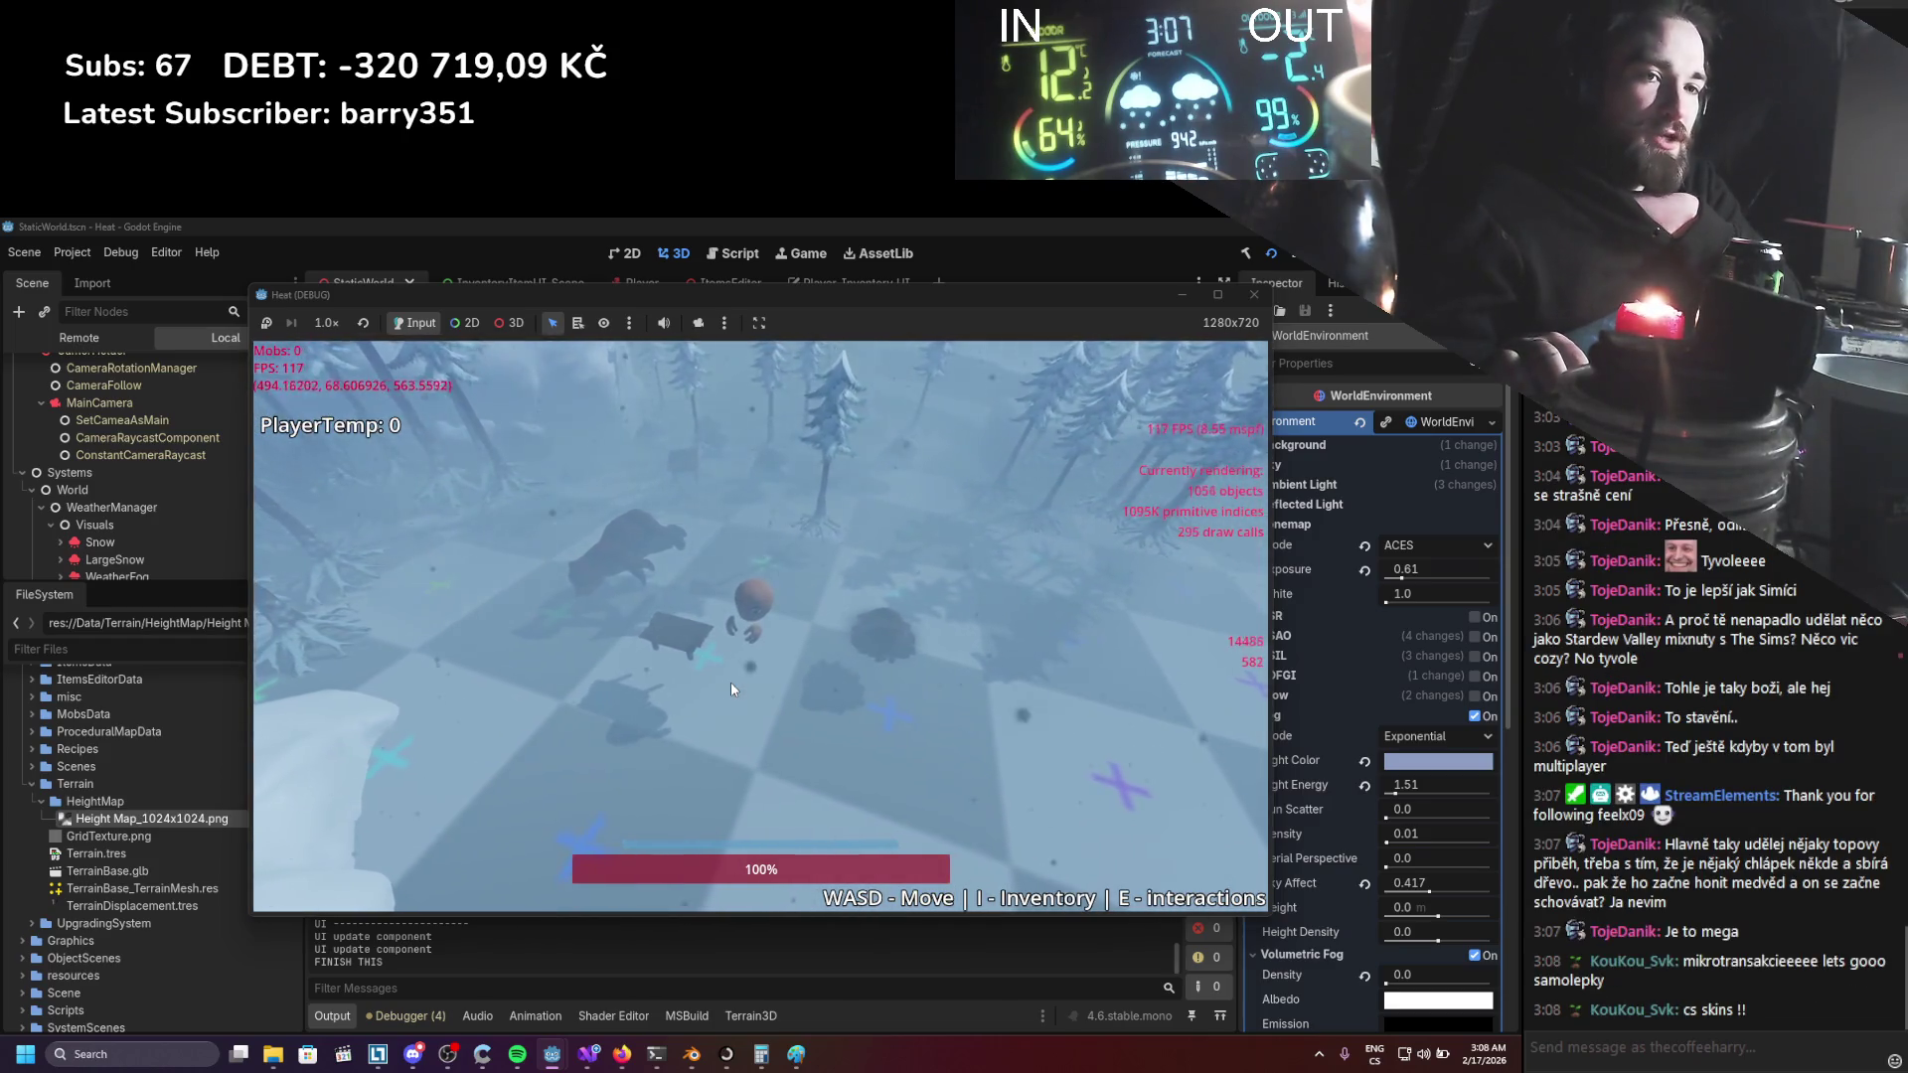
key(a)
key(w)
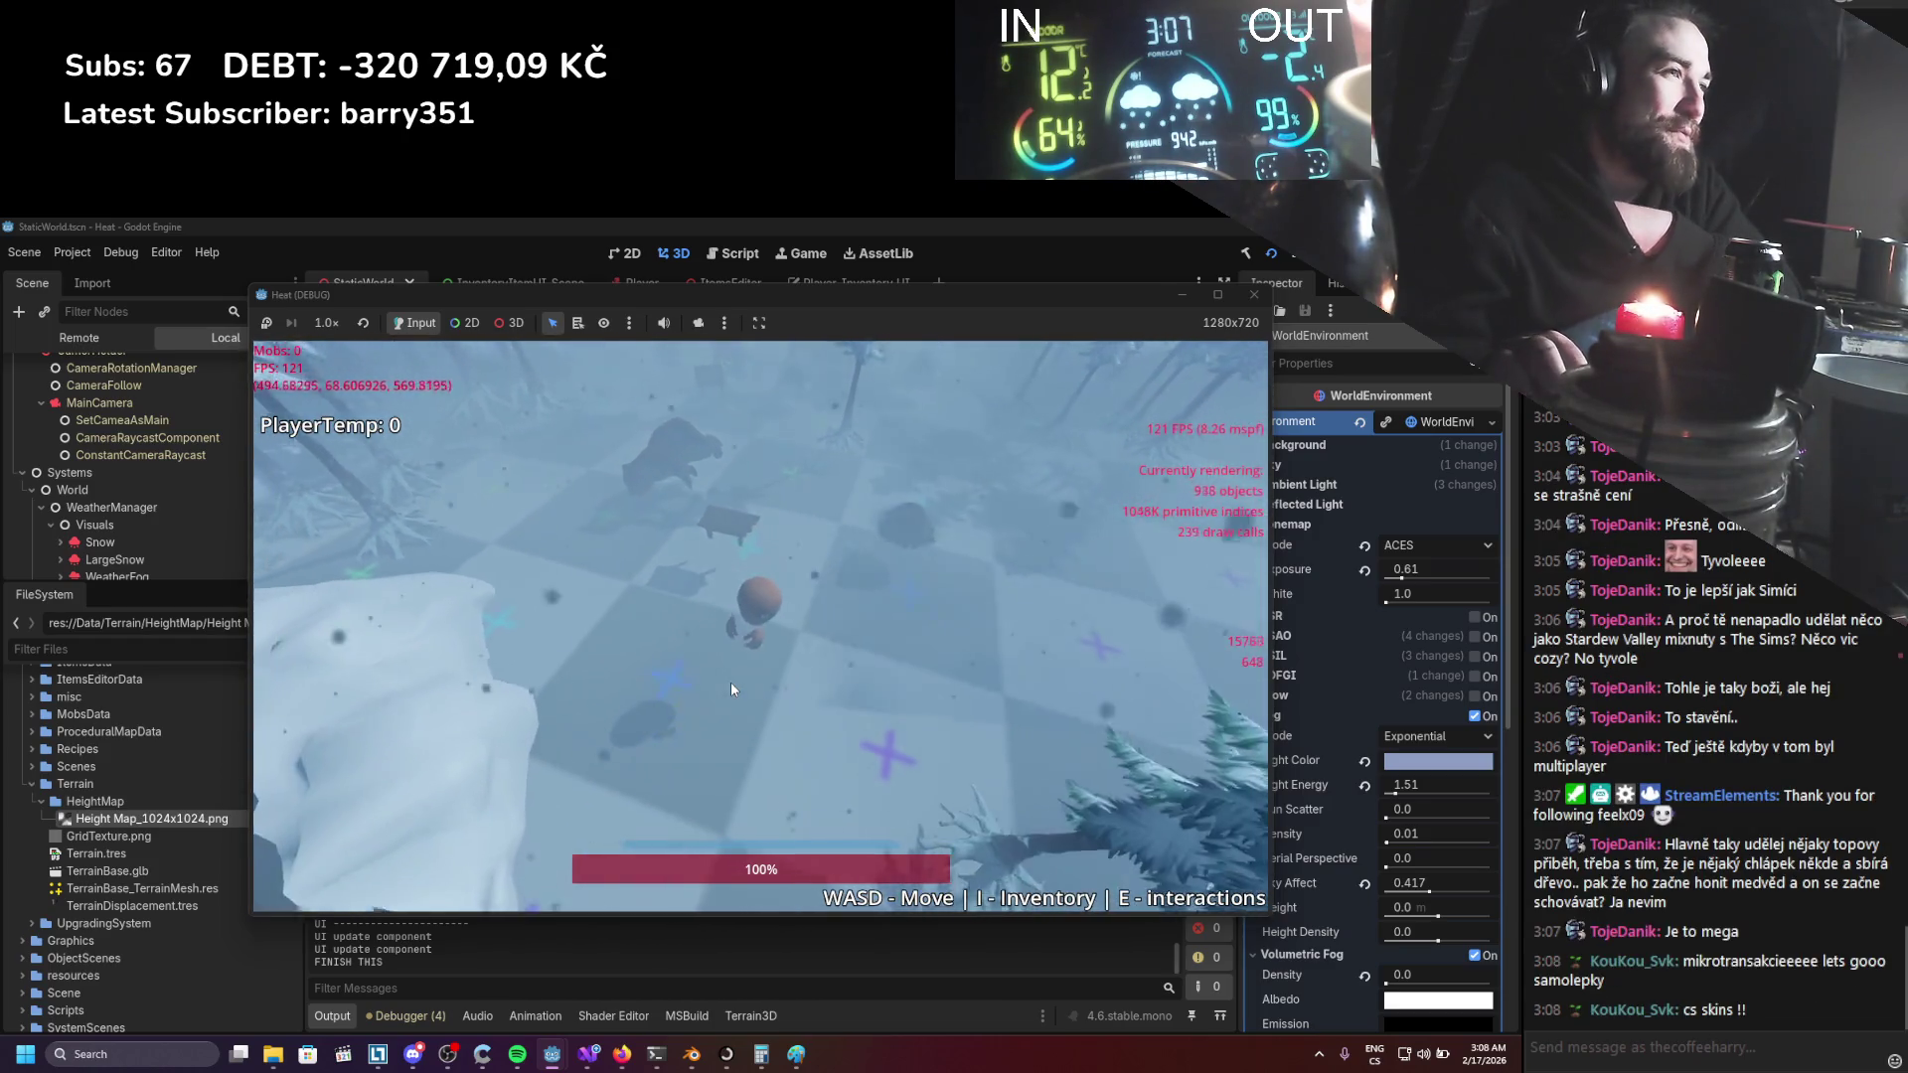
key(w)
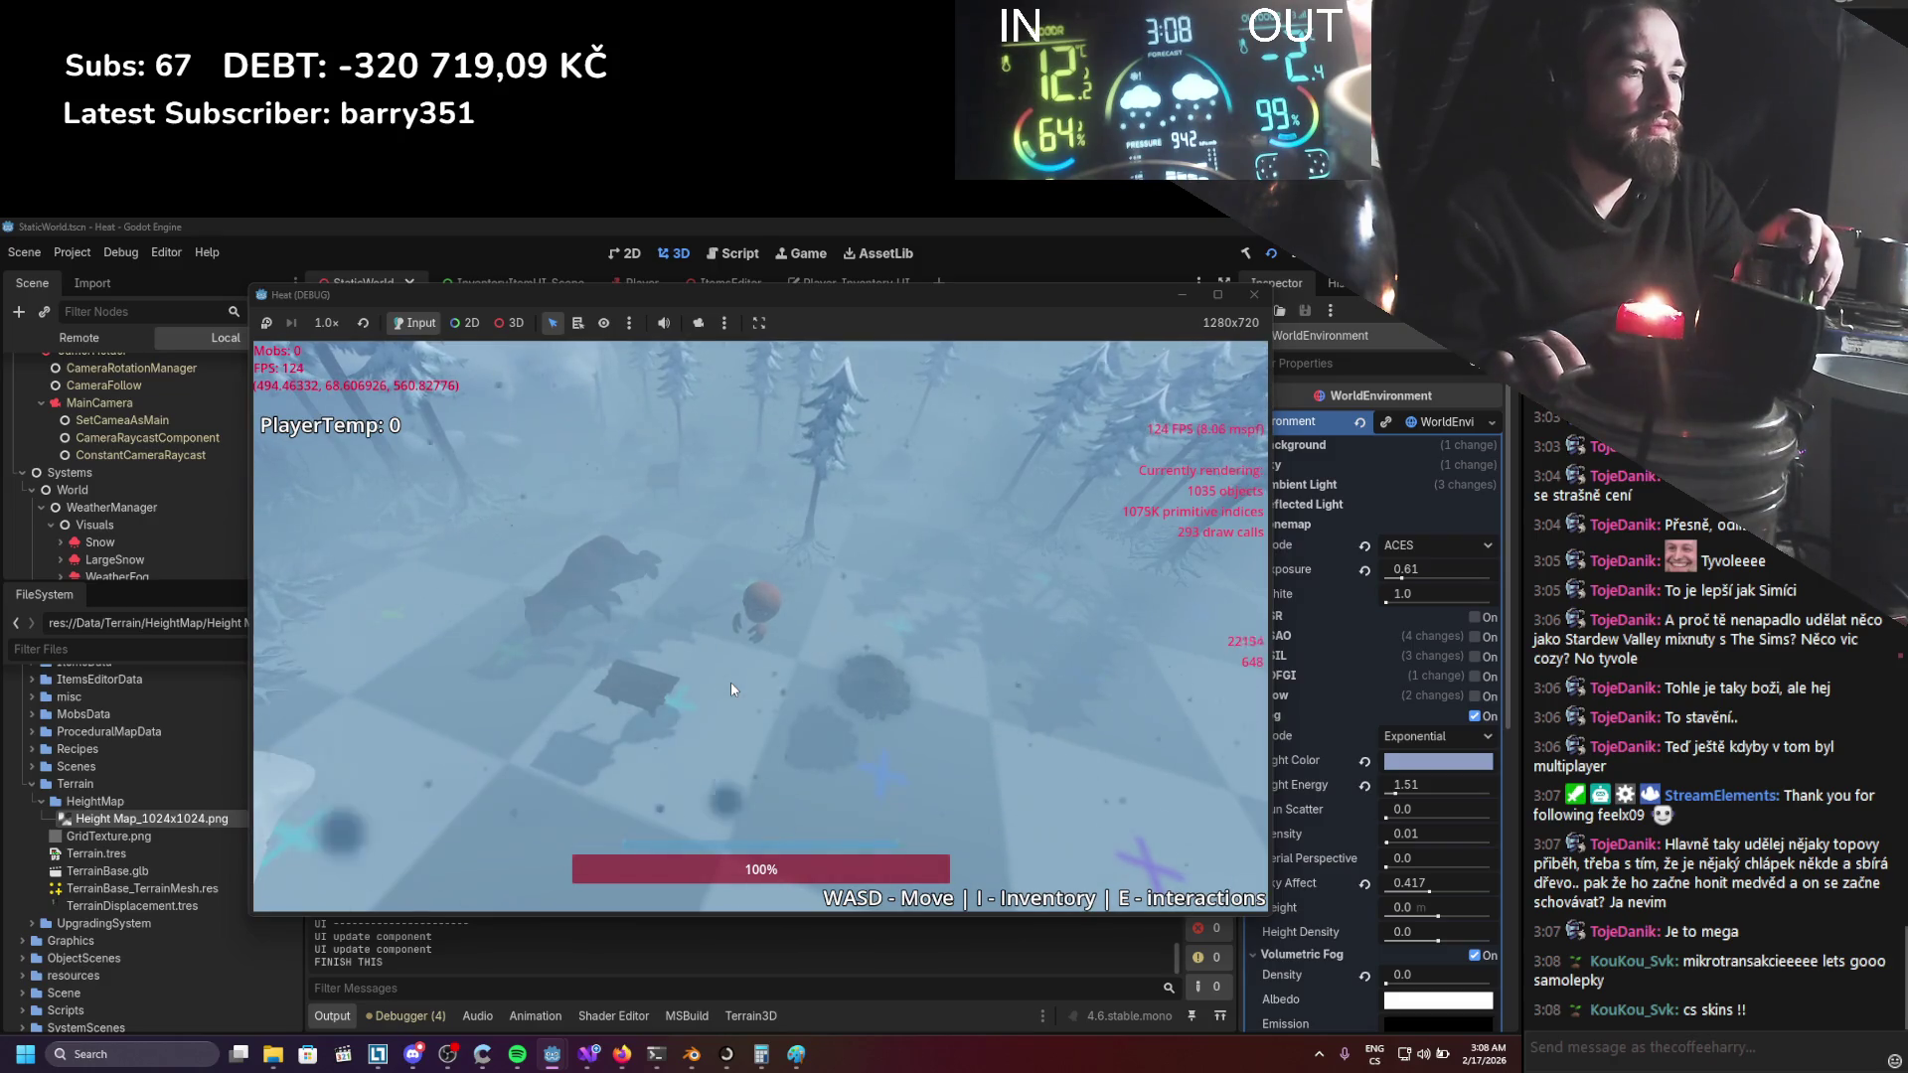
key(w)
Maneuver the player among the trees and past the bench to a tall pine.
key(s)
key(a)
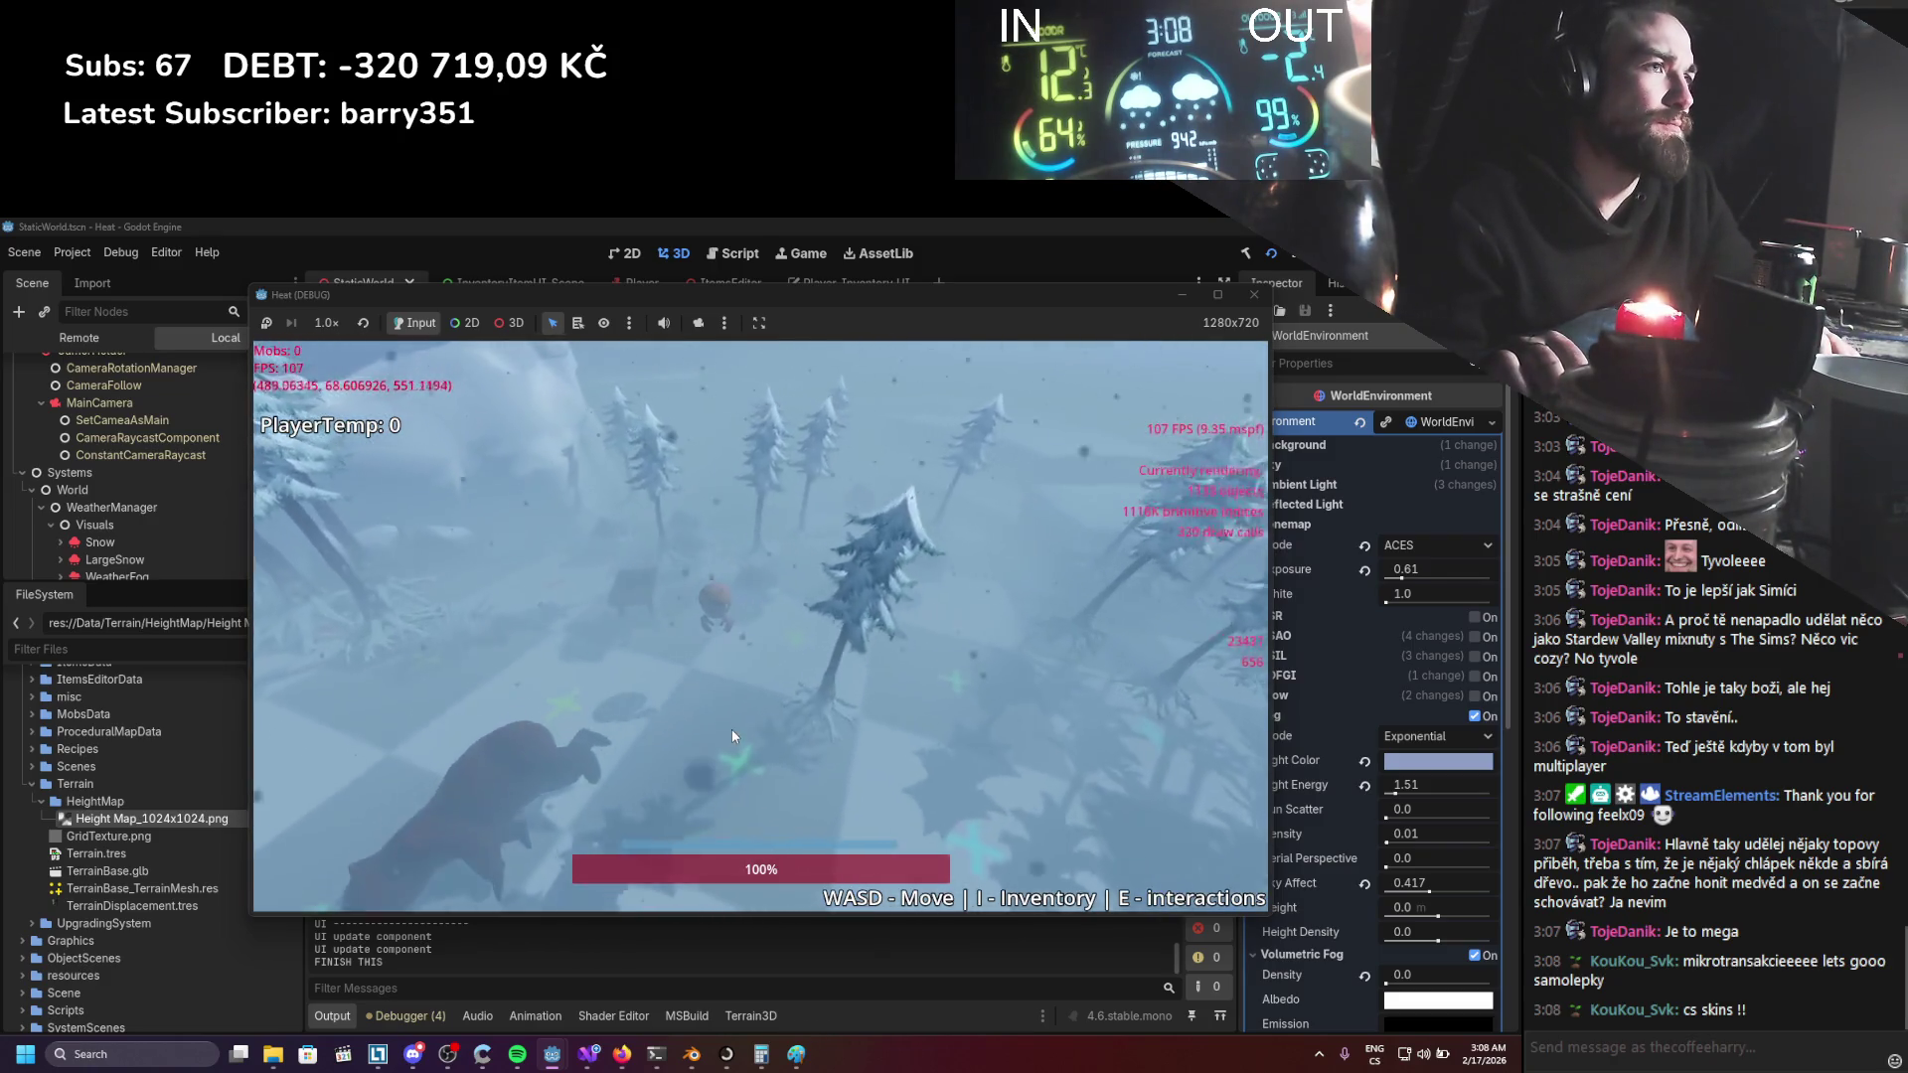
key(d)
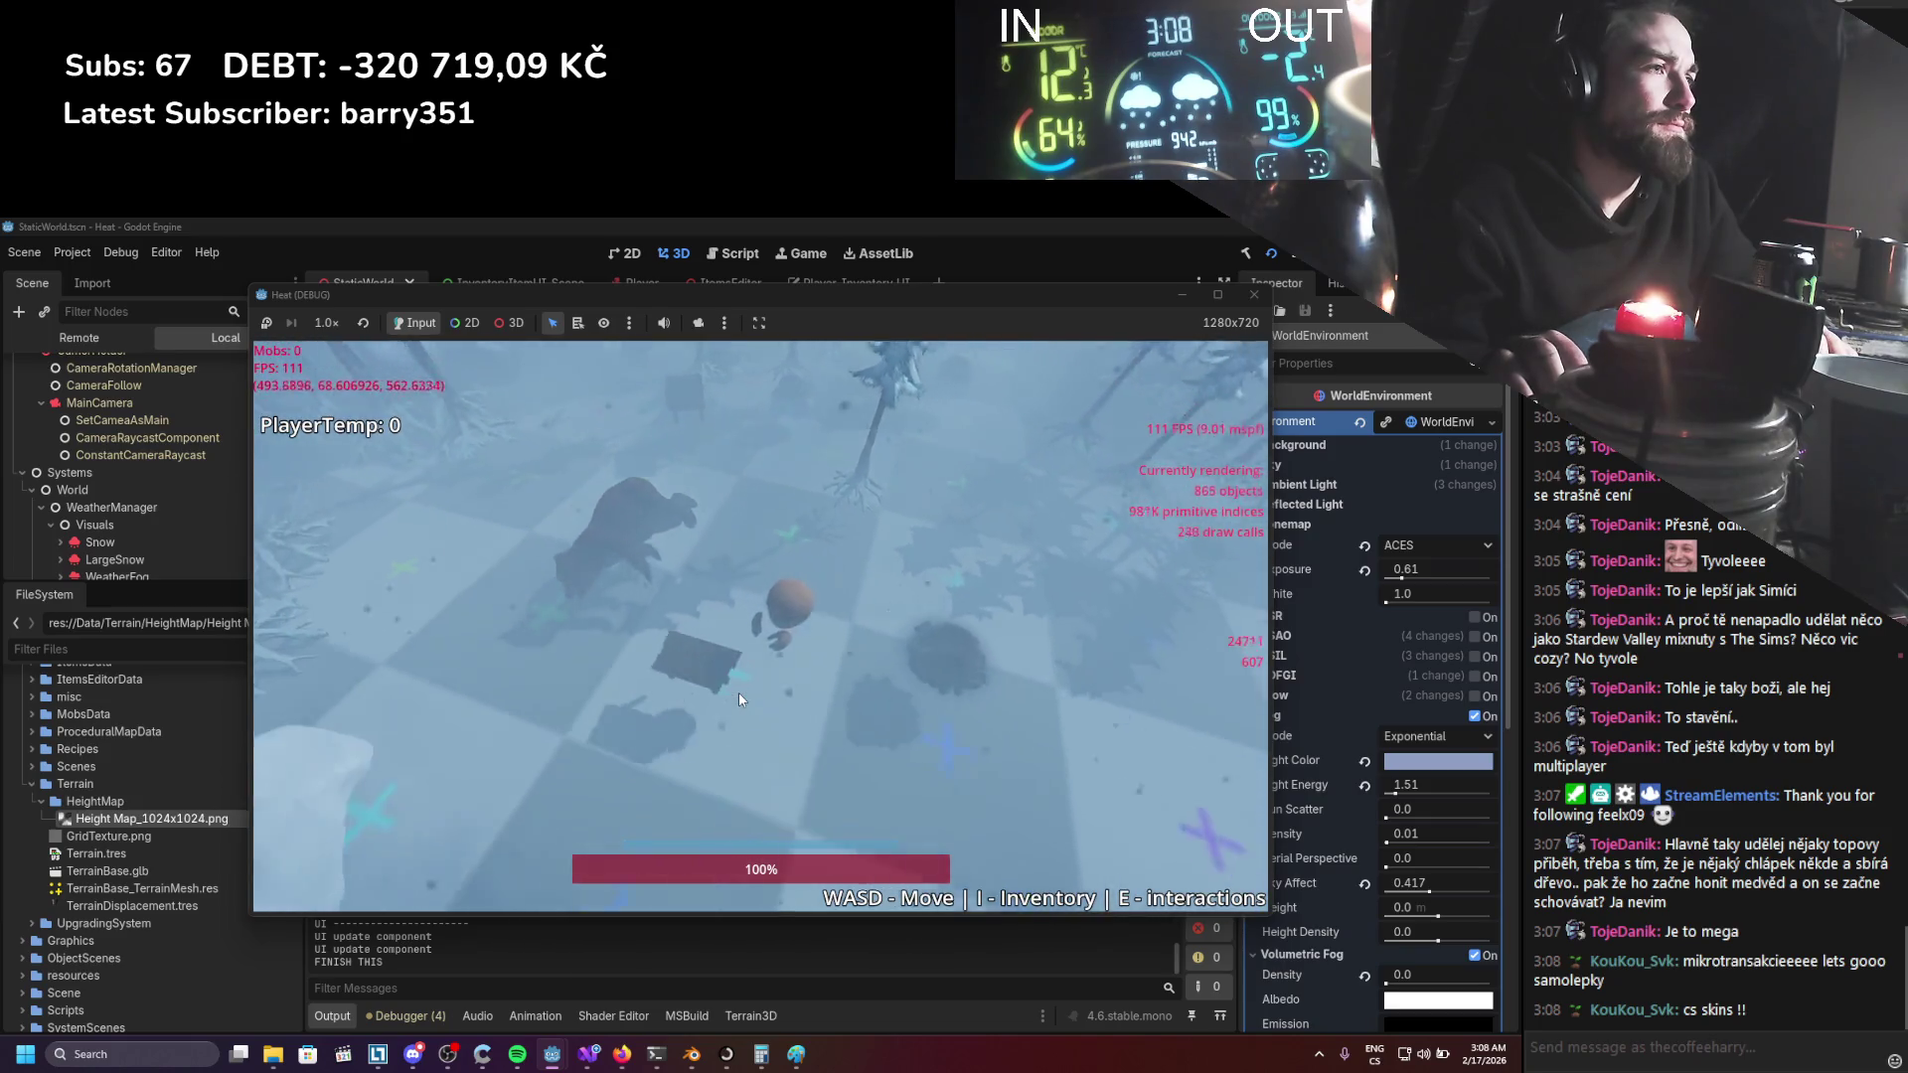
key(s)
key(d)
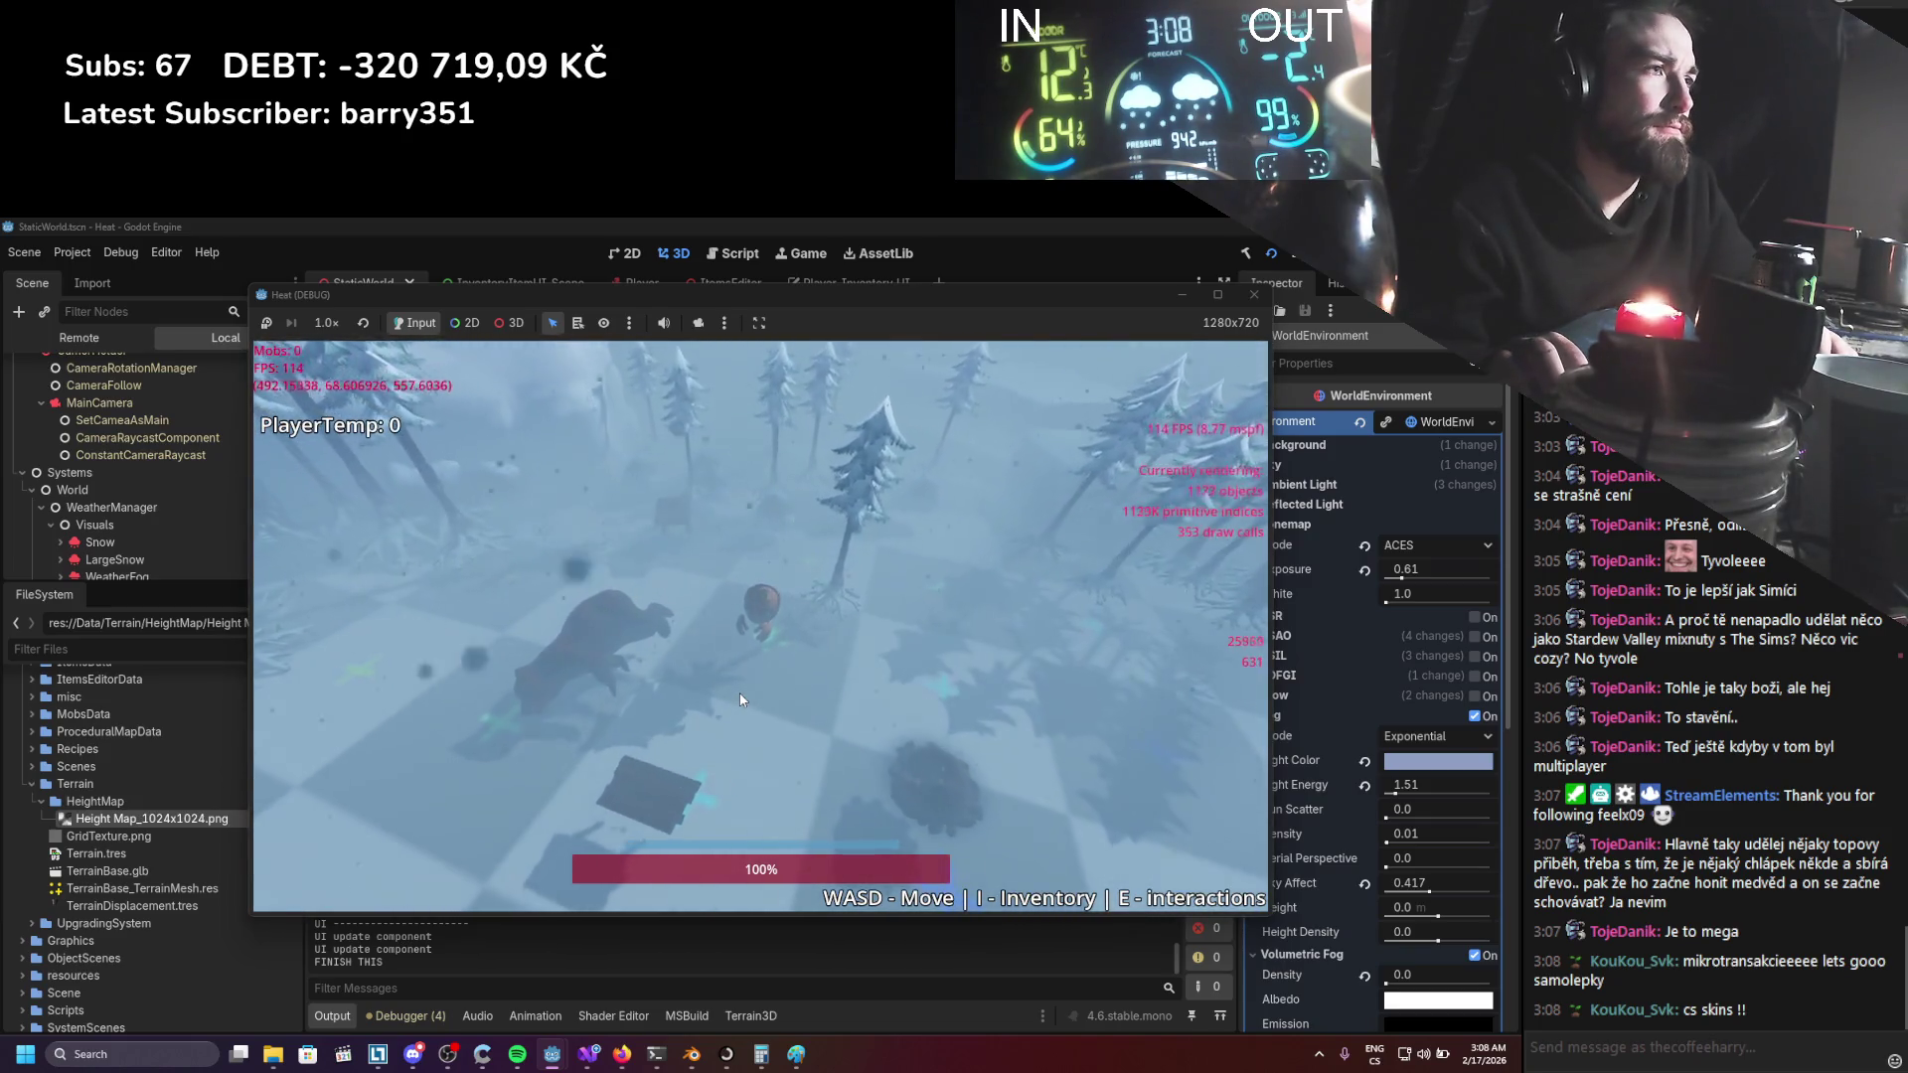
key(a)
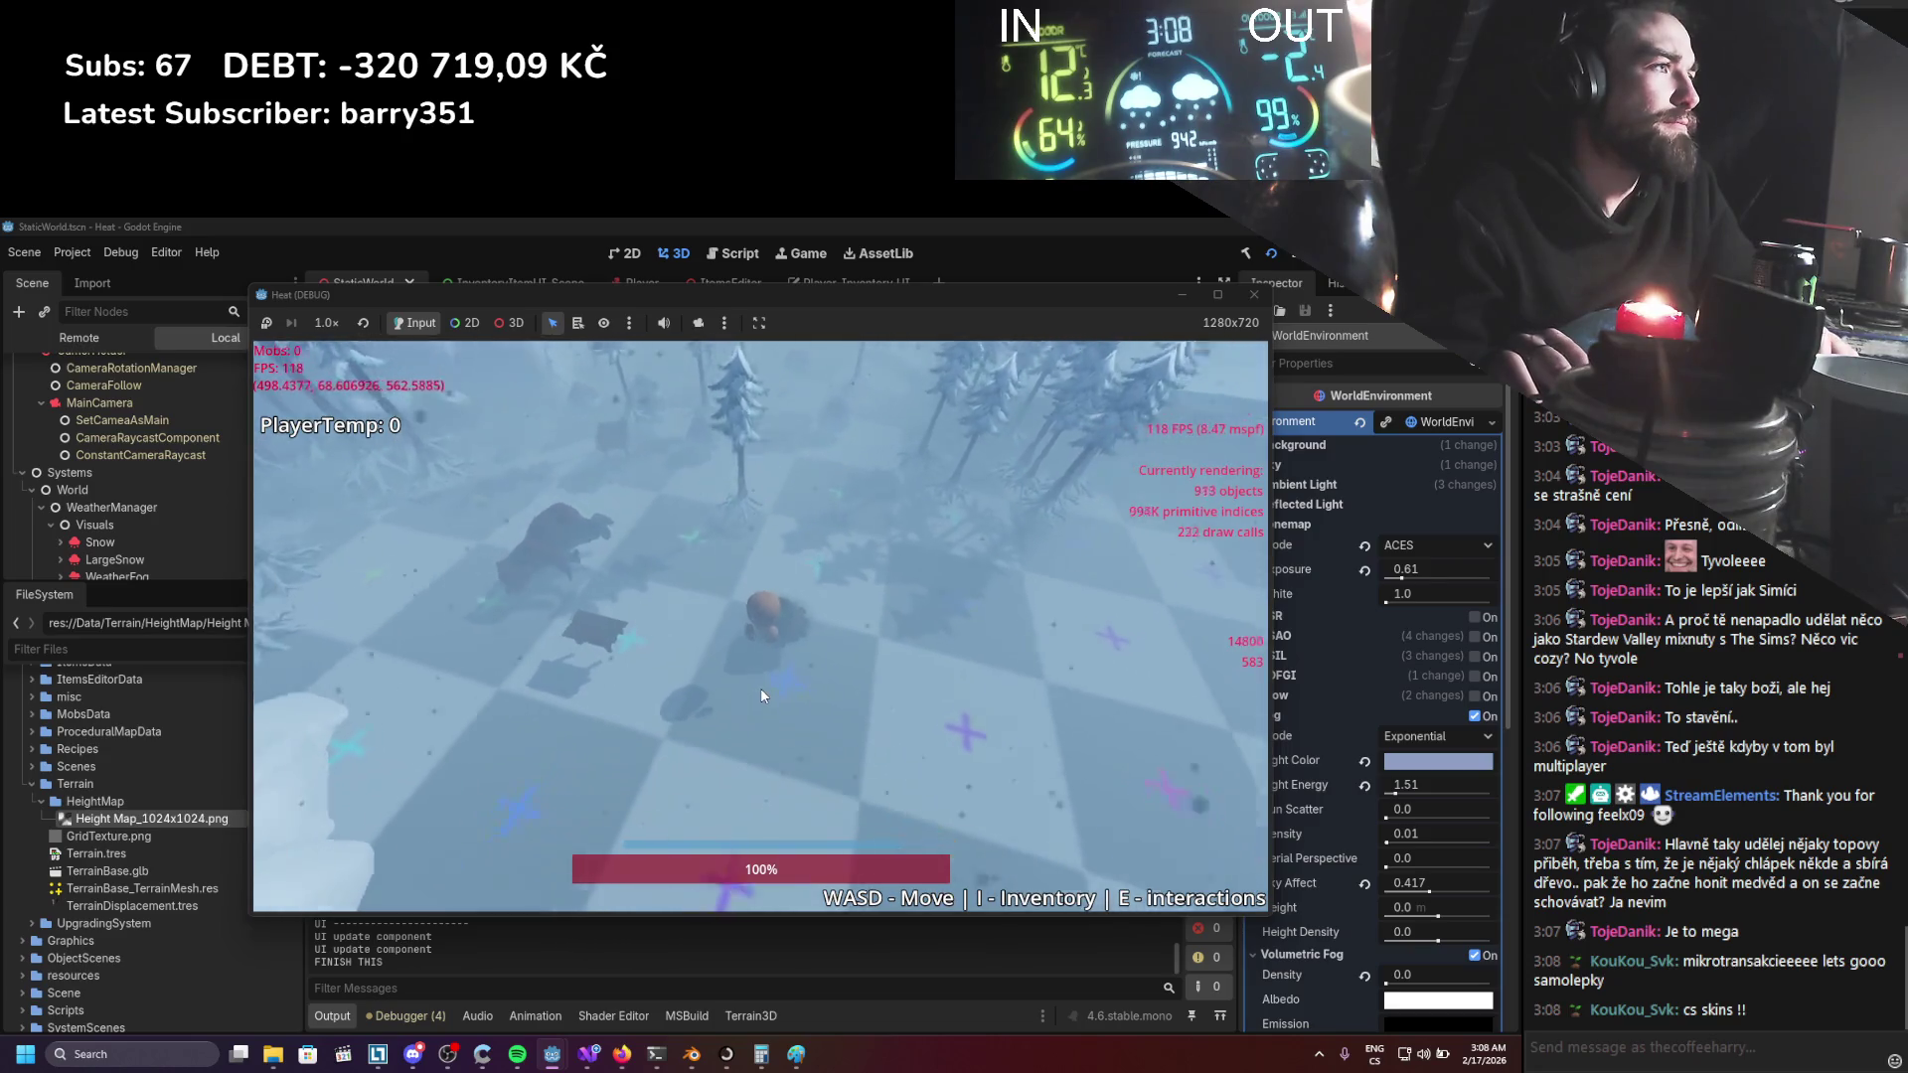
key(a)
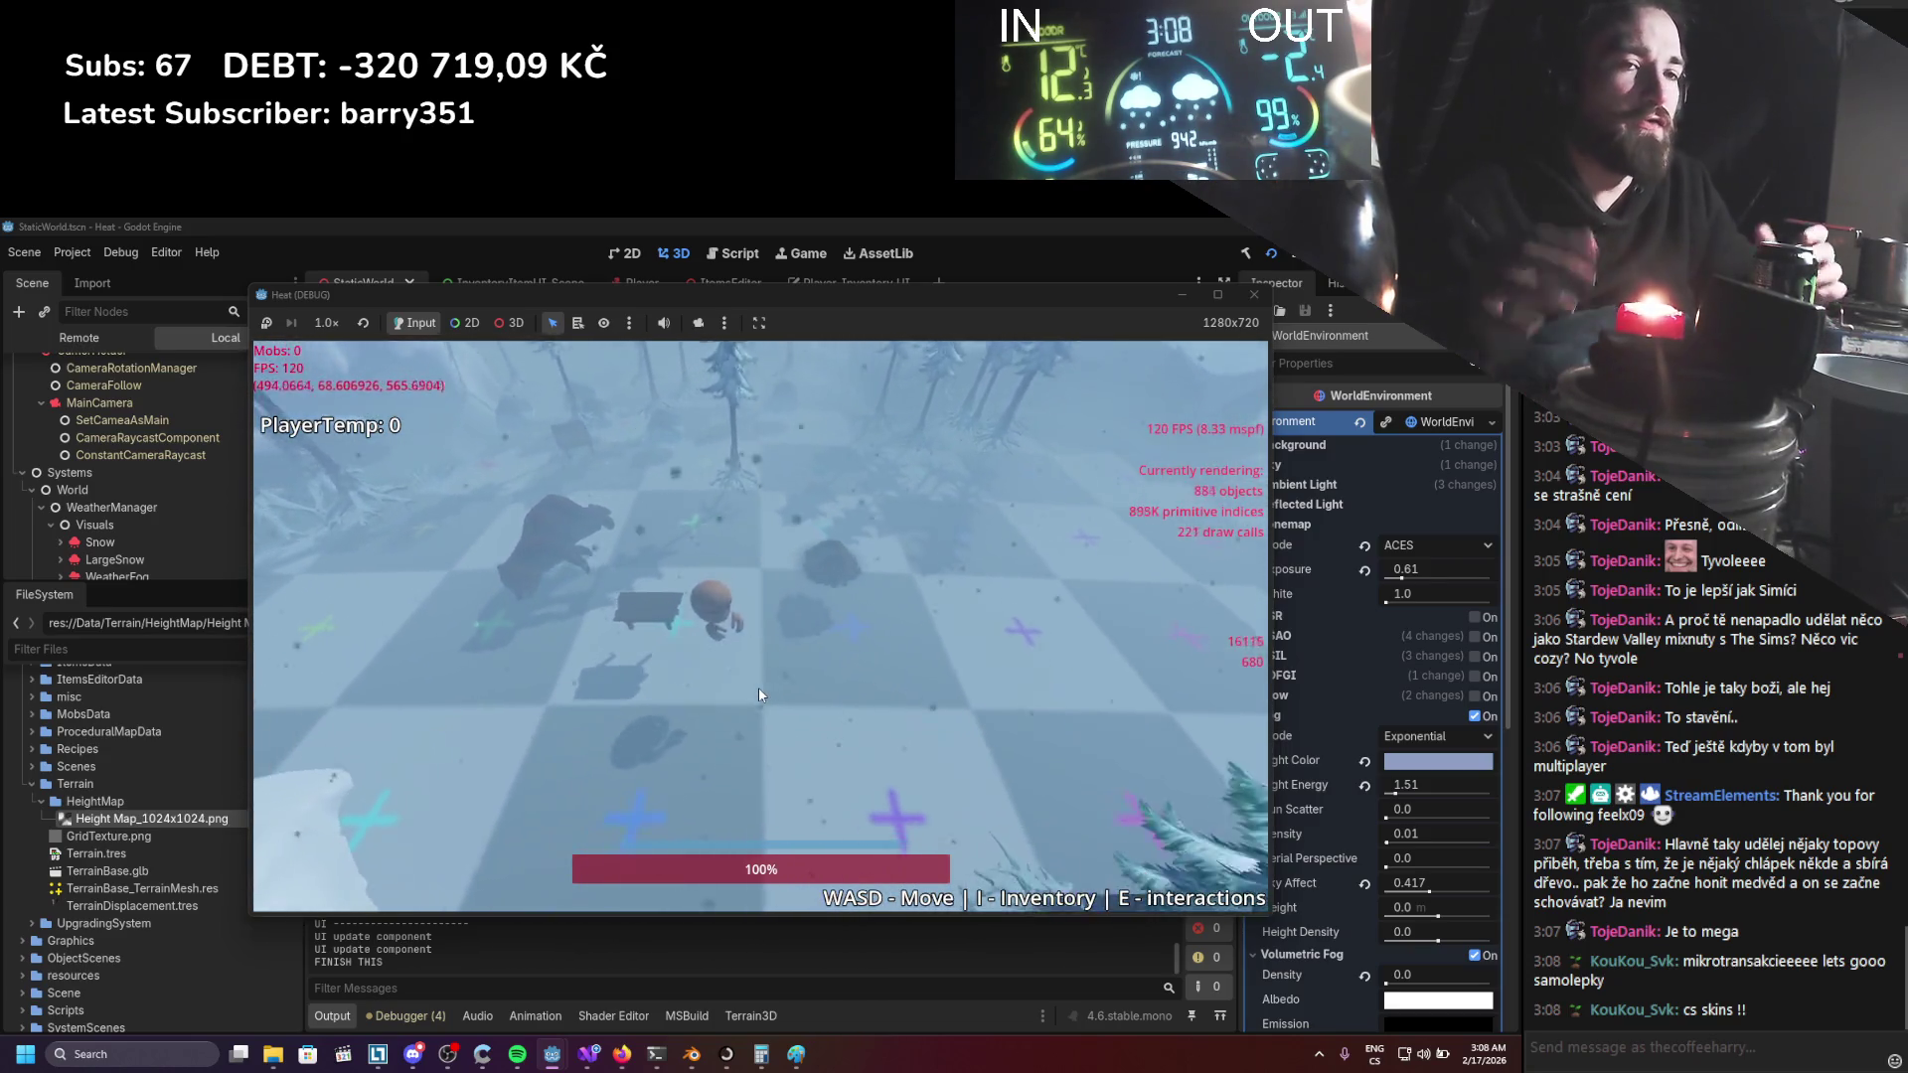
key(s)
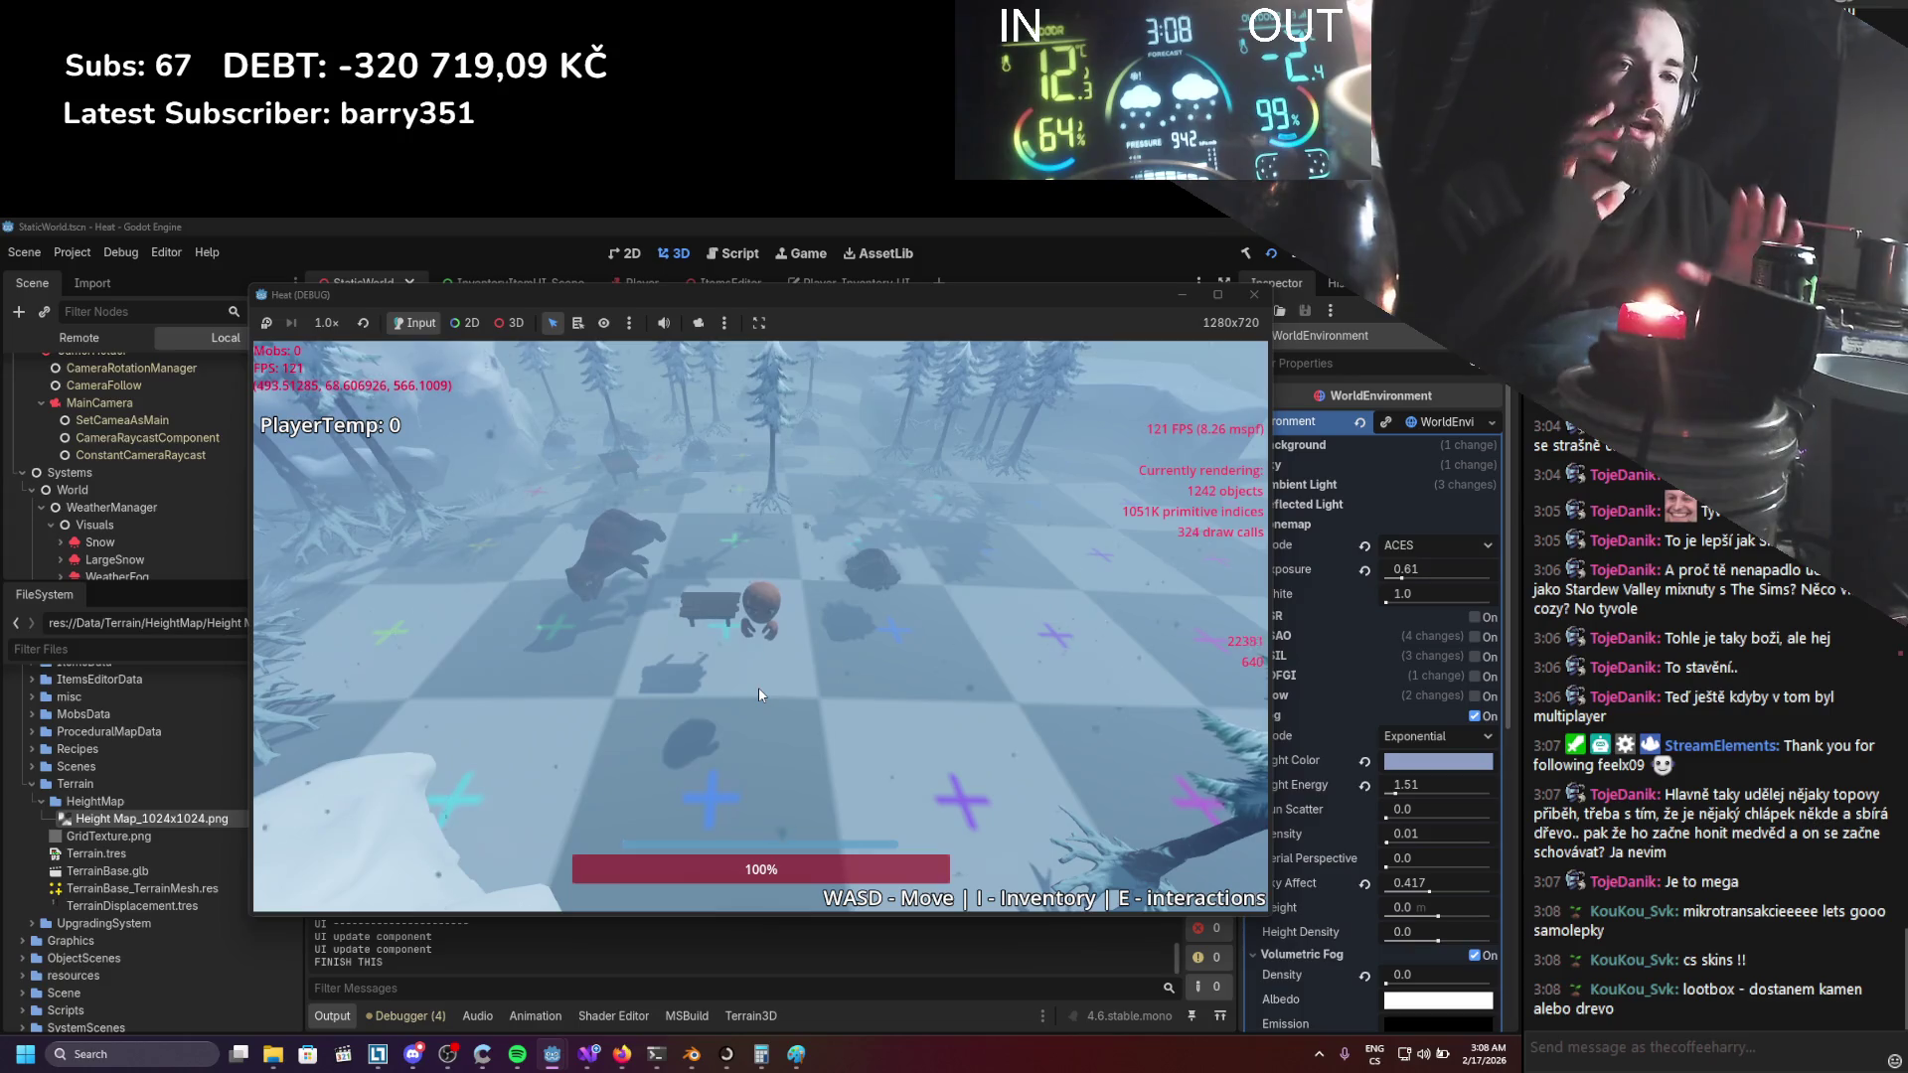
key(w)
key(w)
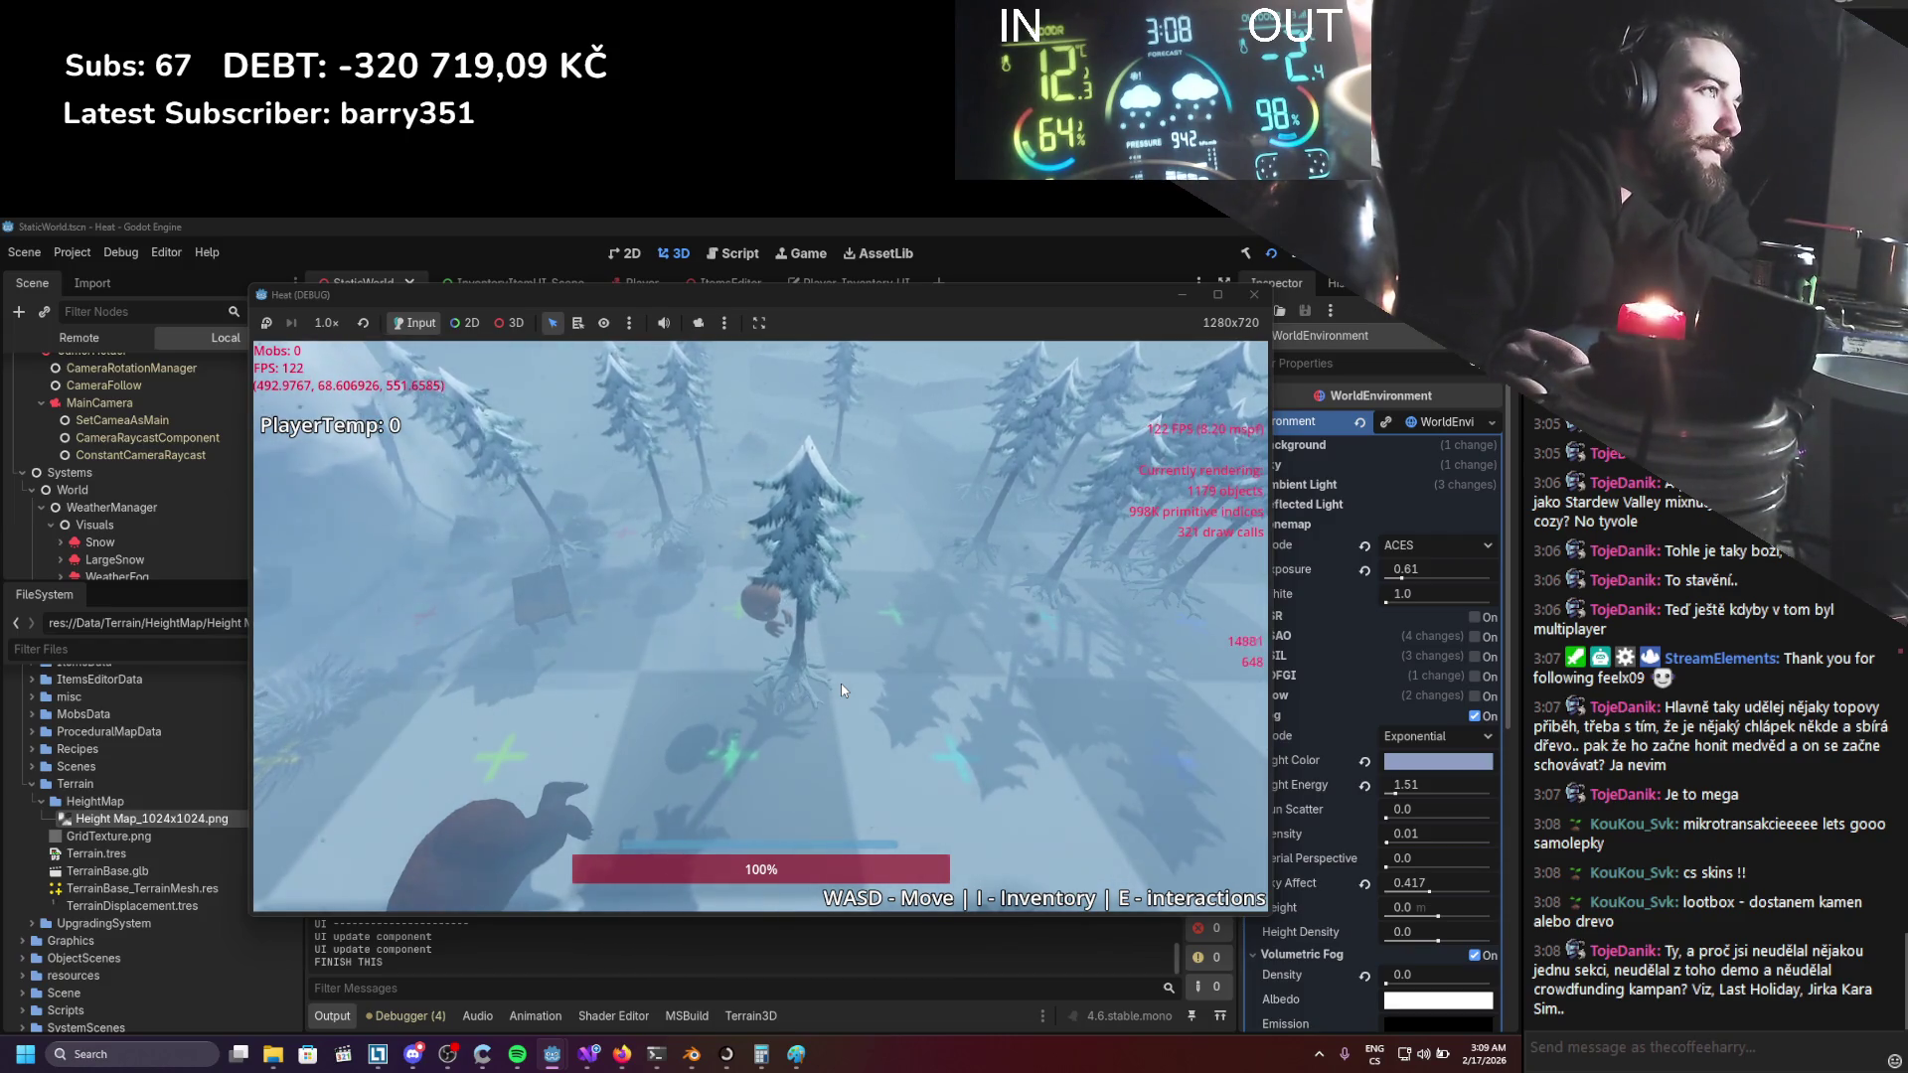
Walk the player back and forth between the pines and the bear and chest.
key(s)
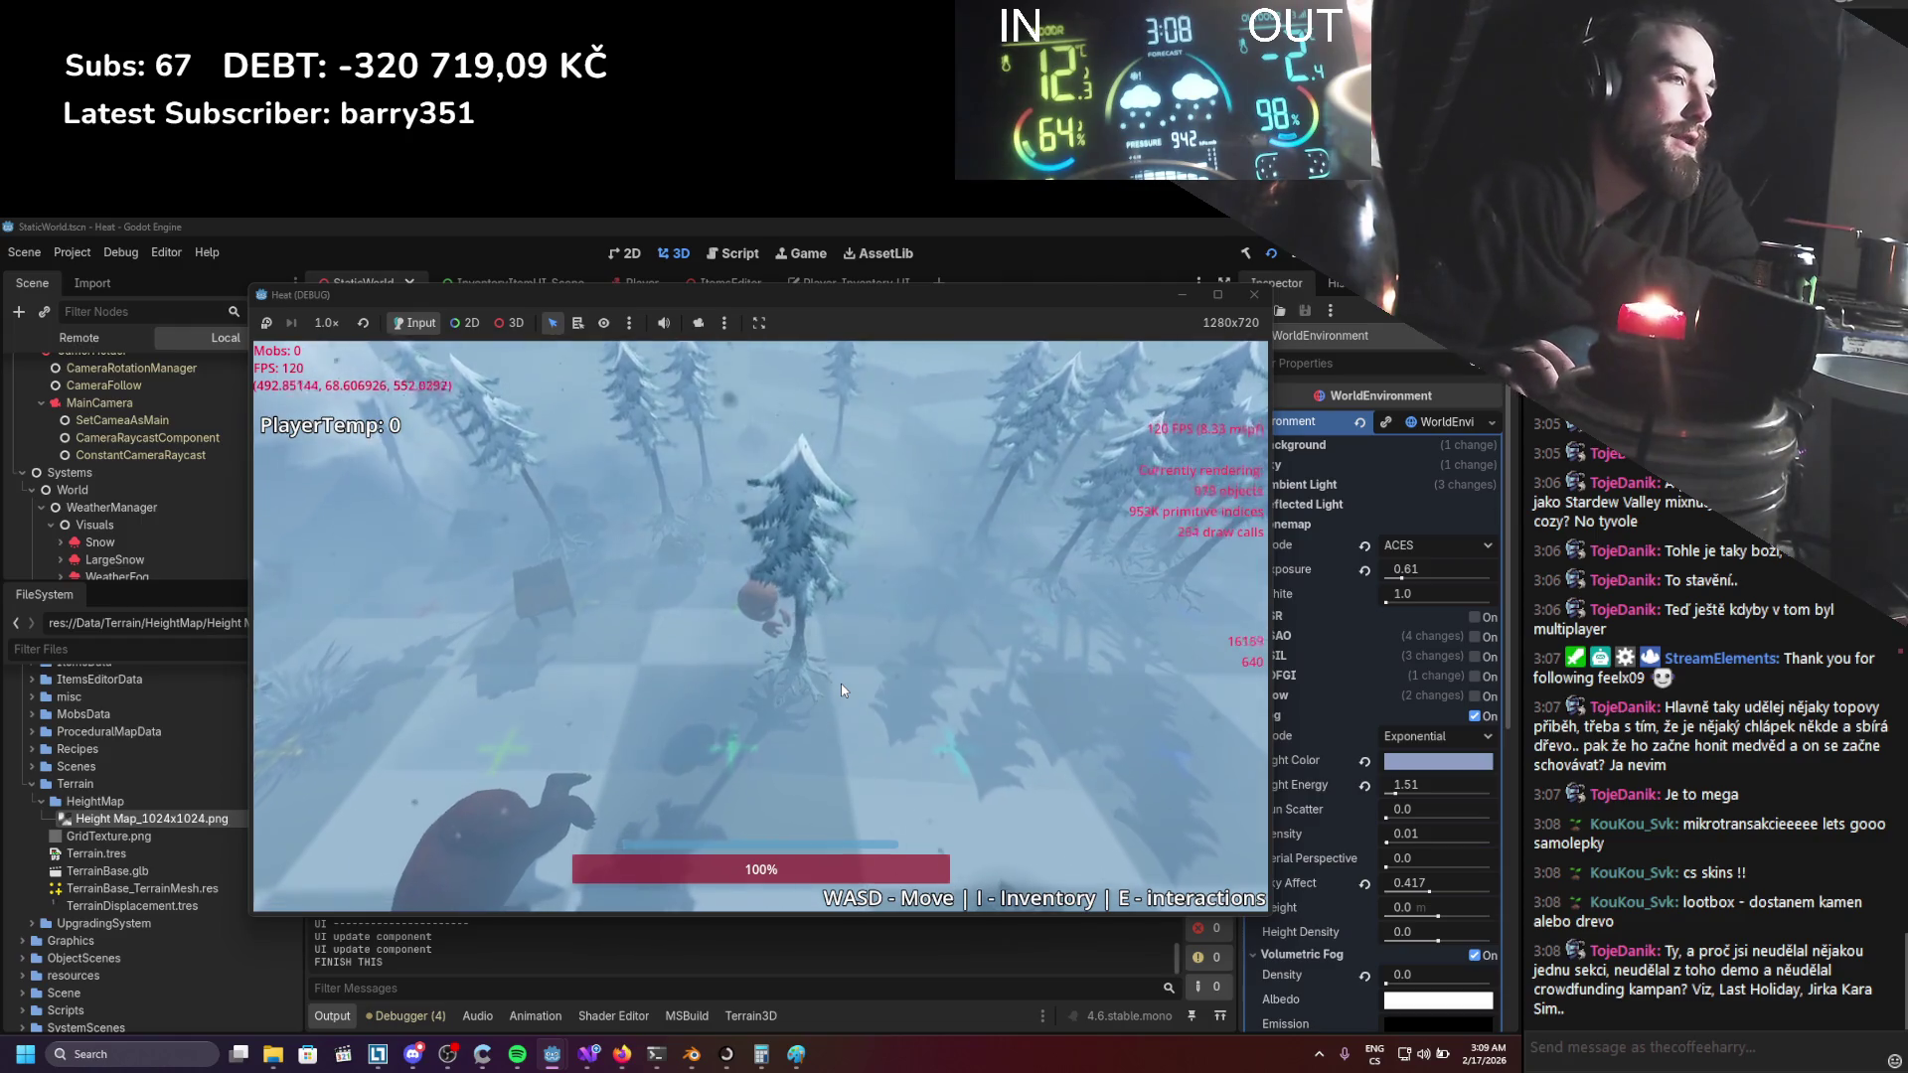
key(w)
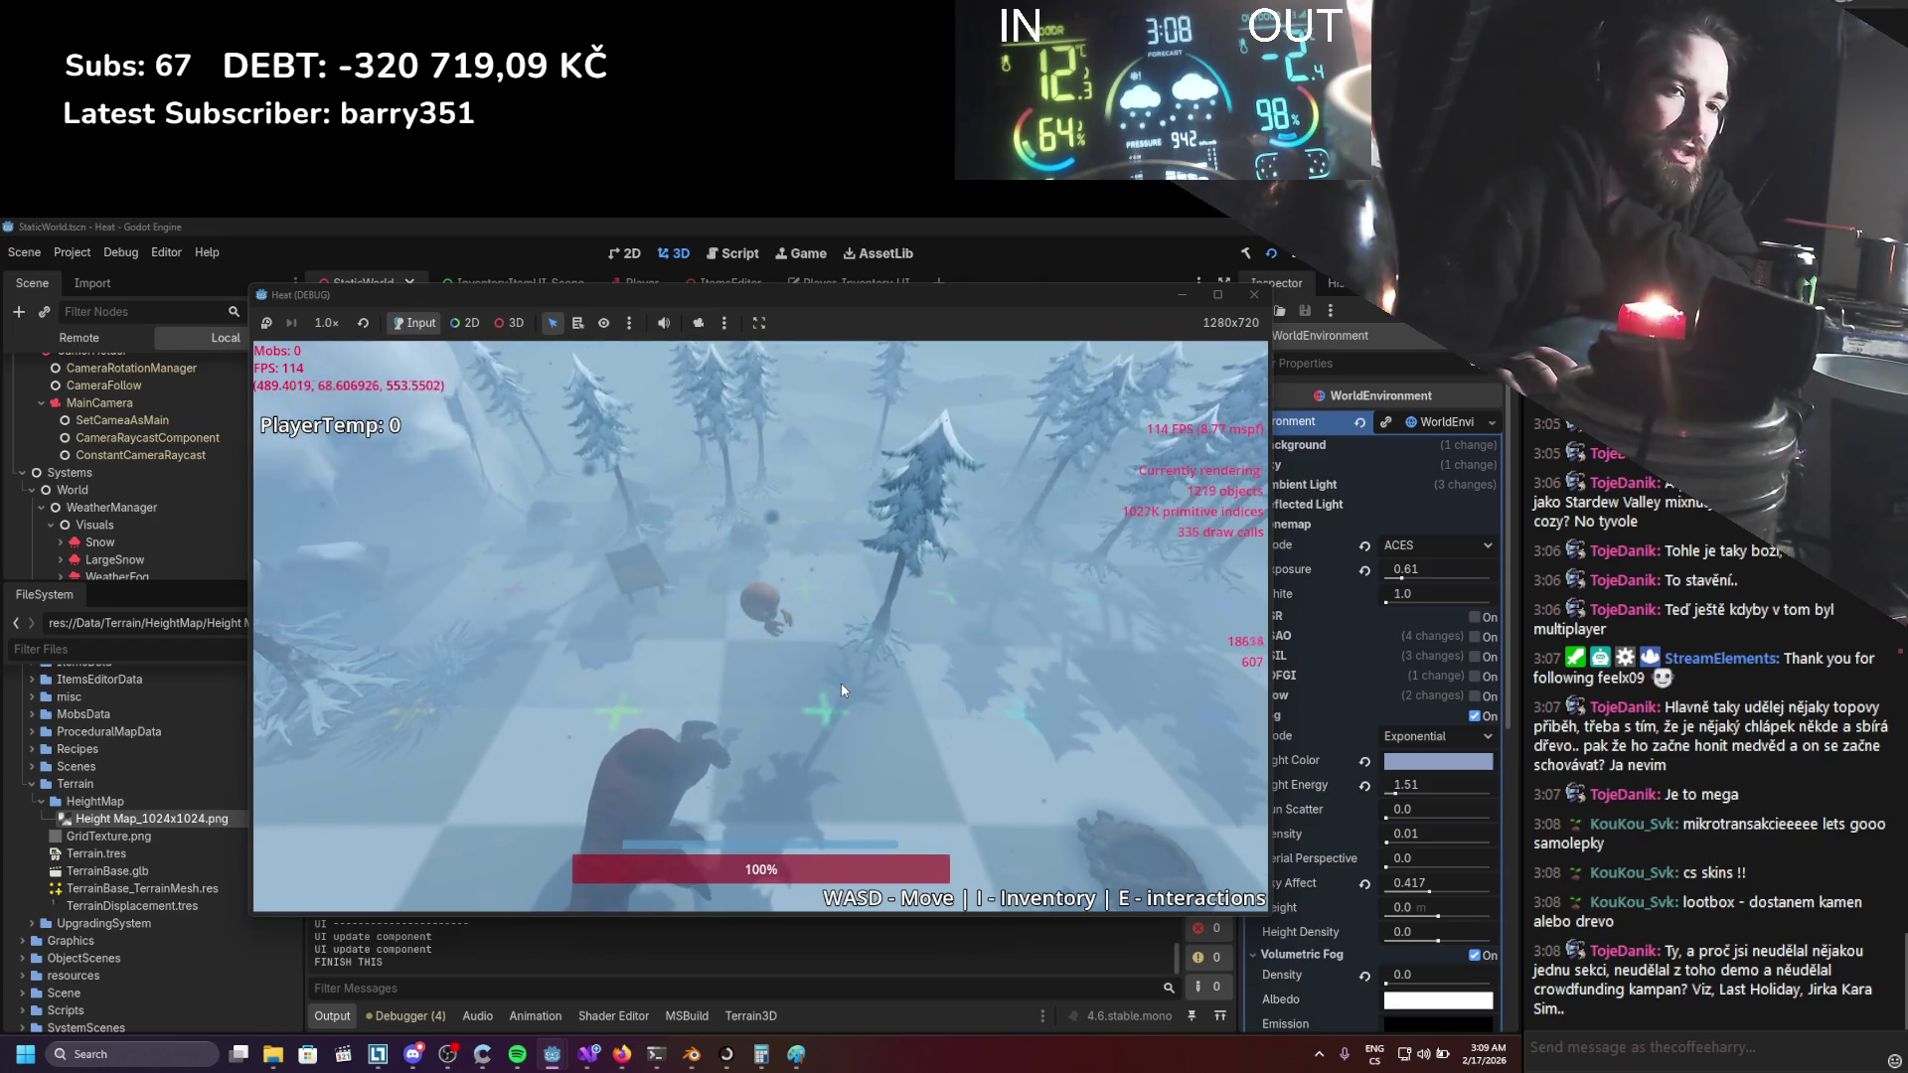
key(w)
key(w)
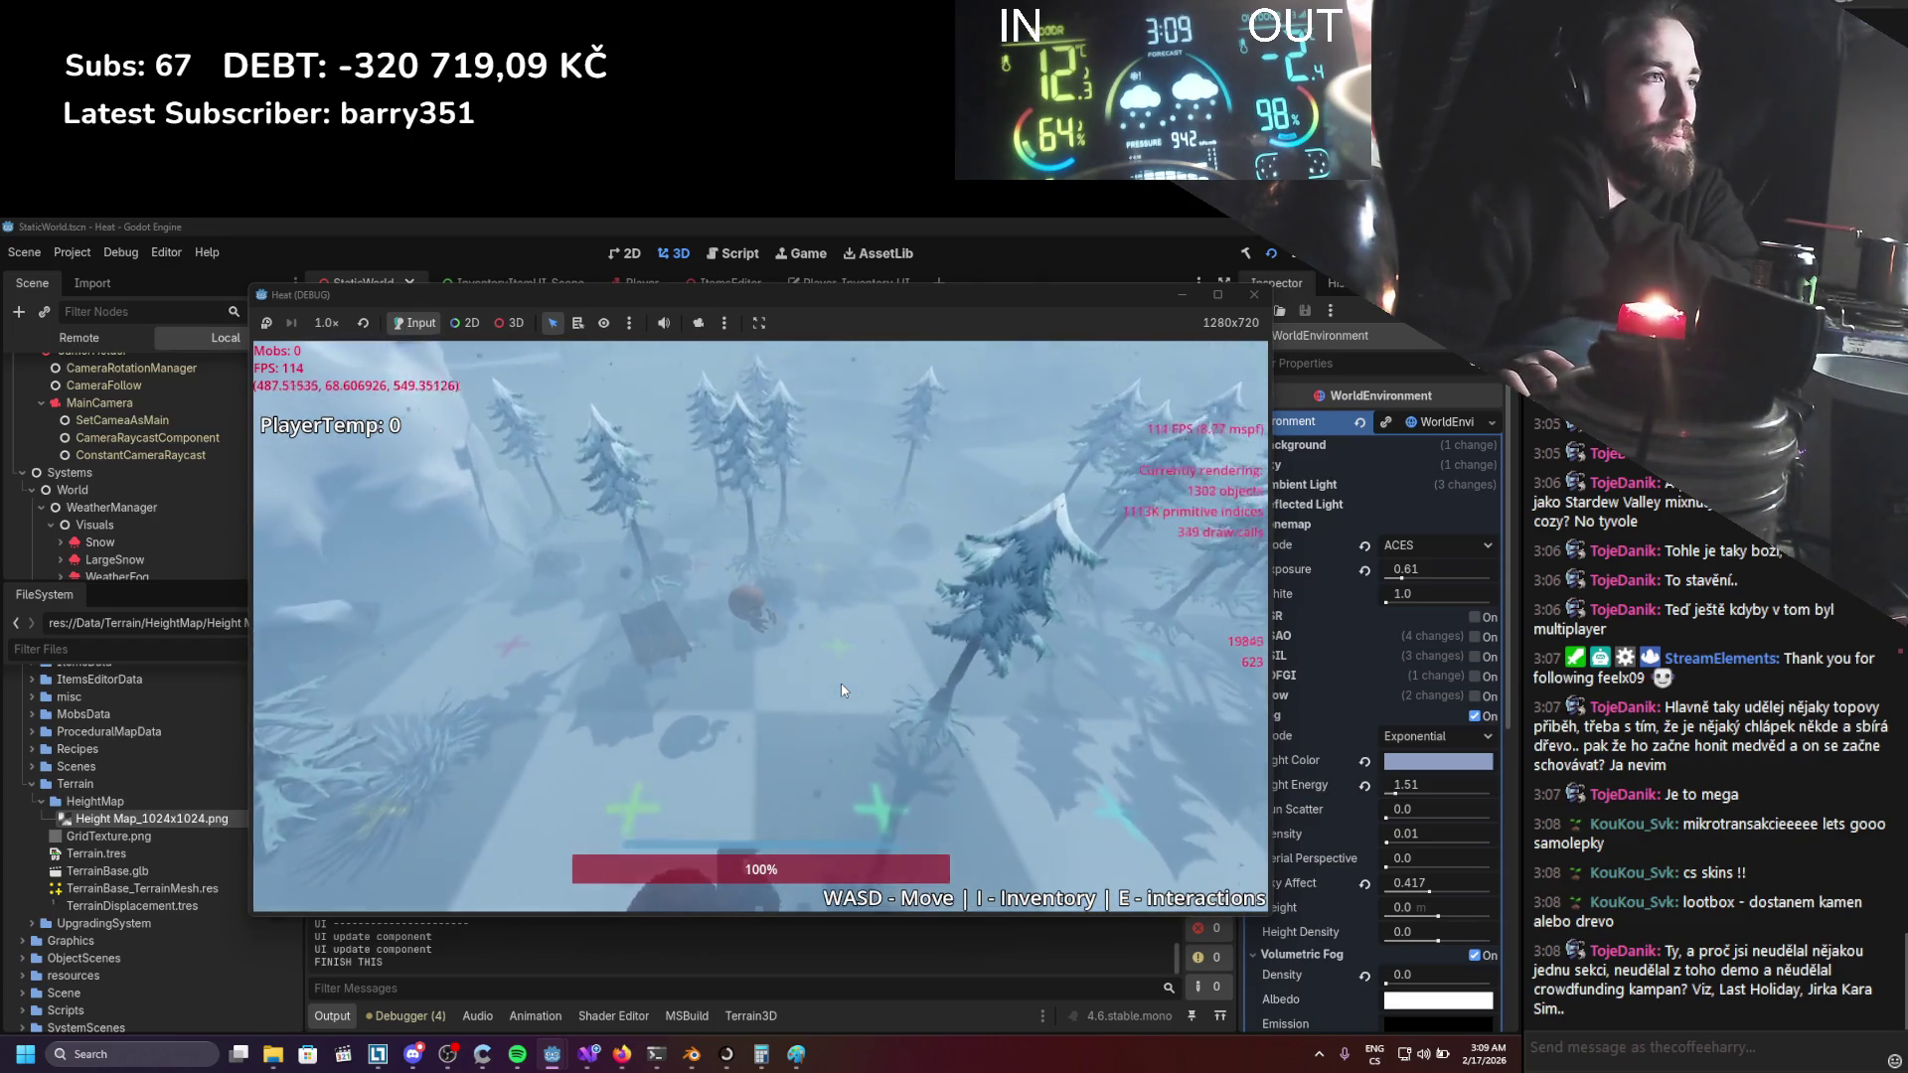
key(s)
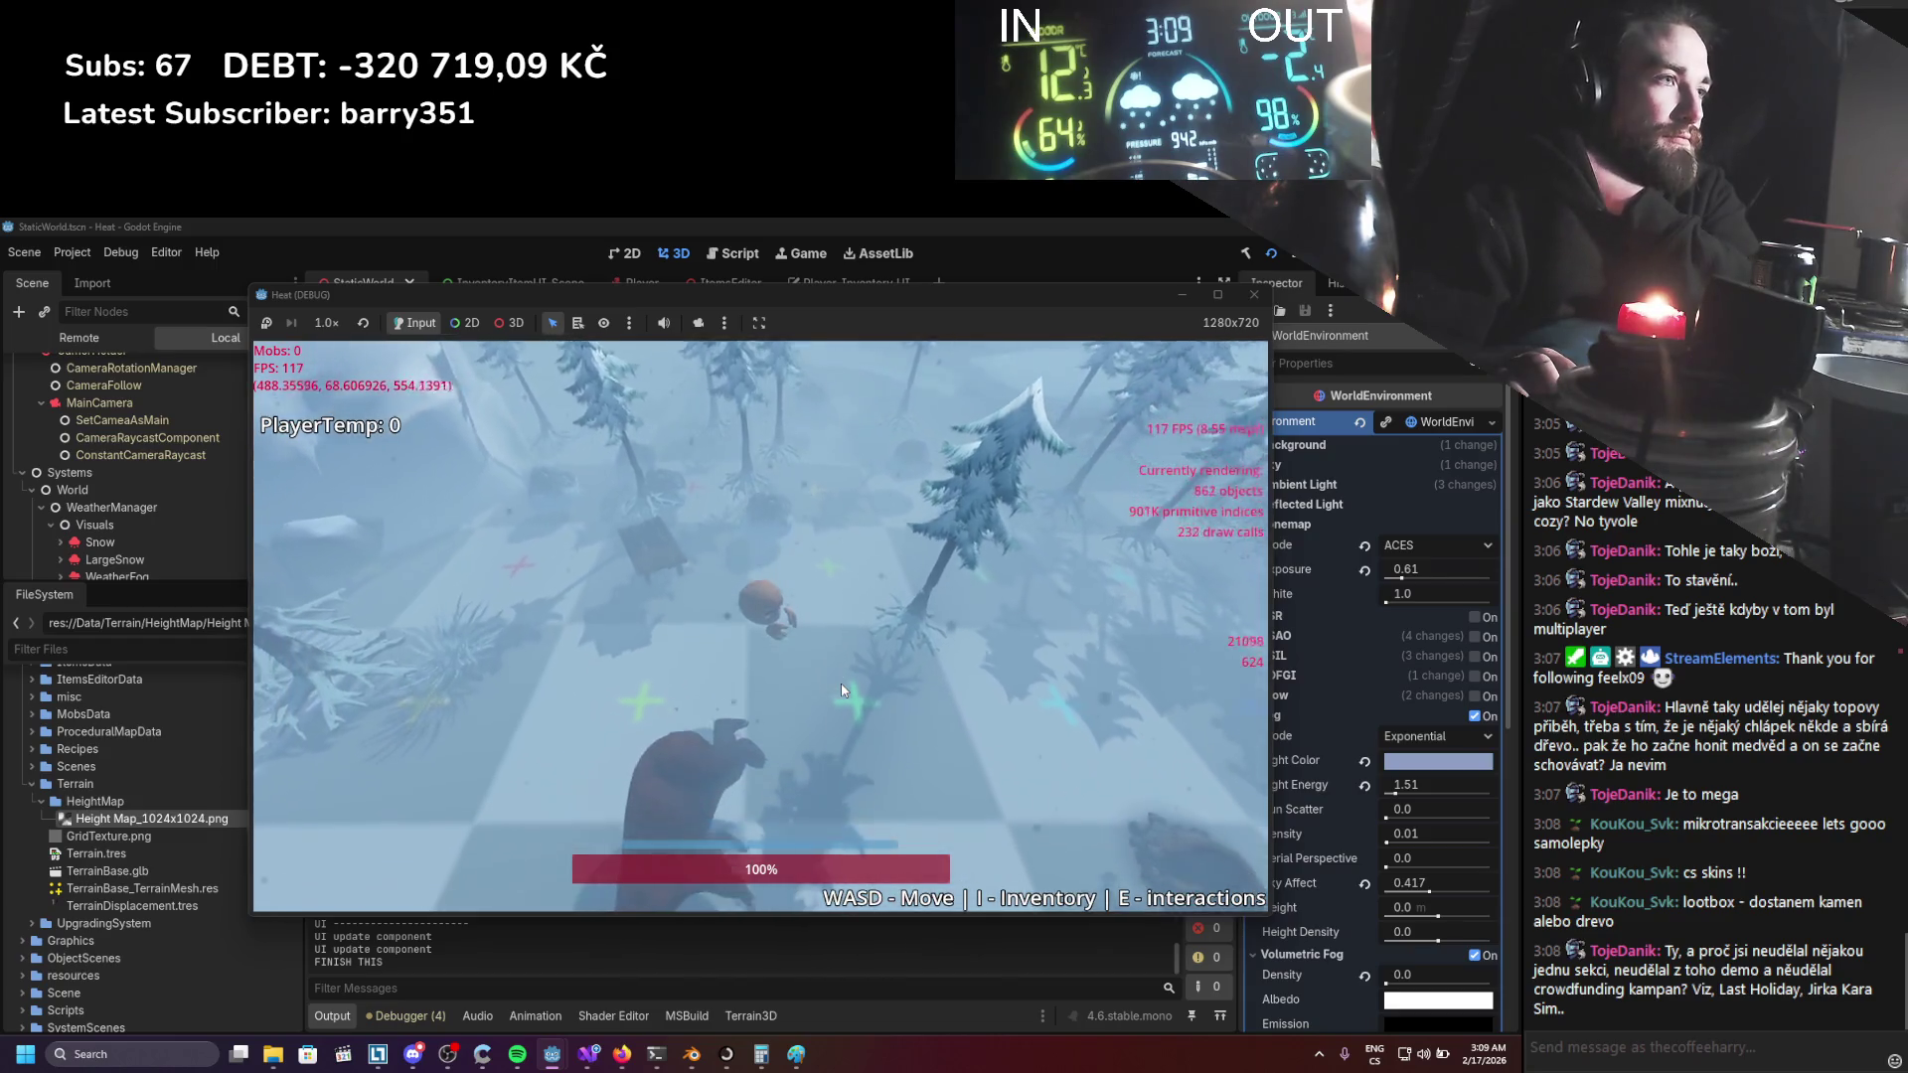
key(w)
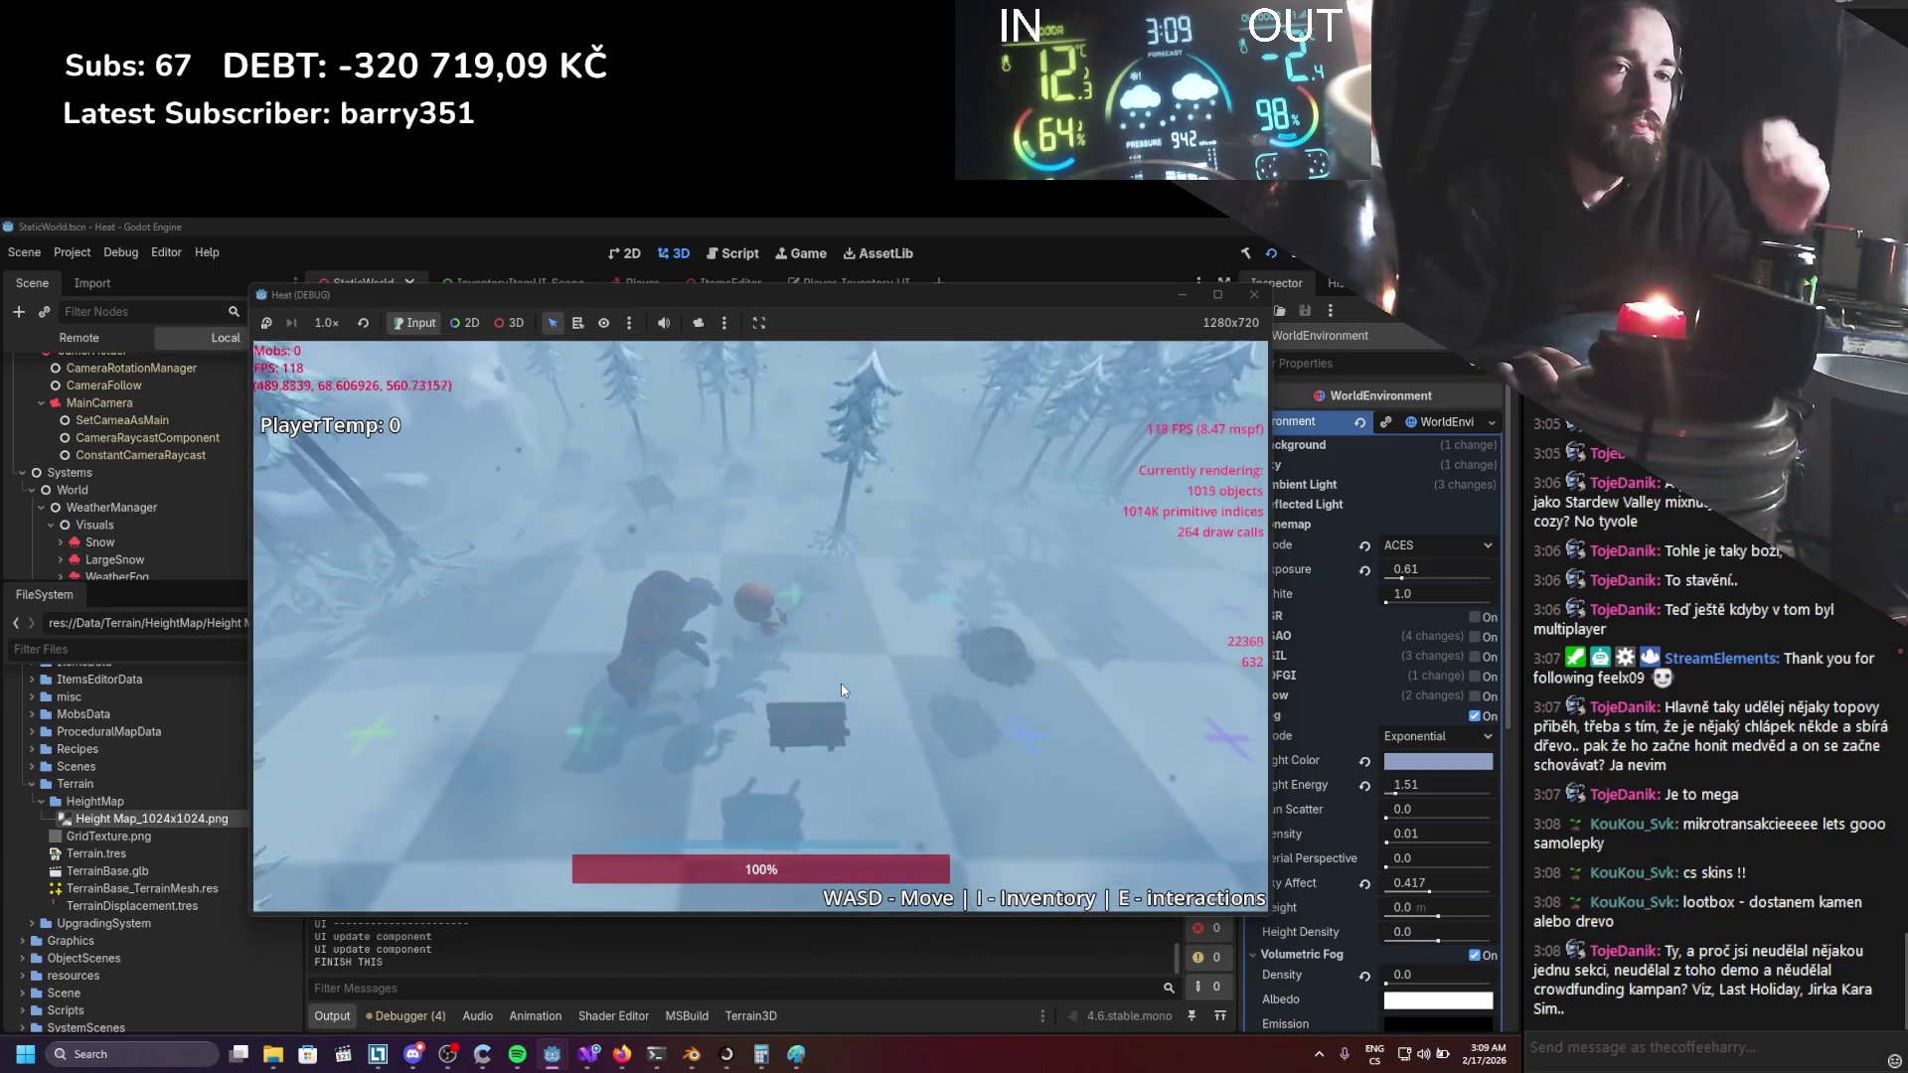
key(s)
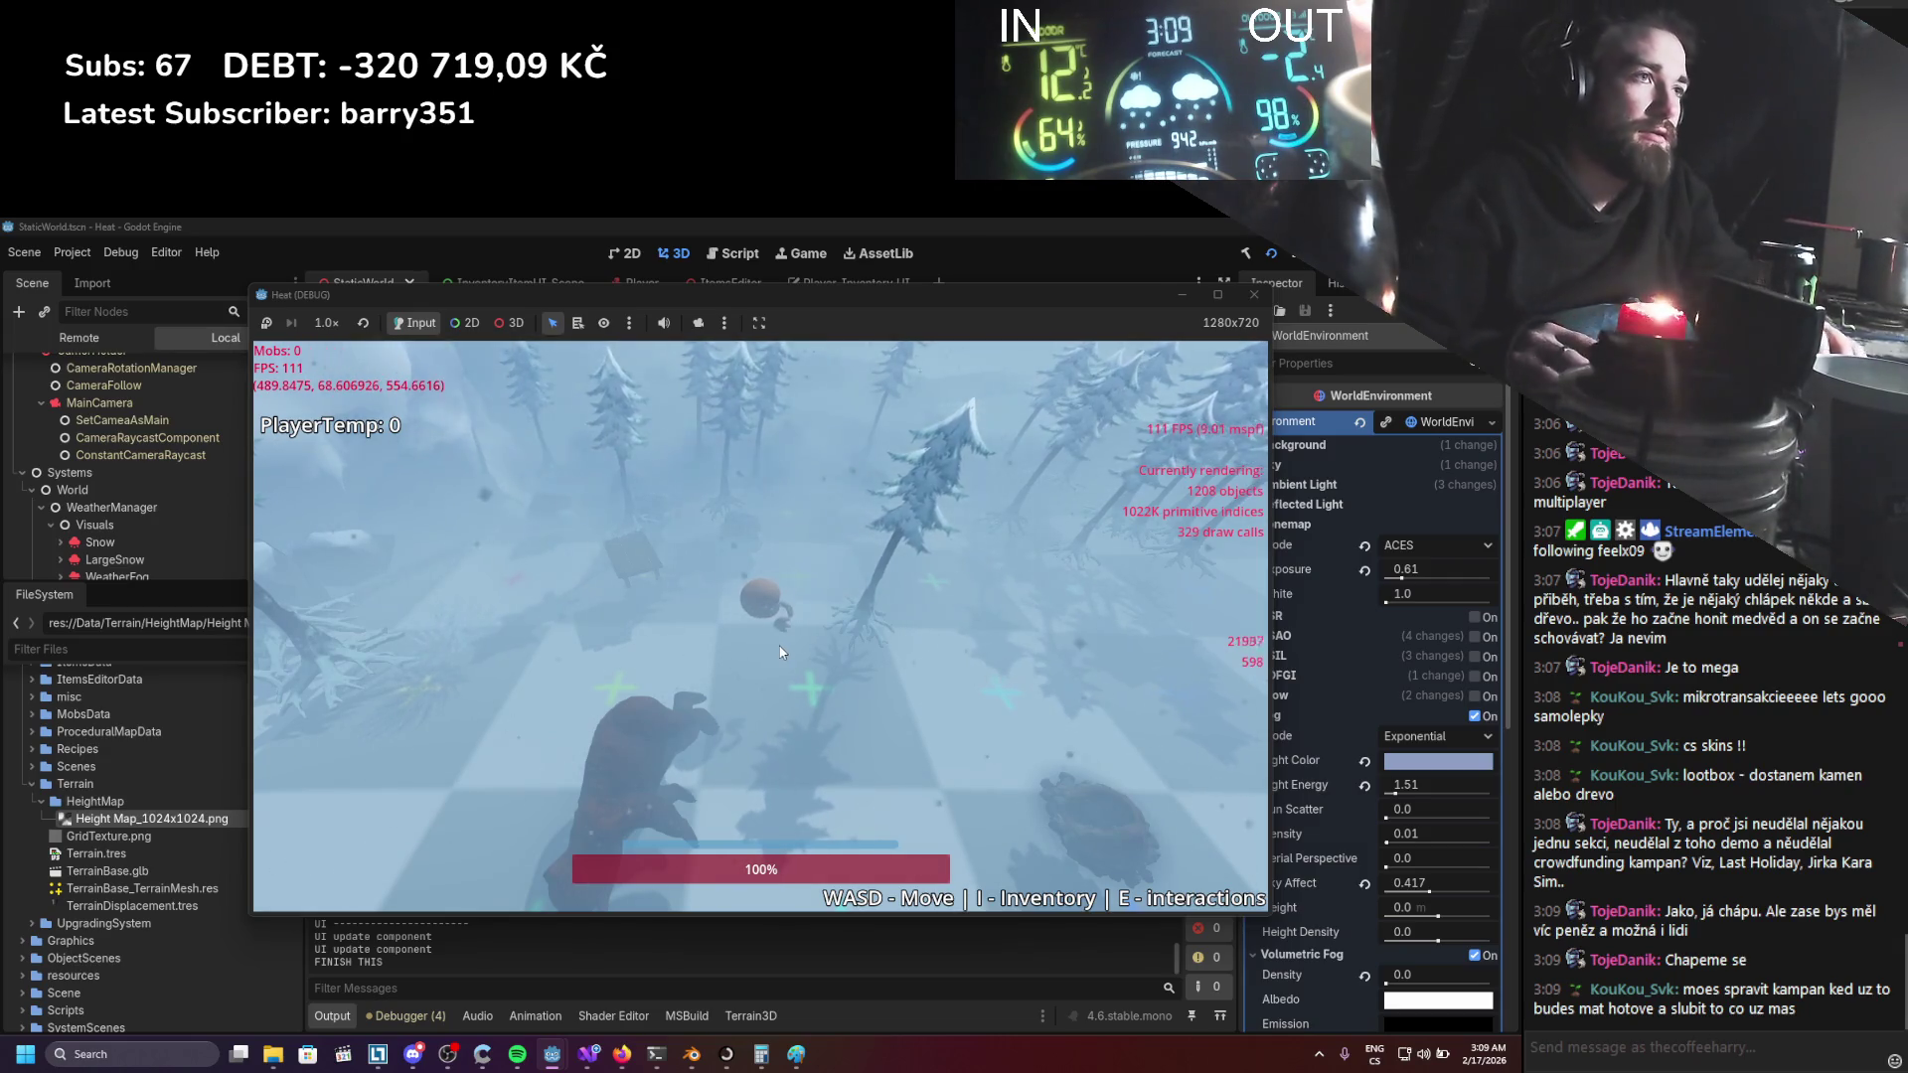
Walk deeper into the pines, ending beside the felled tree.
key(d)
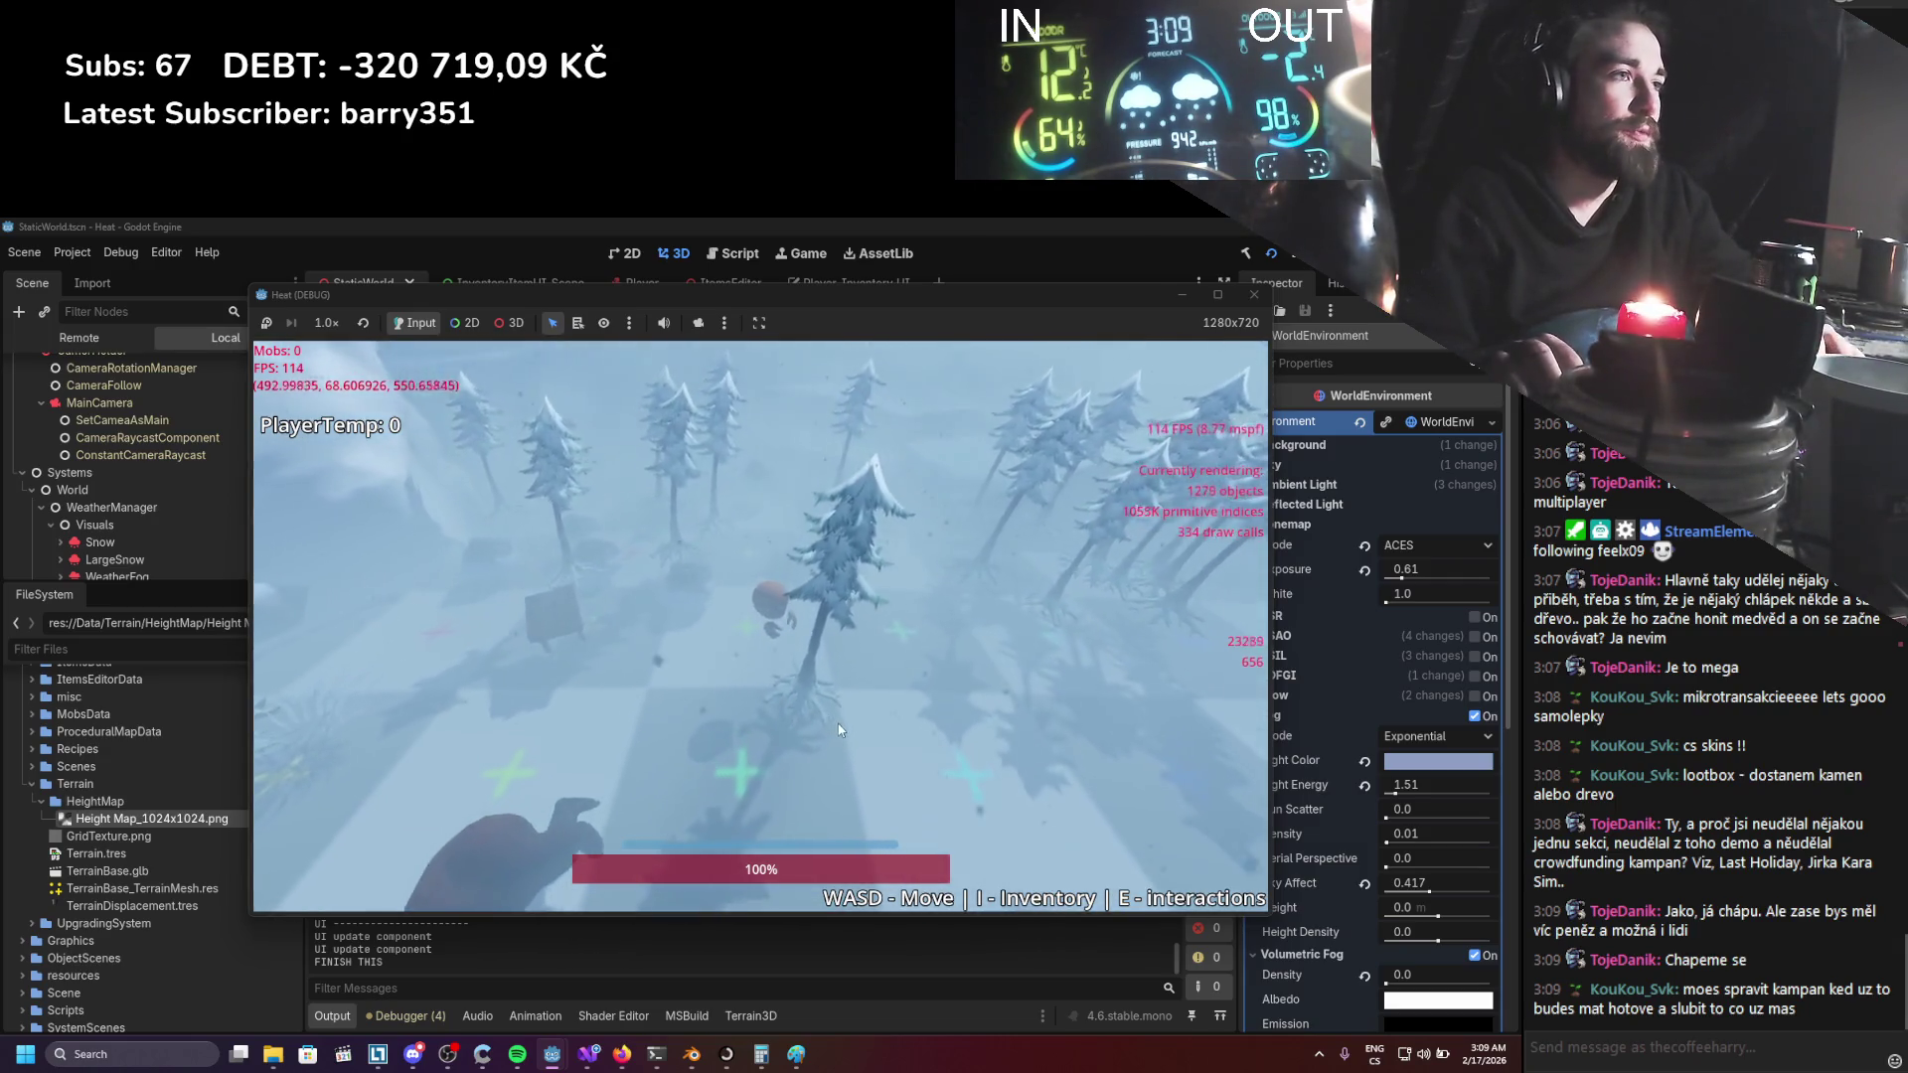
key(w)
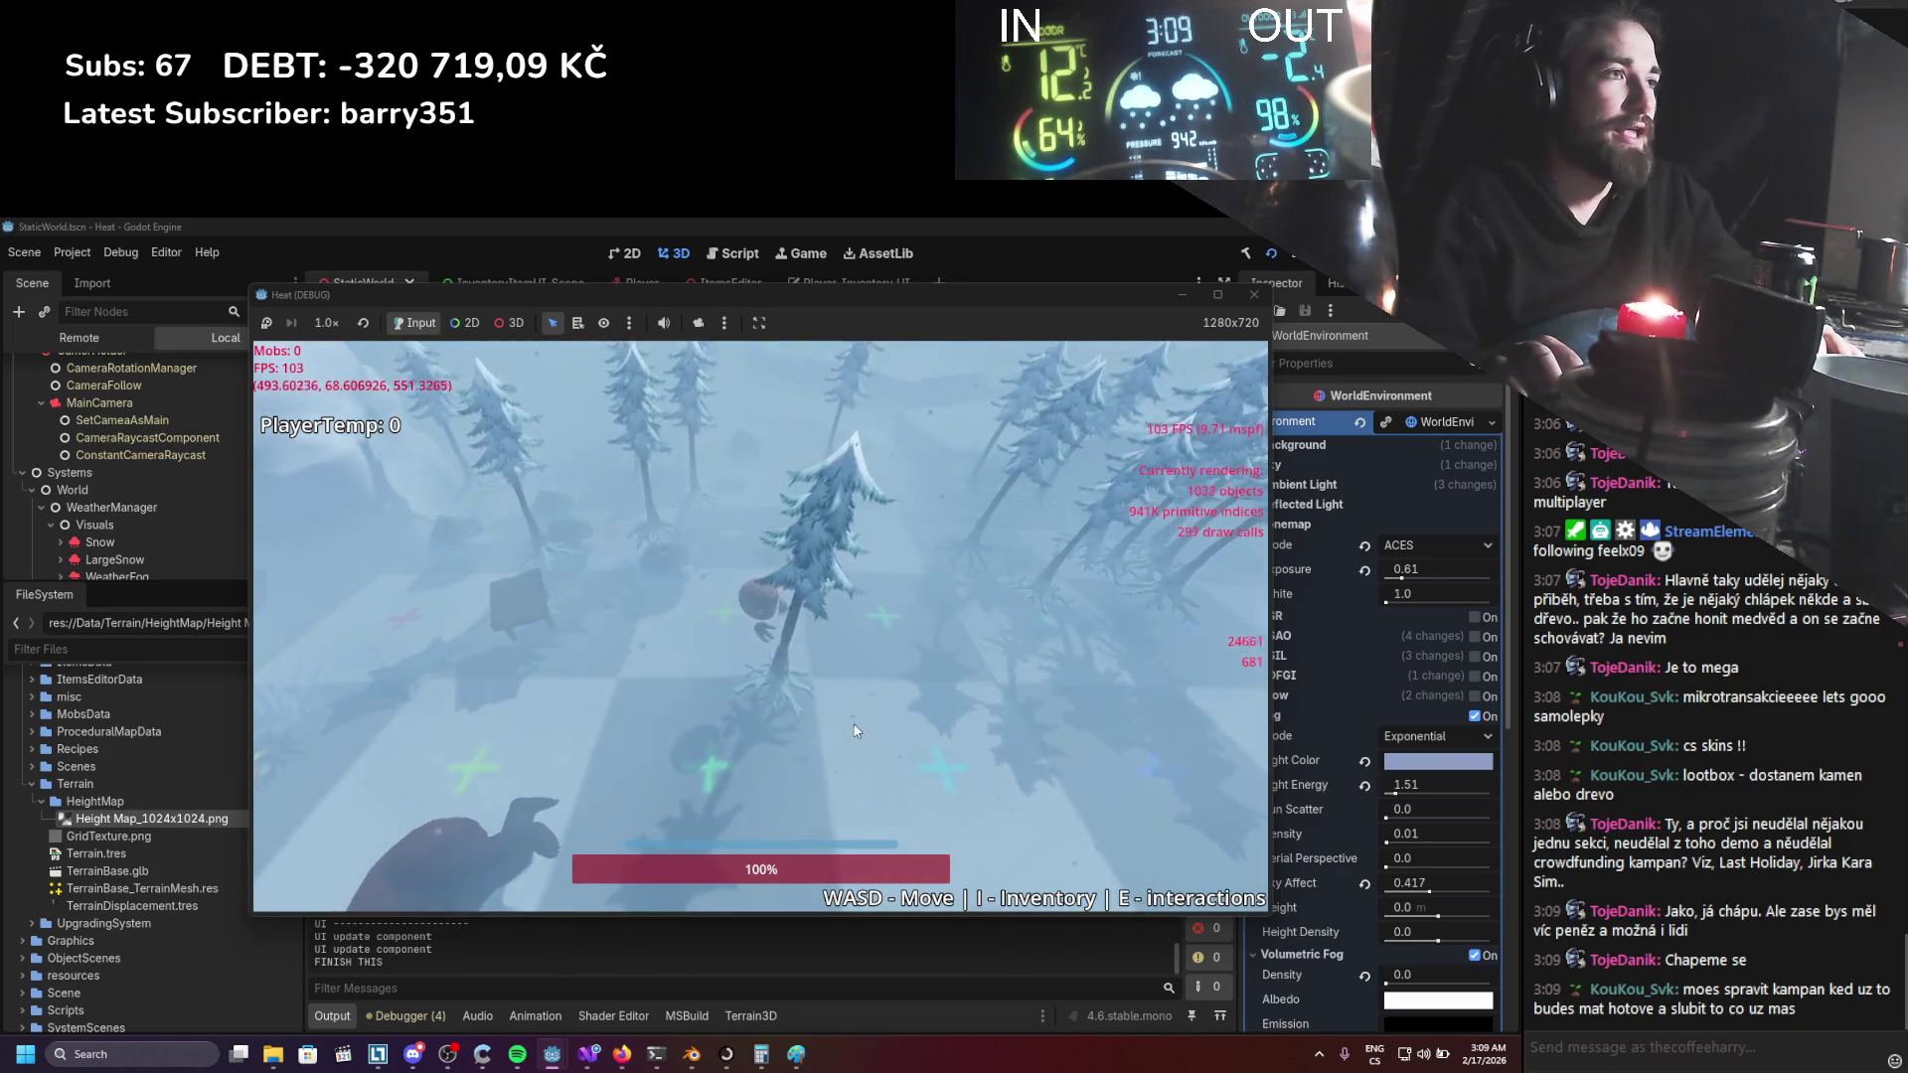
key(a)
key(w)
key(a)
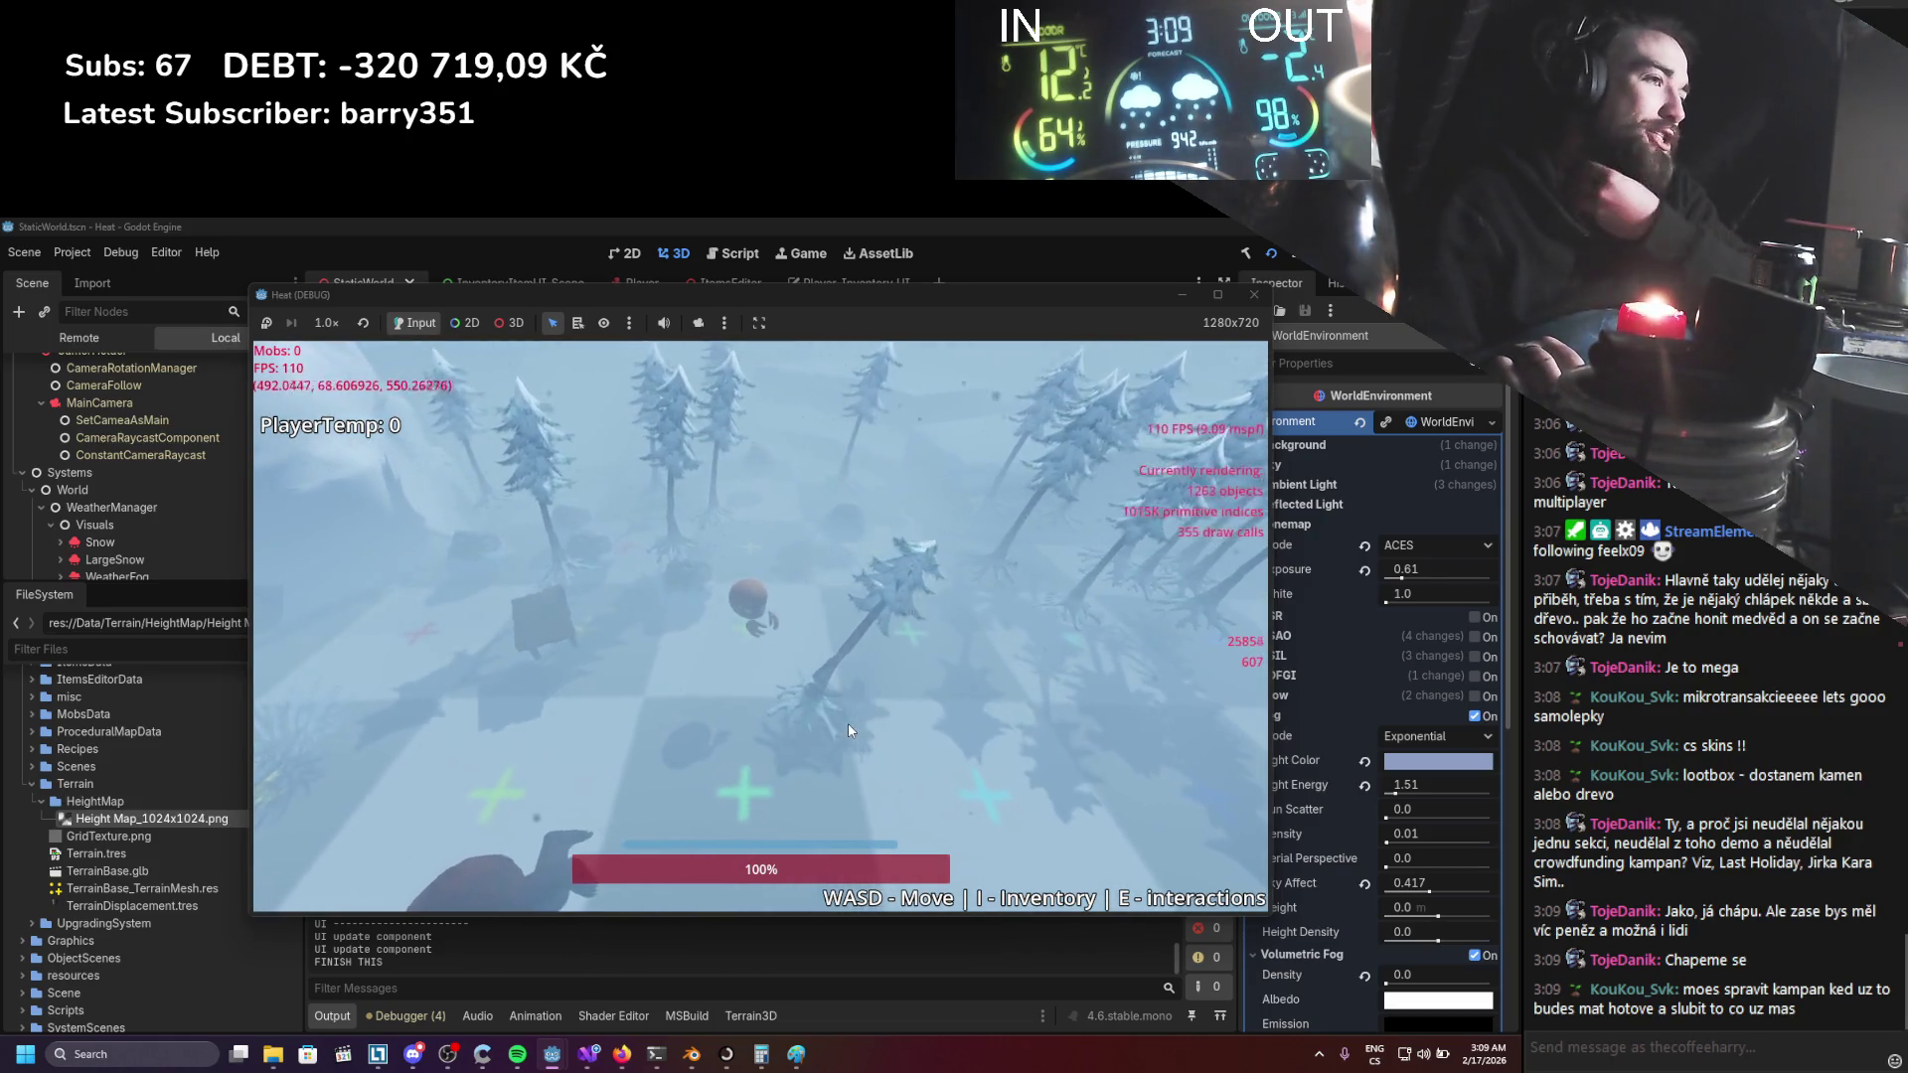
key(w)
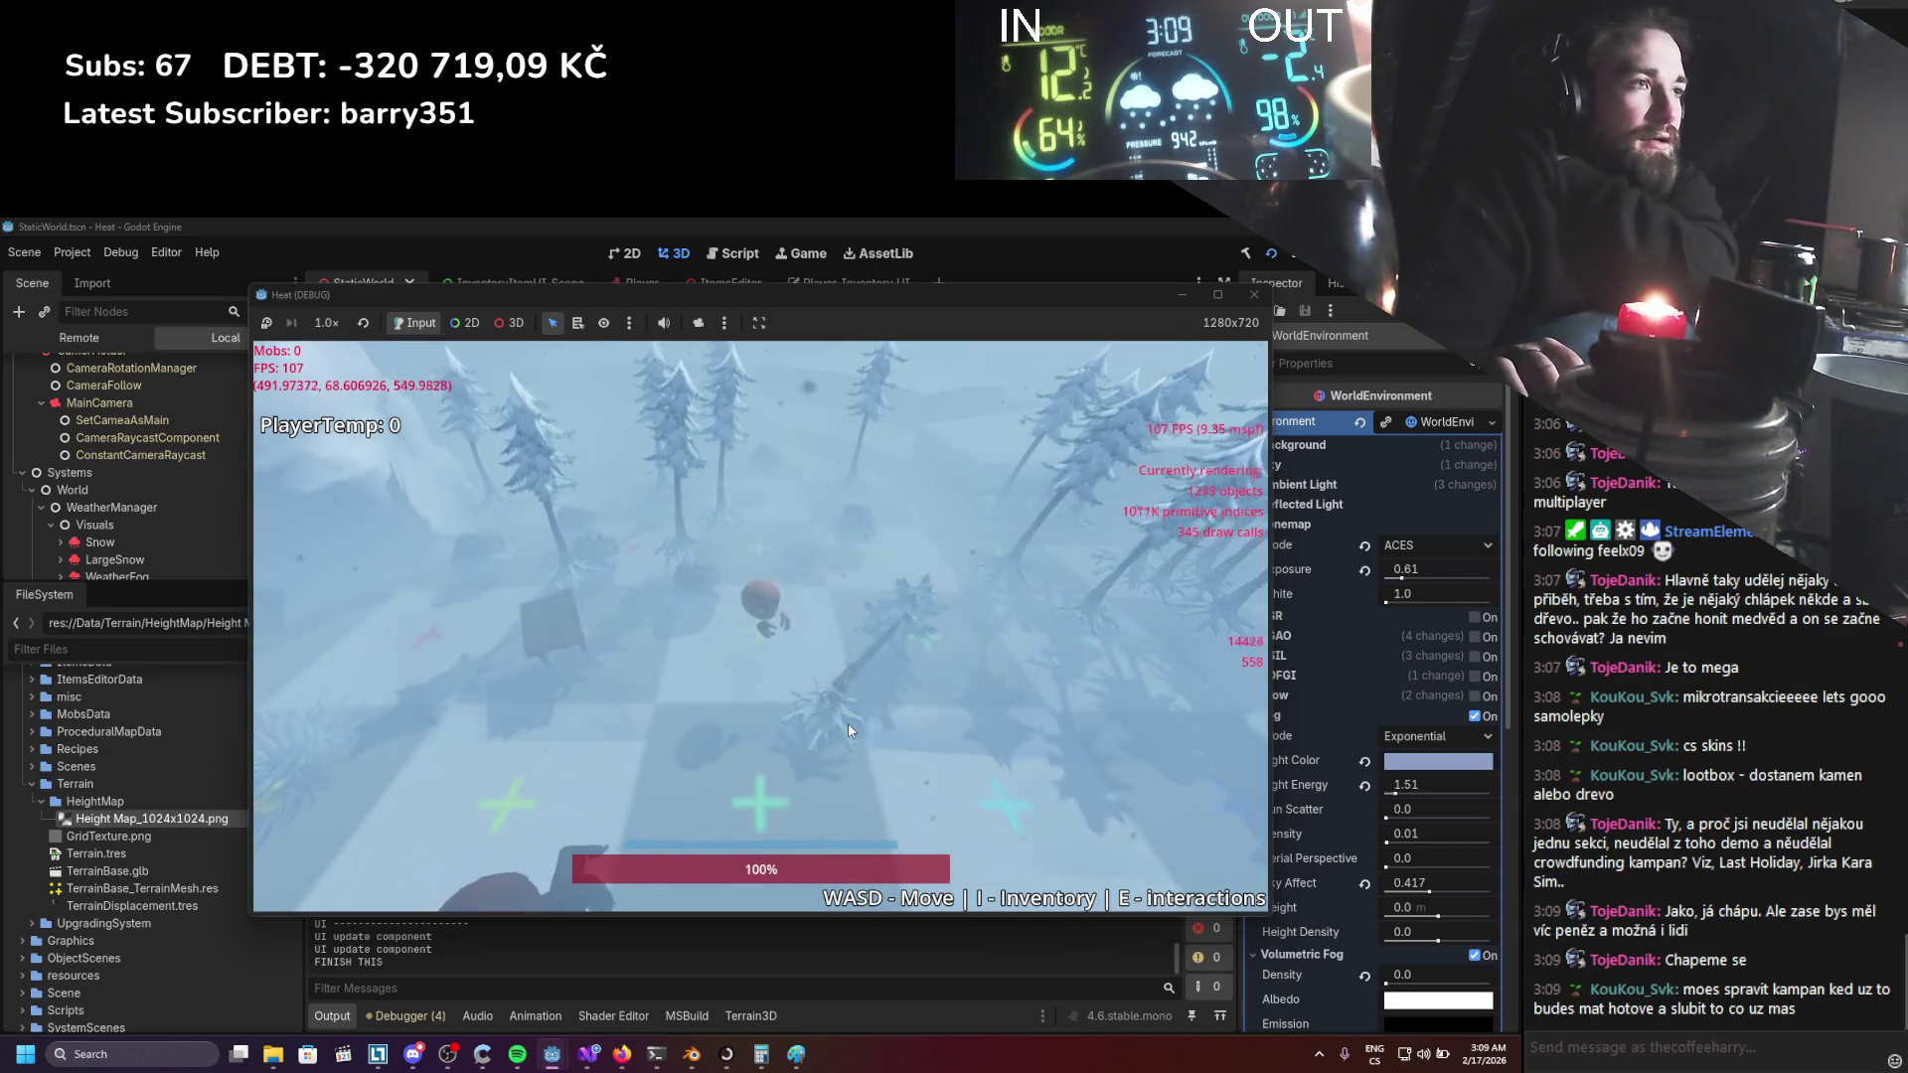
key(s)
key(a)
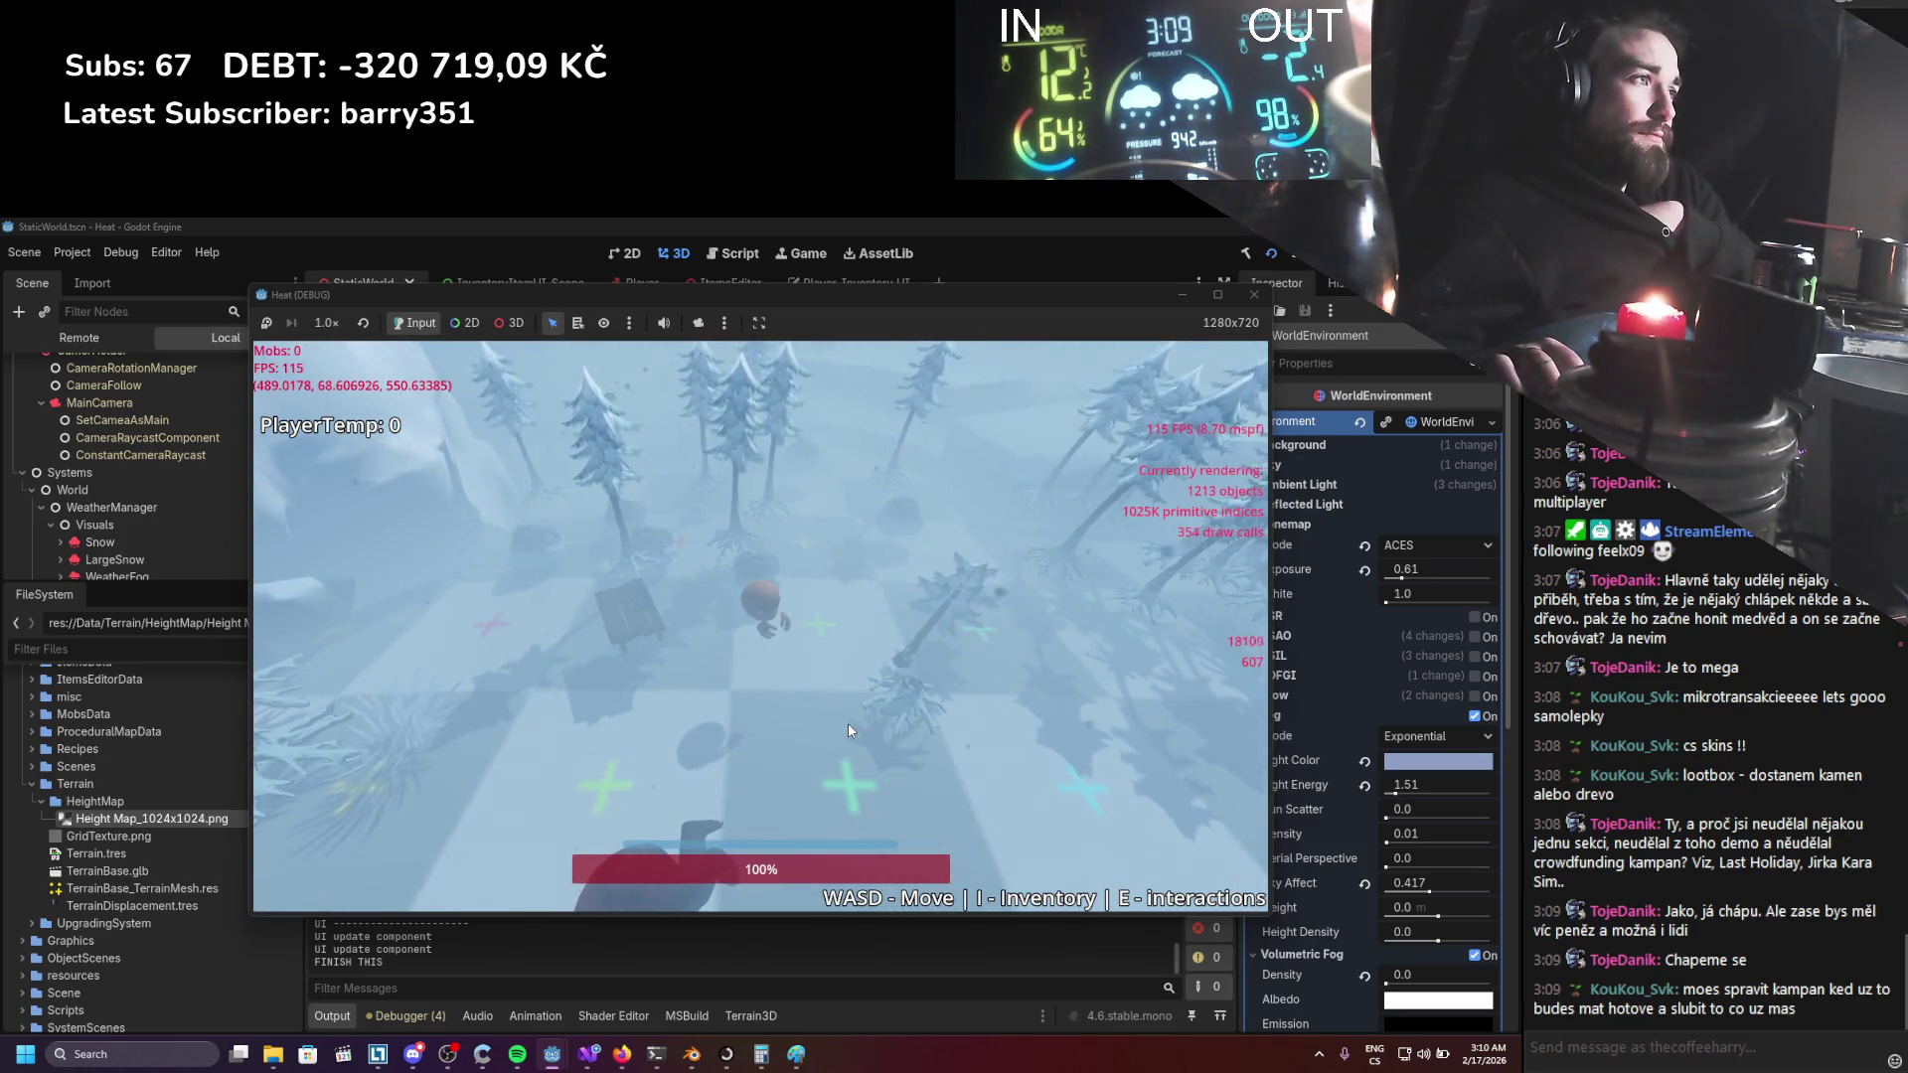
Walk the player into the trees and rightward across the forest.
key(w)
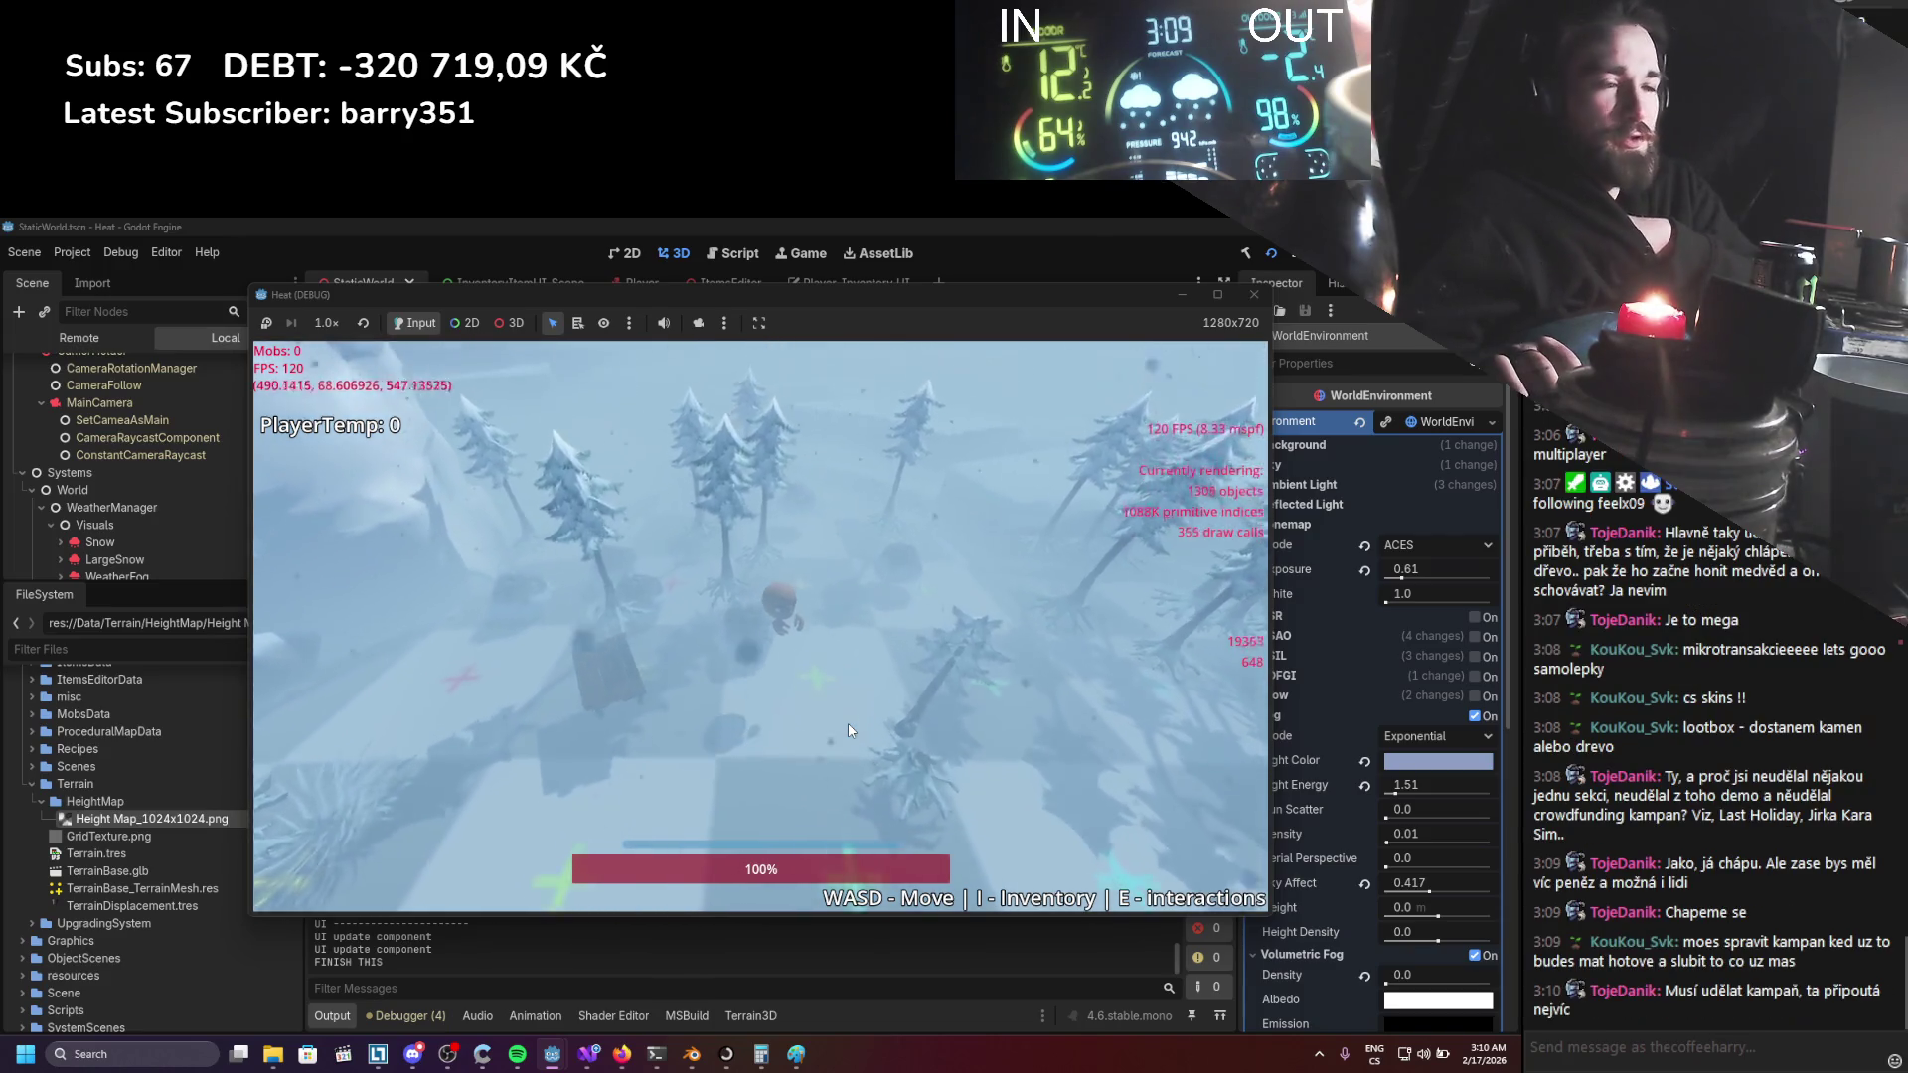
key(s)
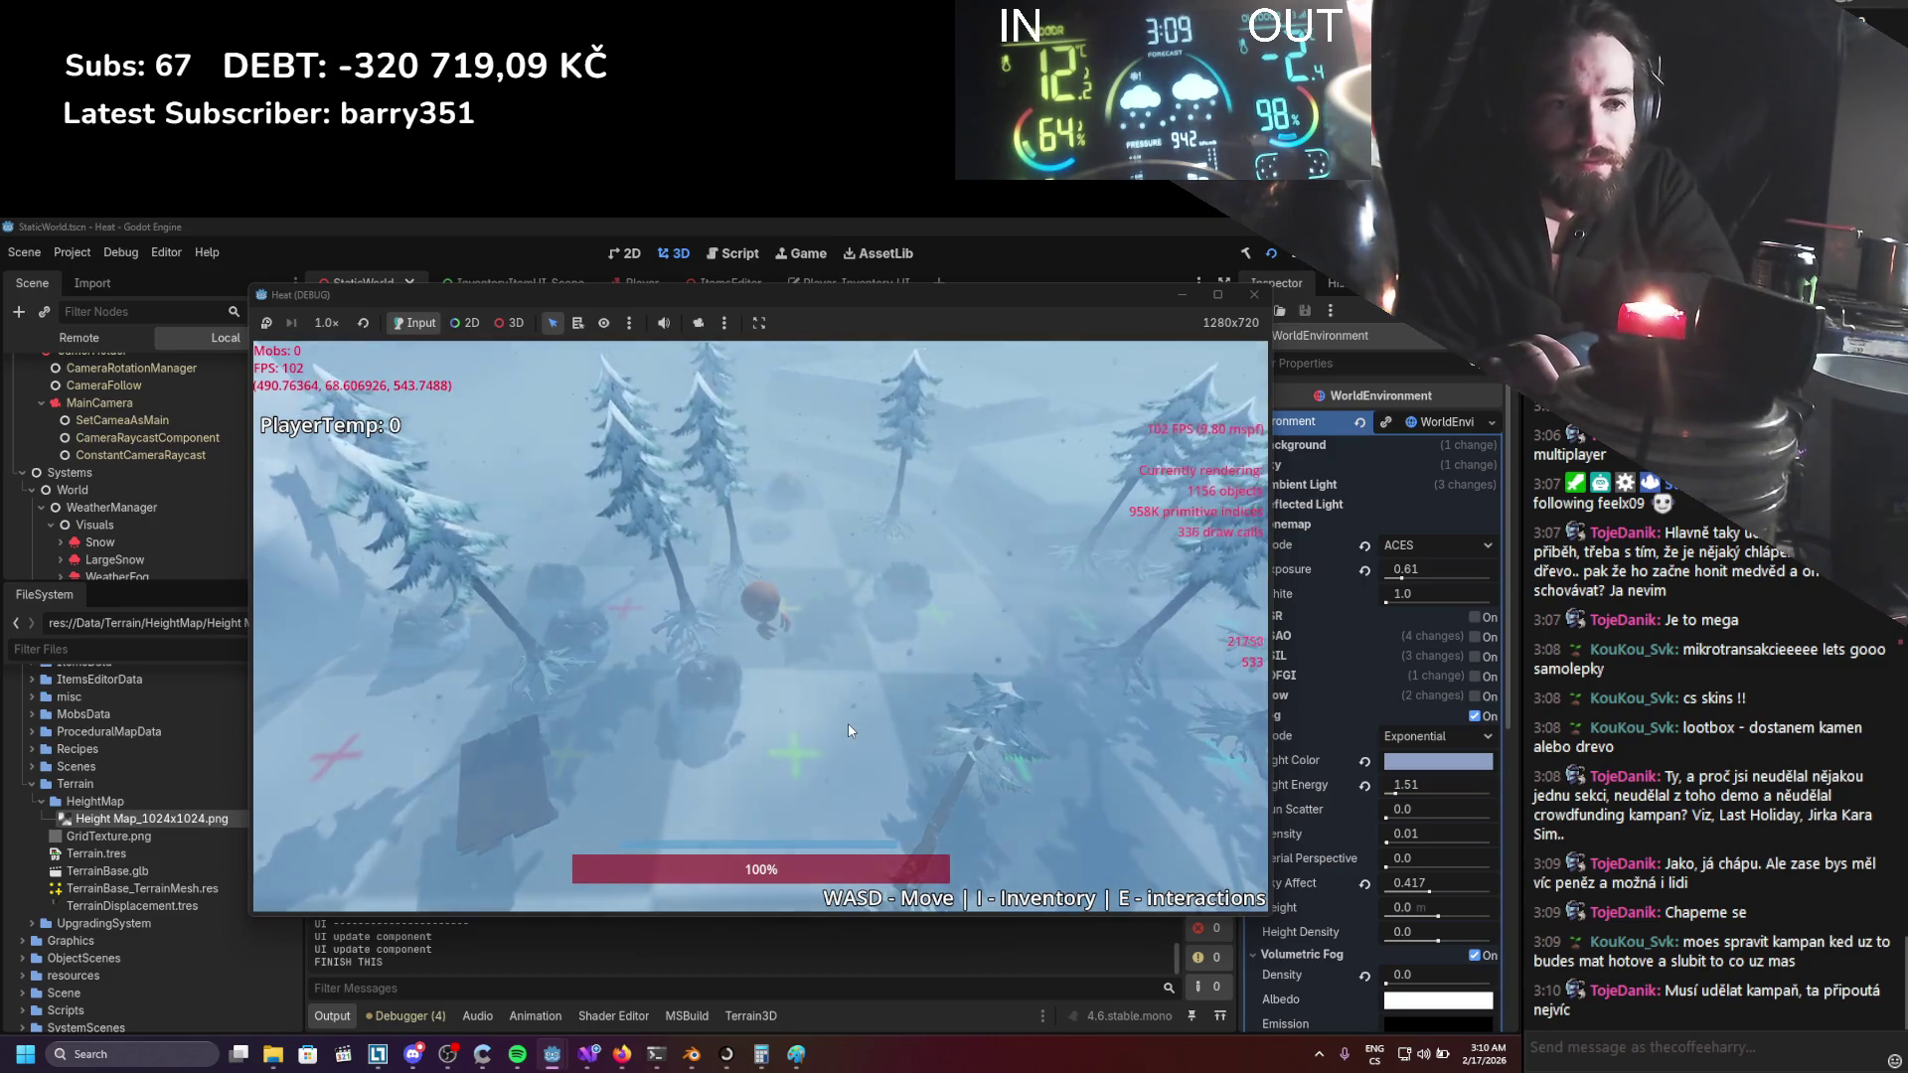
key(w)
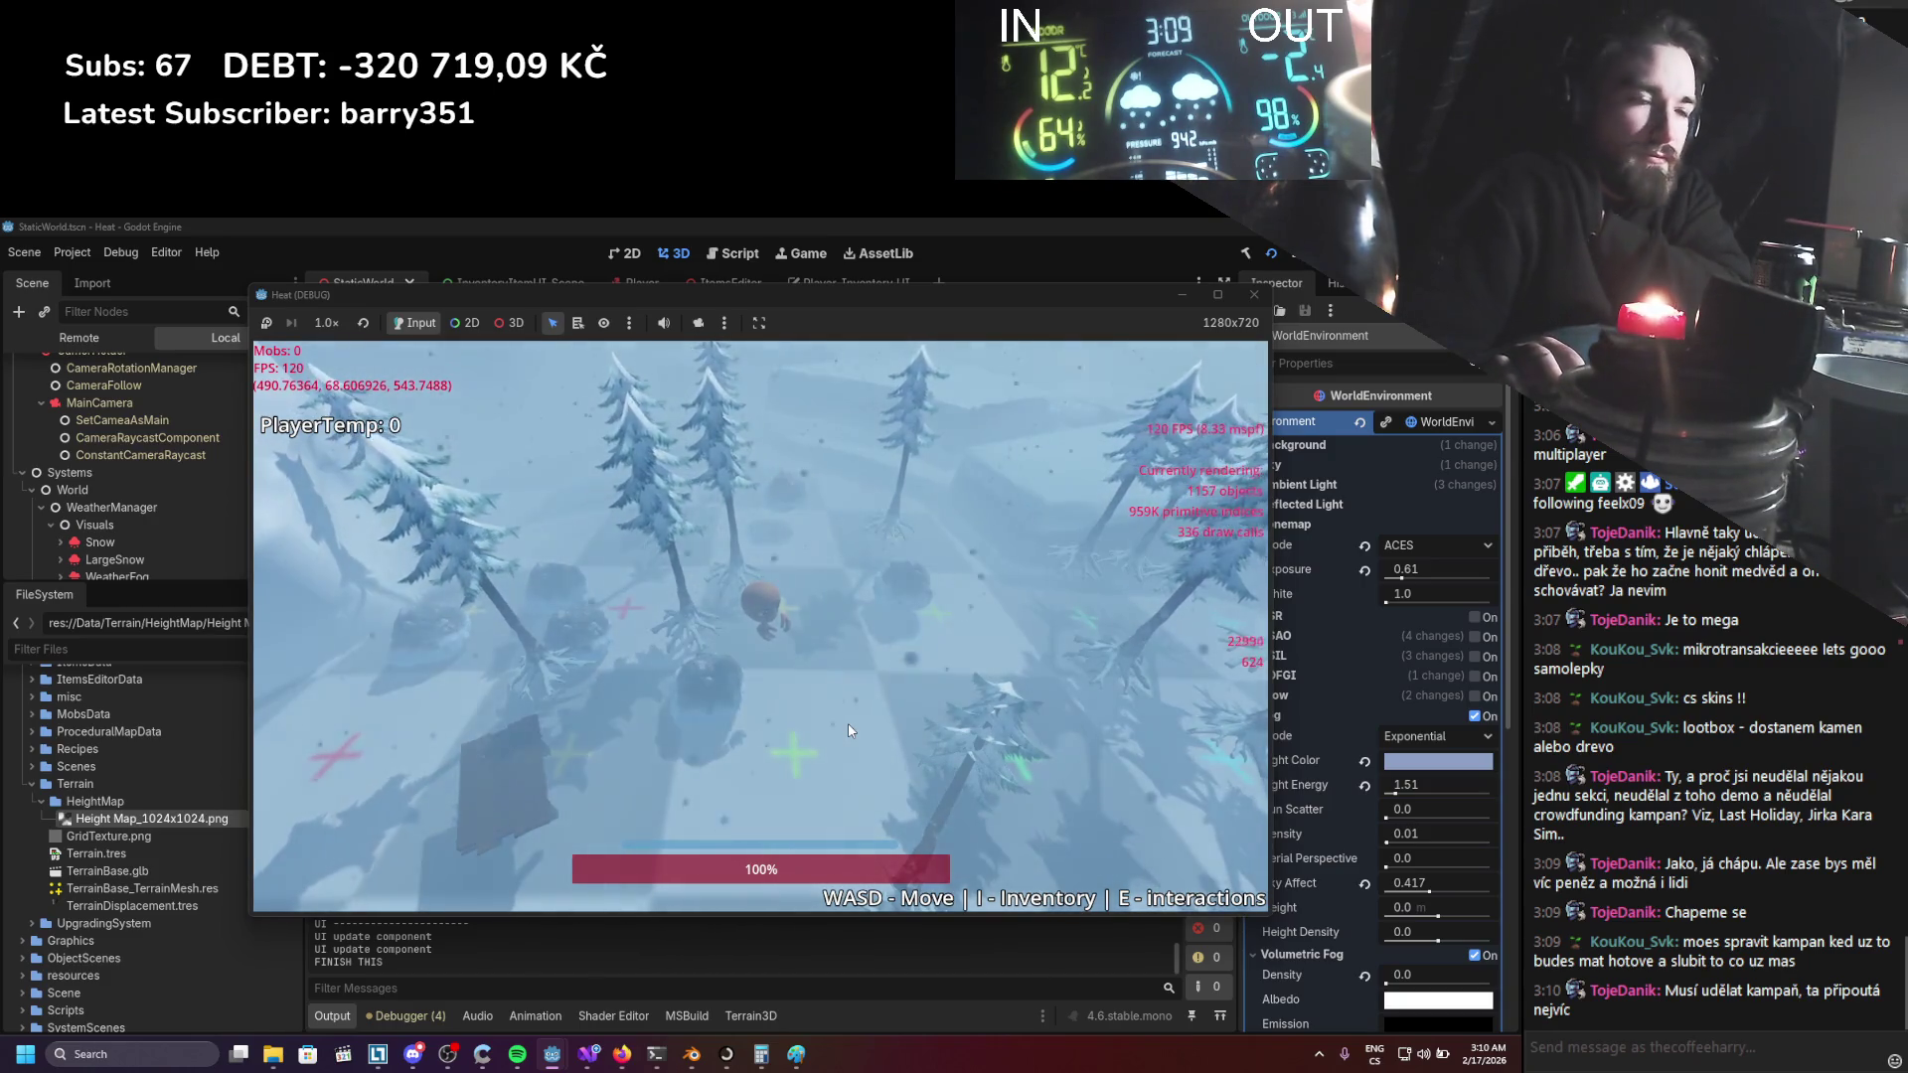
key(s)
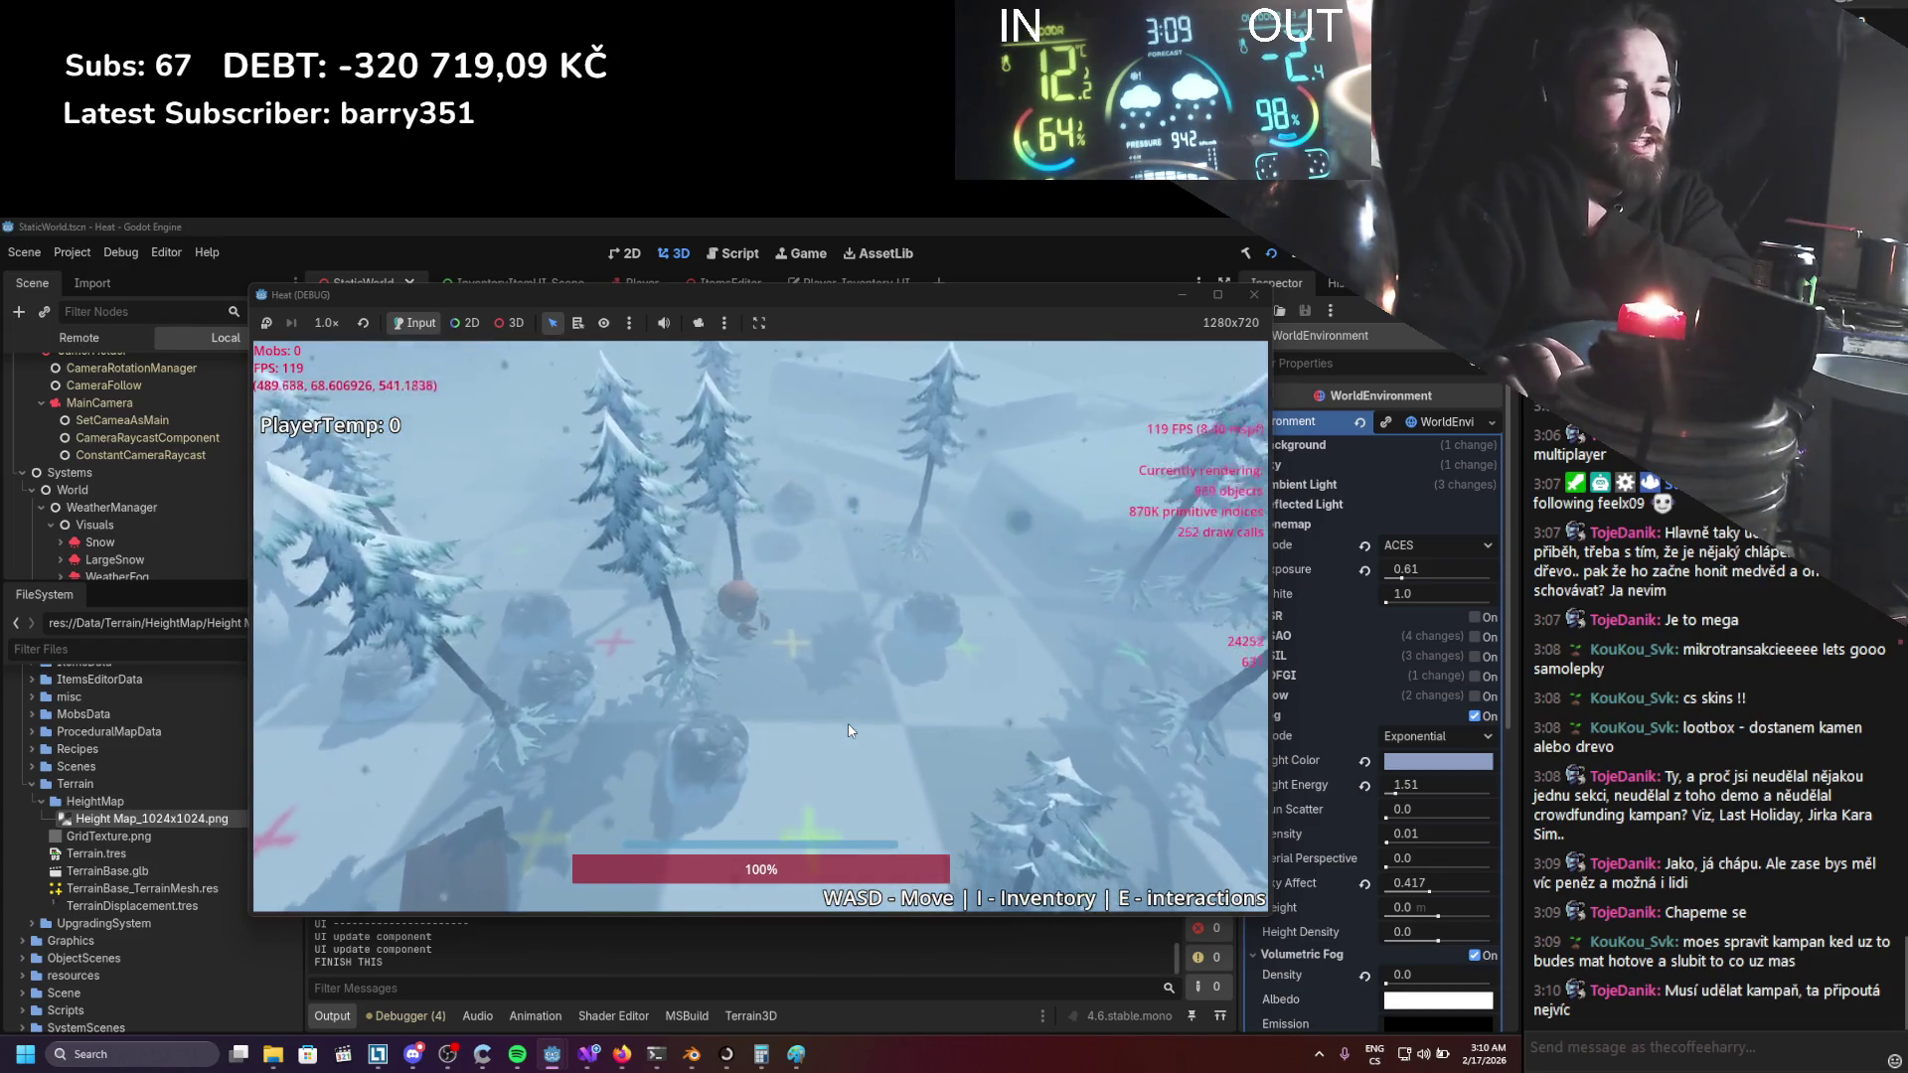
key(w)
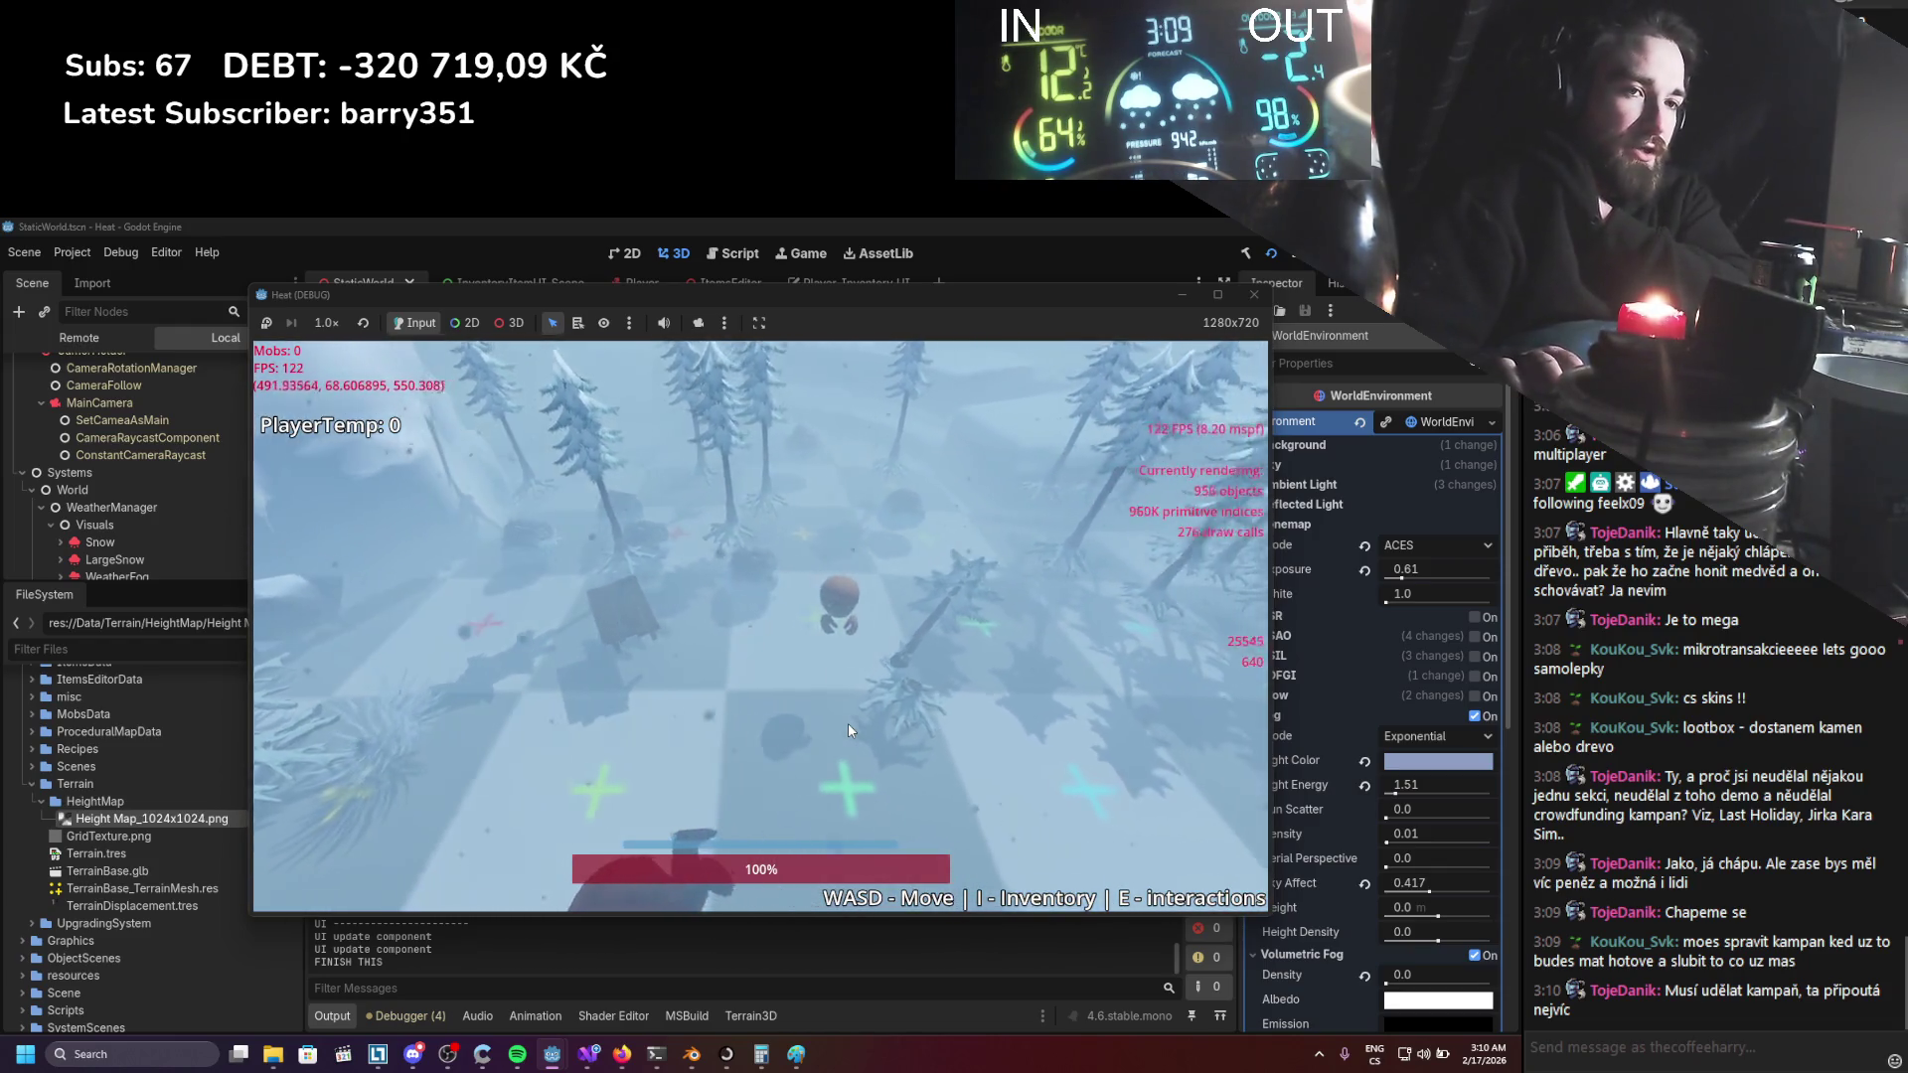
key(d)
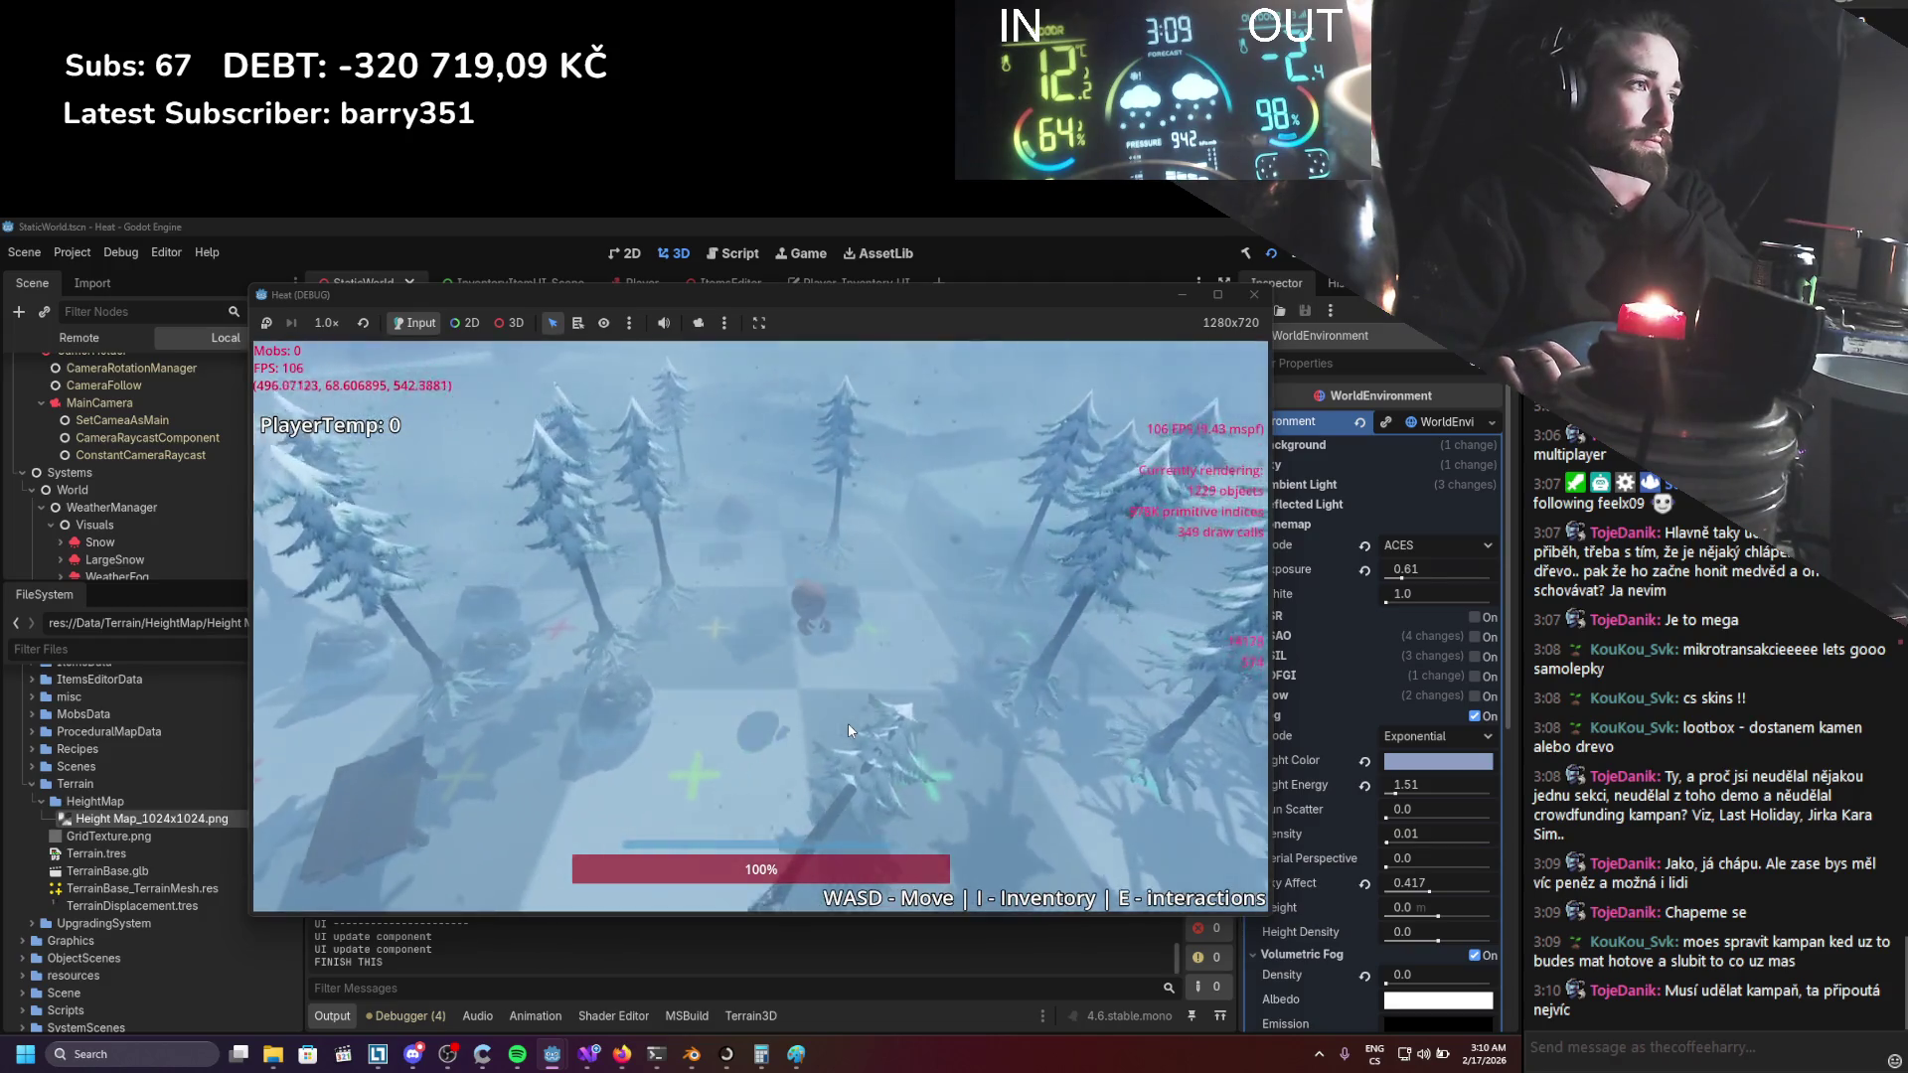
key(d)
key(s)
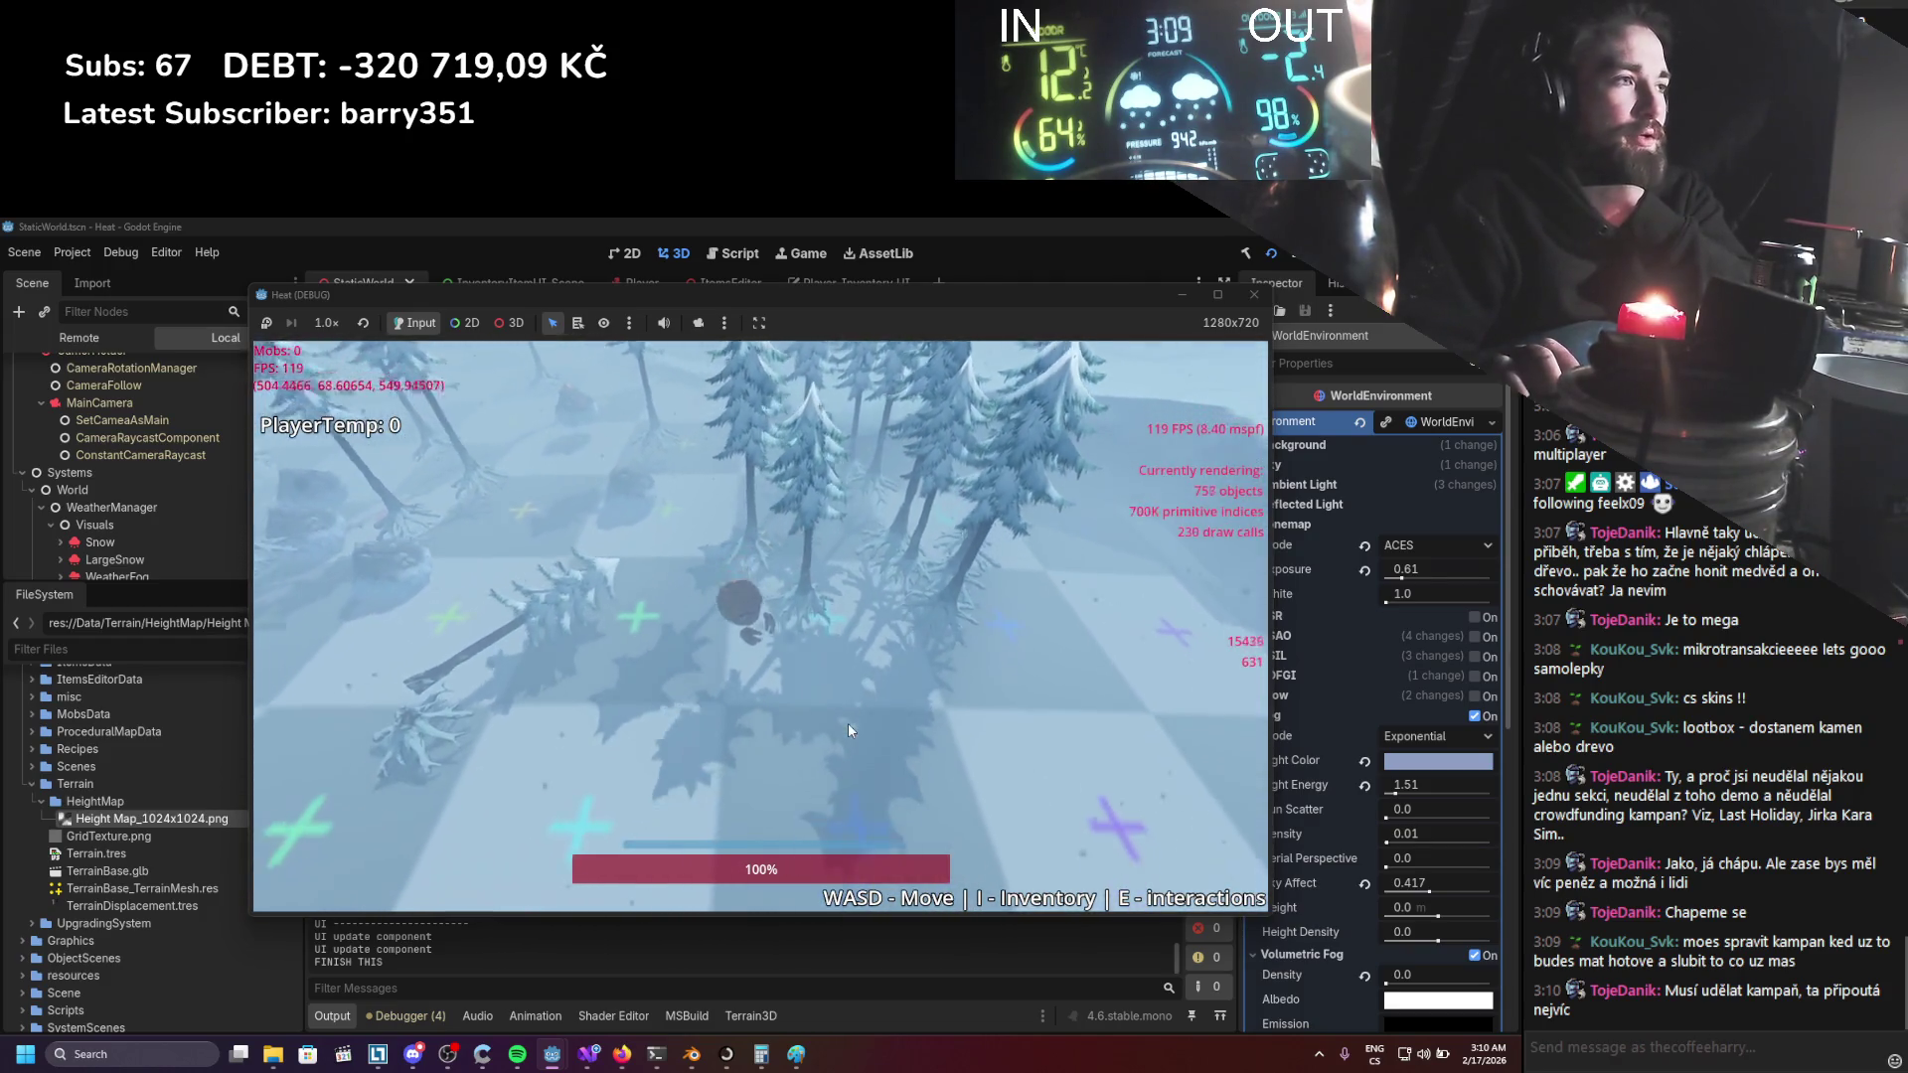
Keep walking across the snowy terrain and out of the pines toward the wooden structure.
key(w)
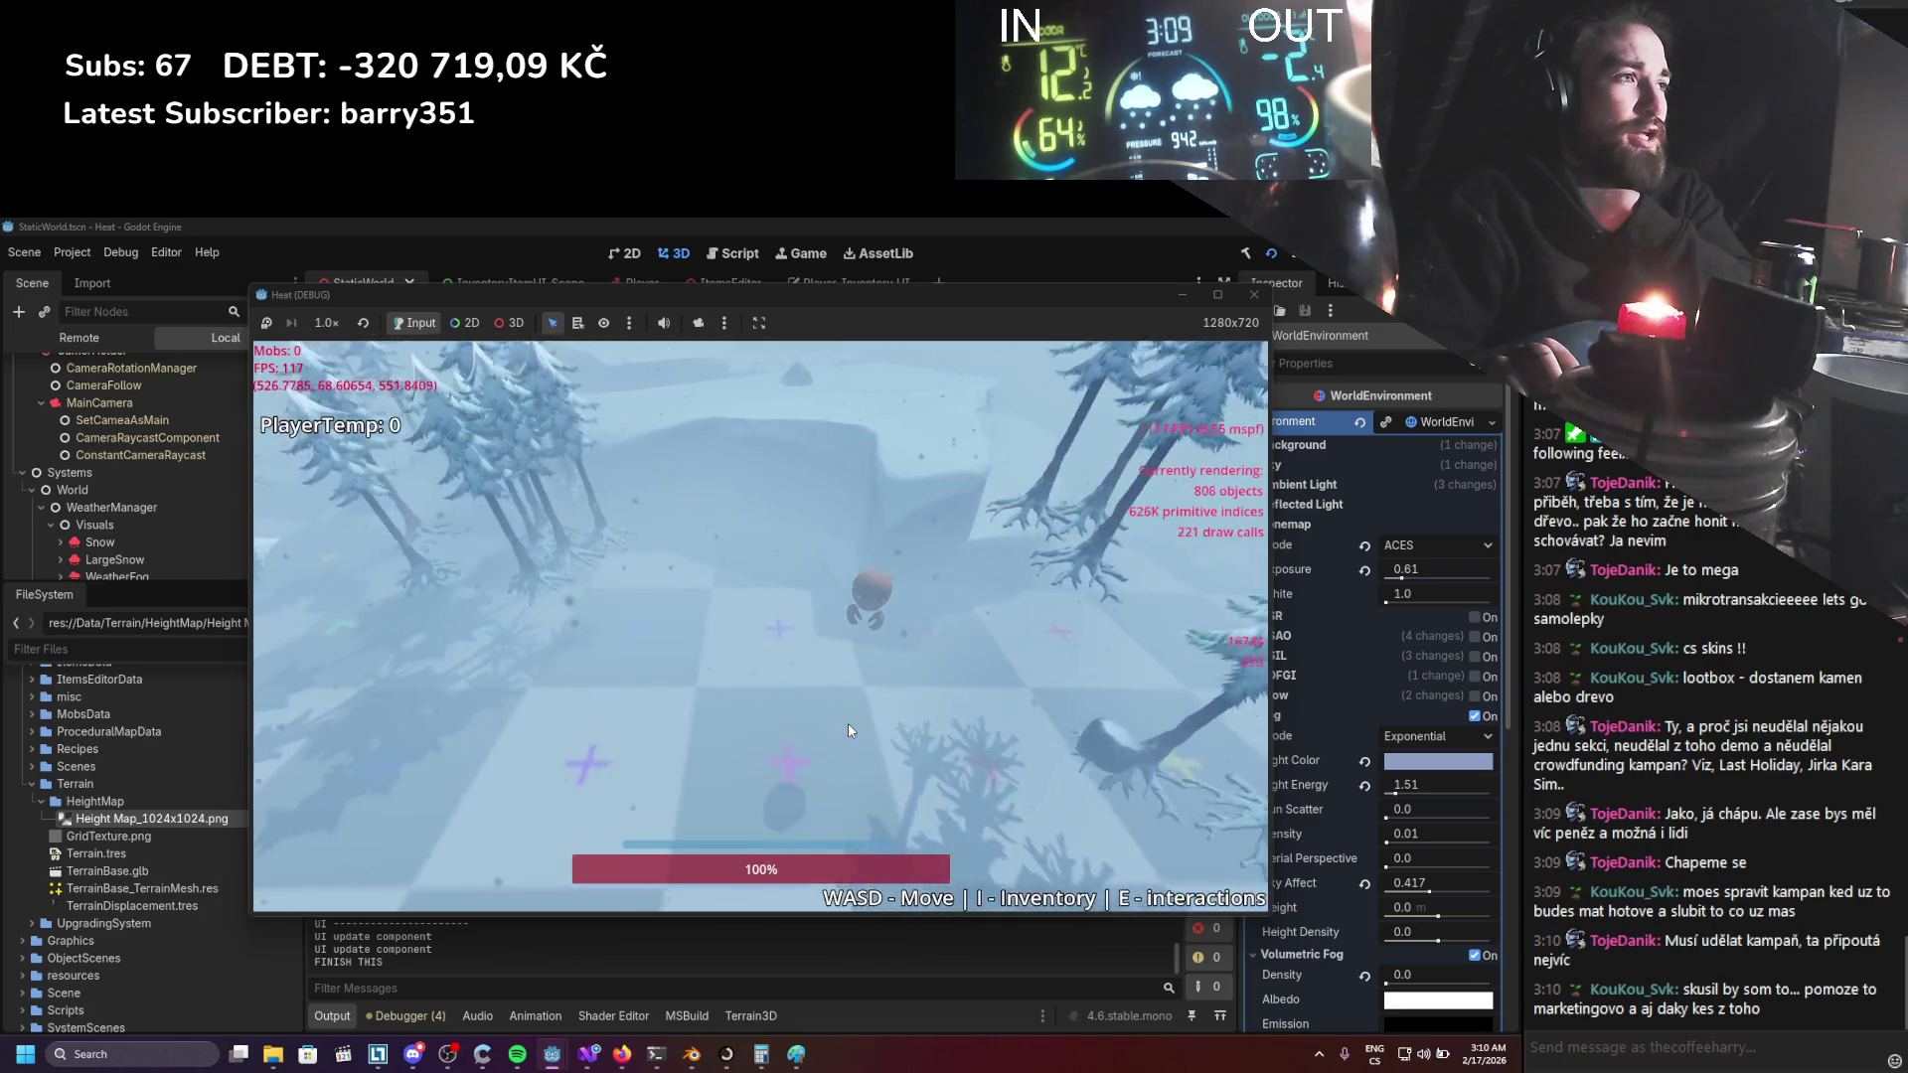
key(w)
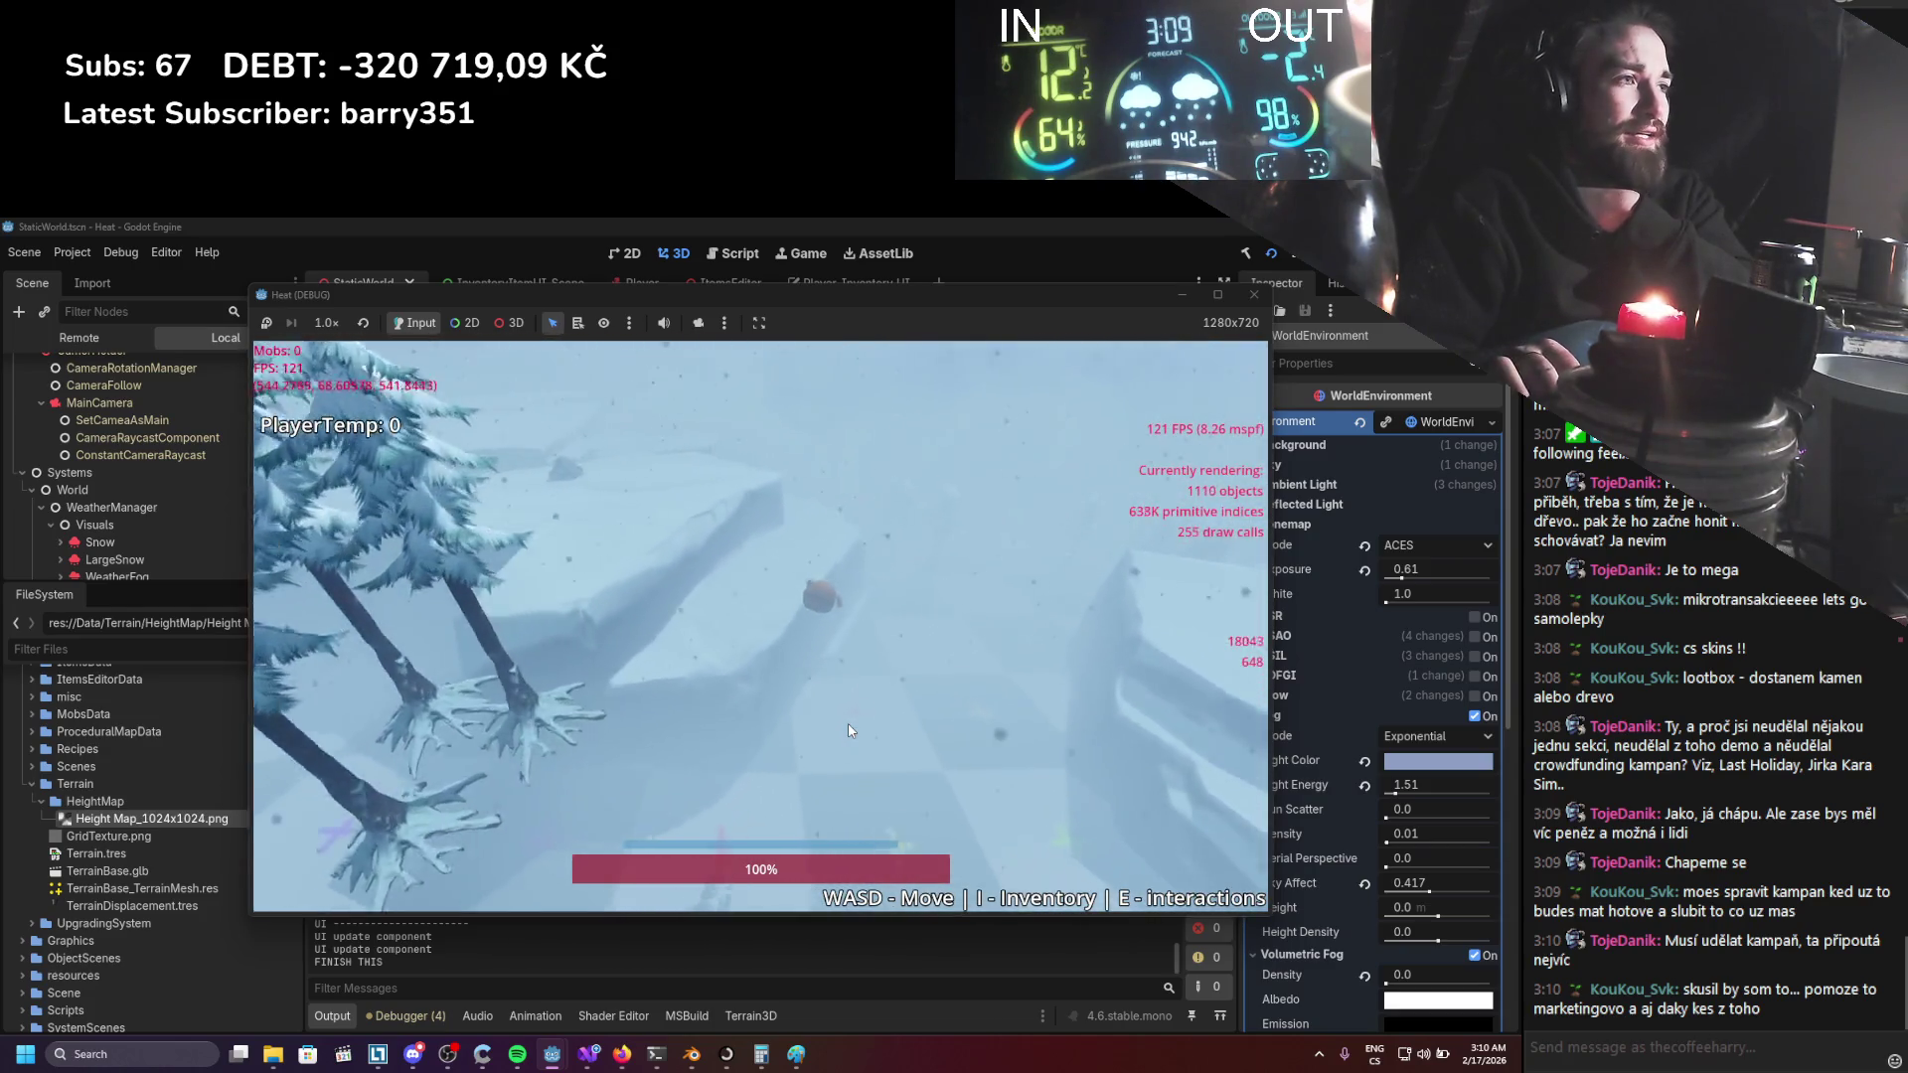
key(w)
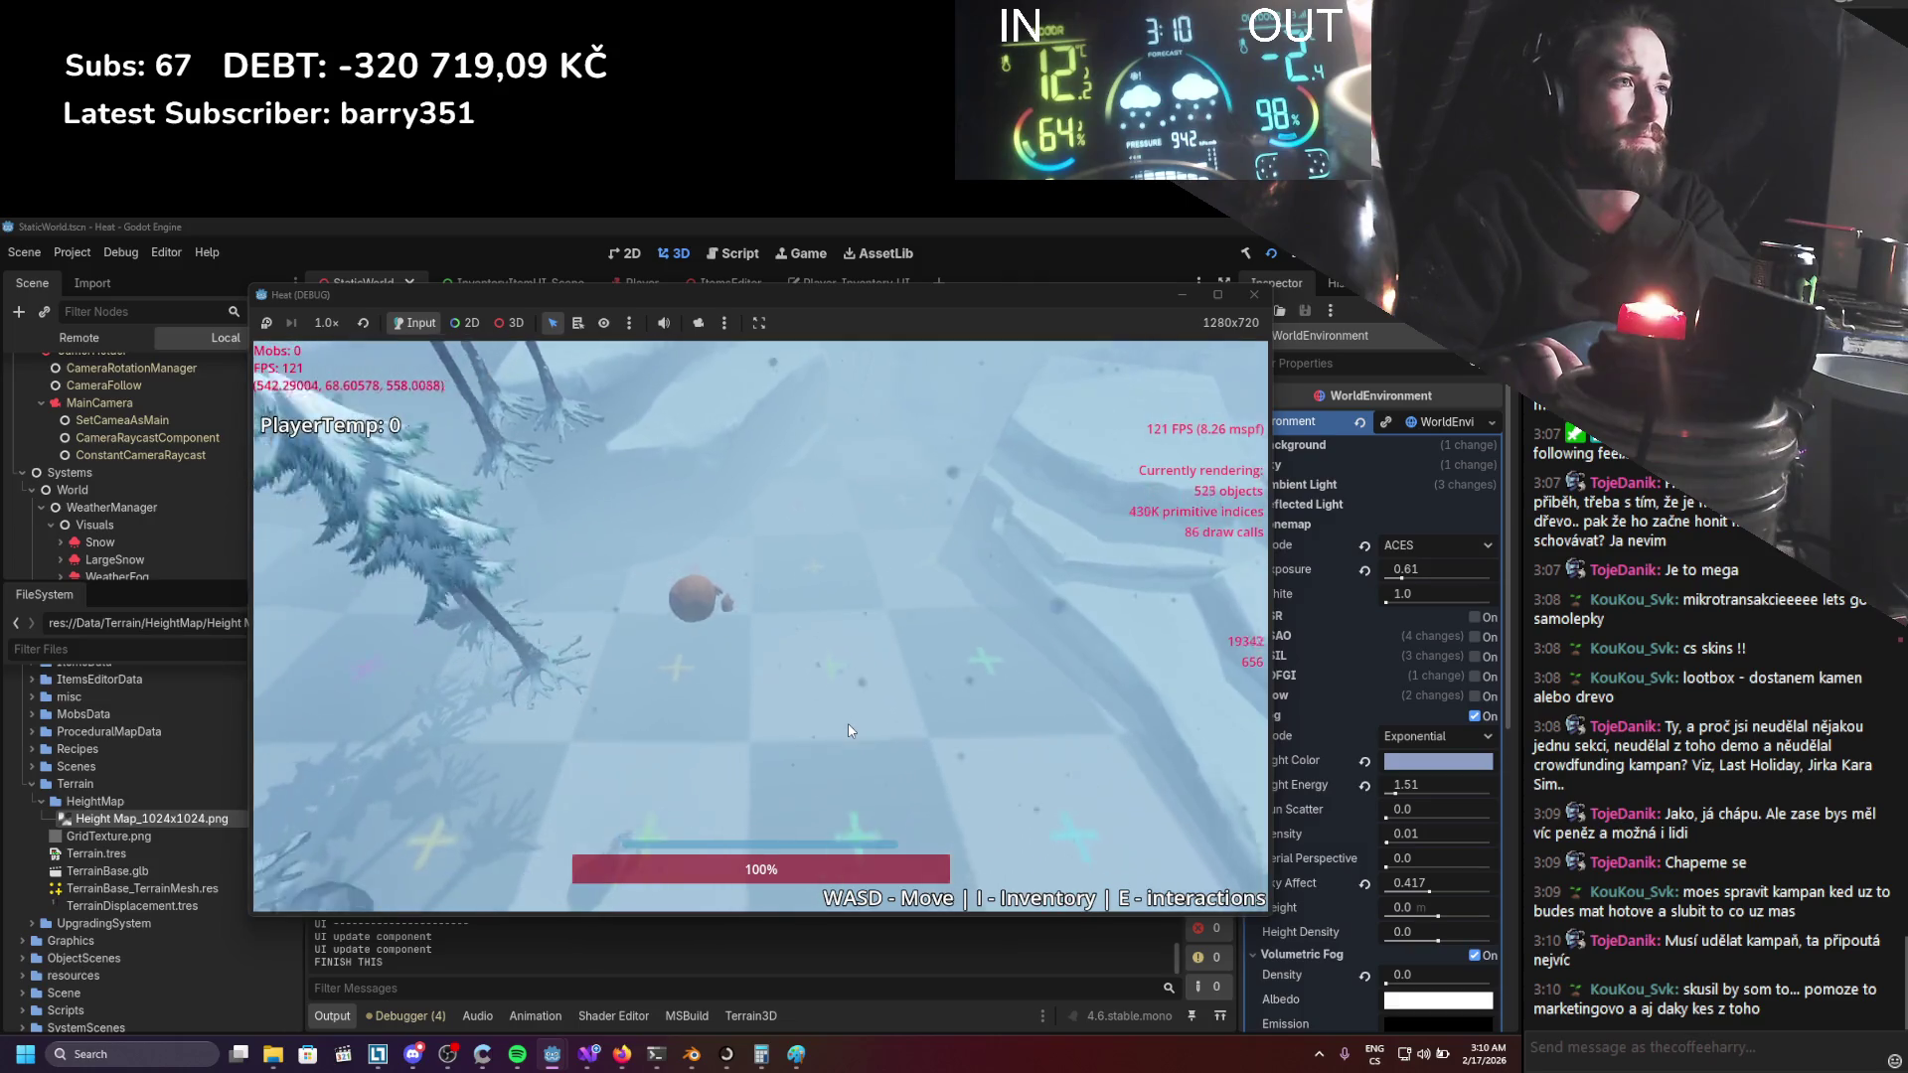
key(w)
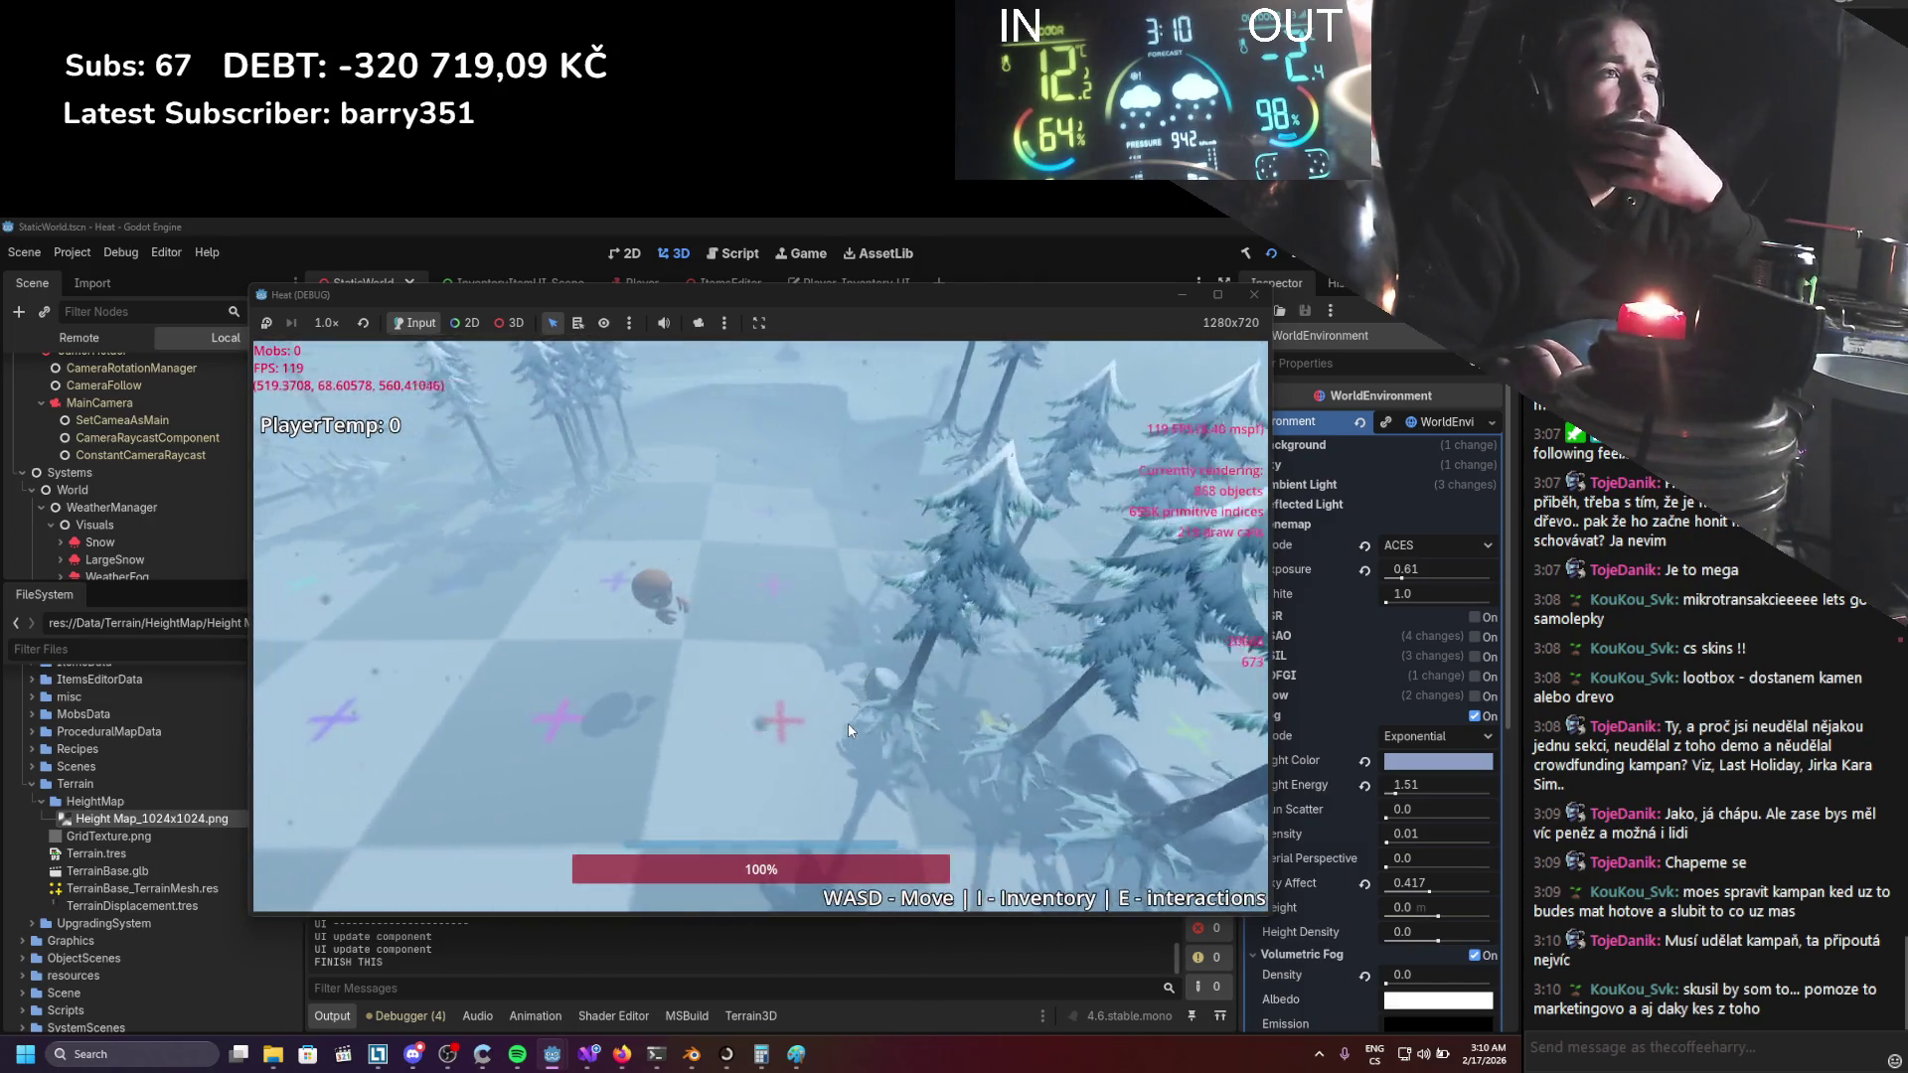
key(w)
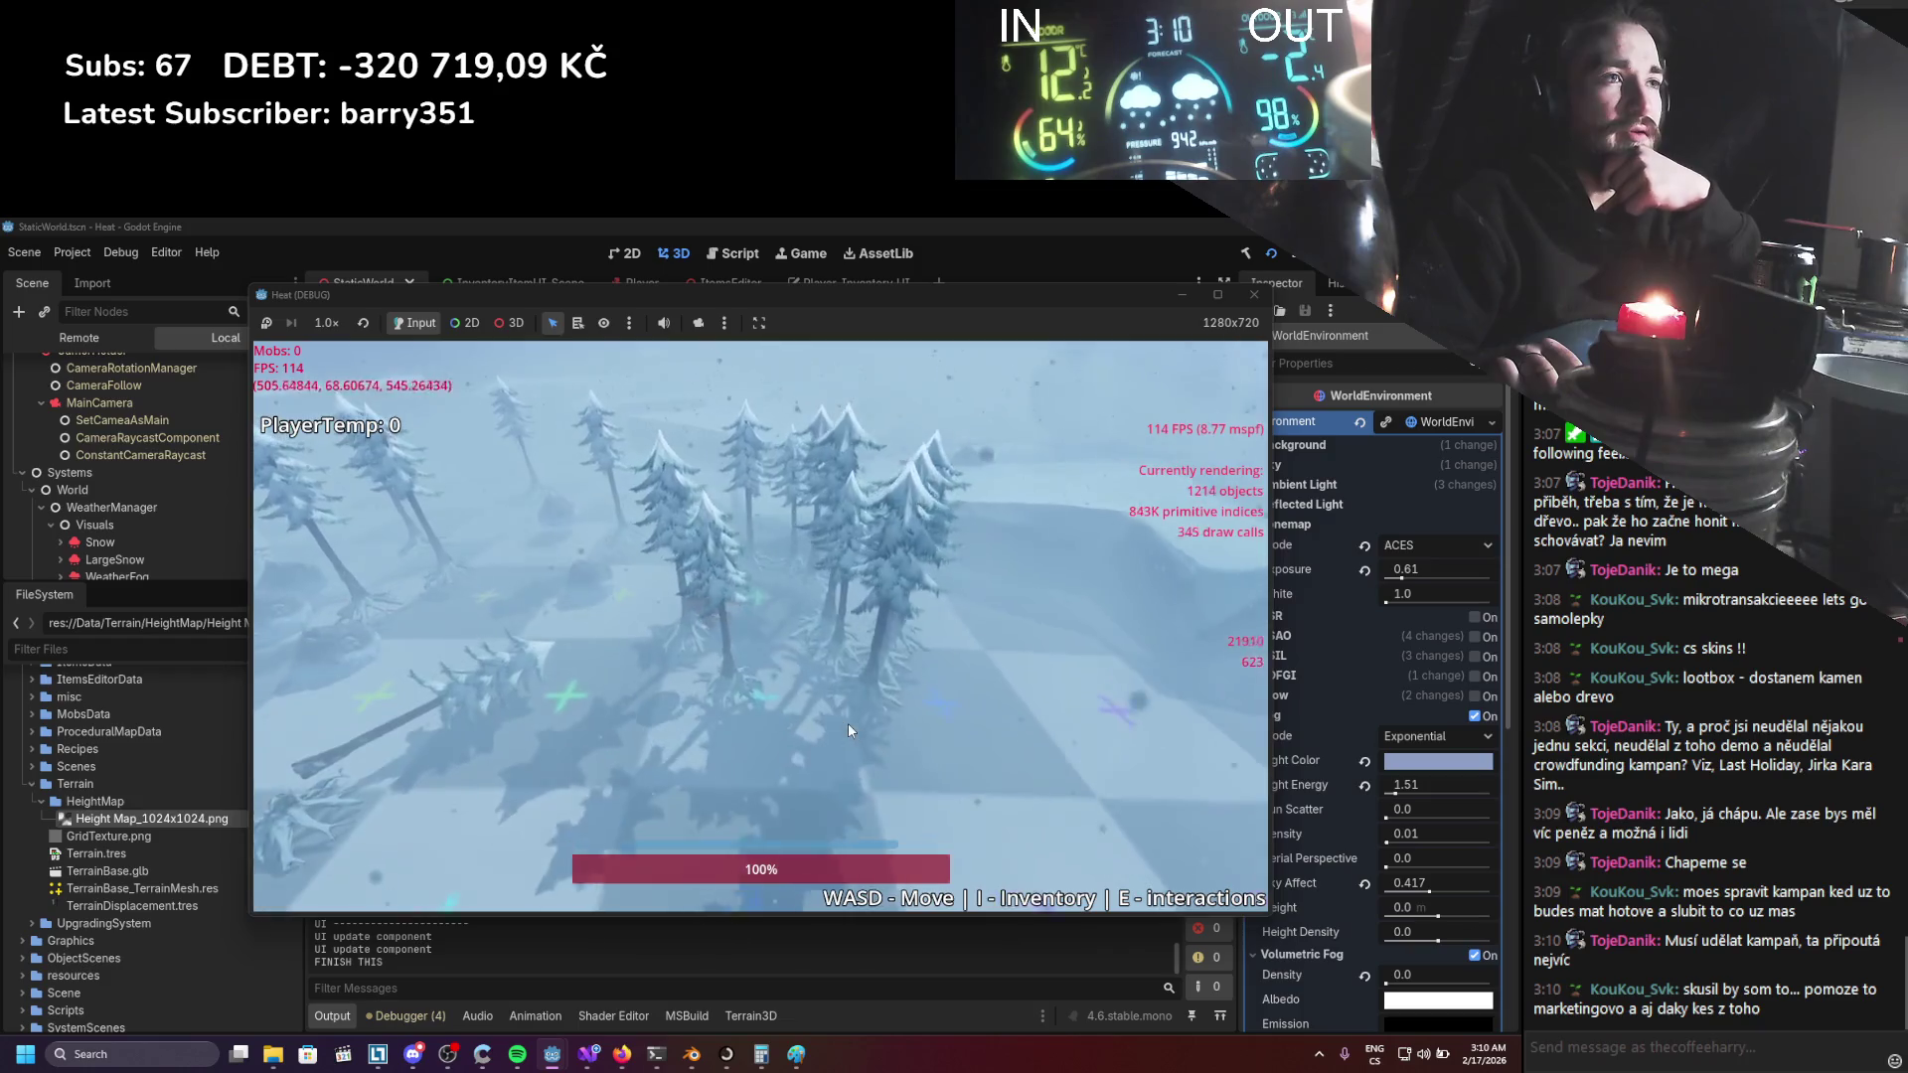
key(w)
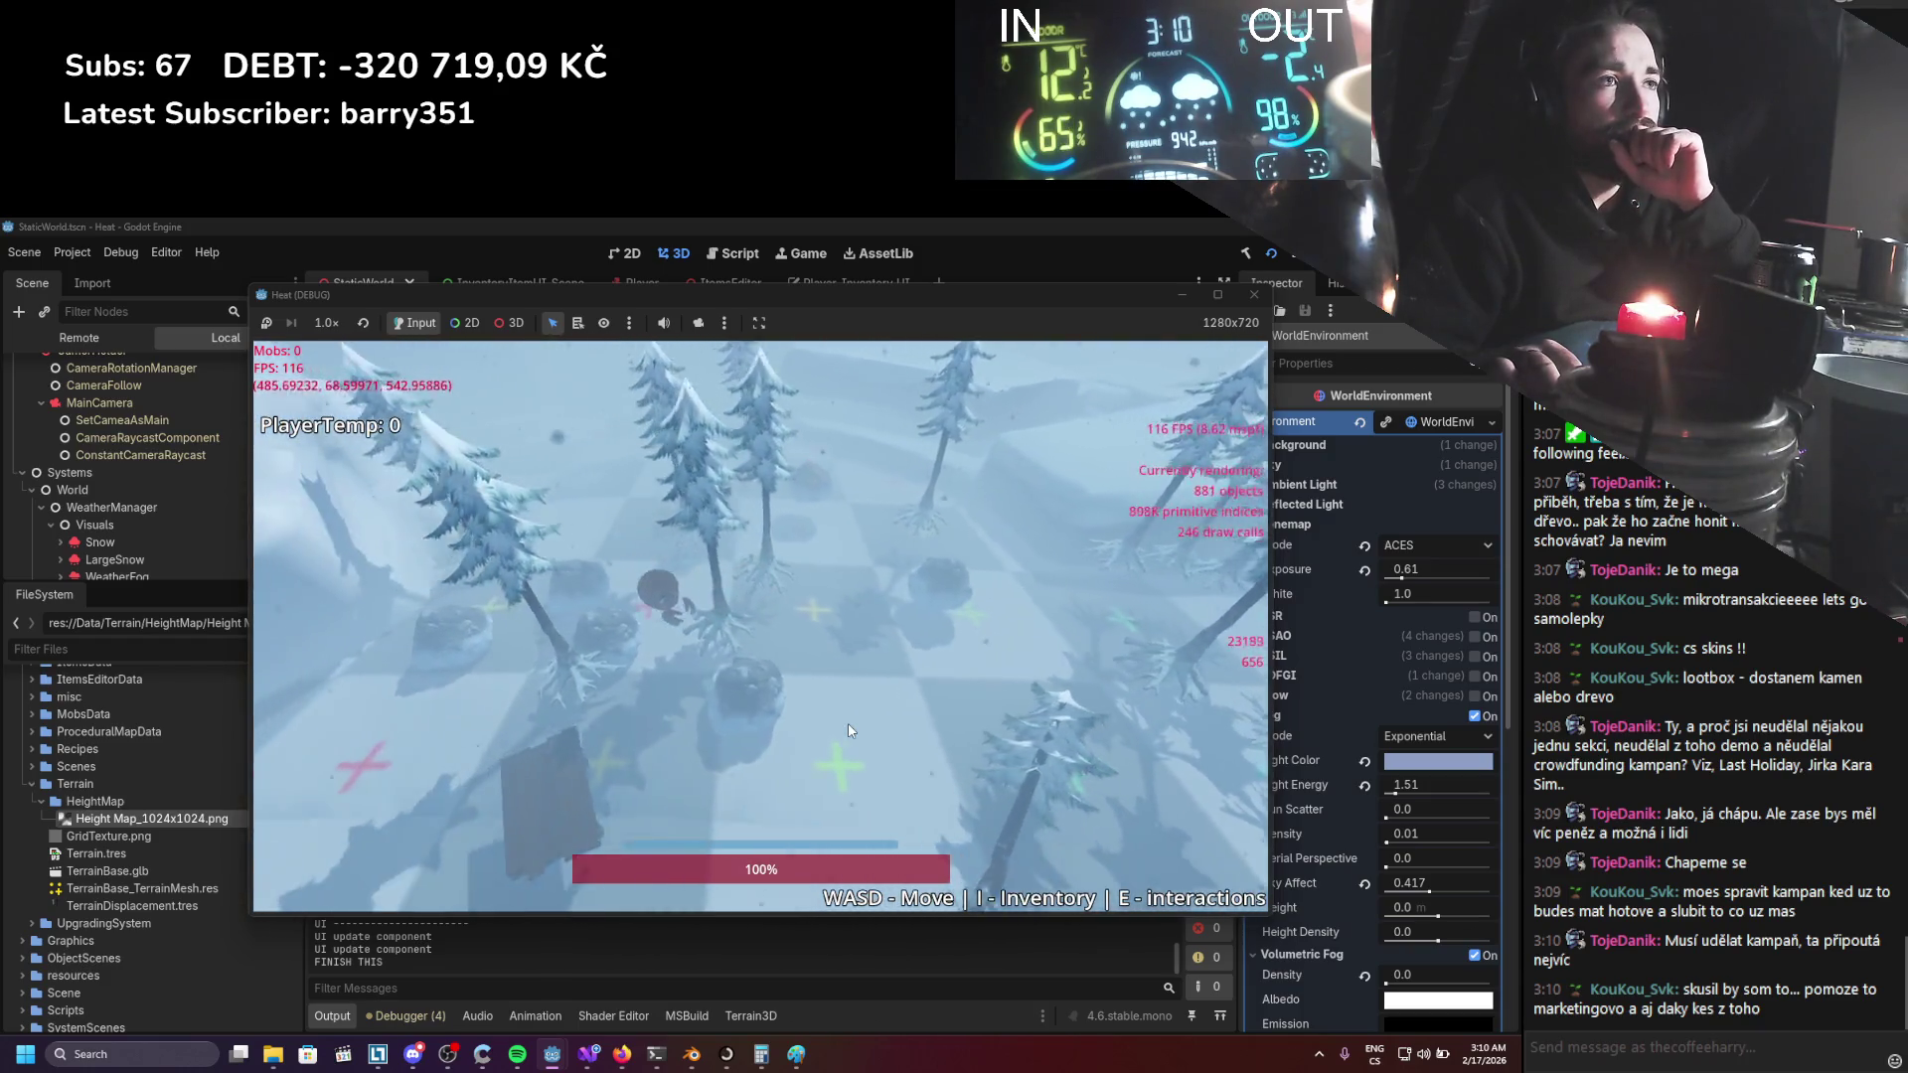
key(w)
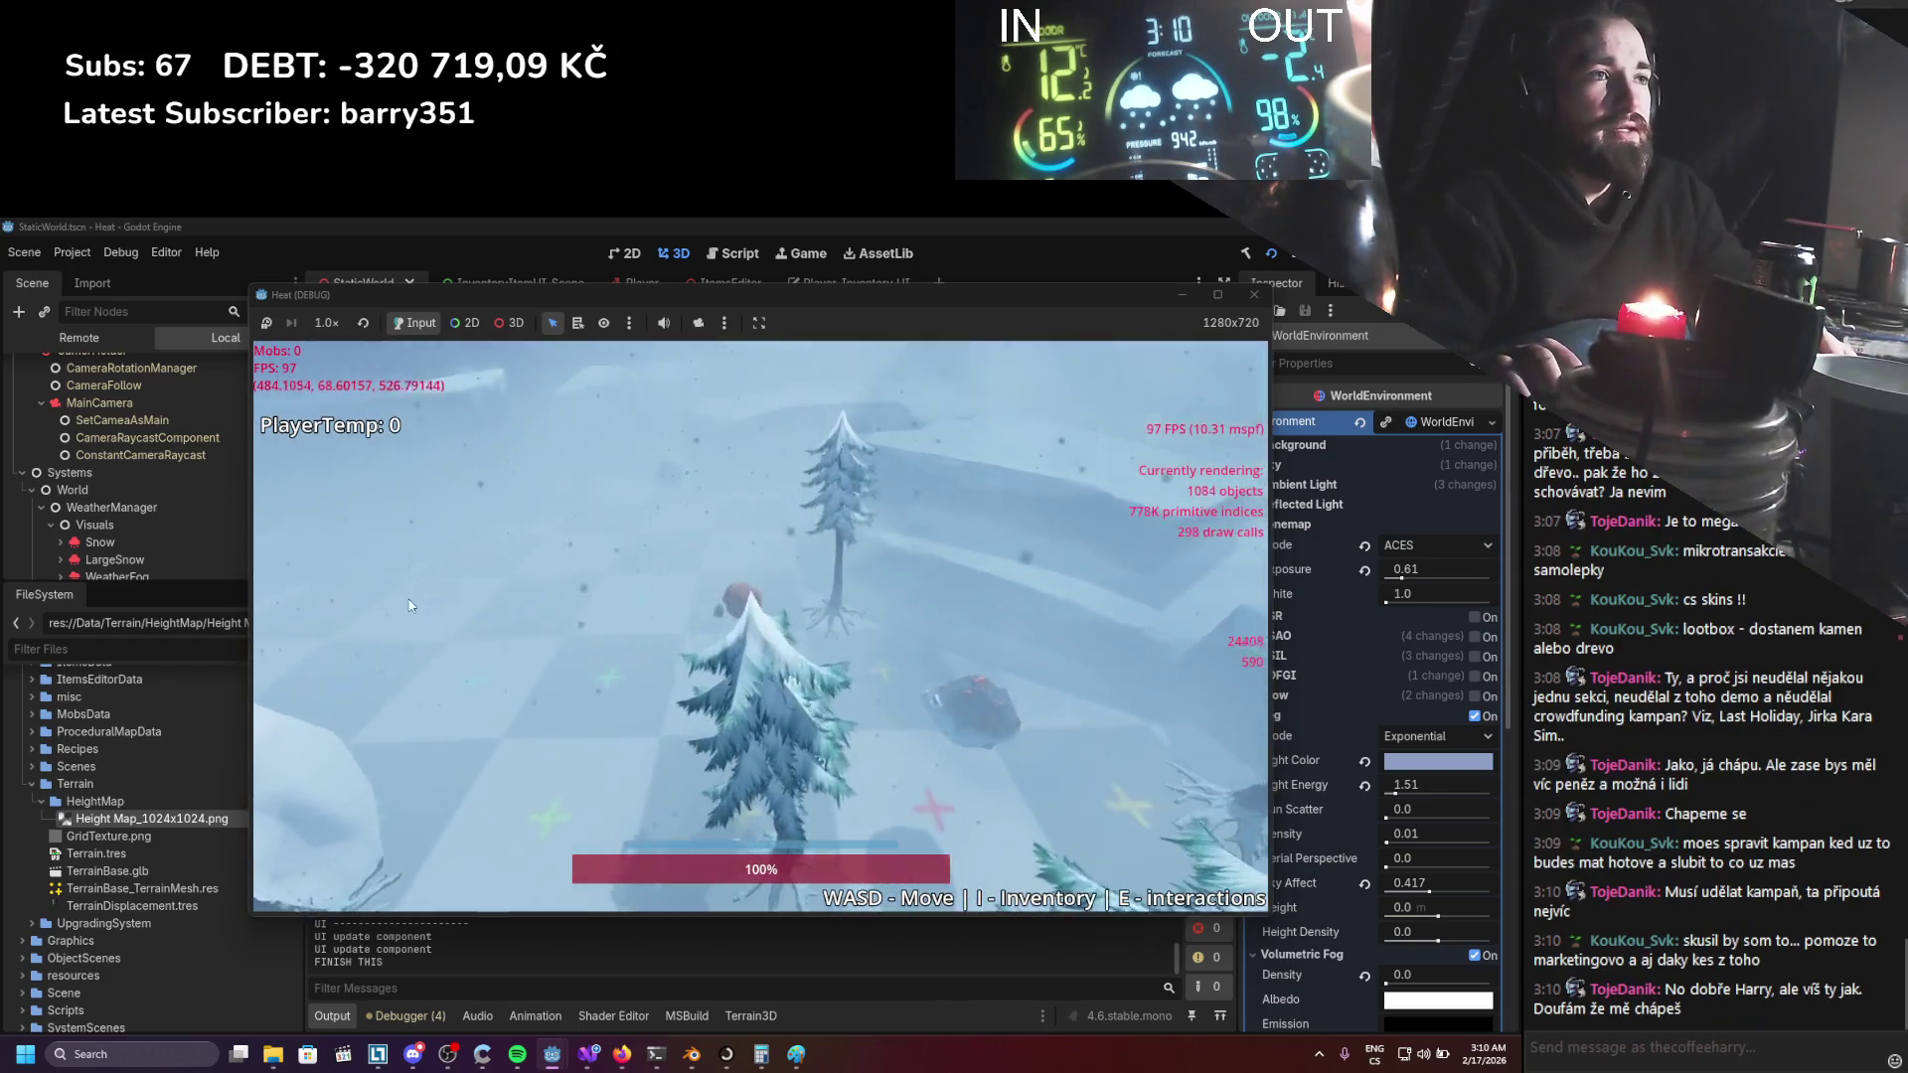
key(w)
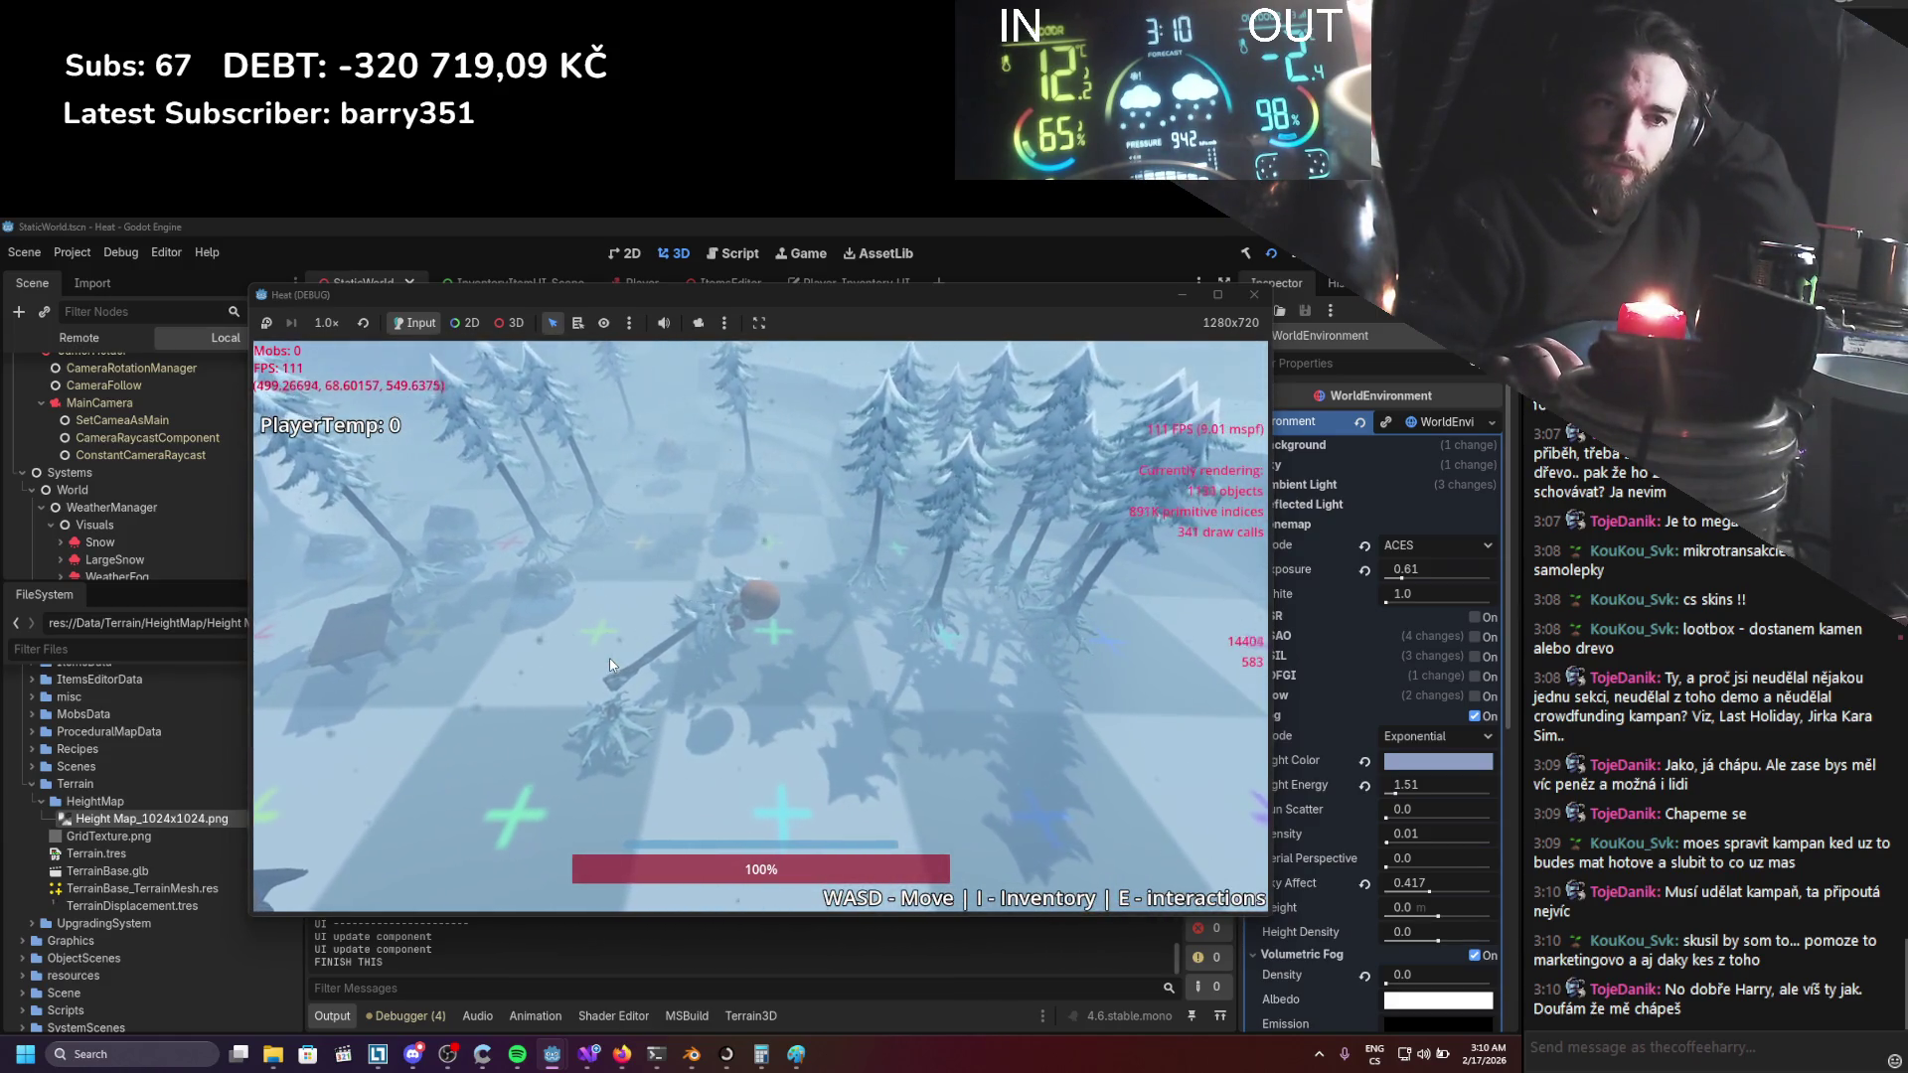
key(w)
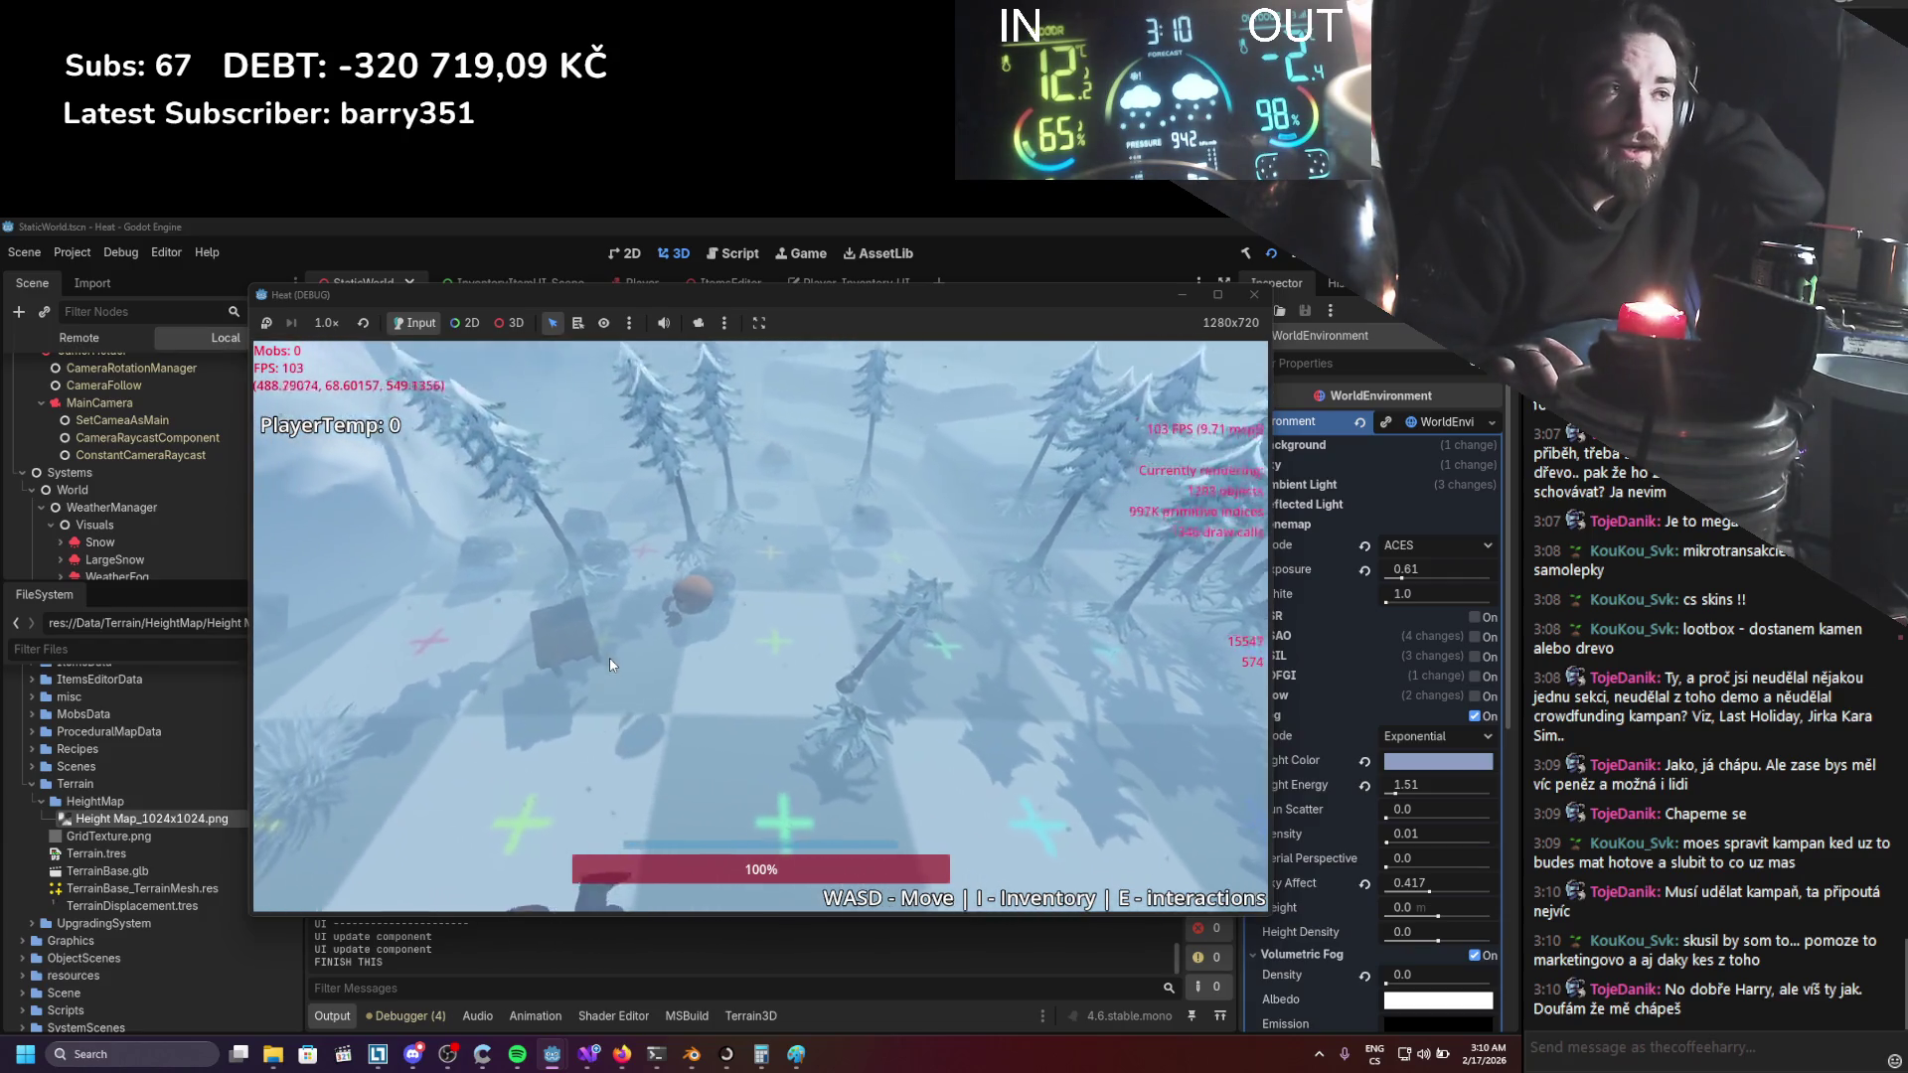
key(w)
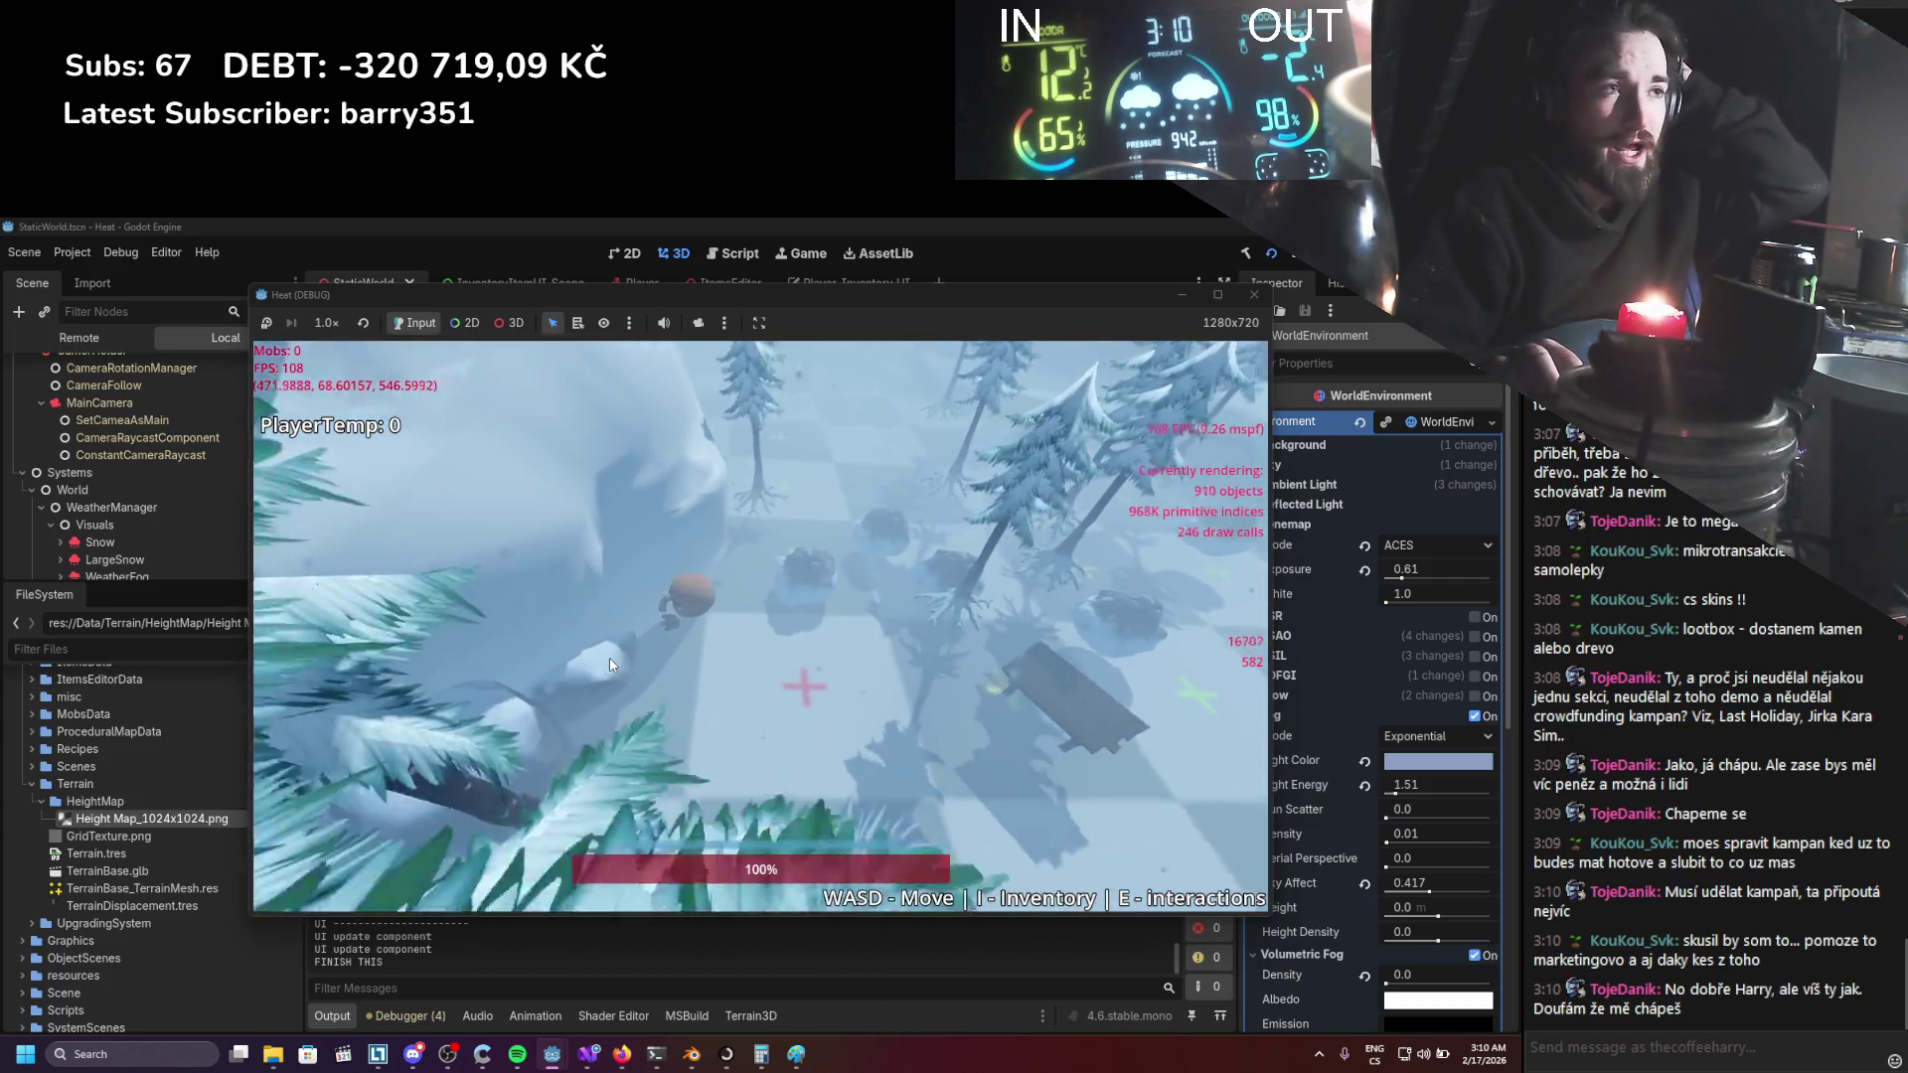
key(w)
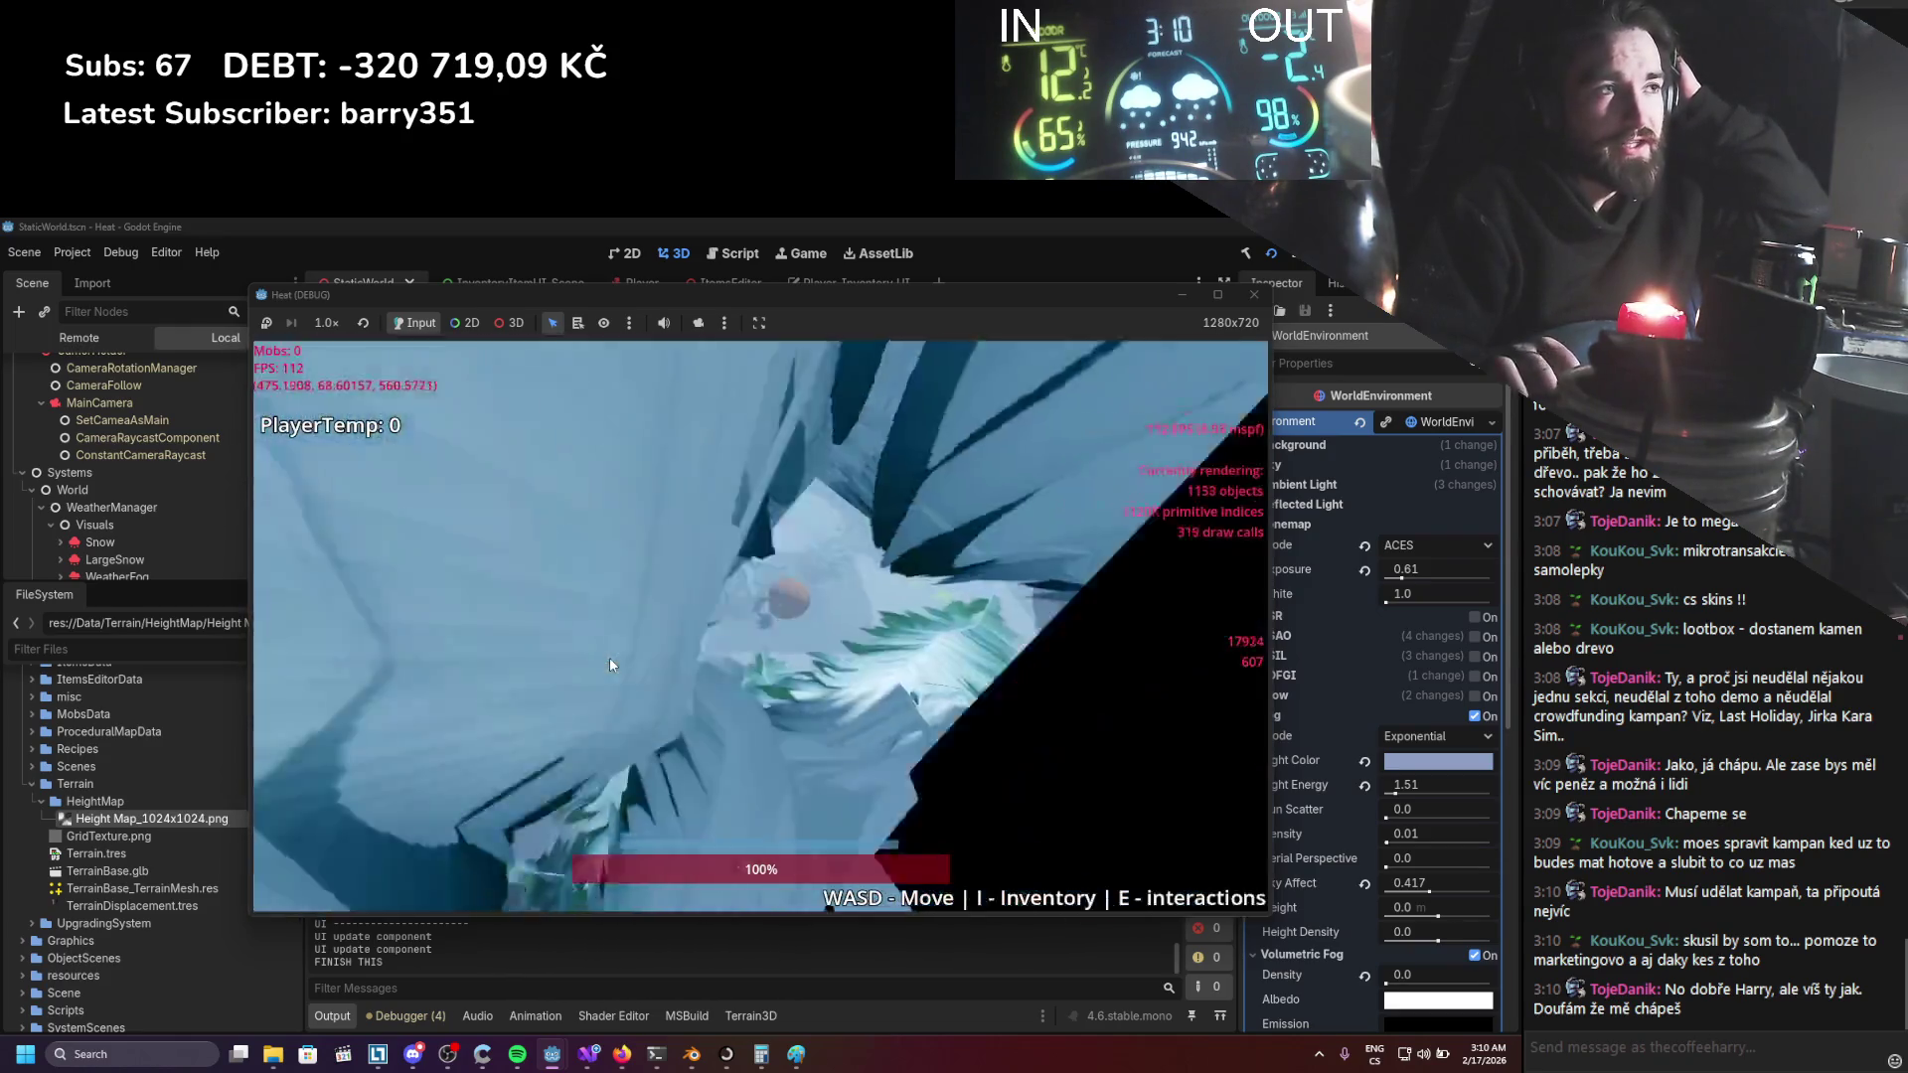
key(s)
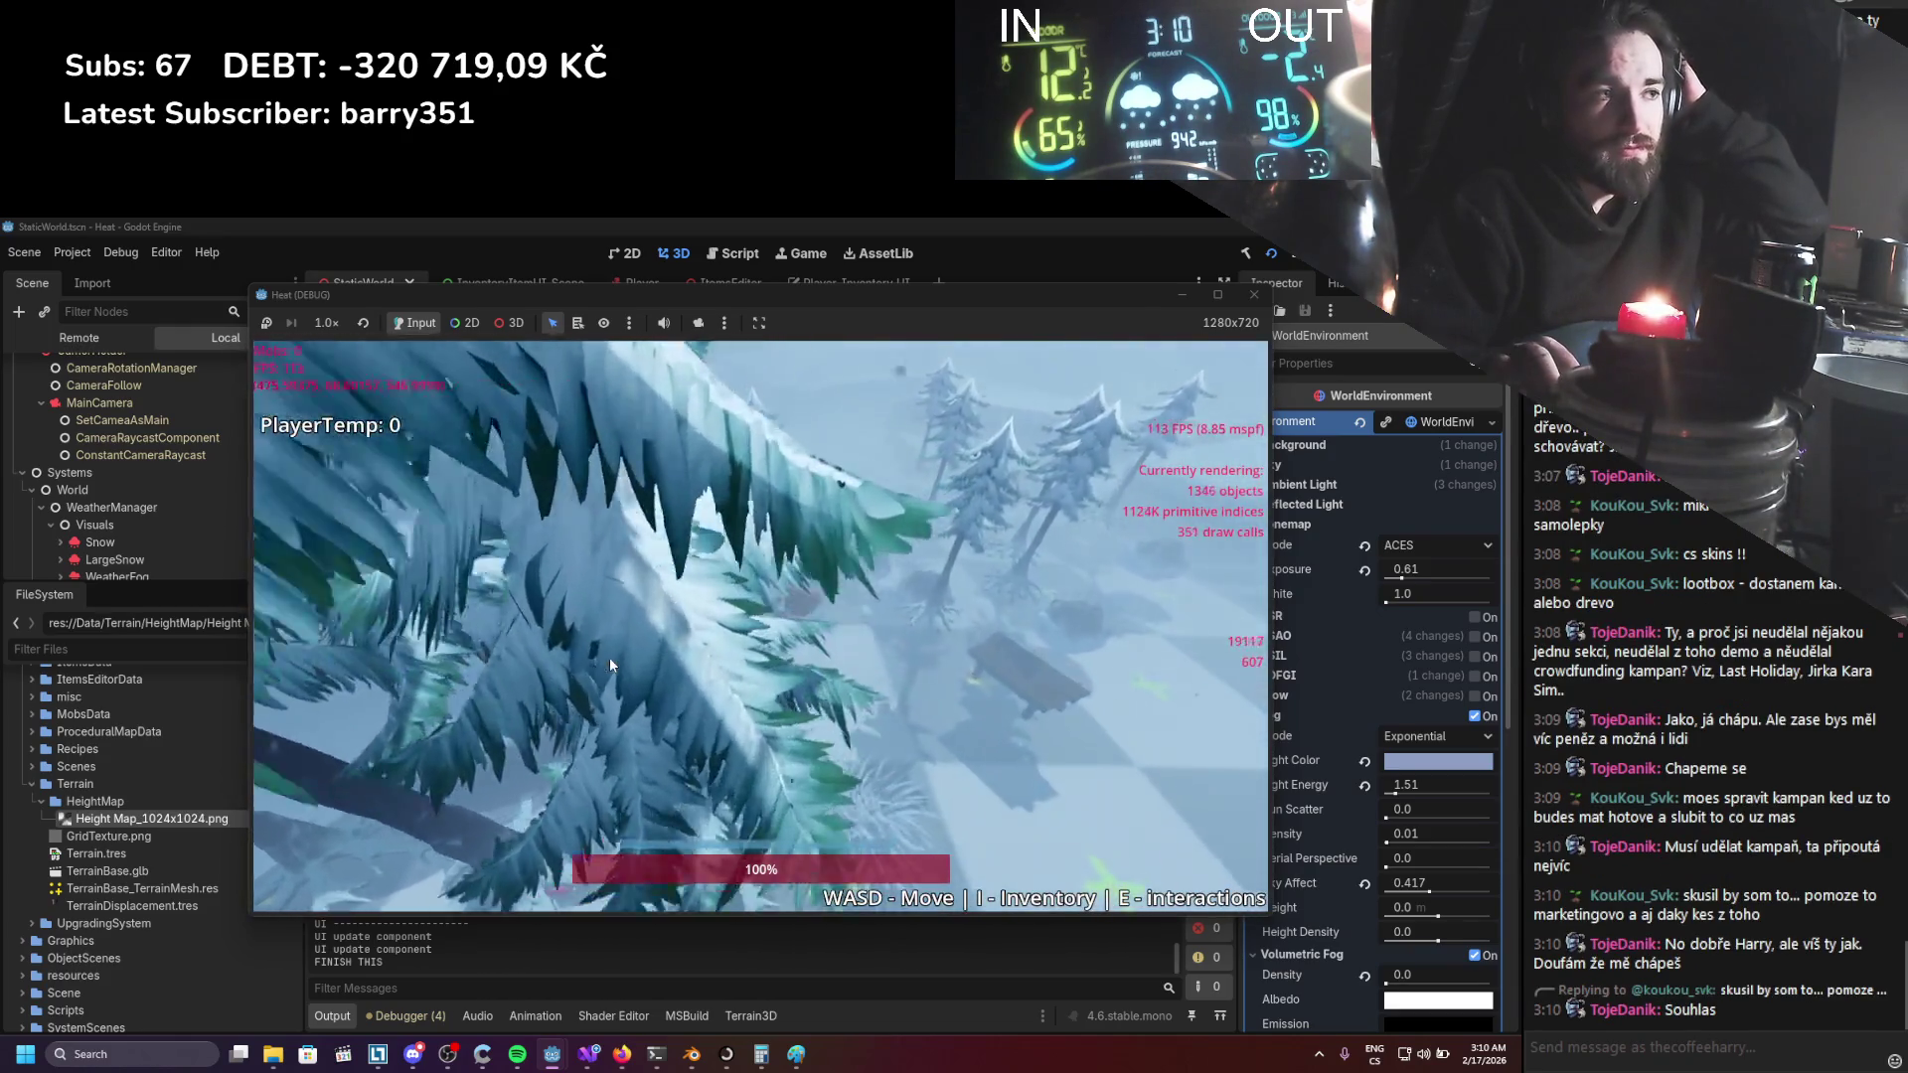
key(s)
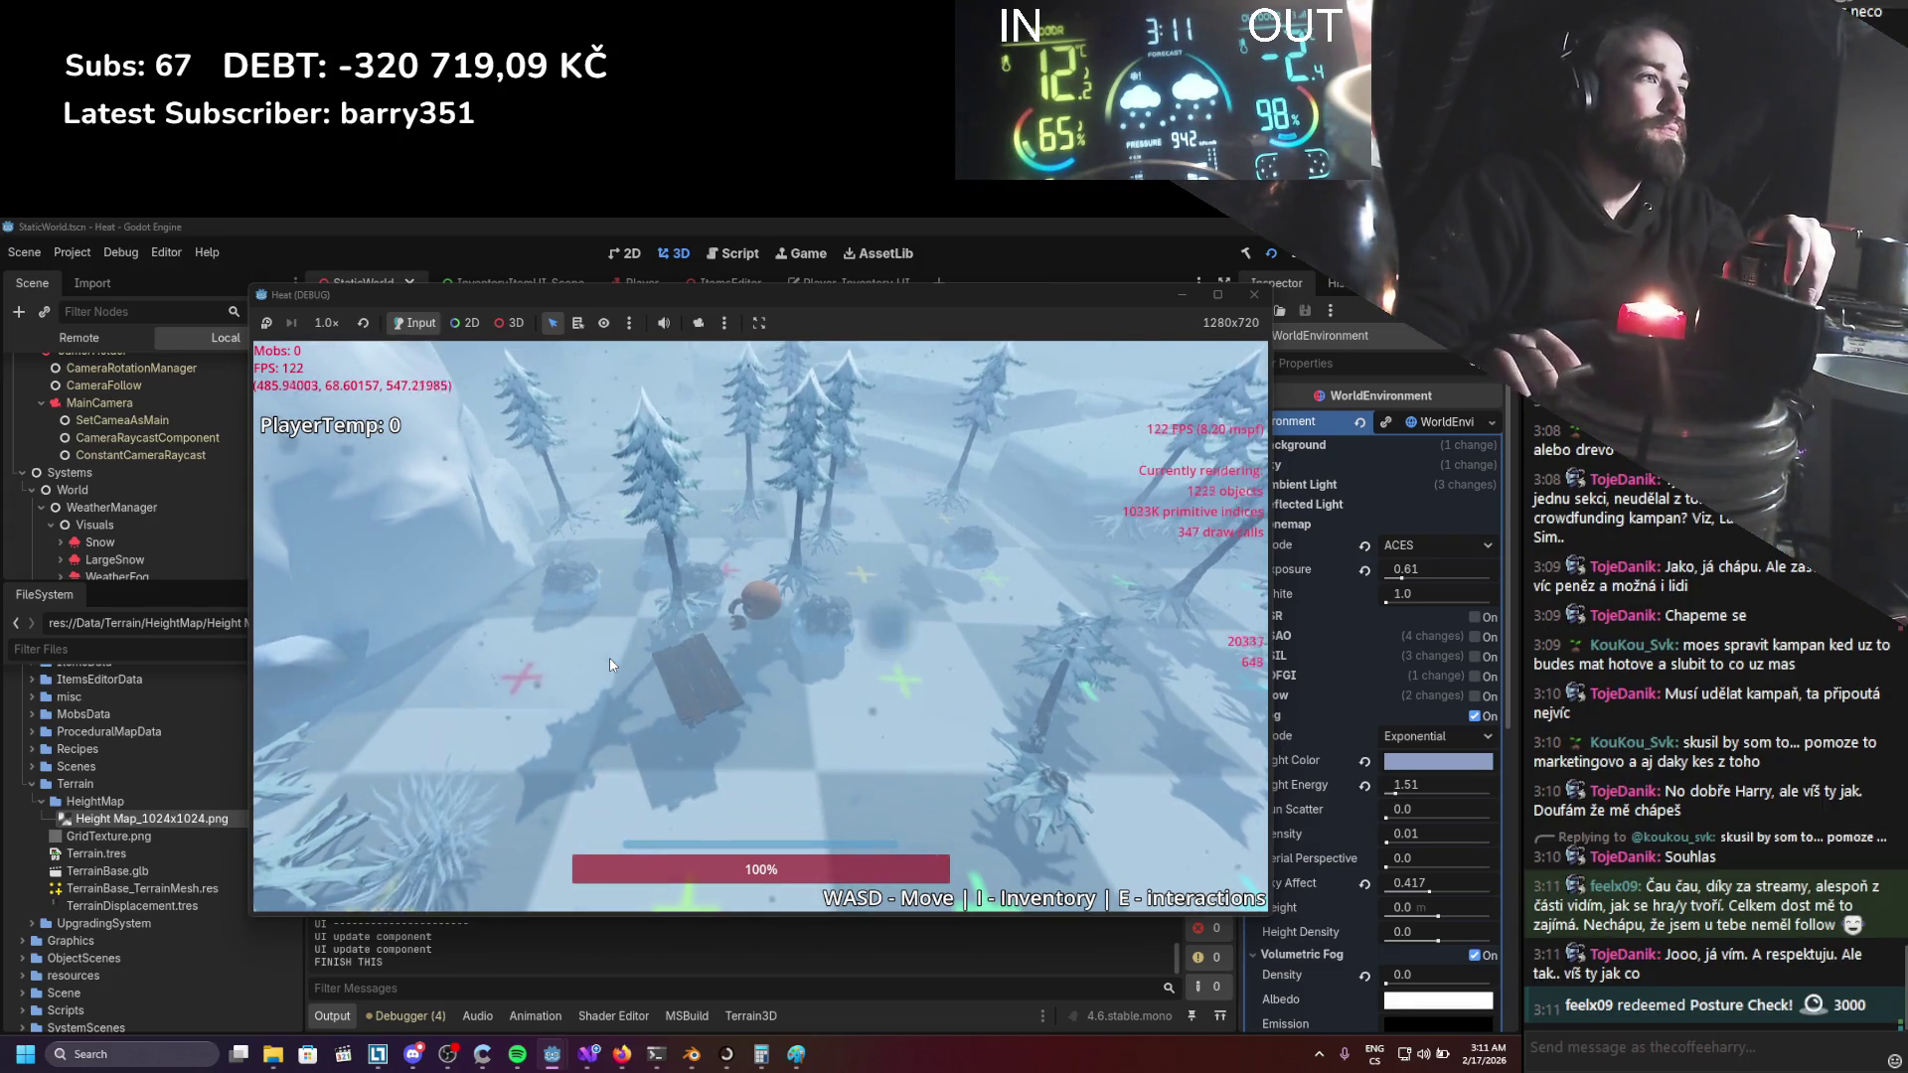
Walk the player past the snowy cliff and back into the pines near the bear.
key(w+d)
key(w+d)
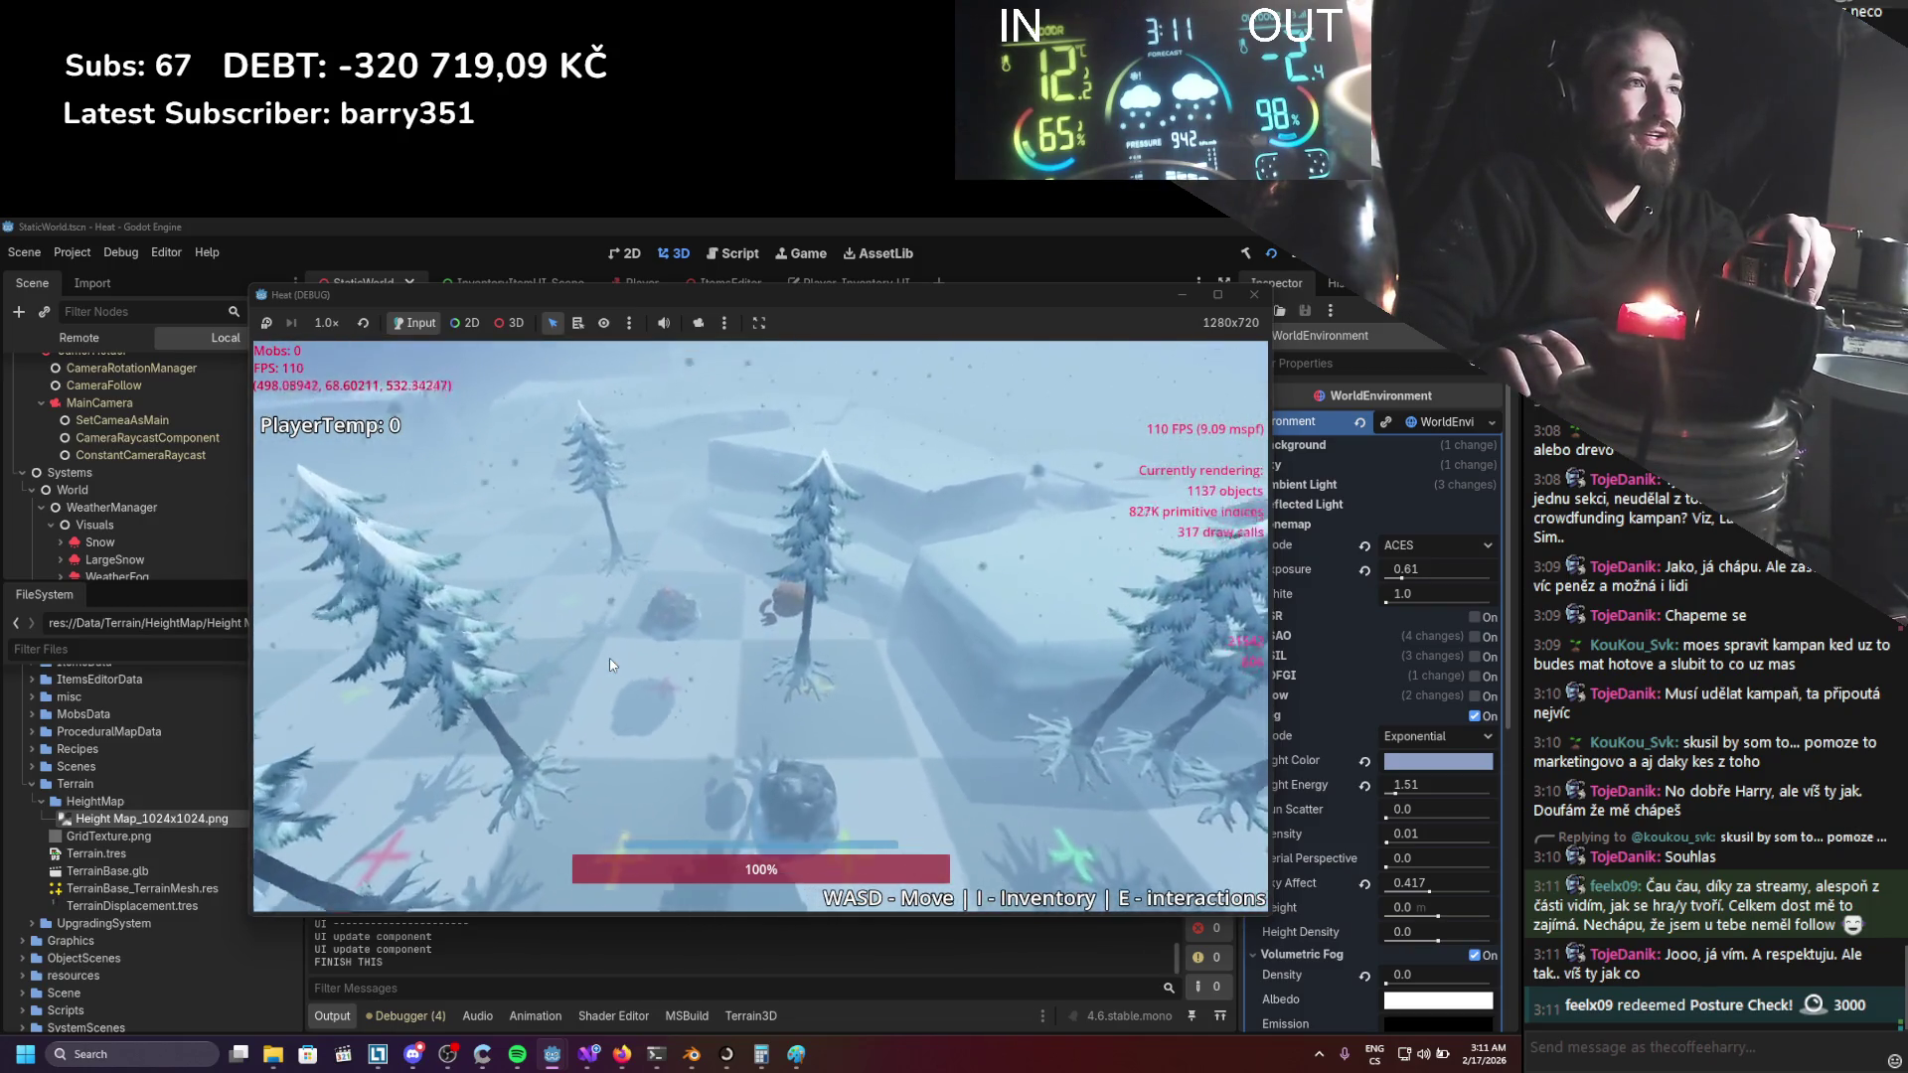
key(d)
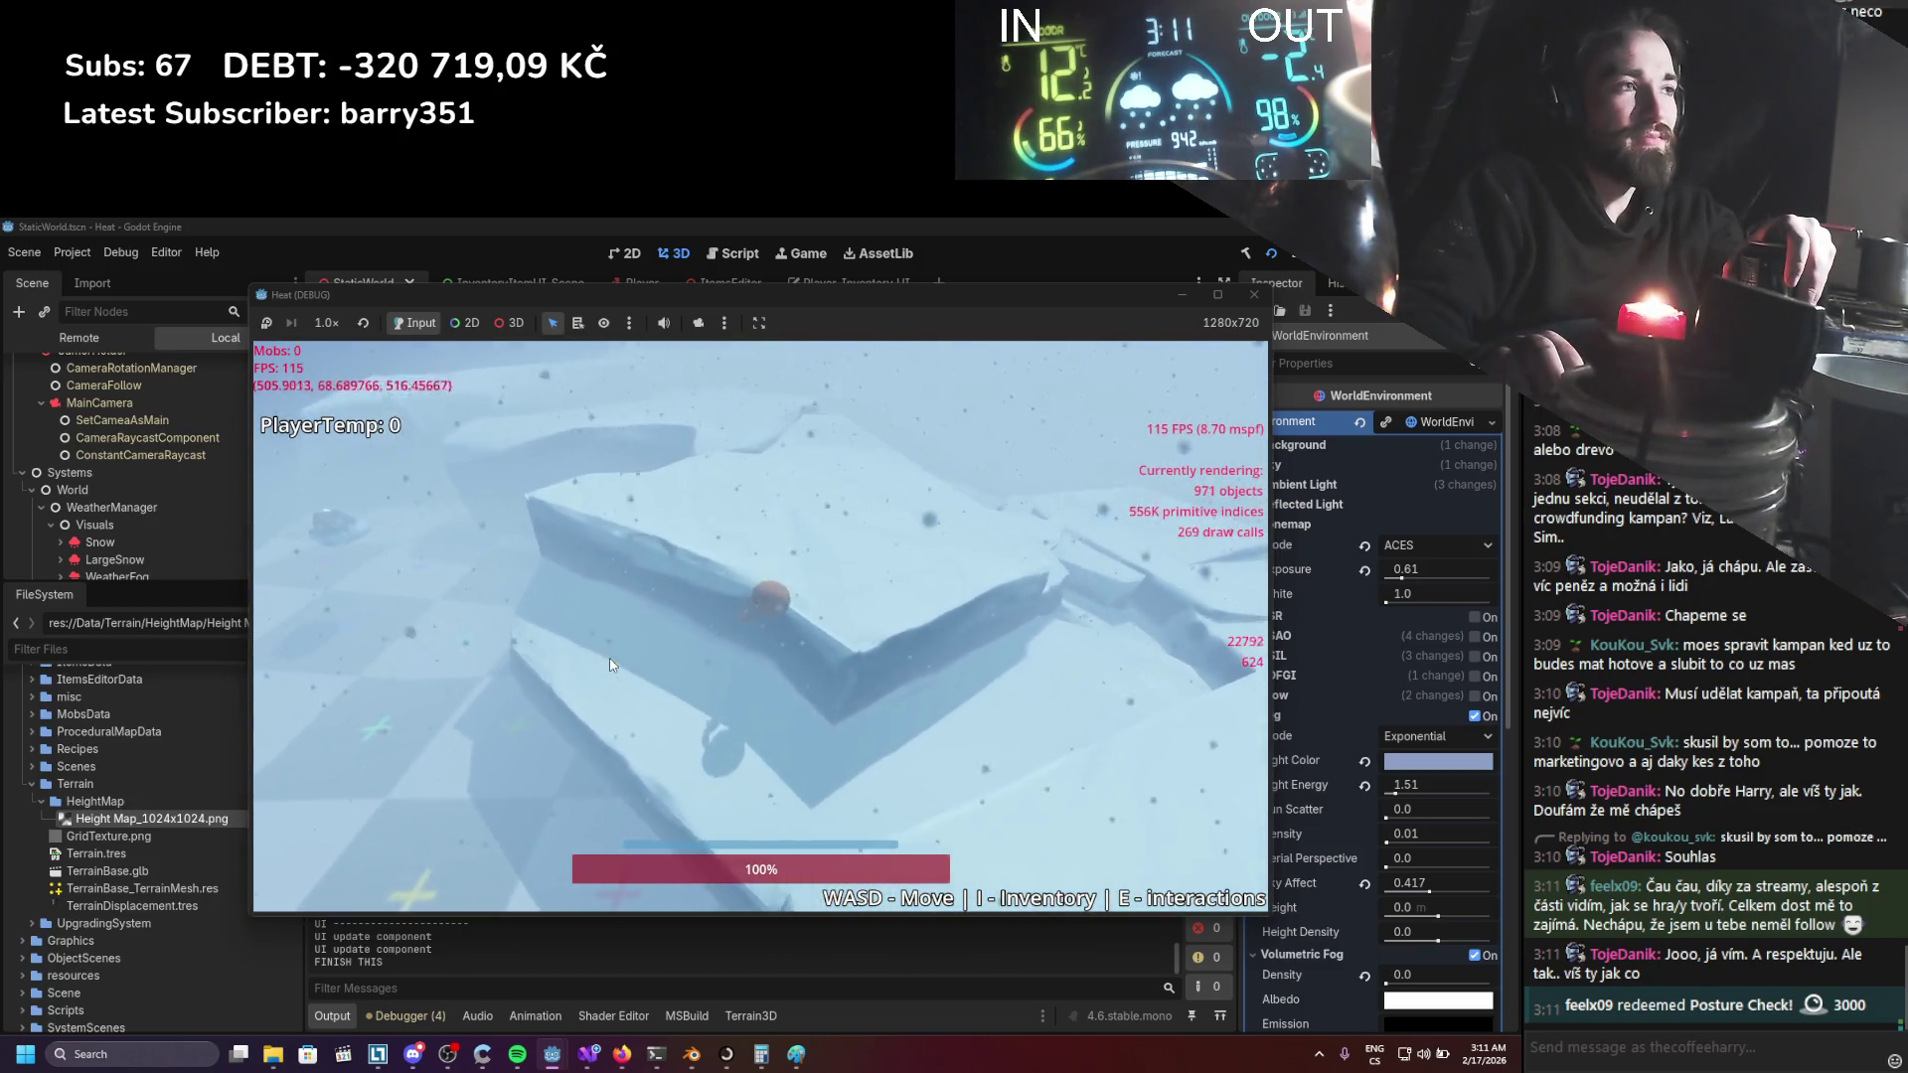
key(s+a)
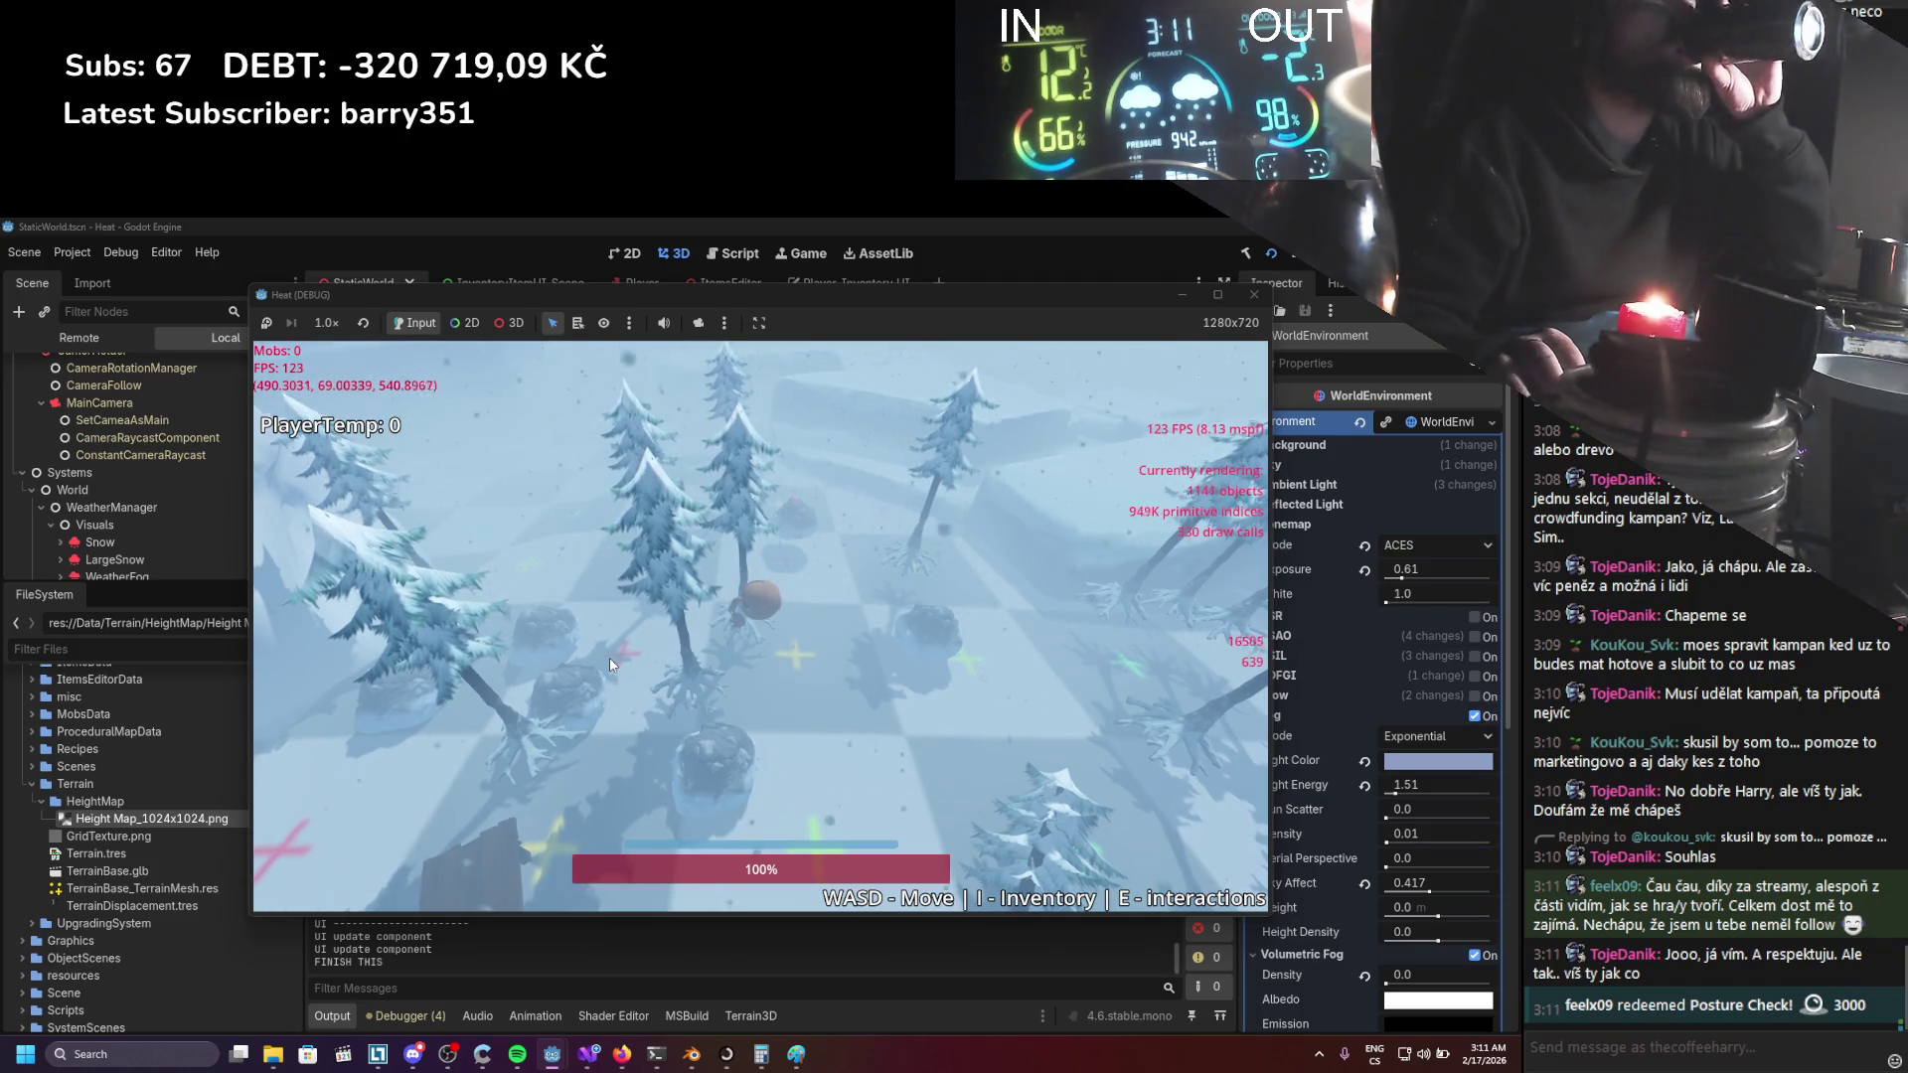
key(s)
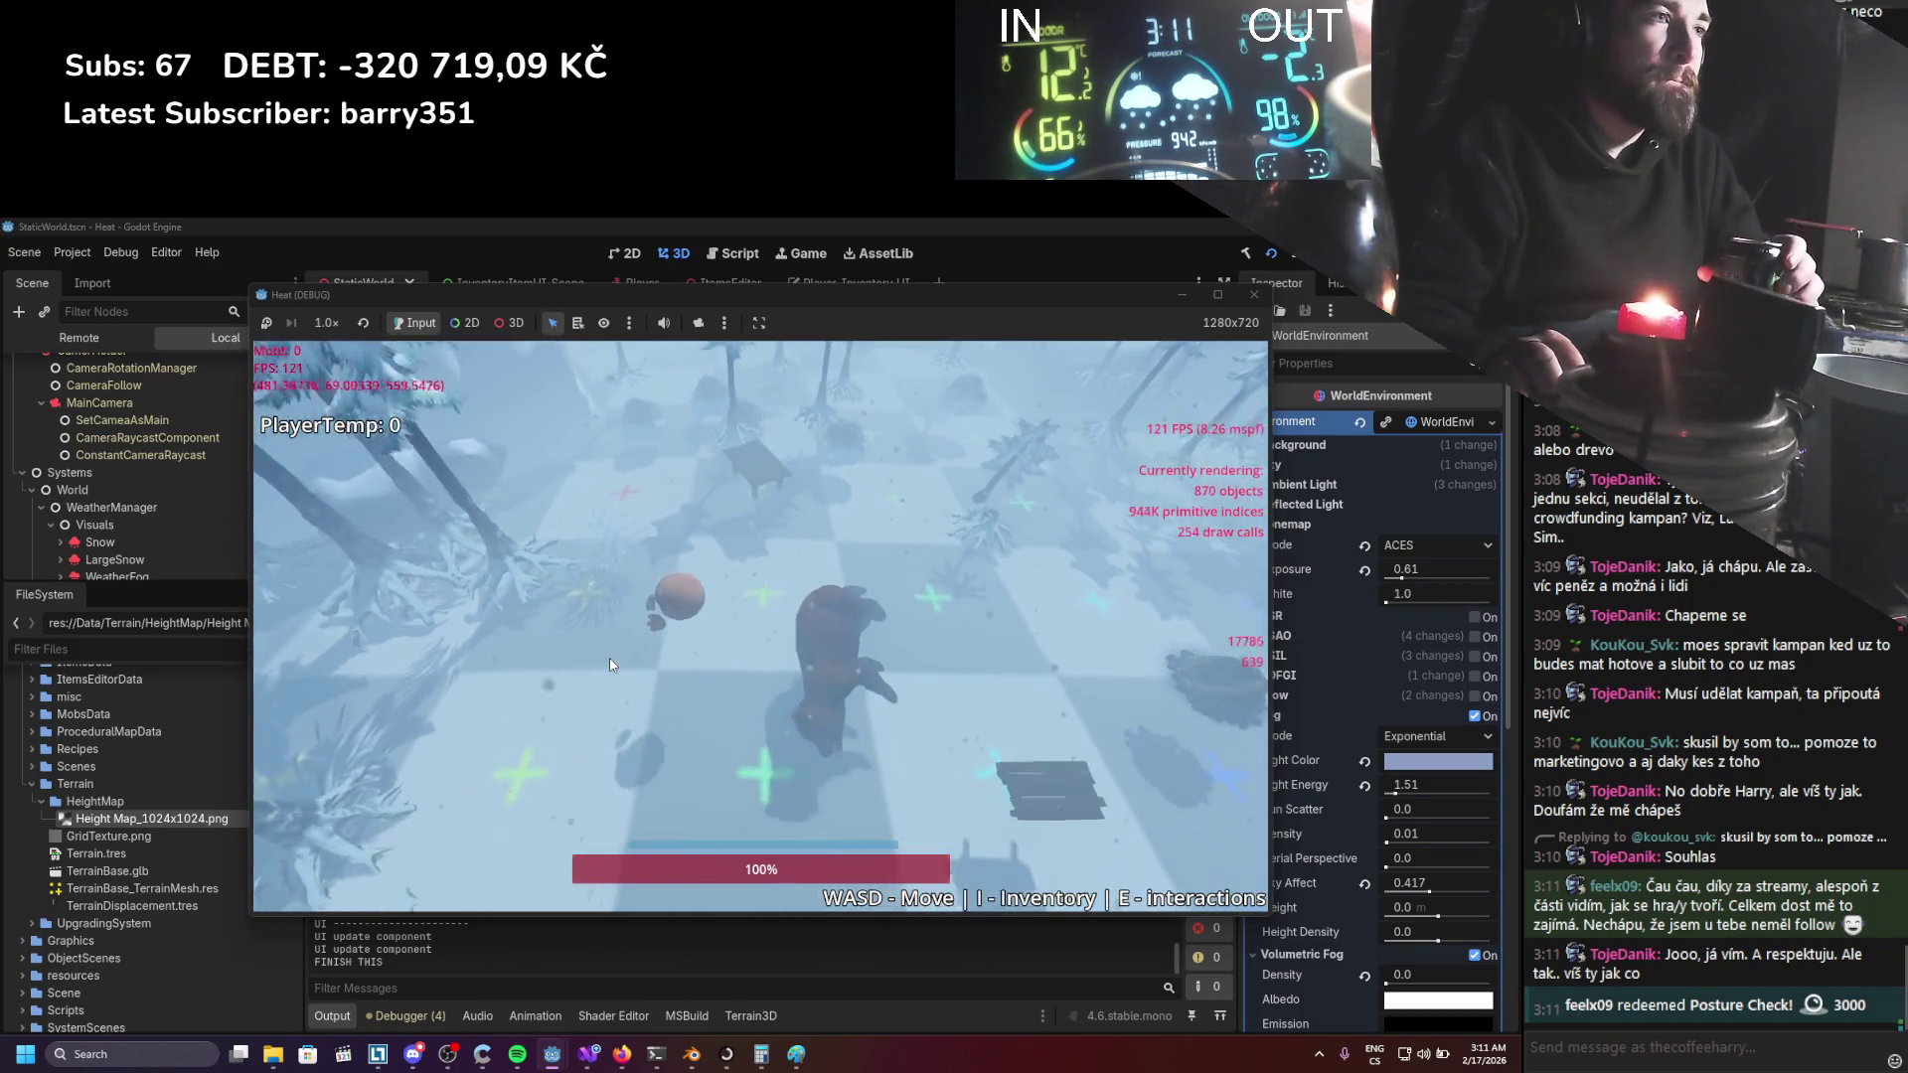
scroll(610, 663, down, 5)
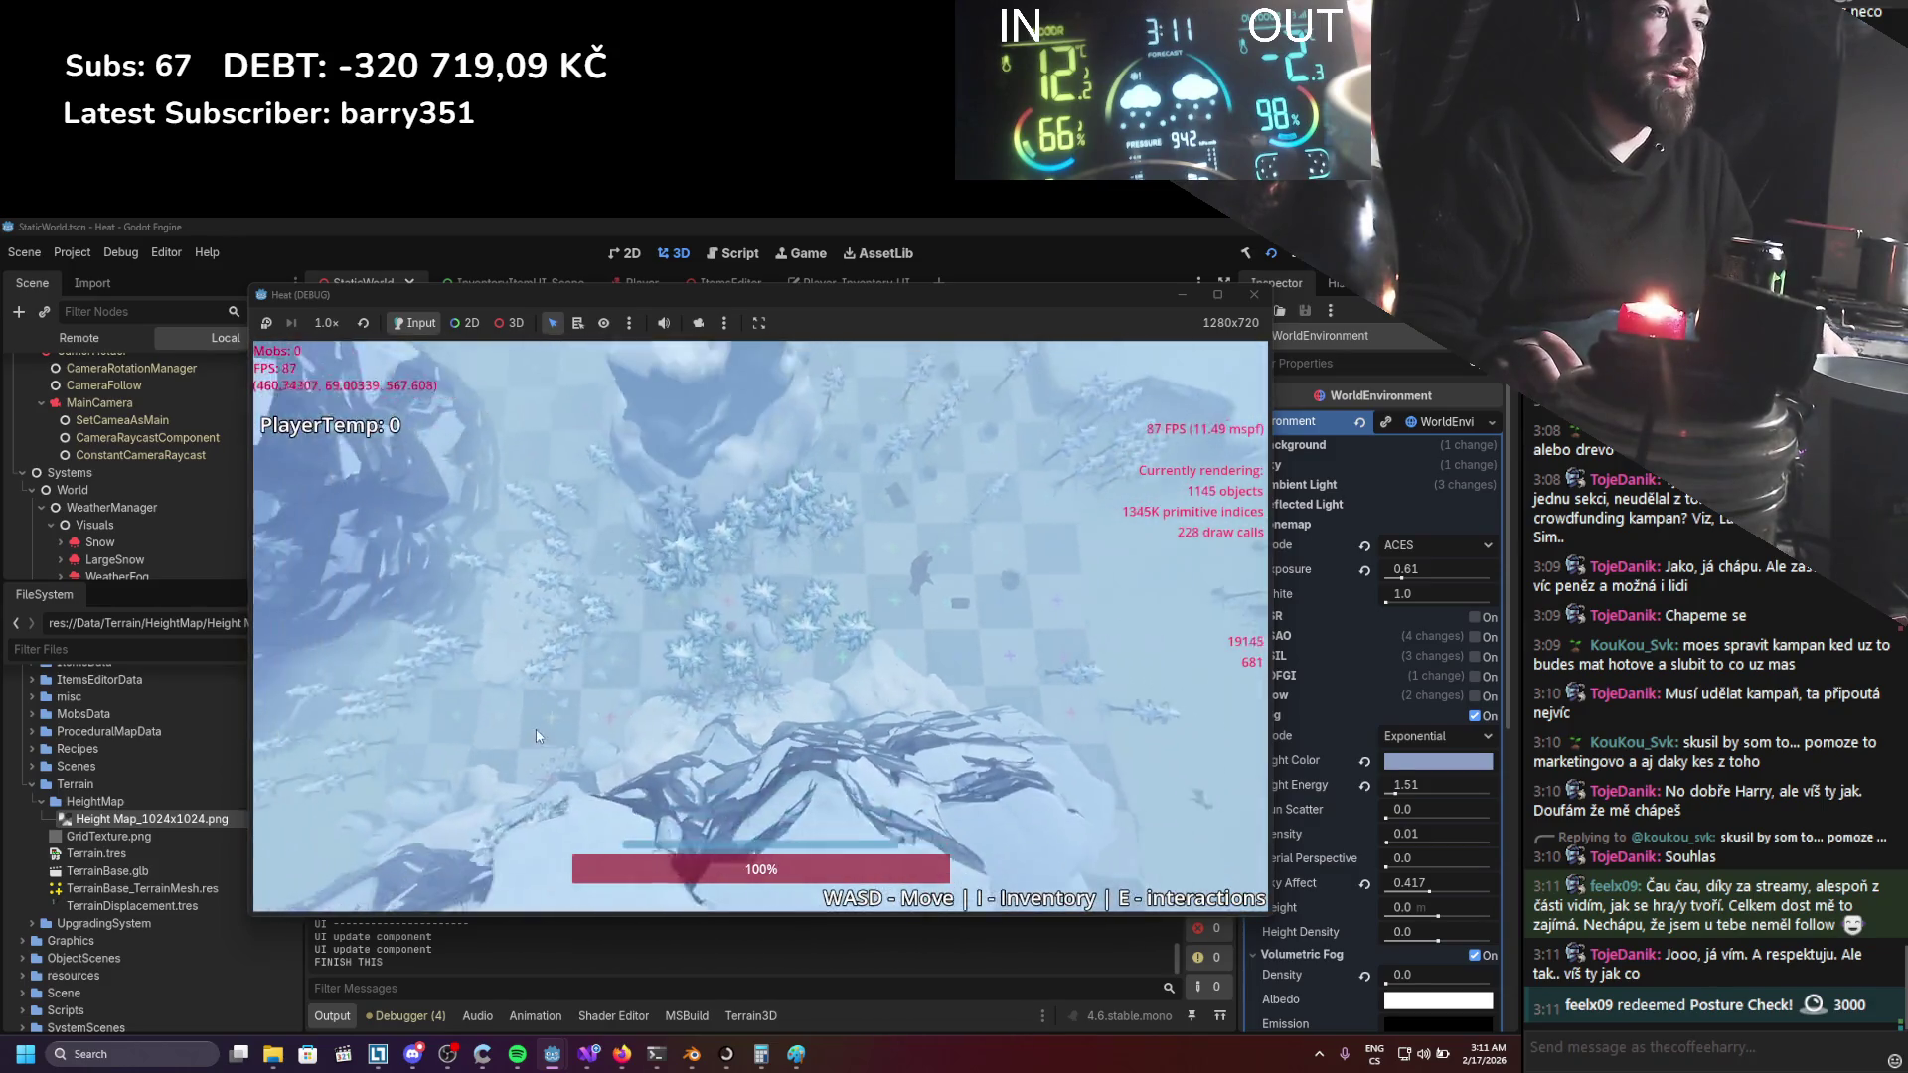
Walk the player east across the snow, then back west toward the bear.
key(d)
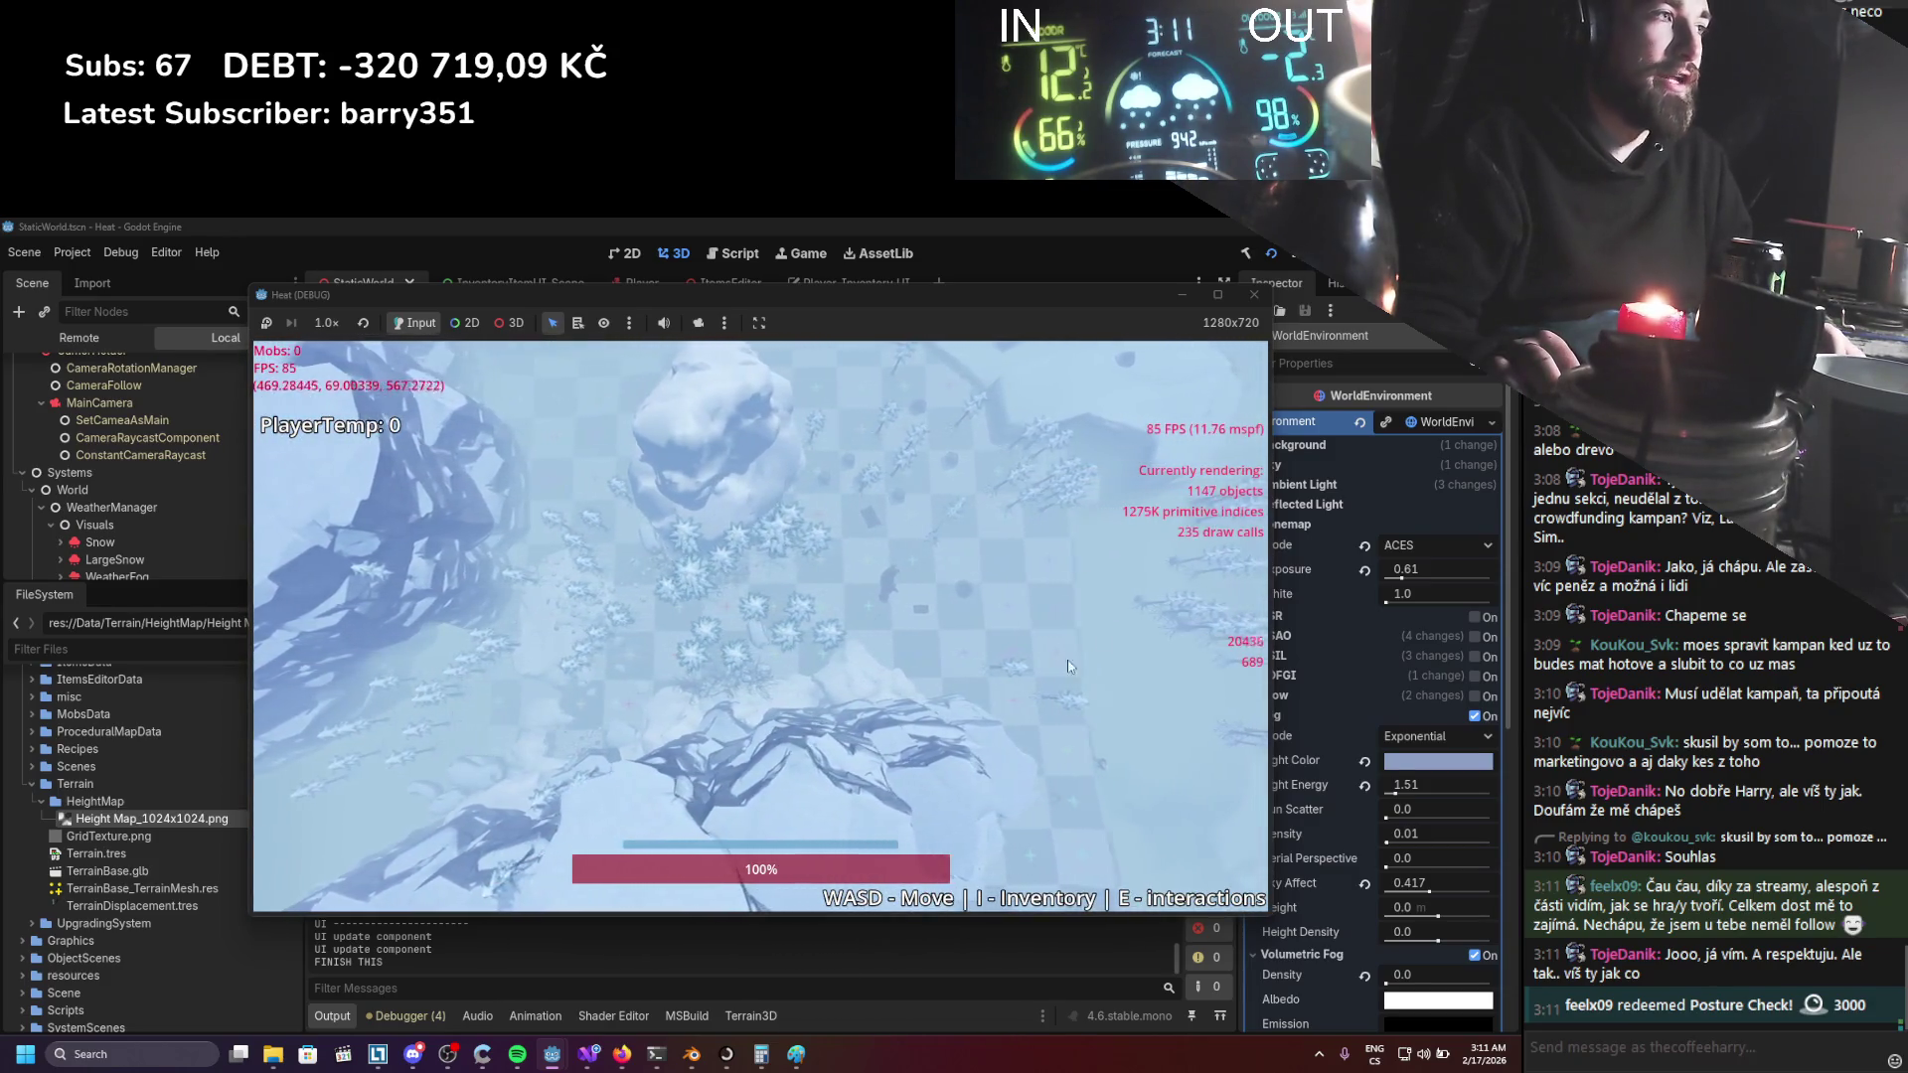
key(d)
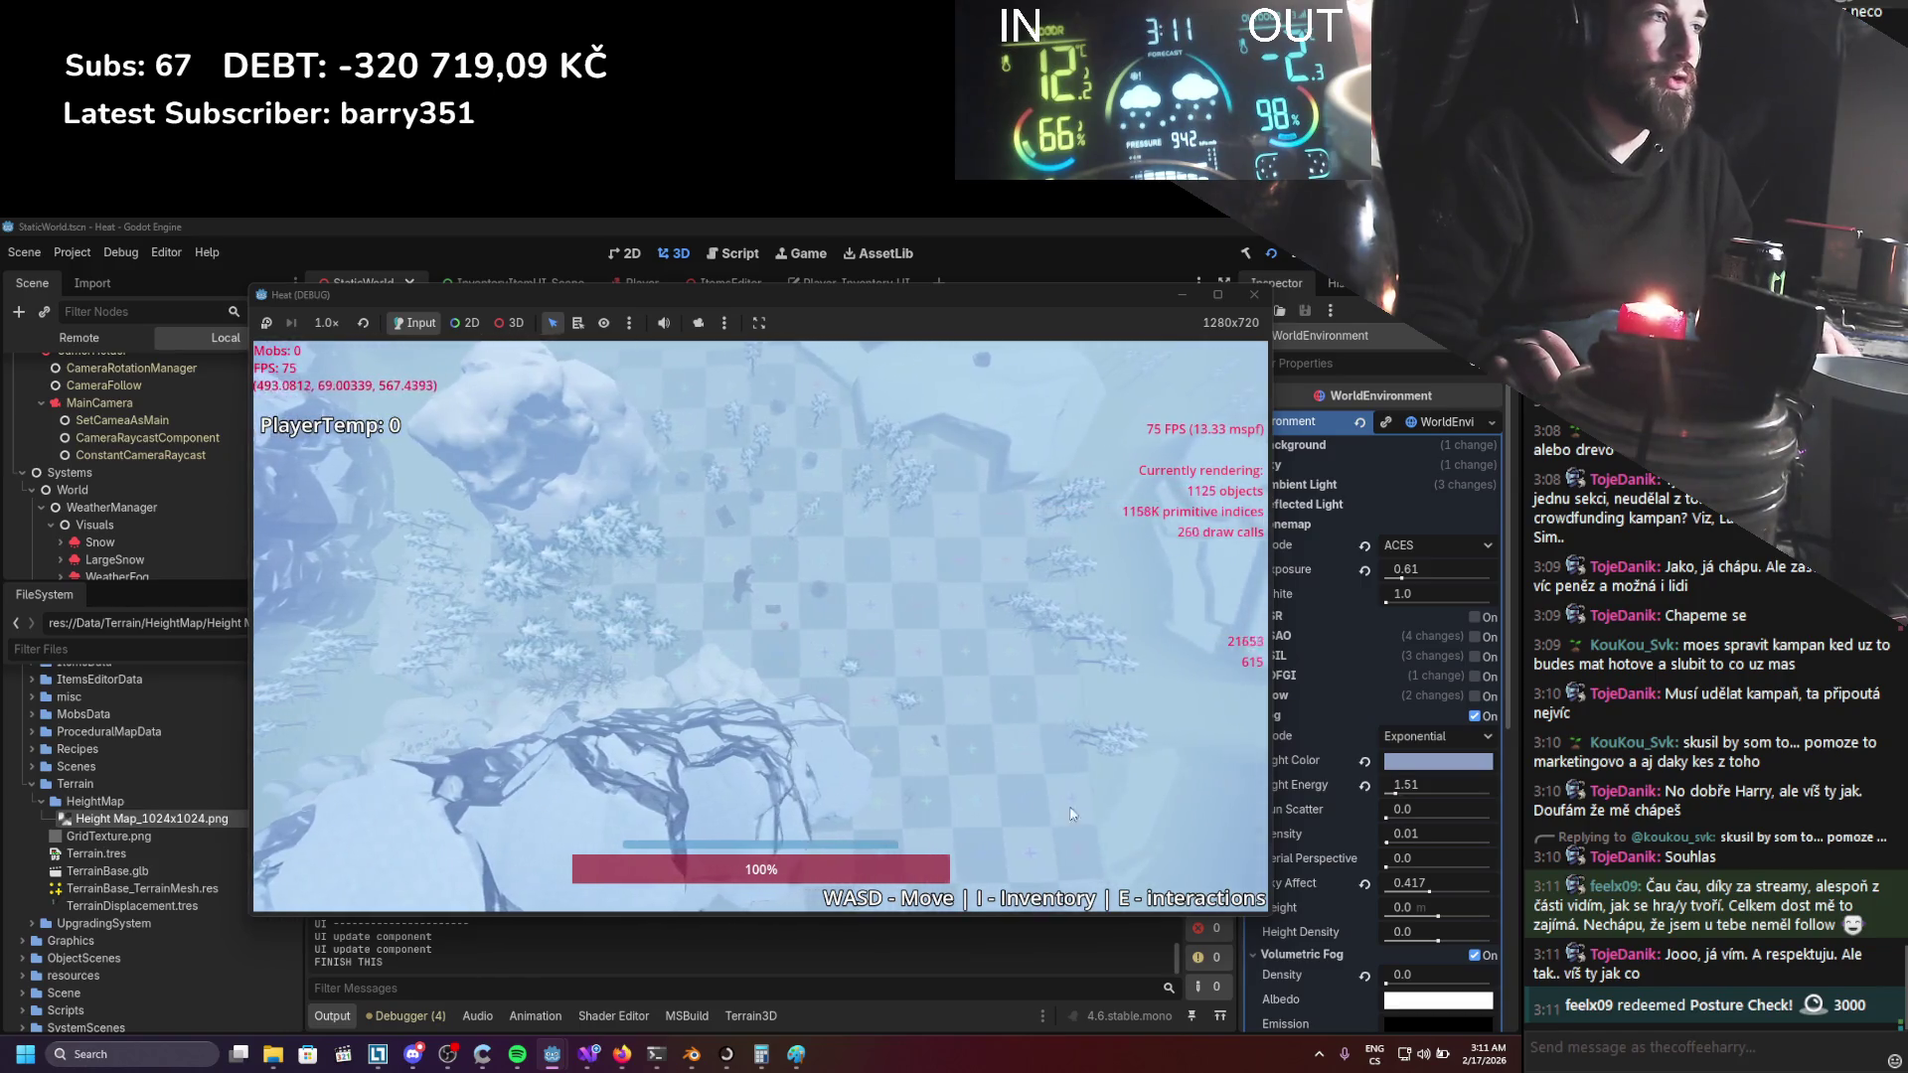
key(d)
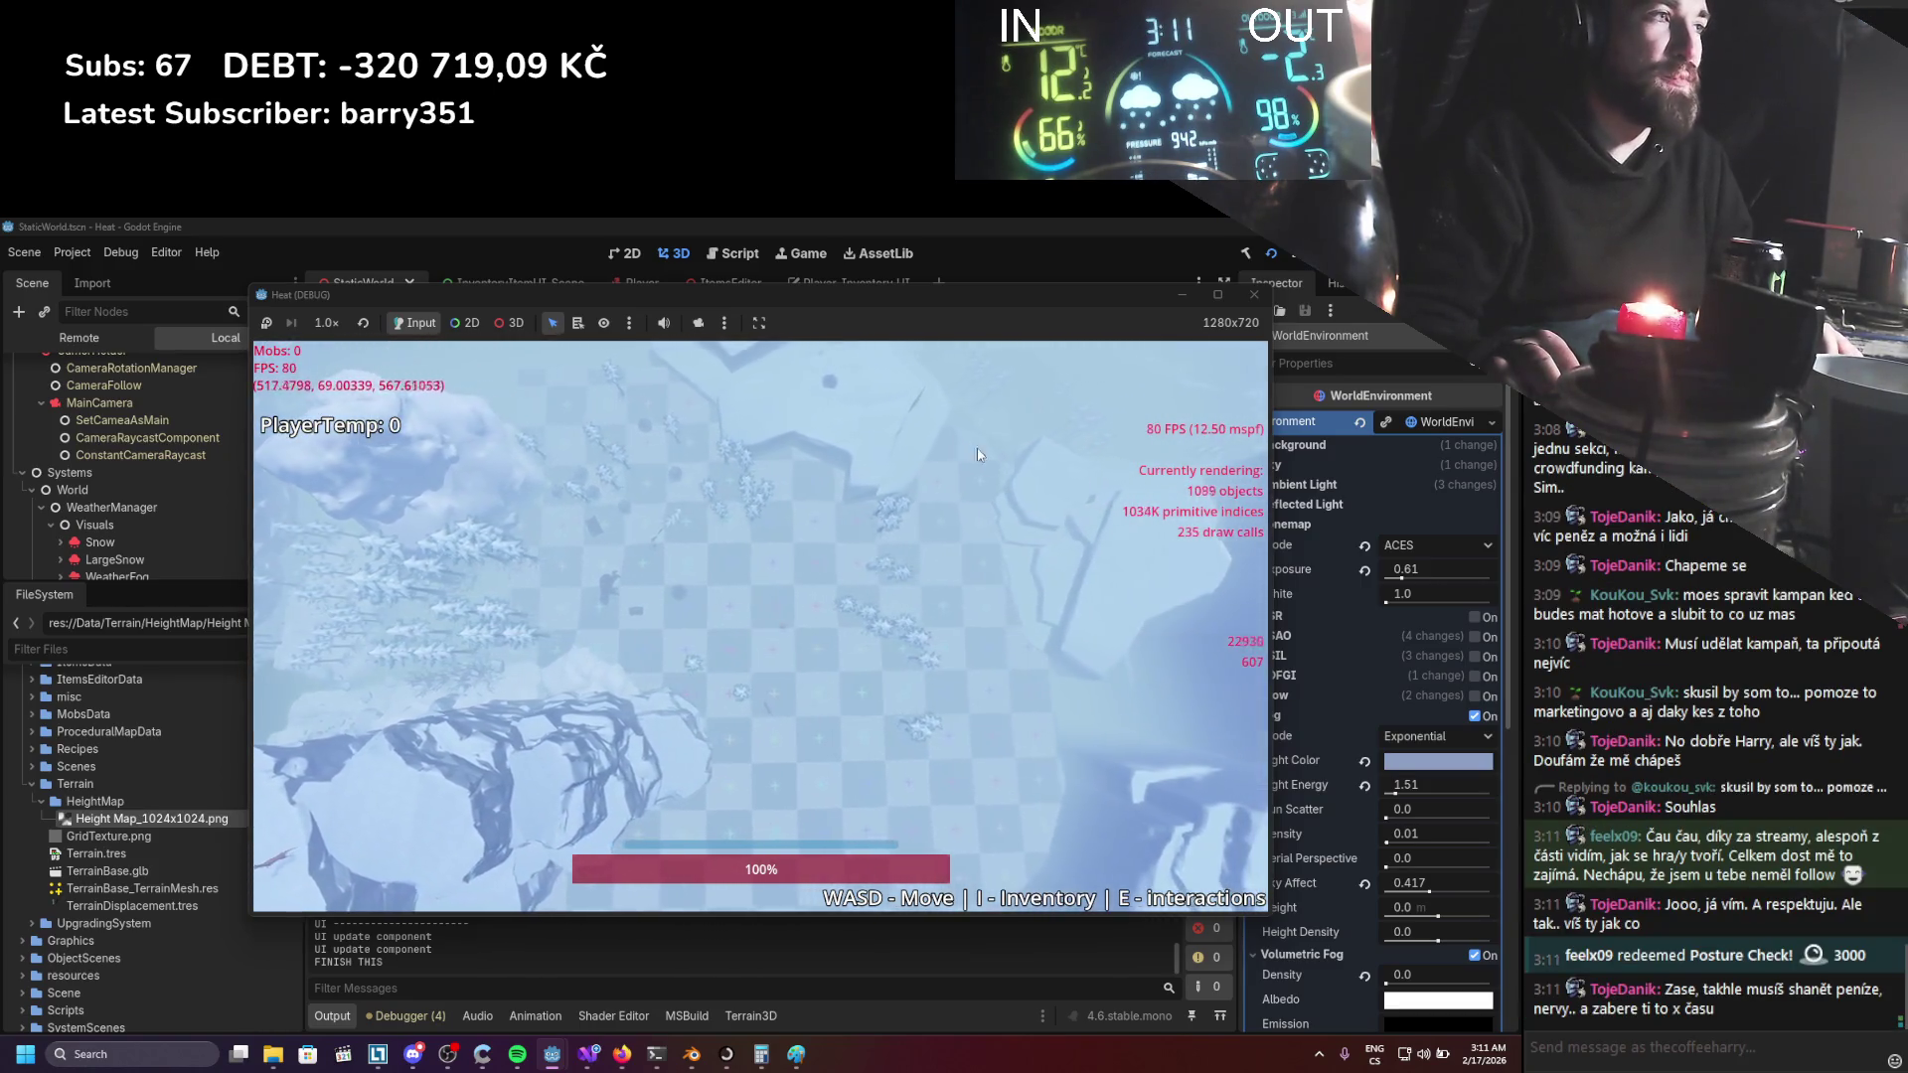
key(d)
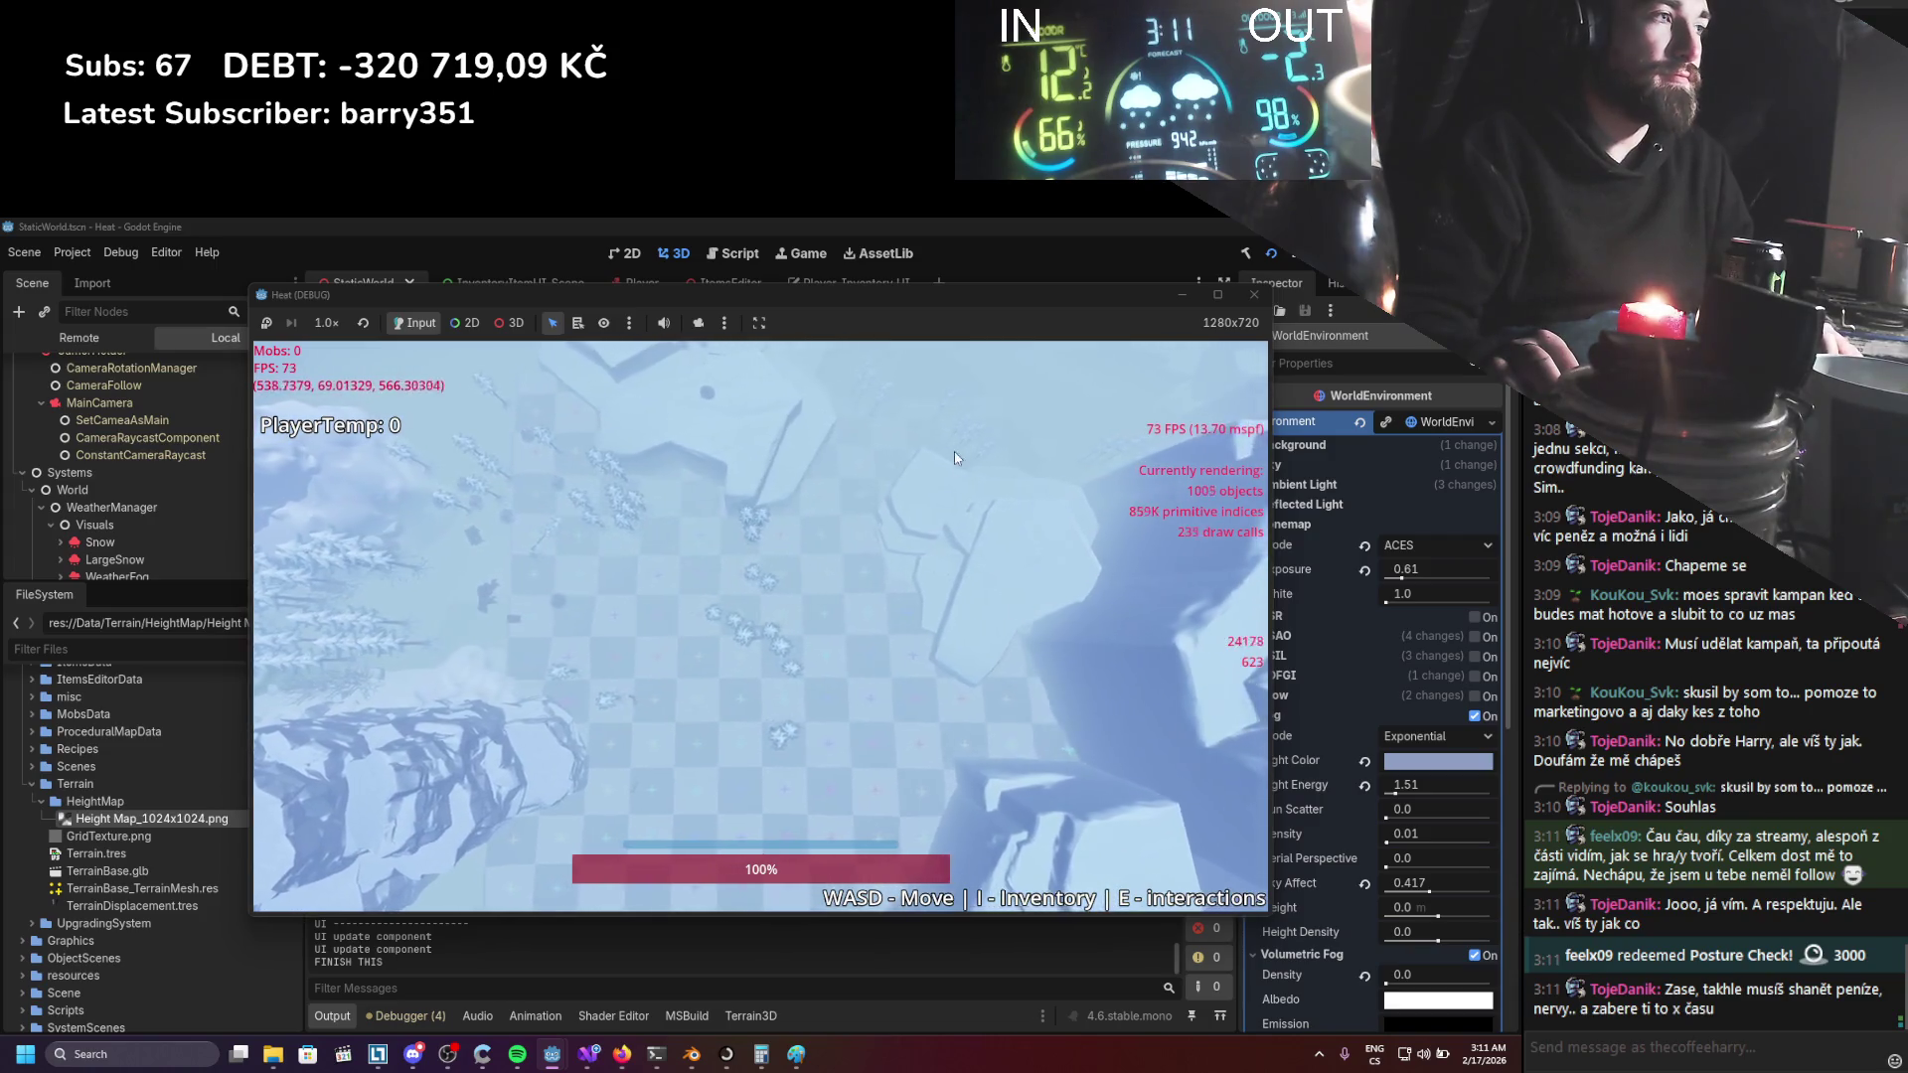
key(a)
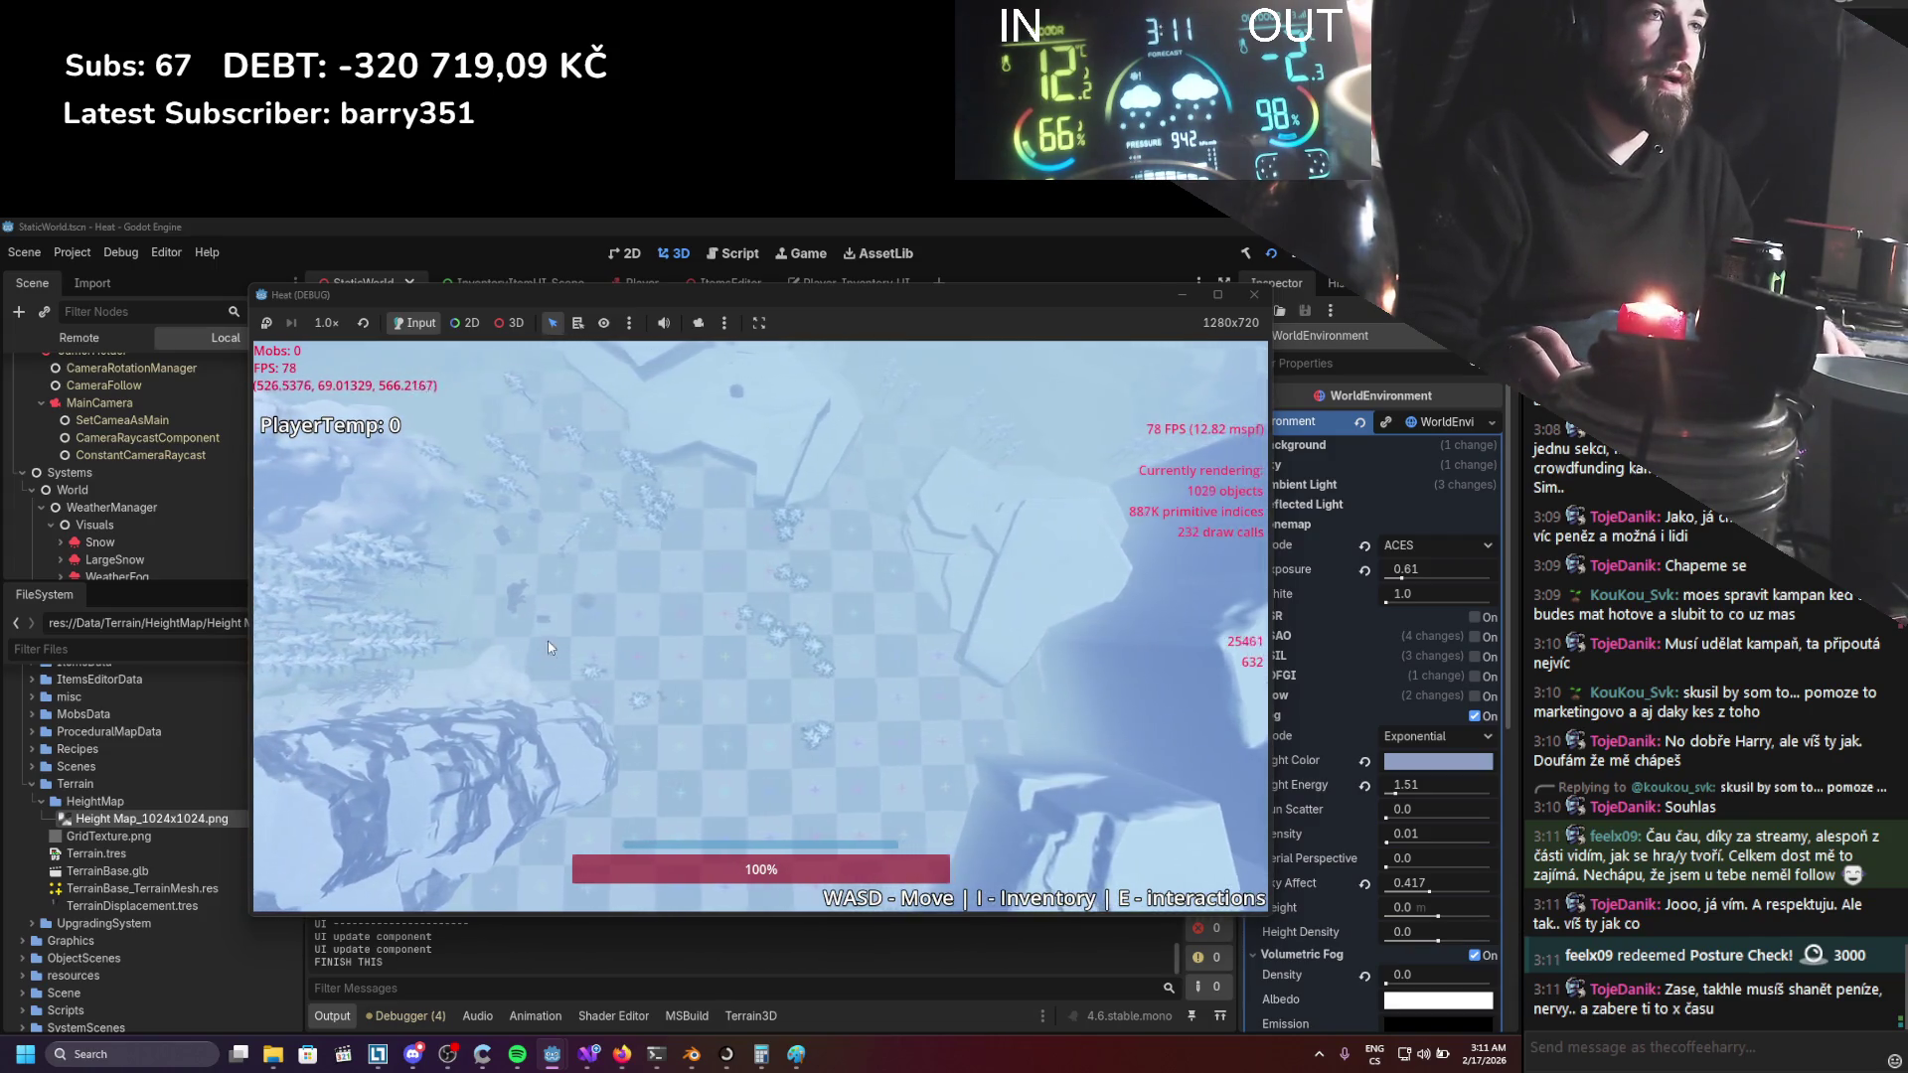
key(a)
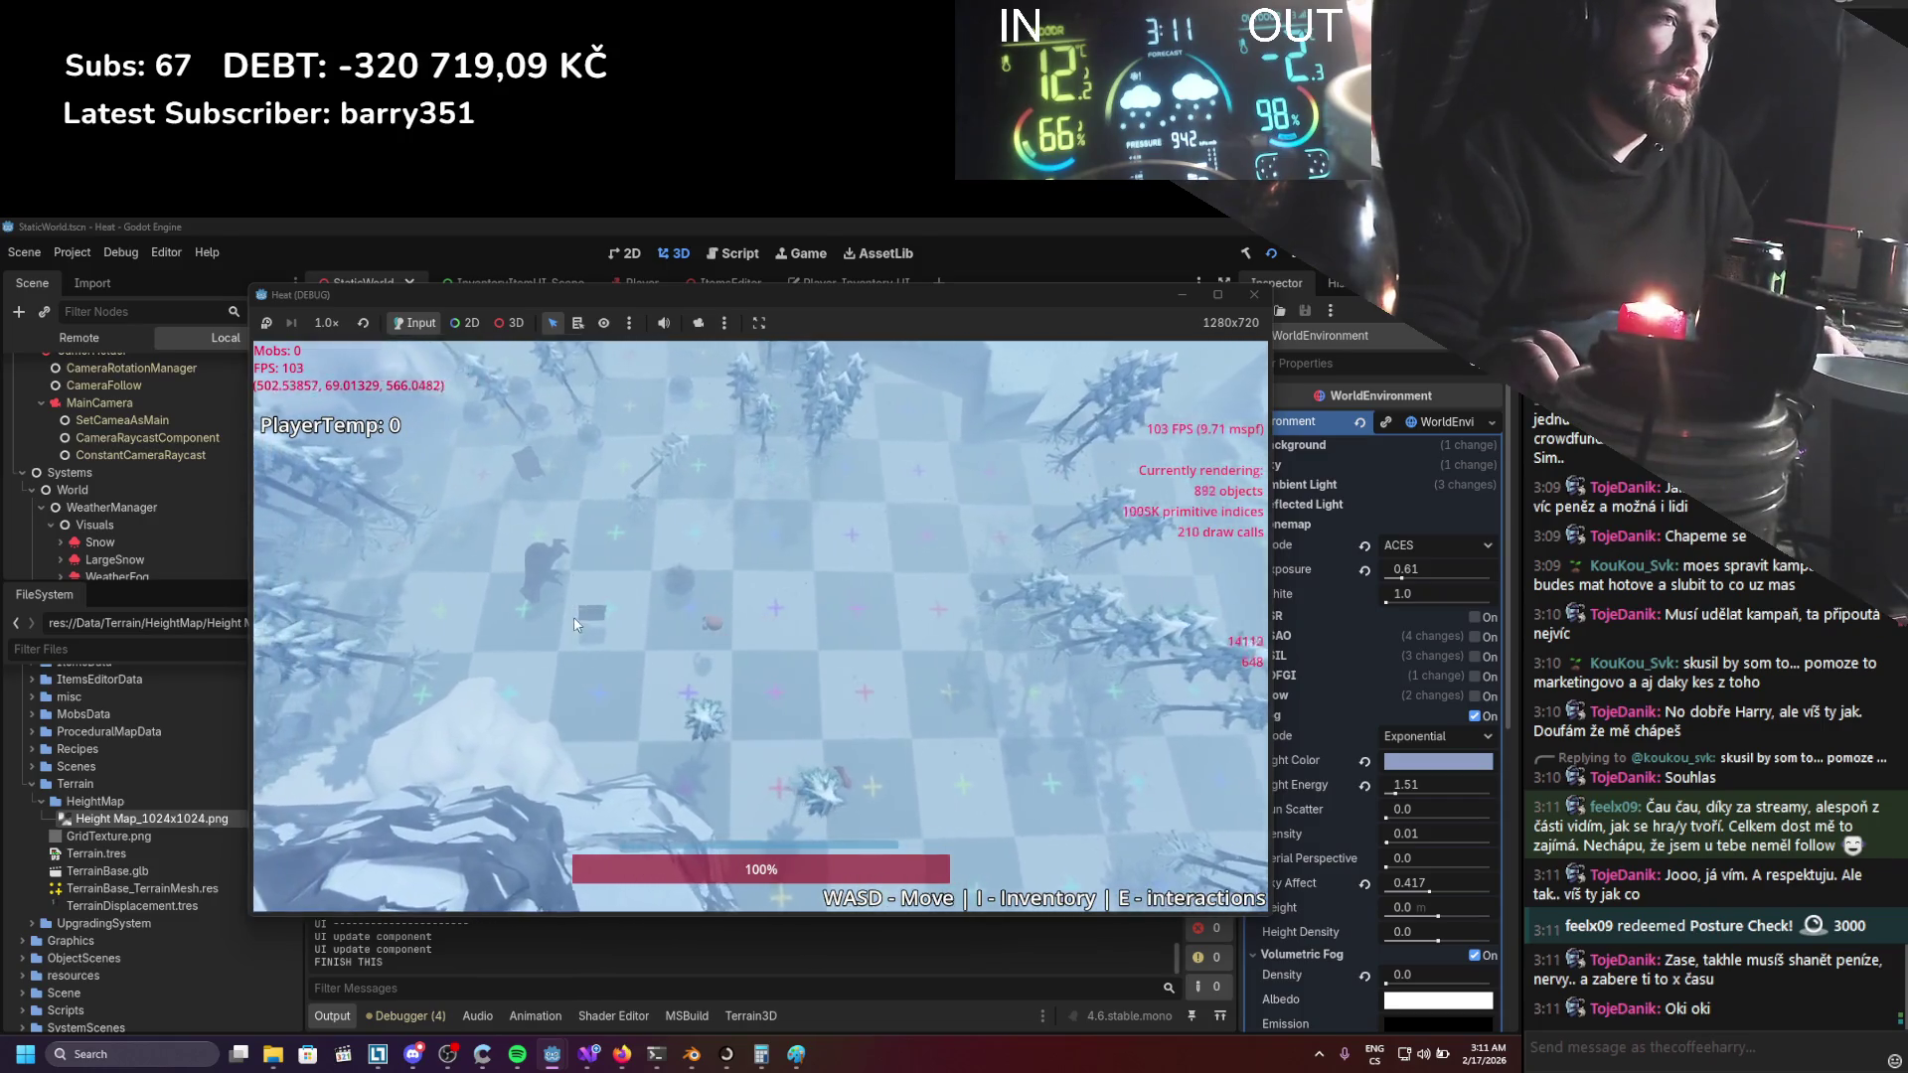
key(a)
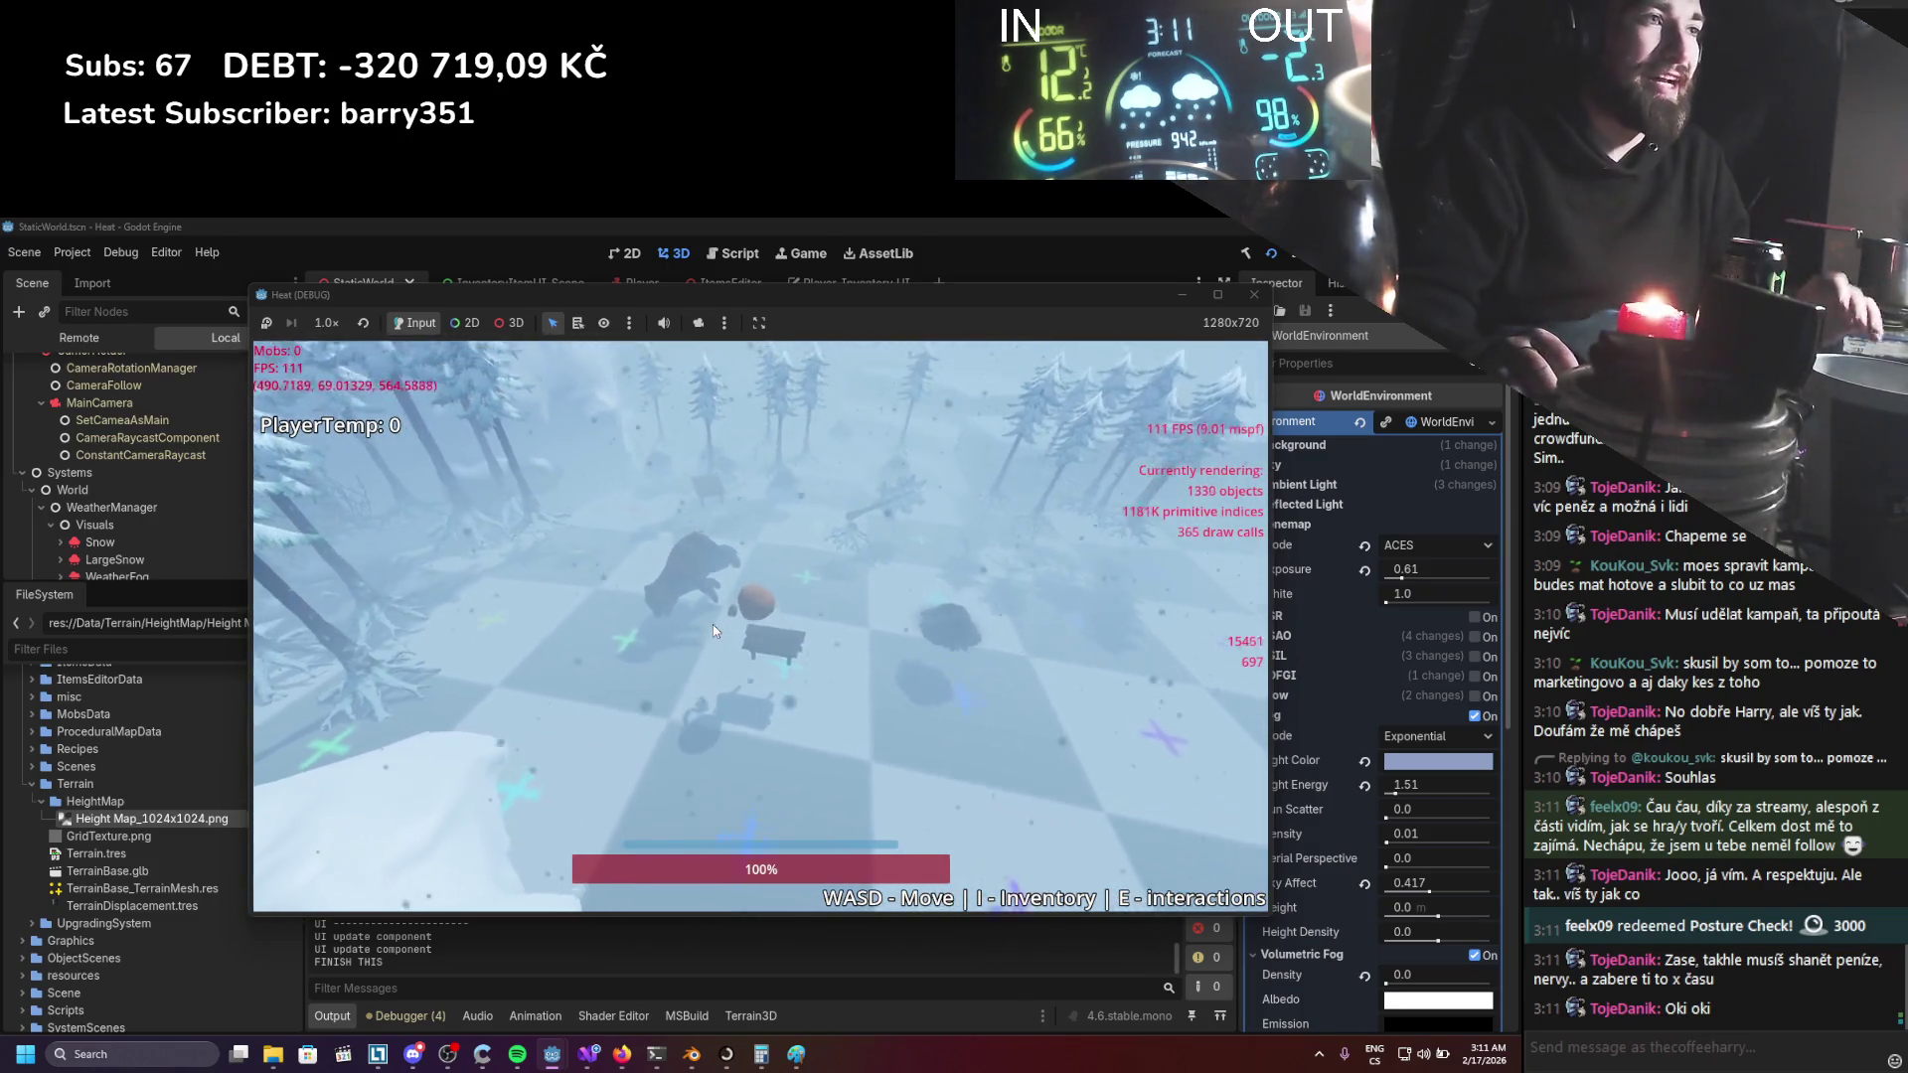
Walk the player forward past the bear into the scattered snowy pines.
key(w)
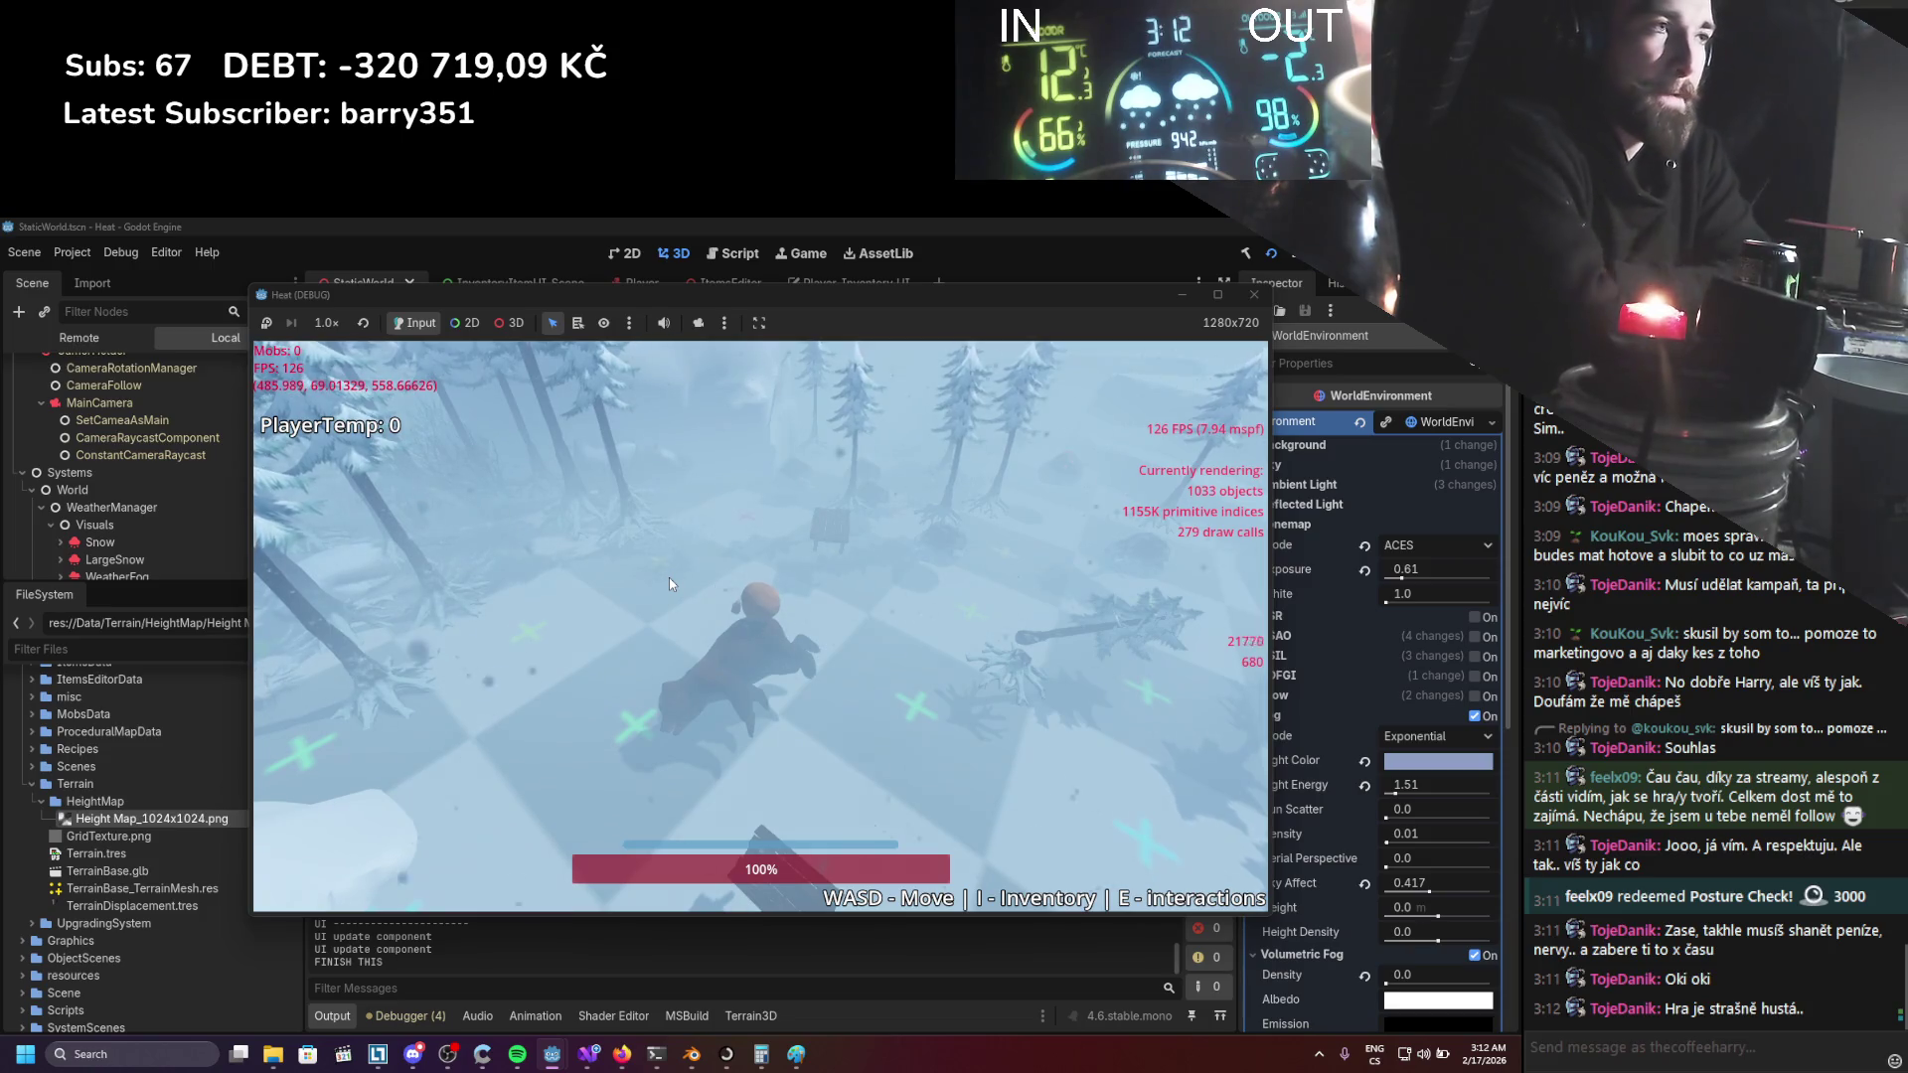
key(w)
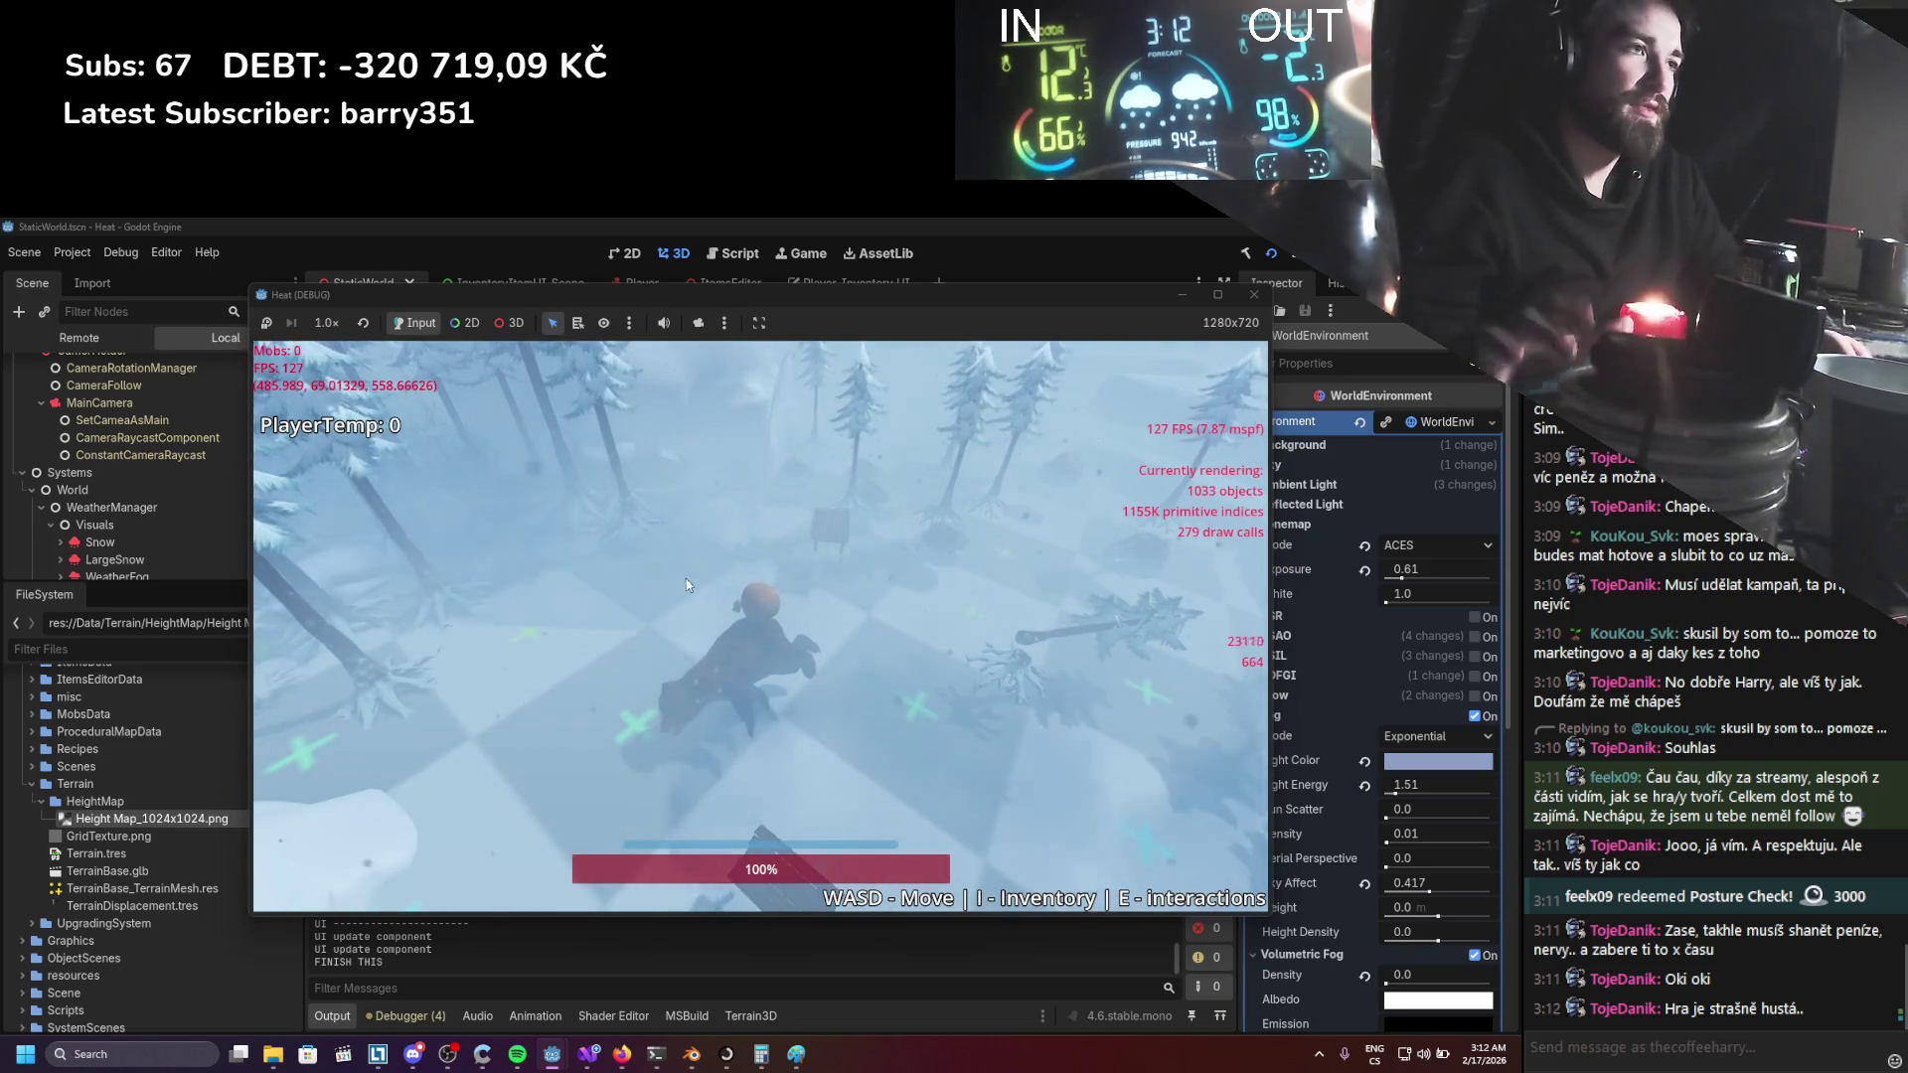
key(w)
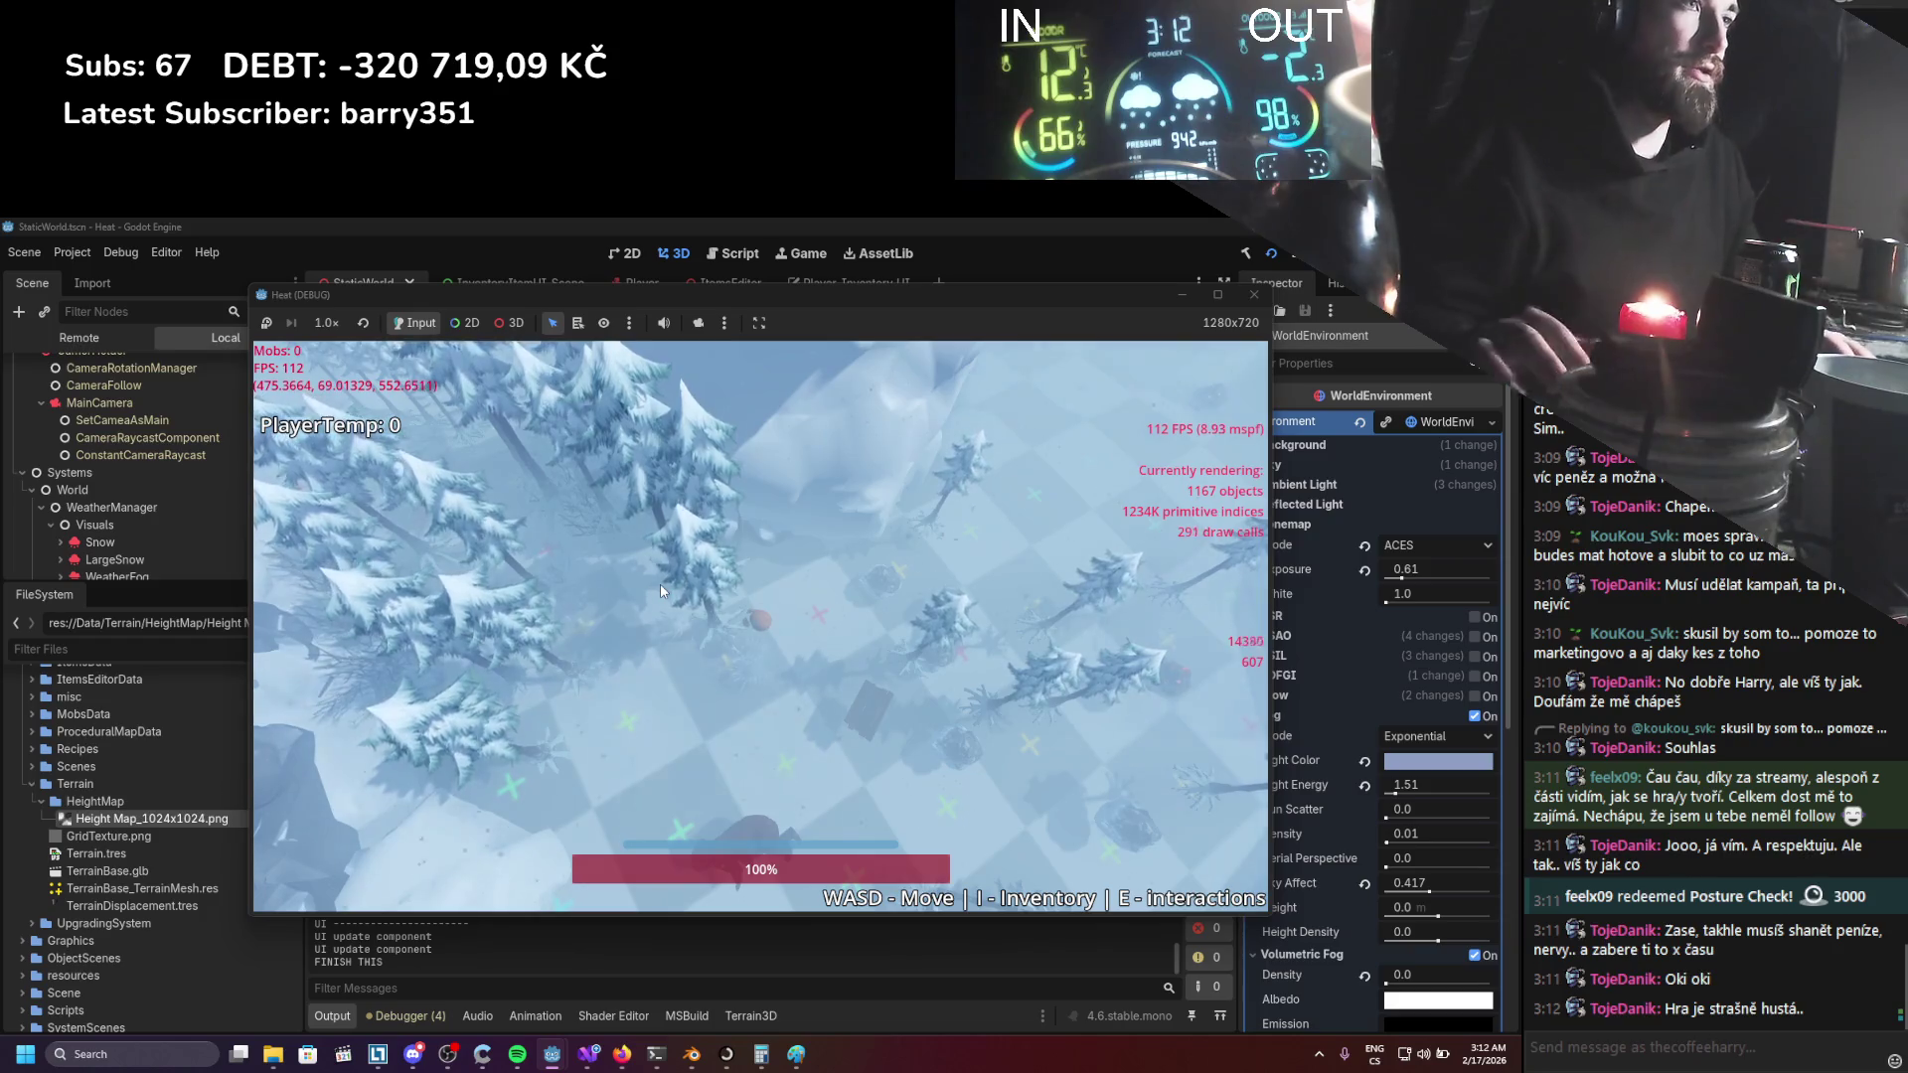
Adjust the camera distance and walk the player forward across the snow.
scroll(660, 583, up, 3)
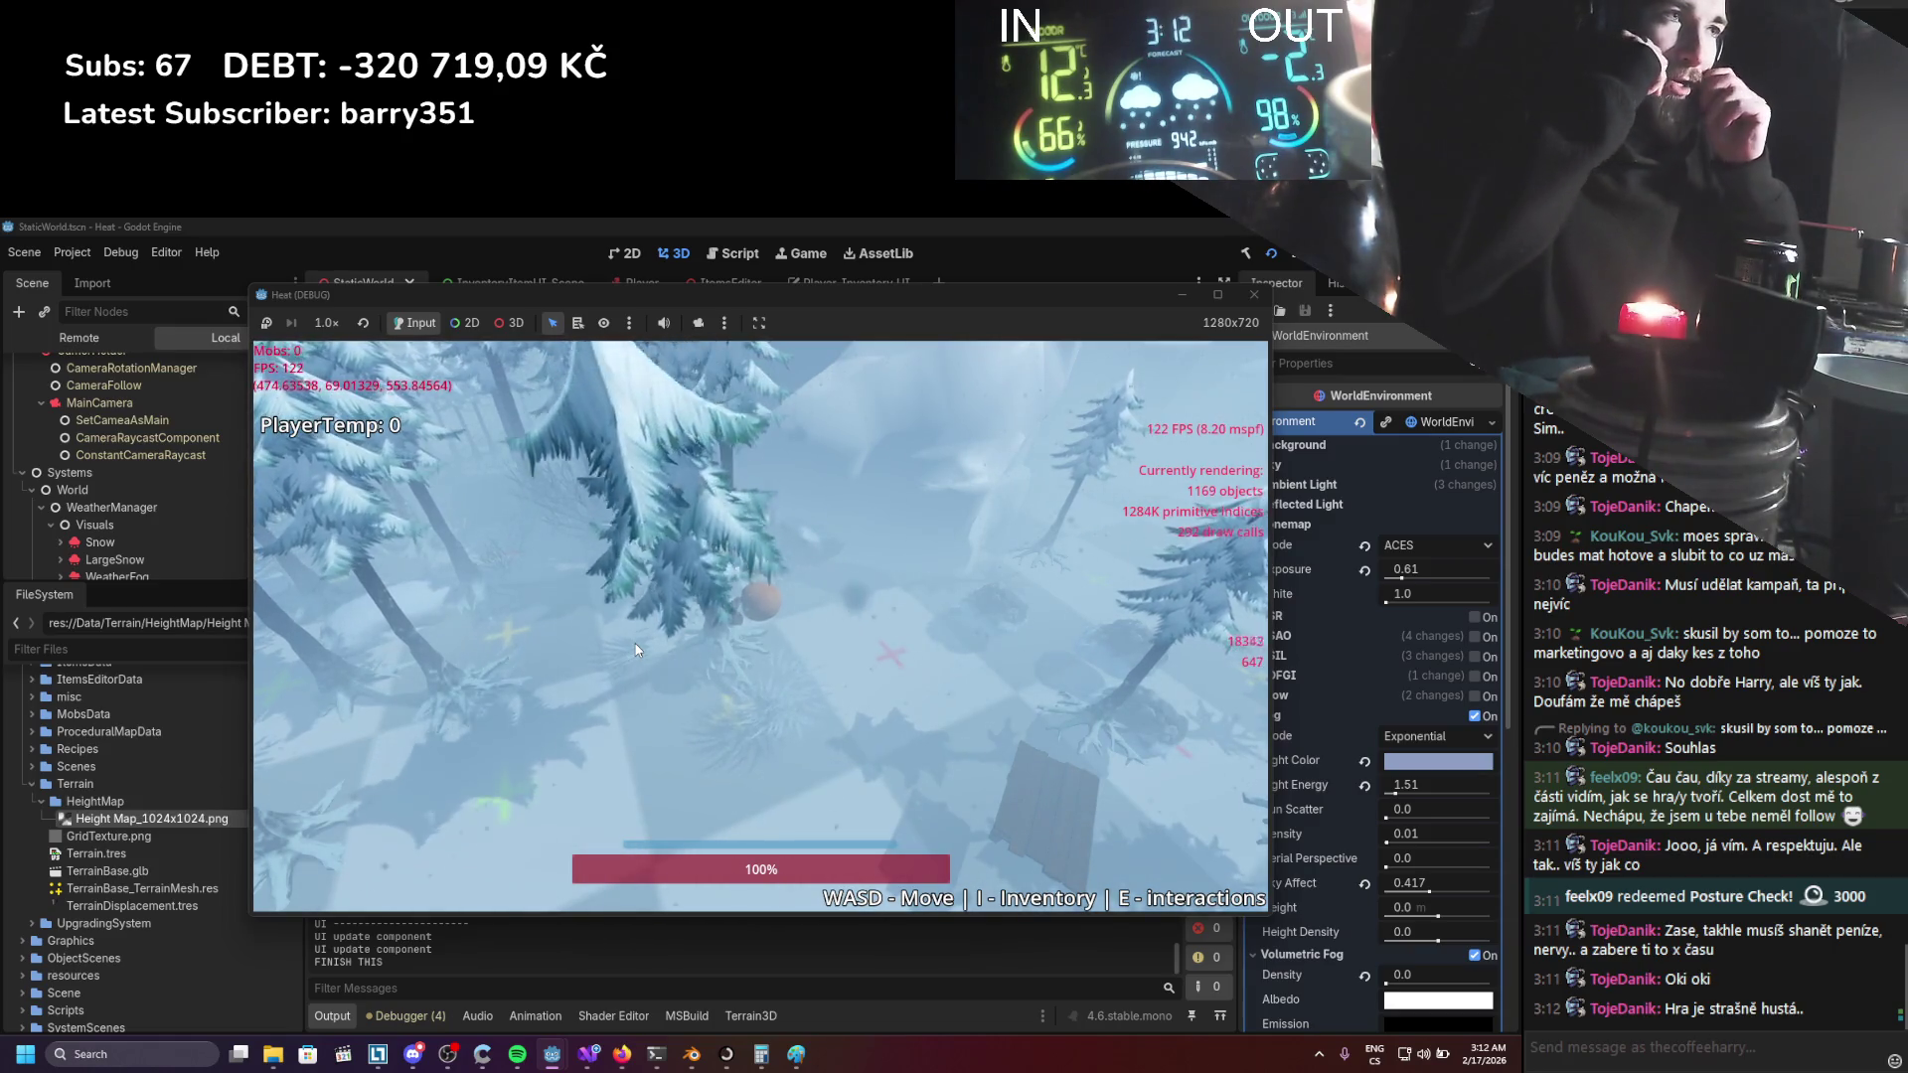
scroll(664, 676, down, 3)
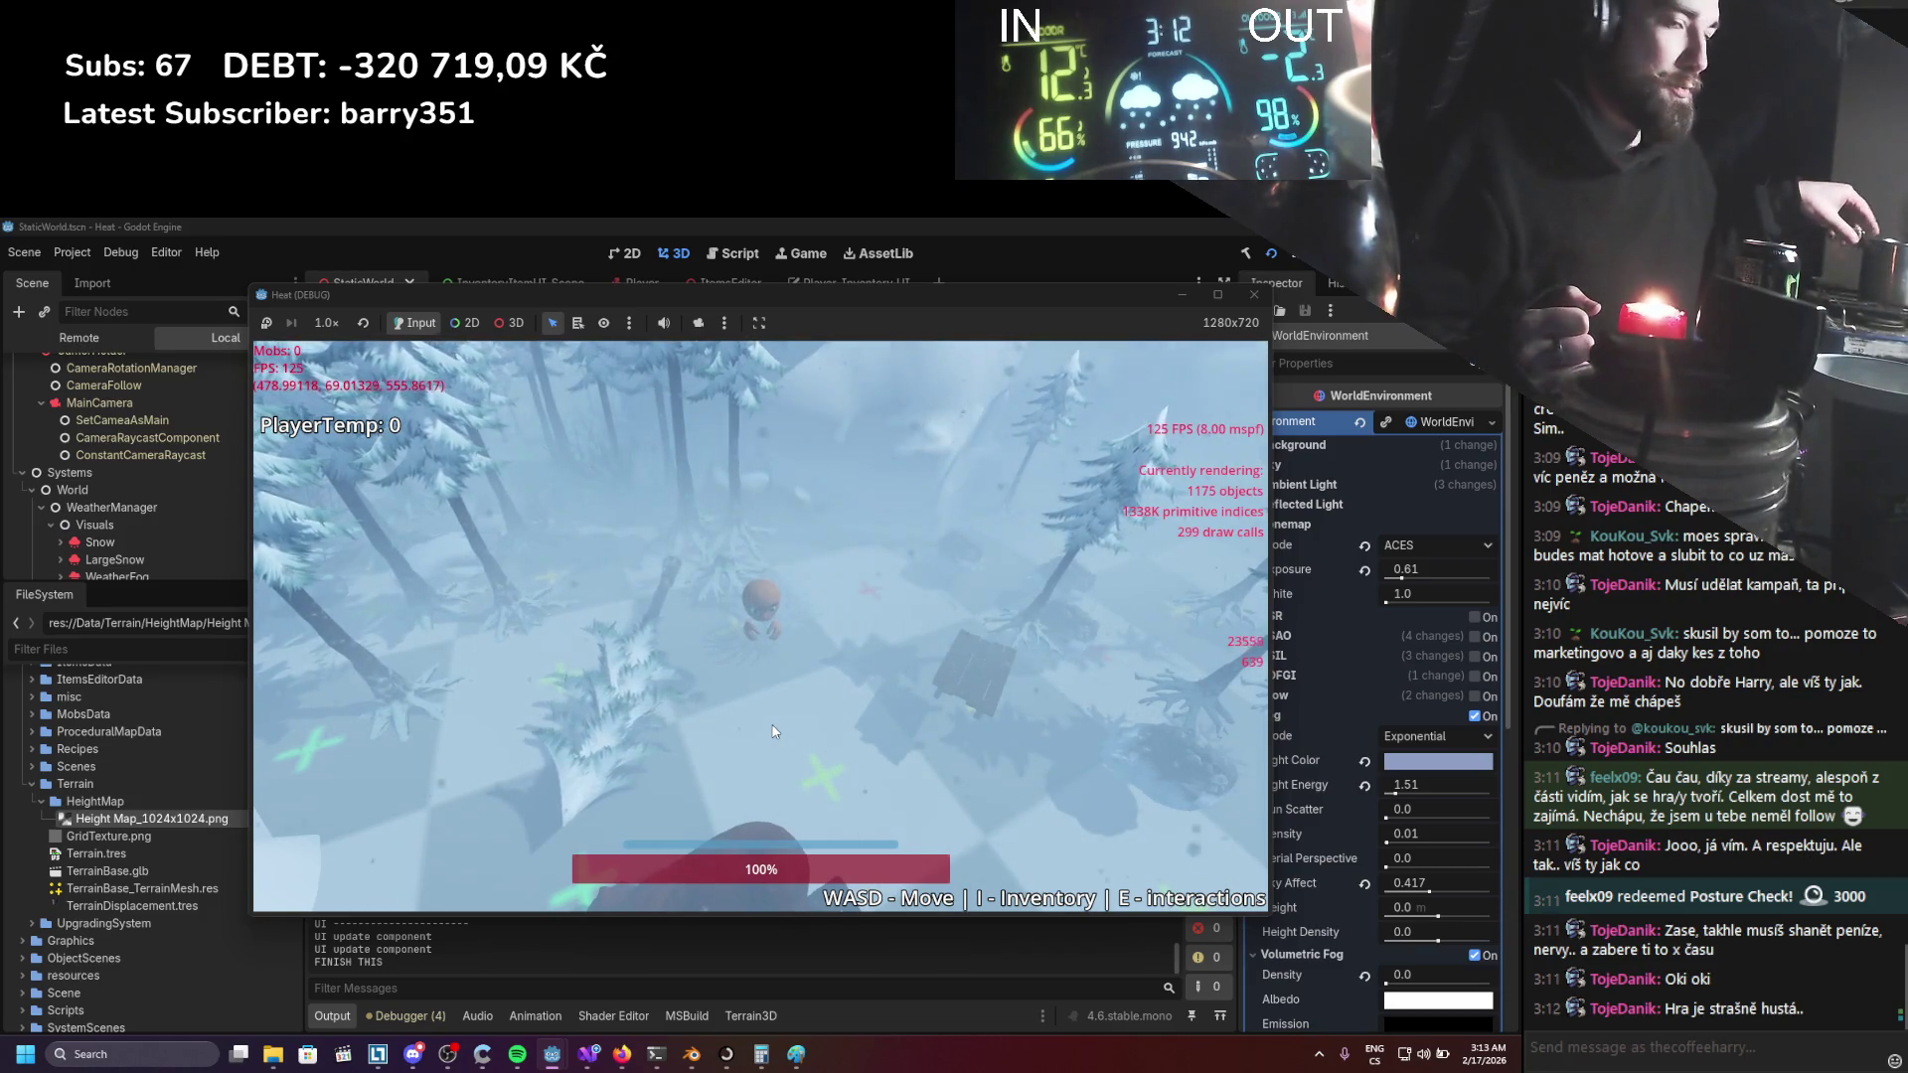
key(w)
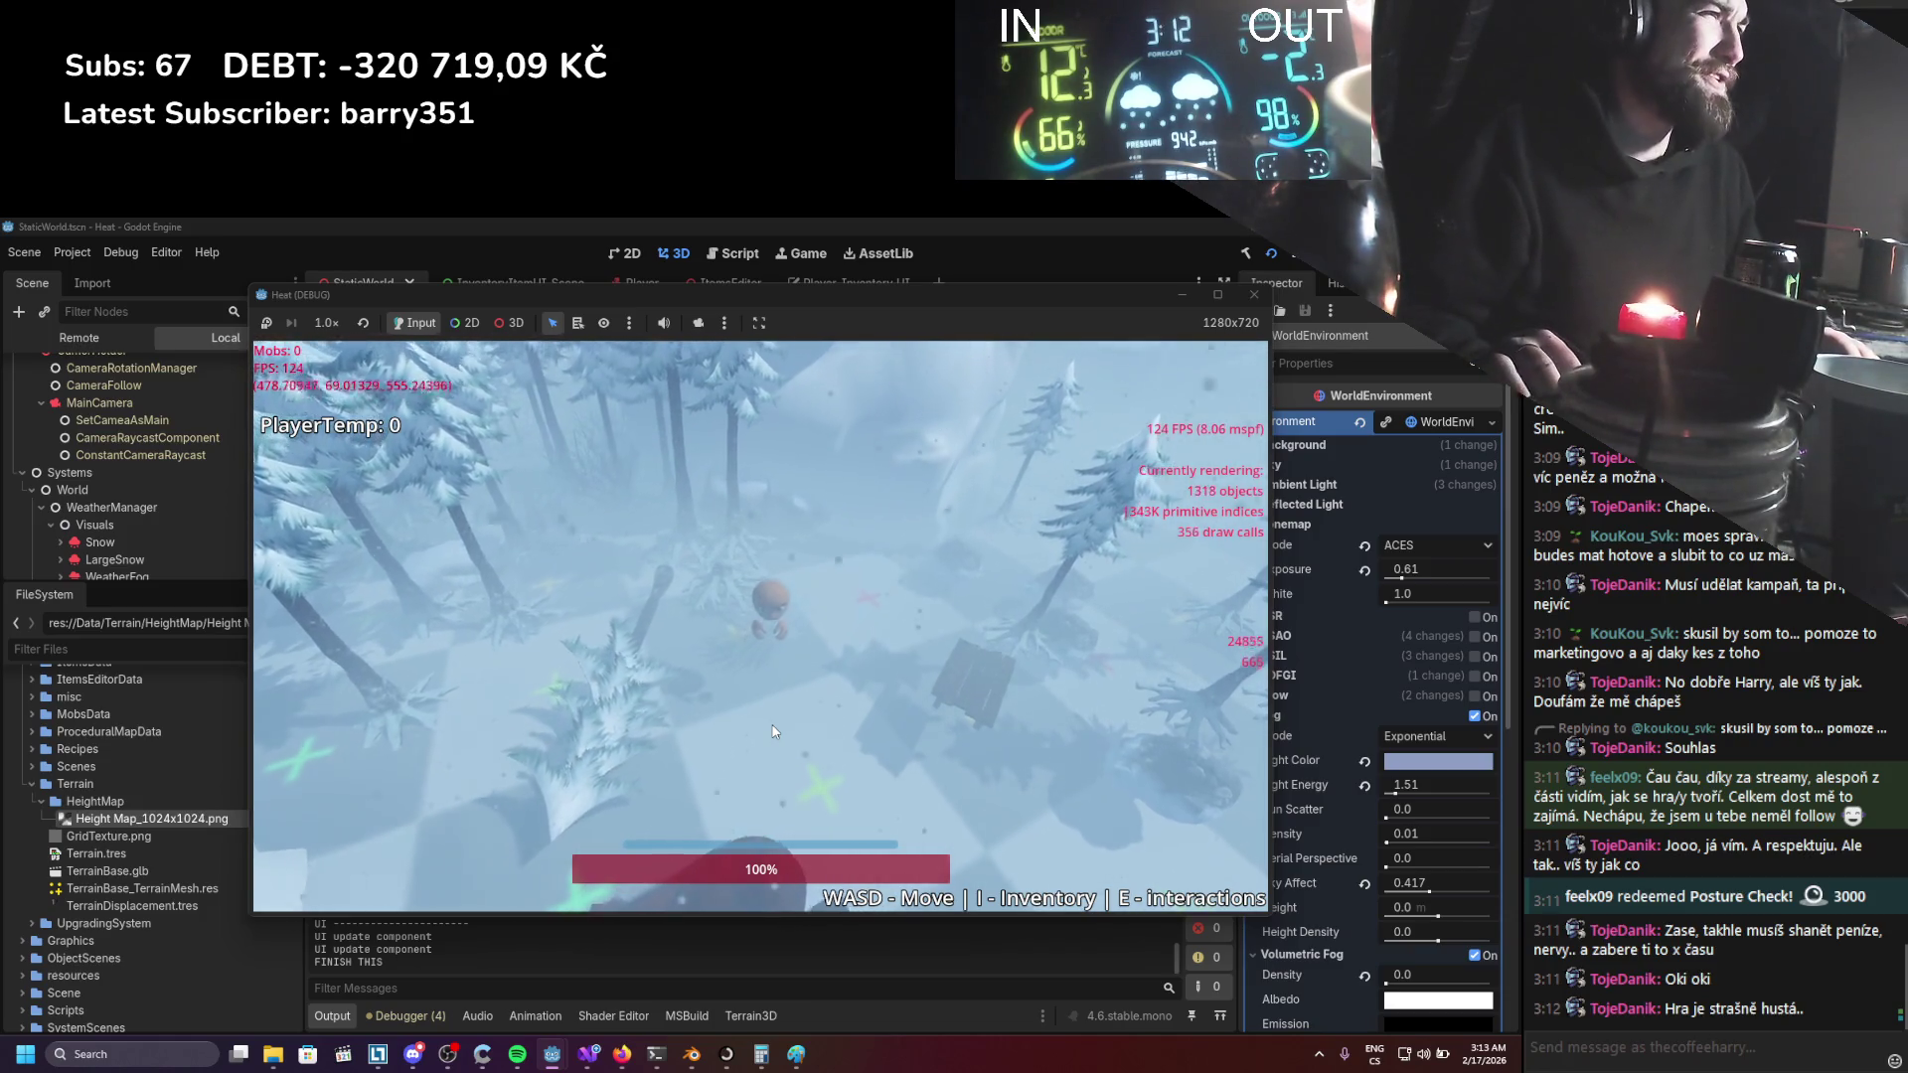
key(w)
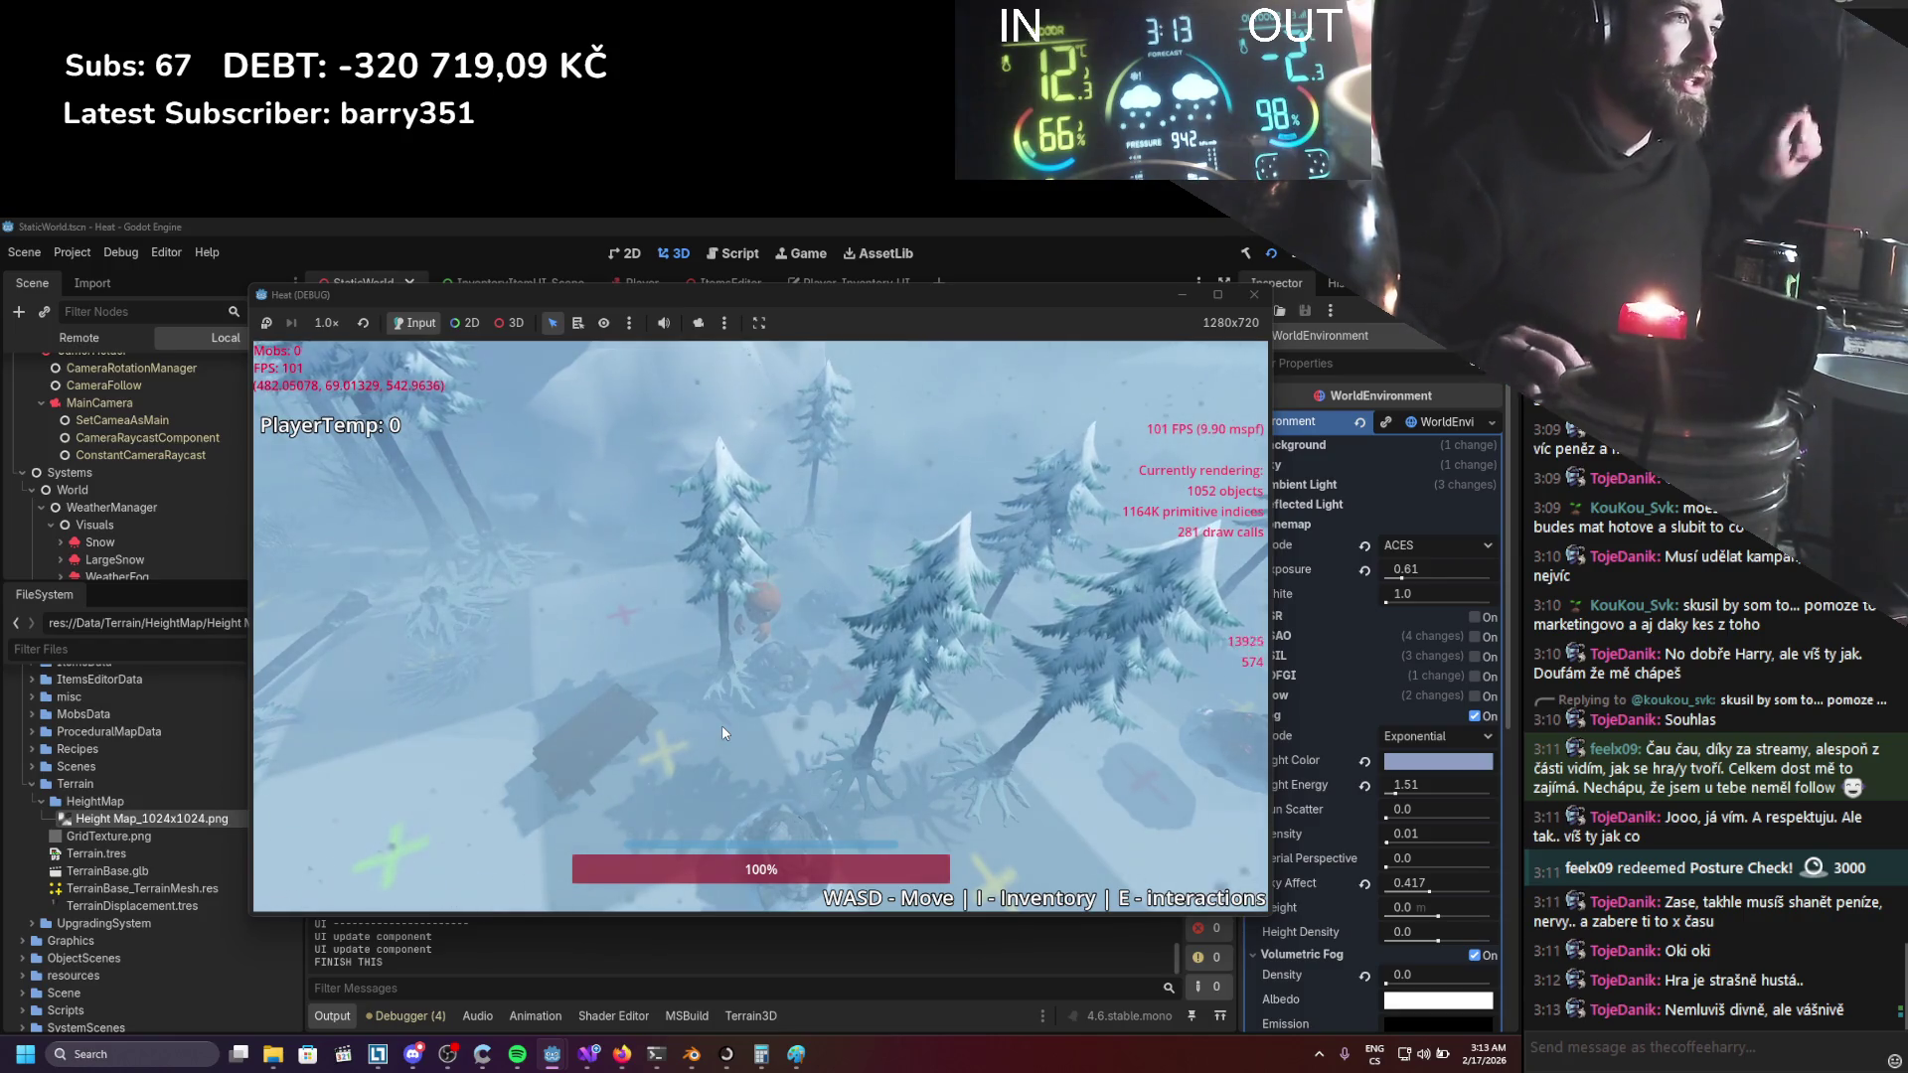
Walk the character through the dense snowy pines, then pull the camera out overhead.
key(s)
key(s)
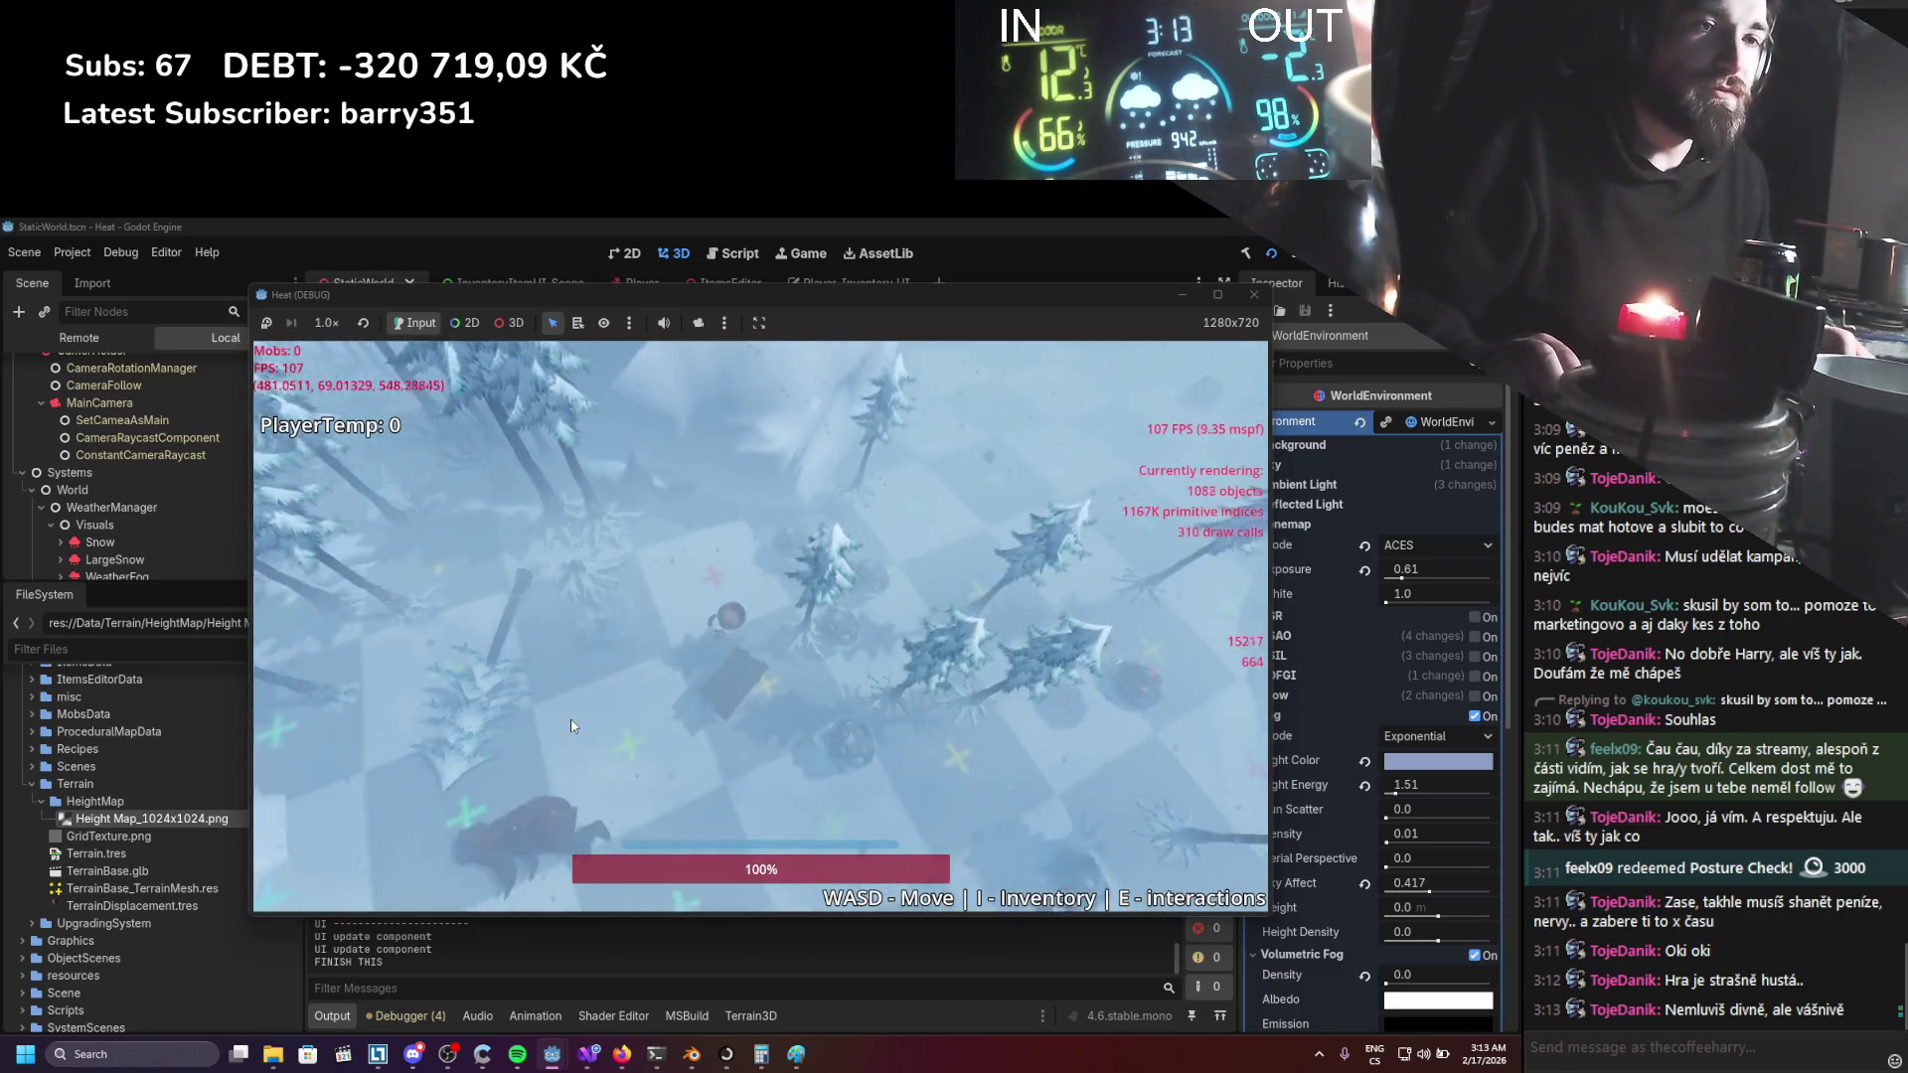
key(s)
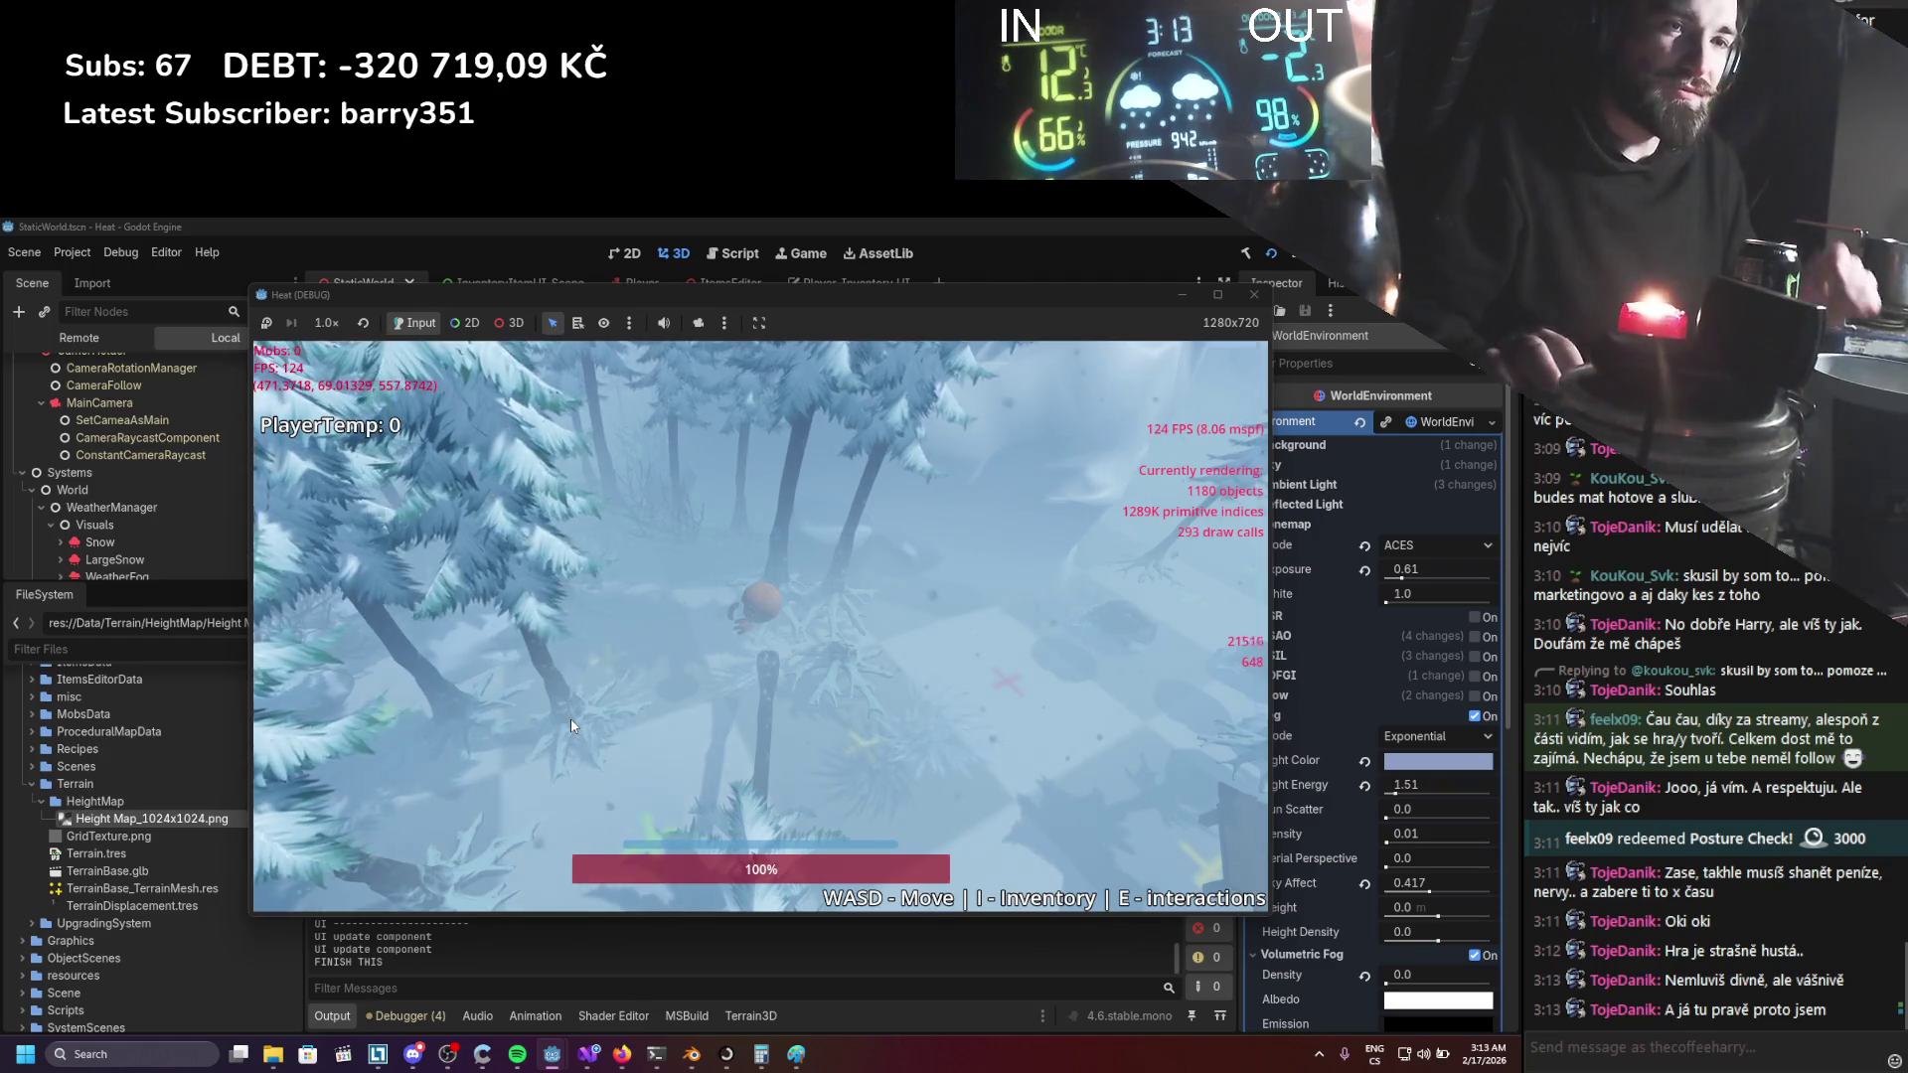
key(d)
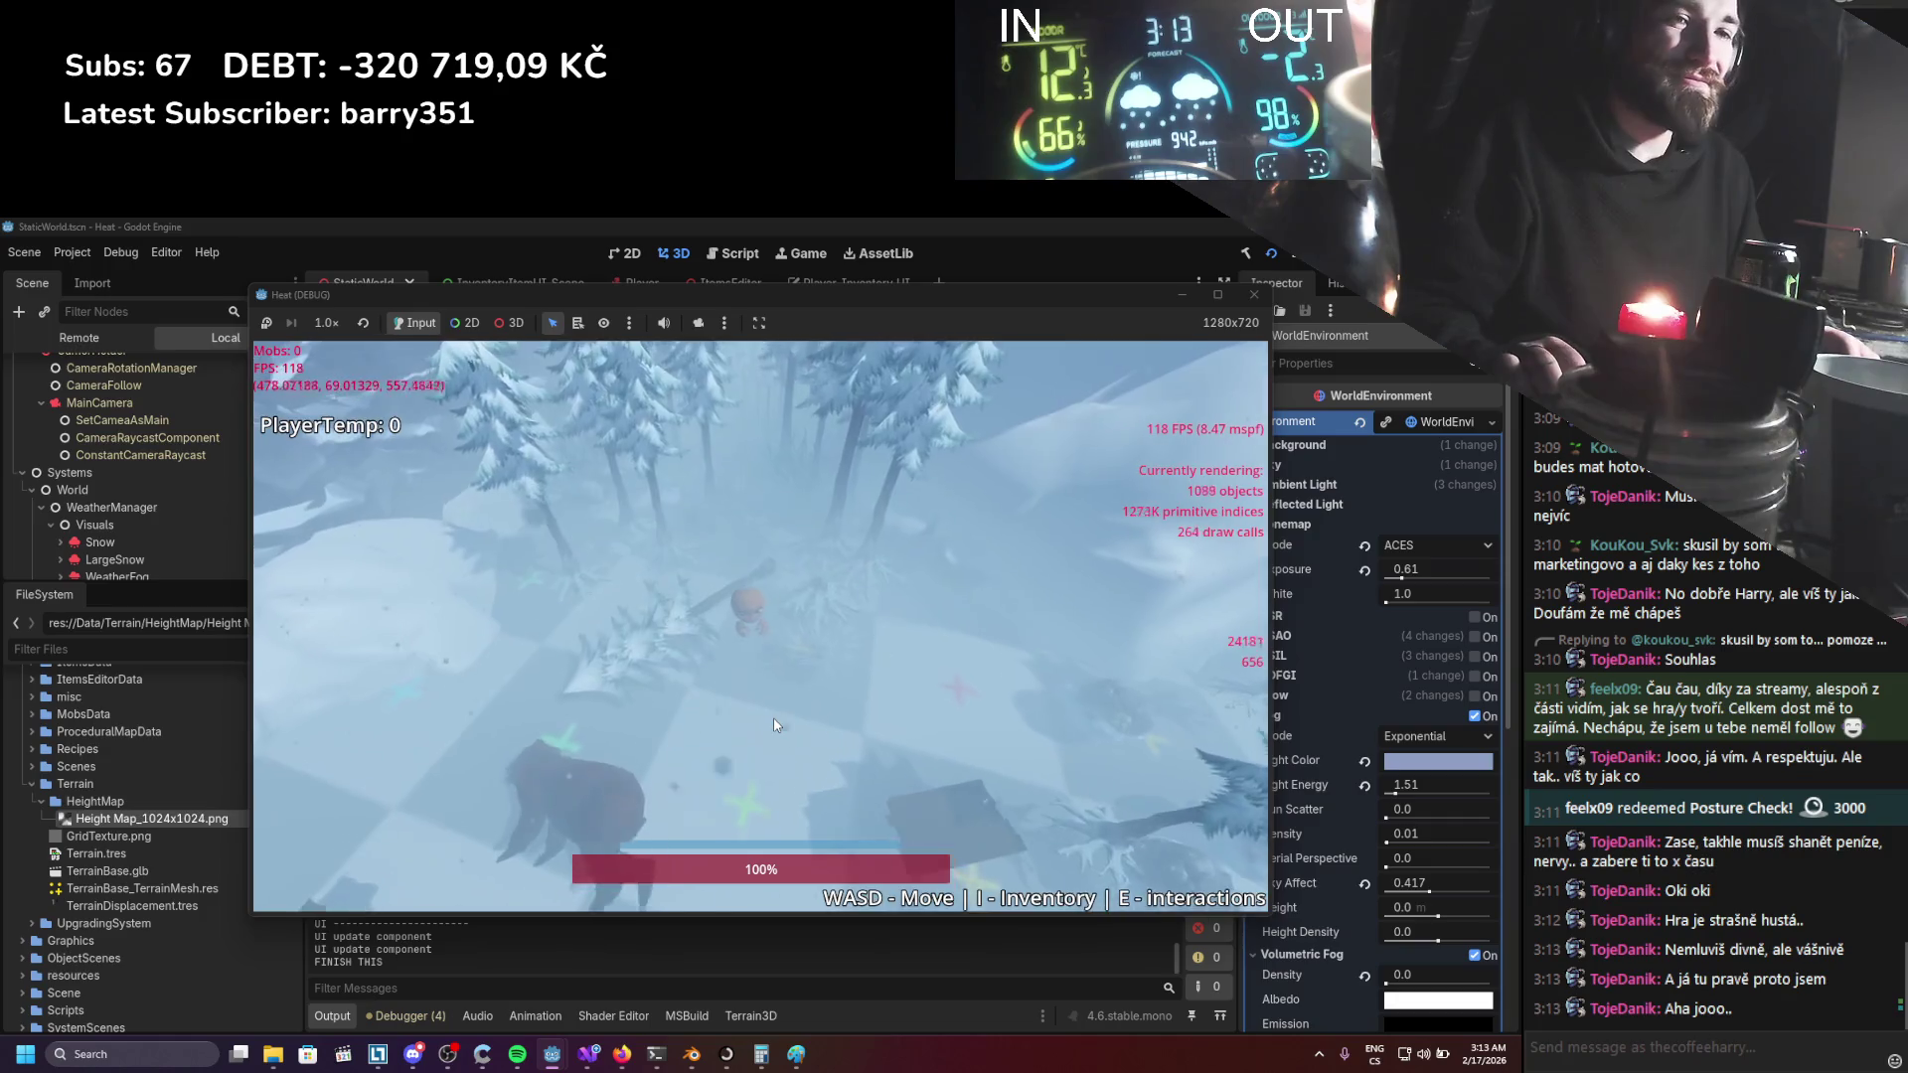
key(a)
key(a)
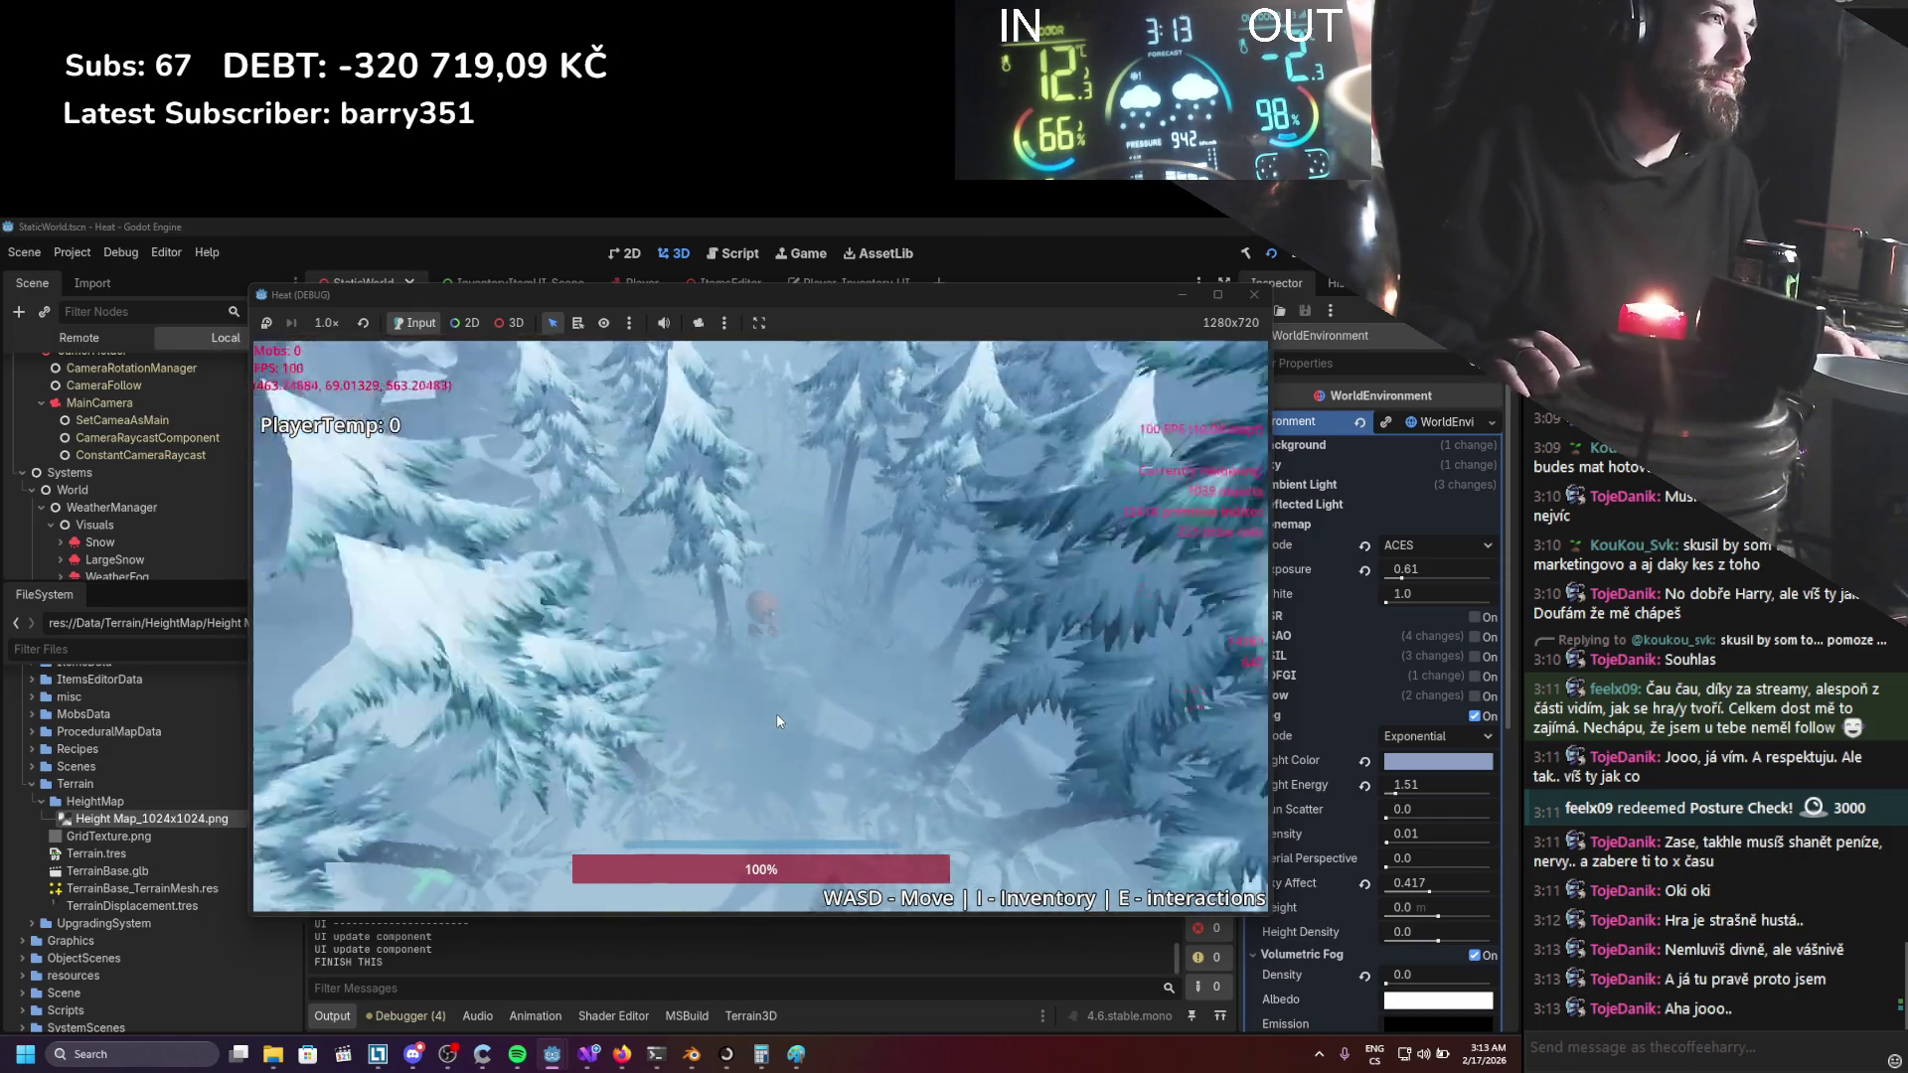
key(a)
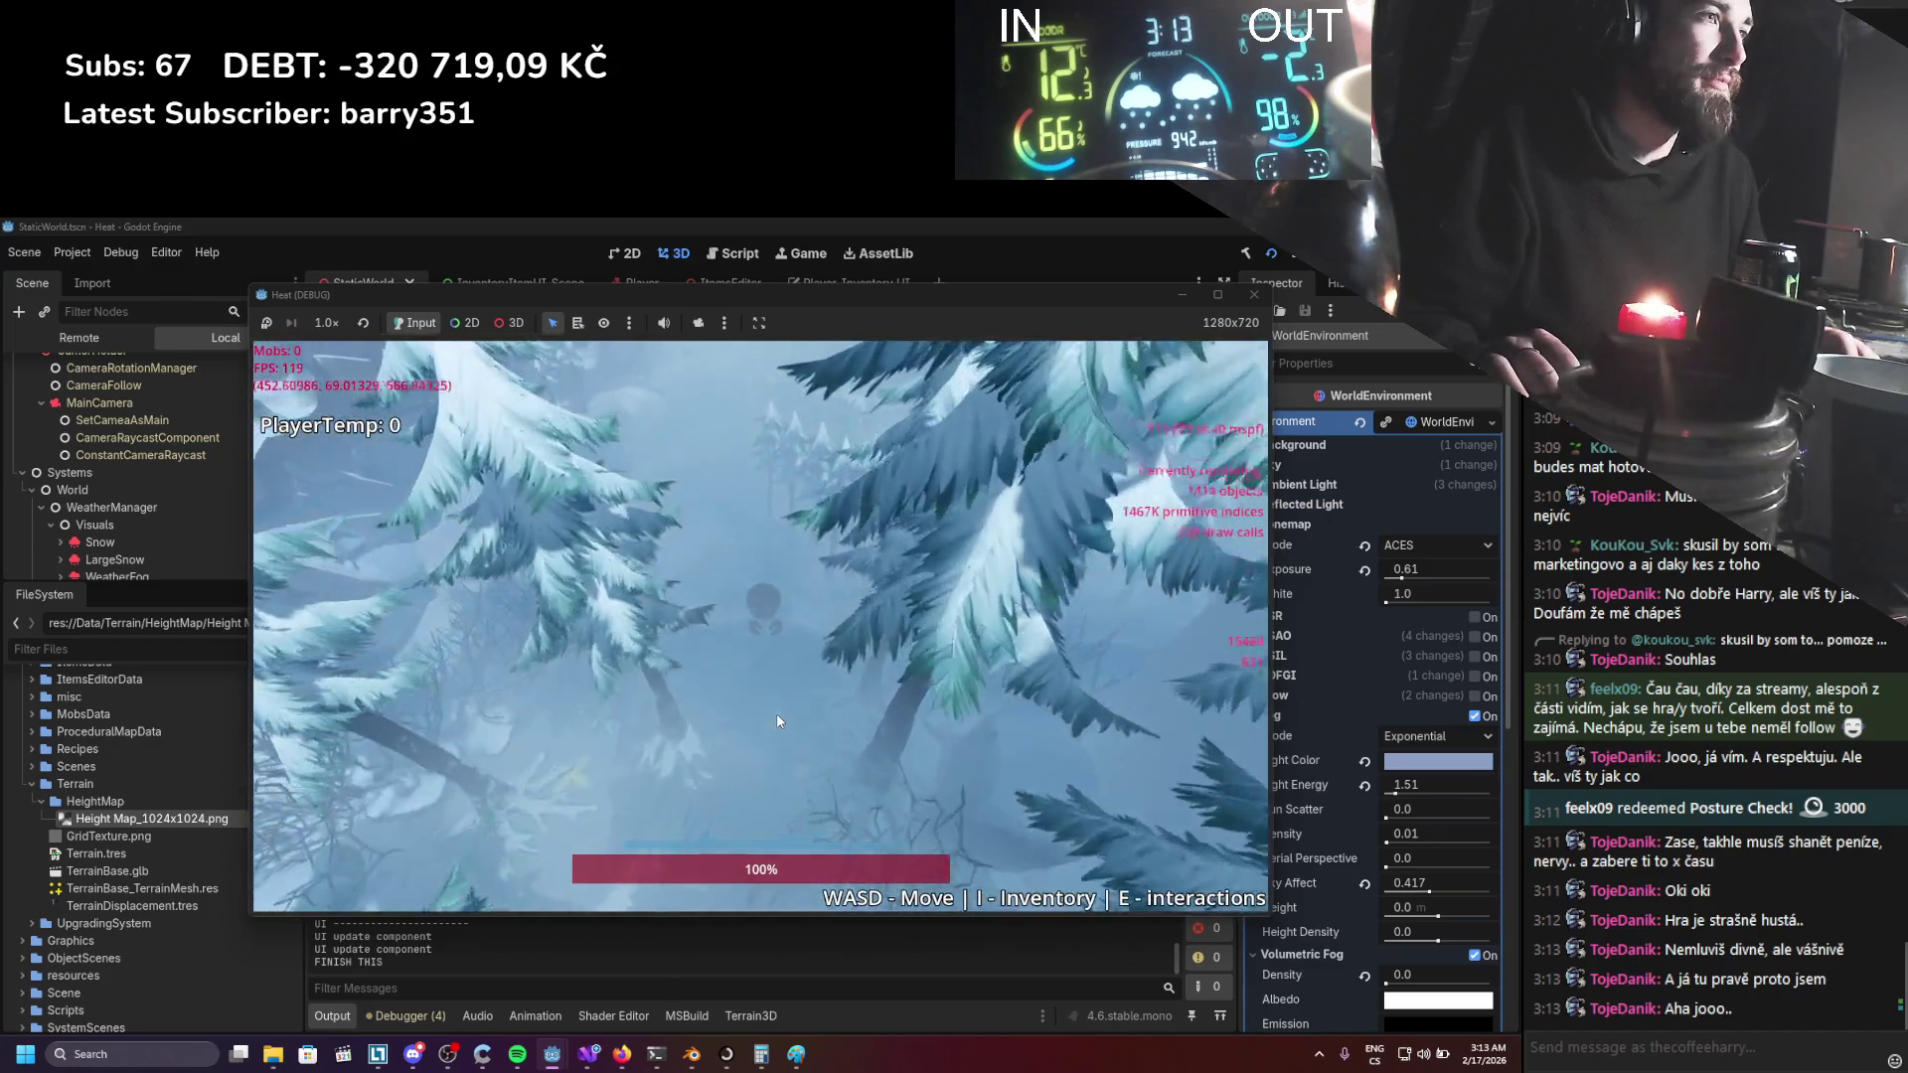
scroll(777, 714, down, 5)
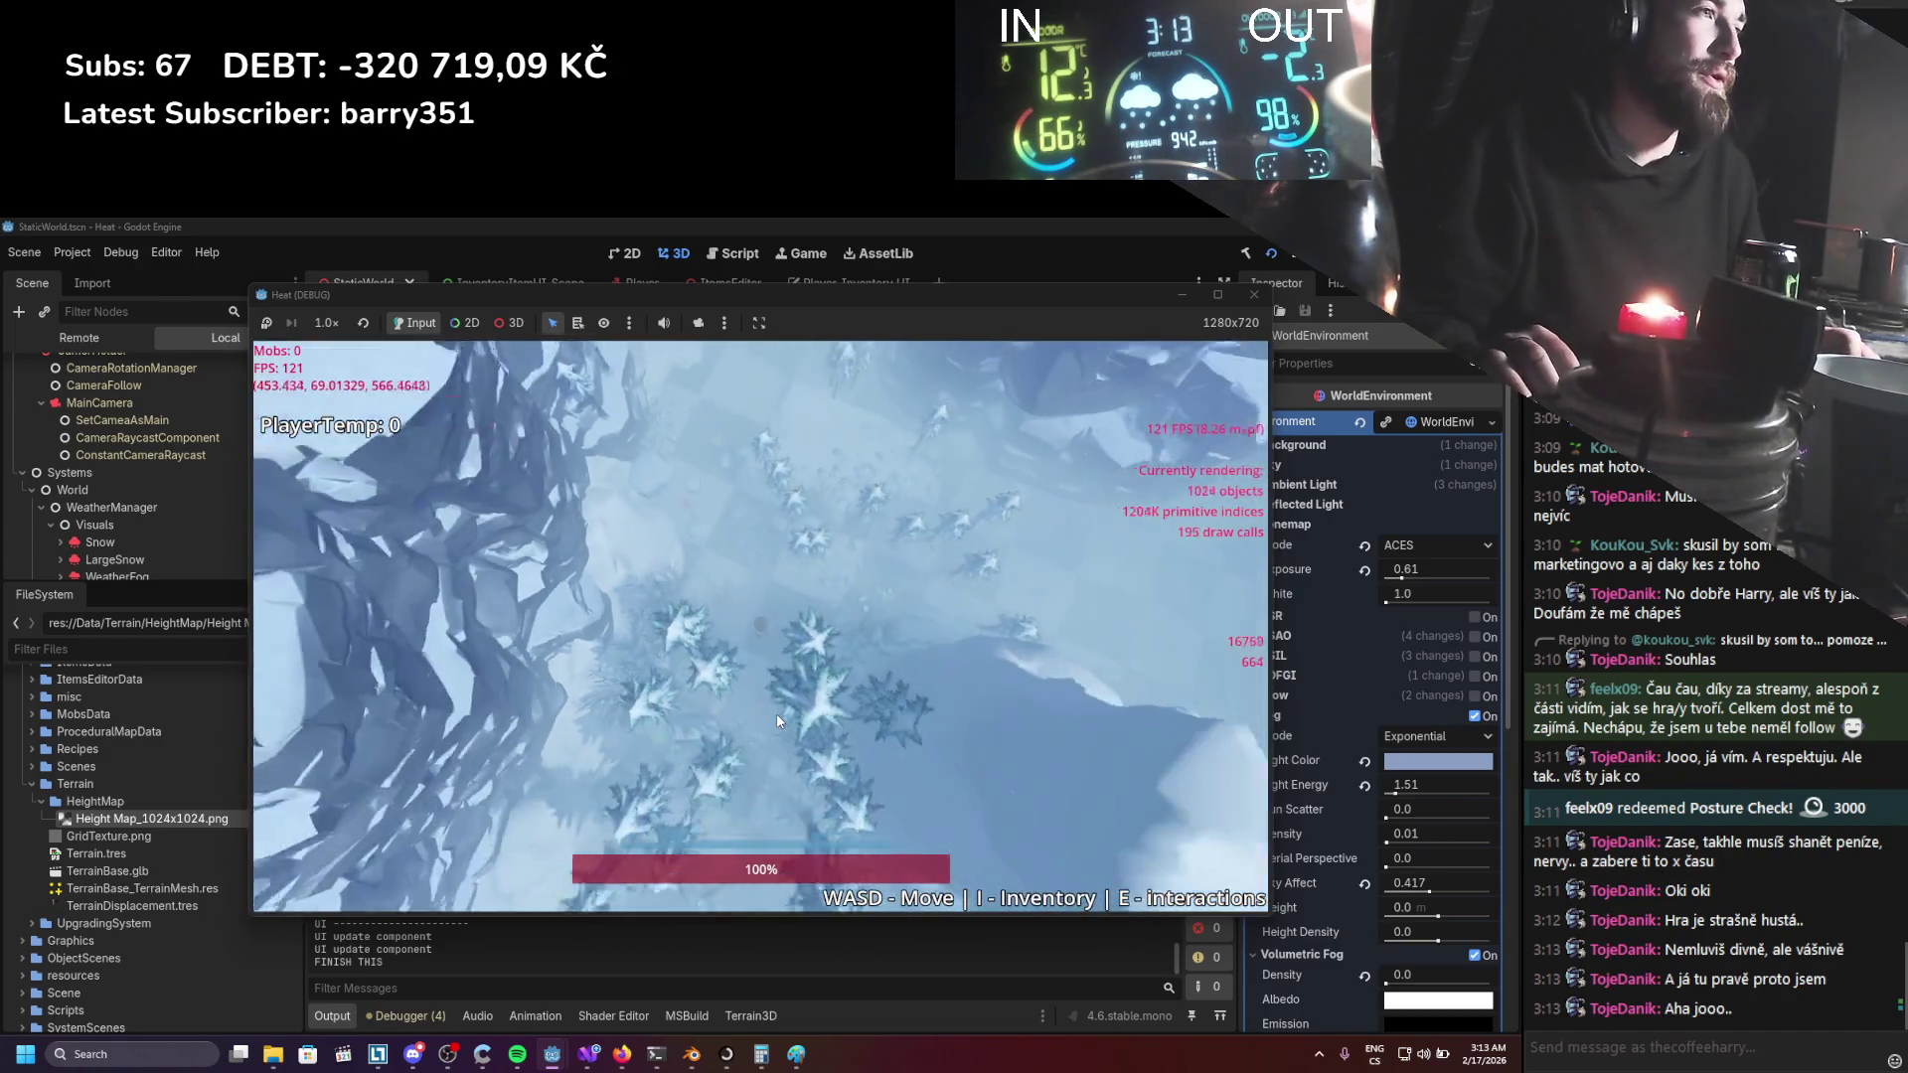
Zoom the camera back close and walk the character onward through the trees.
scroll(777, 713, up, 5)
key(d)
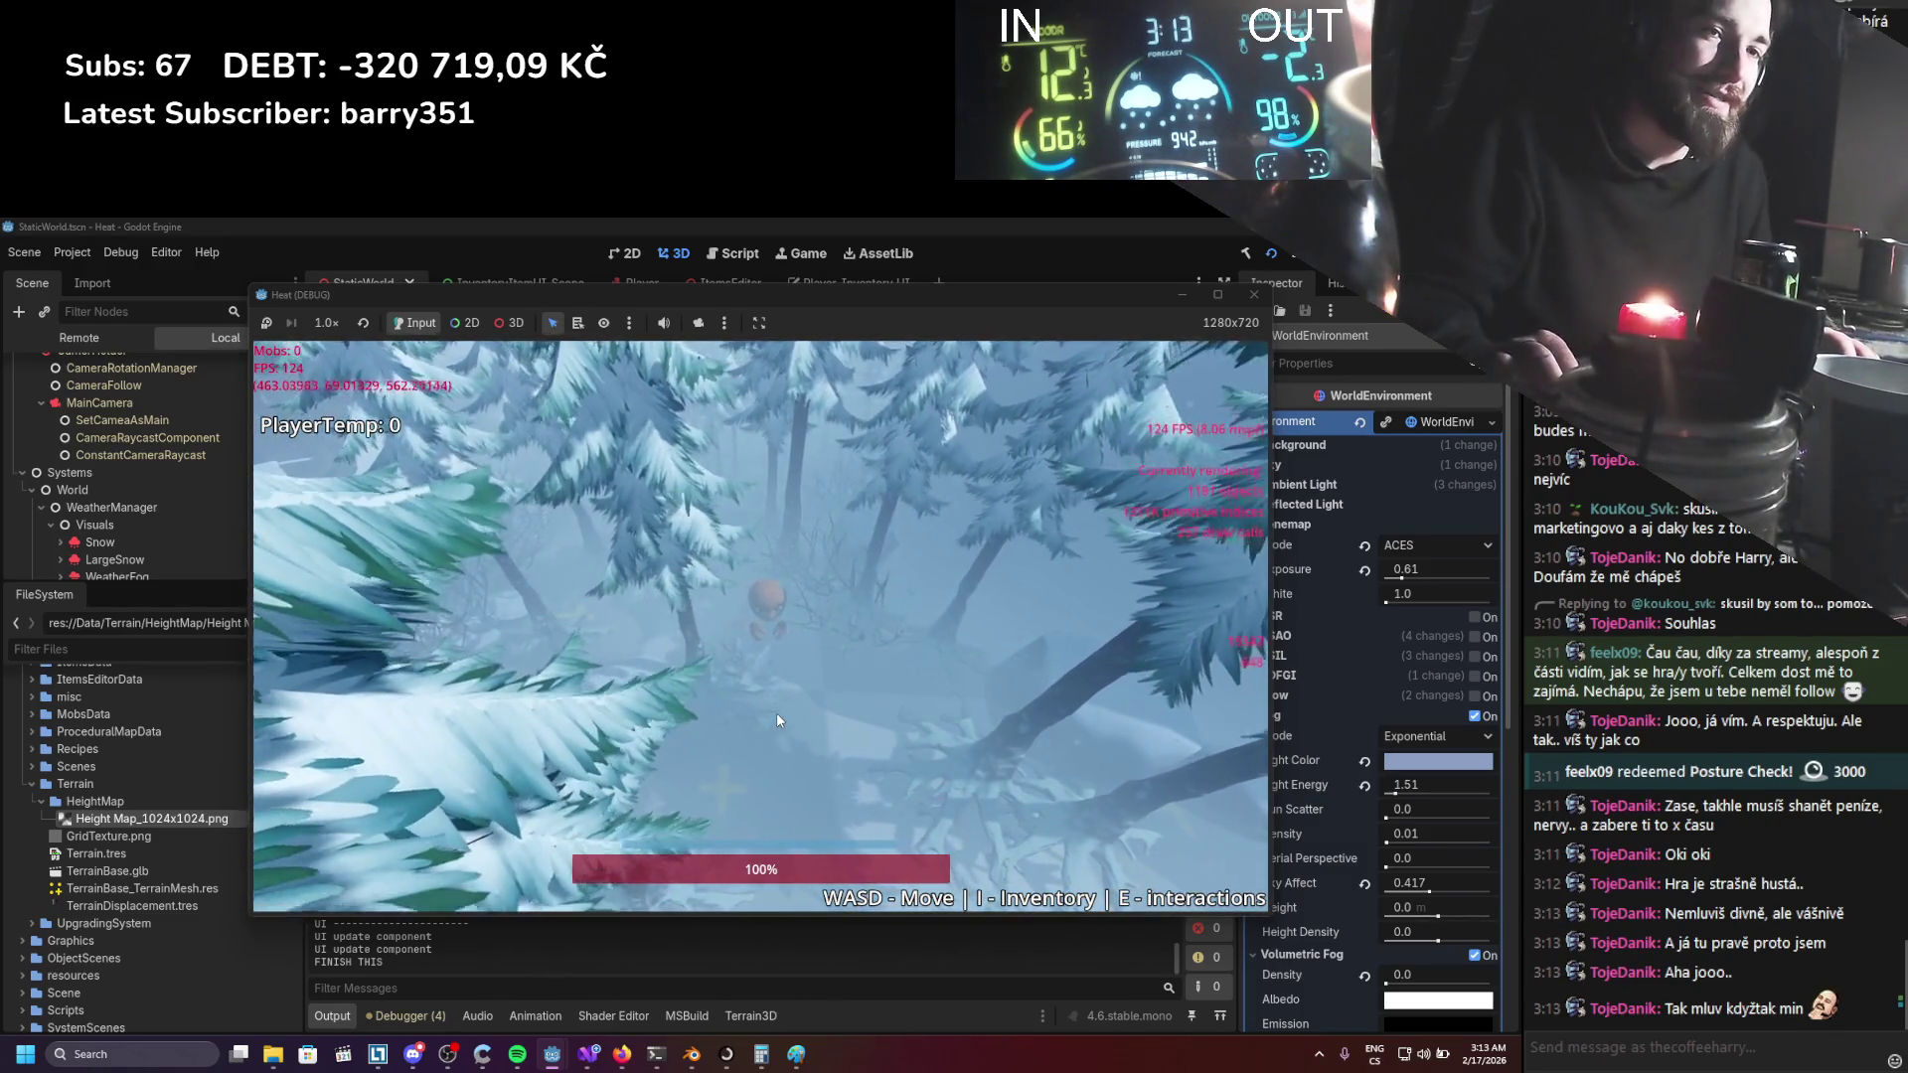
key(d)
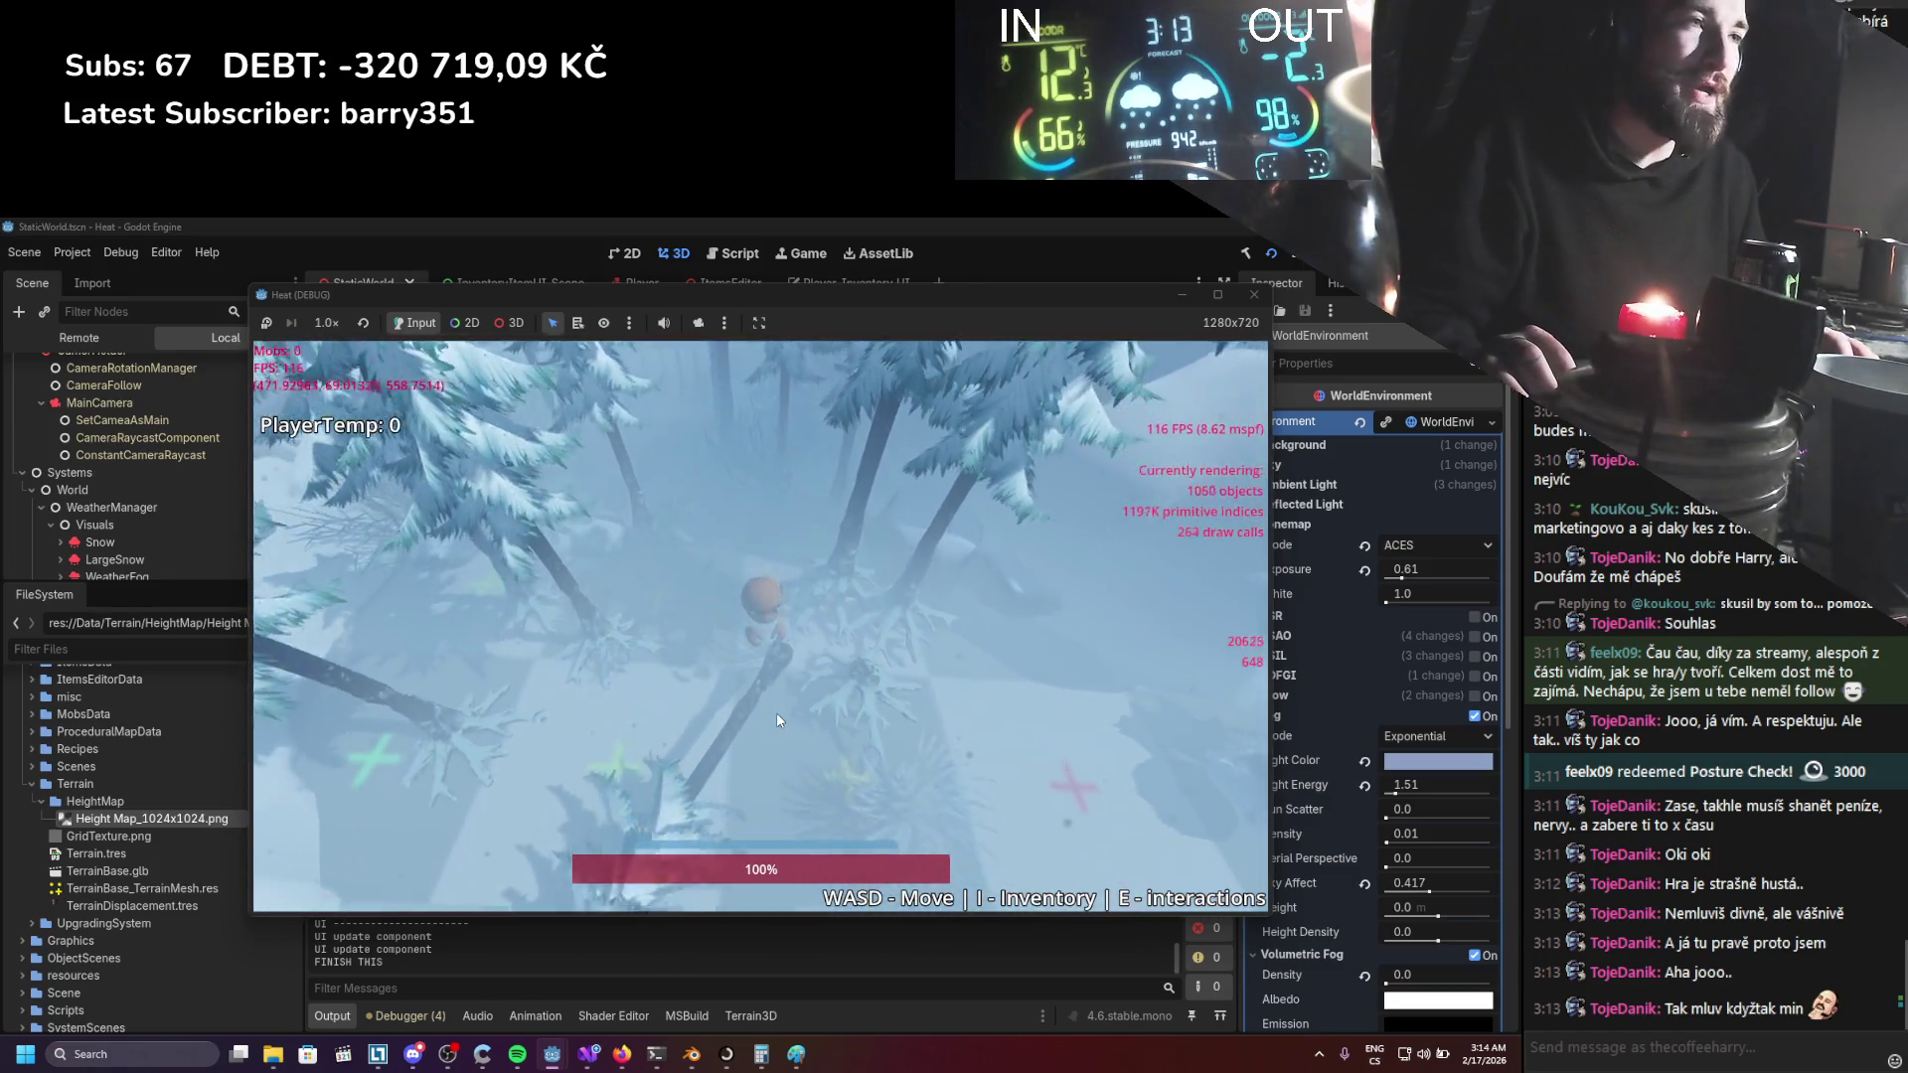
key(d)
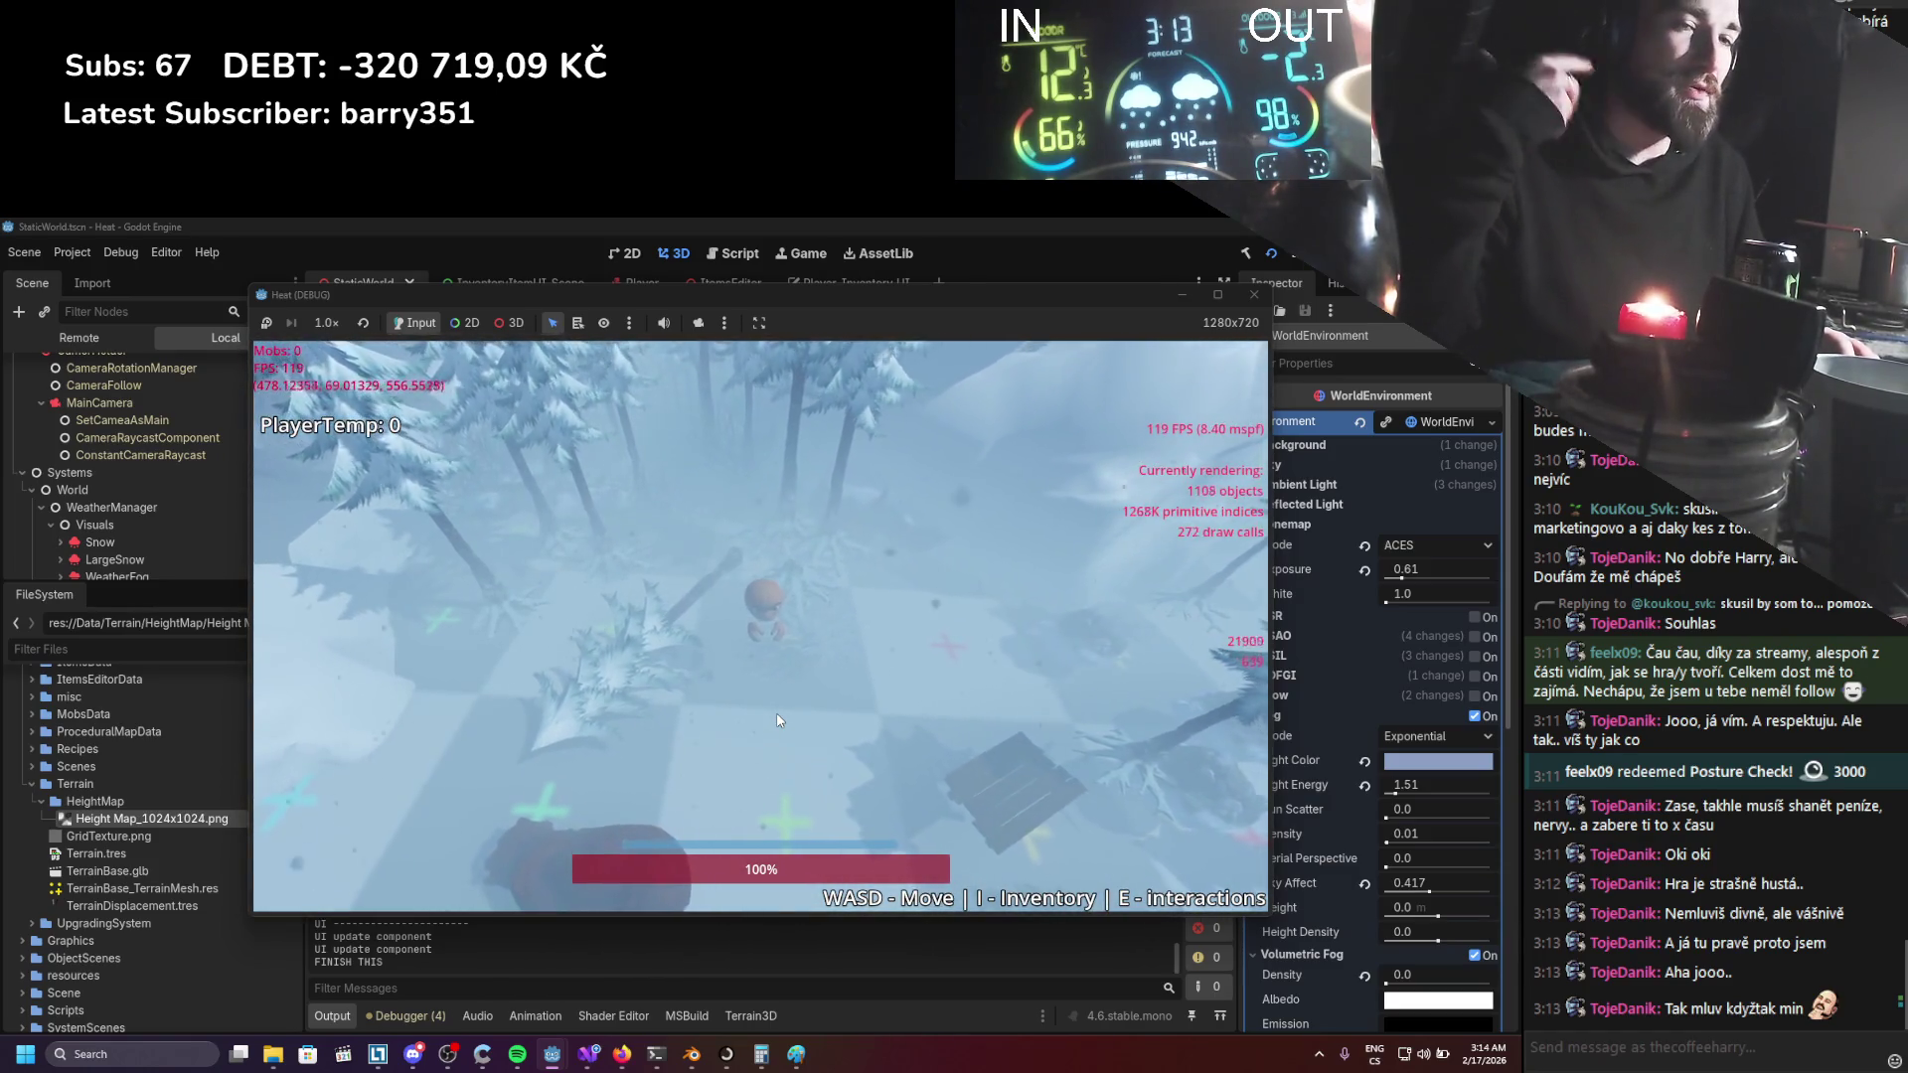
key(w)
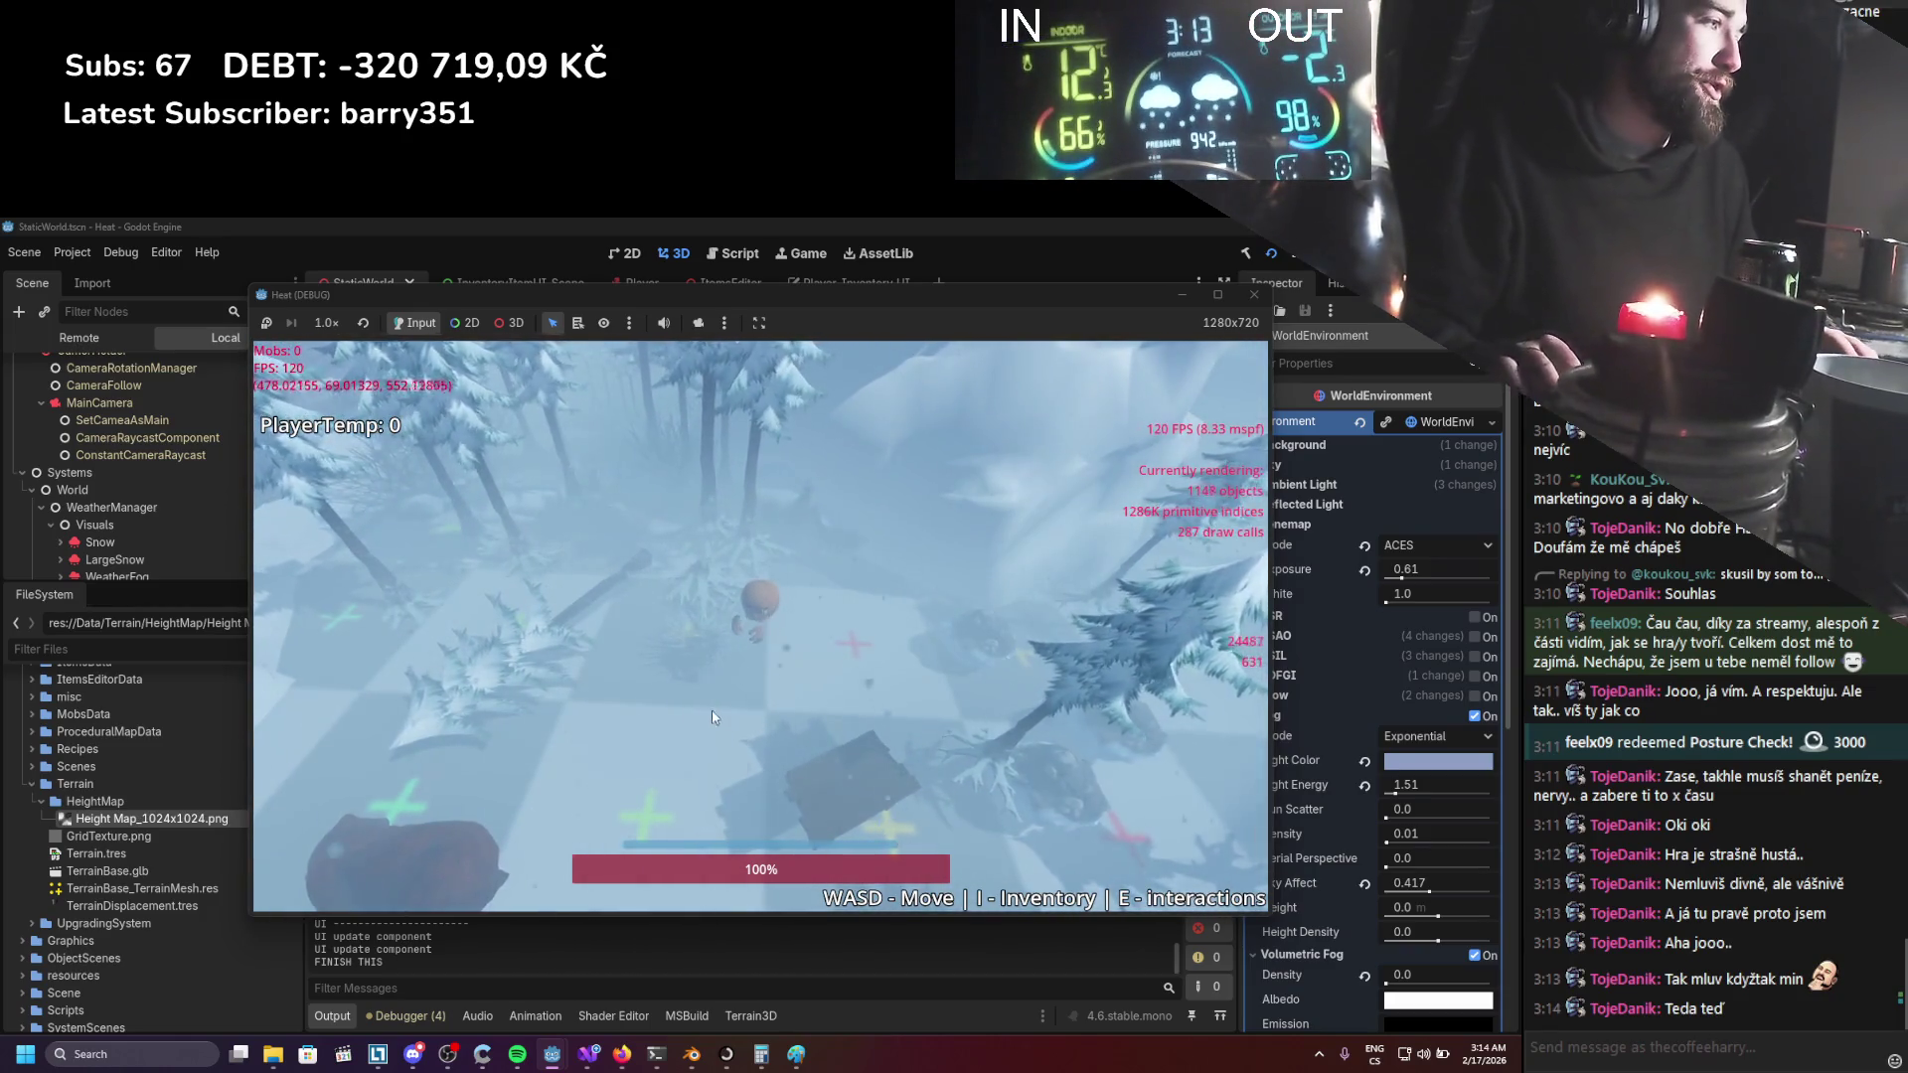
Lead the character out of the fog onto the checkered clearing beside the bear.
key(s)
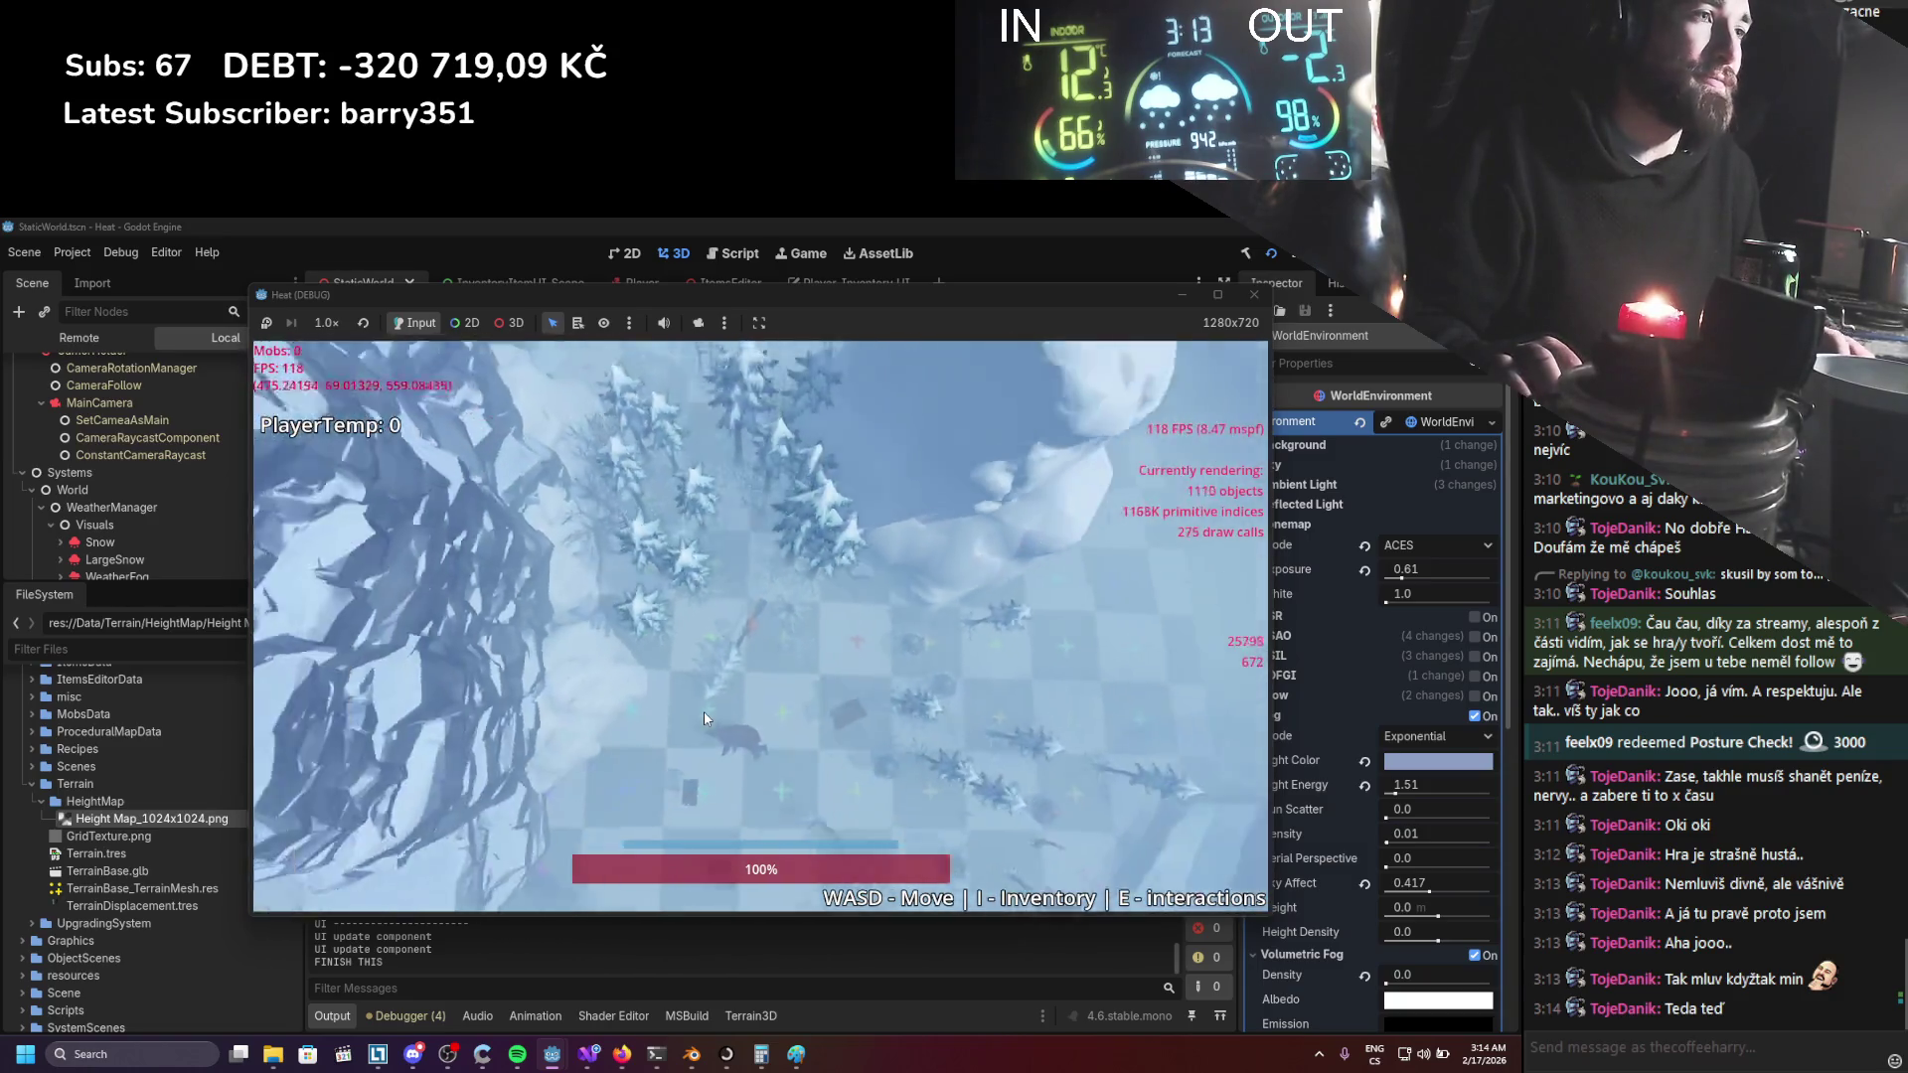
key(d)
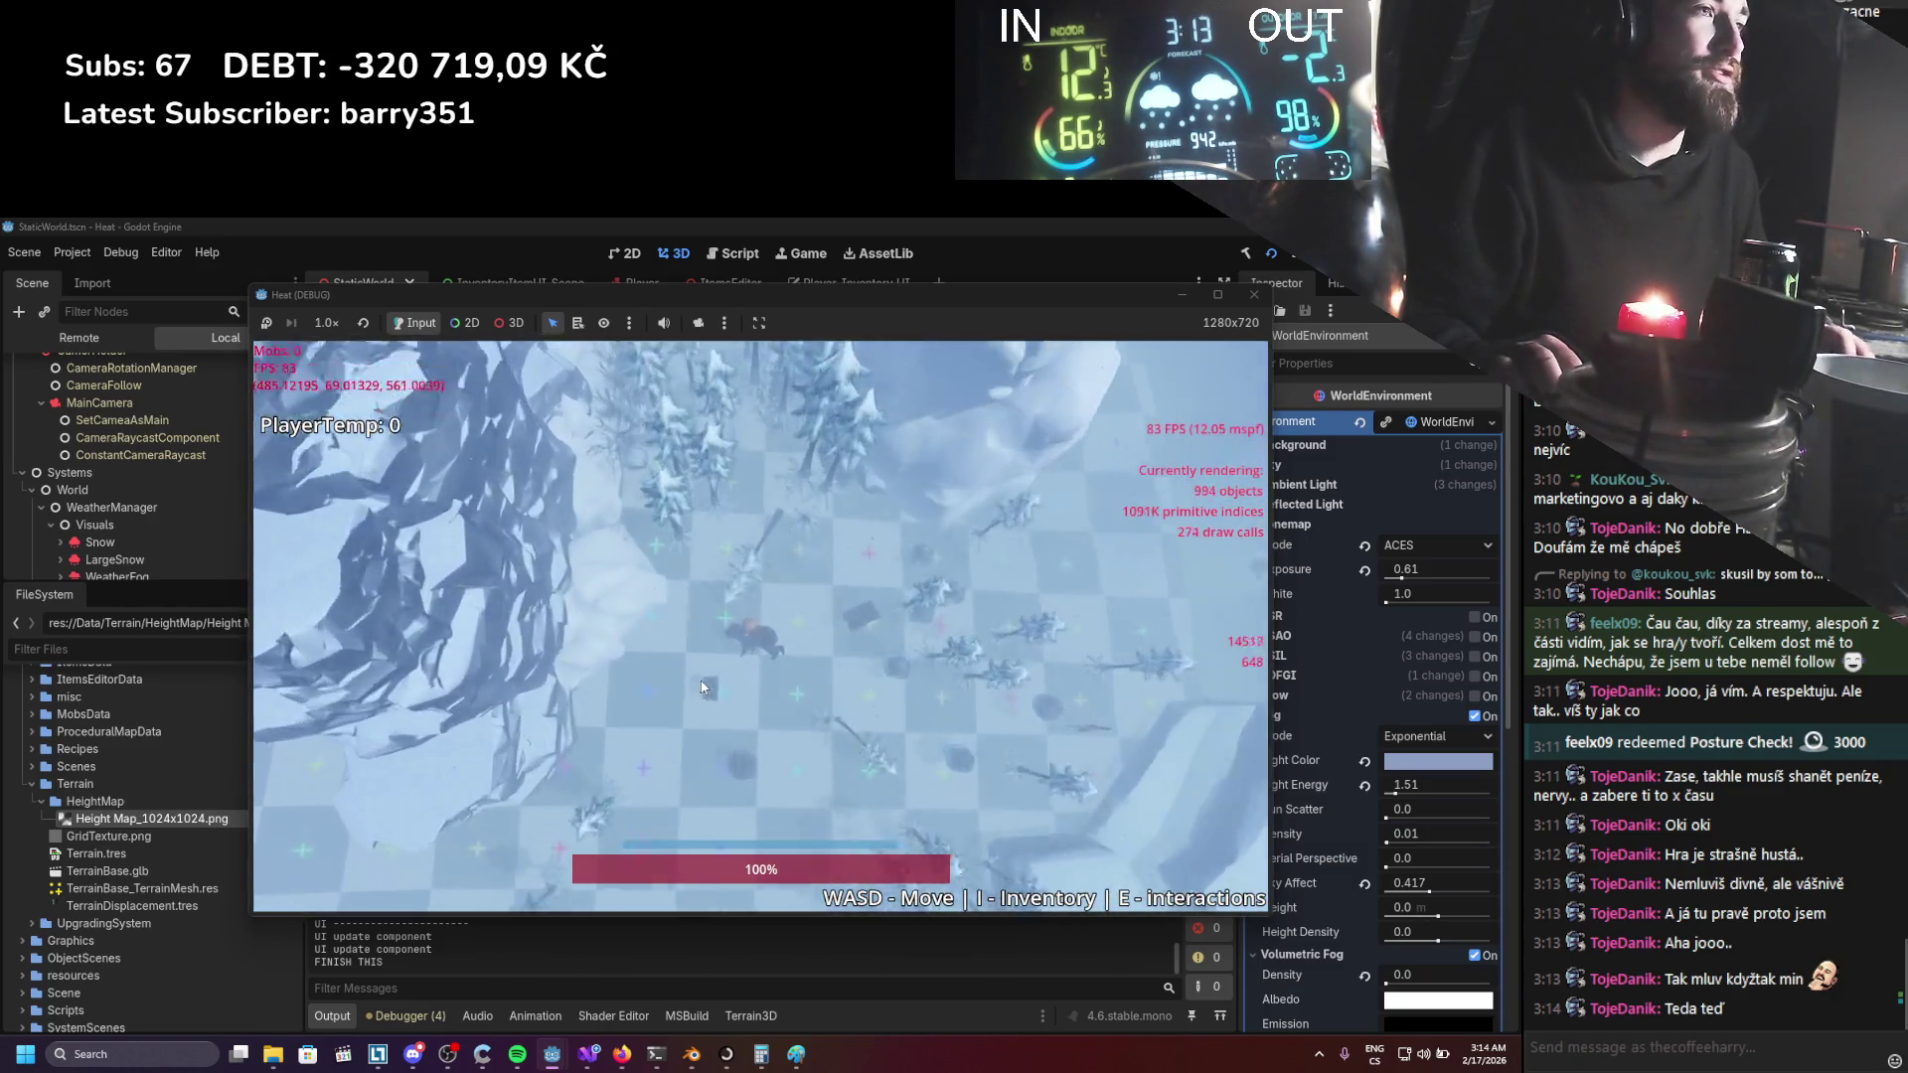
key(d)
key(s)
scroll(701, 596, up, 3)
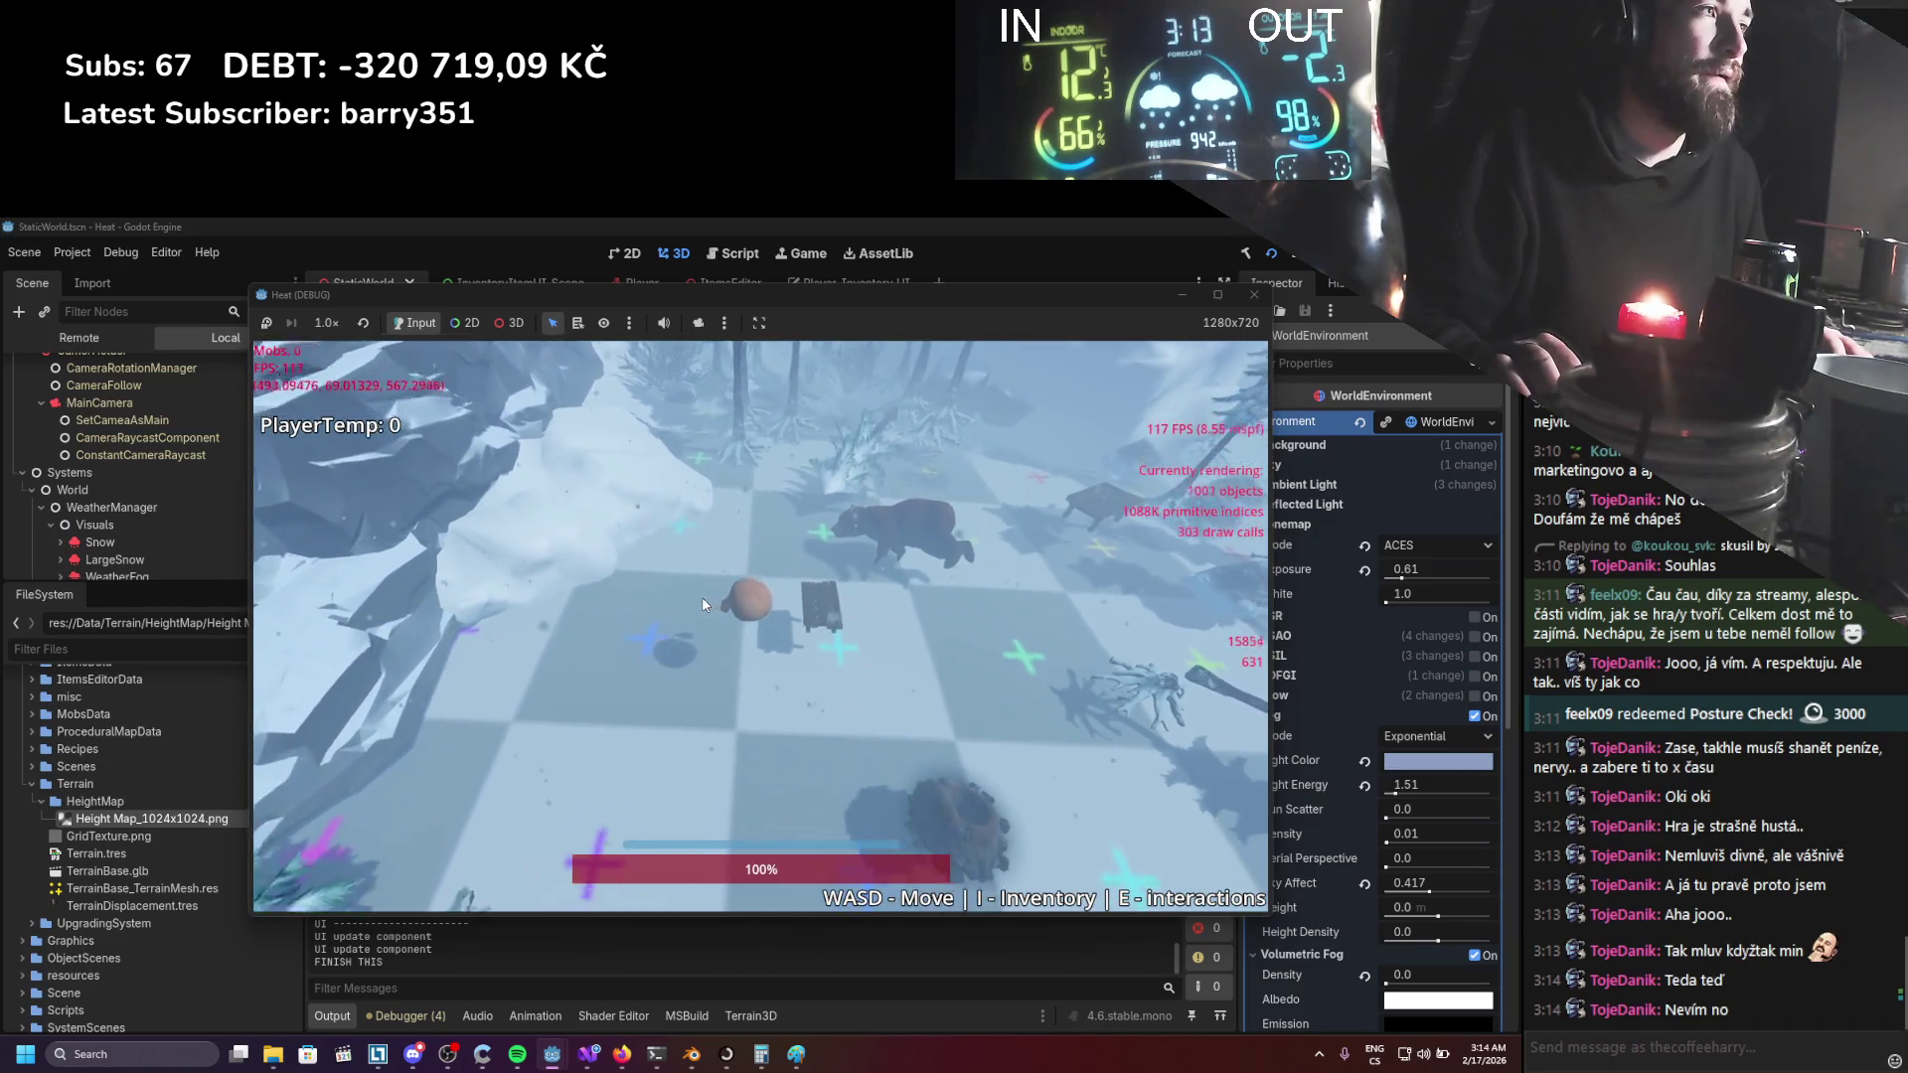
Pull the camera far out and walk the character past the bear toward the rocks.
scroll(701, 596, down, 5)
key(d)
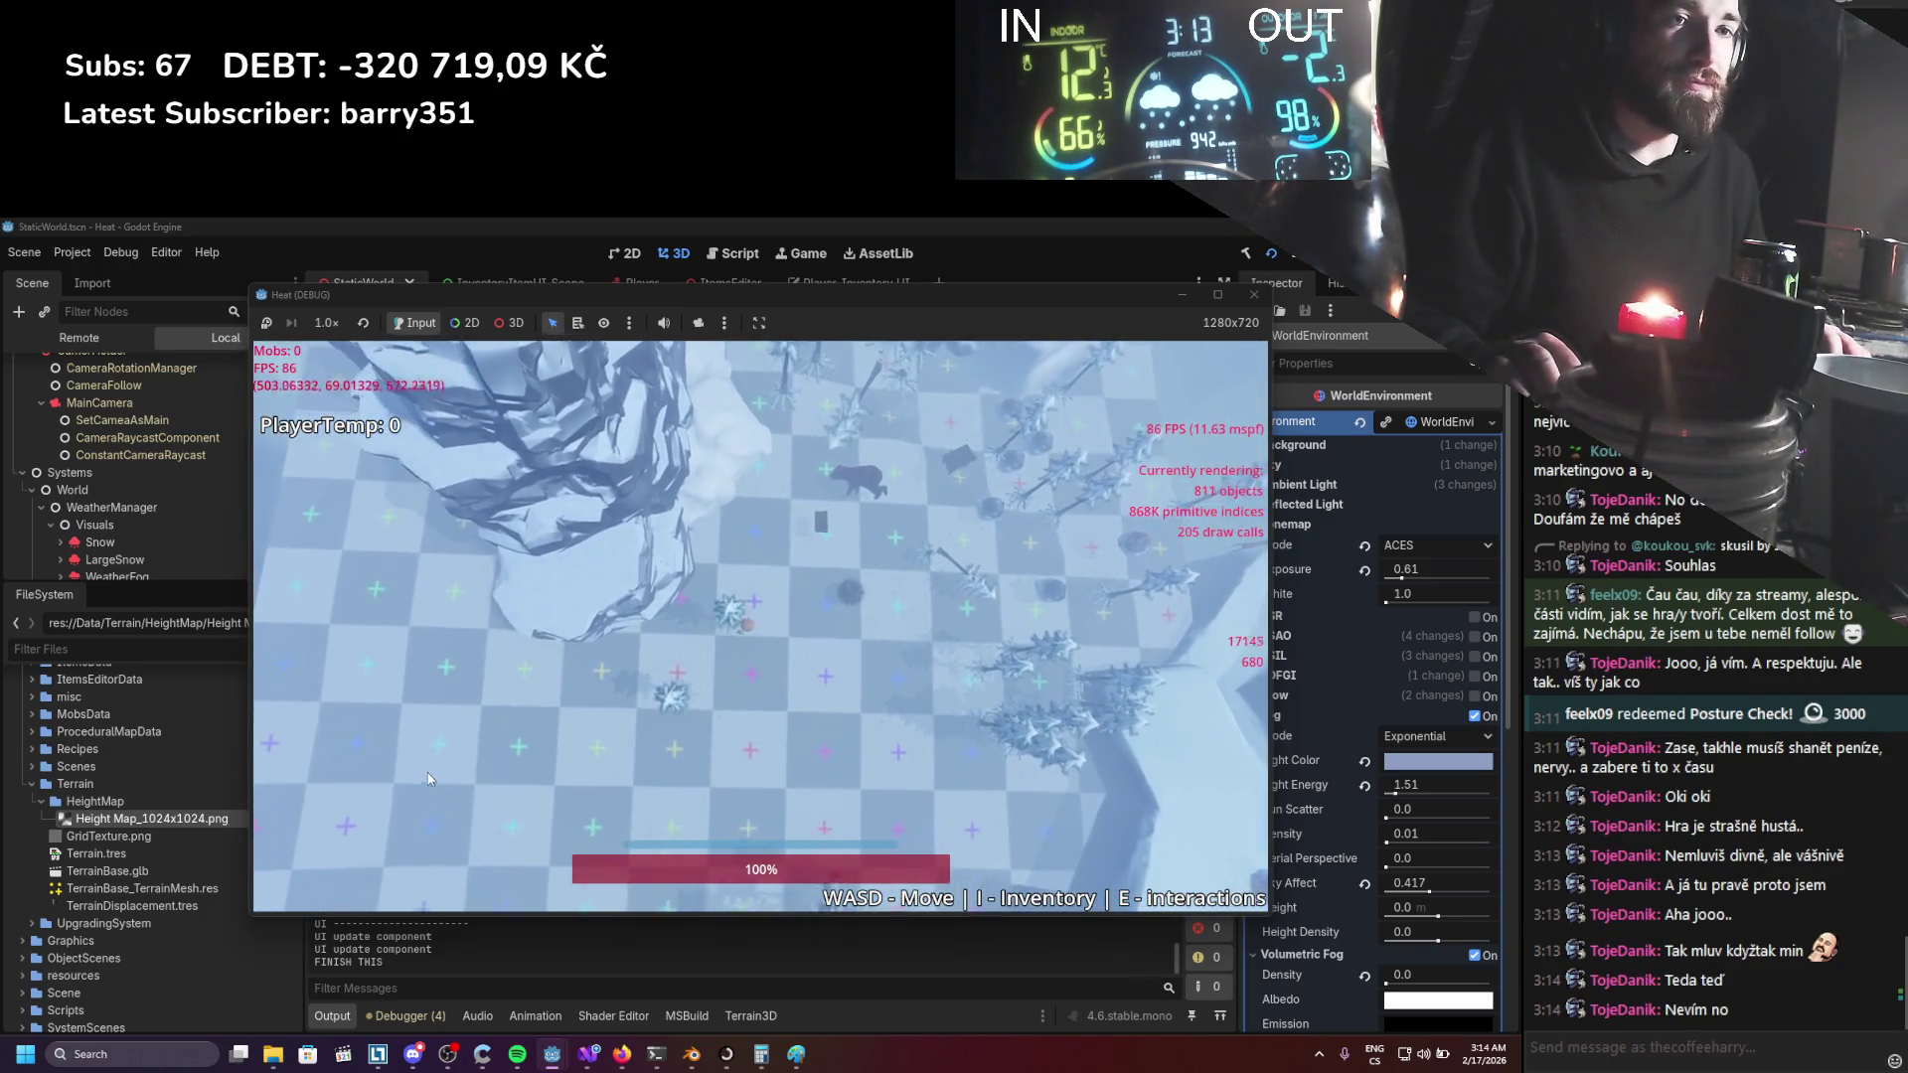
key(s)
scroll(476, 760, down, 3)
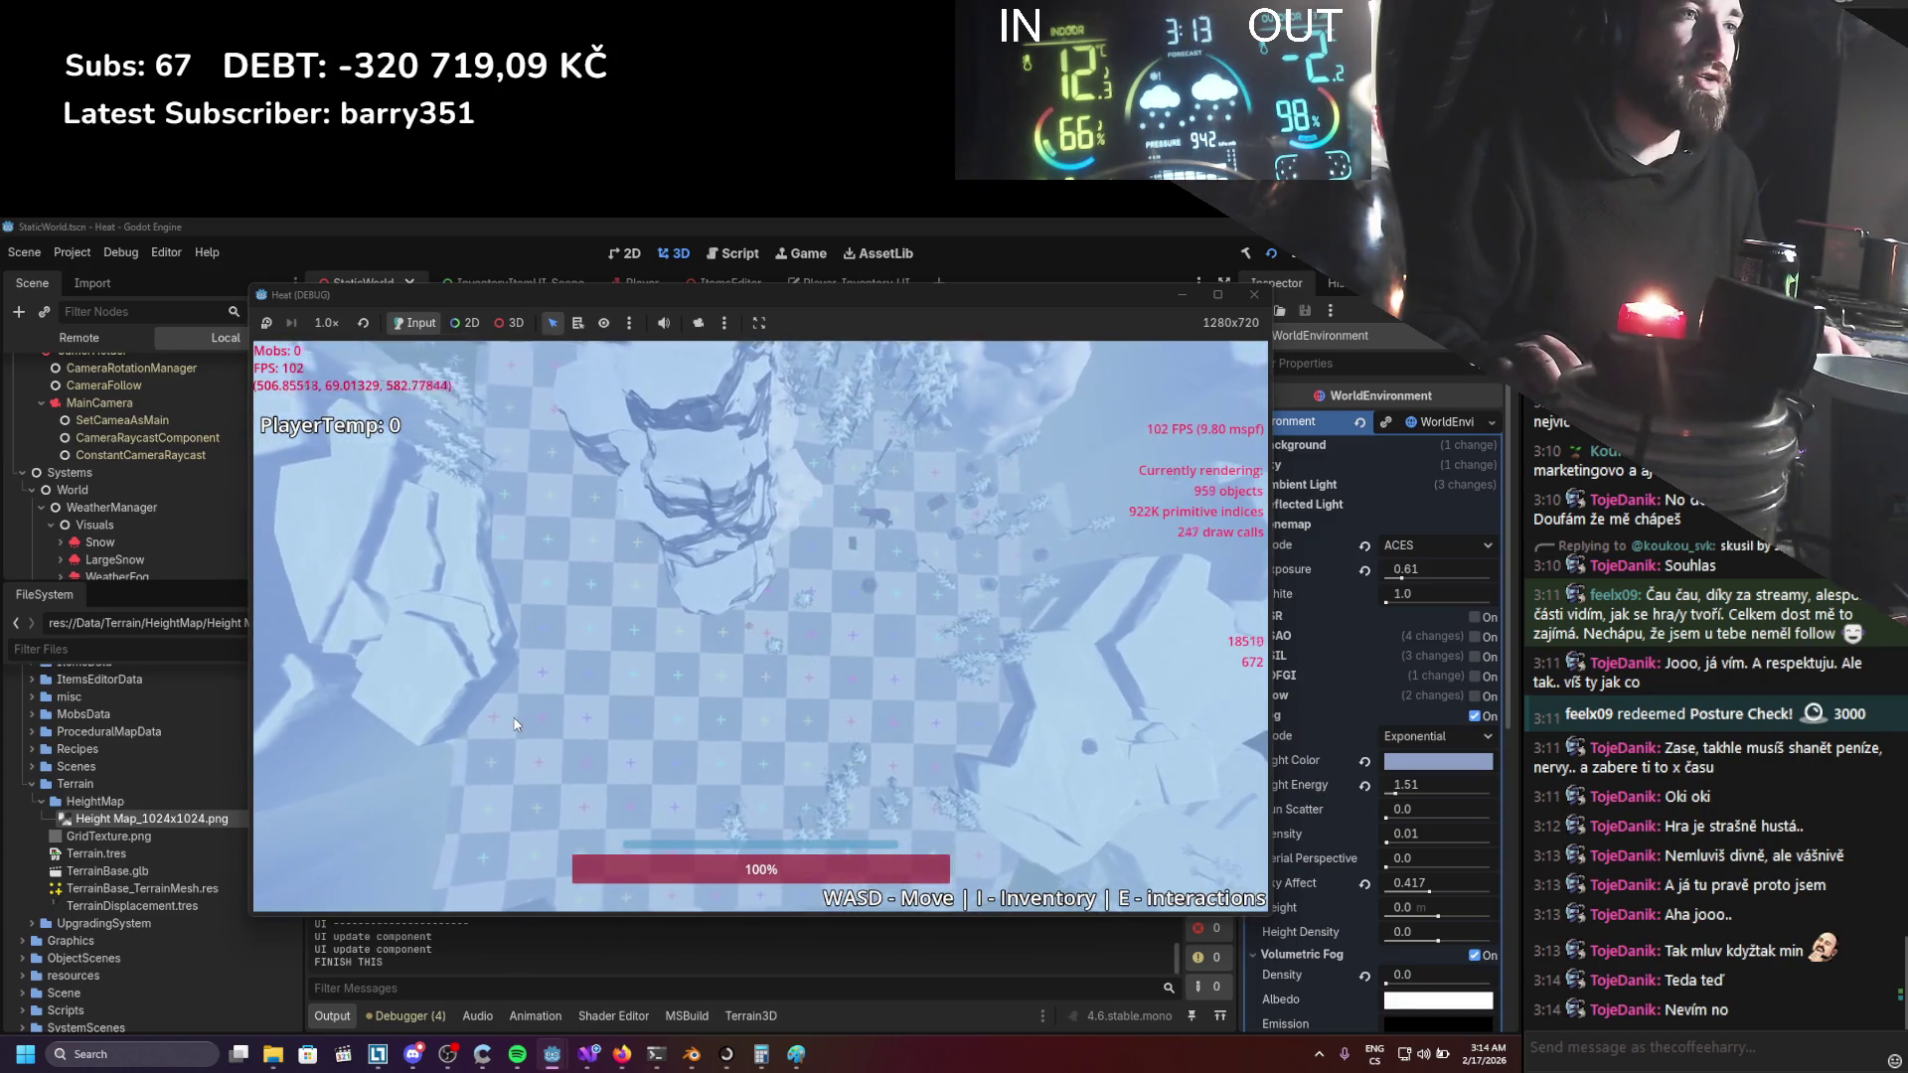
key(s)
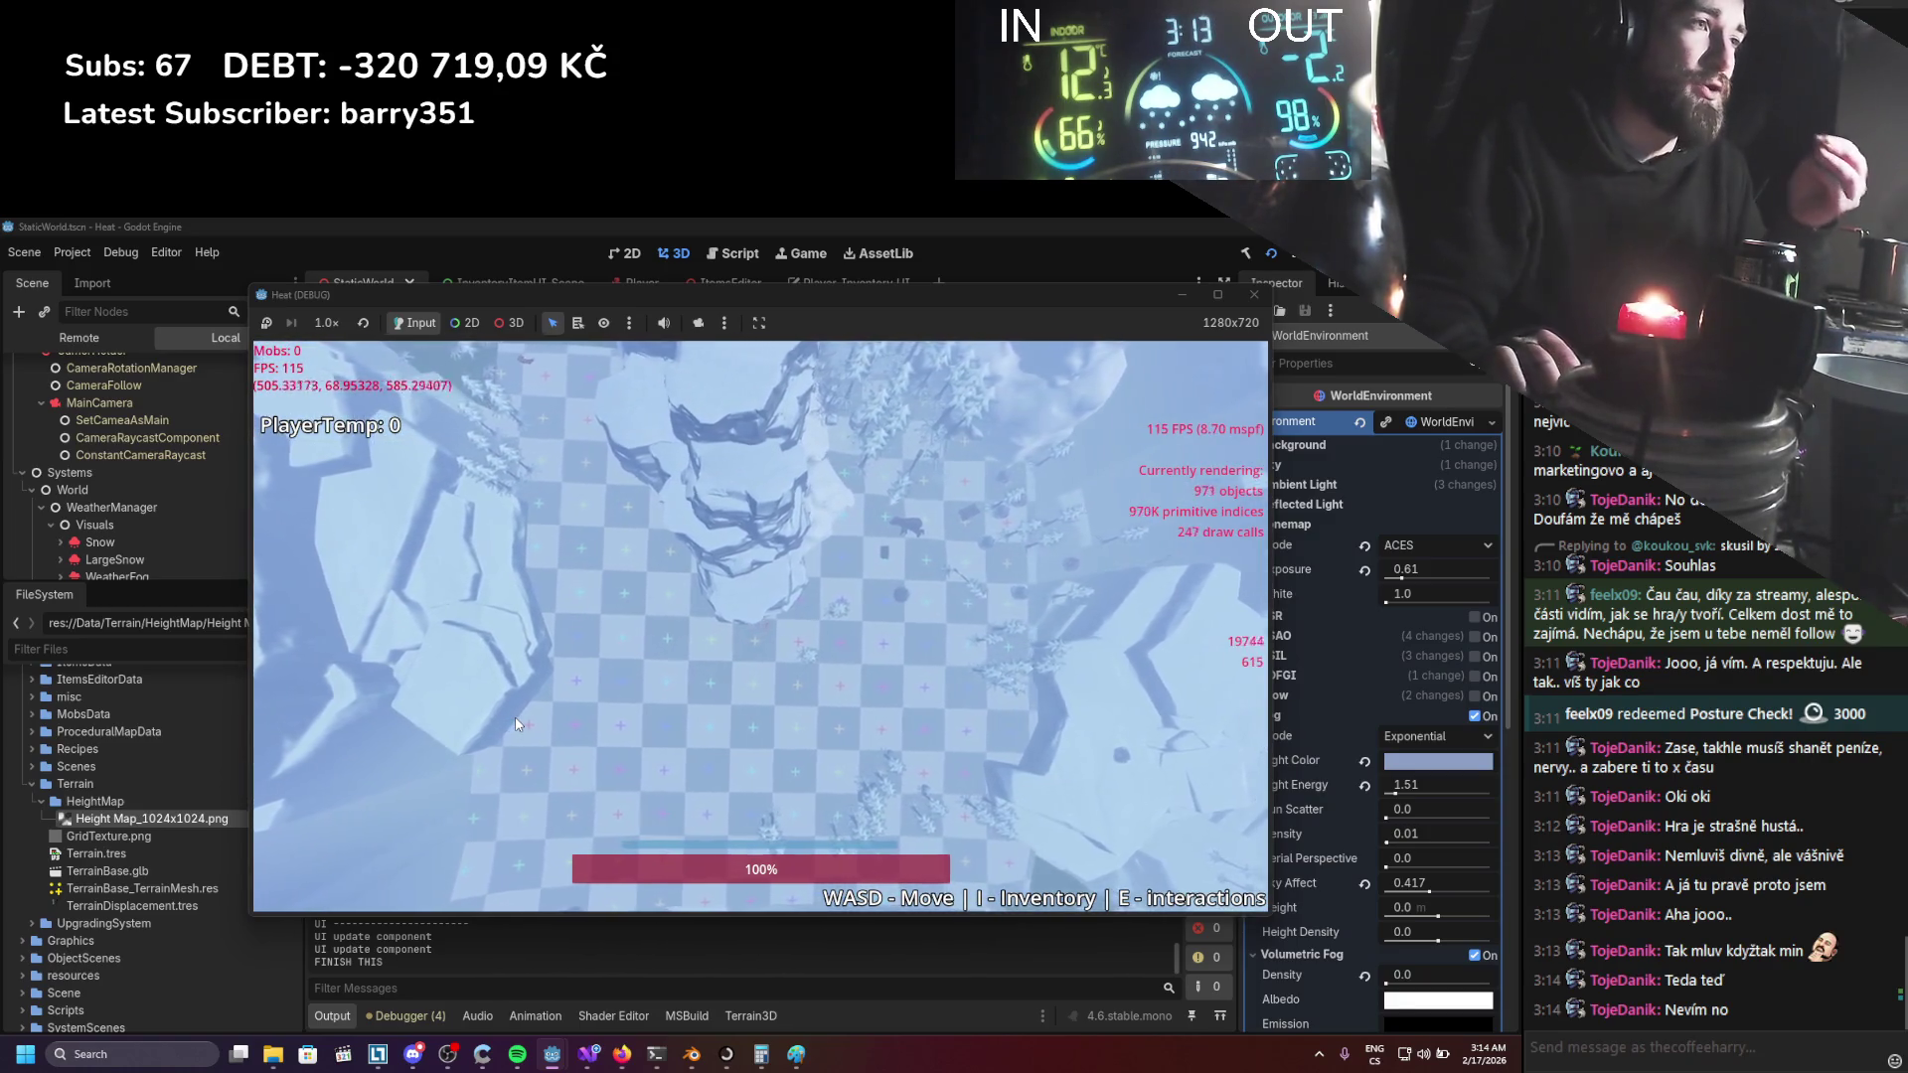
Travel the character west across the cracked, icy rock formations toward the large boulders.
key(w)
key(a)
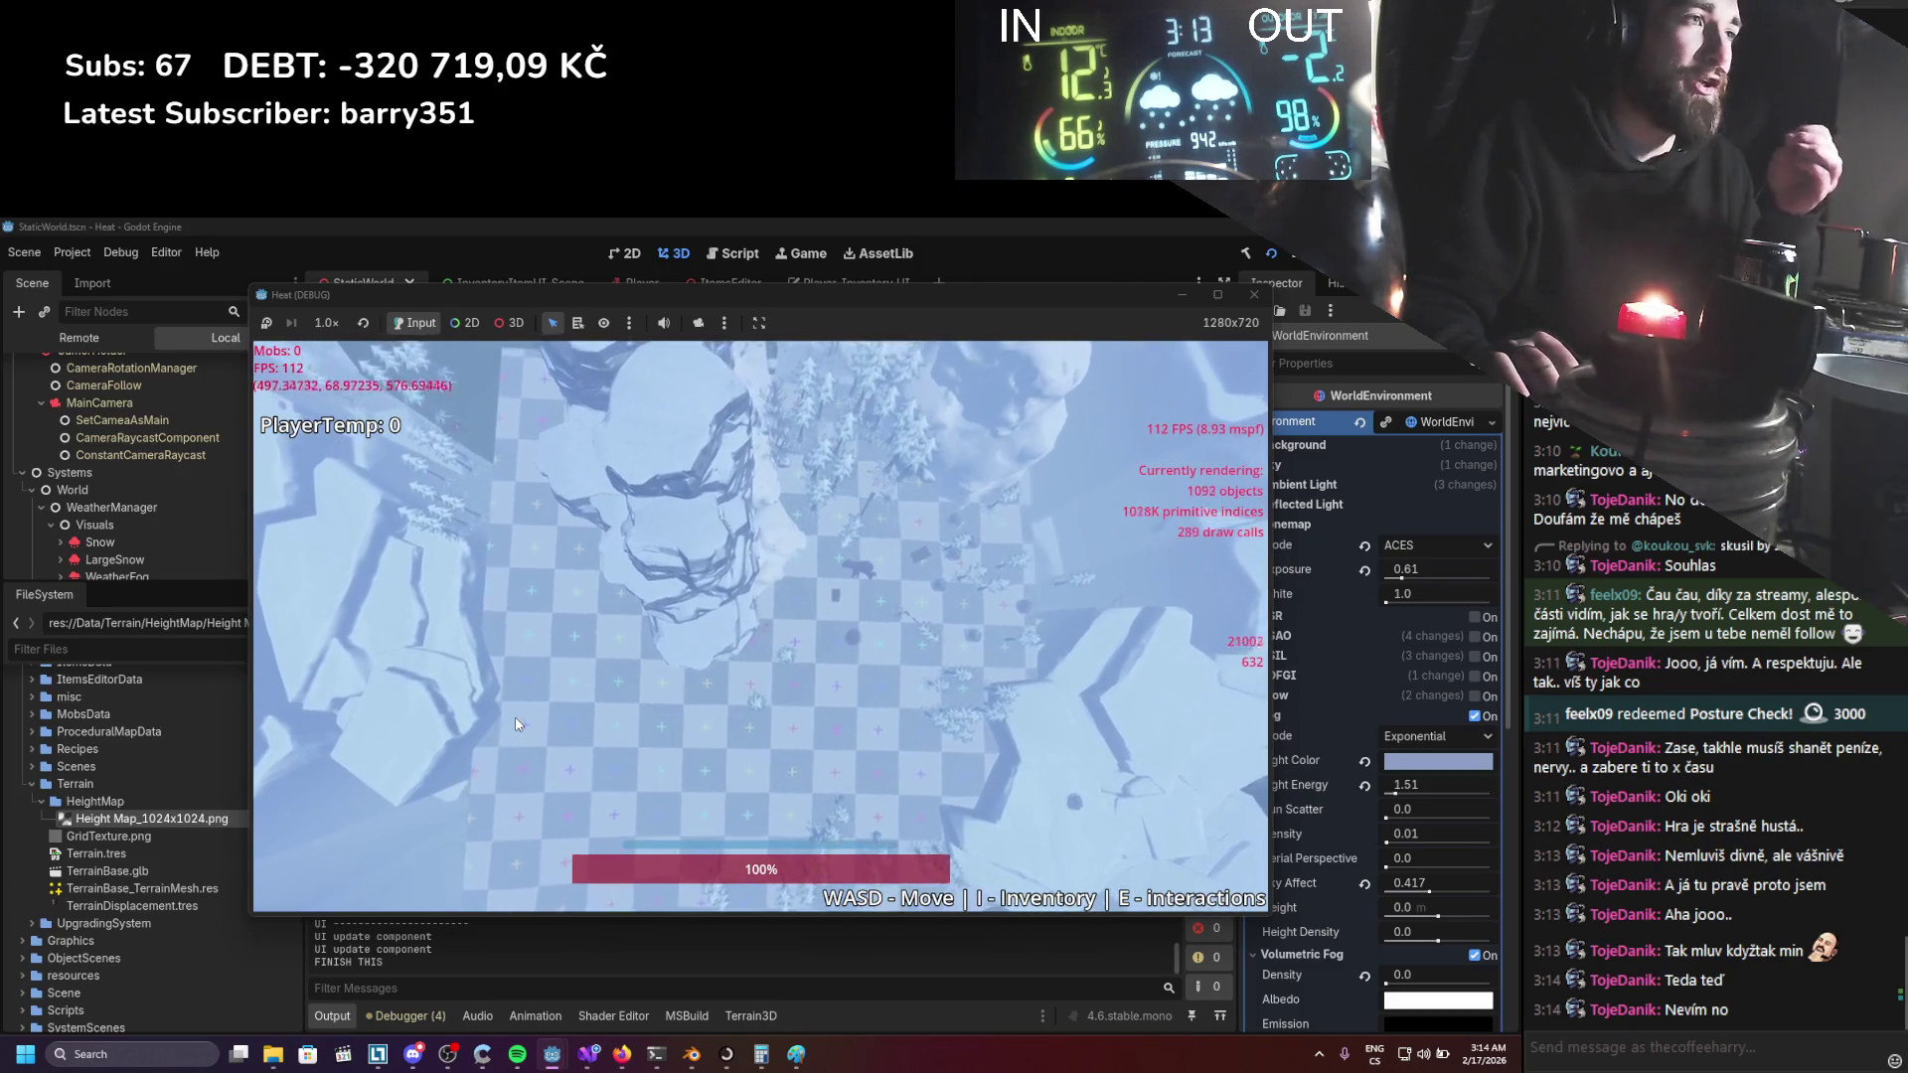
key(a)
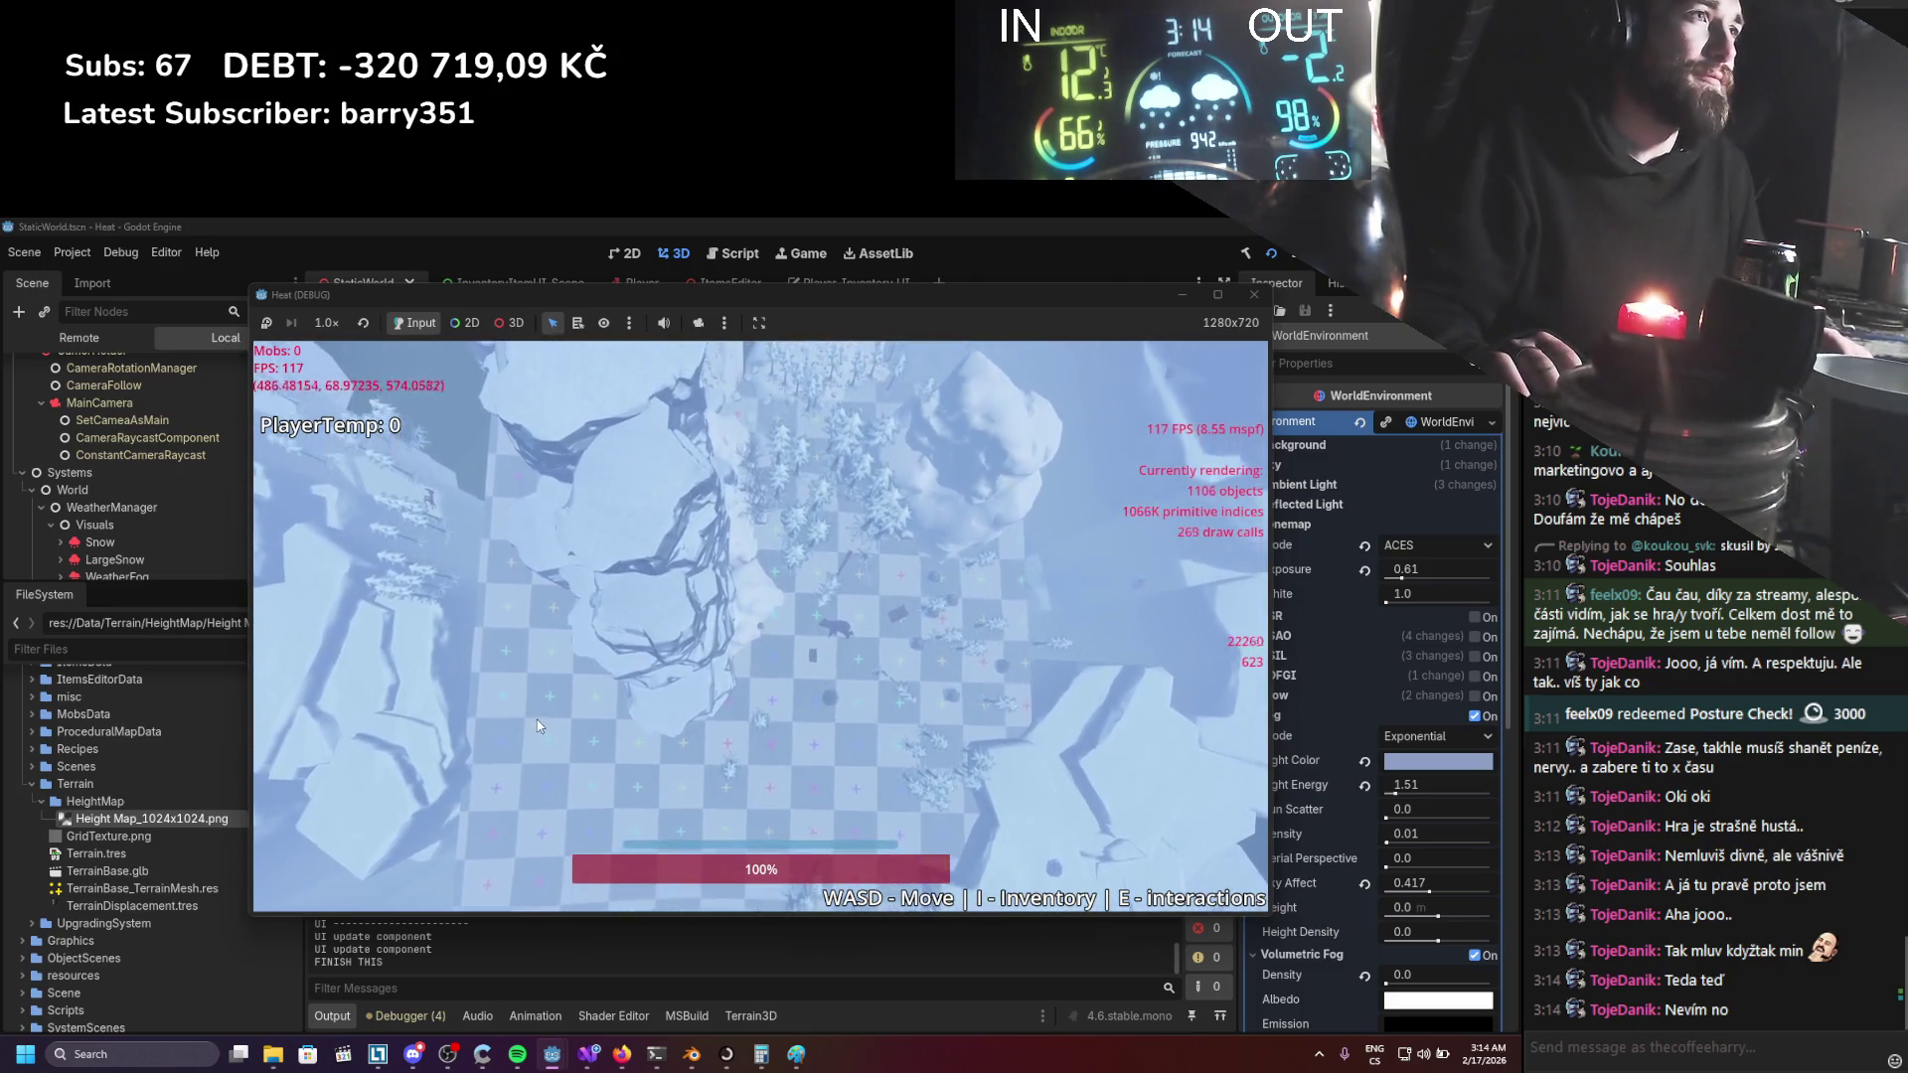
key(a)
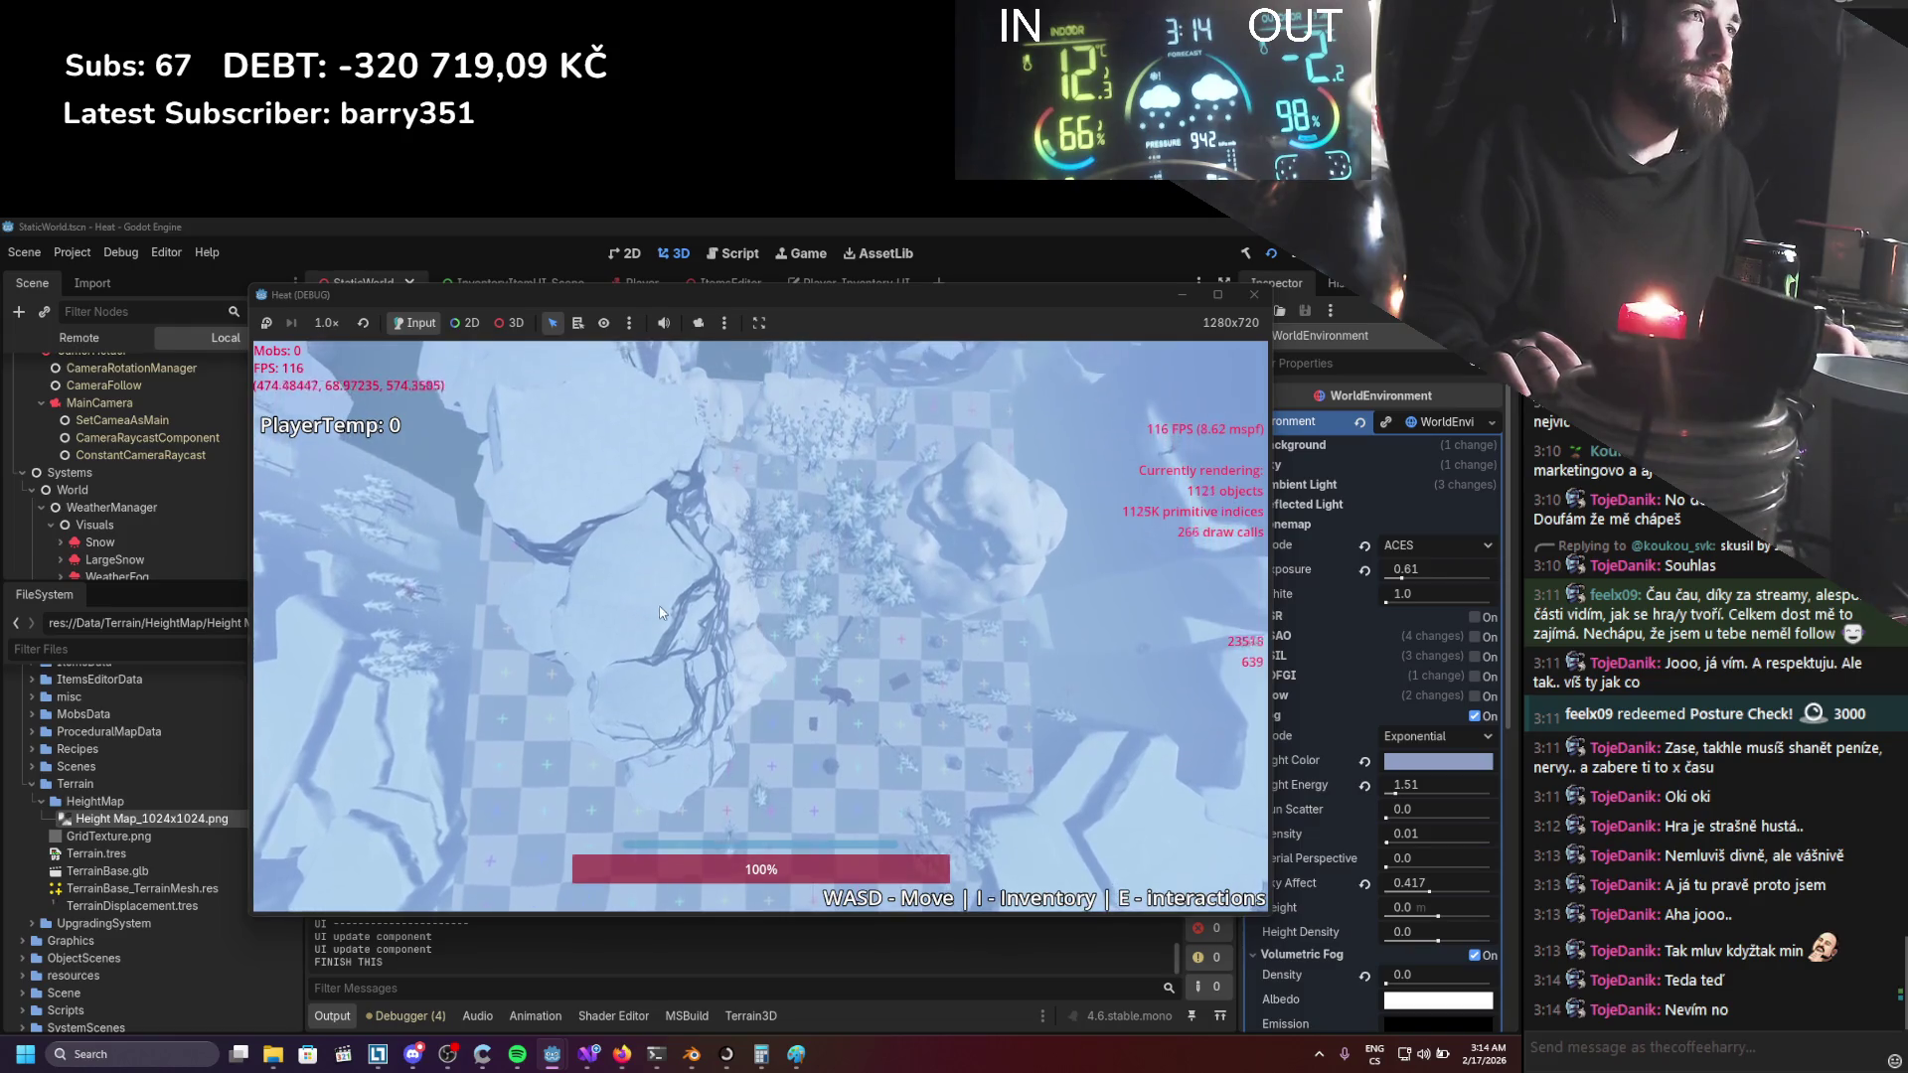
key(a)
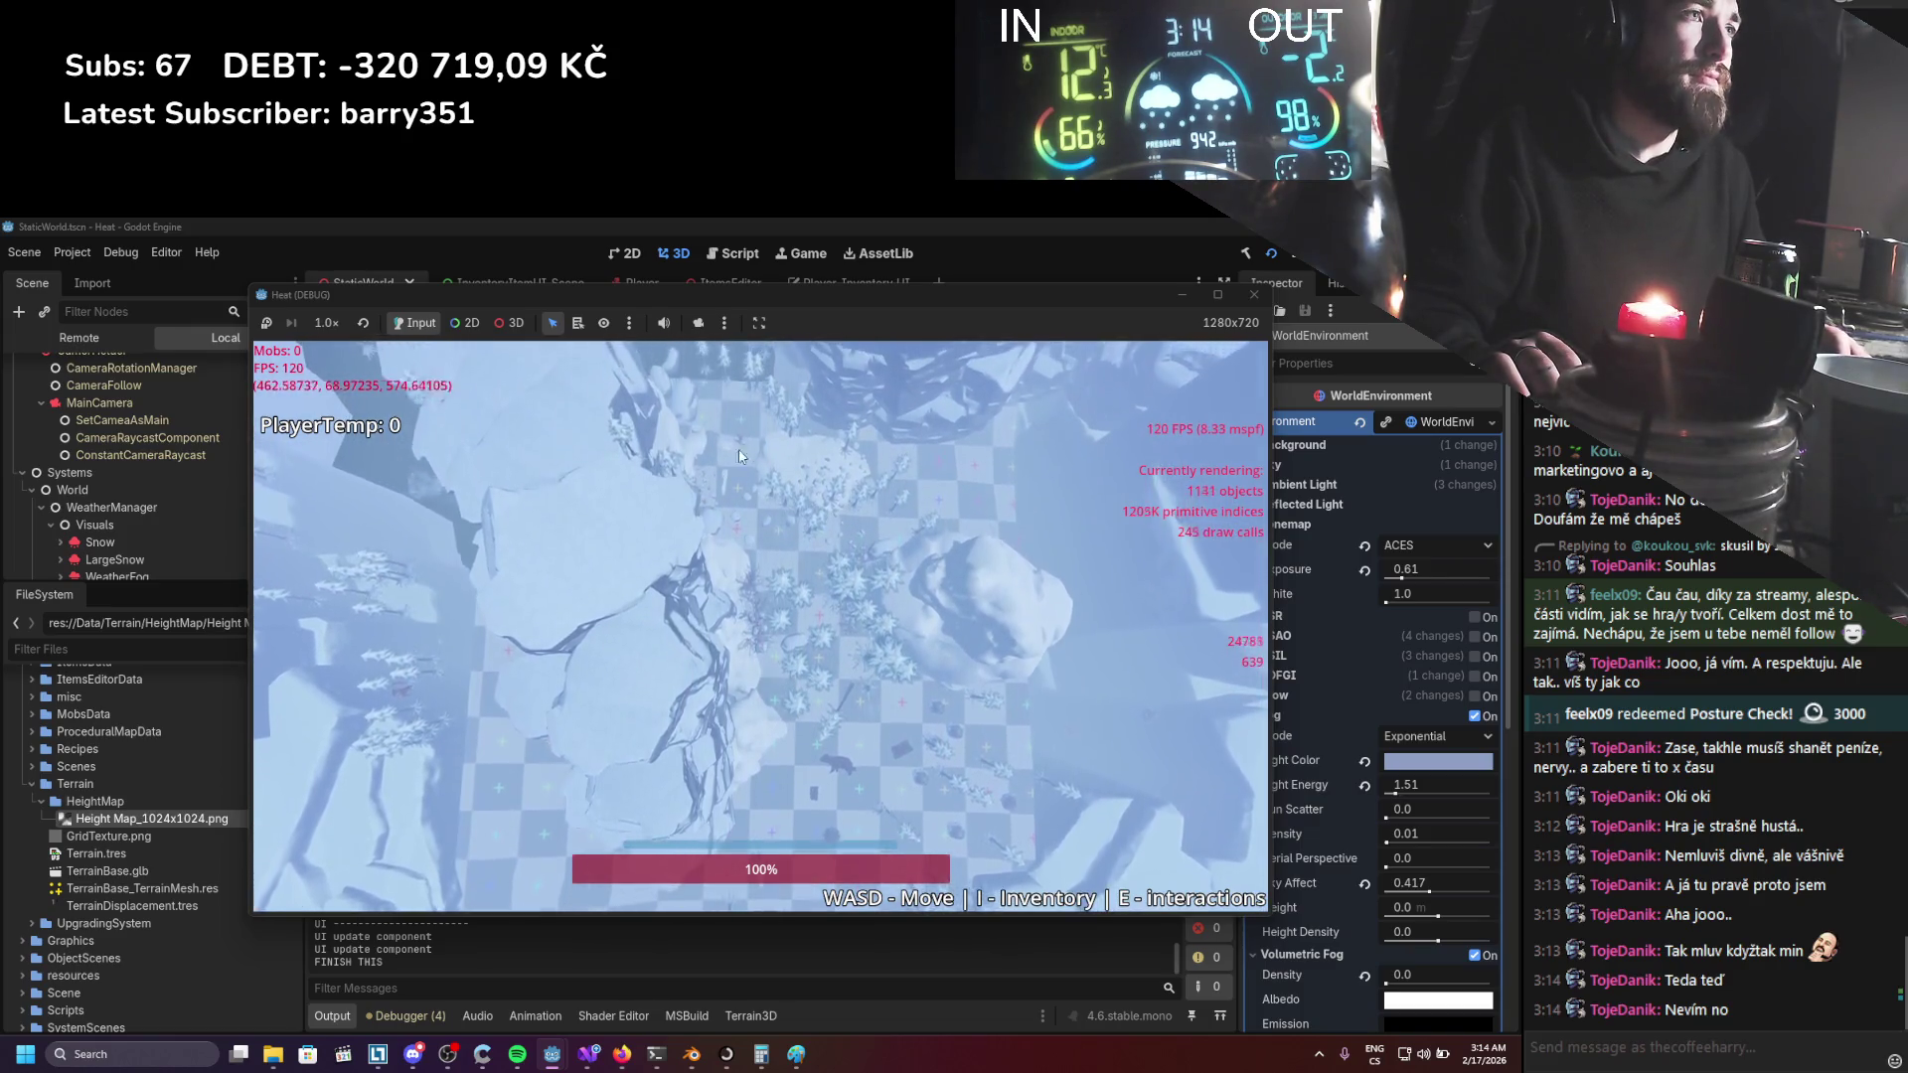
key(a)
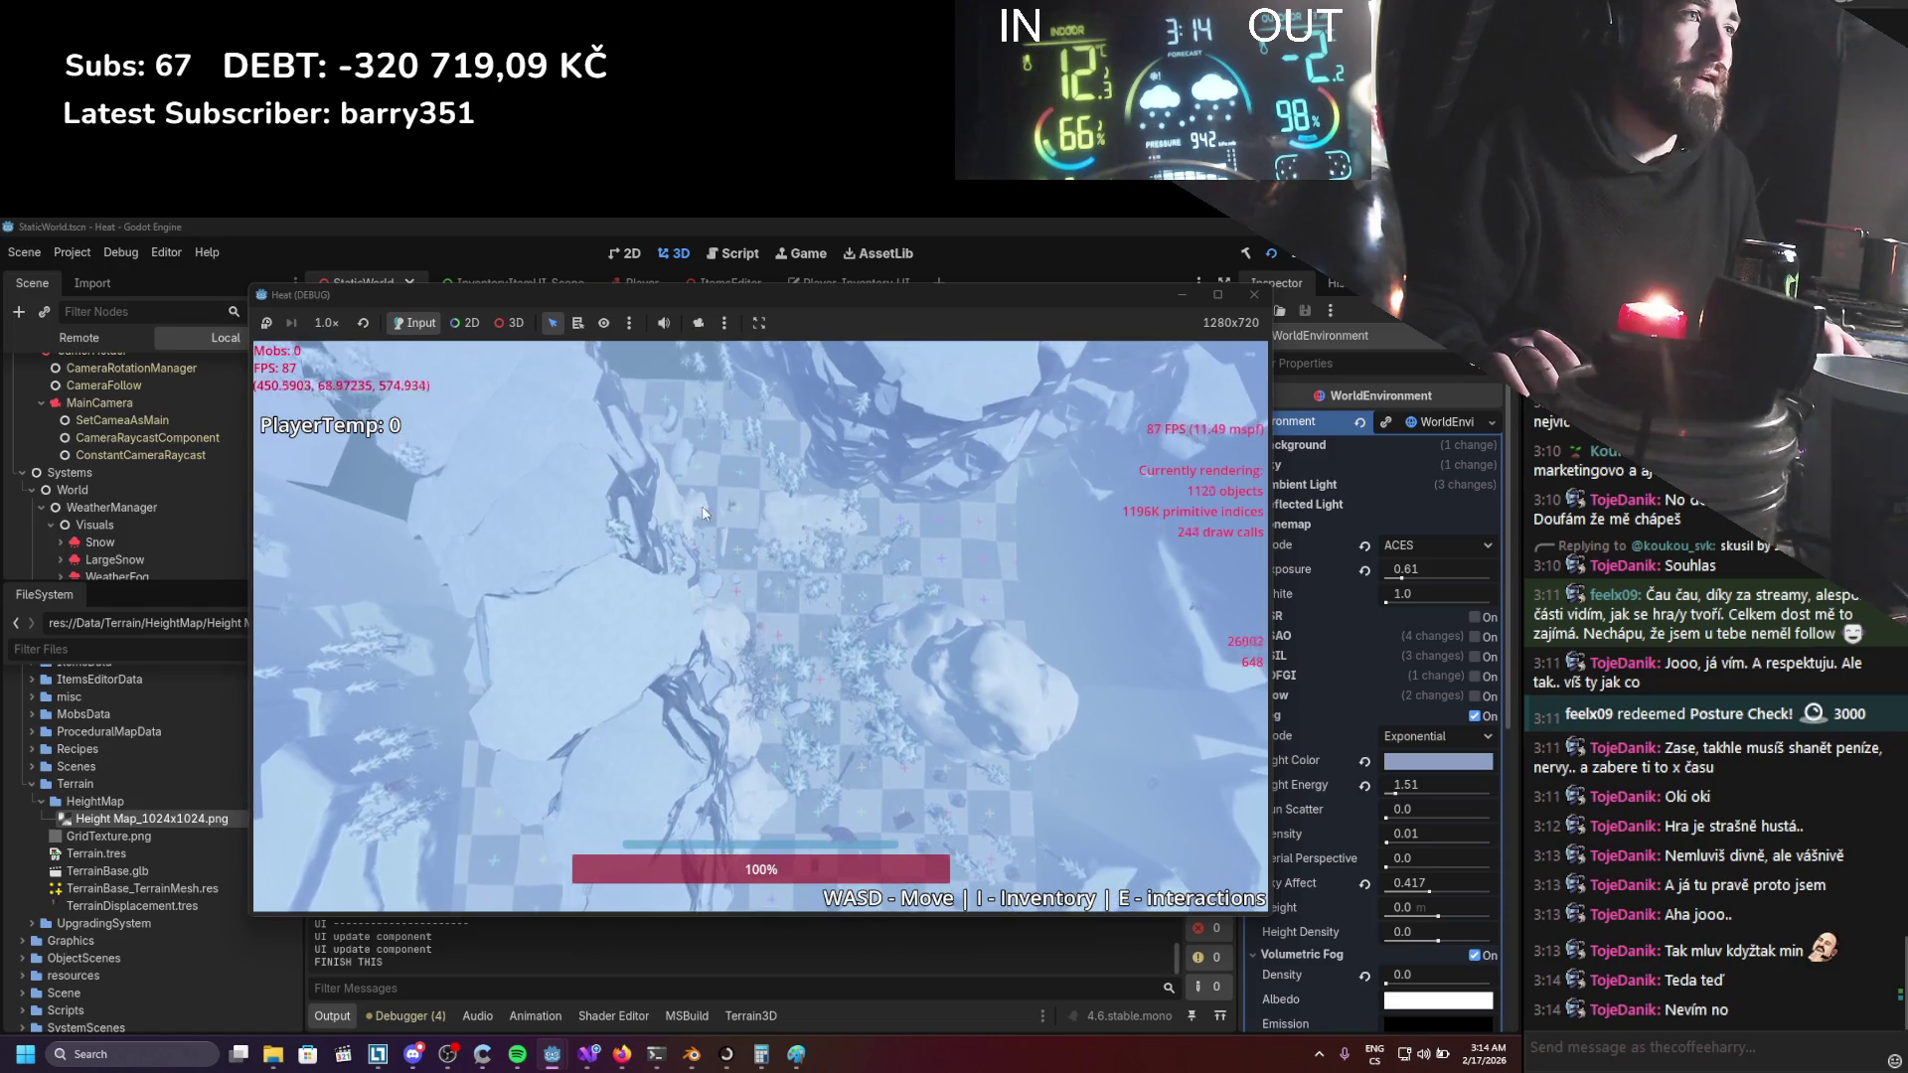
key(a)
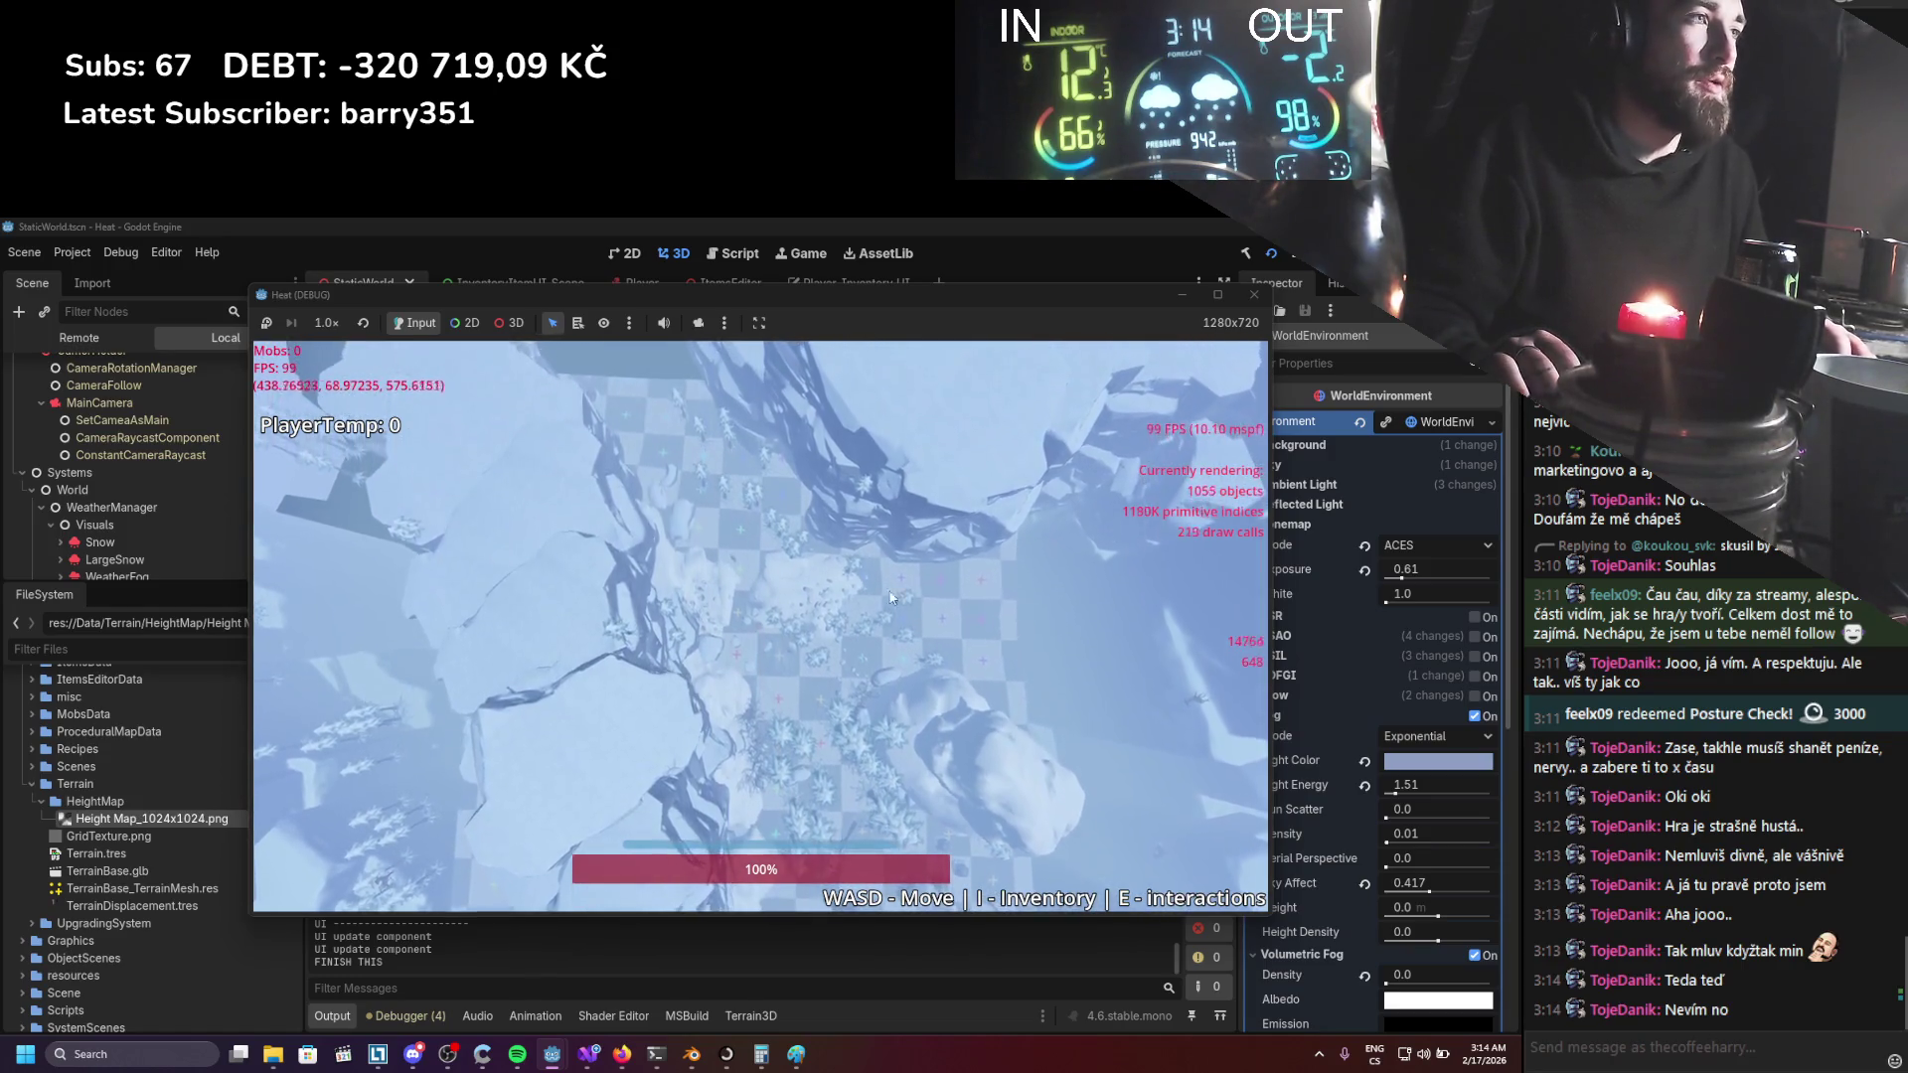
key(a)
key(a)
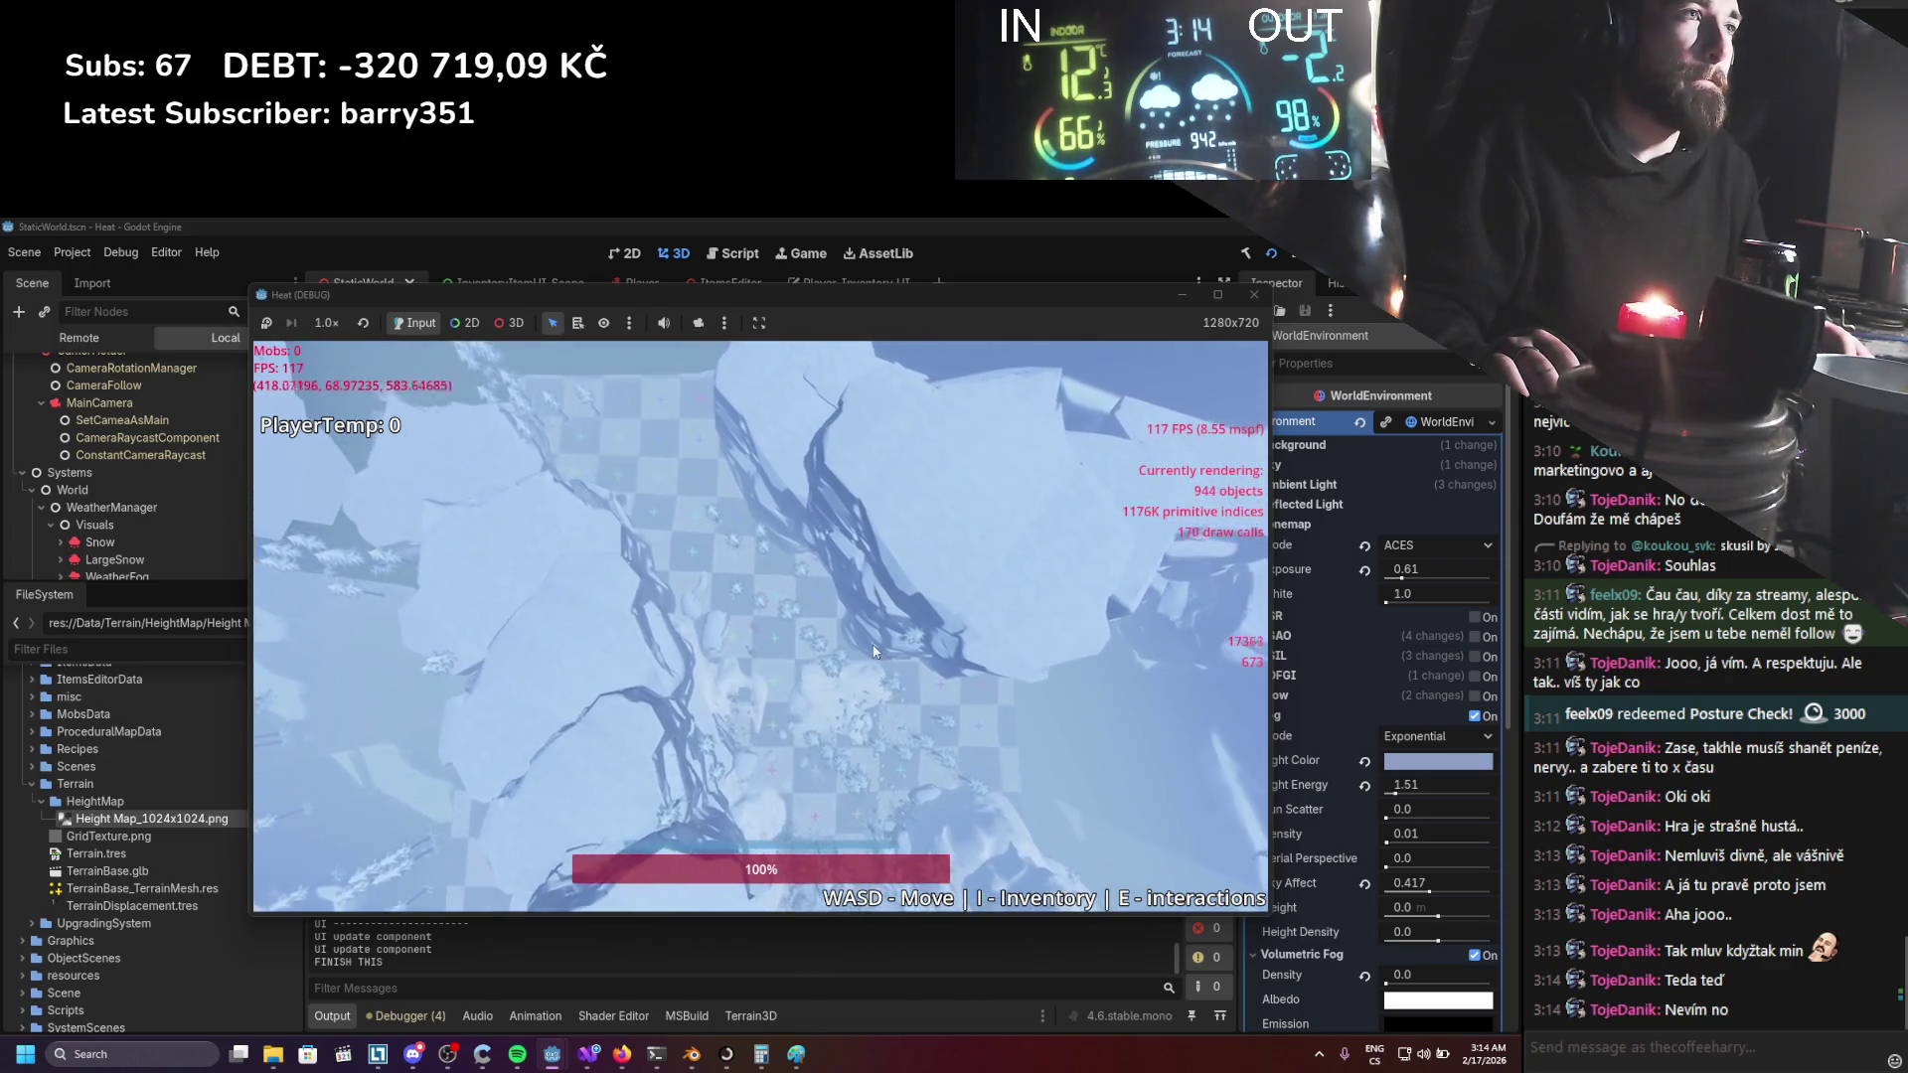
key(a)
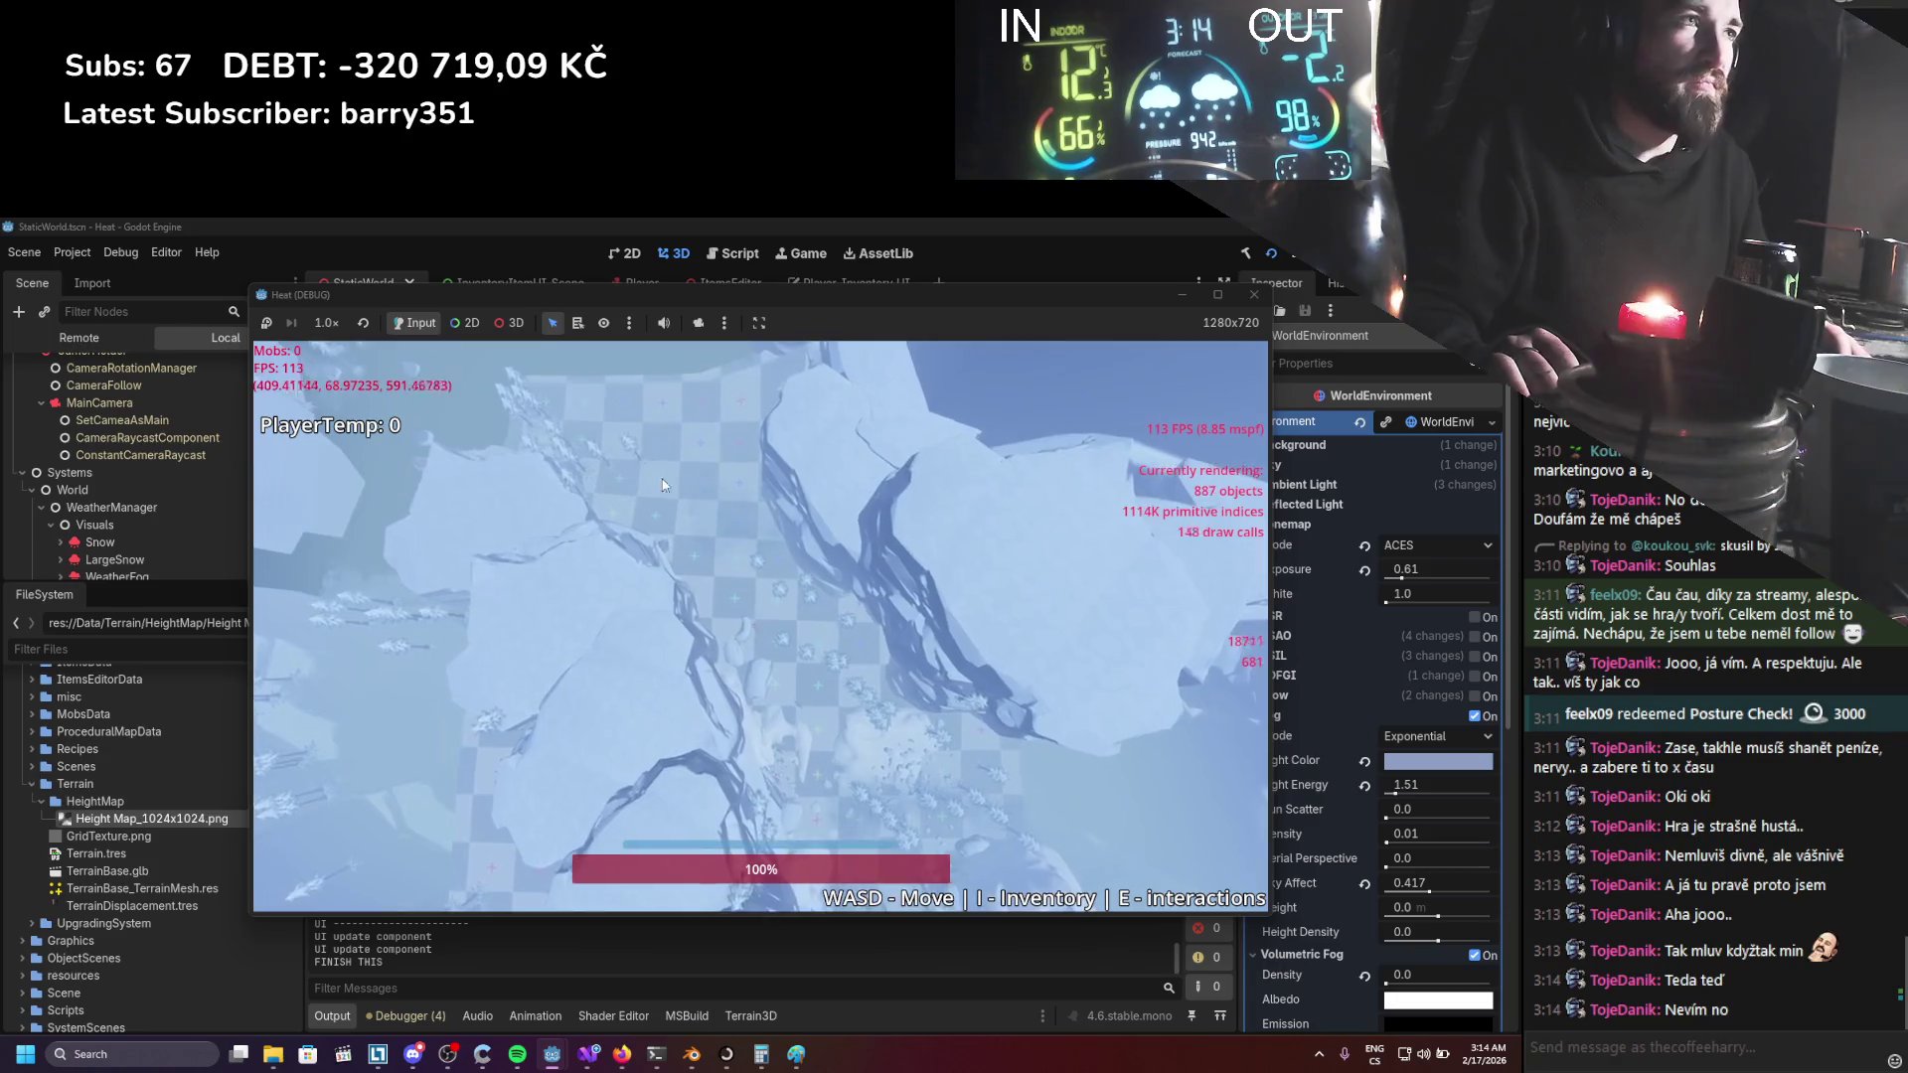